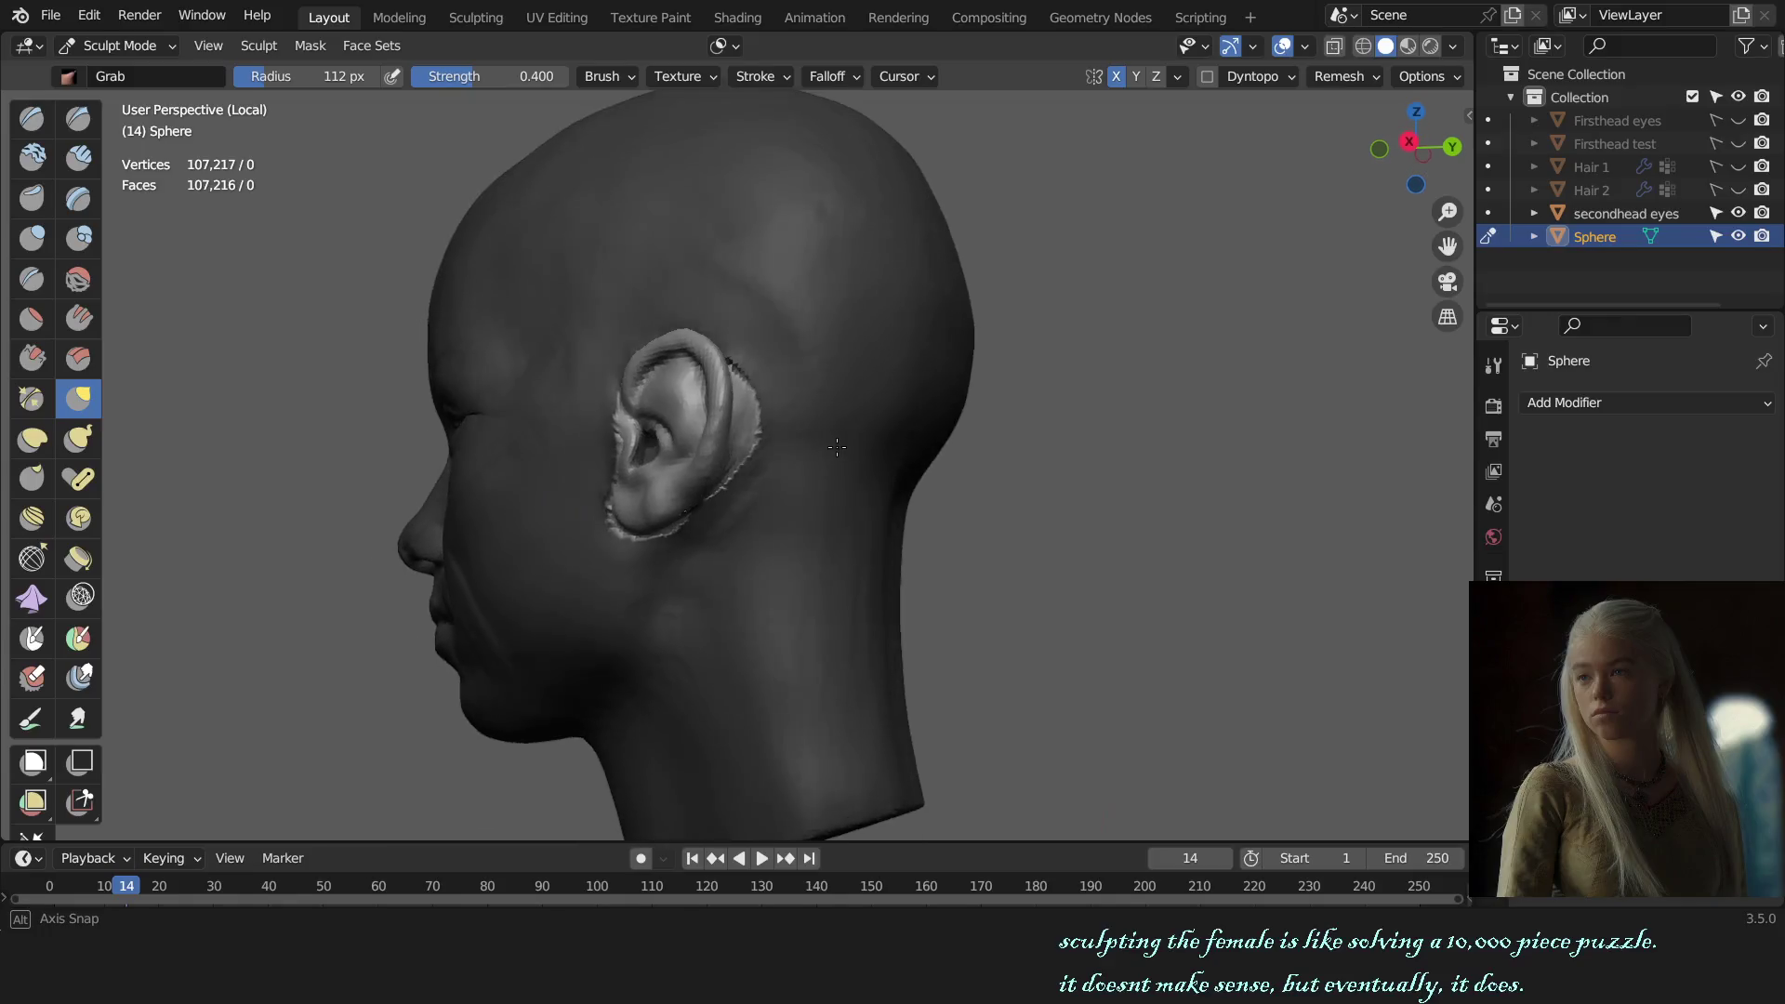
pyautogui.scroll(3, 810, 454)
# Step: Enlarge the Grab brush with the bracket key and zoom in on the head
pyautogui.press(']')
pyautogui.press(']')
pyautogui.press(']')
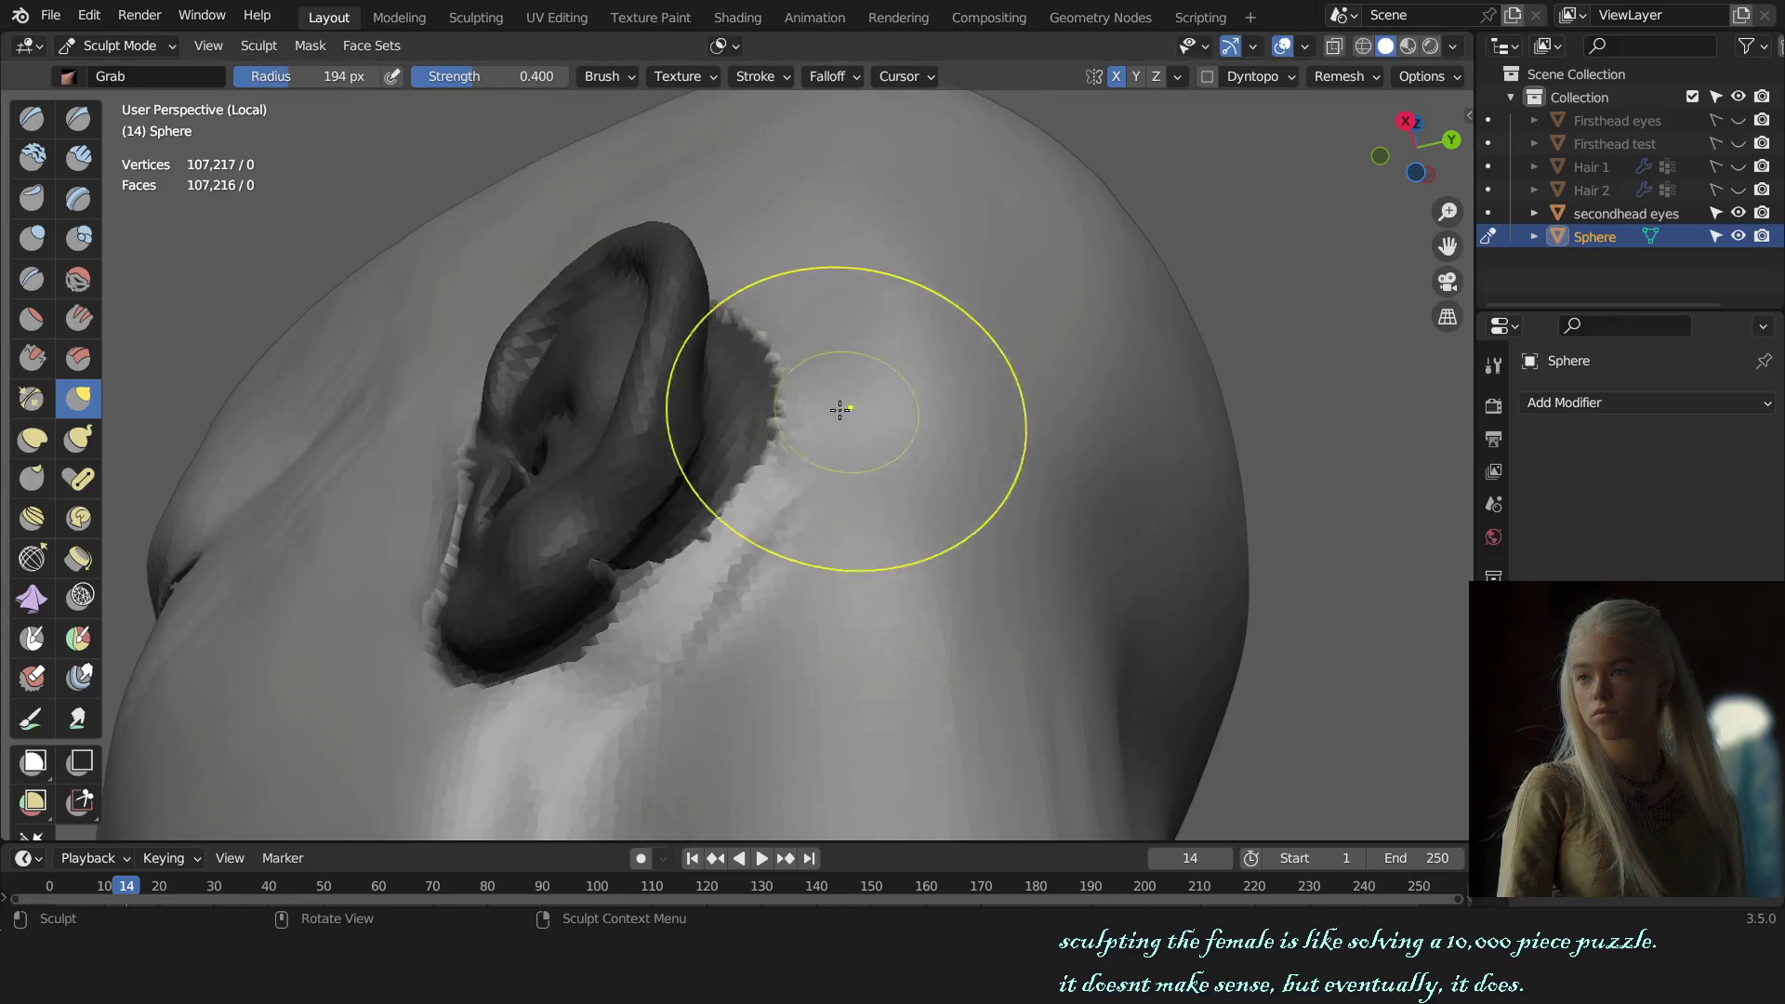
pyautogui.press(']')
pyautogui.press(']')
pyautogui.press(']')
pyautogui.scroll(-3, 817, 338)
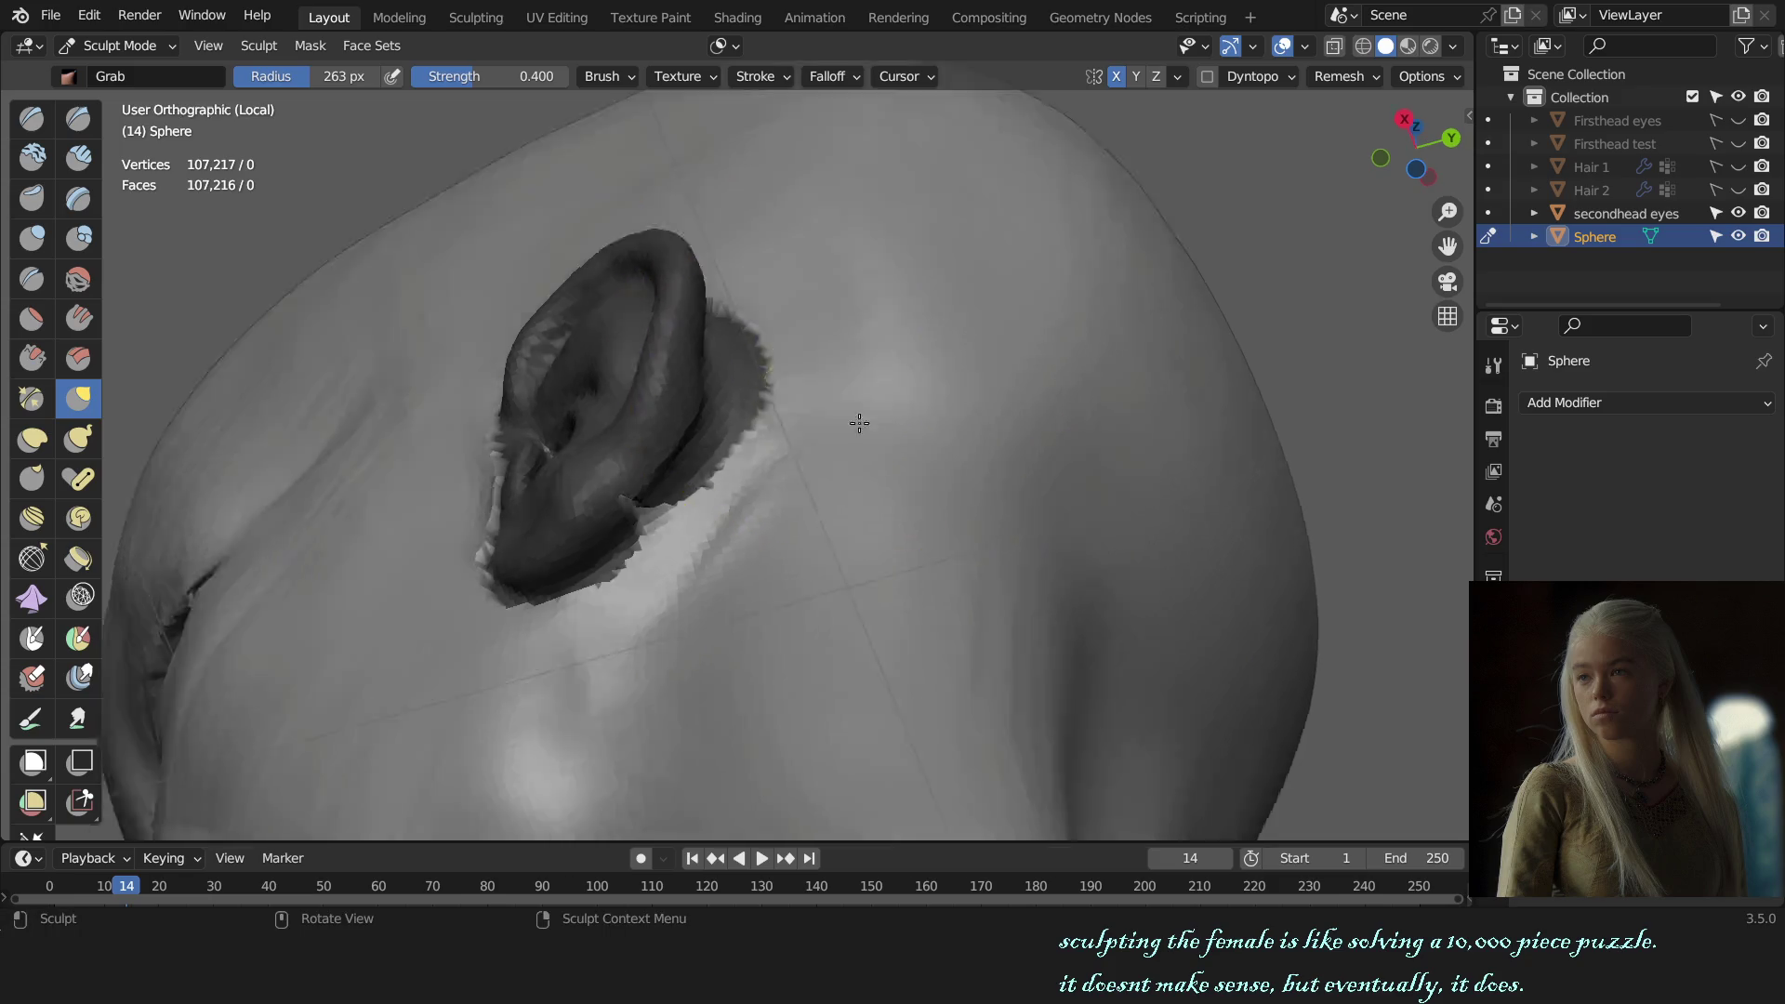
pyautogui.scroll(2, 655, 479)
pyautogui.scroll(2, 729, 446)
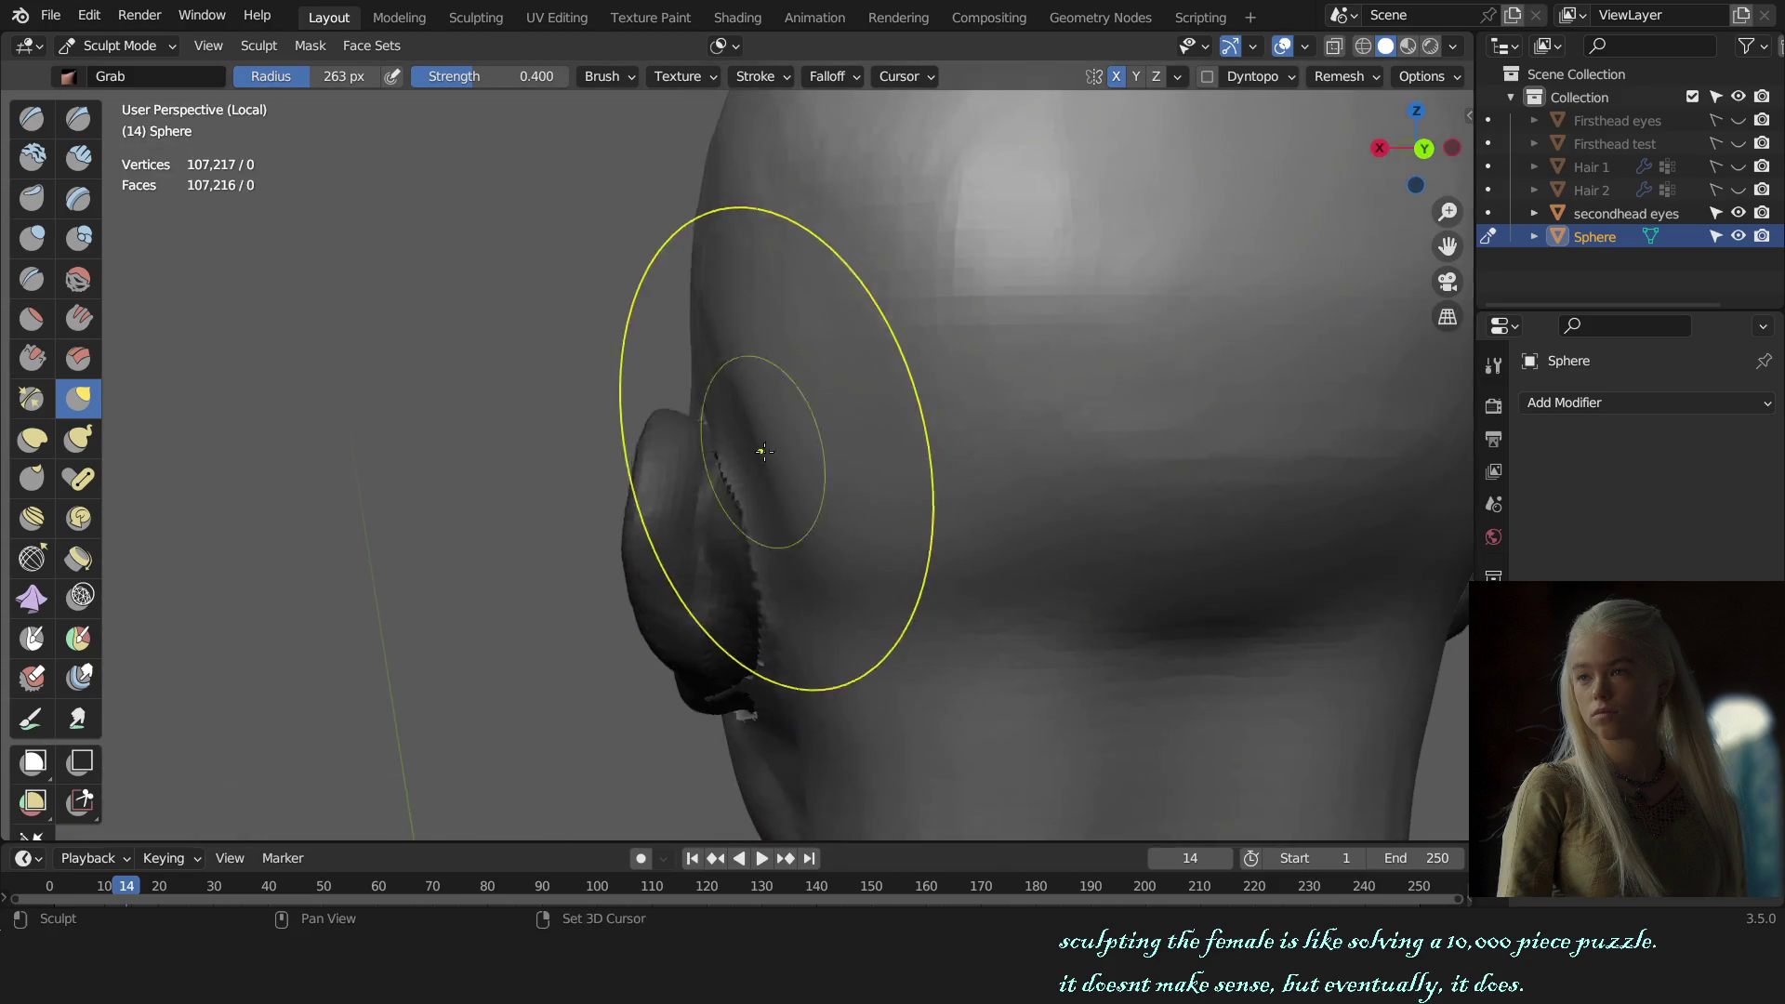
pyautogui.scroll(2, 729, 452)
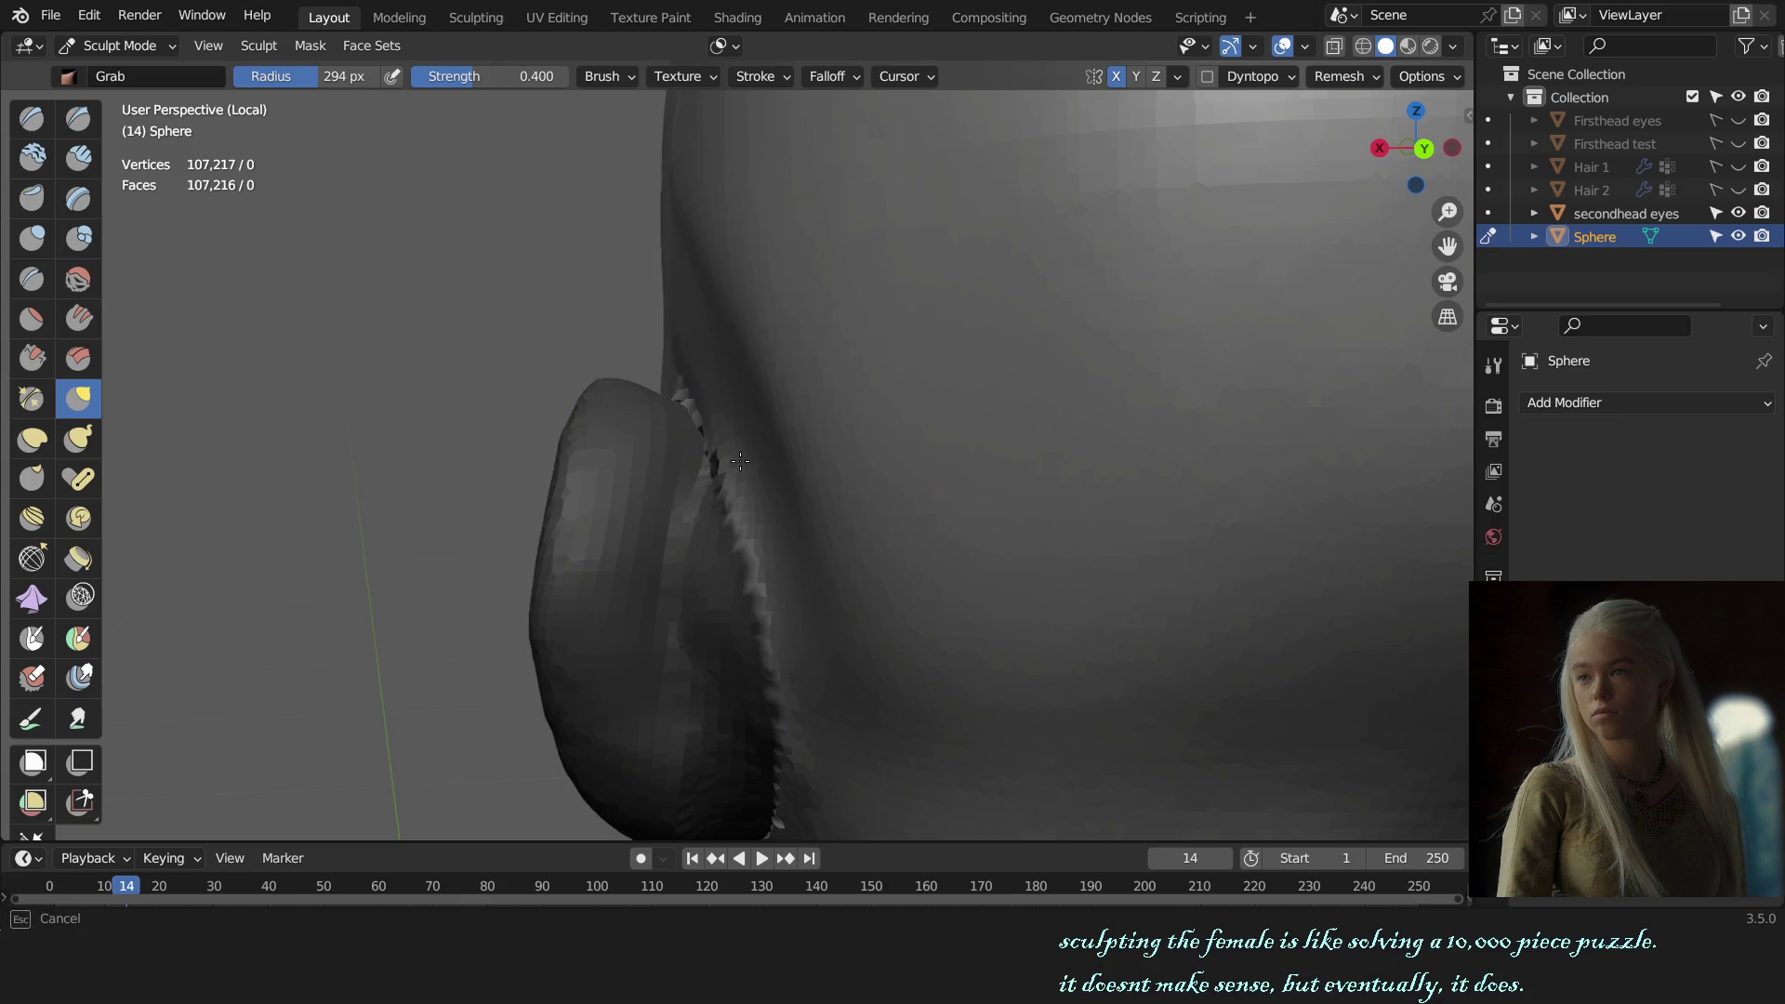
# Step: Inspect the ear junction from behind the head and shrink the brush slightly
pyautogui.press('KP_1')
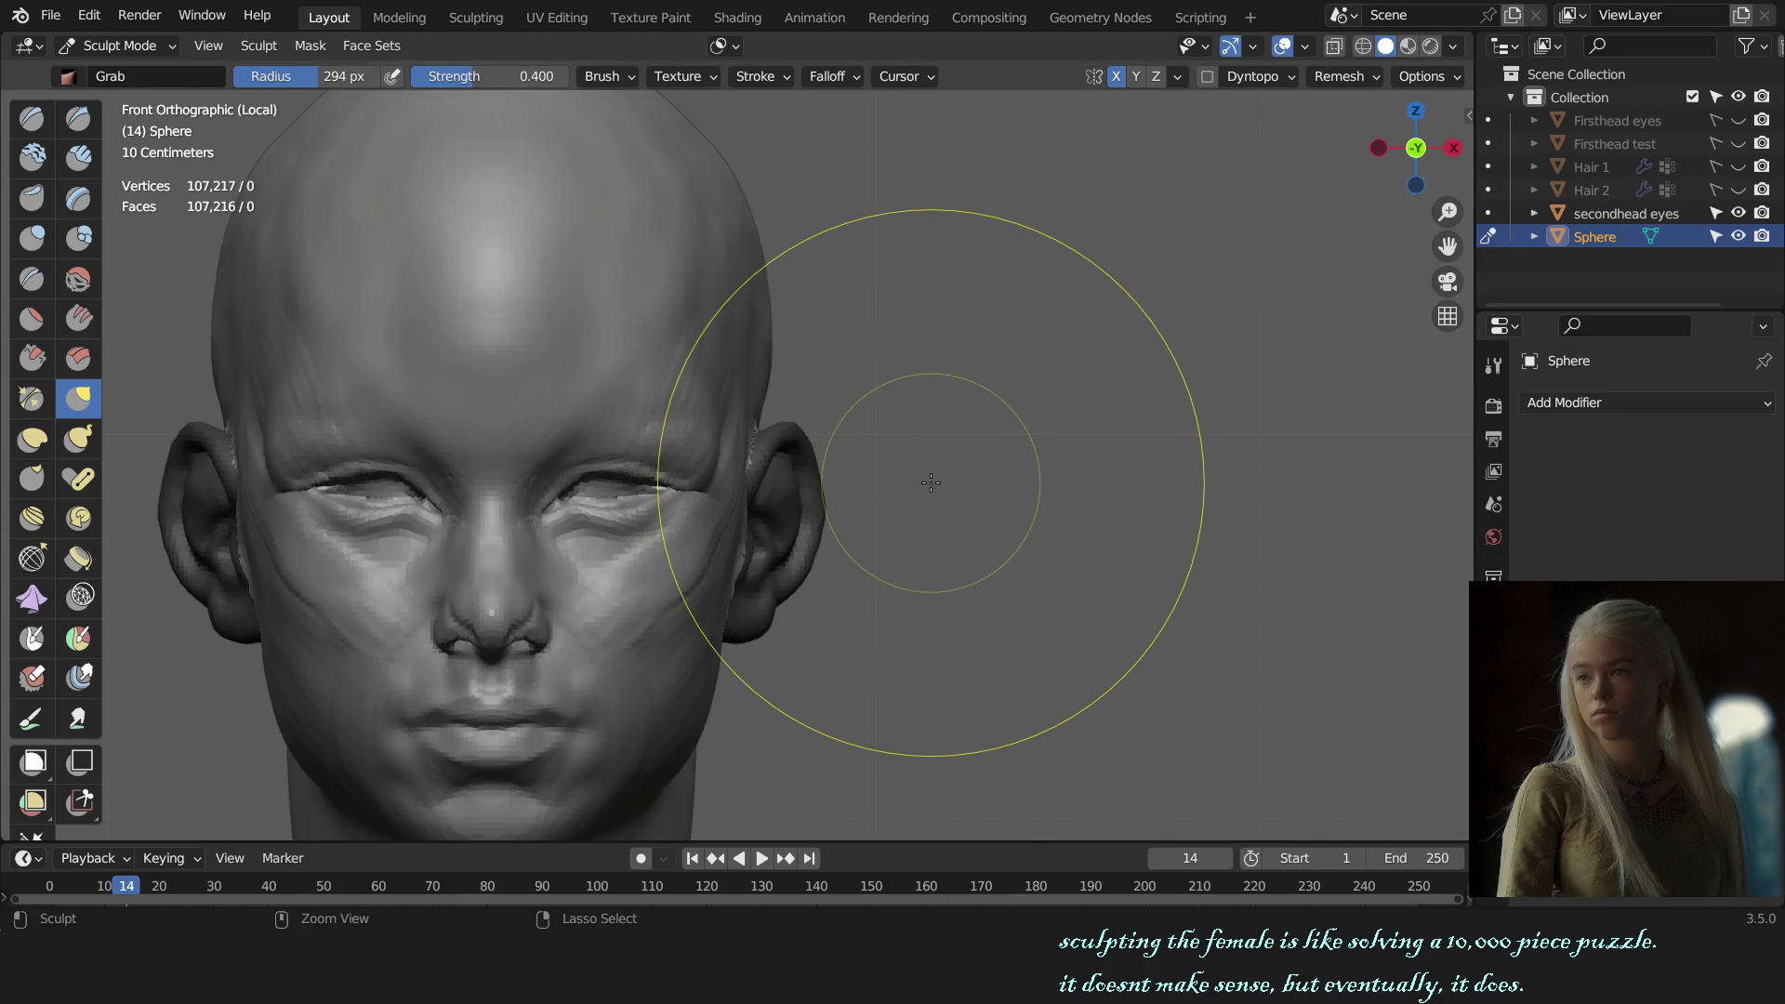
pyautogui.moveTo(1036, 470); pyautogui.dragTo(590, 503, button='middle')
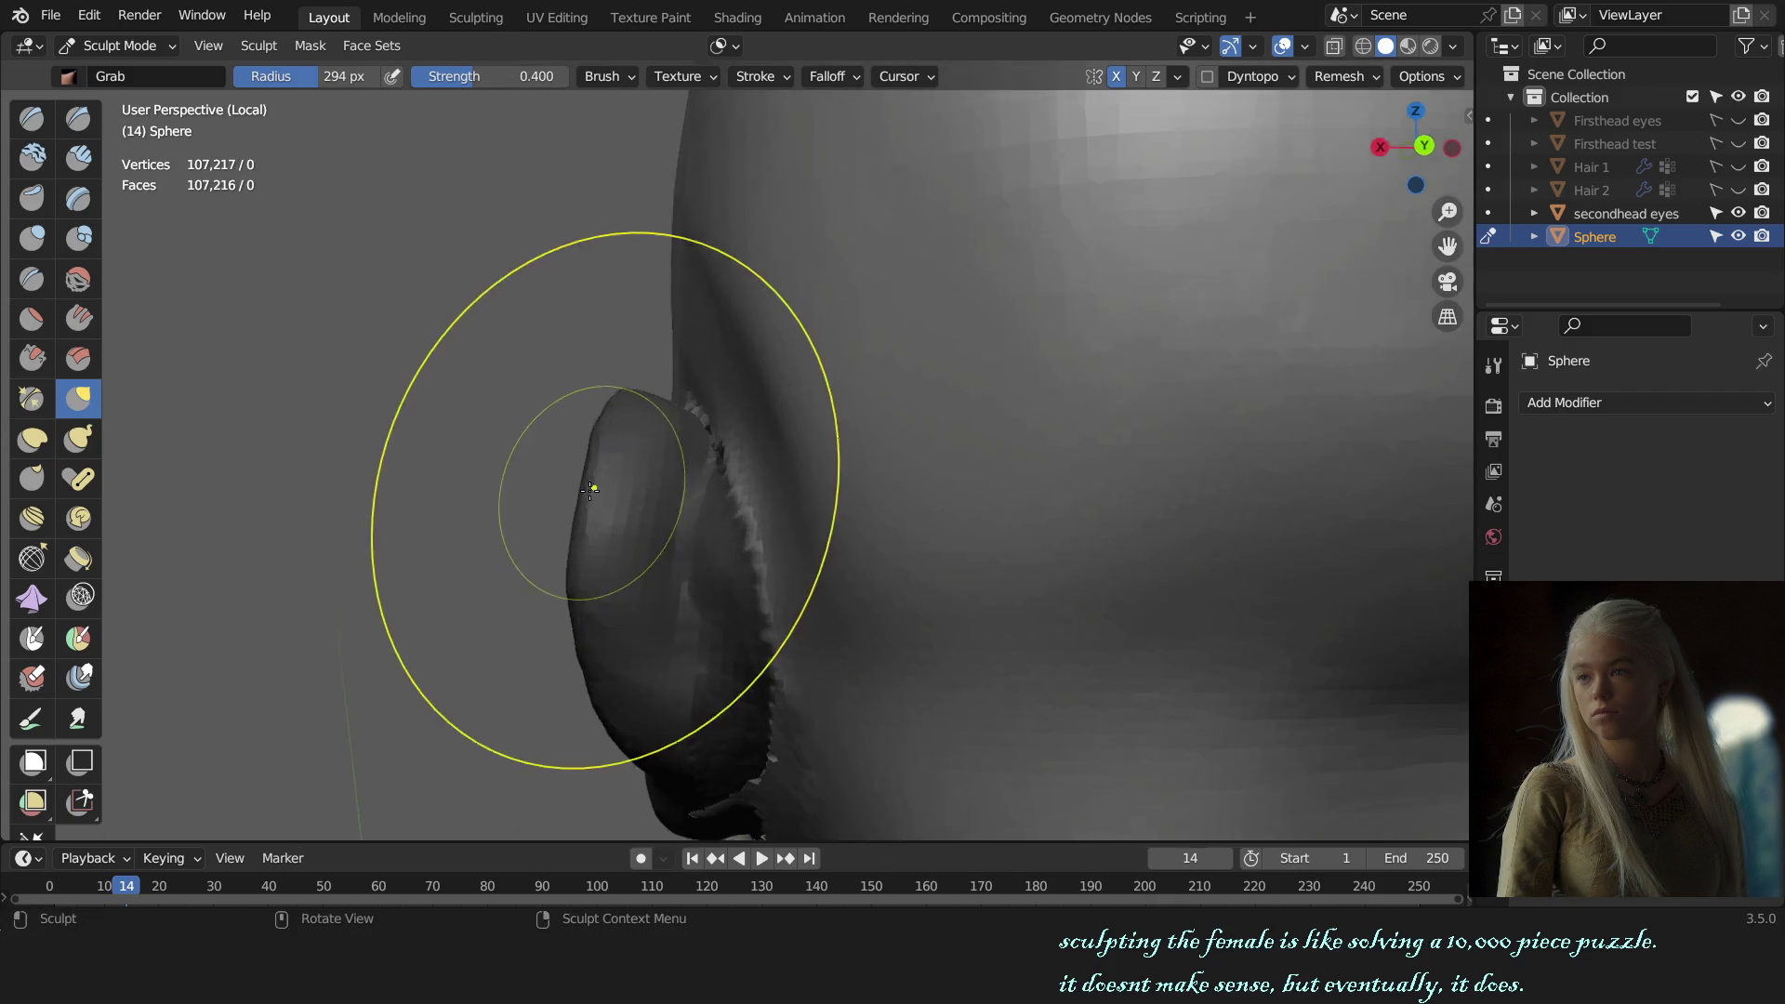
pyautogui.scroll(5, 590, 504)
pyautogui.moveTo(595, 492)
pyautogui.mouseDown(button='middle')
pyautogui.moveTo(705, 550)
pyautogui.moveTo(587, 524)
pyautogui.mouseUp(button='middle')
pyautogui.press('f')
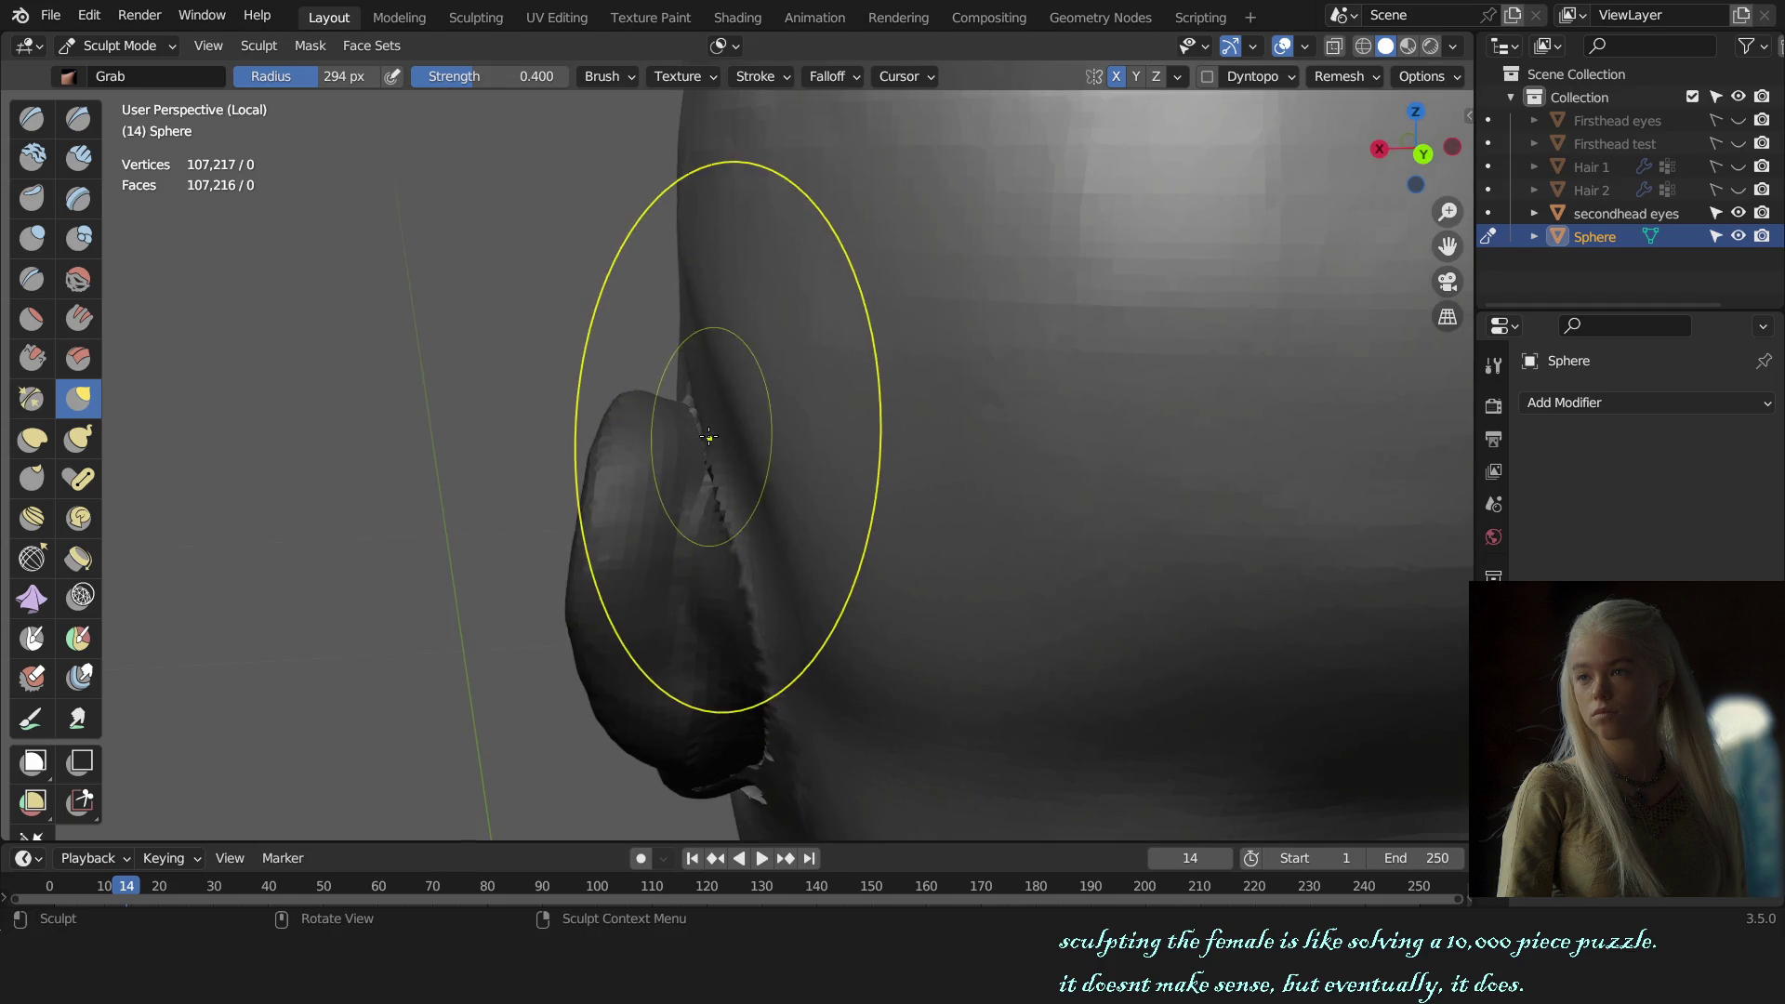
pyautogui.click(669, 437)
pyautogui.moveTo(669, 437); pyautogui.dragTo(717, 445, button='middle')
pyautogui.press('f')
pyautogui.click(730, 452)
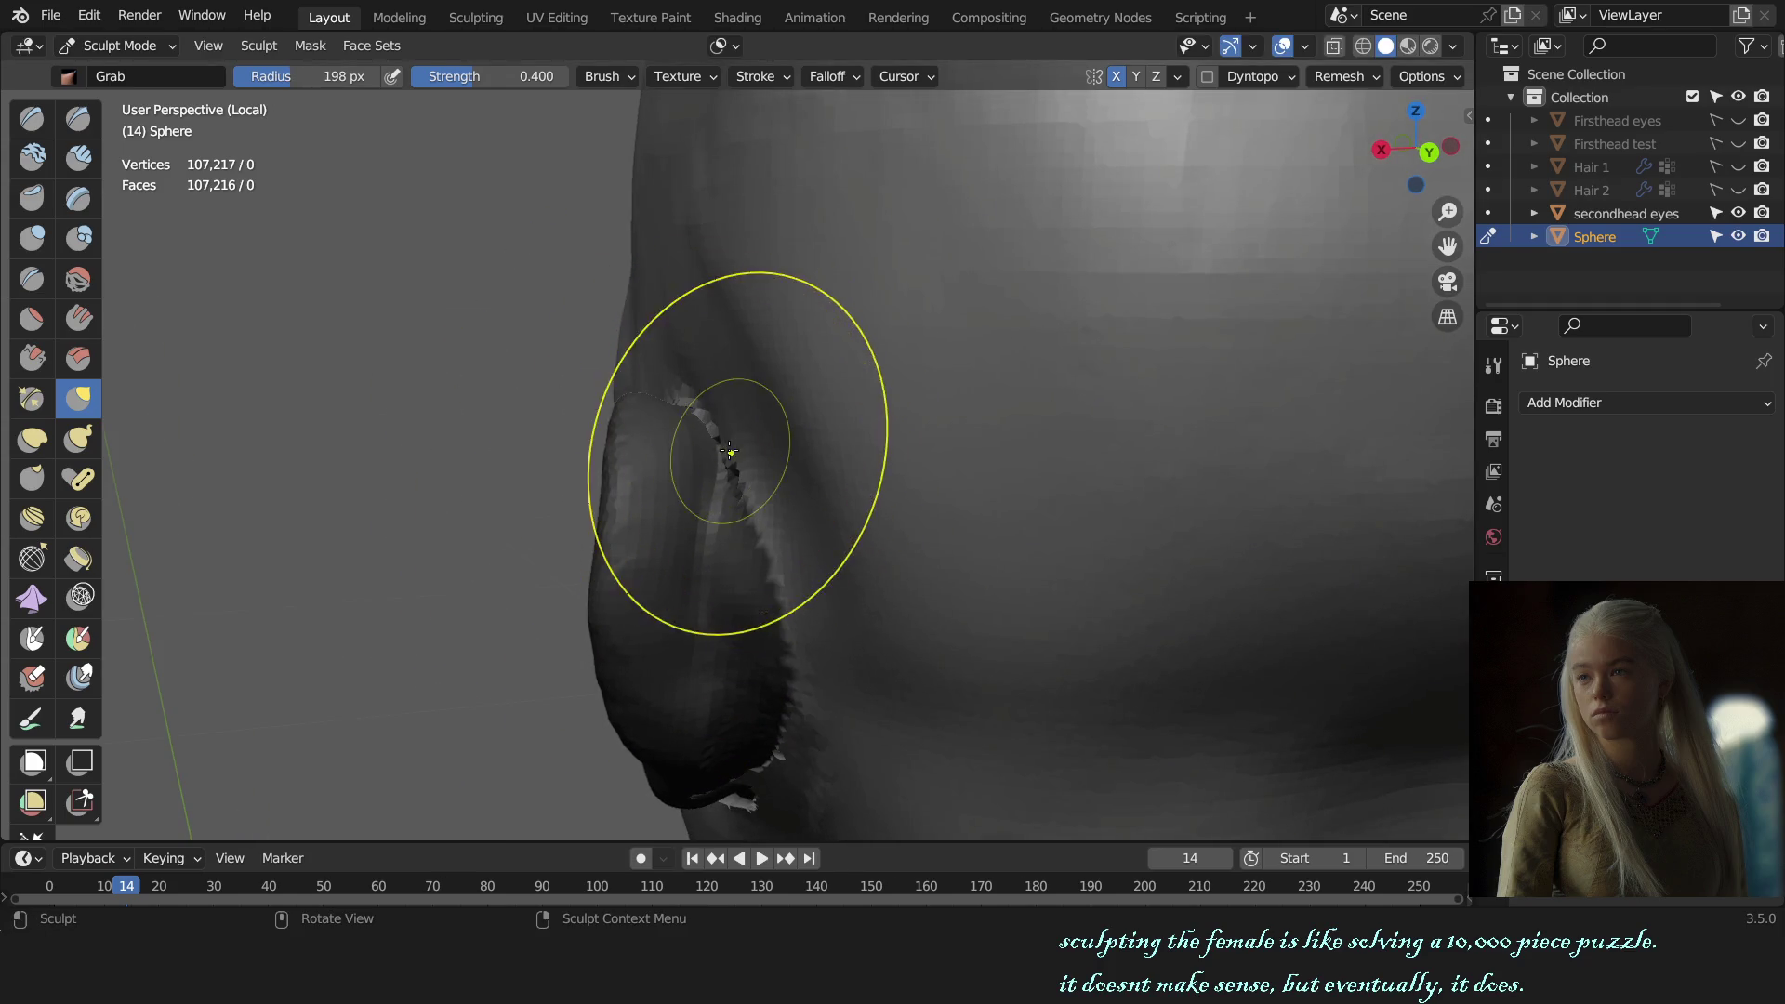
# Step: Return to the front view, recentre the head and resize the brush
pyautogui.press('KP_1')
pyautogui.scroll(-4, 883, 446)
pyautogui.moveTo(884, 457)
pyautogui.keyDown('shift'); pyautogui.mouseDown(button='middle')
pyautogui.moveTo(923, 506)
pyautogui.moveTo(991, 503)
pyautogui.mouseUp(button='middle'); pyautogui.keyUp('shift')
pyautogui.scroll(4, 991, 503)
pyautogui.press('f')
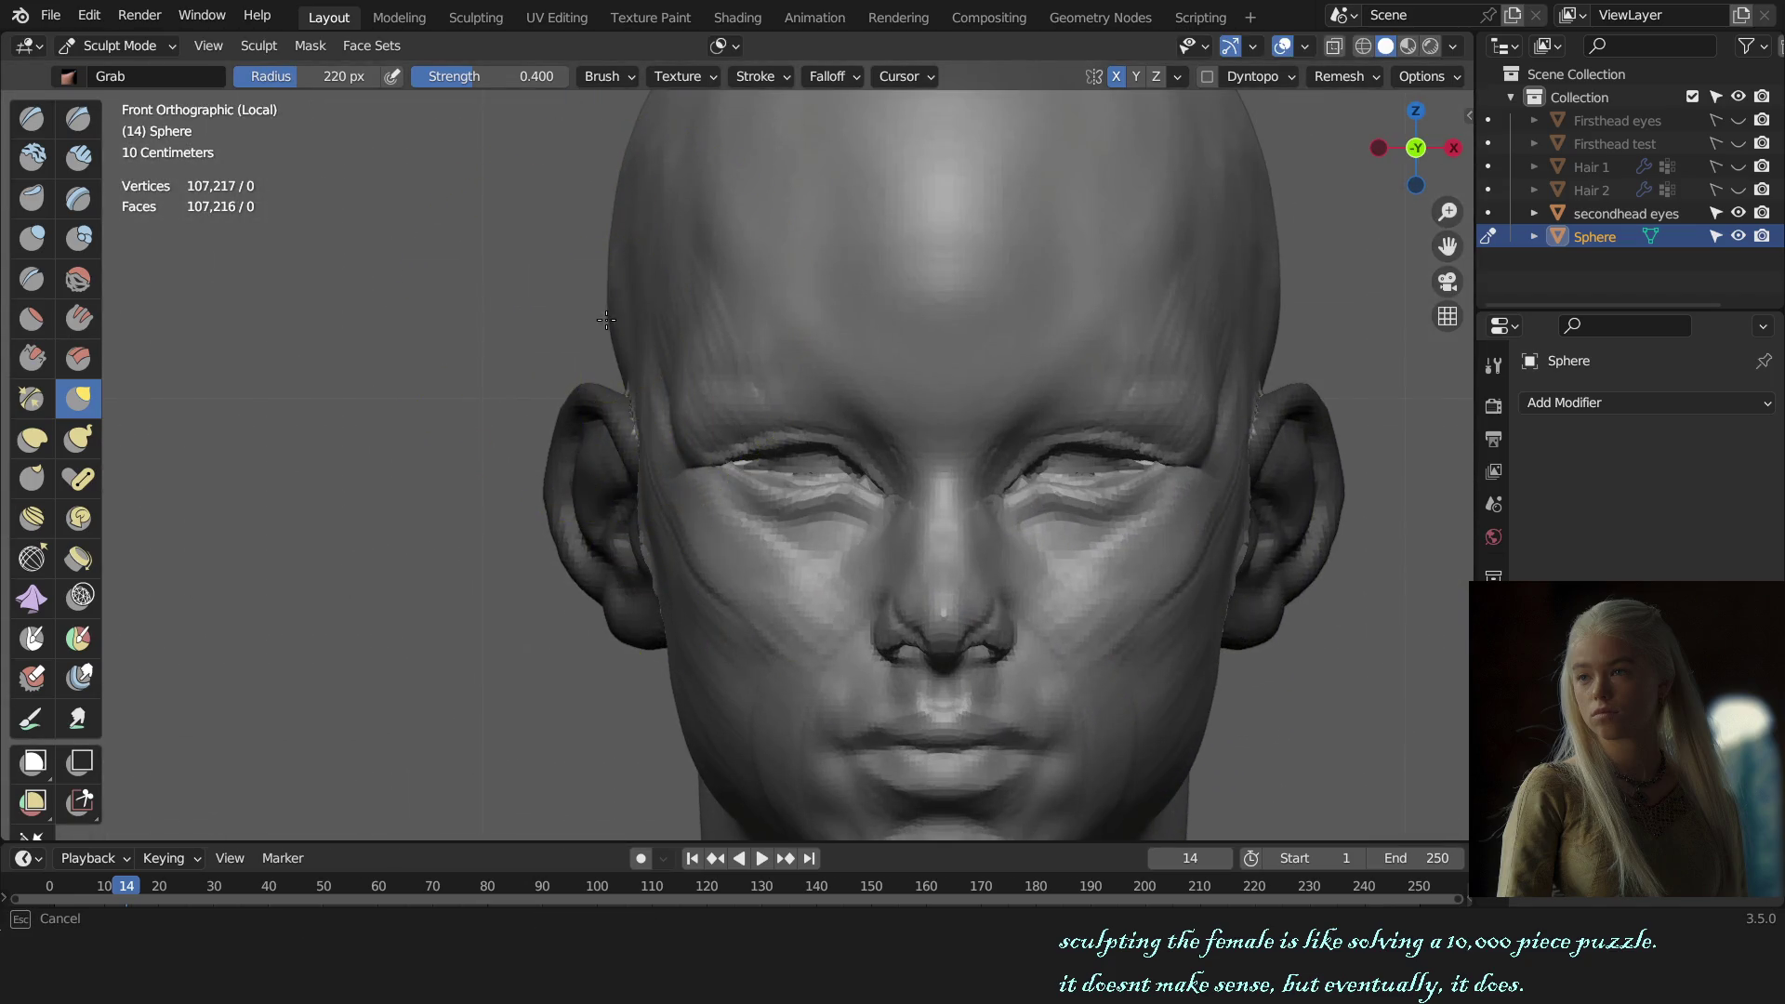
pyautogui.click(611, 321)
pyautogui.scroll(-3, 977, 519)
pyautogui.scroll(1, 892, 519)
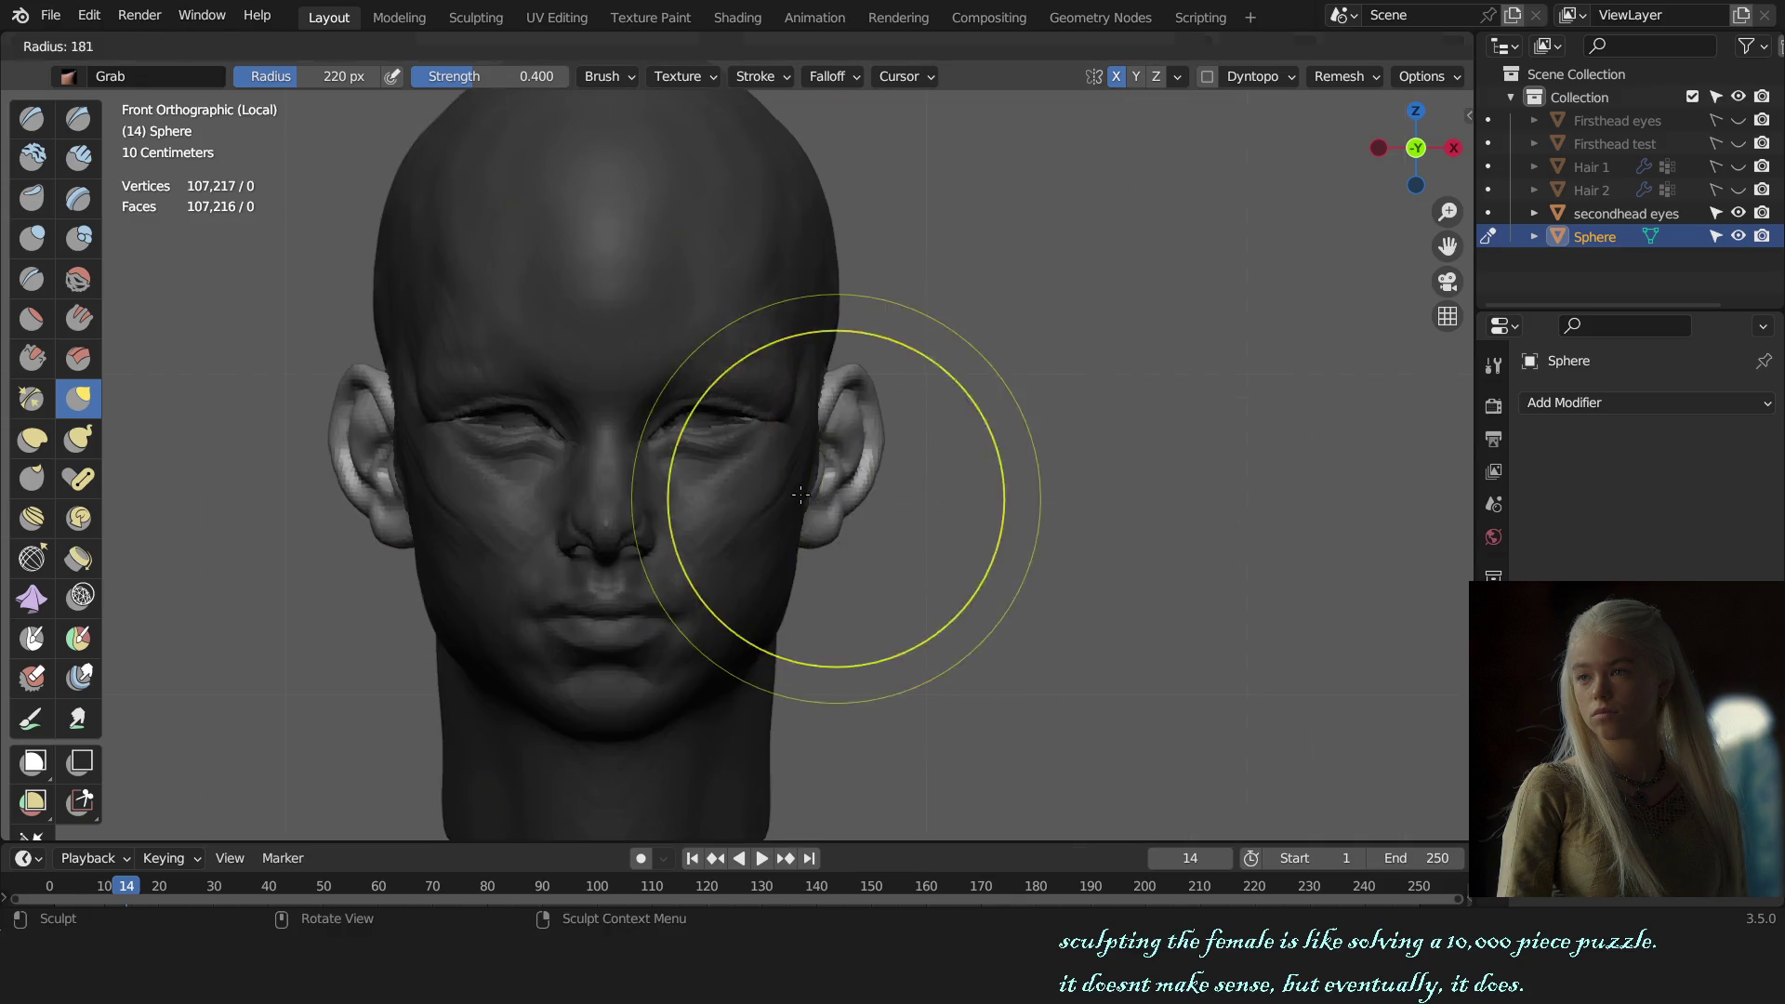
# Step: Shrink the brush to 157 px near the ear, then check side and front views
pyautogui.moveTo(881, 463); pyautogui.dragTo(837, 437, button='middle')
pyautogui.scroll(4, 817, 399)
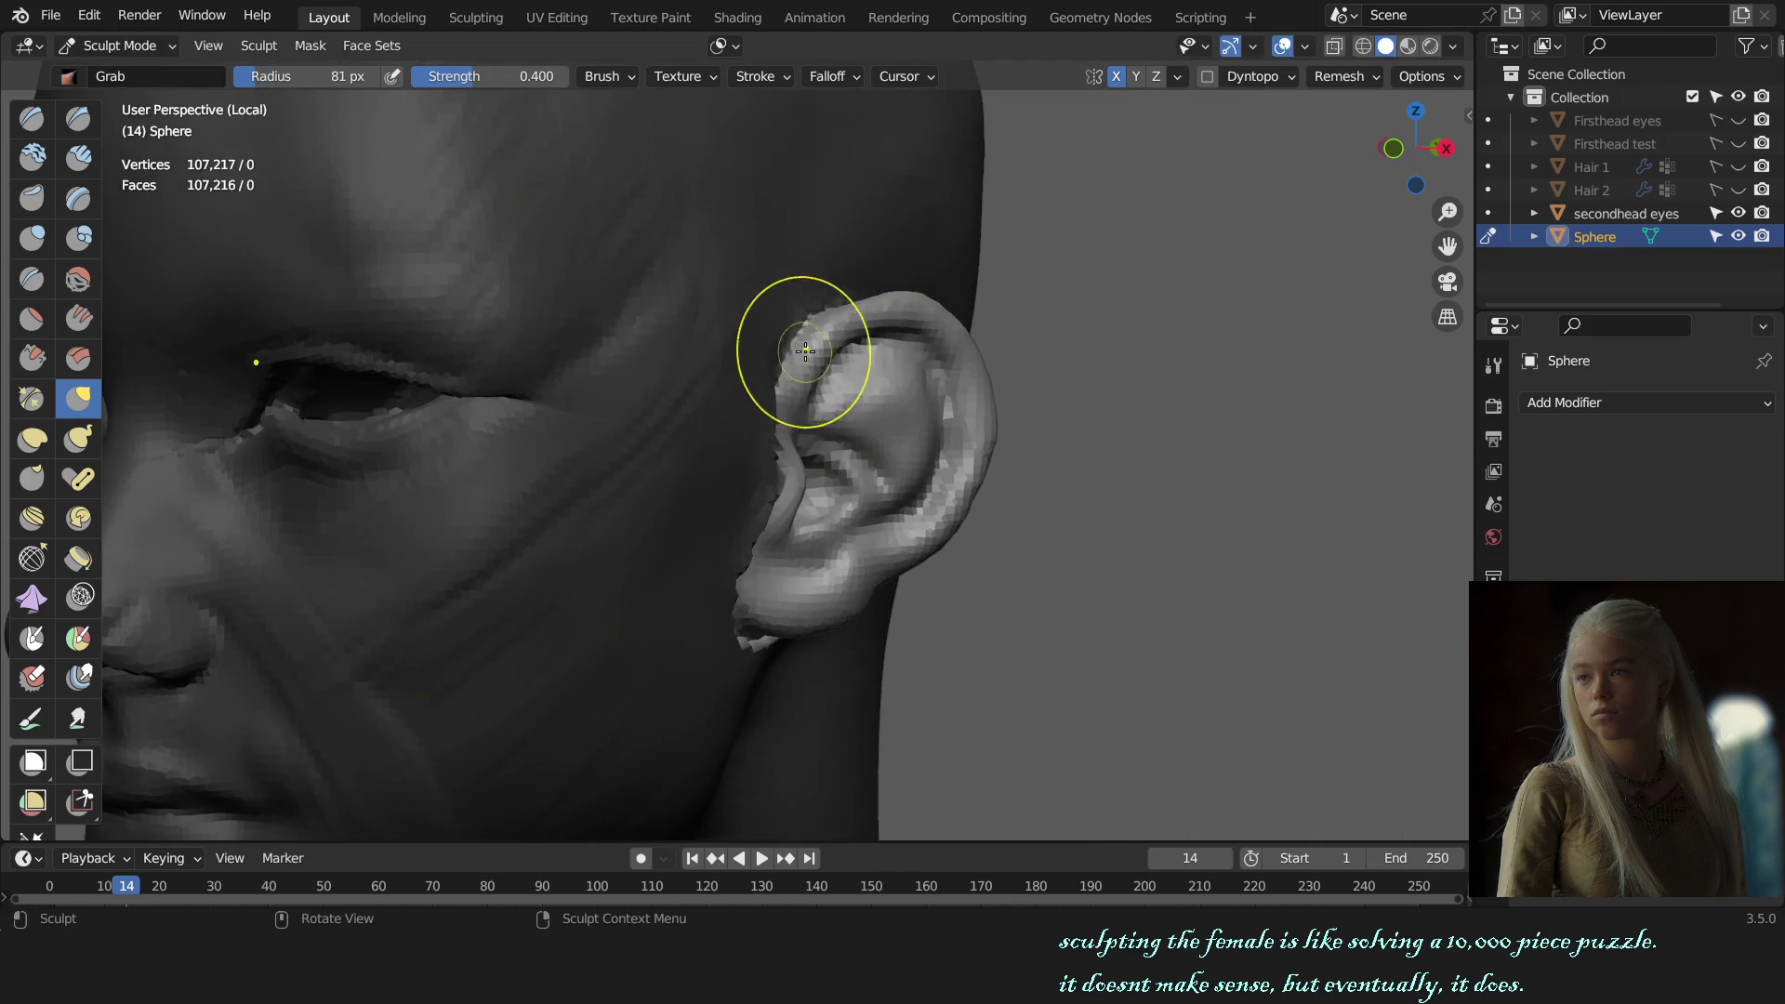
pyautogui.press('f')
pyautogui.click(758, 321)
pyautogui.press('KP_3')
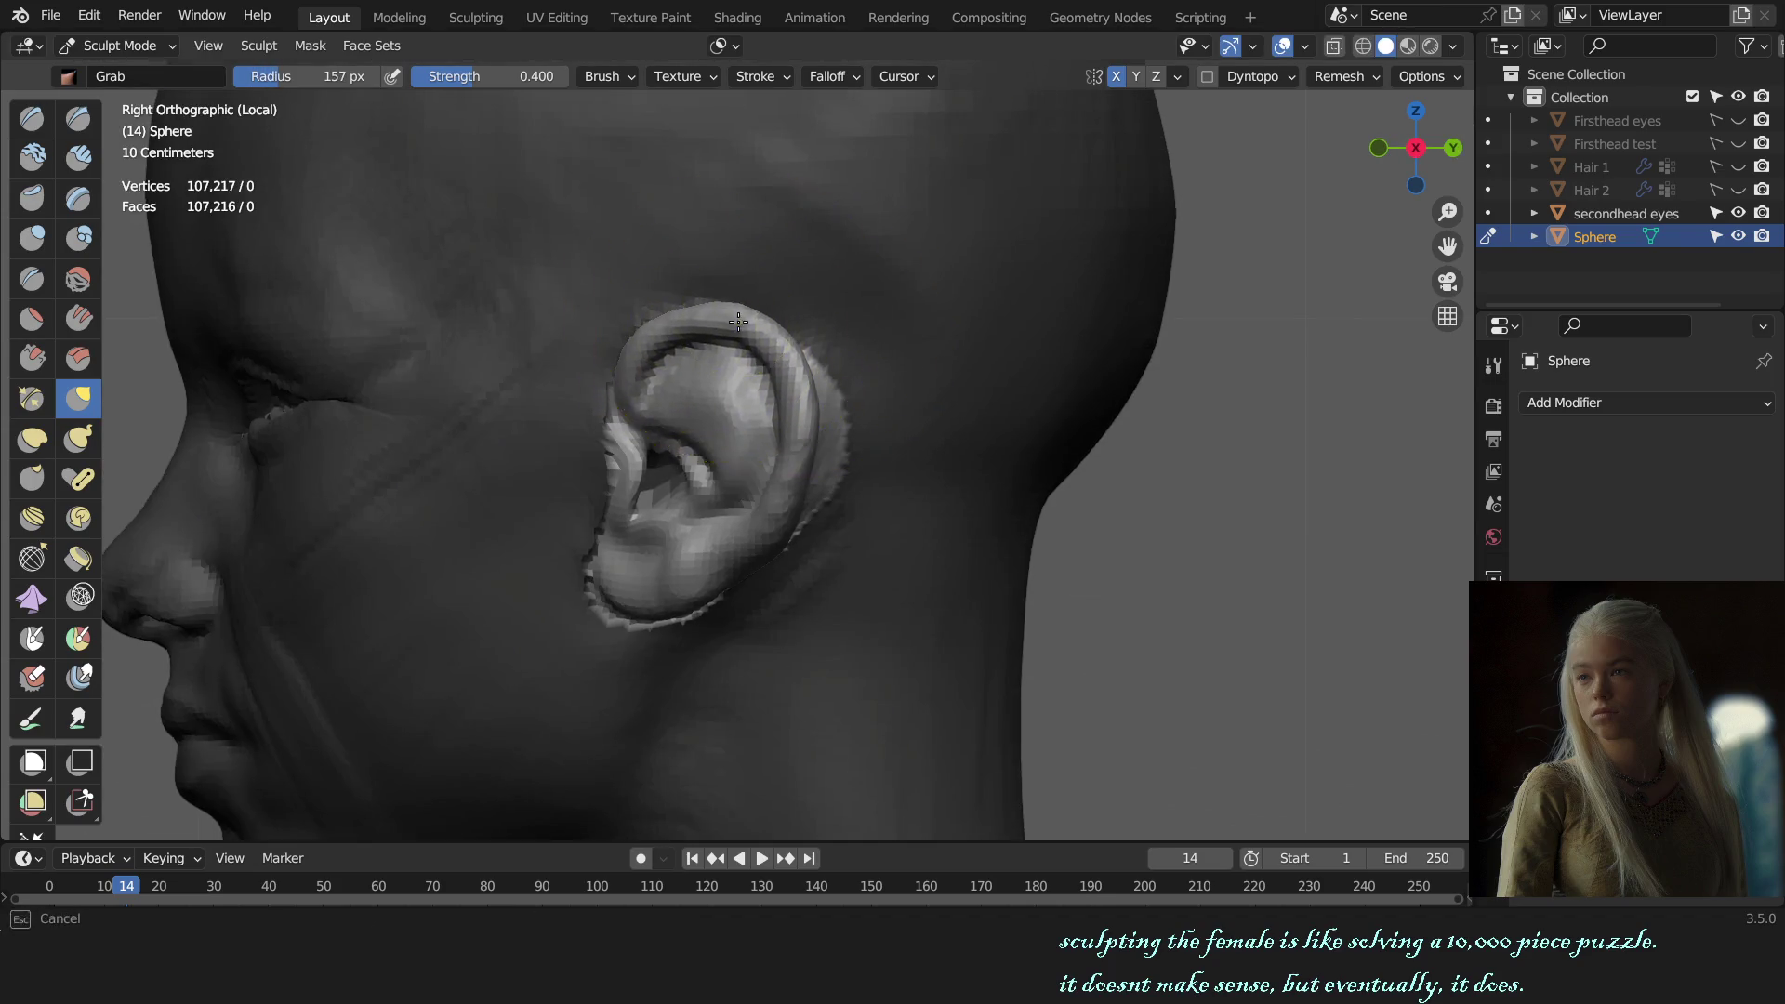
pyautogui.press('KP_1')
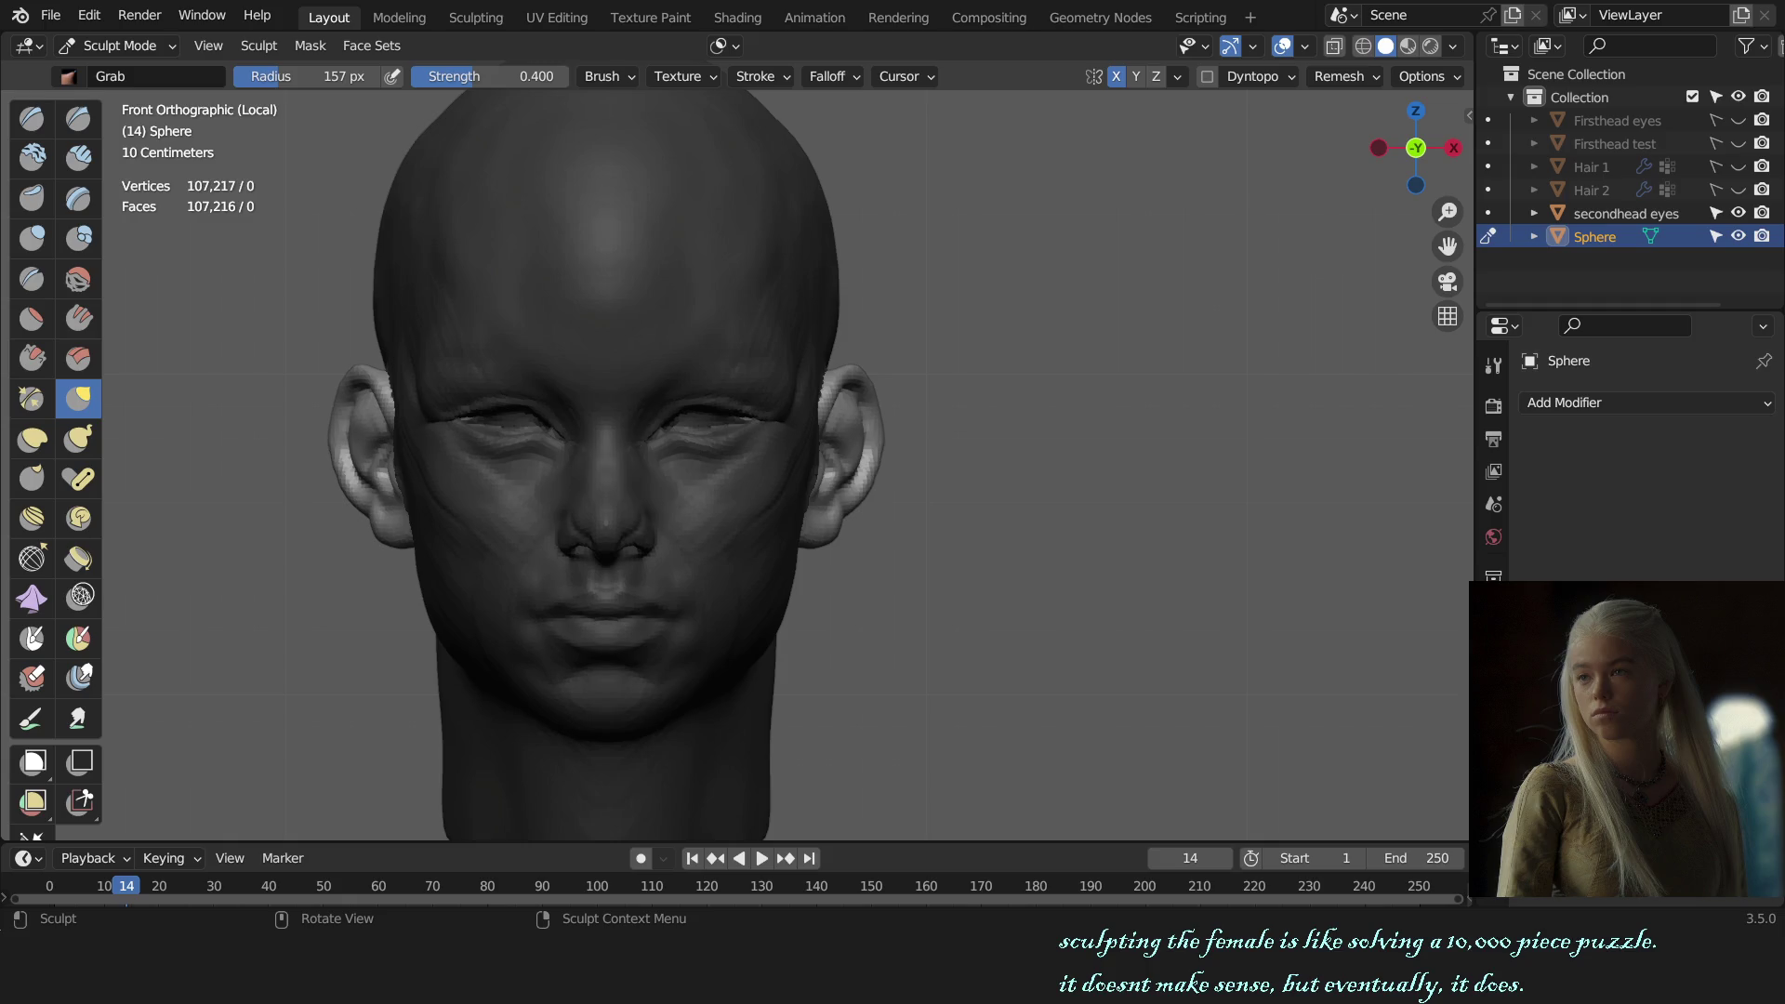
pyautogui.scroll(-3, 896, 378)
# Step: In side profile, set the Grab brush to 146 px and pull the tragus slightly down
pyautogui.scroll(4, 1024, 466)
pyautogui.keyDown('alt'); pyautogui.moveTo(1024, 466); pyautogui.dragTo(766, 470, button='middle'); pyautogui.keyUp('alt')
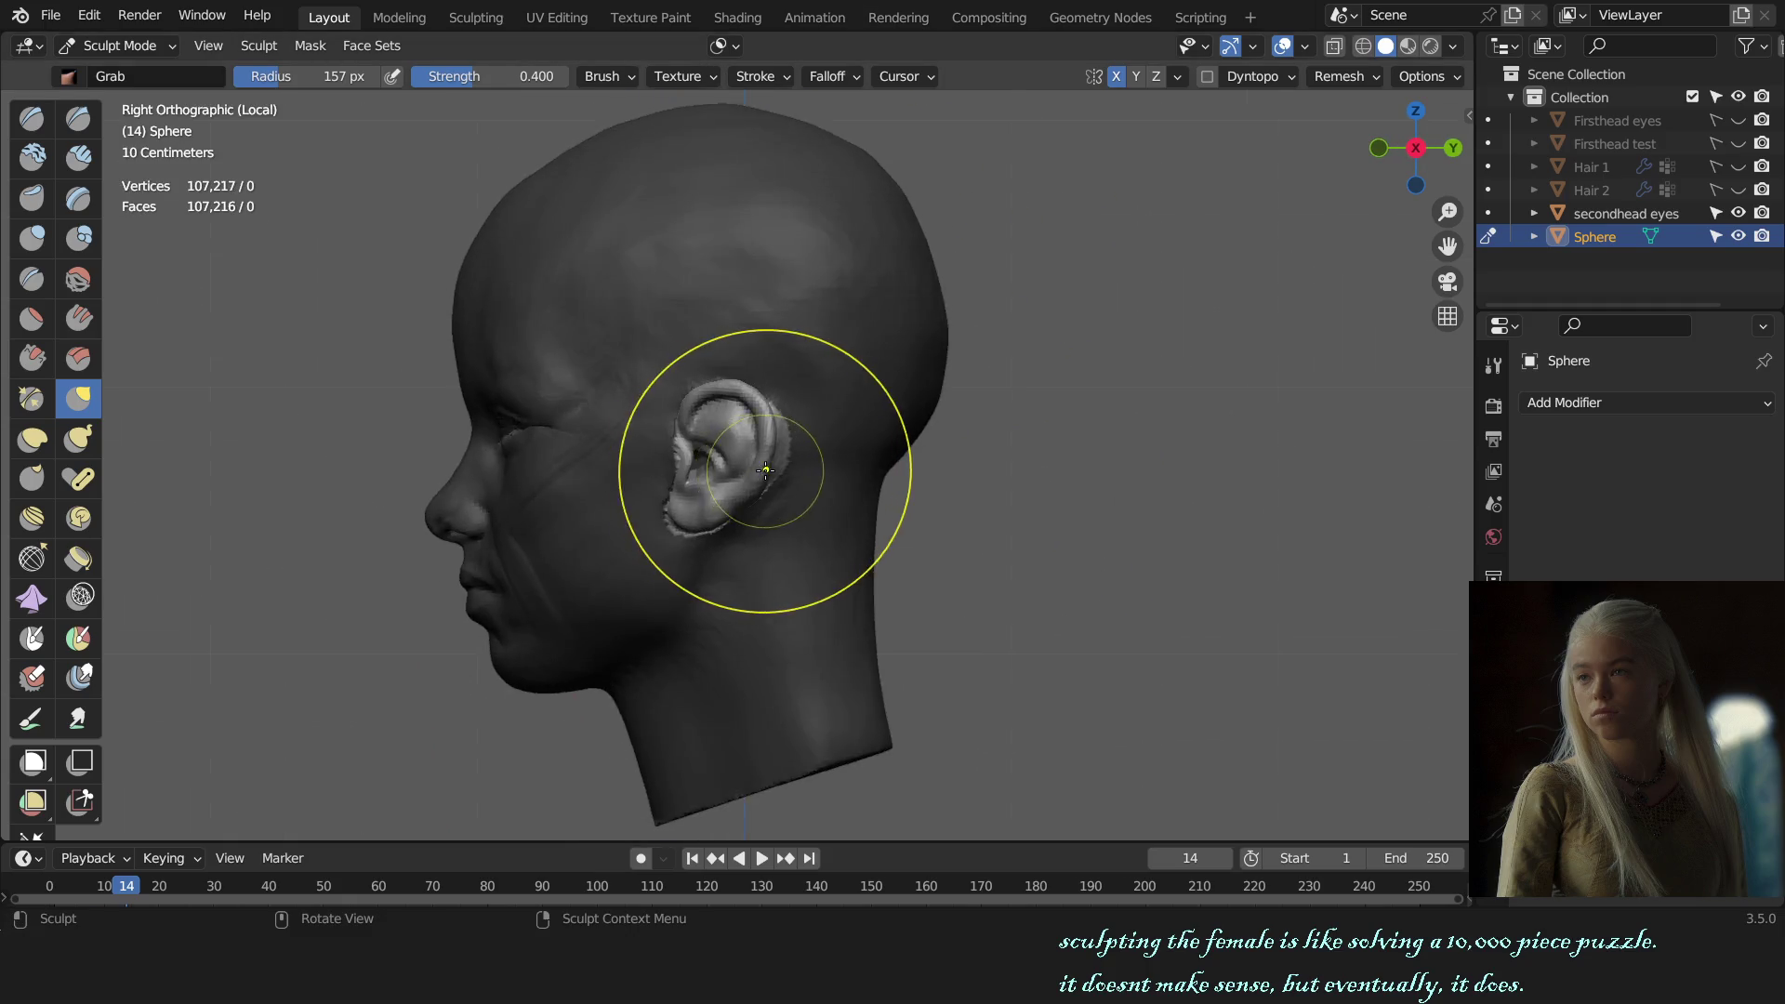
pyautogui.scroll(2, 765, 469)
pyautogui.scroll(2, 730, 451)
pyautogui.press('f')
pyautogui.click(758, 471)
pyautogui.scroll(2, 747, 508)
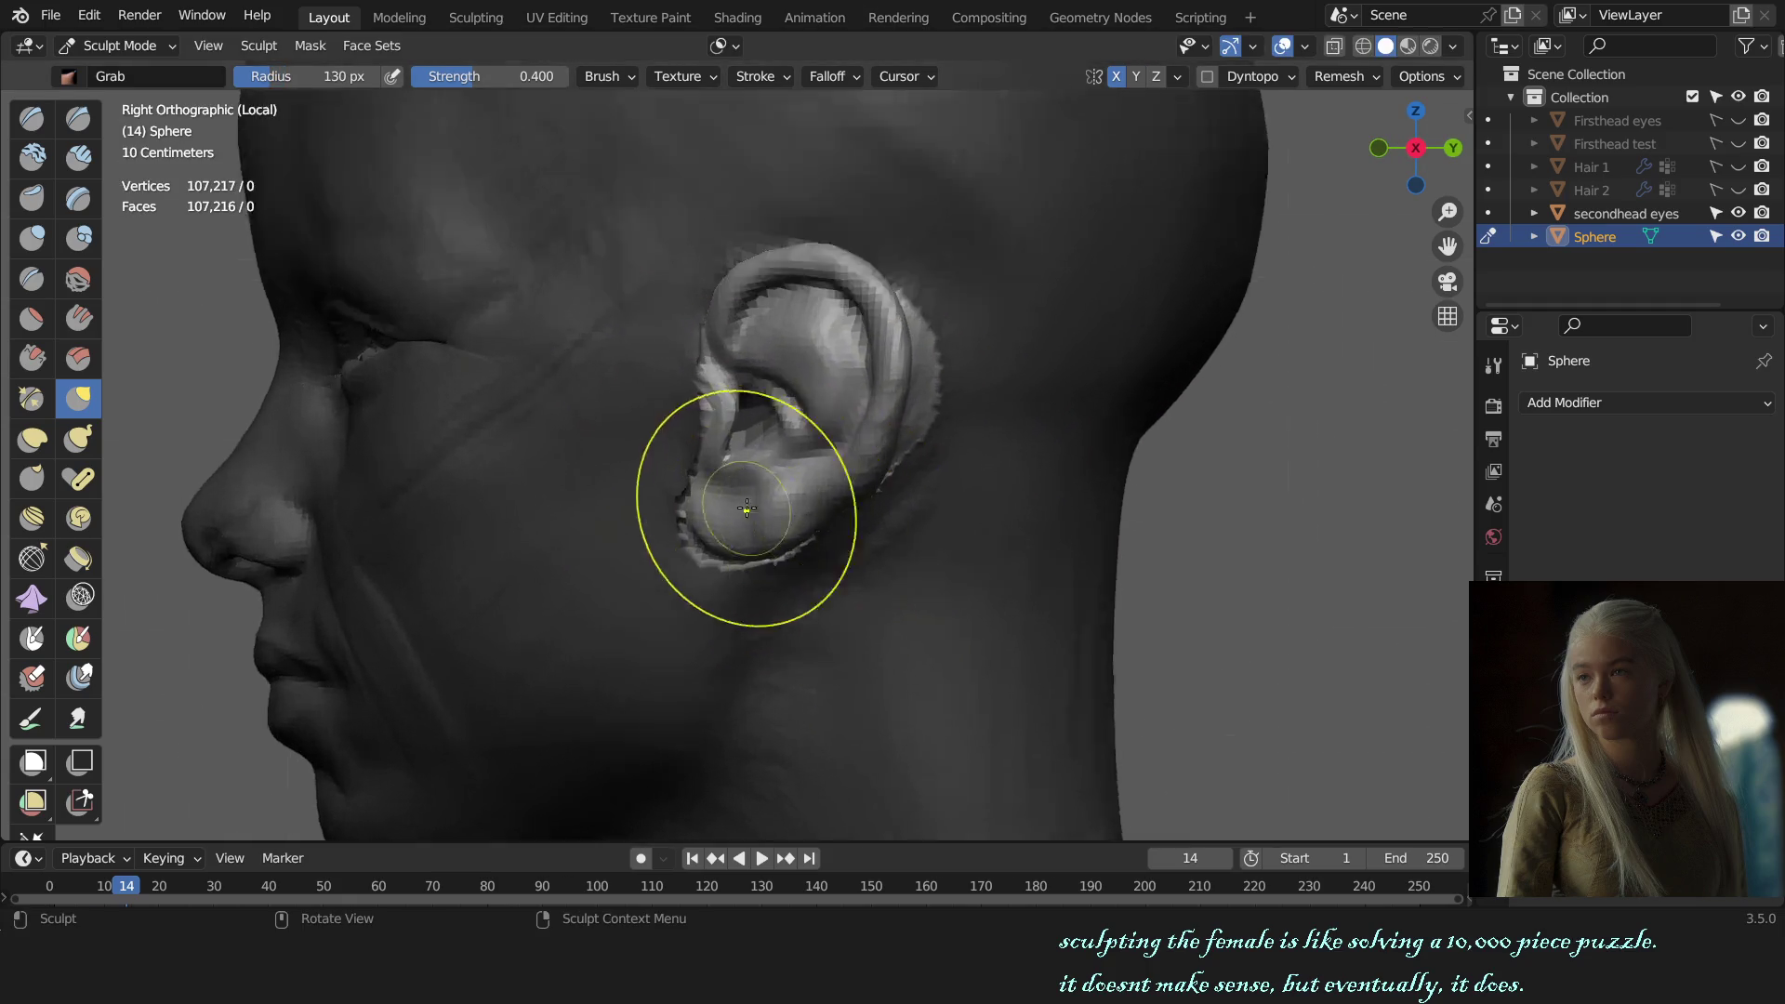
pyautogui.scroll(2, 747, 508)
pyautogui.press('f')
pyautogui.click(651, 521)
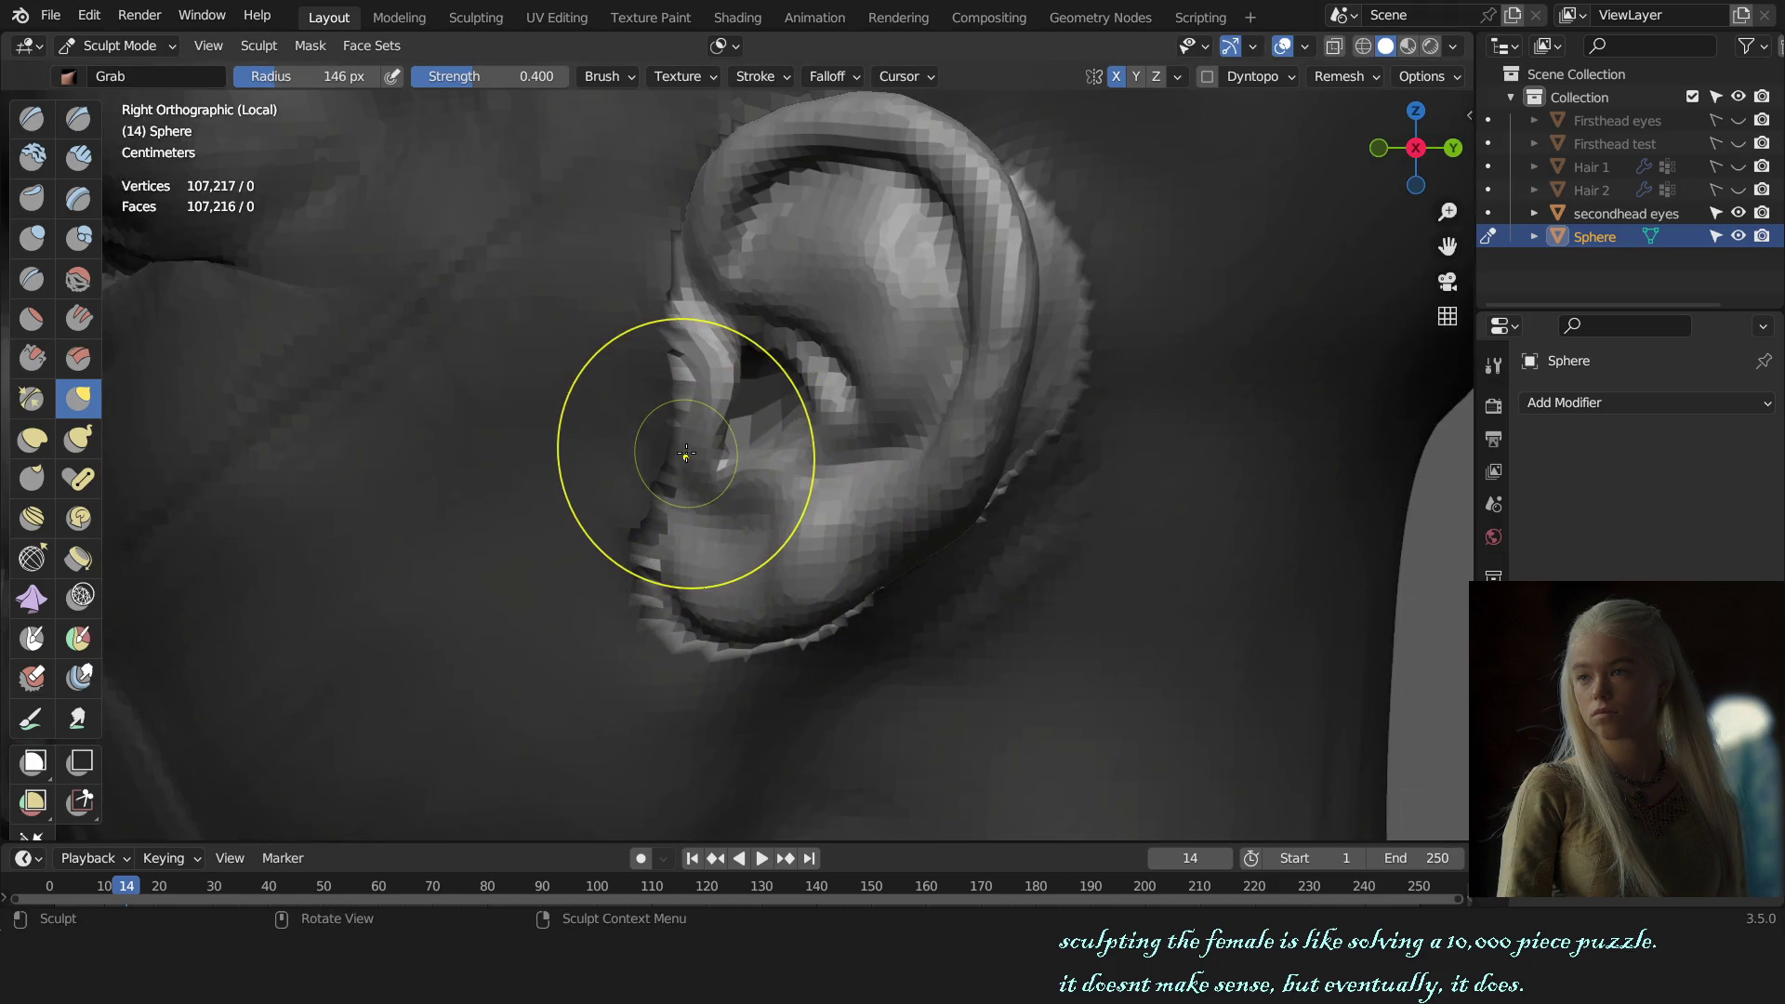
pyautogui.moveTo(701, 459); pyautogui.dragTo(707, 475)
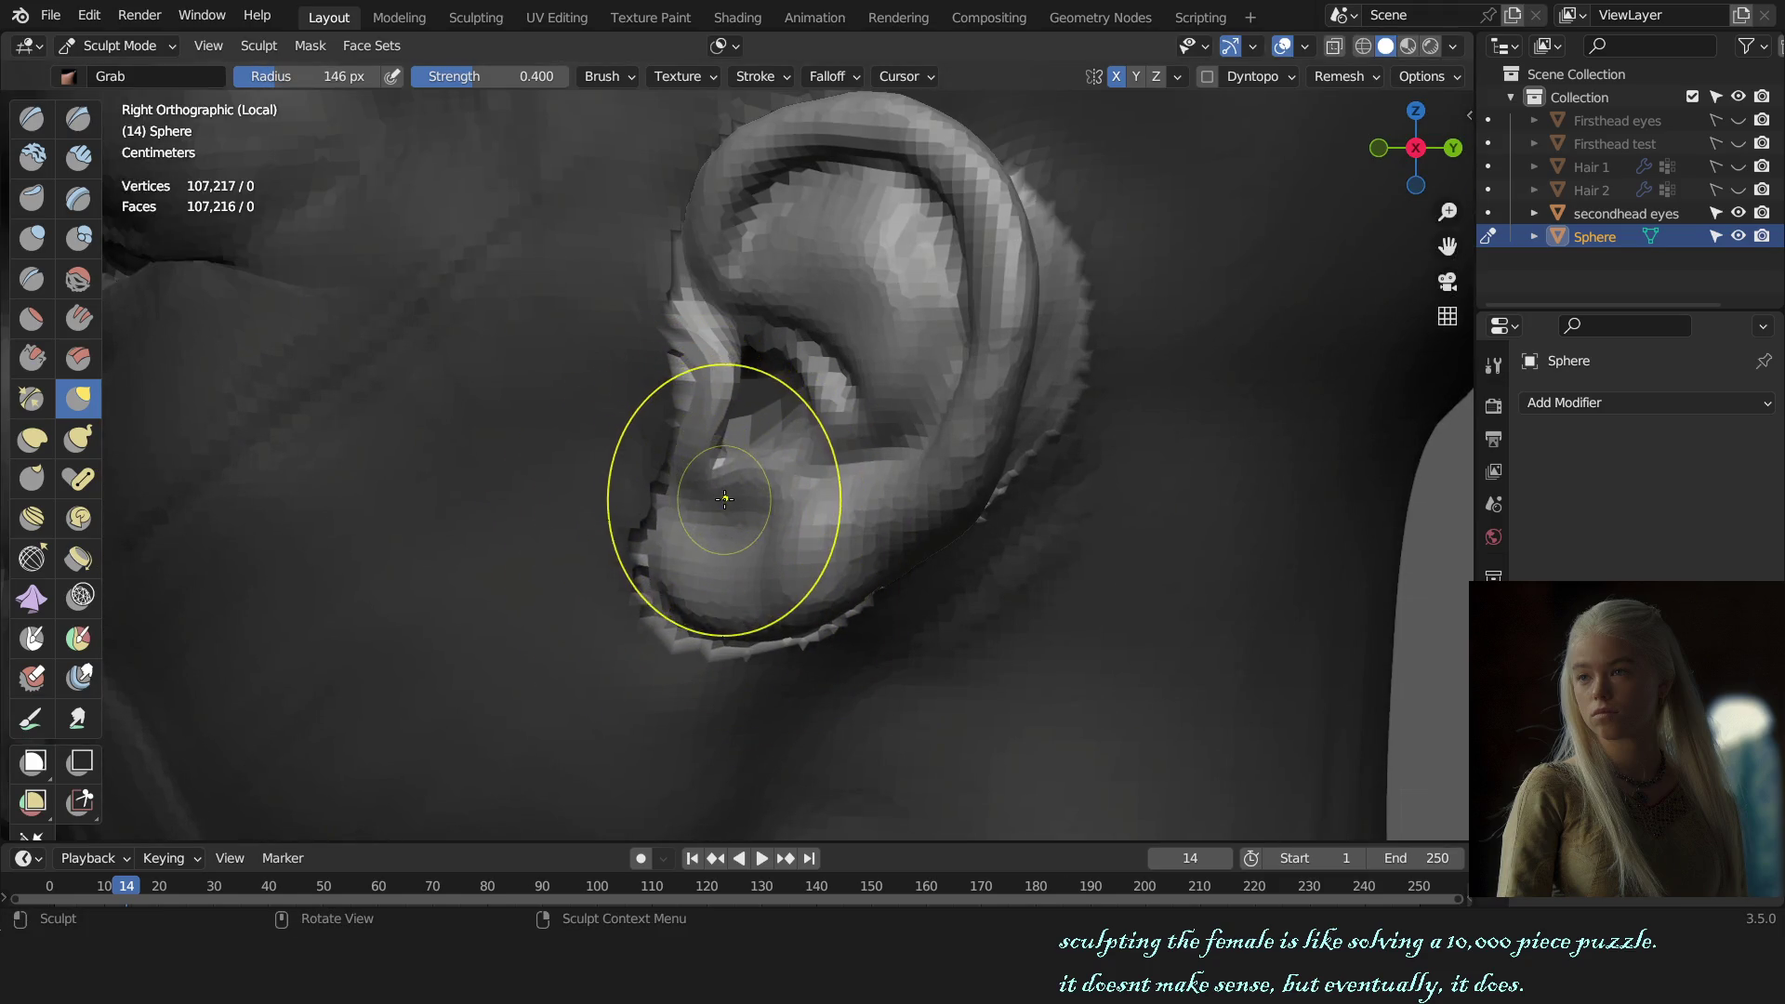
# Step: Check the front view, orbit behind the head and enlarge the brush to 295 px
pyautogui.scroll(-2, 711, 482)
pyautogui.press('f')
pyautogui.click(790, 521)
pyautogui.scroll(-3, 883, 537)
pyautogui.press('KP_1')
pyautogui.scroll(-3, 884, 538)
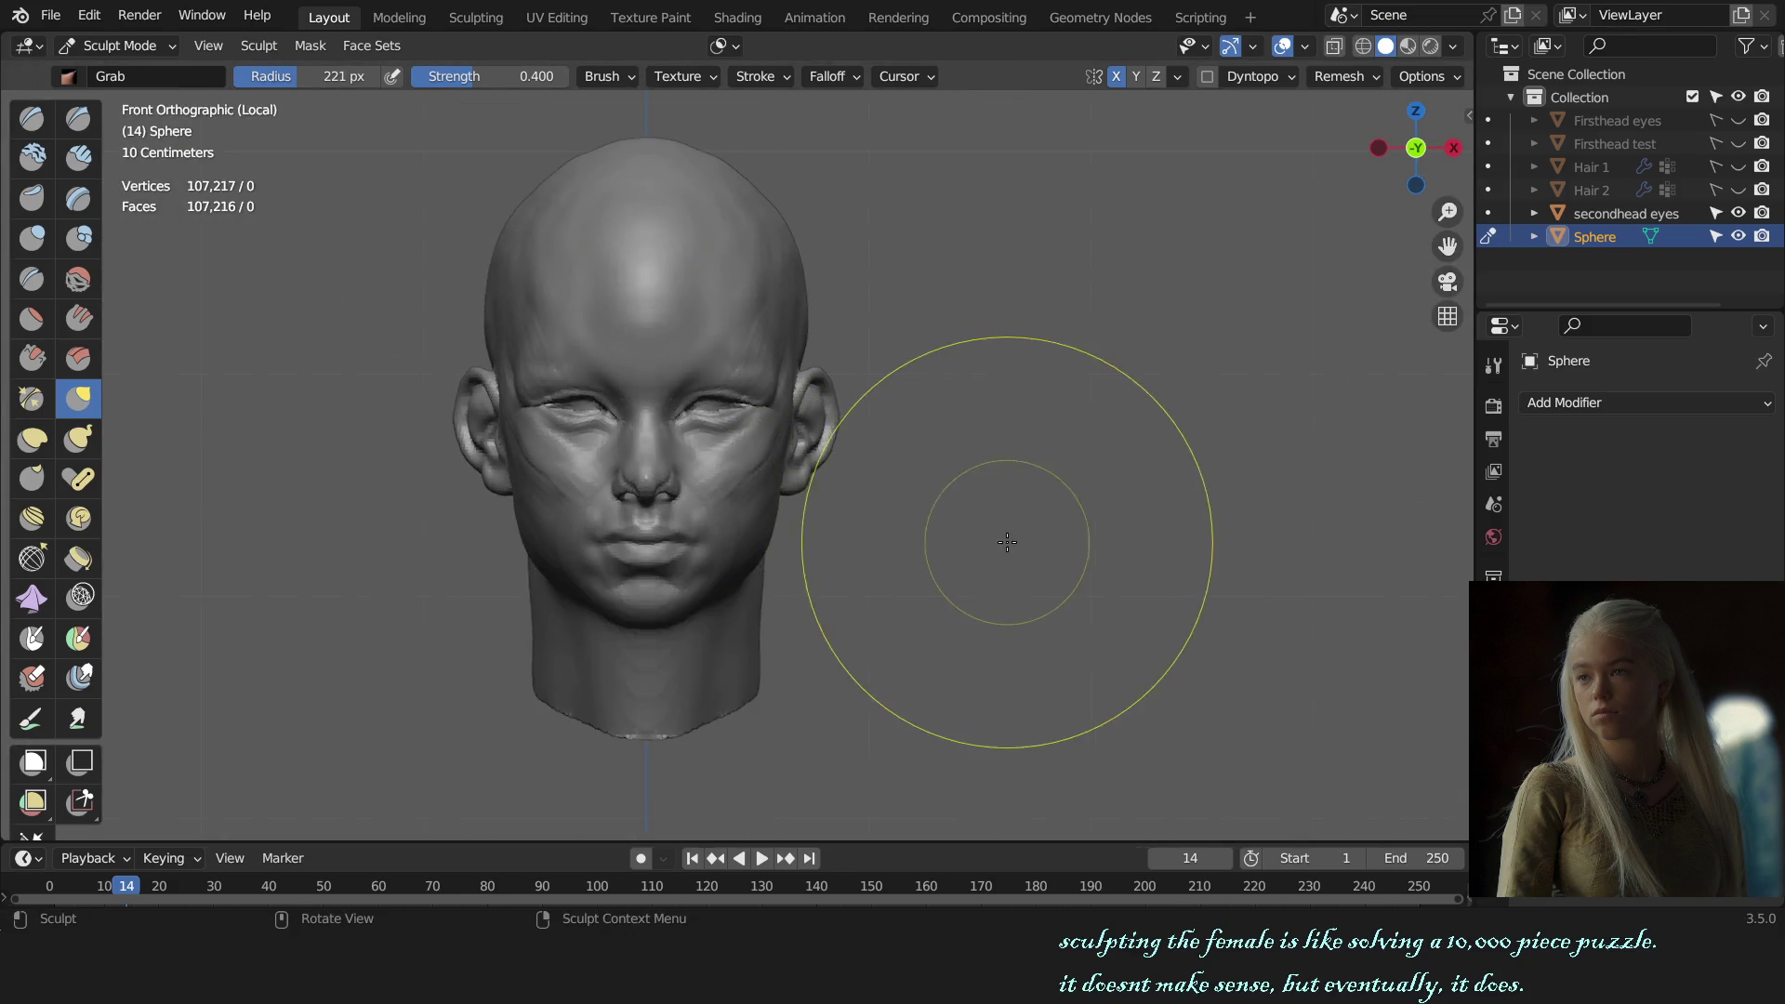
pyautogui.moveTo(1009, 547); pyautogui.dragTo(1004, 542, button='middle')
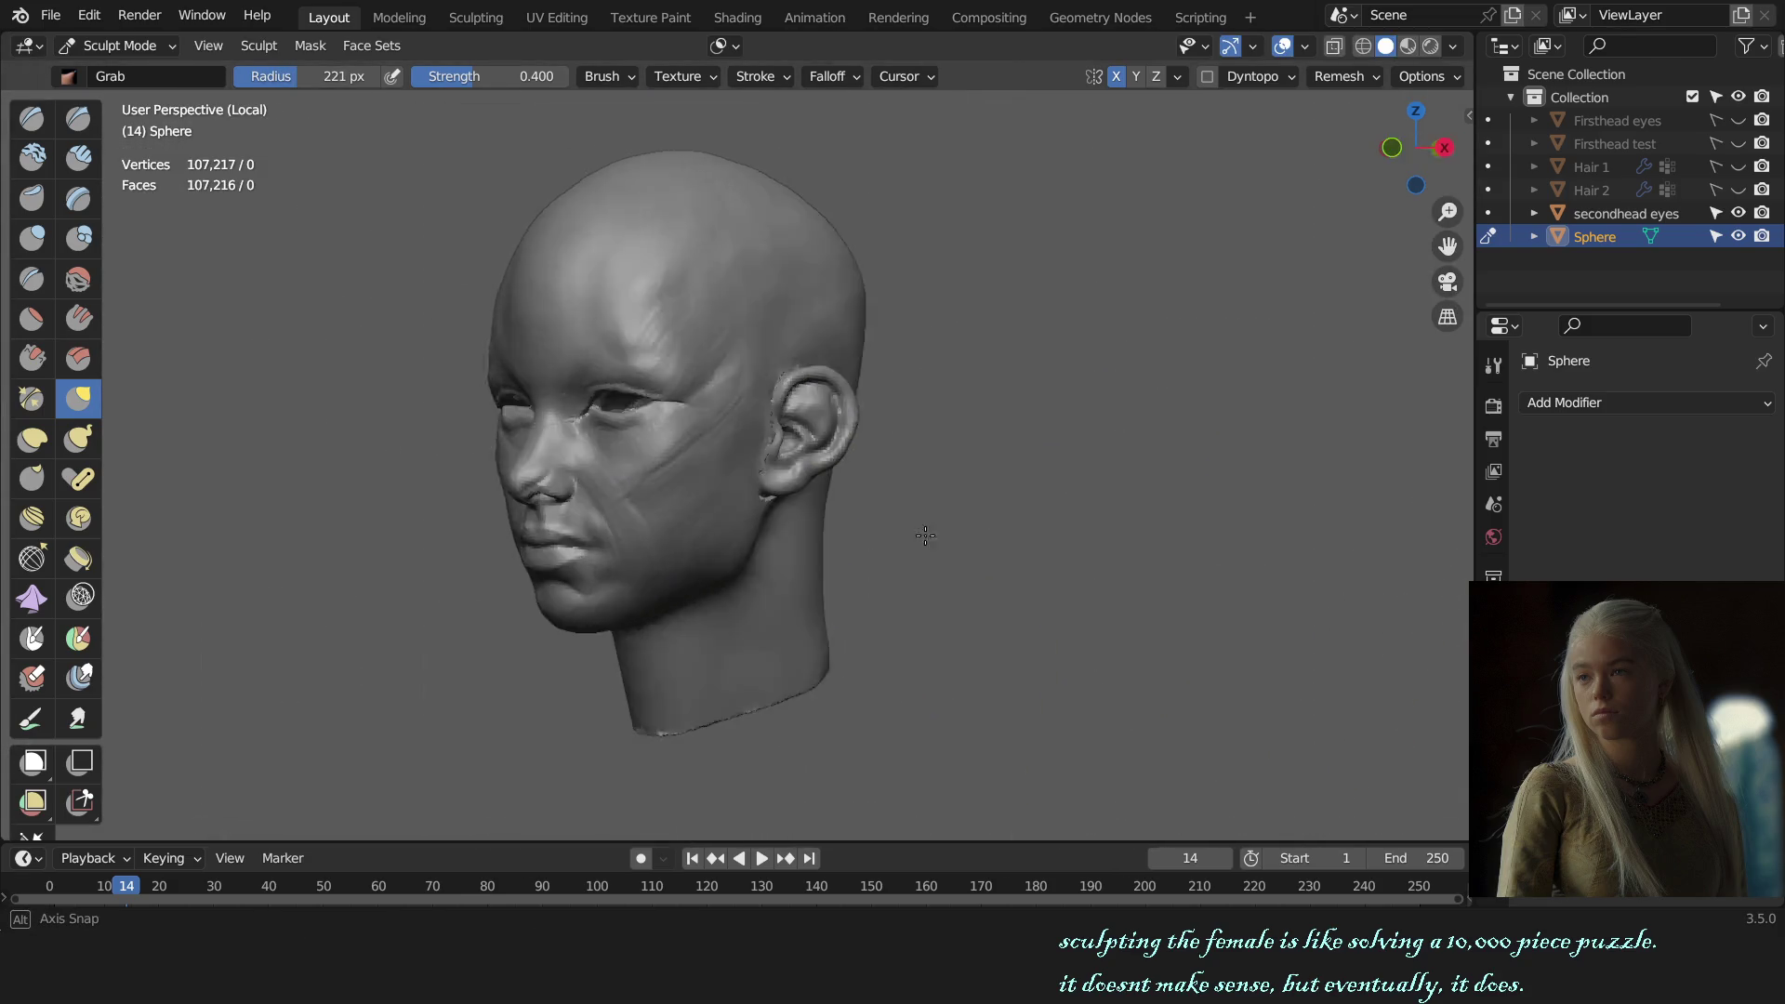
pyautogui.moveTo(1004, 542)
pyautogui.mouseDown(button='middle')
pyautogui.moveTo(626, 527)
pyautogui.moveTo(862, 526)
pyautogui.moveTo(778, 498)
pyautogui.mouseUp(button='middle')
pyautogui.scroll(5, 862, 526)
pyautogui.press('f')
pyautogui.click(797, 549)
# Step: Shift the head right in front view and set the brush to 249 px
pyautogui.moveTo(855, 561); pyautogui.dragTo(788, 538, button='middle')
pyautogui.scroll(-4, 830, 543)
pyautogui.press('KP_1')
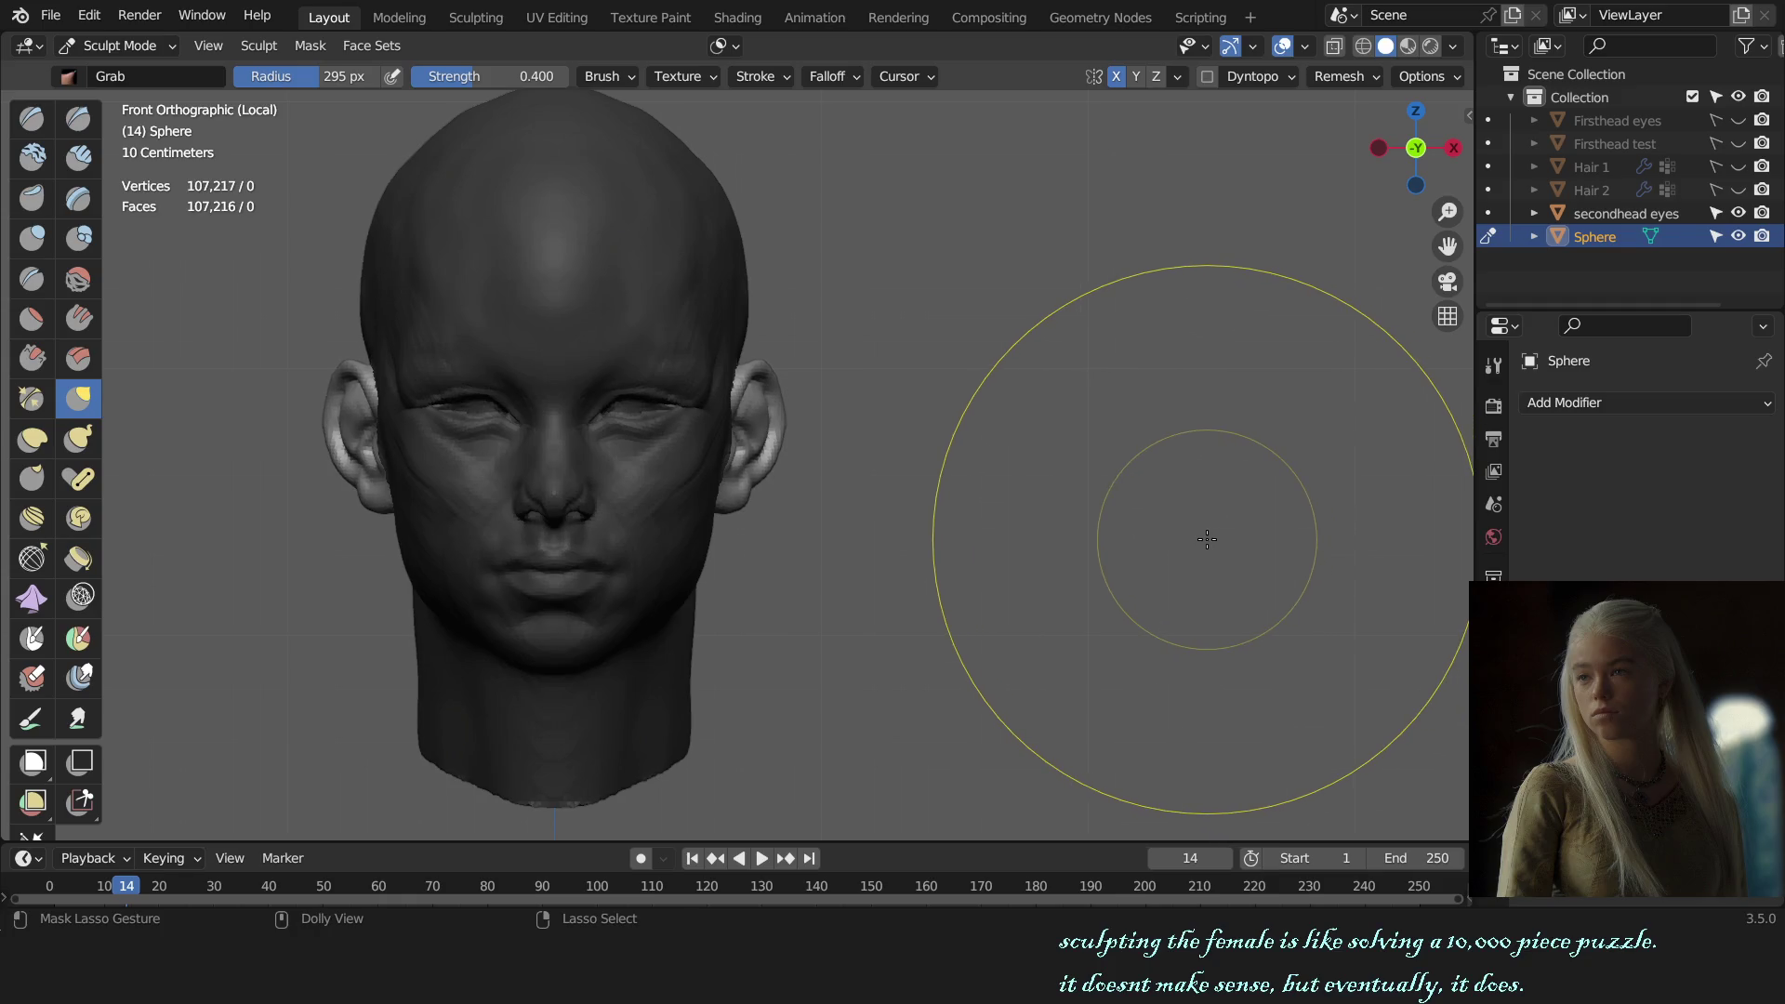
pyautogui.keyDown('shift'); pyautogui.moveTo(852, 514); pyautogui.dragTo(1101, 514, button='middle'); pyautogui.keyUp('shift')
pyautogui.scroll(3, 1101, 514)
pyautogui.press('f')
pyautogui.click(671, 446)
# Step: From the back view, angle behind the ear, set the brush to 309 px and frame the seam
pyautogui.scroll(-4, 795, 472)
pyautogui.moveTo(795, 472); pyautogui.dragTo(1023, 476, button='middle')
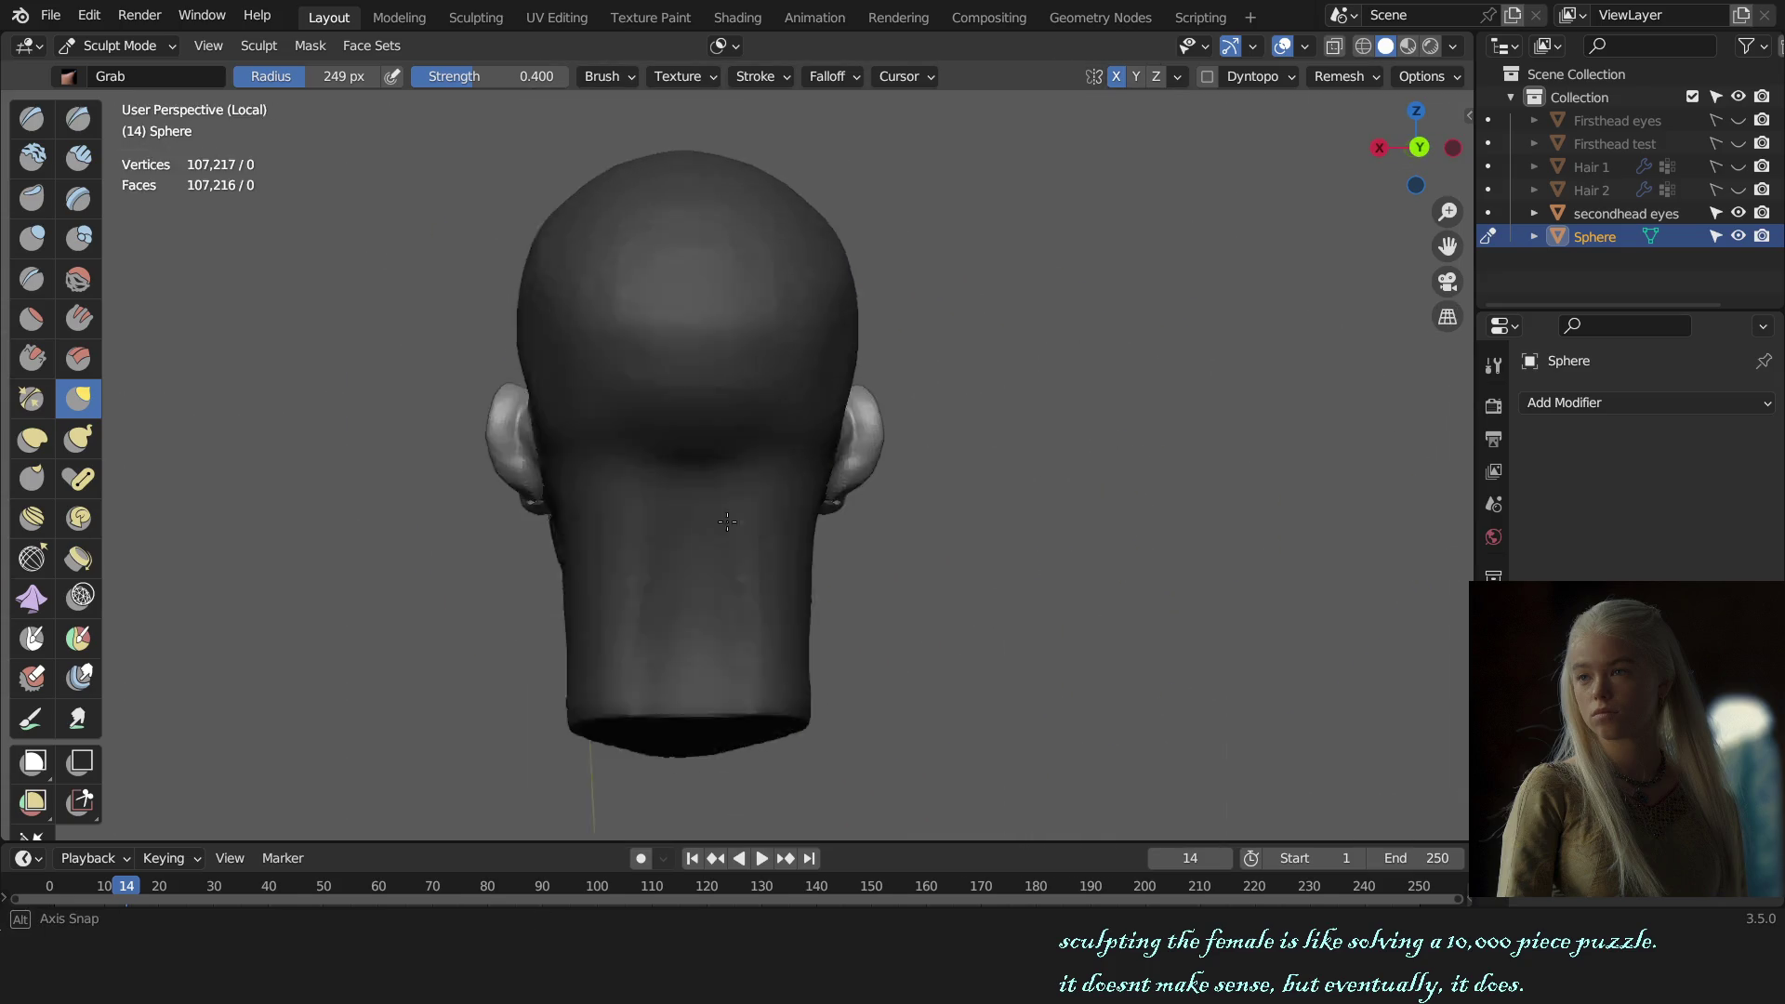
pyautogui.press('ctrl+KP_1')
pyautogui.scroll(6, 877, 511)
pyautogui.moveTo(877, 511)
pyautogui.mouseDown(button='middle')
pyautogui.moveTo(857, 471)
pyautogui.moveTo(940, 499)
pyautogui.mouseUp(button='middle')
pyautogui.press('f')
pyautogui.click(906, 487)
pyautogui.scroll(-4, 1168, 530)
pyautogui.scroll(4, 714, 443)
pyautogui.moveTo(713, 443); pyautogui.dragTo(802, 514, button='middle')
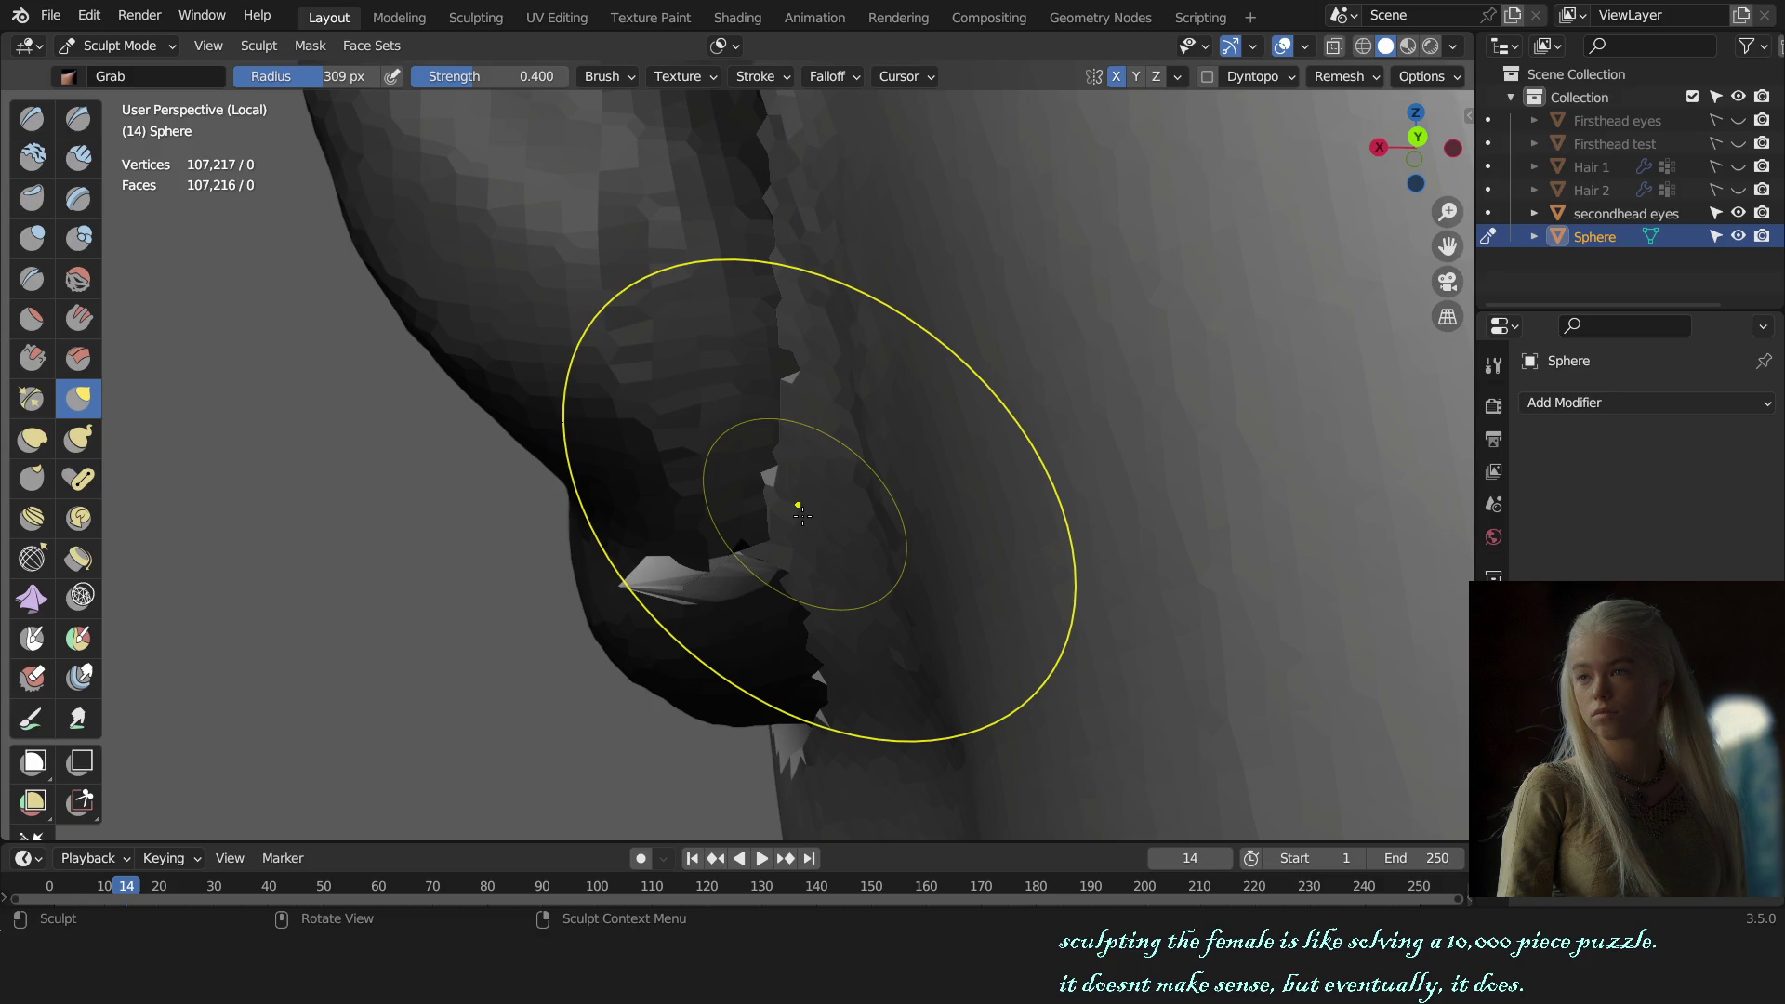
pyautogui.moveTo(892, 447)
pyautogui.mouseDown(button='middle')
pyautogui.moveTo(909, 458)
pyautogui.moveTo(811, 477)
pyautogui.moveTo(851, 391)
pyautogui.mouseUp(button='middle')
# Step: Switch to Clay Strips at 184 px and view the back of the head
pyautogui.press('c')
pyautogui.press('f')
pyautogui.click(762, 477)
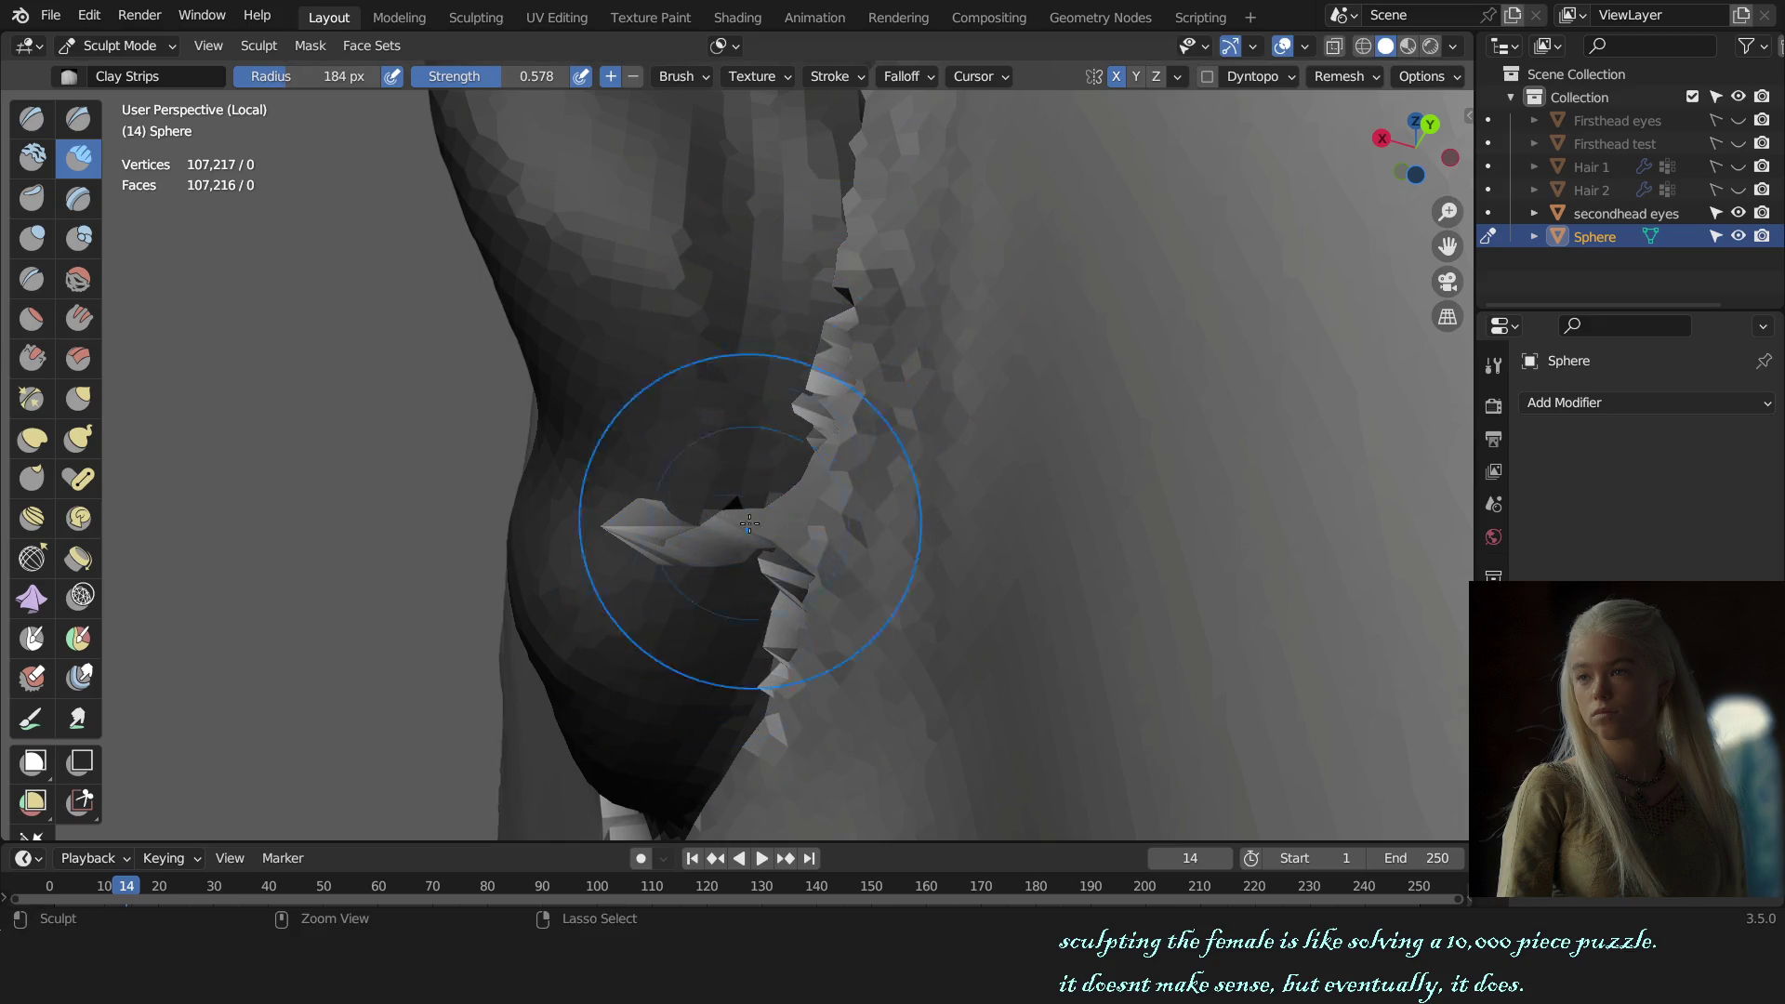
pyautogui.scroll(-3, 750, 524)
pyautogui.scroll(-3, 924, 511)
pyautogui.scroll(-2, 924, 510)
pyautogui.moveTo(925, 511)
pyautogui.mouseDown(button='middle')
pyautogui.moveTo(909, 431)
pyautogui.moveTo(830, 415)
pyautogui.moveTo(841, 458)
pyautogui.moveTo(789, 541)
pyautogui.mouseUp(button='middle')
pyautogui.scroll(6, 945, 498)
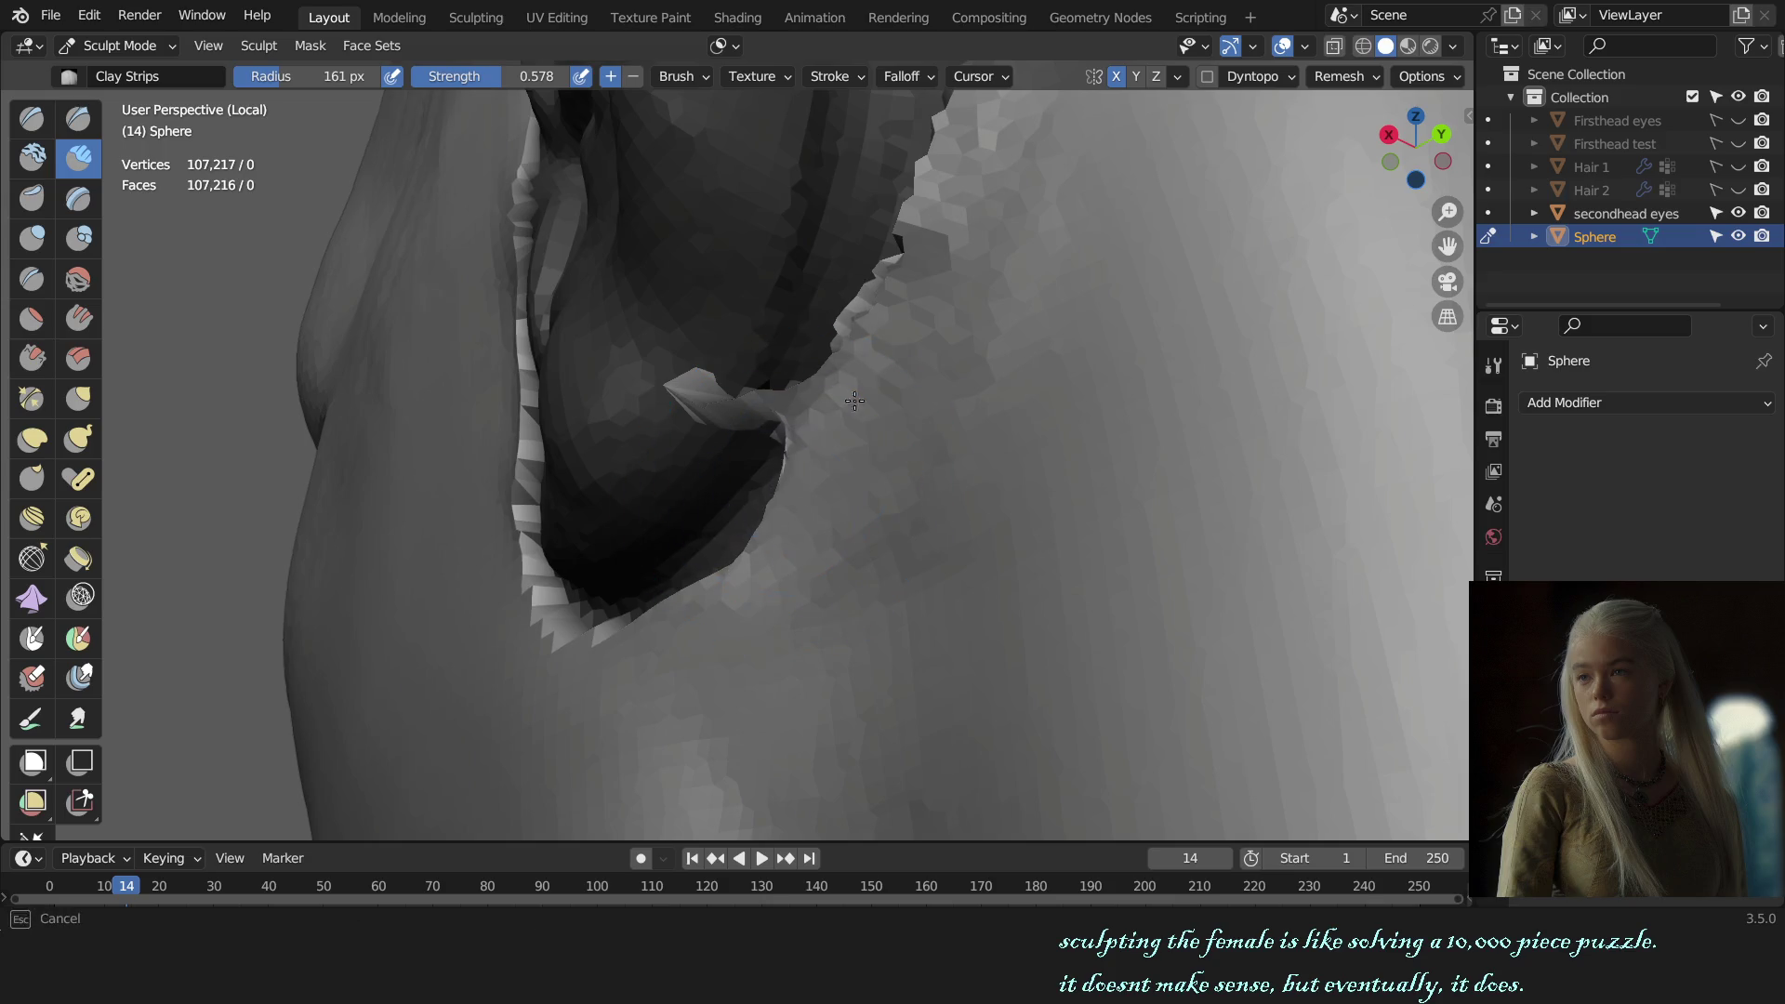
# Step: Check the blended ear seam from behind, then from side, front and angled views
pyautogui.scroll(-3, 967, 411)
pyautogui.scroll(-3, 967, 411)
pyautogui.moveTo(967, 411)
pyautogui.mouseDown(button='middle')
pyautogui.moveTo(970, 497)
pyautogui.moveTo(940, 490)
pyautogui.mouseUp(button='middle')
pyautogui.scroll(6, 969, 497)
pyautogui.scroll(3, 940, 490)
pyautogui.scroll(3, 913, 330)
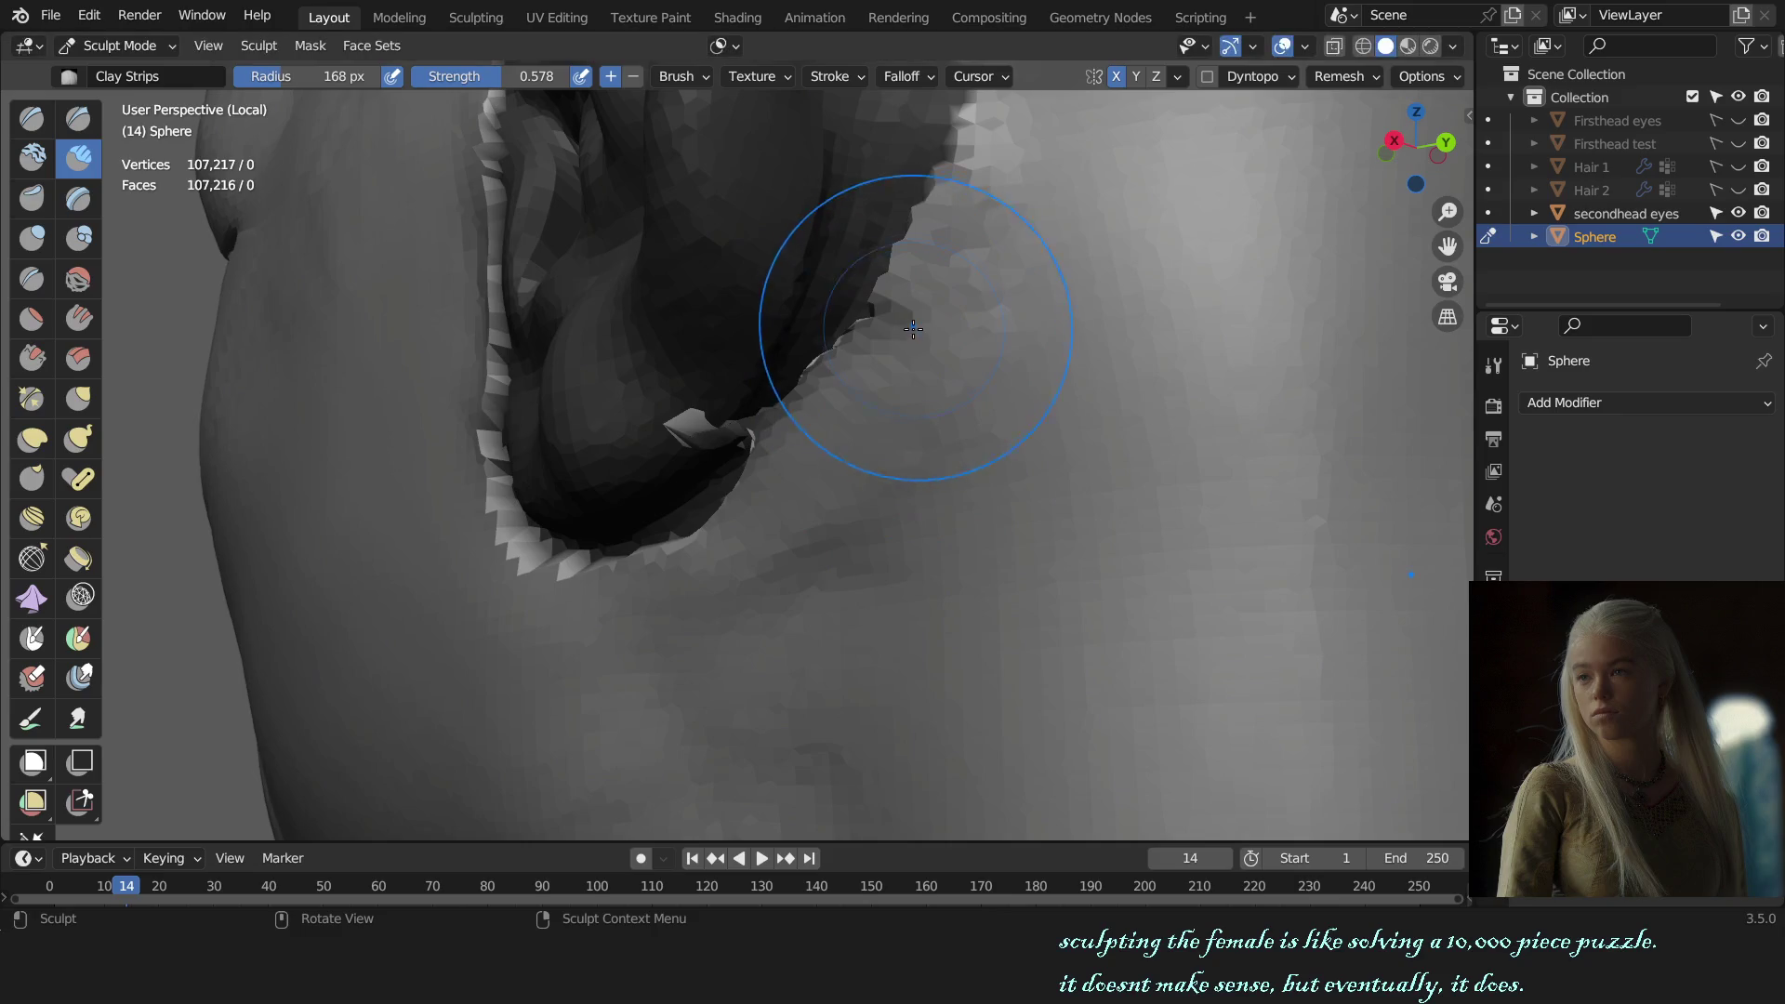
pyautogui.moveTo(879, 410); pyautogui.dragTo(782, 500, button='middle')
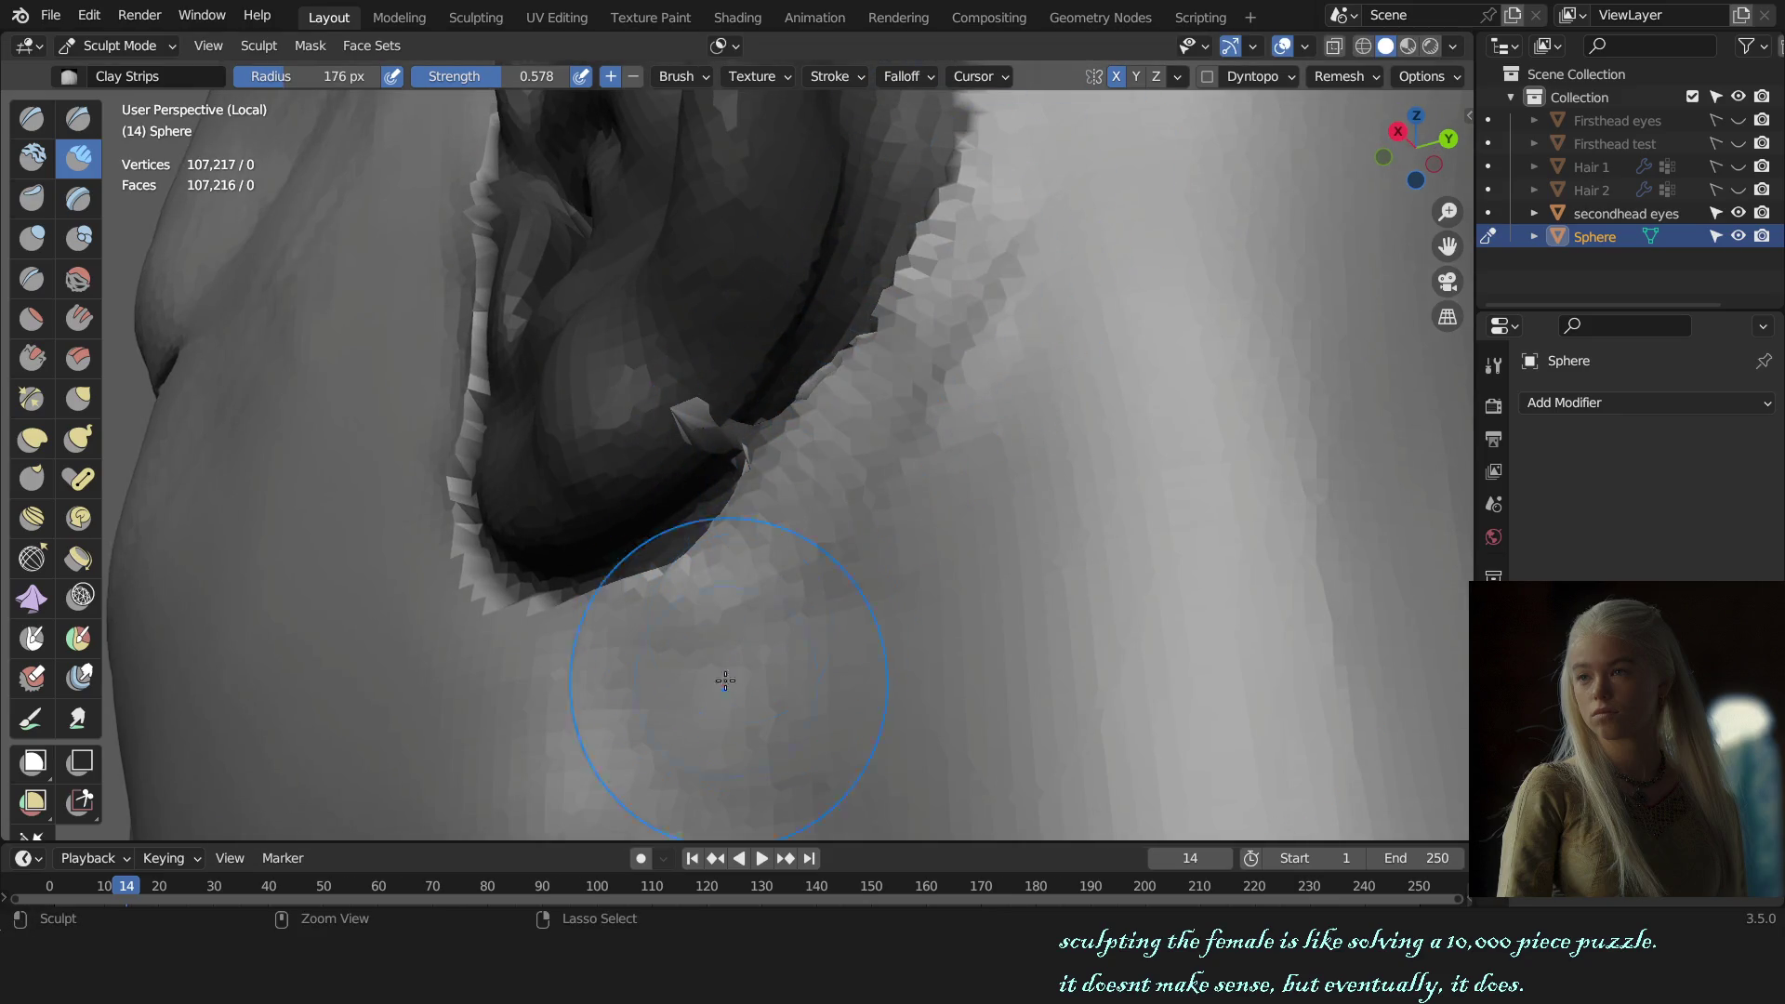
pyautogui.press('KP_3')
pyautogui.scroll(-3, 1143, 310)
pyautogui.scroll(-4, 1144, 311)
pyautogui.press('KP_1')
pyautogui.moveTo(1090, 527); pyautogui.dragTo(778, 562, button='middle')
pyautogui.scroll(2, 739, 637)
pyautogui.moveTo(738, 638)
pyautogui.mouseDown(button='middle')
pyautogui.moveTo(980, 534)
pyautogui.moveTo(981, 551)
pyautogui.moveTo(889, 566)
pyautogui.moveTo(1038, 559)
pyautogui.moveTo(892, 367)
pyautogui.moveTo(712, 451)
pyautogui.moveTo(996, 498)
pyautogui.moveTo(810, 488)
pyautogui.moveTo(618, 578)
pyautogui.moveTo(1107, 427)
pyautogui.mouseUp(button='middle')
# Step: Switch back to the Grab brush at 234 px and angle the view from the front
pyautogui.press('g')
pyautogui.press('f')
pyautogui.click(934, 456)
pyautogui.scroll(-5, 1107, 427)
pyautogui.moveTo(1135, 511)
pyautogui.mouseDown(button='middle')
pyautogui.moveTo(1065, 518)
pyautogui.moveTo(1153, 530)
pyautogui.mouseUp(button='middle')
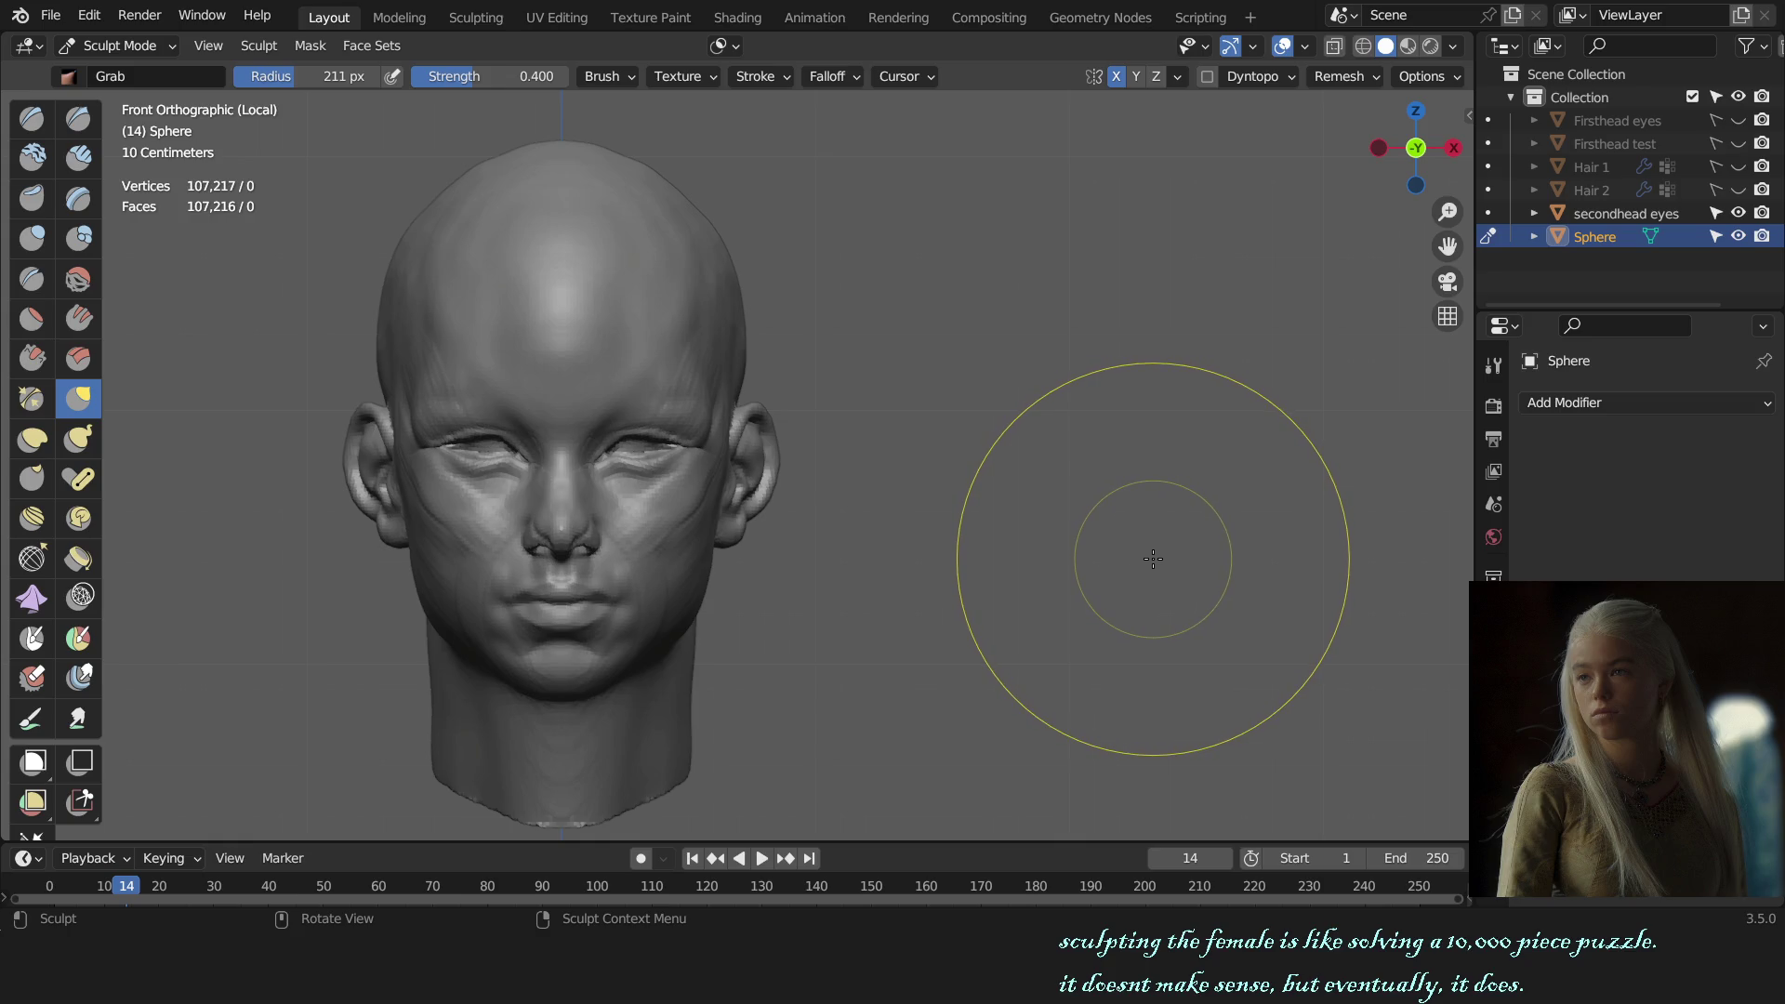
# Step: Set the brush to 160 px and zoom in and out around the ear
pyautogui.scroll(5, 1154, 559)
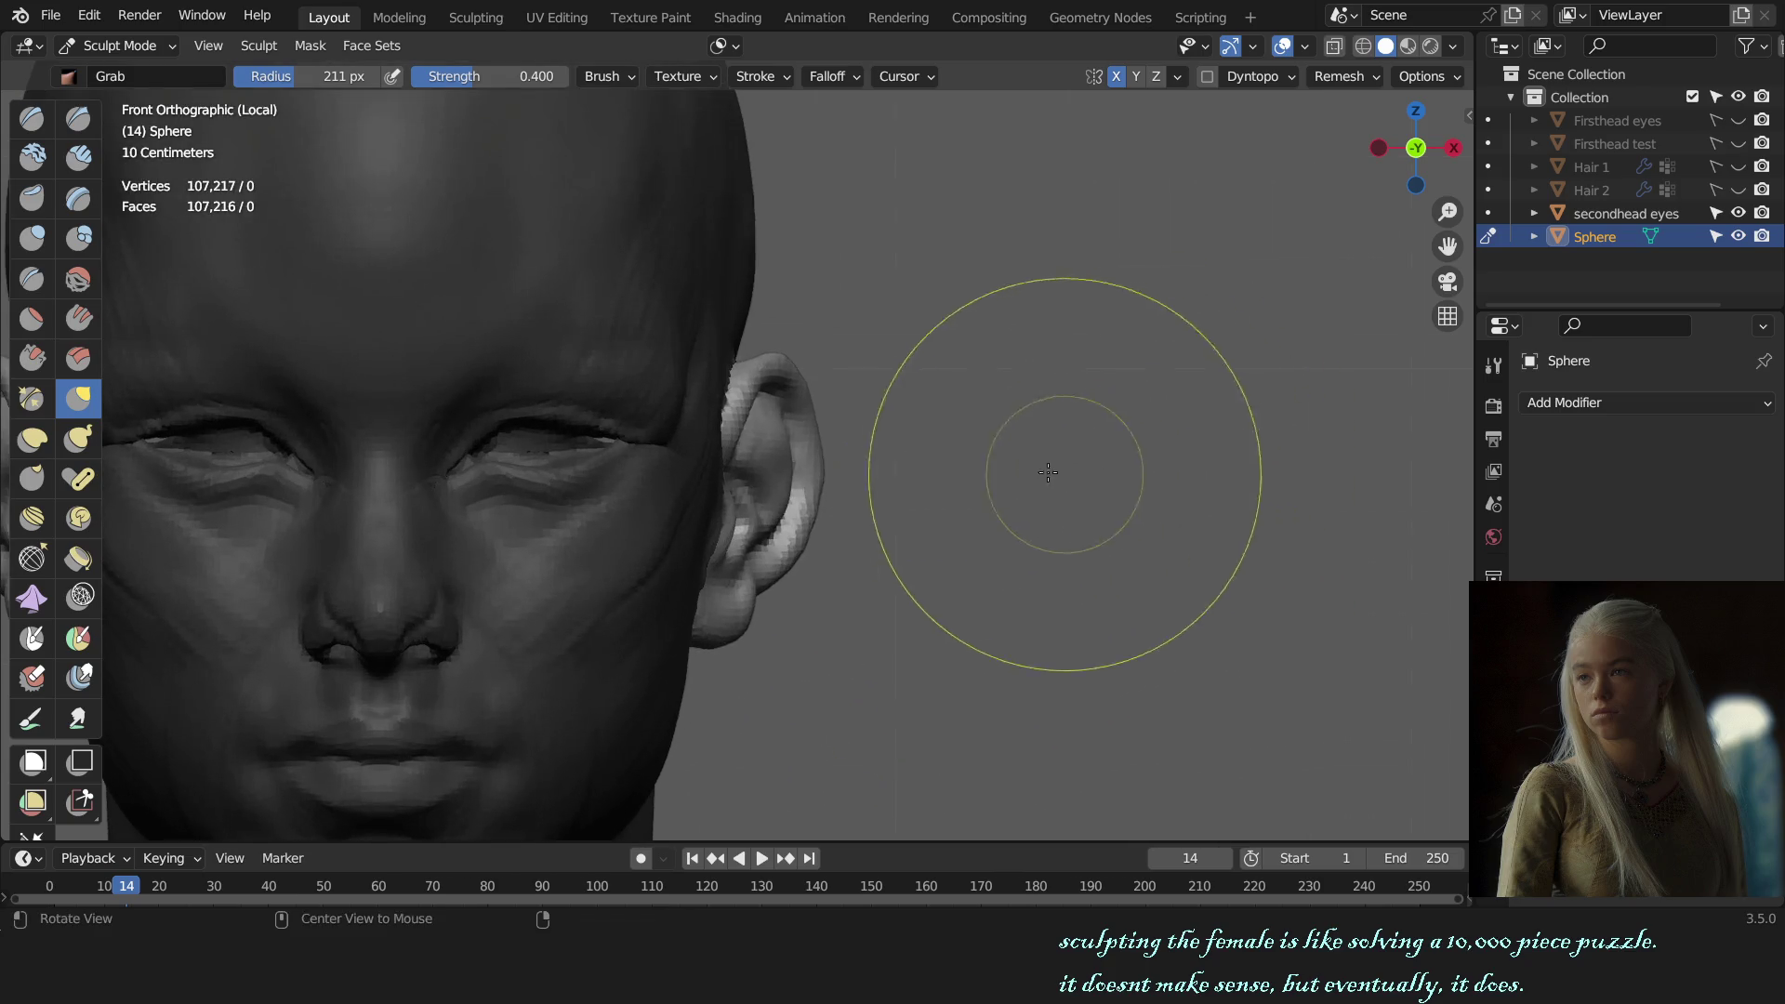
pyautogui.press('f')
pyautogui.click(883, 412)
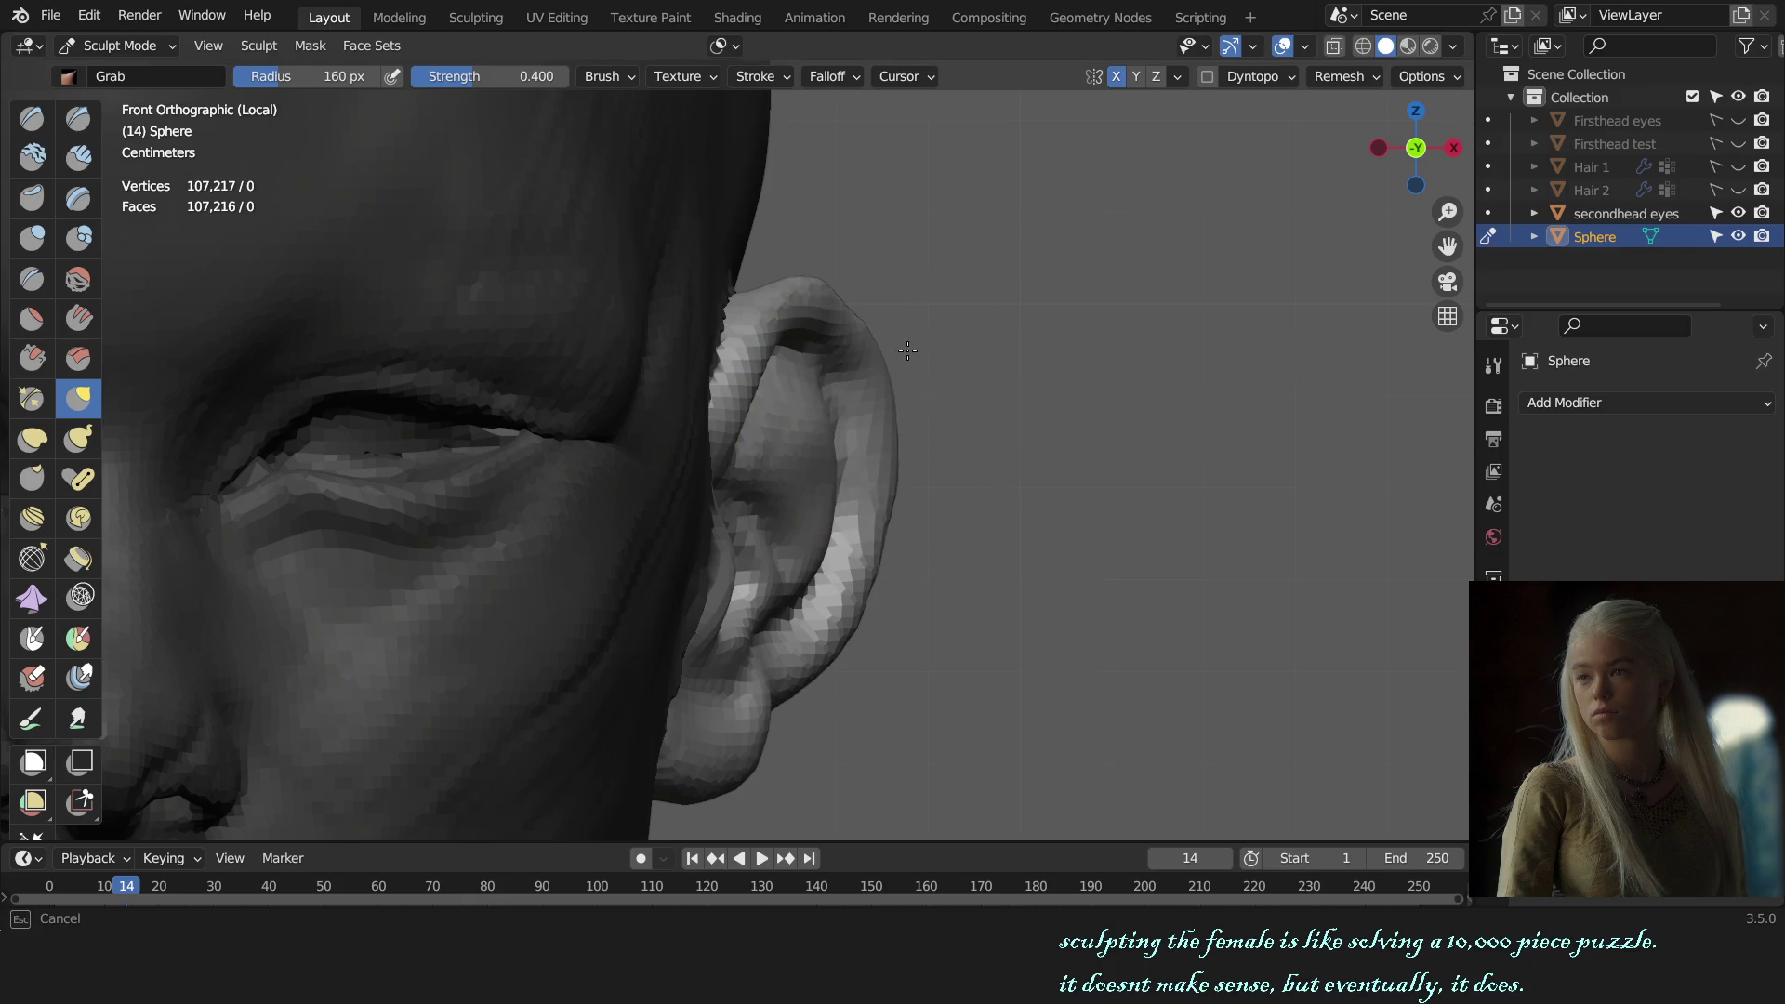
pyautogui.scroll(-3, 917, 347)
pyautogui.scroll(-3, 1034, 505)
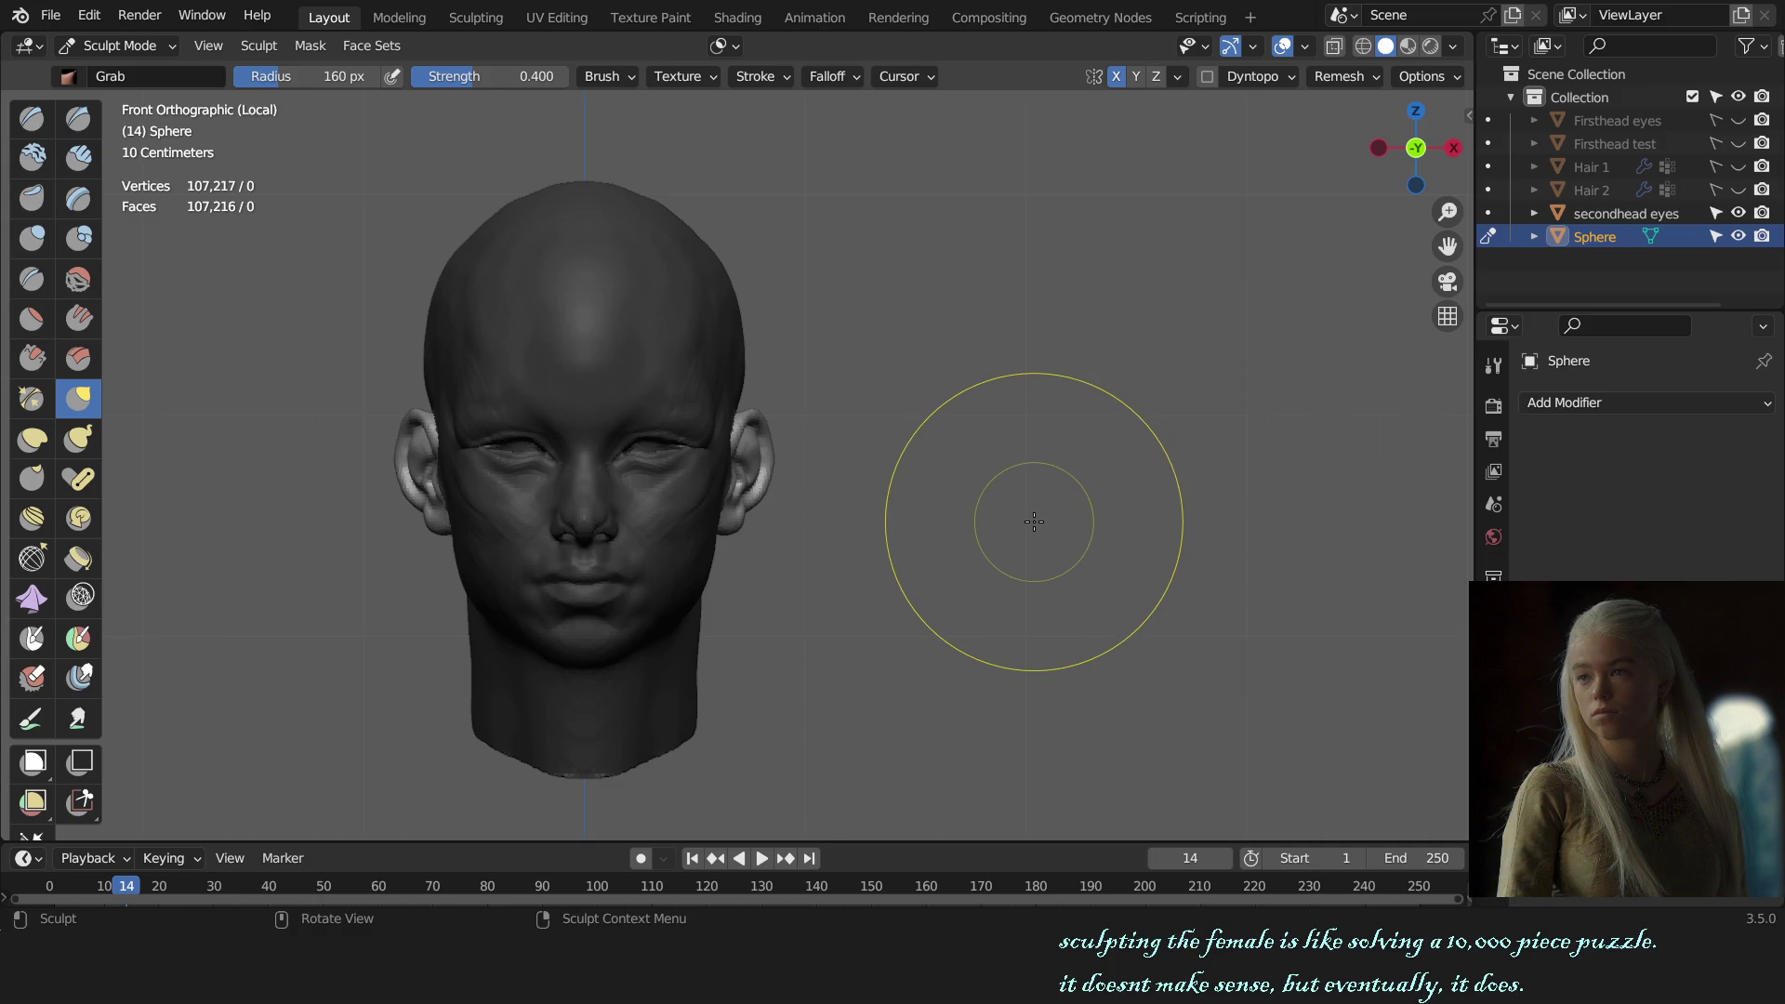
pyautogui.scroll(5, 931, 455)
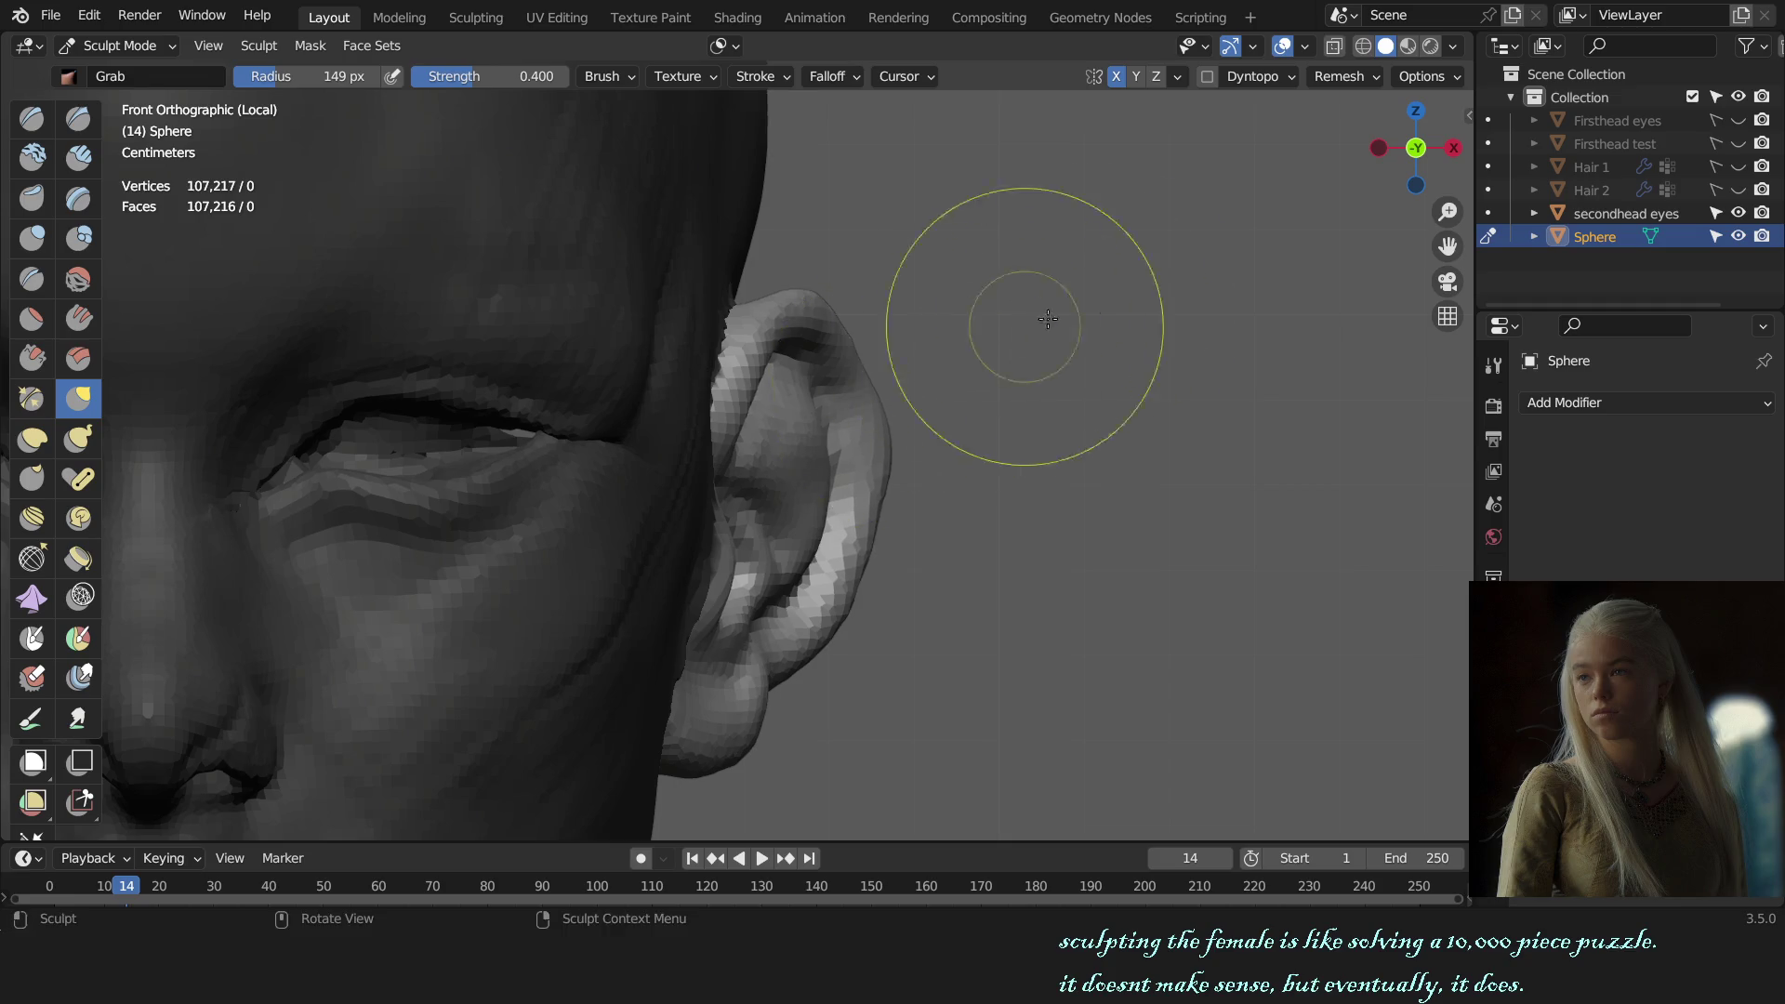
pyautogui.scroll(-5, 1048, 319)
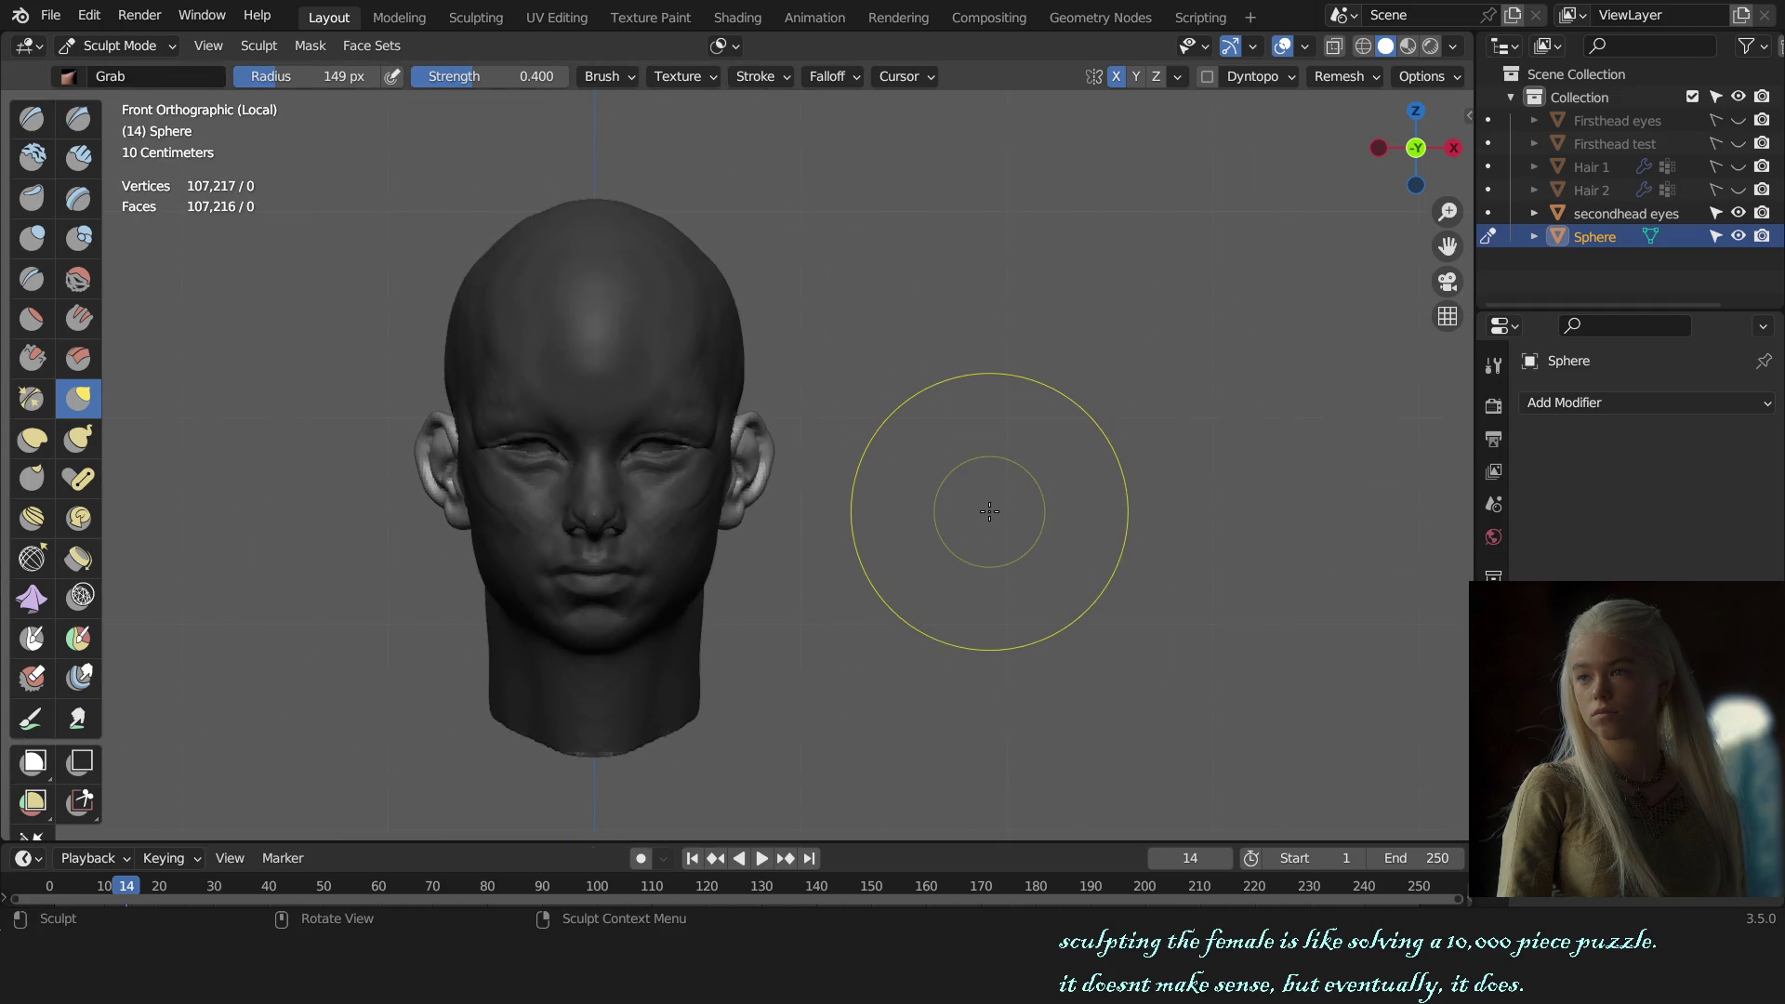
pyautogui.scroll(3, 936, 586)
# Step: View the ear from the side, resize the brush again and return to the front
pyautogui.moveTo(936, 586); pyautogui.dragTo(1051, 477, button='middle')
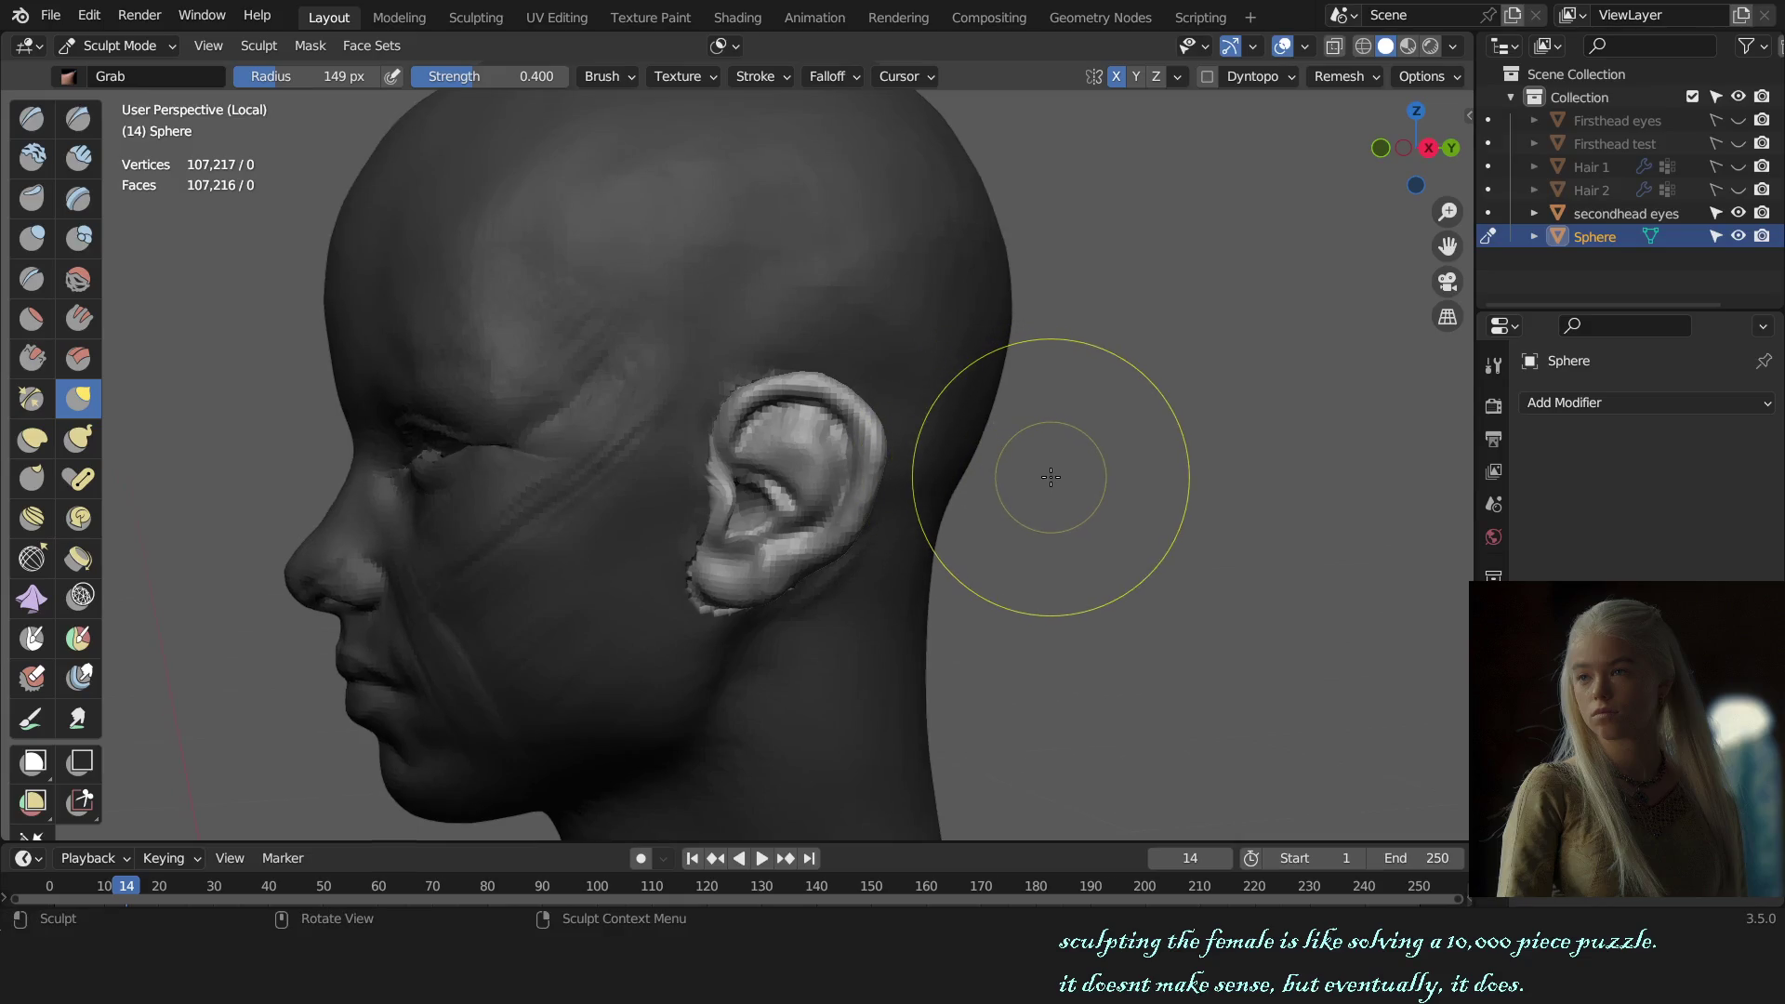
pyautogui.scroll(3, 1023, 465)
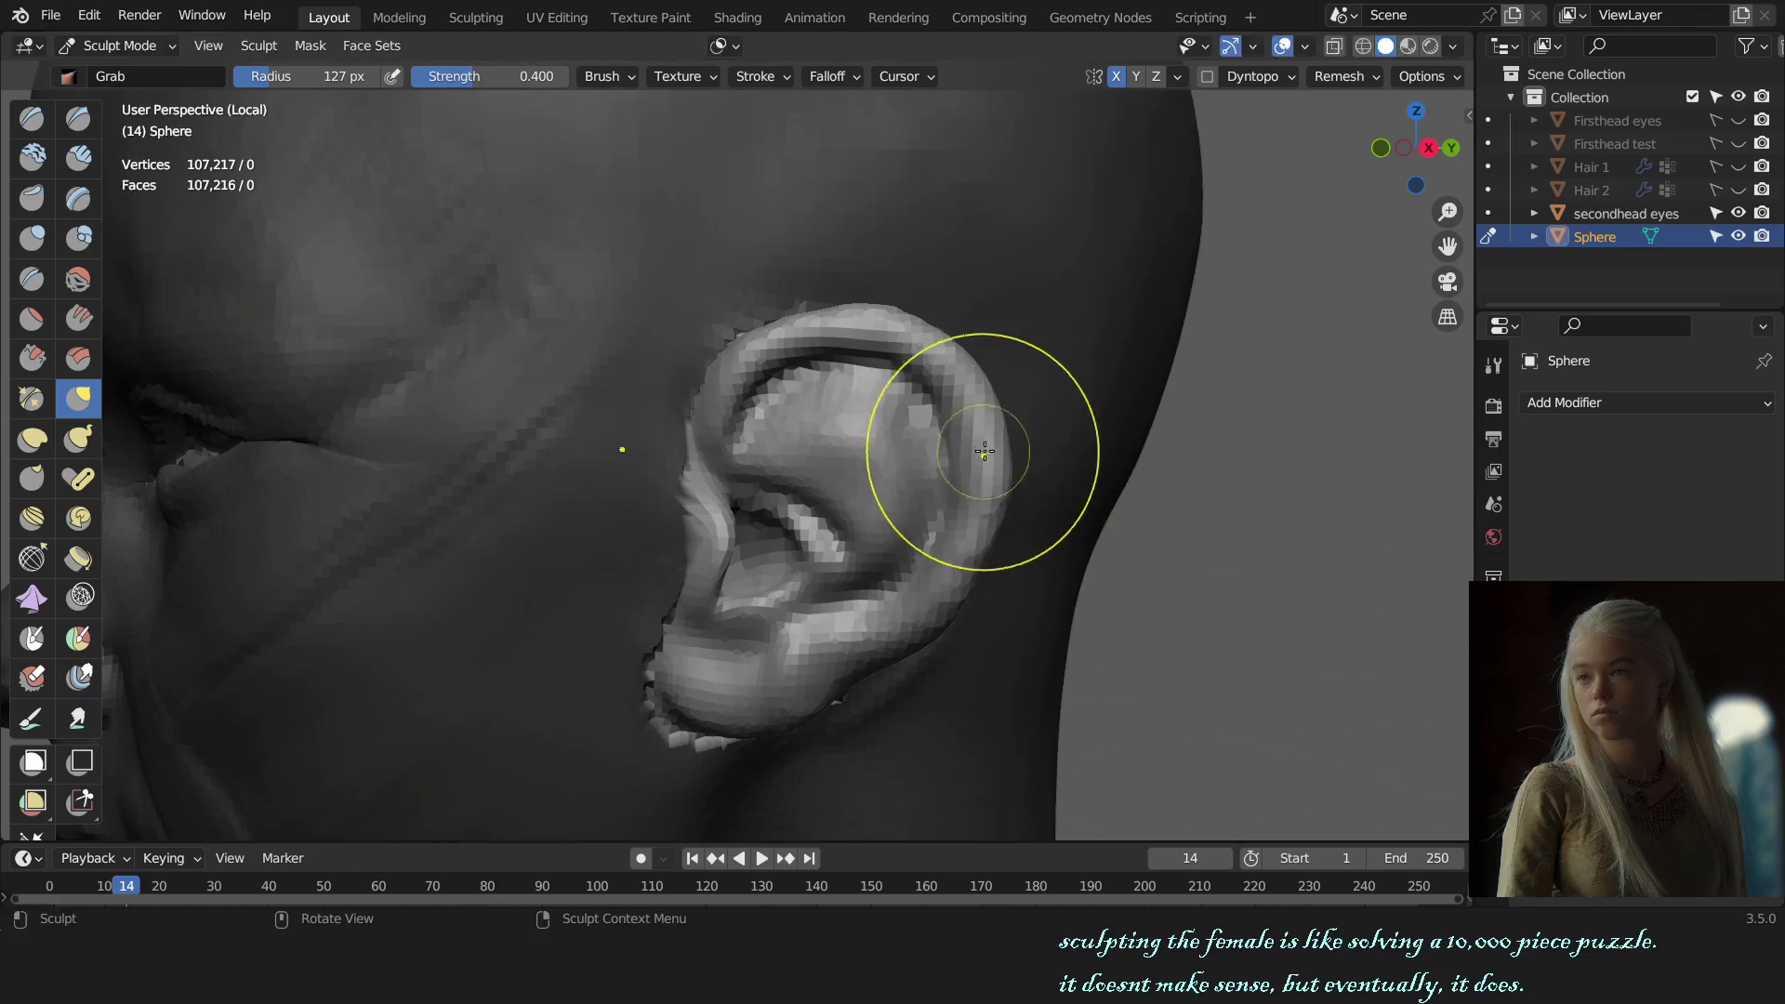
pyautogui.press('f')
pyautogui.click(1023, 447)
pyautogui.keyDown('alt'); pyautogui.moveTo(1022, 447); pyautogui.dragTo(1155, 412, button='middle'); pyautogui.keyUp('alt')
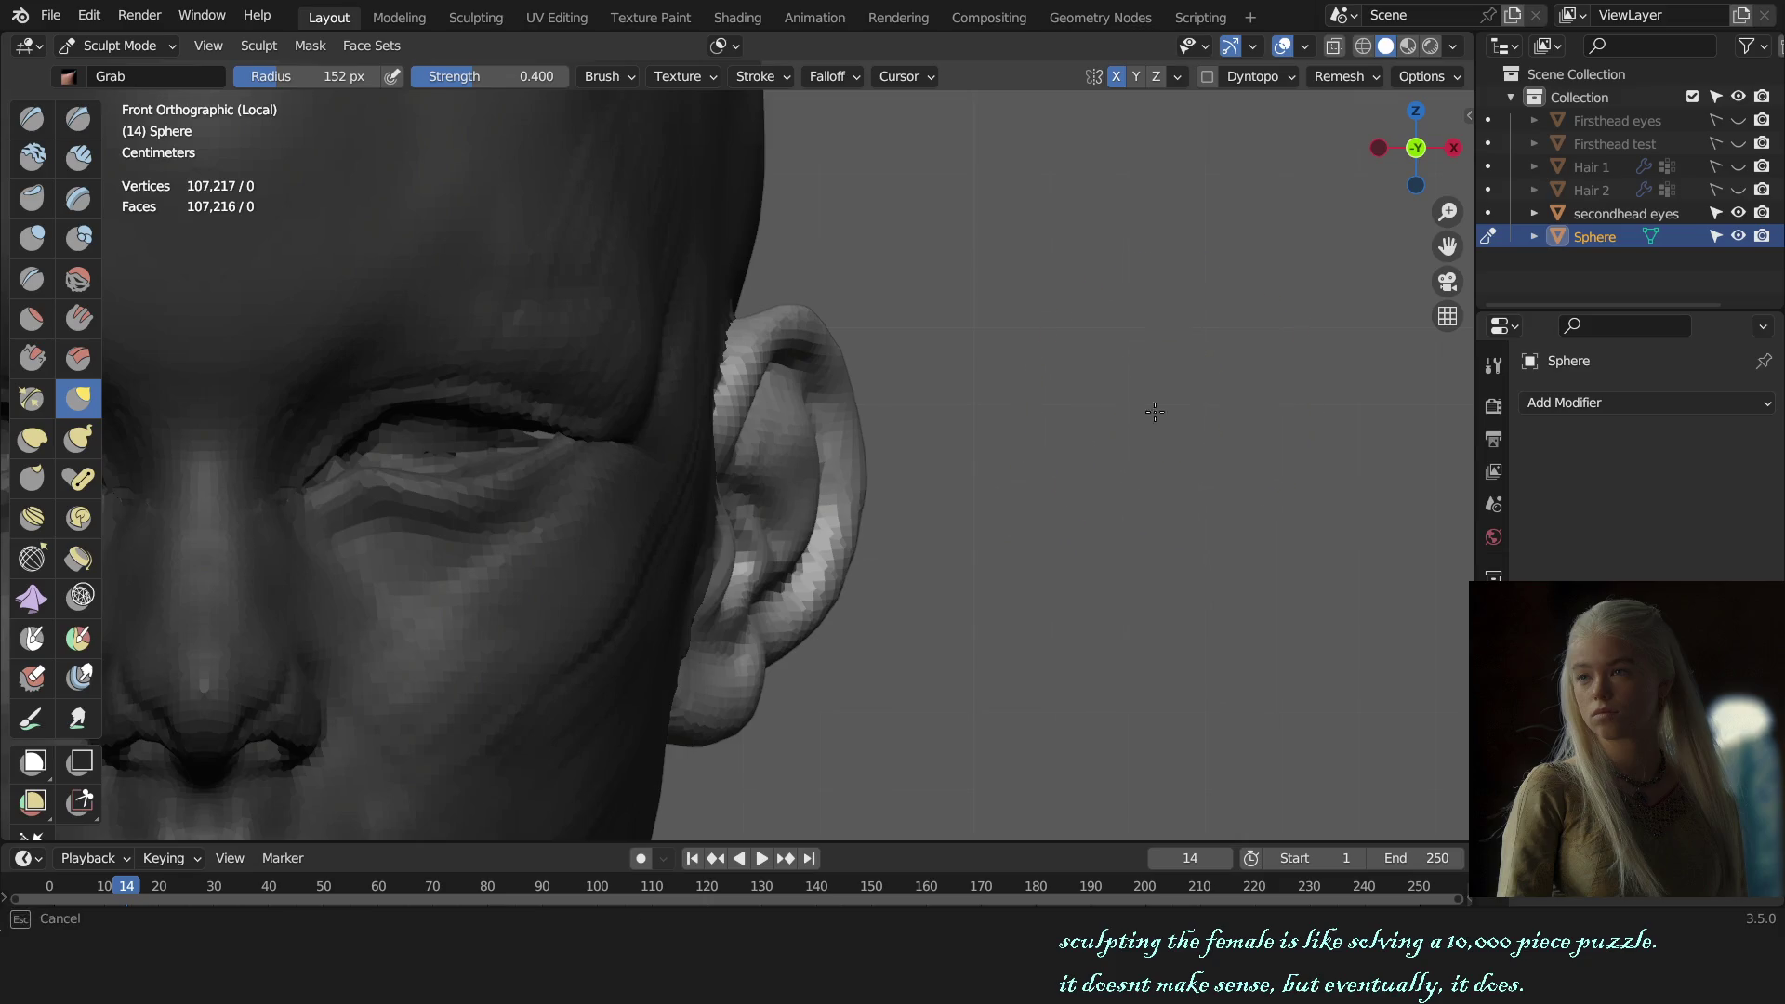
pyautogui.scroll(-3, 1085, 476)
pyautogui.scroll(-3, 1028, 506)
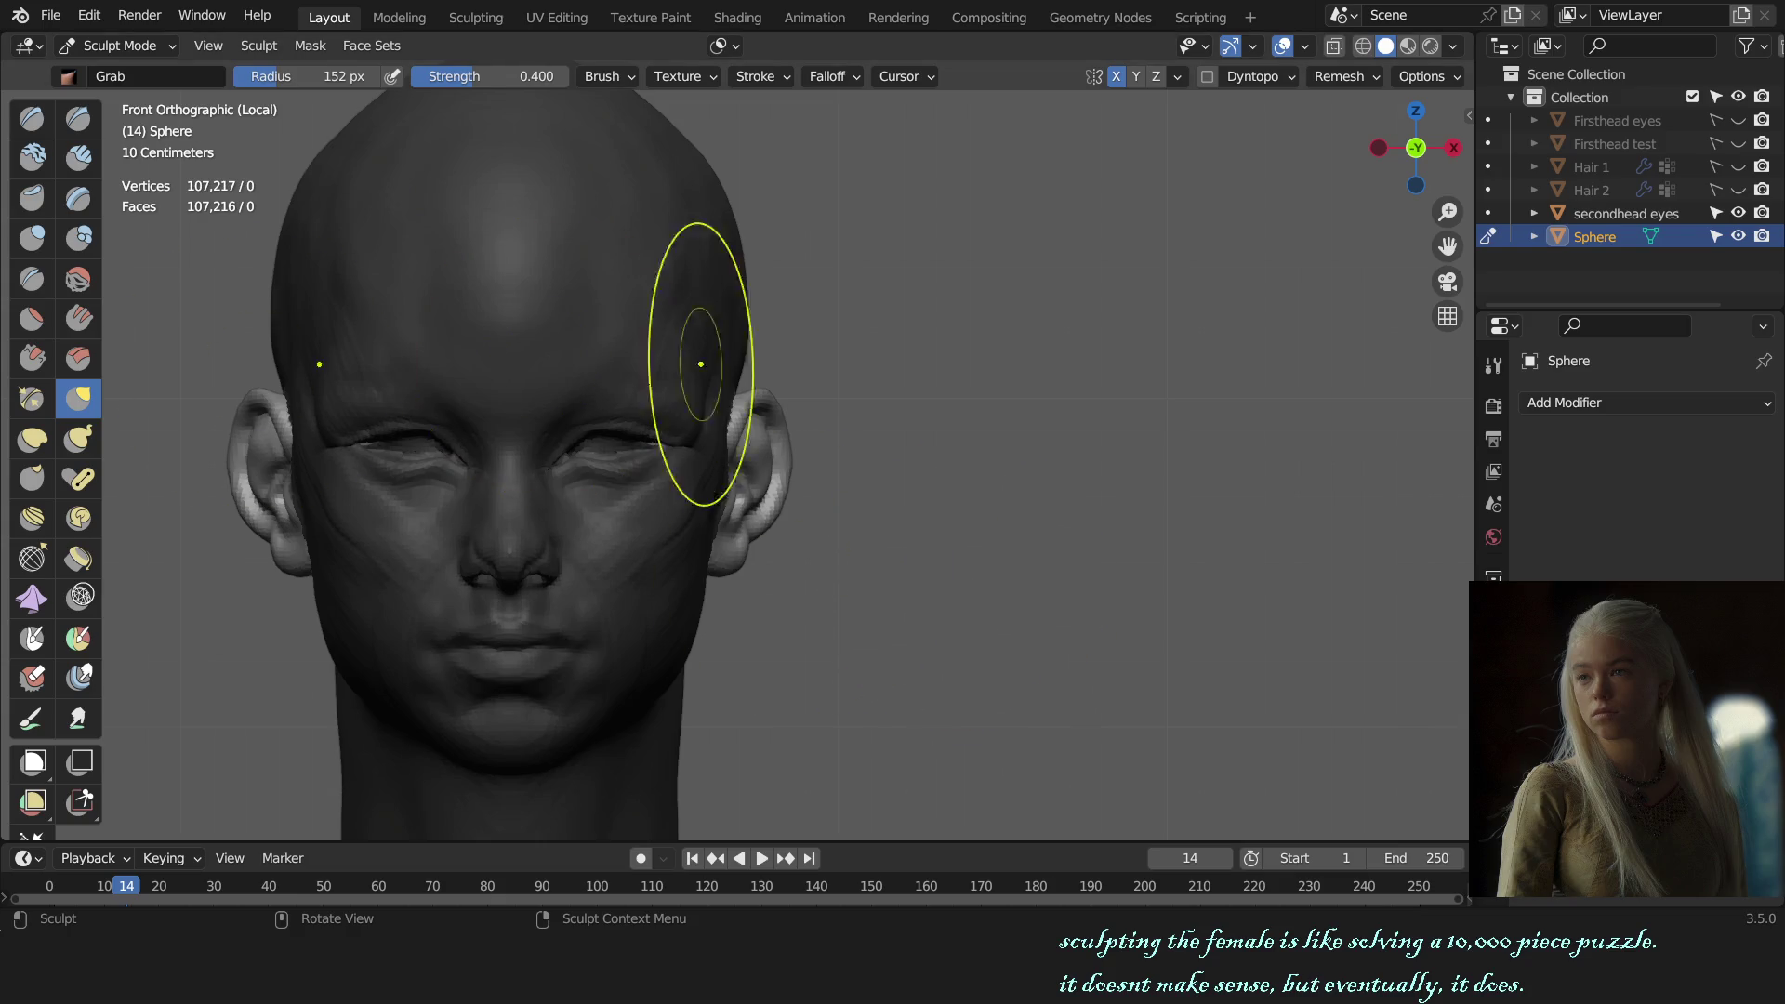
# Step: Isolate the scalp face set, unhide all face sets, then return to Object Mode in front view
pyautogui.moveTo(1004, 418)
pyautogui.keyDown('alt'); pyautogui.mouseDown()
pyautogui.moveTo(703, 438)
pyautogui.moveTo(1093, 474)
pyautogui.mouseUp(); pyautogui.keyUp('alt')
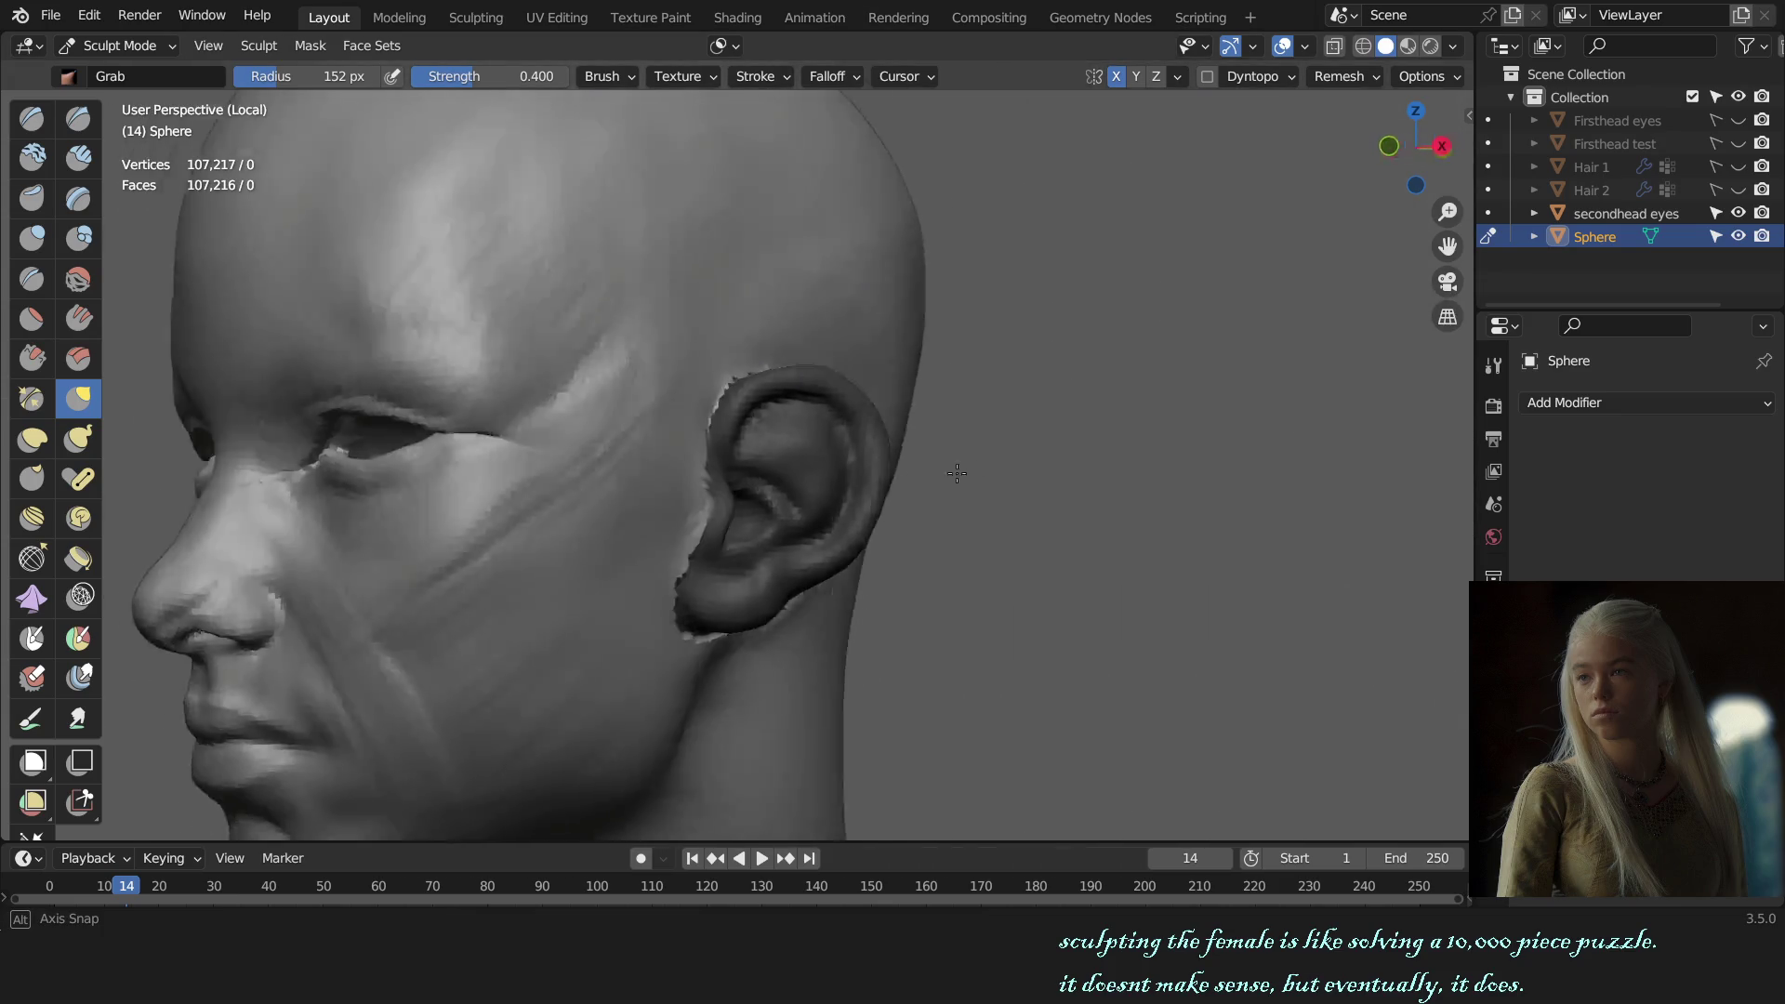
pyautogui.hotkey('shift', 'h')
pyautogui.hotkey('shift', 'h')
pyautogui.hotkey('shift', 'h')
pyautogui.hotkey('shift', 'h')
pyautogui.moveTo(614, 418)
pyautogui.mouseDown(button='middle')
pyautogui.moveTo(792, 461)
pyautogui.moveTo(989, 466)
pyautogui.mouseUp(button='middle')
pyautogui.hotkey('shift', 'h')
pyautogui.hotkey('shift', 'h')
pyautogui.hotkey('shift', 'h')
pyautogui.hotkey('shift', 'h')
pyautogui.hotkey('shift', 'h')
pyautogui.moveTo(760, 469)
pyautogui.mouseDown(button='middle')
pyautogui.moveTo(963, 493)
pyautogui.moveTo(845, 493)
pyautogui.mouseUp(button='middle')
pyautogui.press('KP_1')
pyautogui.hotkey('ctrl', 'Tab')
# Step: Save the bust as female bust sculpt.blend
pyautogui.click(918, 518)
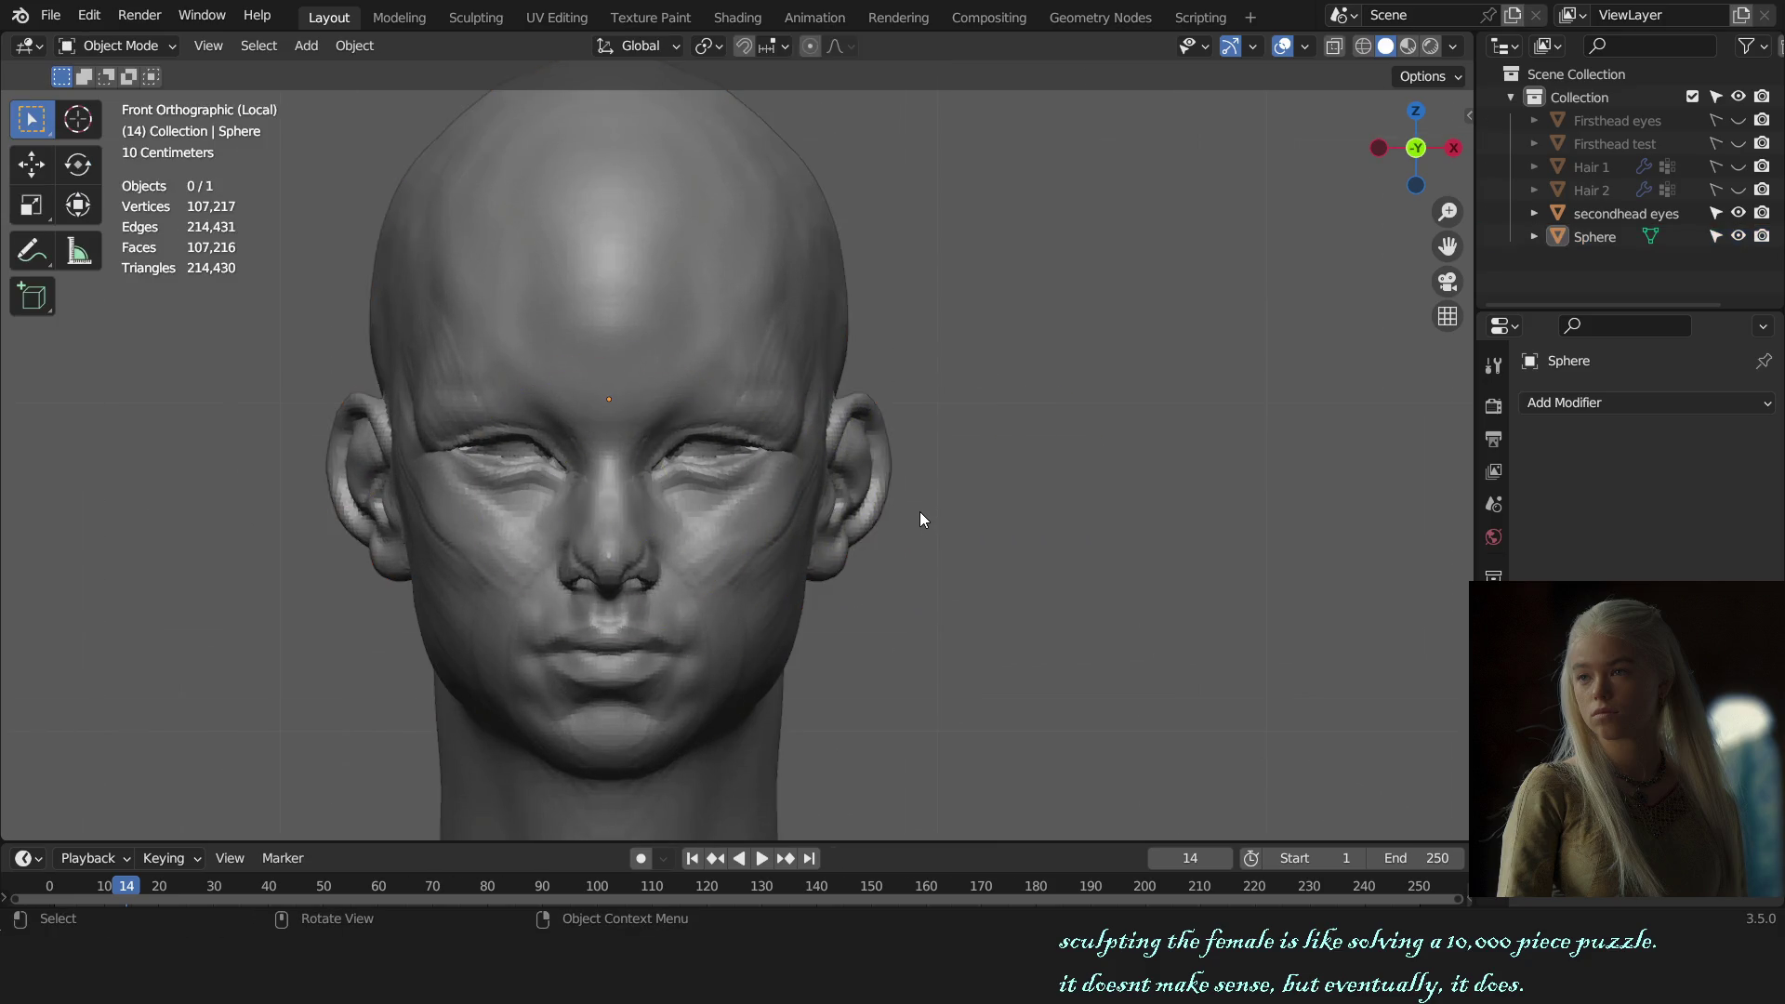
pyautogui.scroll(-2, 919, 513)
pyautogui.hotkey('ctrl', 's')
pyautogui.press('KP_3')
pyautogui.scroll(3, 757, 526)
# Step: Reselect the head, return to Sculpt Mode and check the auto-masking options
pyautogui.click(757, 526)
pyautogui.hotkey('ctrl', 'Tab')
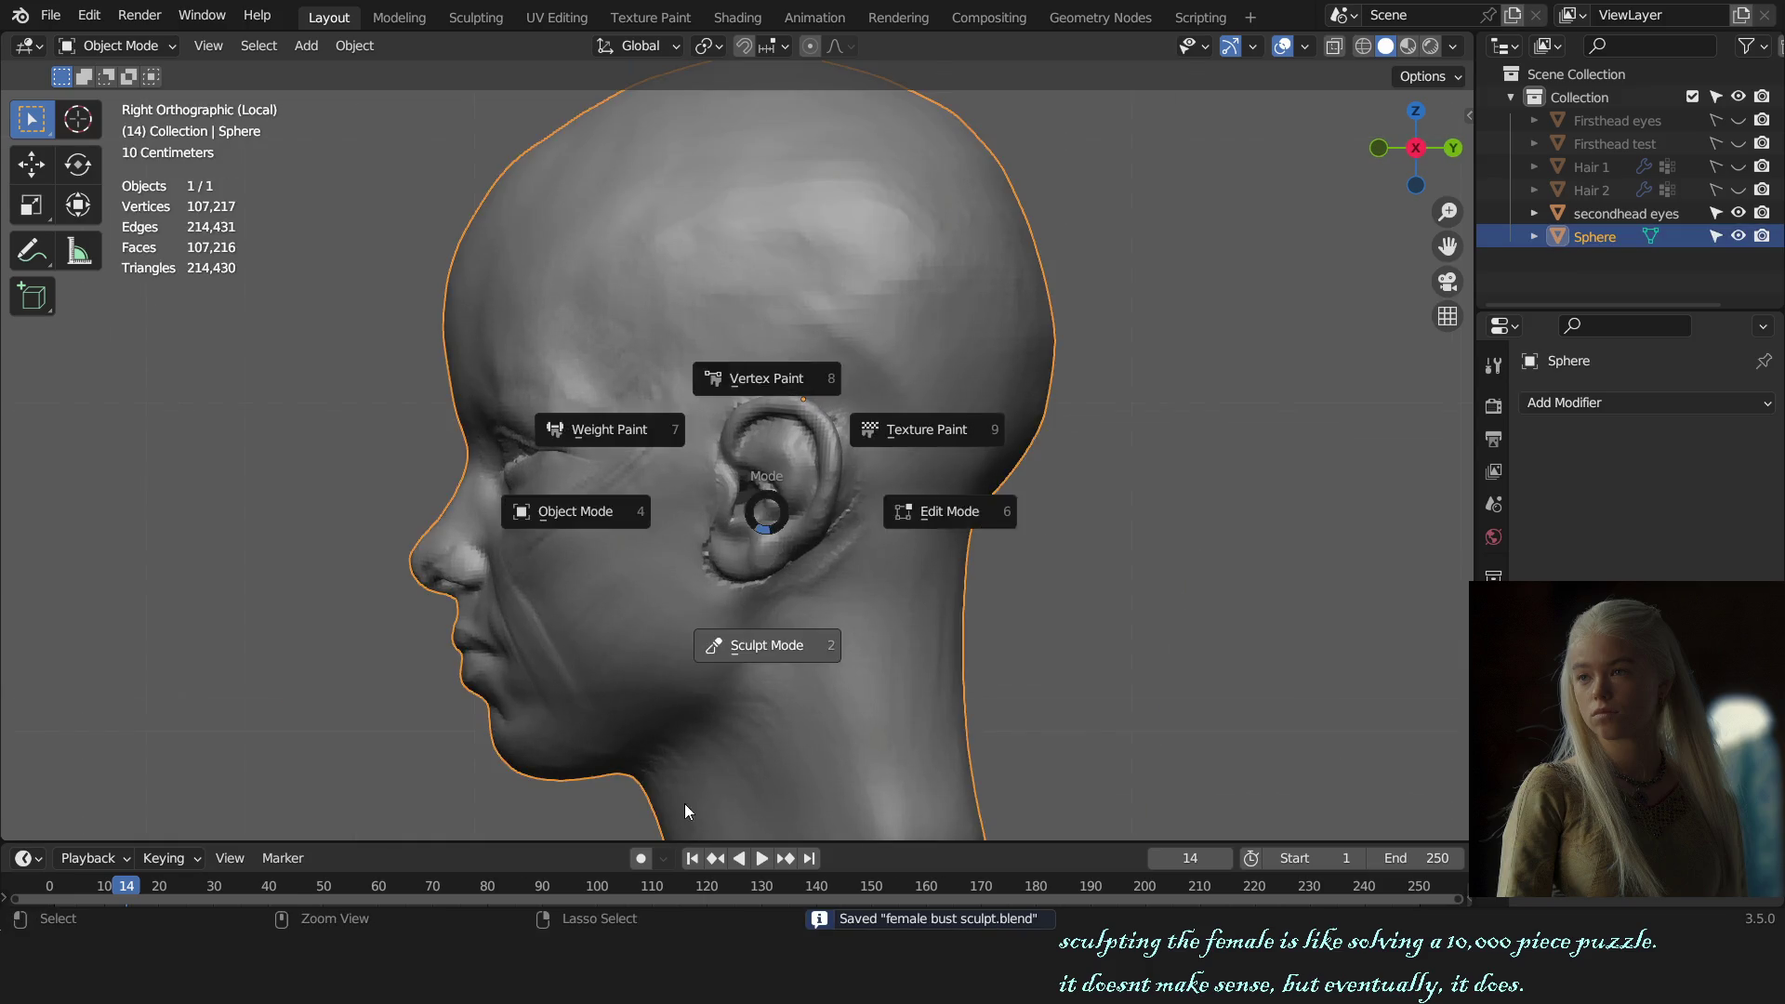
pyautogui.click(758, 640)
pyautogui.moveTo(758, 558); pyautogui.dragTo(651, 558, button='middle')
pyautogui.click(729, 41)
pyautogui.press('KP_1')
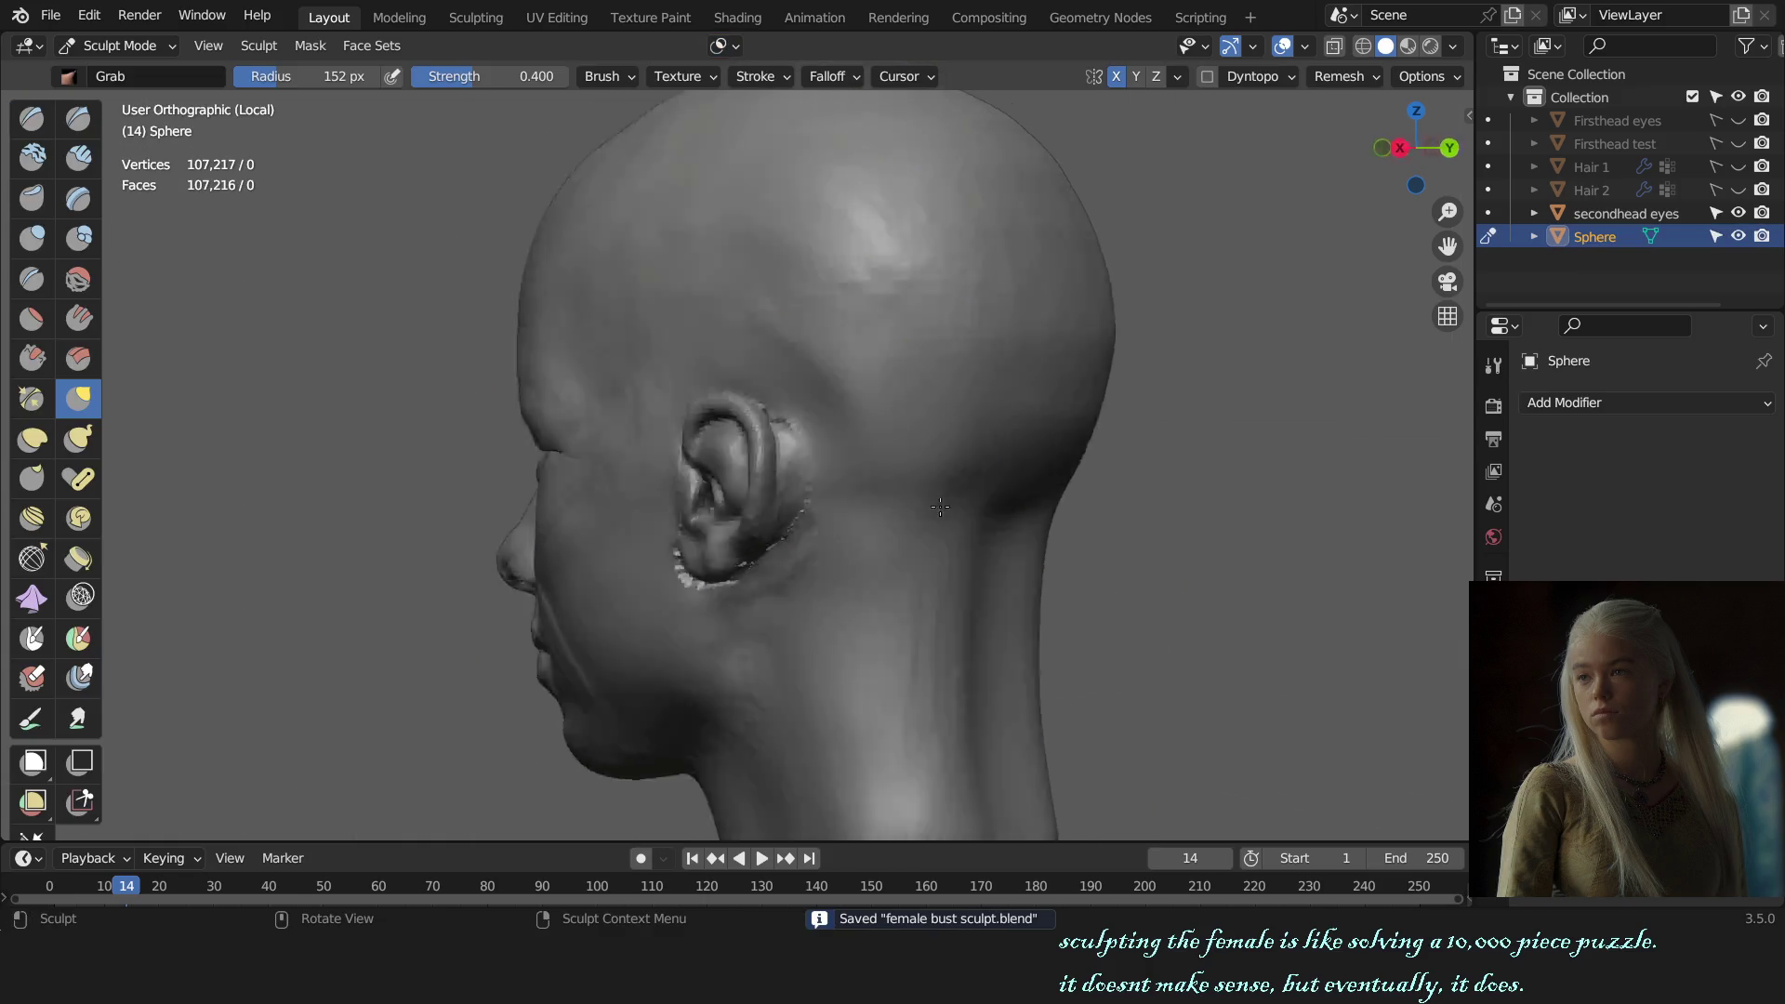
pyautogui.press('KP_3')
pyautogui.scroll(5, 668, 557)
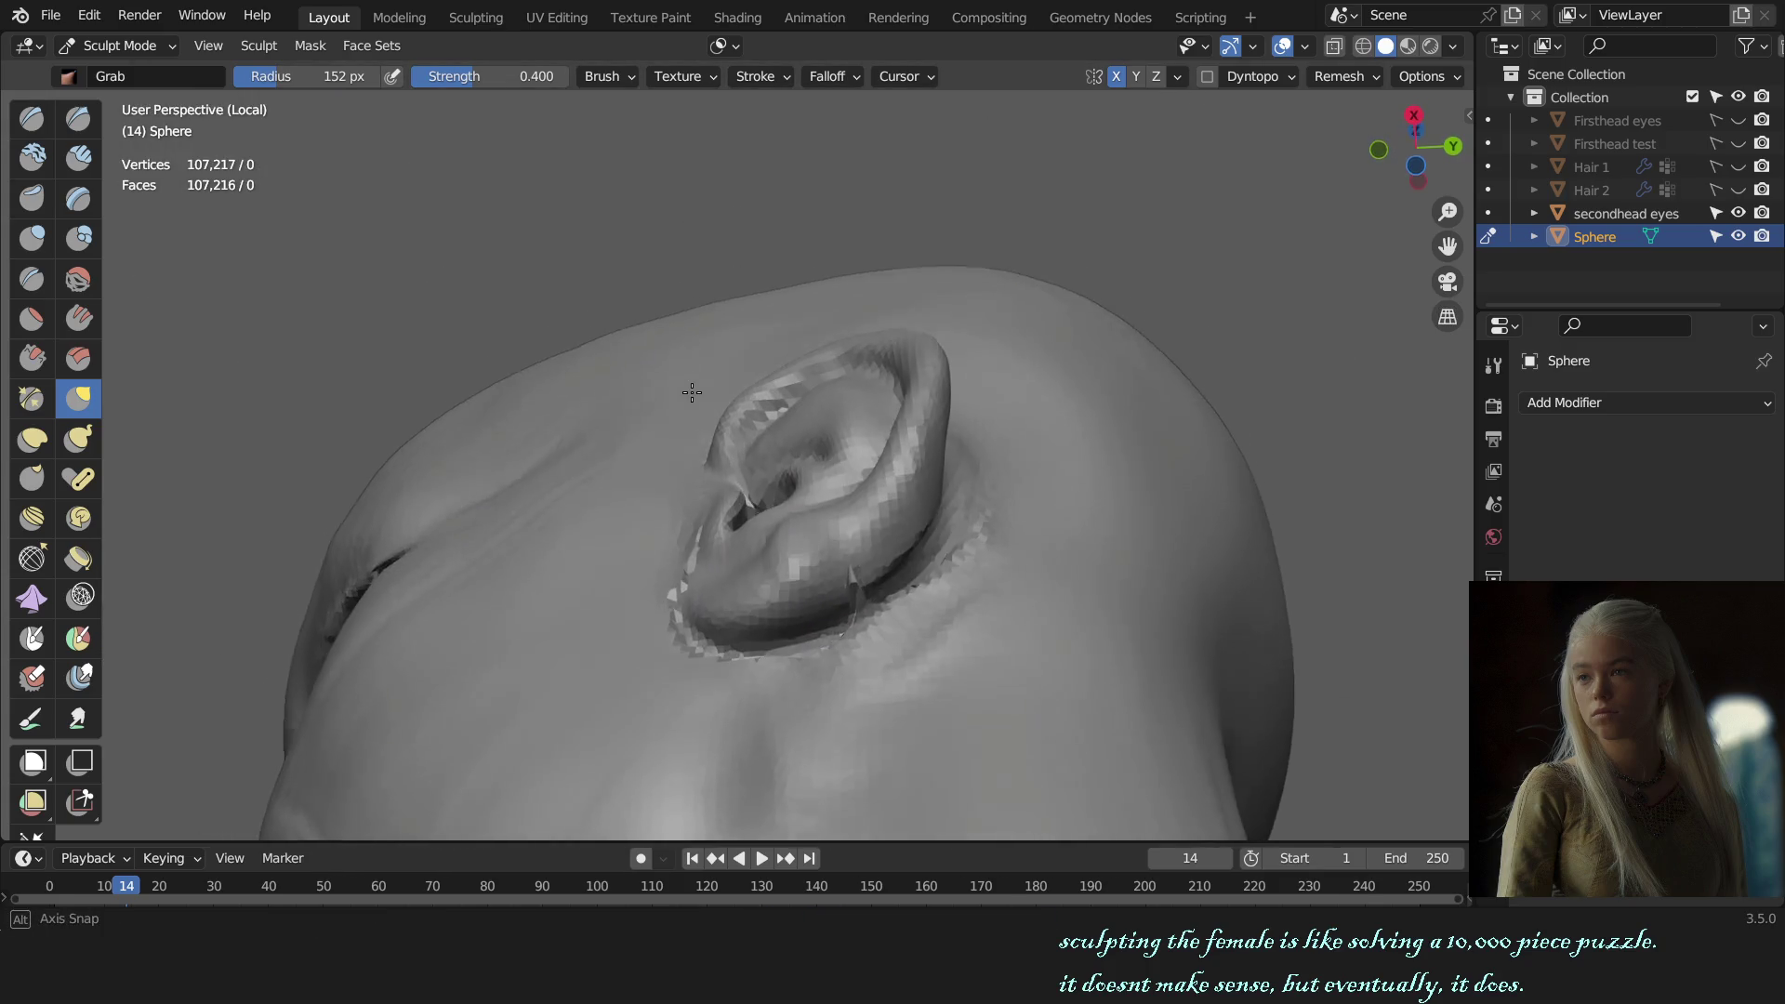
# Step: Switch to the Crease brush at 184 px and frame the ear from behind
pyautogui.moveTo(668, 558)
pyautogui.mouseDown(button='middle')
pyautogui.moveTo(537, 537)
pyautogui.moveTo(731, 553)
pyautogui.moveTo(857, 448)
pyautogui.mouseUp(button='middle')
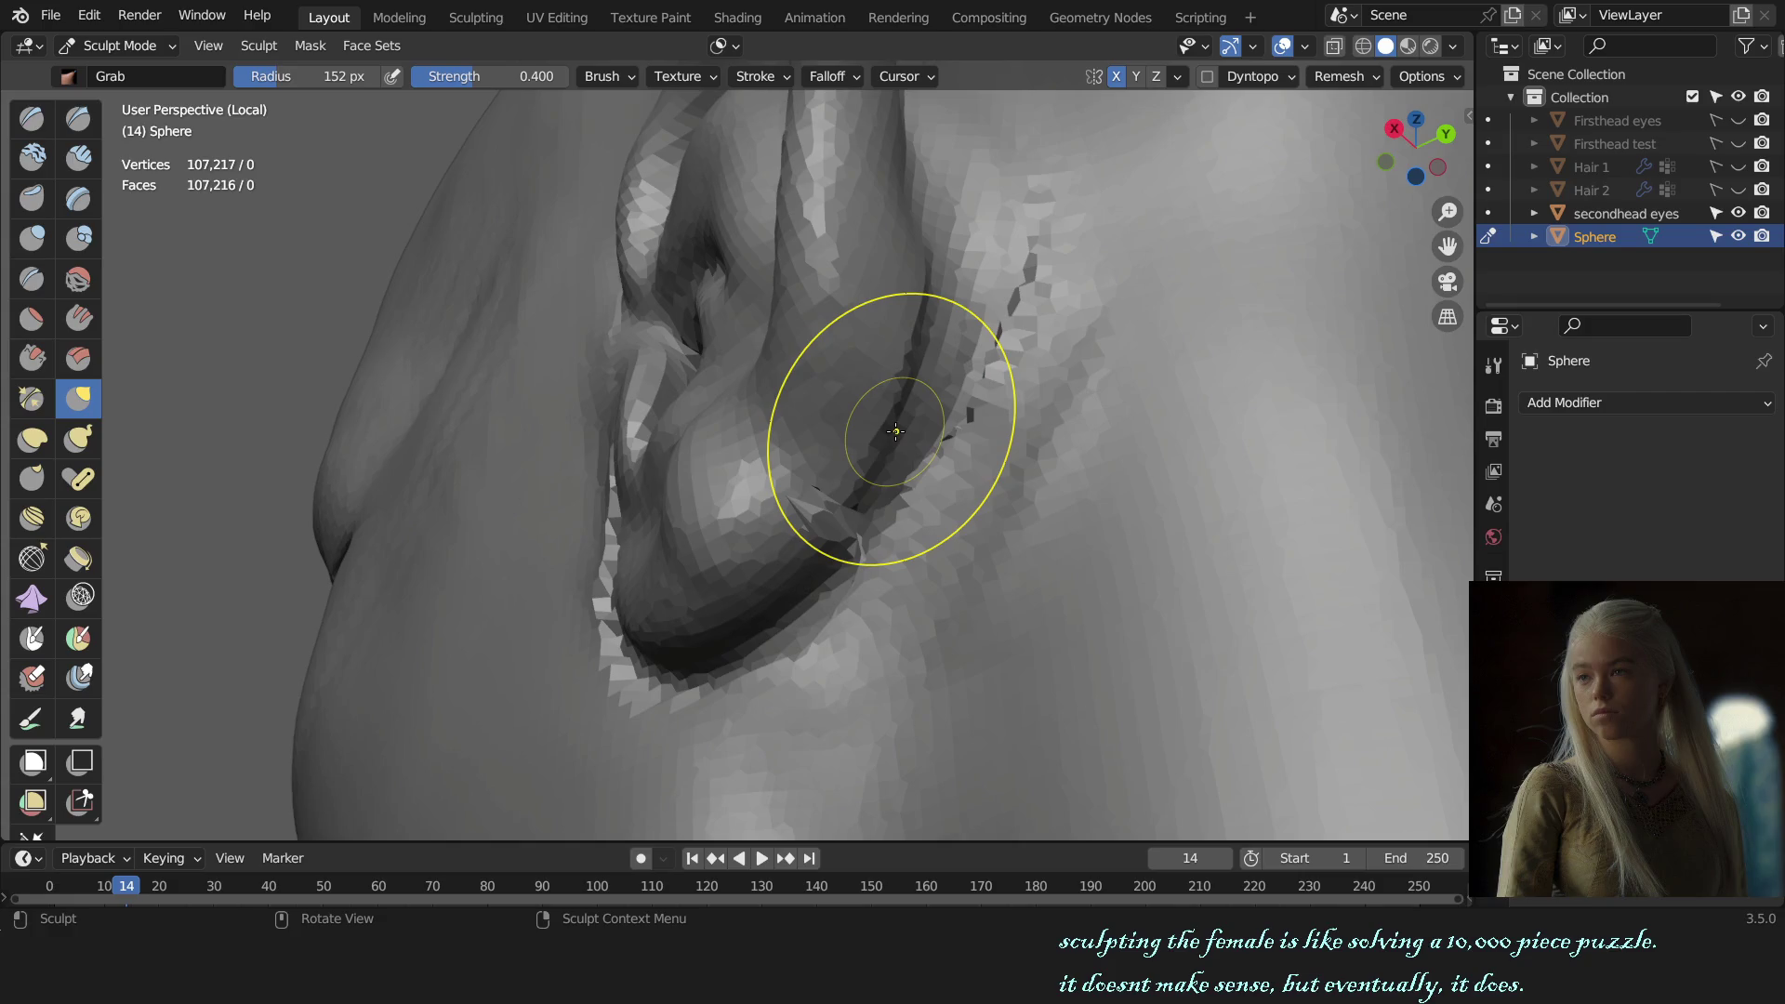
pyautogui.moveTo(896, 430)
pyautogui.mouseDown(button='middle')
pyautogui.moveTo(1056, 378)
pyautogui.moveTo(897, 398)
pyautogui.mouseUp(button='middle')
pyautogui.hotkey('shift', 'c')
pyautogui.press('f')
pyautogui.click(857, 319)
pyautogui.moveTo(856, 338); pyautogui.dragTo(754, 485, button='middle')
pyautogui.press('KP_3')
pyautogui.scroll(-4, 762, 493)
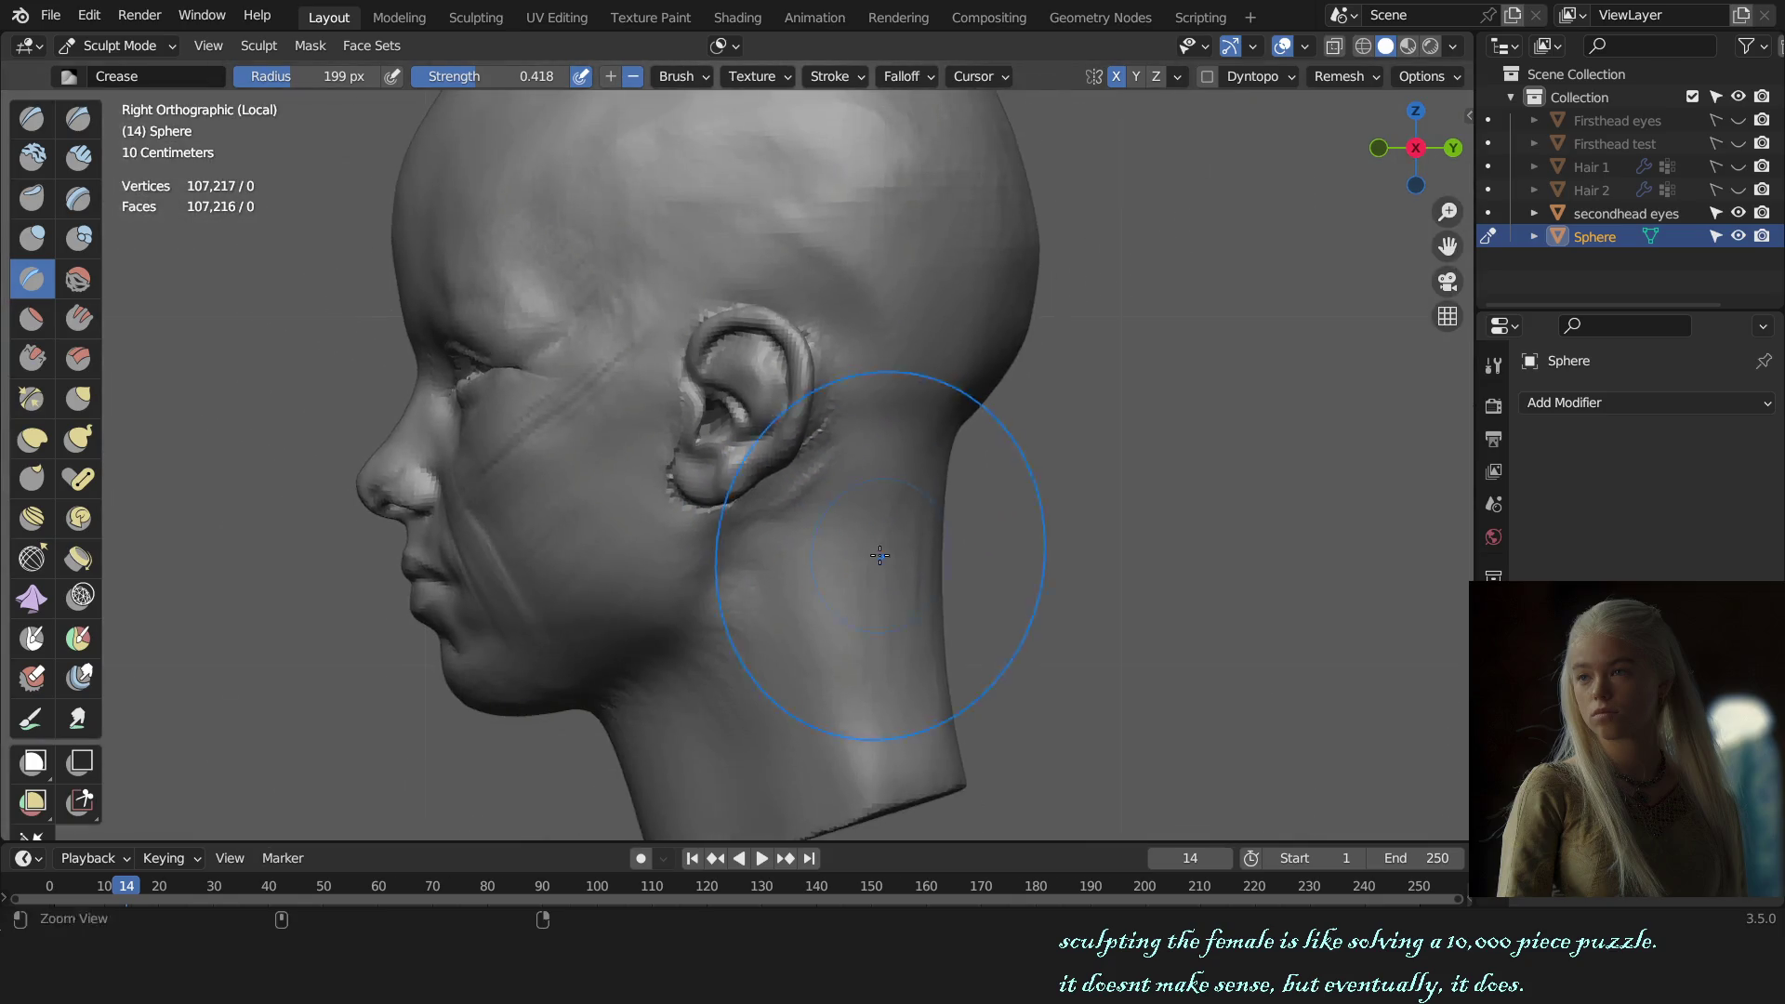
pyautogui.scroll(2, 772, 502)
pyautogui.scroll(3, 781, 511)
# Step: Switch to Grab, shrink the brush to 76 px and frame a side-on ear view
pyautogui.press('g')
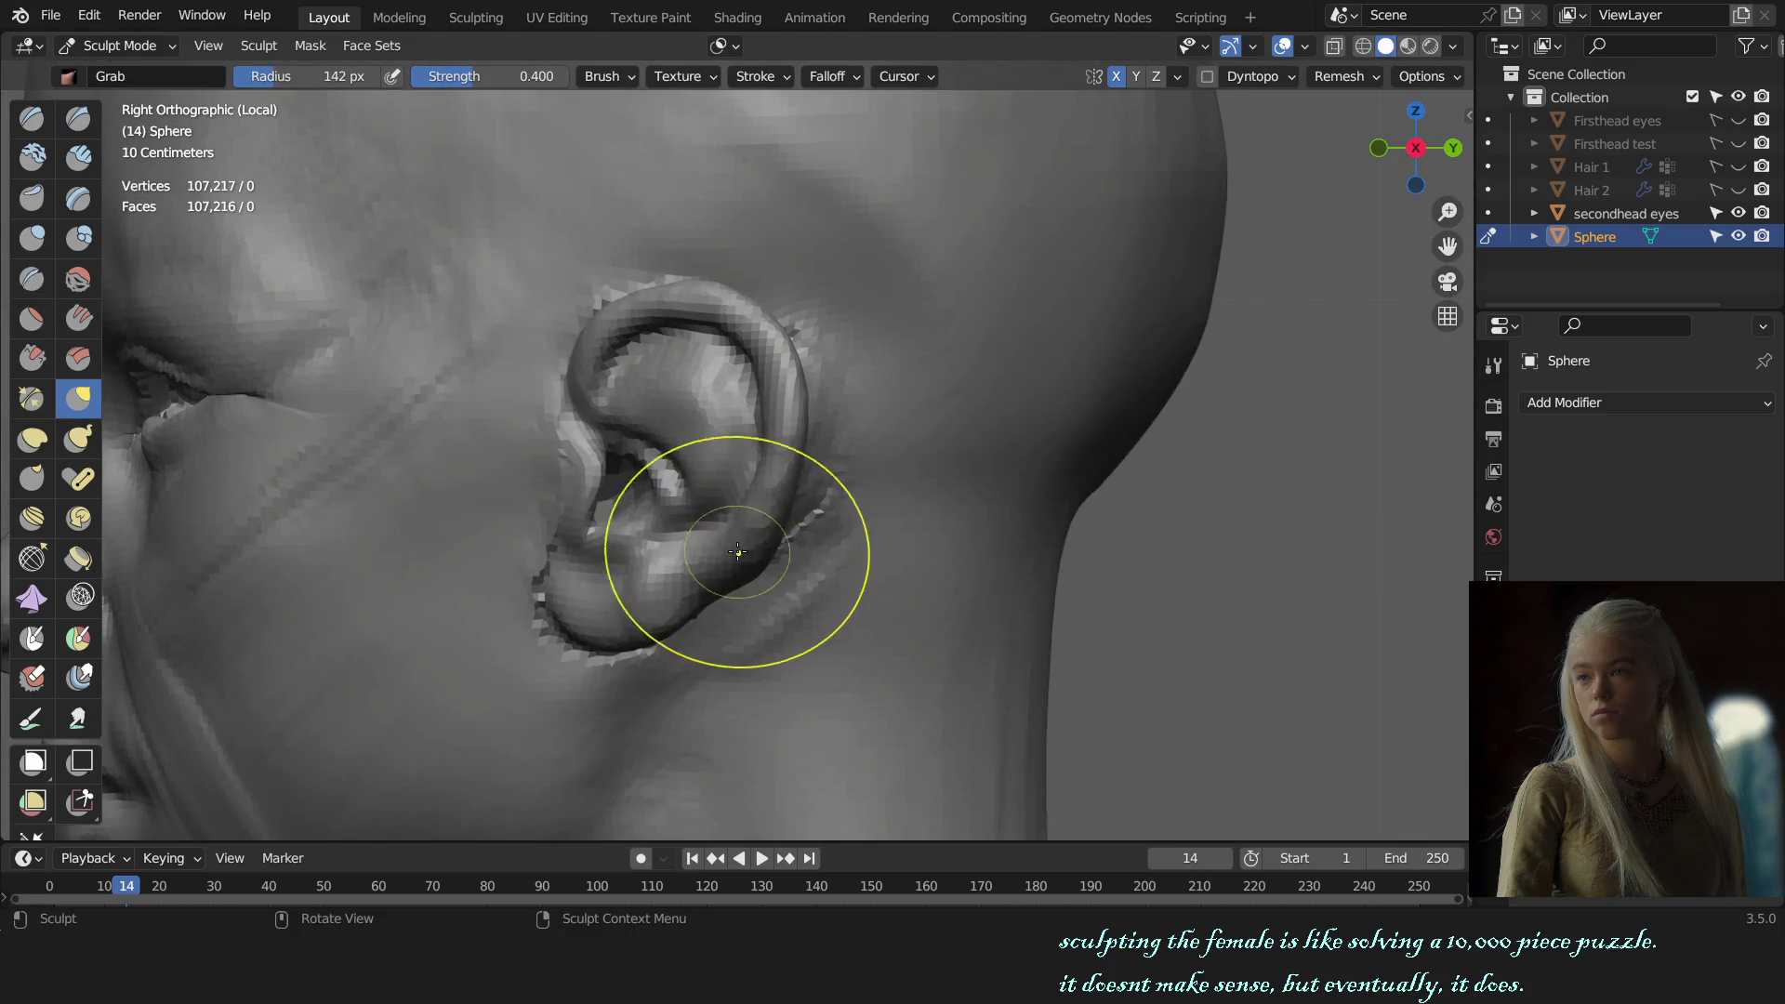
pyautogui.press('KP_1')
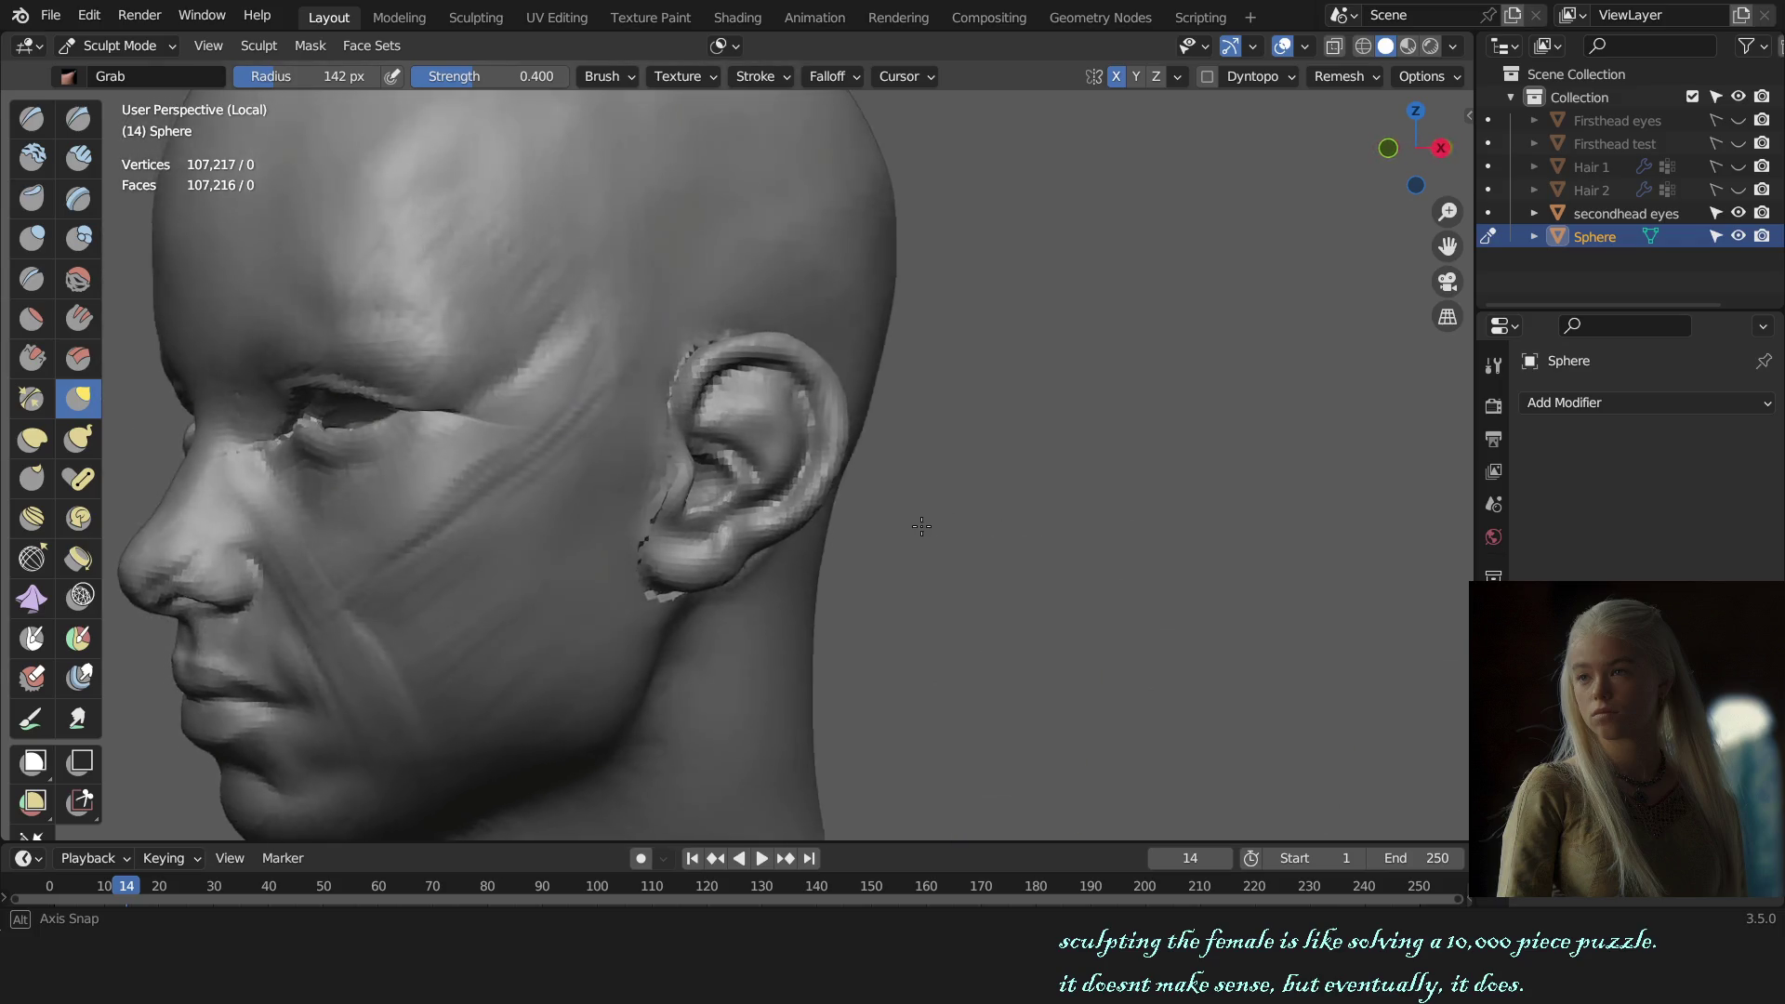
pyautogui.moveTo(1046, 524); pyautogui.dragTo(926, 518, button='middle')
pyautogui.scroll(3, 797, 478)
pyautogui.scroll(2, 815, 470)
pyautogui.moveTo(815, 470); pyautogui.dragTo(658, 522, button='middle')
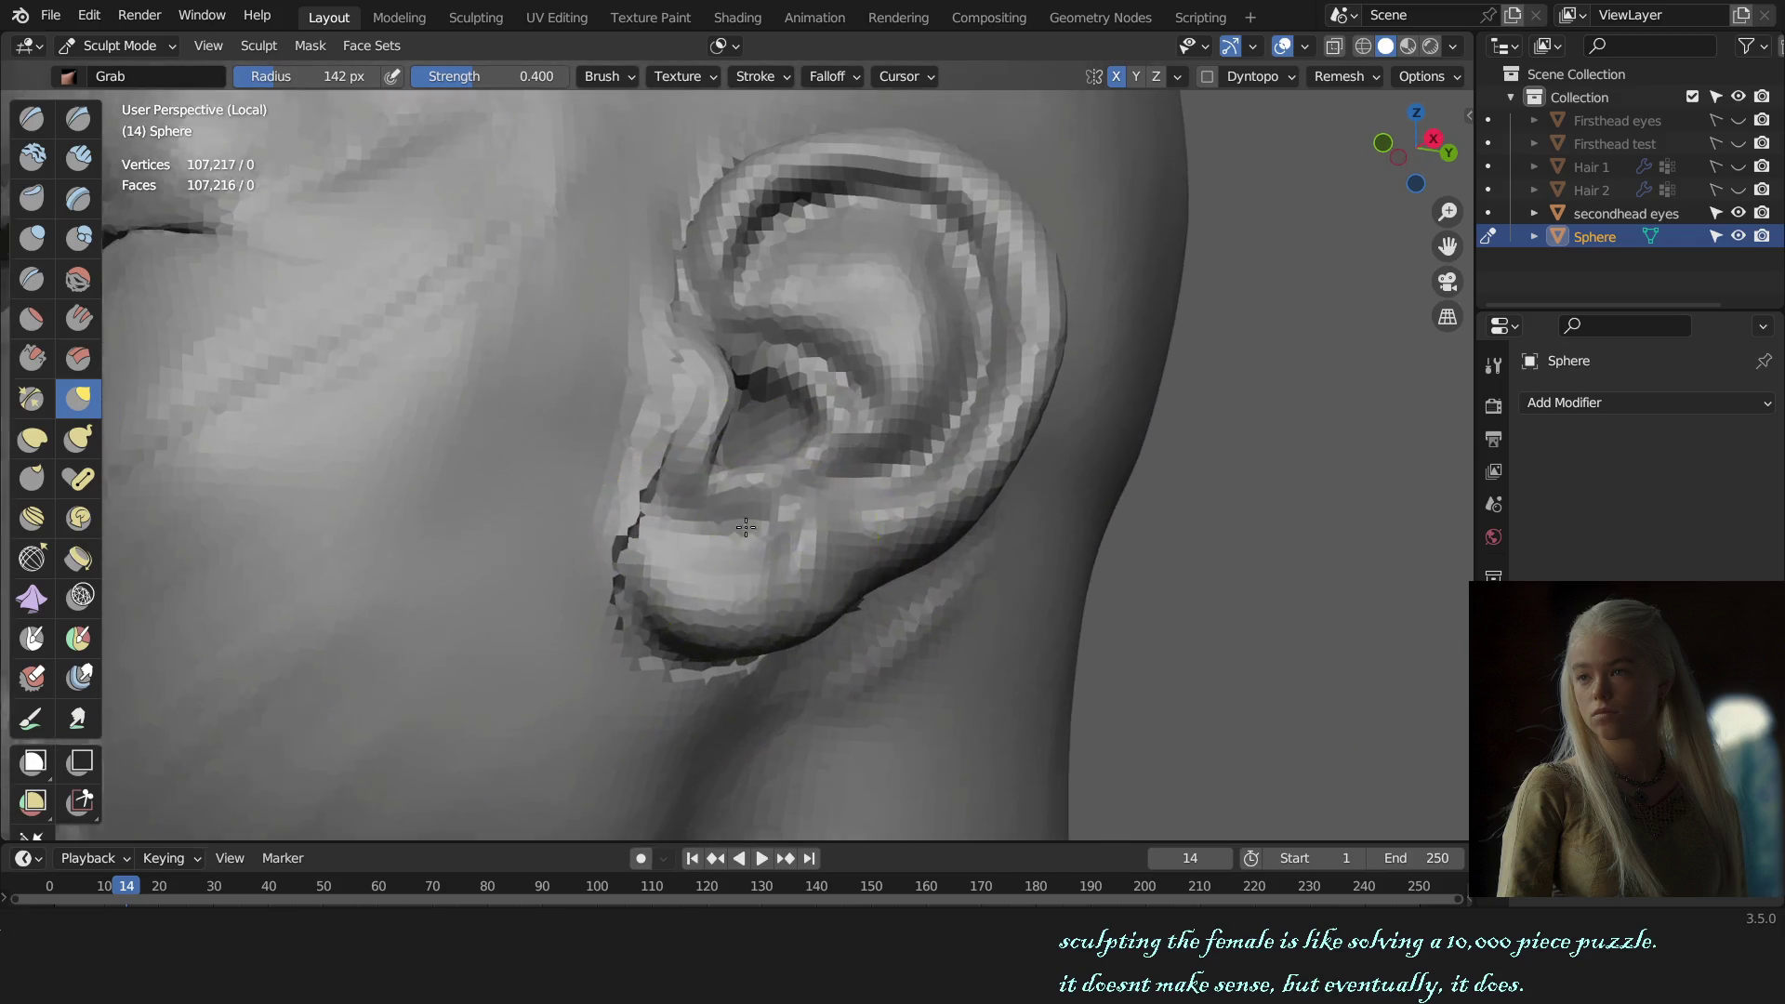
pyautogui.press('f')
pyautogui.scroll(-3, 649, 628)
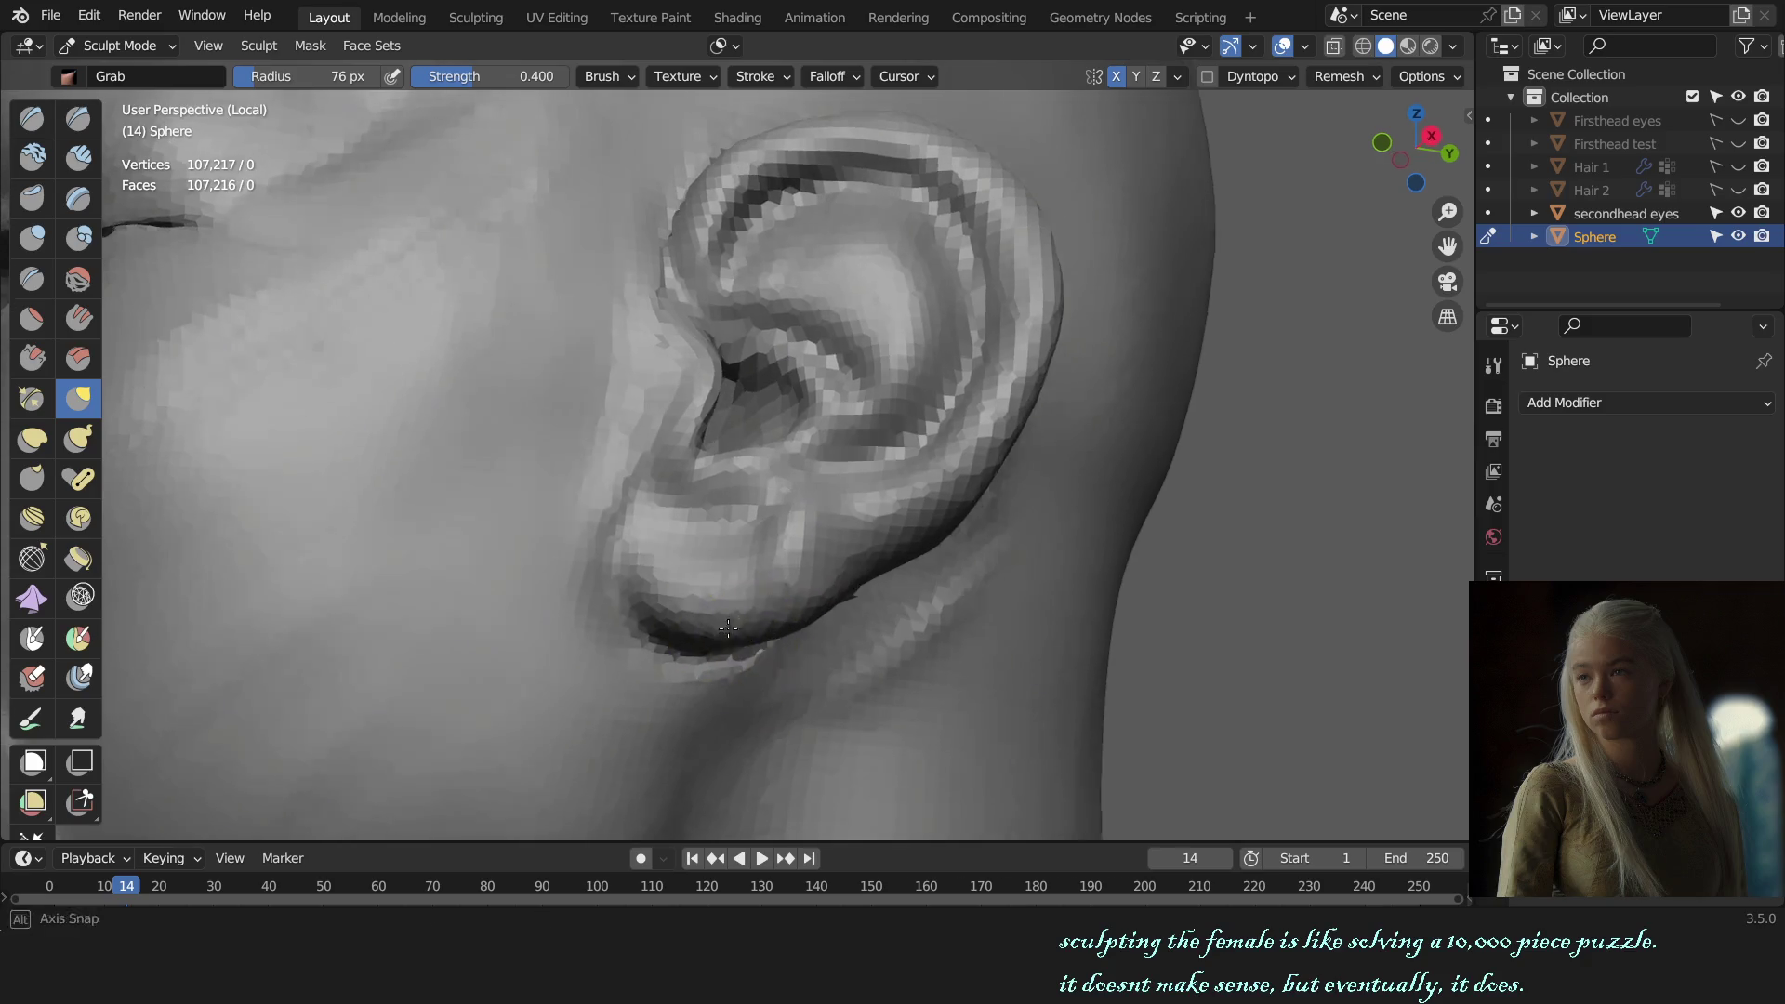
# Step: Orbit around the ear to inspect the seam from below the jaw
pyautogui.moveTo(649, 629)
pyautogui.mouseDown(button='middle')
pyautogui.moveTo(964, 558)
pyautogui.moveTo(817, 537)
pyautogui.moveTo(732, 457)
pyautogui.mouseUp(button='middle')
pyautogui.scroll(2, 757, 546)
pyautogui.scroll(1, 744, 521)
pyautogui.scroll(2, 721, 467)
pyautogui.moveTo(735, 362)
pyautogui.mouseDown(button='middle')
pyautogui.moveTo(758, 419)
pyautogui.moveTo(662, 449)
pyautogui.moveTo(642, 425)
pyautogui.mouseUp(button='middle')
pyautogui.moveTo(746, 561)
pyautogui.mouseDown(button='middle')
pyautogui.moveTo(718, 471)
pyautogui.moveTo(747, 450)
pyautogui.mouseUp(button='middle')
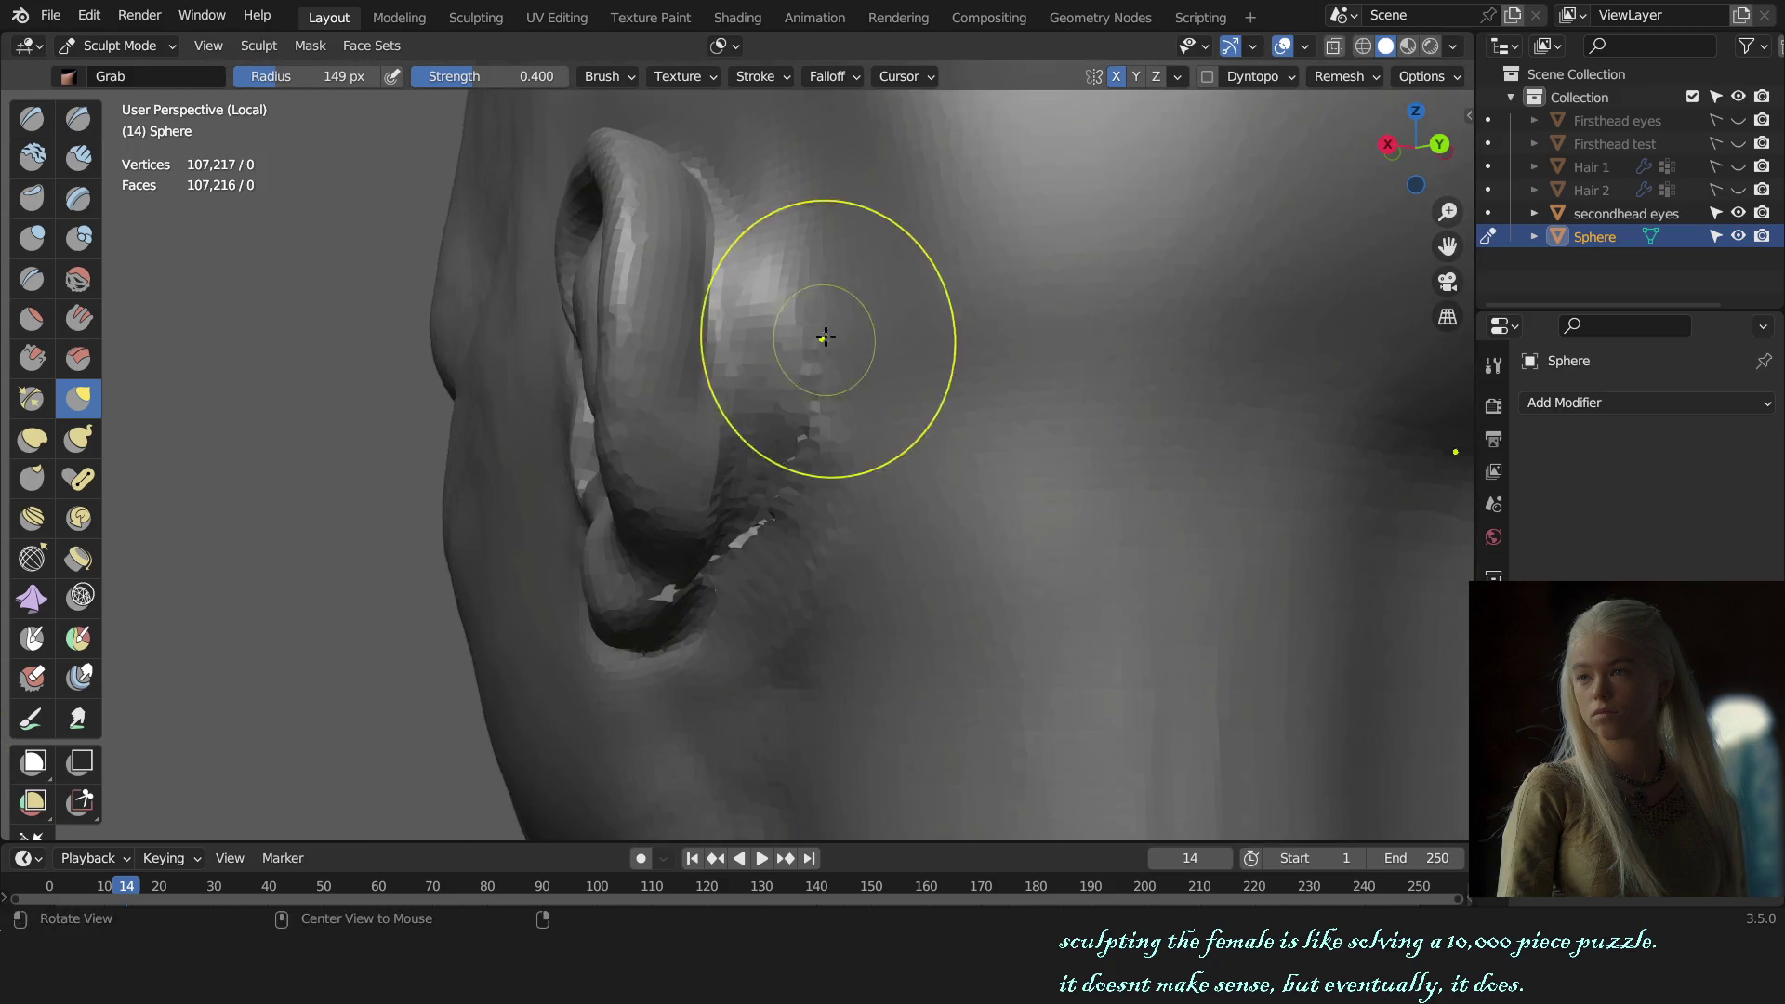
pyautogui.moveTo(783, 546)
pyautogui.mouseDown(button='middle')
pyautogui.moveTo(857, 418)
pyautogui.moveTo(749, 451)
pyautogui.moveTo(758, 518)
pyautogui.moveTo(823, 465)
pyautogui.moveTo(762, 577)
pyautogui.mouseUp(button='middle')
# Step: Set the Crease brush to 172 px and zoom out to frame the ear and head
pyautogui.press('x')
pyautogui.press('f')
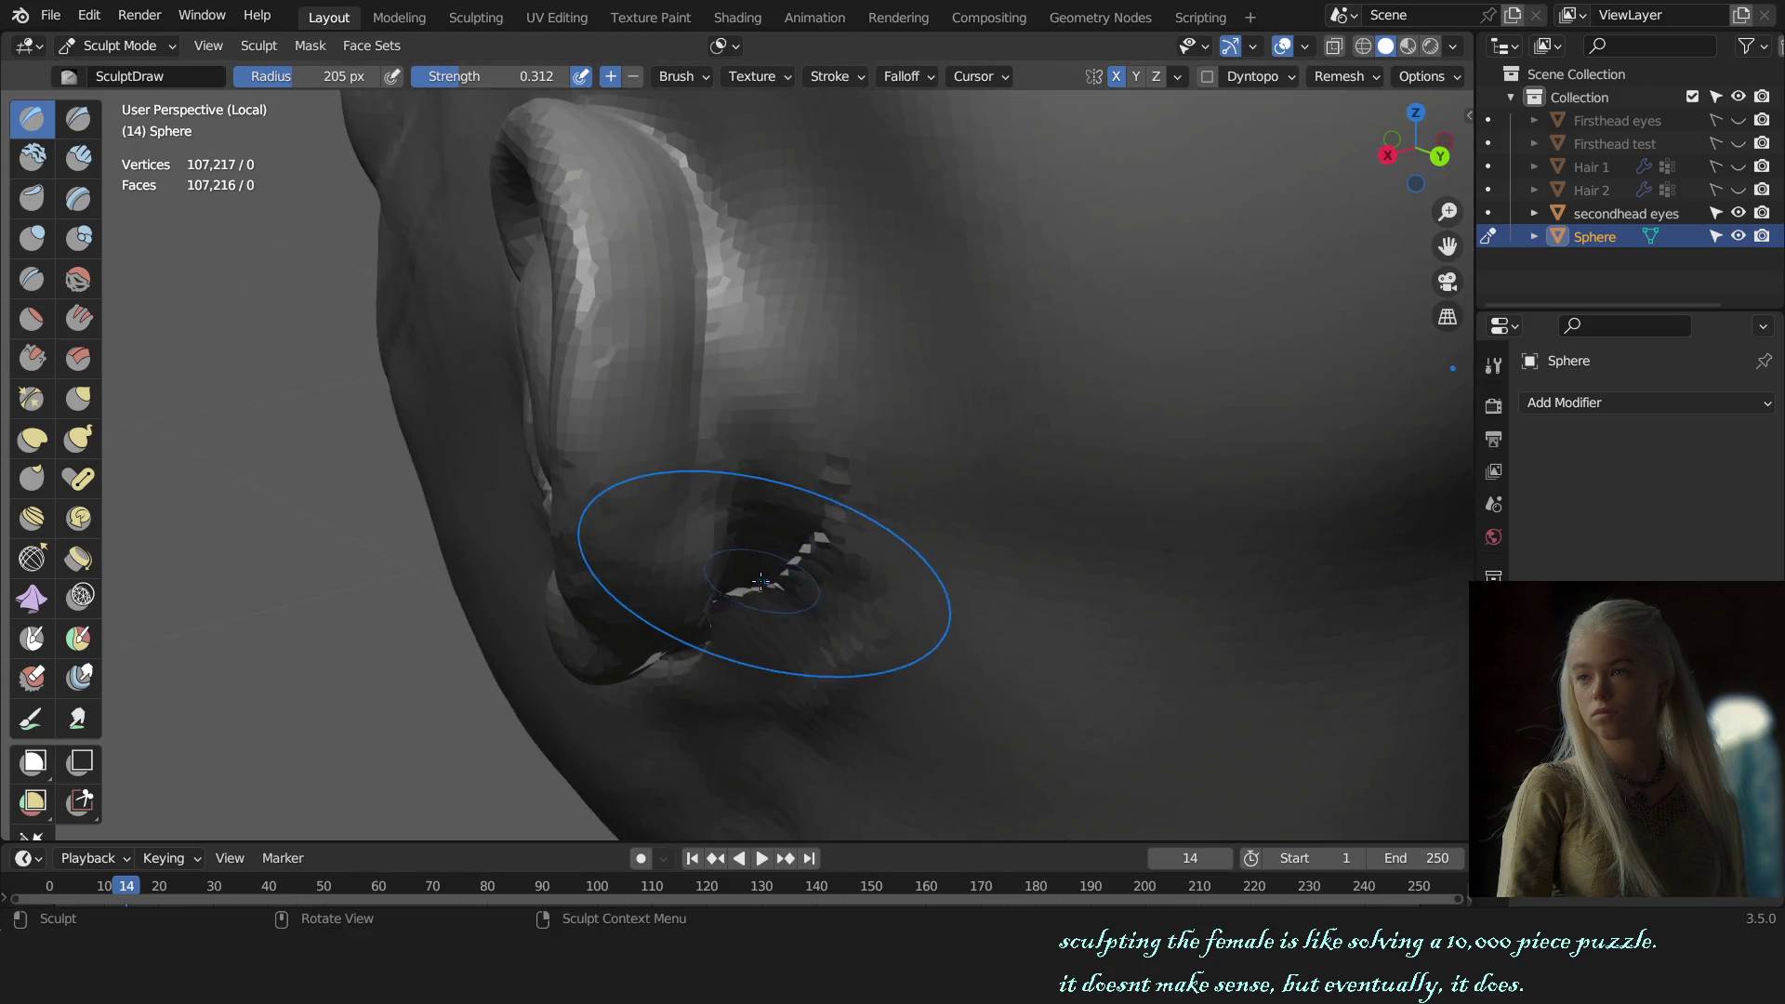
pyautogui.moveTo(755, 467); pyautogui.dragTo(785, 386, button='middle')
pyautogui.press('f')
pyautogui.click(845, 330)
pyautogui.hotkey('shift', 'c')
pyautogui.moveTo(869, 270); pyautogui.dragTo(878, 289, button='middle')
pyautogui.keyDown('ctrl'); pyautogui.moveTo(814, 159); pyautogui.dragTo(917, 220, button='middle'); pyautogui.keyUp('ctrl')
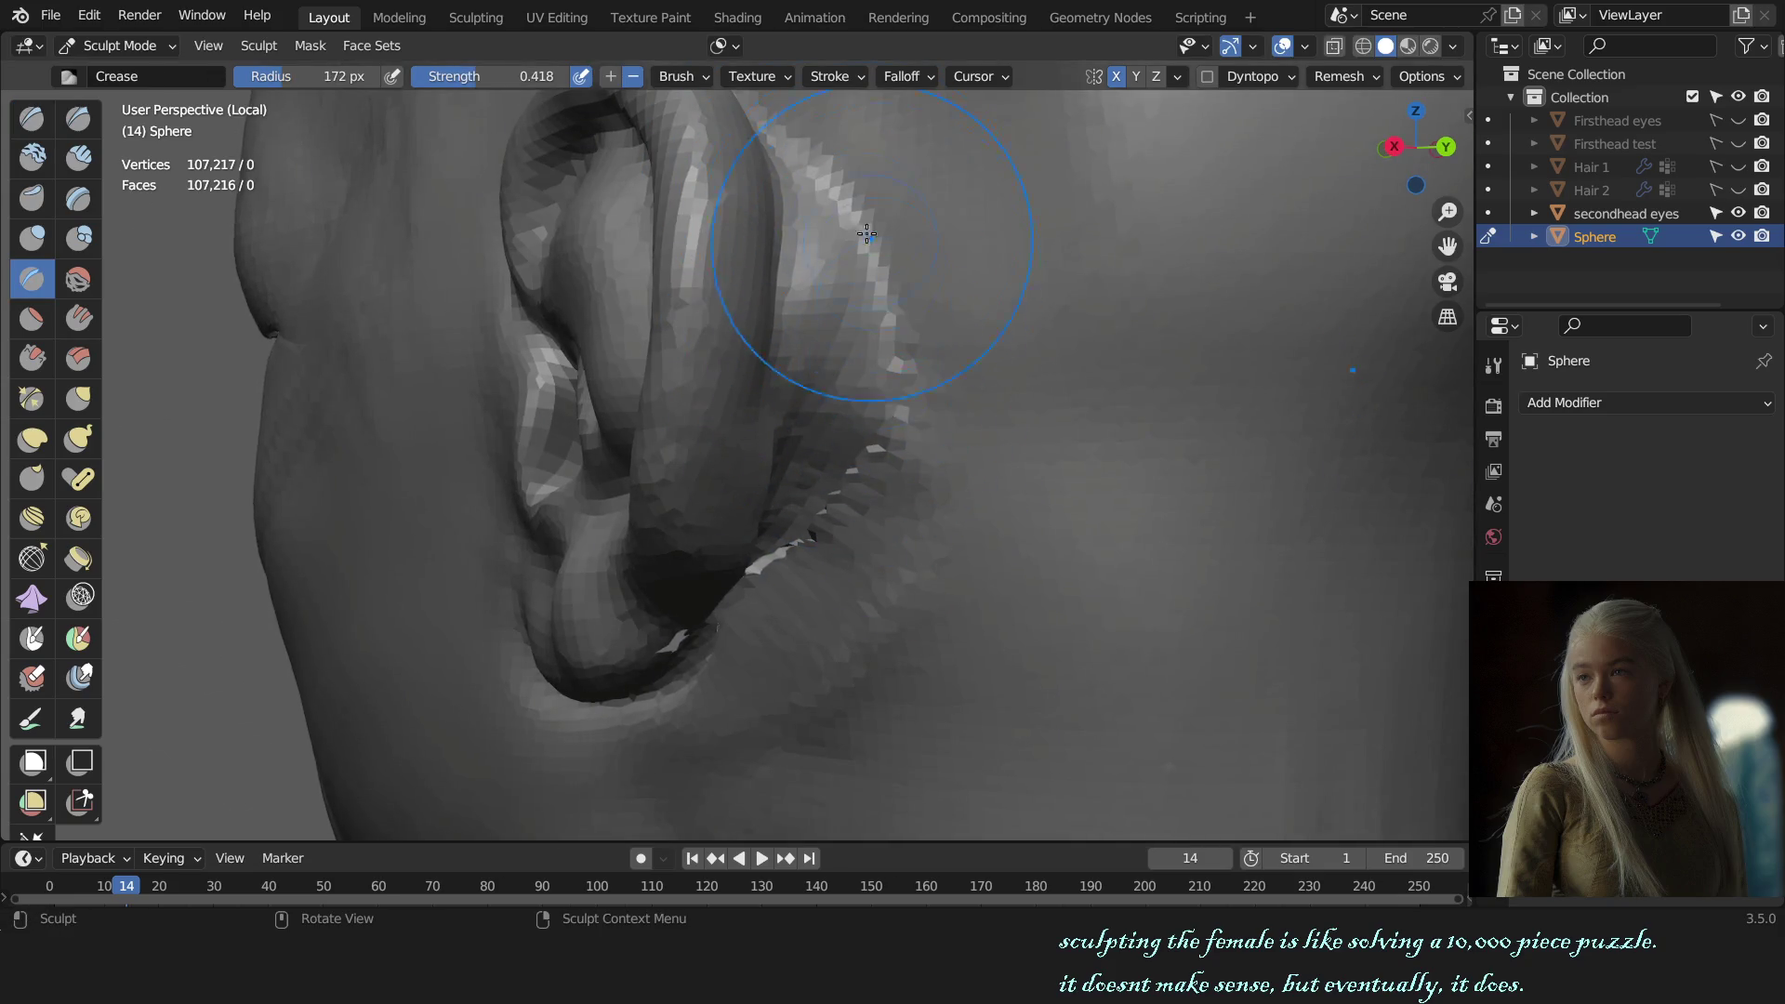
pyautogui.moveTo(917, 359)
pyautogui.keyDown('alt'); pyautogui.mouseDown(button='middle')
pyautogui.moveTo(1076, 359)
pyautogui.moveTo(1012, 493)
pyautogui.moveTo(1028, 419)
pyautogui.moveTo(876, 359)
pyautogui.mouseUp(button='middle'); pyautogui.keyUp('alt')
# Step: Crease the jagged ear-to-head seam from the upper ear down toward the lobe
pyautogui.moveTo(852, 227); pyautogui.dragTo(865, 363)
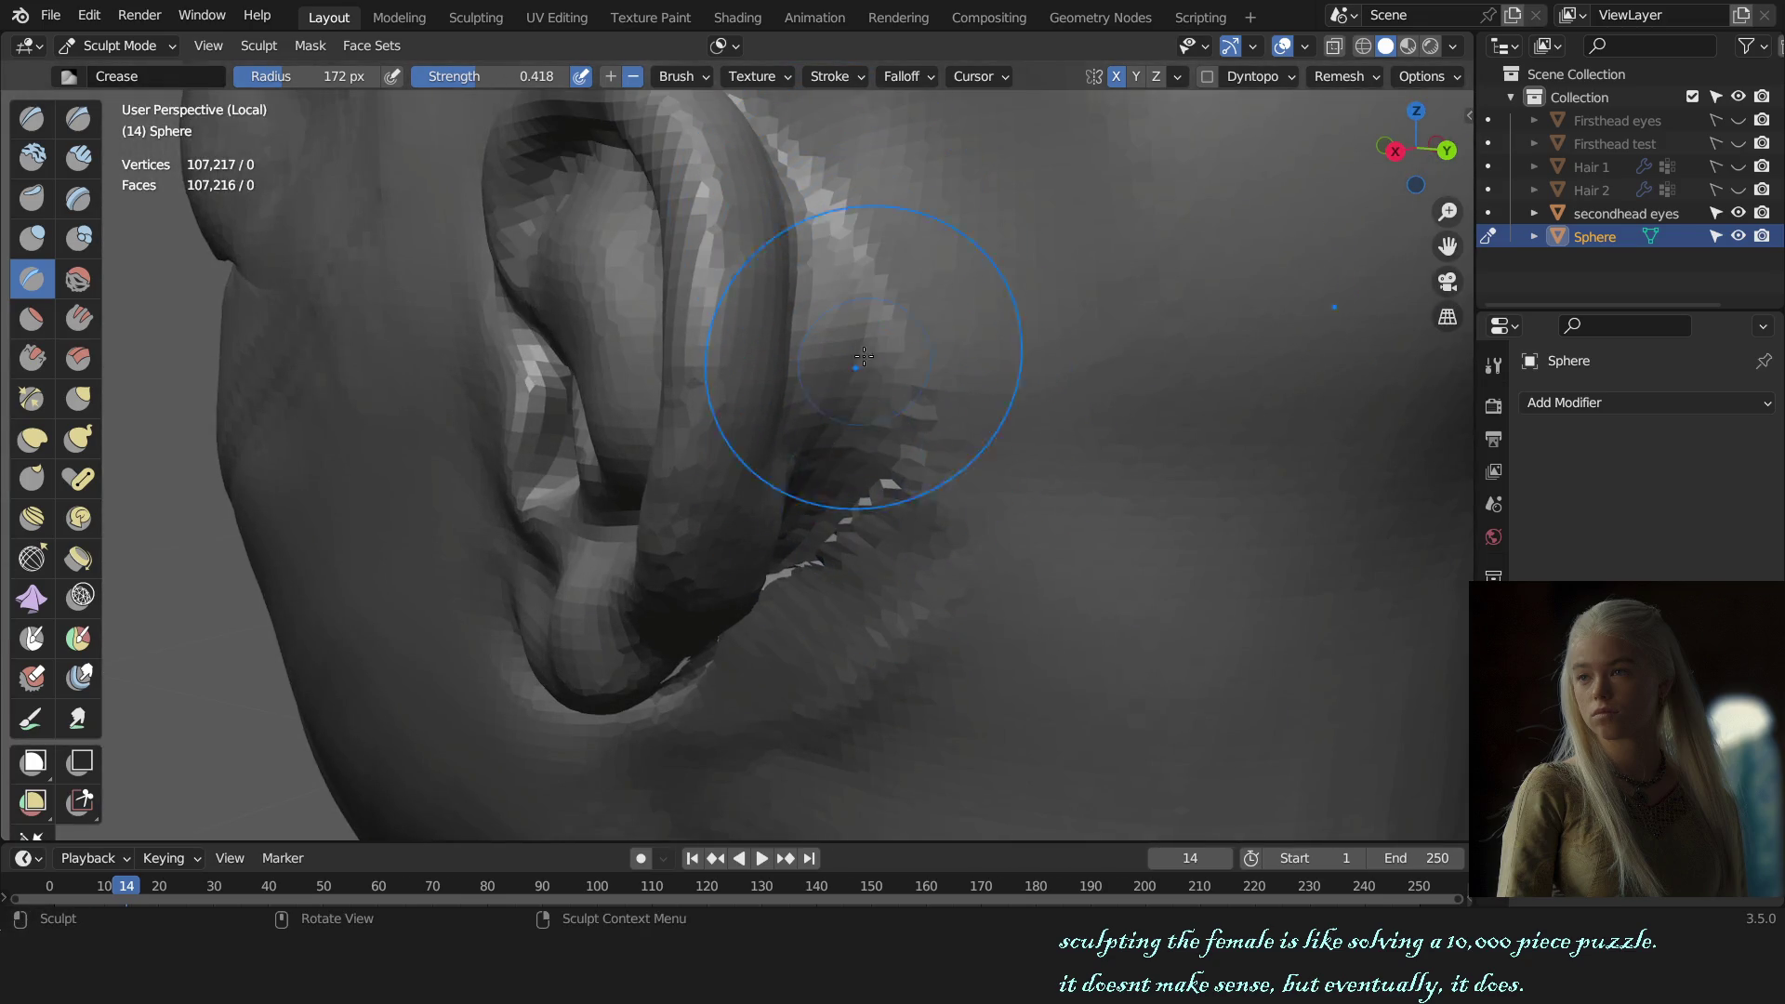
pyautogui.moveTo(866, 279); pyautogui.dragTo(865, 388)
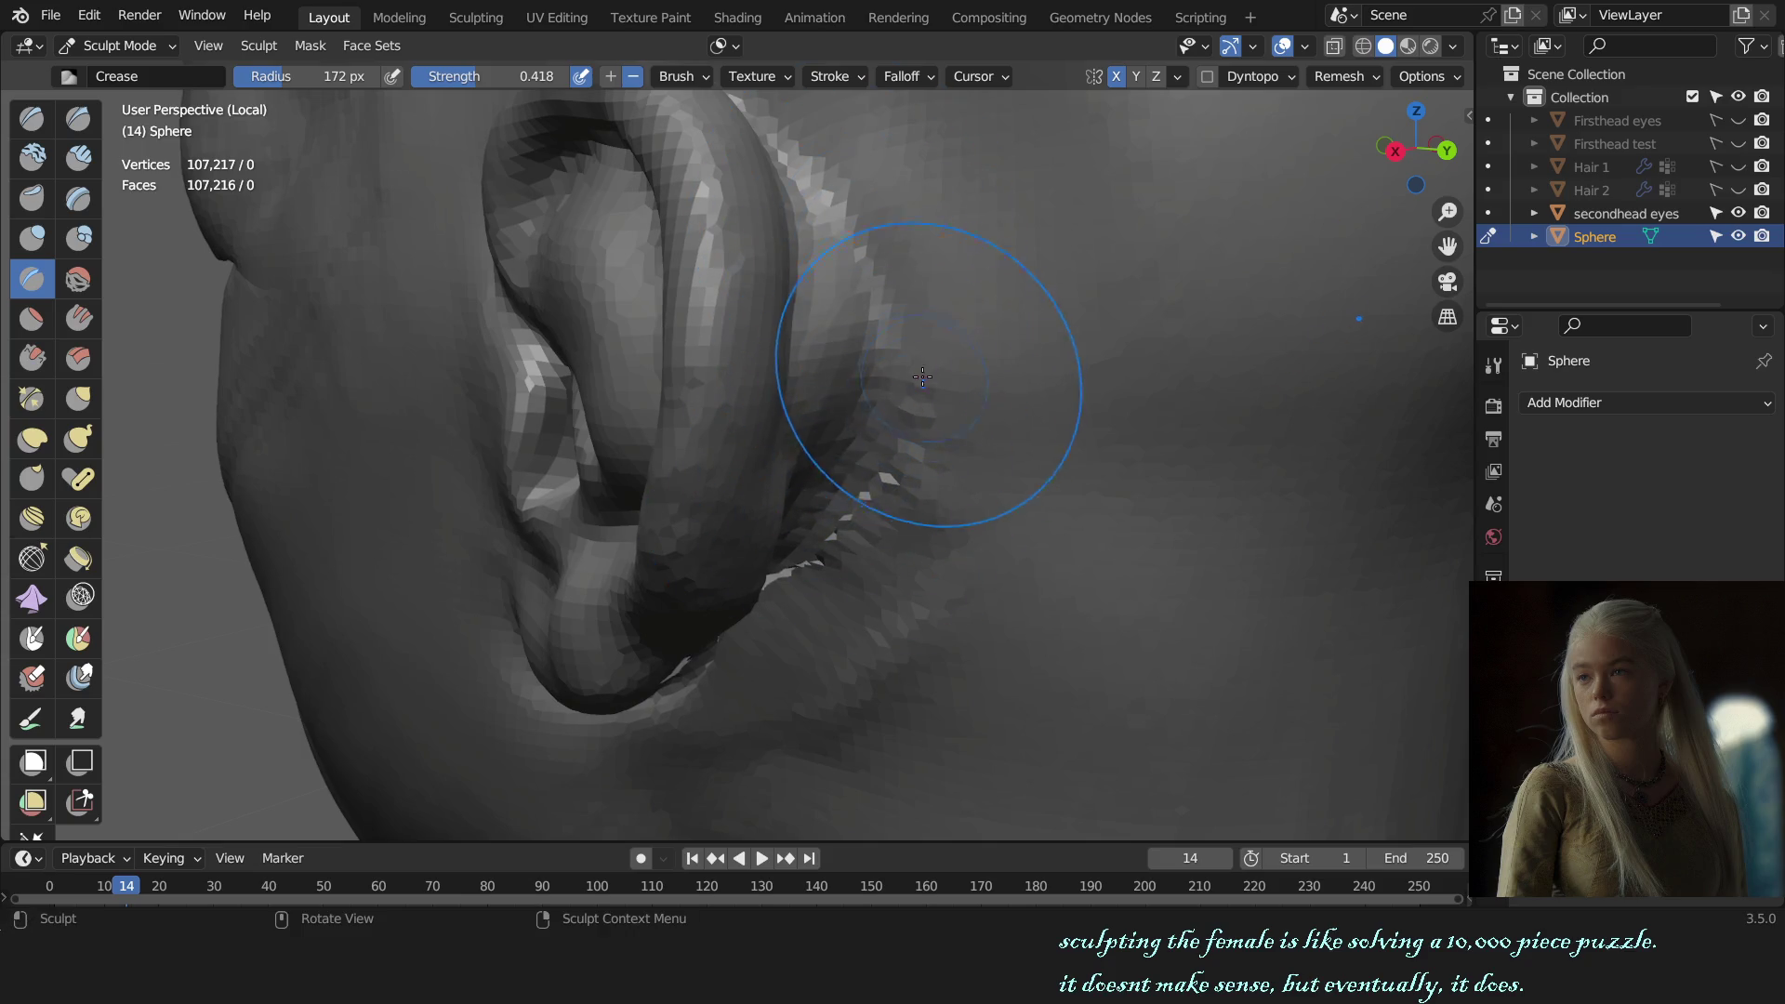
pyautogui.moveTo(860, 224); pyautogui.dragTo(798, 536)
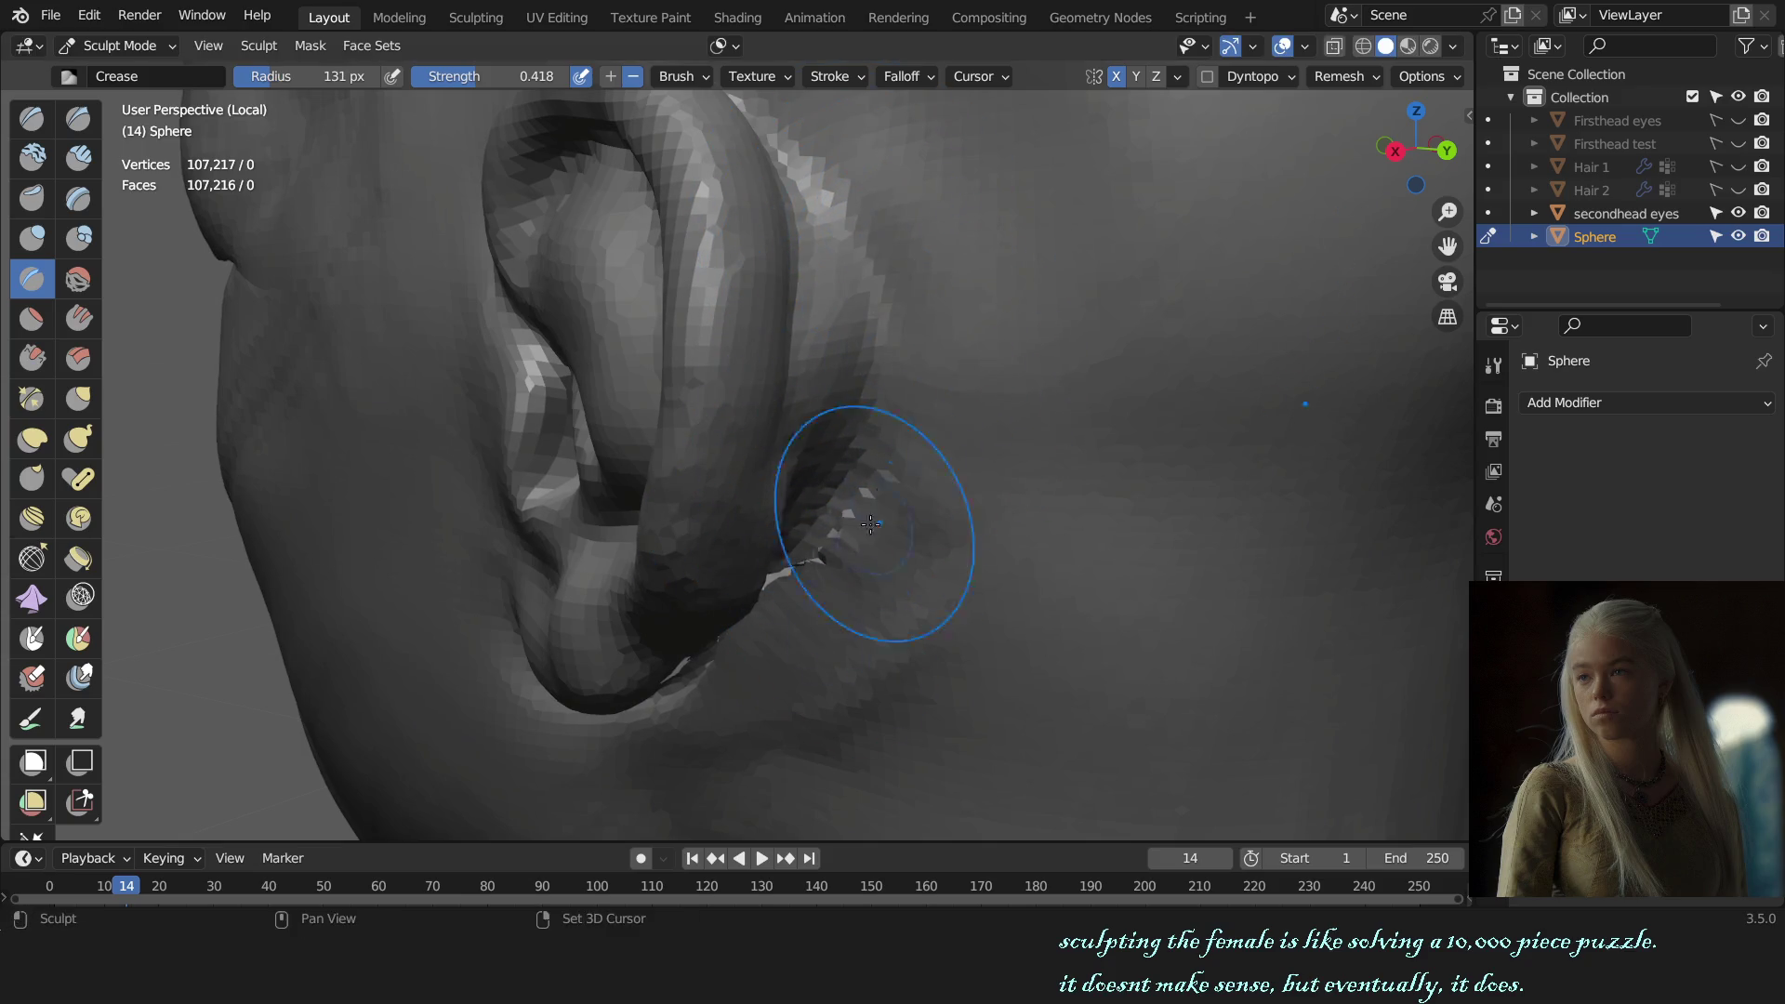
pyautogui.moveTo(777, 657)
pyautogui.mouseDown(button='middle')
pyautogui.moveTo(731, 537)
pyautogui.moveTo(666, 491)
pyautogui.mouseUp(button='middle')
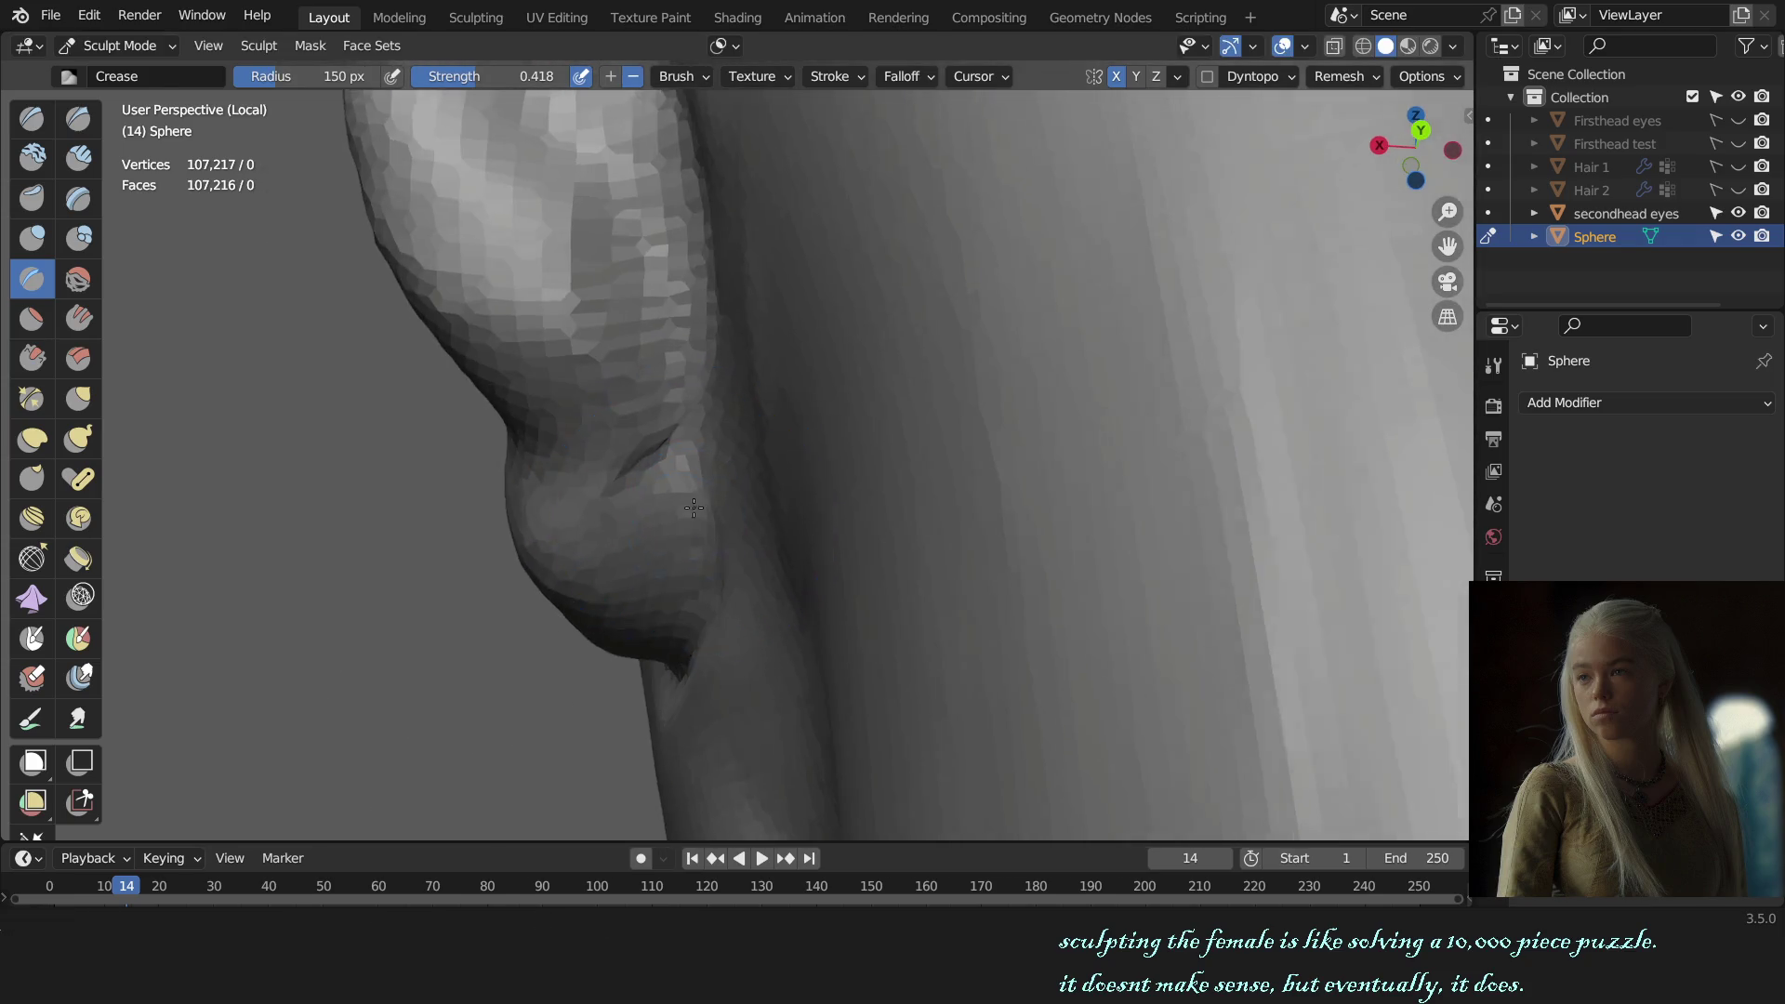
pyautogui.press('c')
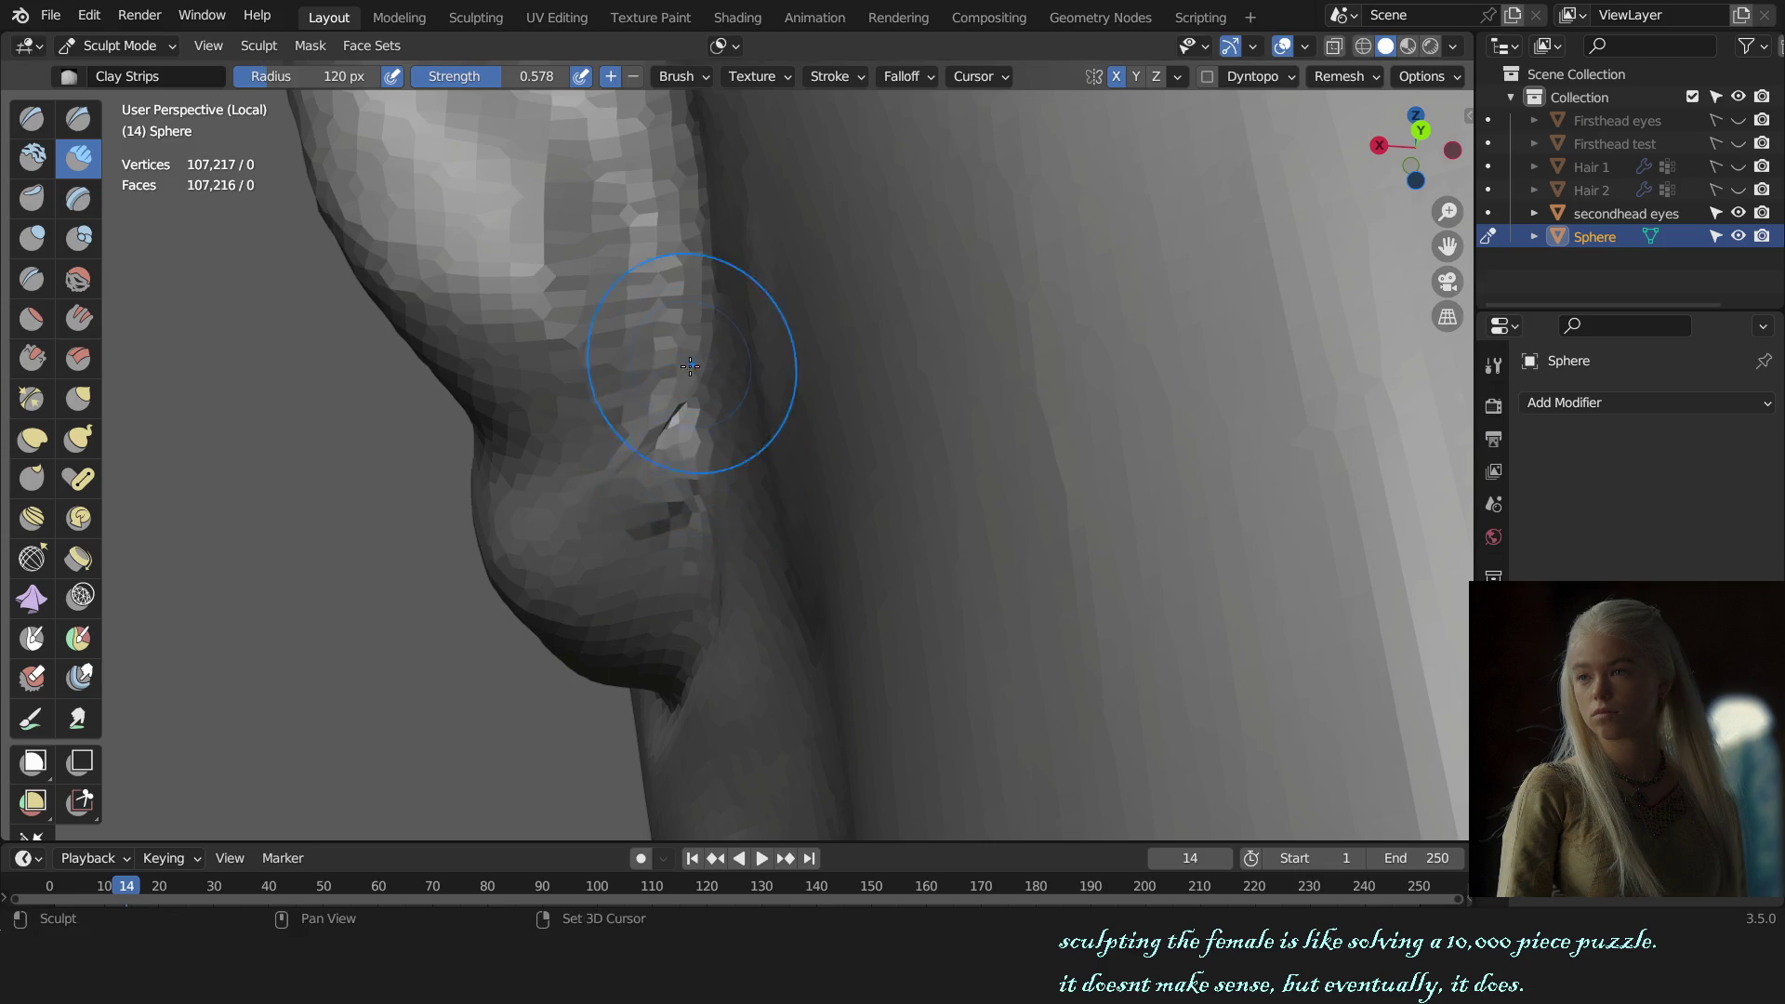
pyautogui.scroll(-5, 668, 651)
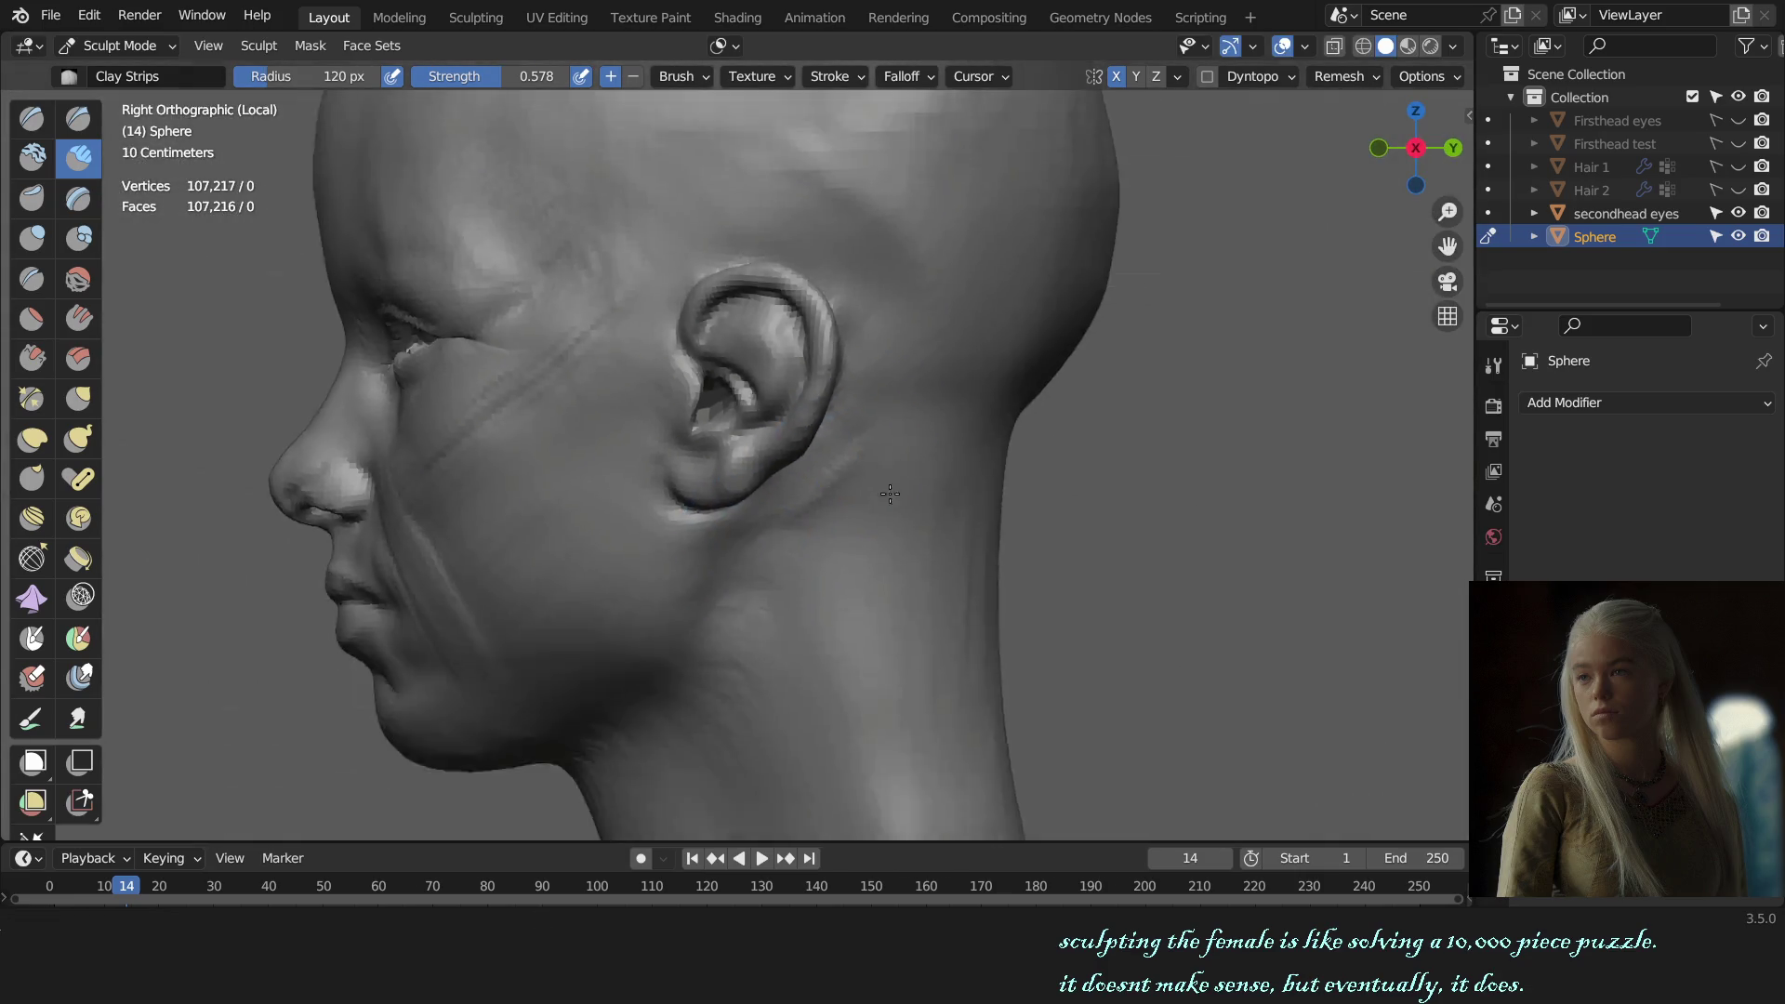
# Step: Switch to the Crease brush and orbit around the ear and neck
pyautogui.moveTo(668, 650)
pyautogui.mouseDown(button='middle')
pyautogui.moveTo(1127, 509)
pyautogui.moveTo(858, 439)
pyautogui.mouseUp(button='middle')
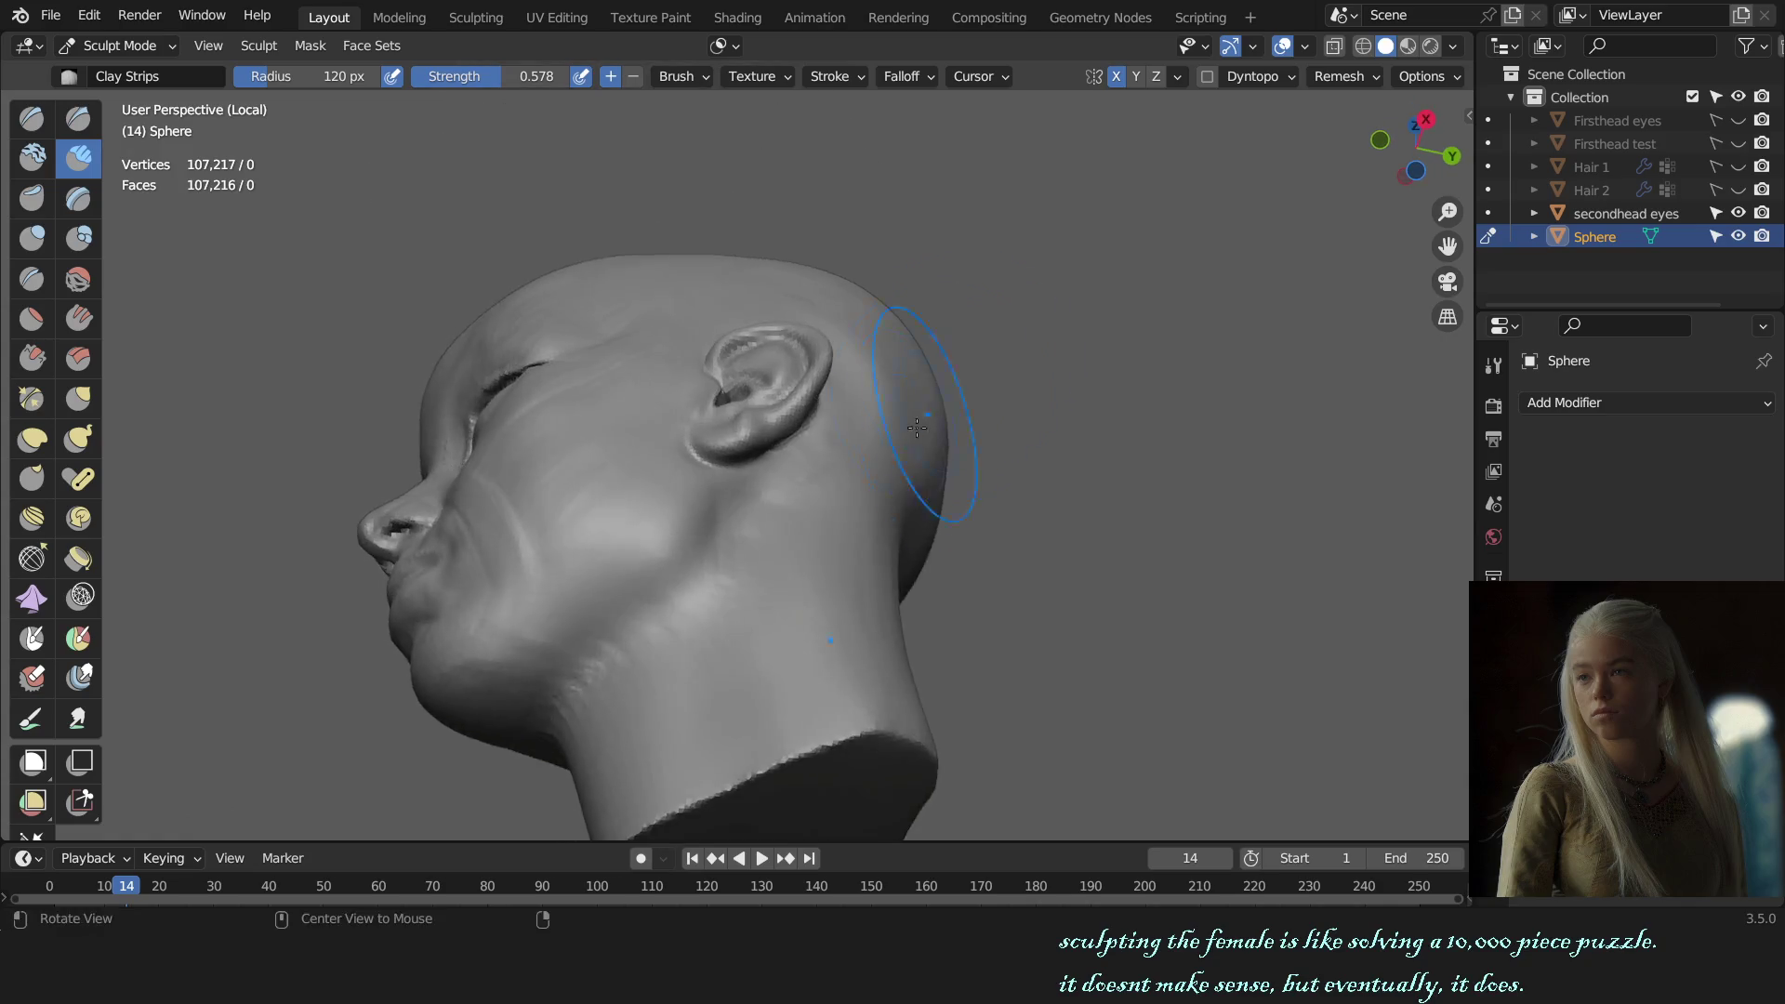
pyautogui.scroll(6, 857, 439)
pyautogui.moveTo(835, 518)
pyautogui.mouseDown(button='middle')
pyautogui.moveTo(775, 492)
pyautogui.moveTo(696, 501)
pyautogui.mouseUp(button='middle')
pyautogui.hotkey('shift', 'c')
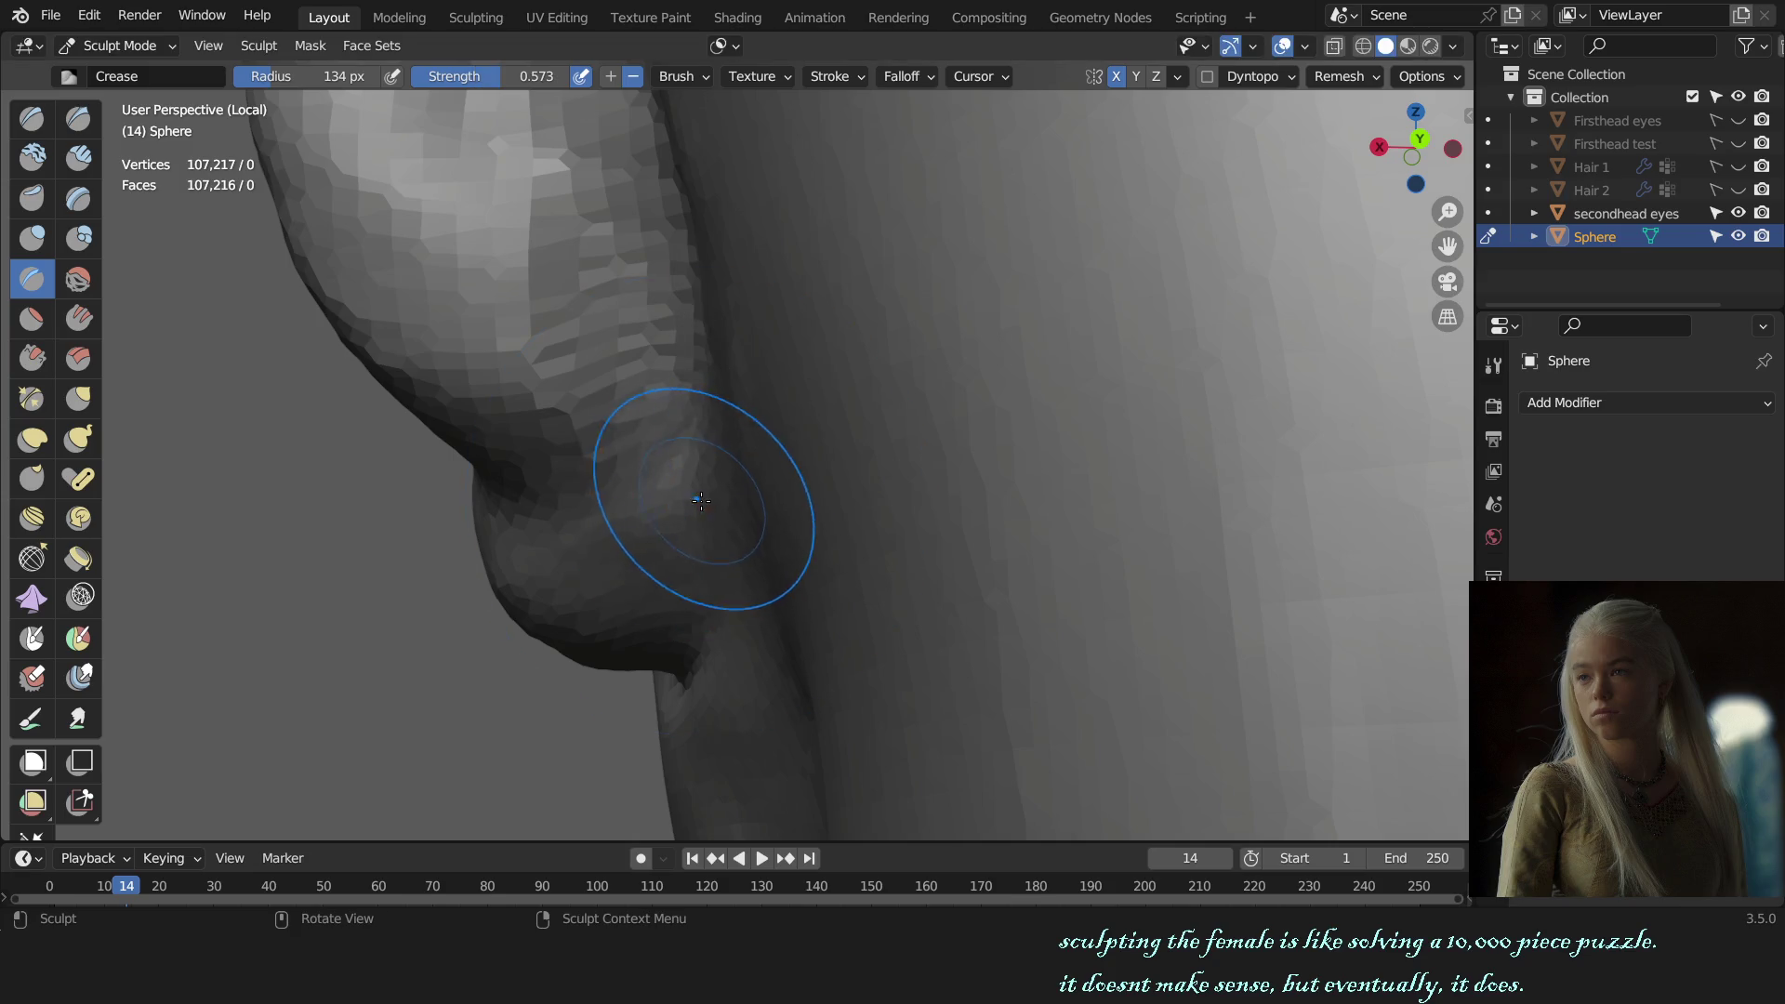
pyautogui.moveTo(675, 441)
pyautogui.mouseDown(button='middle')
pyautogui.moveTo(745, 431)
pyautogui.moveTo(718, 611)
pyautogui.moveTo(1142, 520)
pyautogui.moveTo(967, 498)
pyautogui.moveTo(837, 538)
pyautogui.moveTo(945, 550)
pyautogui.mouseUp(button='middle')
pyautogui.scroll(-5, 718, 611)
pyautogui.scroll(-3, 1142, 520)
pyautogui.scroll(4, 967, 498)
pyautogui.scroll(3, 921, 485)
# Step: Set the brush size to 181 px and frame the inner ear from the front
pyautogui.press('g')
pyautogui.press('f')
pyautogui.click(920, 566)
pyautogui.press('x')
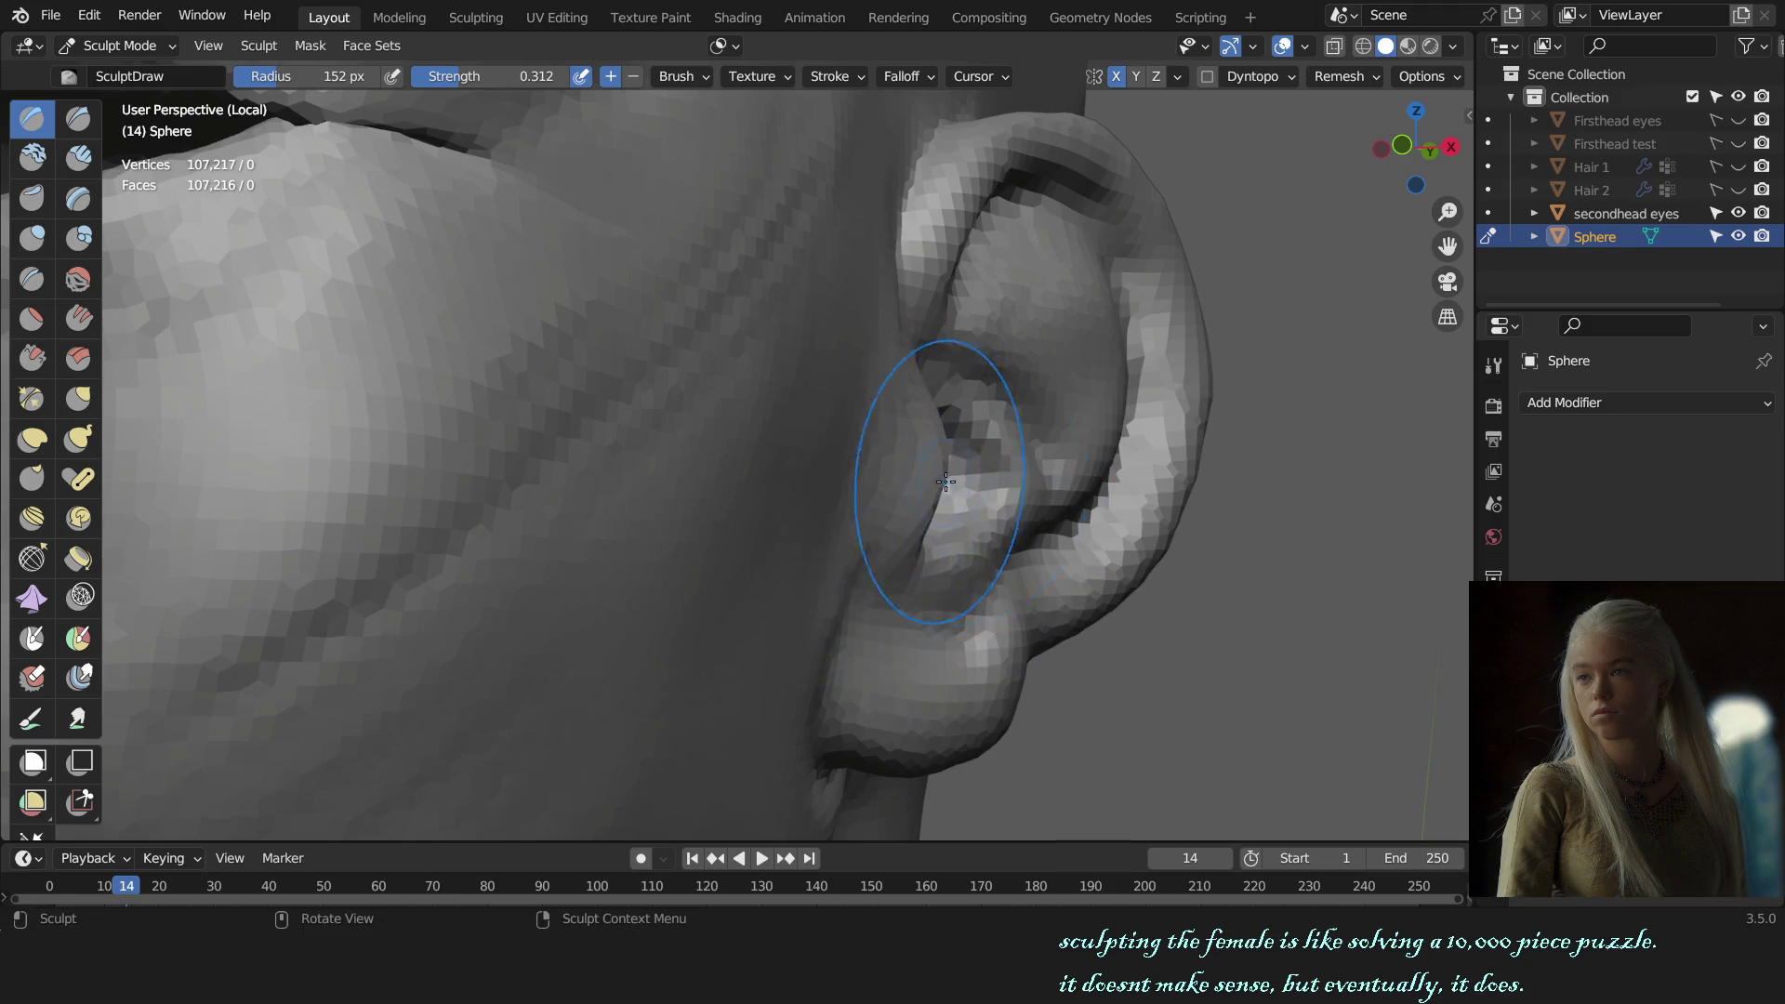
pyautogui.moveTo(1029, 491); pyautogui.dragTo(956, 459, button='middle')
pyautogui.scroll(2, 956, 459)
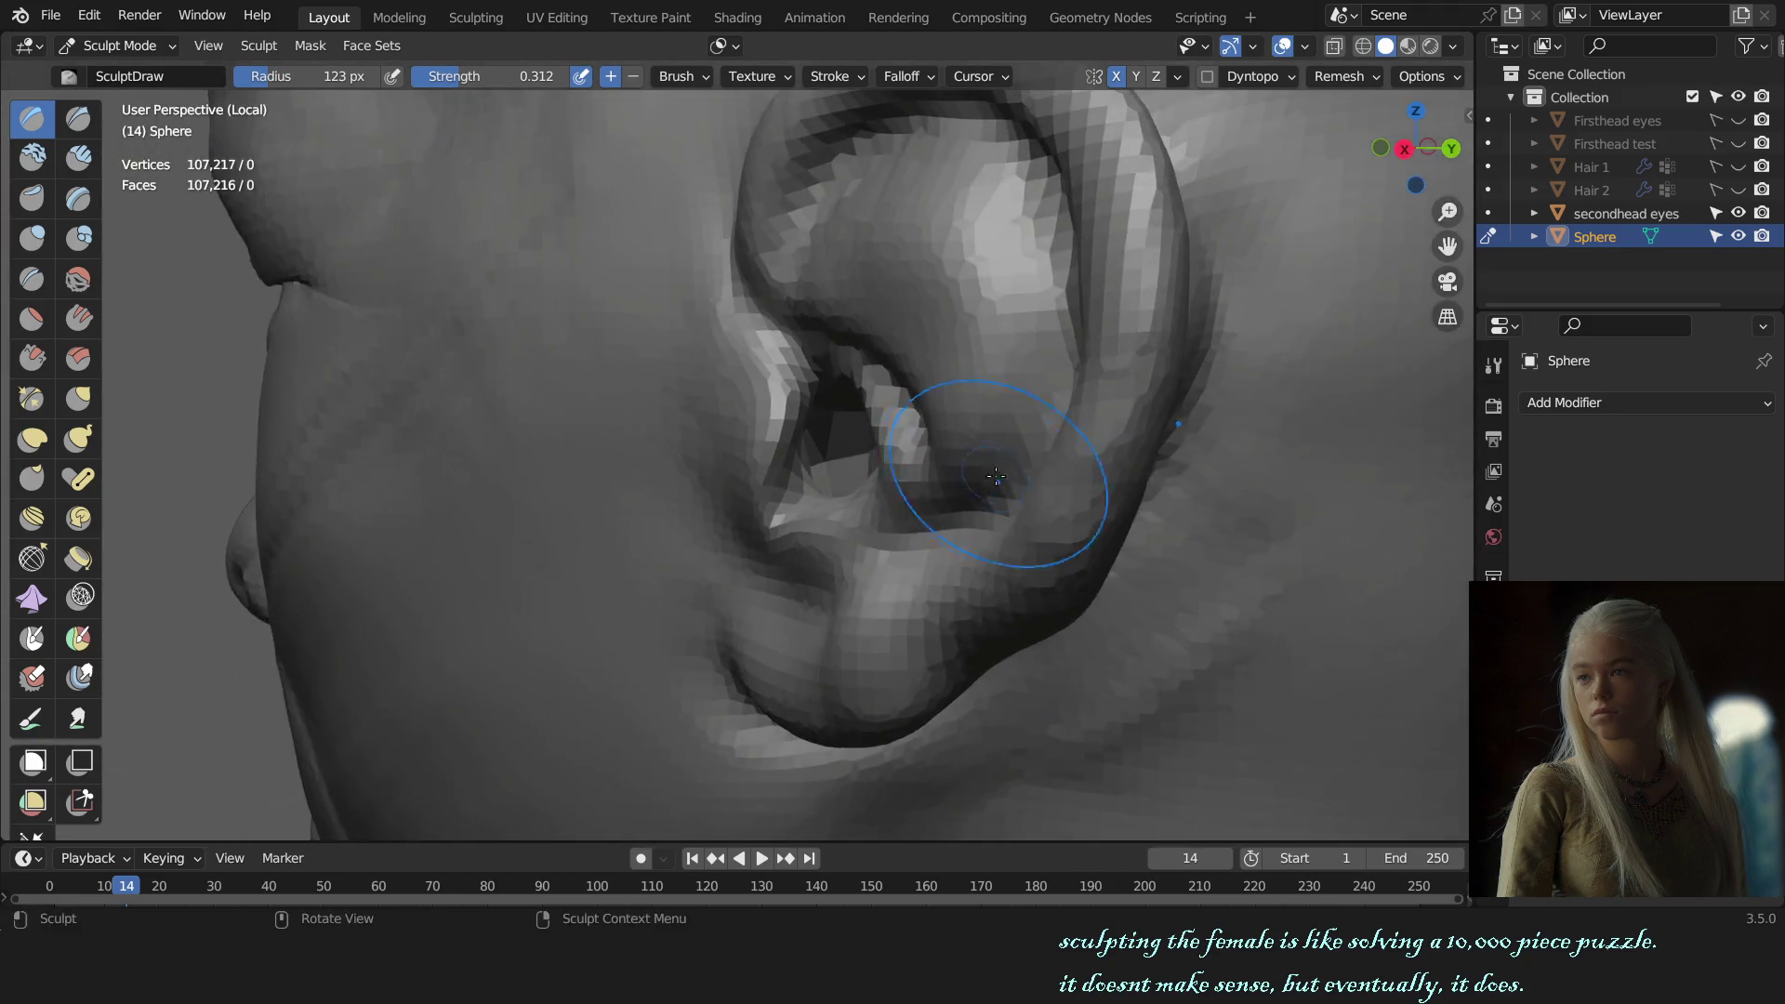
pyautogui.scroll(3, 863, 459)
pyautogui.moveTo(658, 520)
pyautogui.keyDown('alt'); pyautogui.mouseDown(button='middle')
pyautogui.moveTo(1112, 507)
pyautogui.moveTo(921, 338)
pyautogui.mouseUp(button='middle'); pyautogui.keyUp('alt')
pyautogui.scroll(3, 1022, 418)
pyautogui.scroll(4, 921, 338)
pyautogui.moveTo(1069, 391)
pyautogui.mouseDown(button='middle')
pyautogui.moveTo(956, 510)
pyautogui.moveTo(991, 573)
pyautogui.mouseUp(button='middle')
# Step: In right side view, pull part of the ear's inner fold downward with Grab
pyautogui.press('g')
pyautogui.scroll(-3, 987, 550)
pyautogui.press('x')
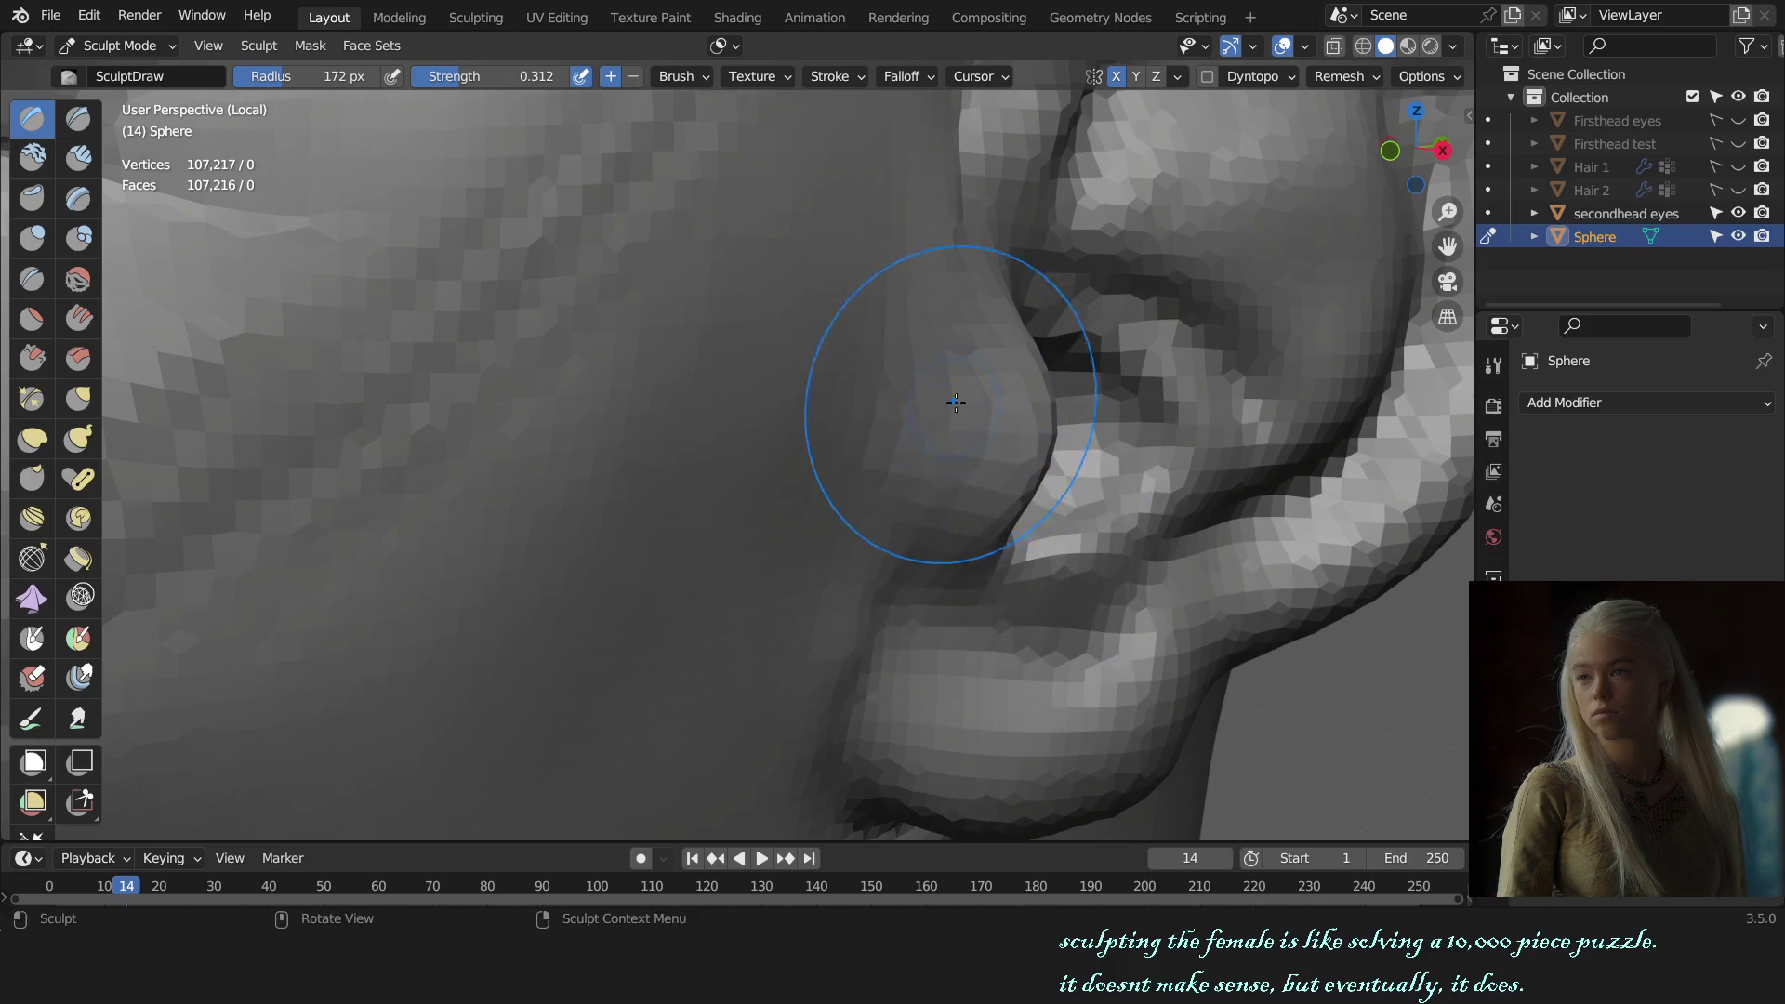
pyautogui.press('KP_1')
pyautogui.scroll(-3, 1022, 570)
pyautogui.press('KP_3')
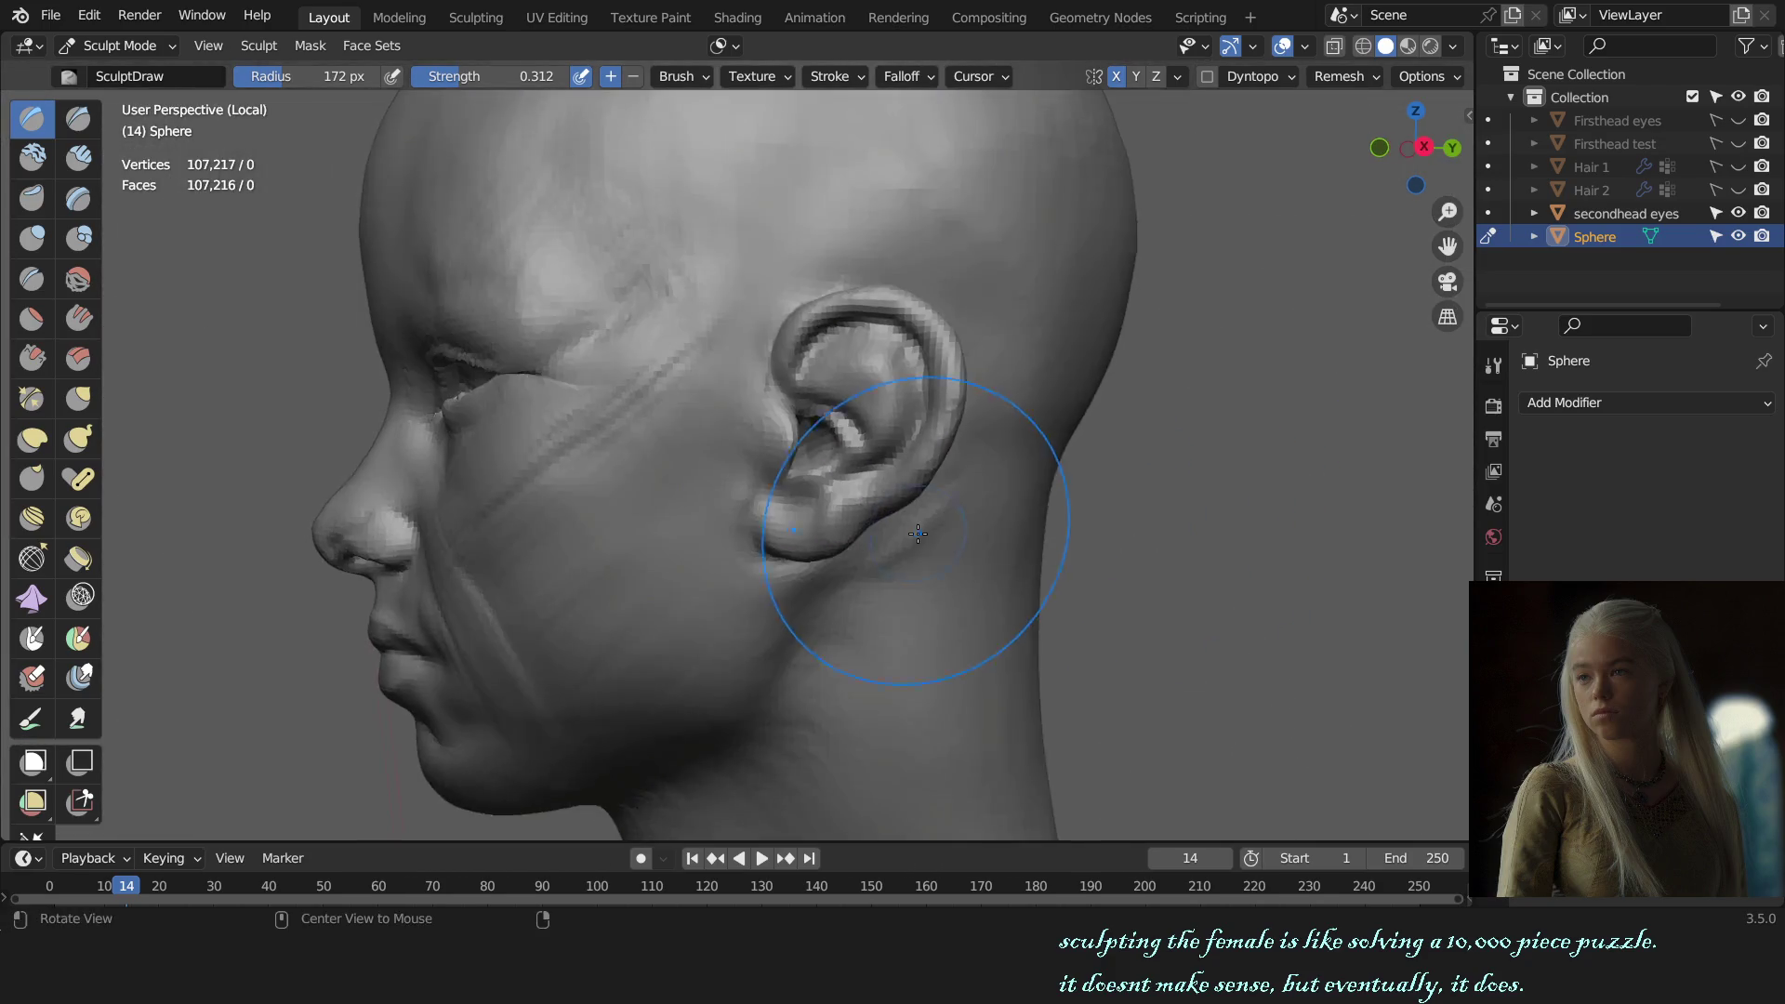
pyautogui.scroll(4, 883, 409)
pyautogui.scroll(2, 845, 415)
pyautogui.press('g')
pyautogui.moveTo(845, 415); pyautogui.dragTo(847, 481)
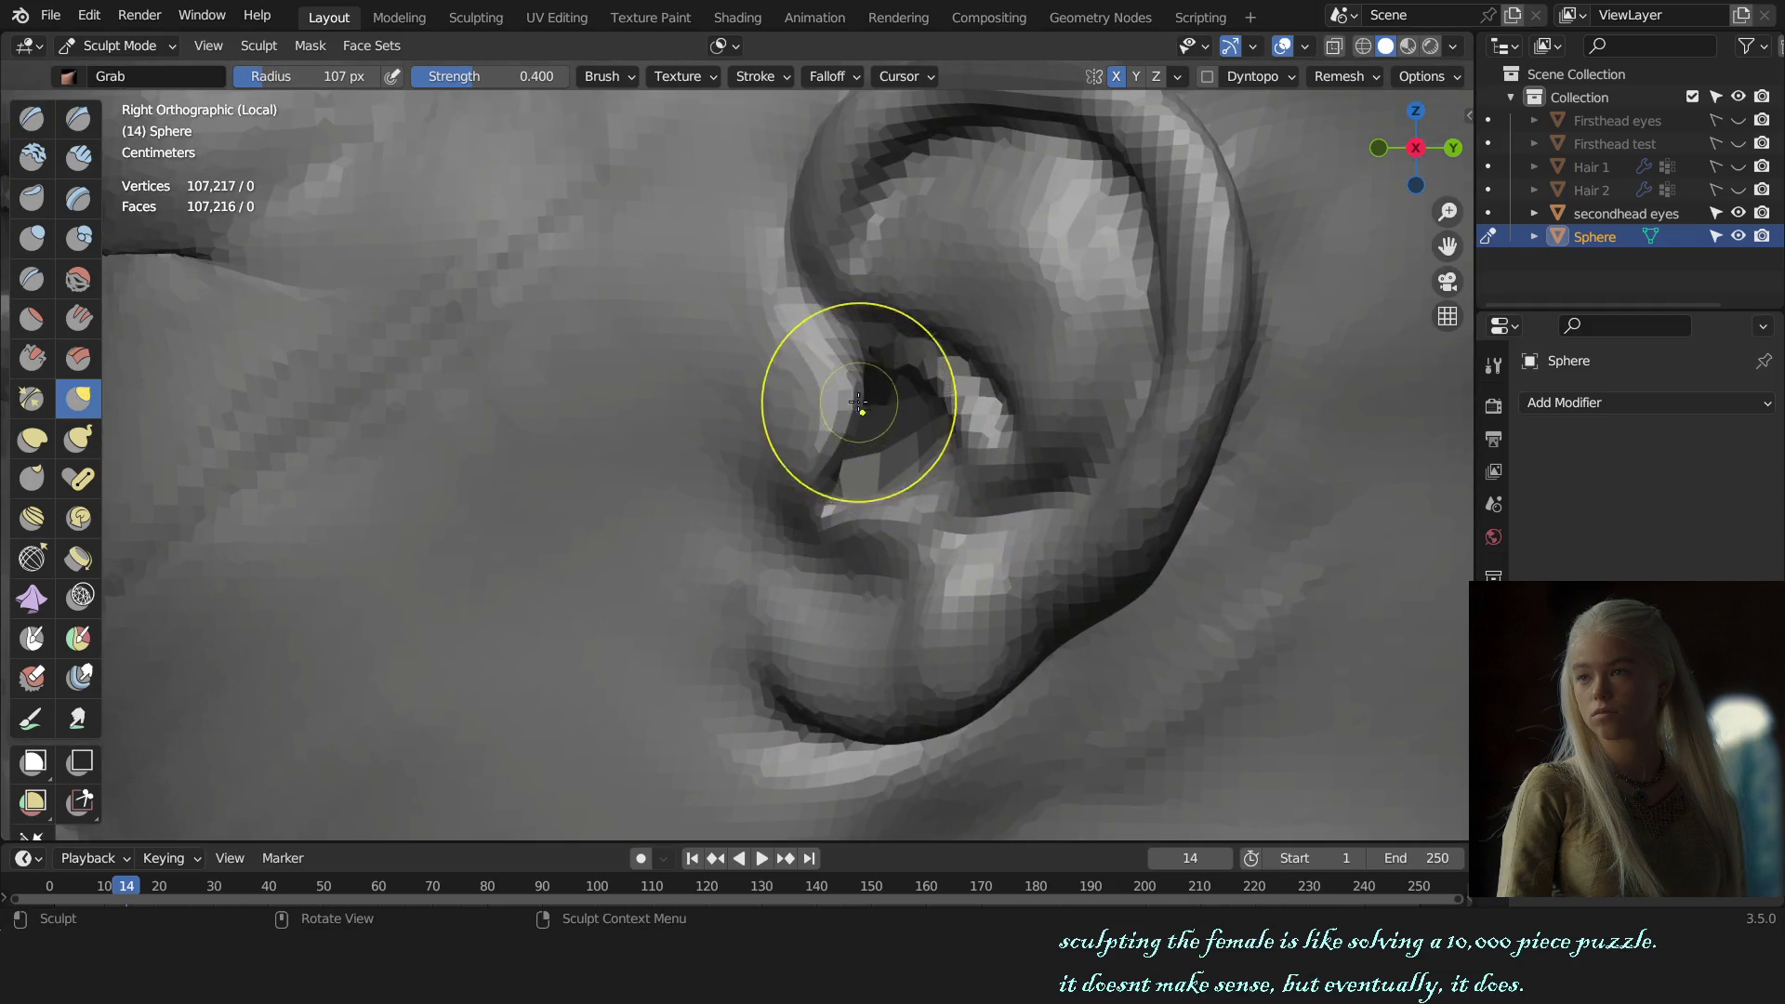
# Step: Switch to Draw Sharp and view the head straight from the front
pyautogui.hotkey('shift', 'x')
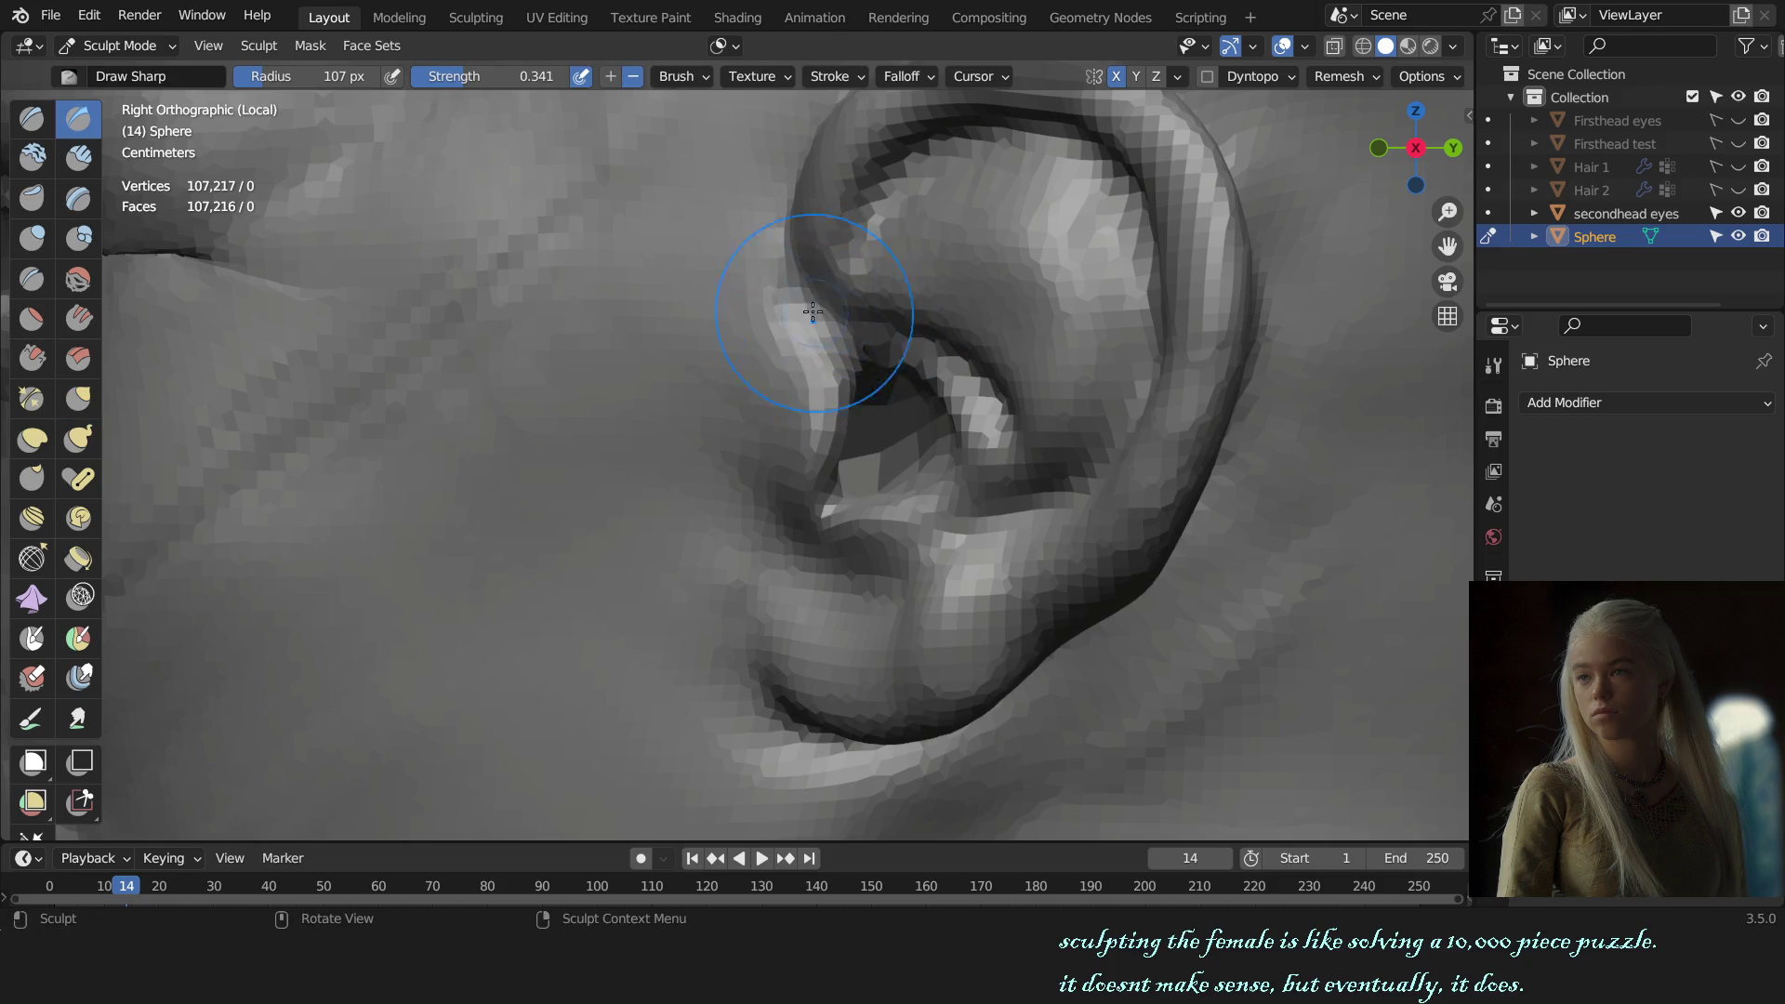
pyautogui.press('KP_1')
pyautogui.scroll(-6, 1128, 298)
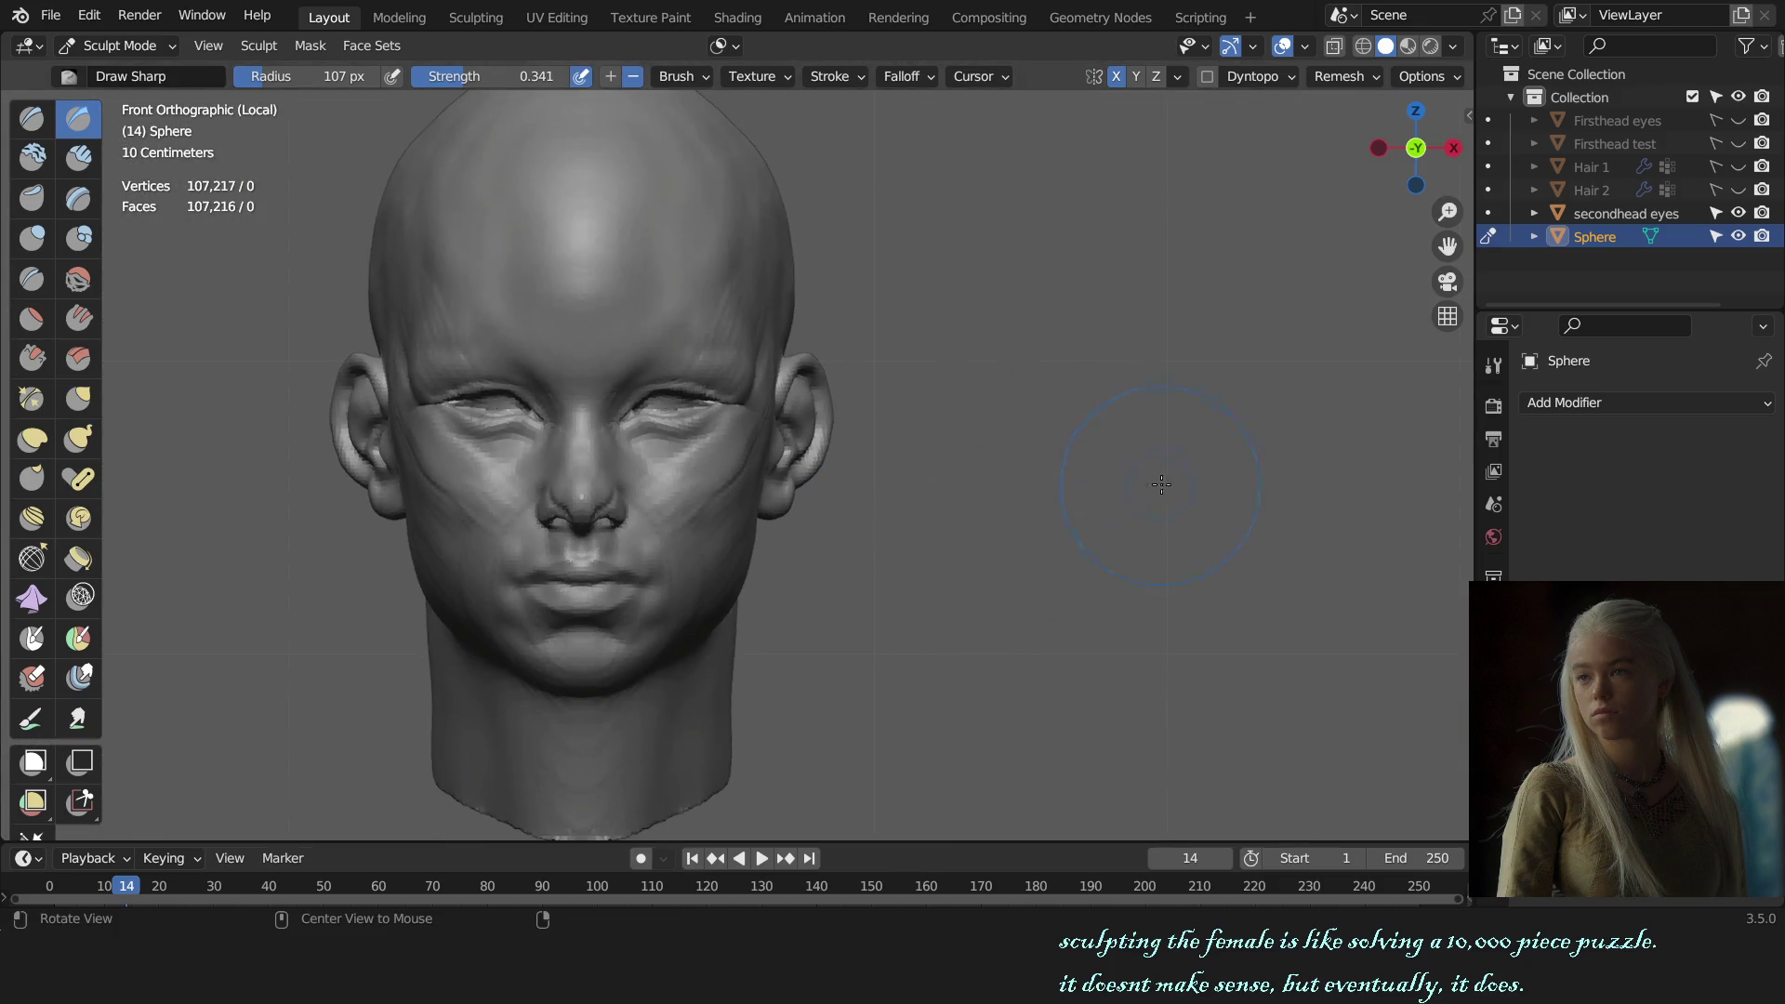
# Step: Switch to the Draw brush at 164 px radius in front view
pyautogui.moveTo(1187, 495)
pyautogui.mouseDown(button='middle')
pyautogui.moveTo(1057, 530)
pyautogui.moveTo(837, 446)
pyautogui.mouseUp(button='middle')
pyautogui.press('KP_1')
pyautogui.scroll(2, 1125, 575)
pyautogui.scroll(3, 945, 399)
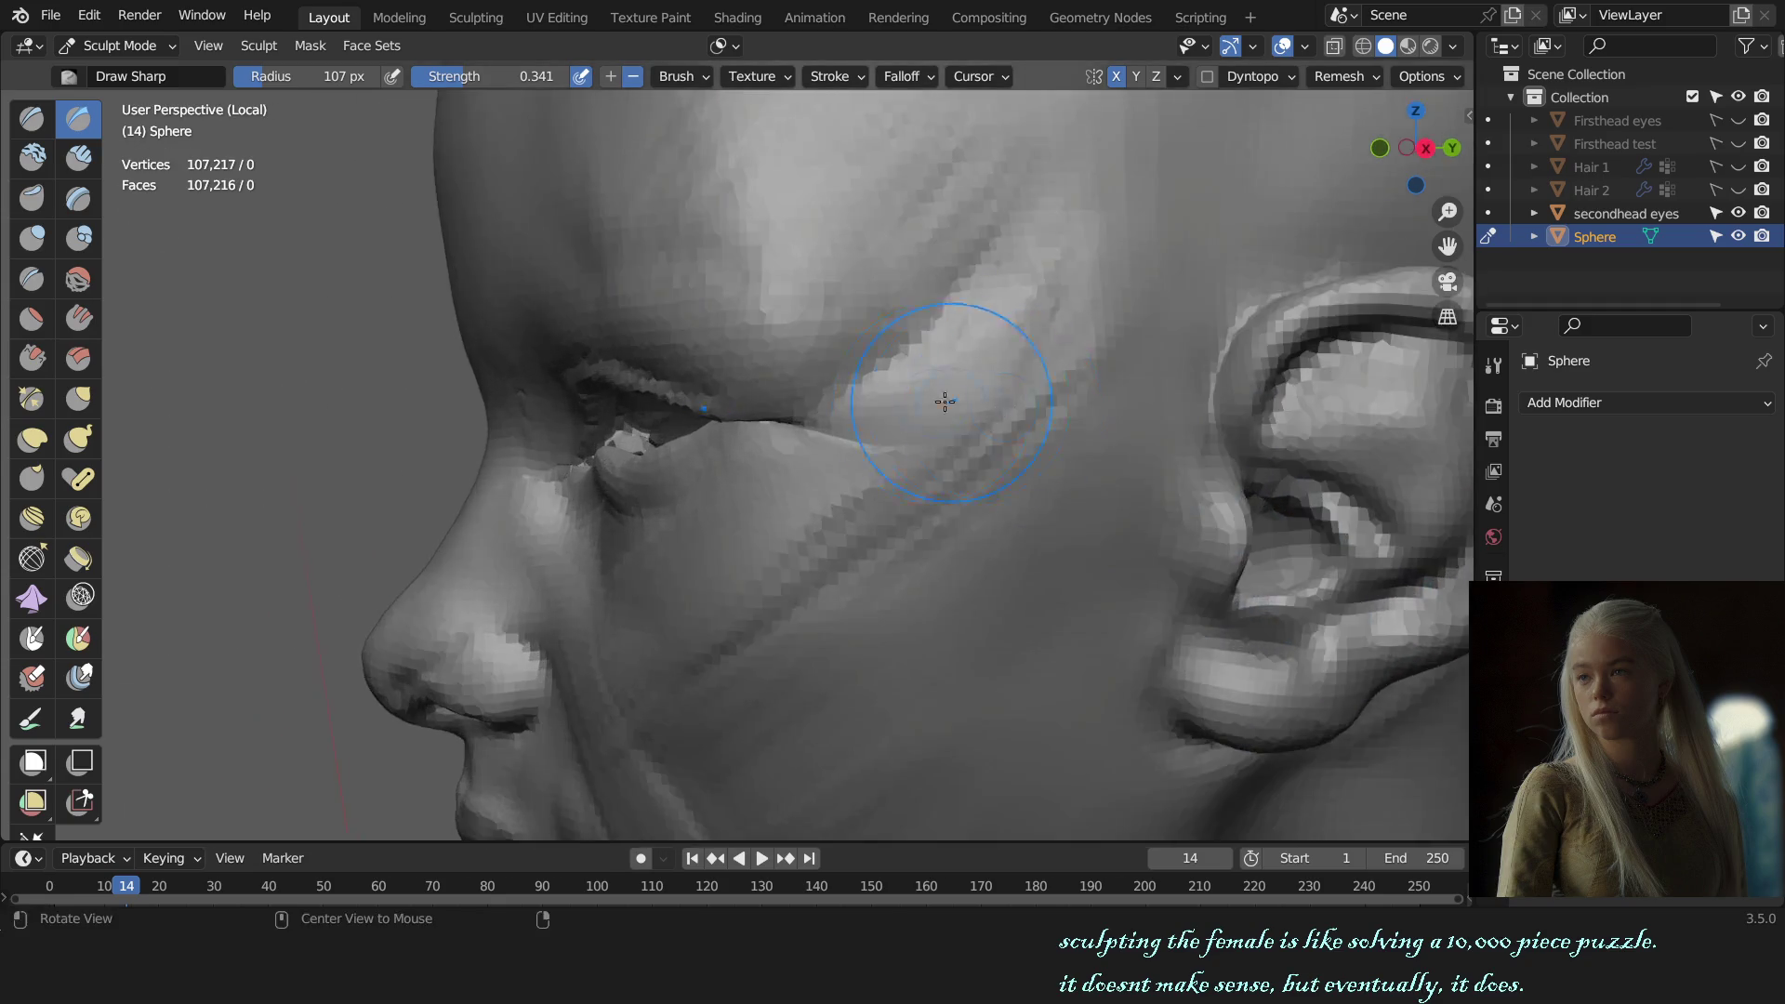
pyautogui.scroll(2, 732, 339)
pyautogui.press('x')
pyautogui.moveTo(731, 339); pyautogui.dragTo(726, 321, button='middle')
pyautogui.press('f')
pyautogui.click(975, 387)
# Step: Turn to a three-quarter view and shrink the brush for detail work
pyautogui.press('KP_1')
pyautogui.scroll(-5, 975, 386)
pyautogui.moveTo(976, 387); pyautogui.dragTo(1181, 524, button='middle')
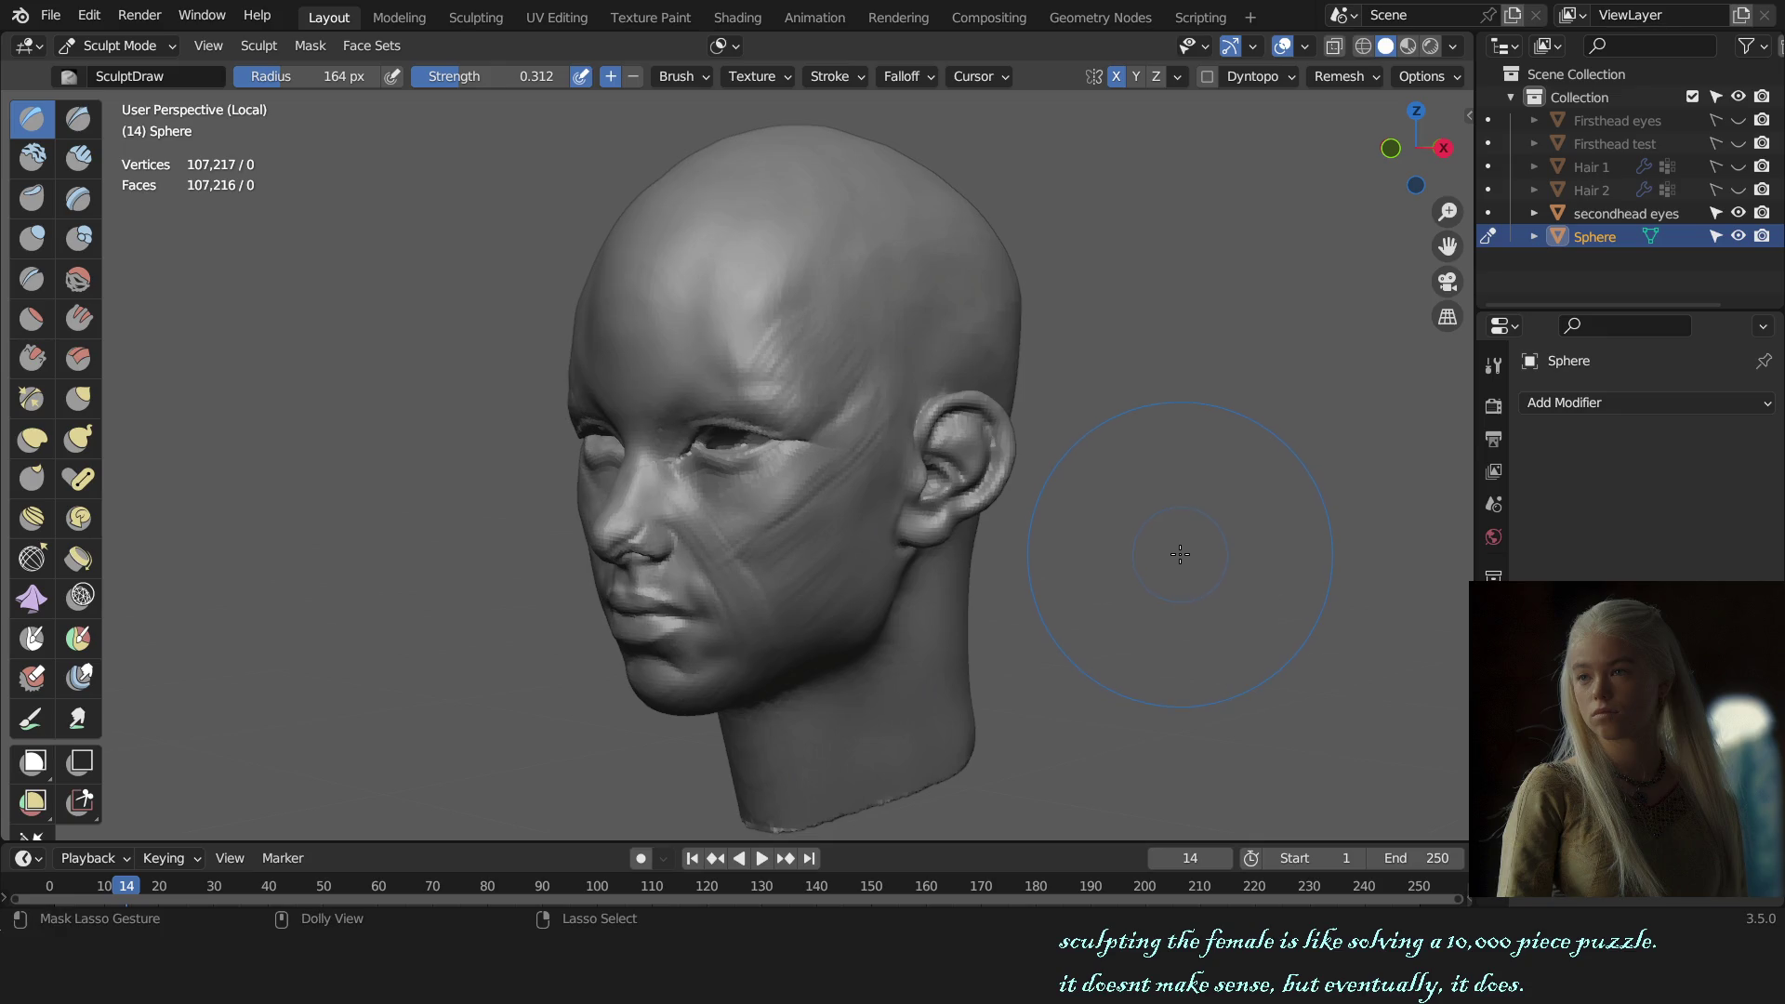
pyautogui.moveTo(1159, 559); pyautogui.dragTo(1023, 502, button='middle')
pyautogui.scroll(4, 956, 478)
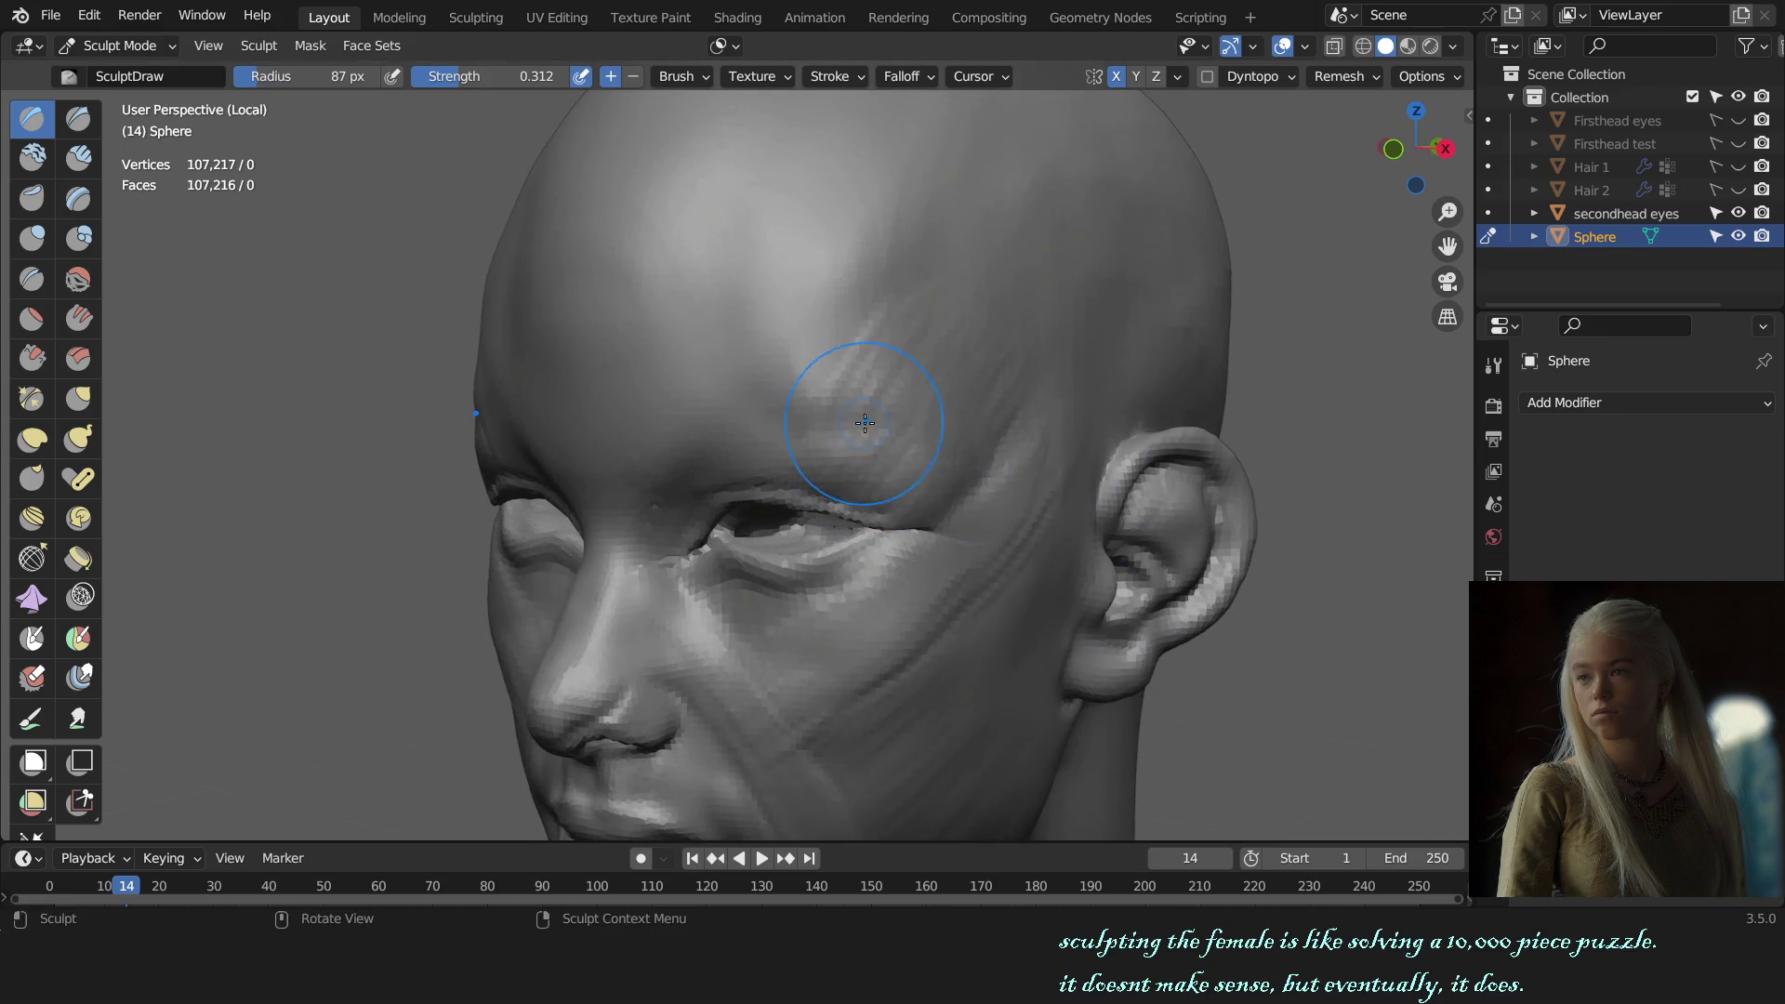
# Step: Switch to Clay Strips and build up the temple beside the eye
pyautogui.press('c')
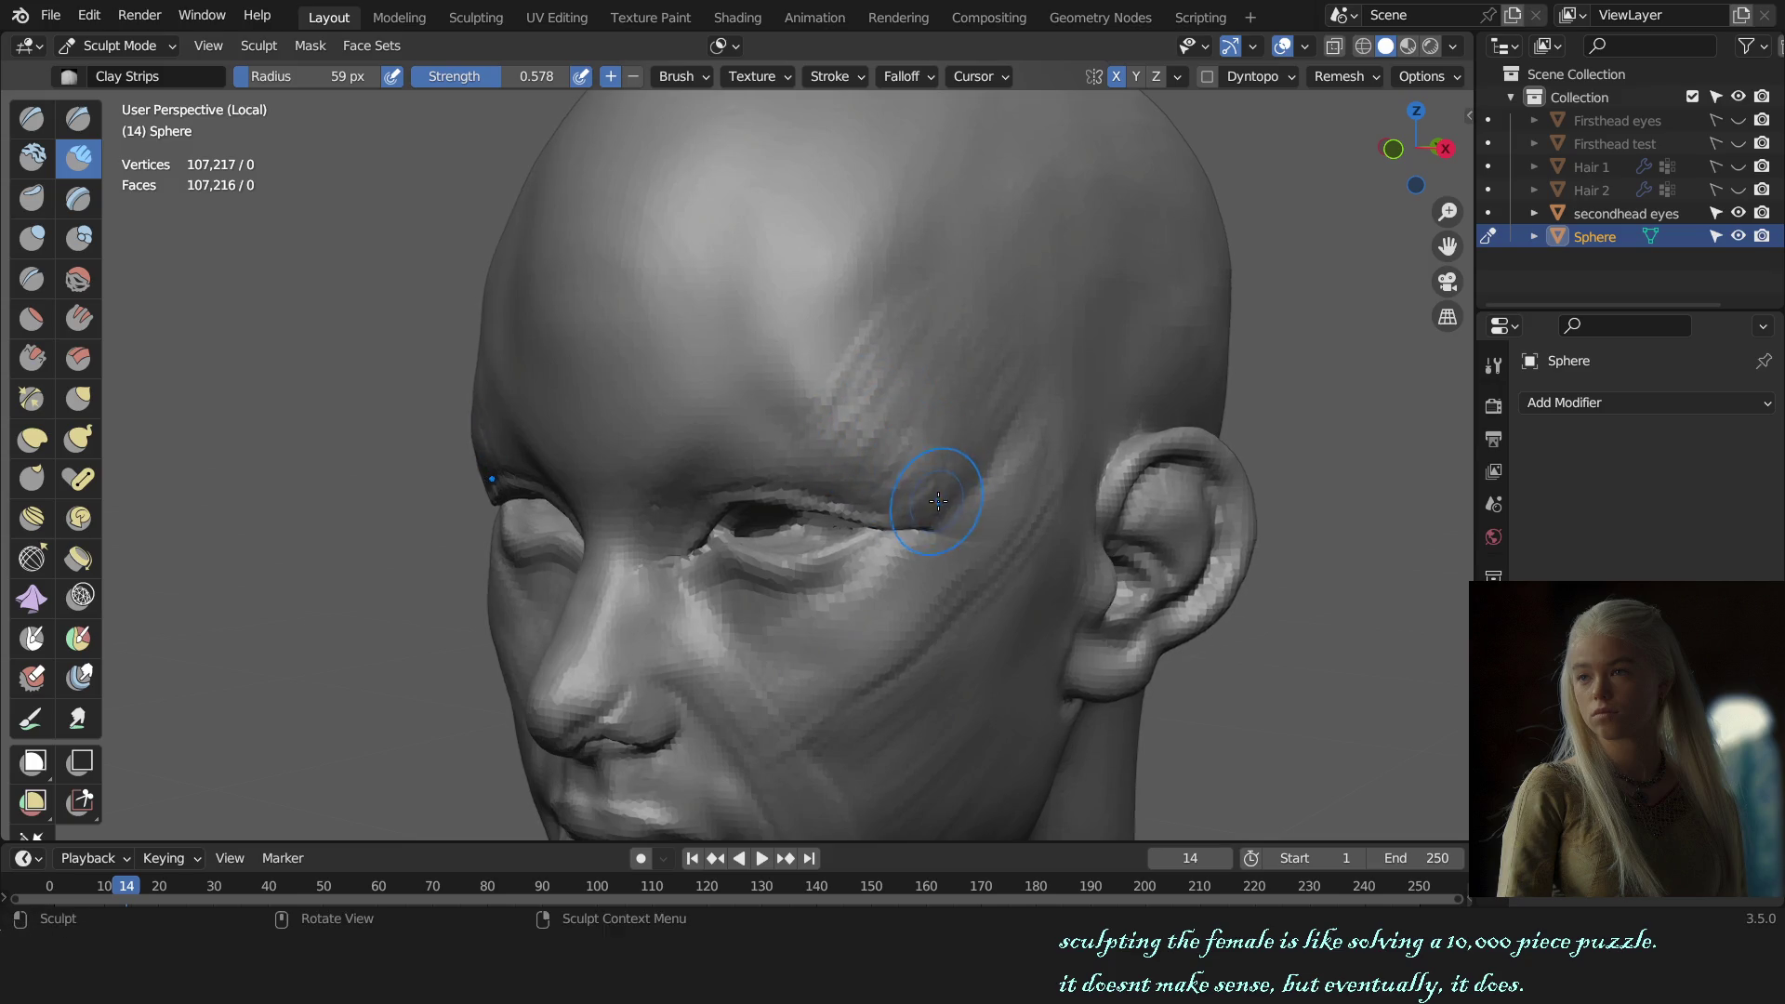
pyautogui.press('KP_1')
pyautogui.scroll(-4, 938, 502)
pyautogui.moveTo(938, 503); pyautogui.dragTo(1075, 500, button='middle')
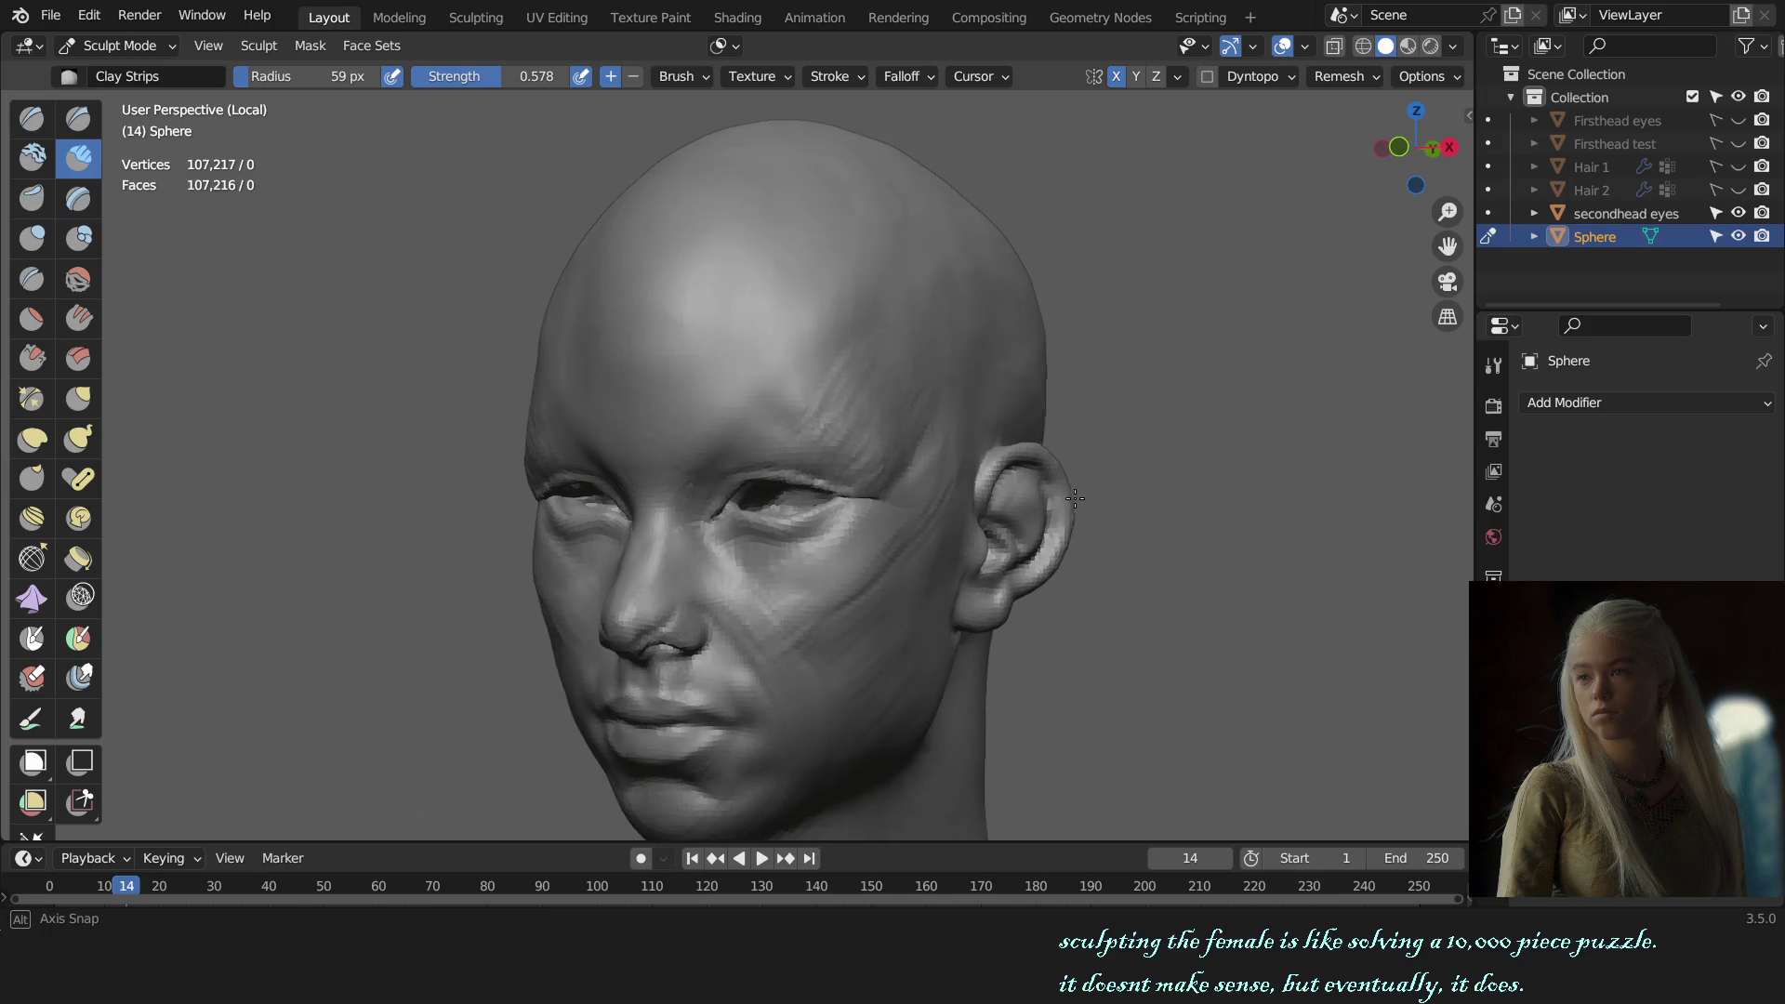
pyautogui.scroll(2, 1075, 499)
pyautogui.scroll(2, 1079, 507)
# Step: Check the temple build-up by alternating front and three-quarter views
pyautogui.press('KP_1')
pyautogui.scroll(3, 1056, 503)
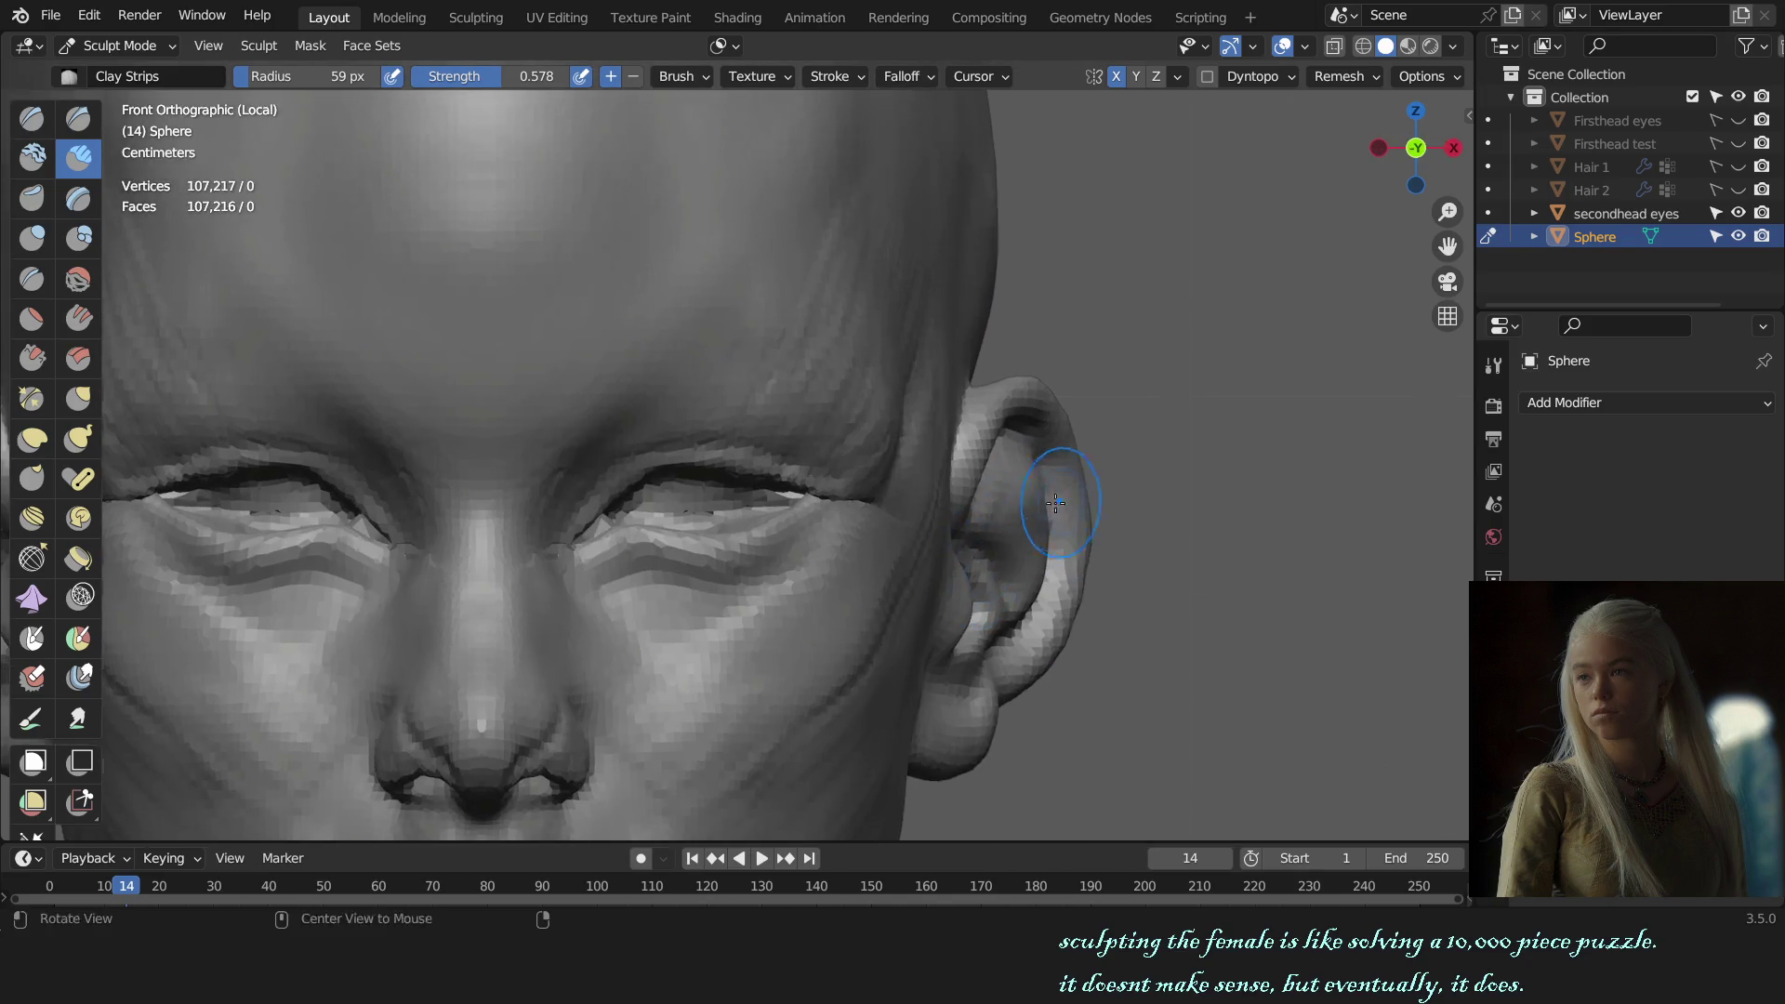
pyautogui.keyDown('alt'); pyautogui.moveTo(1056, 504); pyautogui.dragTo(913, 463); pyautogui.keyUp('alt')
pyautogui.press('KP_1')
pyautogui.scroll(-3, 853, 493)
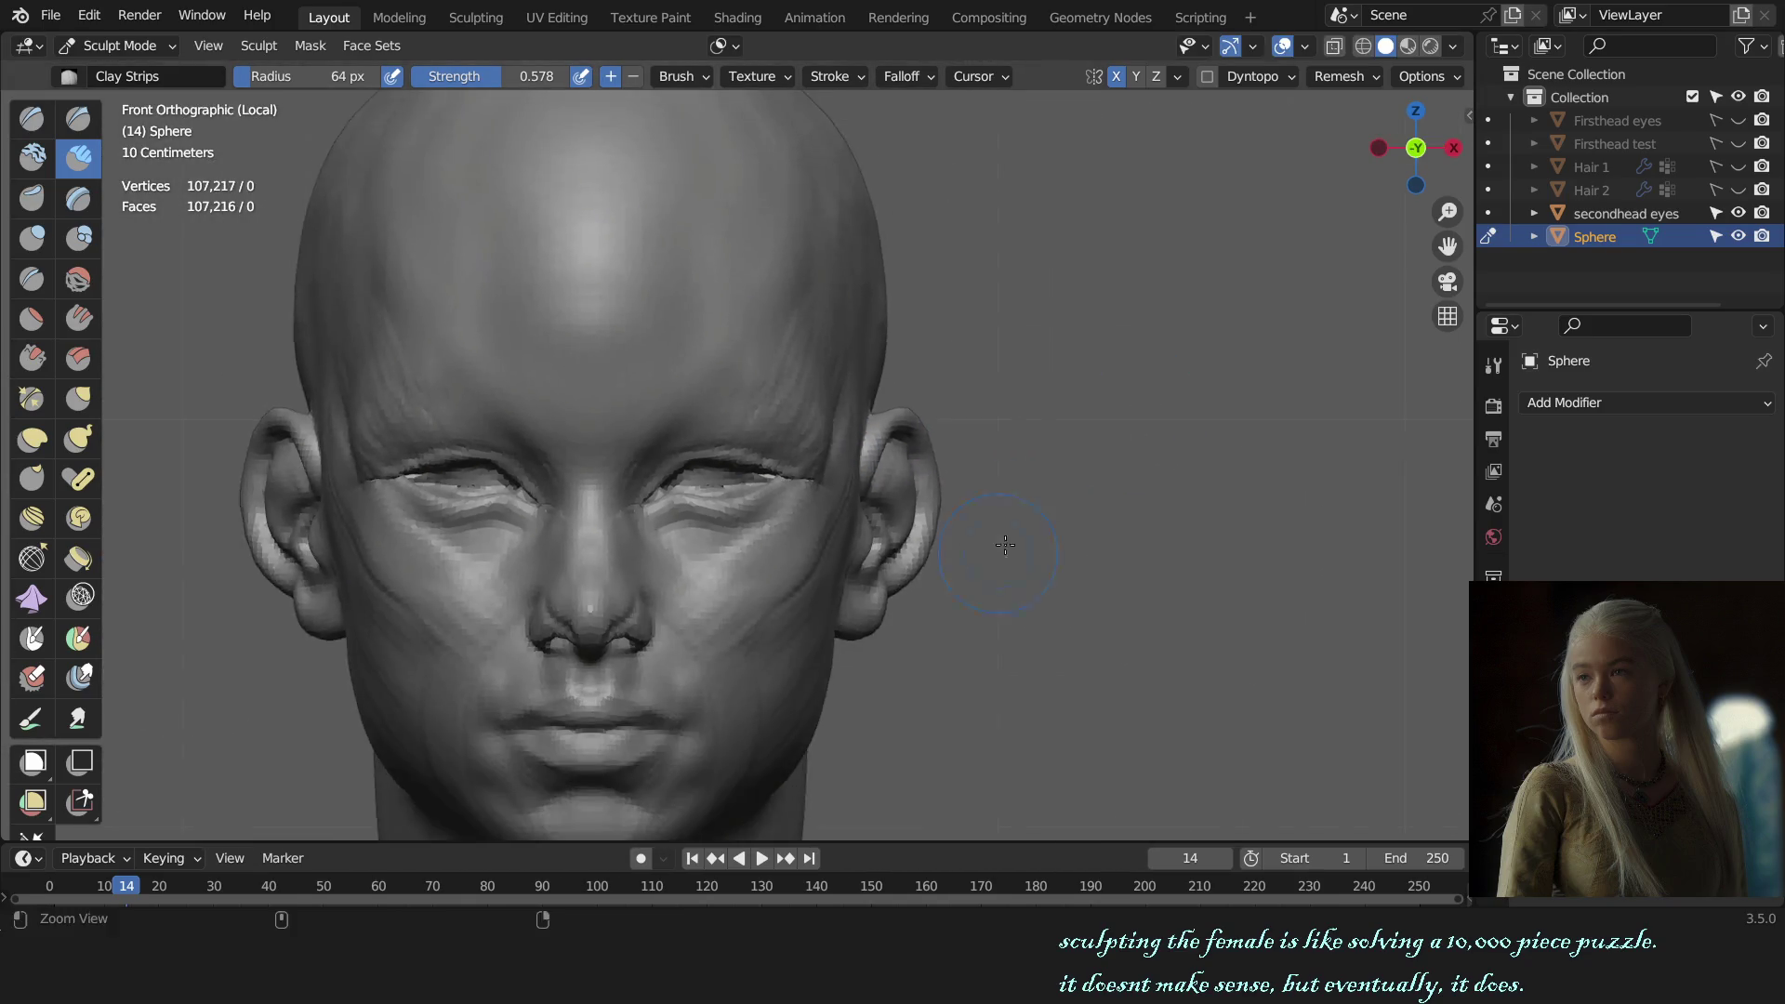
pyautogui.keyDown('alt'); pyautogui.moveTo(1069, 510); pyautogui.dragTo(885, 407); pyautogui.keyUp('alt')
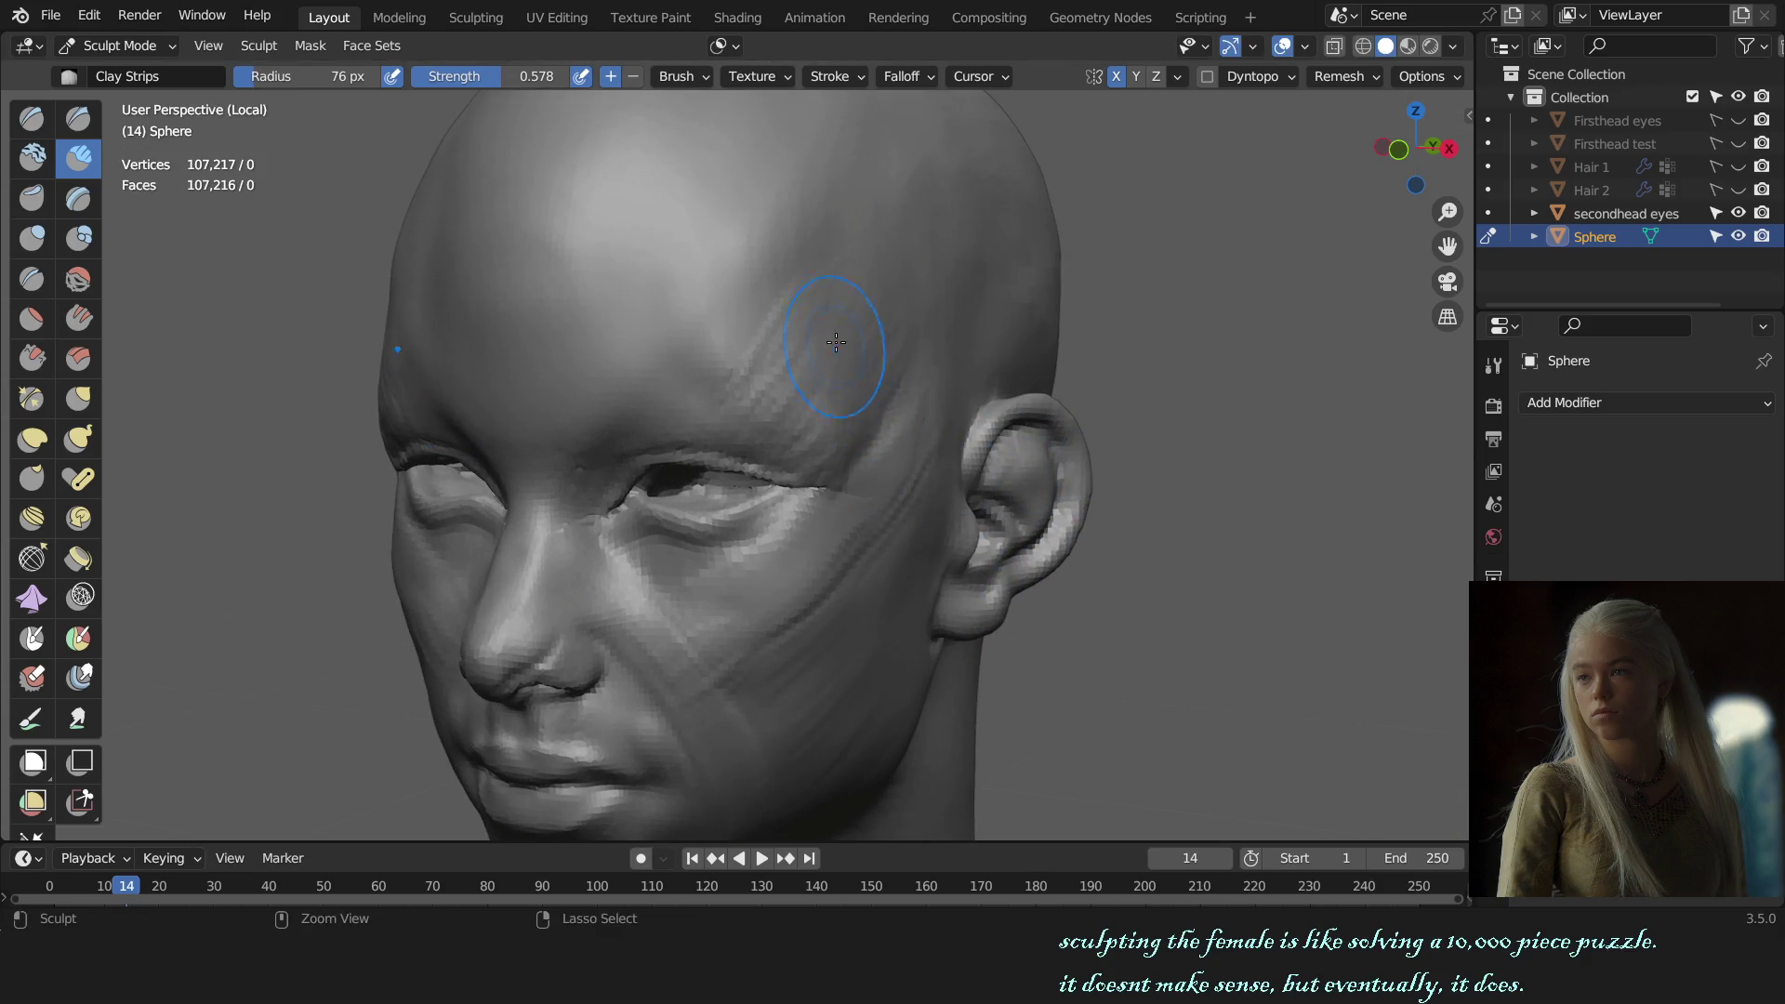
pyautogui.press('KP_1')
pyautogui.scroll(-3, 1057, 518)
pyautogui.moveTo(1060, 511)
pyautogui.keyDown('alt'); pyautogui.mouseDown()
pyautogui.moveTo(834, 375)
pyautogui.moveTo(892, 385)
pyautogui.mouseUp(); pyautogui.keyUp('alt')
# Step: Lift the brow and eye area with Grab, then set Clay Strips to 87 px
pyautogui.press('g')
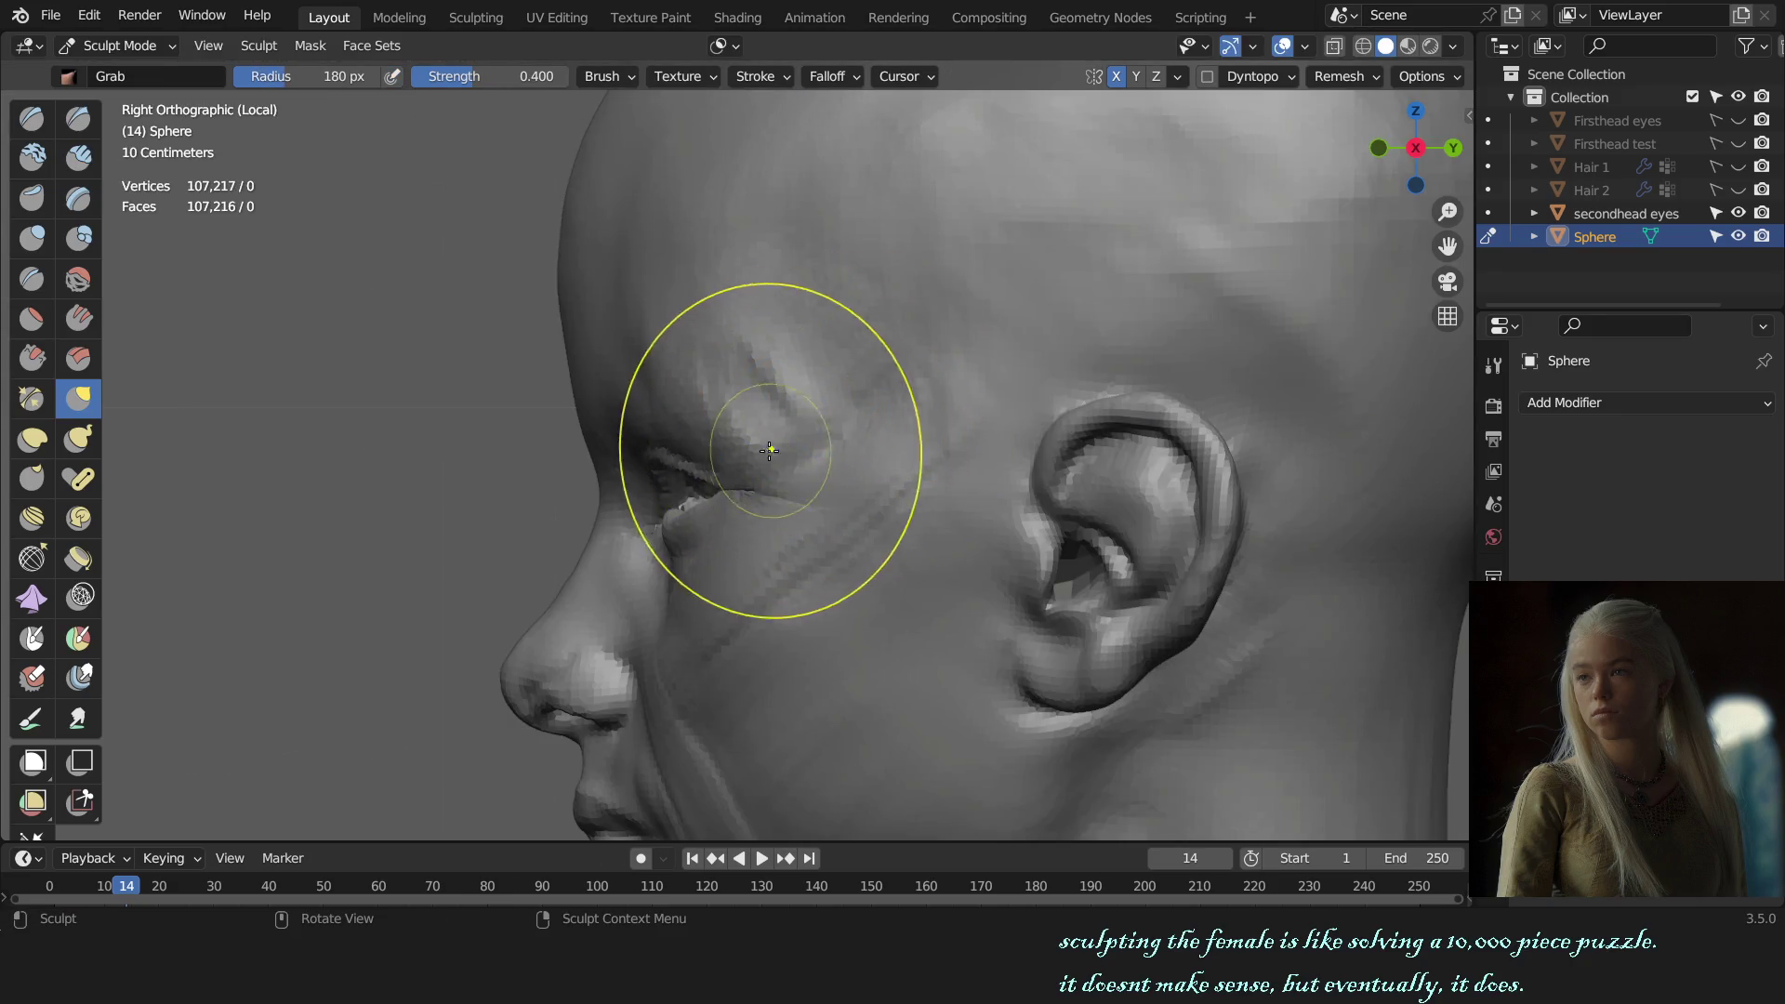
pyautogui.moveTo(785, 432); pyautogui.dragTo(717, 338)
pyautogui.press('c')
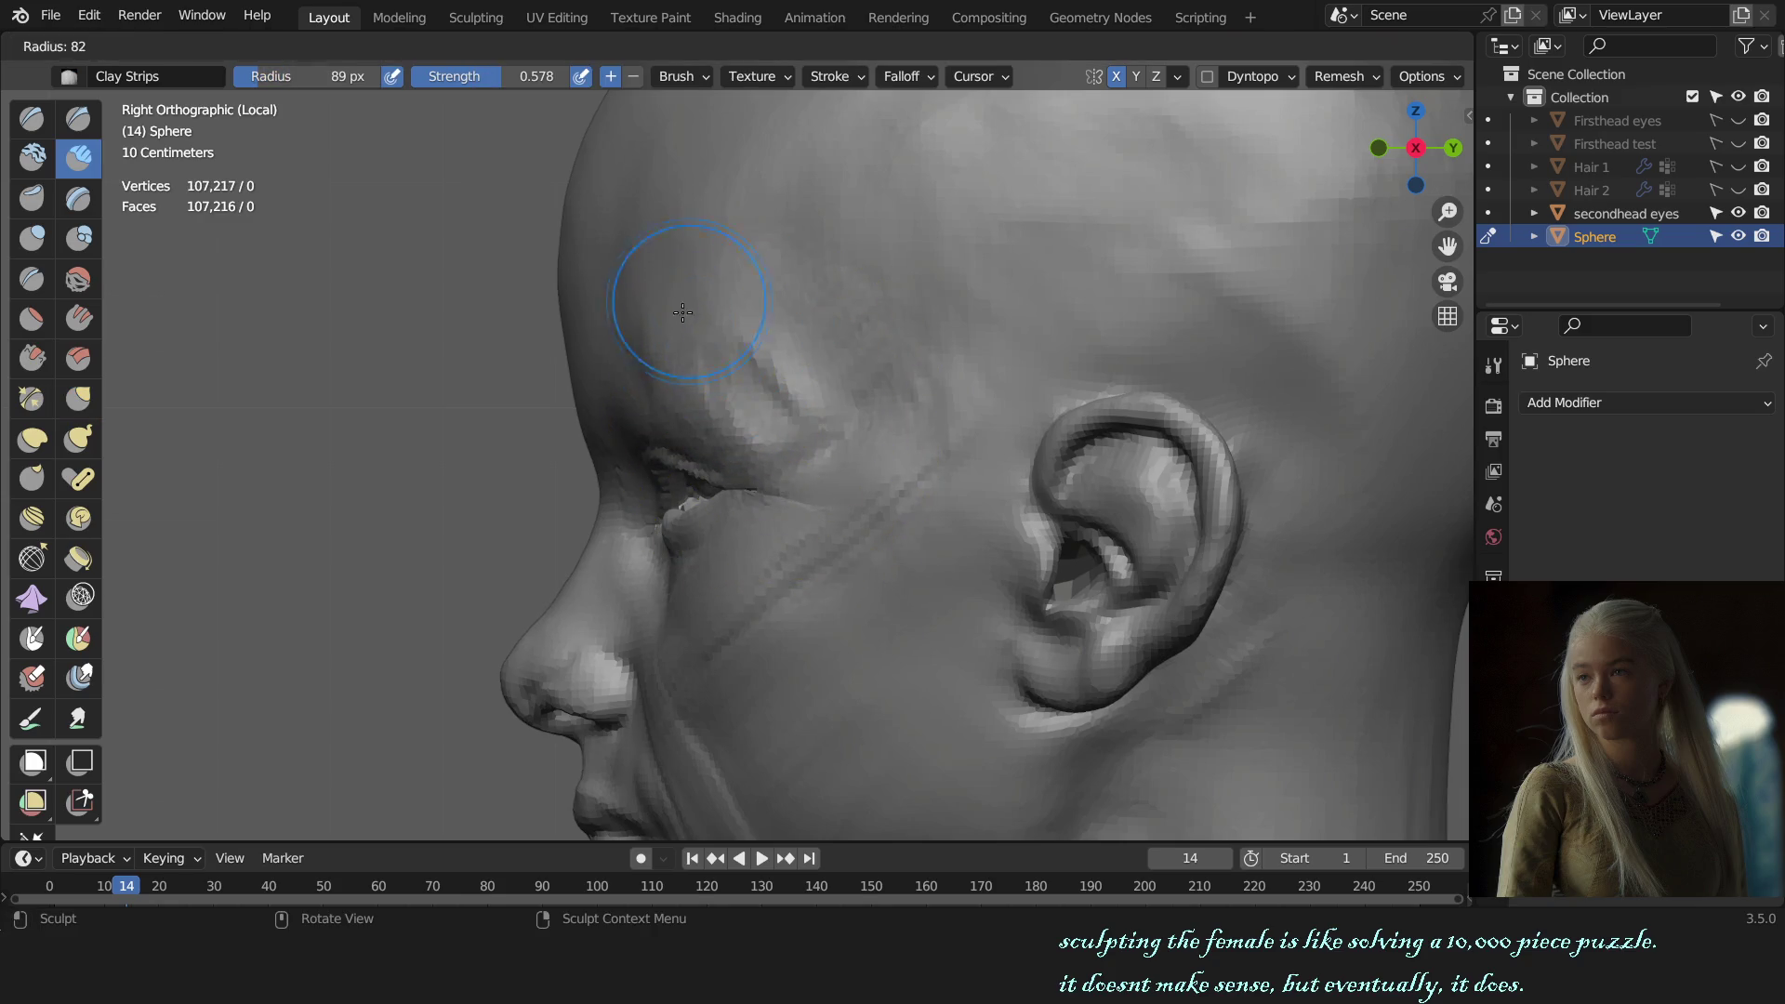
pyautogui.keyDown('alt'); pyautogui.moveTo(763, 298); pyautogui.dragTo(1063, 391); pyautogui.keyUp('alt')
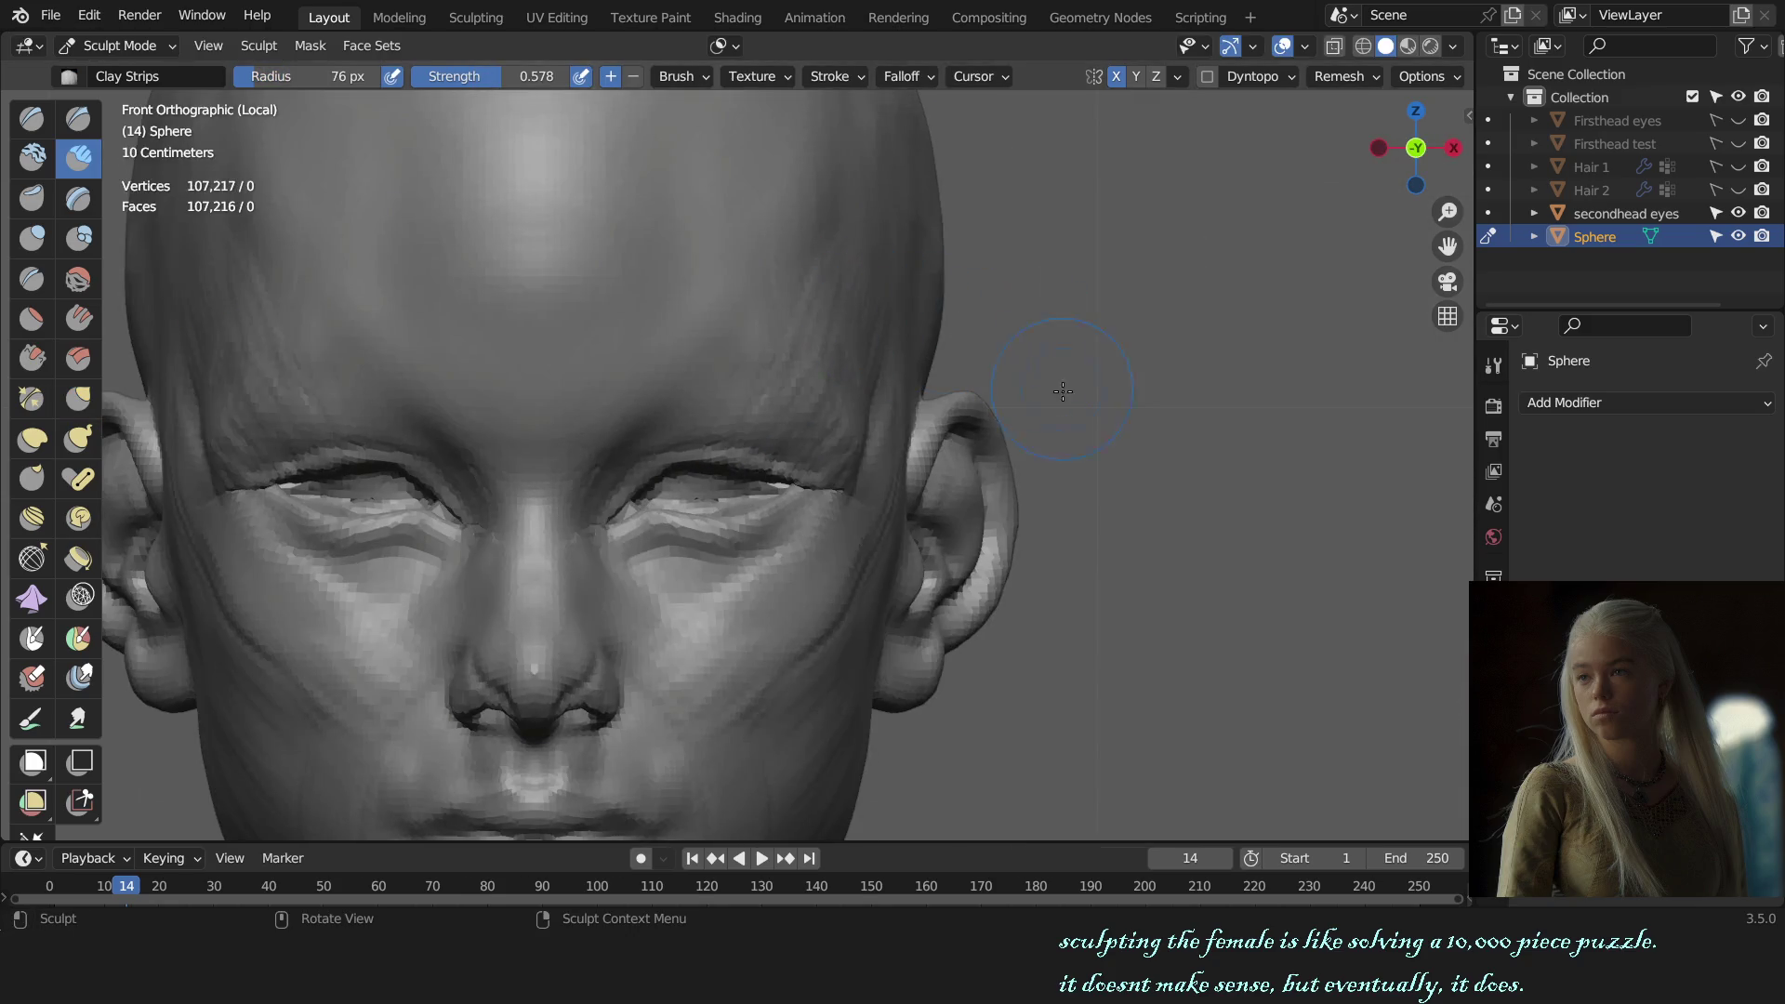
pyautogui.press('f')
pyautogui.click(818, 286)
pyautogui.scroll(-5, 915, 418)
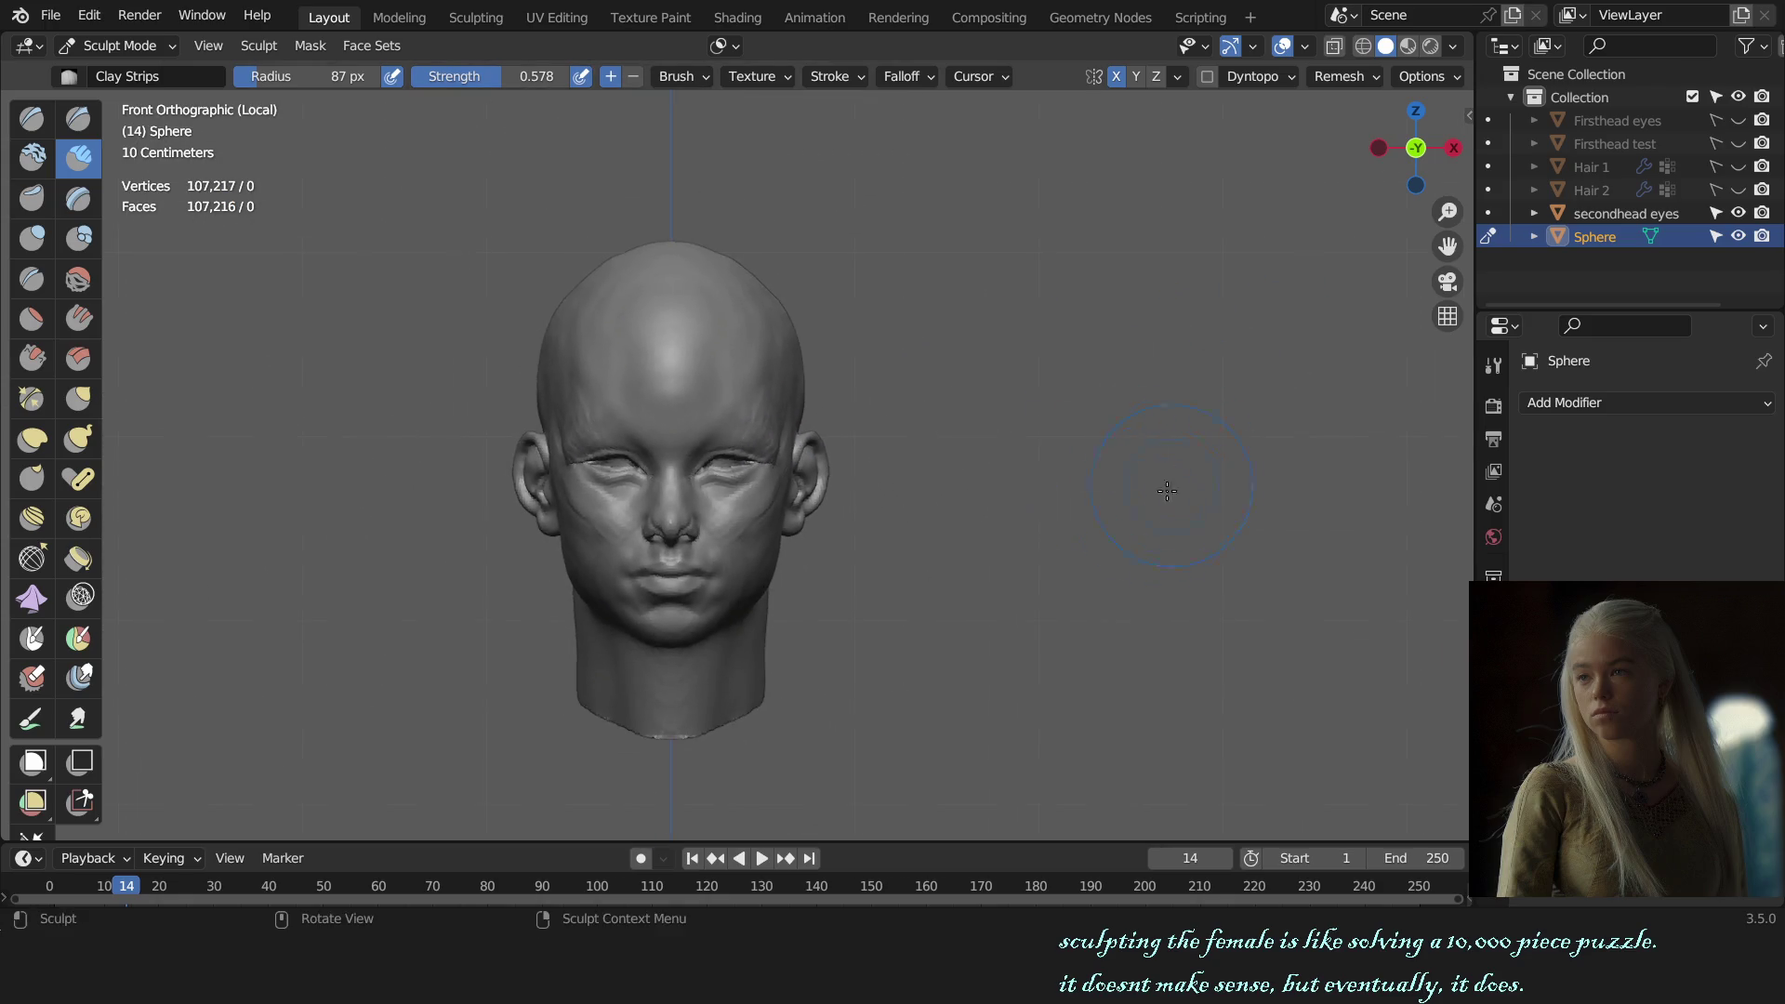
# Step: Frame the whole head and set the brush radius to 93 px
pyautogui.keyDown('alt'); pyautogui.moveTo(1163, 493); pyautogui.dragTo(1083, 519); pyautogui.keyUp('alt')
pyautogui.scroll(3, 976, 379)
pyautogui.scroll(2, 816, 398)
pyautogui.press('f')
pyautogui.click(859, 428)
# Step: Check the head from the front and a three-quarter angle, then shrink the brush radius
pyautogui.press('KP_1')
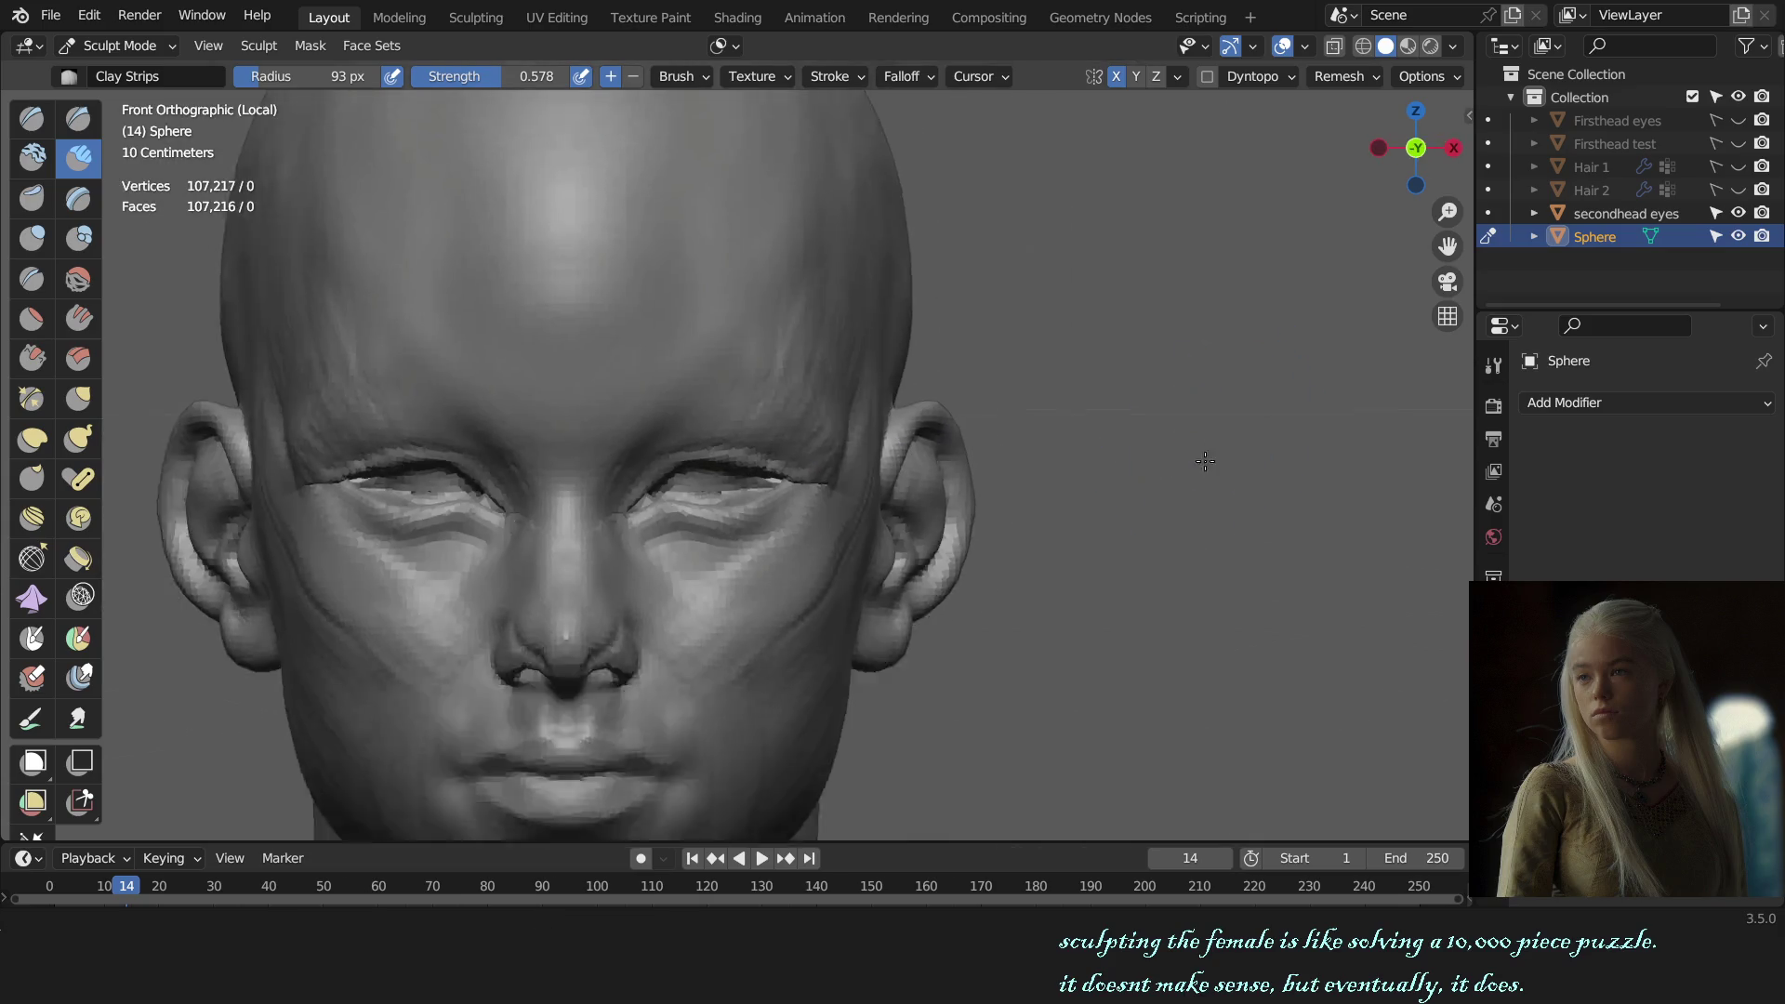
pyautogui.scroll(-4, 933, 471)
pyautogui.moveTo(1023, 493)
pyautogui.mouseDown(button='middle')
pyautogui.moveTo(1144, 525)
pyautogui.moveTo(1111, 521)
pyautogui.mouseUp(button='middle')
pyautogui.scroll(5, 1038, 430)
pyautogui.moveTo(1039, 430); pyautogui.dragTo(973, 441, button='middle')
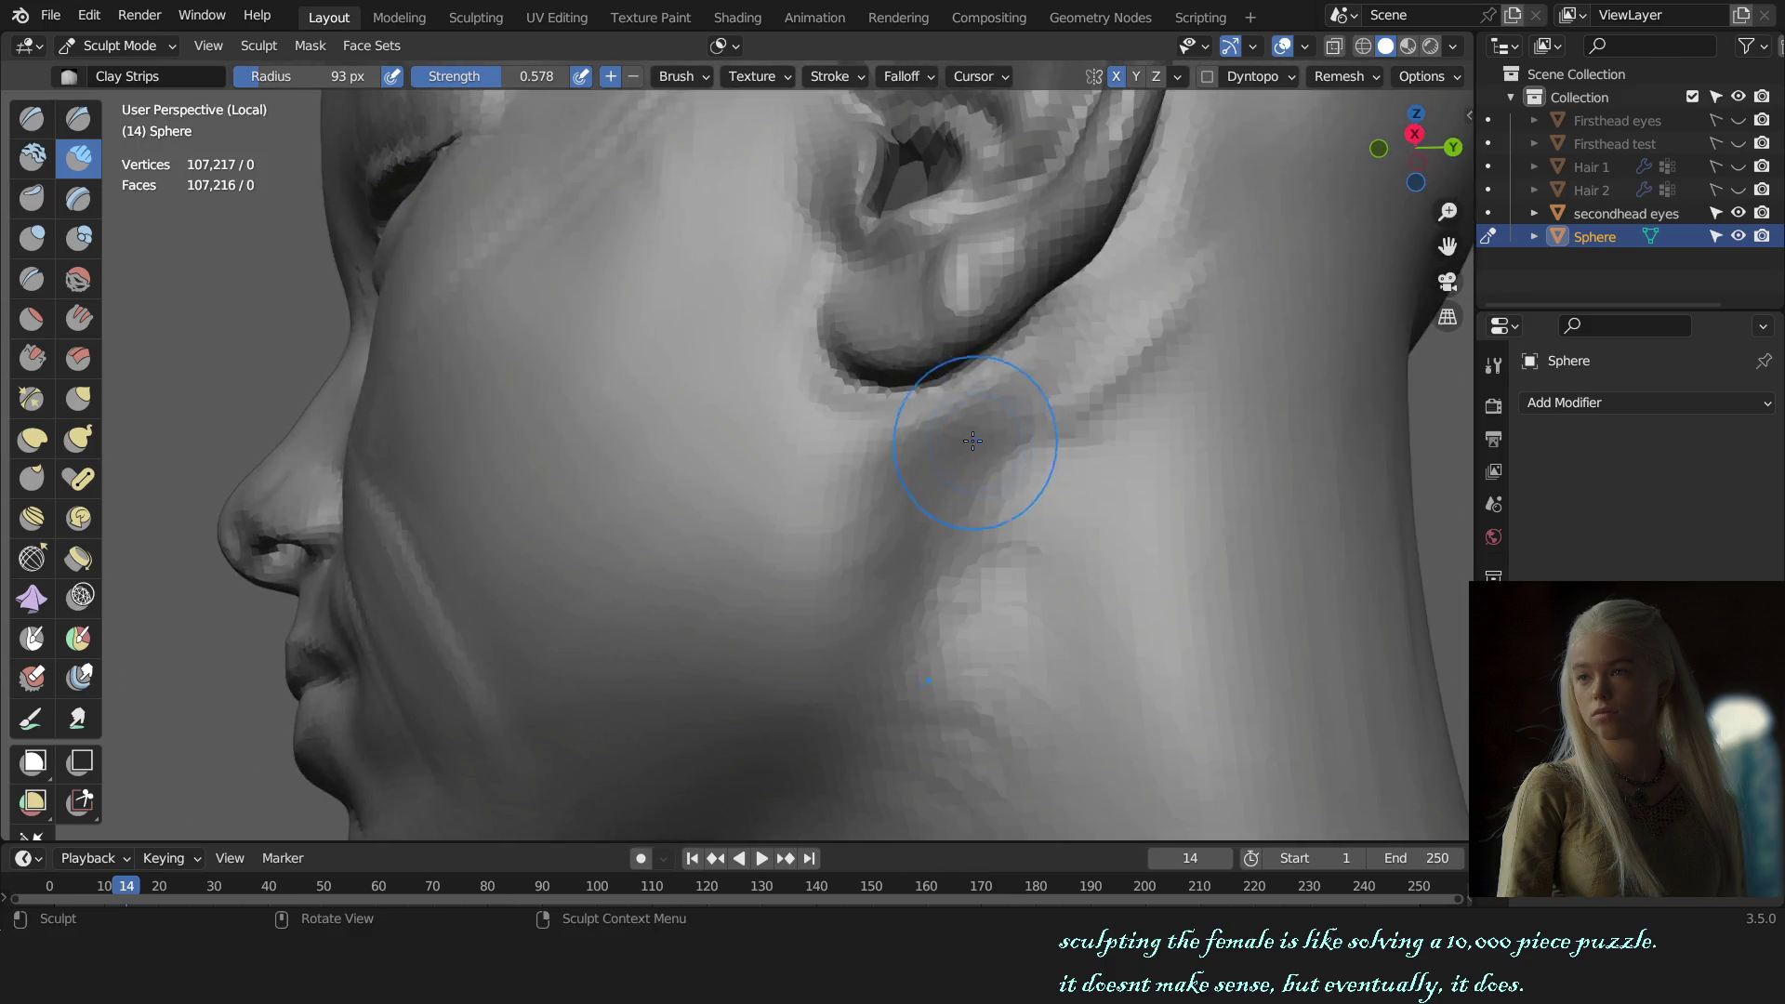
pyautogui.press('f')
pyautogui.click(938, 412)
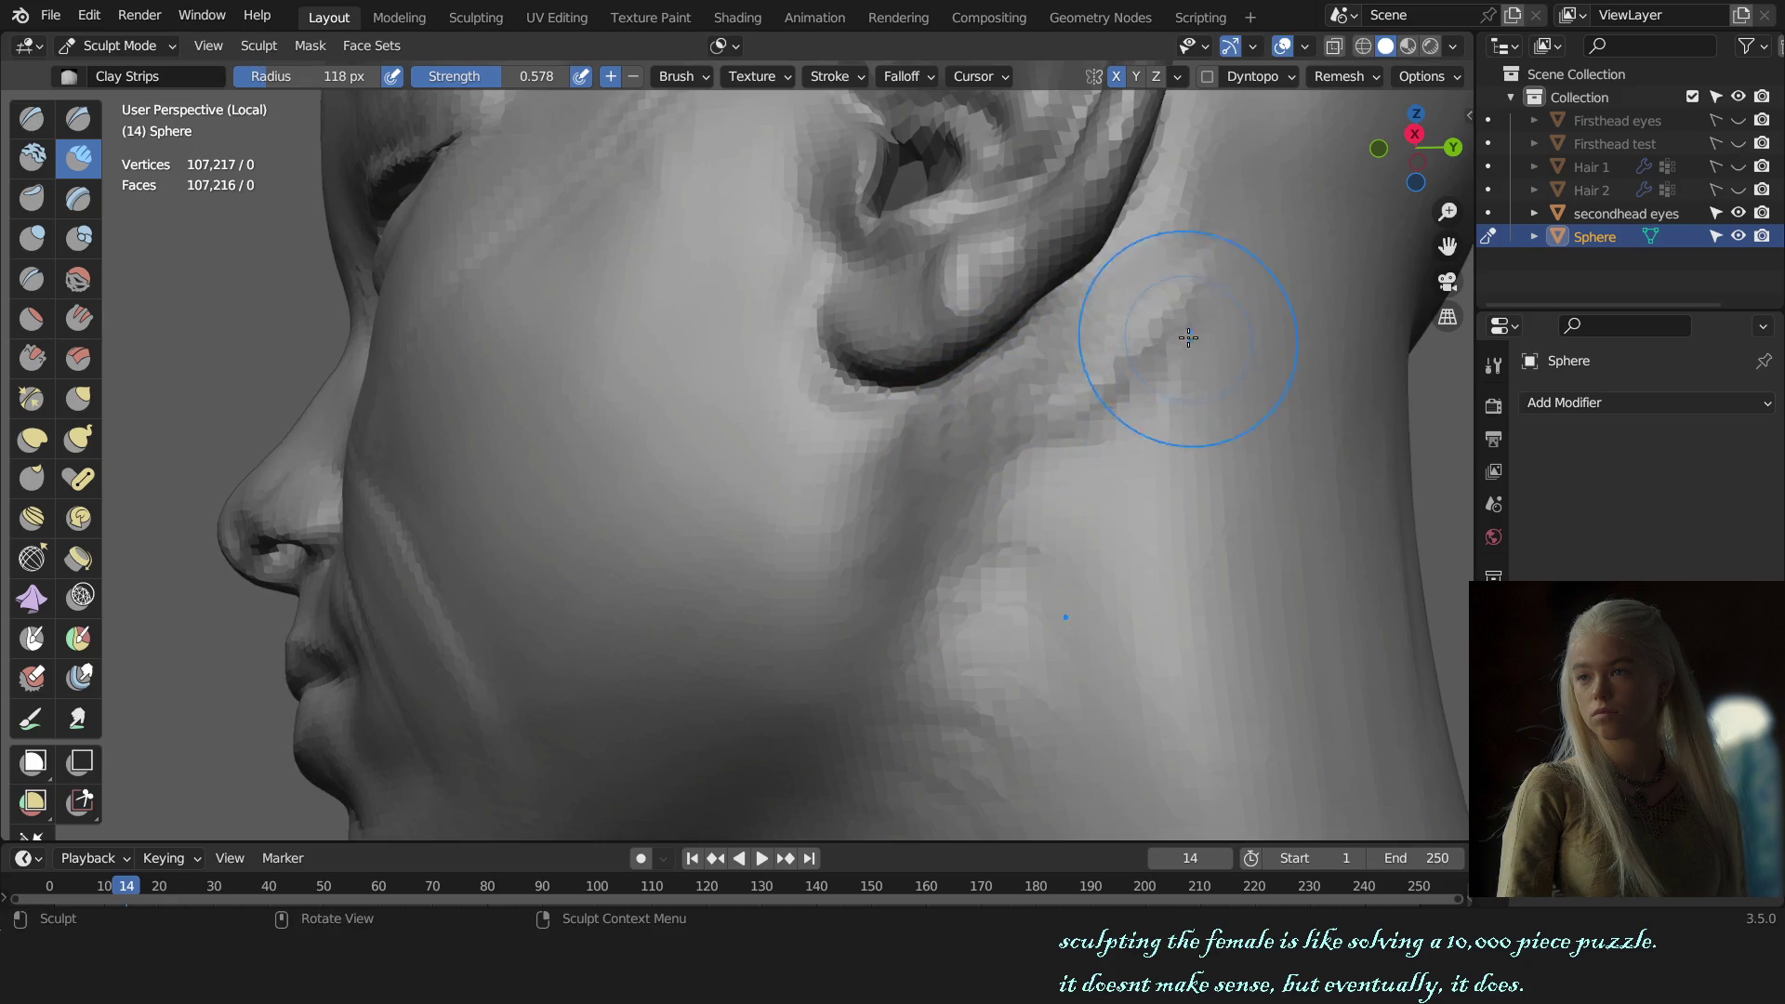
# Step: At 99 px radius, build up the surface from below the ear toward the jaw
pyautogui.press('f')
pyautogui.click(1181, 268)
pyautogui.moveTo(1181, 268); pyautogui.dragTo(1015, 496)
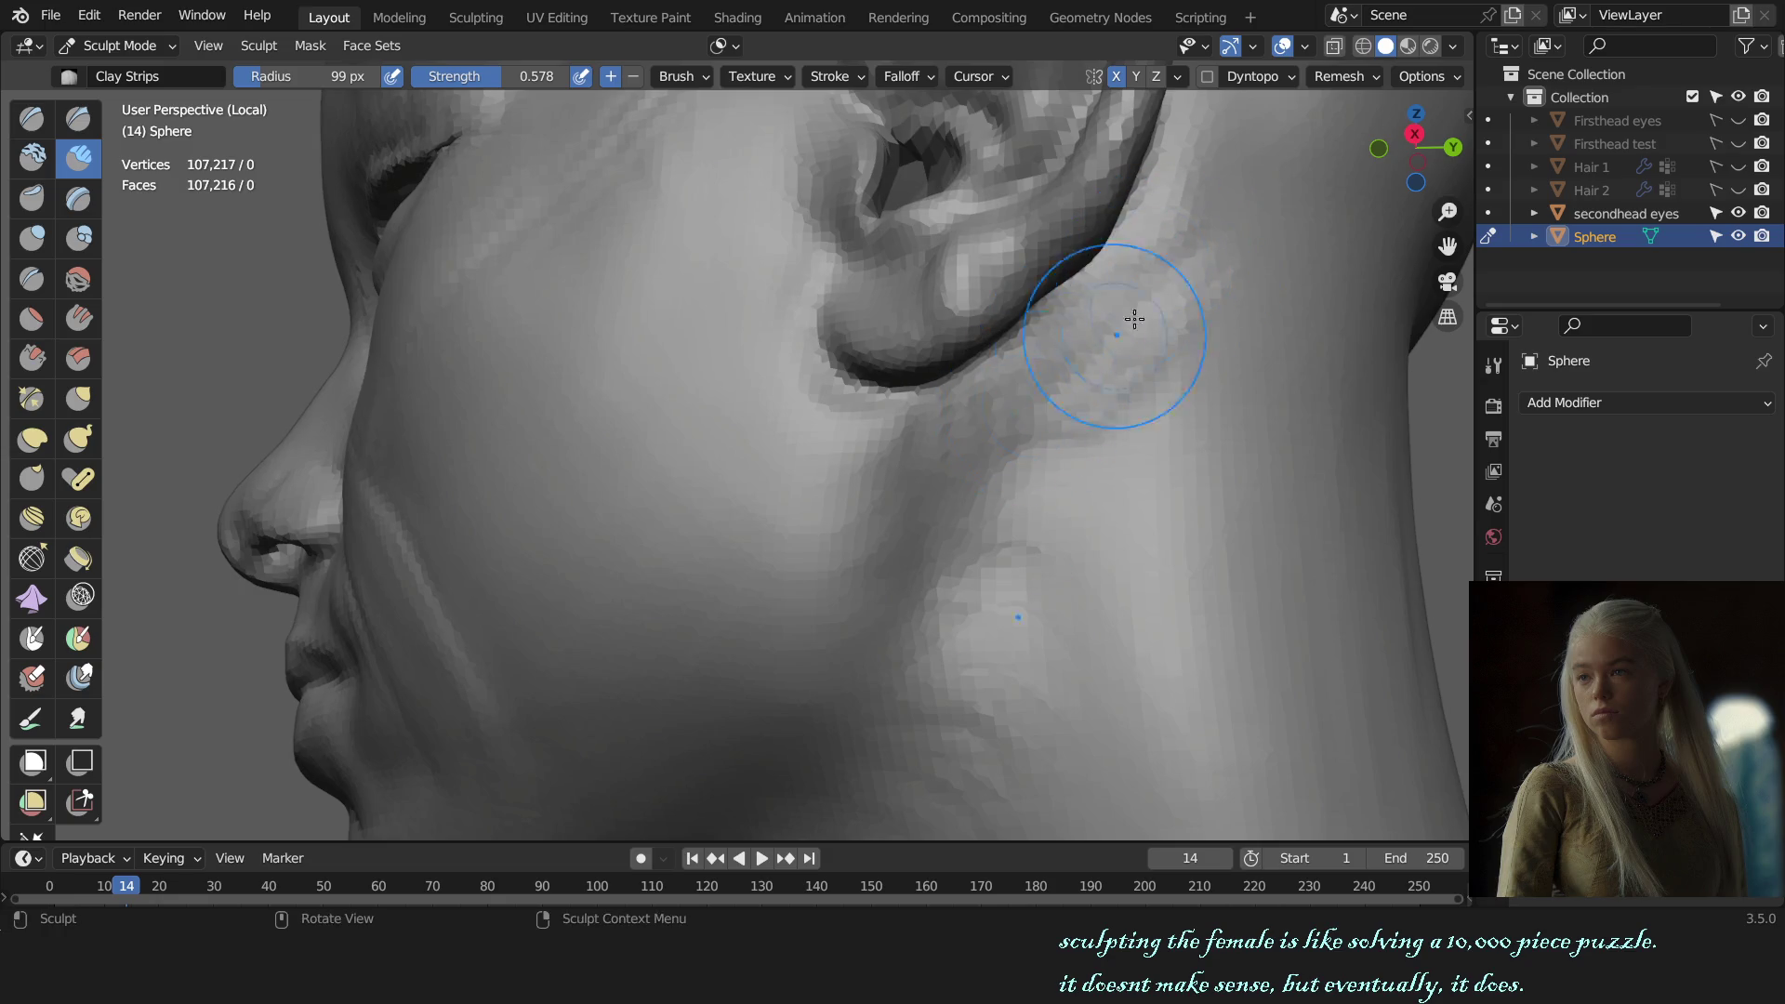
# Step: In right side profile, sculpt the junction just below the earlobe
pyautogui.press('KP_3')
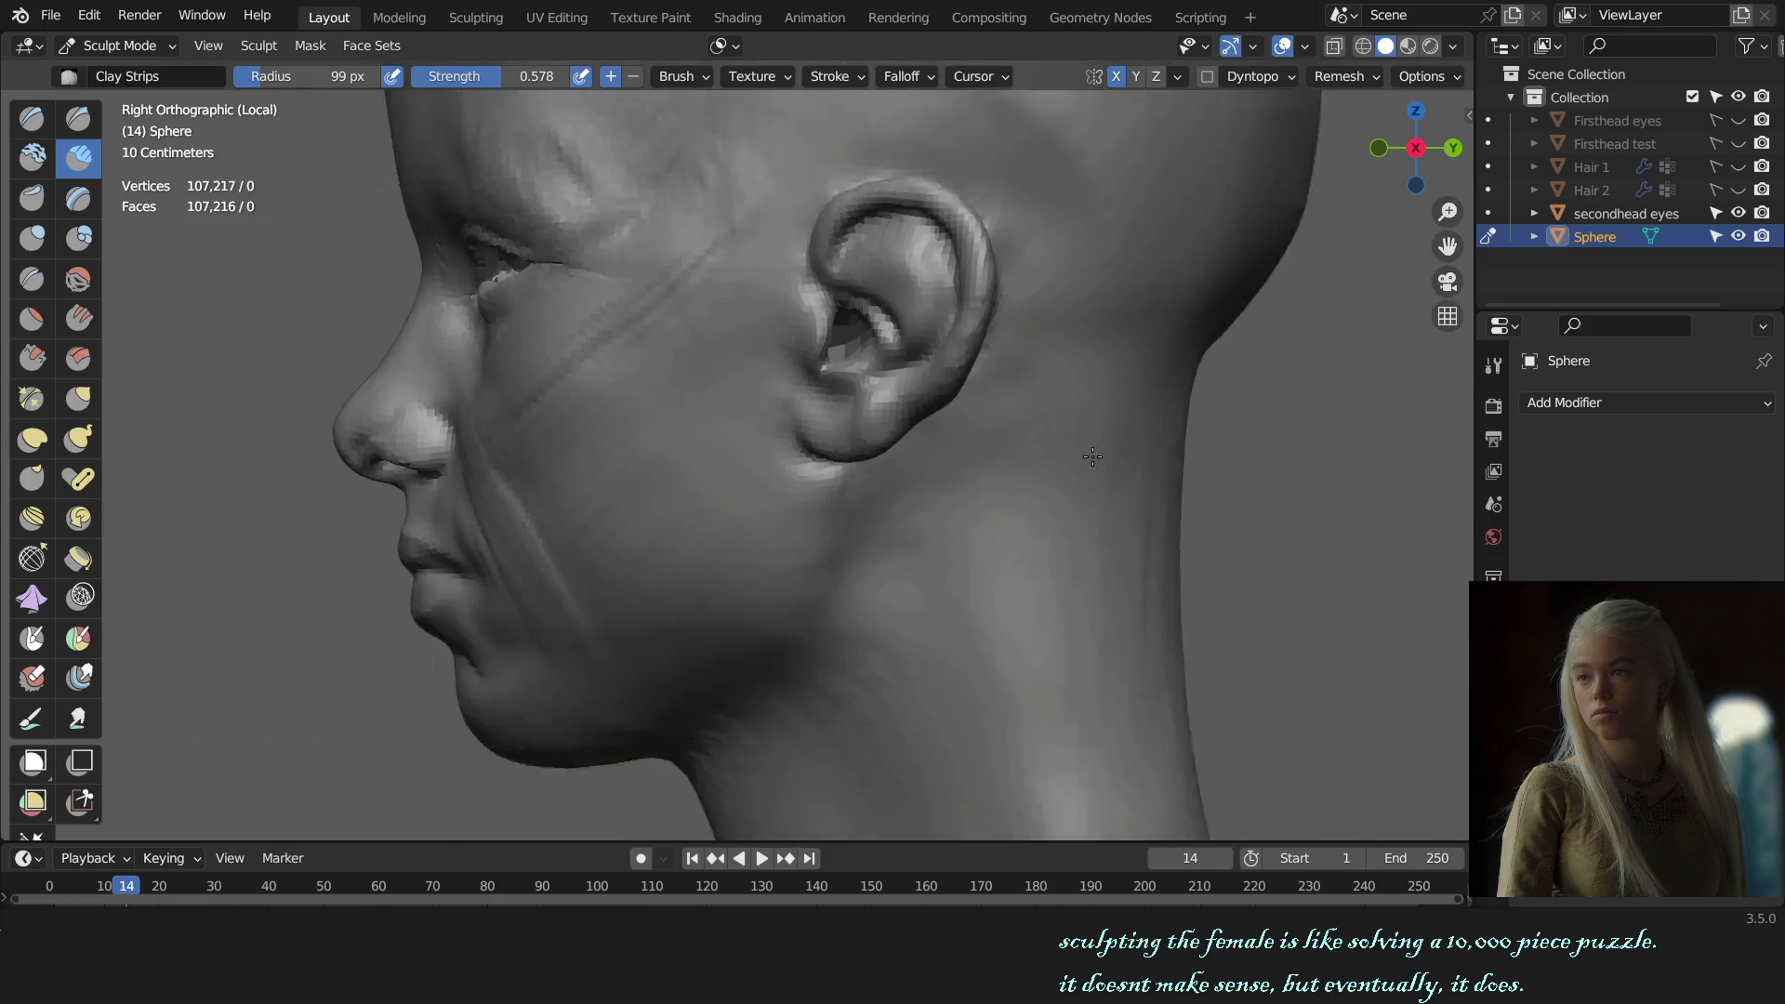
pyautogui.scroll(-5, 930, 419)
pyautogui.scroll(5, 958, 400)
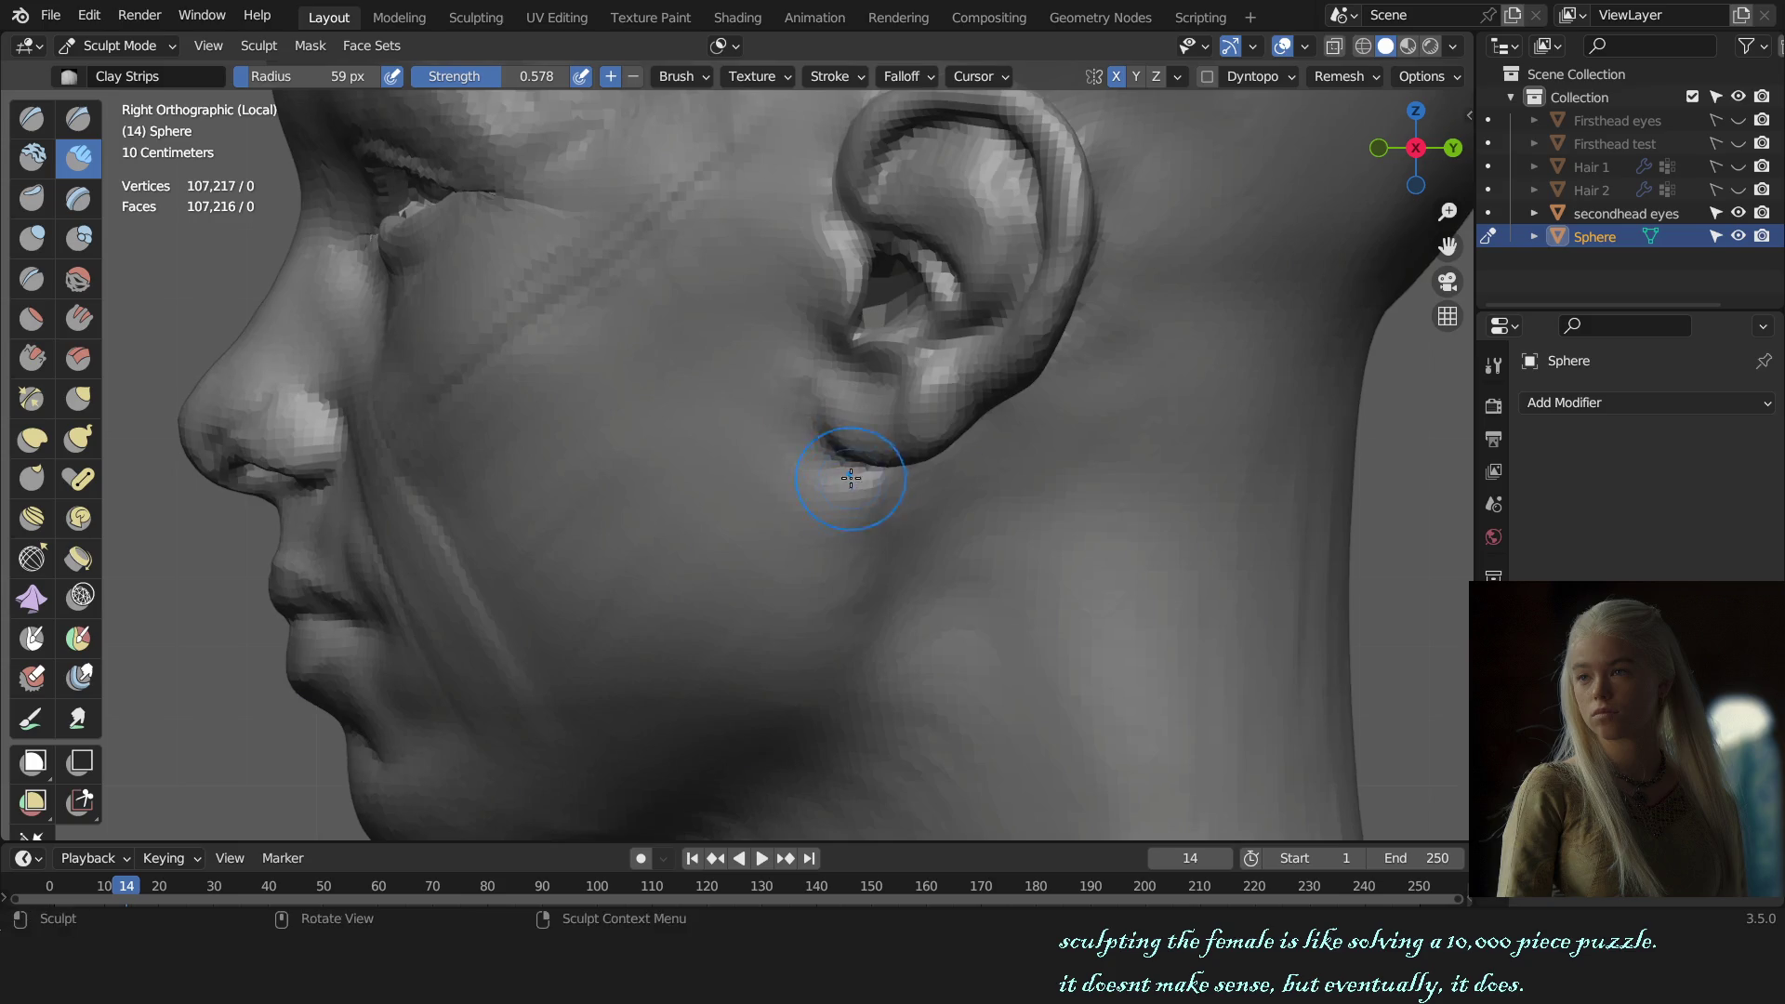
pyautogui.scroll(2, 851, 478)
pyautogui.moveTo(857, 474); pyautogui.dragTo(863, 472)
pyautogui.press('f')
# Step: Check the ear-to-jaw blend from front, right side and back views
pyautogui.press('KP_1')
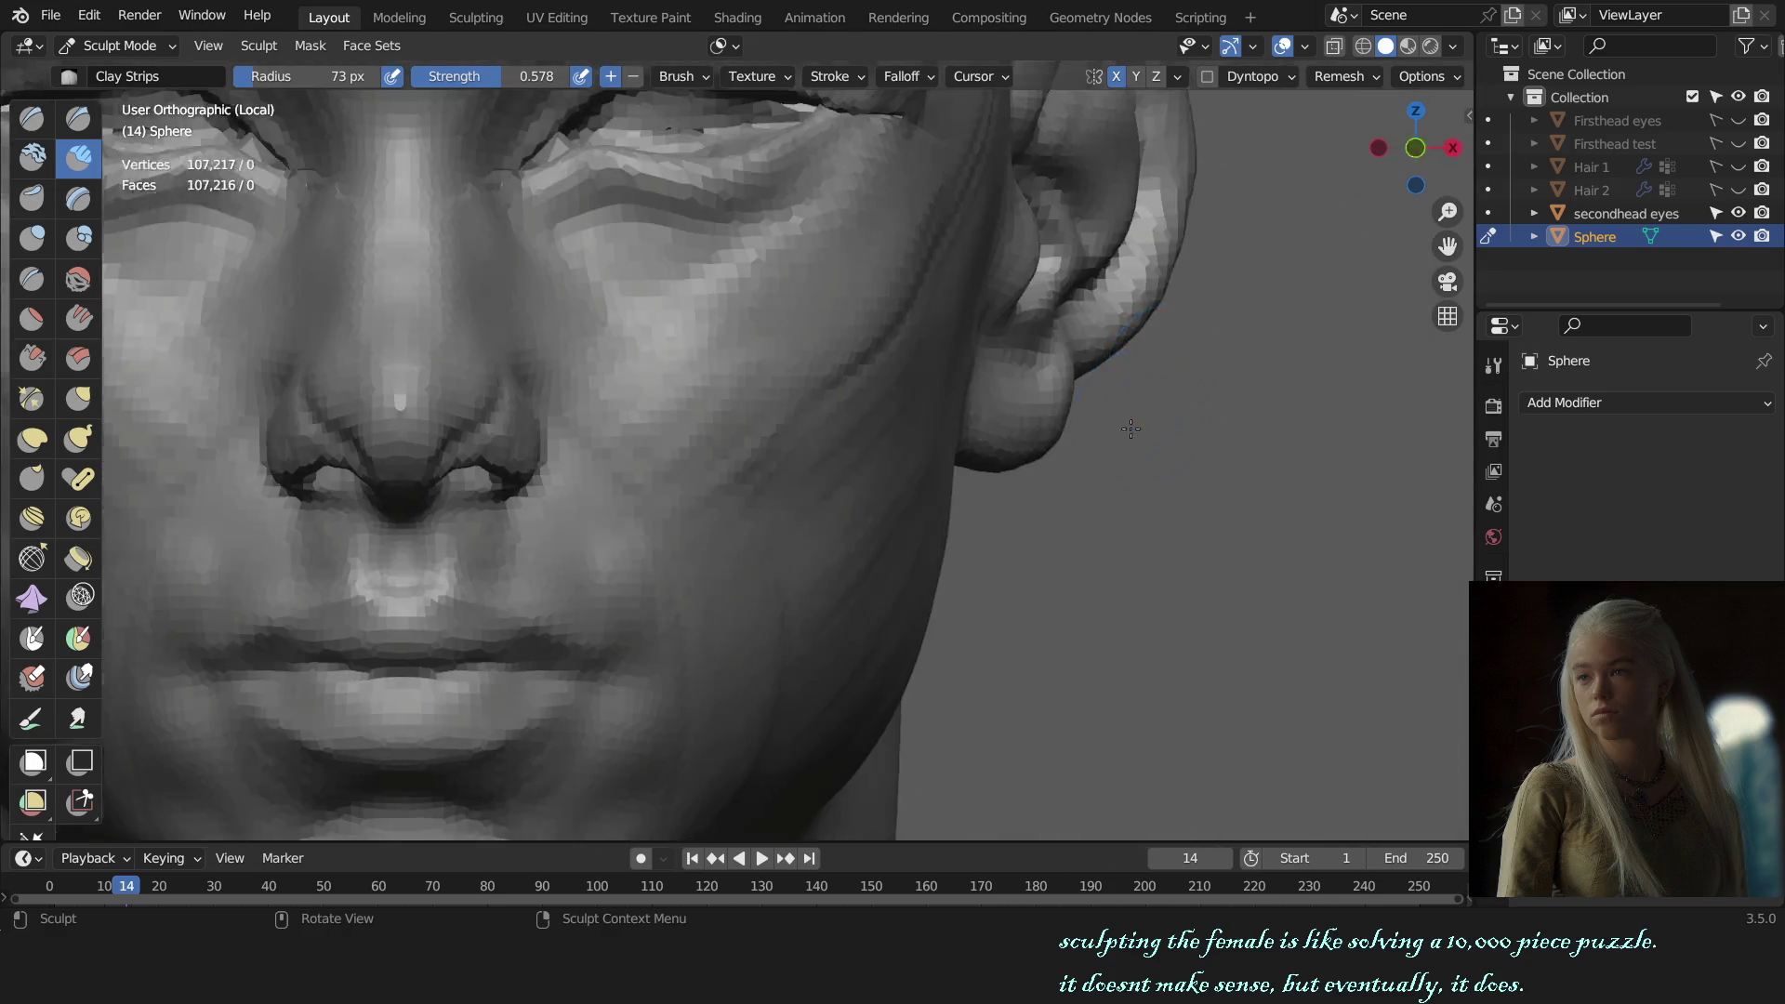
pyautogui.scroll(-6, 1116, 521)
pyautogui.scroll(1, 1189, 565)
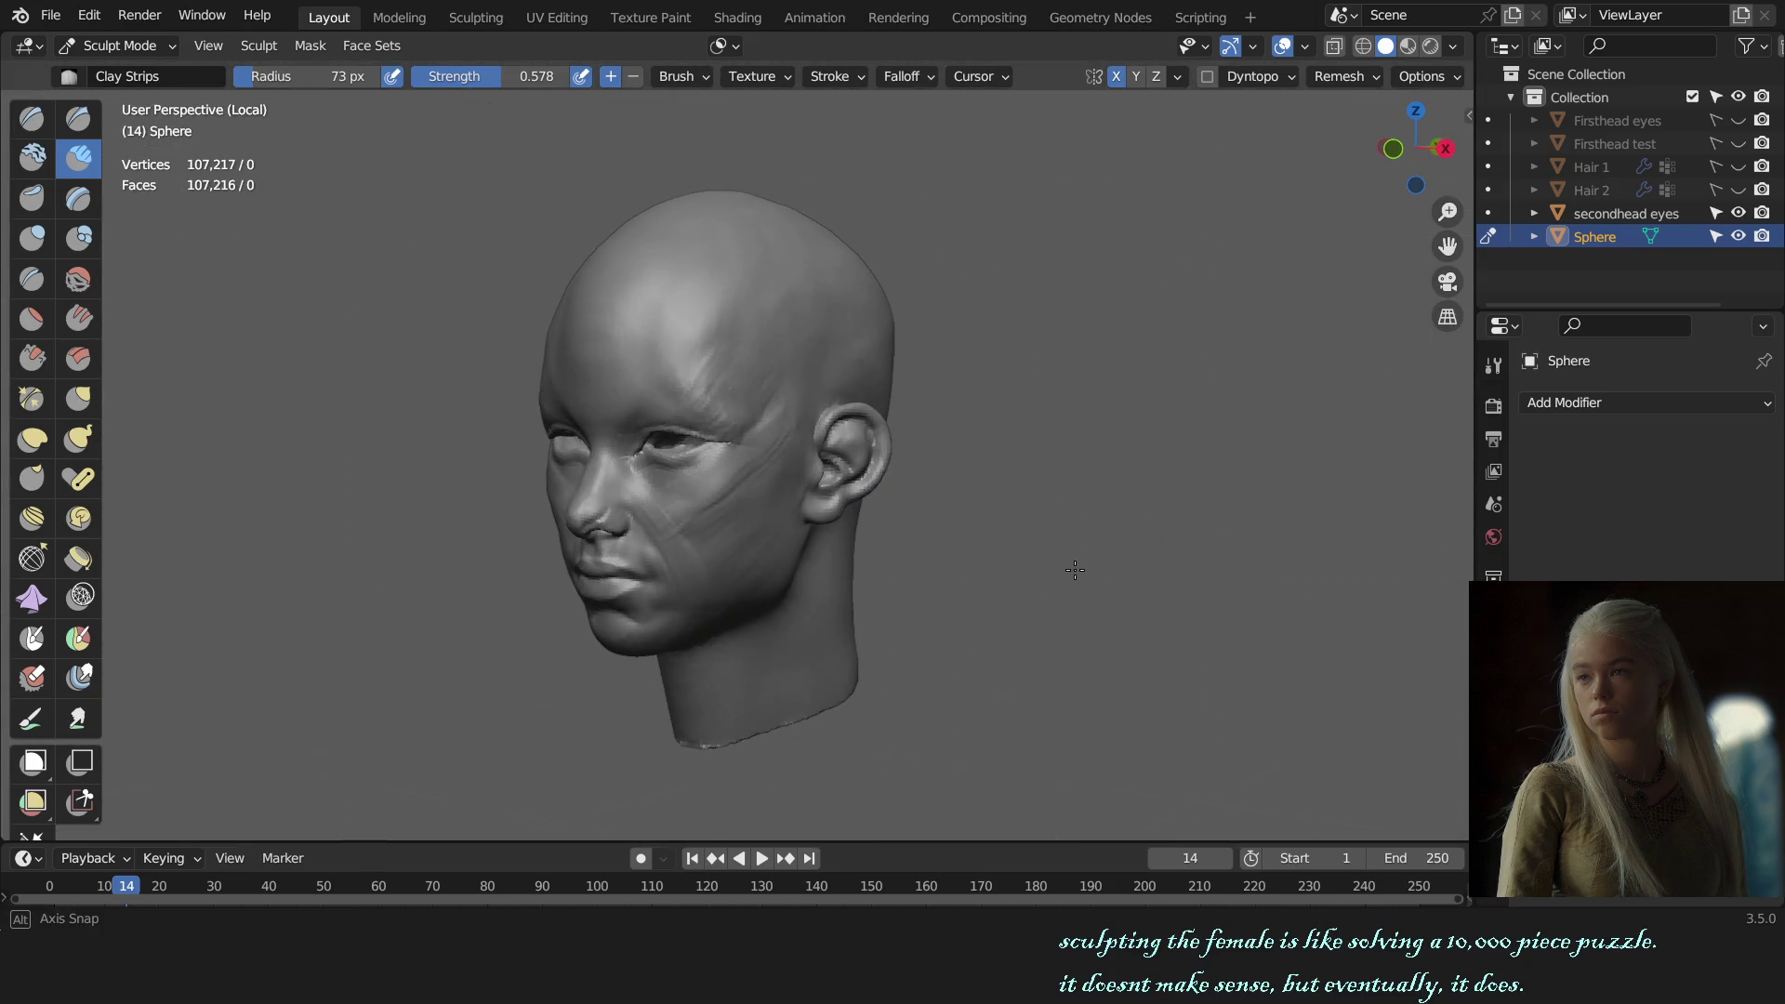
pyautogui.moveTo(1189, 565); pyautogui.dragTo(929, 577, button='middle')
pyautogui.press('KP_3')
pyautogui.scroll(3, 854, 638)
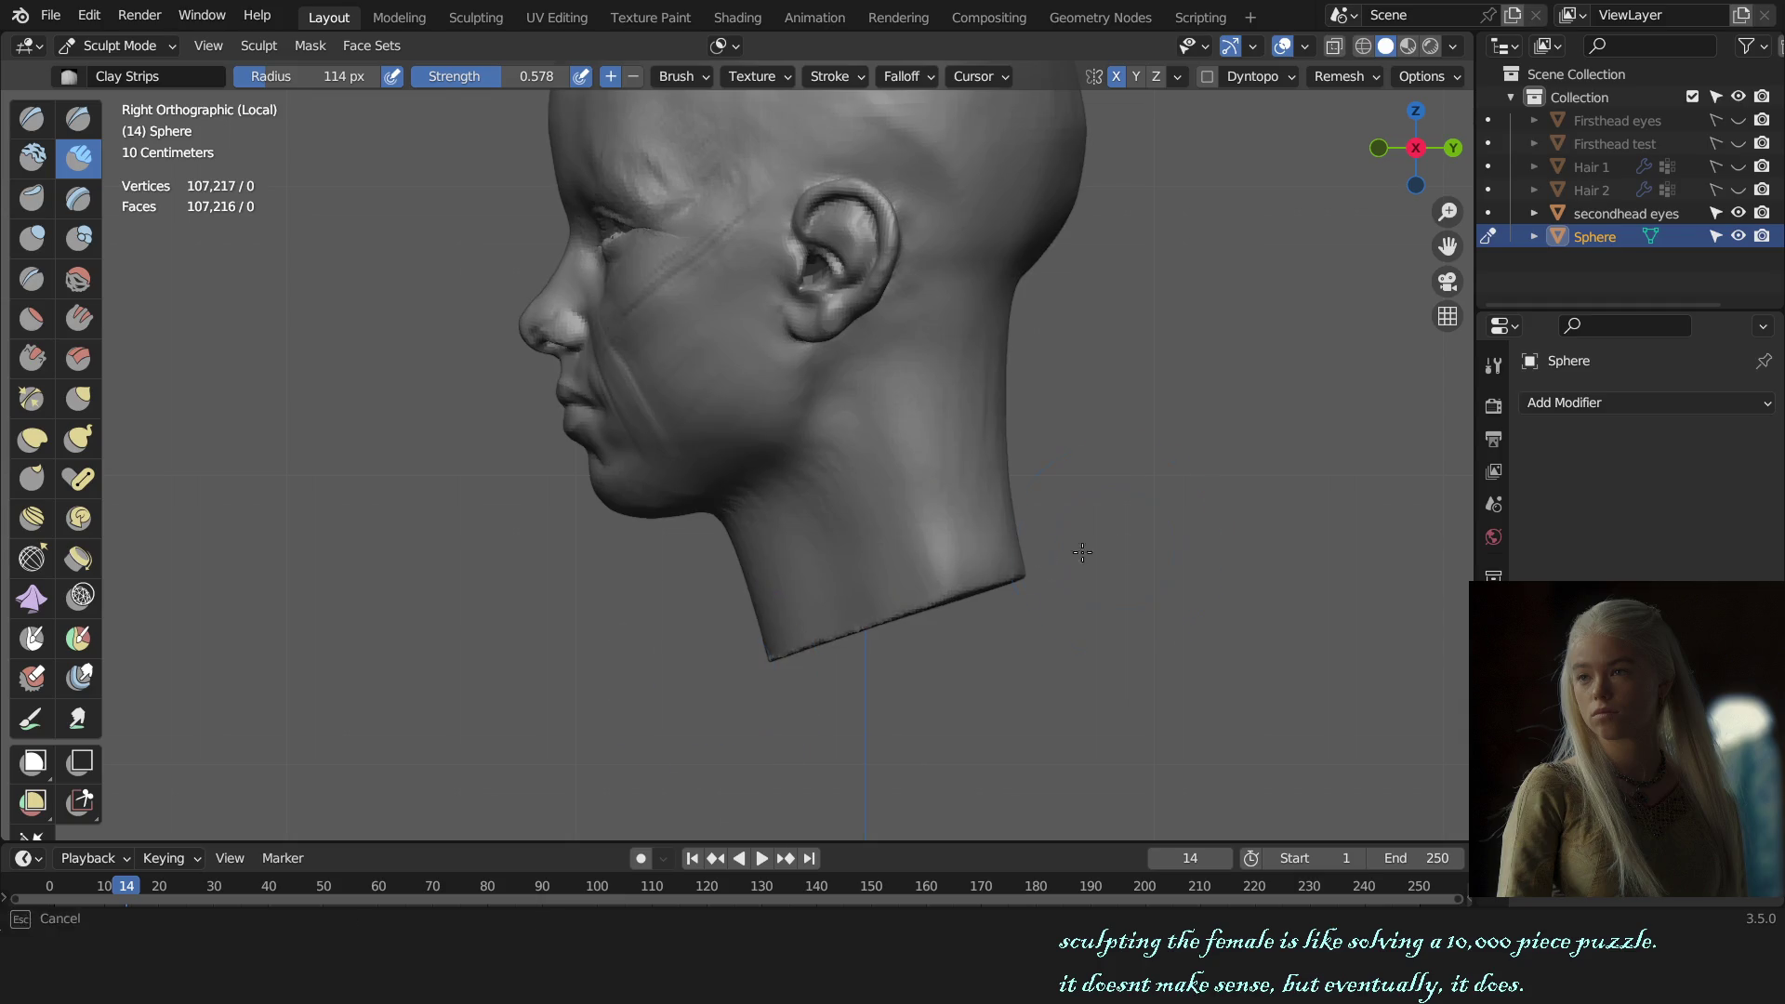
pyautogui.press('KP_1')
pyautogui.scroll(-4, 1093, 582)
pyautogui.scroll(1, 1144, 558)
pyautogui.scroll(2, 1181, 544)
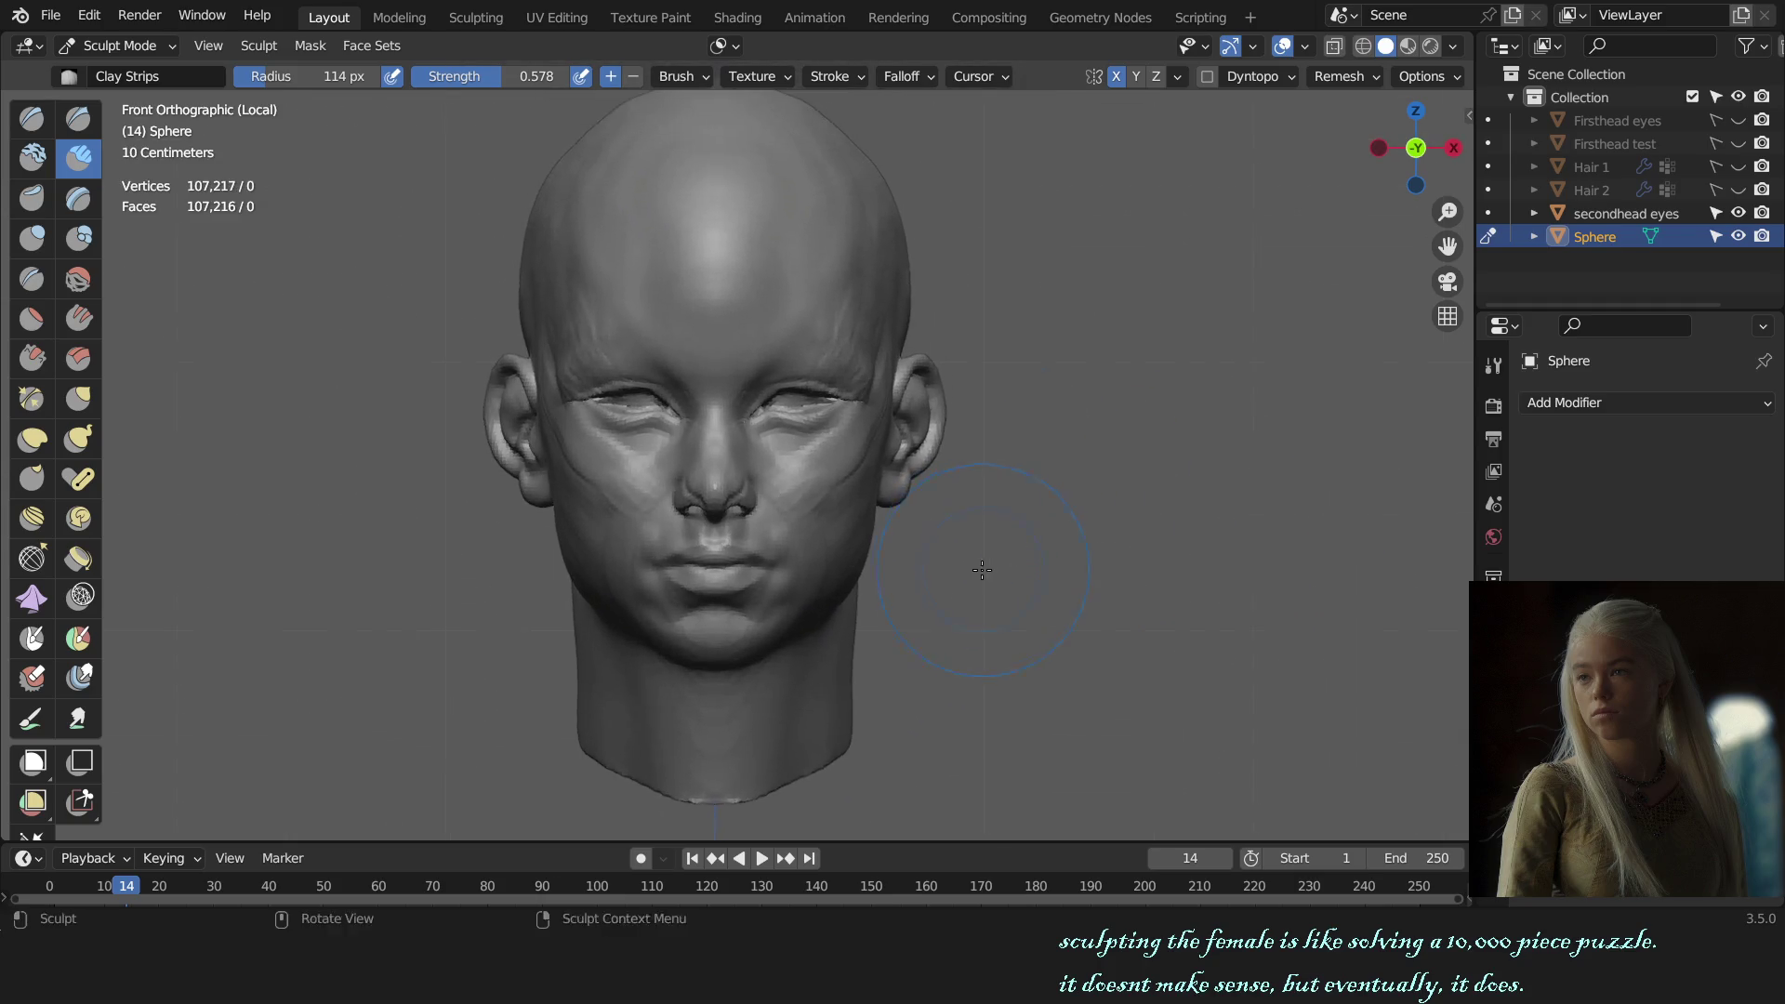
pyautogui.scroll(2, 1202, 535)
pyautogui.press('KP_3')
pyautogui.moveTo(1214, 538)
pyautogui.mouseDown(button='middle')
pyautogui.moveTo(927, 561)
pyautogui.moveTo(918, 502)
pyautogui.moveTo(818, 465)
pyautogui.mouseUp(button='middle')
pyautogui.scroll(4, 917, 490)
# Step: Switch to the Scrape brush at full strength and test hiding the lower head
pyautogui.click(33, 358)
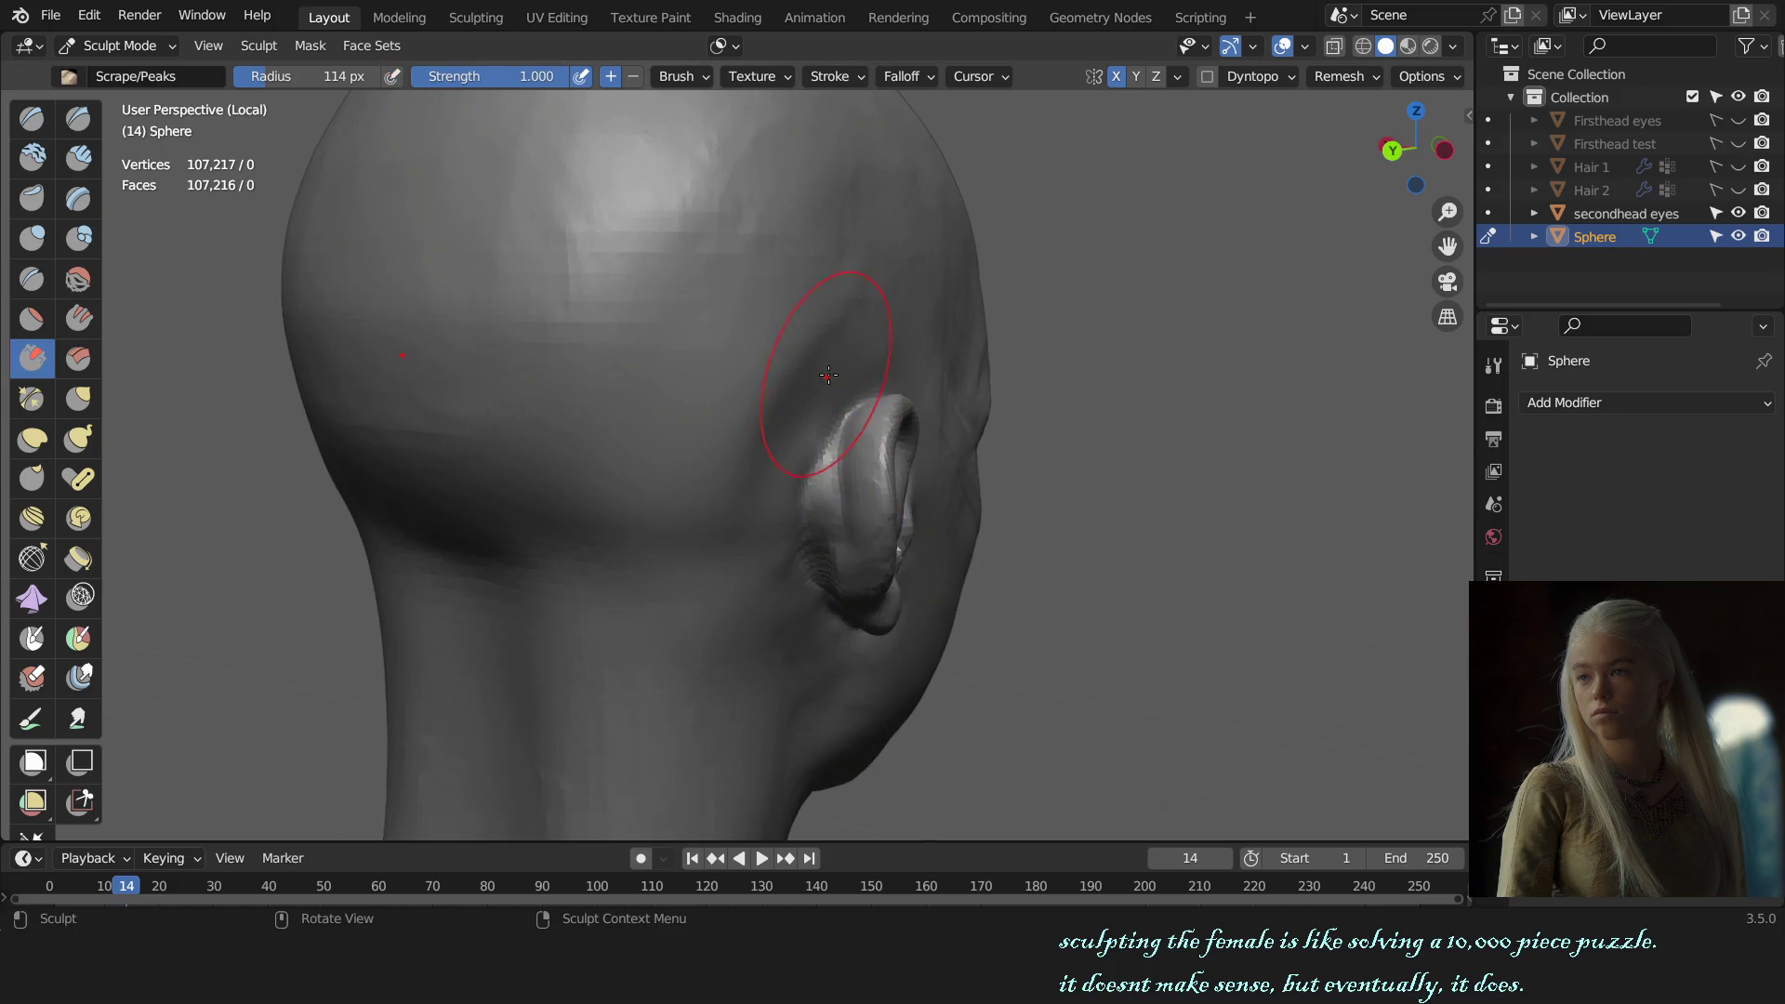
pyautogui.press('h')
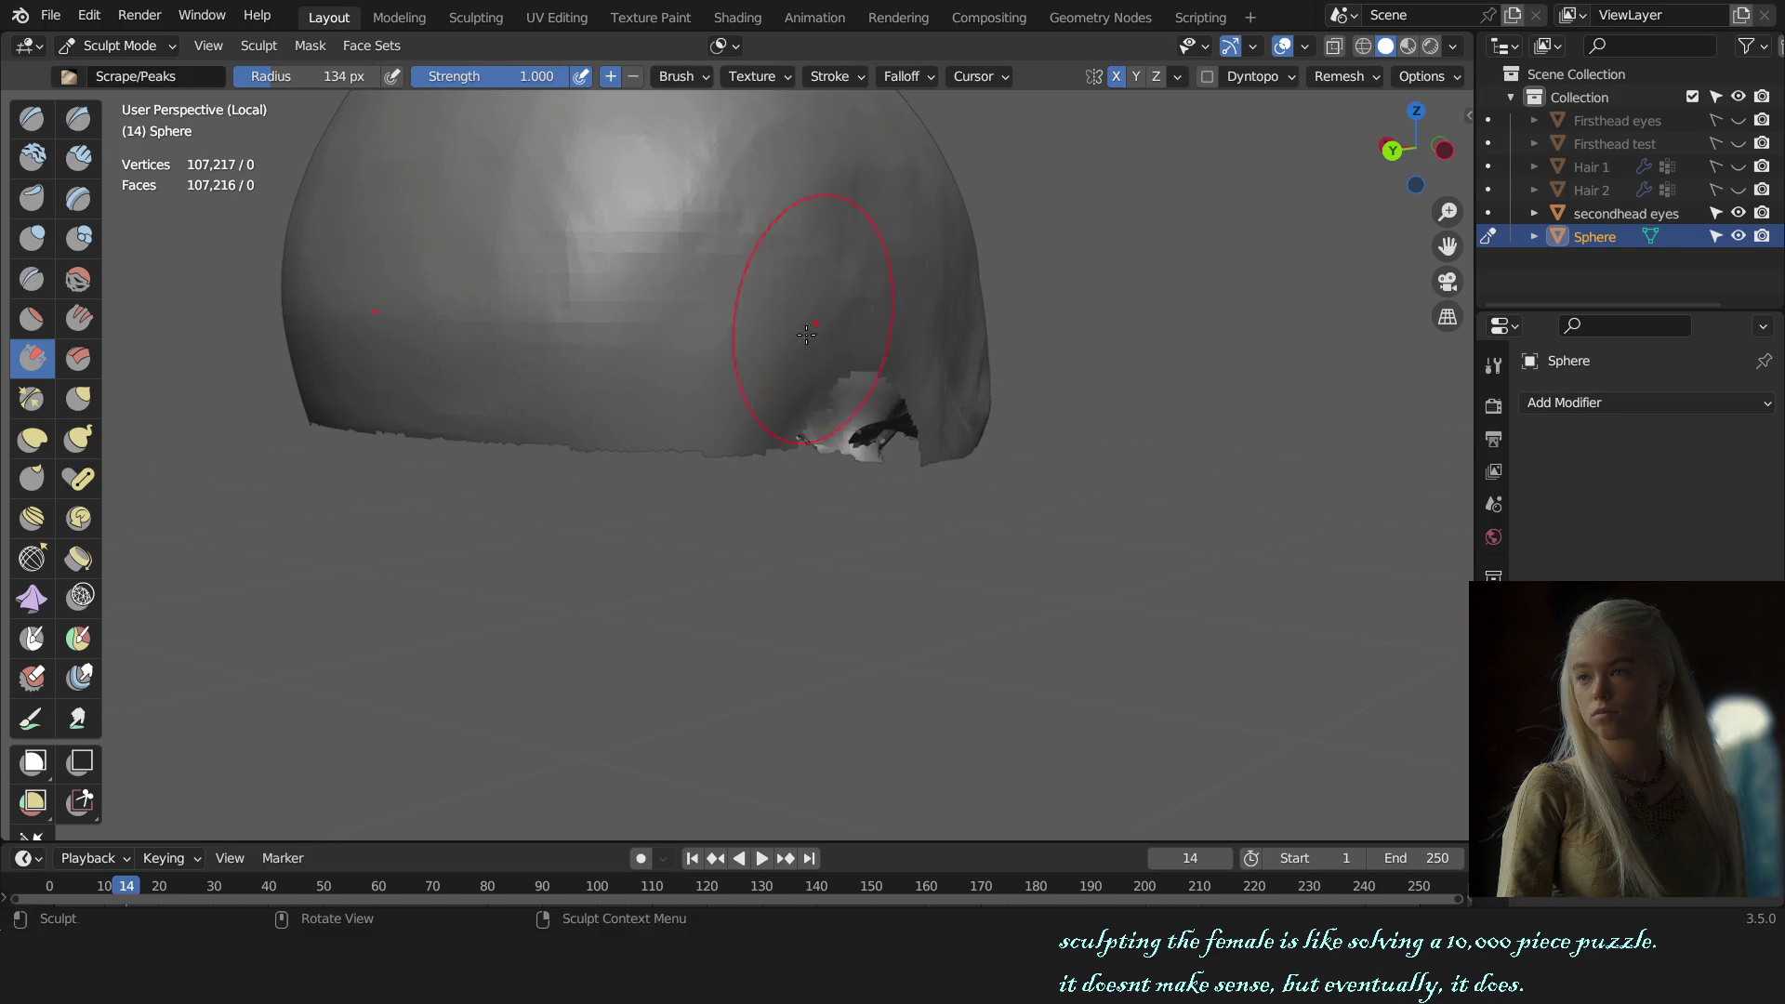
pyautogui.hotkey('alt', 'h')
pyautogui.moveTo(841, 455)
pyautogui.mouseDown(button='middle')
pyautogui.moveTo(1157, 487)
pyautogui.moveTo(784, 475)
pyautogui.mouseUp(button='middle')
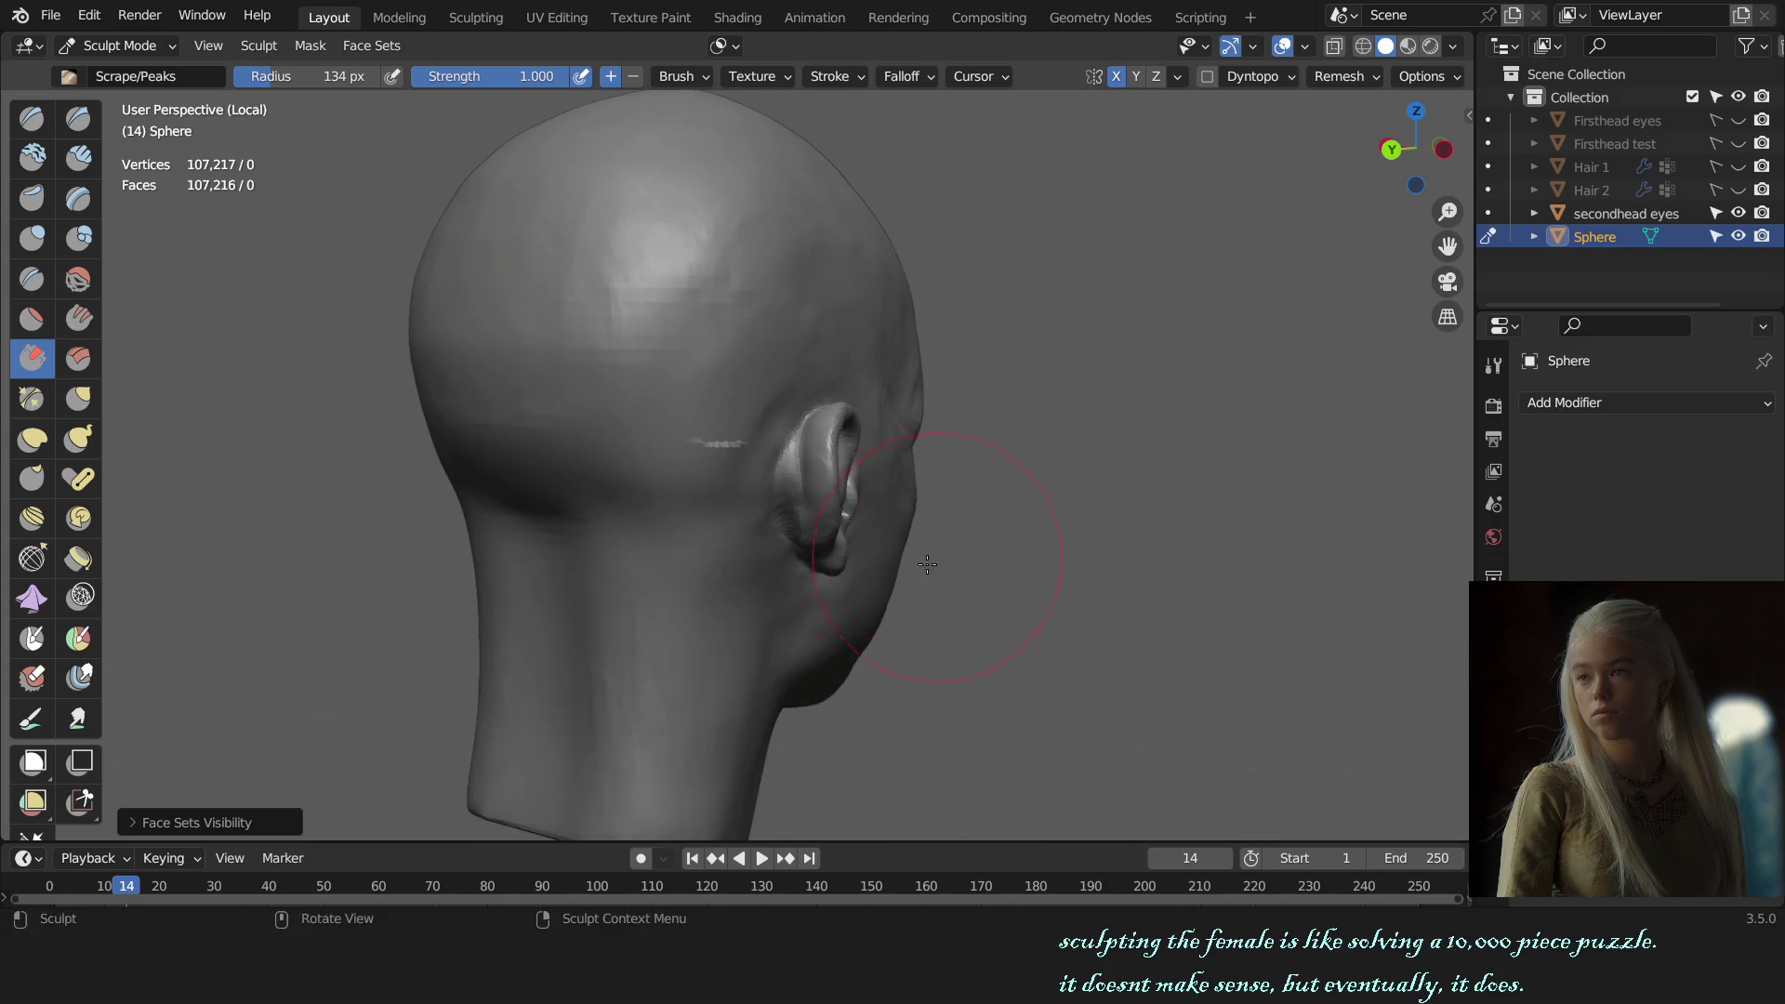
pyautogui.scroll(2, 784, 475)
# Step: Hide the skull to inspect the face, ear and neck, then reveal it again
pyautogui.press('h')
pyautogui.scroll(1, 713, 468)
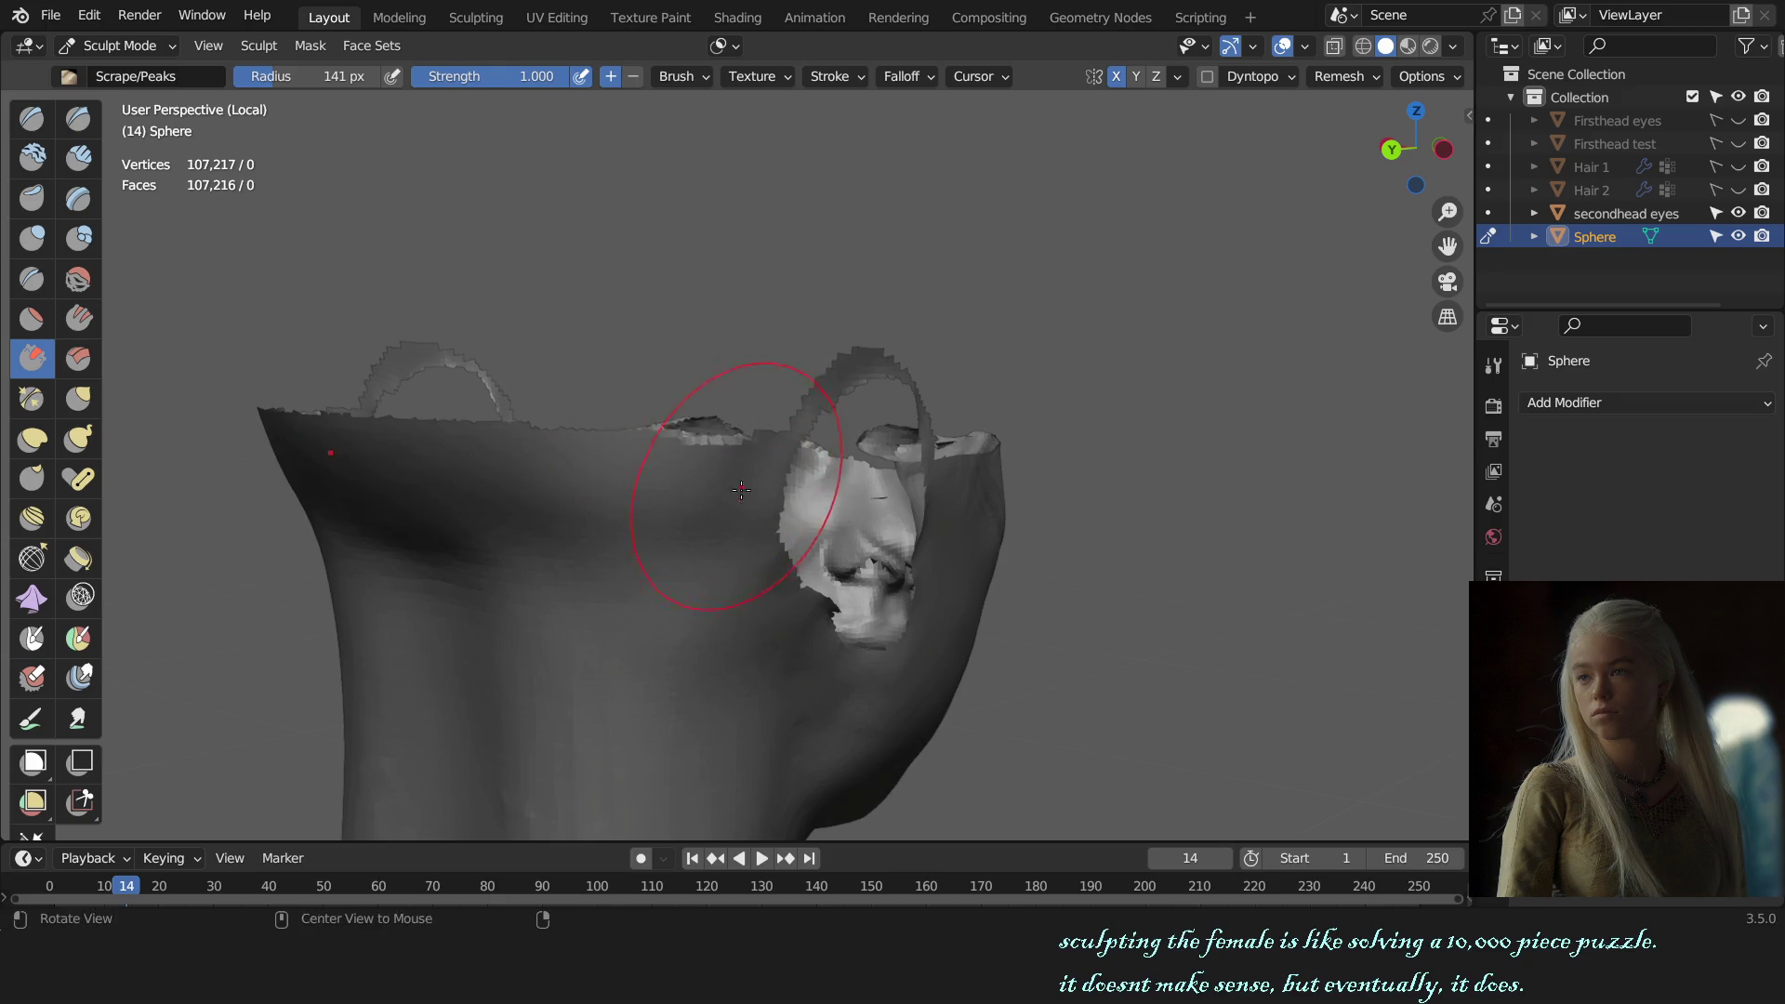
pyautogui.moveTo(741, 490); pyautogui.dragTo(739, 539, button='middle')
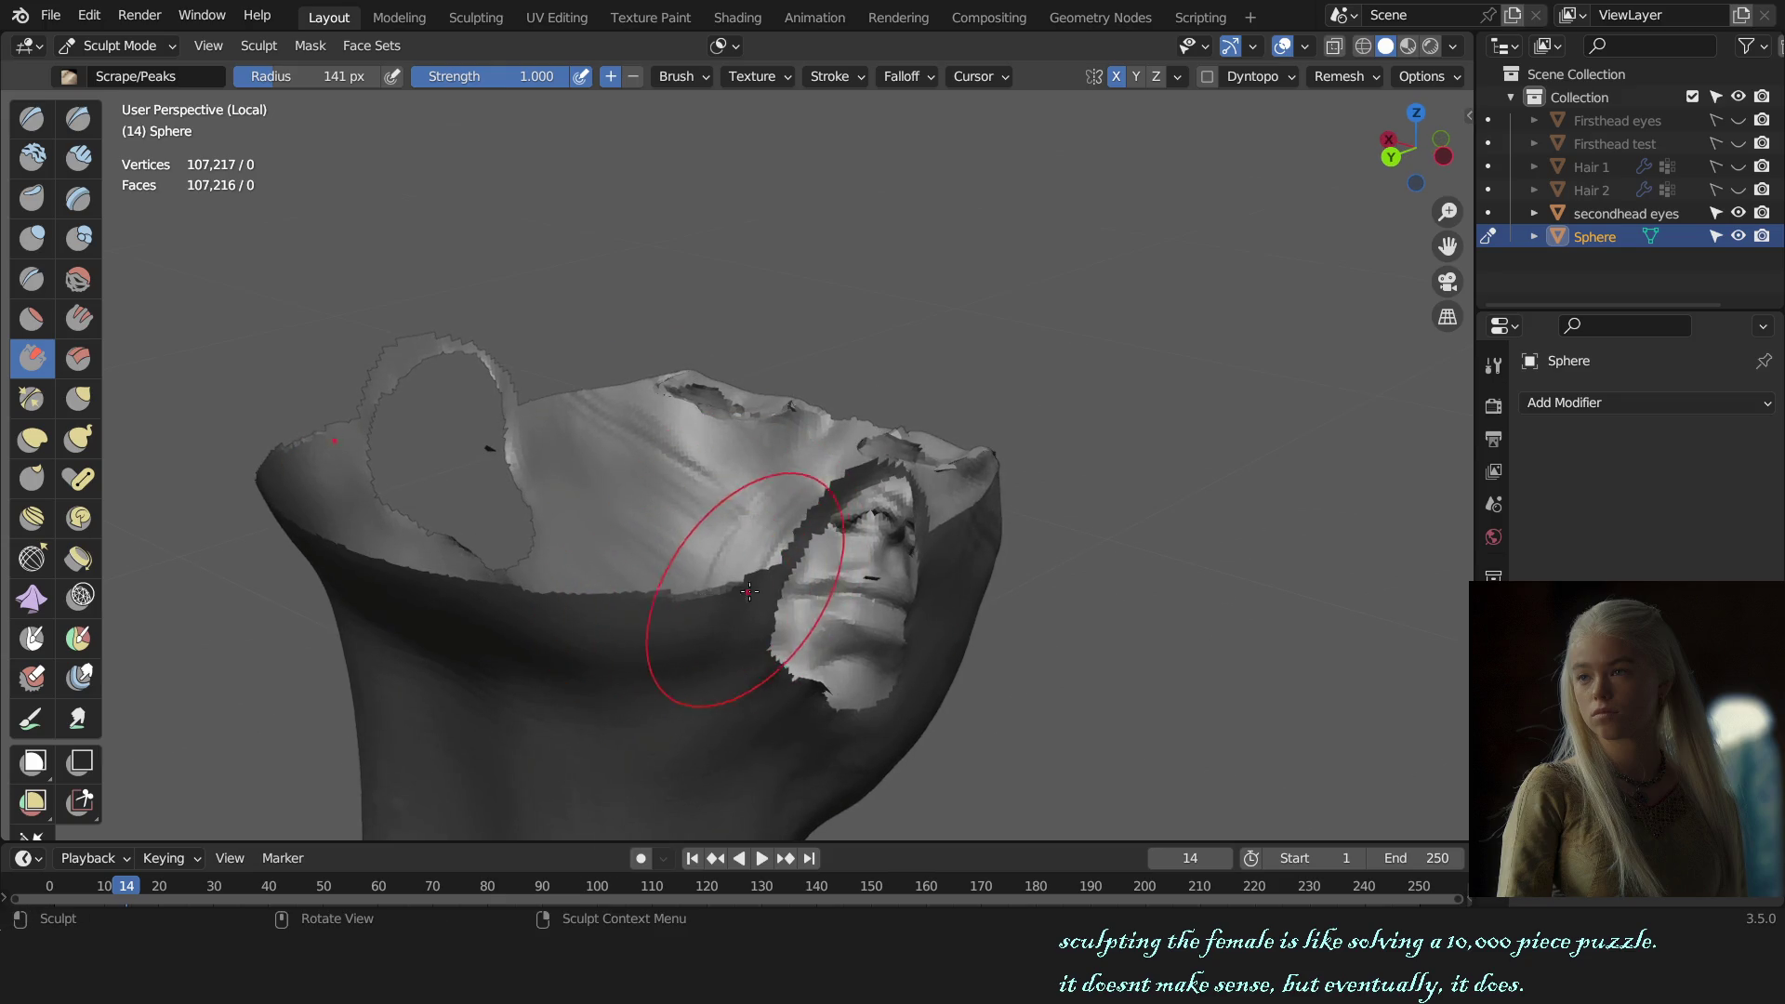
pyautogui.moveTo(735, 604)
pyautogui.mouseDown(button='middle')
pyautogui.moveTo(959, 509)
pyautogui.moveTo(1155, 495)
pyautogui.mouseUp(button='middle')
pyautogui.hotkey('alt', 'h')
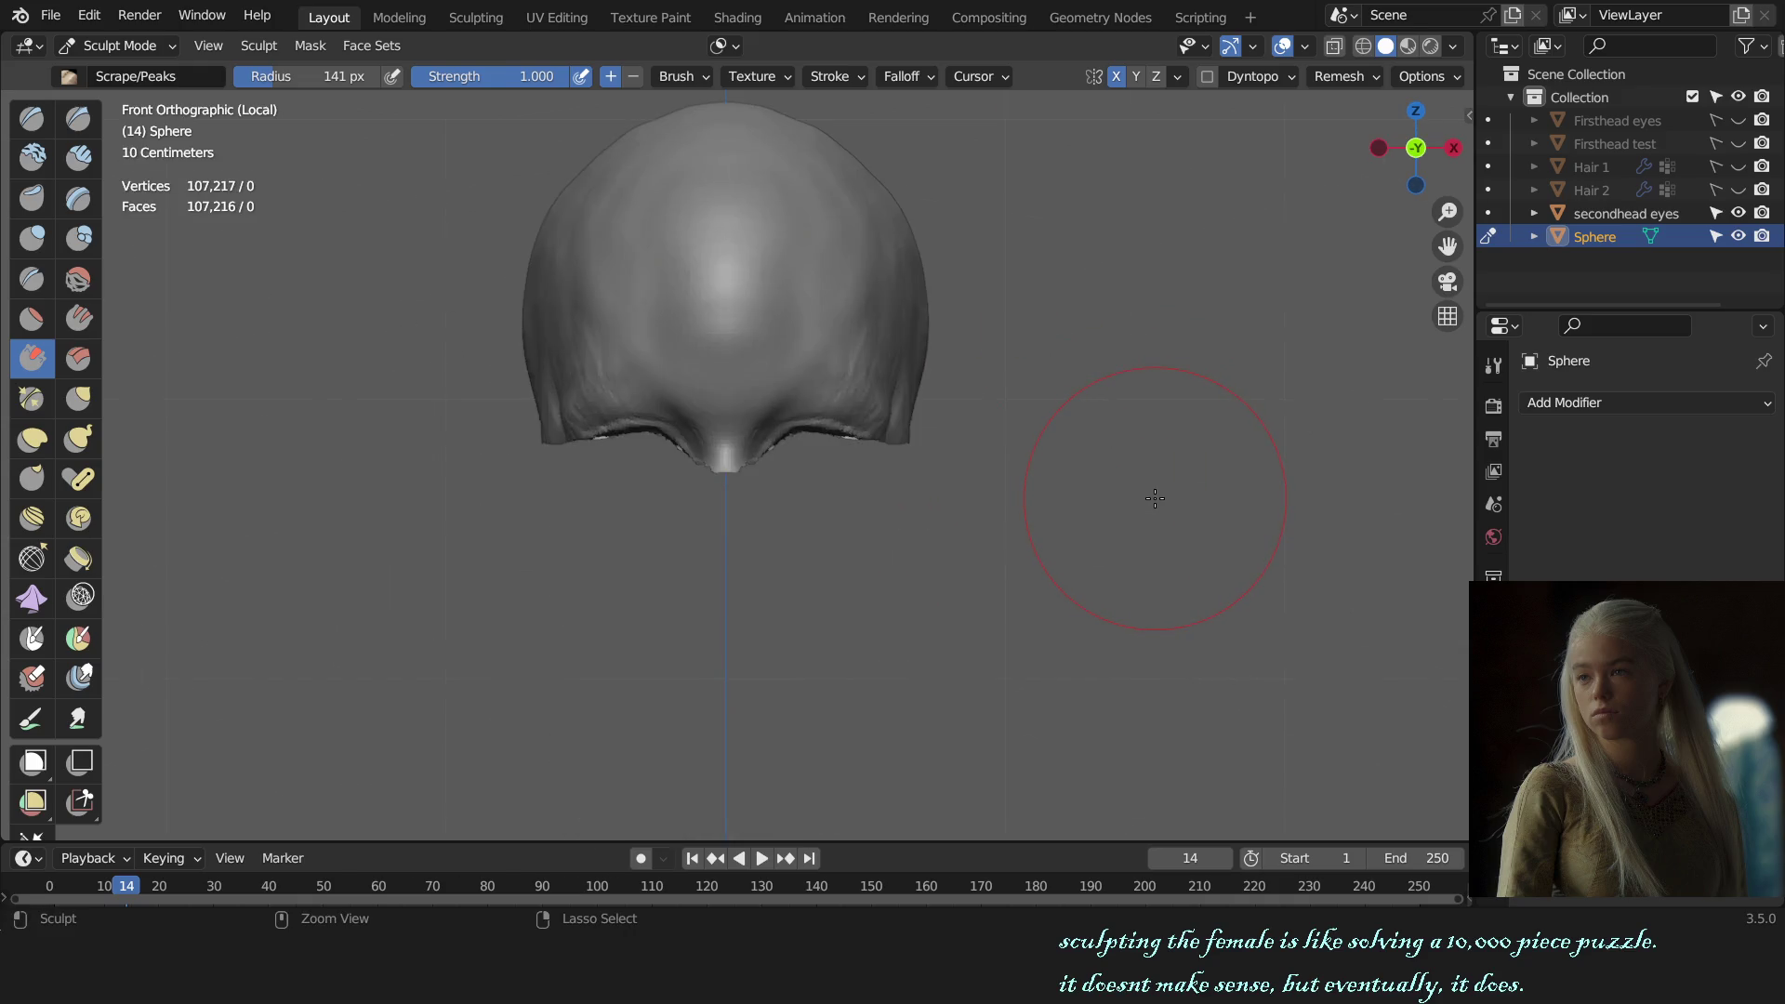
pyautogui.hotkey('ctrl', 'z')
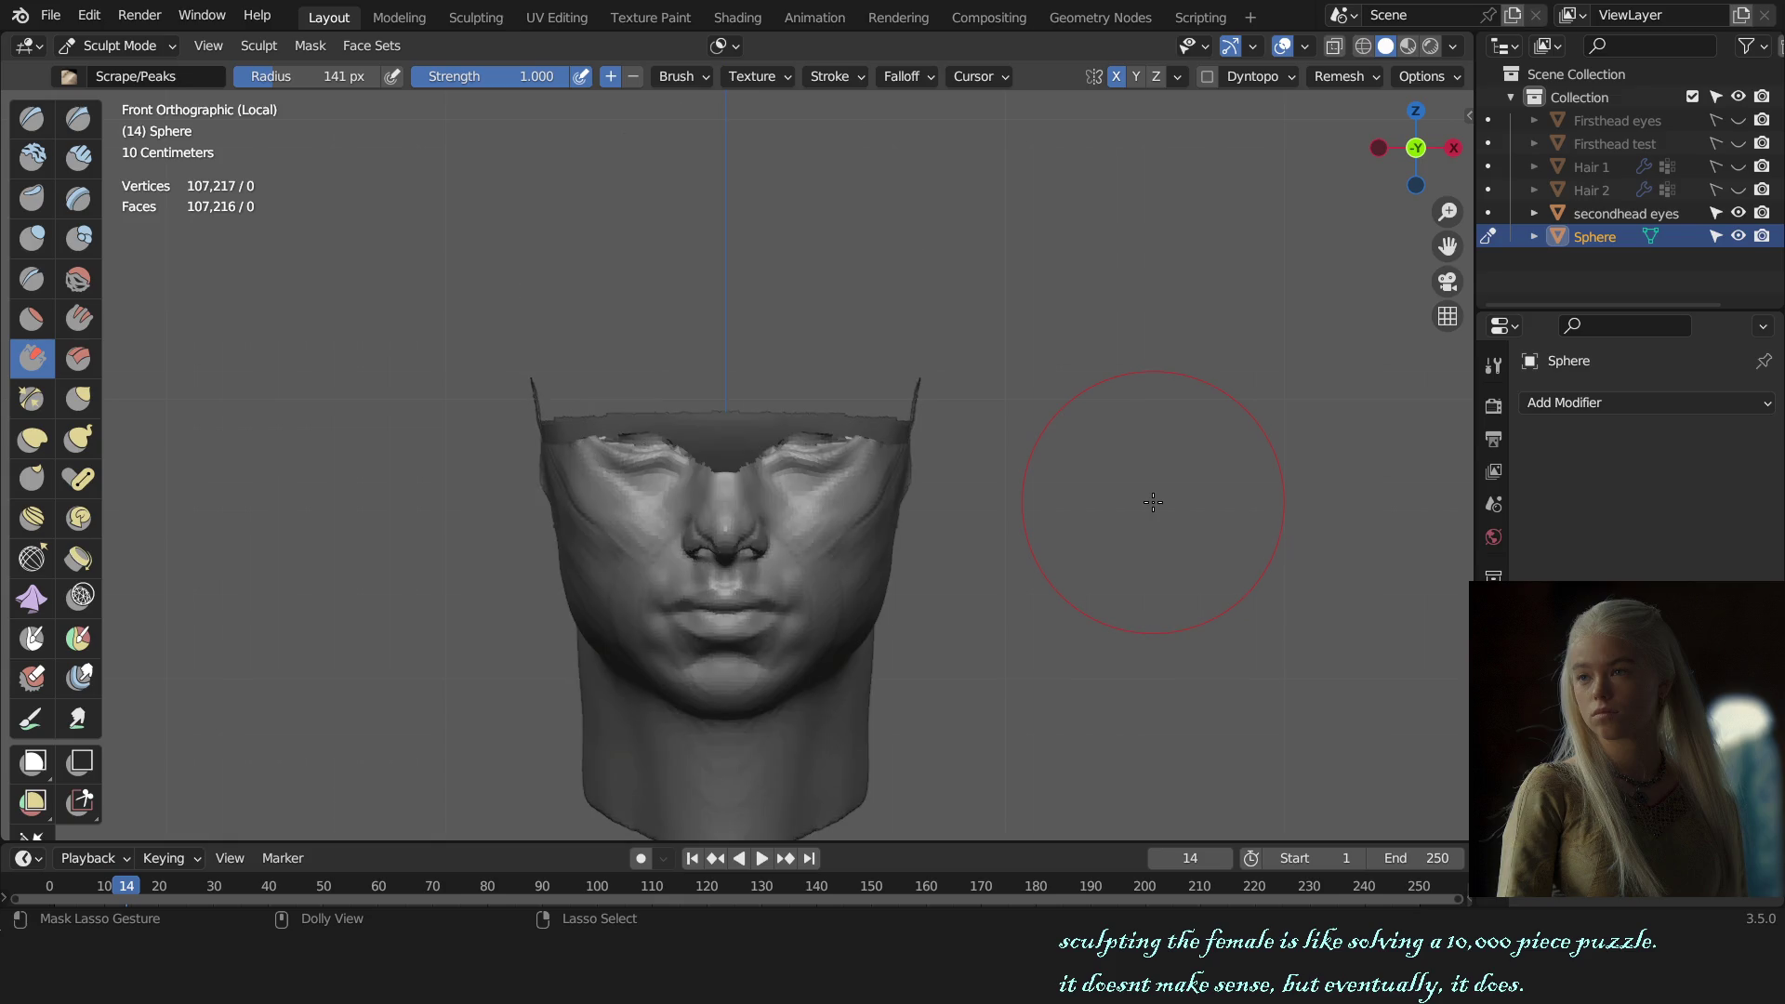
pyautogui.hotkey('alt', 'h')
# Step: Orbit in close to the ear and make the brush slightly larger
pyautogui.moveTo(1156, 487); pyautogui.dragTo(722, 506, button='middle')
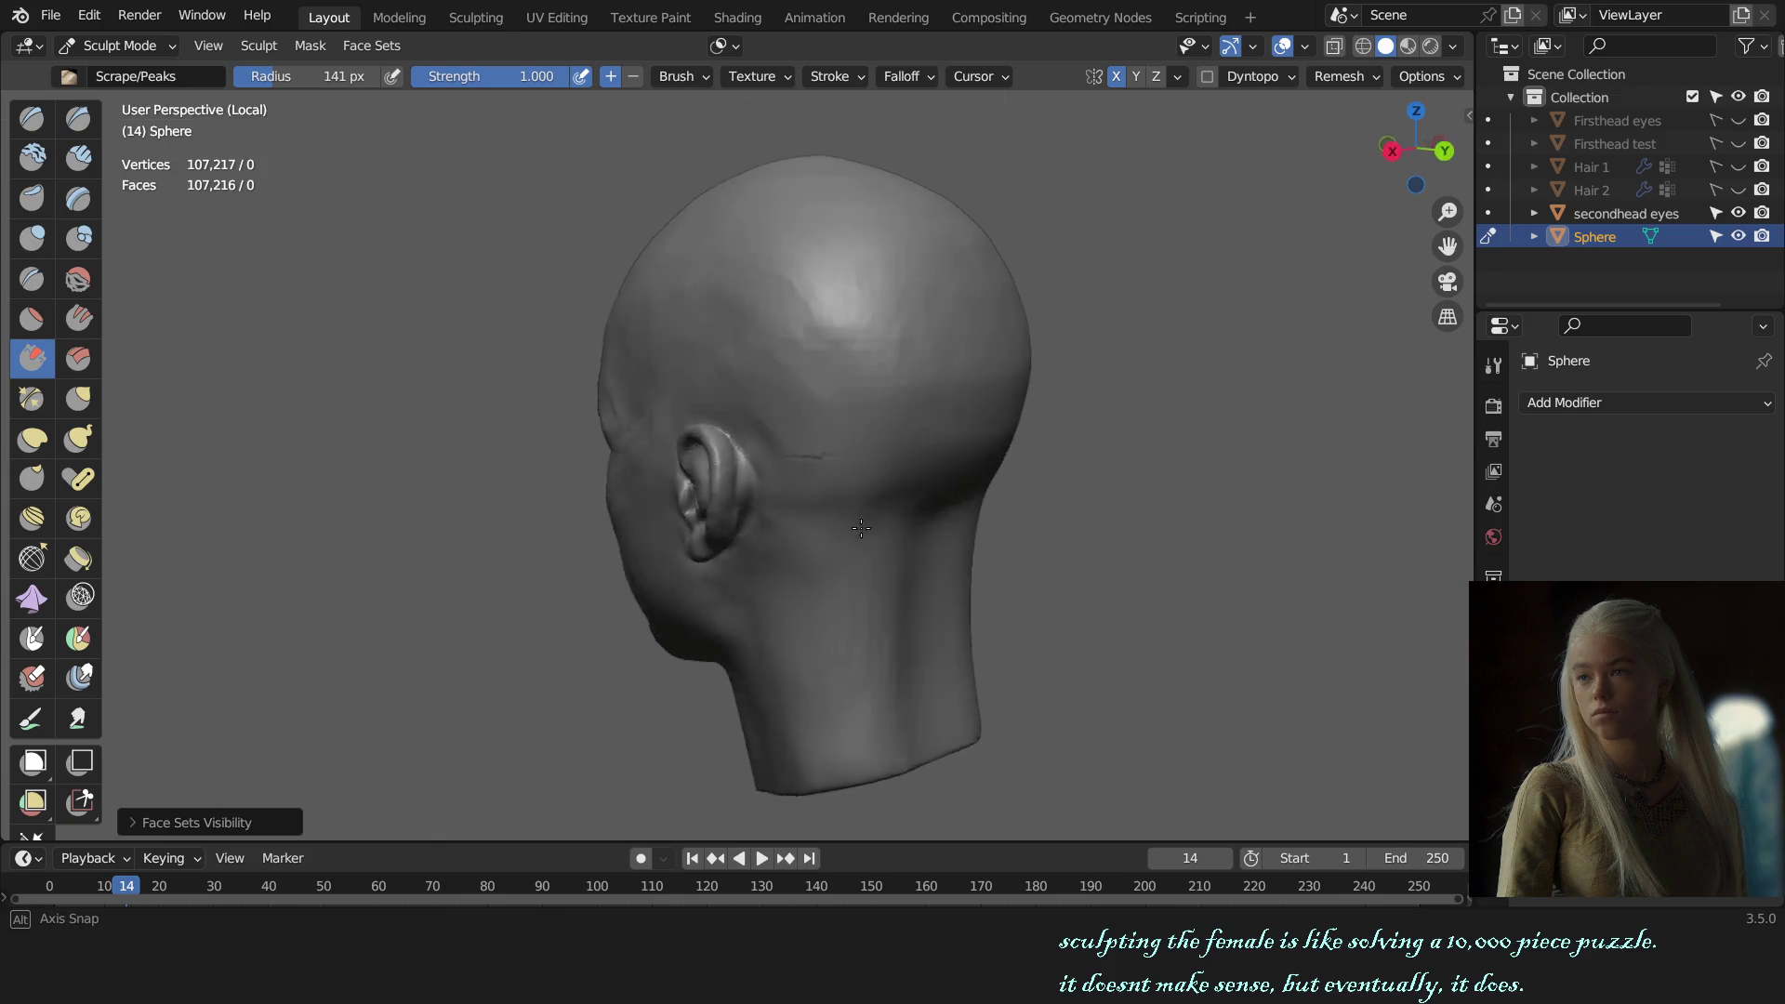
pyautogui.moveTo(1115, 515); pyautogui.dragTo(1008, 530, button='middle')
pyautogui.scroll(4, 929, 548)
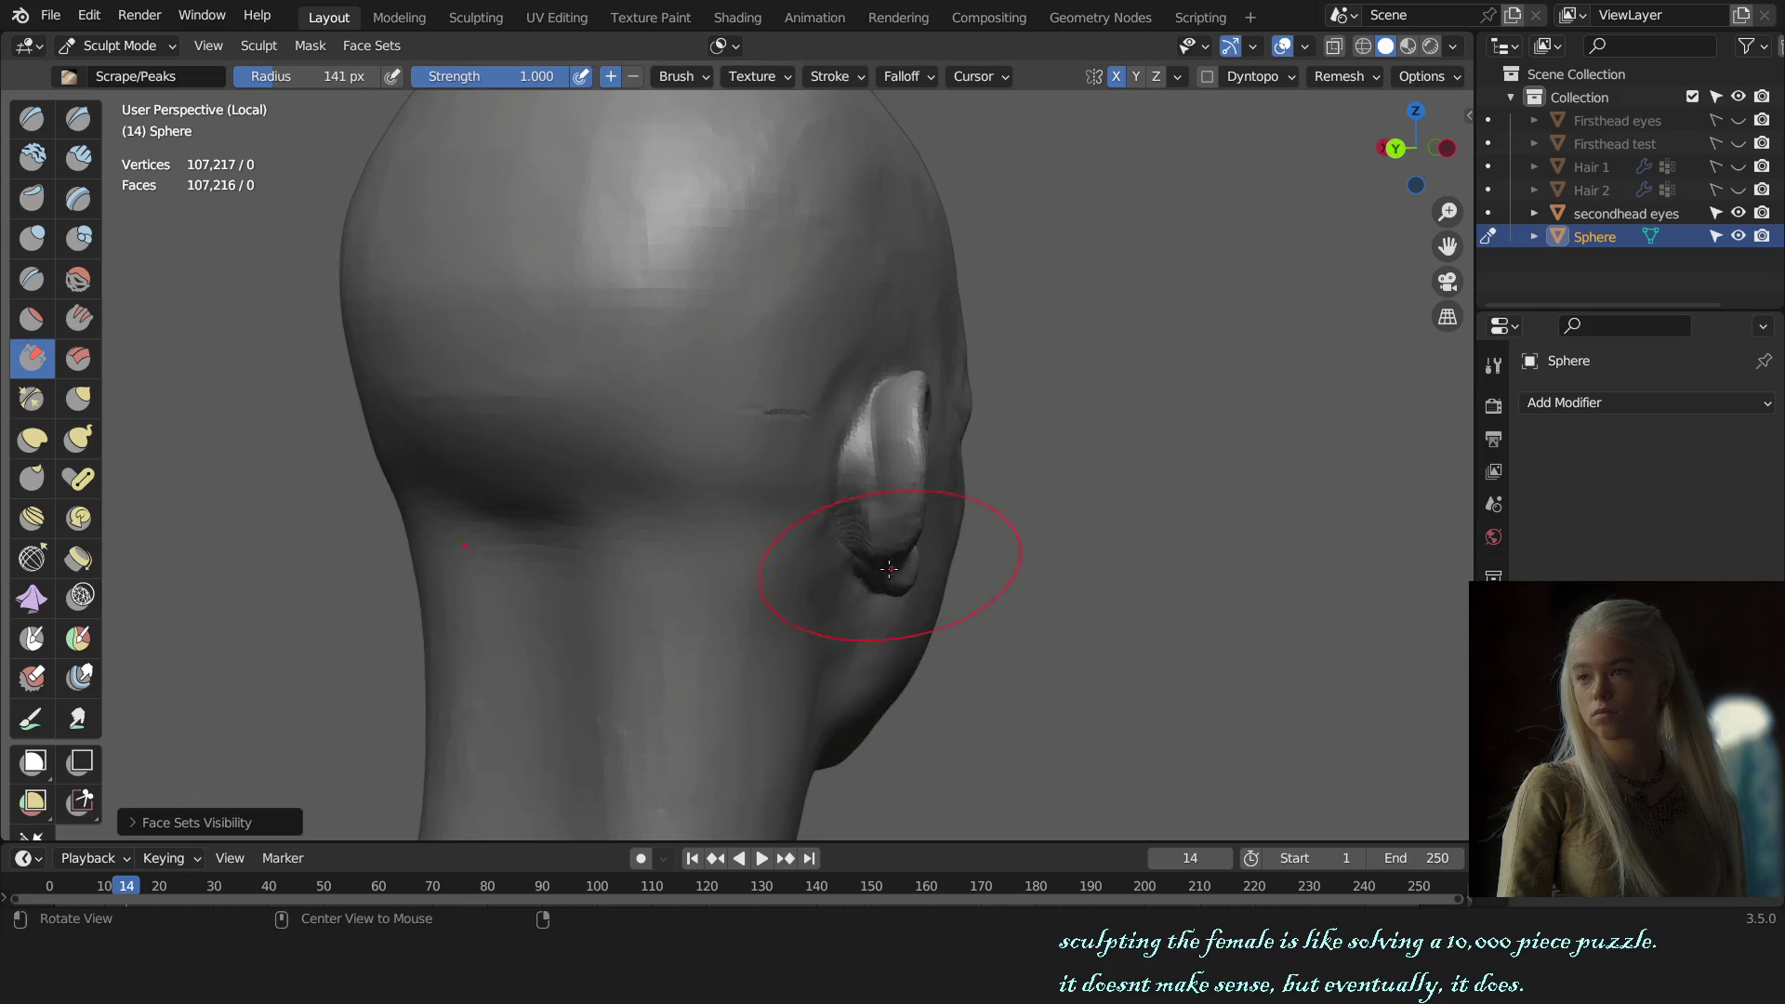
pyautogui.moveTo(818, 558); pyautogui.dragTo(833, 479, button='middle')
pyautogui.press('f')
pyautogui.click(828, 456)
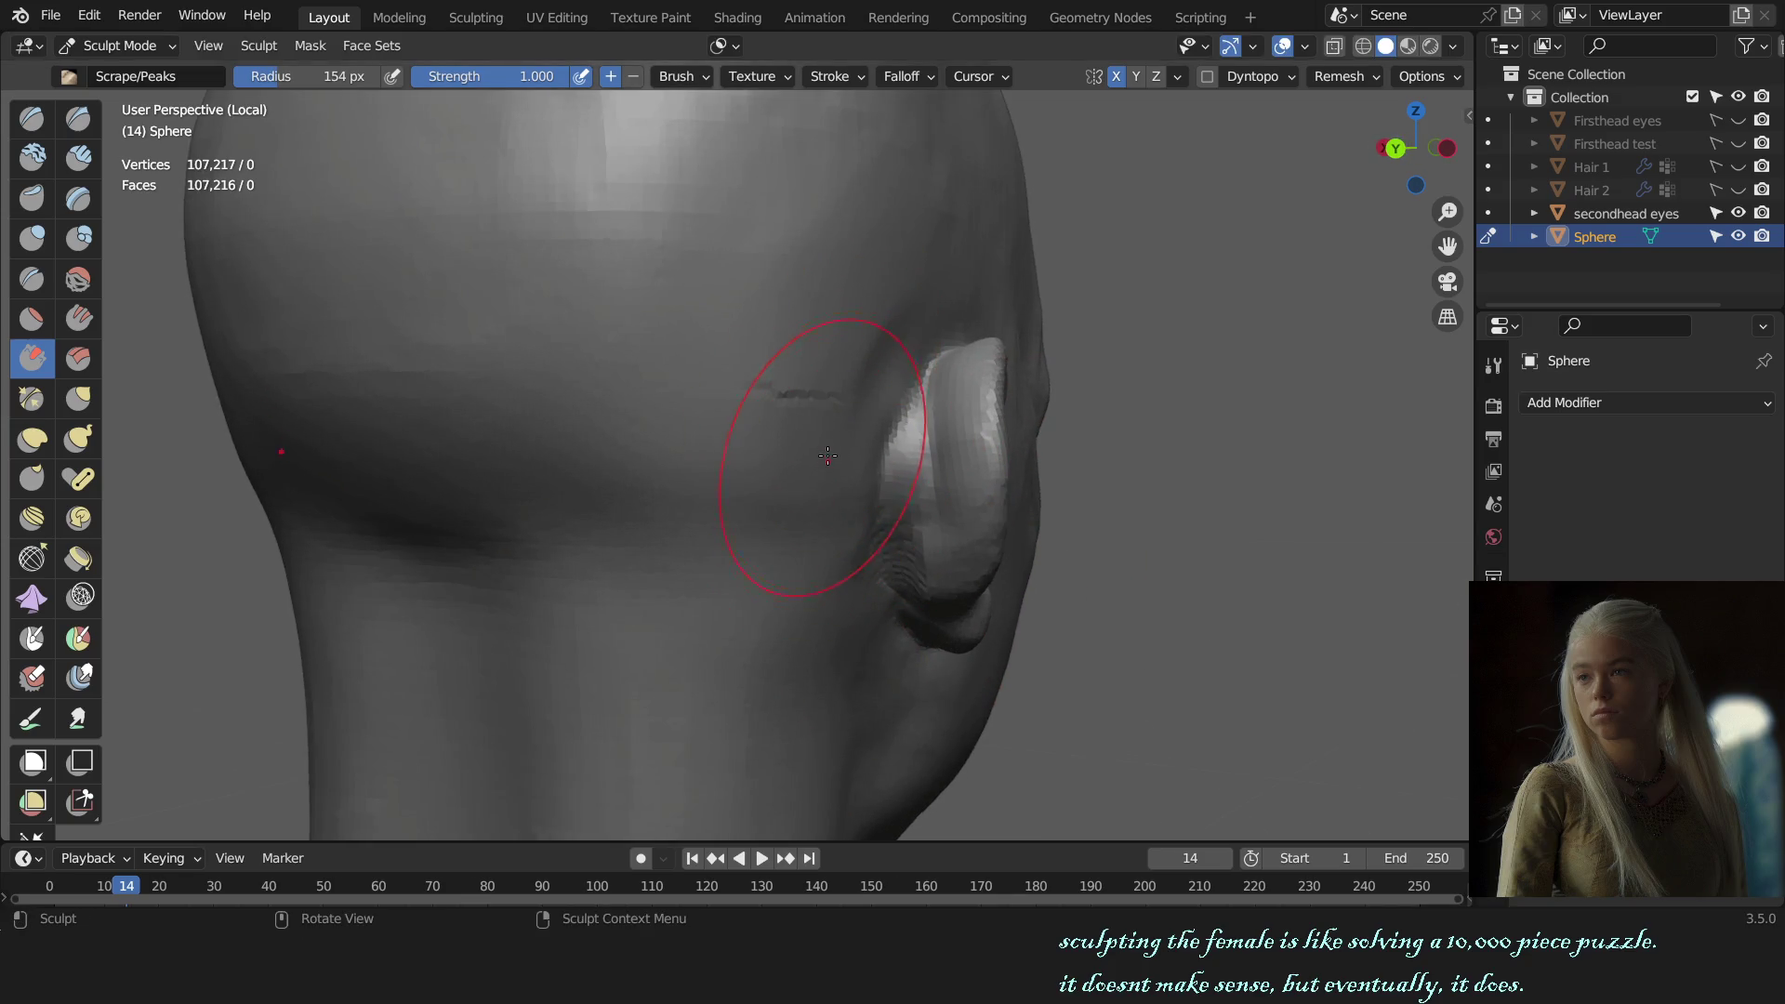
# Step: Hide only the ear with Hide Active Face Sets and scrape the skin in front of it
pyautogui.hotkey('shift', 'h')
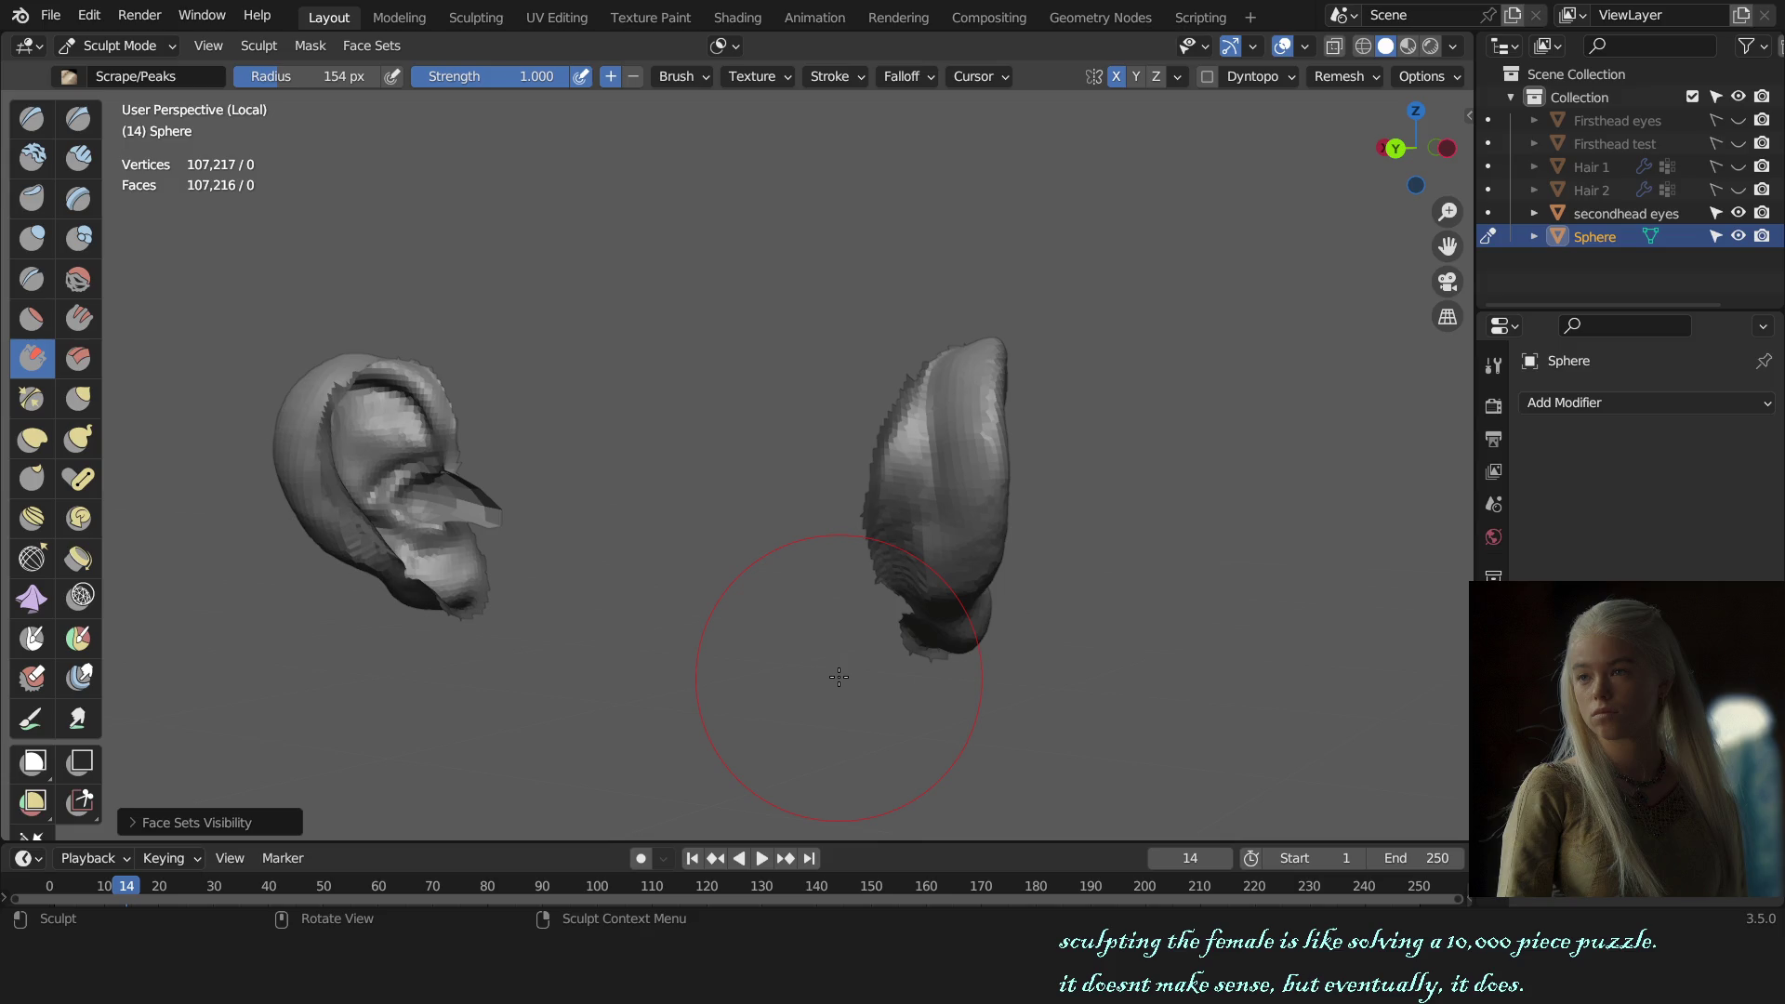
pyautogui.click(137, 818)
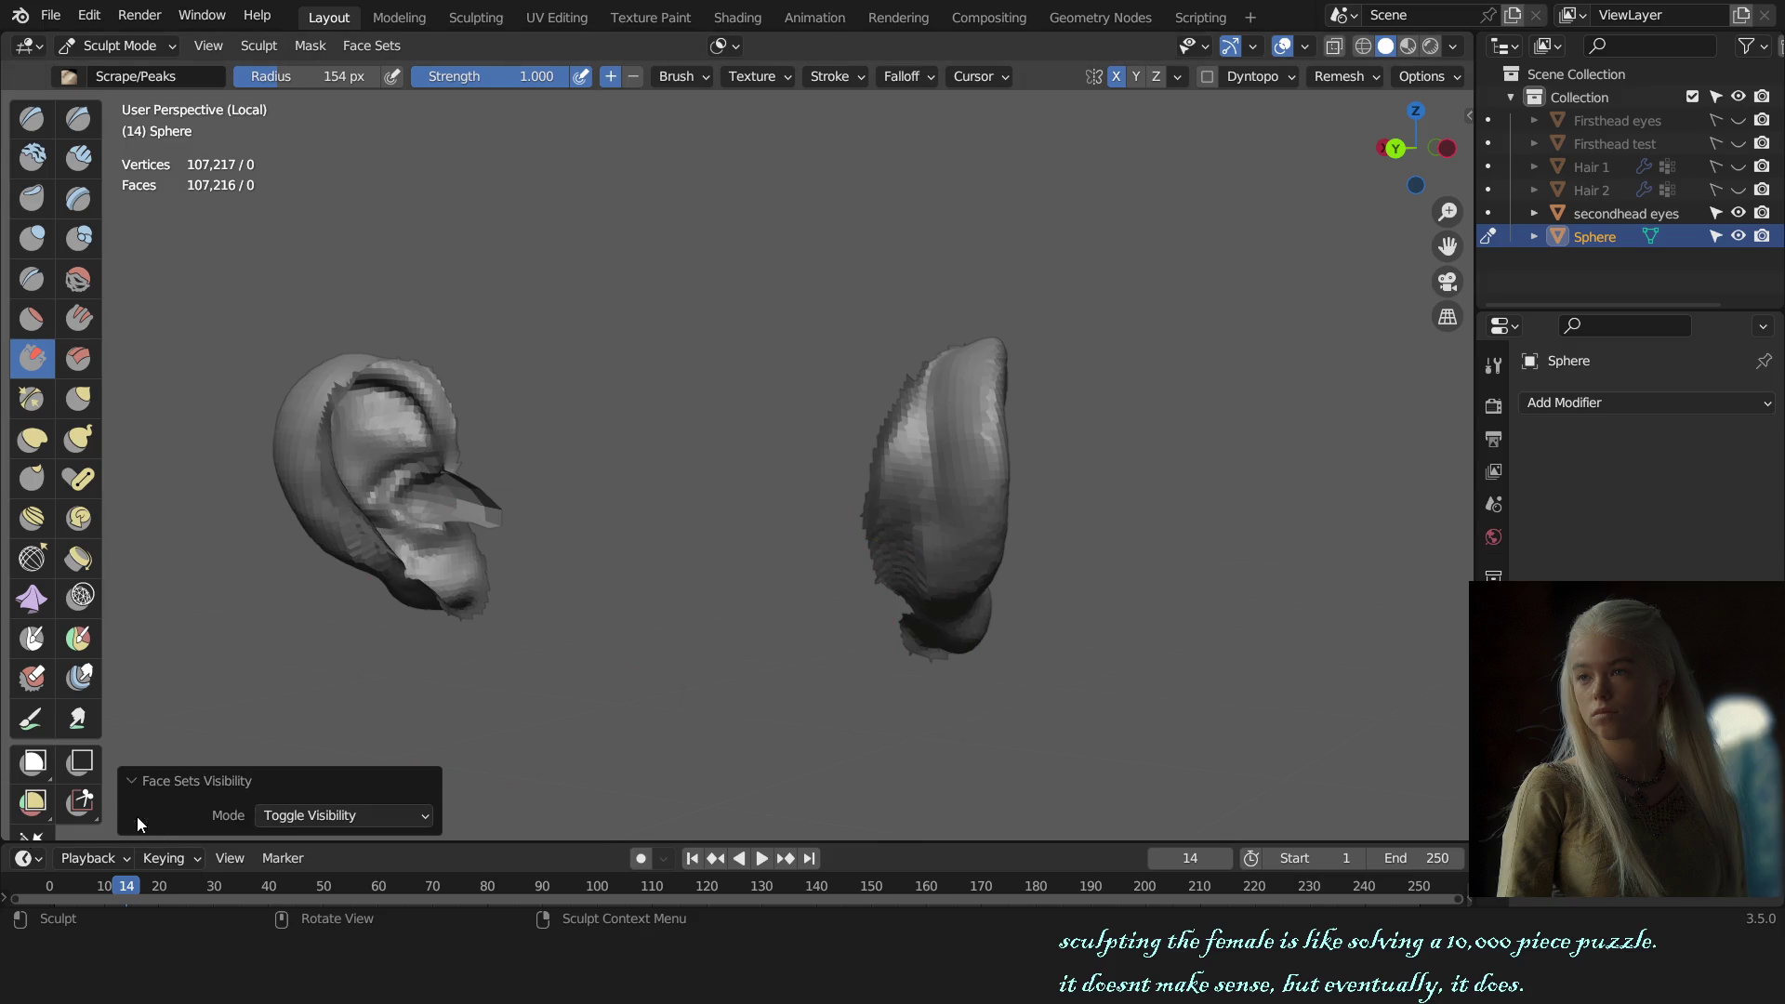
pyautogui.click(303, 816)
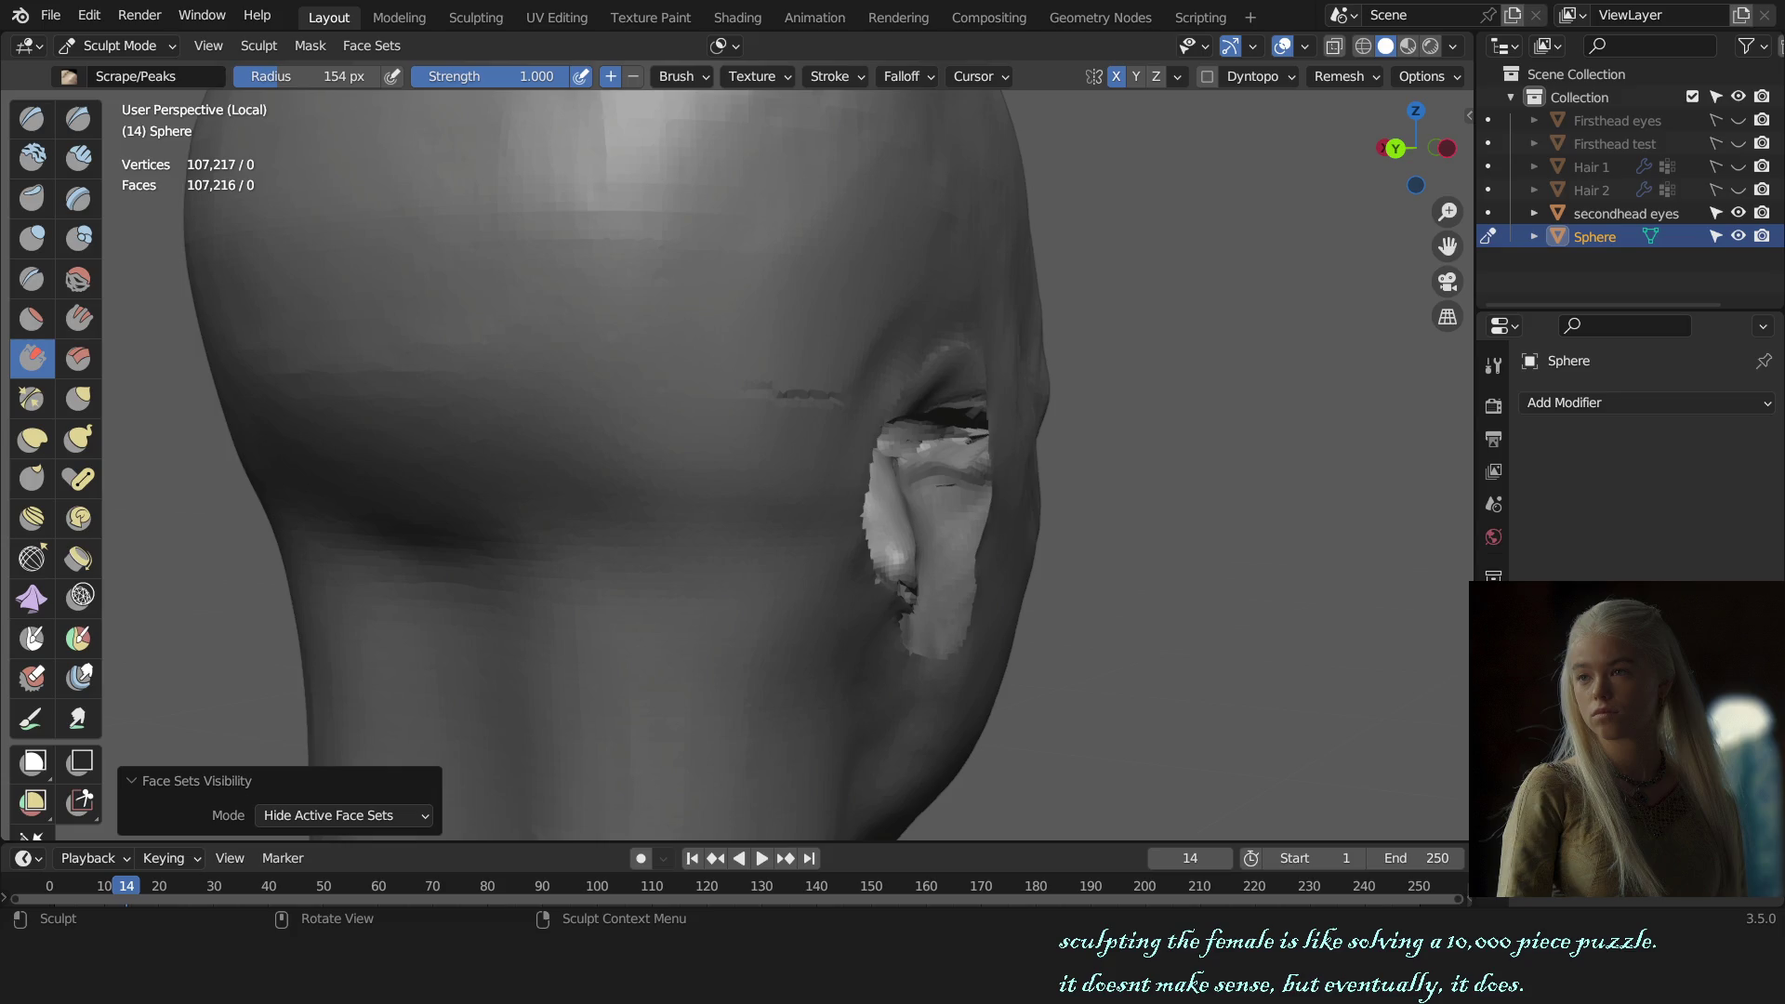
pyautogui.moveTo(1064, 506)
pyautogui.mouseDown(button='middle')
pyautogui.moveTo(1088, 526)
pyautogui.moveTo(908, 484)
pyautogui.mouseUp(button='middle')
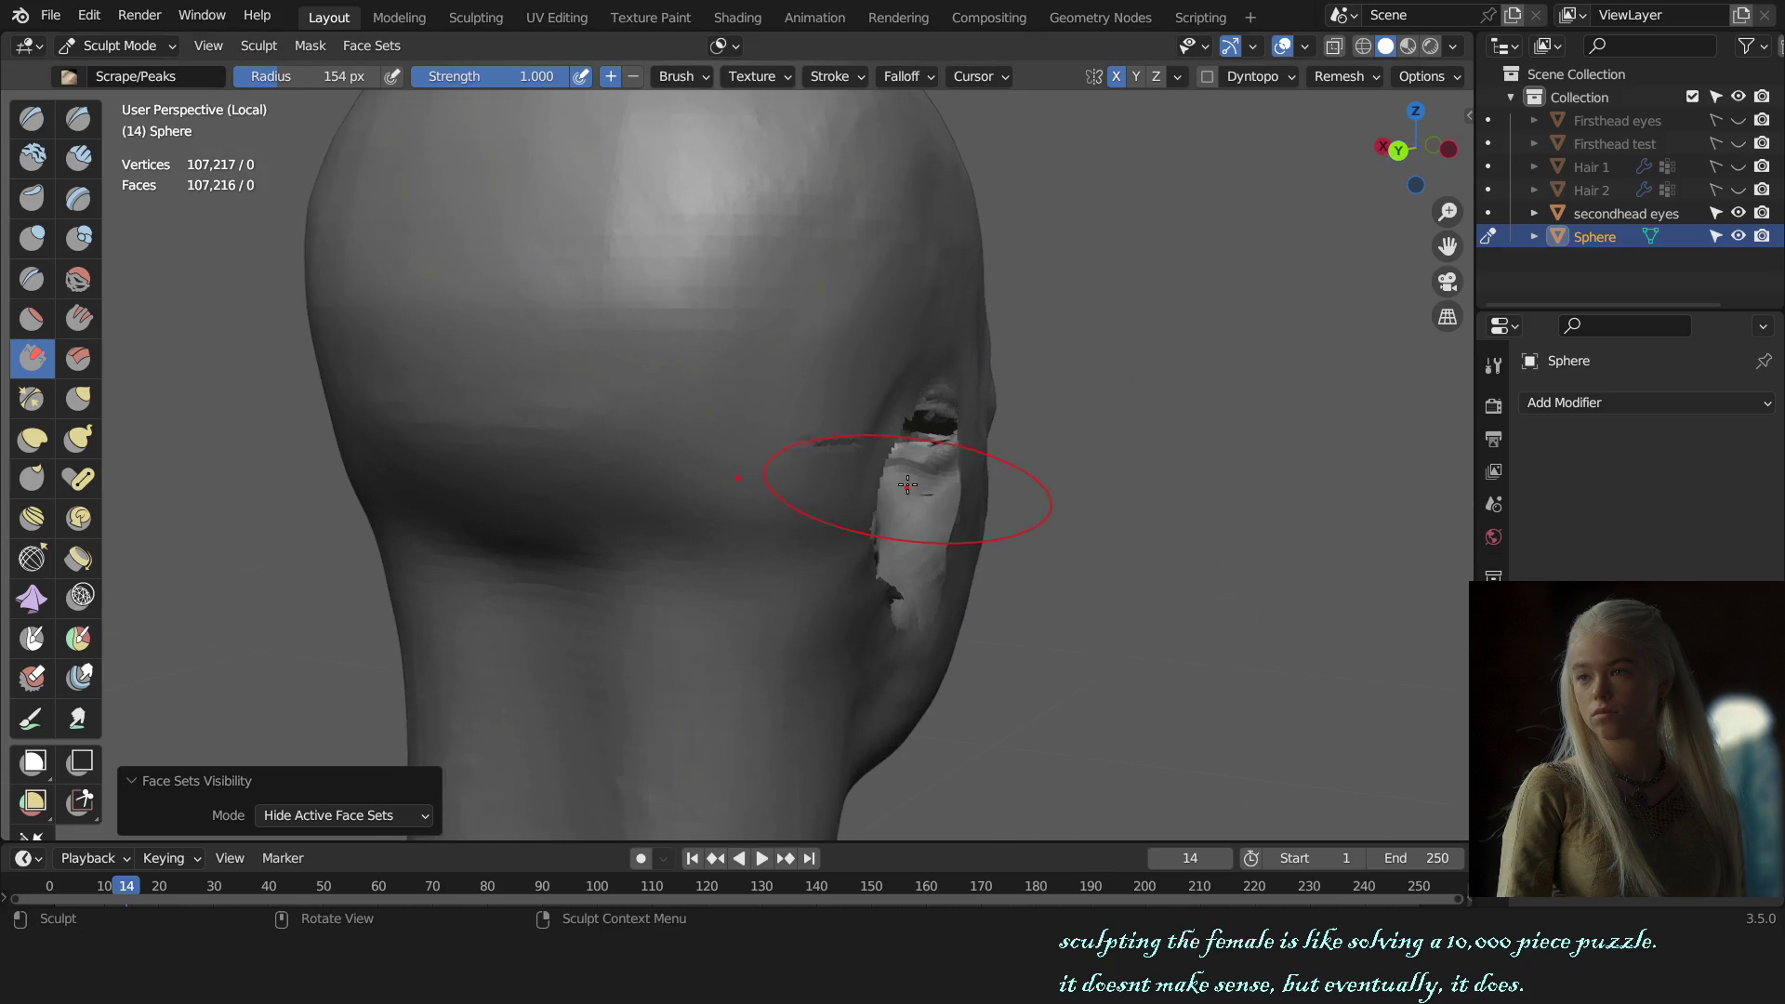
pyautogui.scroll(2, 909, 512)
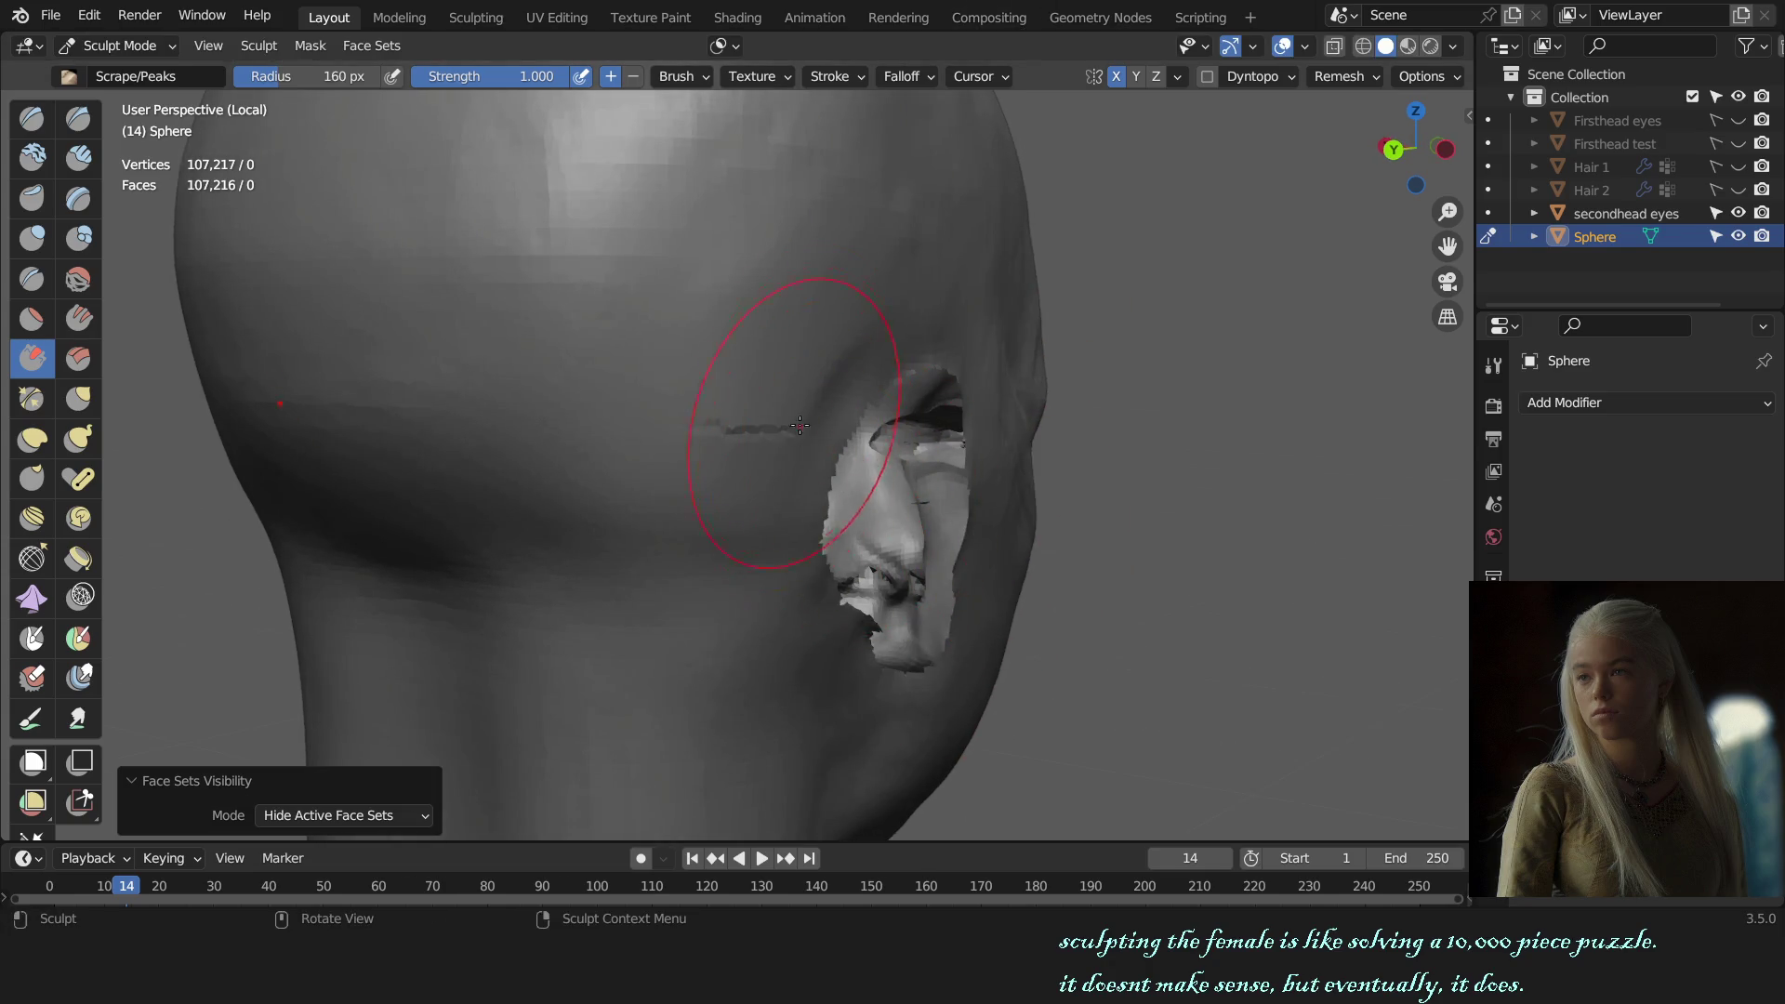
pyautogui.moveTo(800, 426); pyautogui.dragTo(768, 481)
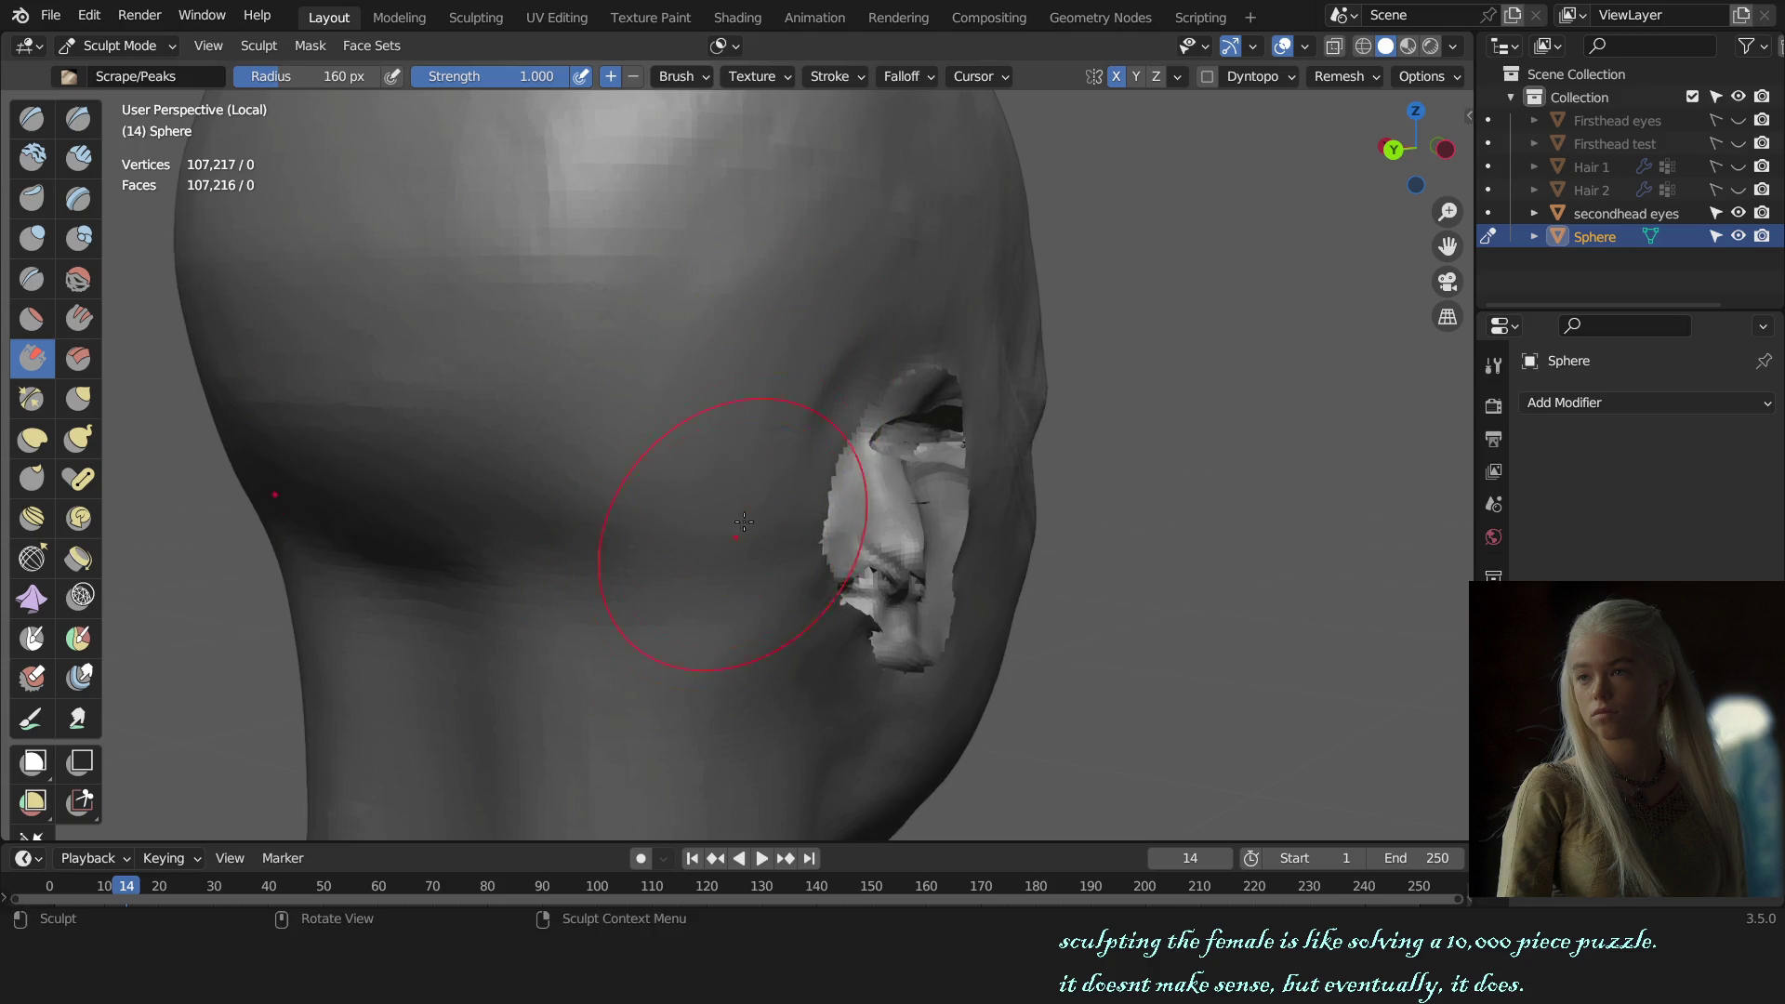
pyautogui.moveTo(865, 468); pyautogui.dragTo(1102, 523, button='middle')
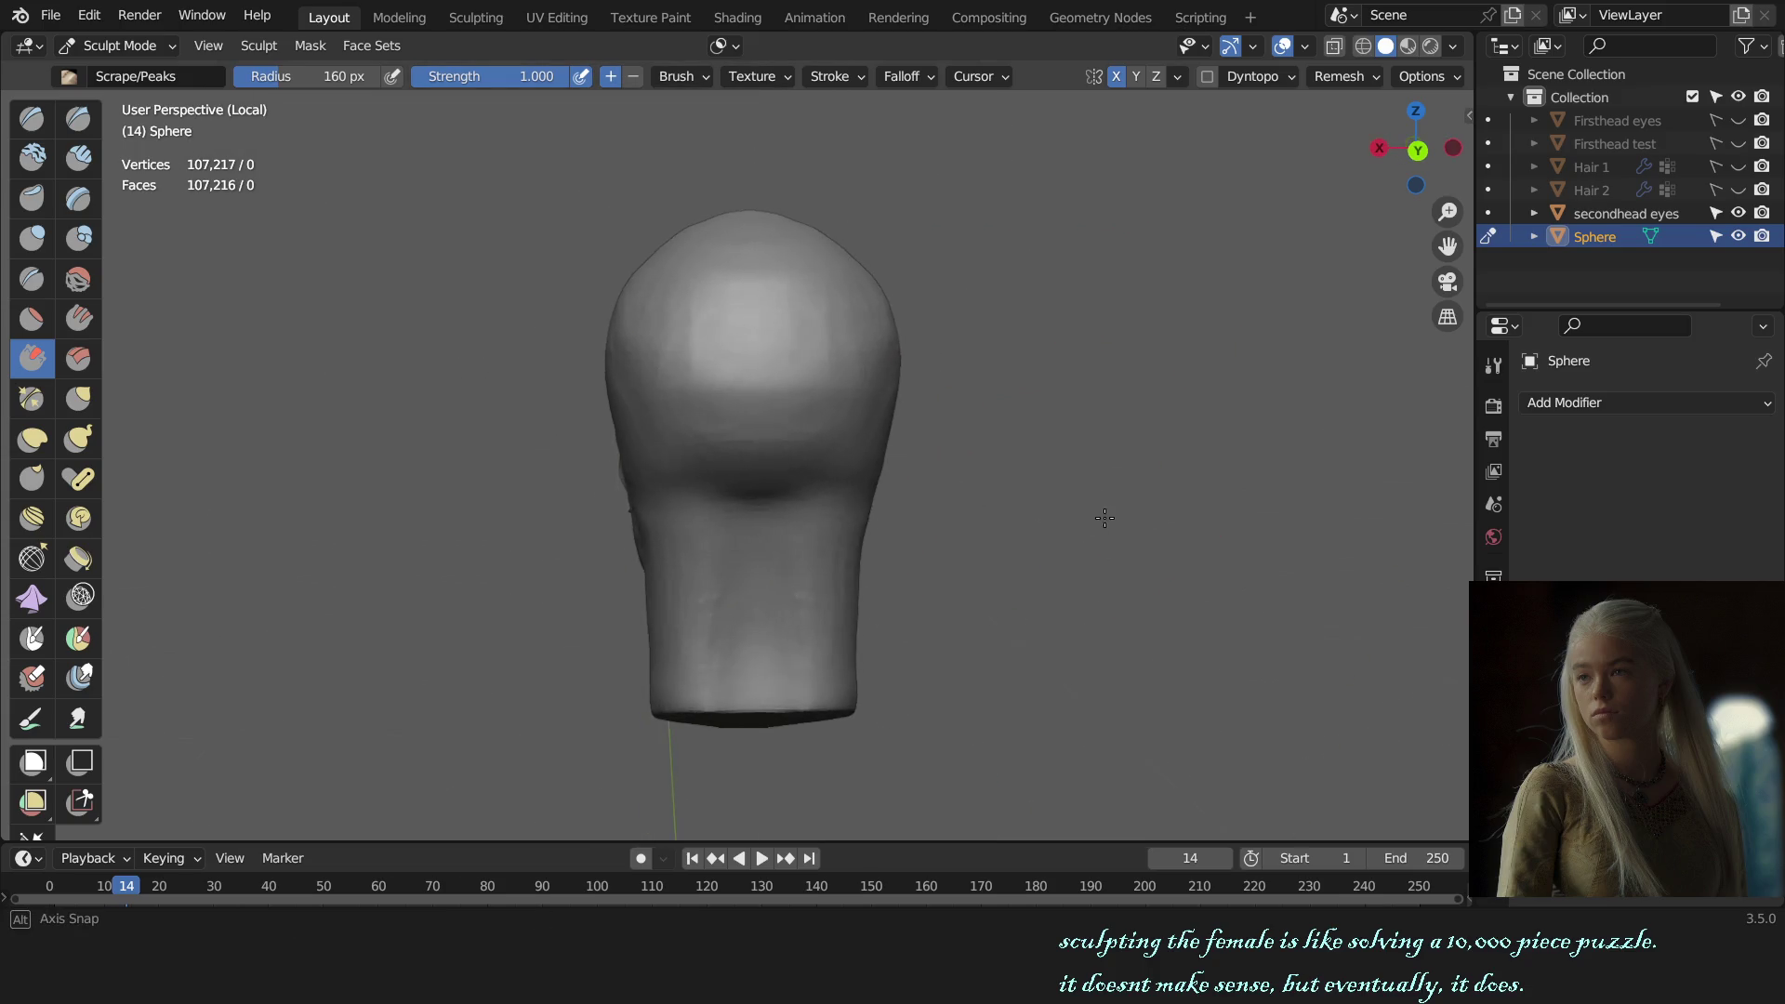
# Step: Orbit close to the side of the ear and enlarge the brush to 144 px
pyautogui.press('h')
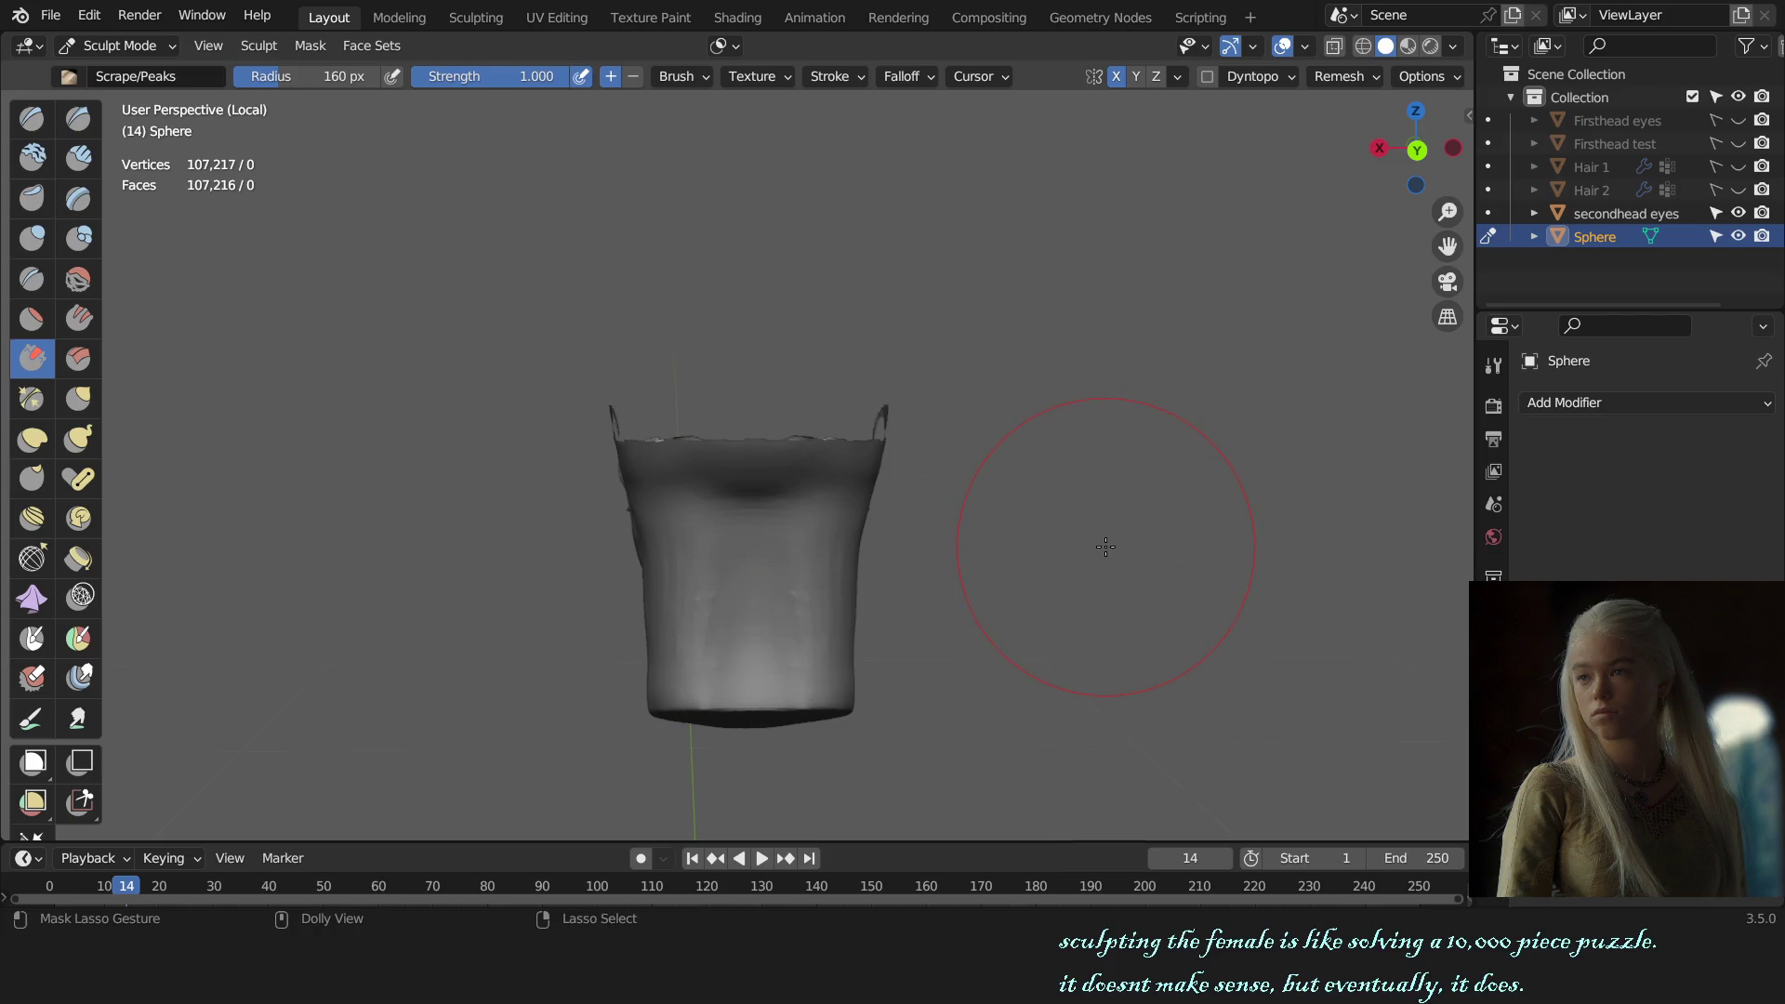
pyautogui.hotkey('alt', 'h')
pyautogui.moveTo(1106, 549)
pyautogui.mouseDown(button='middle')
pyautogui.moveTo(811, 514)
pyautogui.moveTo(799, 474)
pyautogui.mouseUp(button='middle')
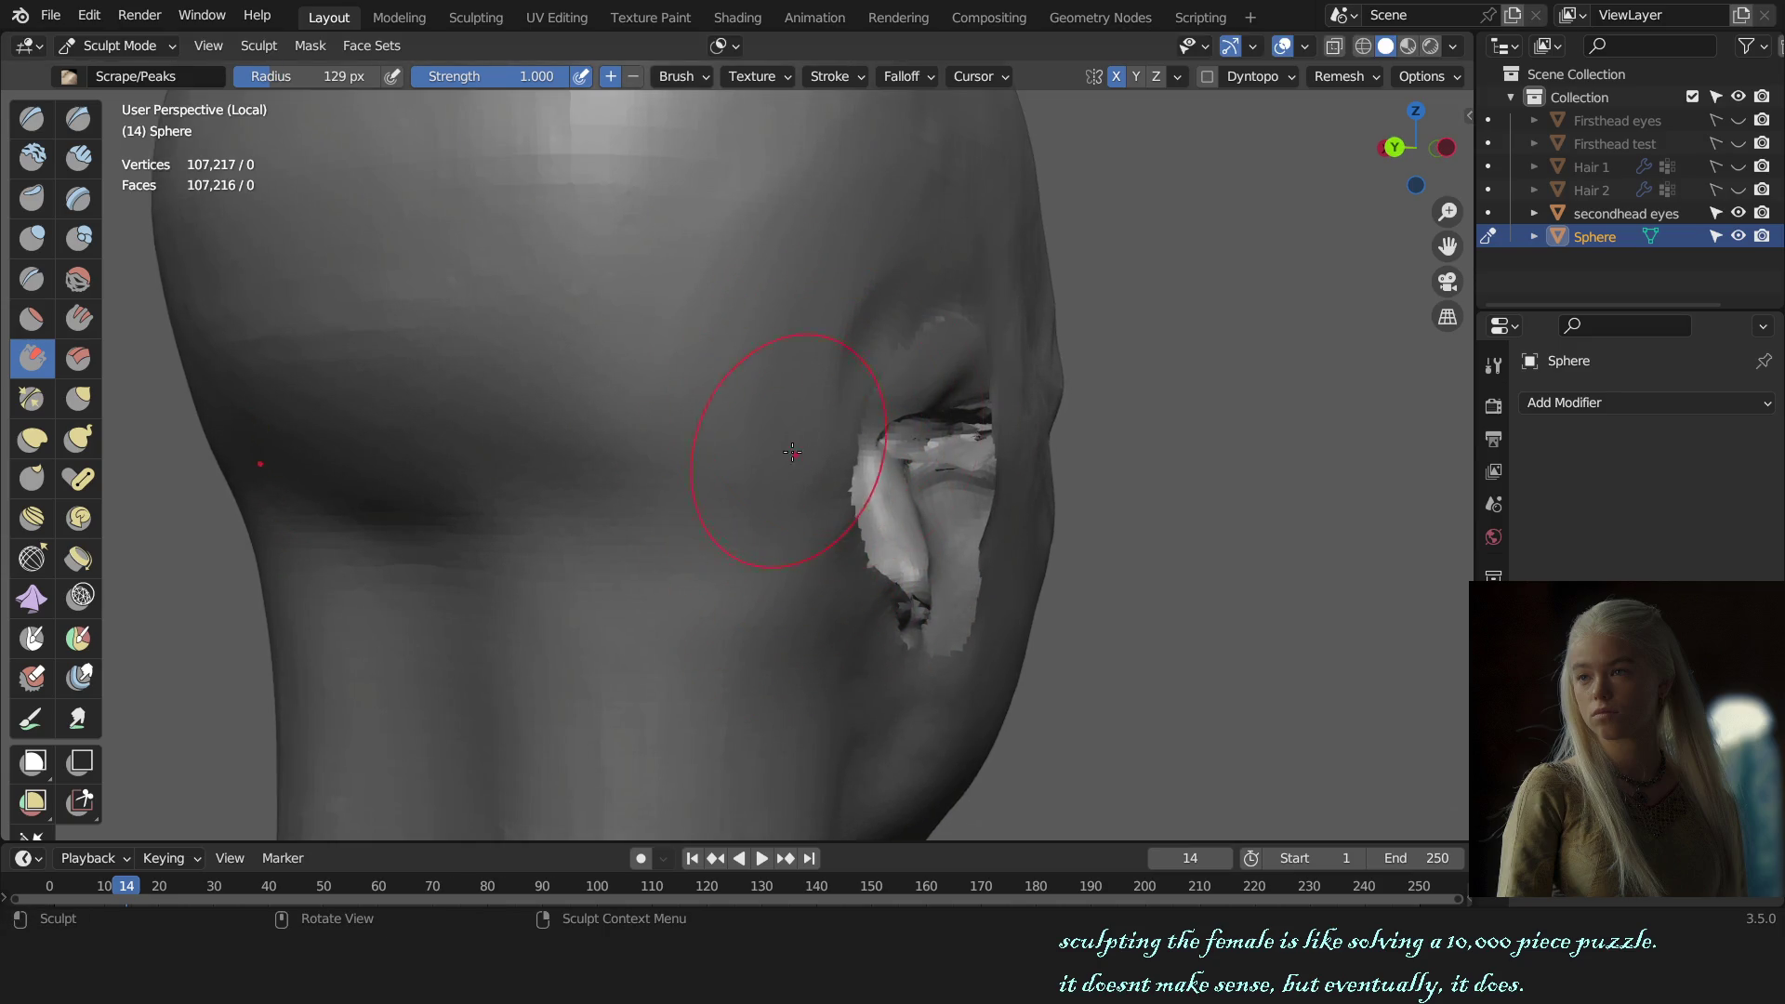
pyautogui.press('f')
pyautogui.click(810, 585)
pyautogui.scroll(-5, 841, 695)
# Step: Toggle the ears back into view and orbit to the back of the head
pyautogui.press('KP_1')
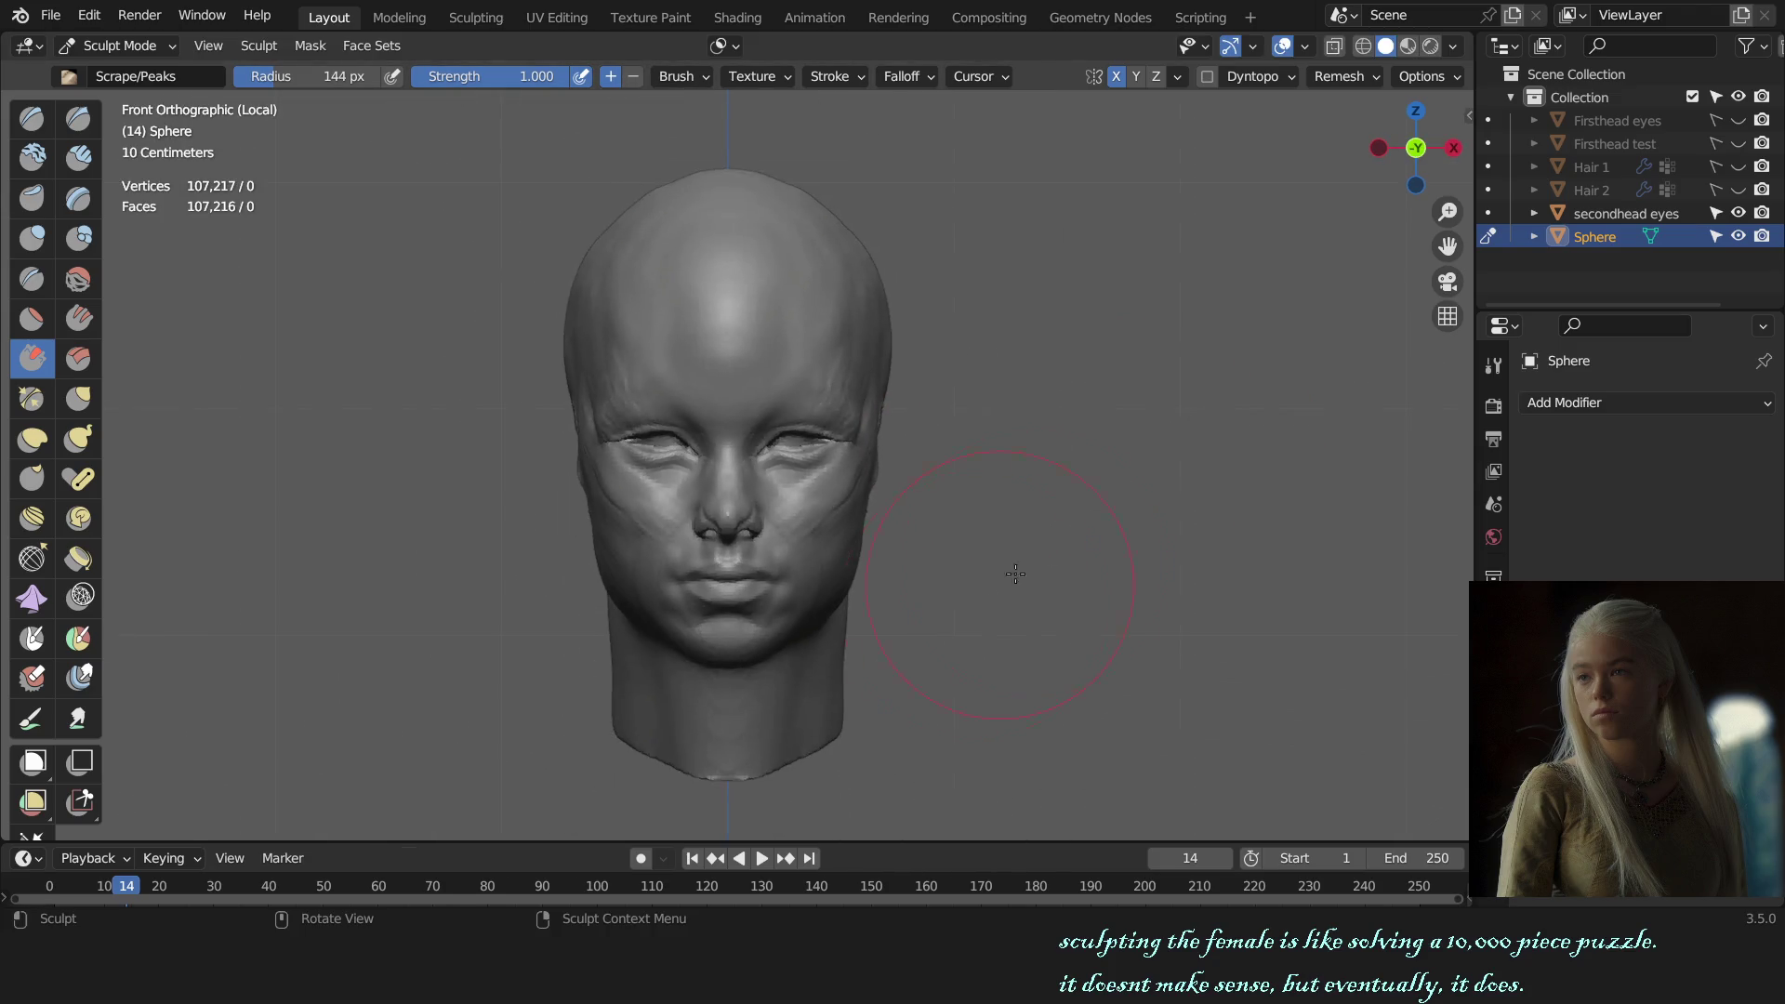
pyautogui.press('h')
pyautogui.moveTo(1256, 546)
pyautogui.mouseDown(button='middle')
pyautogui.moveTo(818, 518)
pyautogui.moveTo(829, 458)
pyautogui.mouseUp(button='middle')
pyautogui.scroll(3, 870, 542)
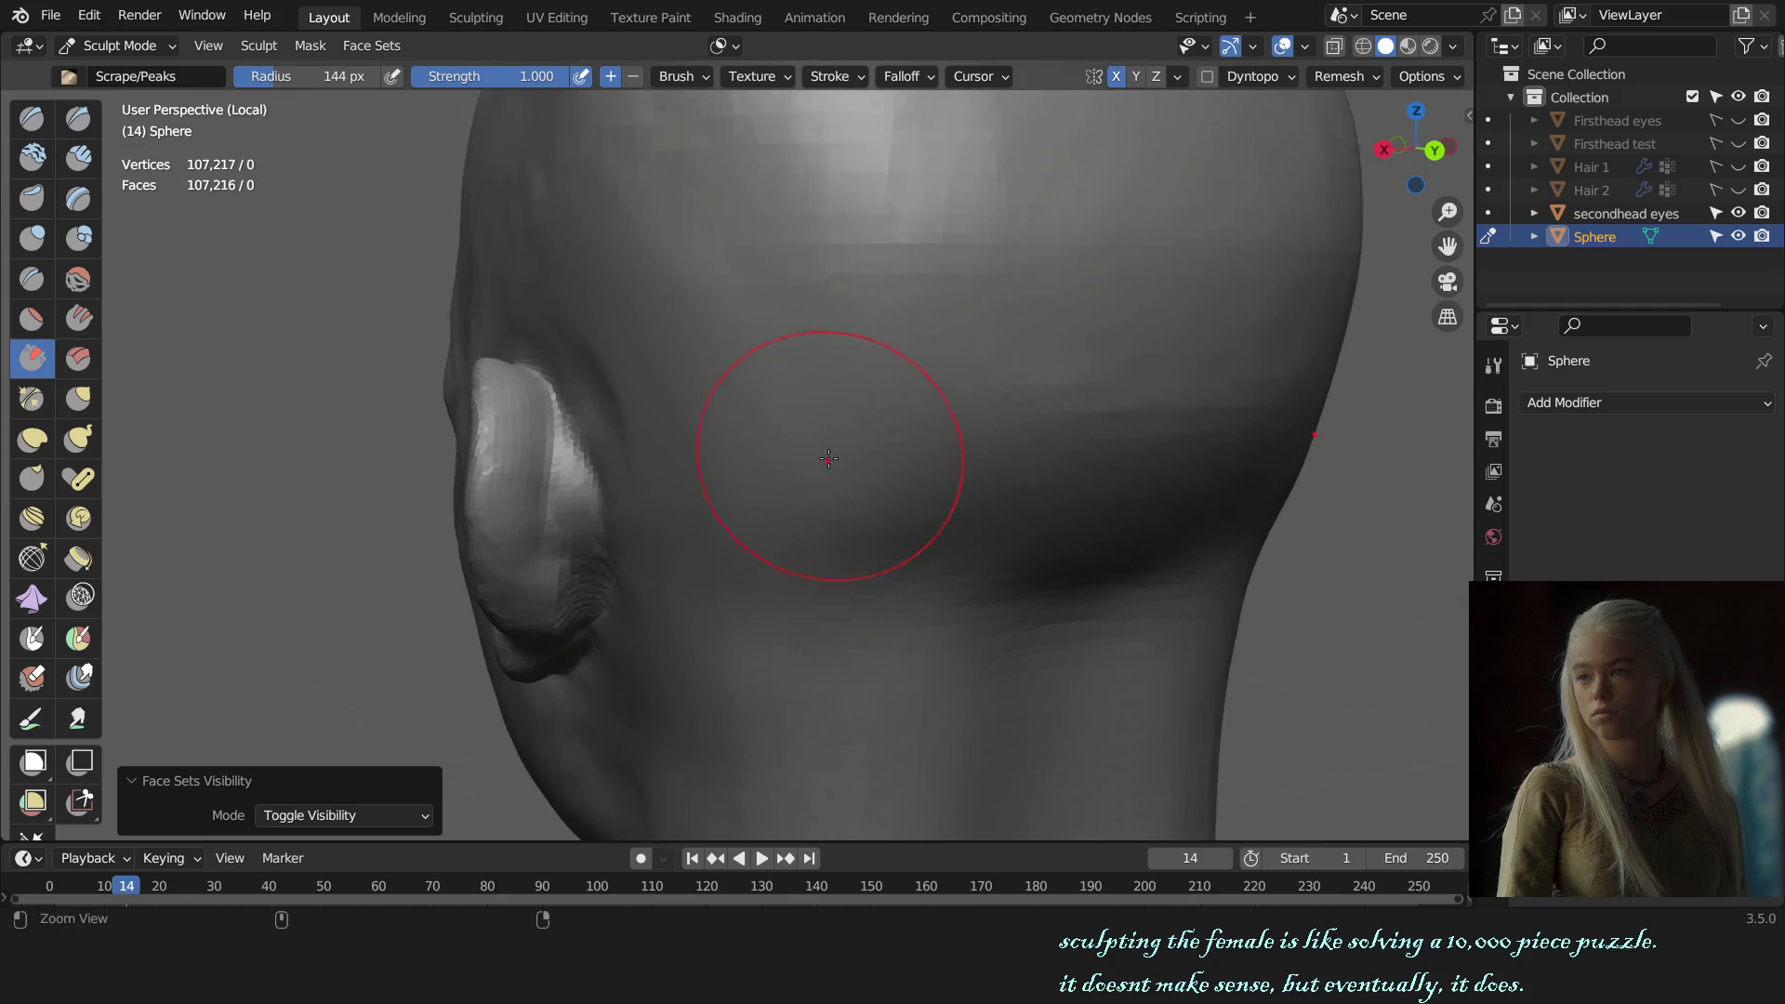
pyautogui.scroll(2, 761, 470)
# Step: Resize the brush to 89 px, then 129 px, and switch to the Crease brush
pyautogui.press('f')
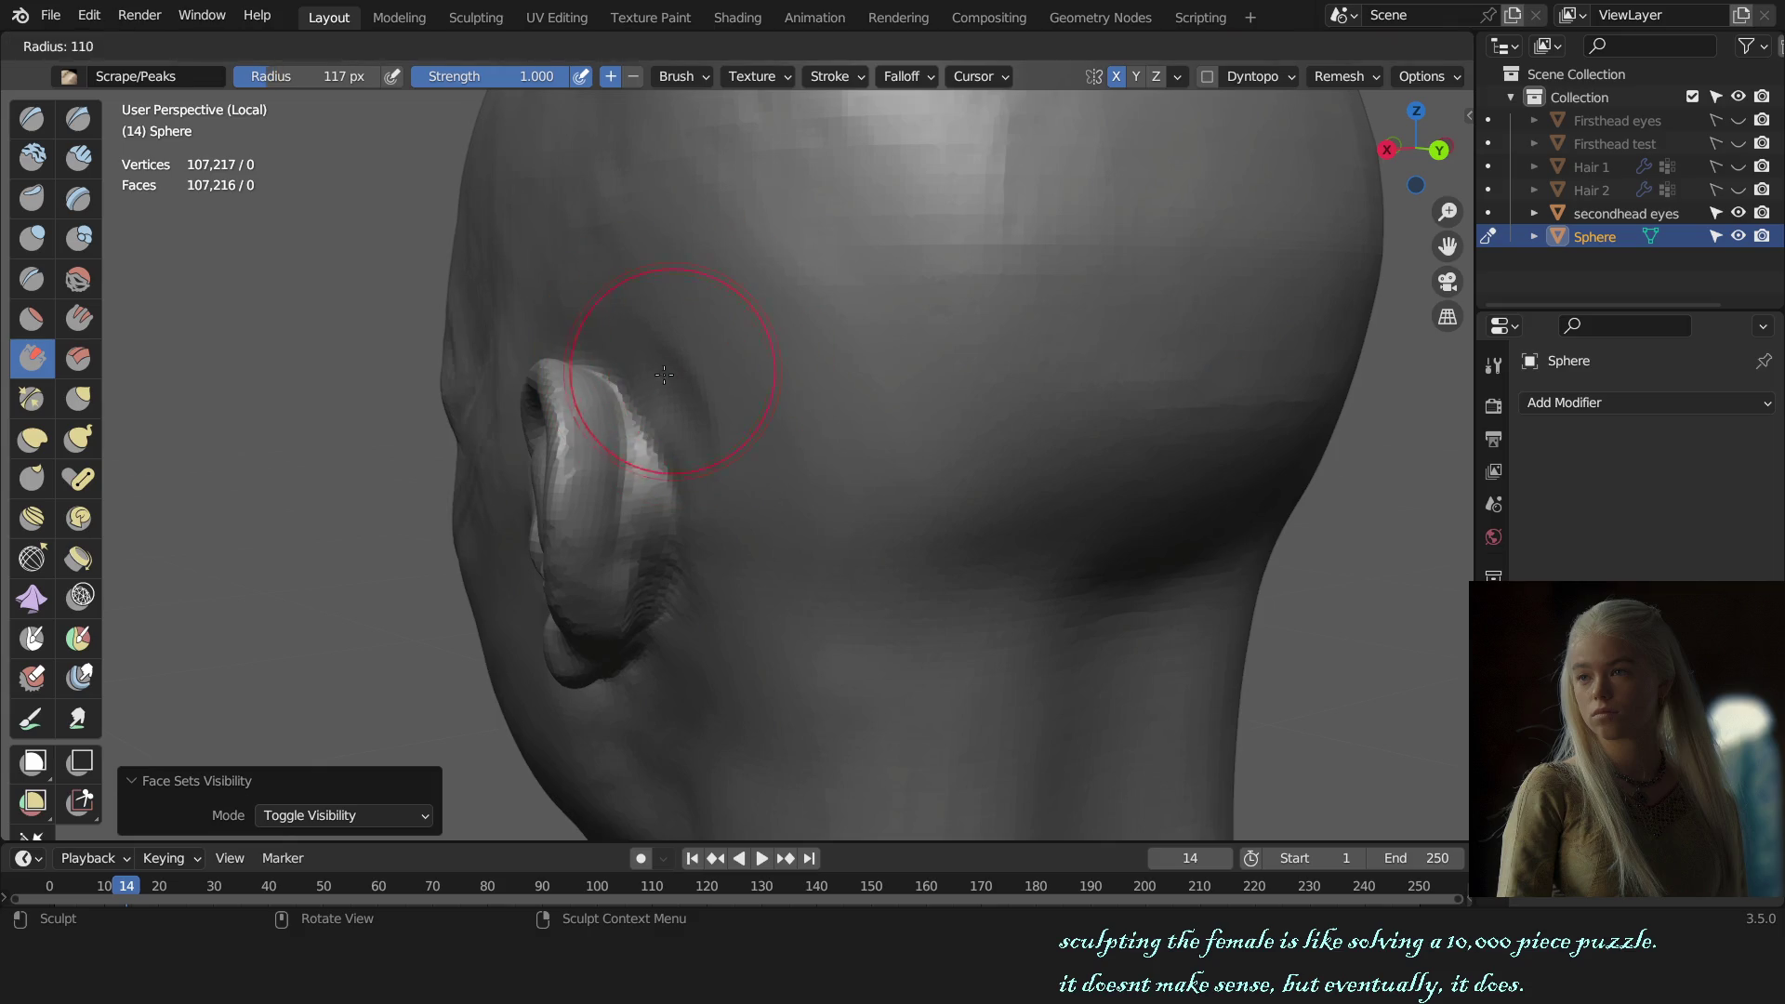
pyautogui.click(675, 388)
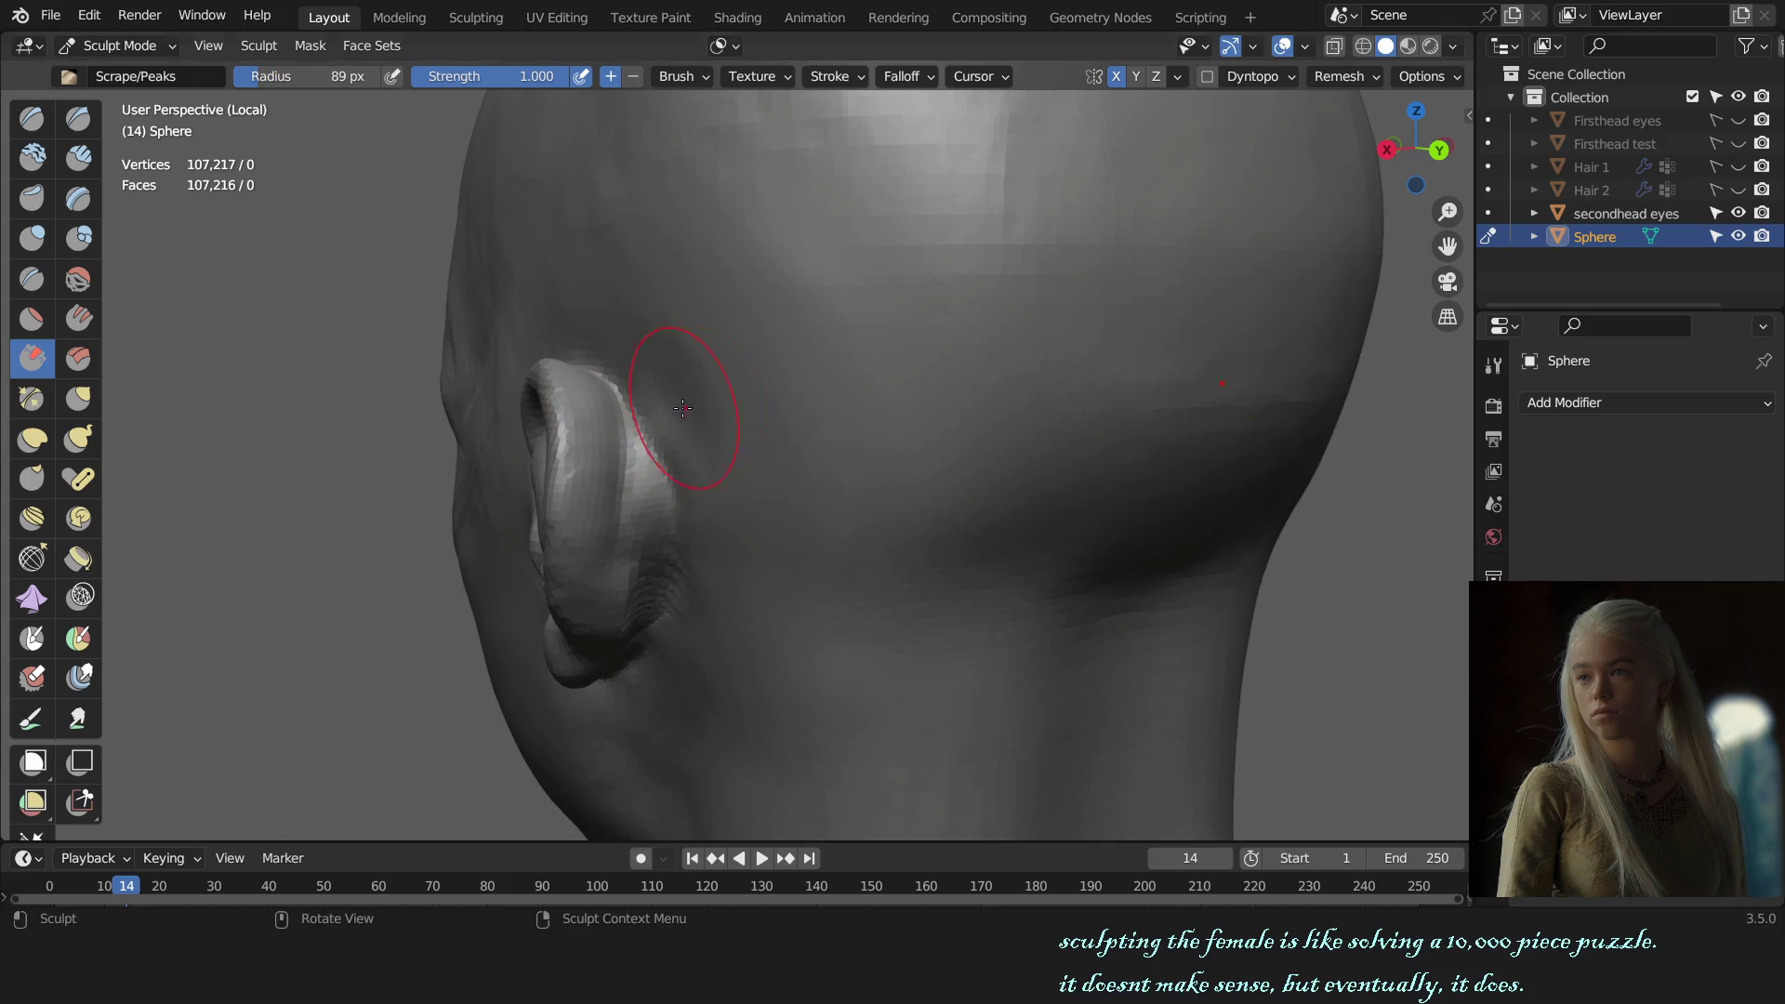
pyautogui.press('f')
pyautogui.click(709, 466)
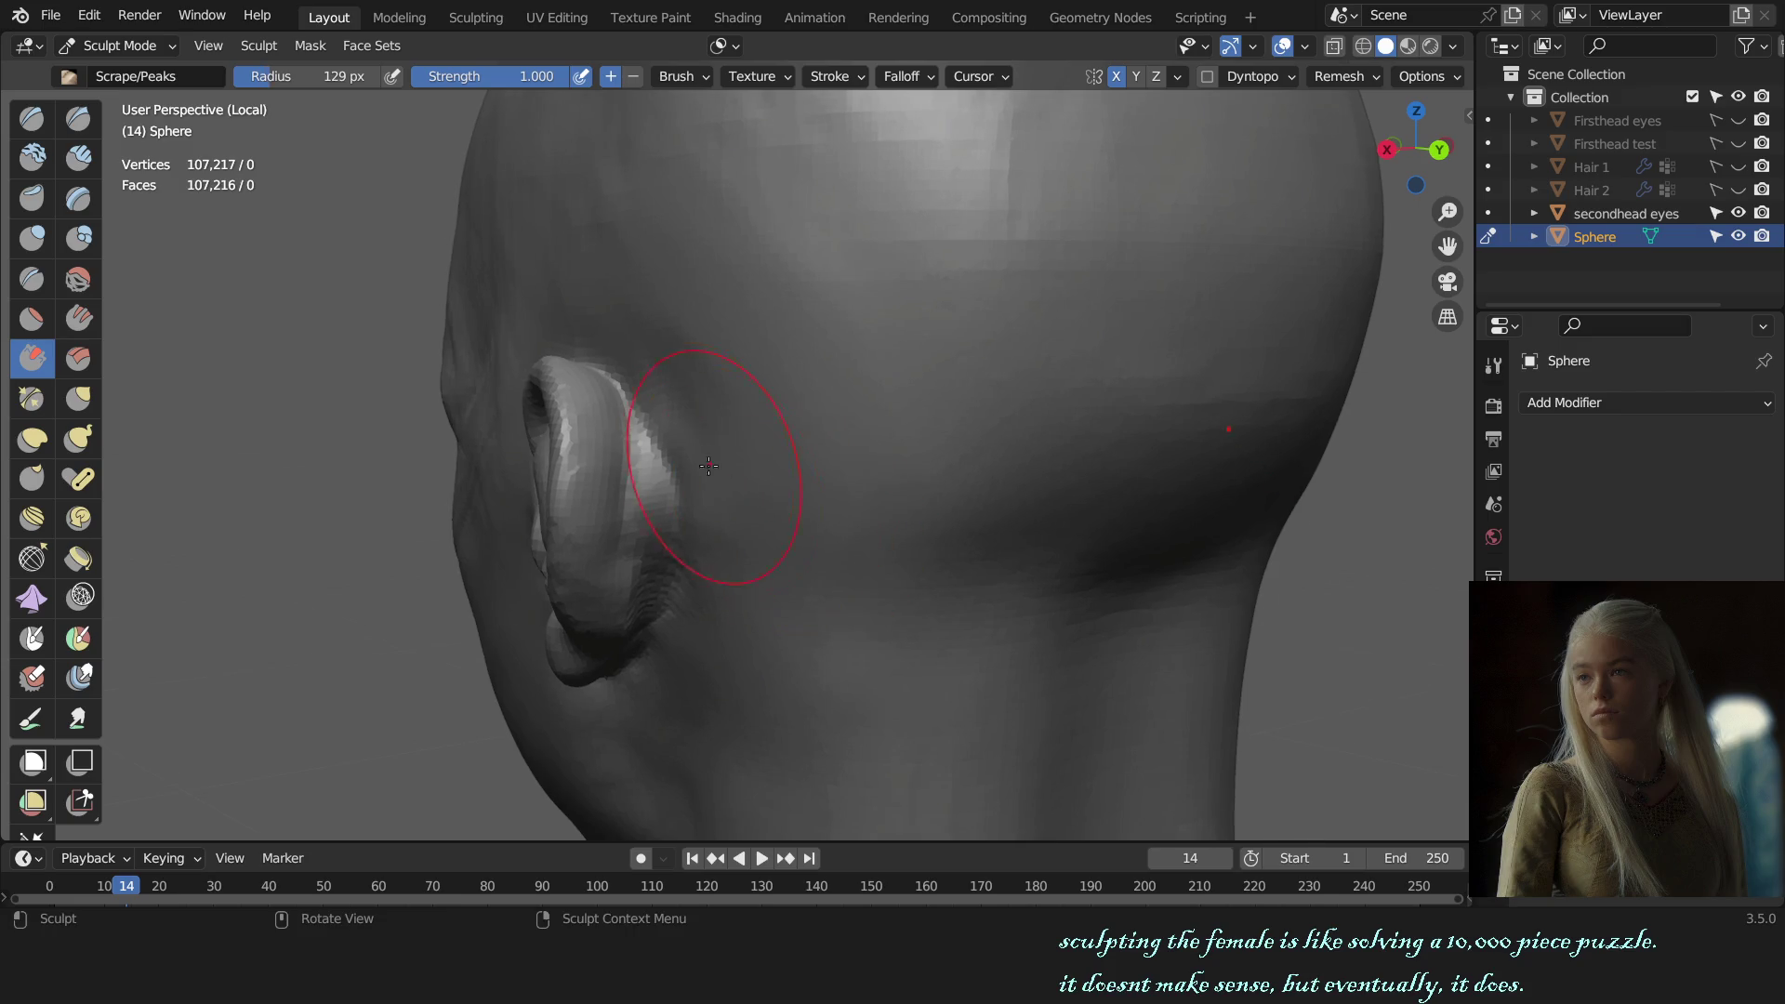
pyautogui.moveTo(909, 564)
pyautogui.mouseDown(button='middle')
pyautogui.moveTo(689, 586)
pyautogui.moveTo(656, 517)
pyautogui.mouseUp(button='middle')
pyautogui.press('g')
pyautogui.hotkey('shift', 'c')
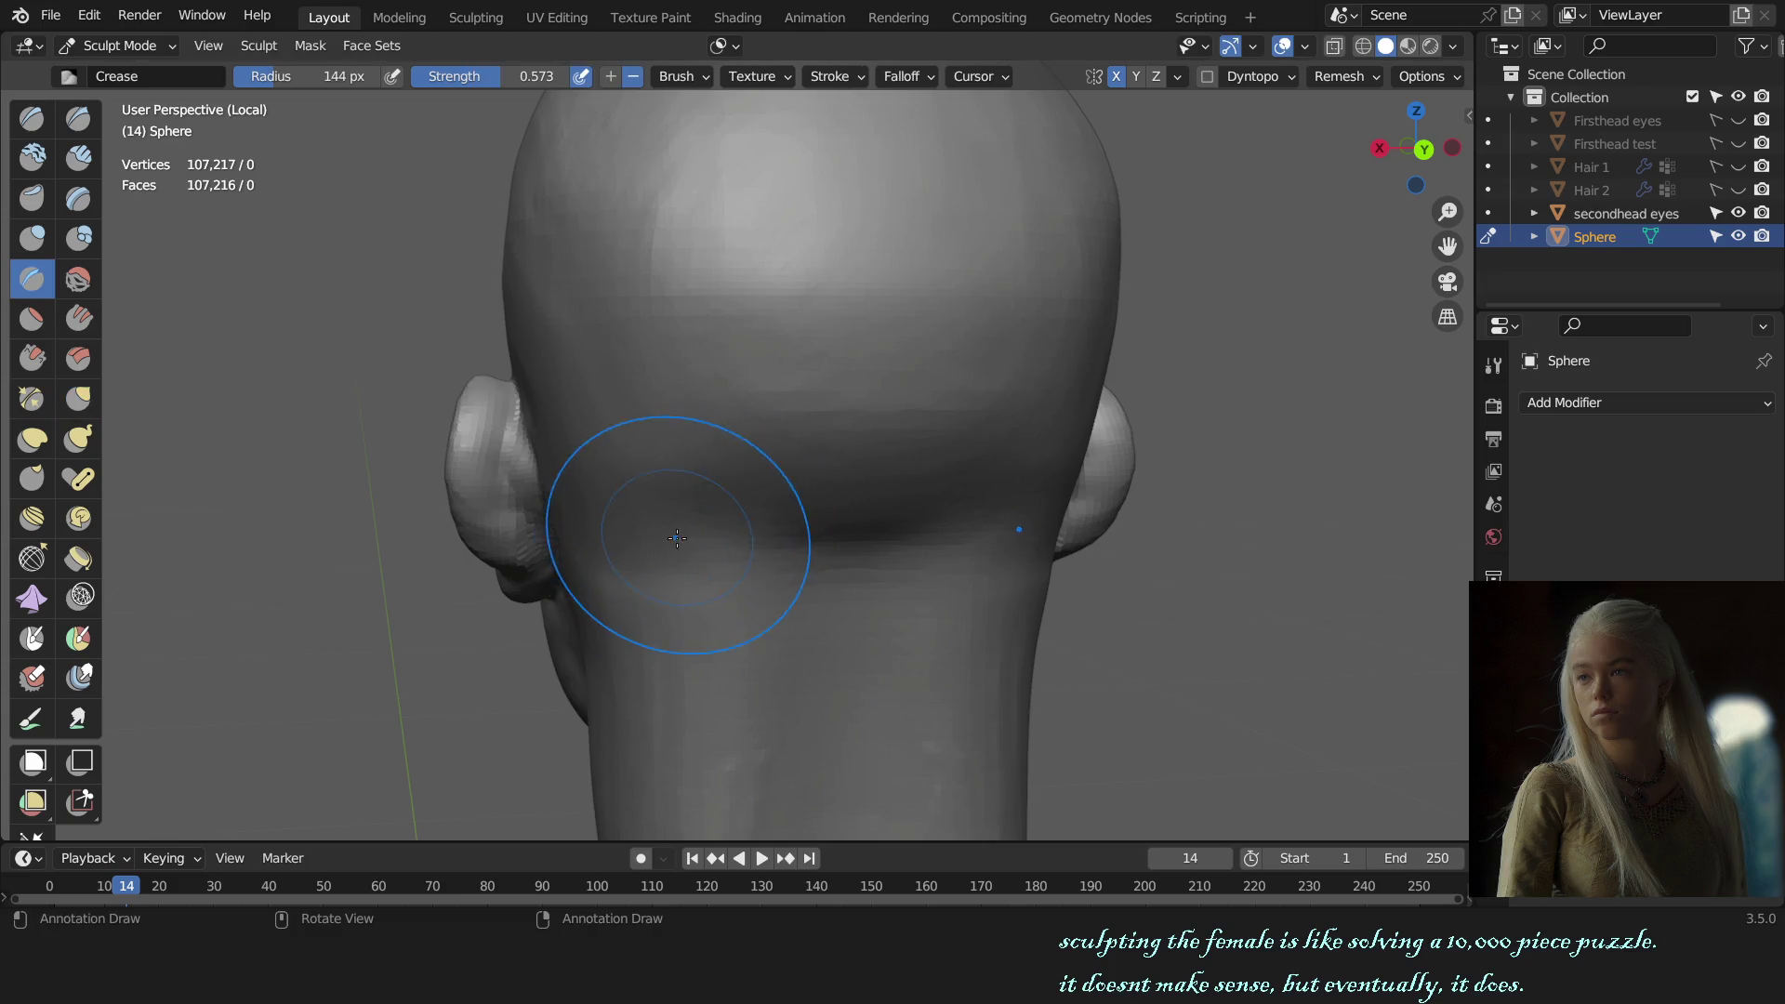
# Step: Switch to Draw Sharp and frame the back of the head in side orthographic view
pyautogui.hotkey('shift', 'x')
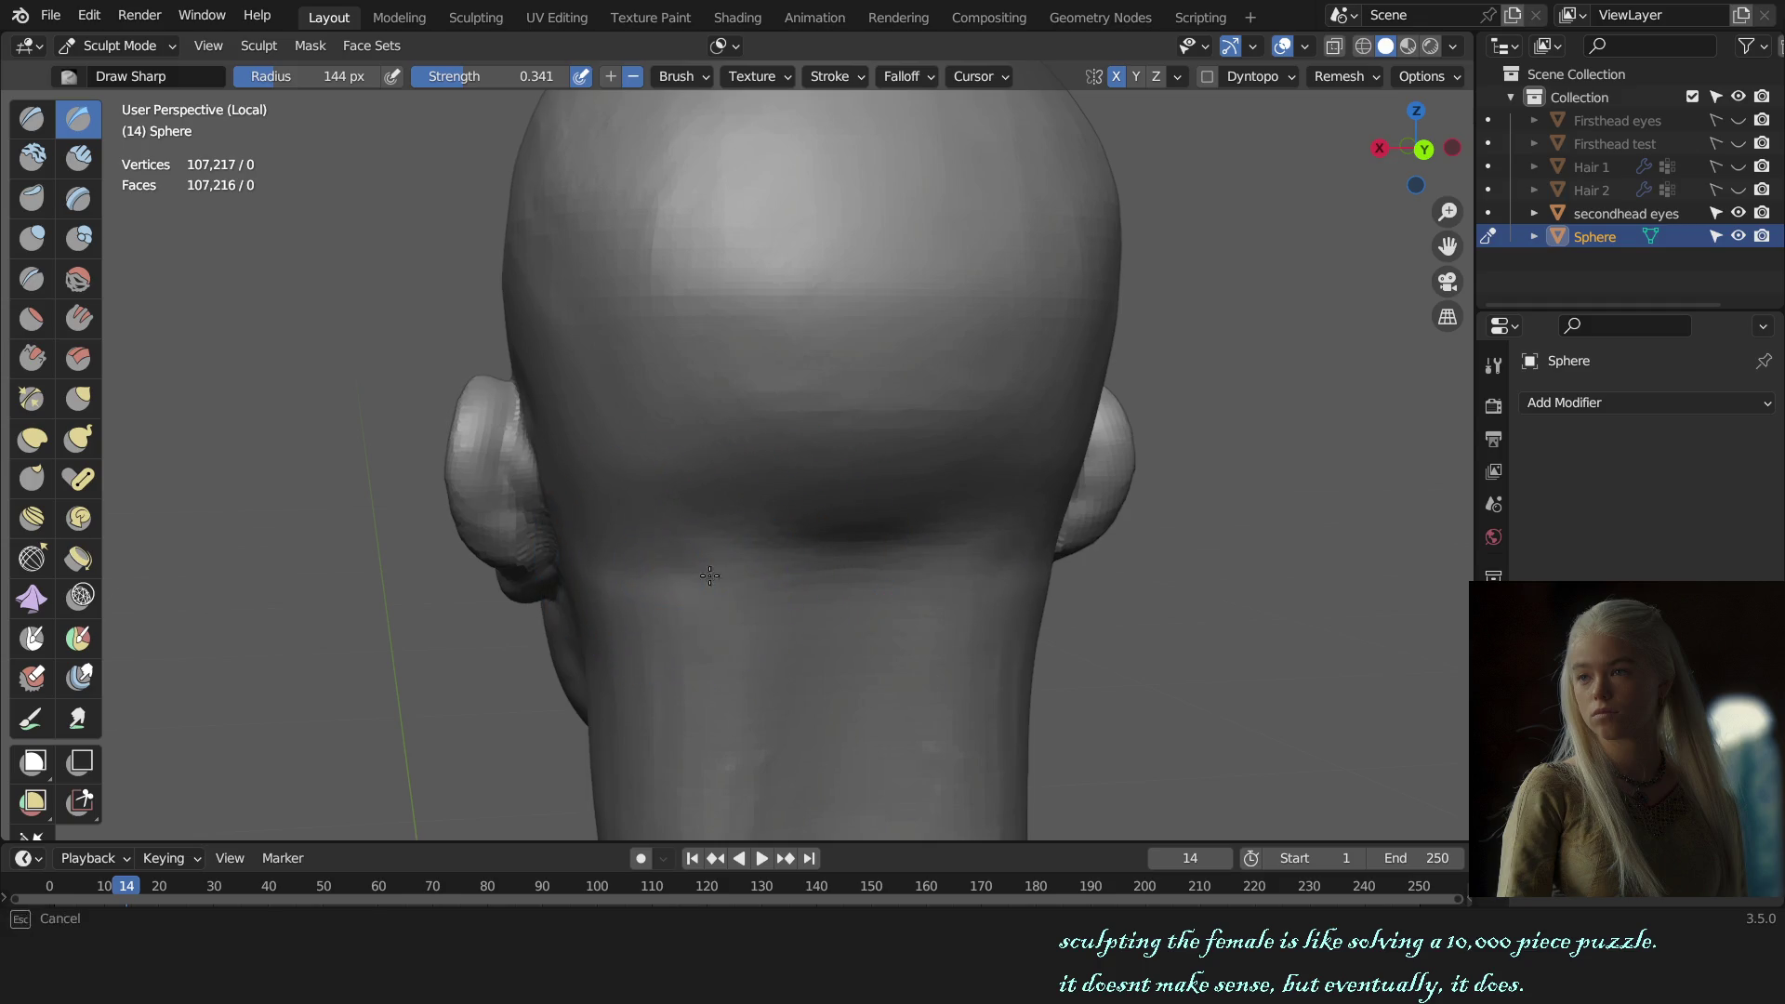
pyautogui.moveTo(961, 583); pyautogui.dragTo(921, 558, button='middle')
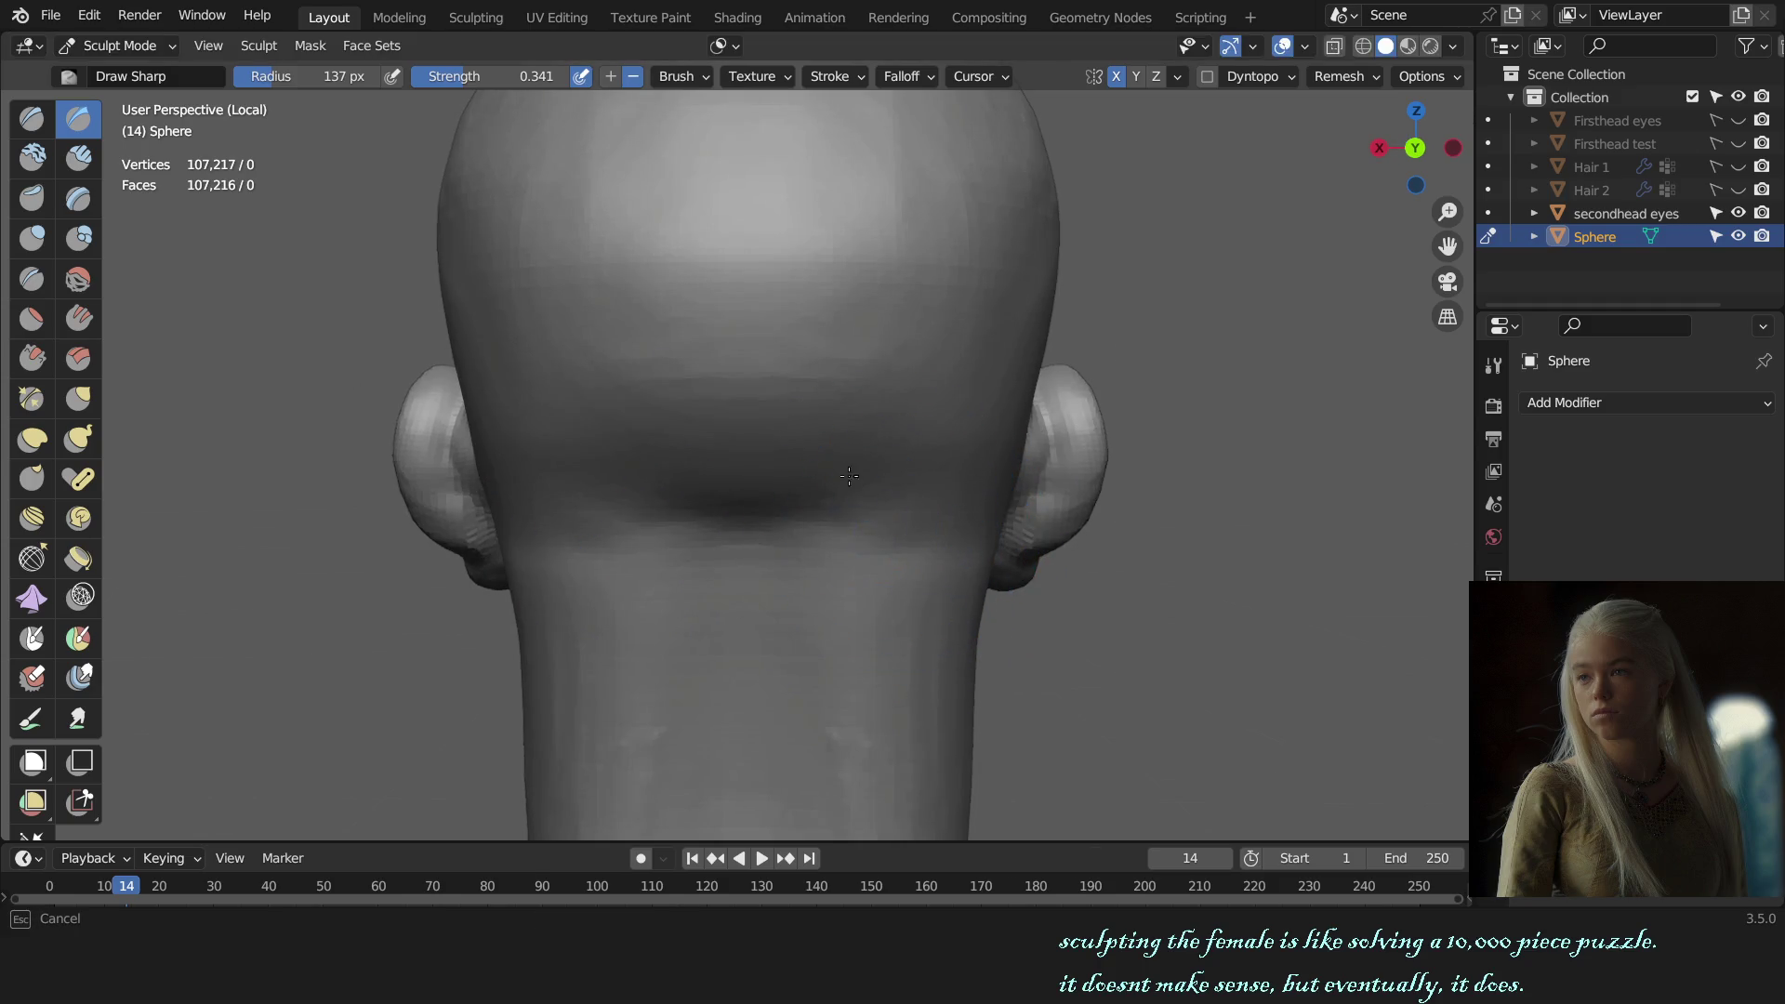
pyautogui.press('KP_3')
pyautogui.moveTo(1069, 469)
pyautogui.keyDown('ctrl'); pyautogui.mouseDown(button='middle')
pyautogui.moveTo(1169, 520)
pyautogui.moveTo(935, 586)
pyautogui.mouseUp(button='middle'); pyautogui.keyUp('ctrl')
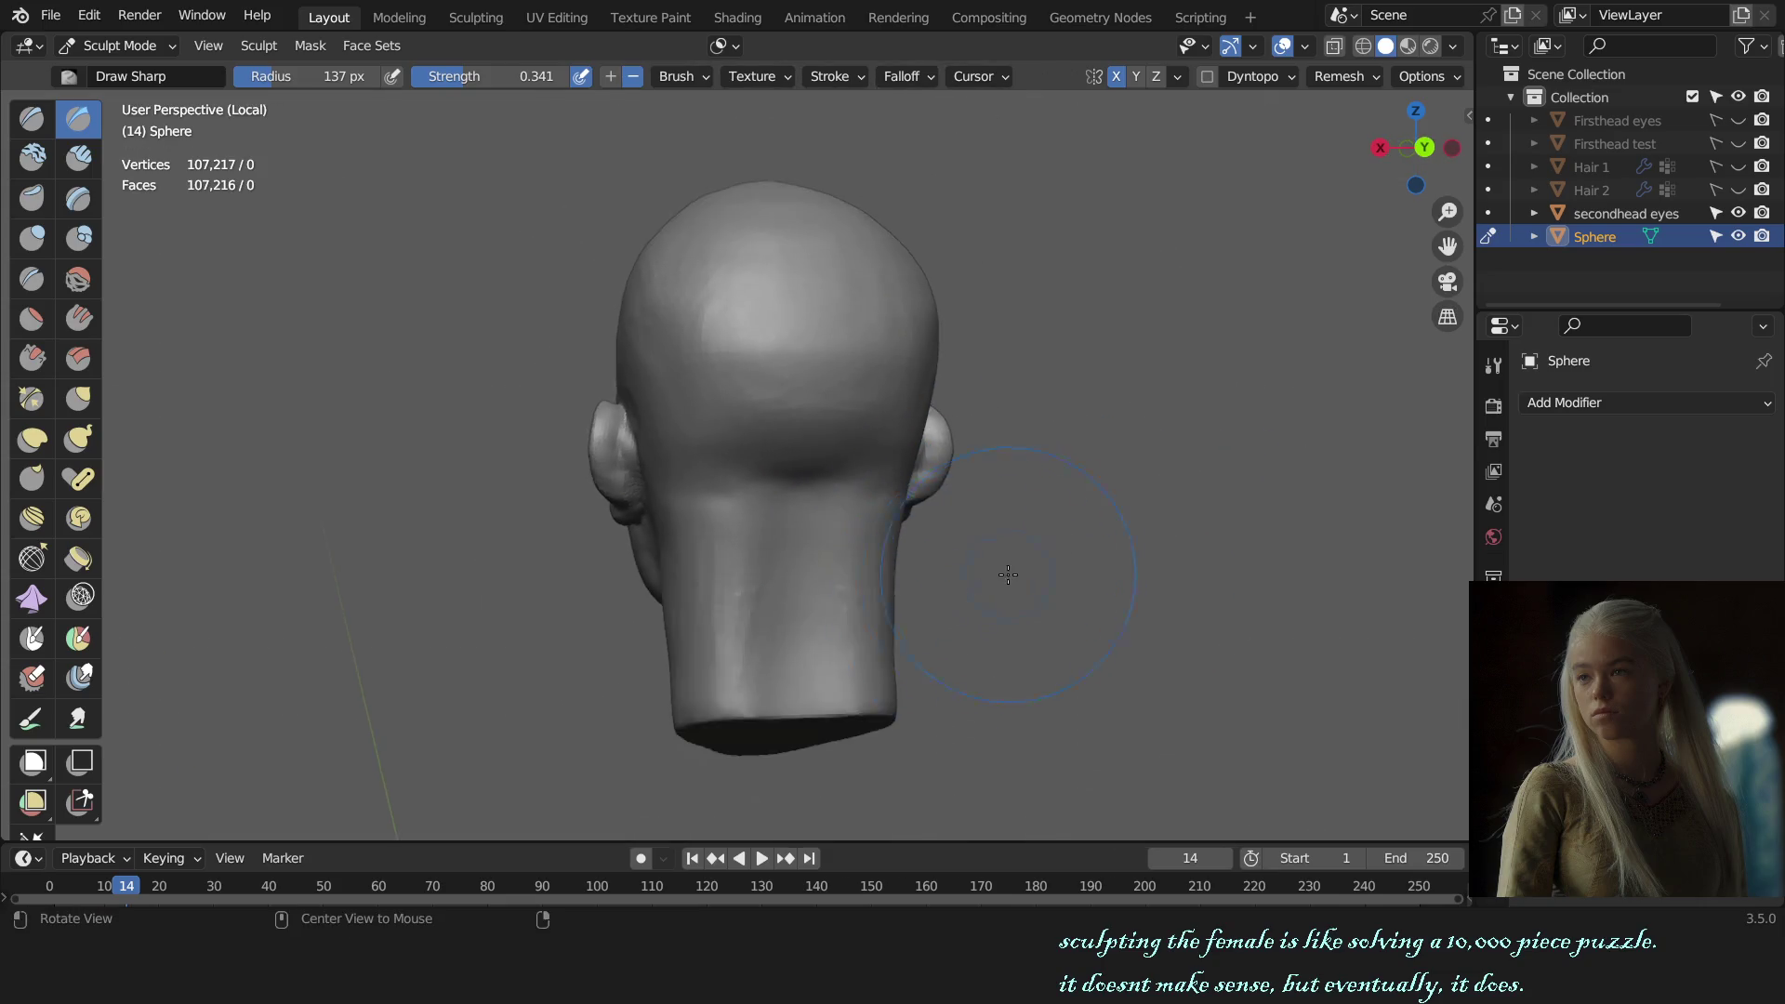
pyautogui.scroll(2, 926, 579)
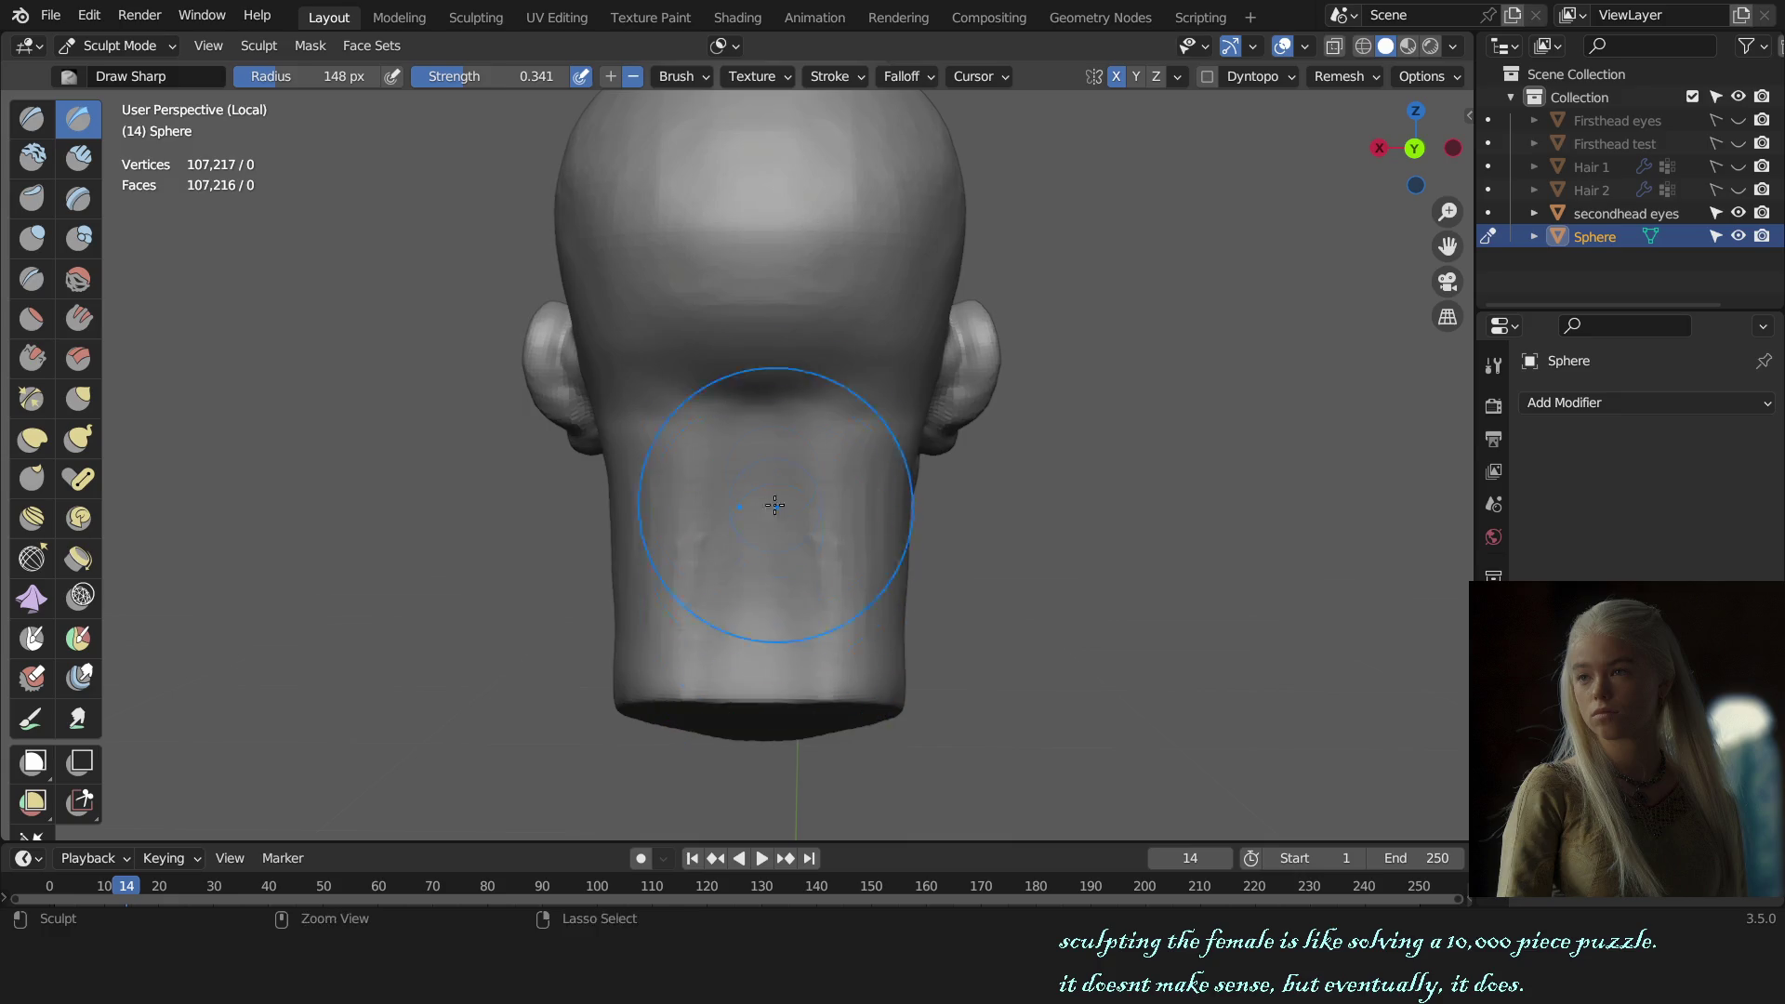
# Step: Lay Clay Strips strokes down the back of the neck, enlarging the brush to 107 px
pyautogui.press('c')
pyautogui.moveTo(794, 549); pyautogui.dragTo(808, 585)
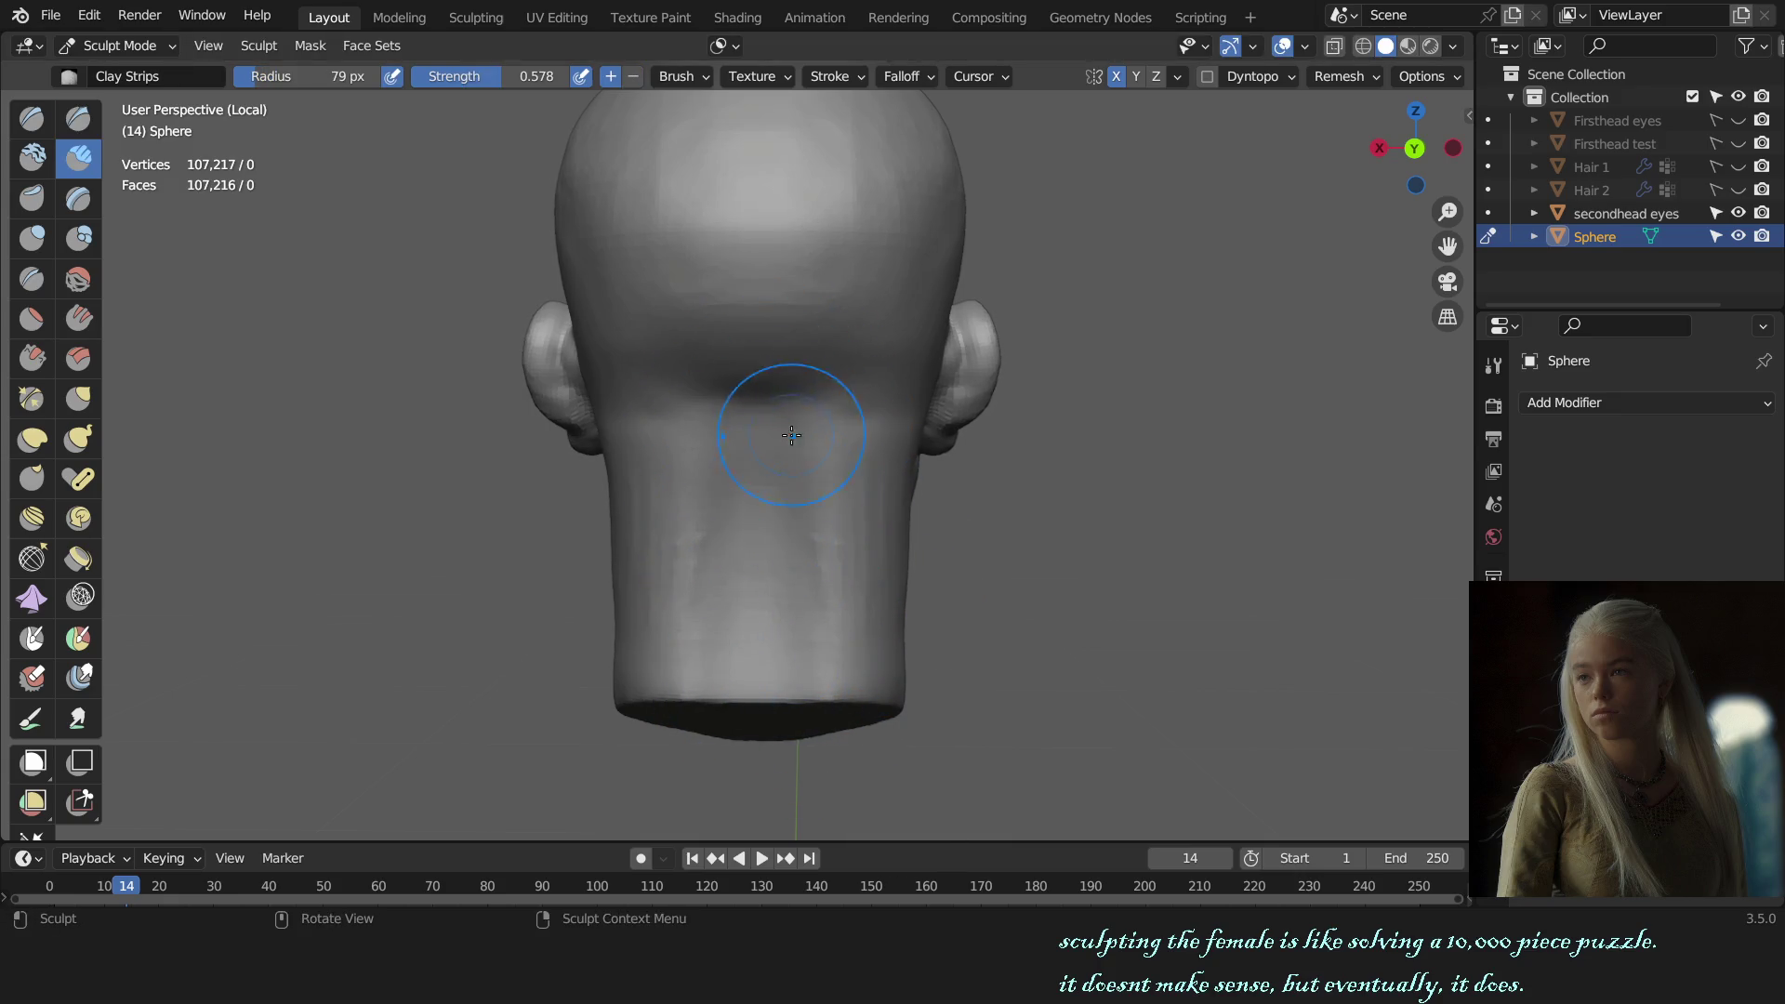
pyautogui.moveTo(818, 529); pyautogui.dragTo(783, 487)
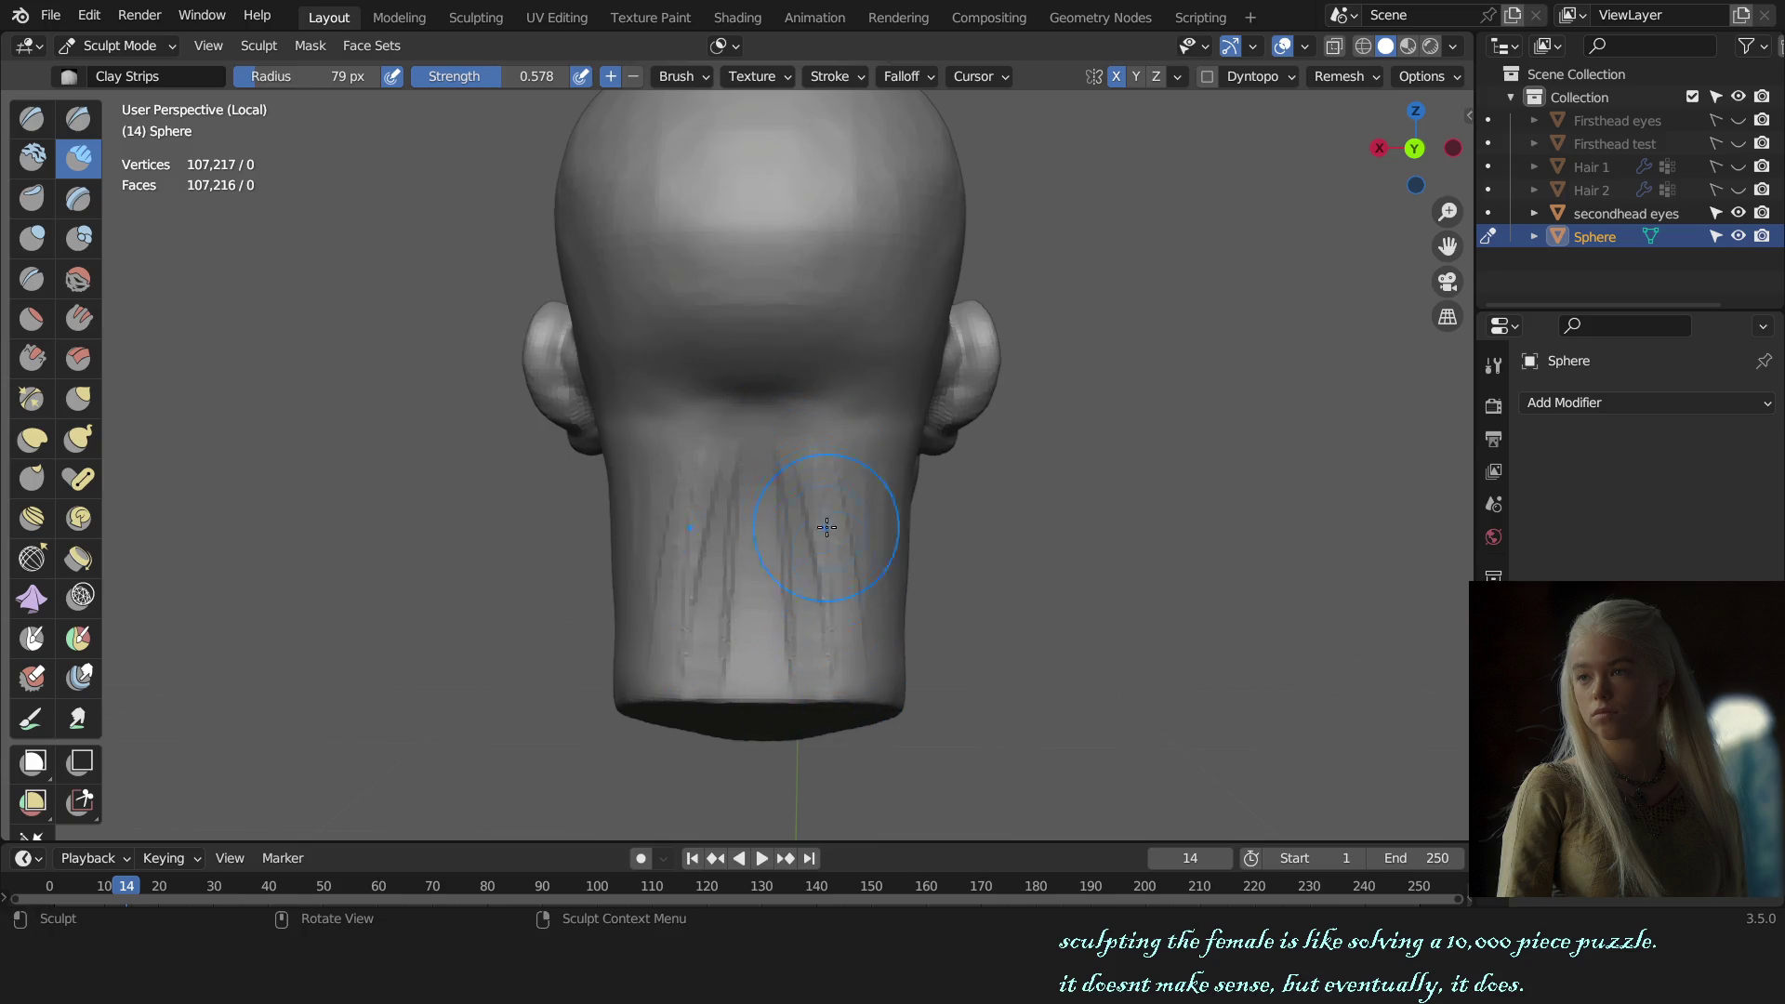
pyautogui.click(785, 466)
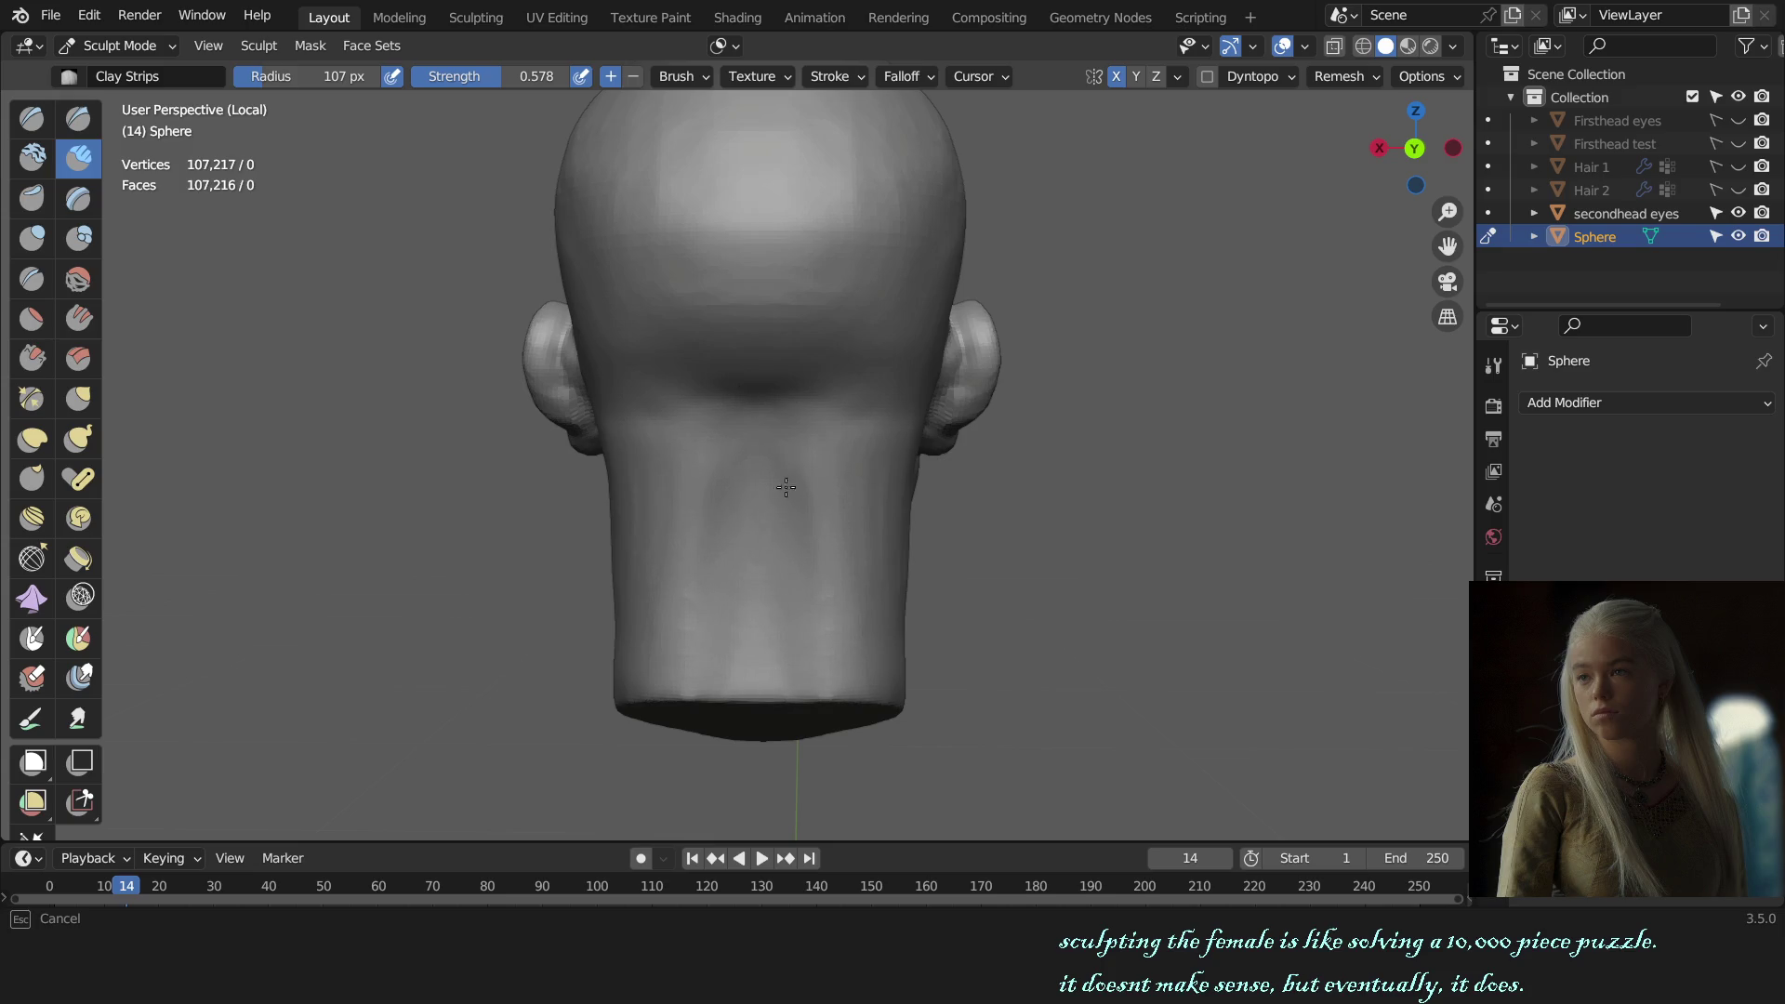
pyautogui.moveTo(854, 722)
pyautogui.keyDown('alt'); pyautogui.mouseDown(button='middle')
pyautogui.moveTo(1099, 485)
pyautogui.moveTo(1149, 519)
pyautogui.moveTo(1128, 546)
pyautogui.moveTo(1085, 538)
pyautogui.moveTo(1074, 570)
pyautogui.moveTo(885, 577)
pyautogui.moveTo(865, 538)
pyautogui.mouseUp(button='middle'); pyautogui.keyUp('alt')
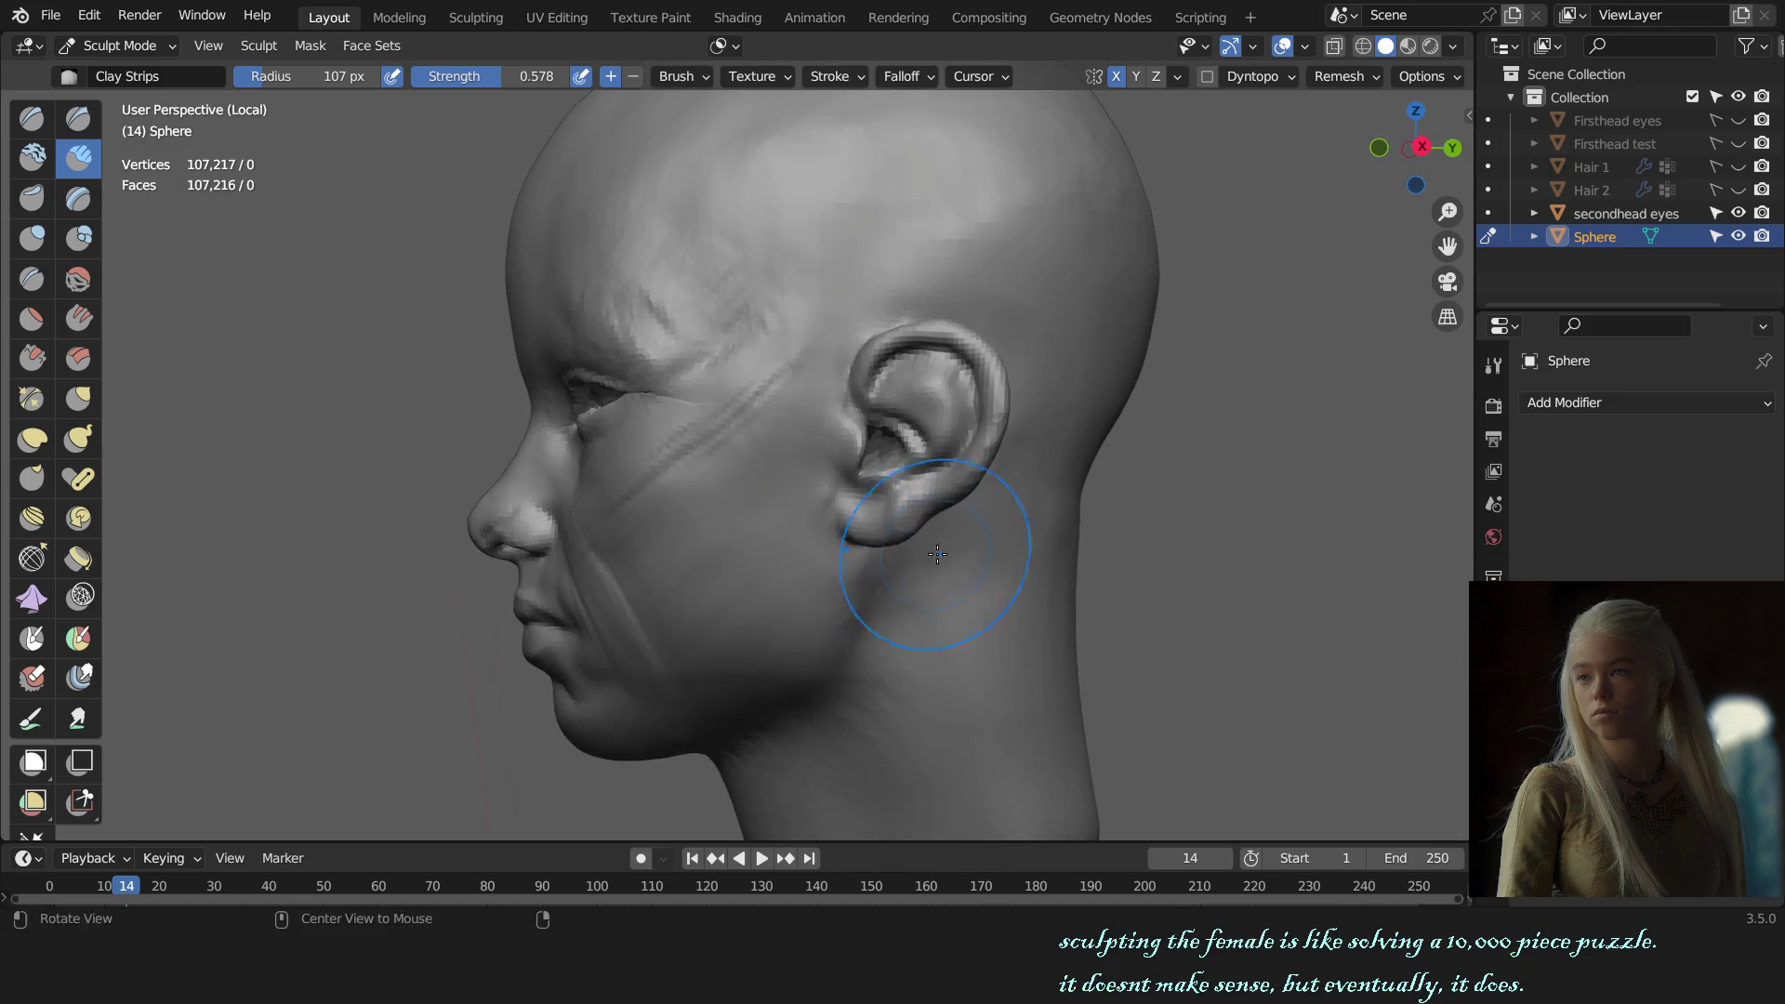
# Step: Review the bust at three-quarter views and select the head mesh in Object Mode
pyautogui.press('g')
pyautogui.moveTo(750, 585)
pyautogui.keyDown('alt'); pyautogui.mouseDown(button='middle')
pyautogui.moveTo(1028, 518)
pyautogui.moveTo(1011, 517)
pyautogui.mouseUp(button='middle'); pyautogui.keyUp('alt')
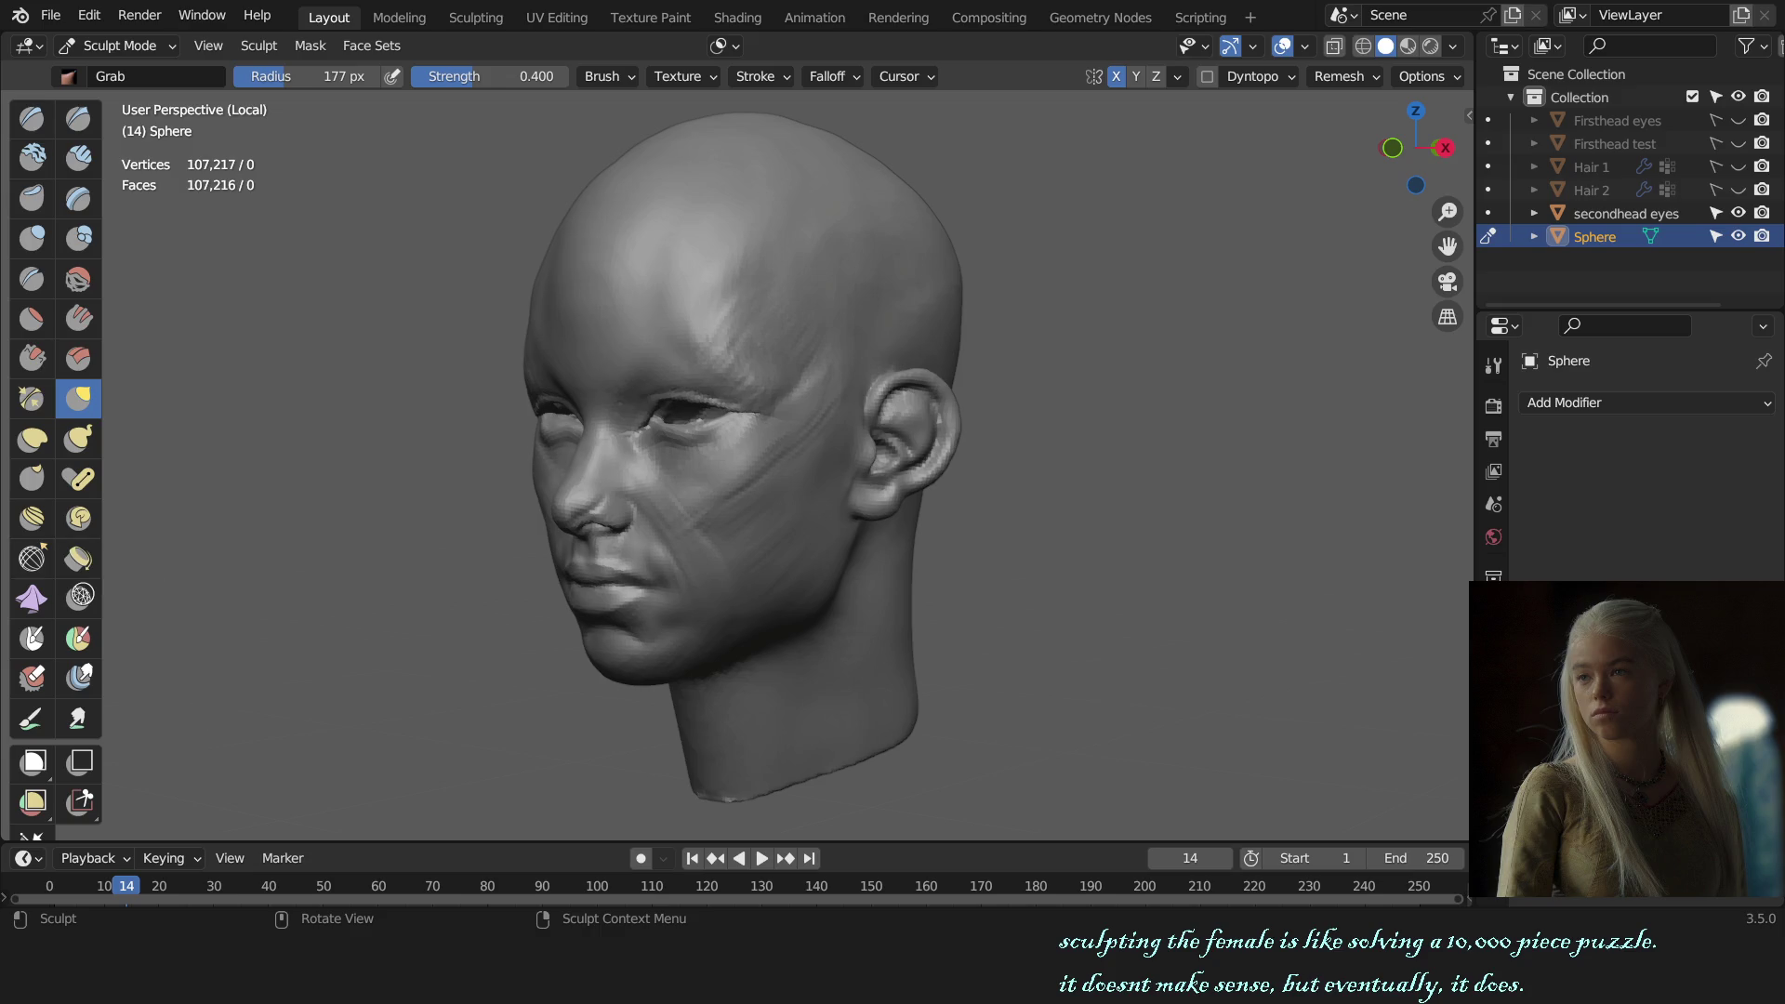
pyautogui.keyDown('alt'); pyautogui.moveTo(1032, 437); pyautogui.dragTo(973, 480, button='middle'); pyautogui.keyUp('alt')
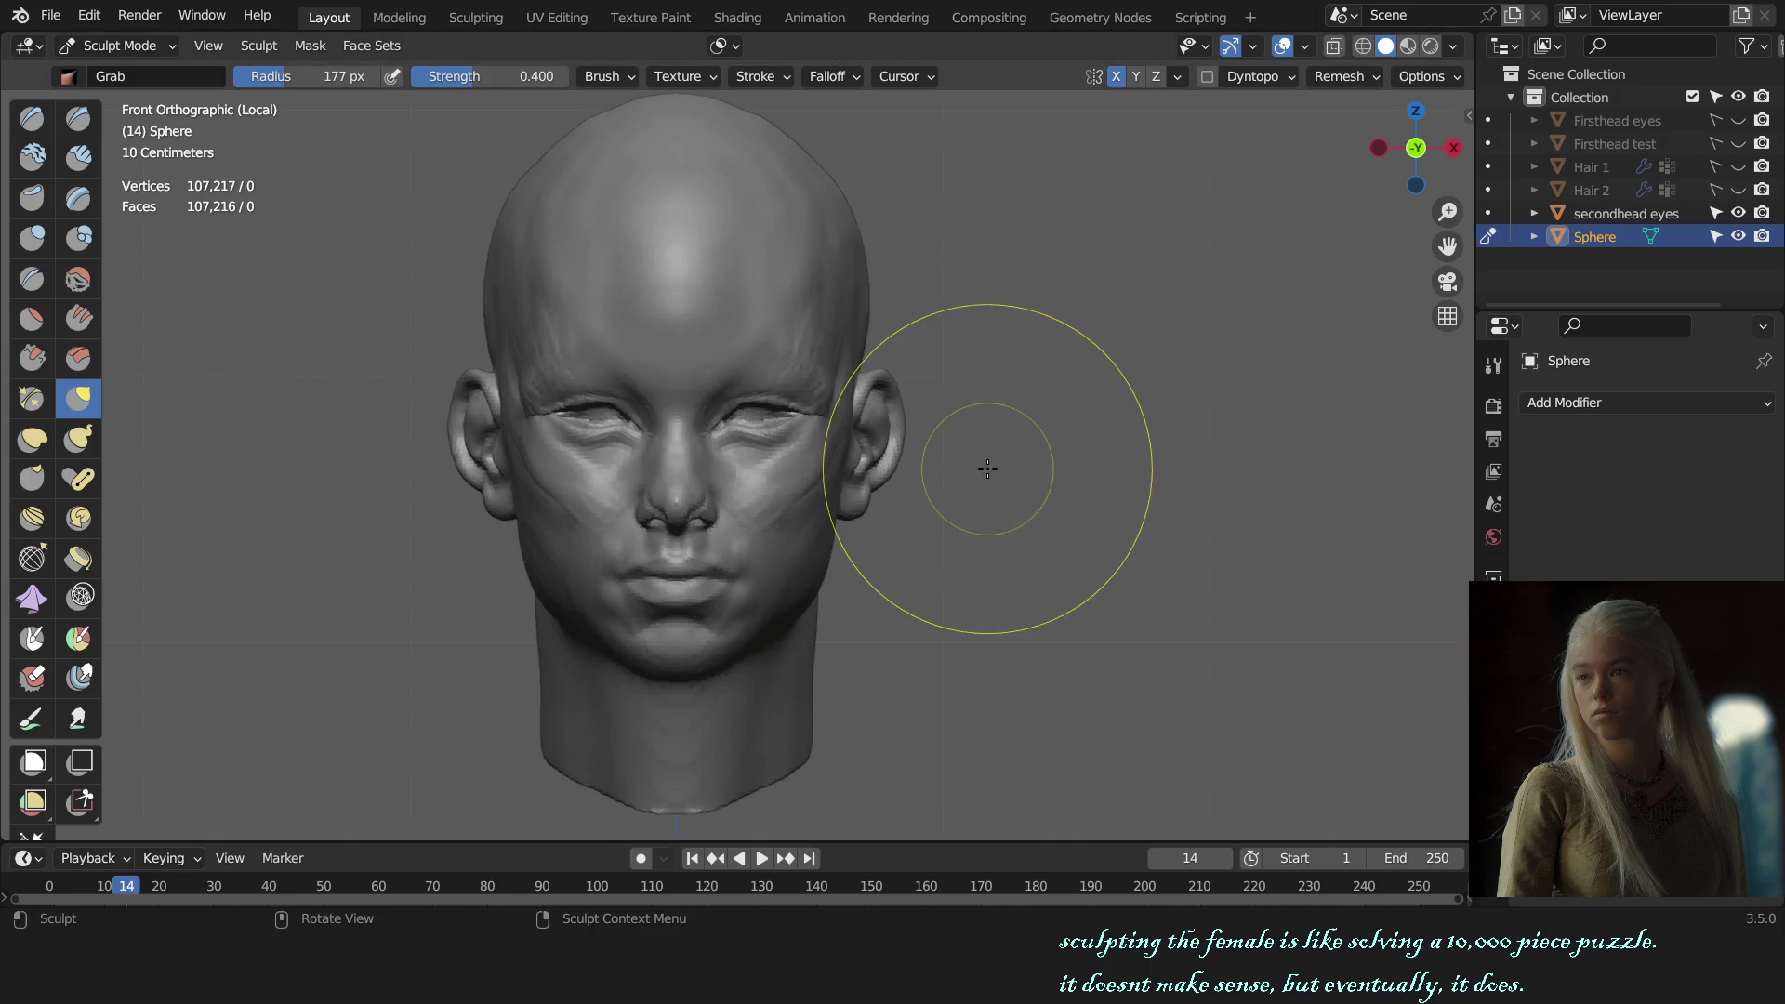
pyautogui.hotkey('ctrl', 'Tab')
pyautogui.click(307, 443)
pyautogui.keyDown('alt'); pyautogui.moveTo(858, 545); pyautogui.dragTo(988, 556, button='middle'); pyautogui.keyUp('alt')
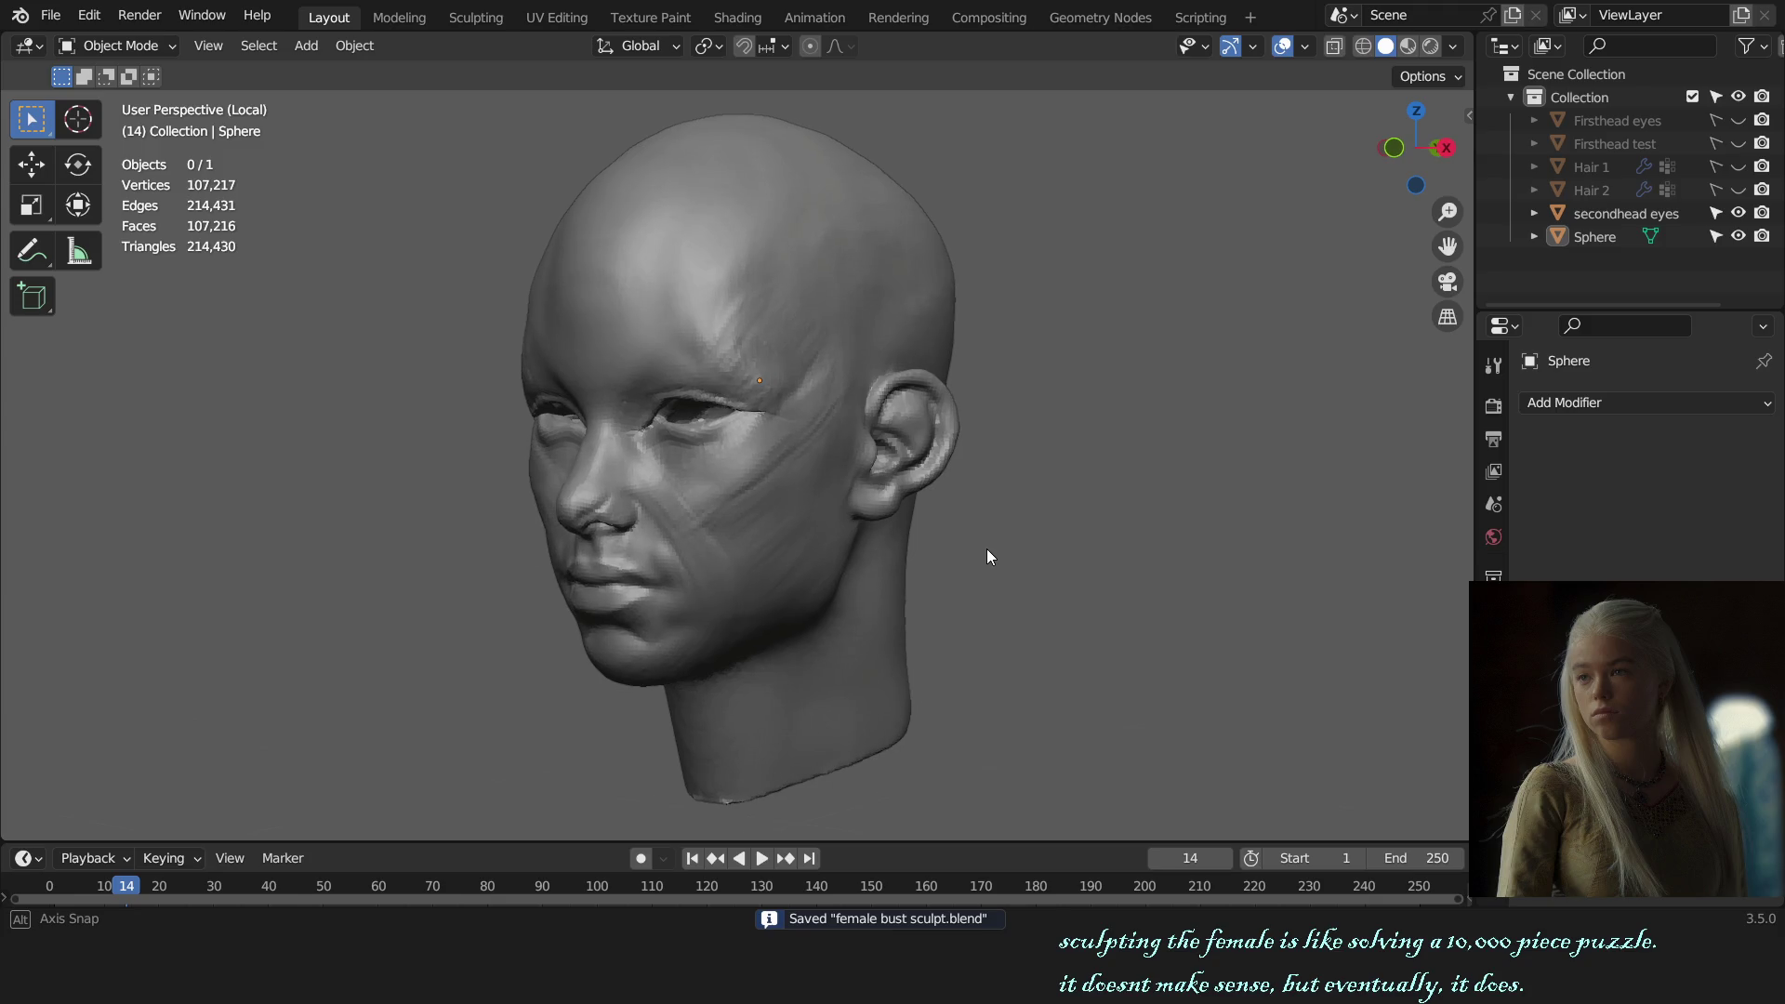
pyautogui.click(822, 478)
# Step: Return to Sculpt Mode, zoom onto the nose at three-quarter angle, and switch to the Draw brush
pyautogui.hotkey('ctrl', 'Tab')
pyautogui.press('KP_1')
pyautogui.scroll(1, 831, 516)
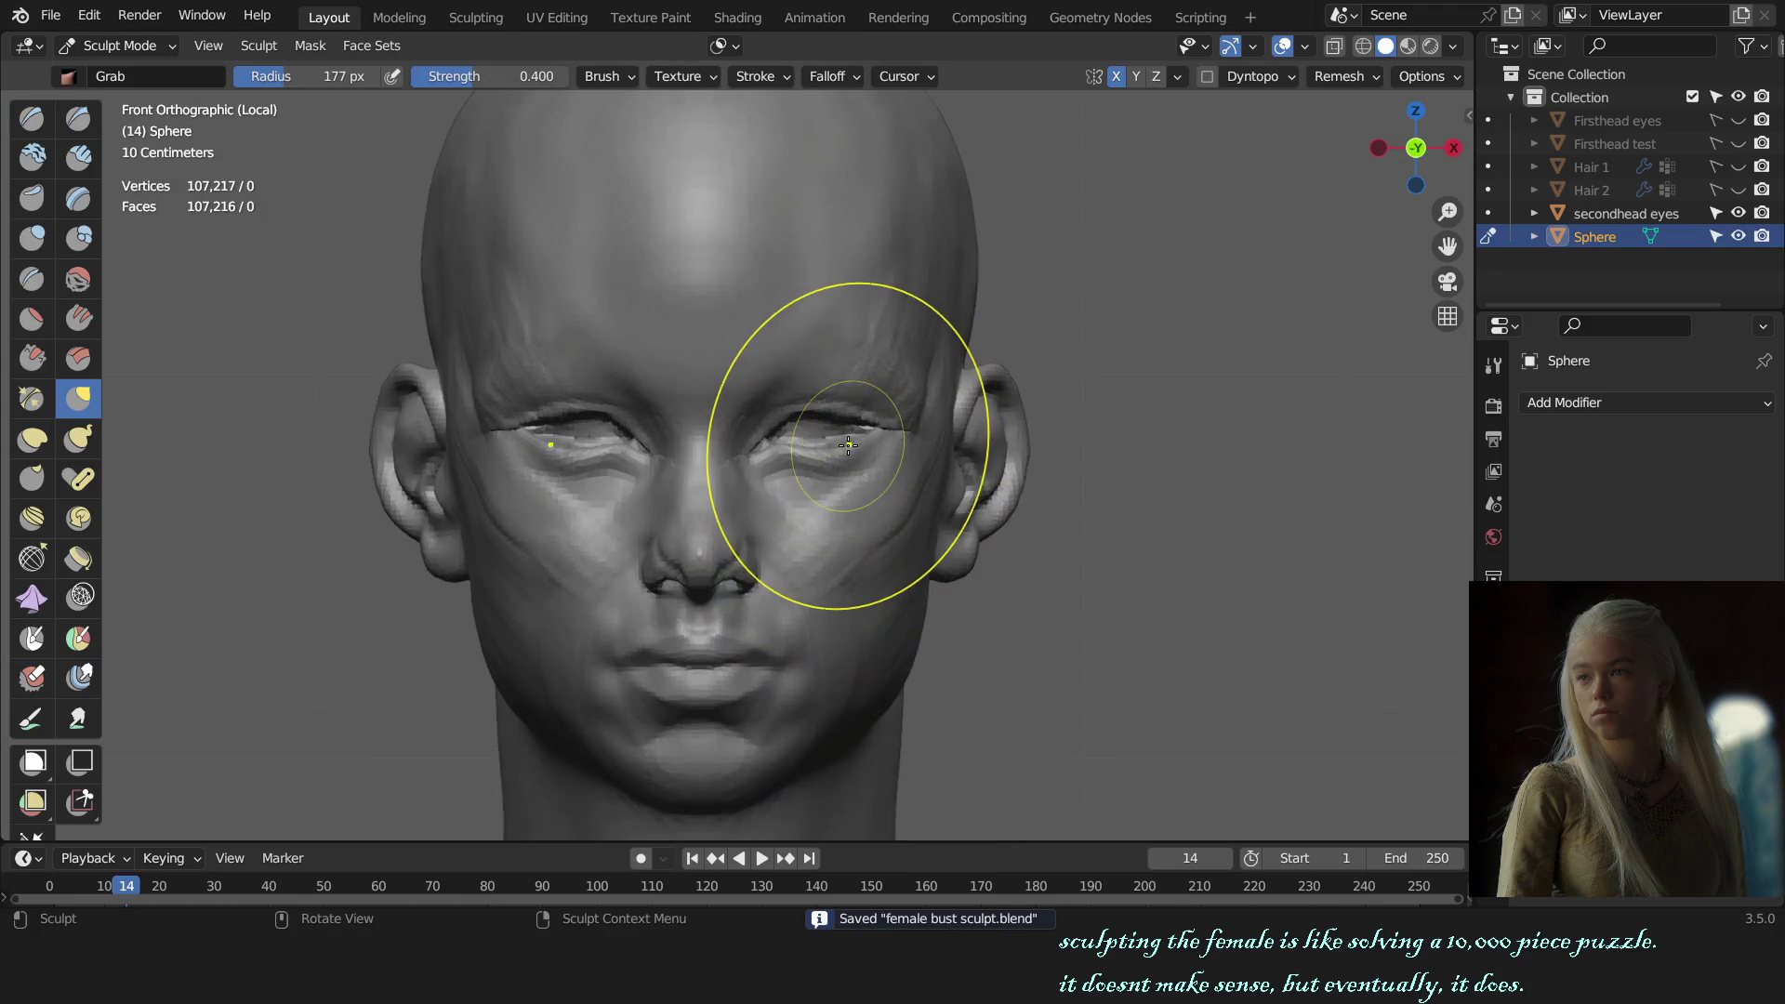
pyautogui.scroll(1, 818, 437)
pyautogui.scroll(1, 809, 423)
pyautogui.scroll(-3, 819, 428)
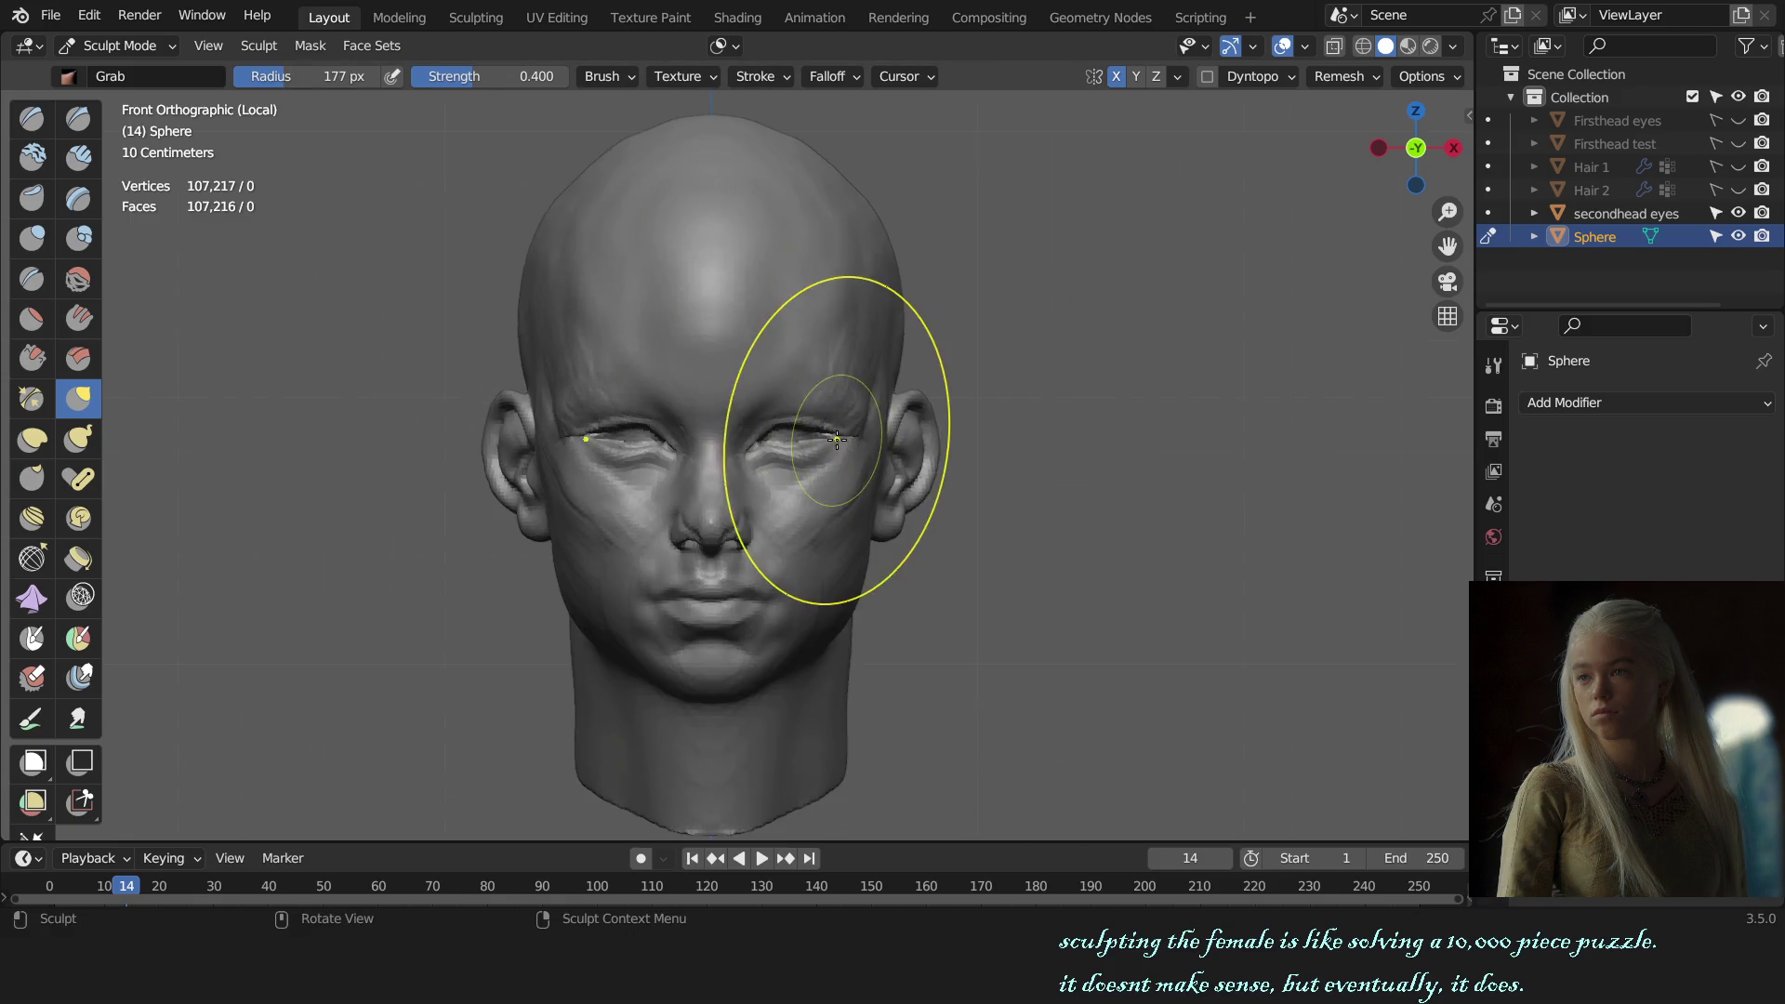
pyautogui.scroll(-1, 902, 502)
pyautogui.scroll(-1, 1023, 549)
pyautogui.moveTo(977, 558)
pyautogui.mouseDown(button='middle')
pyautogui.moveTo(1012, 548)
pyautogui.moveTo(936, 518)
pyautogui.mouseUp(button='middle')
pyautogui.scroll(3, 936, 518)
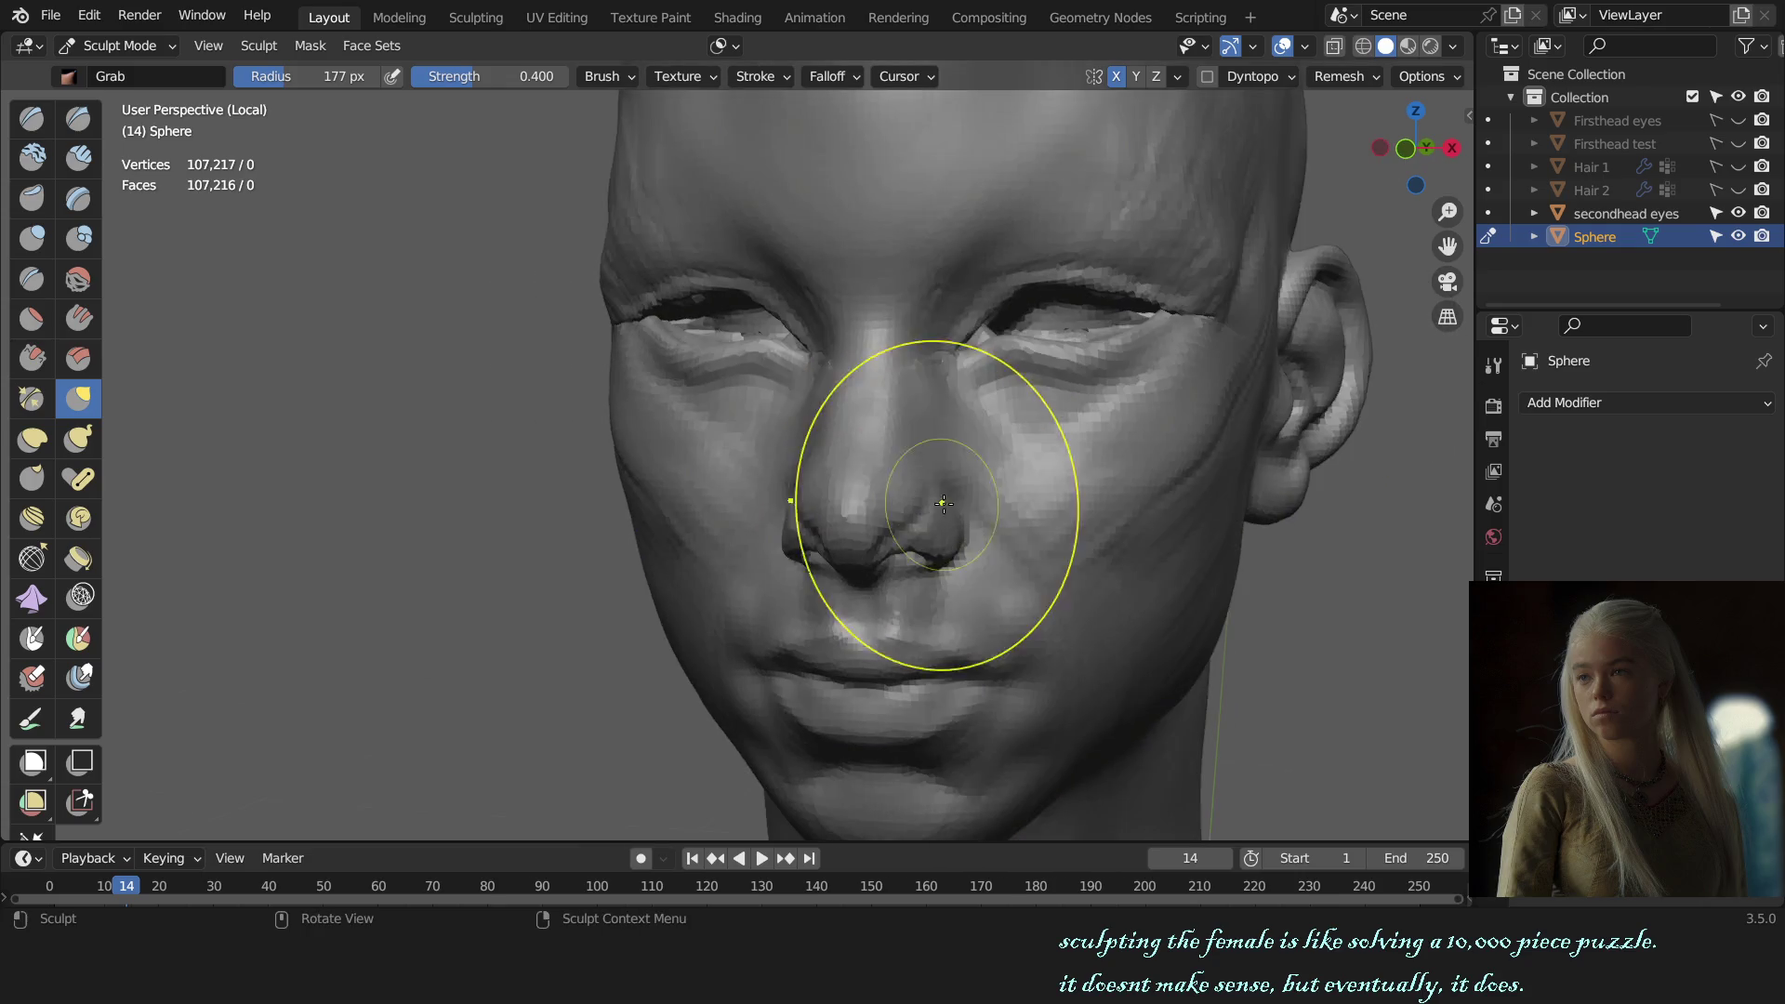
pyautogui.press('x')
pyautogui.scroll(2, 964, 431)
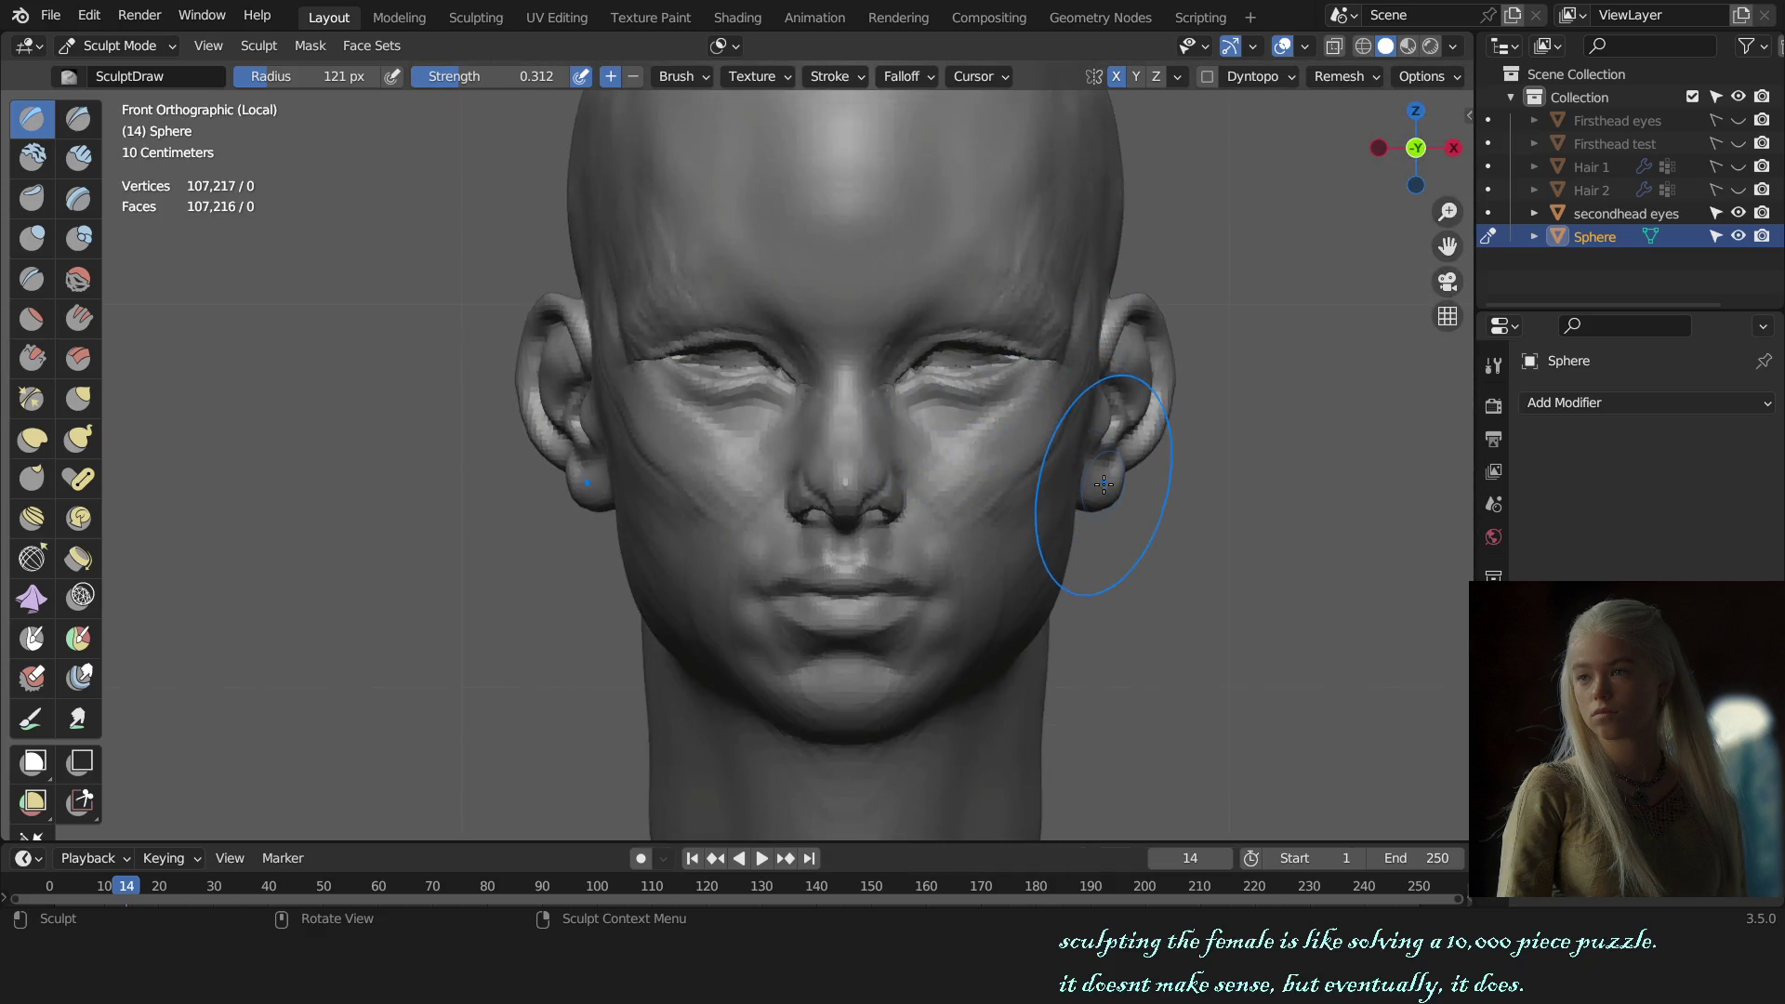
# Step: Switch back to the Grab brush and set its radius to 145 px
pyautogui.moveTo(1108, 498); pyautogui.dragTo(818, 493, button='middle')
pyautogui.scroll(3, 819, 493)
pyautogui.scroll(3, 809, 493)
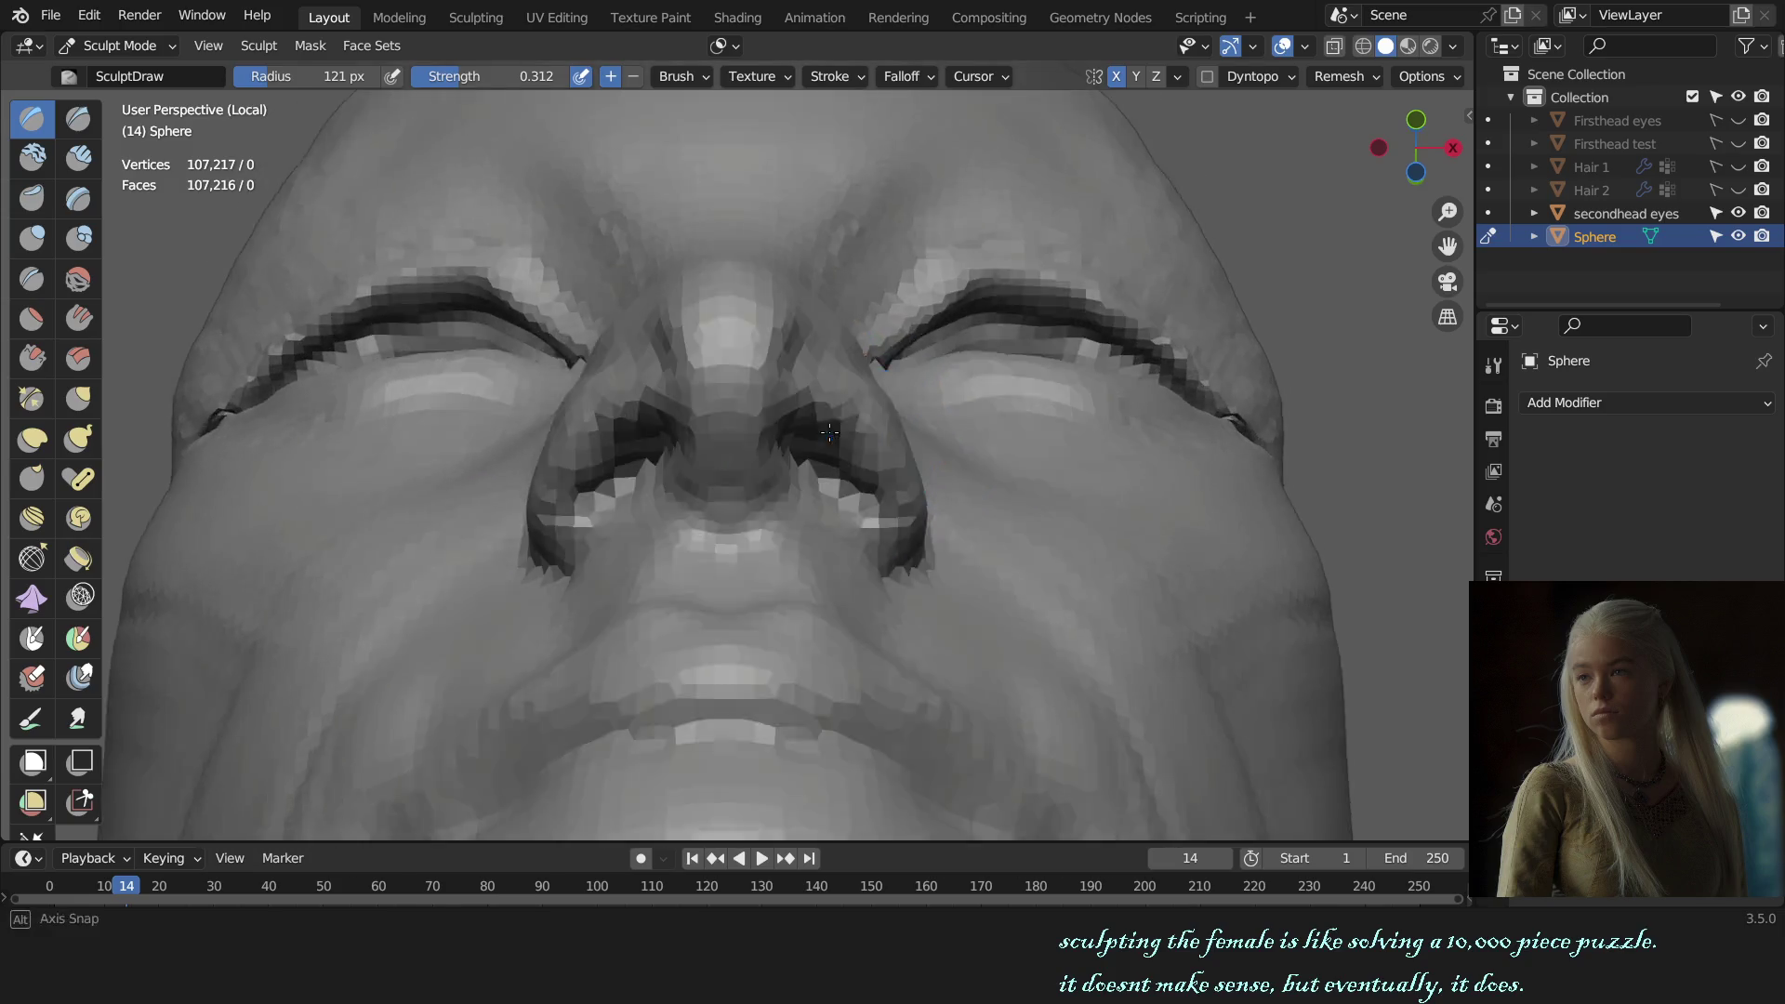
pyautogui.scroll(2, 803, 493)
pyautogui.press('g')
pyautogui.scroll(-3, 803, 494)
pyautogui.press('f')
pyautogui.click(790, 451)
pyautogui.scroll(-5, 1013, 558)
# Step: Enlarge the Grab brush to 177 px and inspect the nose from below and front
pyautogui.moveTo(1013, 558); pyautogui.dragTo(884, 533, button='middle')
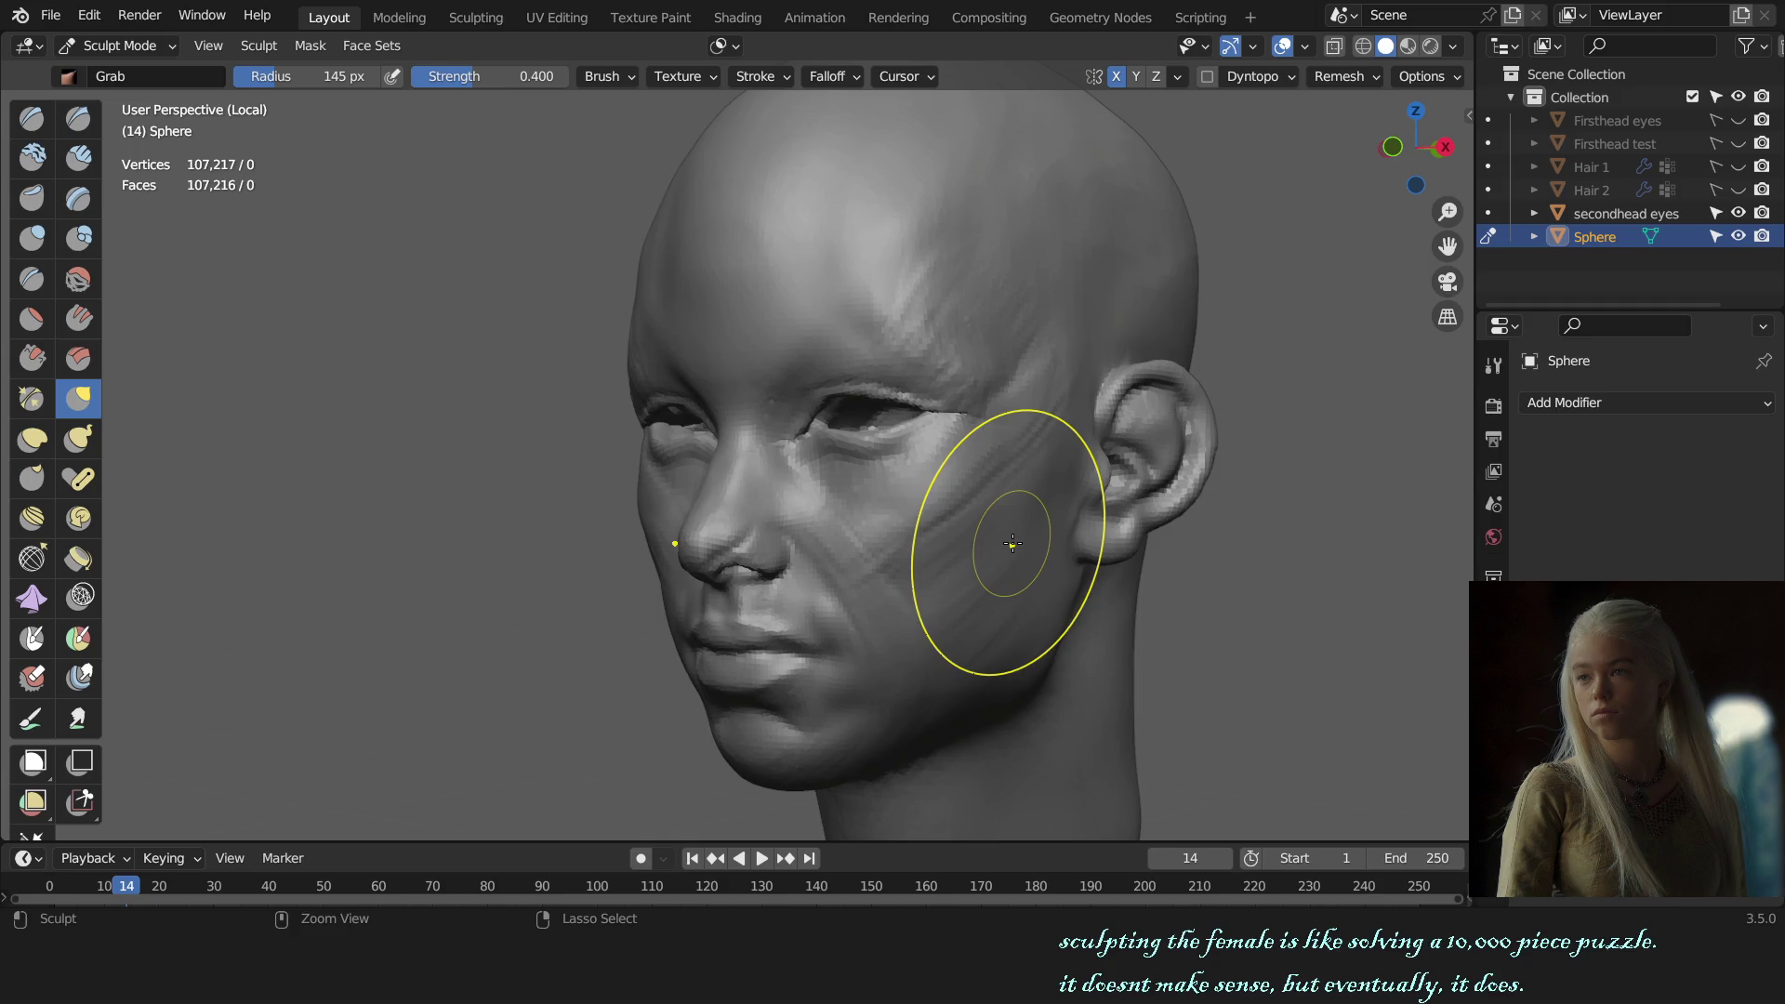
pyautogui.moveTo(1012, 544)
pyautogui.mouseDown(button='middle')
pyautogui.moveTo(1069, 540)
pyautogui.moveTo(831, 500)
pyautogui.mouseUp(button='middle')
pyautogui.press('f')
pyautogui.click(875, 562)
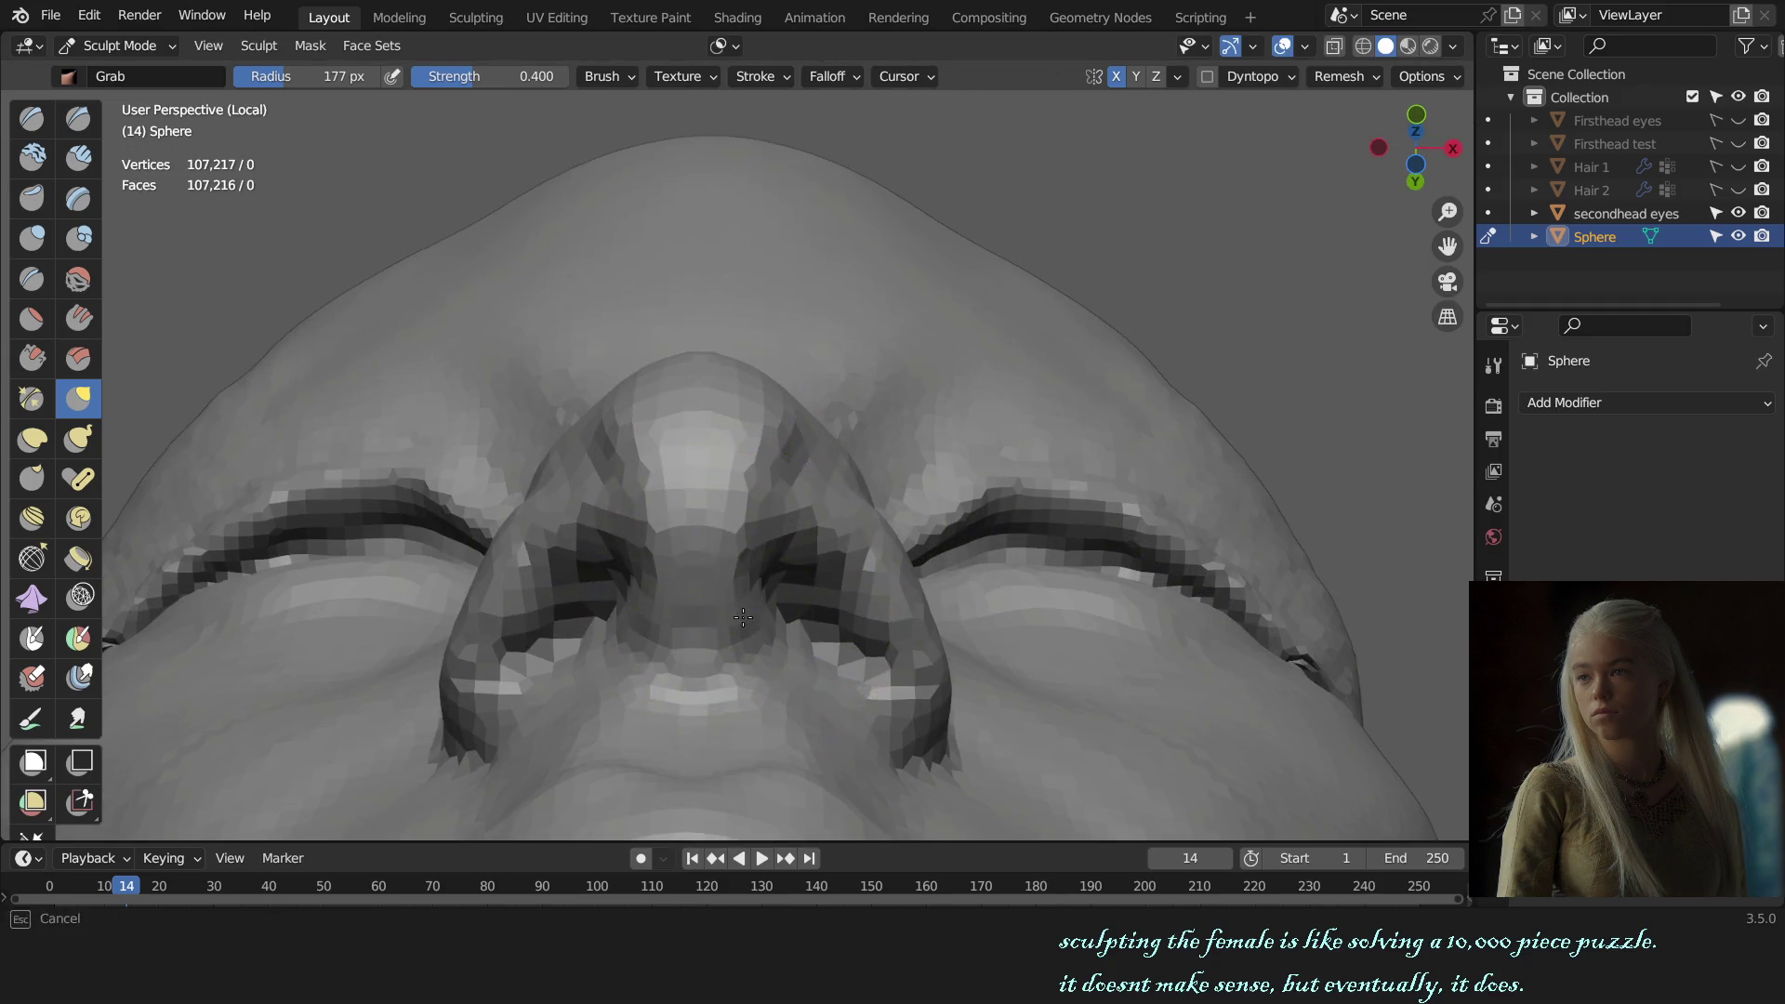
pyautogui.press('KP_1')
pyautogui.scroll(5, 756, 597)
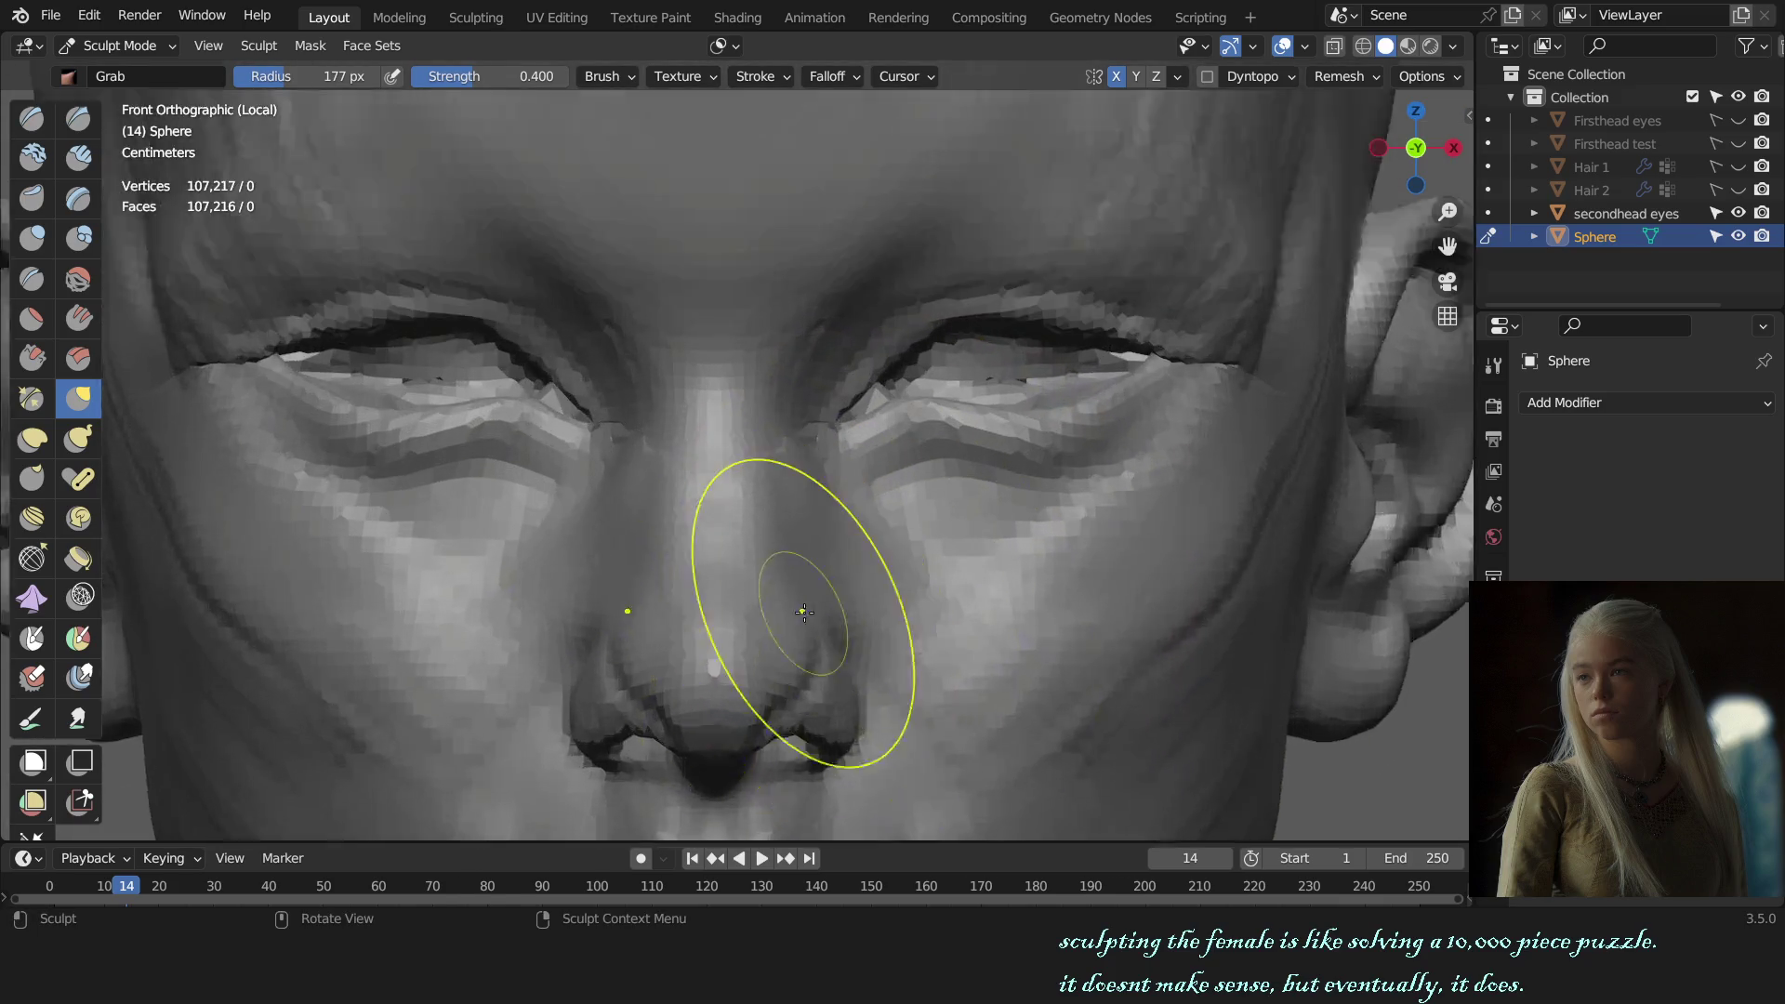
pyautogui.scroll(3, 788, 566)
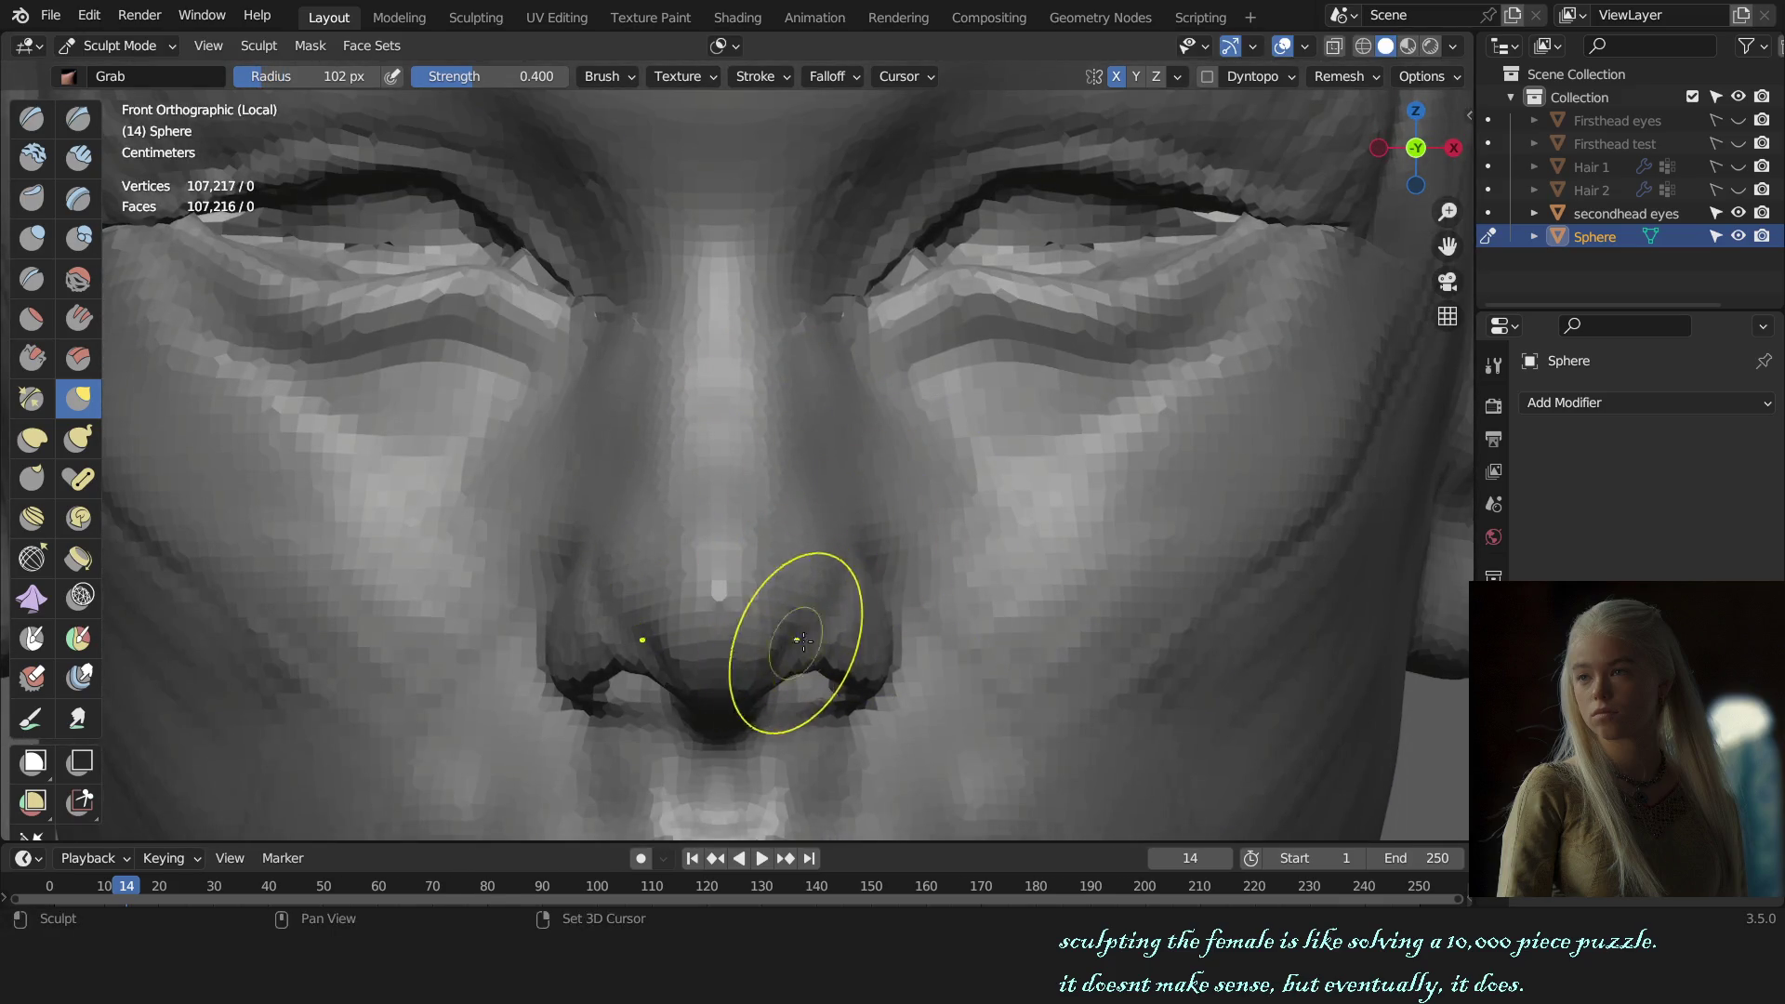
pyautogui.scroll(-5, 884, 605)
pyautogui.scroll(-1, 968, 550)
# Step: Pull the cheek surface beside the nose in right side view
pyautogui.moveTo(968, 549)
pyautogui.mouseDown(button='middle')
pyautogui.moveTo(910, 549)
pyautogui.moveTo(857, 579)
pyautogui.mouseUp(button='middle')
pyautogui.scroll(3, 818, 539)
pyautogui.press('KP_3')
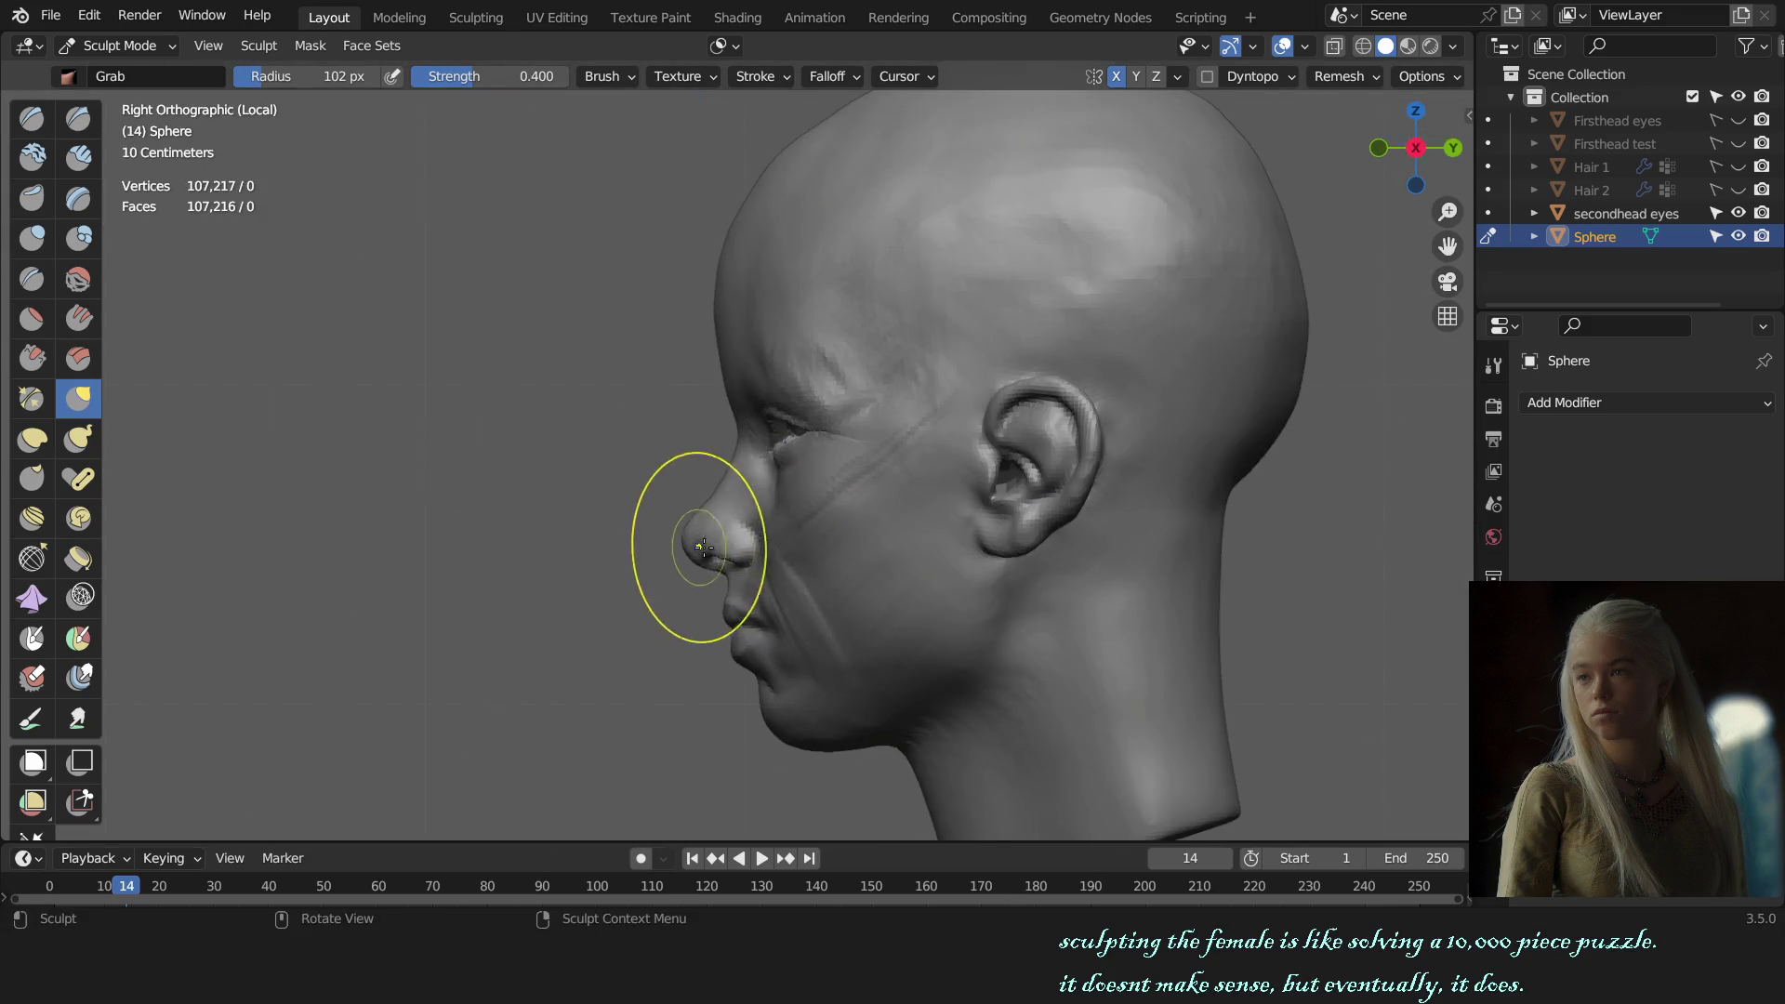
pyautogui.scroll(2, 728, 484)
pyautogui.moveTo(727, 489); pyautogui.dragTo(738, 503)
pyautogui.moveTo(767, 502)
pyautogui.mouseDown(button='middle')
pyautogui.moveTo(1005, 598)
pyautogui.moveTo(786, 538)
pyautogui.mouseUp(button='middle')
# Step: Resize the Grab brush to 238 px and reshape the cheek surface
pyautogui.press('f')
pyautogui.click(813, 544)
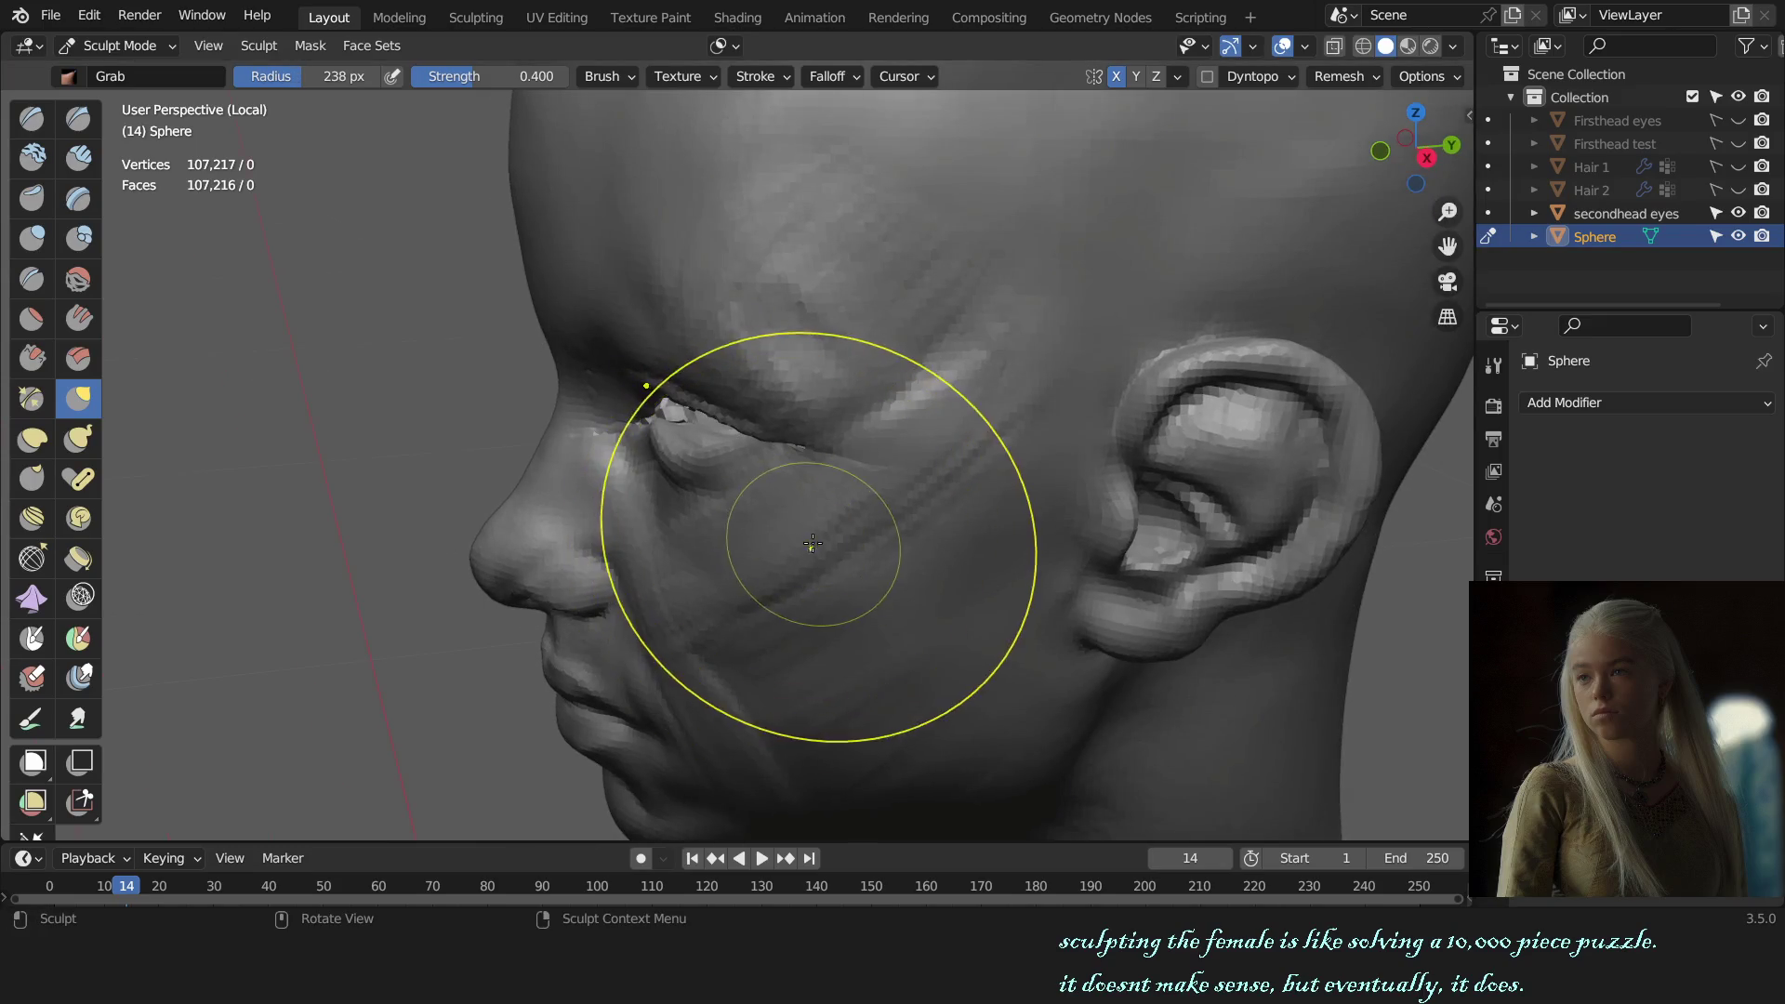
pyautogui.click(734, 46)
pyautogui.moveTo(744, 354); pyautogui.dragTo(785, 459, button='middle')
pyautogui.press('f')
pyautogui.click(785, 291)
pyautogui.moveTo(685, 549)
pyautogui.mouseDown()
pyautogui.moveTo(736, 558)
pyautogui.moveTo(709, 562)
pyautogui.mouseUp()
# Step: Pull the eye and cheek area into shape, checking from below, front and side
pyautogui.press('KP_1')
pyautogui.moveTo(905, 483)
pyautogui.mouseDown(button='middle')
pyautogui.moveTo(889, 615)
pyautogui.moveTo(781, 498)
pyautogui.moveTo(746, 487)
pyautogui.mouseUp(button='middle')
pyautogui.scroll(3, 782, 499)
pyautogui.moveTo(745, 487); pyautogui.dragTo(856, 538)
pyautogui.press('KP_1')
pyautogui.press('KP_3')
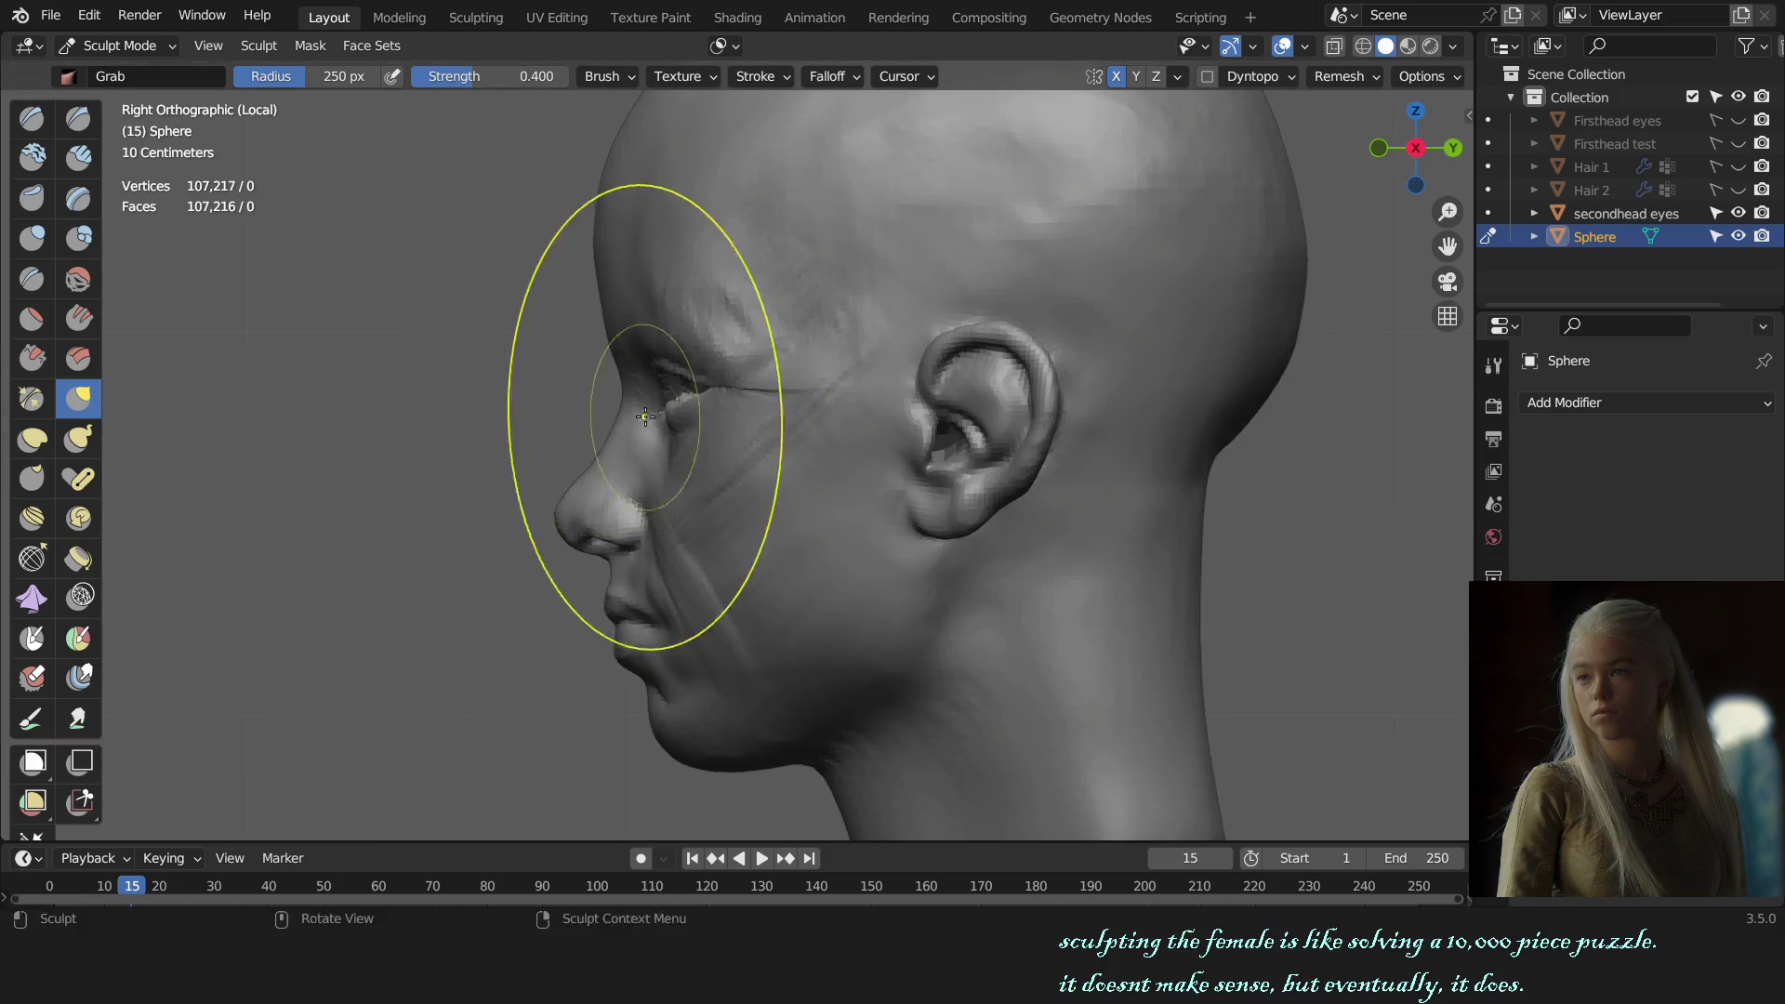
# Step: Reshape the eye and cheek area with a 218 px Grab brush
pyautogui.scroll(3, 729, 445)
pyautogui.moveTo(729, 445); pyautogui.dragTo(818, 479)
pyautogui.press('f')
pyautogui.click(827, 475)
pyautogui.press('KP_1')
pyautogui.scroll(-4, 825, 511)
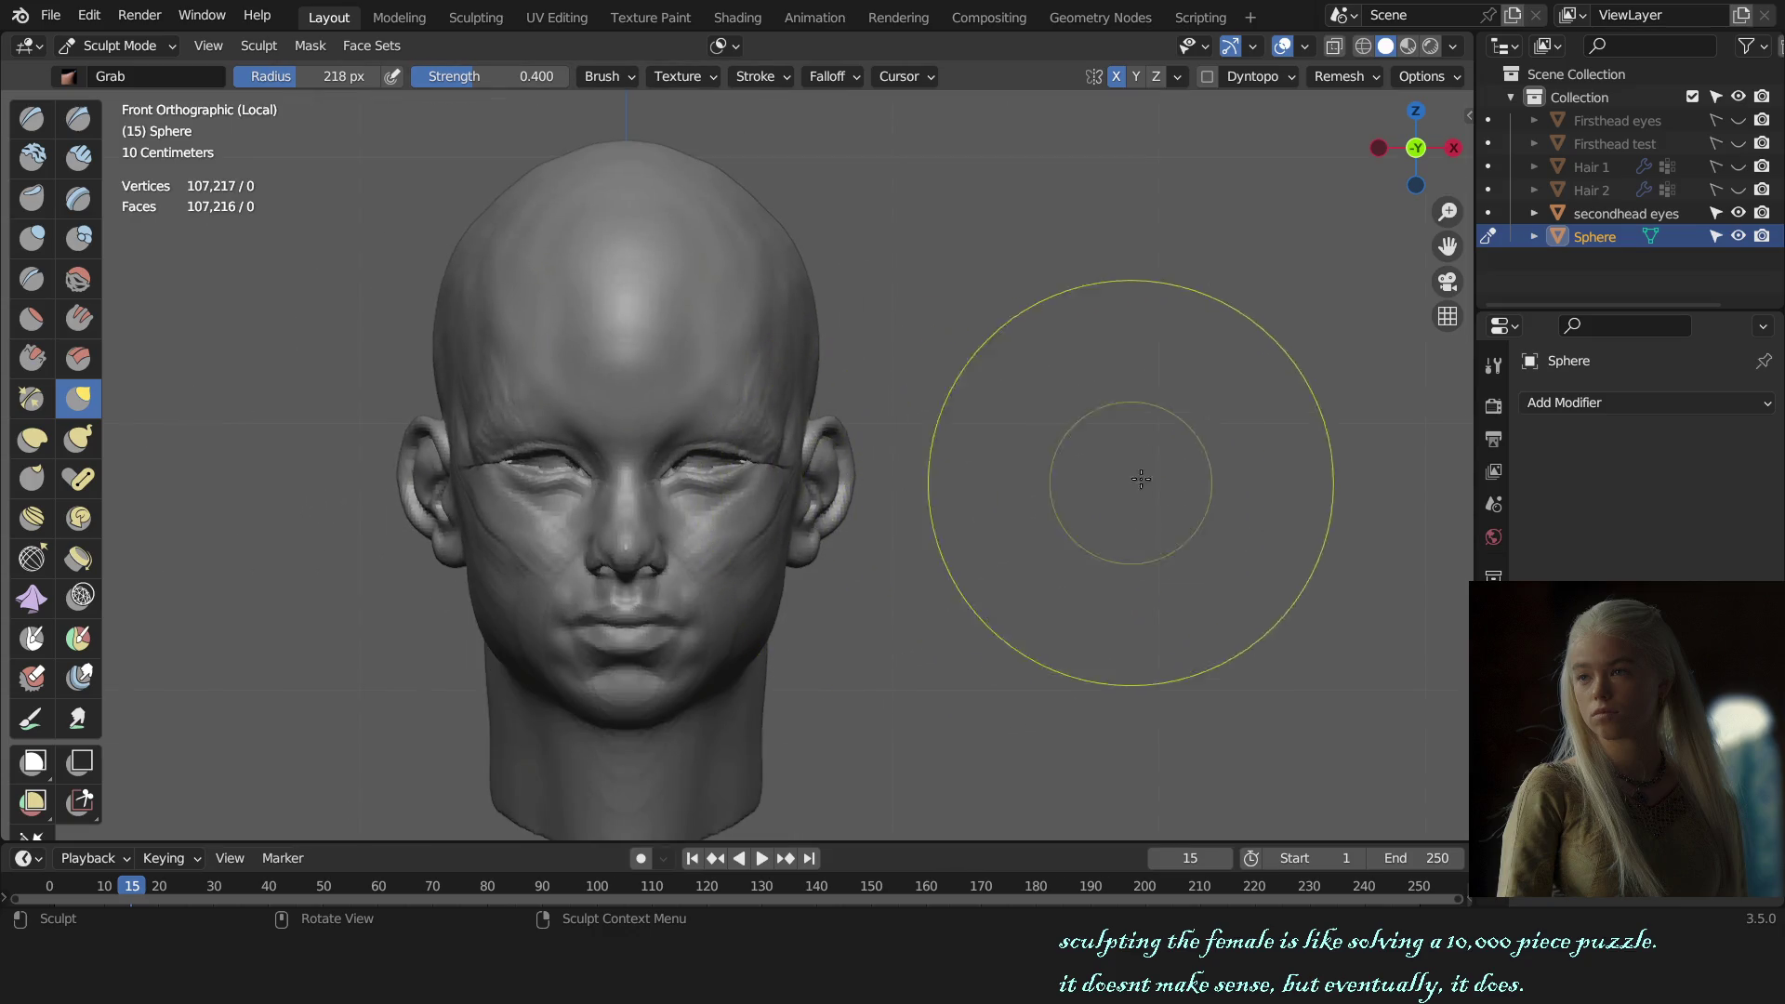
# Step: Switch to the Draw brush with a smaller radius and inspect the head's overall form
pyautogui.moveTo(1184, 463)
pyautogui.mouseDown(button='middle')
pyautogui.moveTo(1060, 550)
pyautogui.moveTo(1014, 474)
pyautogui.mouseUp(button='middle')
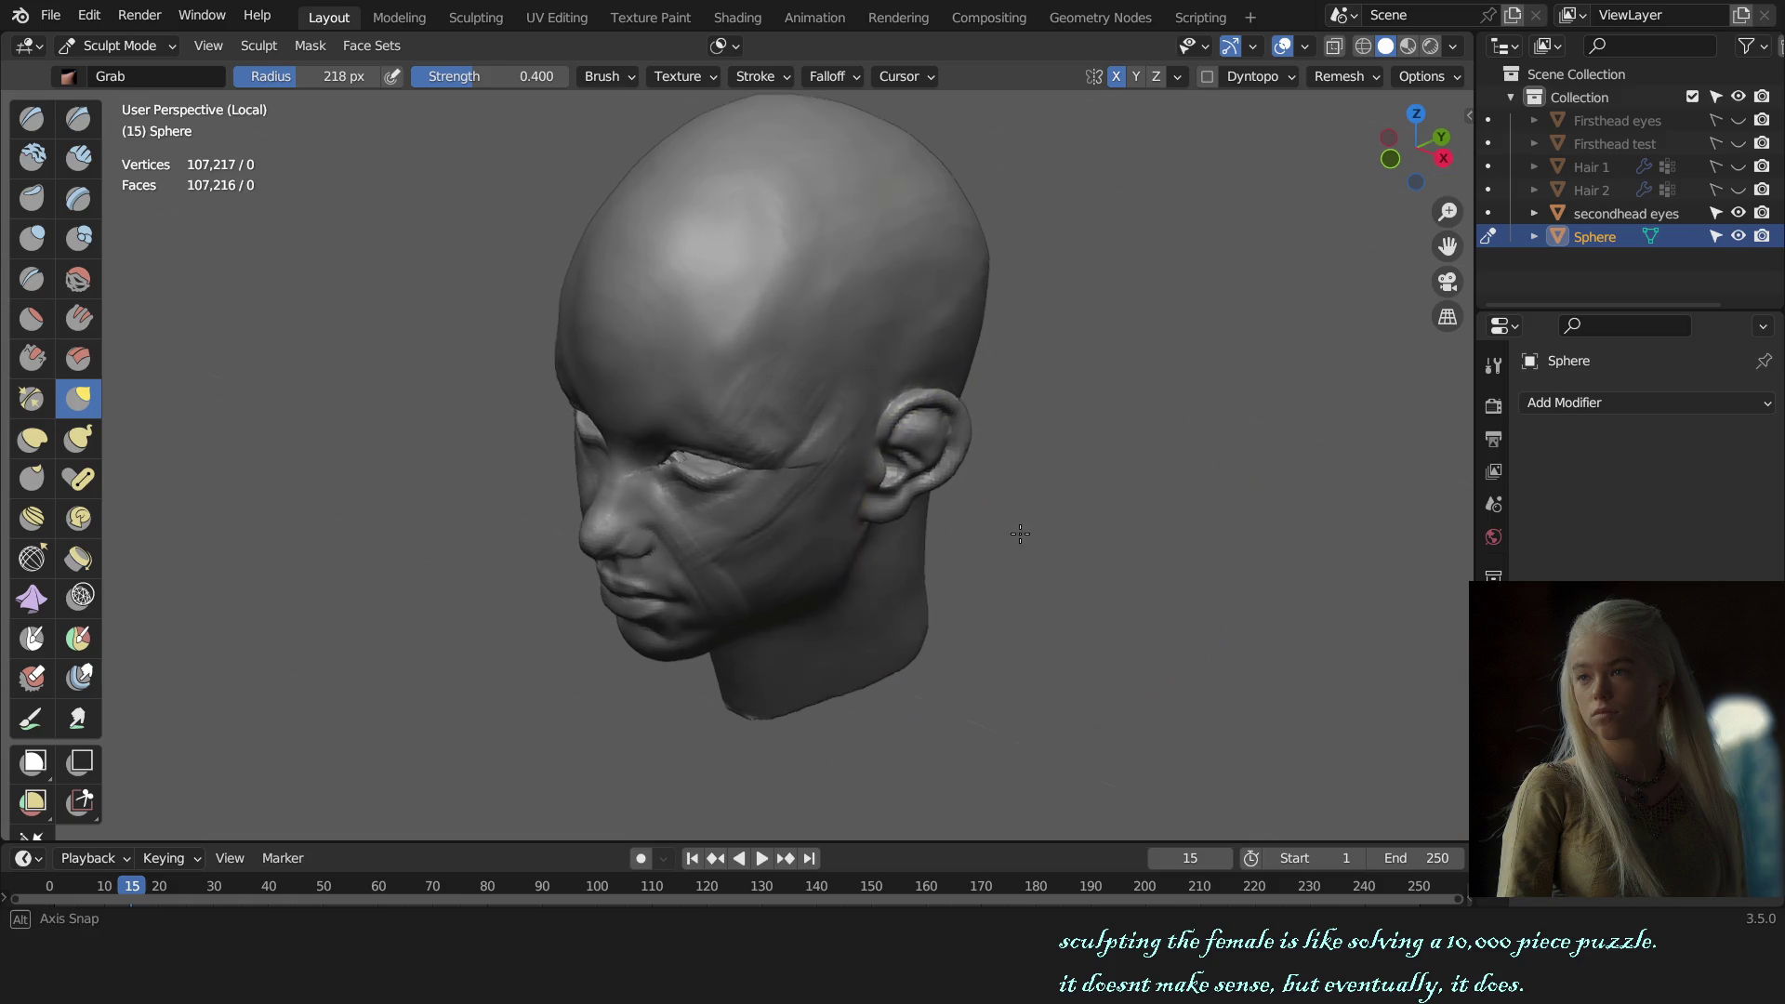
pyautogui.scroll(3, 894, 500)
pyautogui.moveTo(894, 500); pyautogui.dragTo(841, 479, button='middle')
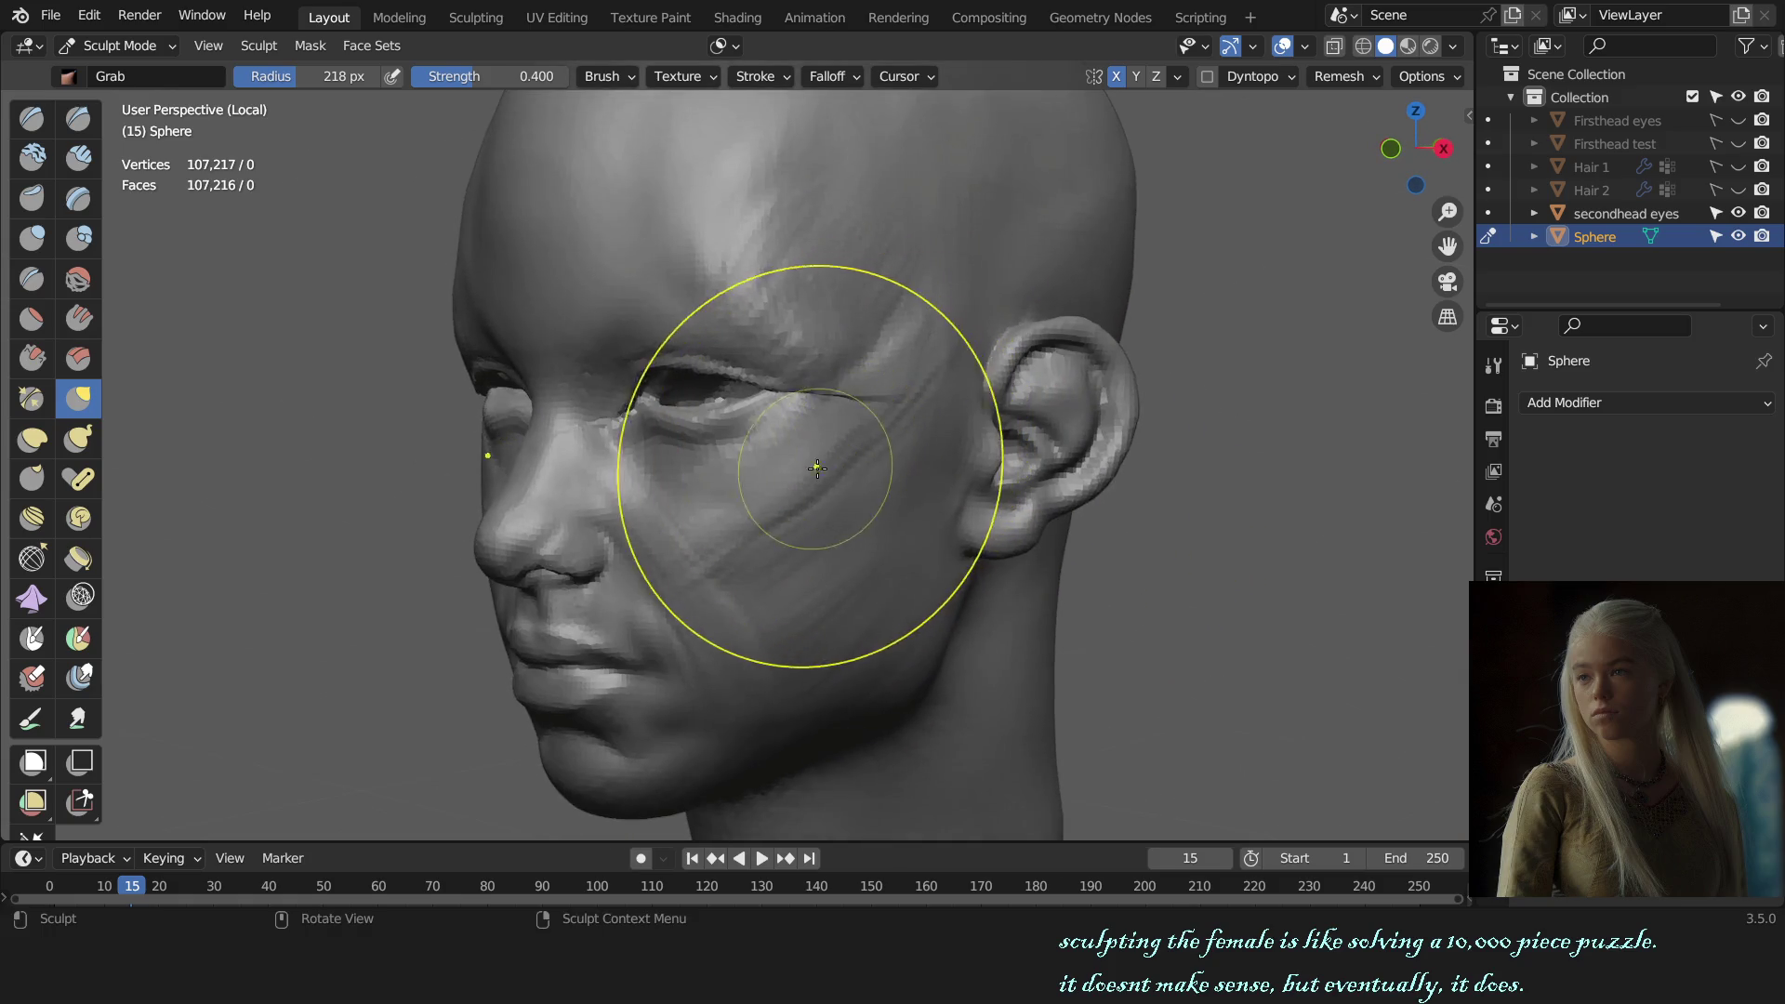
pyautogui.press('x')
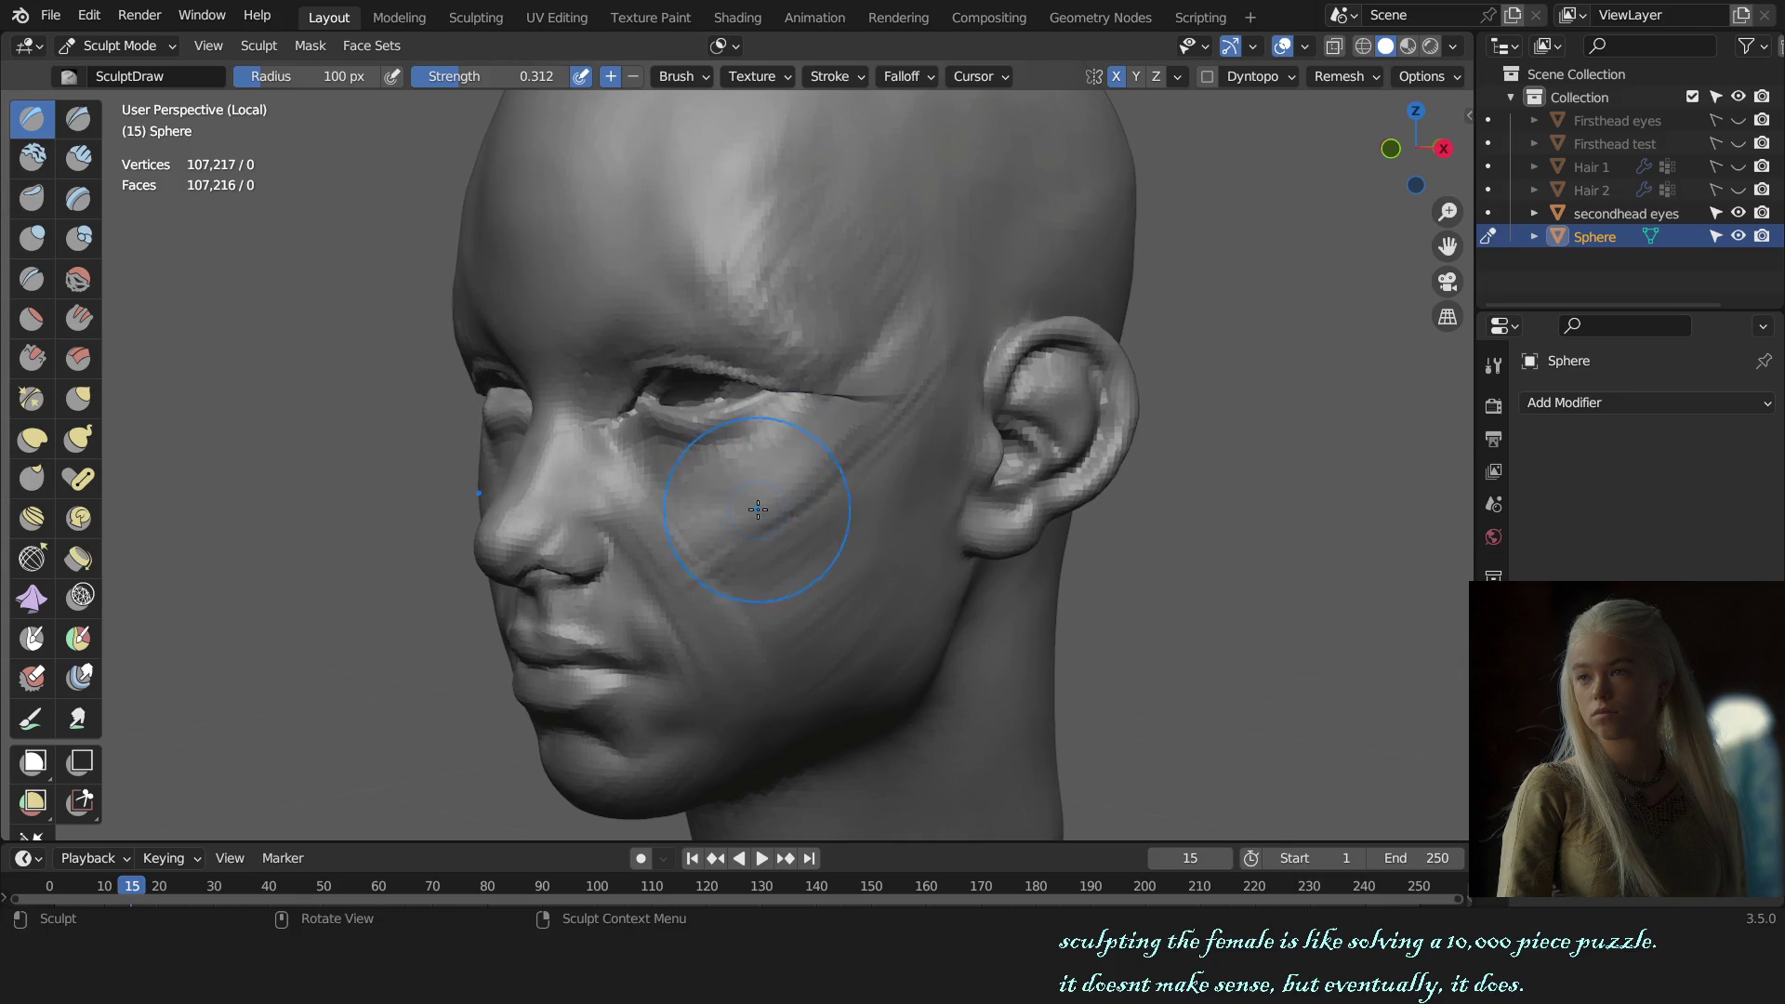
pyautogui.press('f')
pyautogui.scroll(-5, 721, 523)
pyautogui.moveTo(721, 523); pyautogui.dragTo(818, 507, button='middle')
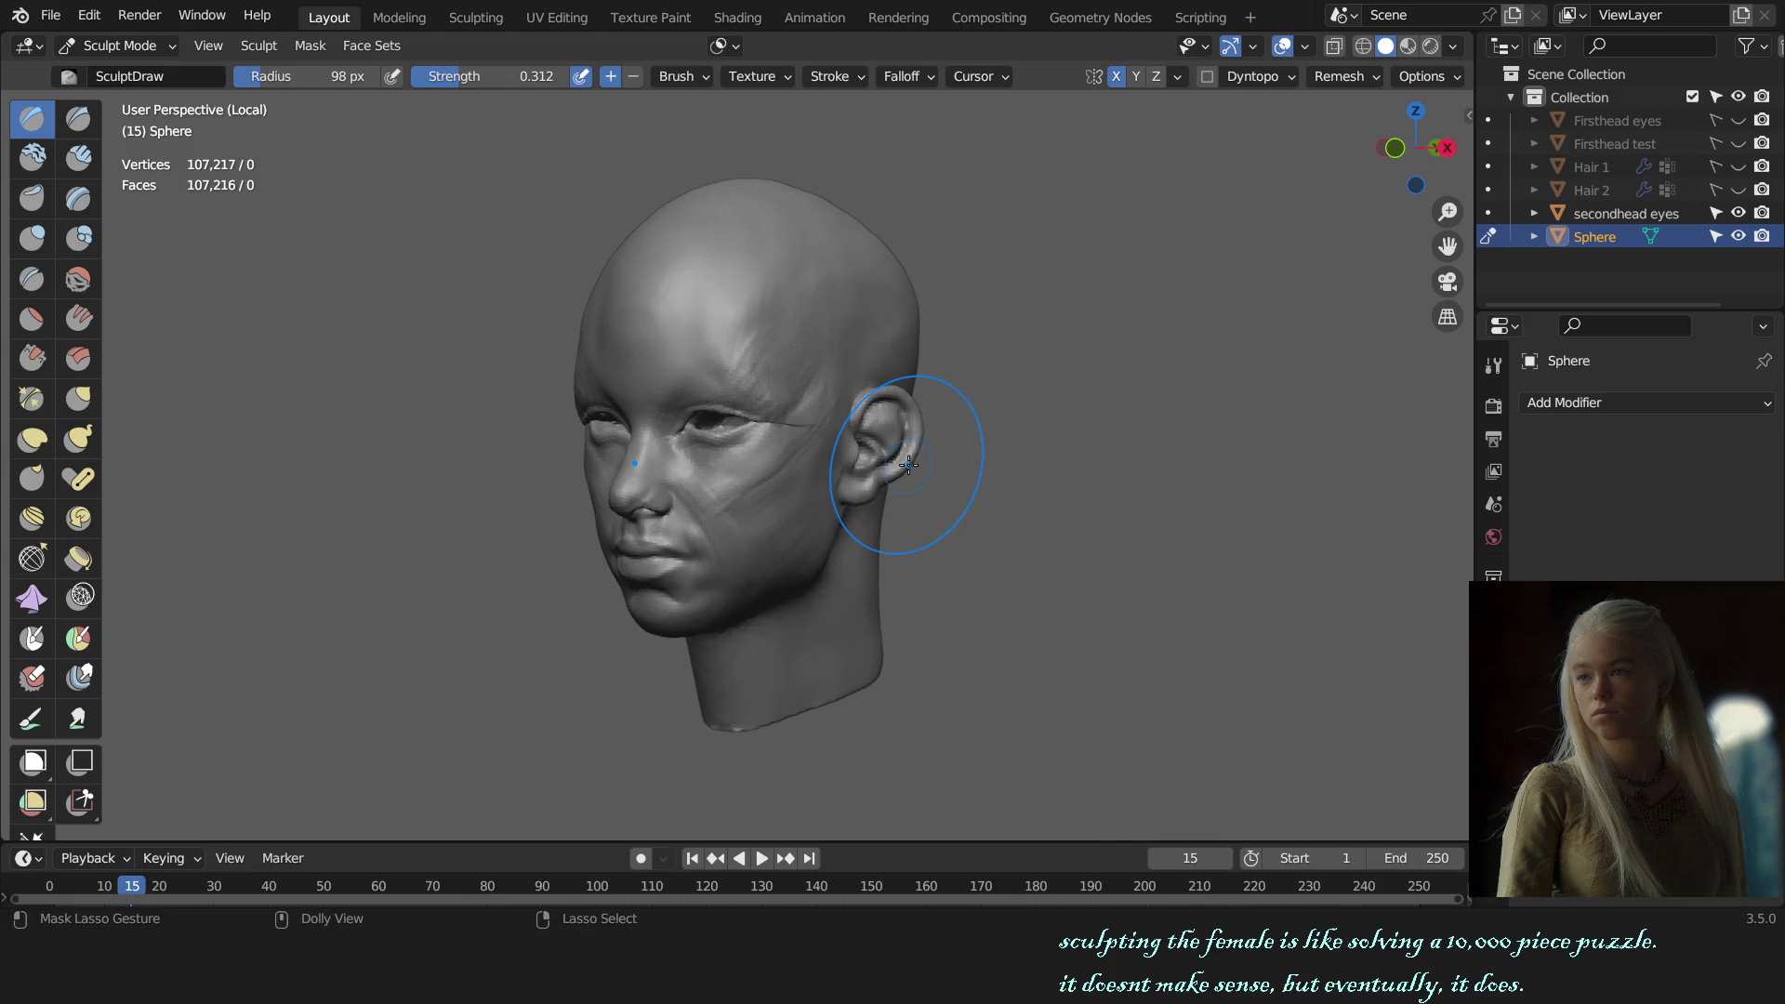
pyautogui.scroll(3, 799, 537)
pyautogui.moveTo(799, 536); pyautogui.dragTo(820, 556, button='middle')
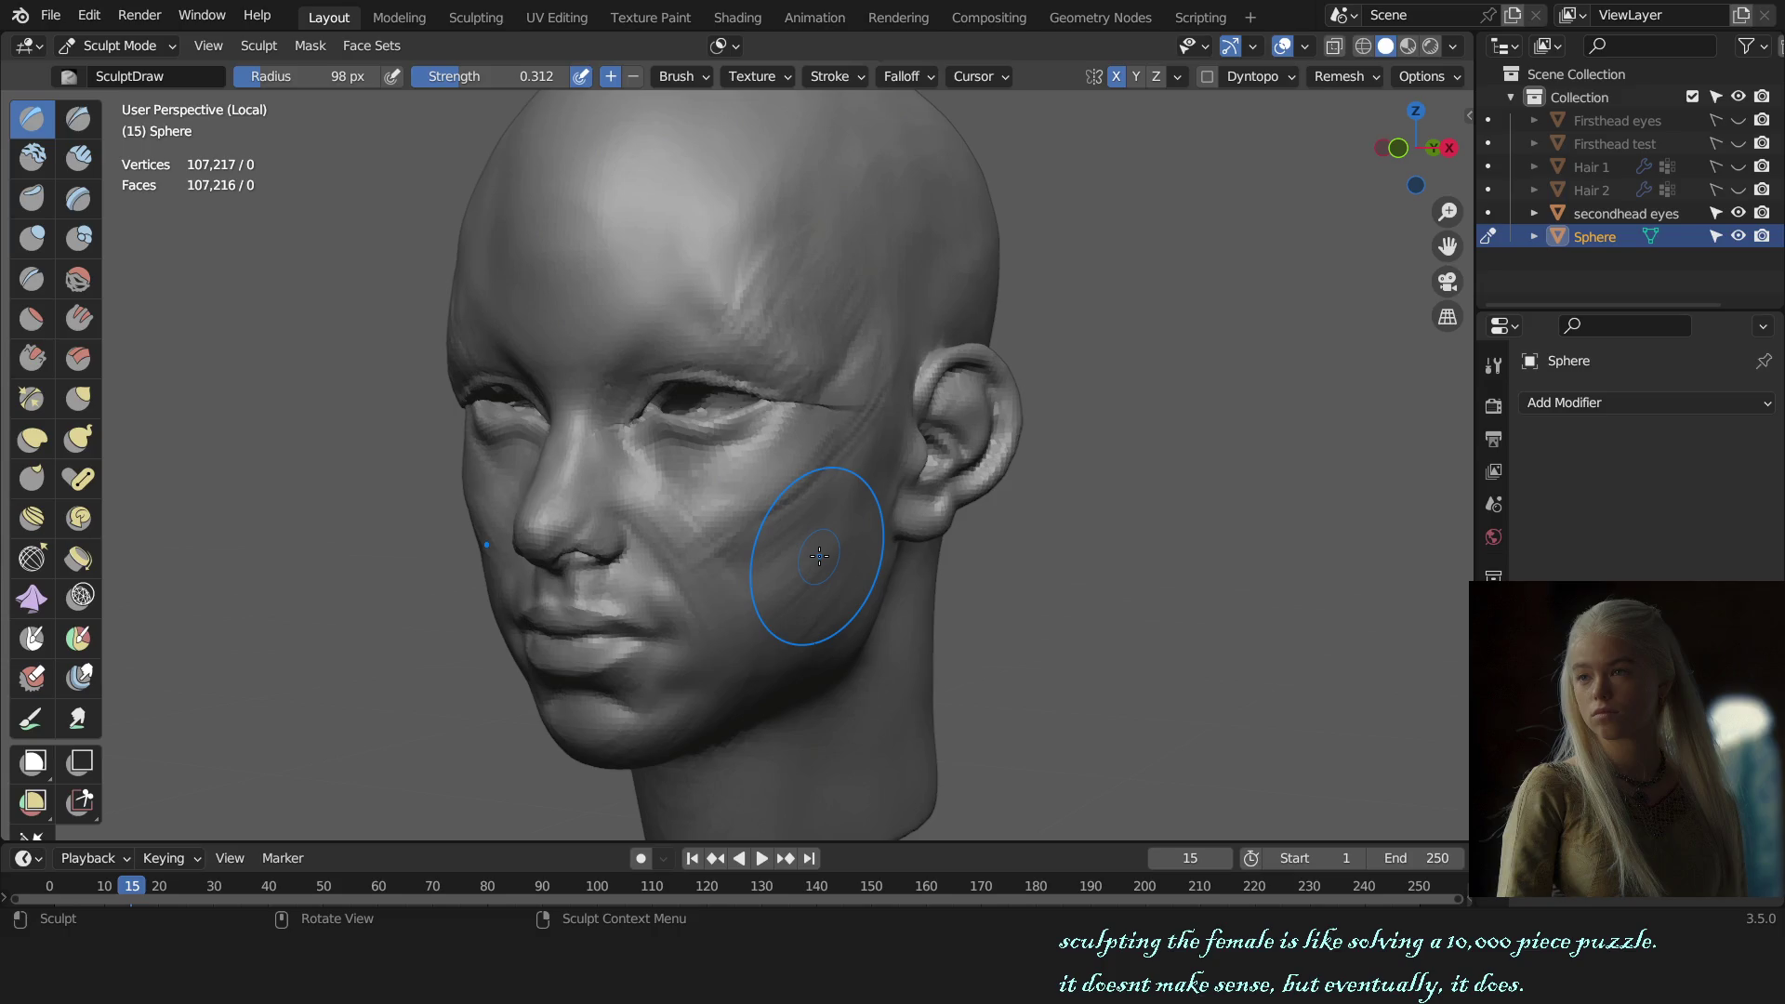
pyautogui.moveTo(818, 521)
pyautogui.mouseDown(button='middle')
pyautogui.moveTo(874, 623)
pyautogui.moveTo(783, 468)
pyautogui.mouseUp(button='middle')
# Step: Lay a Clay Strips stroke across the cheek, then slightly shrink the brush
pyautogui.press('c')
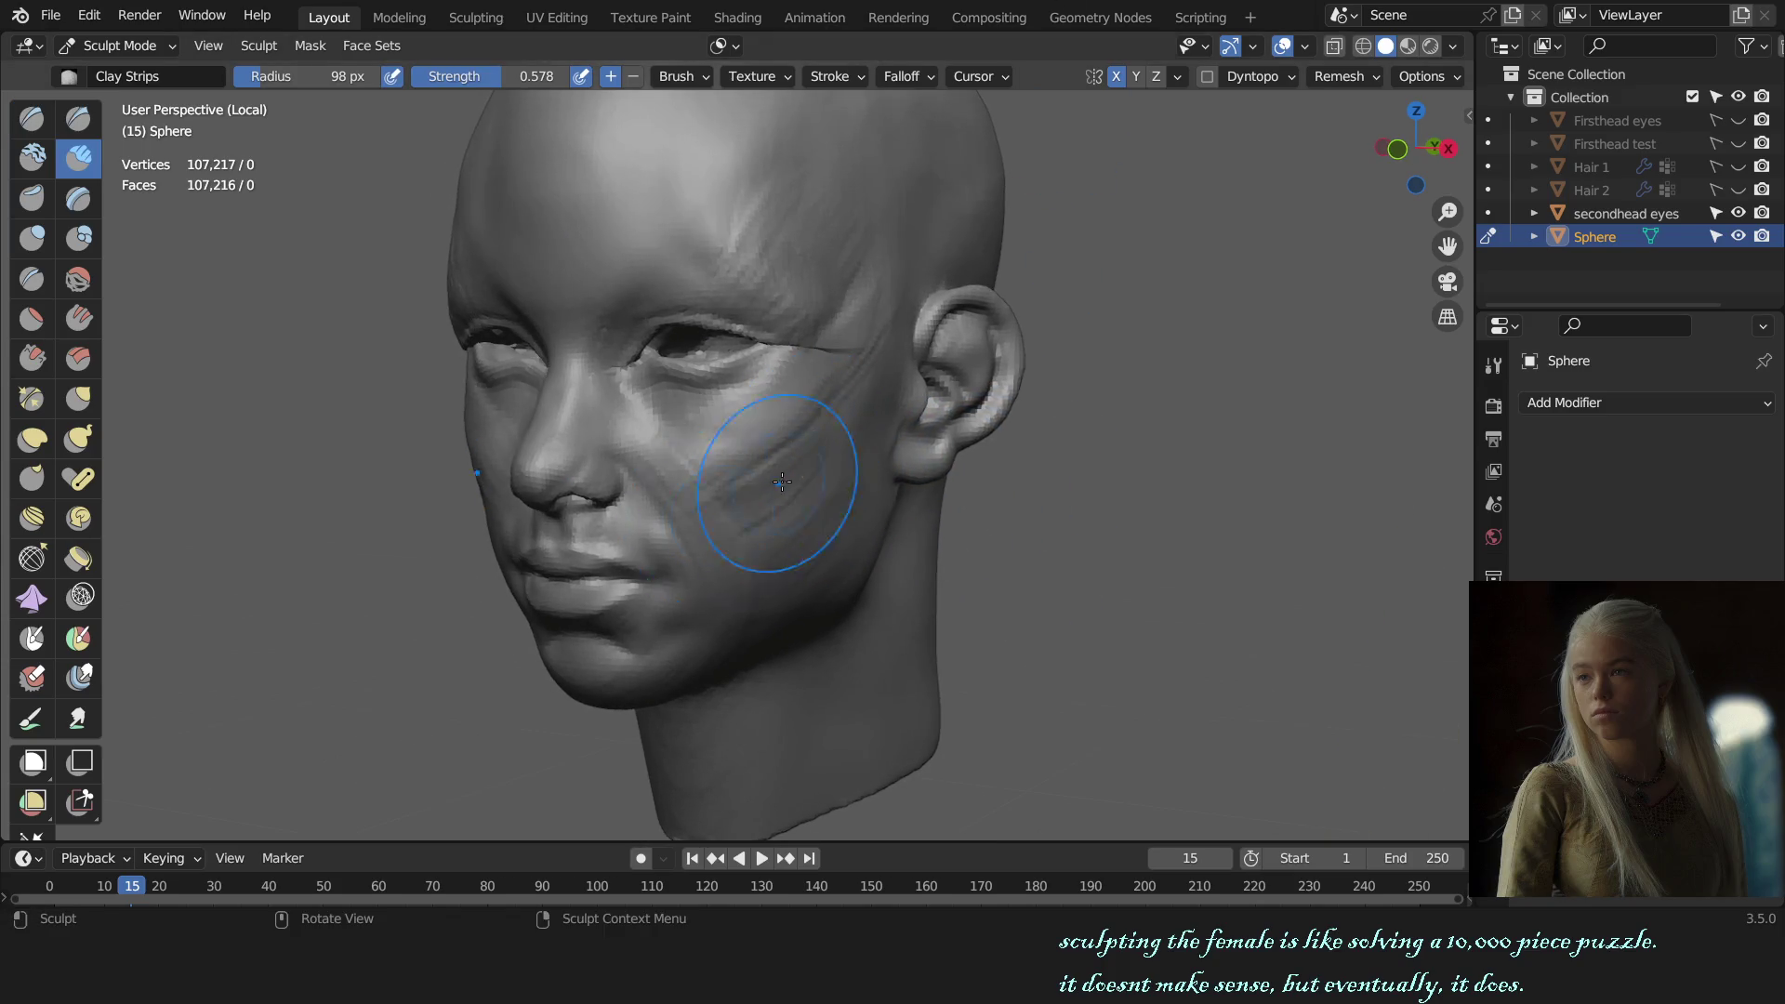
pyautogui.moveTo(726, 510); pyautogui.dragTo(723, 522)
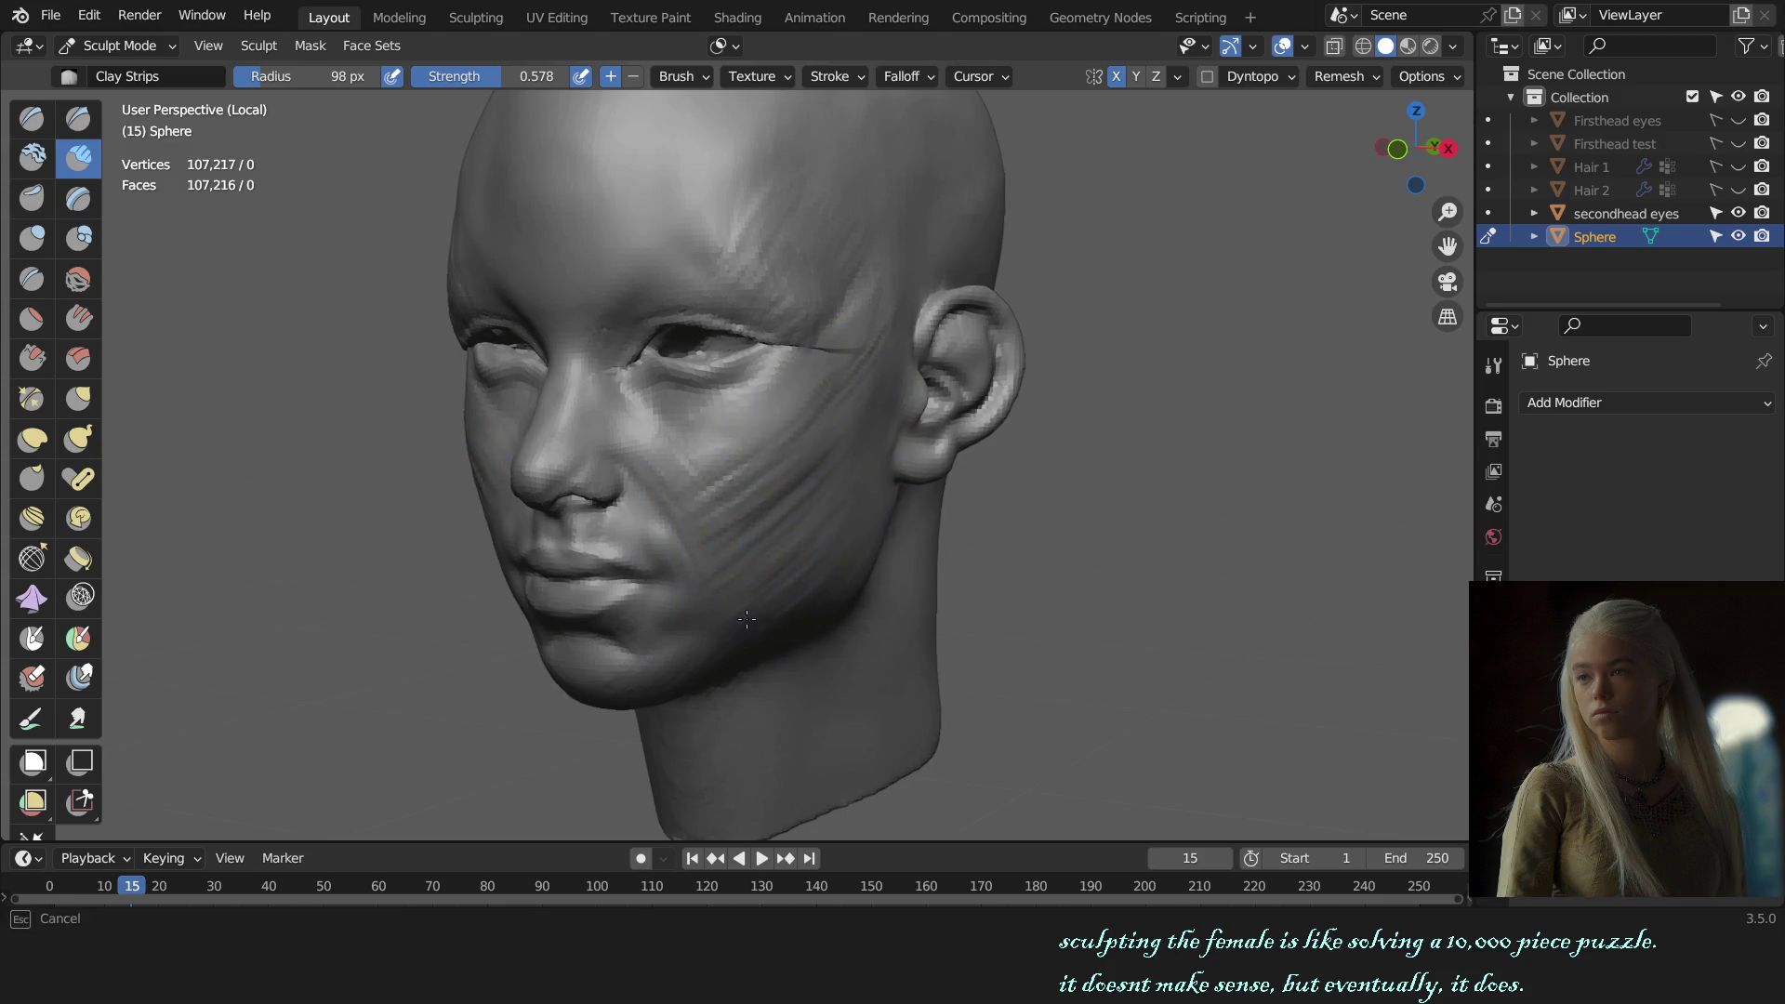
pyautogui.press('f')
pyautogui.click(828, 459)
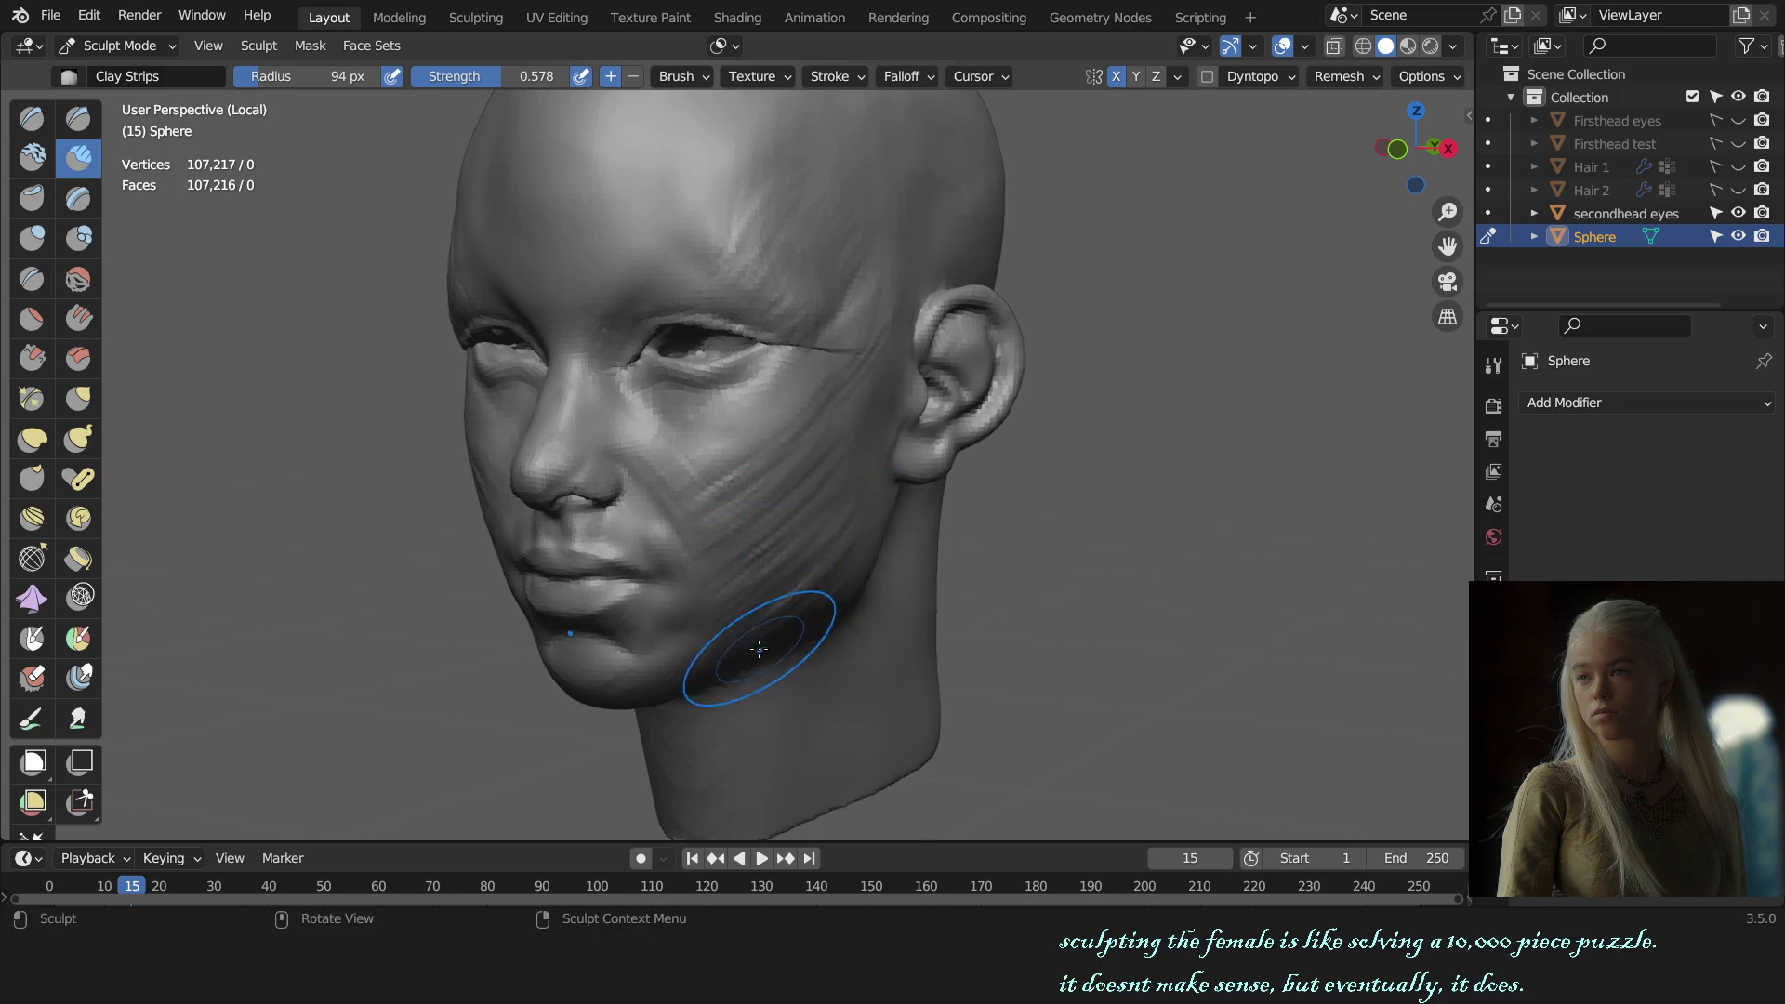
pyautogui.press('KP_1')
pyautogui.moveTo(1029, 498); pyautogui.dragTo(784, 444, button='middle')
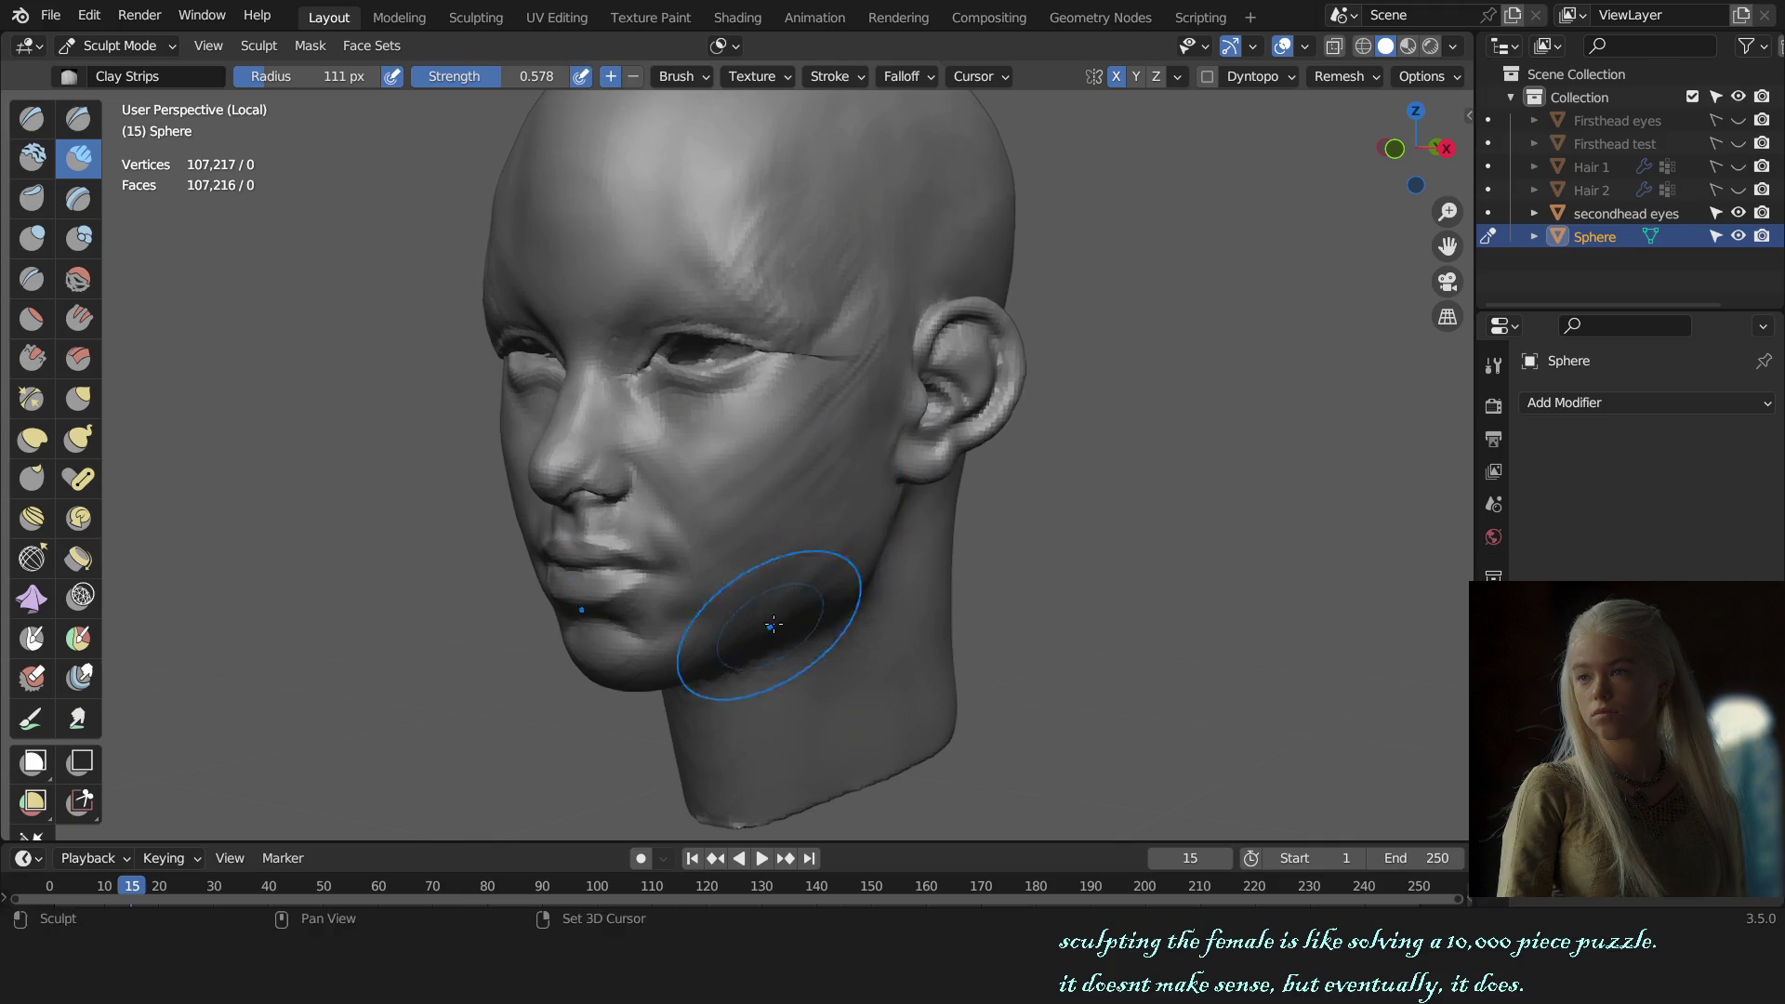
# Step: Use the Draw brush and settle its radius at 108 px
pyautogui.press('x')
pyautogui.press(']')
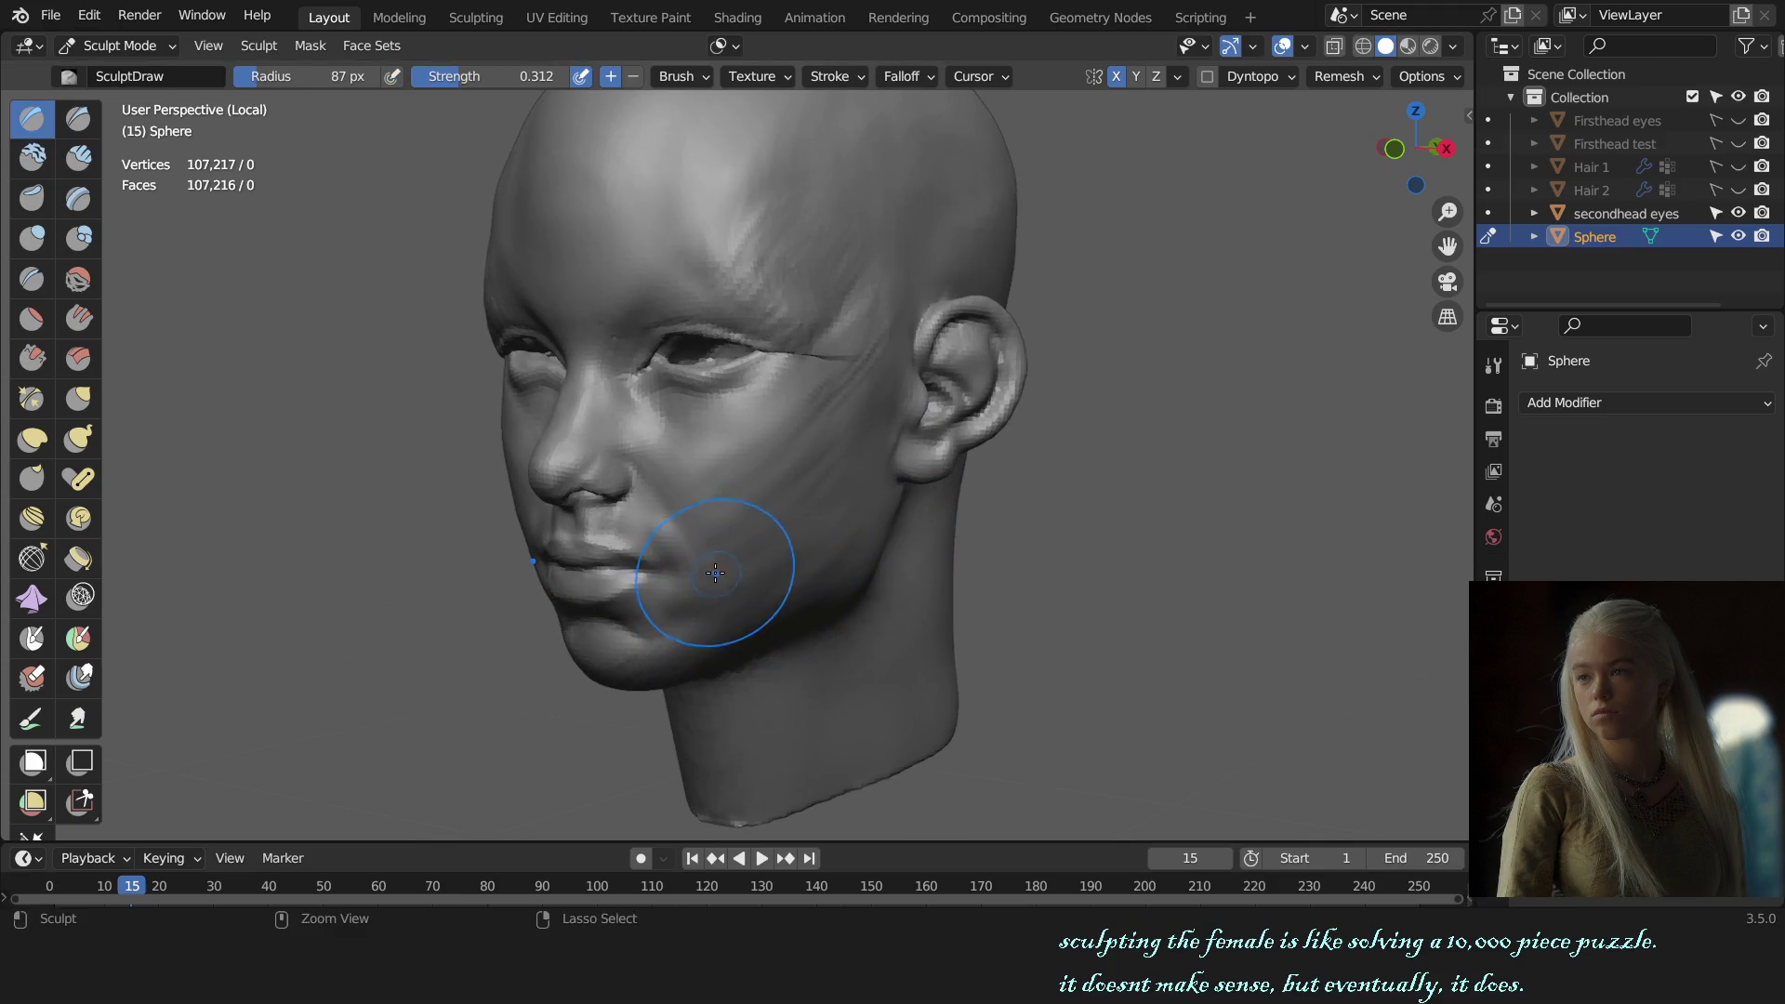
pyautogui.moveTo(715, 574)
pyautogui.mouseDown(button='middle')
pyautogui.moveTo(825, 555)
pyautogui.moveTo(752, 564)
pyautogui.mouseUp(button='middle')
pyautogui.press(']')
pyautogui.press(']')
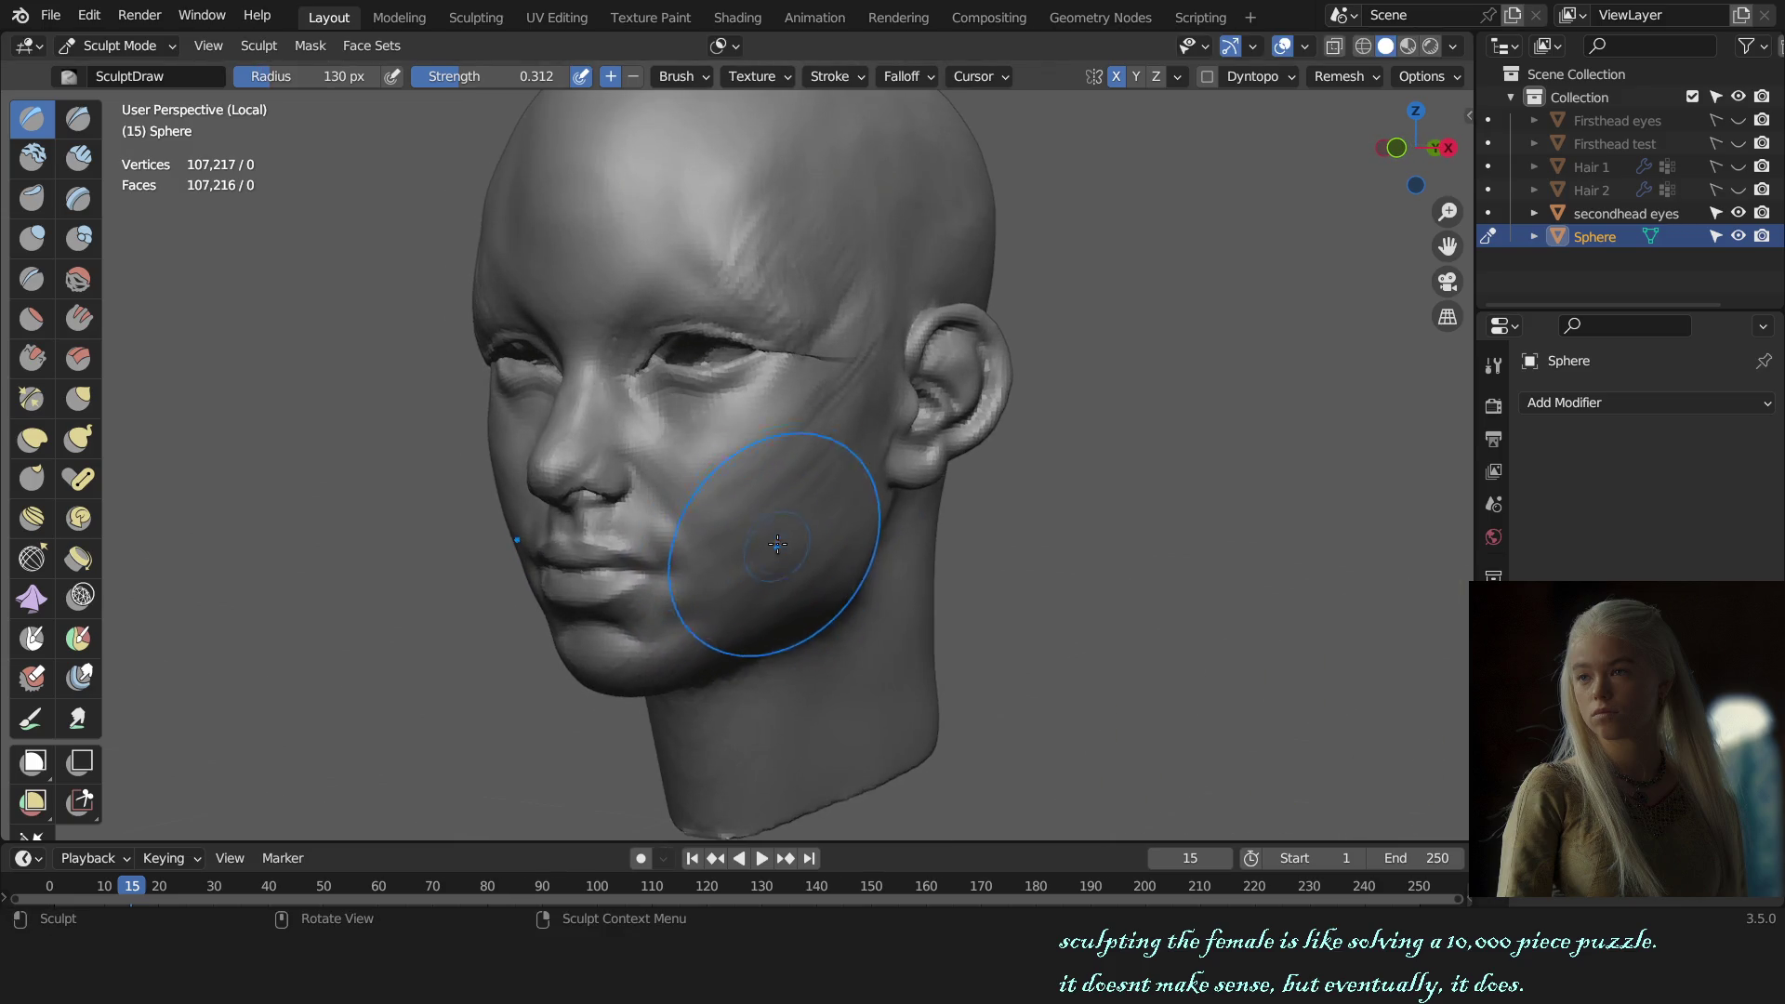
pyautogui.press('f')
pyautogui.click(768, 495)
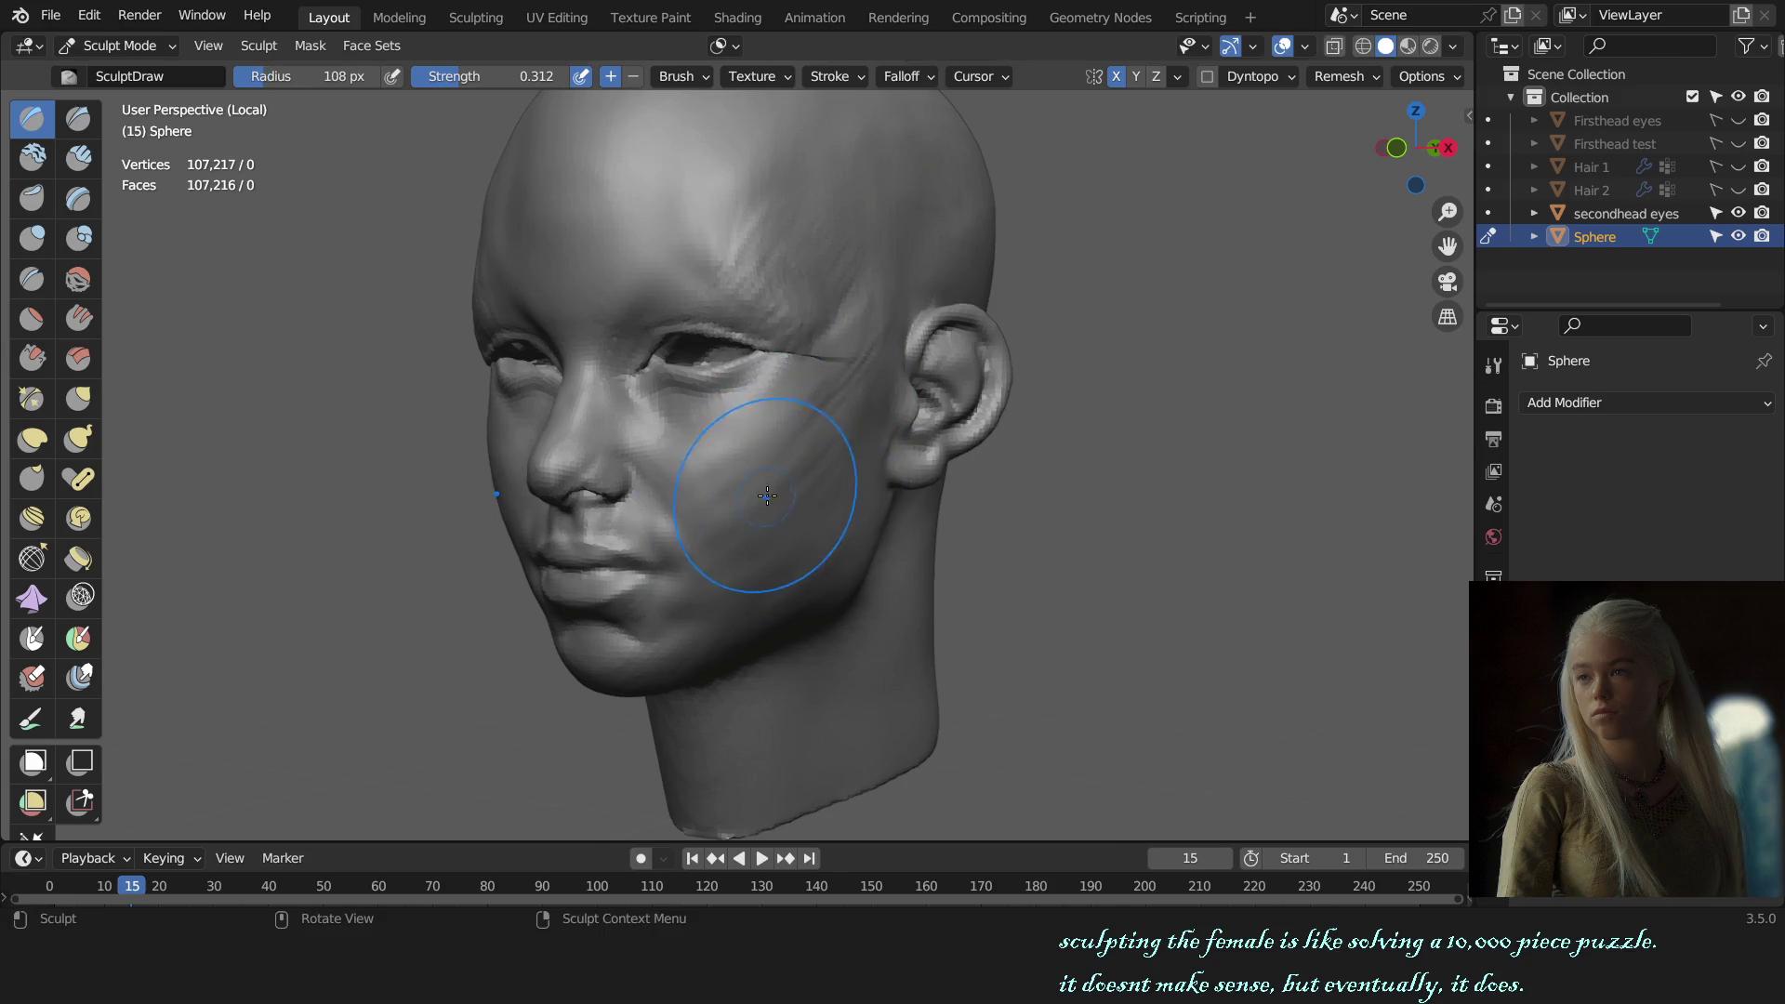
# Step: Extend the Clay Strips marks on the right cheek
pyautogui.press('c')
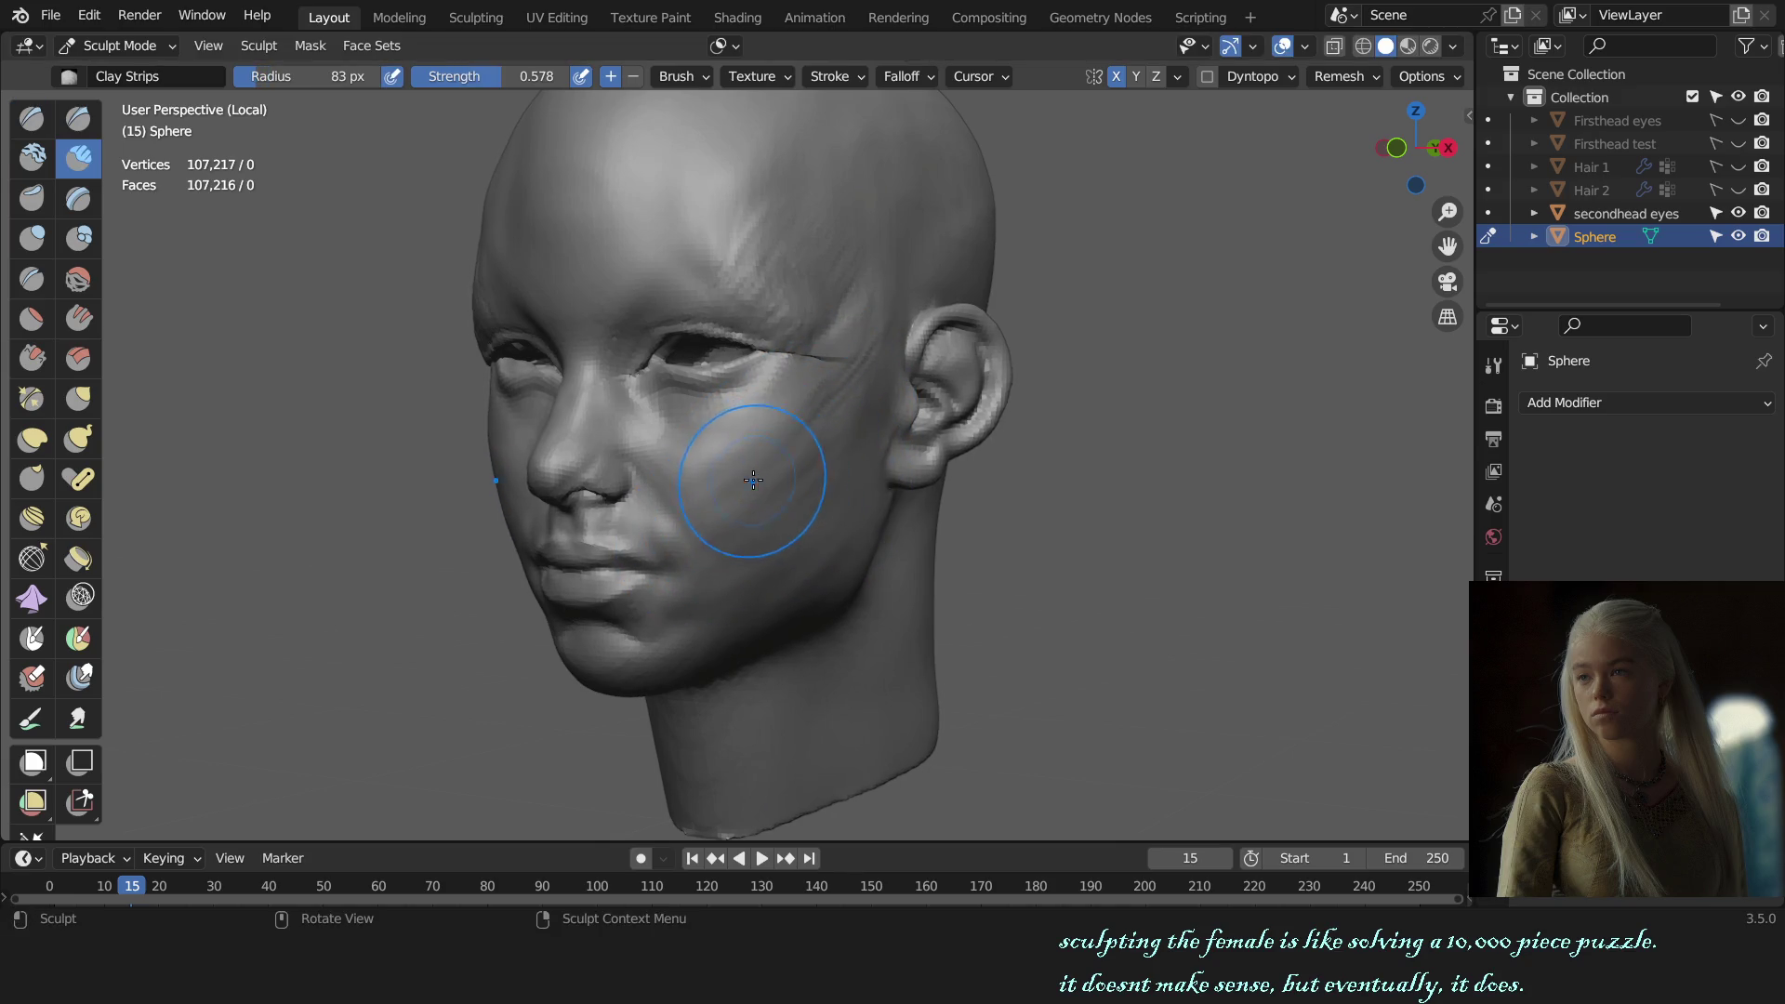
pyautogui.moveTo(757, 454); pyautogui.dragTo(742, 434)
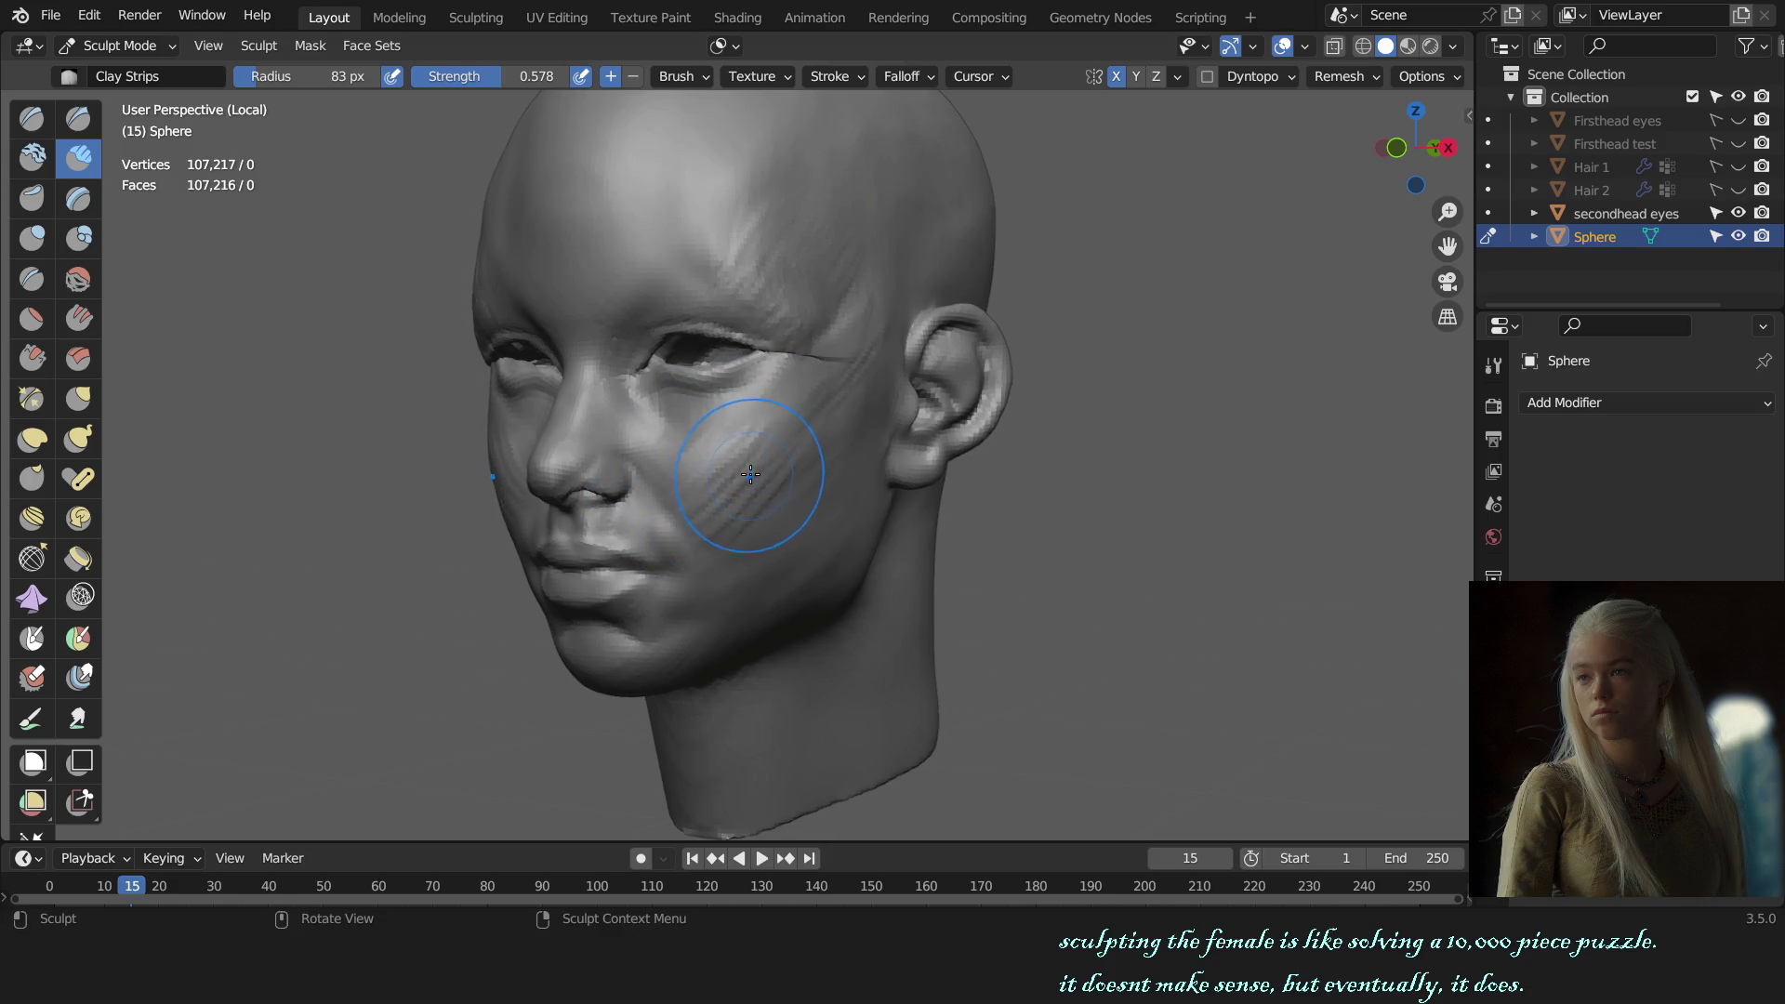
pyautogui.moveTo(750, 476); pyautogui.dragTo(818, 437, button='middle')
pyautogui.scroll(2, 823, 431)
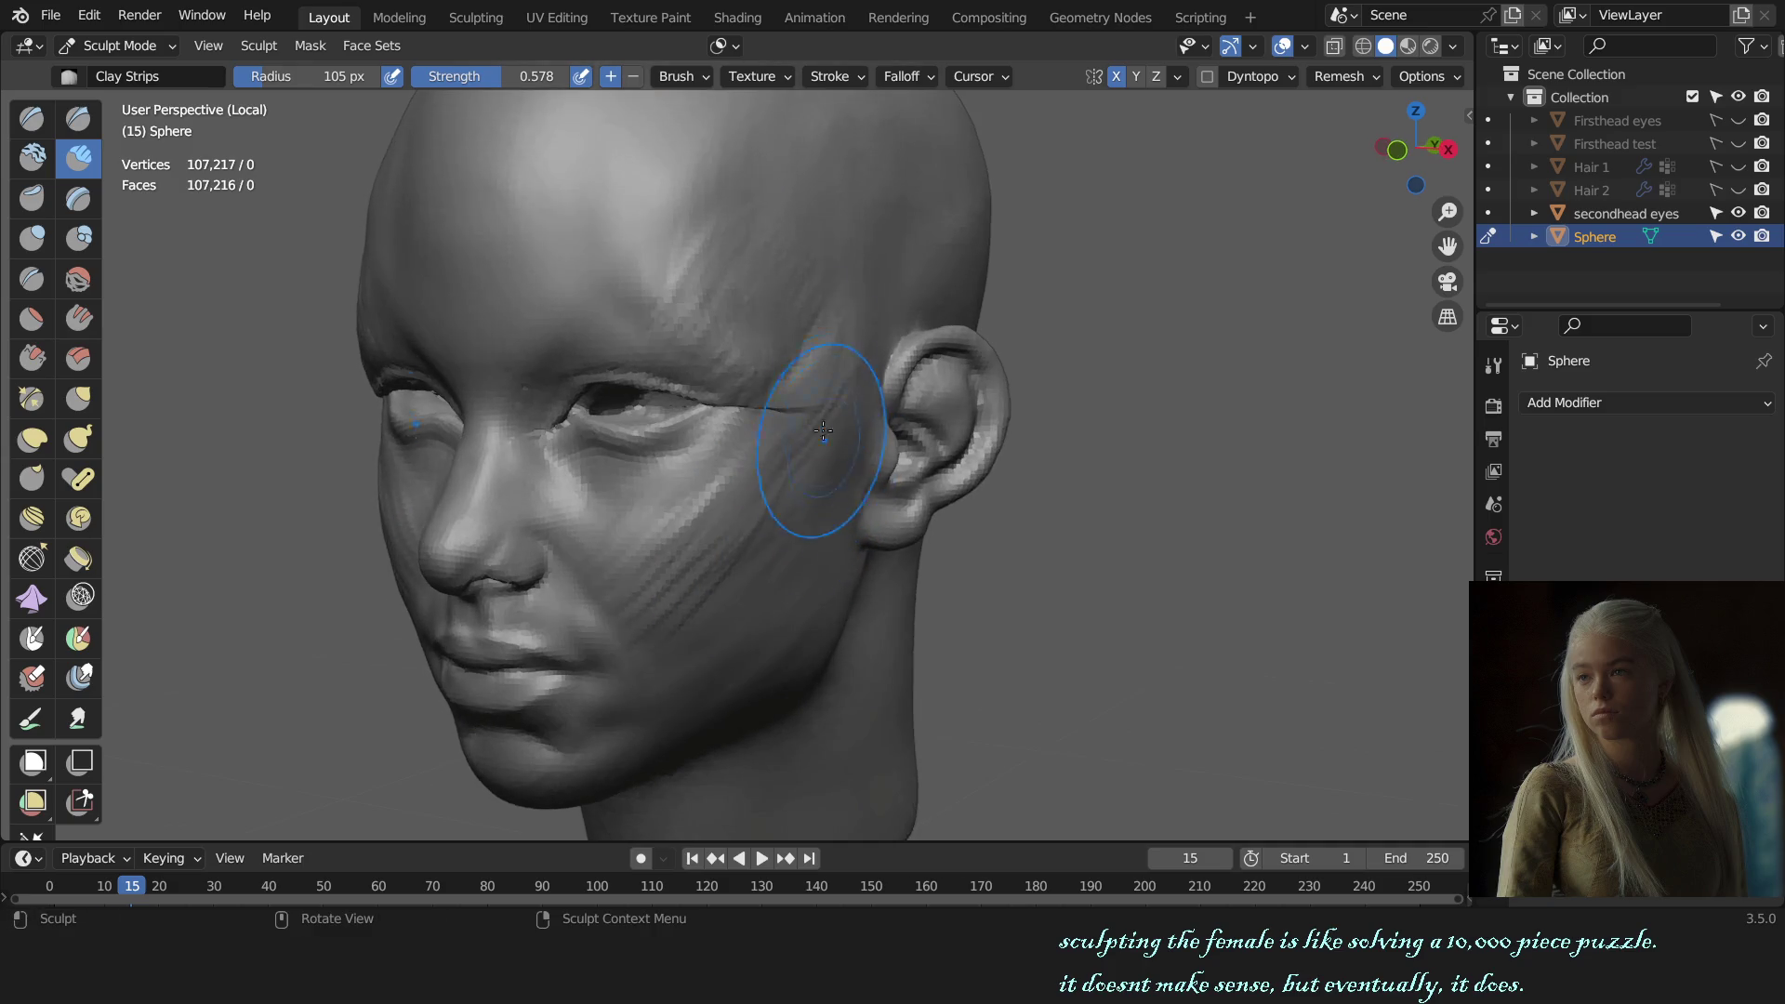
# Step: Set the brush radius to 80 px and switch to the Crease brush
pyautogui.click(731, 51)
pyautogui.moveTo(651, 279); pyautogui.dragTo(805, 432, button='middle')
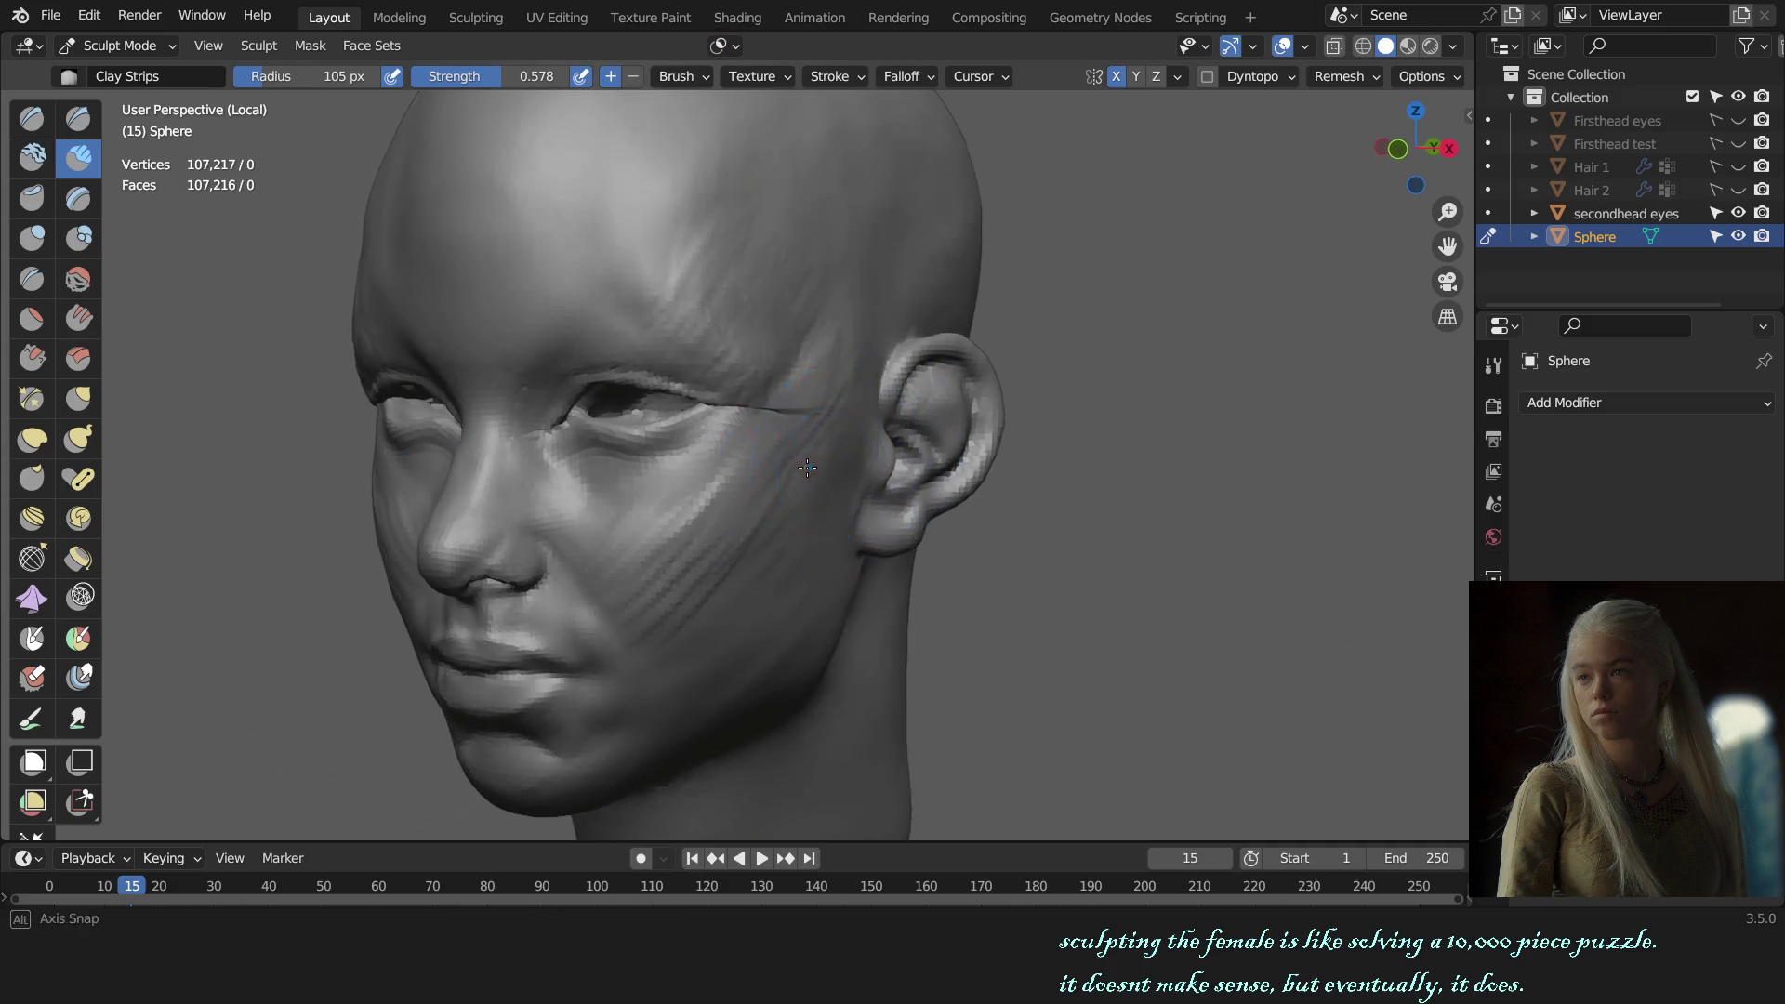
pyautogui.press('f')
pyautogui.click(806, 431)
pyautogui.press('ctrl')
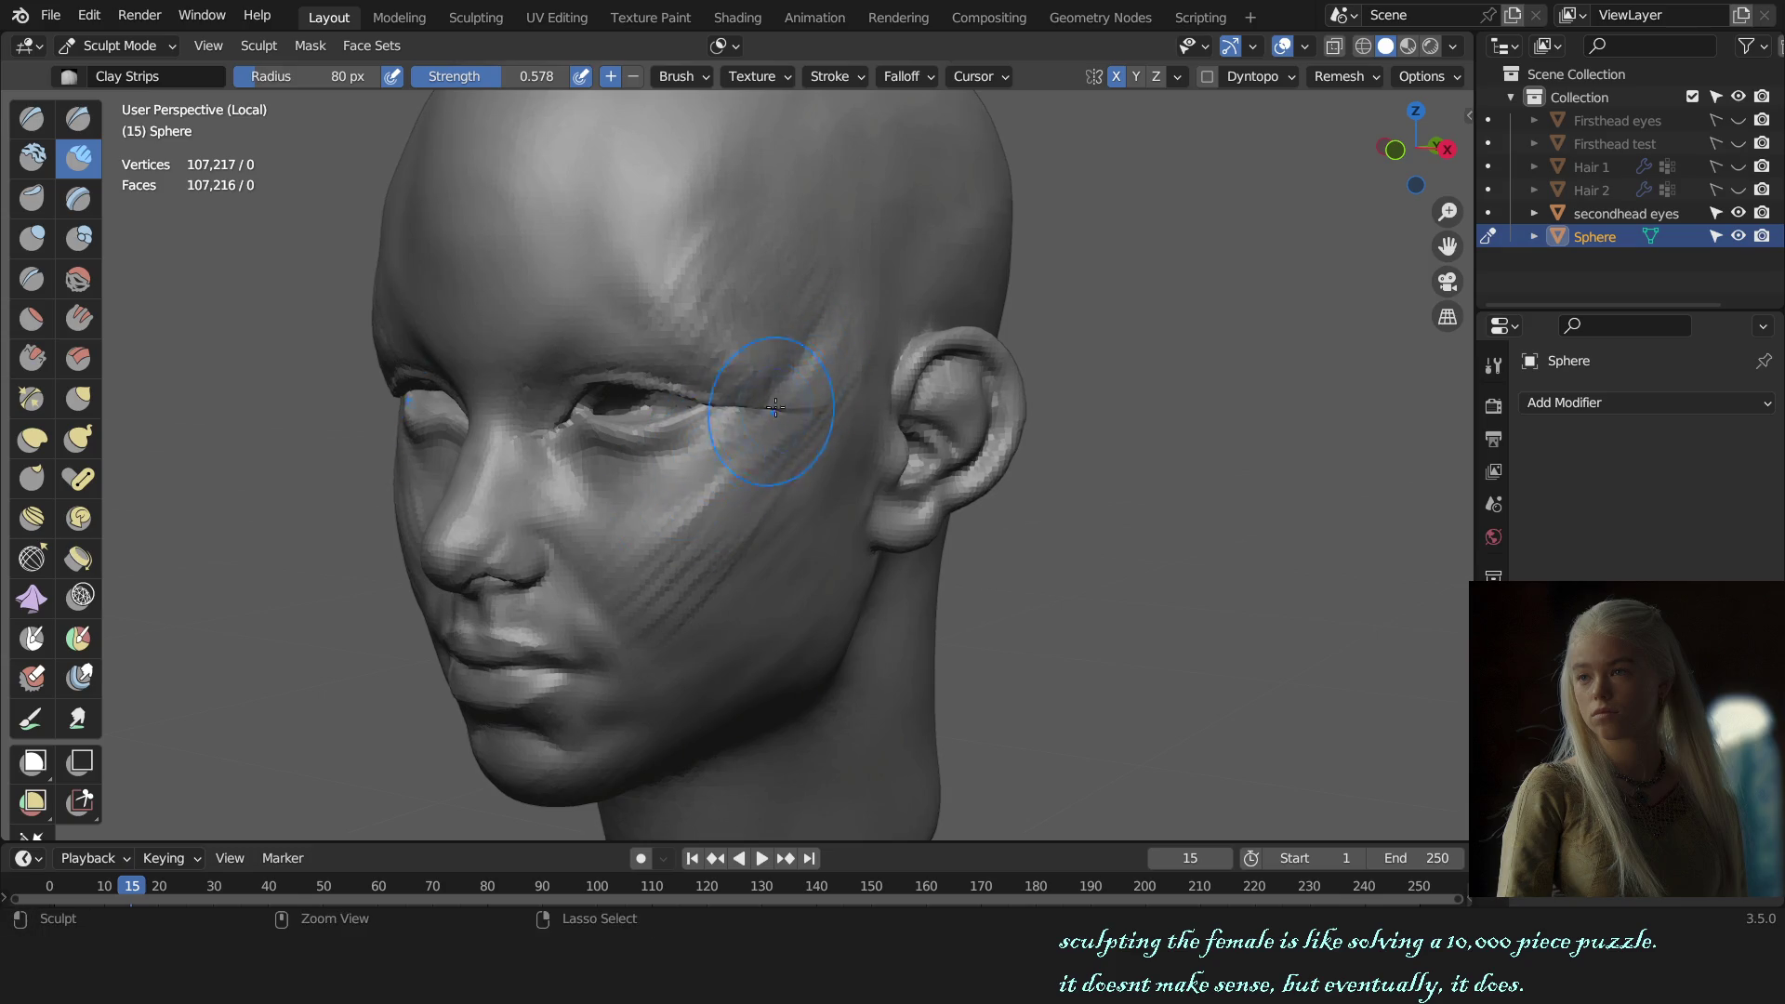
pyautogui.hotkey('shift', 'c')
# Step: Resize the Crease brush to 103 px and zoom in on the front of the head
pyautogui.moveTo(697, 470); pyautogui.dragTo(688, 437, button='middle')
pyautogui.scroll(5, 689, 437)
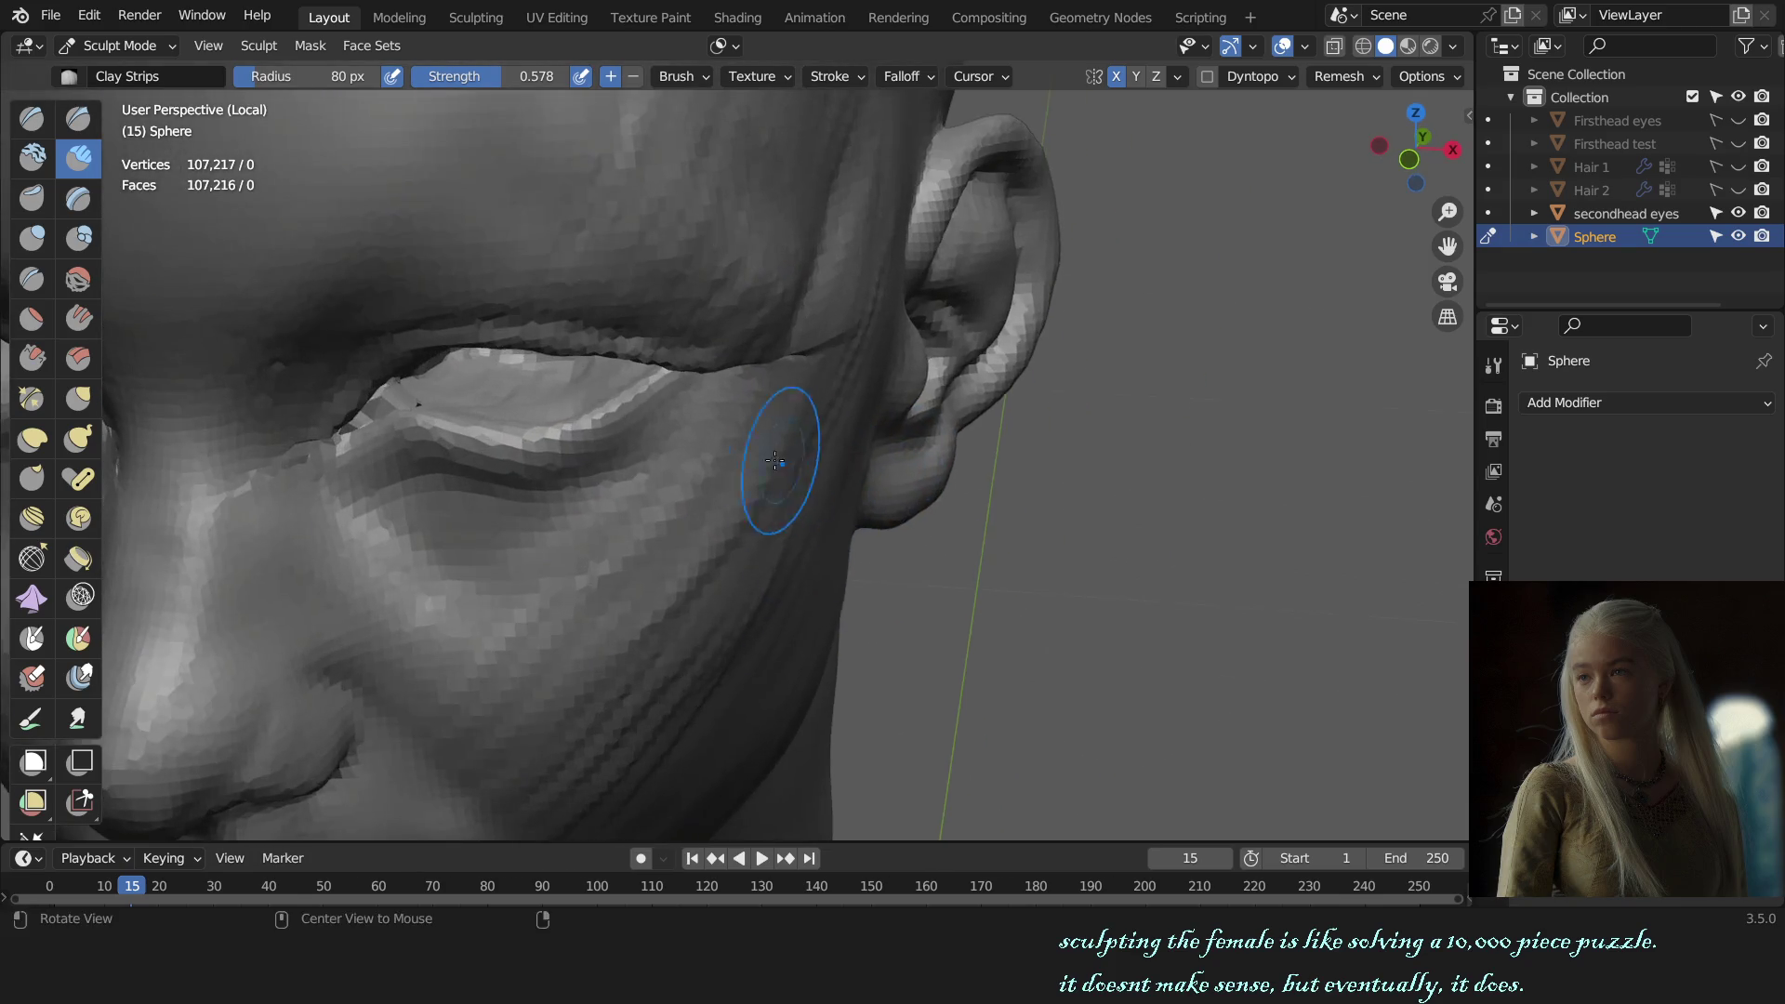
pyautogui.press('f')
pyautogui.click(687, 430)
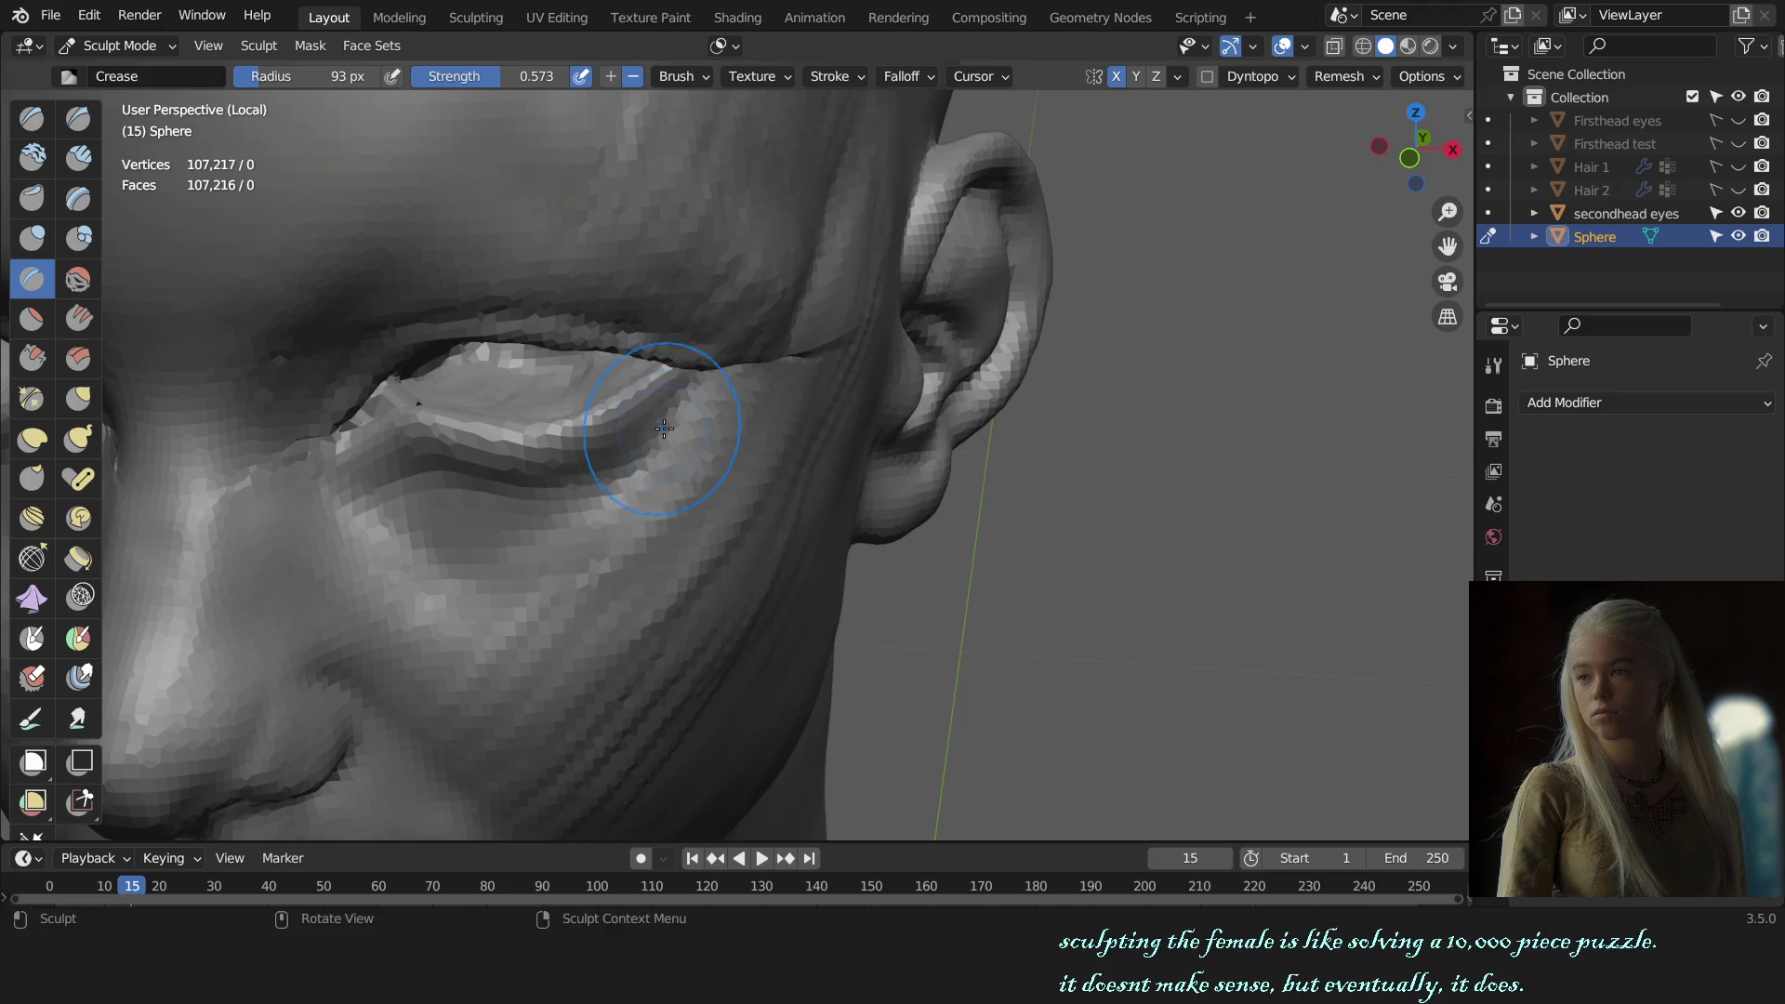
pyautogui.press('KP_1')
pyautogui.moveTo(865, 418)
pyautogui.keyDown('ctrl'); pyautogui.mouseDown(button='middle')
pyautogui.moveTo(907, 507)
pyautogui.moveTo(938, 477)
pyautogui.mouseUp(button='middle'); pyautogui.keyUp('ctrl')
pyautogui.scroll(3, 906, 511)
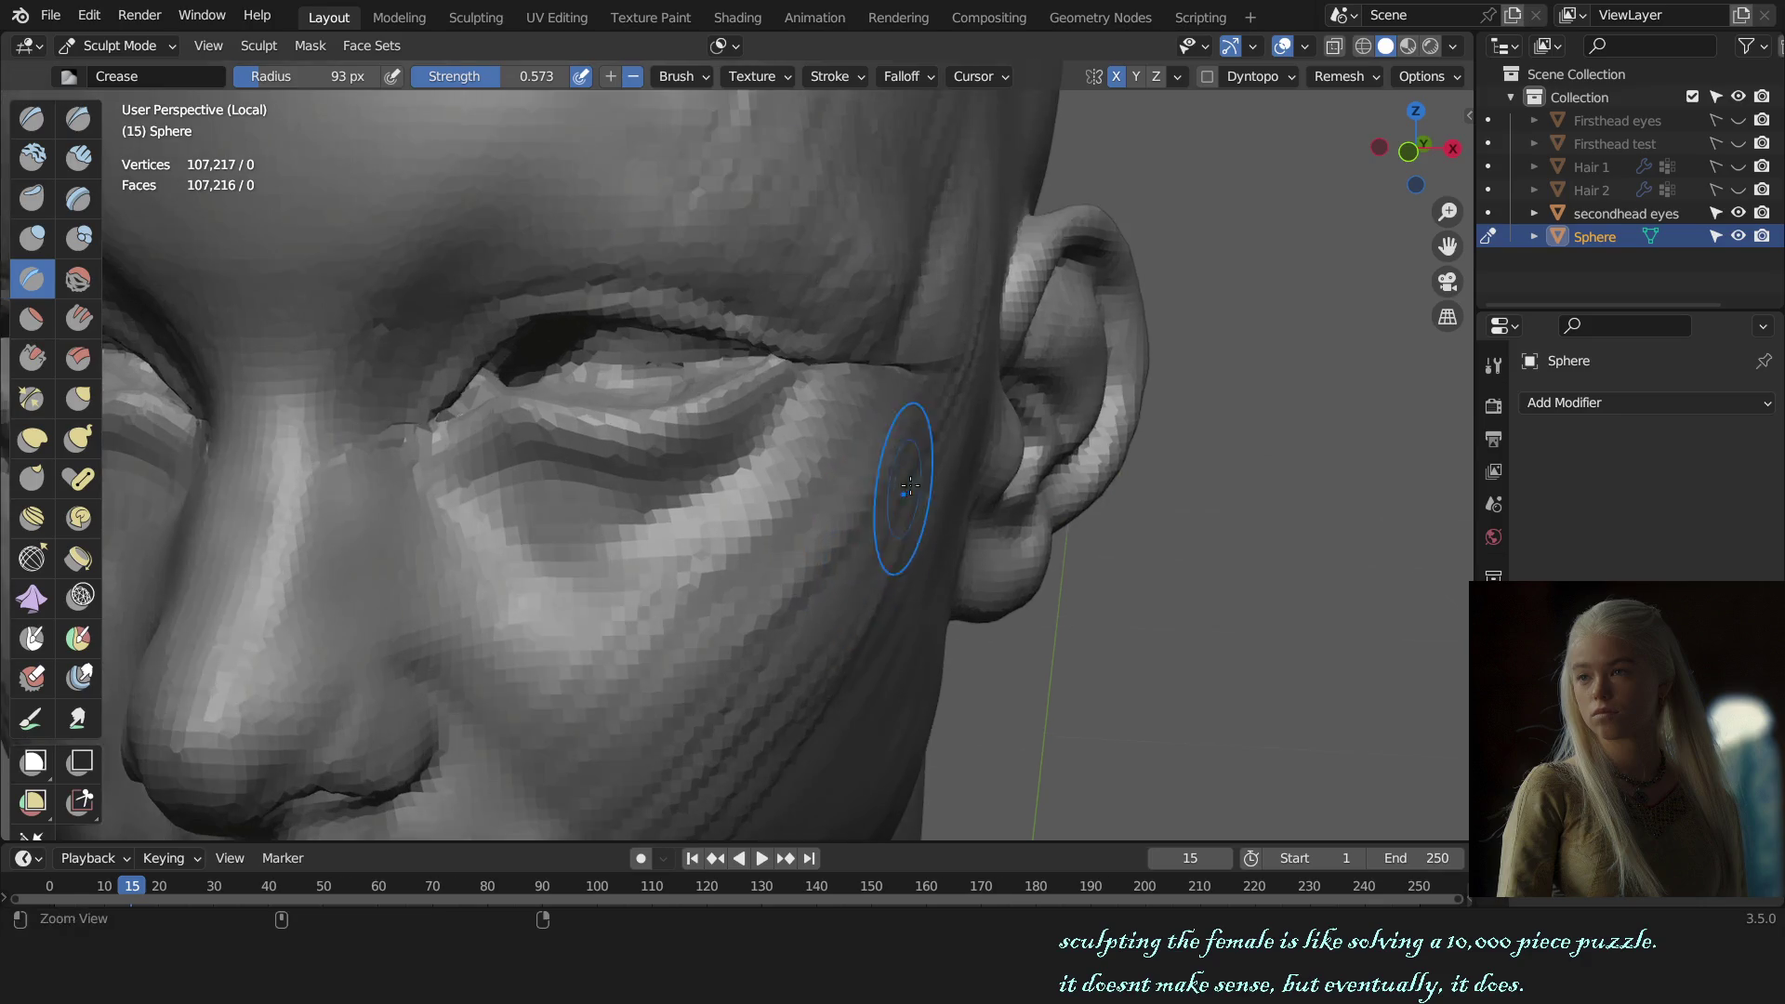
pyautogui.scroll(4, 869, 418)
# Step: Switch to Clay Strips at 60 px and view the whole head from front and side
pyautogui.moveTo(870, 419); pyautogui.dragTo(742, 467, button='middle')
pyautogui.press('c')
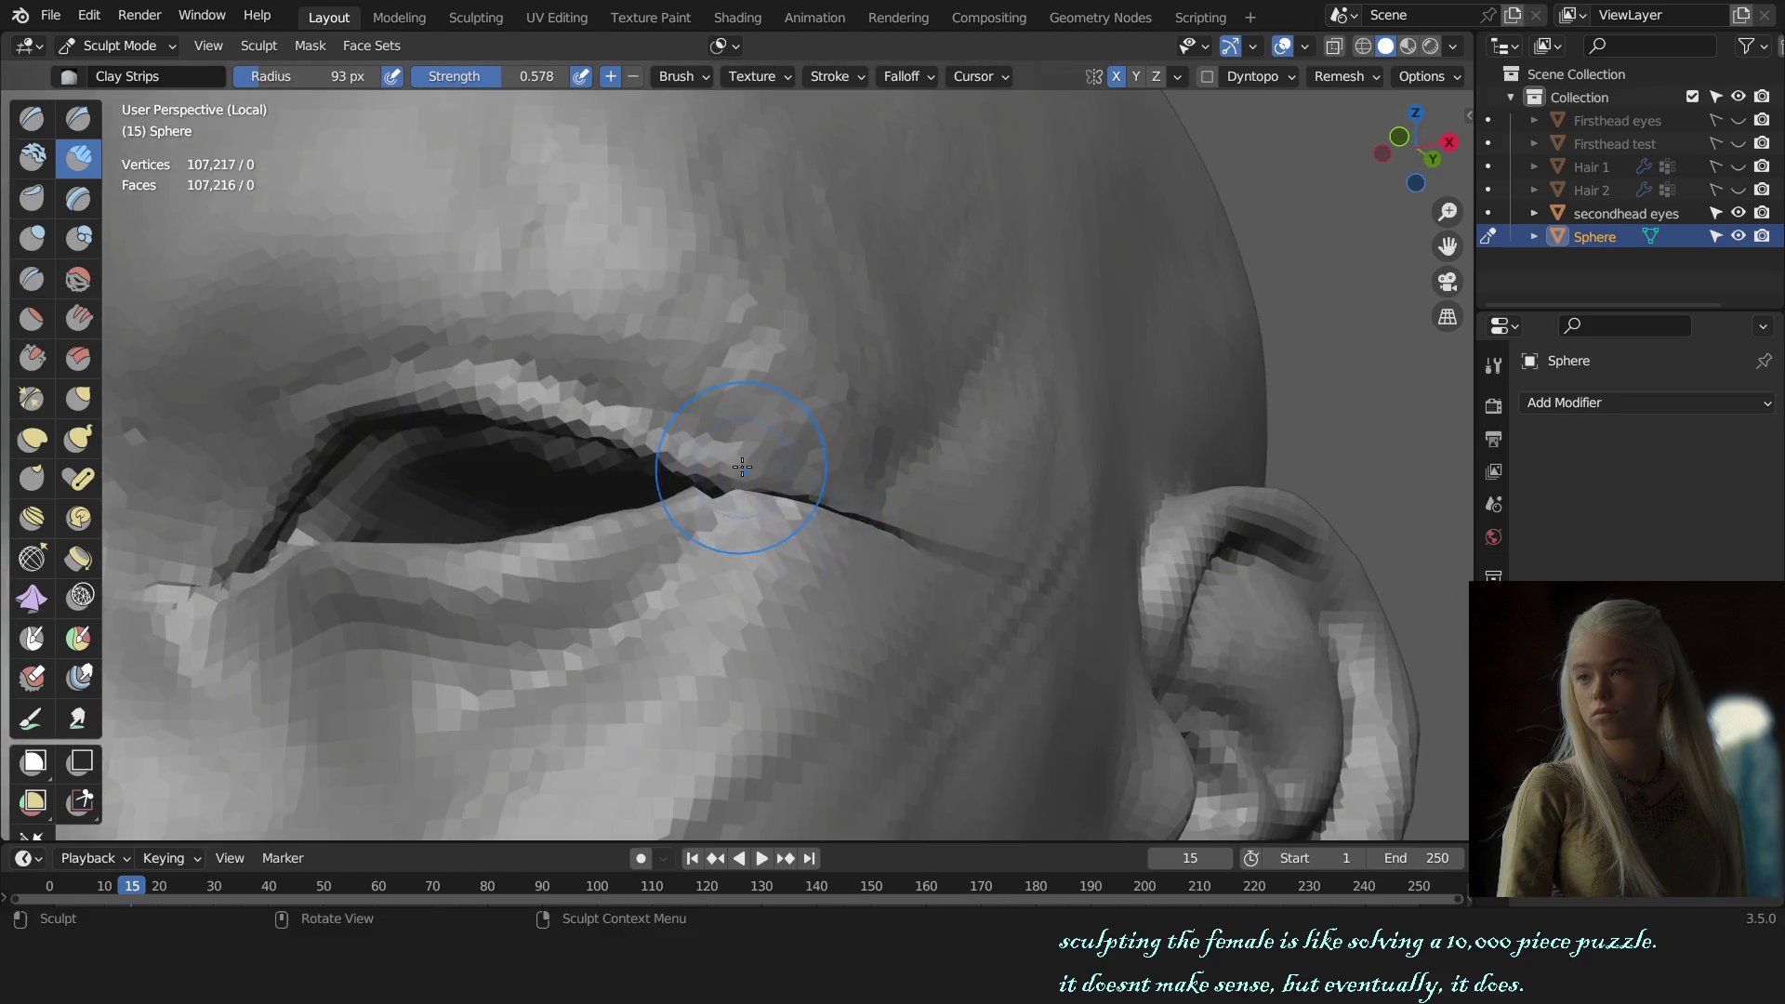
pyautogui.press('f')
pyautogui.click(745, 484)
pyautogui.press('KP_3')
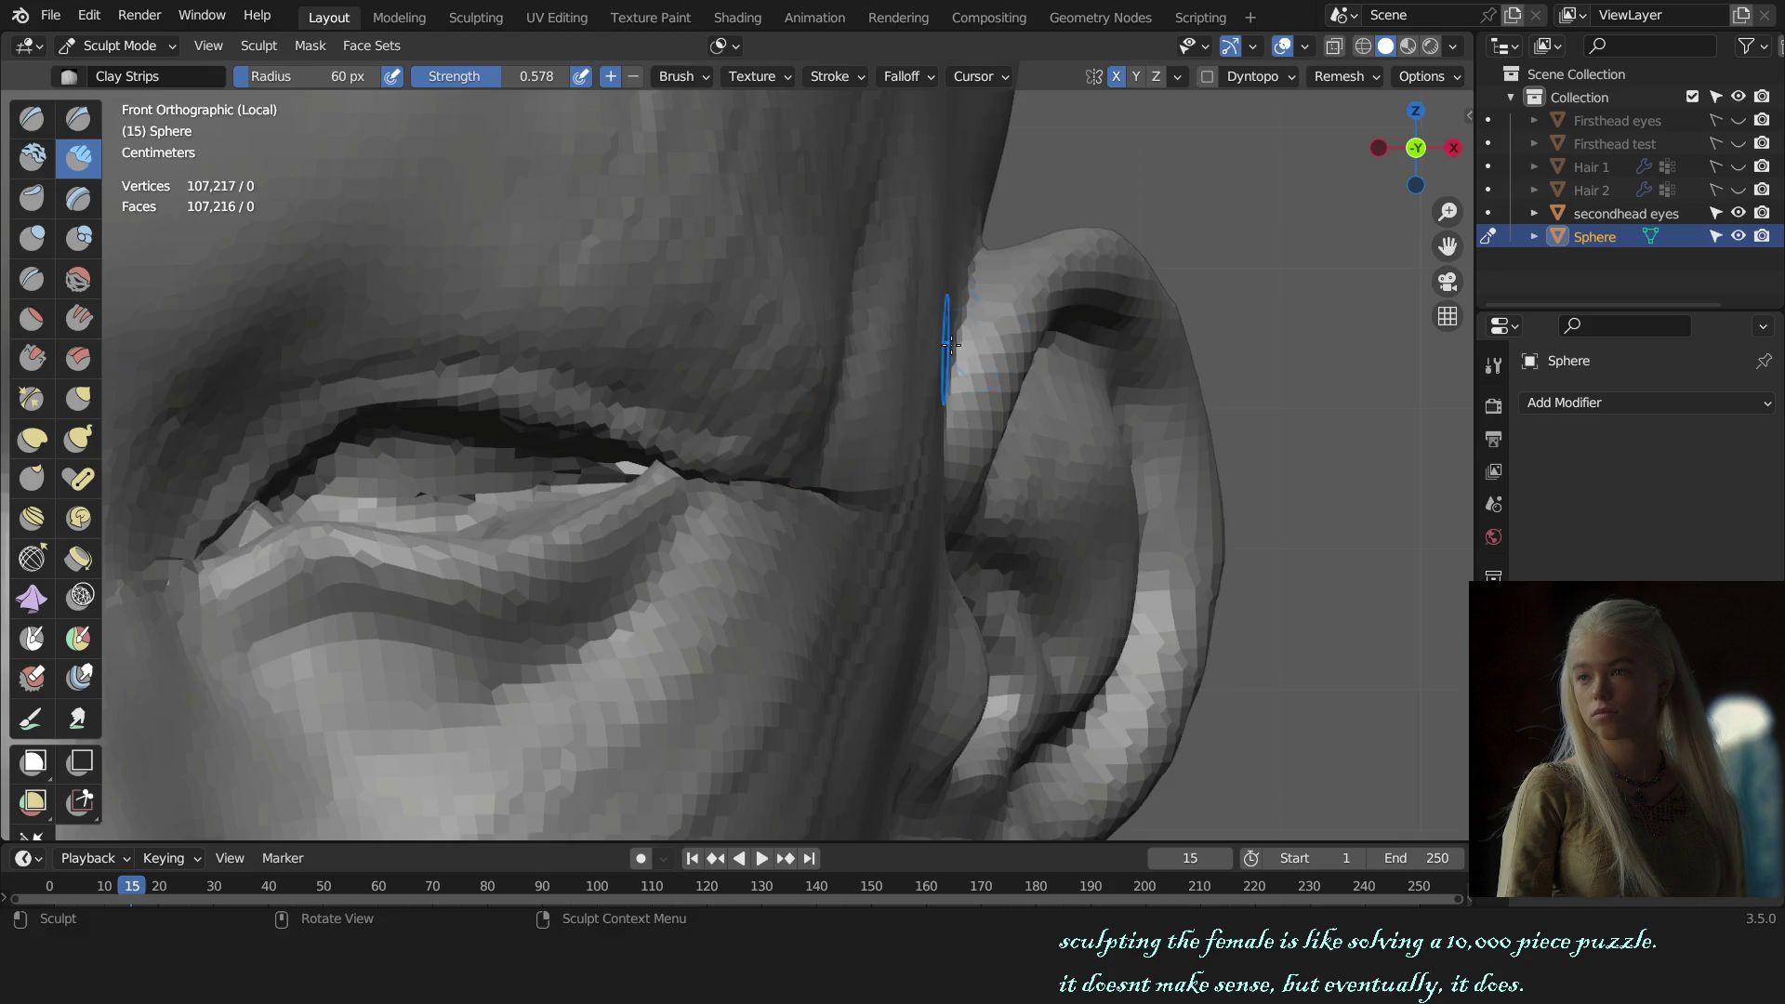
pyautogui.press('KP_1')
pyautogui.scroll(-5, 968, 592)
pyautogui.scroll(-2, 968, 592)
pyautogui.press('KP_3')
pyautogui.moveTo(968, 592)
pyautogui.mouseDown(button='middle')
pyautogui.moveTo(1116, 590)
pyautogui.moveTo(989, 549)
pyautogui.mouseUp(button='middle')
pyautogui.scroll(4, 989, 549)
# Step: Switch to Grab and enlarge its radius in steps to 194 px
pyautogui.press('g')
pyautogui.press('f')
pyautogui.click(1065, 569)
pyautogui.press('f')
pyautogui.click(1002, 519)
pyautogui.press('f')
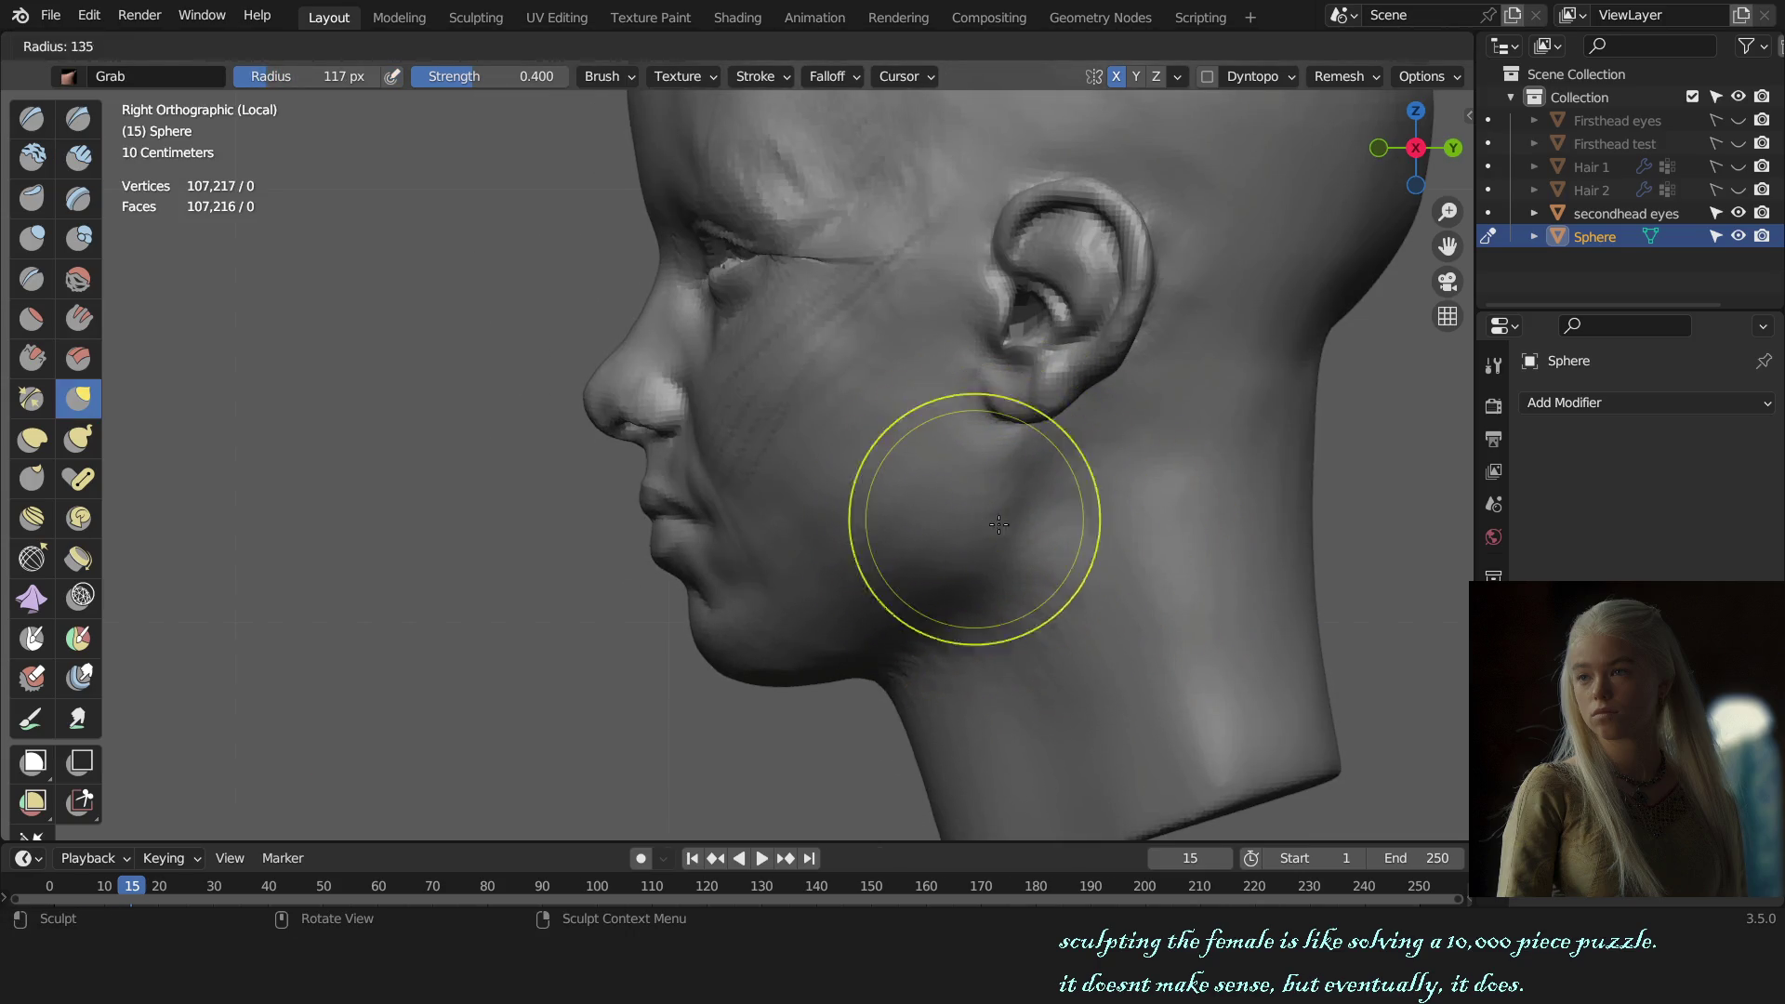
pyautogui.click(1014, 501)
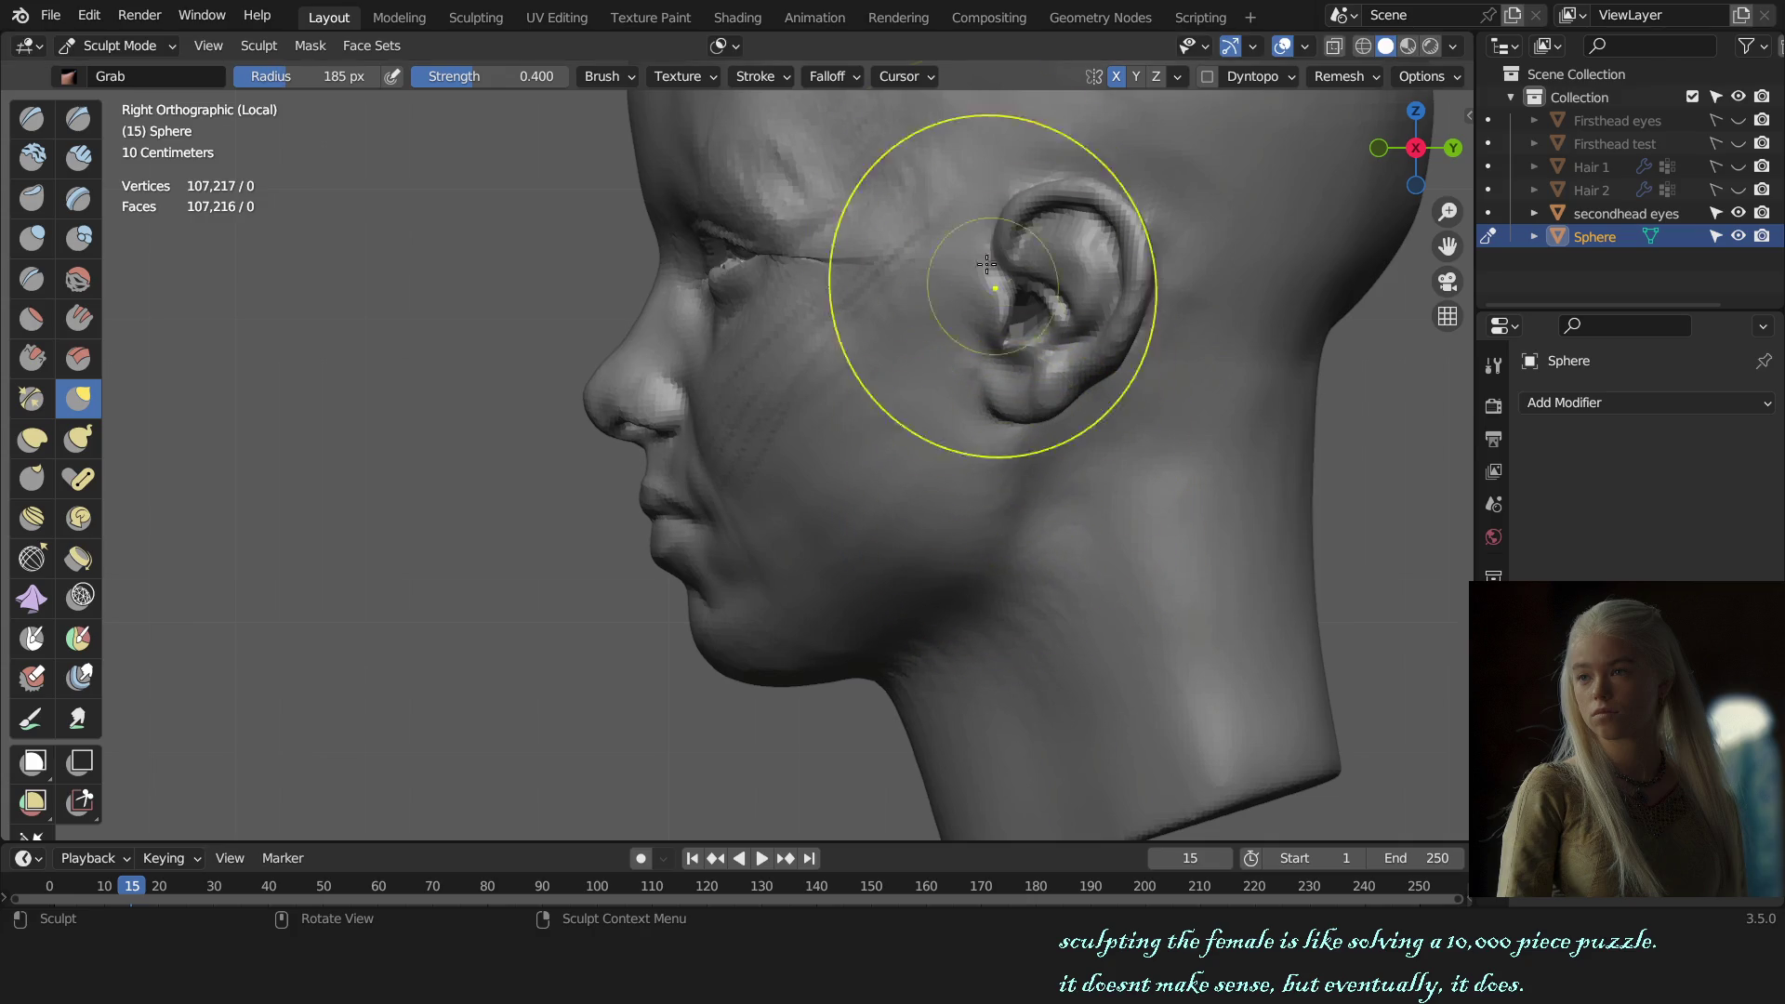
pyautogui.click(723, 47)
pyautogui.click(1005, 481)
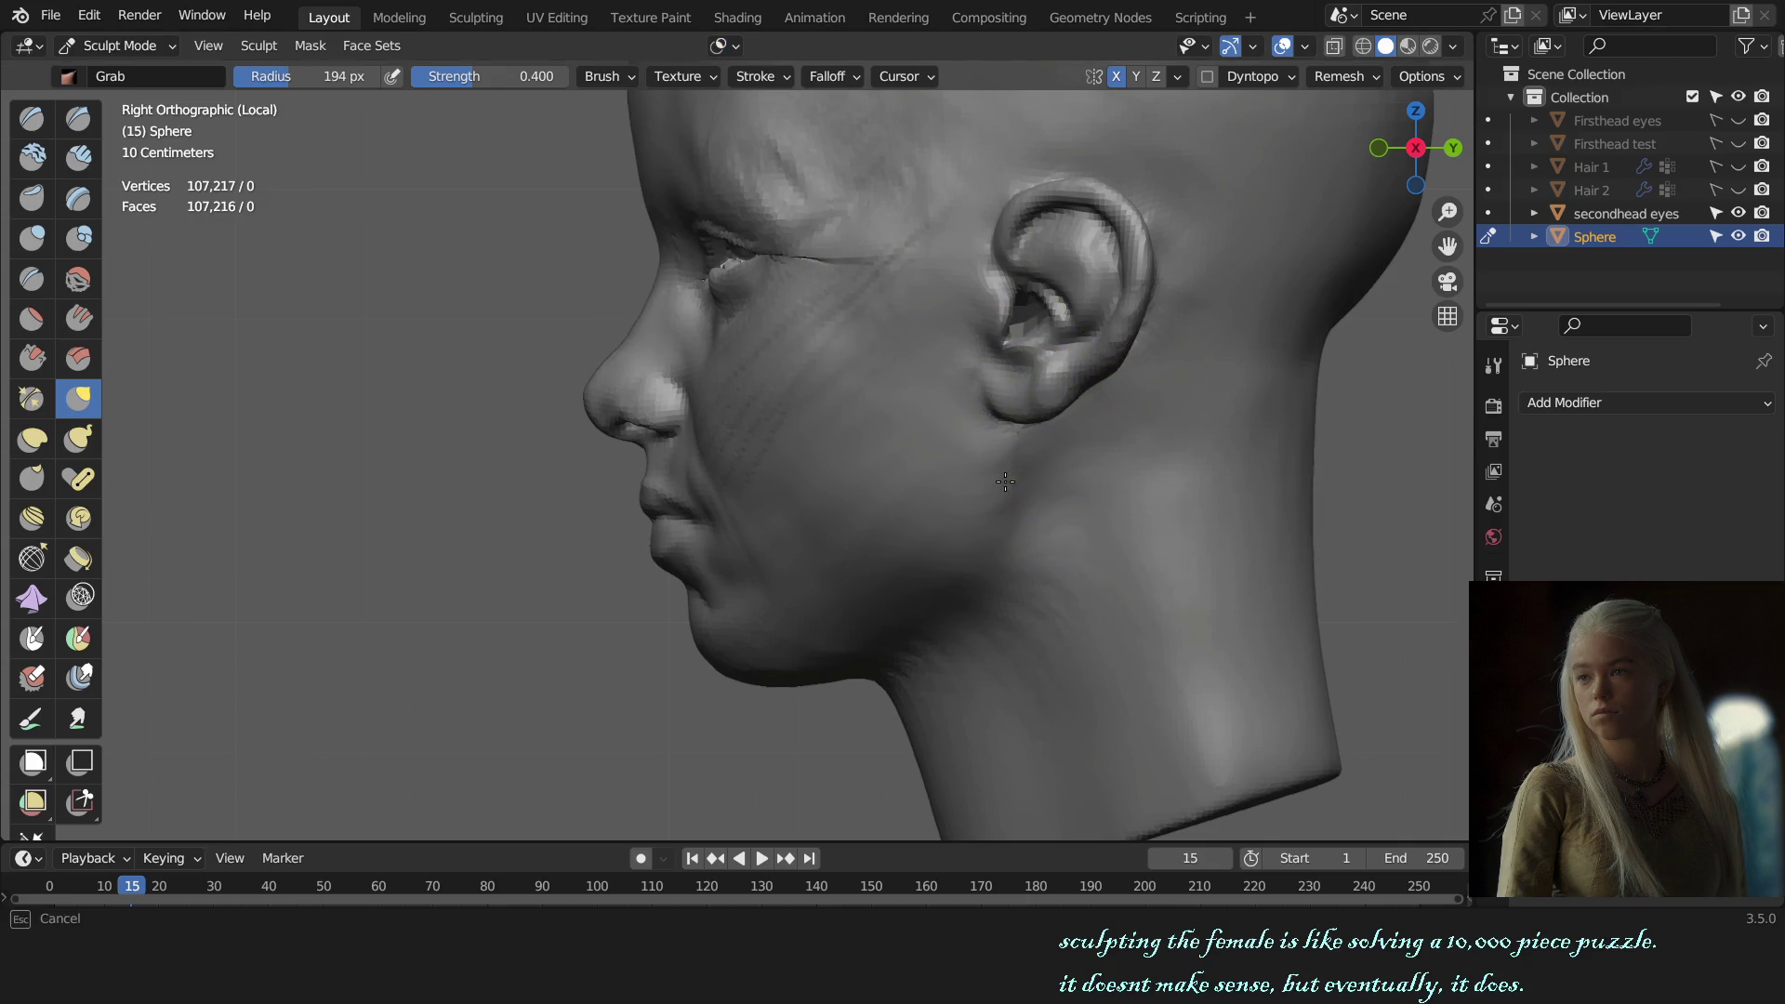
# Step: Pull the jaw below the ear and review the head in front view
pyautogui.click(1000, 478)
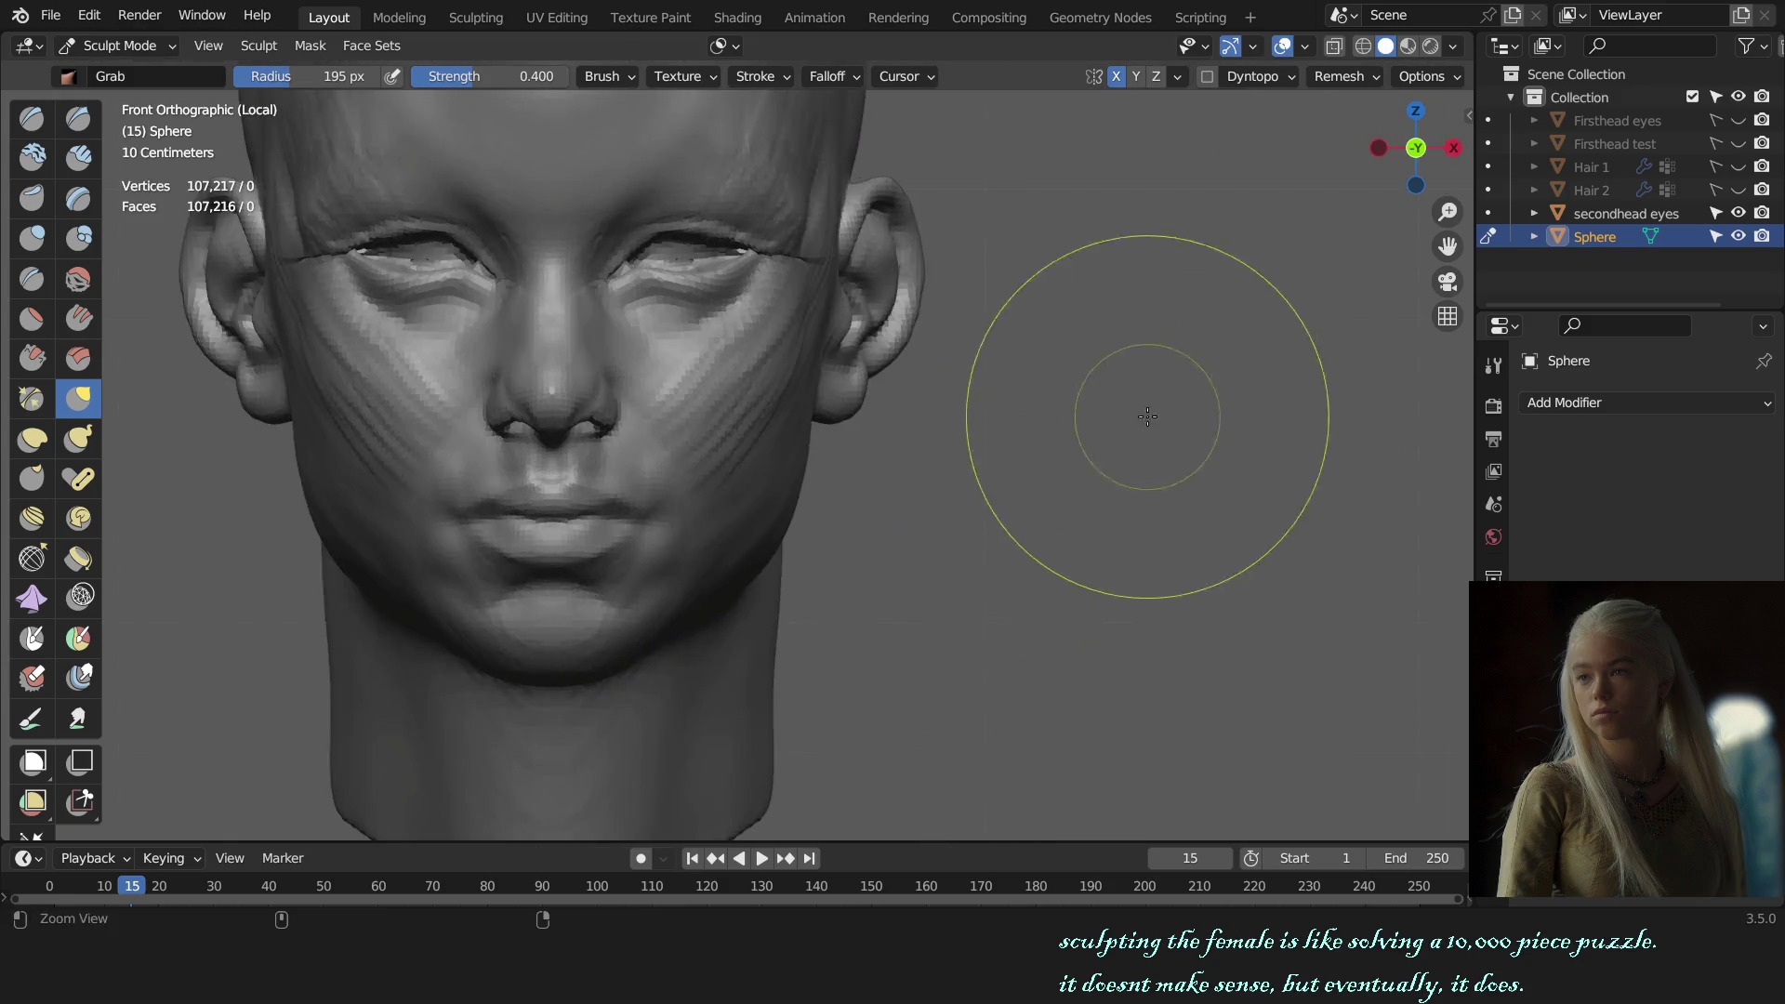
pyautogui.moveTo(975, 541)
pyautogui.mouseDown(button='middle')
pyautogui.moveTo(884, 548)
pyautogui.moveTo(957, 490)
pyautogui.moveTo(988, 518)
pyautogui.mouseUp(button='middle')
pyautogui.press('x')
pyautogui.press('KP_1')
pyautogui.scroll(-5, 1099, 402)
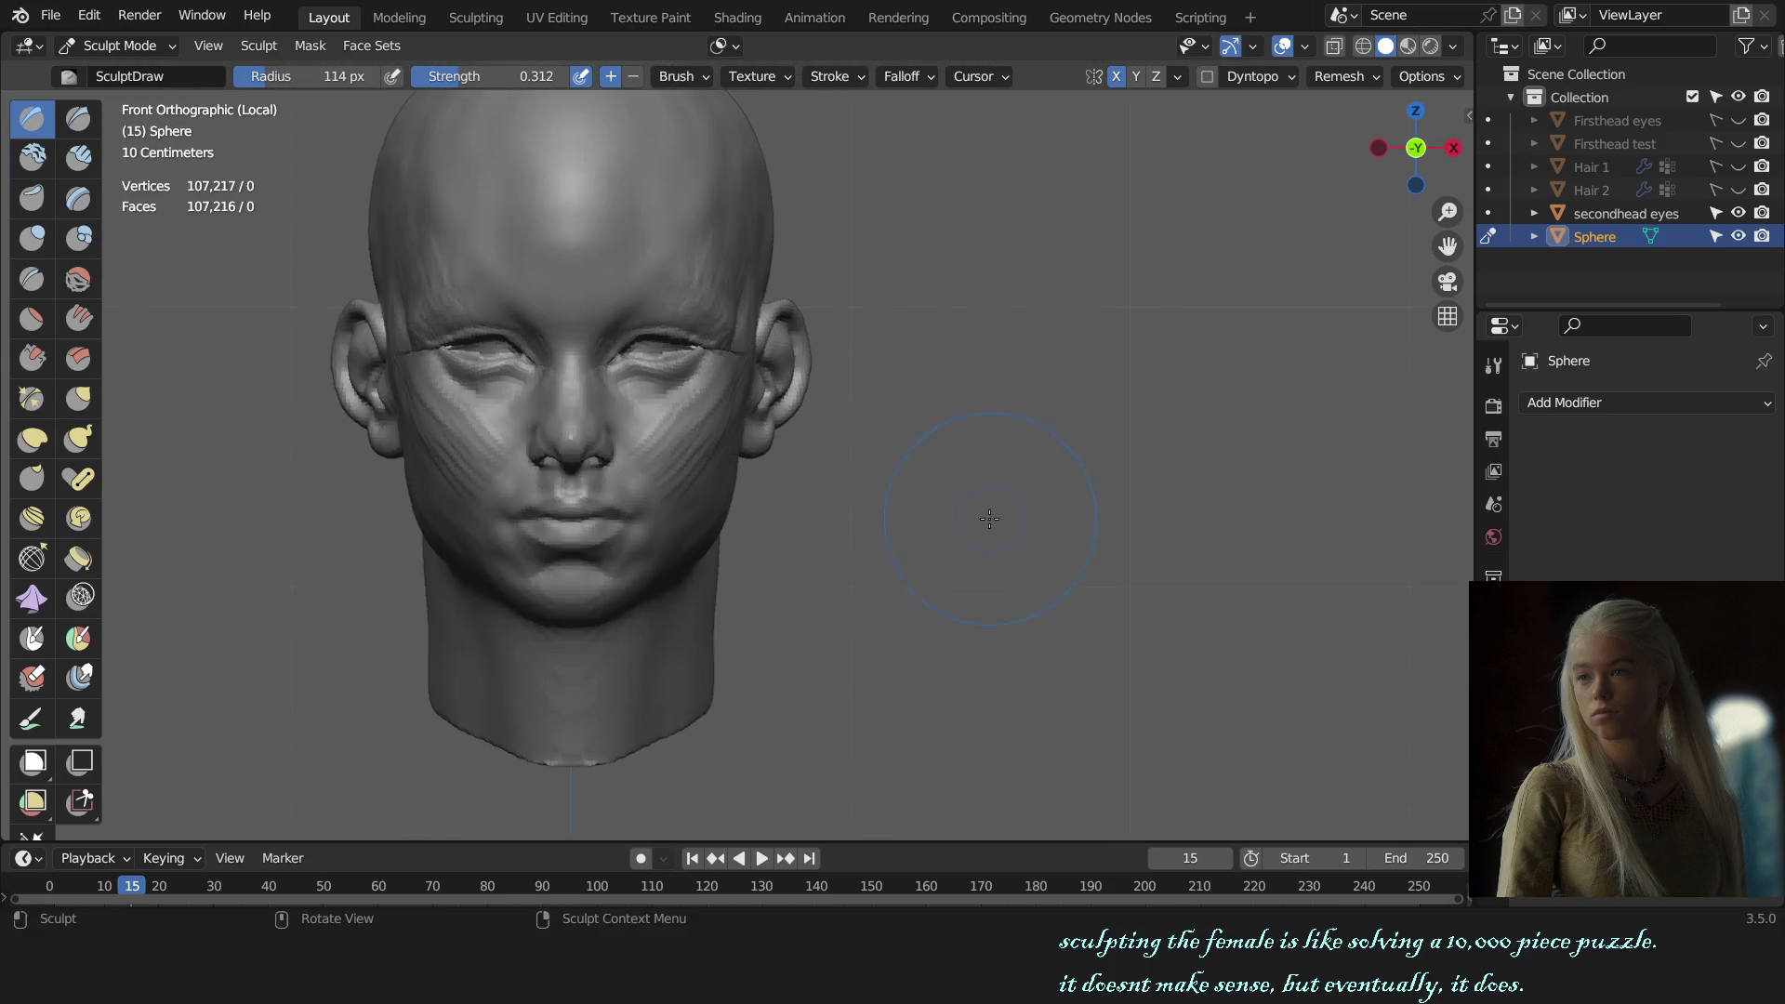
pyautogui.moveTo(1099, 515)
pyautogui.mouseDown(button='middle')
pyautogui.moveTo(1083, 517)
pyautogui.moveTo(1094, 476)
pyautogui.moveTo(1047, 397)
pyautogui.mouseUp(button='middle')
pyautogui.press('KP_1')
# Step: Pull the lower face outline into shape with a 237 px Grab brush
pyautogui.press('g')
pyautogui.press('f')
pyautogui.click(803, 156)
pyautogui.moveTo(804, 156)
pyautogui.mouseDown()
pyautogui.moveTo(858, 249)
pyautogui.moveTo(1120, 452)
pyautogui.mouseUp()
pyautogui.moveTo(1120, 452)
pyautogui.mouseDown(button='middle')
pyautogui.moveTo(981, 483)
pyautogui.moveTo(856, 578)
pyautogui.mouseUp(button='middle')
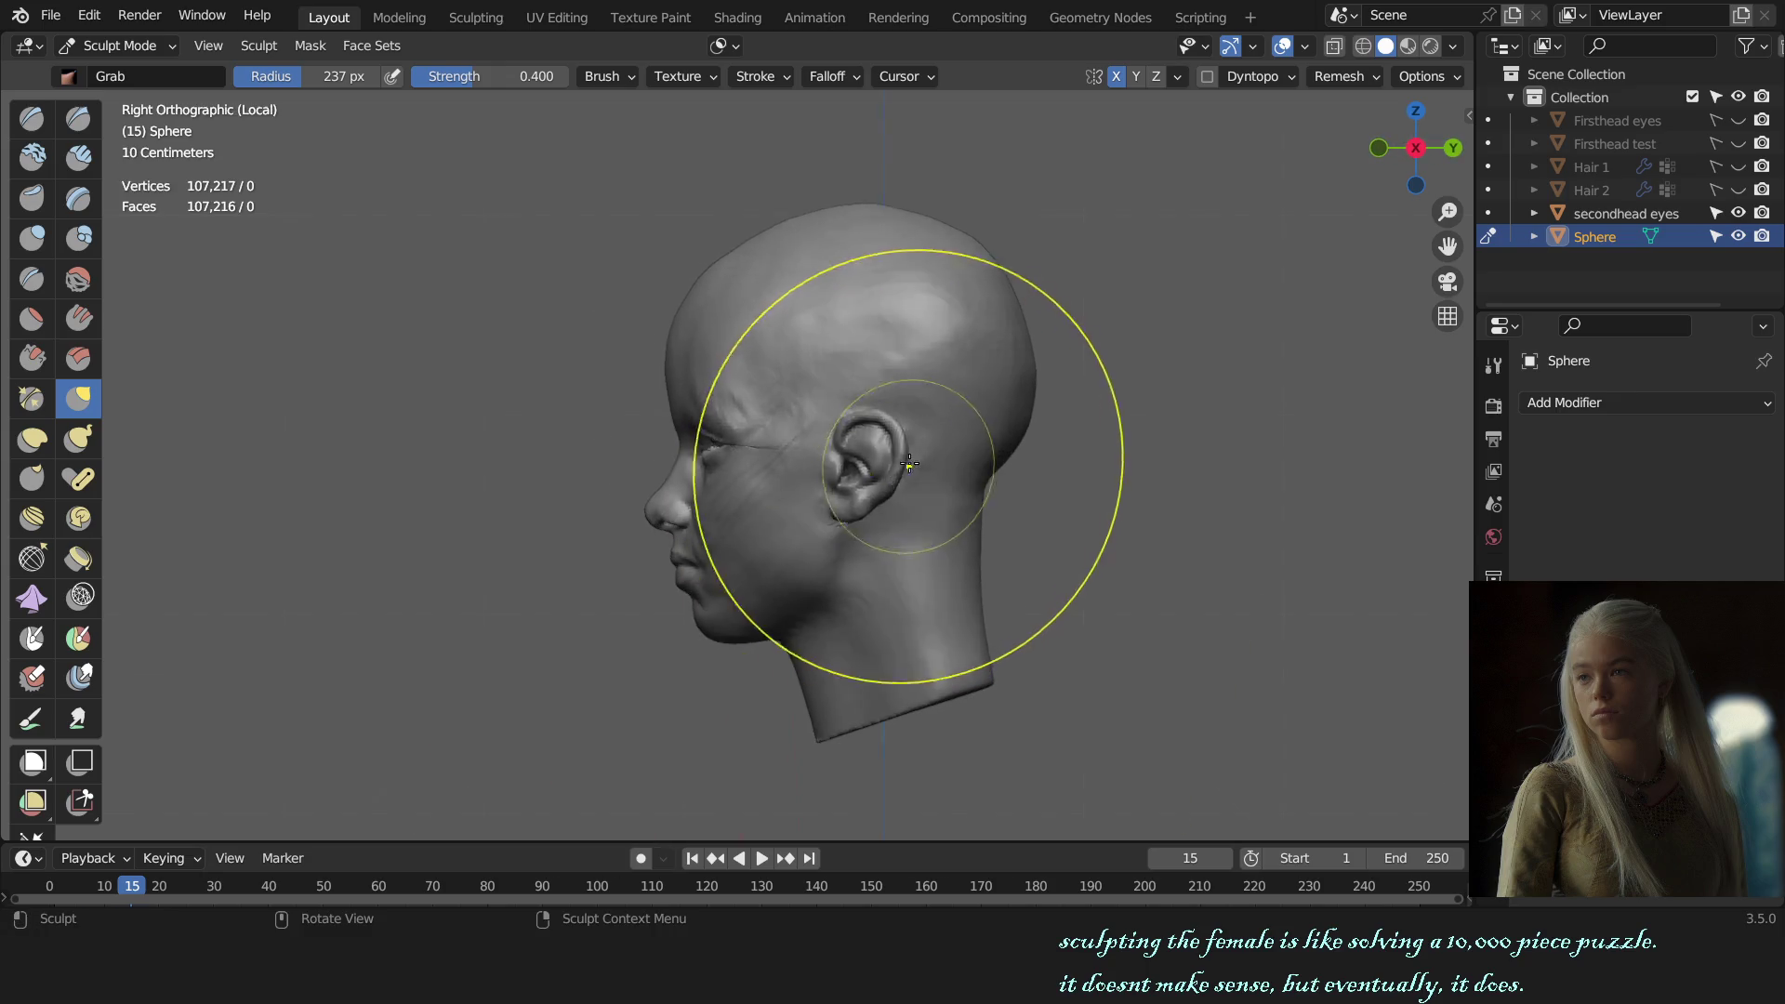
# Step: Pull the top of the skull at 220 px, then shrink the brush to 135 px
pyautogui.press('f')
pyautogui.click(868, 199)
pyautogui.moveTo(868, 199); pyautogui.dragTo(885, 212)
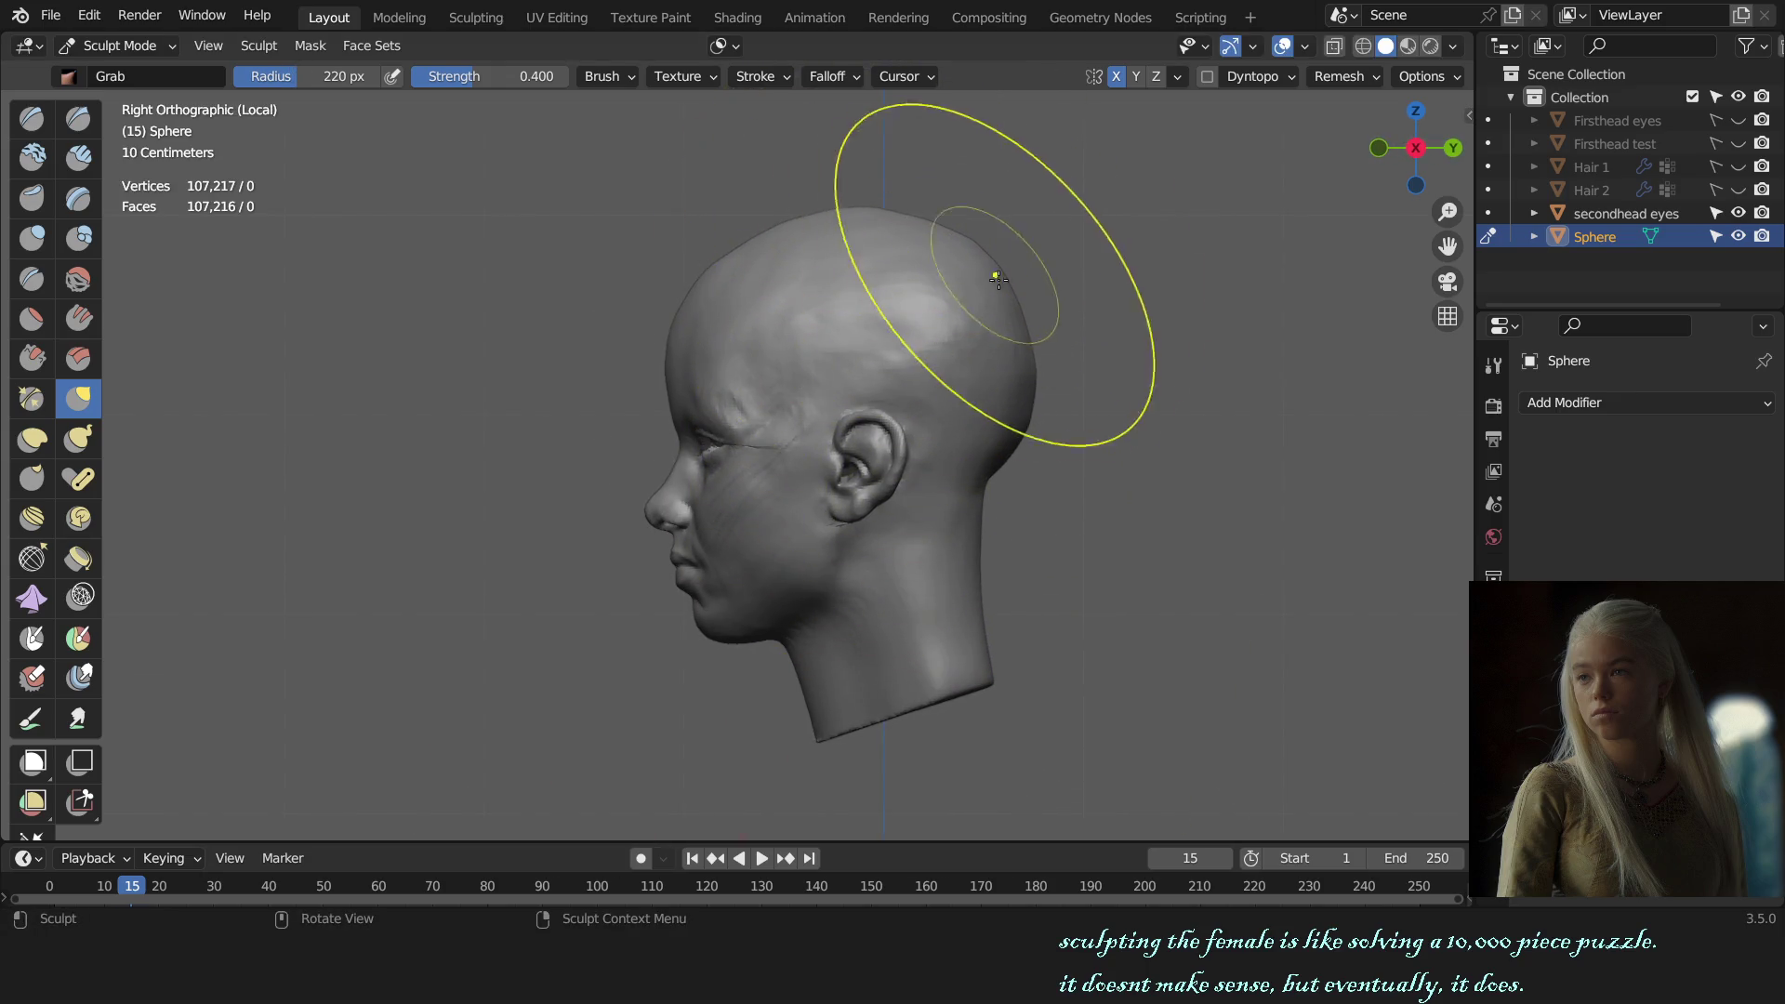
pyautogui.press('f')
pyautogui.click(835, 272)
pyautogui.press('KP_1')
pyautogui.moveTo(1009, 411)
pyautogui.mouseDown(button='middle')
pyautogui.moveTo(1024, 475)
pyautogui.moveTo(930, 479)
pyautogui.moveTo(880, 544)
pyautogui.moveTo(883, 493)
pyautogui.mouseUp(button='middle')
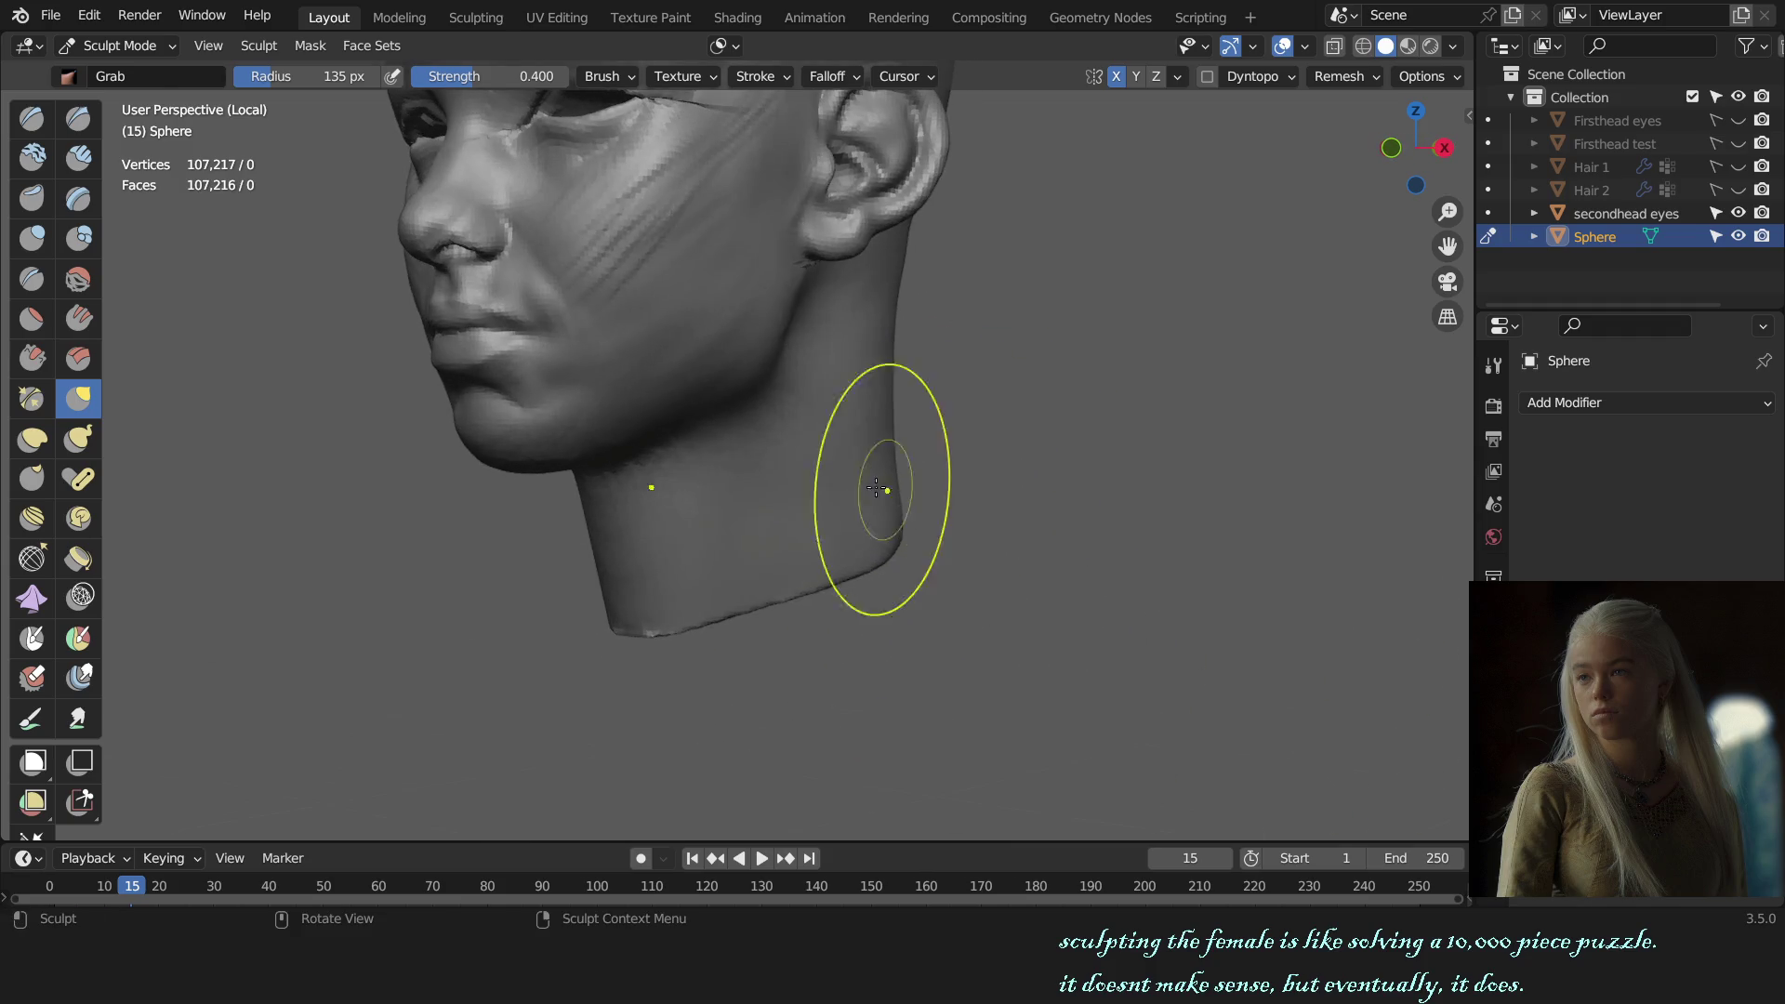
# Step: Pull the lower right neck contour inward with a 181 px Grab brush
pyautogui.press('x')
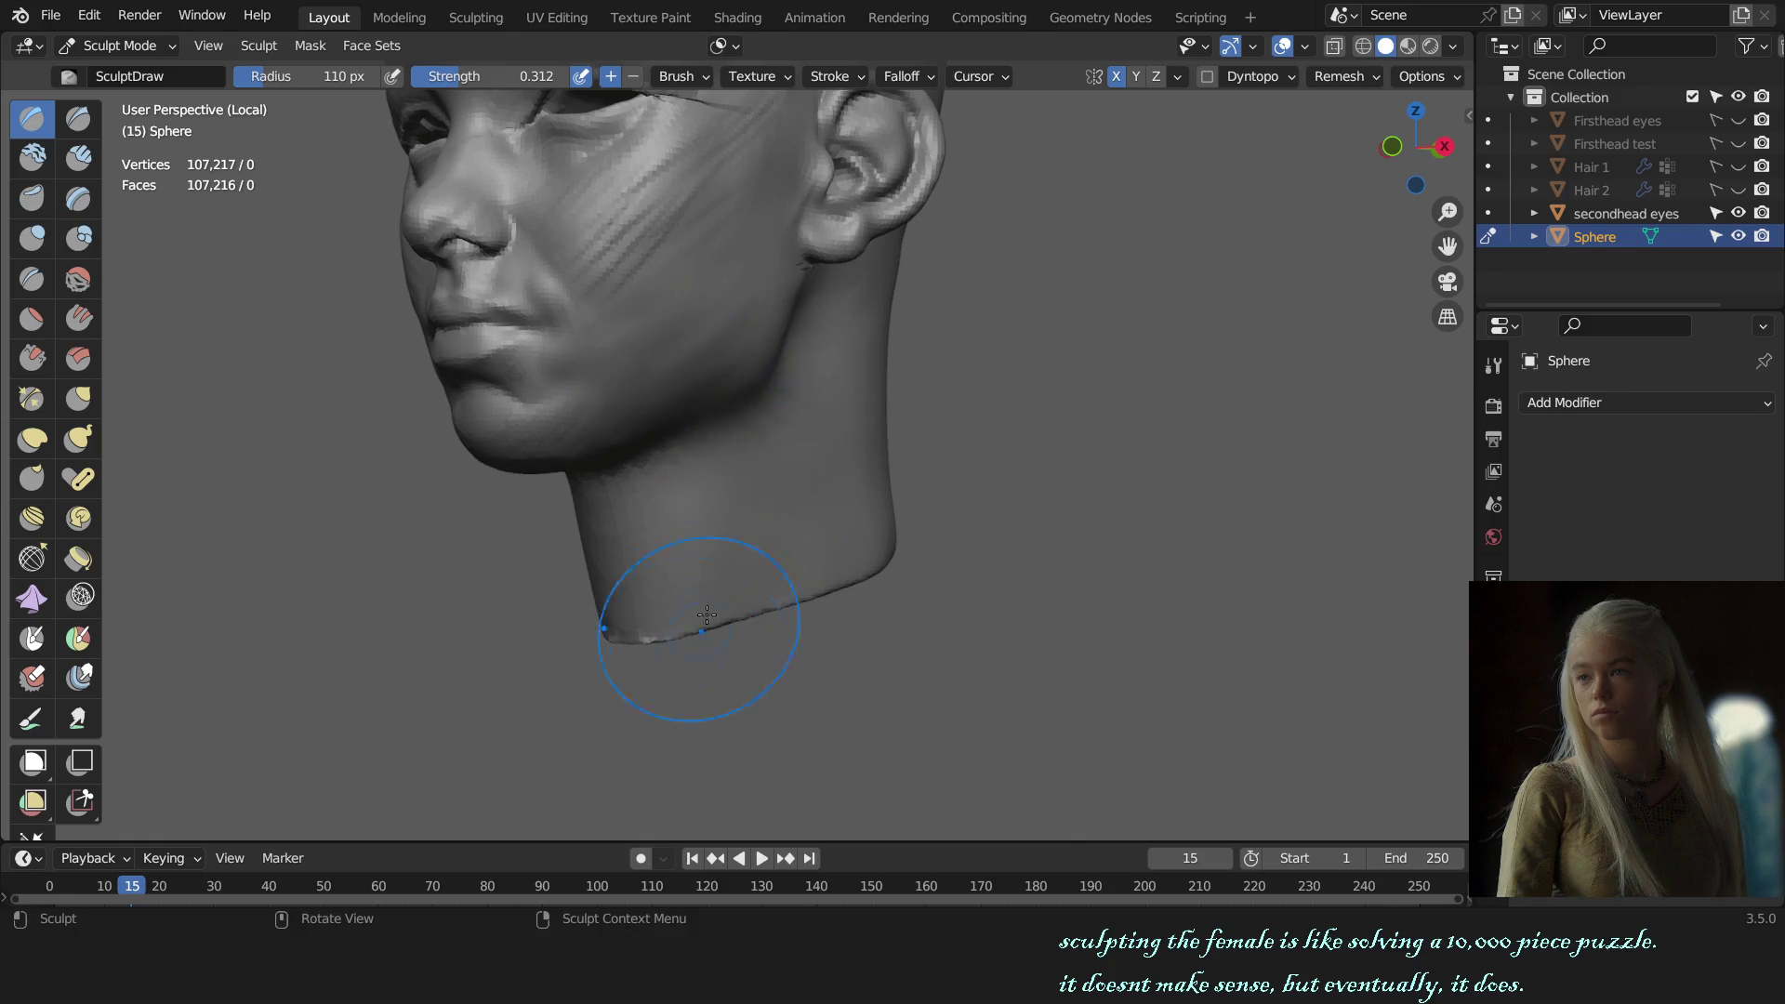
pyautogui.press('KP_1')
pyautogui.moveTo(705, 684); pyautogui.dragTo(746, 503, button='middle')
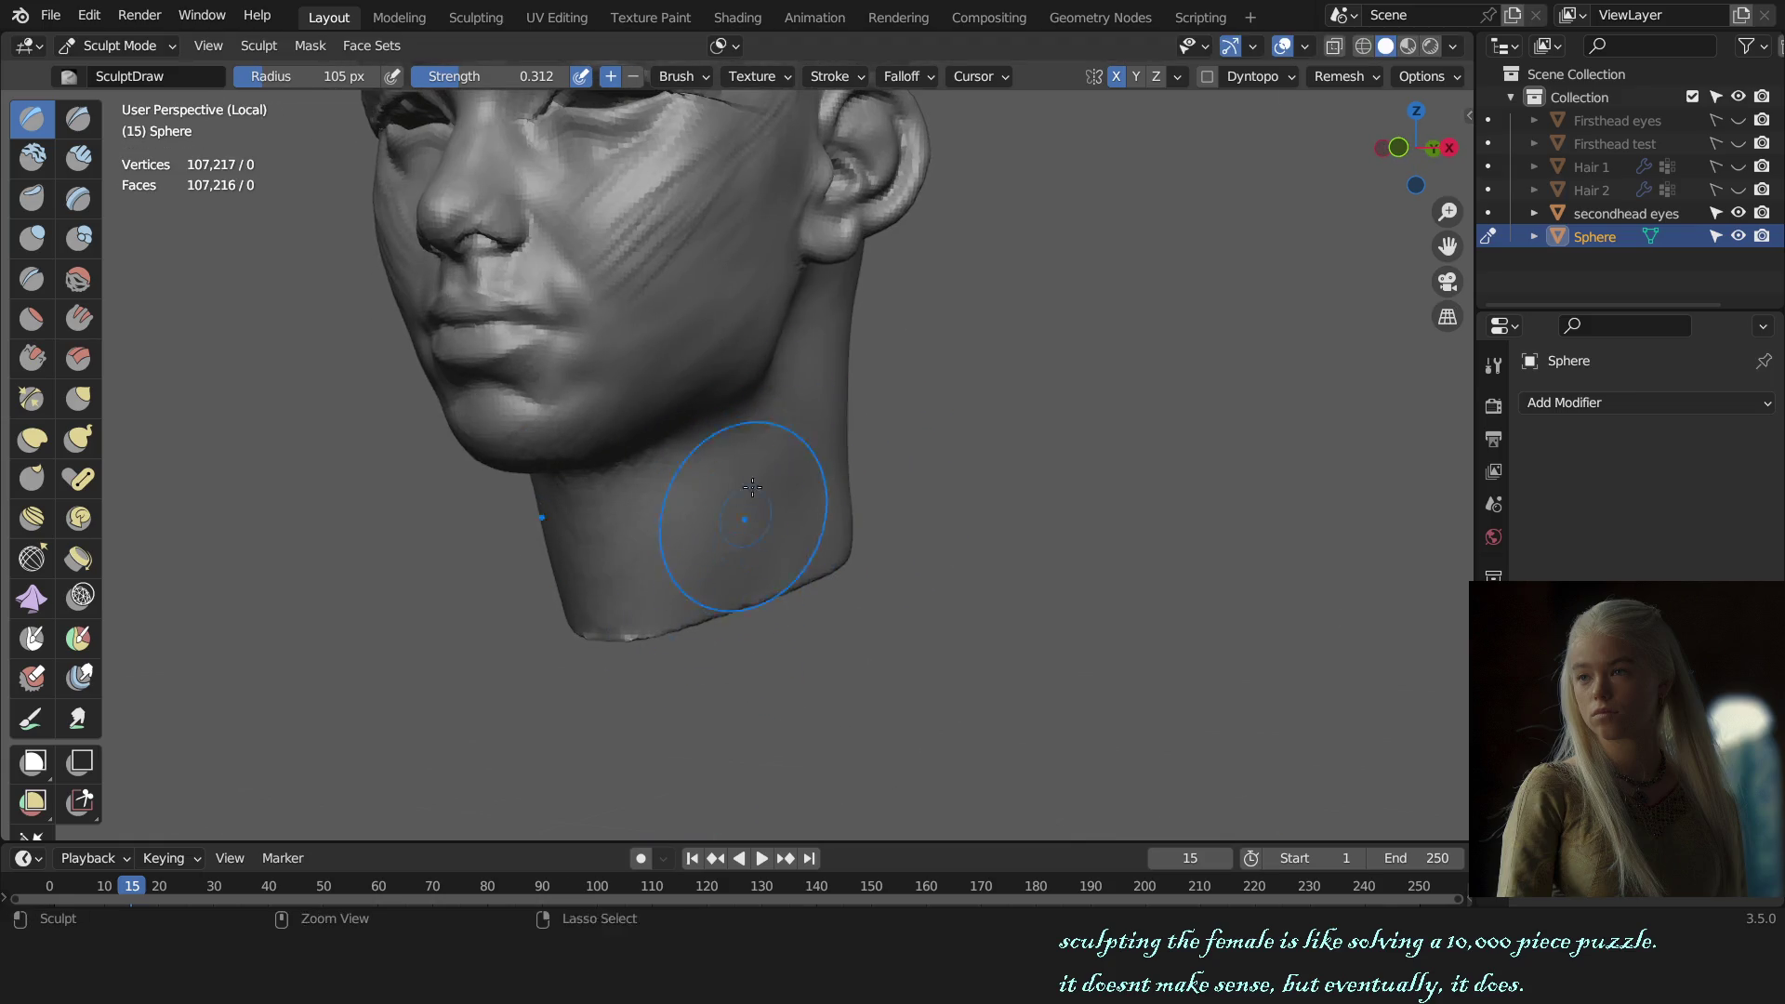
pyautogui.press('KP_1')
pyautogui.press('g')
pyautogui.press('f')
pyautogui.moveTo(726, 582); pyautogui.dragTo(714, 579)
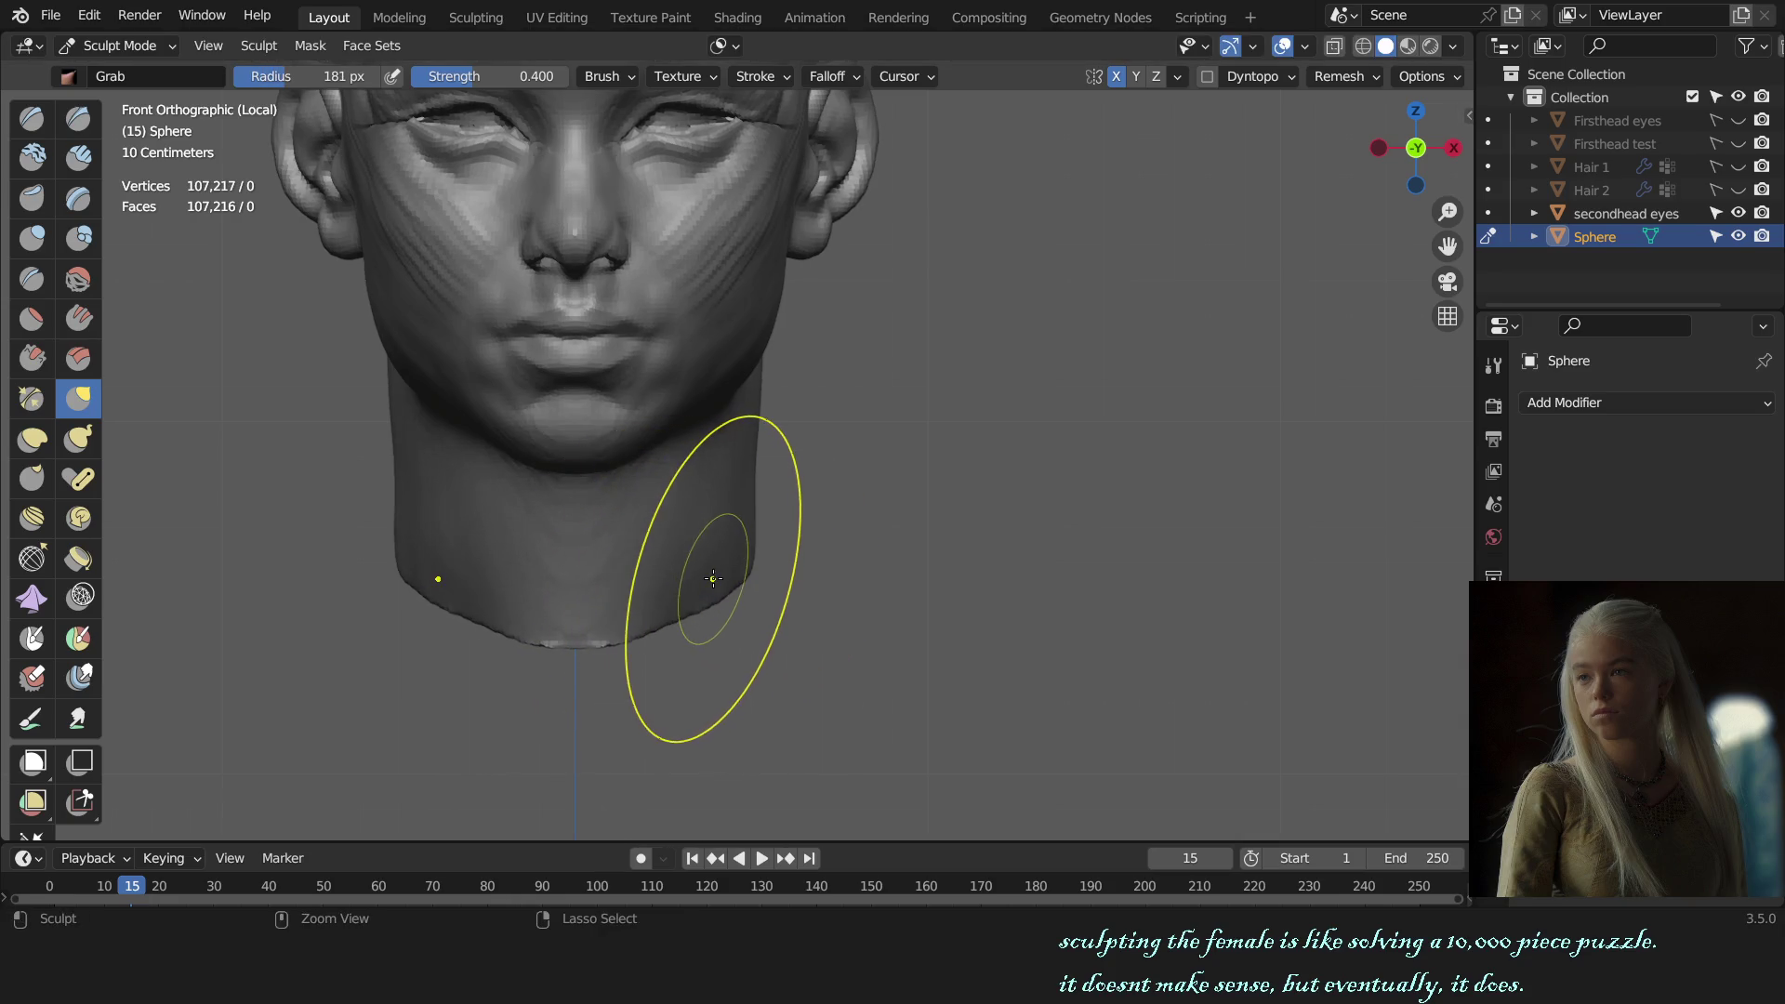
# Step: Switch to Clay Strips on the neck, sizing it from 157 px down to 131 px
pyautogui.moveTo(829, 547)
pyautogui.mouseDown(button='middle')
pyautogui.moveTo(831, 565)
pyautogui.moveTo(937, 539)
pyautogui.moveTo(777, 381)
pyautogui.mouseUp(button='middle')
pyautogui.scroll(3, 925, 510)
pyautogui.press('c')
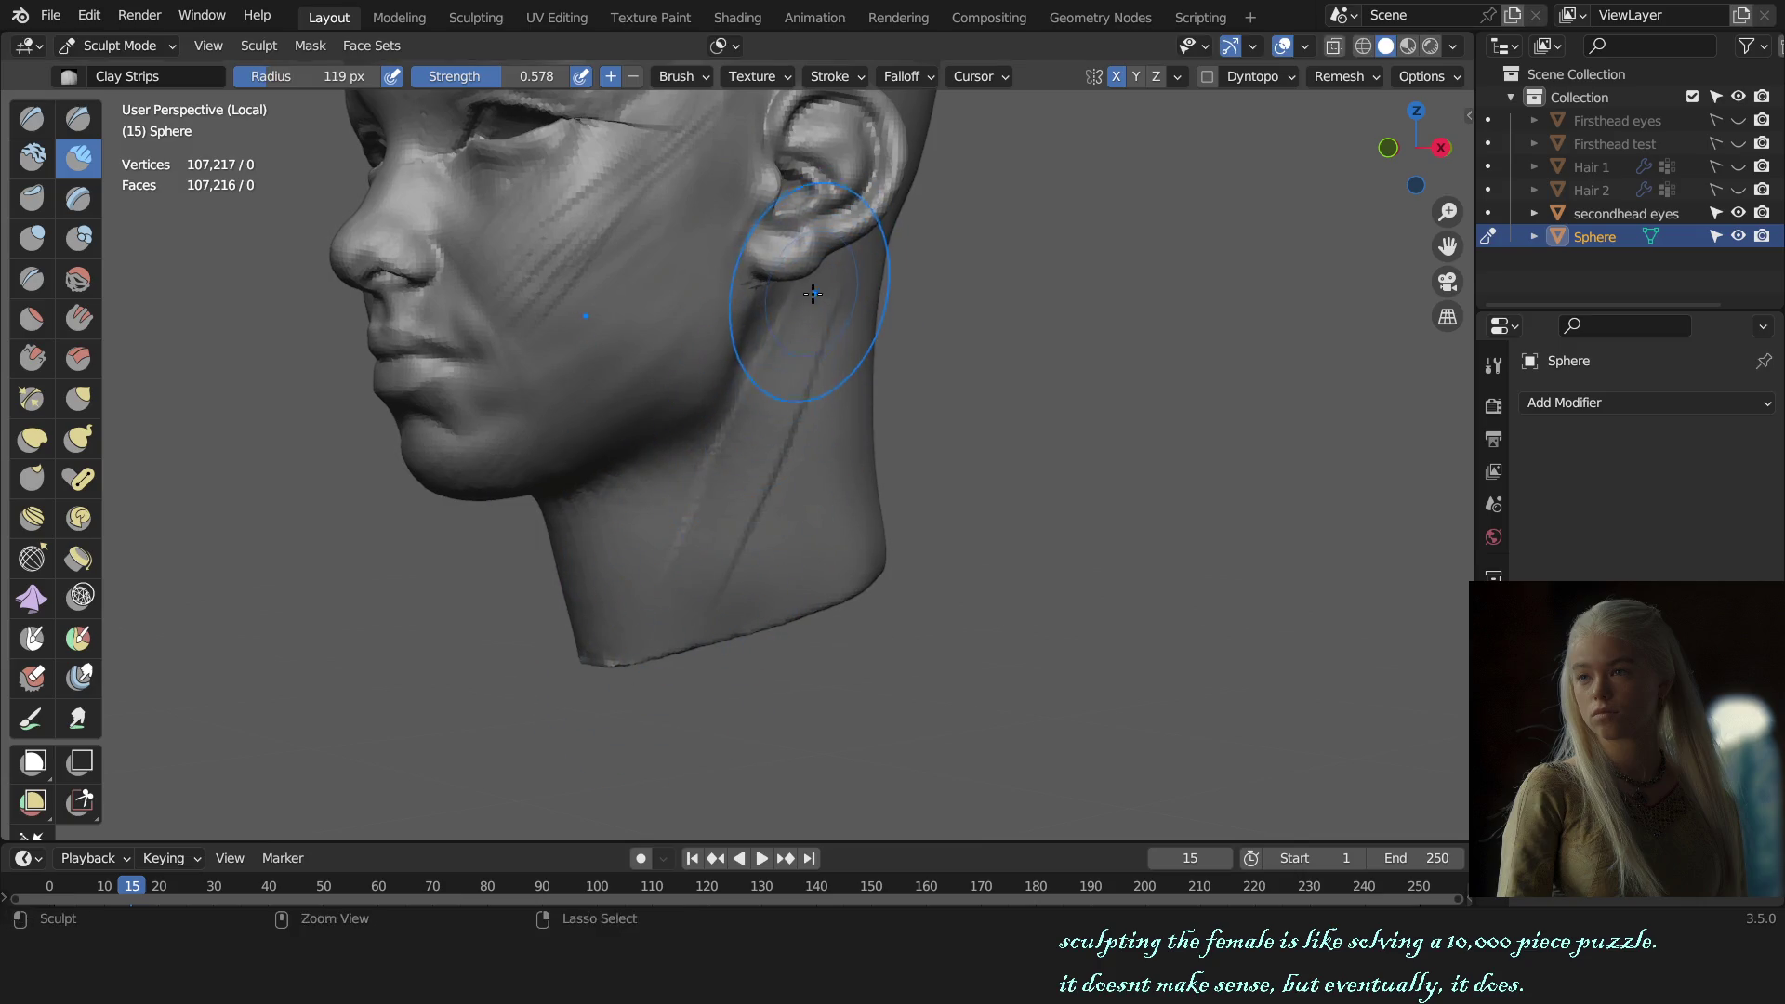
pyautogui.moveTo(749, 428)
pyautogui.mouseDown(button='middle')
pyautogui.moveTo(824, 518)
pyautogui.moveTo(704, 659)
pyautogui.mouseUp(button='middle')
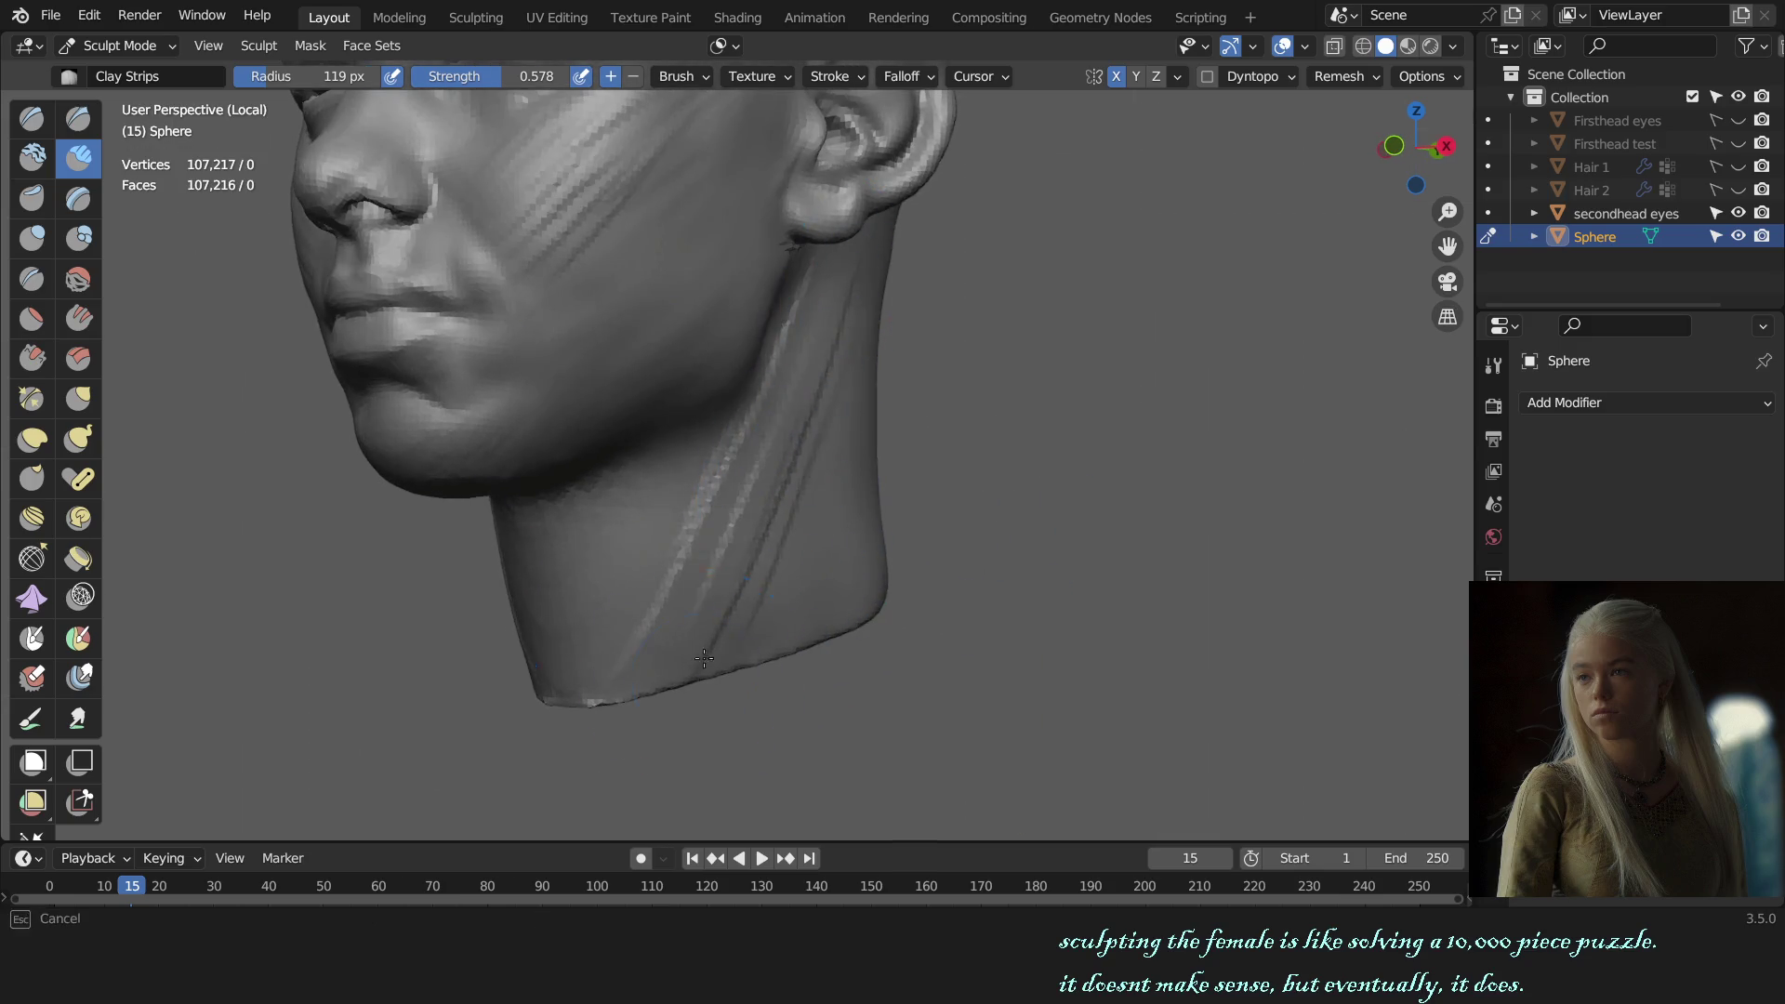
pyautogui.press('f')
pyautogui.click(690, 594)
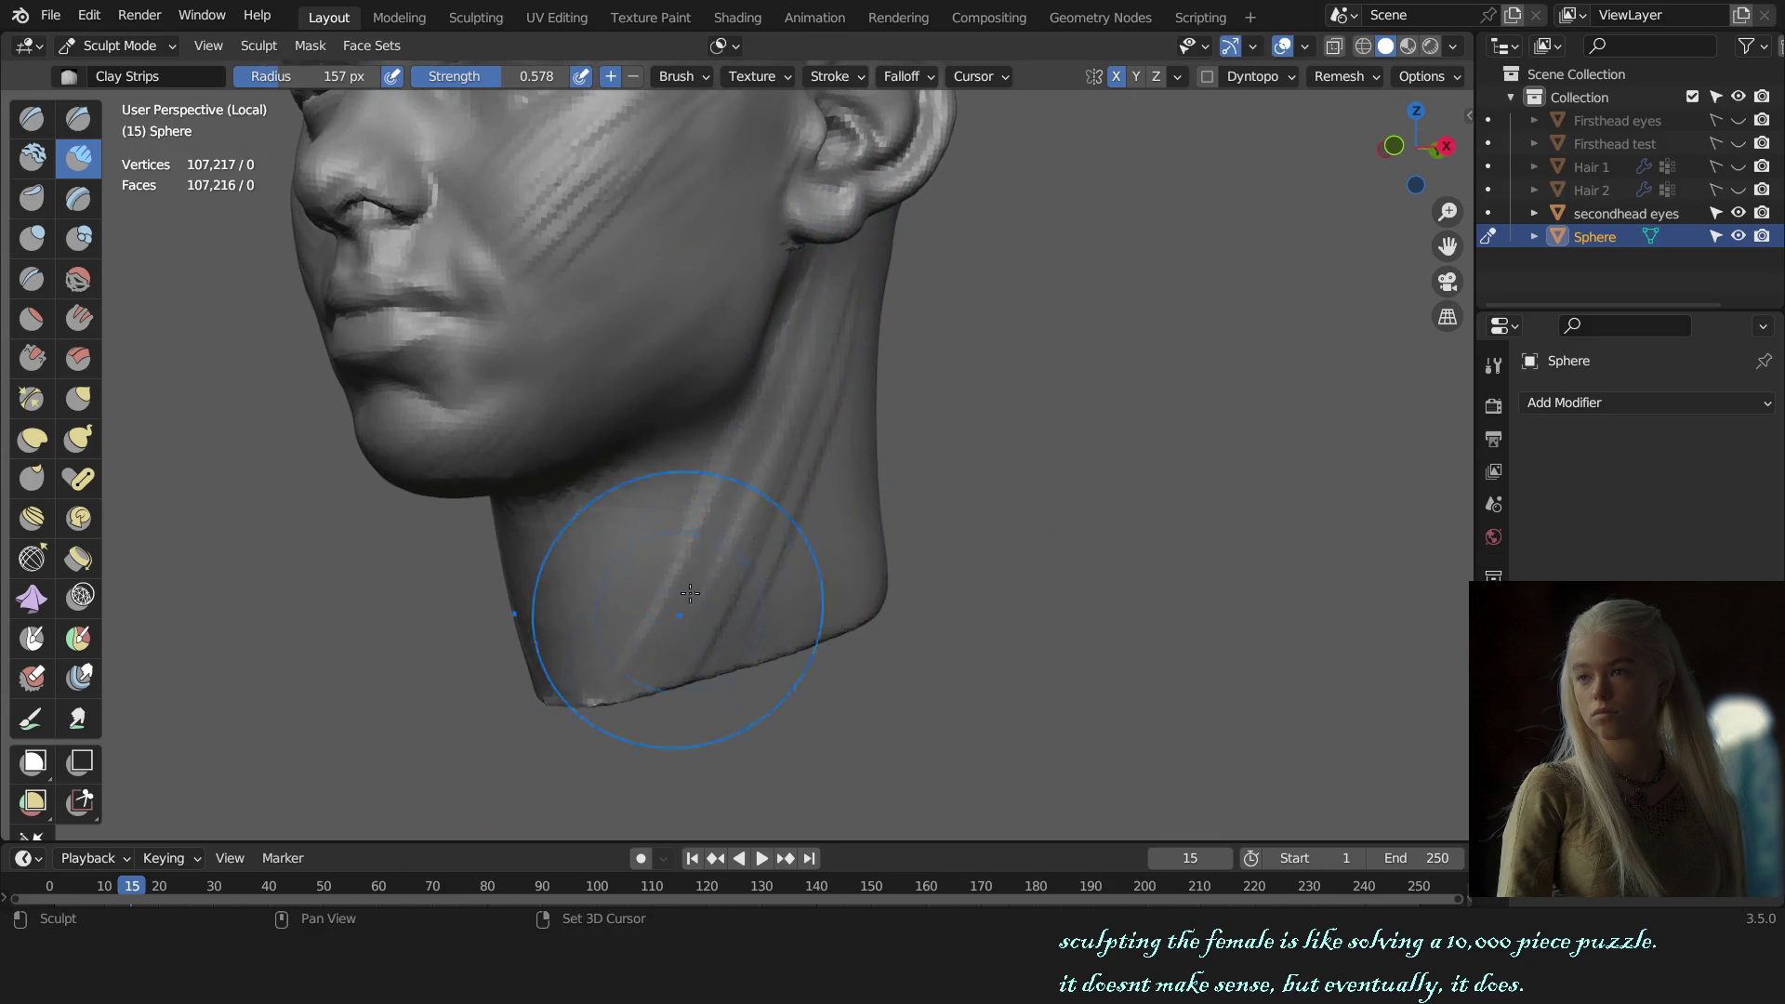
pyautogui.press('f')
pyautogui.click(820, 363)
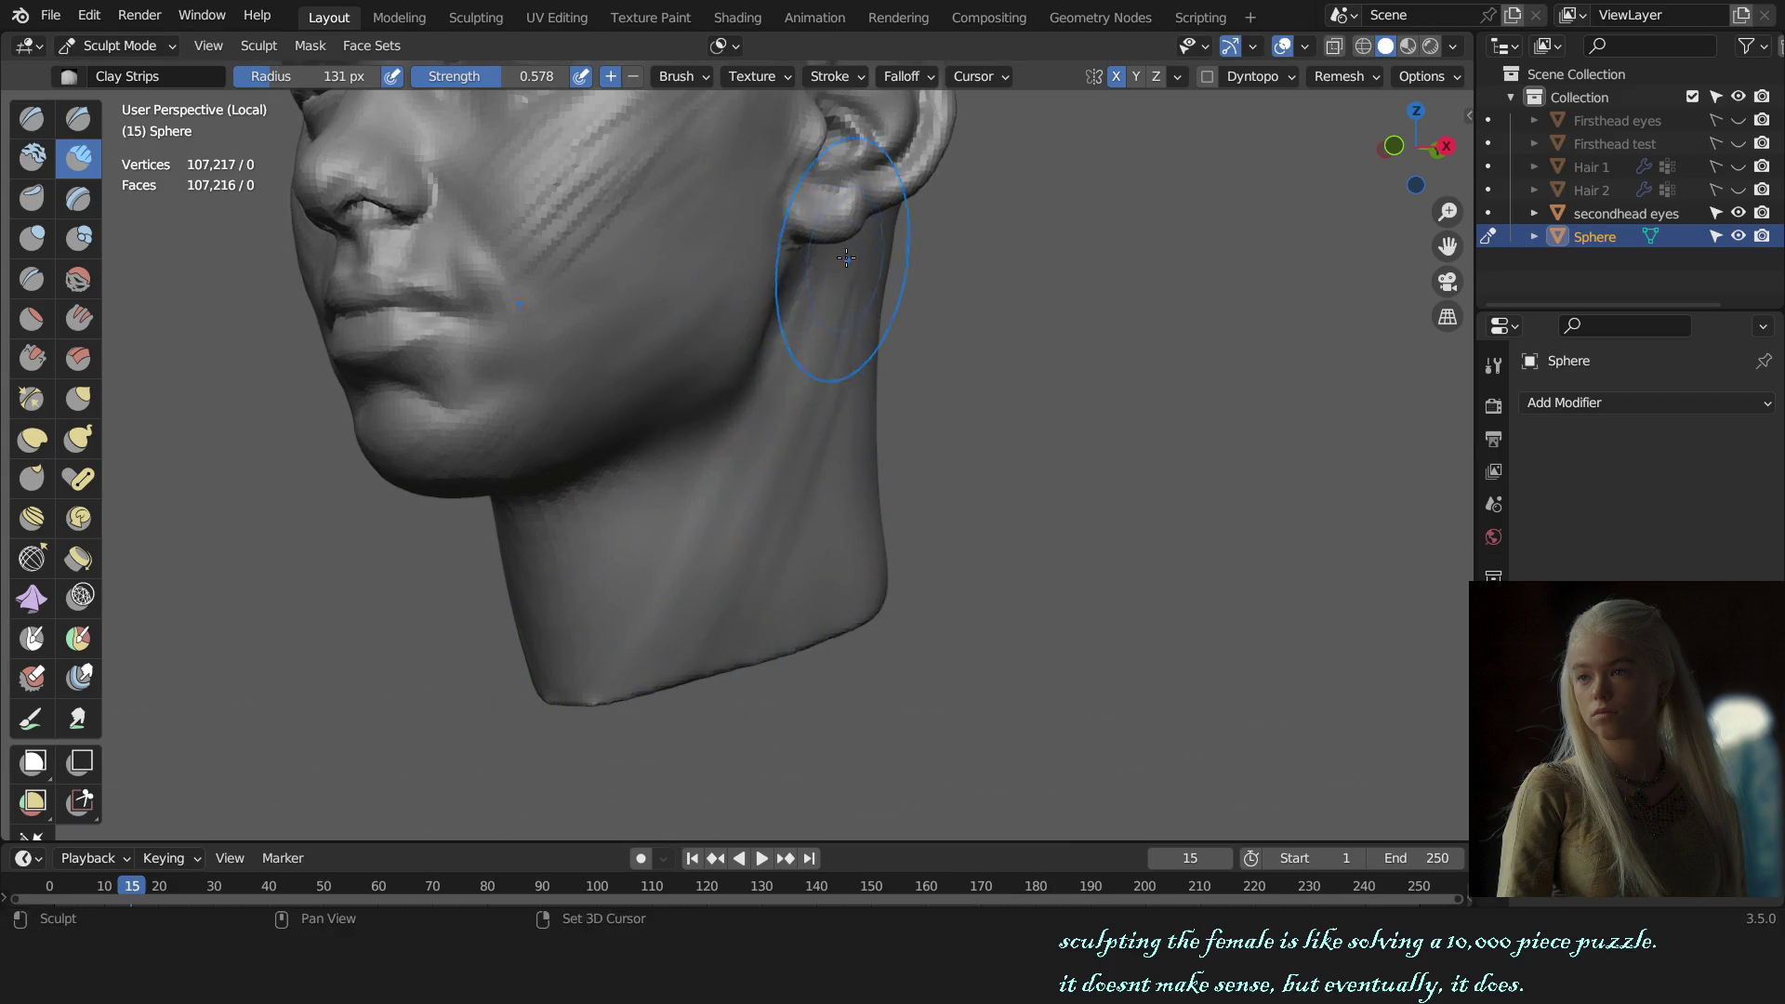
pyautogui.press('KP_1')
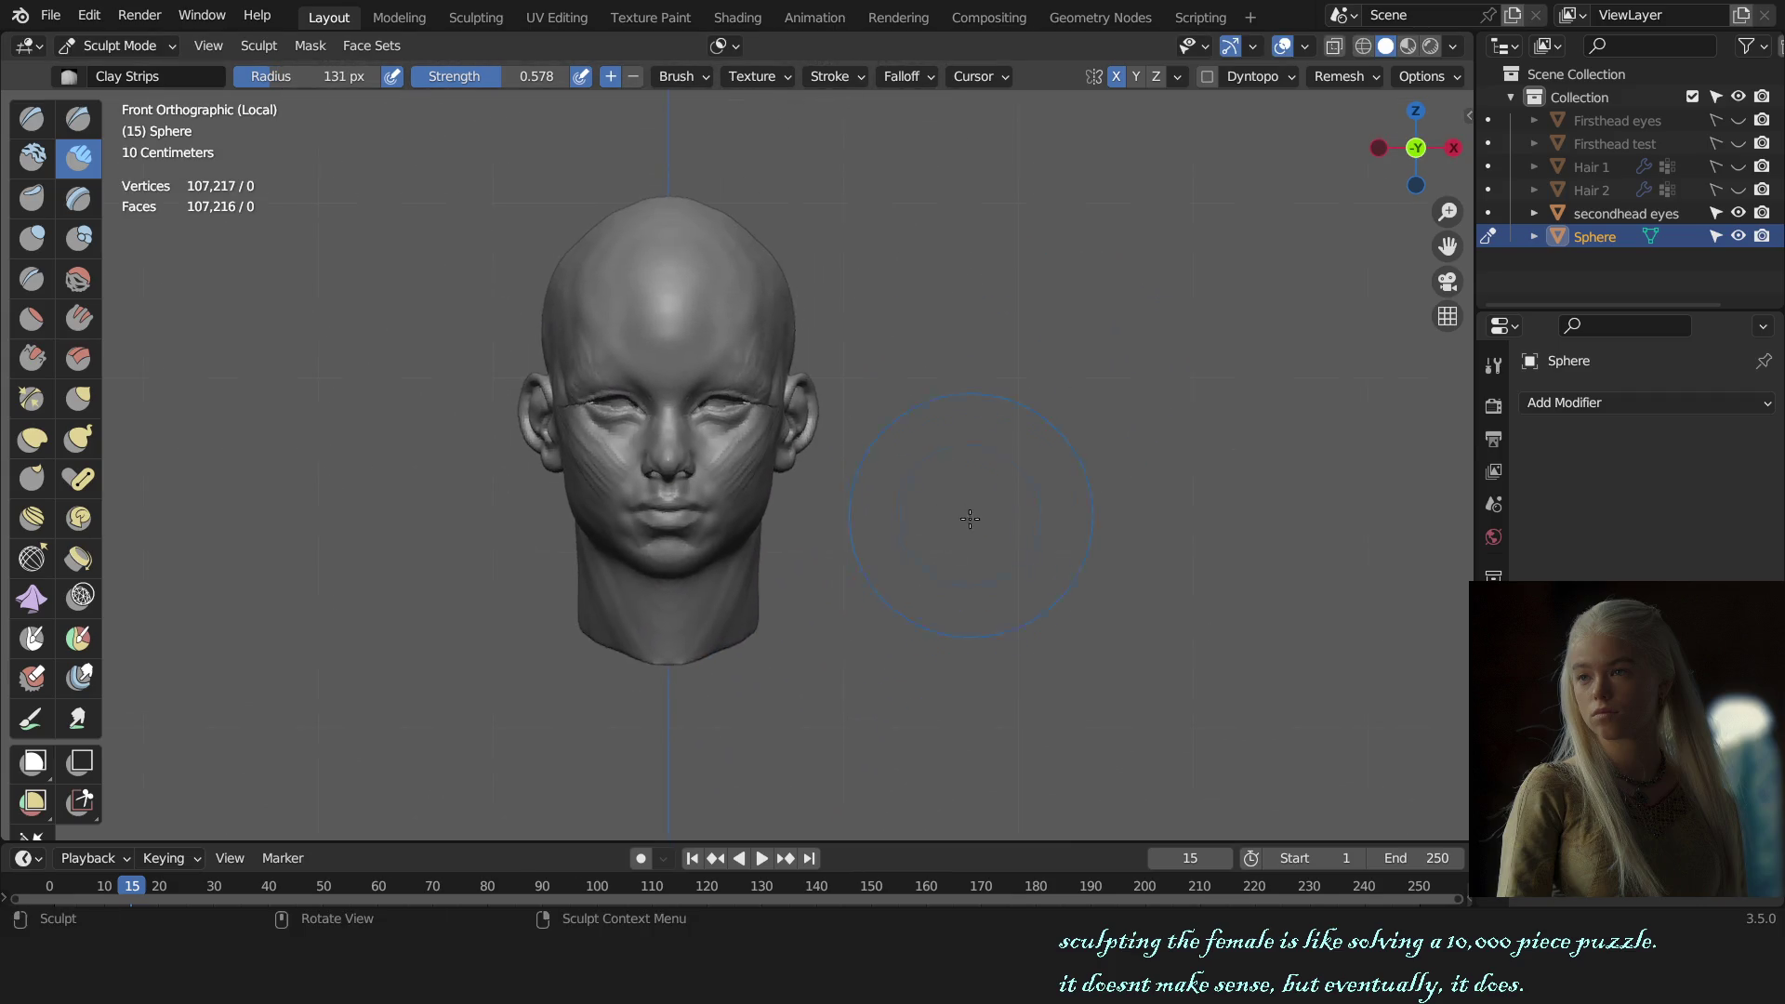
# Step: Switch to the Grab brush at 163 px radius and bring the head's left ear into view
pyautogui.press('g')
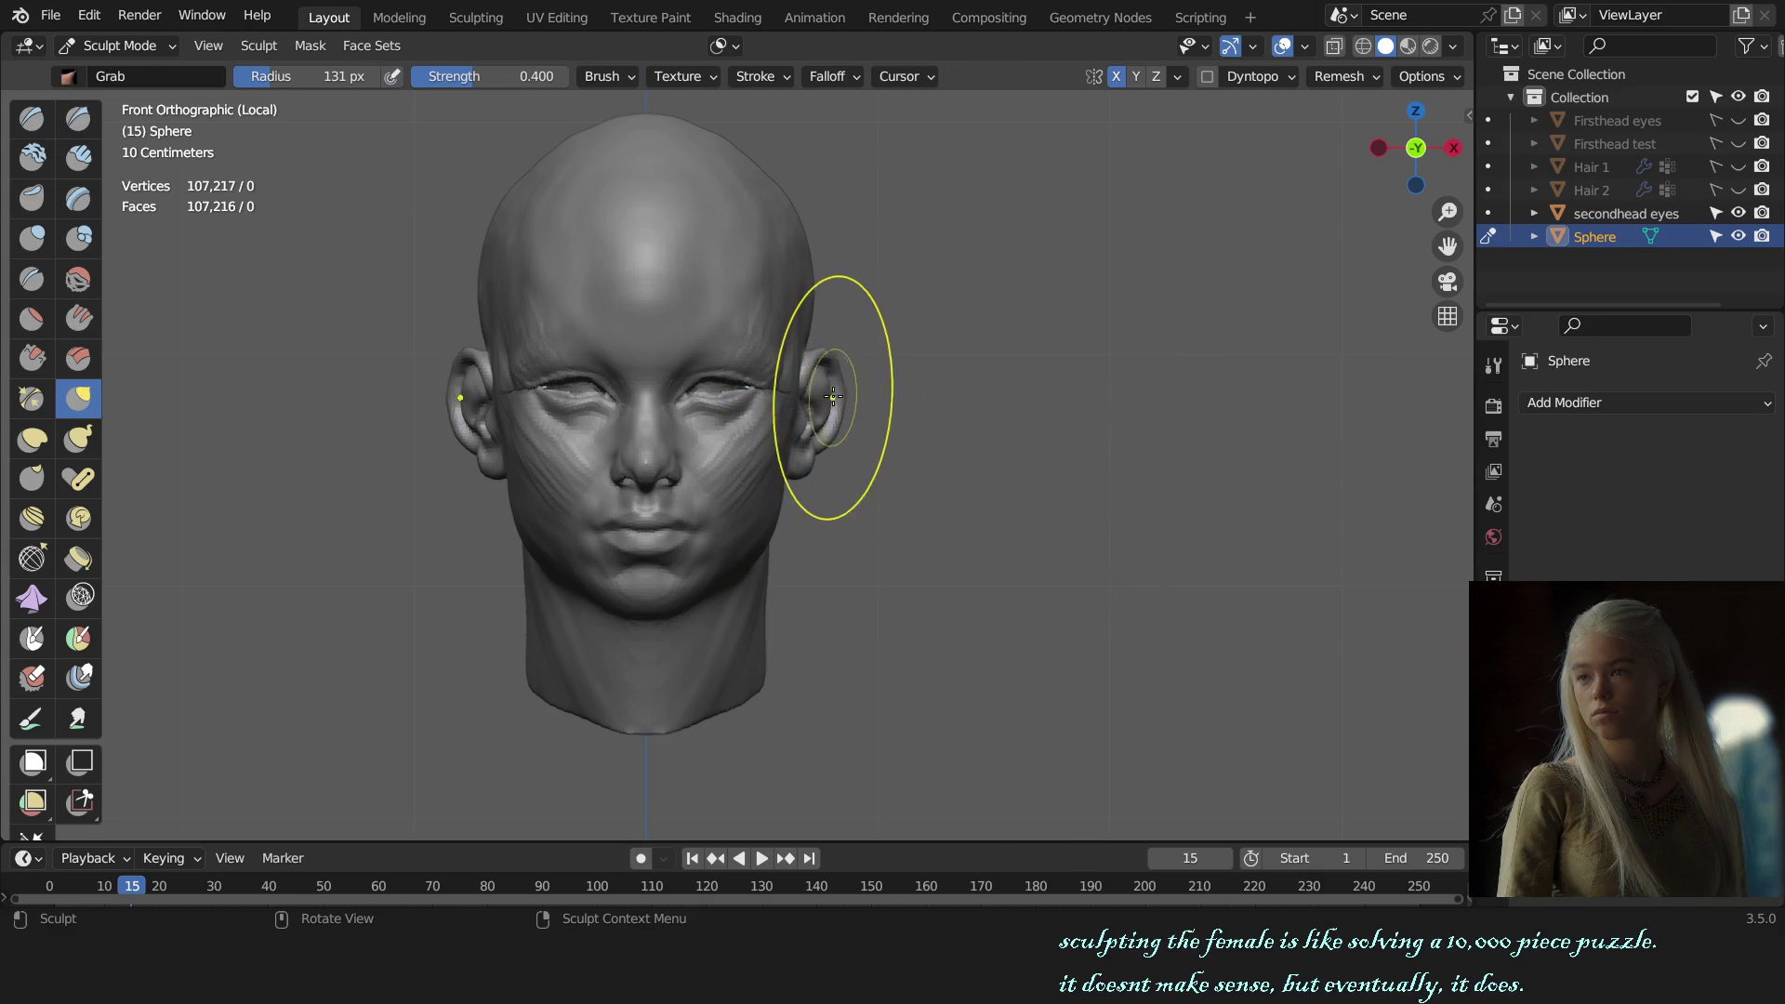
pyautogui.scroll(2, 844, 368)
pyautogui.press('f')
pyautogui.click(1049, 424)
pyautogui.keyDown('alt'); pyautogui.moveTo(897, 424); pyautogui.dragTo(838, 402); pyautogui.keyUp('alt')
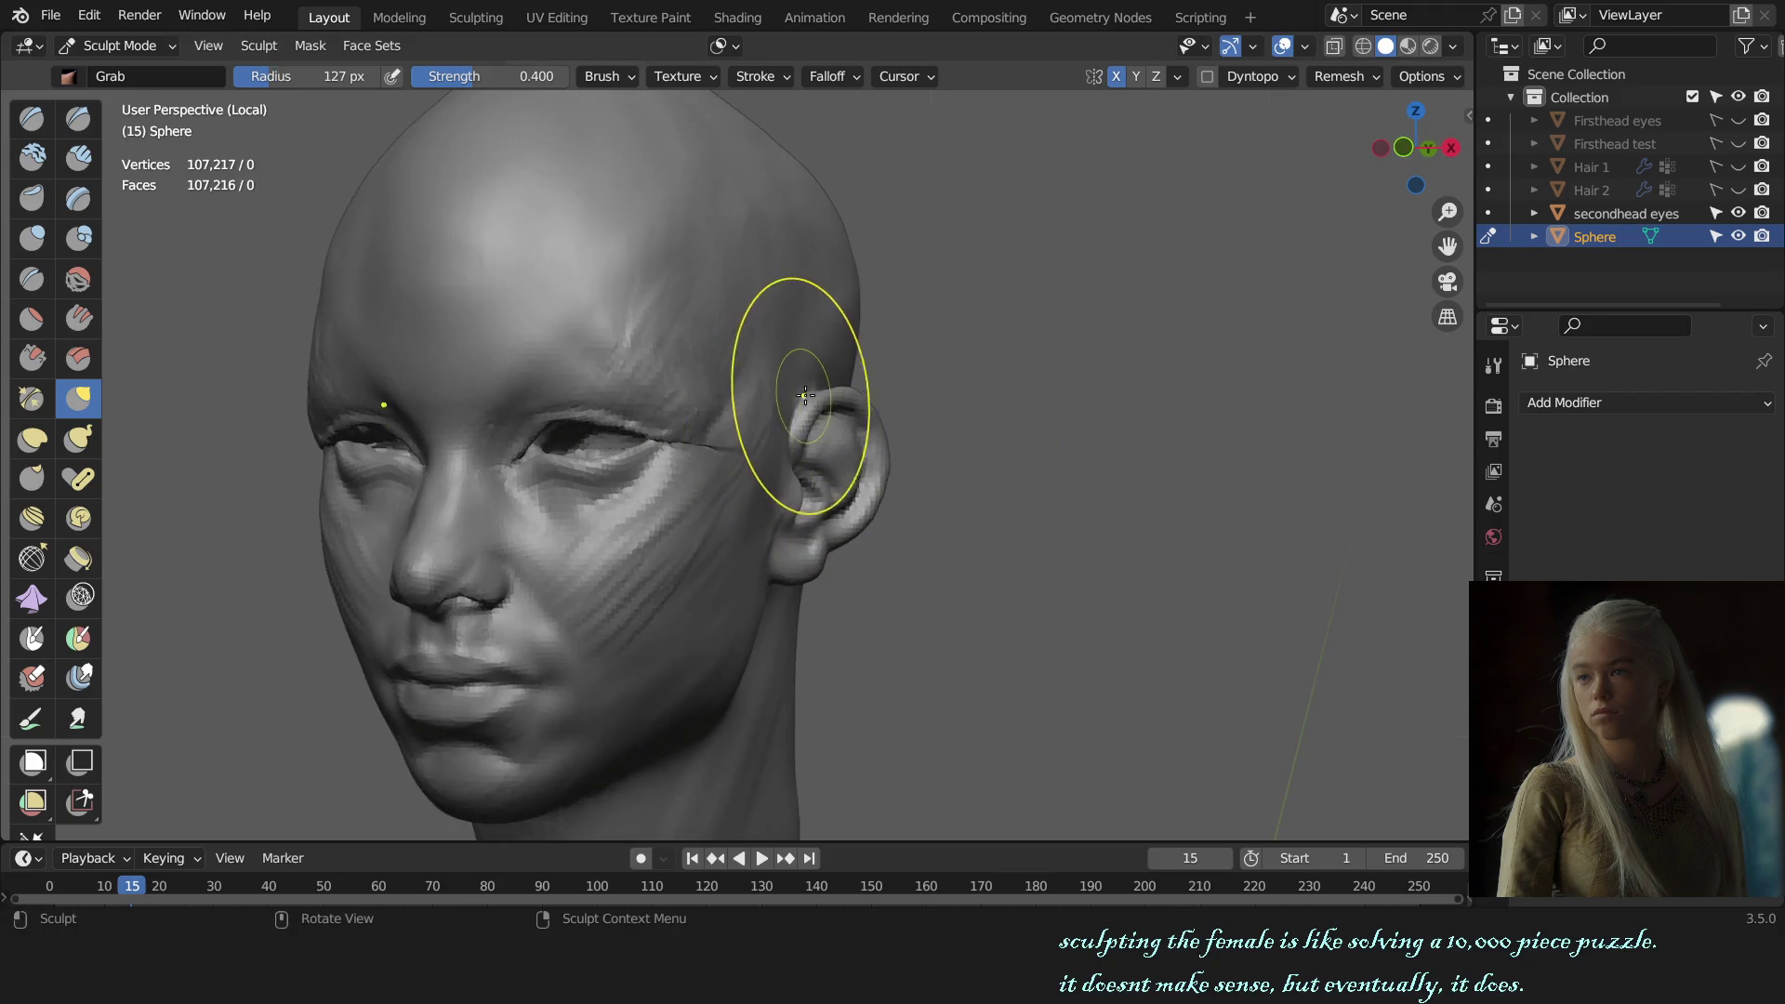
pyautogui.press('KP_1')
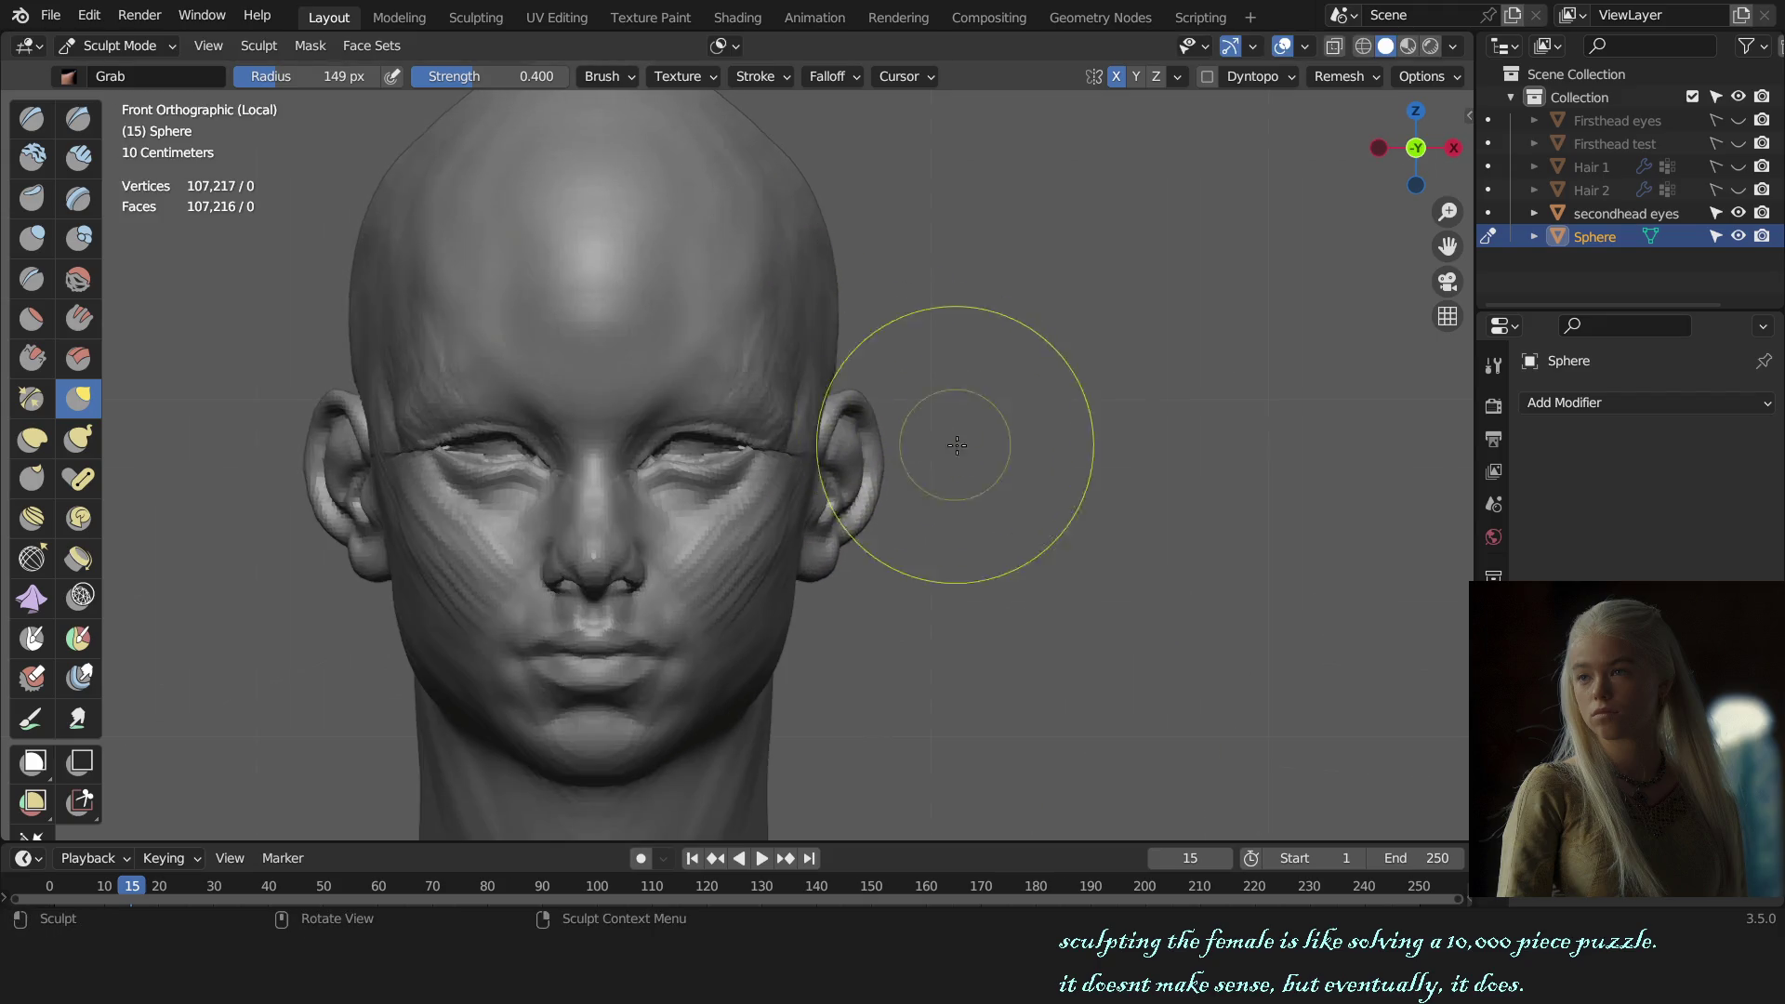
pyautogui.scroll(-3, 985, 464)
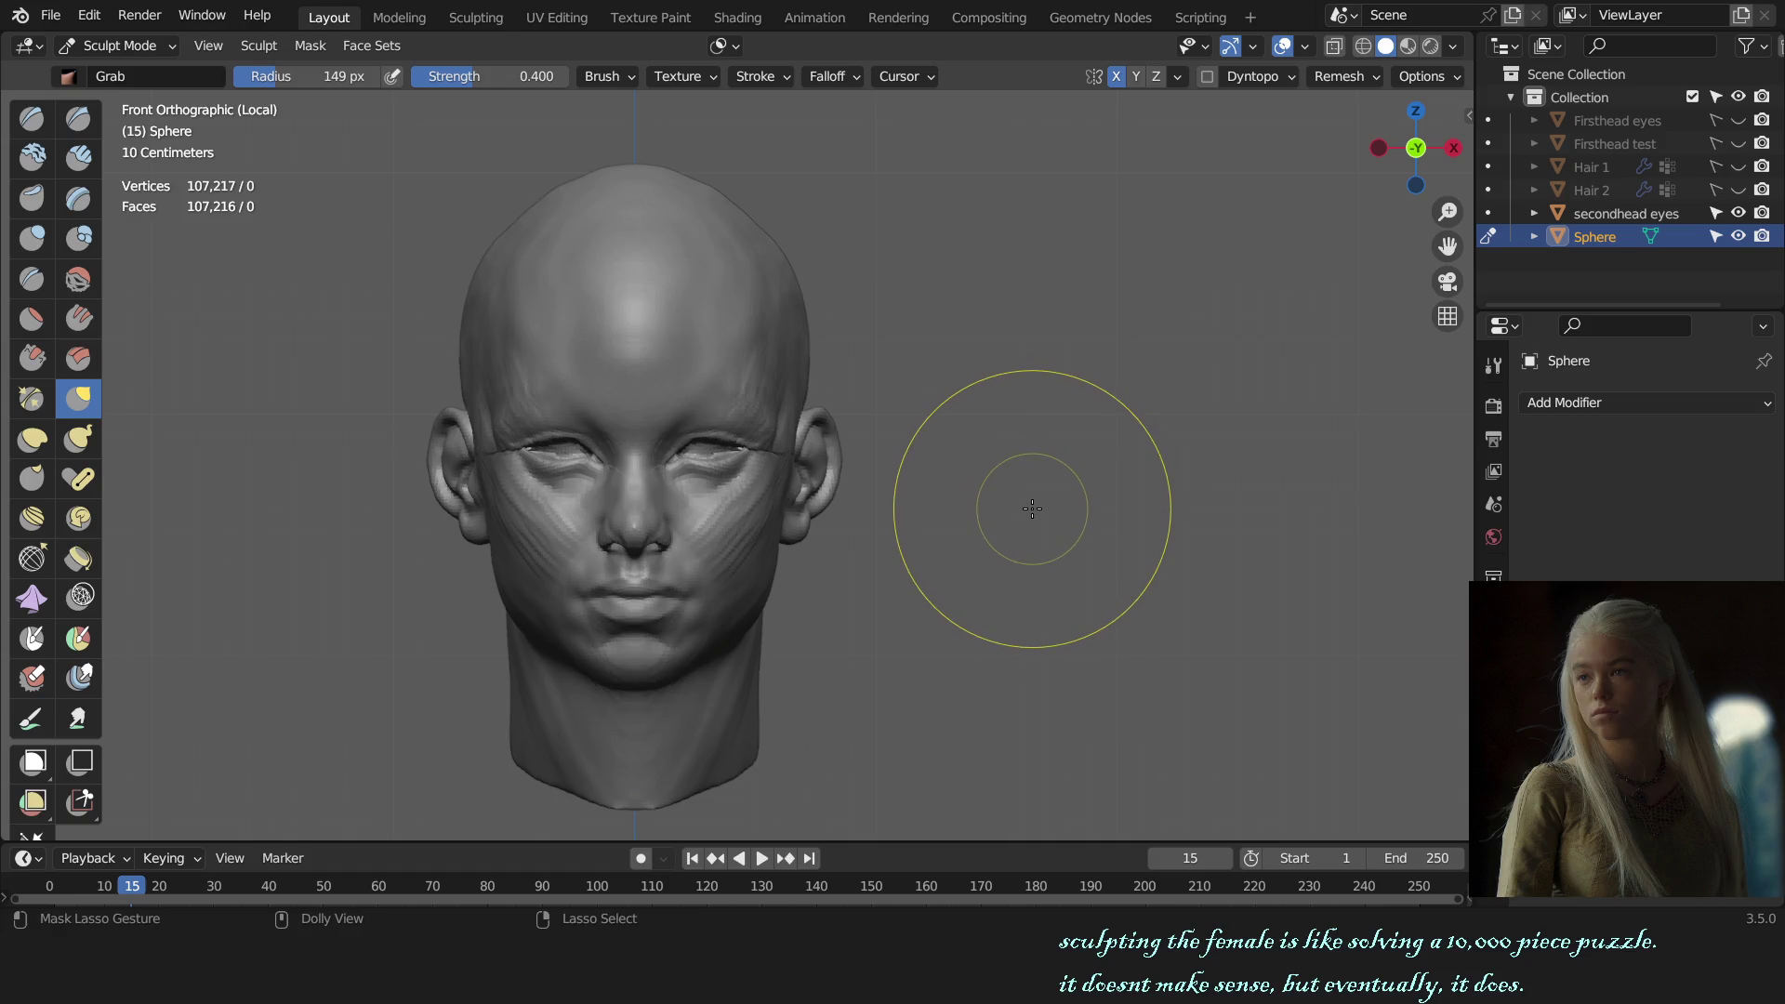
pyautogui.moveTo(1032, 509)
pyautogui.mouseDown(button='middle')
pyautogui.moveTo(820, 610)
pyautogui.moveTo(976, 479)
pyautogui.moveTo(987, 520)
pyautogui.moveTo(819, 483)
pyautogui.moveTo(747, 556)
pyautogui.moveTo(651, 396)
pyautogui.mouseUp(button='middle')
pyautogui.press('KP_1')
pyautogui.scroll(-2, 977, 479)
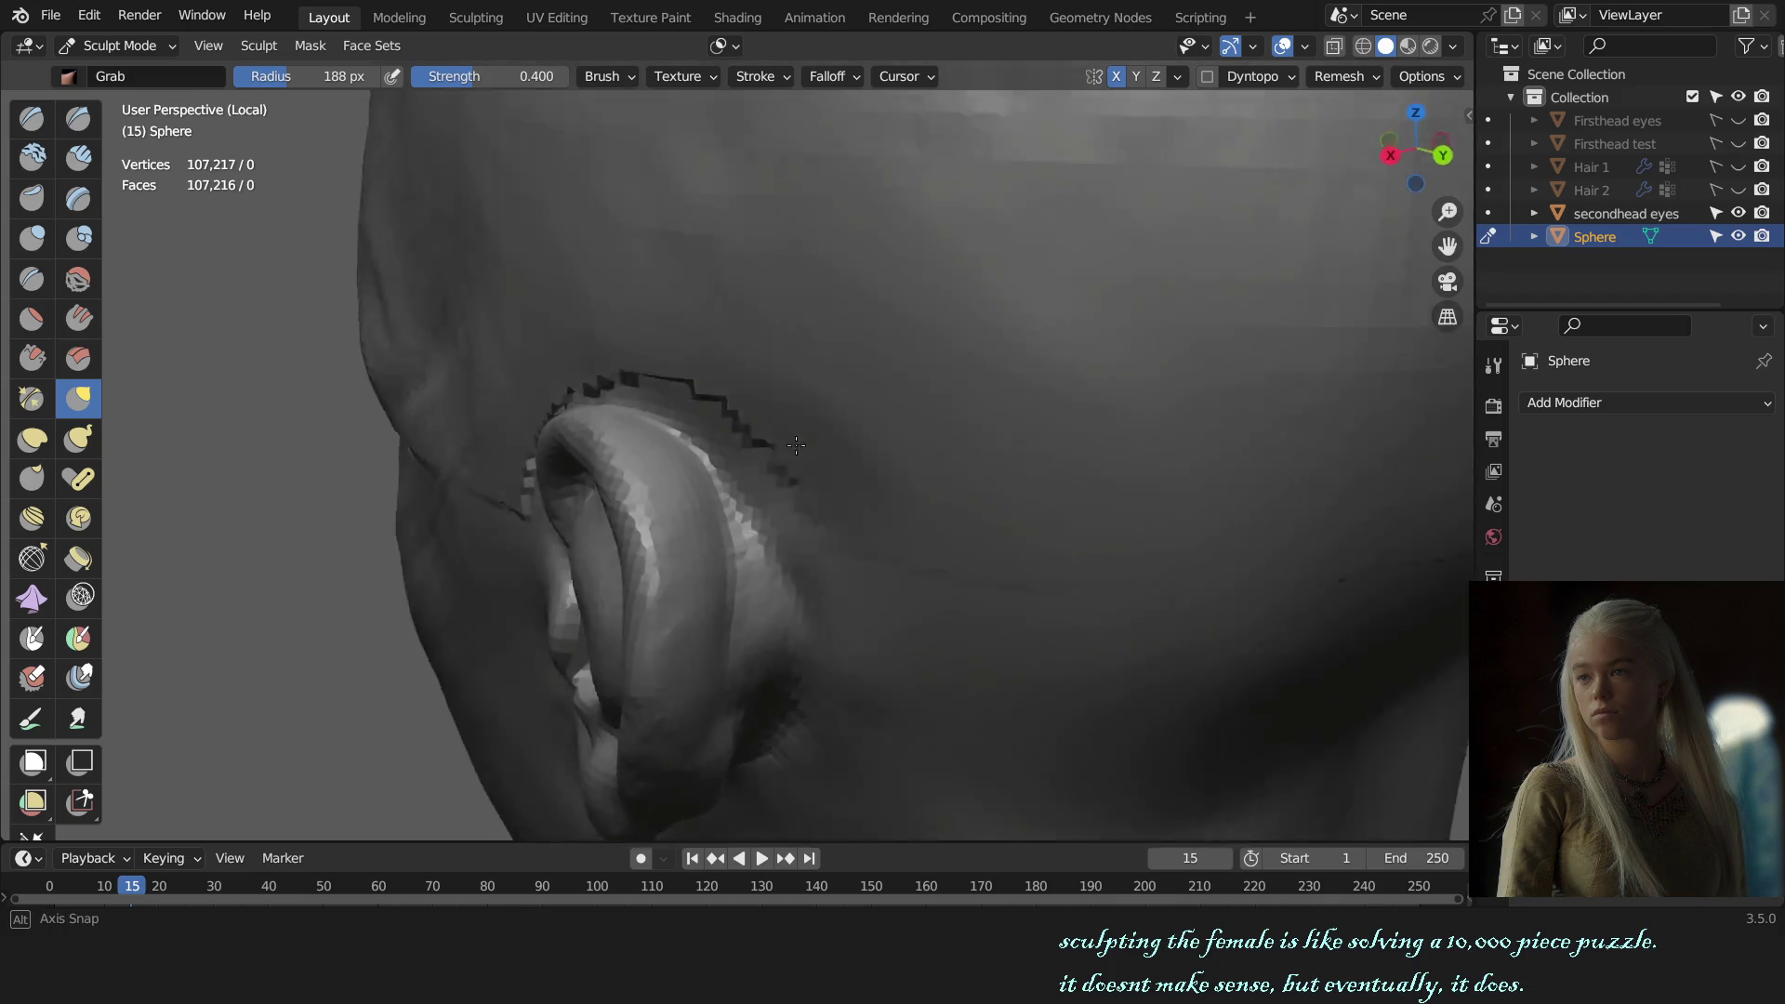
# Step: Enlarge the Grab brush to 208 px and pull the skin above the ear
pyautogui.moveTo(735, 412); pyautogui.dragTo(678, 471, button='middle')
pyautogui.press('f')
pyautogui.click(682, 441)
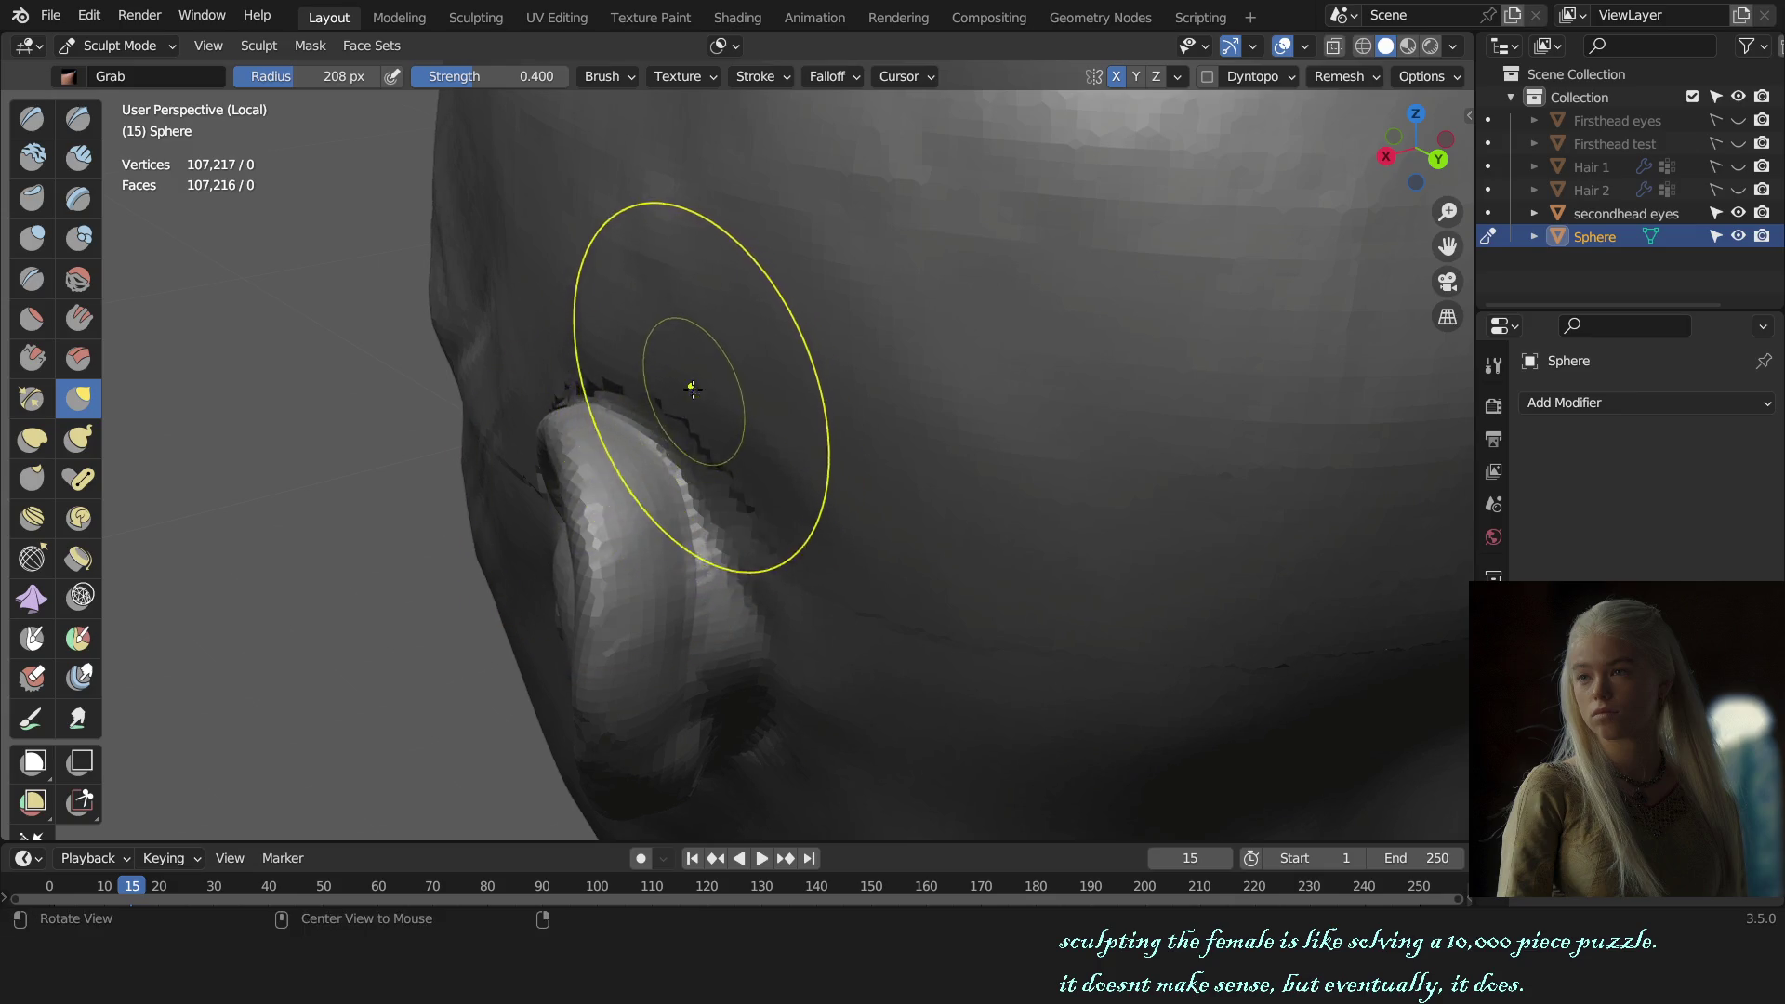
pyautogui.moveTo(692, 388); pyautogui.dragTo(889, 259, button='middle')
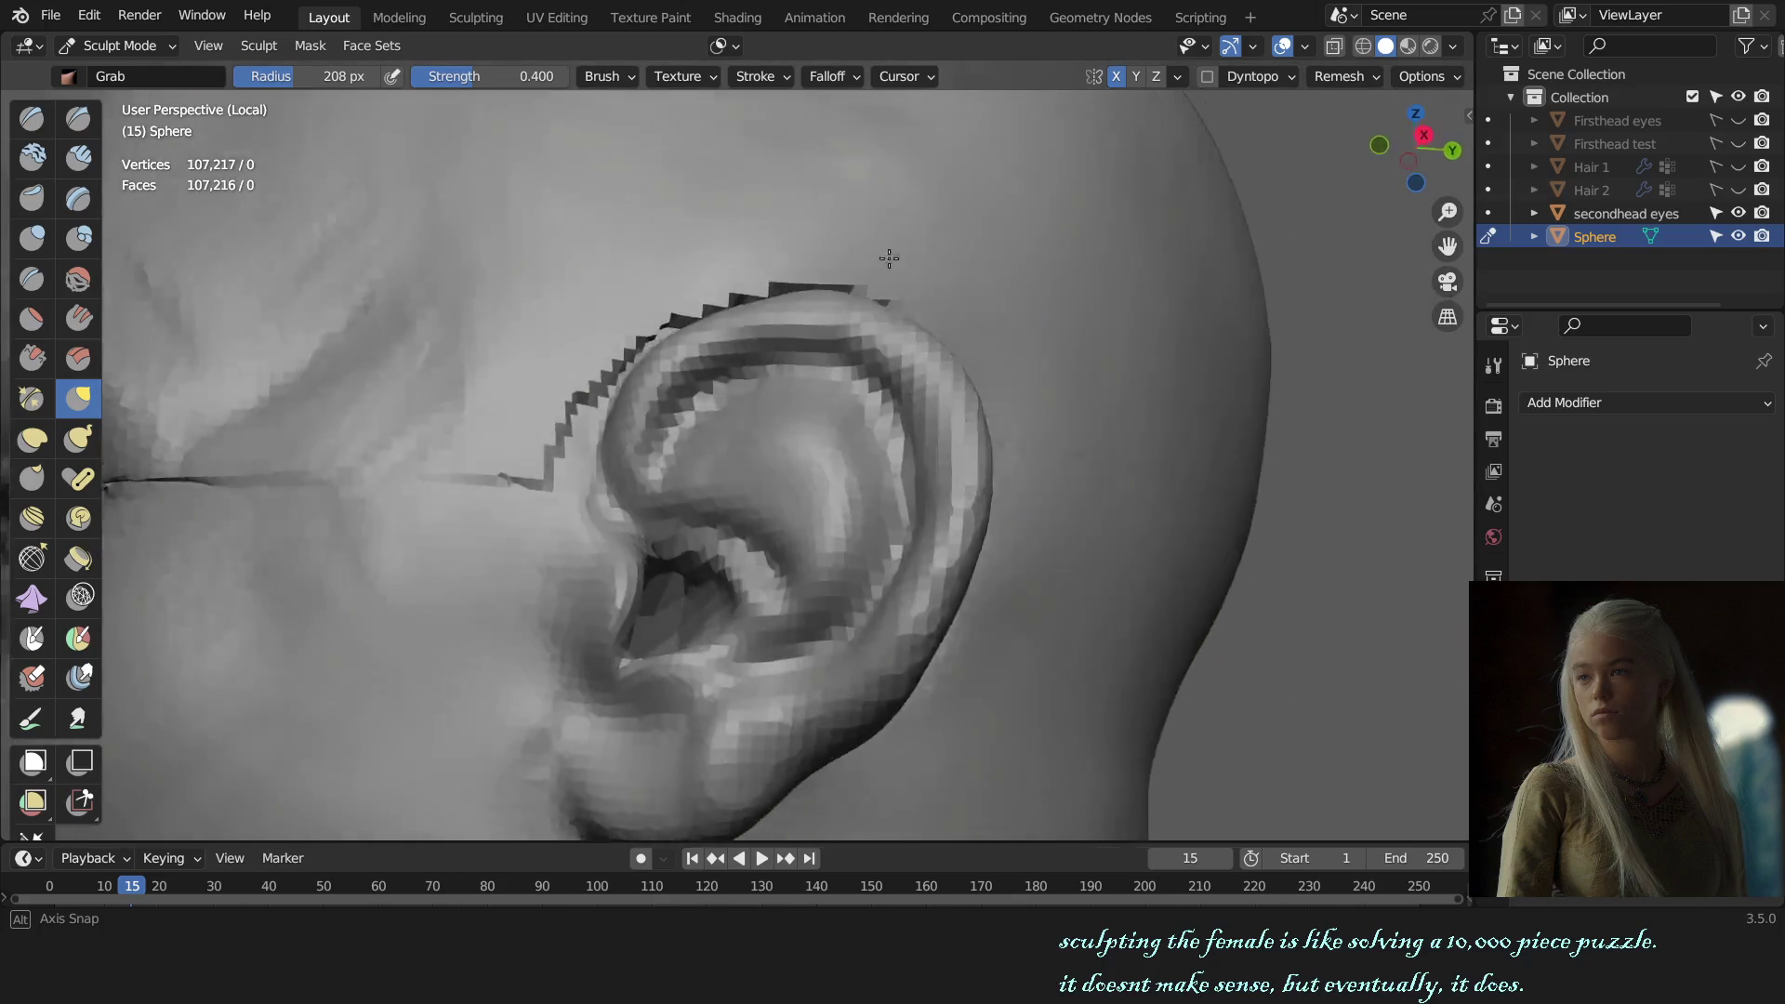
pyautogui.moveTo(889, 259); pyautogui.dragTo(874, 389, button='middle')
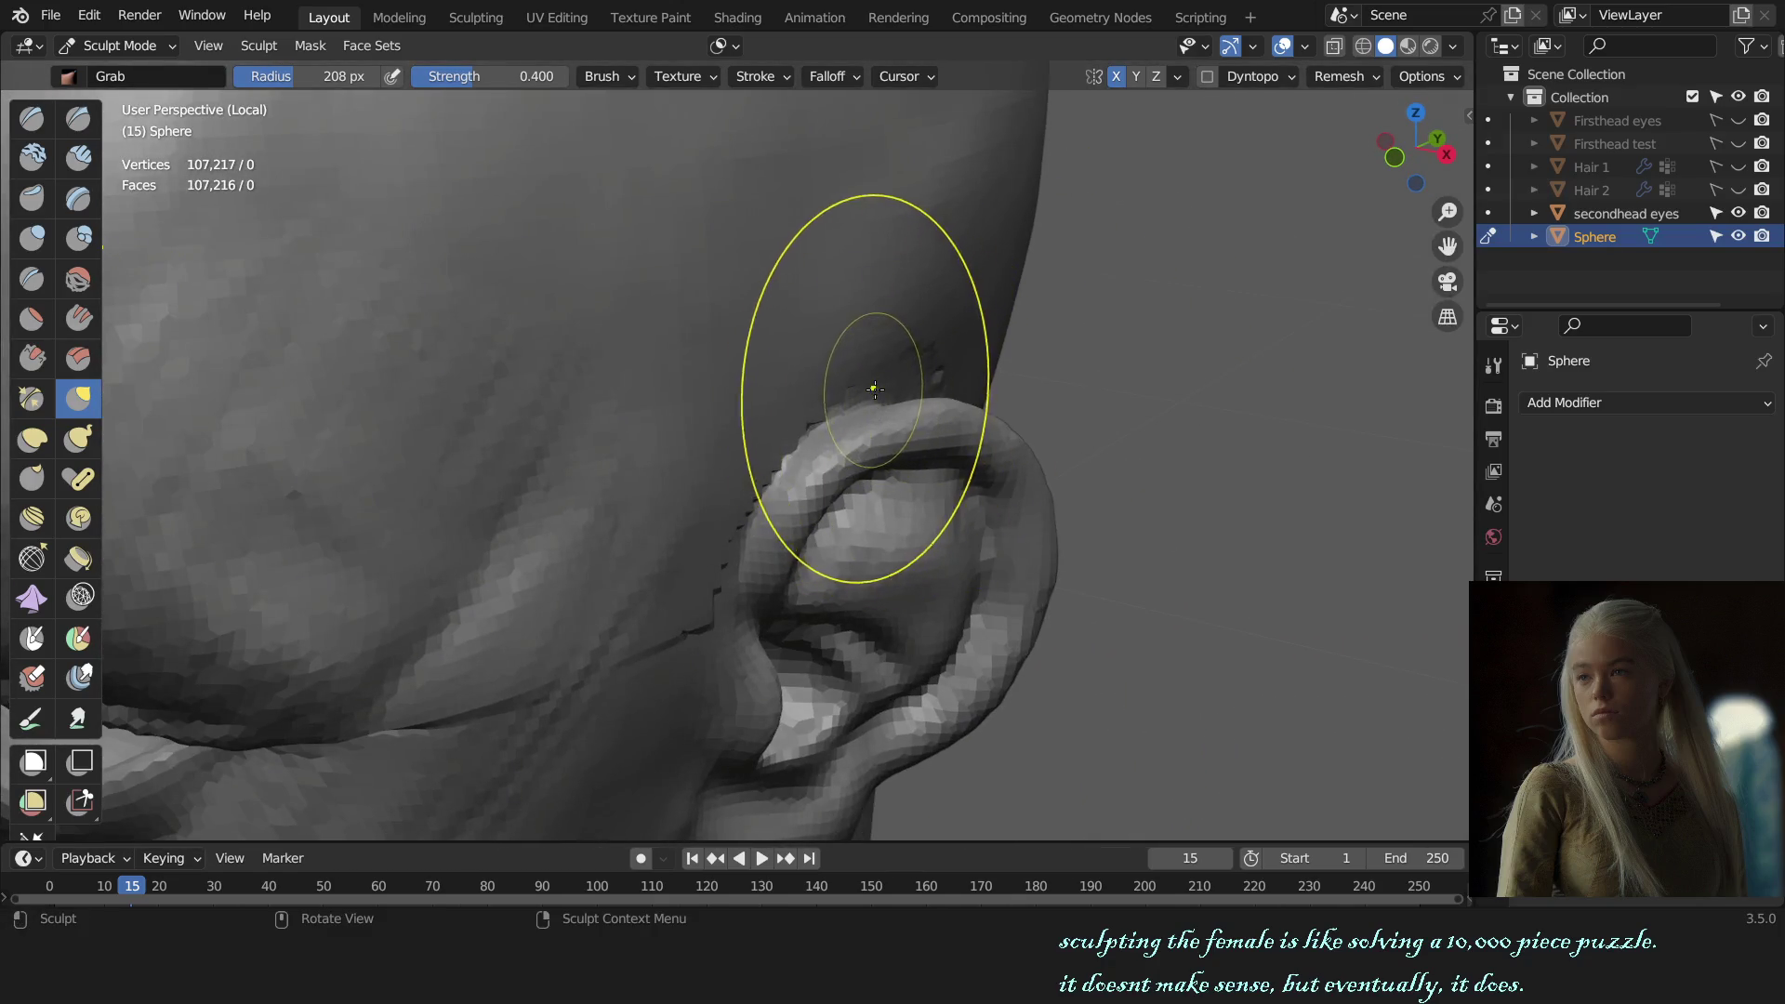
pyautogui.moveTo(874, 389); pyautogui.dragTo(892, 392)
# Step: Shrink the Grab brush to 193 then 181 px and view the ear from three-quarter side
pyautogui.press('f')
pyautogui.click(840, 424)
pyautogui.press('f')
pyautogui.click(881, 429)
pyautogui.moveTo(882, 429); pyautogui.dragTo(878, 433, button='middle')
pyautogui.press('KP_1')
pyautogui.scroll(-5, 1028, 455)
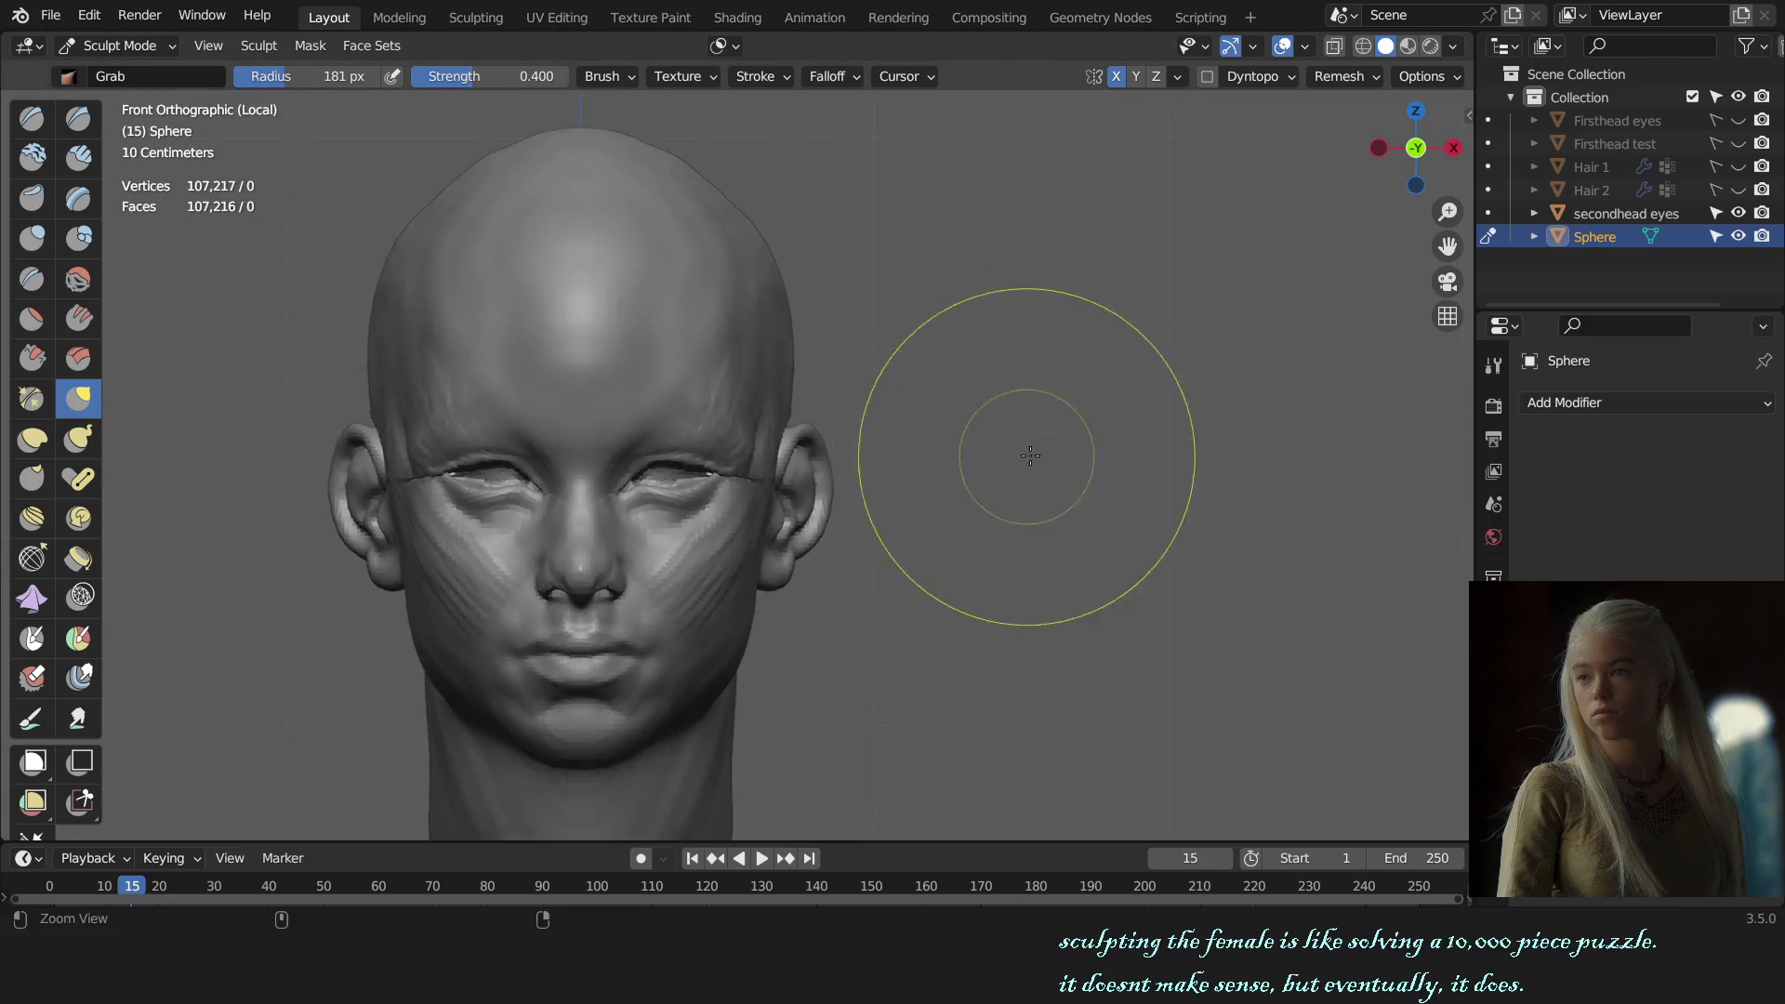
pyautogui.scroll(-2, 1070, 486)
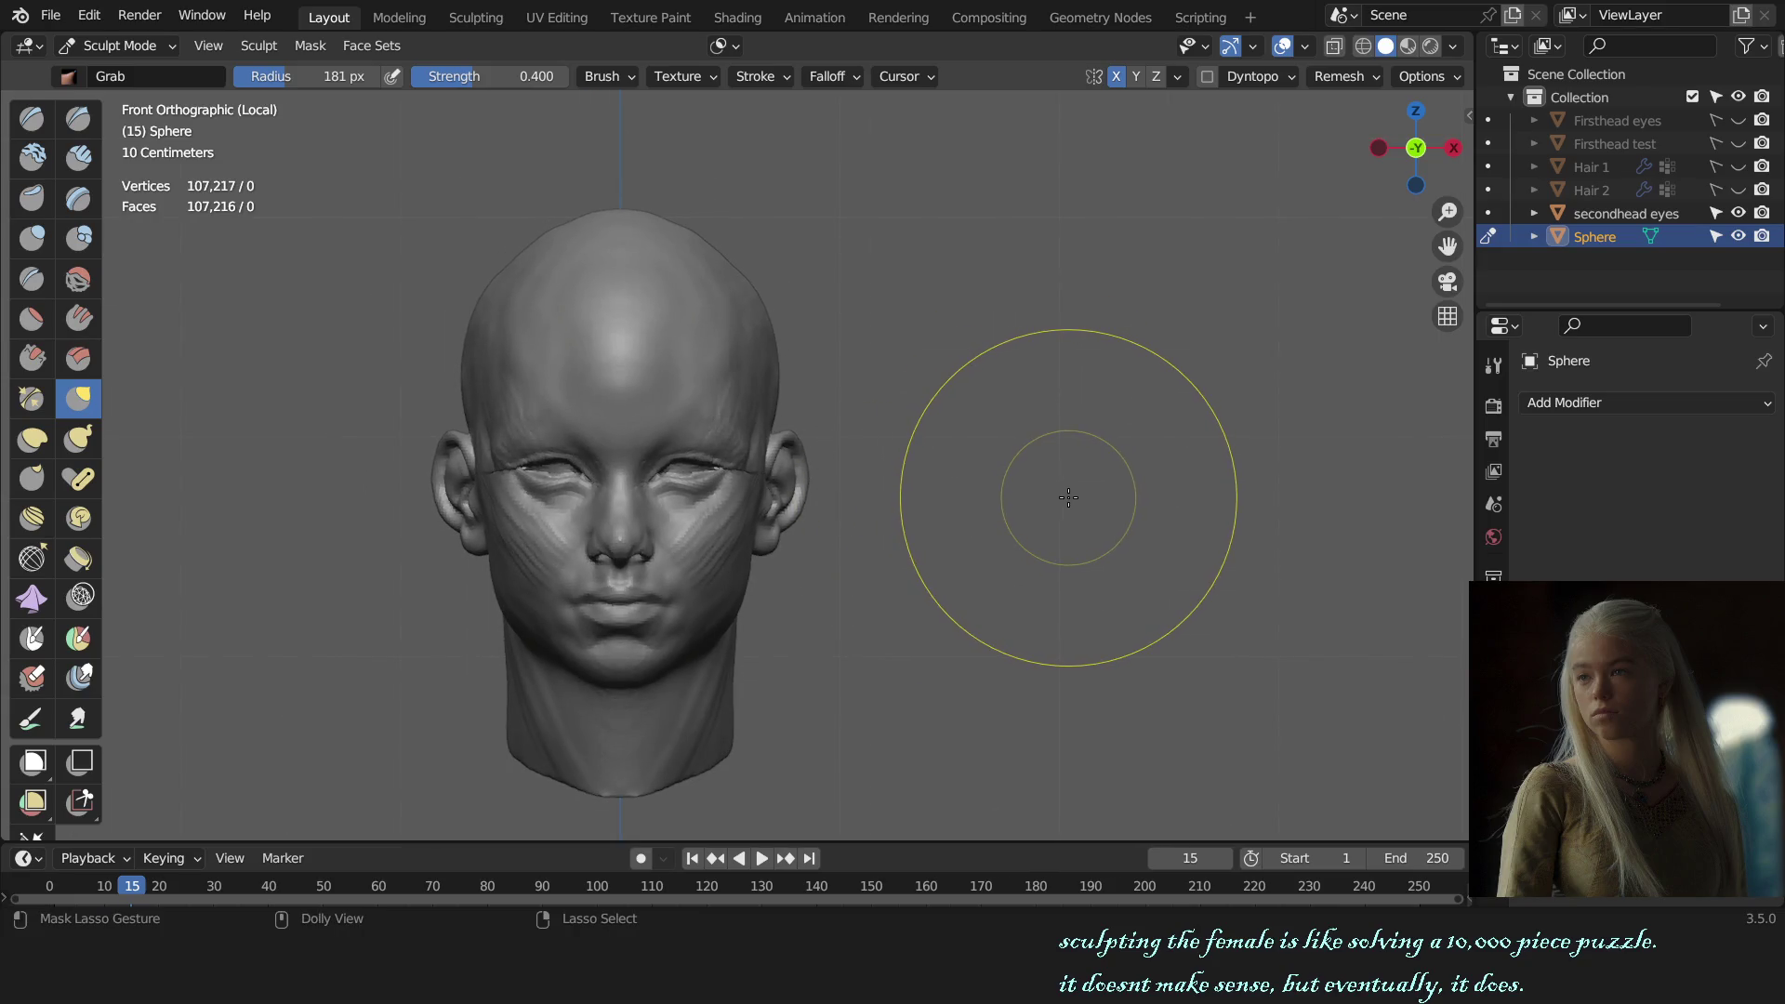
pyautogui.moveTo(1128, 486); pyautogui.dragTo(754, 637, button='middle')
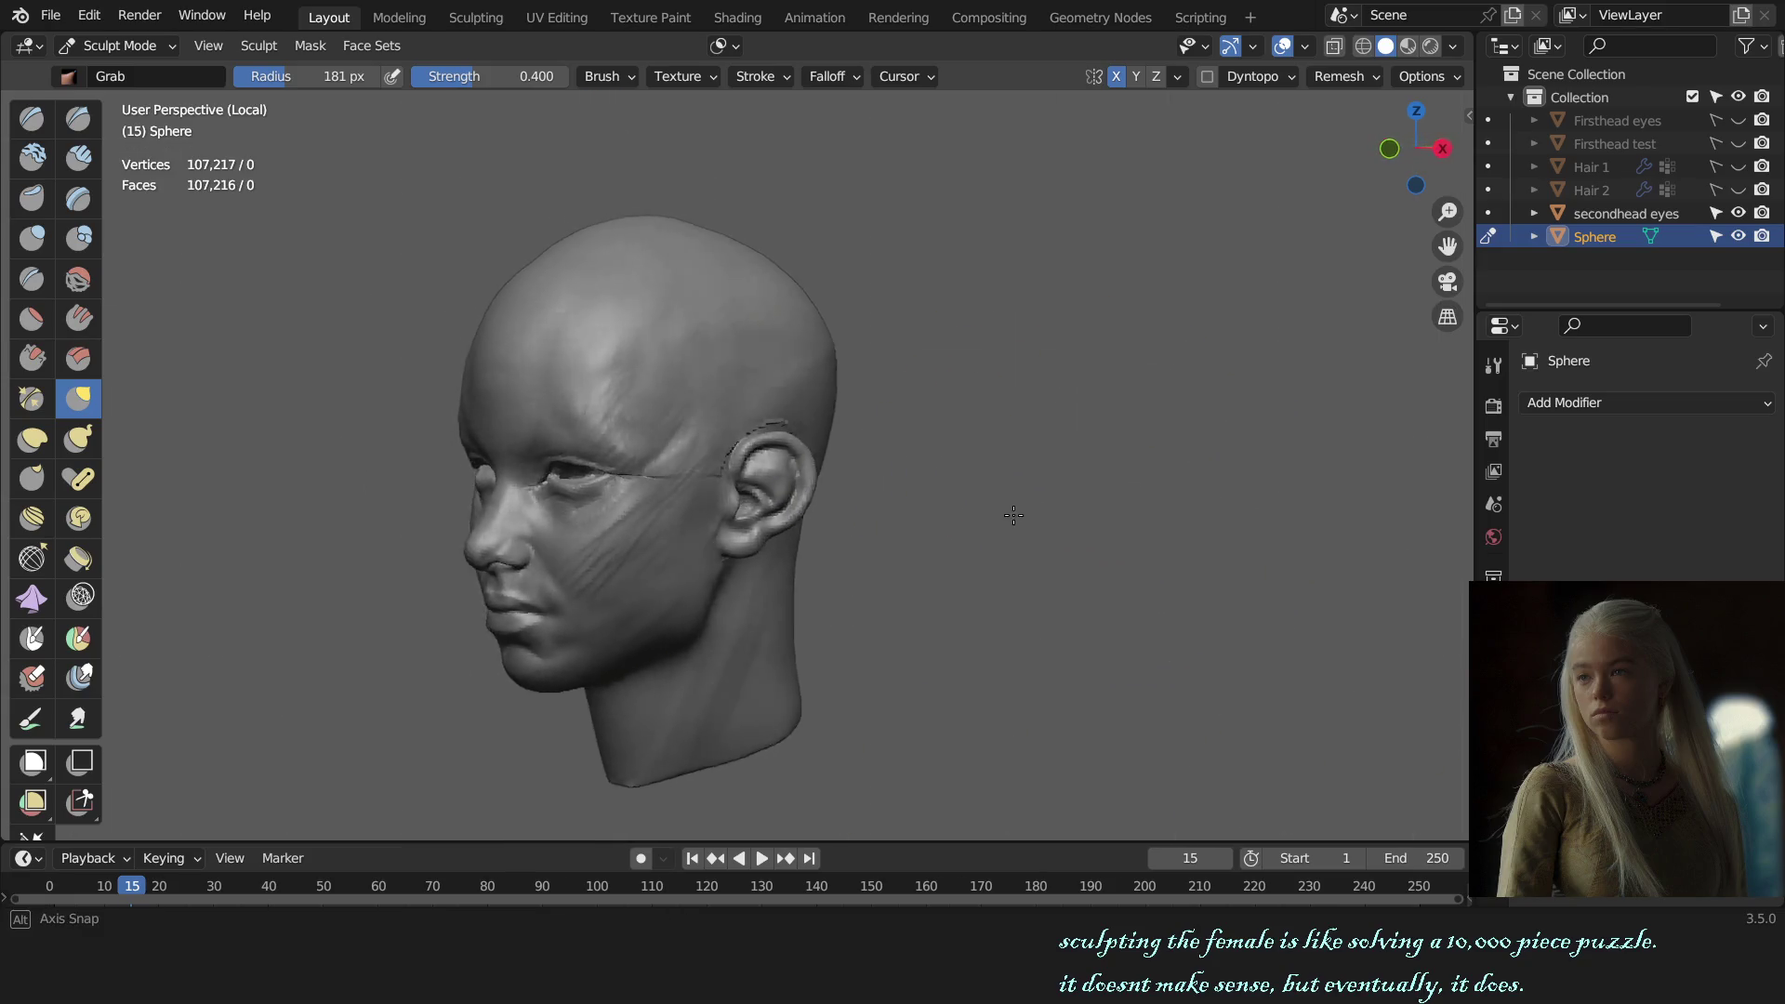
pyautogui.scroll(5, 717, 538)
pyautogui.scroll(3, 729, 438)
# Step: Switch to the Draw brush at 118 px radius and frame a three-quarter left view
pyautogui.press('x')
pyautogui.press('f')
pyautogui.click(682, 453)
pyautogui.press('KP_1')
pyautogui.scroll(-6, 1123, 450)
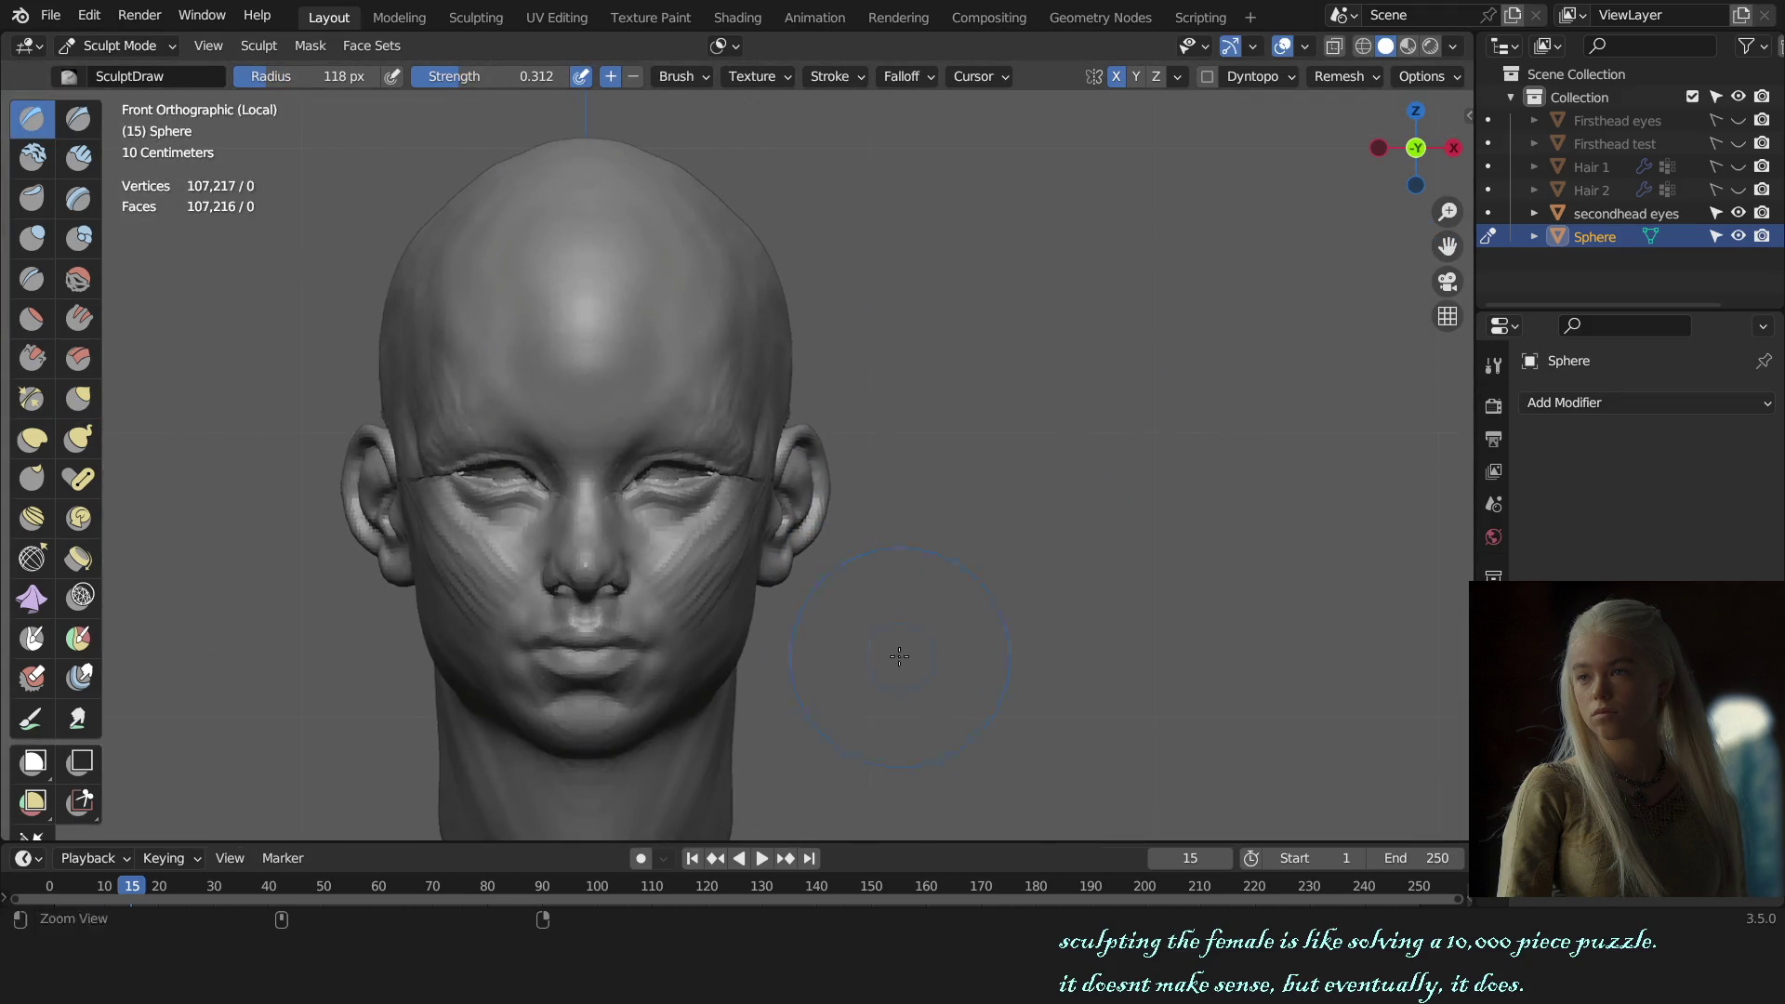
pyautogui.moveTo(1124, 450)
pyautogui.mouseDown(button='middle')
pyautogui.moveTo(940, 555)
pyautogui.moveTo(818, 458)
pyautogui.mouseUp(button='middle')
pyautogui.scroll(3, 818, 459)
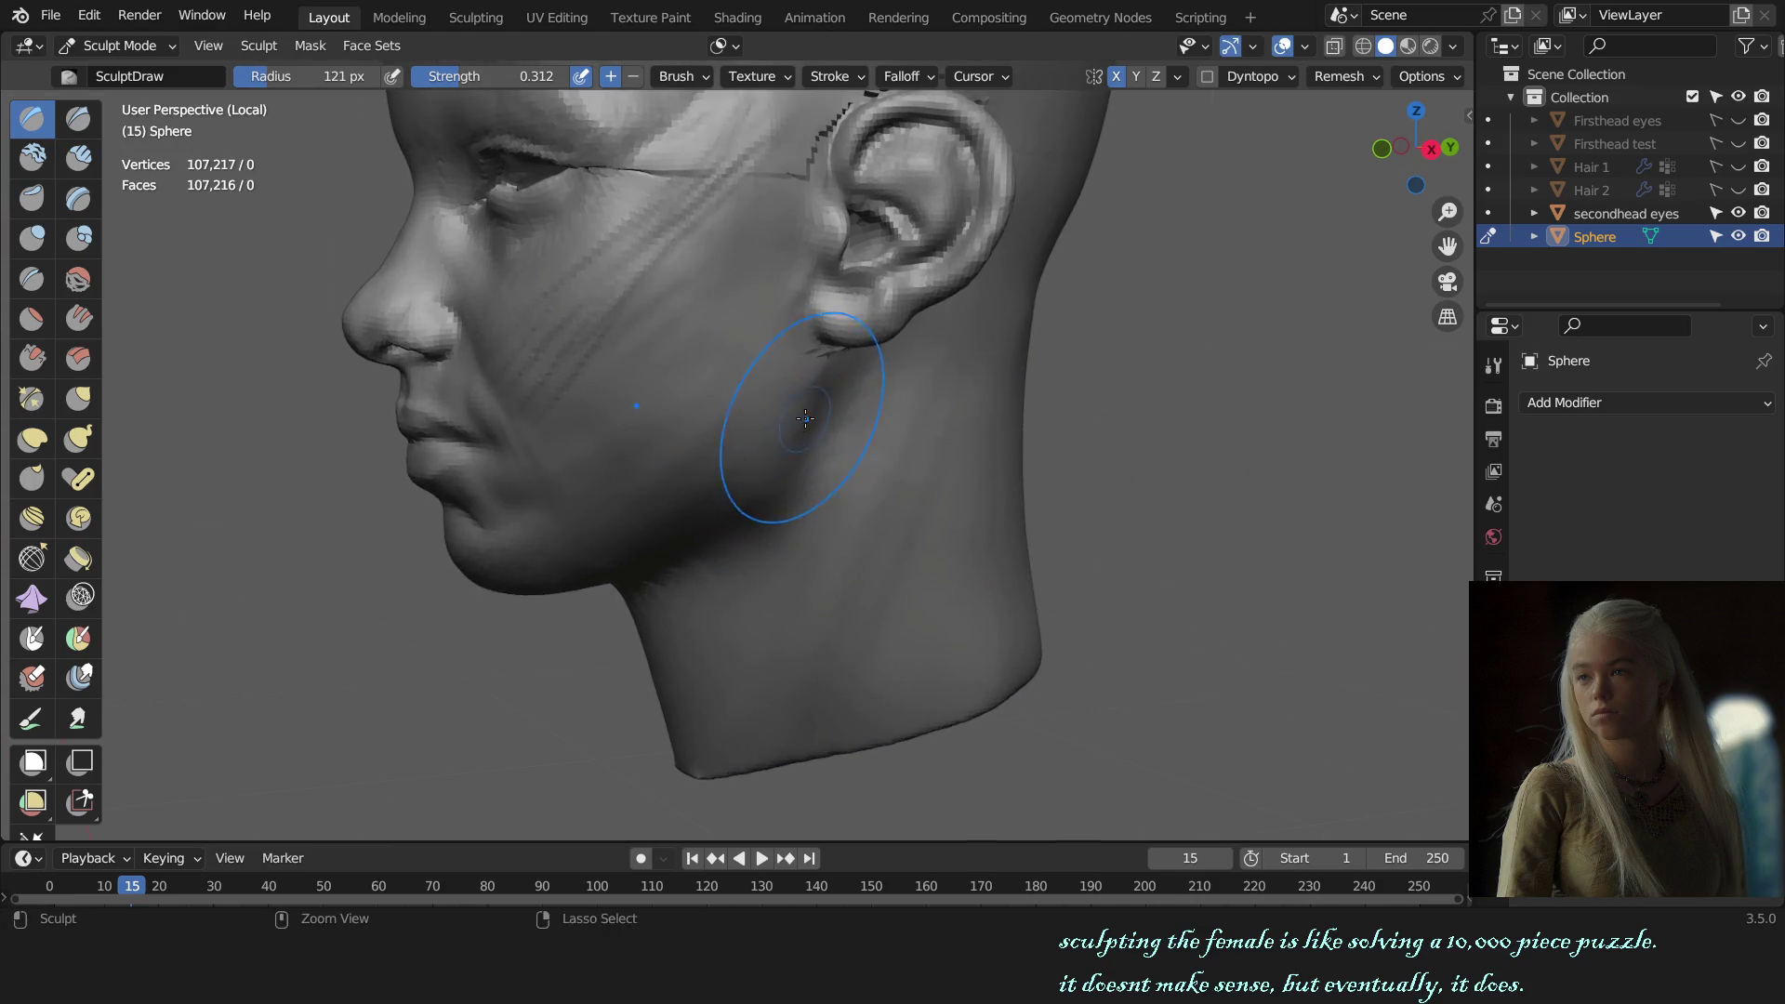
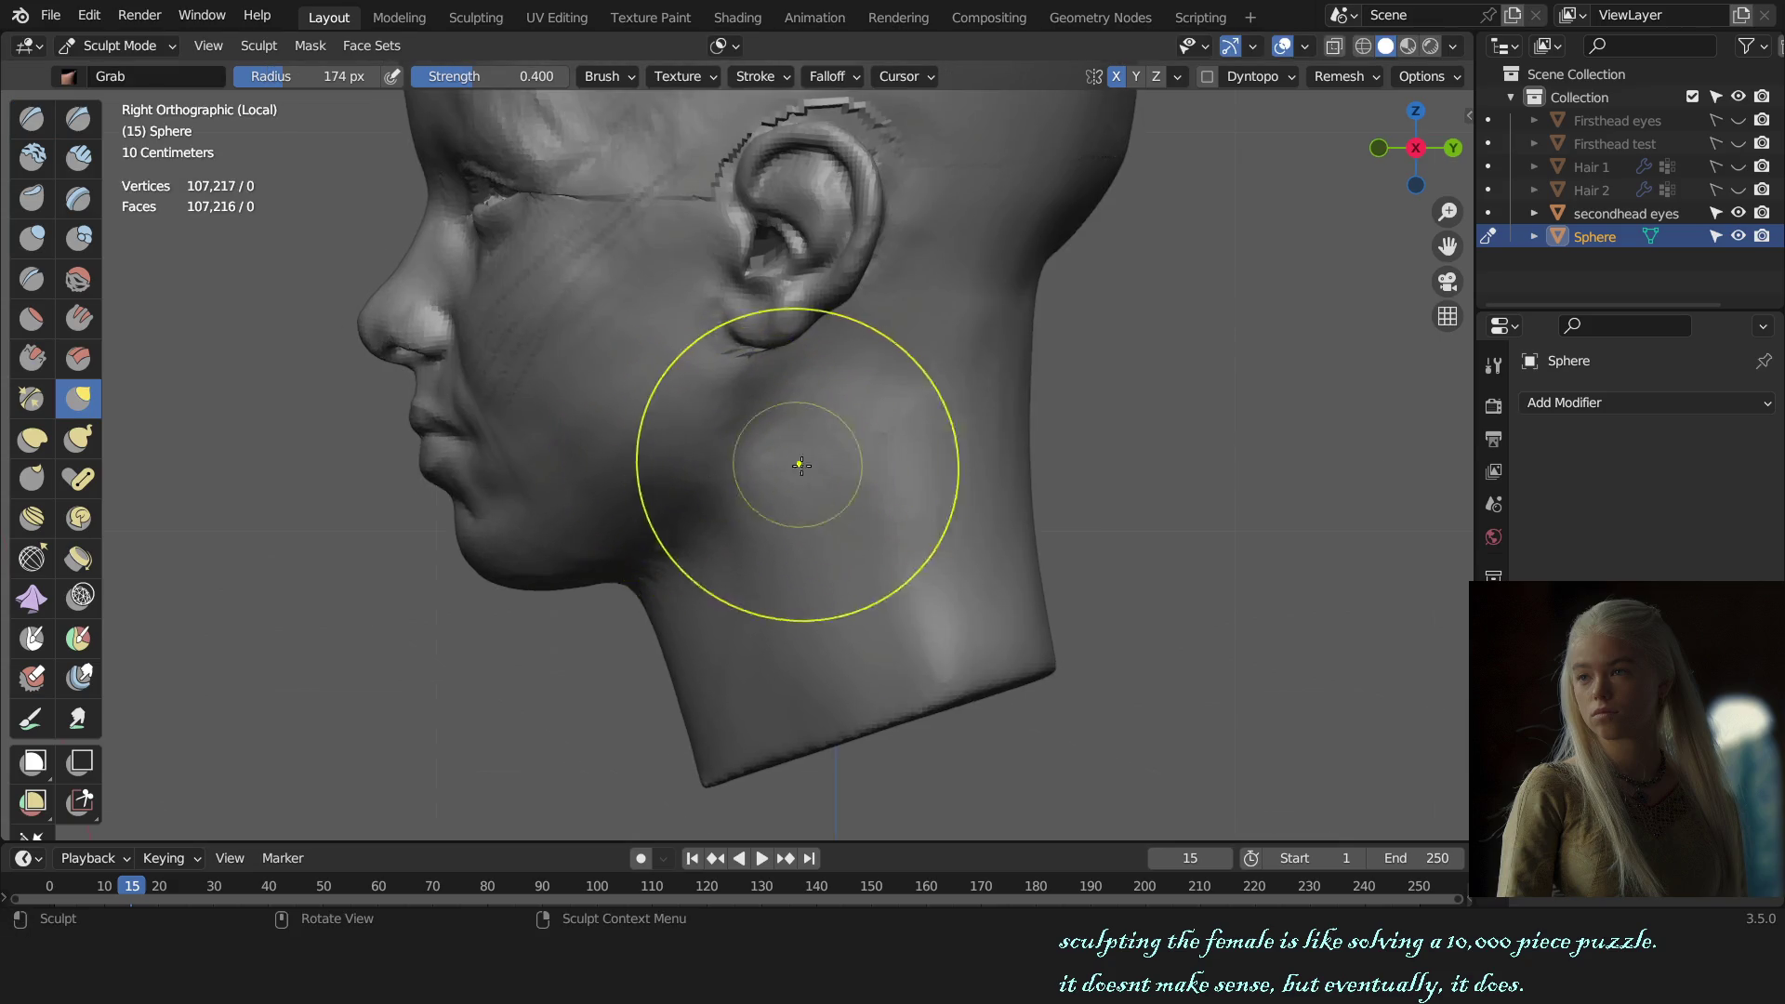
# Step: Sculpt along the jaw with the Draw brush from front and three-quarter views
pyautogui.press('KP_1')
pyautogui.moveTo(956, 530); pyautogui.dragTo(797, 438, button='middle')
pyautogui.press('x')
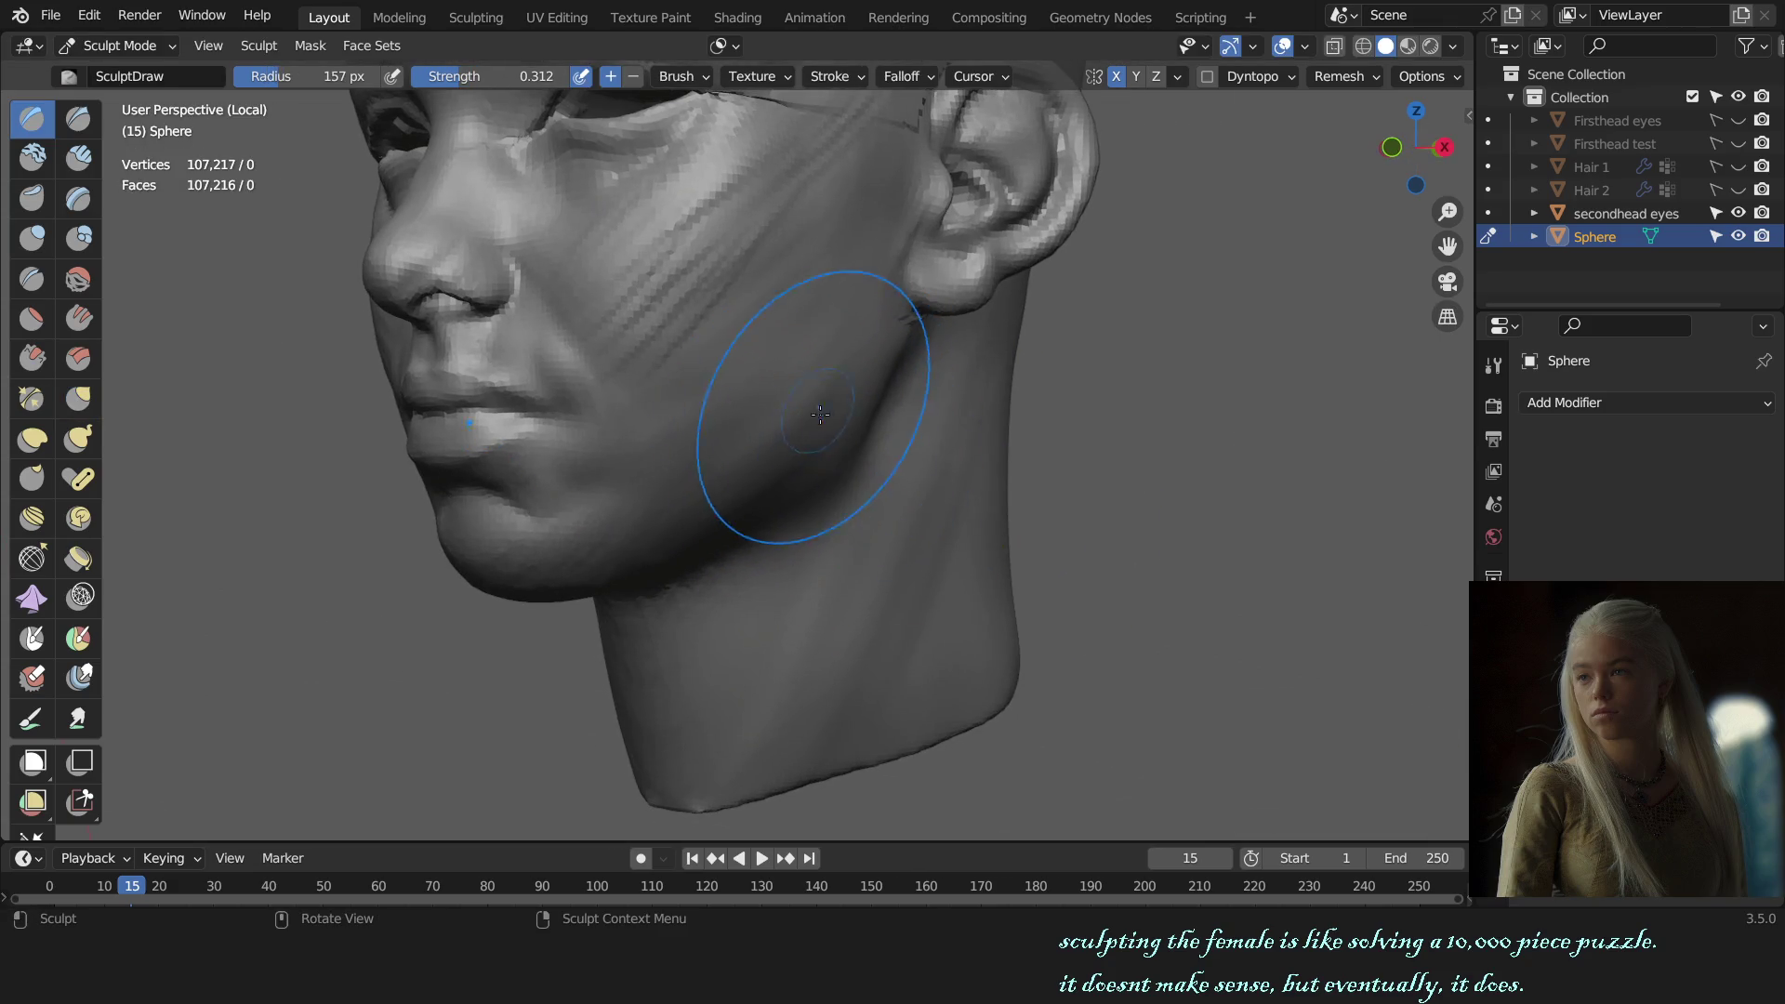
pyautogui.press('KP_1')
pyautogui.scroll(-3, 1008, 505)
pyautogui.moveTo(1008, 506)
pyautogui.mouseDown(button='middle')
pyautogui.moveTo(944, 550)
pyautogui.moveTo(797, 597)
pyautogui.mouseUp(button='middle')
pyautogui.scroll(3, 896, 571)
pyautogui.scroll(2, 848, 562)
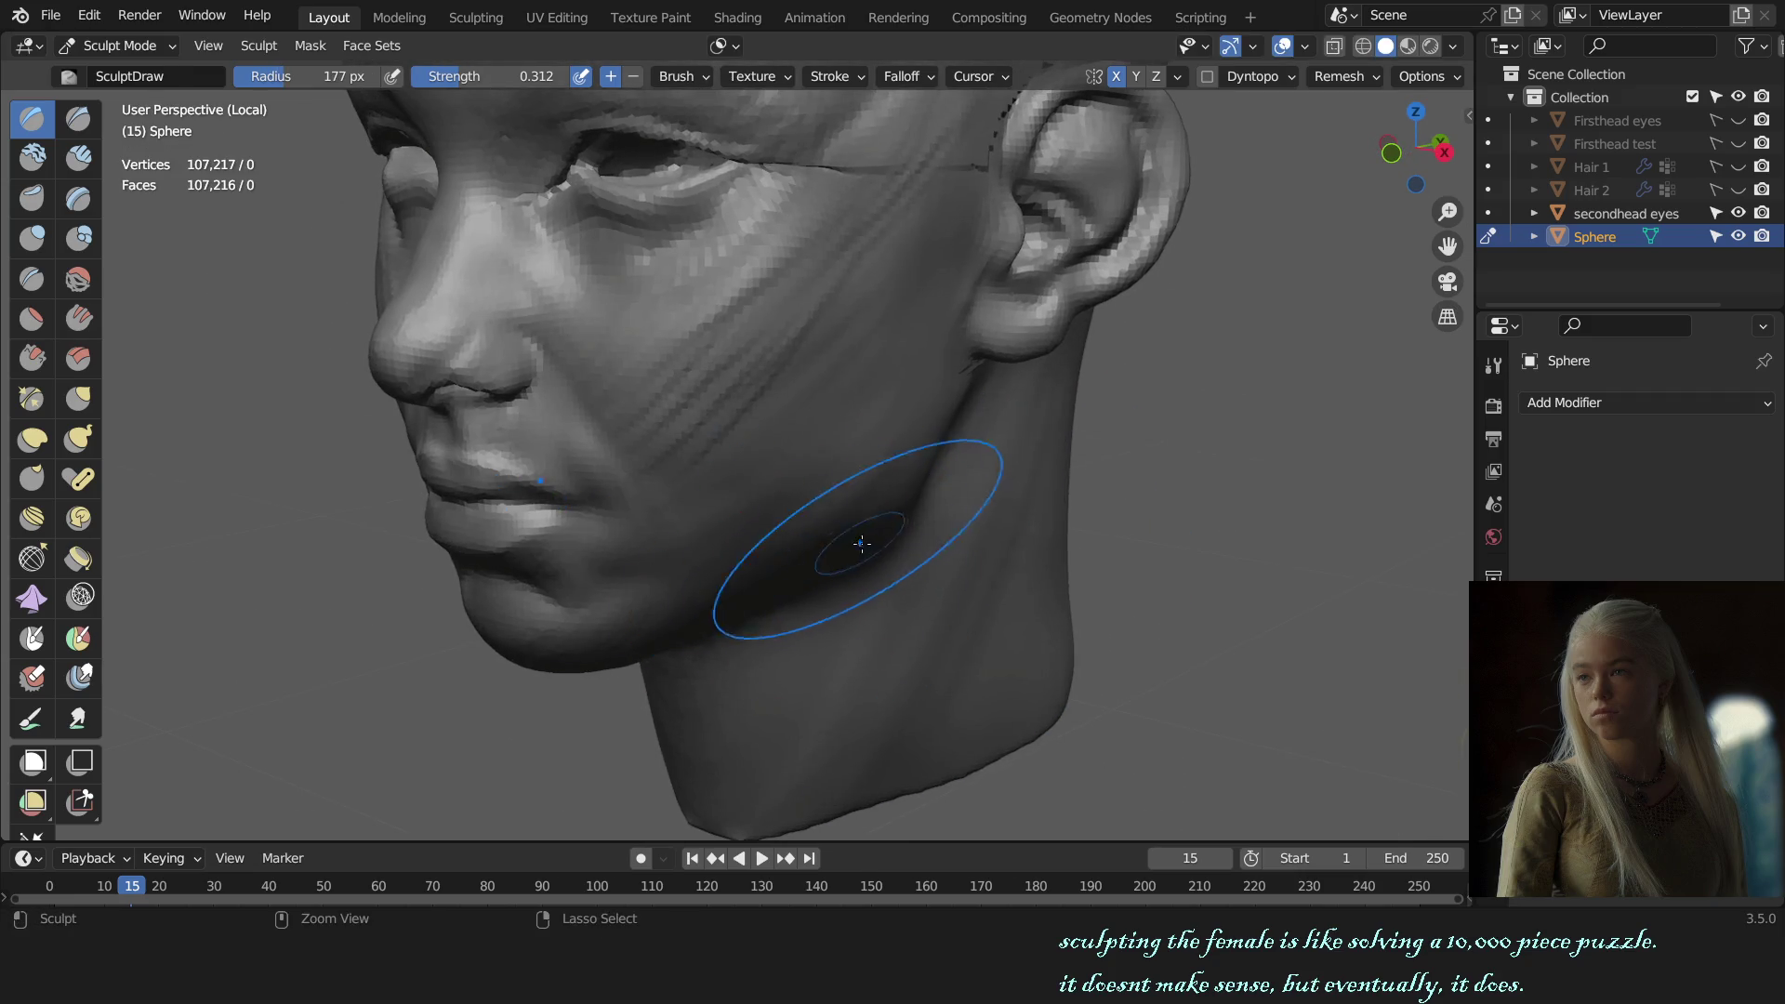
# Step: Build up the jaw and cheek with Clay Strips at a 92 px brush size
pyautogui.press('c')
pyautogui.moveTo(862, 544); pyautogui.dragTo(856, 508, button='middle')
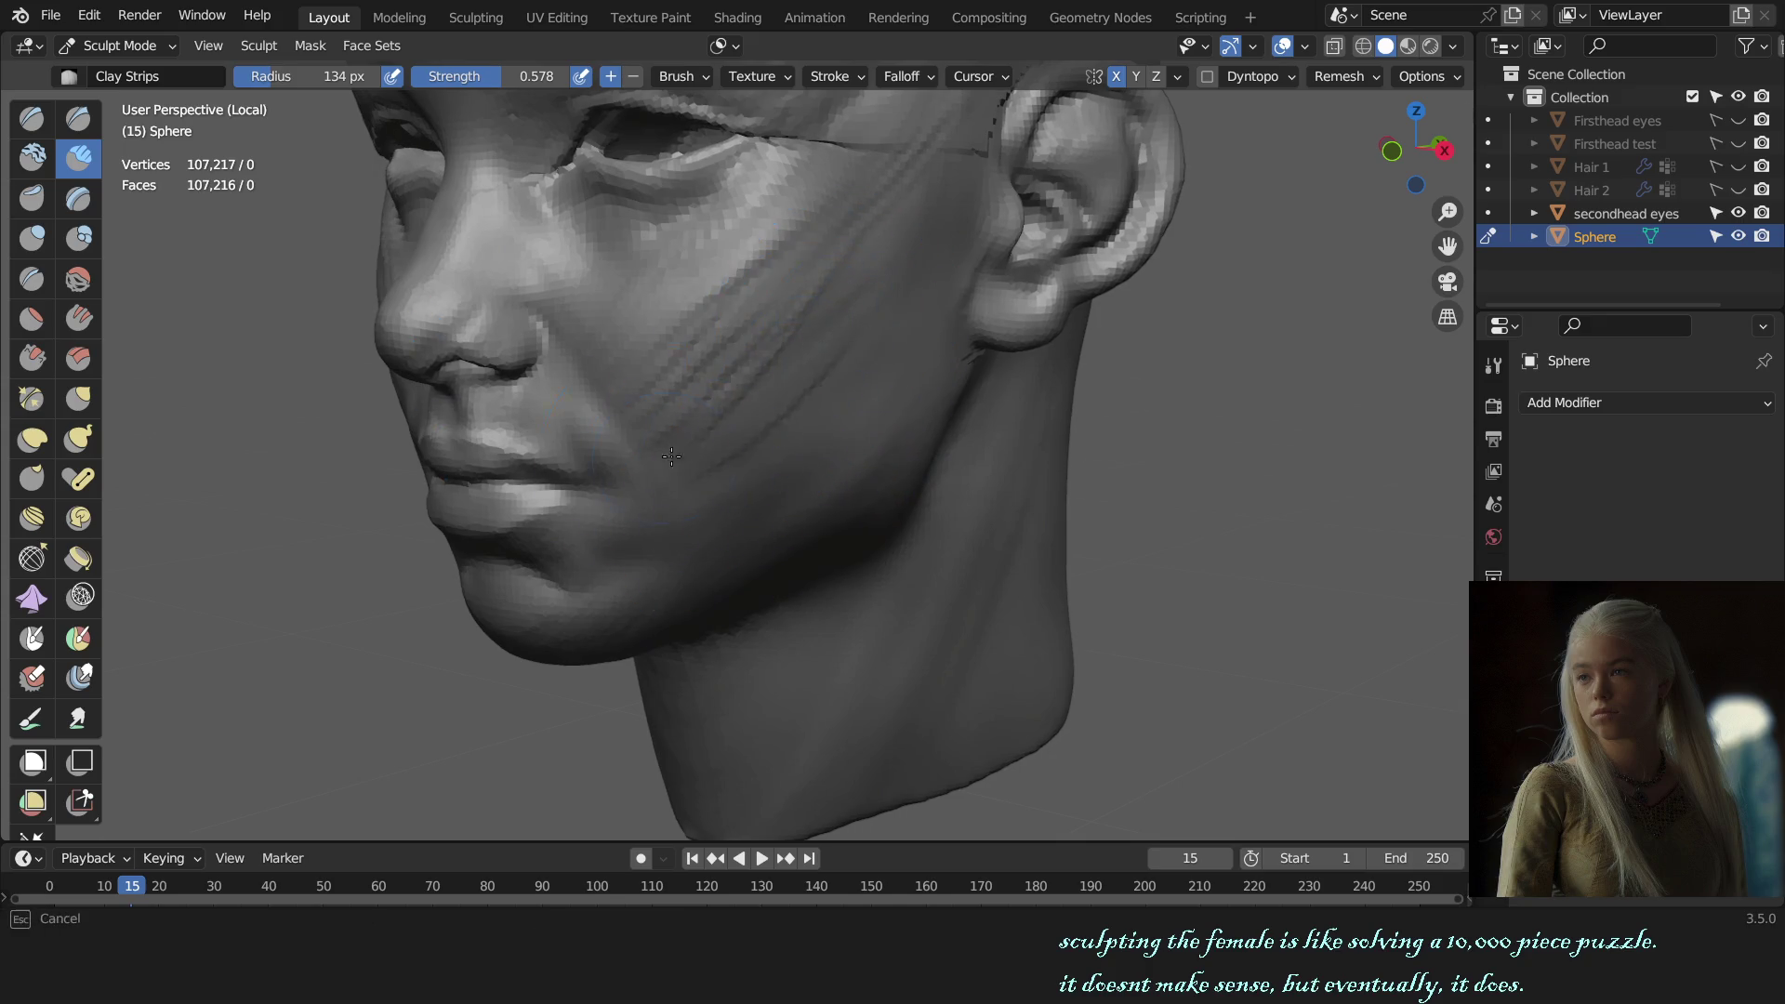
pyautogui.press('KP_1')
pyautogui.scroll(-2, 664, 584)
pyautogui.moveTo(664, 584)
pyautogui.mouseDown(button='middle')
pyautogui.moveTo(738, 538)
pyautogui.moveTo(709, 507)
pyautogui.mouseUp(button='middle')
pyautogui.scroll(2, 720, 535)
pyautogui.press('f')
pyautogui.click(696, 479)
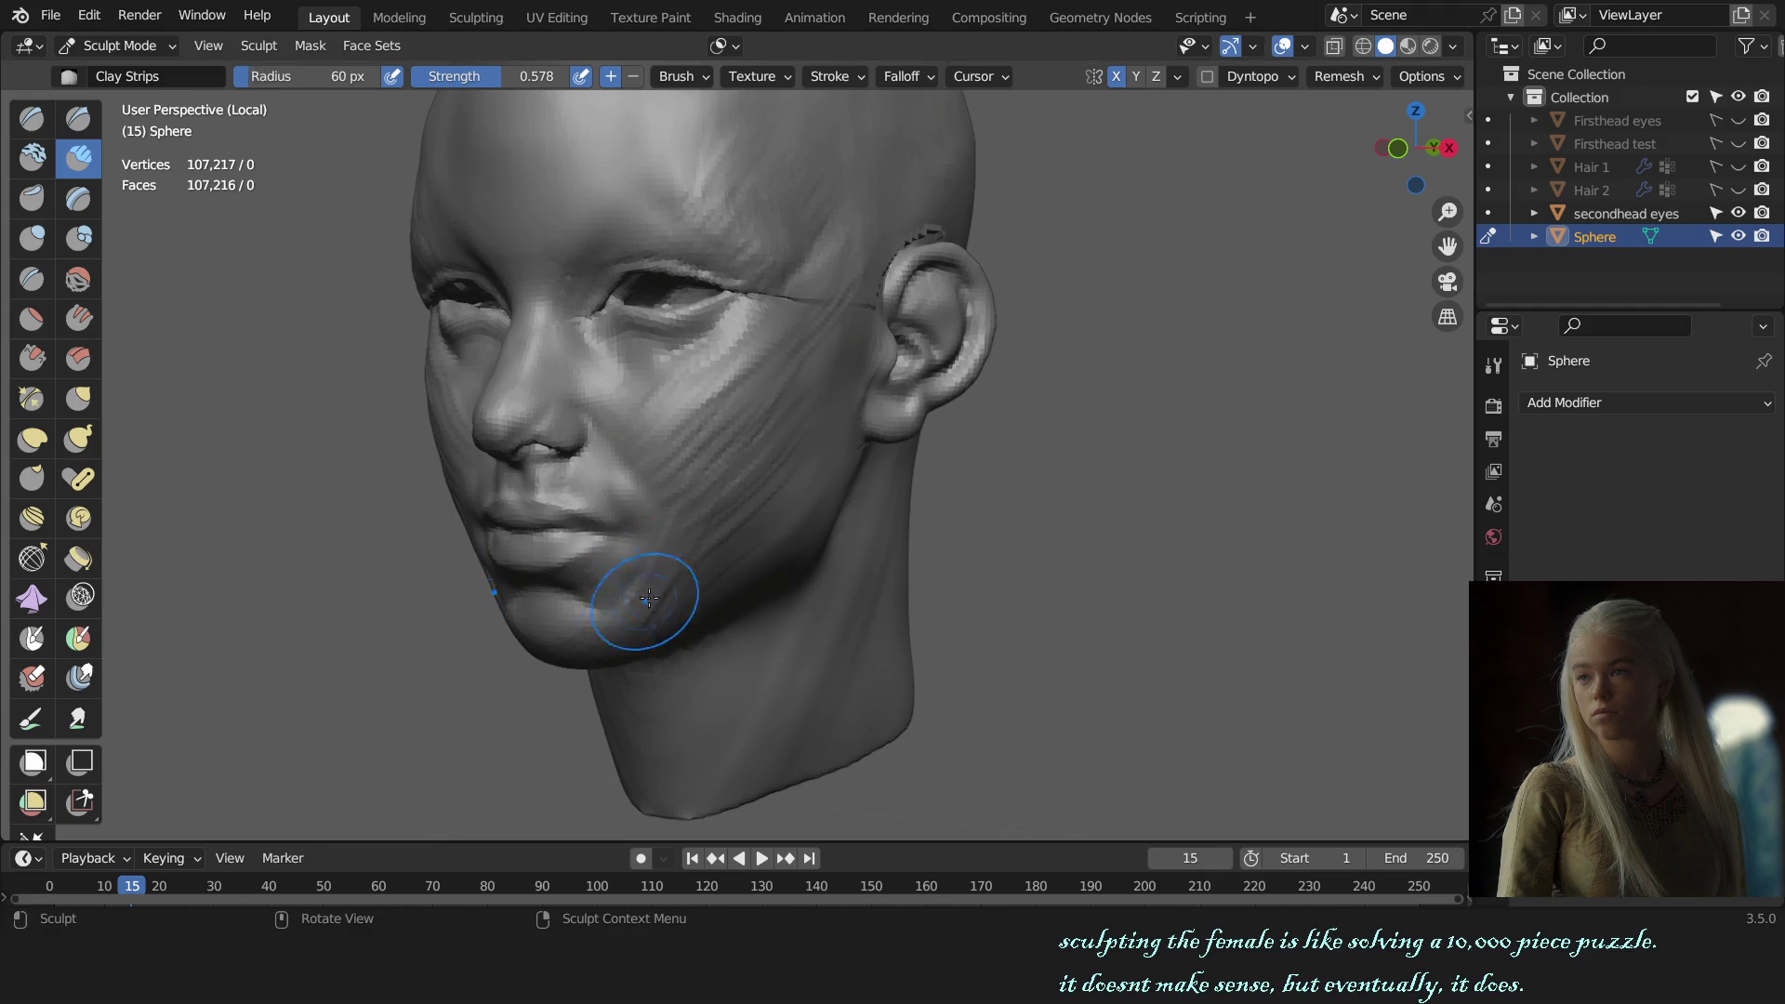
# Step: Keep shaping the cheek, adjusting the brush from 122 to 115 to 73 px
pyautogui.press('KP_1')
pyautogui.scroll(-3, 990, 495)
pyautogui.moveTo(991, 495); pyautogui.dragTo(988, 495, button='middle')
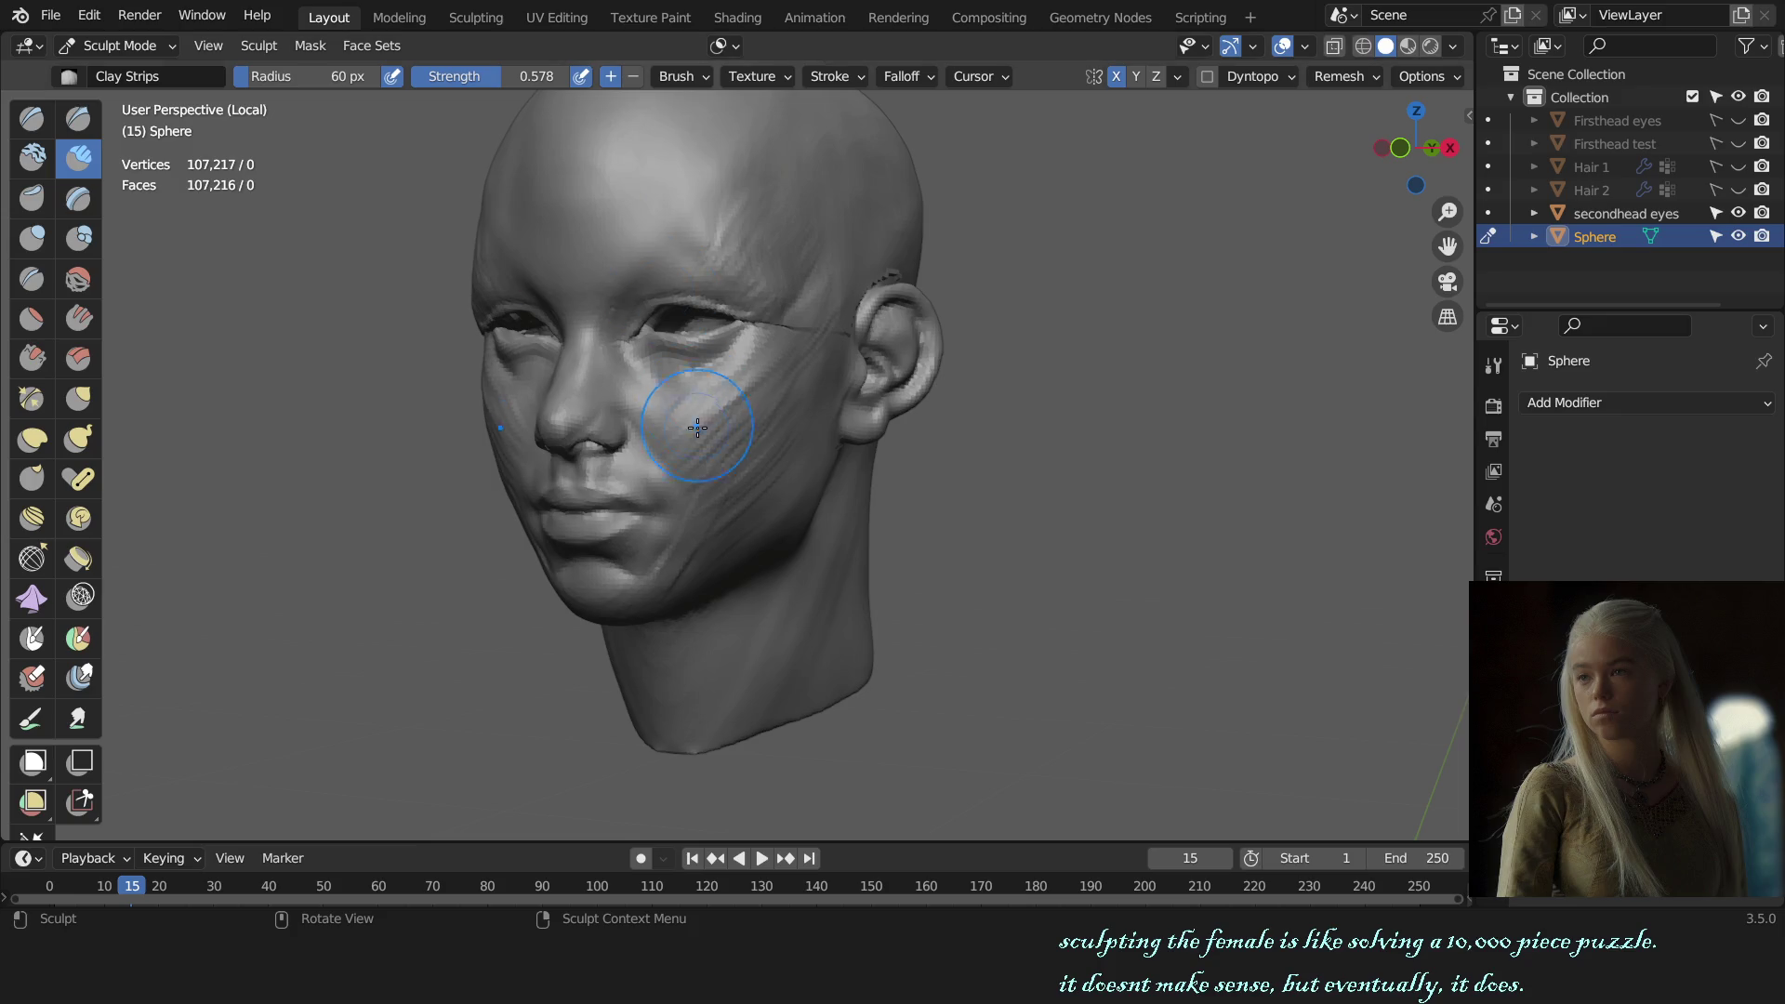
pyautogui.scroll(1, 716, 549)
pyautogui.press(']')
pyautogui.press('[')
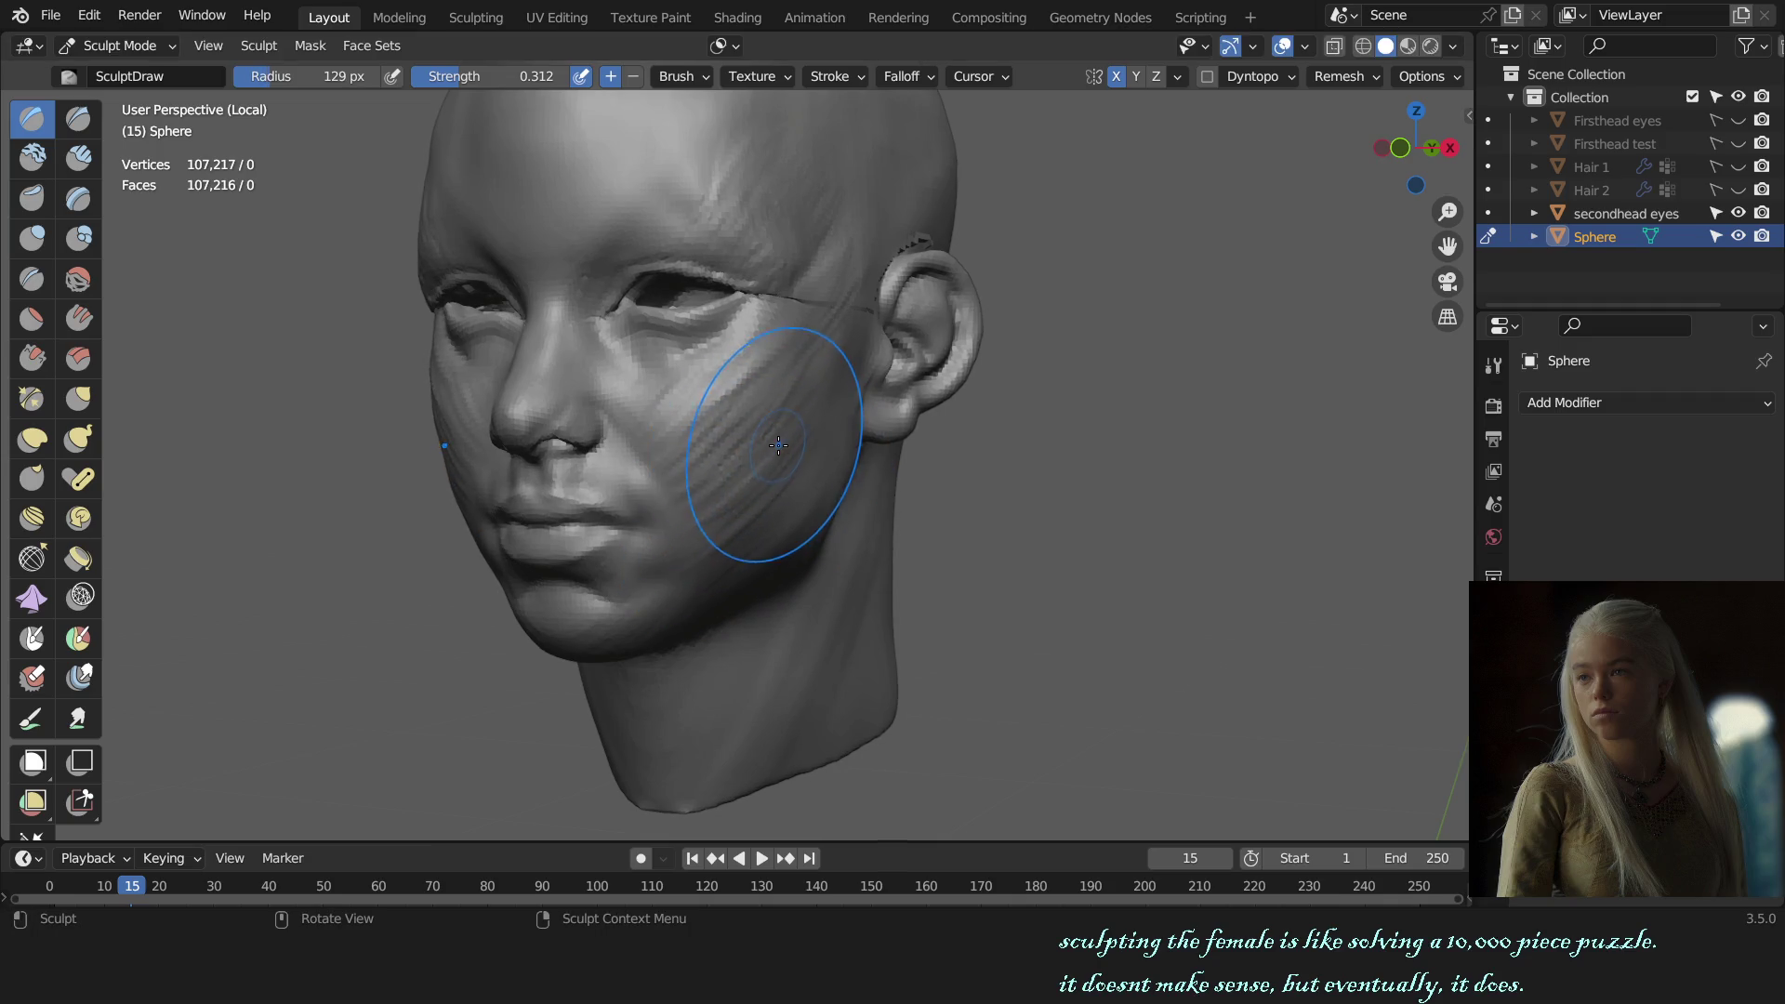
pyautogui.press('[')
pyautogui.press('[')
pyautogui.press('[')
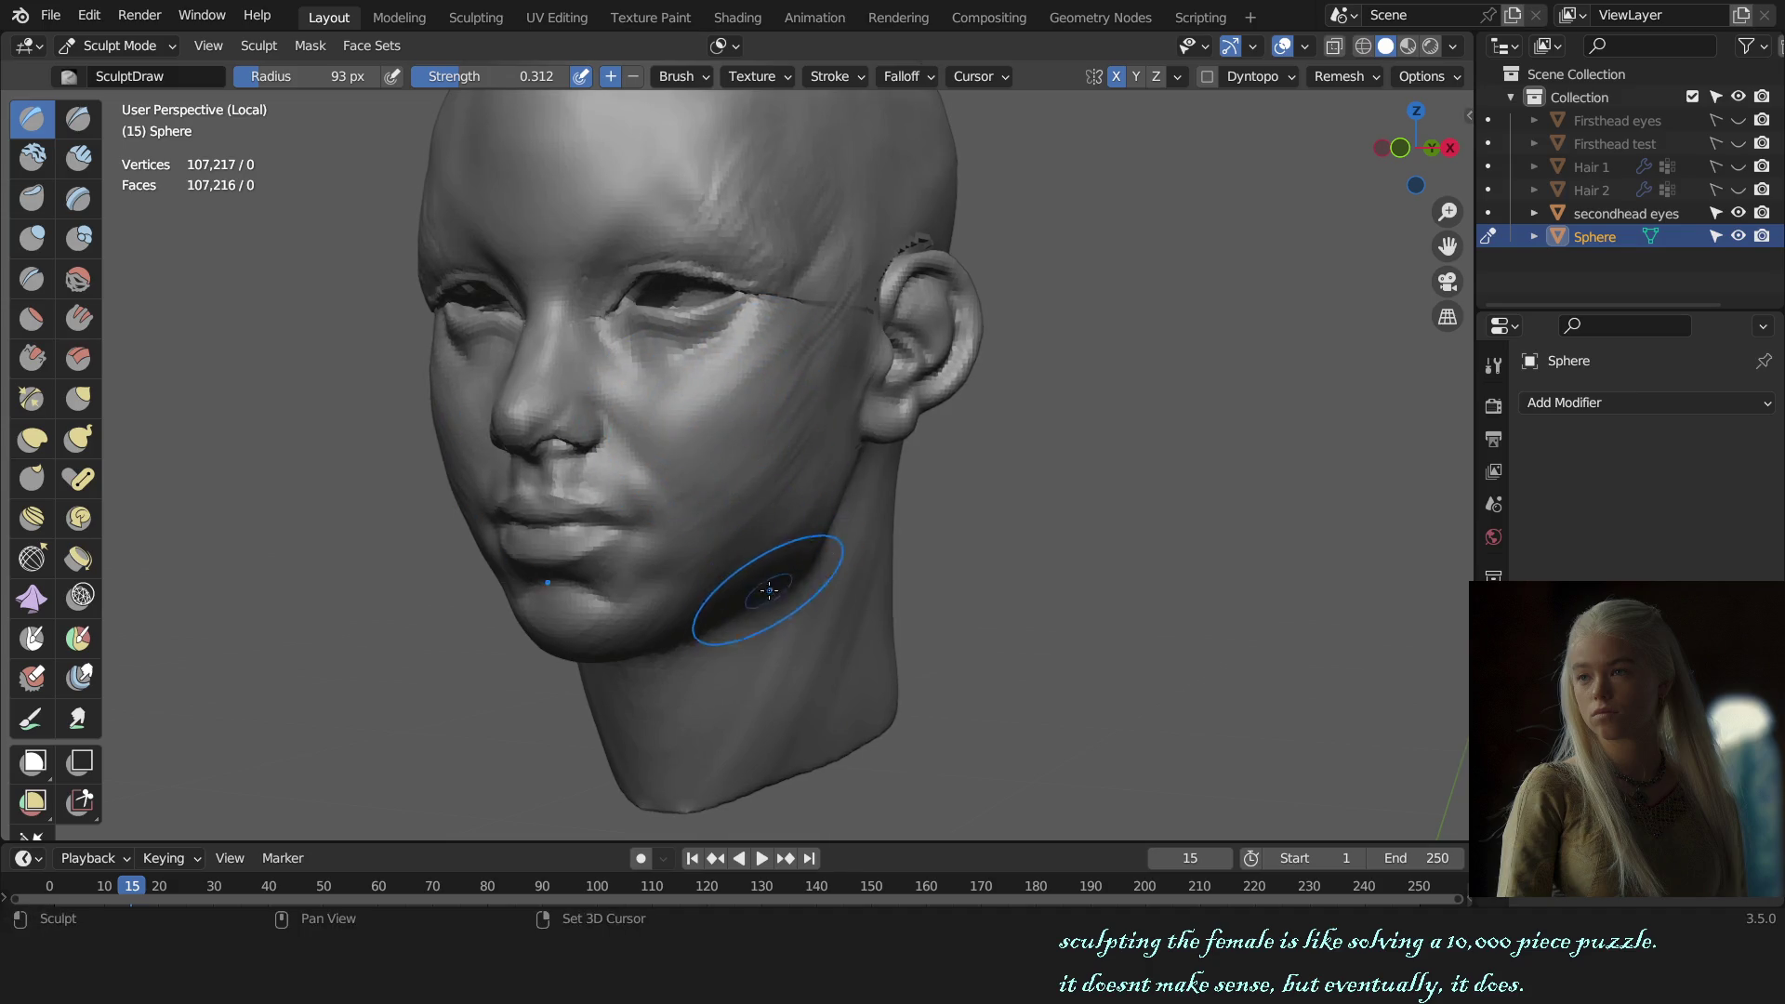
# Step: Refine the jawline from front and right views with a 102 px brush
pyautogui.press('KP_1')
pyautogui.scroll(3, 894, 515)
pyautogui.press(']')
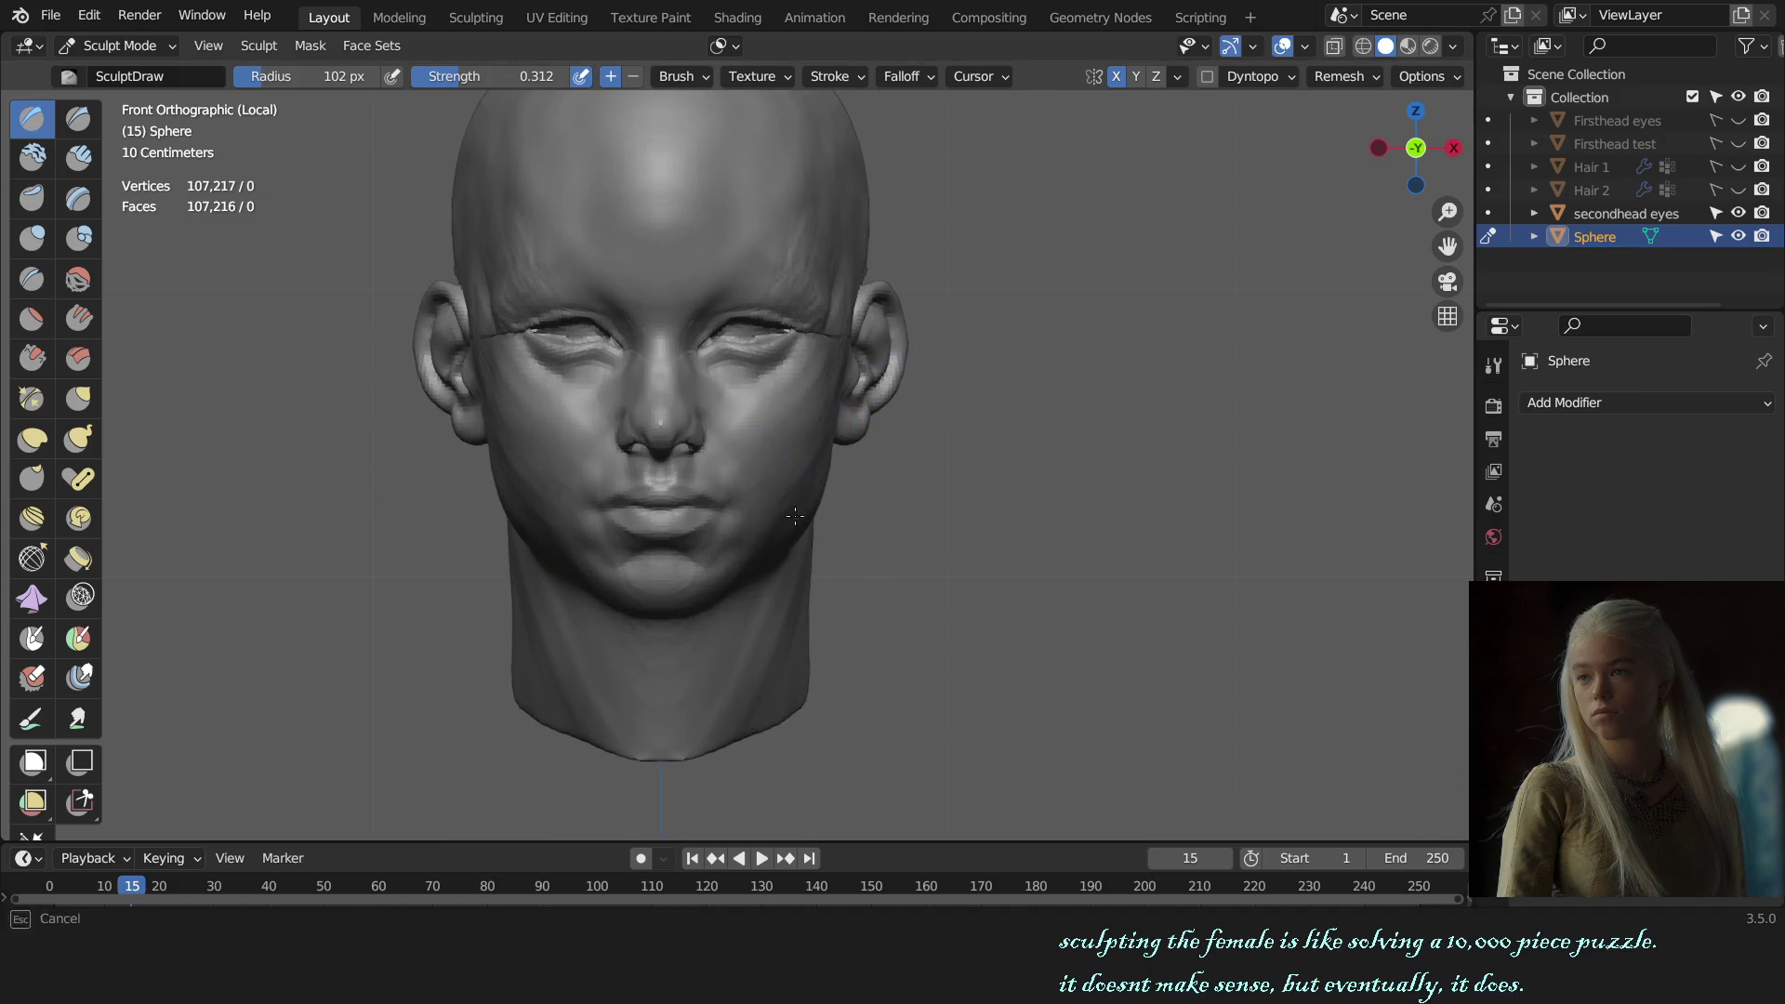
pyautogui.moveTo(826, 490); pyautogui.dragTo(754, 569, button='middle')
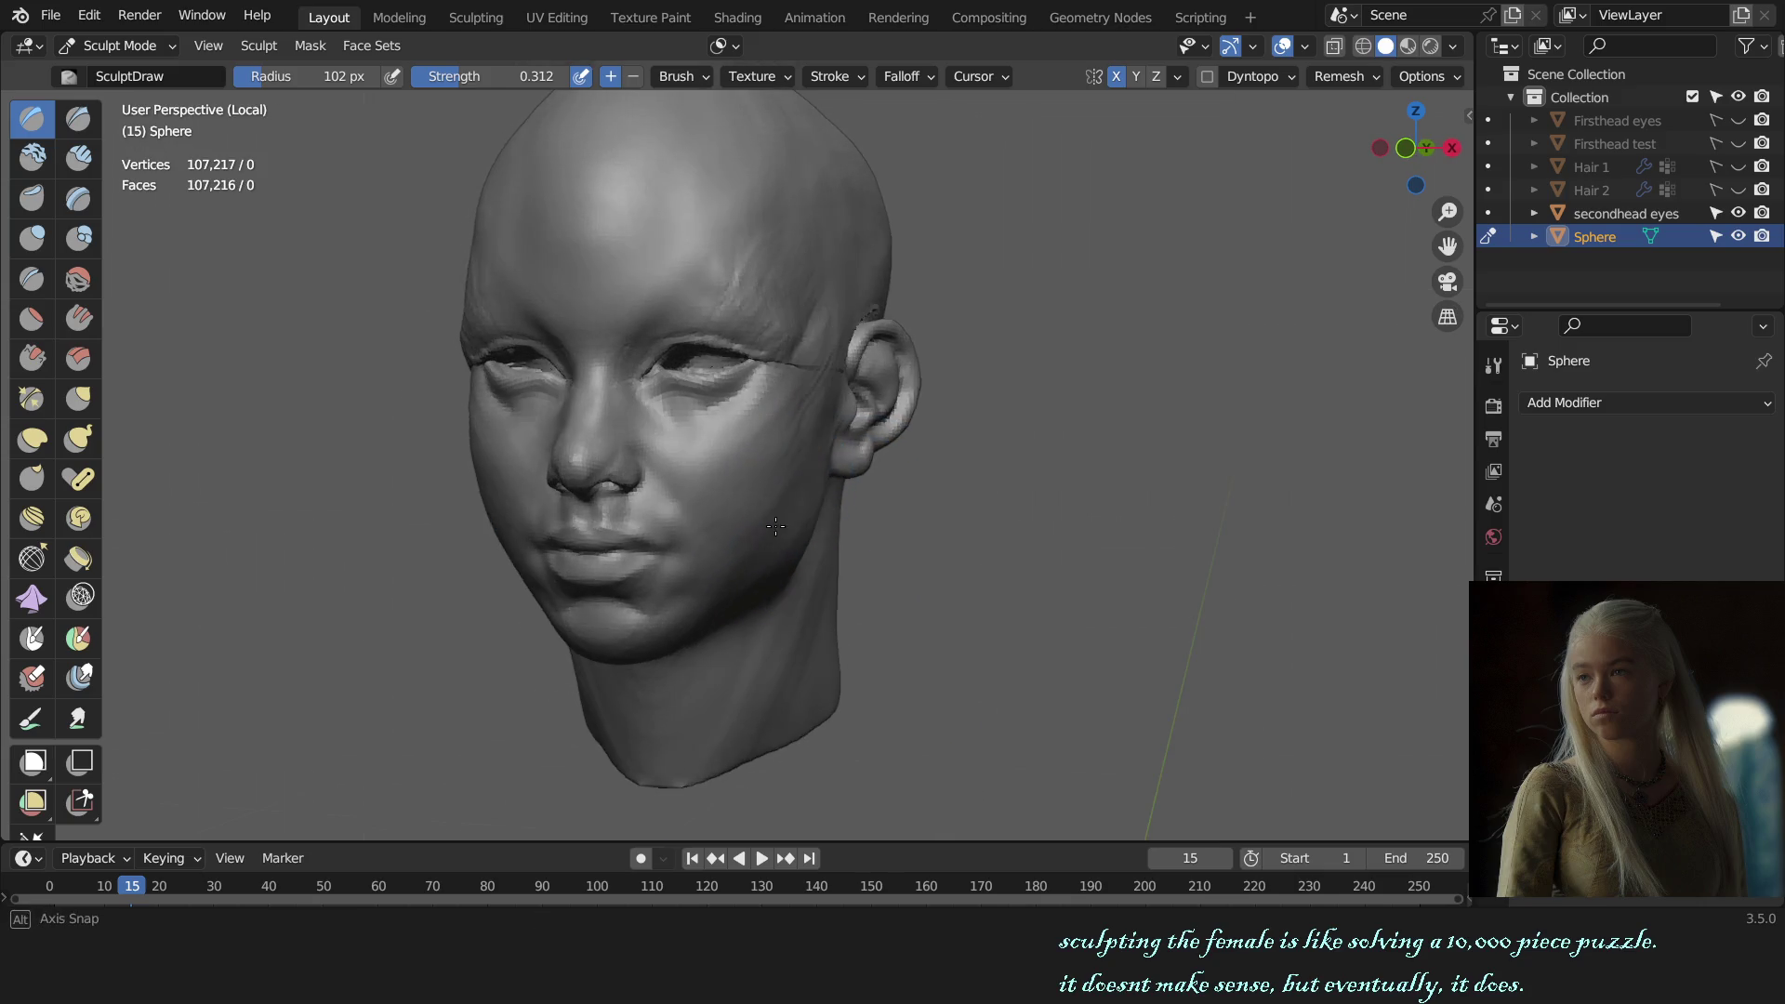
pyautogui.press('KP_1')
# Step: Check Auto-Masking, then use the Grab brush at 77 px to pull the ear's jagged front edge into place
pyautogui.press('g')
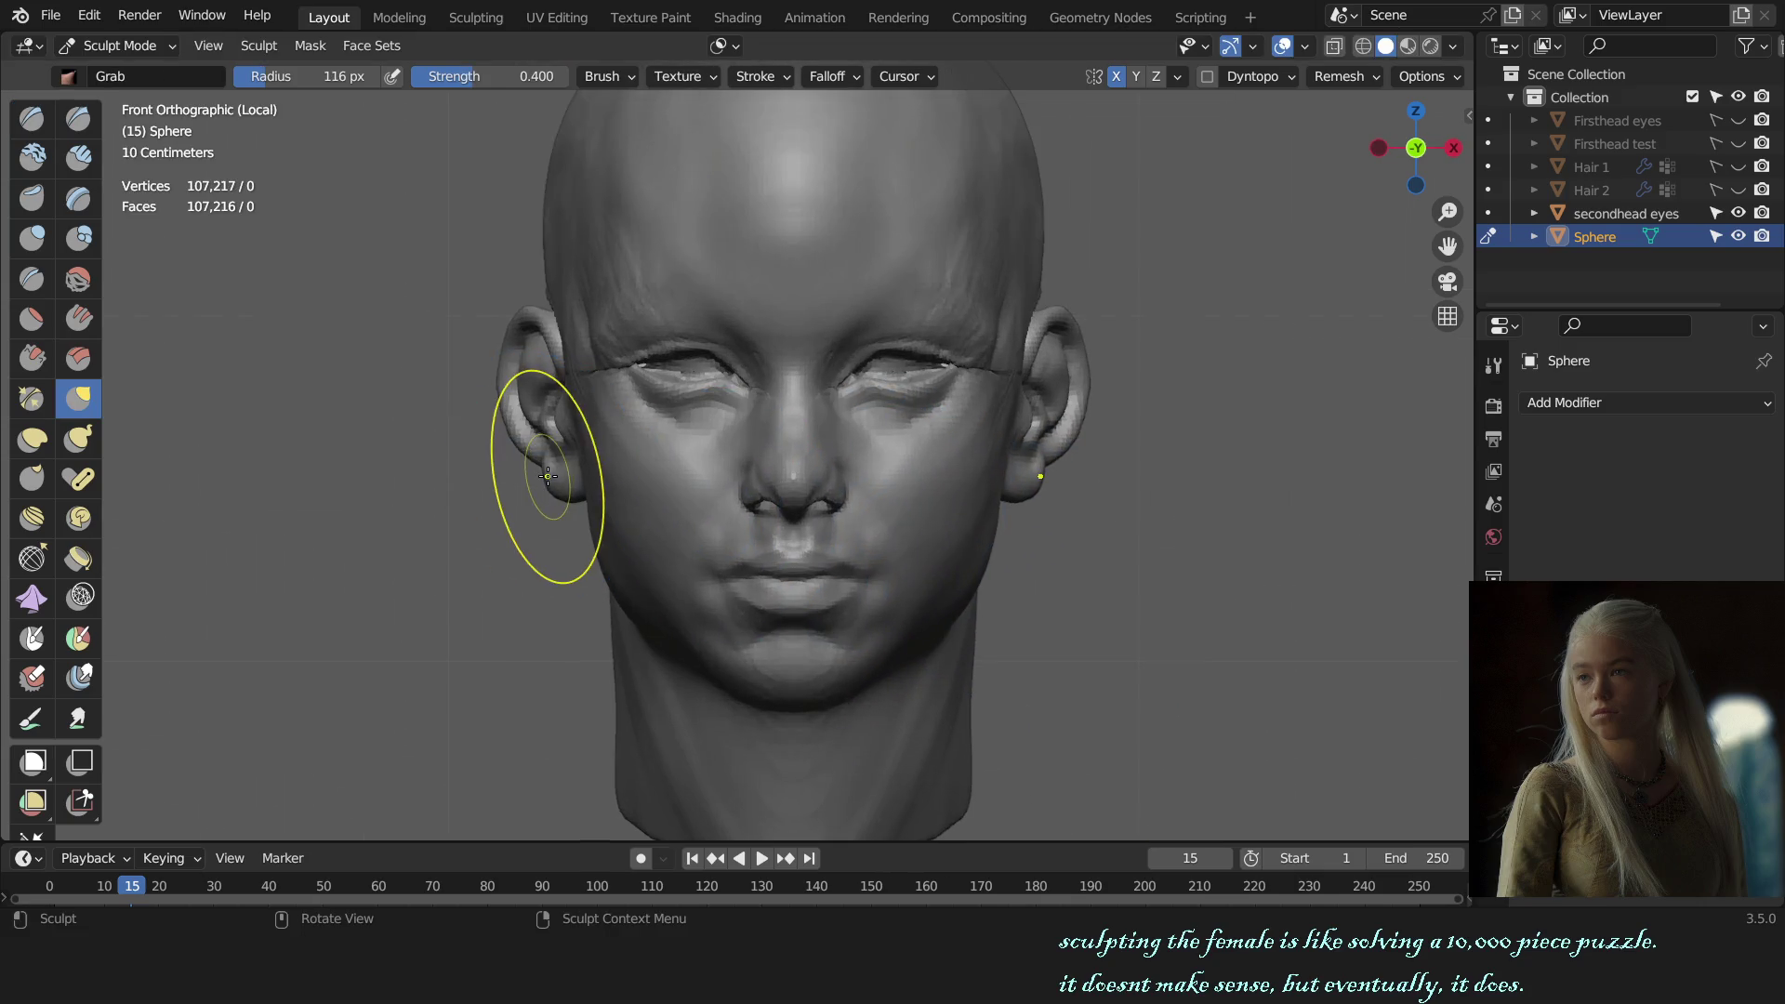
pyautogui.click(722, 46)
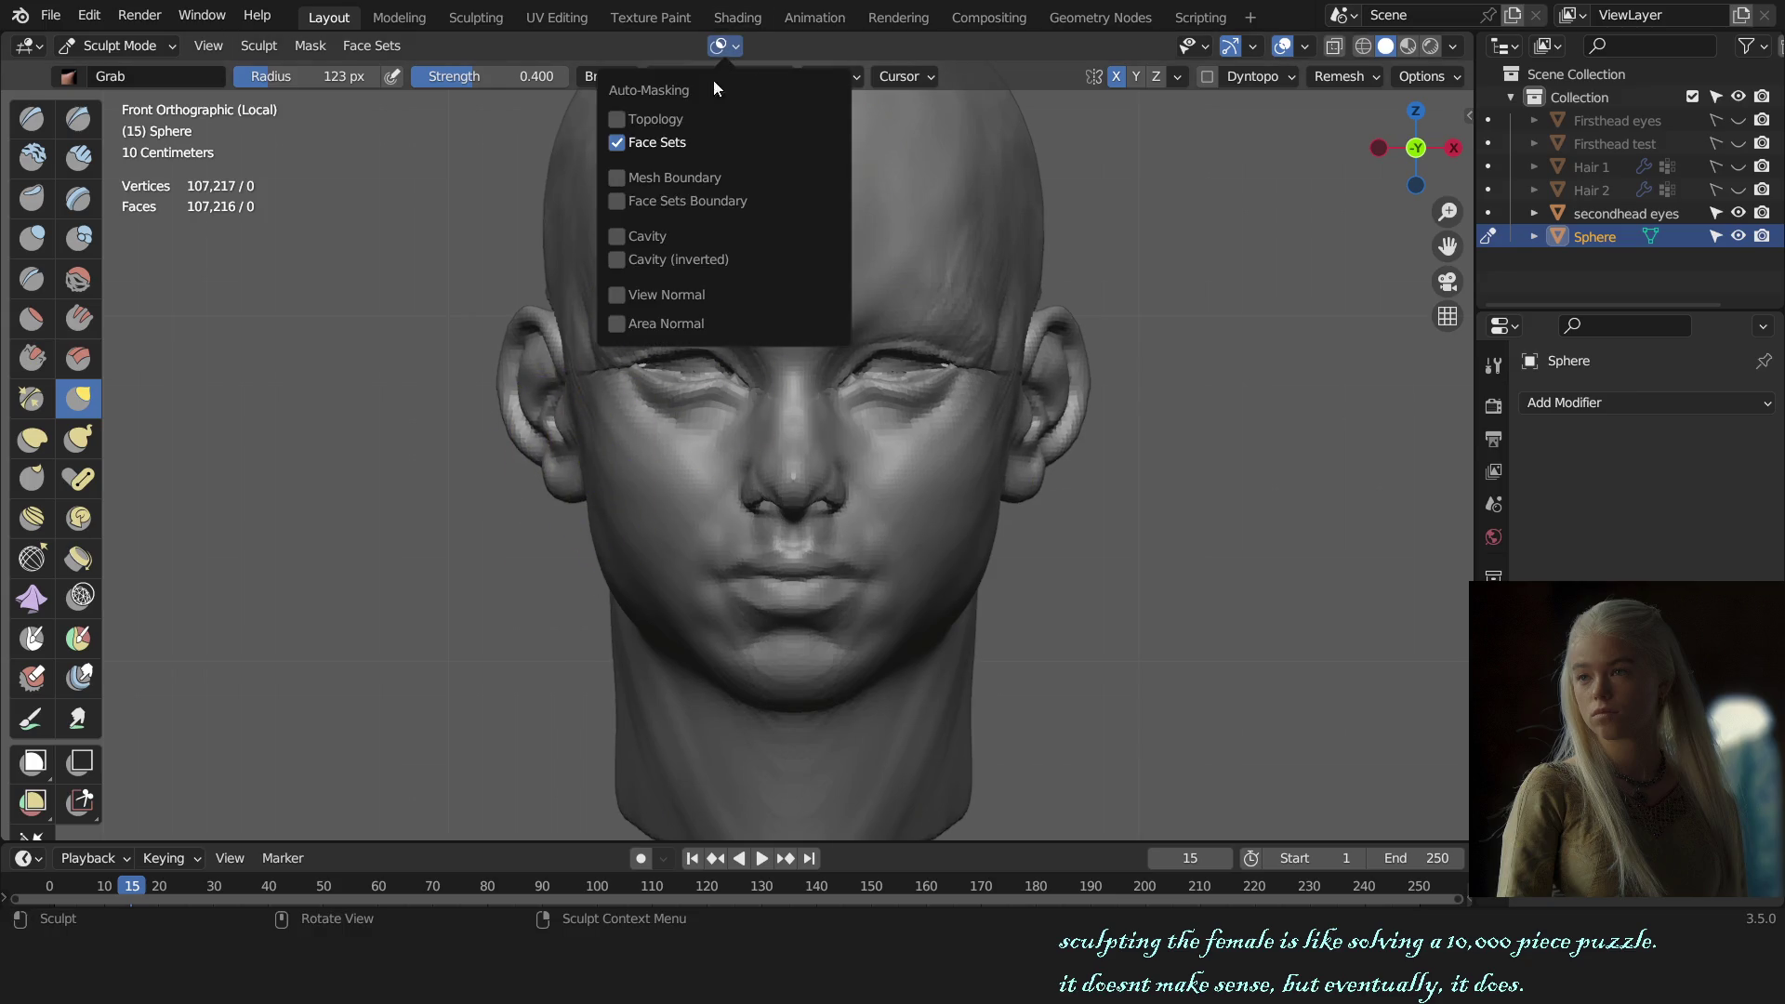
pyautogui.scroll(2, 667, 465)
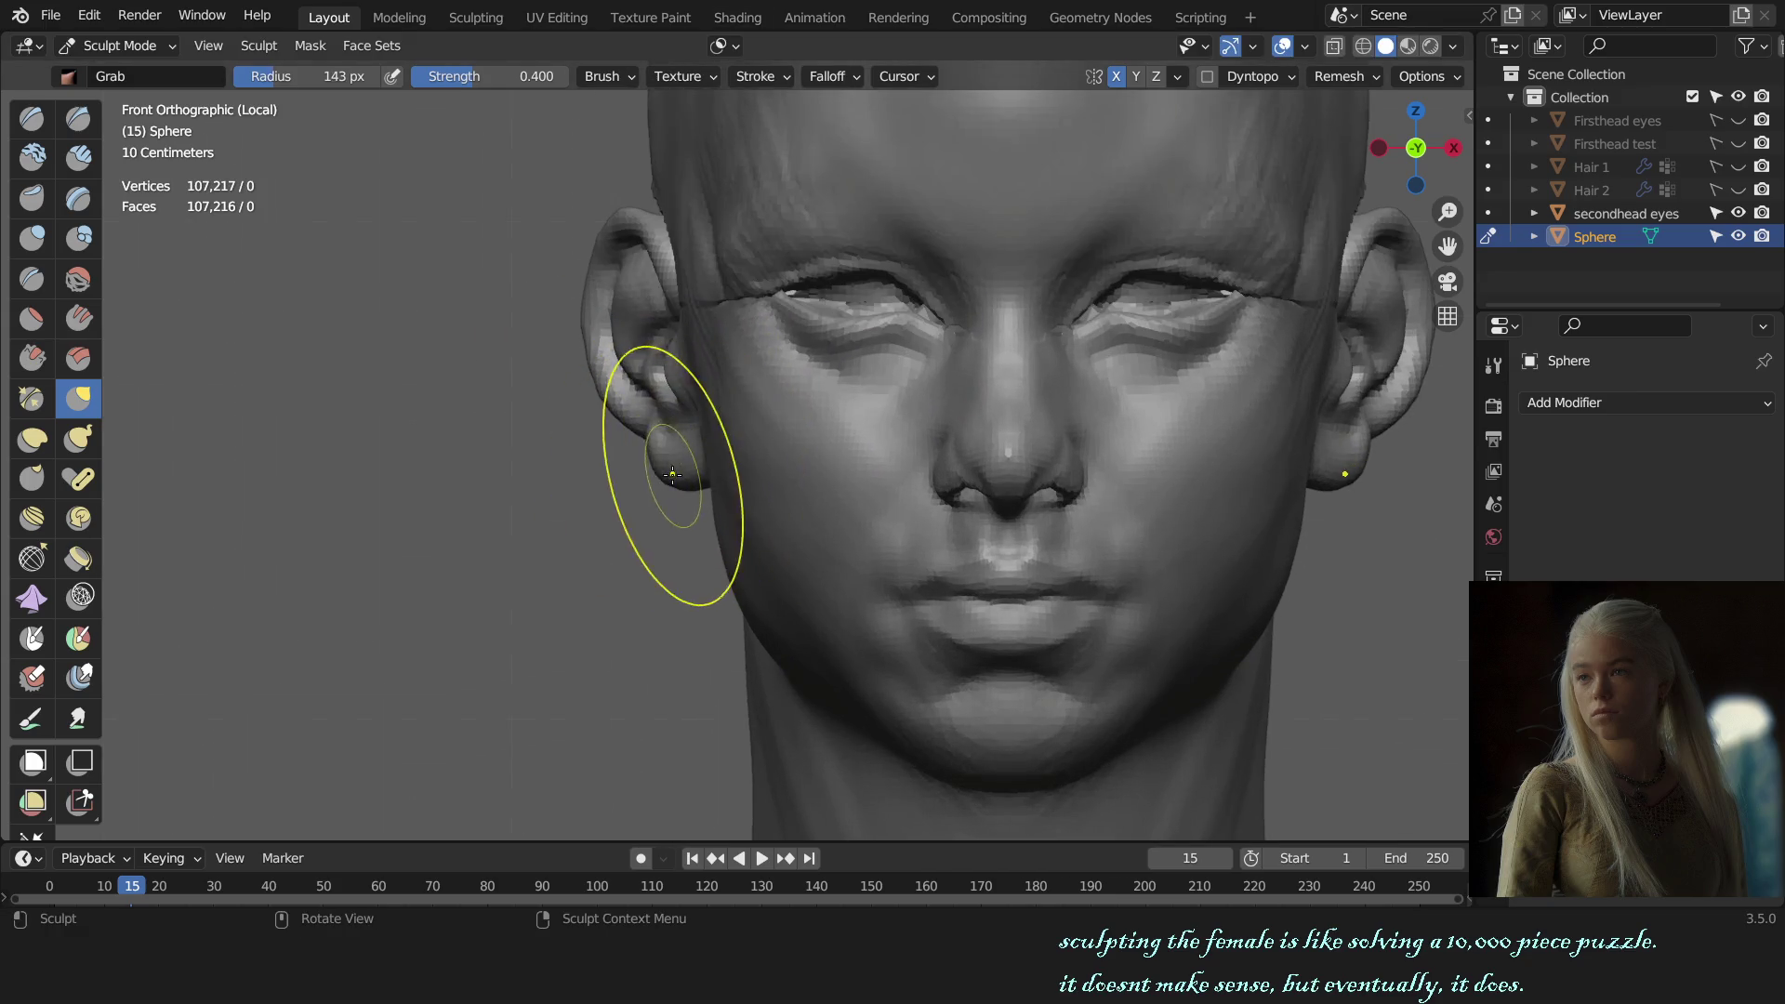
pyautogui.scroll(-3, 857, 458)
pyautogui.keyDown('alt'); pyautogui.moveTo(857, 459); pyautogui.dragTo(817, 478, button='middle'); pyautogui.keyUp('alt')
pyautogui.scroll(2, 814, 488)
pyautogui.scroll(3, 880, 454)
pyautogui.moveTo(880, 454)
pyautogui.mouseDown()
pyautogui.moveTo(954, 449)
pyautogui.moveTo(825, 466)
pyautogui.mouseUp()
pyautogui.moveTo(825, 466)
pyautogui.mouseDown(button='middle')
pyautogui.moveTo(729, 458)
pyautogui.moveTo(668, 402)
pyautogui.mouseUp(button='middle')
pyautogui.press('f')
pyautogui.moveTo(695, 410); pyautogui.dragTo(672, 413)
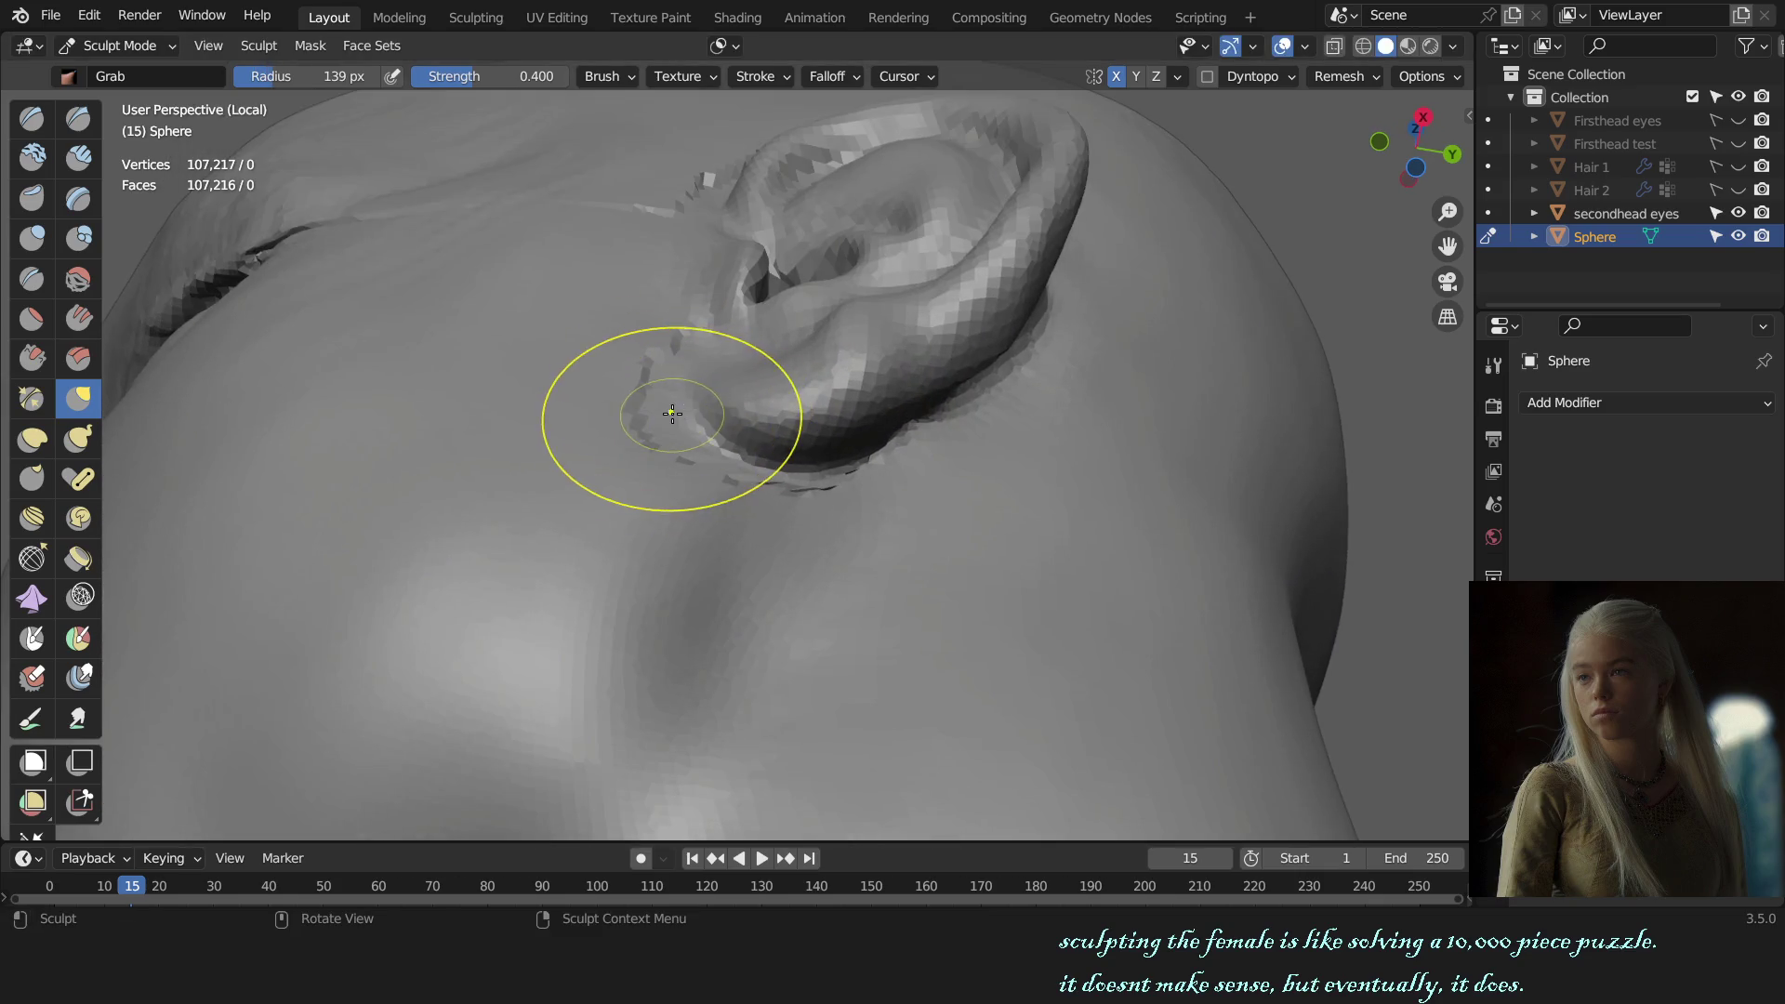
# Step: Pull the earlobe into shape from three-quarter and side views of the jaw and ear
pyautogui.press('KP_1')
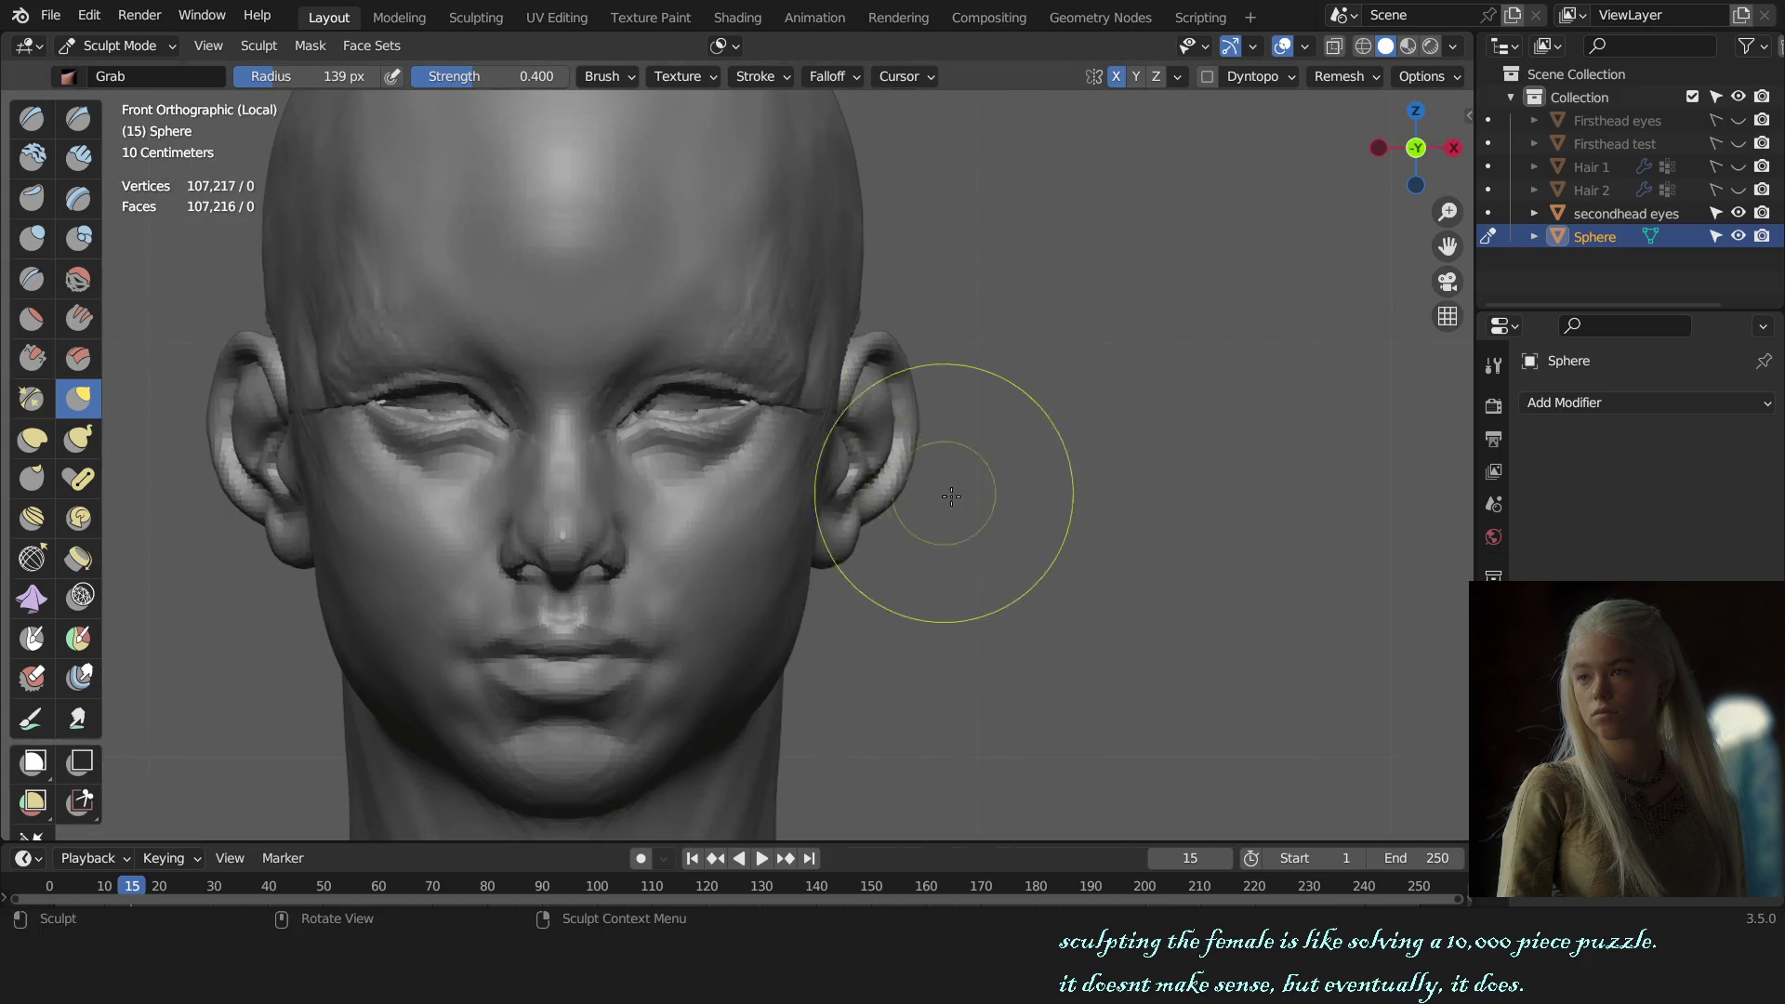
pyautogui.moveTo(1044, 486)
pyautogui.mouseDown(button='middle')
pyautogui.moveTo(867, 484)
pyautogui.moveTo(774, 455)
pyautogui.moveTo(717, 478)
pyautogui.mouseUp(button='middle')
pyautogui.scroll(4, 794, 518)
pyautogui.moveTo(717, 478); pyautogui.dragTo(635, 362)
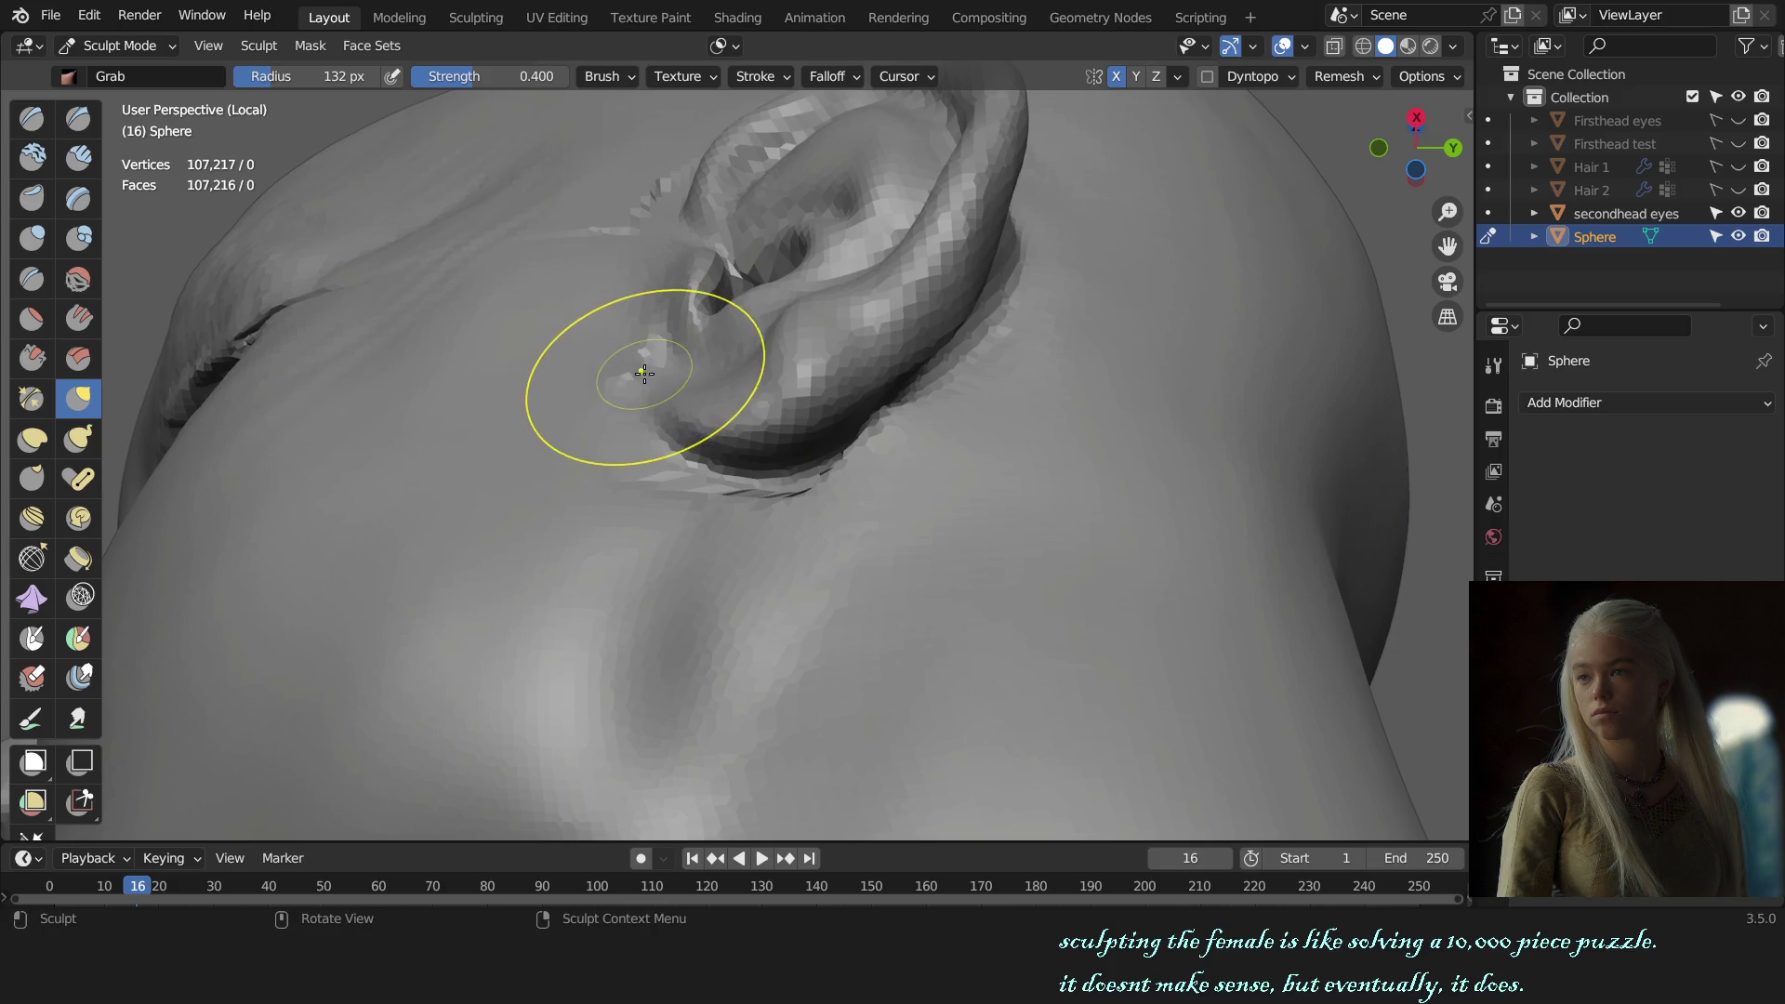
pyautogui.moveTo(643, 373)
pyautogui.keyDown('alt'); pyautogui.mouseDown(button='middle')
pyautogui.moveTo(1028, 511)
pyautogui.moveTo(850, 513)
pyautogui.mouseUp(button='middle'); pyautogui.keyUp('alt')
pyautogui.scroll(-3, 1029, 511)
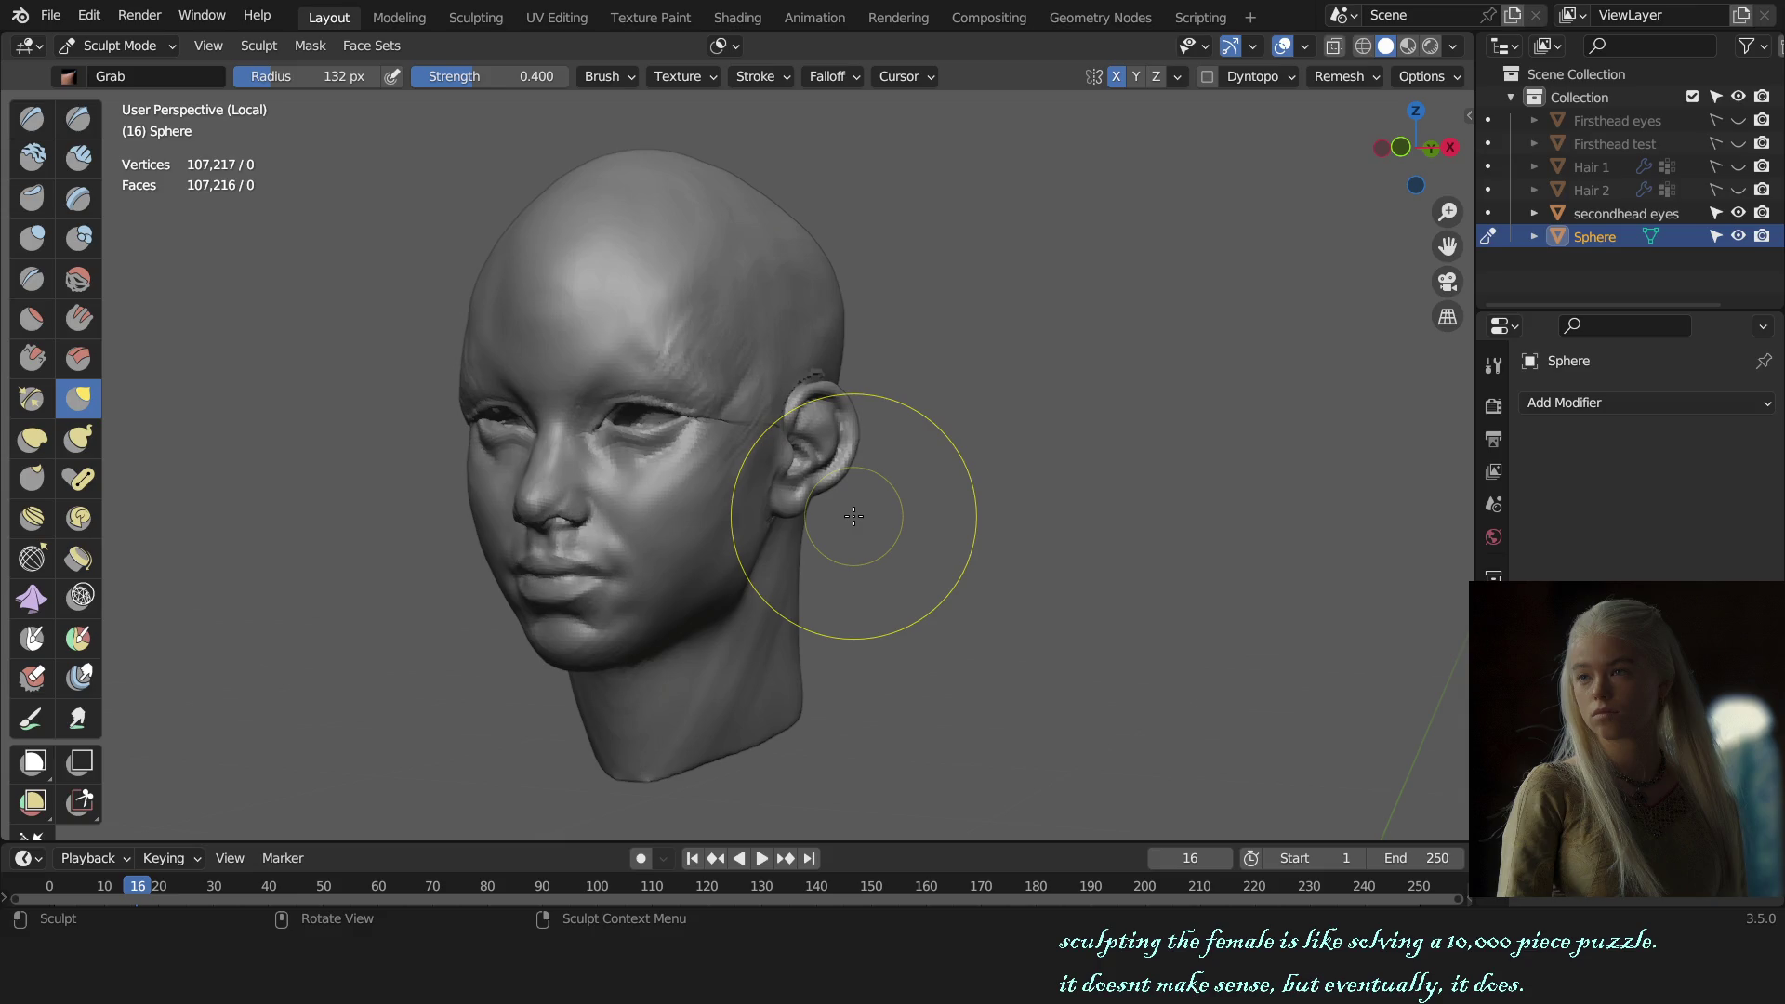
pyautogui.moveTo(854, 516)
pyautogui.mouseDown(button='middle')
pyautogui.moveTo(826, 451)
pyautogui.moveTo(669, 551)
pyautogui.moveTo(729, 498)
pyautogui.moveTo(679, 519)
pyautogui.mouseUp(button='middle')
pyautogui.scroll(5, 826, 451)
pyautogui.scroll(2, 730, 499)
pyautogui.press('x')
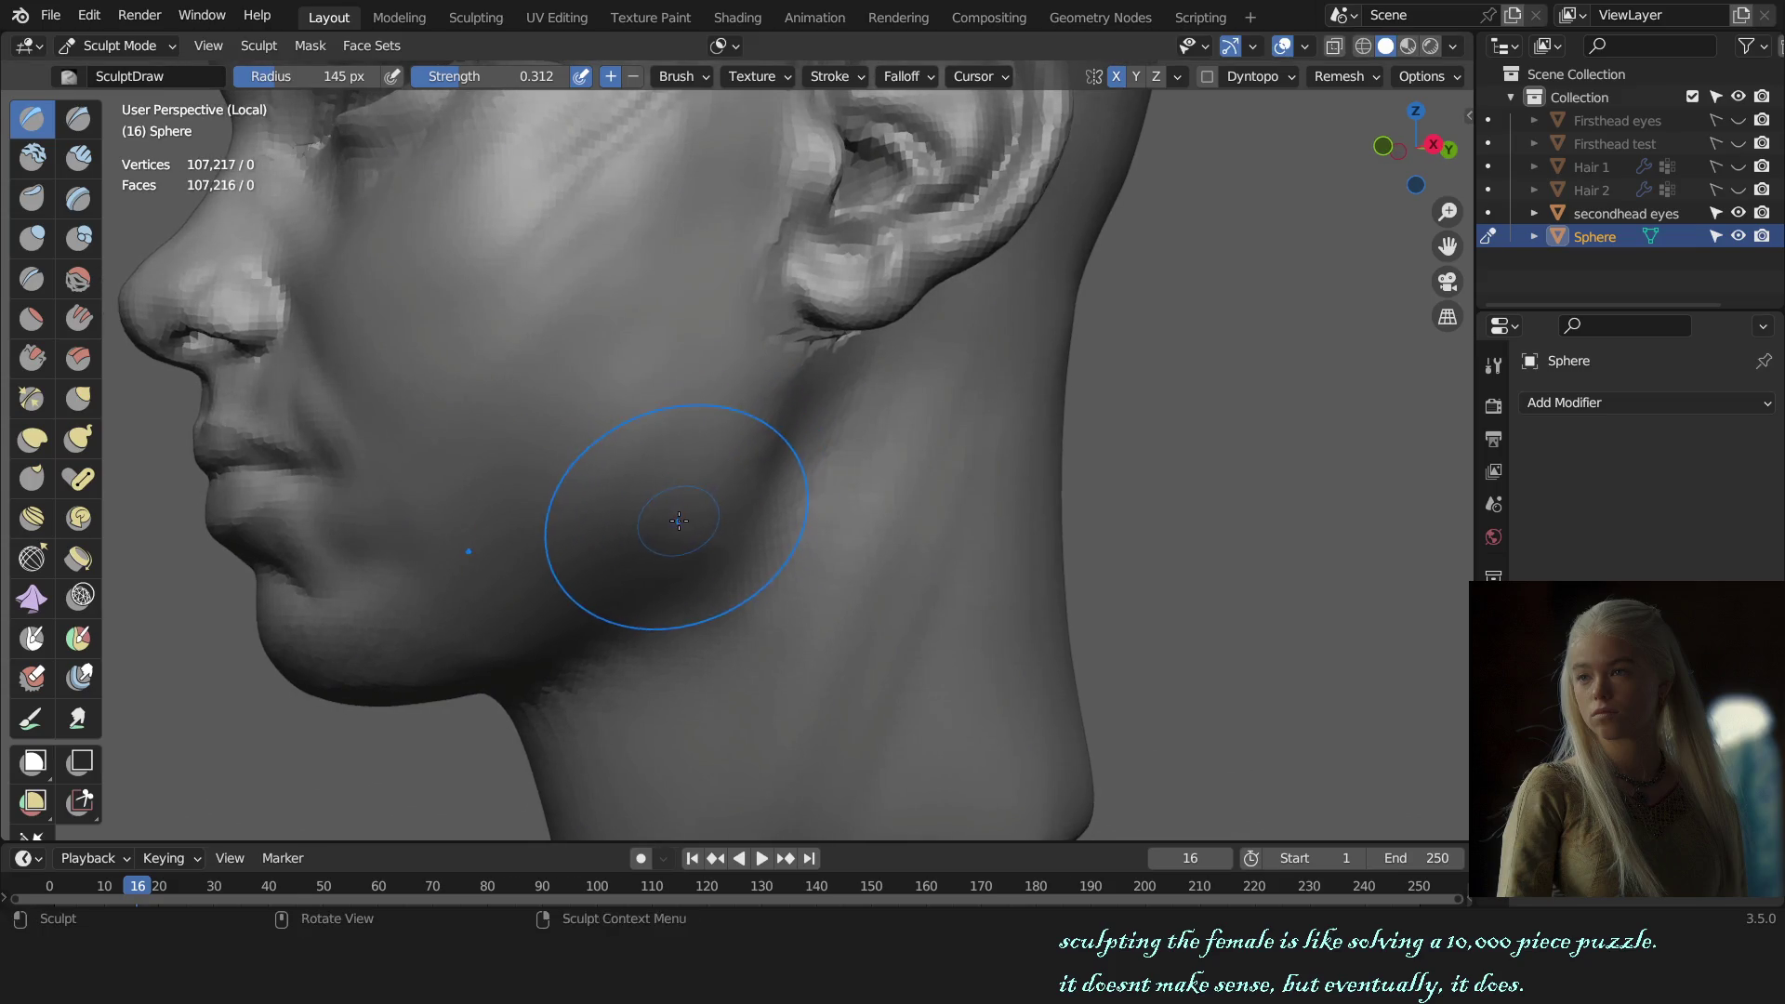
# Step: Set the Grab brush to 179 px in front view to reshape the side of the face
pyautogui.scroll(-3, 716, 502)
pyautogui.press('KP_1')
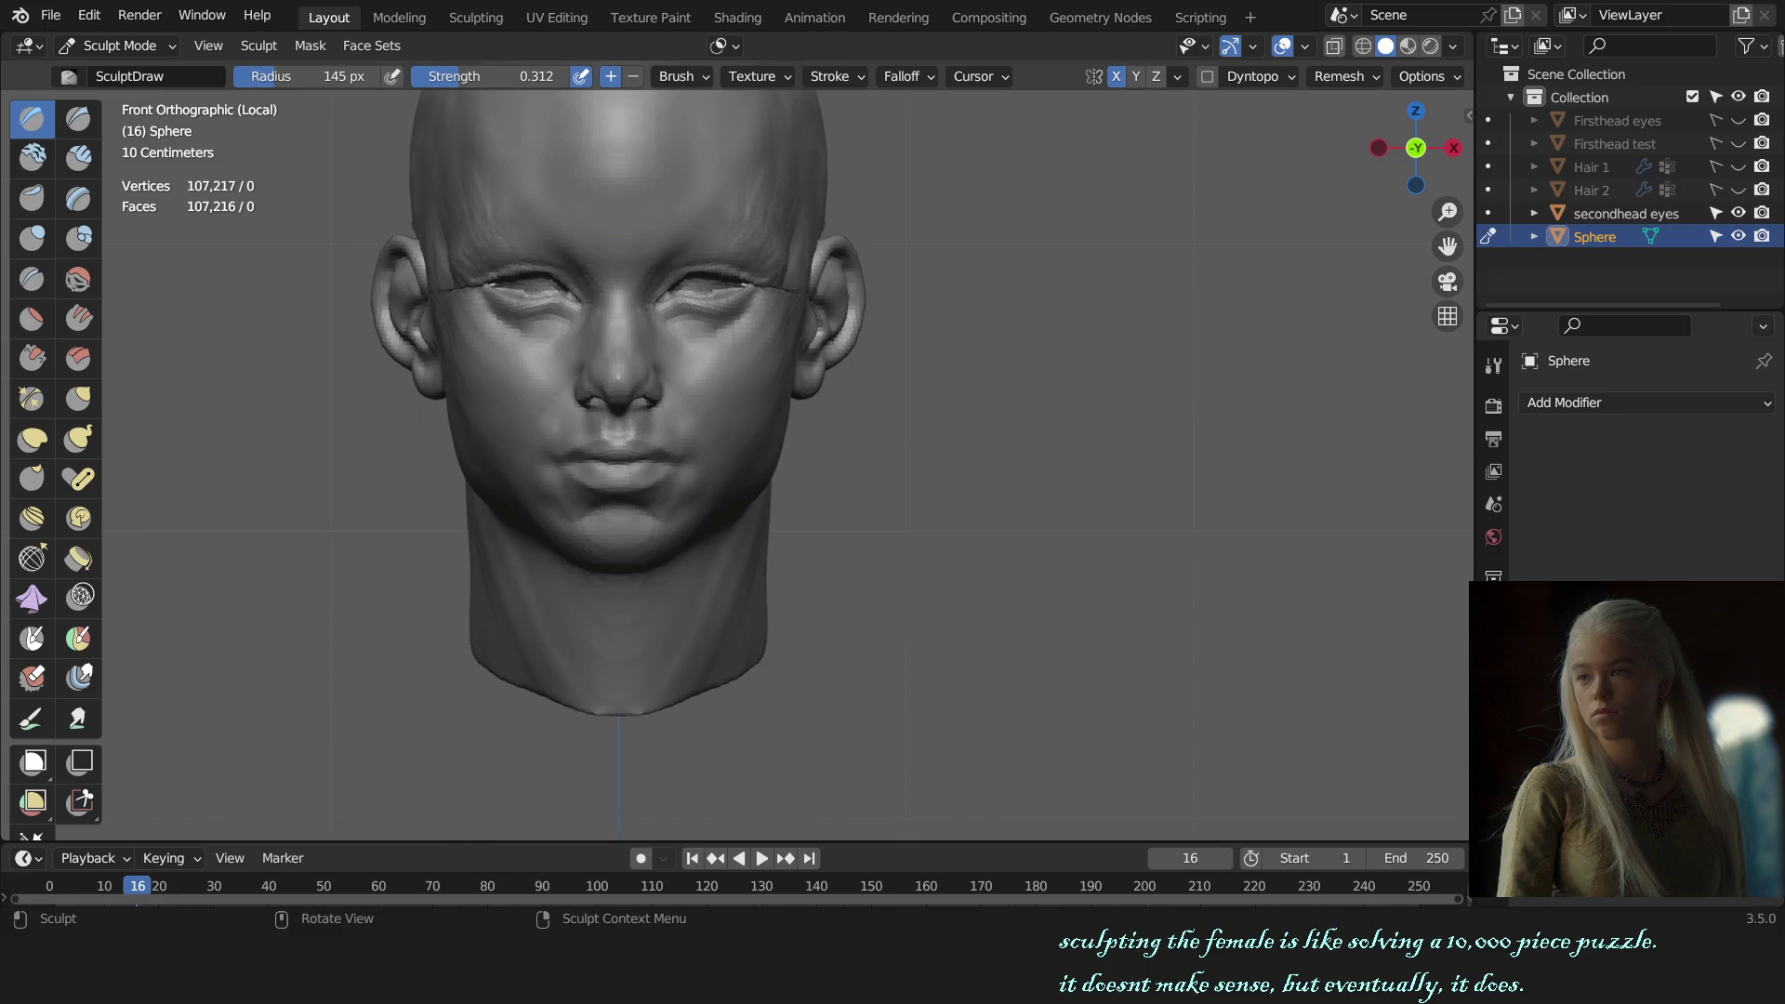
pyautogui.scroll(-2, 928, 370)
pyautogui.scroll(4, 707, 595)
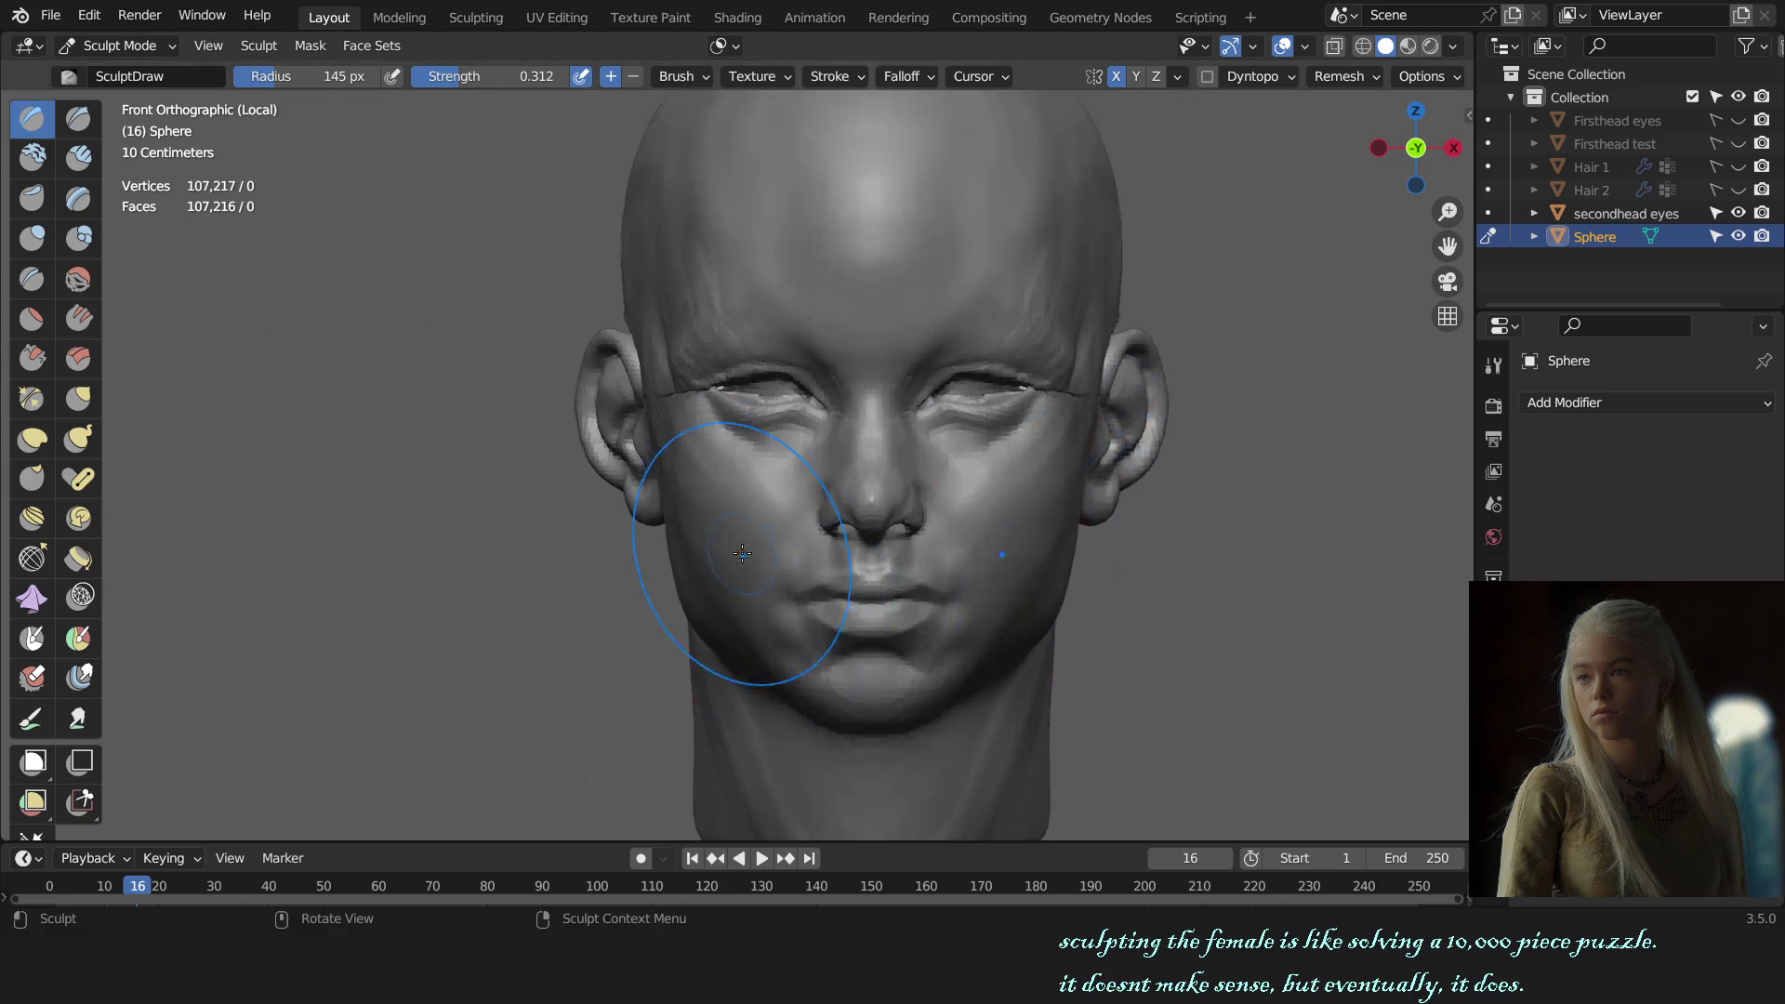
pyautogui.press('g')
pyautogui.press('f')
pyautogui.click(665, 595)
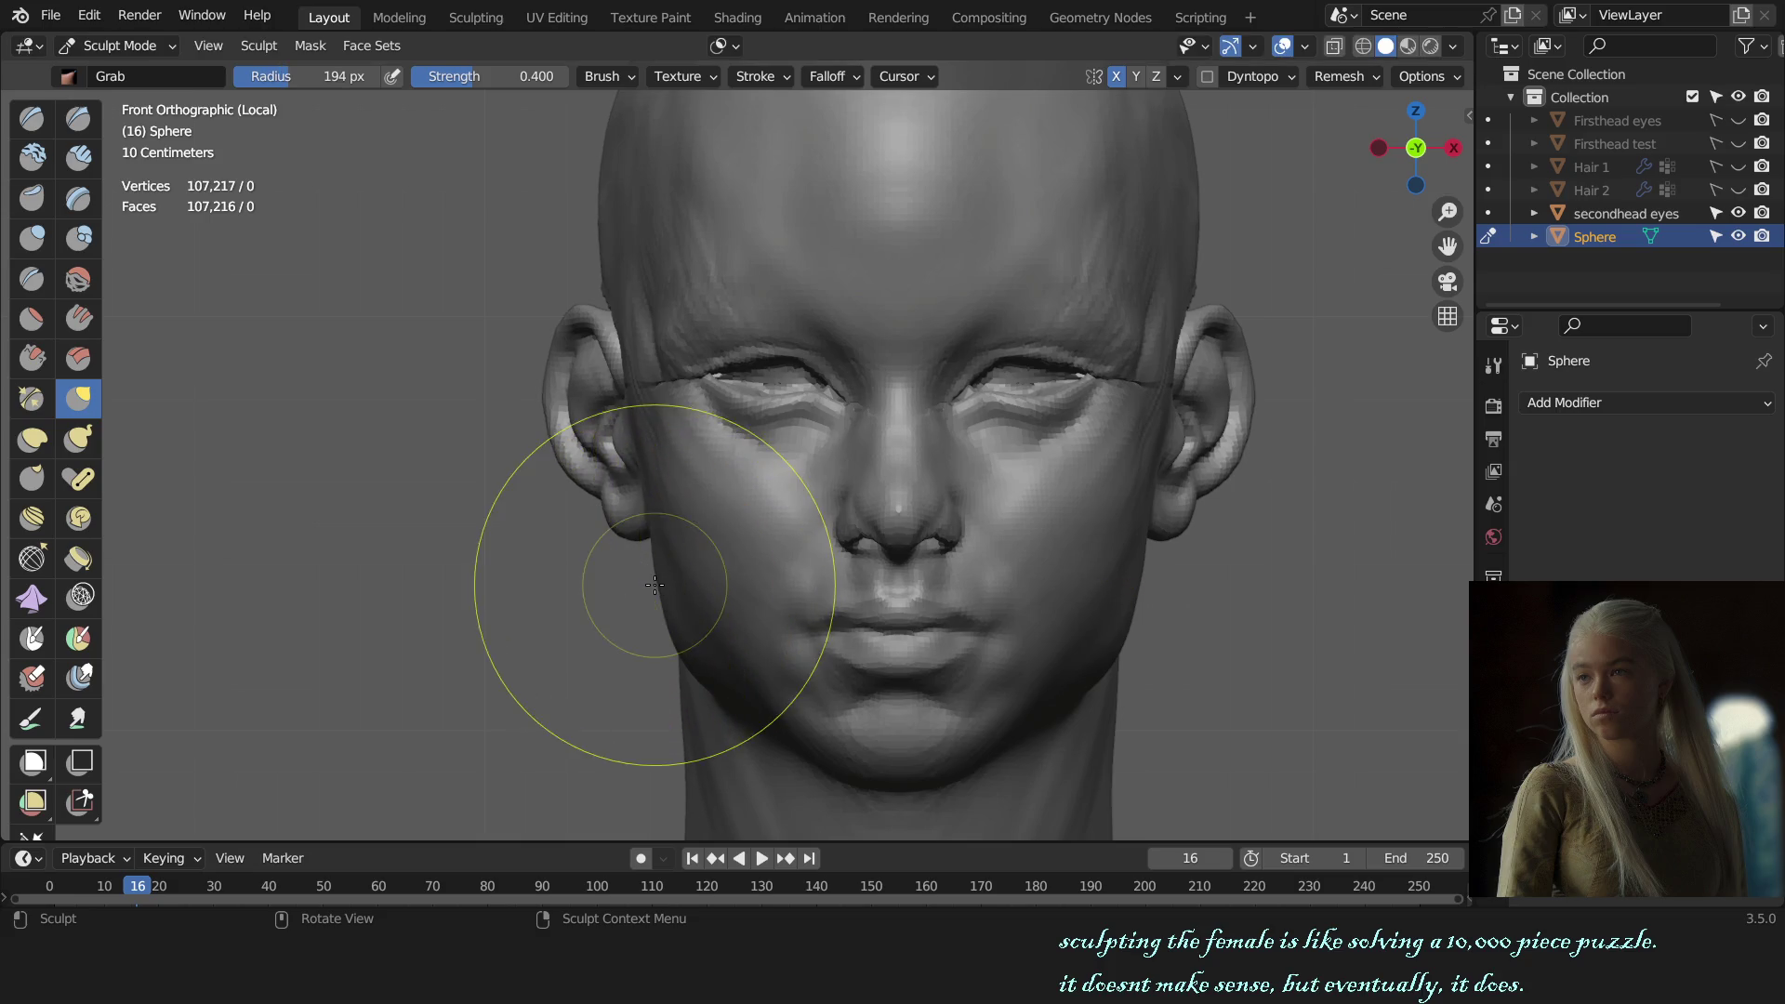
pyautogui.press('f')
pyautogui.click(663, 584)
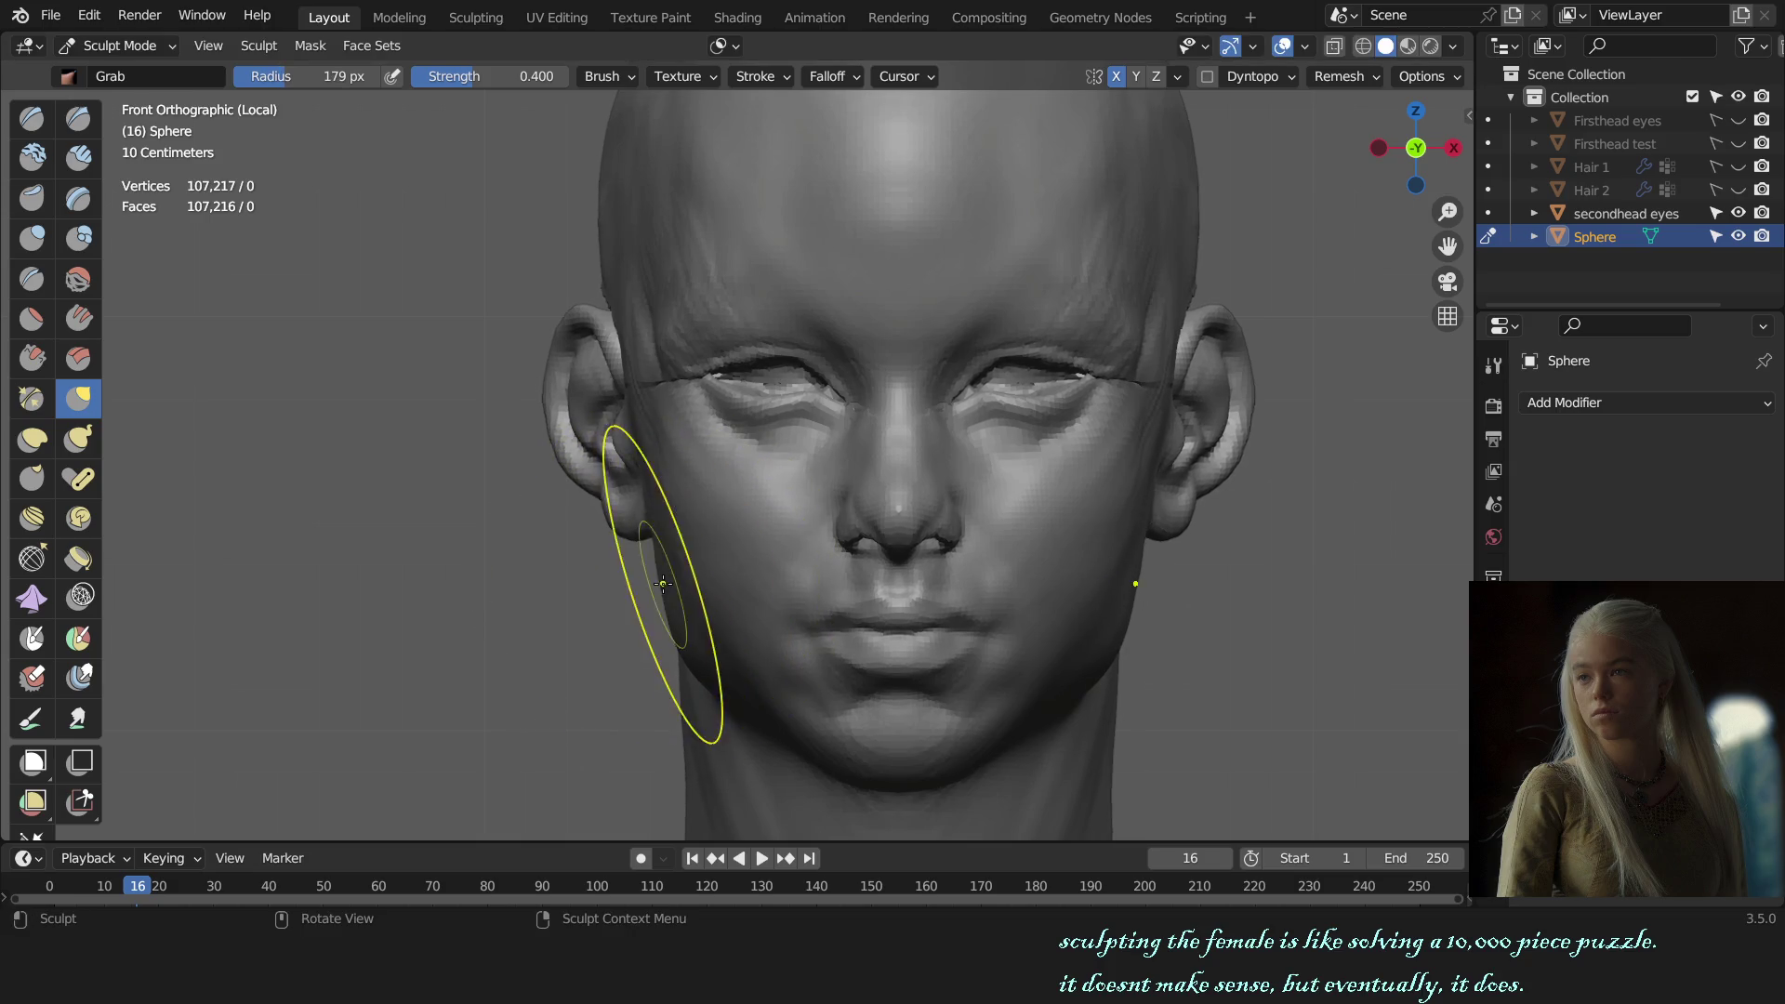
# Step: Switch to the Draw brush at 103 px and build up the cheek with a short stroke
pyautogui.scroll(-4, 837, 577)
pyautogui.moveTo(837, 577)
pyautogui.mouseDown(button='middle')
pyautogui.moveTo(778, 566)
pyautogui.moveTo(809, 594)
pyautogui.mouseUp(button='middle')
pyautogui.scroll(2, 853, 559)
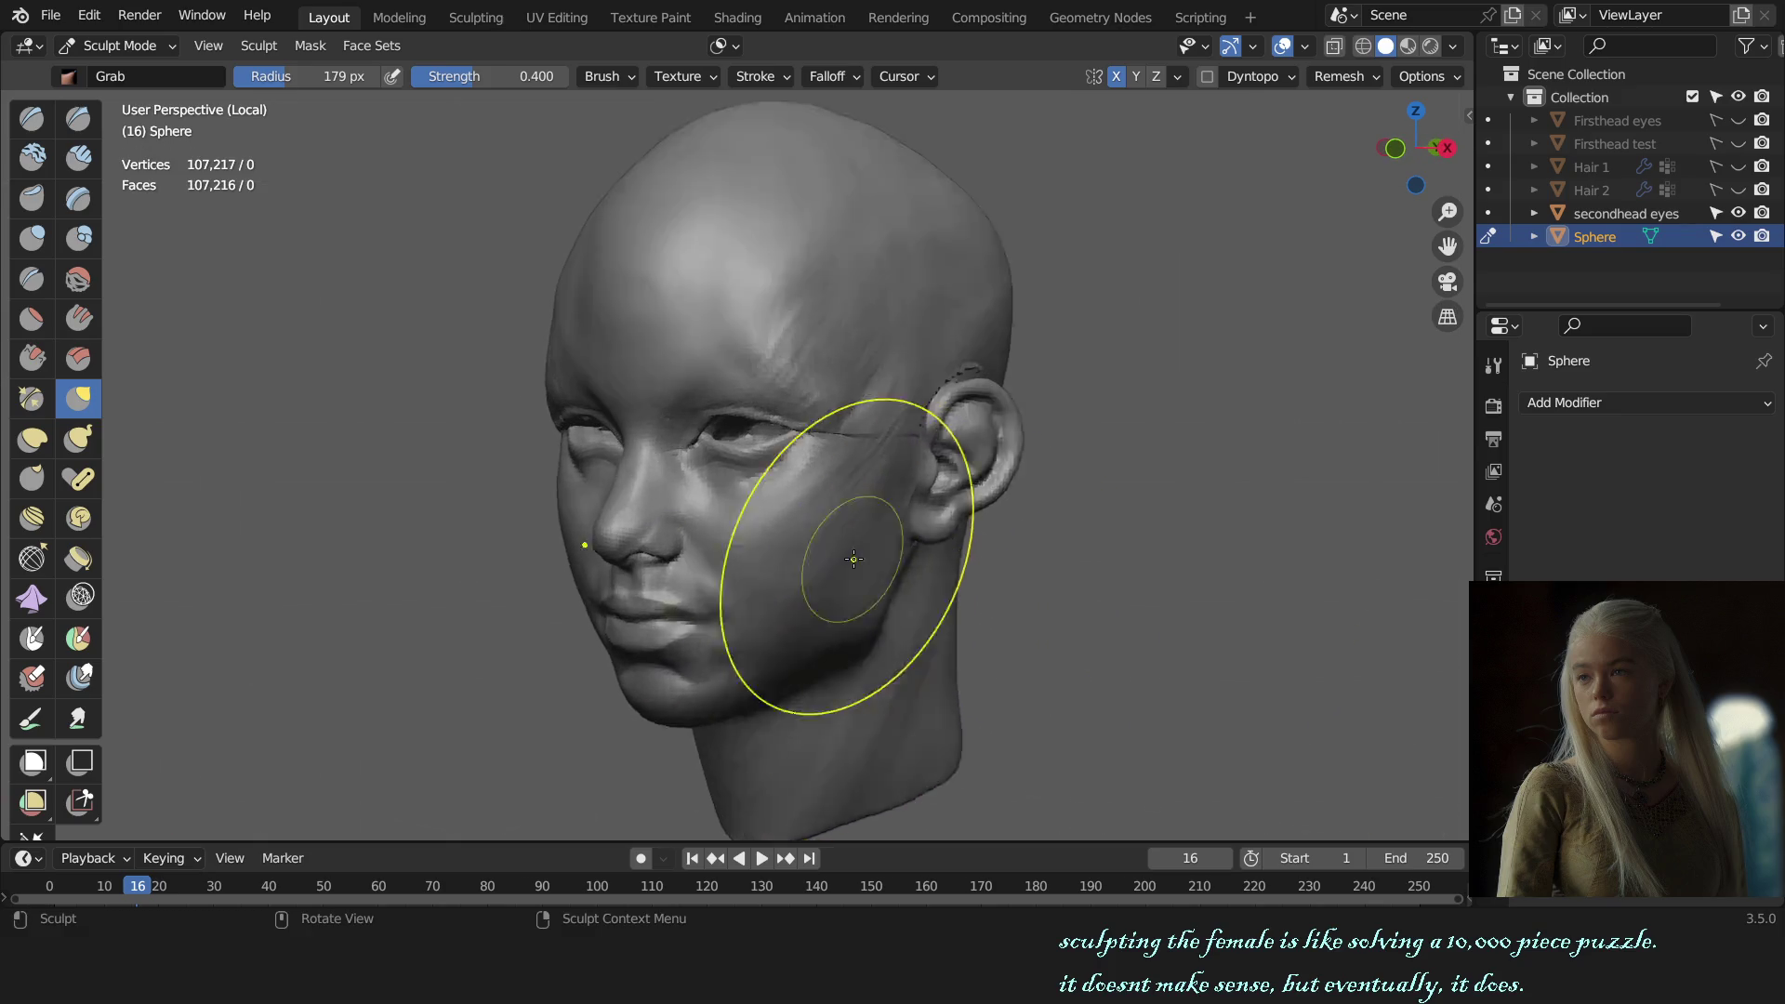
pyautogui.press('x')
pyautogui.scroll(2, 853, 559)
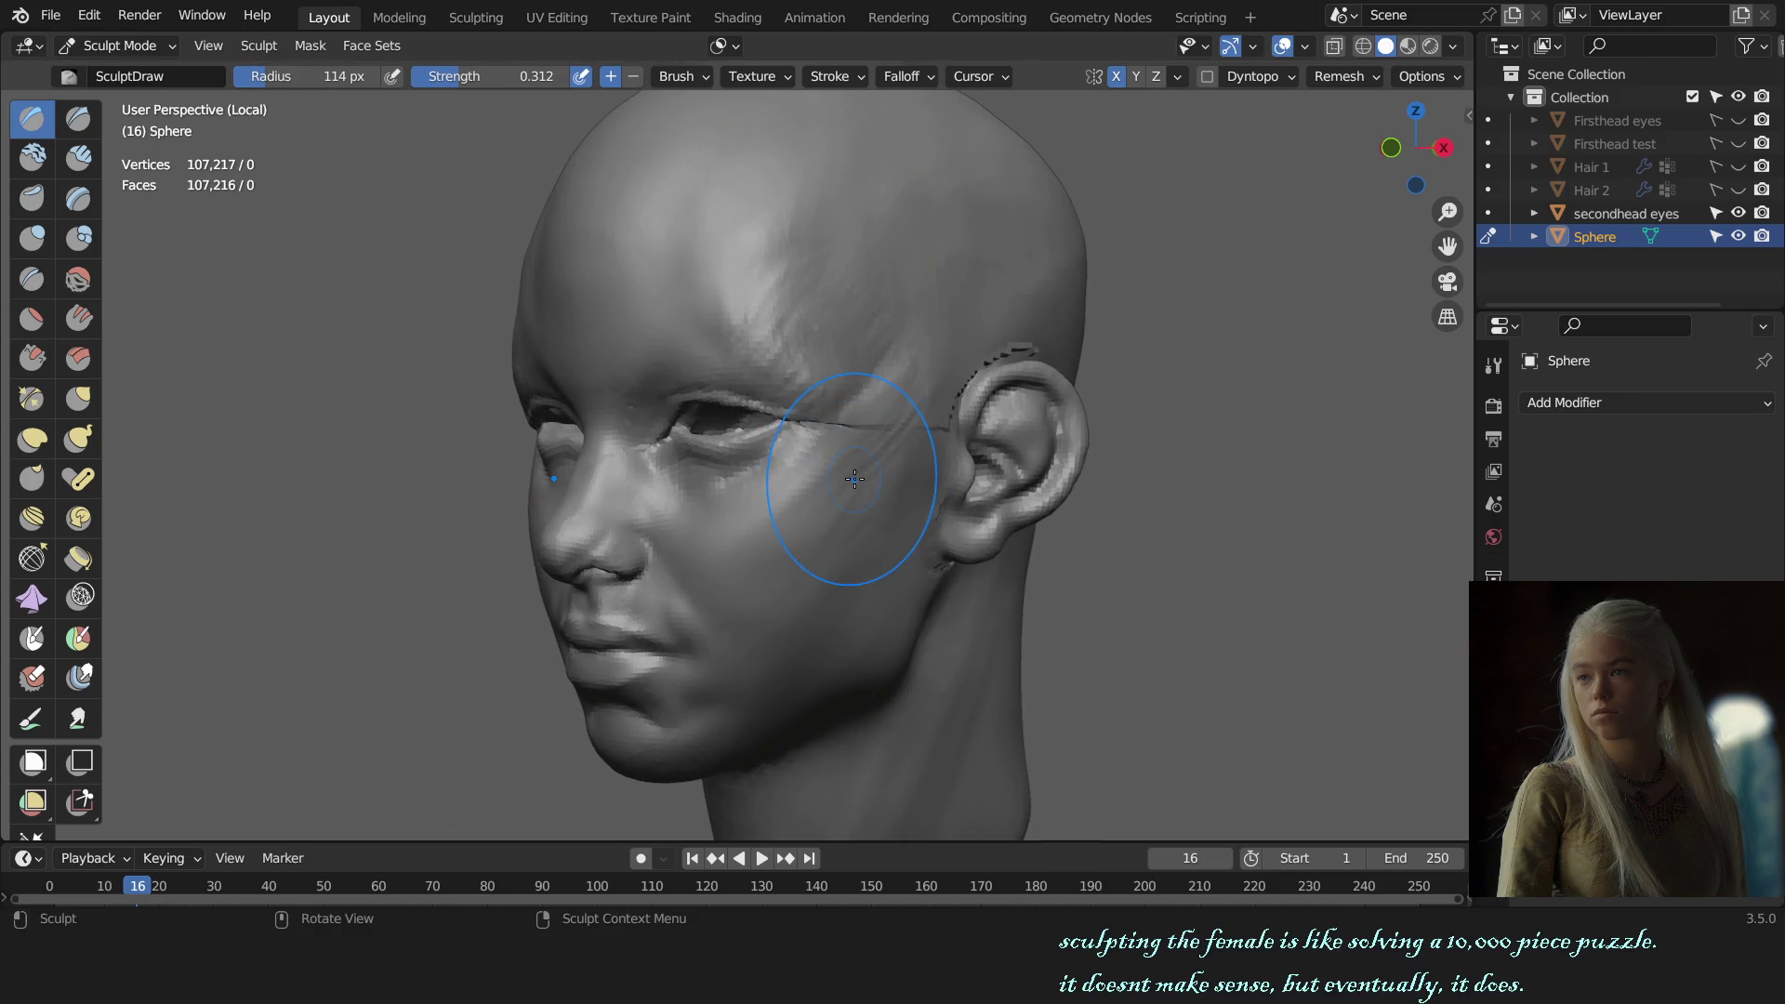
pyautogui.press('f')
pyautogui.click(795, 532)
pyautogui.moveTo(830, 540); pyautogui.dragTo(863, 537, button='middle')
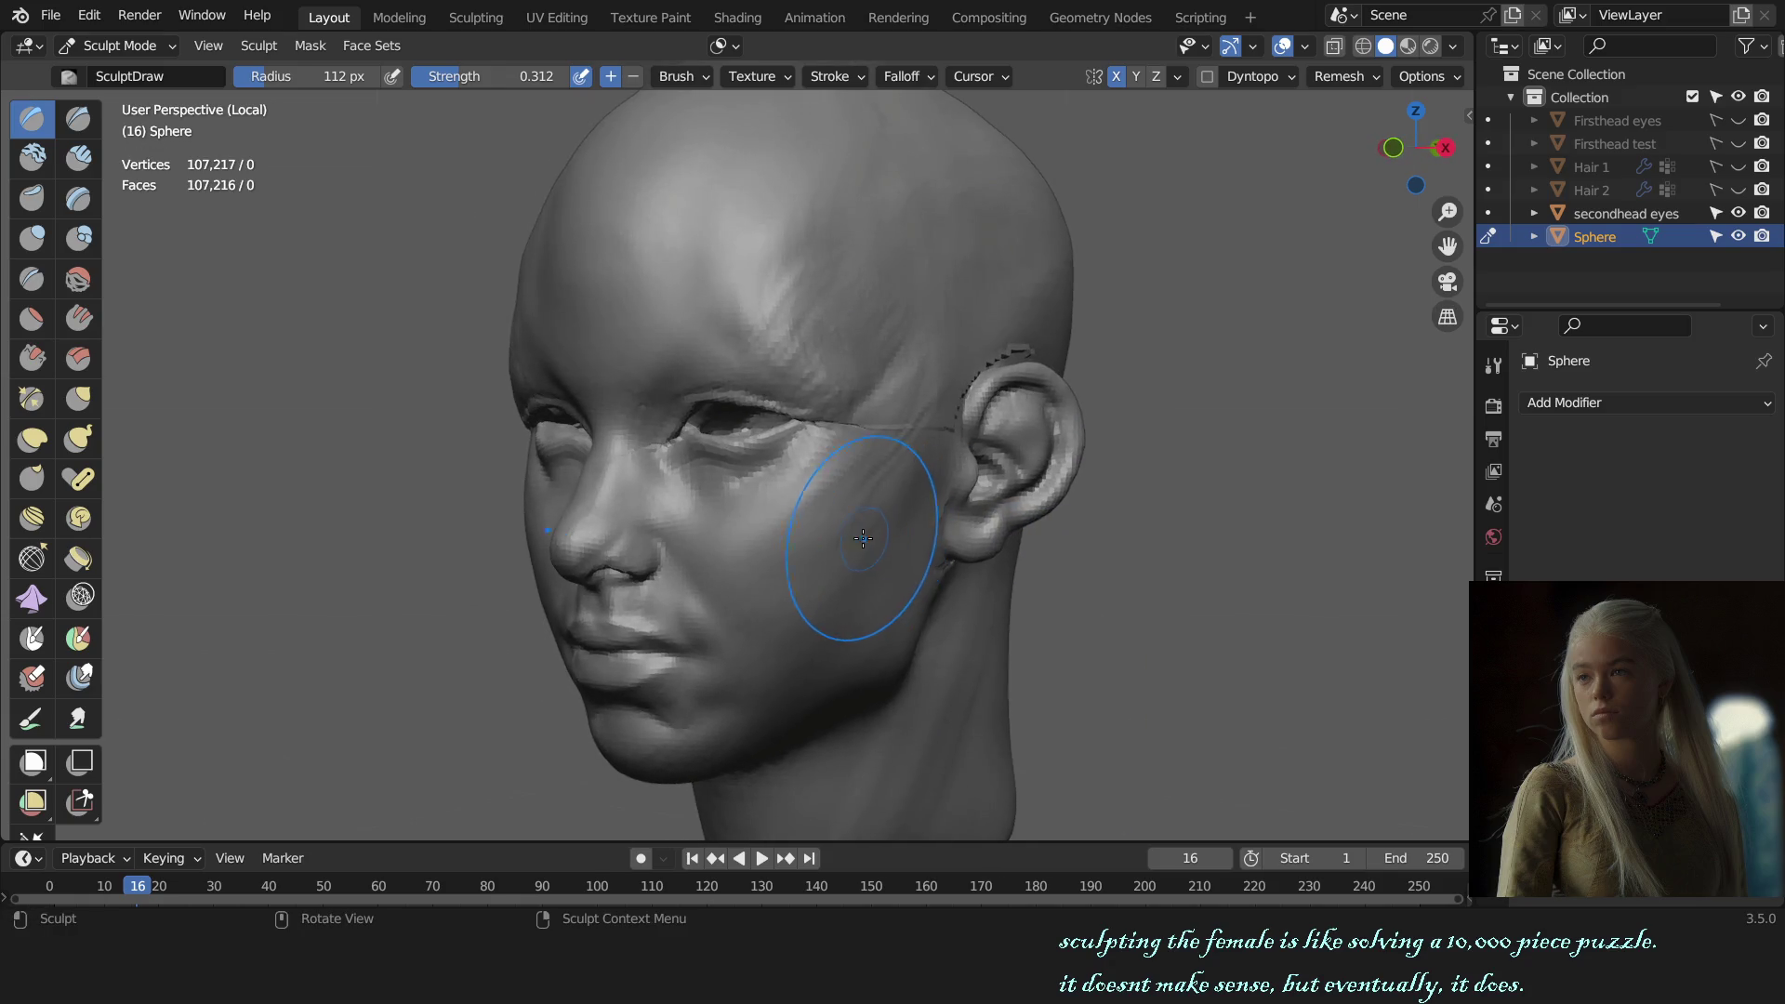
pyautogui.press('f')
pyautogui.click(830, 516)
pyautogui.moveTo(859, 499); pyautogui.dragTo(832, 509)
# Step: Sculpt the lower cheek, adjusting the brush between 129, 133 and 108 px
pyautogui.press('f')
pyautogui.click(852, 489)
pyautogui.click(916, 383)
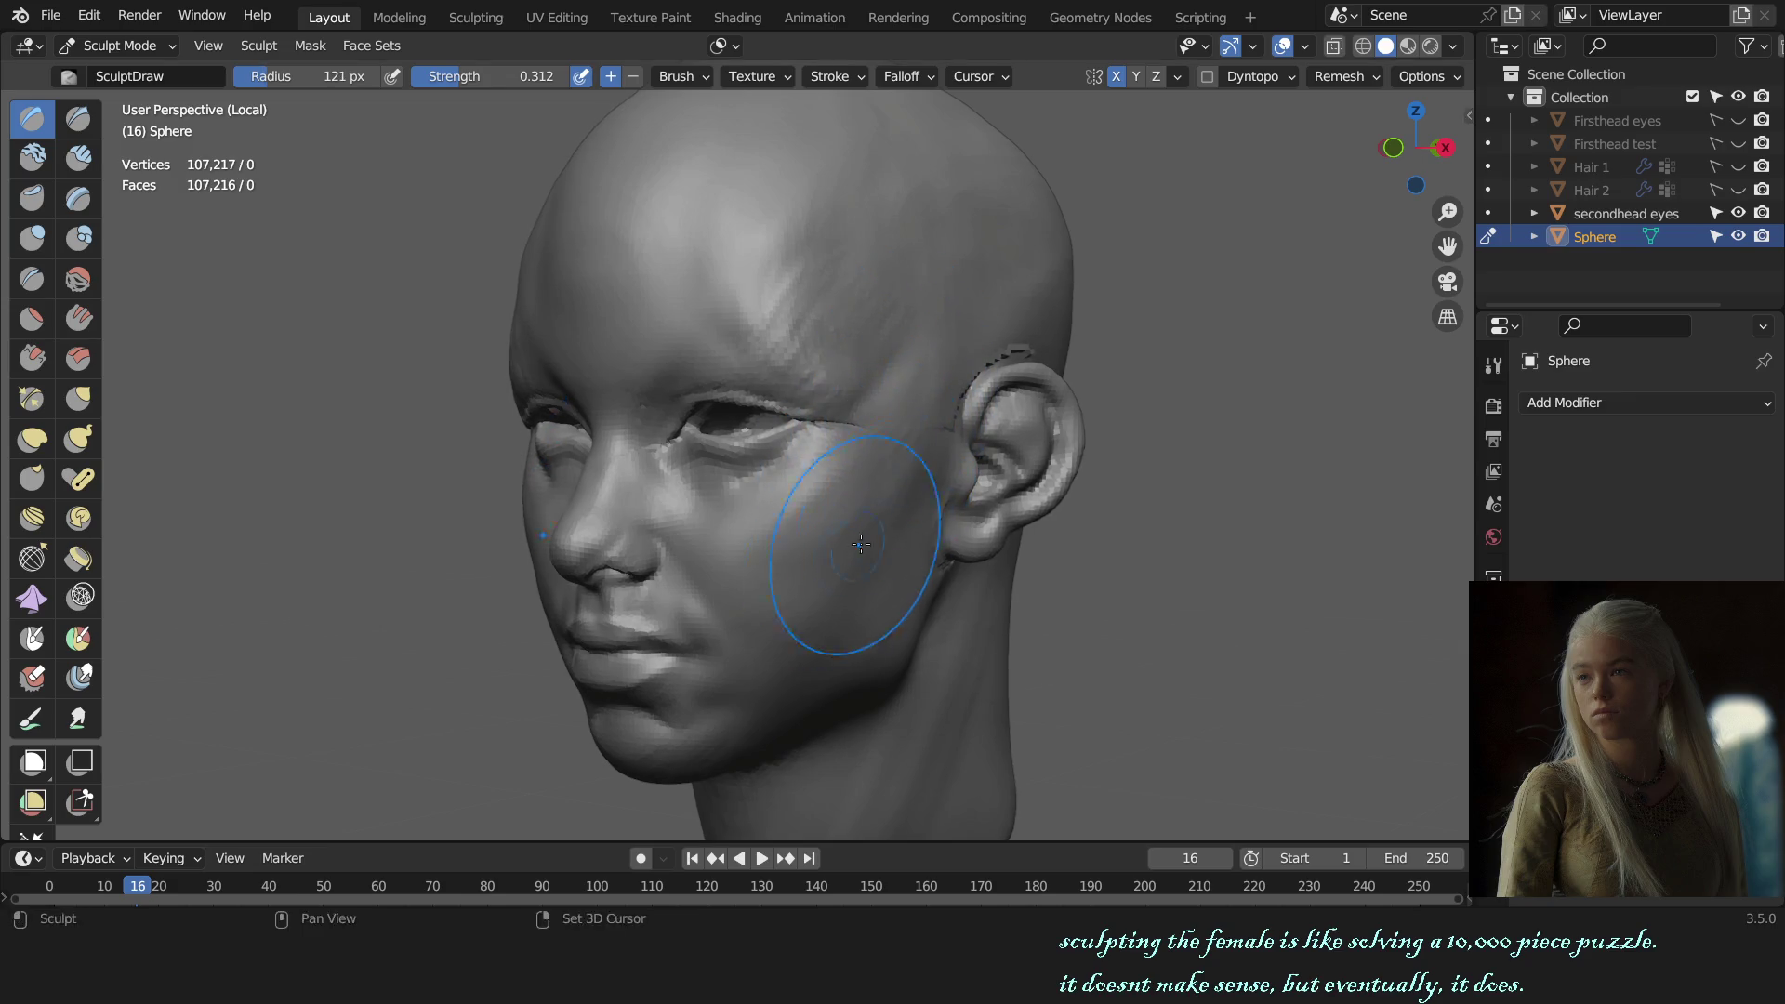
pyautogui.moveTo(858, 658); pyautogui.dragTo(826, 641)
pyautogui.press('f')
pyautogui.click(817, 650)
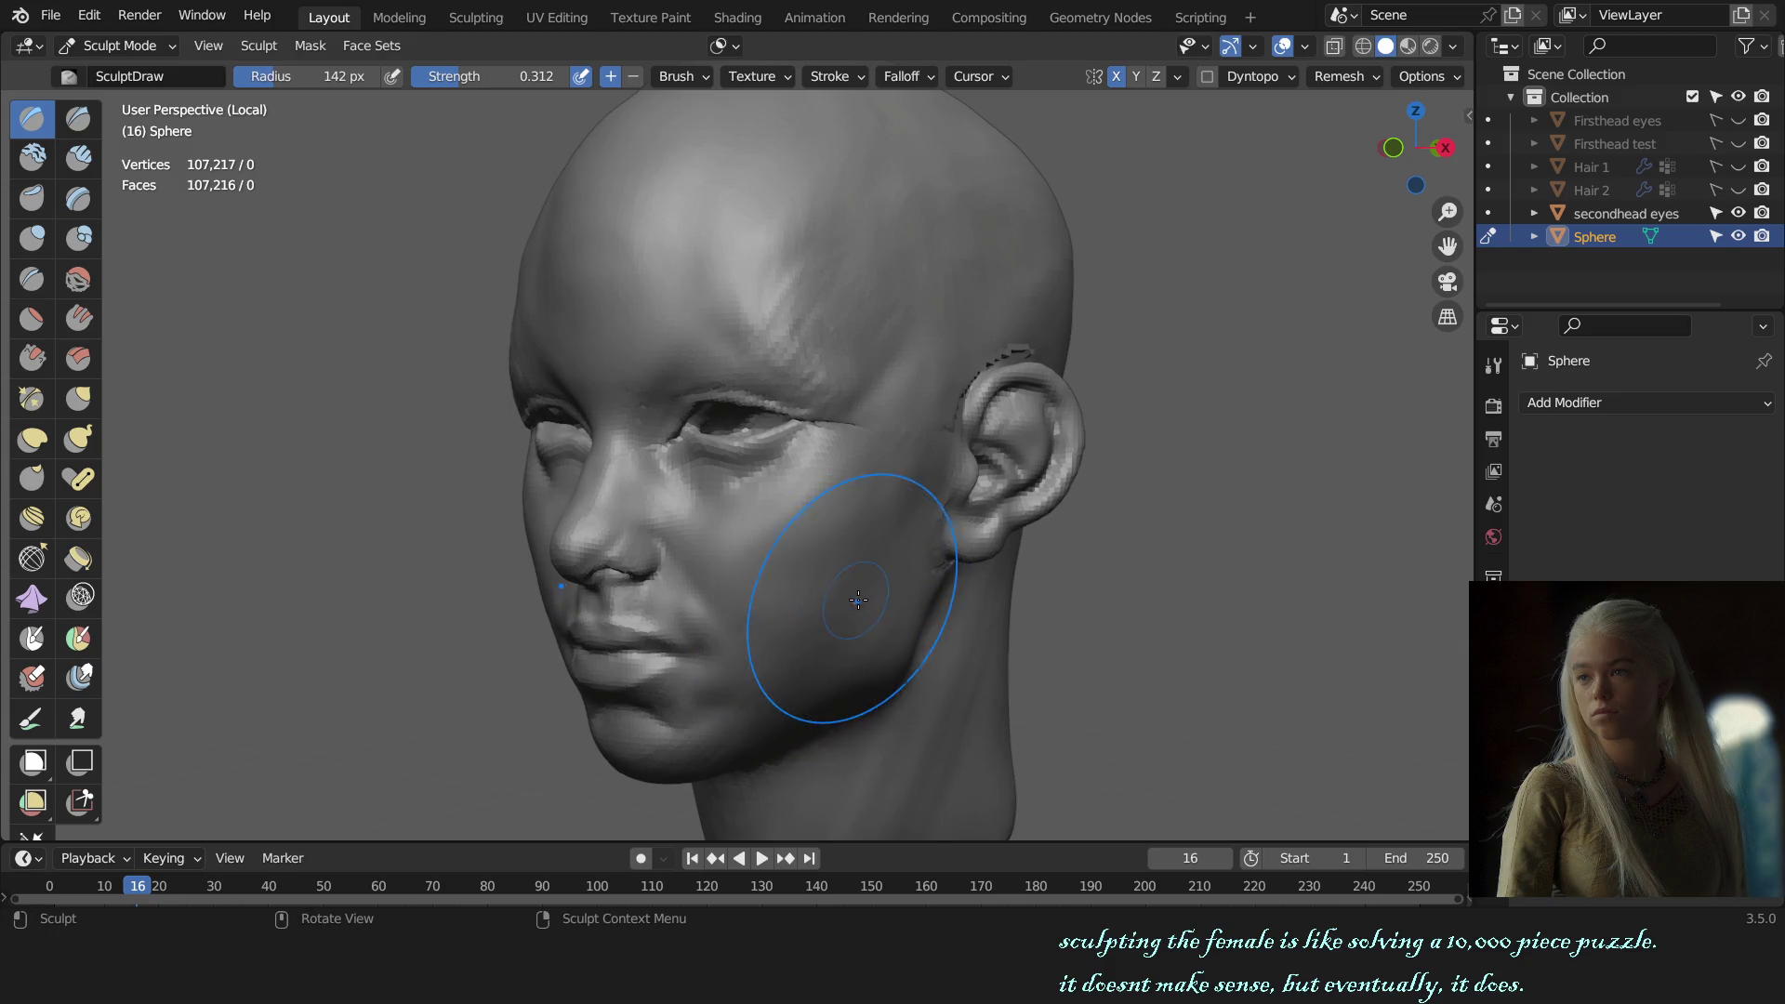
pyautogui.press('f')
pyautogui.click(984, 606)
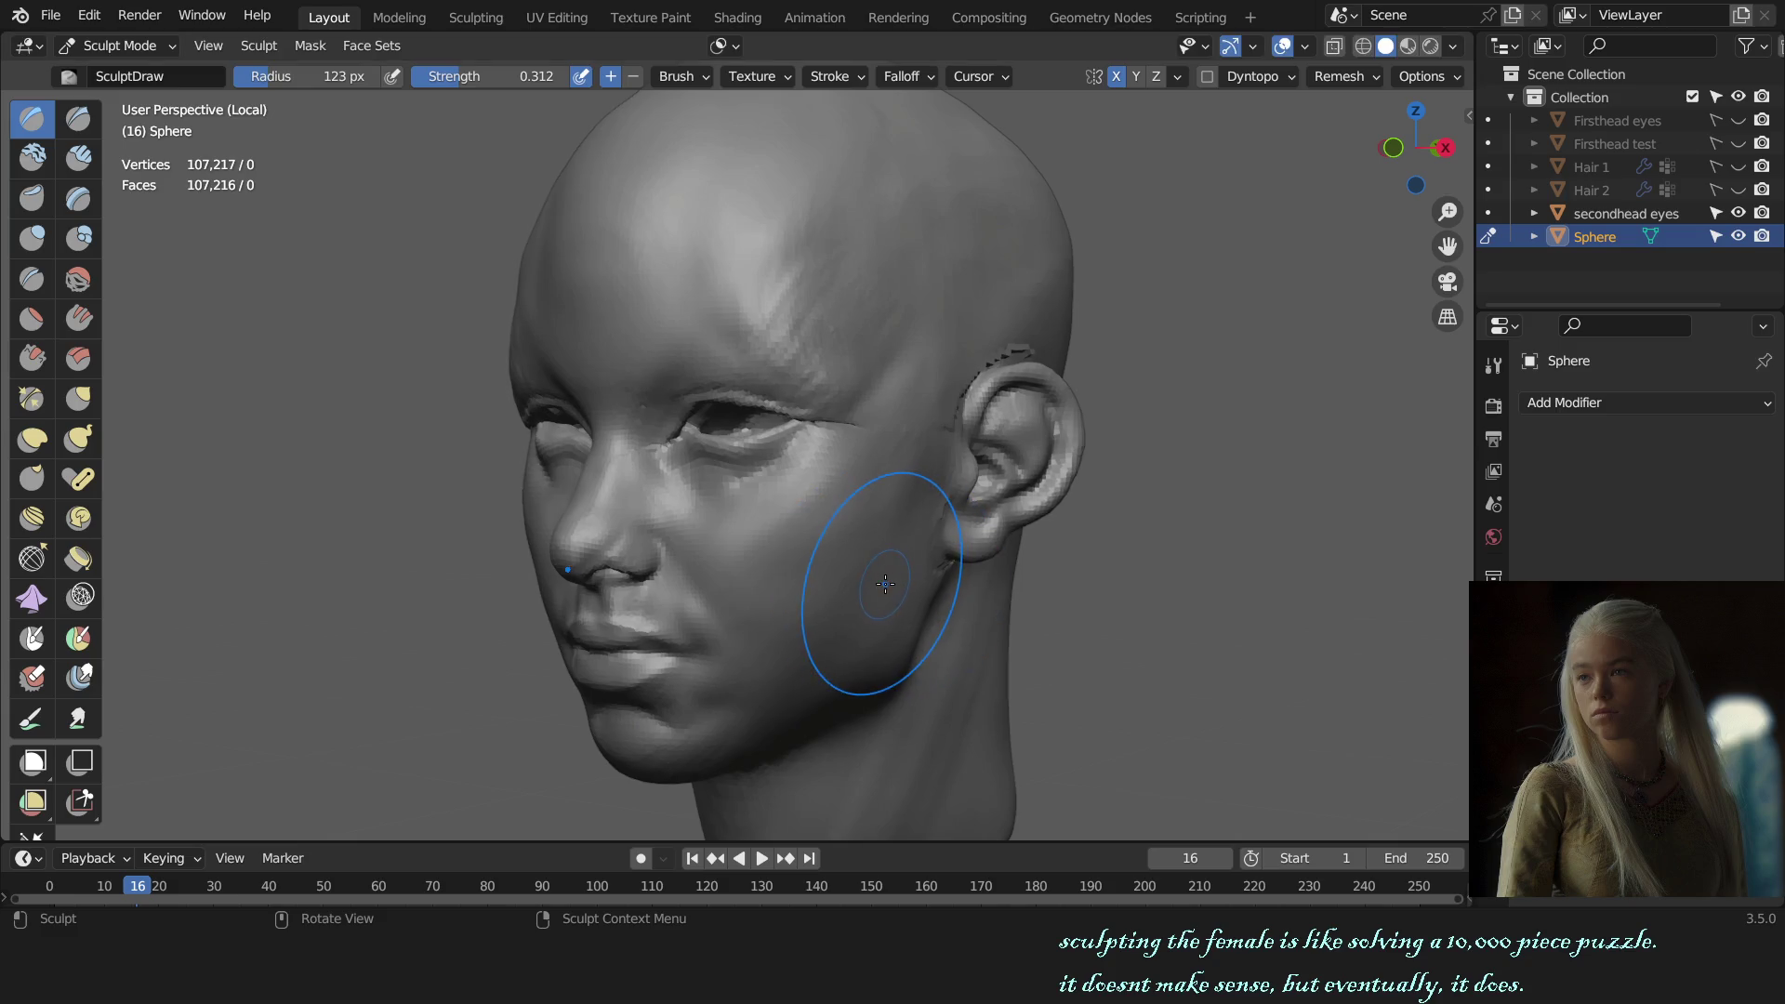
pyautogui.press('f')
pyautogui.click(842, 578)
pyautogui.press('KP_3')
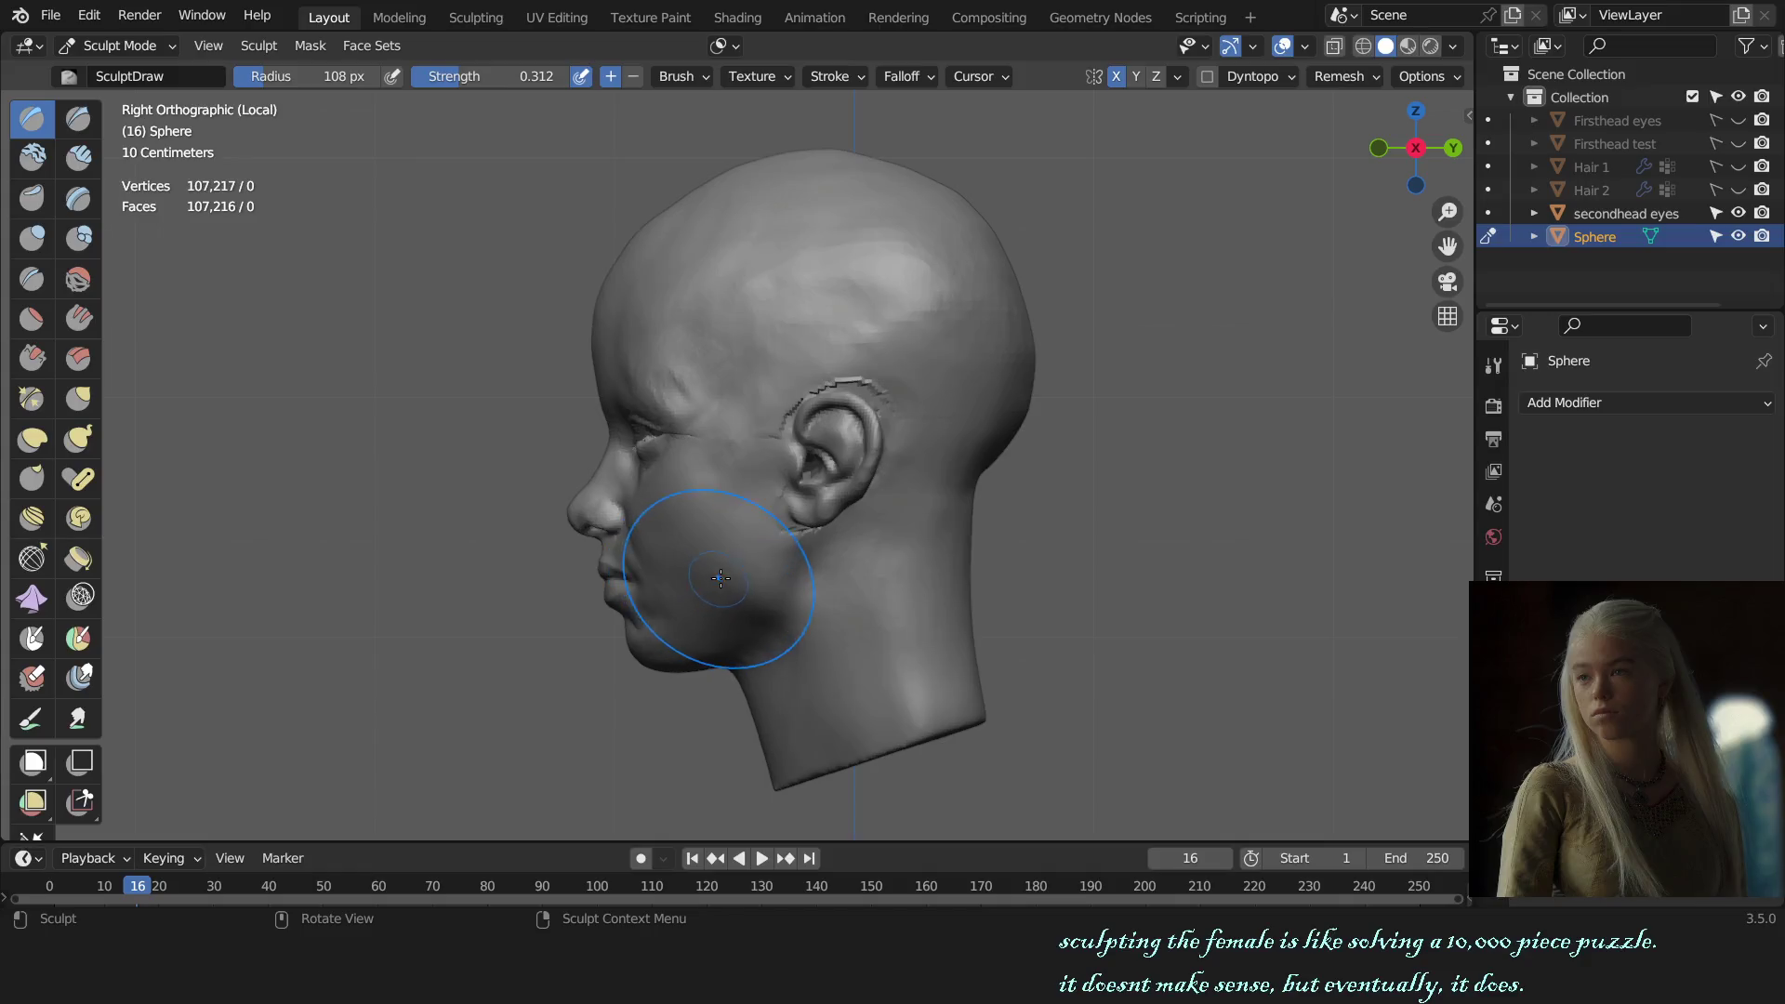
# Step: Orbit around the ear and resize the brush from 59 and 74 px up to 100 px
pyautogui.scroll(3, 797, 564)
pyautogui.press('f')
pyautogui.click(801, 554)
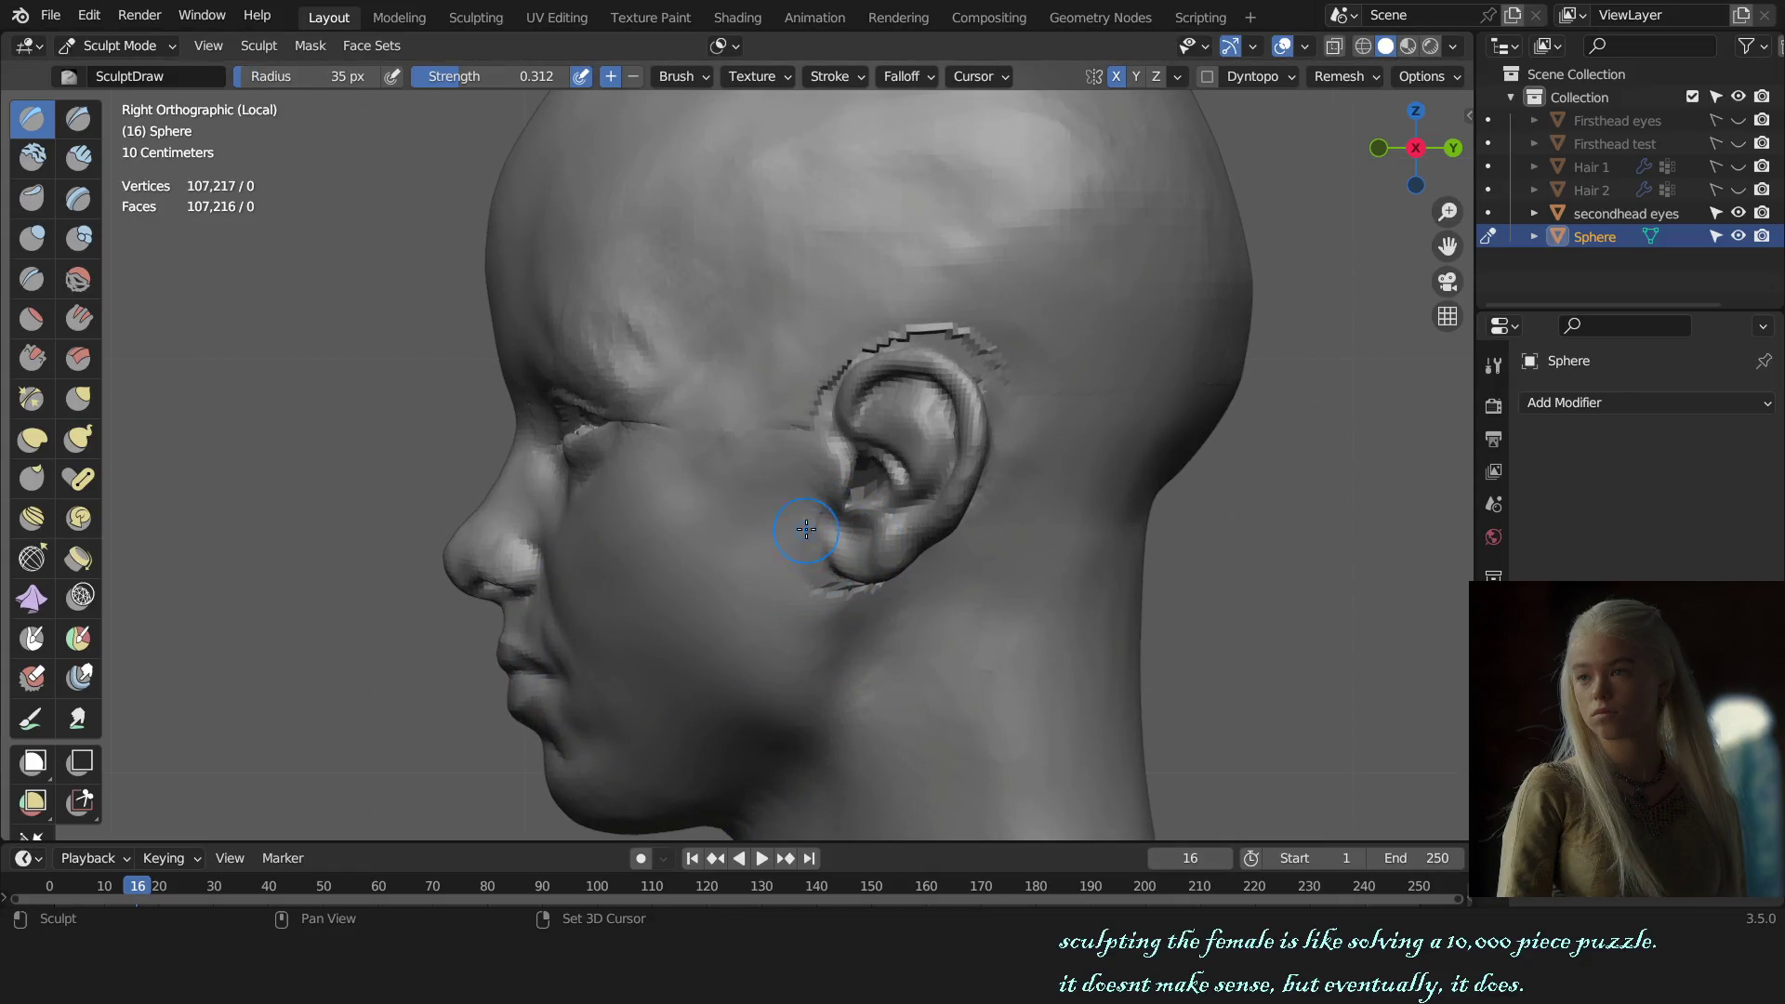
pyautogui.moveTo(911, 595); pyautogui.dragTo(797, 537, button='middle')
pyautogui.press('f')
pyautogui.click(917, 478)
pyautogui.press('KP_3')
pyautogui.scroll(-3, 952, 538)
pyautogui.moveTo(951, 538); pyautogui.dragTo(797, 534, button='middle')
pyautogui.scroll(4, 797, 533)
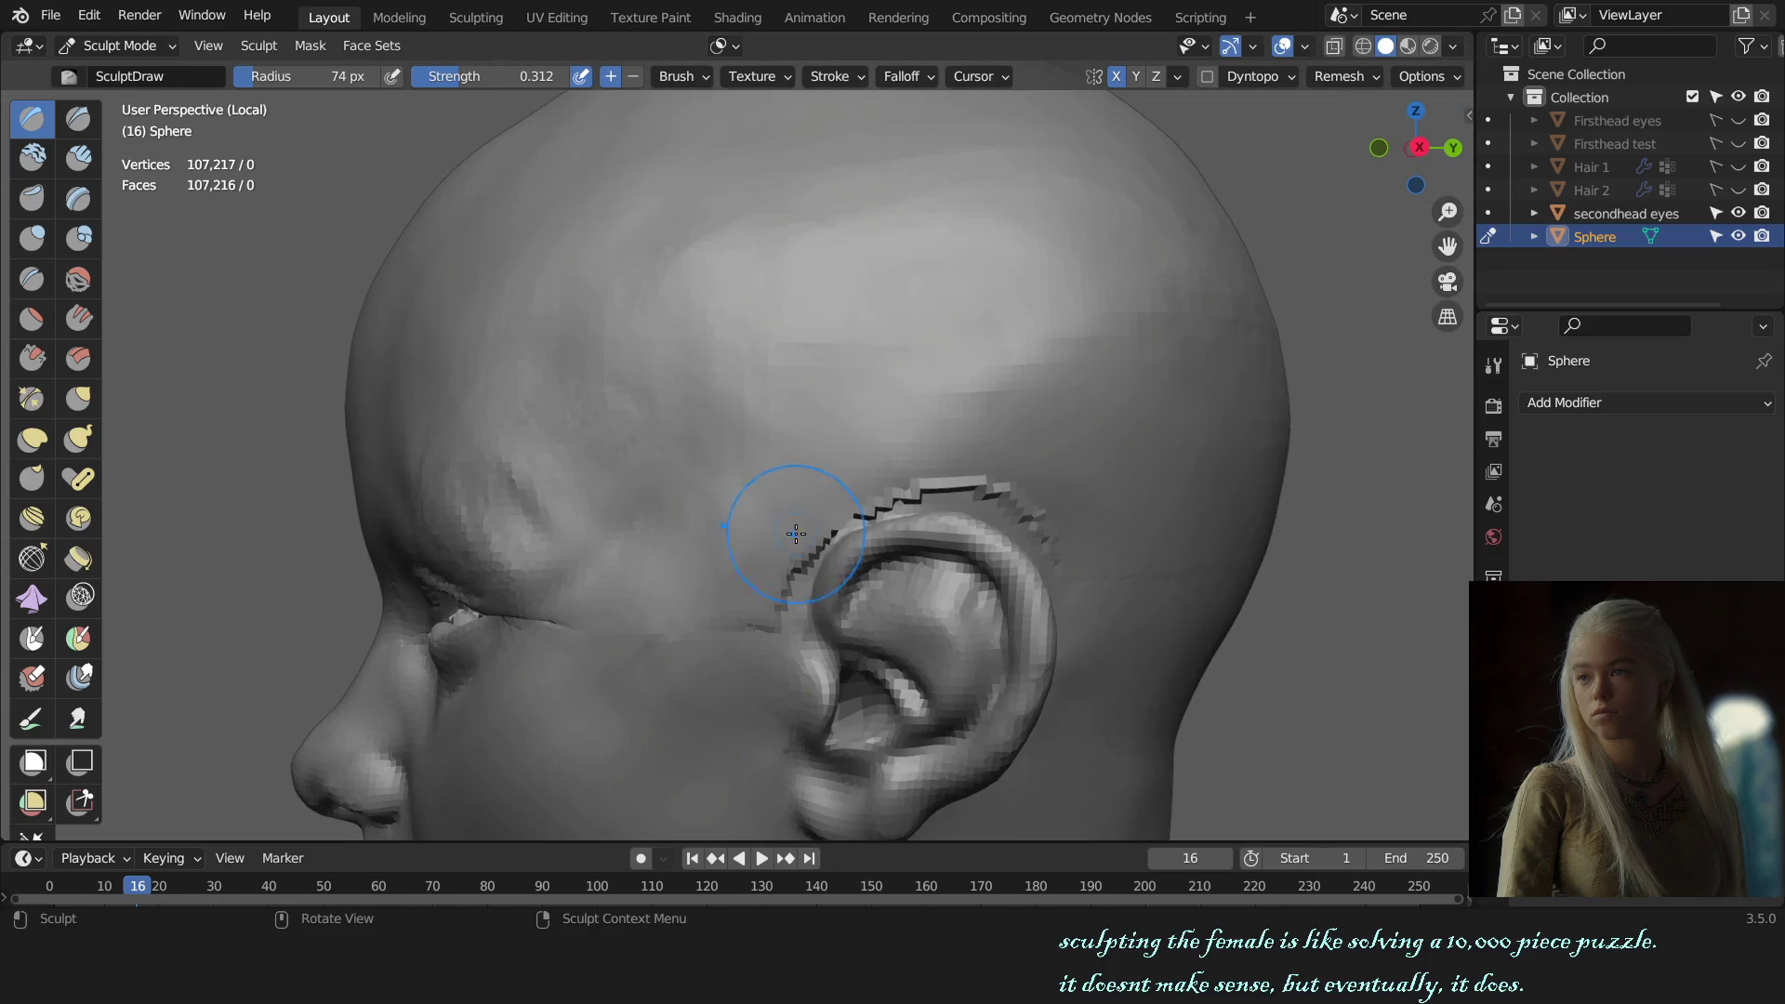
pyautogui.moveTo(930, 502); pyautogui.dragTo(698, 538, button='middle')
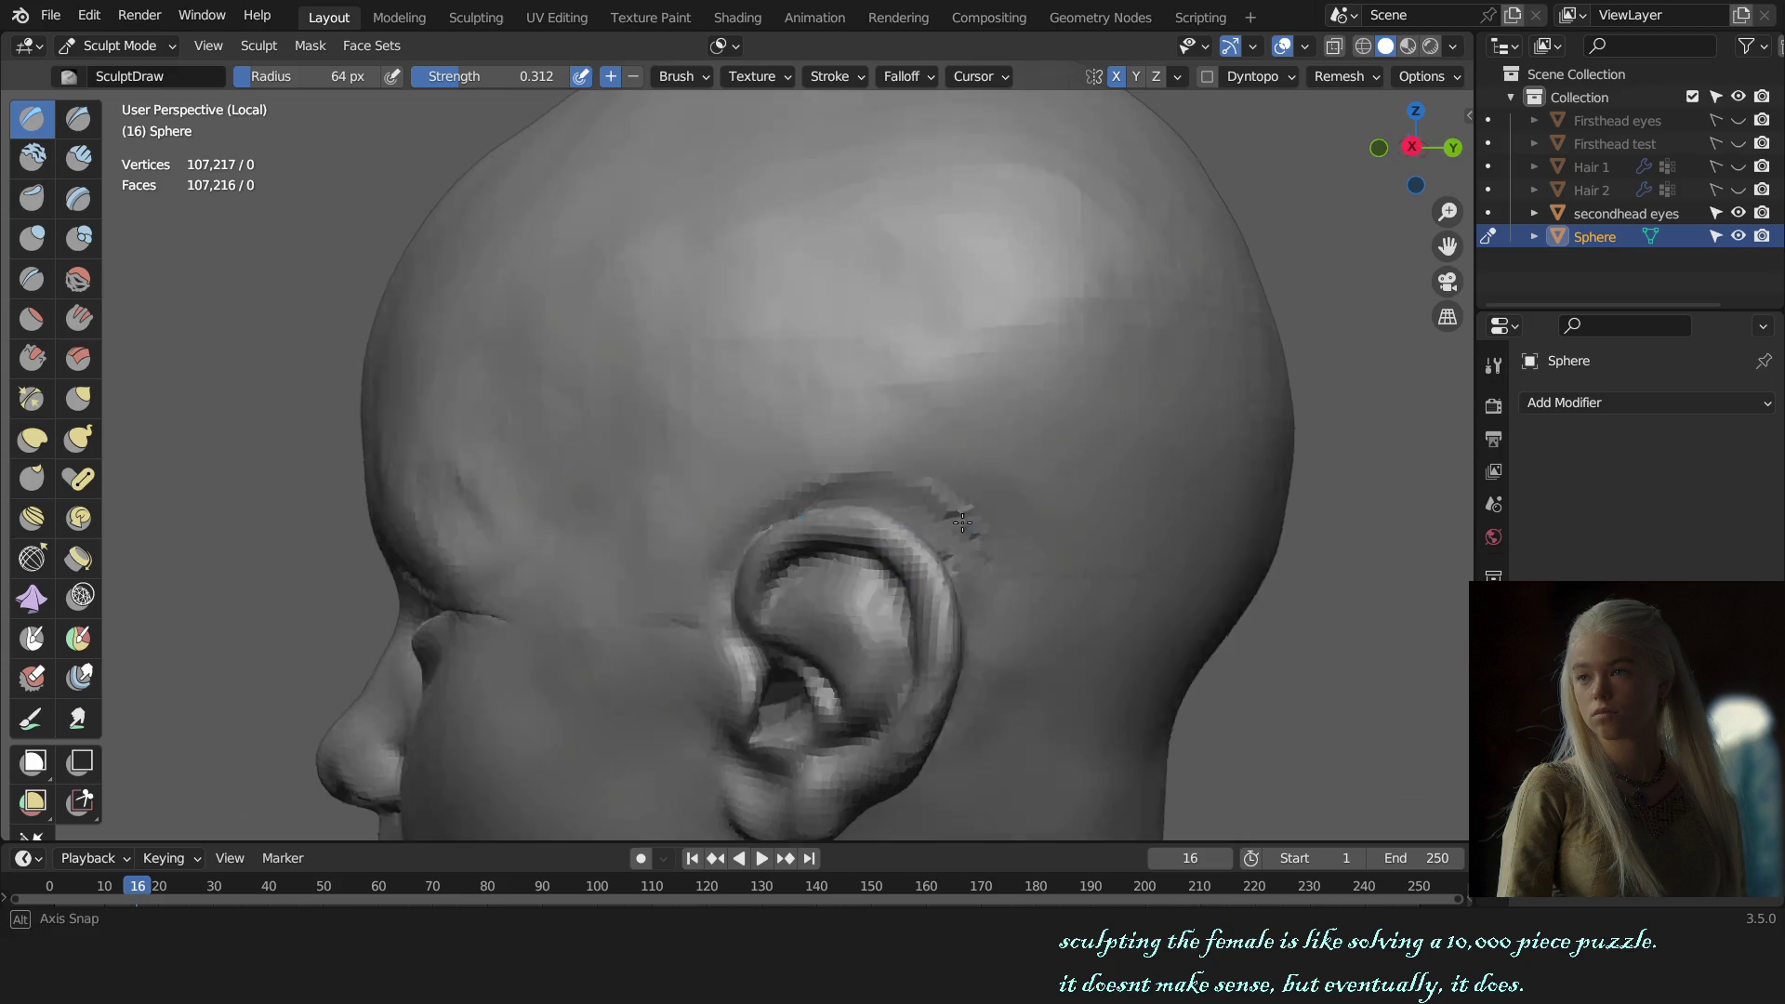
pyautogui.press('f')
pyautogui.click(584, 554)
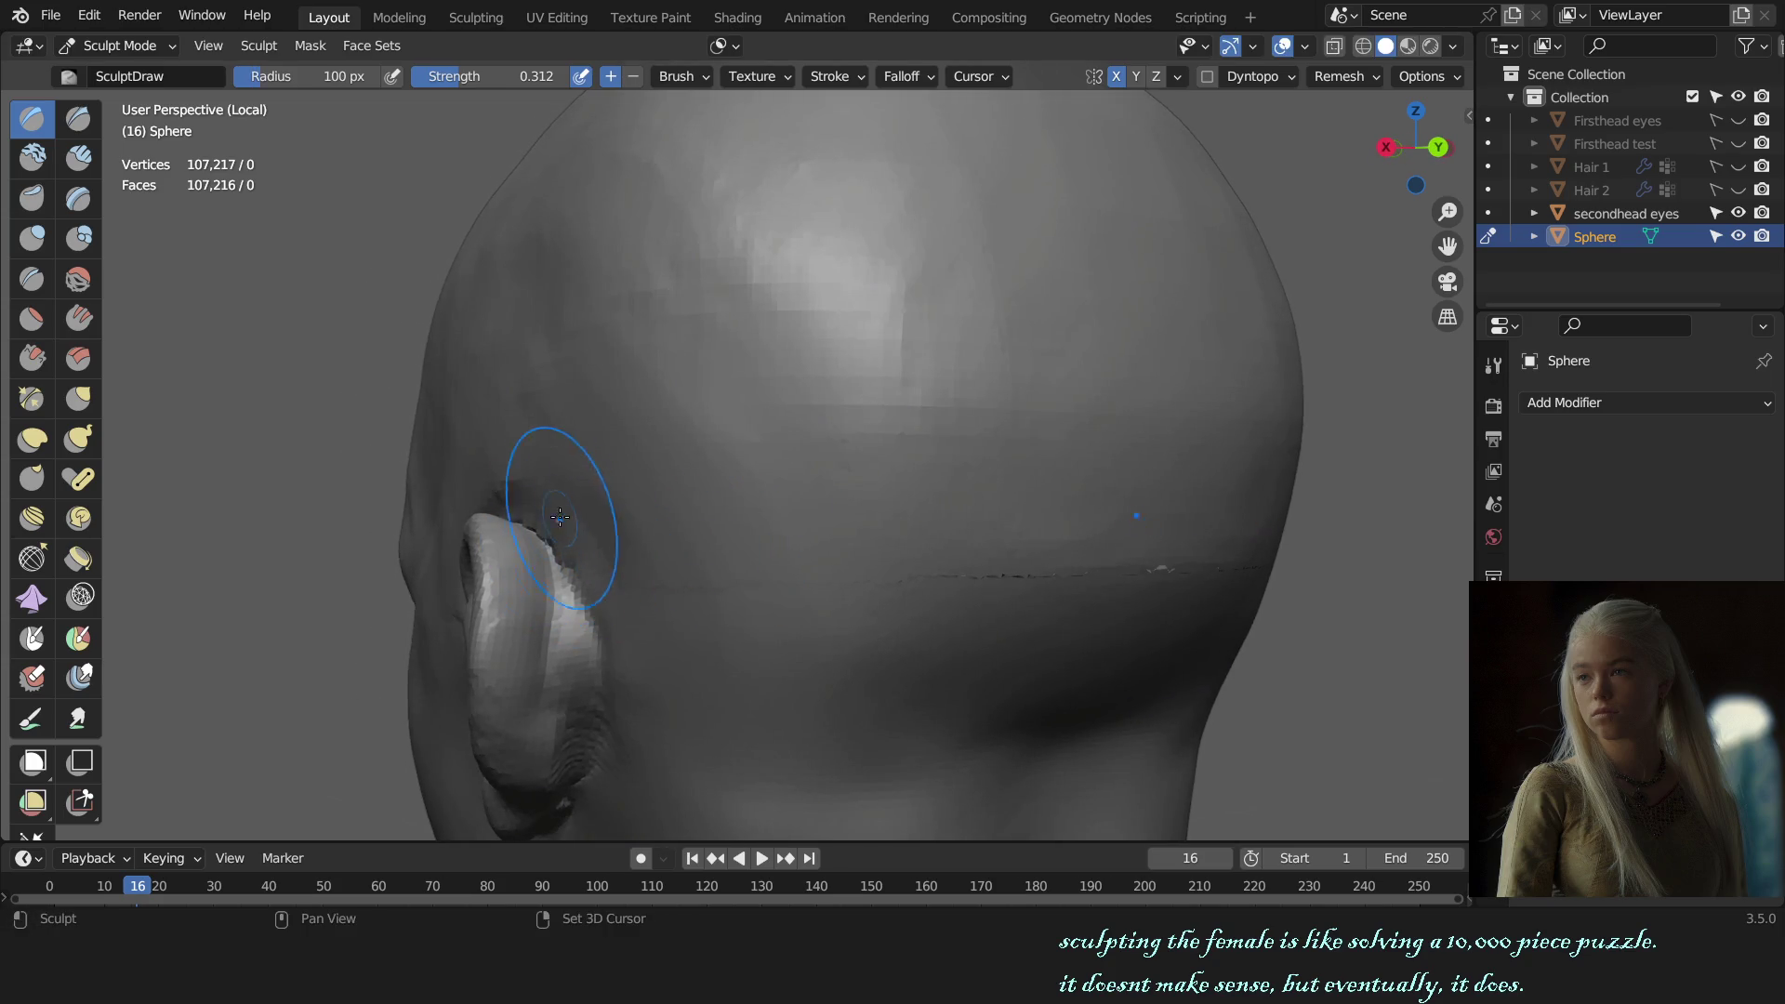
# Step: Smooth the jagged ridge above the ear, then inspect the head from front and below
pyautogui.moveTo(560, 517); pyautogui.dragTo(888, 622, button='middle')
pyautogui.moveTo(918, 611); pyautogui.dragTo(793, 571)
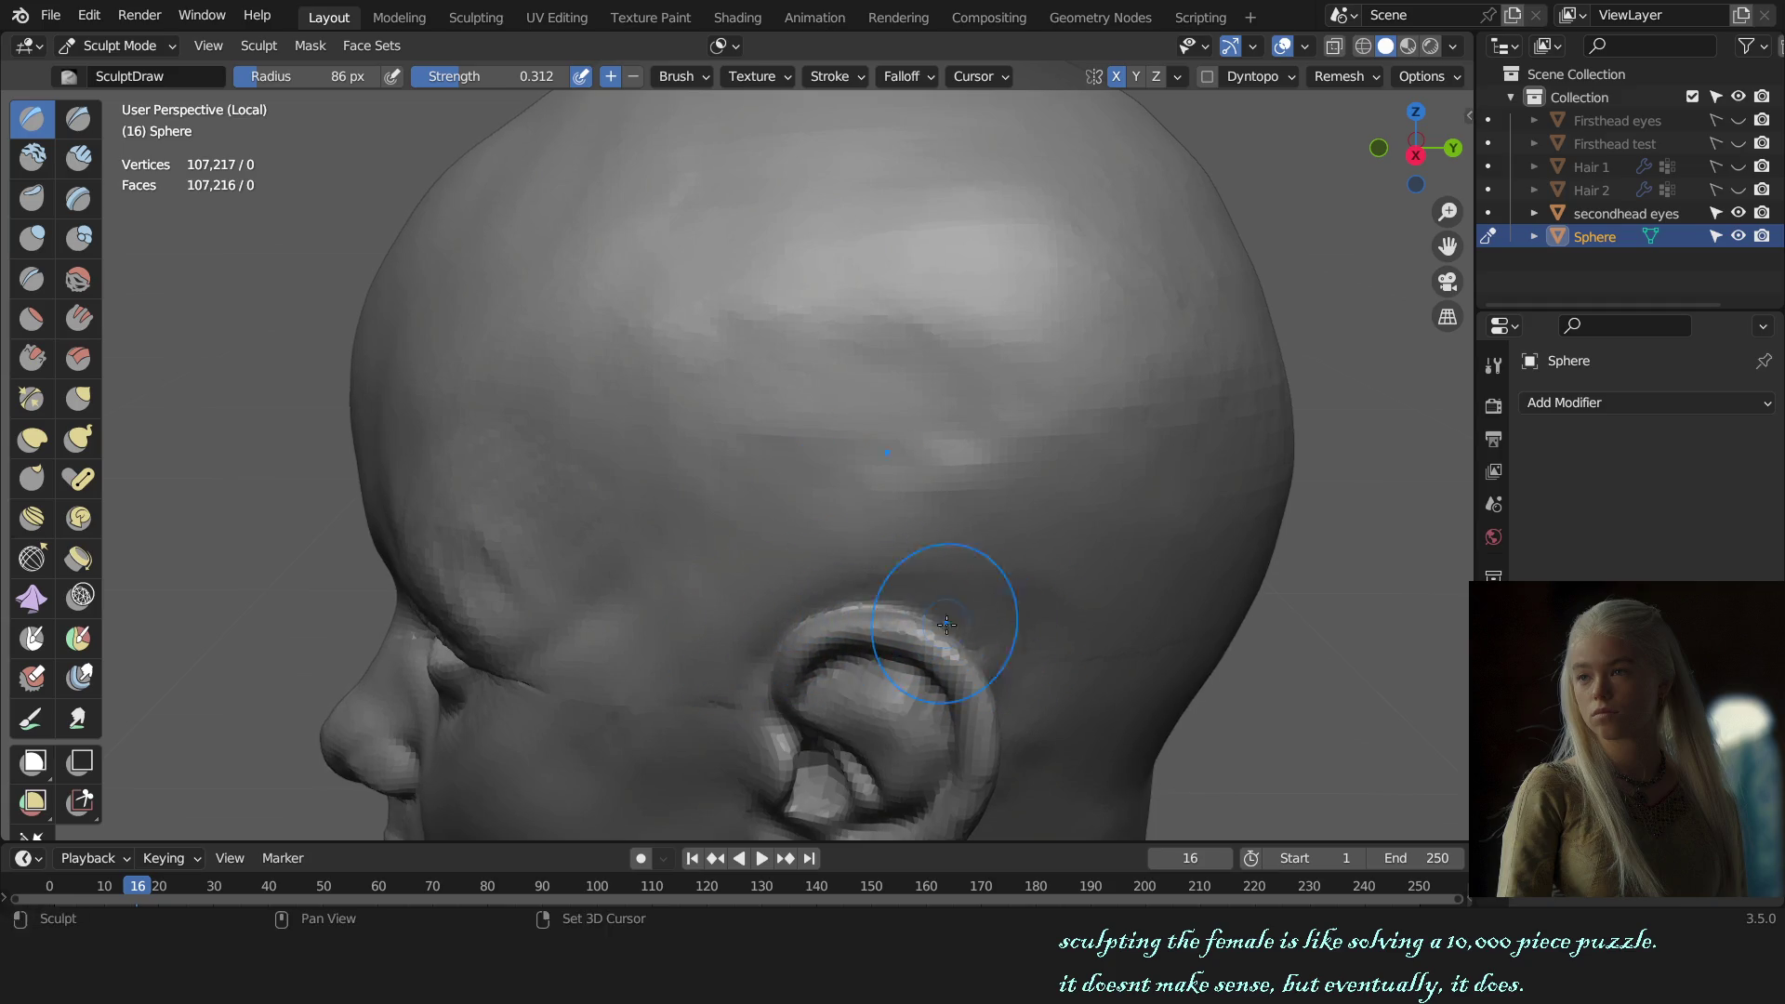
pyautogui.press('KP_1')
pyautogui.moveTo(947, 624); pyautogui.dragTo(784, 633, button='middle')
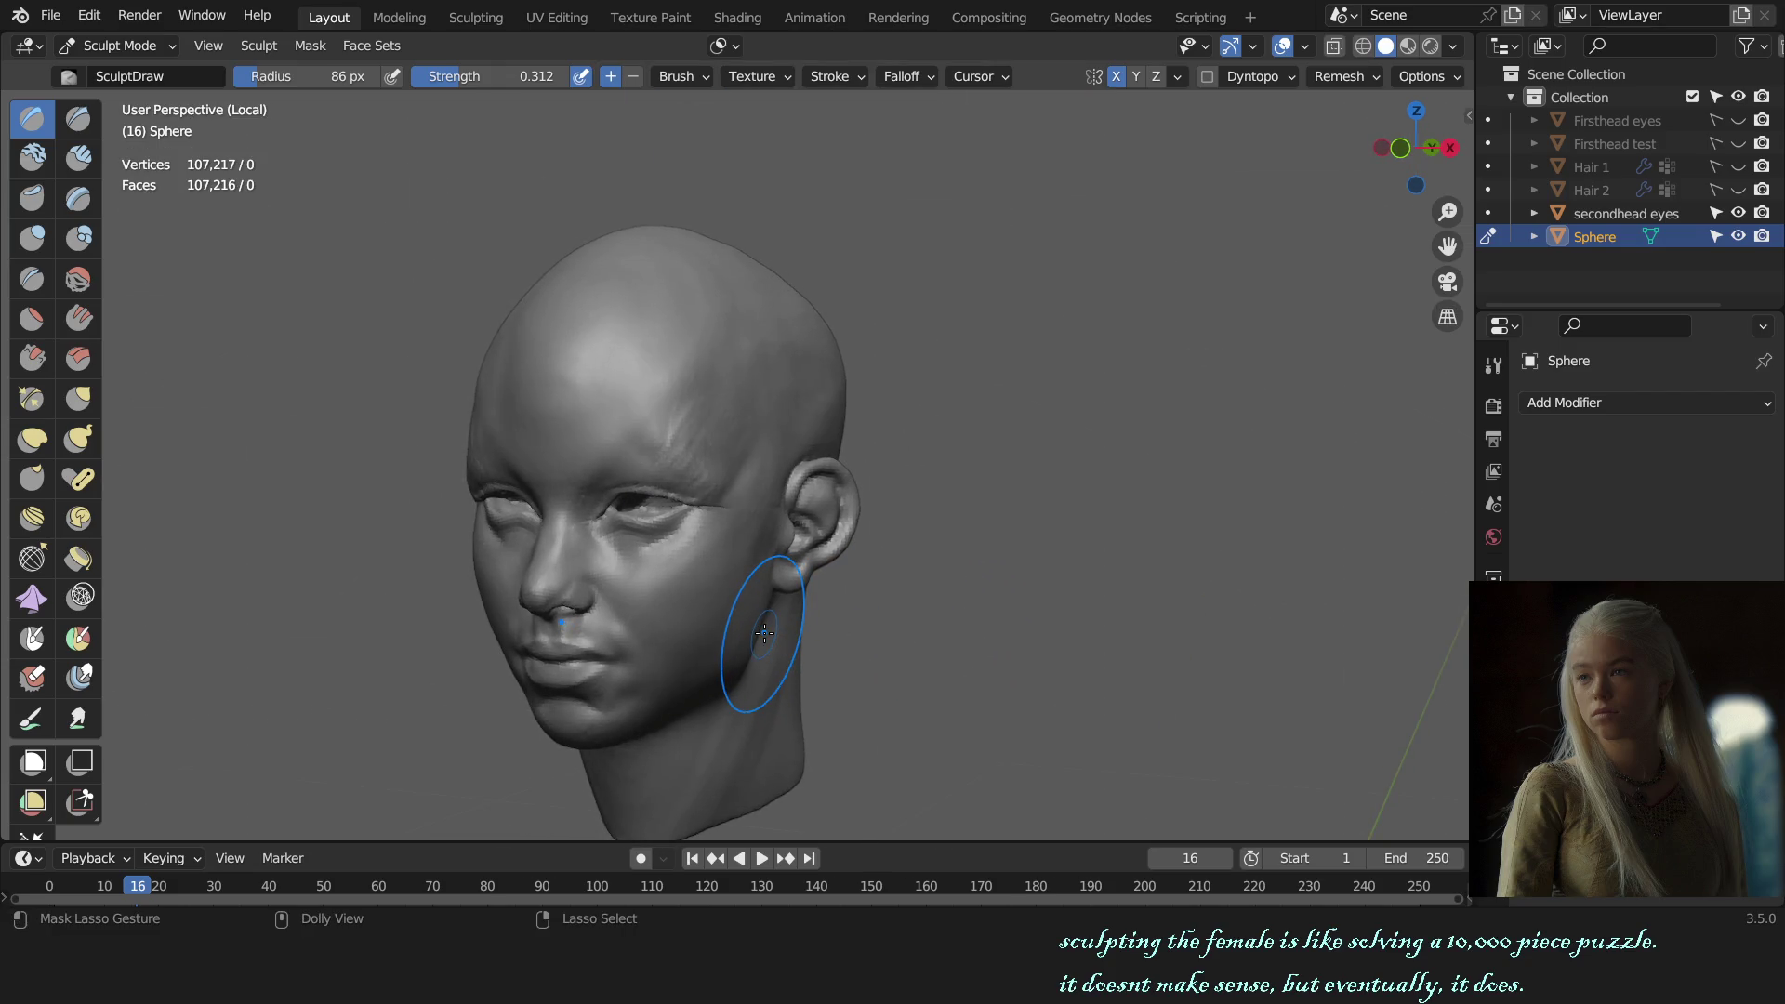
pyautogui.moveTo(764, 633)
pyautogui.mouseDown(button='middle')
pyautogui.moveTo(717, 709)
pyautogui.moveTo(837, 651)
pyautogui.mouseUp(button='middle')
pyautogui.scroll(4, 735, 669)
pyautogui.press('KP_1')
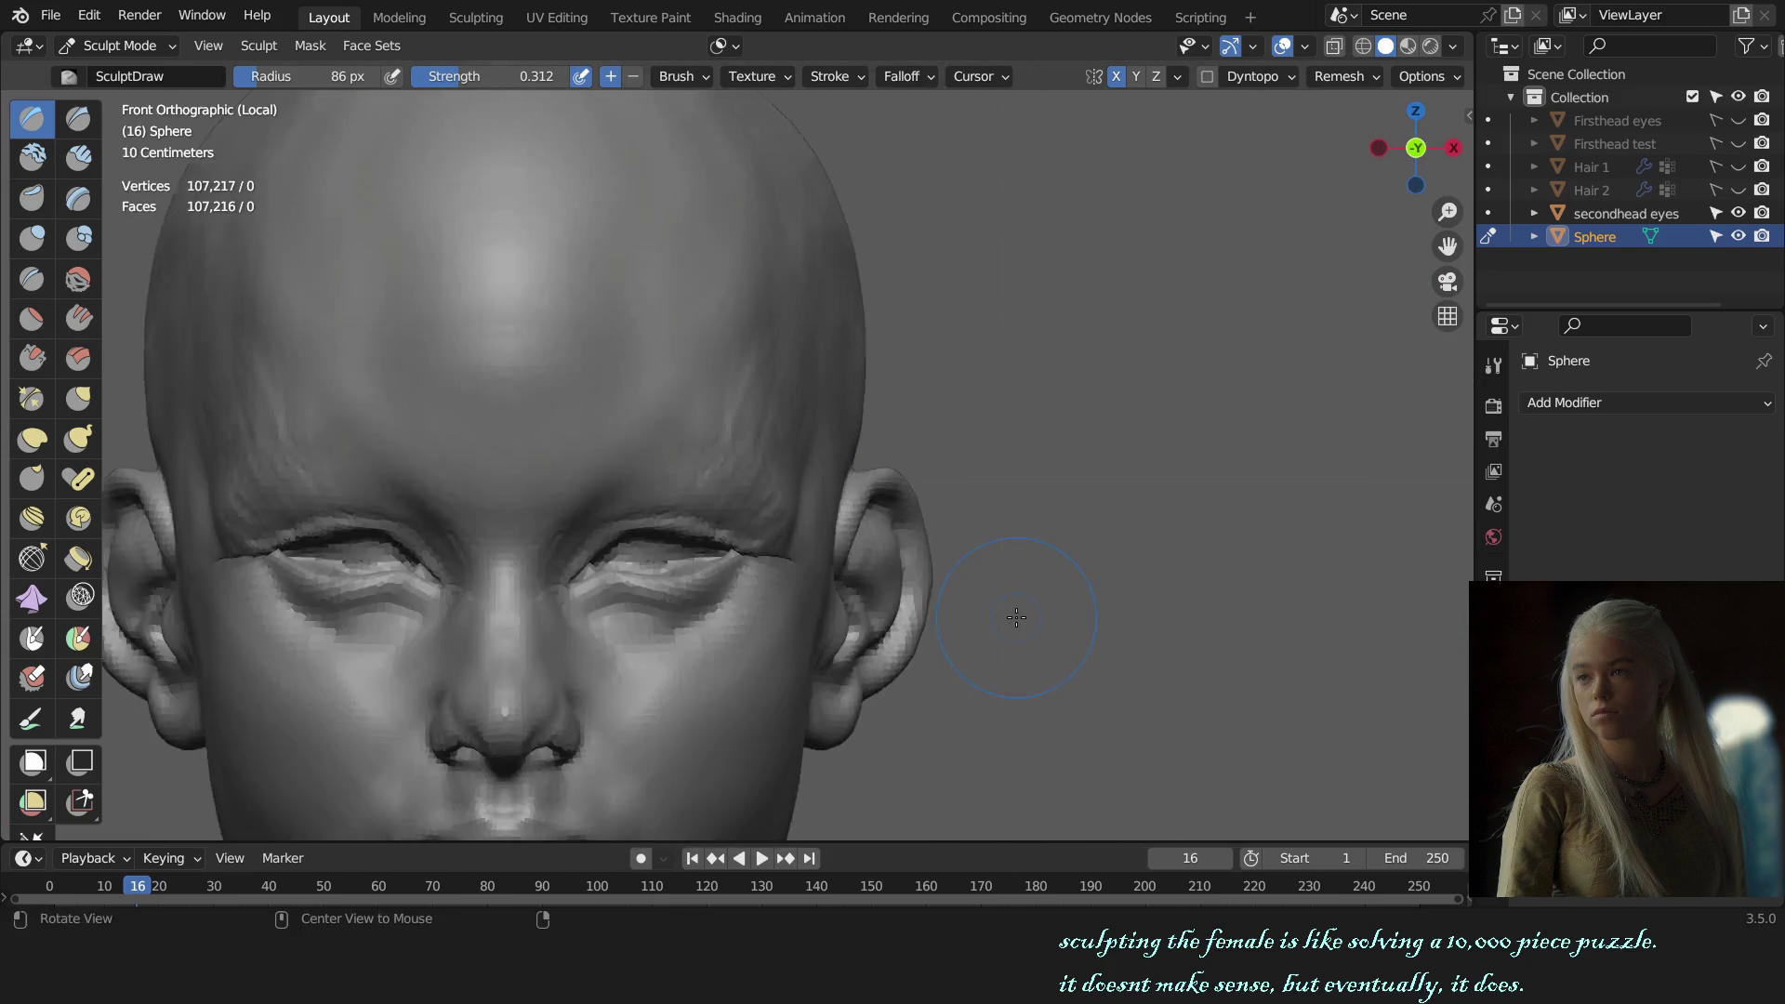
# Step: Inspect the chin, lips and mouth from side, low and front angles
pyautogui.scroll(-4, 1007, 583)
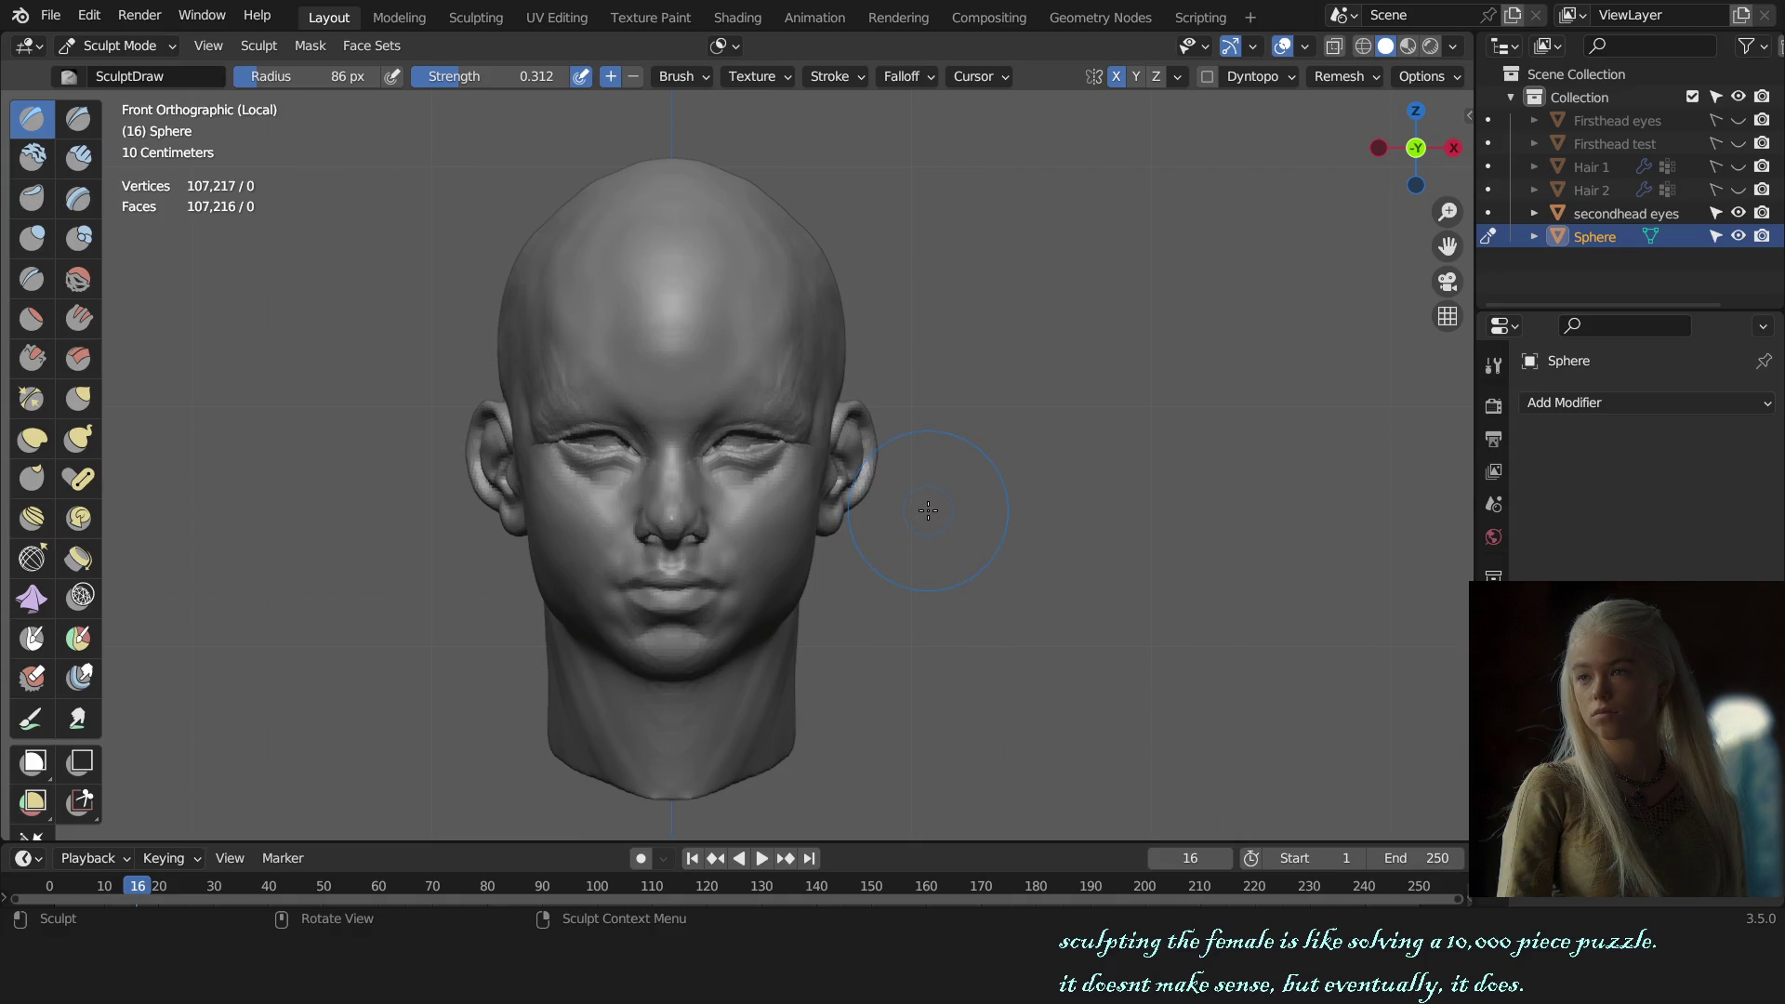
pyautogui.moveTo(928, 509); pyautogui.dragTo(1121, 533, button='middle')
pyautogui.press('KP_3')
pyautogui.scroll(4, 825, 533)
pyautogui.scroll(-3, 959, 579)
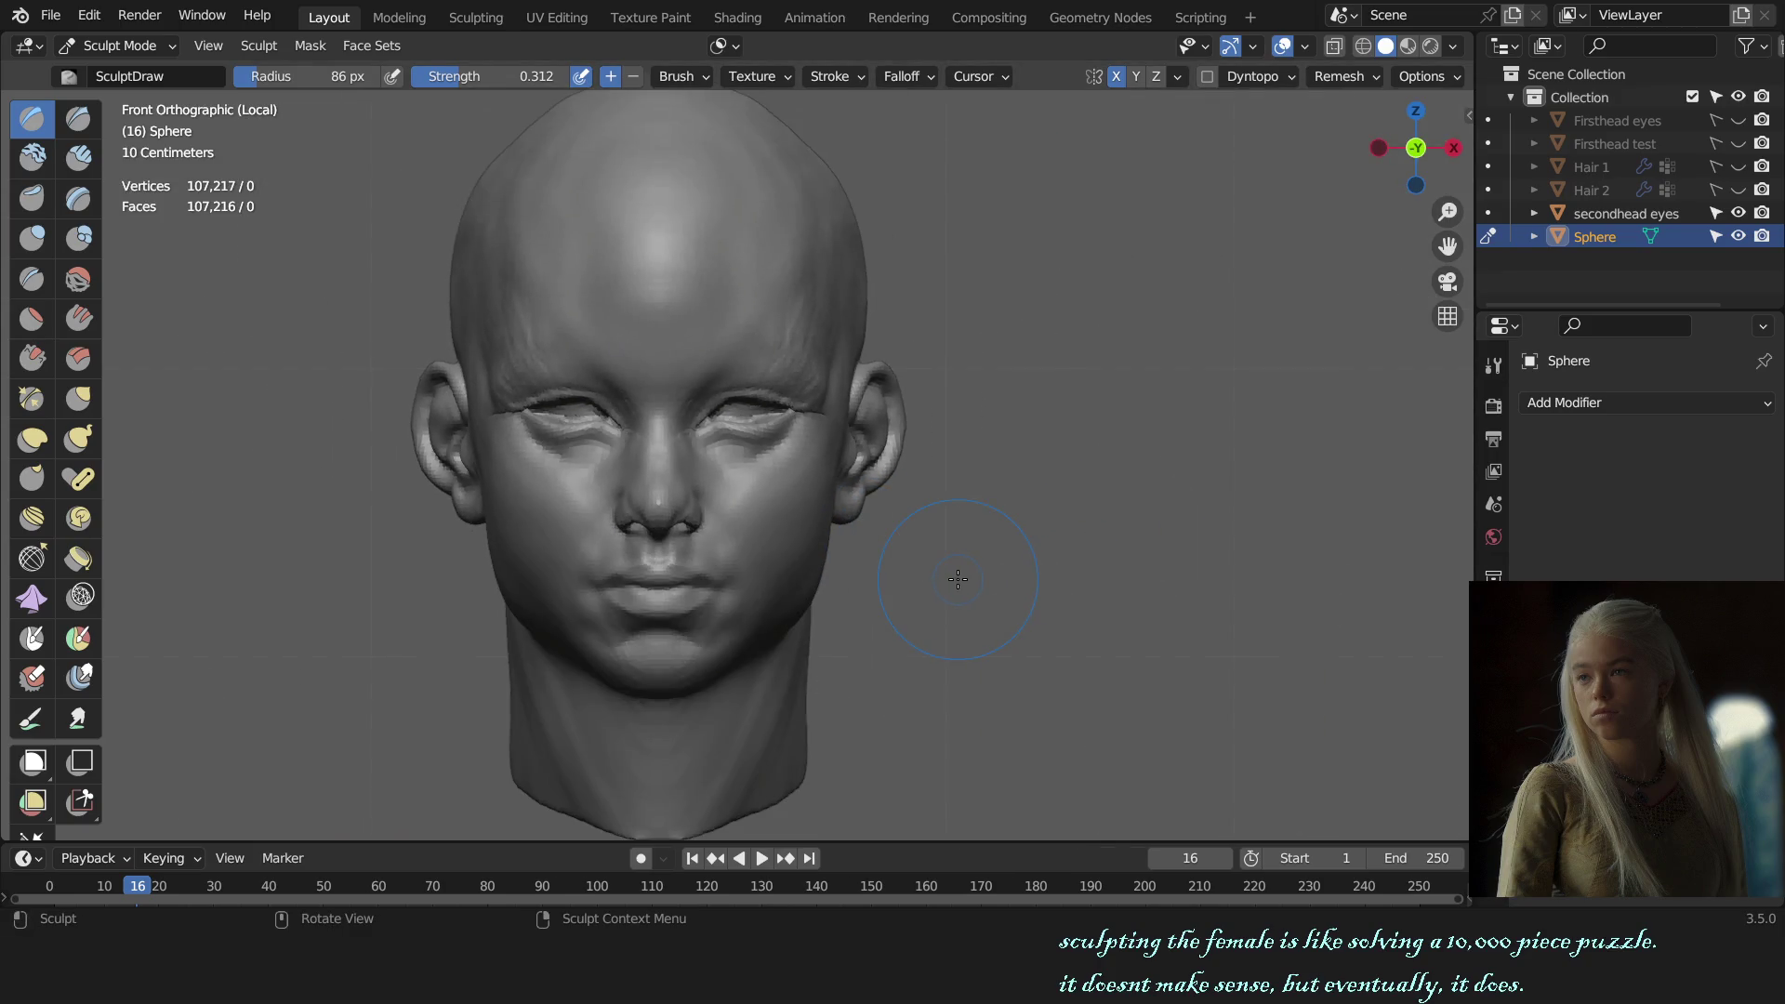
pyautogui.moveTo(982, 581)
pyautogui.mouseDown(button='middle')
pyautogui.moveTo(1083, 341)
pyautogui.moveTo(1069, 391)
pyautogui.mouseUp(button='middle')
pyautogui.scroll(2, 748, 511)
pyautogui.scroll(3, 748, 511)
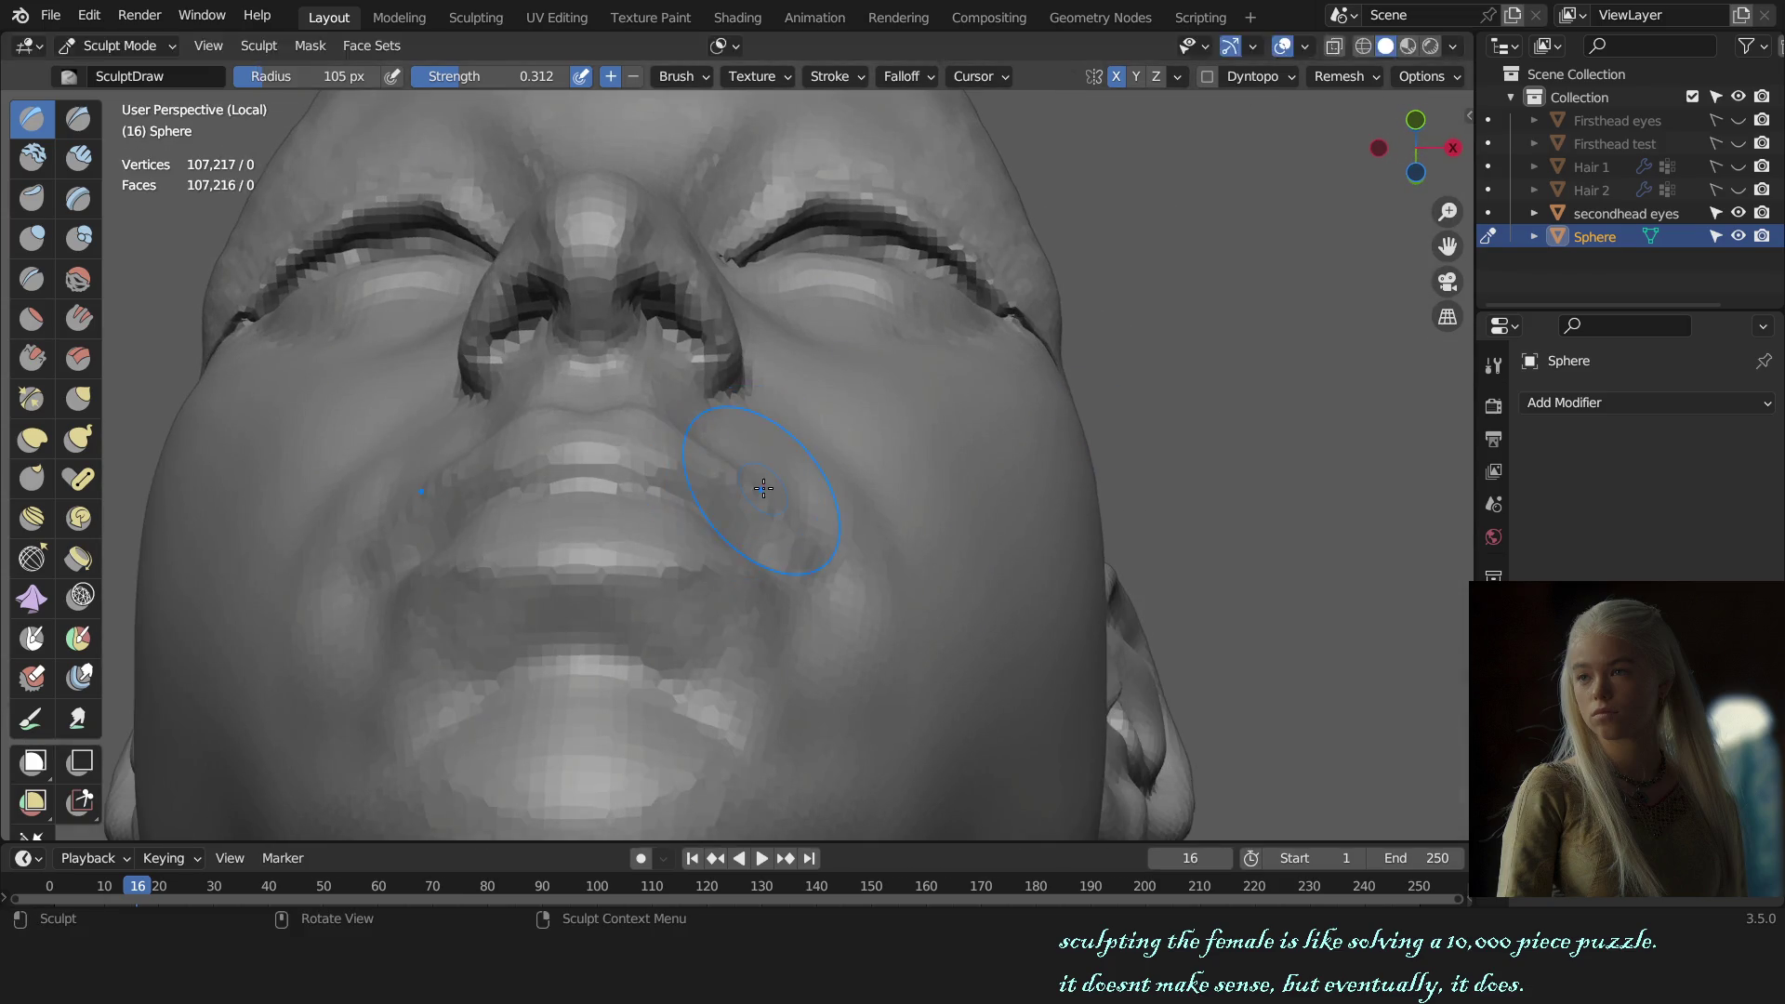
pyautogui.moveTo(784, 494); pyautogui.dragTo(871, 553, button='middle')
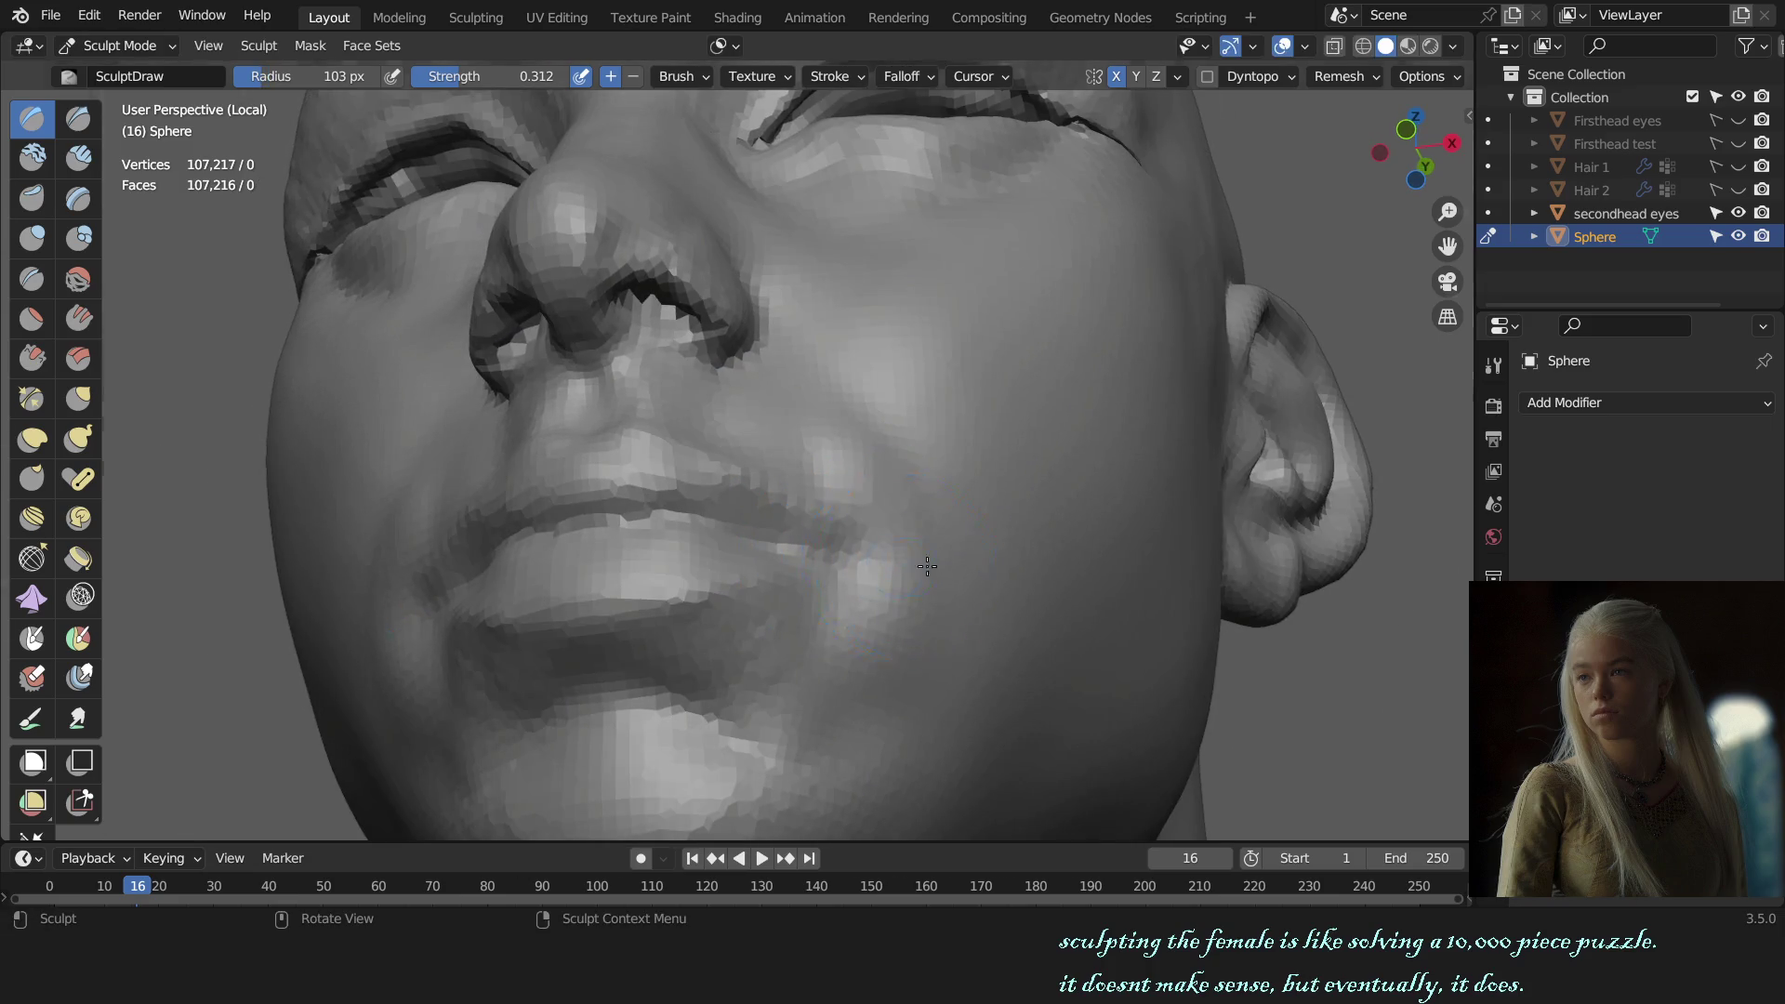
pyautogui.press('KP_1')
pyautogui.scroll(3, 836, 638)
pyautogui.moveTo(930, 558)
pyautogui.mouseDown(button='middle')
pyautogui.moveTo(836, 638)
pyautogui.moveTo(815, 491)
pyautogui.mouseUp(button='middle')
# Step: Carve around the lips with Draw Sharp, then return to Draw at about 65 px
pyautogui.hotkey('shift', 'space')
pyautogui.press('KP_1')
pyautogui.scroll(-3, 896, 458)
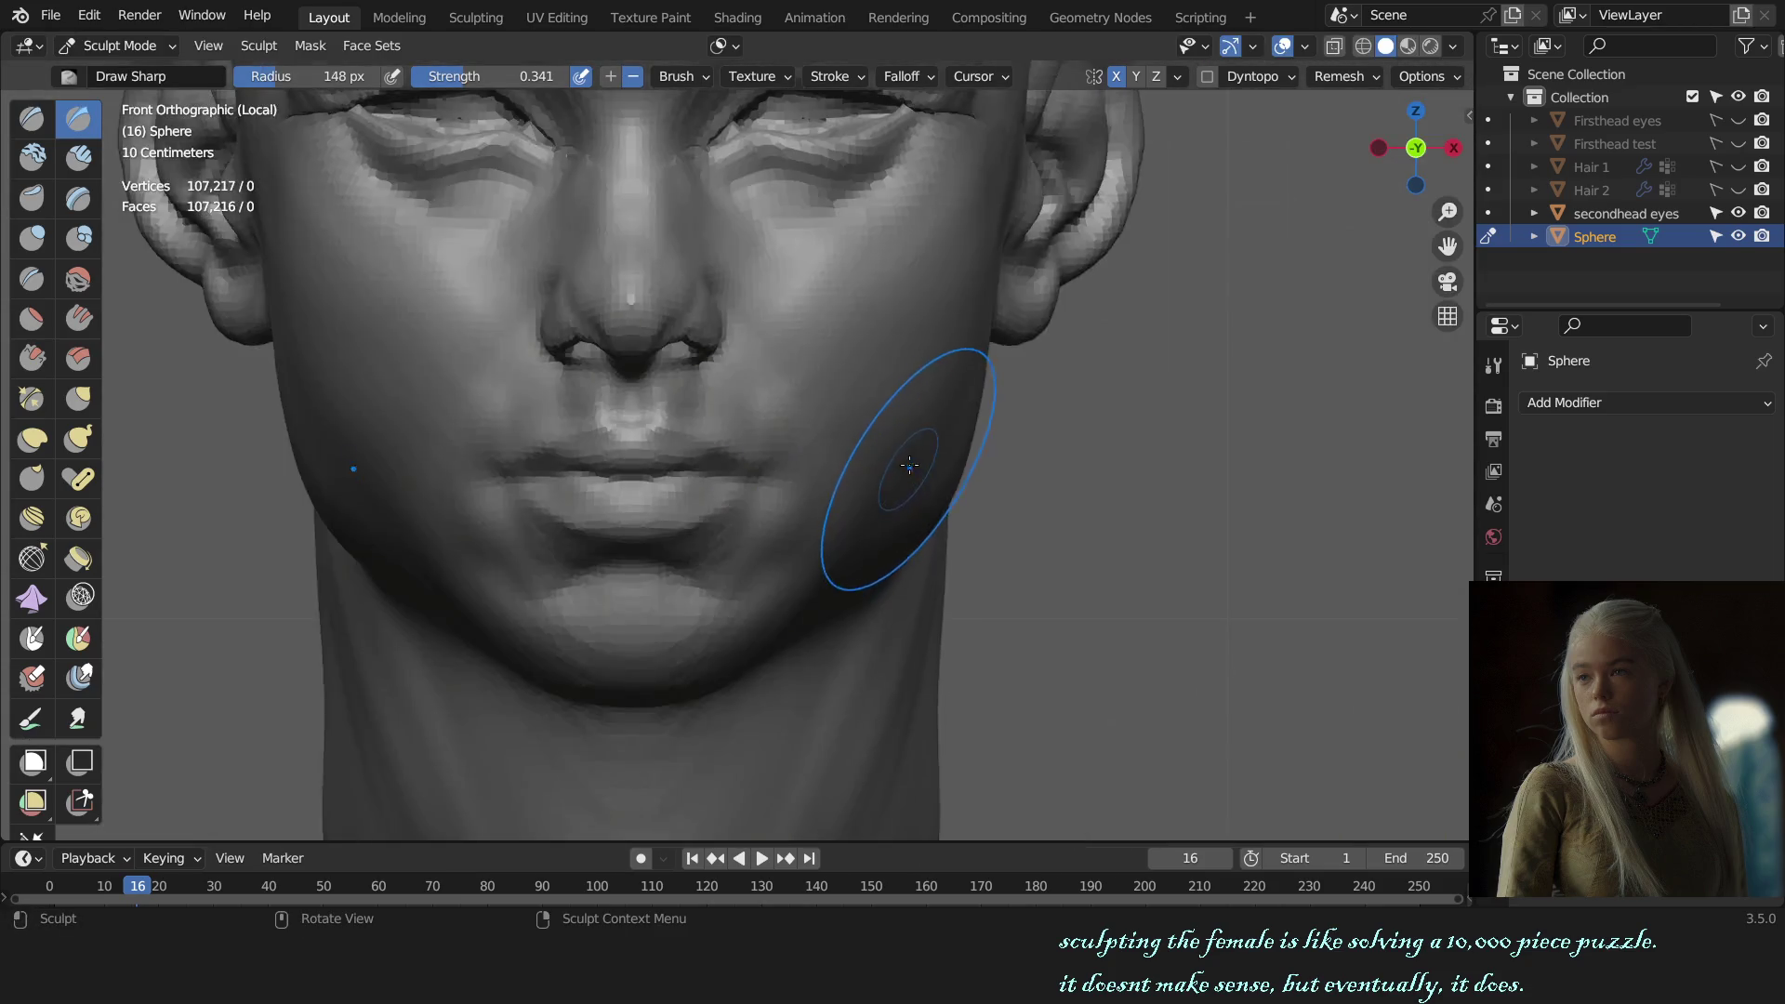
pyautogui.scroll(-2, 929, 478)
pyautogui.moveTo(929, 478)
pyautogui.mouseDown(button='middle')
pyautogui.moveTo(869, 510)
pyautogui.moveTo(741, 518)
pyautogui.mouseUp(button='middle')
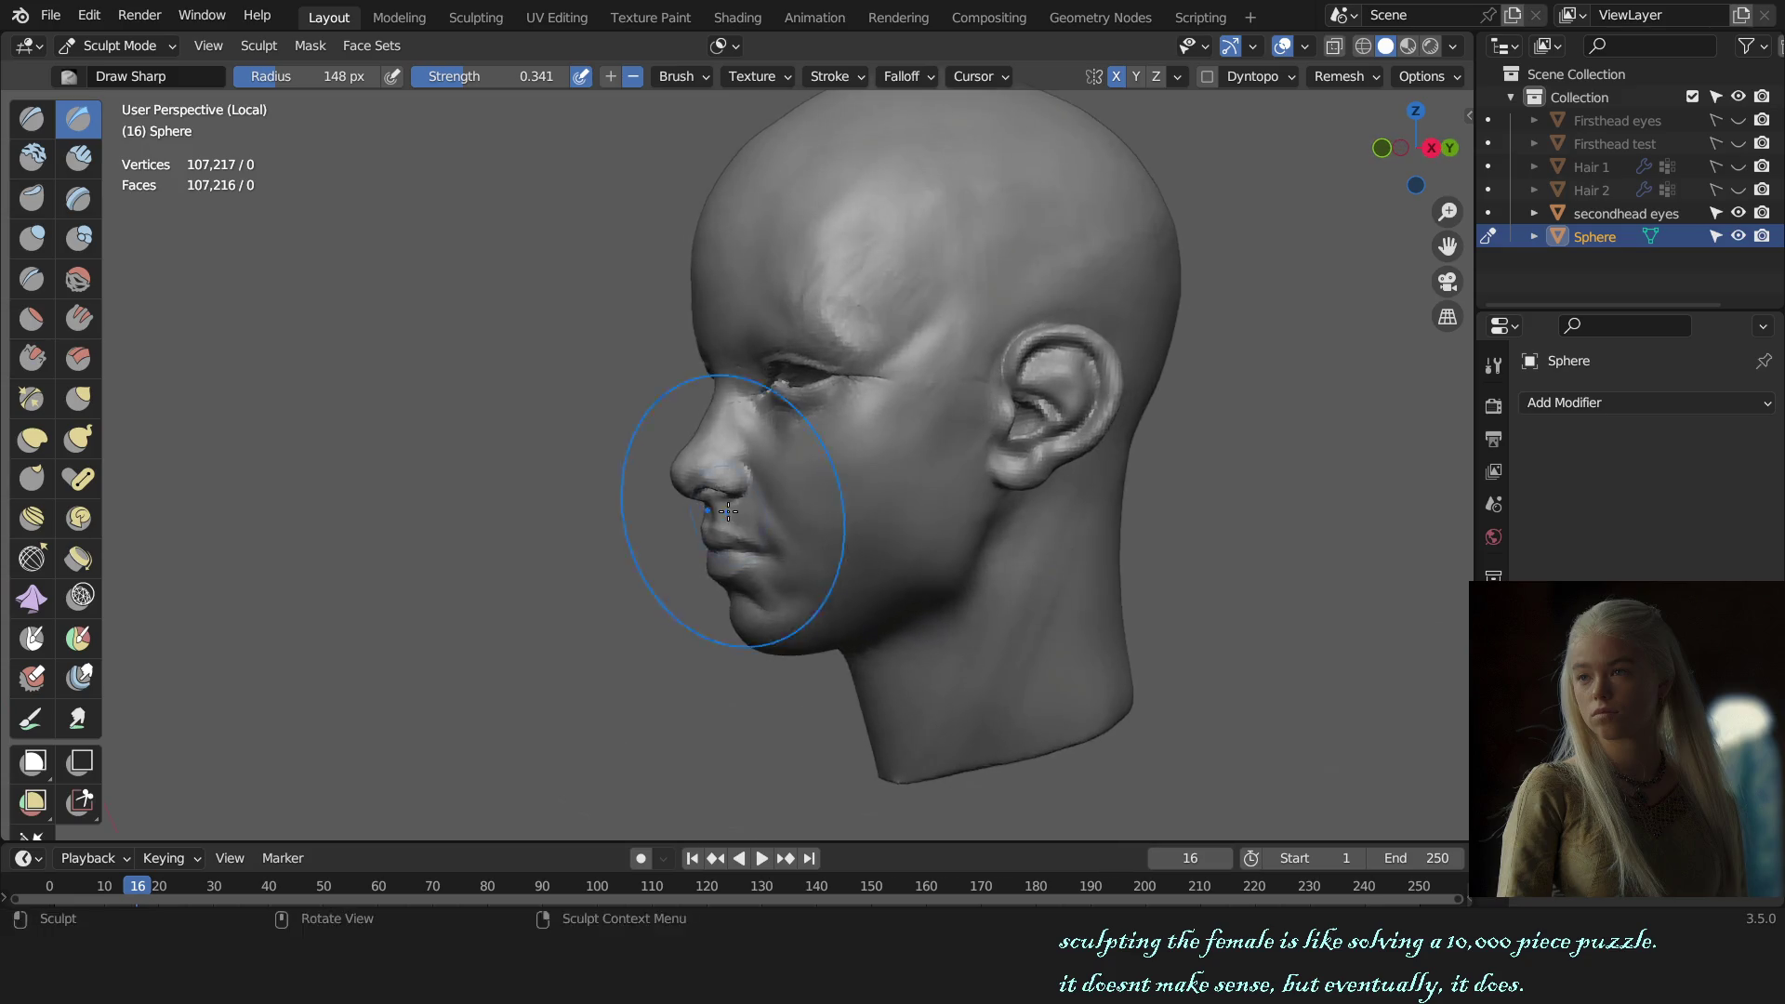
pyautogui.scroll(4, 750, 518)
pyautogui.scroll(2, 868, 456)
pyautogui.press('x')
pyautogui.moveTo(867, 457); pyautogui.dragTo(851, 457, button='middle')
pyautogui.press('f')
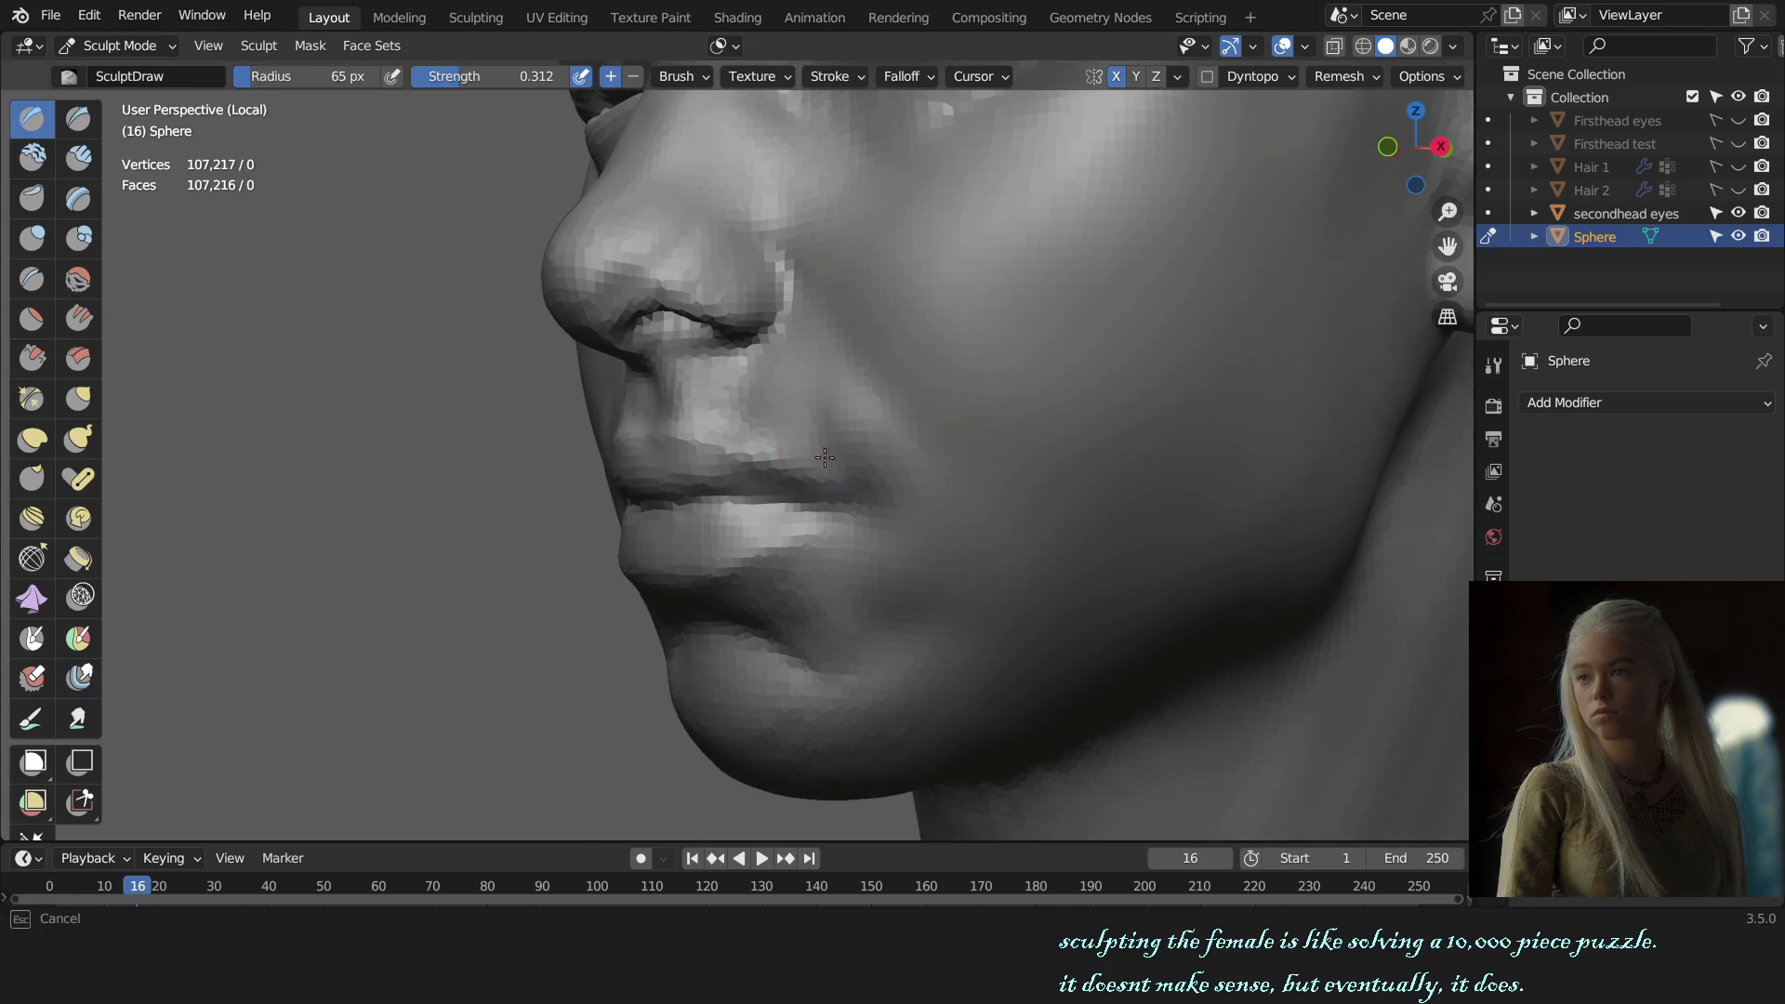
# Step: Build up the area beside the mouth corners with Clay Strips
pyautogui.press('c')
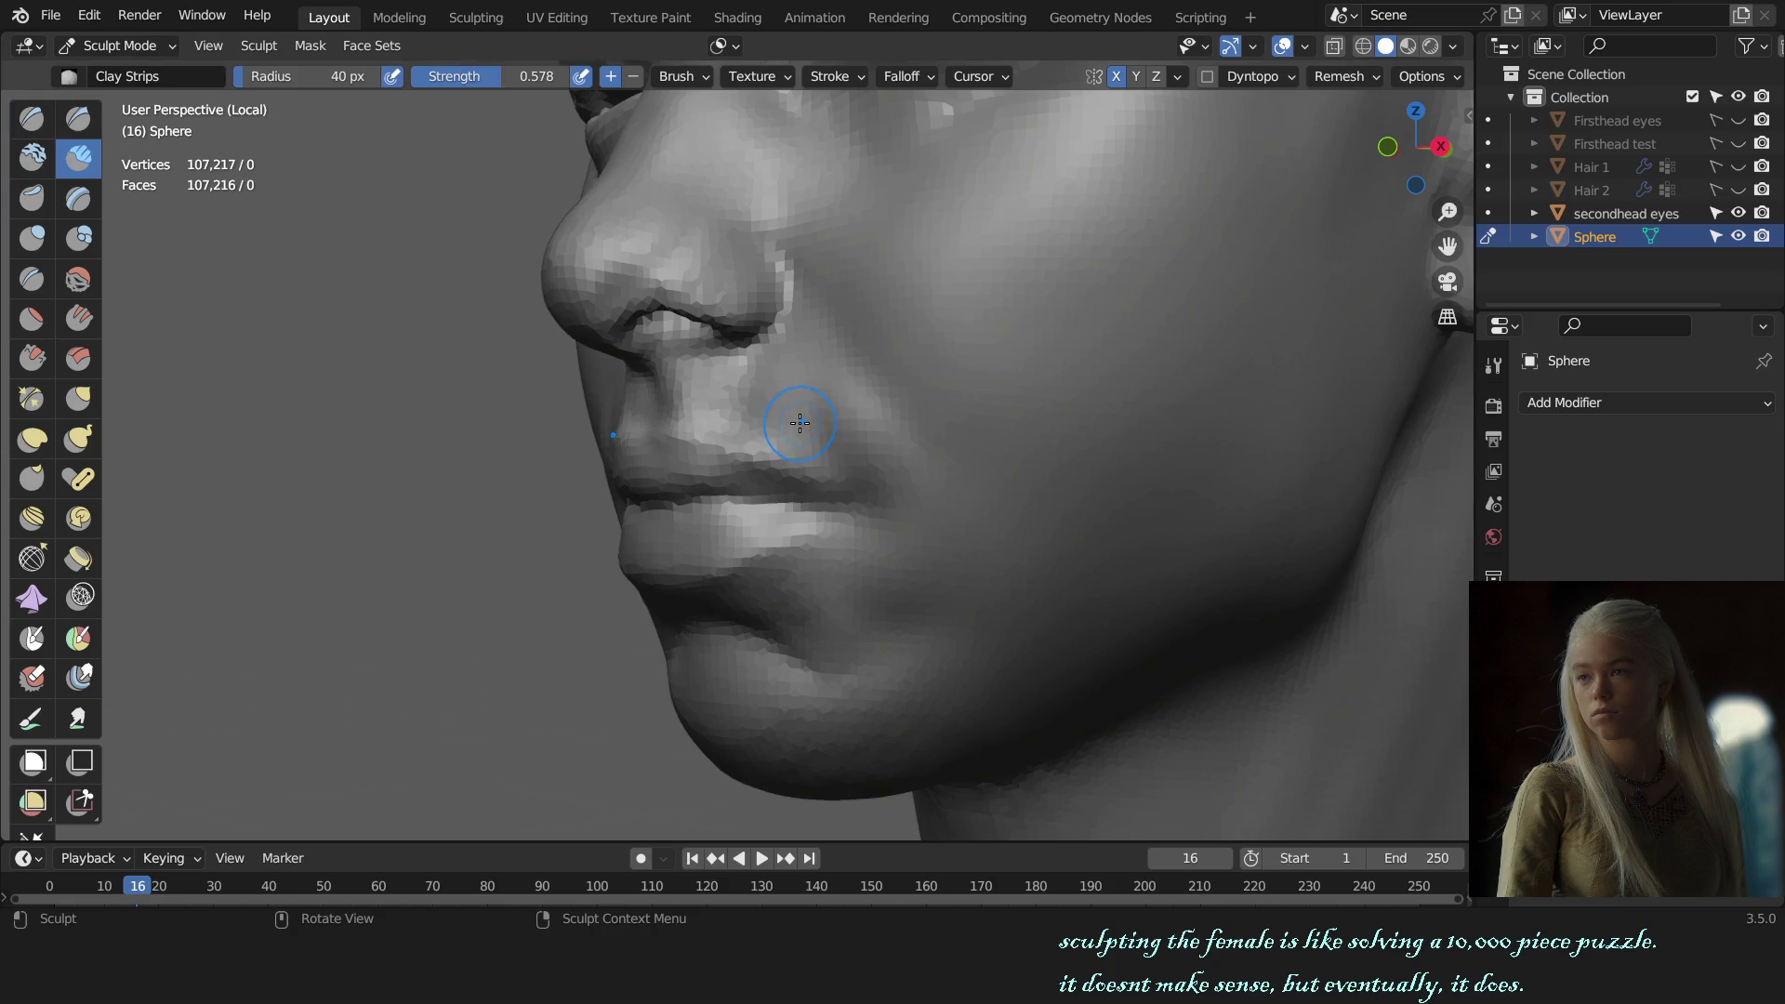
pyautogui.press('f')
pyautogui.click(799, 420)
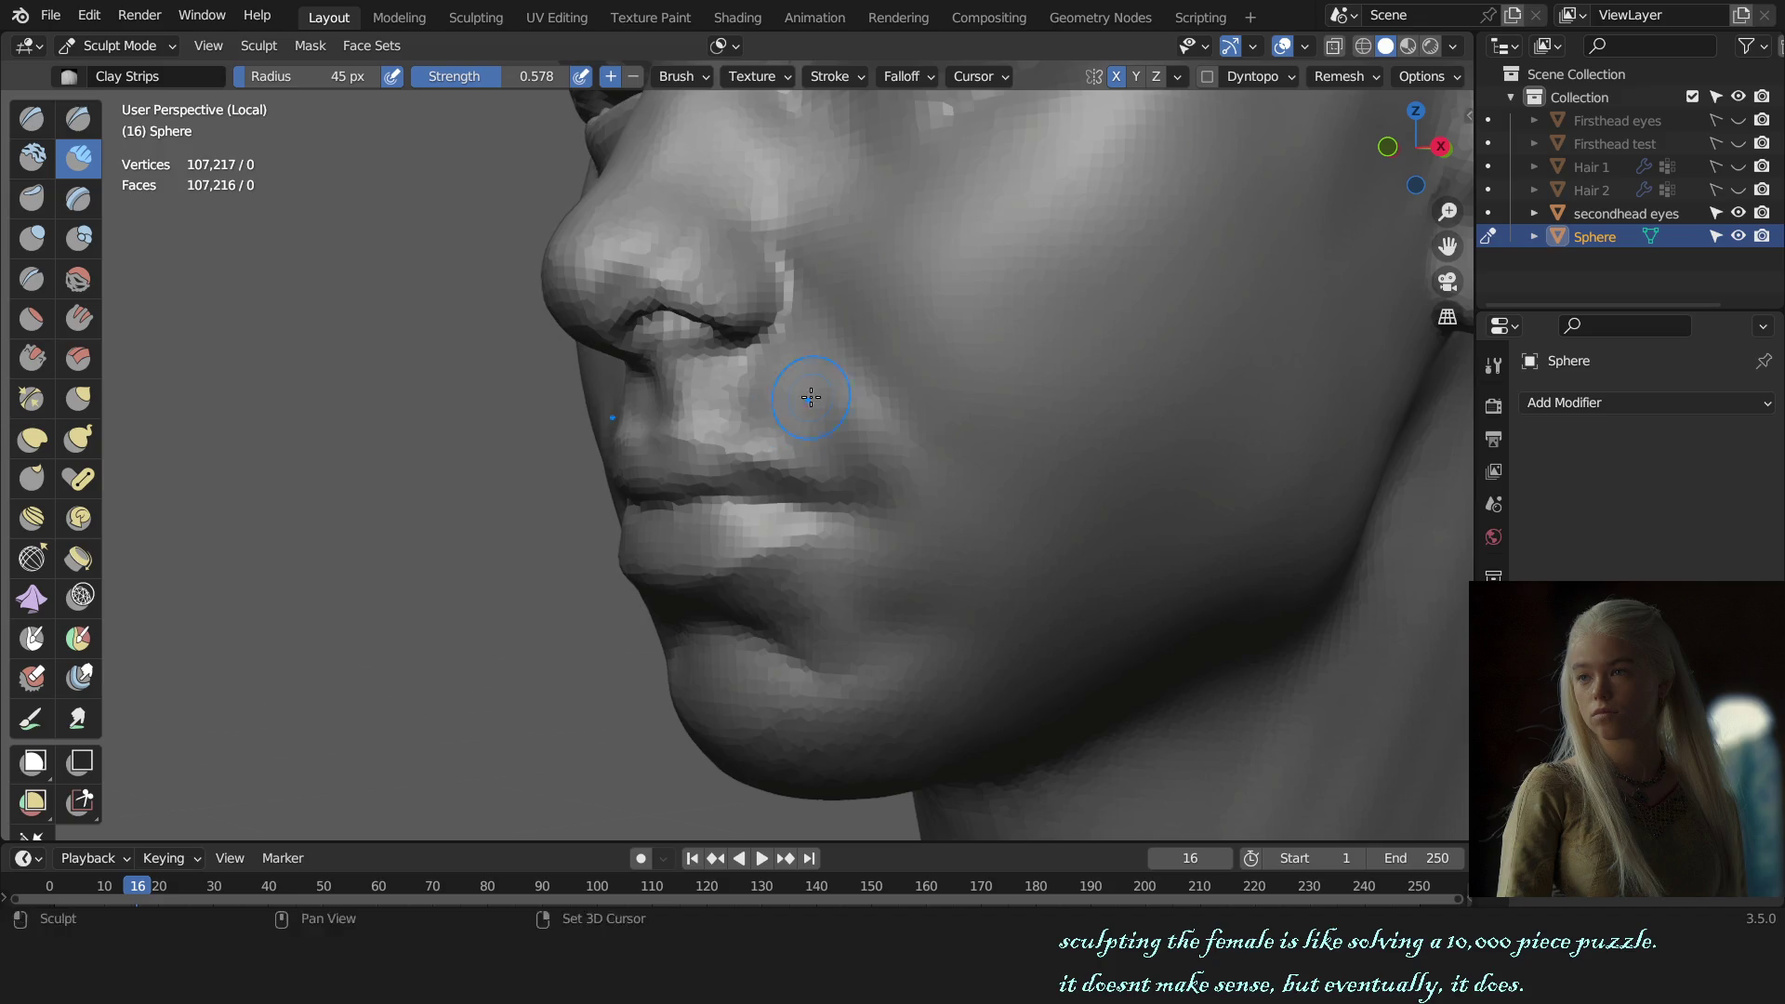
pyautogui.press('KP_1')
pyautogui.scroll(-3, 1017, 510)
pyautogui.scroll(1, 946, 542)
pyautogui.scroll(-1, 855, 496)
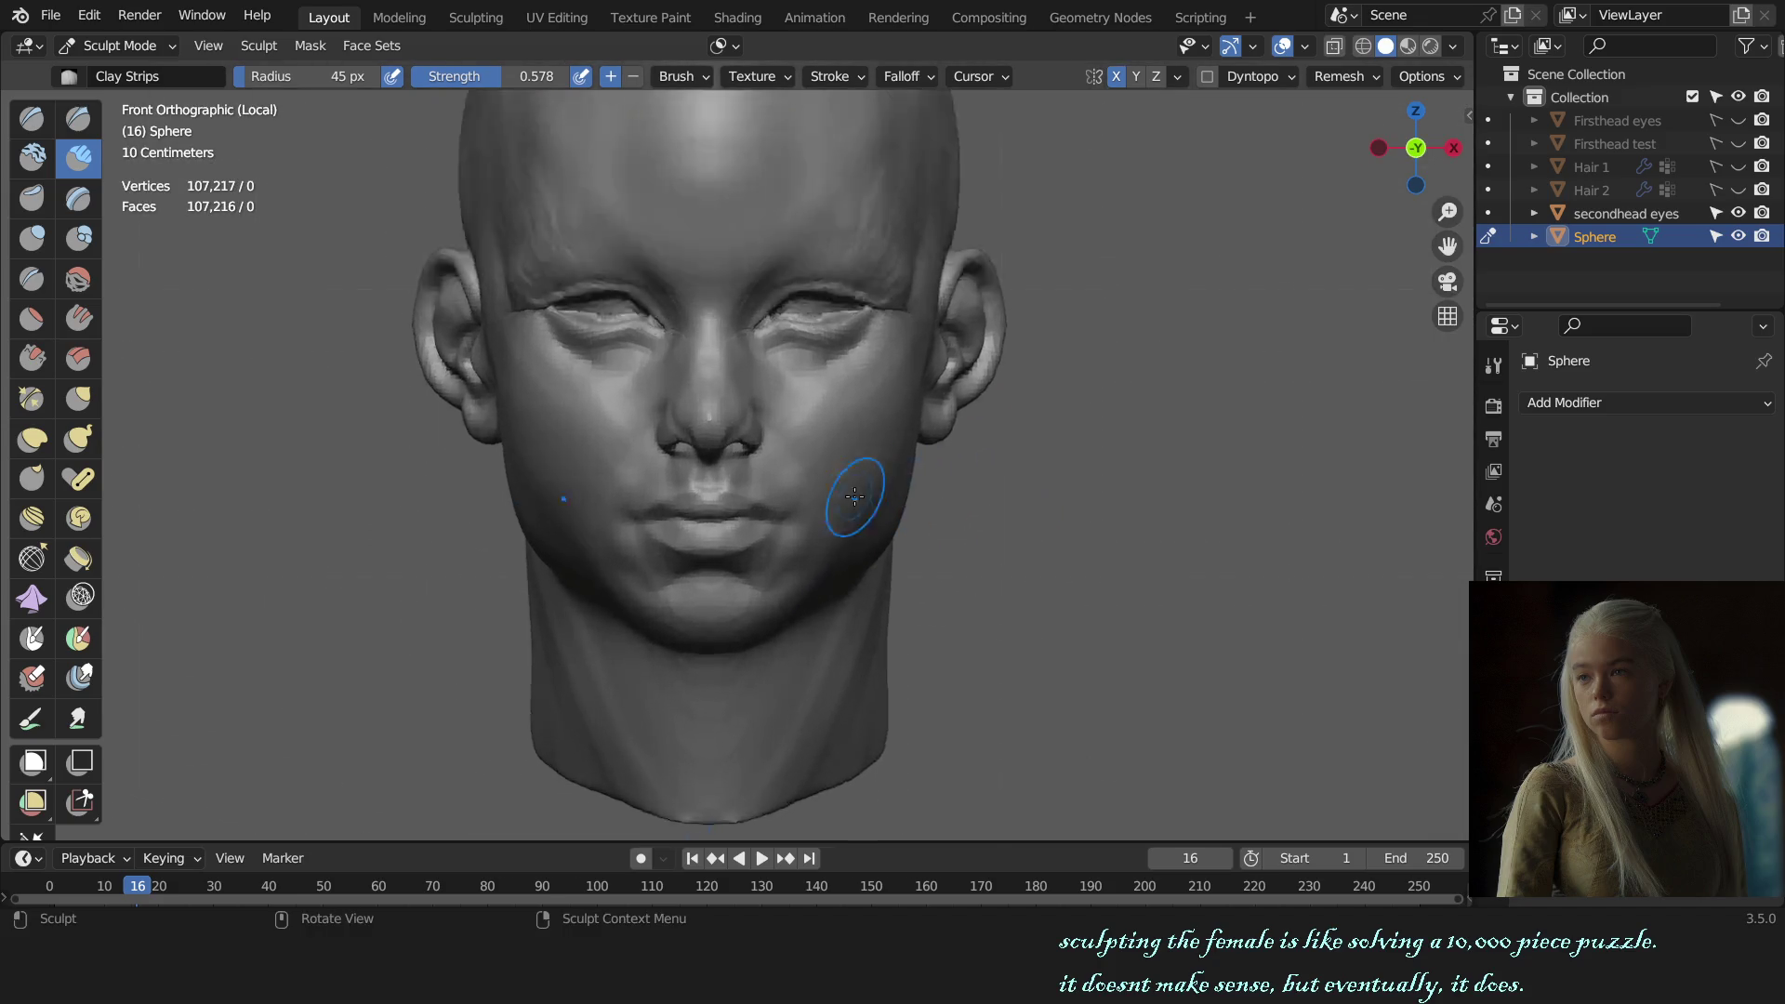
pyautogui.moveTo(855, 497); pyautogui.dragTo(800, 498, button='middle')
pyautogui.scroll(2, 800, 499)
pyautogui.scroll(2, 848, 518)
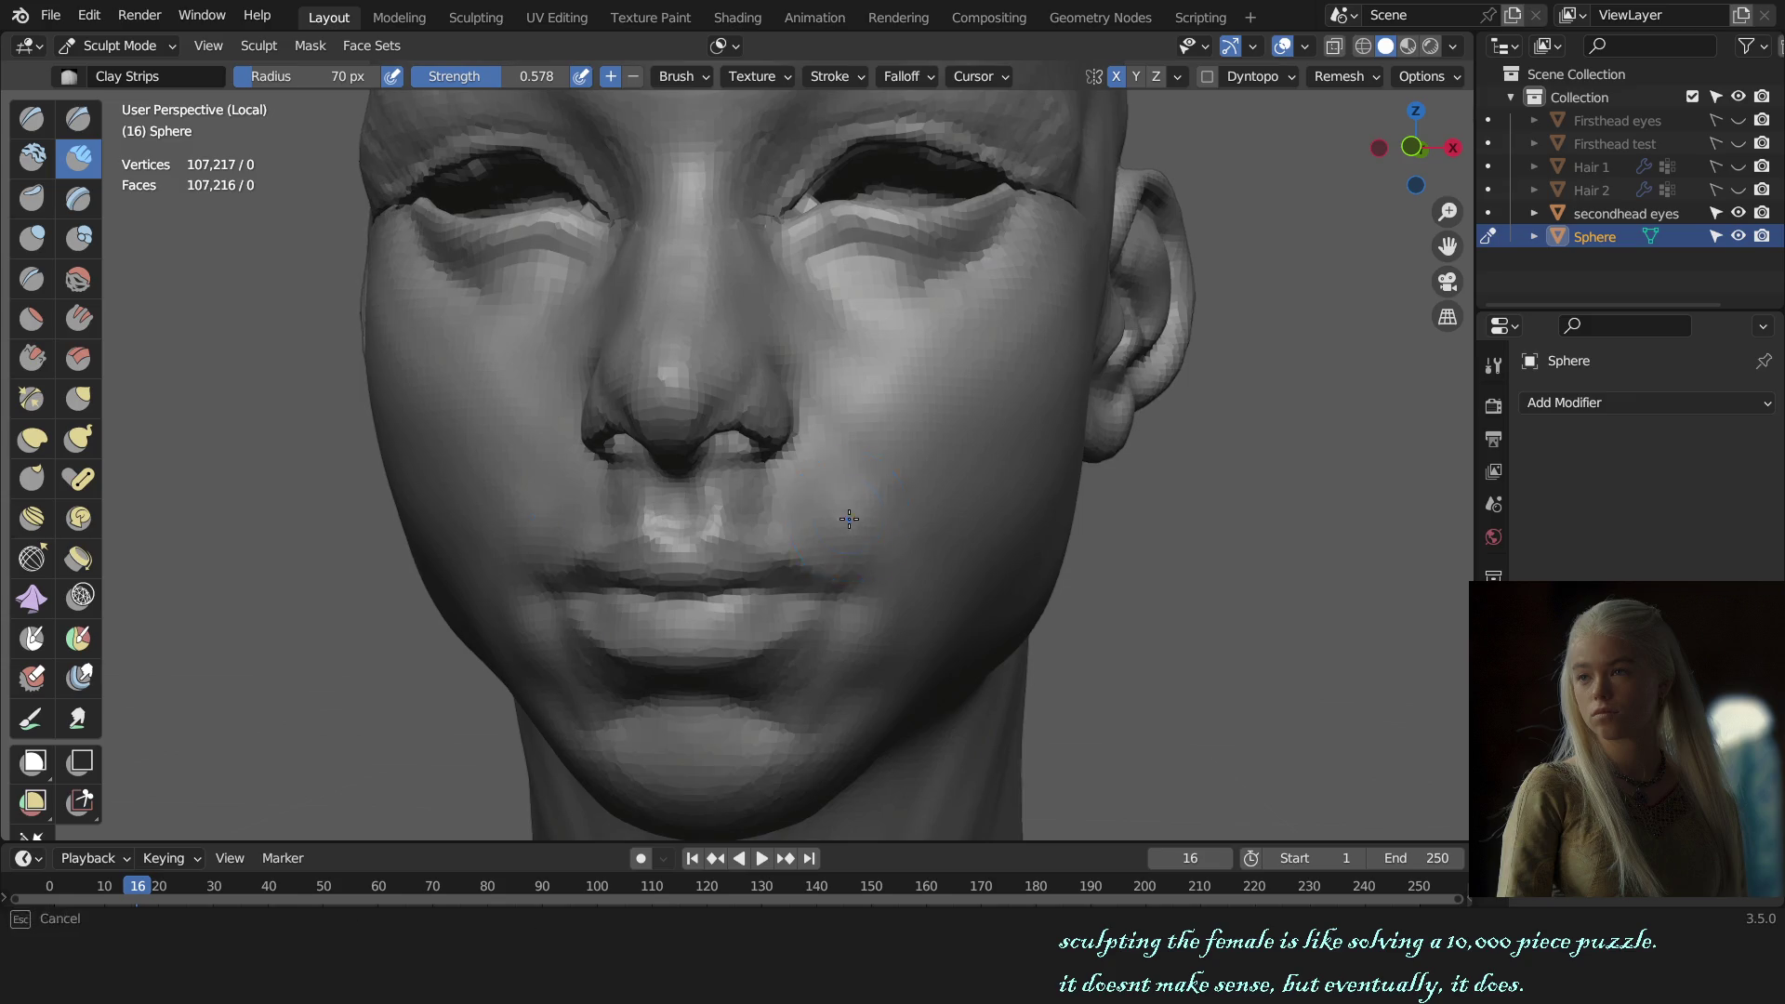
# Step: Shape the cheek beside the lips from front and three-quarter views
pyautogui.press('KP_1')
pyautogui.scroll(-3, 949, 502)
pyautogui.scroll(-1, 953, 510)
pyautogui.scroll(1, 939, 521)
pyautogui.moveTo(939, 521)
pyautogui.mouseDown(button='middle')
pyautogui.moveTo(910, 595)
pyautogui.moveTo(909, 518)
pyautogui.moveTo(957, 498)
pyautogui.mouseUp(button='middle')
pyautogui.scroll(2, 907, 598)
pyautogui.scroll(-2, 907, 598)
pyautogui.scroll(4, 908, 518)
# Step: Switch back to the Draw brush and size it between roughly 105 and 122 px around the jaw
pyautogui.press('x')
pyautogui.press('f')
pyautogui.click(995, 524)
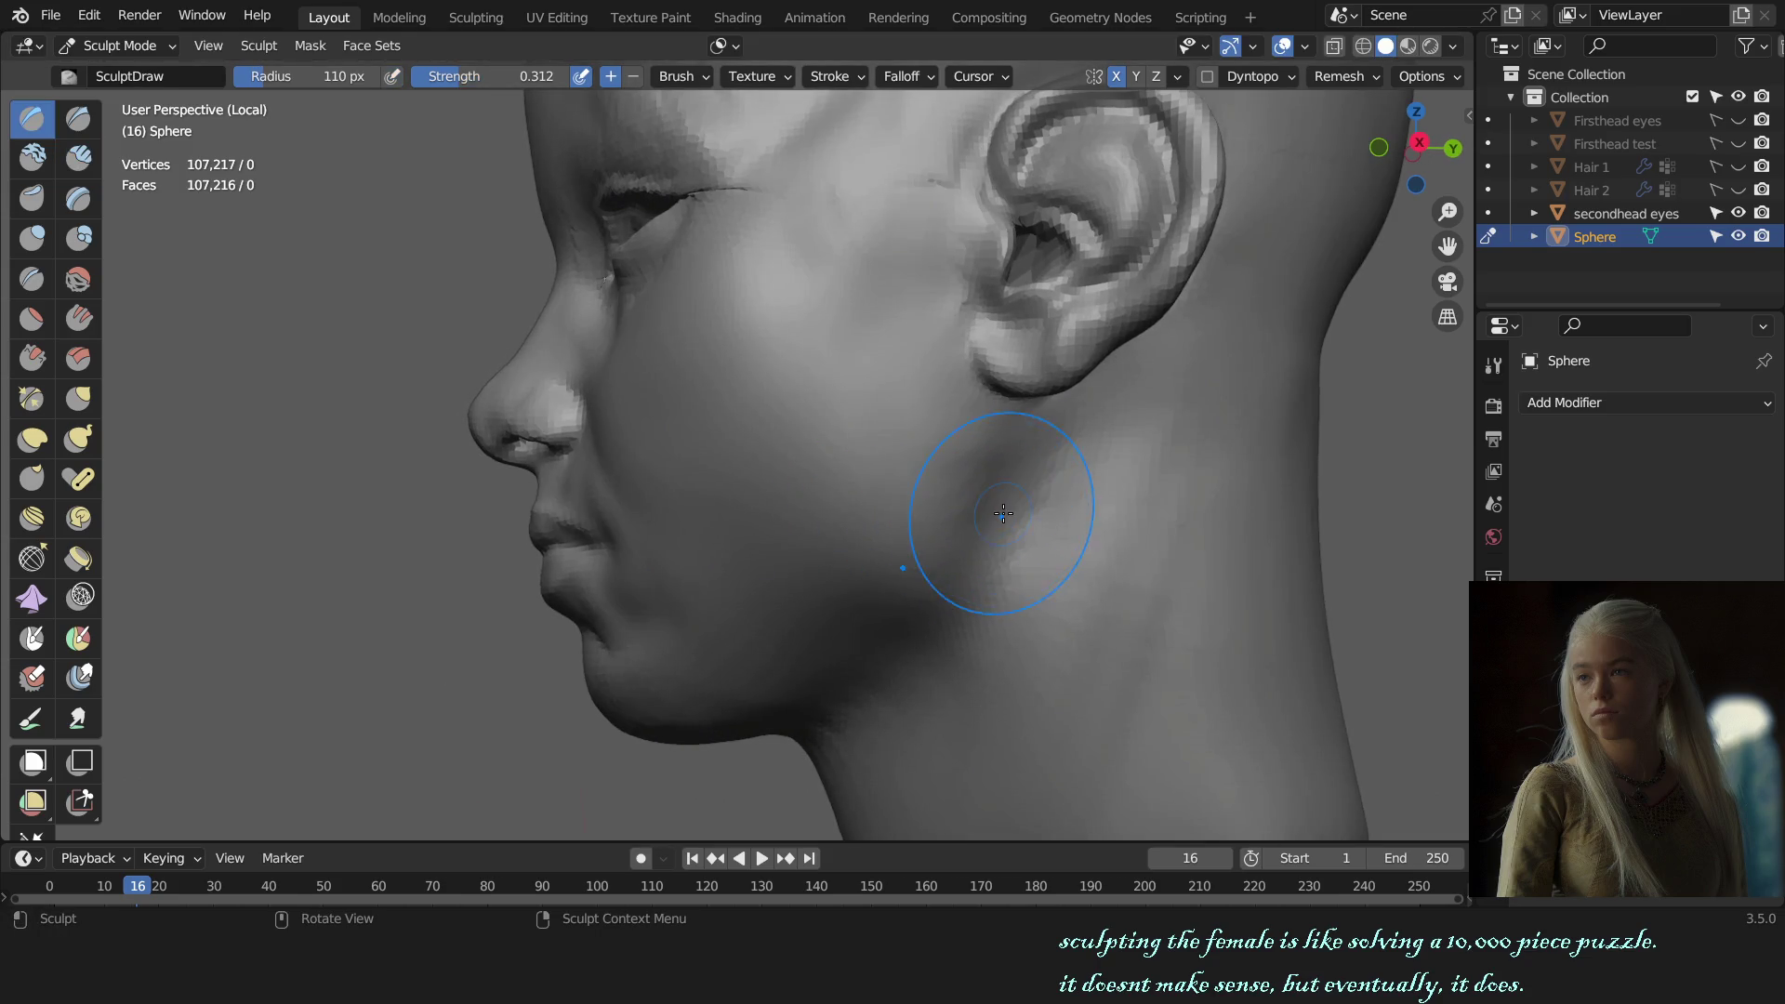
pyautogui.press(']')
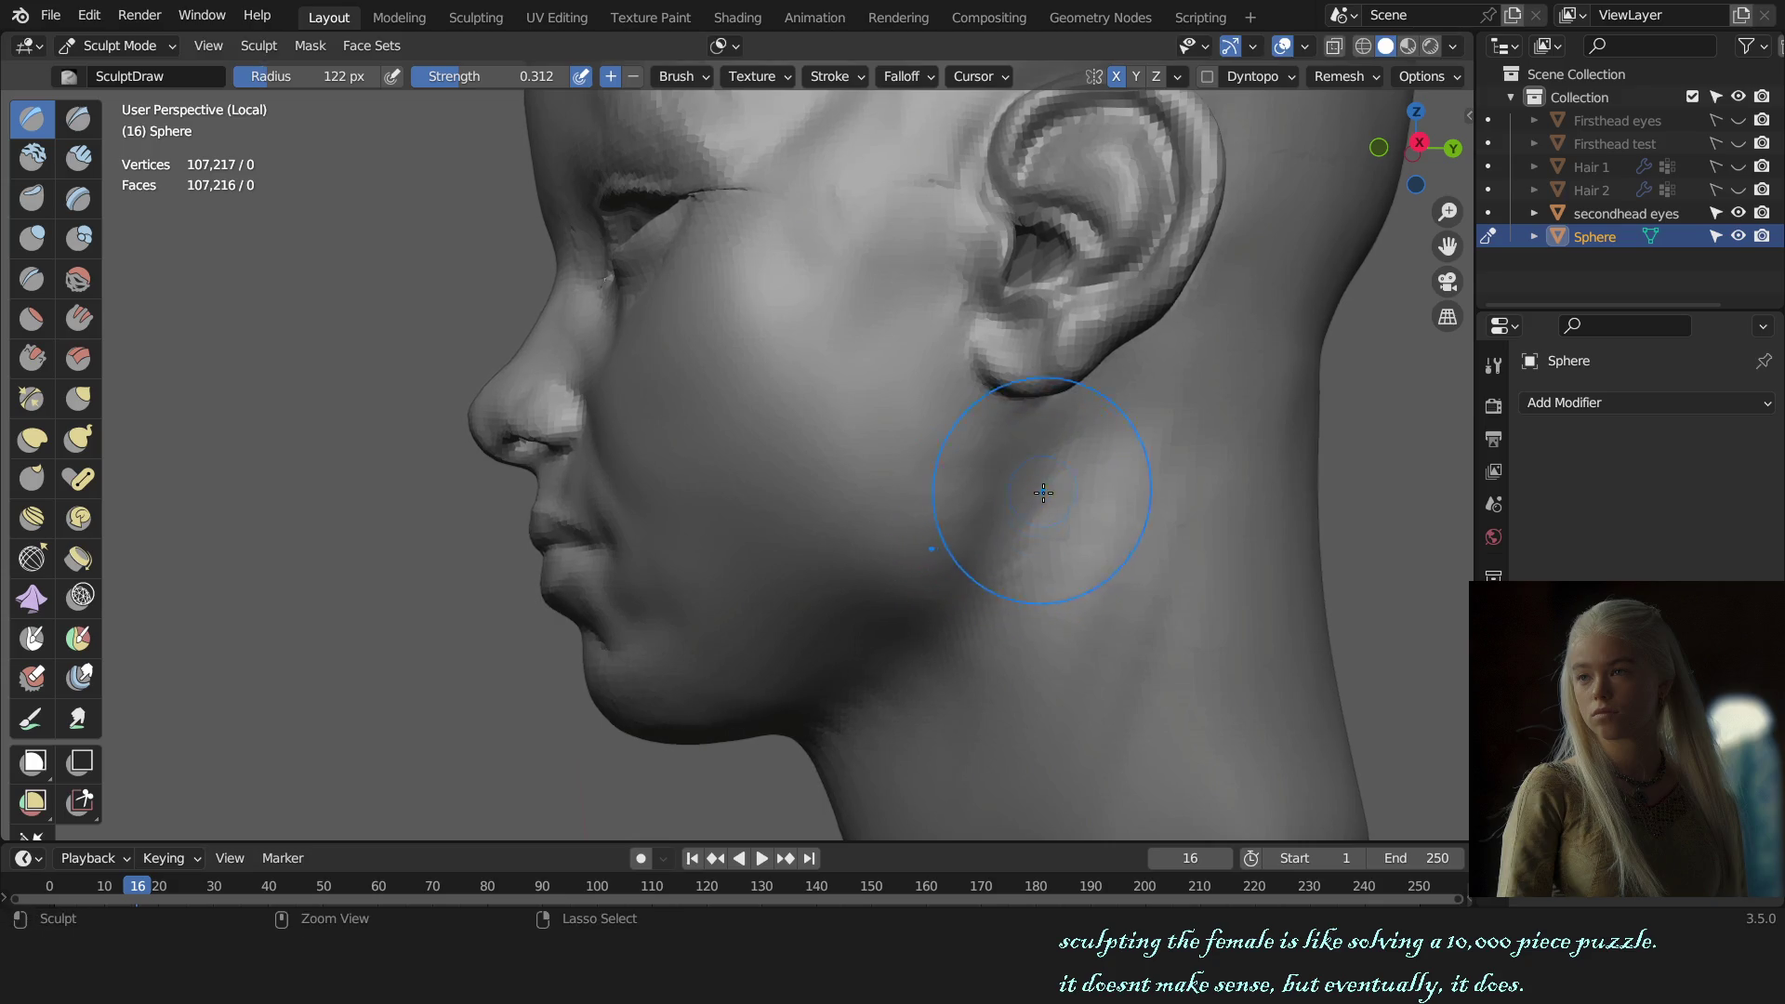
pyautogui.moveTo(1046, 488); pyautogui.dragTo(945, 467, button='middle')
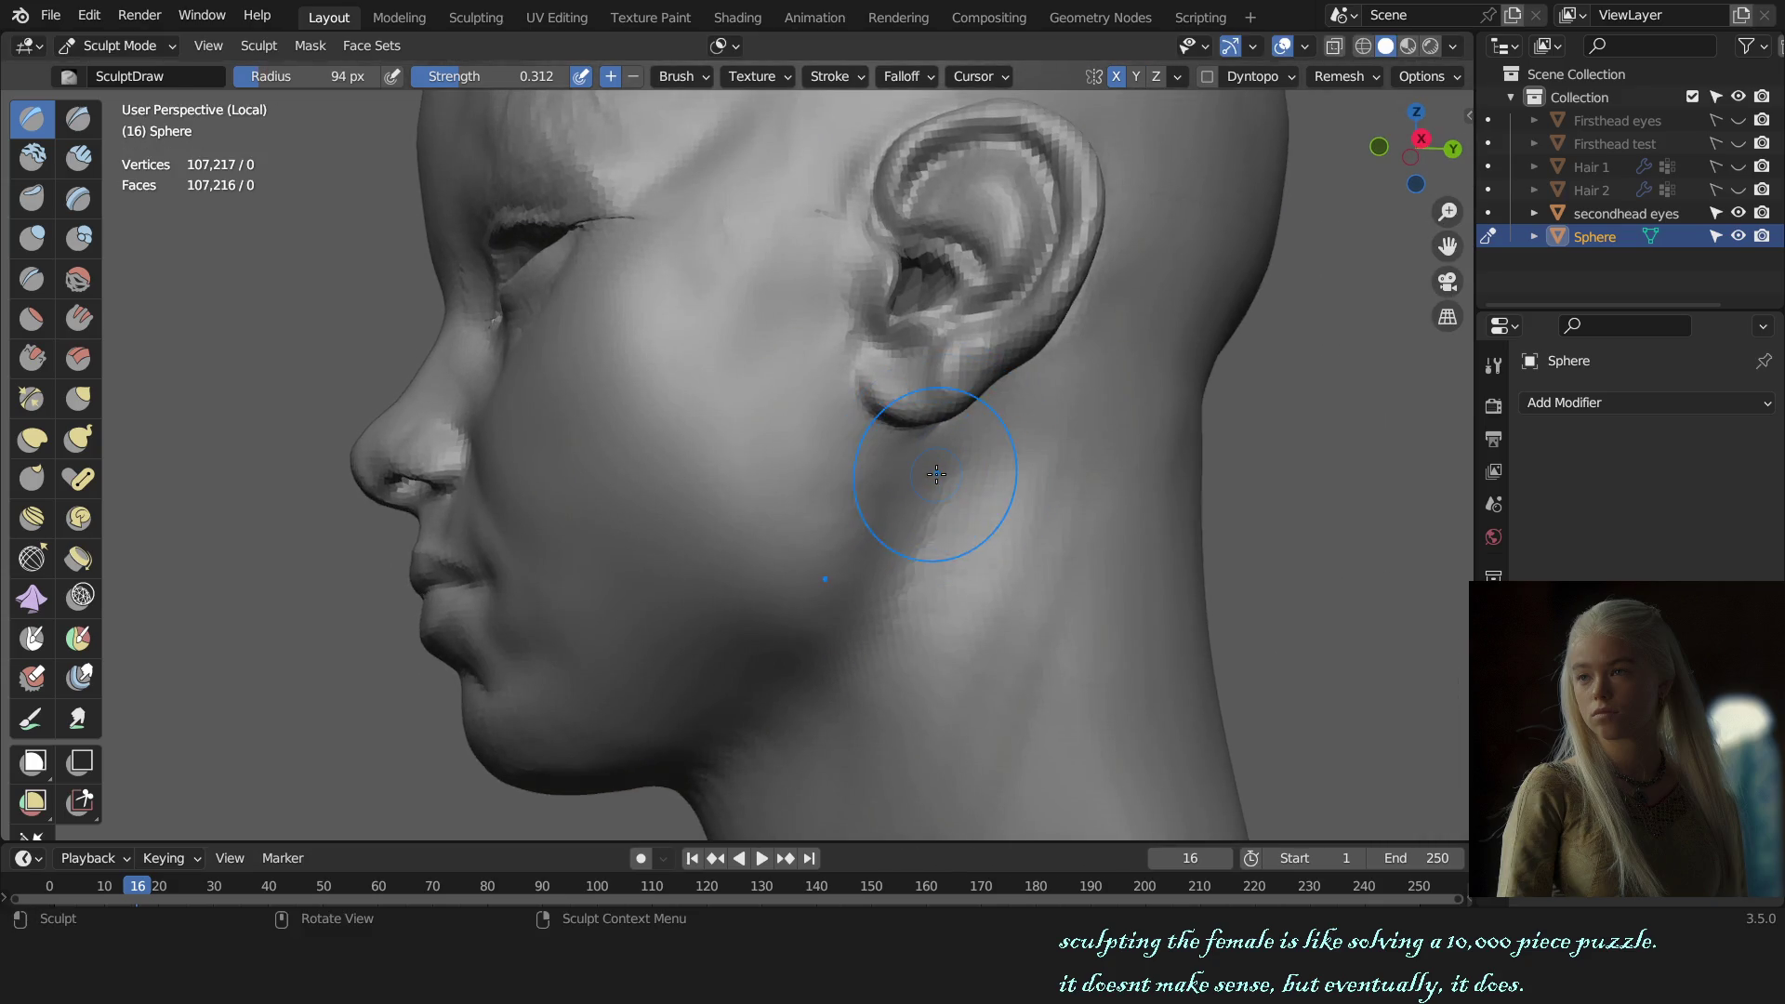
pyautogui.press('f')
pyautogui.click(940, 470)
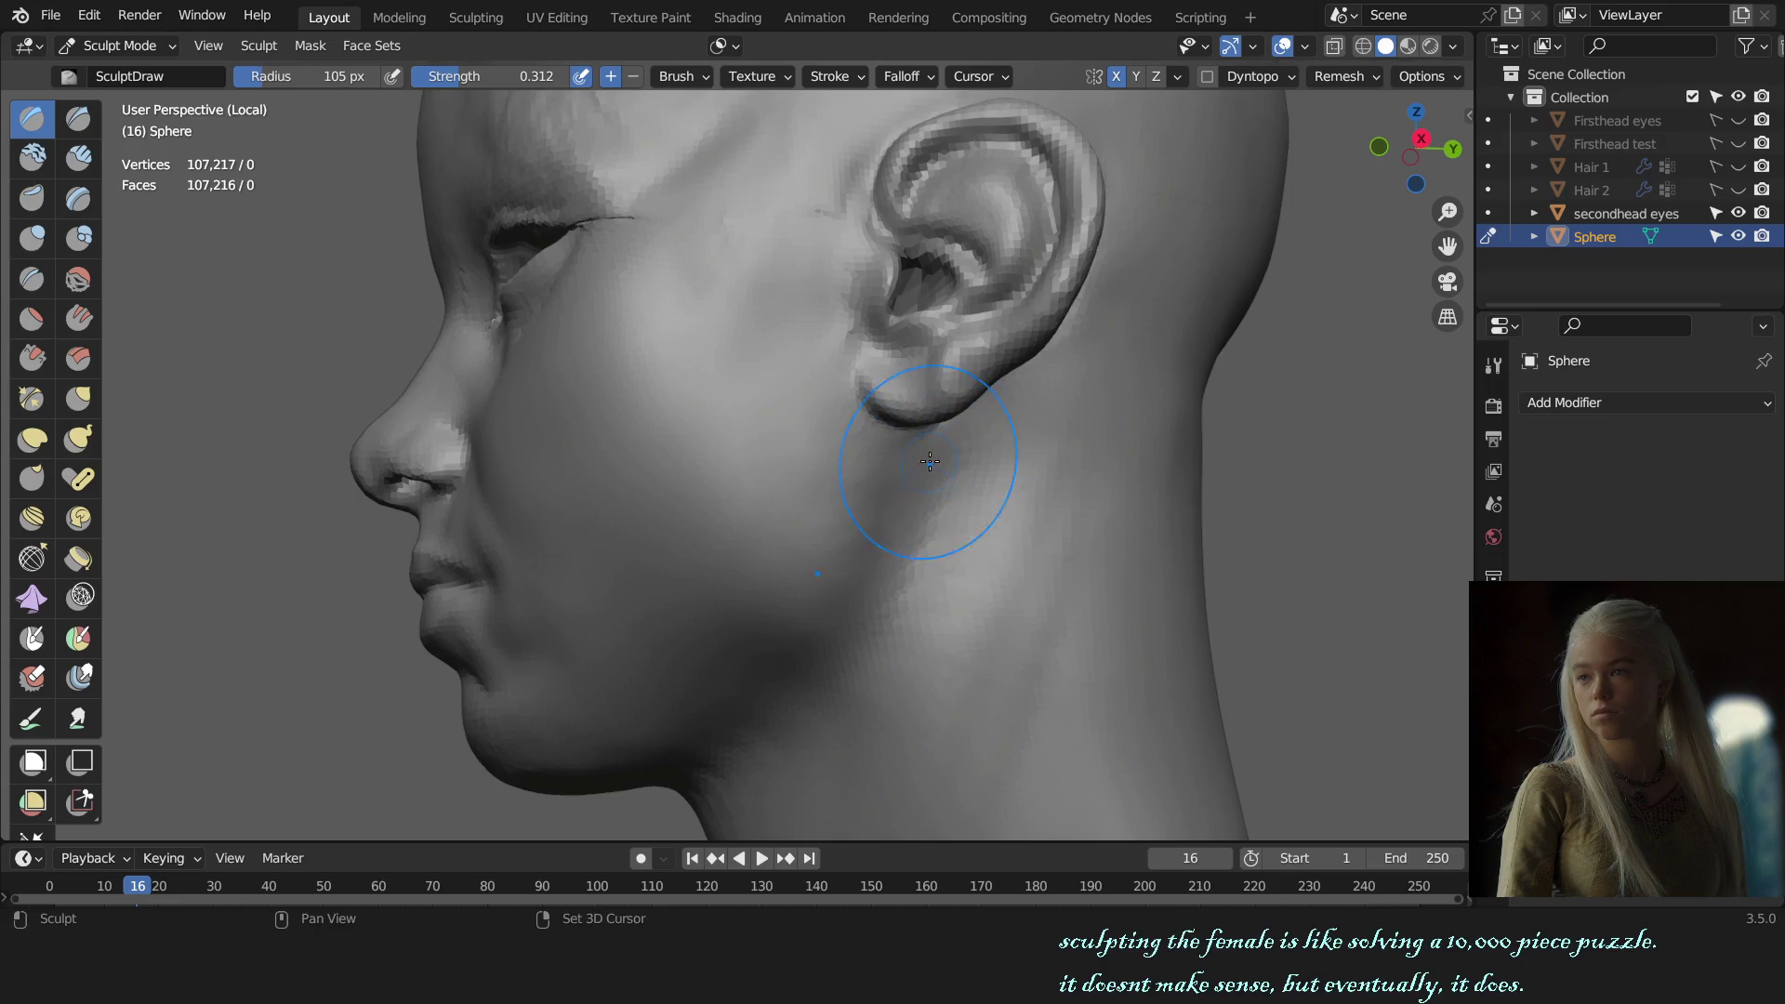
pyautogui.scroll(1, 939, 469)
pyautogui.scroll(1, 940, 469)
pyautogui.press(']')
pyautogui.press(']')
# Step: Check the Auto-Masking options and set the Draw brush to 137 px, viewing the head from side and front
pyautogui.click(719, 46)
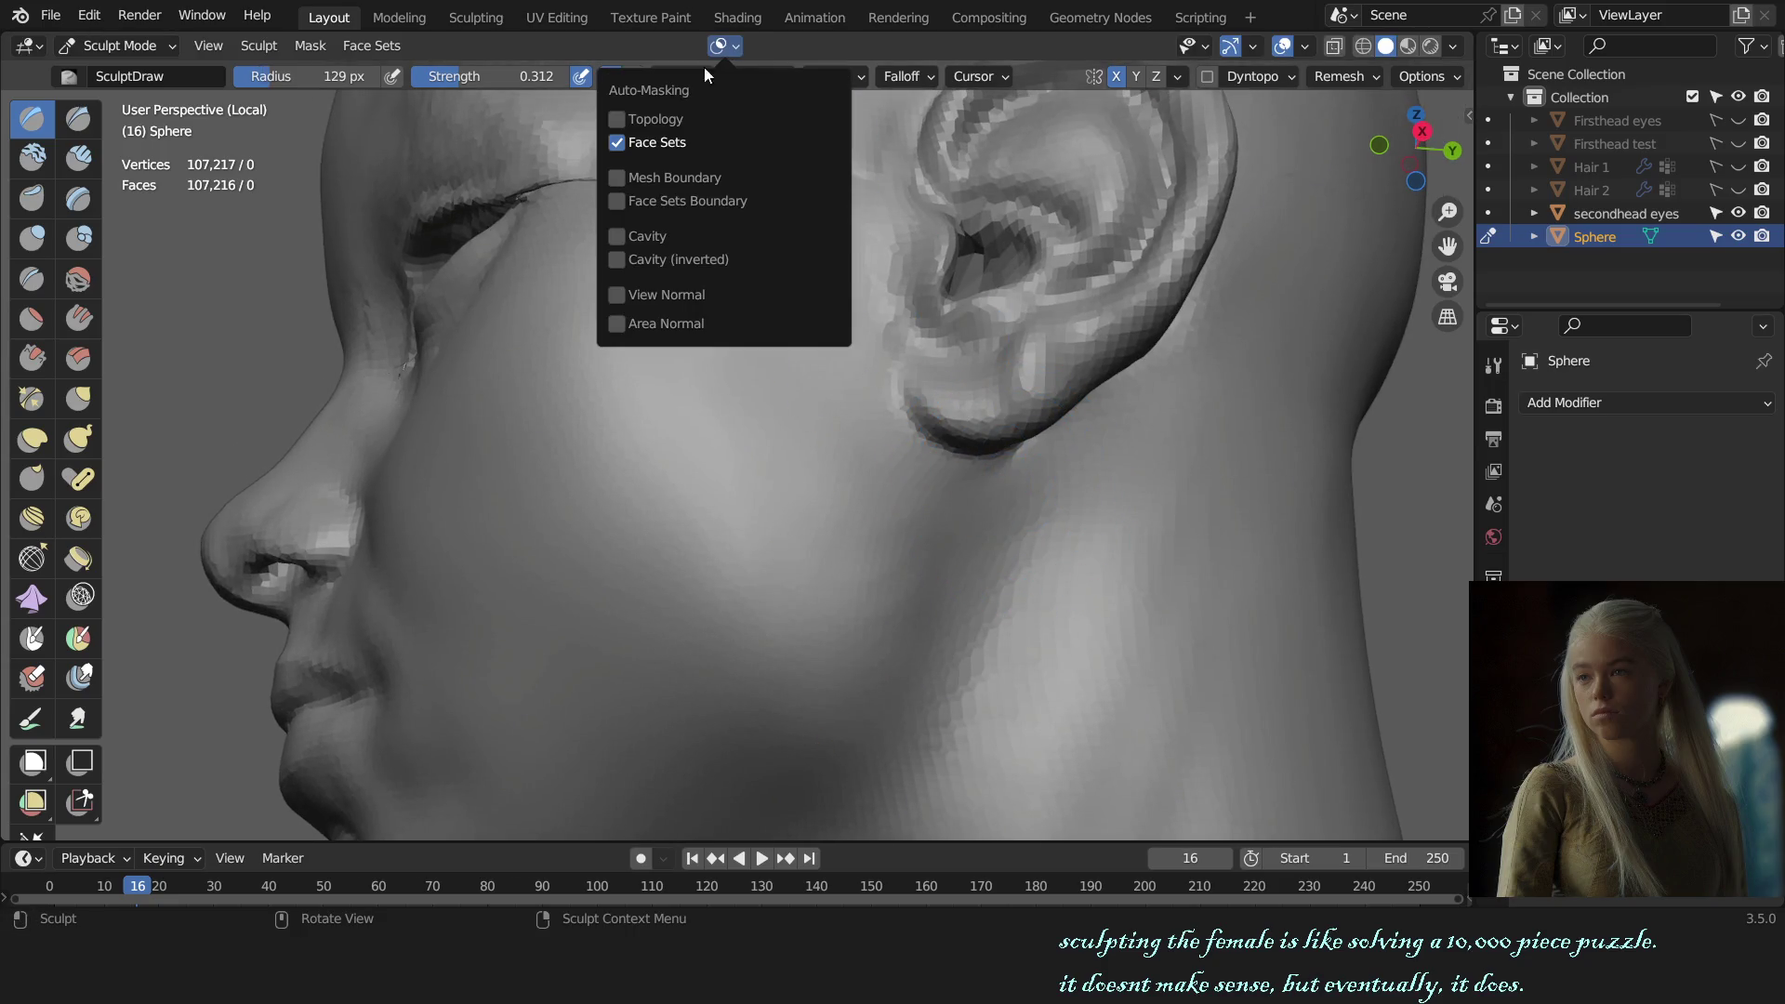
pyautogui.press('f')
pyautogui.click(1044, 485)
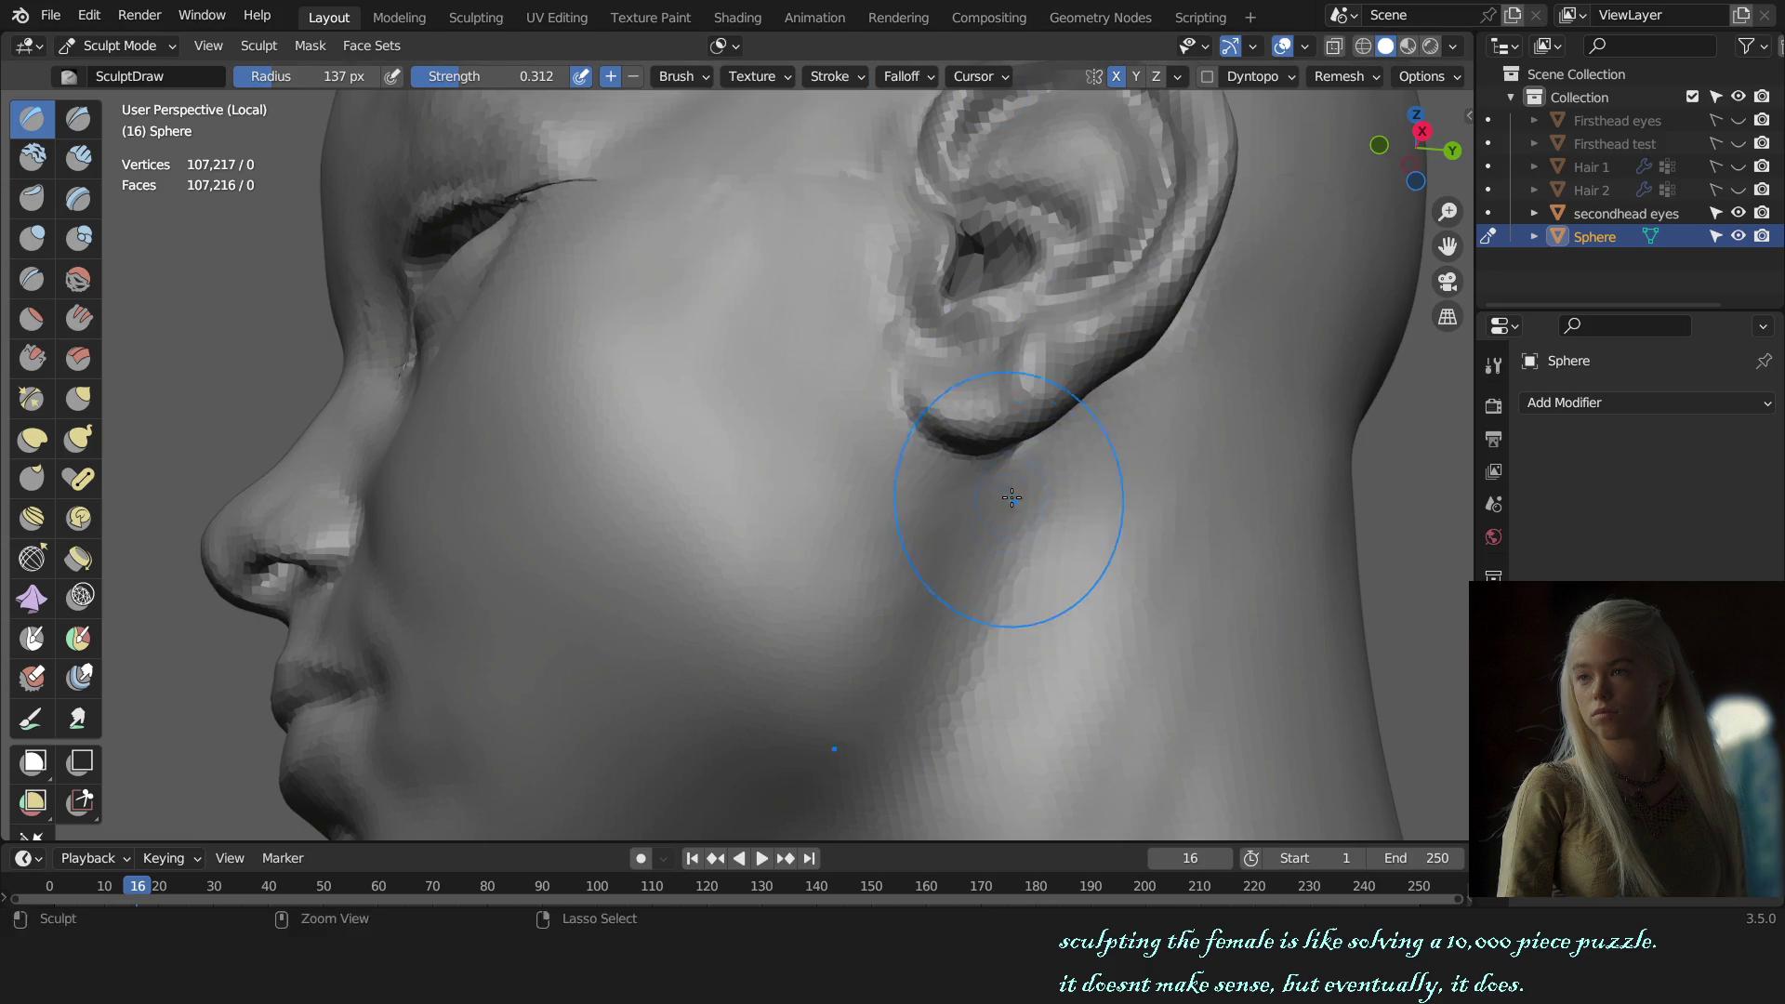
pyautogui.press('KP_3')
pyautogui.press('KP_1')
pyautogui.scroll(-2, 1042, 539)
pyautogui.moveTo(1056, 546)
pyautogui.mouseDown(button='middle')
pyautogui.moveTo(930, 536)
pyautogui.moveTo(692, 451)
pyautogui.moveTo(697, 470)
pyautogui.moveTo(734, 484)
pyautogui.moveTo(766, 417)
pyautogui.mouseUp(button='middle')
# Step: Fine-tune the brush size while sculpting the jaw below the ear from a side view
pyautogui.press('[')
pyautogui.press('[')
pyautogui.press('[')
pyautogui.scroll(5, 931, 537)
pyautogui.press(']')
pyautogui.press(']')
pyautogui.press(']')
pyautogui.scroll(2, 741, 500)
pyautogui.press('KP_3')
pyautogui.scroll(2, 778, 456)
# Step: Check the jawline from side, close and front views, then switch to the Grab brush
pyautogui.press('KP_3')
pyautogui.scroll(-3, 845, 470)
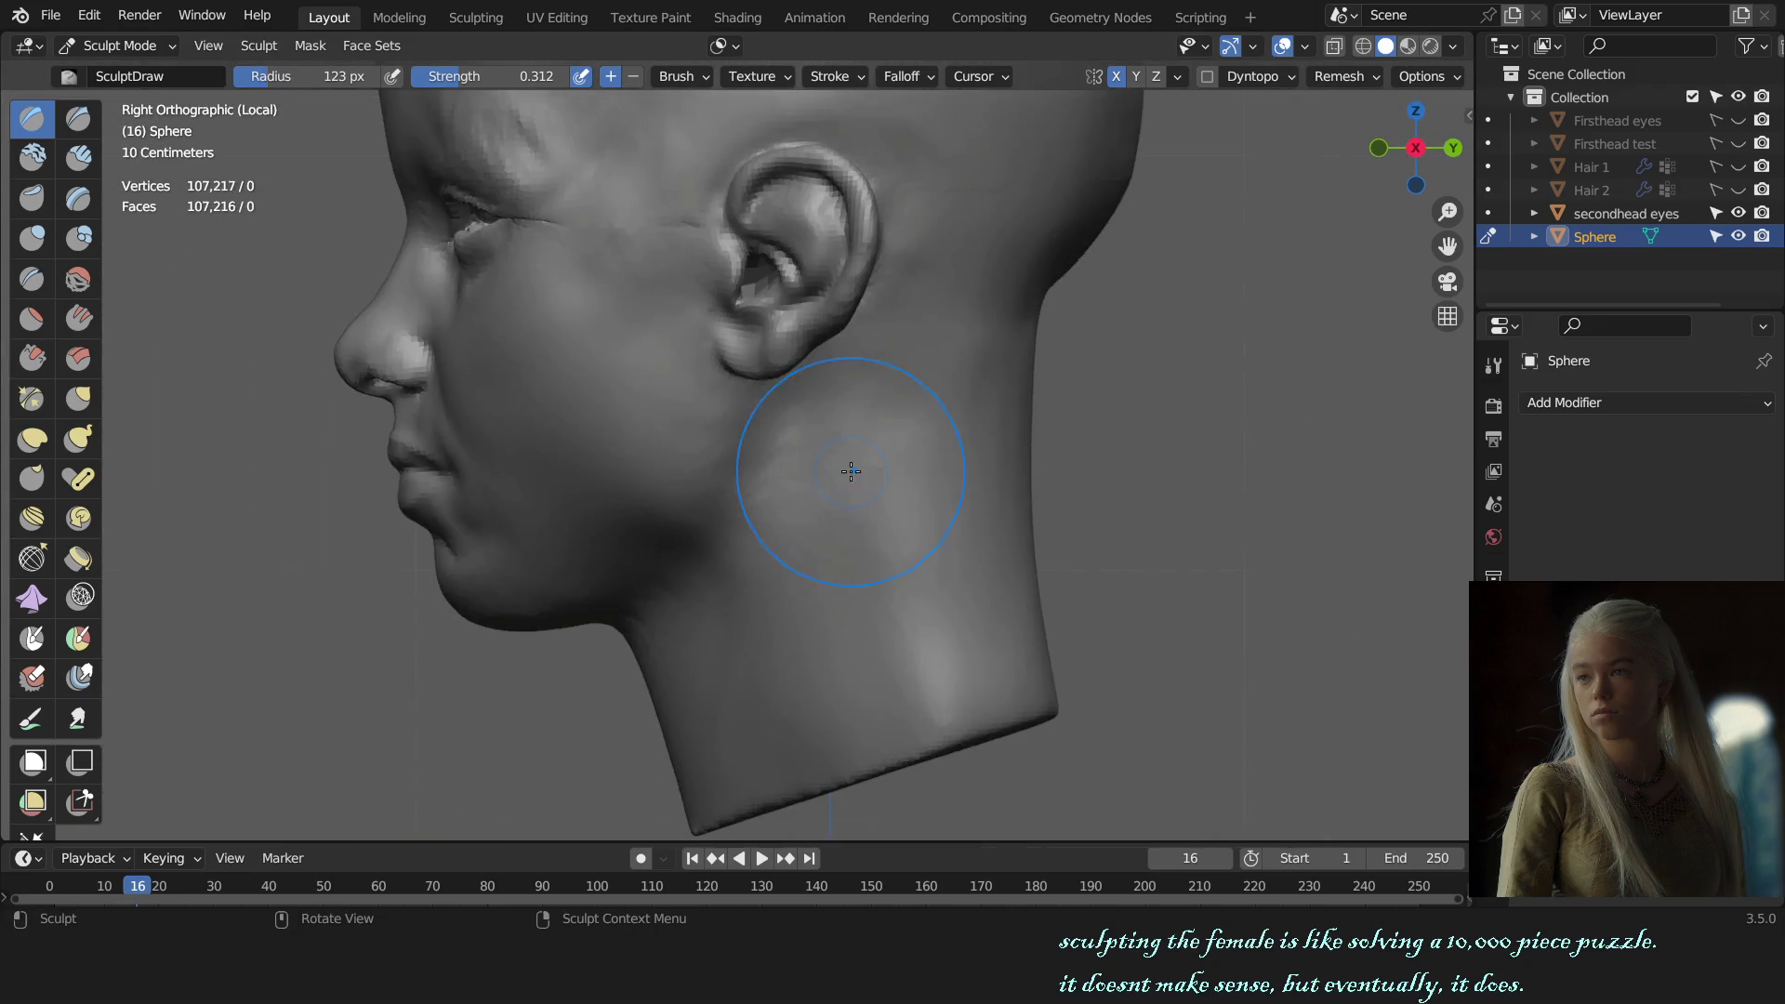
pyautogui.scroll(1, 826, 507)
pyautogui.moveTo(826, 506)
pyautogui.mouseDown(button='middle')
pyautogui.moveTo(837, 558)
pyautogui.moveTo(887, 473)
pyautogui.moveTo(883, 539)
pyautogui.moveTo(912, 524)
pyautogui.moveTo(799, 509)
pyautogui.moveTo(883, 489)
pyautogui.mouseUp(button='middle')
pyautogui.press('KP_1')
pyautogui.scroll(-3, 841, 484)
pyautogui.scroll(1, 872, 561)
pyautogui.press('g')
pyautogui.scroll(1, 897, 480)
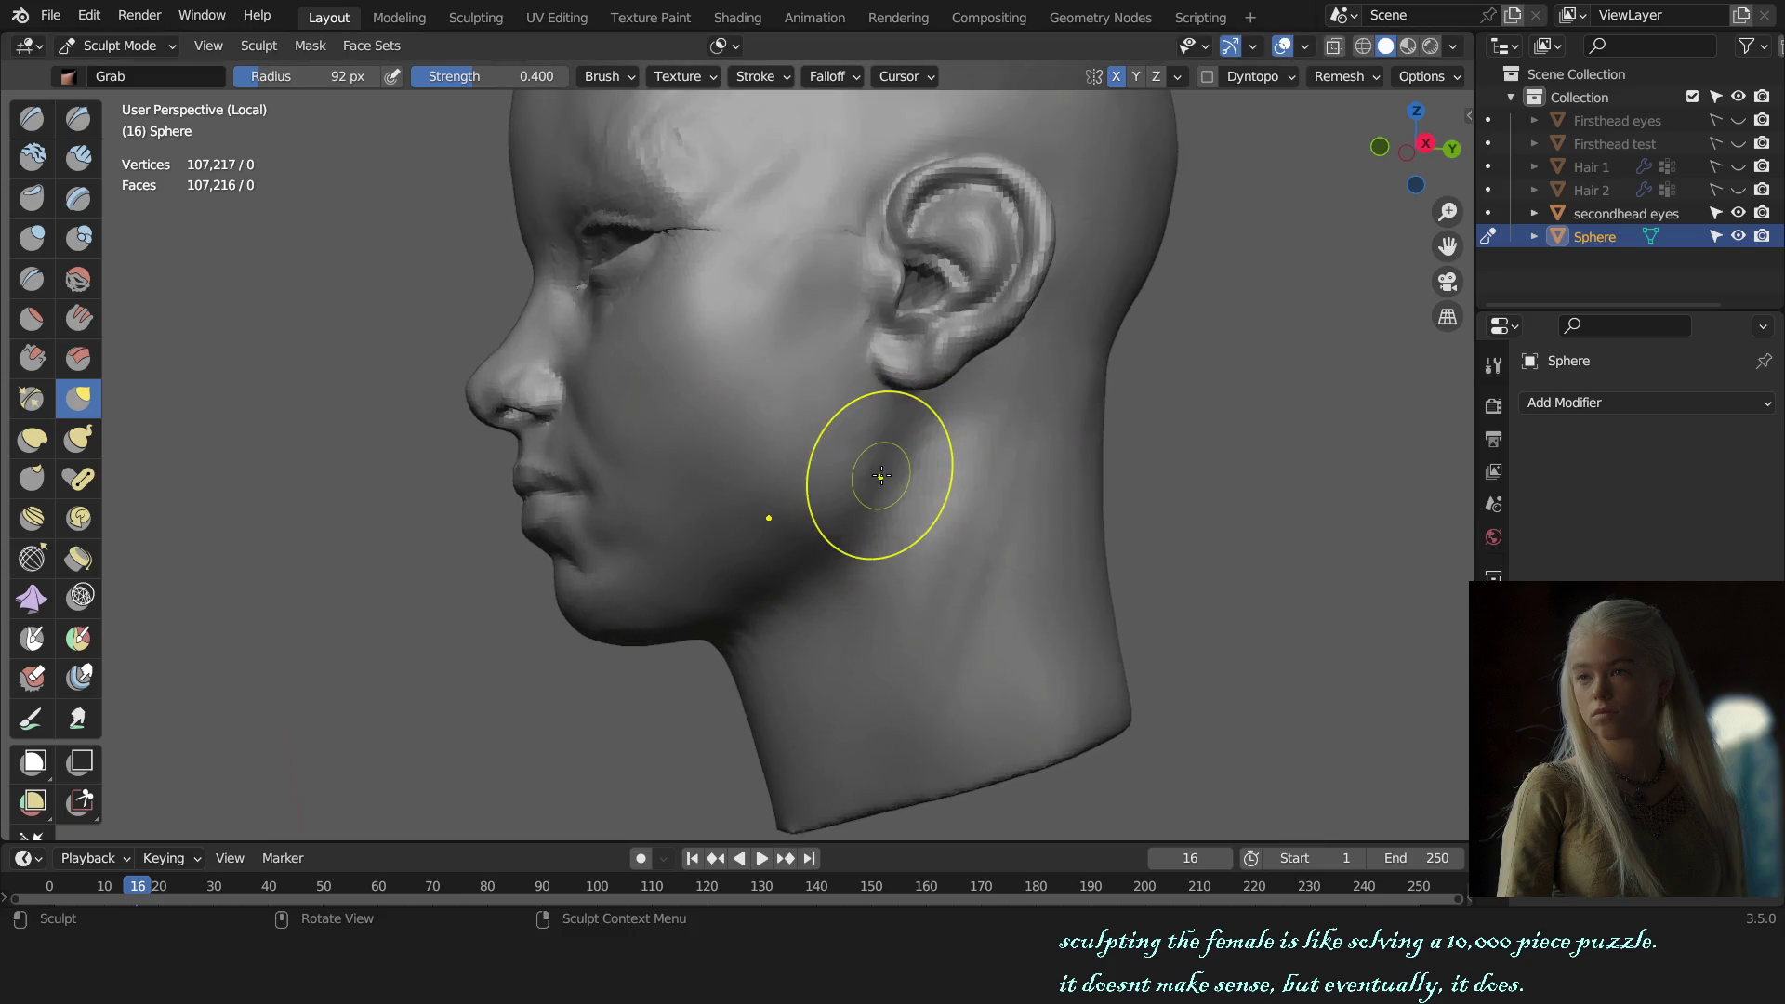
# Step: Orbit and zoom in to a close three-quarter view of the eye and ear
pyautogui.moveTo(882, 476); pyautogui.dragTo(888, 500, button='middle')
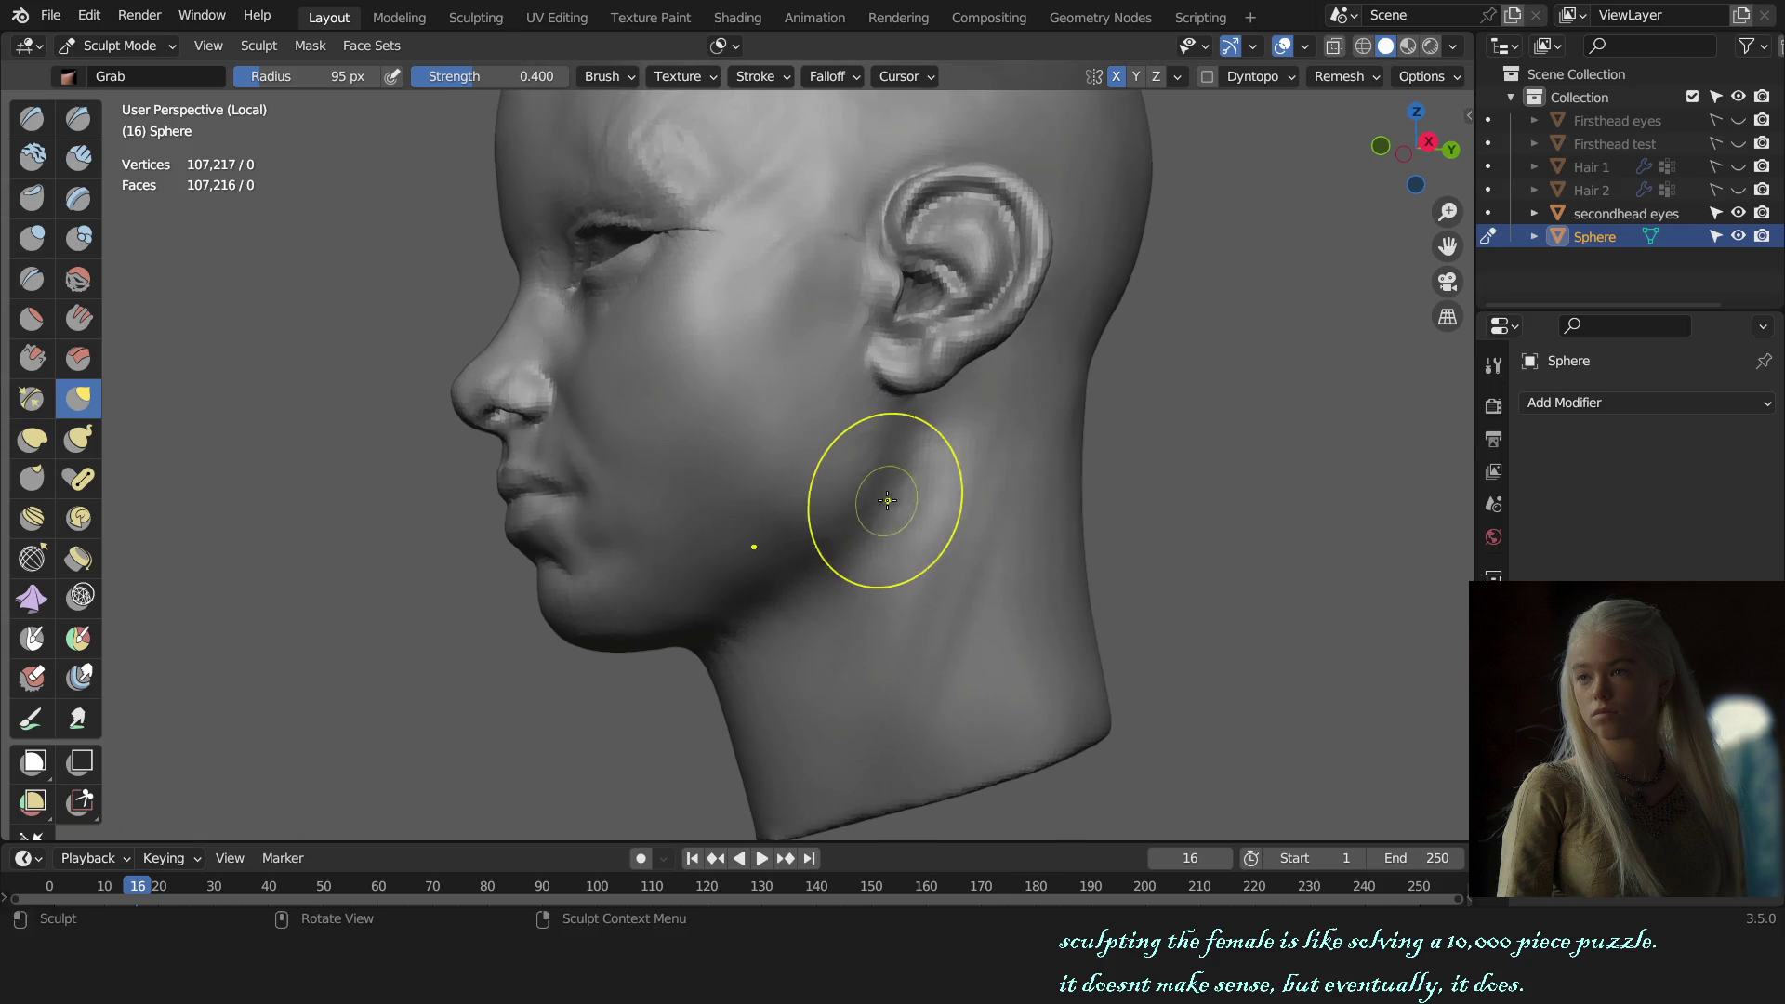
pyautogui.moveTo(824, 549); pyautogui.dragTo(785, 535, button='middle')
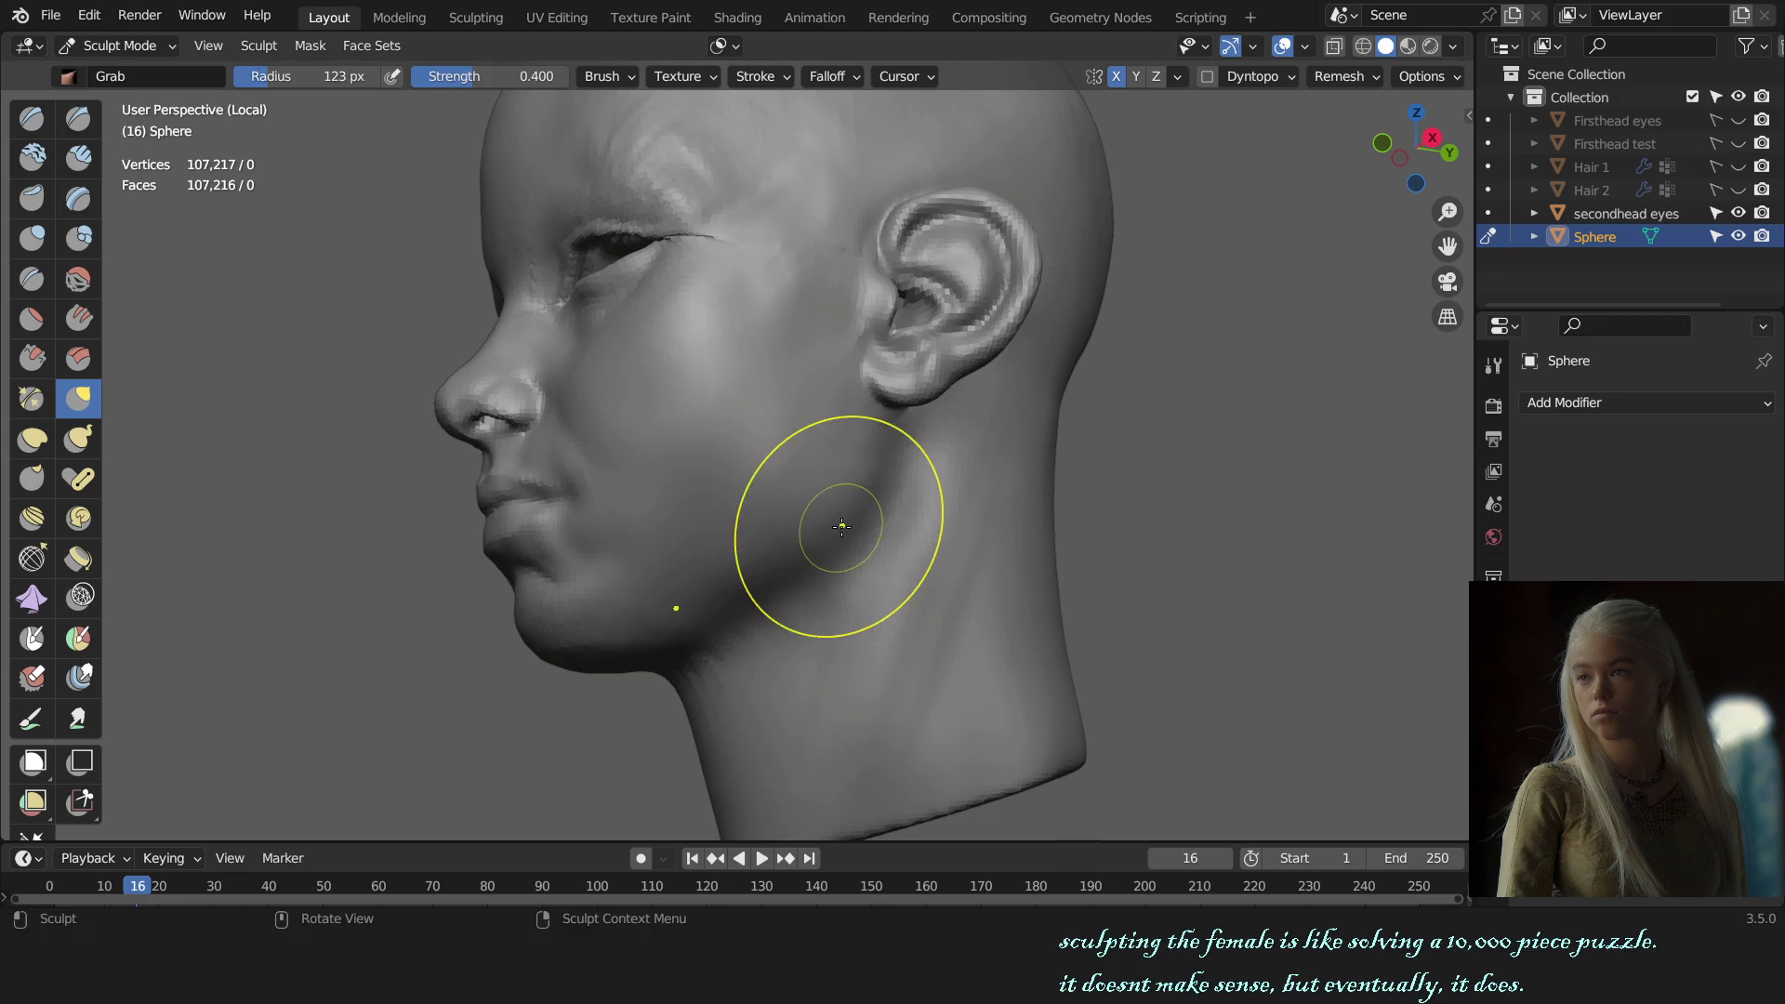
pyautogui.moveTo(842, 526); pyautogui.dragTo(866, 540, button='middle')
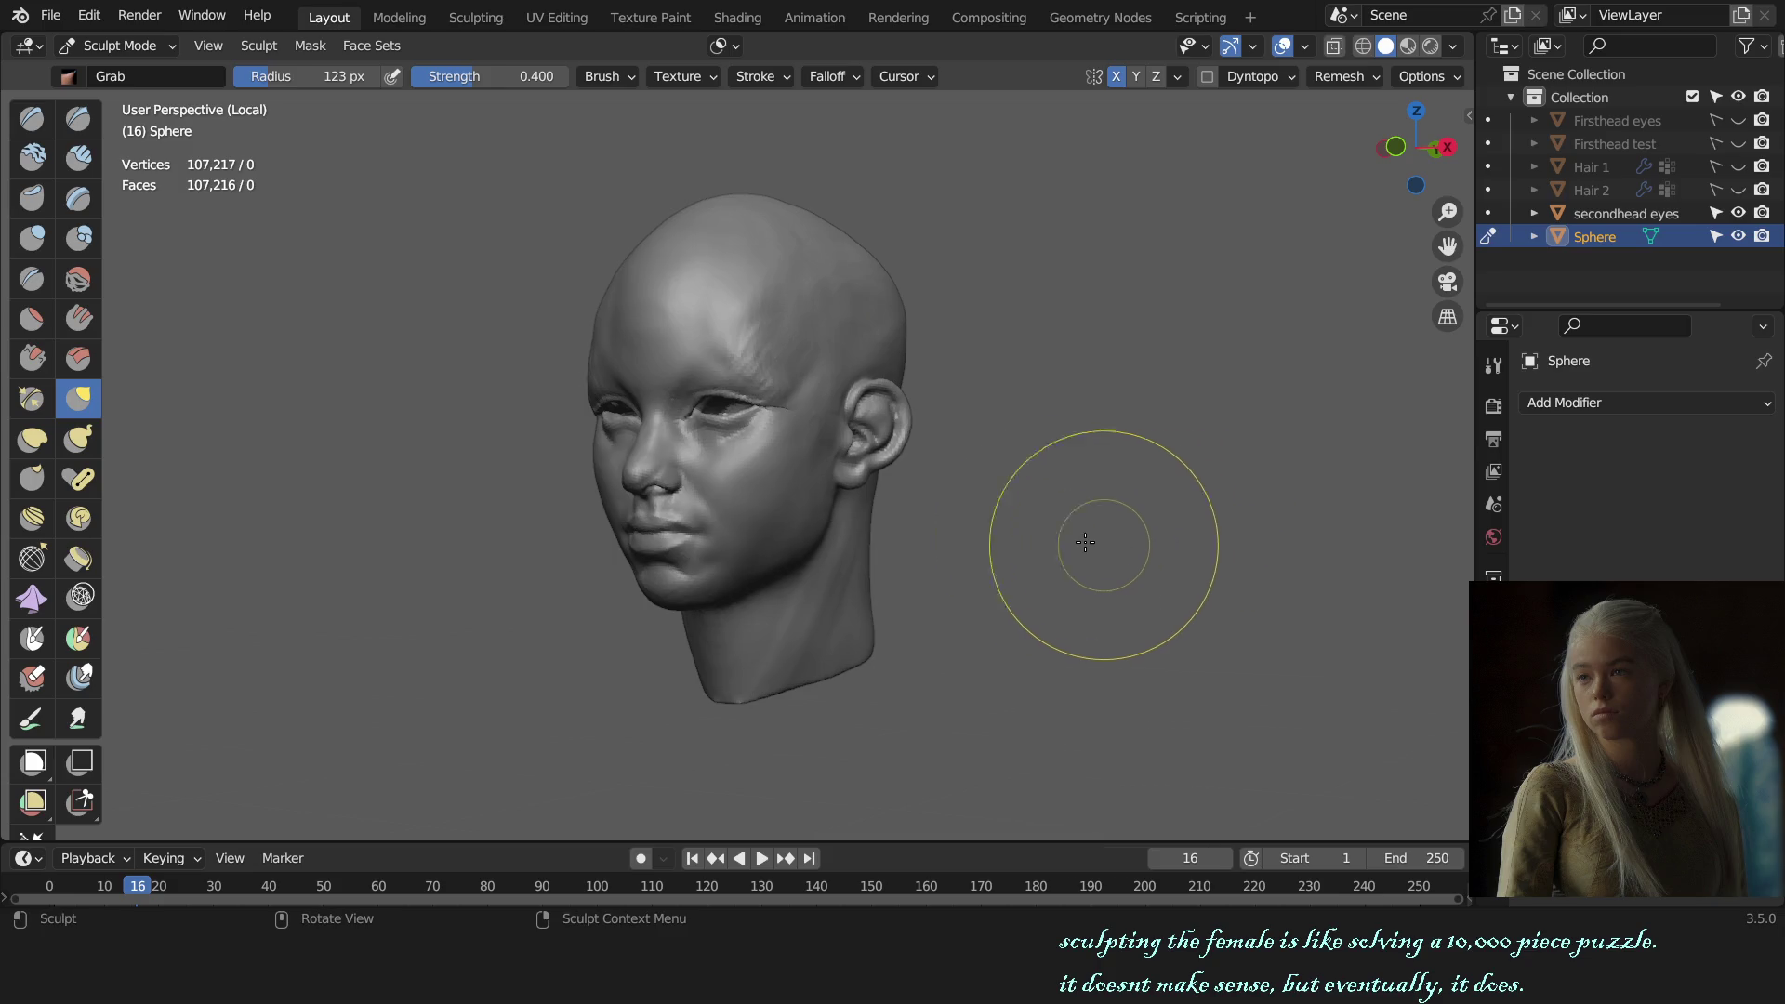
pyautogui.scroll(6, 793, 427)
pyautogui.moveTo(818, 399)
pyautogui.mouseDown(button='middle')
pyautogui.moveTo(765, 443)
pyautogui.moveTo(739, 516)
pyautogui.mouseUp(button='middle')
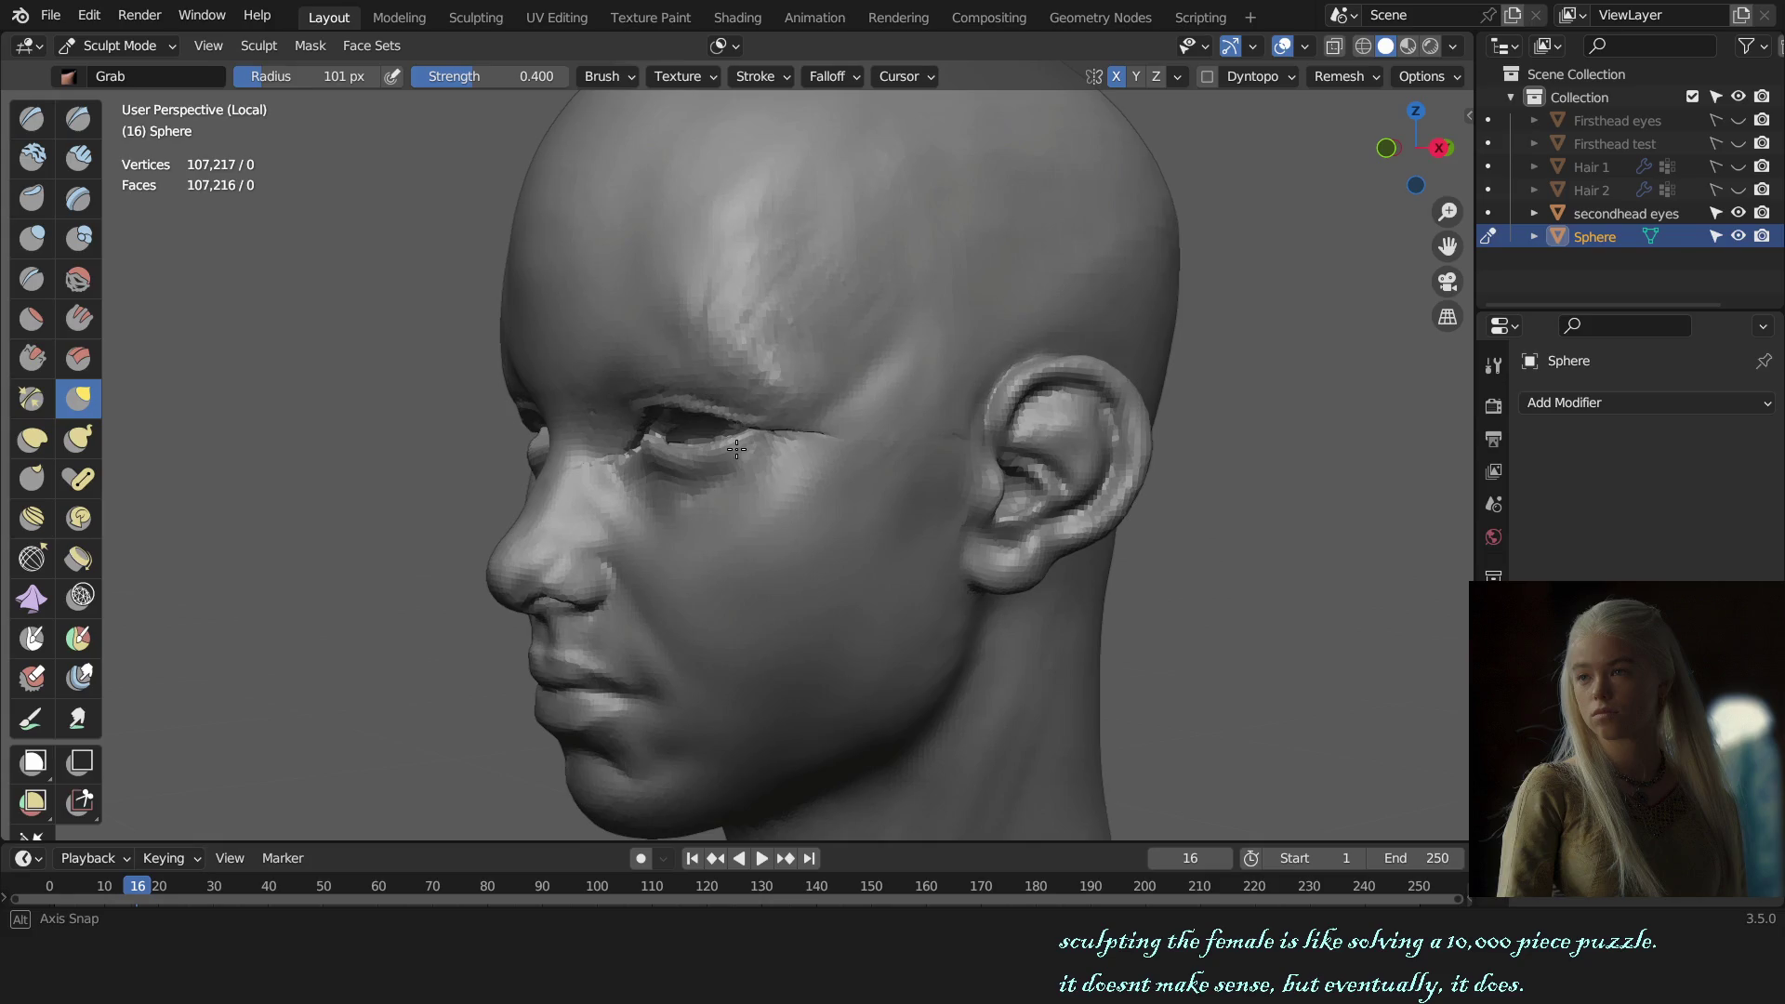
pyautogui.scroll(5, 737, 518)
# Step: Switch to the Draw brush and resize it slightly larger for work around the eye
pyautogui.press('x')
pyautogui.press('f')
pyautogui.click(753, 516)
pyautogui.press('f')
pyautogui.click(829, 516)
pyautogui.moveTo(754, 516)
pyautogui.mouseDown(button='middle')
pyautogui.moveTo(781, 542)
pyautogui.moveTo(809, 487)
pyautogui.mouseUp(button='middle')
pyautogui.scroll(-10, 781, 542)
pyautogui.scroll(4, 683, 488)
# Step: With the Grab brush, check Auto-Masking and pull the eyelid area into shape
pyautogui.press('g')
pyautogui.press('f')
pyautogui.click(693, 300)
pyautogui.click(724, 45)
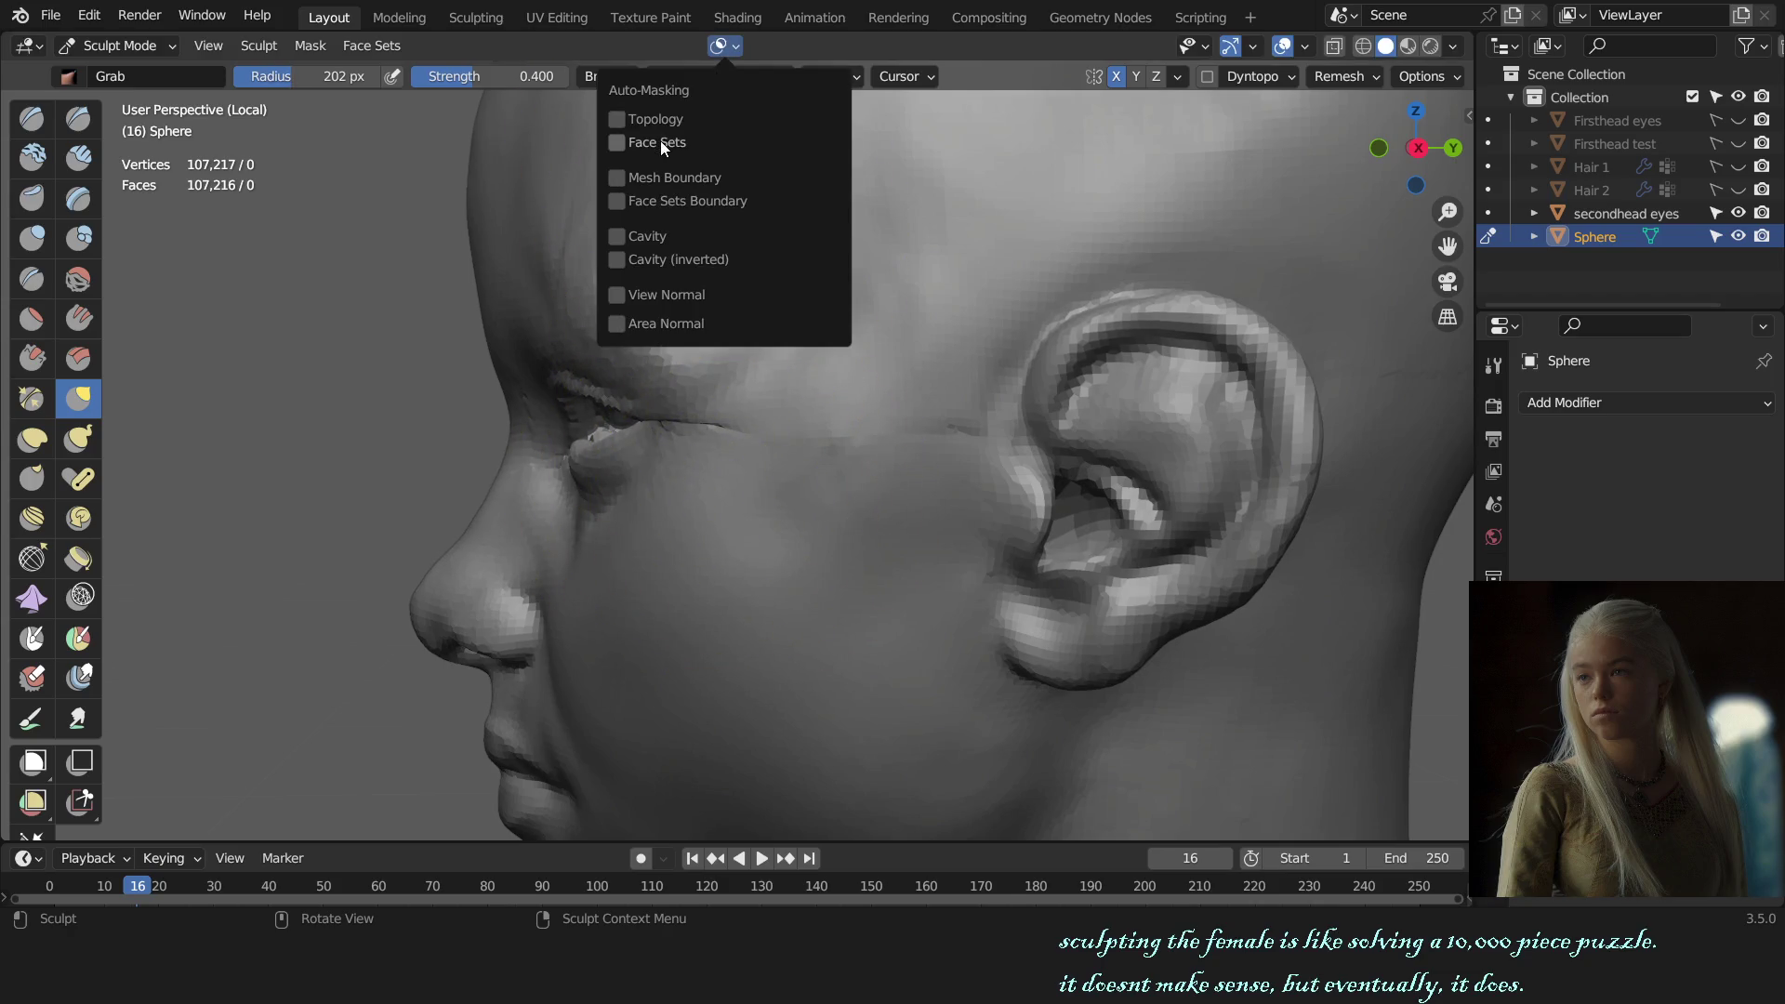
pyautogui.press('f')
pyautogui.click(693, 486)
pyautogui.moveTo(693, 485); pyautogui.dragTo(789, 399)
# Step: From a downward view, pull the eyelid tip slightly down and outward with a smaller Grab brush
pyautogui.press('KP_1')
pyautogui.moveTo(855, 558); pyautogui.dragTo(916, 585, button='middle')
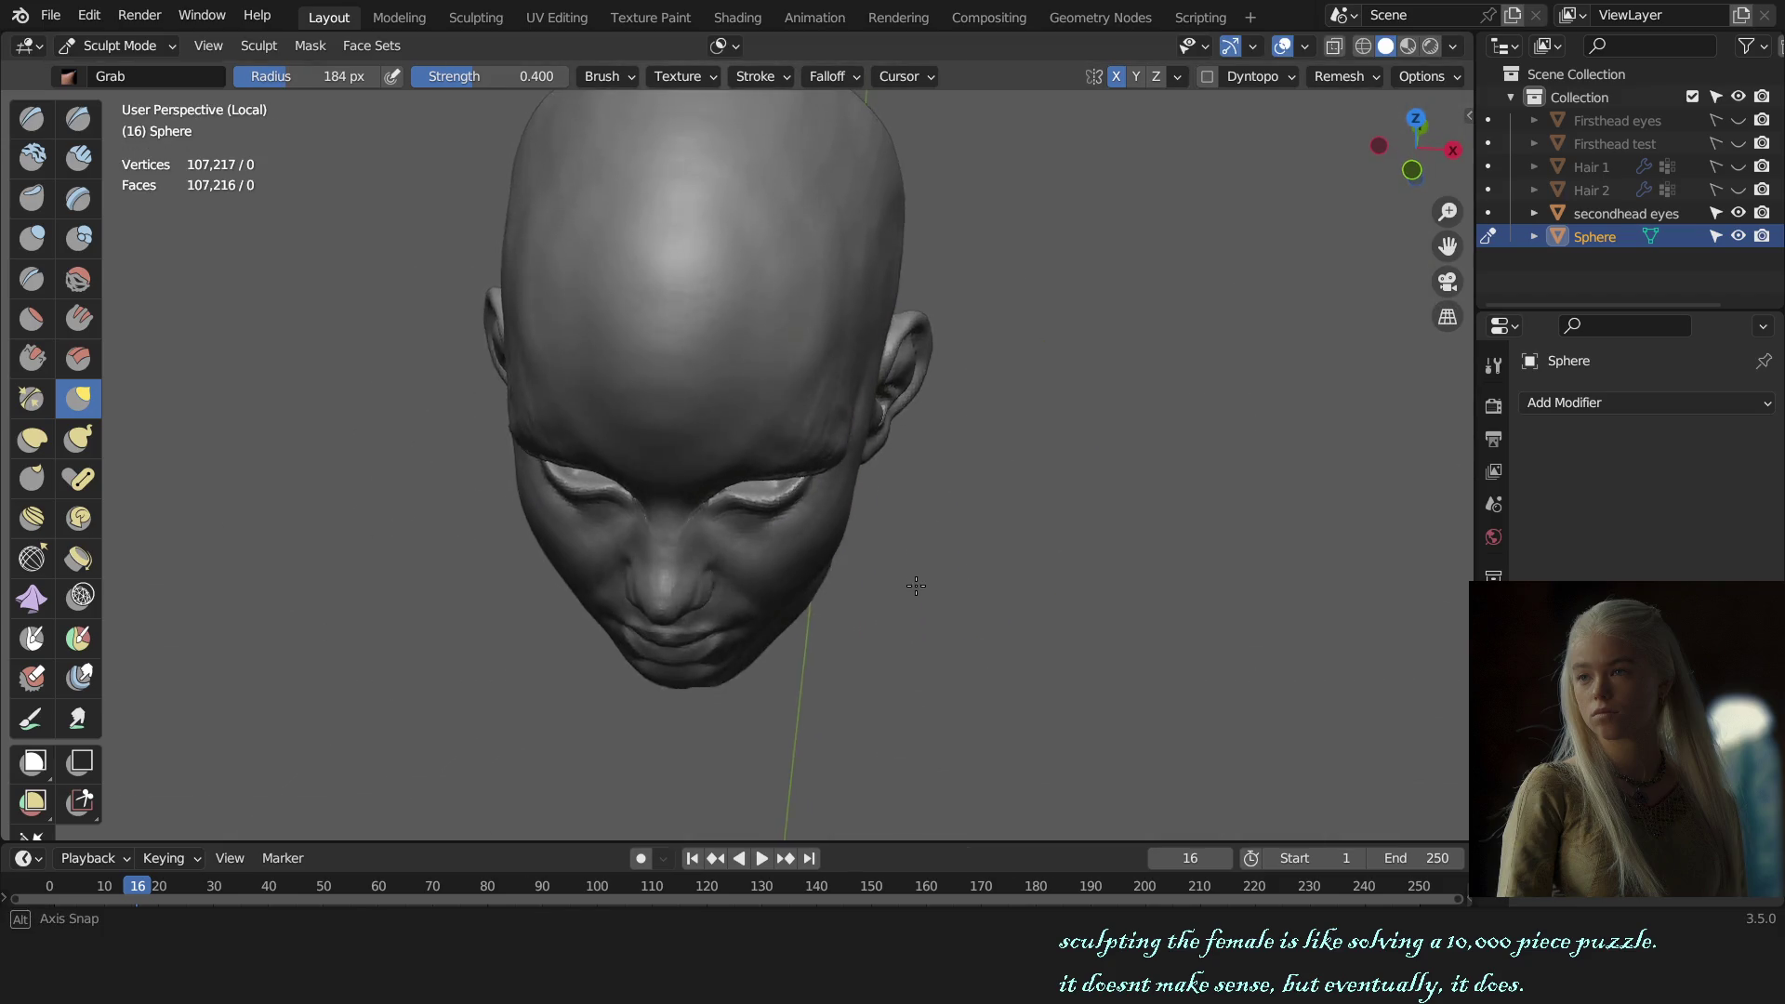
pyautogui.scroll(2, 925, 606)
pyautogui.press('f')
pyautogui.click(641, 490)
pyautogui.scroll(2, 641, 490)
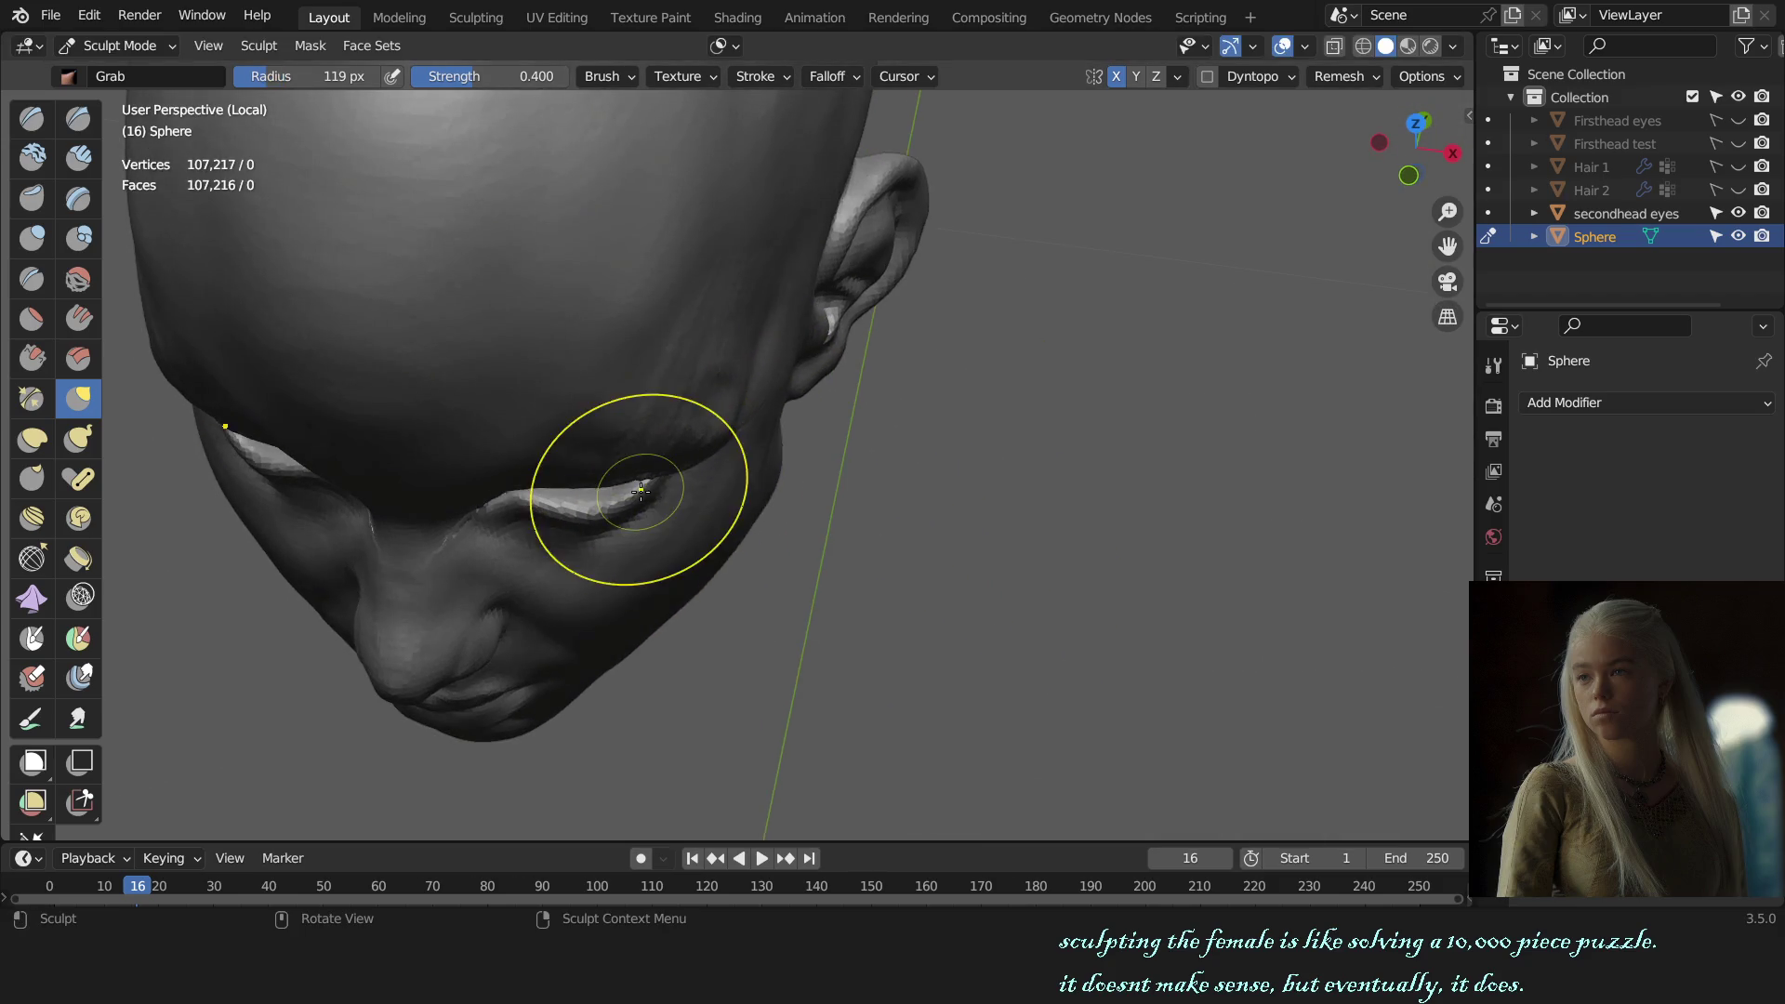
pyautogui.moveTo(647, 478); pyautogui.dragTo(652, 484)
# Step: Check the mesh in wireframe, return to solid, and pull the upper eyelid up and outward
pyautogui.press('z')
pyautogui.click(471, 478)
pyautogui.hotkey('shift', 'z')
pyautogui.press('f')
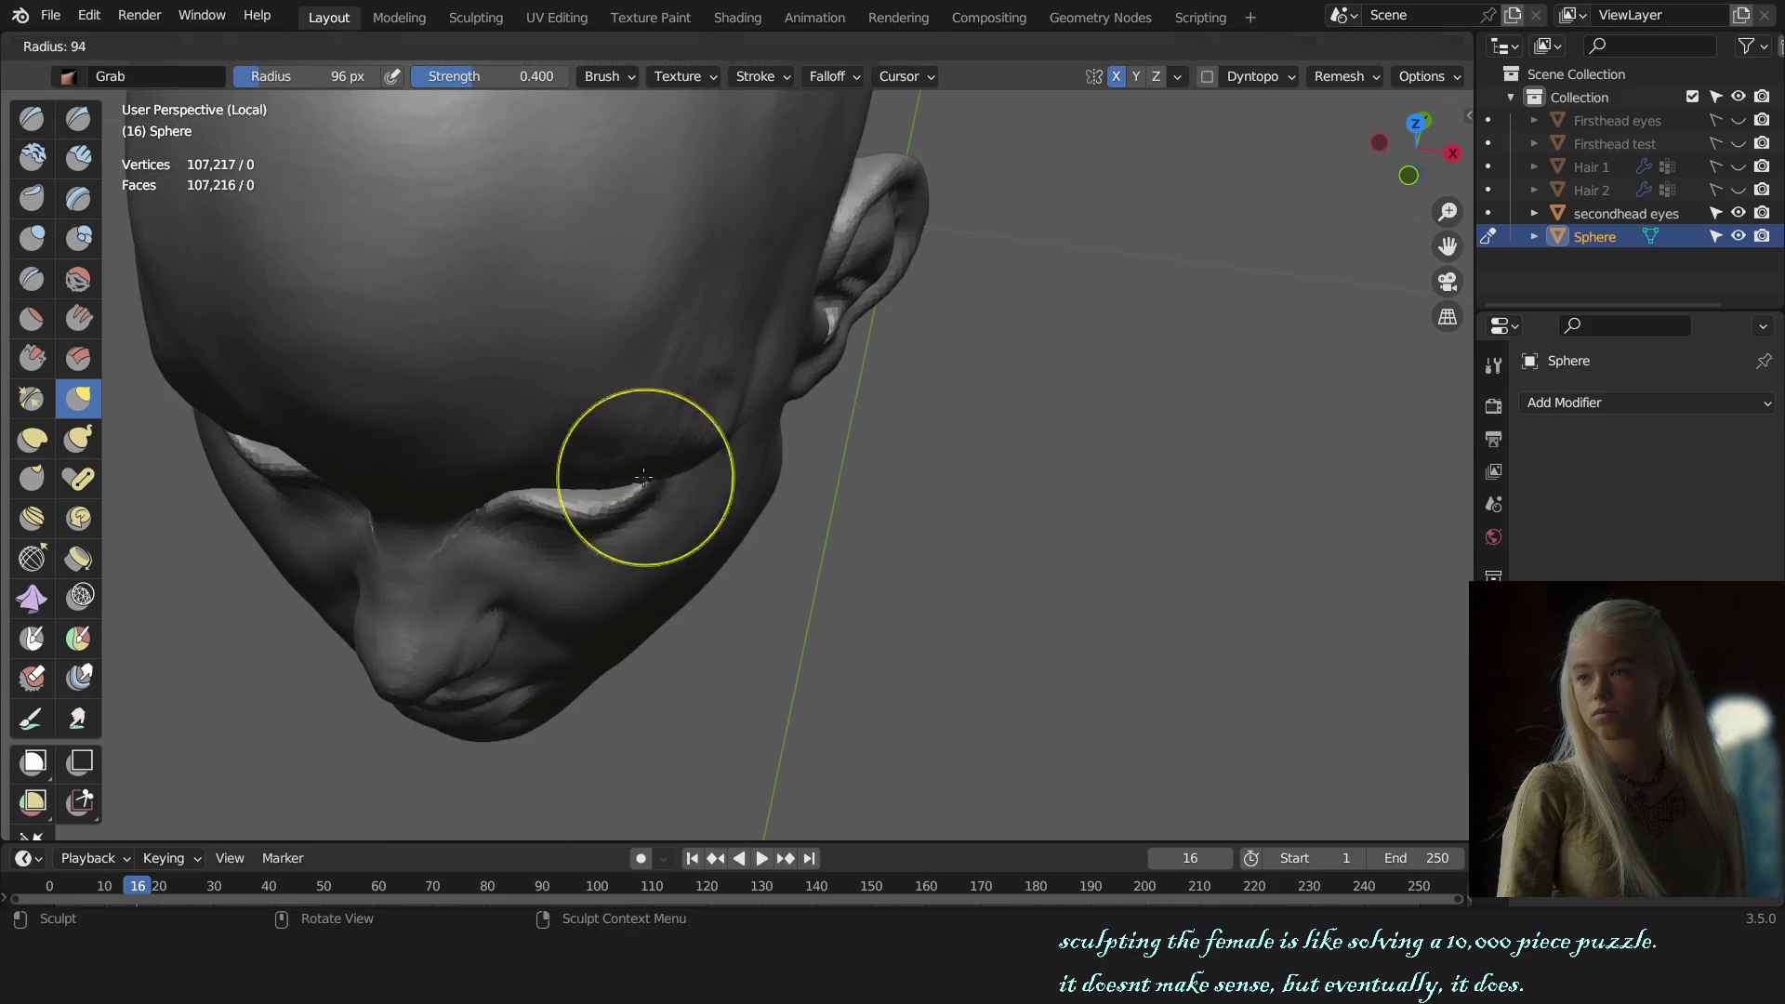
pyautogui.click(643, 477)
pyautogui.moveTo(643, 477); pyautogui.dragTo(658, 460, button='middle')
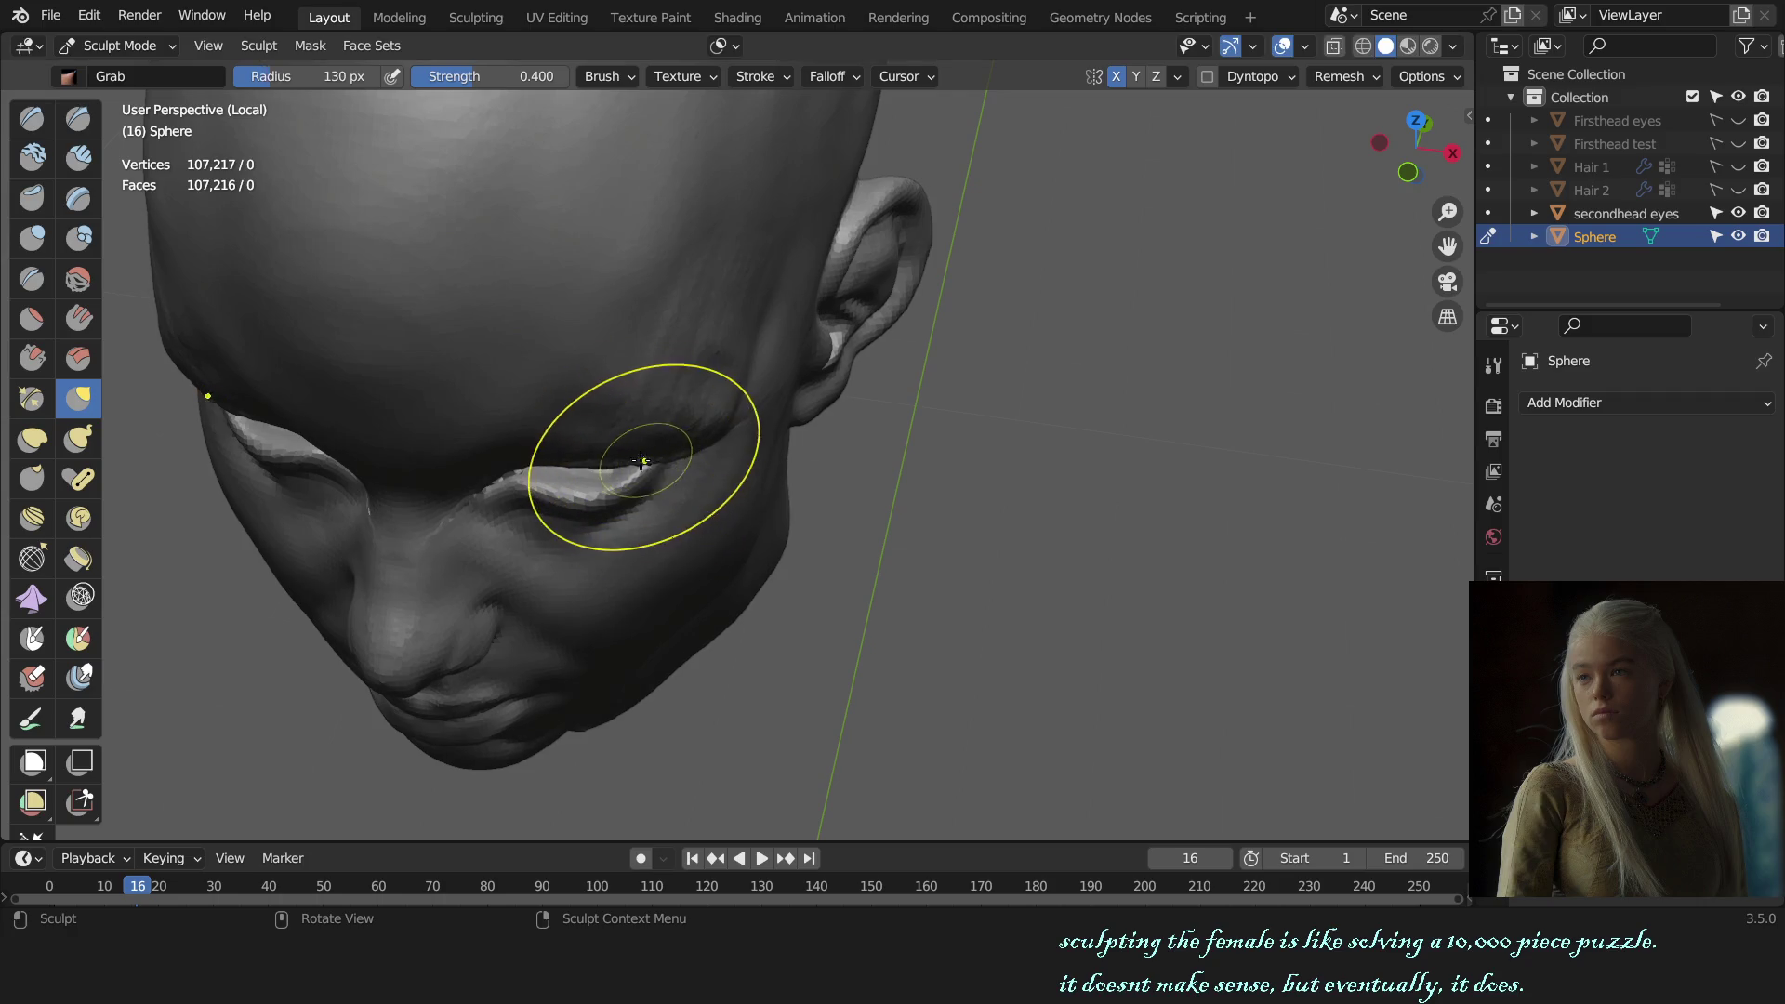
pyautogui.moveTo(670, 458)
pyautogui.mouseDown()
pyautogui.moveTo(713, 432)
pyautogui.moveTo(707, 448)
pyautogui.mouseUp()
# Step: Review the head from front and three-quarter angles and switch back to the Draw brush
pyautogui.press('KP_1')
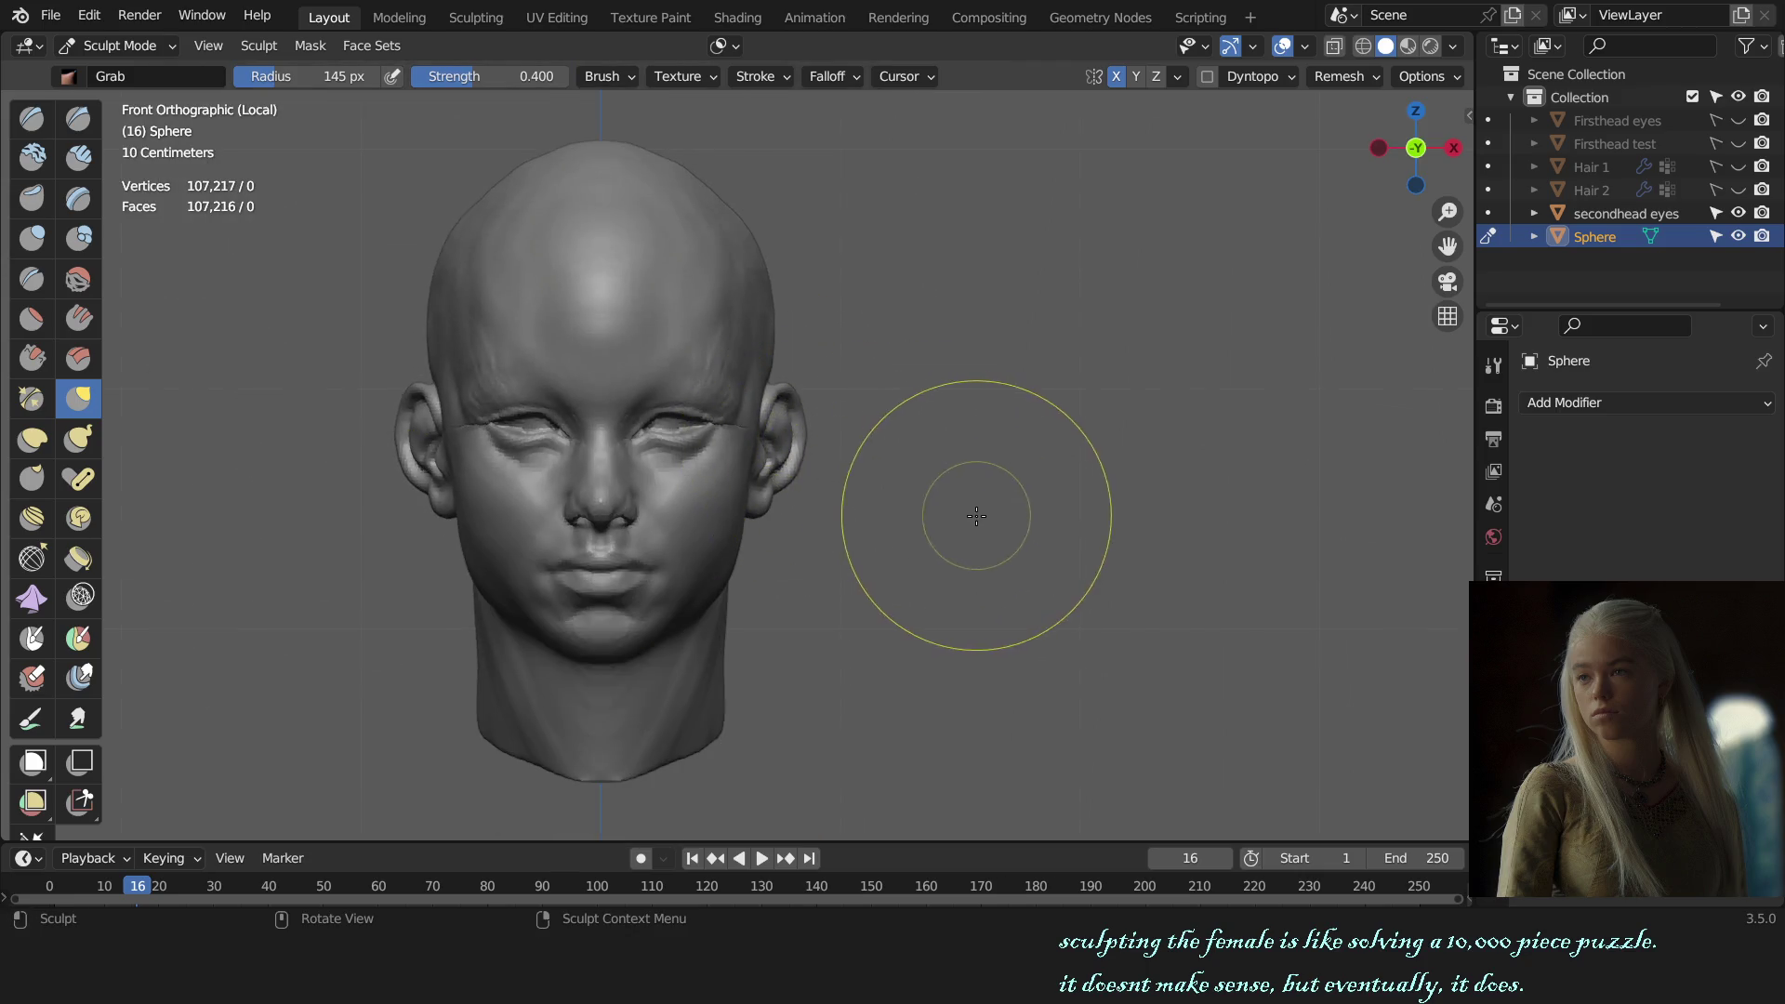
pyautogui.moveTo(976, 516); pyautogui.dragTo(1088, 505, button='middle')
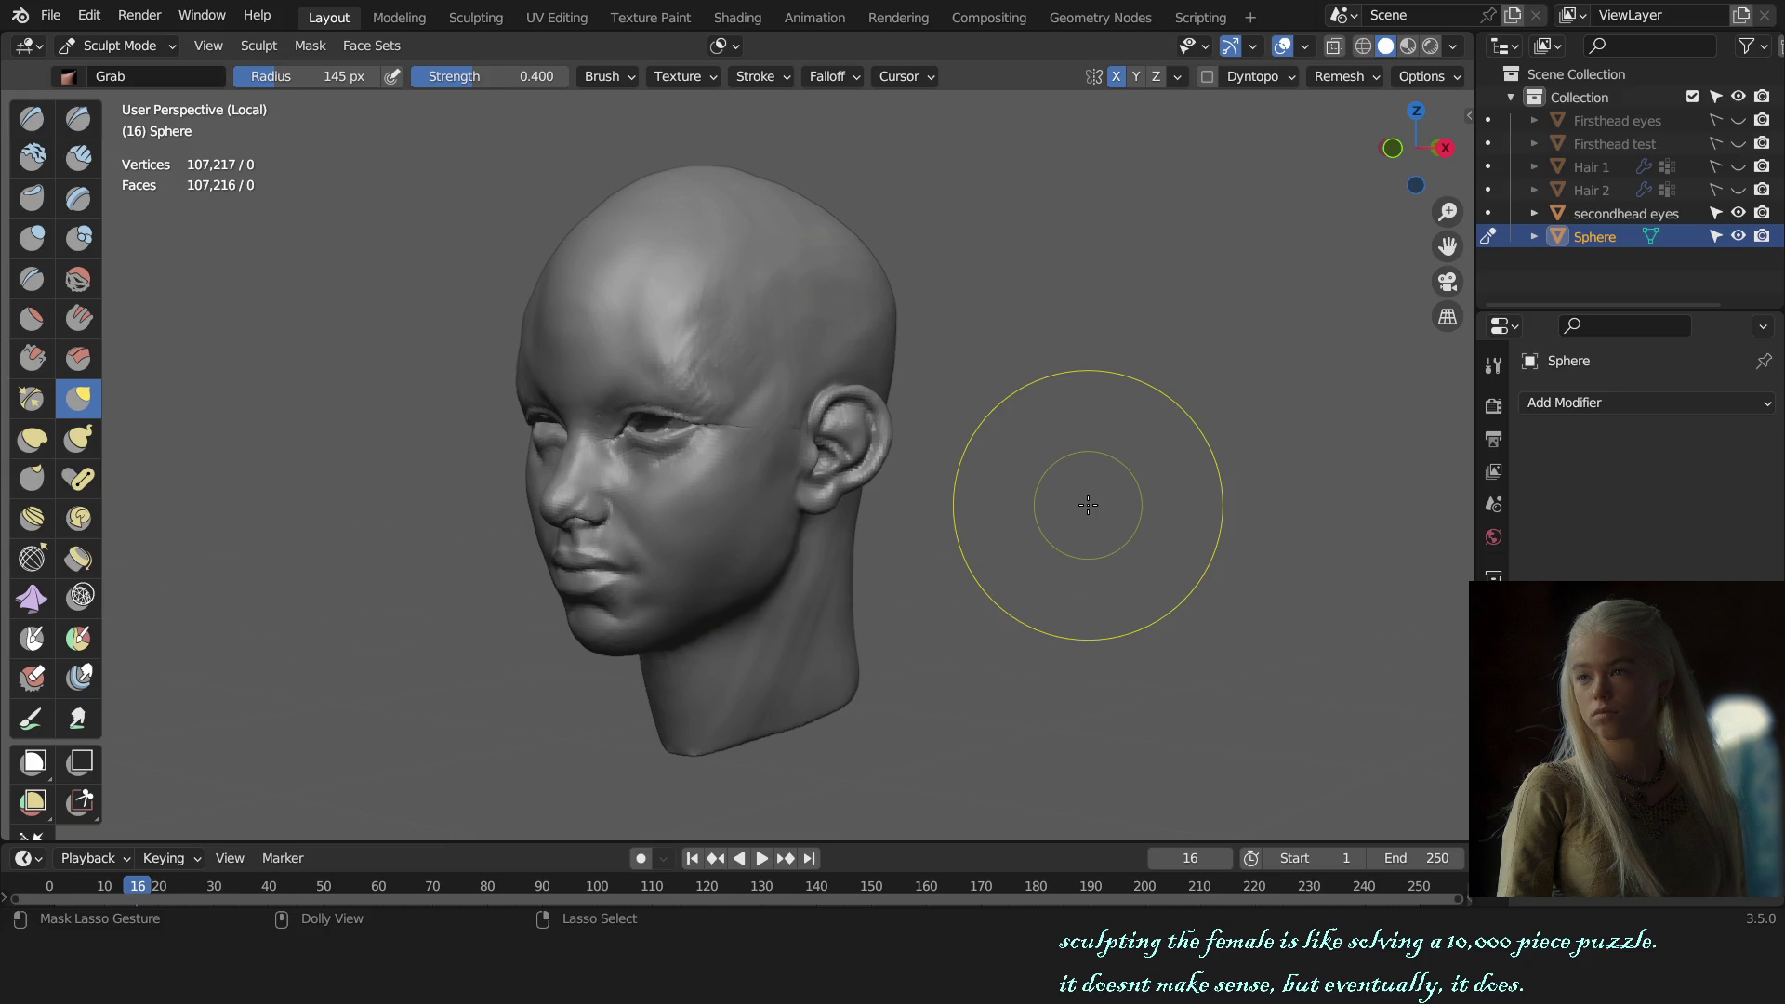
pyautogui.scroll(5, 956, 506)
pyautogui.moveTo(817, 558)
pyautogui.mouseDown(button='middle')
pyautogui.moveTo(810, 612)
pyautogui.moveTo(801, 467)
pyautogui.moveTo(901, 588)
pyautogui.moveTo(902, 551)
pyautogui.mouseUp(button='middle')
pyautogui.press('x')
pyautogui.scroll(-6, 862, 474)
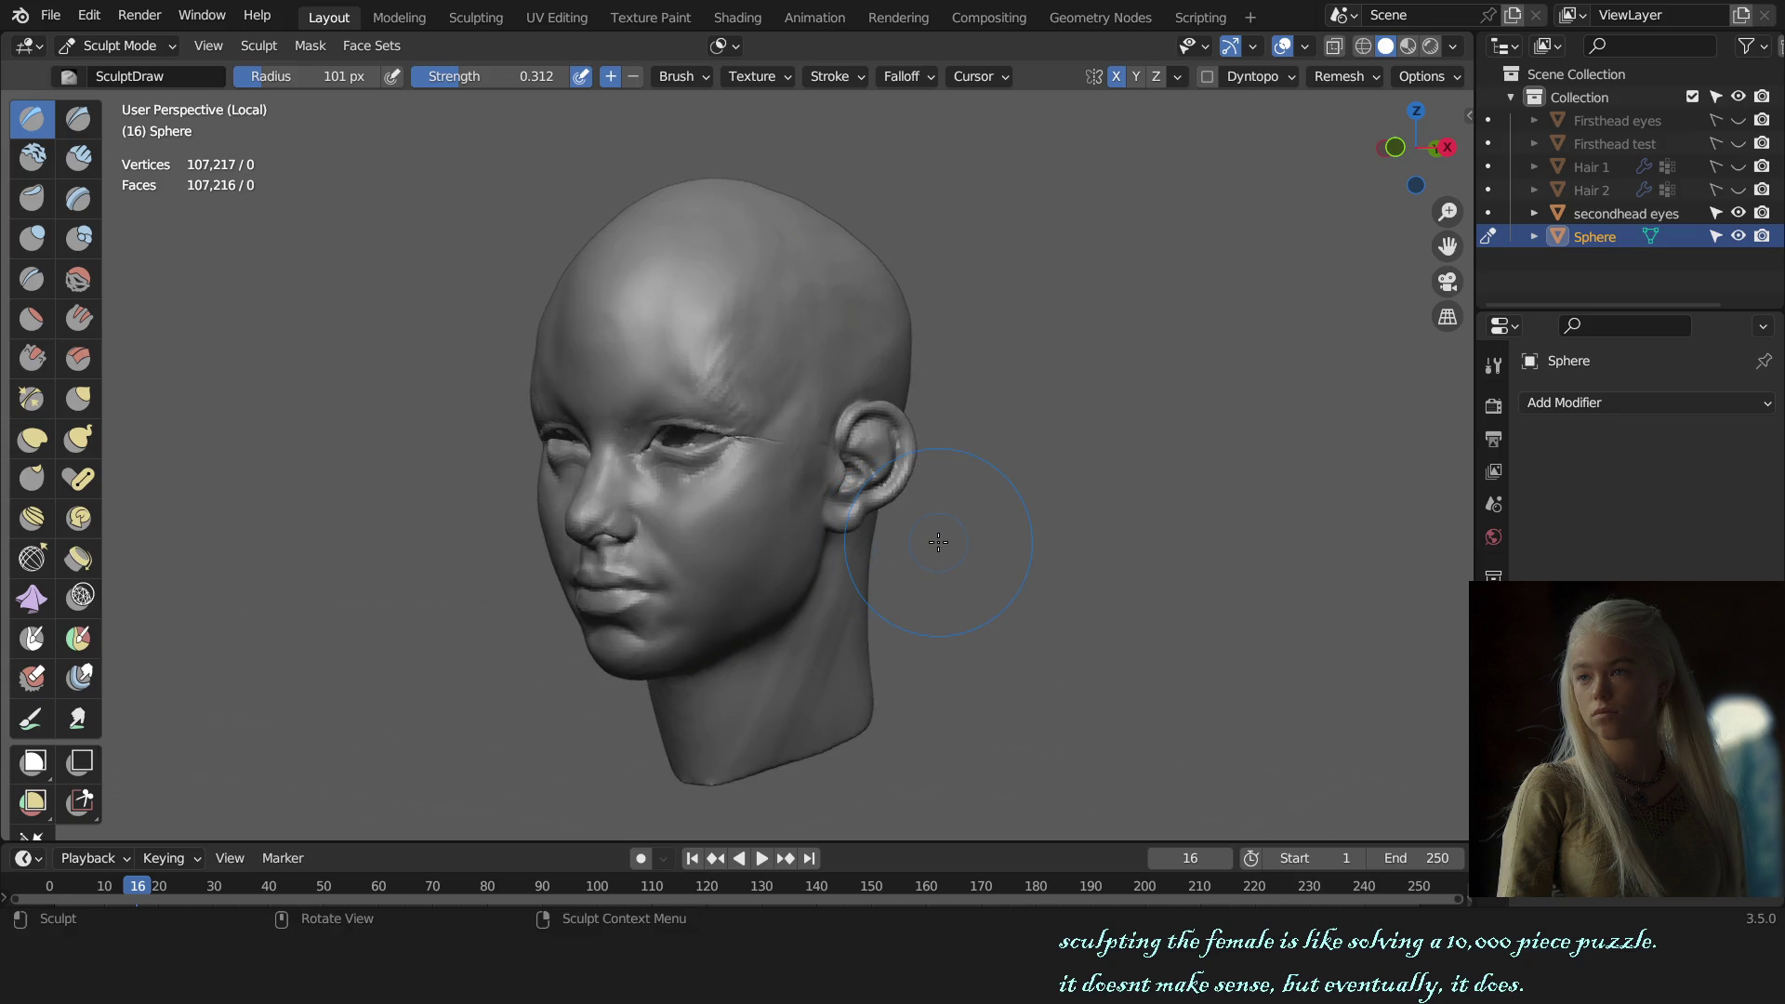
# Step: Check side and front views, return to Object Mode, and save as female bust sculpt.blend
pyautogui.press('KP_3')
pyautogui.scroll(3, 576, 399)
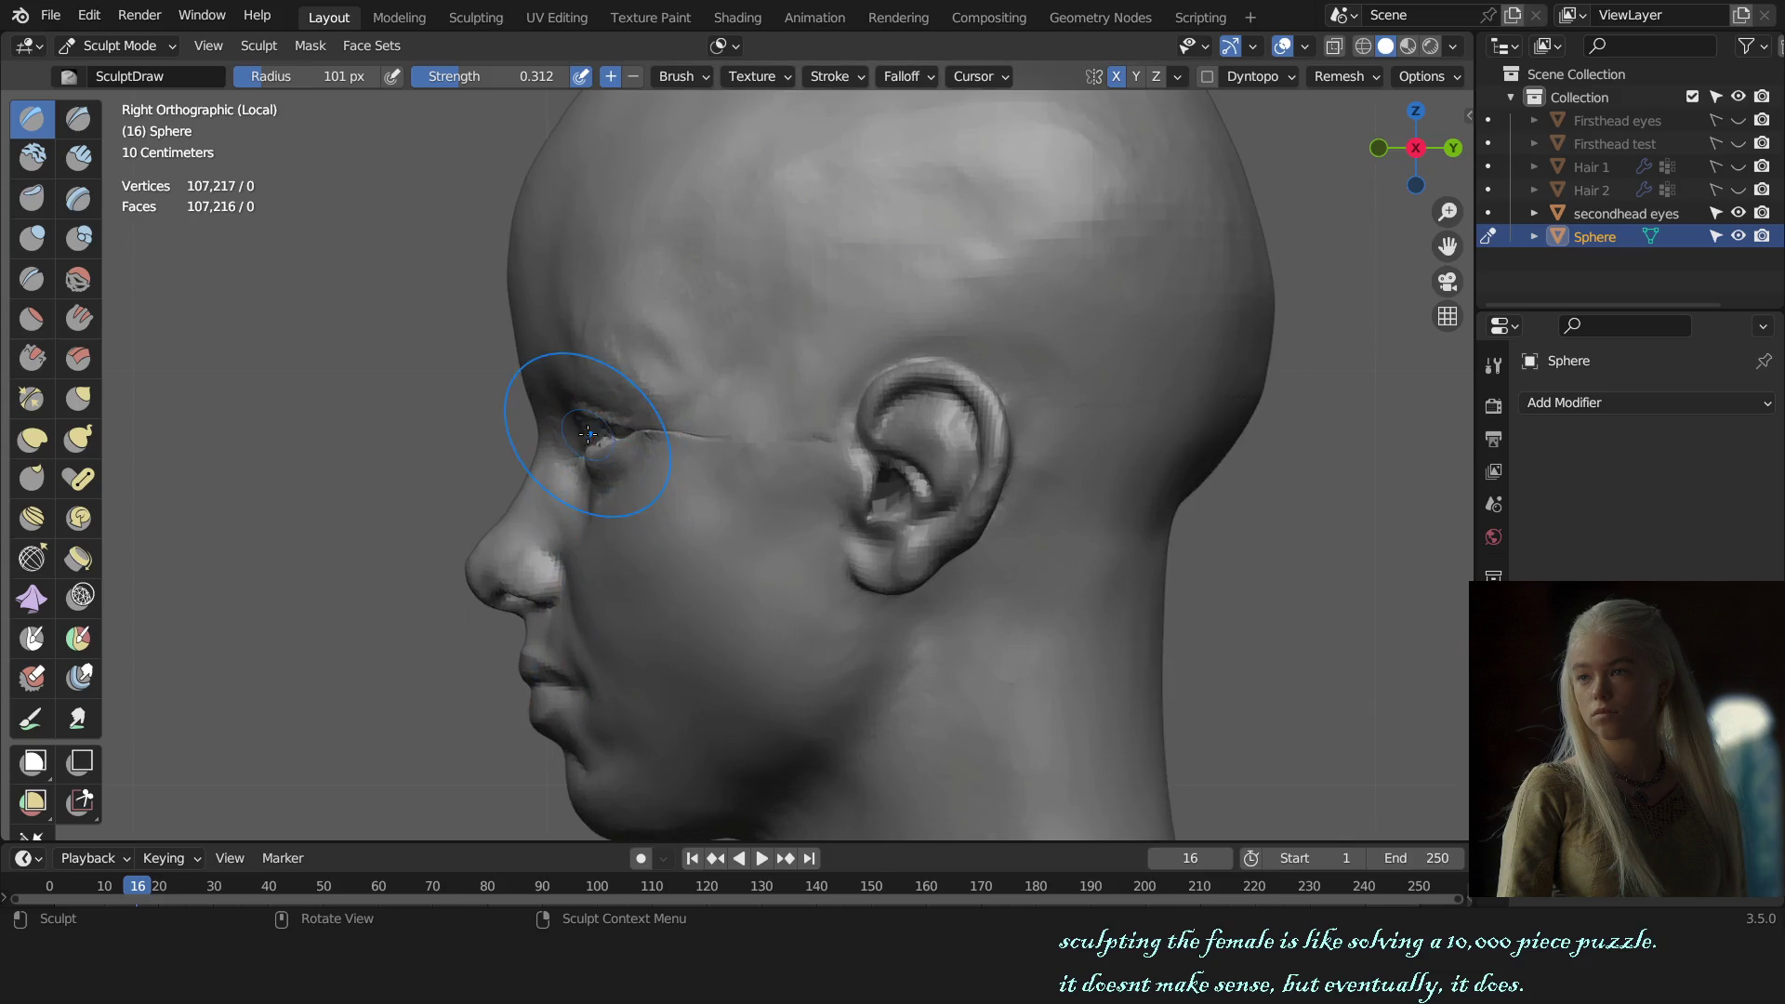
pyautogui.press('KP_1')
pyautogui.hotkey('ctrl', 'Tab')
pyautogui.click(1025, 411)
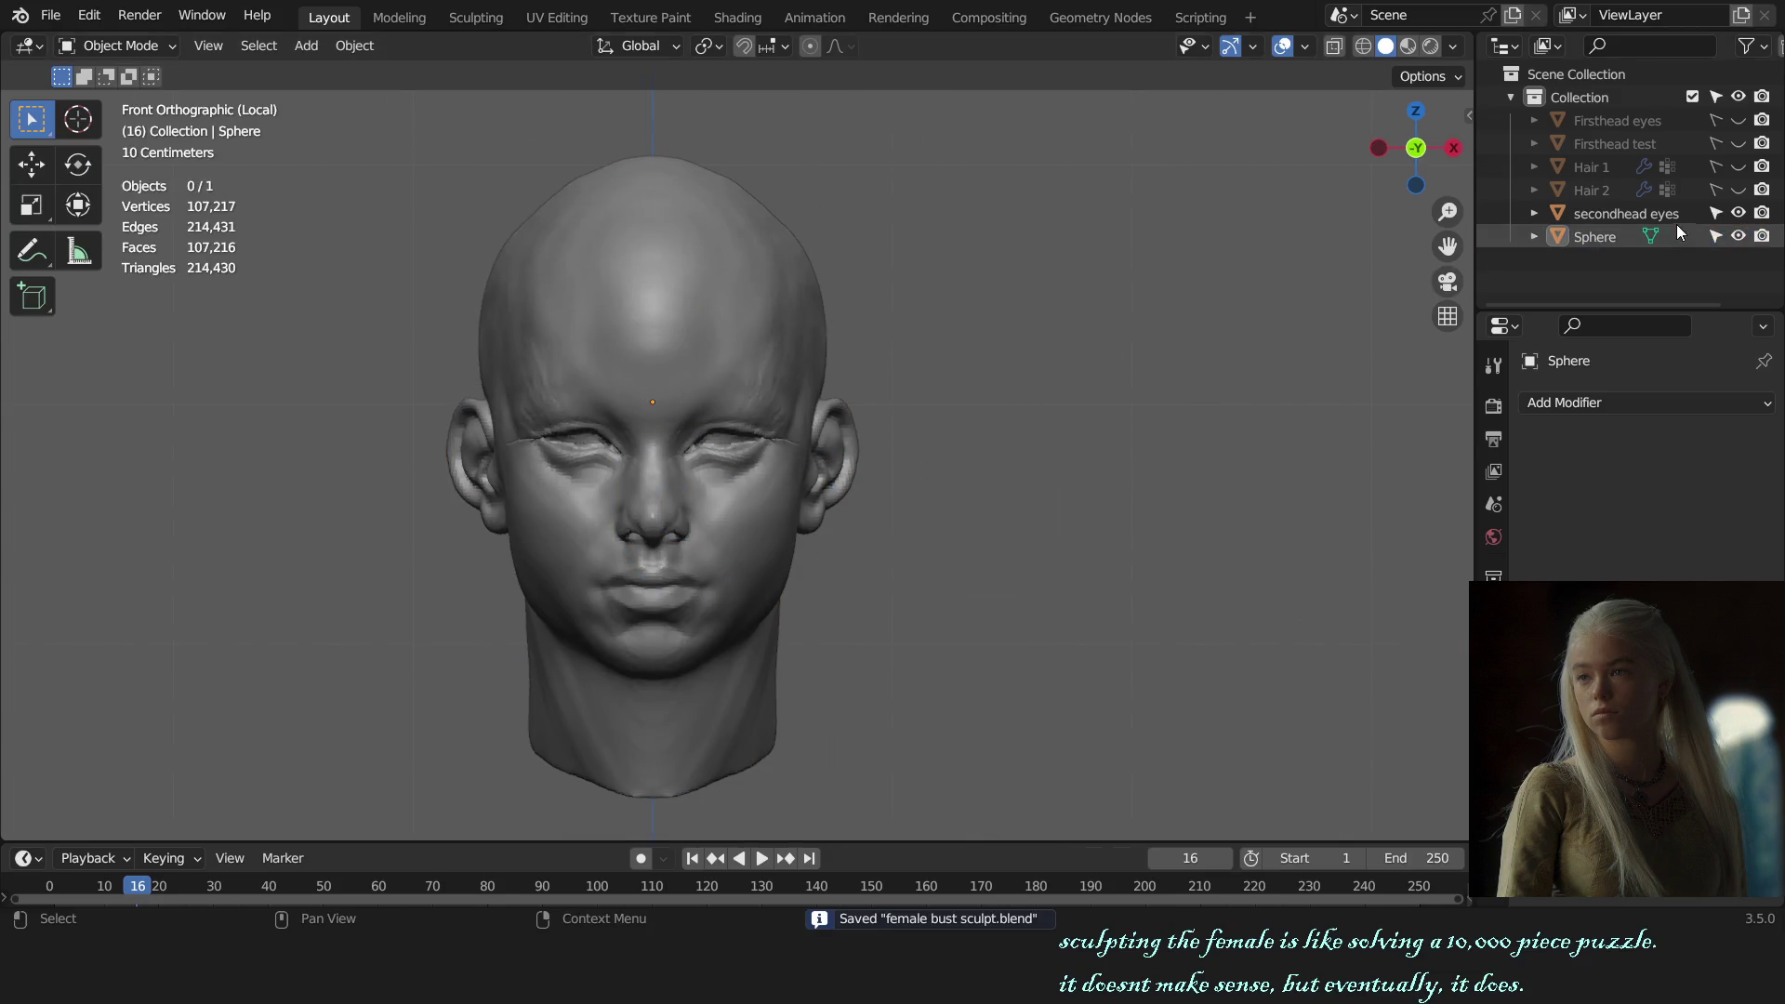
# Step: Exit local view to show the eyeballs, select the head mesh and enter Sculpt Mode
pyautogui.press('KP_Divide')
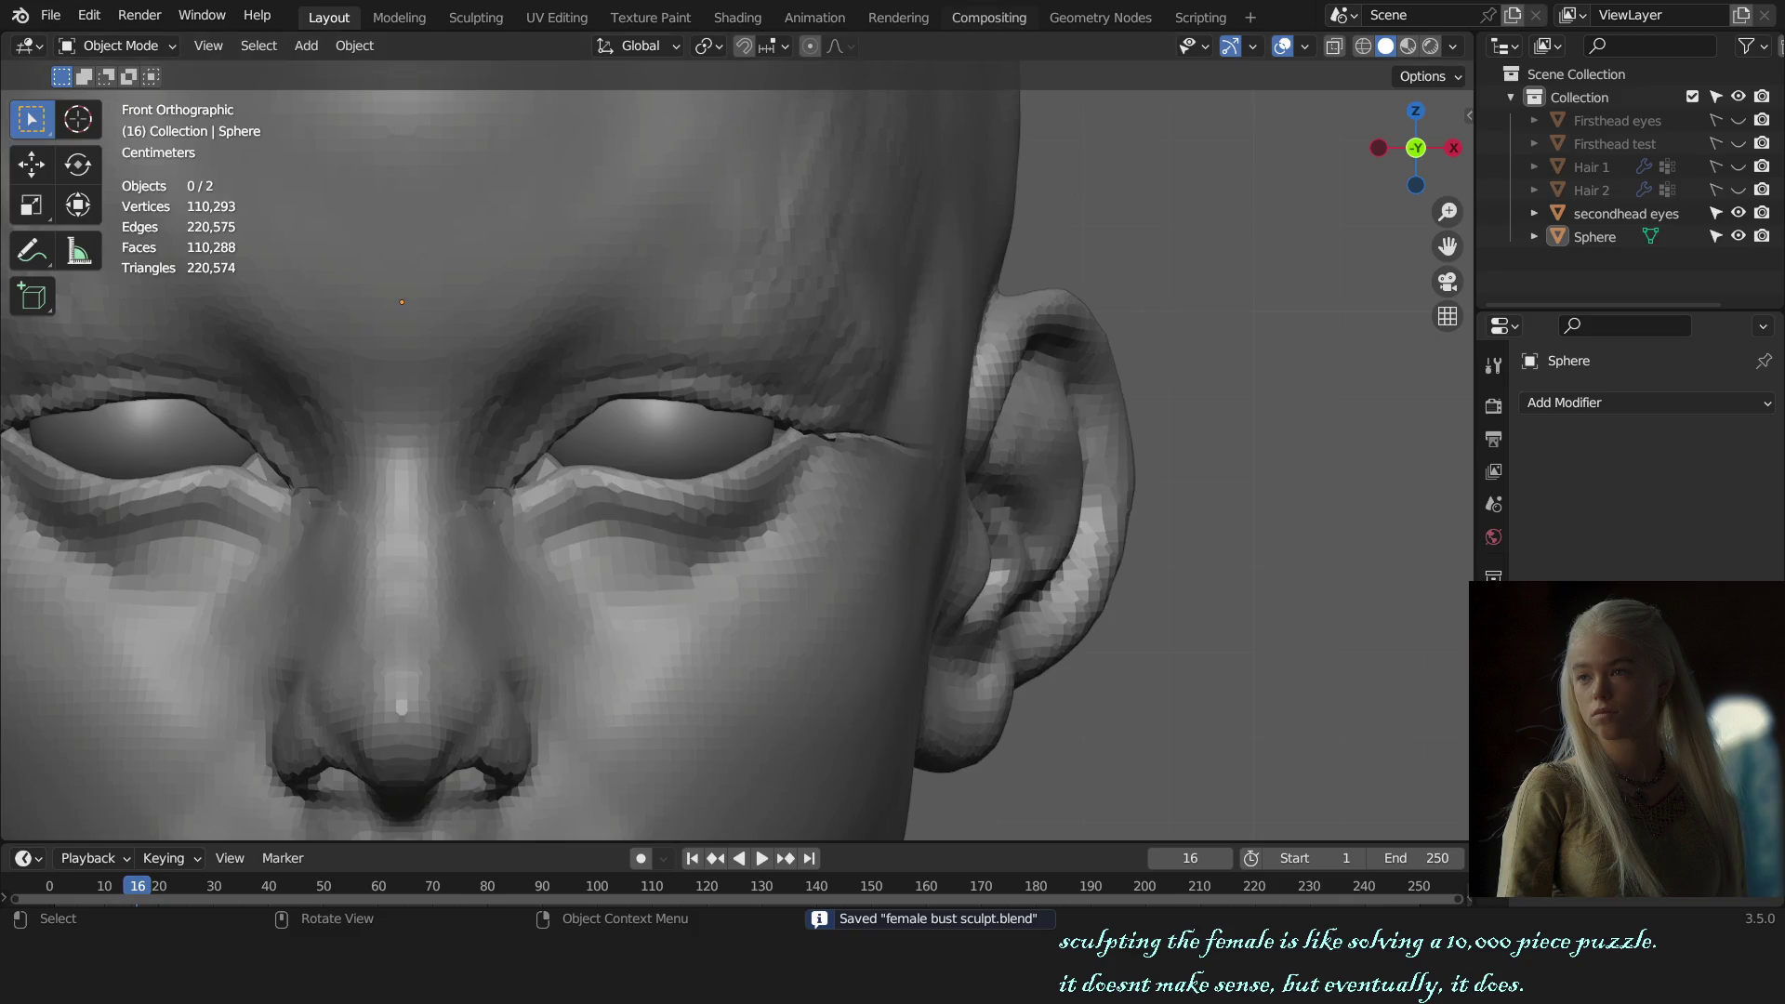
pyautogui.scroll(-5, 757, 426)
pyautogui.click(755, 428)
pyautogui.click(811, 502)
pyautogui.hotkey('ctrl', 'Tab')
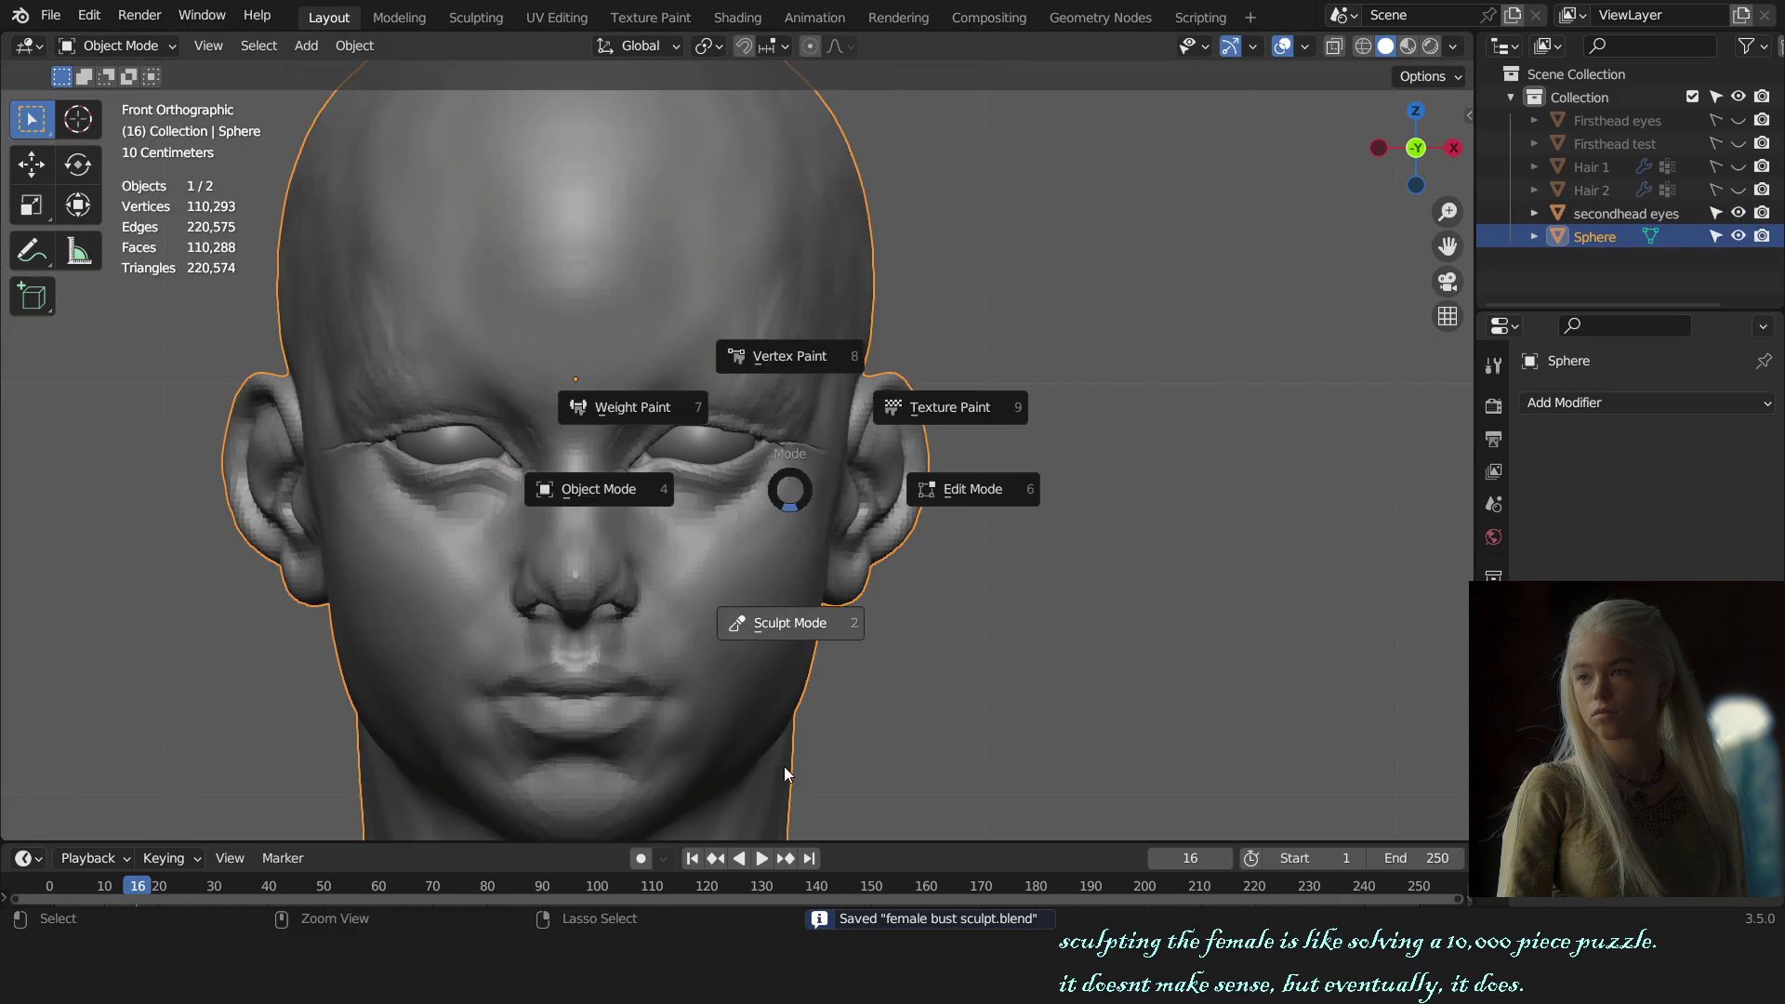
pyautogui.click(830, 653)
# Step: Resize the Grab brush and drag the upper eyelid over the right-hand eyeball
pyautogui.press('f')
pyautogui.click(771, 450)
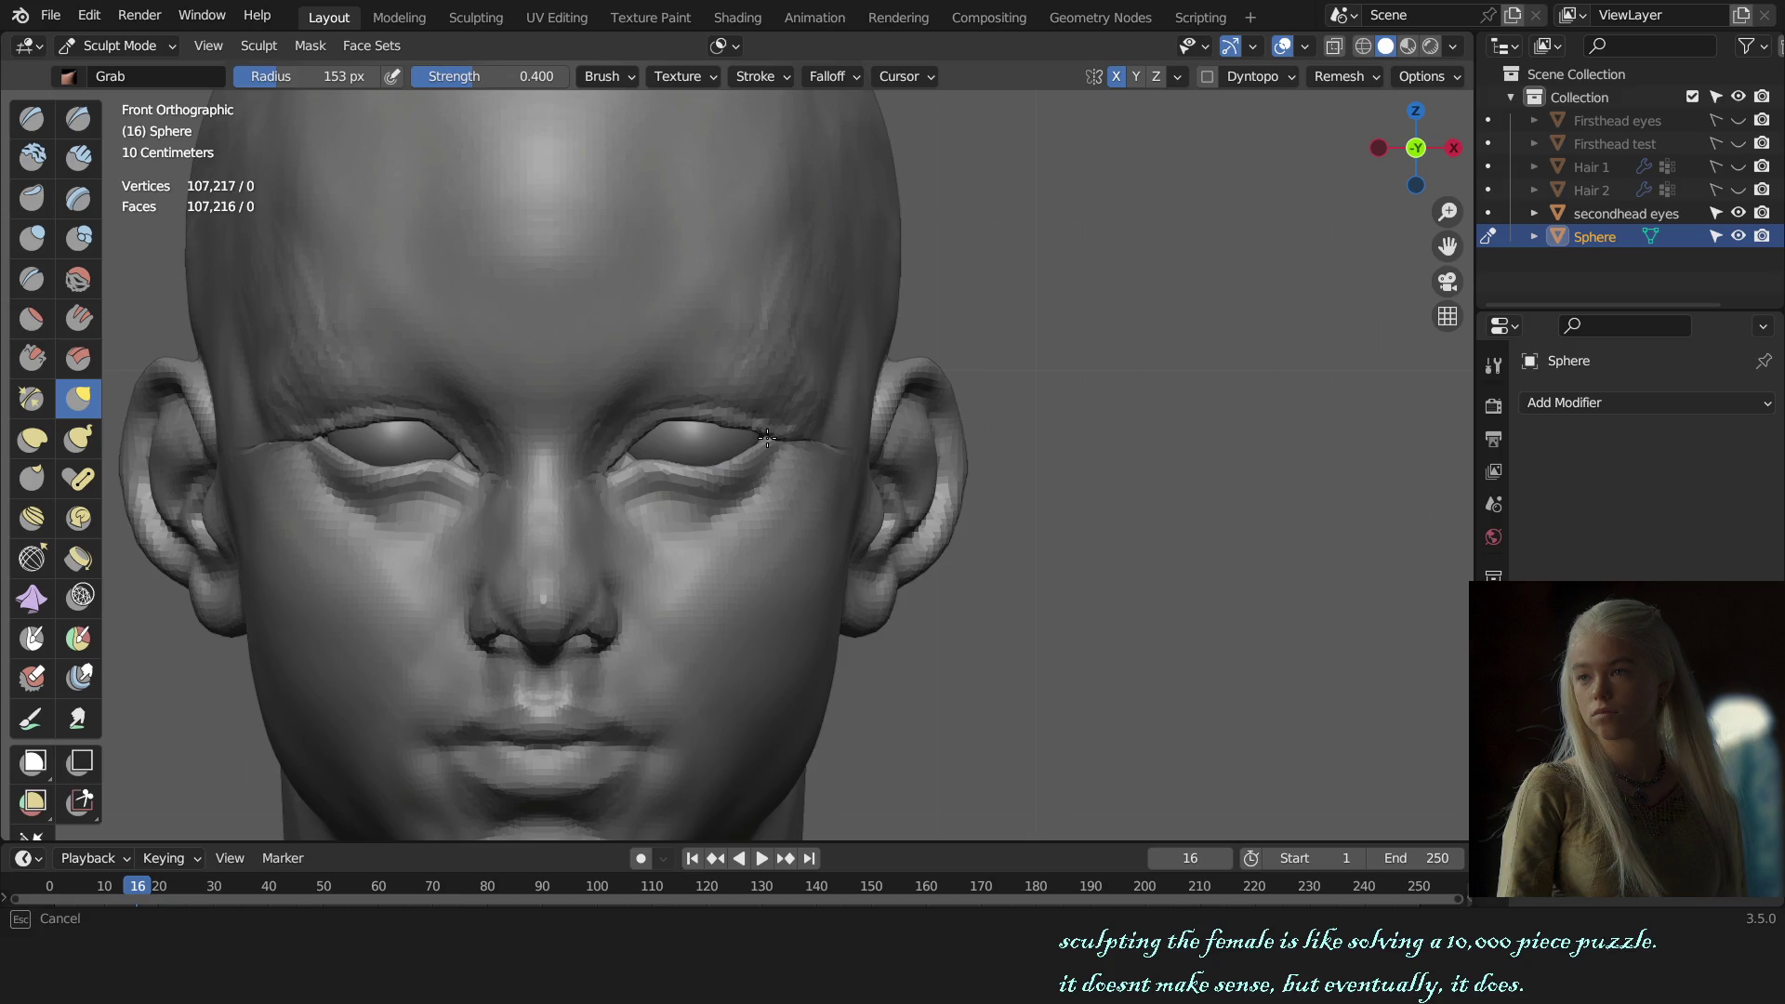
pyautogui.click(749, 471)
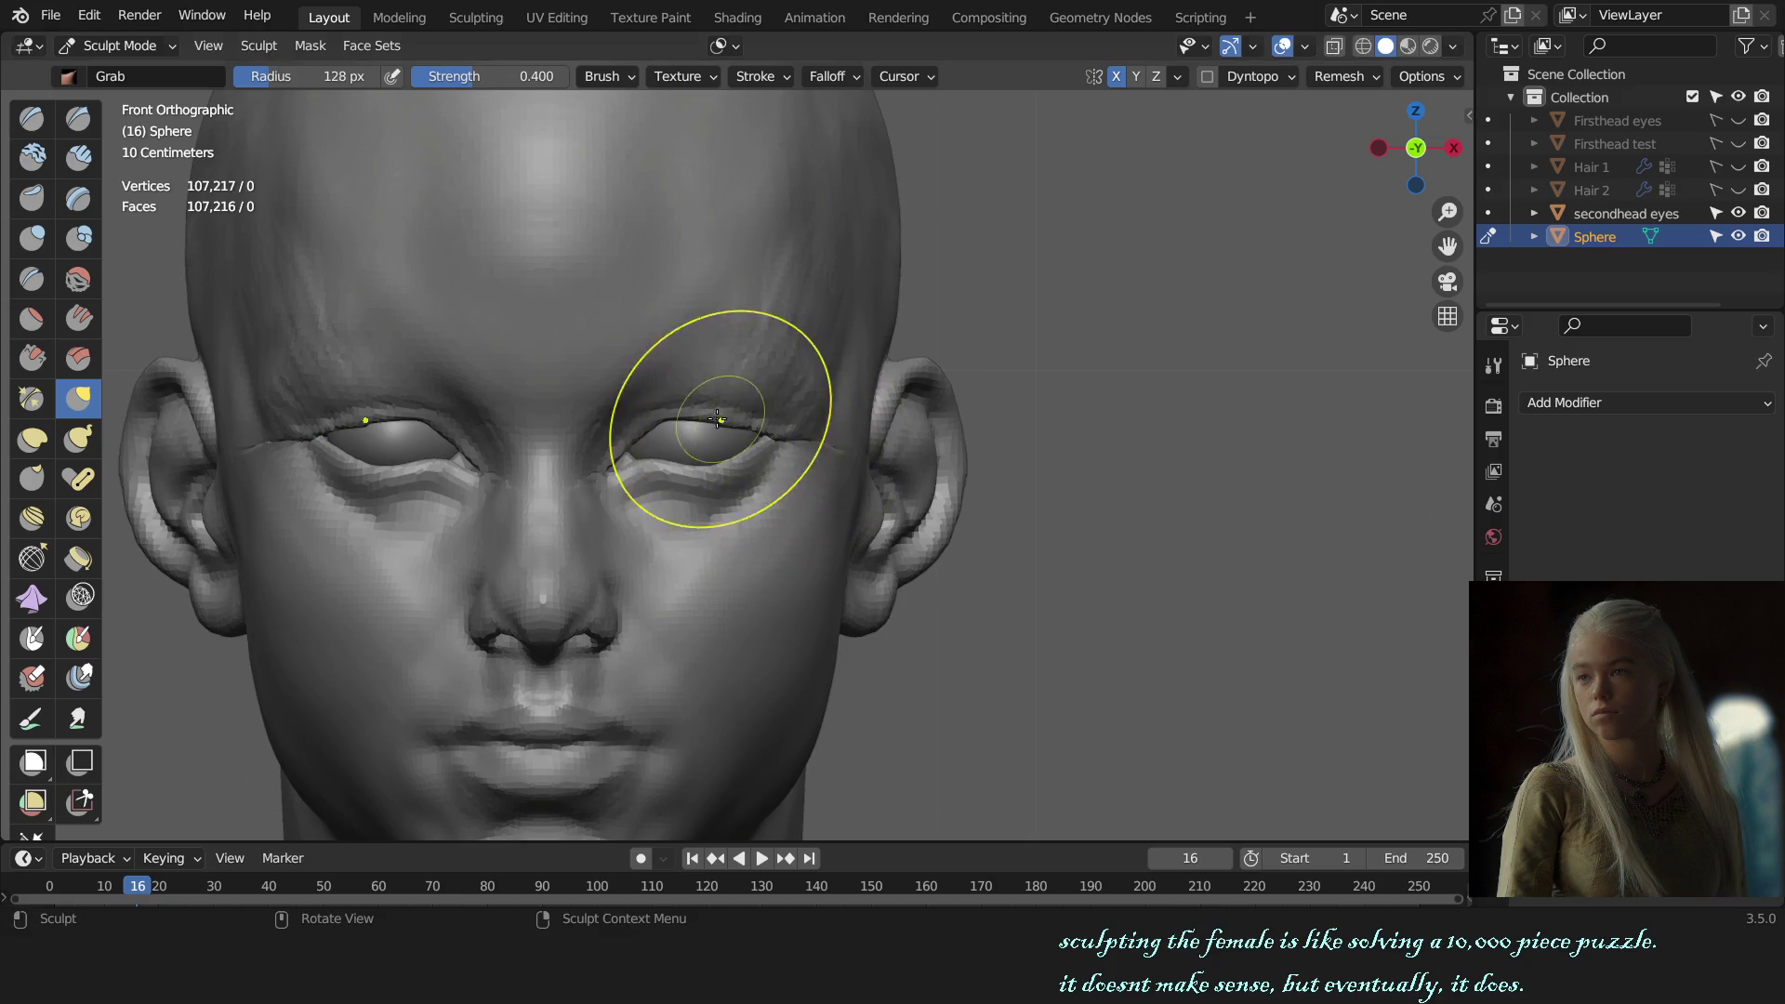
pyautogui.scroll(2, 633, 416)
pyautogui.press('f')
pyautogui.click(606, 410)
pyautogui.press('f')
pyautogui.click(613, 401)
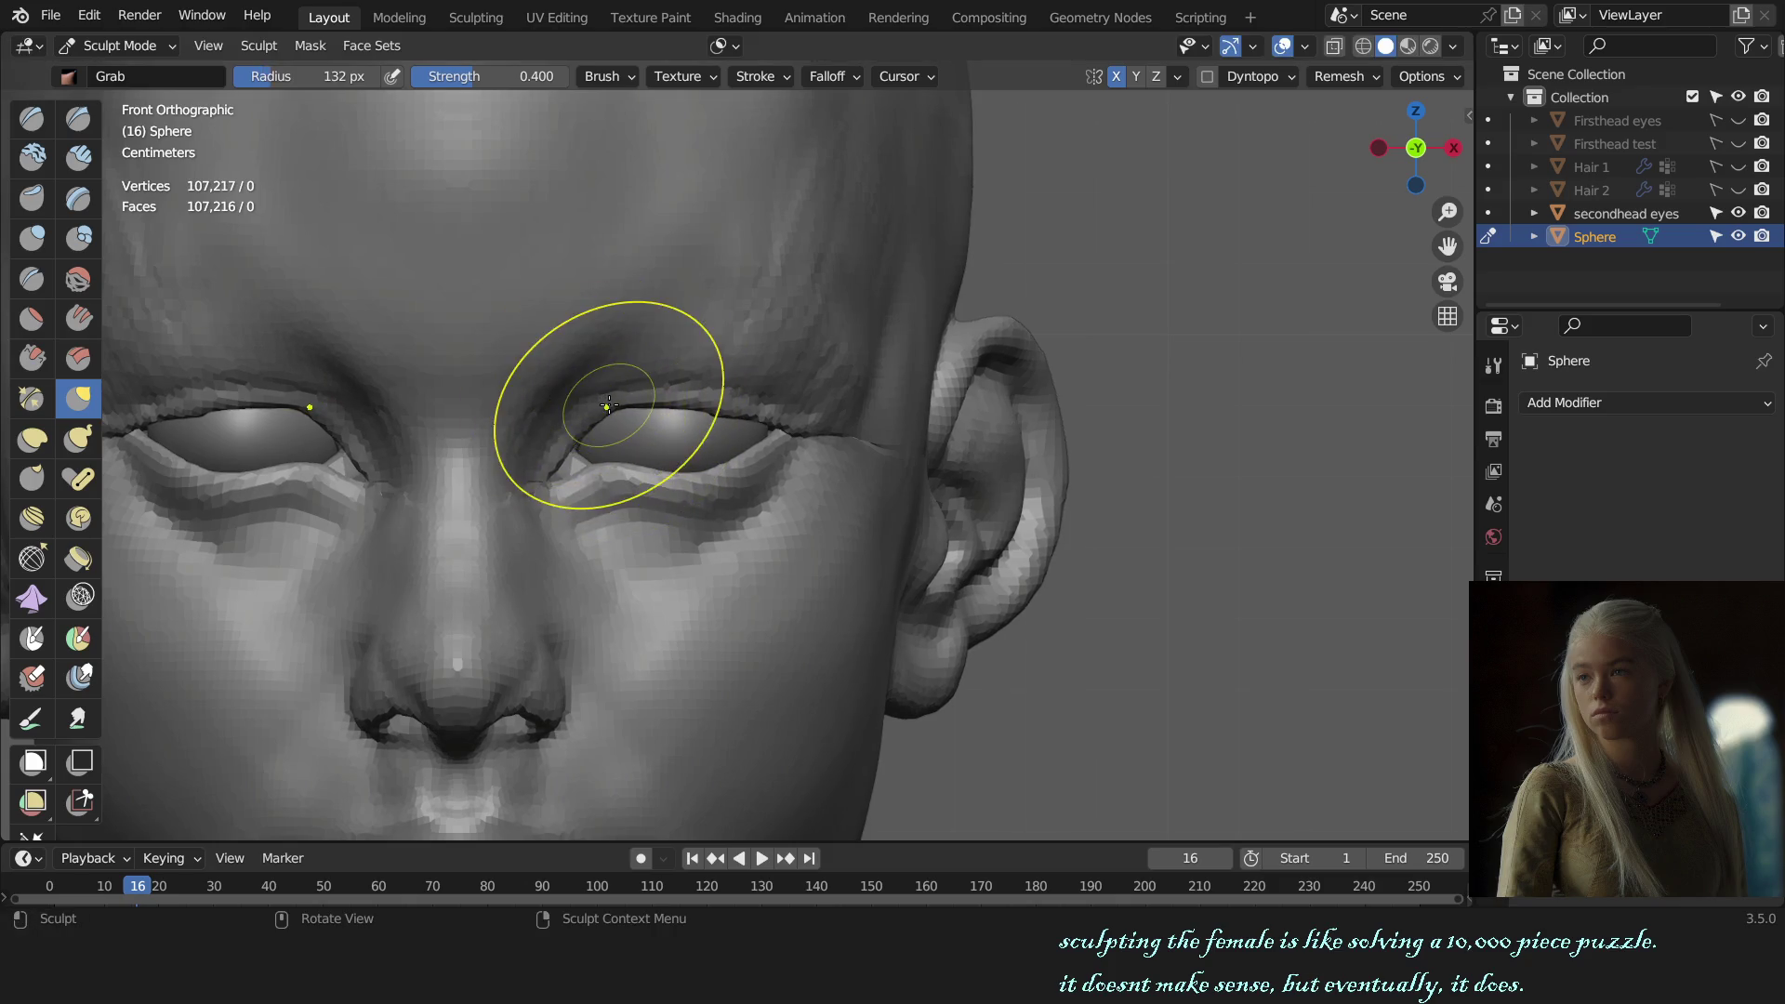
pyautogui.moveTo(639, 402); pyautogui.dragTo(710, 405)
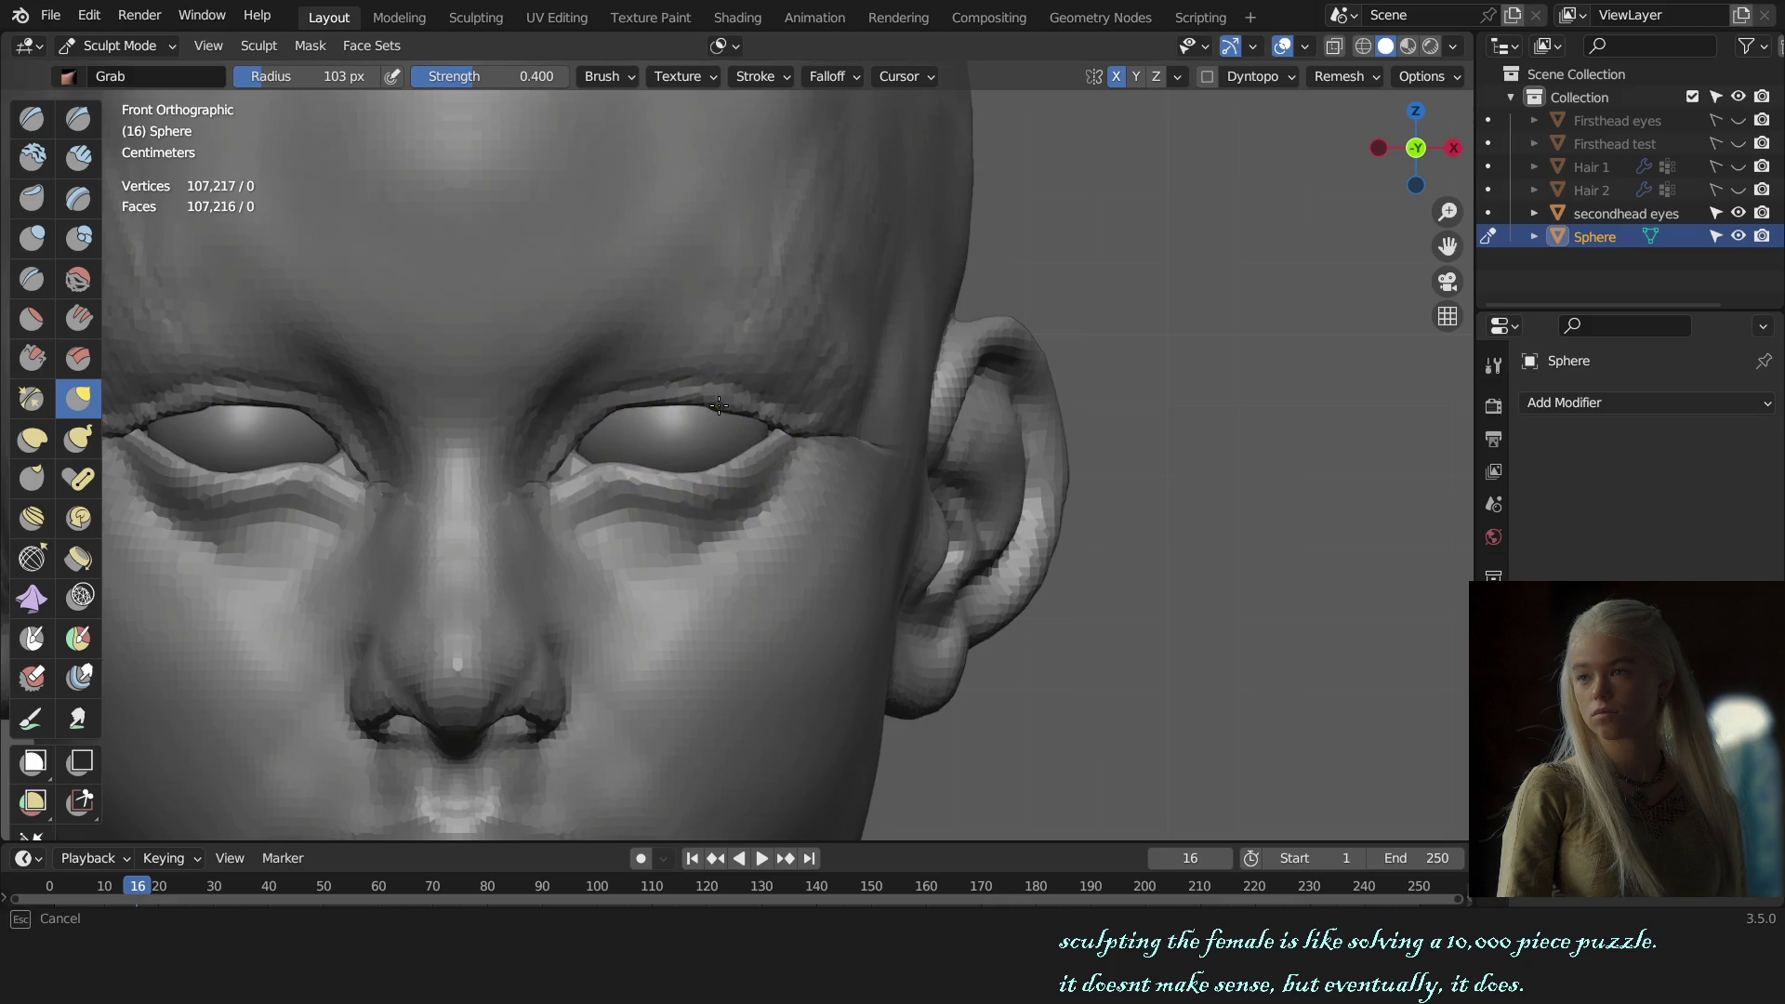
pyautogui.moveTo(691, 402); pyautogui.dragTo(674, 399)
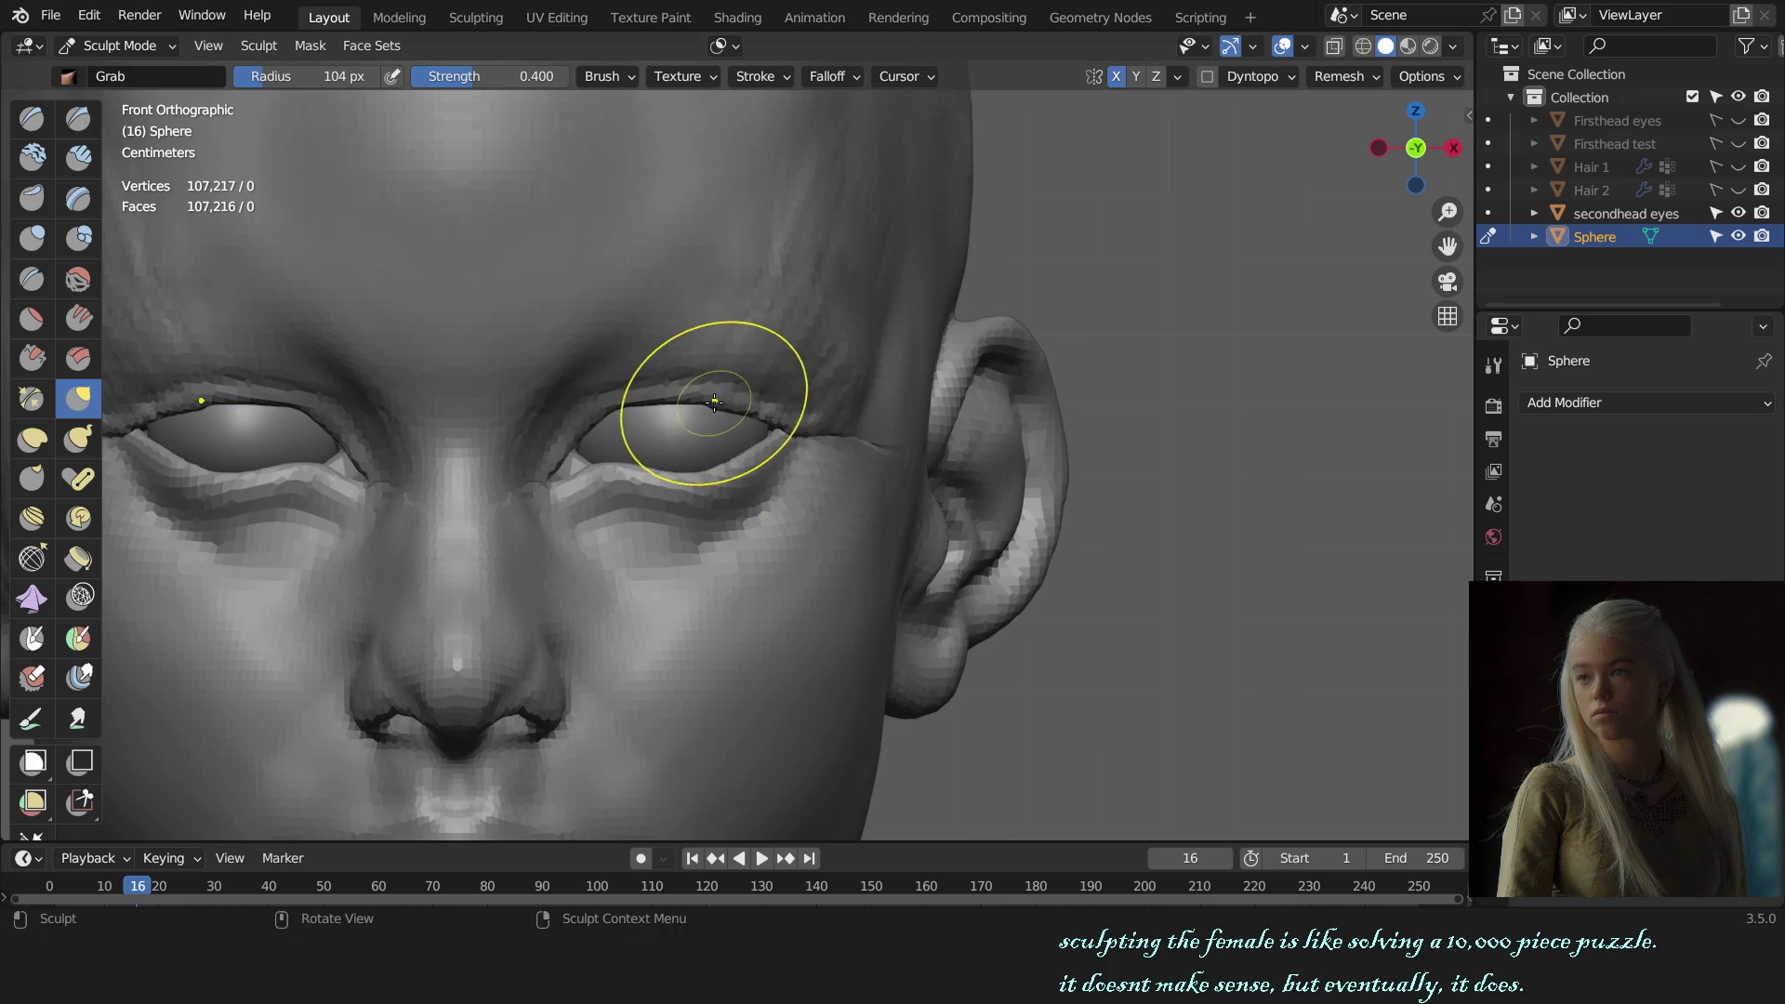
# Step: With a smaller Grab brush, pull the upper eyelid edge snugly around the eyeball
pyautogui.press('f')
pyautogui.click(717, 399)
pyautogui.moveTo(720, 401); pyautogui.dragTo(723, 403)
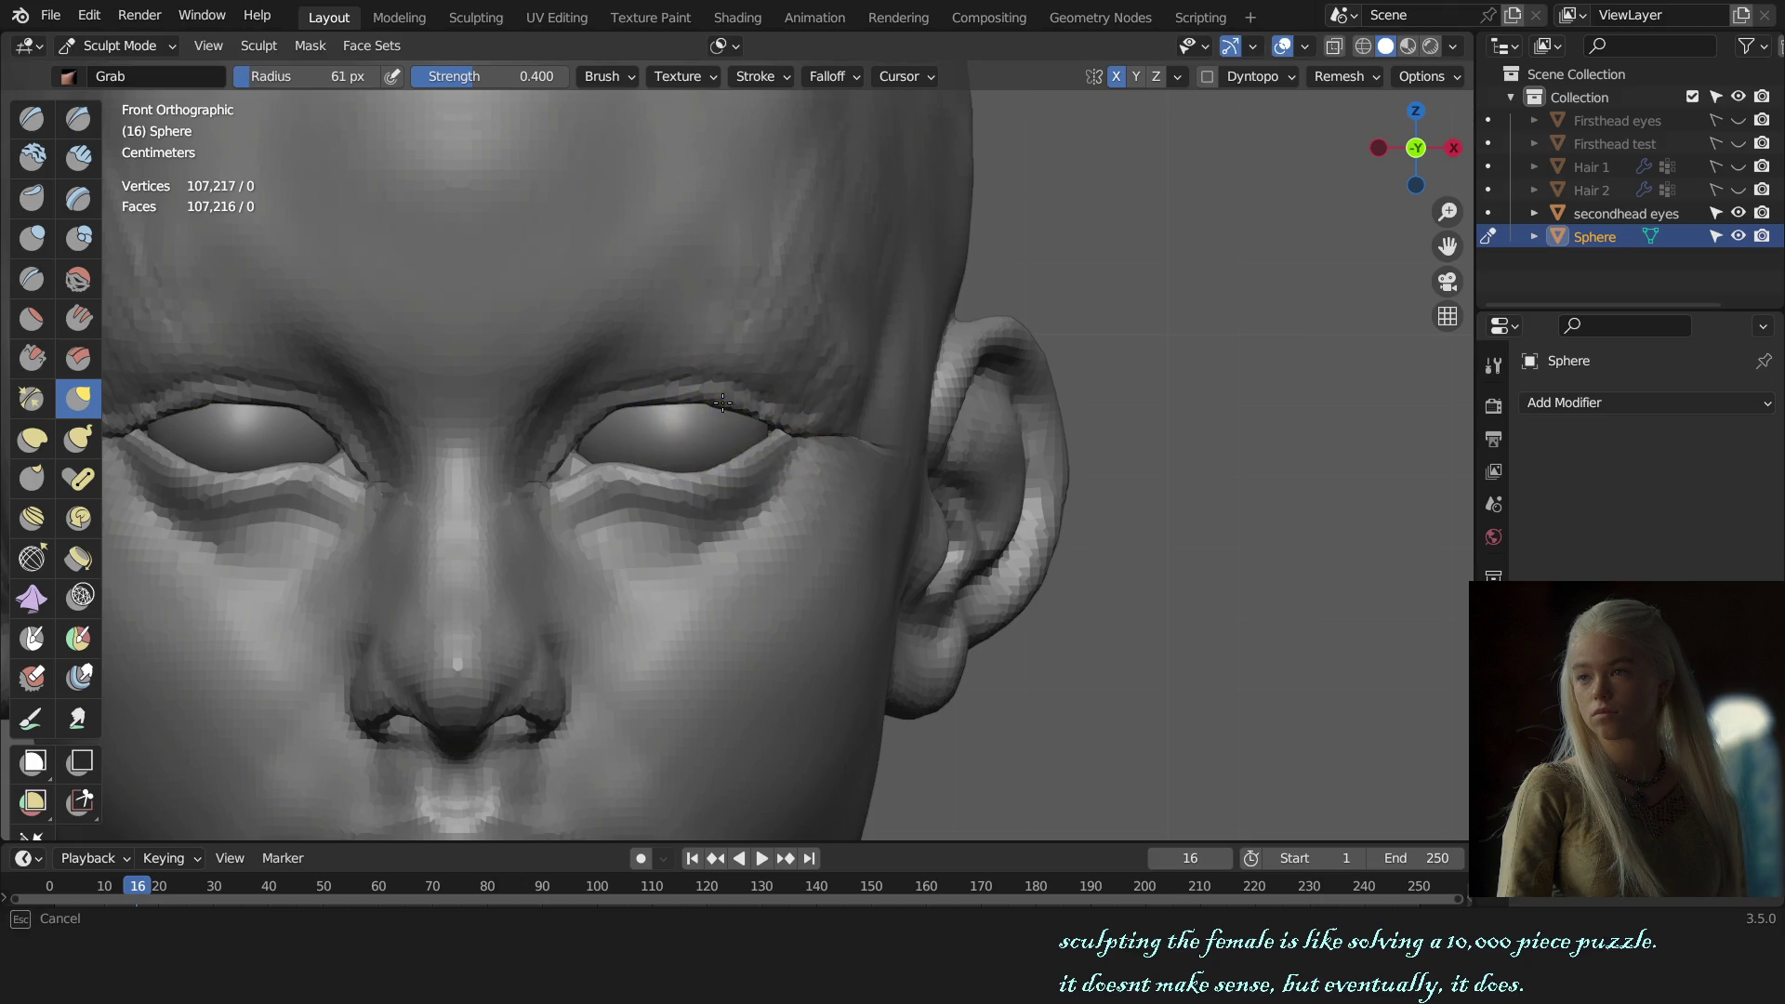
pyautogui.press('f')
pyautogui.click(722, 405)
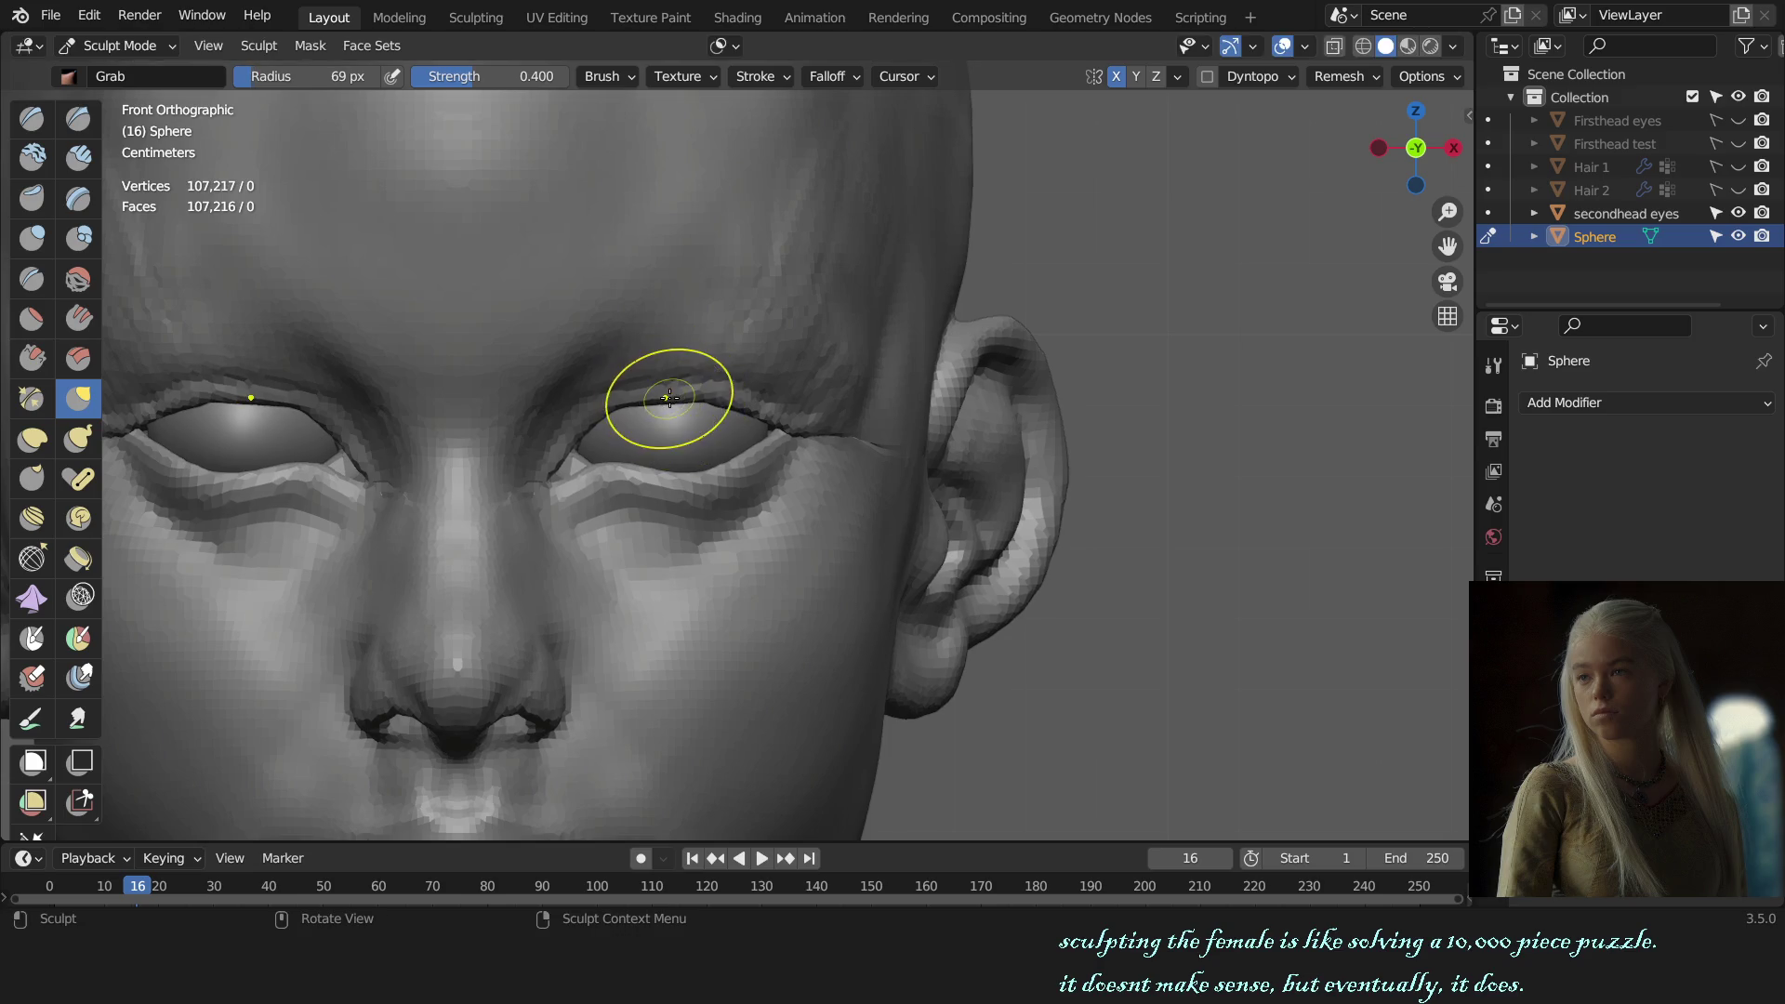
pyautogui.moveTo(656, 396); pyautogui.dragTo(657, 397)
pyautogui.press('f')
pyautogui.click(711, 402)
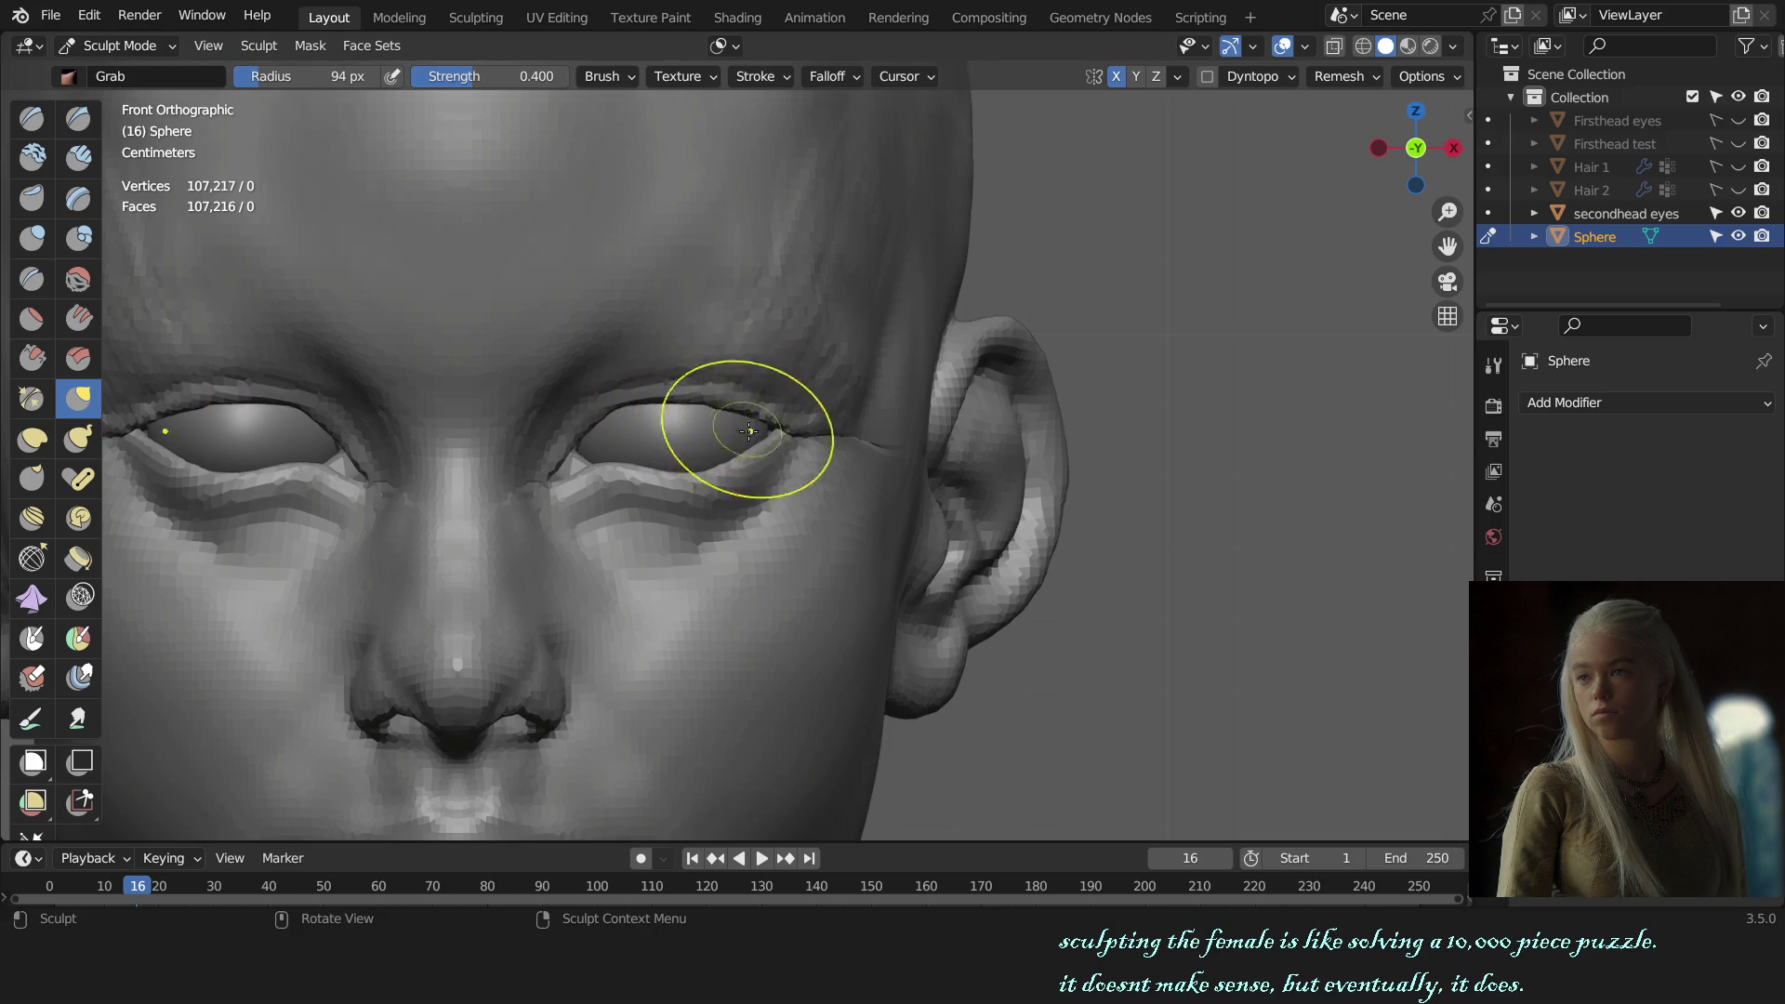
# Step: Inspect the eyelid from a three-quarter view and from below, enlarging the brush
pyautogui.scroll(-4, 837, 479)
pyautogui.scroll(-2, 848, 456)
pyautogui.moveTo(848, 456); pyautogui.dragTo(746, 471, button='middle')
pyautogui.scroll(5, 672, 438)
pyautogui.press('f')
pyautogui.scroll(-3, 707, 426)
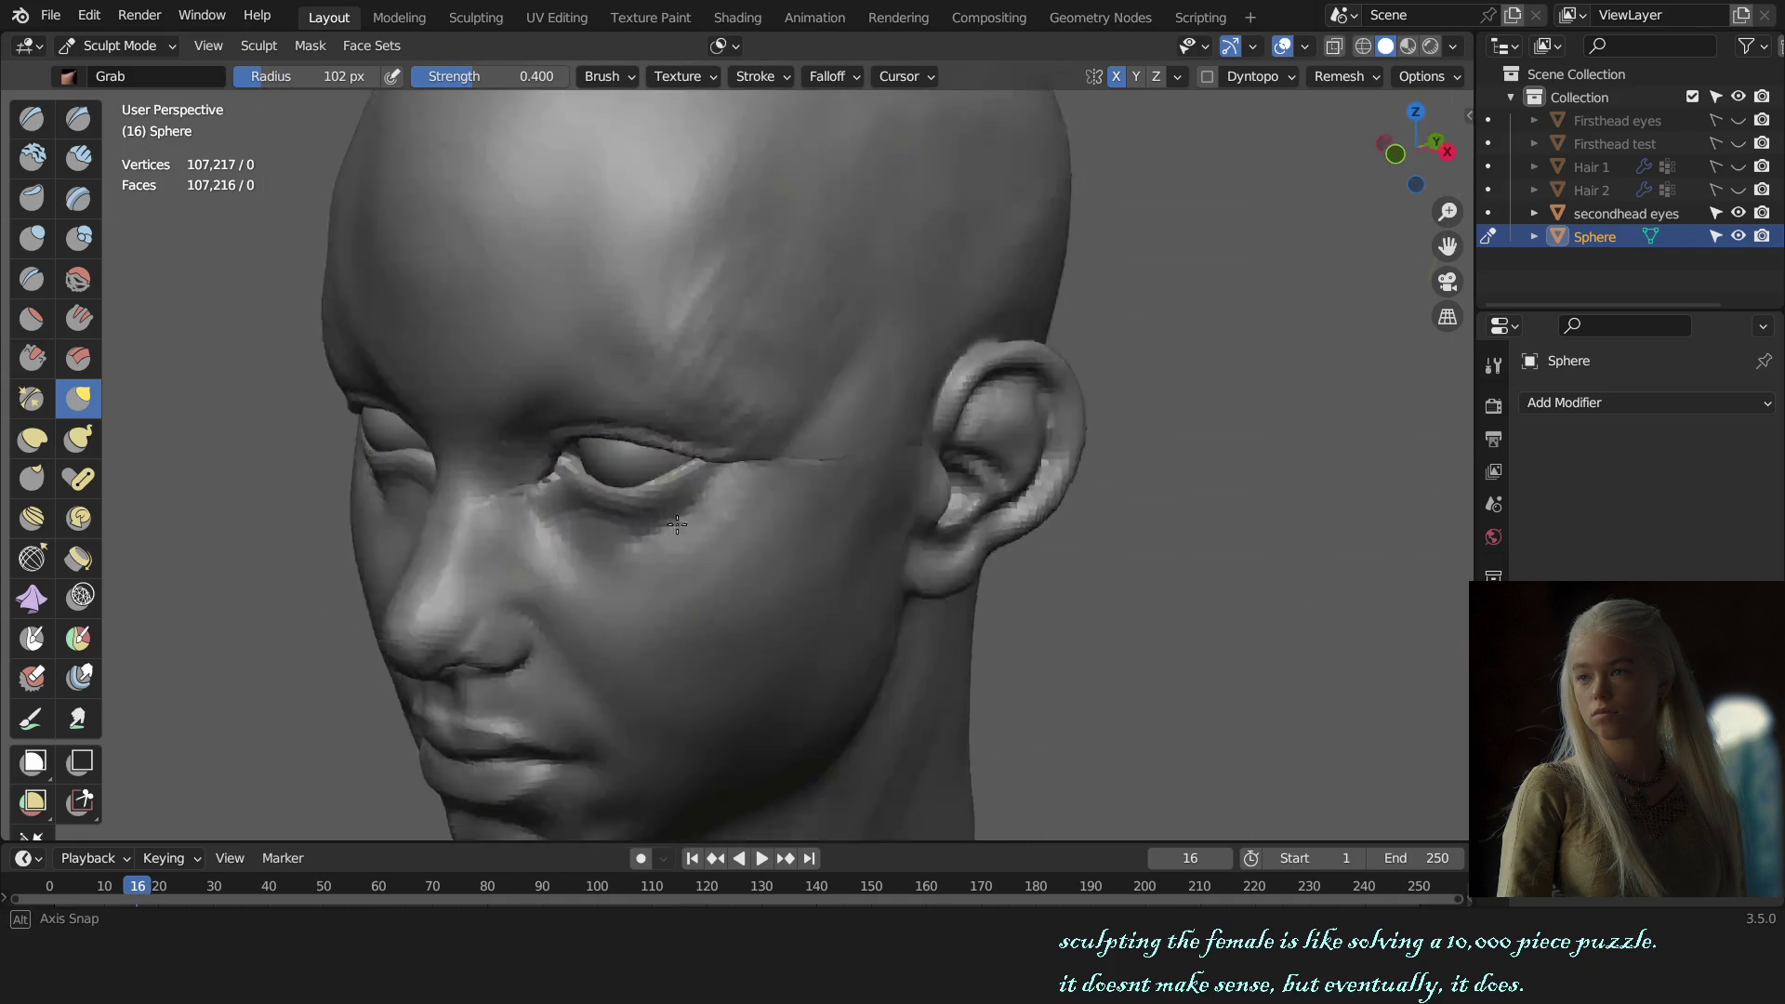
pyautogui.moveTo(707, 426); pyautogui.dragTo(737, 657, button='middle')
pyautogui.scroll(2, 737, 614)
pyautogui.scroll(2, 673, 499)
# Step: Orbit to a front-side view of the face and enlarge the brush for further eyelid refinement
pyautogui.press('f')
pyautogui.click(662, 462)
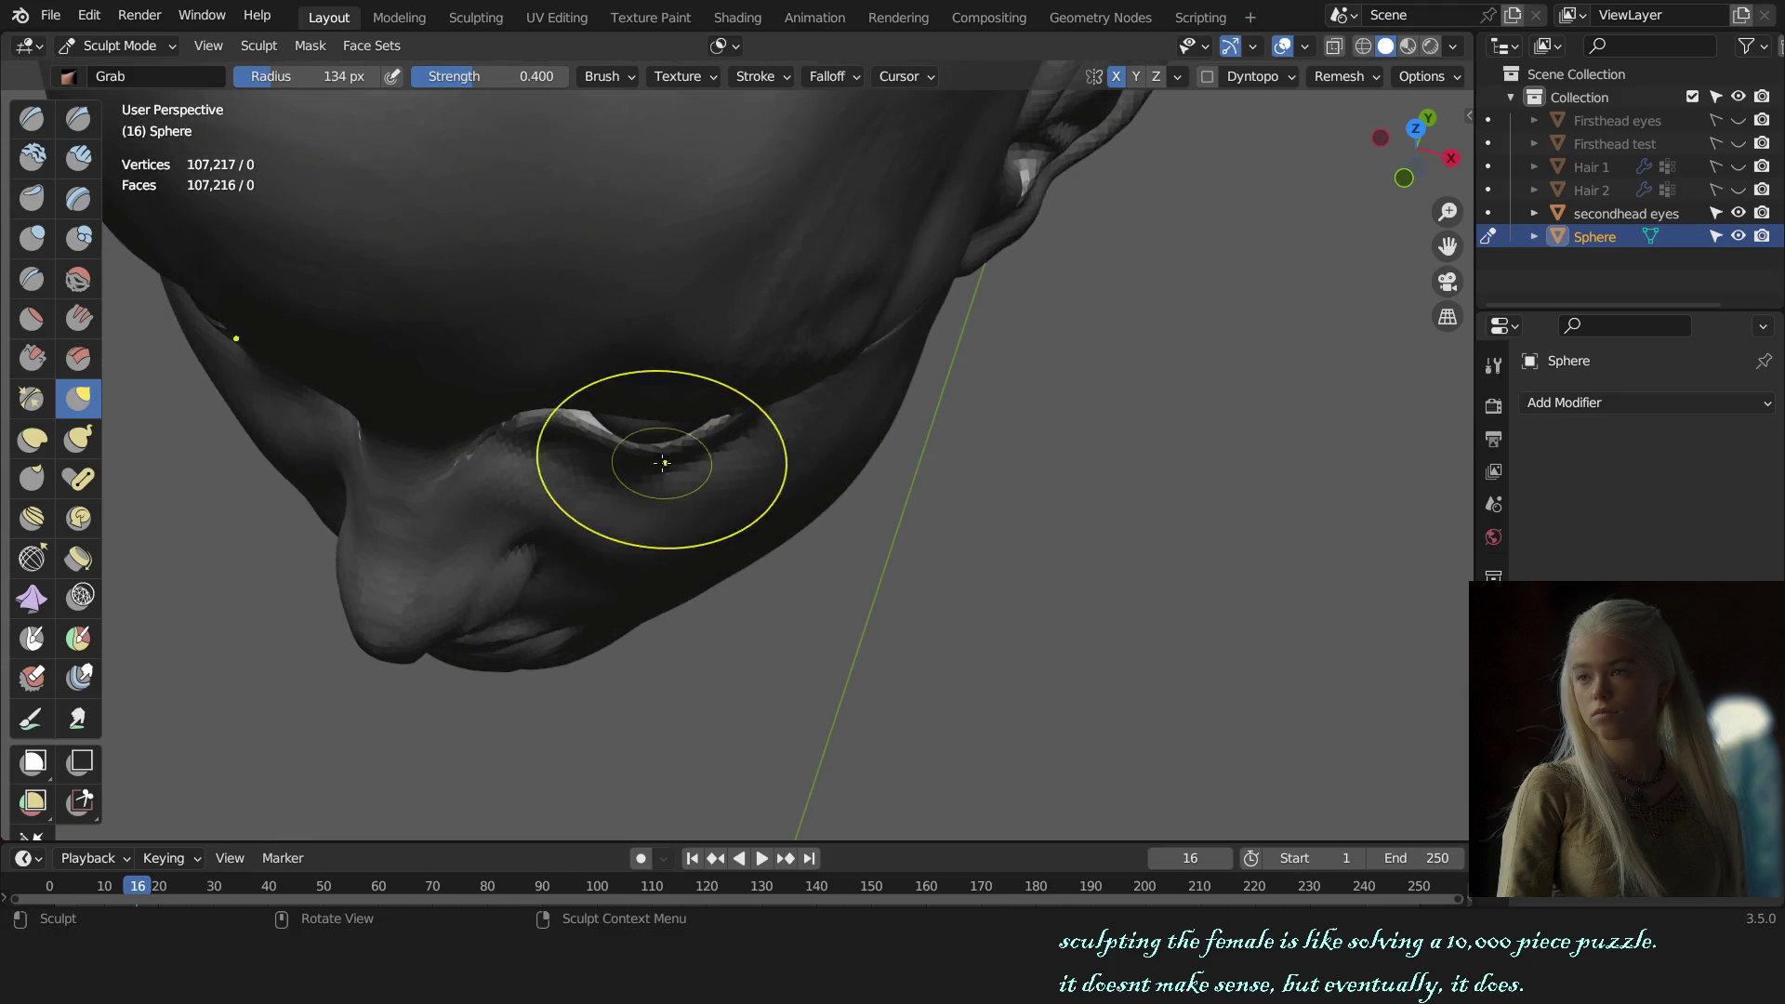
pyautogui.scroll(-3, 648, 456)
pyautogui.scroll(2, 648, 456)
pyautogui.moveTo(648, 455)
pyautogui.mouseDown(button='middle')
pyautogui.moveTo(631, 504)
pyautogui.moveTo(797, 558)
pyautogui.moveTo(757, 359)
pyautogui.moveTo(835, 502)
pyautogui.mouseUp(button='middle')
pyautogui.scroll(1, 797, 558)
pyautogui.press('f')
pyautogui.click(799, 531)
pyautogui.scroll(-5, 799, 531)
pyautogui.hotkey('alt', 'q')
# Step: Shift the secondhead eyes object −0.016771 m along X and check it from front and top
pyautogui.hotkey('ctrl', 'Tab')
pyautogui.scroll(2, 835, 502)
pyautogui.press('g')
pyautogui.press('x')
pyautogui.click(806, 517)
pyautogui.press('KP_1')
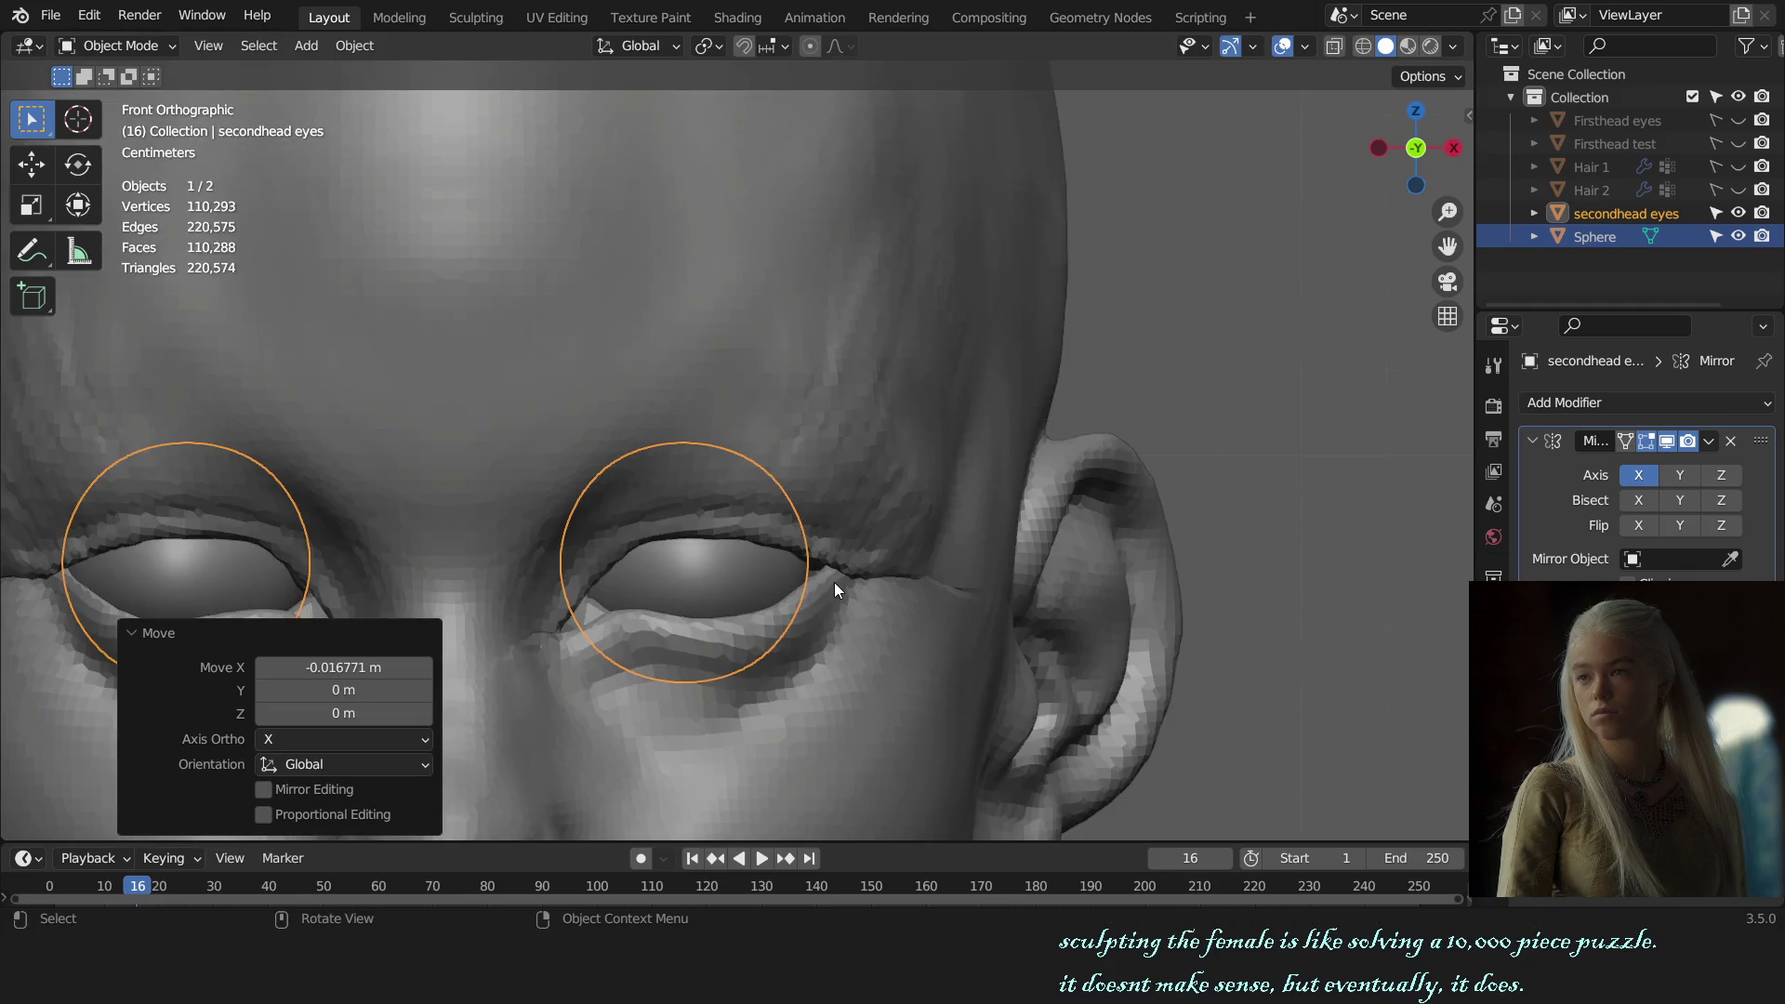
pyautogui.click(238, 634)
pyautogui.press('KP_7')
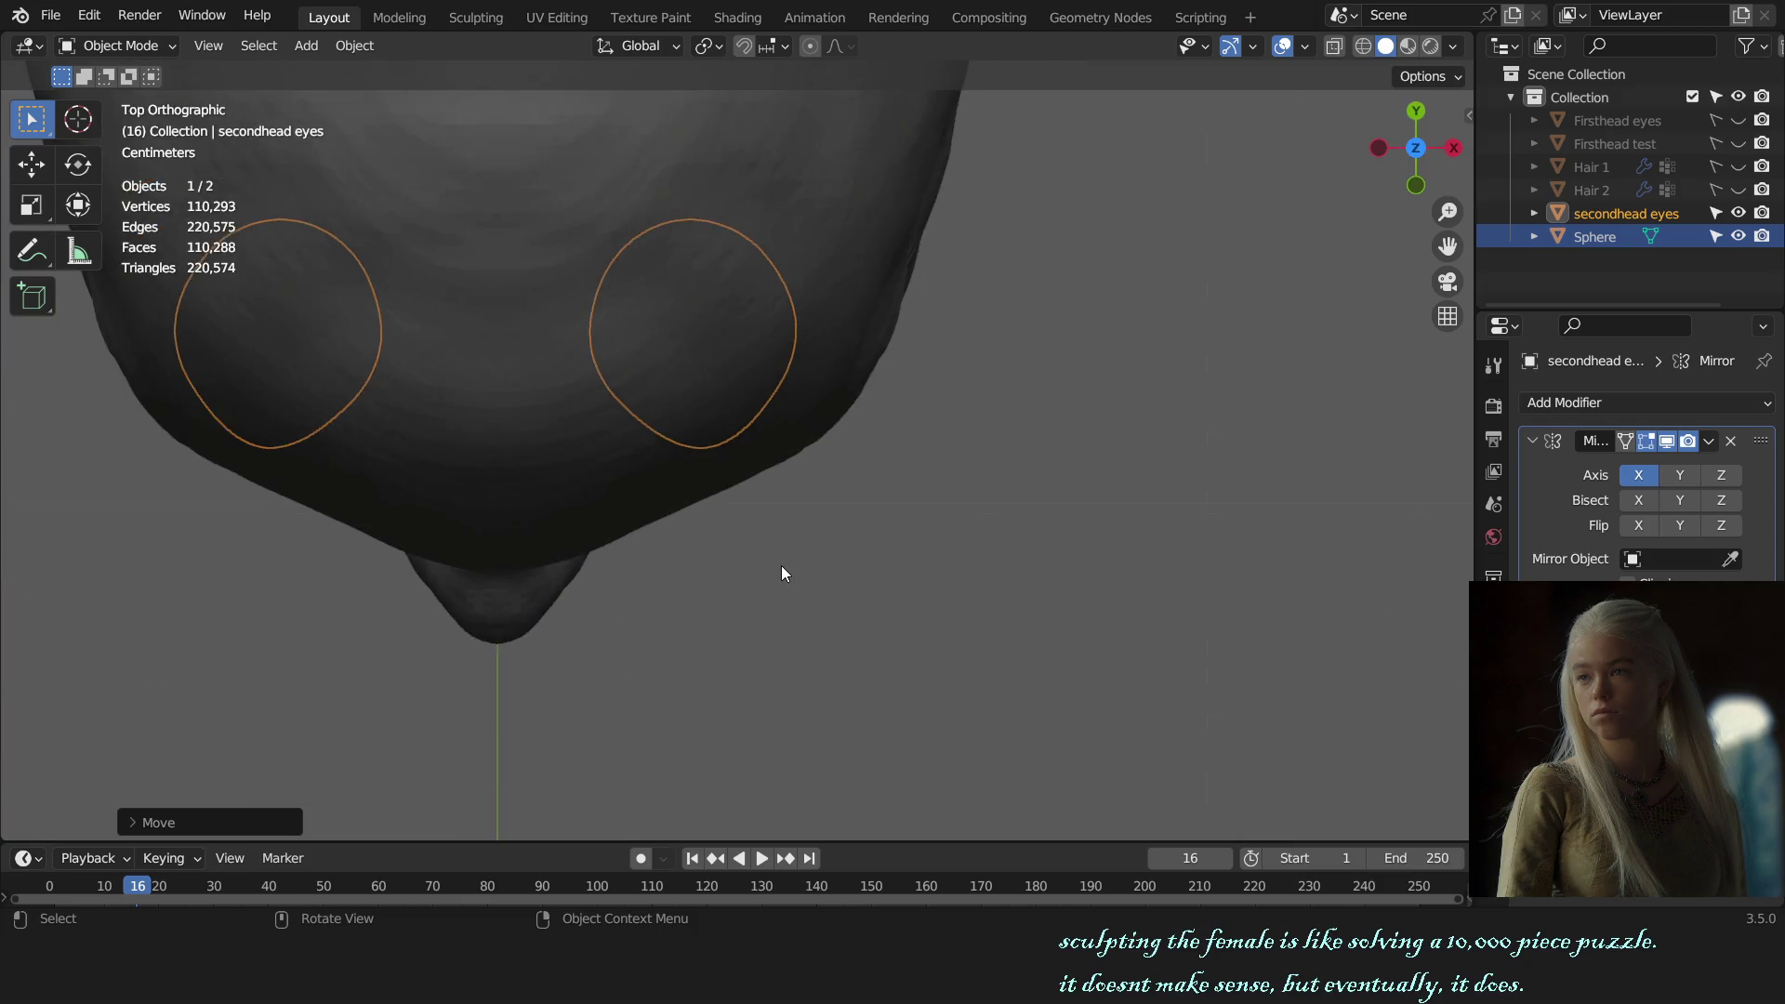
pyautogui.press('KP_1')
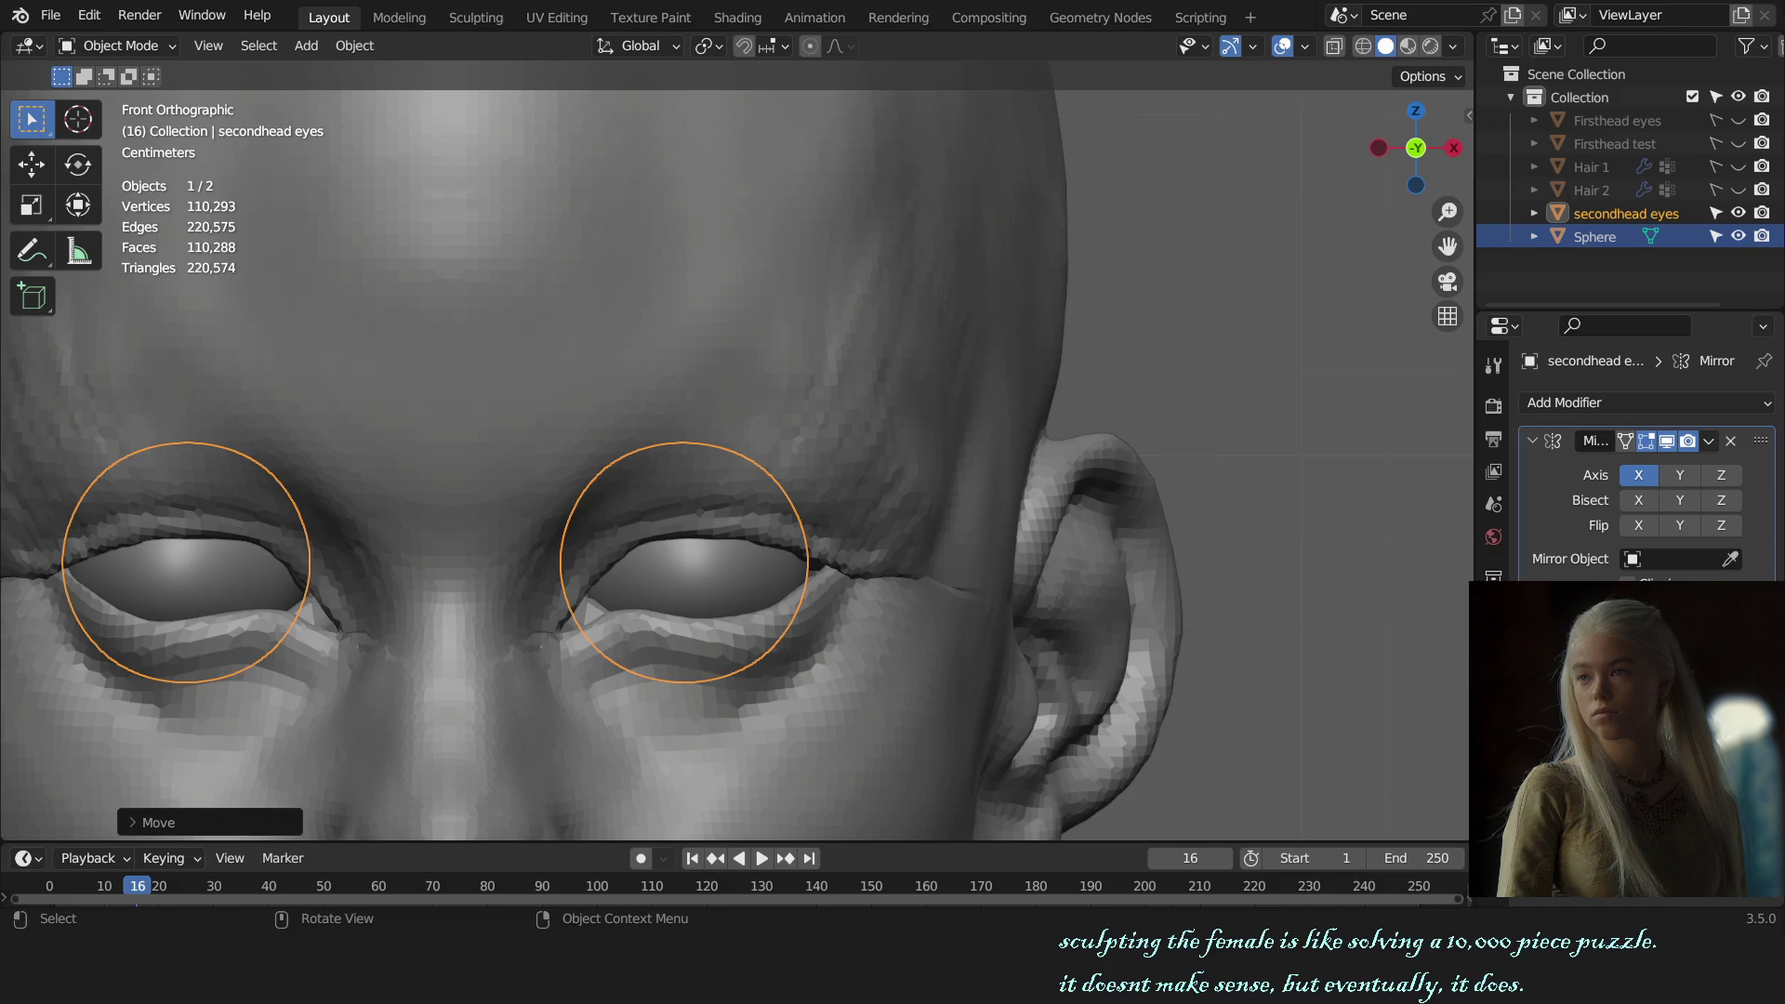
# Step: Reselect the secondhead eyes object and apply its transform
pyautogui.scroll(-4, 852, 215)
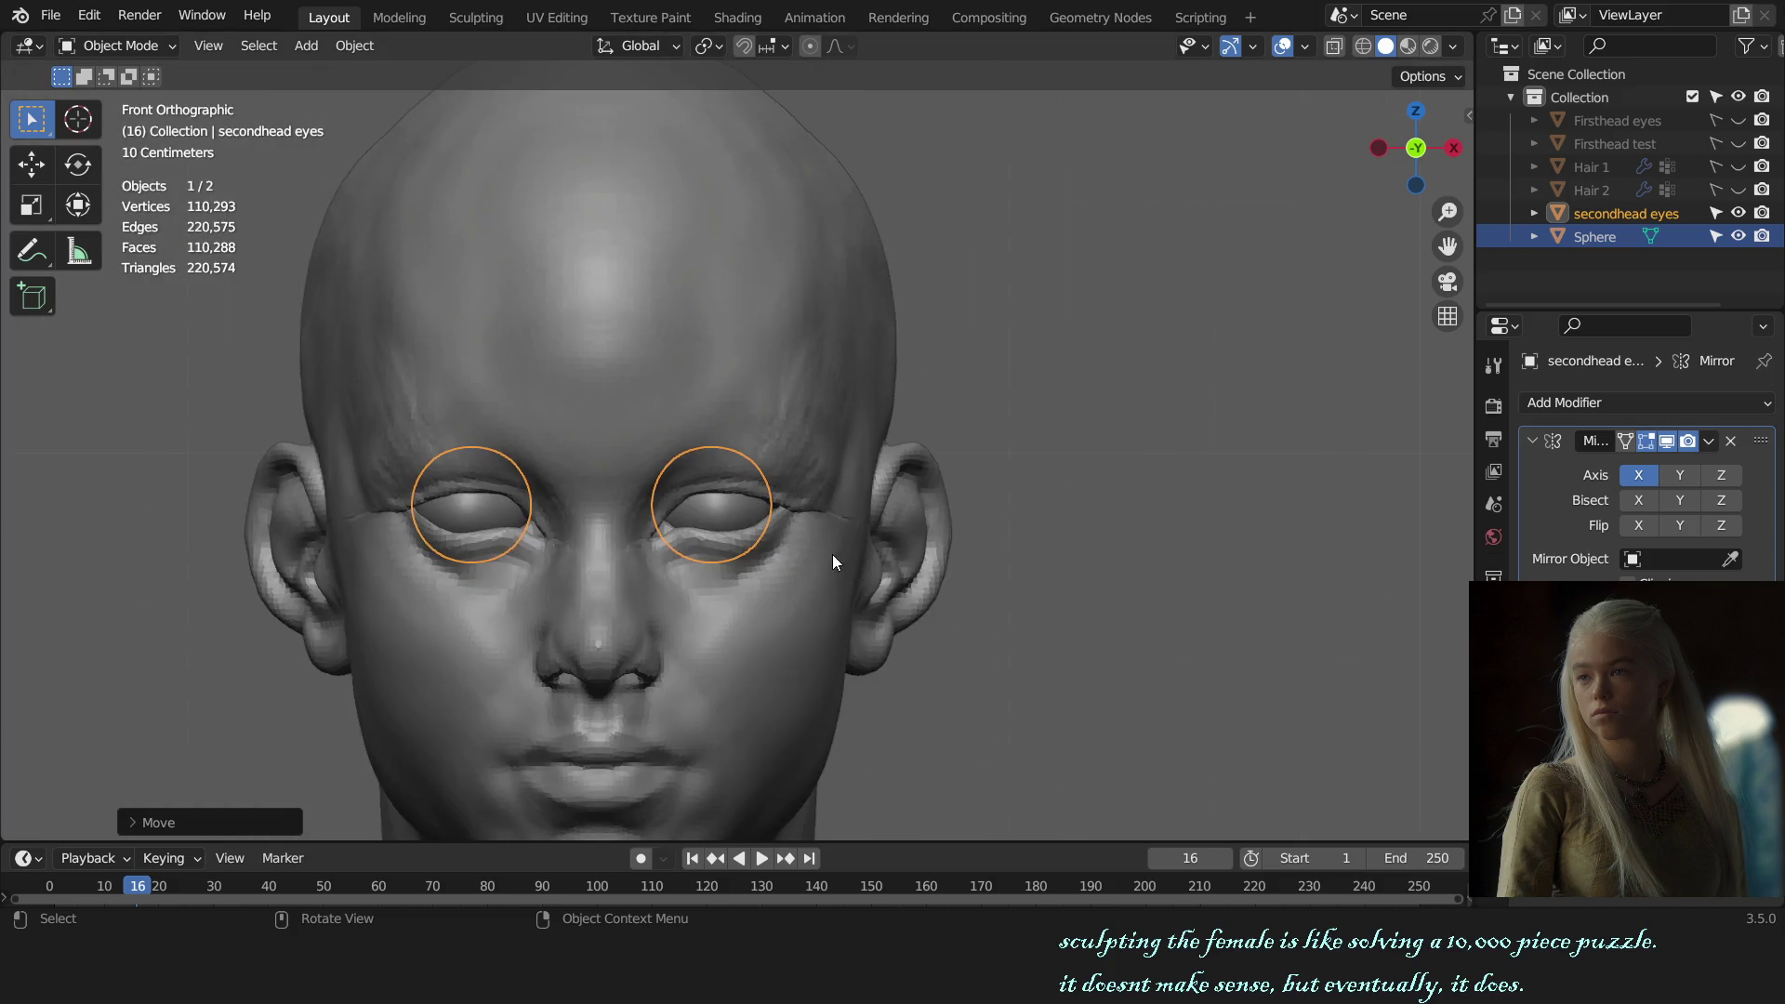
pyautogui.click(775, 517)
pyautogui.click(721, 521)
pyautogui.hotkey('ctrl', 'a')
pyautogui.click(721, 521)
pyautogui.scroll(-3, 1030, 433)
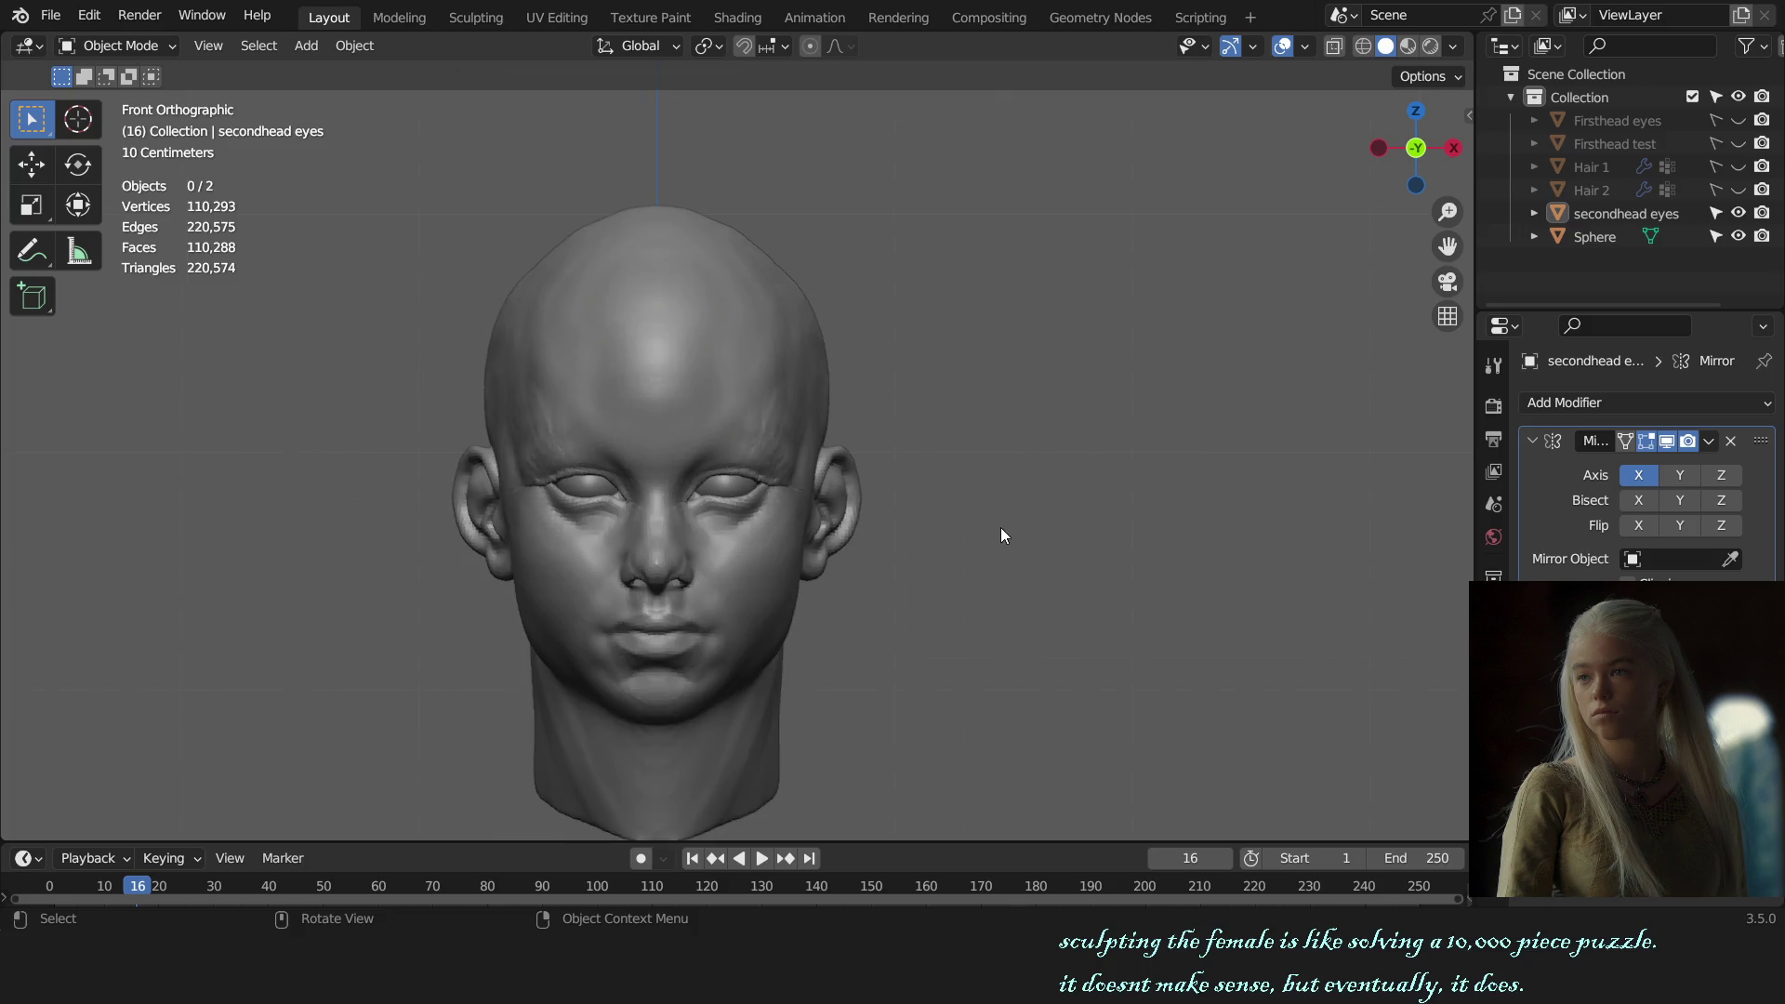
# Step: Return the Sphere head mesh to Sculpt Mode with the Grab brush at 158 px
pyautogui.click(778, 470)
pyautogui.hotkey('ctrl', 'Tab')
pyautogui.scroll(3, 763, 479)
pyautogui.press('f')
pyautogui.click(772, 453)
# Step: Pull the right upper eyelid and brow upward with the Grab brush, then set it to 204 px
pyautogui.press('f')
pyautogui.click(790, 461)
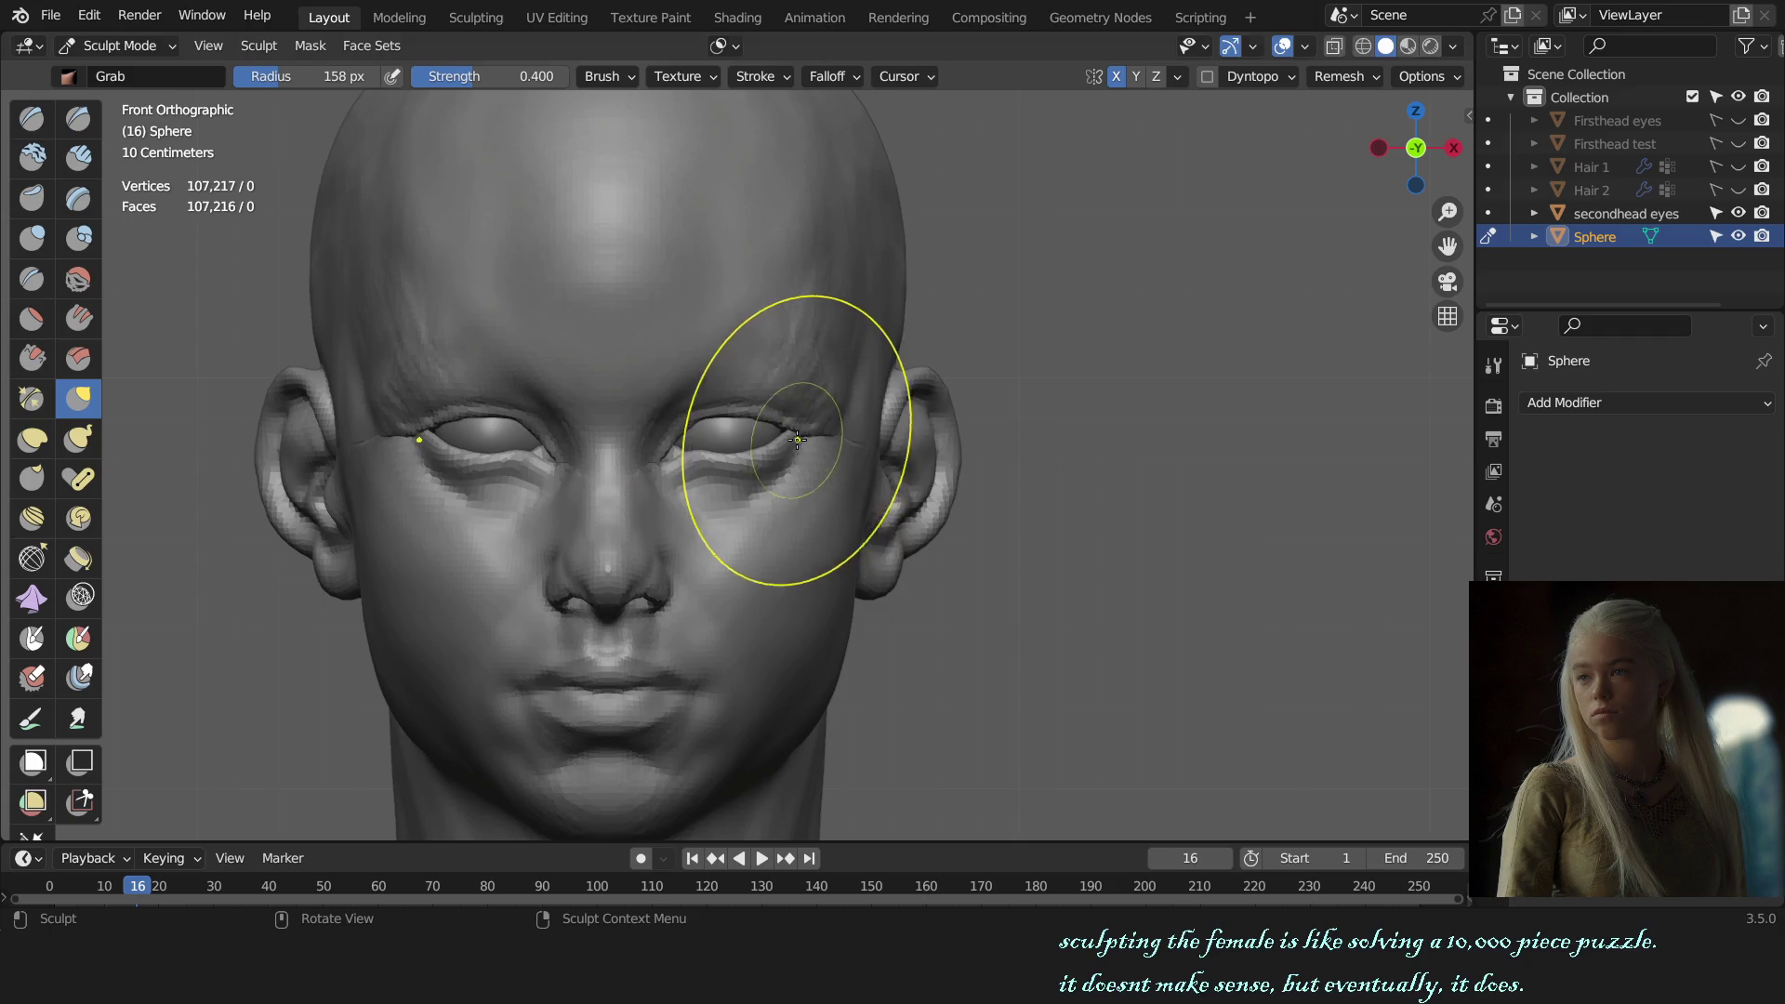
pyautogui.moveTo(791, 464); pyautogui.dragTo(801, 445)
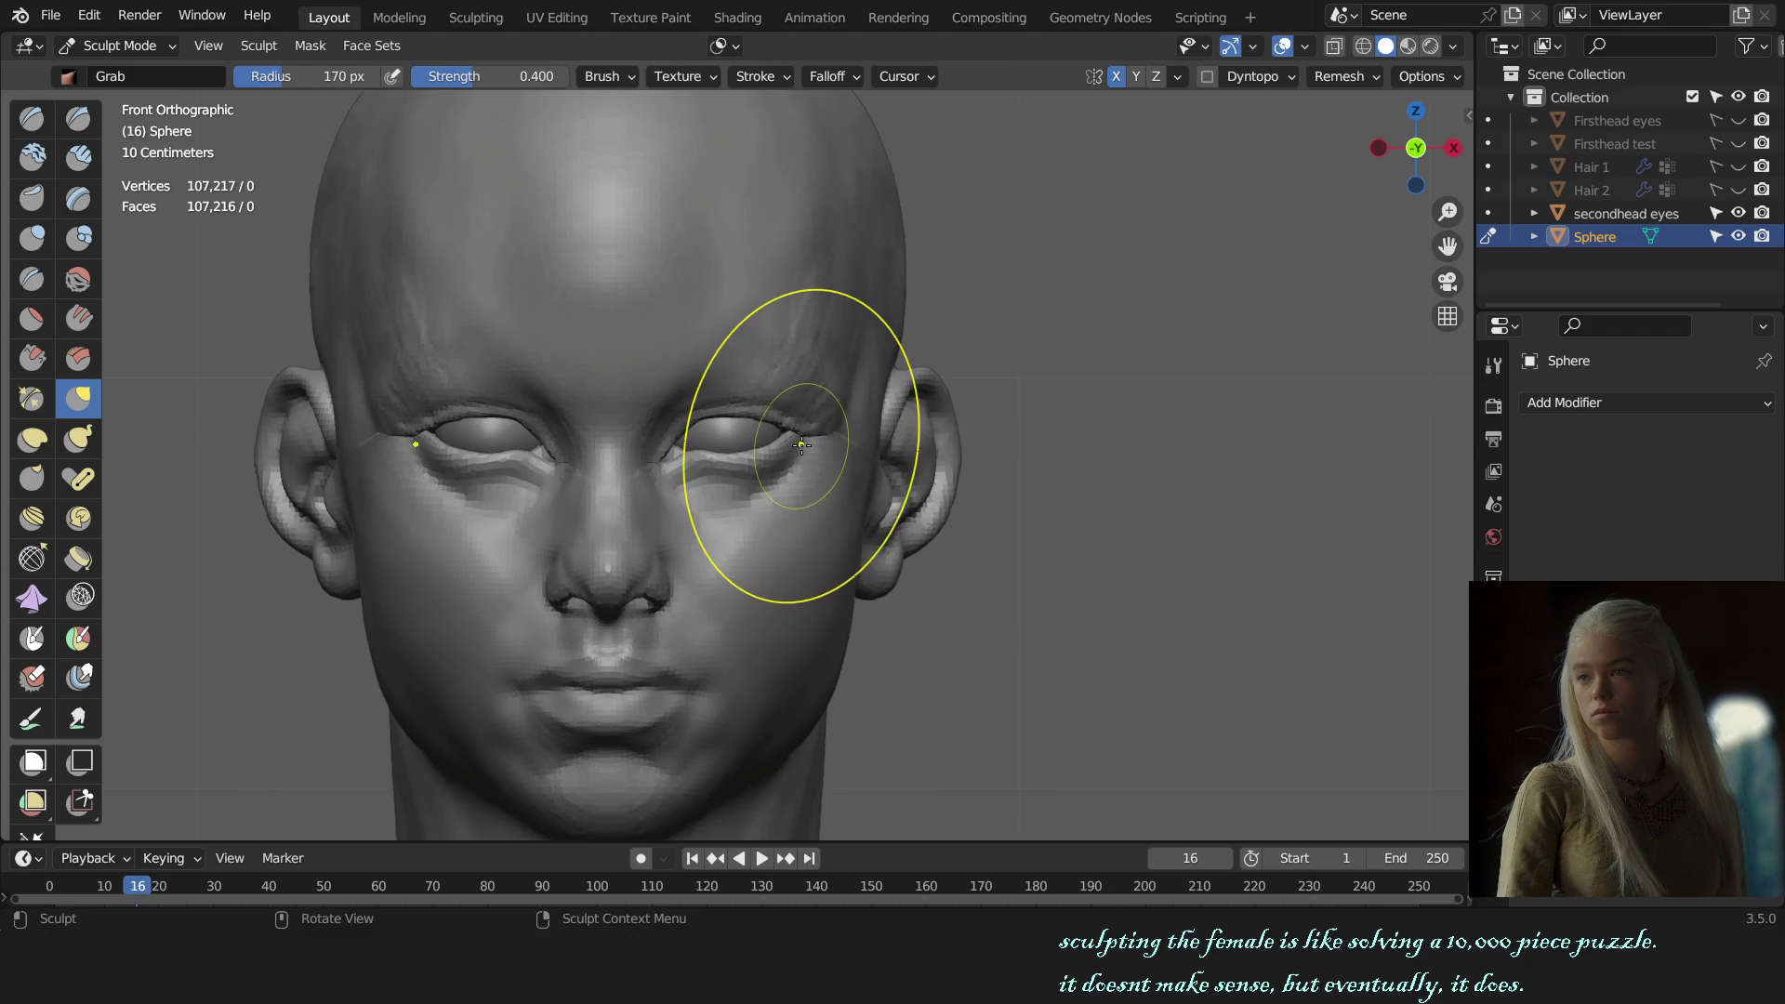
pyautogui.click(723, 49)
pyautogui.press('f')
pyautogui.click(786, 440)
pyautogui.moveTo(790, 437); pyautogui.dragTo(847, 443, button='middle')
# Step: Adjust the brush size and undo/redo the last change while reviewing the face from the front
pyautogui.press('f')
pyautogui.click(837, 442)
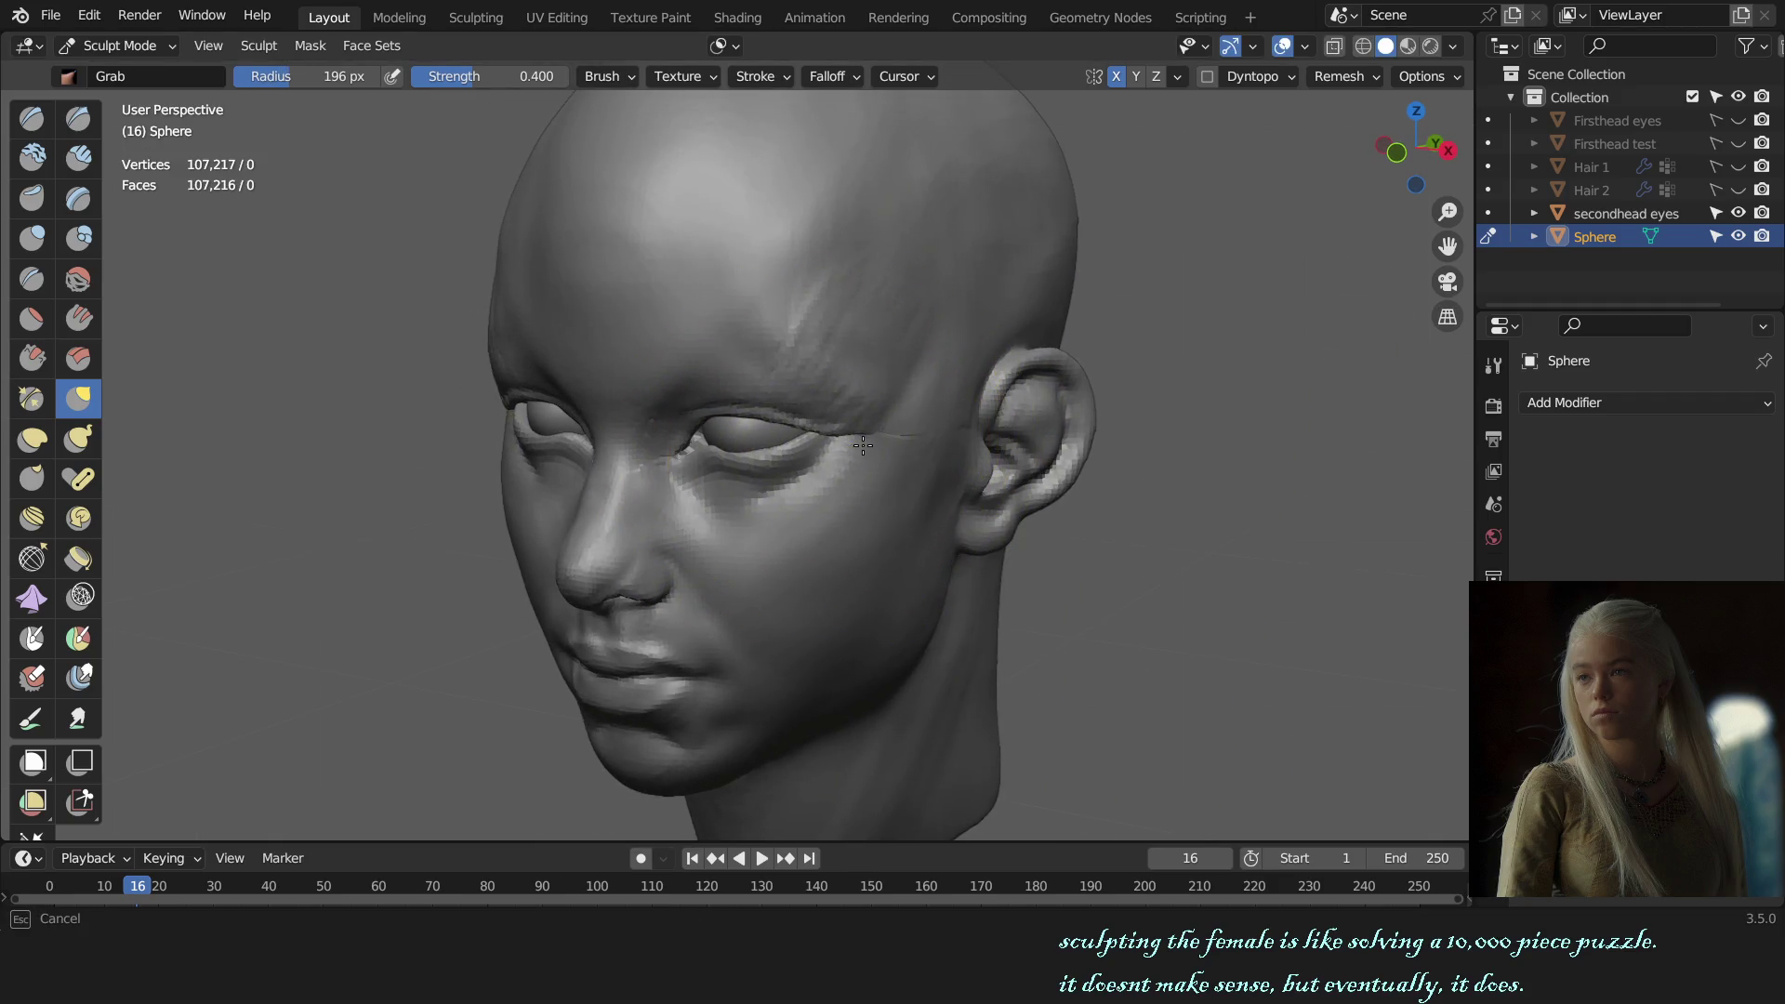
pyautogui.press('f')
pyautogui.scroll(-5, 922, 449)
pyautogui.moveTo(996, 486); pyautogui.dragTo(1107, 477, button='middle')
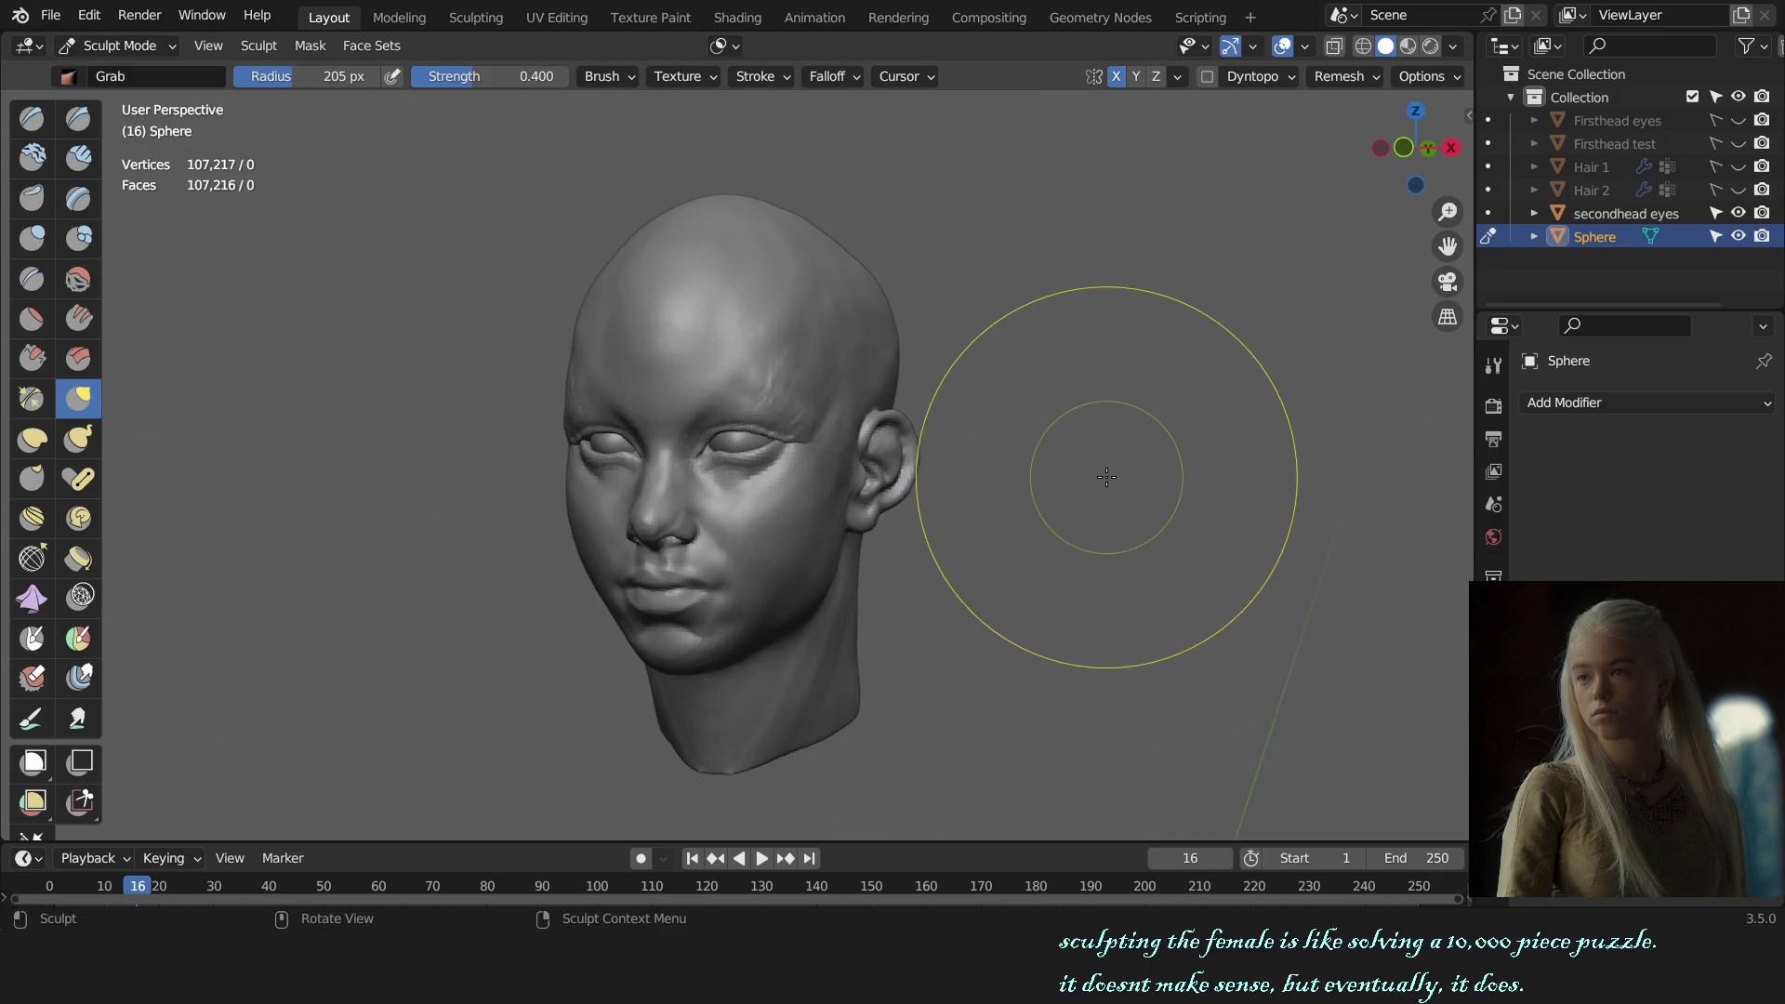
pyautogui.hotkey('ctrl', 'z')
pyautogui.hotkey('ctrl', 'shift', 'z')
pyautogui.hotkey('ctrl', 'z')
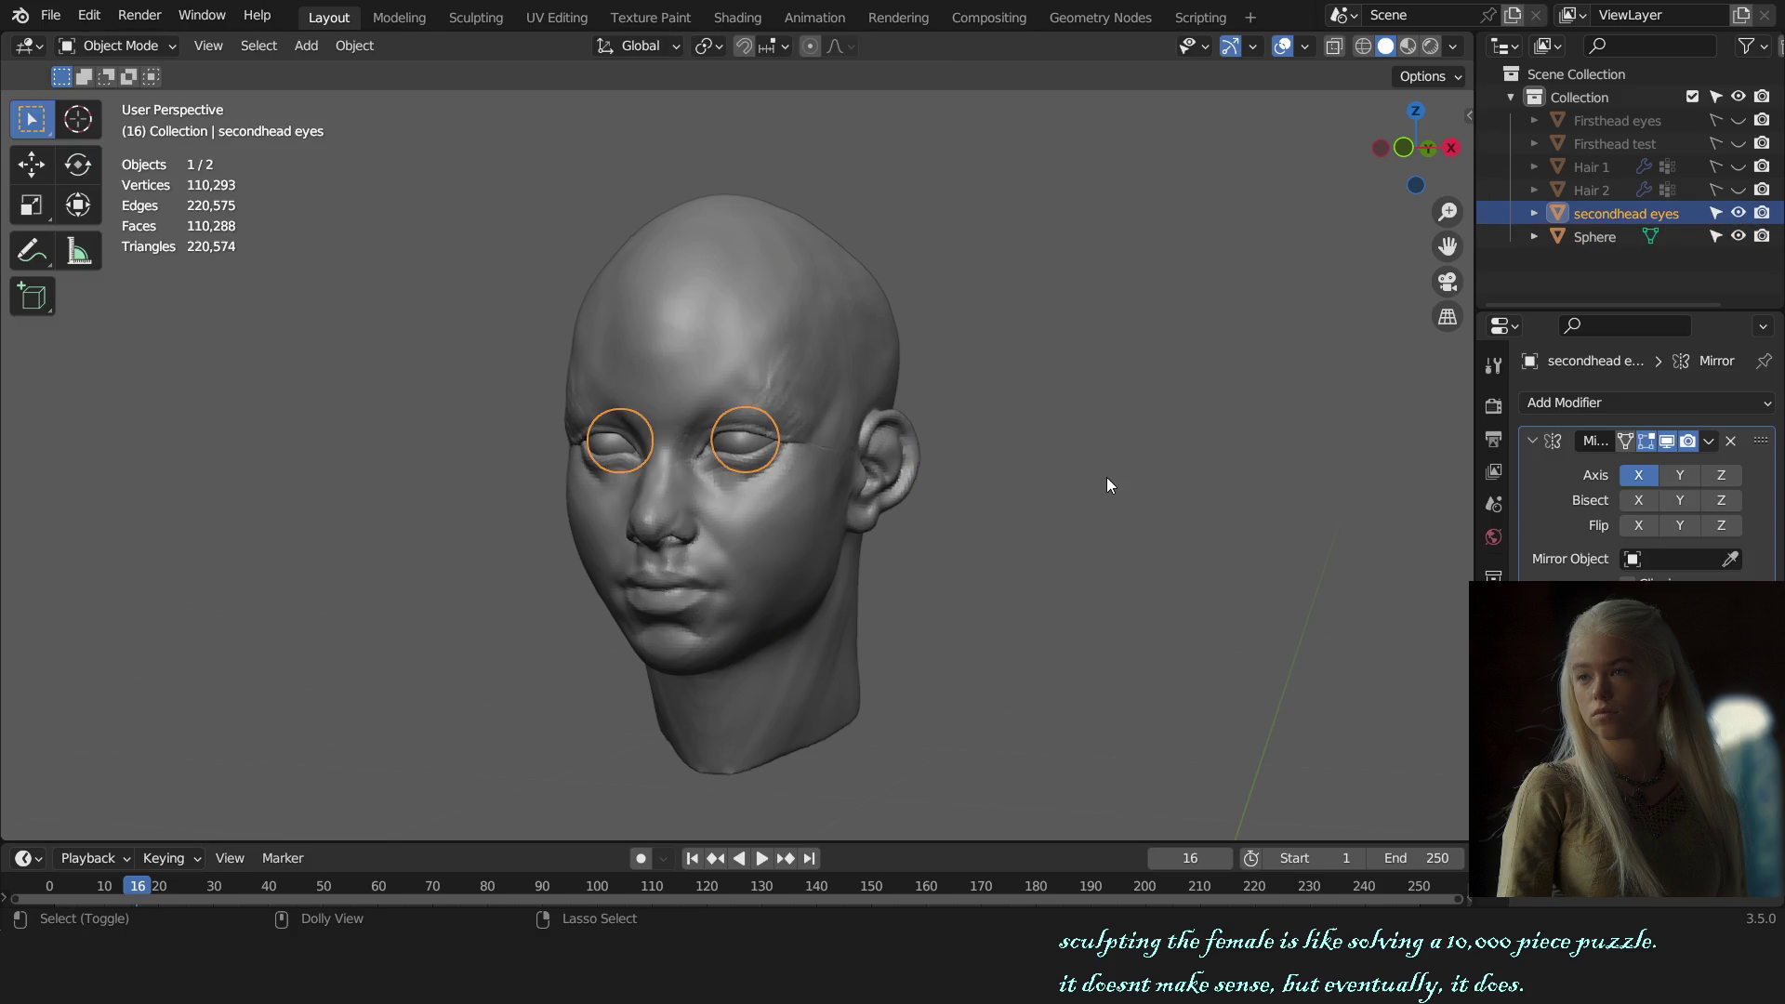
pyautogui.hotkey('ctrl', 'shift', 'z')
pyautogui.press('KP_1')
pyautogui.scroll(4, 809, 456)
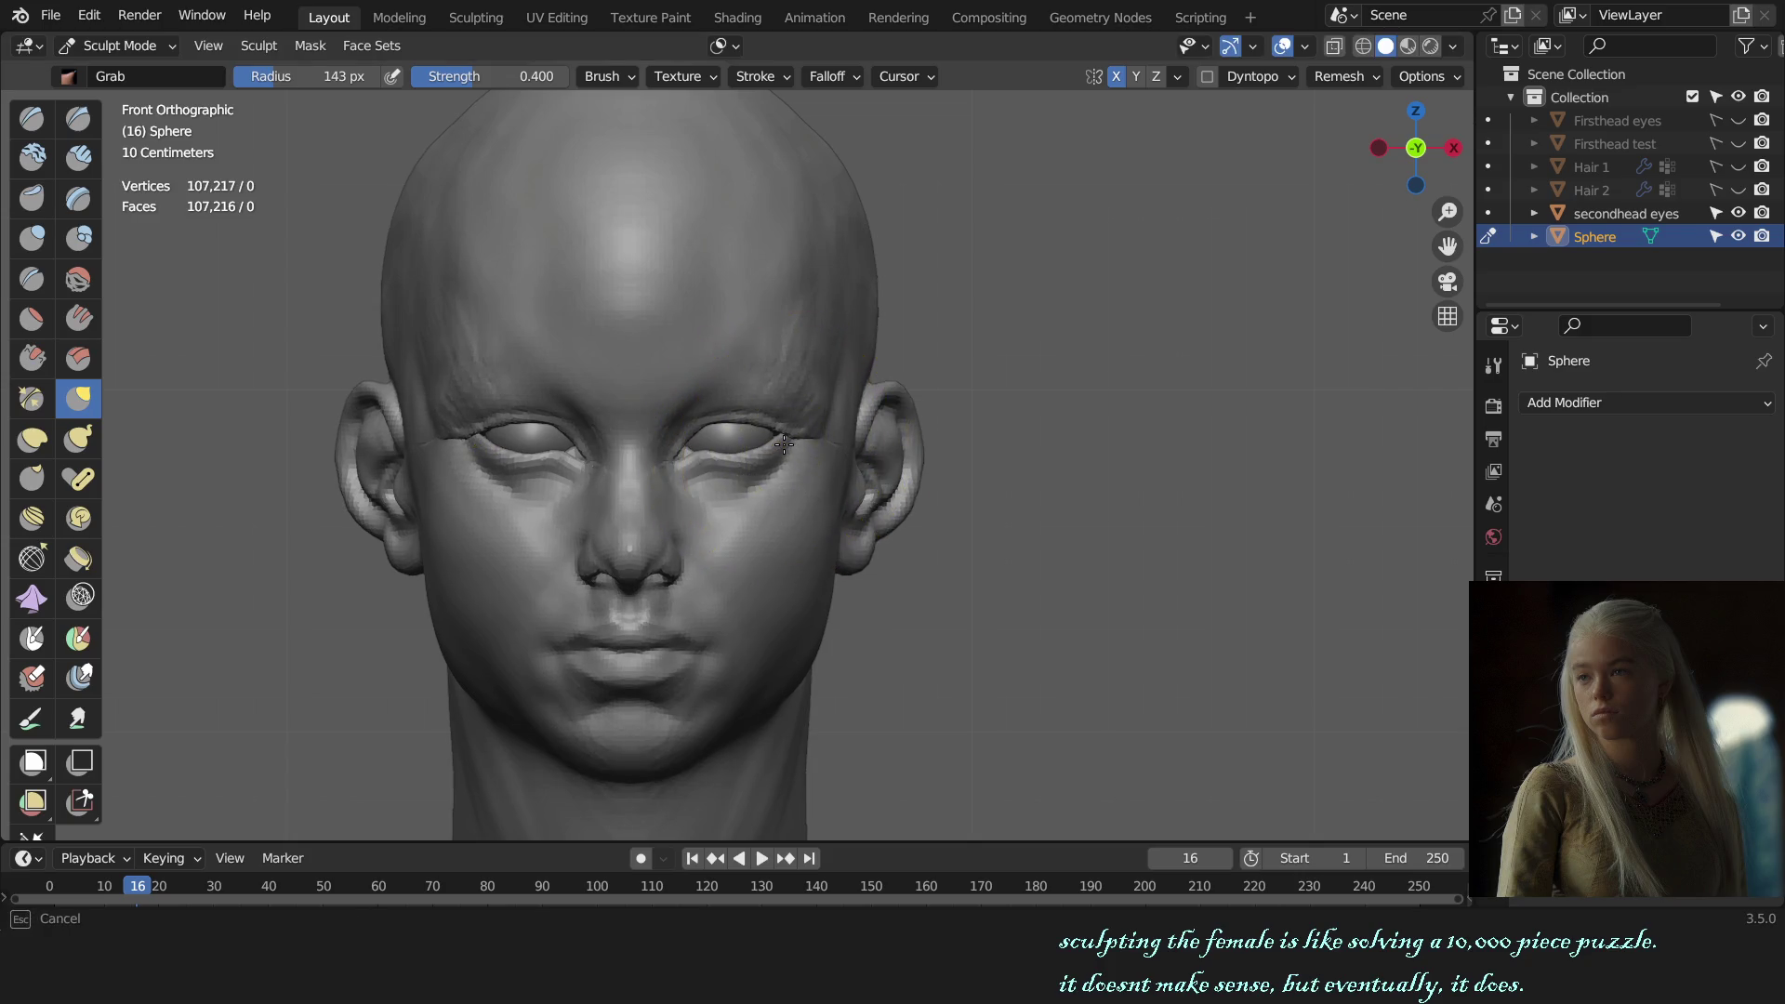
pyautogui.moveTo(784, 442)
pyautogui.mouseDown(button='middle')
pyautogui.moveTo(790, 478)
pyautogui.moveTo(754, 461)
pyautogui.mouseUp(button='middle')
# Step: Shrink the Grab brush to 93 px and pull the right eye region upward
pyautogui.press('f')
pyautogui.click(658, 458)
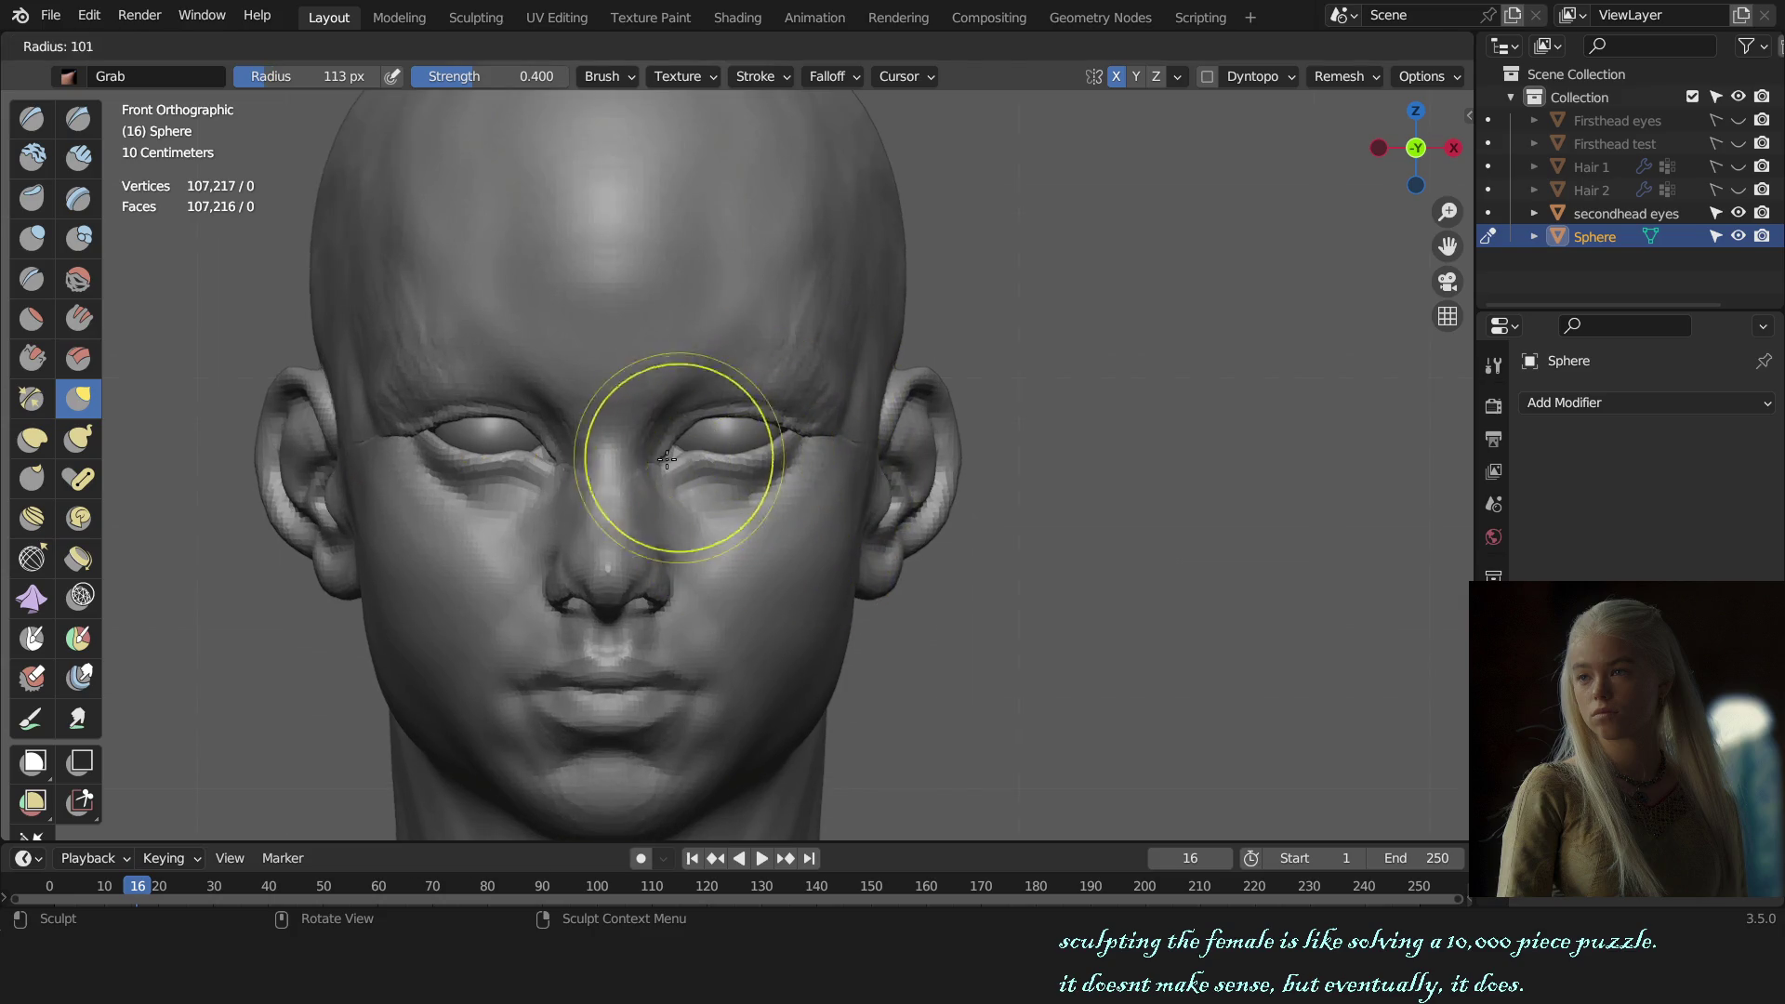
pyautogui.scroll(1, 655, 461)
pyautogui.press('f')
pyautogui.click(652, 448)
pyautogui.moveTo(652, 447)
pyautogui.mouseDown(button='middle')
pyautogui.moveTo(633, 460)
pyautogui.moveTo(675, 462)
pyautogui.mouseUp(button='middle')
pyautogui.press('f')
pyautogui.click(626, 462)
pyautogui.press('f')
pyautogui.click(689, 464)
pyautogui.scroll(1, 716, 464)
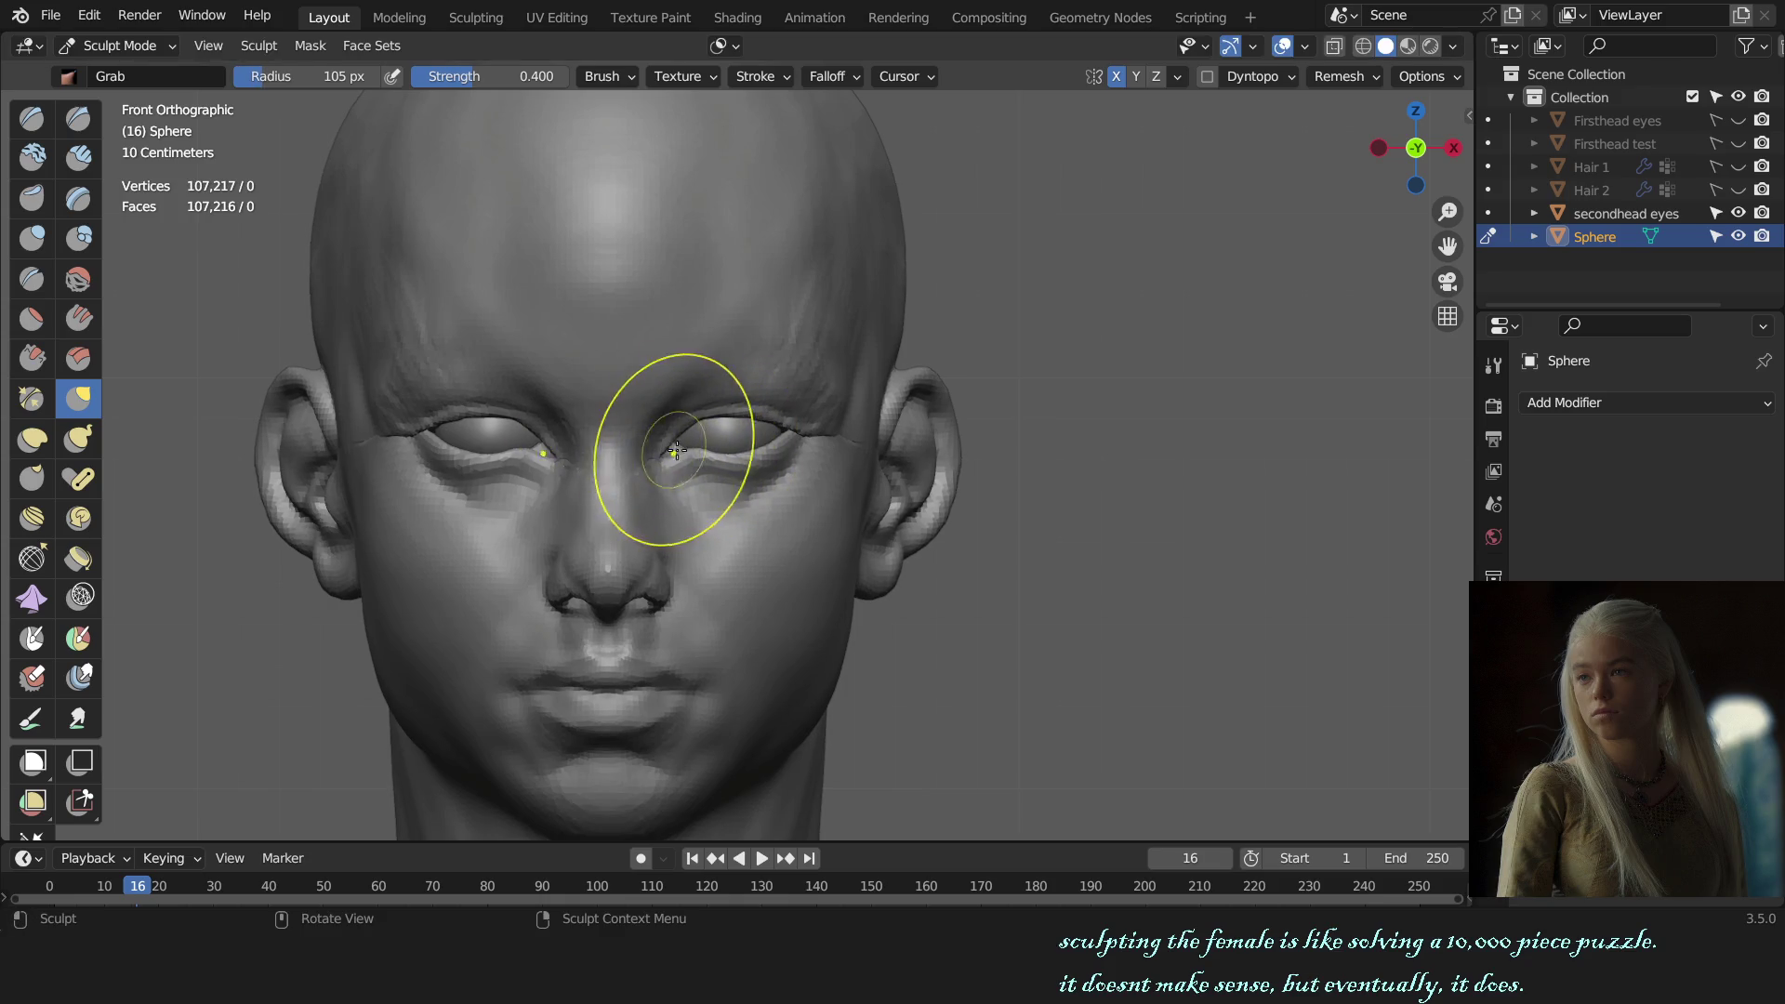
pyautogui.scroll(1, 693, 441)
pyautogui.moveTo(722, 453); pyautogui.dragTo(736, 407)
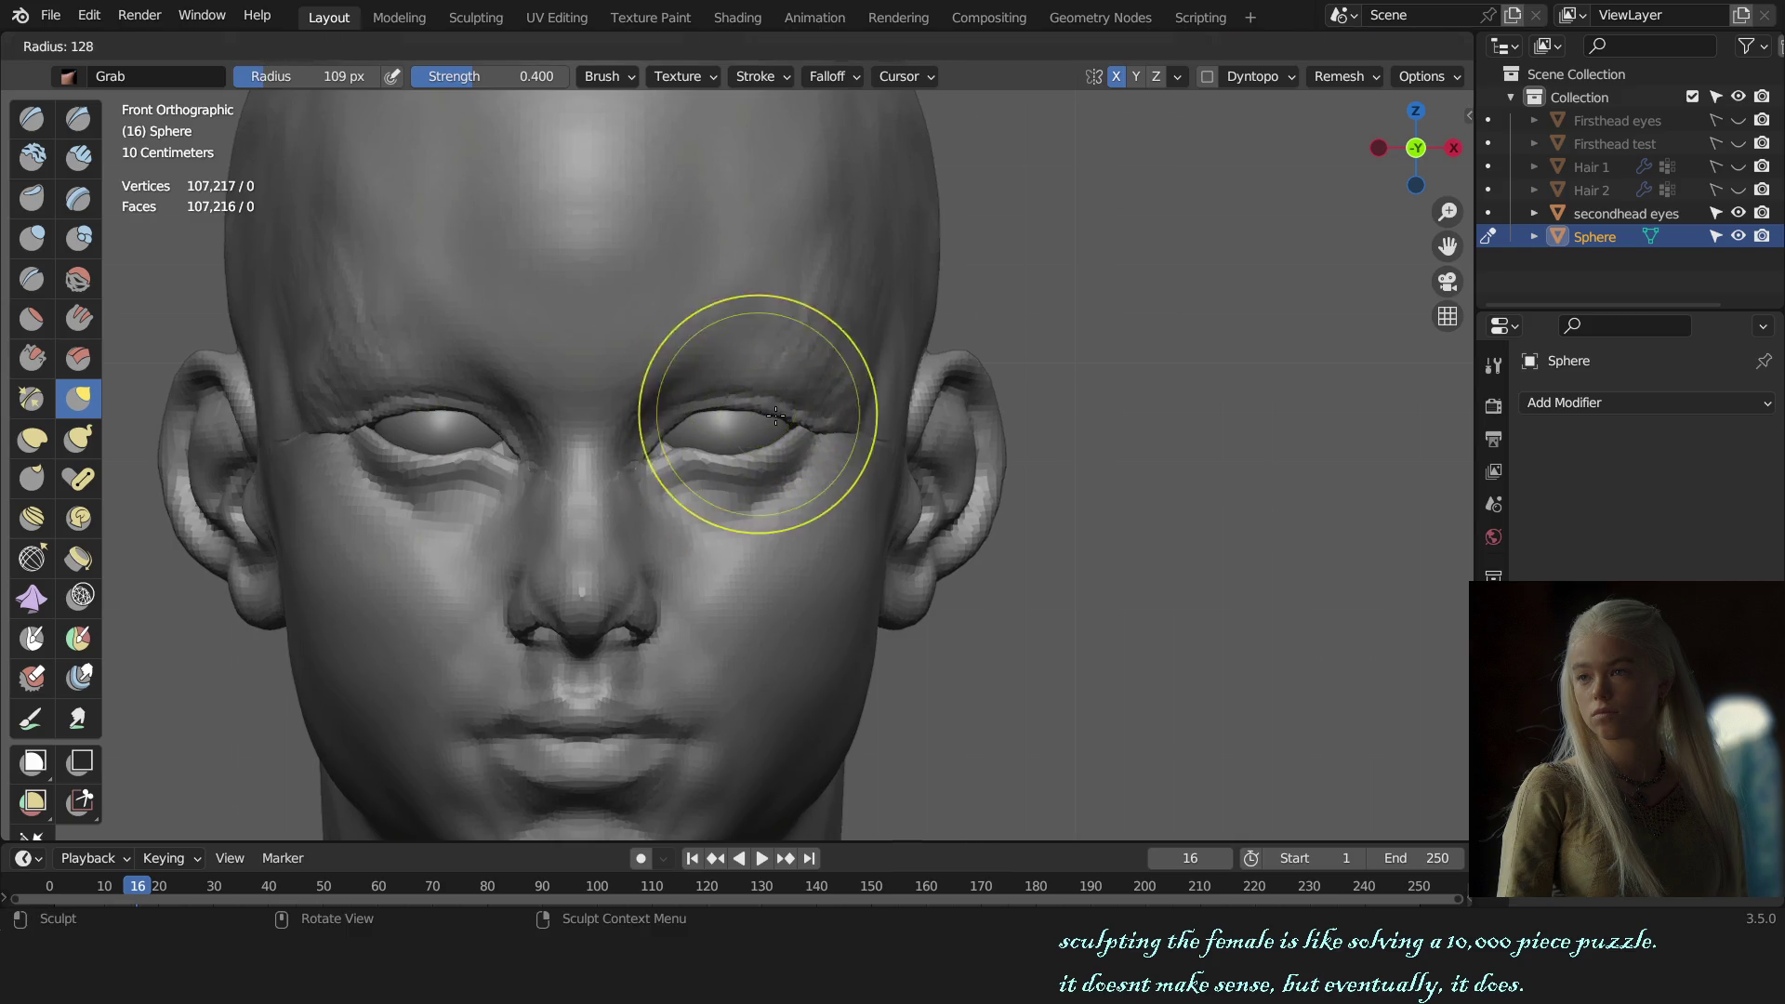
# Step: Review the head from the front and return to Object Mode
pyautogui.scroll(-4, 846, 438)
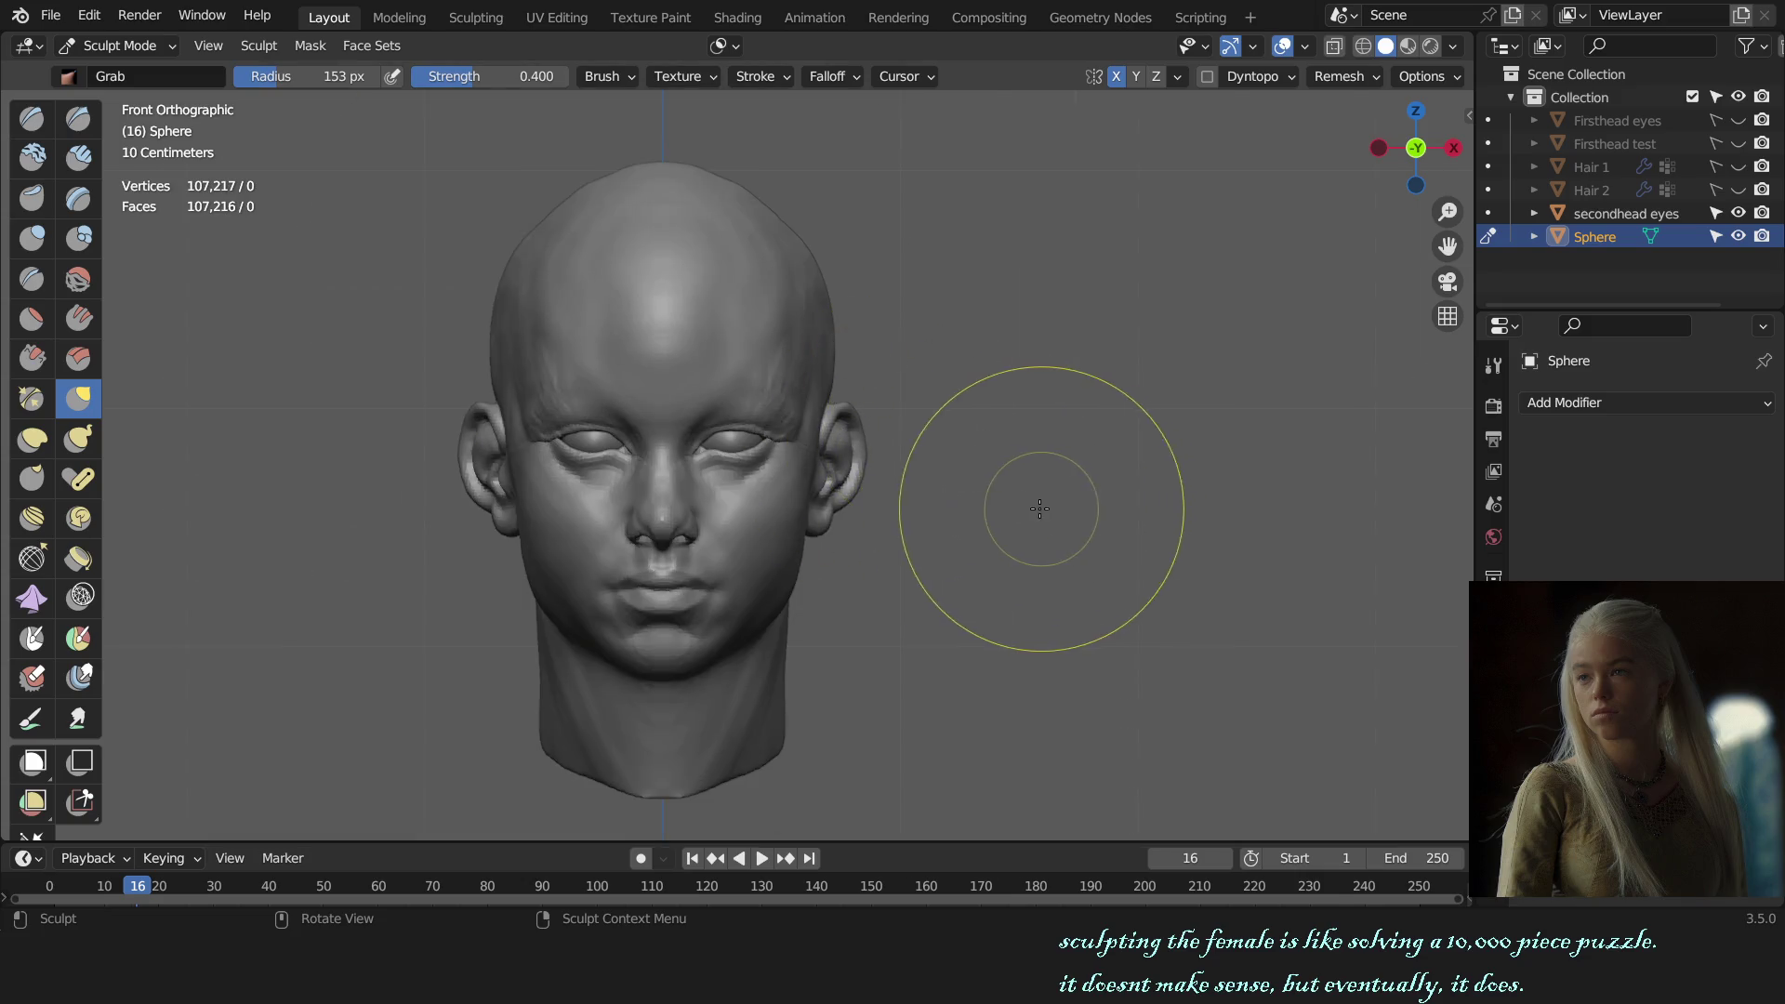
pyautogui.moveTo(1017, 547); pyautogui.dragTo(721, 446, button='middle')
pyautogui.hotkey('alt', 'q')
pyautogui.press('KP_1')
pyautogui.hotkey('ctrl', 'Tab')
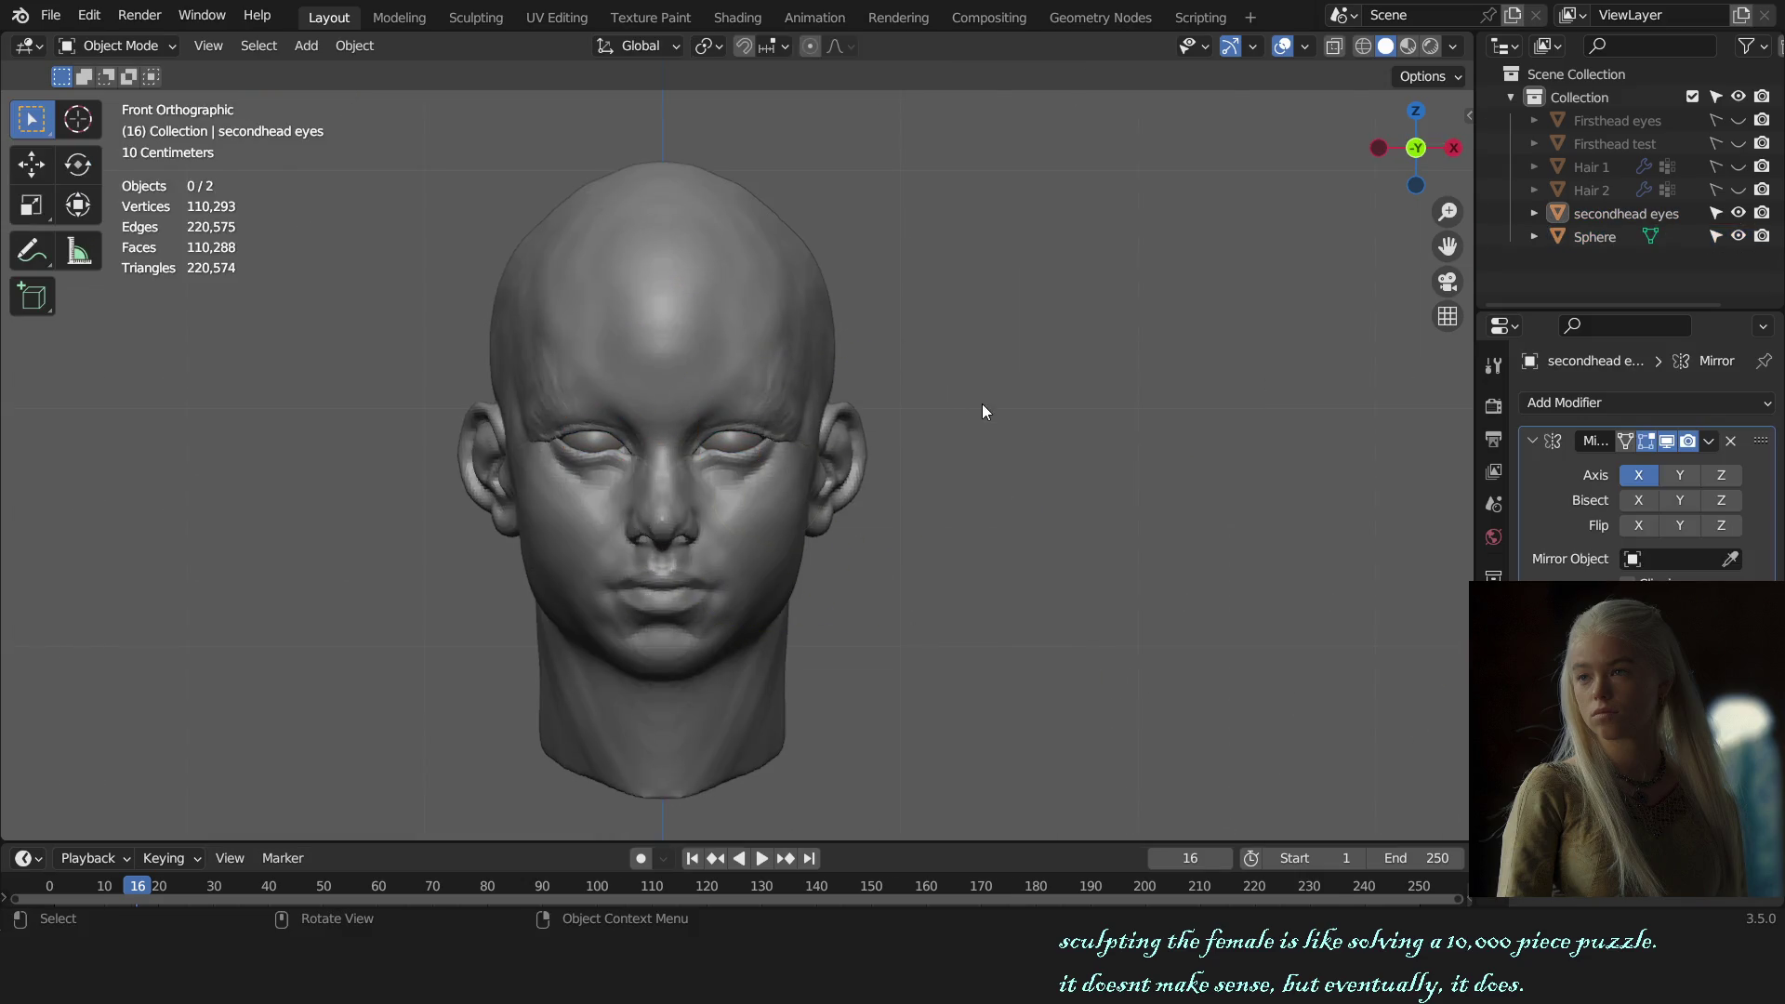
# Step: Save the file as female bust sculpt.blend and view the head from the right side
pyautogui.hotkey('ctrl', 's')
pyautogui.moveTo(982, 404); pyautogui.dragTo(767, 529, button='middle')
pyautogui.press('KP_3')
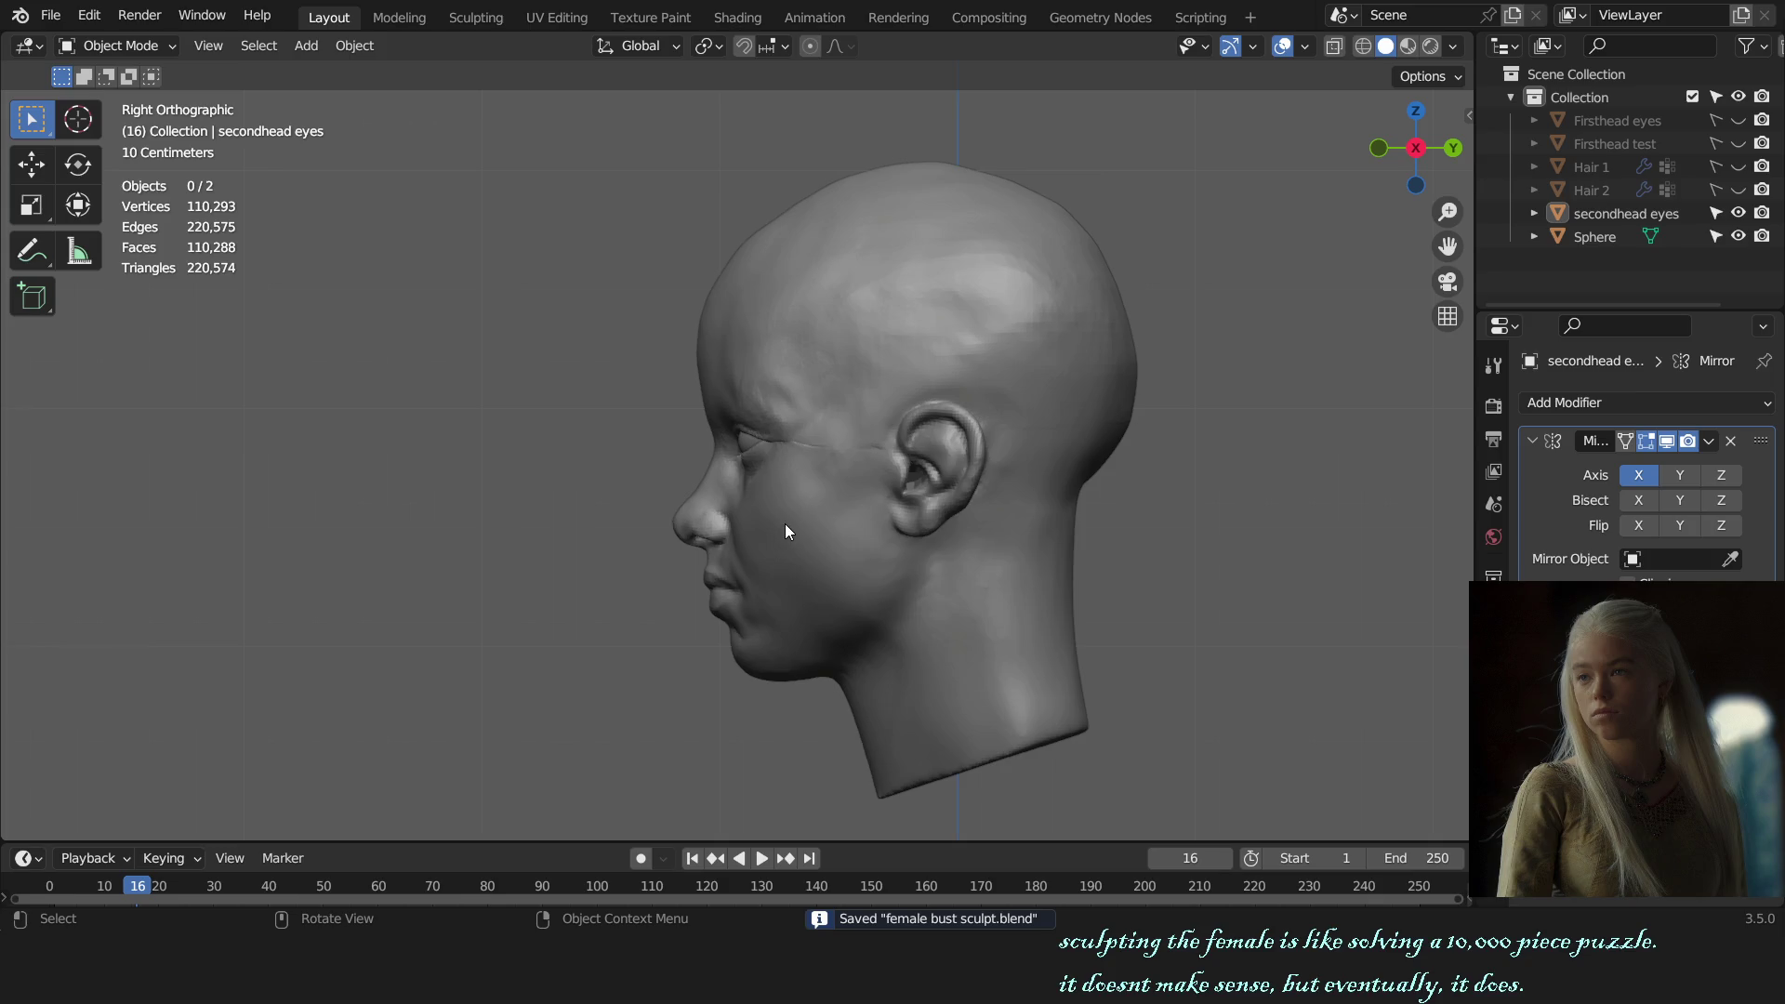
pyautogui.scroll(2, 784, 523)
# Step: Resume sculpting the Sphere head and nudge the upper eyelid down and back
pyautogui.click(854, 466)
pyautogui.hotkey('ctrl', 'Tab')
pyautogui.scroll(3, 837, 474)
pyautogui.scroll(2, 815, 485)
pyautogui.moveTo(815, 486); pyautogui.dragTo(831, 500)
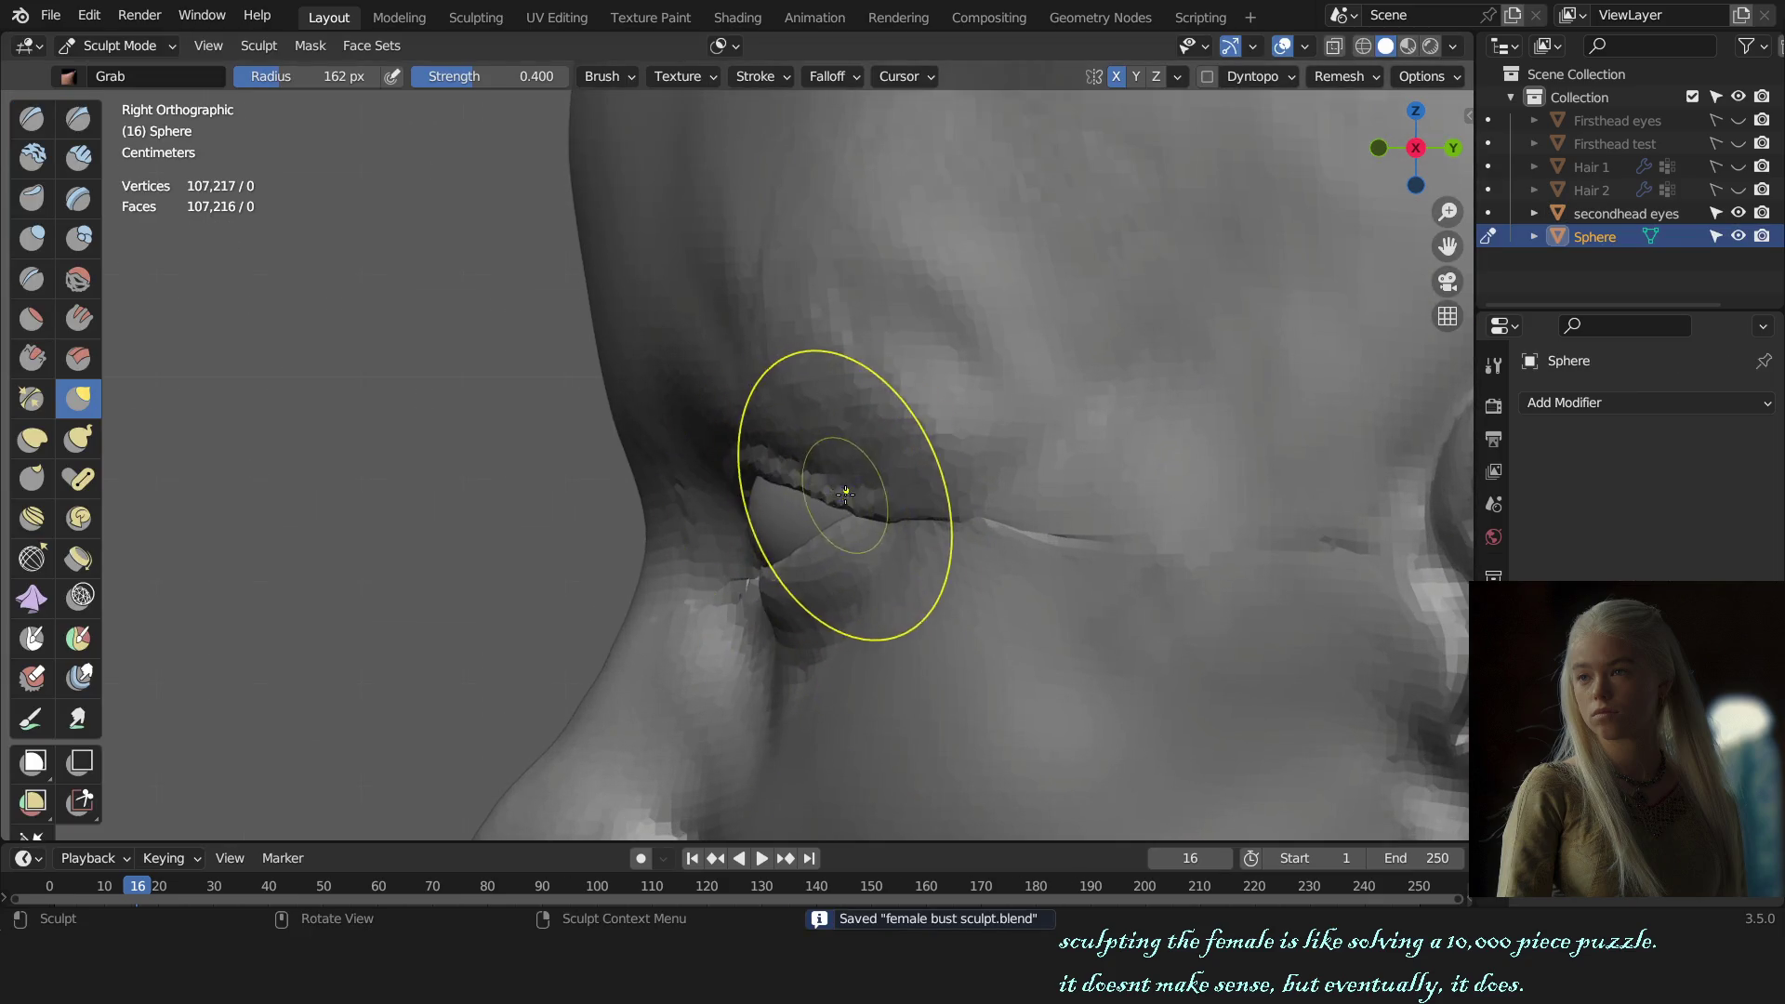
pyautogui.press('KP_1')
pyautogui.scroll(-5, 875, 511)
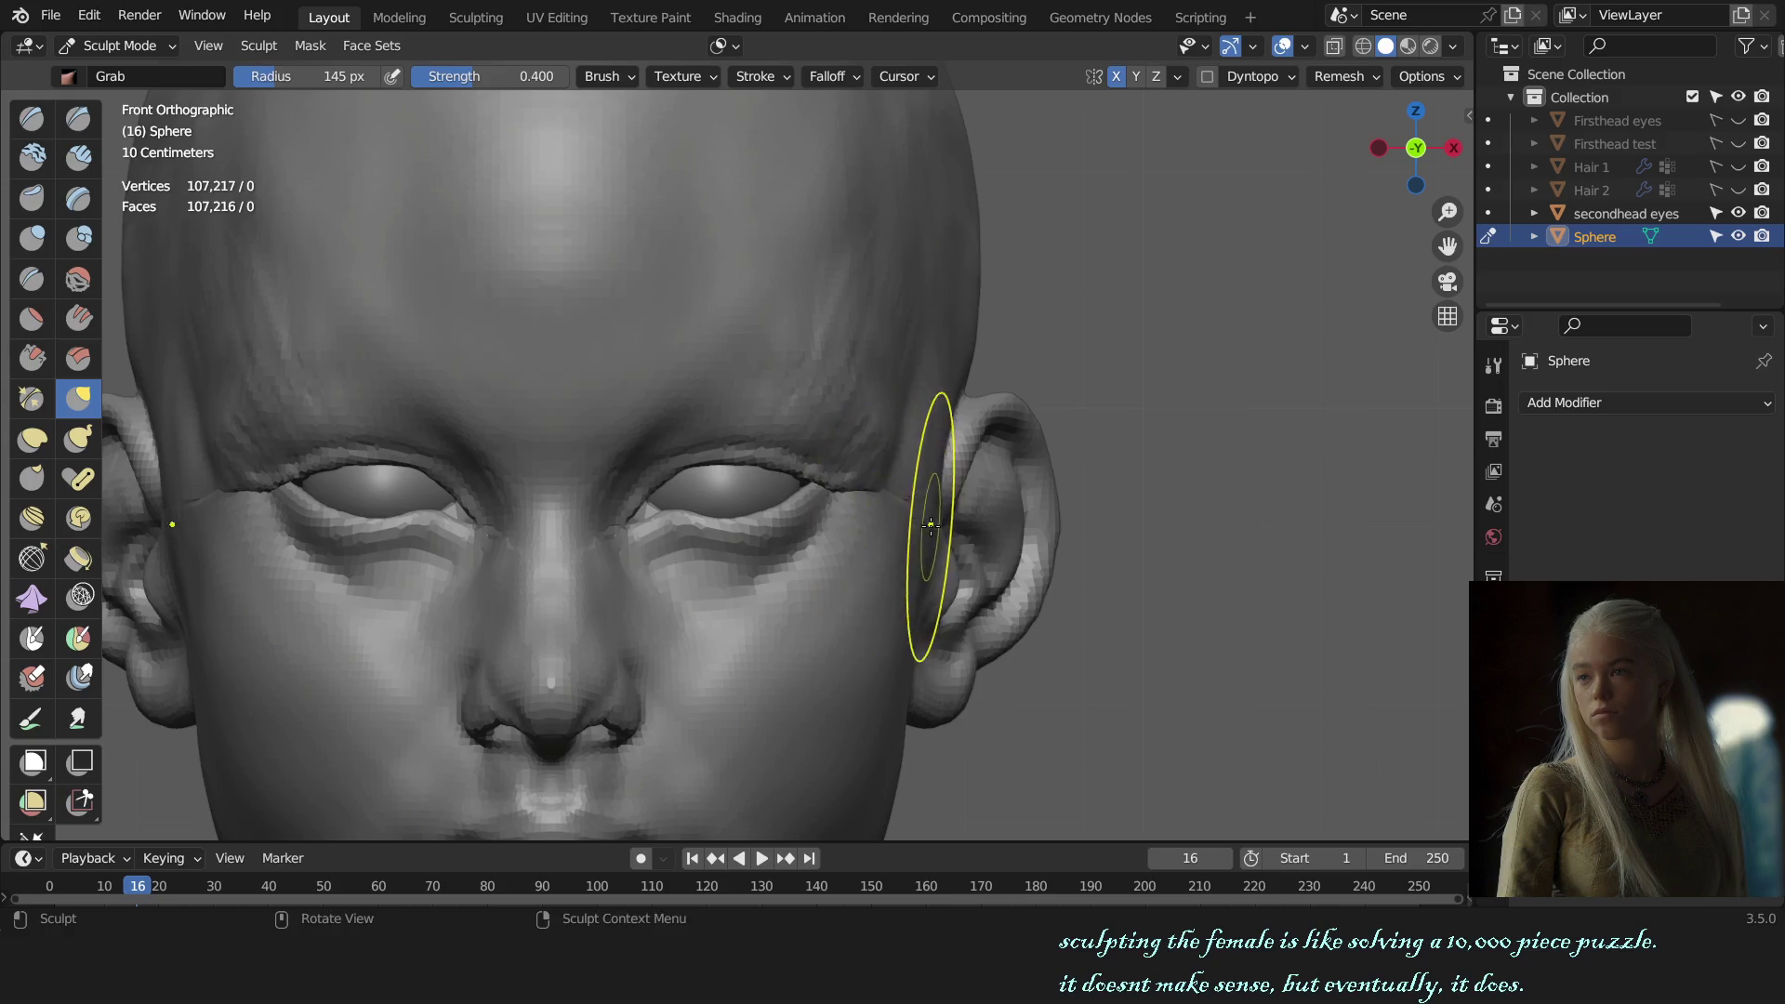
pyautogui.moveTo(936, 518); pyautogui.dragTo(697, 518, button='middle')
pyautogui.press('KP_3')
pyautogui.scroll(2, 734, 490)
# Step: Resize the Grab brush to 187 px and reshape the eyelid crease
pyautogui.click(721, 46)
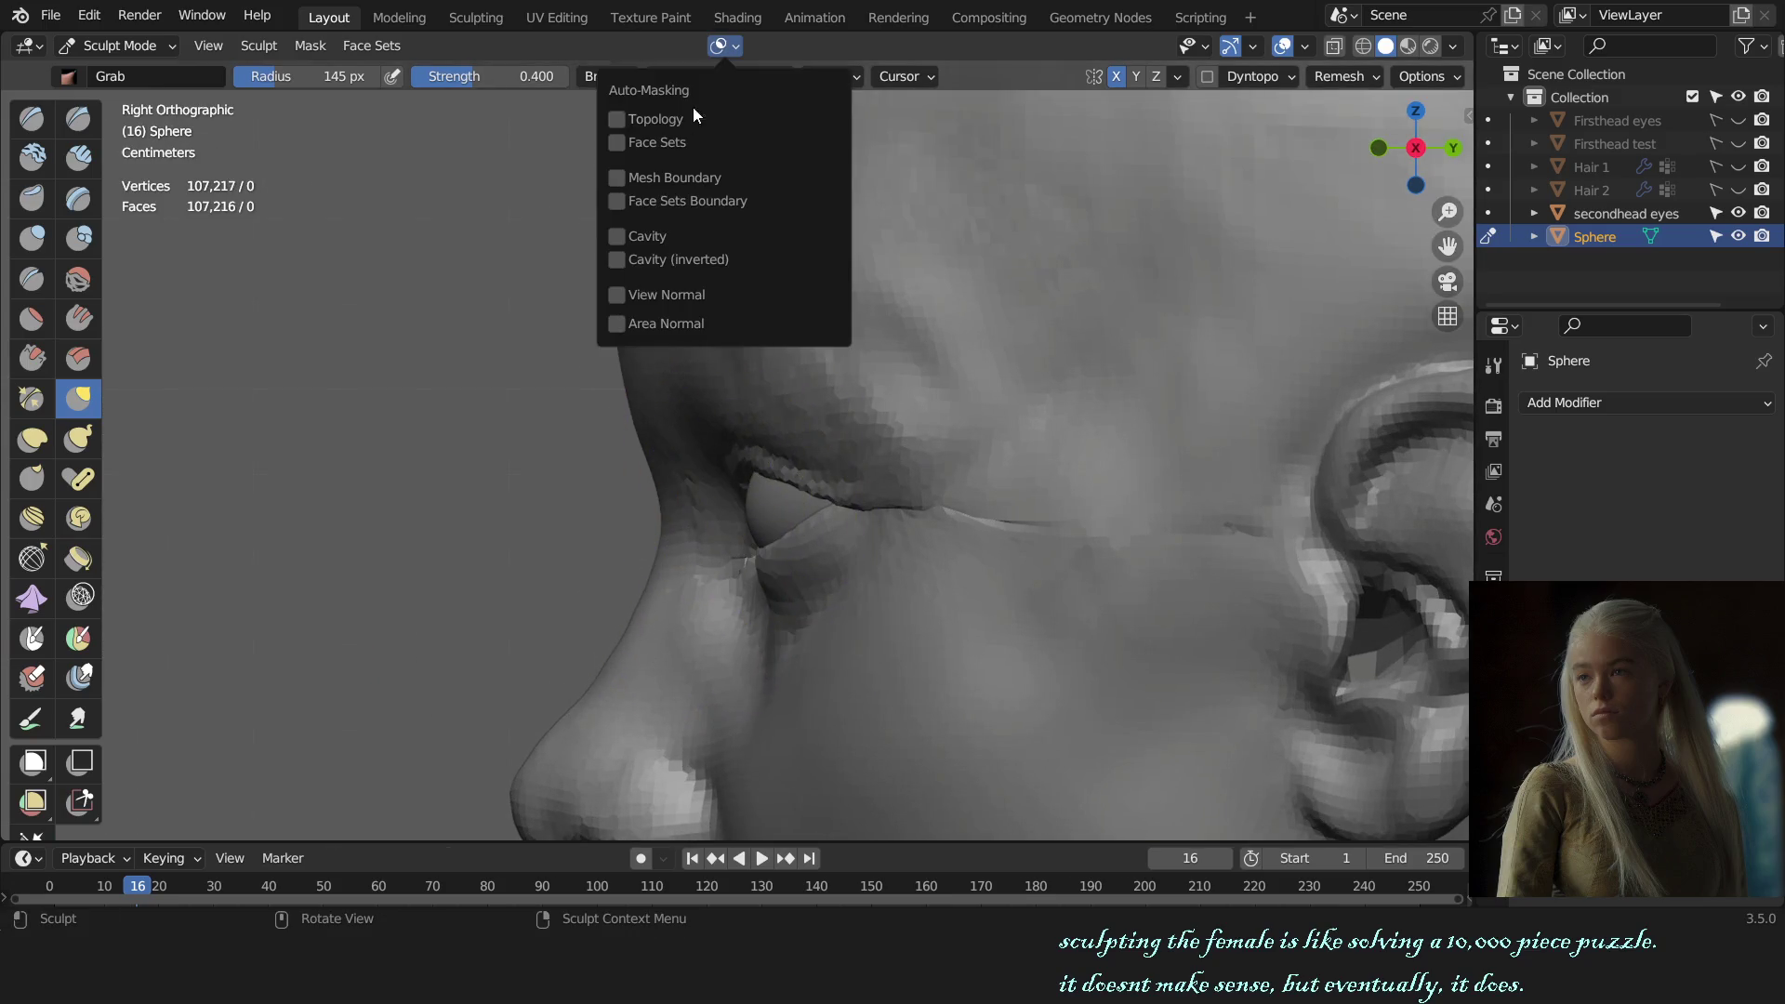
pyautogui.moveTo(763, 469); pyautogui.dragTo(723, 469, button='middle')
pyautogui.press('f')
pyautogui.click(722, 454)
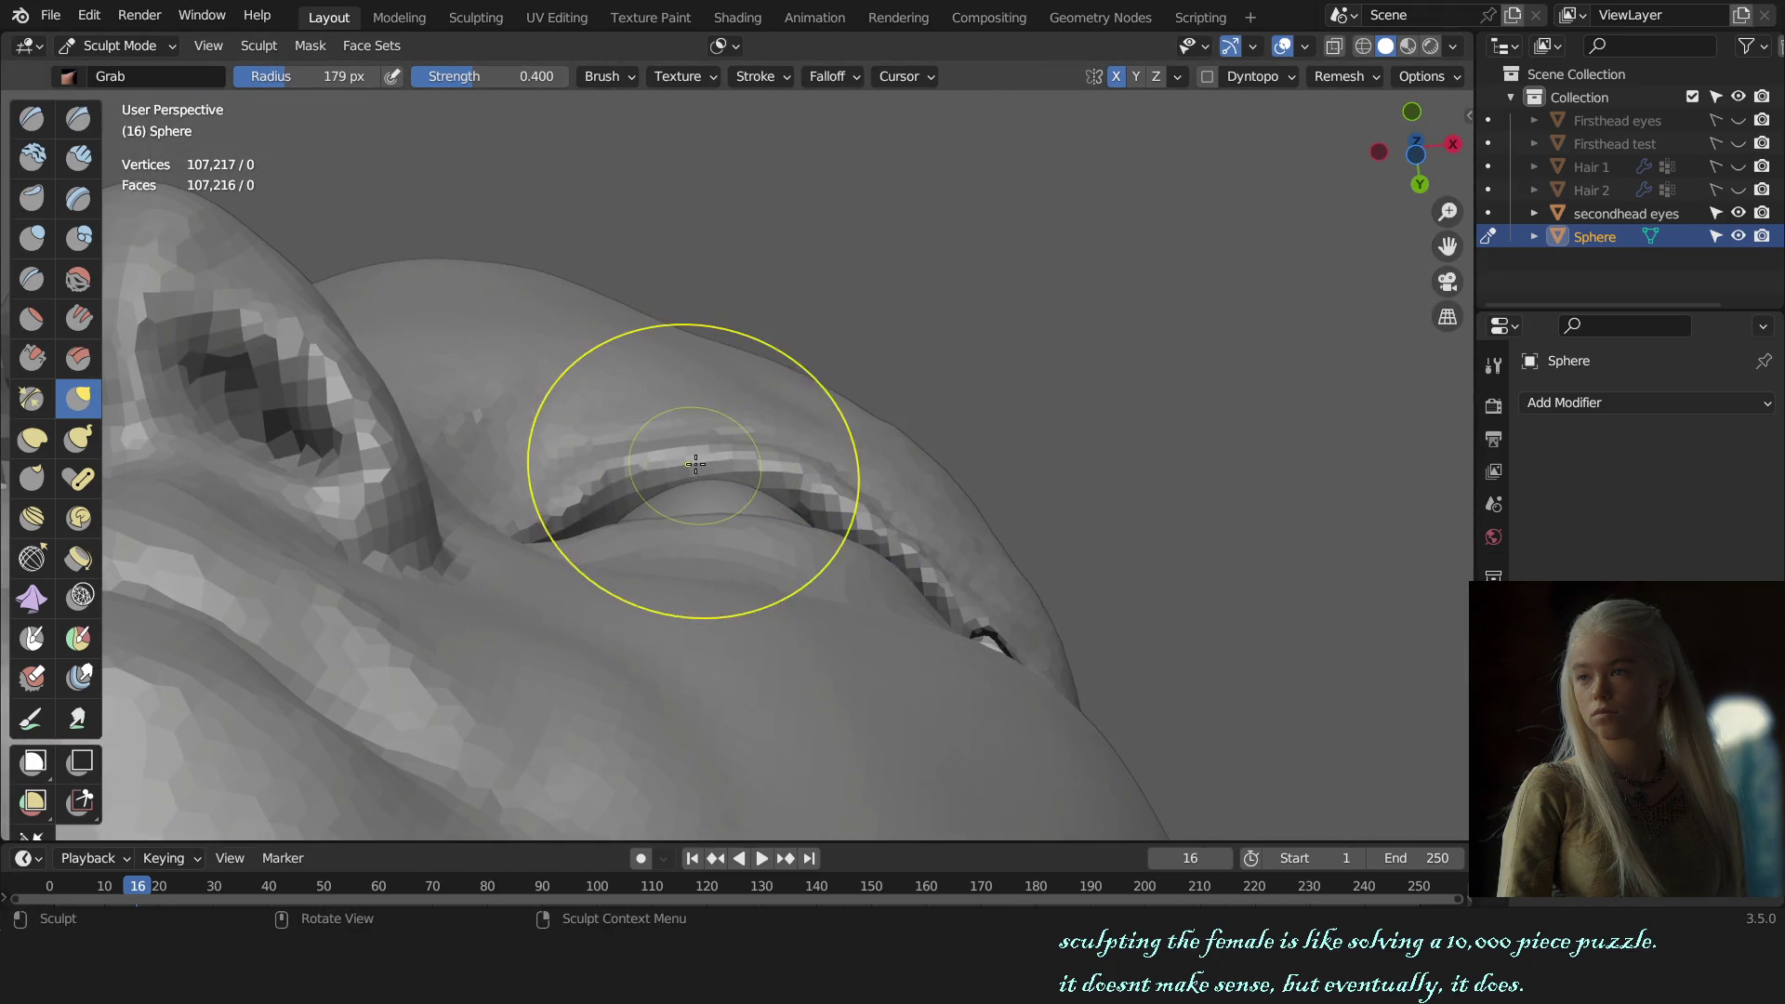
pyautogui.press('f')
pyautogui.click(720, 464)
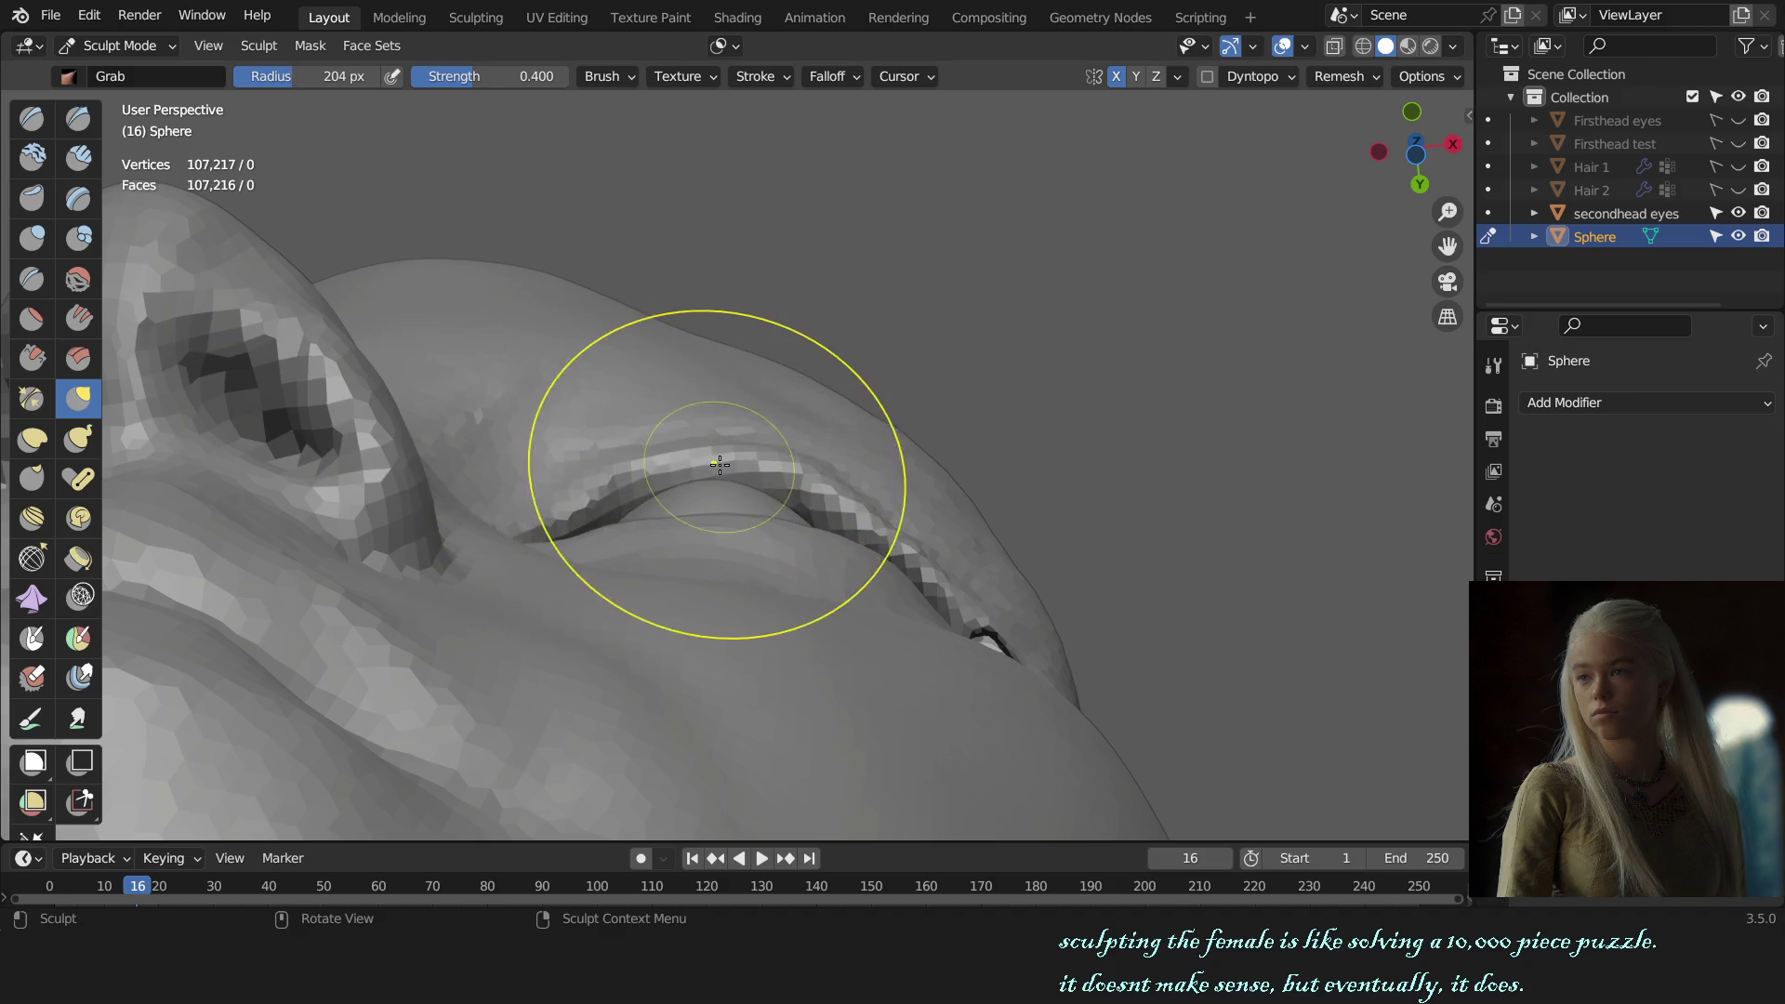
pyautogui.press('f')
pyautogui.click(797, 470)
pyautogui.moveTo(797, 470); pyautogui.dragTo(864, 509)
# Step: Pull the mesh under the eye into shape with a 153 px Grab brush, then set it to 160 px
pyautogui.moveTo(865, 510)
pyautogui.mouseDown(button='middle')
pyautogui.moveTo(950, 595)
pyautogui.moveTo(741, 518)
pyautogui.moveTo(634, 608)
pyautogui.mouseUp(button='middle')
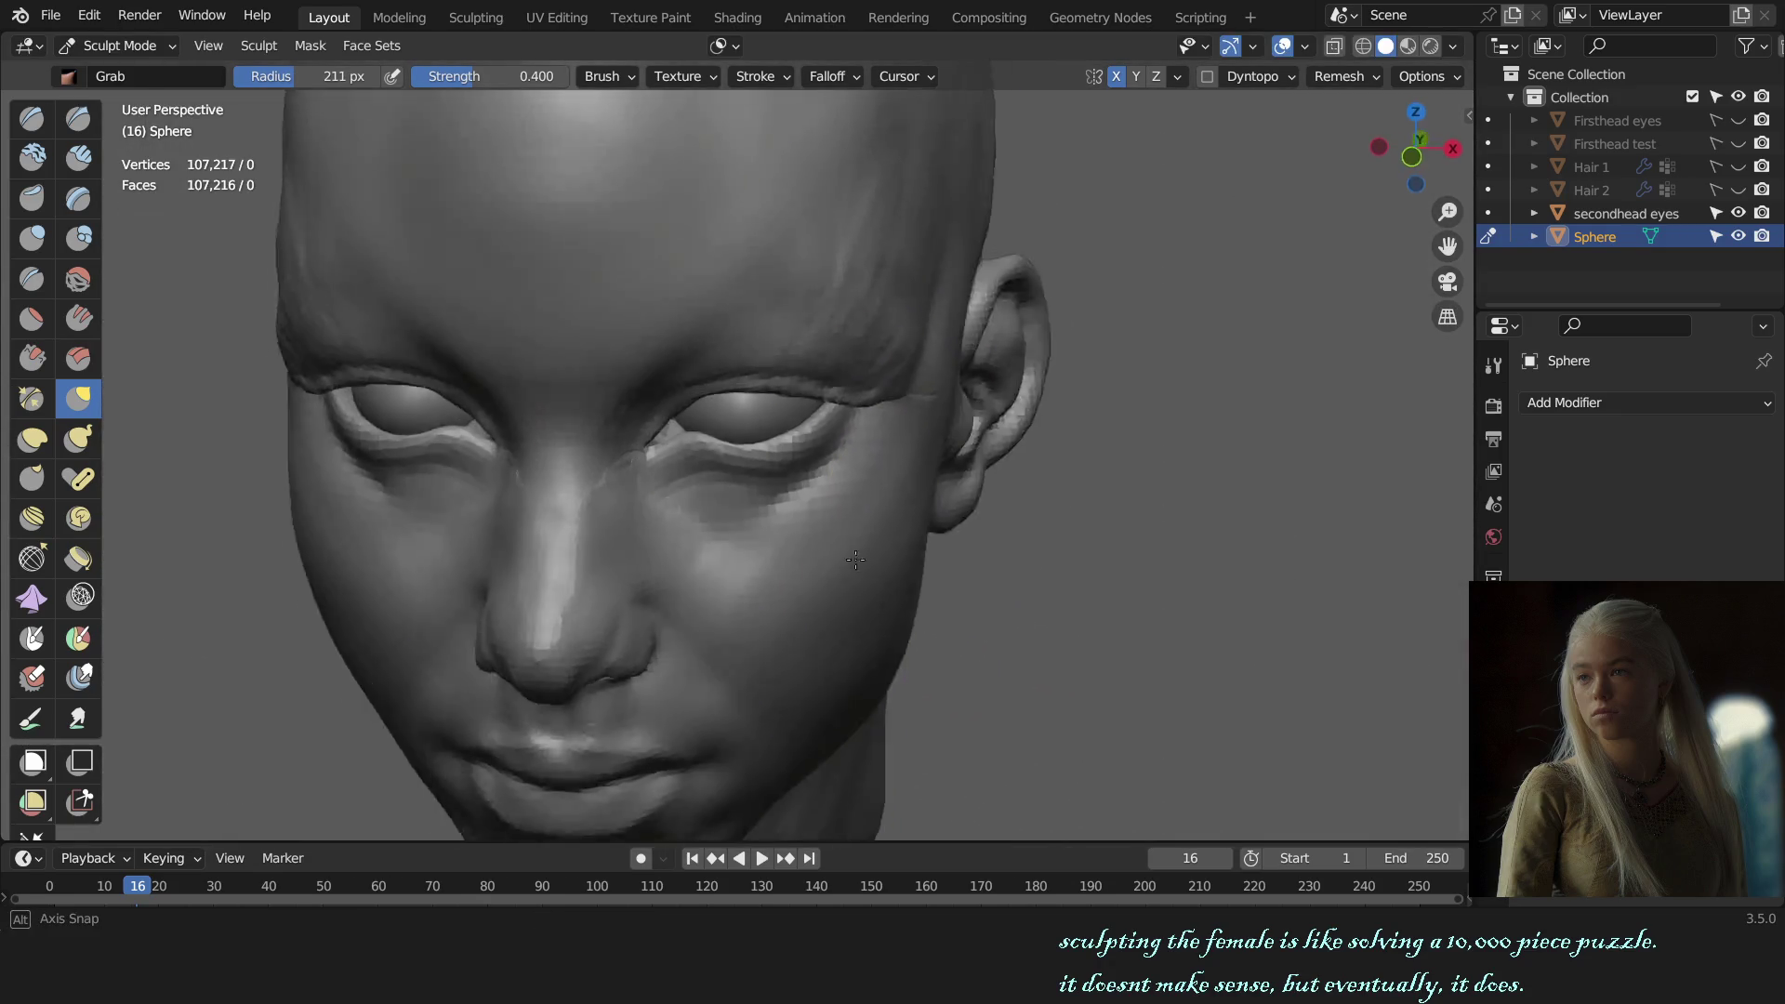
pyautogui.moveTo(674, 570); pyautogui.dragTo(789, 558, button='middle')
pyautogui.press('f')
pyautogui.click(692, 485)
pyautogui.moveTo(694, 486); pyautogui.dragTo(697, 488)
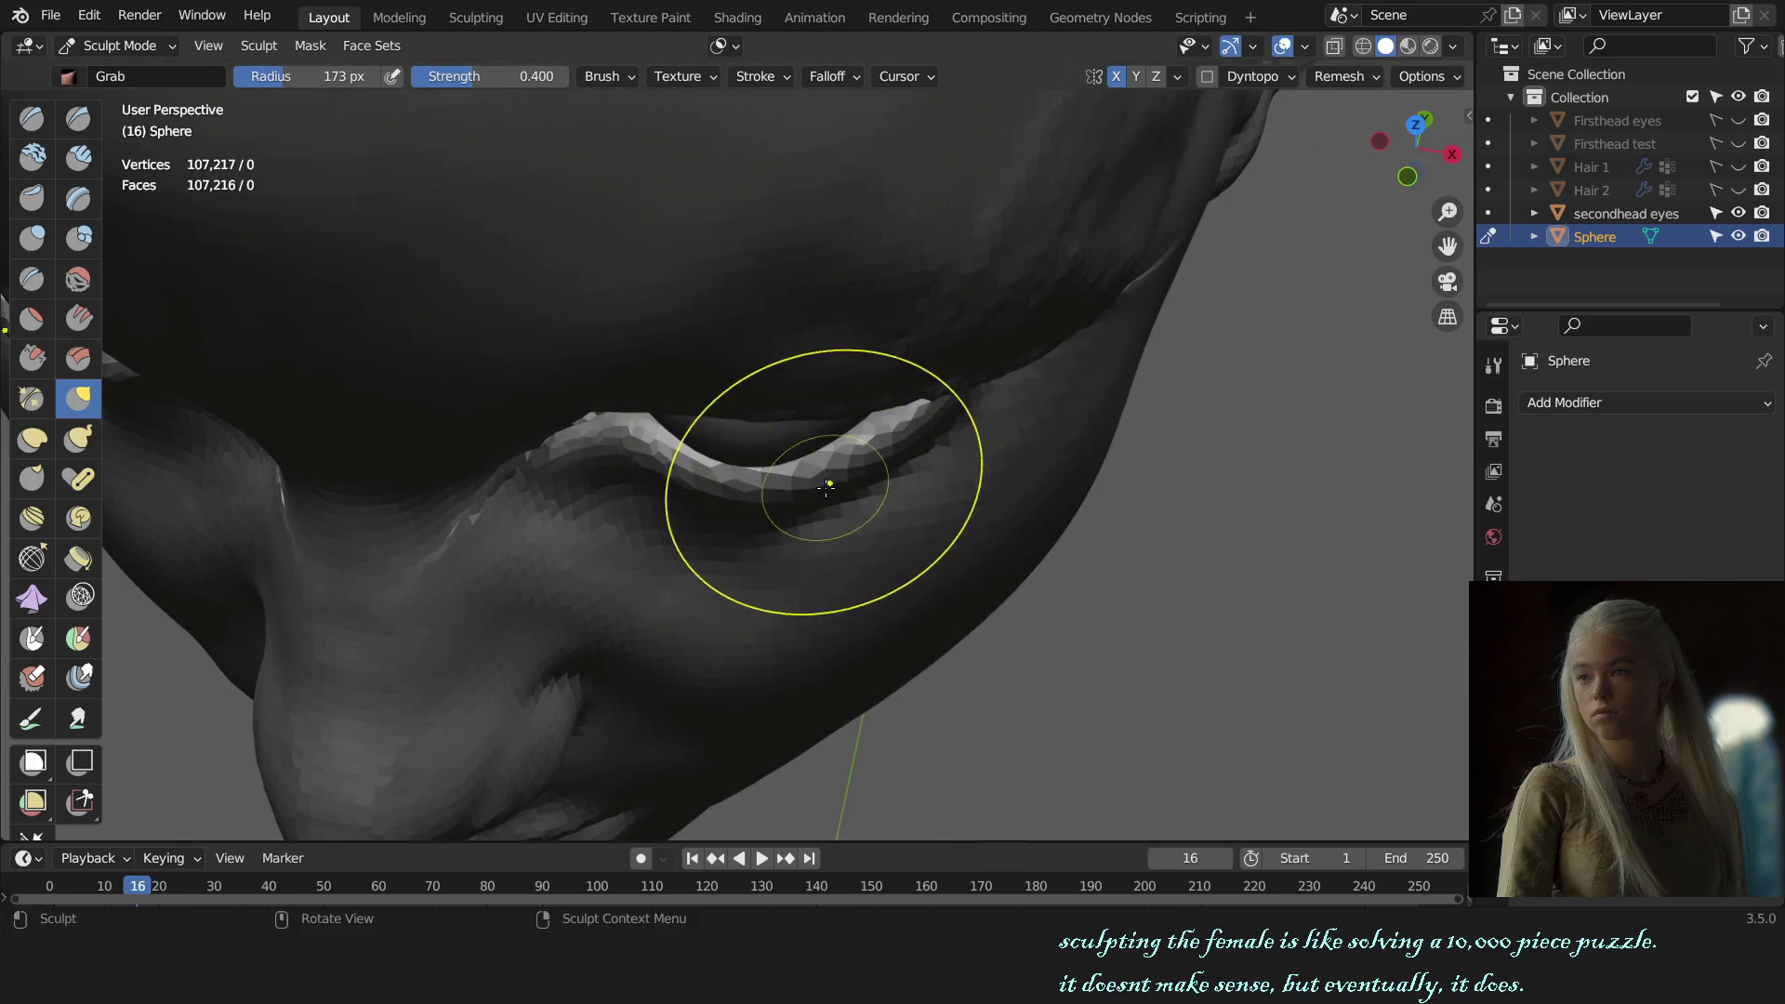
pyautogui.press('f')
pyautogui.click(856, 465)
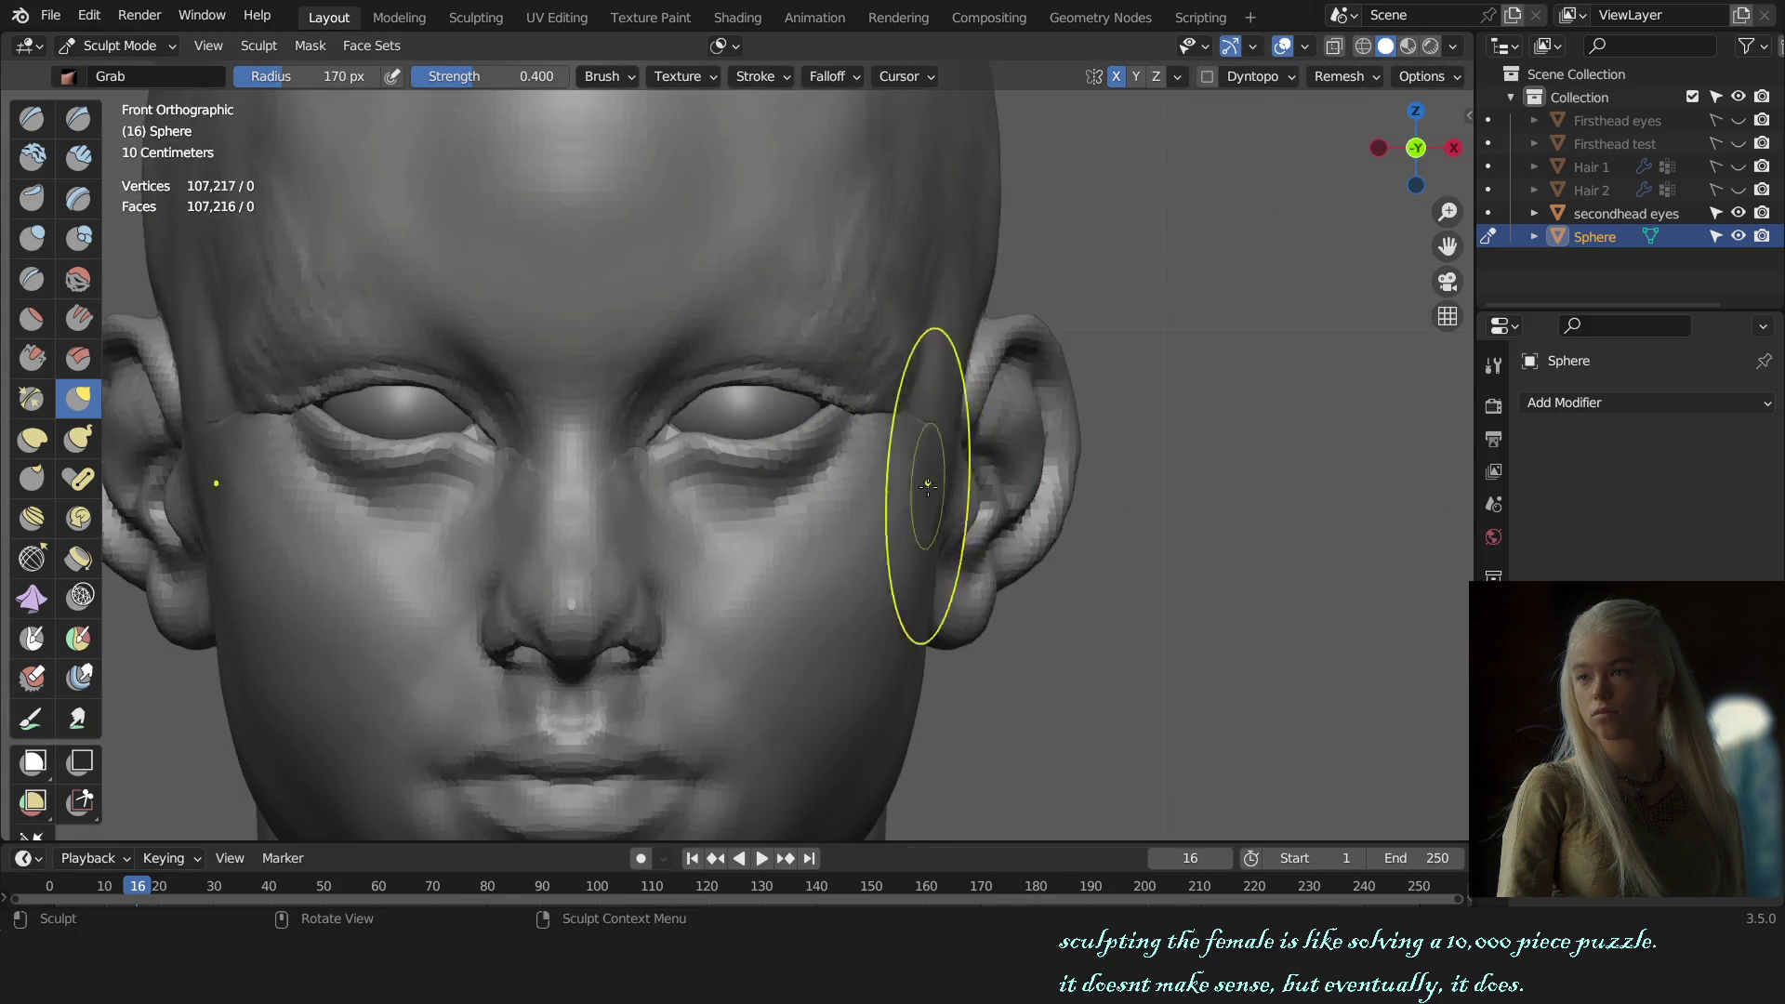
pyautogui.moveTo(902, 446)
pyautogui.mouseDown(button='middle')
pyautogui.moveTo(811, 596)
pyautogui.moveTo(797, 560)
pyautogui.mouseUp(button='middle')
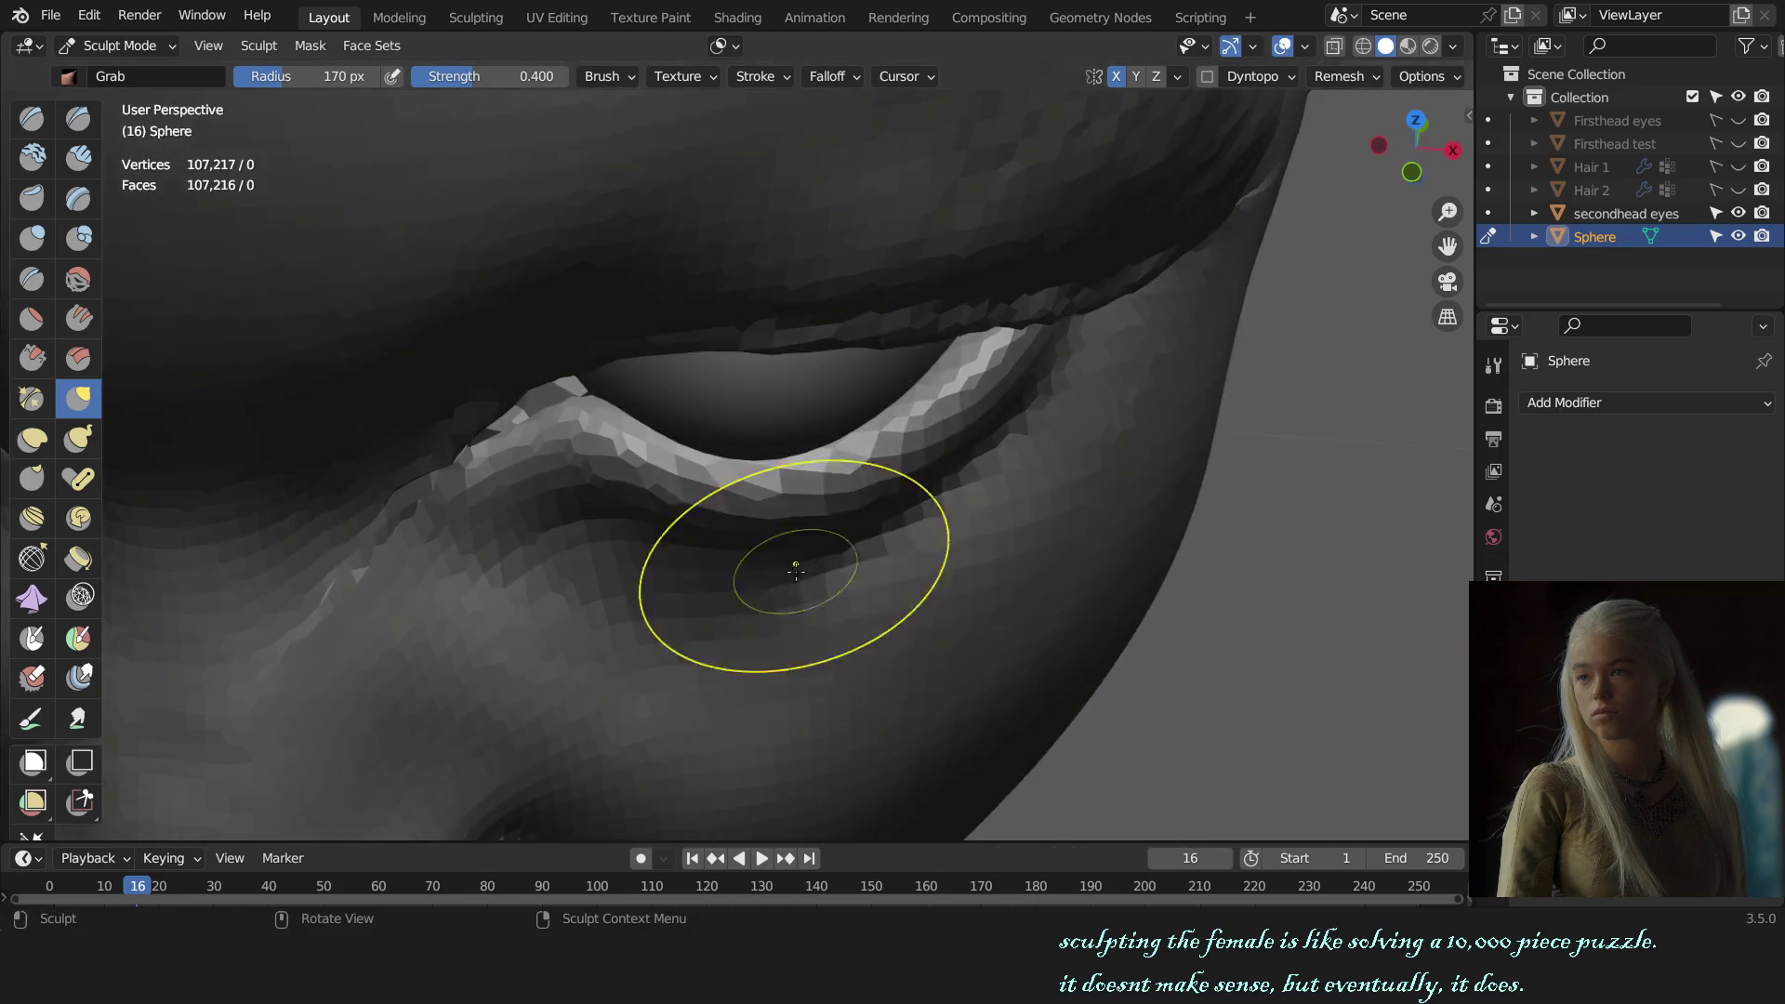
pyautogui.press('x')
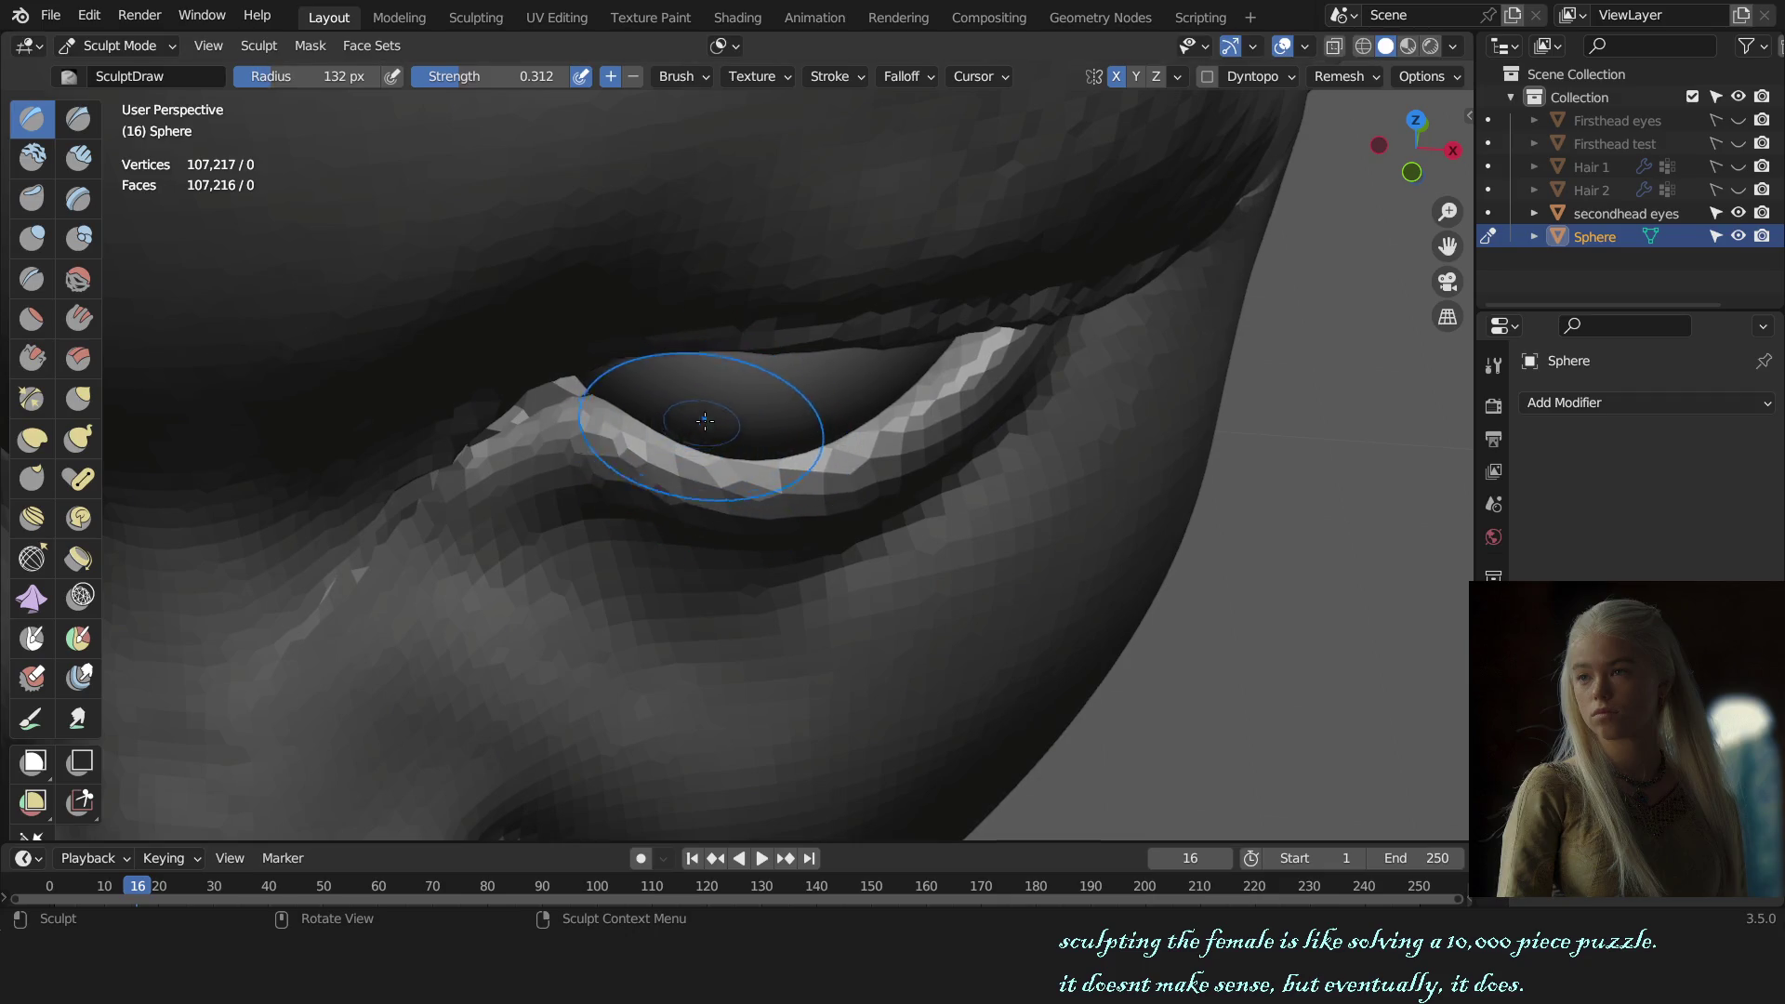
pyautogui.press('g')
# Step: Set the Grab brush to 204 px and inspect the eyelid from the front and right side
pyautogui.moveTo(734, 427); pyautogui.dragTo(726, 498, button='middle')
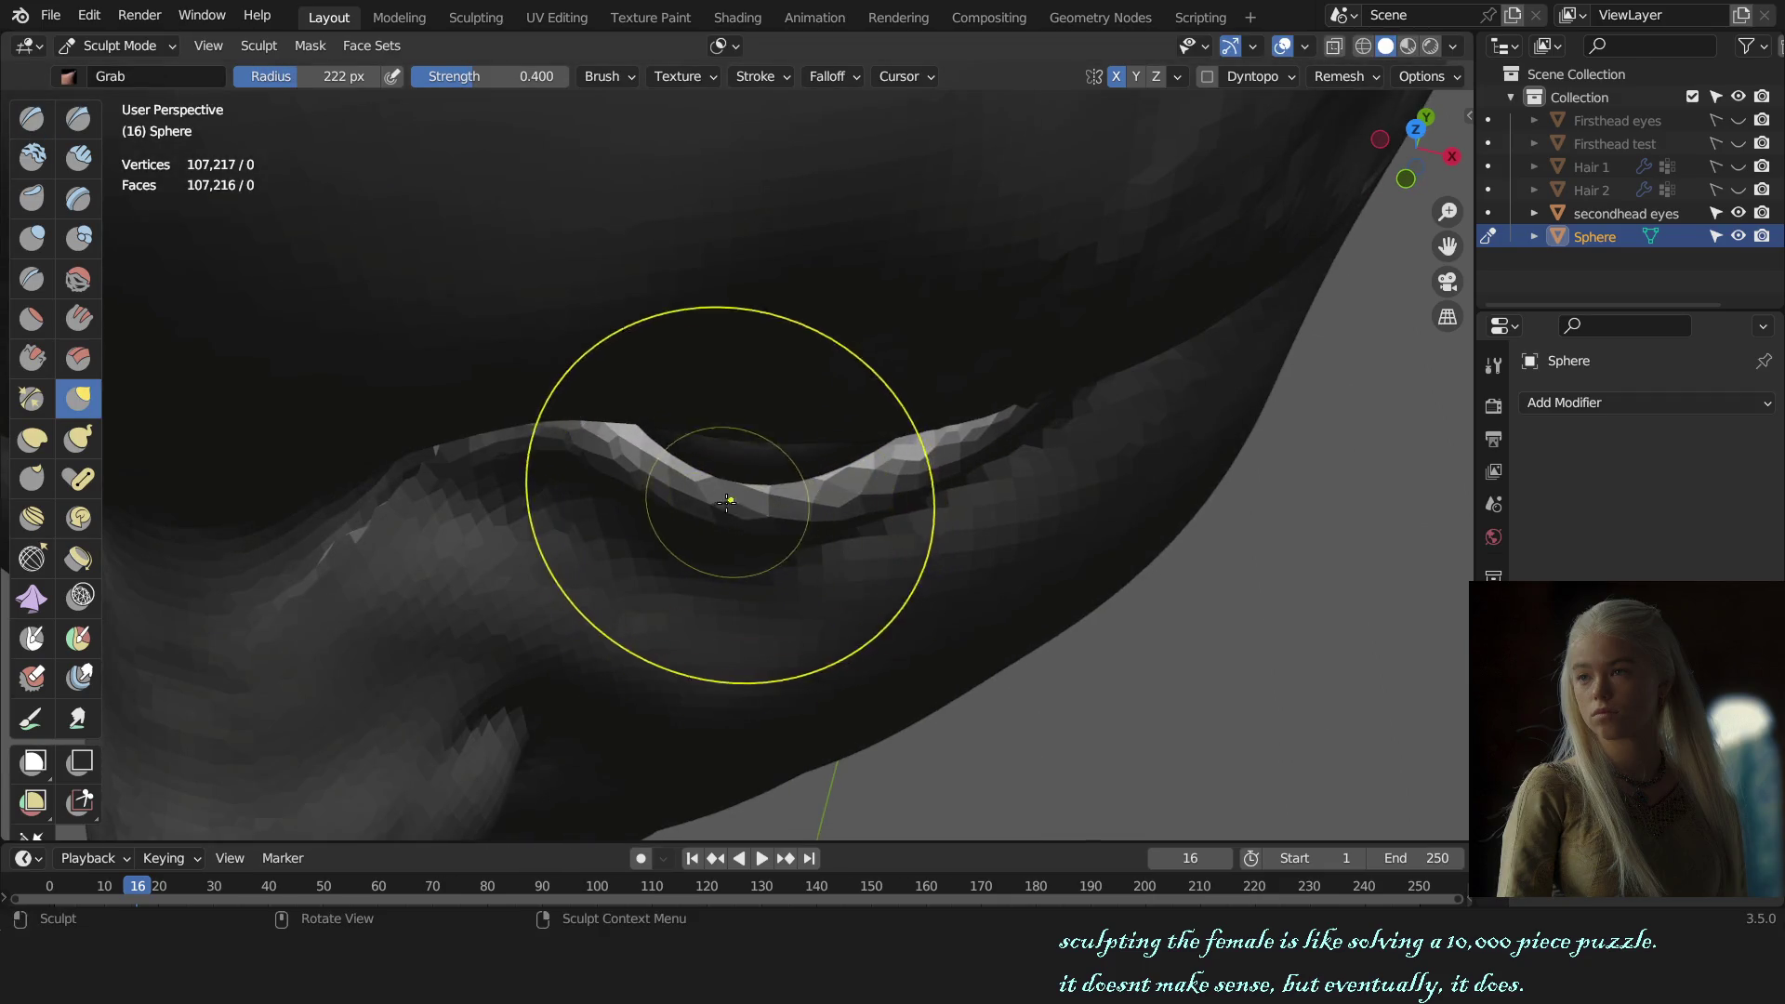
pyautogui.press('KP_1')
pyautogui.moveTo(843, 512); pyautogui.dragTo(706, 484, button='middle')
pyautogui.scroll(4, 706, 474)
pyautogui.press('f')
pyautogui.click(693, 467)
pyautogui.moveTo(734, 453); pyautogui.dragTo(731, 391, button='middle')
pyautogui.press('KP_3')
pyautogui.moveTo(662, 306); pyautogui.dragTo(762, 352, button='middle')
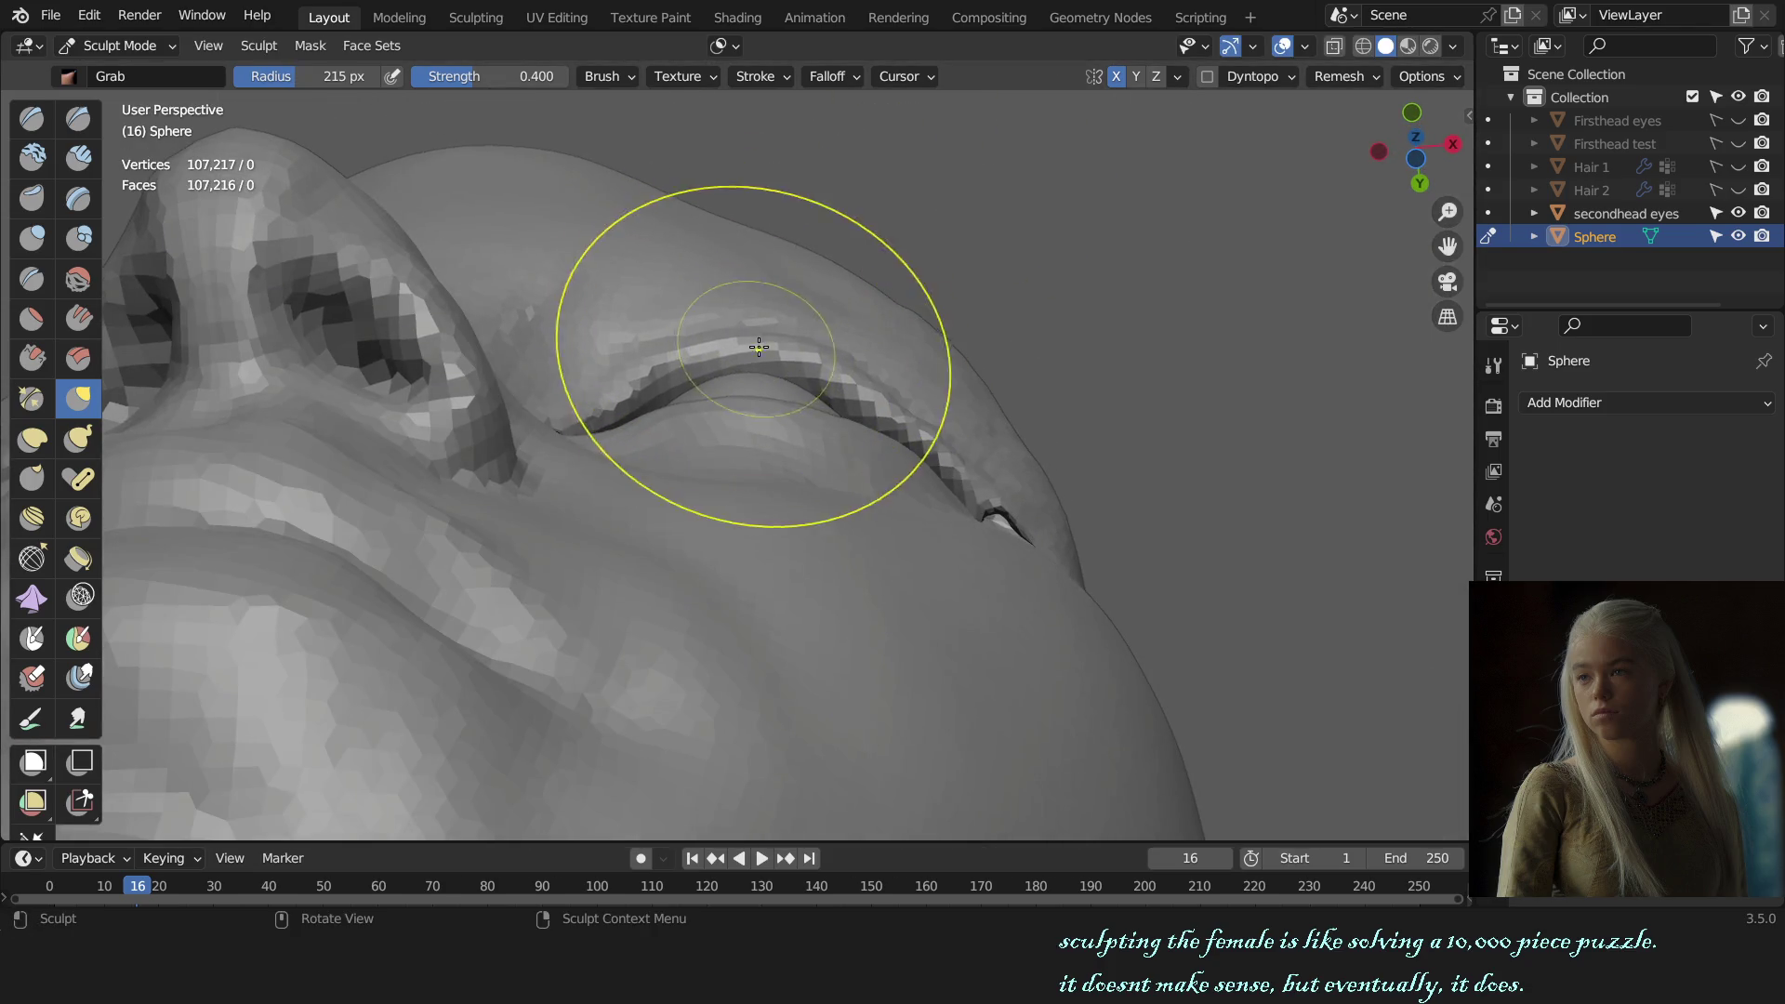
pyautogui.press('KP_3')
pyautogui.scroll(5, 818, 432)
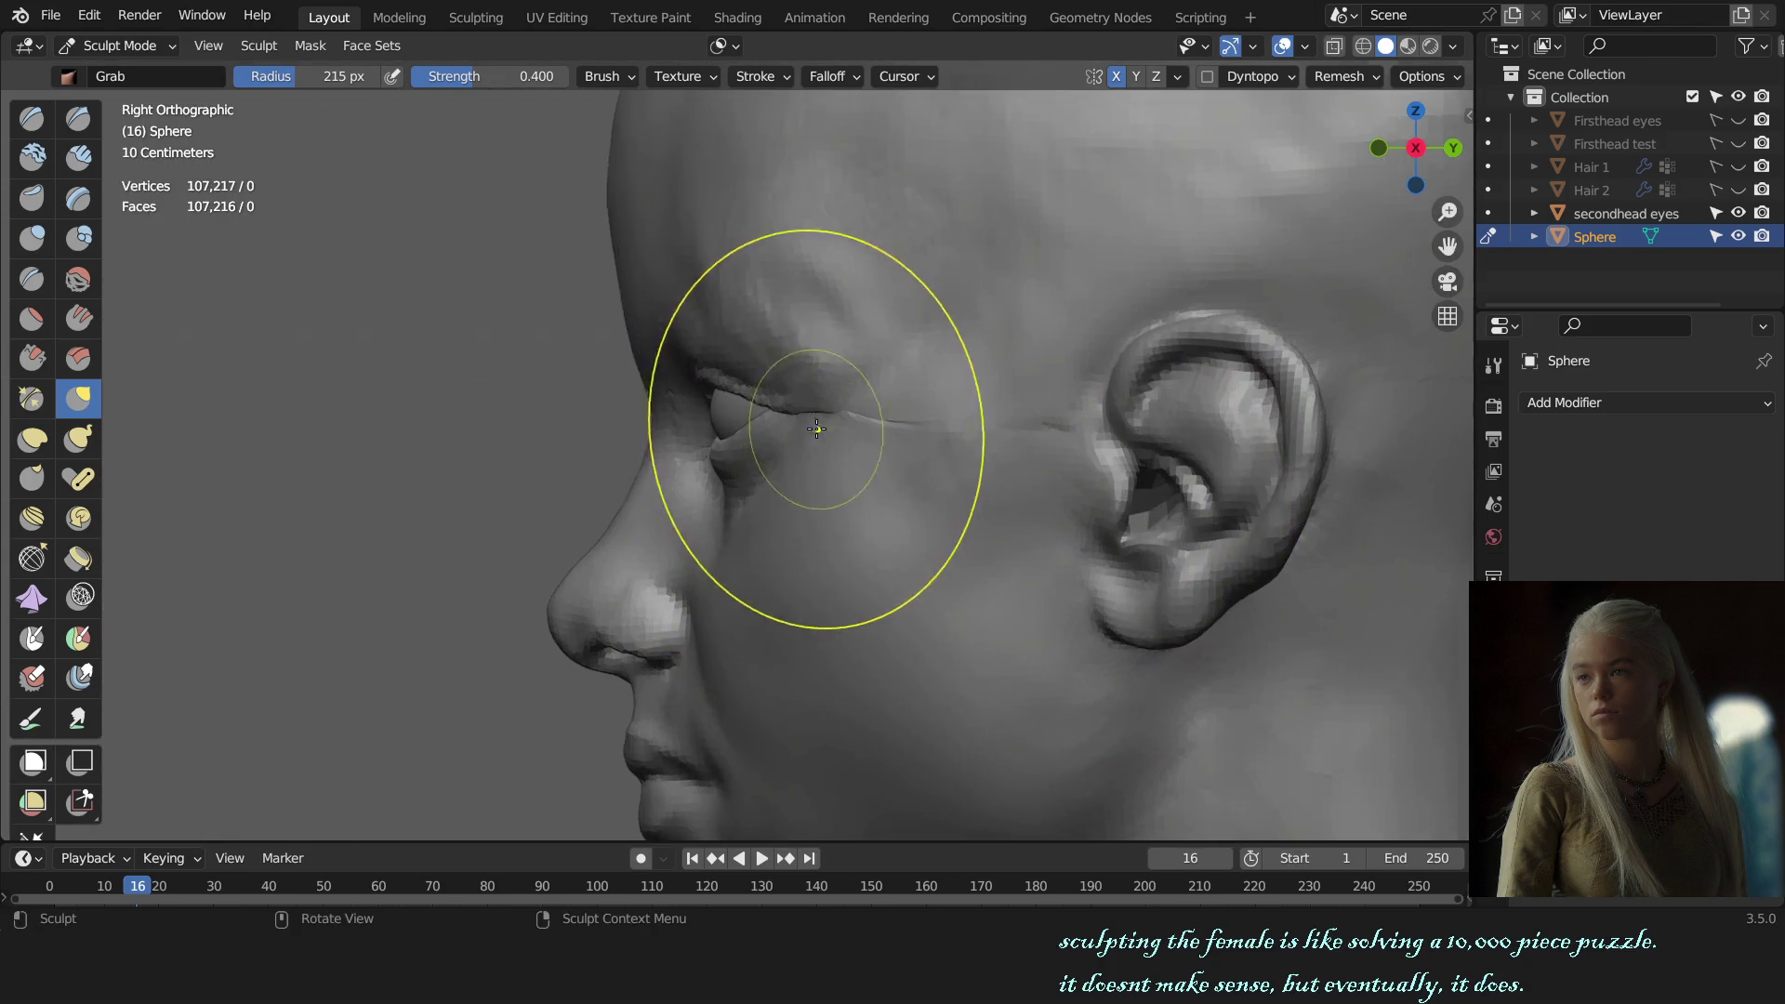
# Step: Work the cheek and jaw in front of the ear from front and right-side angles
pyautogui.click(720, 51)
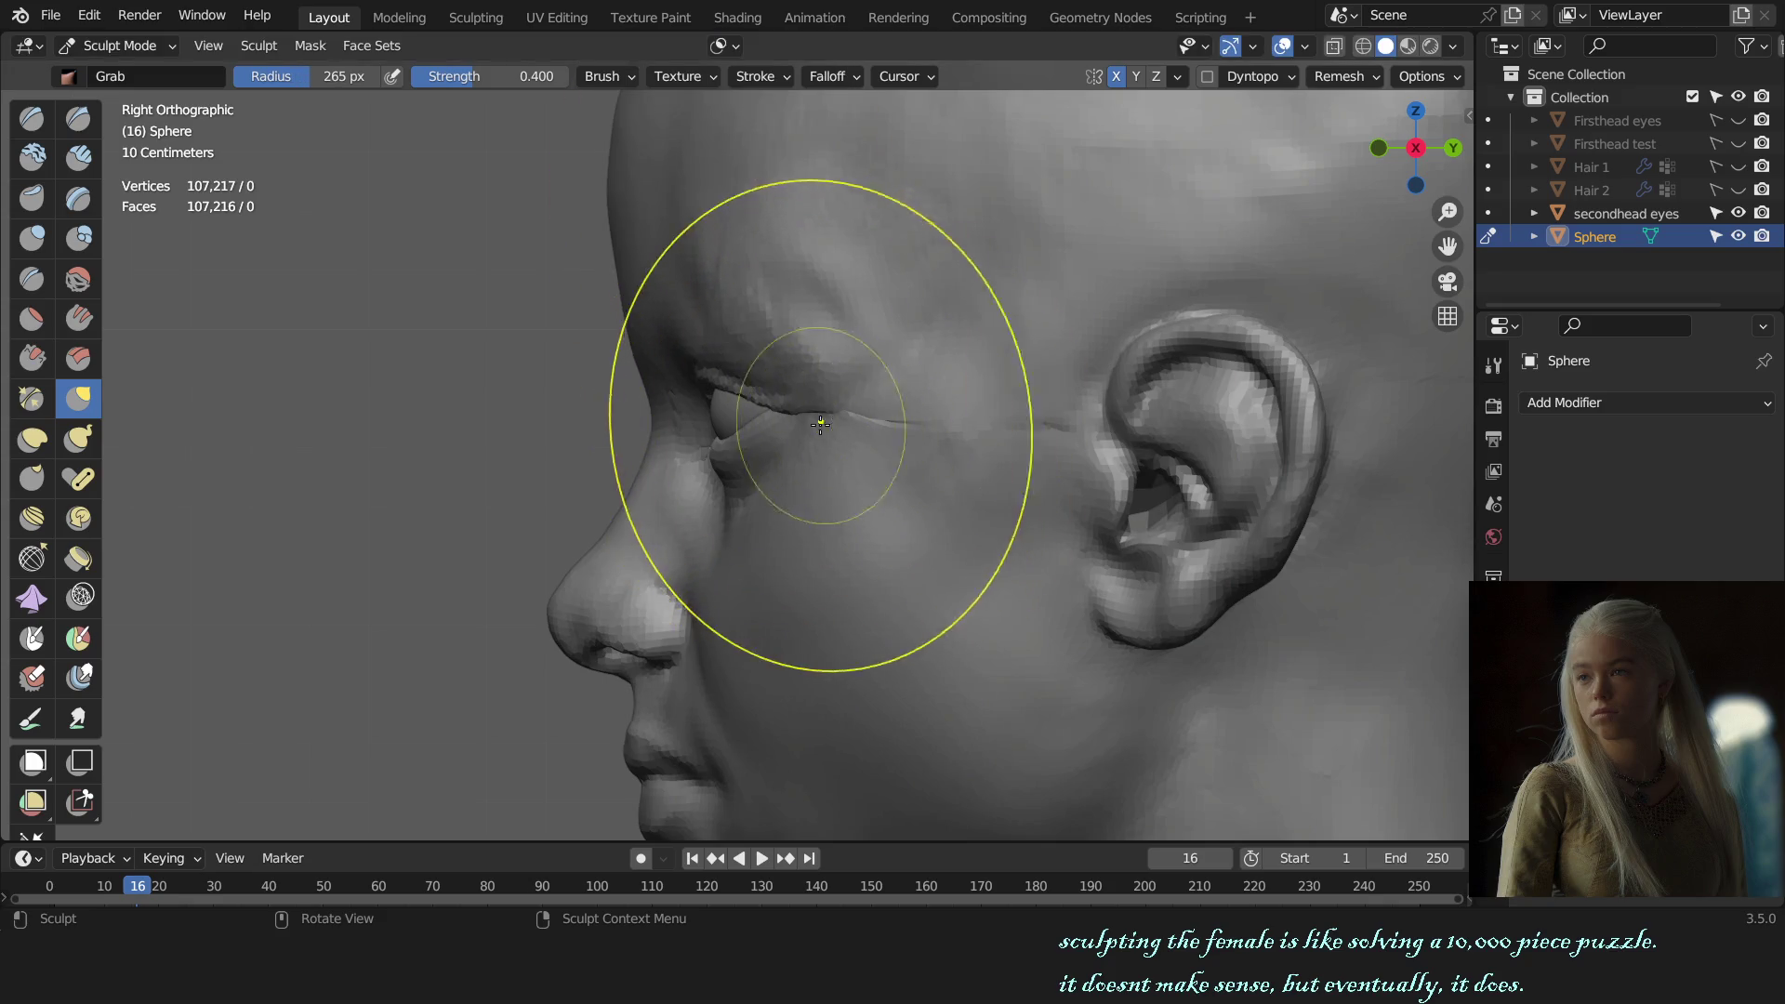
pyautogui.scroll(-5, 819, 422)
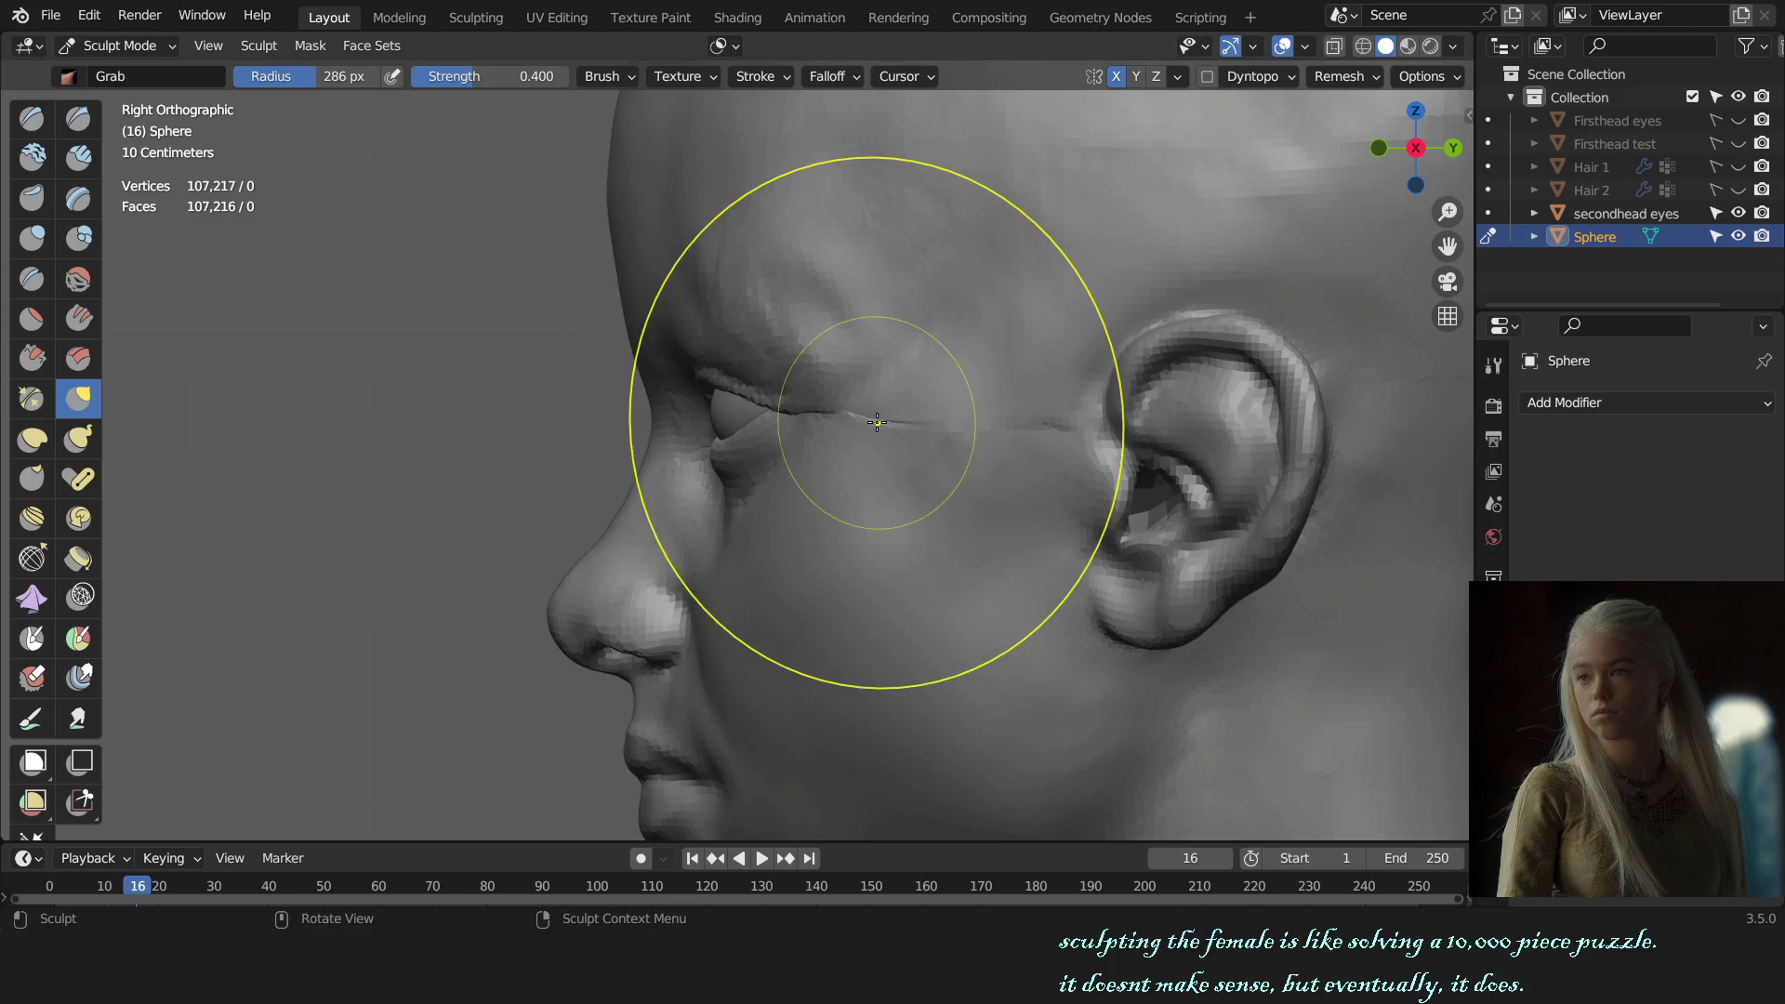
pyautogui.moveTo(819, 422); pyautogui.dragTo(821, 471, button='middle')
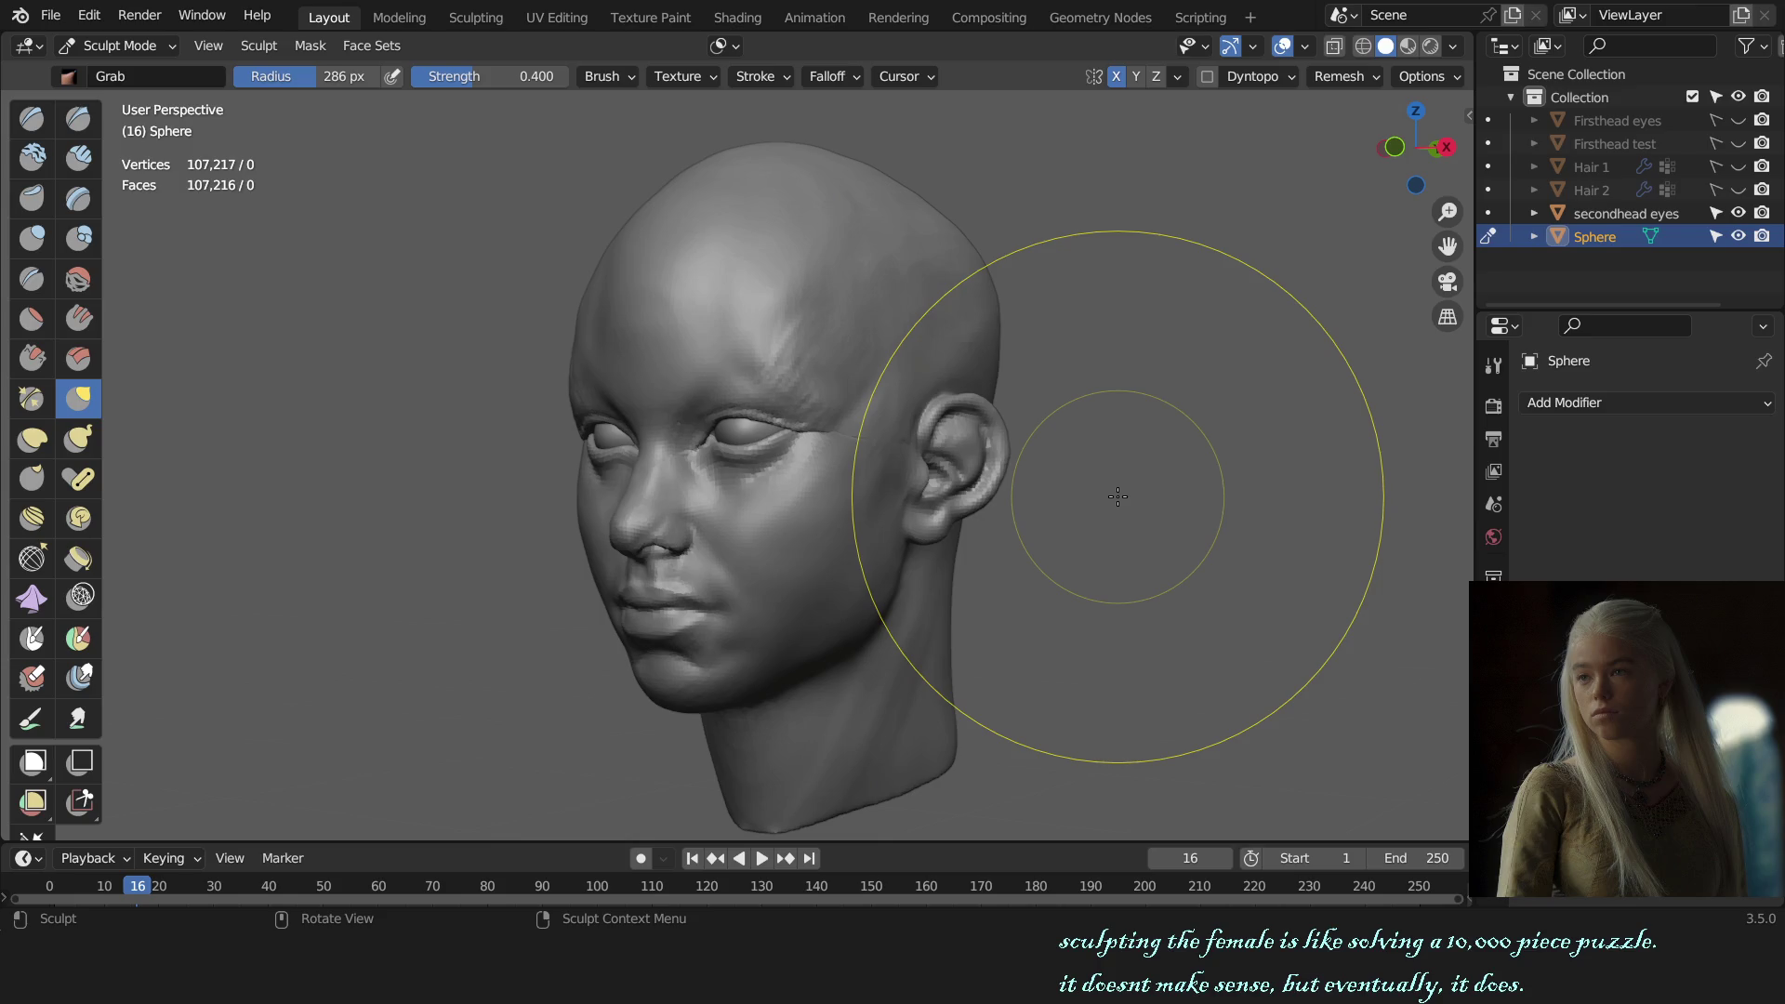
pyautogui.moveTo(1048, 498); pyautogui.dragTo(717, 518, button='middle')
pyautogui.scroll(4, 716, 518)
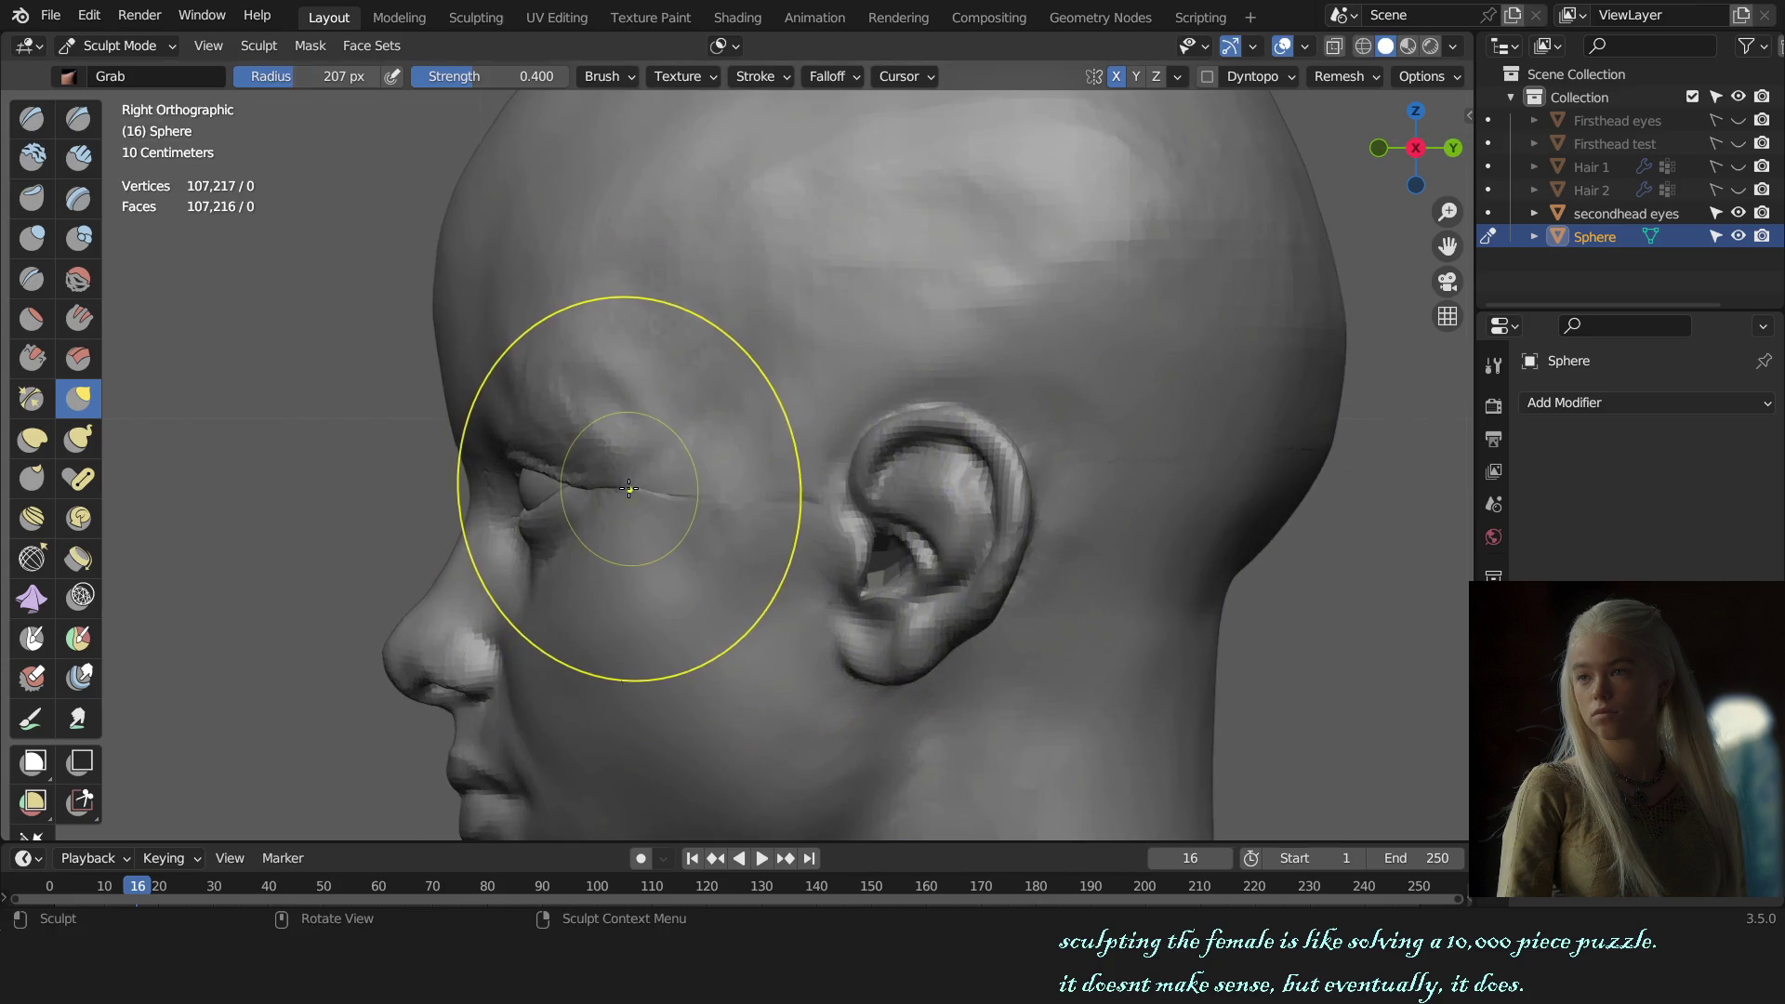
pyautogui.scroll(2, 630, 489)
pyautogui.moveTo(645, 470)
pyautogui.keyDown('ctrl'); pyautogui.mouseDown(button='middle')
pyautogui.moveTo(678, 502)
pyautogui.moveTo(985, 539)
pyautogui.mouseUp(button='middle'); pyautogui.keyUp('ctrl')
pyautogui.scroll(-5, 698, 526)
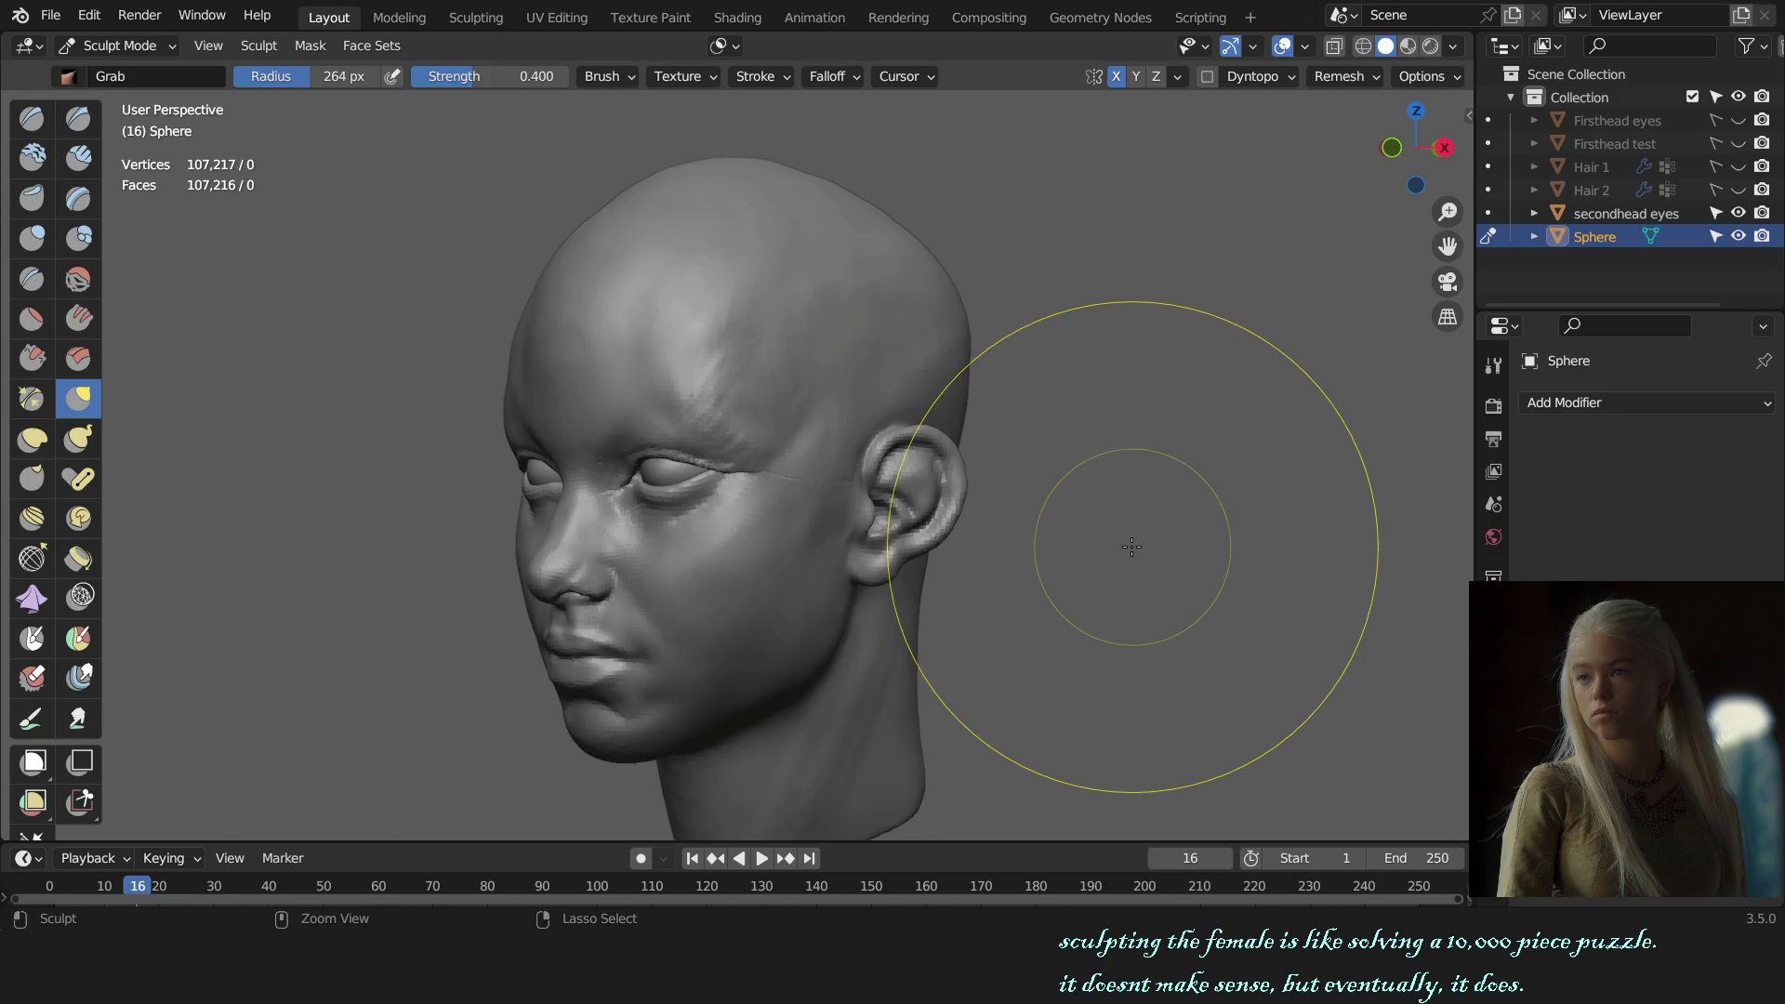
pyautogui.moveTo(1130, 546); pyautogui.dragTo(866, 563, button='middle')
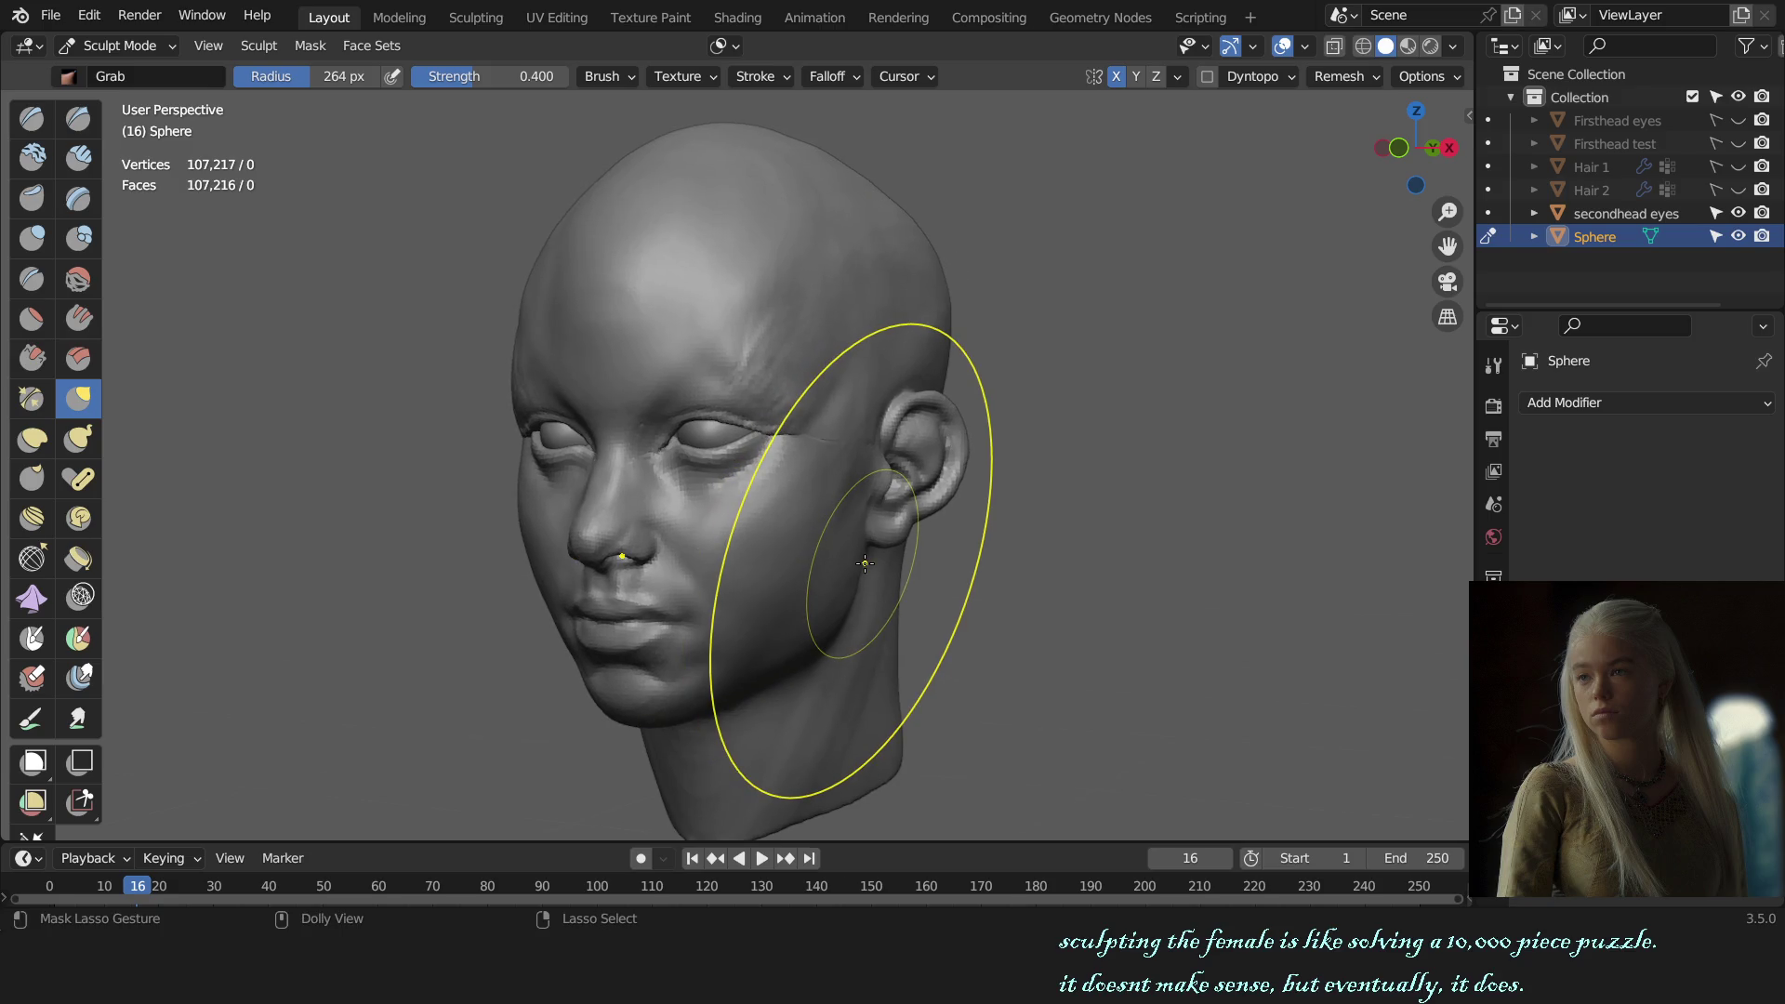
# Step: Fill out the cheek below the eye with the Draw brush, then return to Grab
pyautogui.scroll(2, 865, 563)
pyautogui.press('x')
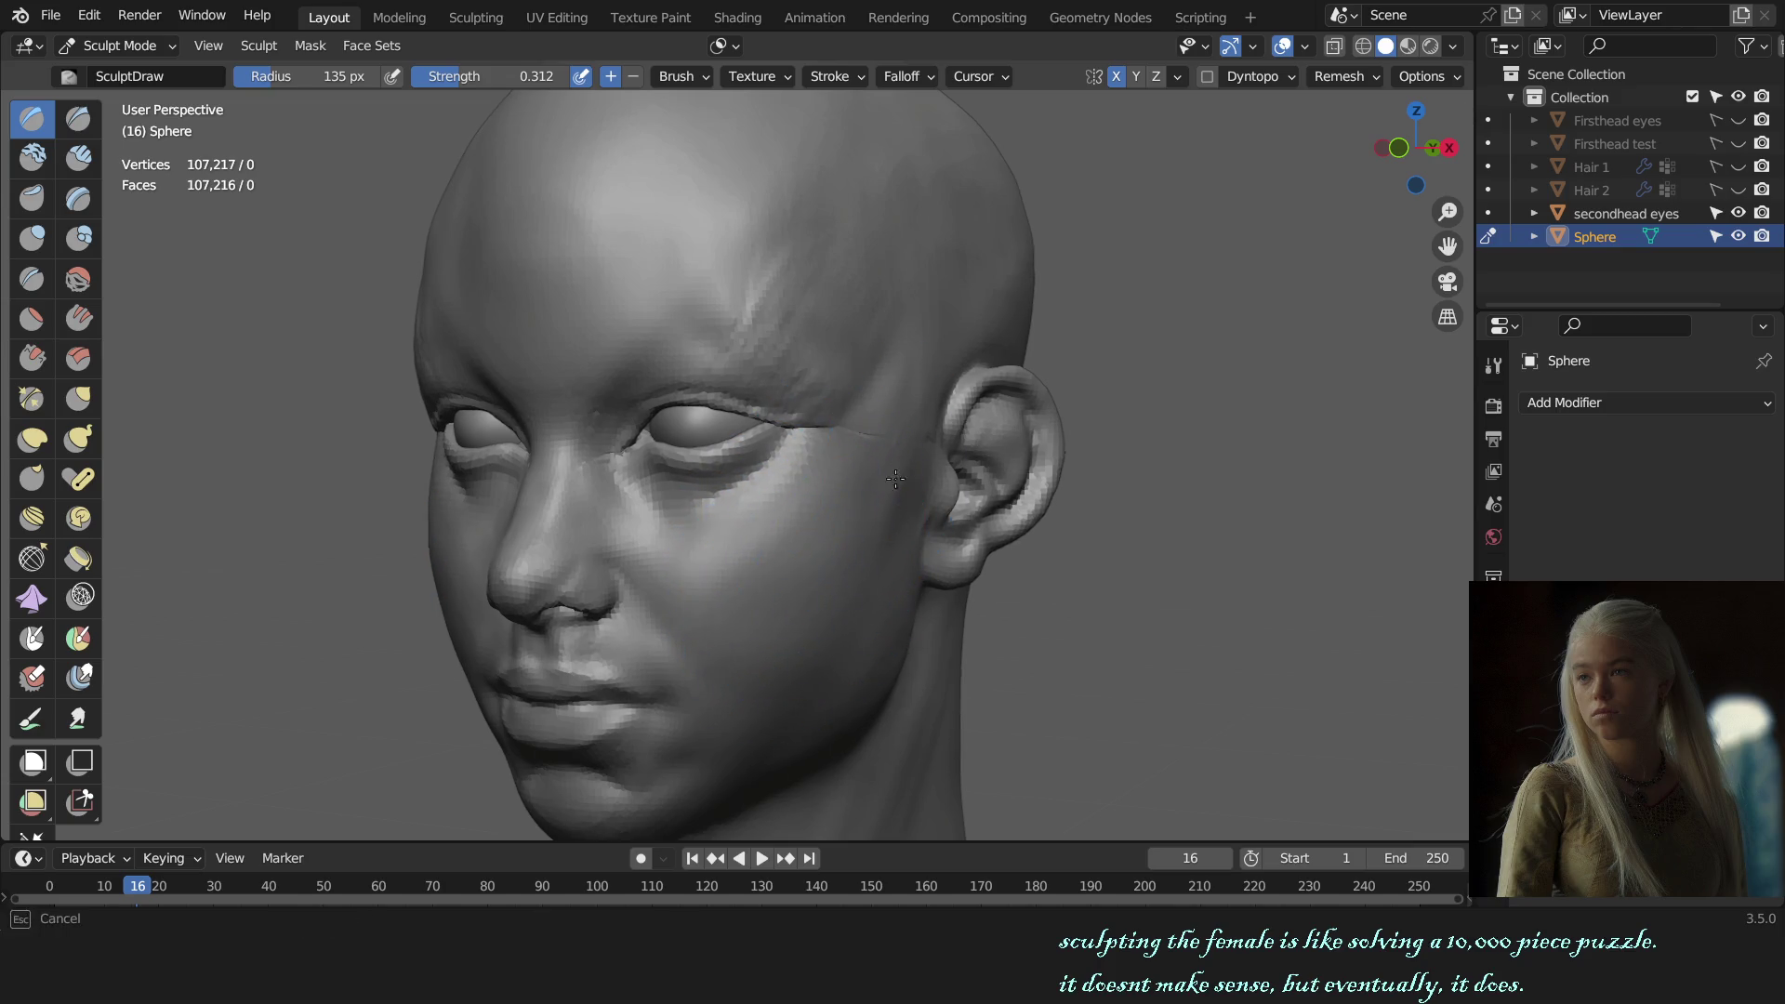
pyautogui.press('KP_1')
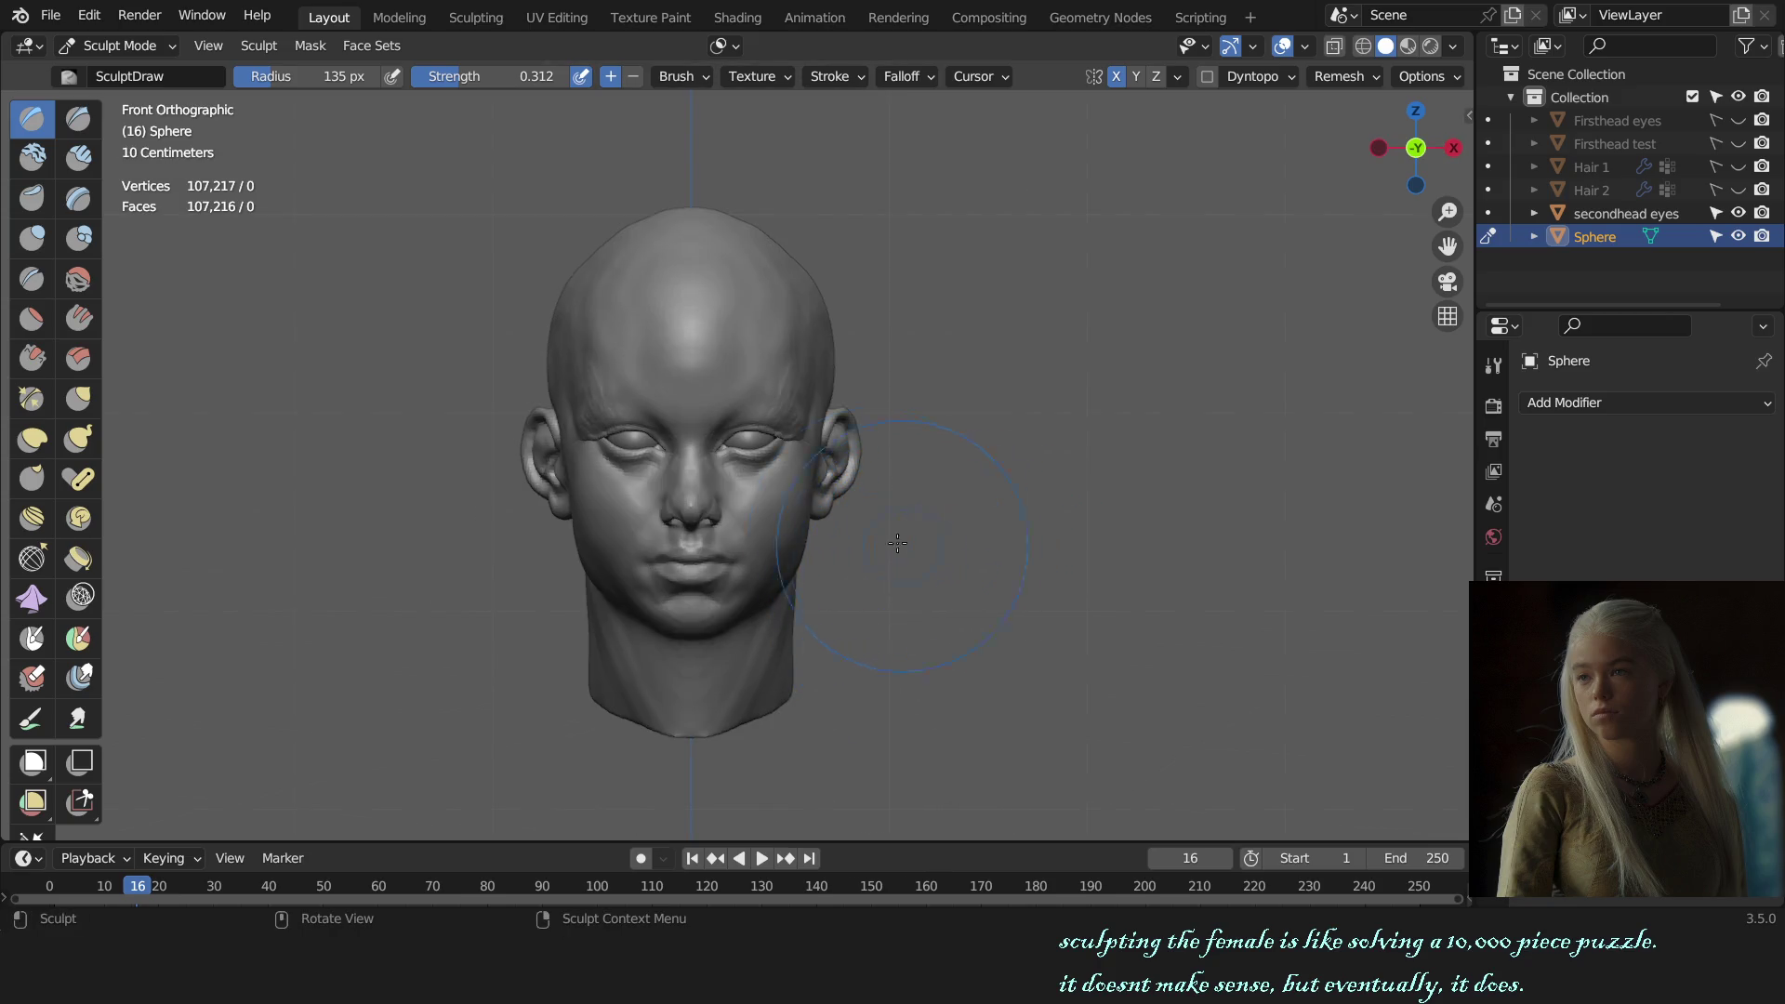
pyautogui.scroll(3, 898, 544)
pyautogui.press('g')
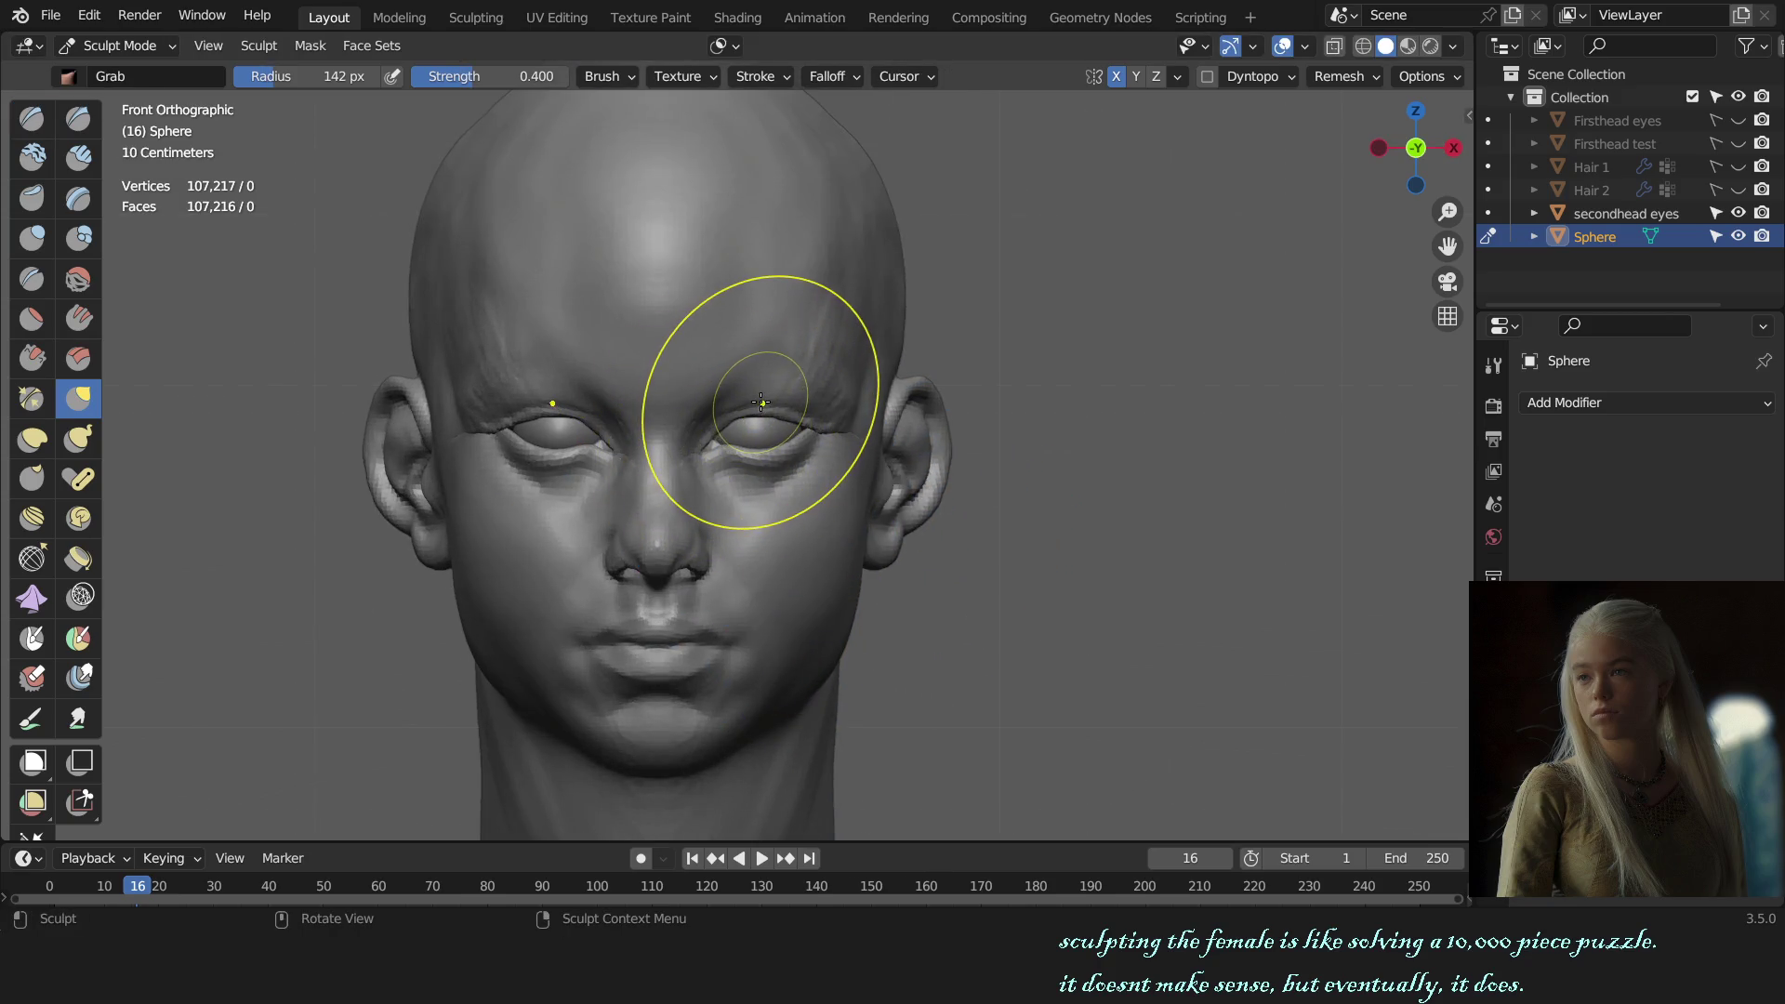
pyautogui.click(723, 46)
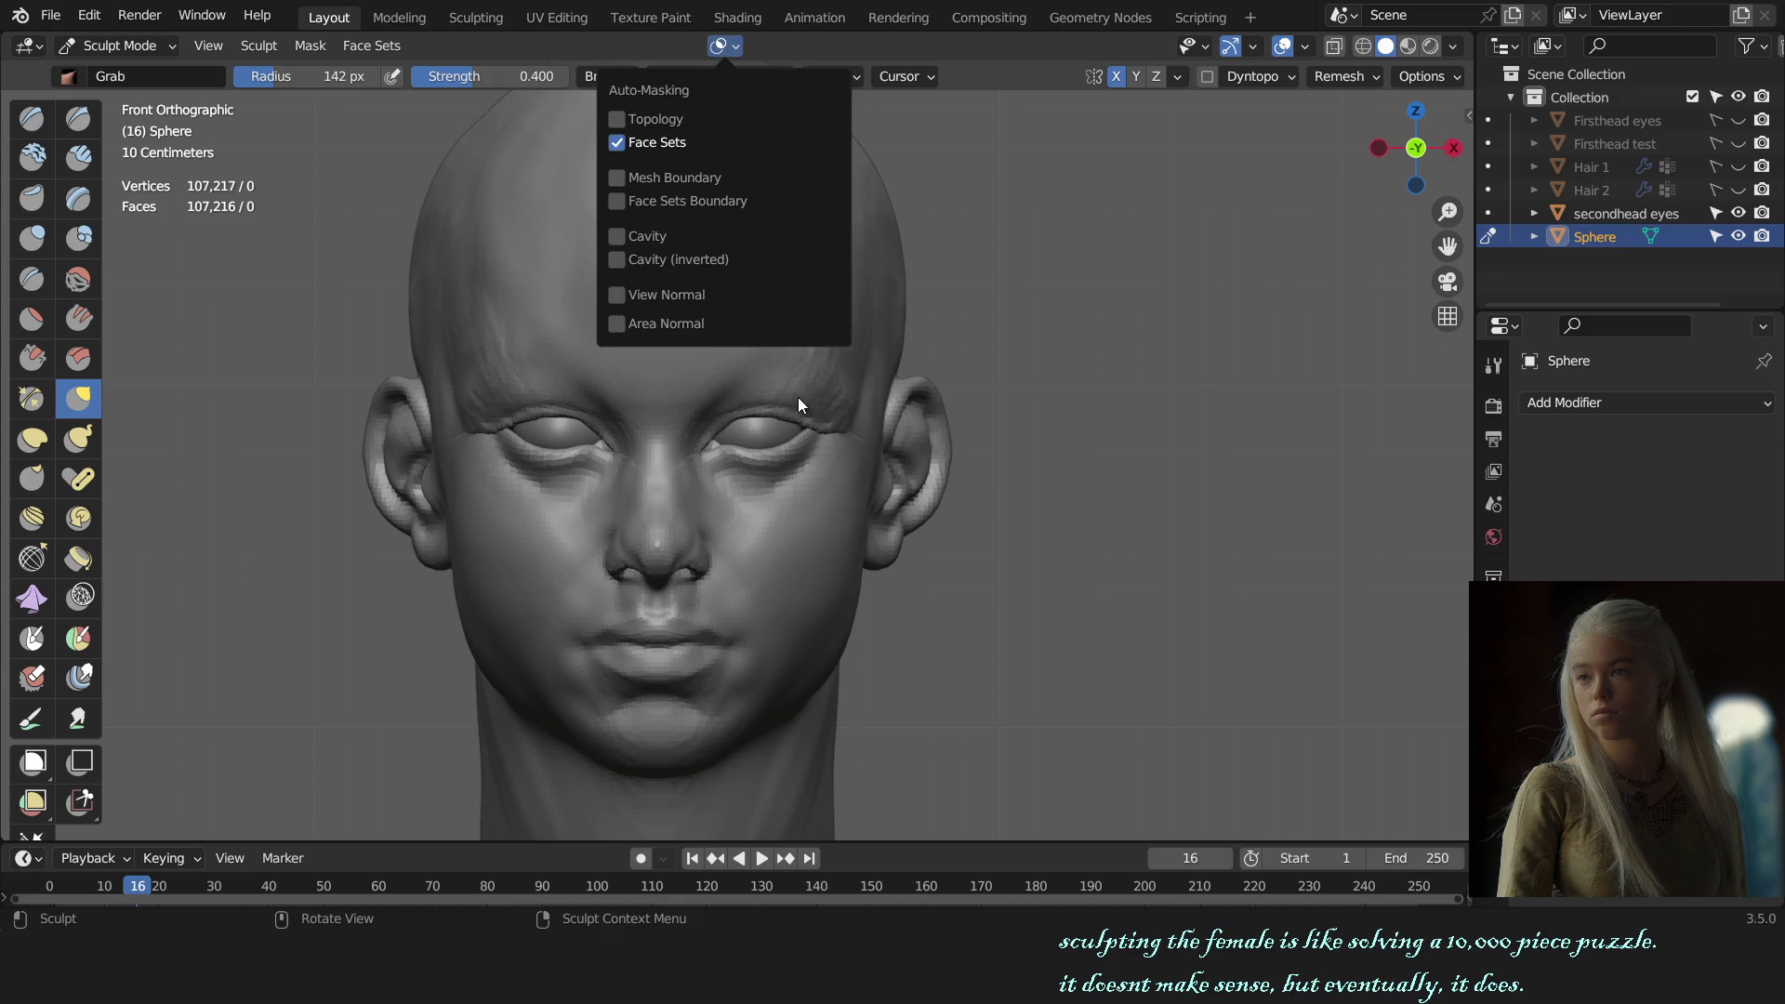
# Step: Grab-sculpt the right eye's eyelid with the brush sized around 121–126 px
pyautogui.press('f')
pyautogui.click(751, 413)
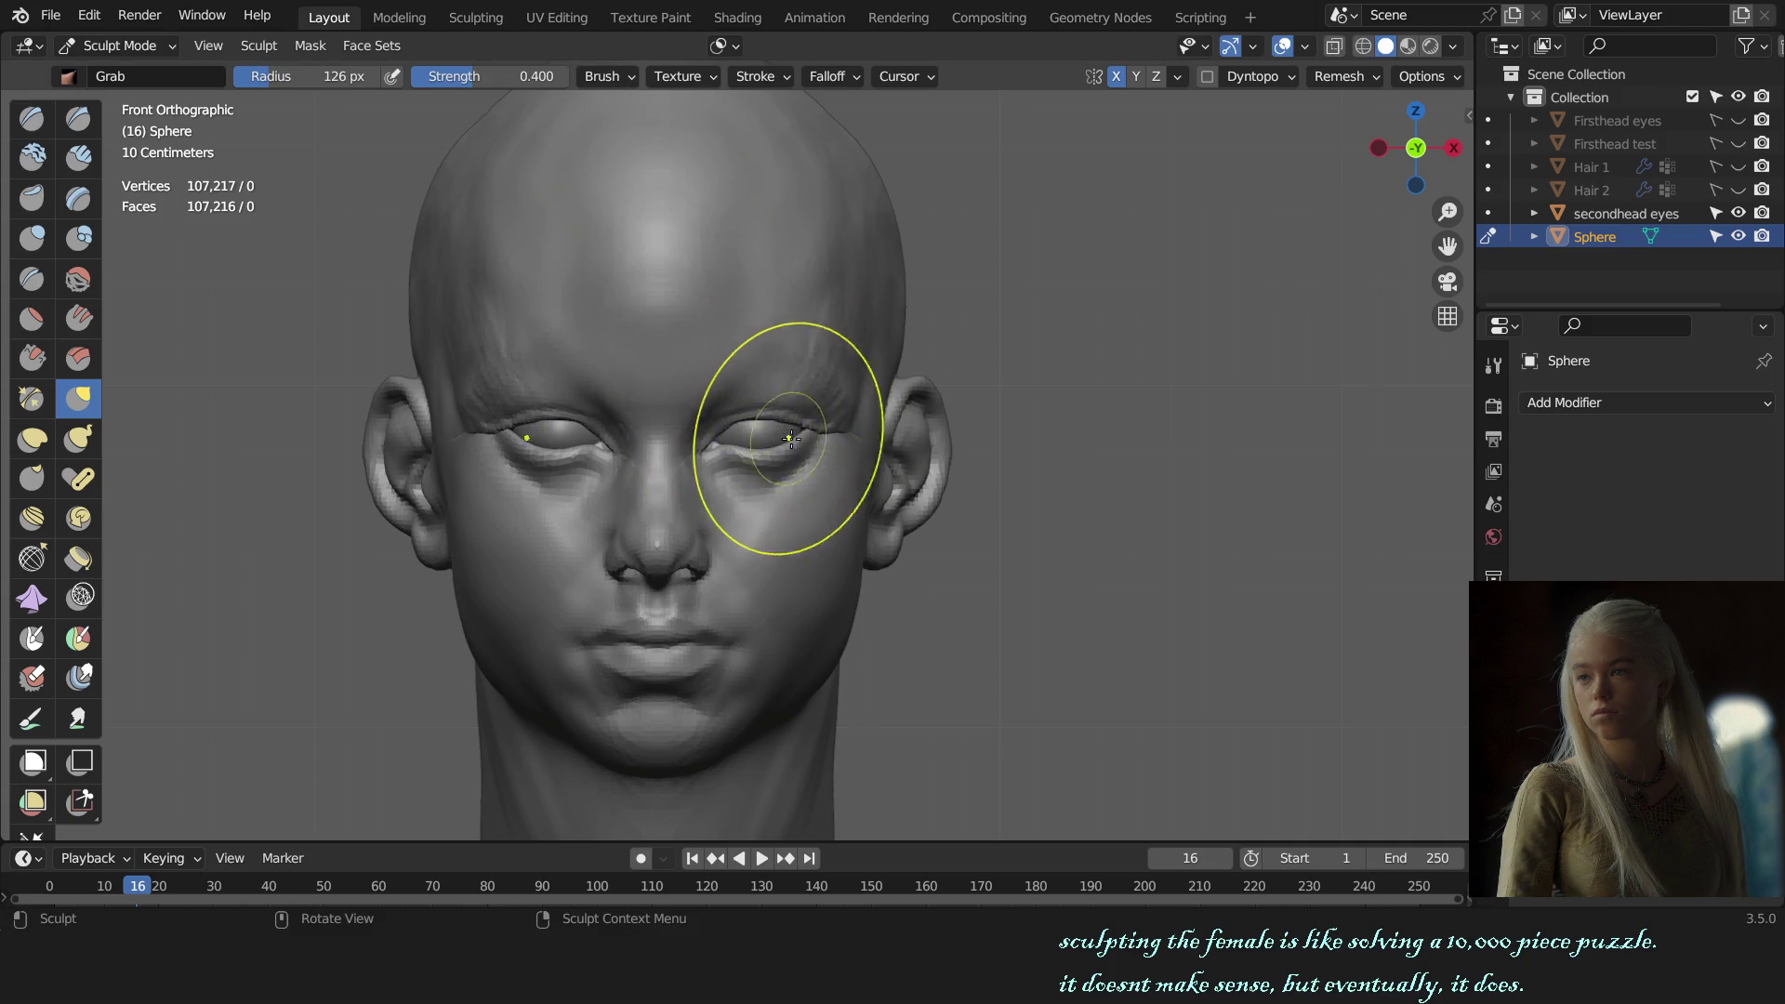
pyautogui.moveTo(791, 448); pyautogui.dragTo(783, 454)
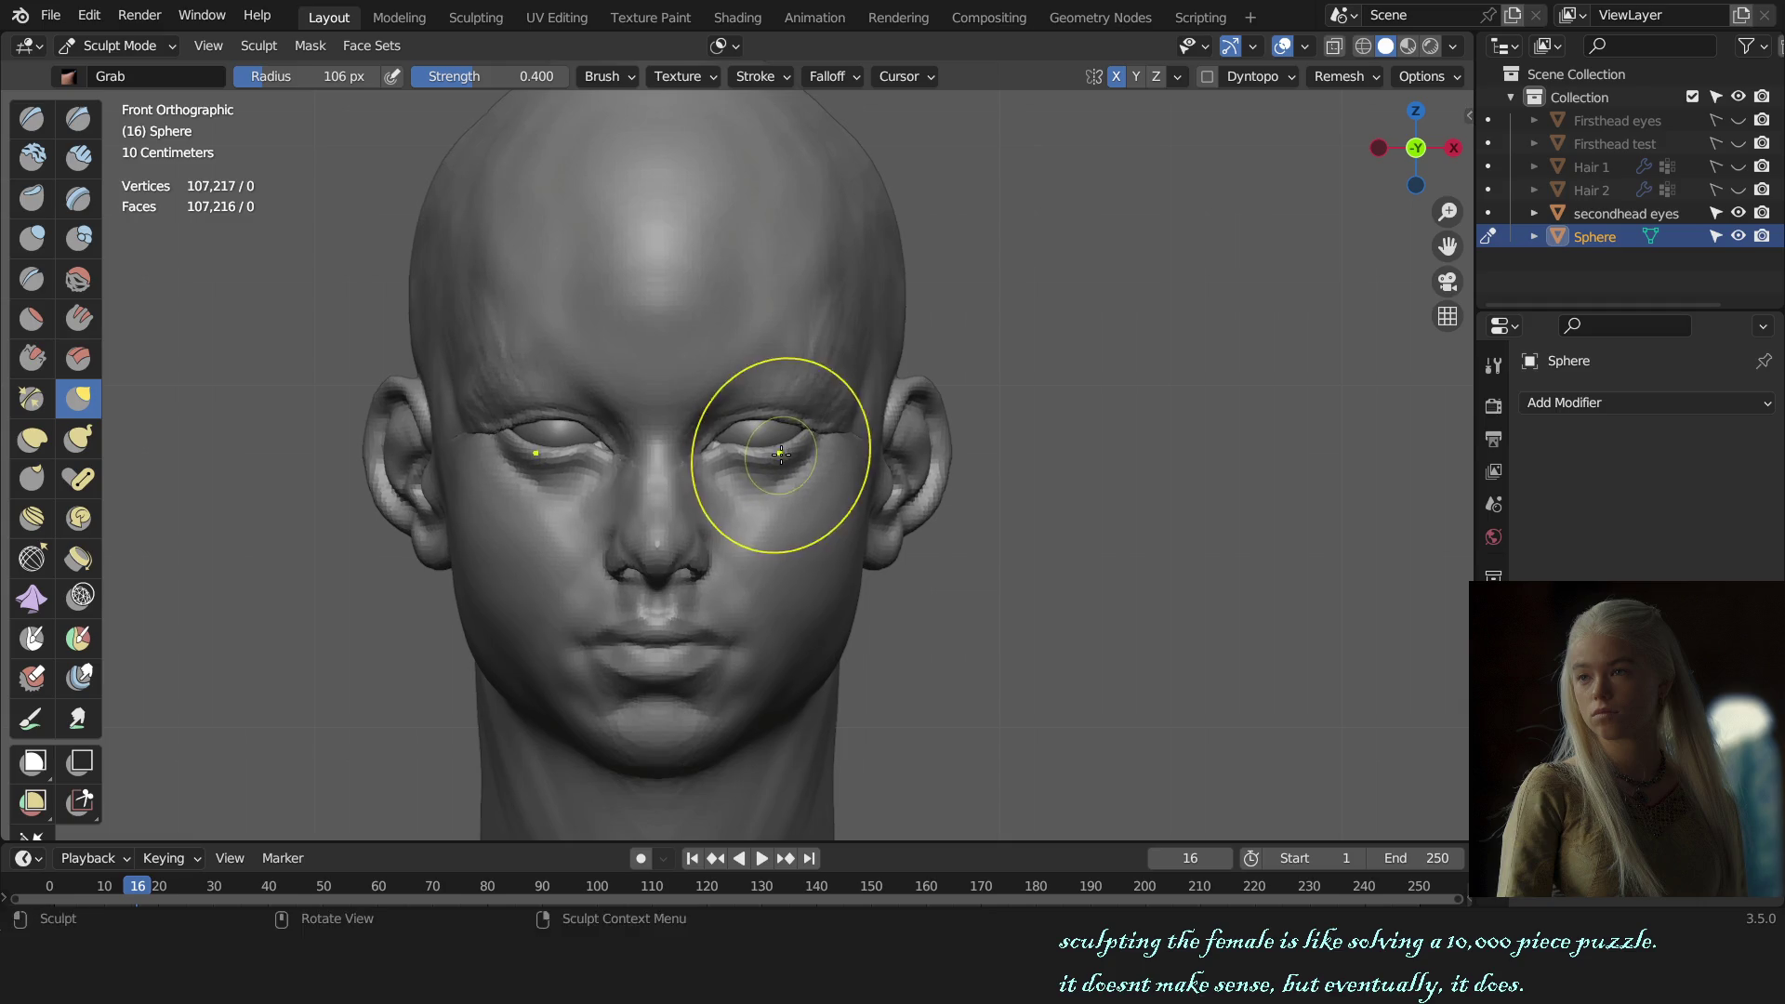
pyautogui.press('f')
pyautogui.click(734, 456)
pyautogui.press('f')
pyautogui.click(748, 456)
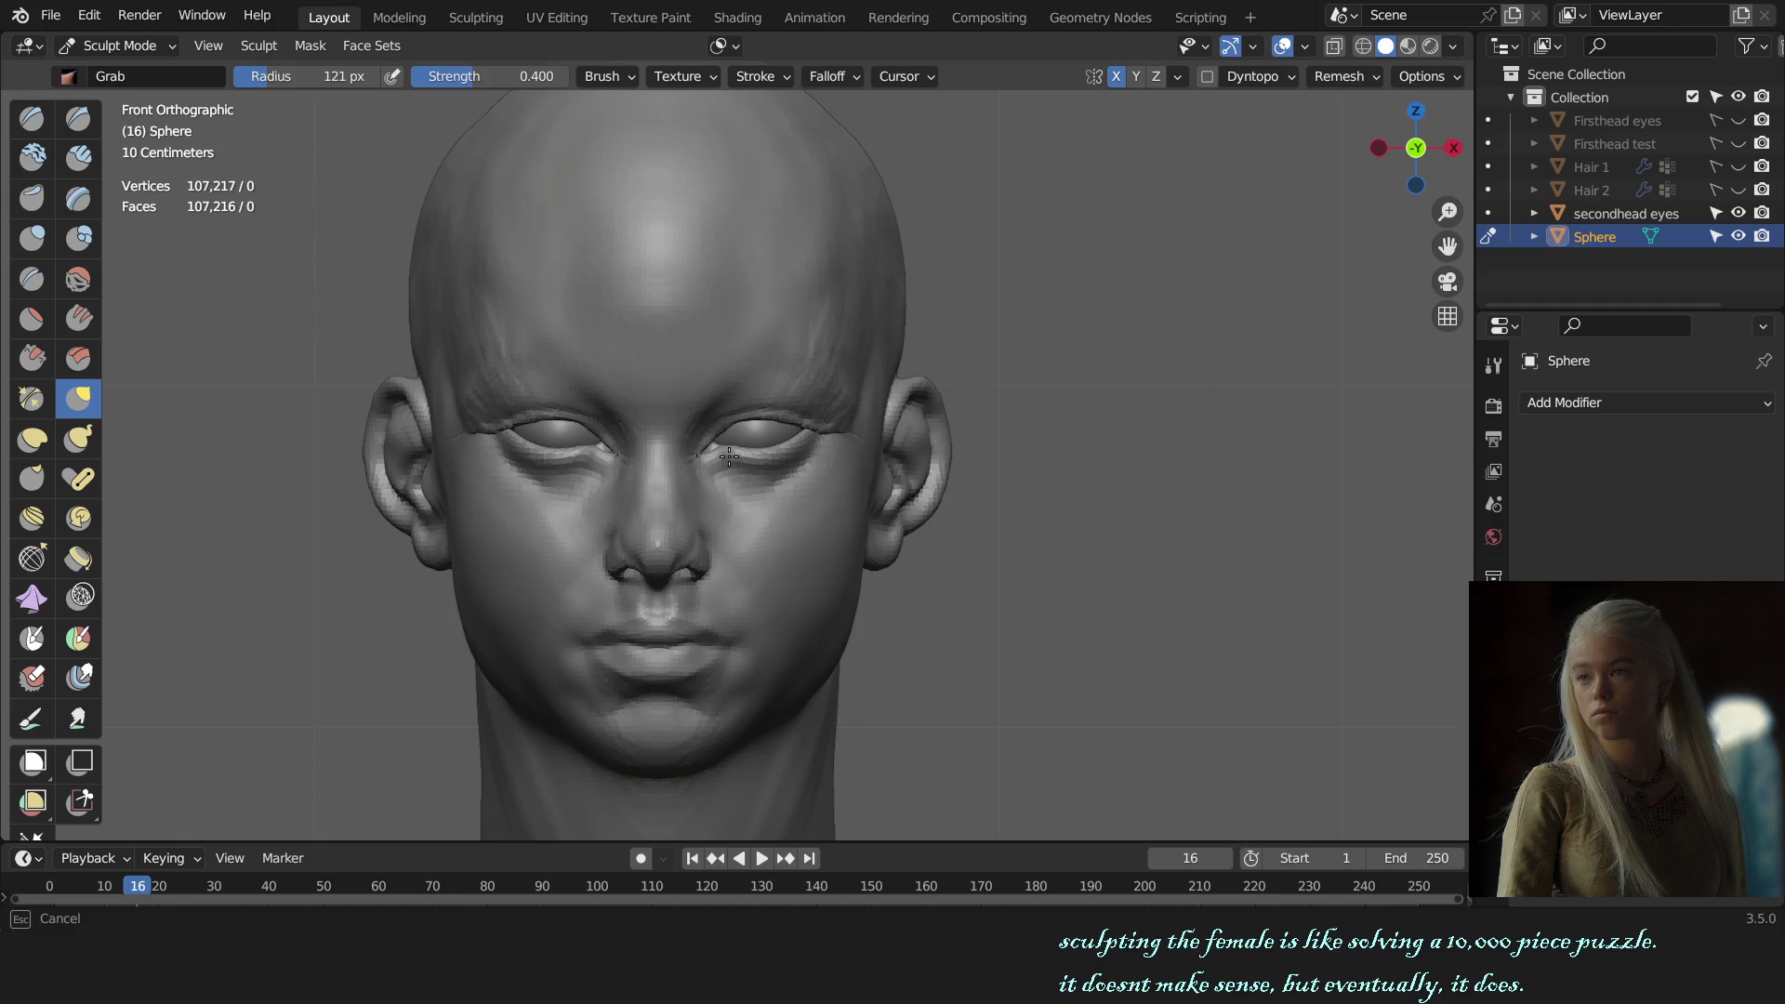
pyautogui.moveTo(730, 456); pyautogui.dragTo(797, 458)
pyautogui.press('f')
pyautogui.click(819, 442)
# Step: Turn to the right side view around the ear and enlarge the Grab brush to 269 px
pyautogui.scroll(-2, 948, 470)
pyautogui.moveTo(1064, 522)
pyautogui.mouseDown(button='middle')
pyautogui.moveTo(785, 539)
pyautogui.moveTo(1044, 511)
pyautogui.moveTo(964, 510)
pyautogui.mouseUp(button='middle')
pyautogui.scroll(2, 769, 515)
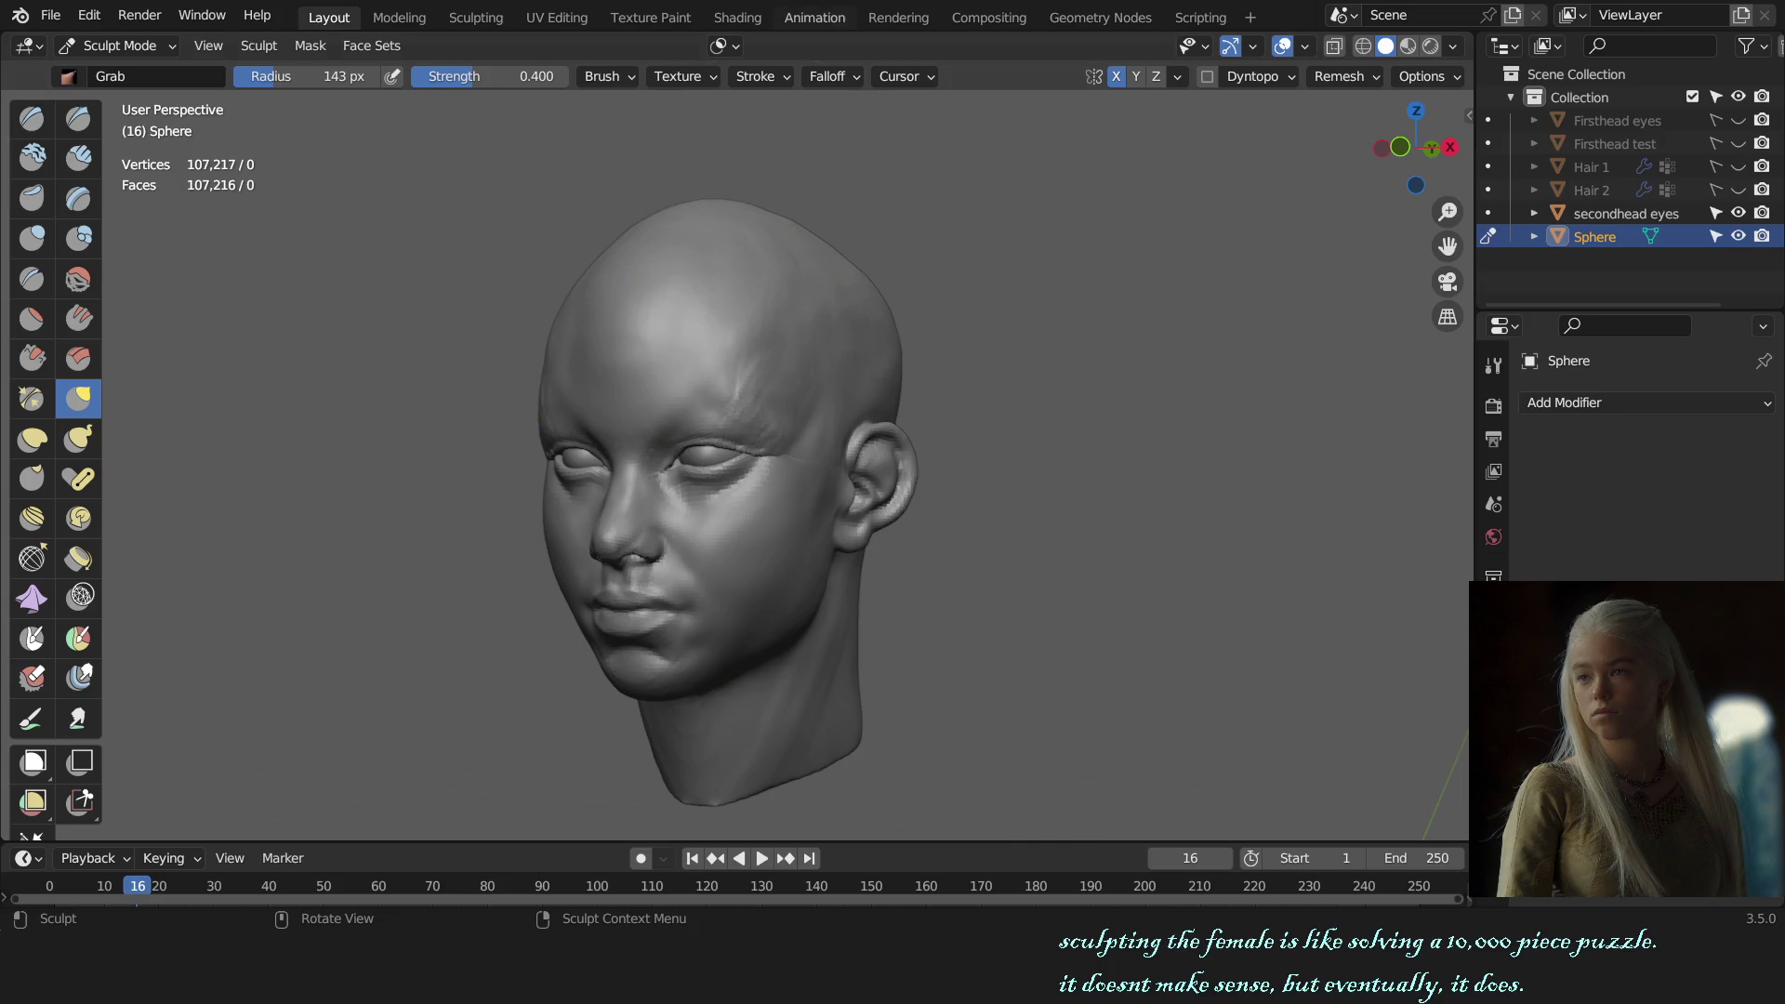
pyautogui.press('KP_3')
pyautogui.scroll(5, 825, 450)
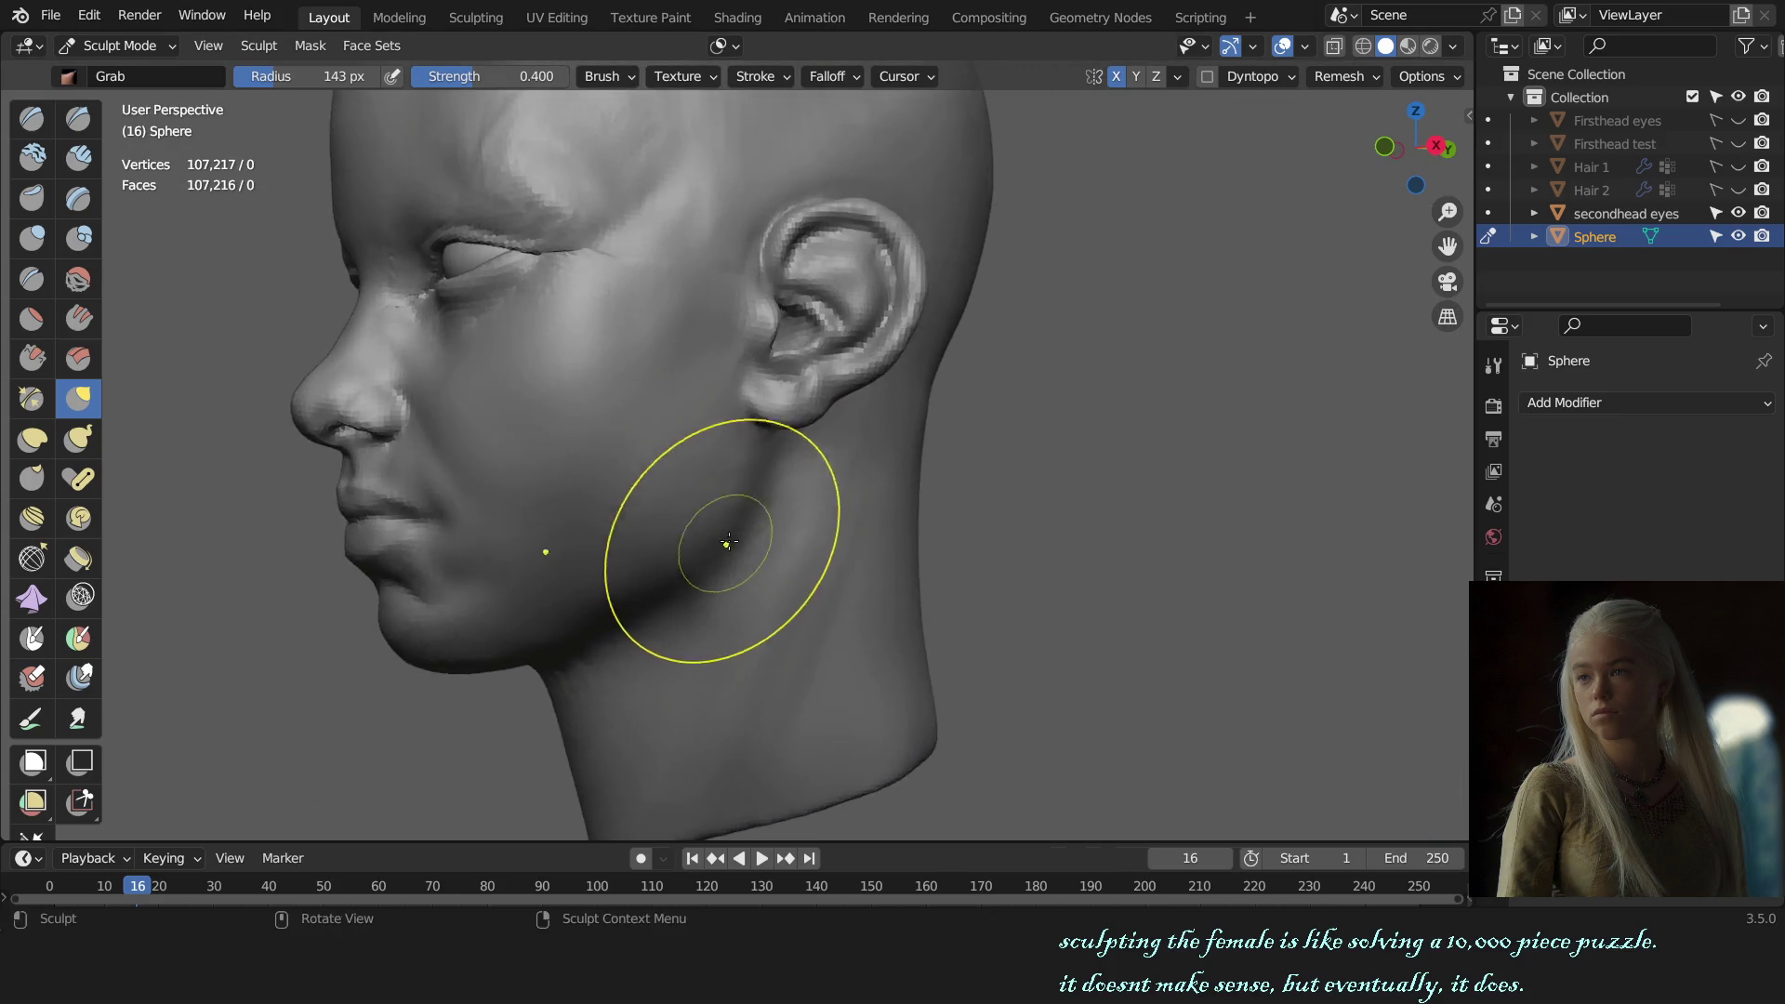
pyautogui.scroll(3, 730, 530)
pyautogui.moveTo(712, 490); pyautogui.dragTo(757, 300, button='middle')
pyautogui.click(724, 48)
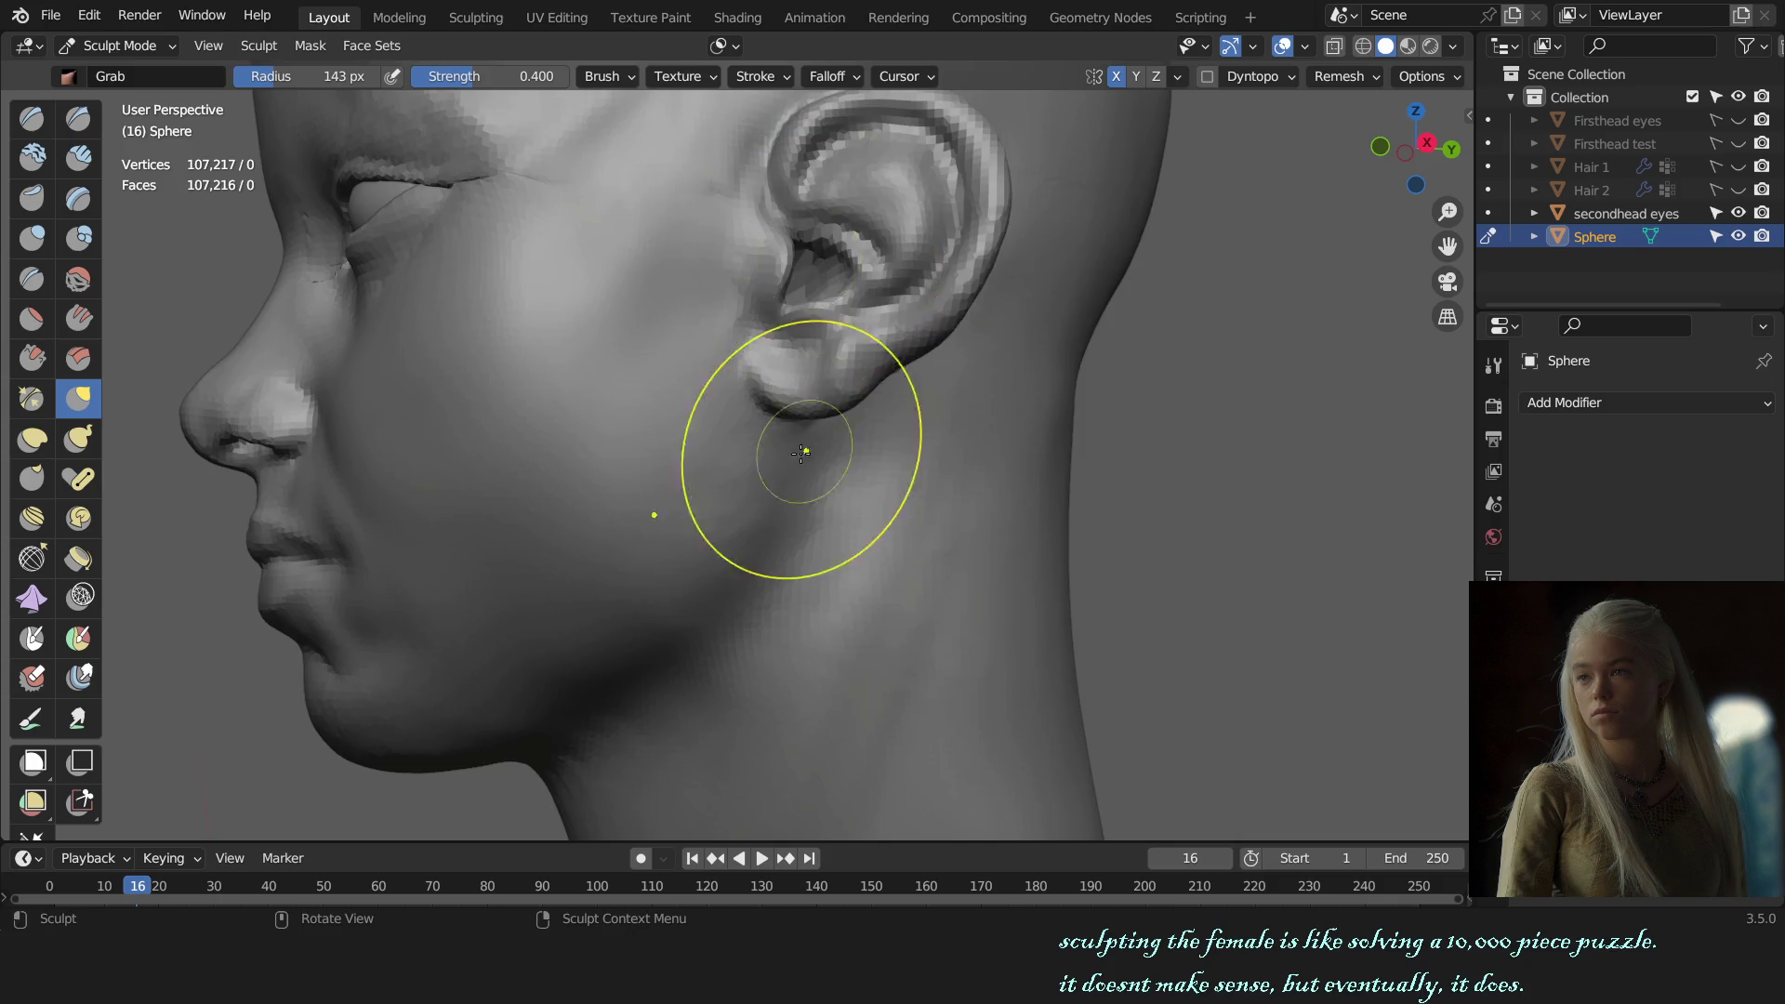
pyautogui.moveTo(797, 467); pyautogui.dragTo(801, 469, button='middle')
pyautogui.press('f')
pyautogui.click(849, 461)
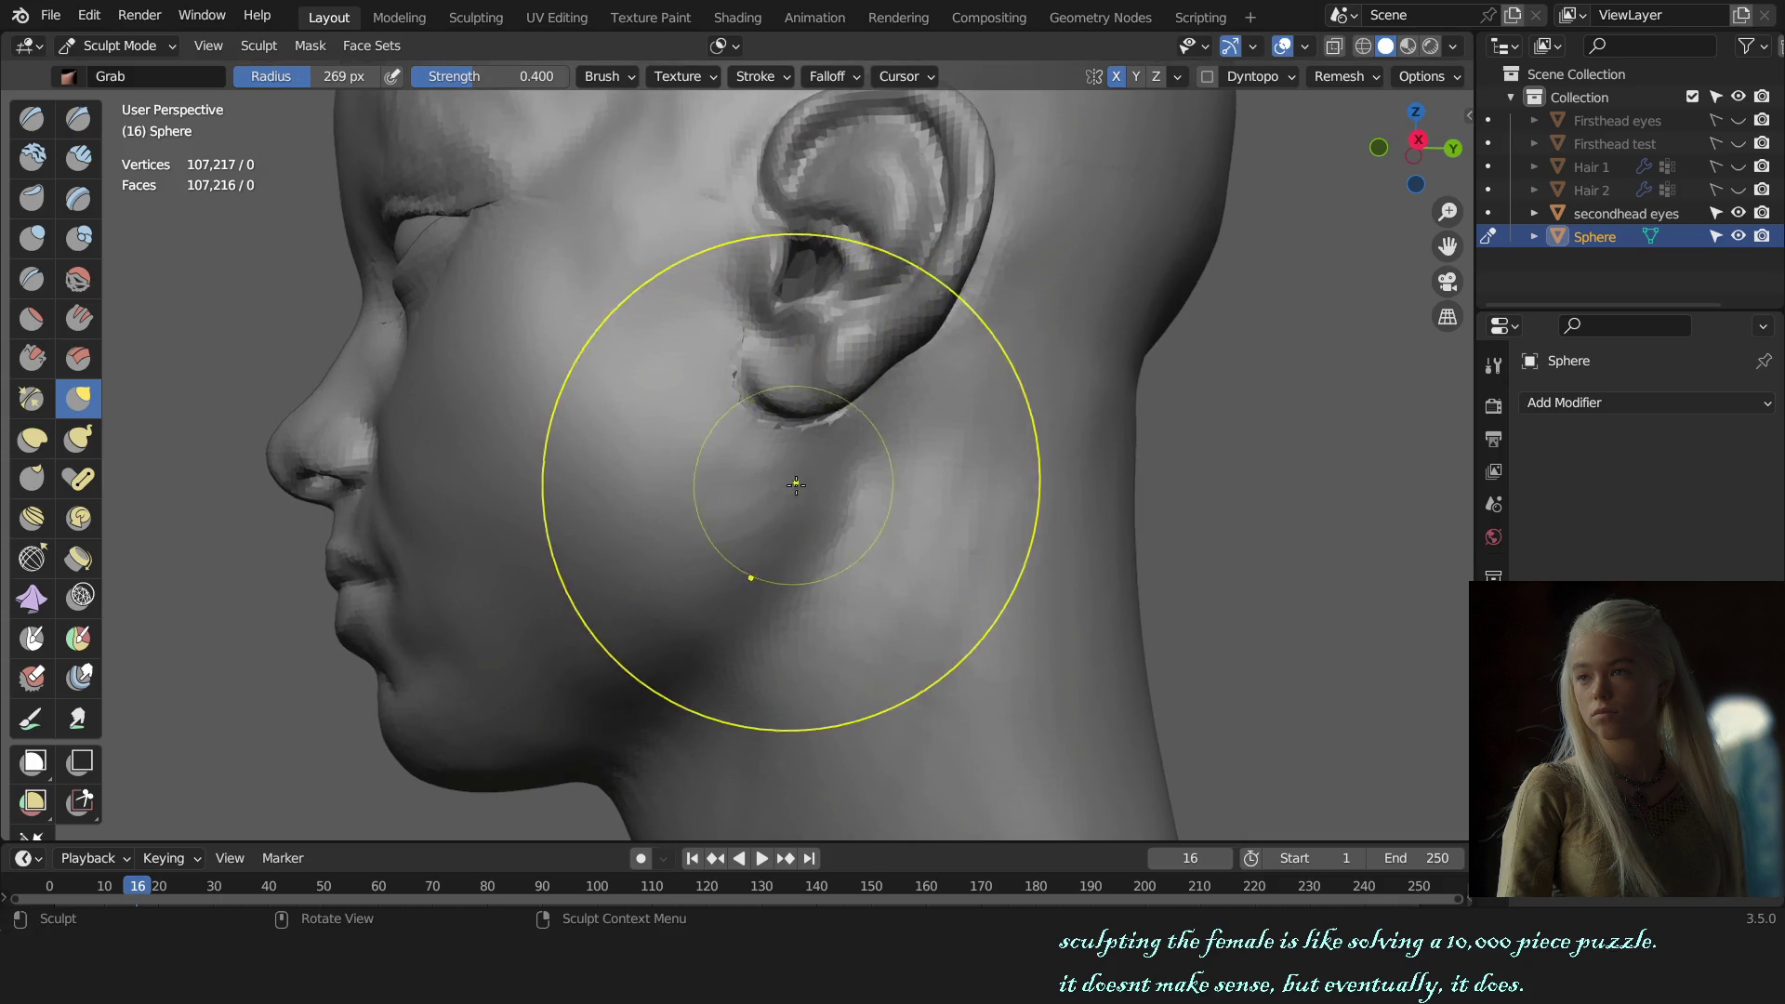
# Step: Pull the cheek and jaw below the earlobe with a 291–301 px Grab brush
pyautogui.press('KP_1')
pyautogui.moveTo(849, 461); pyautogui.dragTo(878, 523, button='middle')
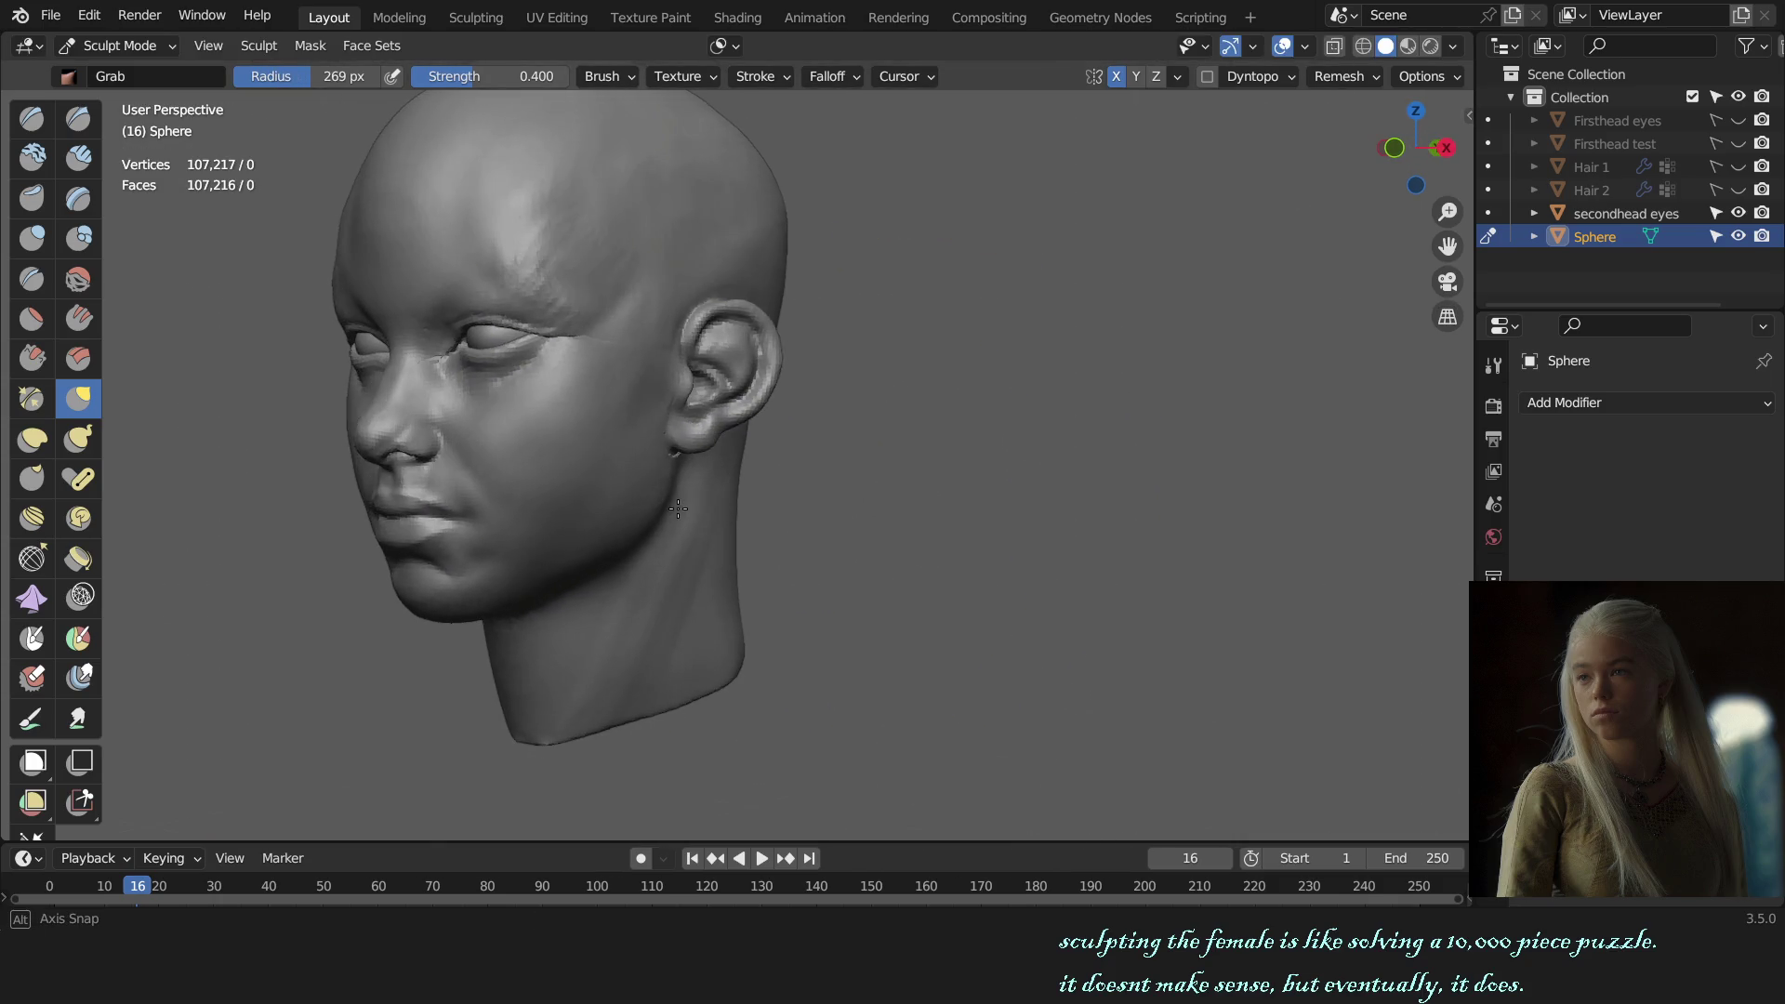
pyautogui.press('KP_3')
pyautogui.press('f')
pyautogui.click(956, 518)
pyautogui.scroll(2, 771, 517)
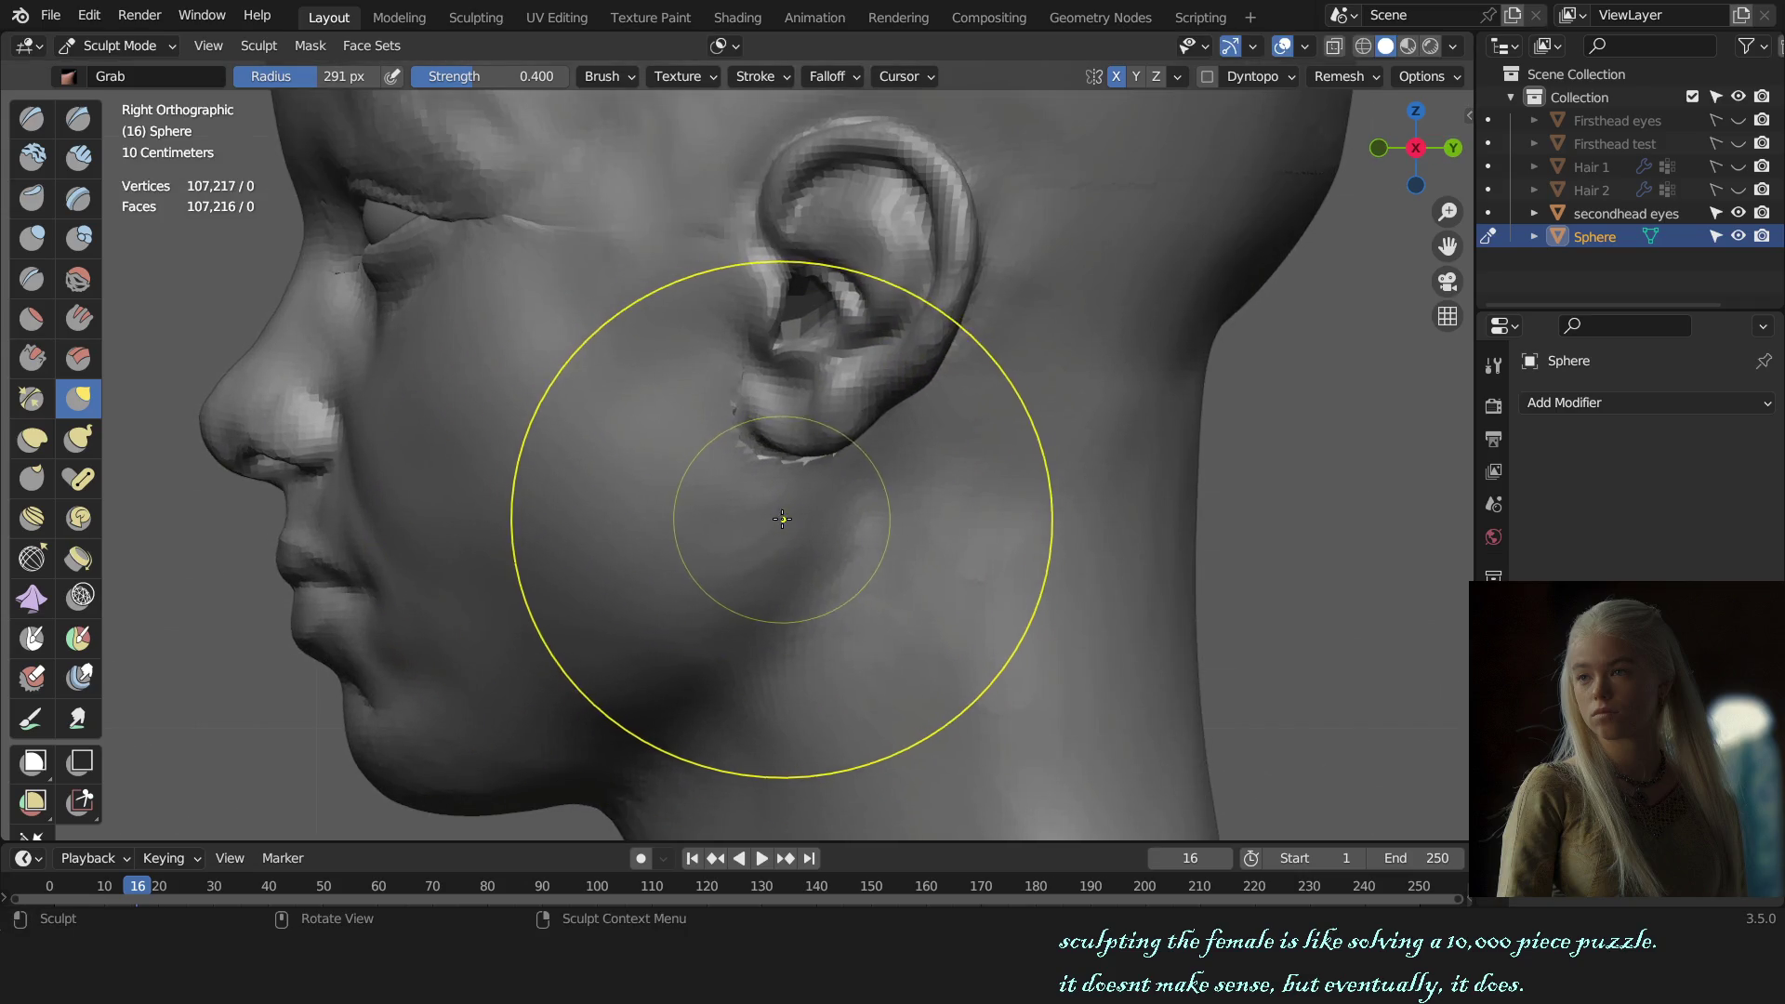
pyautogui.scroll(1, 771, 514)
pyautogui.press('f')
pyautogui.click(775, 509)
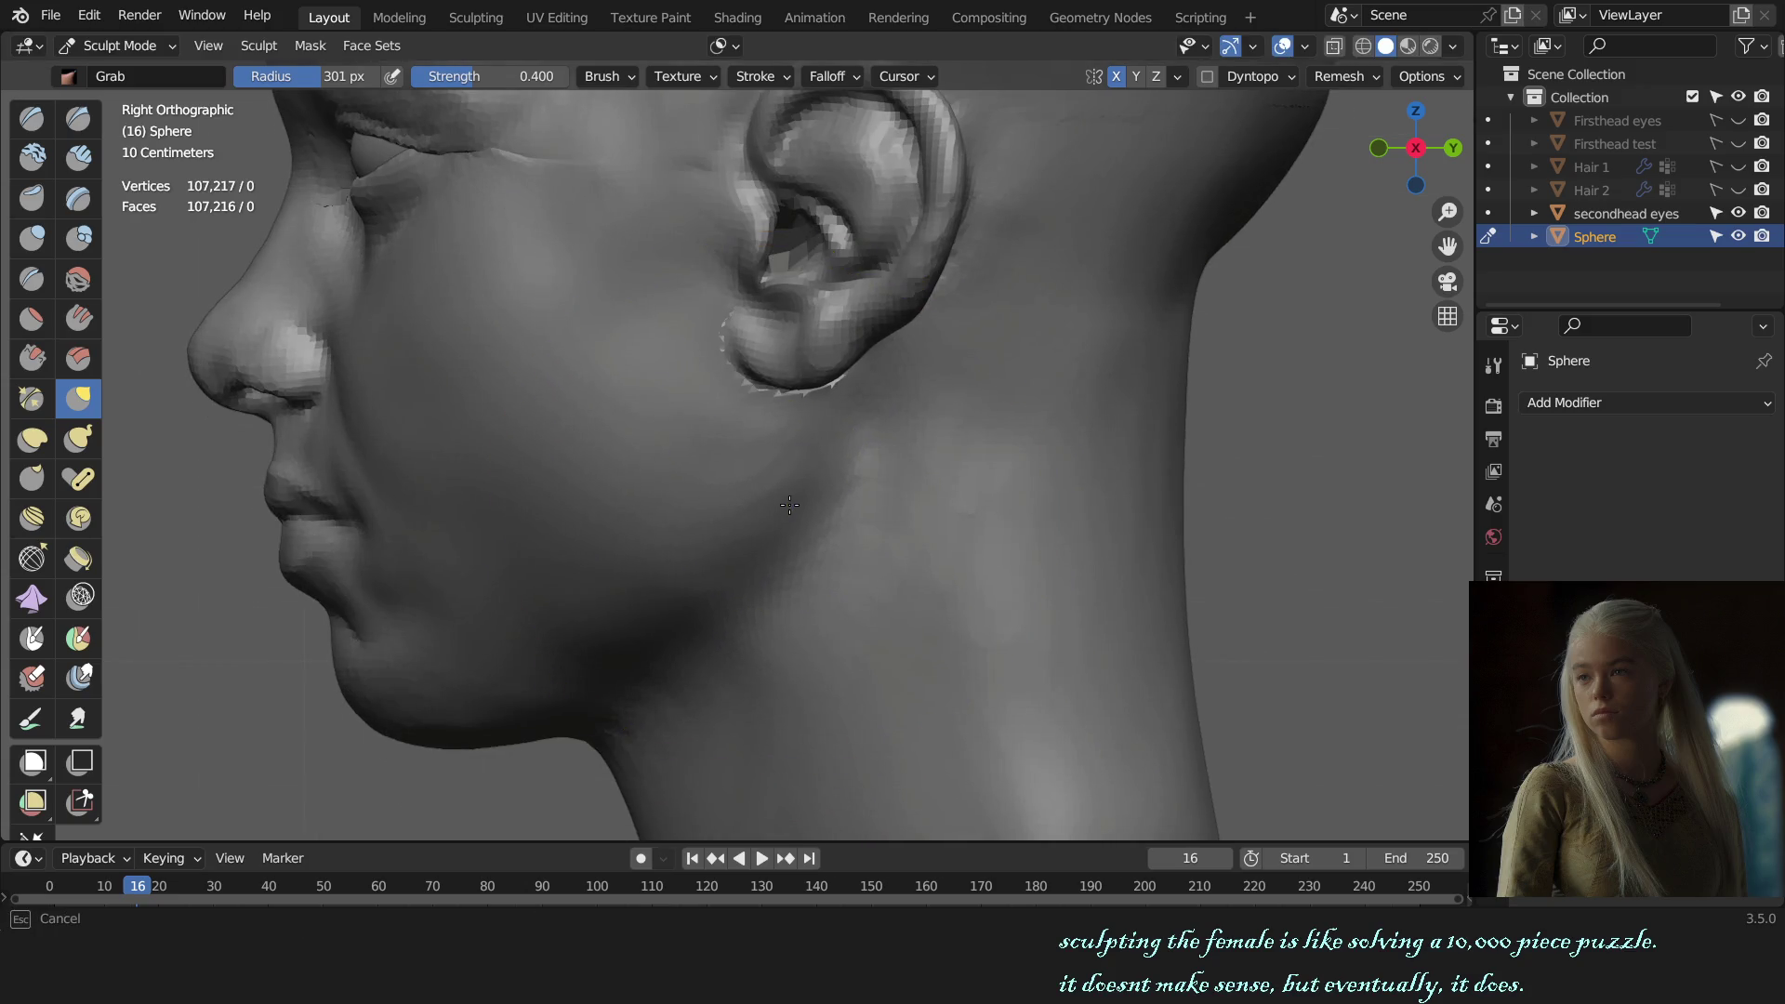
pyautogui.moveTo(775, 508)
pyautogui.mouseDown(button='middle')
pyautogui.moveTo(1002, 542)
pyautogui.moveTo(865, 531)
pyautogui.moveTo(770, 579)
pyautogui.moveTo(846, 518)
pyautogui.mouseUp(button='middle')
pyautogui.scroll(3, 861, 510)
# Step: Look at the jaw from below and set up the Grab brush at 195 px radius
pyautogui.press('x')
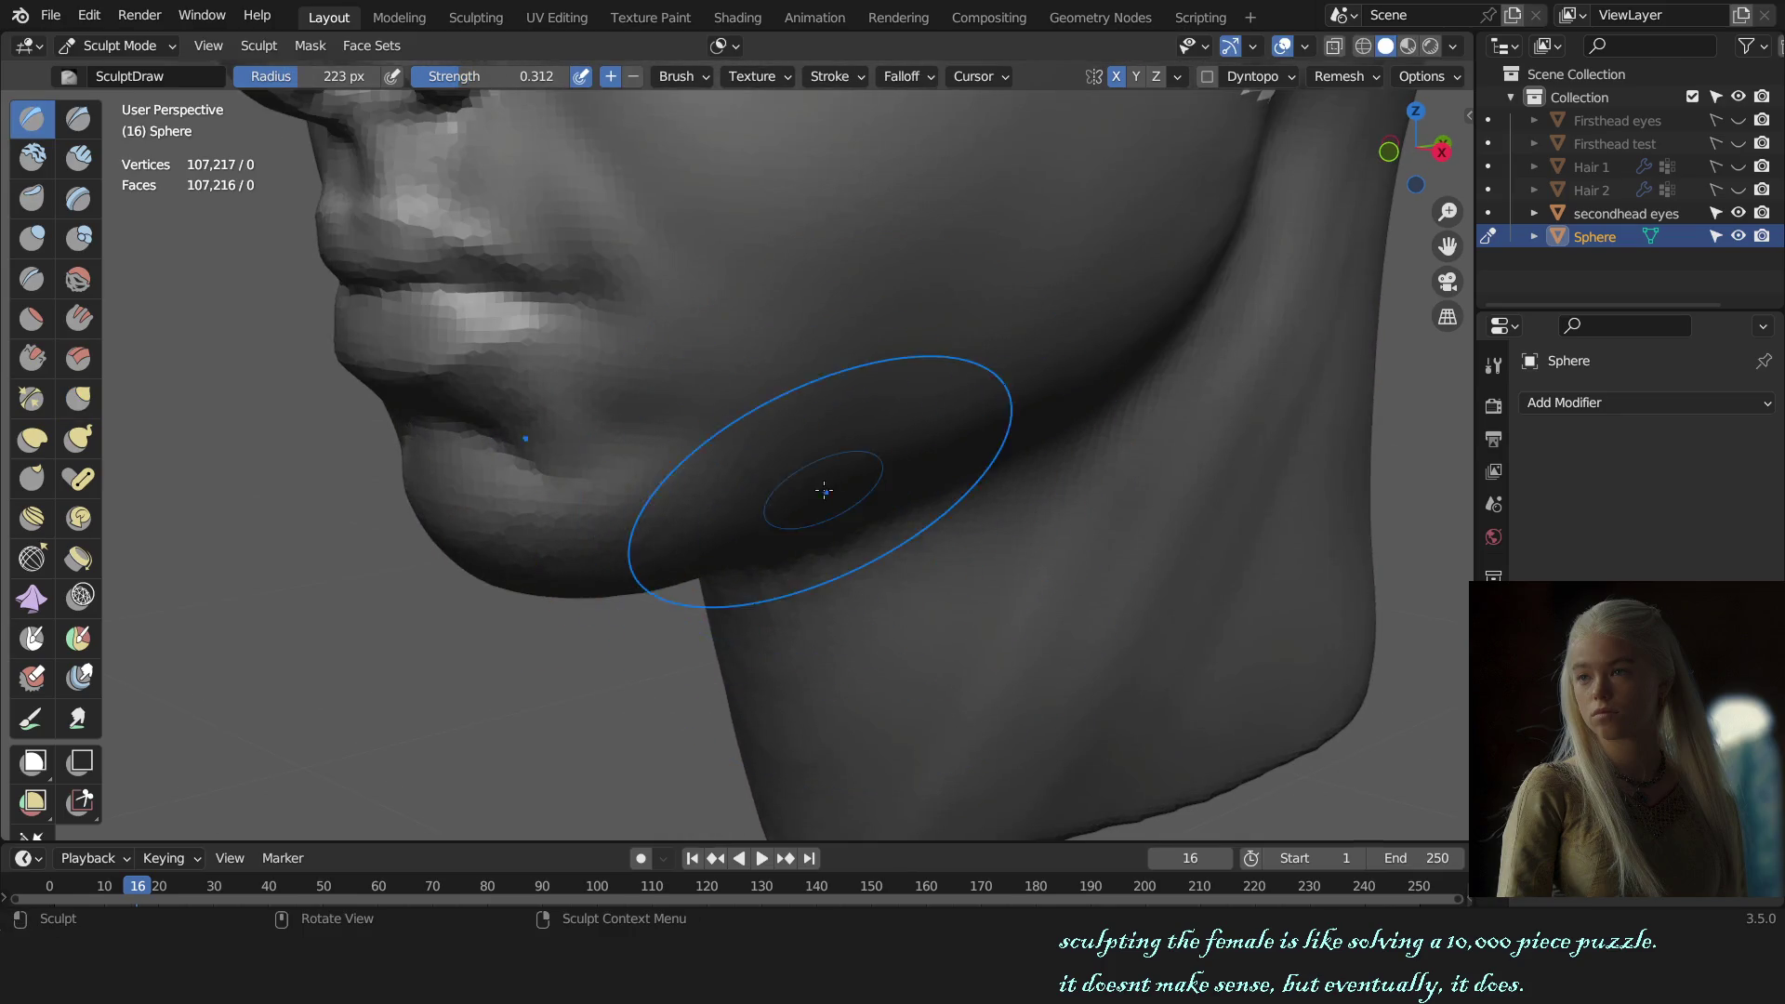
pyautogui.scroll(-5, 760, 561)
pyautogui.scroll(-3, 912, 482)
pyautogui.moveTo(960, 438); pyautogui.dragTo(983, 591, button='middle')
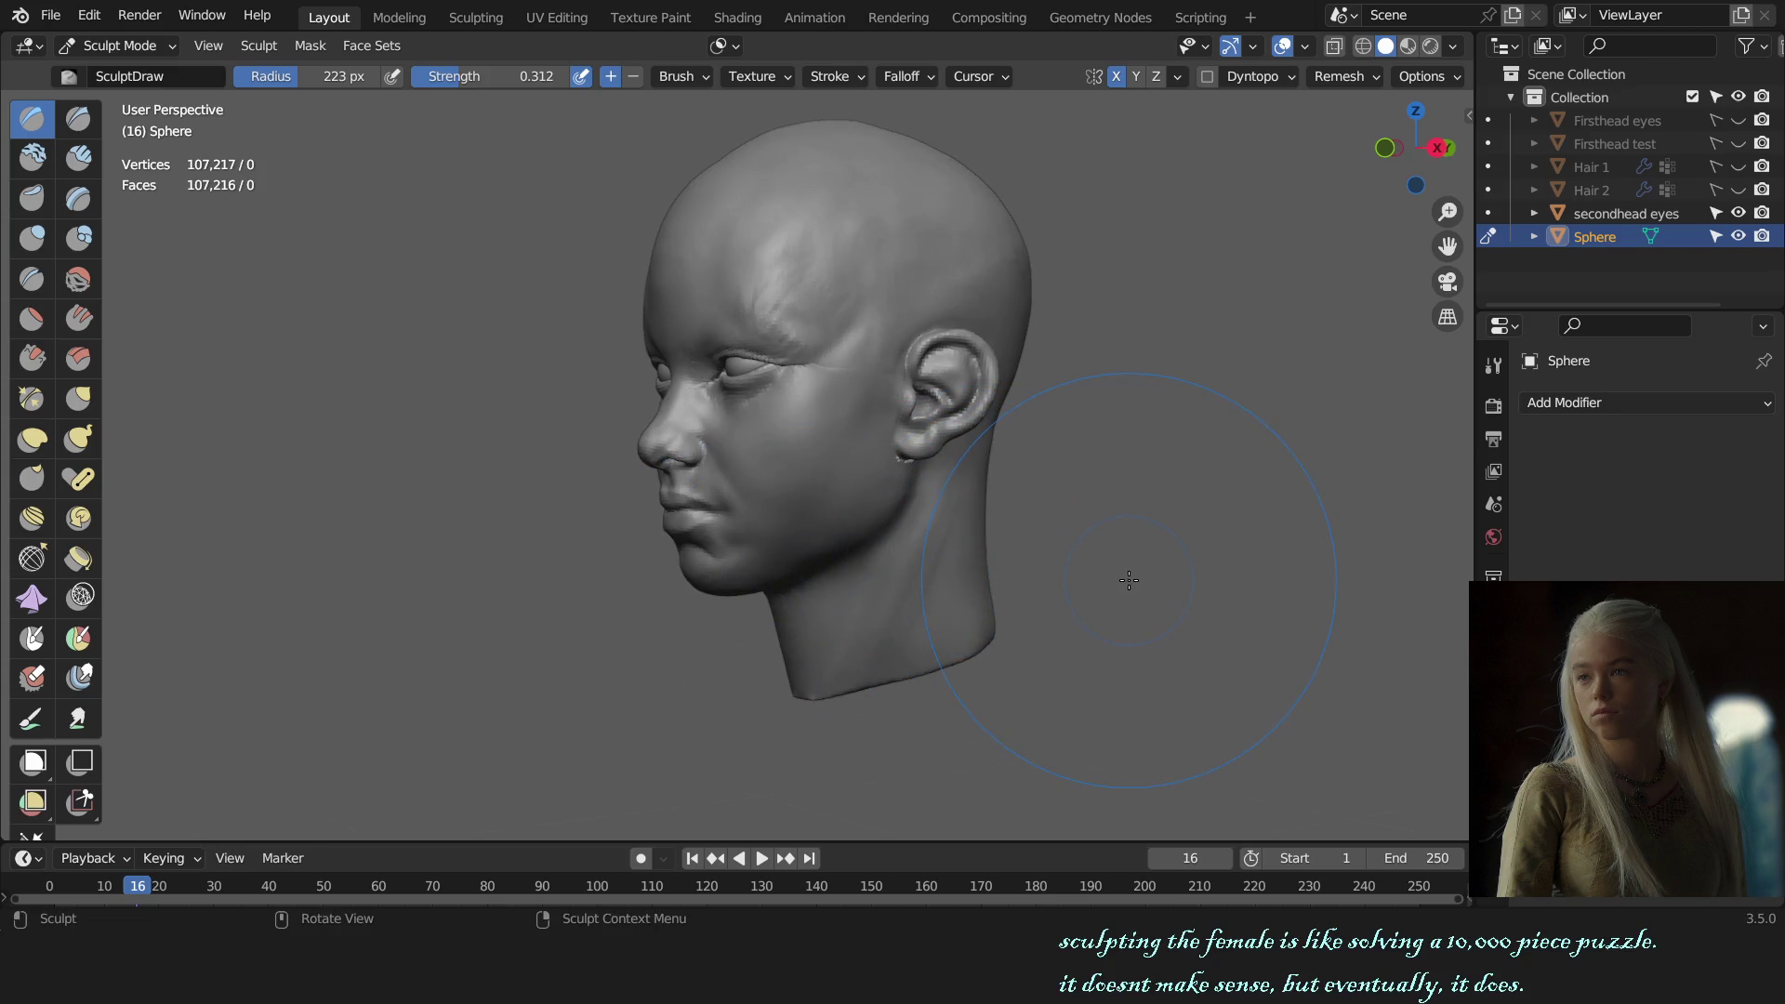
pyautogui.scroll(3, 1059, 605)
pyautogui.moveTo(1059, 605)
pyautogui.mouseDown(button='middle')
pyautogui.moveTo(837, 339)
pyautogui.moveTo(747, 614)
pyautogui.moveTo(909, 635)
pyautogui.moveTo(883, 626)
pyautogui.mouseUp(button='middle')
pyautogui.press('g')
pyautogui.scroll(2, 745, 597)
pyautogui.press('f')
pyautogui.click(750, 605)
pyautogui.press('f')
pyautogui.click(749, 604)
pyautogui.press('f')
pyautogui.click(751, 616)
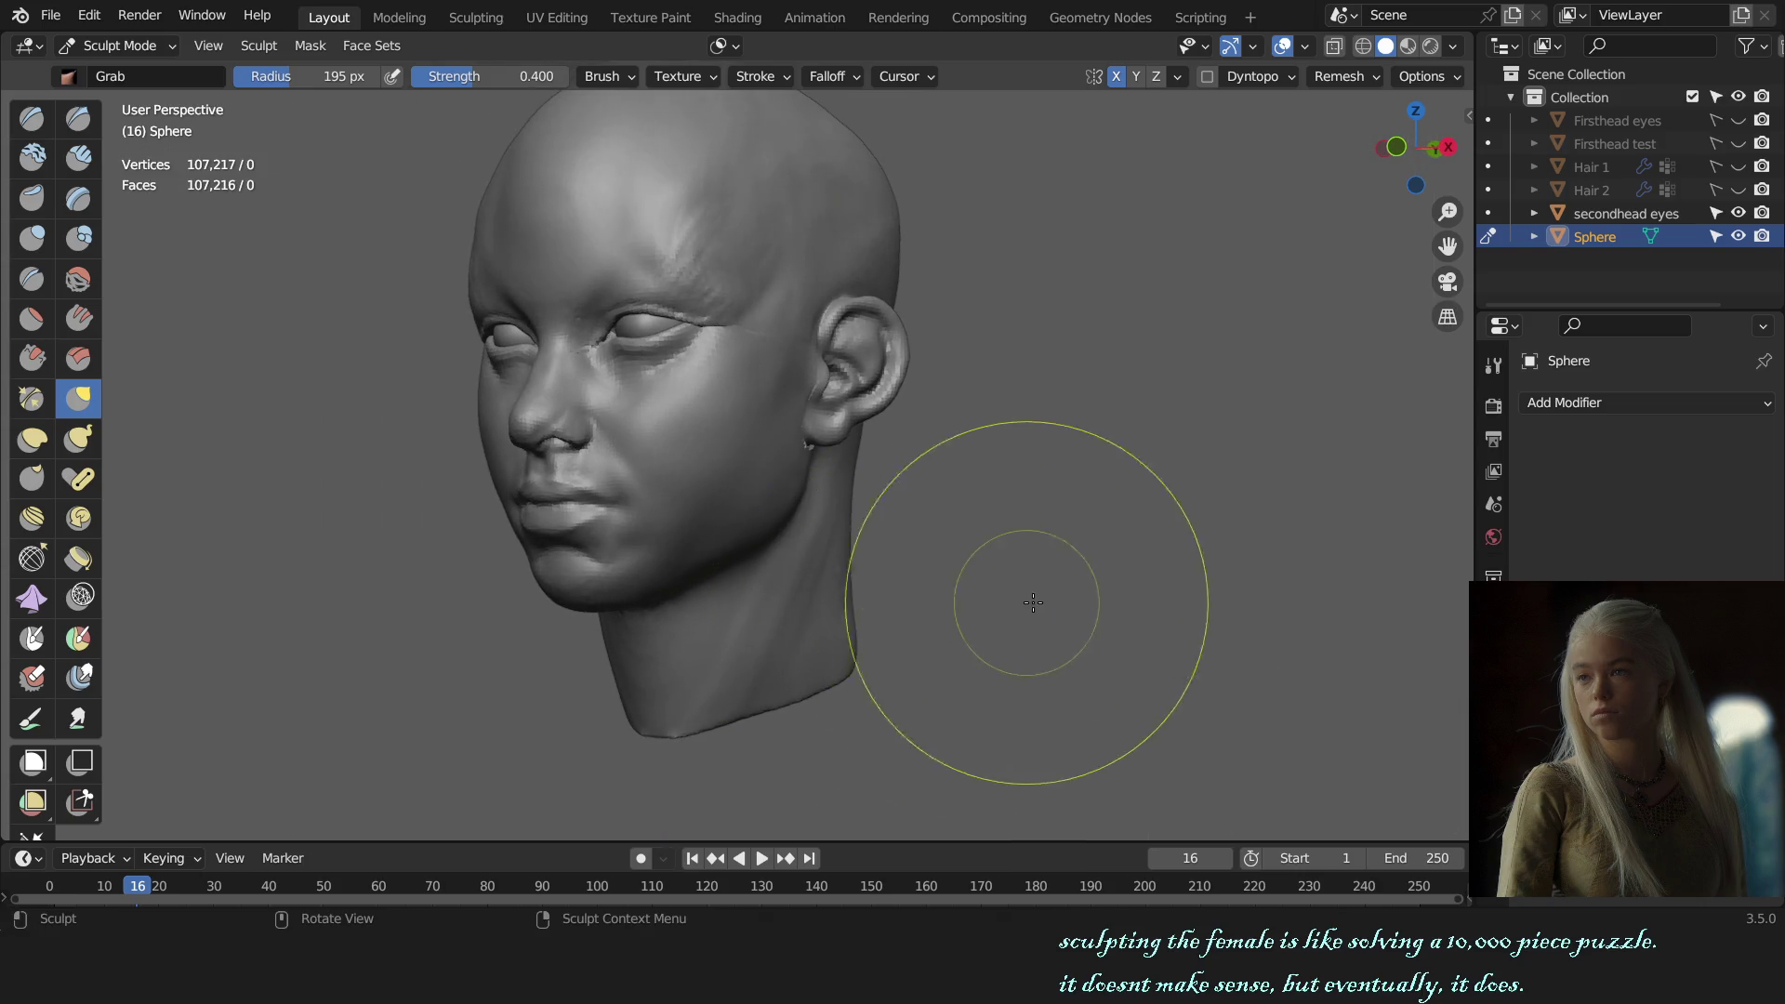
# Step: Pull the jaw-to-neck transition below the ear at 209 then 166 px, then switch to Draw
pyautogui.scroll(3, 1050, 596)
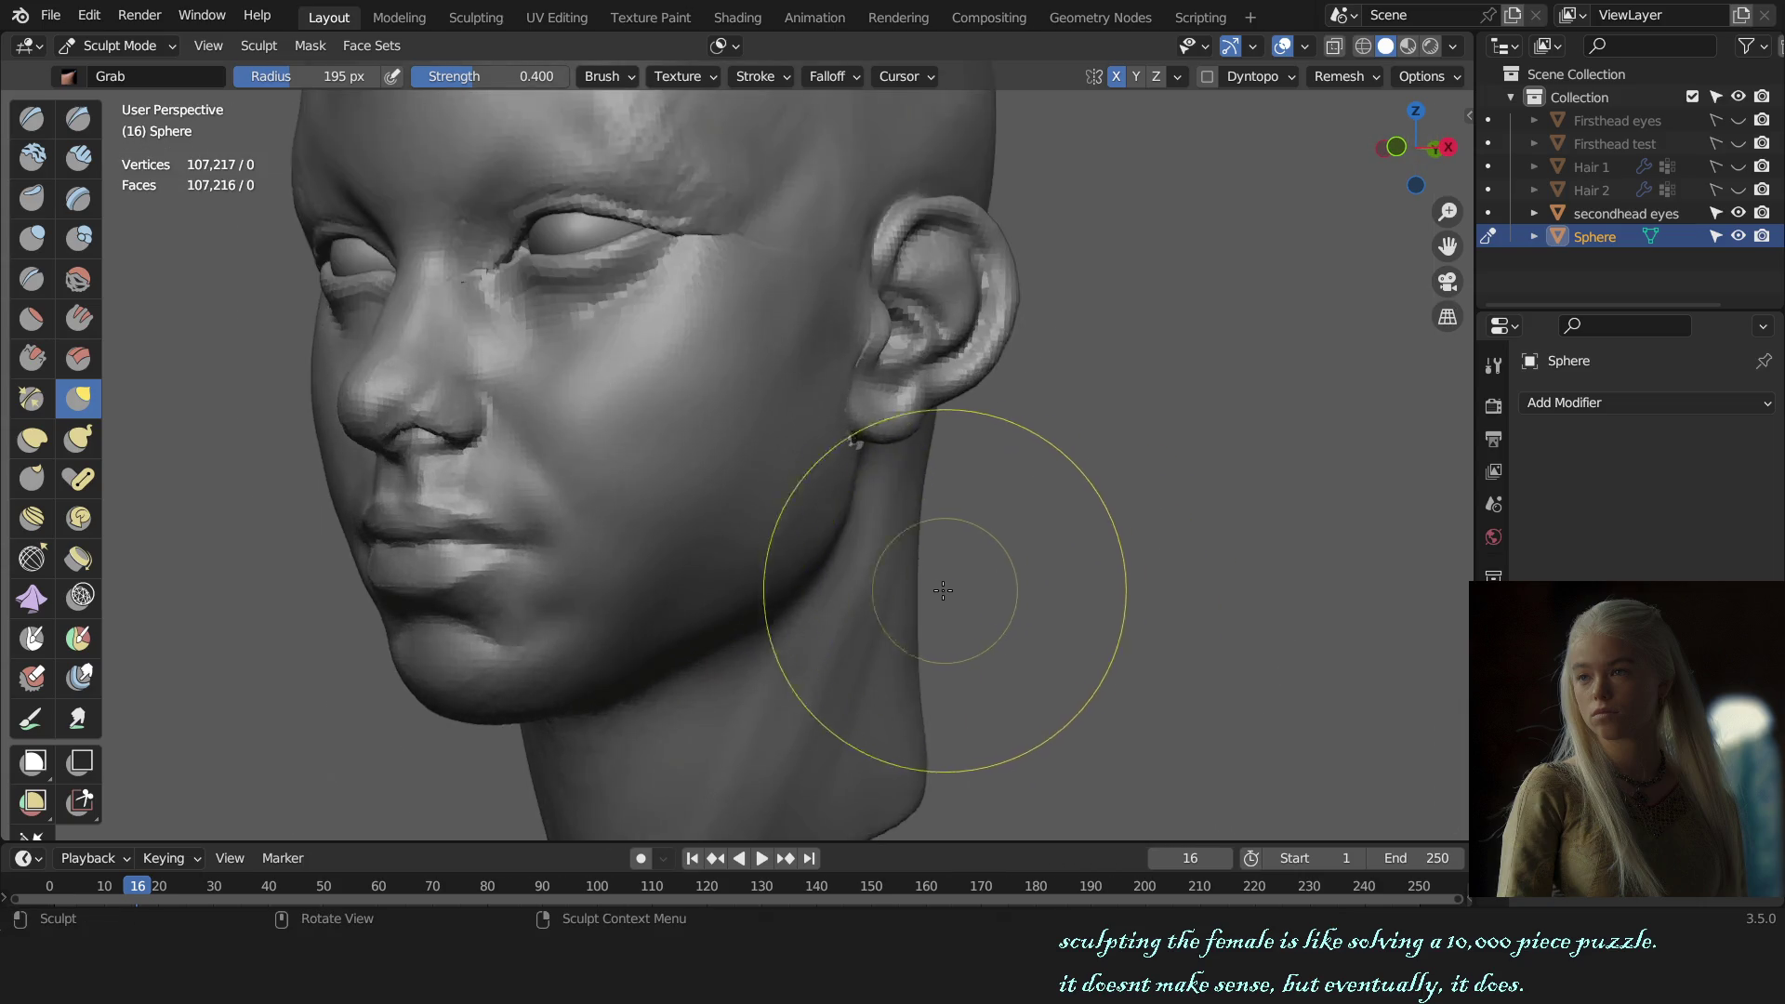
pyautogui.moveTo(941, 590); pyautogui.dragTo(810, 630, button='middle')
pyautogui.press('f')
pyautogui.click(881, 580)
pyautogui.scroll(-2, 916, 603)
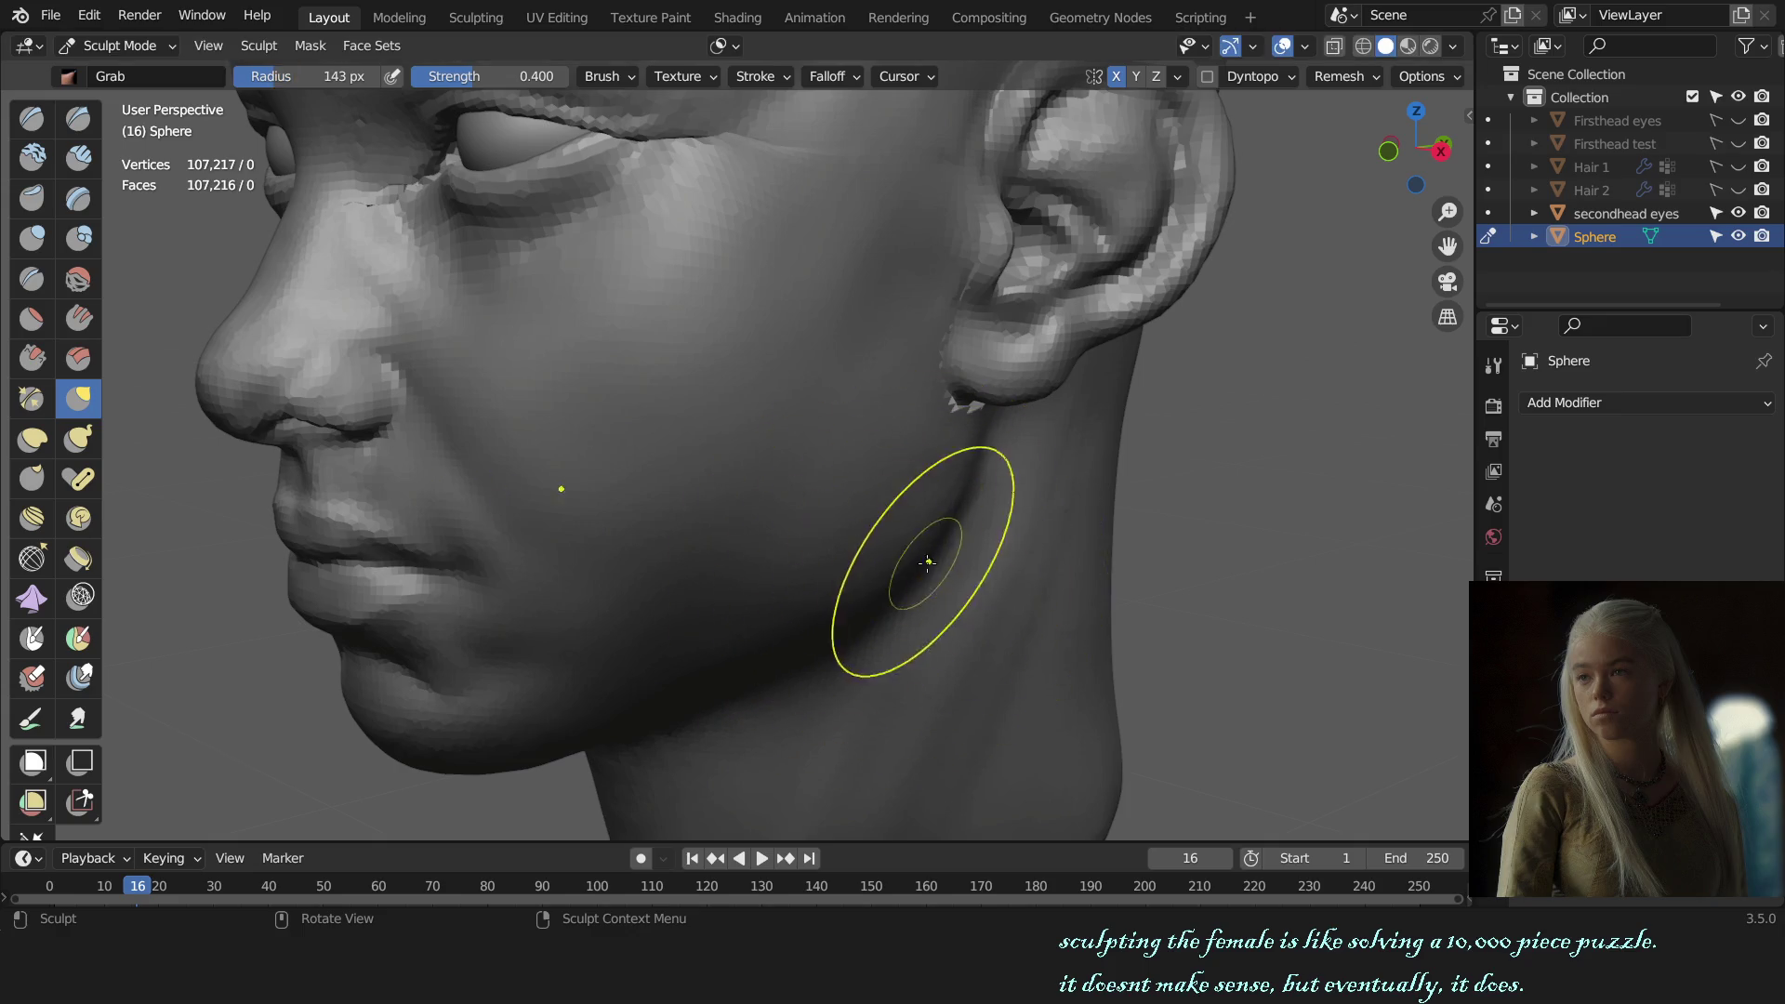
pyautogui.press('f')
pyautogui.click(935, 558)
pyautogui.press('KP_1')
pyautogui.moveTo(947, 567)
pyautogui.mouseDown(button='middle')
pyautogui.moveTo(870, 565)
pyautogui.moveTo(757, 518)
pyautogui.mouseUp(button='middle')
pyautogui.scroll(3, 870, 564)
pyautogui.press('x')
pyautogui.scroll(-4, 807, 519)
pyautogui.moveTo(945, 546); pyautogui.dragTo(663, 577, button='middle')
pyautogui.scroll(2, 692, 621)
# Step: Pull the under-chin and neck with the Grab brush at 135–171 px, checking auto-masking options
pyautogui.press('g')
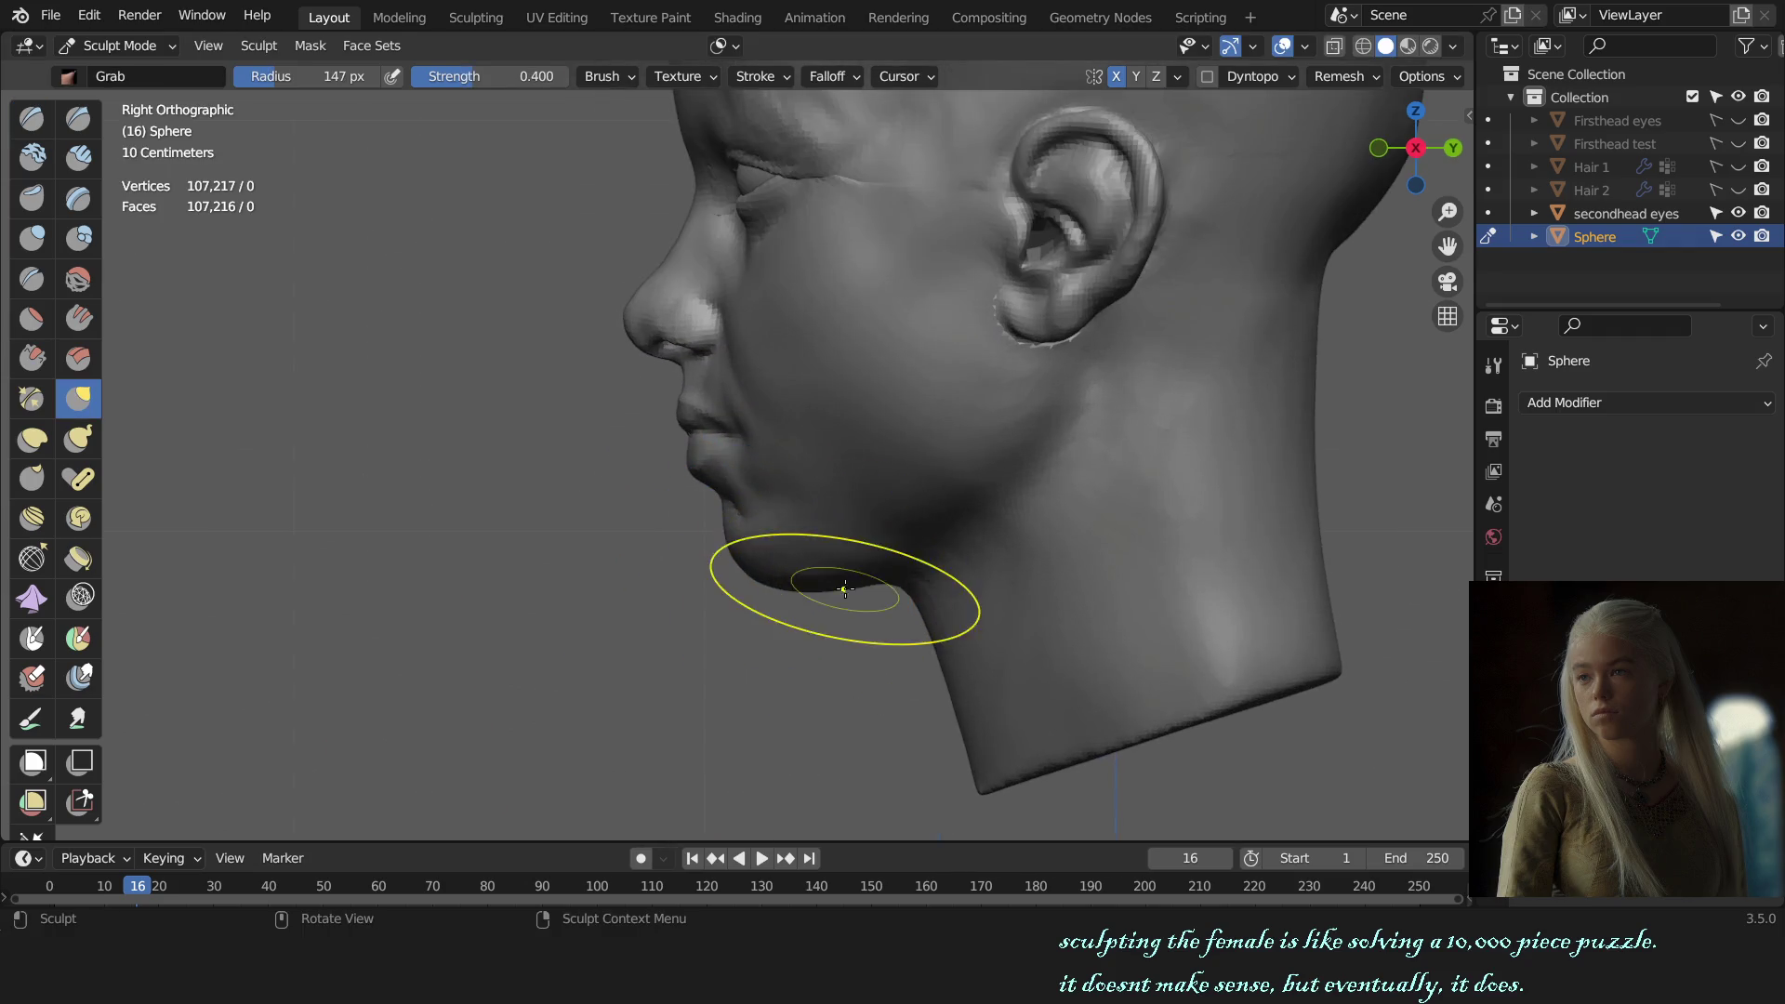
pyautogui.moveTo(857, 580); pyautogui.dragTo(896, 583)
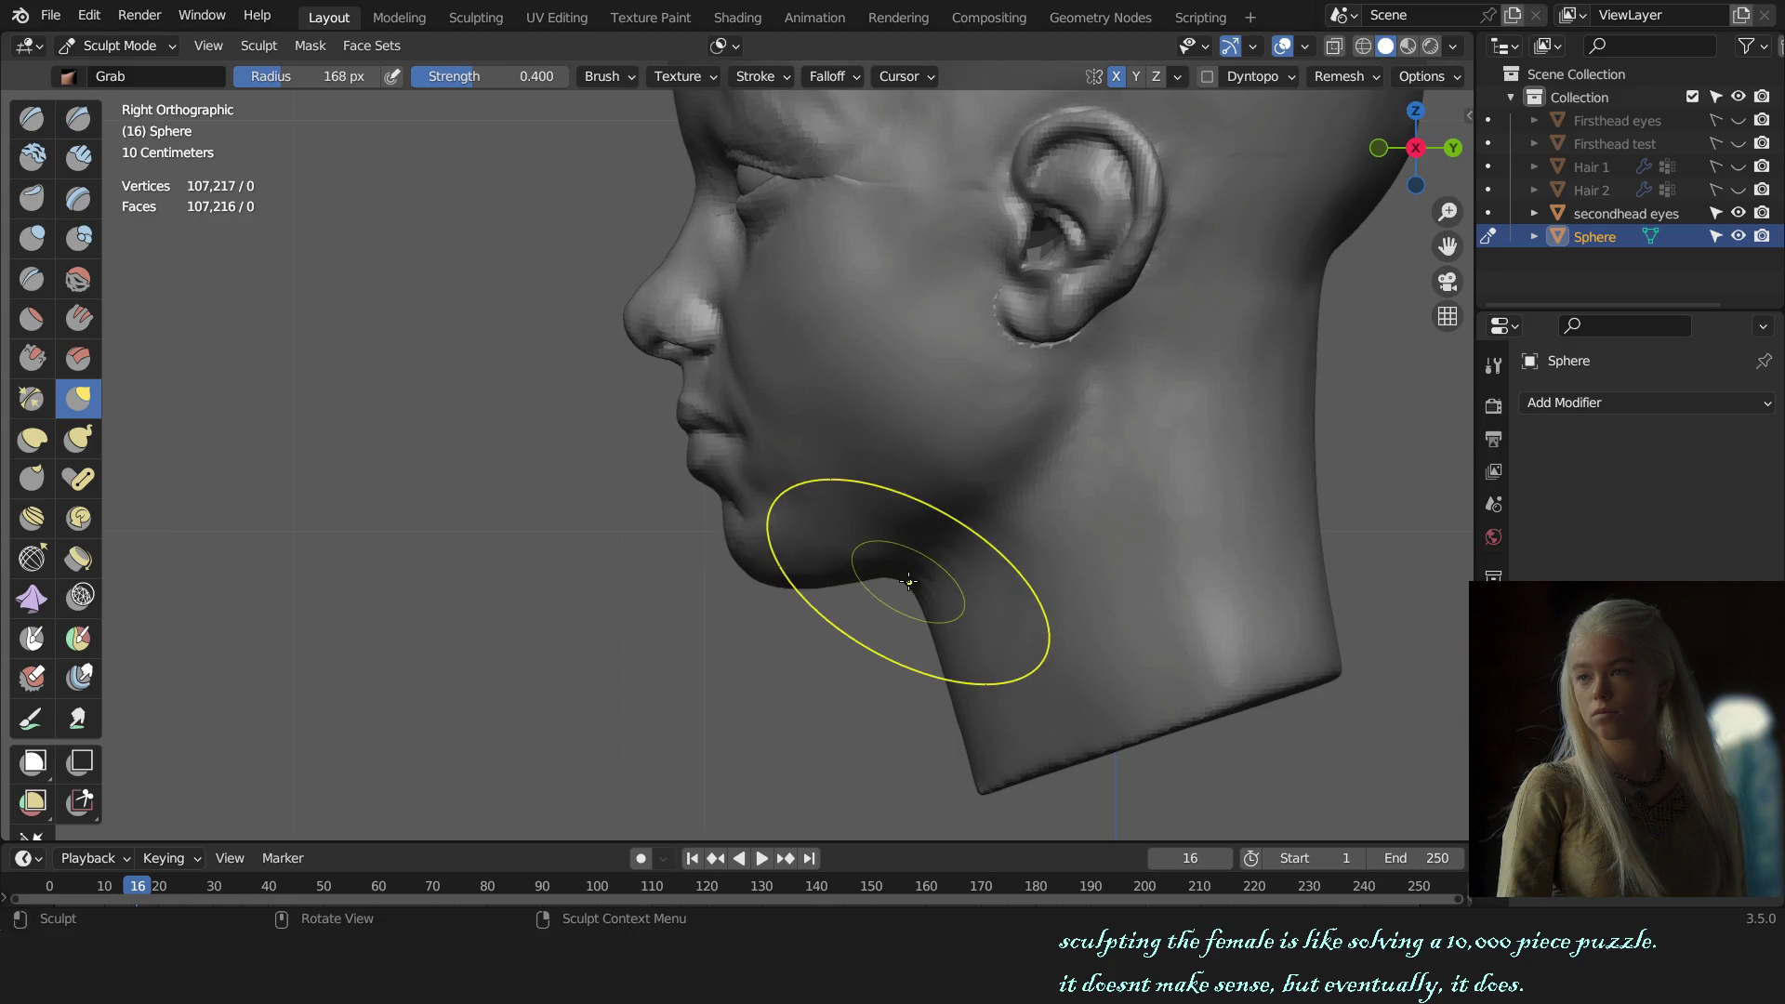
pyautogui.scroll(-4, 874, 567)
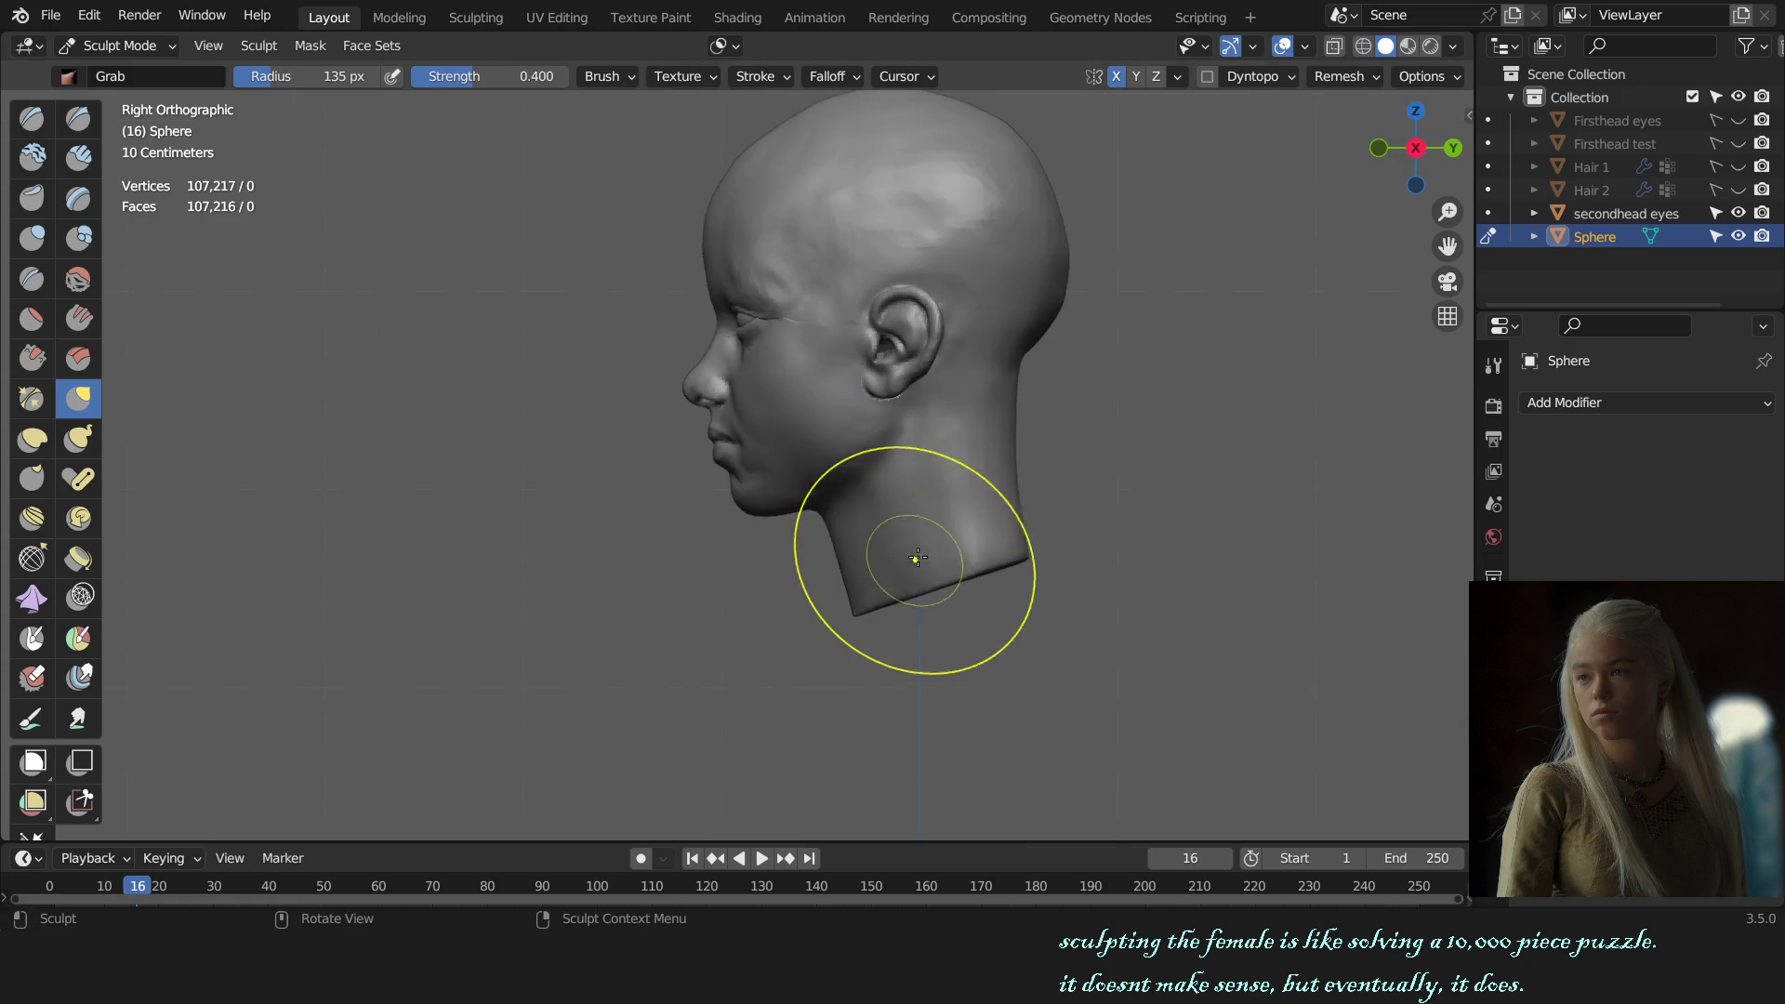
pyautogui.press('f')
pyautogui.click(1021, 395)
pyautogui.press('f')
pyautogui.click(1018, 379)
pyautogui.click(723, 48)
pyautogui.press('f')
pyautogui.click(1026, 390)
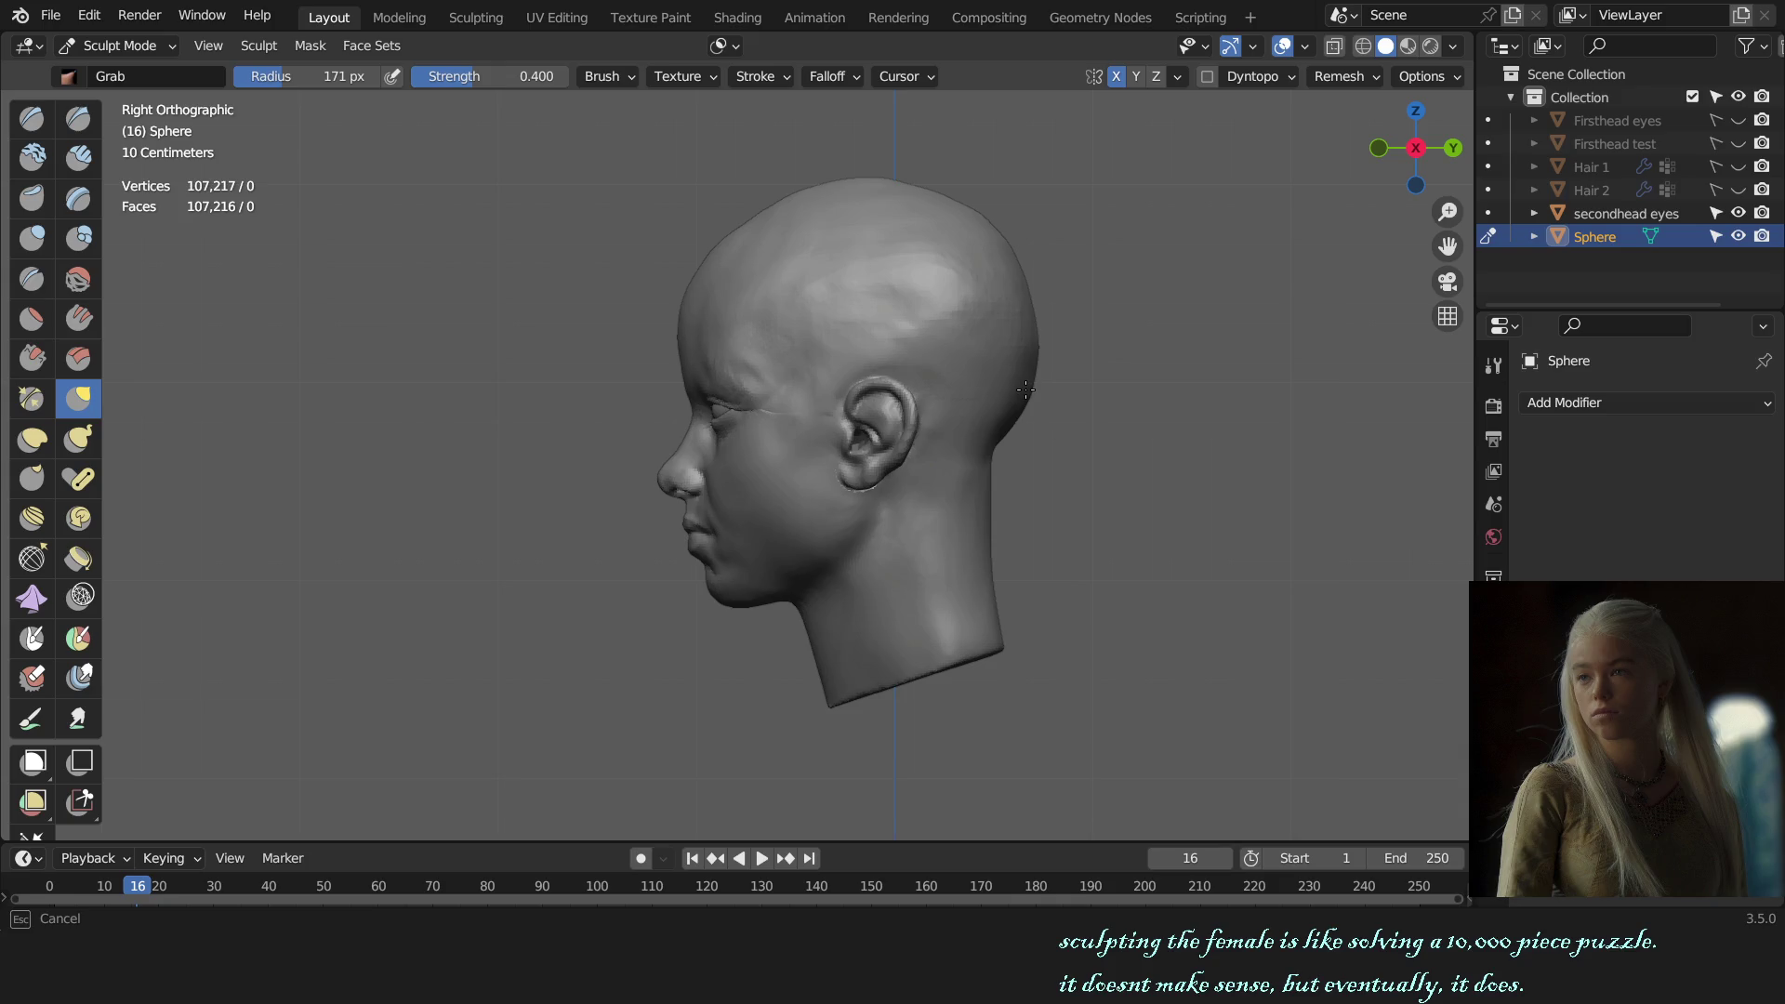
# Step: Reshape the cheek and jaw in front of the ear at 213 then 159 px, checking from the front
pyautogui.press('KP_1')
pyautogui.moveTo(1066, 525)
pyautogui.mouseDown(button='middle')
pyautogui.moveTo(988, 418)
pyautogui.moveTo(940, 518)
pyautogui.moveTo(943, 558)
pyautogui.moveTo(805, 462)
pyautogui.moveTo(1098, 552)
pyautogui.moveTo(996, 518)
pyautogui.mouseUp(button='middle')
pyautogui.press('f')
pyautogui.click(622, 513)
pyautogui.press('KP_1')
pyautogui.scroll(3, 650, 467)
pyautogui.scroll(3, 721, 488)
pyautogui.moveTo(721, 488)
pyautogui.mouseDown(button='middle')
pyautogui.moveTo(837, 539)
pyautogui.moveTo(986, 532)
pyautogui.mouseUp(button='middle')
pyautogui.press('f')
pyautogui.click(833, 524)
pyautogui.press('KP_1')
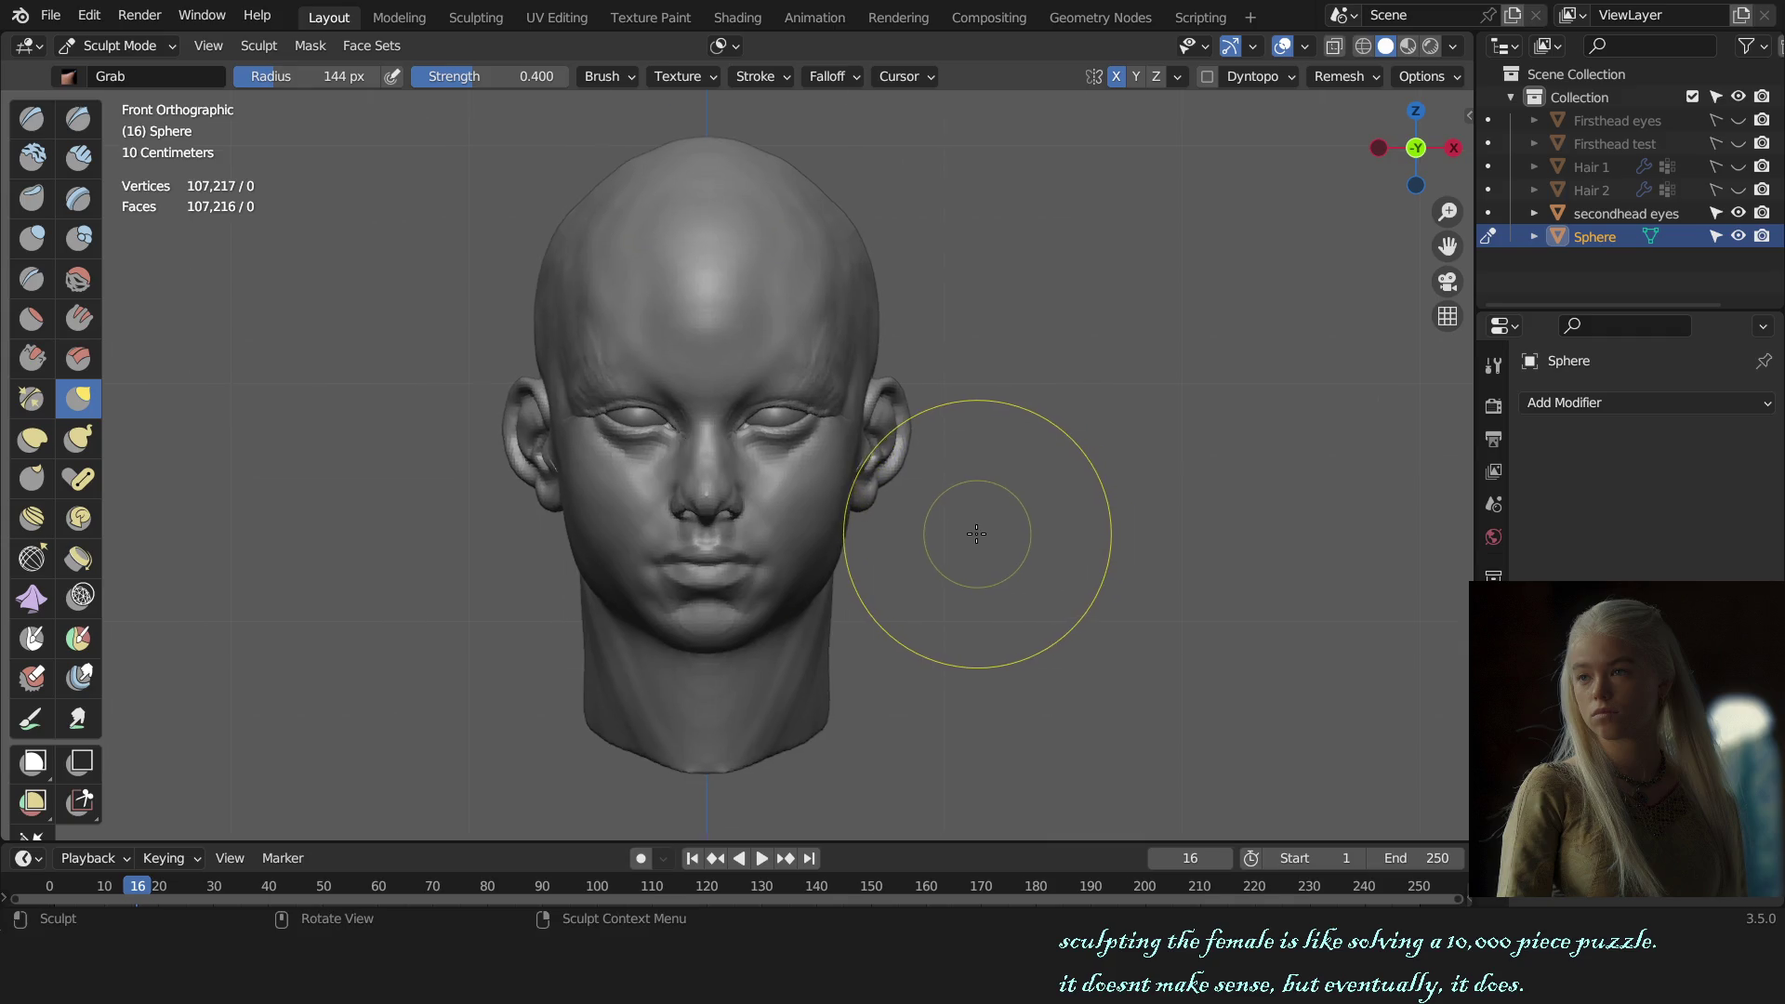
# Step: Switch to the Draw brush and inspect the cheek from front and three-quarter views
pyautogui.scroll(2, 939, 502)
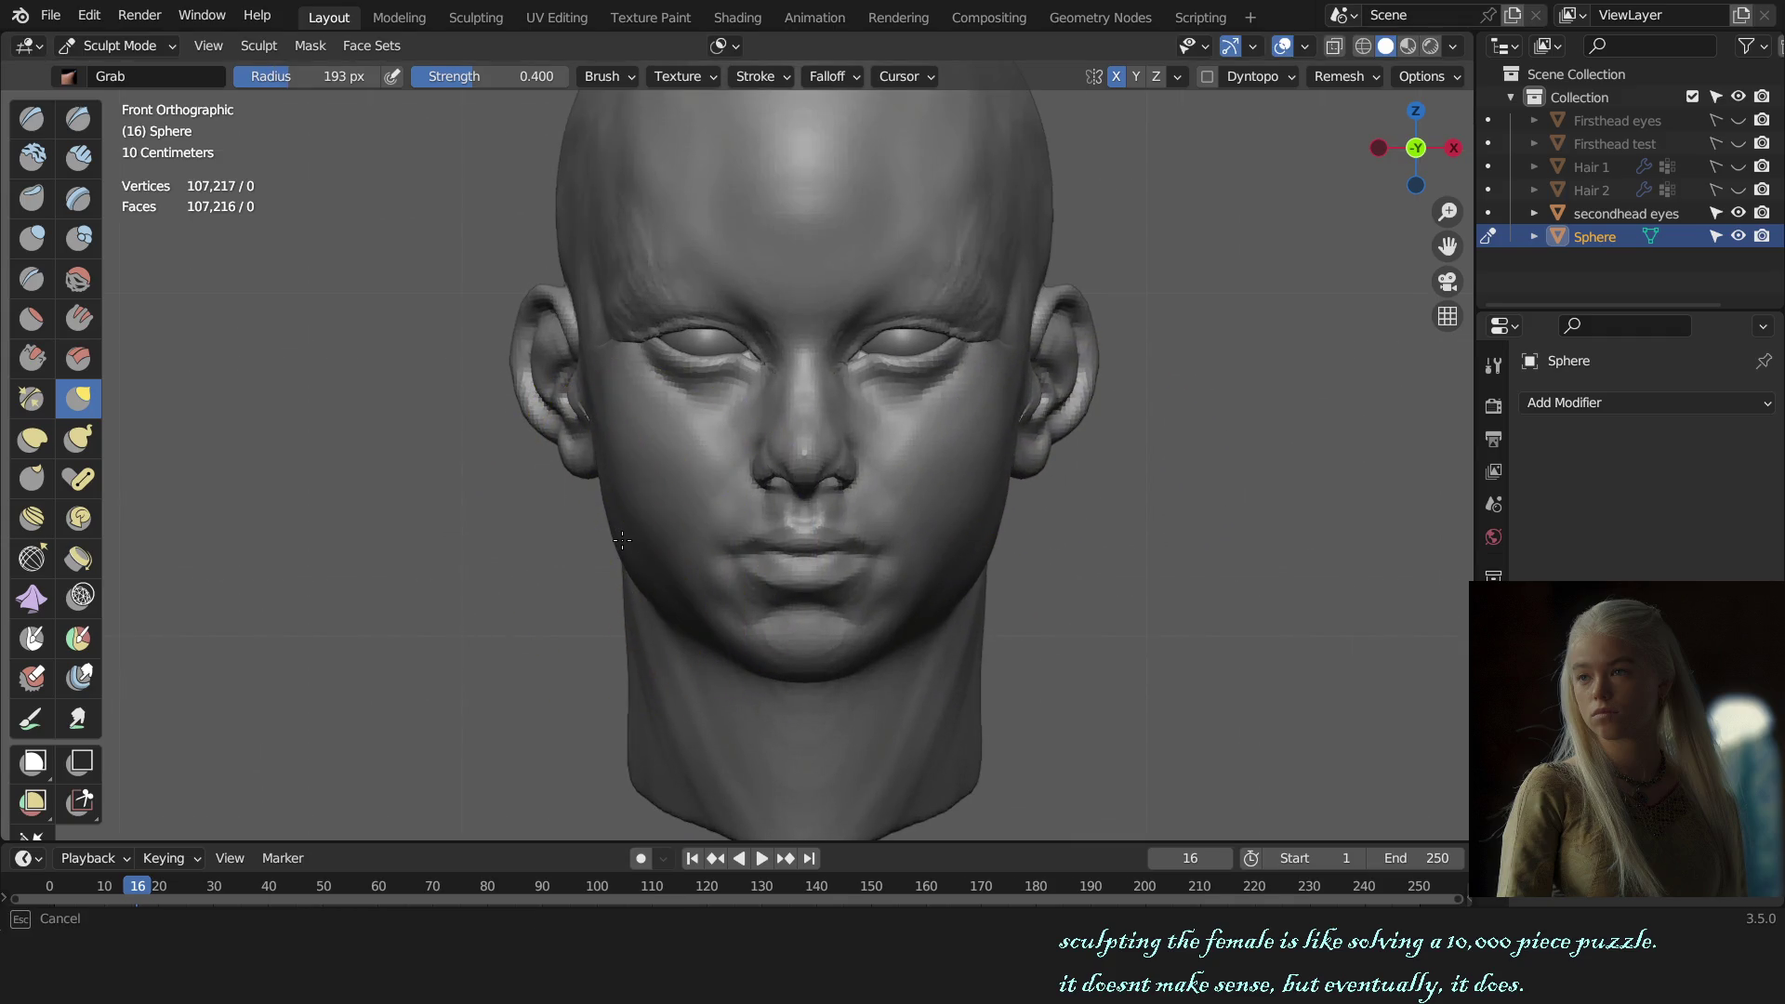
pyautogui.moveTo(631, 540)
pyautogui.mouseDown(button='middle')
pyautogui.moveTo(833, 538)
pyautogui.moveTo(750, 530)
pyautogui.moveTo(729, 556)
pyautogui.mouseUp(button='middle')
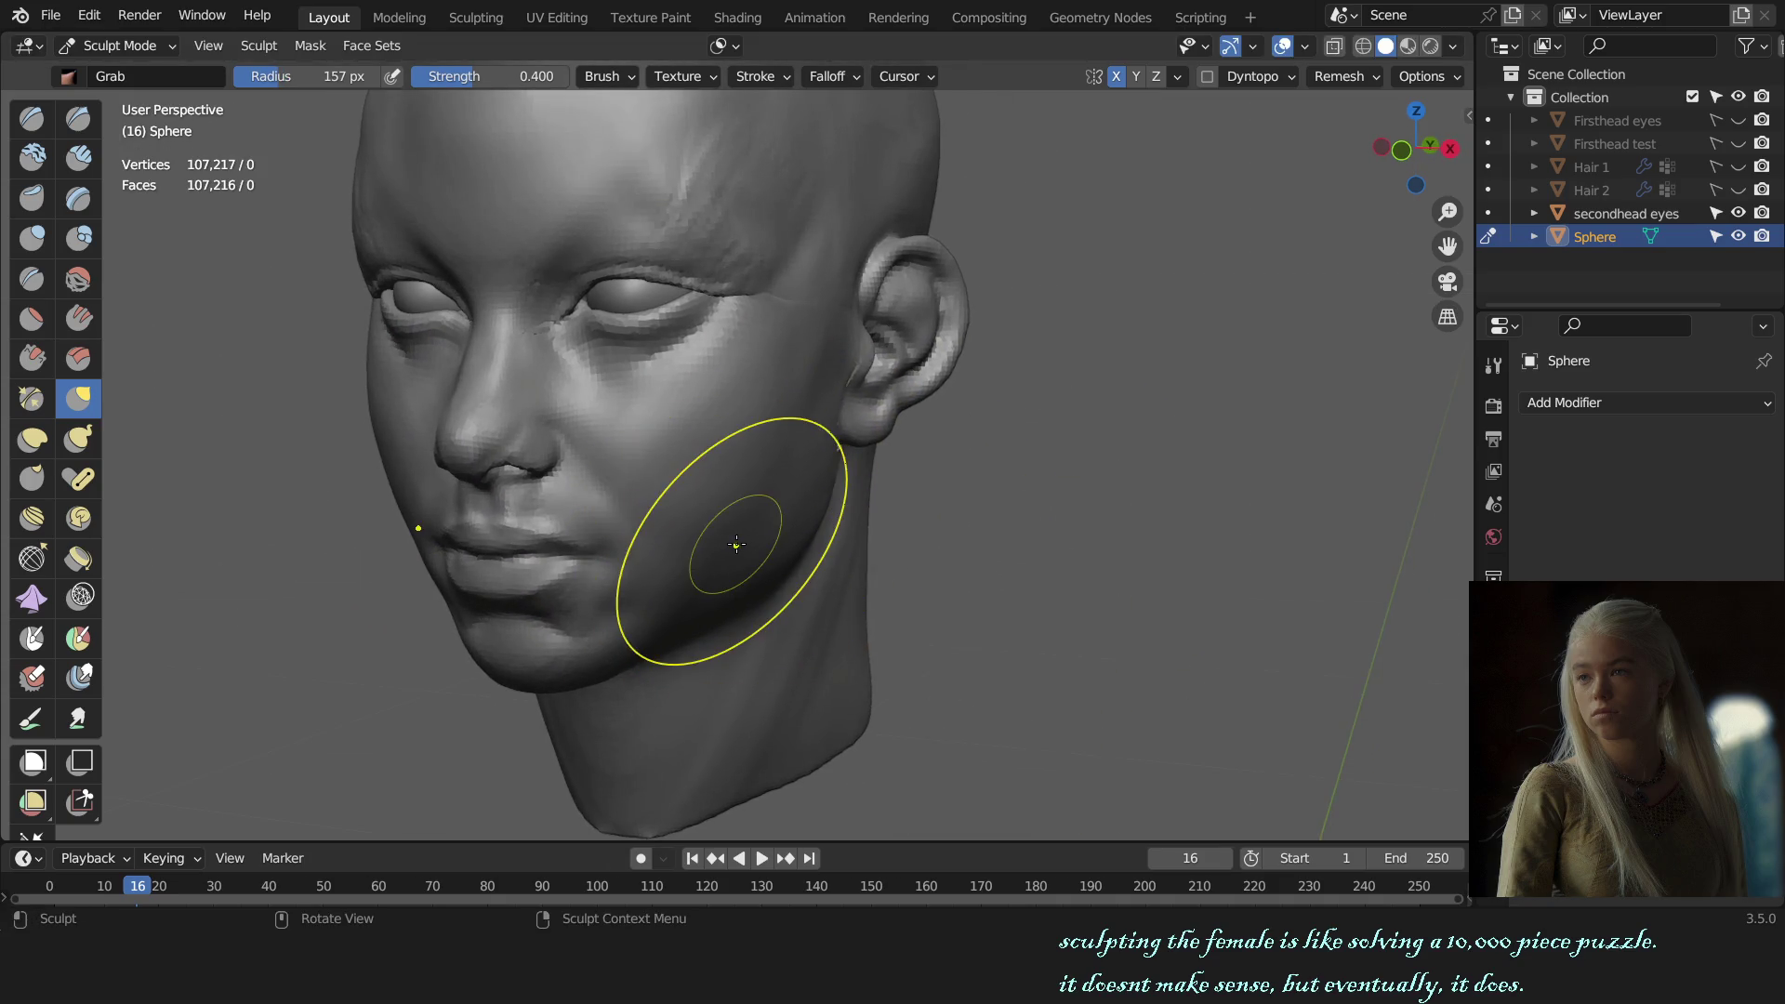
pyautogui.press('x')
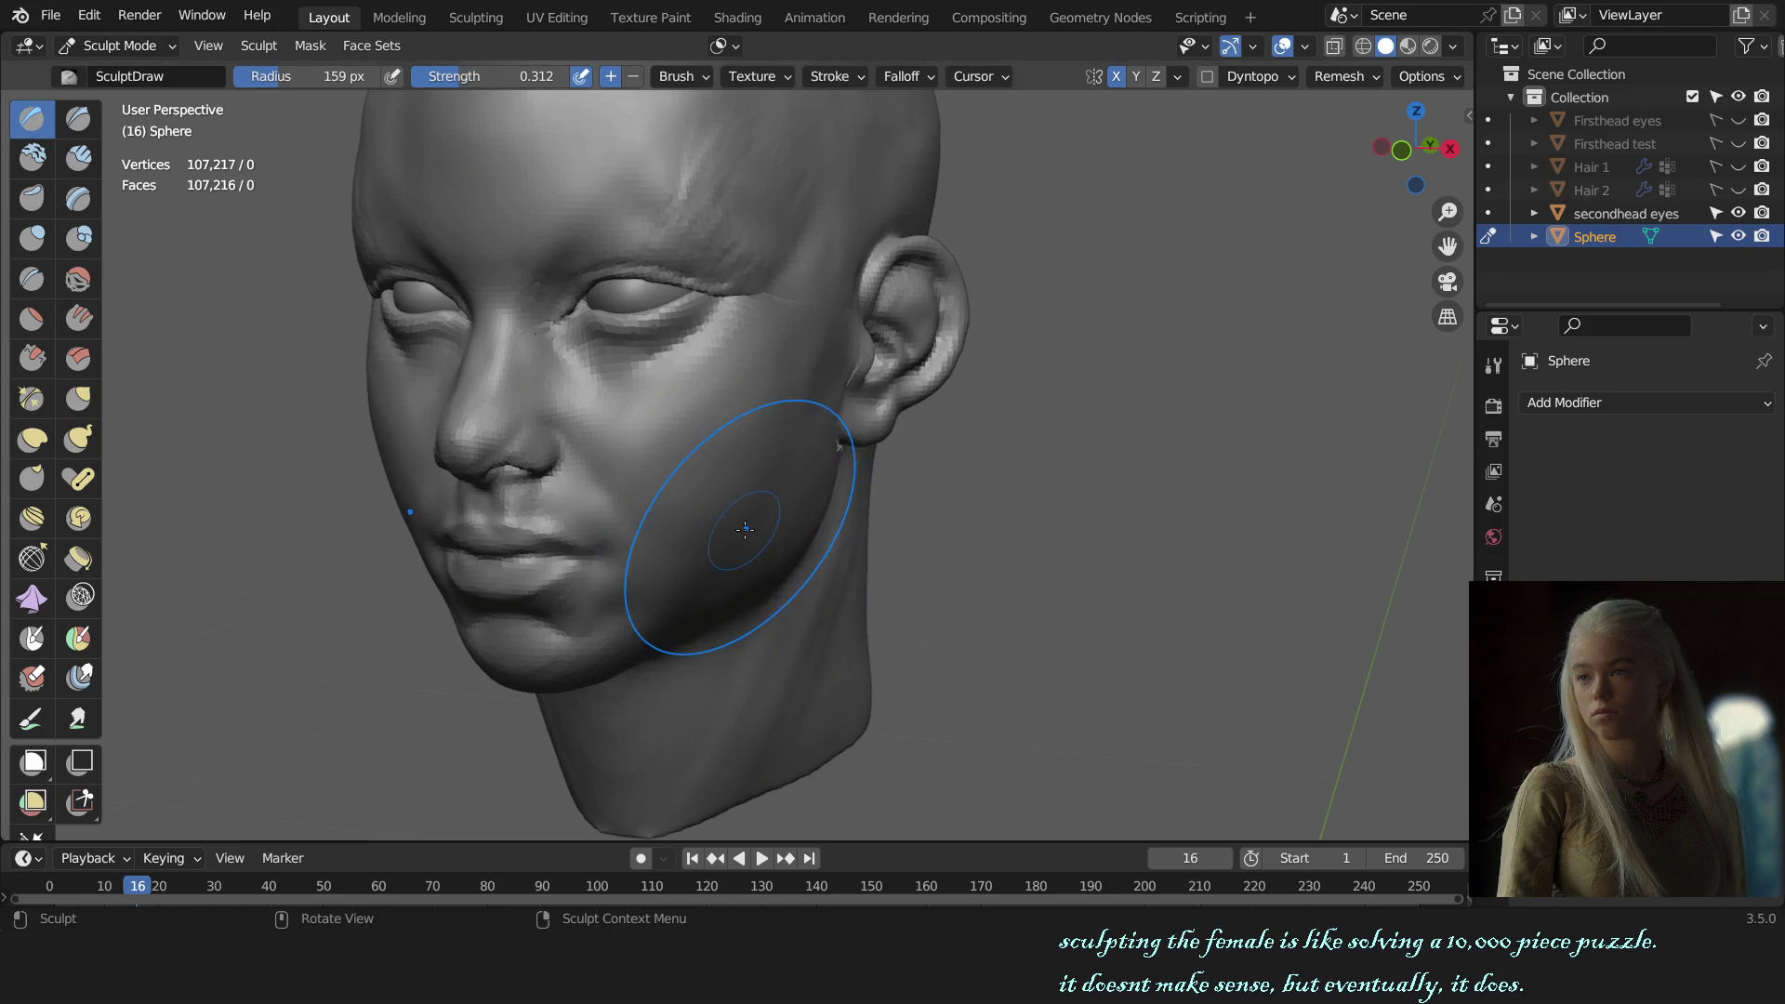
pyautogui.press('KP_1')
pyautogui.scroll(-2, 983, 536)
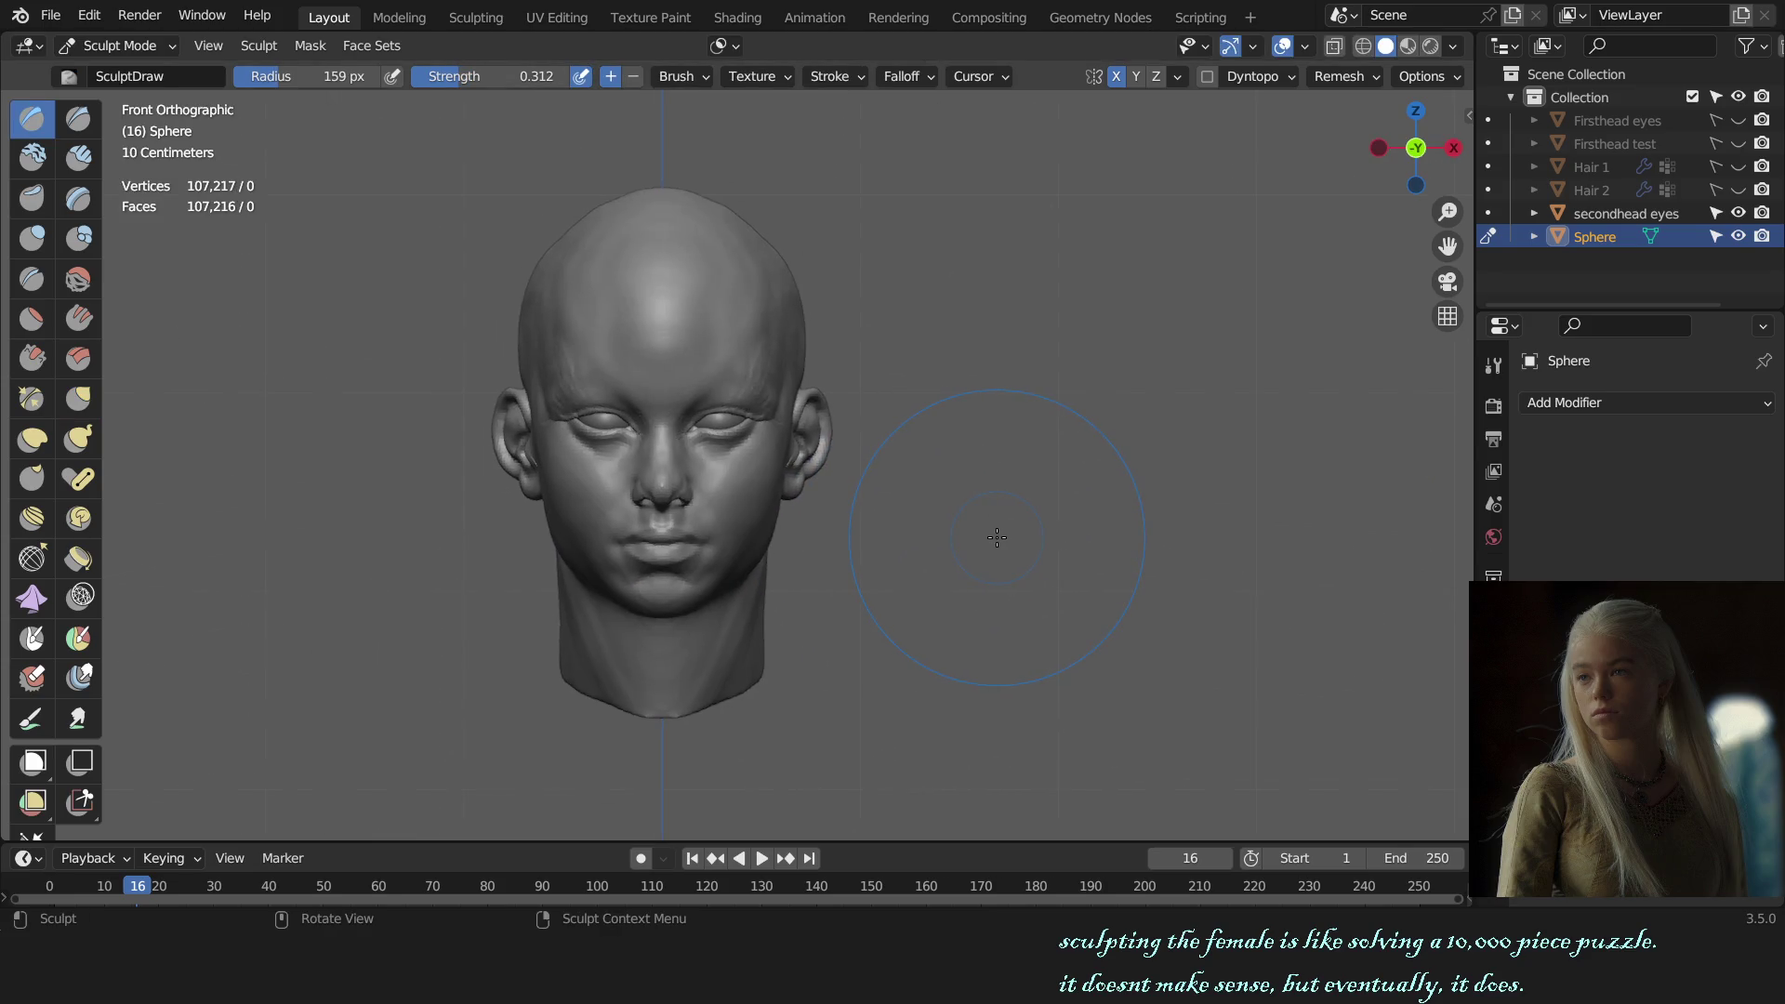
pyautogui.moveTo(989, 536); pyautogui.dragTo(877, 538, button='middle')
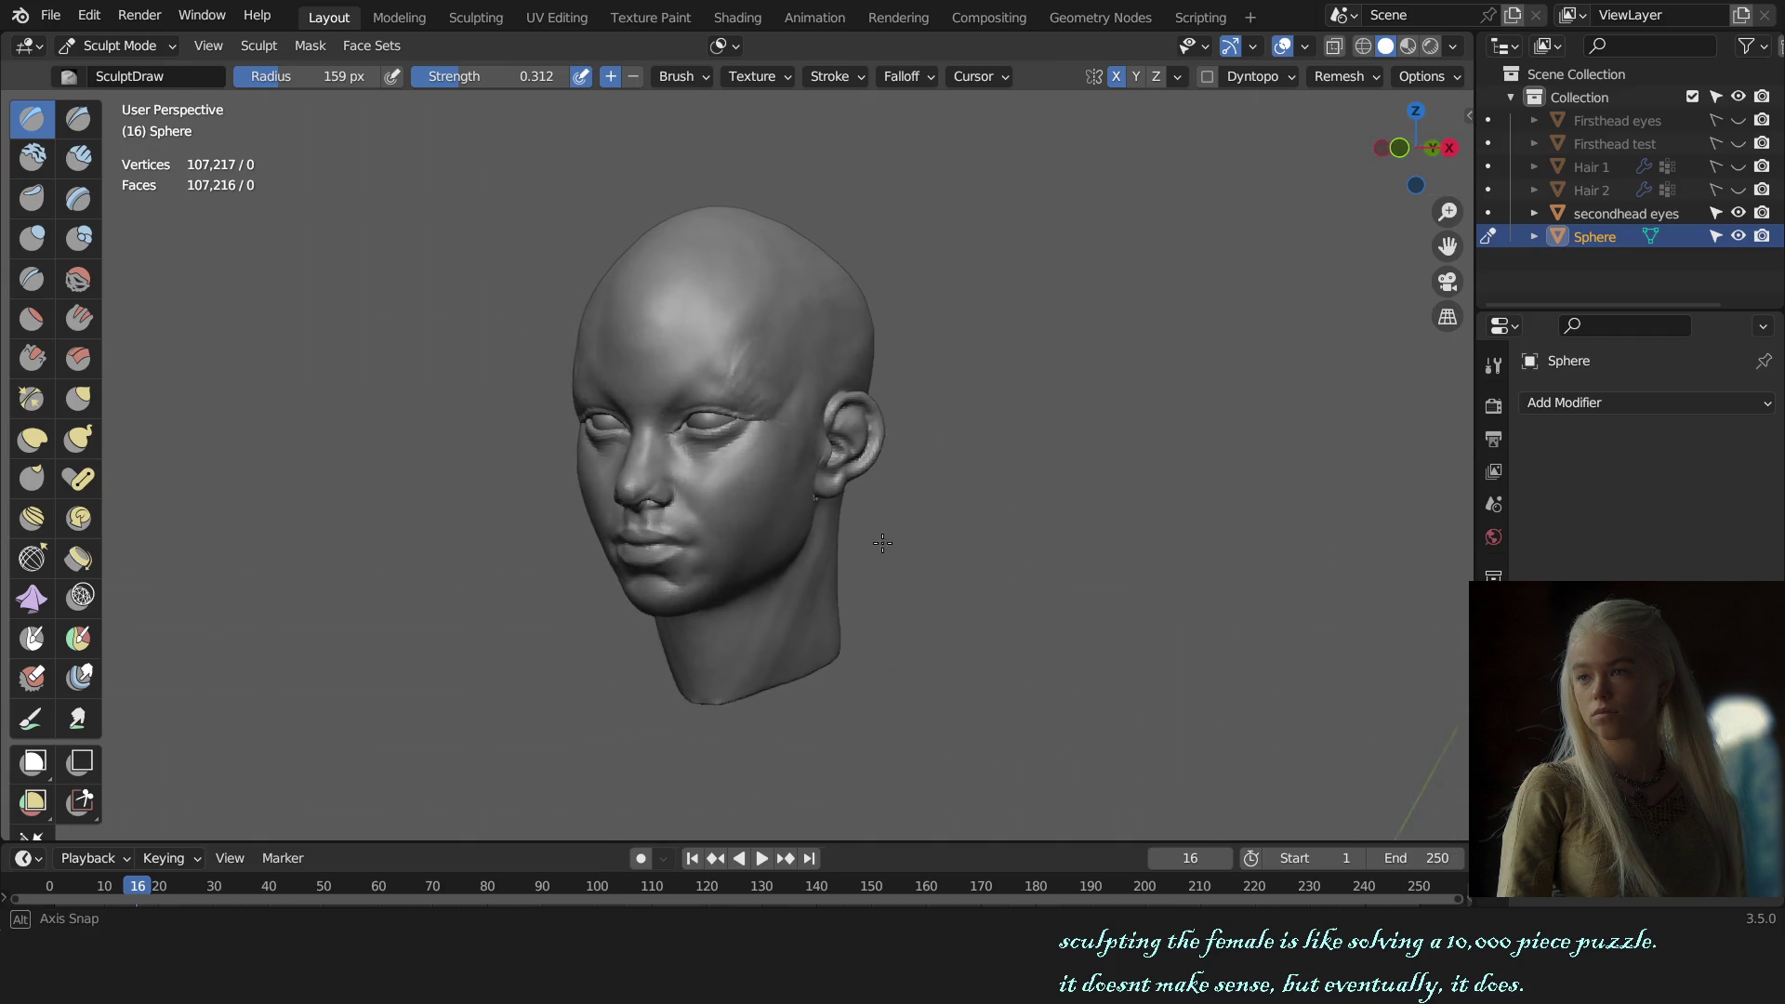
pyautogui.scroll(3, 781, 520)
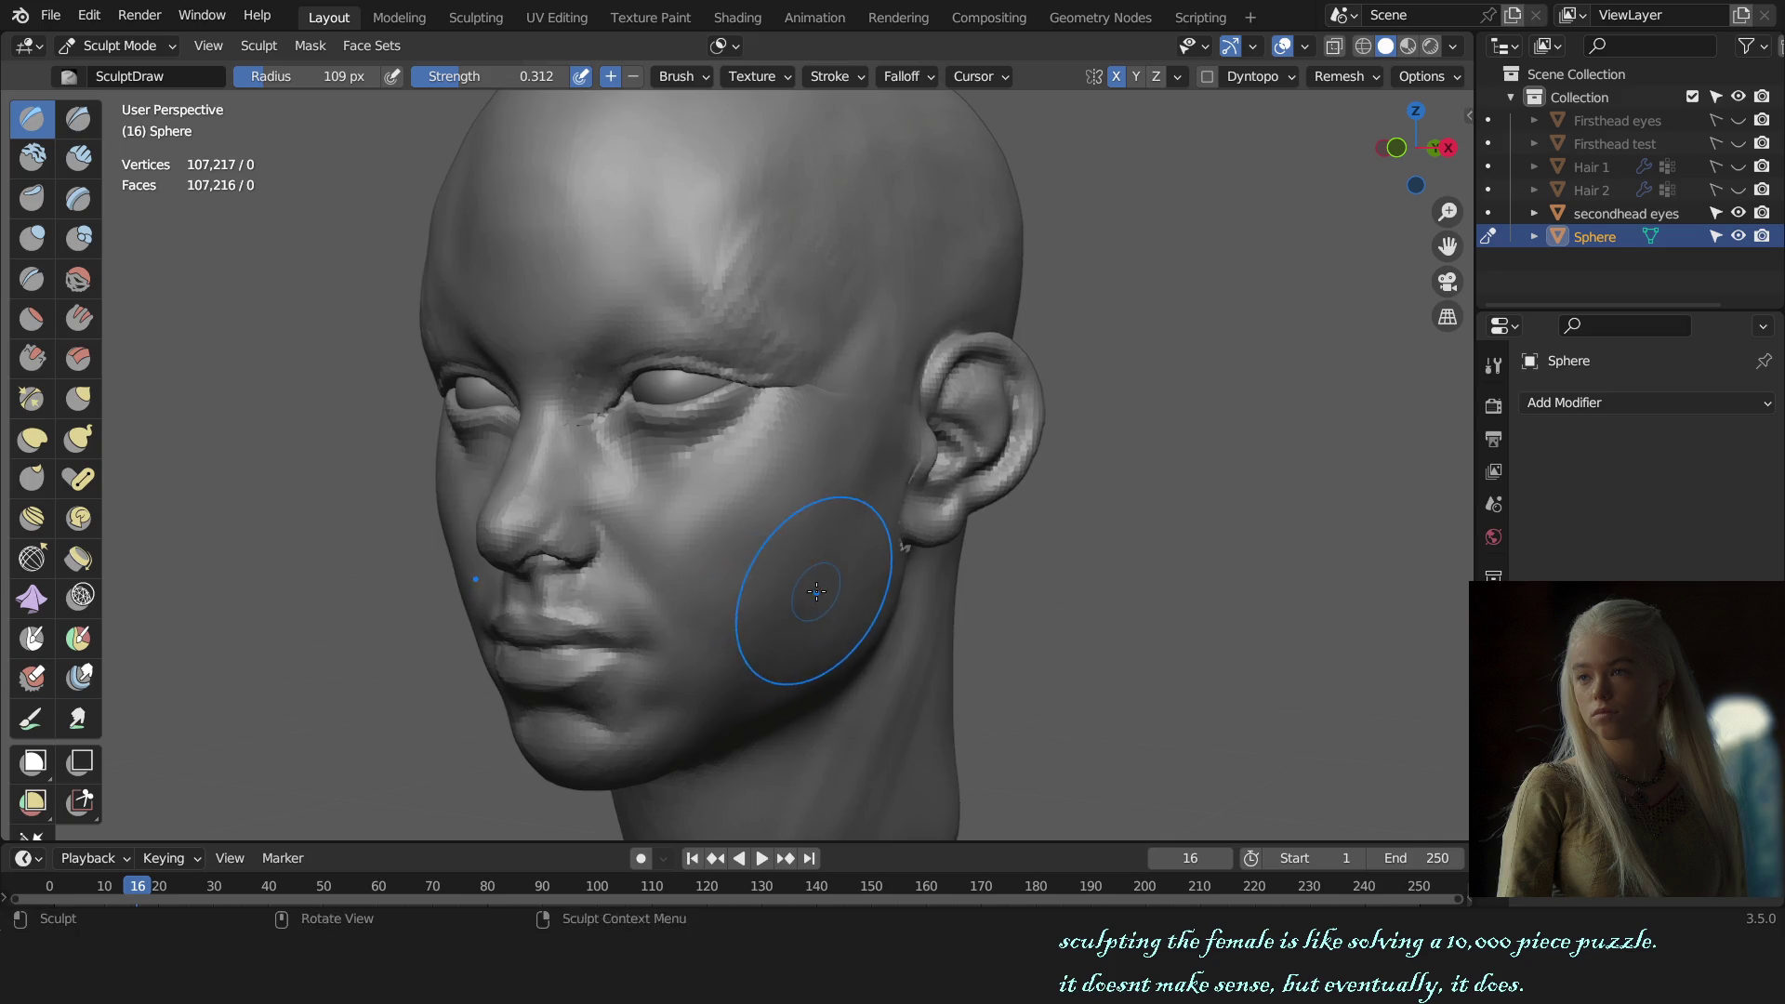
# Step: Frame the chin and jaw and fill out the jawline with Draw, sized to 99 px then enlarged
pyautogui.keyDown('shift'); pyautogui.moveTo(758, 725); pyautogui.dragTo(781, 651, button='middle'); pyautogui.keyUp('shift')
pyautogui.scroll(3, 781, 651)
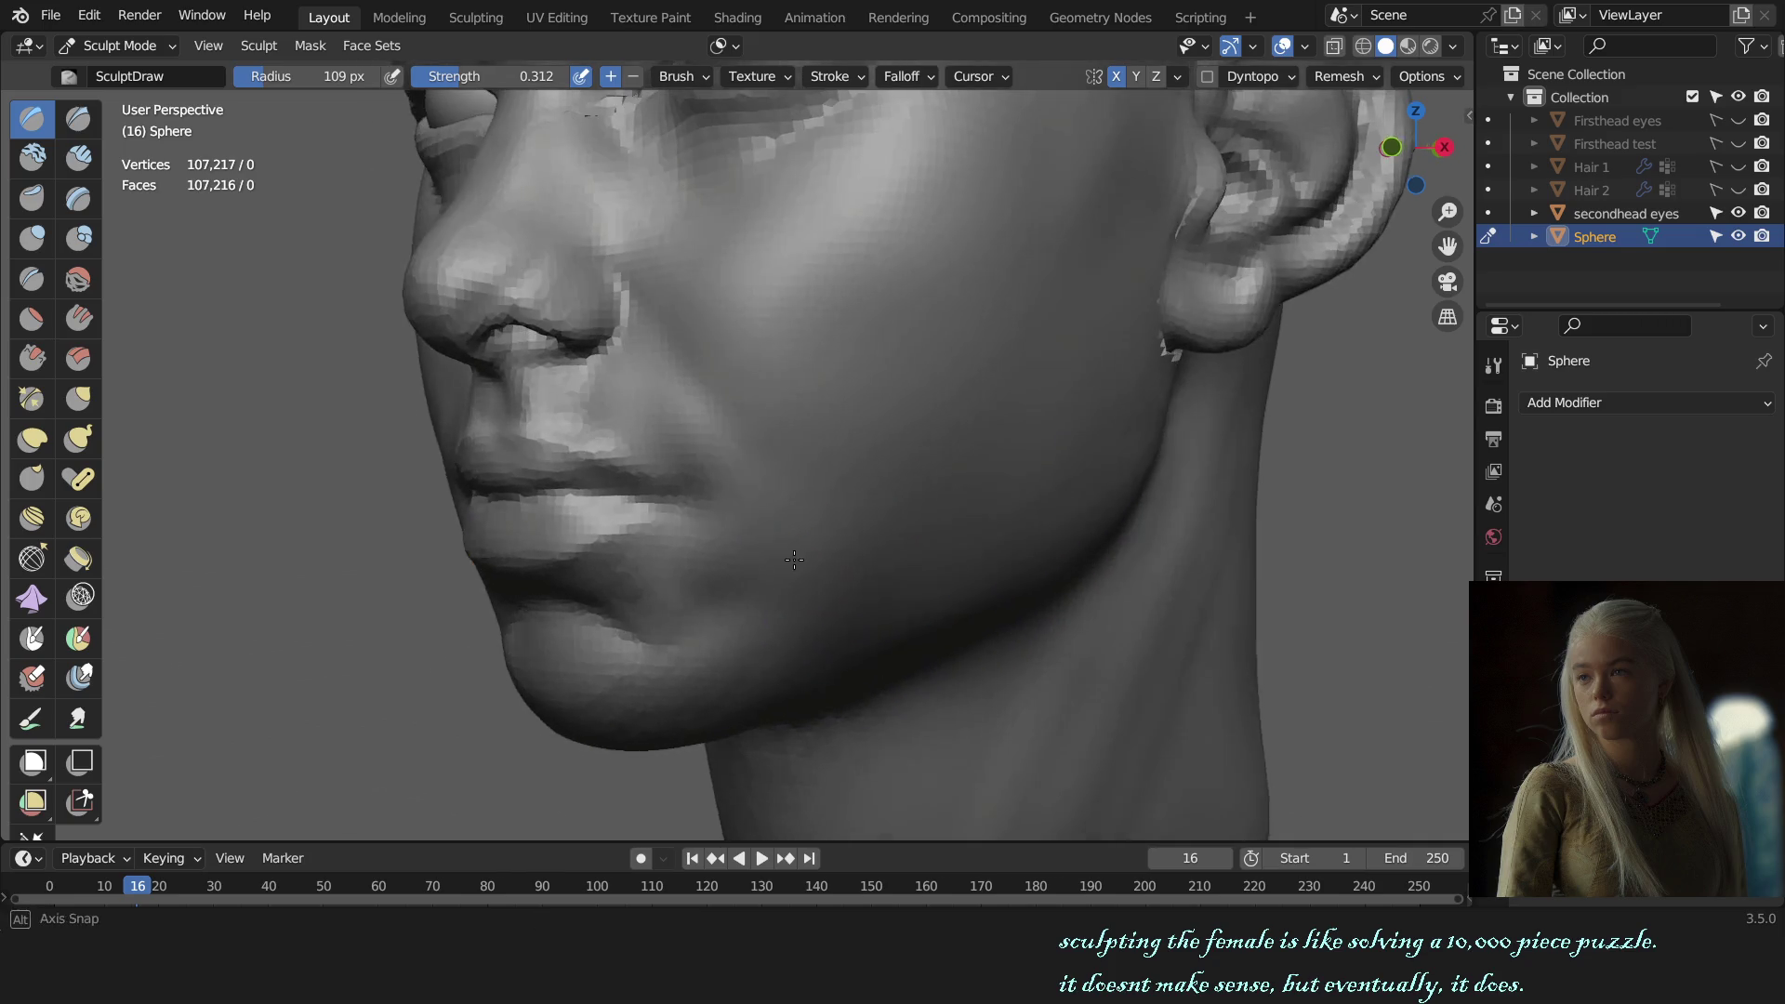
pyautogui.press('f')
pyautogui.click(840, 638)
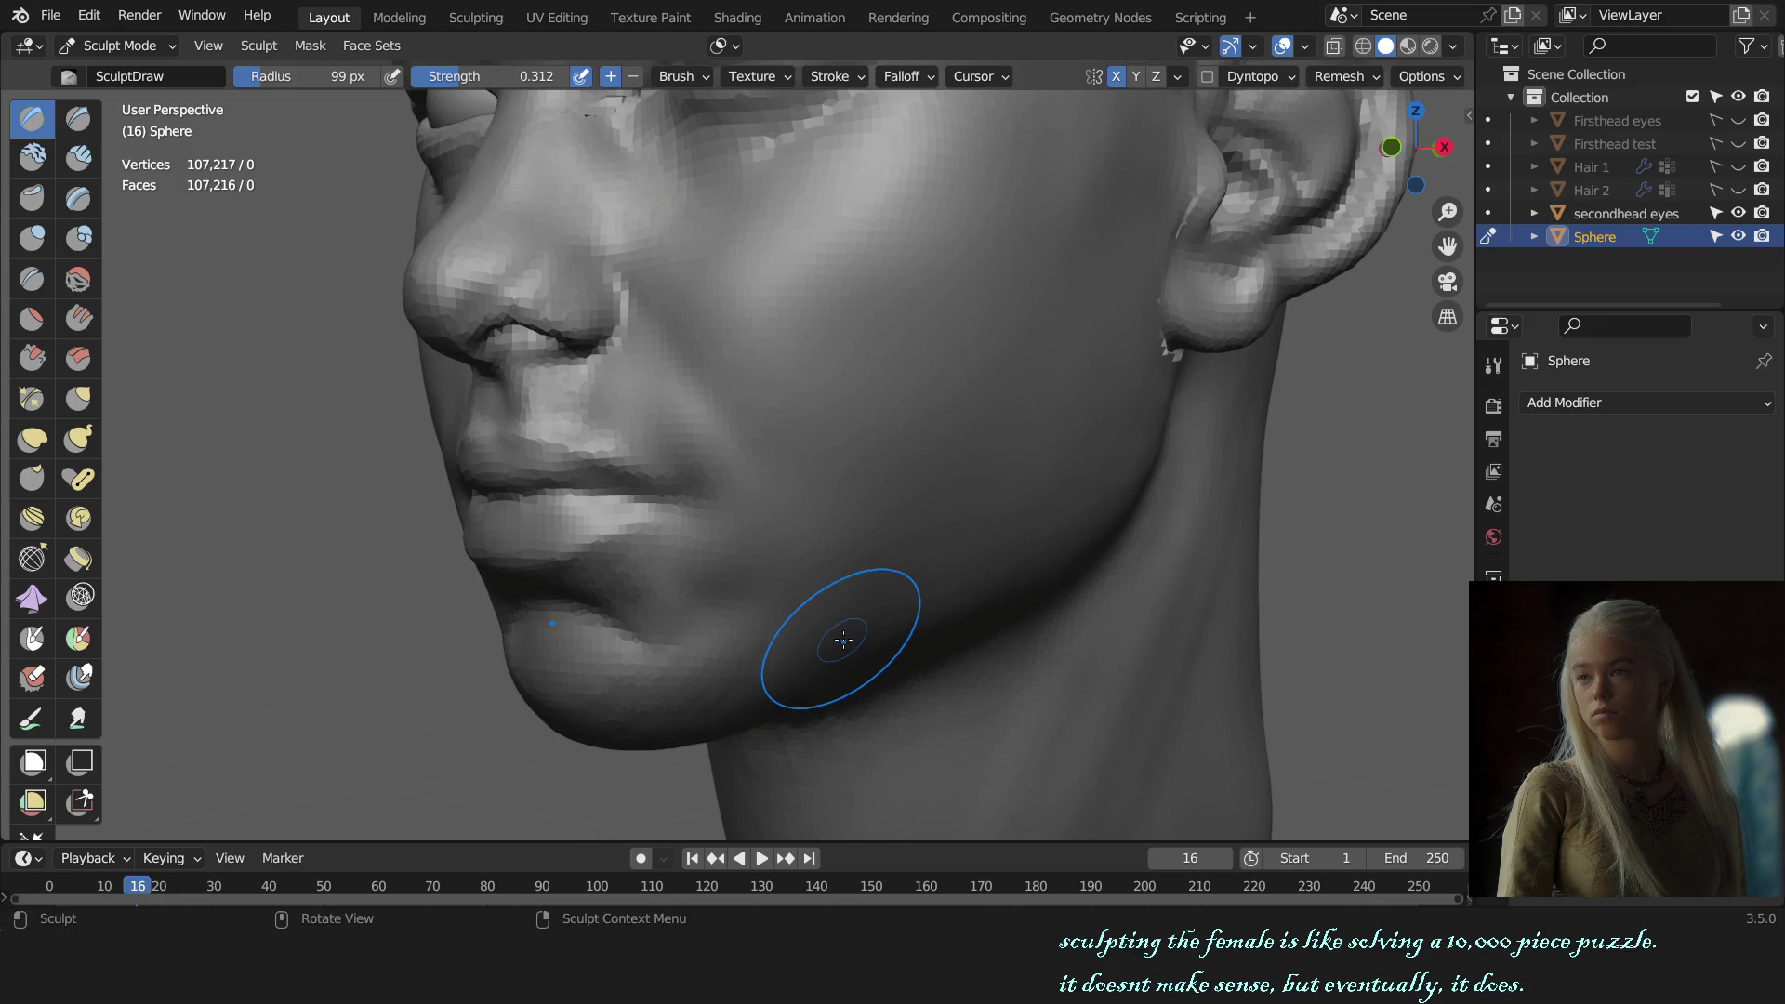
pyautogui.moveTo(847, 638)
pyautogui.mouseDown(button='middle')
pyautogui.moveTo(818, 568)
pyautogui.moveTo(772, 597)
pyautogui.moveTo(783, 642)
pyautogui.mouseUp(button='middle')
pyautogui.press(']')
pyautogui.press(']')
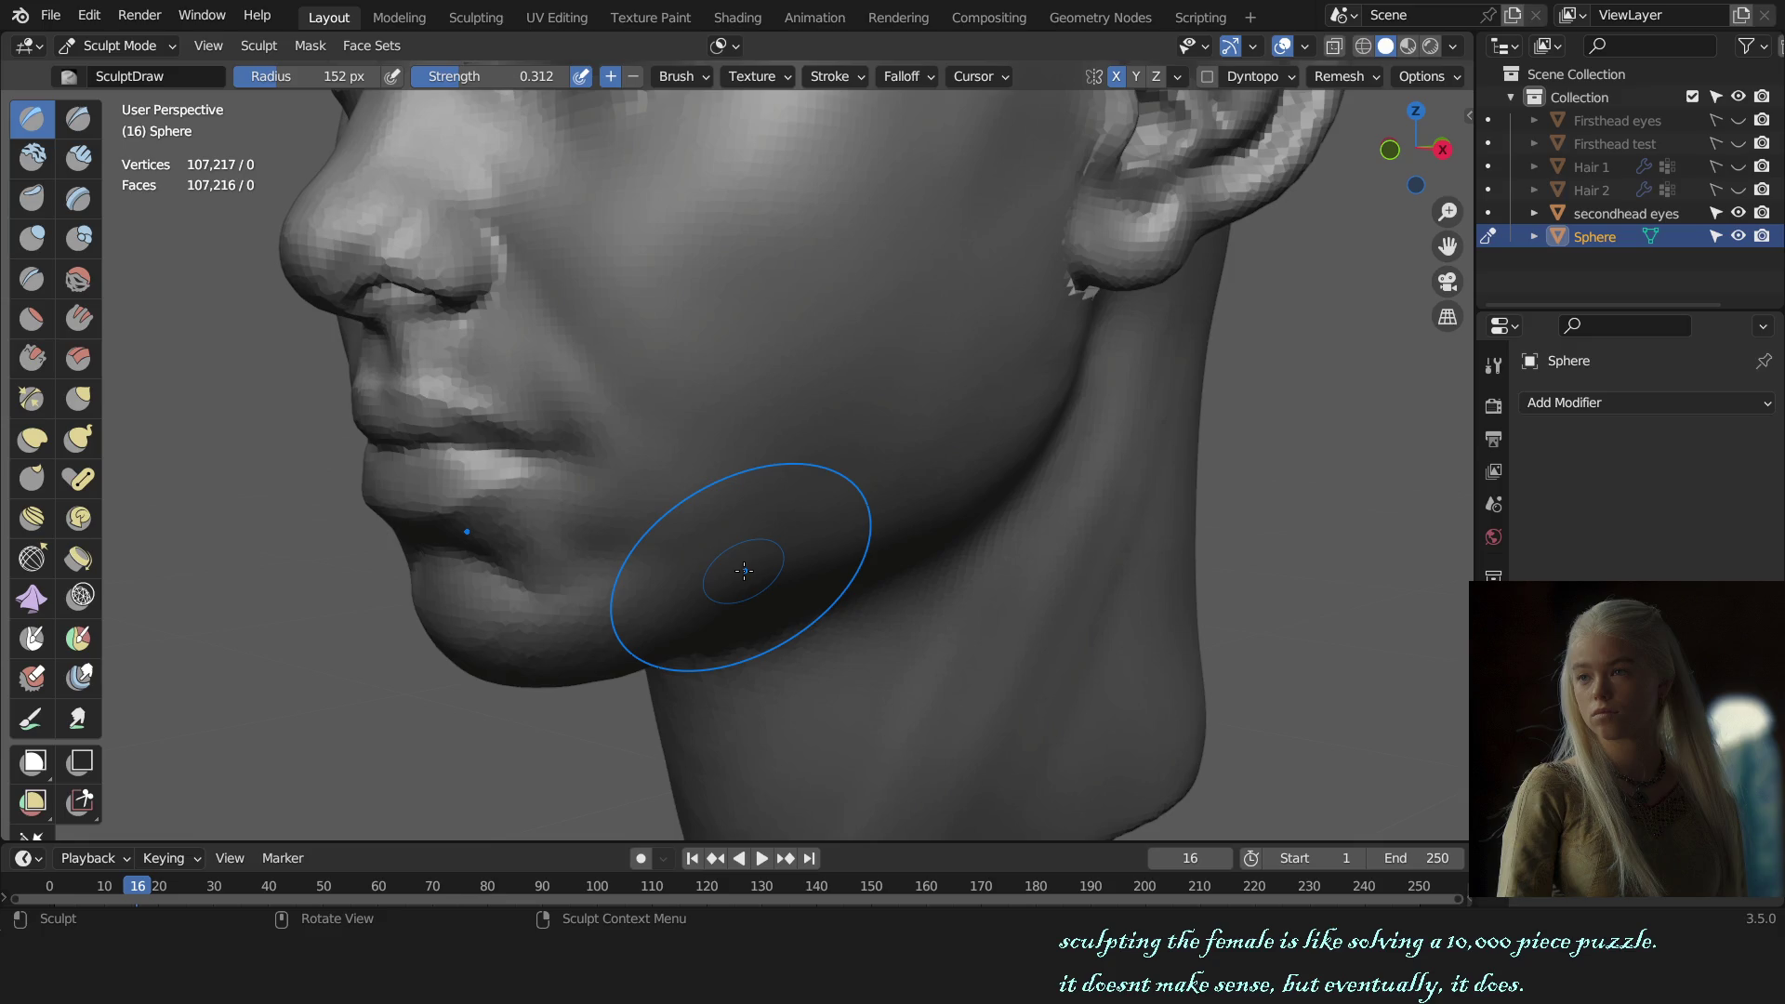
pyautogui.moveTo(811, 559); pyautogui.dragTo(1100, 412, button='middle')
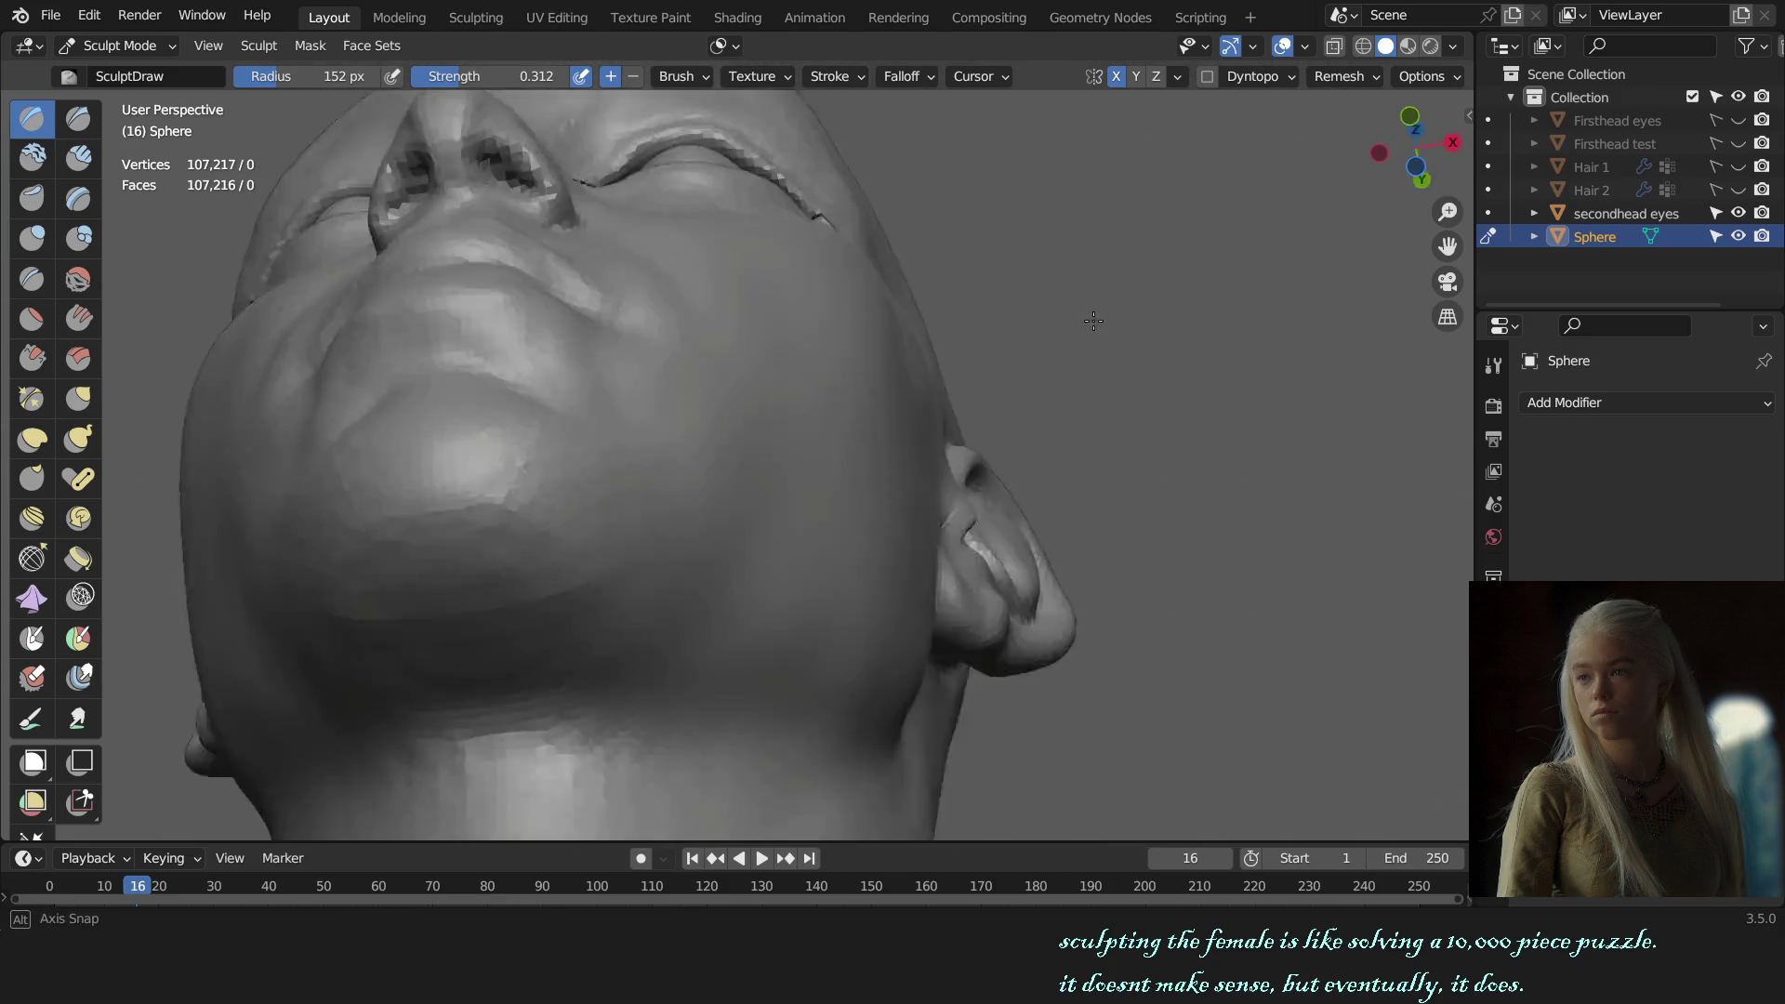
# Step: From the front view, switch to the Grab brush and set its radius to 167 px
pyautogui.press('KP_1')
pyautogui.scroll(2, 1065, 521)
pyautogui.scroll(3, 1064, 520)
pyautogui.press('g')
pyautogui.press('f')
pyautogui.click(781, 611)
pyautogui.scroll(2, 790, 558)
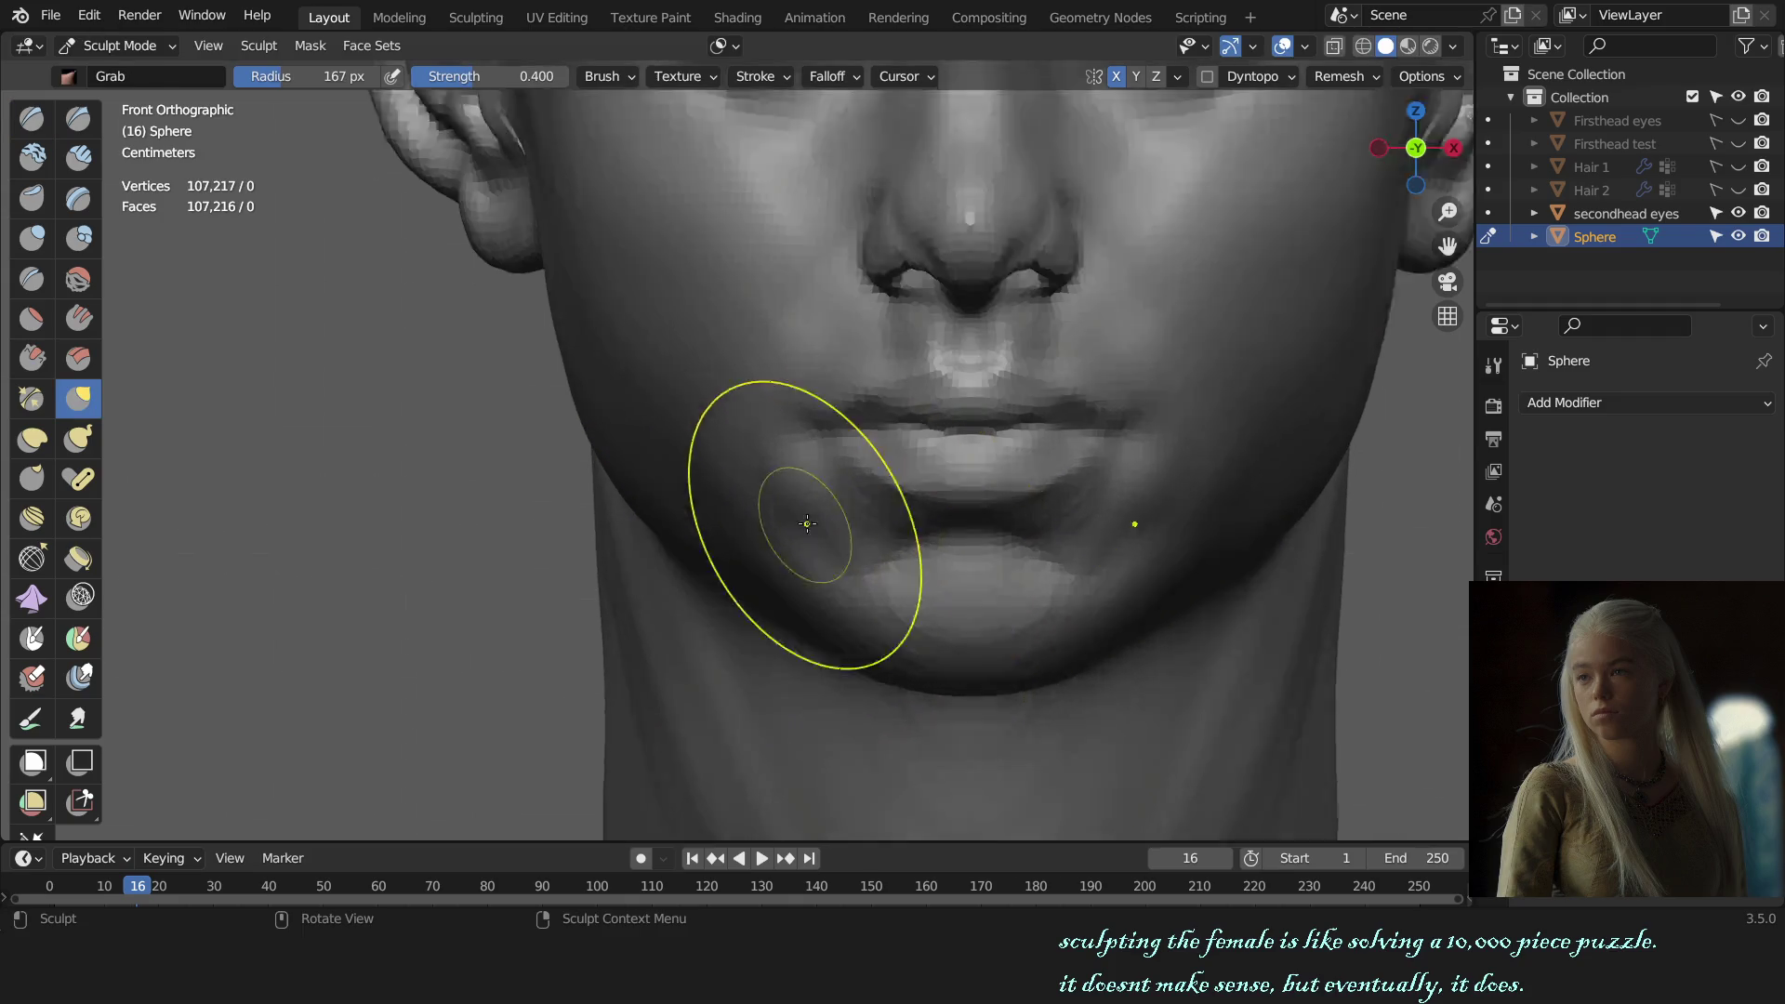
pyautogui.scroll(2, 809, 530)
# Step: Toggle to Draw and back to Grab, then bring up the Auto-Masking options
pyautogui.press('x')
pyautogui.scroll(2, 835, 573)
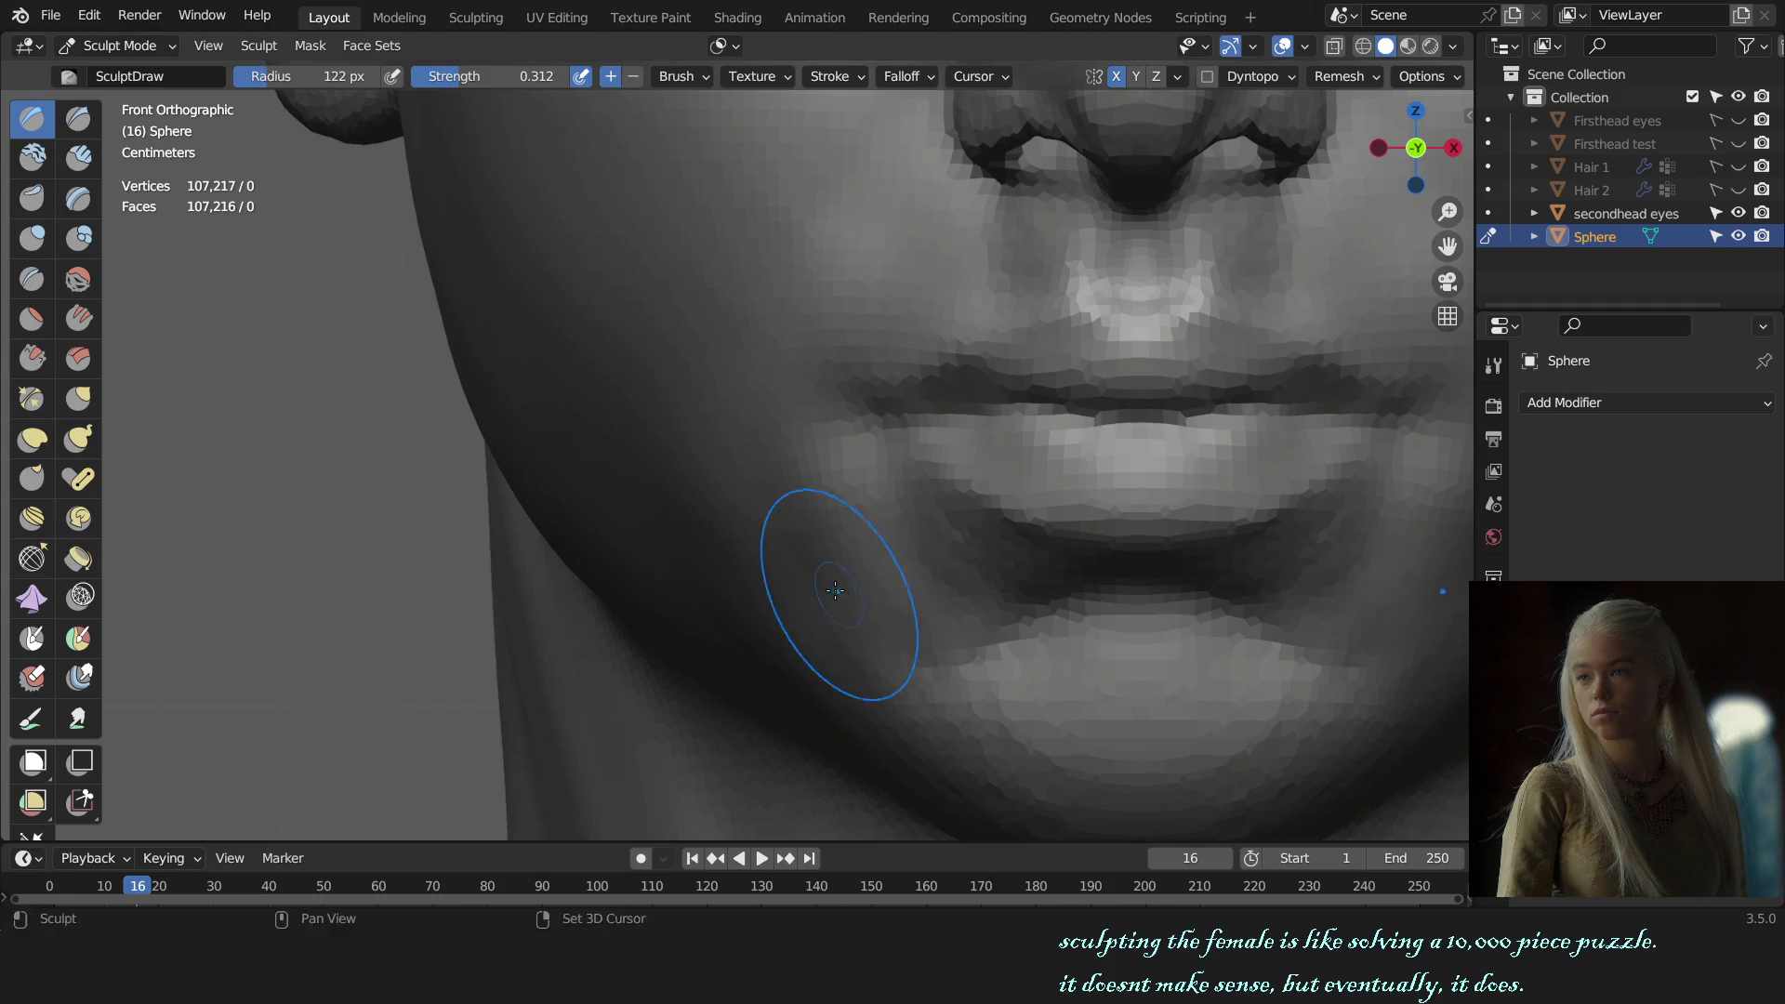
pyautogui.scroll(-1, 813, 488)
pyautogui.scroll(-5, 817, 530)
pyautogui.scroll(1, 818, 567)
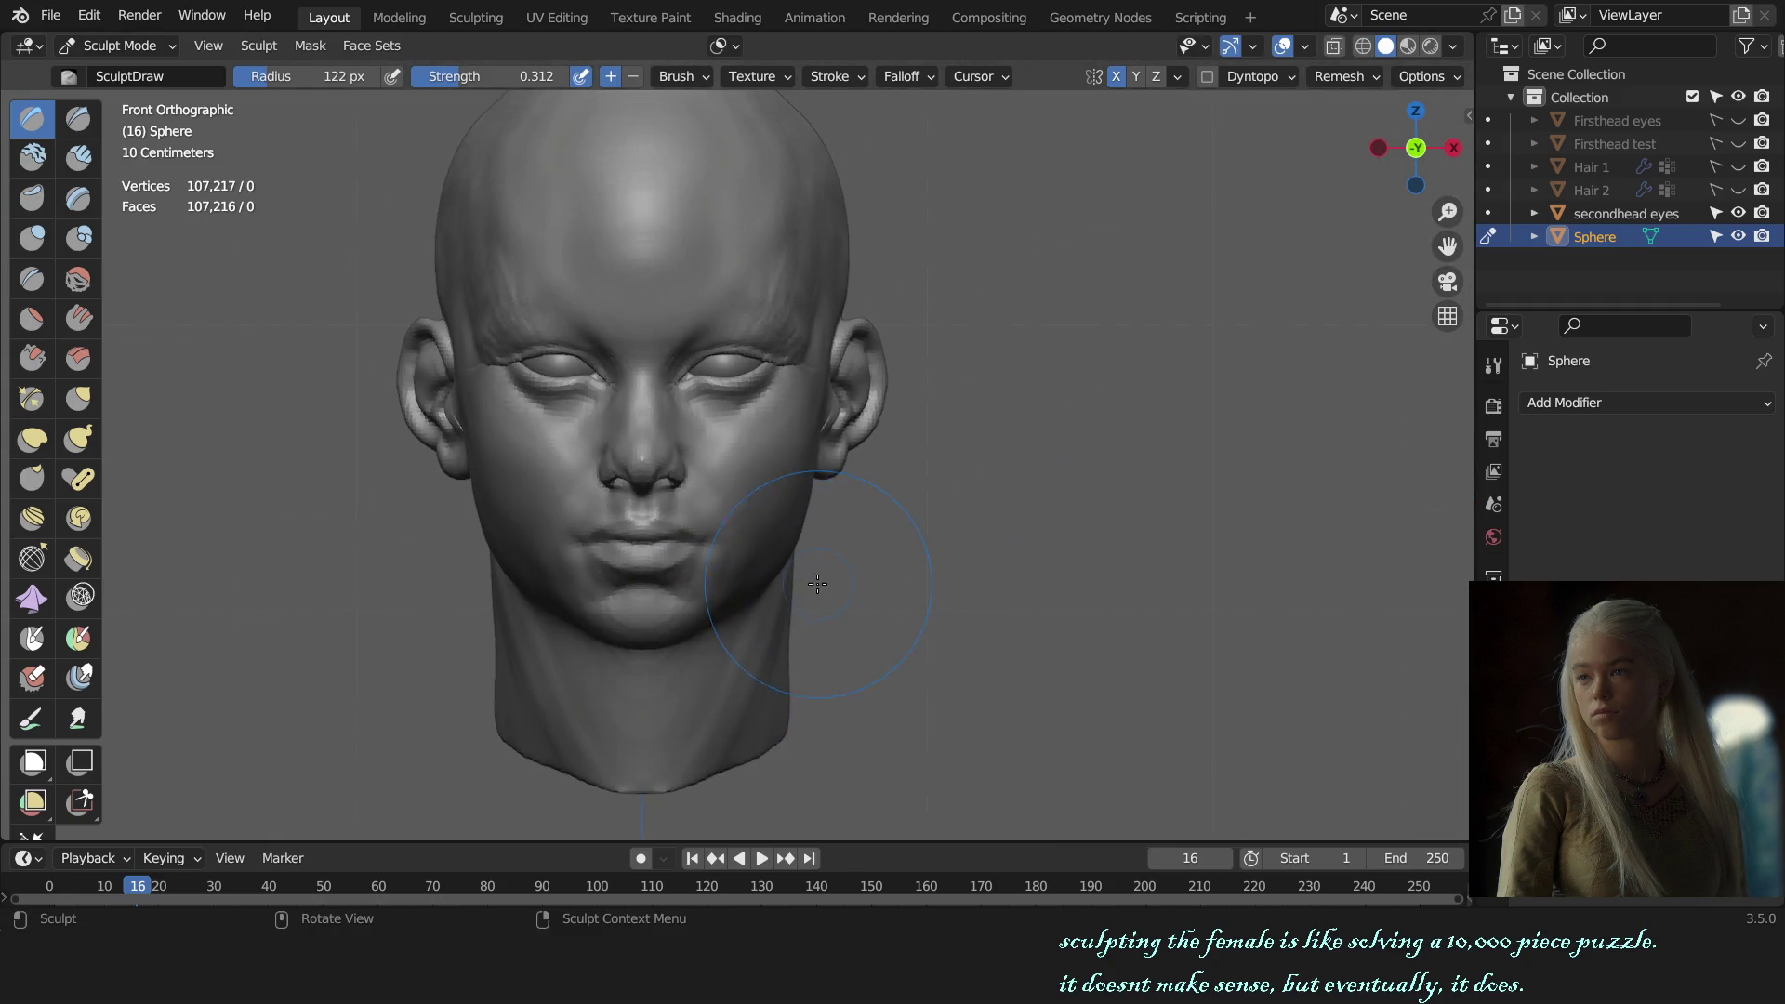
pyautogui.scroll(3, 720, 400)
pyautogui.press('g')
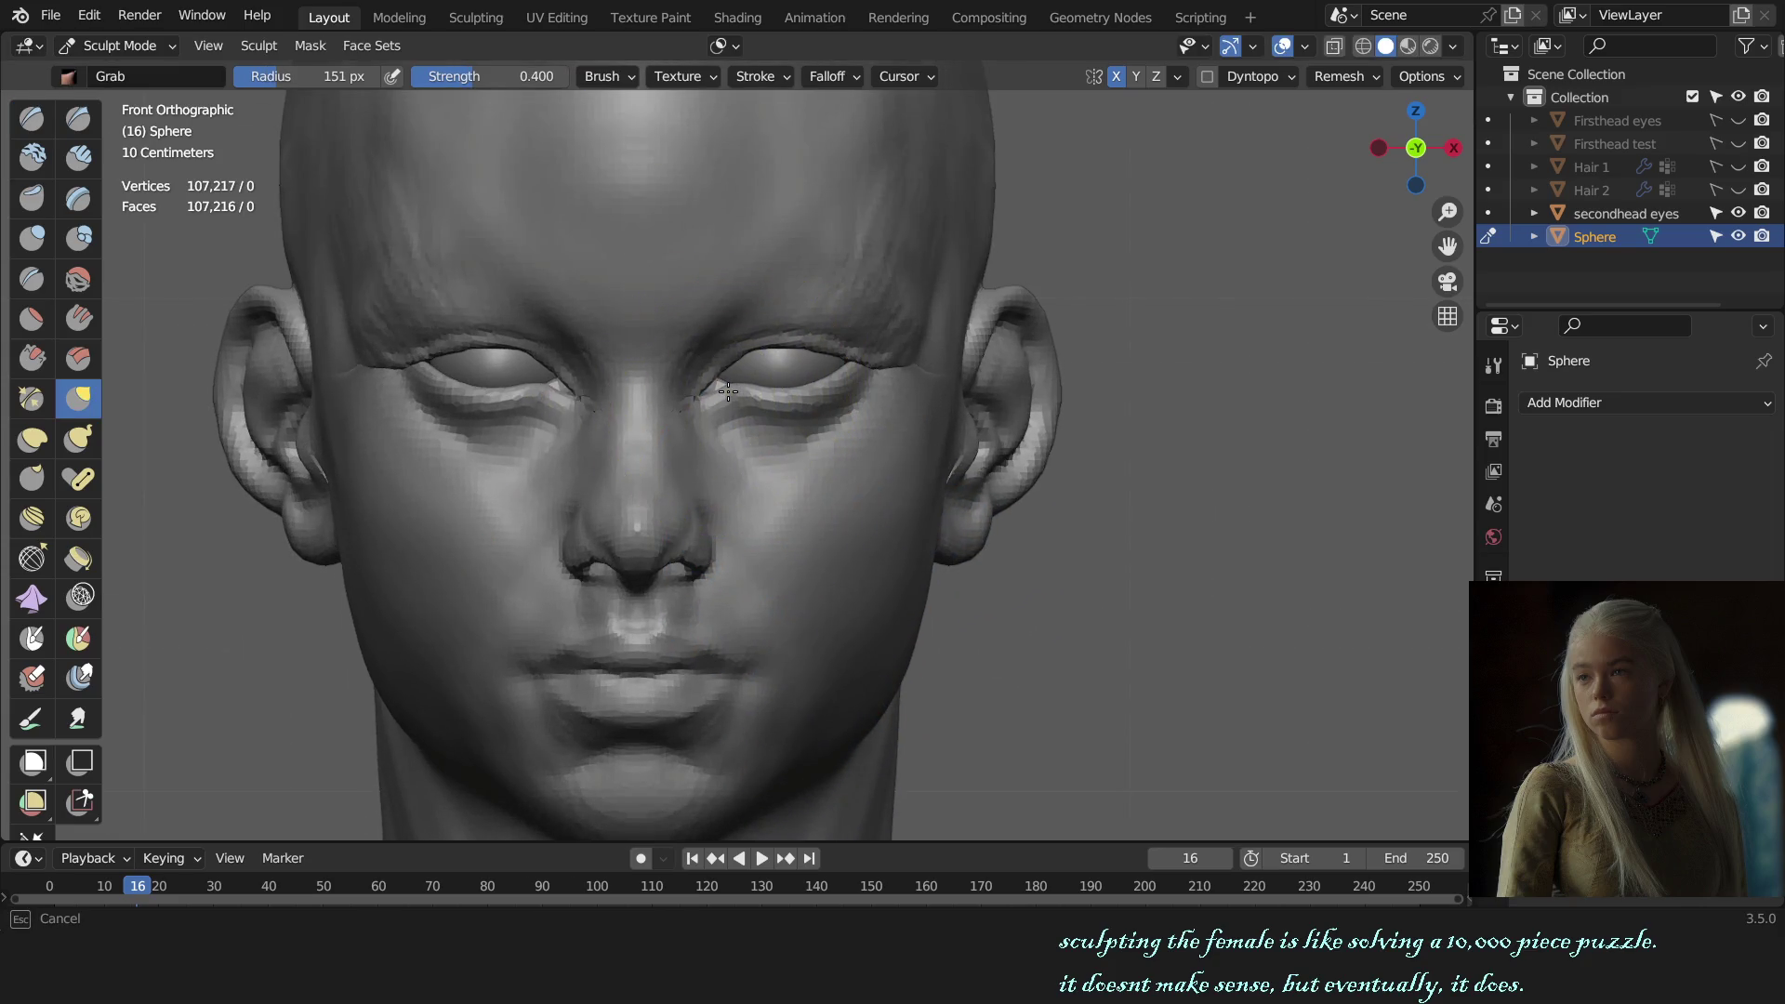
pyautogui.click(720, 45)
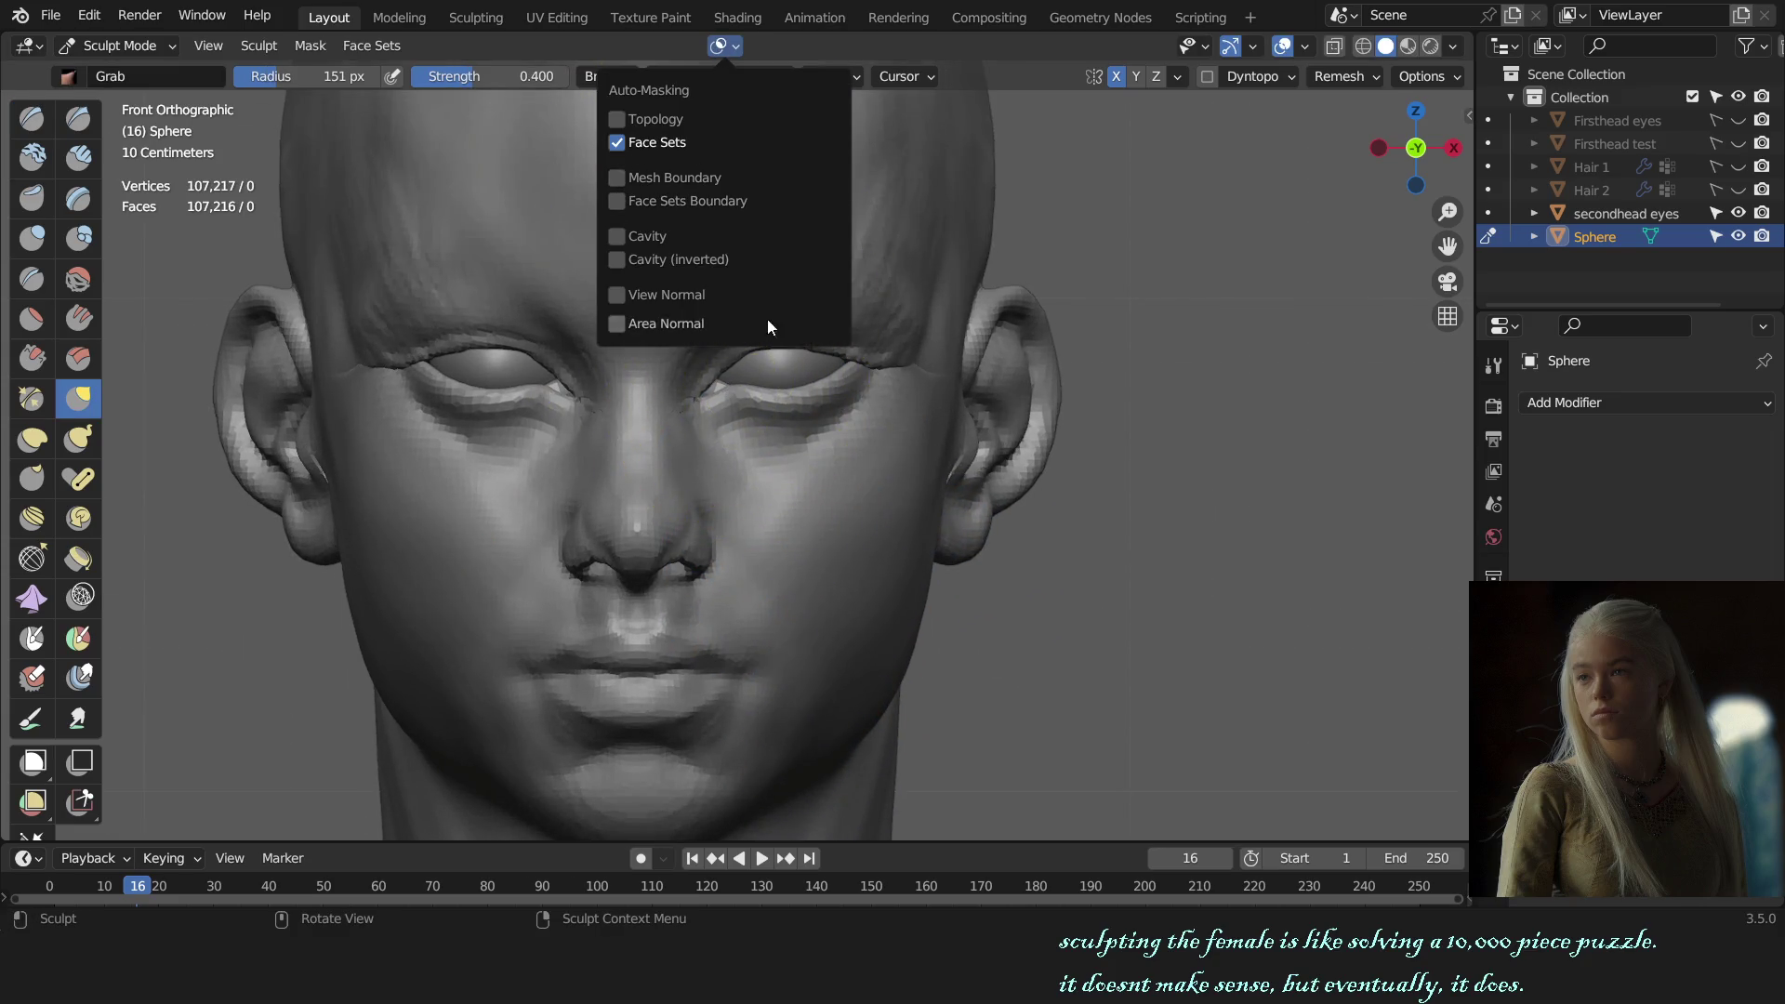
# Step: Pull the right-side eyelid with the 154 px Grab brush and orbit to check it
pyautogui.moveTo(762, 400); pyautogui.dragTo(763, 399)
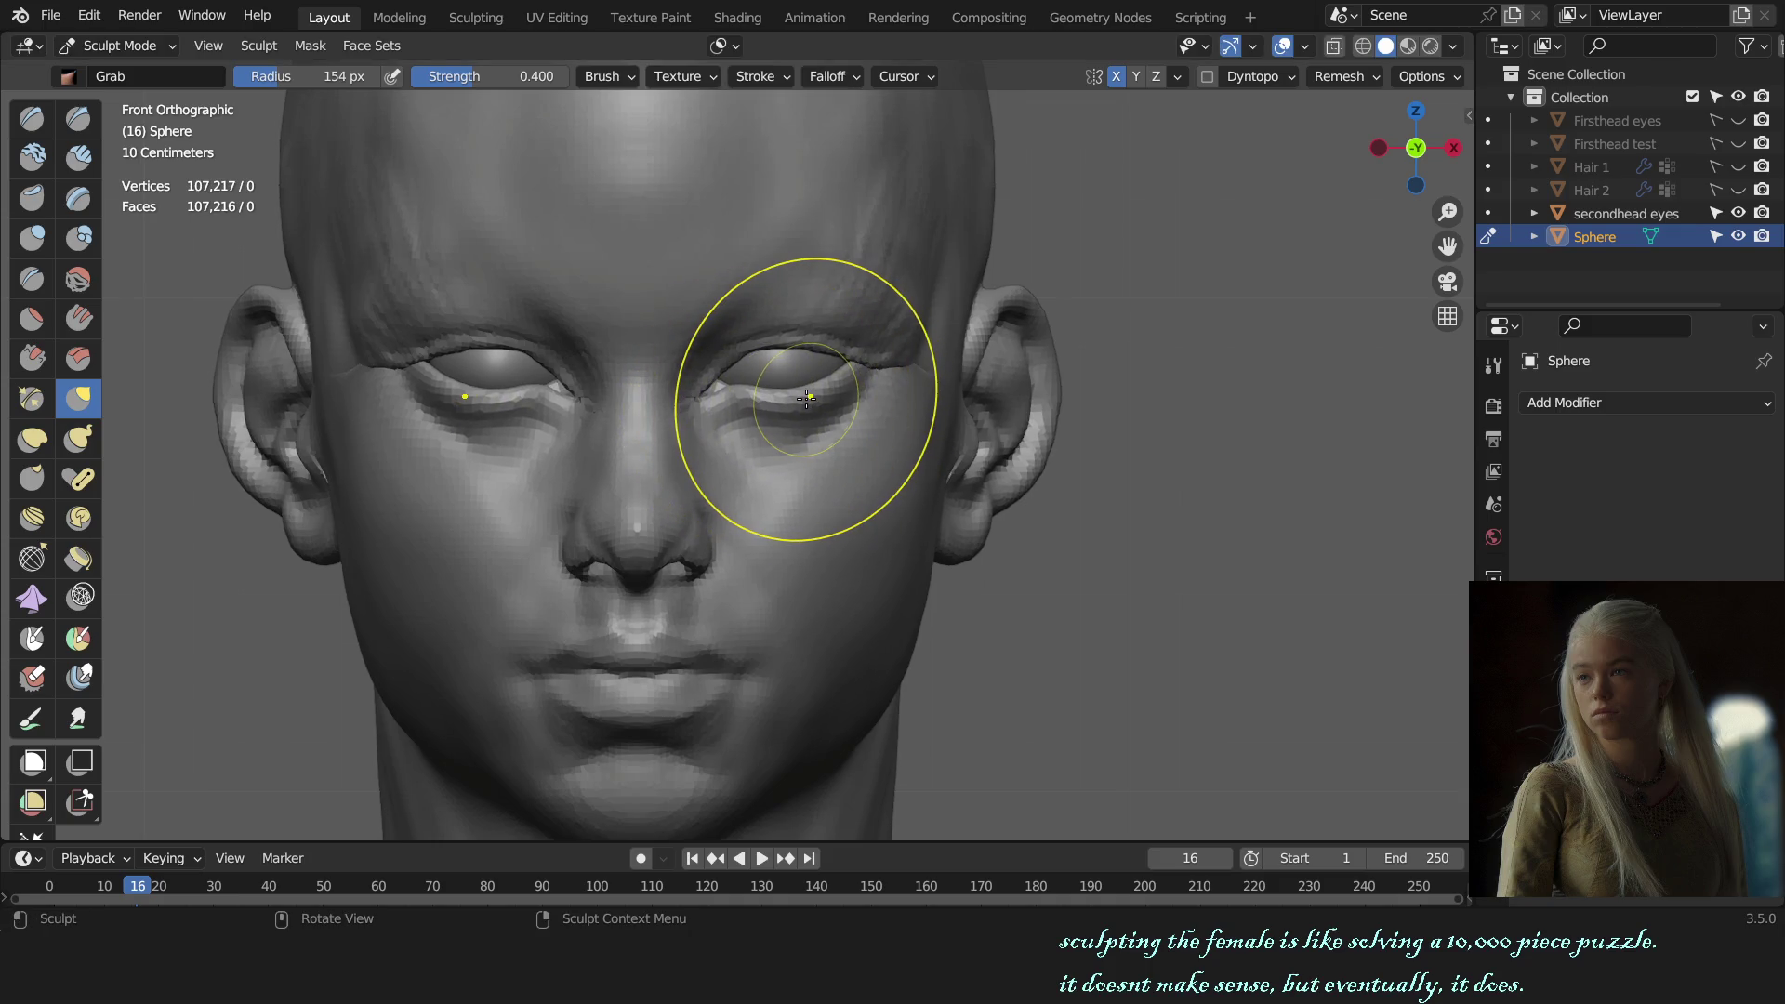
pyautogui.scroll(-5, 805, 398)
pyautogui.scroll(-2, 797, 398)
pyautogui.moveTo(885, 398)
pyautogui.mouseDown(button='middle')
pyautogui.moveTo(921, 493)
pyautogui.moveTo(906, 495)
pyautogui.moveTo(996, 494)
pyautogui.mouseUp(button='middle')
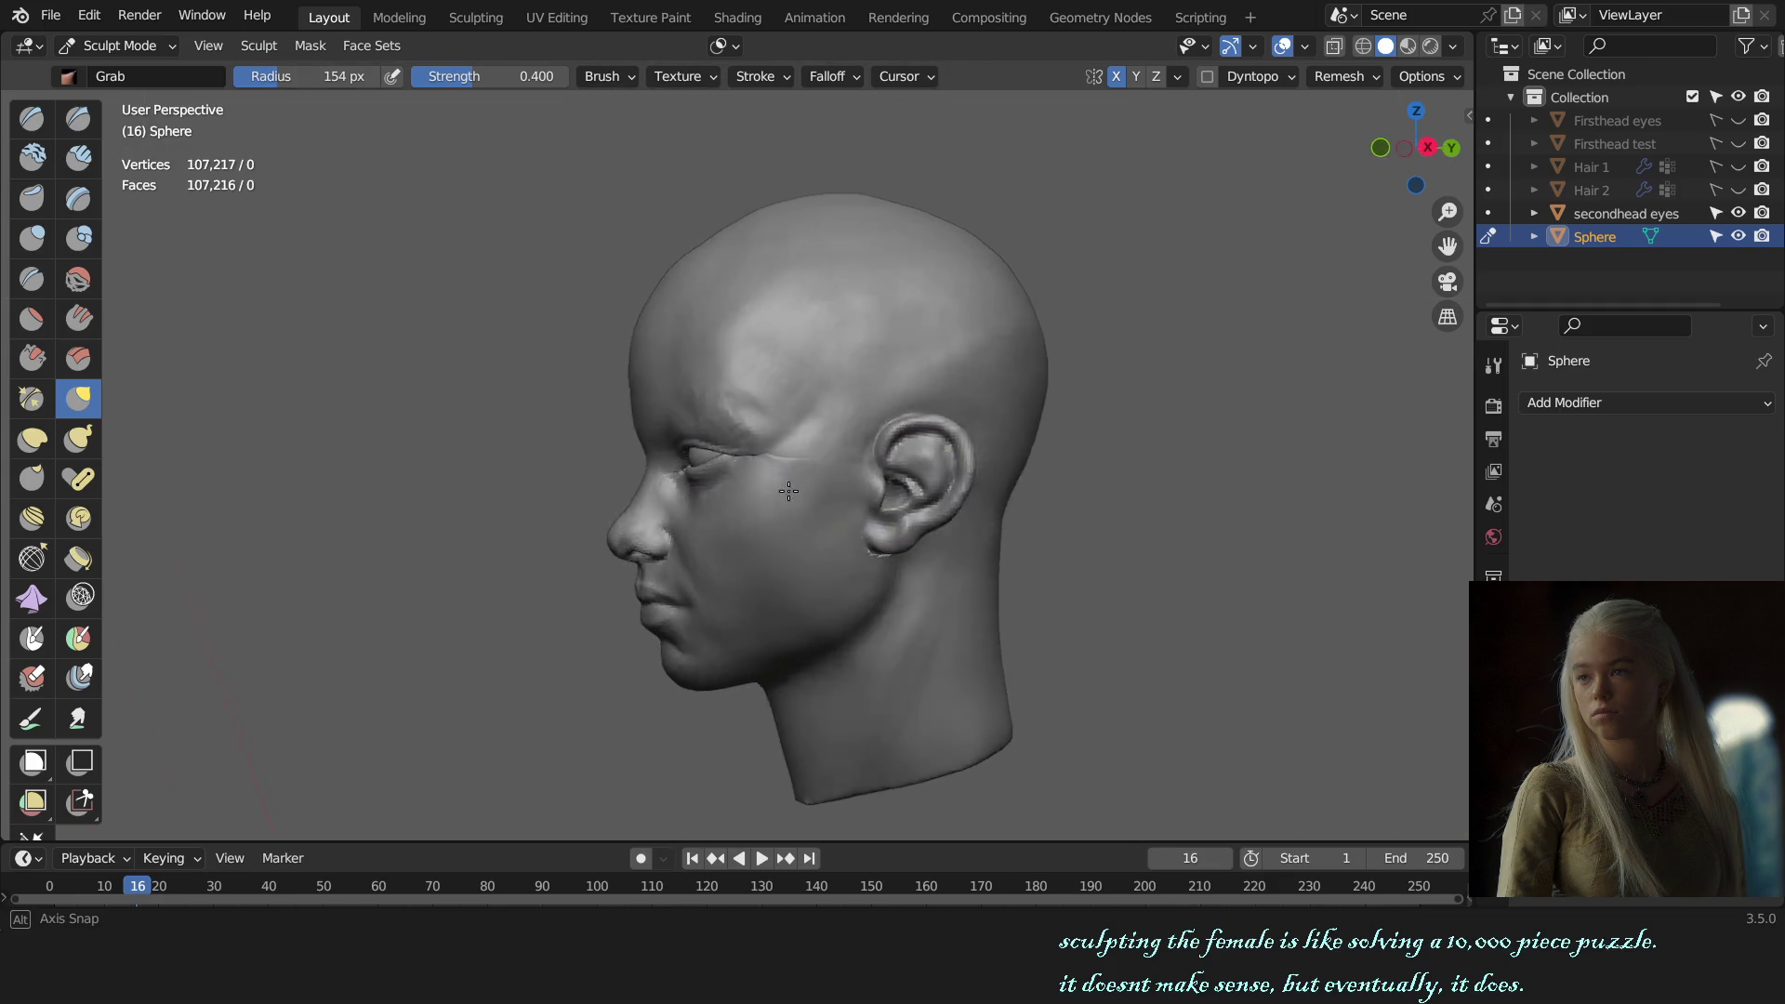
pyautogui.scroll(3, 948, 550)
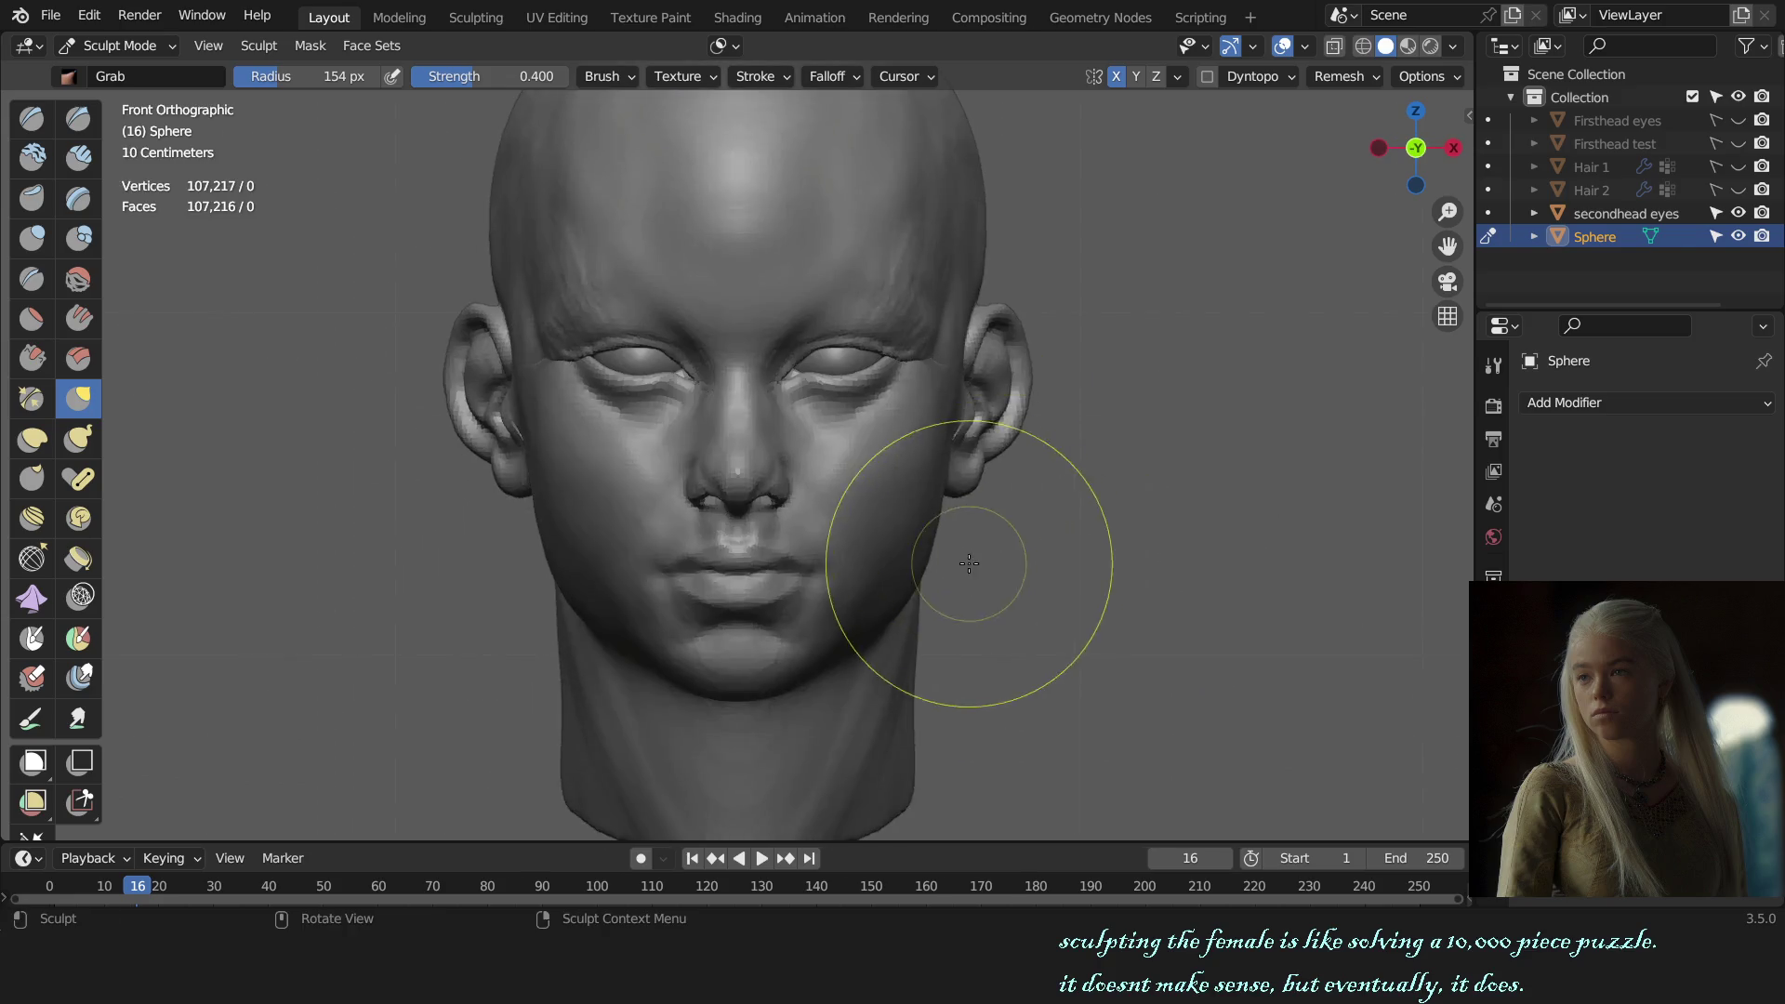
pyautogui.scroll(2, 958, 559)
pyautogui.scroll(-4, 949, 558)
pyautogui.scroll(-1, 1003, 530)
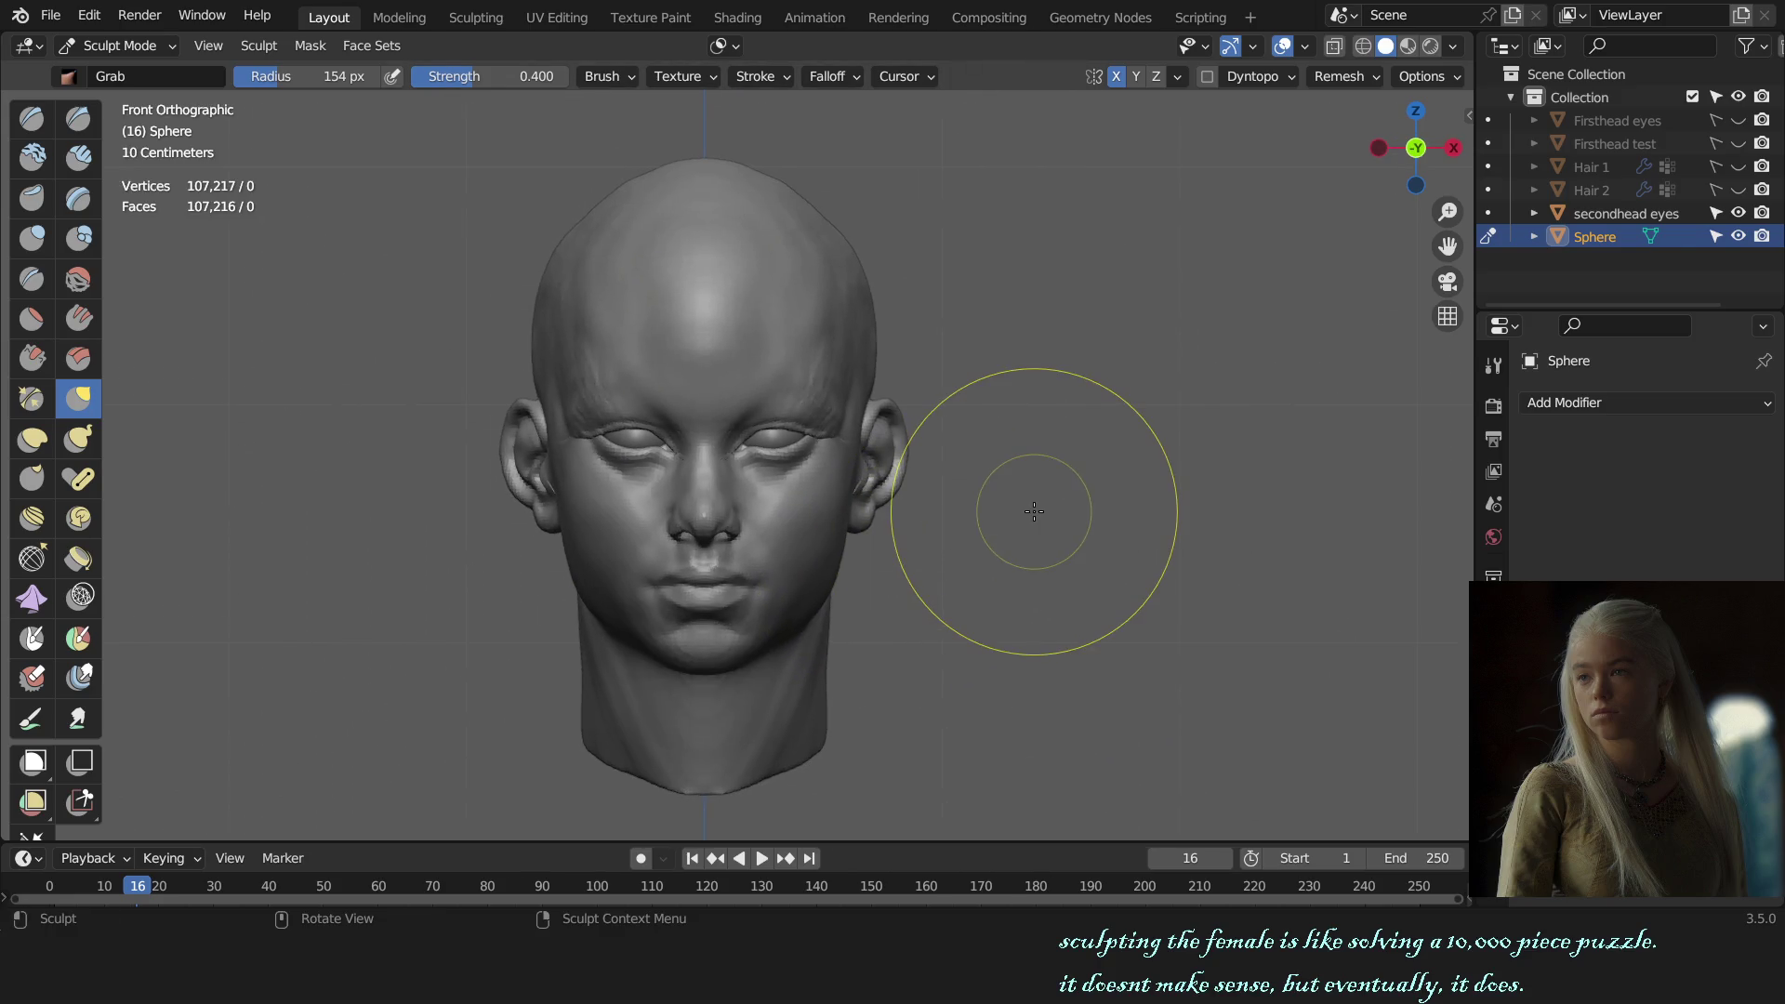
# Step: Enlarge the Grab brush to 249 px, pull the skull's crown into shape, and review auto-masking options
pyautogui.press('f')
pyautogui.click(707, 166)
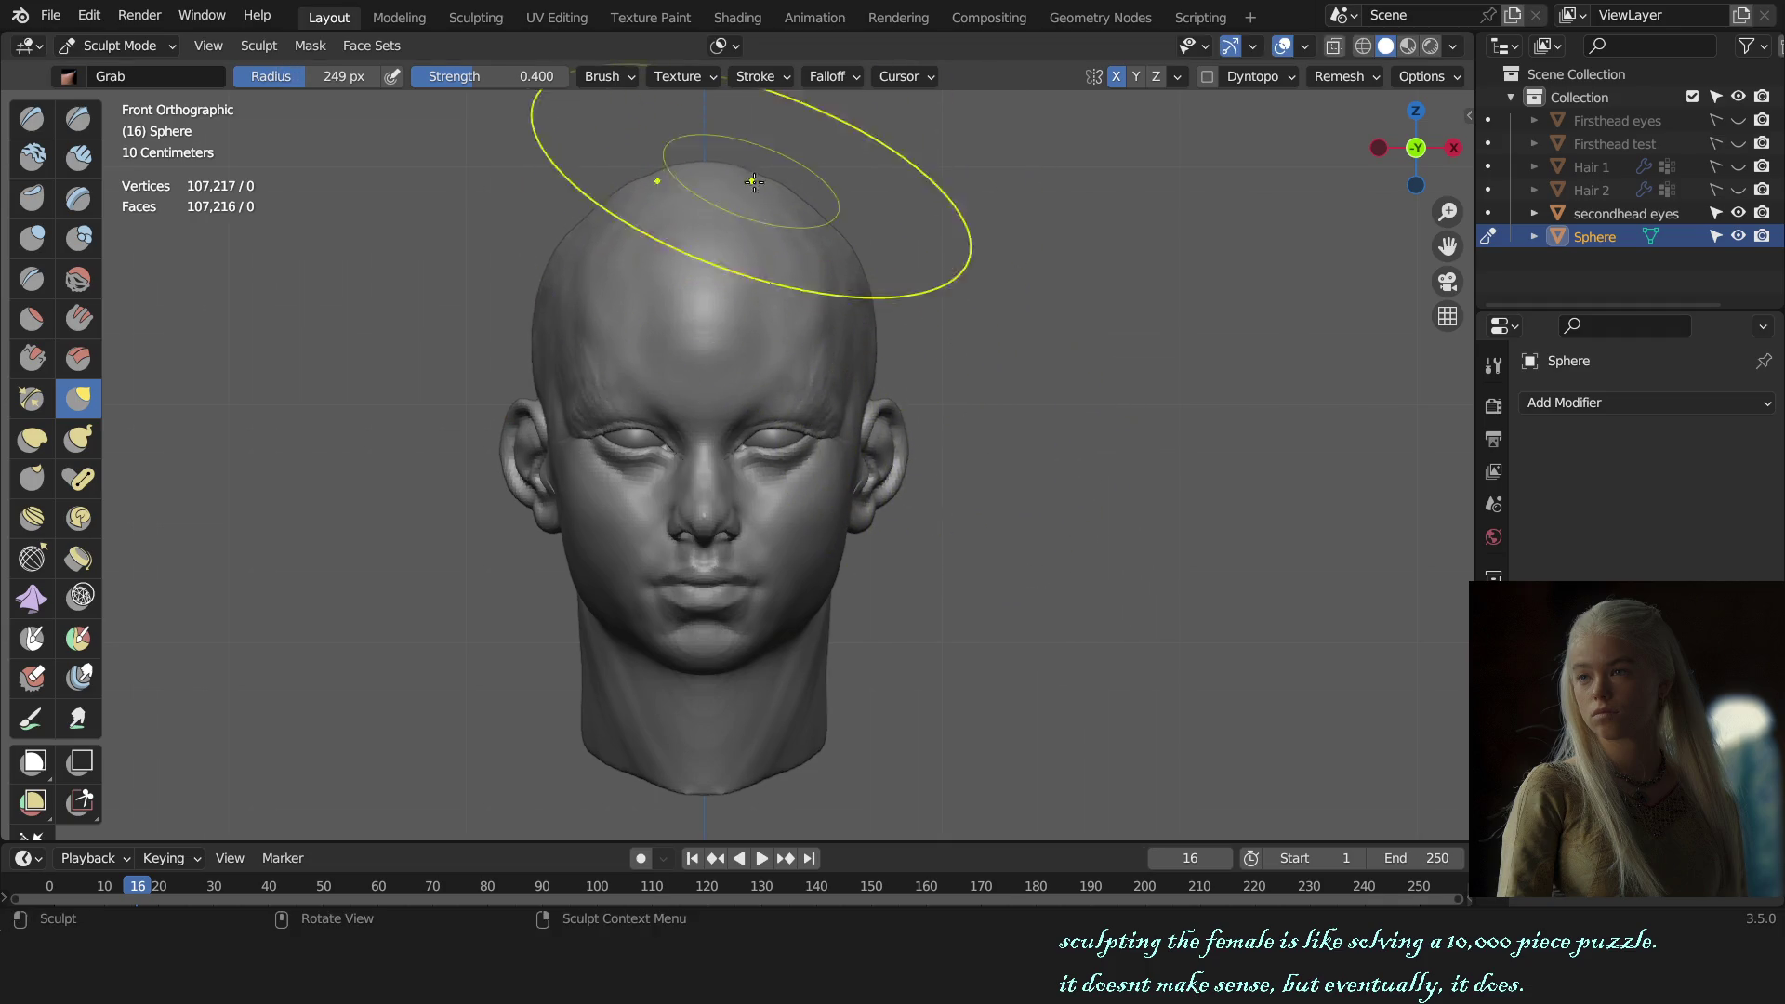
pyautogui.moveTo(826, 229); pyautogui.dragTo(858, 267)
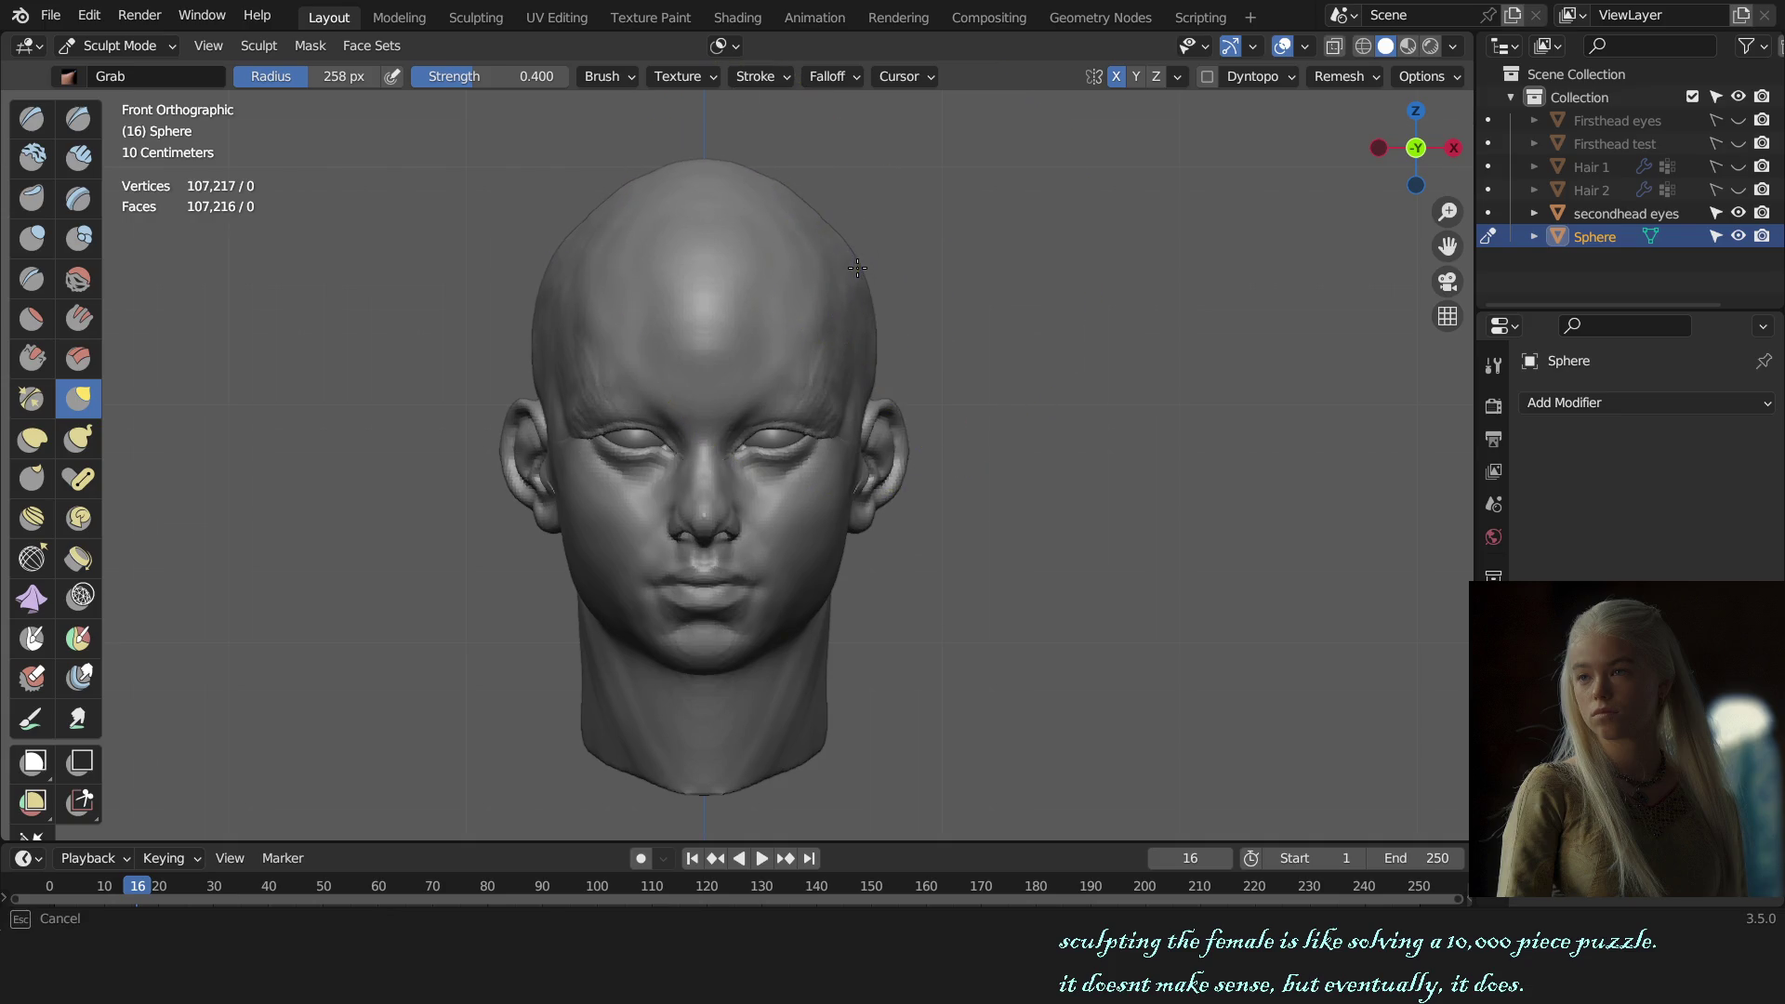
pyautogui.click(738, 48)
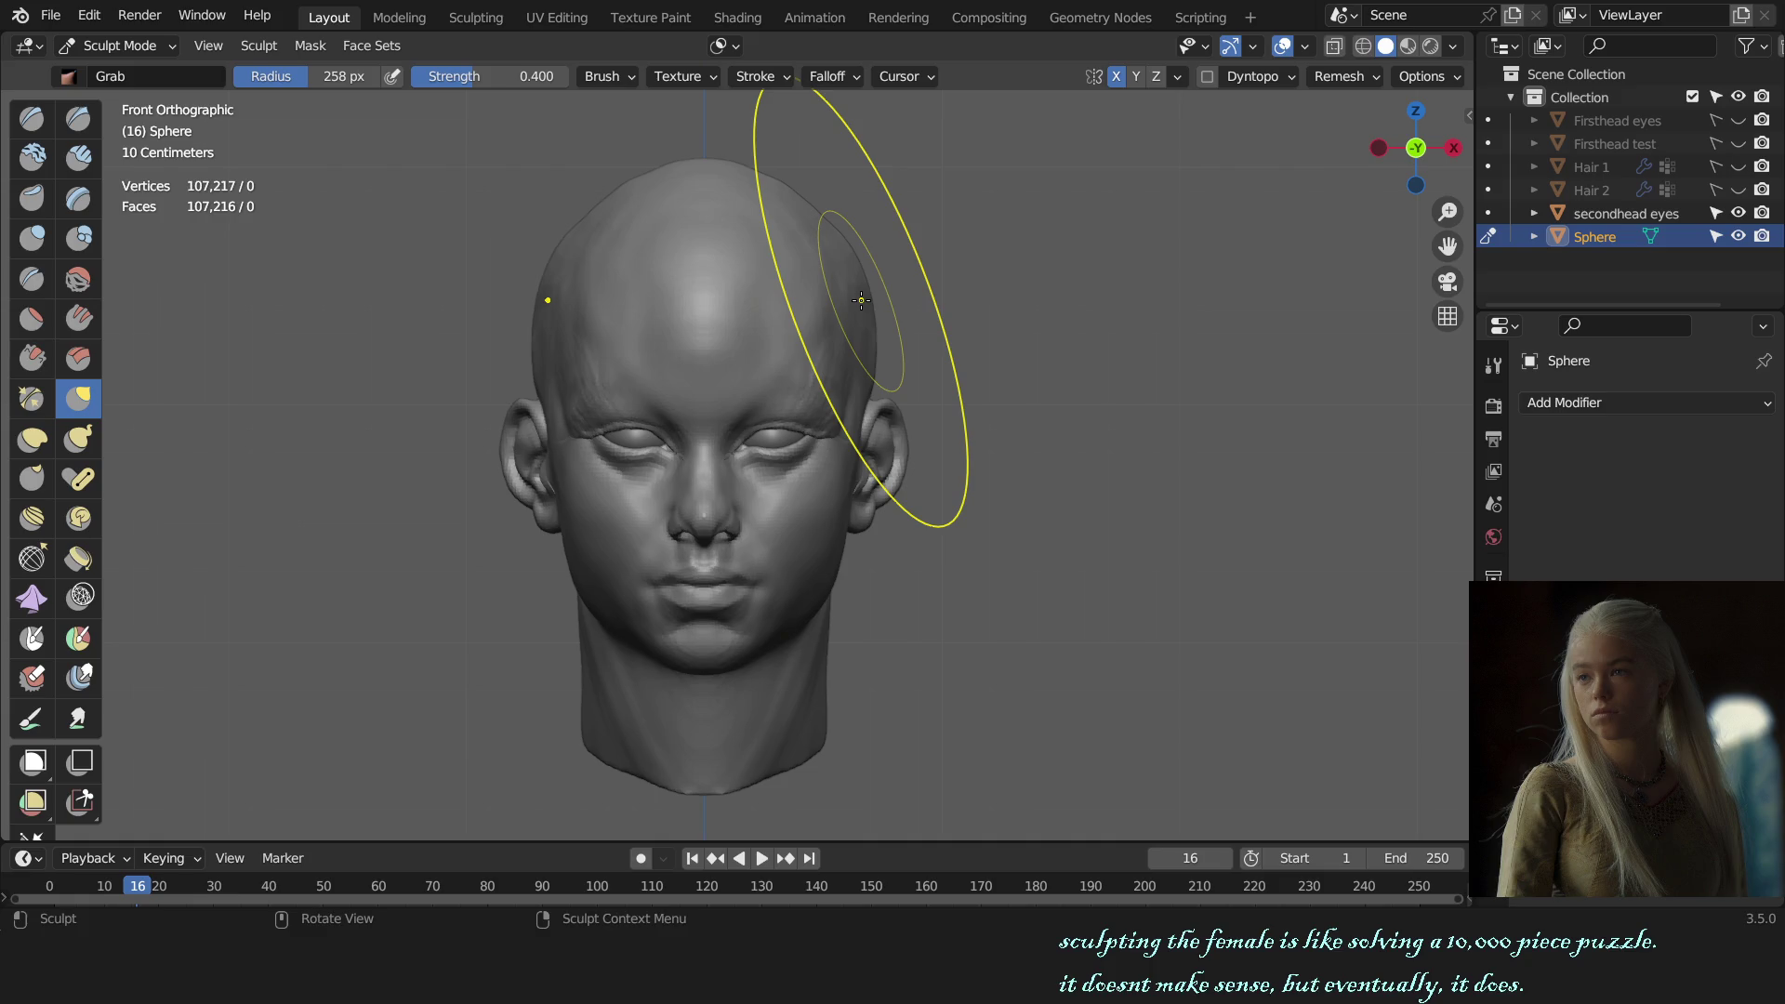
pyautogui.scroll(3, 883, 460)
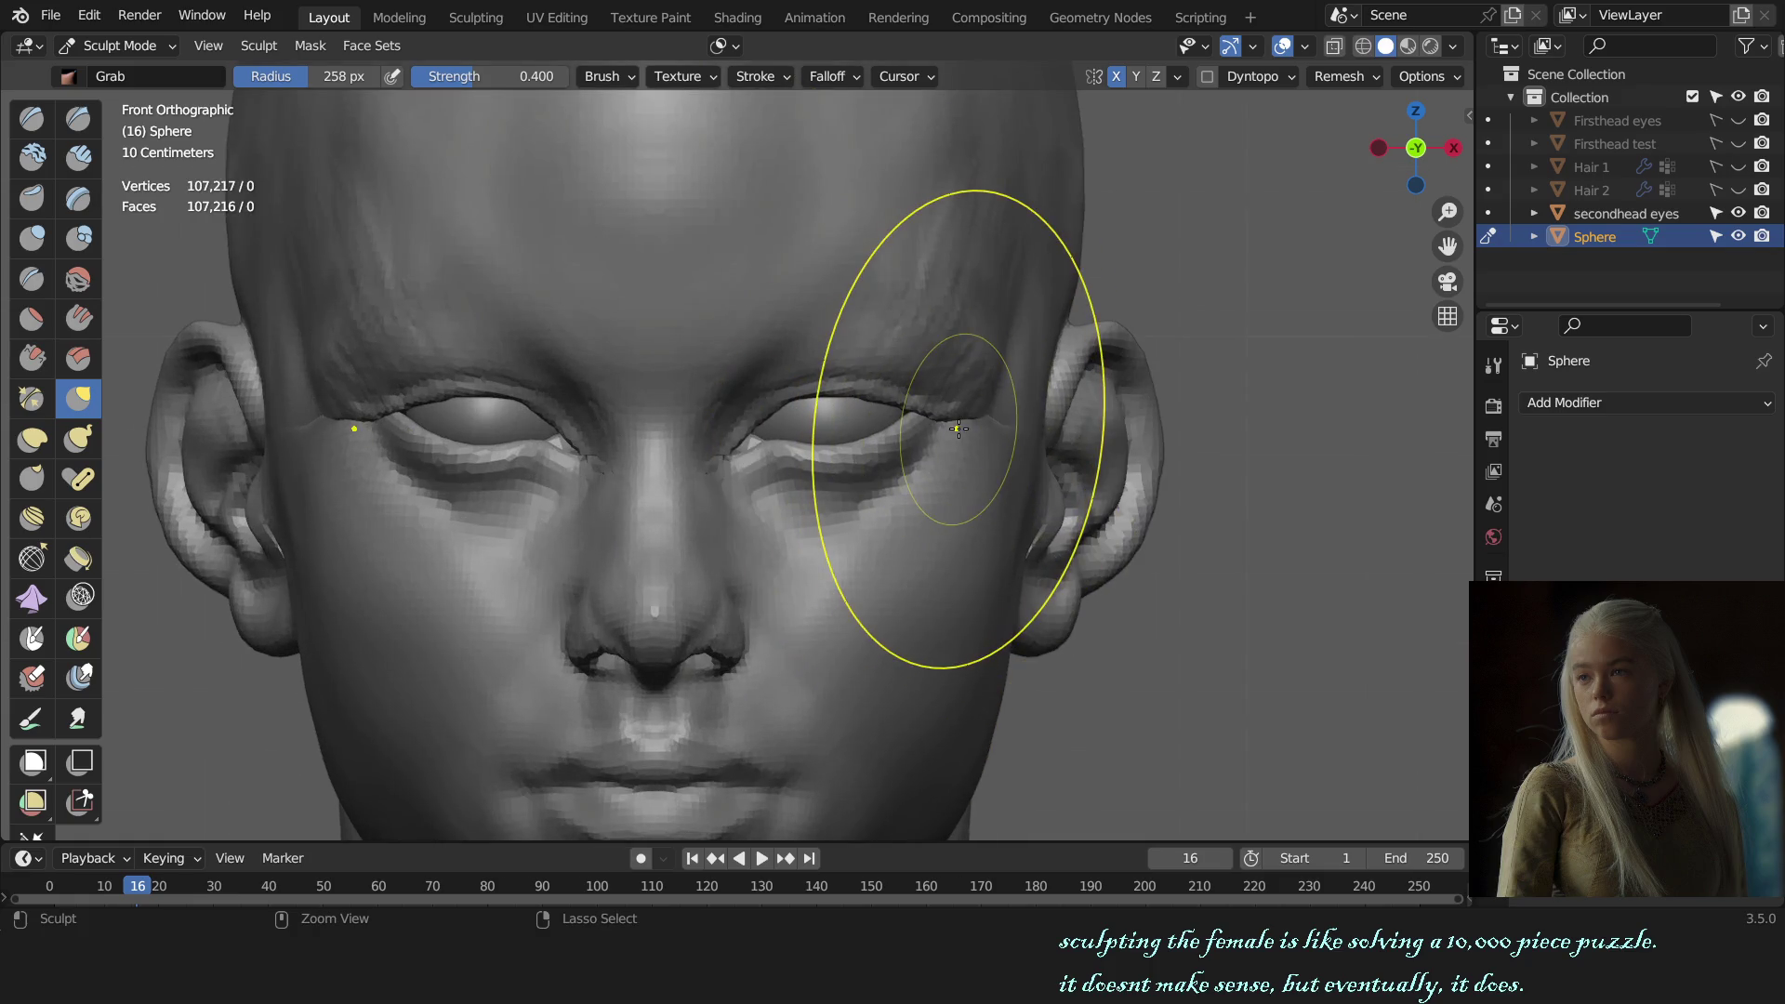
pyautogui.scroll(-3, 949, 451)
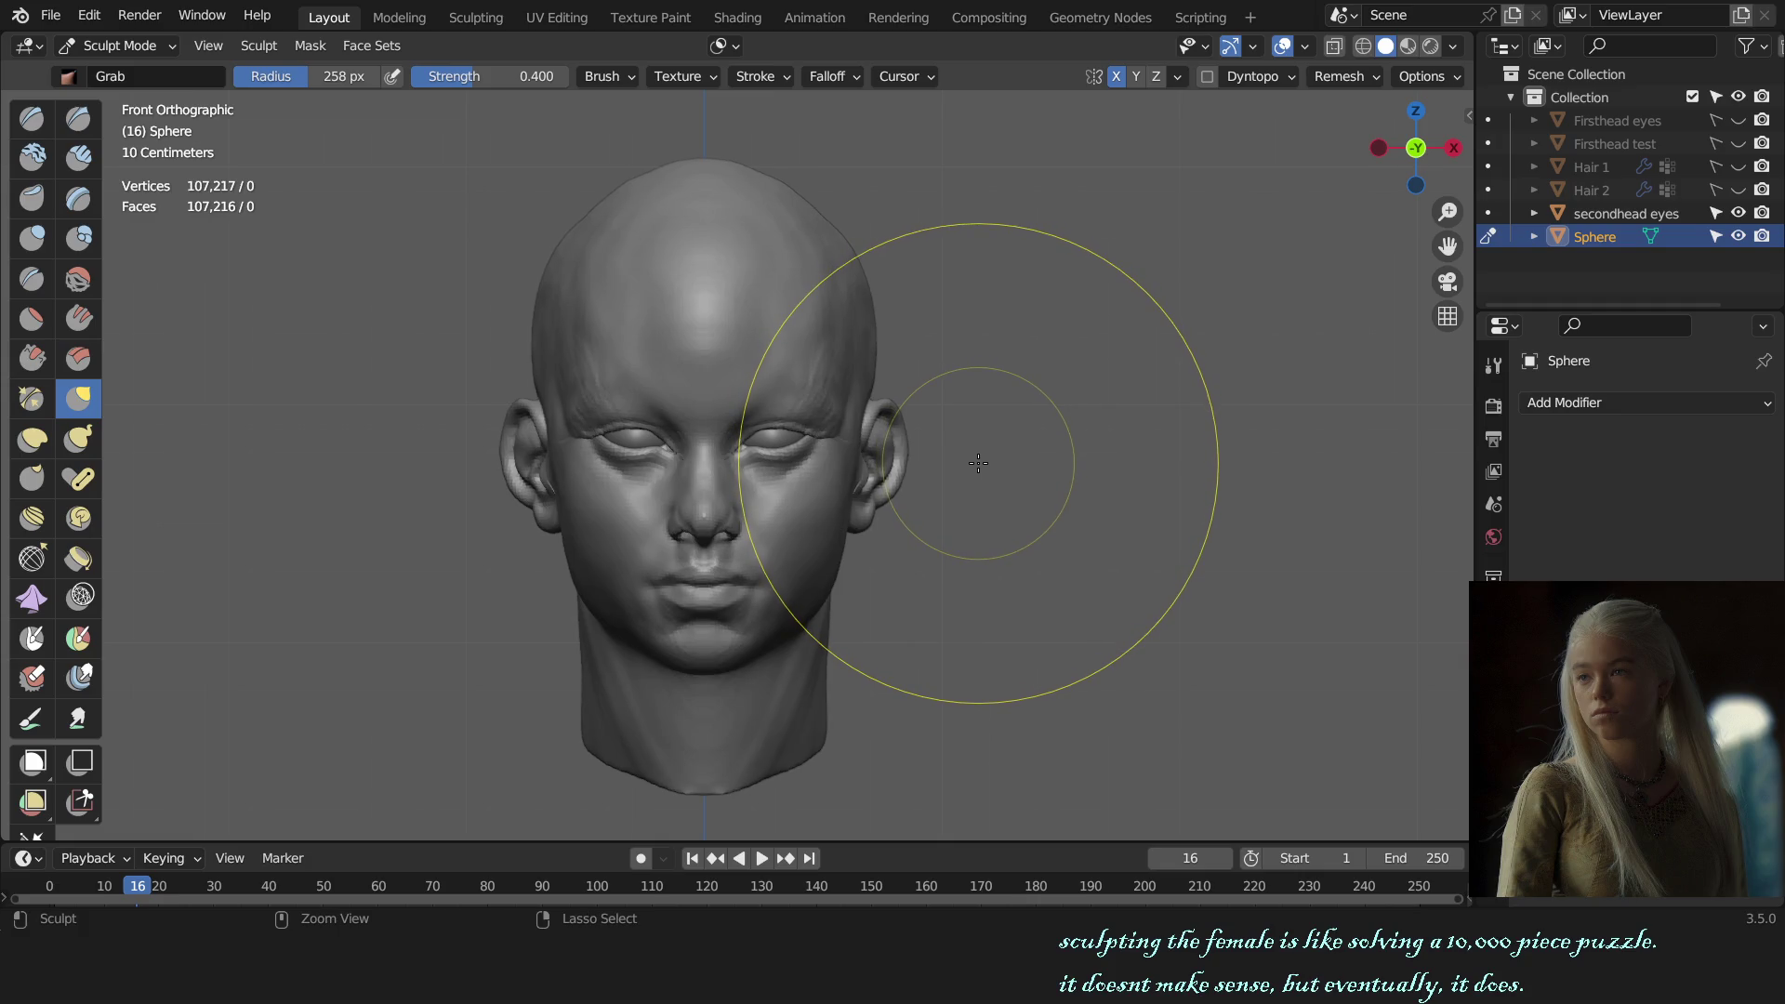
pyautogui.click(723, 46)
pyautogui.scroll(2, 798, 160)
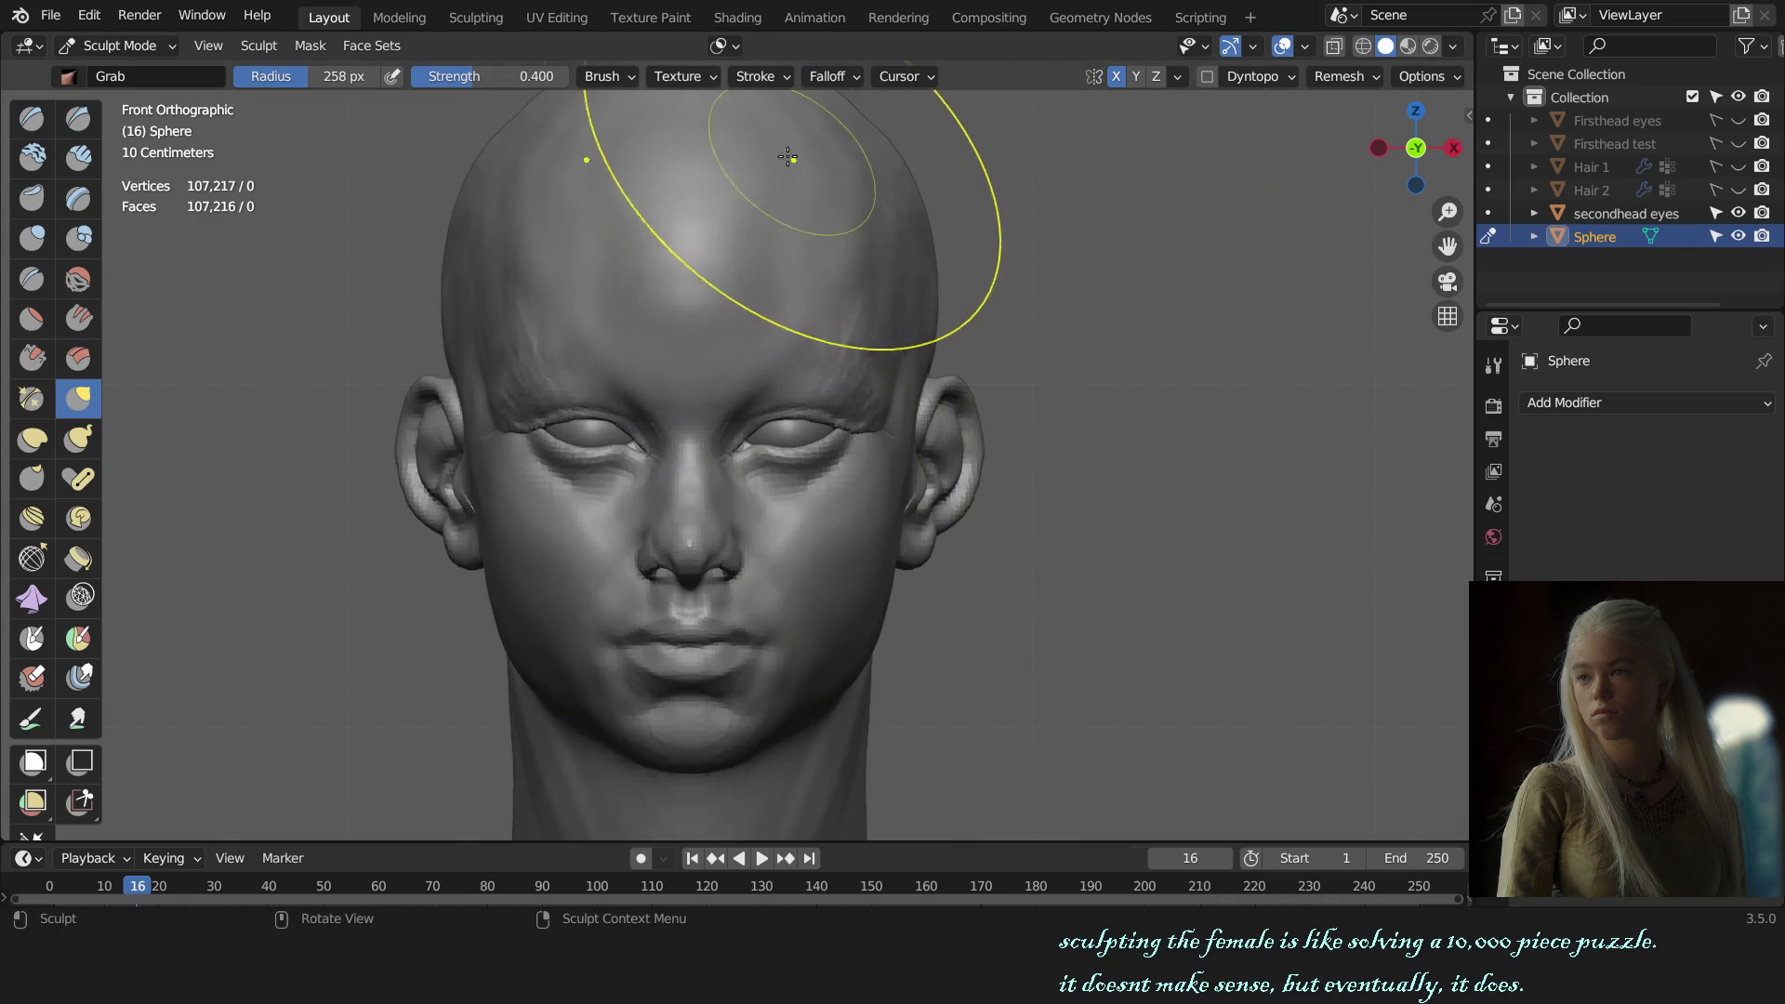
# Step: Set the Grab brush to 281 px, check the head from side and top, then shrink it to 161 px
pyautogui.press('f')
pyautogui.click(883, 228)
pyautogui.keyDown('alt'); pyautogui.moveTo(930, 279); pyautogui.dragTo(1001, 434, button='middle'); pyautogui.keyUp('alt')
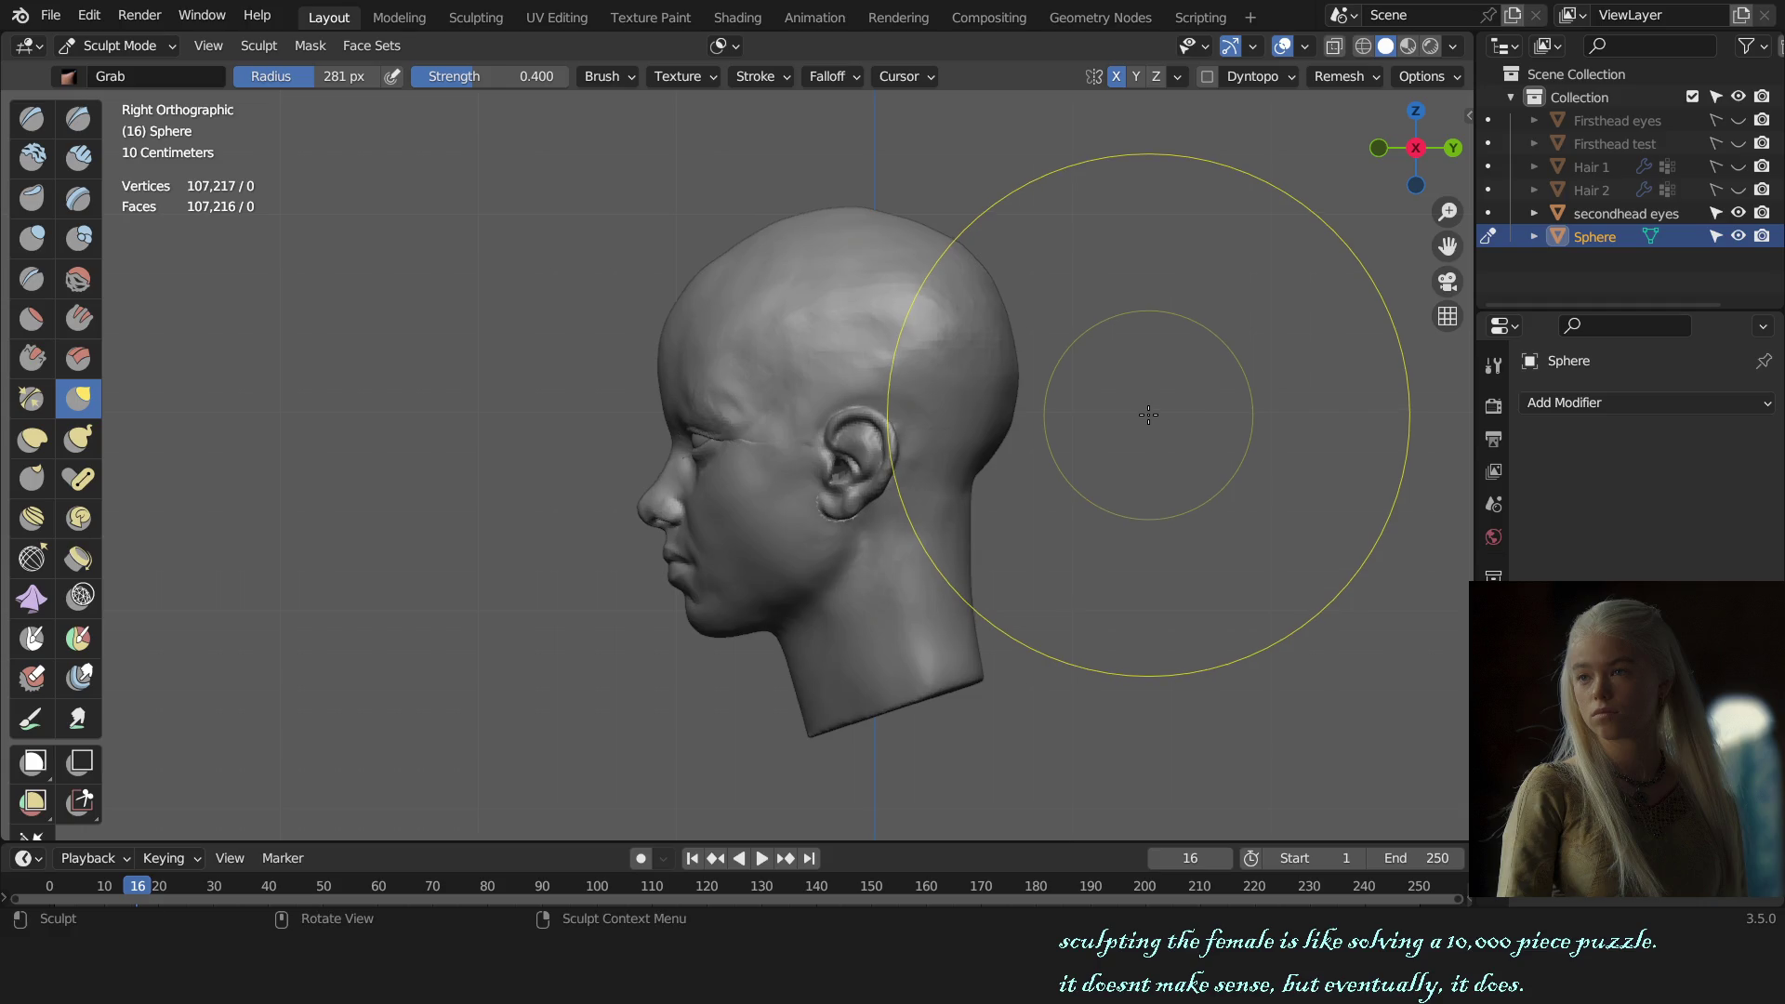
pyautogui.keyDown('alt'); pyautogui.moveTo(1016, 419); pyautogui.dragTo(990, 359, button='middle'); pyautogui.keyUp('alt')
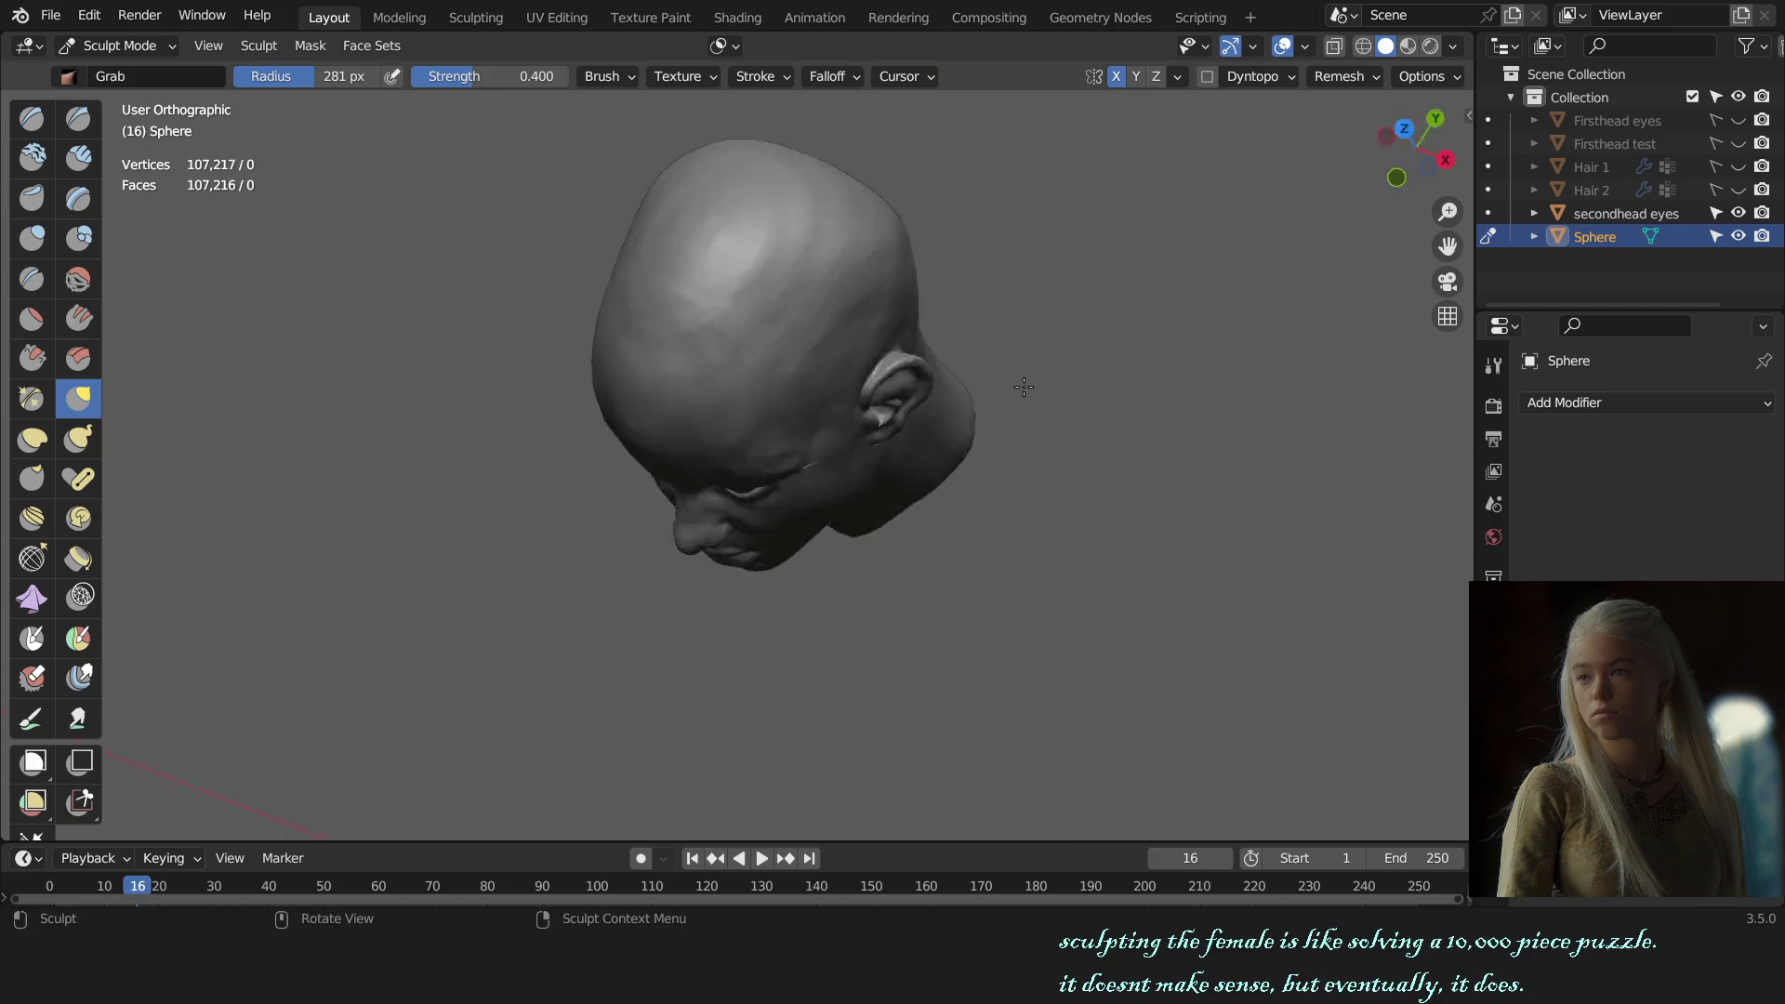
pyautogui.press('KP_3')
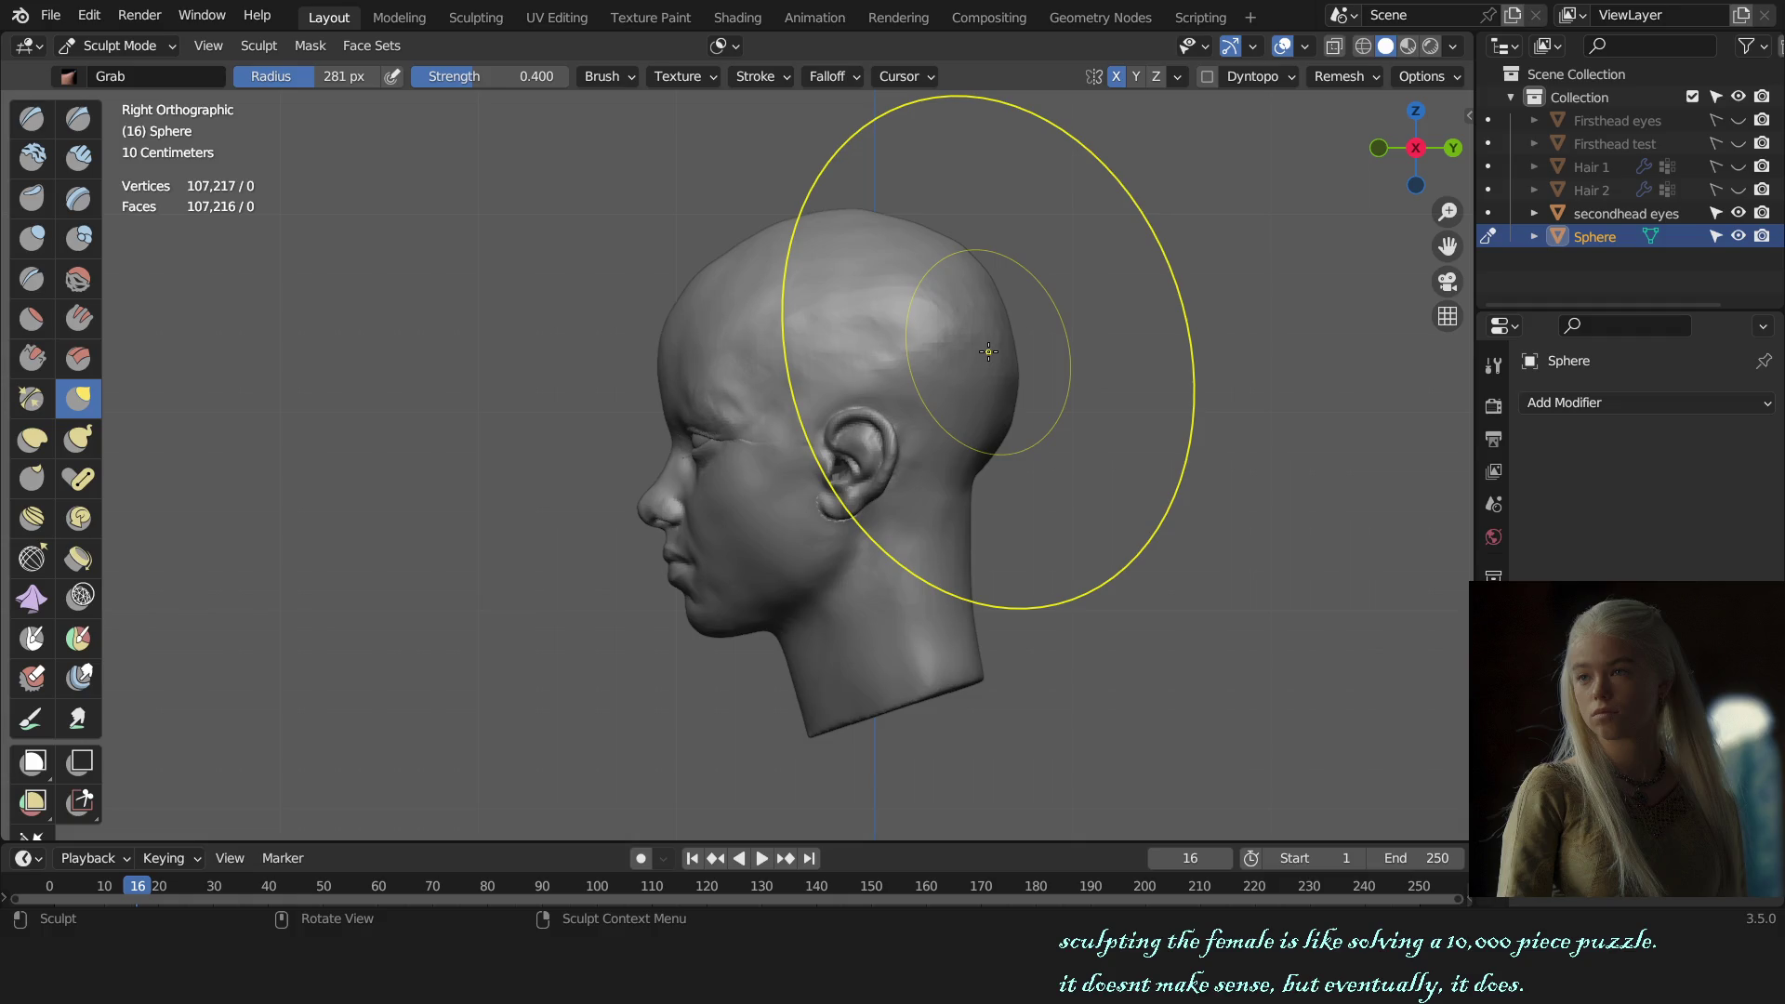
pyautogui.keyDown('alt'); pyautogui.moveTo(991, 352); pyautogui.dragTo(913, 394, button='middle'); pyautogui.keyUp('alt')
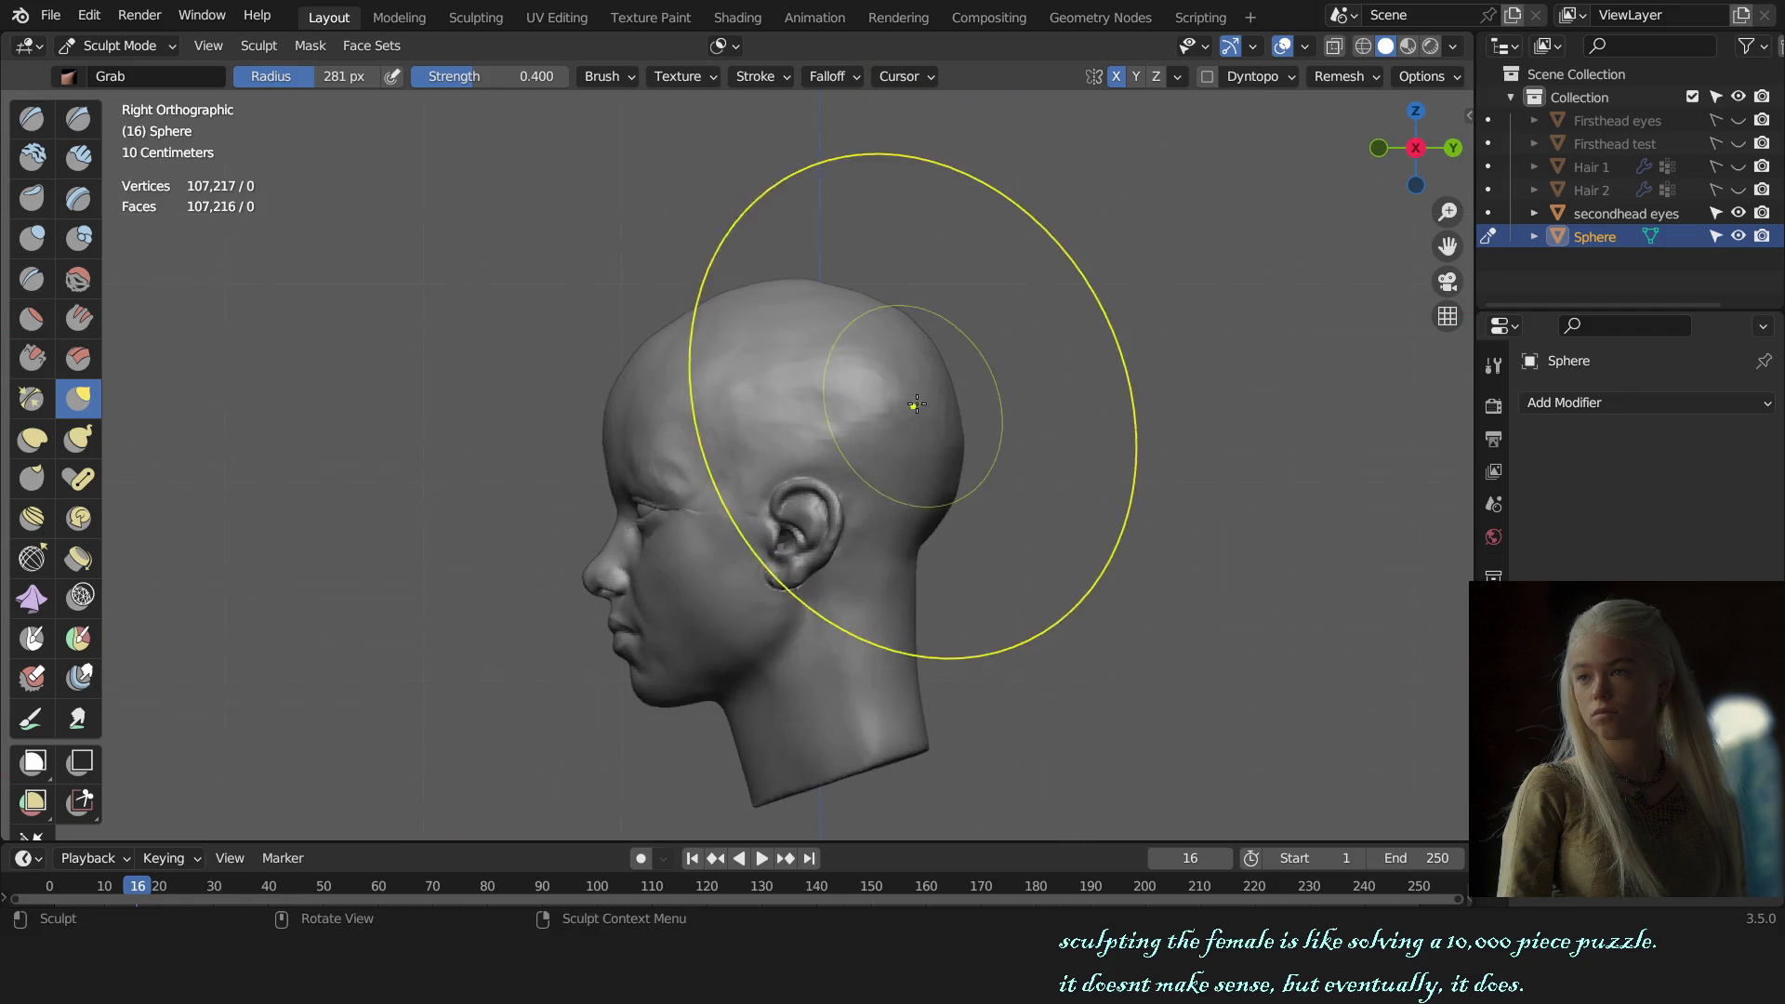
pyautogui.scroll(2, 924, 345)
pyautogui.press('f')
pyautogui.click(953, 358)
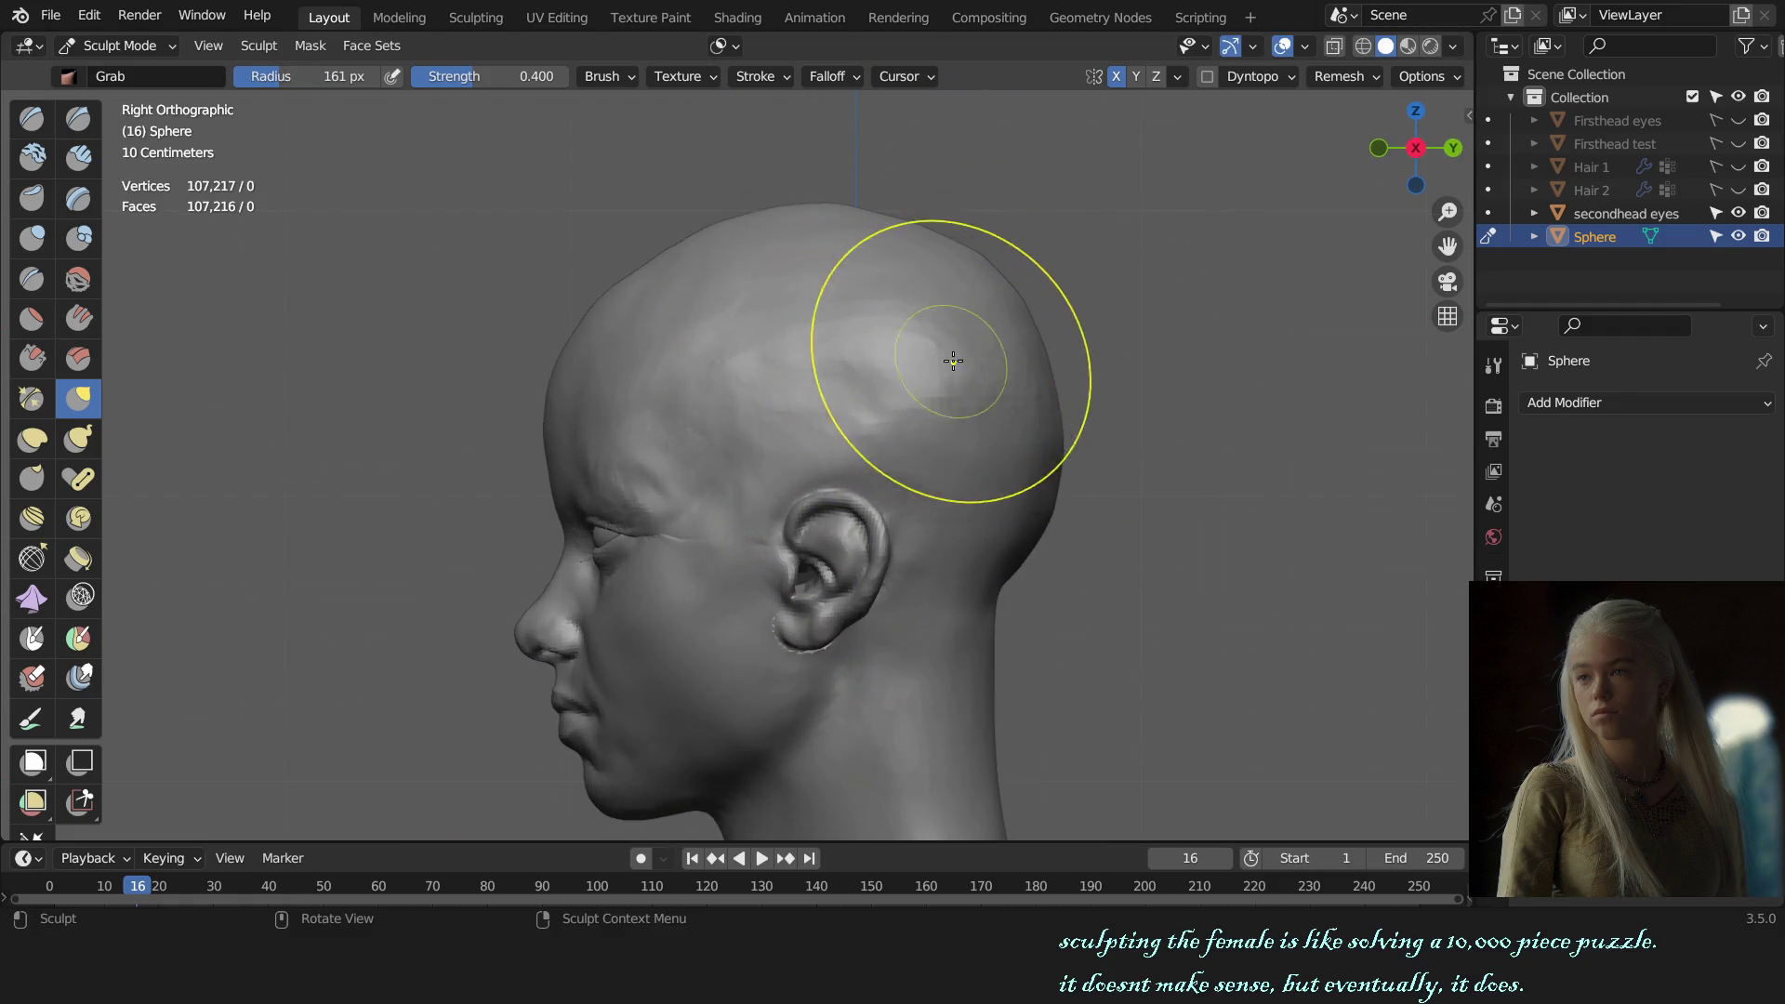
# Step: Check top and side views, set the brush to 171 px, and reframe the head from the front
pyautogui.press('KP_7')
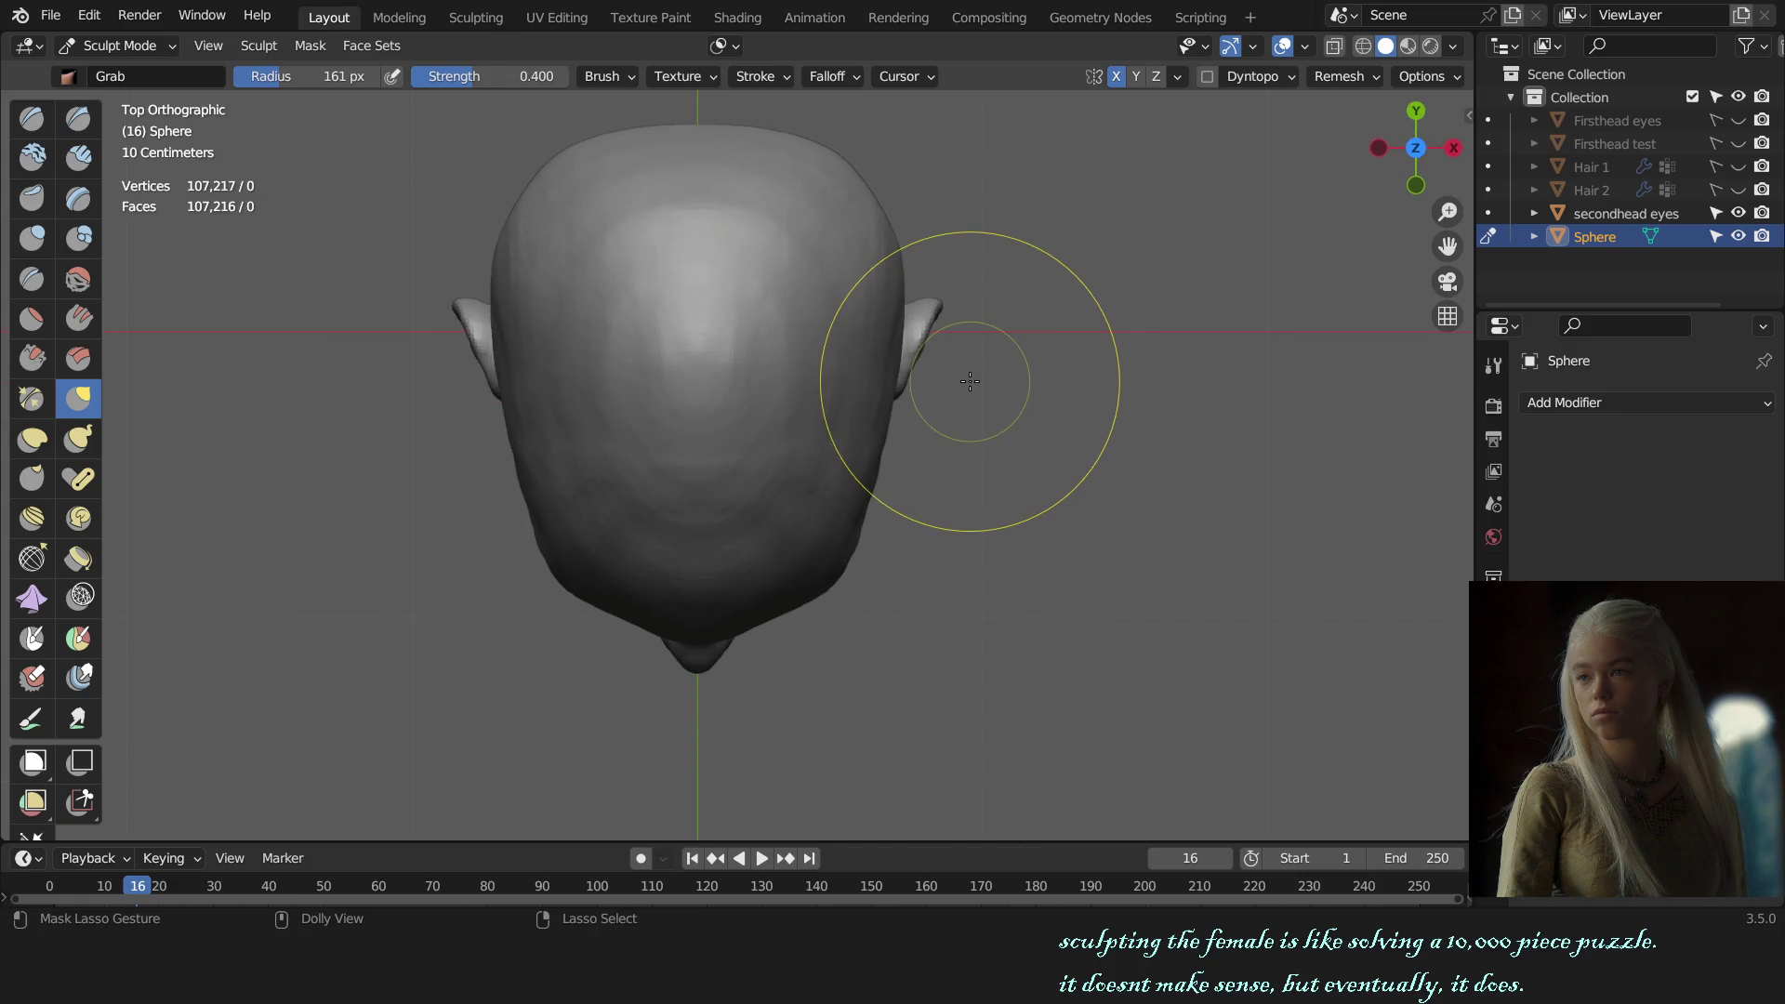
pyautogui.press('KP_3')
pyautogui.press('f')
pyautogui.click(924, 359)
pyautogui.moveTo(932, 366); pyautogui.dragTo(1033, 412, button='middle')
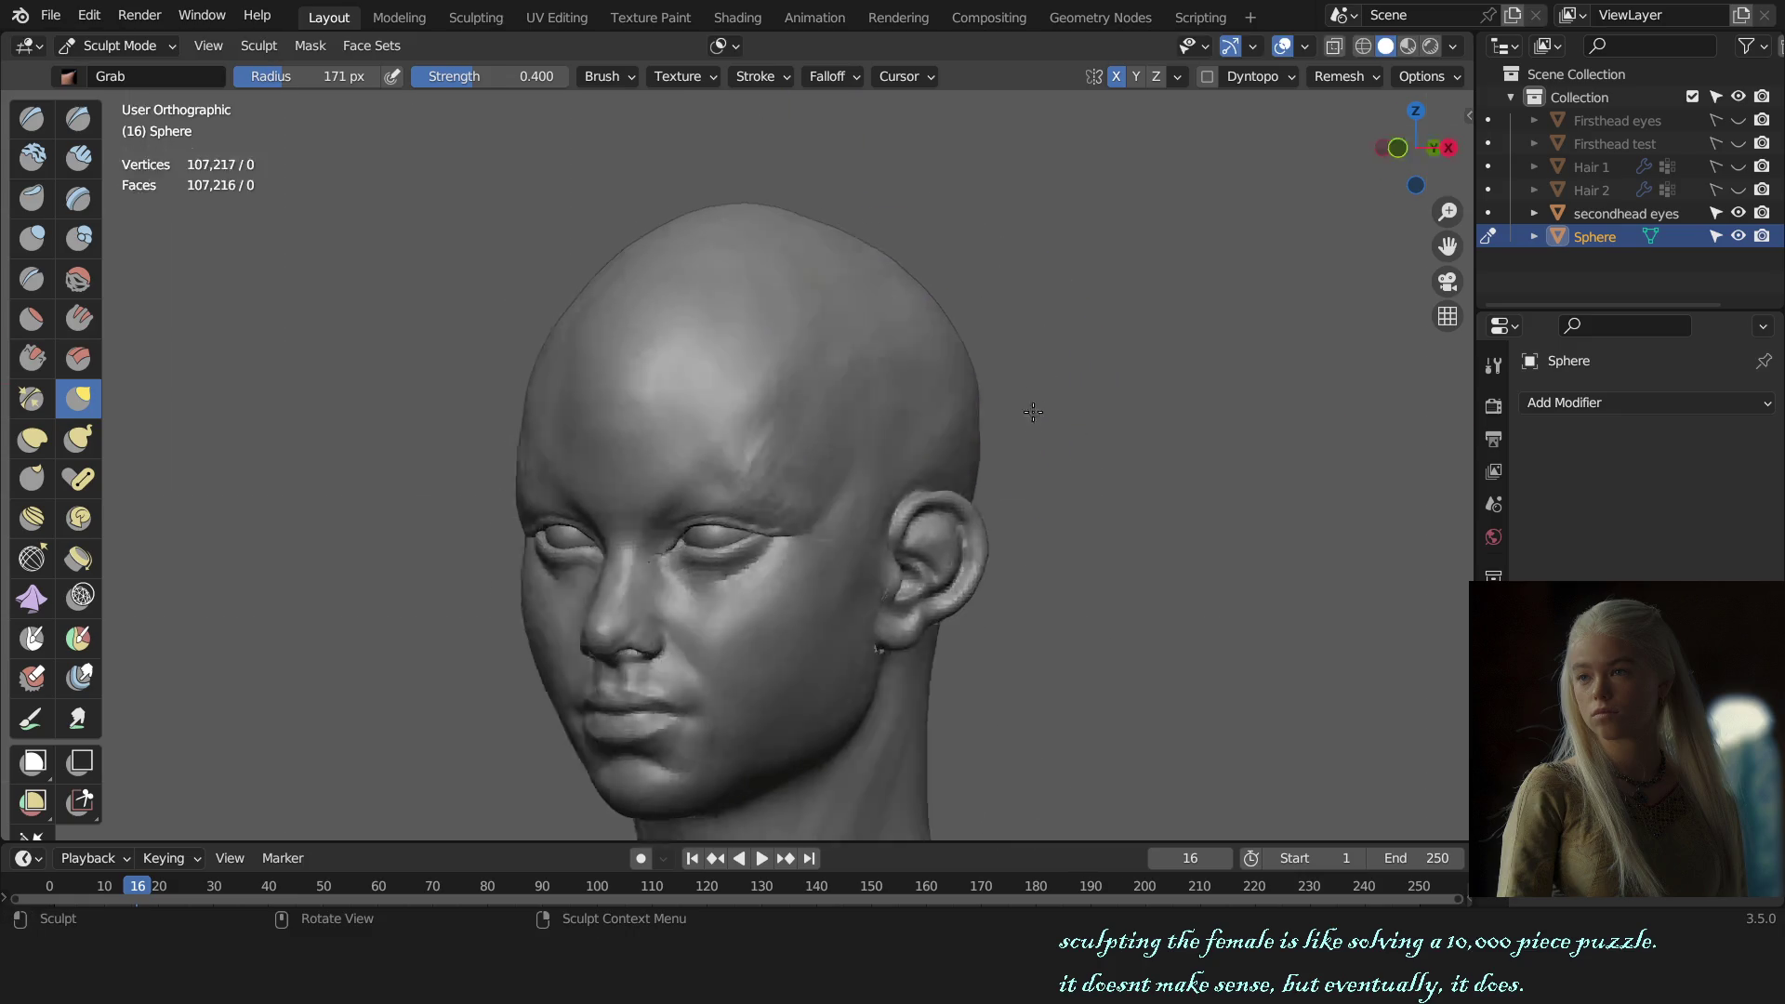
pyautogui.press('KP_1')
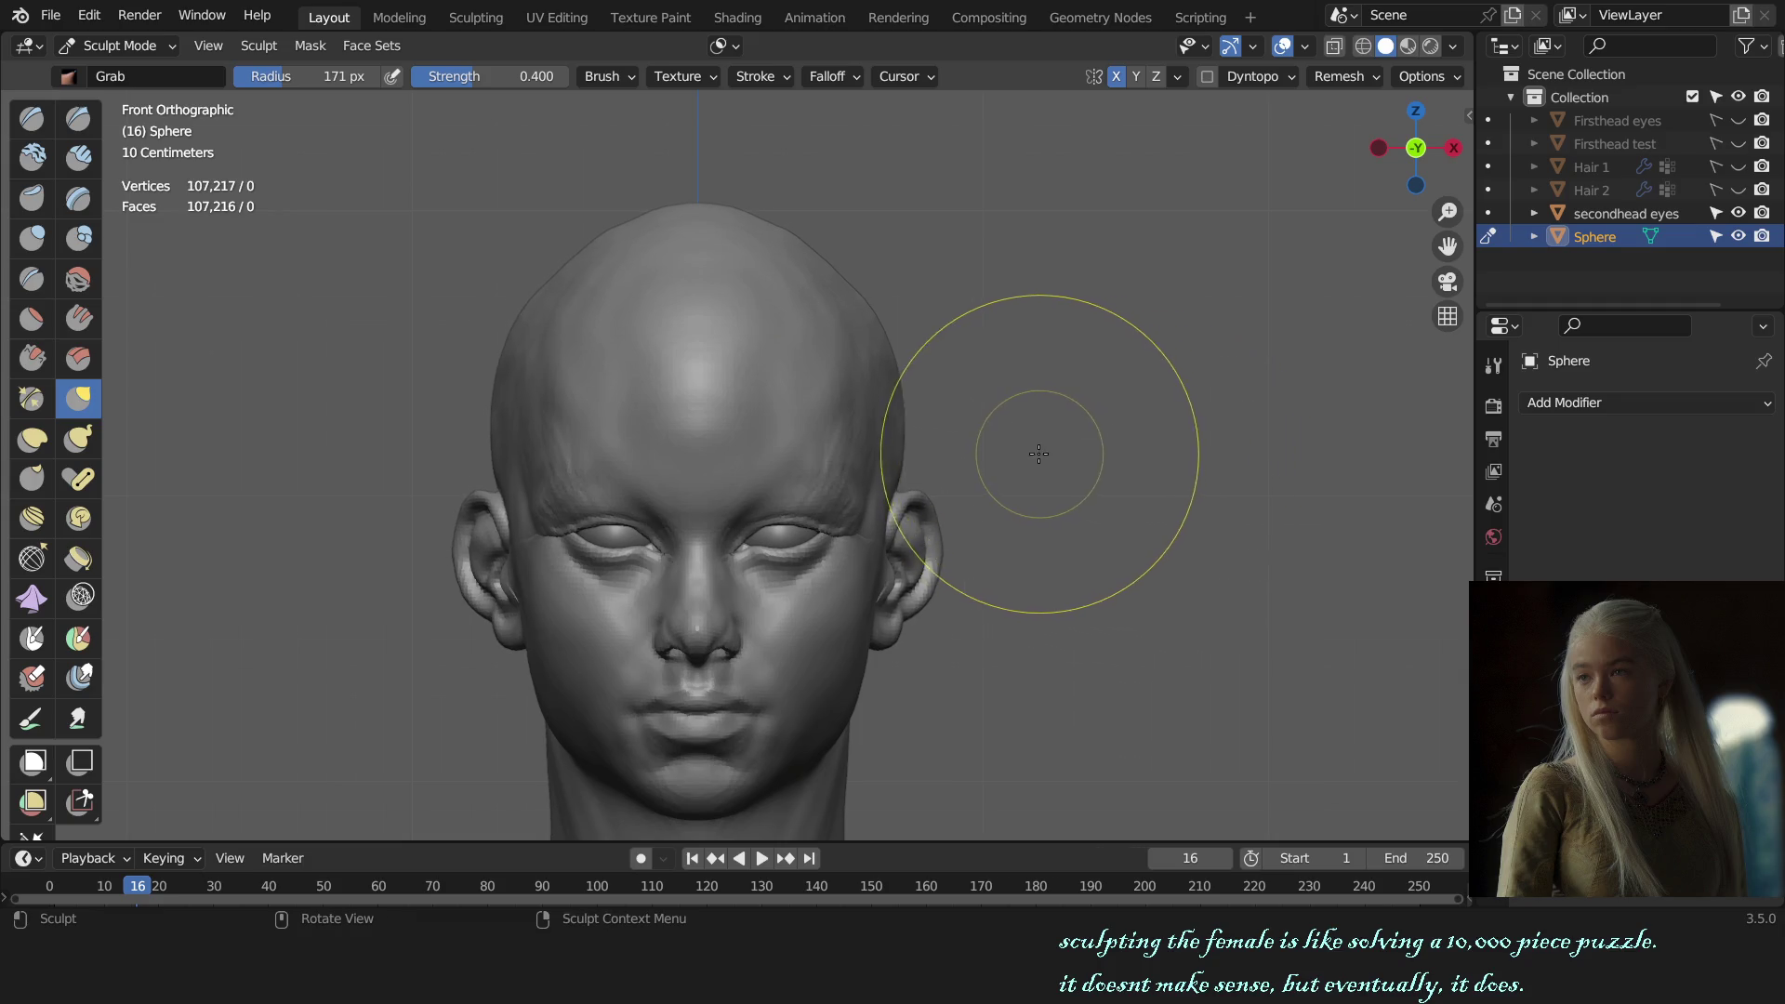
pyautogui.press('KP_Decimal')
# Step: Adjust the brush radius to 183, then 106, and finally 169 px across side and front views
pyautogui.press('f')
pyautogui.click(705, 189)
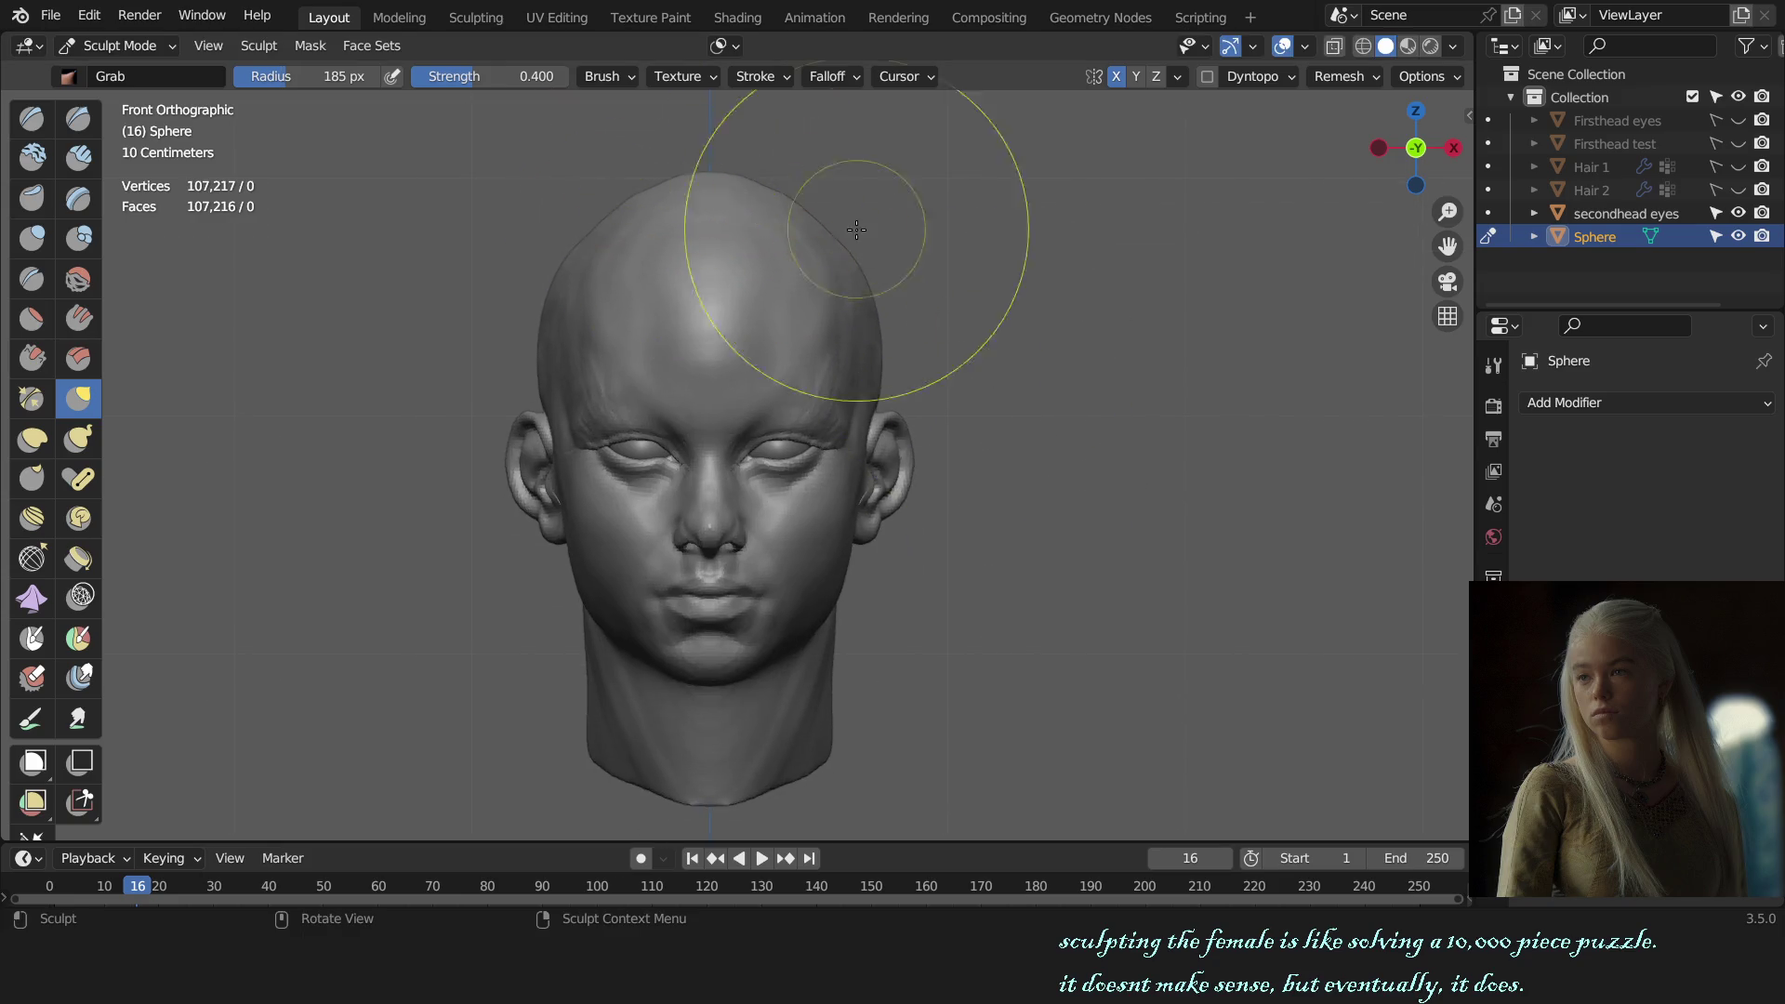
pyautogui.press('KP_3')
pyautogui.press('f')
pyautogui.click(853, 179)
pyautogui.press('f')
pyautogui.click(1069, 195)
pyautogui.press('KP_1')
# Step: Make the secondhead eyes object active and return to Object Mode
pyautogui.hotkey('alt', 'q')
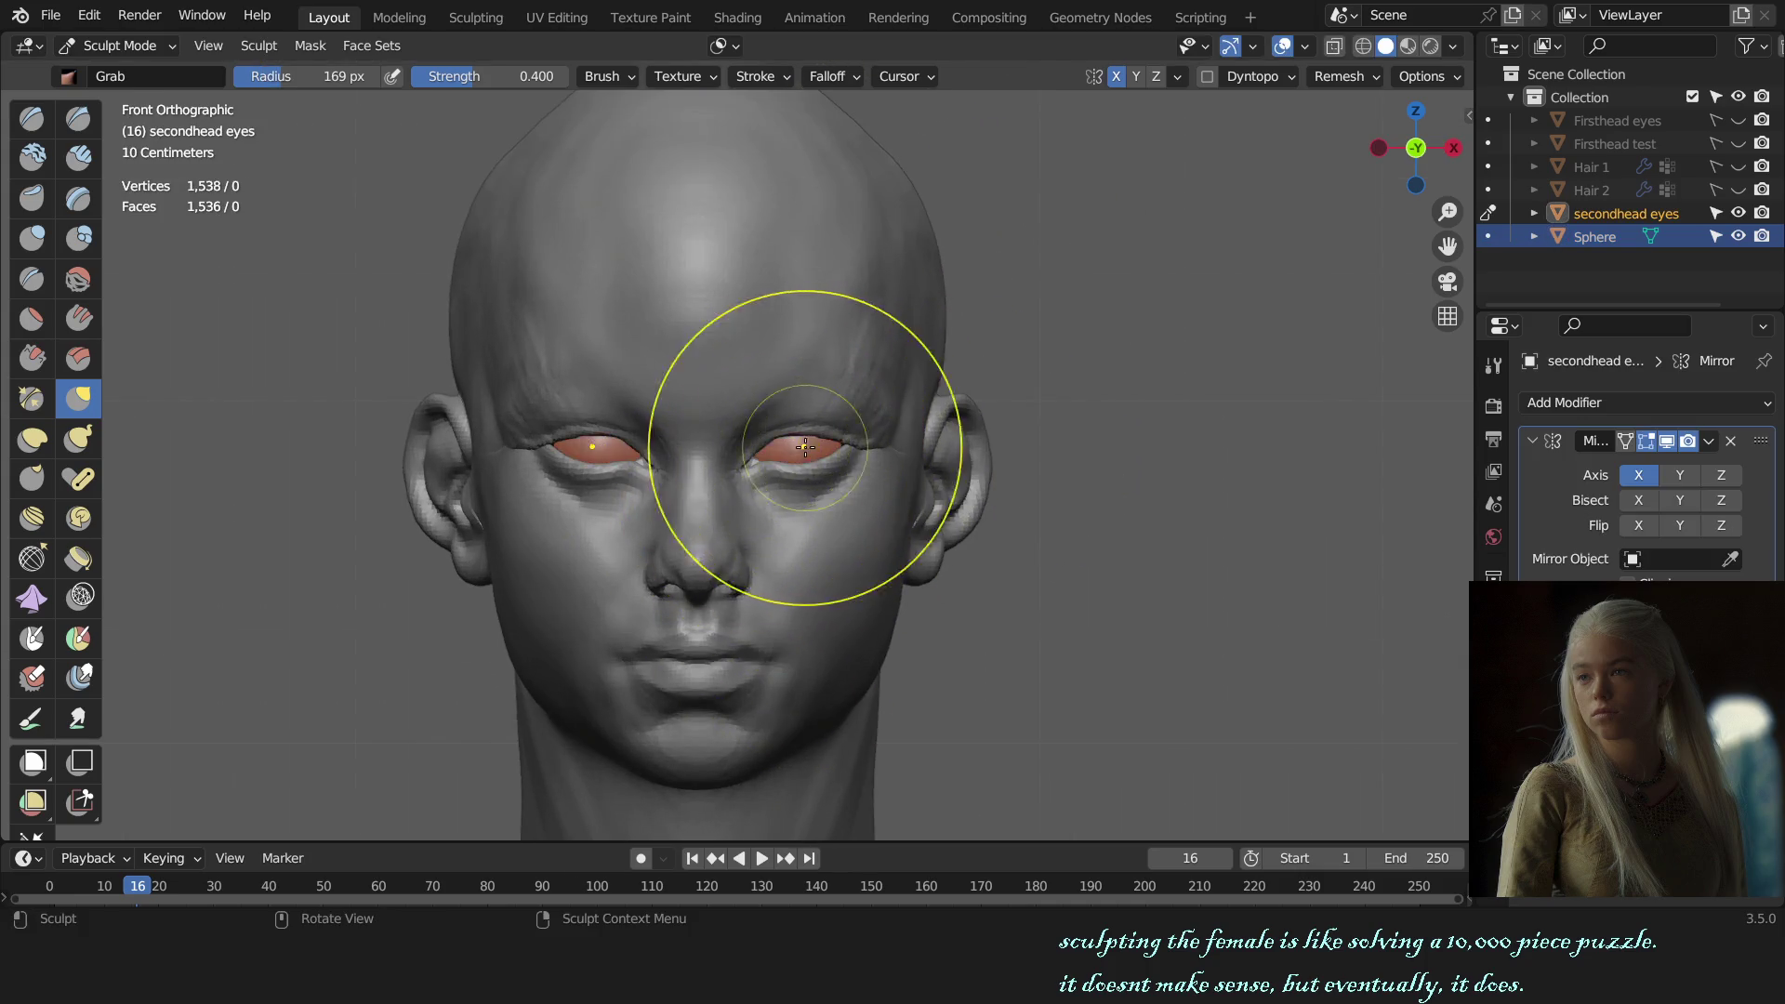
pyautogui.hotkey('ctrl', 'Tab')
pyautogui.scroll(-4, 868, 428)
pyautogui.moveTo(868, 428); pyautogui.dragTo(885, 473, button='middle')
# Step: Check the head in the right side view, then orbit and zoom toward the front of the face
pyautogui.press('KP_3')
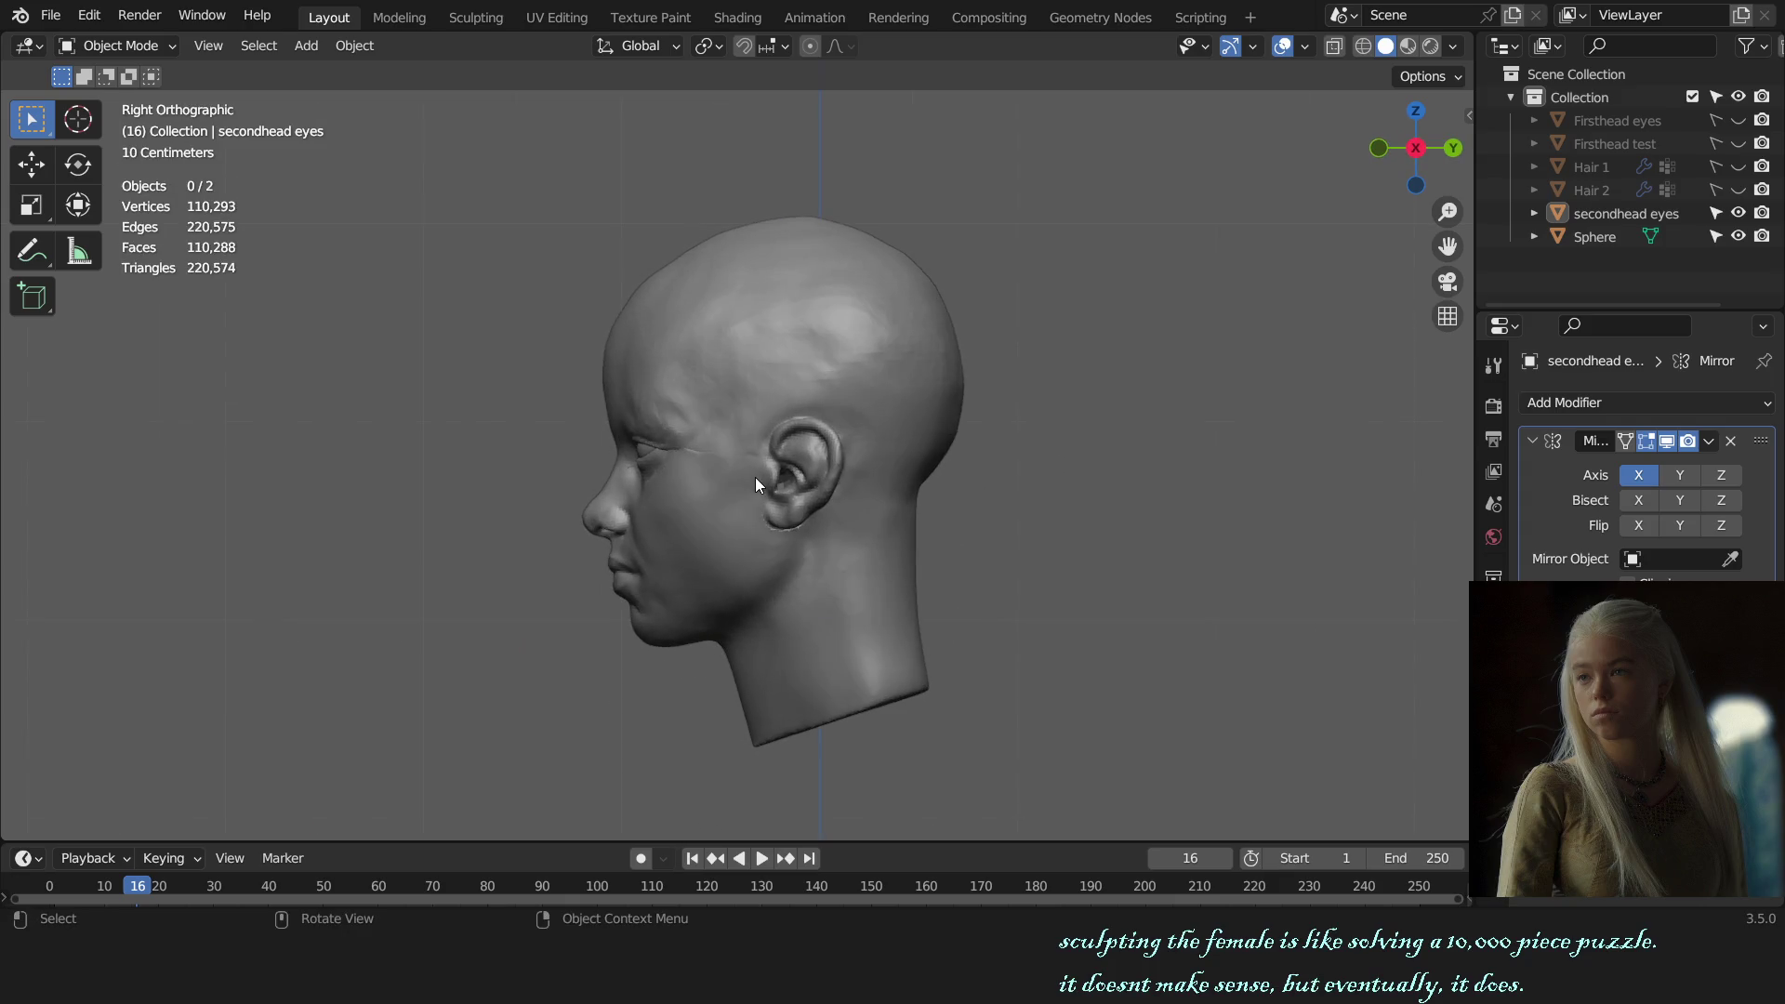
pyautogui.moveTo(755, 477)
pyautogui.mouseDown(button='middle')
pyautogui.moveTo(958, 465)
pyautogui.moveTo(944, 474)
pyautogui.mouseUp(button='middle')
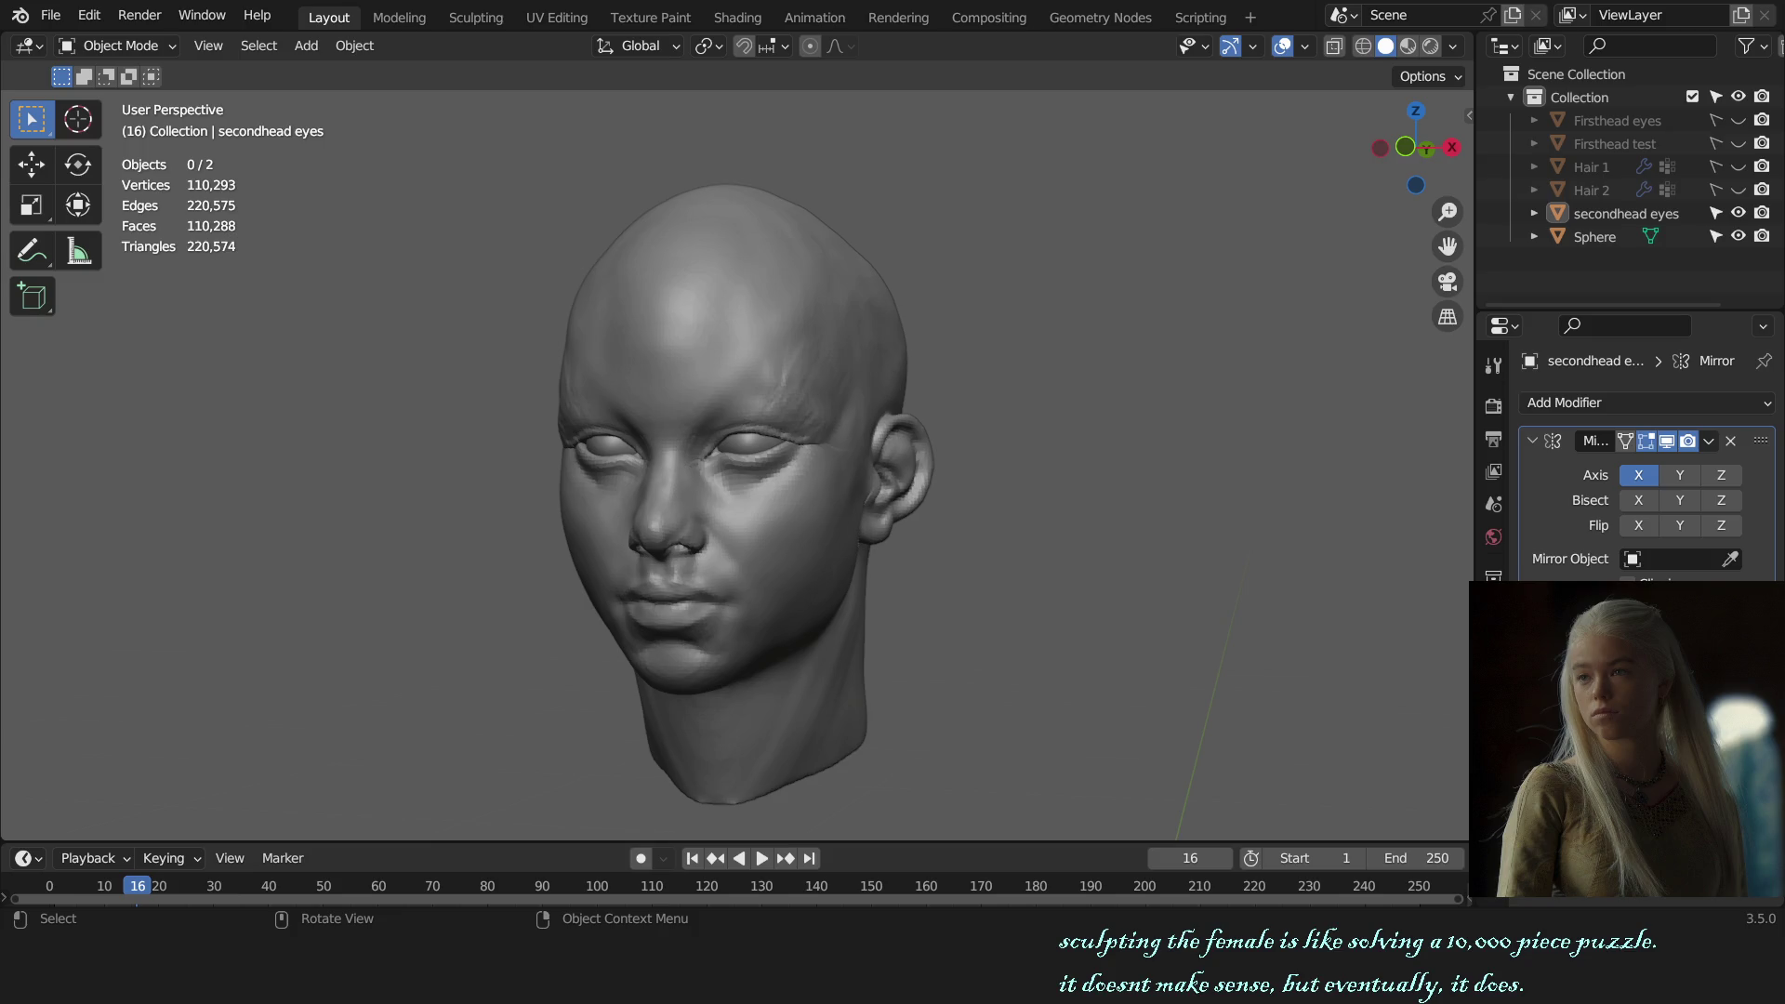
pyautogui.moveTo(874, 651); pyautogui.dragTo(913, 618, button='middle')
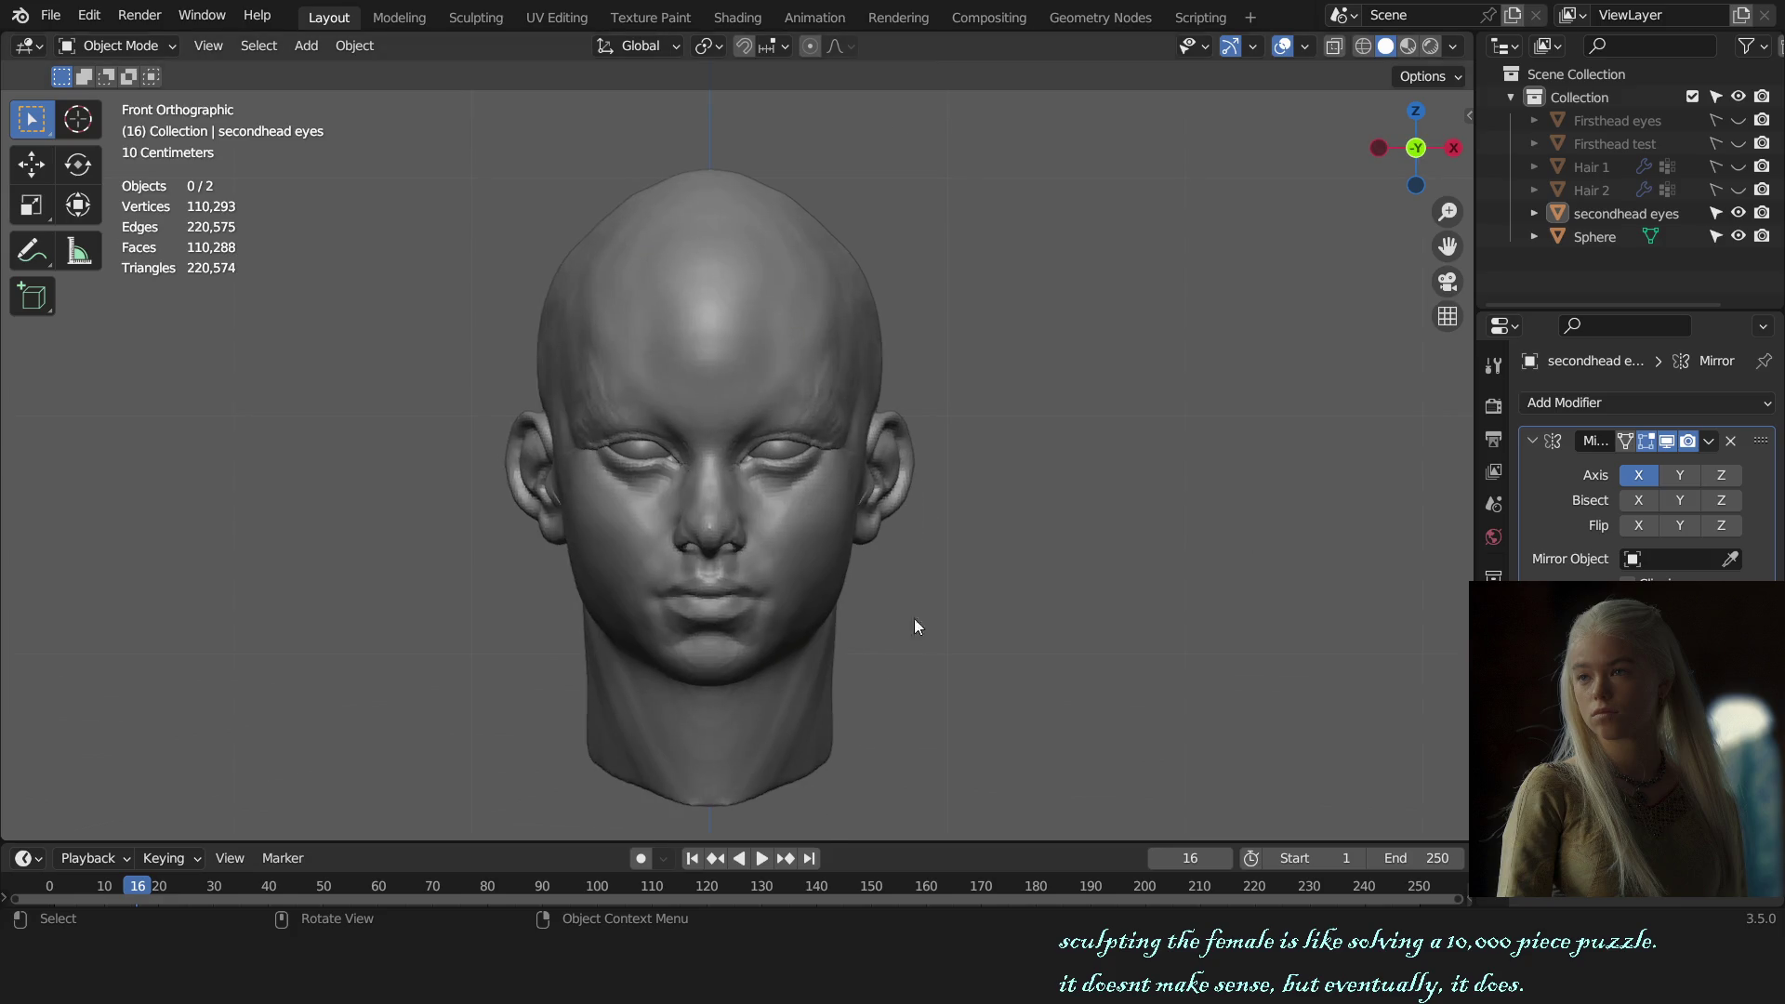
pyautogui.scroll(3, 913, 618)
pyautogui.scroll(3, 919, 542)
# Step: Select the Sphere head mesh and switch it into Sculpt Mode
pyautogui.click(784, 502)
pyautogui.hotkey('ctrl', 'Tab')
pyautogui.click(790, 649)
pyautogui.scroll(2, 786, 539)
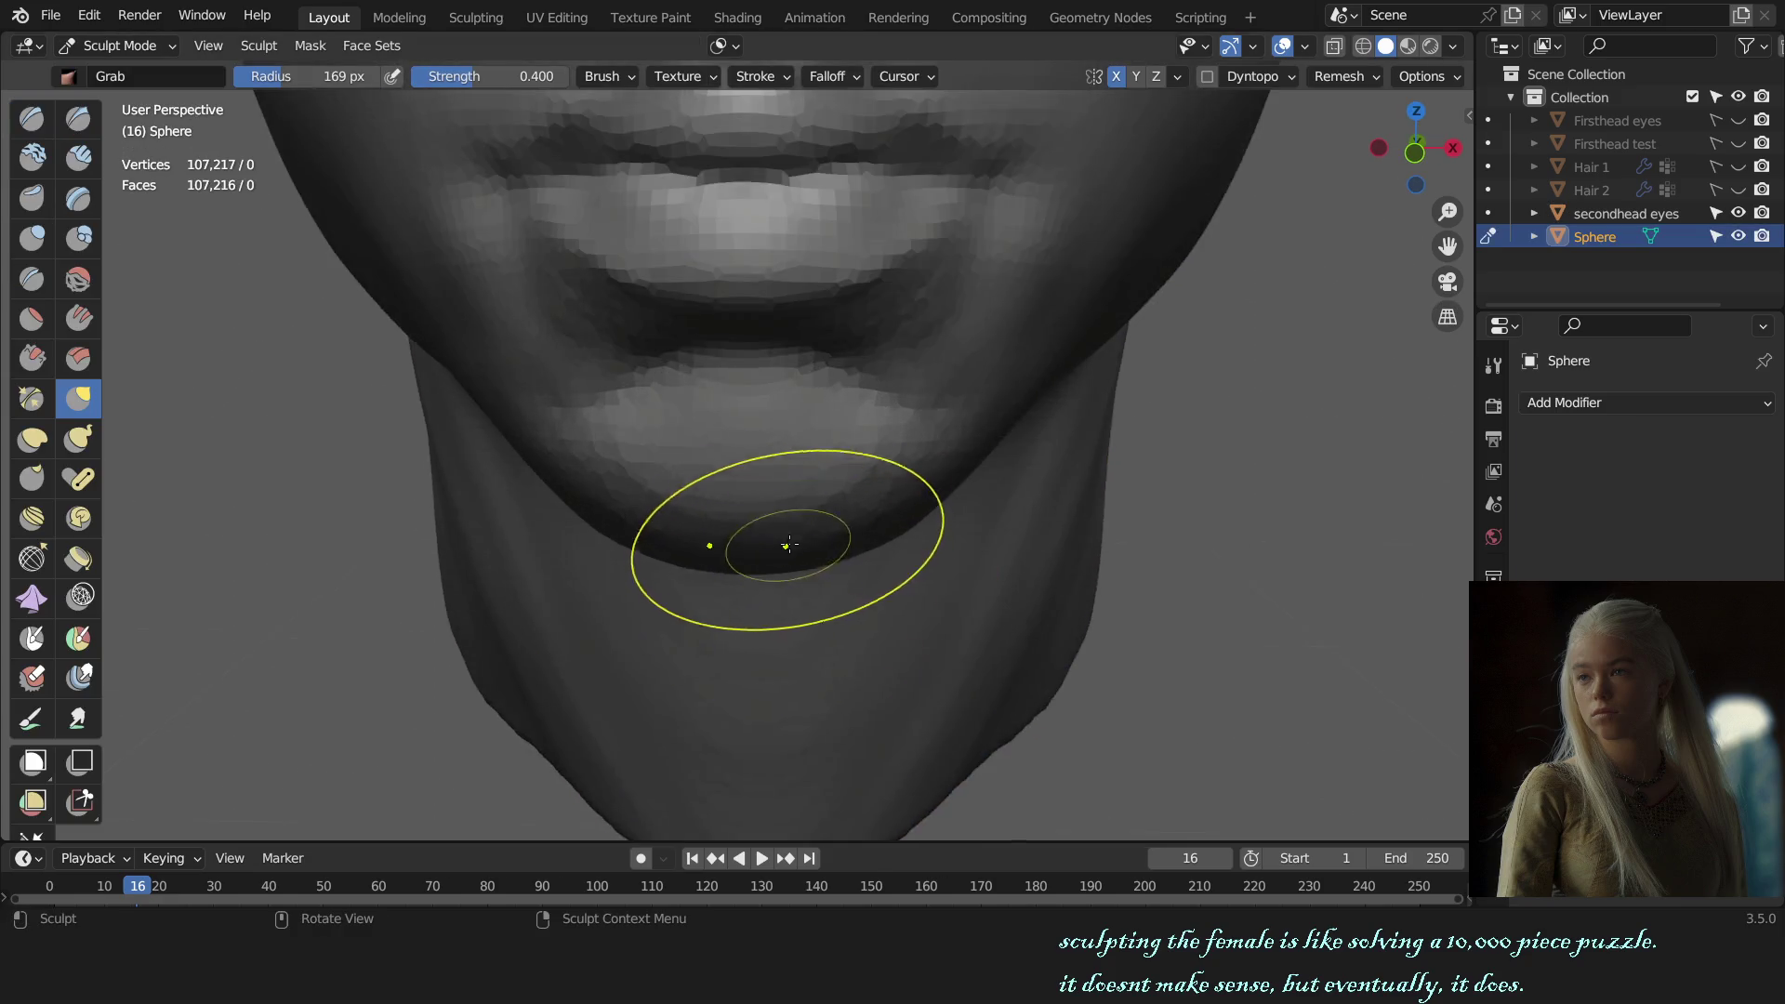
pyautogui.scroll(1, 797, 511)
pyautogui.scroll(2, 791, 566)
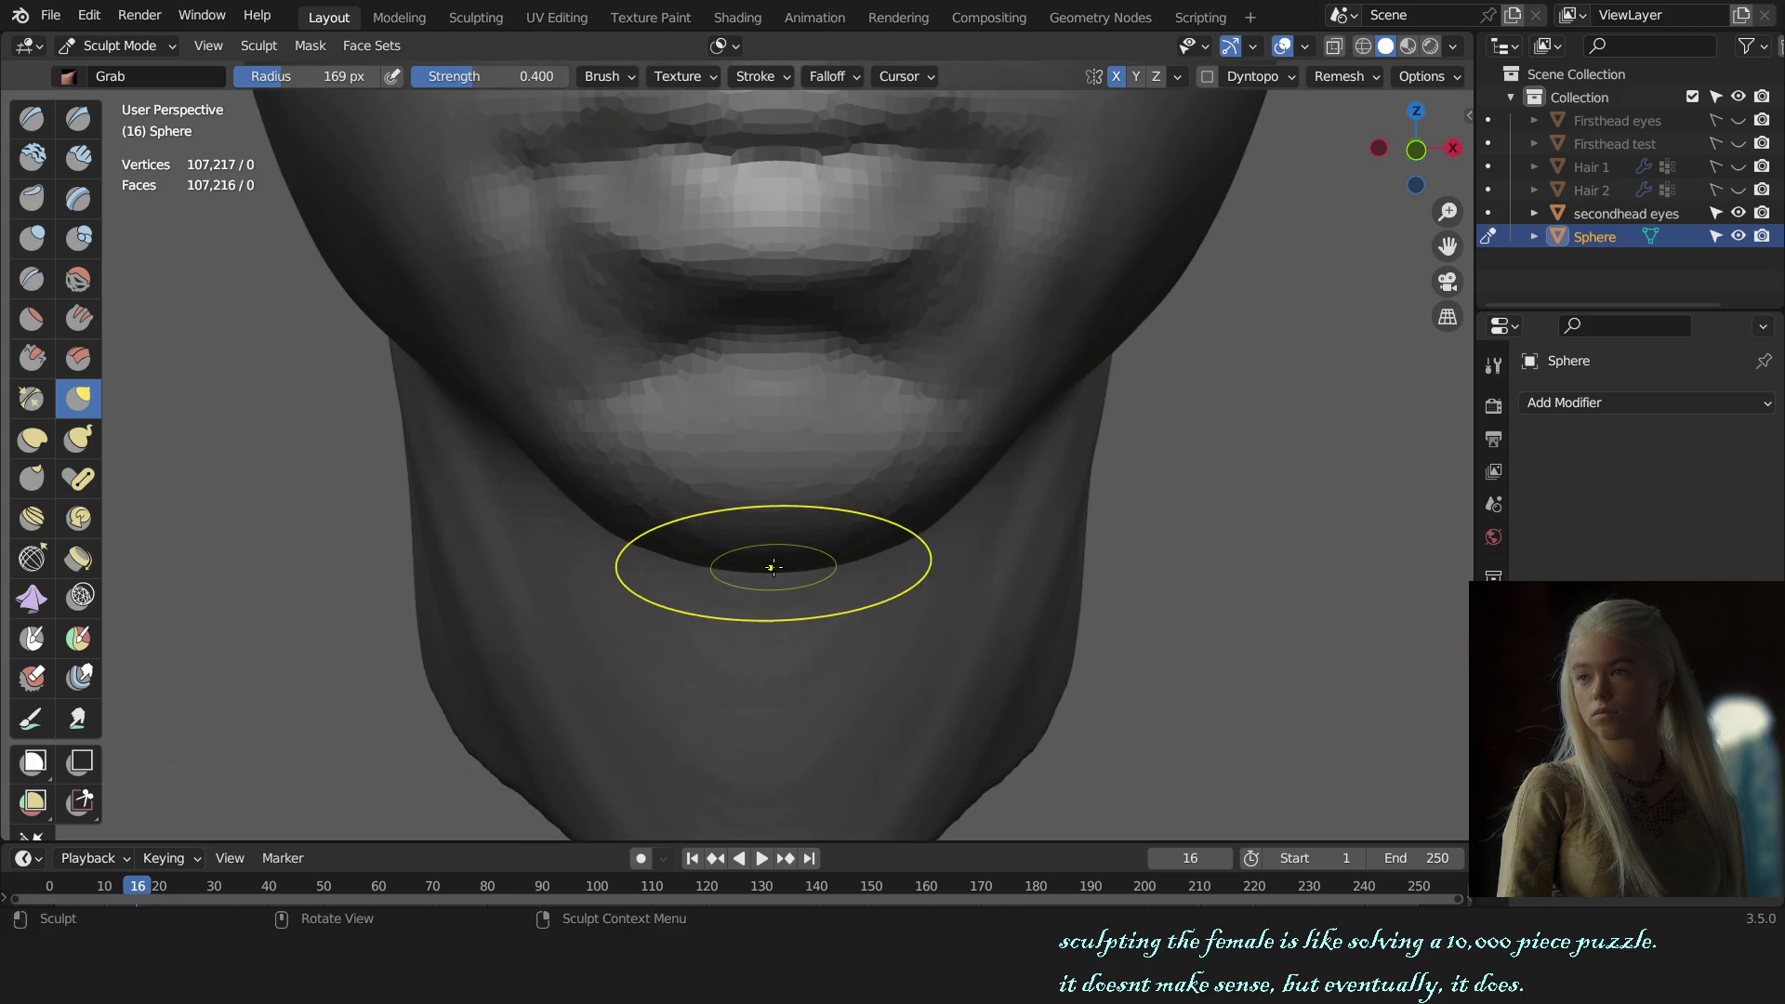
# Step: Enlarge the Grab brush to 173 then 205 px and work in close around the chin from front and three-quarter views
pyautogui.press('f')
pyautogui.click(800, 554)
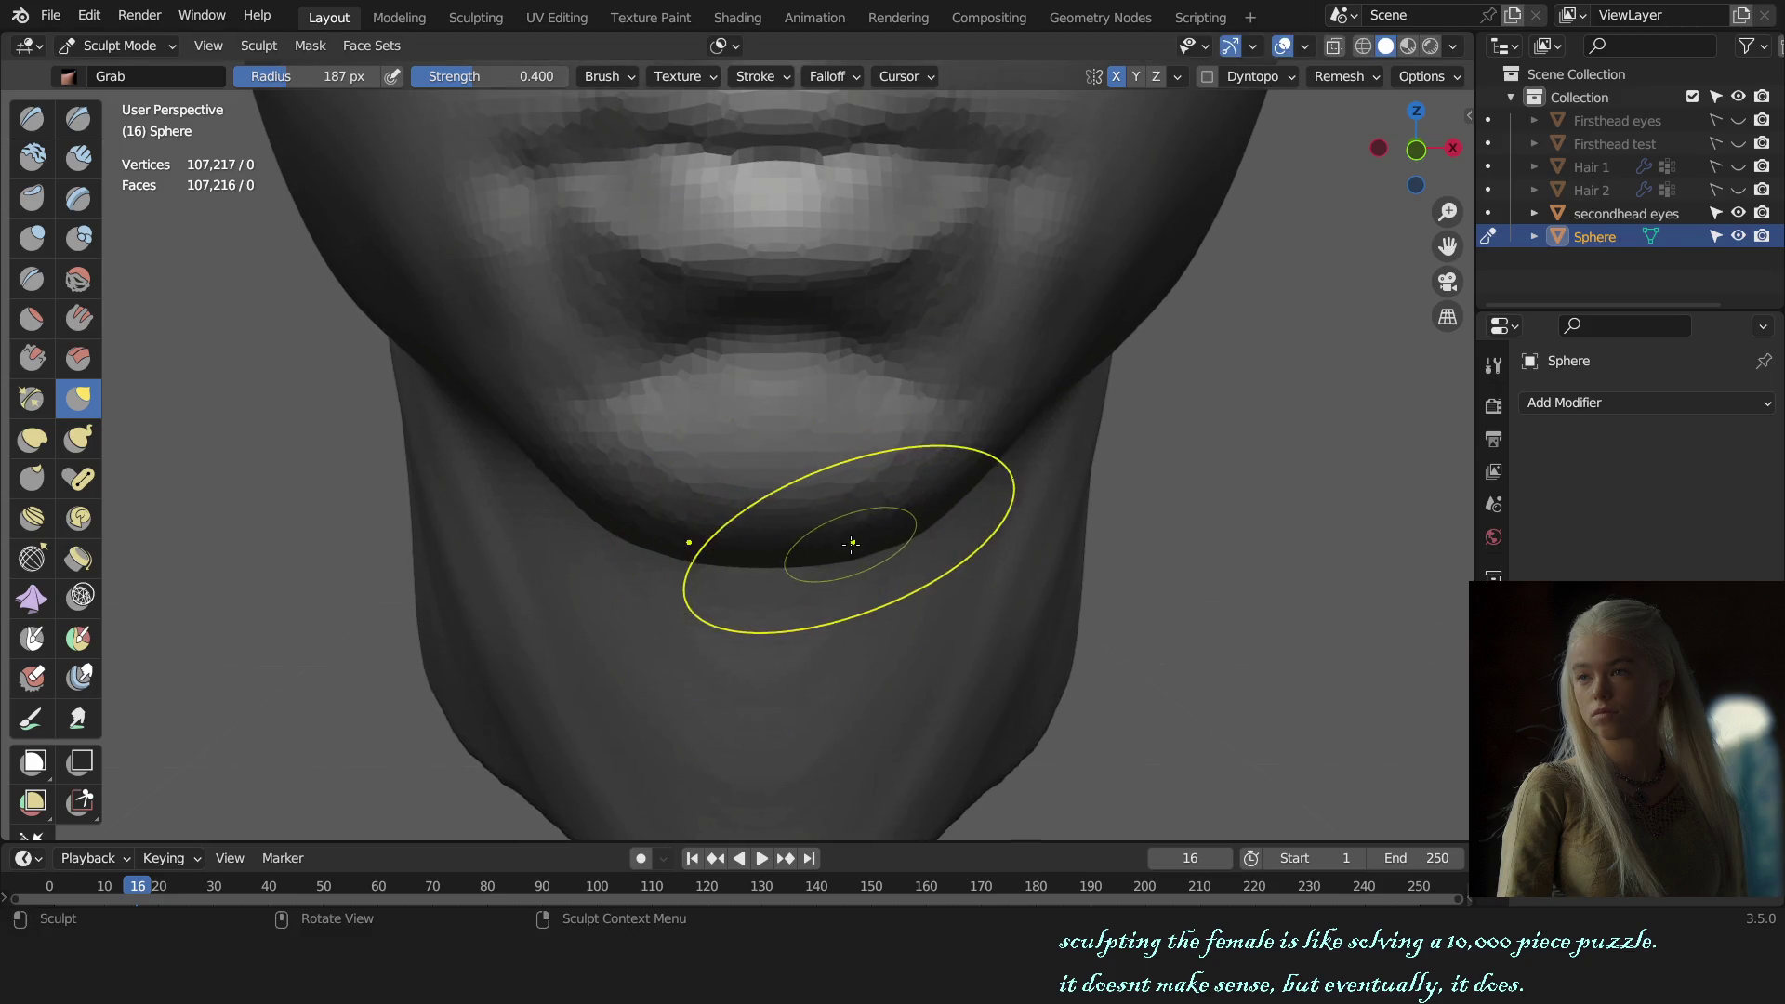
pyautogui.press('f')
pyautogui.click(890, 532)
pyautogui.scroll(-5, 891, 532)
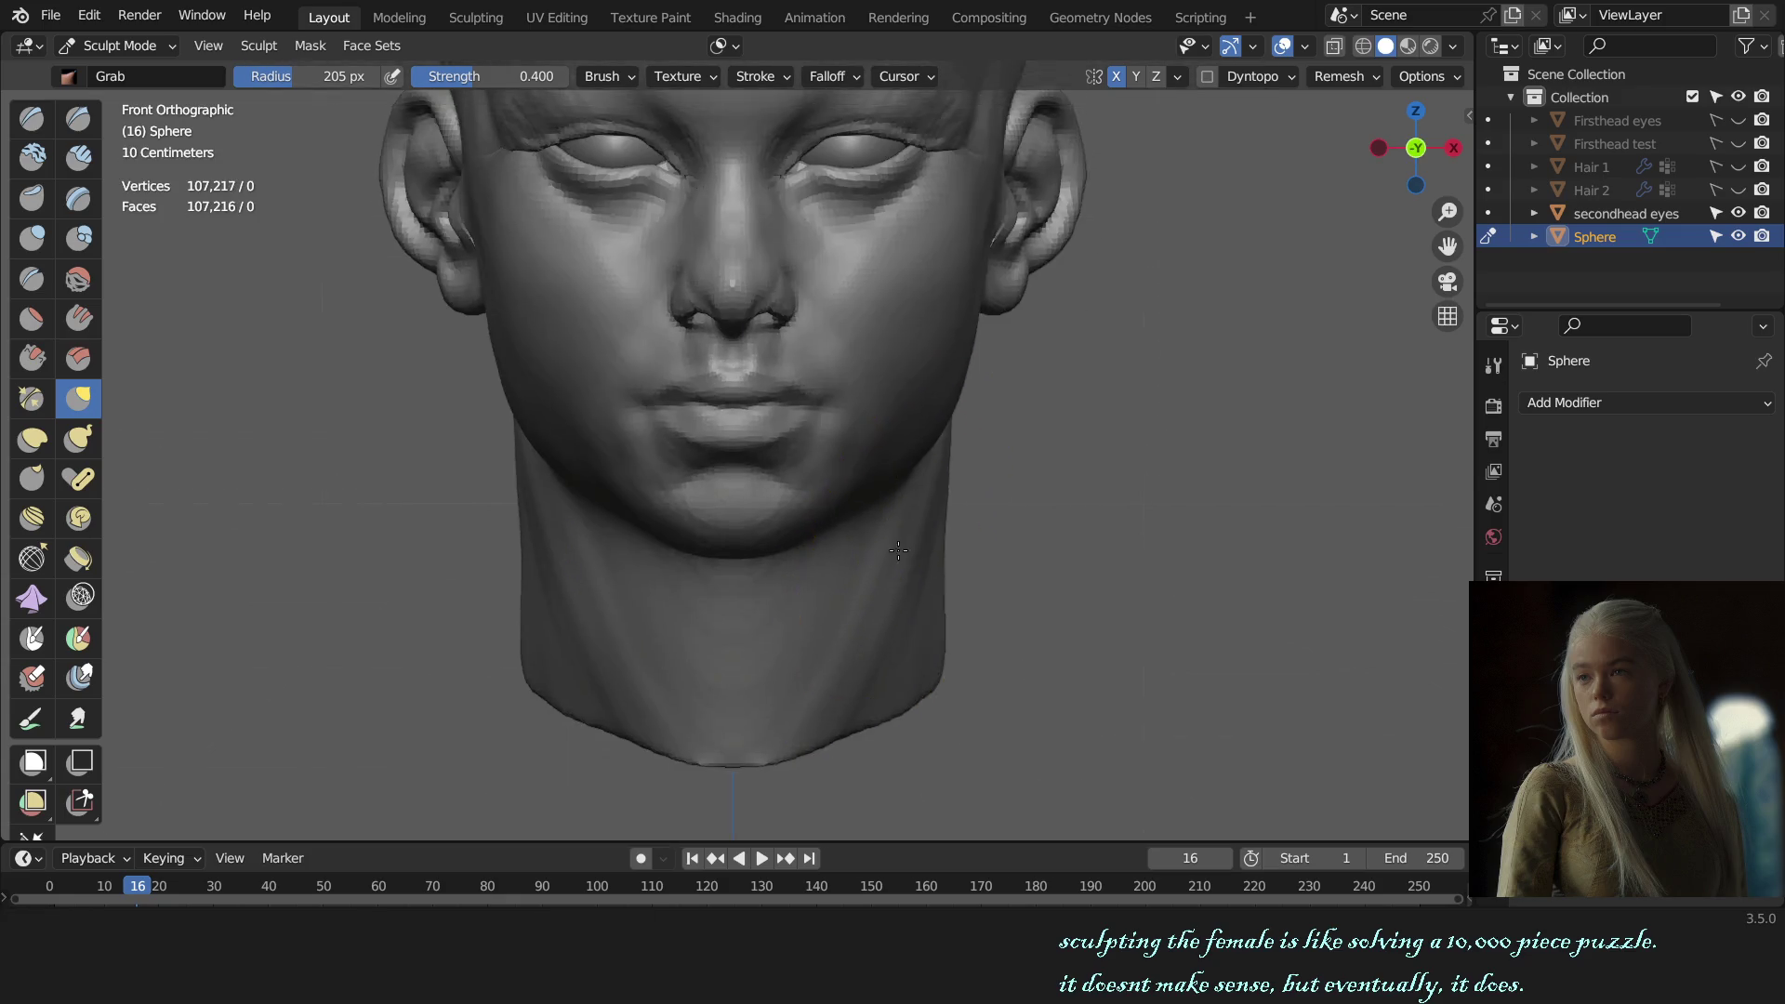
pyautogui.scroll(4, 837, 558)
pyautogui.moveTo(818, 557); pyautogui.dragTo(758, 590, button='middle')
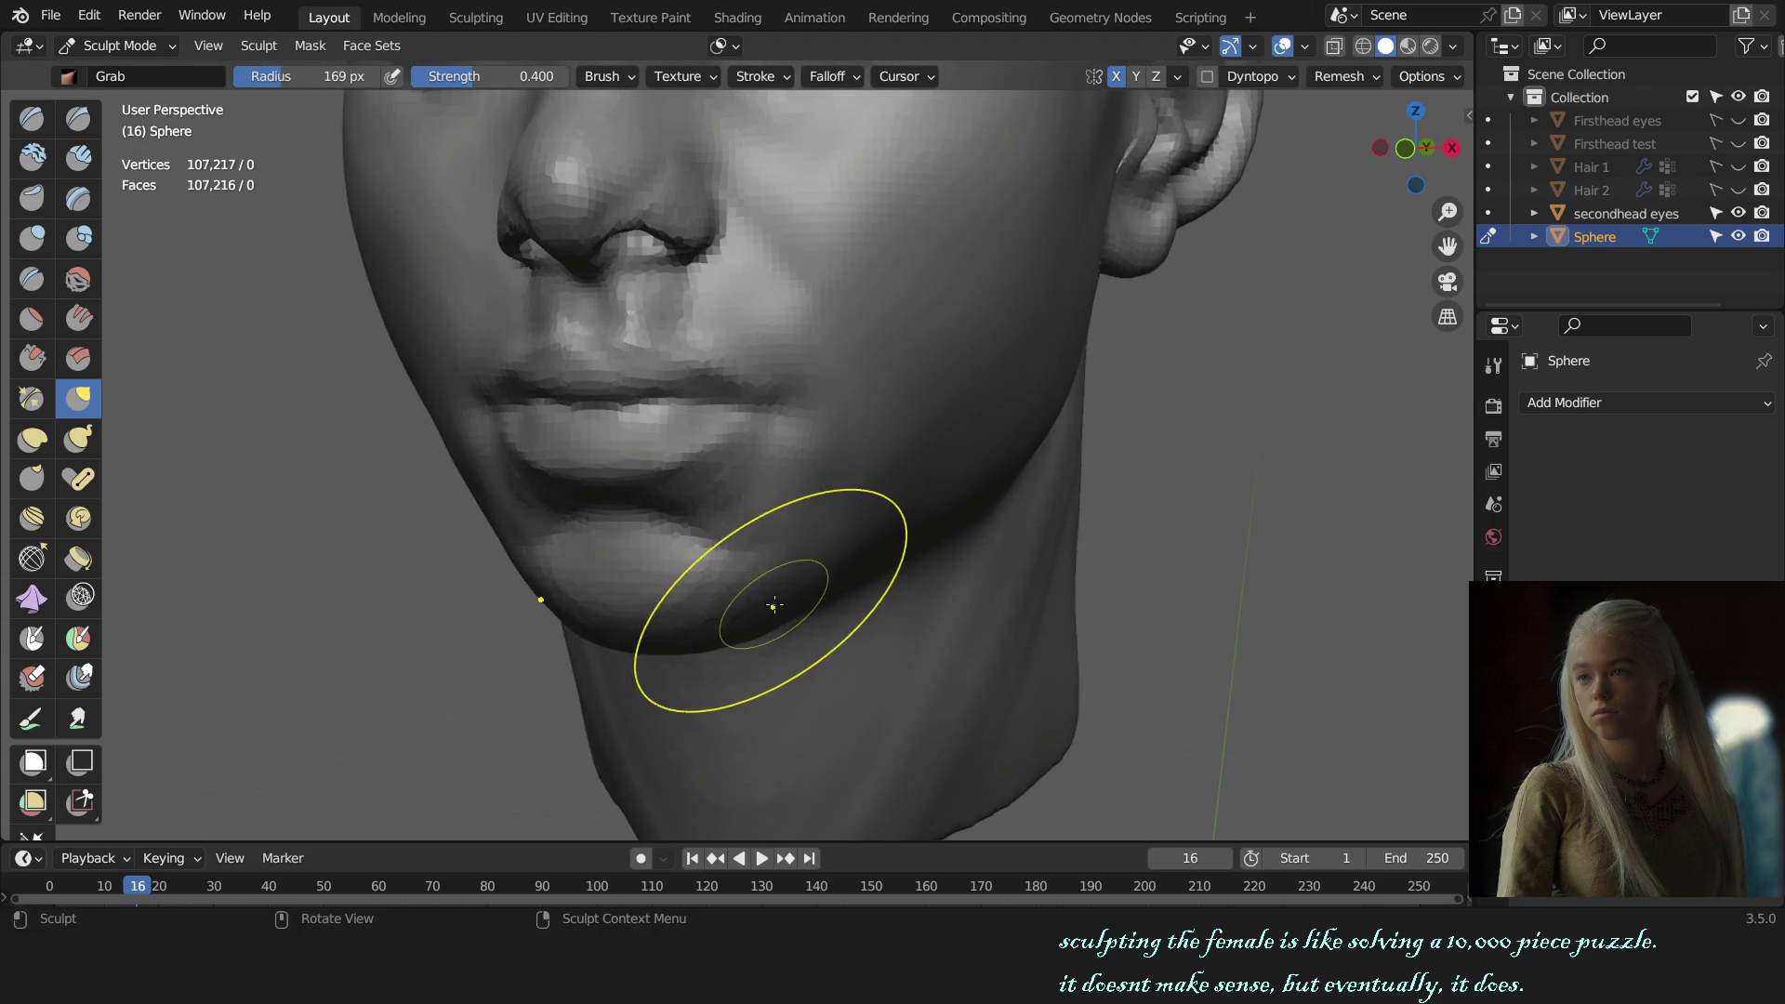
pyautogui.press('KP_1')
pyautogui.scroll(1, 900, 562)
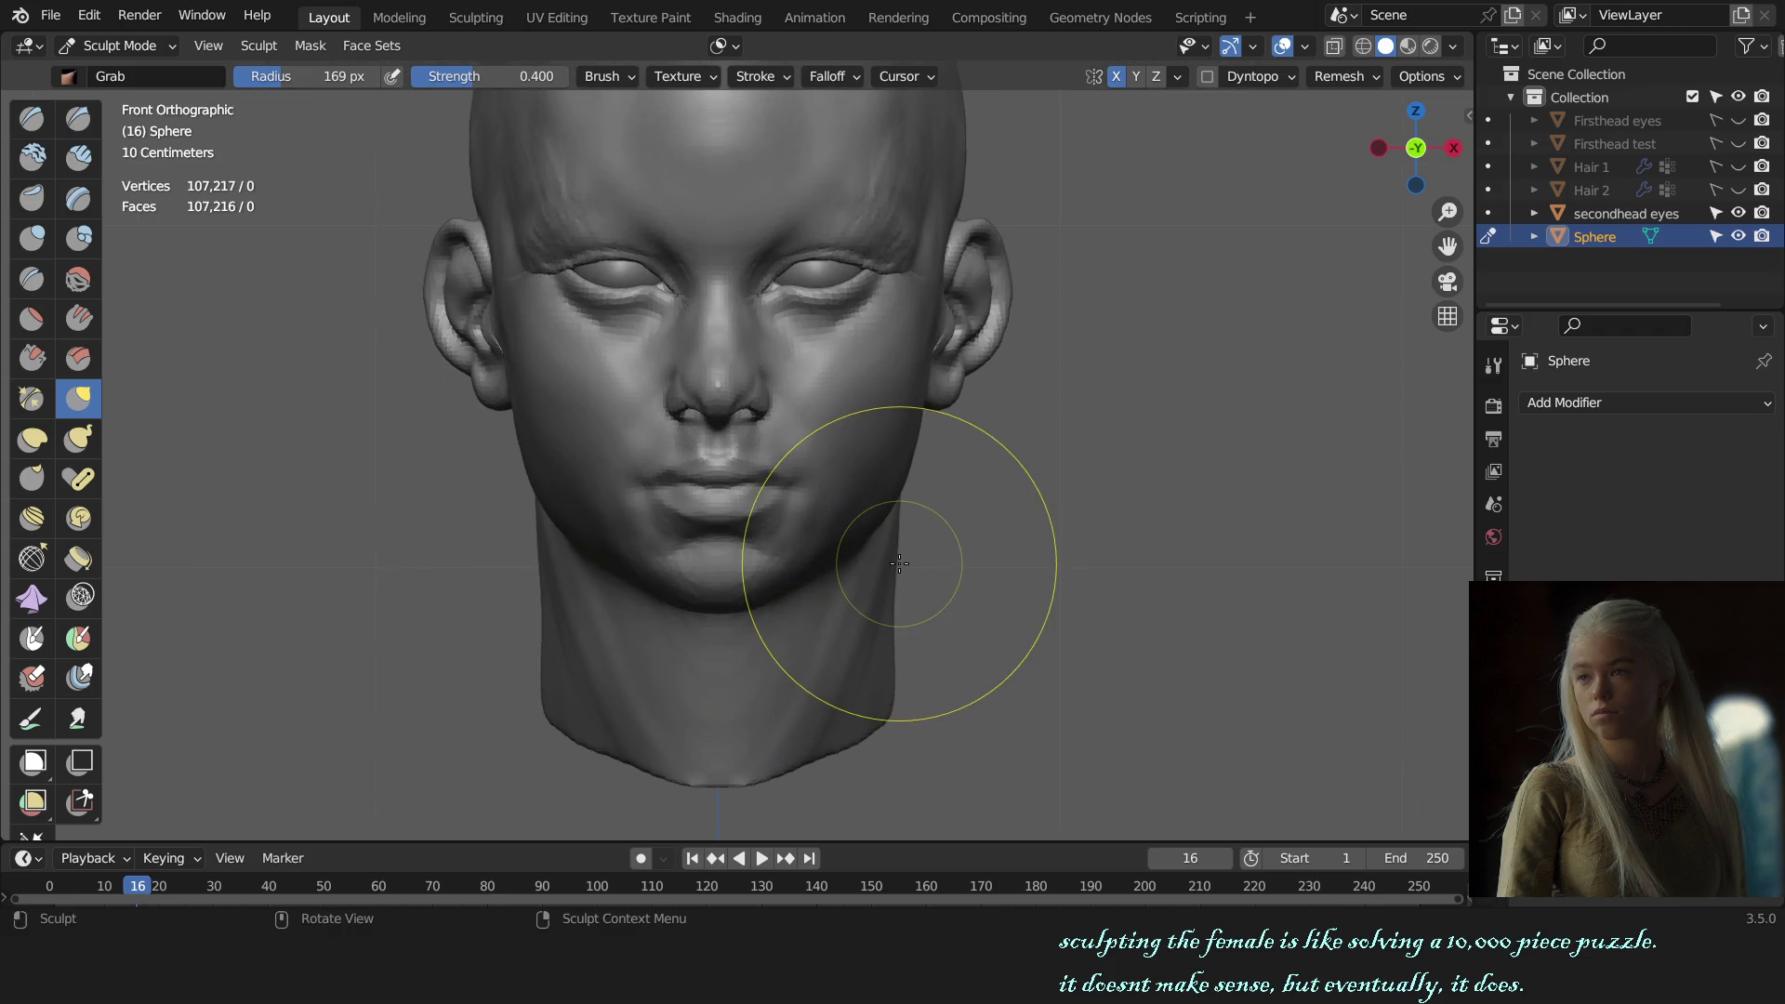
pyautogui.moveTo(898, 563); pyautogui.dragTo(637, 555, button='middle')
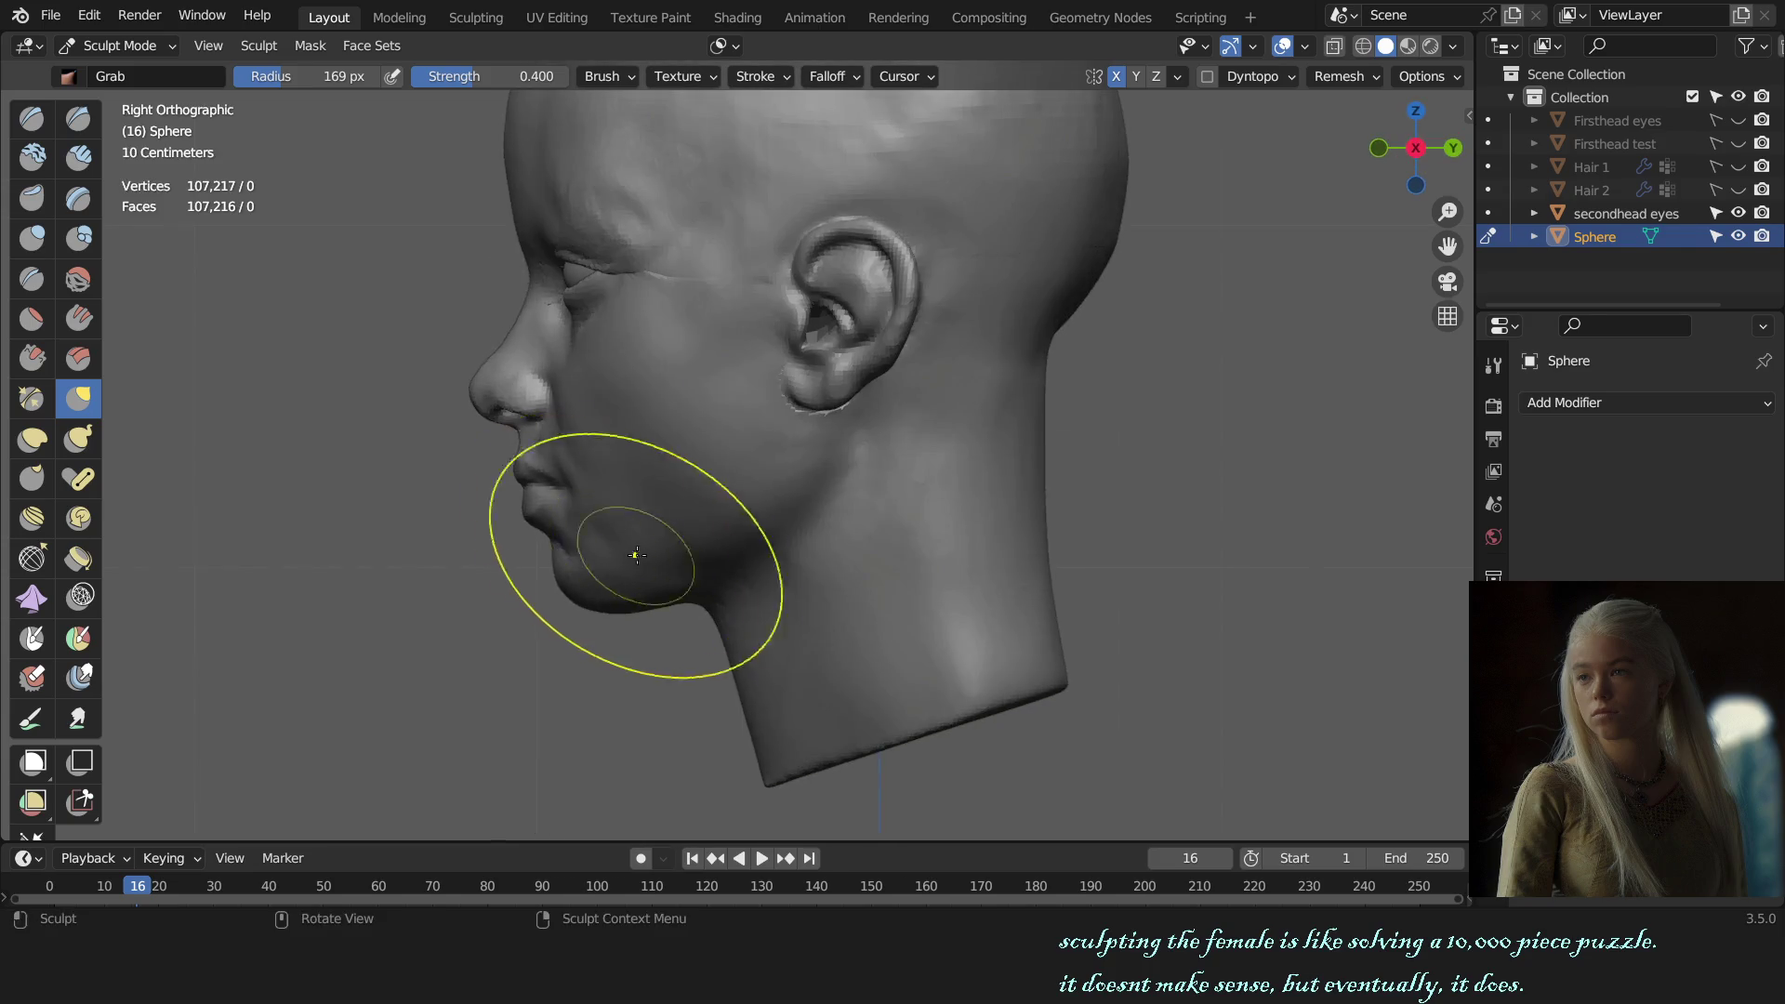
pyautogui.scroll(3, 636, 555)
pyautogui.moveTo(818, 531); pyautogui.dragTo(817, 467, button='middle')
pyautogui.press('c')
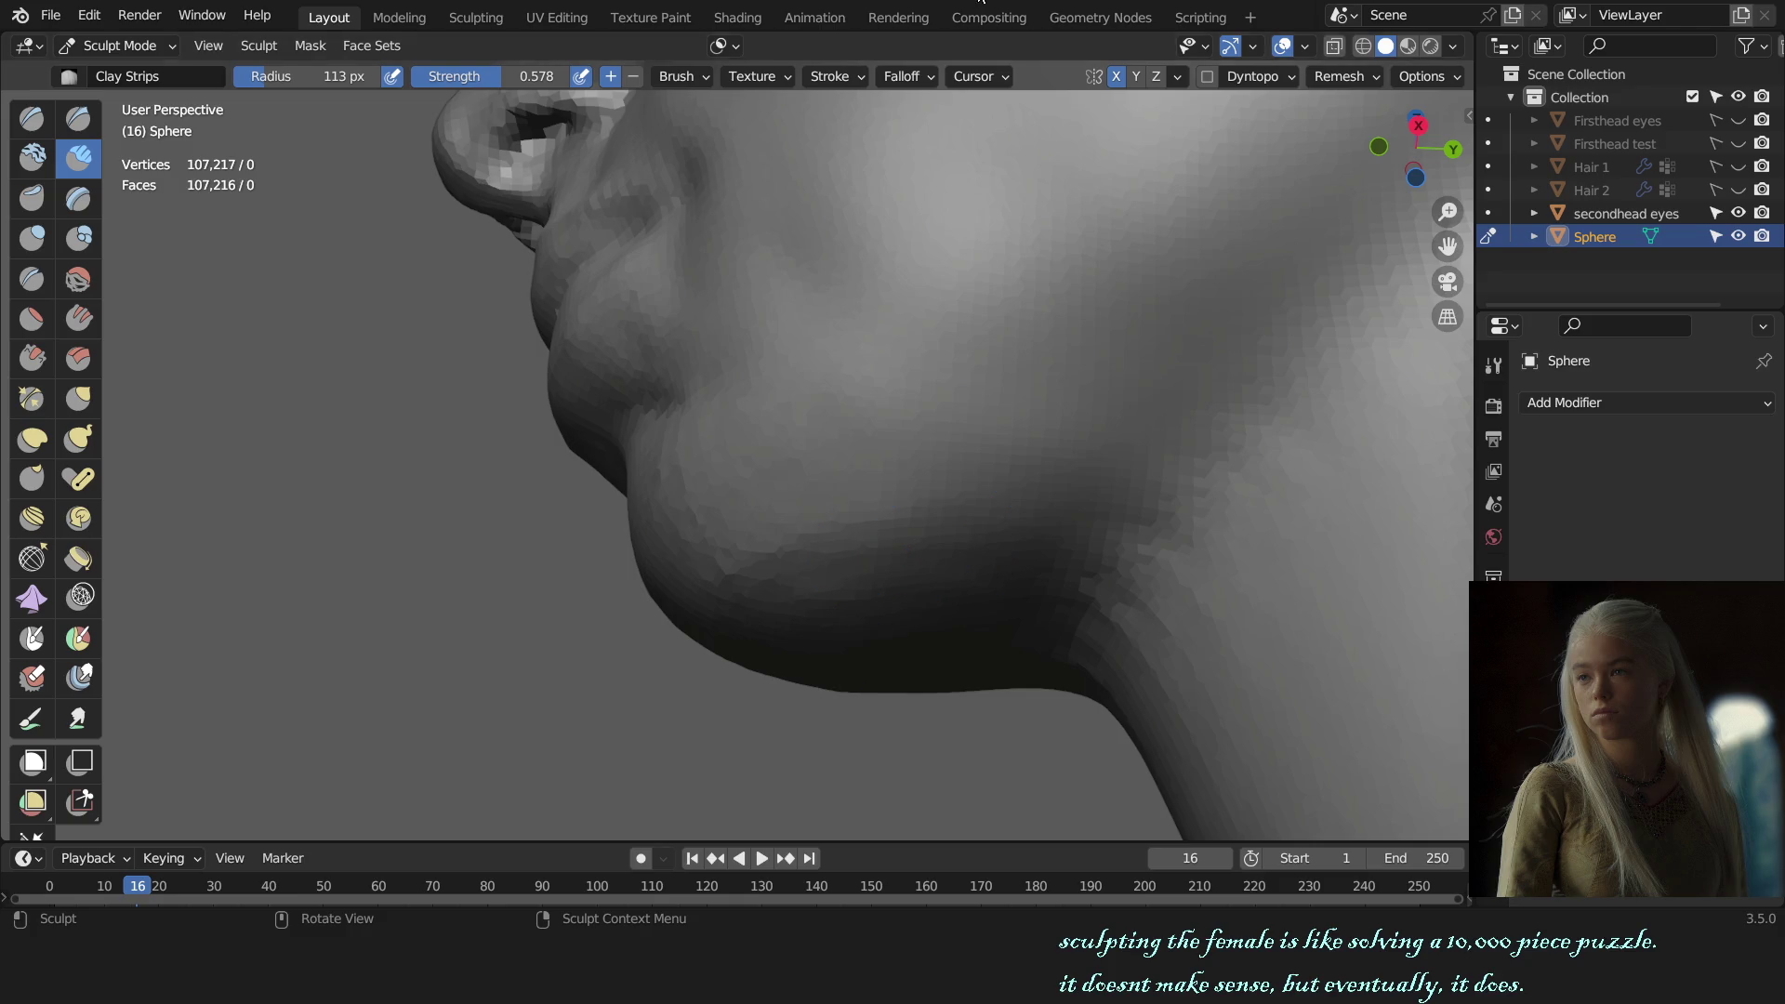
# Step: Orbit around the underside of the chin and jaw, then pull back to a profile of face and neck
pyautogui.moveTo(1038, 406); pyautogui.dragTo(976, 446, button='middle')
pyautogui.moveTo(858, 519)
pyautogui.mouseDown(button='middle')
pyautogui.moveTo(895, 512)
pyautogui.moveTo(822, 599)
pyautogui.mouseUp(button='middle')
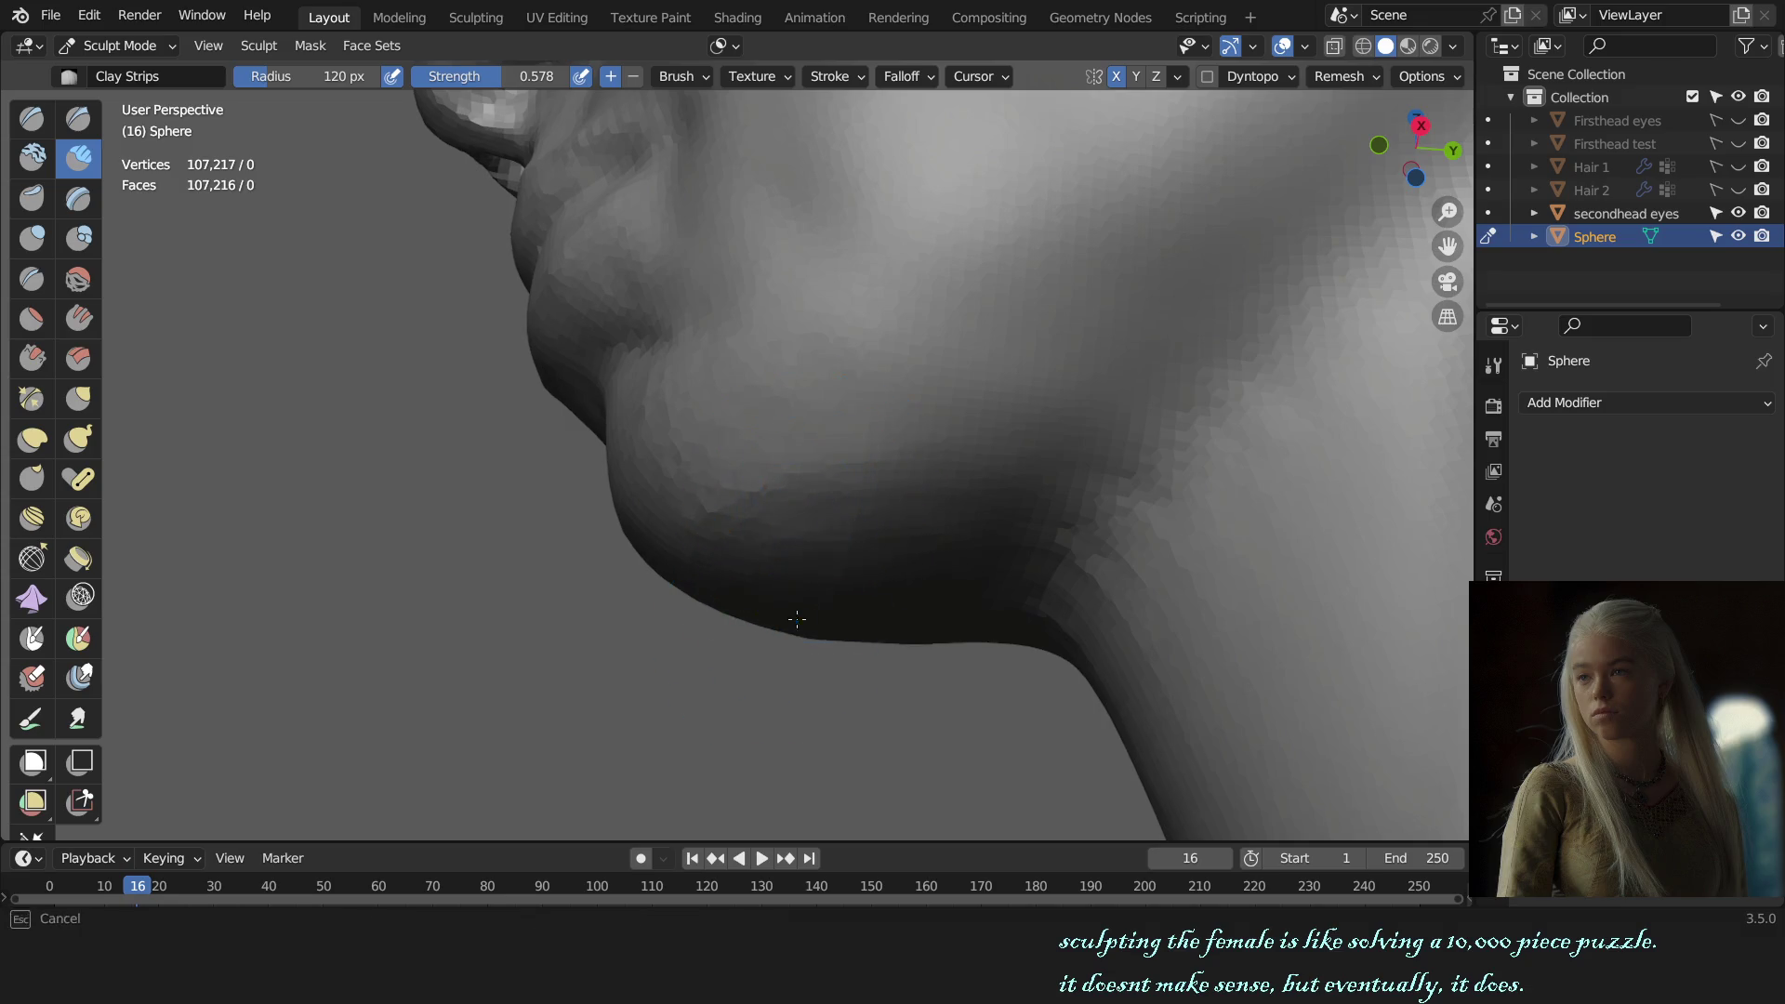
pyautogui.moveTo(997, 558)
pyautogui.mouseDown(button='middle')
pyautogui.moveTo(1069, 418)
pyautogui.moveTo(1077, 486)
pyautogui.moveTo(1007, 512)
pyautogui.mouseUp(button='middle')
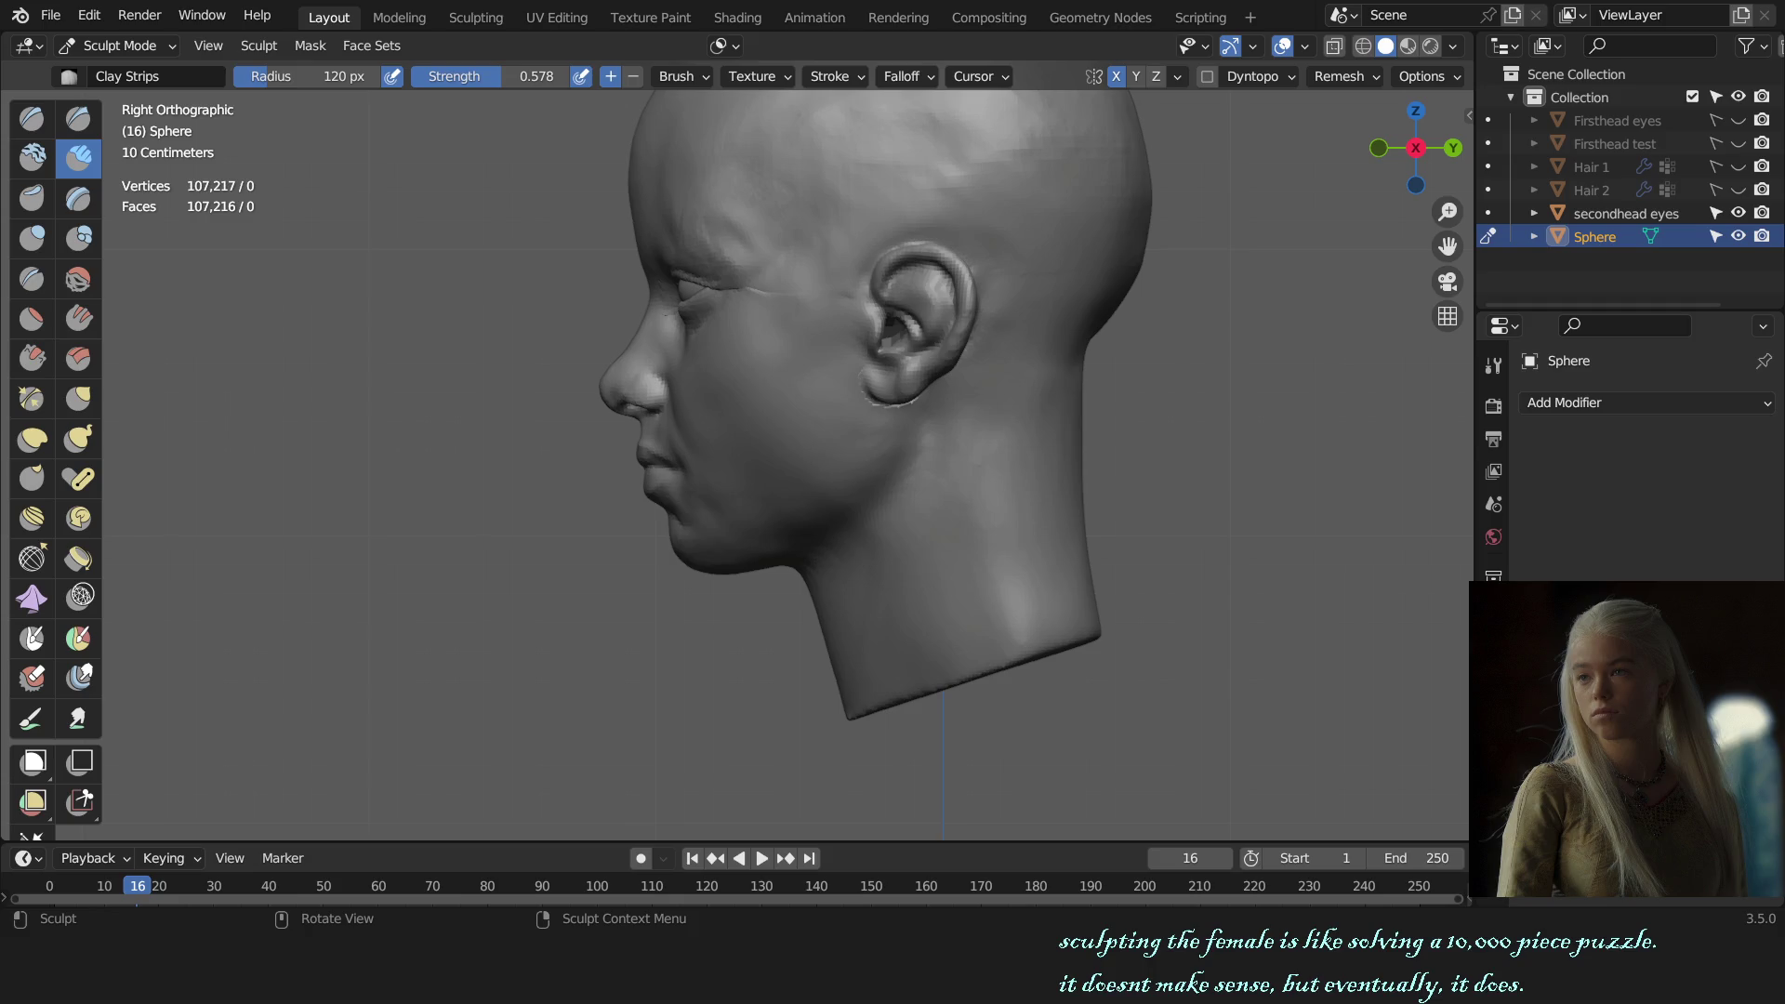
# Step: Switch to Grab, pull the jaw below the chin, and check it from side and front views
pyautogui.scroll(3, 735, 465)
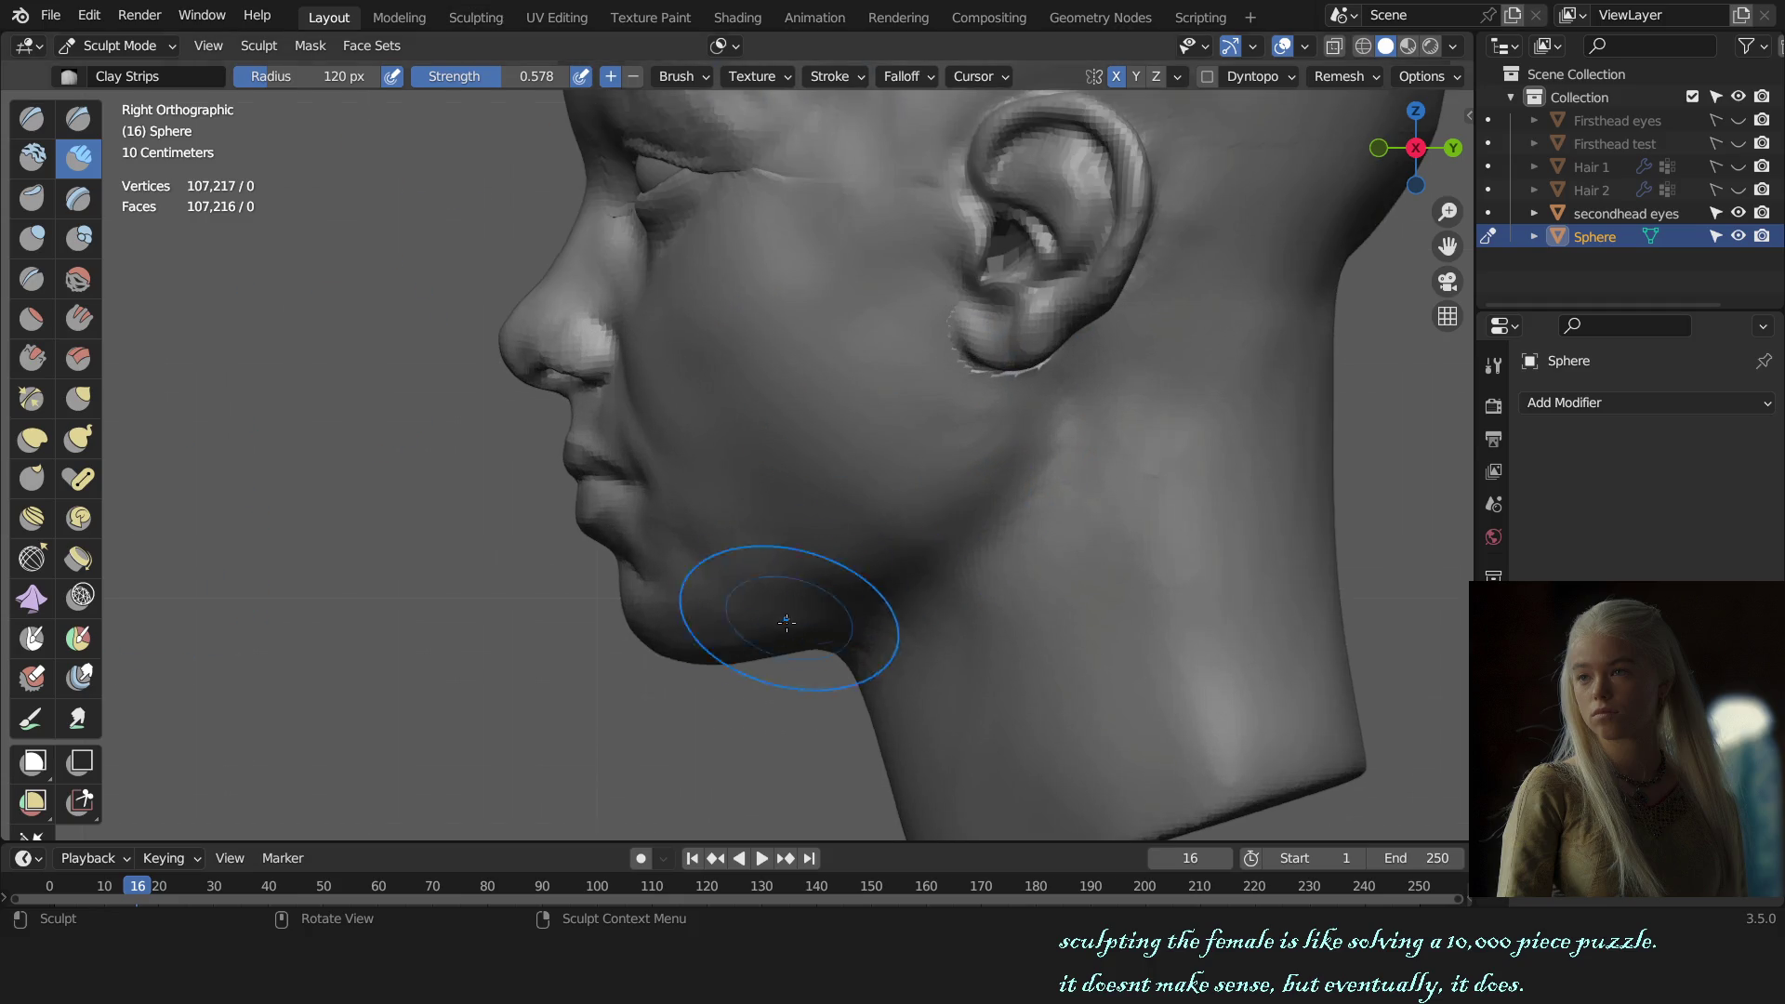
pyautogui.press('g')
pyautogui.moveTo(790, 638); pyautogui.dragTo(850, 632)
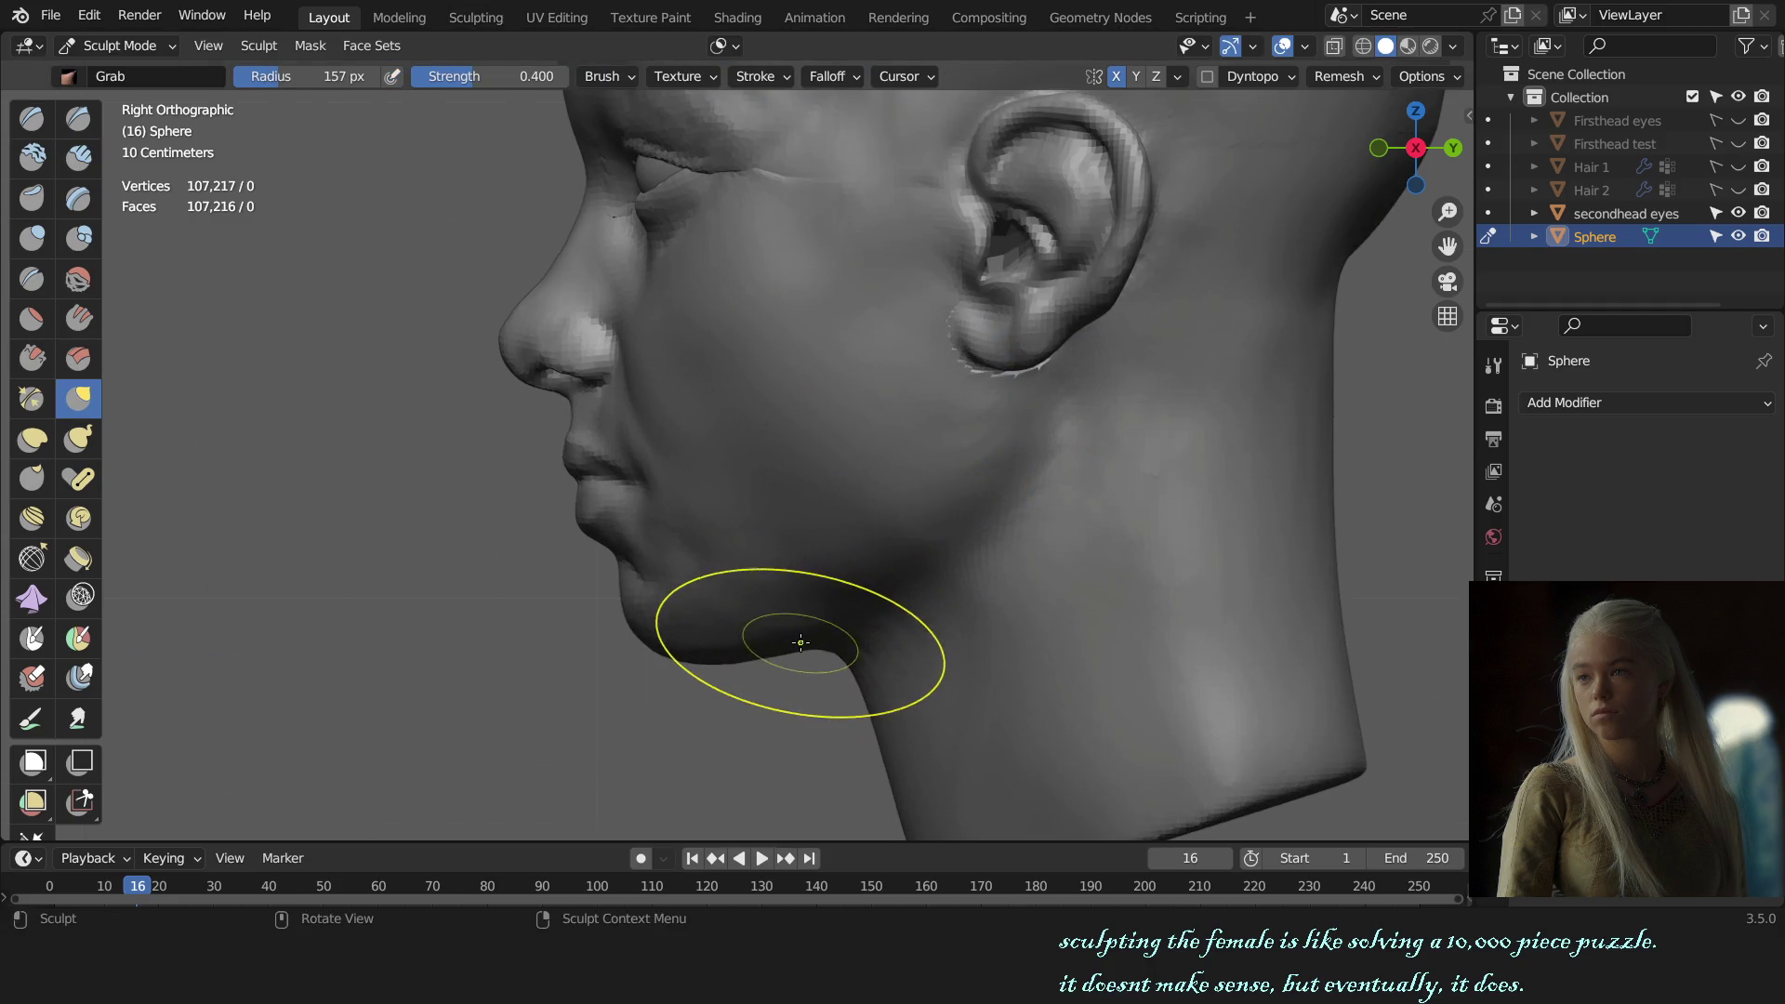
pyautogui.moveTo(865, 634); pyautogui.dragTo(901, 622, button='middle')
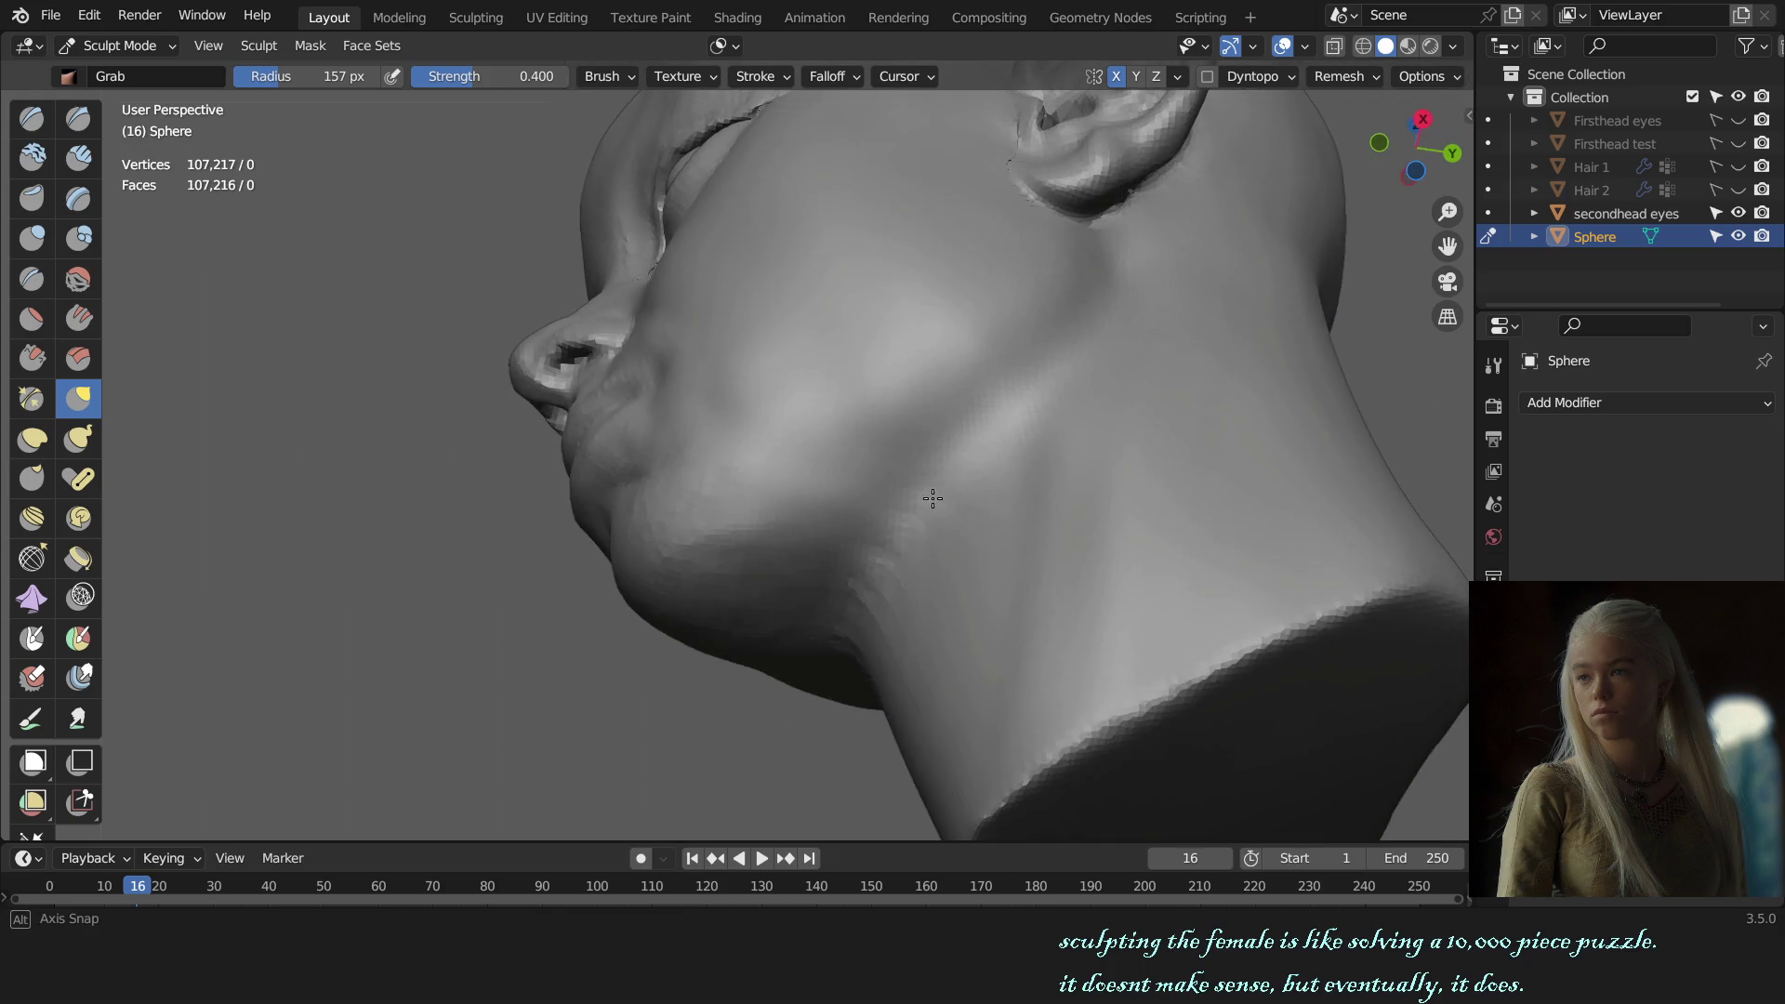
pyautogui.press('KP_3')
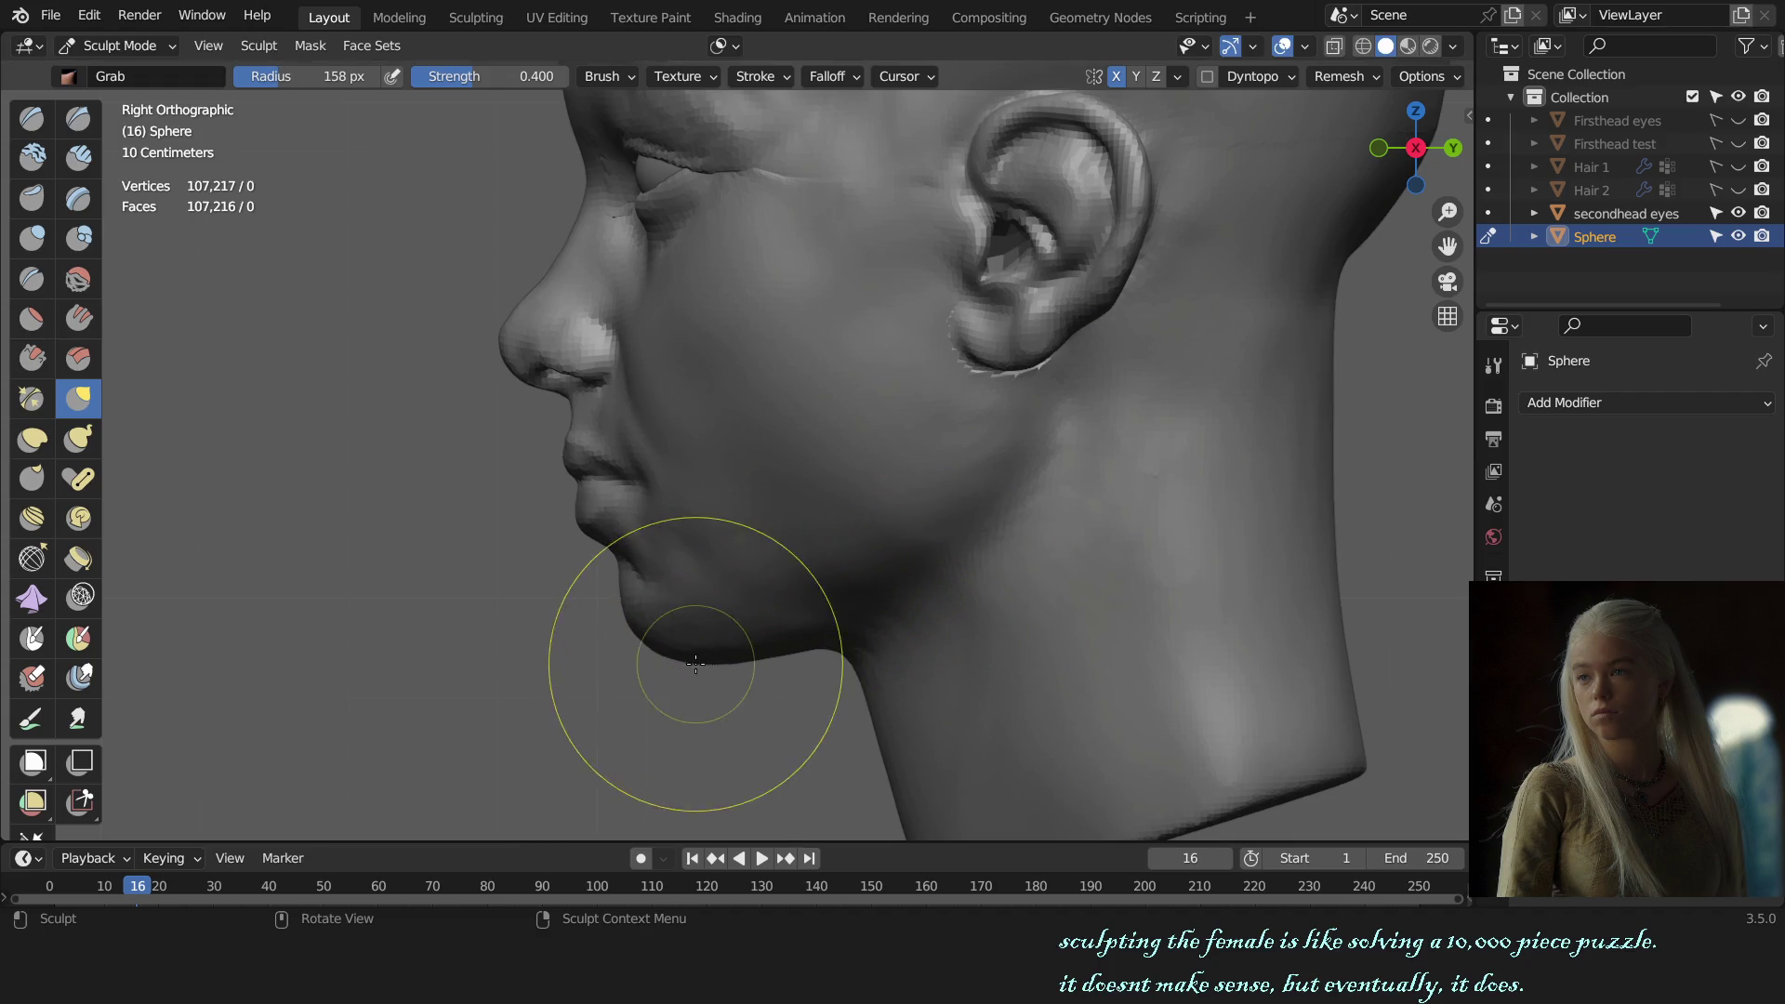
pyautogui.press('KP_1')
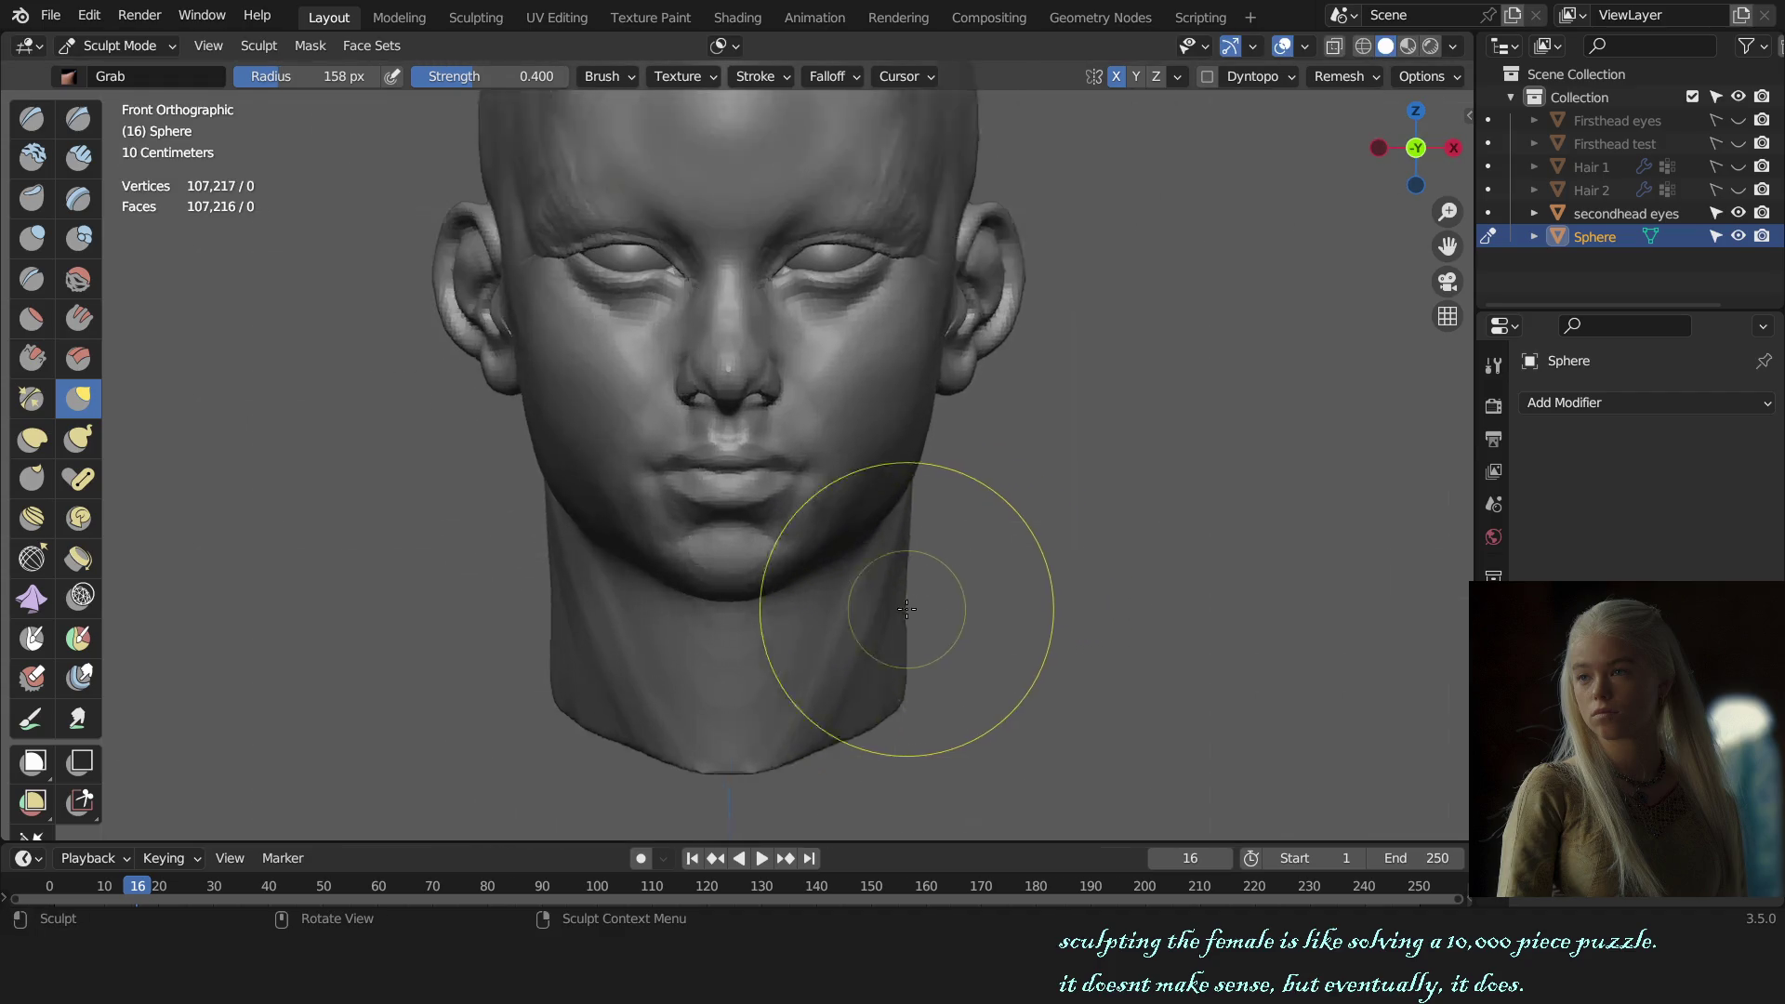
pyautogui.scroll(1, 906, 609)
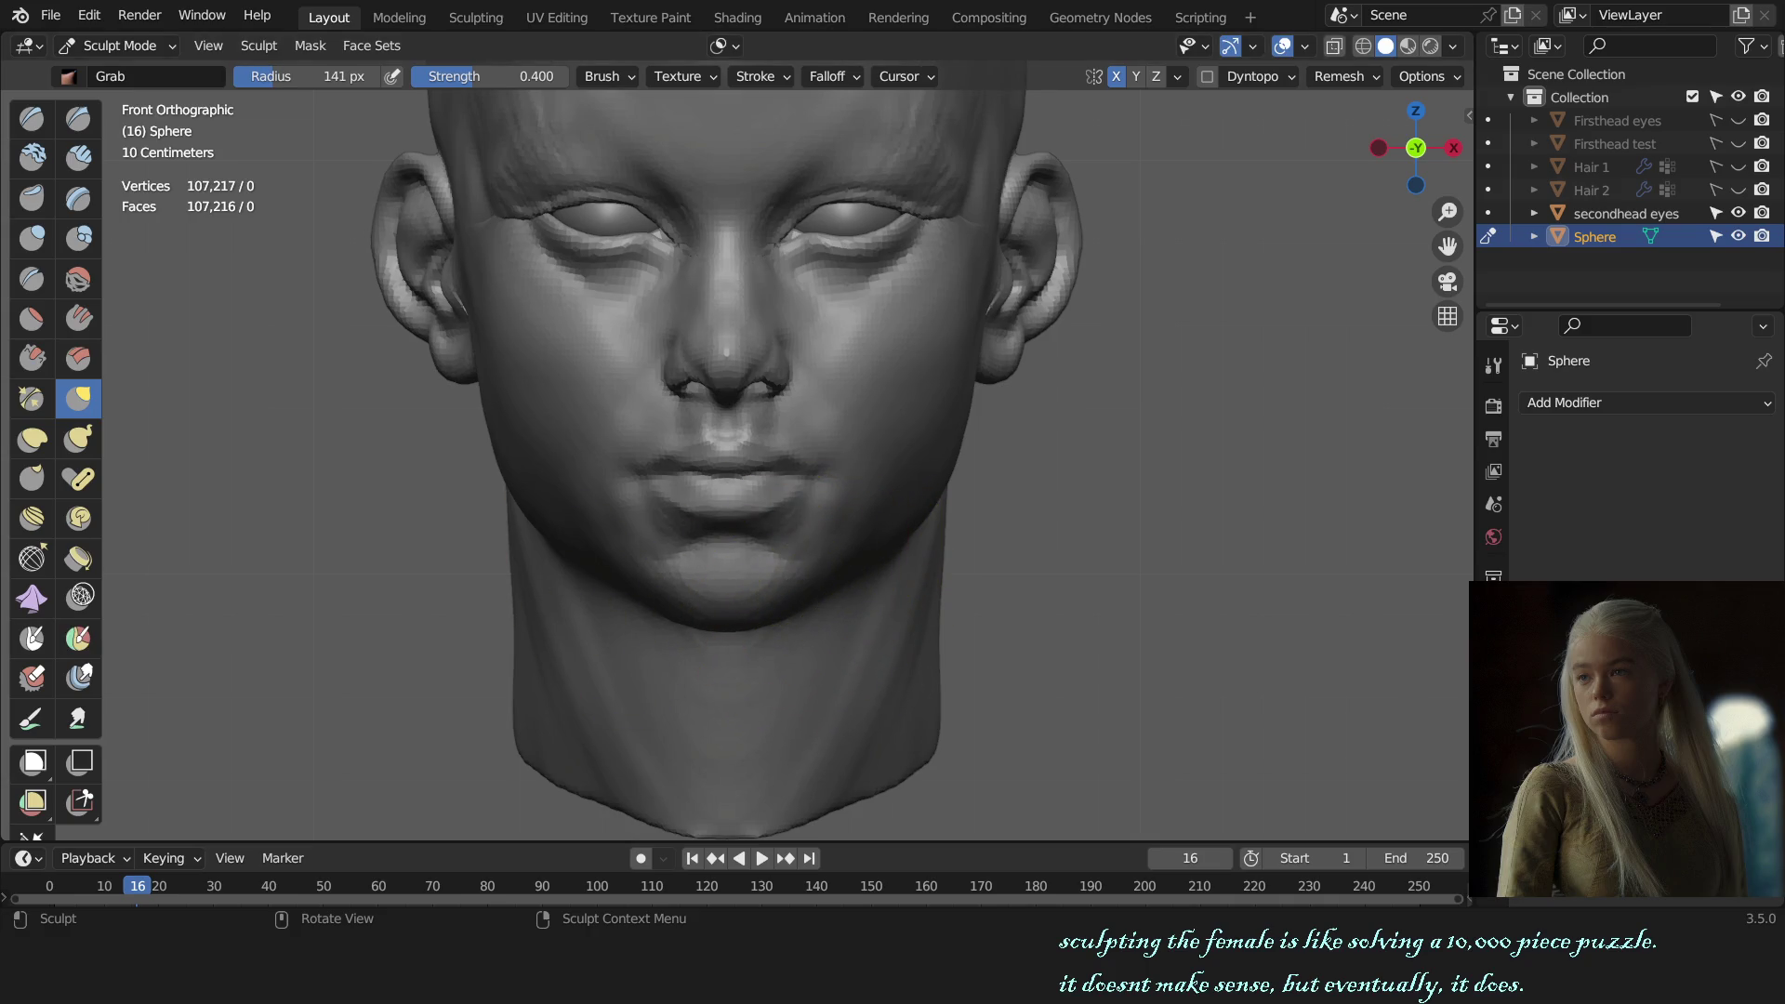
pyautogui.moveTo(710, 518); pyautogui.dragTo(744, 492, button='middle')
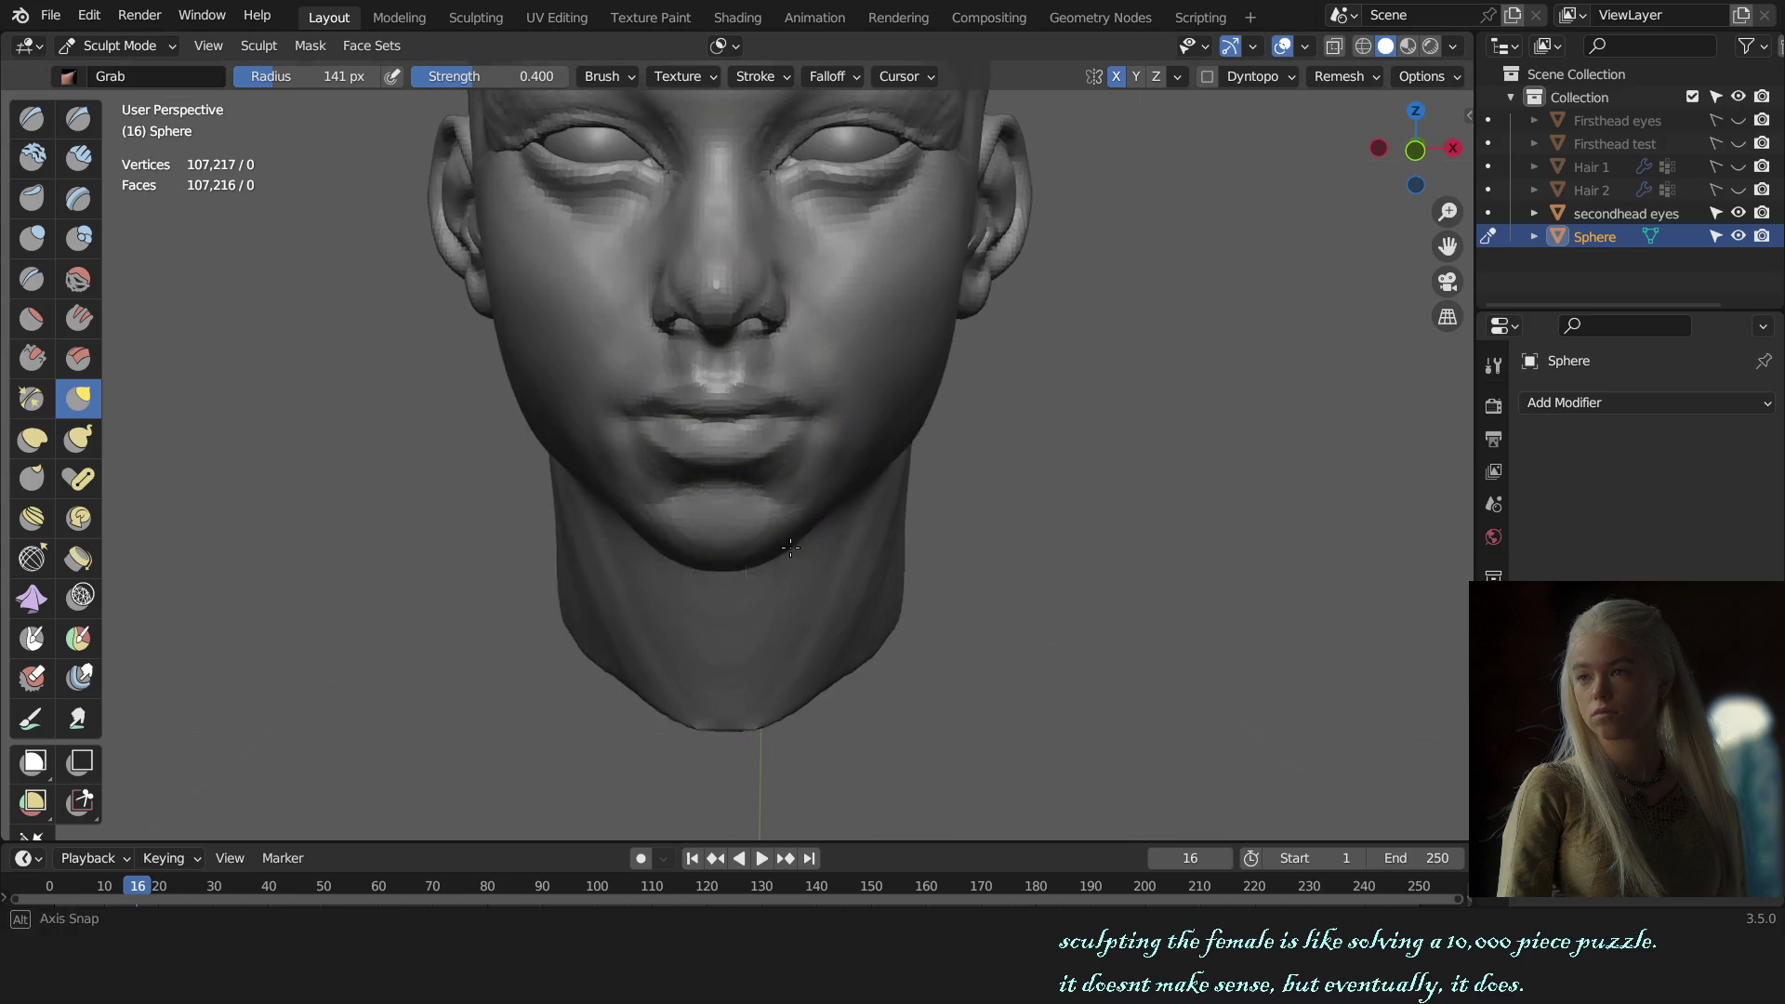
pyautogui.scroll(2, 844, 534)
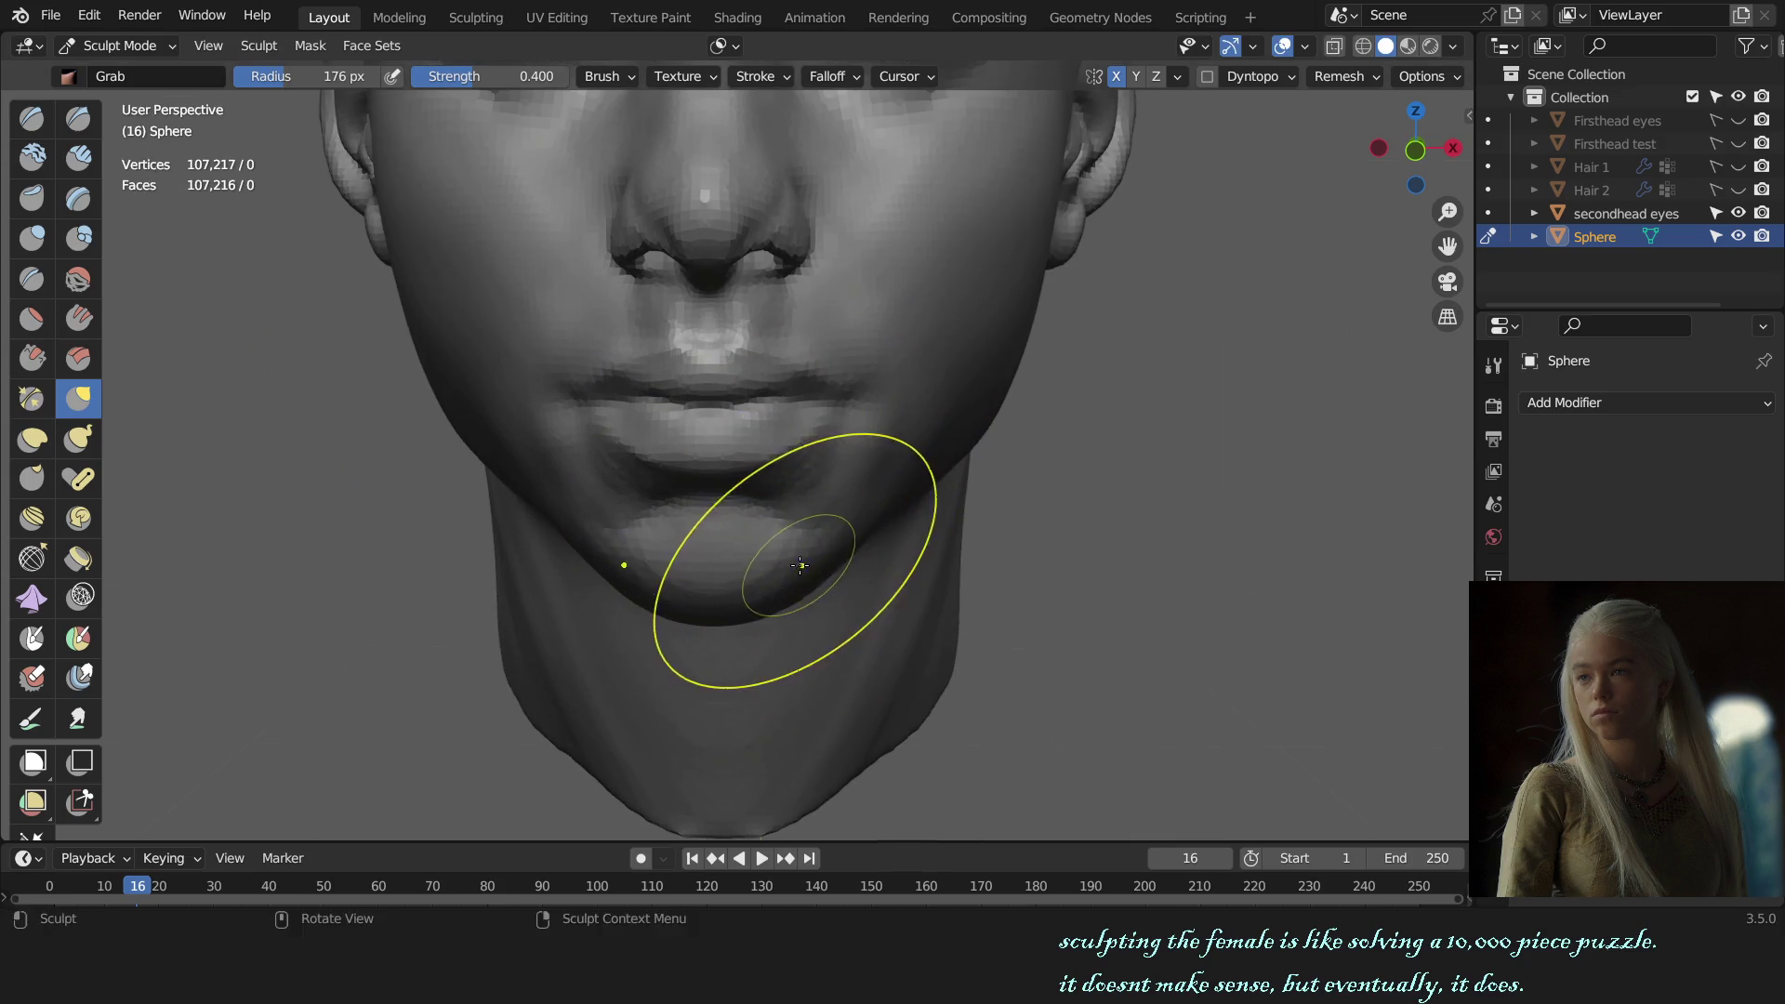
pyautogui.press('KP_1')
pyautogui.scroll(1, 848, 556)
# Step: Orbit around the chin from several angles, then scrape its underside smoother with Scrape/Peaks
pyautogui.moveTo(849, 556); pyautogui.dragTo(836, 583, button='middle')
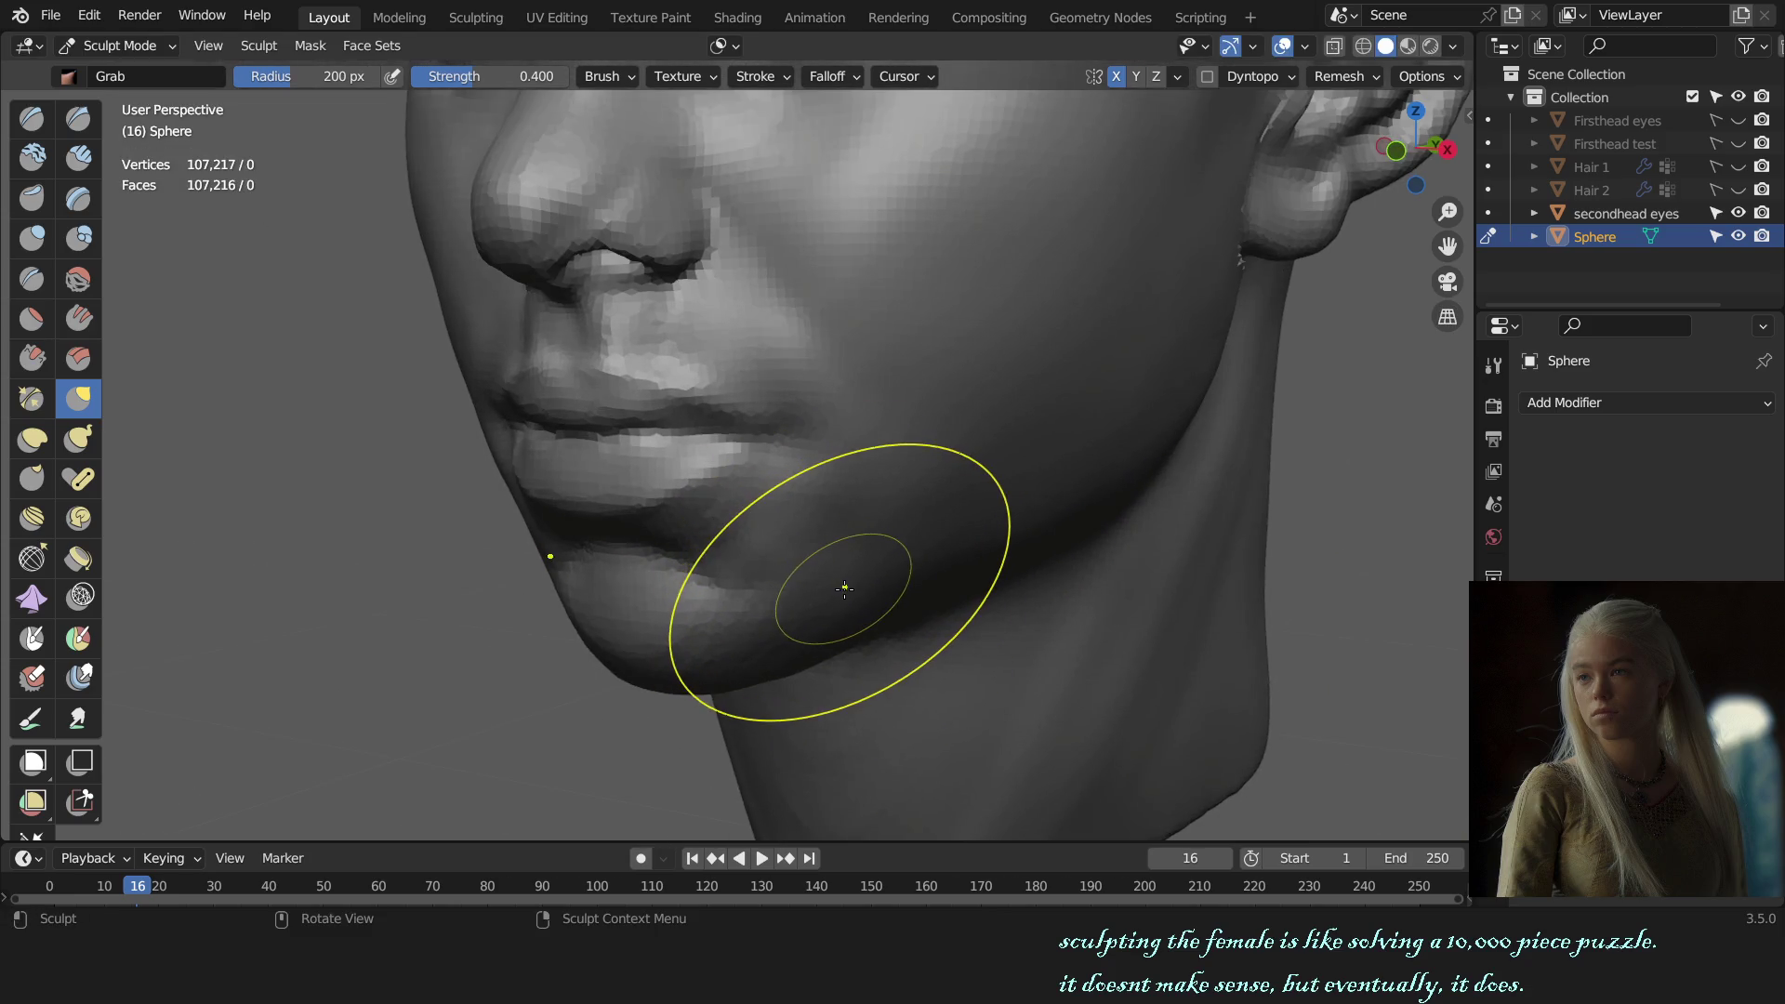
pyautogui.moveTo(841, 593)
pyautogui.mouseDown(button='middle')
pyautogui.moveTo(722, 582)
pyautogui.moveTo(790, 568)
pyautogui.mouseUp(button='middle')
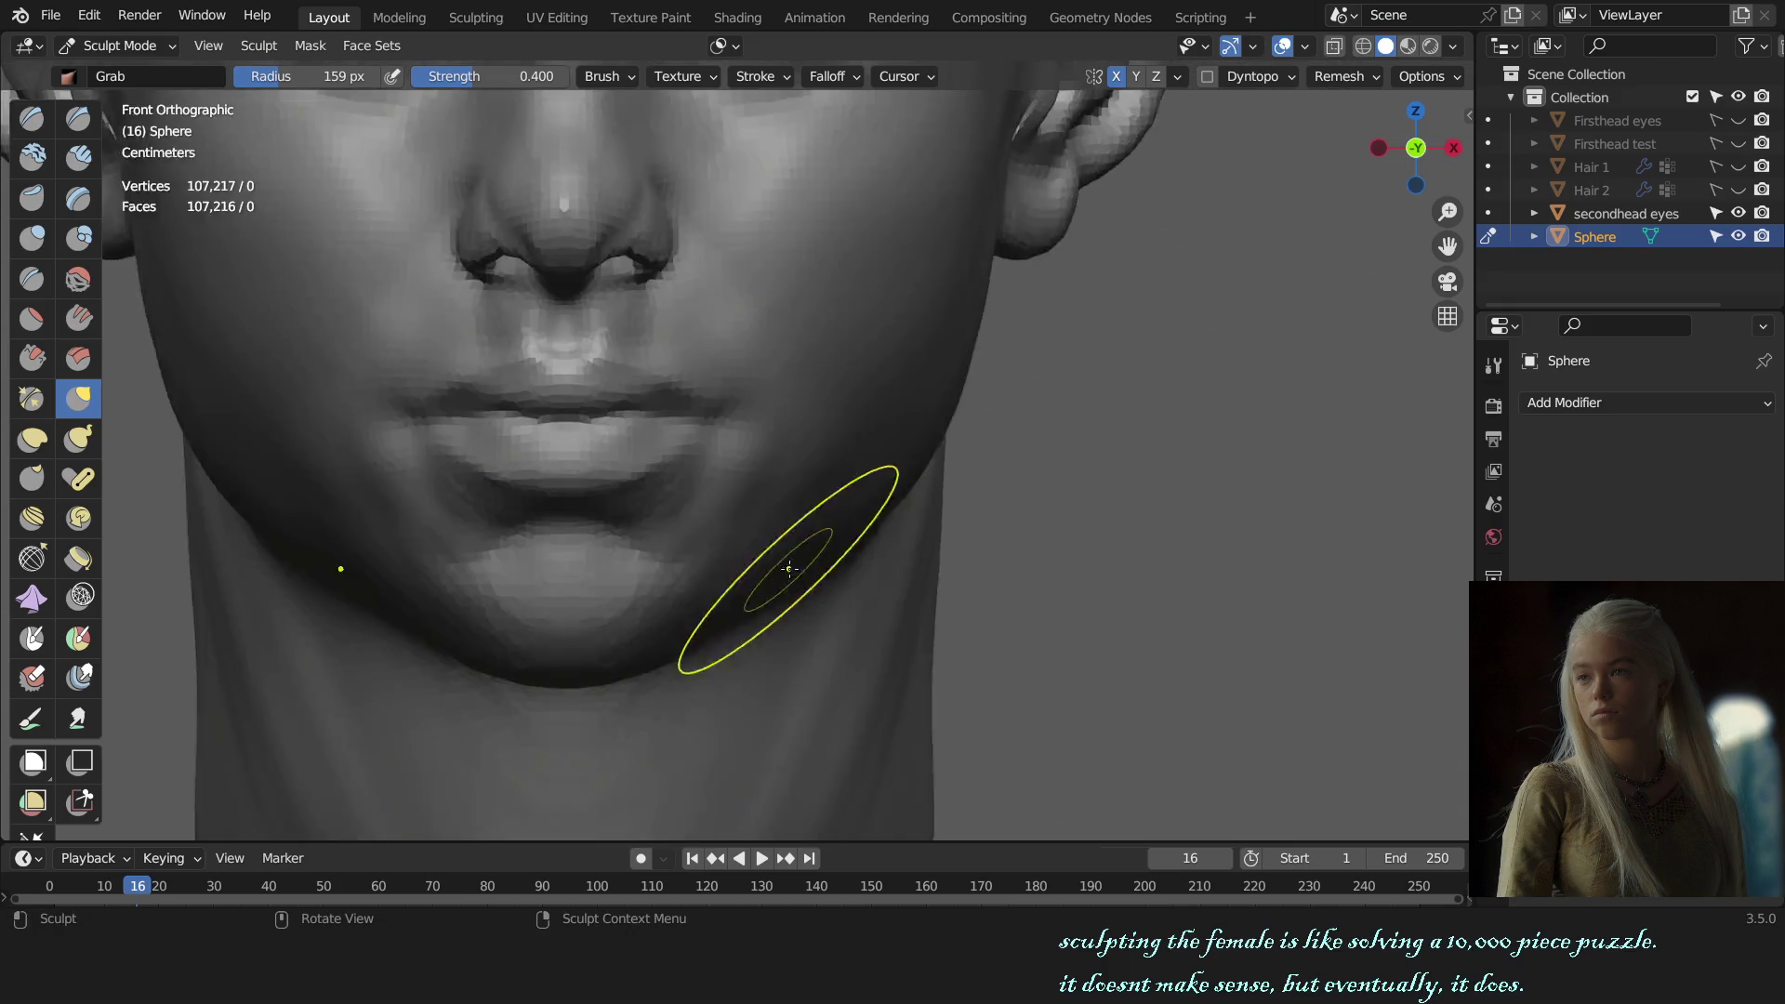
pyautogui.scroll(-6, 789, 568)
pyautogui.moveTo(856, 478); pyautogui.dragTo(896, 590, button='middle')
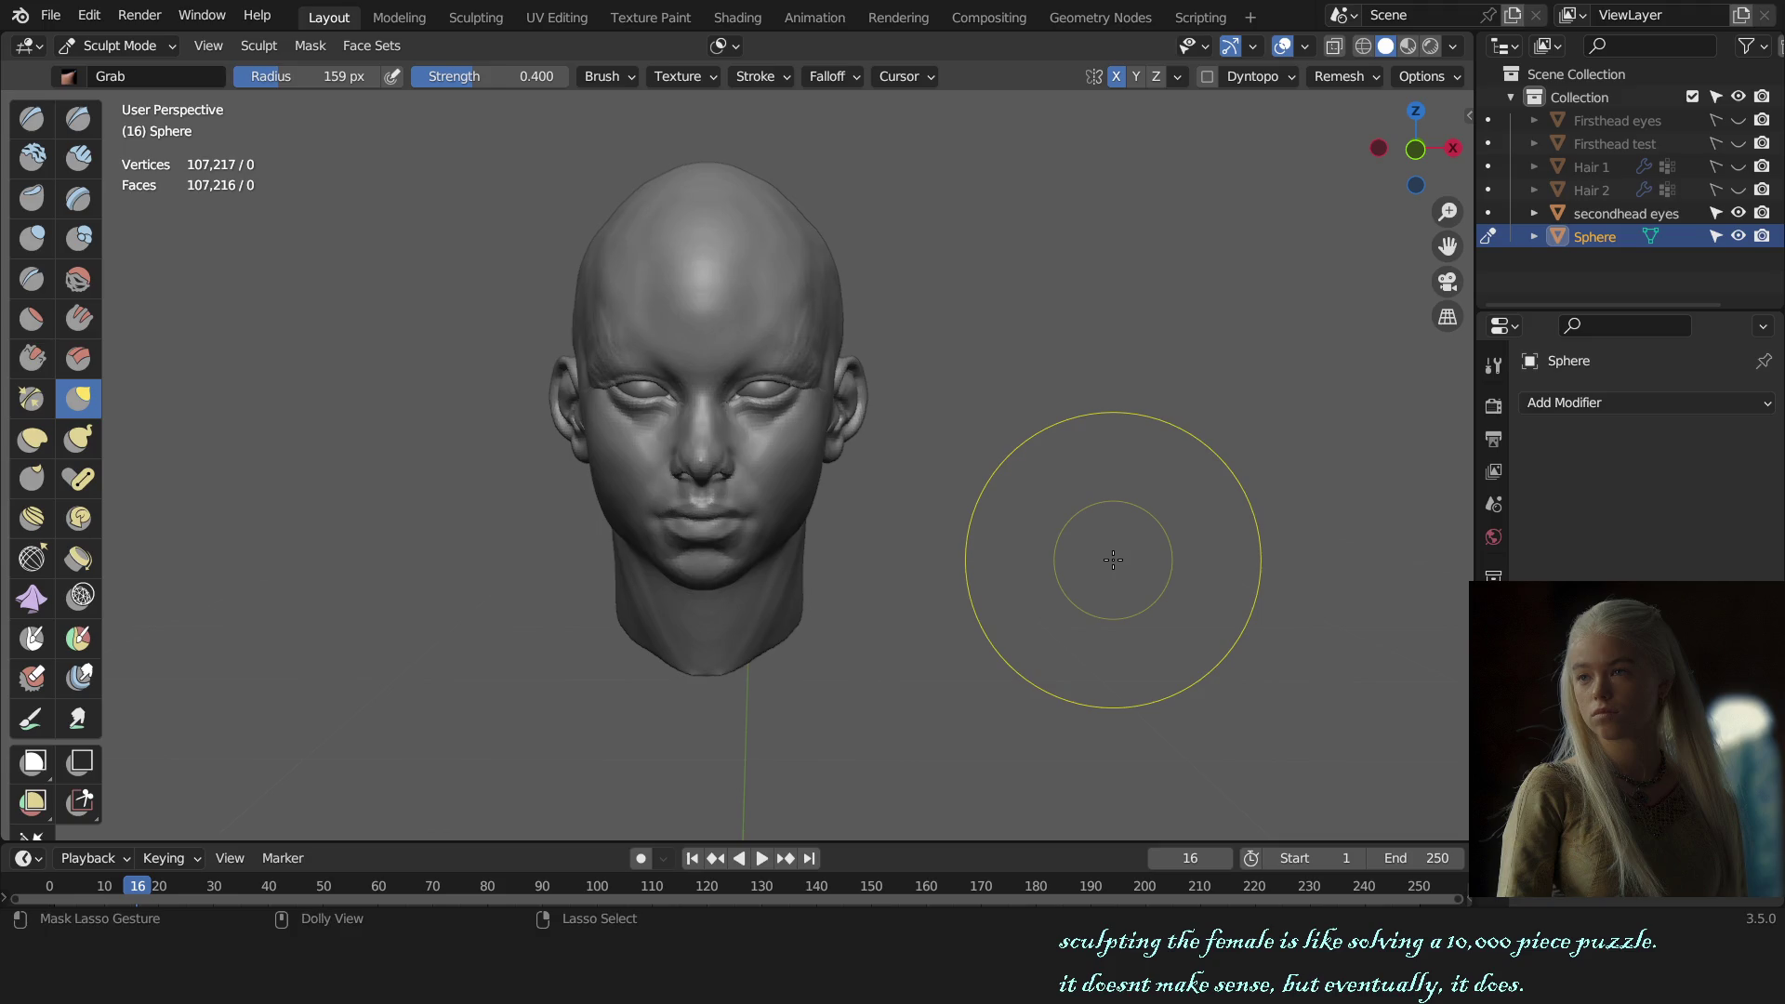
pyautogui.scroll(3, 1113, 560)
pyautogui.moveTo(957, 598); pyautogui.dragTo(899, 695, button='middle')
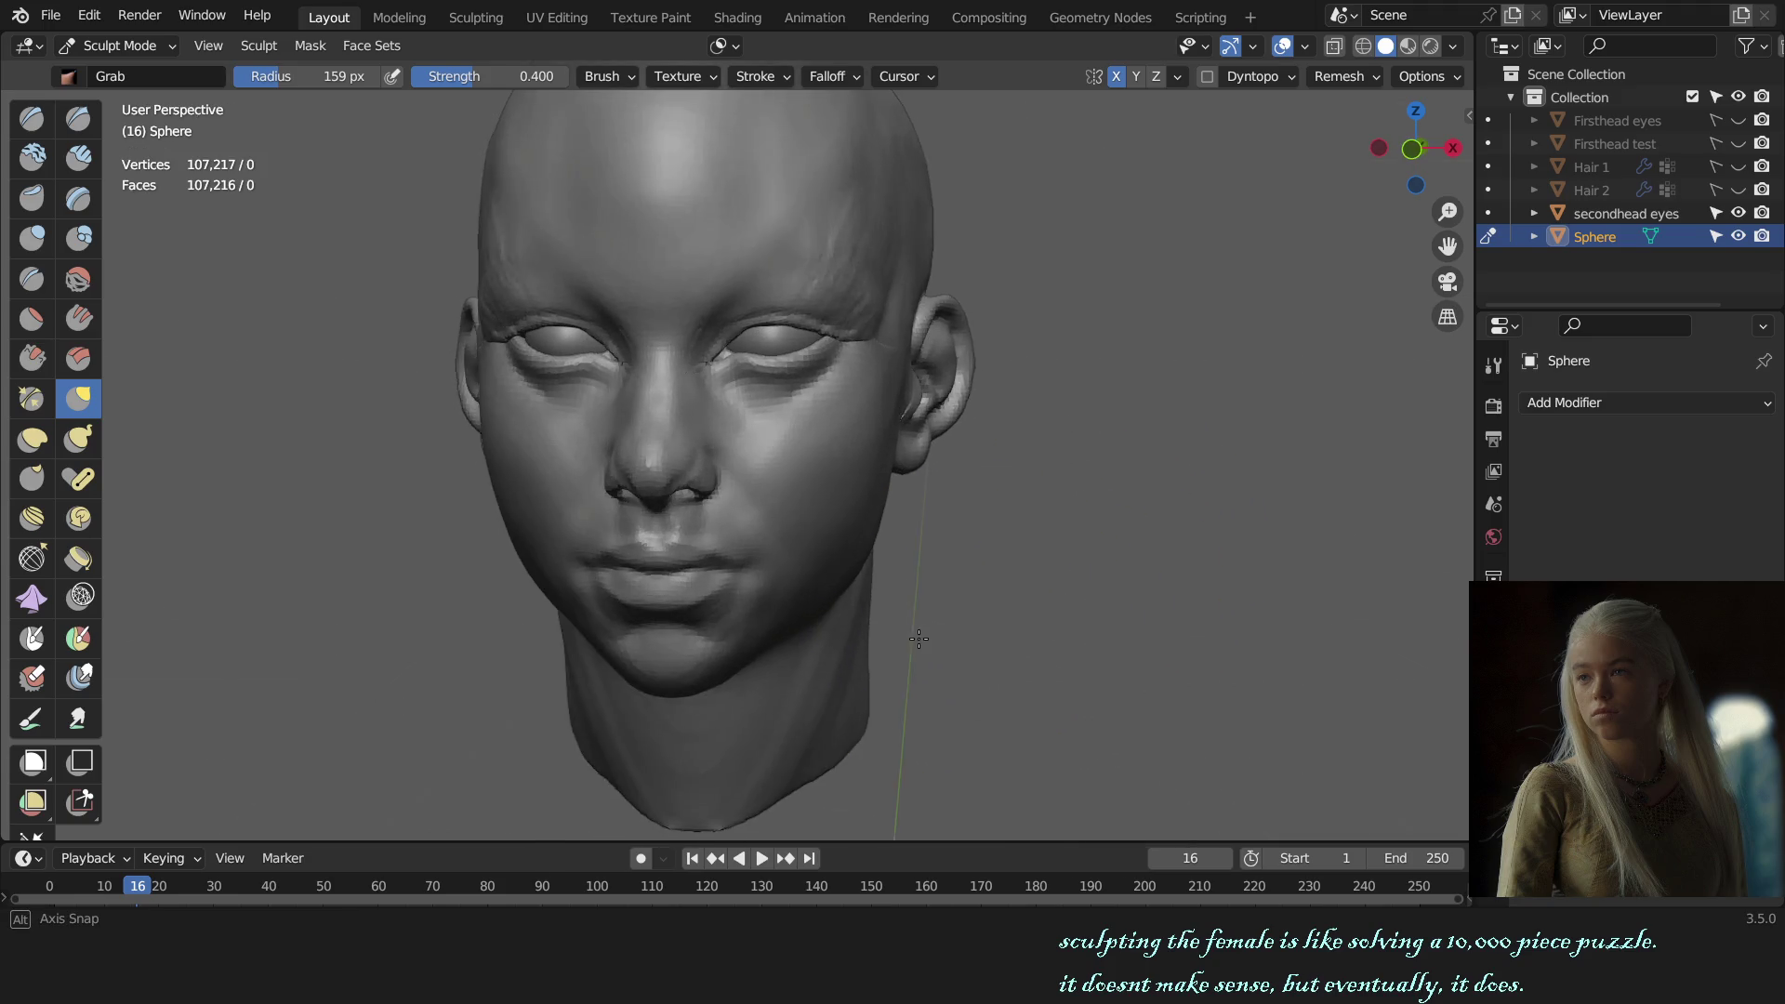
pyautogui.scroll(3, 817, 617)
pyautogui.moveTo(817, 618)
pyautogui.mouseDown(button='middle')
pyautogui.moveTo(817, 636)
pyautogui.moveTo(809, 438)
pyautogui.moveTo(717, 327)
pyautogui.mouseUp(button='middle')
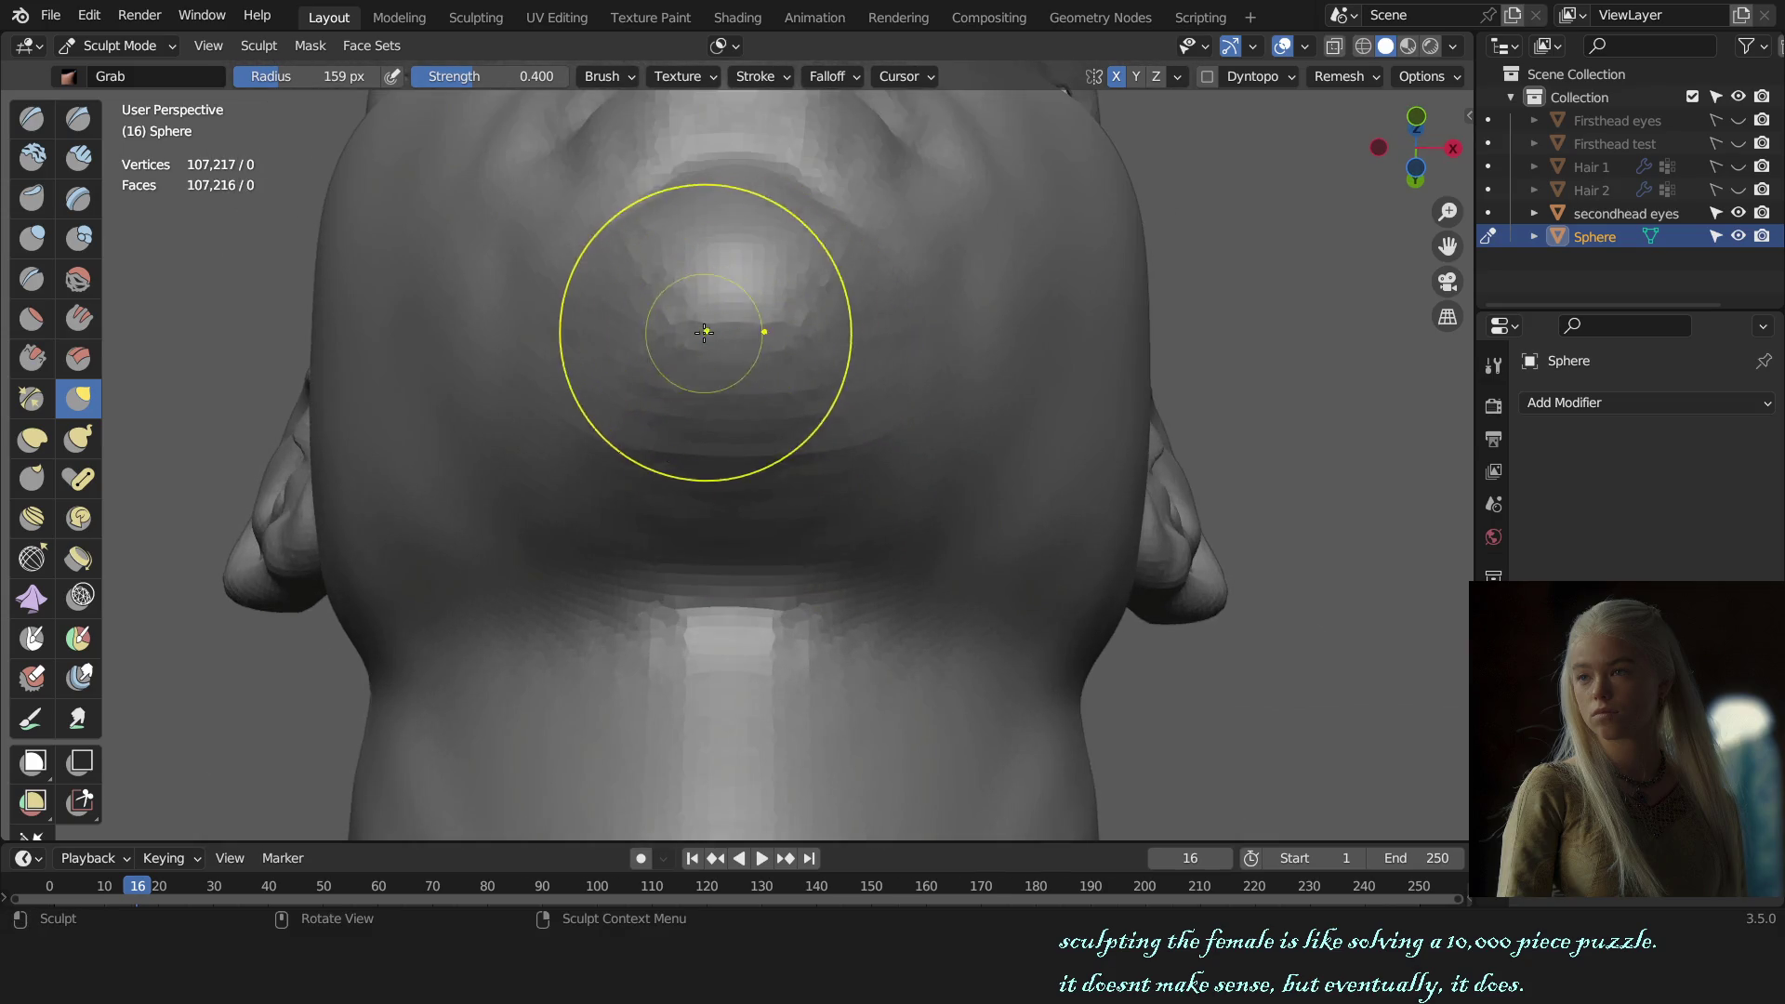
pyautogui.hotkey('shift', 't')
pyautogui.moveTo(745, 342)
pyautogui.mouseDown()
pyautogui.moveTo(721, 388)
pyautogui.moveTo(755, 371)
pyautogui.mouseUp()
# Step: Check front and side views of the chin, pick the Grab brush, and shrink its radius
pyautogui.press('KP_1')
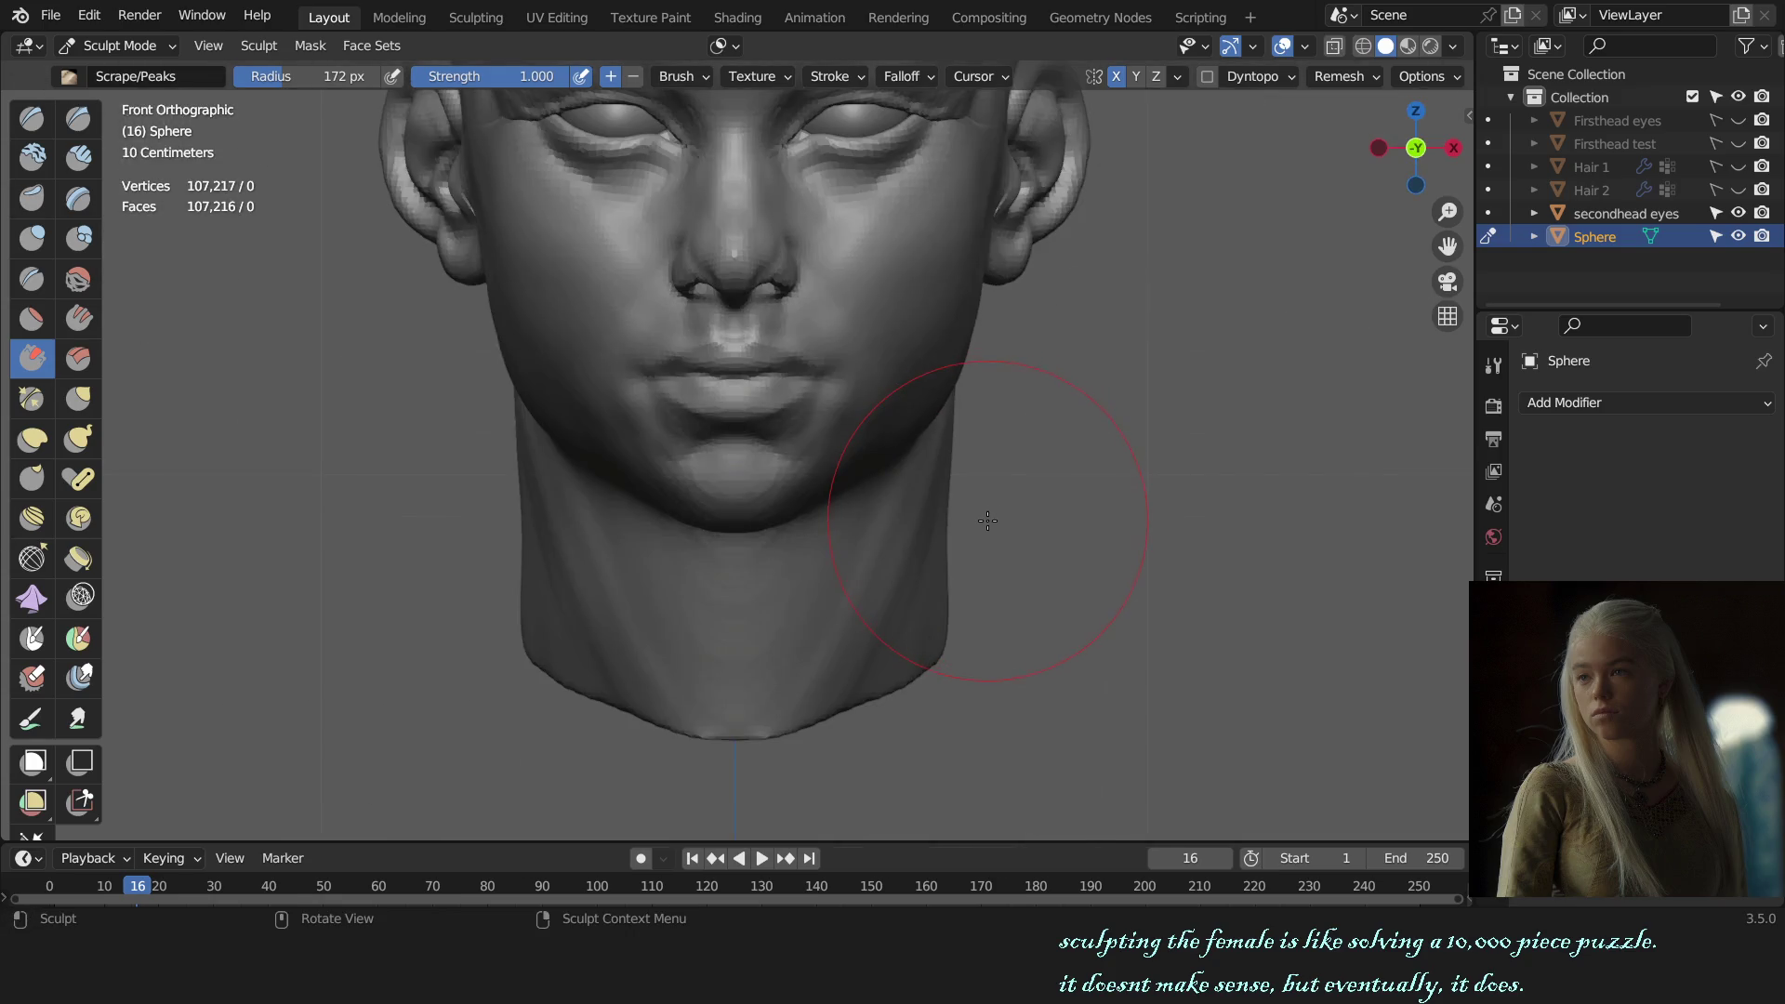
pyautogui.moveTo(962, 578); pyautogui.dragTo(843, 651, button='middle')
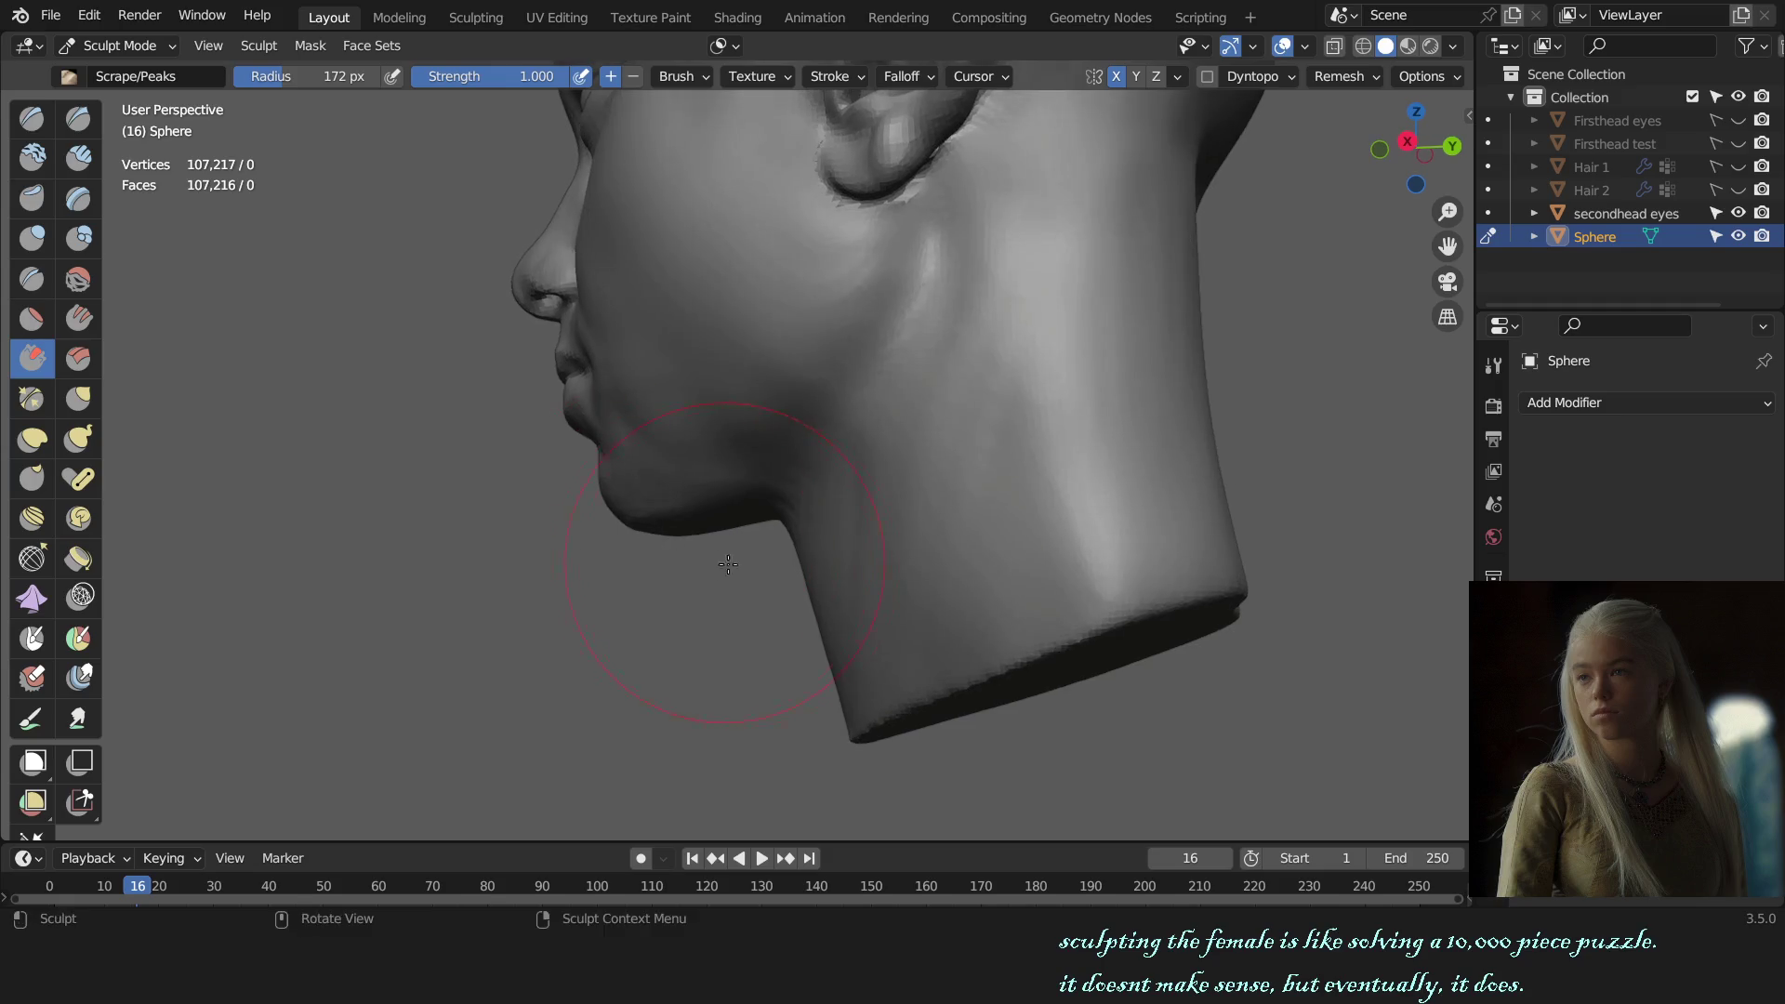
pyautogui.press('KP_3')
pyautogui.moveTo(817, 656)
pyautogui.mouseDown(button='middle')
pyautogui.moveTo(717, 558)
pyautogui.moveTo(967, 562)
pyautogui.mouseUp(button='middle')
pyautogui.press('g')
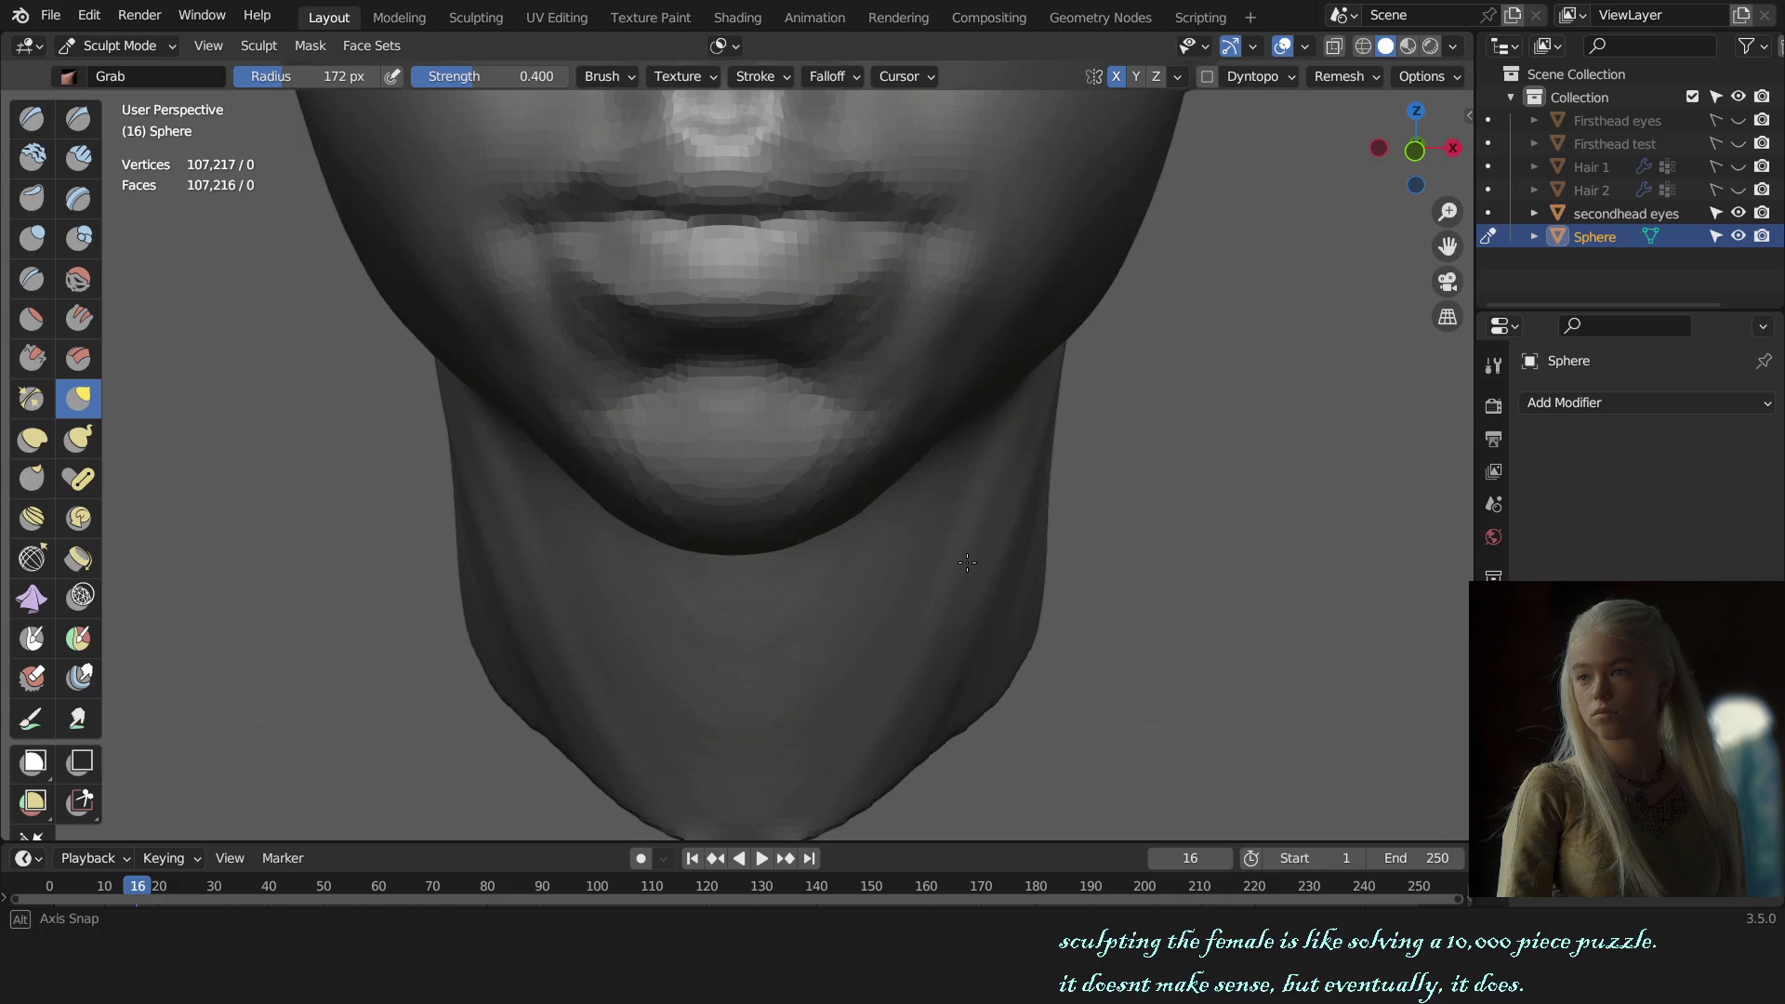
pyautogui.moveTo(735, 558); pyautogui.dragTo(735, 554, button='middle')
pyautogui.press('f')
pyautogui.click(734, 554)
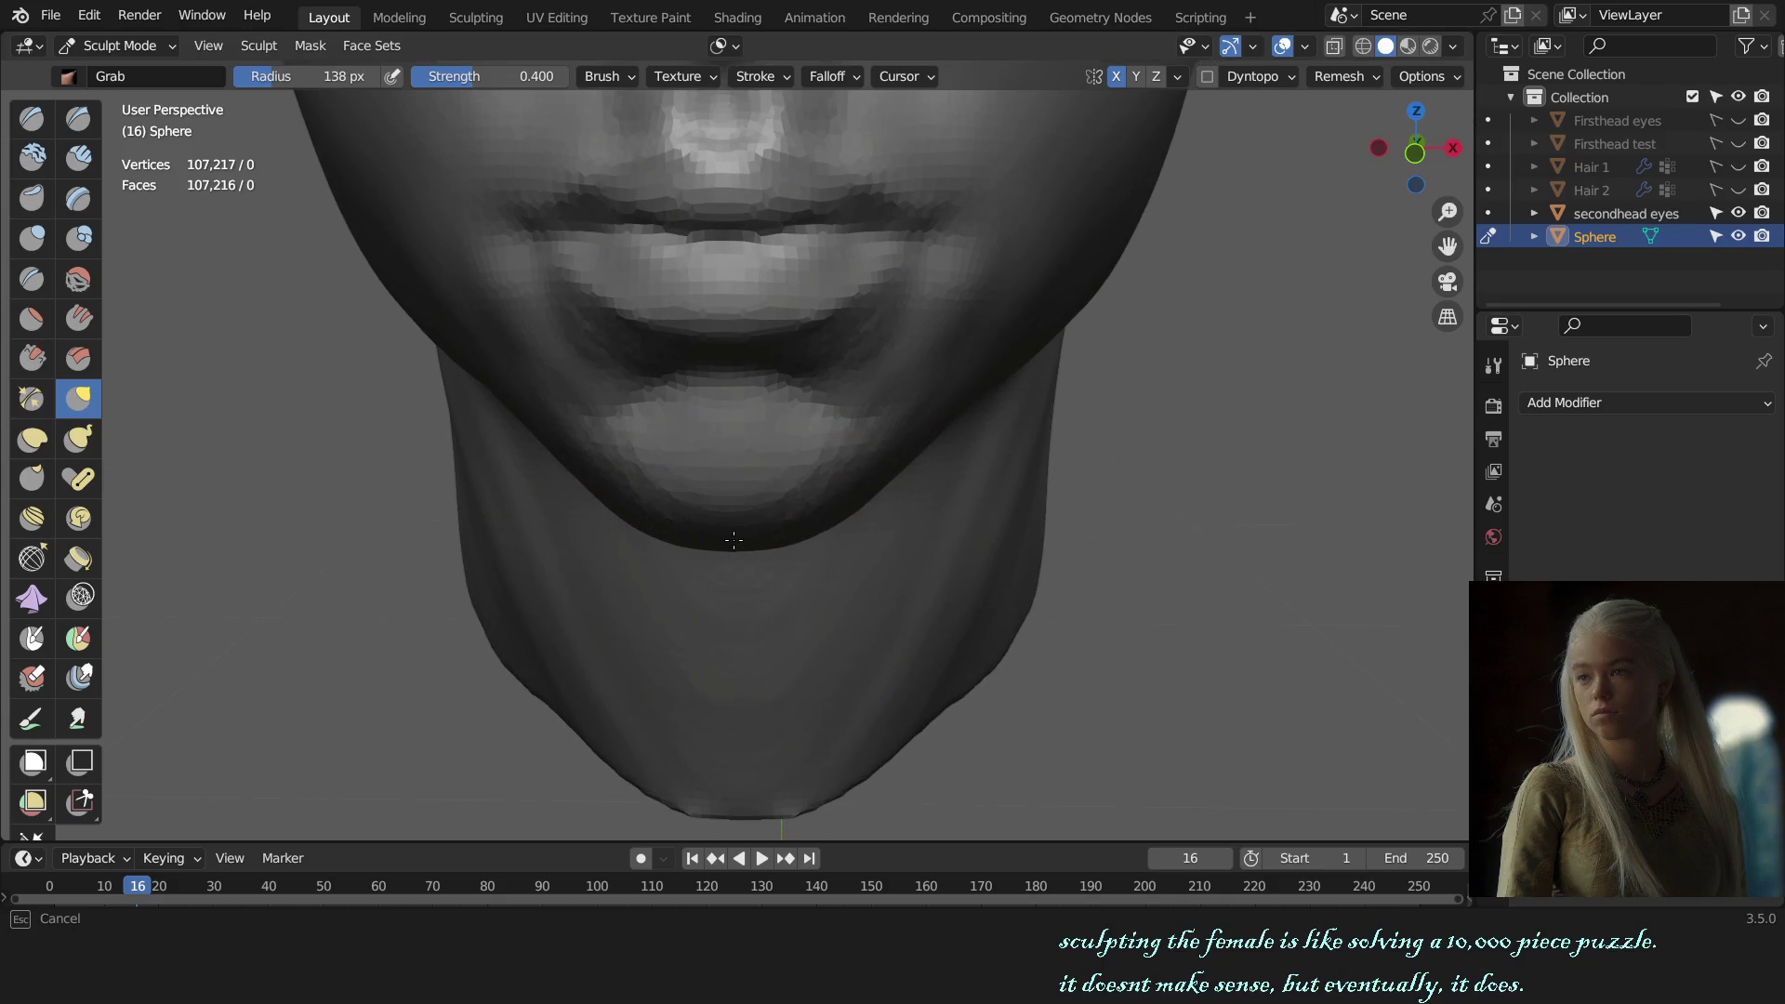
# Step: Shrink the Grab brush again from the front view and orbit to a three-quarter view
pyautogui.press('KP_1')
pyautogui.scroll(-1, 902, 499)
pyautogui.scroll(2, 837, 581)
pyautogui.press('f')
pyautogui.click(764, 593)
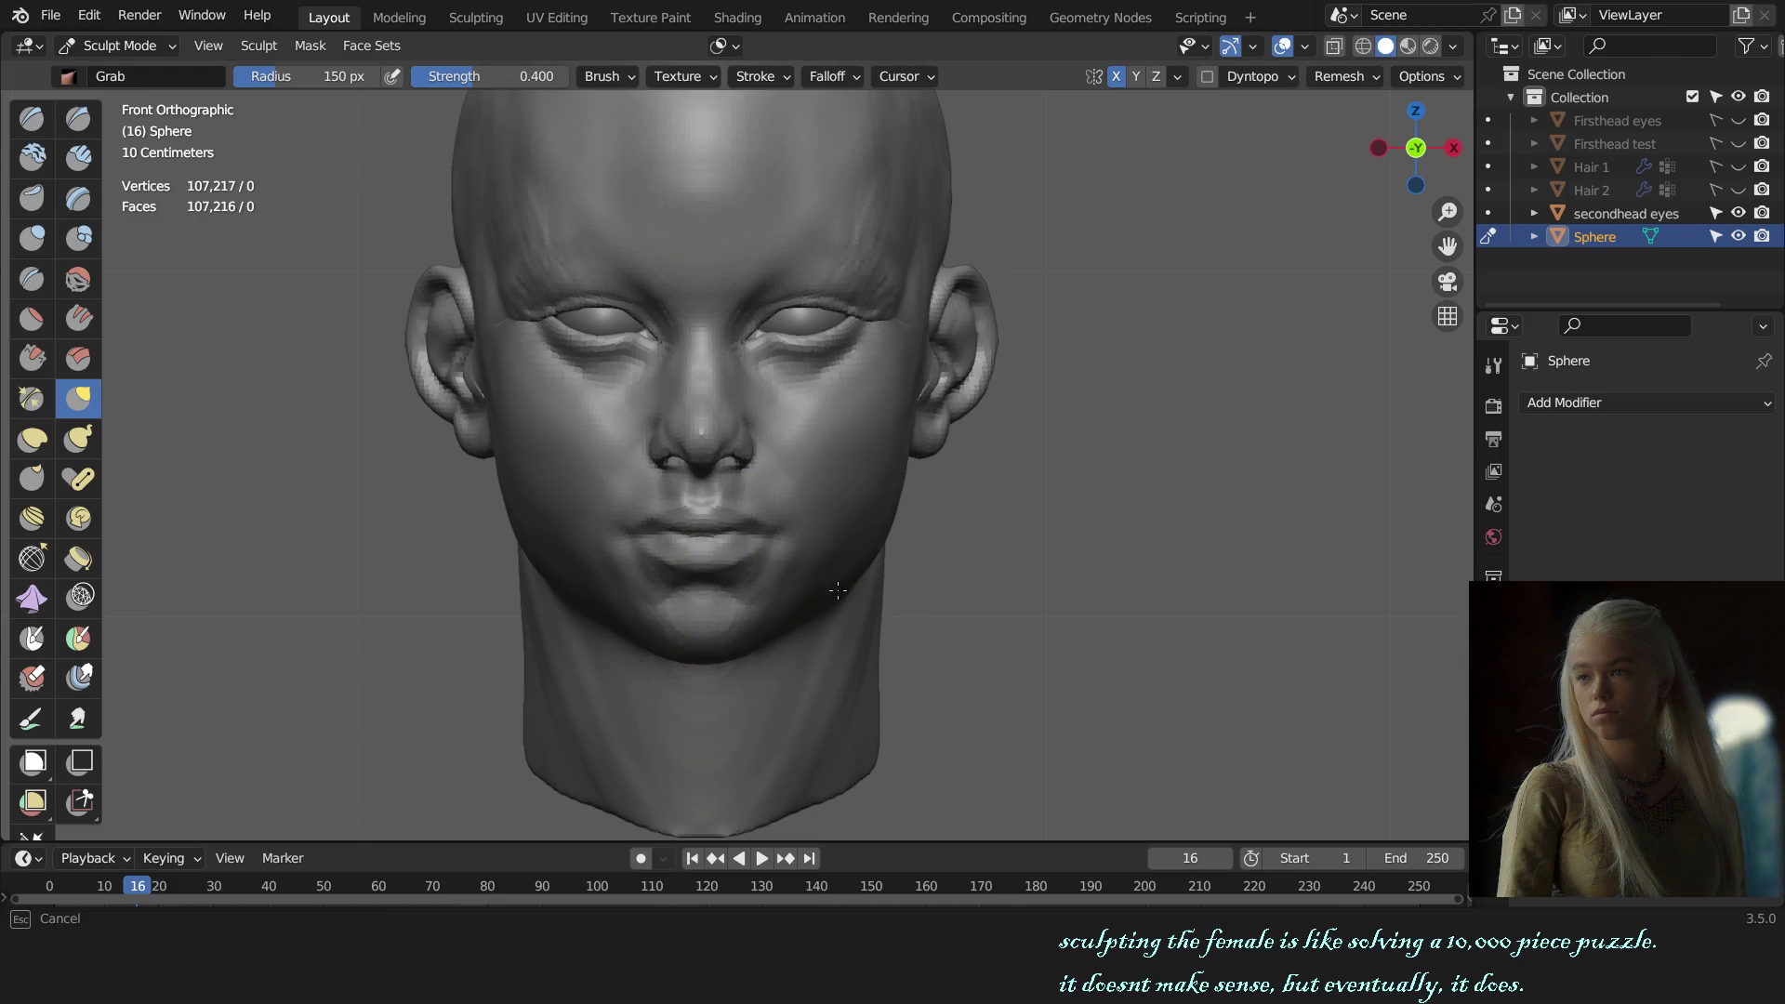
pyautogui.scroll(-2, 841, 587)
pyautogui.moveTo(888, 588)
pyautogui.mouseDown(button='middle')
pyautogui.moveTo(784, 582)
pyautogui.moveTo(787, 558)
pyautogui.mouseUp(button='middle')
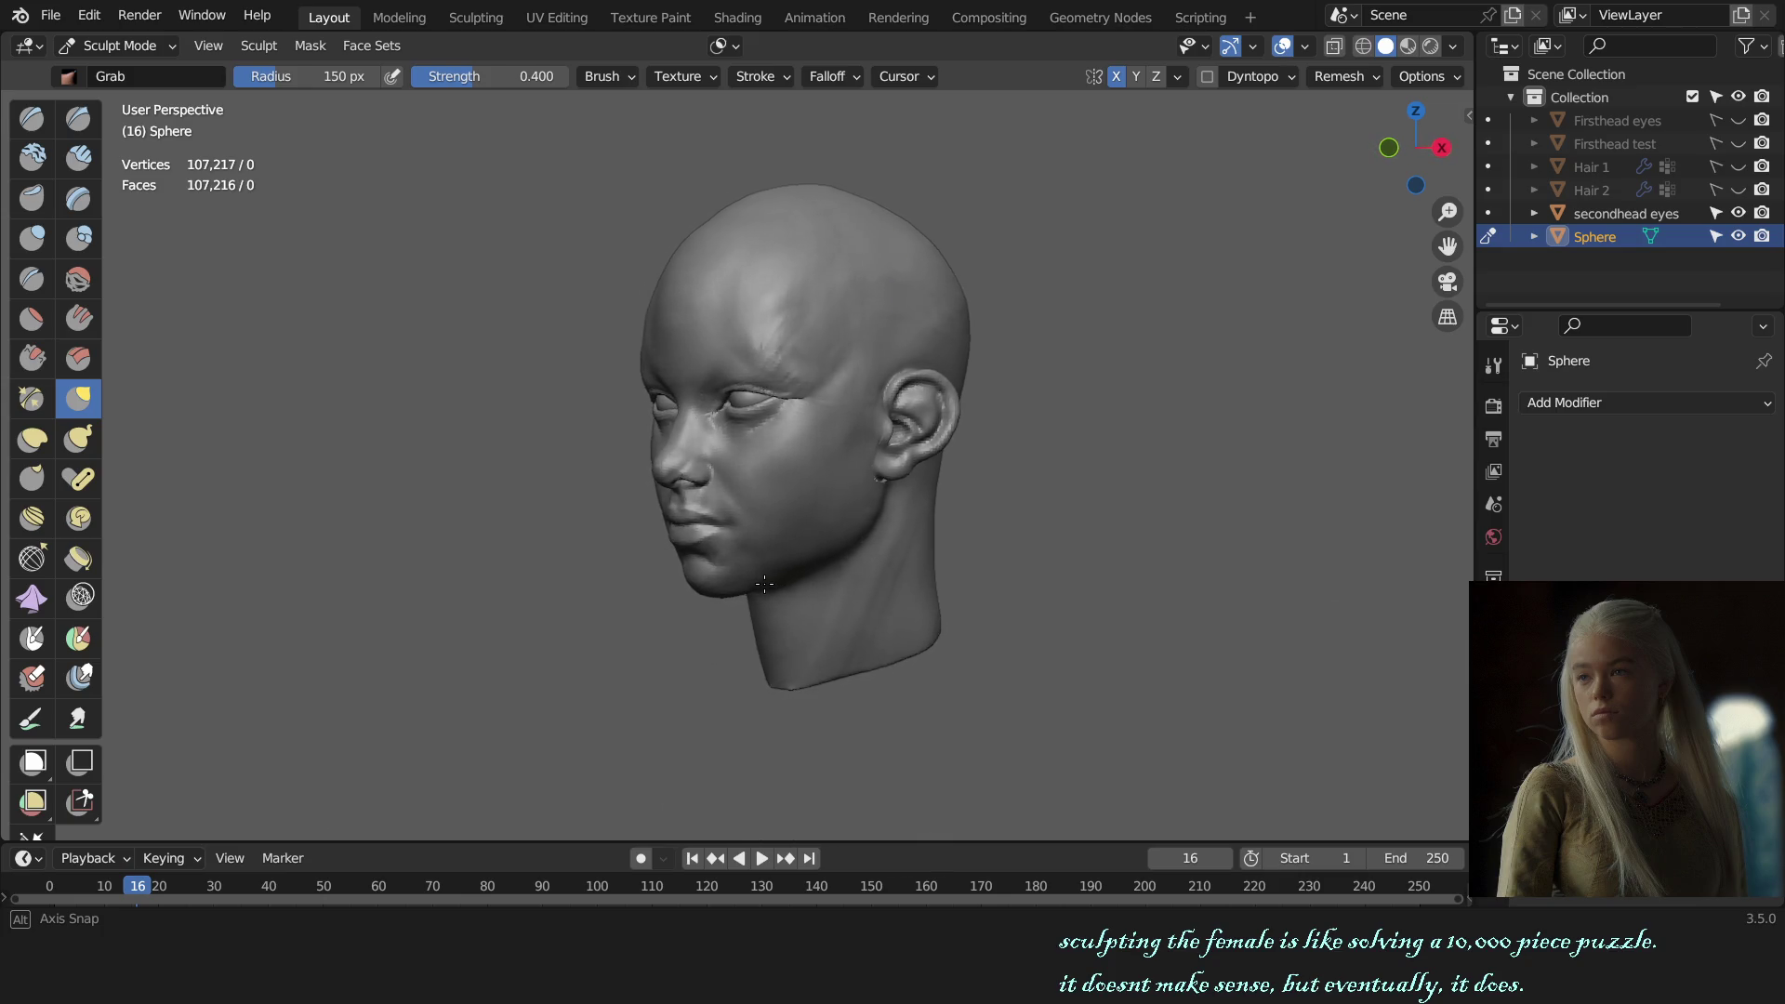
pyautogui.scroll(2, 788, 539)
pyautogui.scroll(1, 789, 524)
# Step: Enlarge the brush, enable an auto-masking option, and pull the earlobe slightly upward
pyautogui.press('f')
pyautogui.click(996, 480)
pyautogui.click(721, 46)
pyautogui.click(656, 128)
pyautogui.press('f')
pyautogui.click(869, 451)
pyautogui.moveTo(869, 451); pyautogui.dragTo(874, 435)
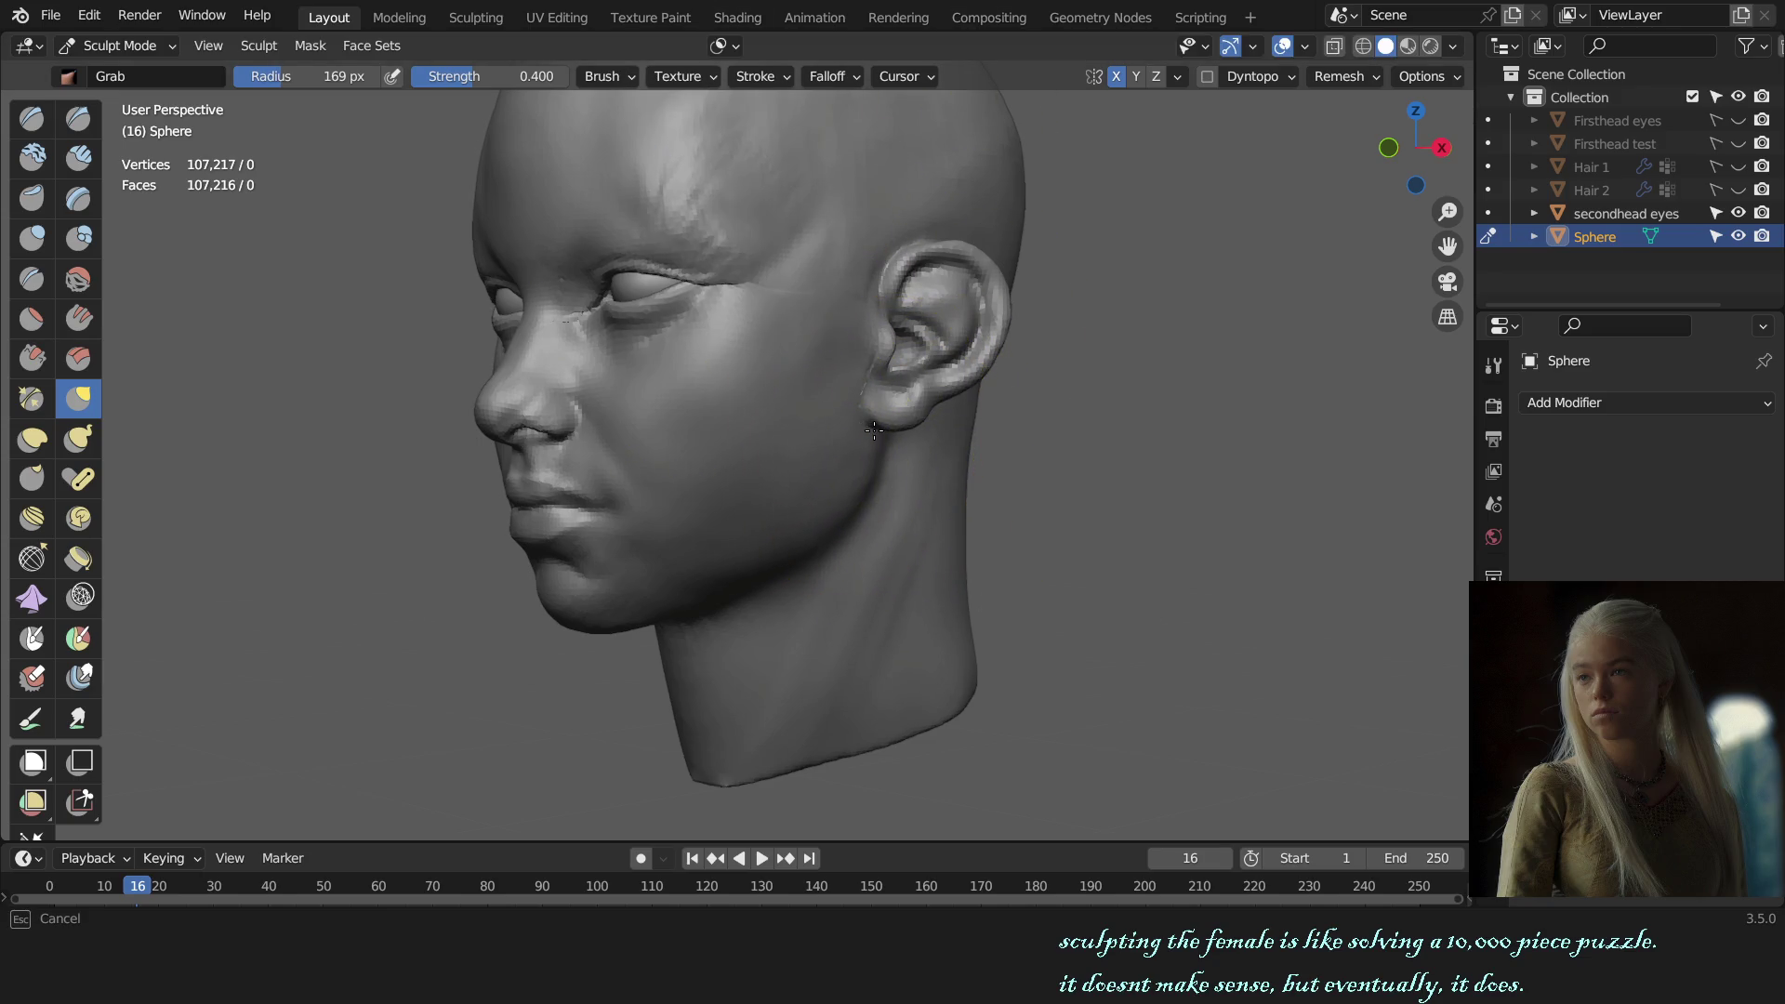
# Step: Orbit around the head from several angles and pull the earlobe area toward the face
pyautogui.moveTo(869, 451); pyautogui.dragTo(937, 490, button='middle')
pyautogui.scroll(-3, 945, 570)
pyautogui.moveTo(945, 570); pyautogui.dragTo(831, 577, button='middle')
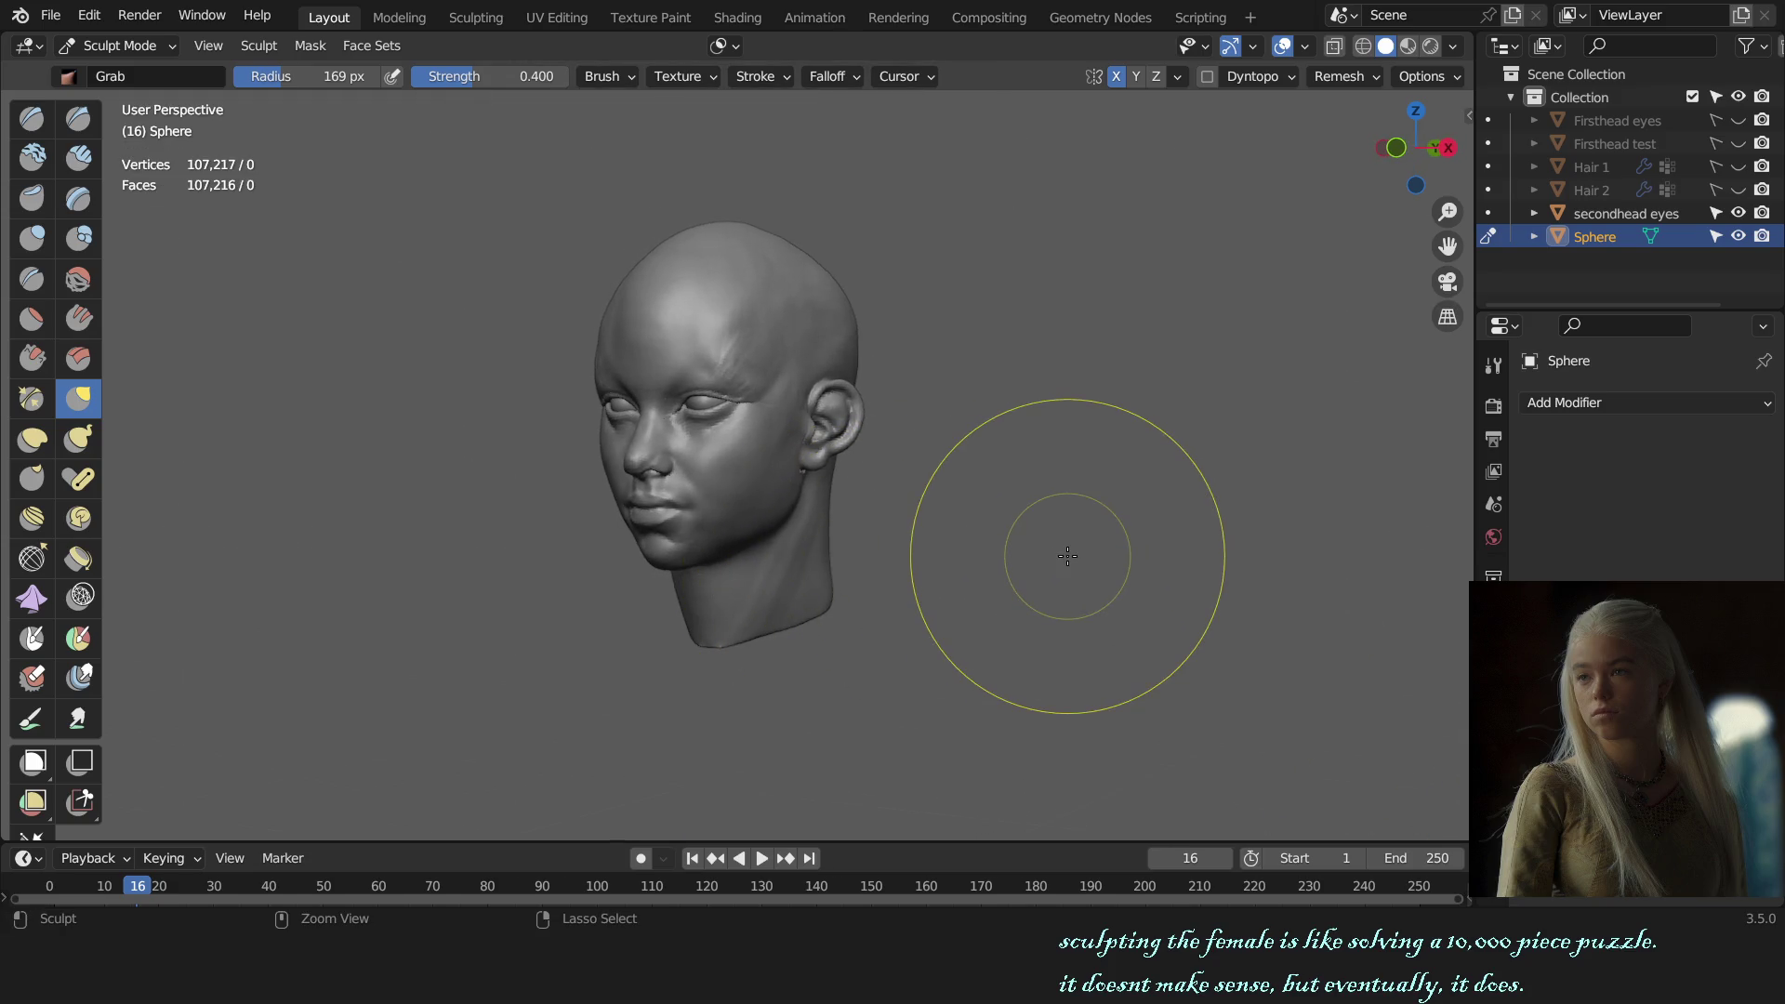
pyautogui.moveTo(1029, 545); pyautogui.dragTo(856, 518, button='middle')
pyautogui.scroll(5, 818, 493)
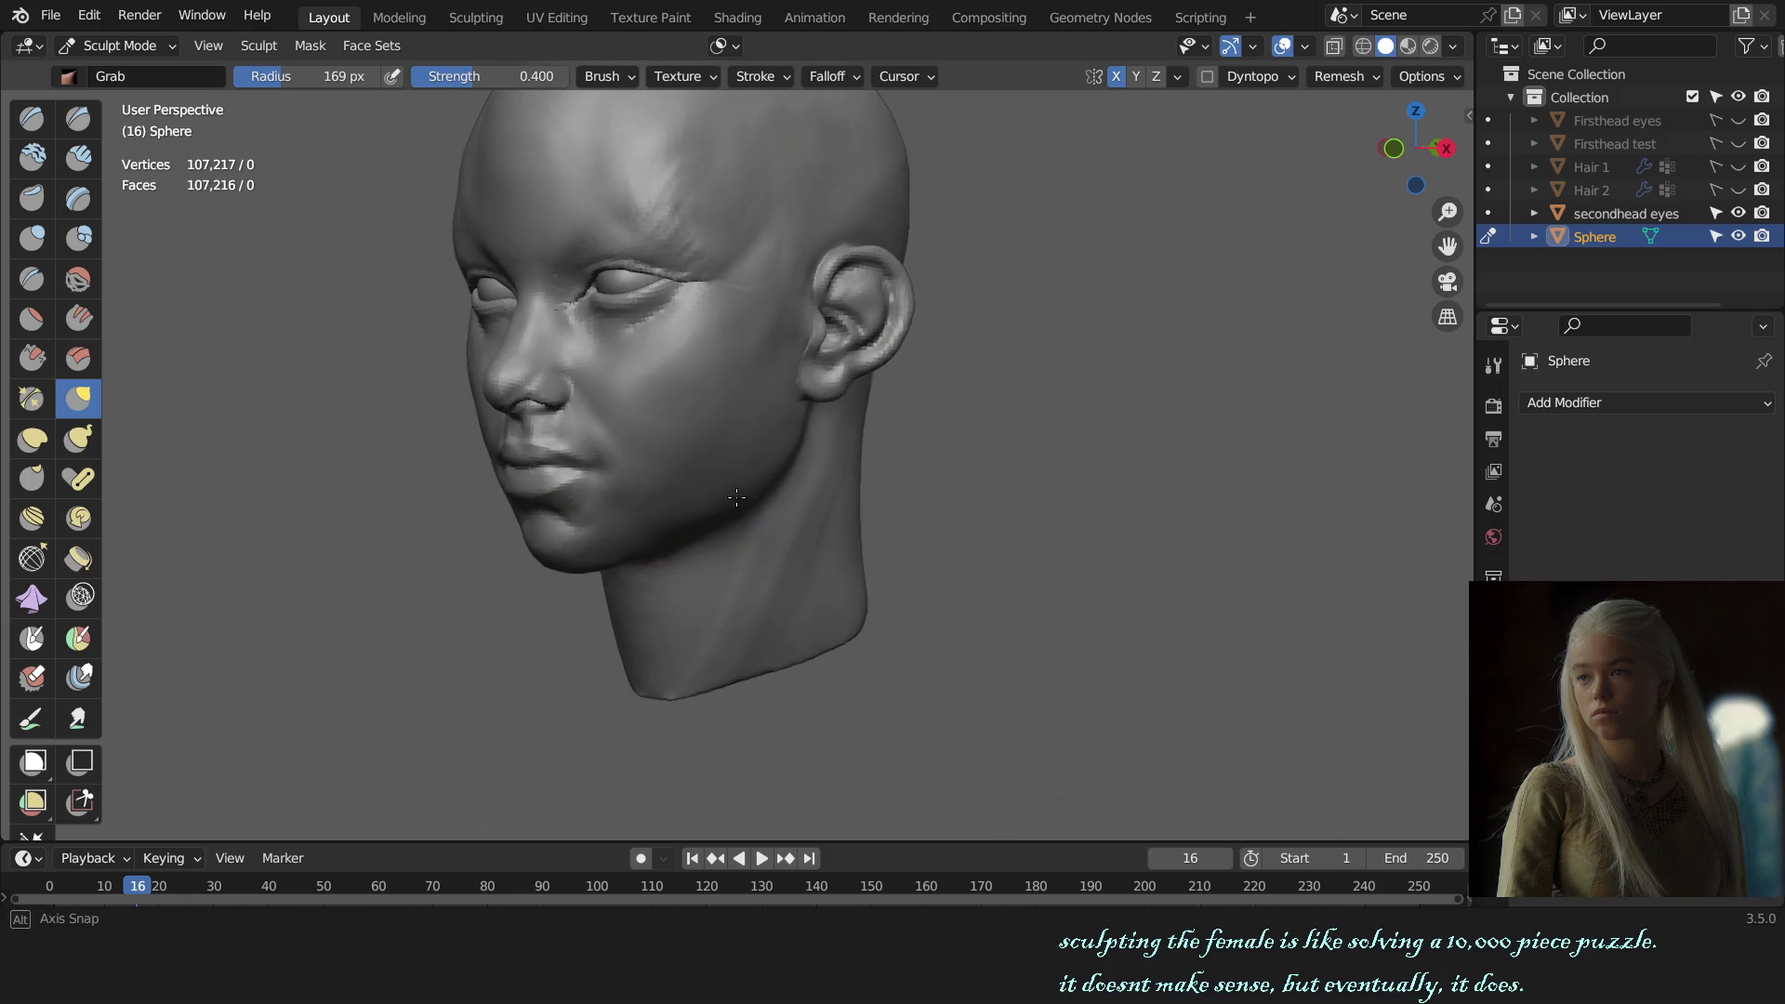
pyautogui.keyDown('alt'); pyautogui.moveTo(777, 444); pyautogui.dragTo(797, 466, button='middle'); pyautogui.keyUp('alt')
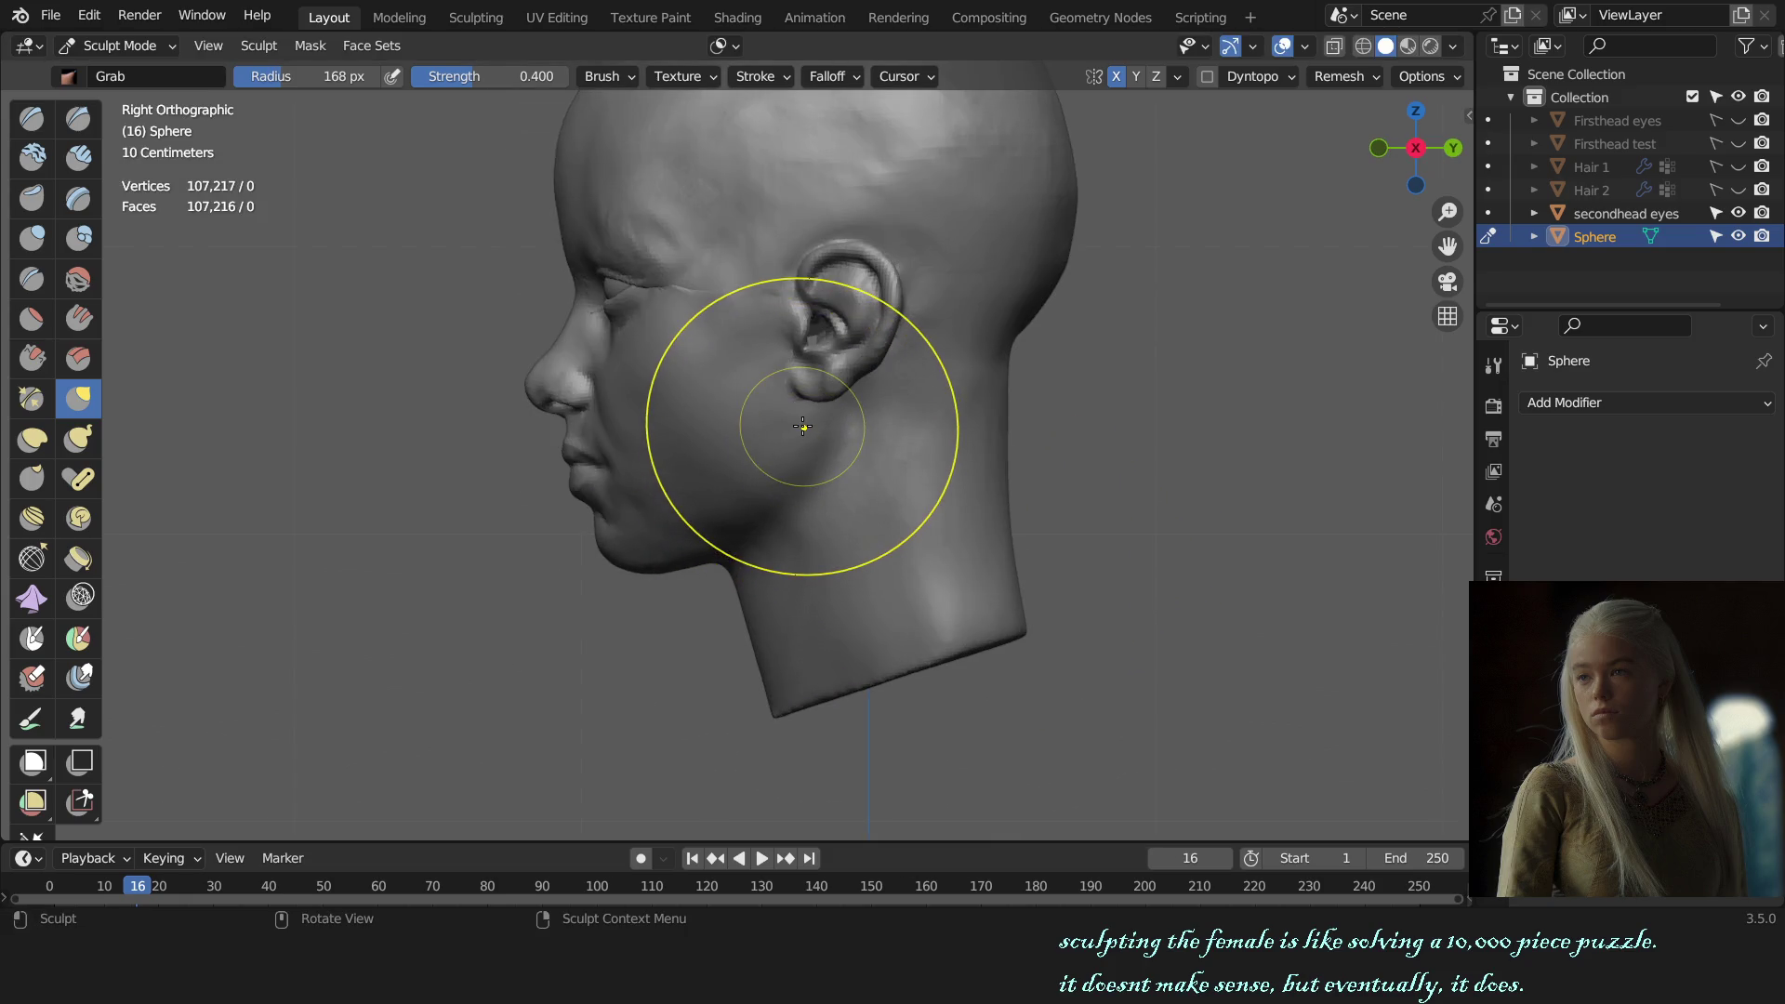
pyautogui.scroll(-5, 807, 405)
pyautogui.moveTo(872, 478)
pyautogui.mouseDown(button='middle')
pyautogui.moveTo(704, 511)
pyautogui.moveTo(698, 471)
pyautogui.moveTo(745, 530)
pyautogui.moveTo(702, 598)
pyautogui.moveTo(716, 602)
pyautogui.mouseUp(button='middle')
pyautogui.scroll(4, 697, 470)
pyautogui.scroll(2, 731, 553)
pyautogui.scroll(-4, 686, 606)
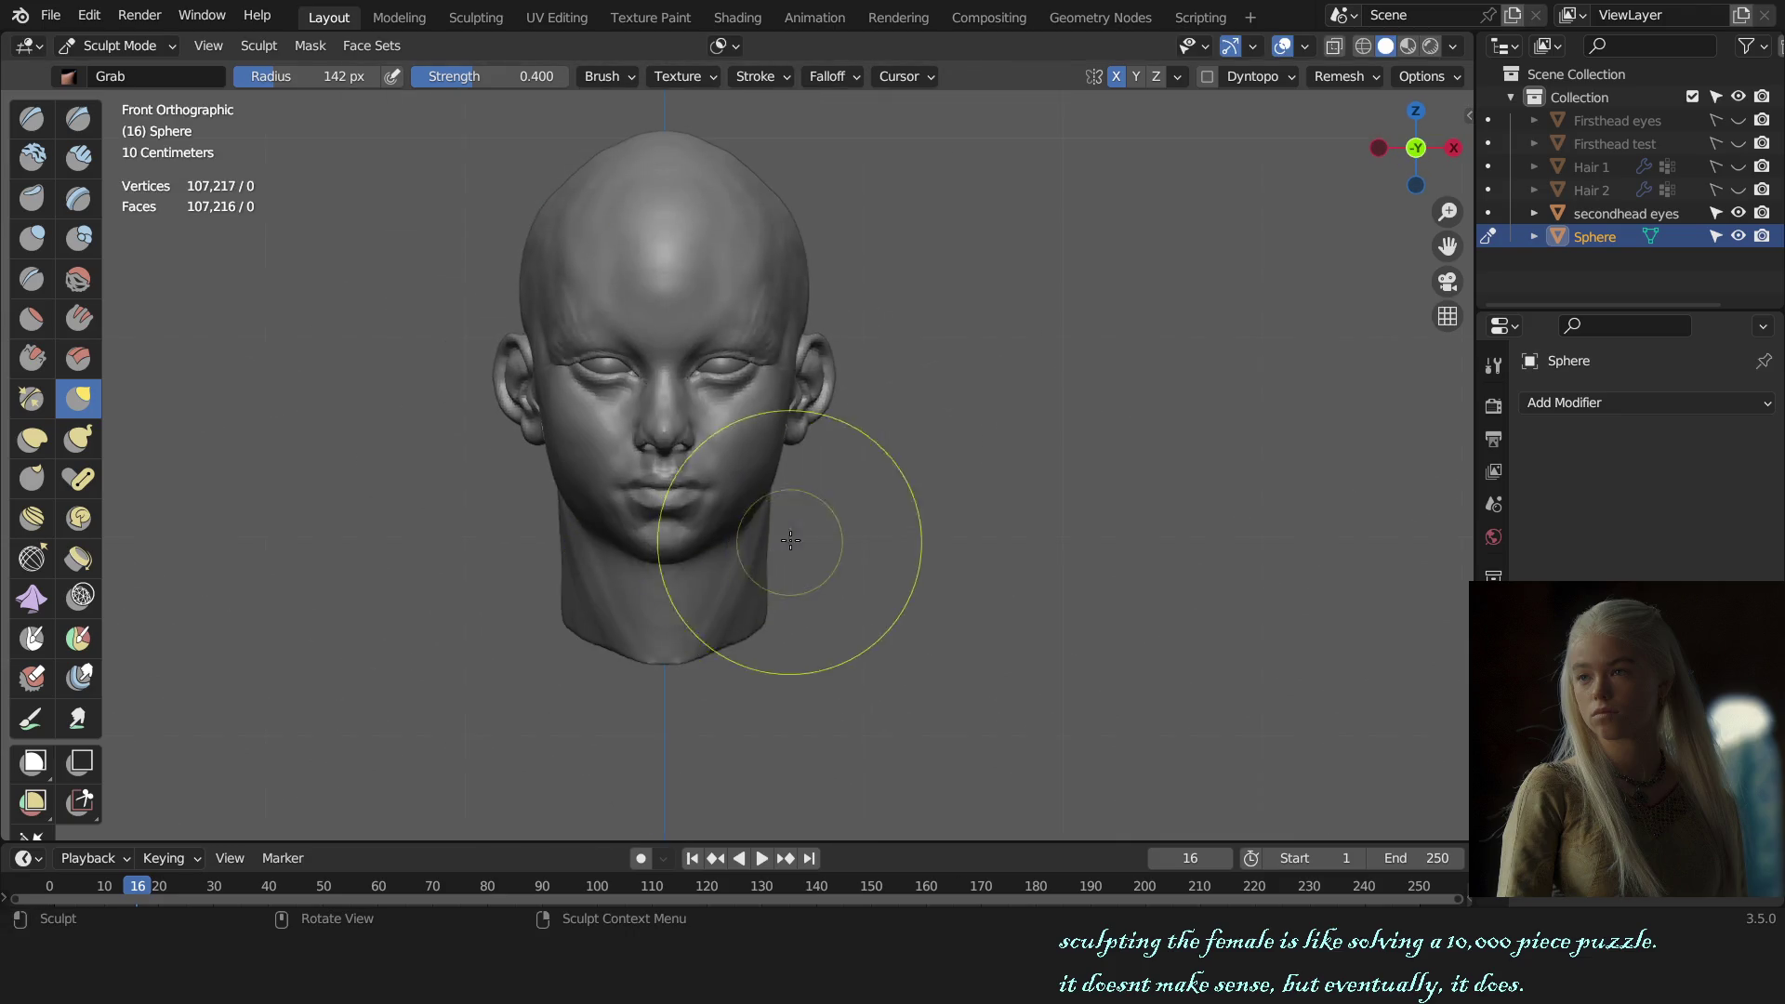
pyautogui.moveTo(777, 538); pyautogui.dragTo(777, 518, button='middle')
pyautogui.scroll(2, 777, 518)
pyautogui.moveTo(822, 493); pyautogui.dragTo(811, 493)
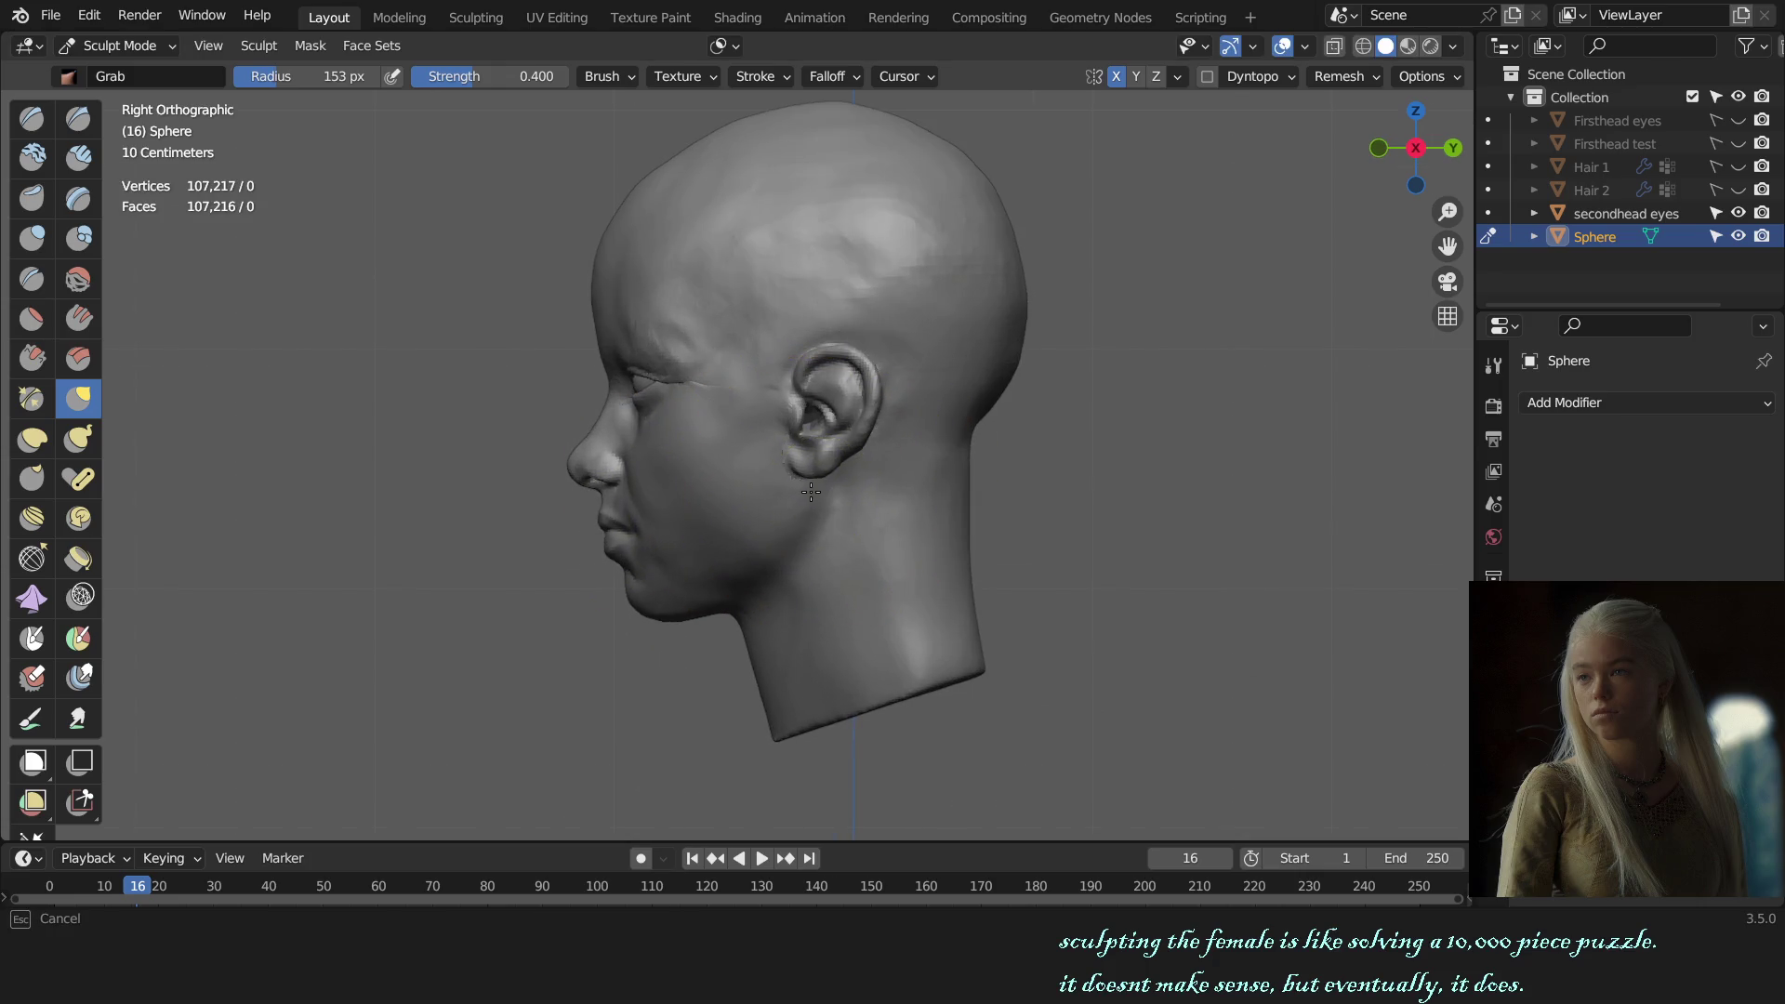
# Step: Center the lips in close-up and reshape them, shrinking the brush to refine the upper lip
pyautogui.scroll(-3, 814, 493)
pyautogui.moveTo(814, 493); pyautogui.dragTo(769, 526, button='middle')
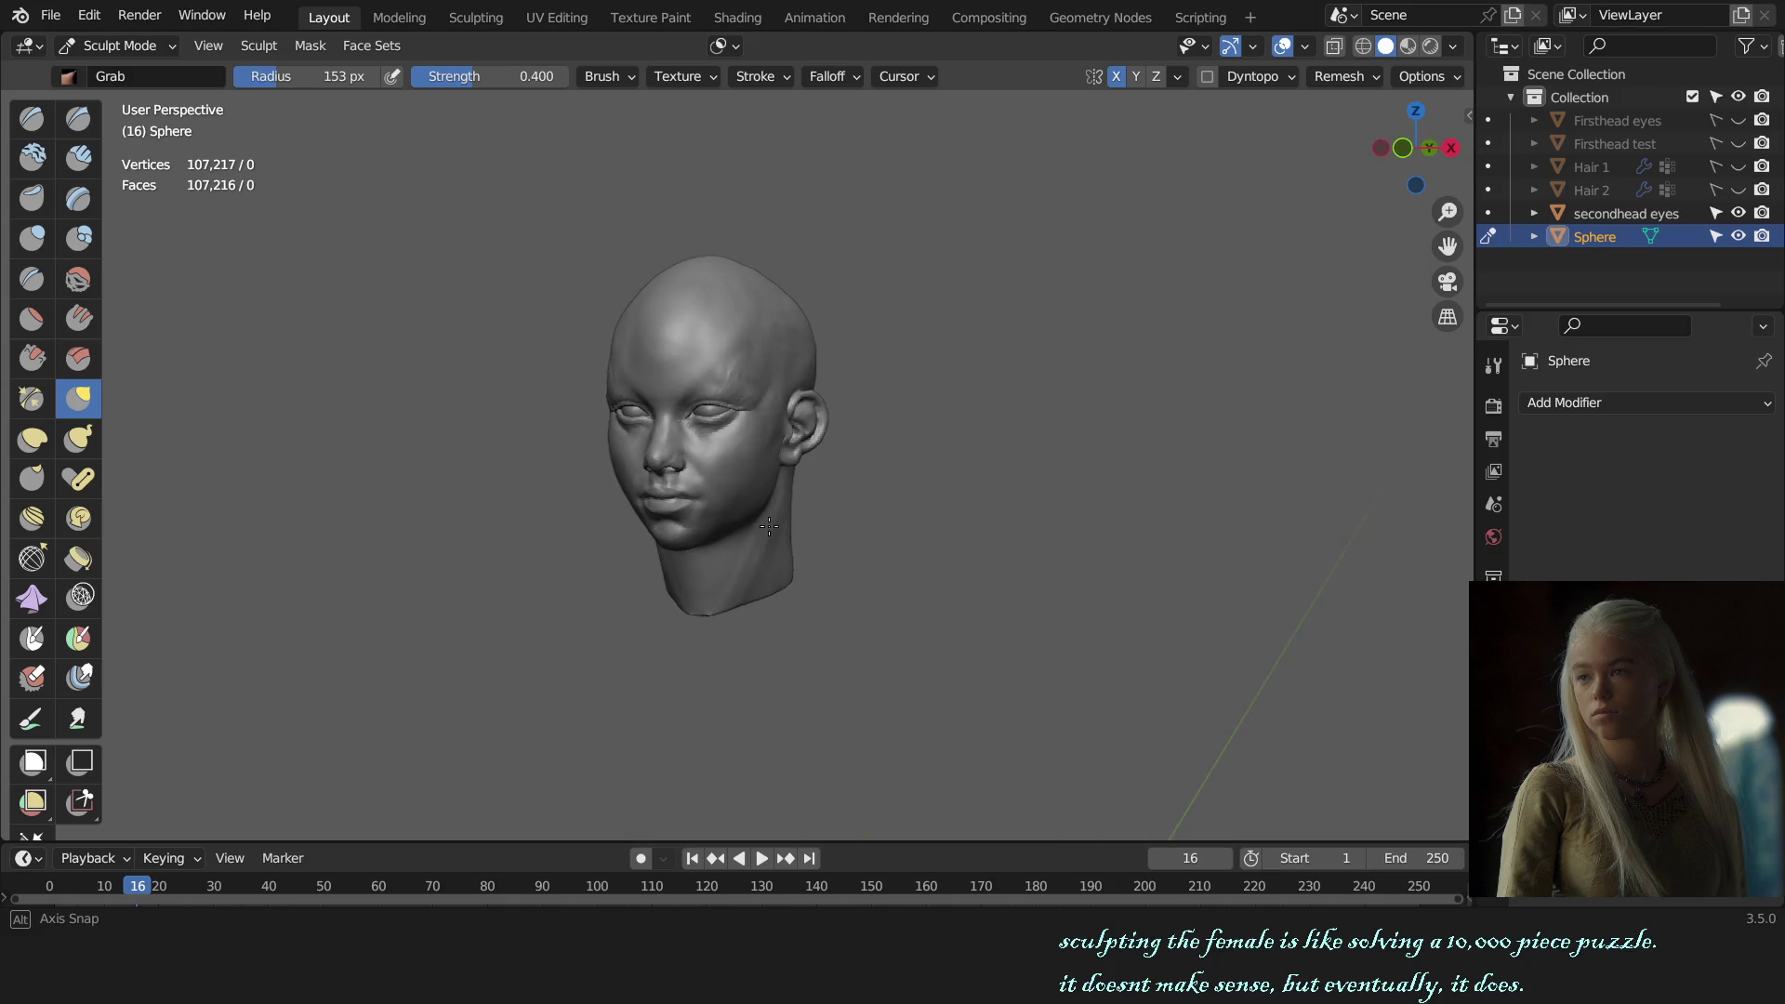
pyautogui.scroll(3, 754, 525)
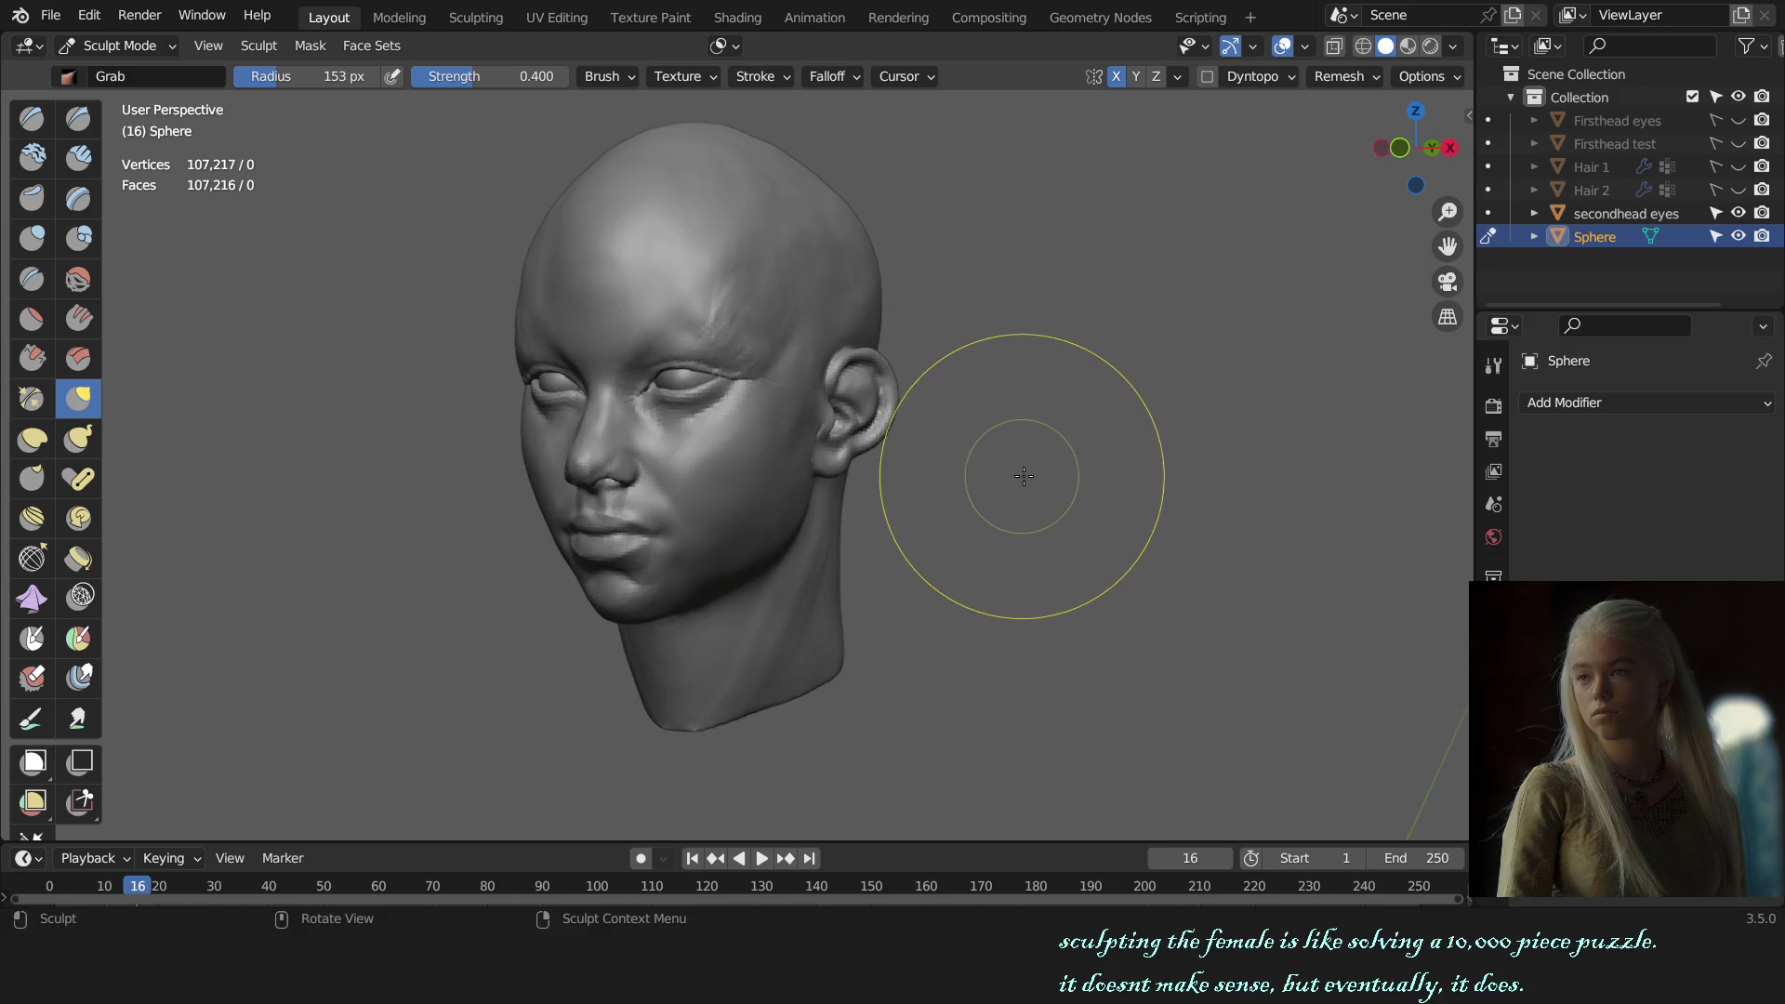
pyautogui.keyDown('alt'); pyautogui.moveTo(976, 459); pyautogui.dragTo(1063, 469, button='middle'); pyautogui.keyUp('alt')
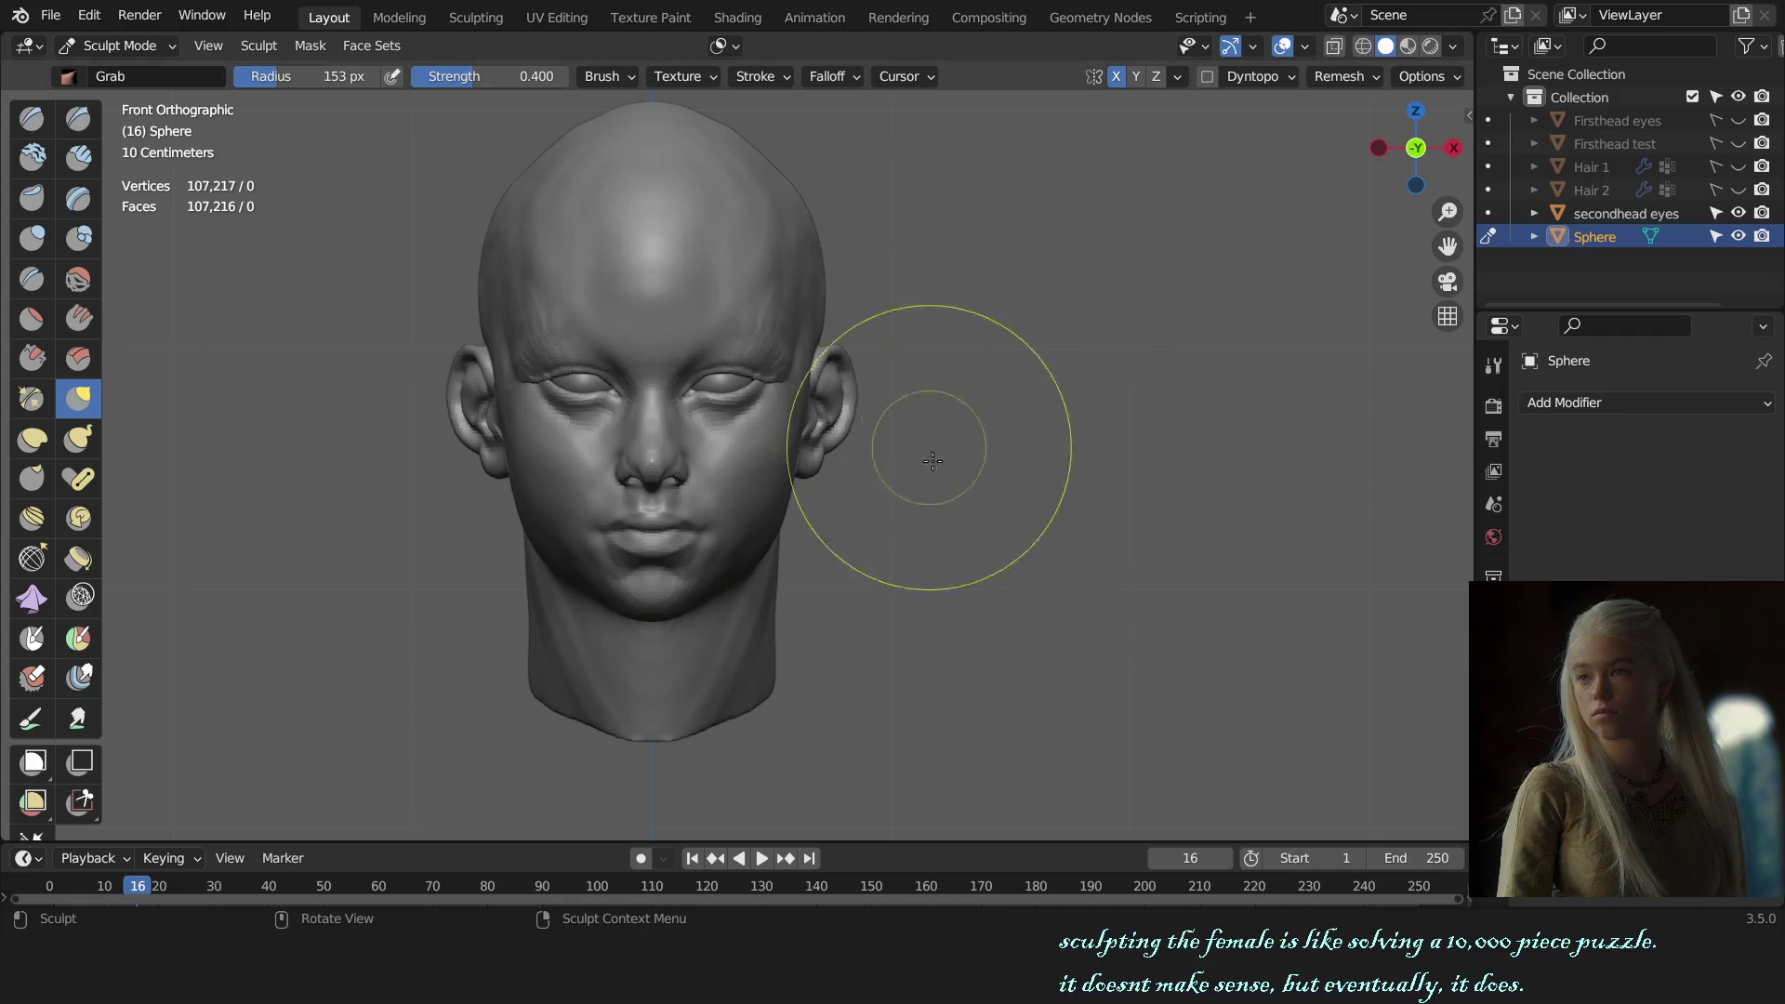
pyautogui.scroll(4, 932, 462)
pyautogui.scroll(3, 913, 506)
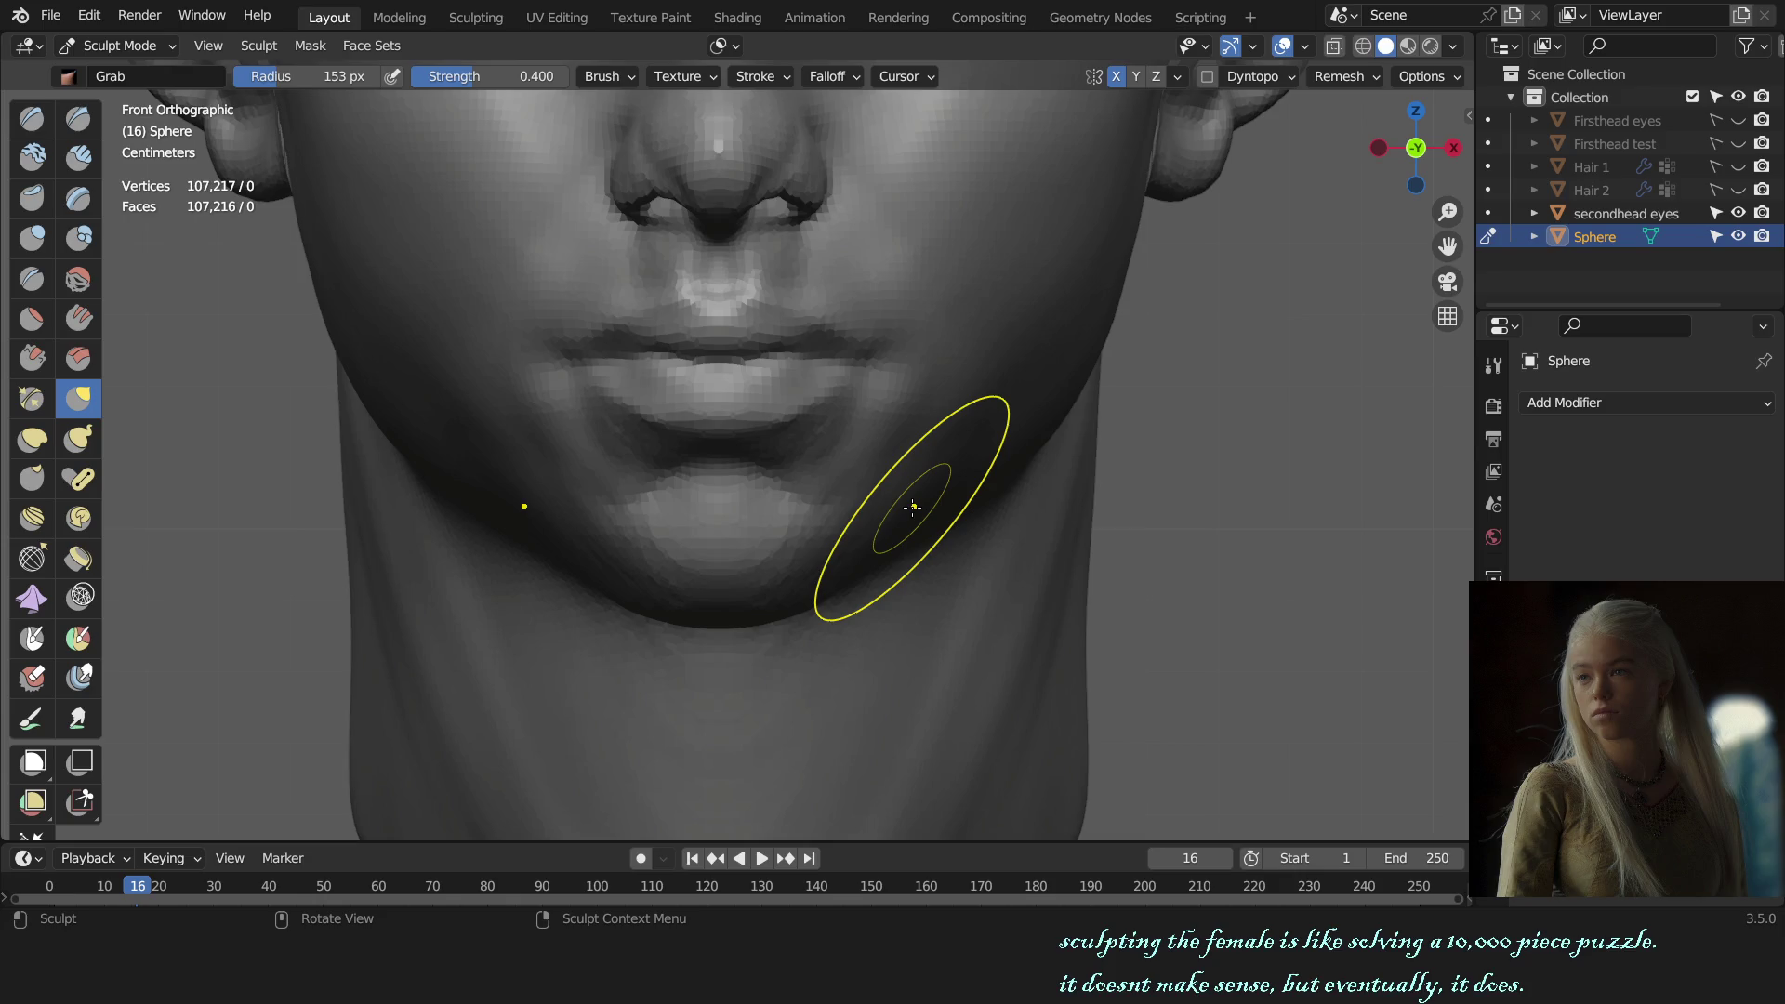
pyautogui.keyDown('shift'); pyautogui.moveTo(817, 307); pyautogui.dragTo(724, 552, button='middle'); pyautogui.keyUp('shift')
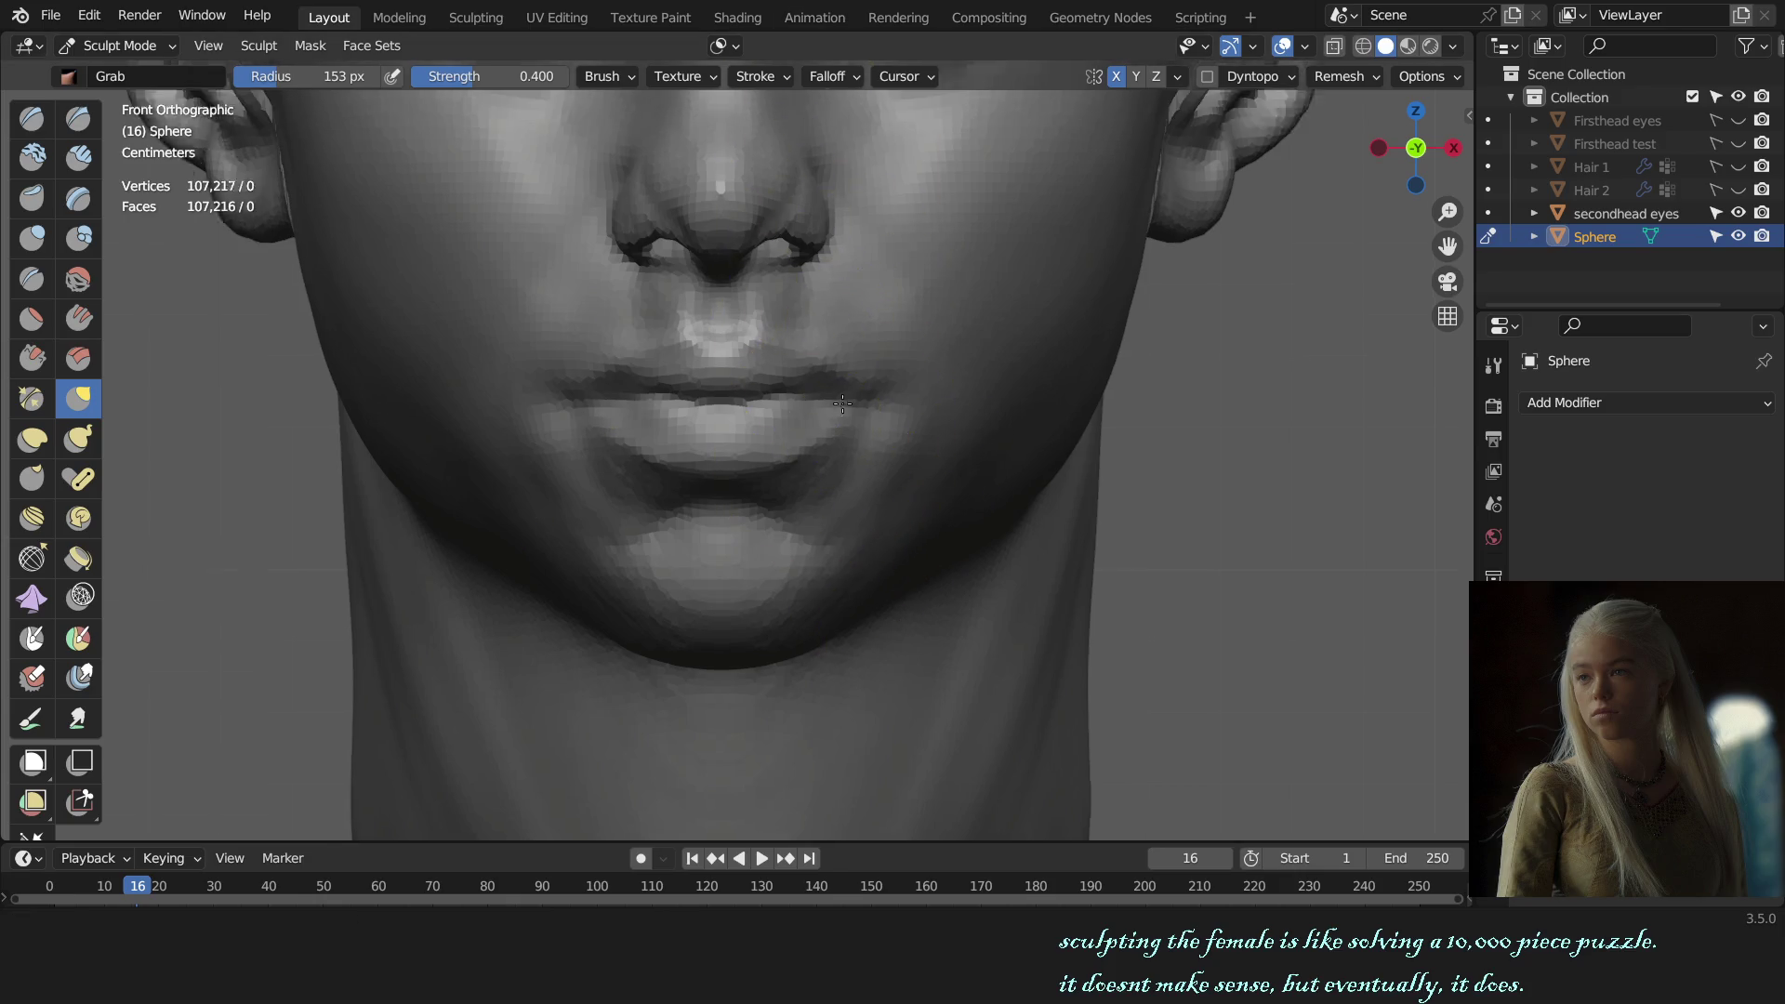
pyautogui.moveTo(725, 553)
pyautogui.mouseDown()
pyautogui.moveTo(693, 563)
pyautogui.moveTo(806, 538)
pyautogui.mouseUp()
pyautogui.press('f')
pyautogui.moveTo(818, 427)
pyautogui.mouseDown()
pyautogui.moveTo(842, 432)
pyautogui.moveTo(799, 412)
pyautogui.moveTo(850, 432)
pyautogui.mouseUp()
pyautogui.press('f')
pyautogui.press('f')
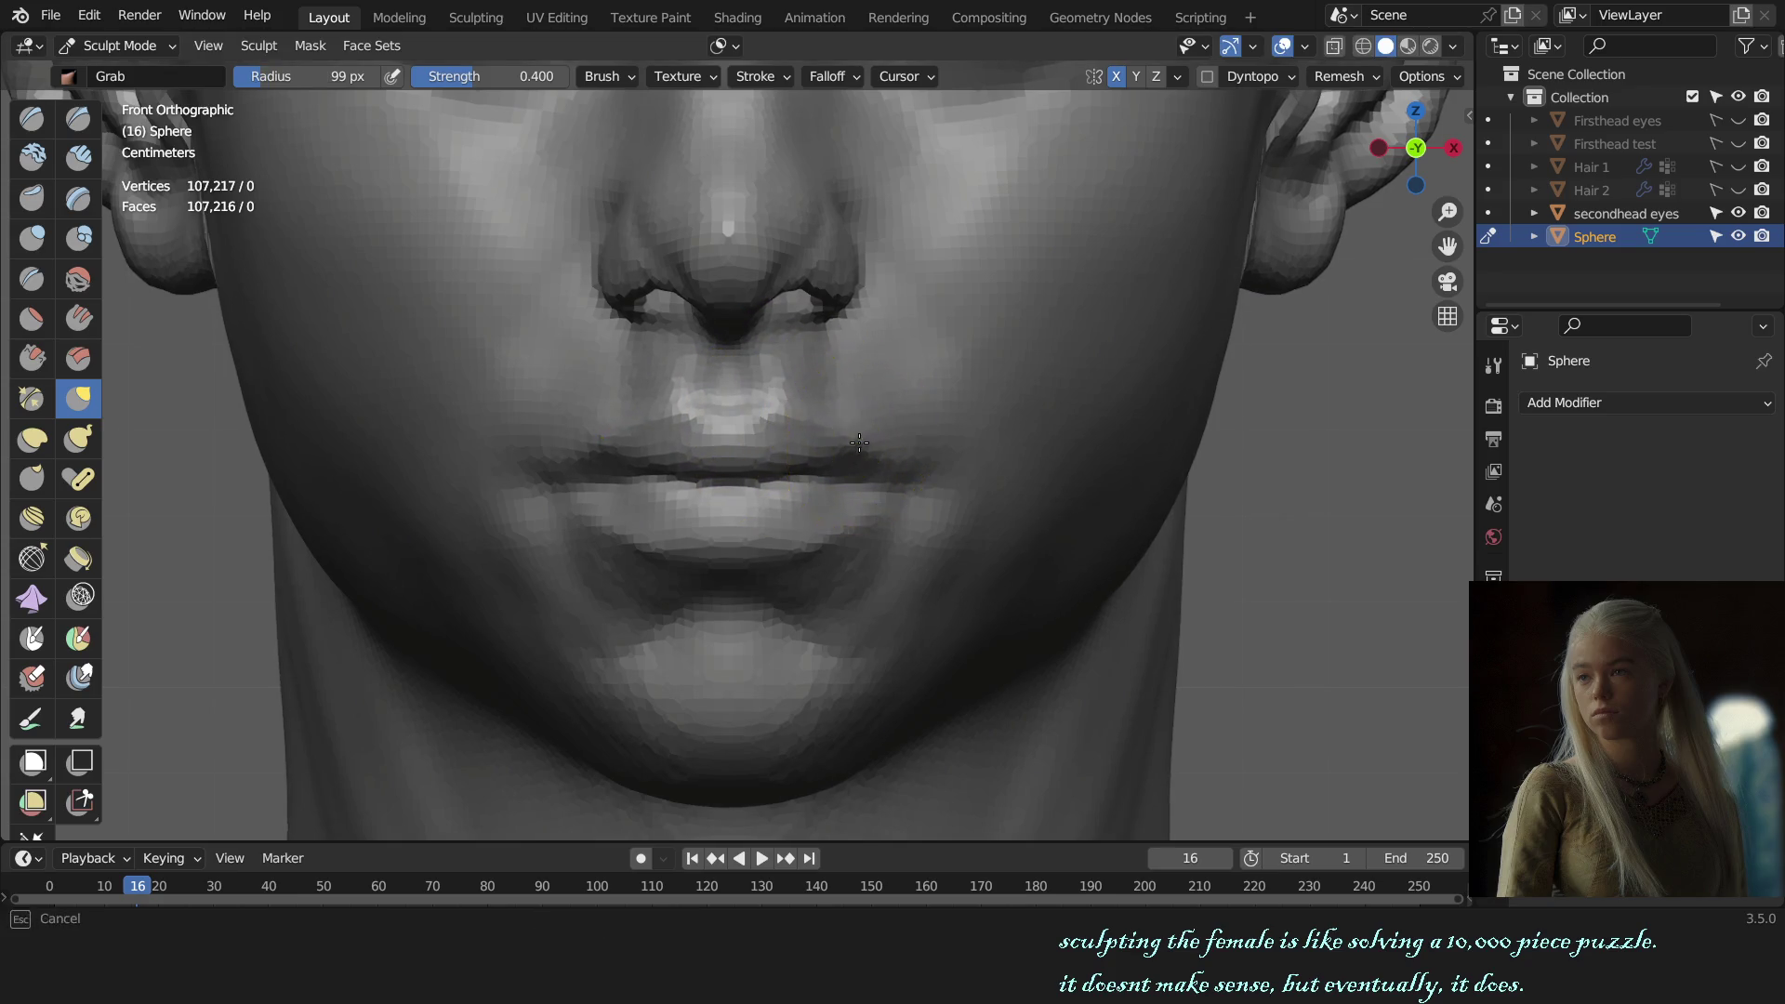
pyautogui.scroll(-4, 850, 437)
pyautogui.scroll(-2, 956, 444)
pyautogui.scroll(-2, 956, 444)
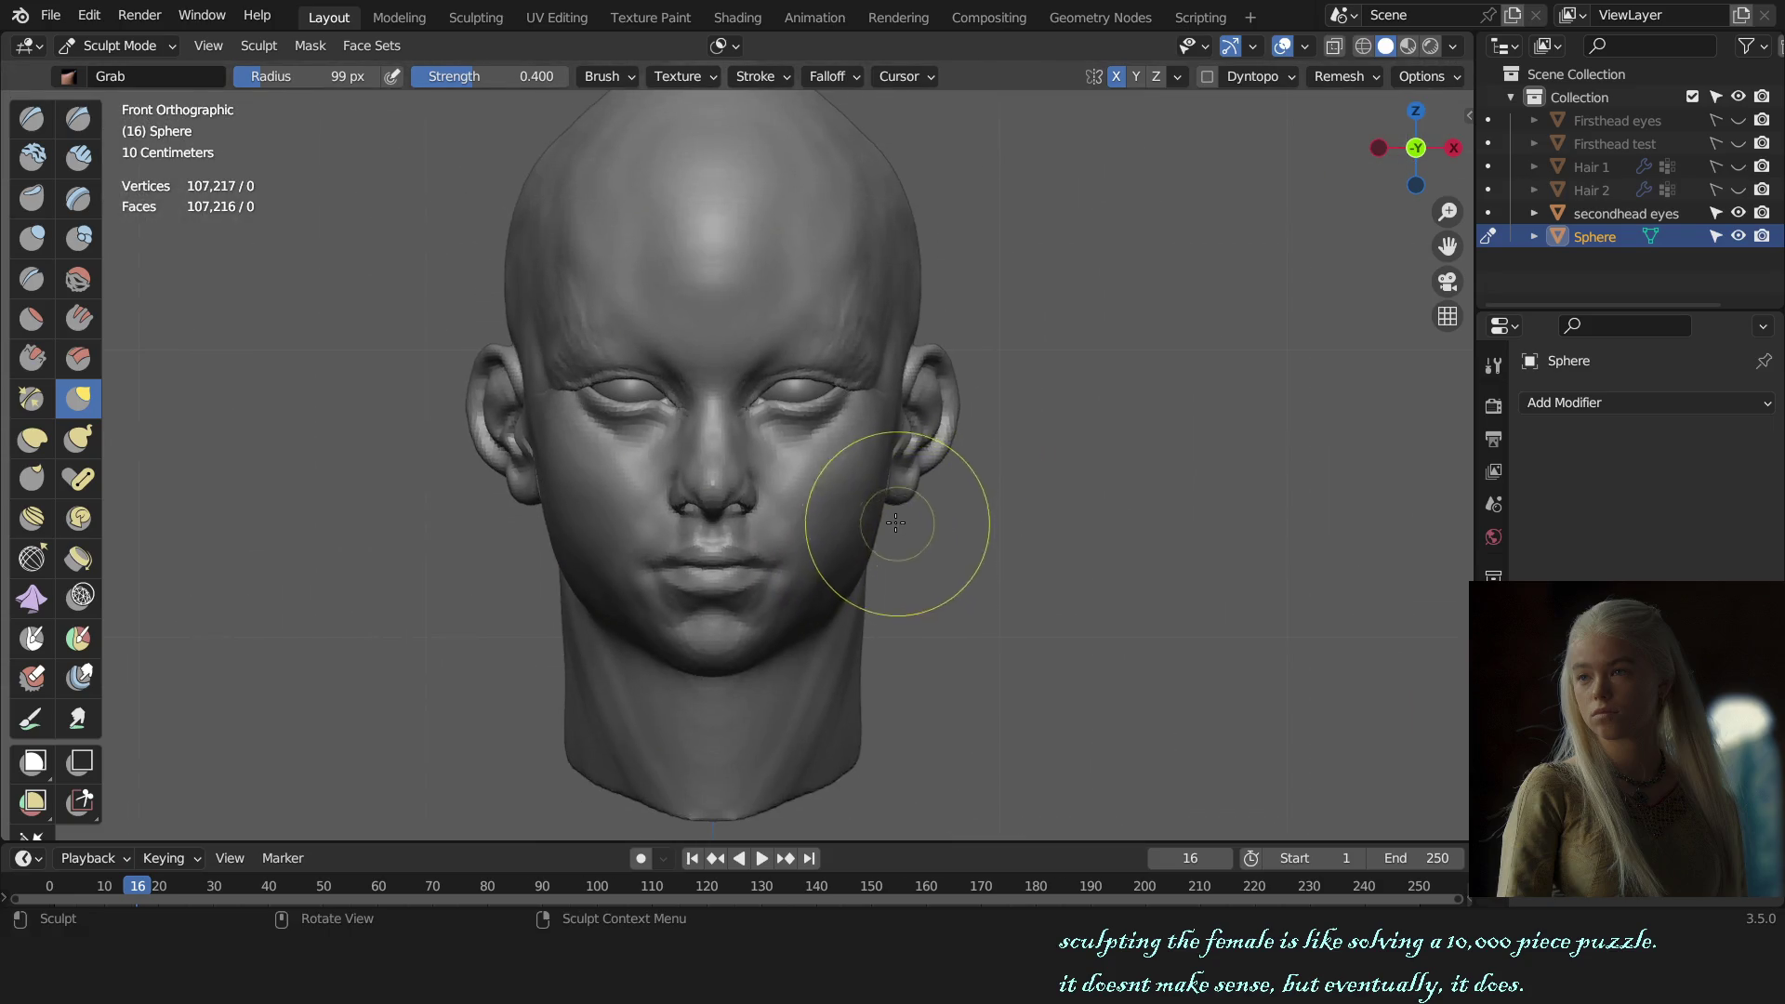
# Step: Return to Object Mode, deselect the eyes object, and orbit around the head
pyautogui.hotkey('alt', 'q')
pyautogui.click(984, 367)
pyautogui.moveTo(984, 366)
pyautogui.mouseDown(button='middle')
pyautogui.moveTo(851, 493)
pyautogui.moveTo(706, 511)
pyautogui.mouseUp(button='middle')
# Step: Save the sculpt file and put the head mesh back in Sculpt Mode
pyautogui.hotkey('ctrl', 's')
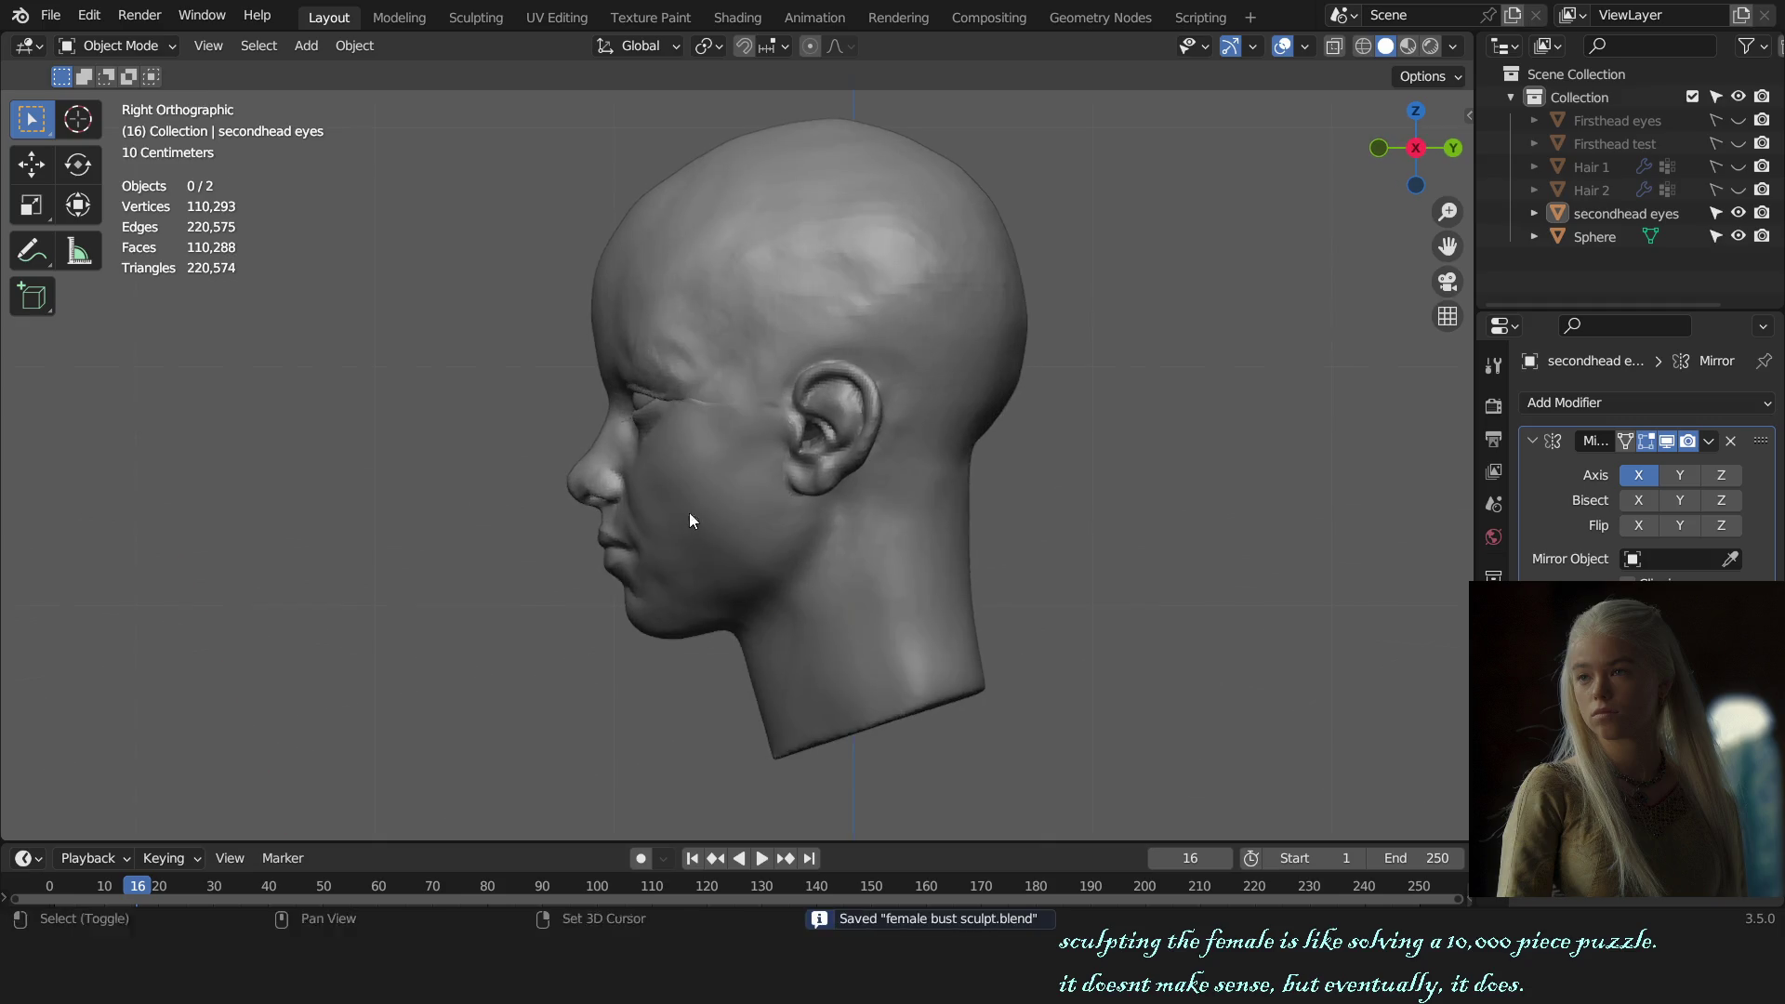
pyautogui.click(733, 494)
pyautogui.hotkey('ctrl', 'tab')
pyautogui.scroll(5, 732, 495)
pyautogui.scroll(3, 739, 610)
pyautogui.scroll(2, 873, 483)
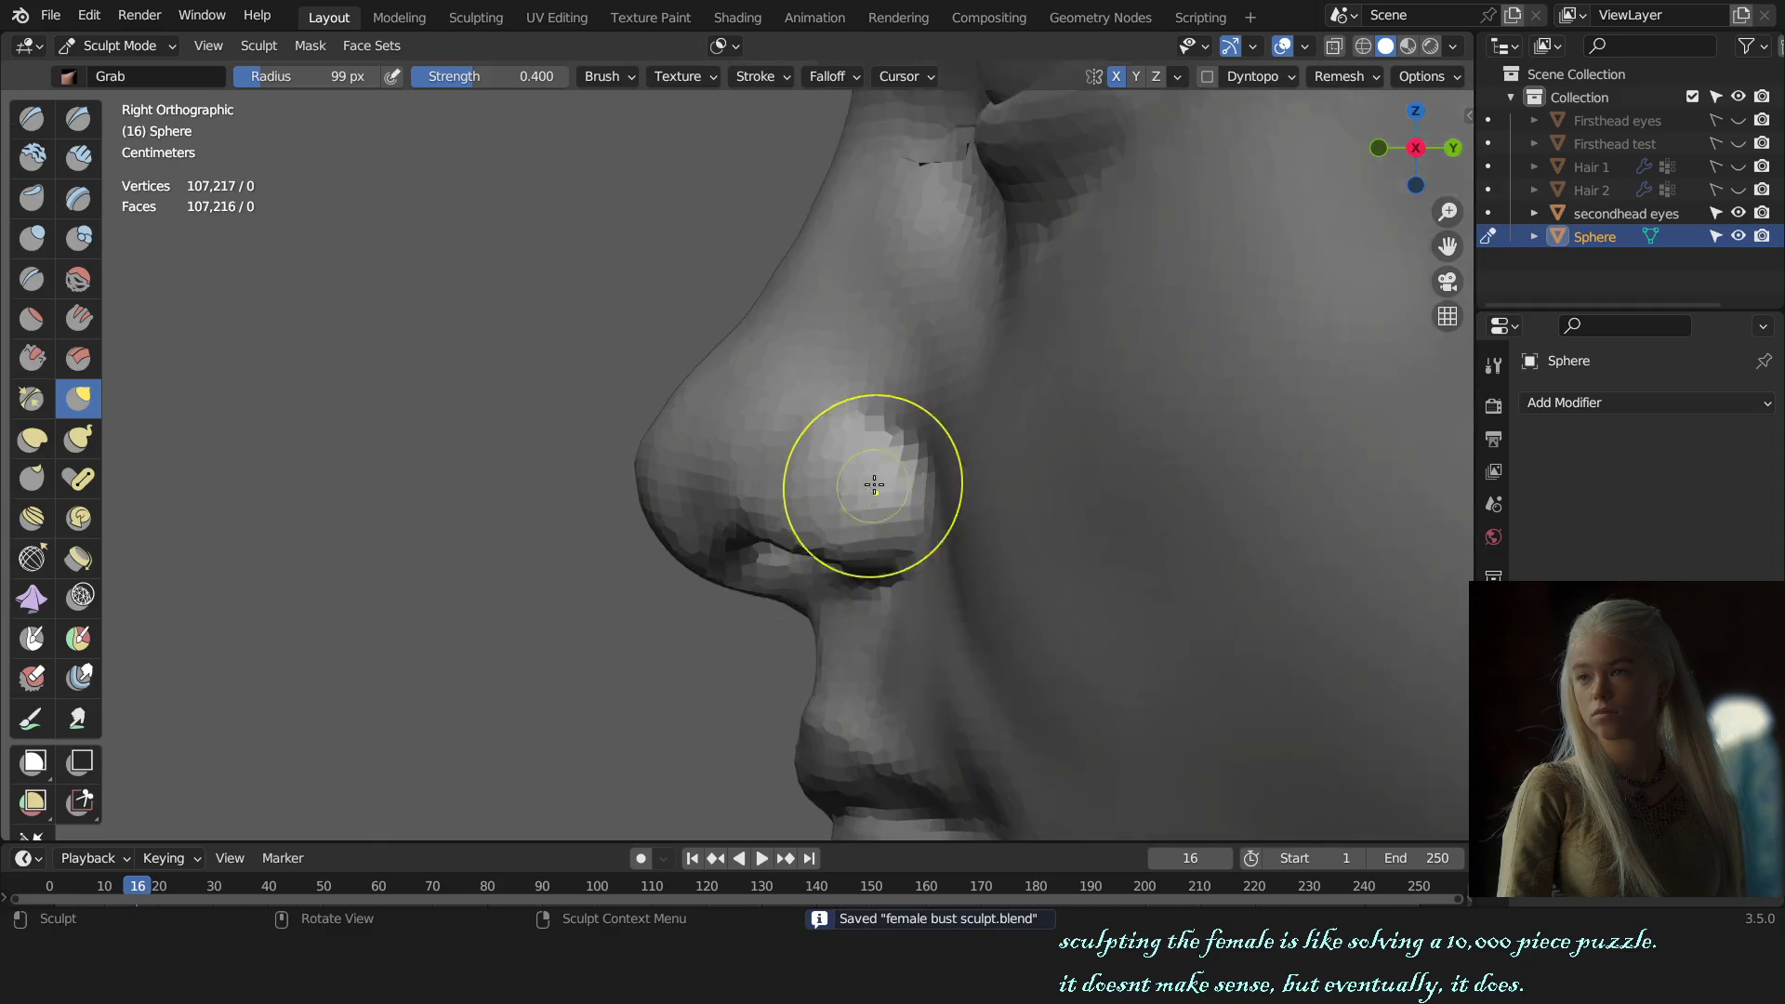
# Step: Enlarge the brush radius to 236 px and orbit to a three-quarter face view
pyautogui.press('f')
pyautogui.click(941, 503)
pyautogui.press('f')
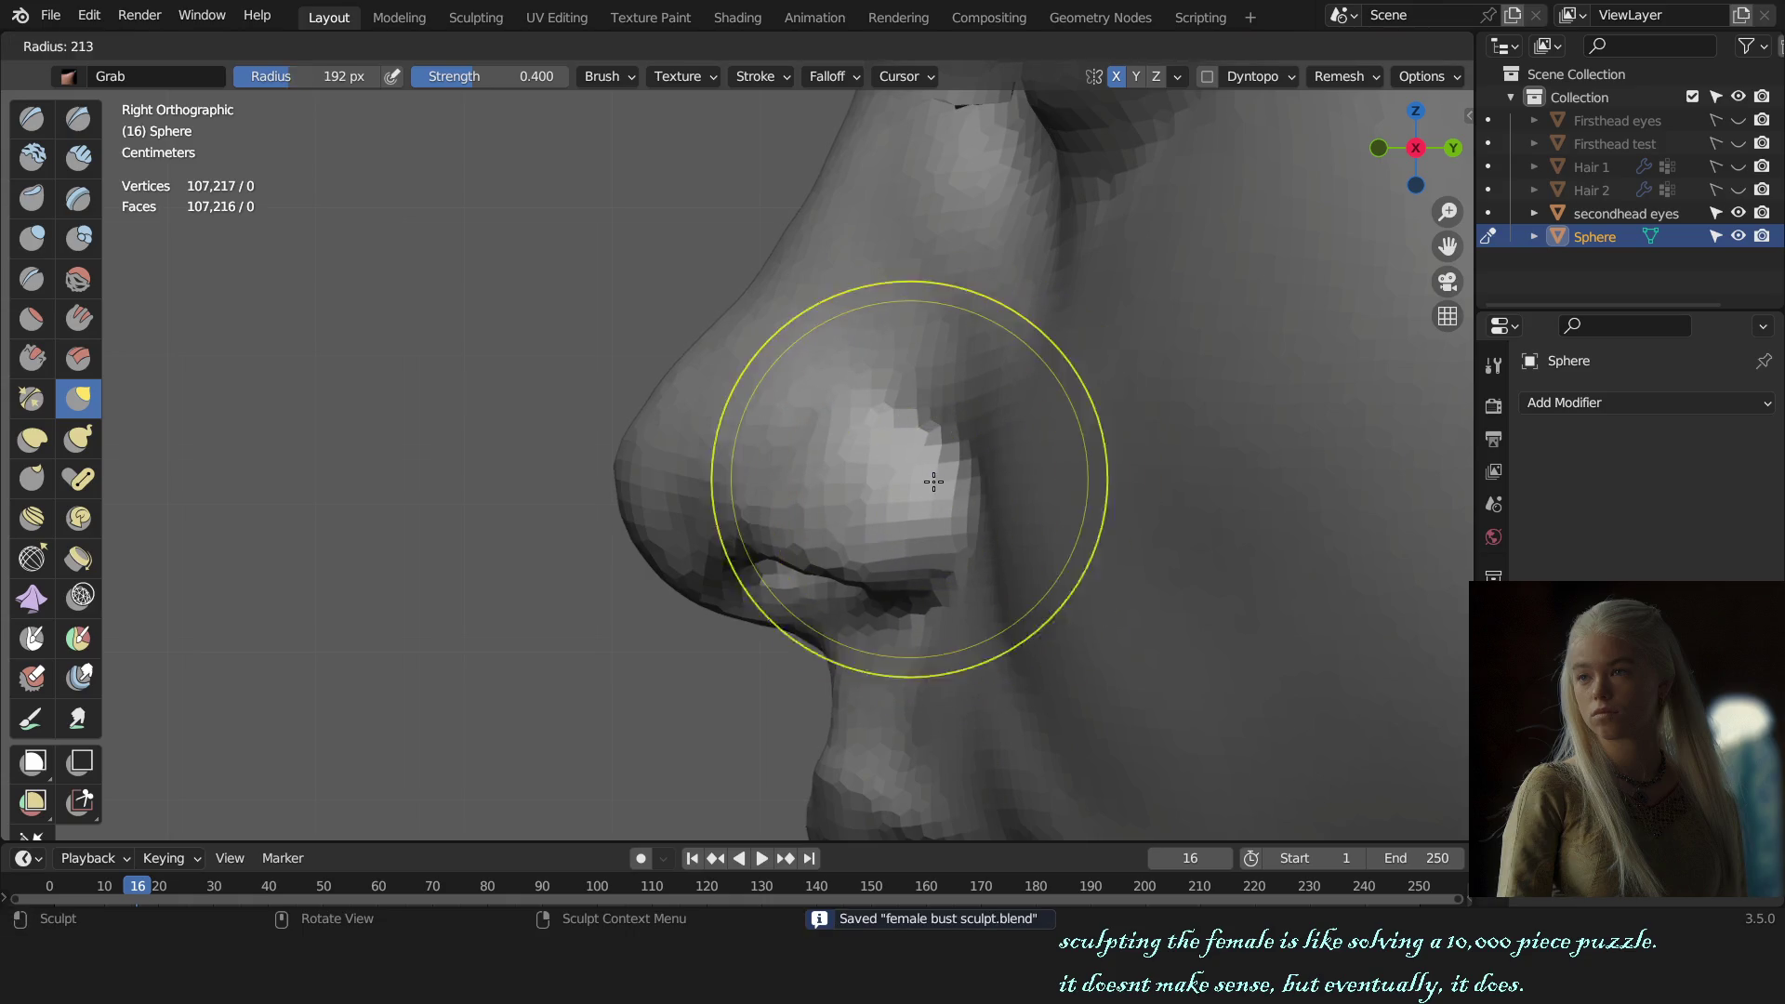
pyautogui.click(940, 502)
pyautogui.scroll(-5, 940, 502)
pyautogui.moveTo(940, 502); pyautogui.dragTo(1068, 498, button='middle')
pyautogui.scroll(-1, 1069, 498)
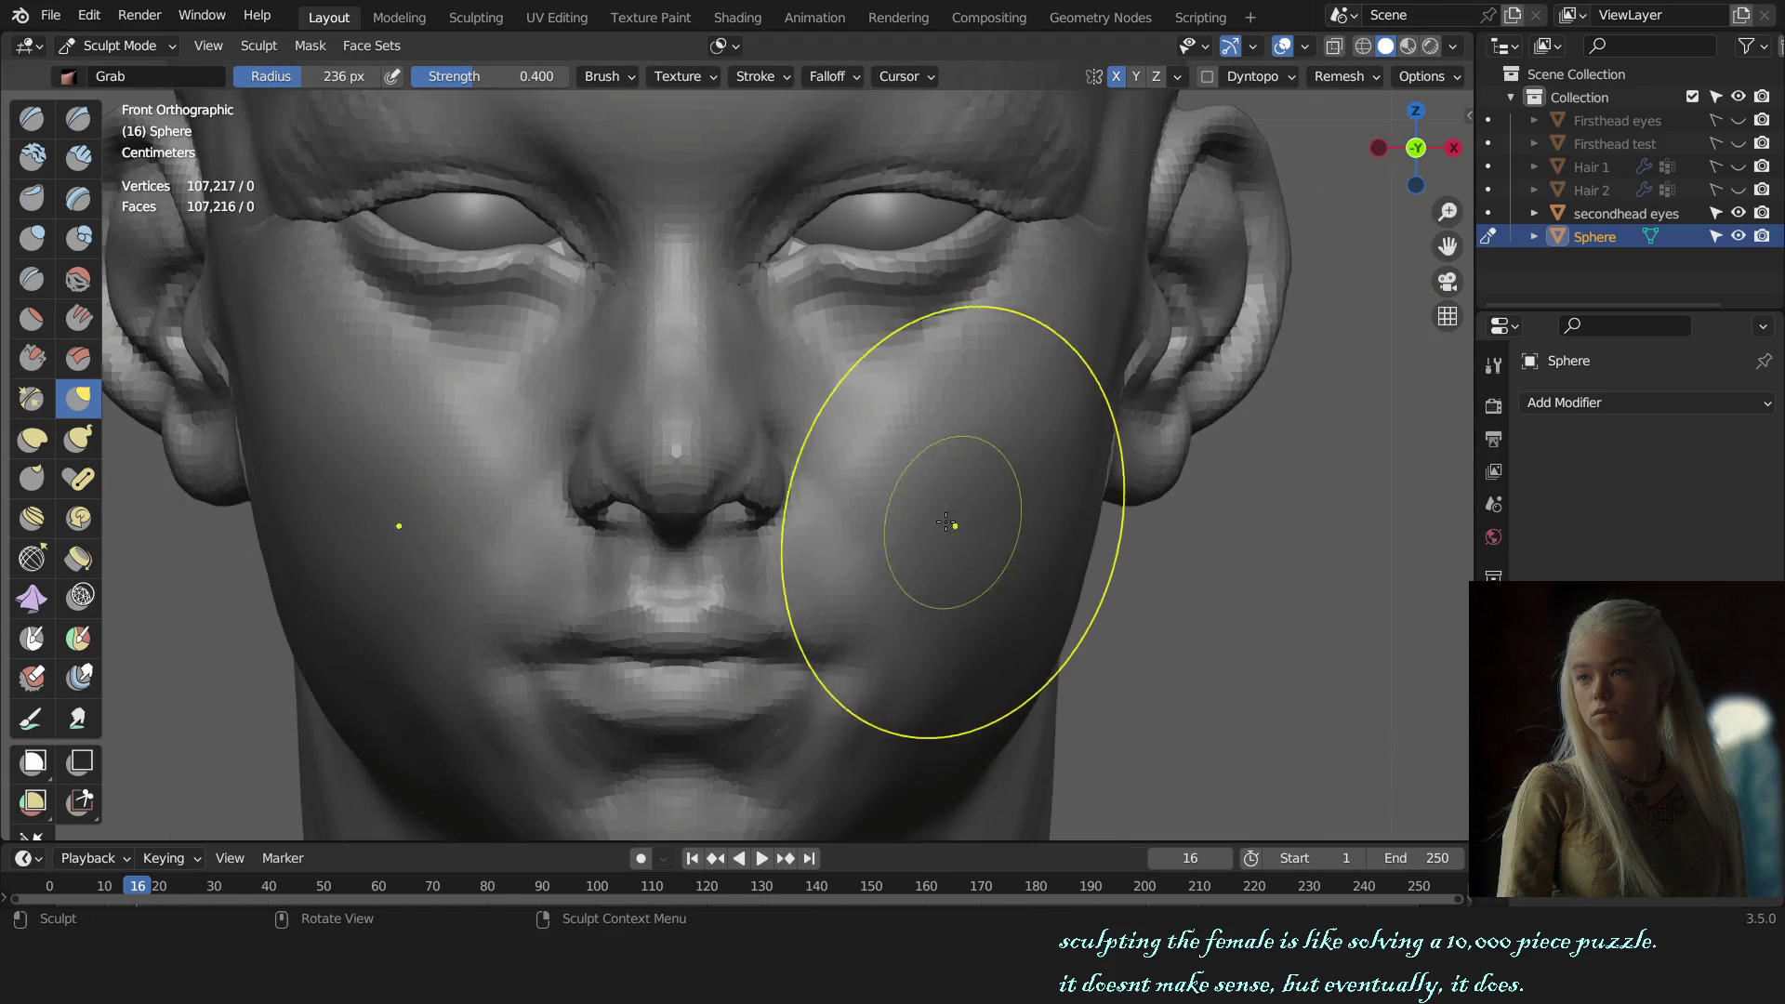
pyautogui.moveTo(952, 518); pyautogui.dragTo(818, 518, button='middle')
pyautogui.scroll(2, 1149, 530)
# Step: Undo twice, reselect the head and re-enter Sculpt Mode, viewing the face from below
pyautogui.hotkey('ctrl', 'z')
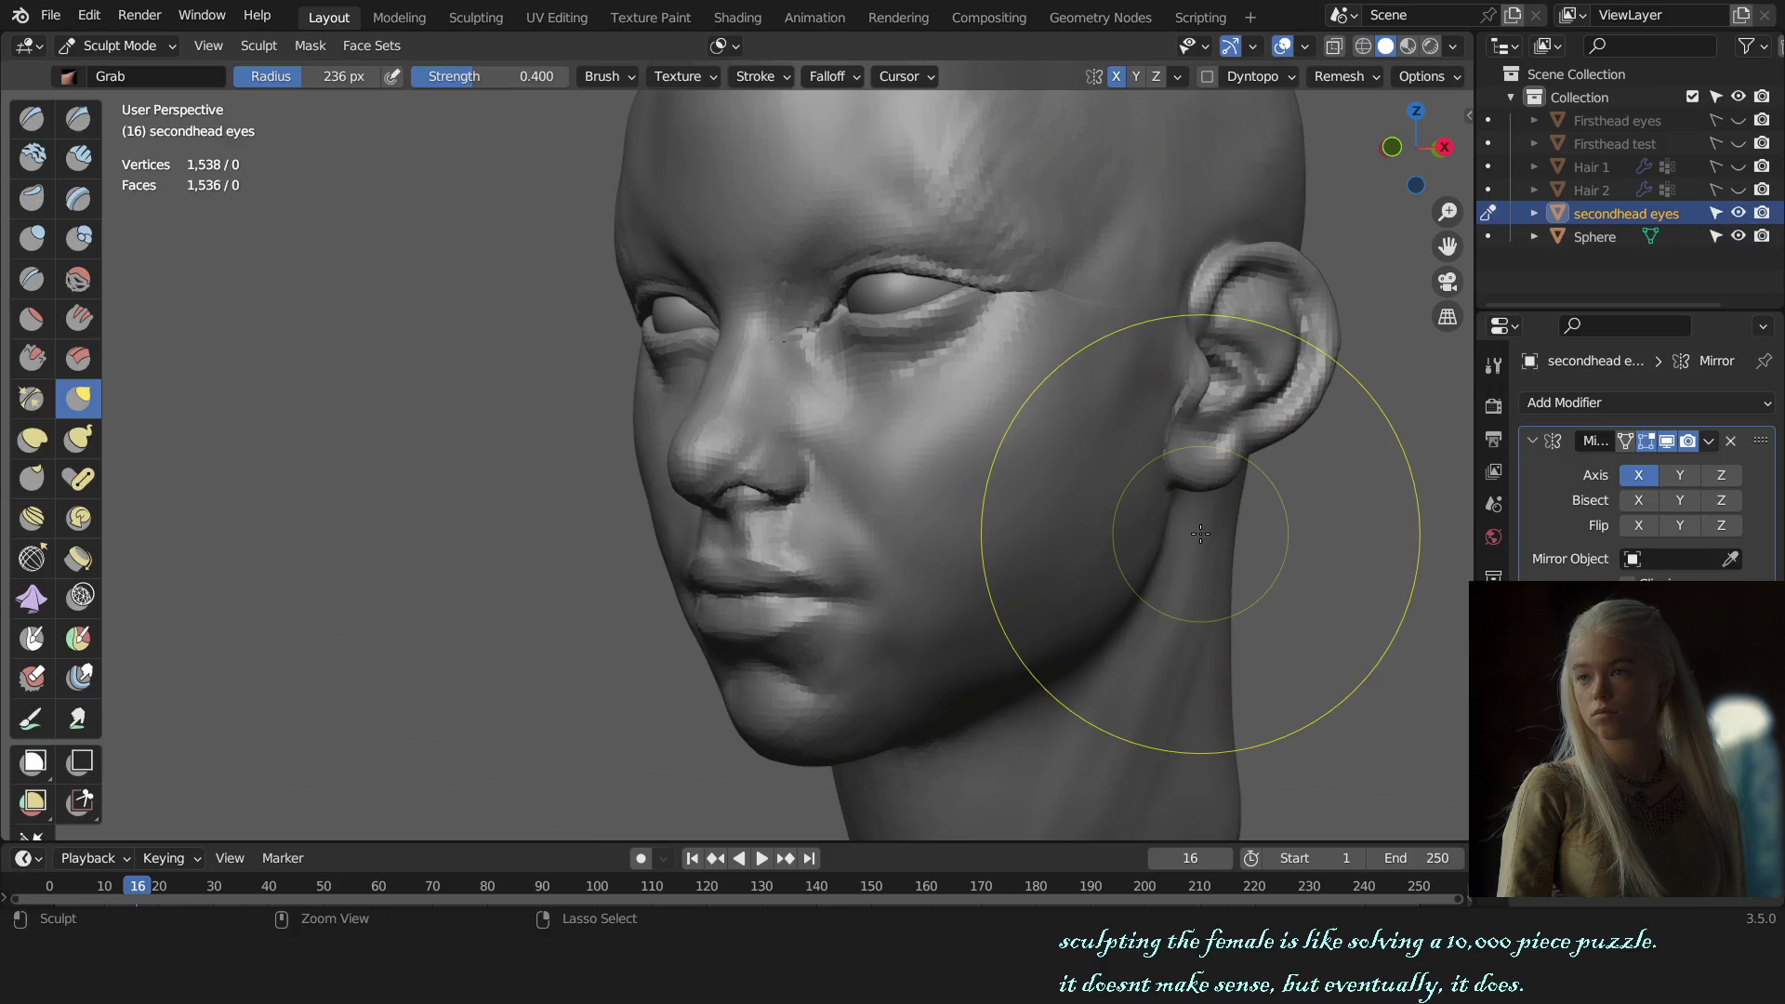
pyautogui.hotkey('ctrl', 'z')
pyautogui.hotkey('ctrl', 'z')
pyautogui.click(1198, 533)
pyautogui.hotkey('ctrl', 'tab')
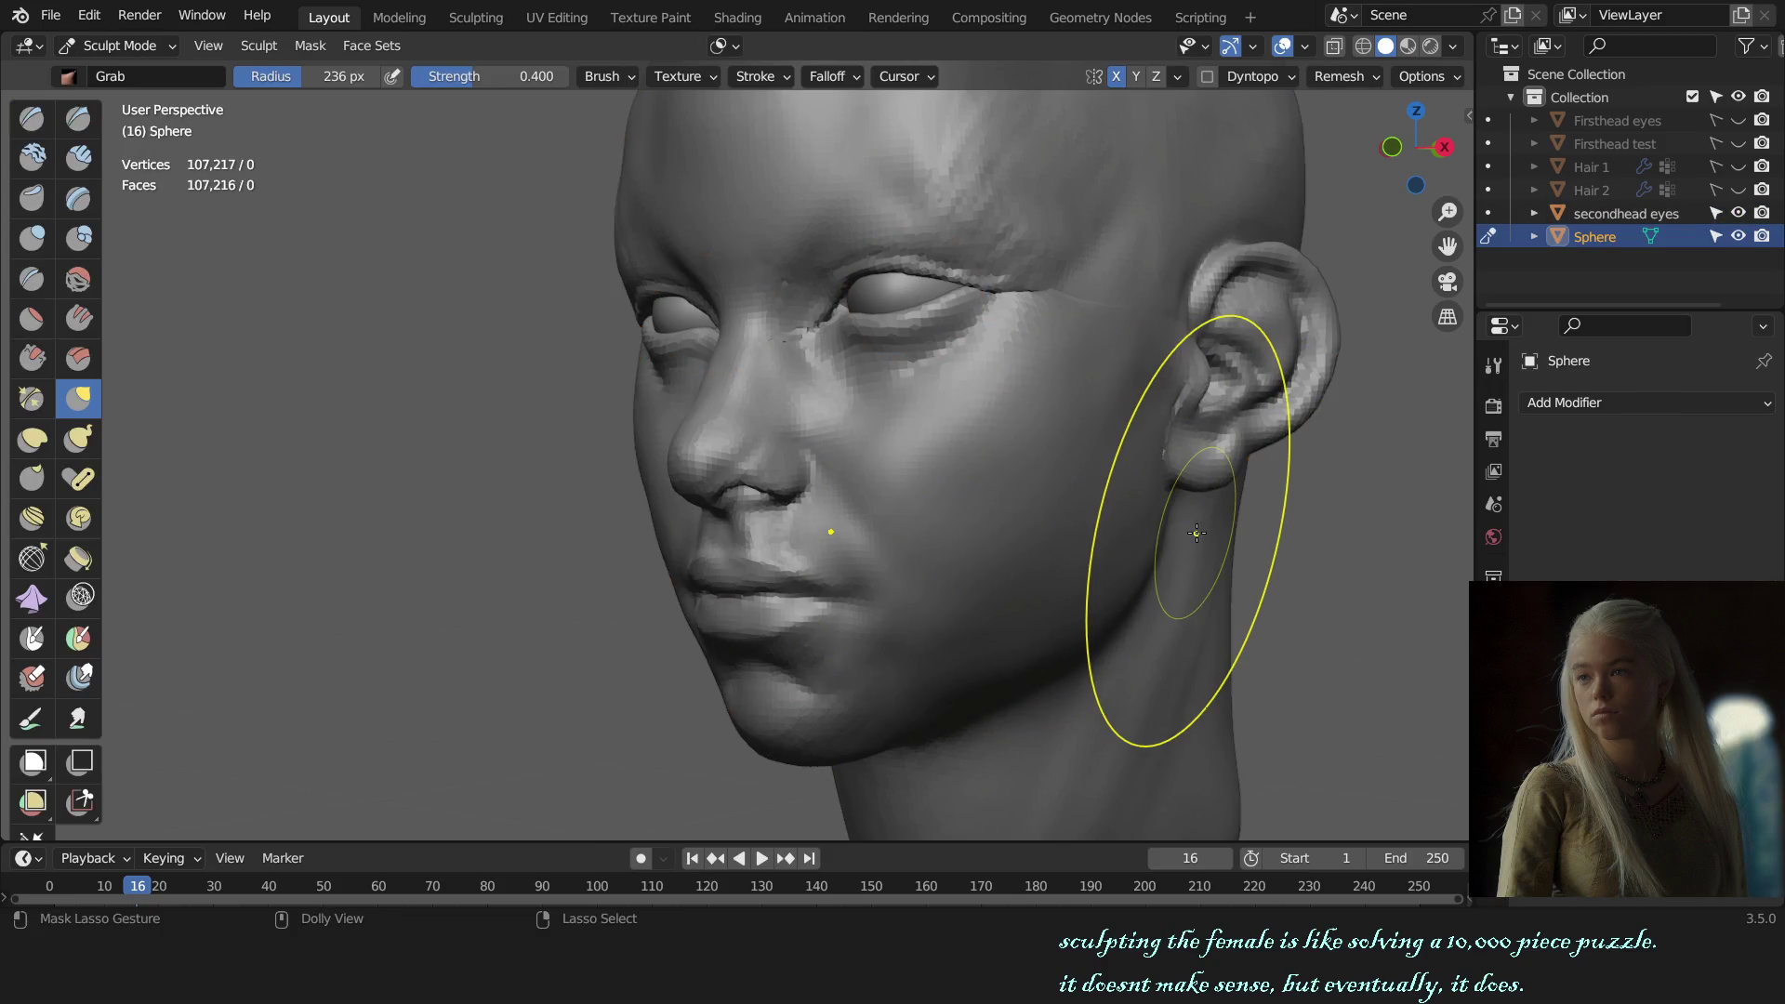
pyautogui.moveTo(1198, 533)
pyautogui.mouseDown(button='middle')
pyautogui.moveTo(1215, 382)
pyautogui.moveTo(1196, 518)
pyautogui.mouseUp(button='middle')
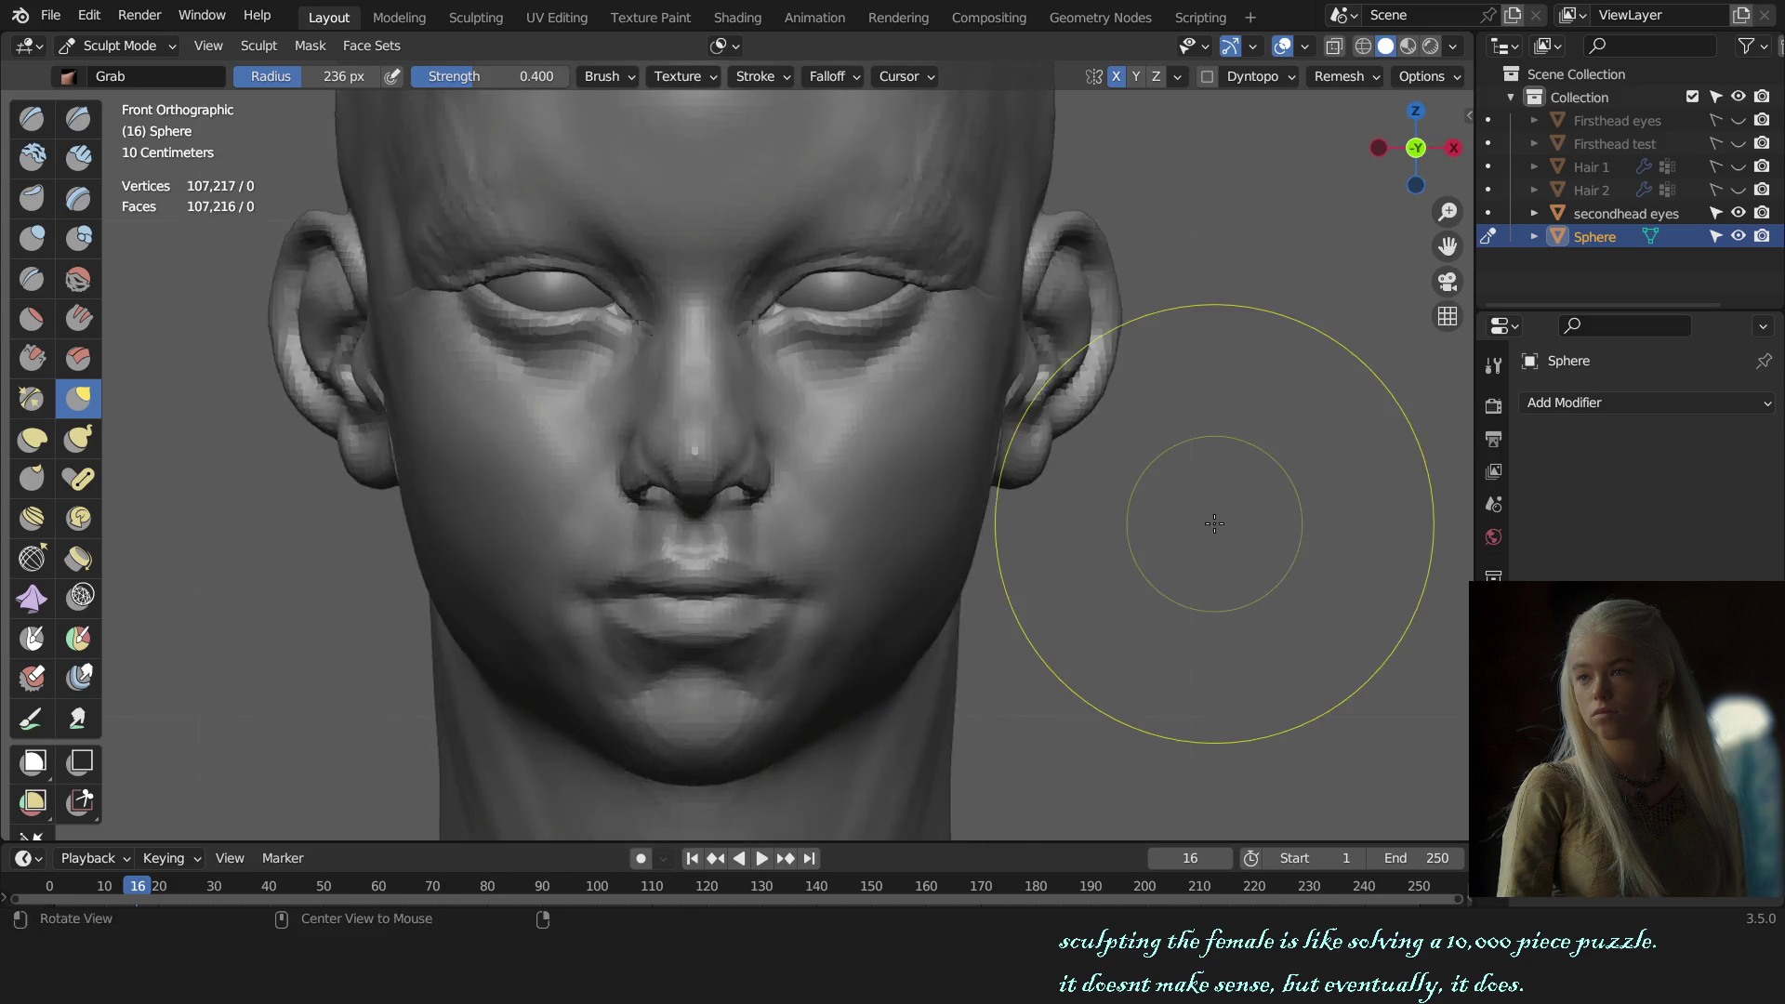
pyautogui.scroll(-3, 1171, 518)
pyautogui.scroll(-2, 1097, 519)
pyautogui.scroll(3, 996, 539)
# Step: Shrink the brush to about 114 px and switch to the Draw brush
pyautogui.press('f')
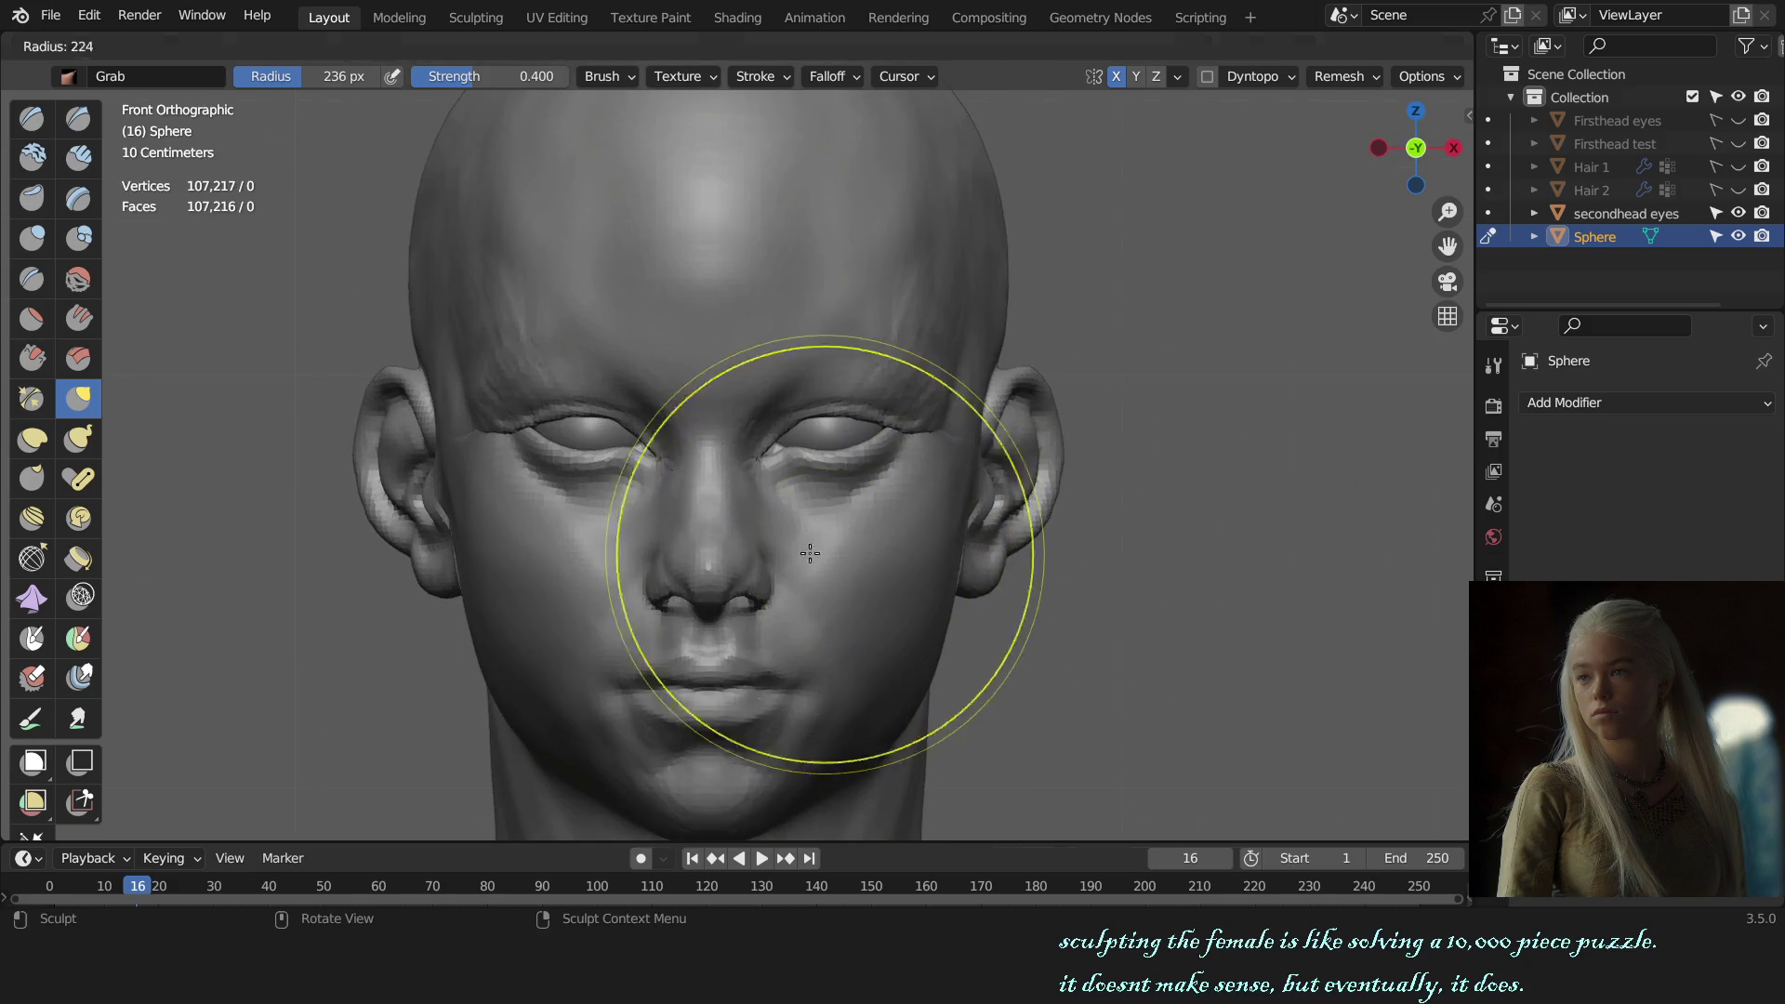
pyautogui.click(757, 558)
pyautogui.scroll(3, 711, 549)
pyautogui.press('f')
pyautogui.click(710, 540)
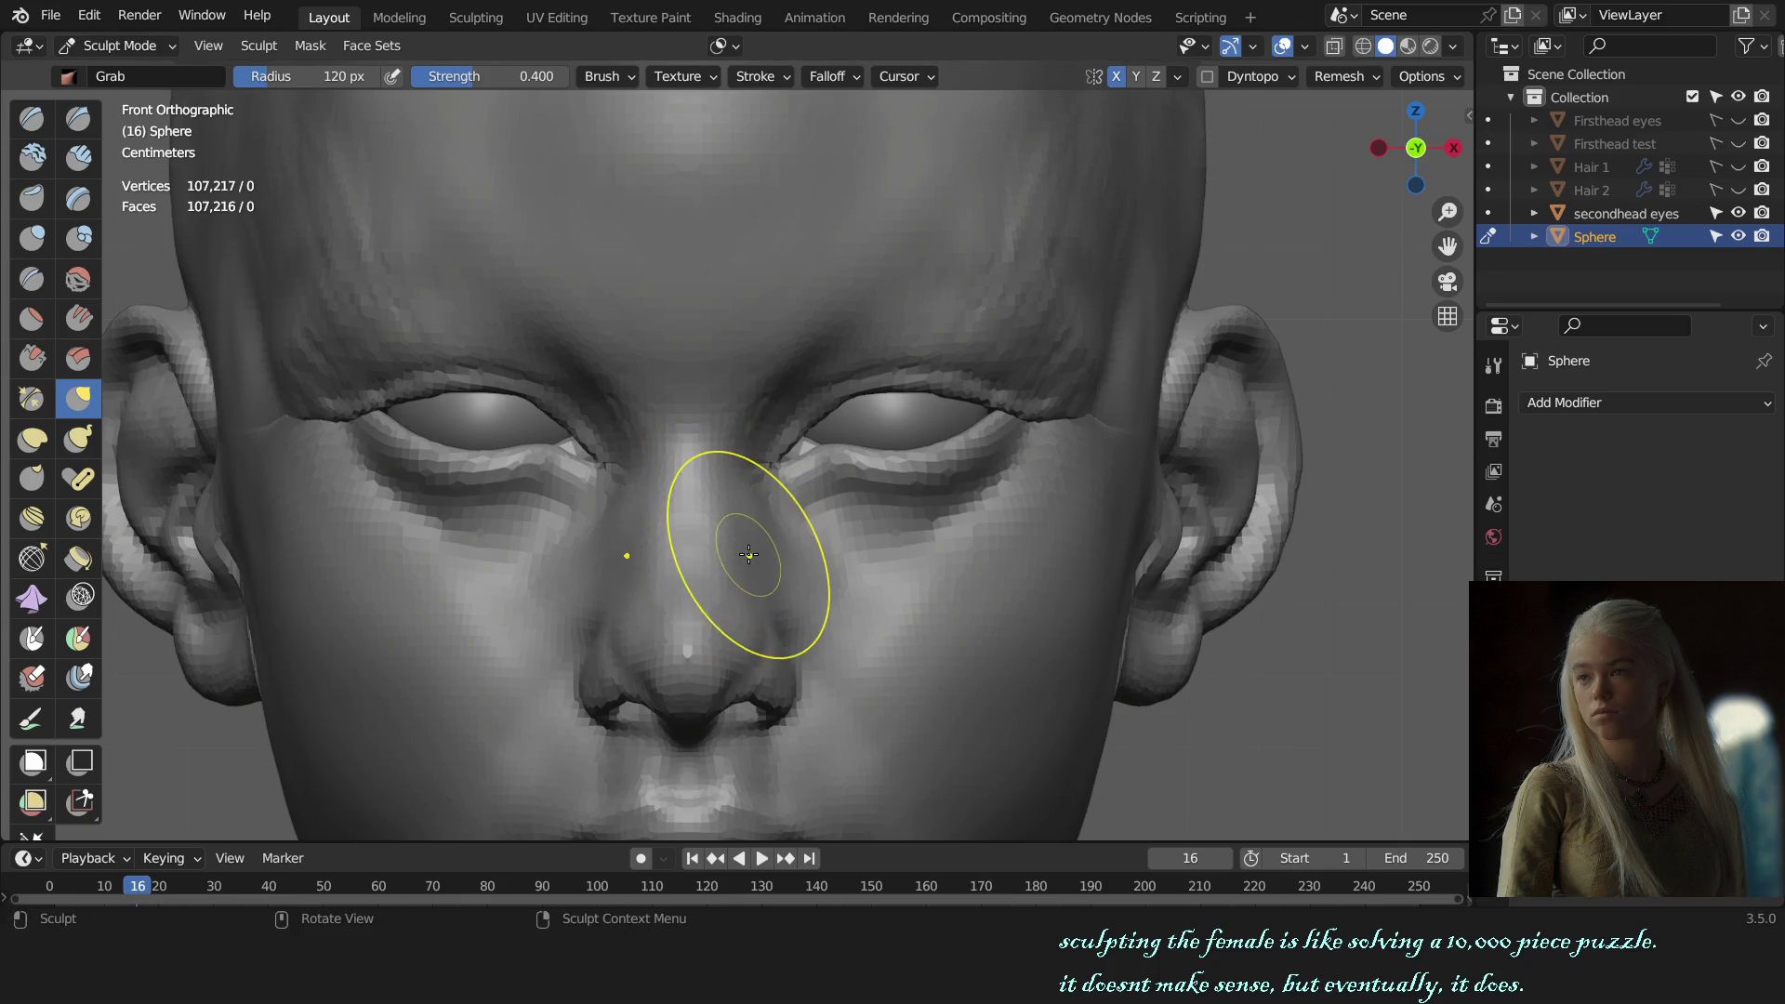
pyautogui.moveTo(749, 555); pyautogui.dragTo(809, 575, button='middle')
pyautogui.press('x')
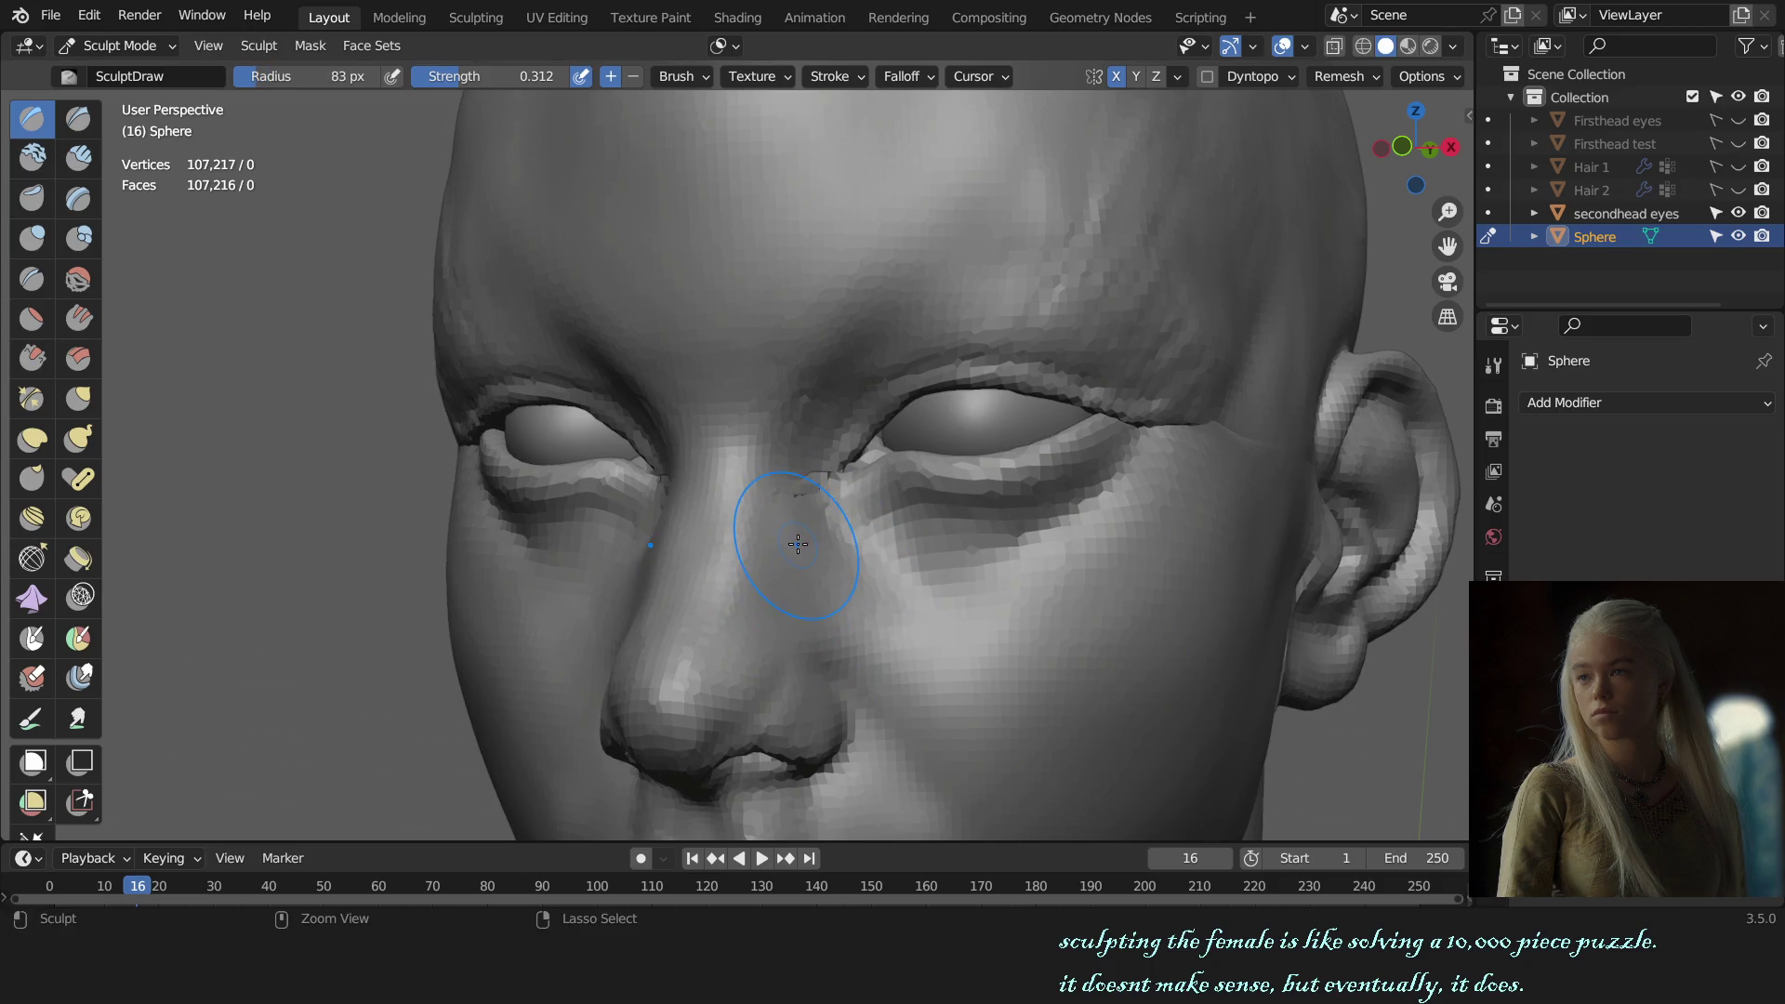
pyautogui.click(786, 74)
# Step: With the nose viewed head-on, use the Grab brush to pull the nostril shape into place
pyautogui.scroll(-5, 800, 529)
pyautogui.moveTo(897, 538); pyautogui.dragTo(763, 540, button='middle')
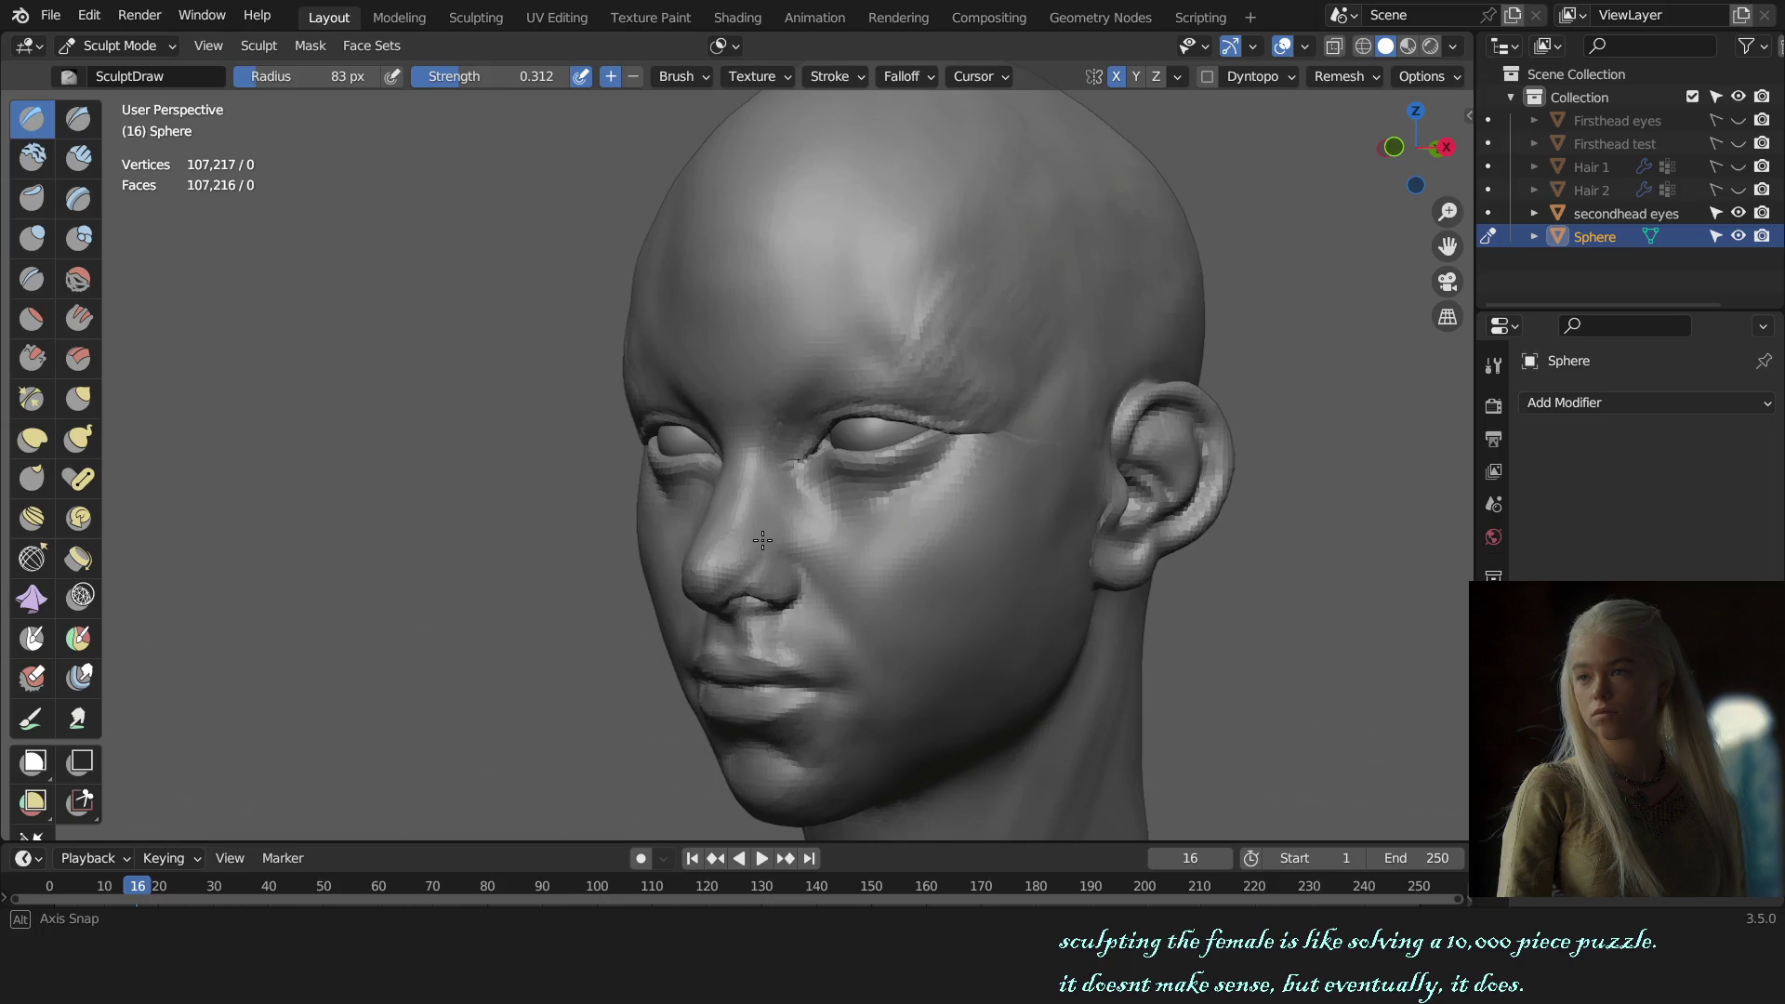
pyautogui.moveTo(1030, 602); pyautogui.dragTo(868, 595, button='middle')
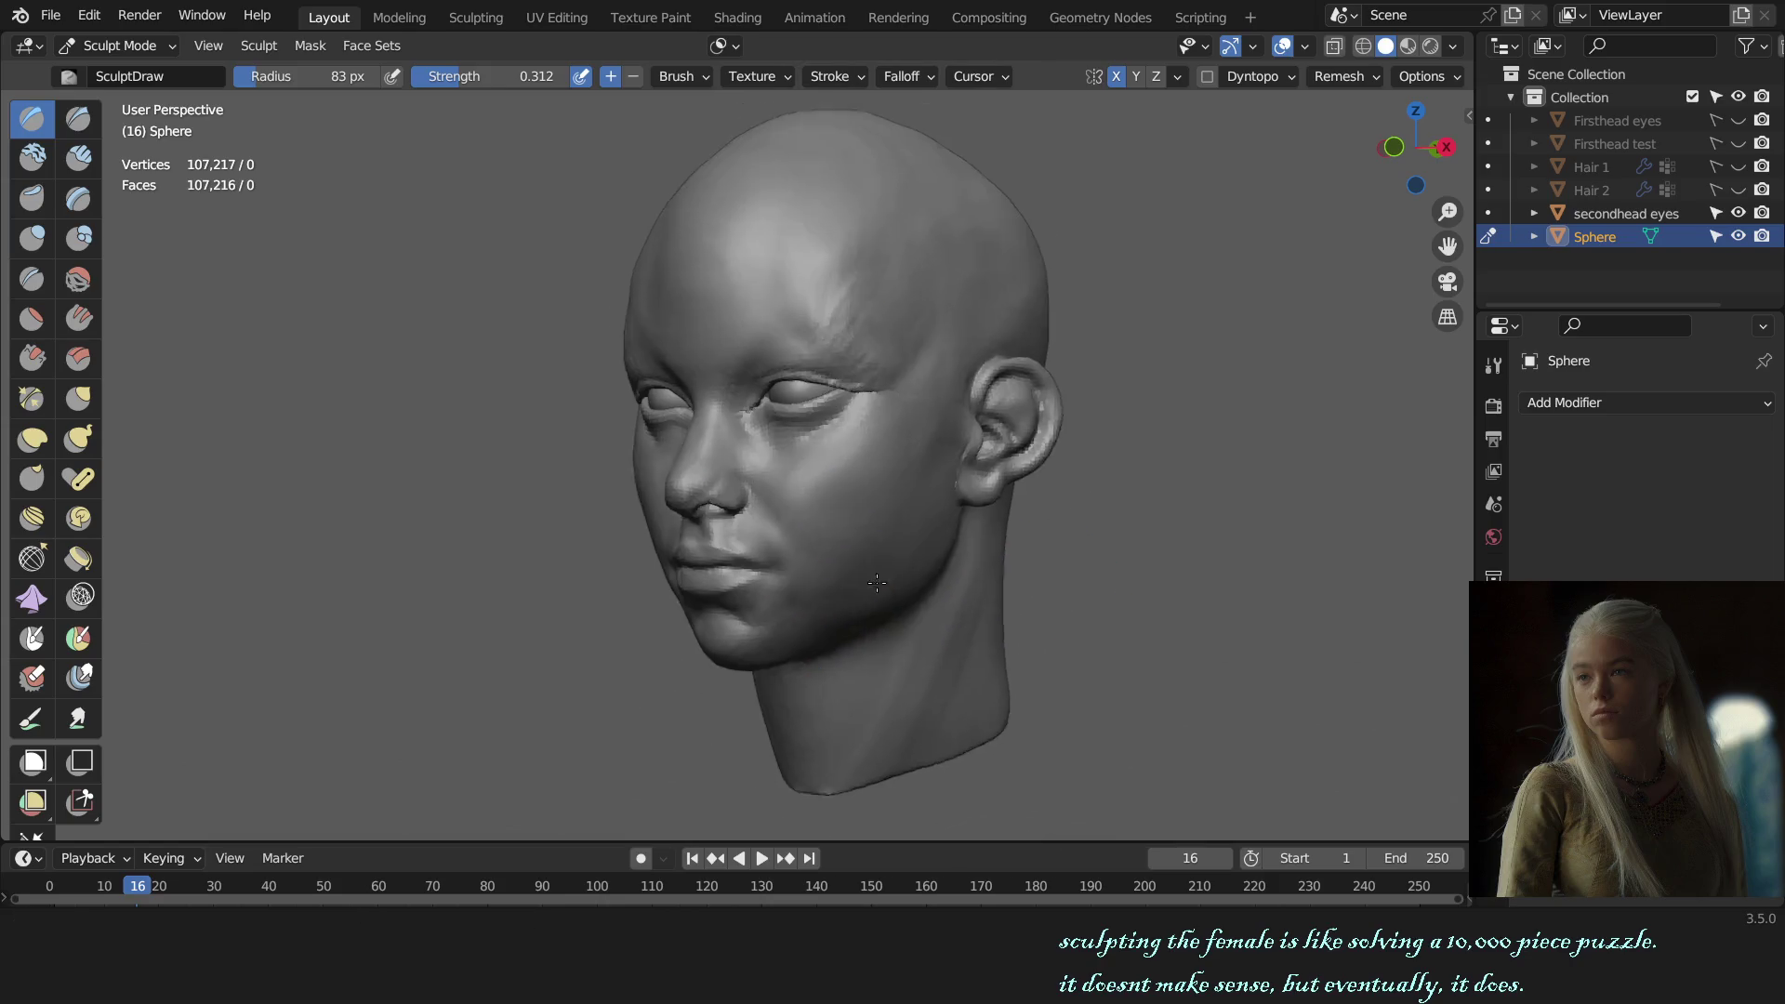
pyautogui.scroll(4, 845, 549)
pyautogui.scroll(4, 693, 545)
pyautogui.press('g')
pyautogui.moveTo(651, 556); pyautogui.dragTo(618, 570)
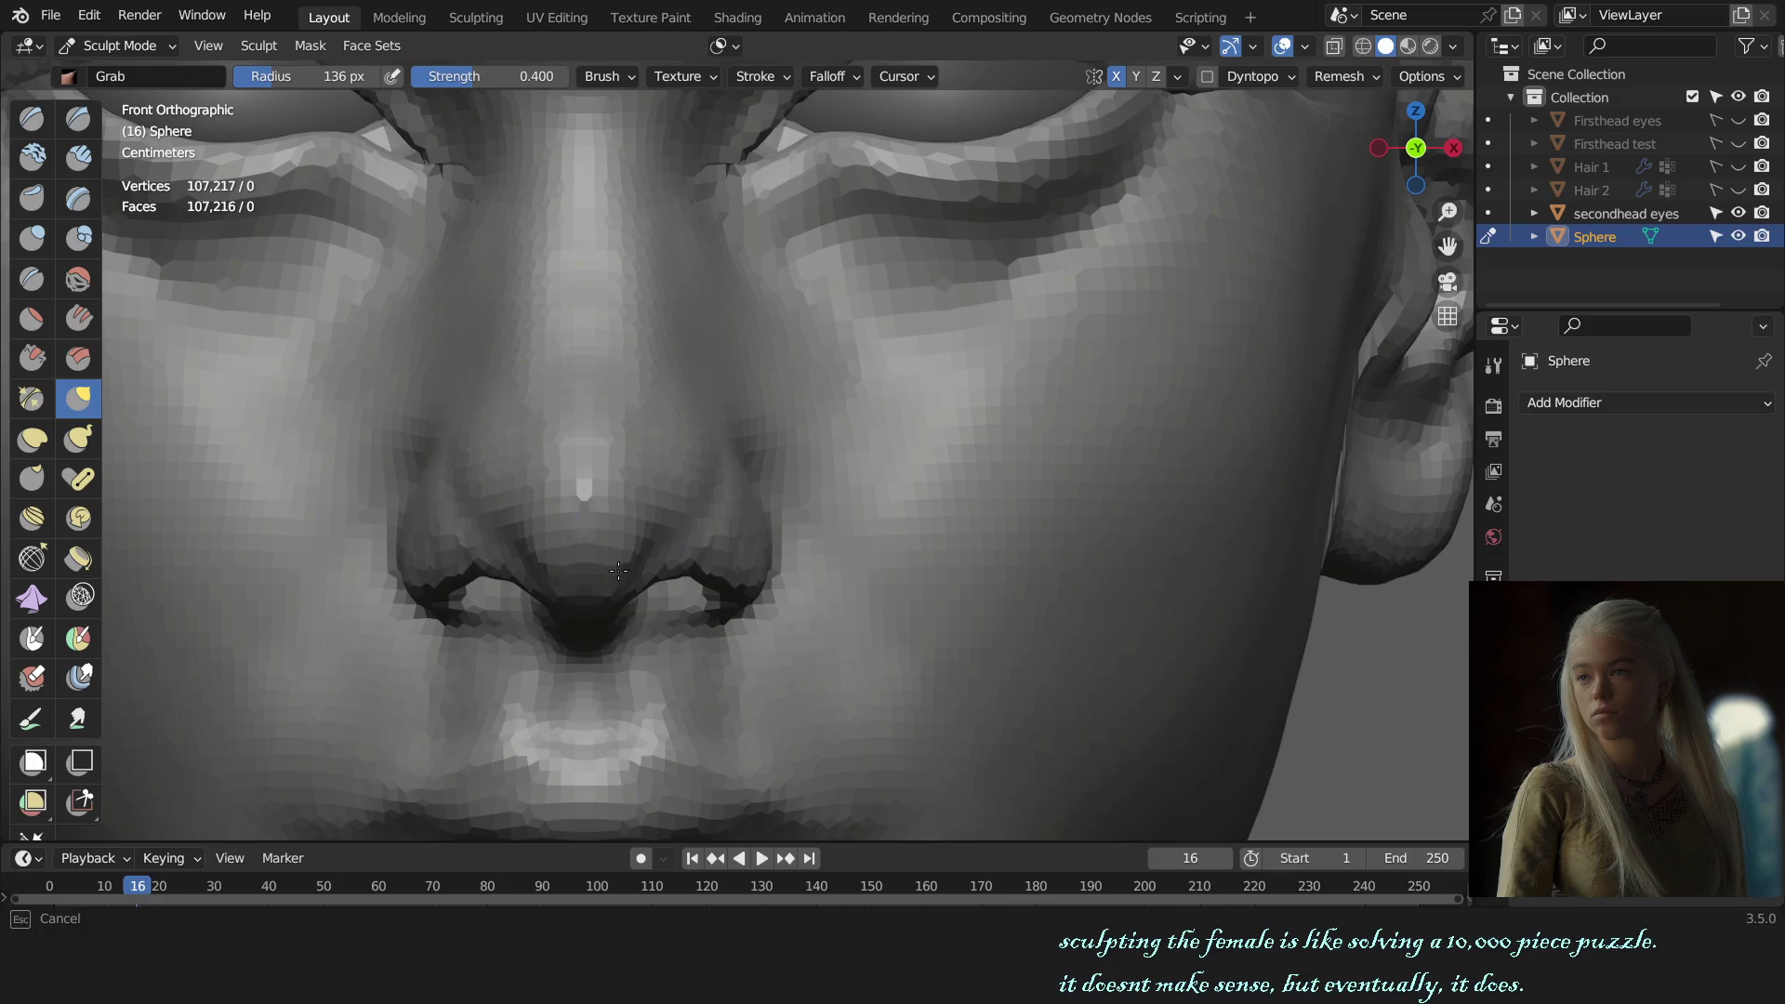
pyautogui.scroll(-4, 659, 558)
pyautogui.scroll(-1, 669, 521)
pyautogui.scroll(3, 741, 510)
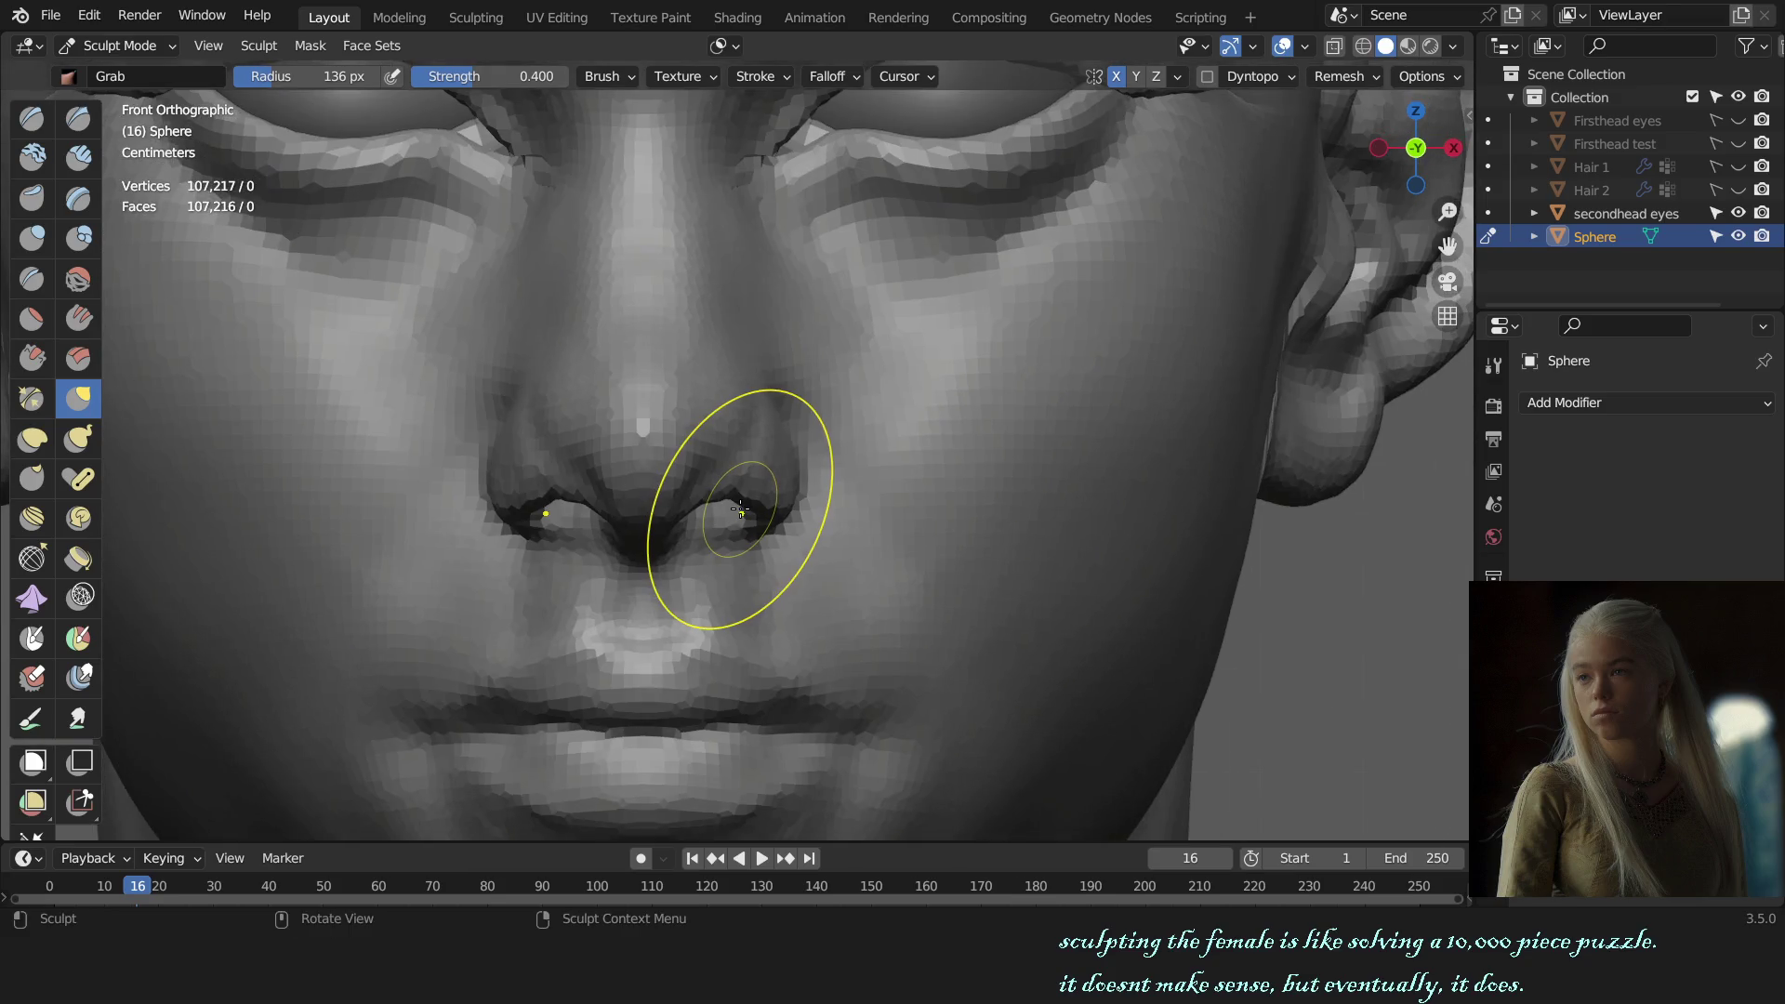
pyautogui.moveTo(731, 512); pyautogui.dragTo(689, 515, button='middle')
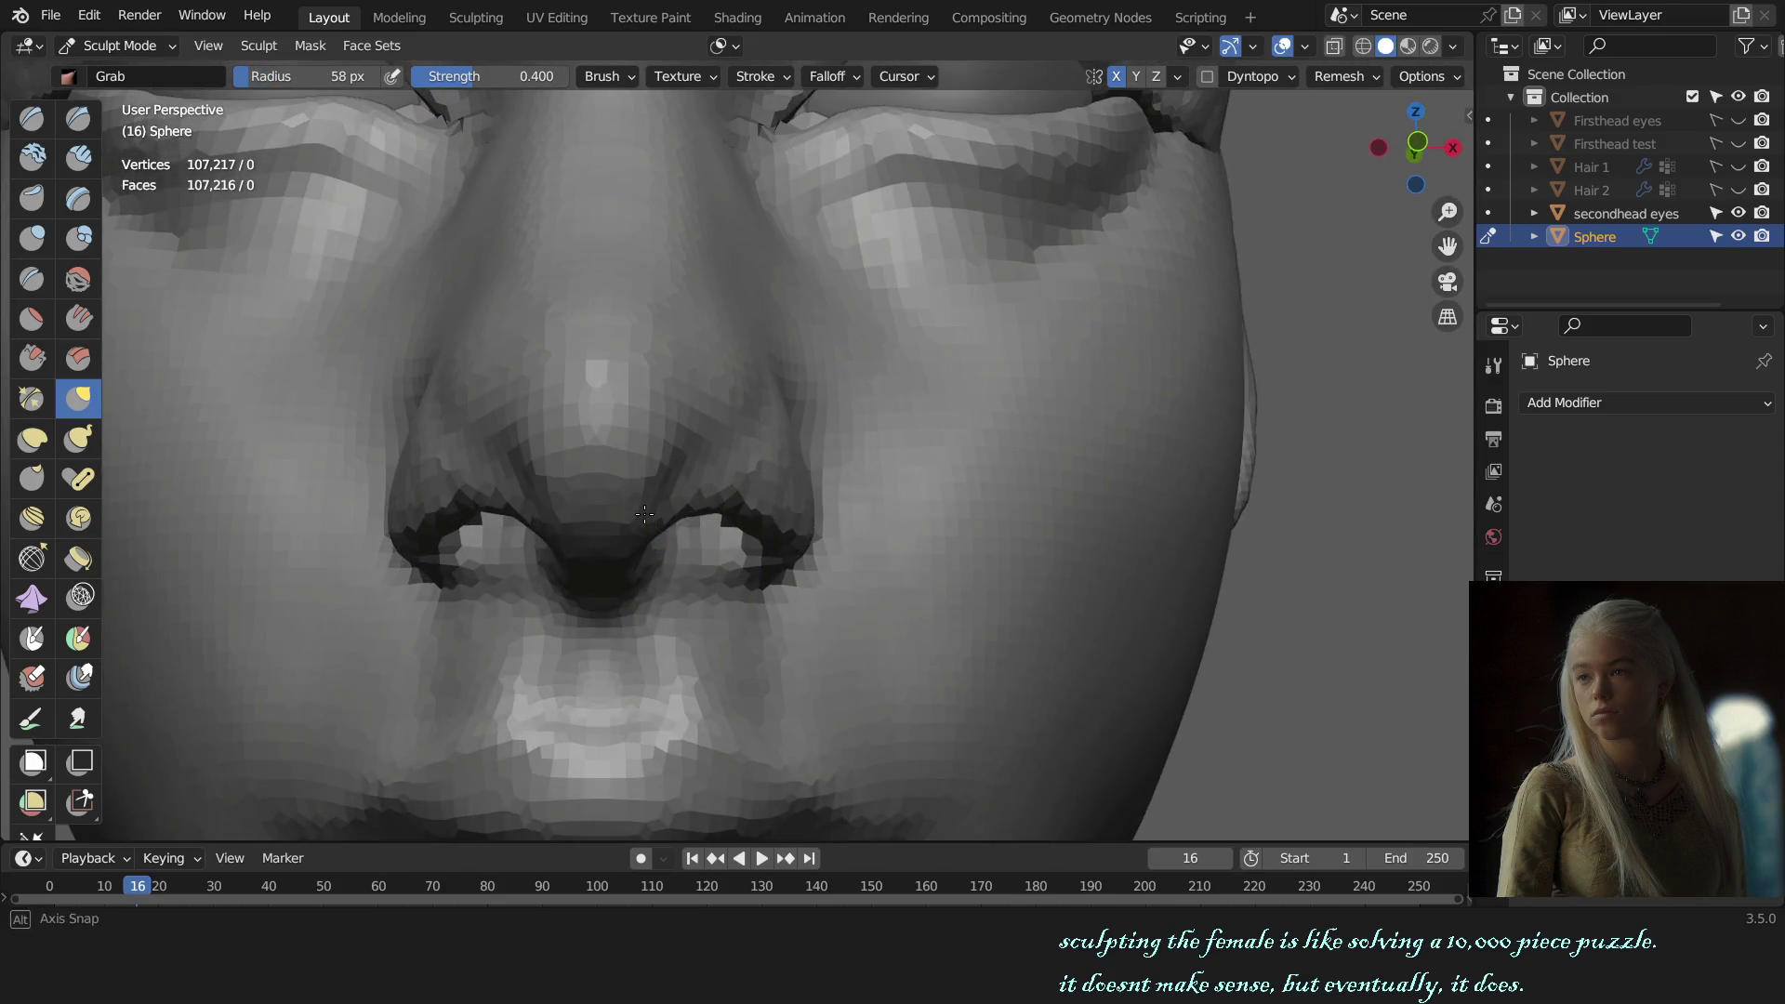
# Step: Enlarge the Grab brush and orbit to look up at the nose from below
pyautogui.scroll(-4, 818, 518)
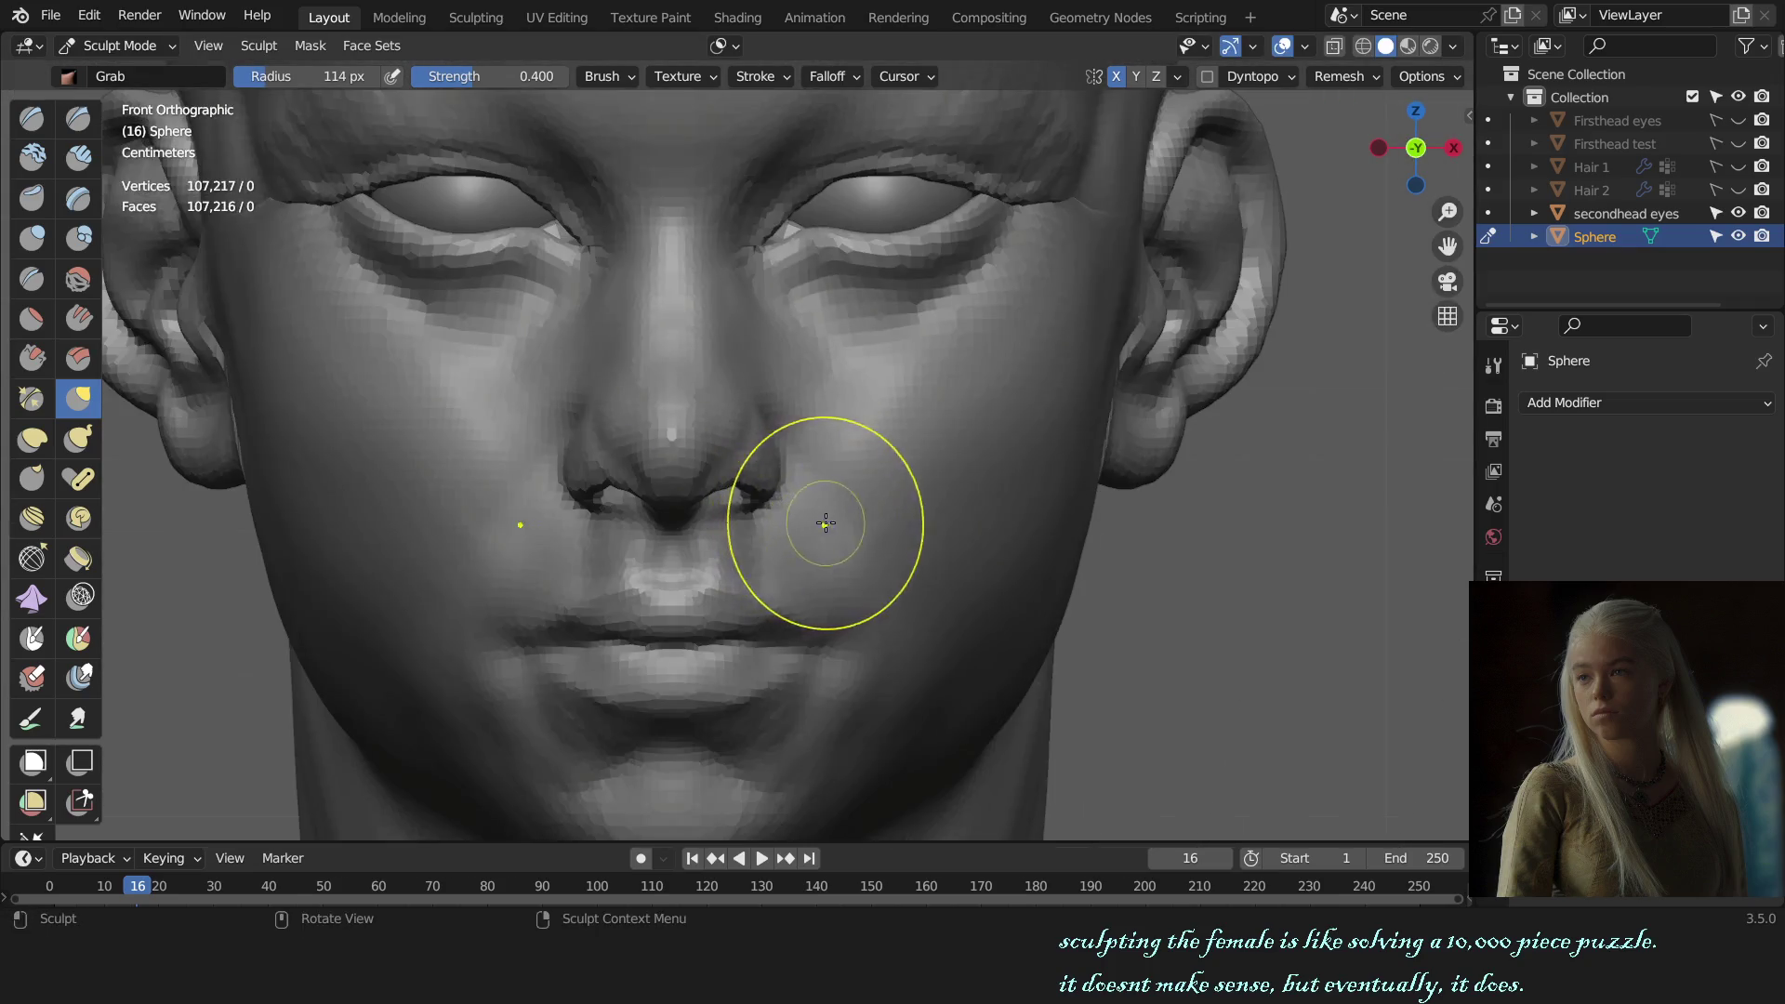
pyautogui.moveTo(818, 518); pyautogui.dragTo(817, 542, button='middle')
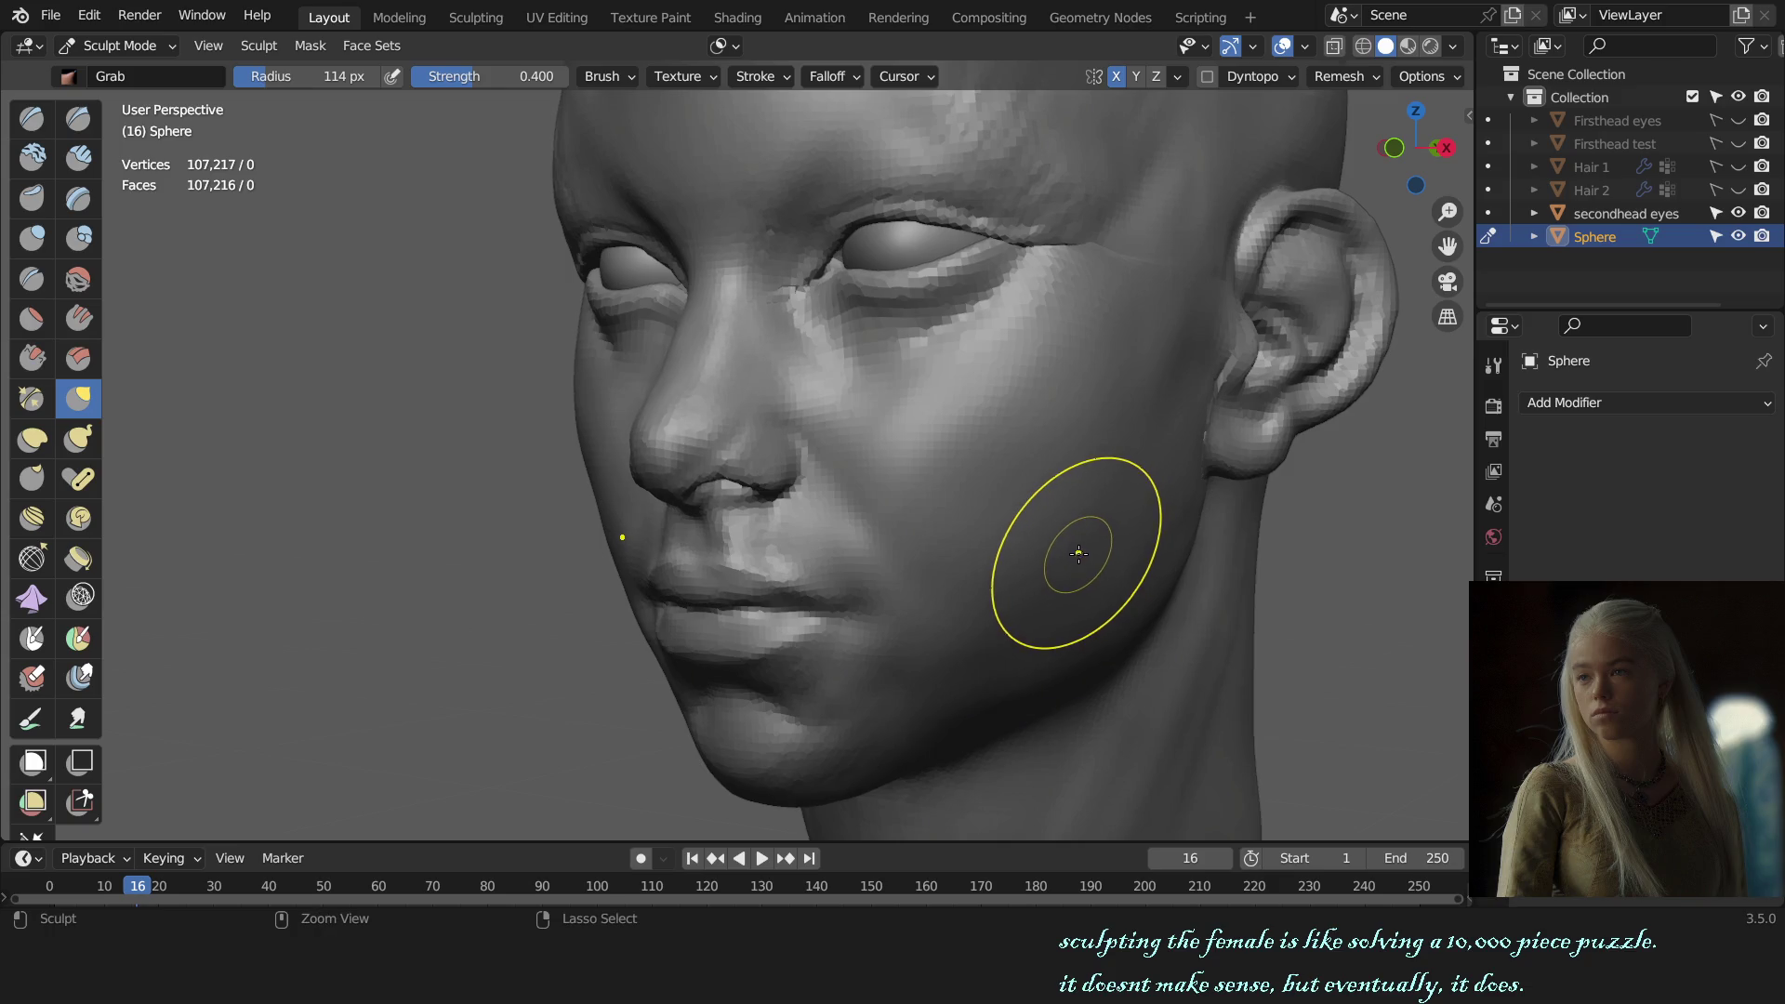
pyautogui.scroll(3, 716, 539)
pyautogui.scroll(4, 651, 558)
pyautogui.press('f')
pyautogui.click(678, 458)
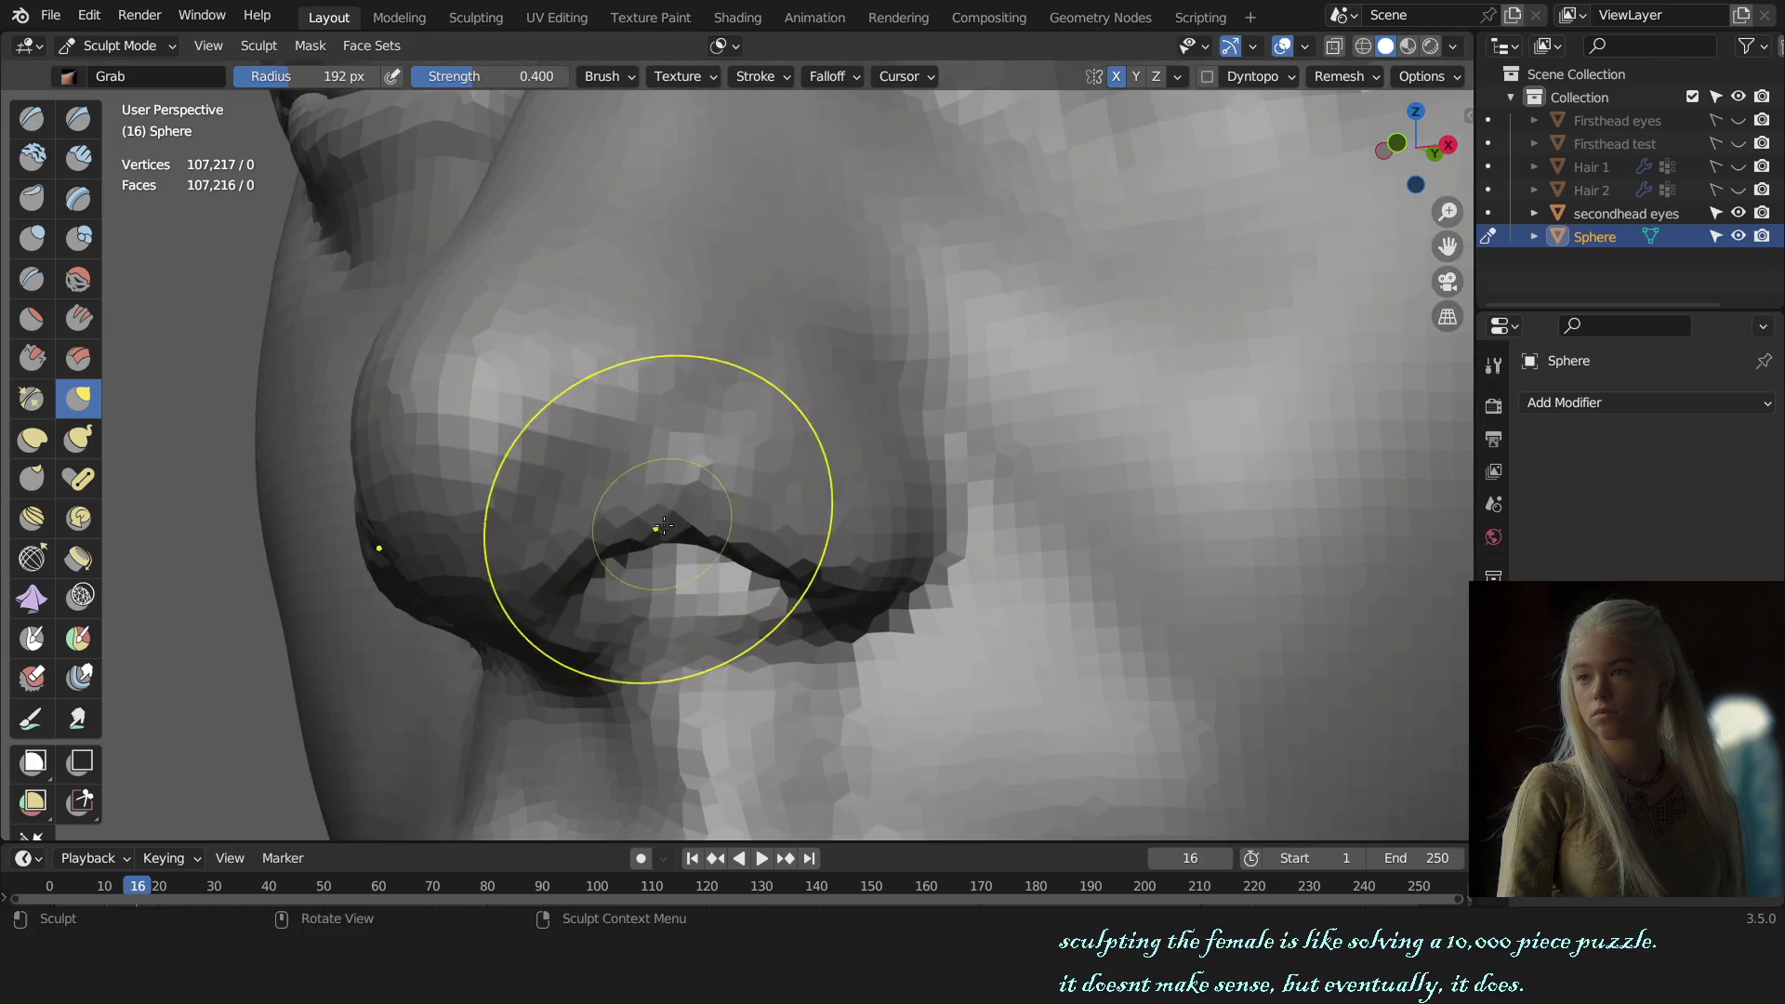
pyautogui.scroll(-3, 664, 525)
pyautogui.moveTo(664, 525)
pyautogui.mouseDown(button='middle')
pyautogui.moveTo(759, 457)
pyautogui.moveTo(972, 530)
pyautogui.moveTo(760, 543)
pyautogui.moveTo(884, 538)
pyautogui.moveTo(815, 548)
pyautogui.mouseUp(button='middle')
pyautogui.scroll(-2, 972, 530)
pyautogui.scroll(3, 759, 543)
pyautogui.scroll(4, 885, 538)
pyautogui.scroll(3, 814, 548)
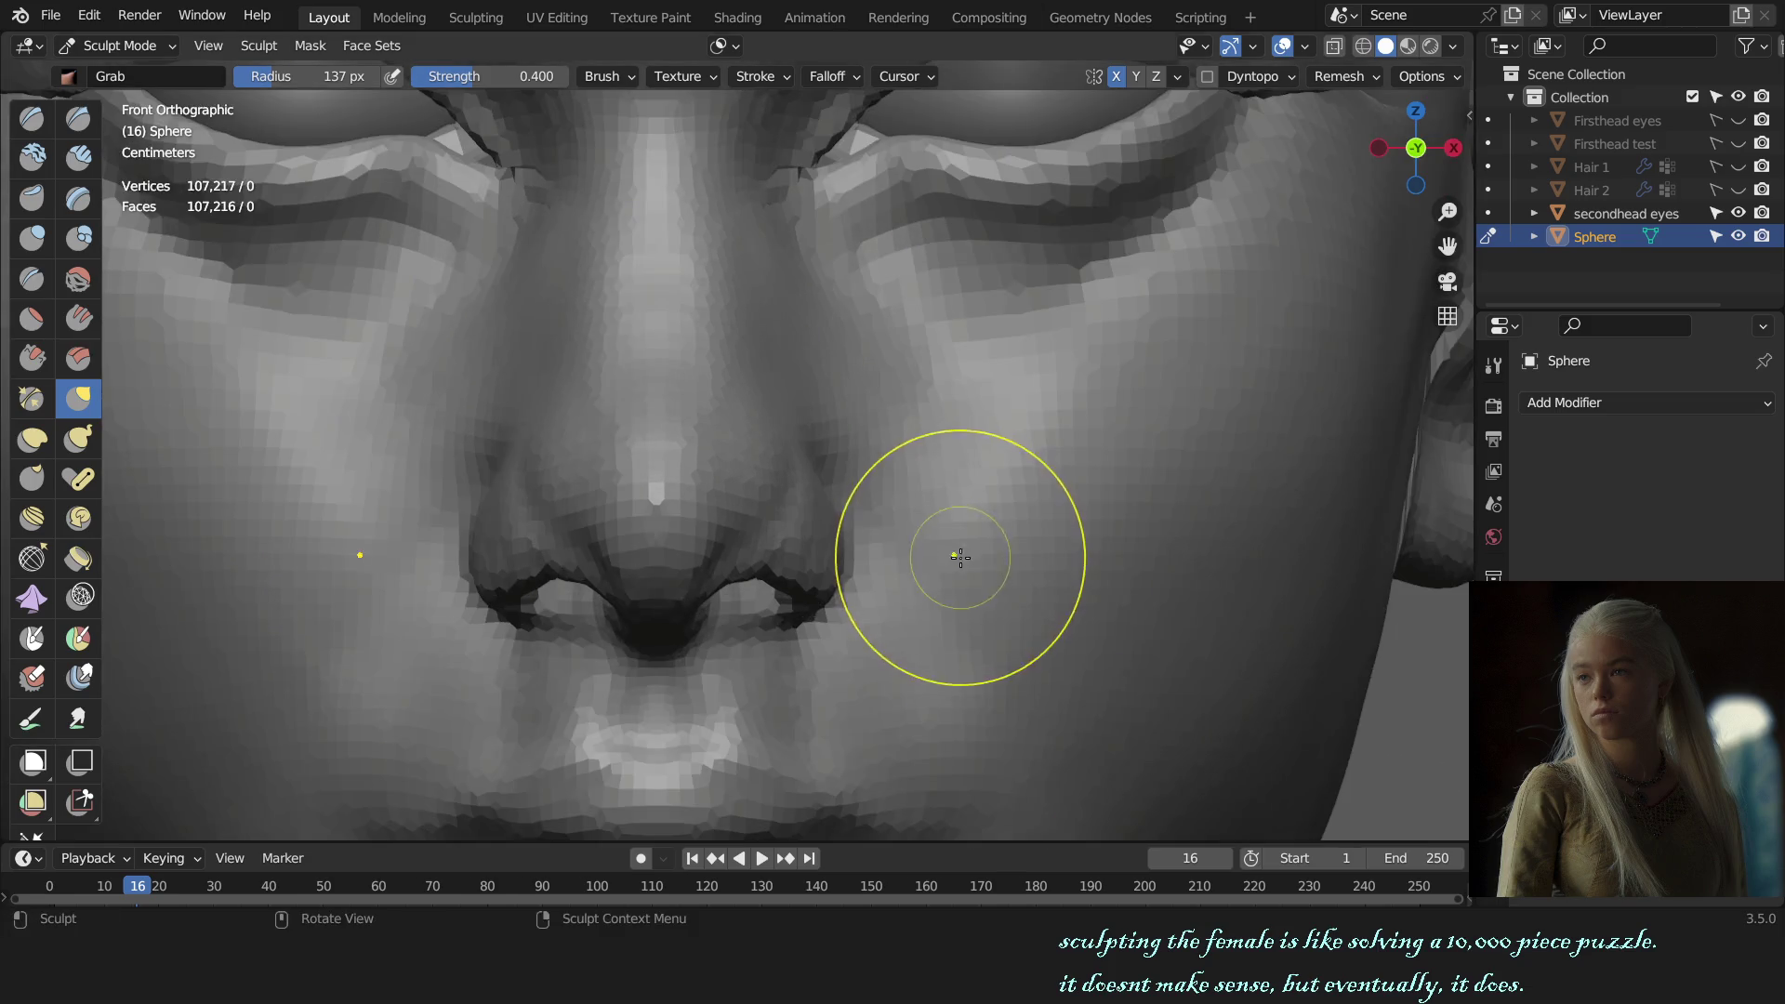
pyautogui.scroll(1, 942, 558)
pyautogui.scroll(2, 667, 503)
# Step: Switch to Draw Sharp and orbit close under the nose to crease the nostril edges
pyautogui.hotkey('shift', 'x')
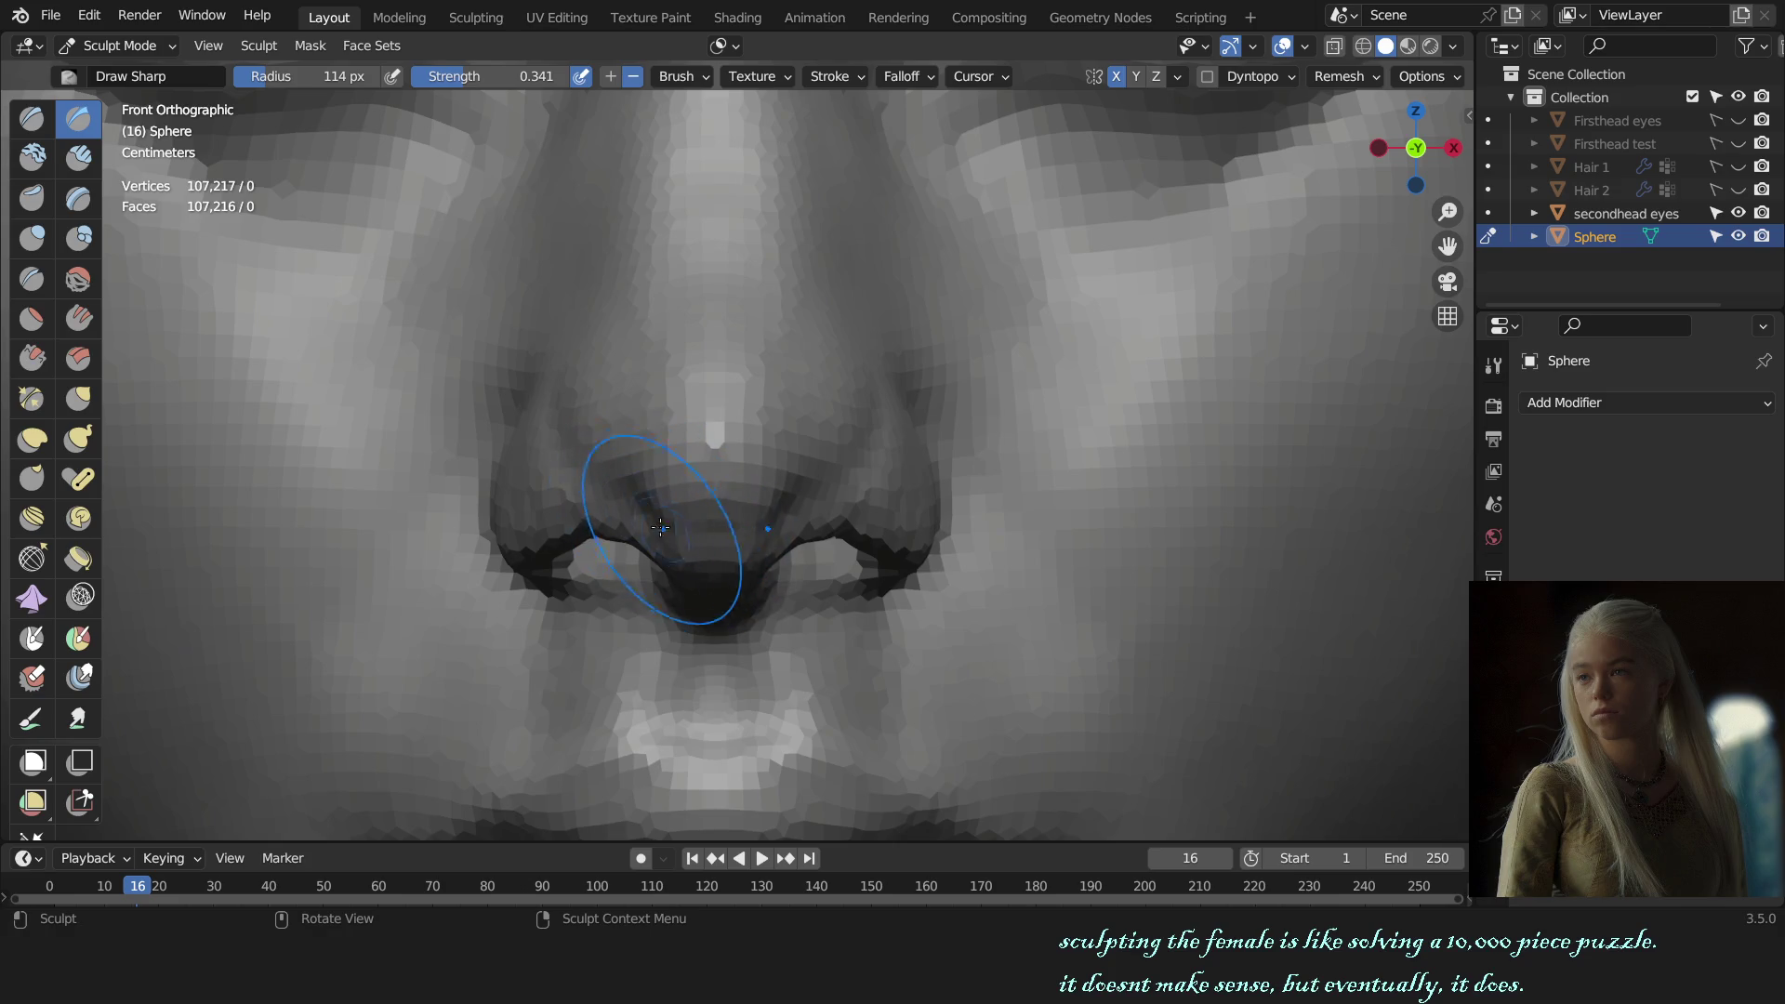
pyautogui.moveTo(845, 549); pyautogui.dragTo(781, 502, button='middle')
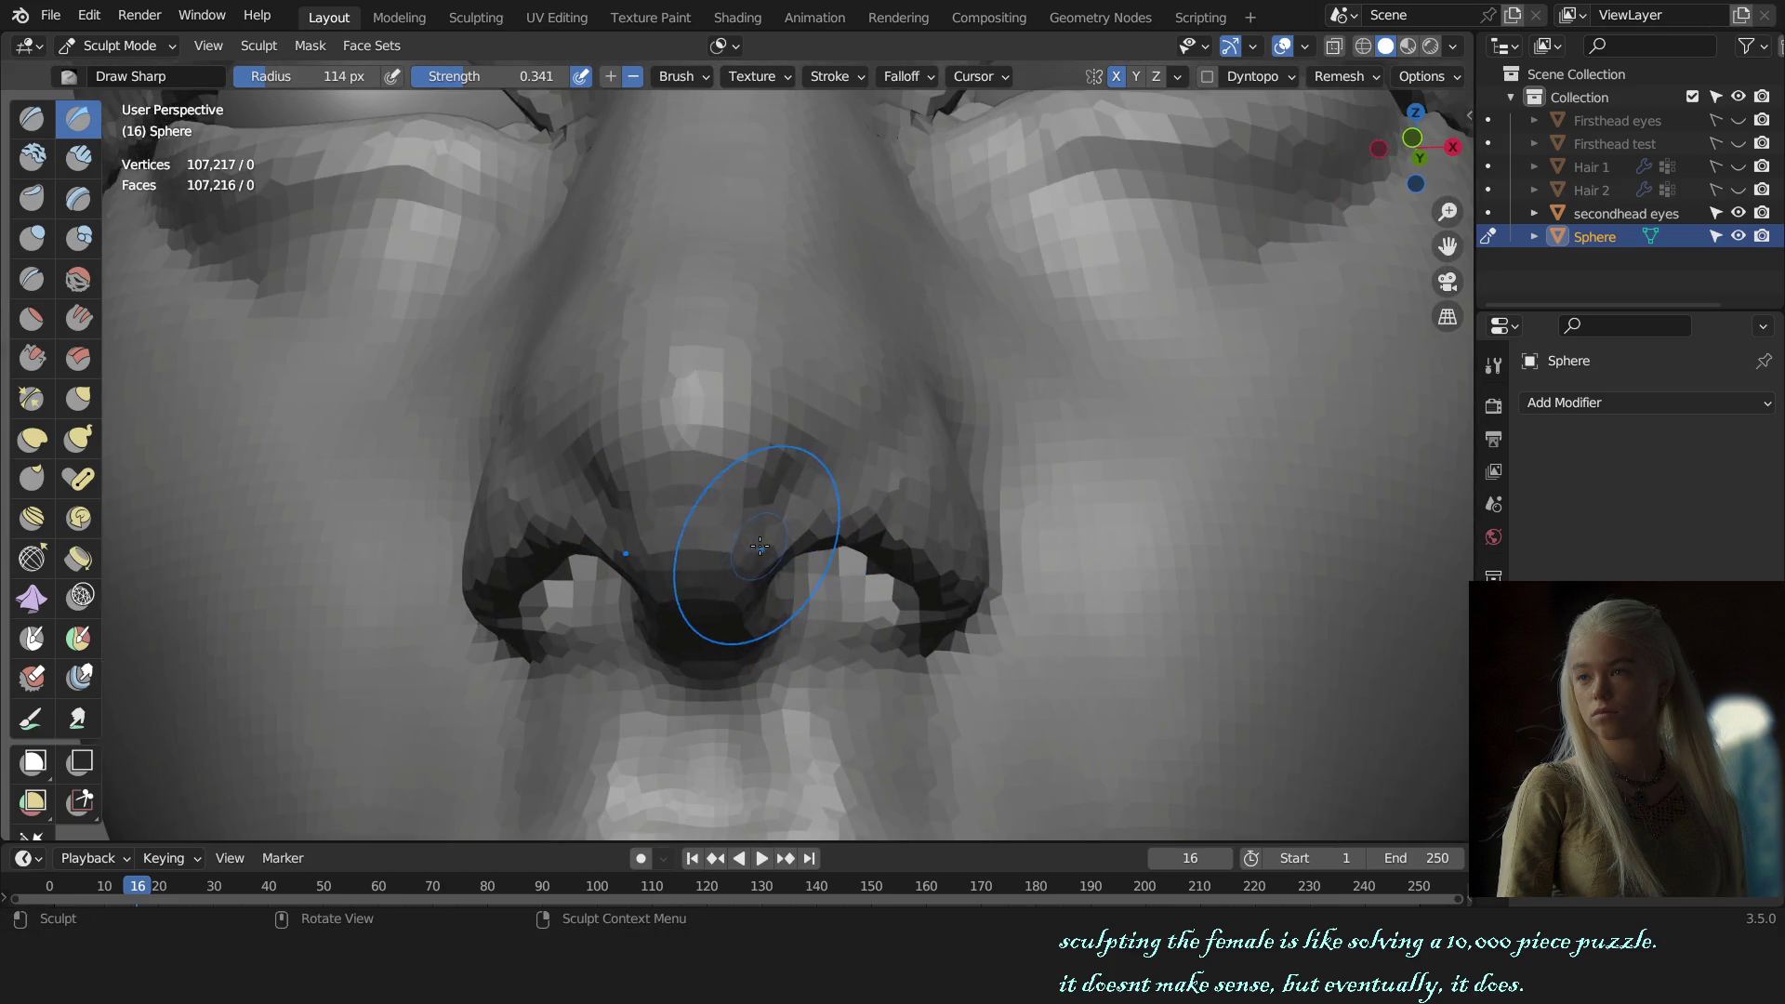
pyautogui.moveTo(731, 591); pyautogui.dragTo(773, 444, button='middle')
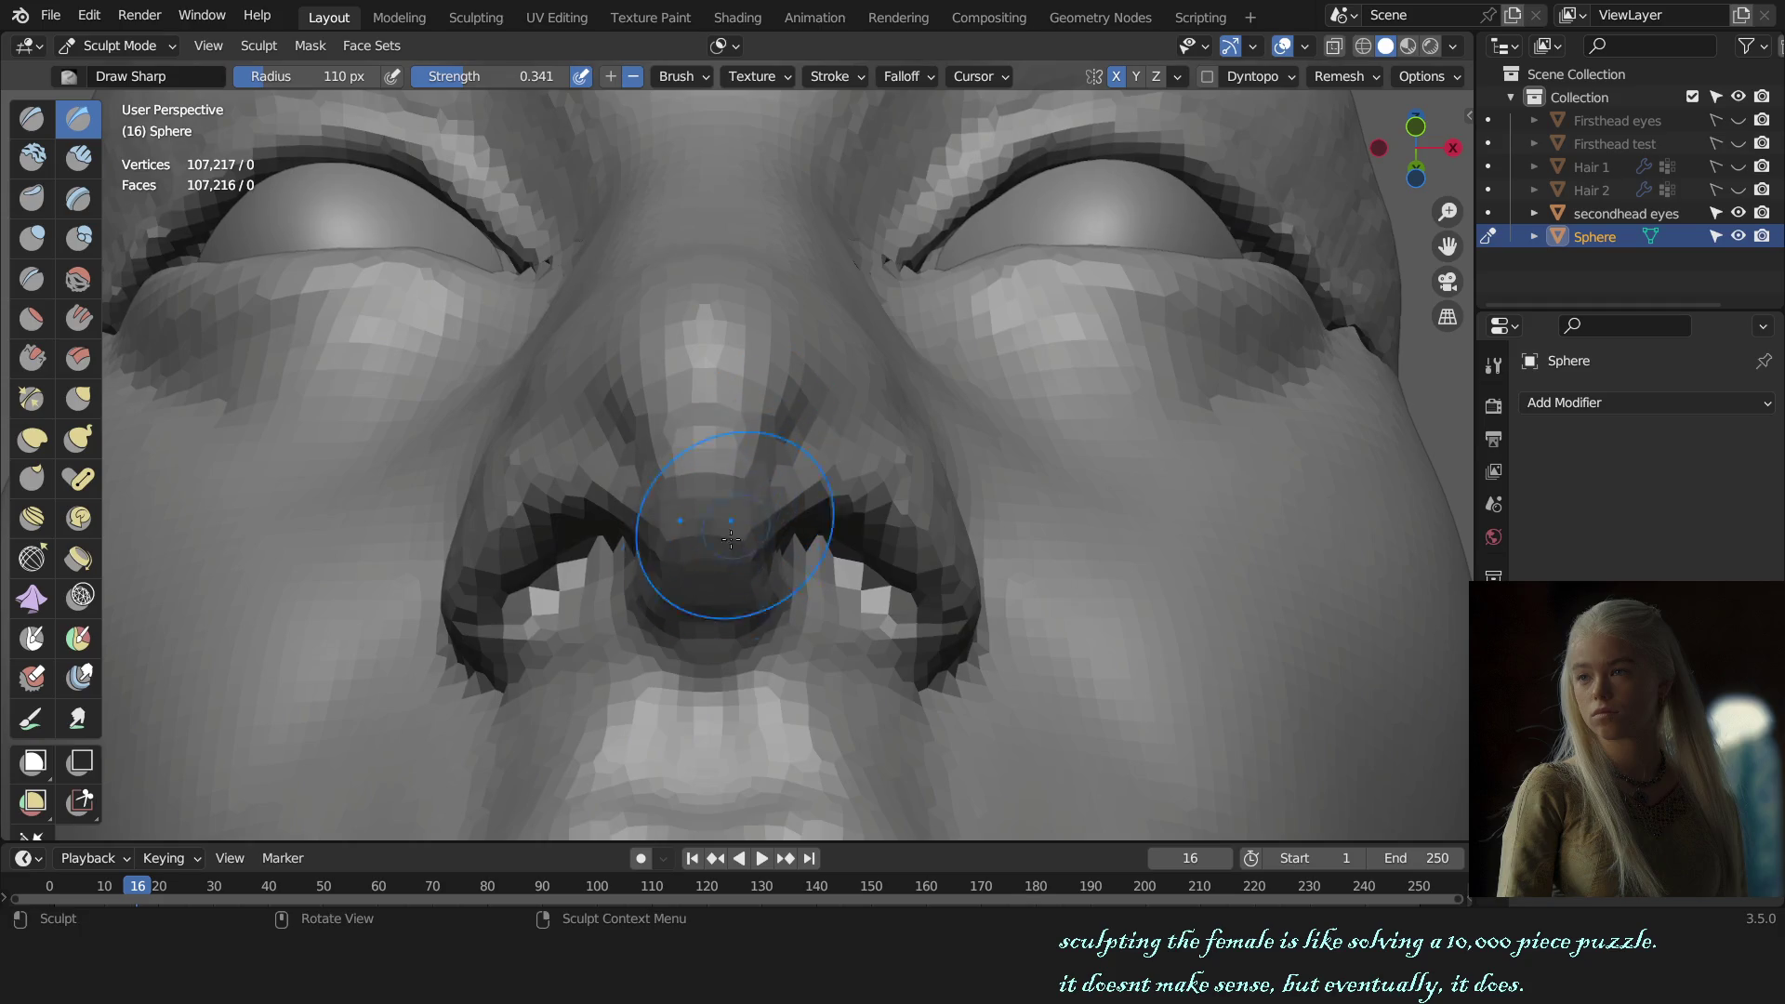
pyautogui.moveTo(732, 538); pyautogui.dragTo(762, 462, button='middle')
pyautogui.moveTo(734, 531); pyautogui.dragTo(757, 440, button='middle')
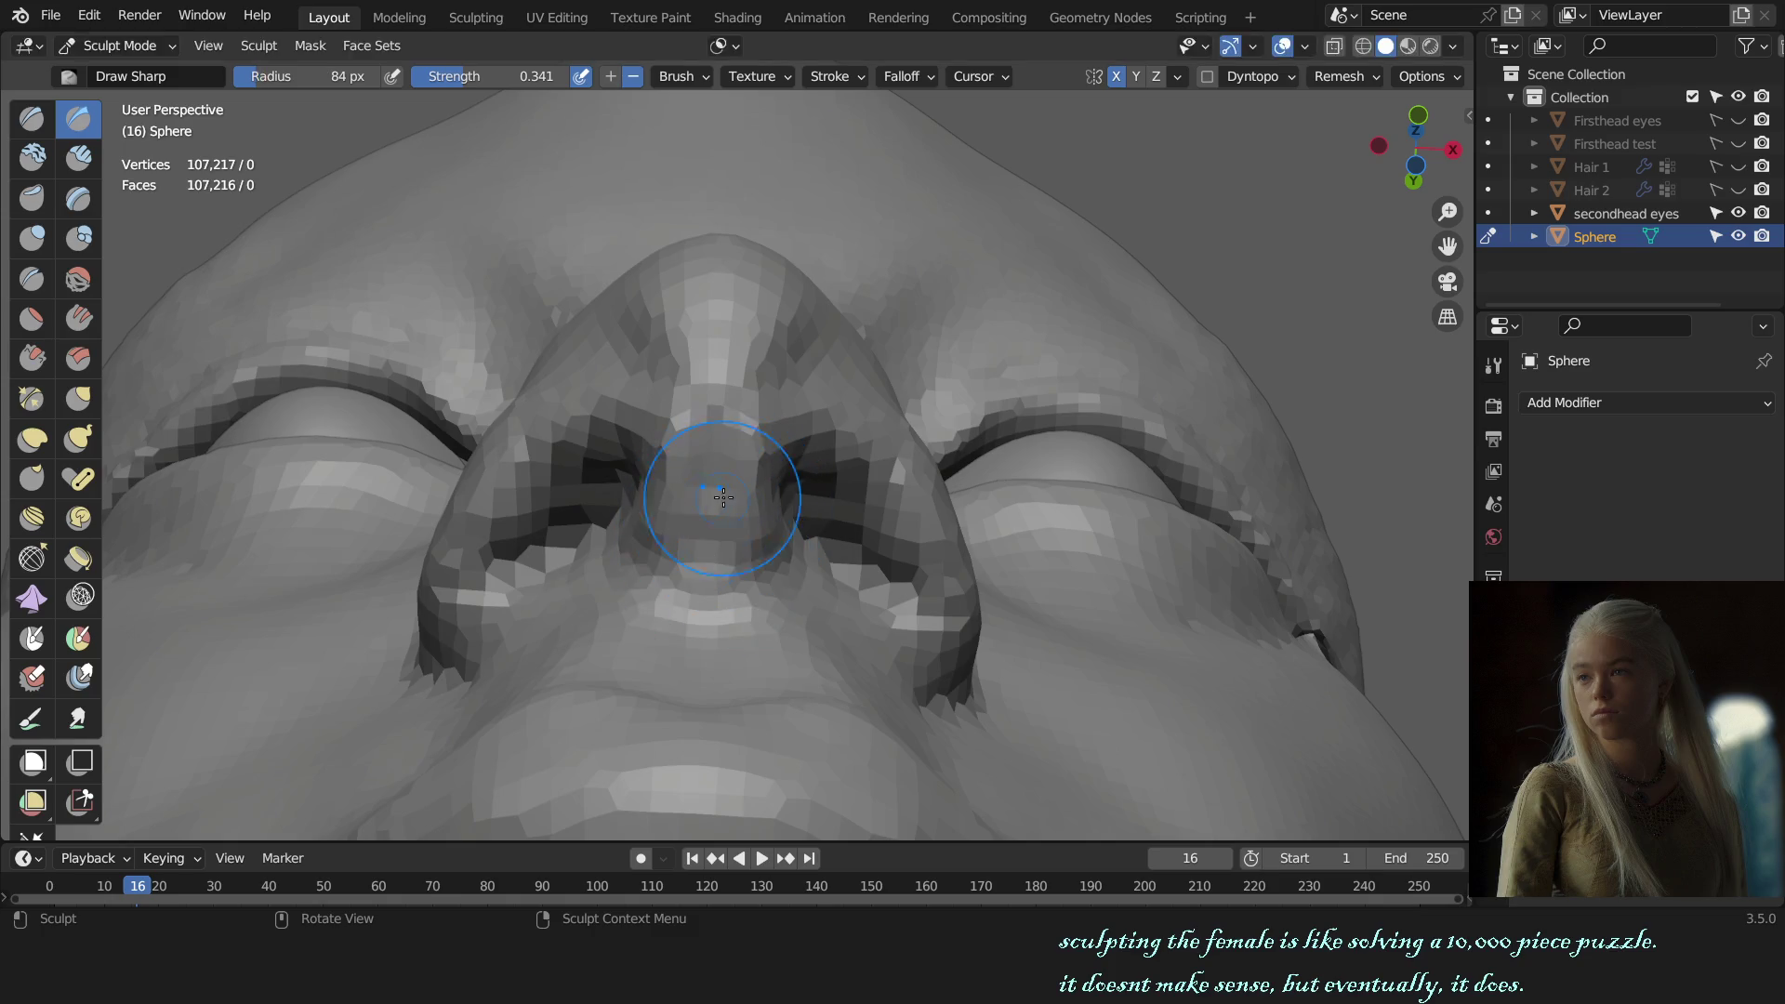
pyautogui.moveTo(901, 527); pyautogui.dragTo(884, 567, button='middle')
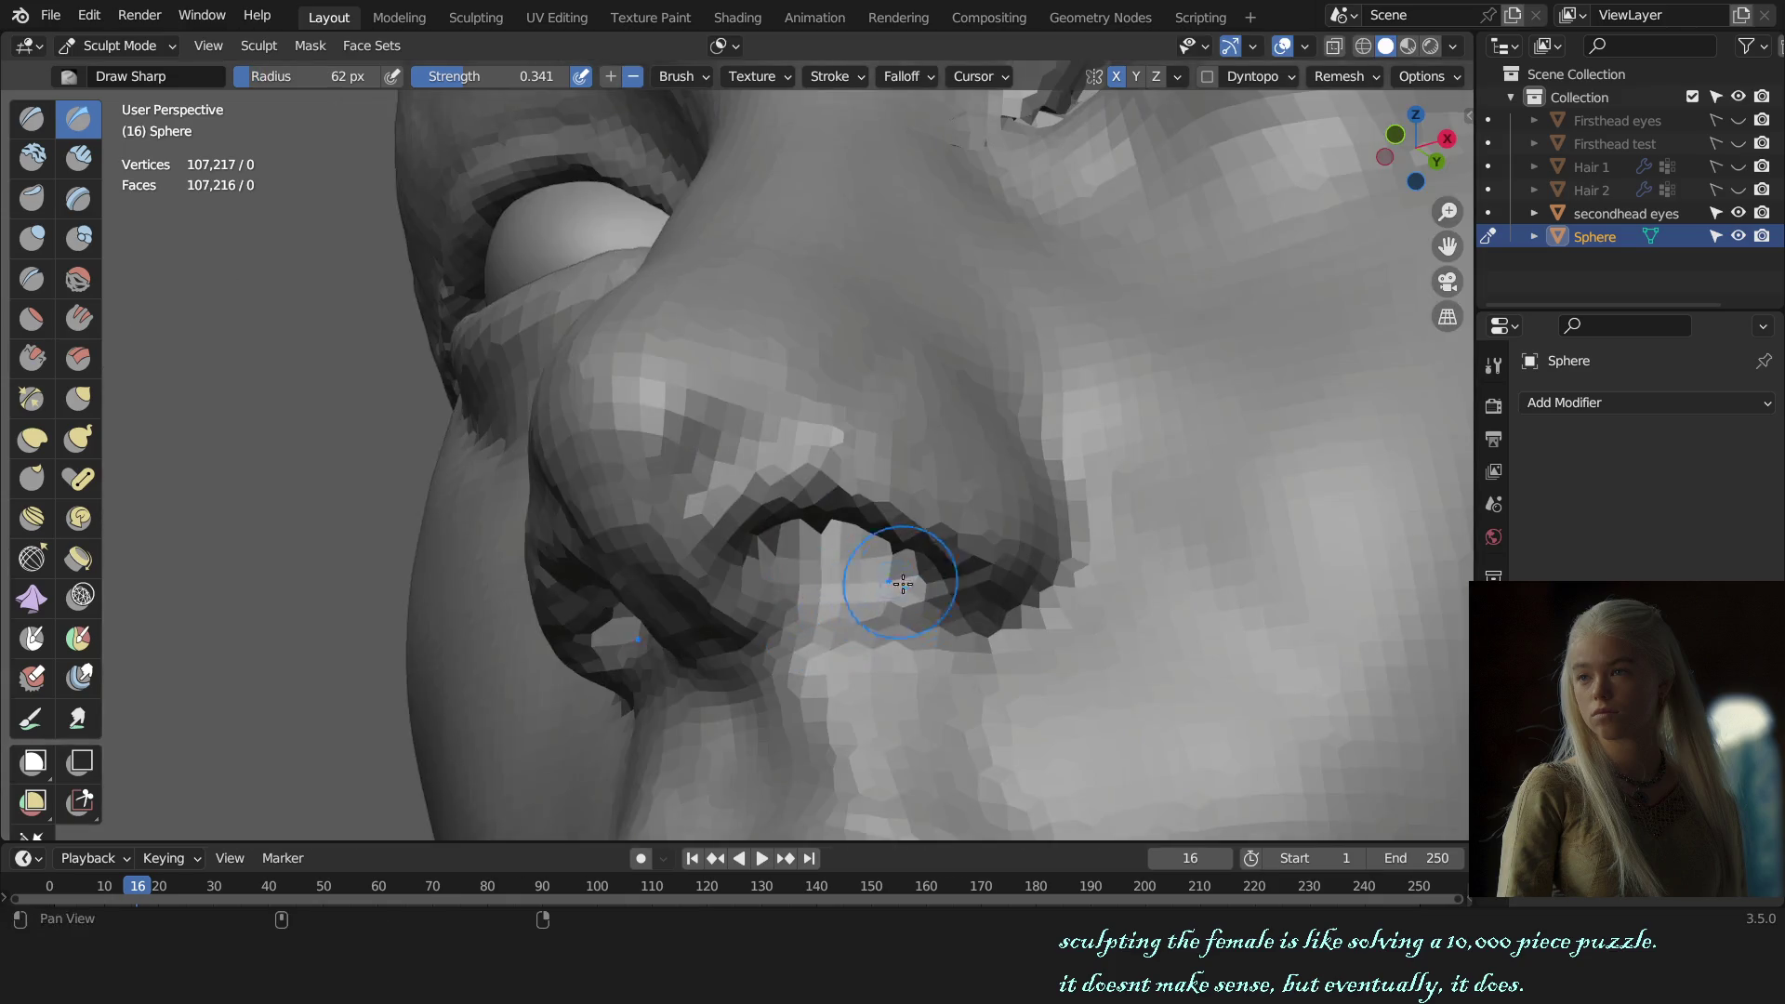
pyautogui.scroll(3, 909, 478)
pyautogui.scroll(2, 829, 486)
pyautogui.moveTo(828, 487); pyautogui.dragTo(790, 460, button='middle')
# Step: Switch to Clay Strips and reframe the head from front view to a right side view
pyautogui.press('c')
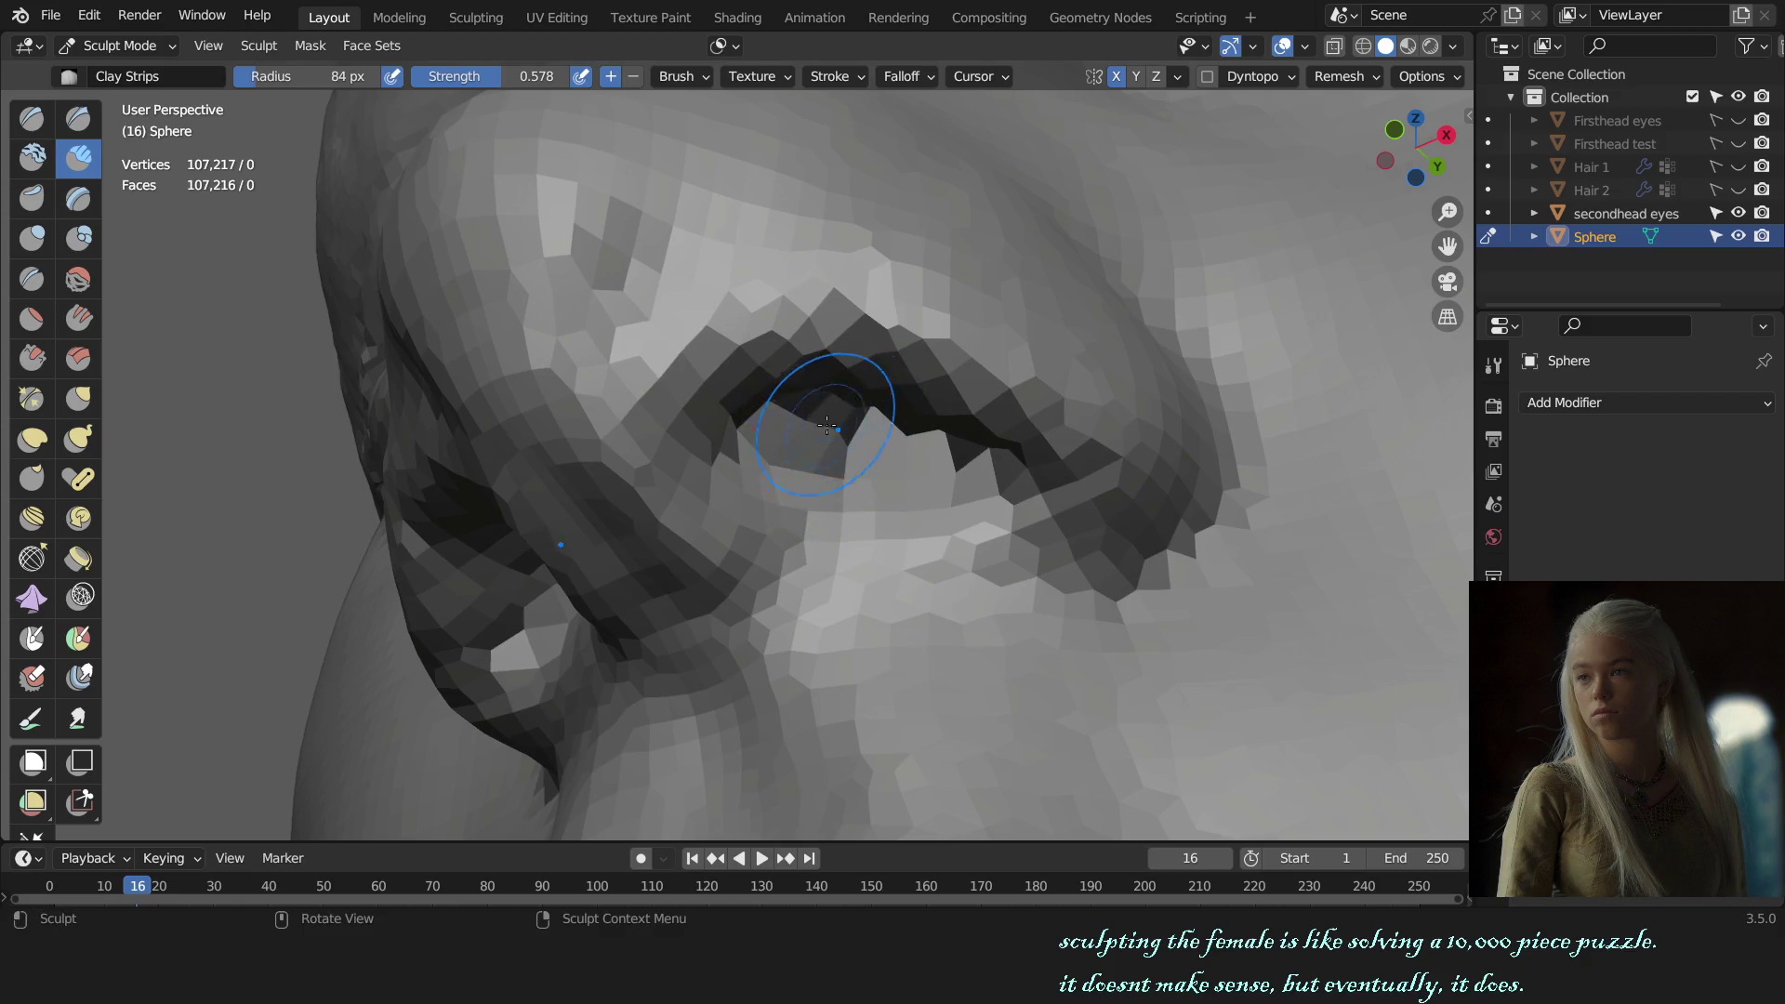
pyautogui.scroll(-3, 826, 426)
pyautogui.press('KP_1')
pyautogui.scroll(-5, 996, 486)
pyautogui.moveTo(996, 486)
pyautogui.keyDown('shift'); pyautogui.mouseDown(button='middle')
pyautogui.moveTo(1019, 547)
pyautogui.moveTo(1046, 511)
pyautogui.moveTo(1000, 511)
pyautogui.moveTo(1136, 658)
pyautogui.mouseUp(button='middle'); pyautogui.keyUp('shift')
pyautogui.scroll(5, 1092, 556)
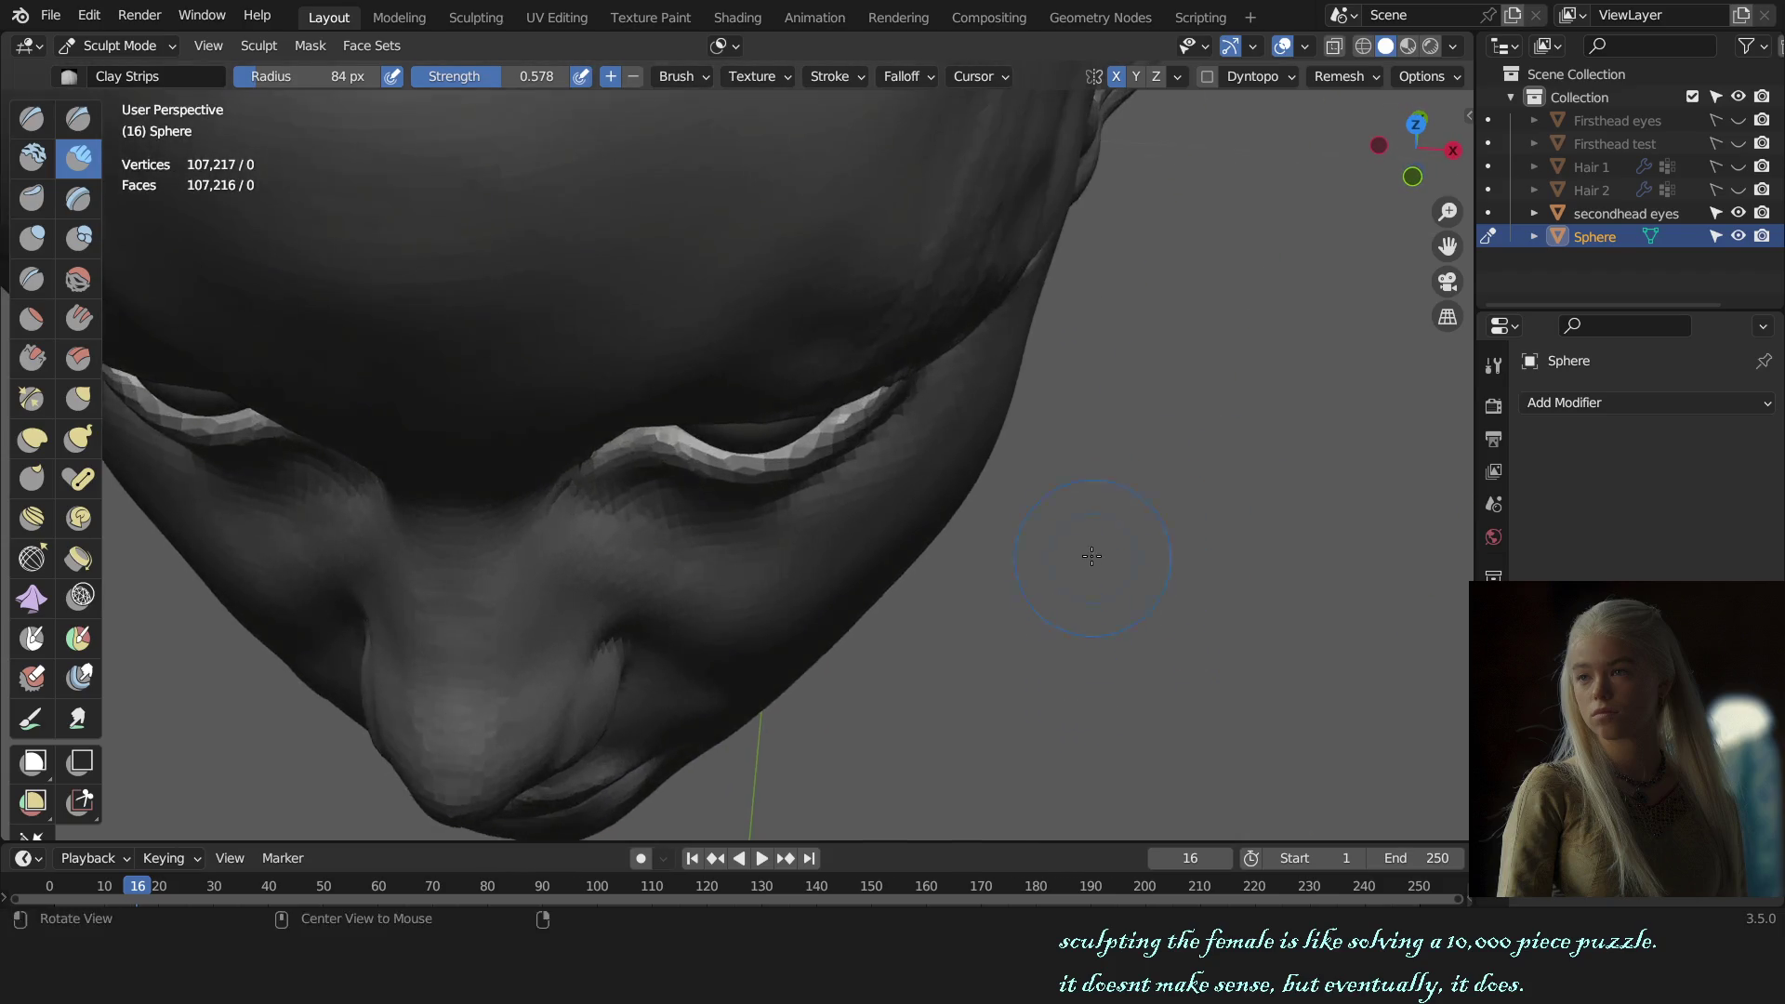
pyautogui.keyDown('alt'); pyautogui.moveTo(1092, 556); pyautogui.dragTo(850, 459, button='middle'); pyautogui.keyUp('alt')
# Step: Switch to Grab and resize its radius to 245 px, then slightly smaller
pyautogui.press('g')
pyautogui.press('f')
pyautogui.click(837, 327)
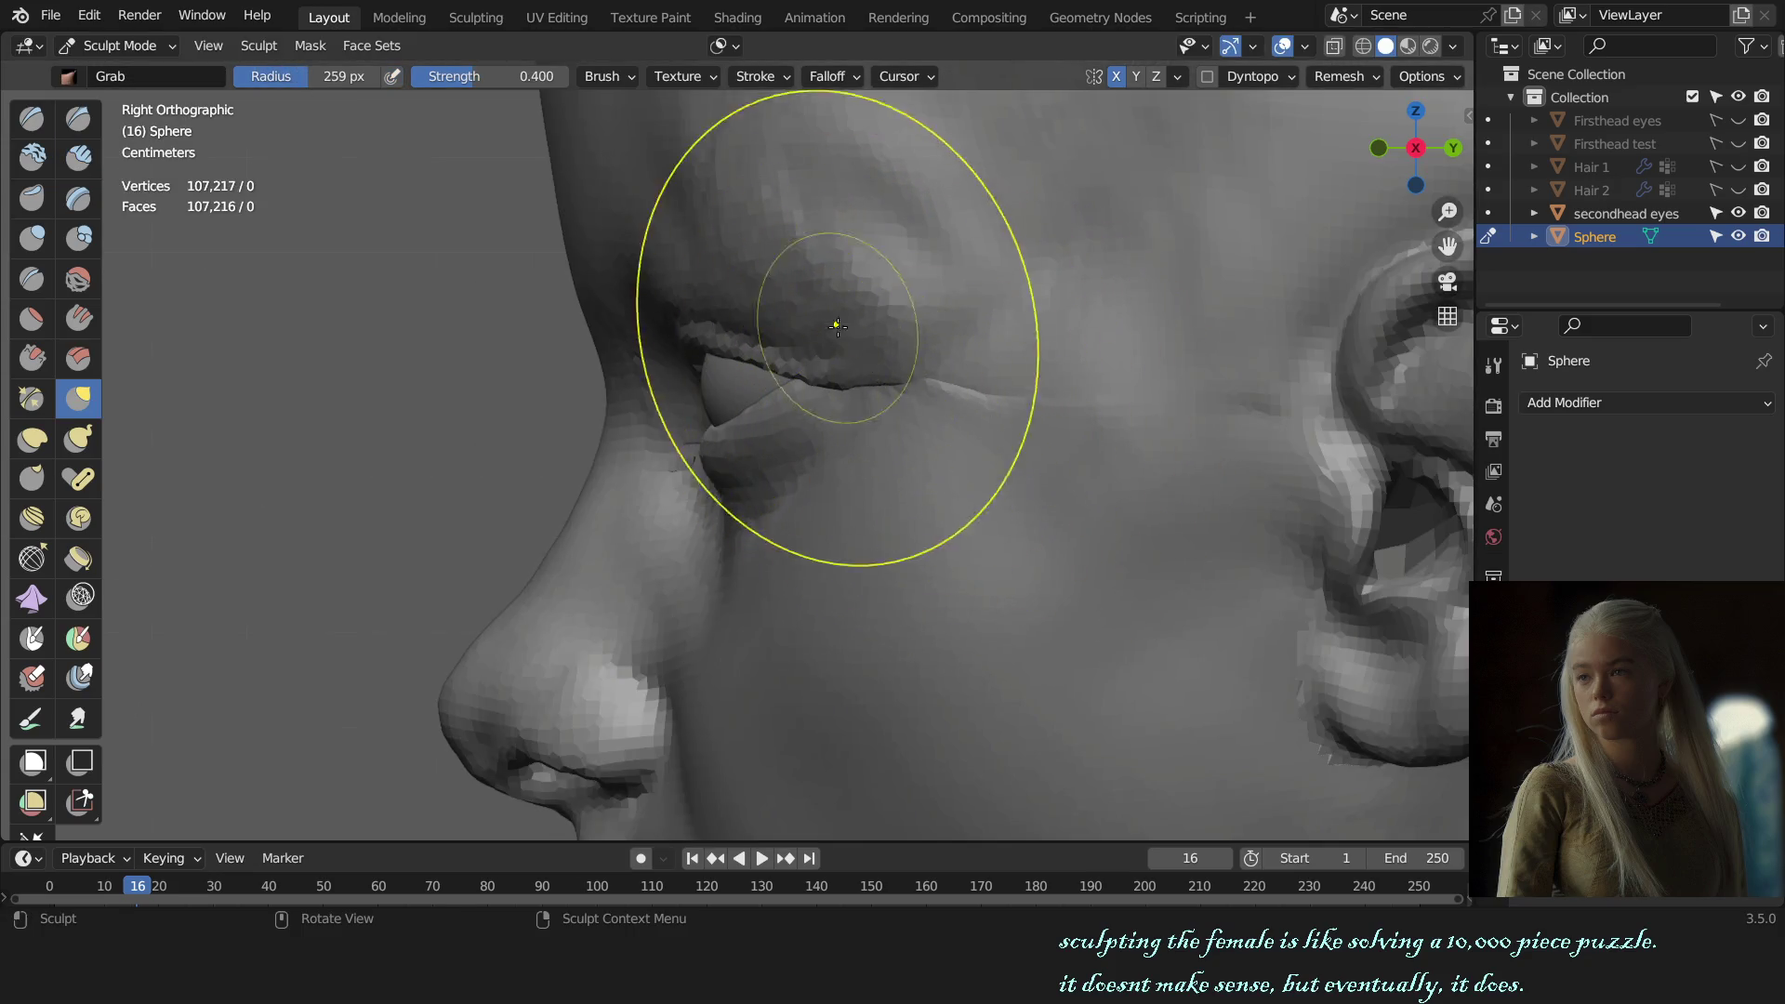
pyautogui.hotkey('alt', 'a')
pyautogui.press('f')
pyautogui.click(1045, 378)
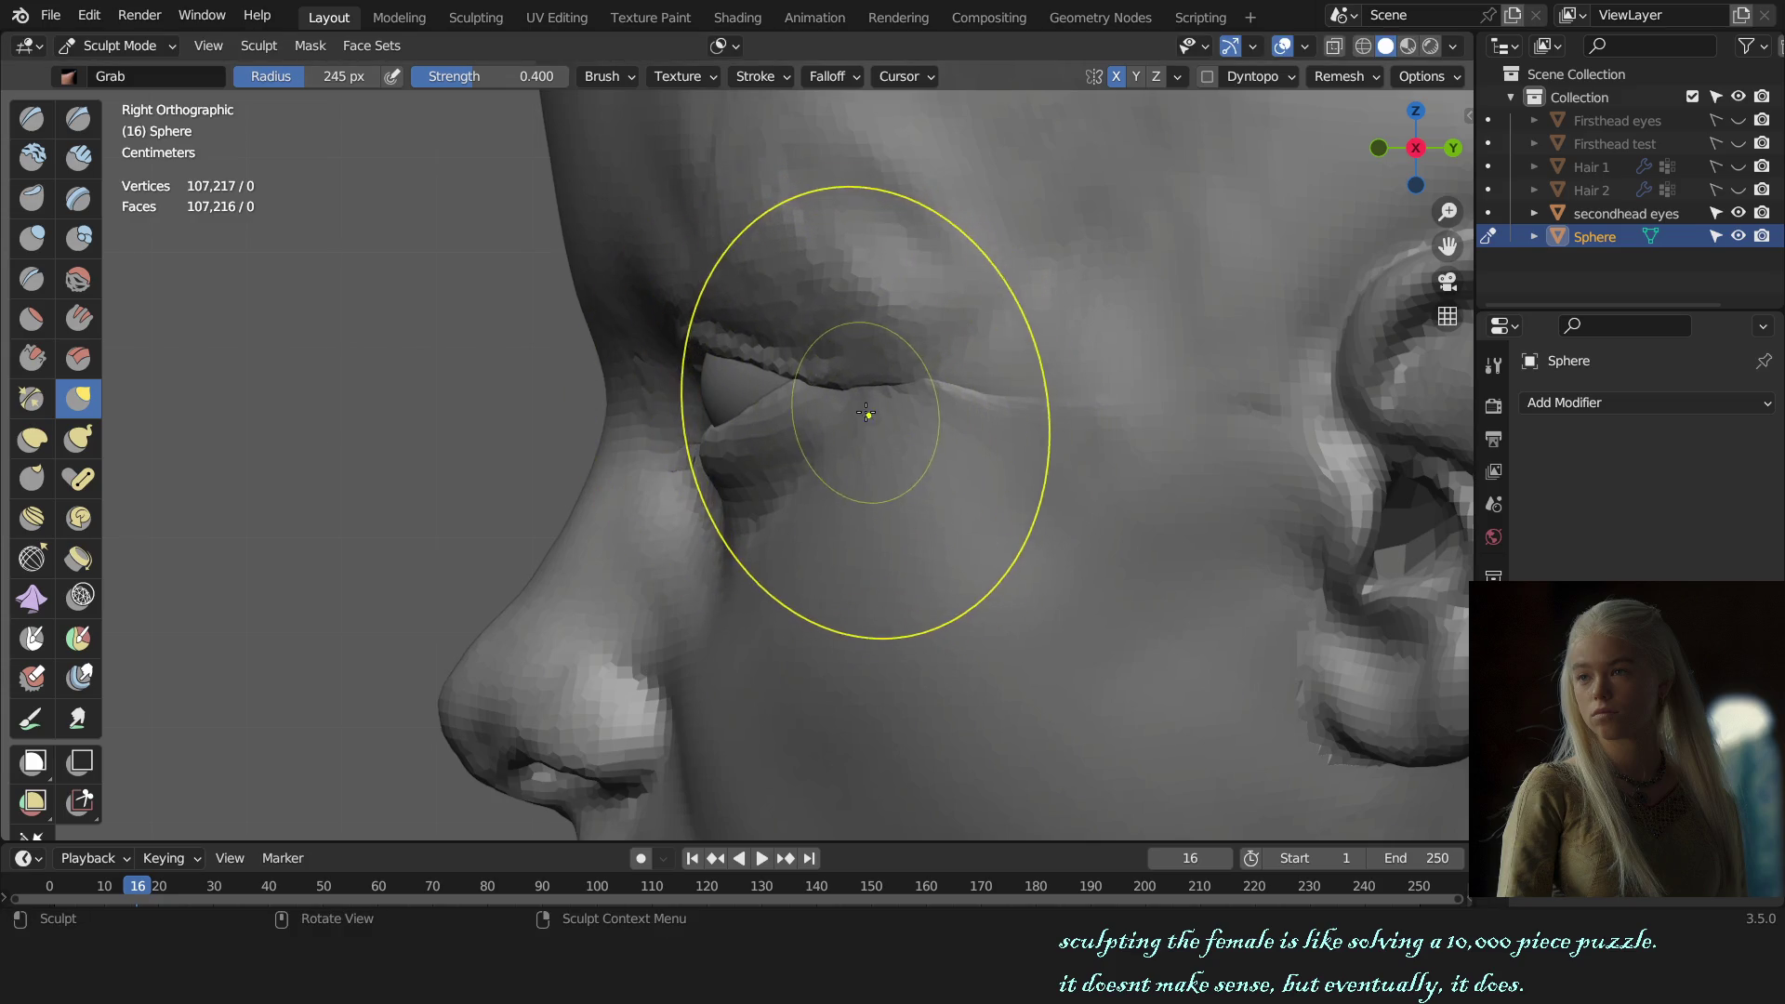
pyautogui.press('[')
pyautogui.press('[')
pyautogui.press('[')
pyautogui.scroll(2, 818, 409)
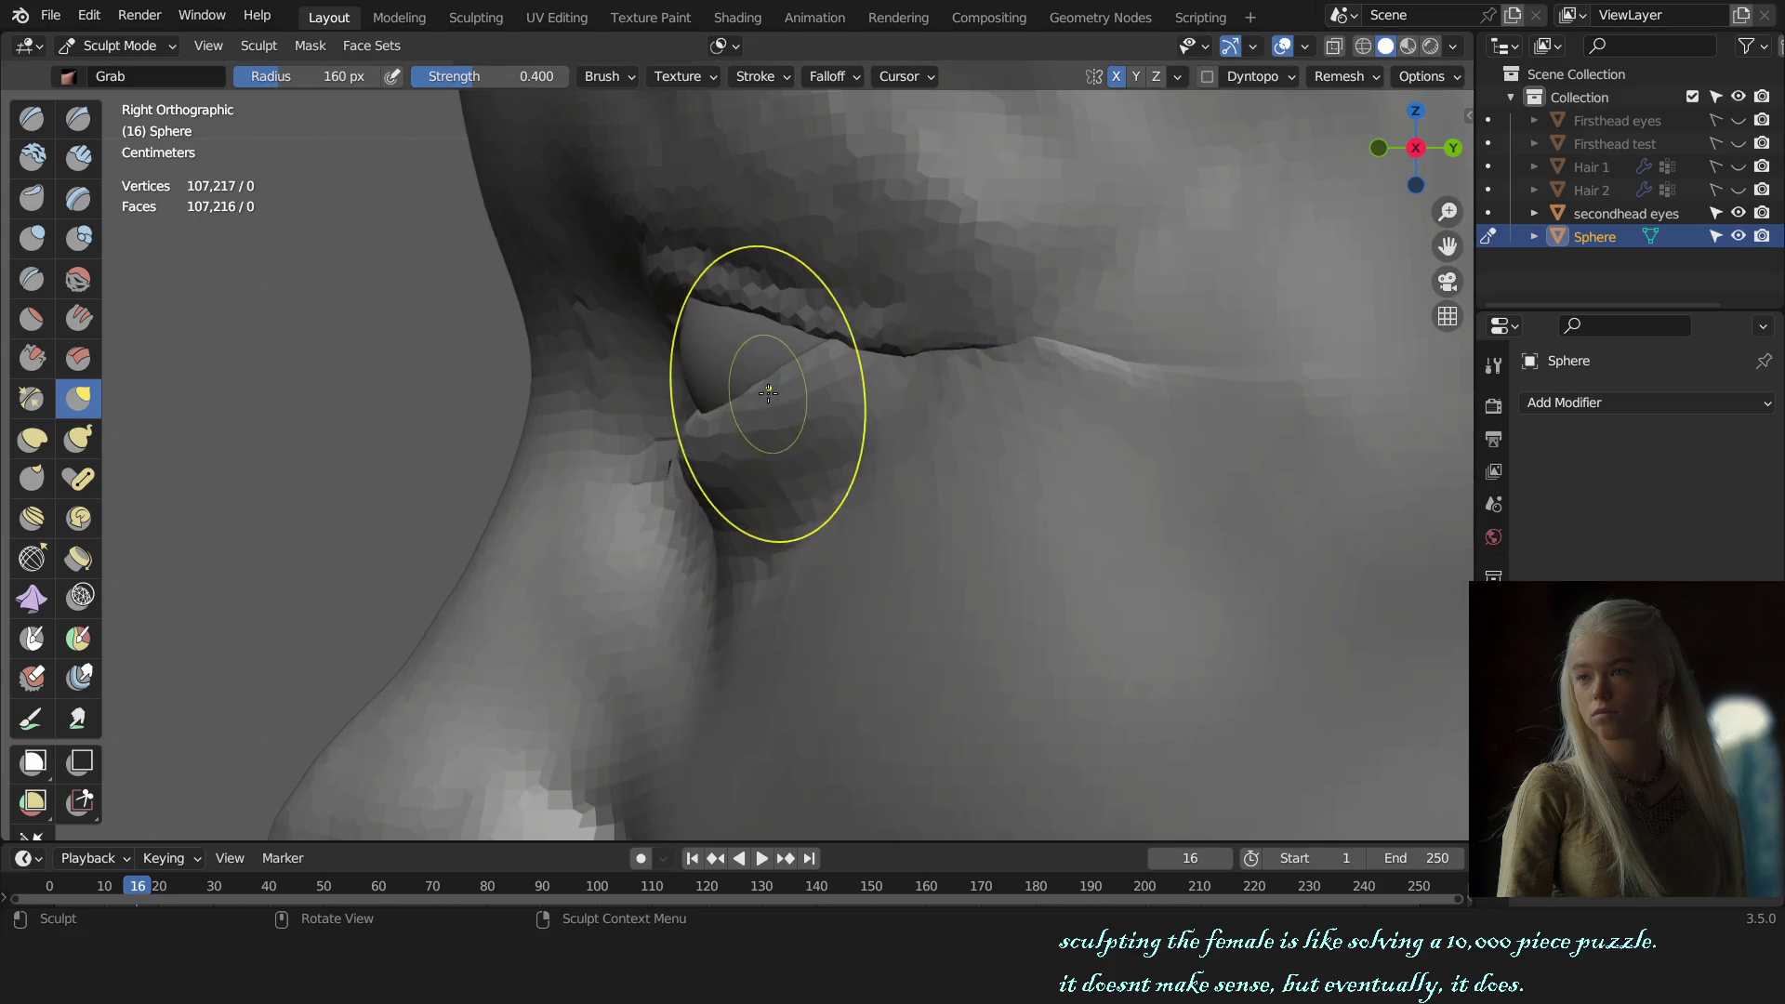
pyautogui.click(737, 47)
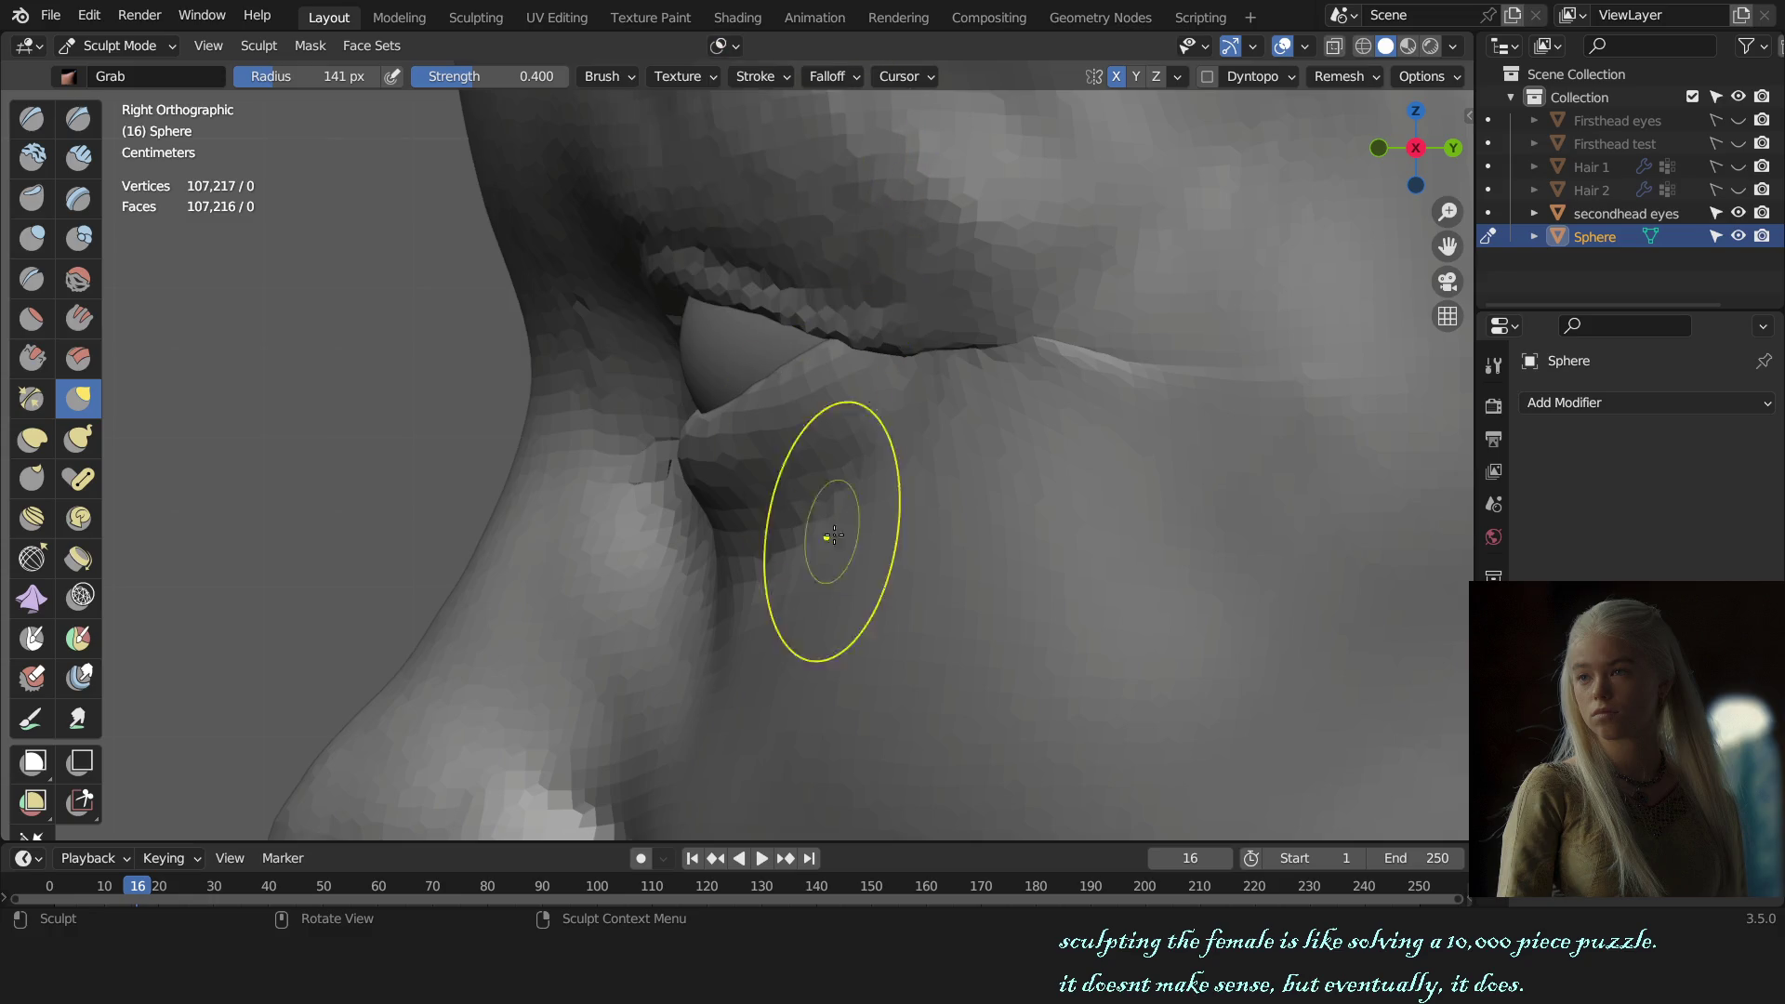
pyautogui.press(']')
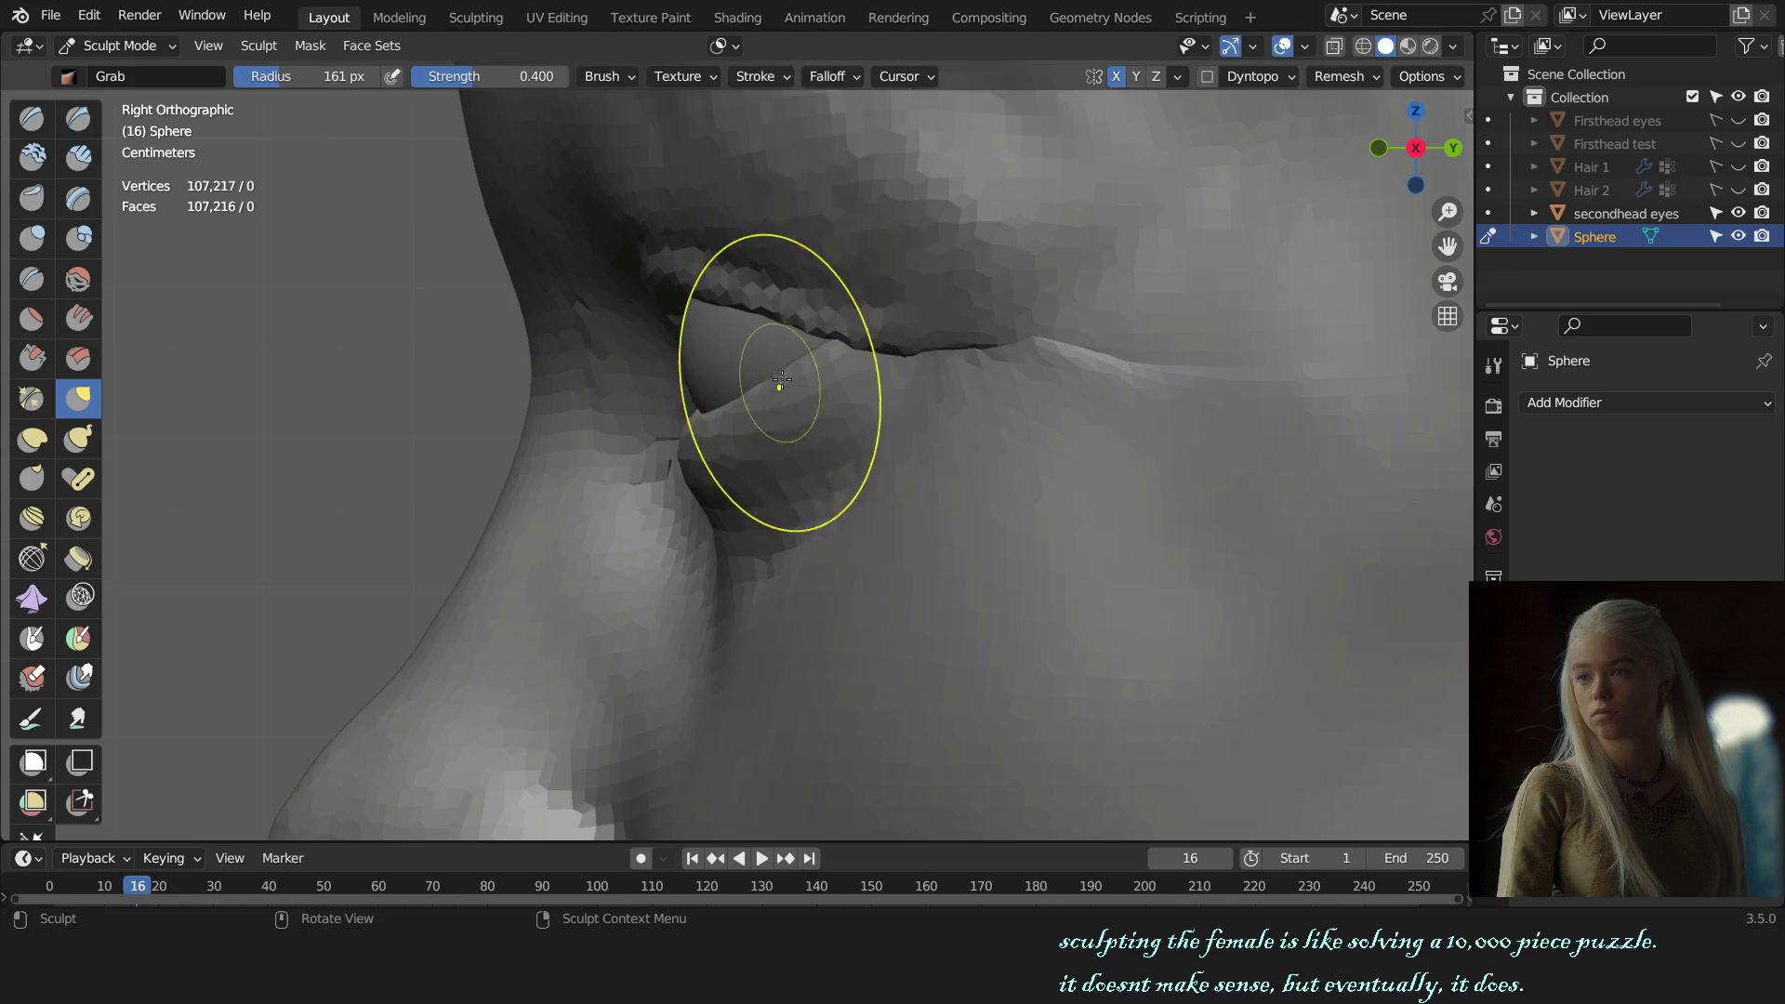
# Step: In front view, enlarge the Grab brush to 233 px and check the auto-masking options
pyautogui.press('KP_1')
pyautogui.scroll(-8, 1044, 517)
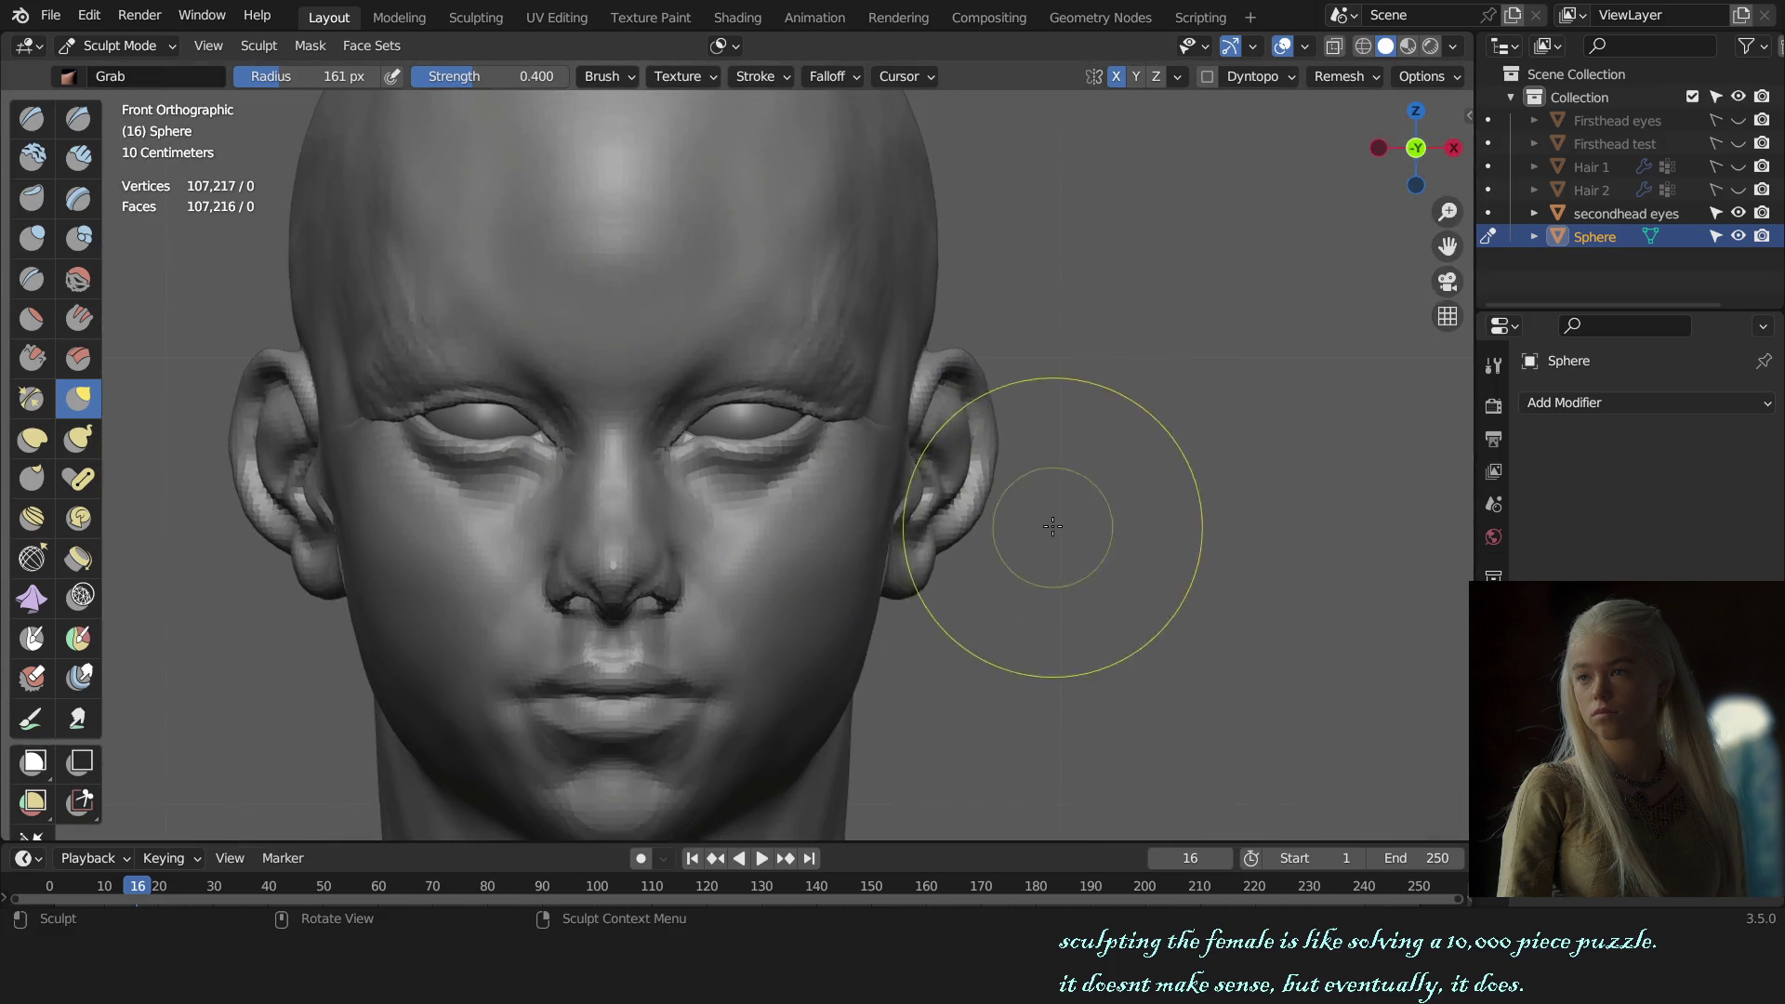
pyautogui.press(']')
pyautogui.press(']')
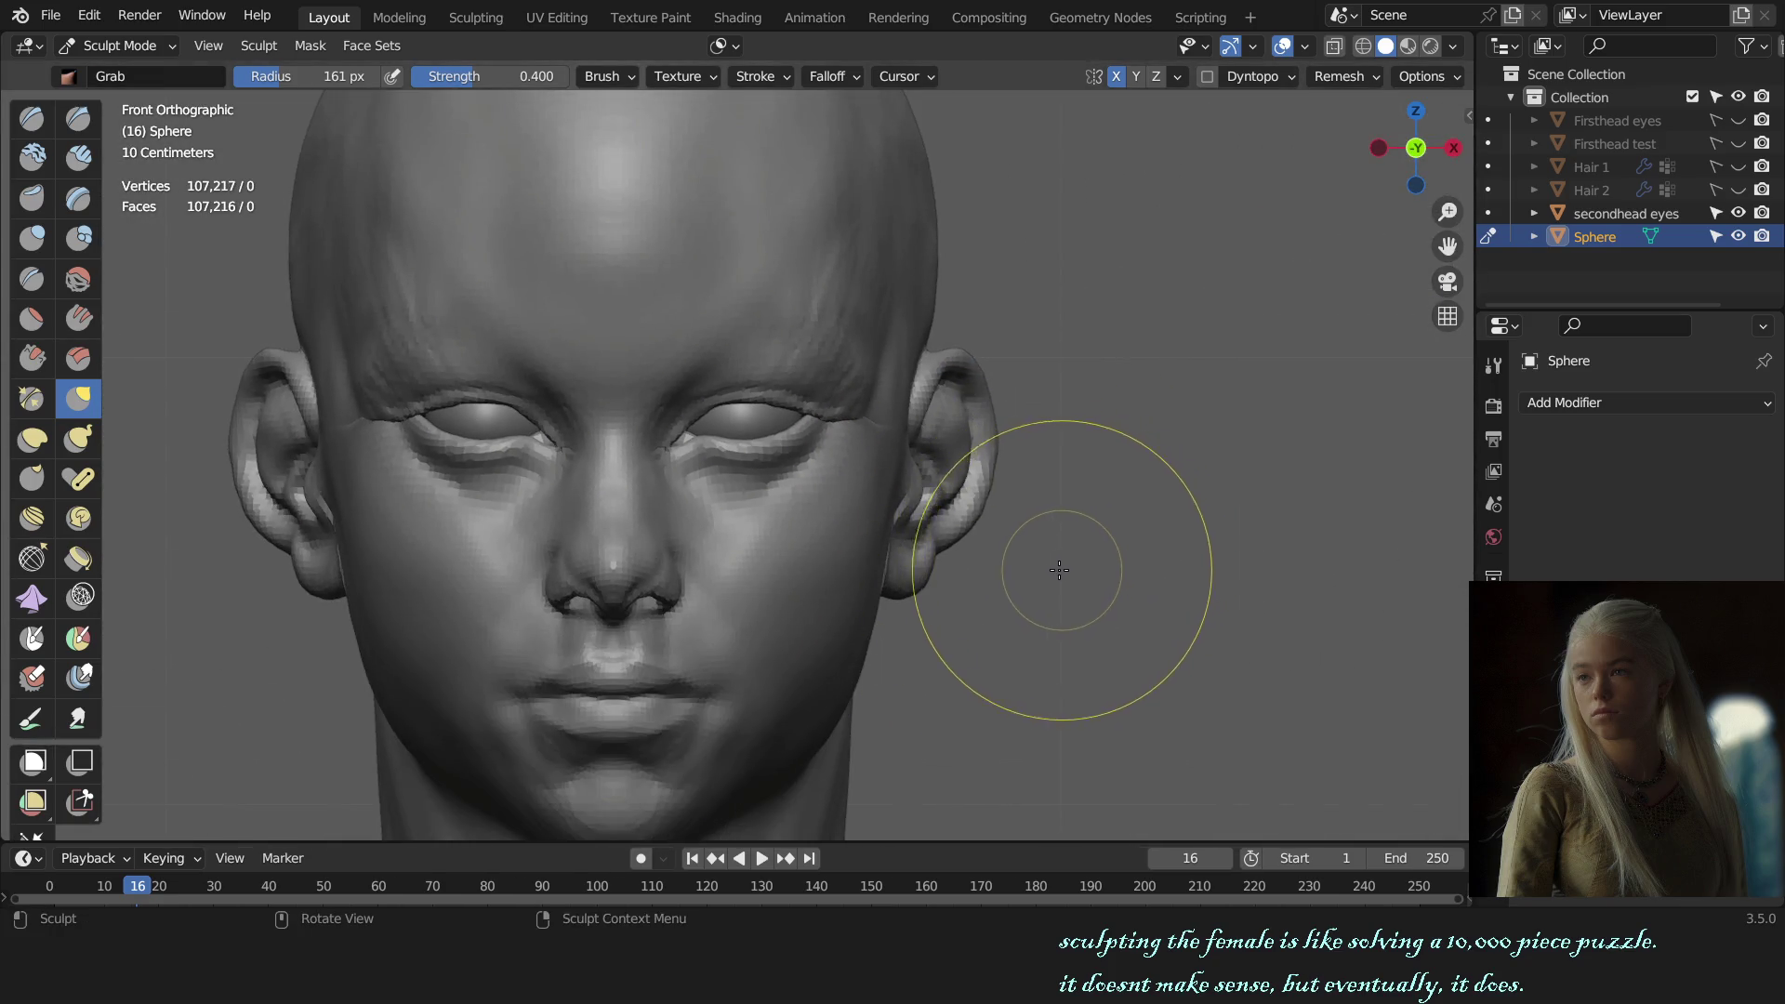
pyautogui.scroll(3, 1023, 521)
pyautogui.press(']')
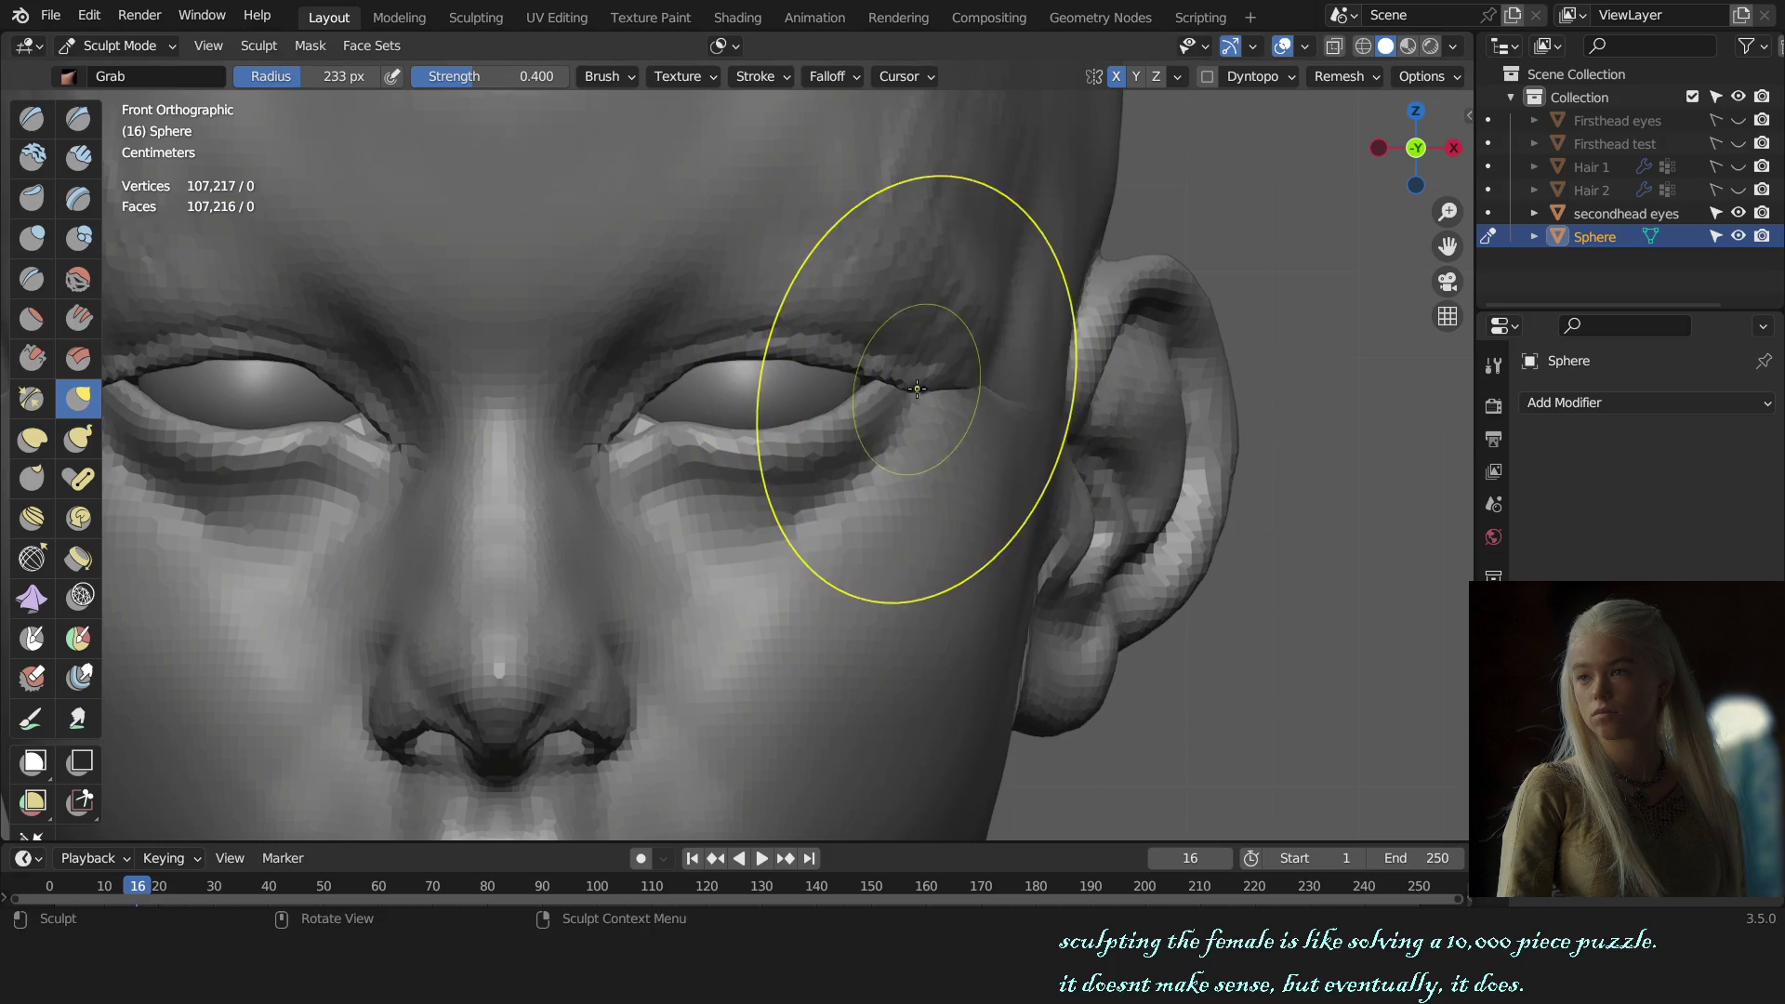
pyautogui.scroll(-5, 969, 374)
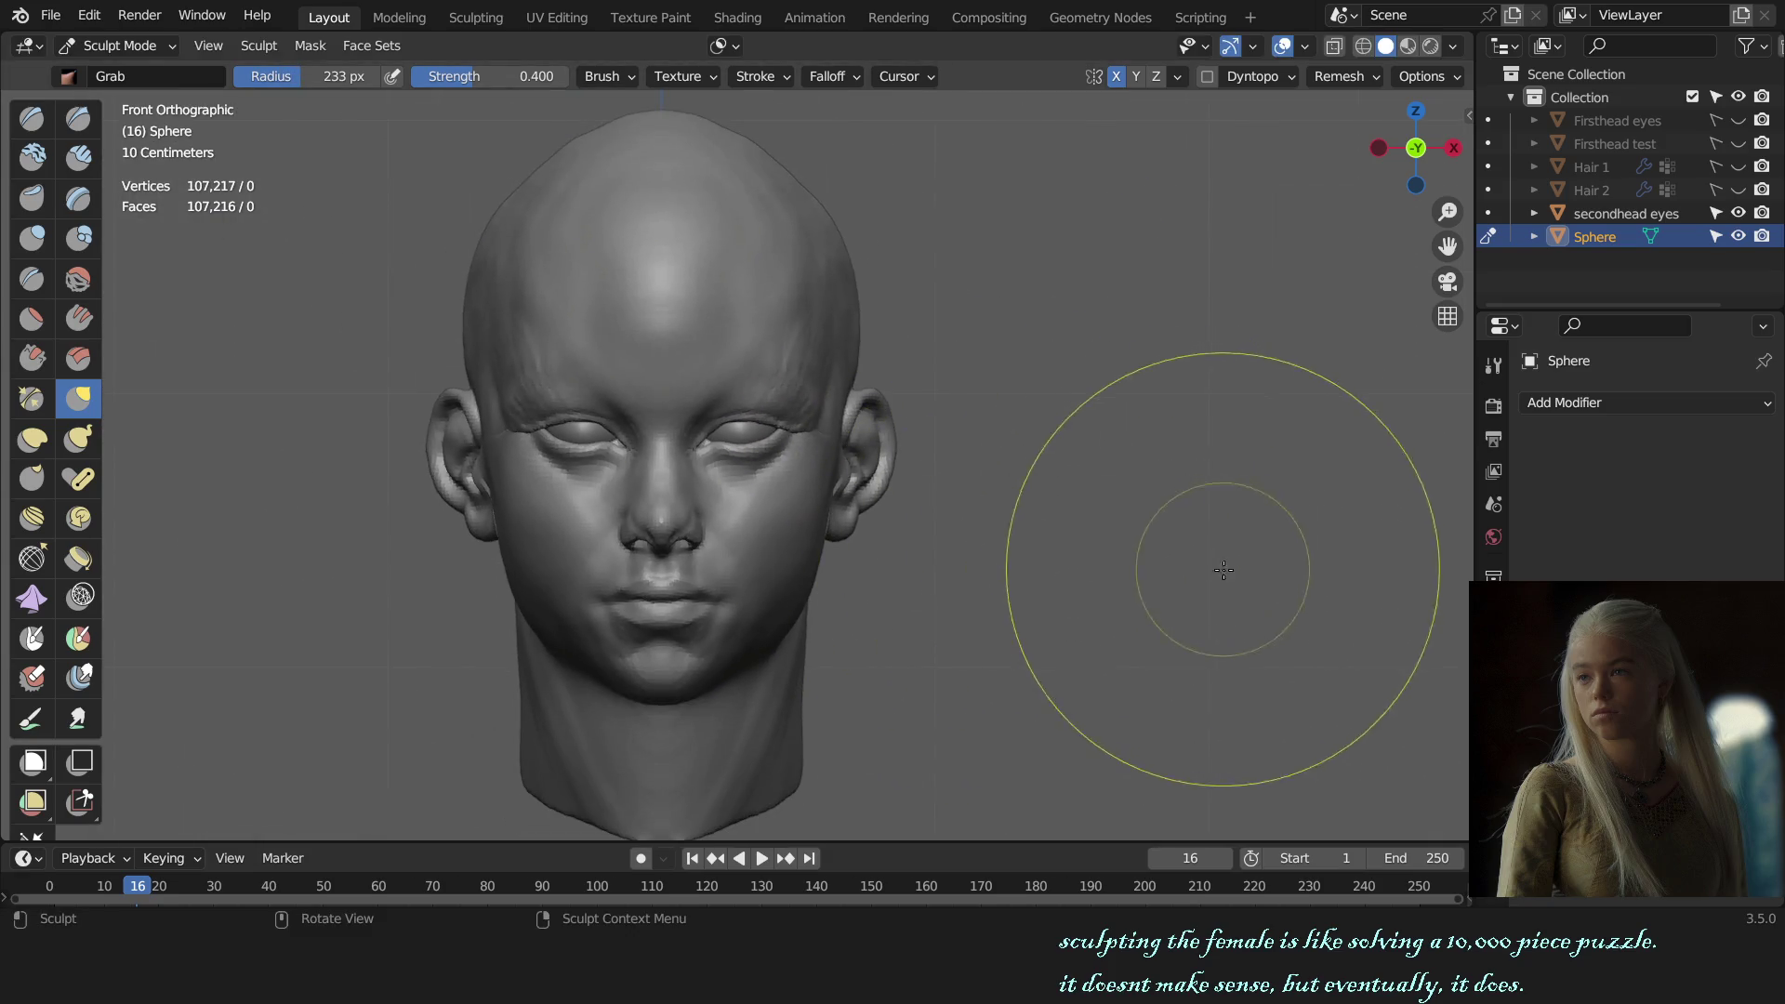
pyautogui.moveTo(1211, 564); pyautogui.dragTo(1188, 556, button='middle')
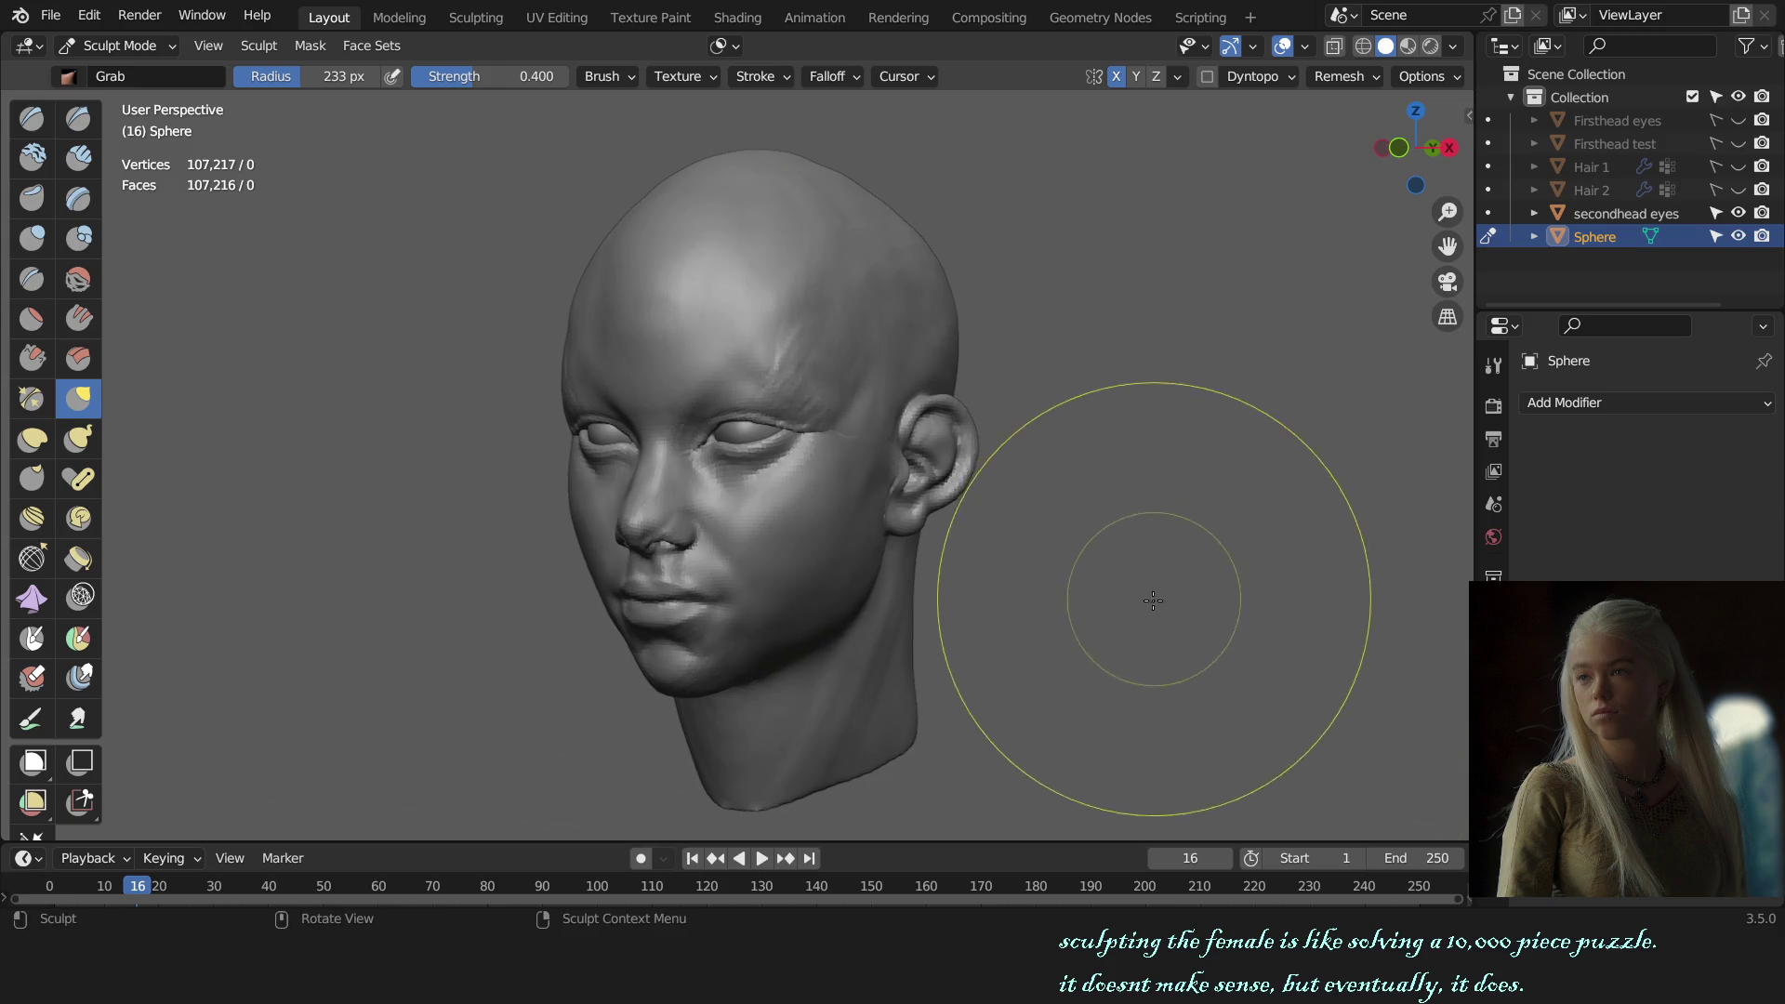
pyautogui.scroll(2, 1003, 582)
pyautogui.scroll(2, 1002, 581)
pyautogui.click(733, 45)
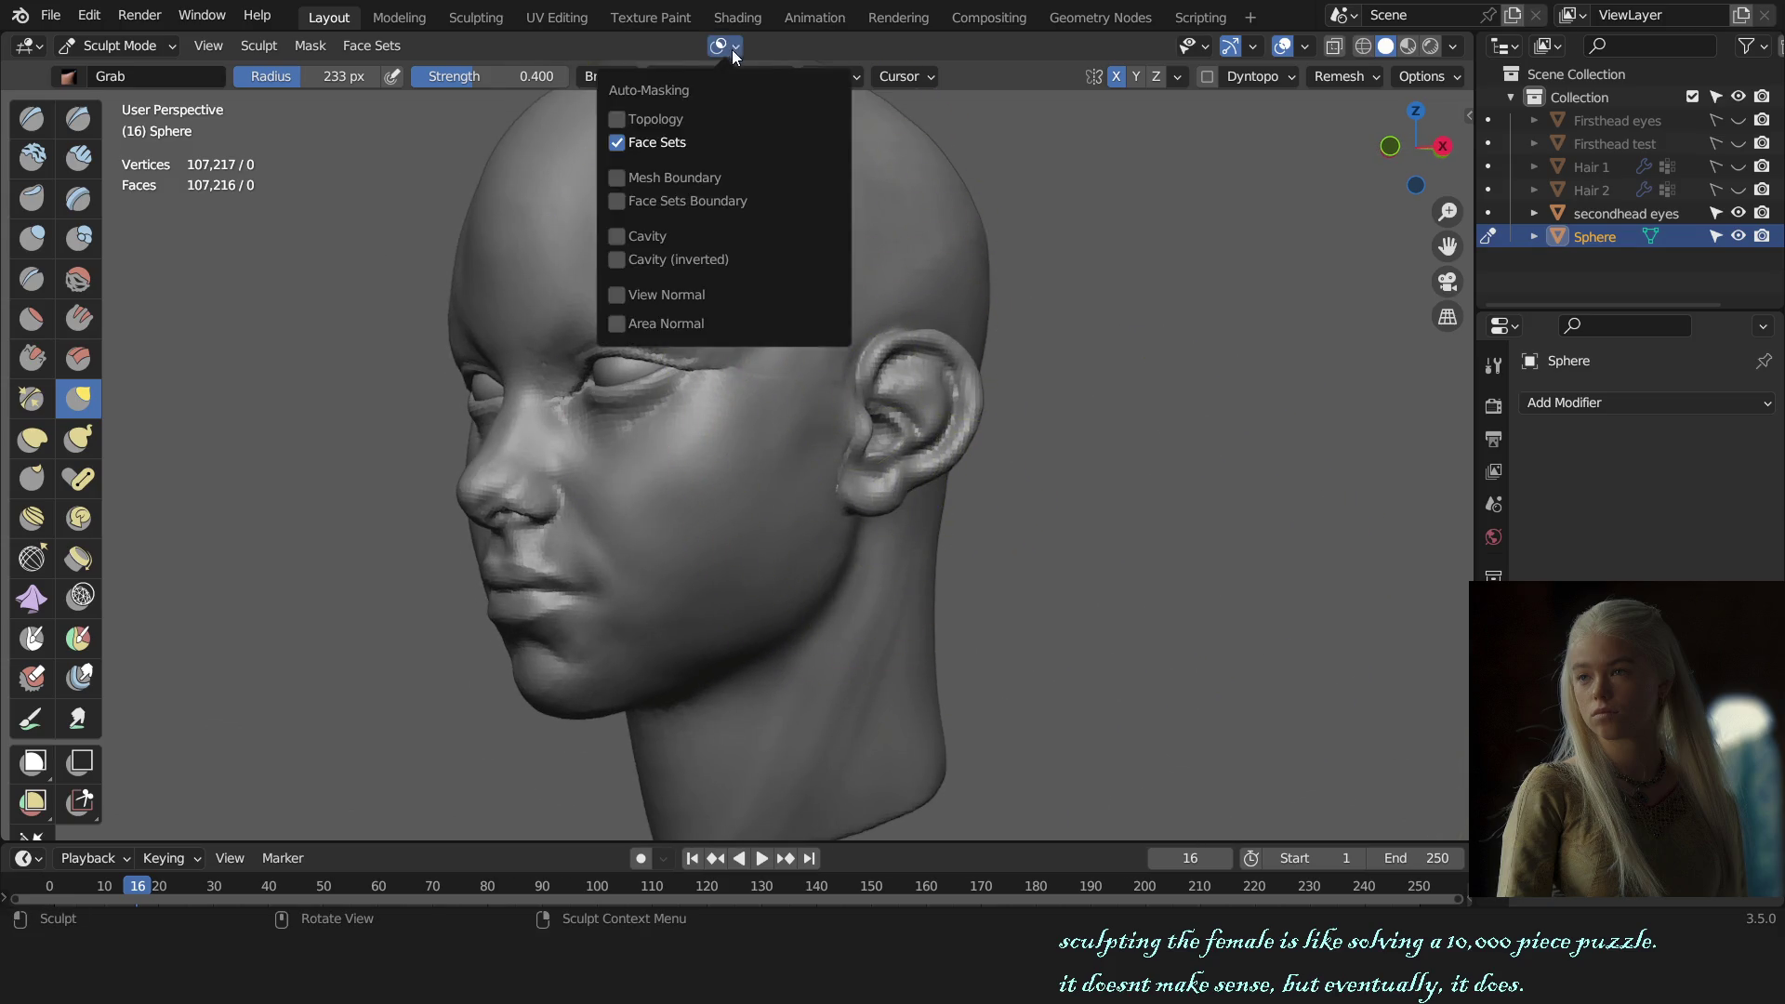
# Step: Orbit between face-on and profile views, resizing the Grab brush to about 122 px
pyautogui.moveTo(926, 504); pyautogui.dragTo(831, 488, button='middle')
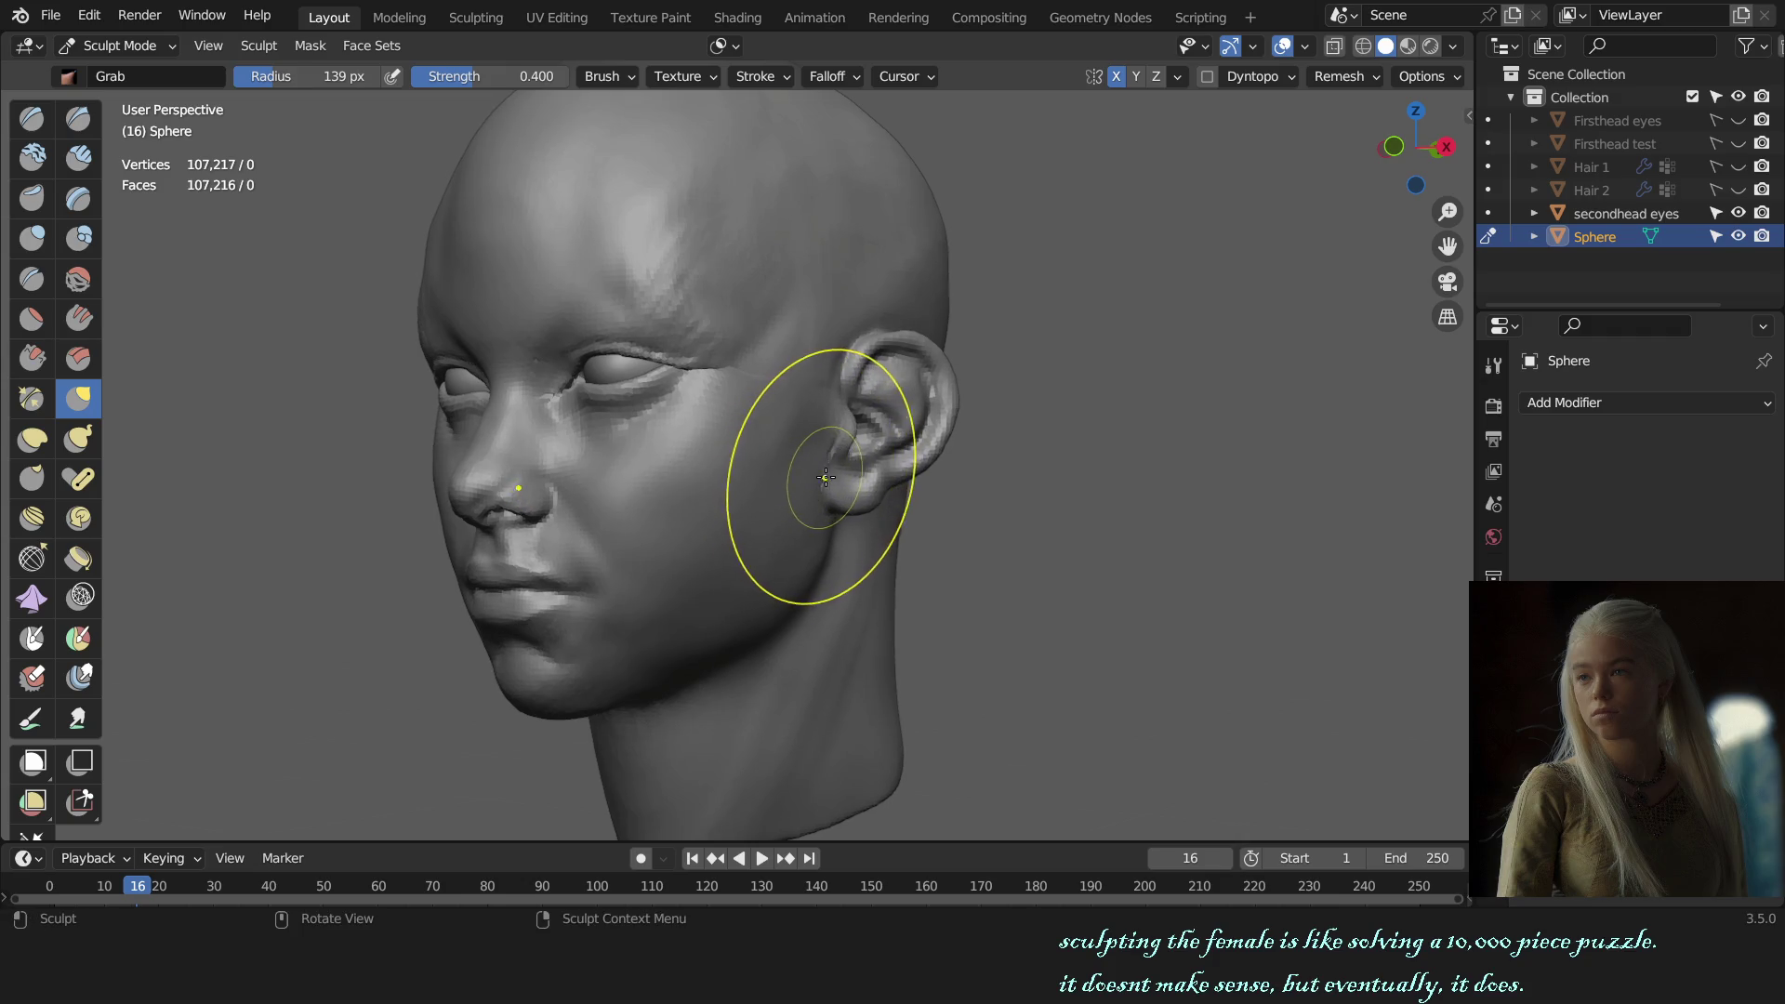
pyautogui.moveTo(835, 481); pyautogui.dragTo(881, 499, button='middle')
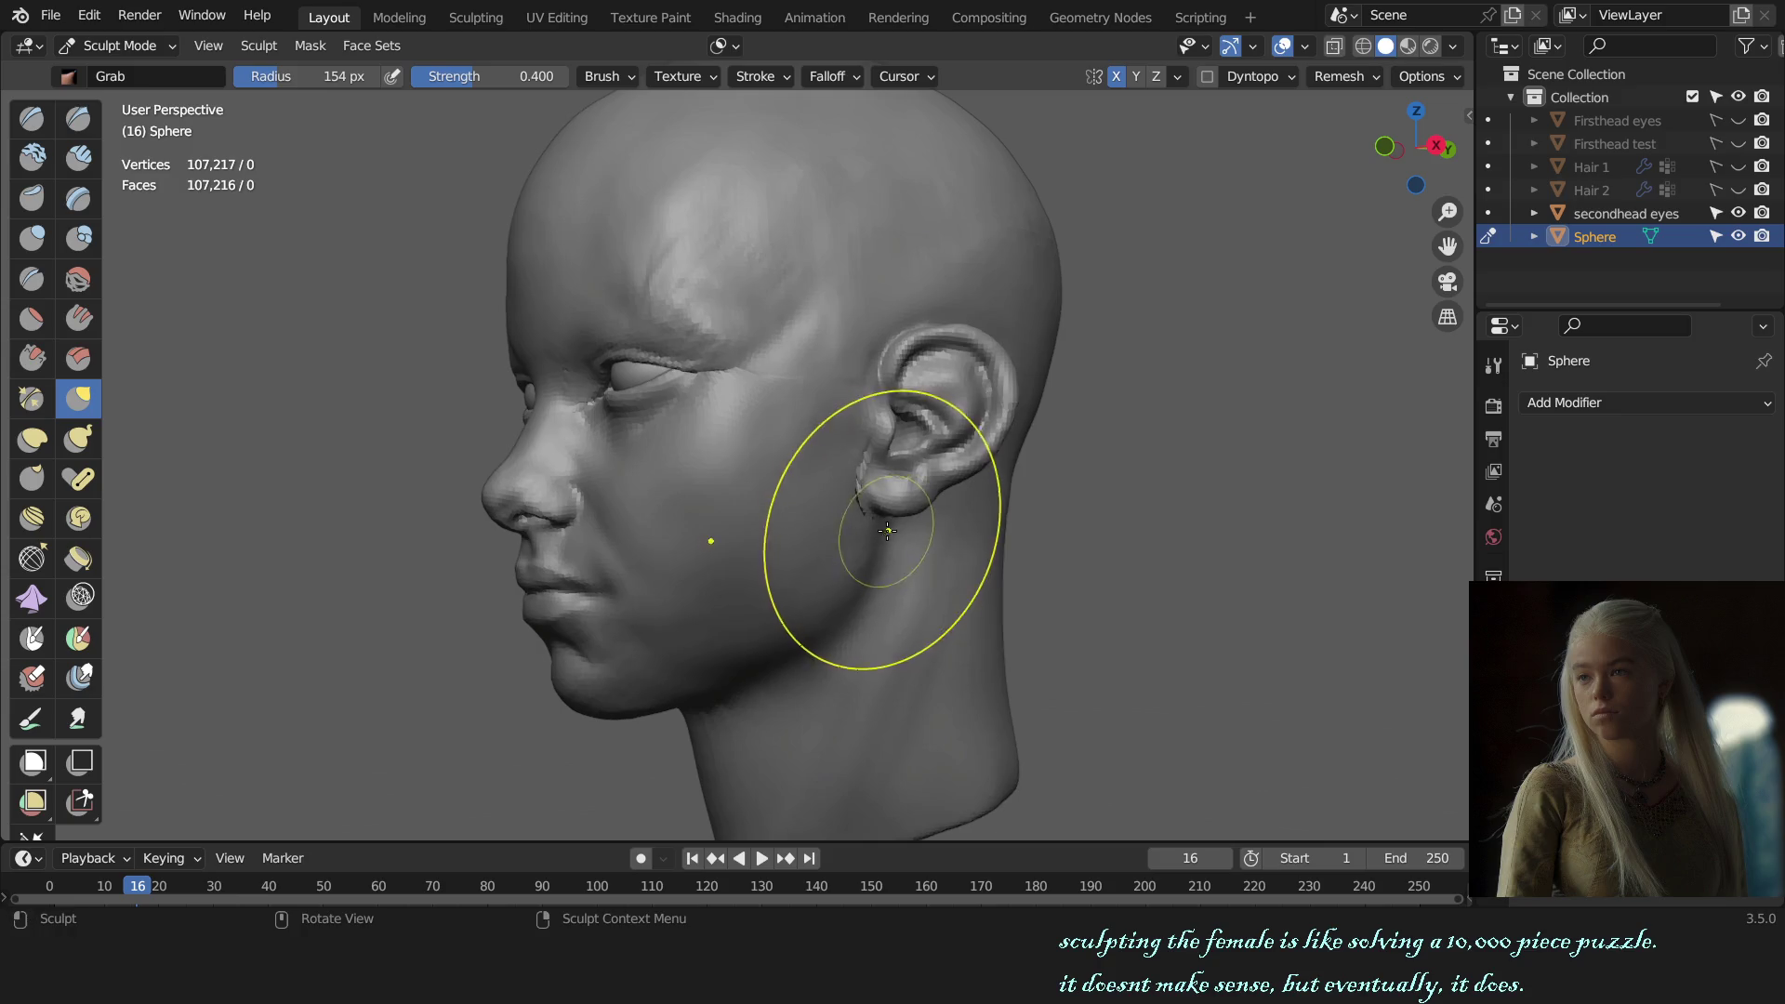
pyautogui.moveTo(846, 588); pyautogui.dragTo(992, 555, button='middle')
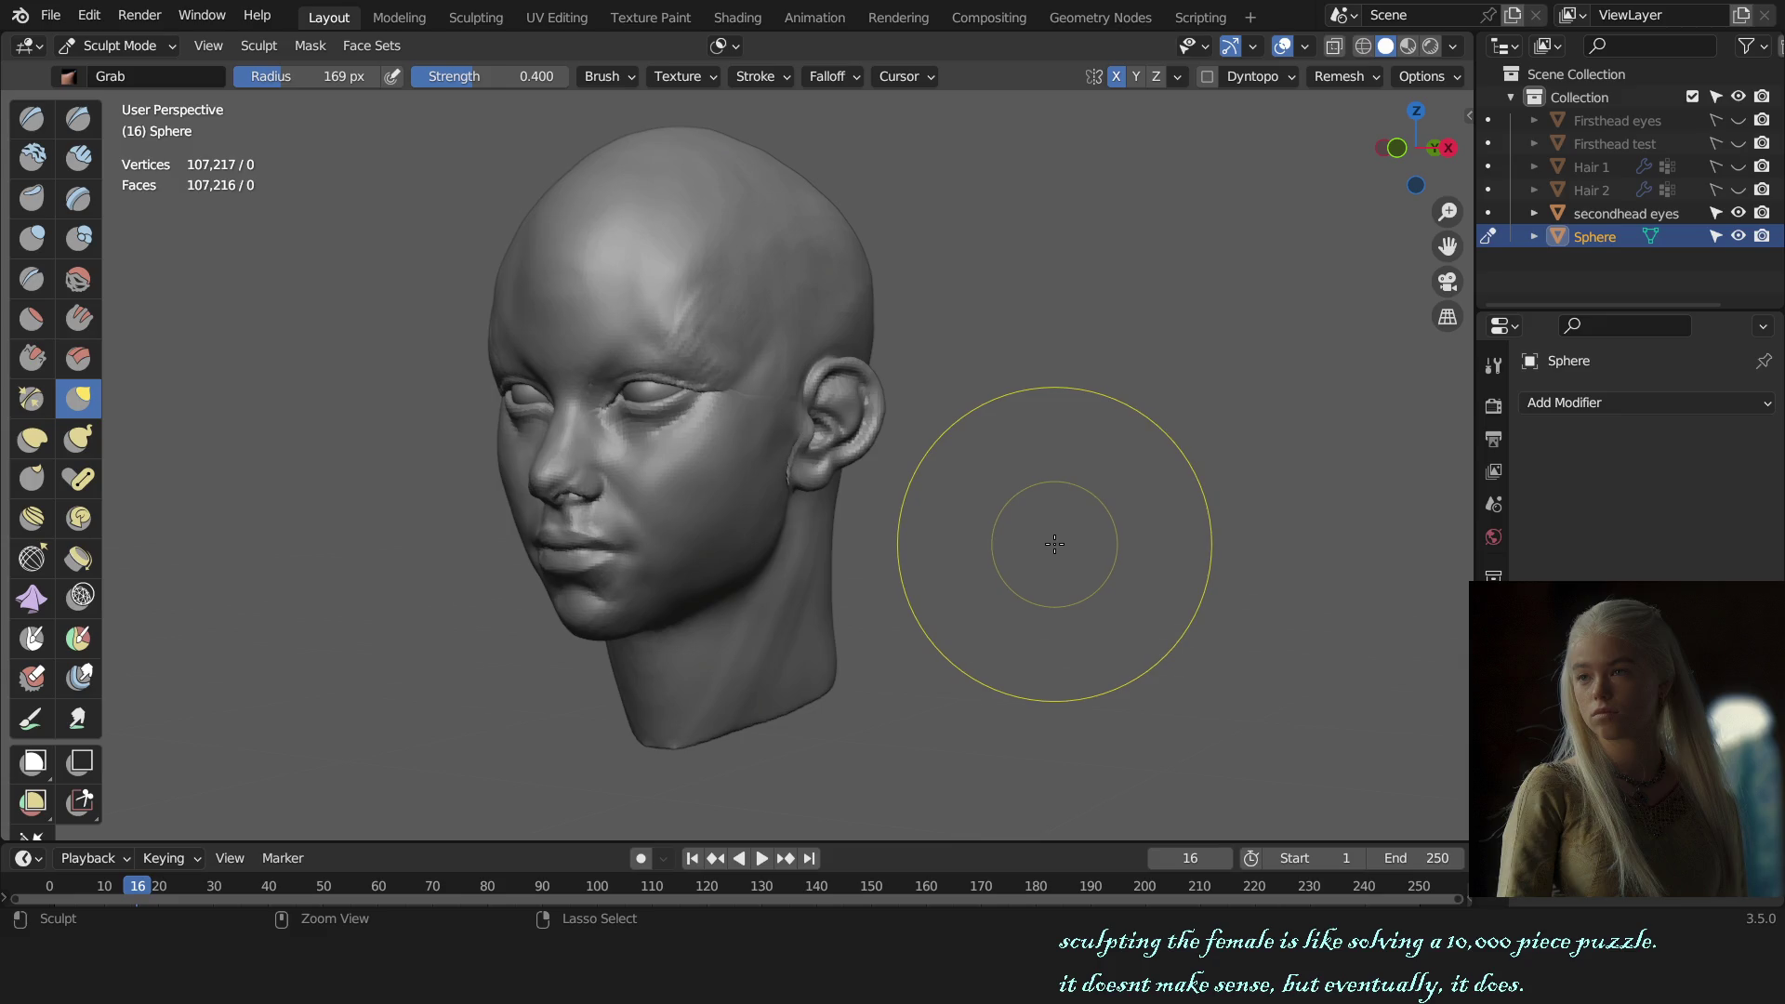
pyautogui.press('f')
pyautogui.click(901, 646)
pyautogui.moveTo(901, 647)
pyautogui.mouseDown(button='middle')
pyautogui.moveTo(859, 573)
pyautogui.moveTo(974, 555)
pyautogui.mouseUp(button='middle')
pyautogui.press('f')
pyautogui.click(885, 558)
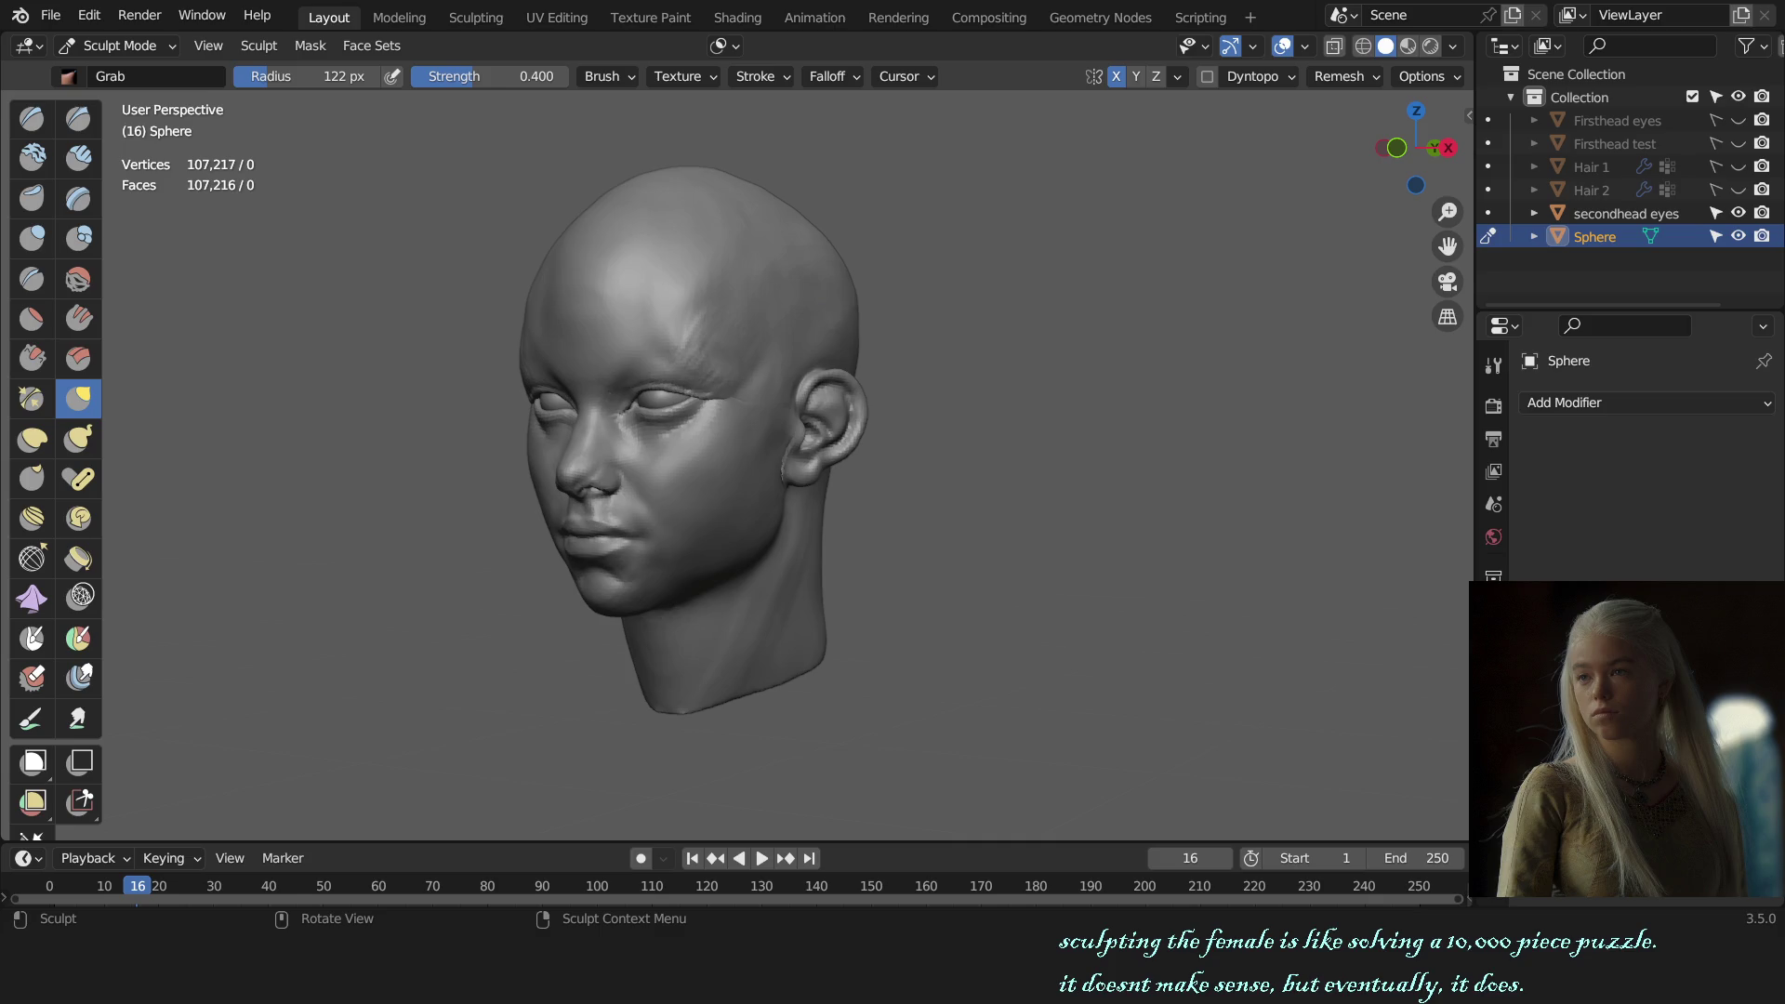
# Step: Orbit to a near-profile view of the jaw and shrink the Grab brush
pyautogui.scroll(2, 935, 426)
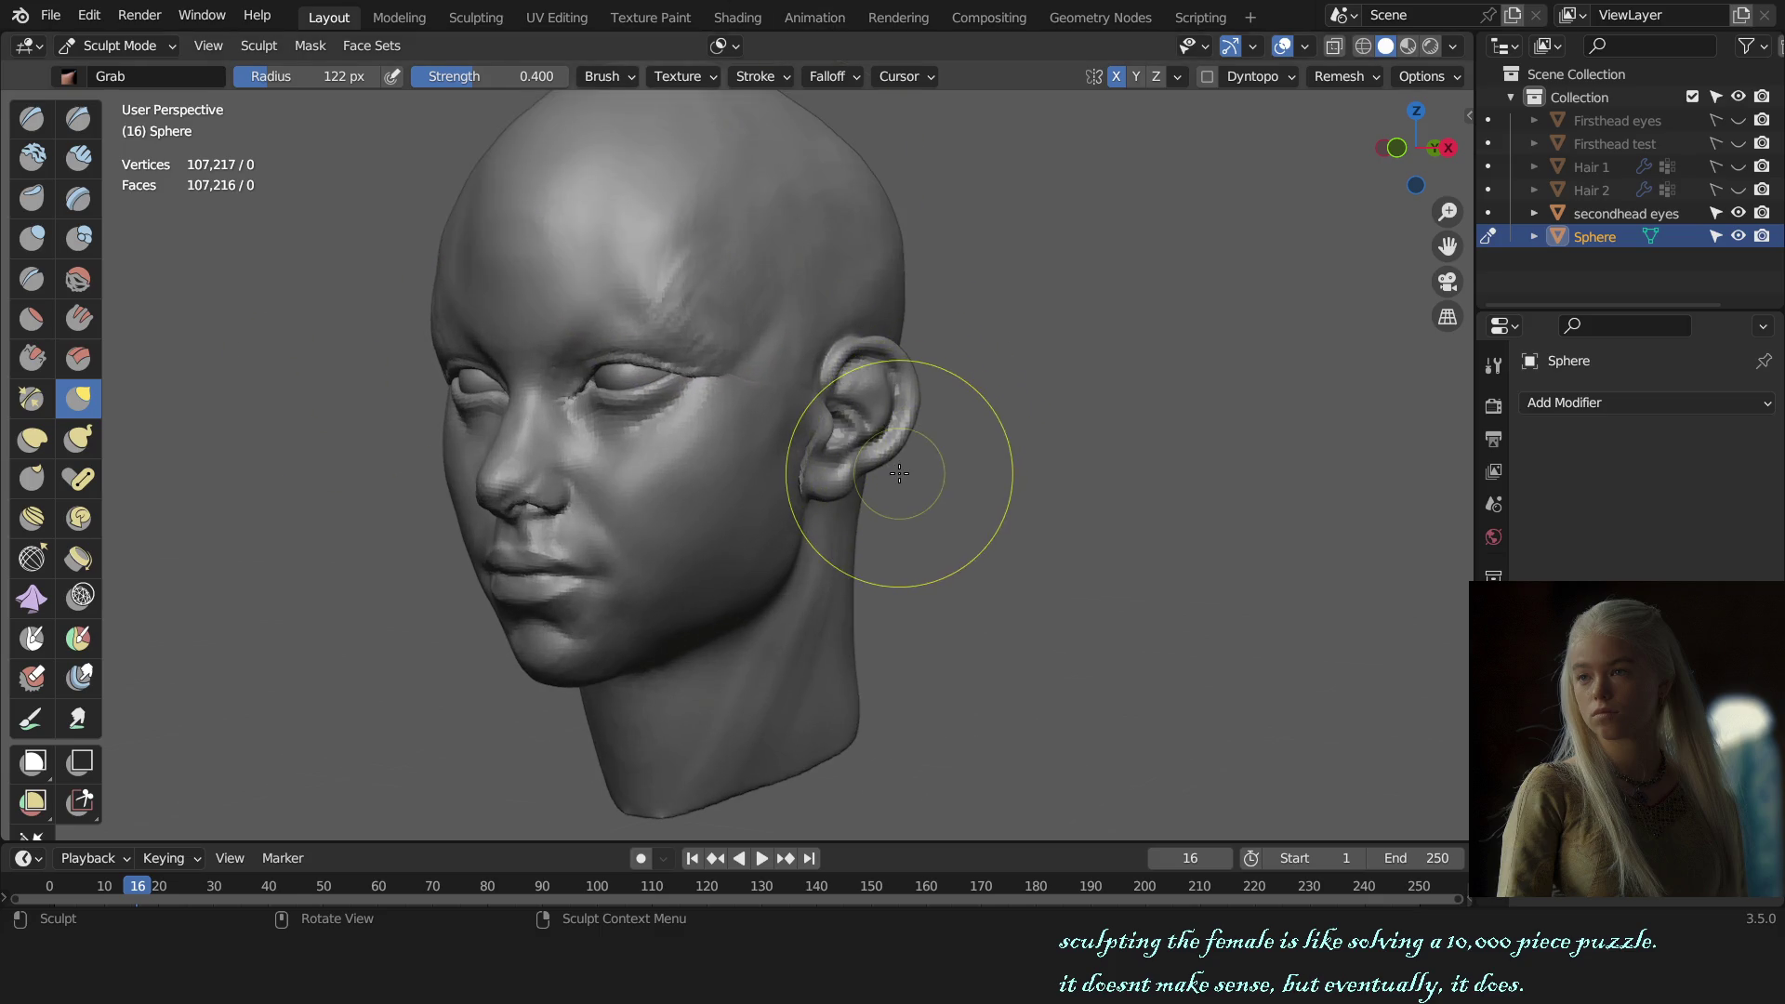
pyautogui.moveTo(884, 438); pyautogui.dragTo(757, 518, button='middle')
pyautogui.scroll(2, 757, 518)
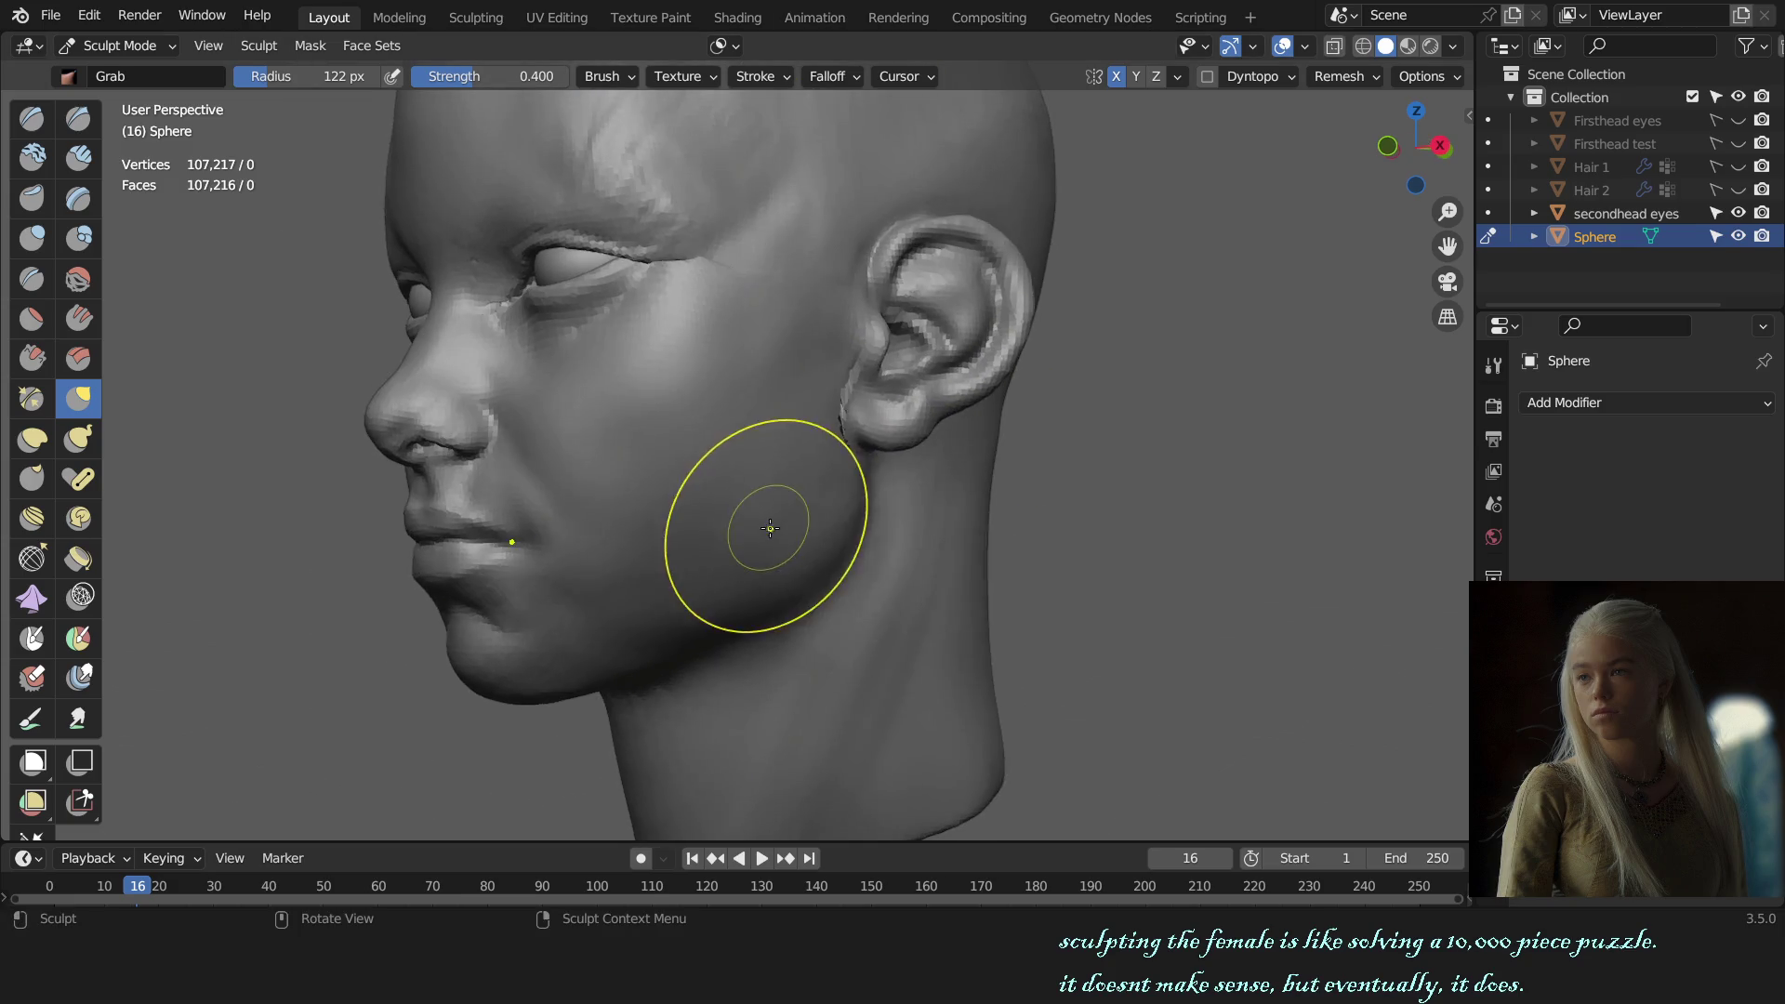
pyautogui.press('f')
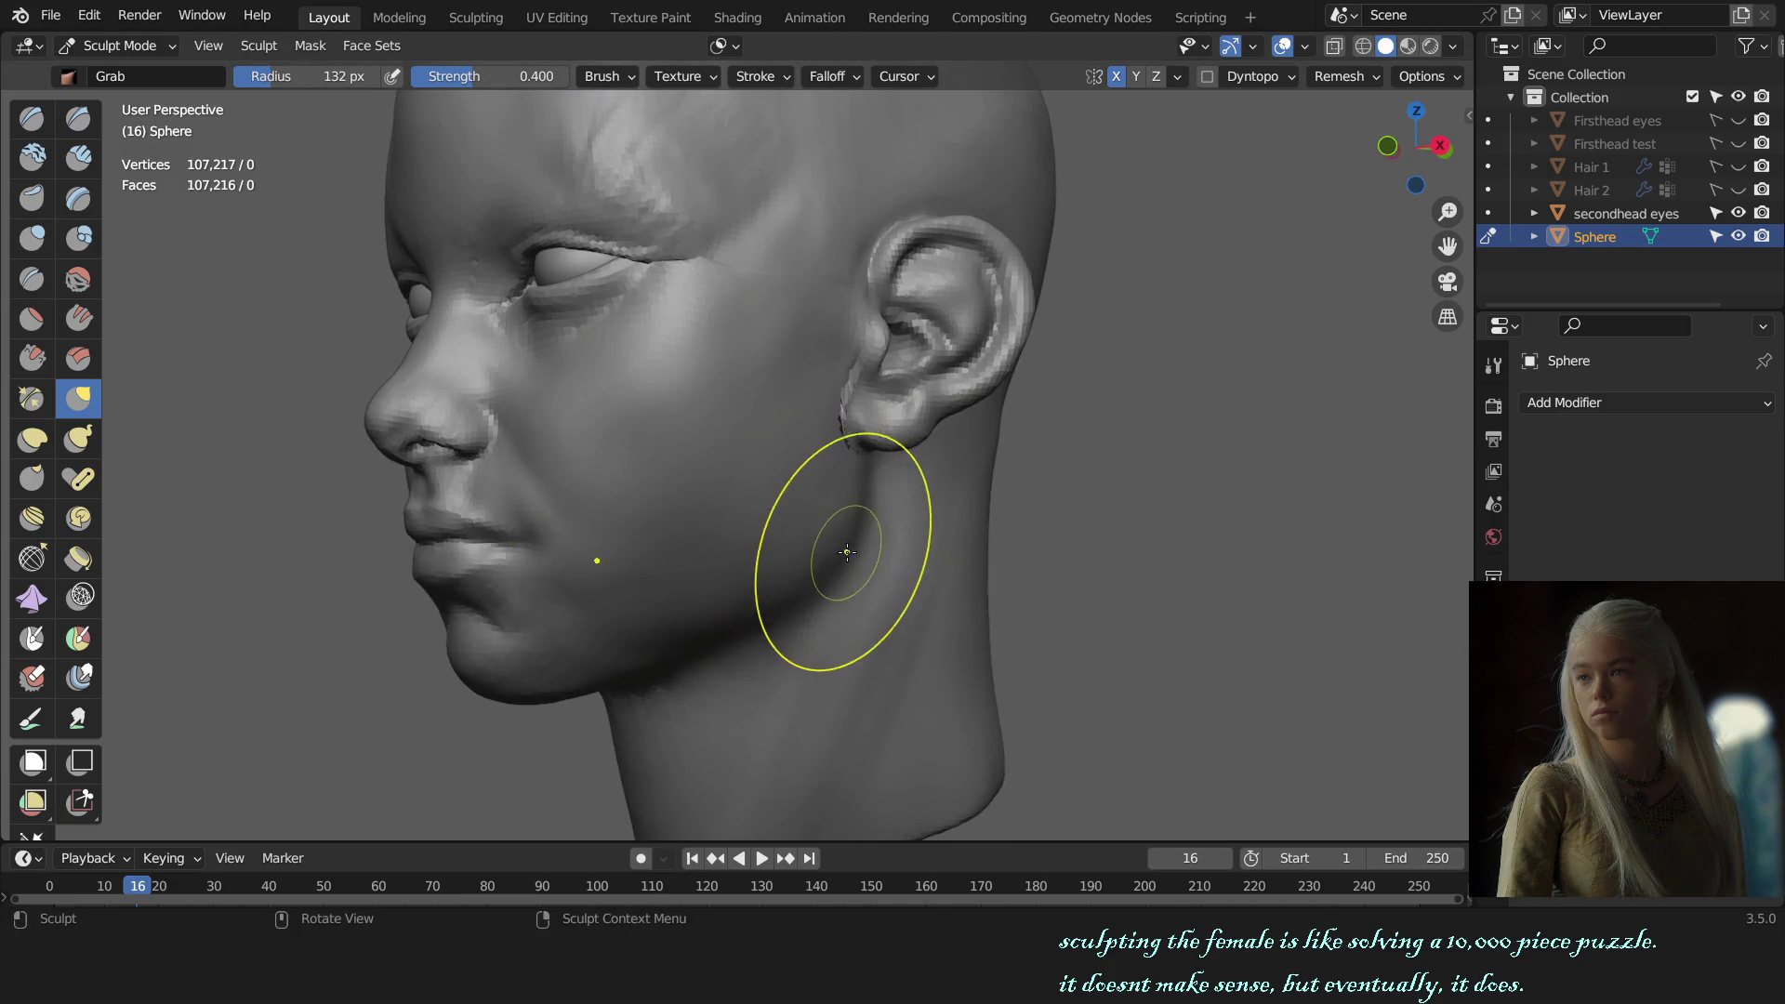
pyautogui.click(851, 516)
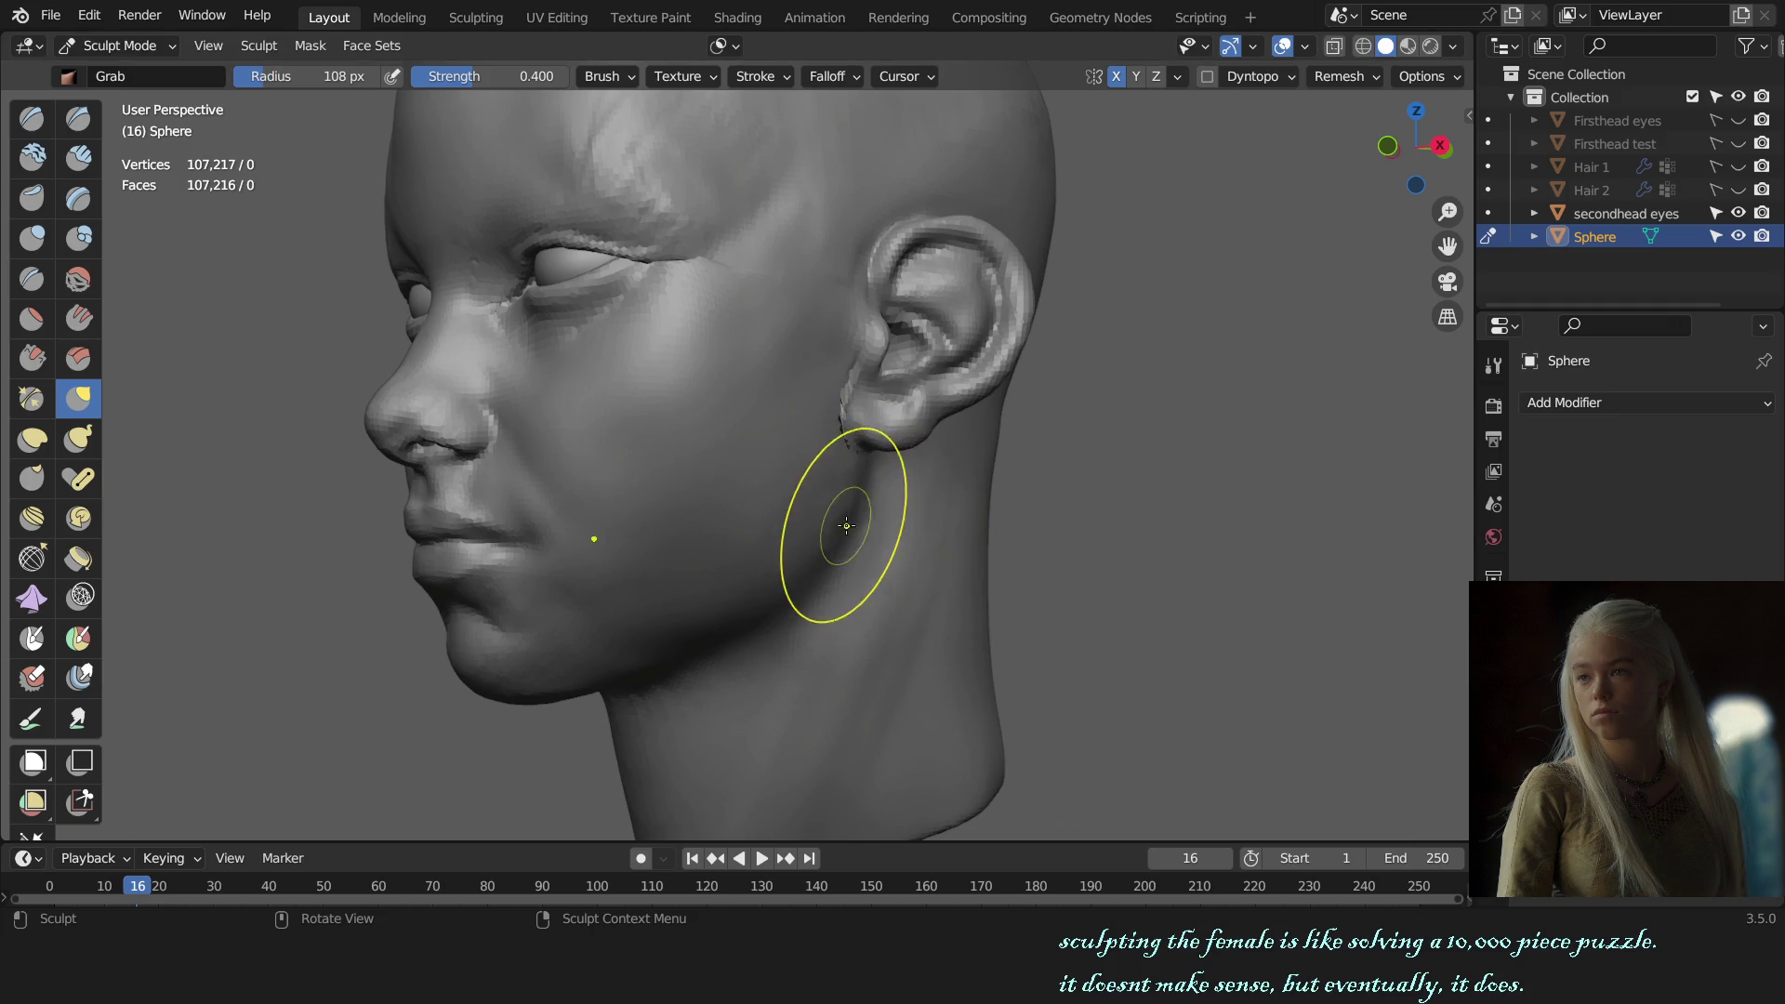
pyautogui.scroll(-3, 880, 529)
pyautogui.moveTo(880, 529); pyautogui.dragTo(770, 520, button='middle')
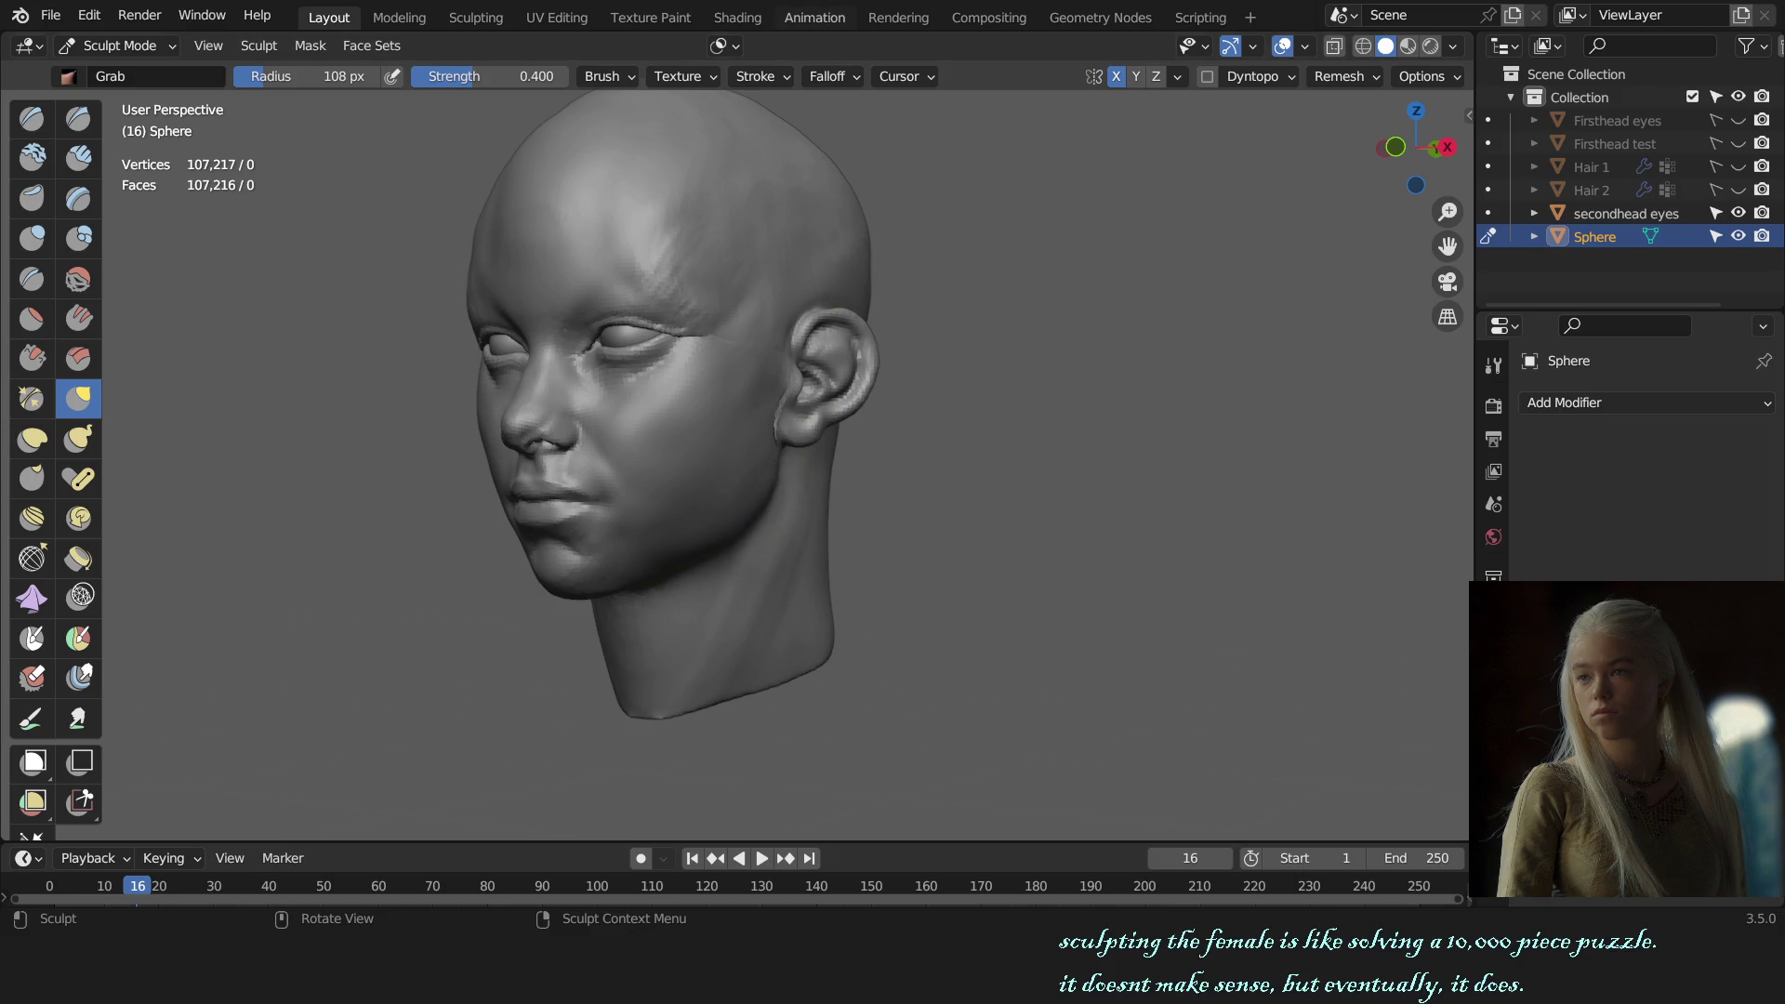
pyautogui.scroll(3, 896, 498)
pyautogui.moveTo(896, 499); pyautogui.dragTo(749, 518, button='middle')
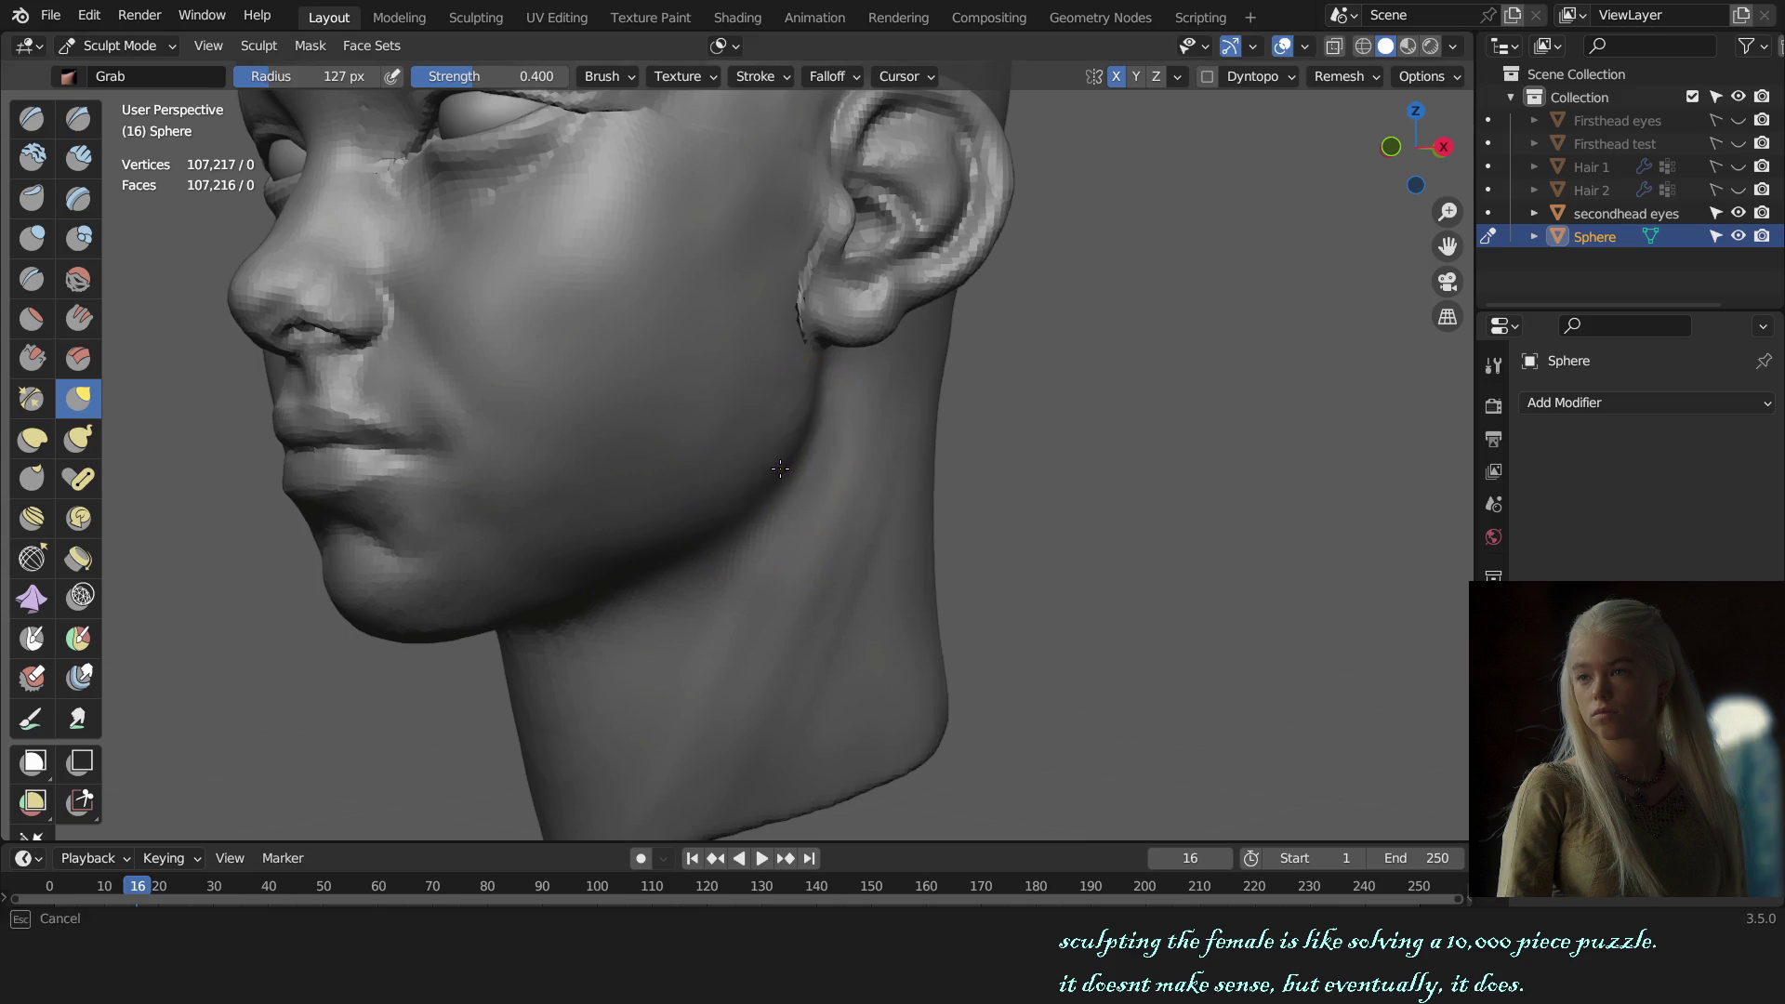
# Step: Set the brush to 147 px, pull the jaw below the ear, then shrink to 117 px
pyautogui.press('f')
pyautogui.click(733, 511)
pyautogui.press('f')
pyautogui.click(709, 529)
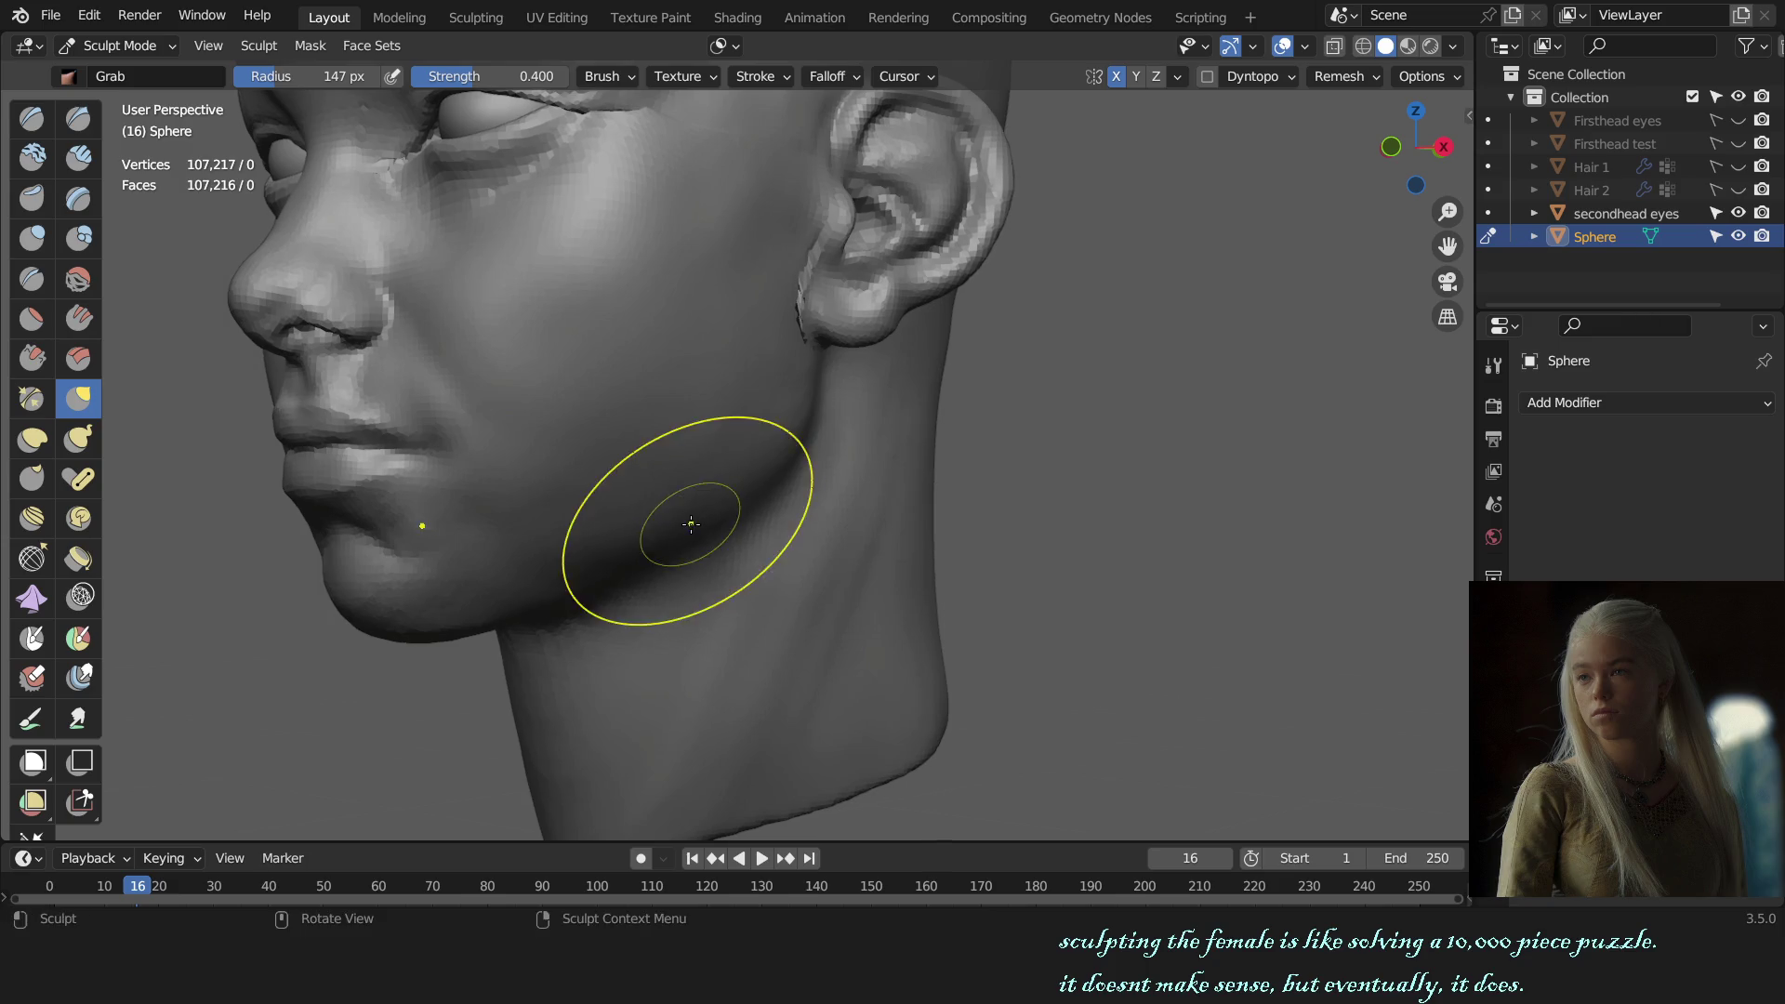
pyautogui.moveTo(668, 532); pyautogui.dragTo(659, 539)
pyautogui.moveTo(657, 538); pyautogui.dragTo(643, 511, button='middle')
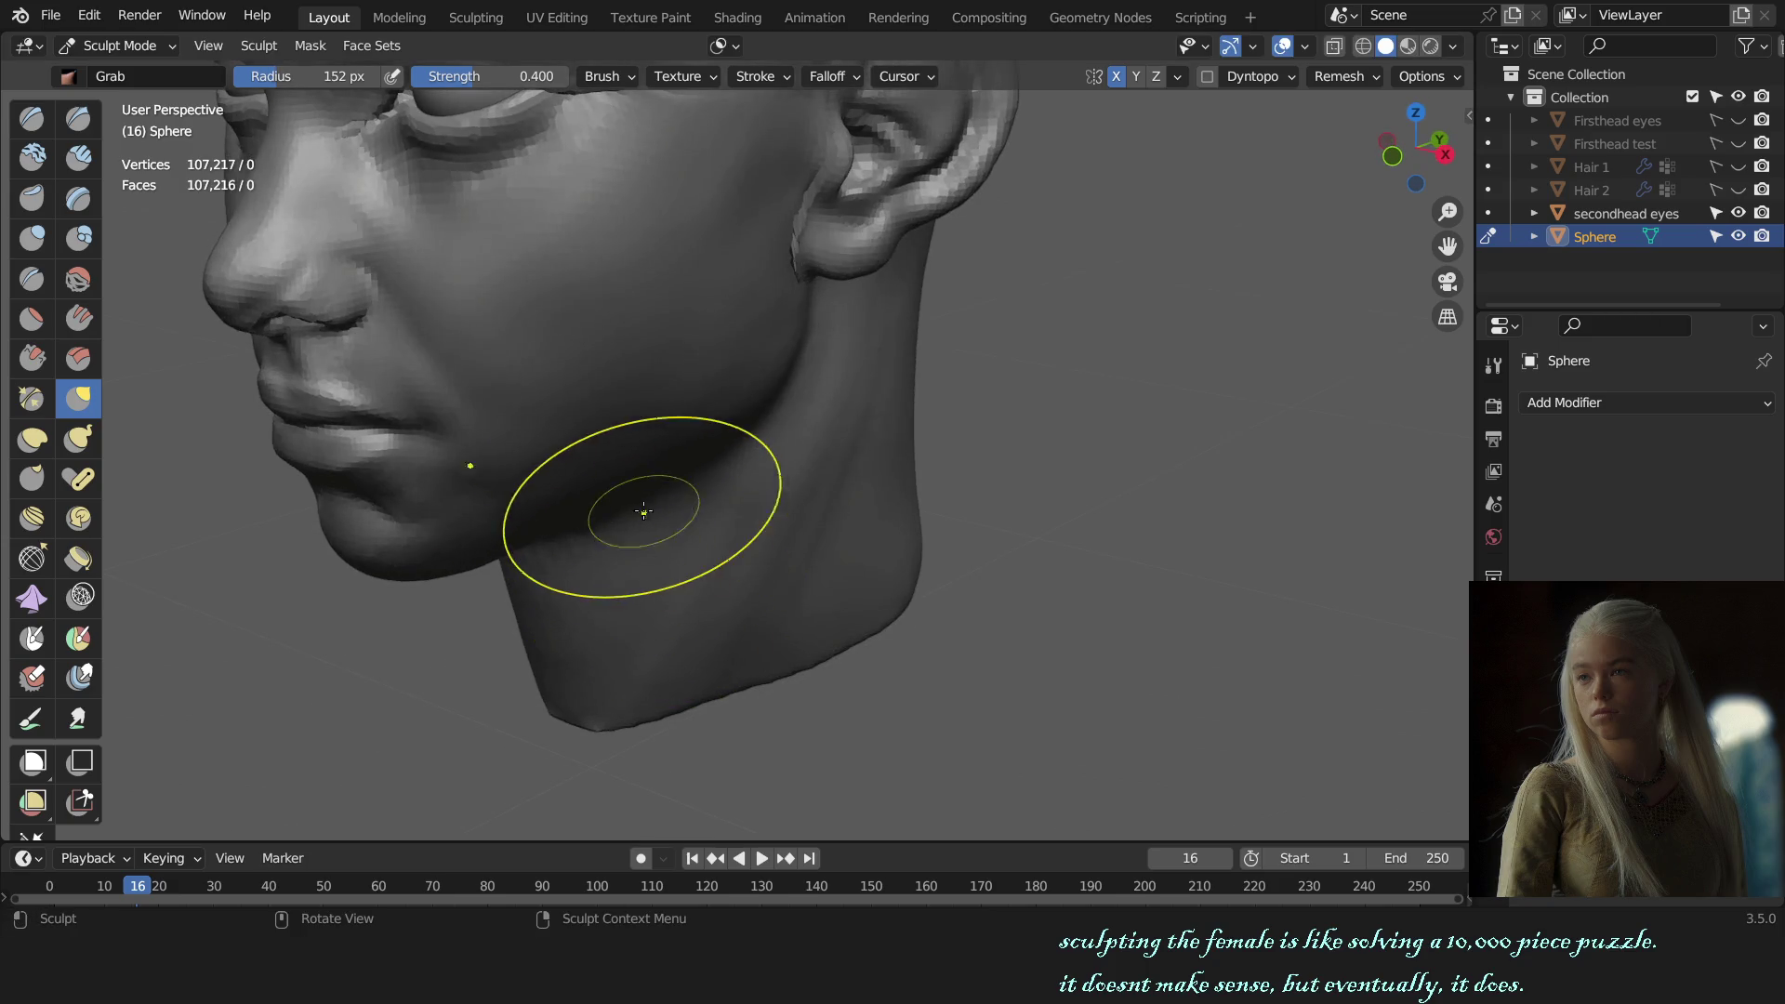
pyautogui.press('f')
pyautogui.click(712, 446)
pyautogui.press('KP_1')
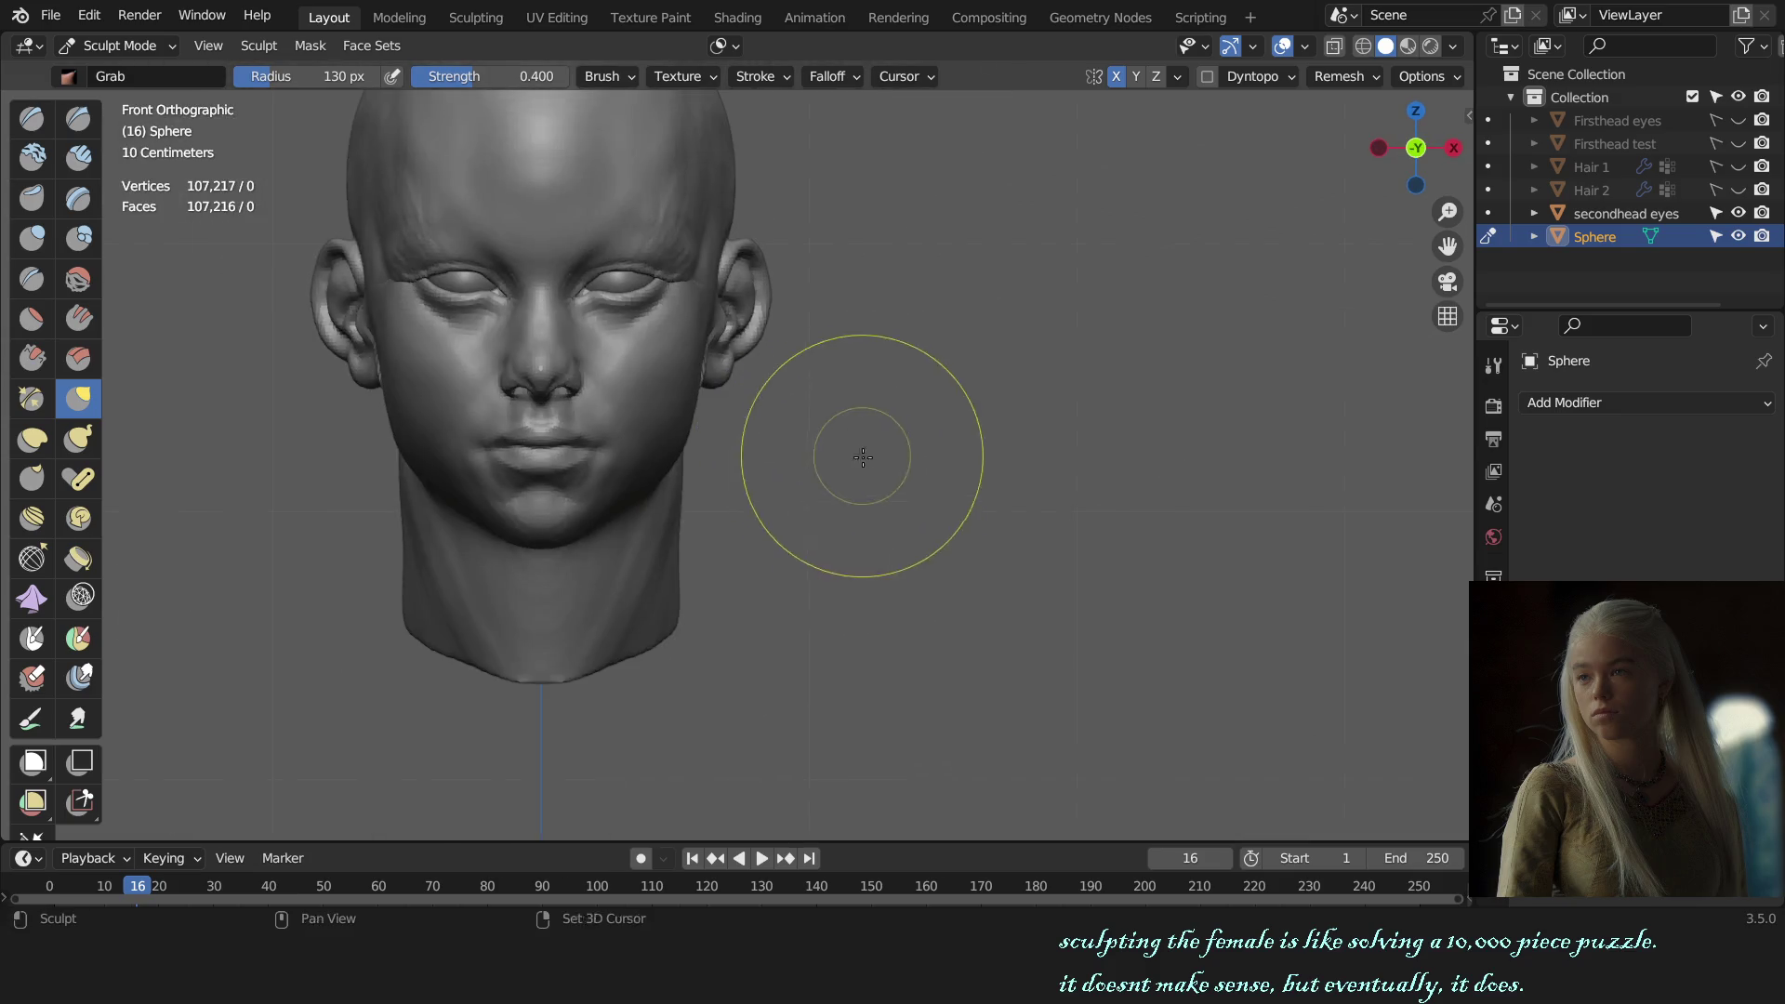
pyautogui.moveTo(849, 468); pyautogui.dragTo(837, 521, button='middle')
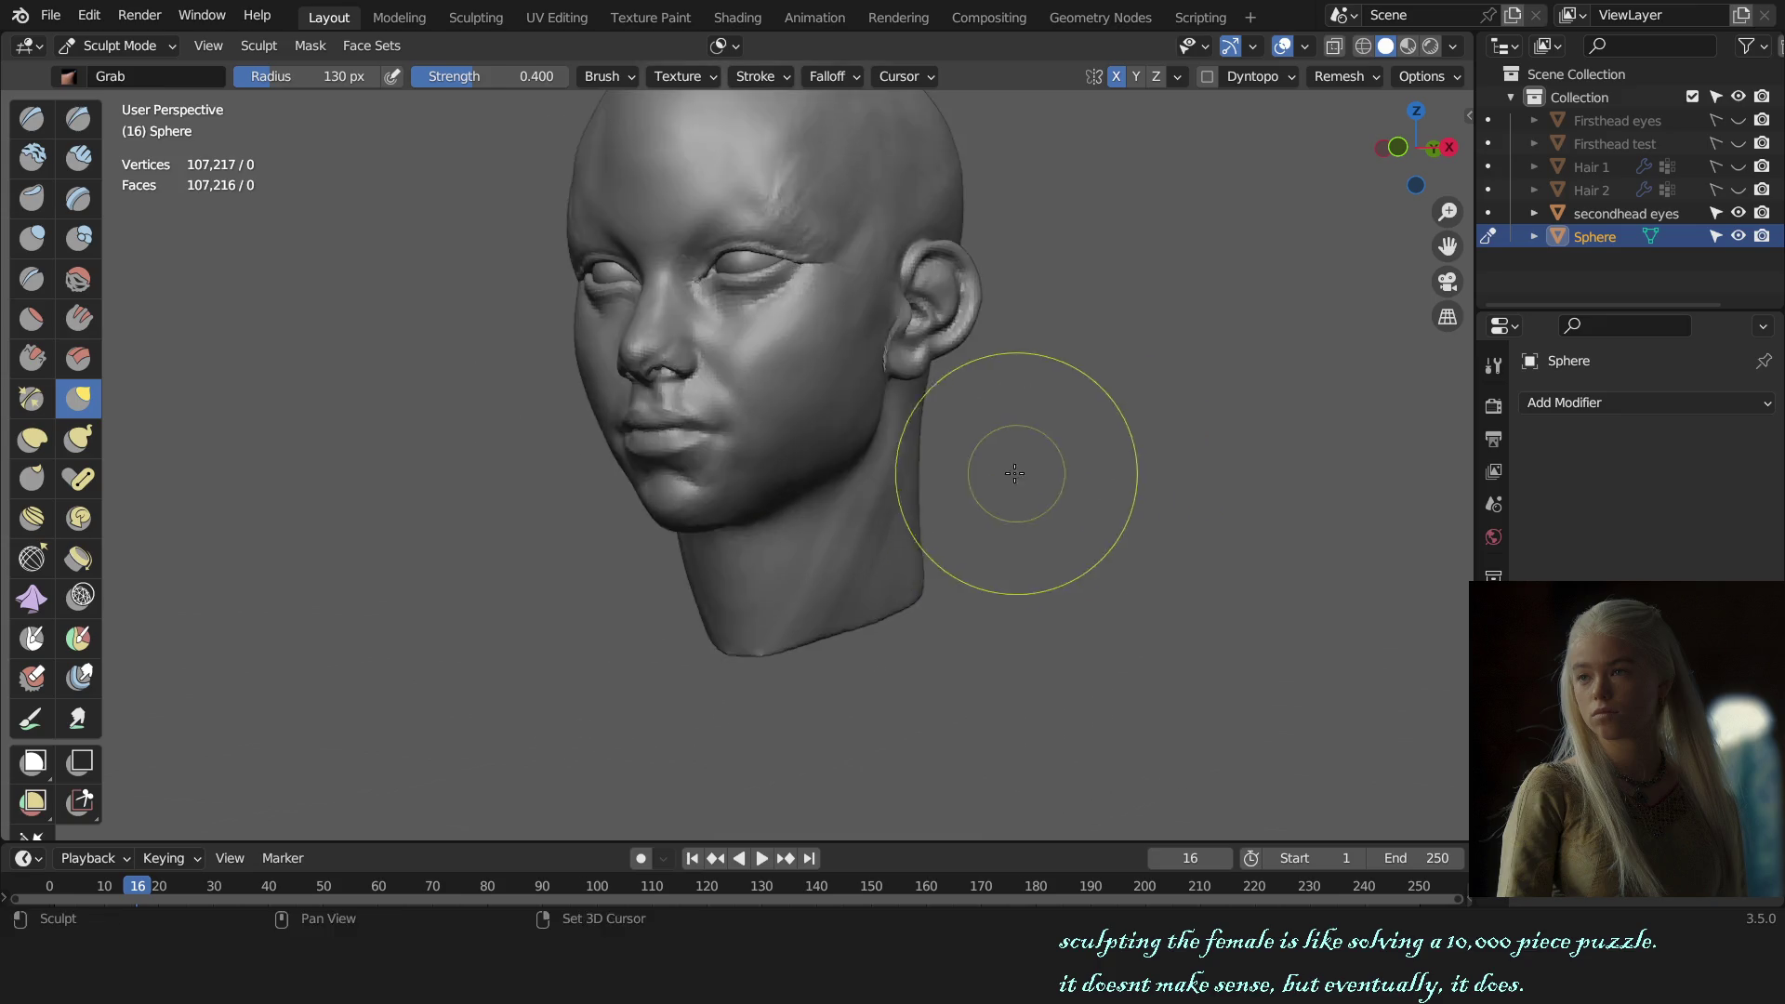
# Step: Switch to the Draw brush and snap to a front view of the head
pyautogui.scroll(5, 949, 456)
pyautogui.moveTo(869, 558)
pyautogui.mouseDown(button='middle')
pyautogui.moveTo(848, 418)
pyautogui.moveTo(730, 475)
pyautogui.mouseUp(button='middle')
pyautogui.press('x')
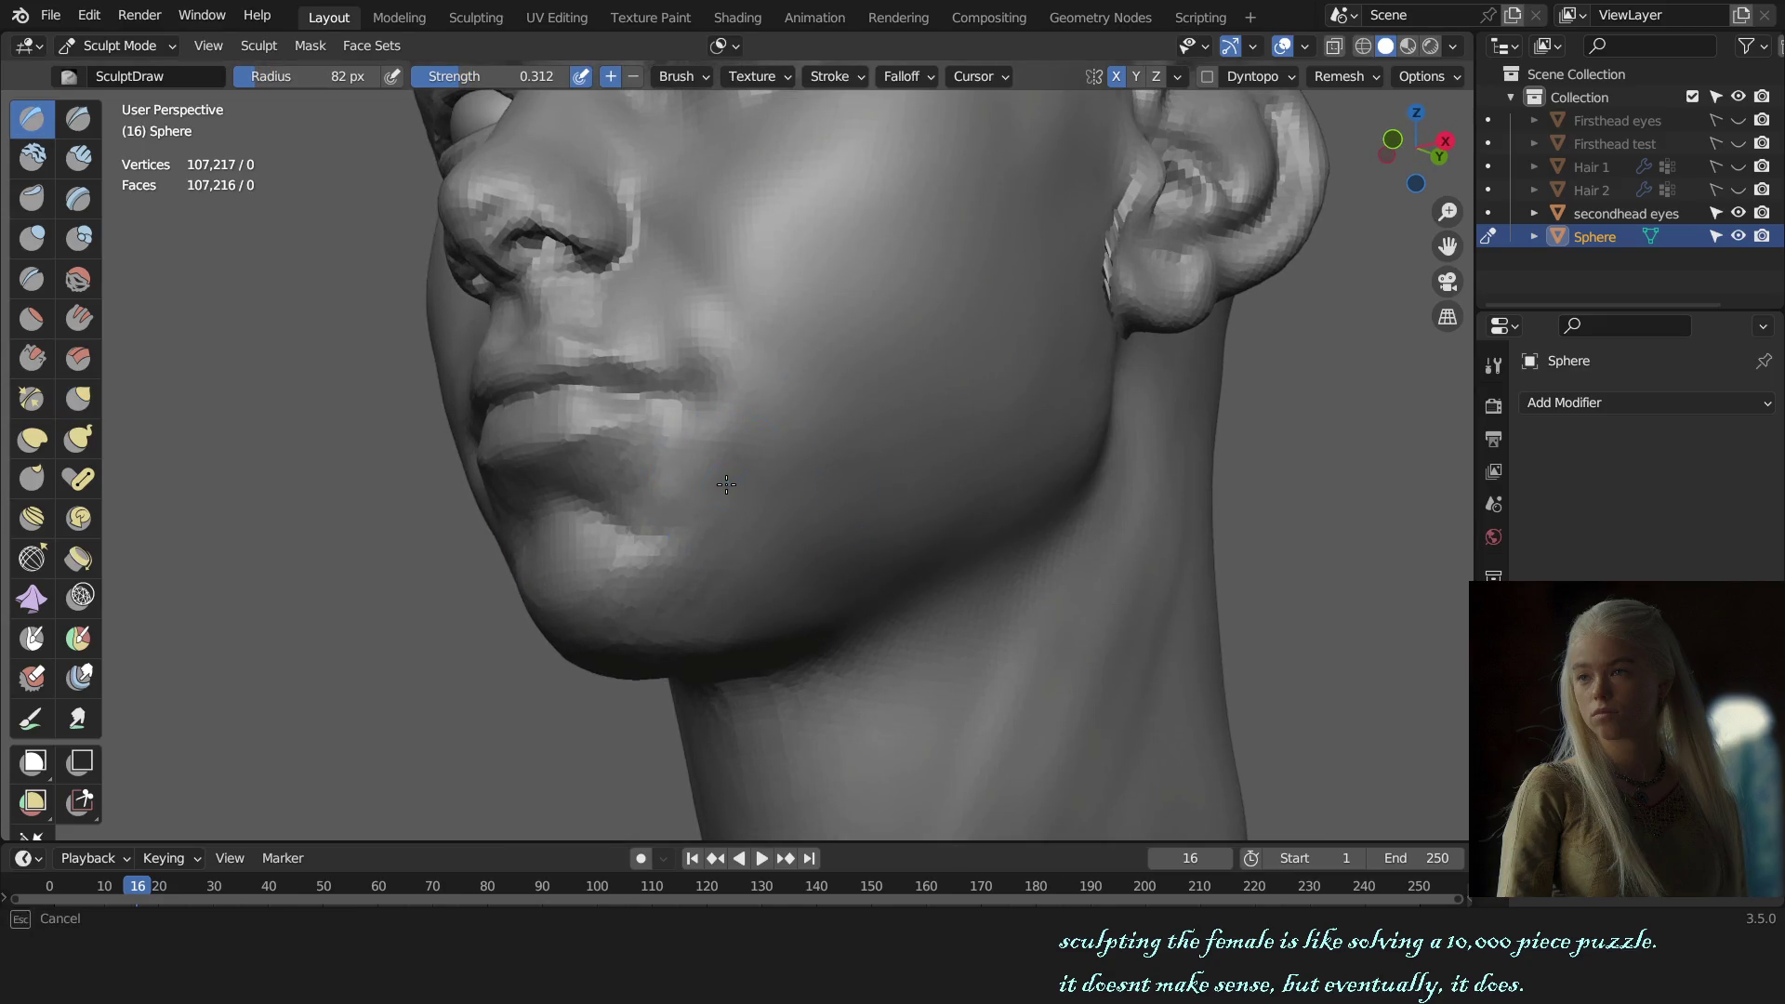
pyautogui.scroll(-4, 727, 483)
pyautogui.press('KP_1')
pyautogui.scroll(1, 919, 561)
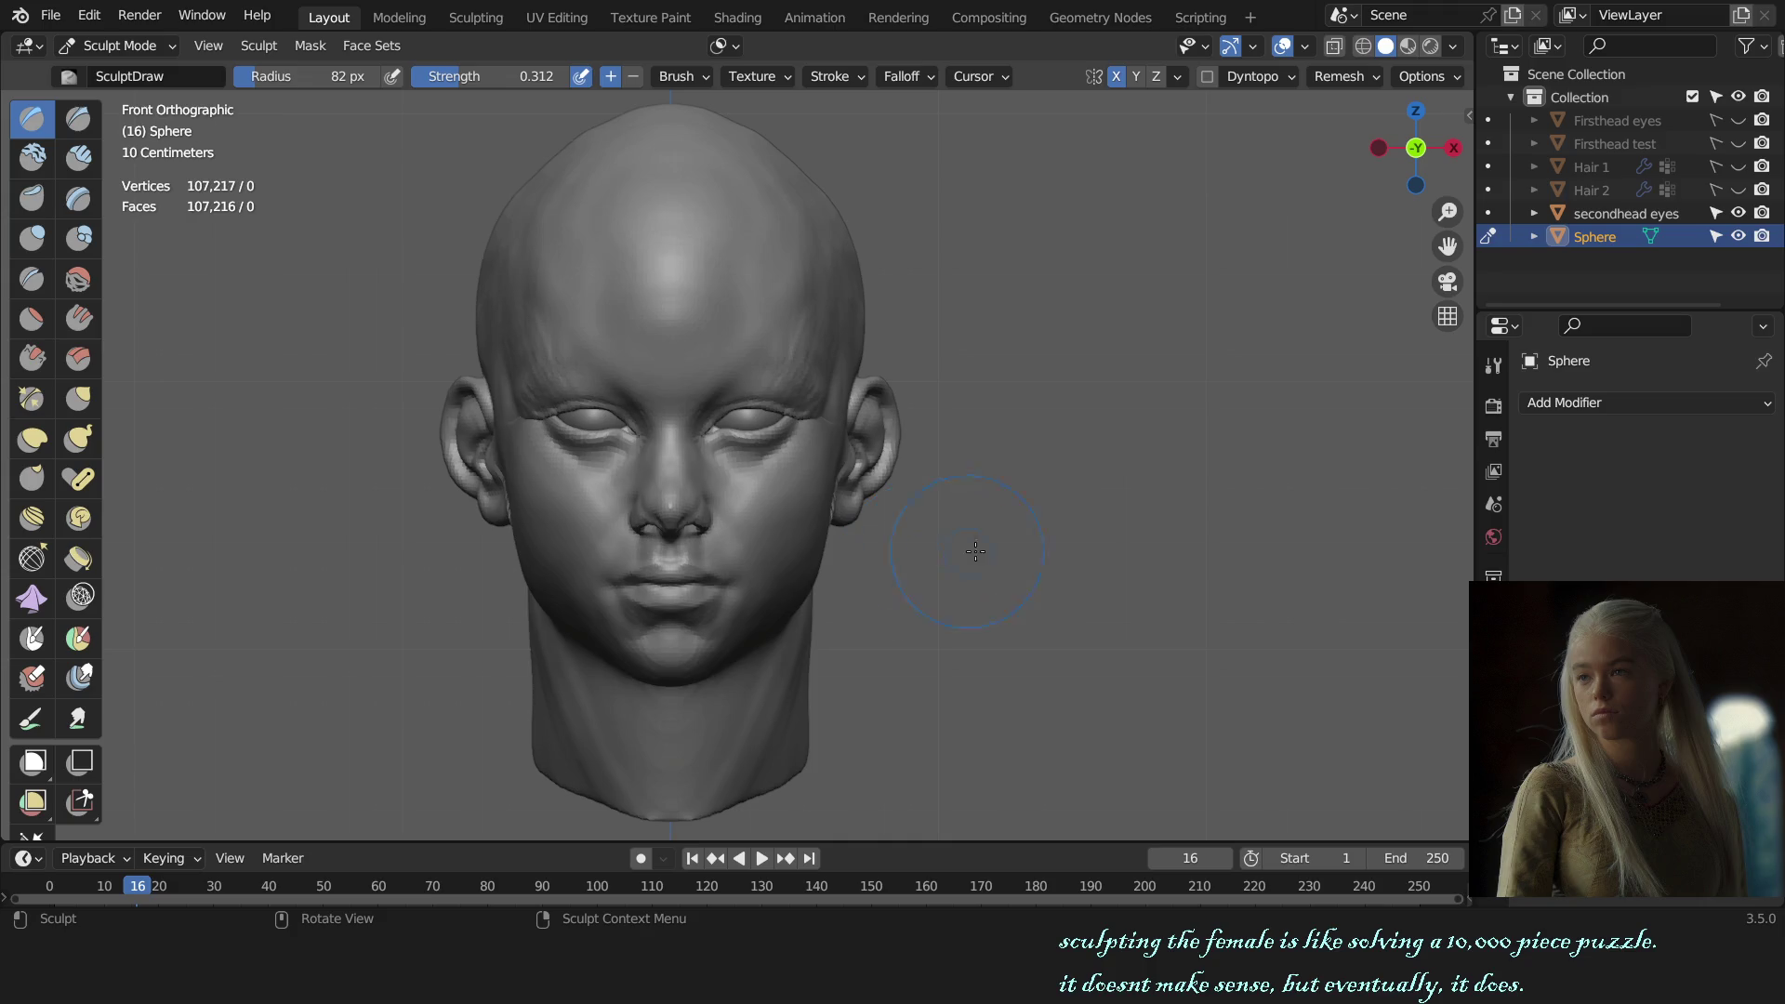
pyautogui.scroll(3, 893, 523)
# Step: Grab the brow and temple at 205 px, then return to Object Mode and deselect the head
pyautogui.press('g')
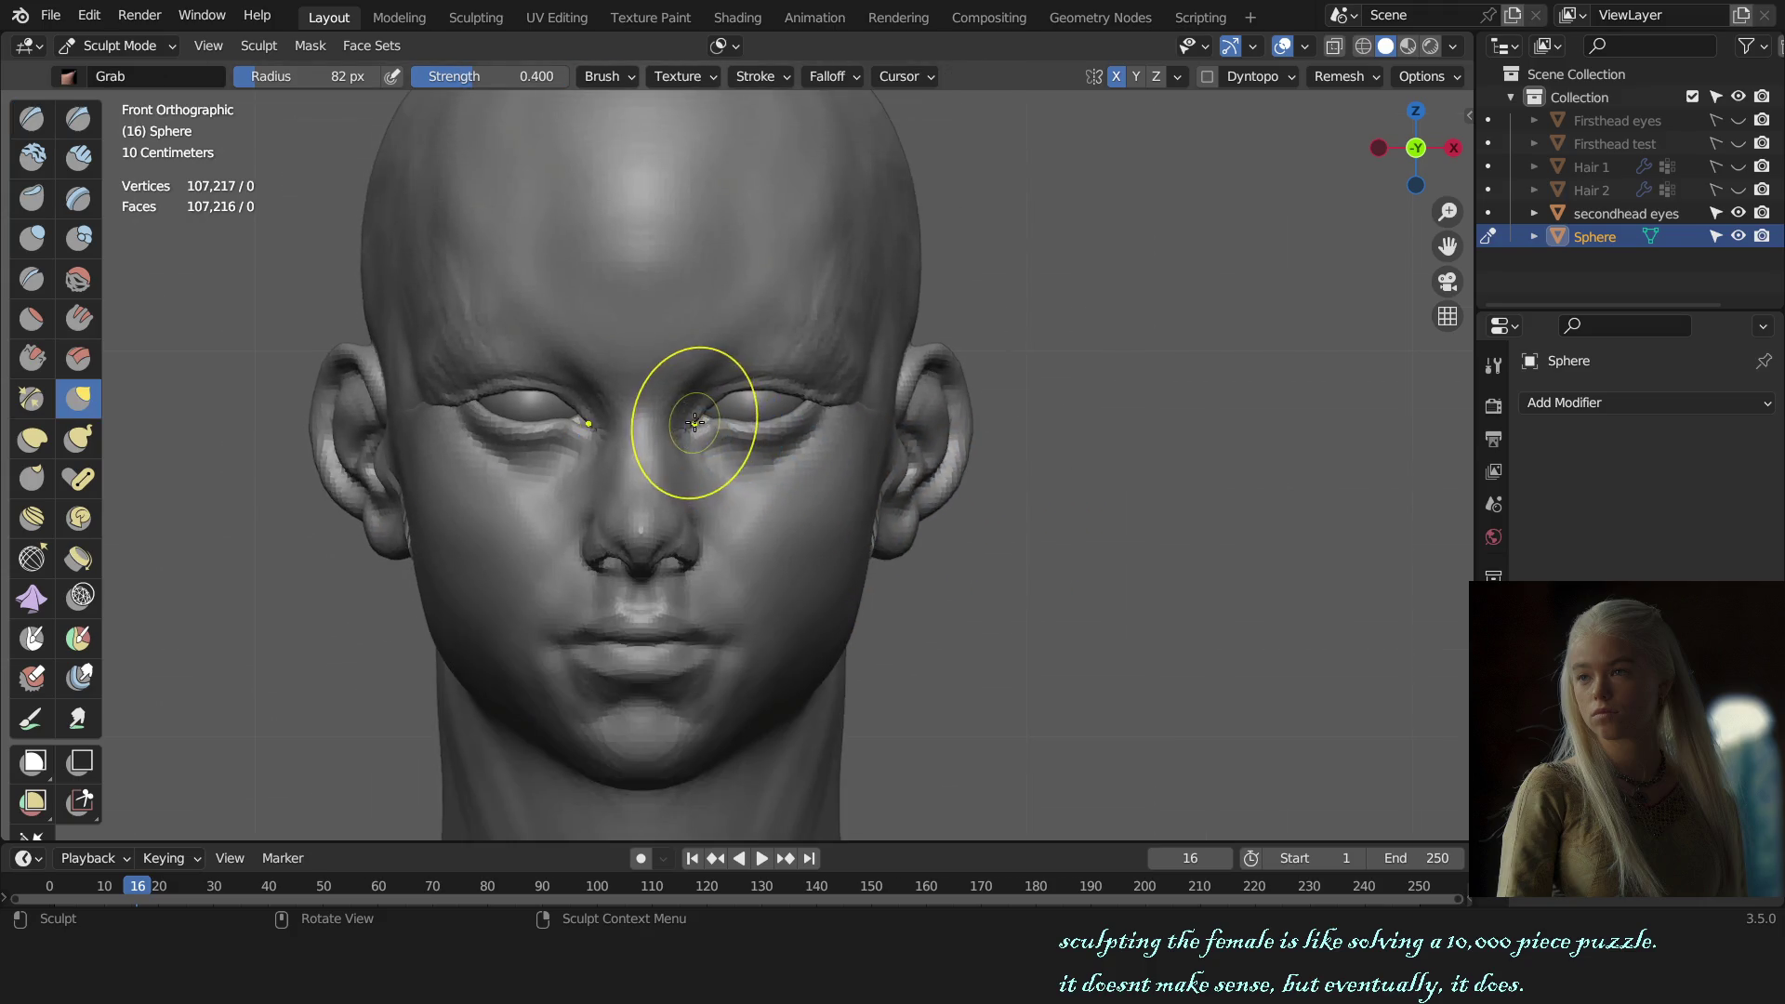
pyautogui.moveTo(685, 418); pyautogui.dragTo(796, 438, button='middle')
pyautogui.press('KP_1')
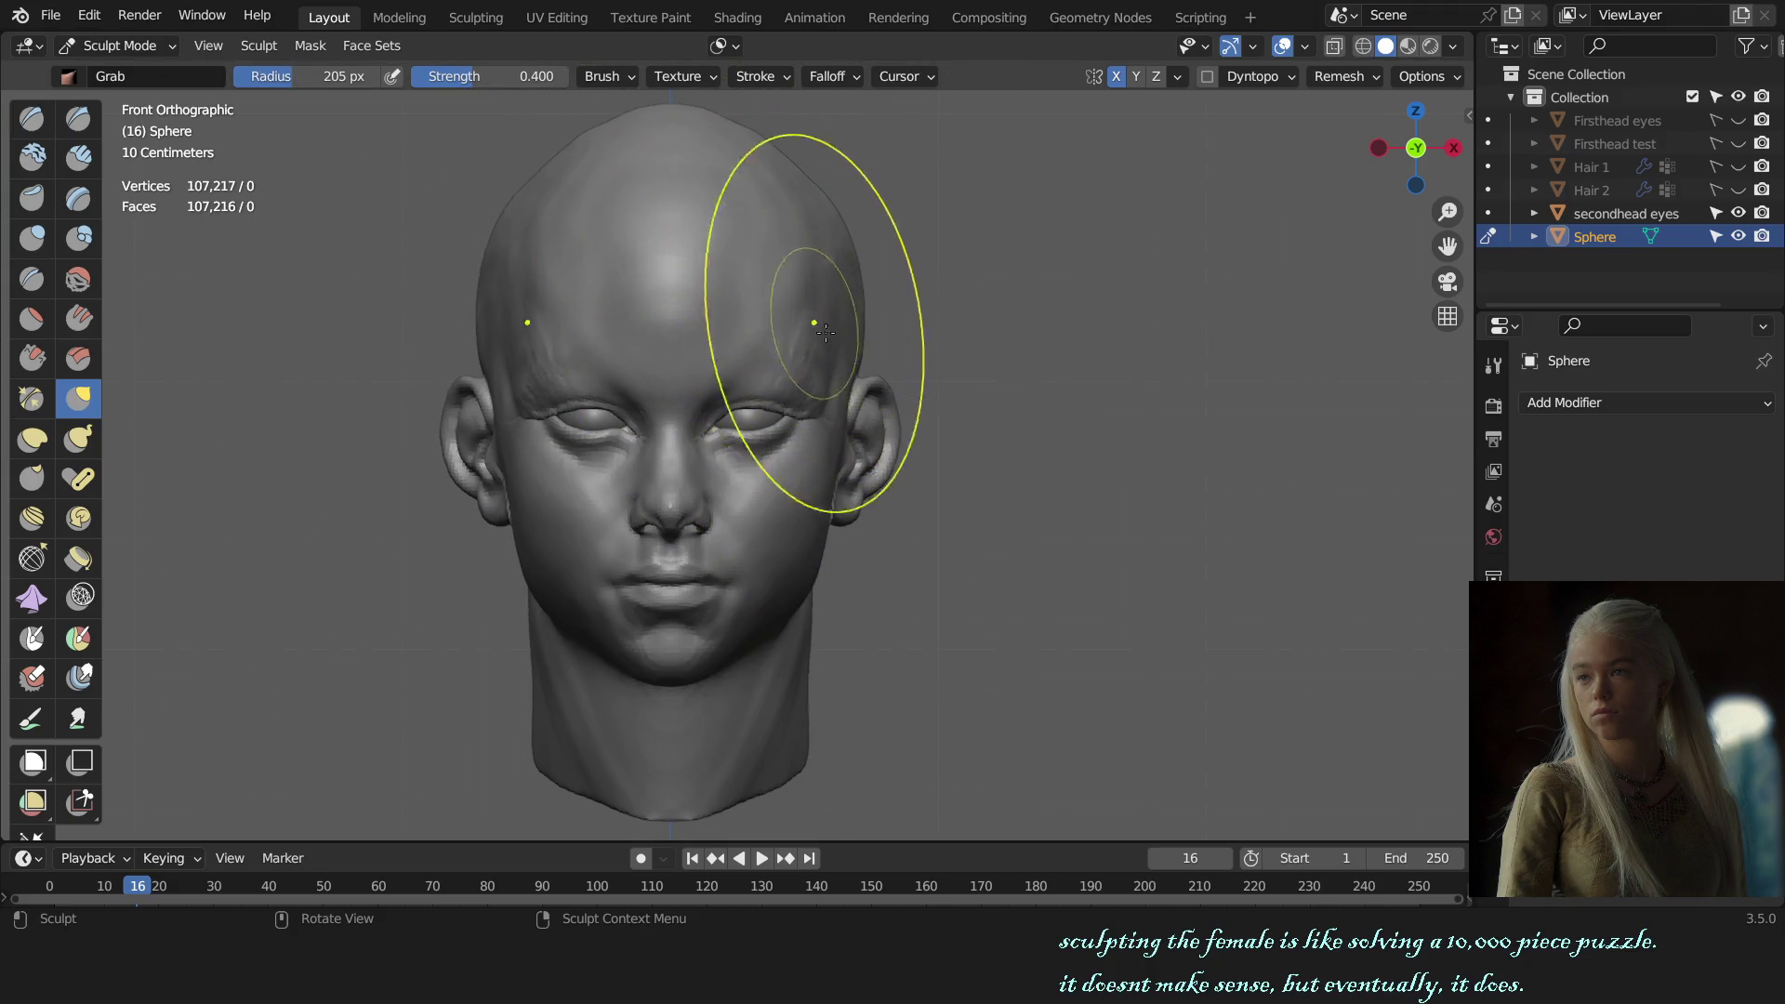
pyautogui.hotkey('ctrl', 'Tab')
pyautogui.click(984, 333)
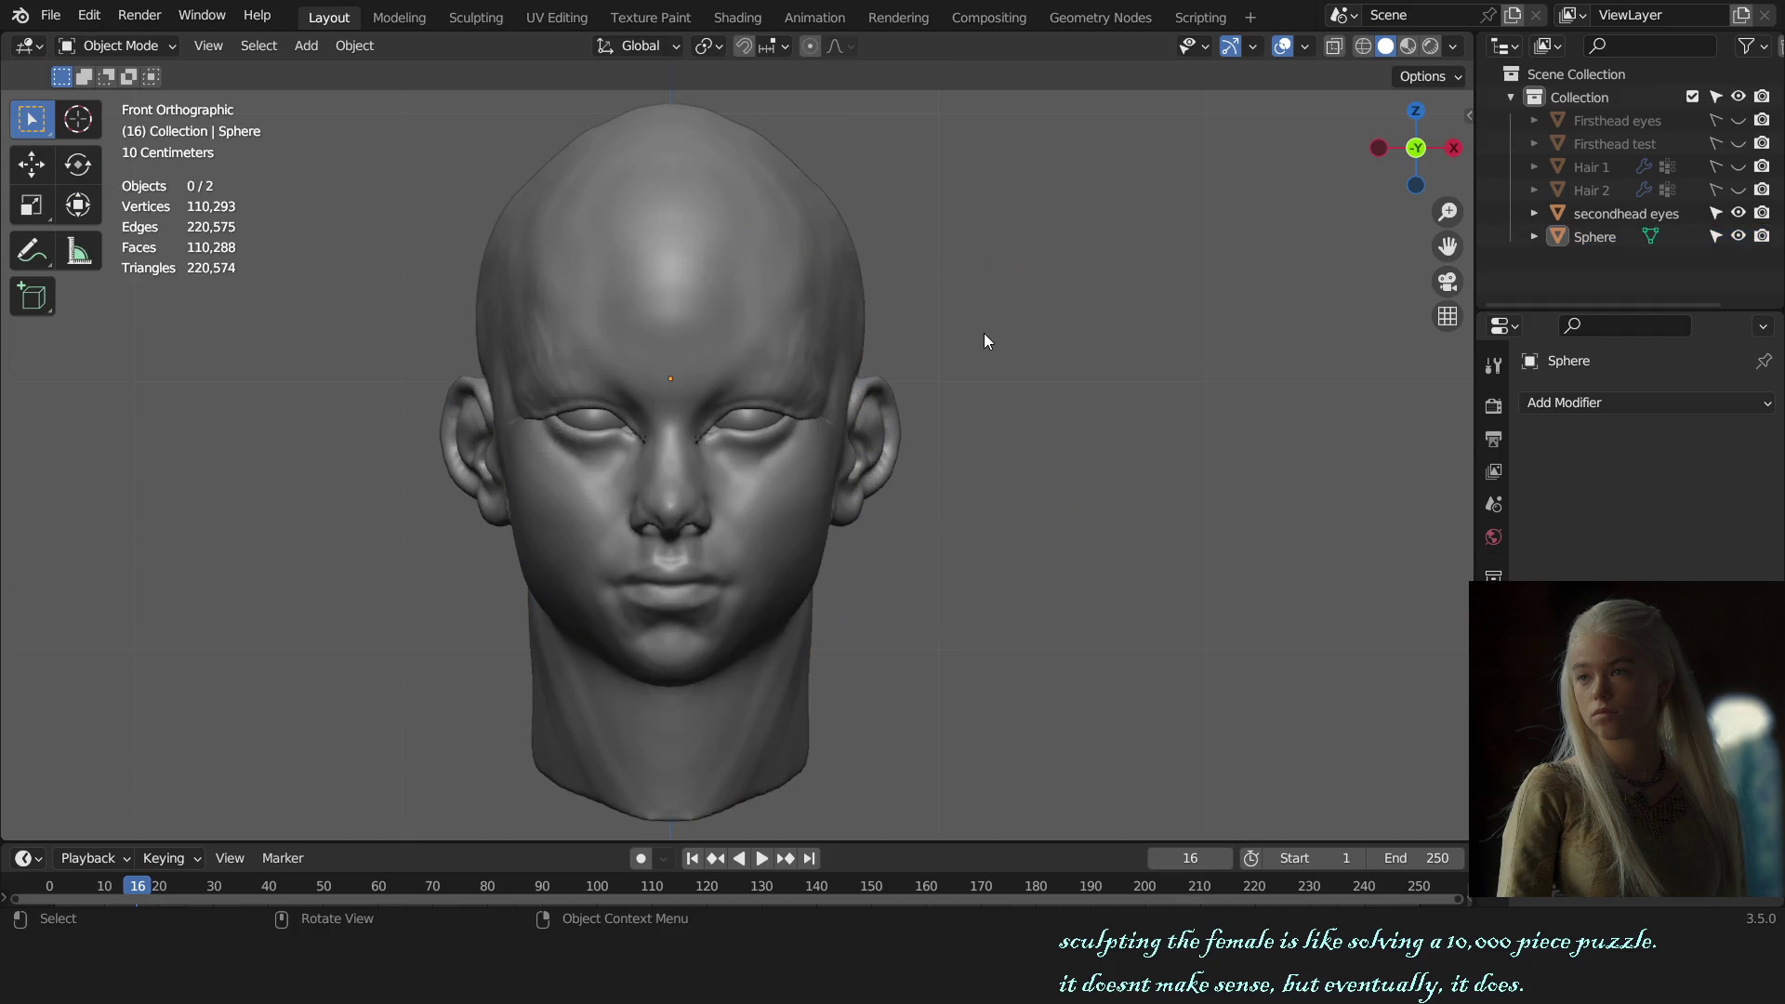
# Step: Select the head model and switch it back into Sculpt Mode, opening the auto-masking options
pyautogui.scroll(-4, 973, 379)
pyautogui.scroll(2, 973, 379)
pyautogui.click(787, 365)
pyautogui.rightClick(780, 391)
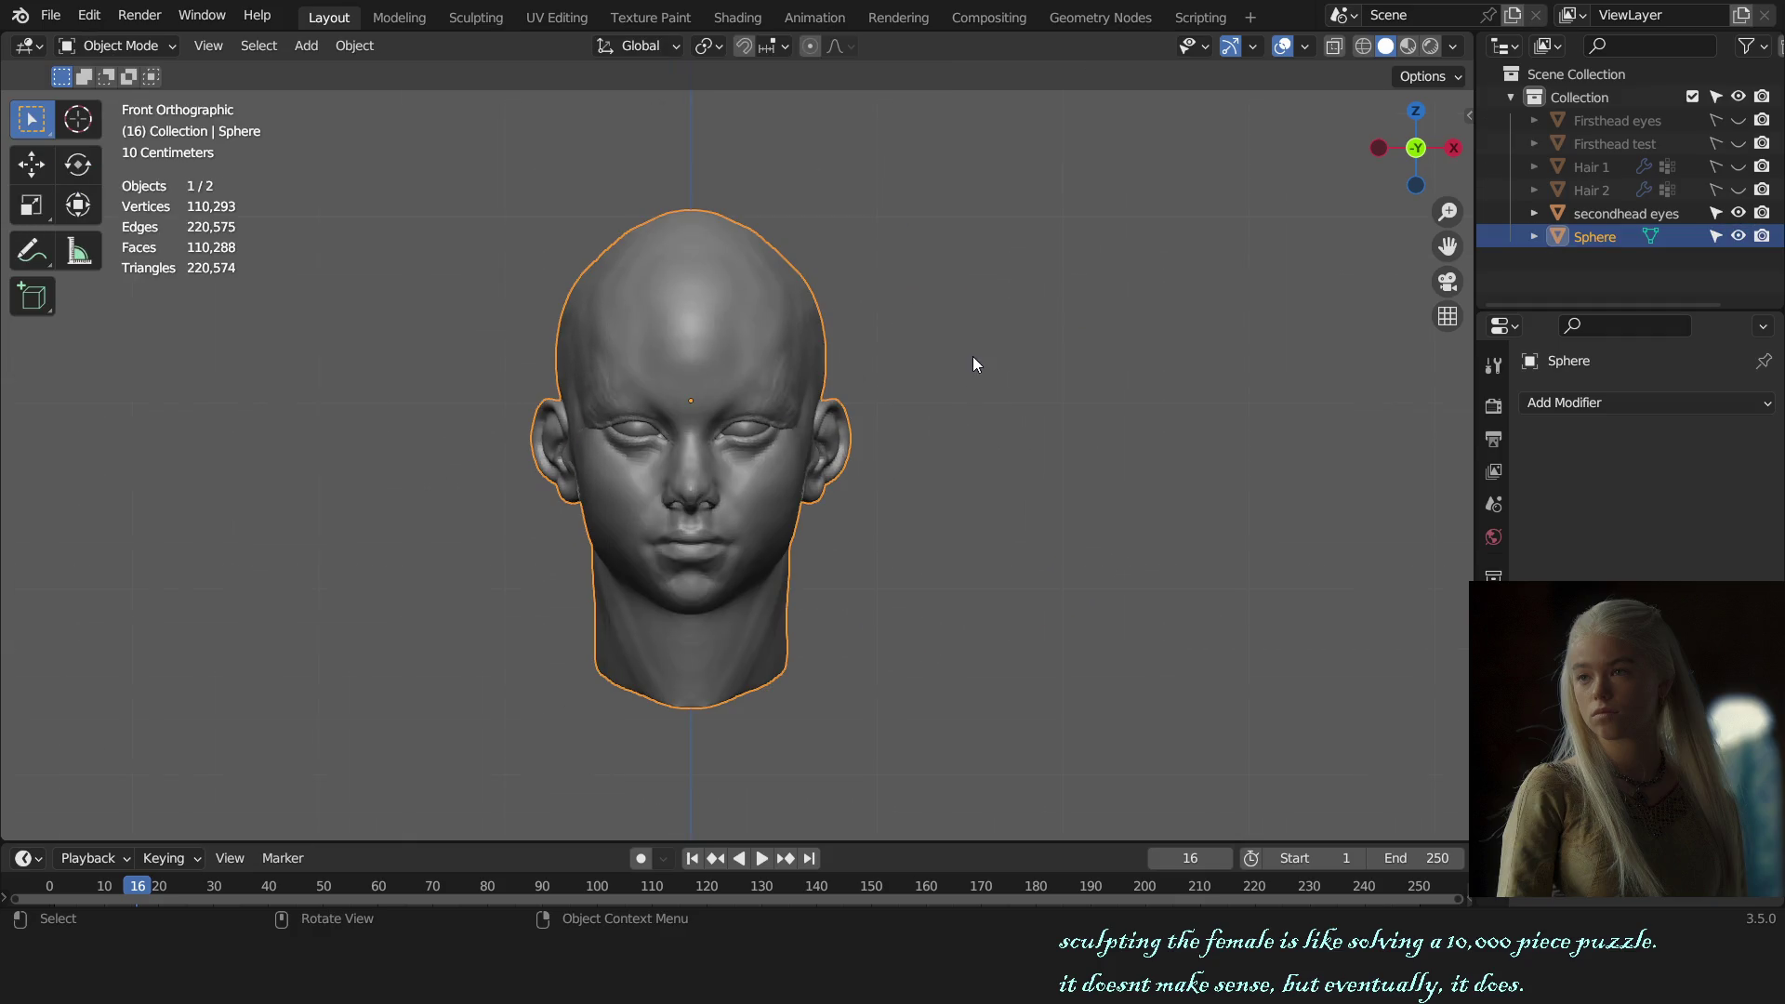
pyautogui.hotkey('ctrl', 'Tab')
pyautogui.scroll(3, 760, 485)
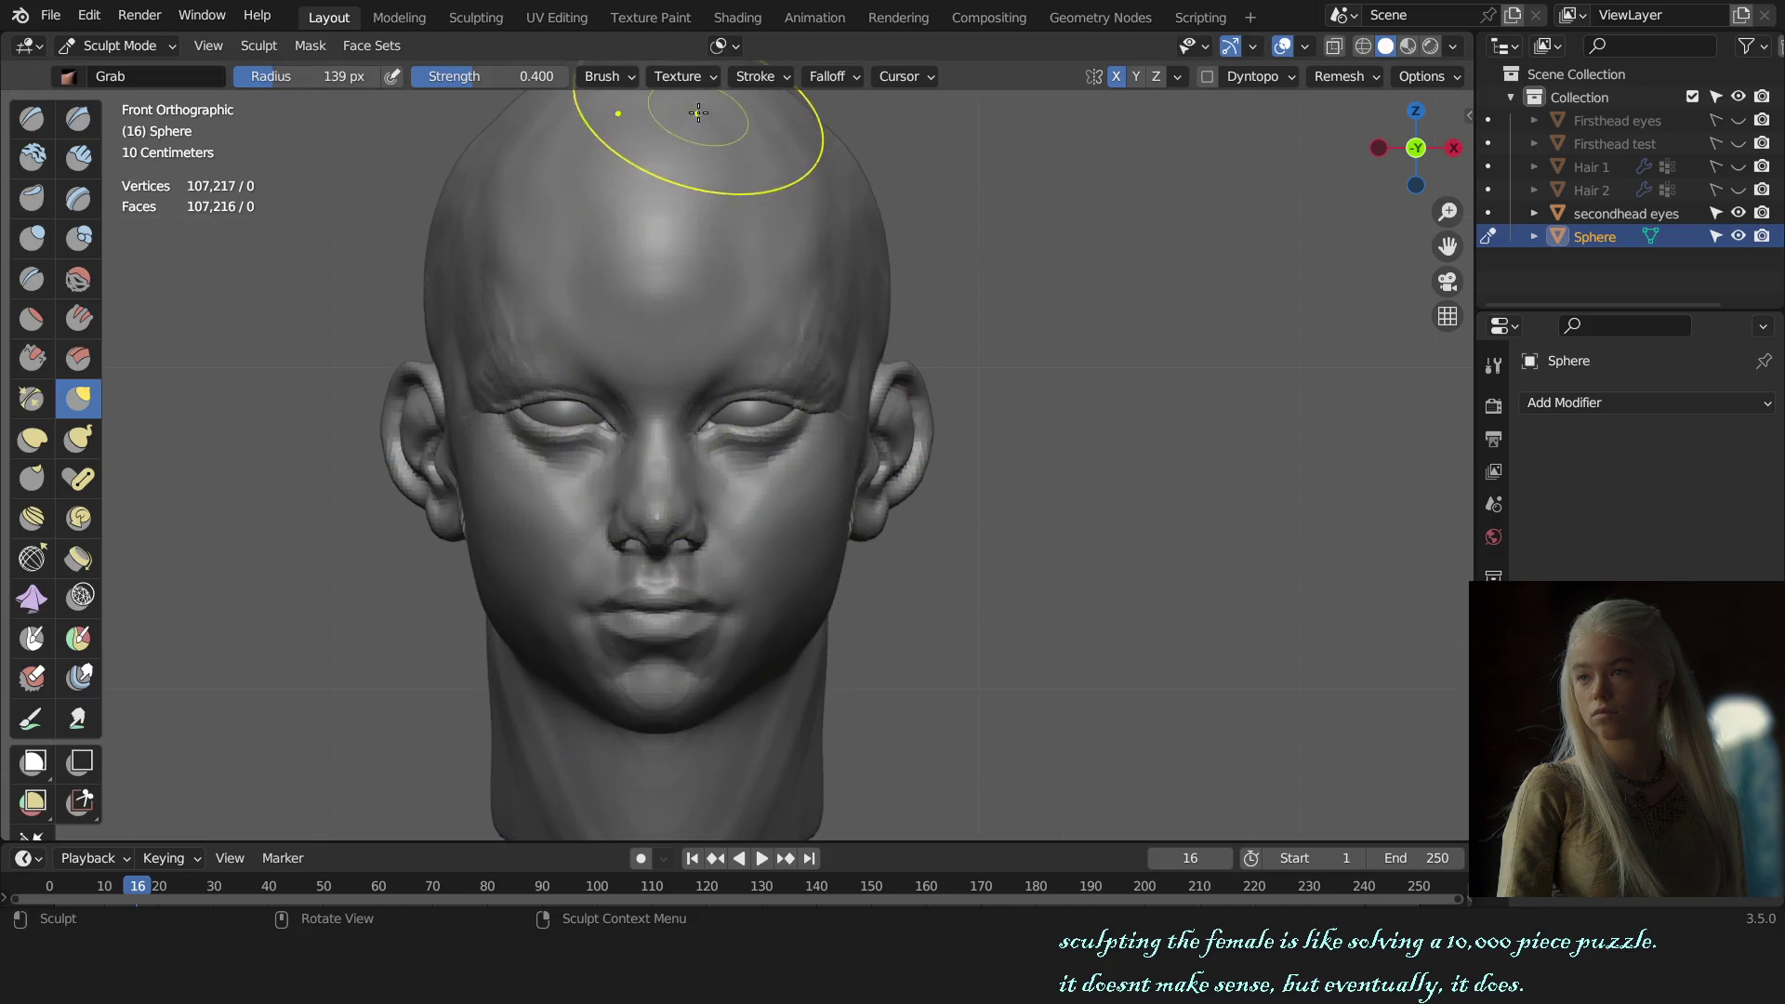
pyautogui.click(723, 46)
# Step: Enlarge the sculpt brush to 177 px, orbit to the ear, then resize it to 150 px
pyautogui.press('f')
pyautogui.click(736, 393)
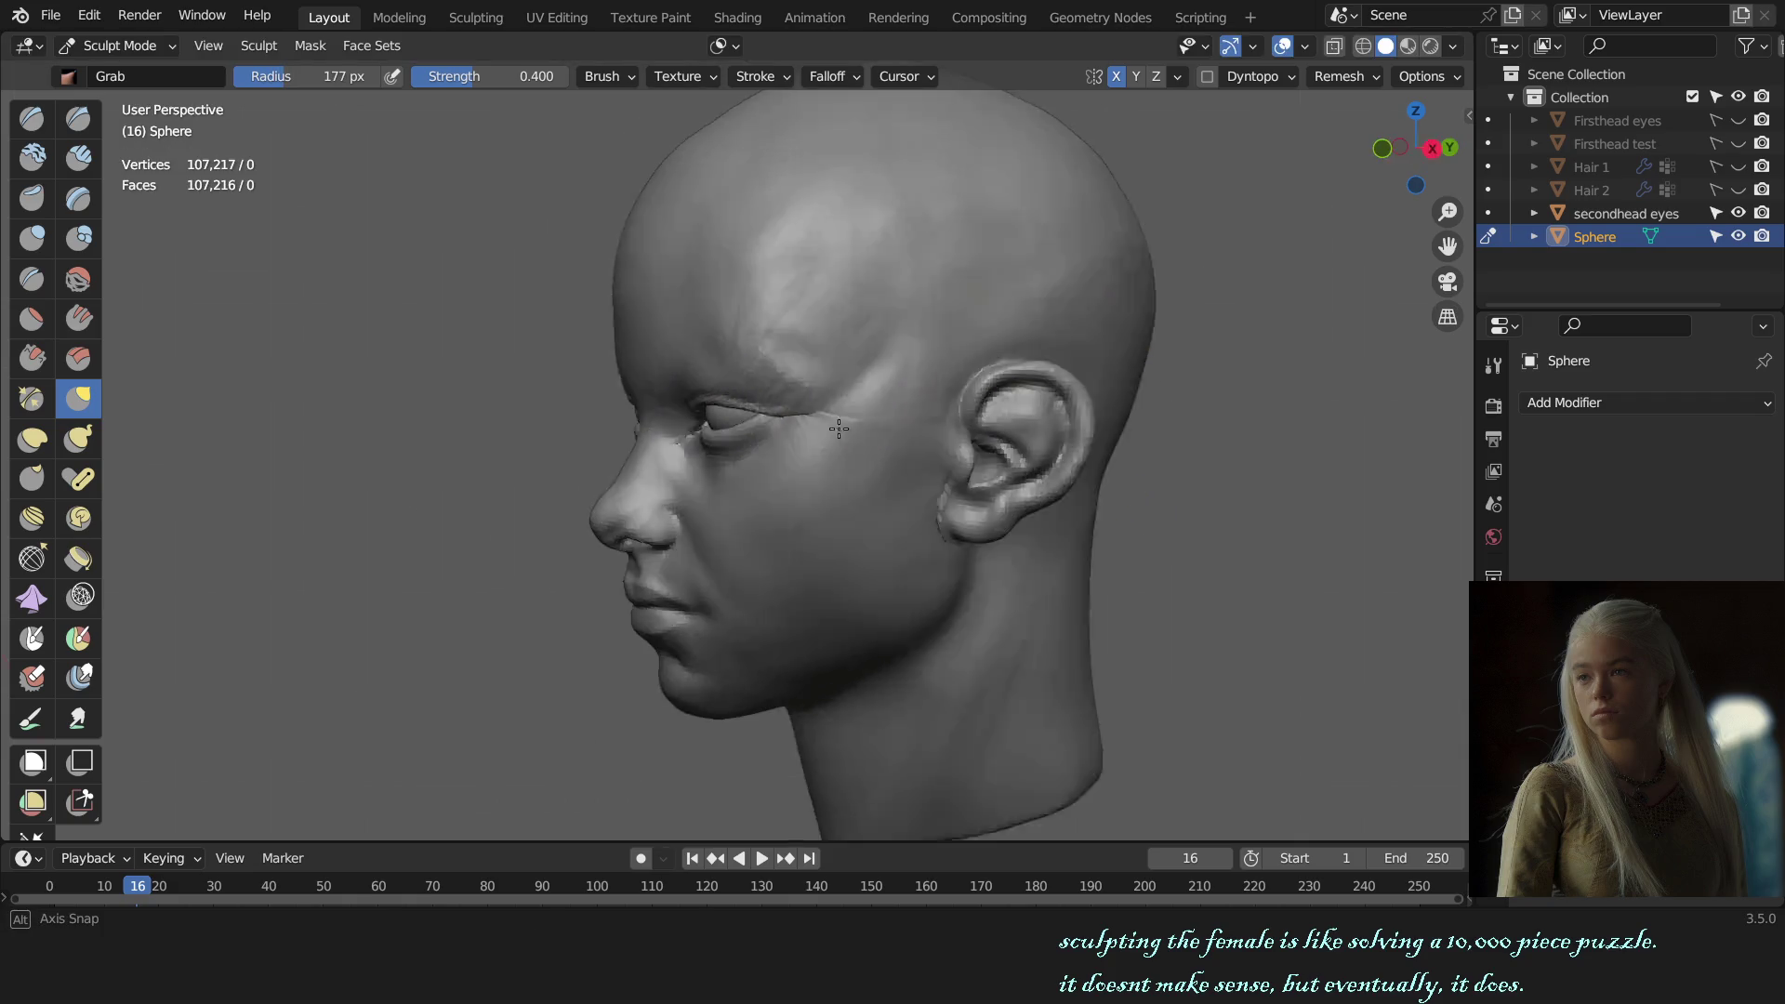
pyautogui.moveTo(953, 415); pyautogui.dragTo(921, 465, button='middle')
pyautogui.scroll(2, 920, 465)
pyautogui.press('f')
pyautogui.click(819, 375)
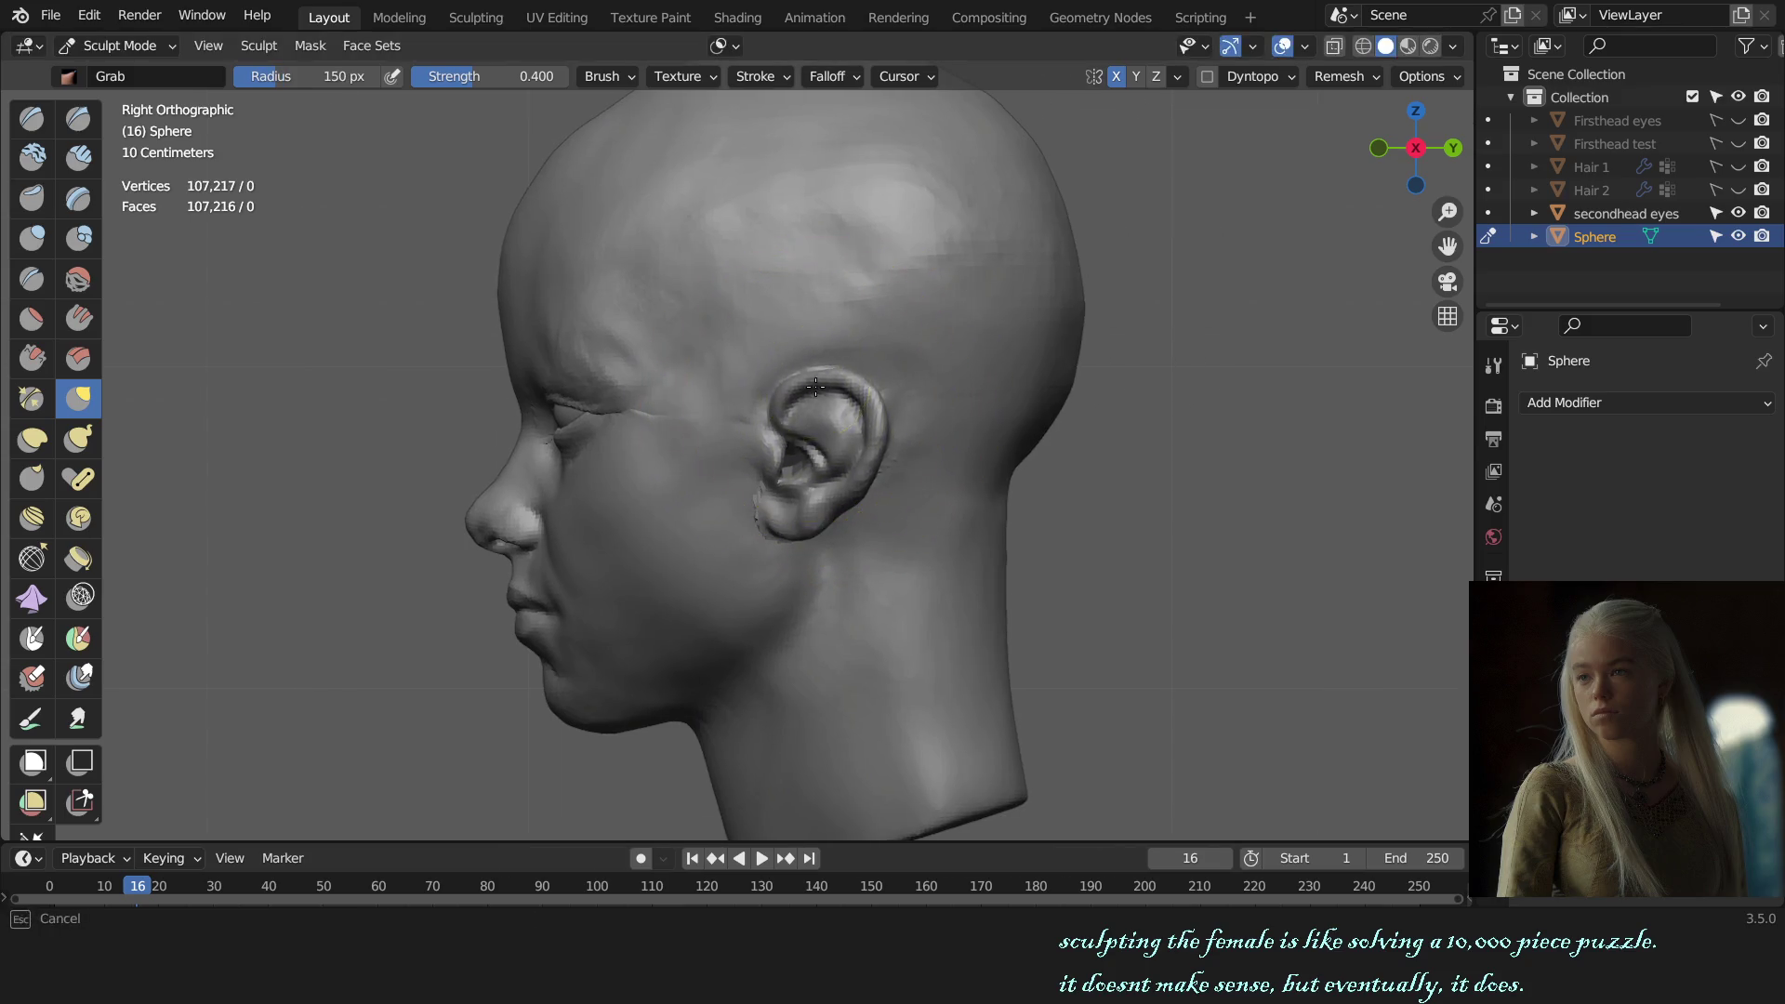
# Step: From the front view, Grab-drag the ear outward from the head
pyautogui.press('KP_1')
pyautogui.moveTo(899, 453); pyautogui.dragTo(922, 448)
pyautogui.scroll(-4, 922, 449)
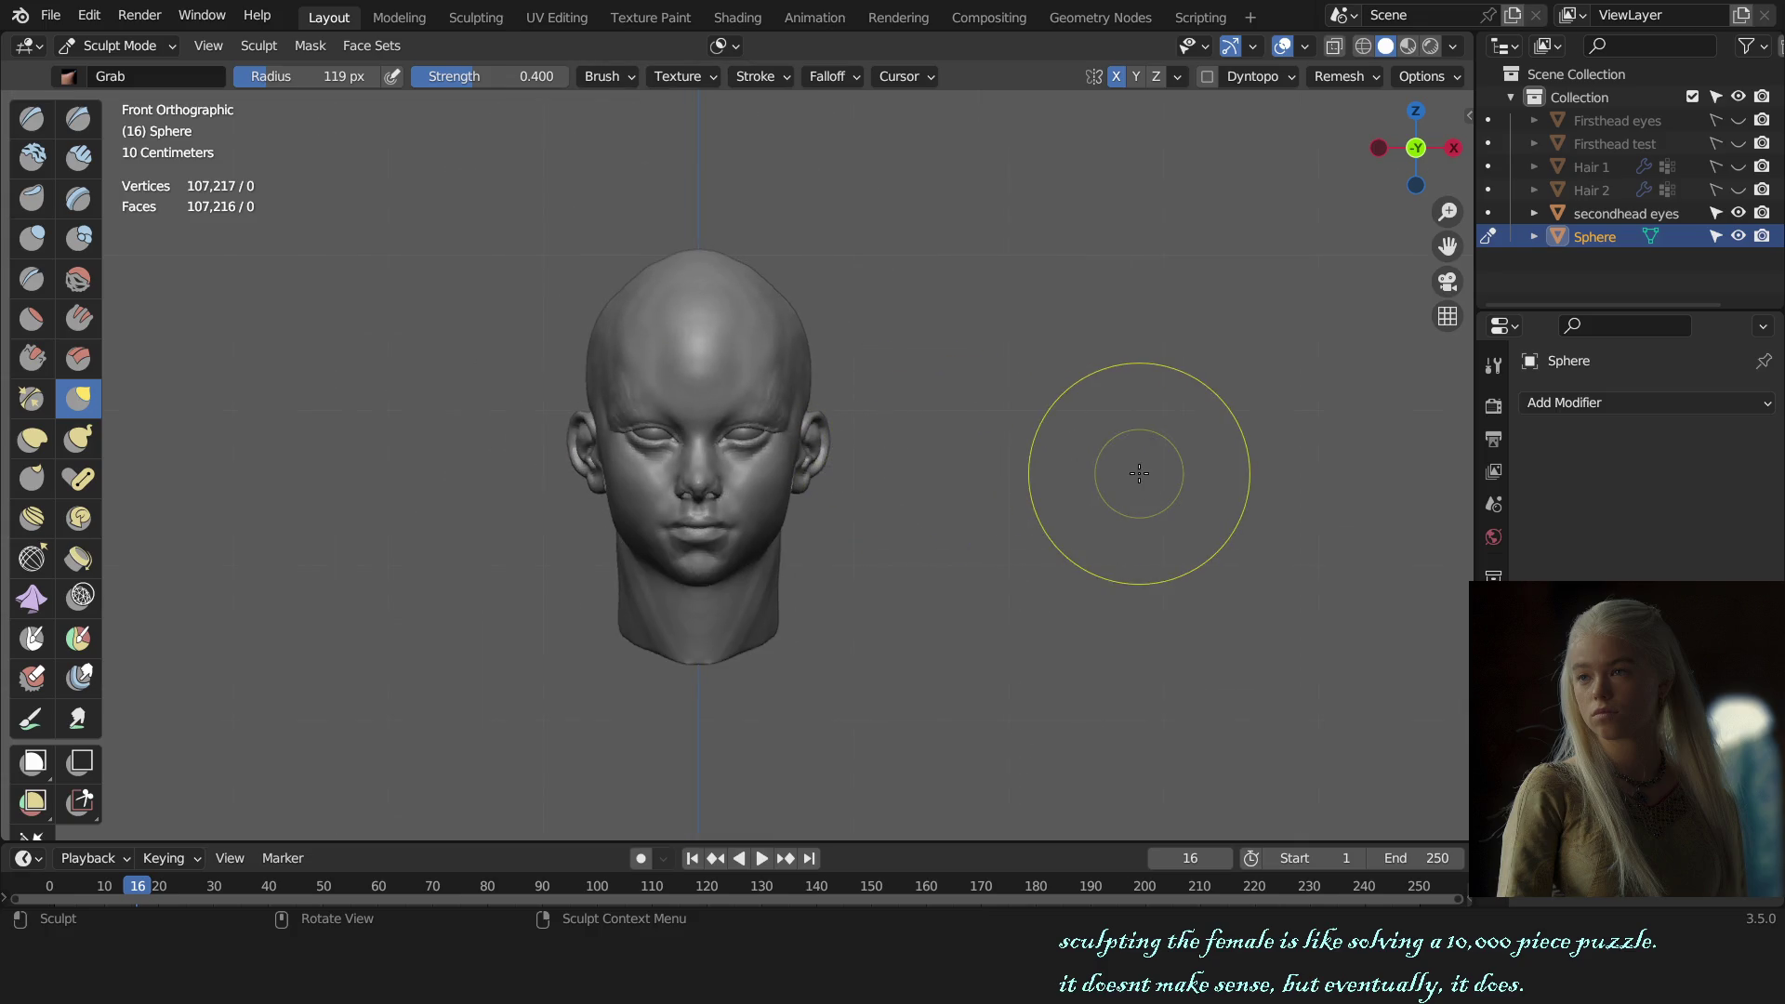
pyautogui.hotkey('ctrl', 'Tab')
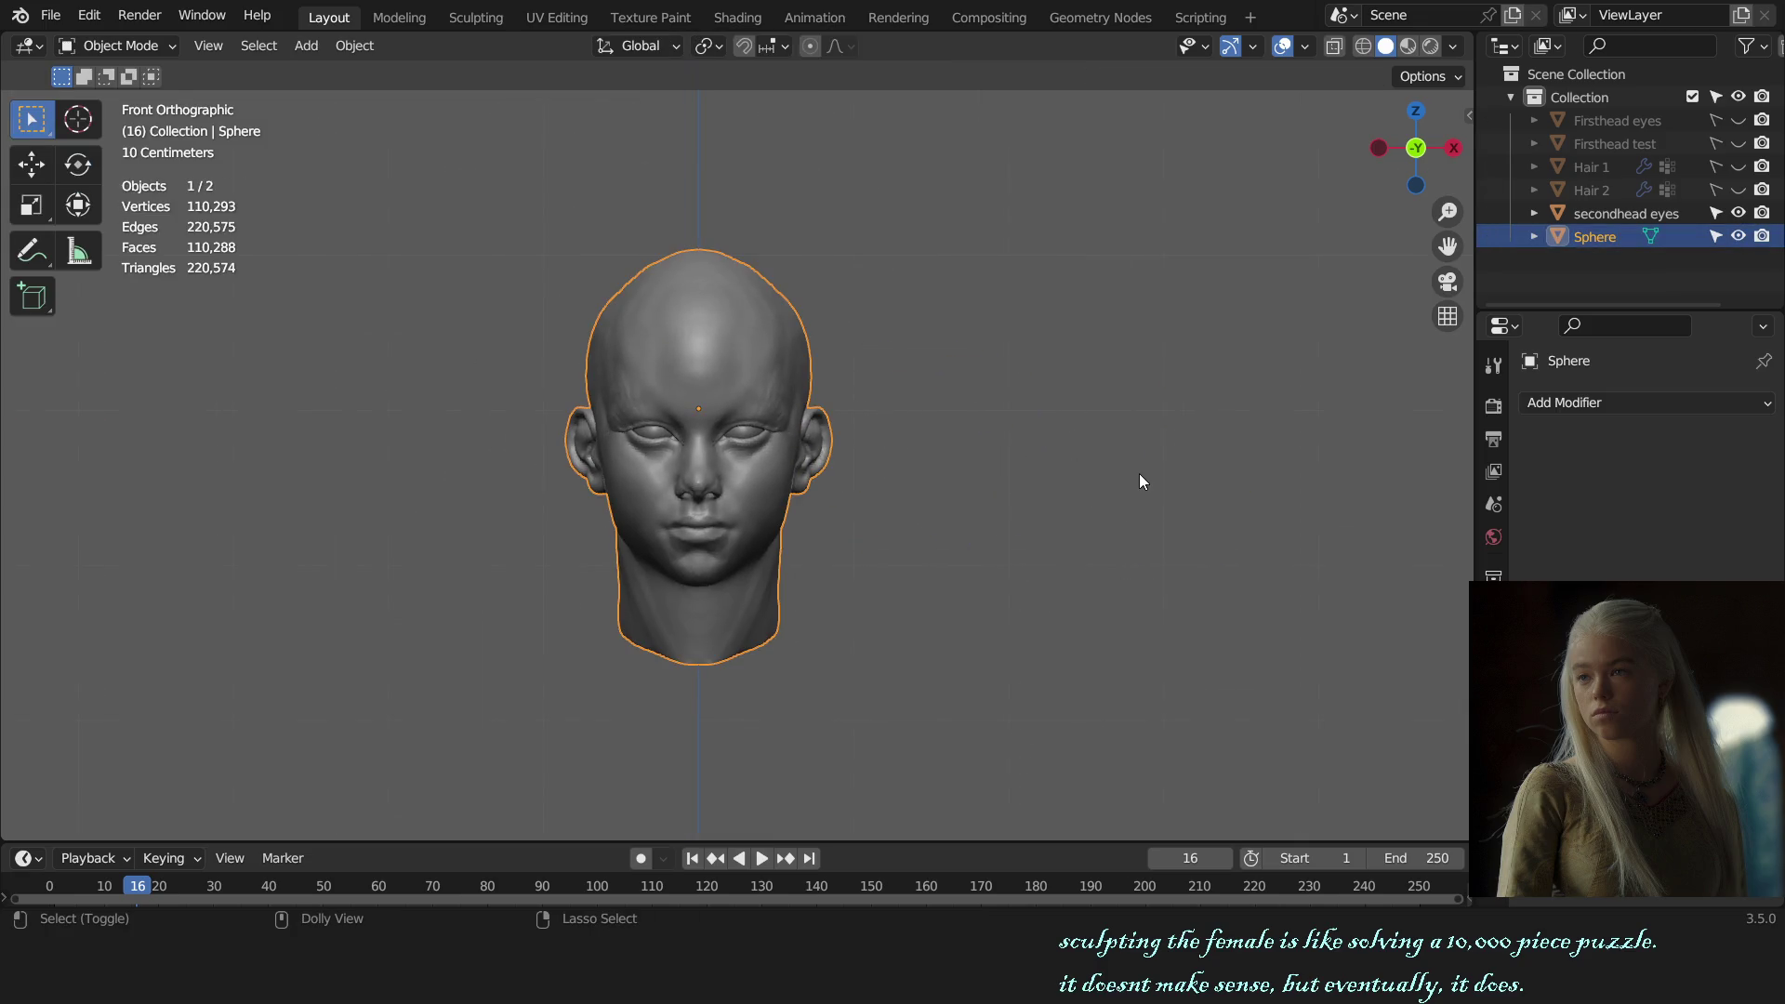
pyautogui.hotkey('ctrl', 'Tab')
pyautogui.scroll(3, 1051, 493)
# Step: Check the ear in profile, return to Object Mode and deselect everything
pyautogui.moveTo(968, 511); pyautogui.dragTo(730, 511, button='middle')
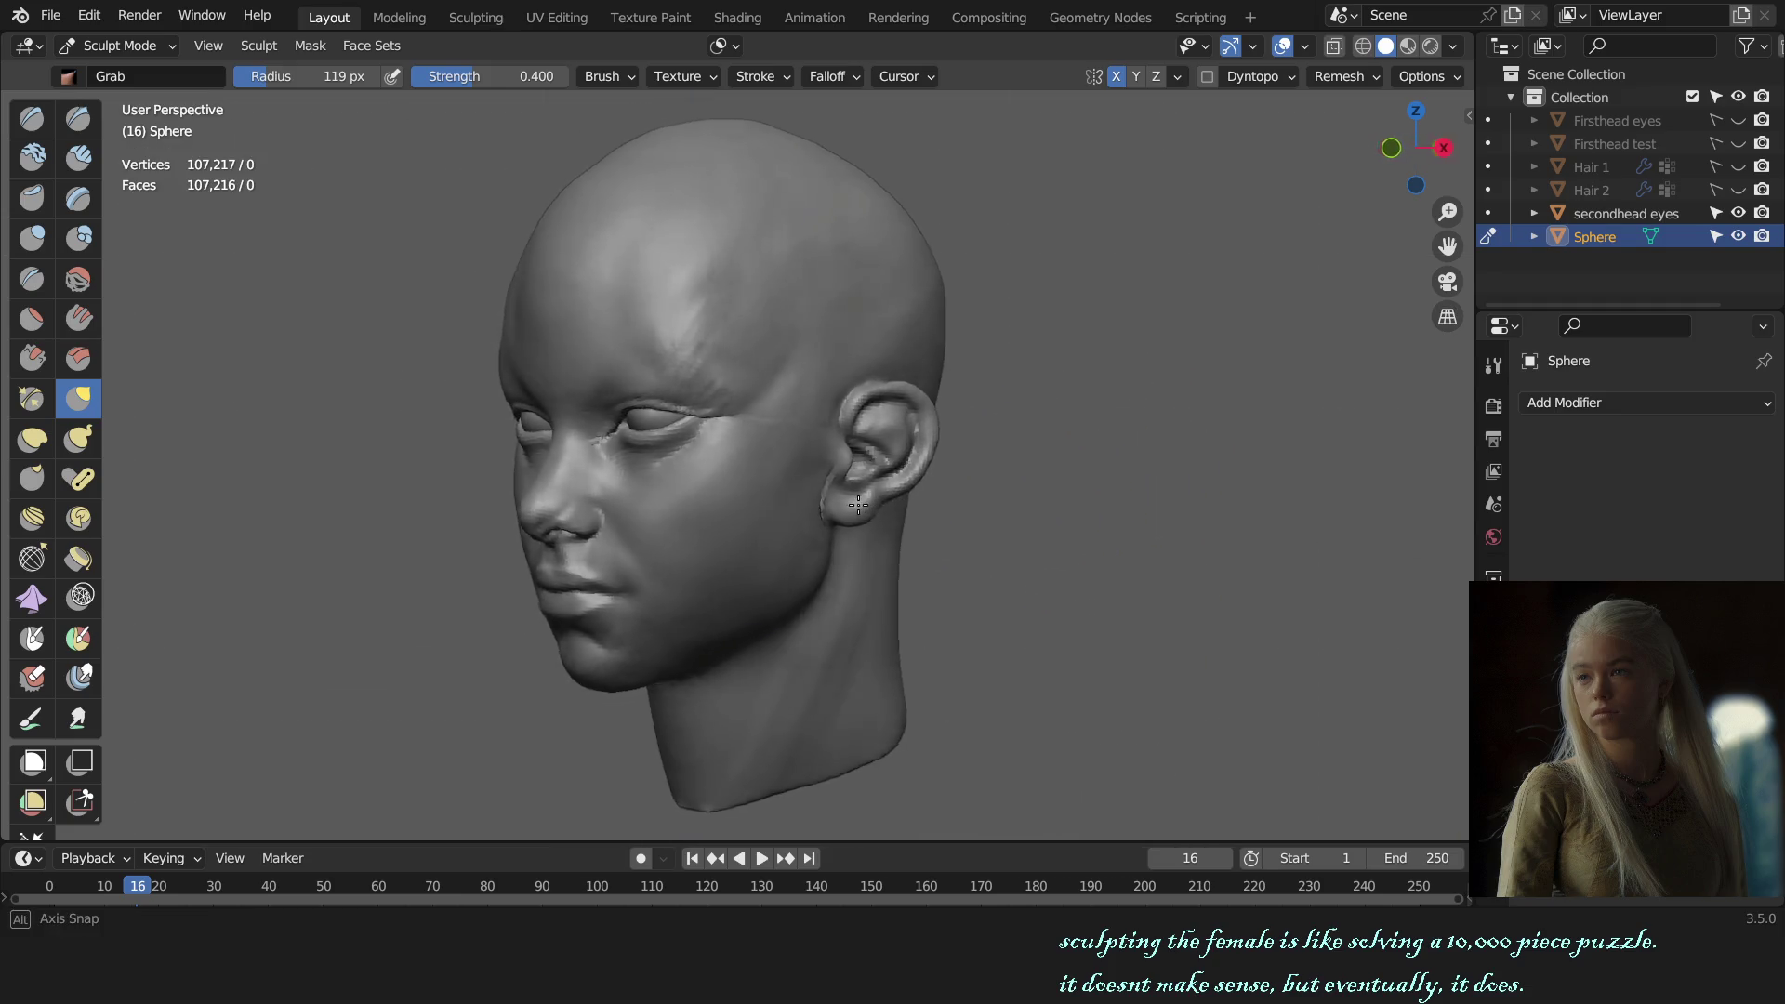
pyautogui.moveTo(583, 416); pyautogui.dragTo(789, 472, button='middle')
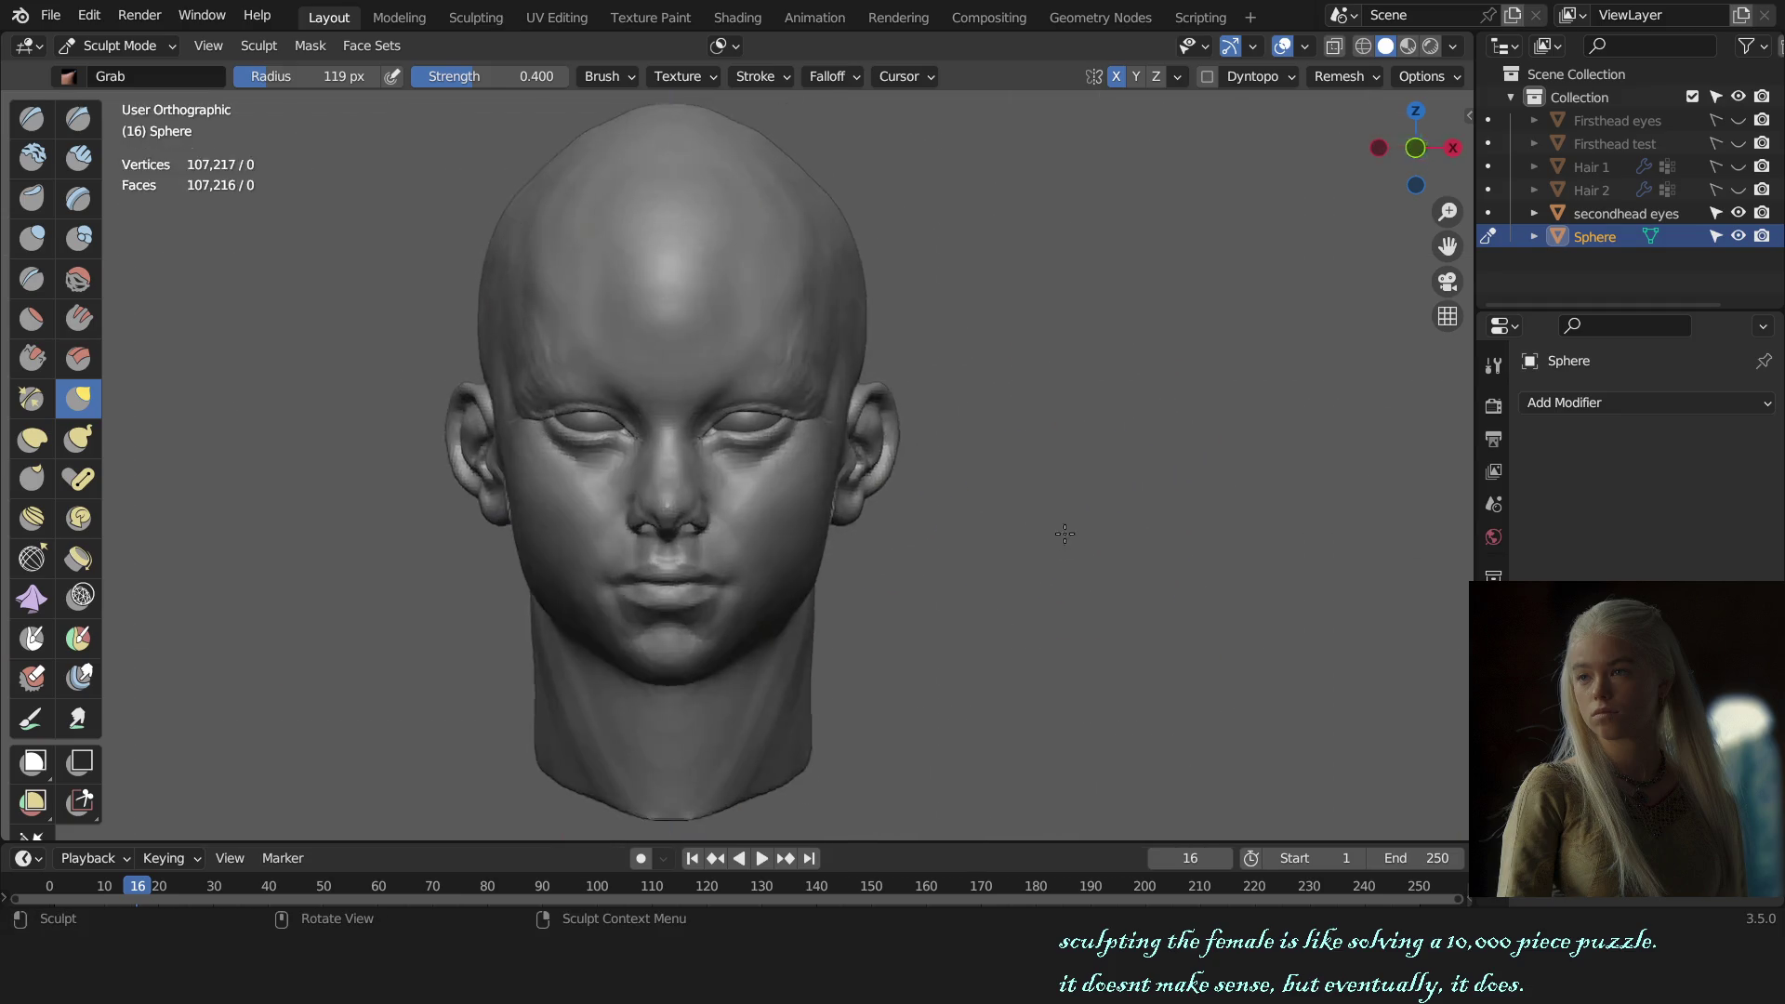
pyautogui.hotkey('ctrl', 'Tab')
pyautogui.click(748, 437)
pyautogui.click(964, 413)
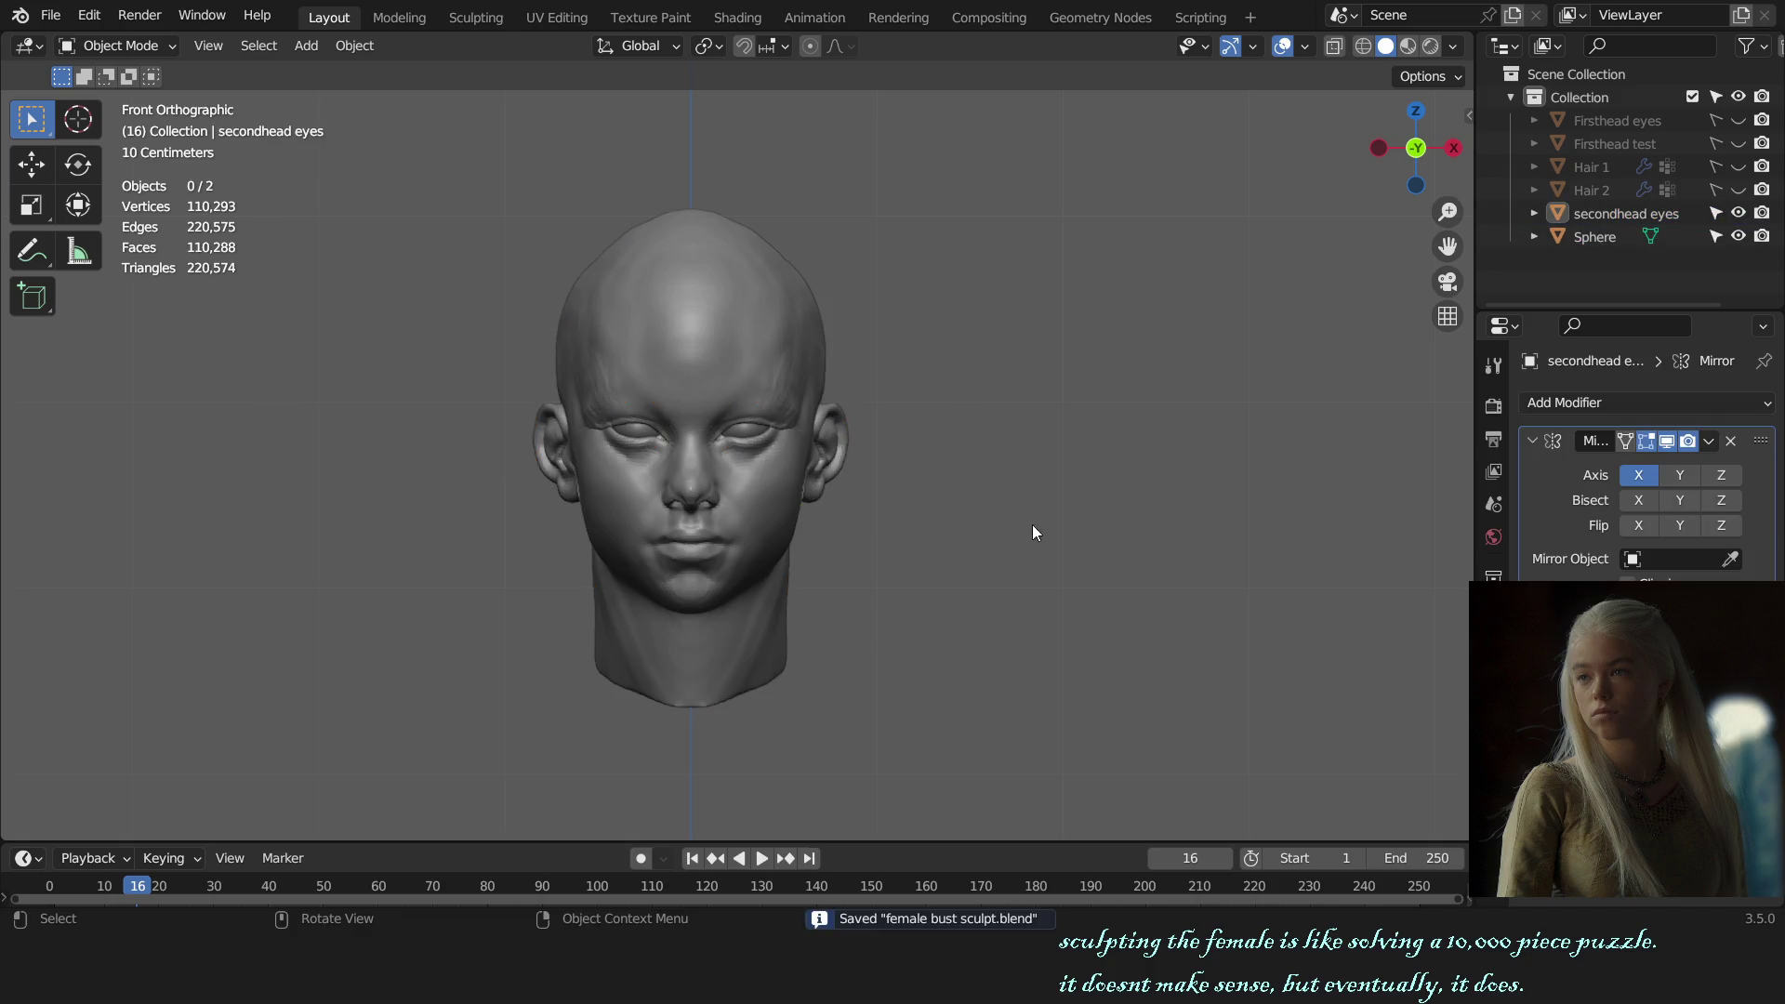
pyautogui.moveTo(1032, 533); pyautogui.dragTo(744, 525, button='middle')
pyautogui.moveTo(846, 579)
pyautogui.mouseDown(button='middle')
pyautogui.moveTo(941, 592)
pyautogui.moveTo(980, 583)
pyautogui.moveTo(956, 580)
pyautogui.moveTo(973, 560)
pyautogui.moveTo(1036, 586)
pyautogui.moveTo(1078, 384)
pyautogui.mouseUp(button='middle')
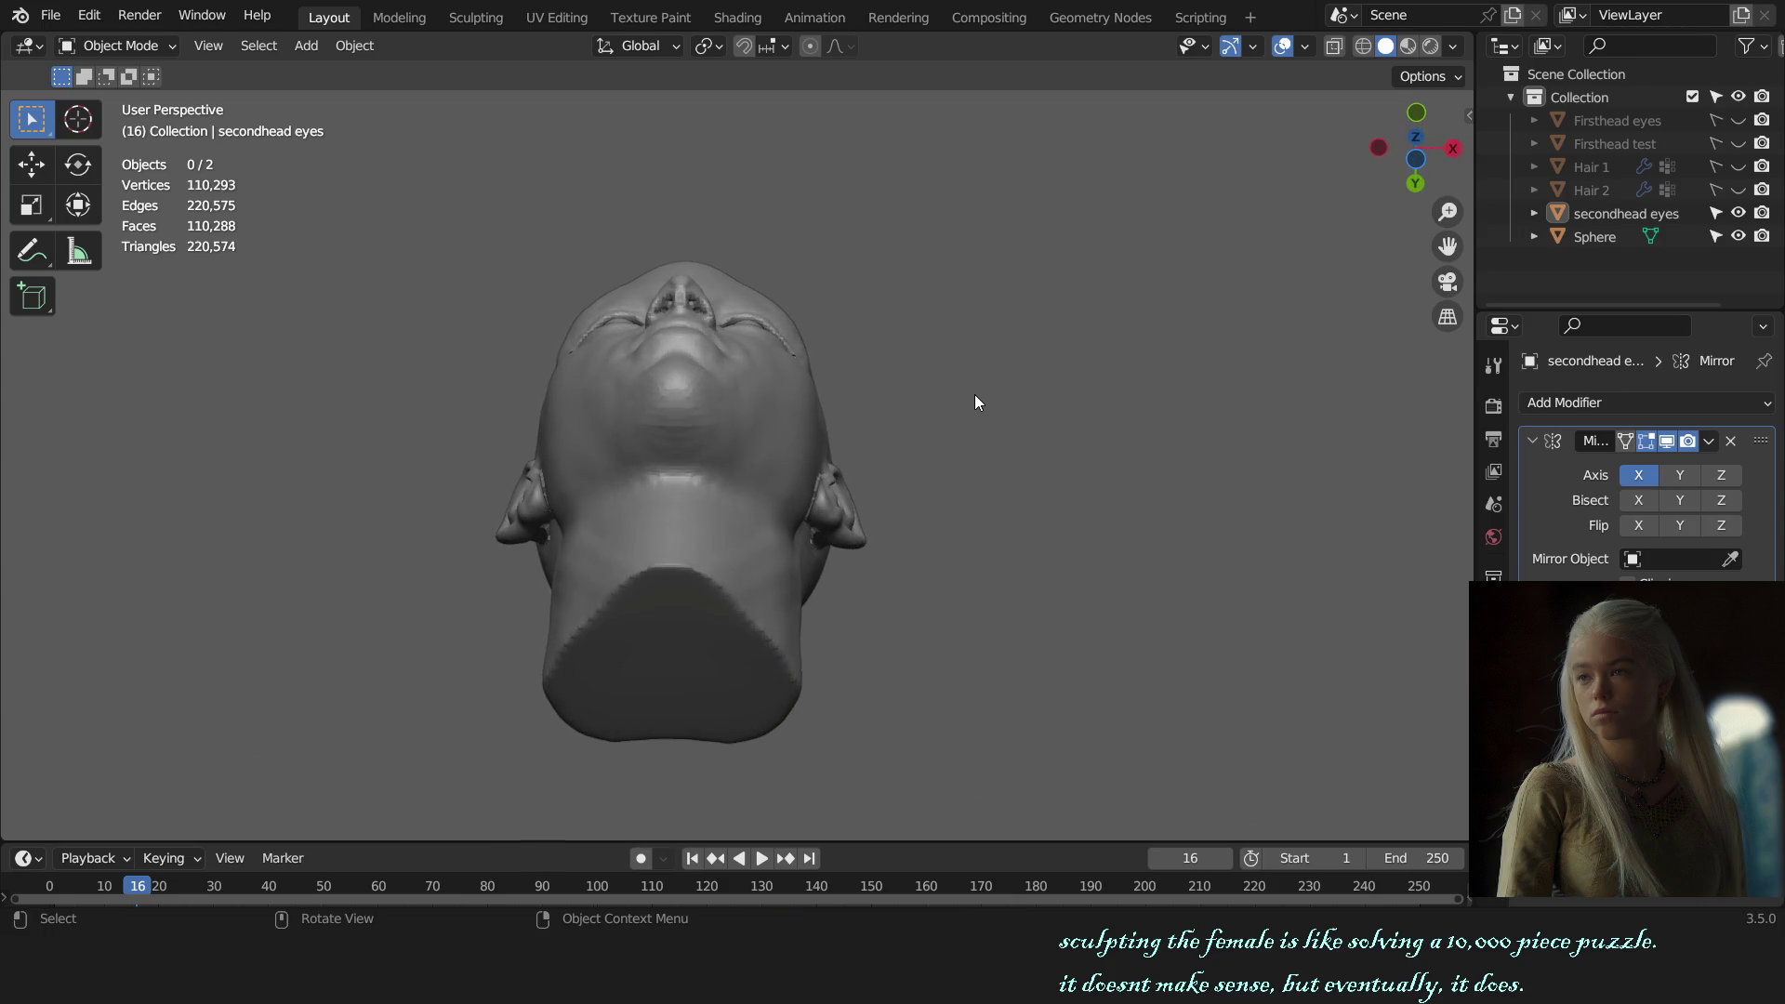
pyautogui.keyDown('alt'); pyautogui.moveTo(975, 399); pyautogui.dragTo(978, 577, button='middle'); pyautogui.keyUp('alt')
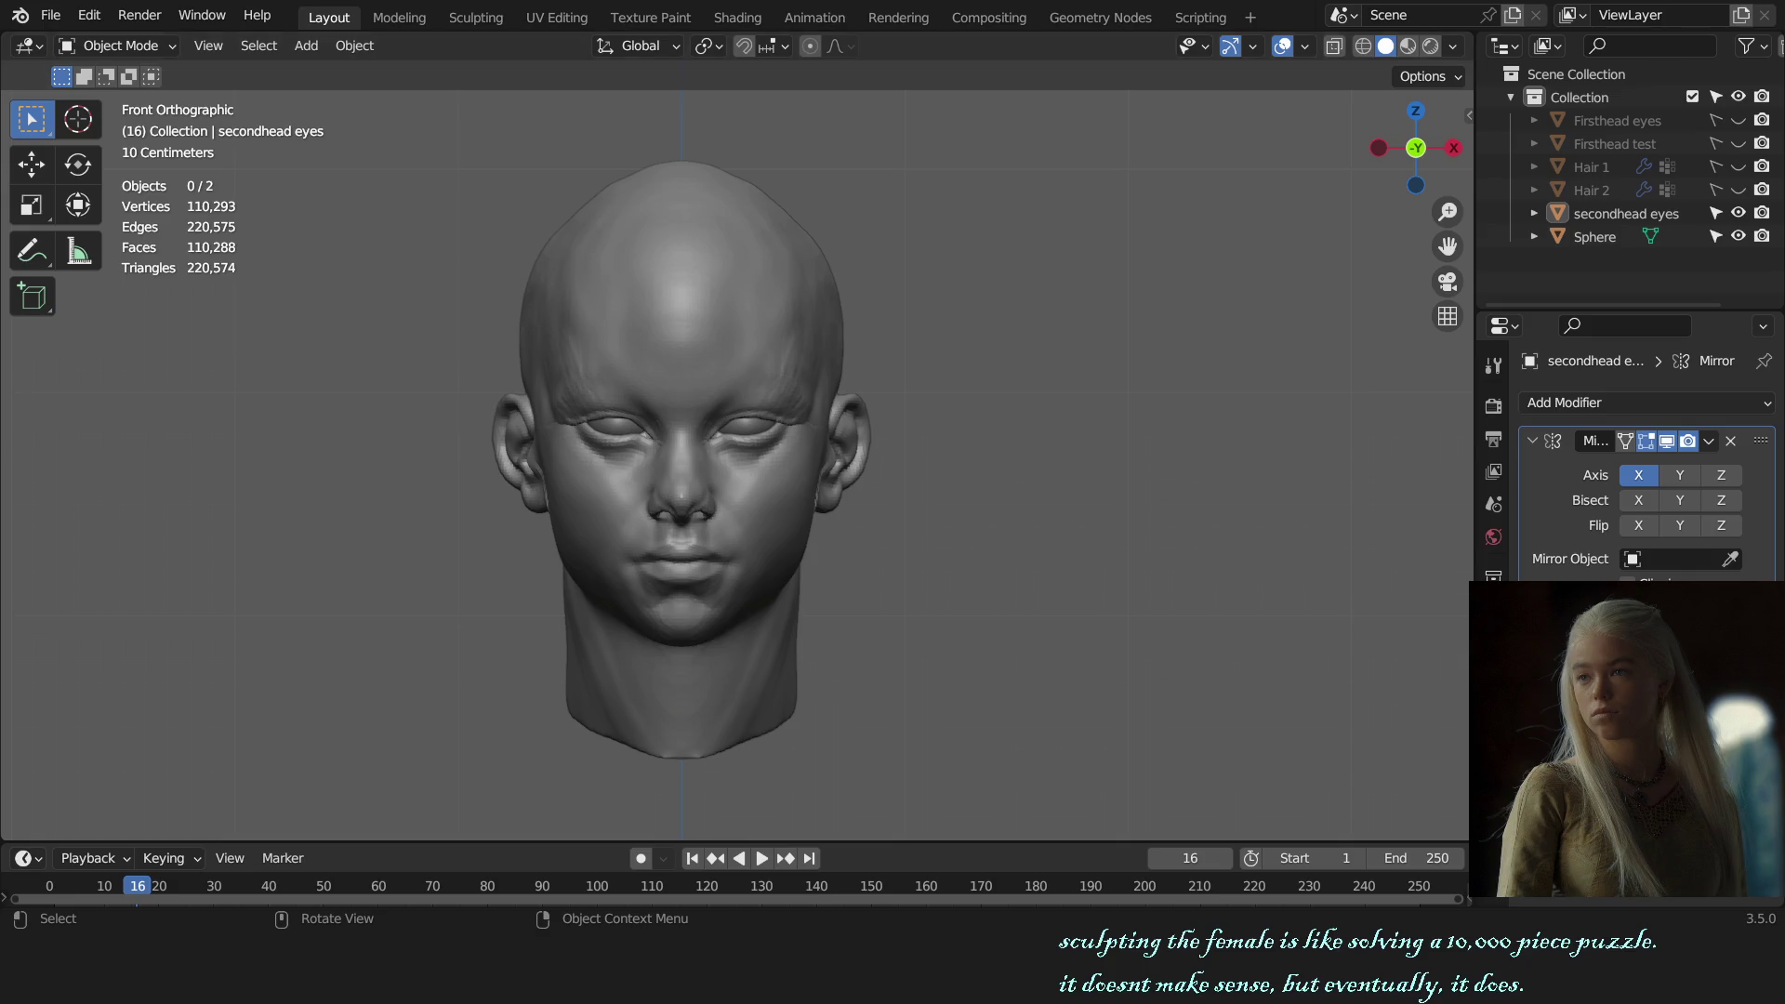
pyautogui.scroll(1, 811, 513)
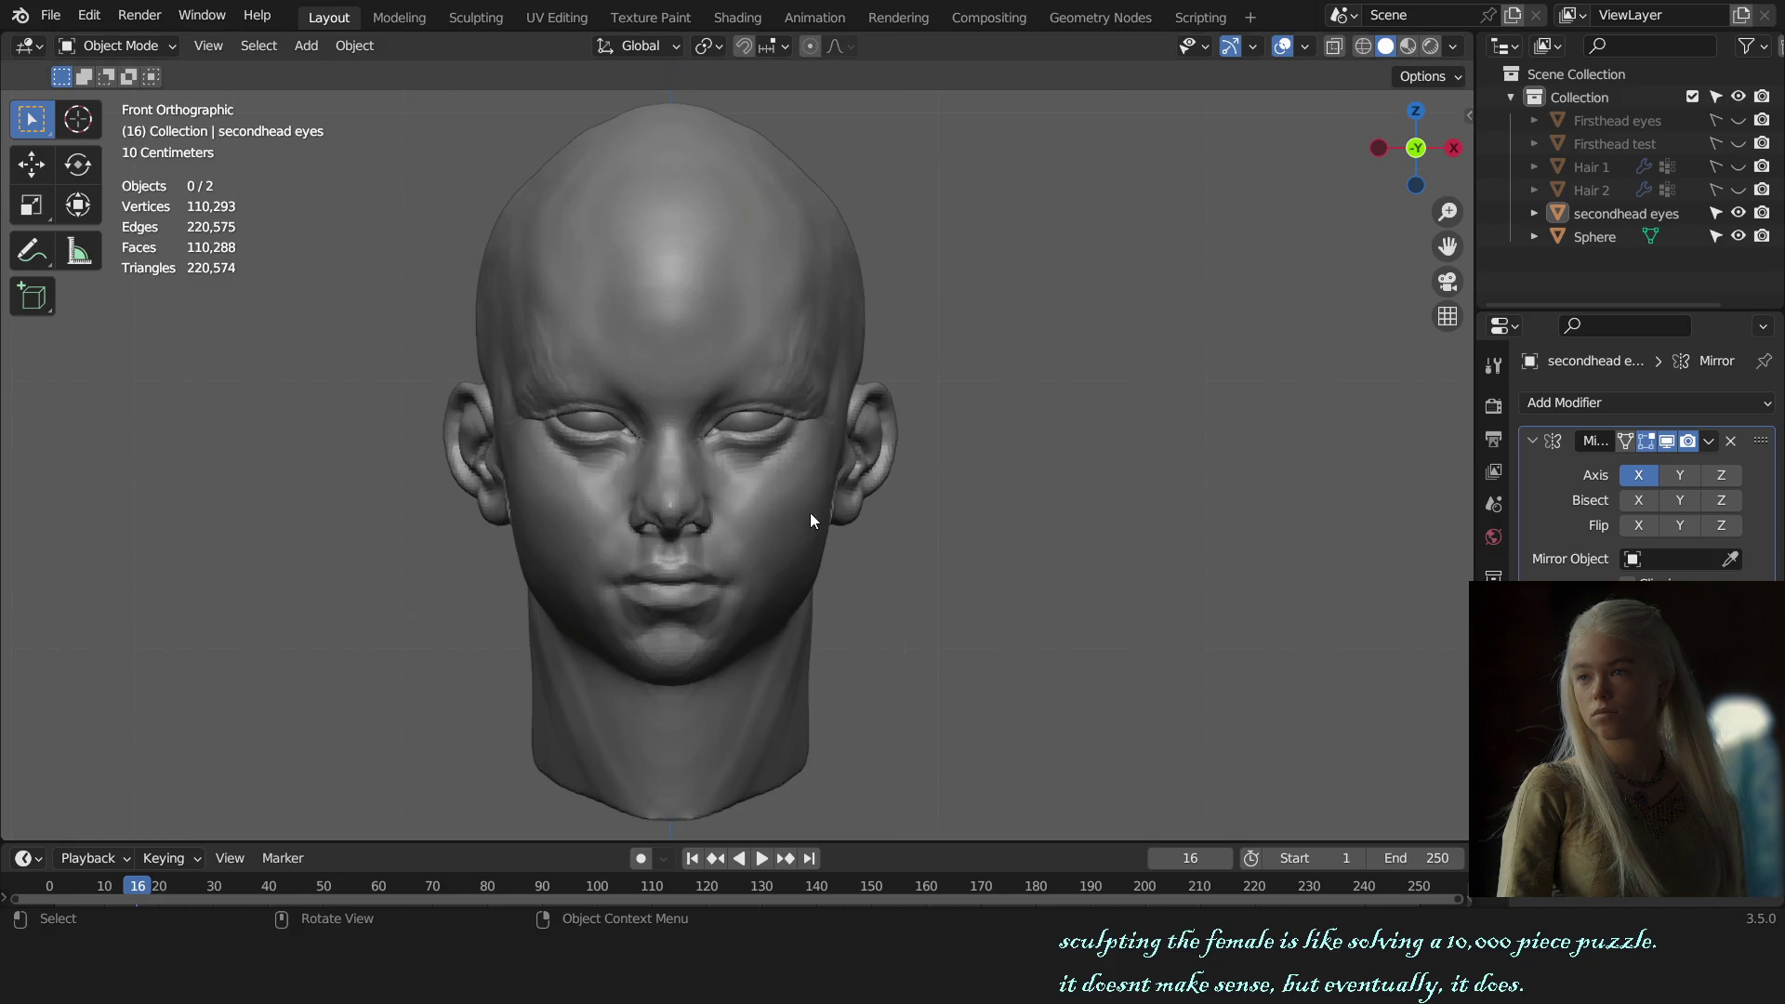
pyautogui.moveTo(982, 631)
pyautogui.mouseDown(button='middle')
pyautogui.moveTo(870, 625)
pyautogui.moveTo(959, 633)
pyautogui.mouseUp(button='middle')
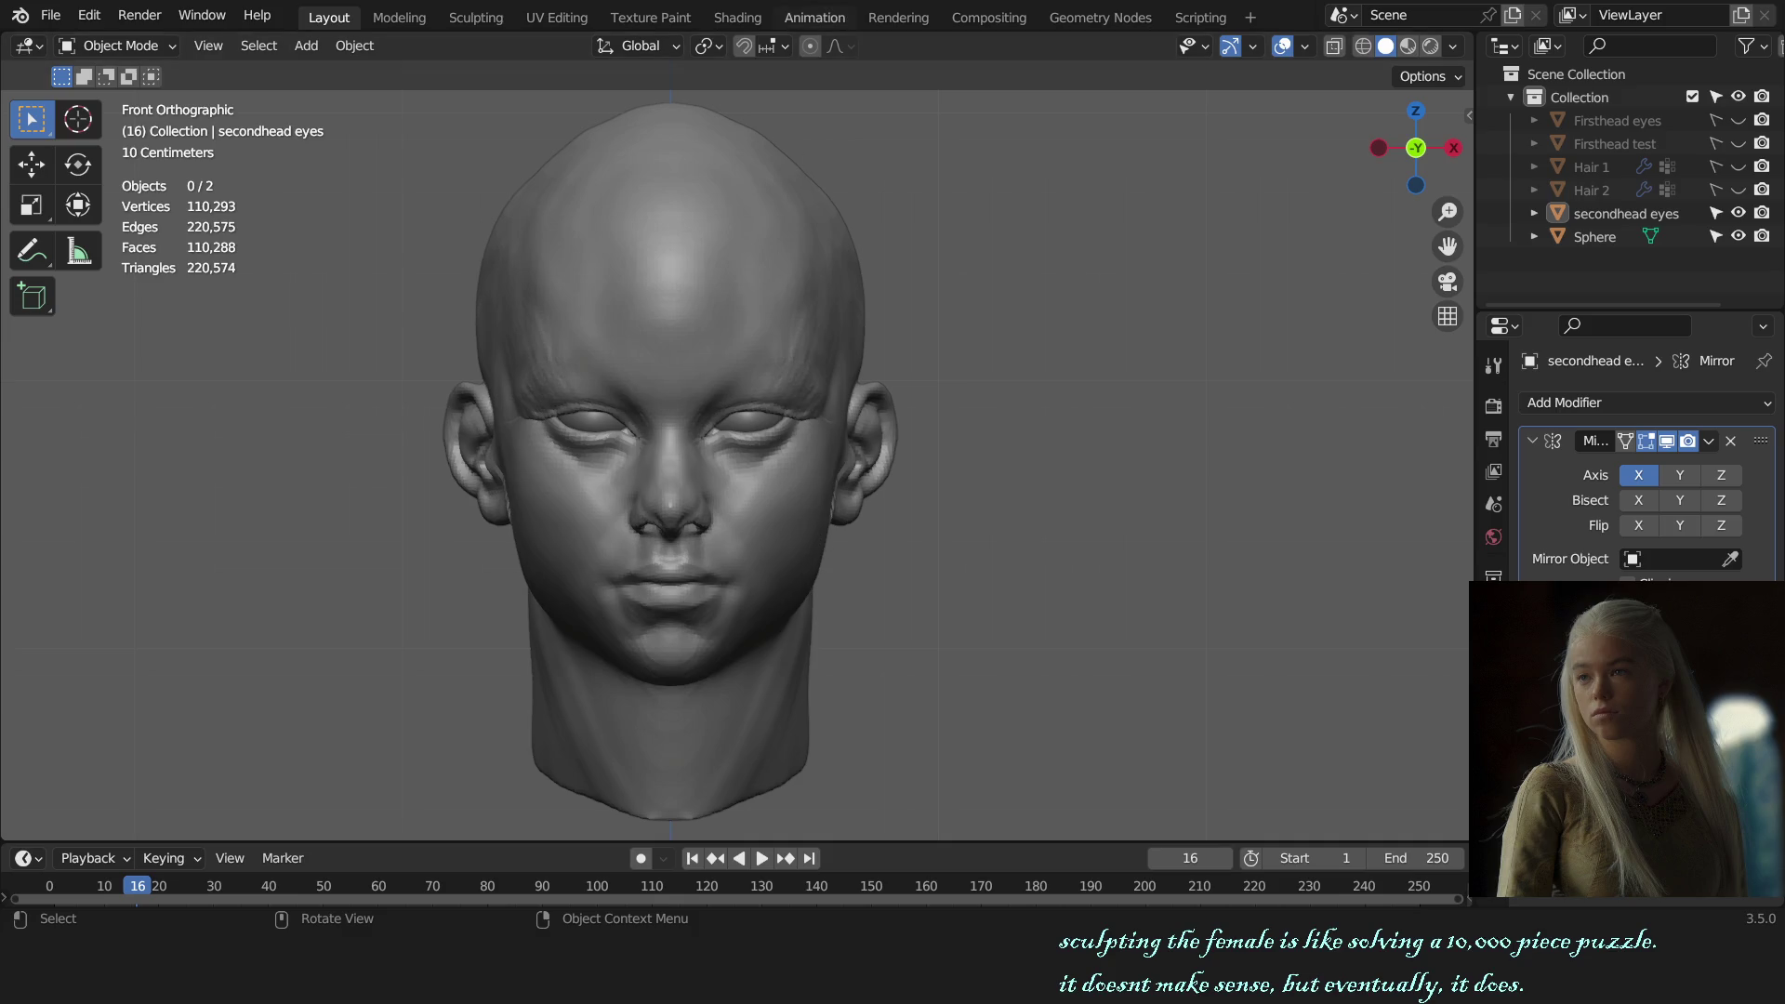
# Step: Select the head Sphere, enter Sculpt Mode and switch to the Crease brush
pyautogui.scroll(5, 939, 662)
pyautogui.click(791, 418)
pyautogui.hotkey('ctrl', 'Tab')
pyautogui.moveTo(809, 626)
pyautogui.mouseDown(button='middle')
pyautogui.moveTo(817, 430)
pyautogui.moveTo(817, 452)
pyautogui.moveTo(1029, 175)
pyautogui.moveTo(948, 530)
pyautogui.mouseUp(button='middle')
pyautogui.scroll(1, 949, 534)
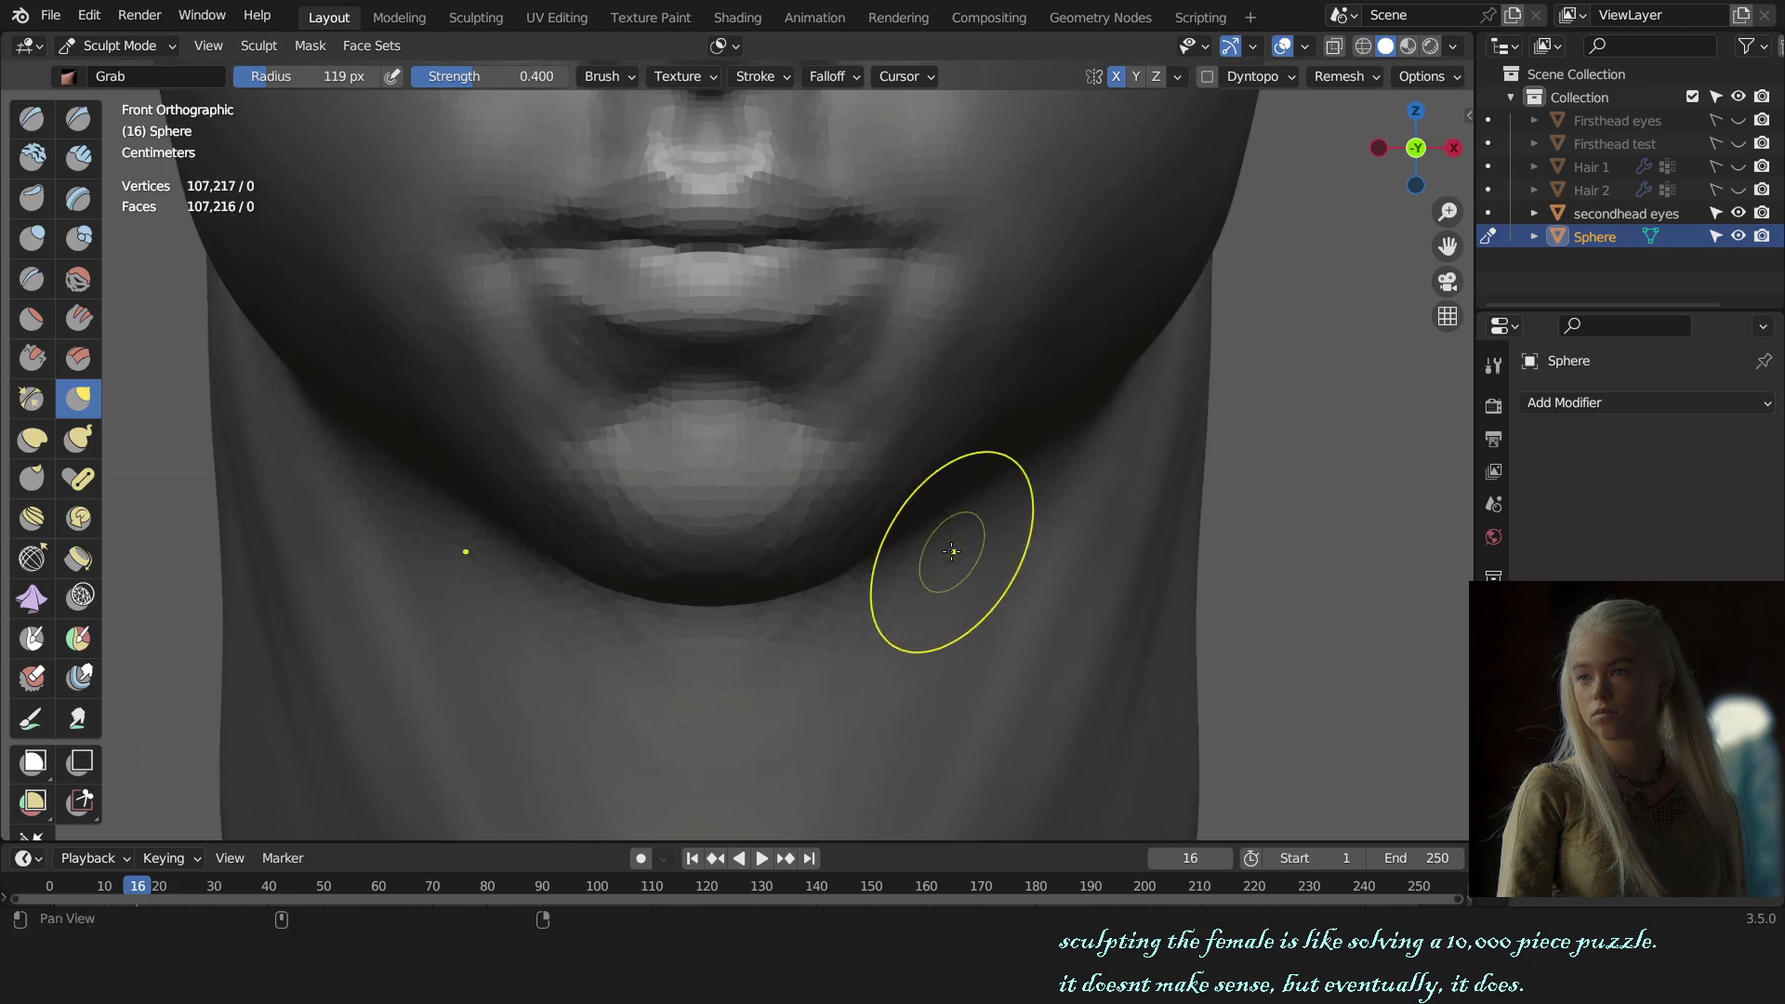
pyautogui.scroll(2, 932, 510)
pyautogui.press('c')
pyautogui.hotkey('shift', 'c')
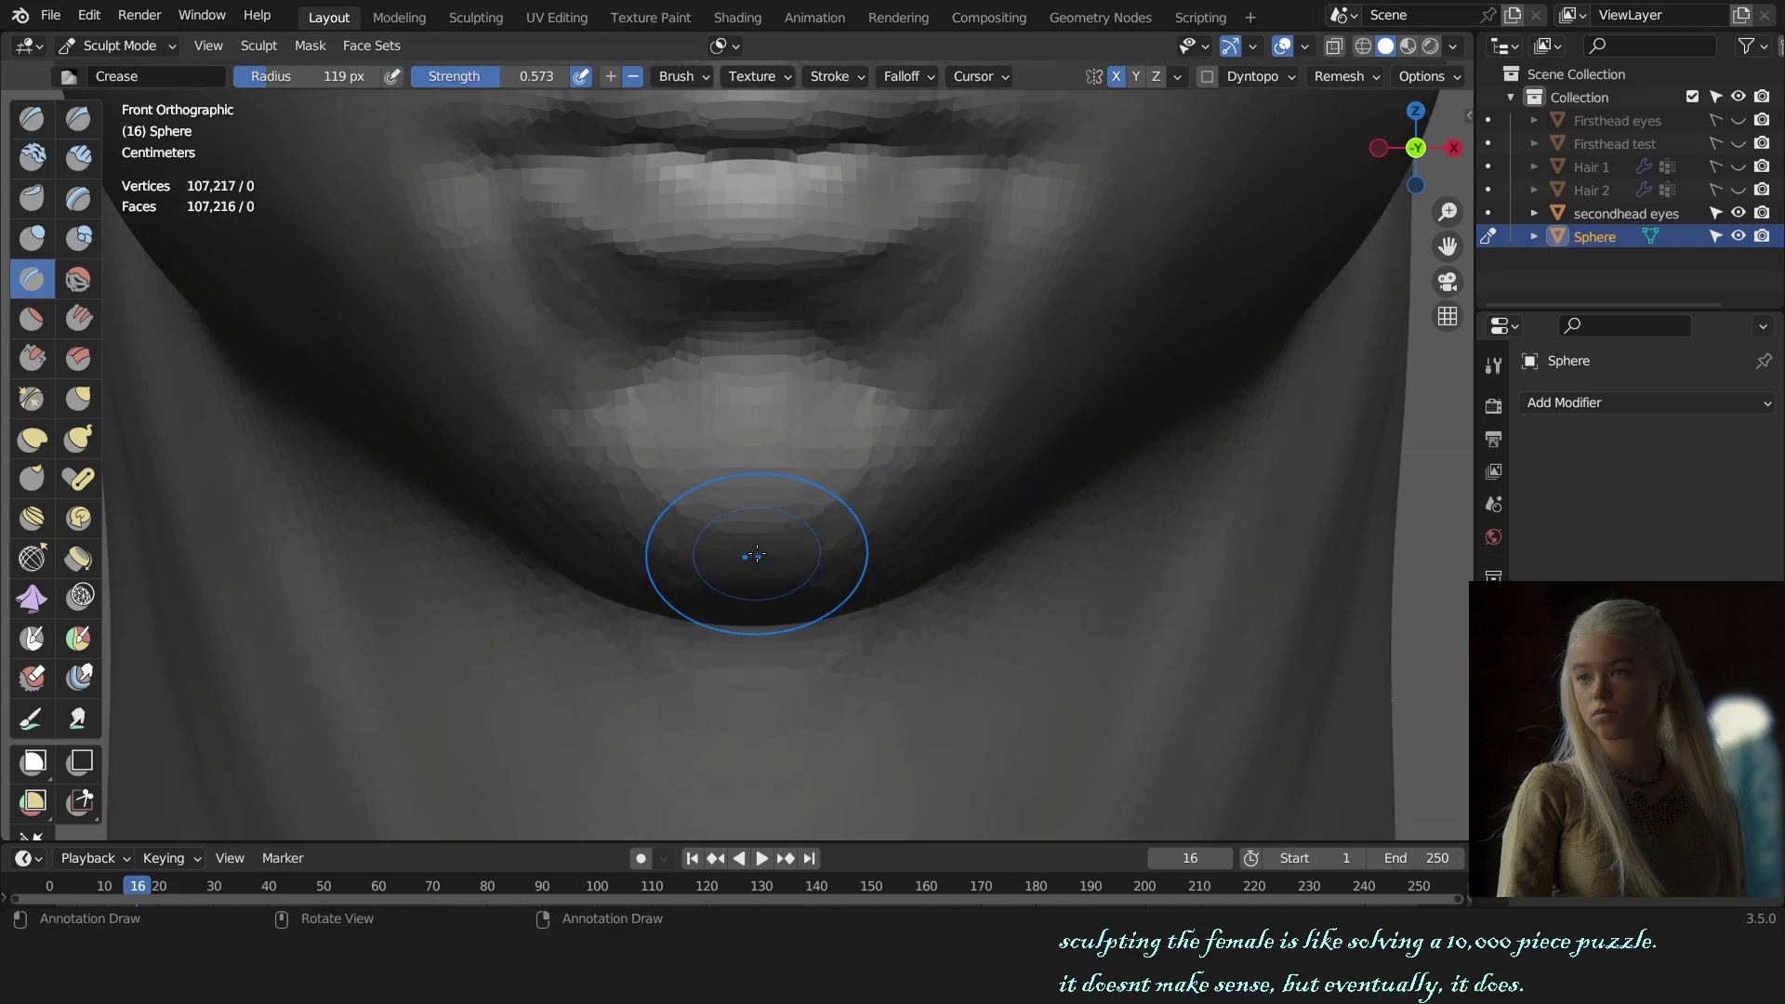
# Step: Lower the Crease brush strength to 0.341
pyautogui.scroll(2, 764, 550)
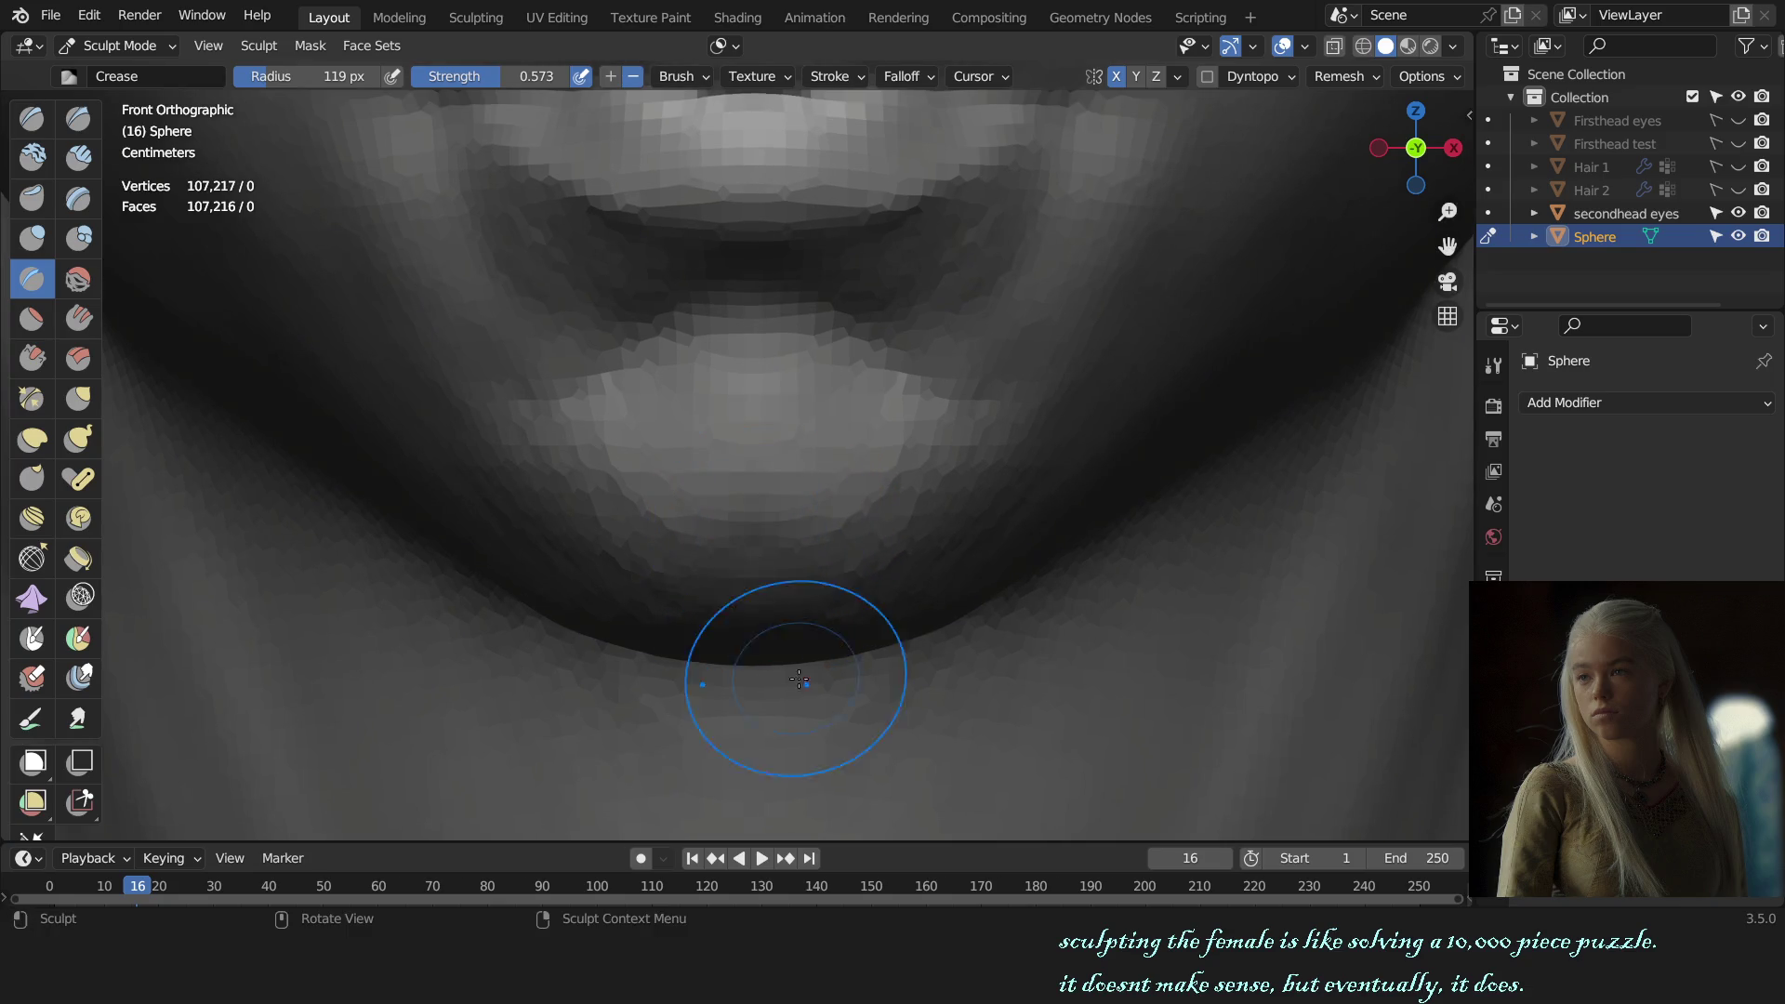
pyautogui.moveTo(777, 629)
pyautogui.mouseDown(button='middle')
pyautogui.moveTo(837, 530)
pyautogui.moveTo(886, 567)
pyautogui.moveTo(874, 530)
pyautogui.mouseUp(button='middle')
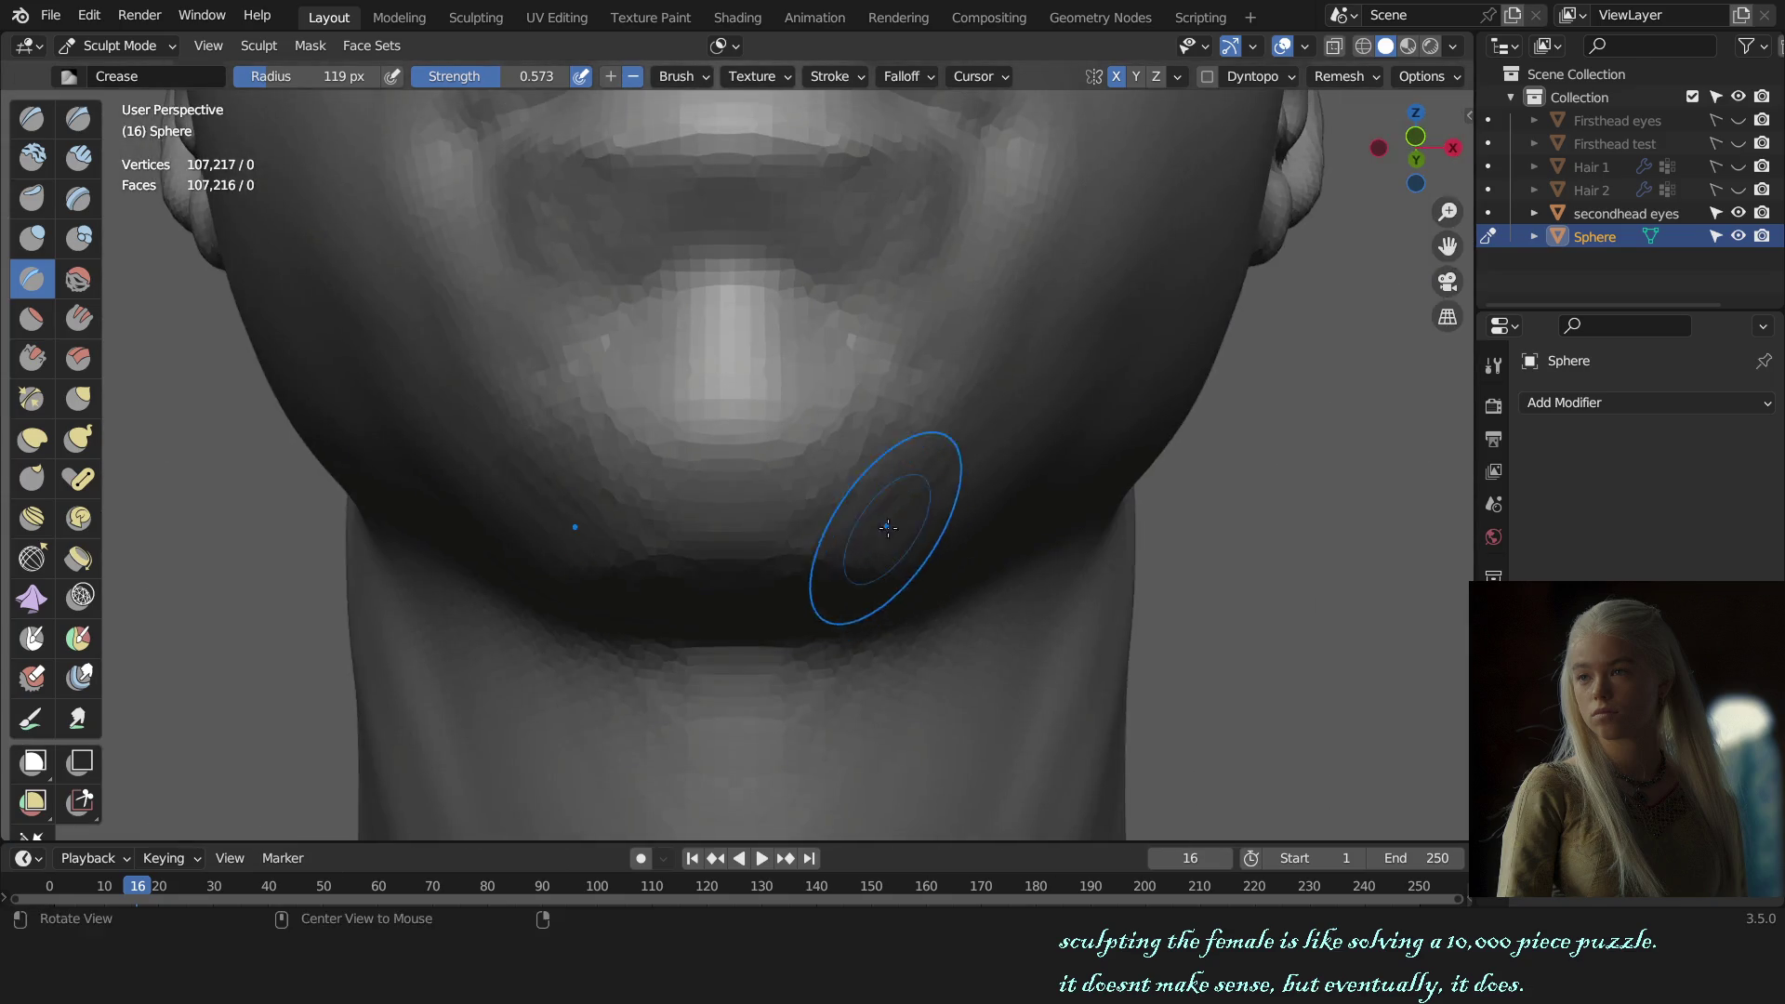
pyautogui.scroll(2, 865, 520)
pyautogui.hotkey('shift', 'f')
pyautogui.click(751, 424)
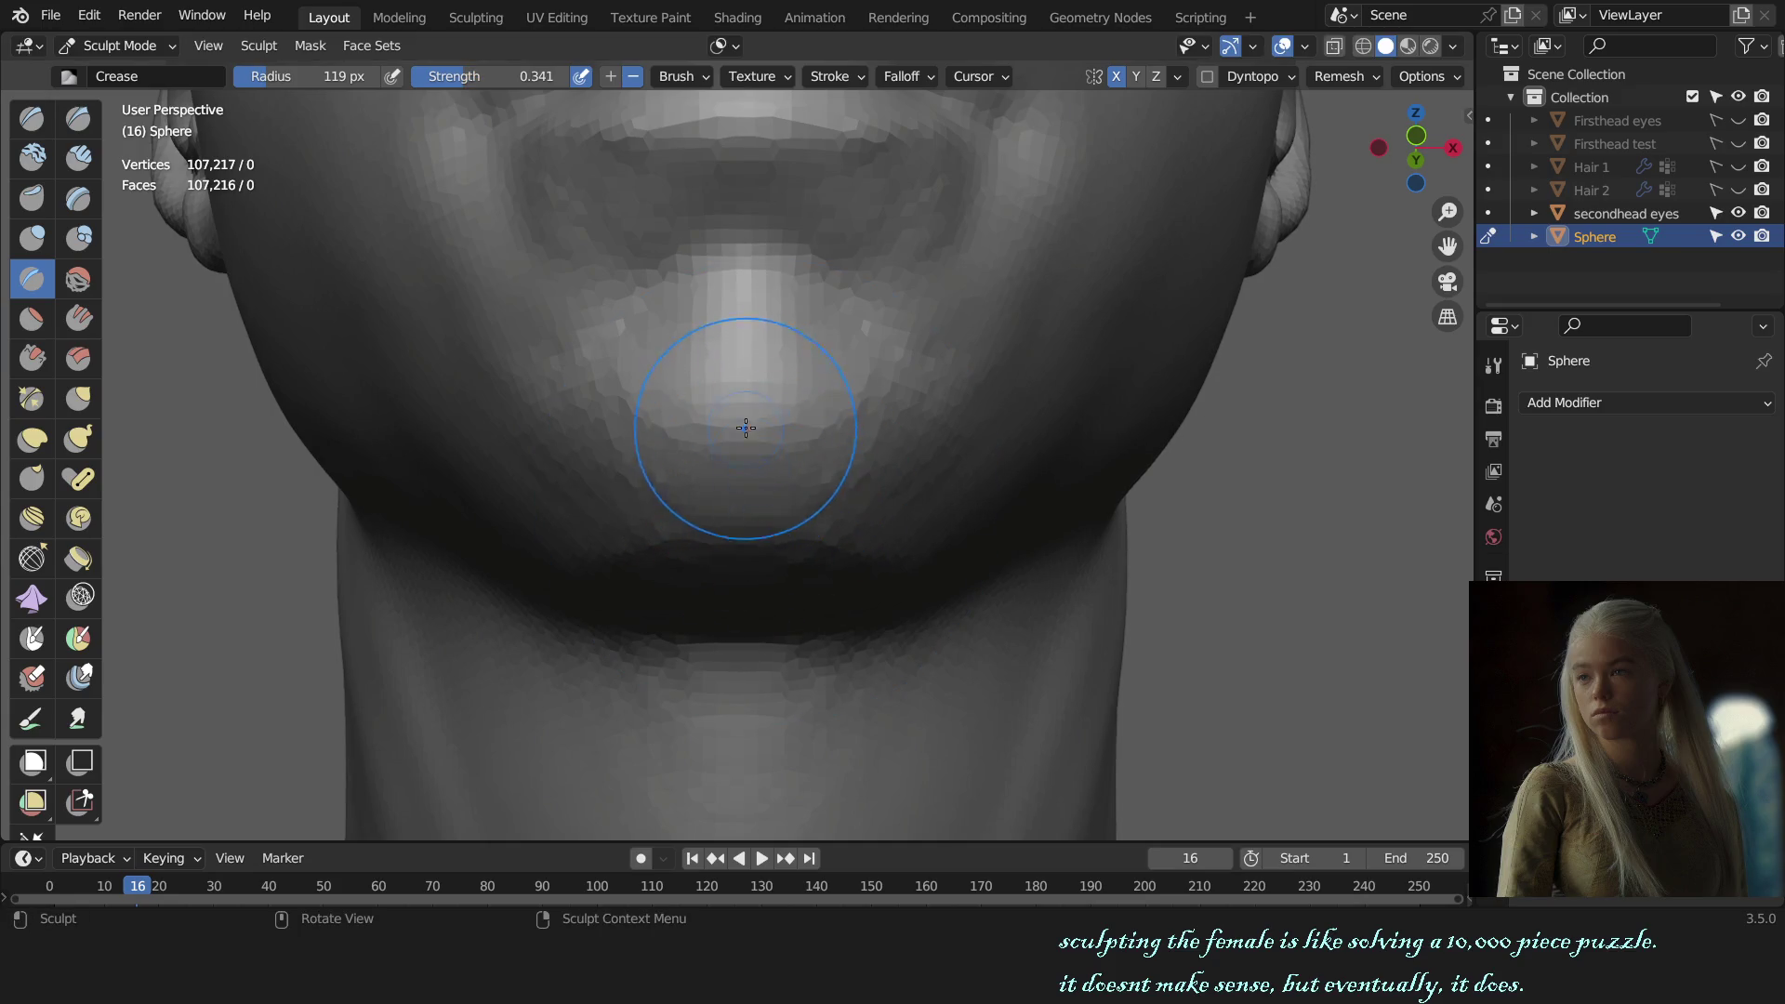
# Step: Crease the underside of the chin and along the jawline
pyautogui.press('KP_1')
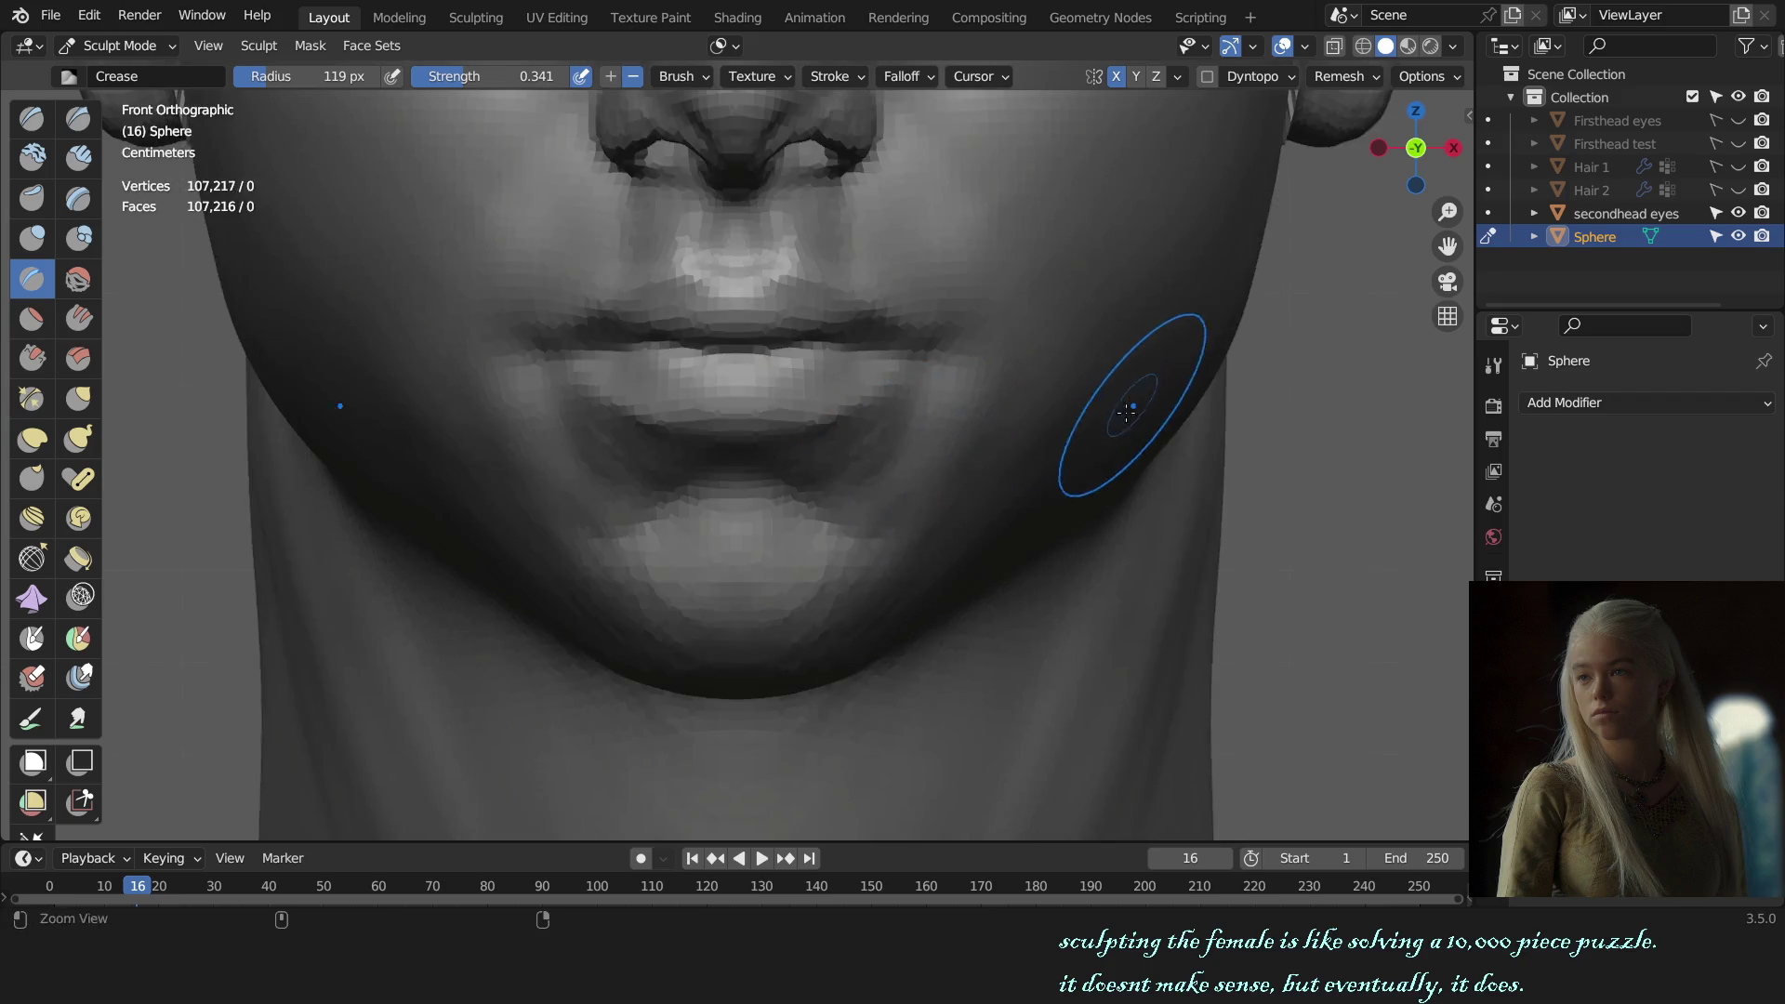
pyautogui.scroll(-3, 996, 558)
pyautogui.scroll(4, 1008, 577)
pyautogui.scroll(2, 1032, 496)
pyautogui.moveTo(1031, 495); pyautogui.dragTo(856, 459, button='middle')
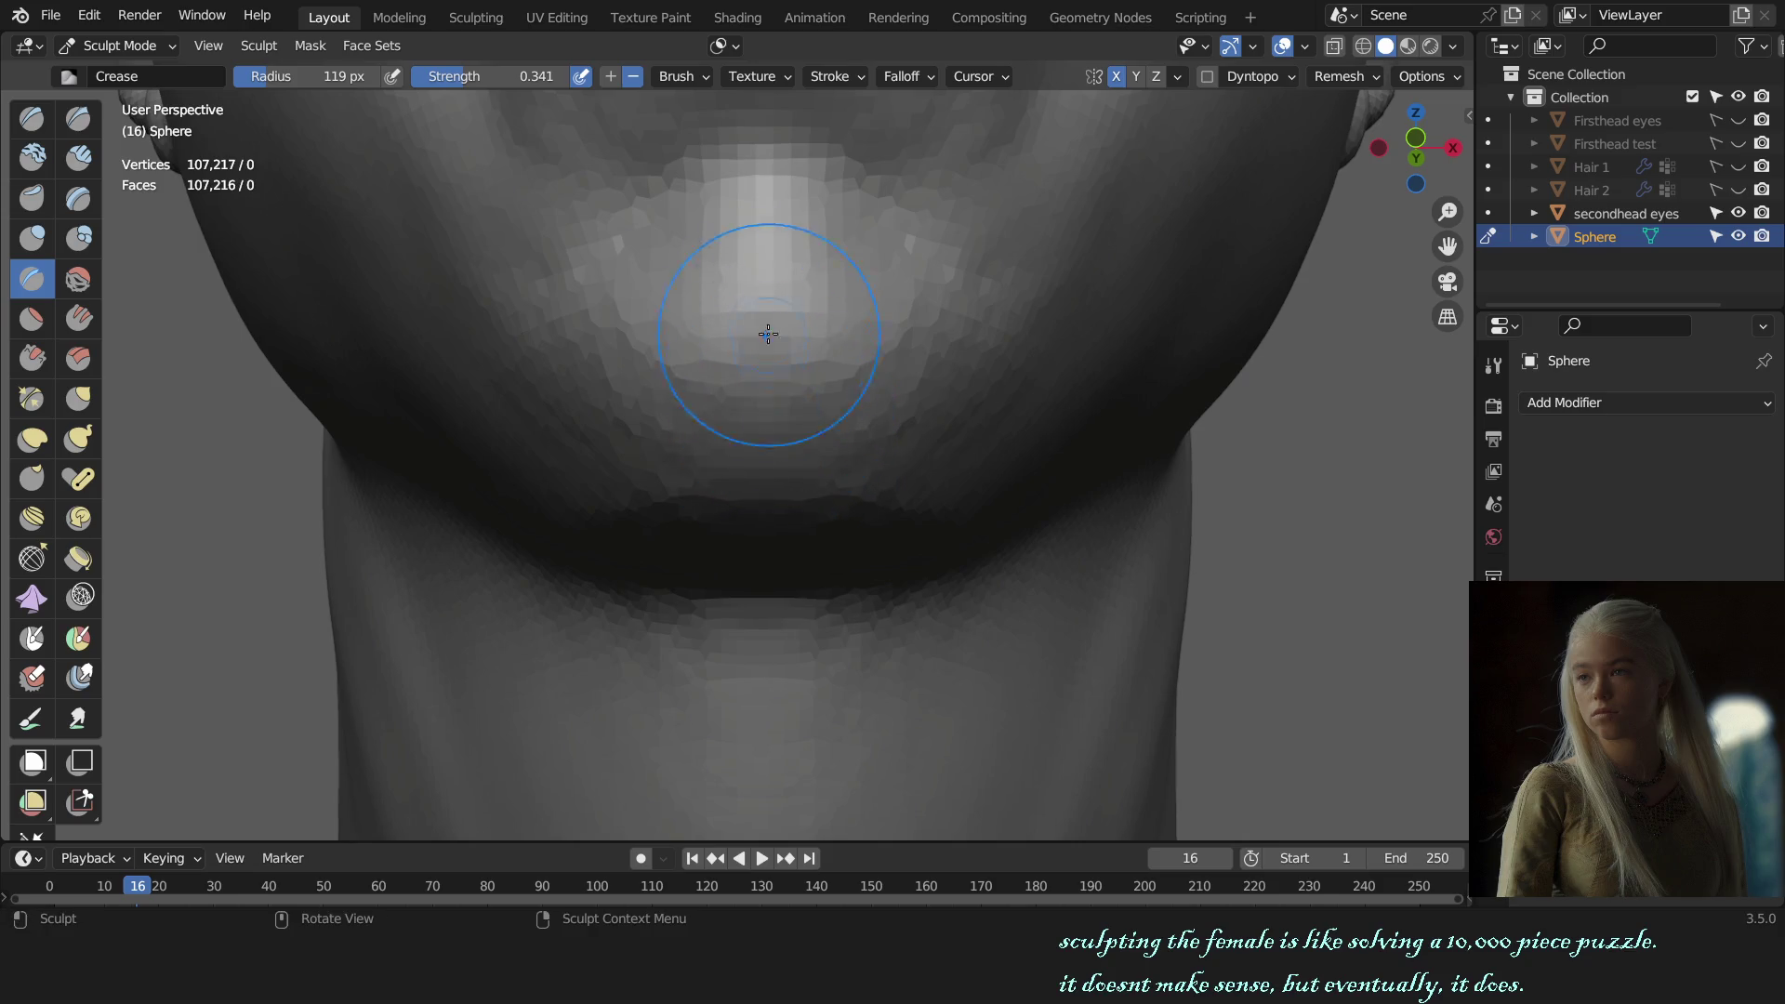
pyautogui.press('KP_1')
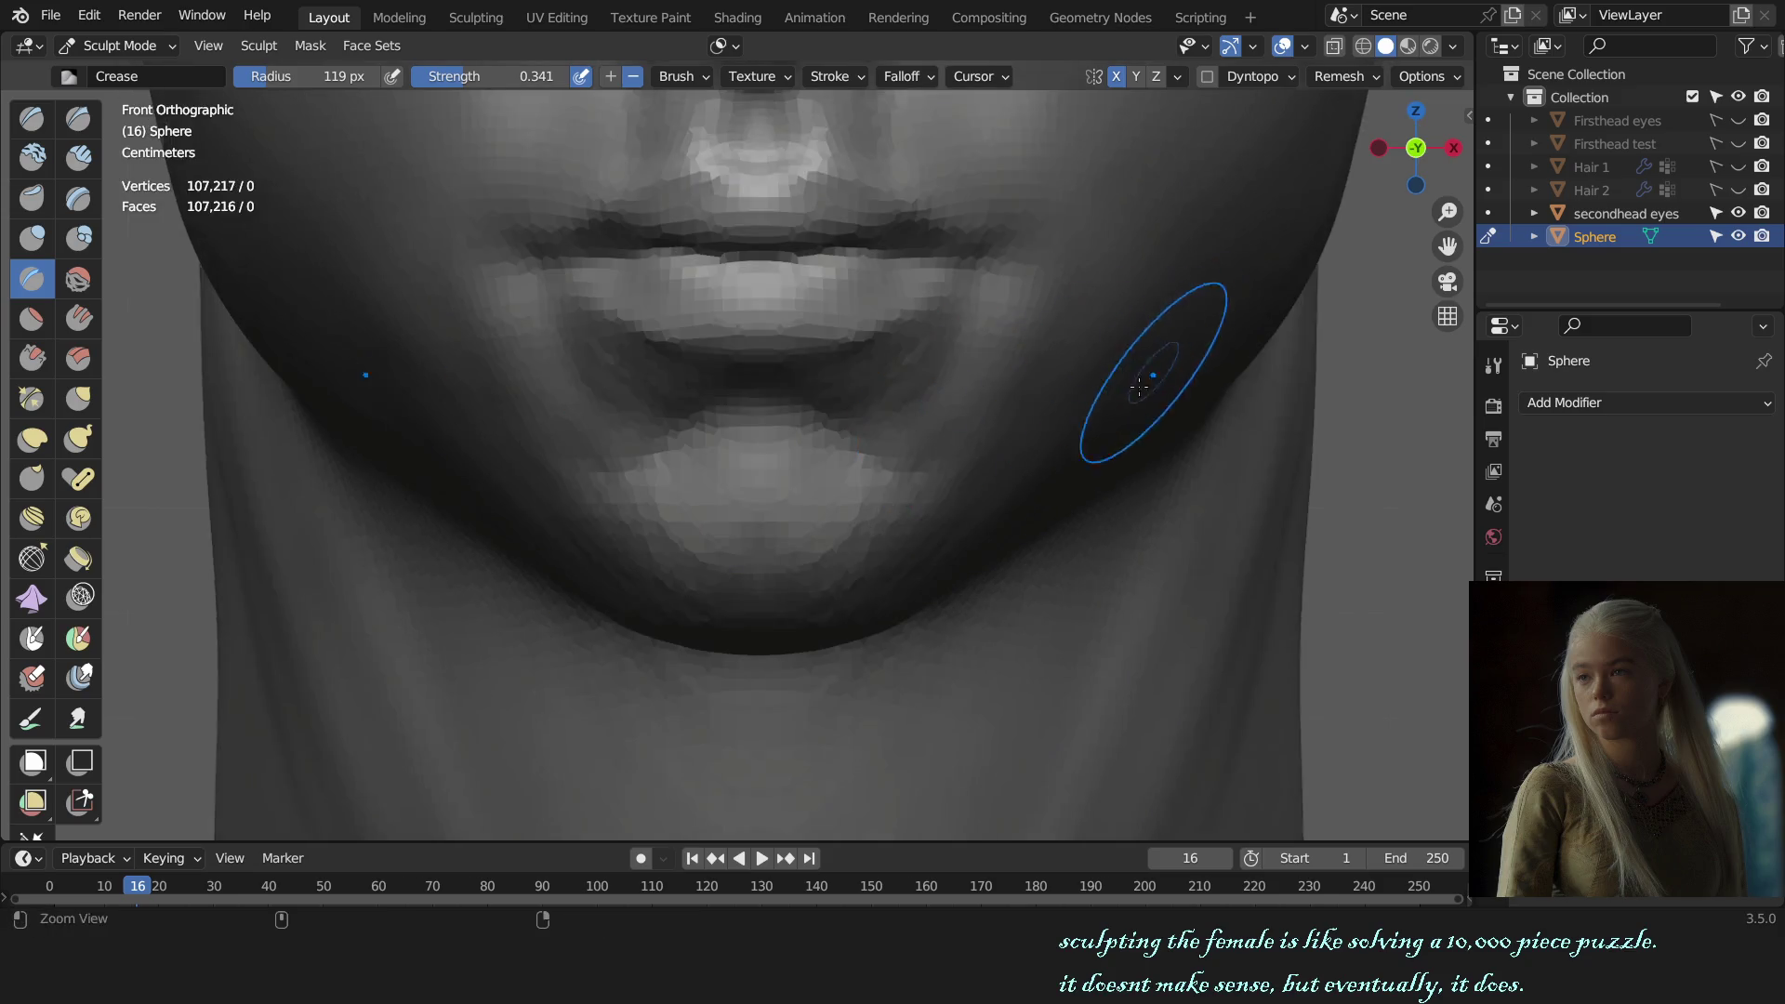
pyautogui.scroll(-3, 998, 521)
pyautogui.scroll(-1, 998, 520)
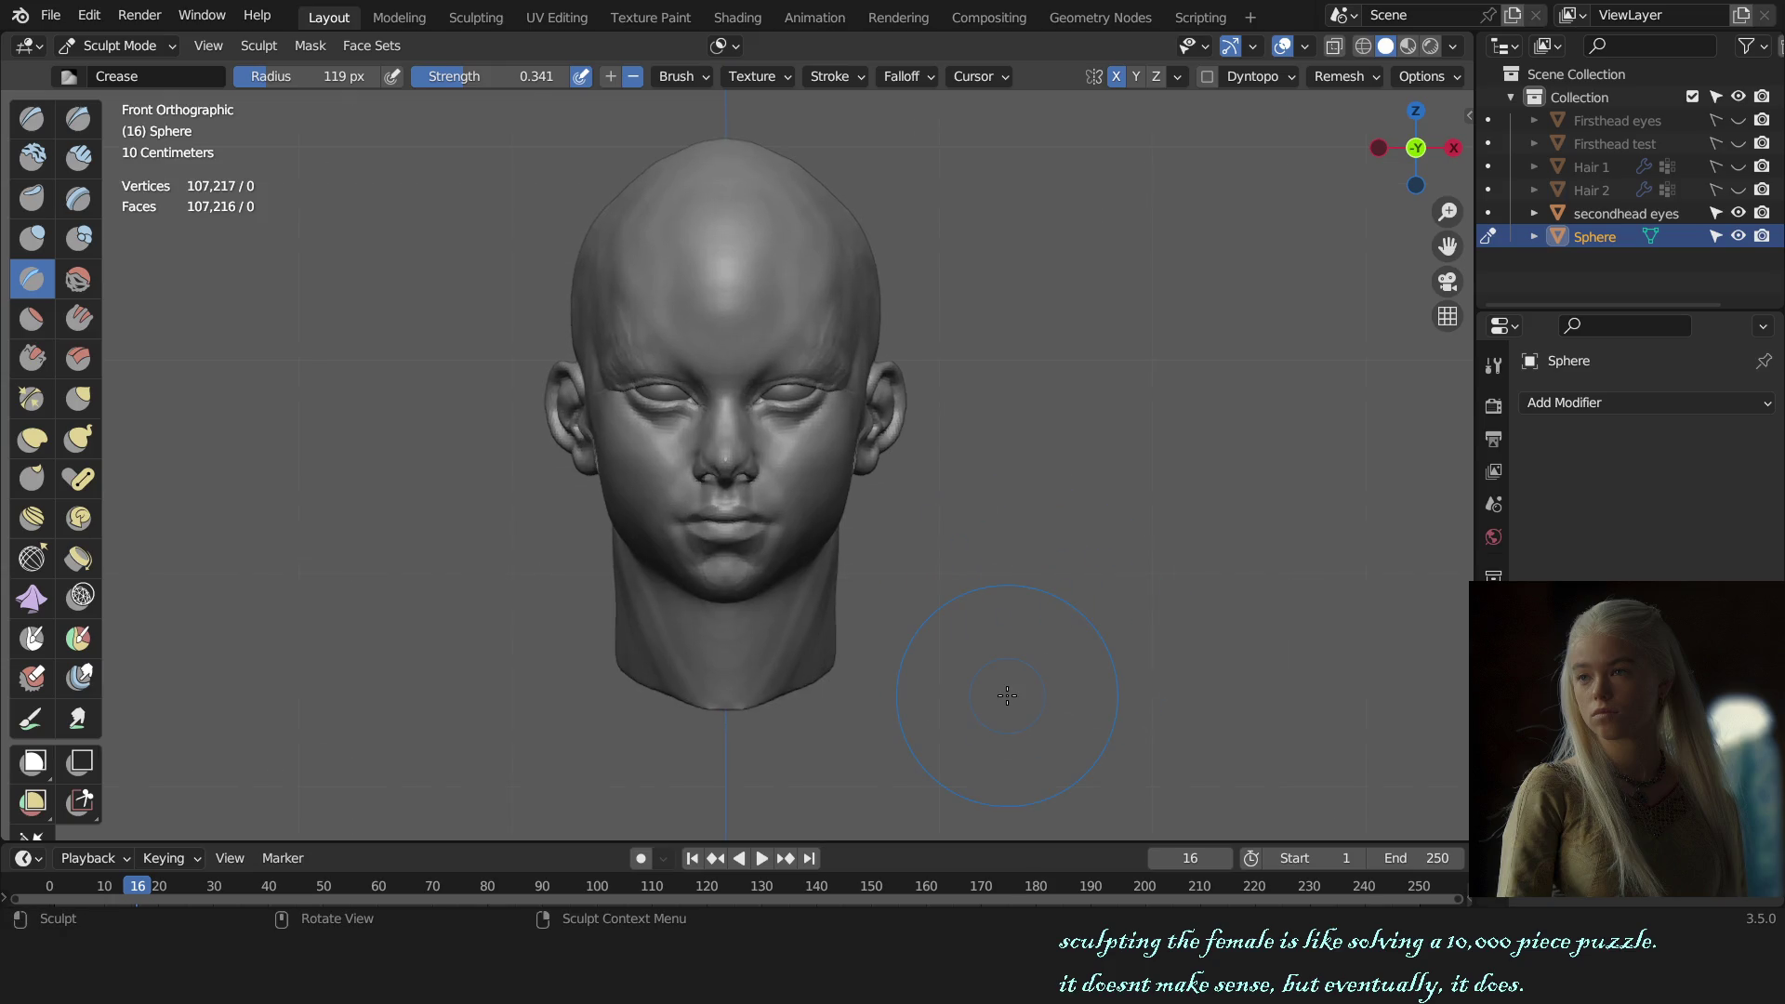
pyautogui.click(1453, 47)
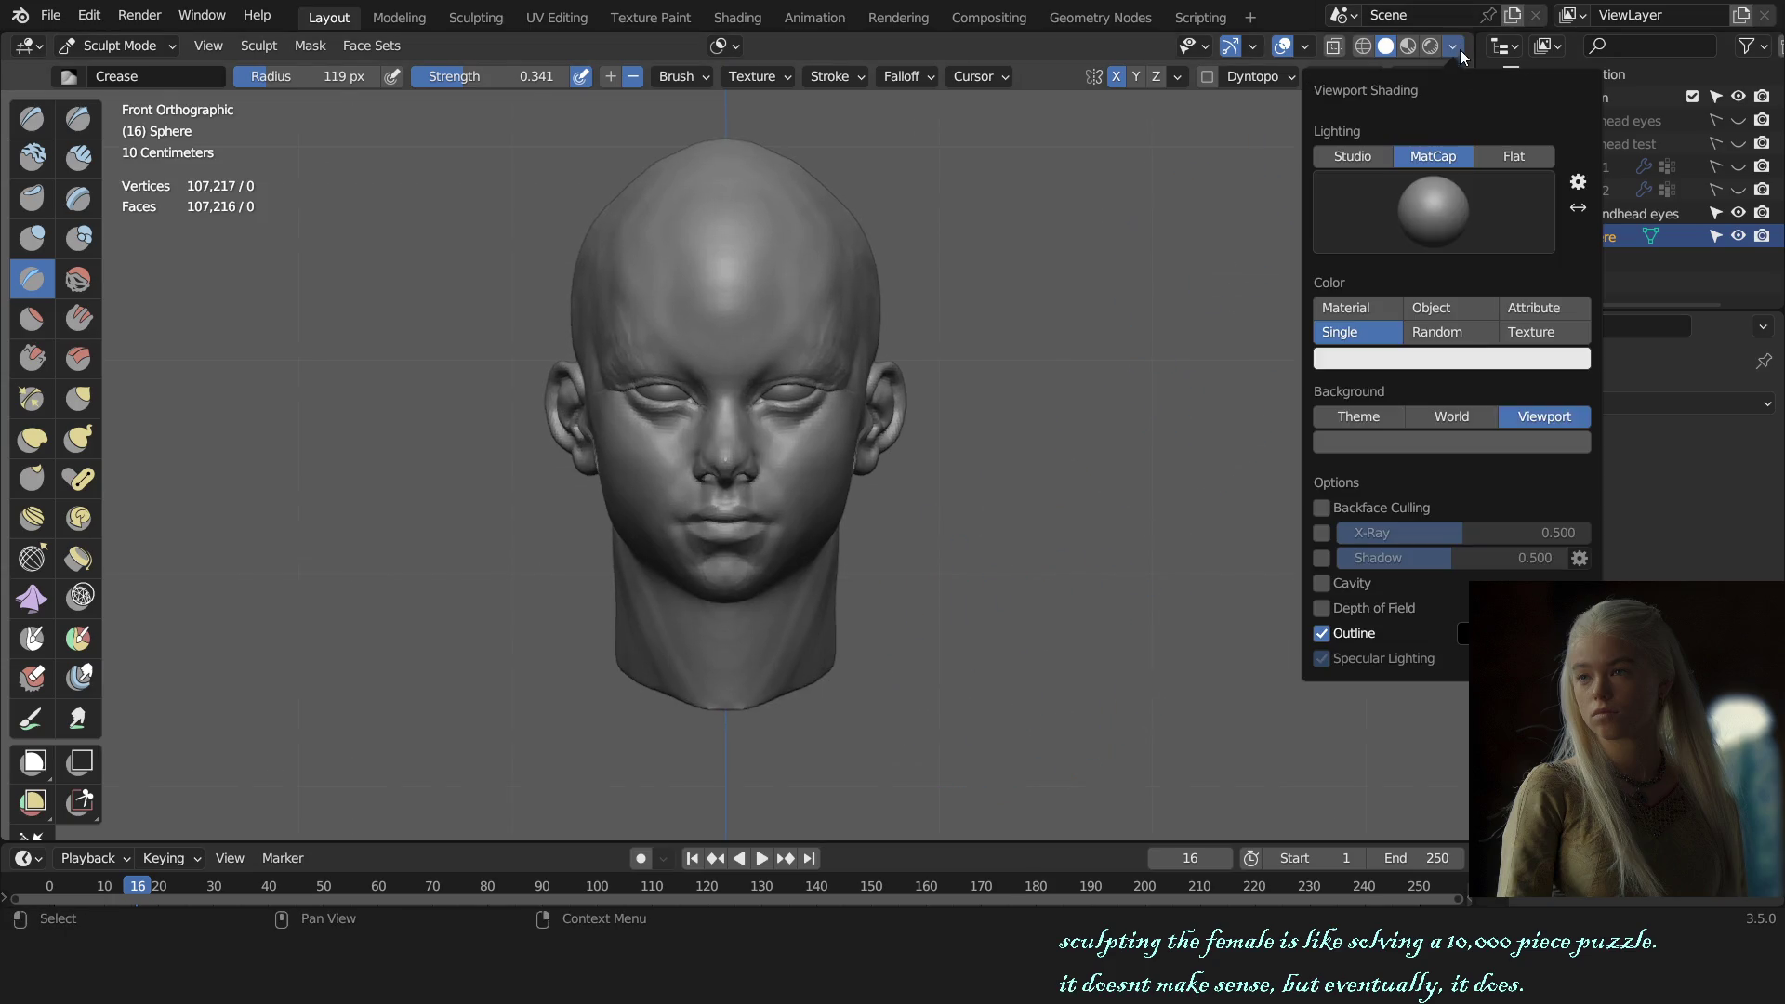
# Step: Apply a higher-contrast MatCap to the head and zoom in to inspect the face and jaw
pyautogui.click(1399, 237)
pyautogui.click(1359, 294)
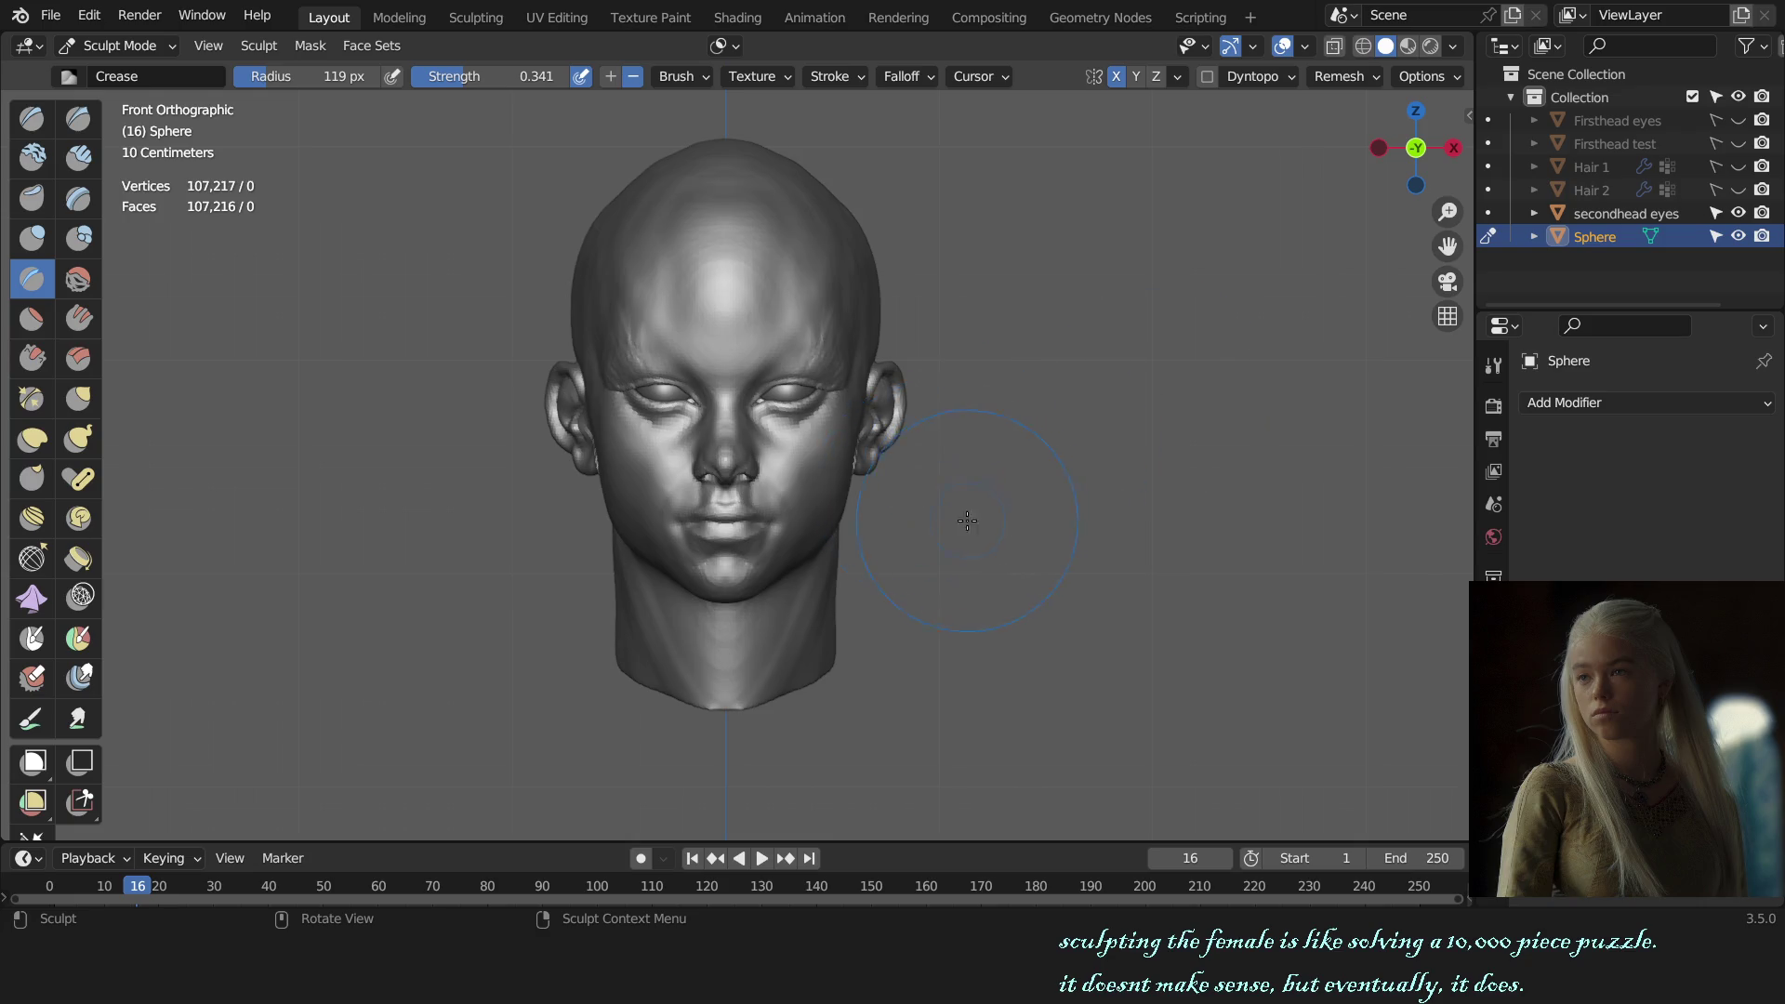
pyautogui.scroll(1, 968, 525)
pyautogui.scroll(1, 962, 549)
pyautogui.scroll(1, 958, 568)
pyautogui.scroll(3, 956, 581)
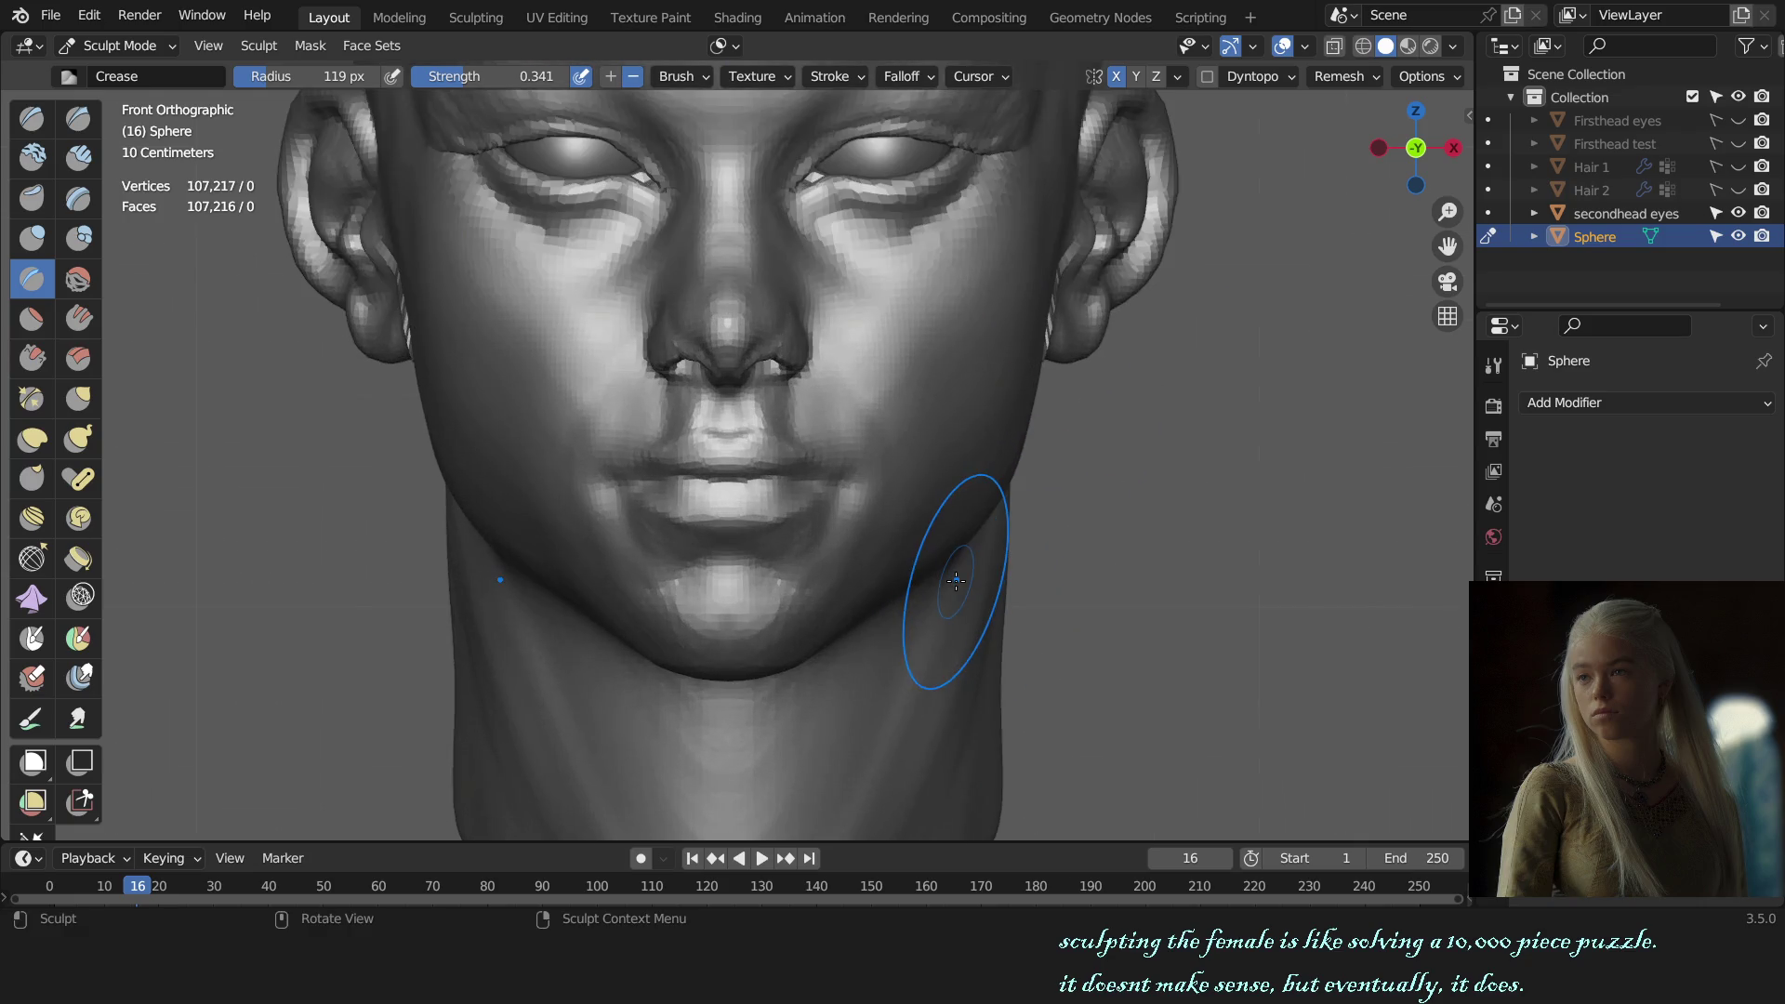
pyautogui.scroll(1, 956, 581)
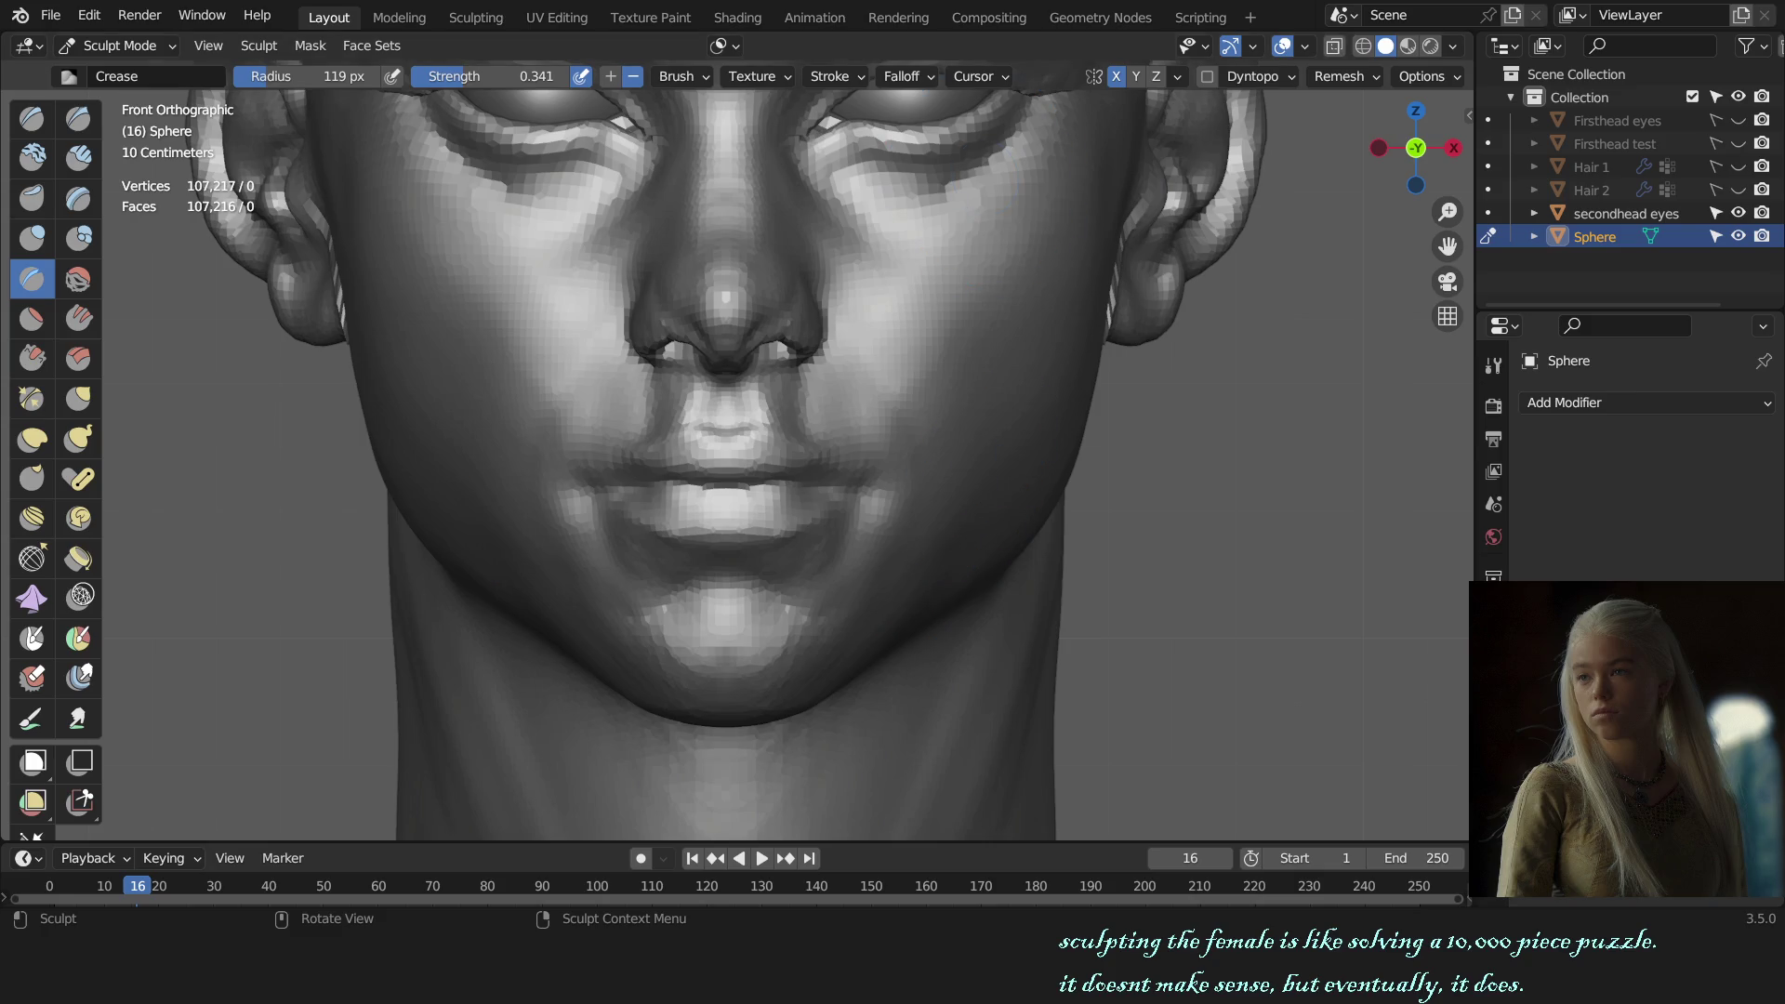
pyautogui.scroll(1, 934, 539)
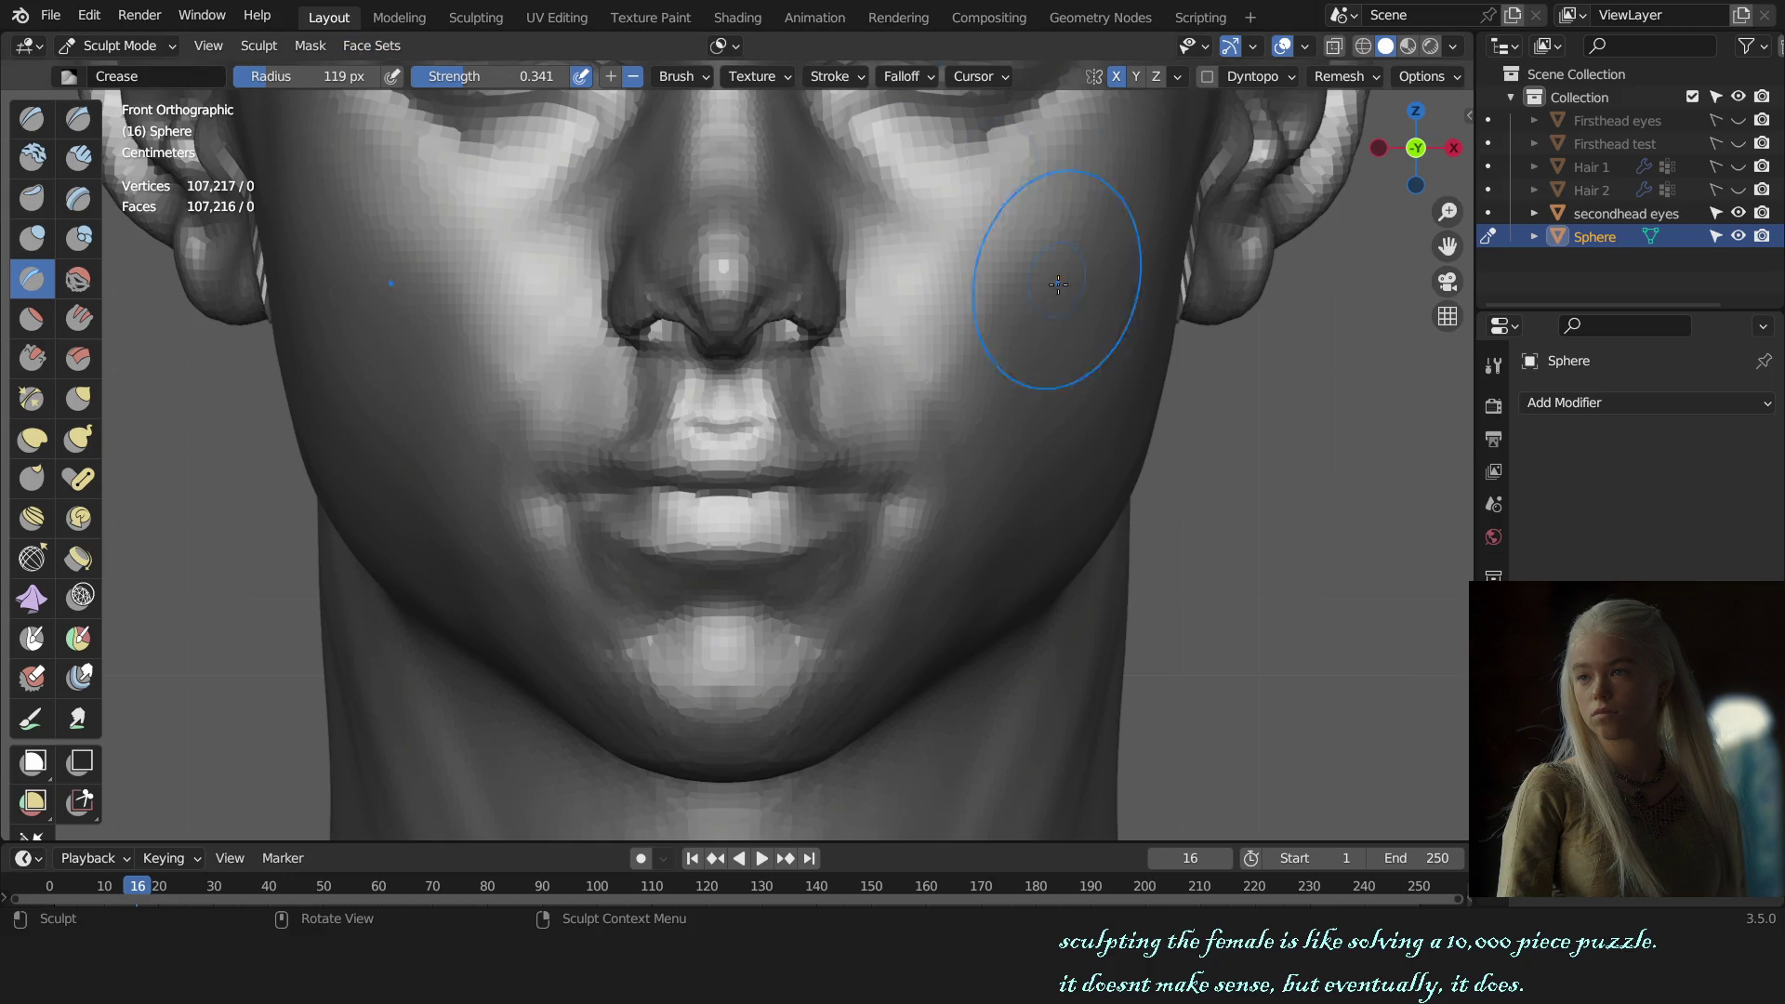
pyautogui.scroll(-3, 1055, 358)
pyautogui.scroll(-2, 1040, 467)
pyautogui.moveTo(1031, 511)
pyautogui.mouseDown(button='middle')
pyautogui.moveTo(947, 523)
pyautogui.moveTo(982, 494)
pyautogui.moveTo(939, 465)
pyautogui.moveTo(907, 290)
pyautogui.mouseUp(button='middle')
pyautogui.scroll(5, 929, 456)
# Step: Switch to the Grab brush with a larger radius and check its auto-masking options
pyautogui.press('g')
pyautogui.press('f')
pyautogui.click(1023, 293)
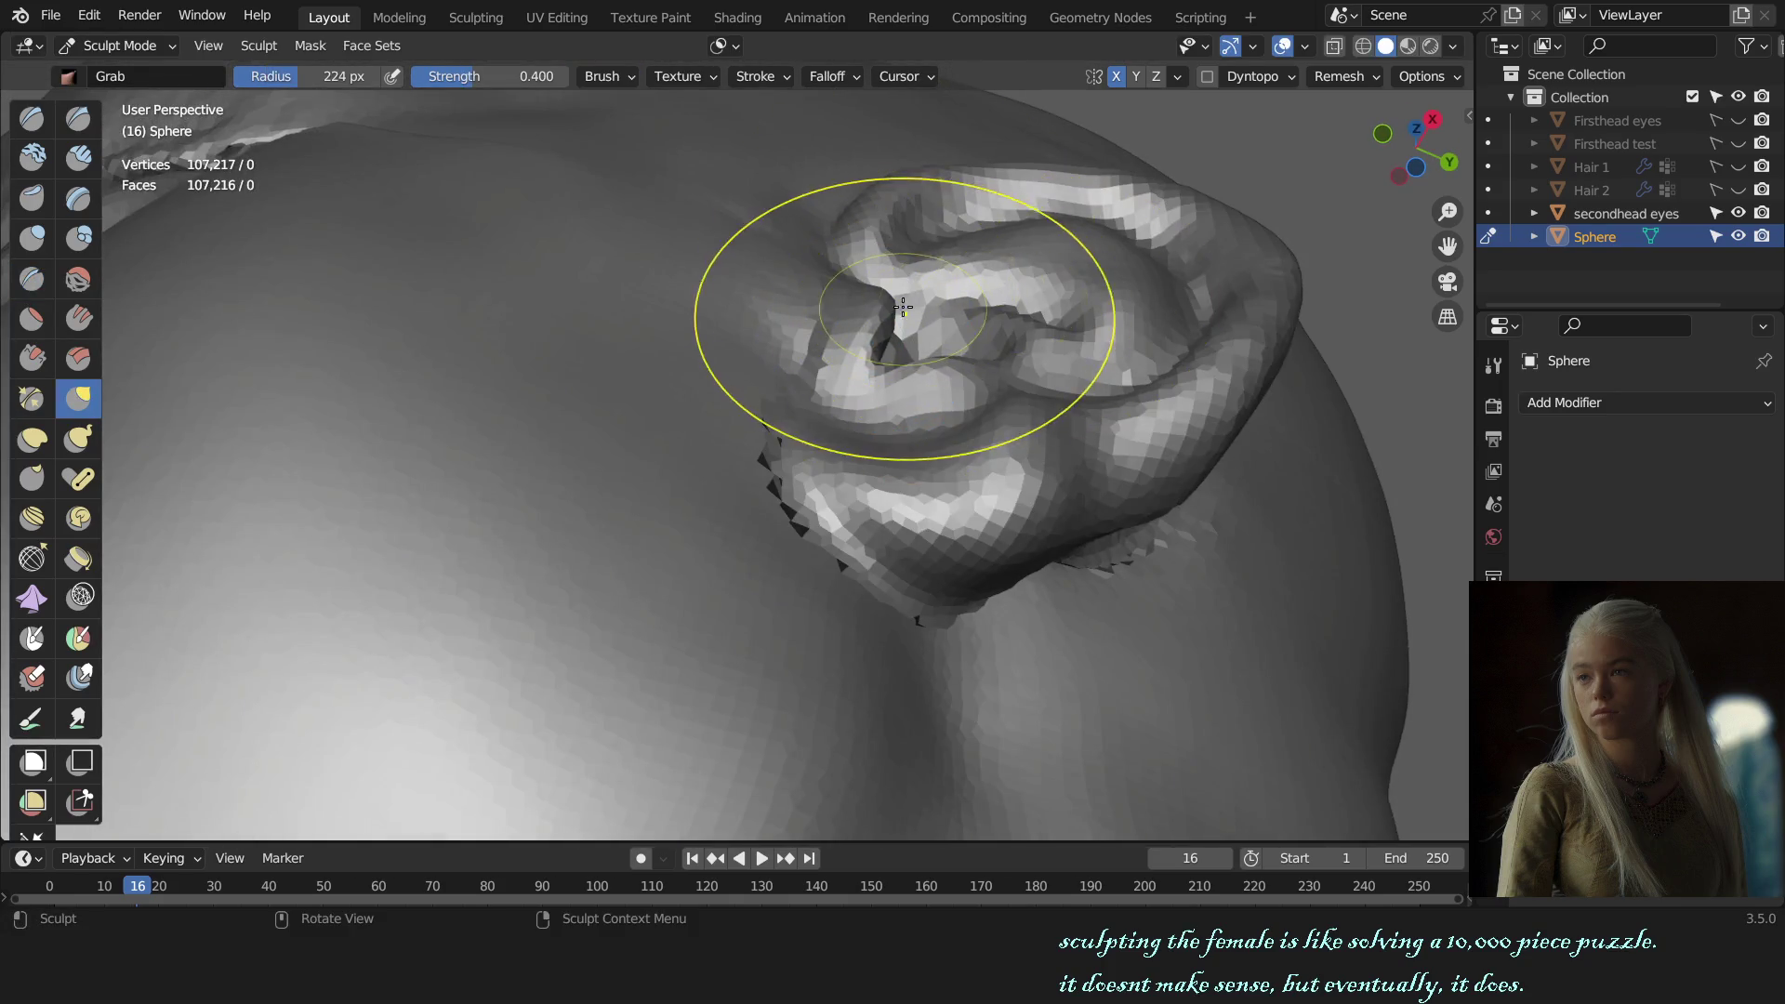
pyautogui.click(730, 46)
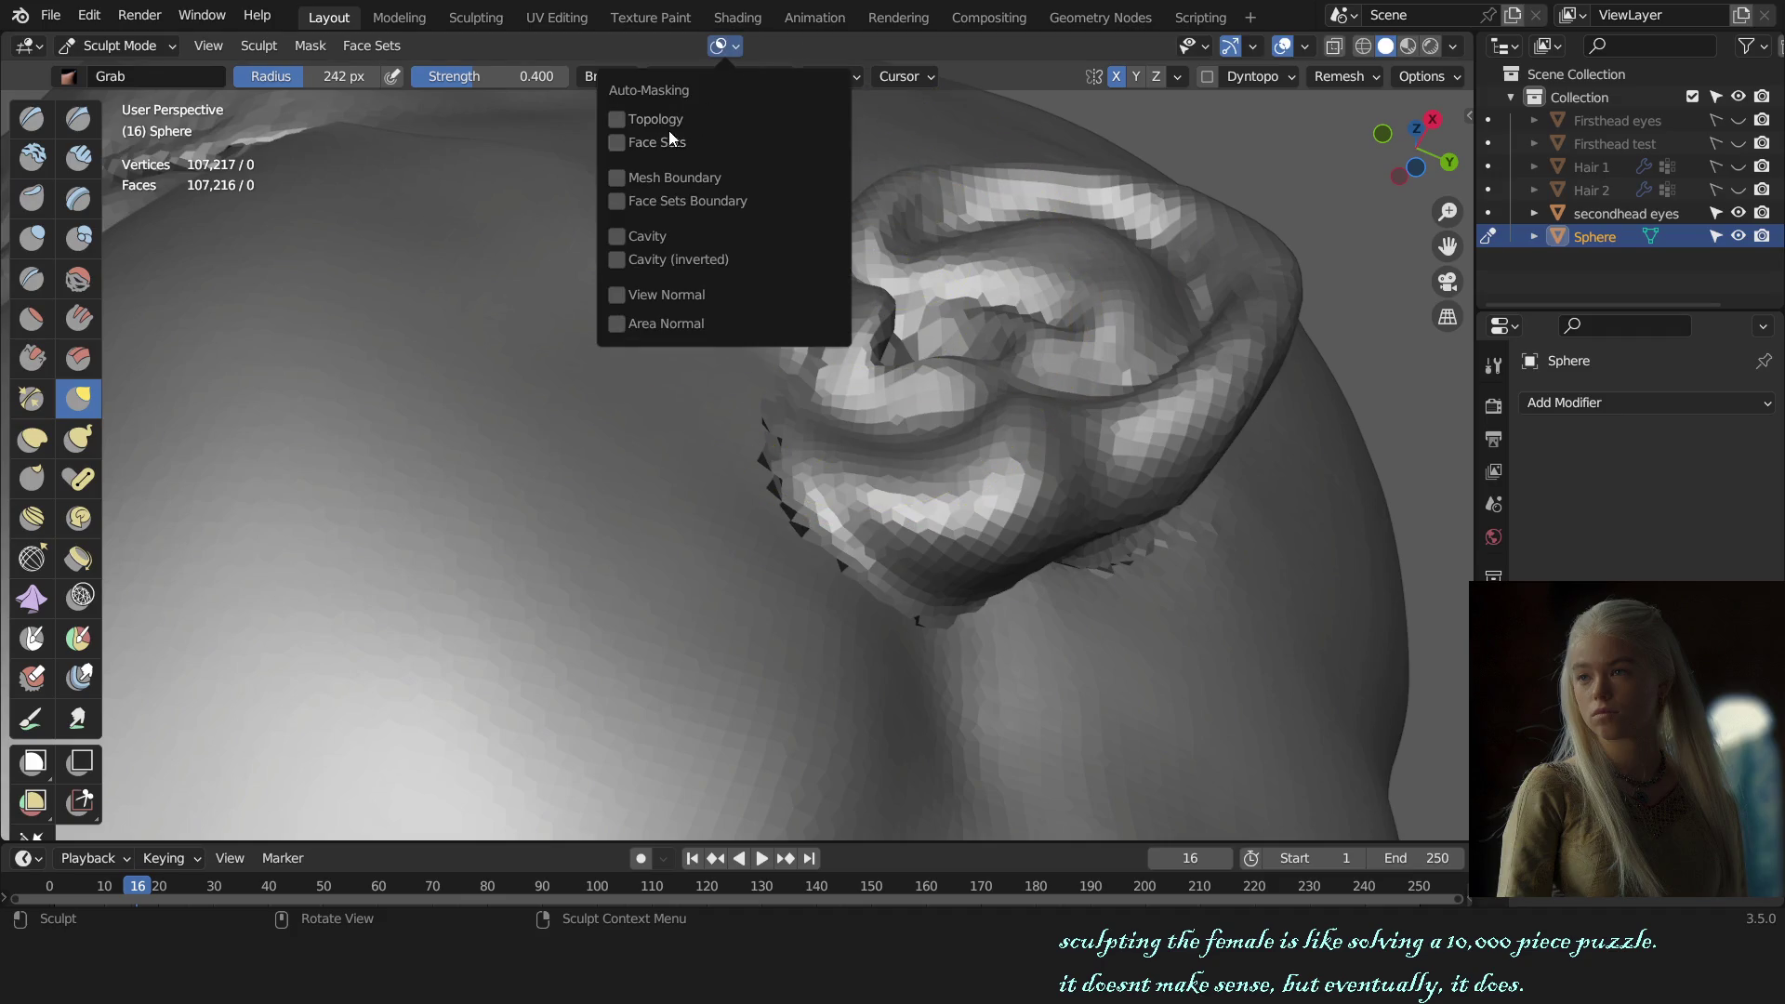
pyautogui.moveTo(945, 288); pyautogui.dragTo(868, 310, button='middle')
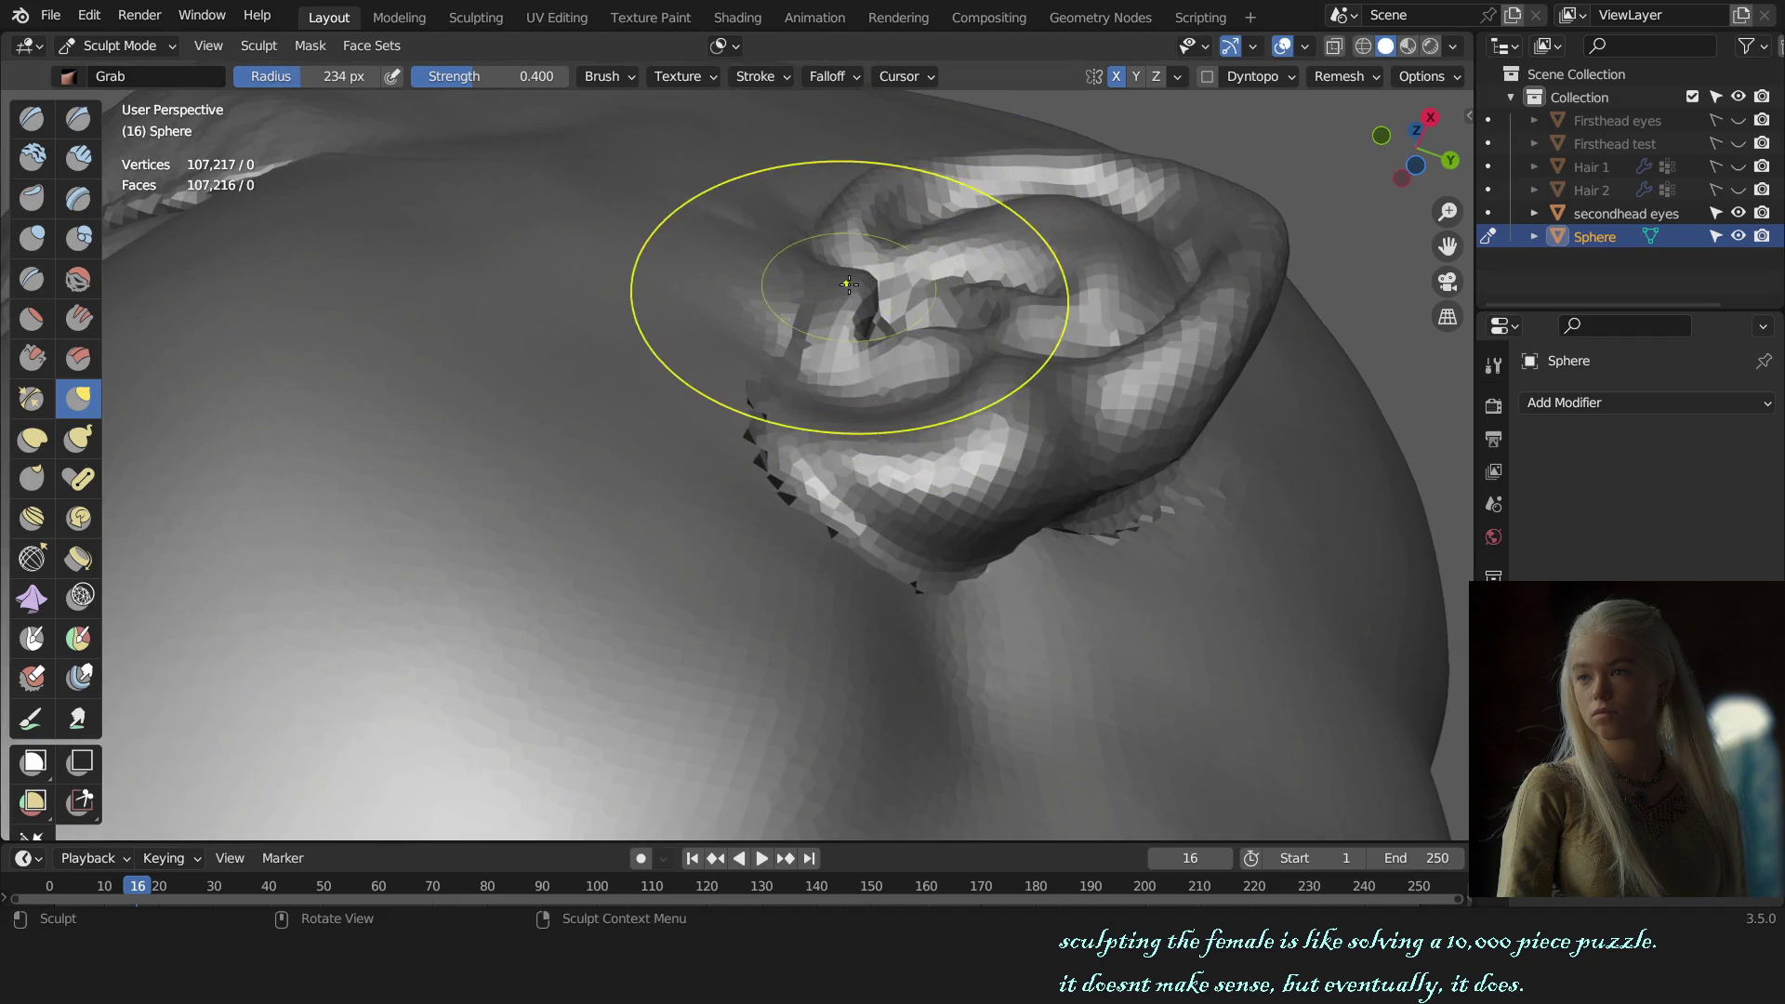
pyautogui.scroll(-8, 977, 367)
pyautogui.moveTo(976, 366); pyautogui.dragTo(968, 528, button='middle')
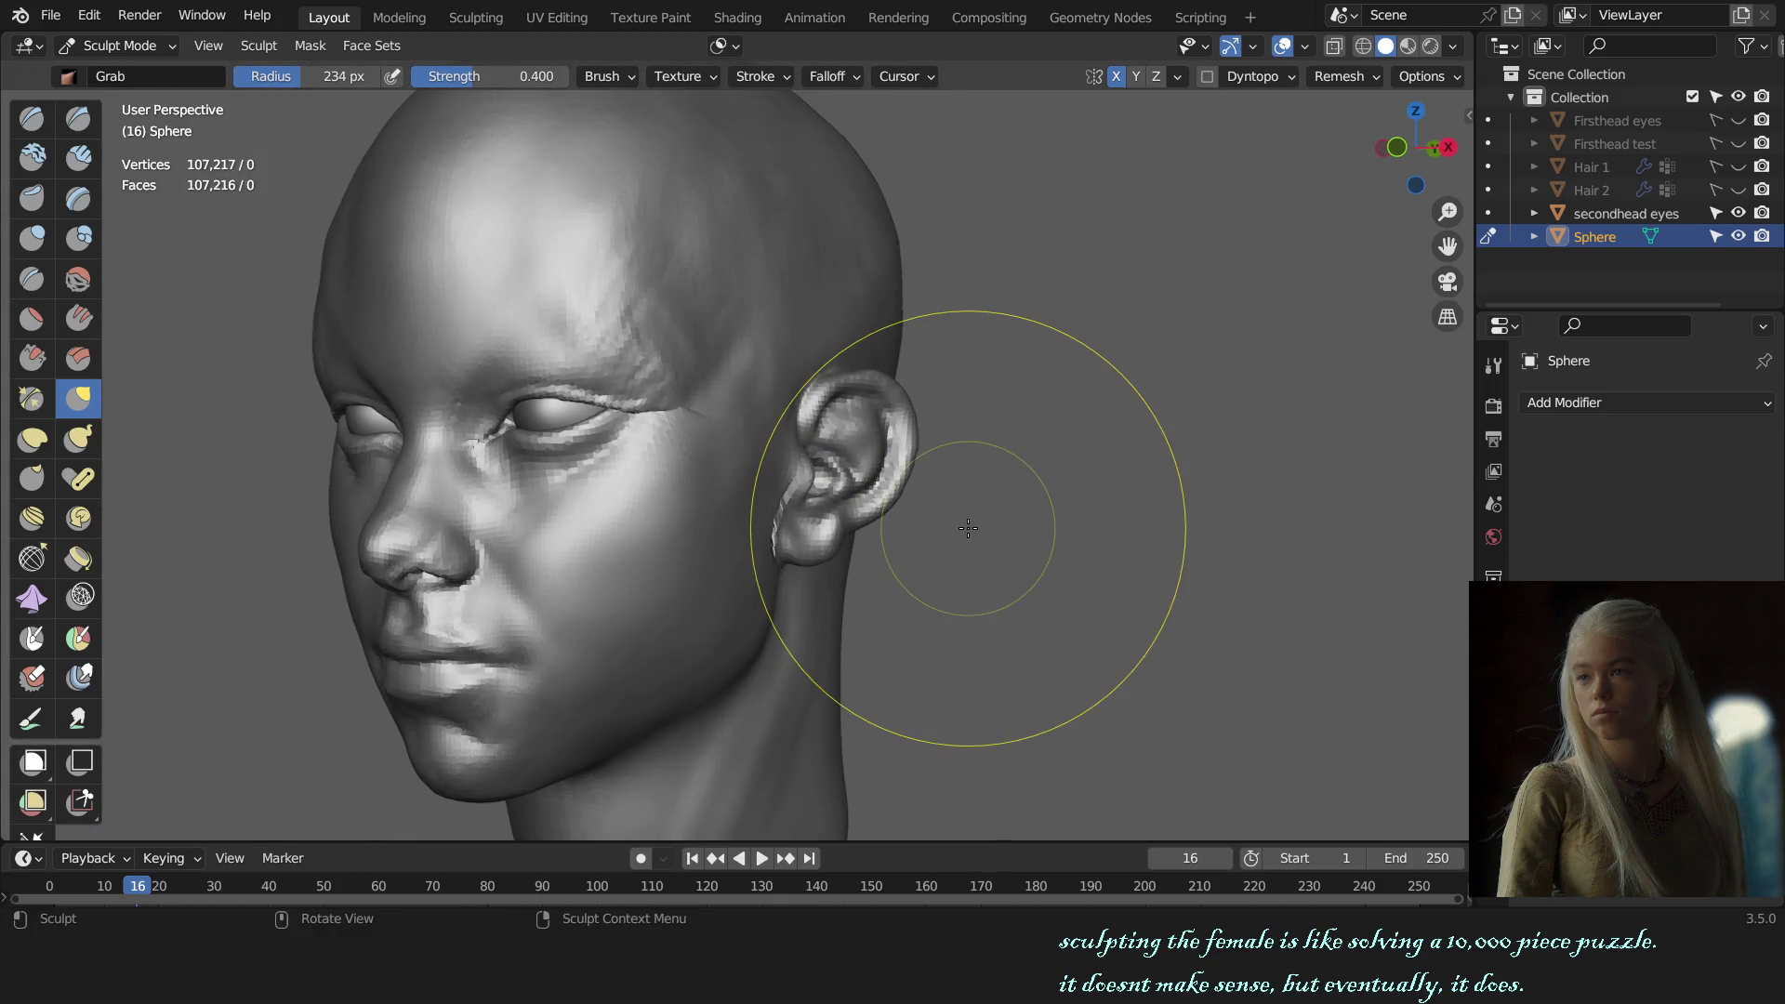
pyautogui.scroll(5, 968, 526)
# Step: Grab-pull the tragus and the front of the ear into shape
pyautogui.moveTo(968, 526); pyautogui.dragTo(797, 499, button='middle')
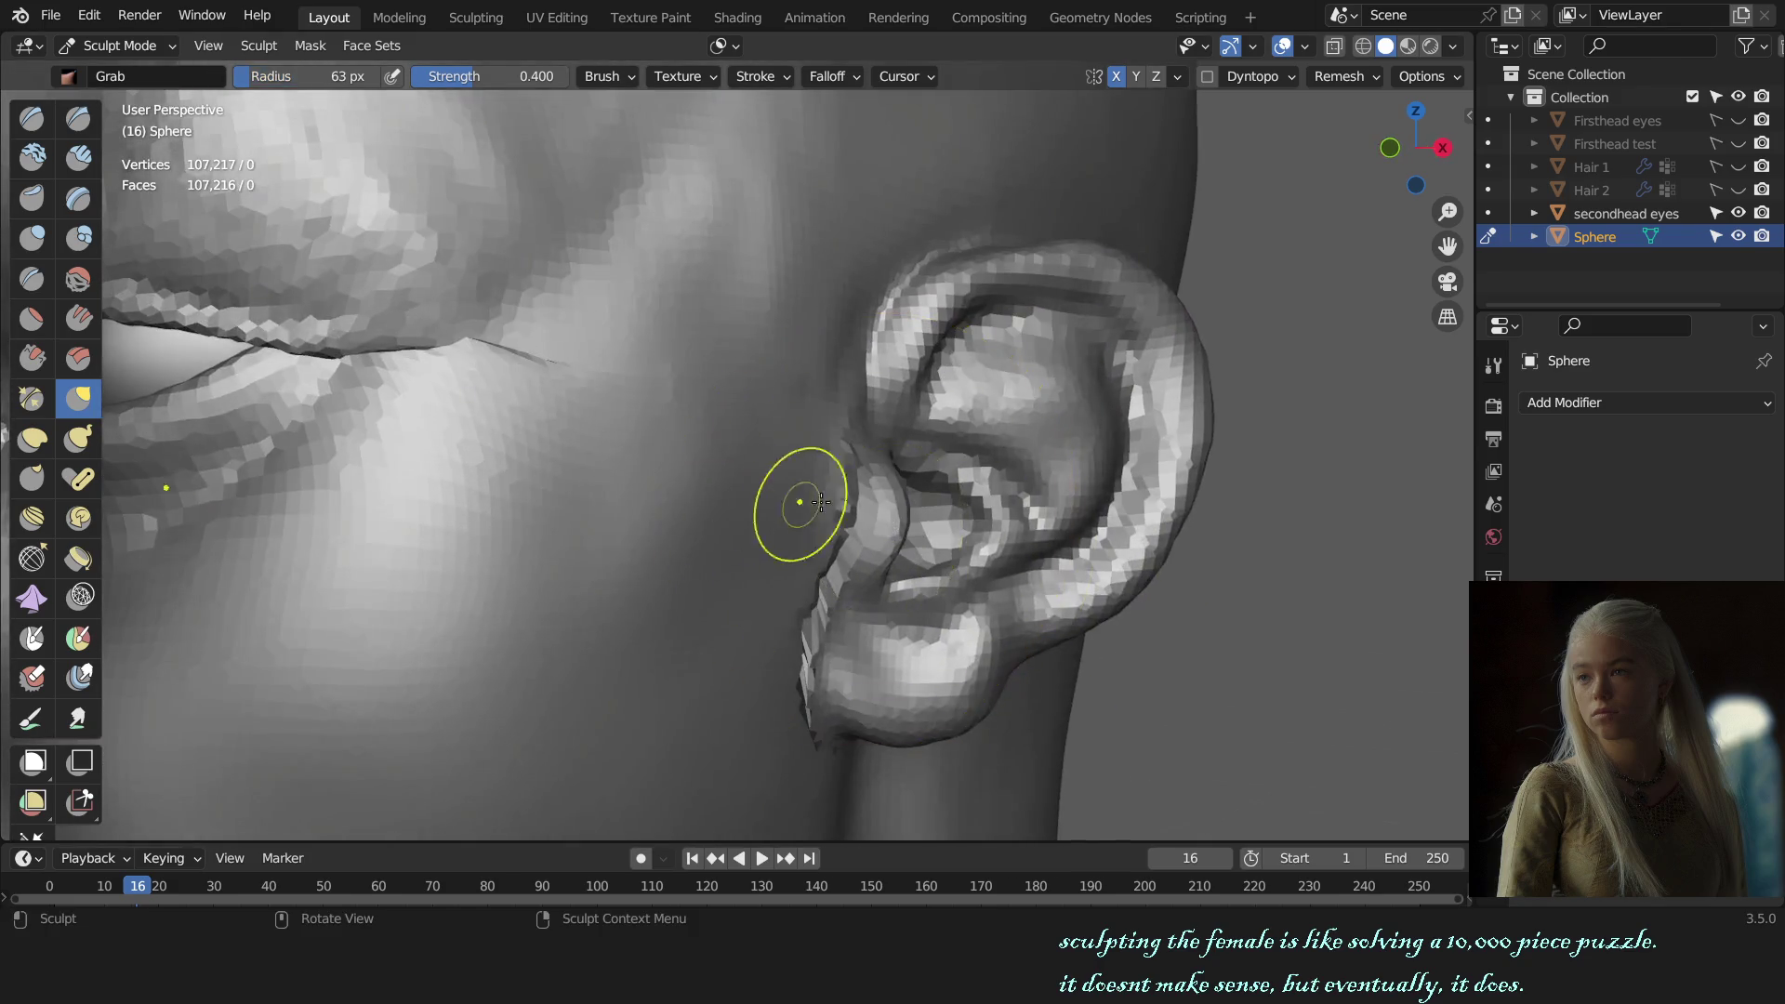
pyautogui.moveTo(897, 518); pyautogui.dragTo(866, 504)
pyautogui.moveTo(865, 504)
pyautogui.mouseDown(button='middle')
pyautogui.moveTo(816, 361)
pyautogui.moveTo(766, 443)
pyautogui.mouseUp(button='middle')
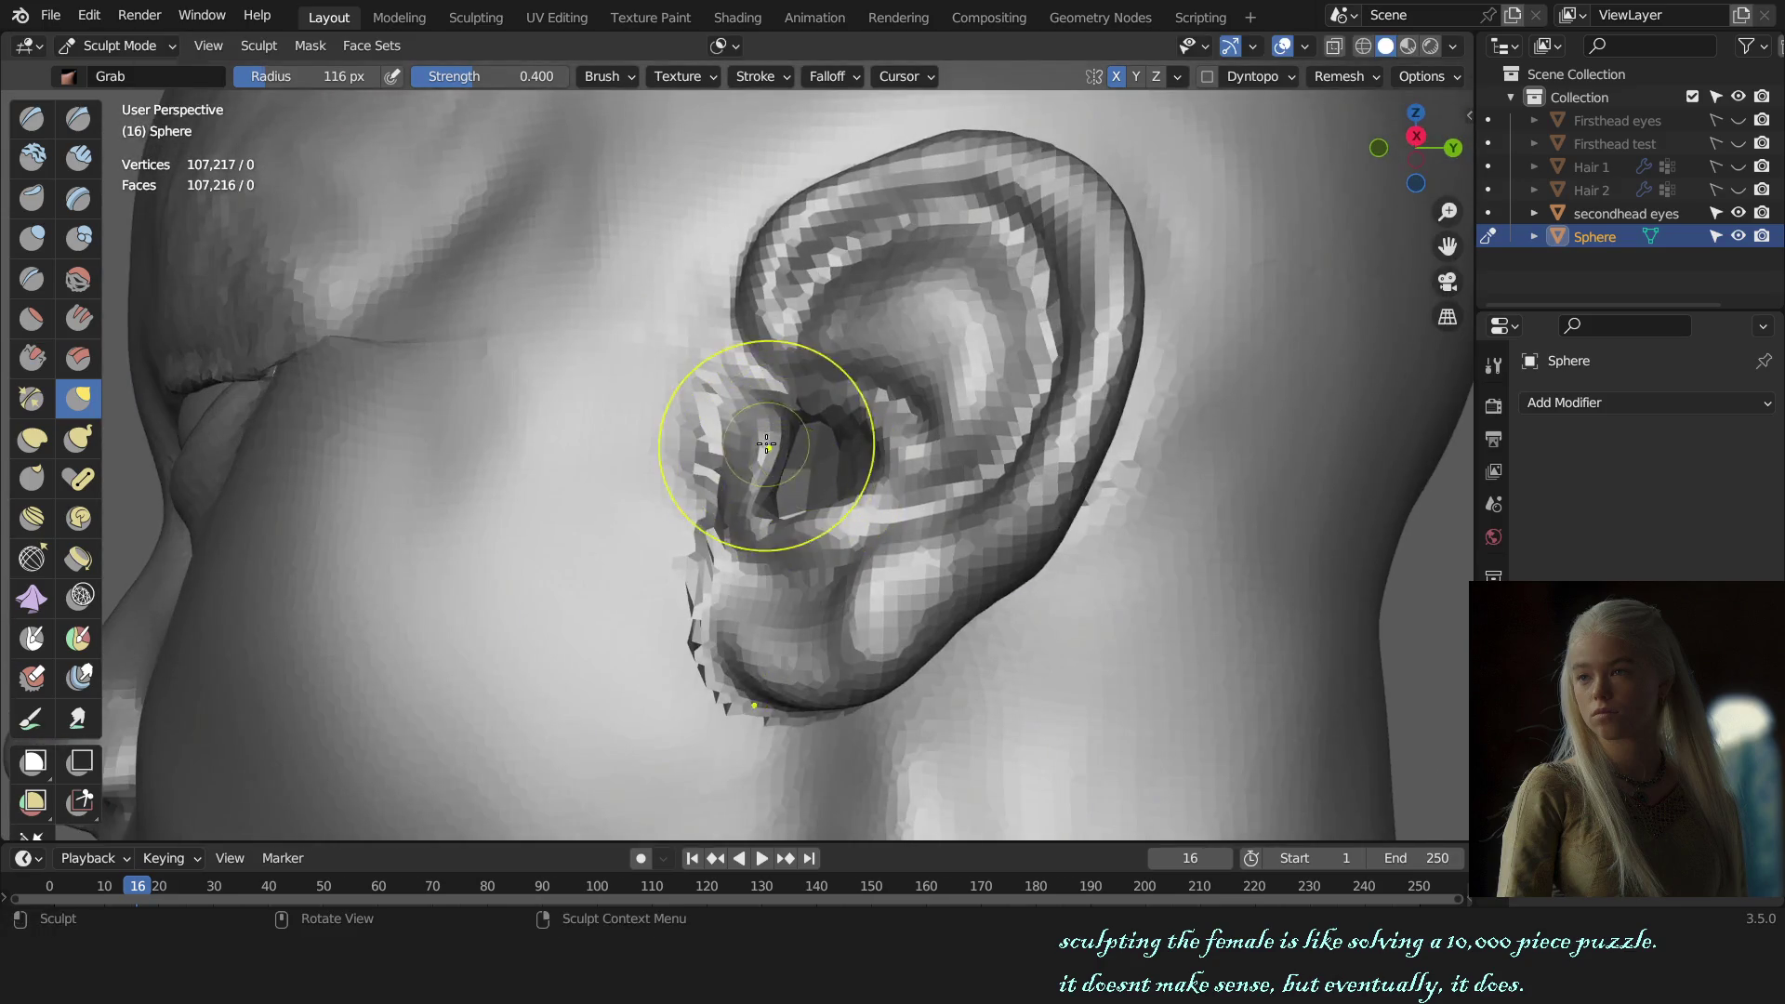
pyautogui.press('Home')
pyautogui.press('KP_3')
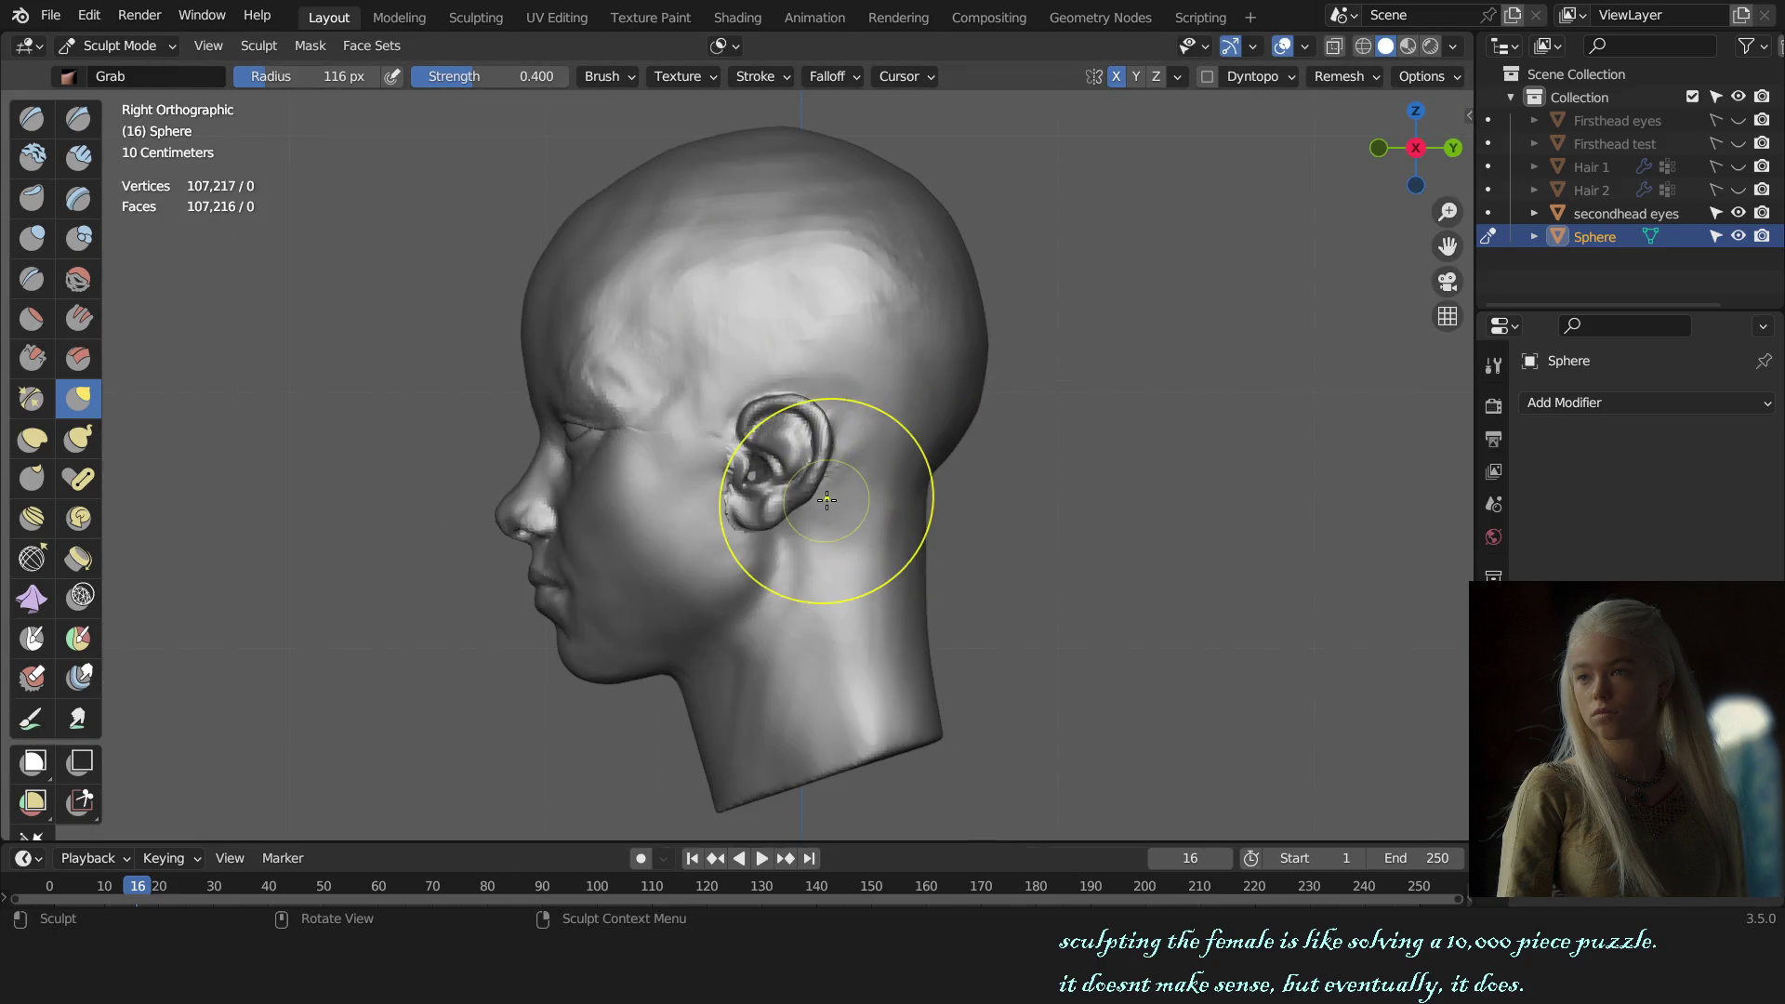
pyautogui.scroll(3, 827, 500)
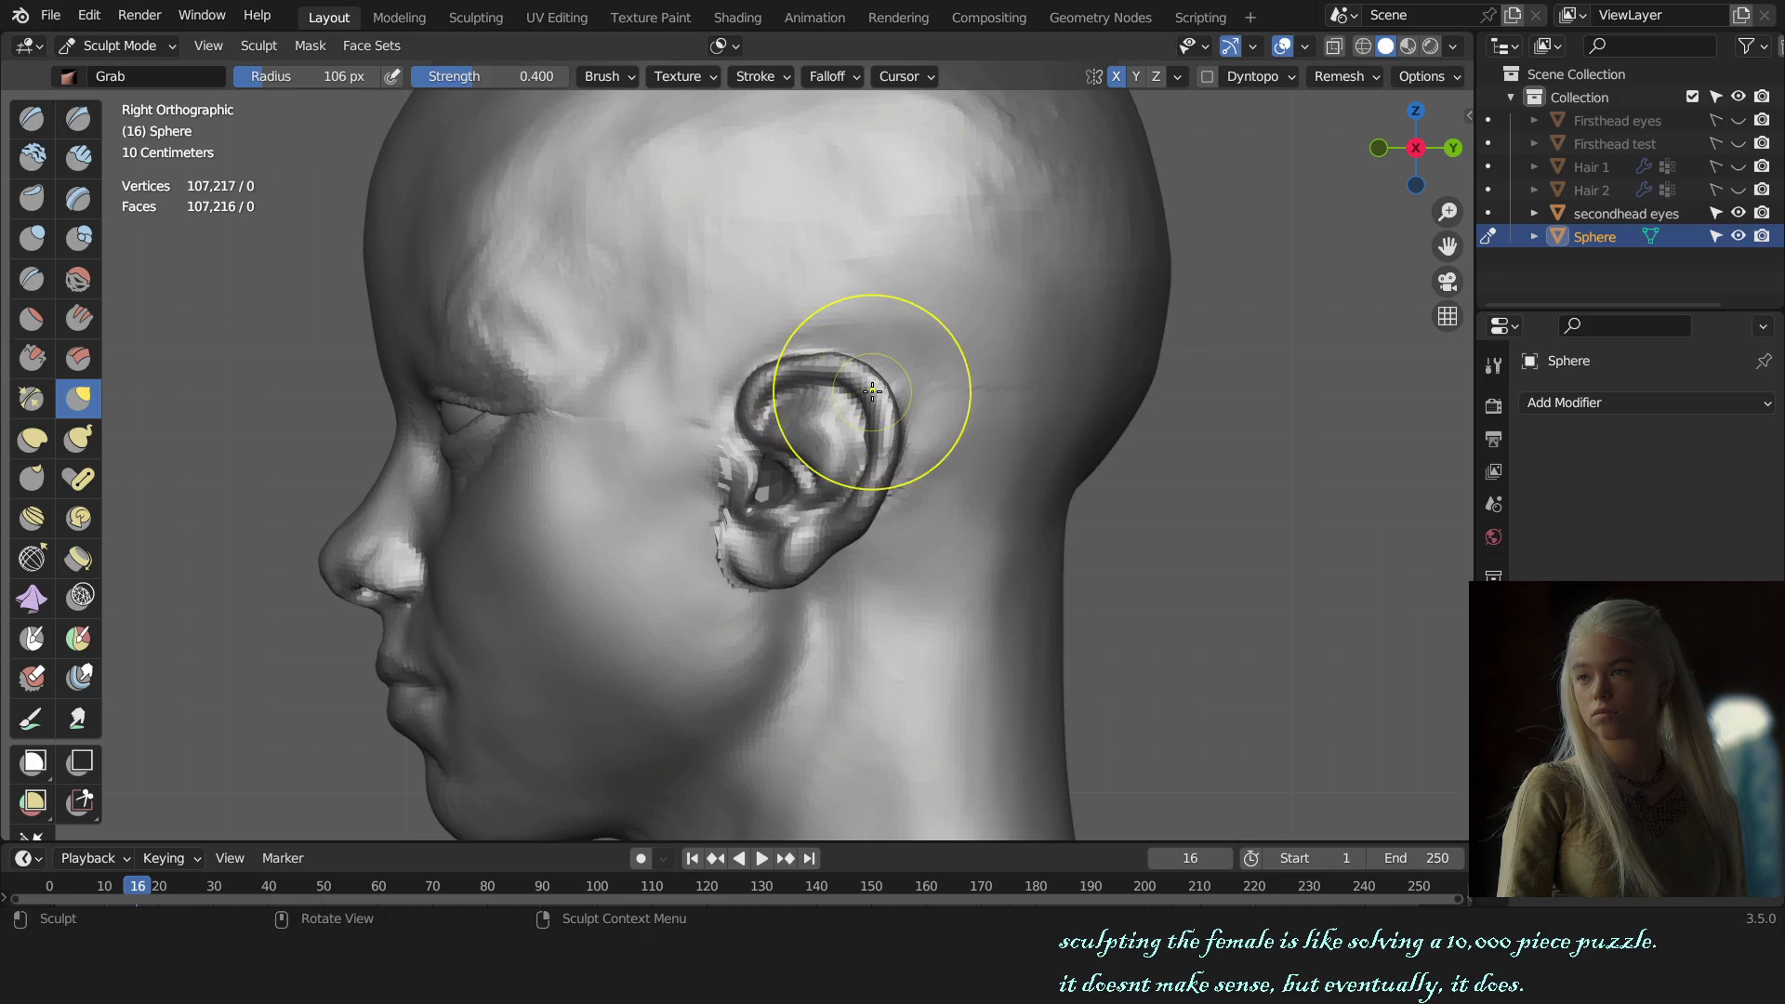
pyautogui.scroll(-3, 1081, 514)
pyautogui.press('KP_1')
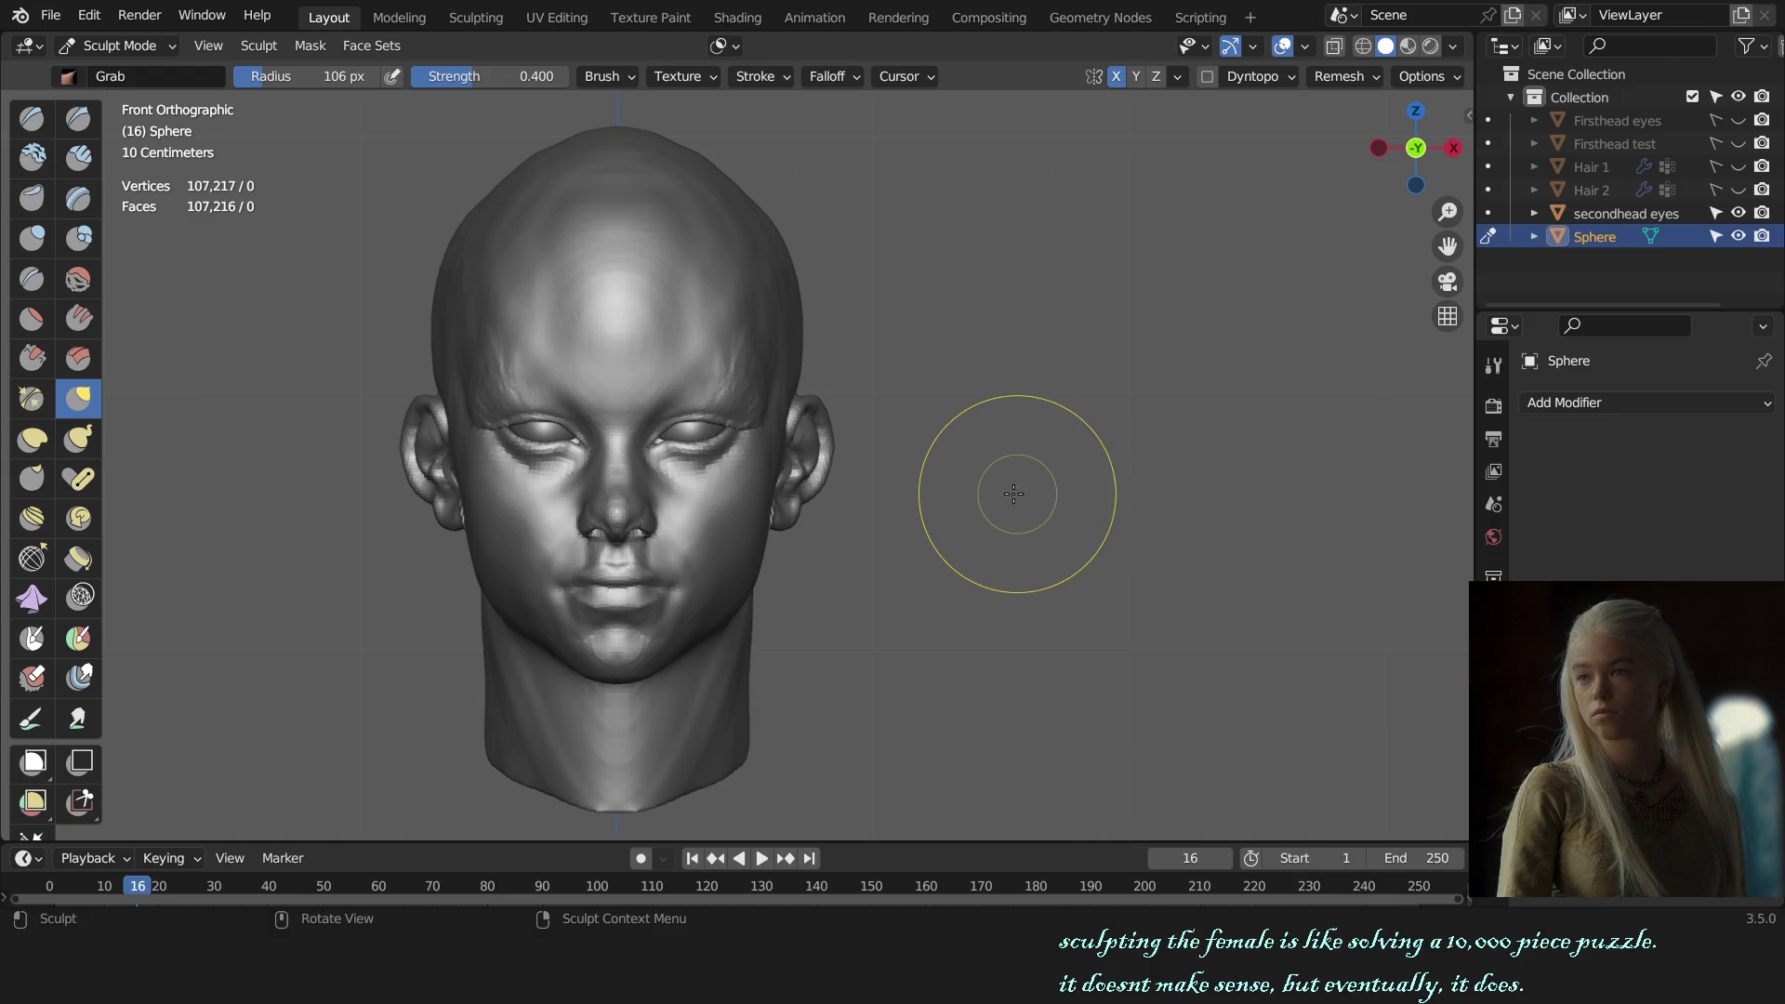
pyautogui.scroll(2, 986, 488)
pyautogui.moveTo(880, 456); pyautogui.dragTo(908, 470)
pyautogui.moveTo(1060, 470)
pyautogui.keyDown('alt'); pyautogui.mouseDown(button='middle')
pyautogui.moveTo(1018, 501)
pyautogui.moveTo(1097, 539)
pyautogui.mouseUp(button='middle'); pyautogui.keyUp('alt')
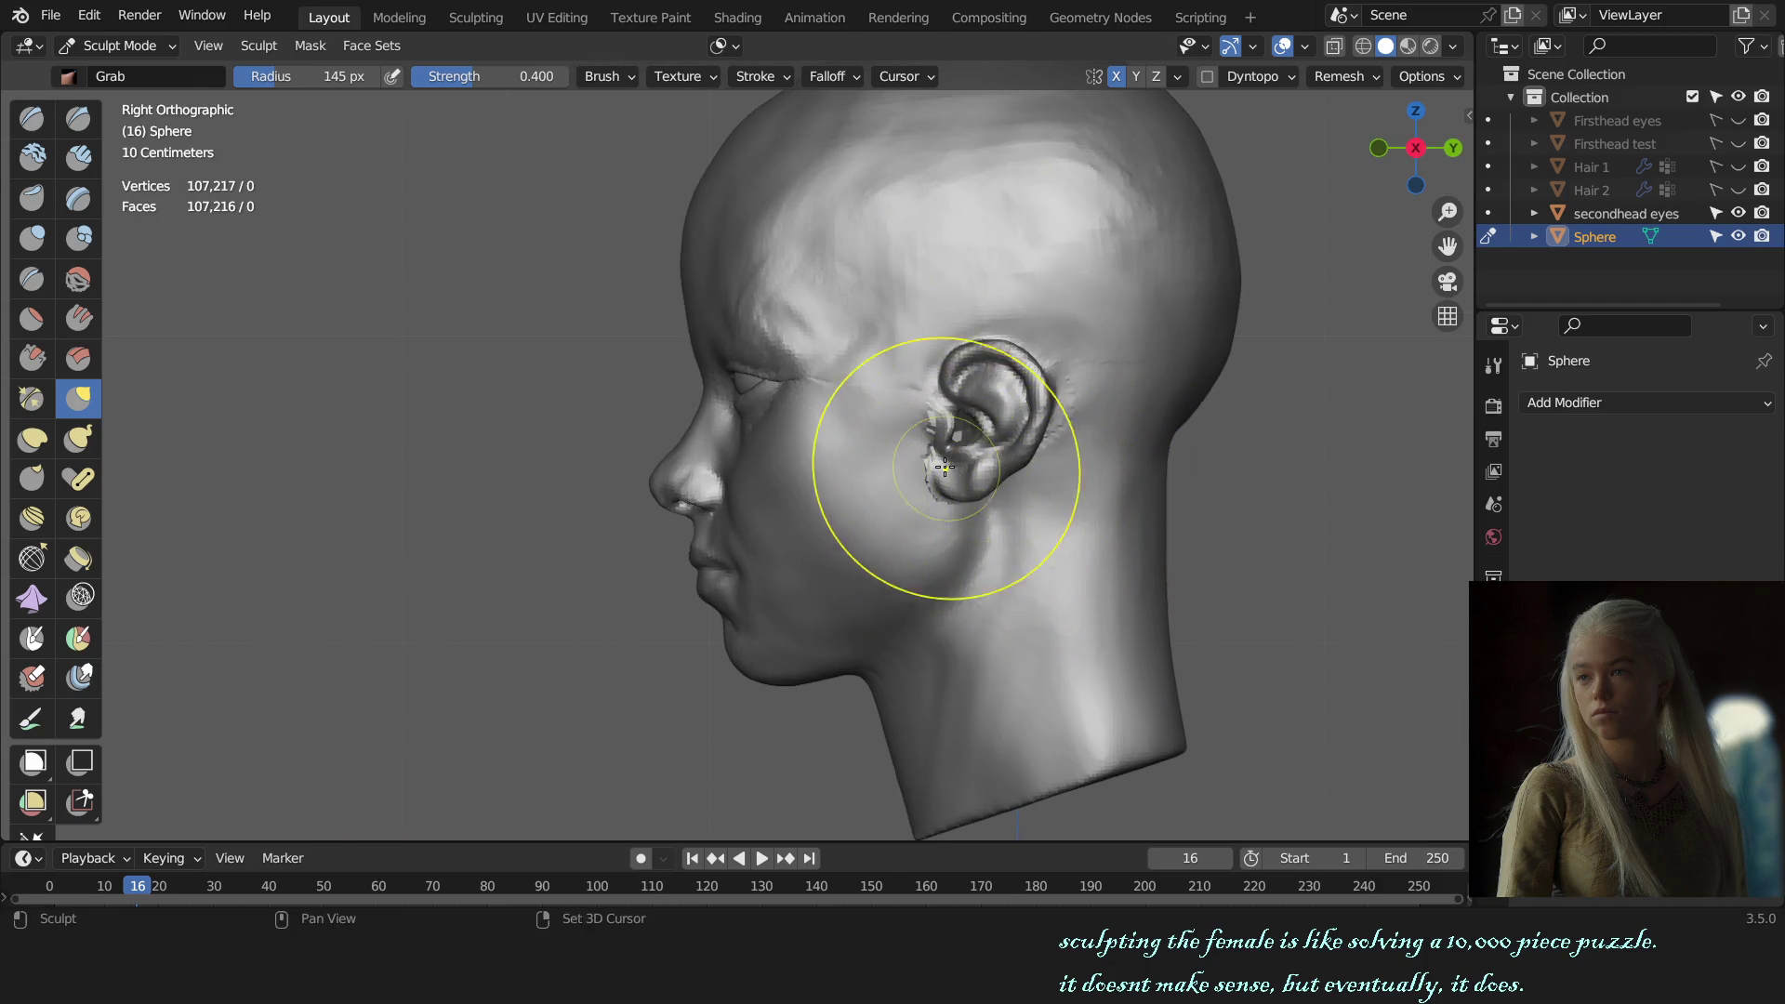
pyautogui.scroll(3, 945, 467)
# Step: Toggle Face Sets auto-masking, pull the upper eyelid down, and enlarge the brush to 306 px
pyautogui.press('f')
pyautogui.click(732, 114)
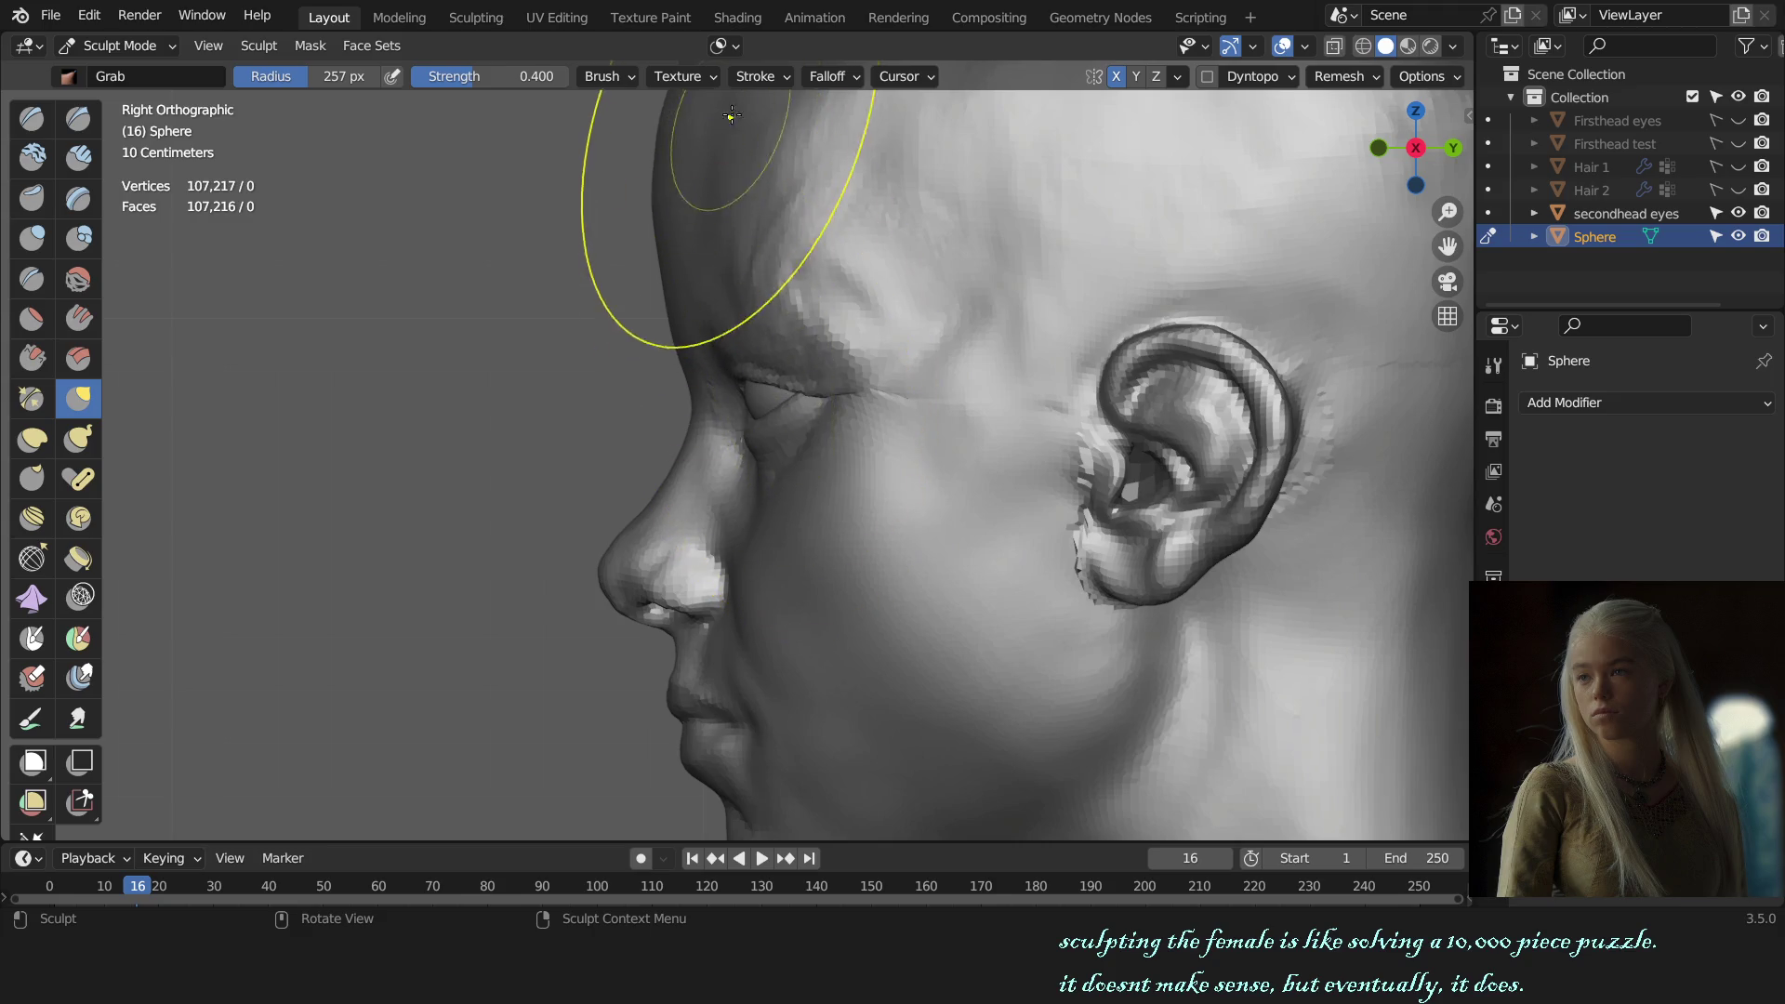
pyautogui.click(722, 45)
pyautogui.click(632, 145)
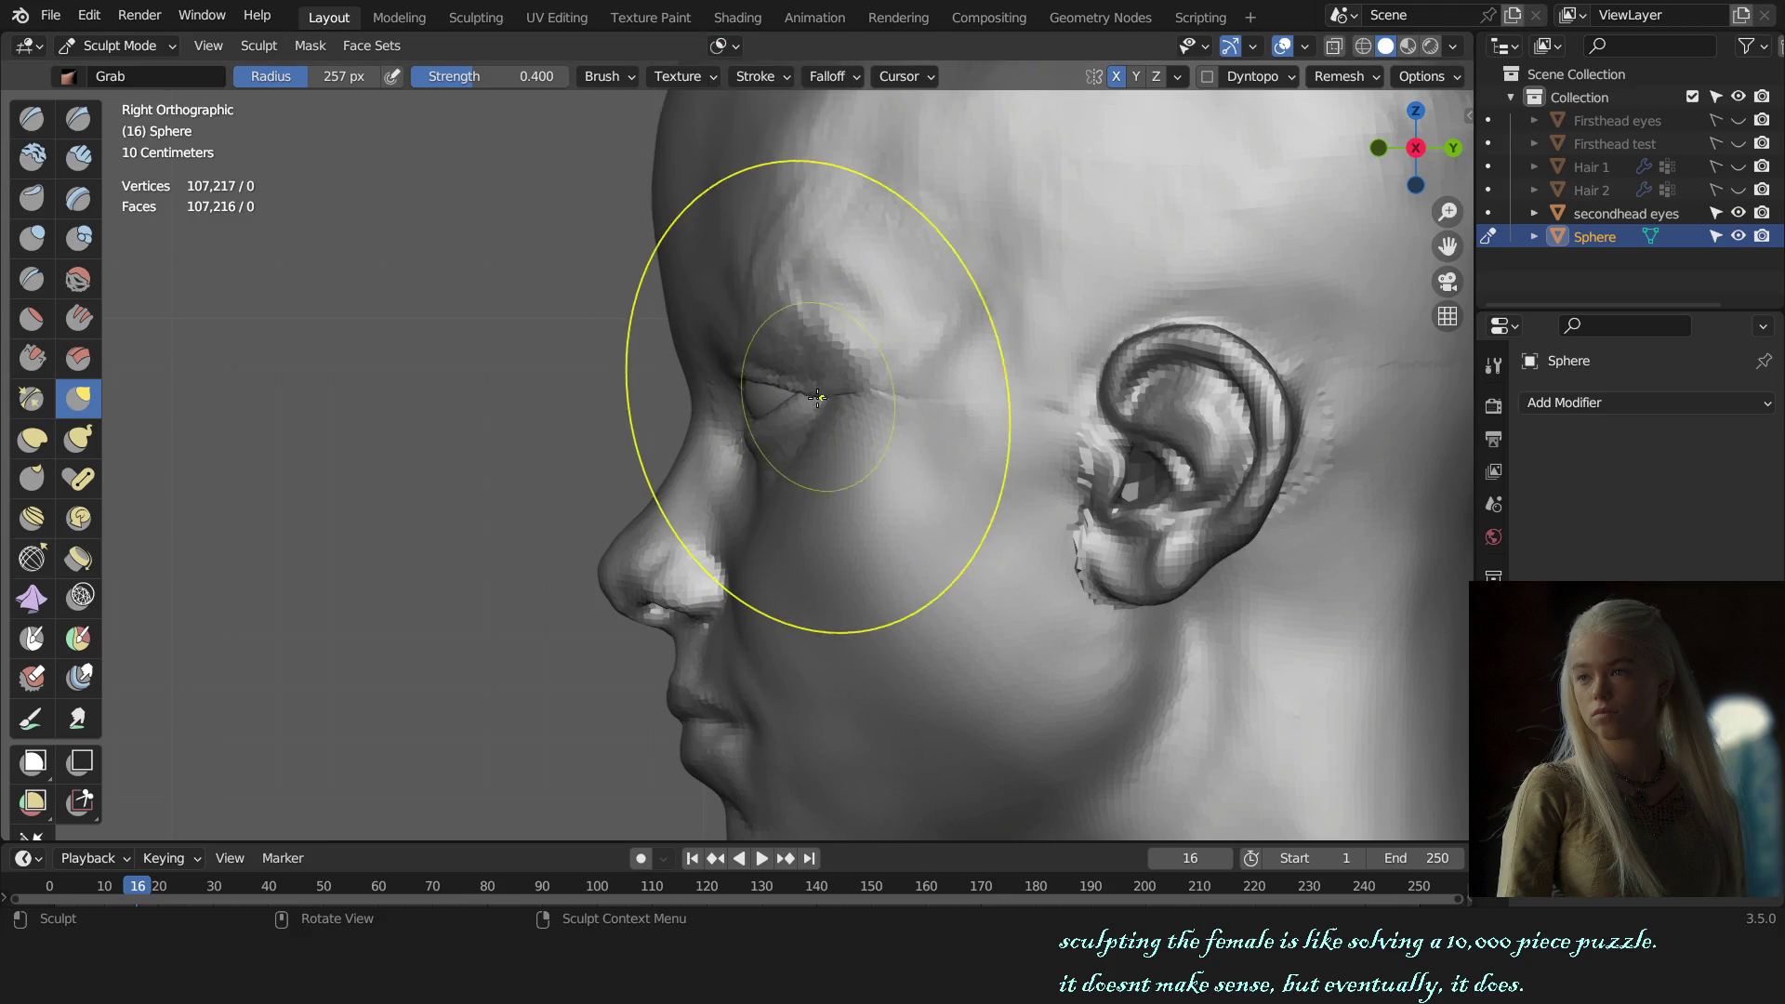
pyautogui.moveTo(817, 397); pyautogui.dragTo(791, 412)
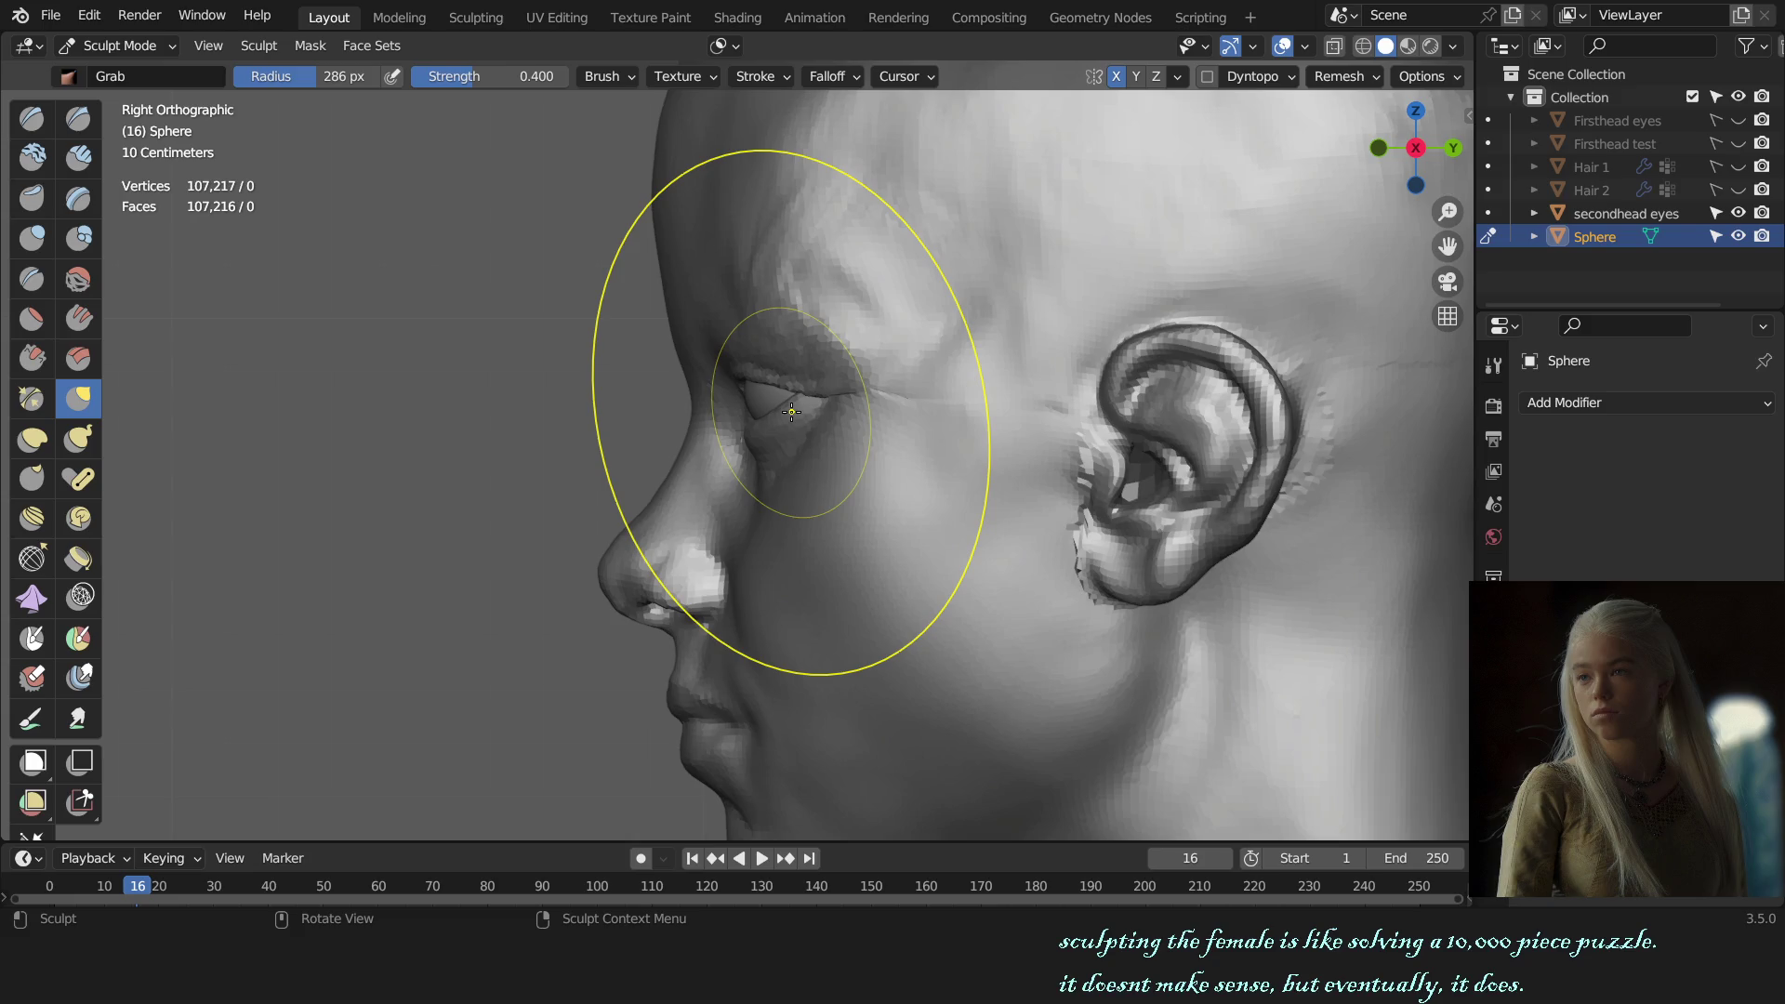
pyautogui.press('f')
pyautogui.click(792, 409)
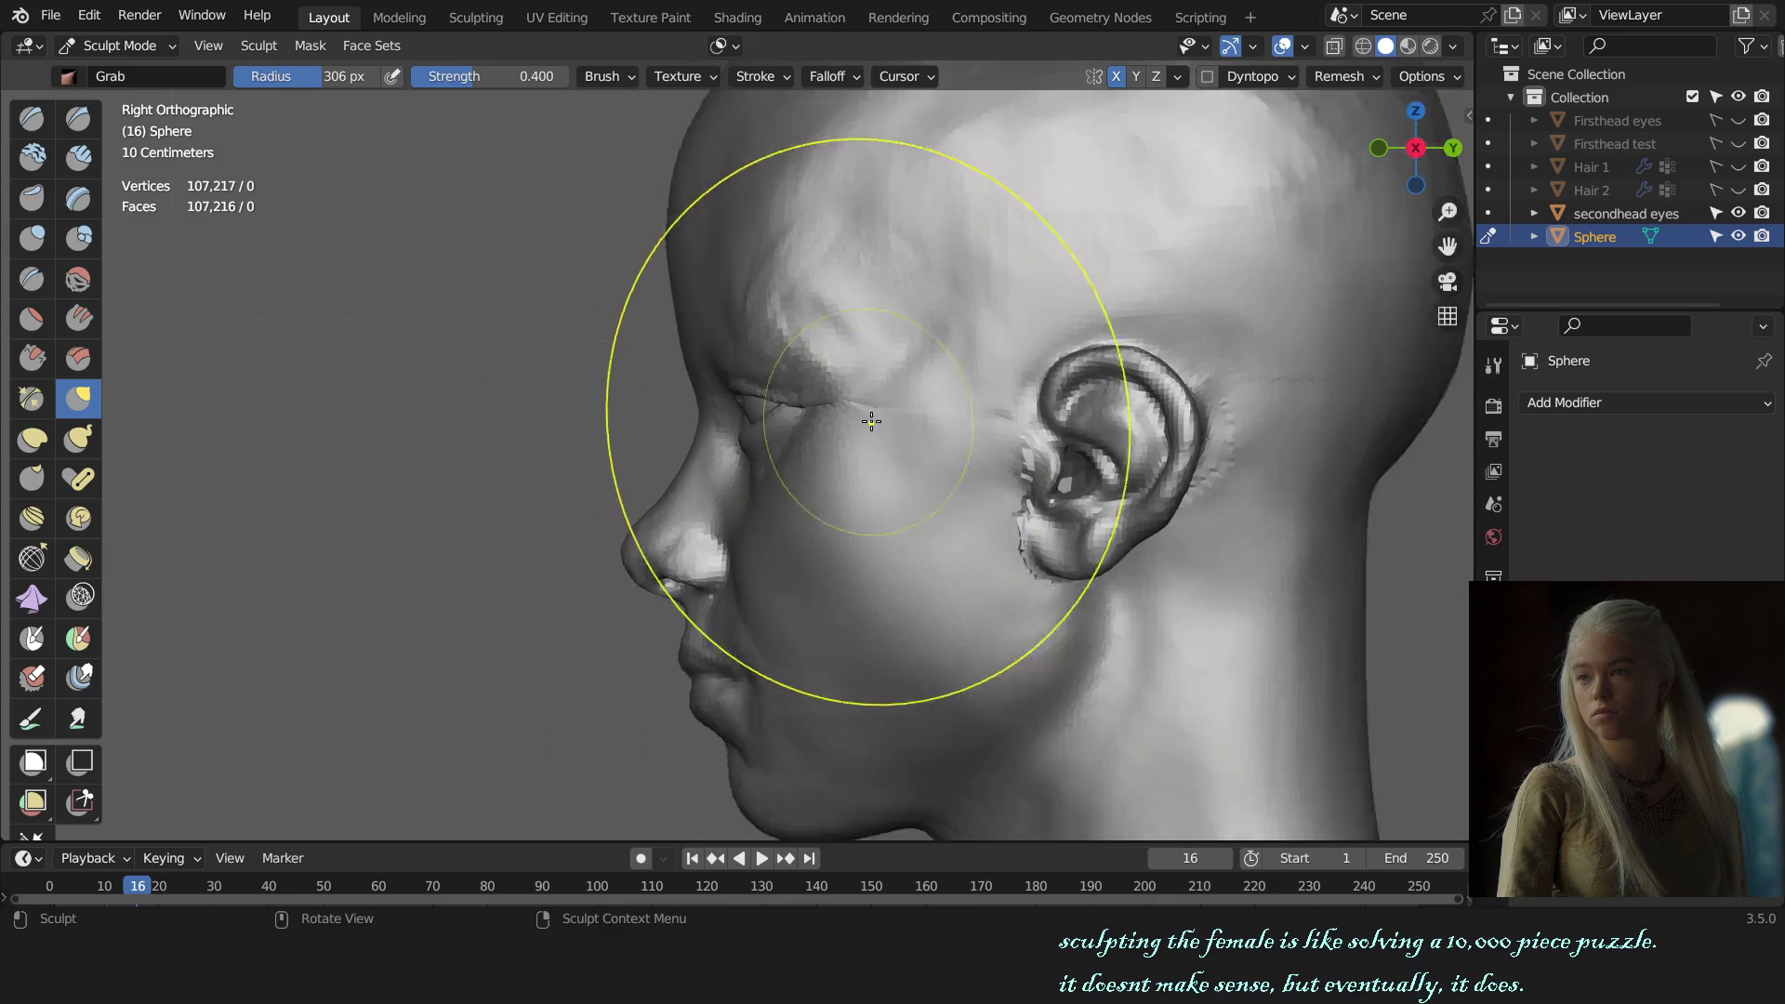
pyautogui.scroll(-3, 871, 422)
pyautogui.scroll(-2, 851, 530)
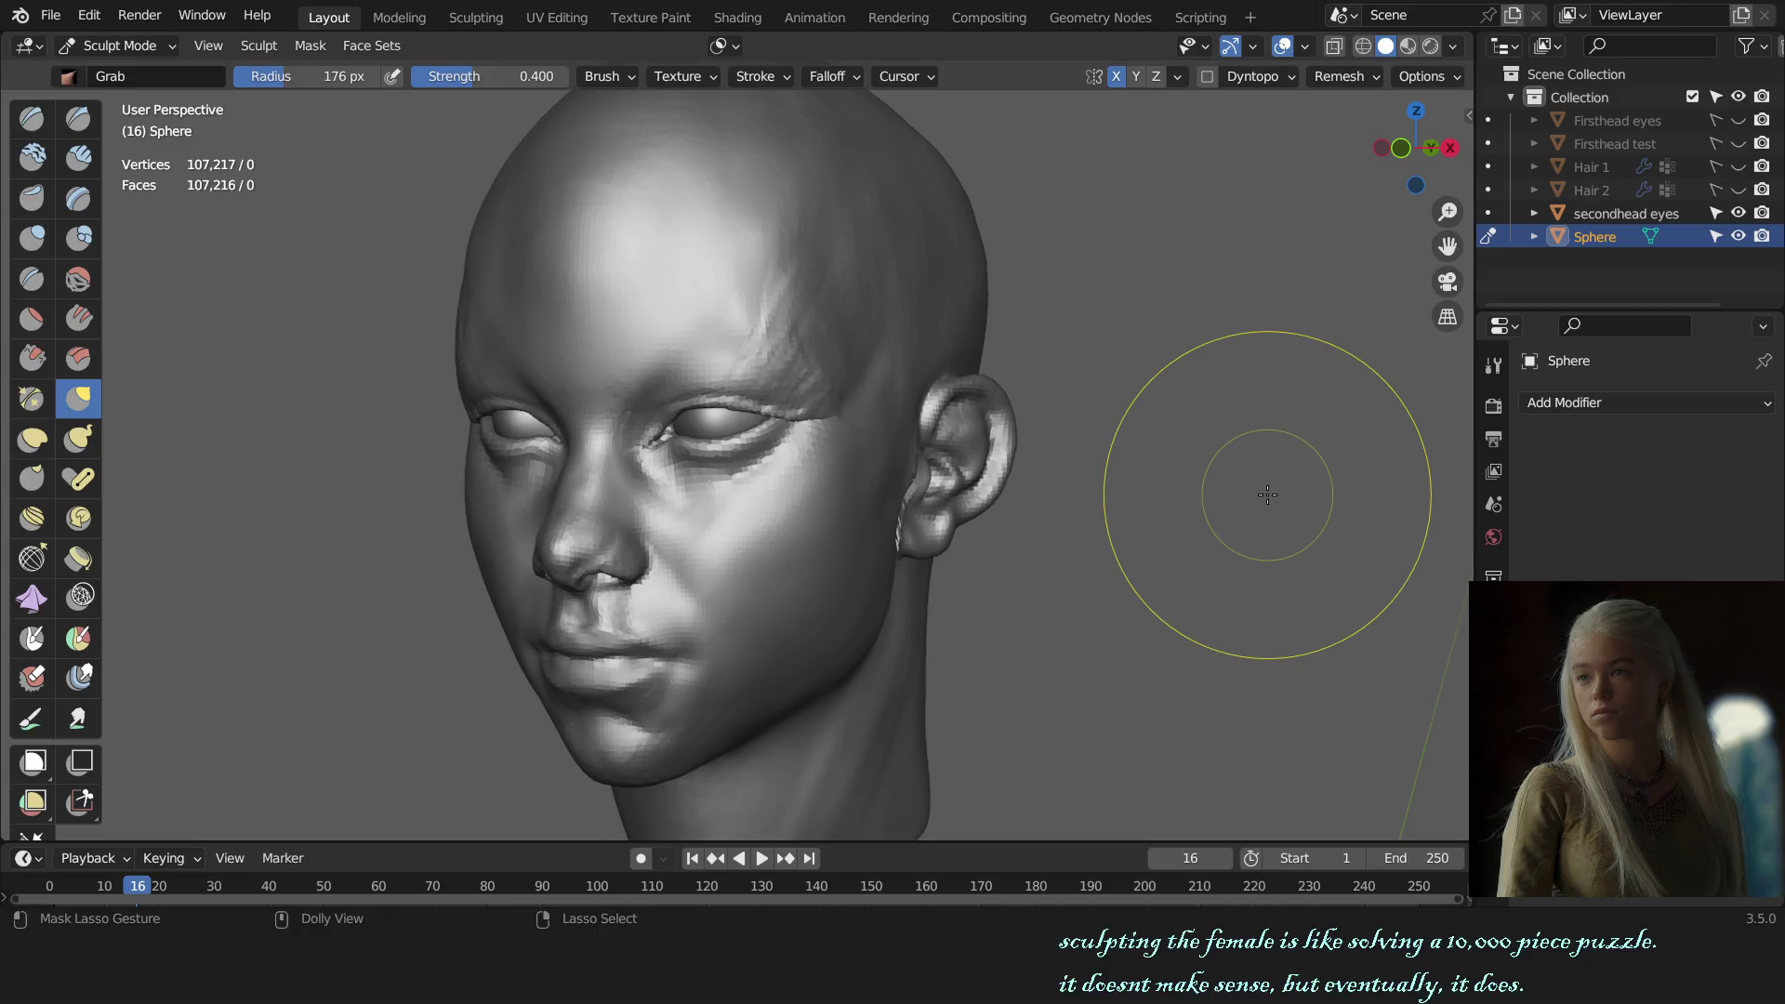
# Step: Return to Object Mode, clear the selection and save female bust sculpt.blend
pyautogui.moveTo(1095, 494); pyautogui.dragTo(1069, 494, button='middle')
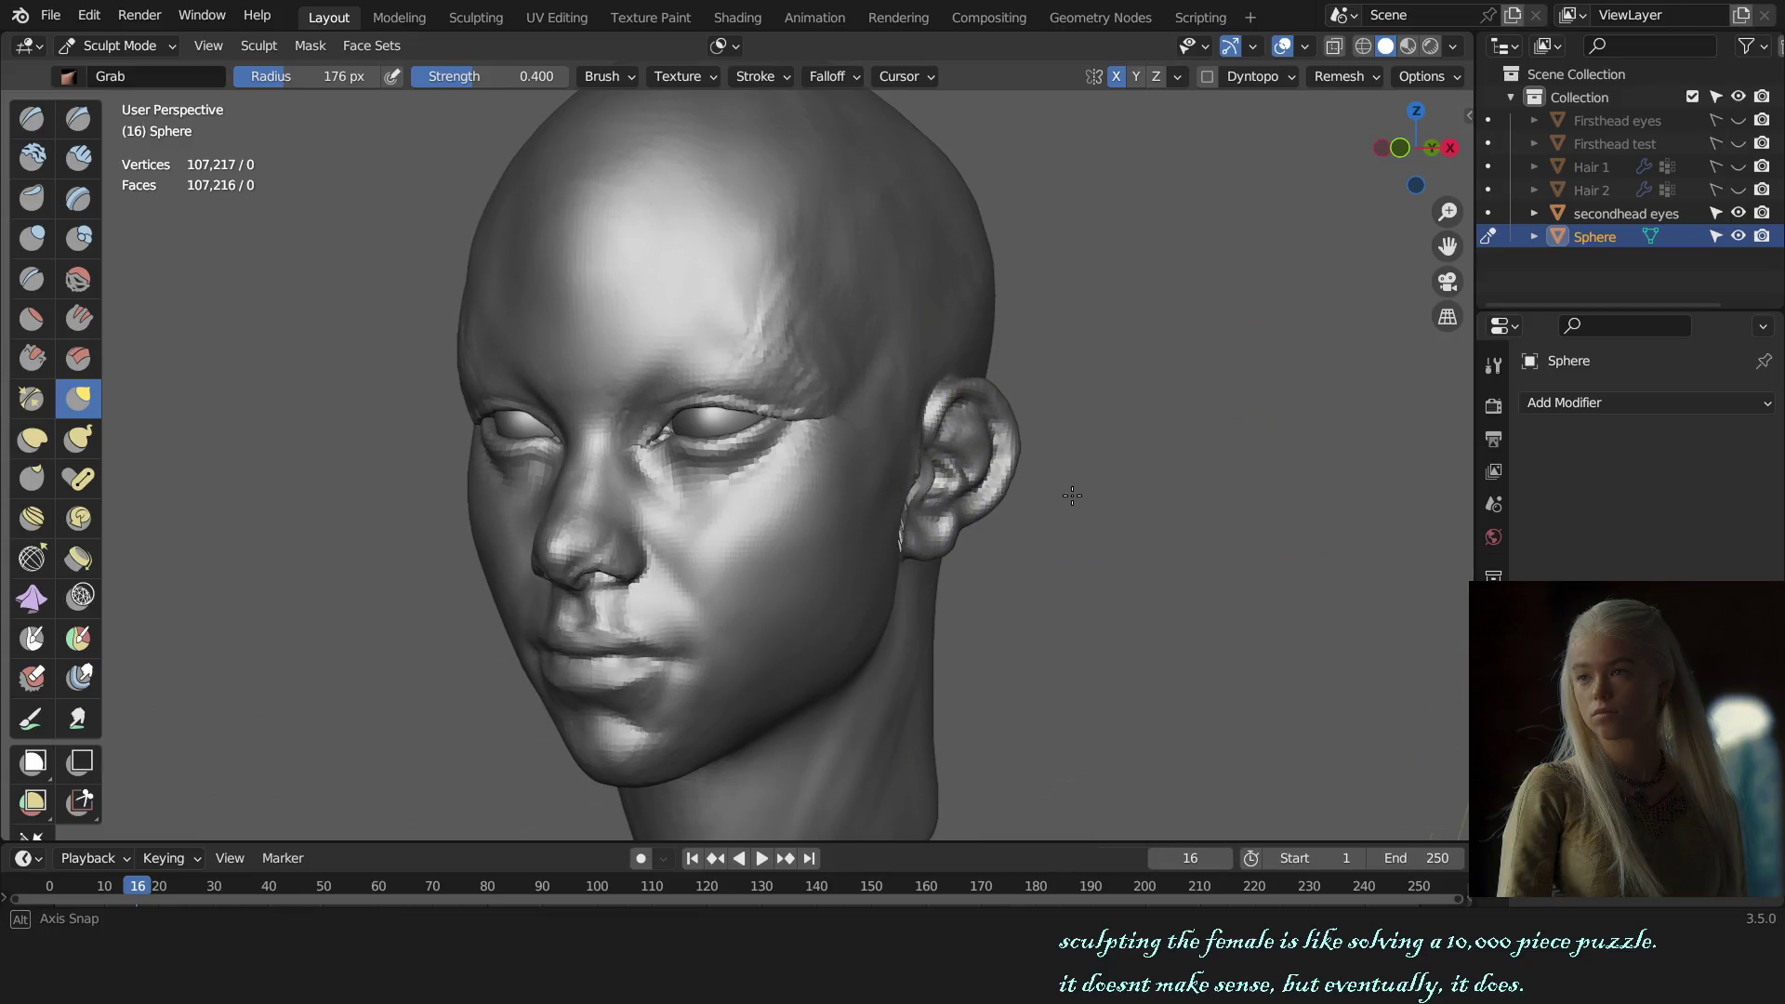
pyautogui.press('KP_1')
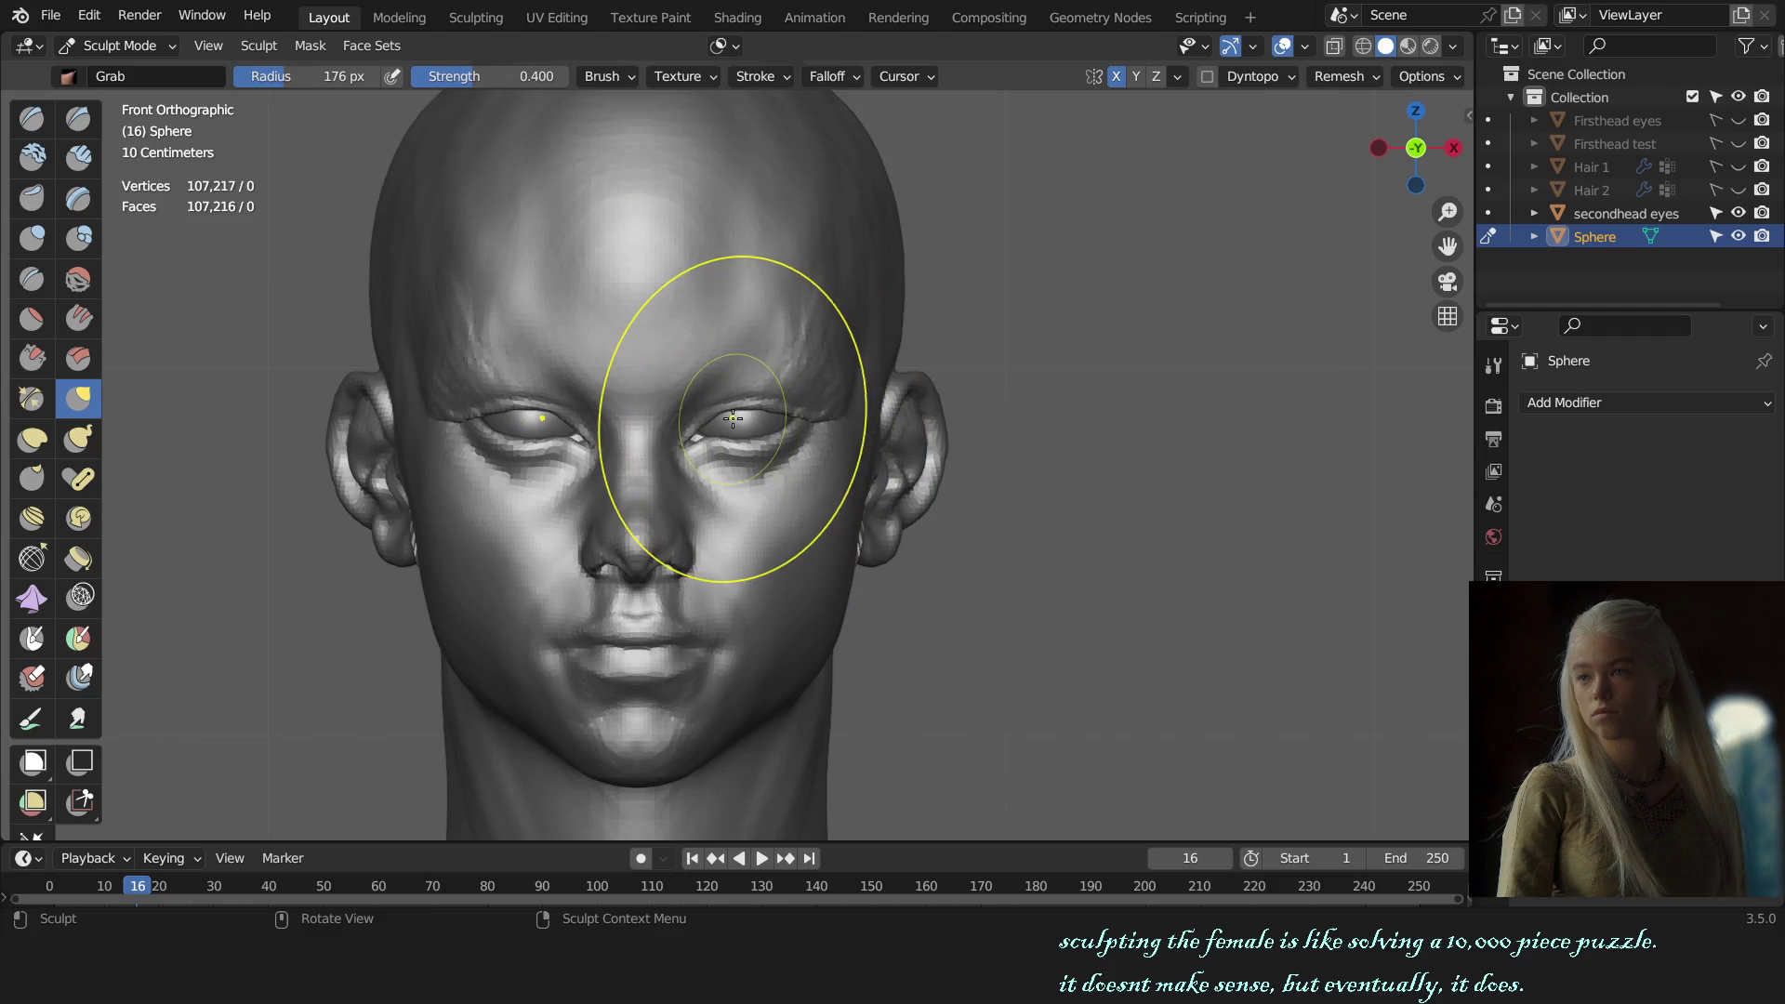
pyautogui.hotkey('alt', 'q')
pyautogui.hotkey('ctrl', 'Tab')
pyautogui.click(1102, 463)
pyautogui.hotkey('ctrl', 's')
# Step: Reselect Sphere, re-enter Sculpt Mode and Grab-pull the mouth corner and cheek outward
pyautogui.moveTo(1084, 493); pyautogui.dragTo(941, 499, button='middle')
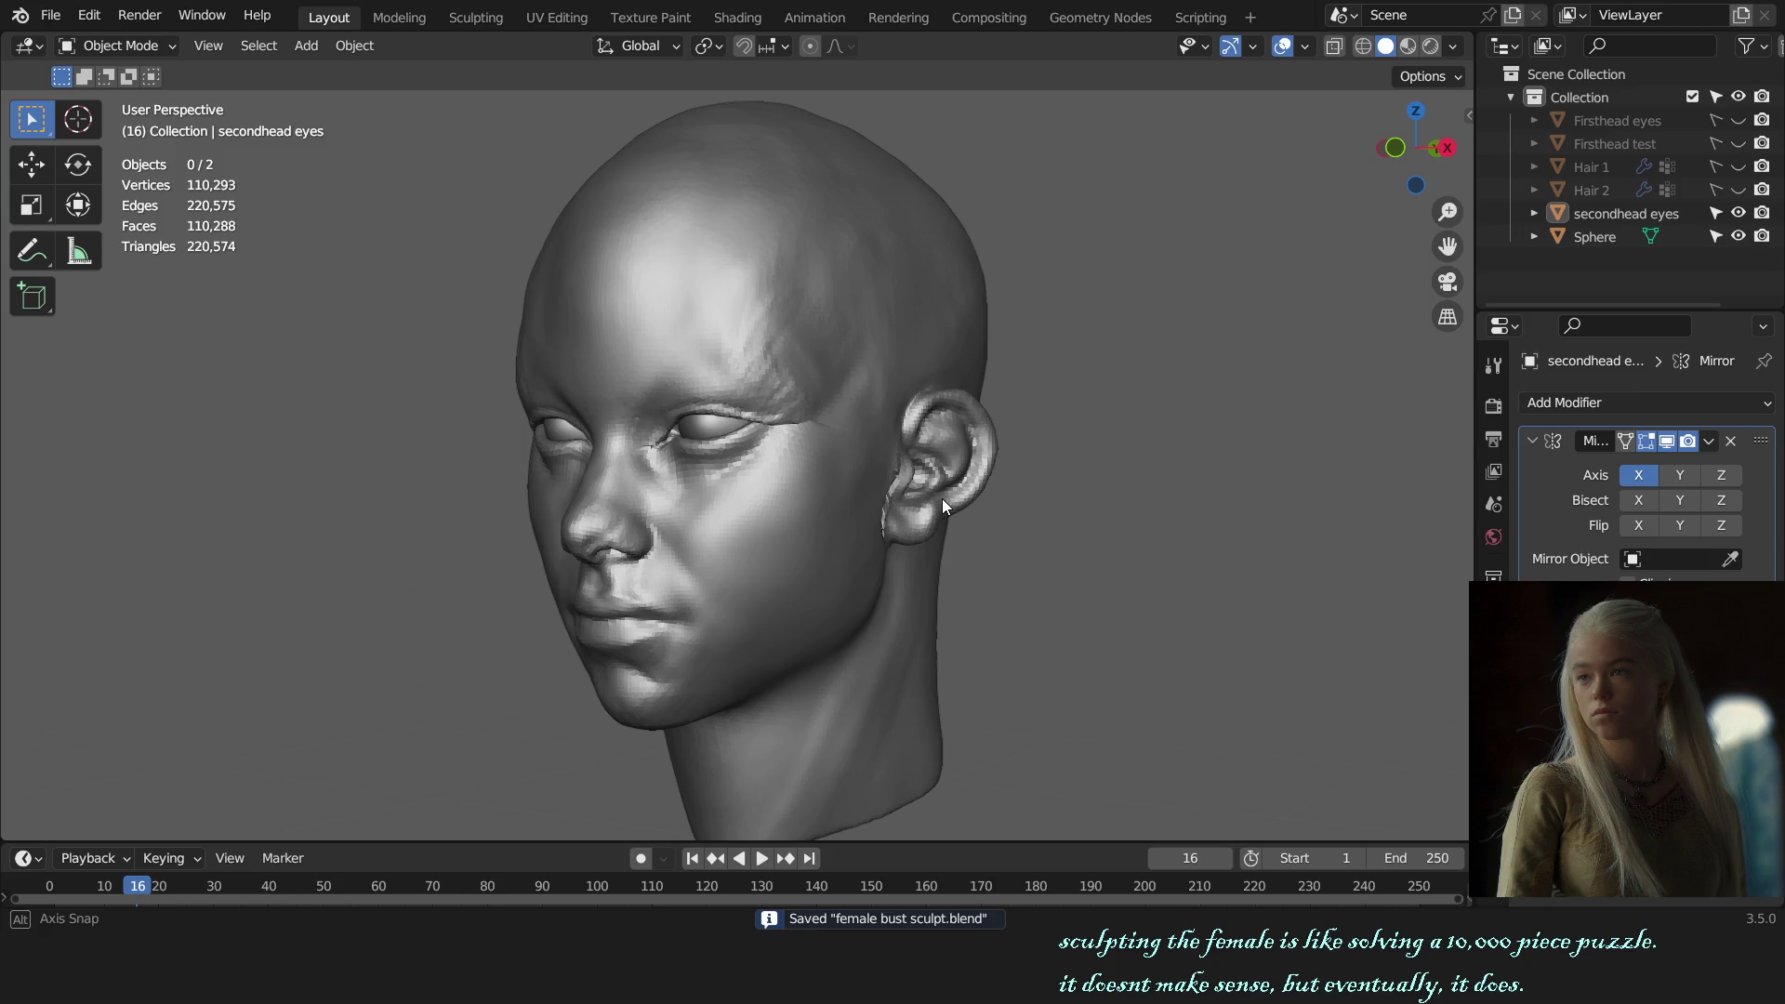
pyautogui.moveTo(941, 499); pyautogui.dragTo(984, 500, button='middle')
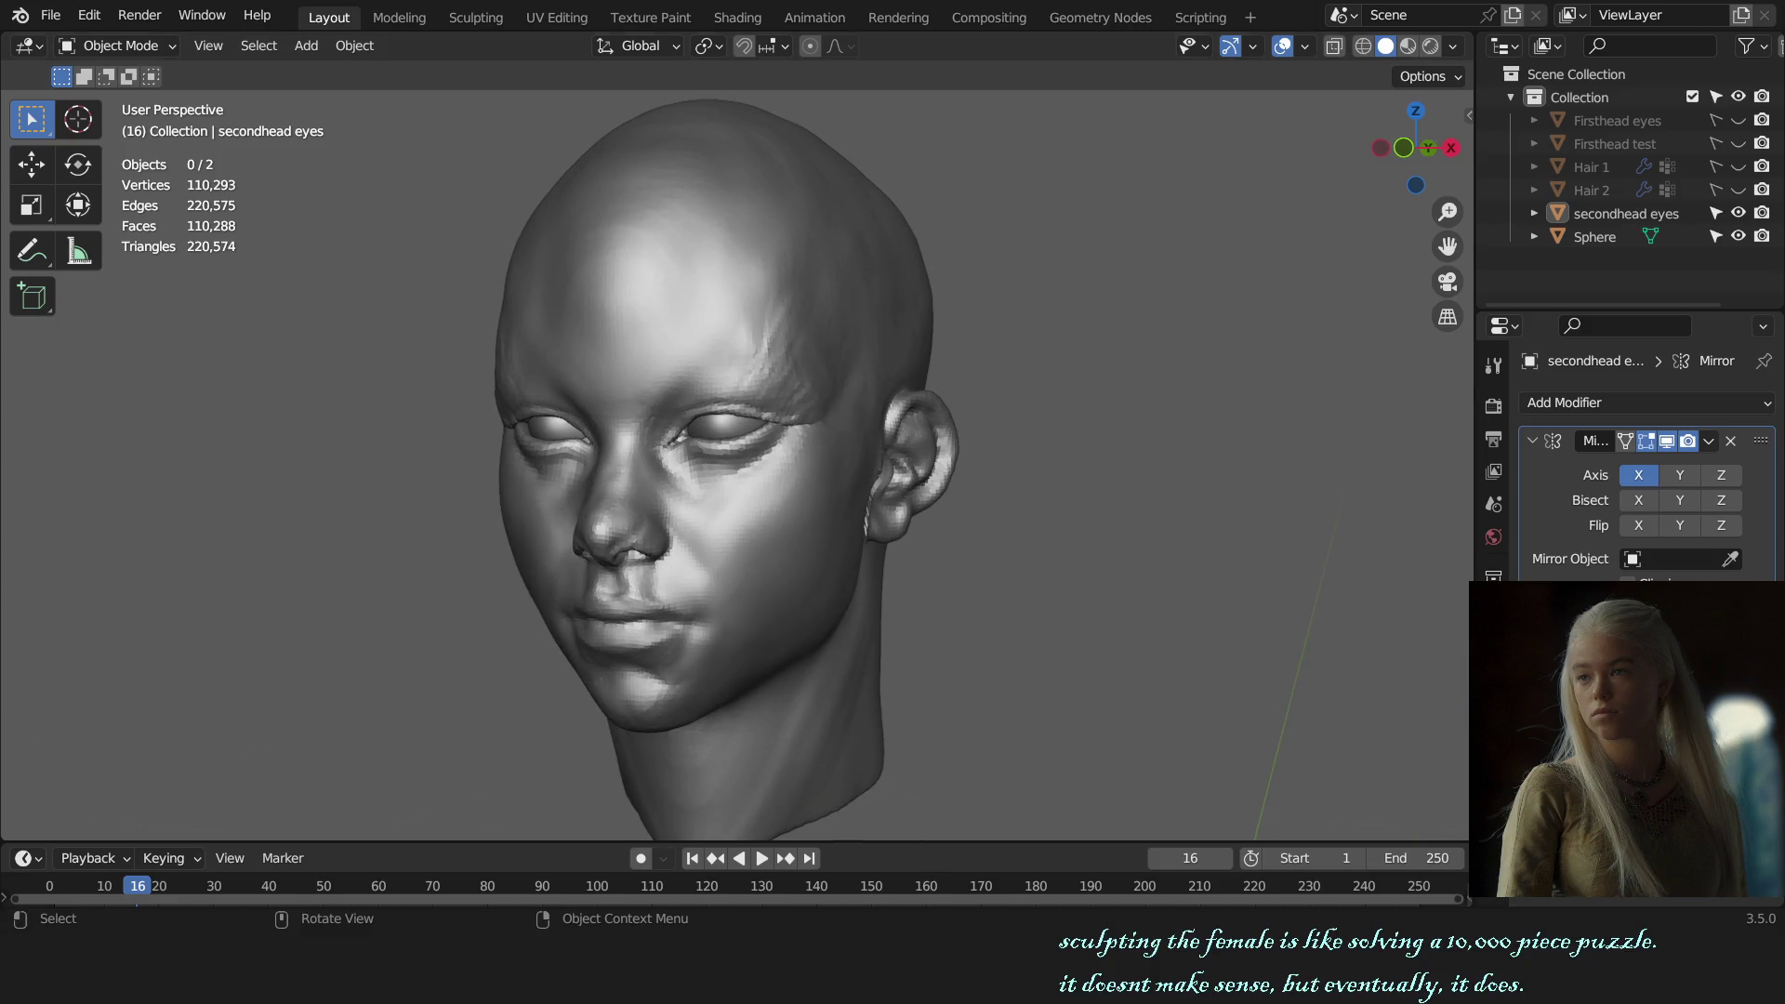
pyautogui.press('KP_1')
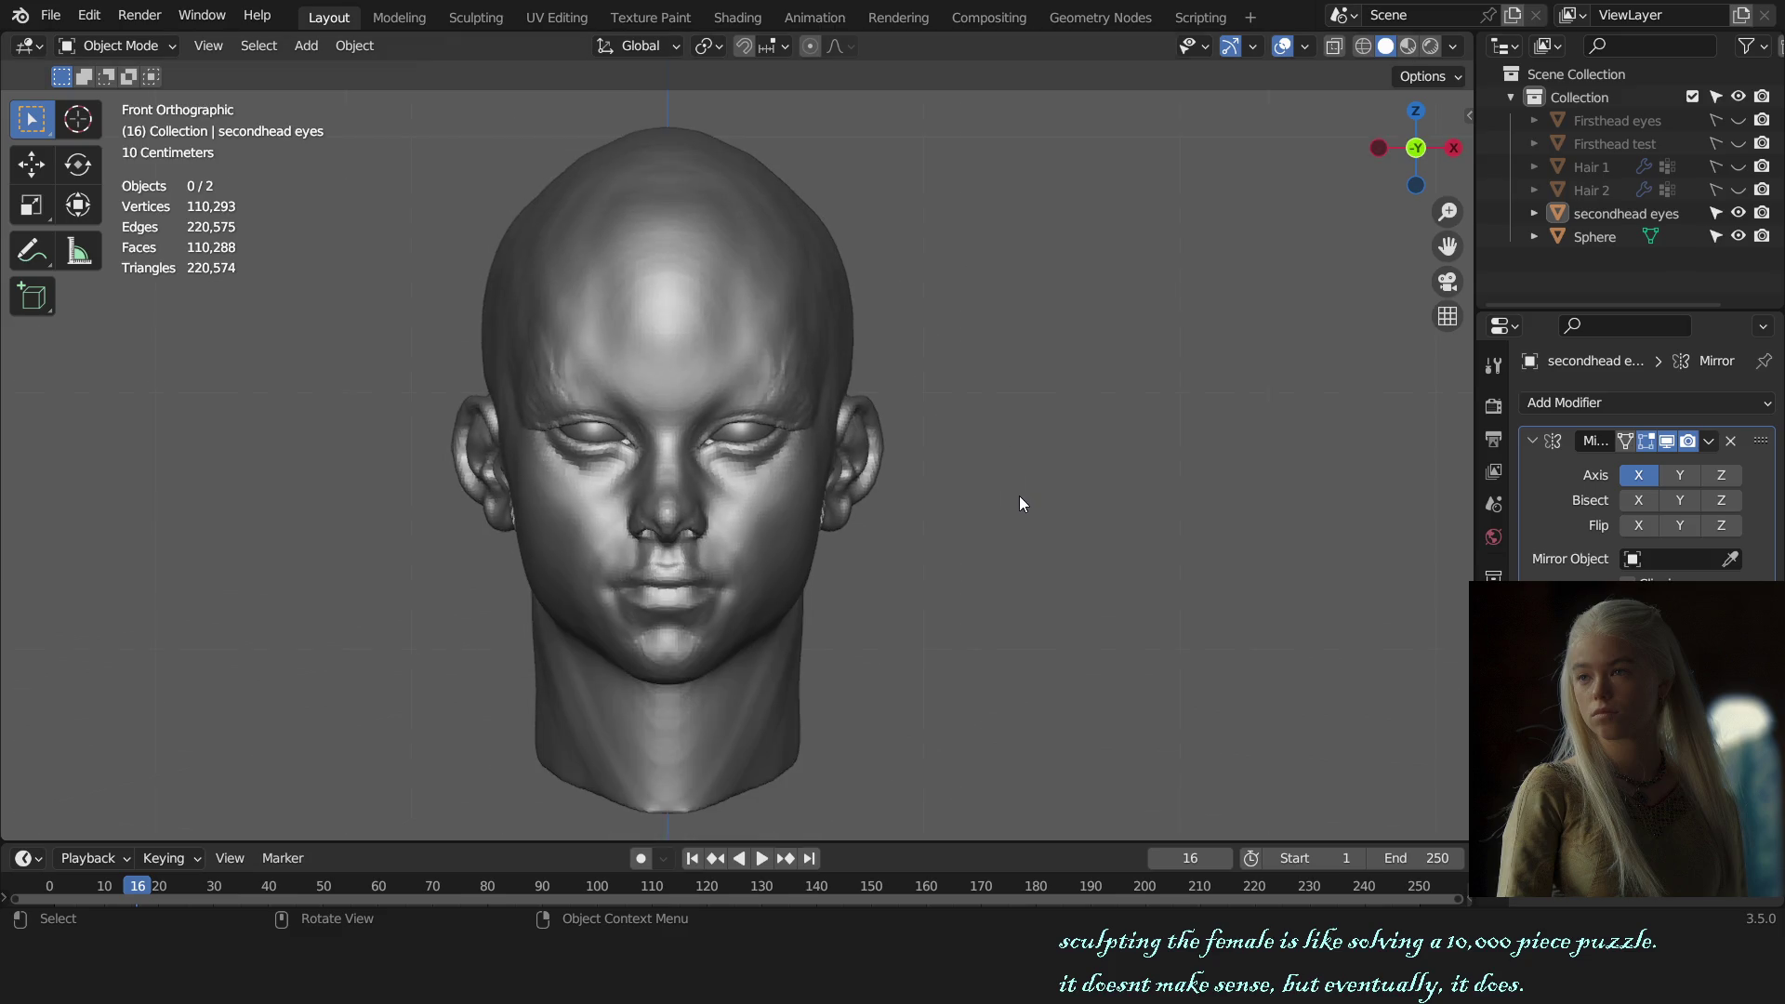
pyautogui.click(731, 560)
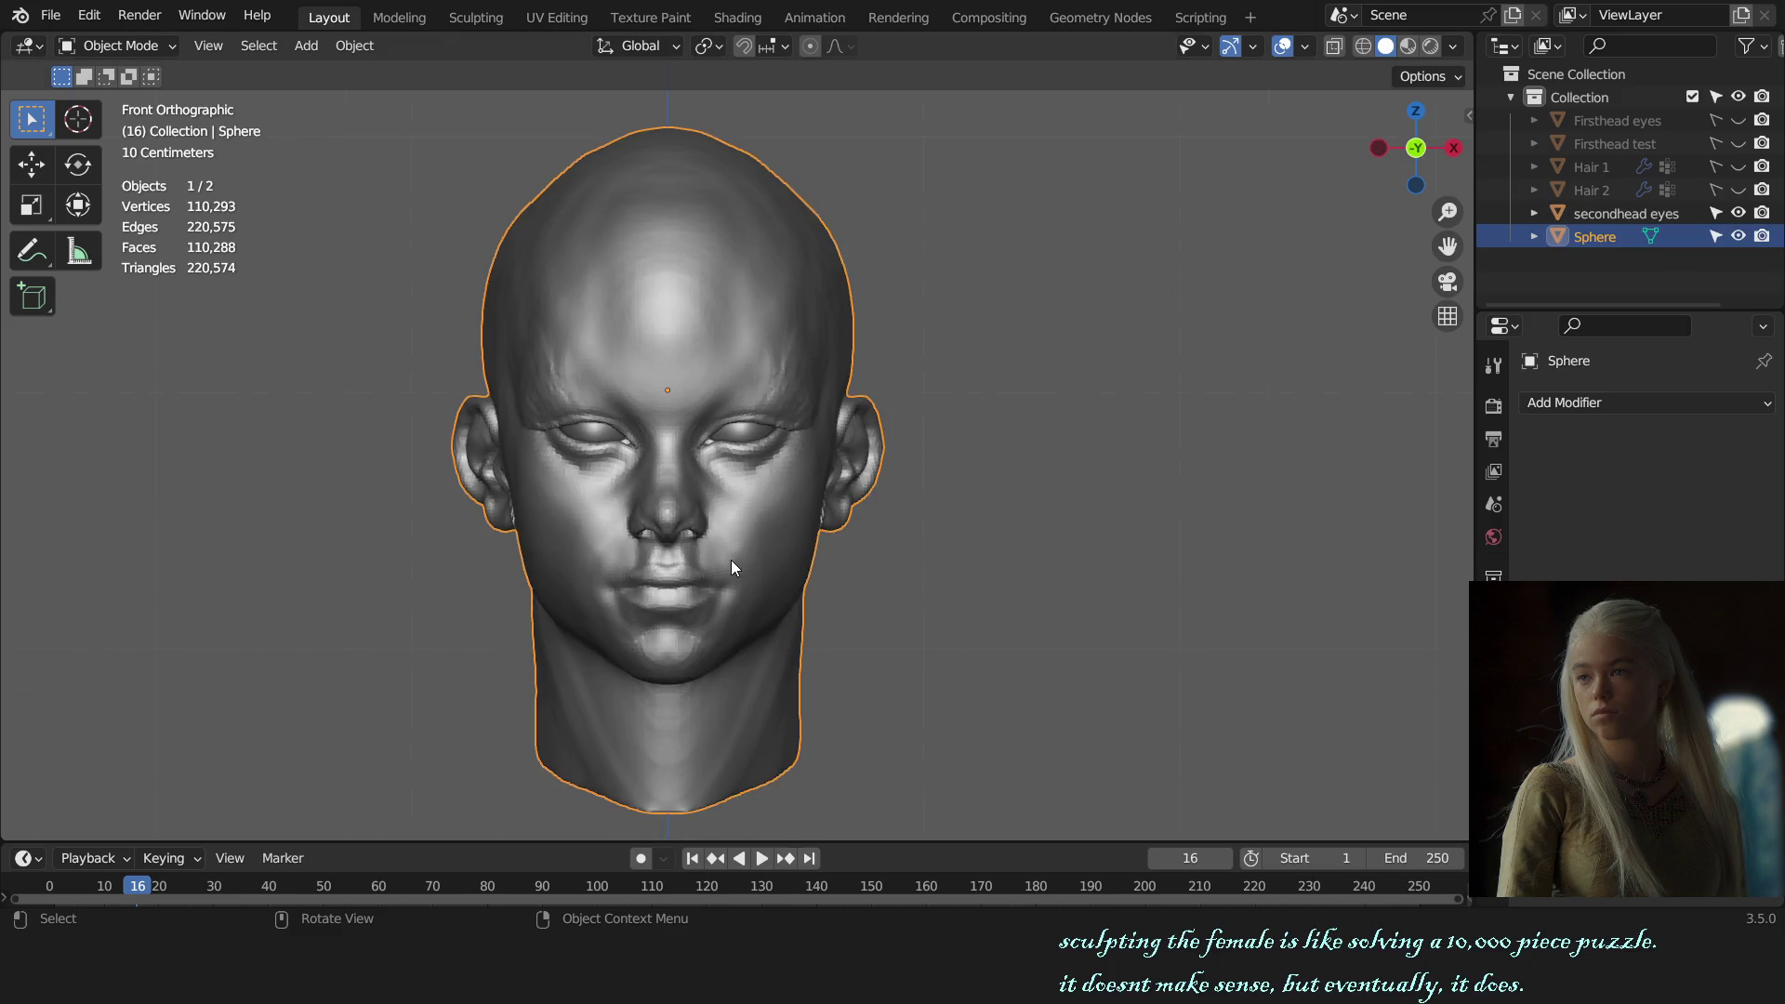
pyautogui.hotkey('ctrl', 'Tab')
pyautogui.scroll(5, 775, 485)
pyautogui.scroll(3, 774, 486)
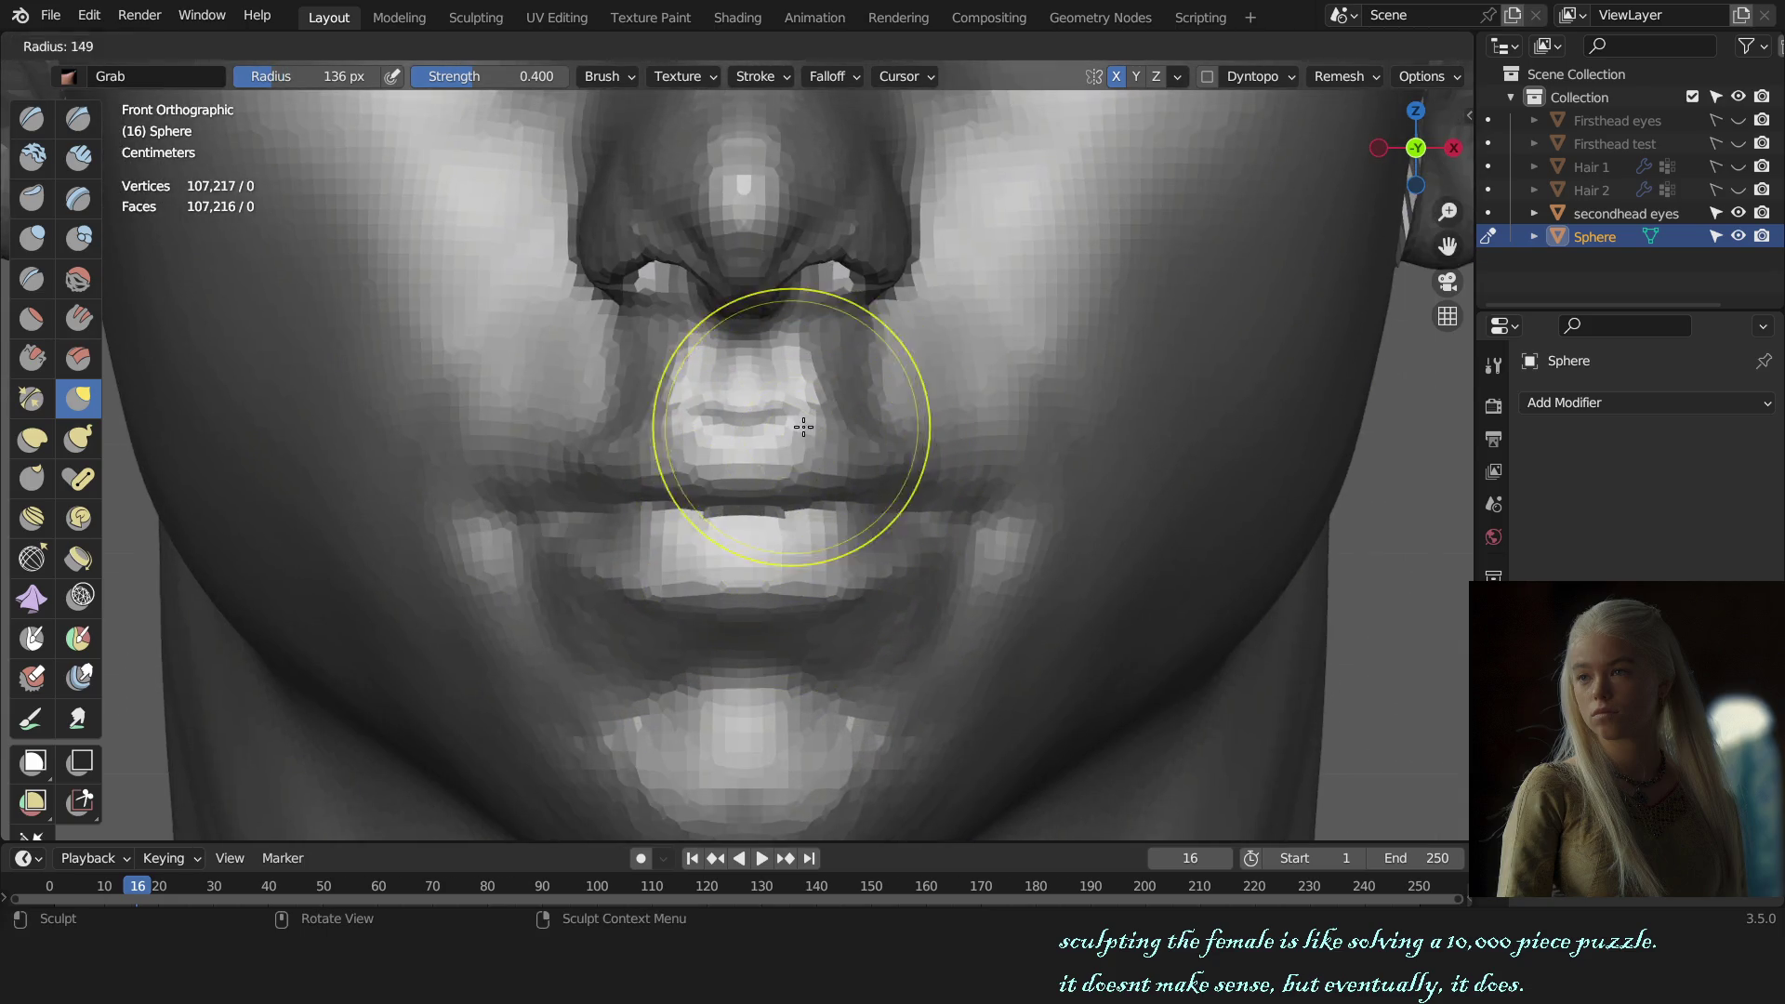
pyautogui.moveTo(856, 450); pyautogui.dragTo(954, 485)
pyautogui.scroll(-5, 953, 486)
pyautogui.scroll(-3, 1032, 449)
# Step: Leave sculpting for Object Mode and save female bust sculpt.blend again
pyautogui.moveTo(1032, 449)
pyautogui.mouseDown(button='middle')
pyautogui.moveTo(1054, 480)
pyautogui.moveTo(1008, 505)
pyautogui.mouseUp(button='middle')
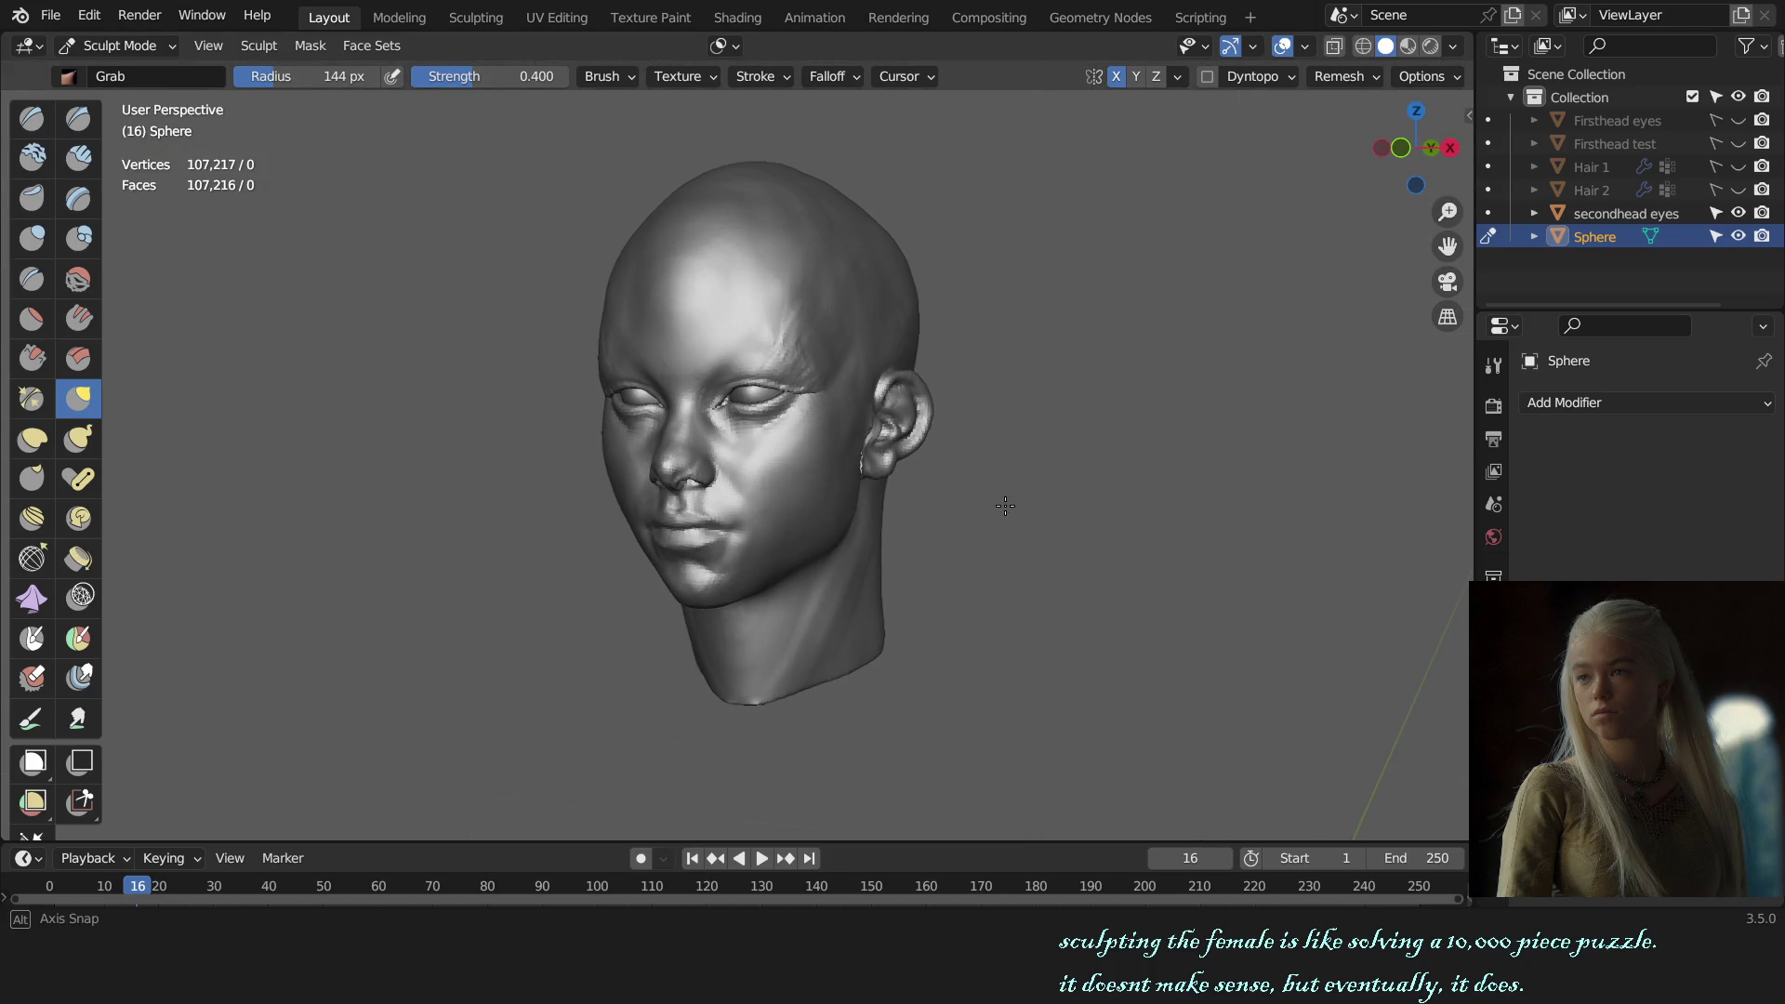
pyautogui.hotkey('alt', 'q')
pyautogui.press('KP_1')
pyautogui.hotkey('ctrl', 'Tab')
pyautogui.moveTo(1116, 493)
pyautogui.mouseDown(button='middle')
pyautogui.moveTo(1016, 494)
pyautogui.moveTo(1033, 493)
pyautogui.mouseUp(button='middle')
pyautogui.hotkey('ctrl', 's')
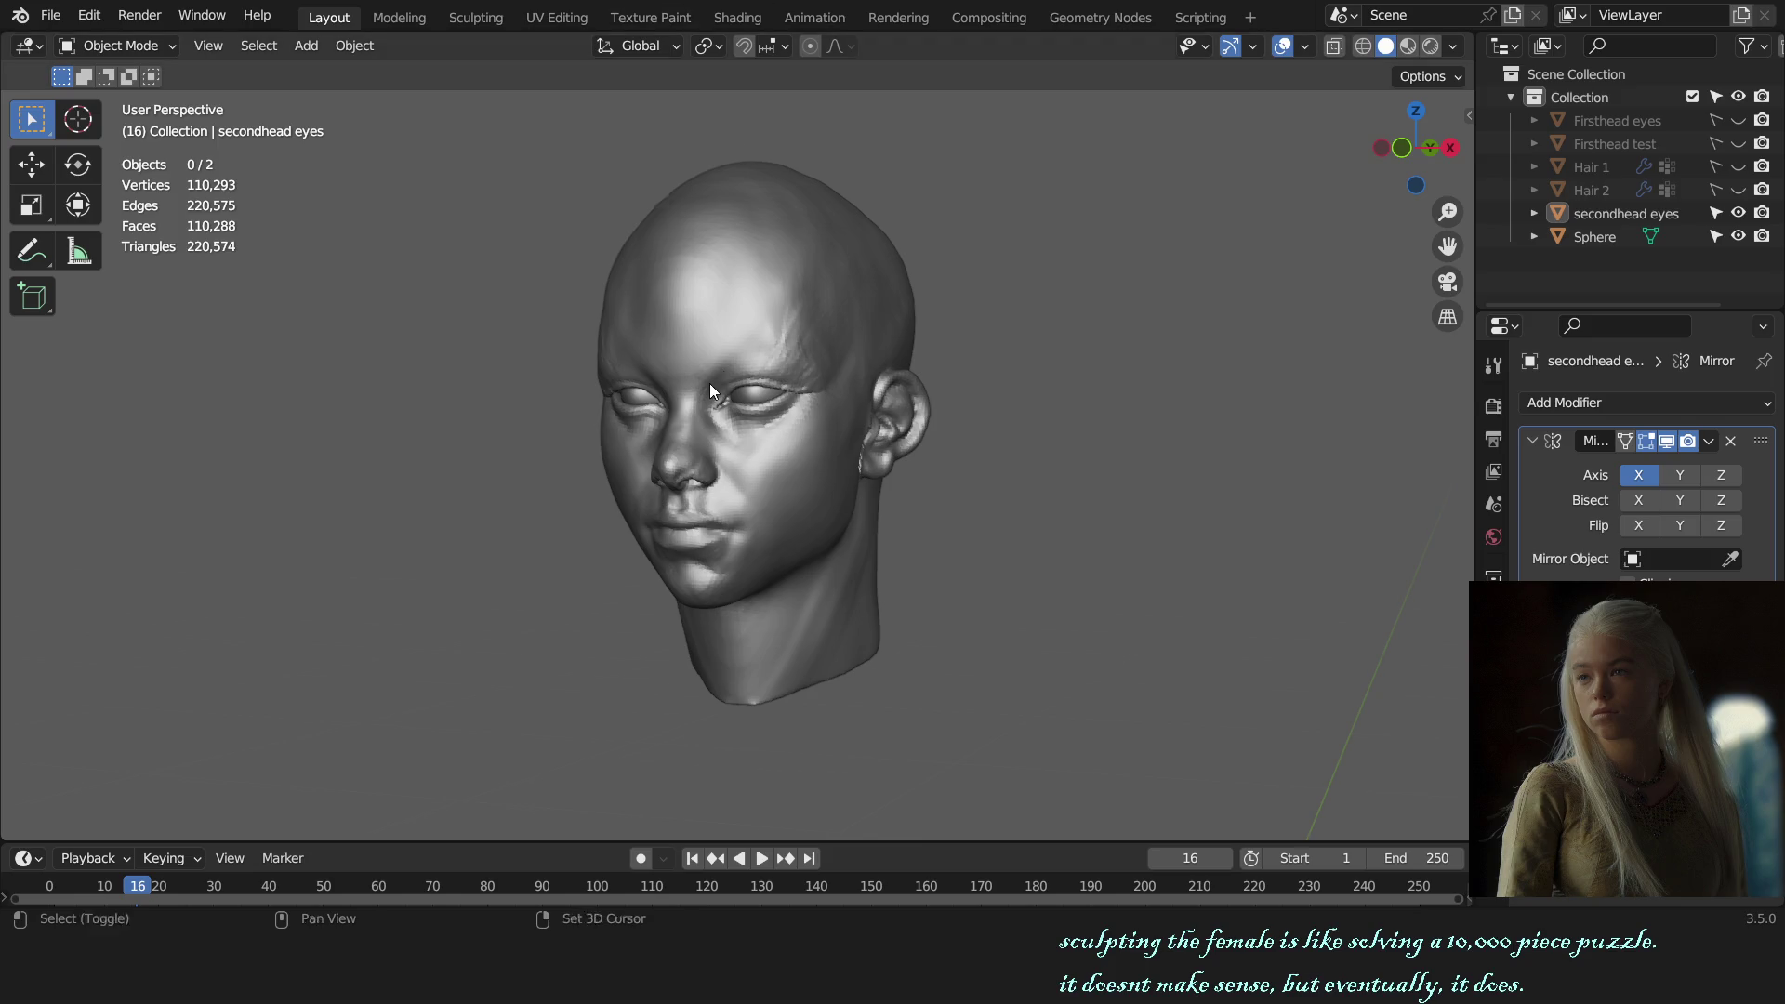
# Step: Reselect the Sphere and resume sculpting with the Grab brush at 144 px
pyautogui.moveTo(710, 383); pyautogui.dragTo(593, 437, button='middle')
pyautogui.scroll(3, 604, 452)
pyautogui.click(768, 381)
pyautogui.hotkey('ctrl', 'Tab')
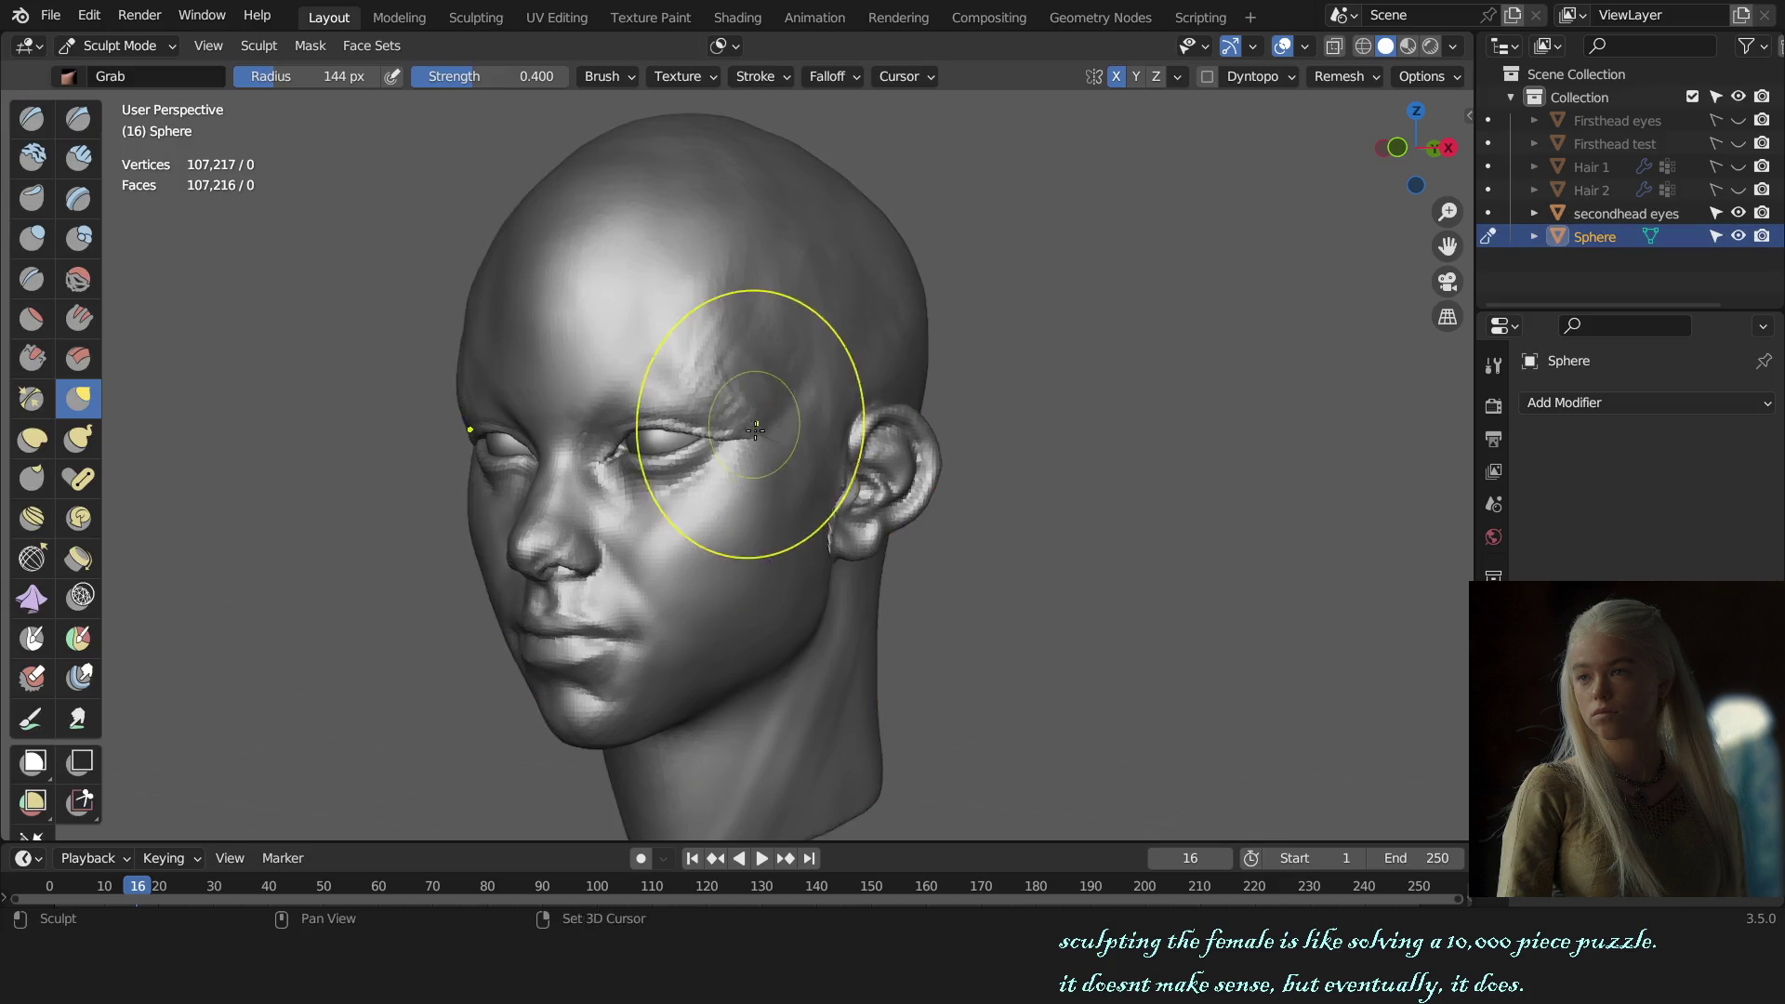
# Step: Grab-pull the brow and forehead area upward
pyautogui.moveTo(755, 428); pyautogui.dragTo(717, 478, button='middle')
pyautogui.scroll(2, 712, 472)
pyautogui.moveTo(710, 471)
pyautogui.mouseDown()
pyautogui.moveTo(713, 420)
pyautogui.moveTo(697, 391)
pyautogui.moveTo(686, 415)
pyautogui.moveTo(705, 415)
pyautogui.moveTo(694, 403)
pyautogui.mouseUp()
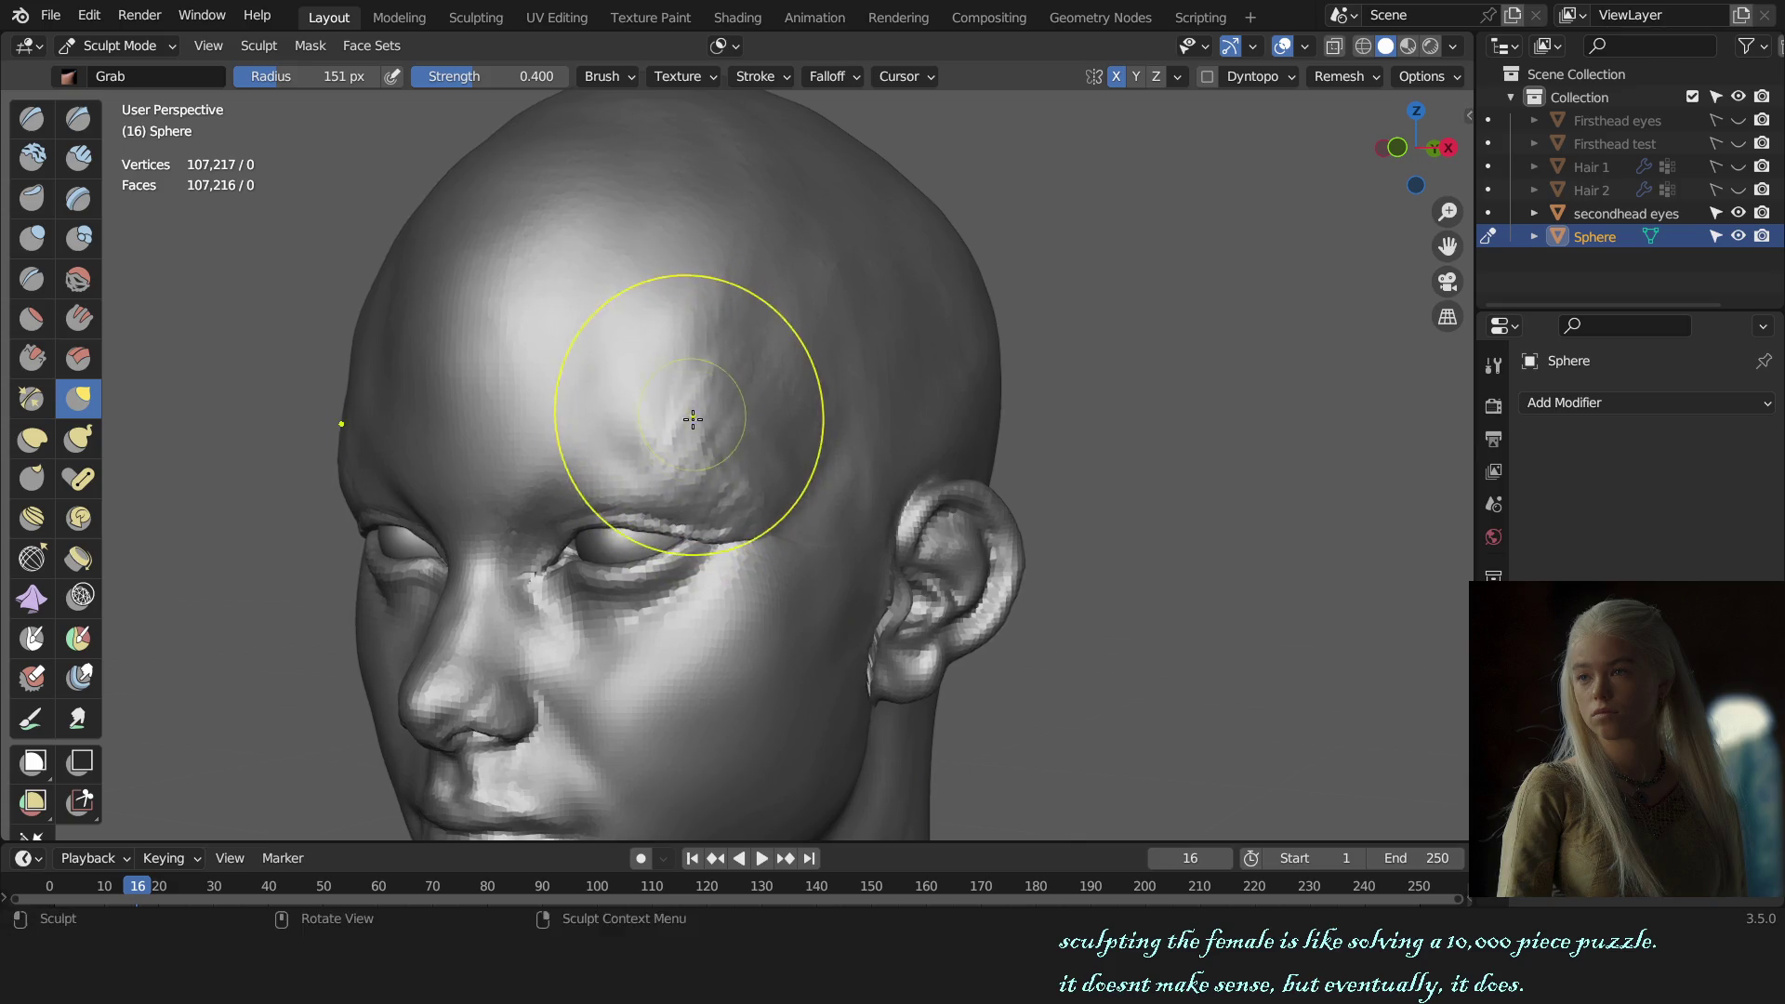
# Step: With the Draw brush at strength 0.312, add volume to the upper forehead and temple
pyautogui.press('x')
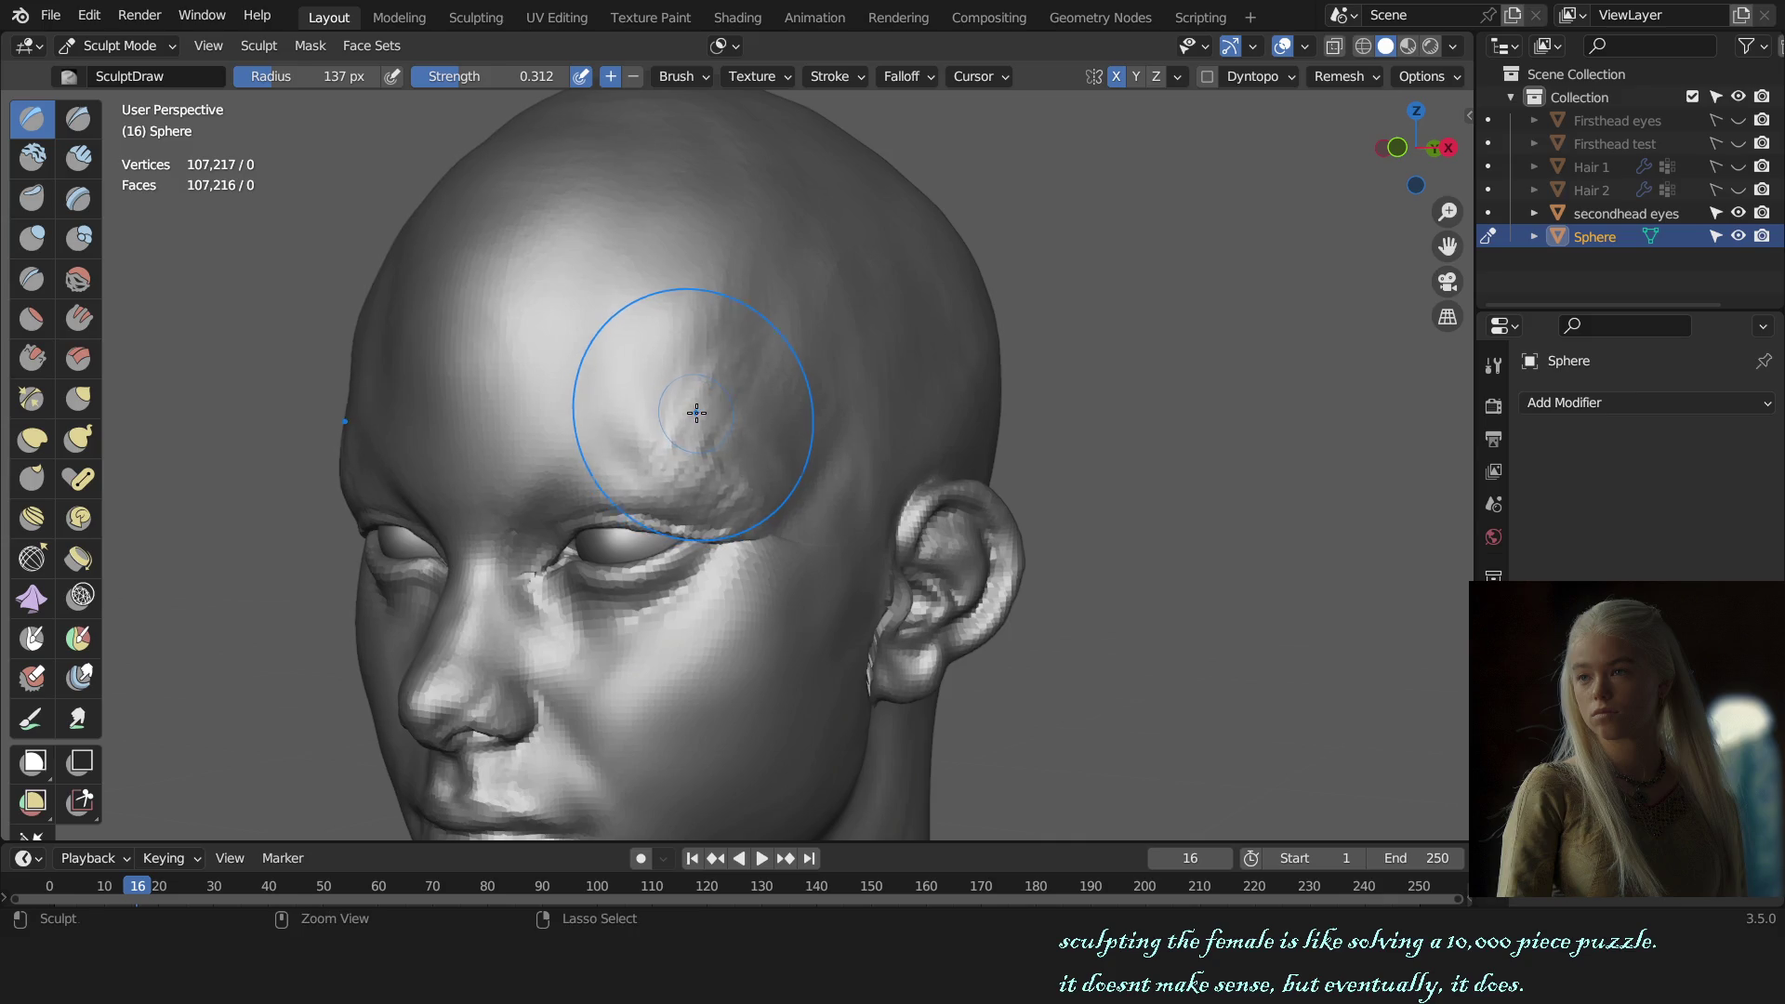
pyautogui.press('KP_1')
pyautogui.moveTo(781, 400); pyautogui.dragTo(900, 475, button='middle')
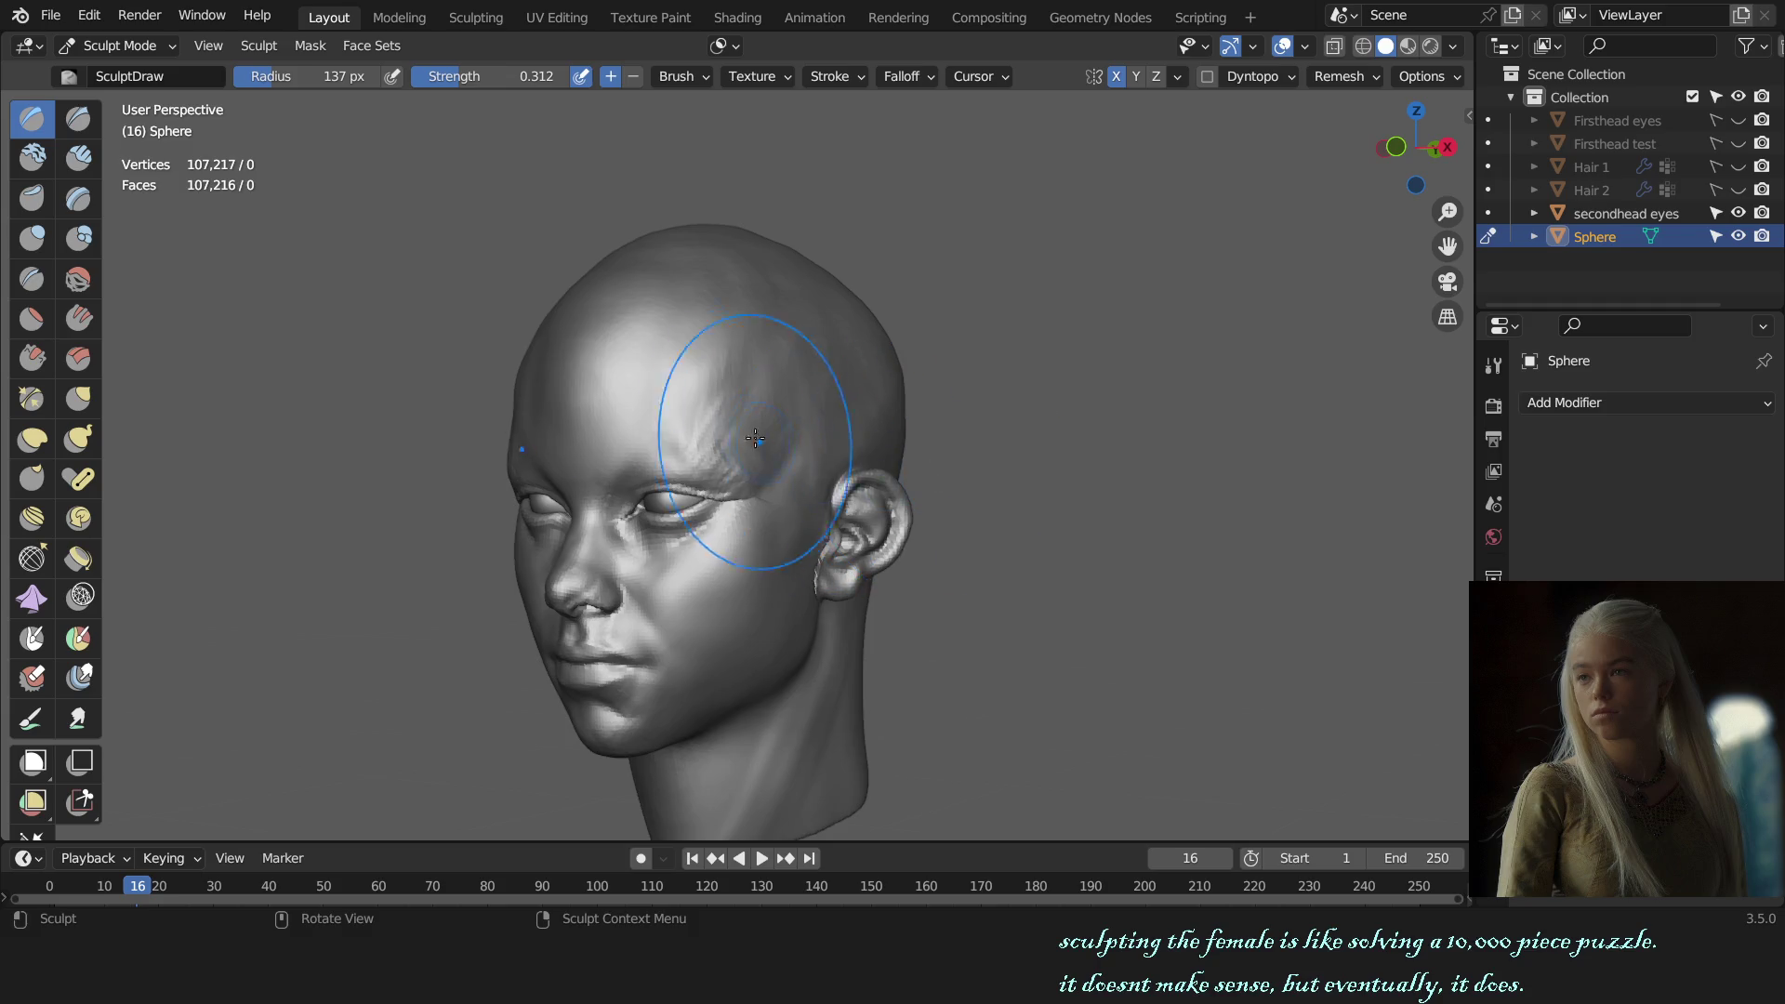
pyautogui.moveTo(698, 376); pyautogui.dragTo(727, 384, button='middle')
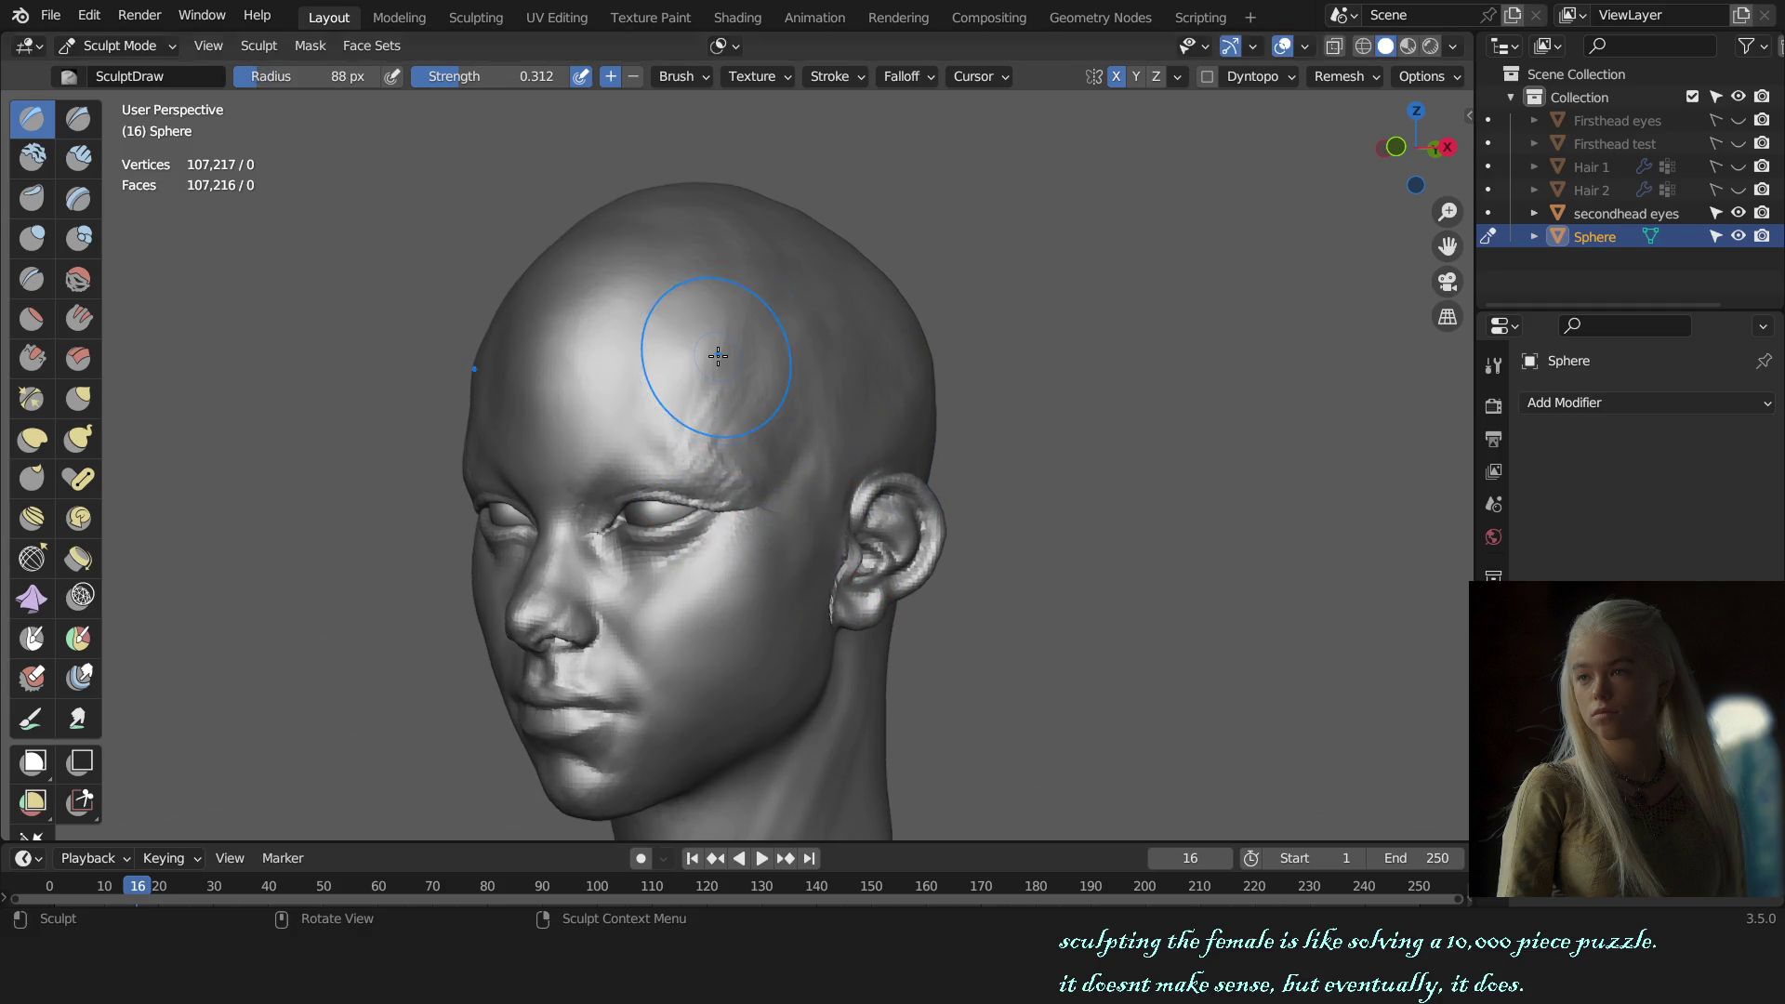
pyautogui.press('KP_1')
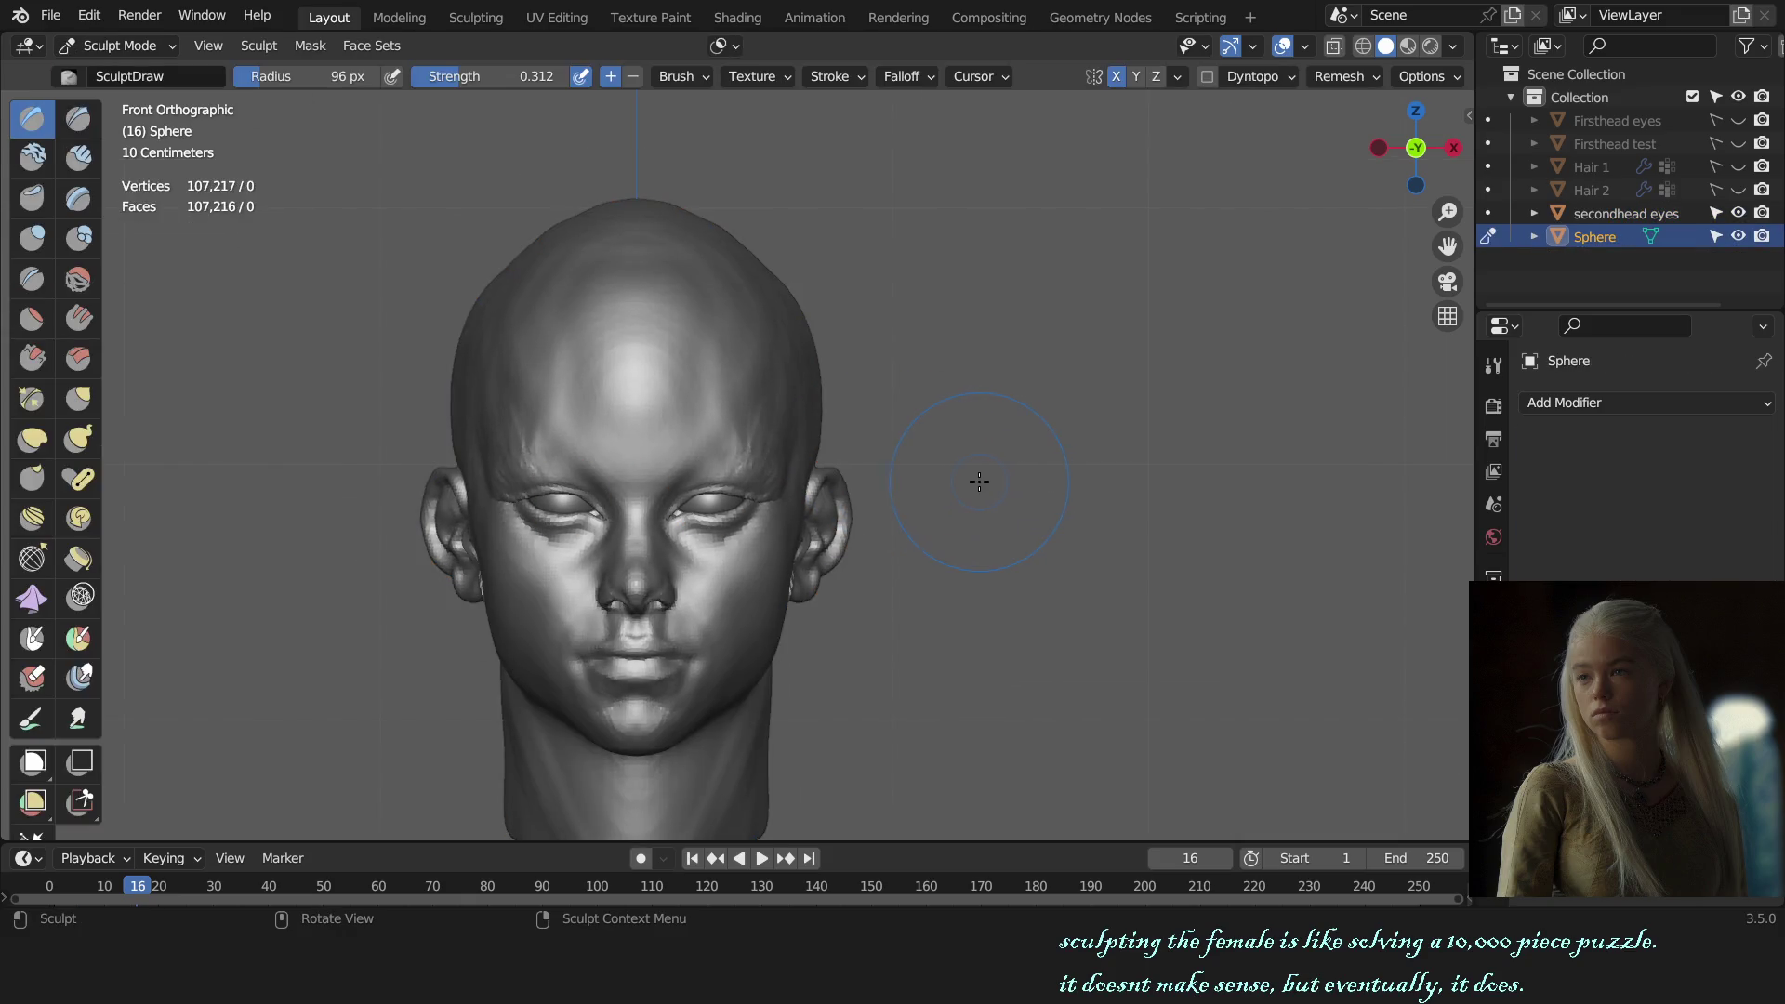
pyautogui.moveTo(921, 465); pyautogui.dragTo(853, 465, button='middle')
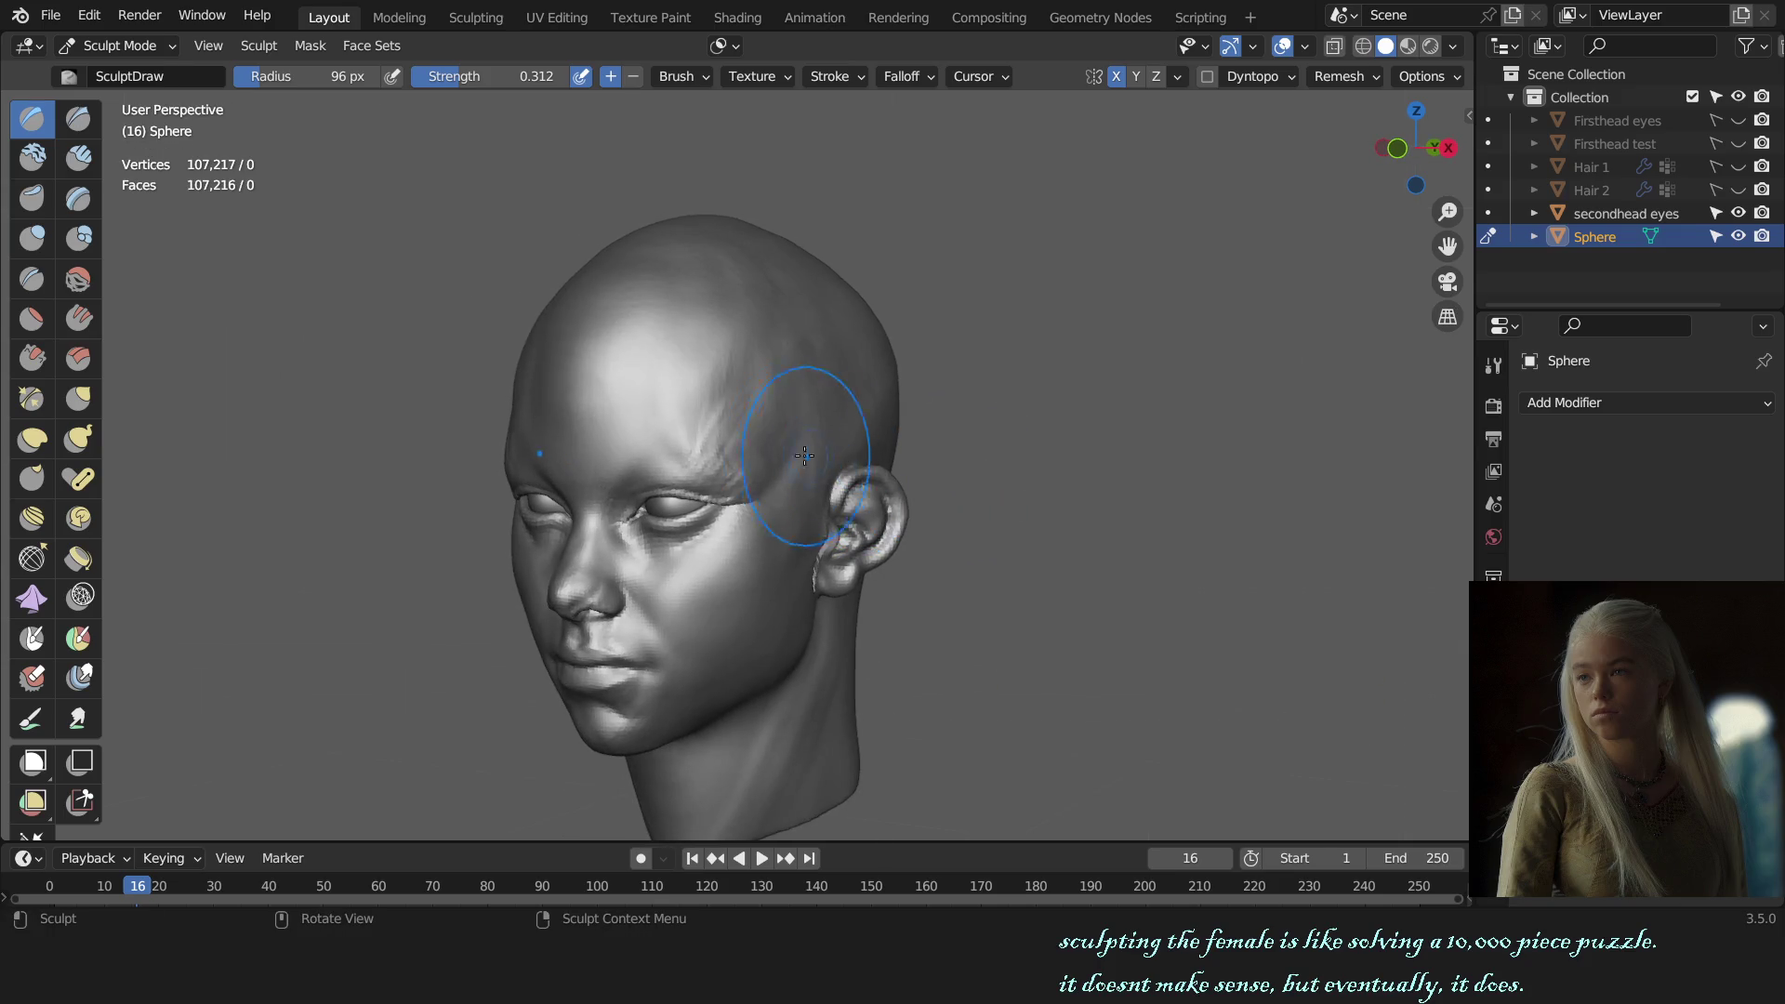
pyautogui.moveTo(777, 399); pyautogui.dragTo(744, 373, button='middle')
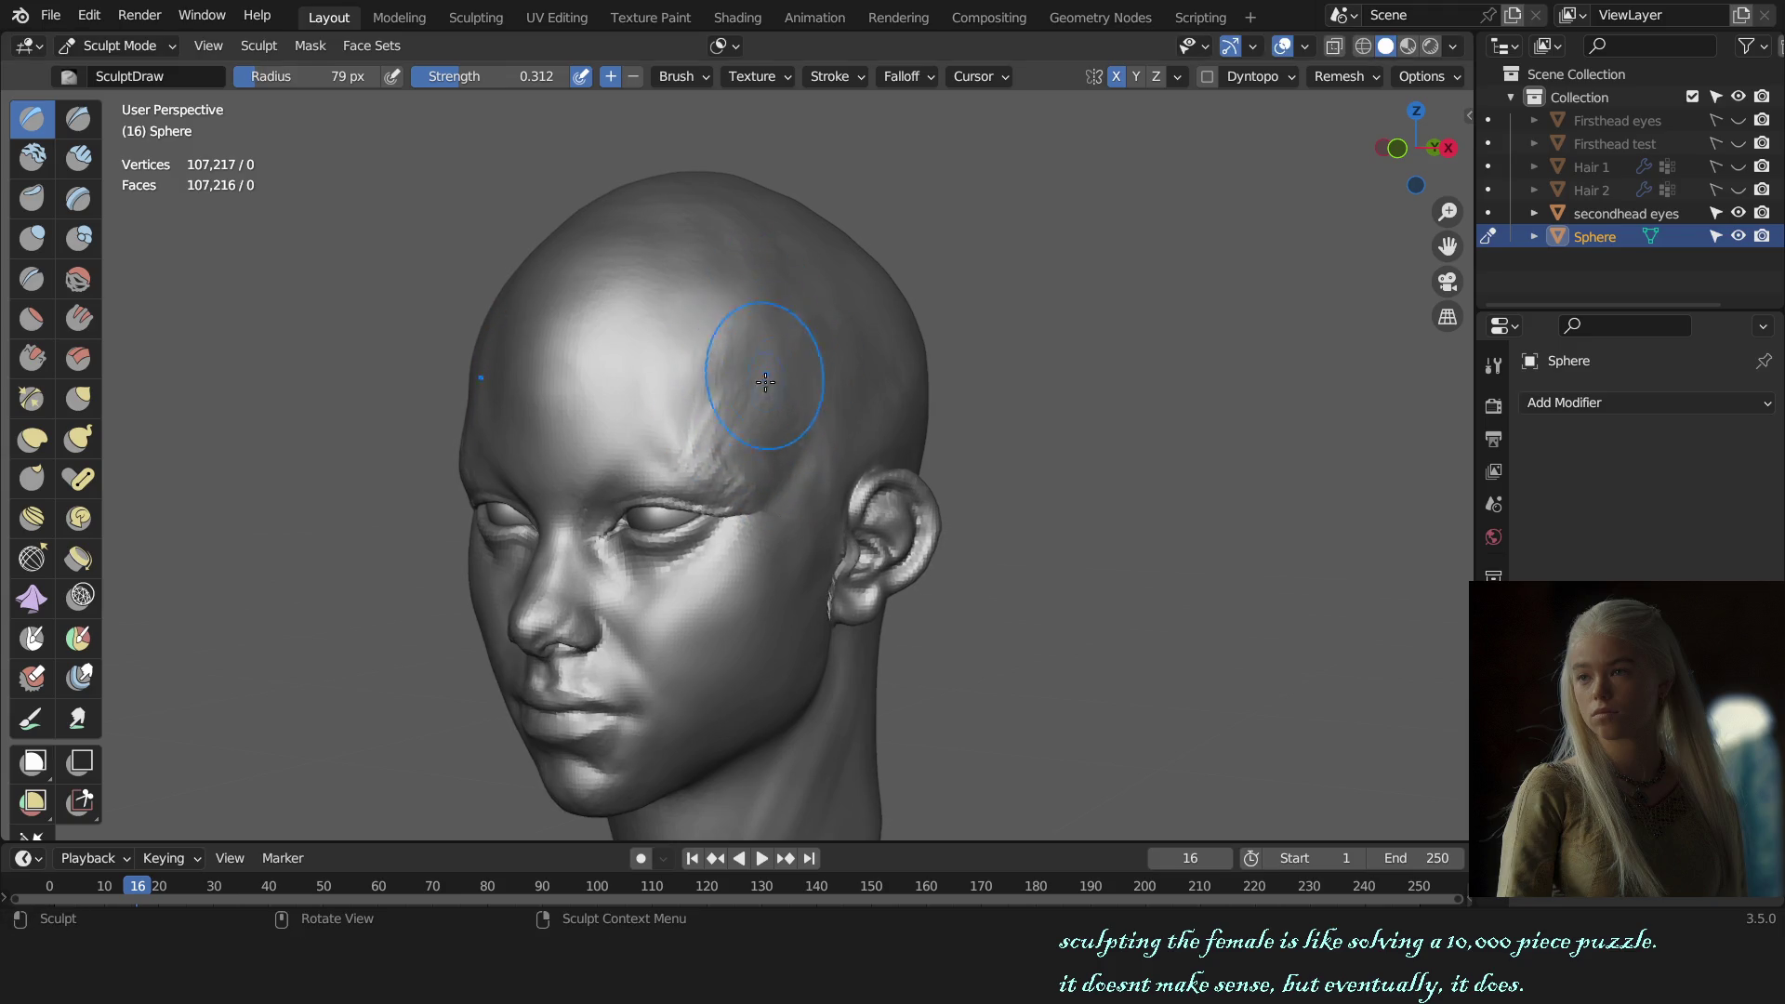
pyautogui.scroll(2, 758, 363)
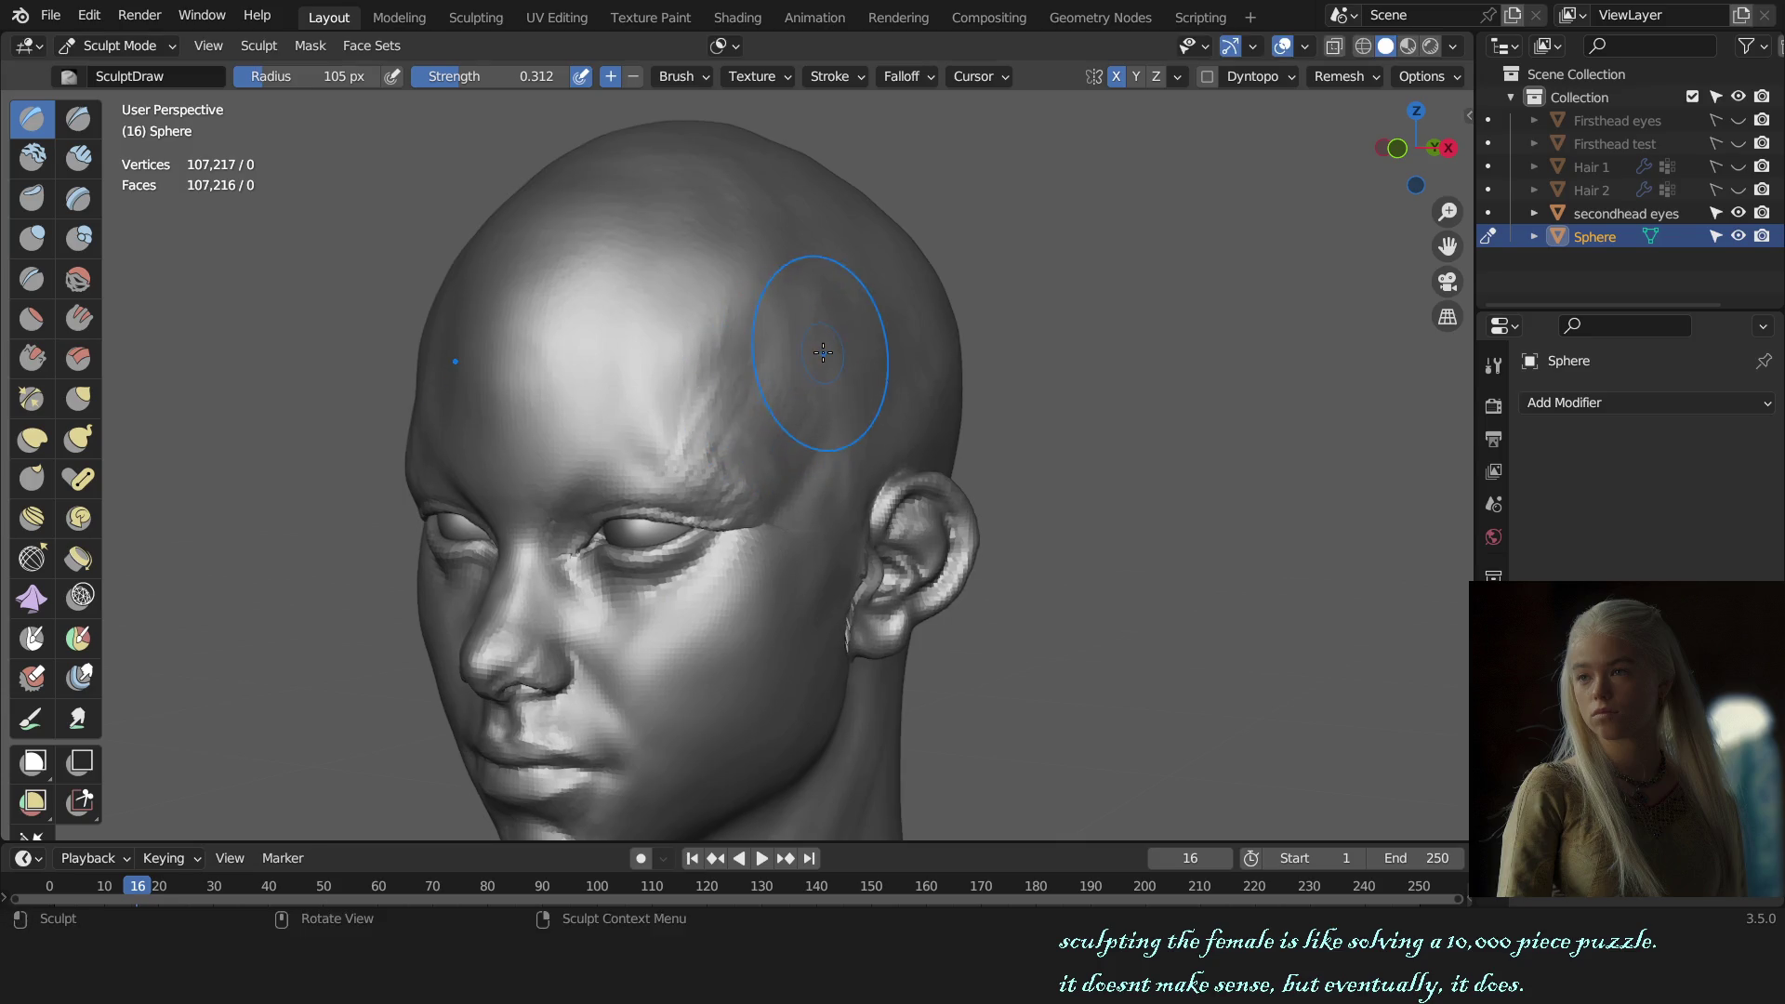
pyautogui.keyDown('shift'); pyautogui.moveTo(805, 288); pyautogui.dragTo(708, 401); pyautogui.keyUp('shift')
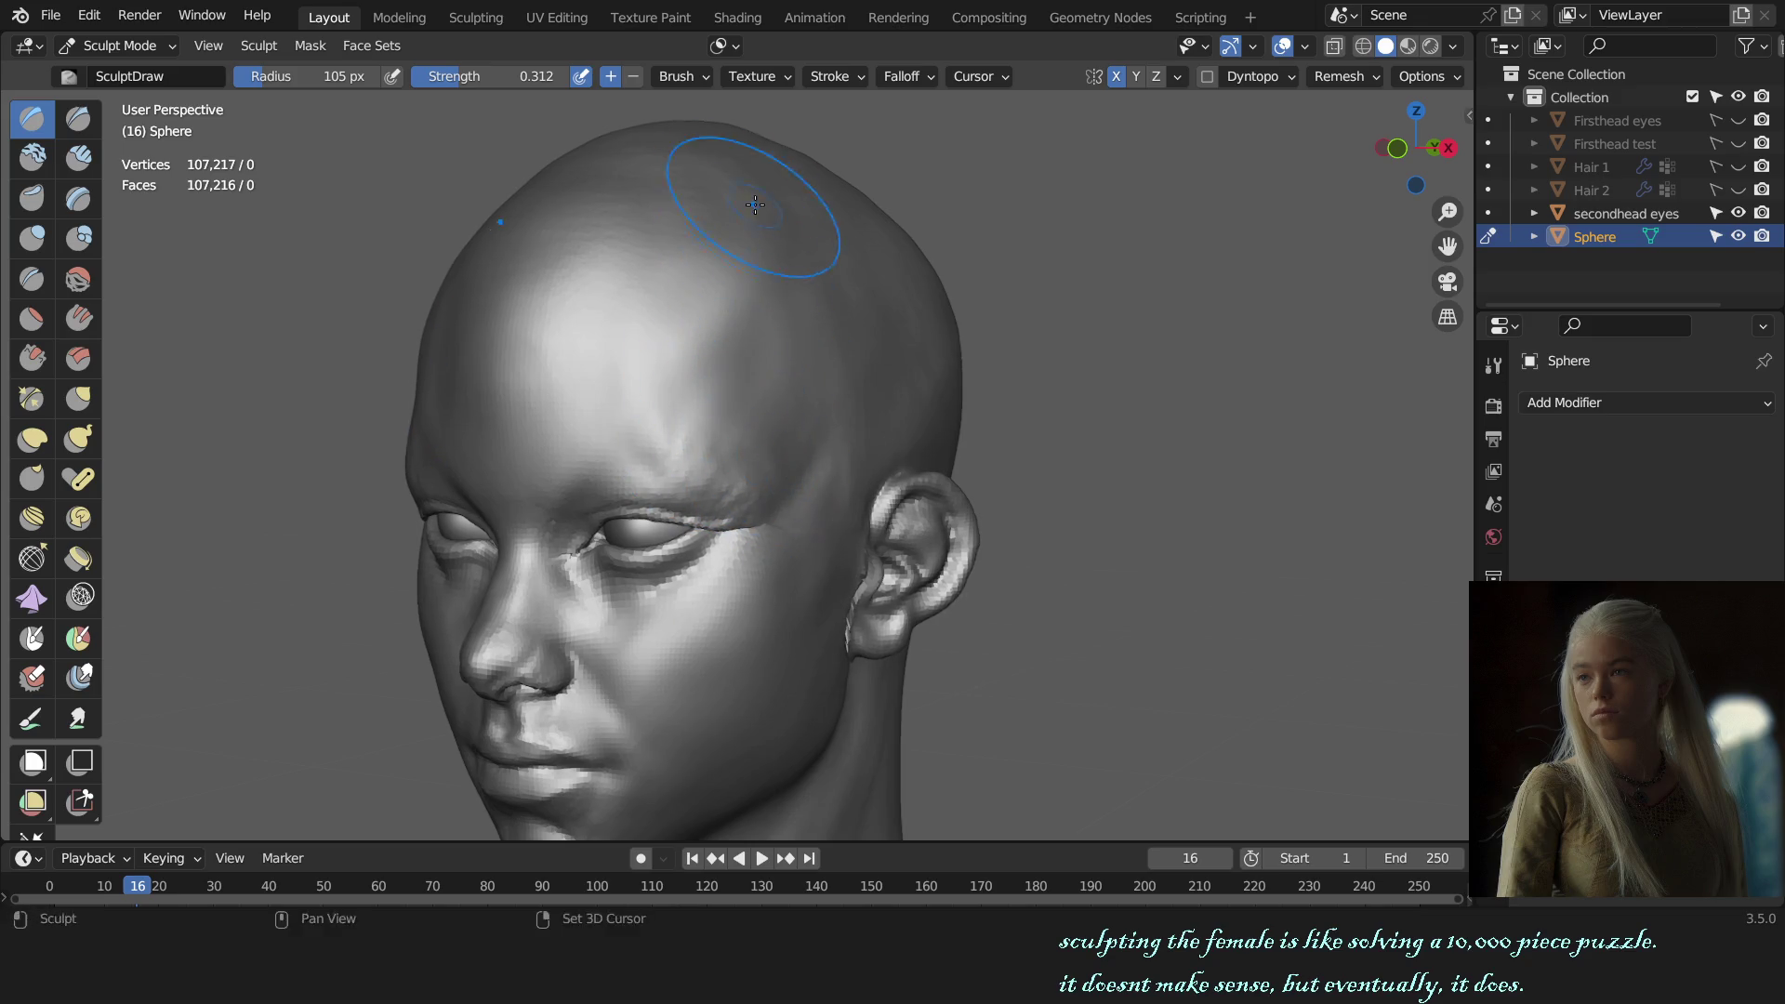
# Step: Orbit to the right side view and switch back to the Grab brush at 141 px
pyautogui.moveTo(738, 346); pyautogui.dragTo(812, 467, button='middle')
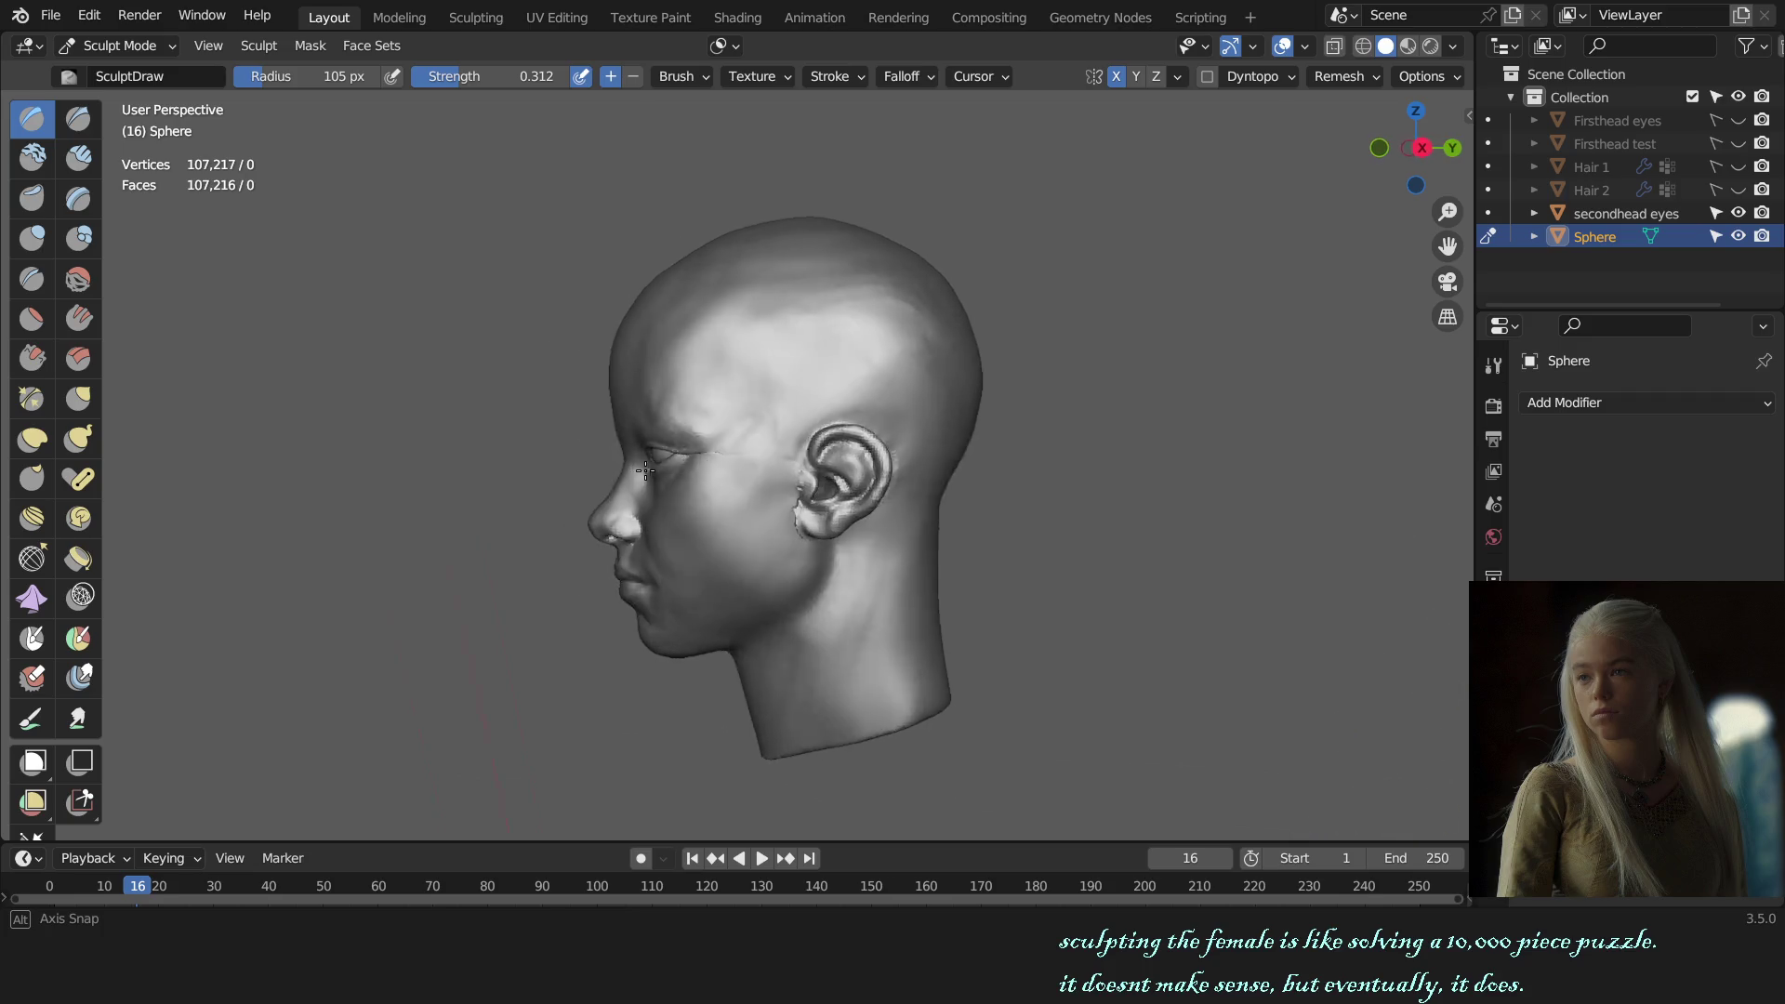
pyautogui.keyDown('alt'); pyautogui.moveTo(812, 467); pyautogui.dragTo(735, 391, button='middle'); pyautogui.keyUp('alt')
pyautogui.scroll(3, 749, 454)
pyautogui.scroll(2, 748, 454)
pyautogui.press('g')
pyautogui.scroll(2, 697, 458)
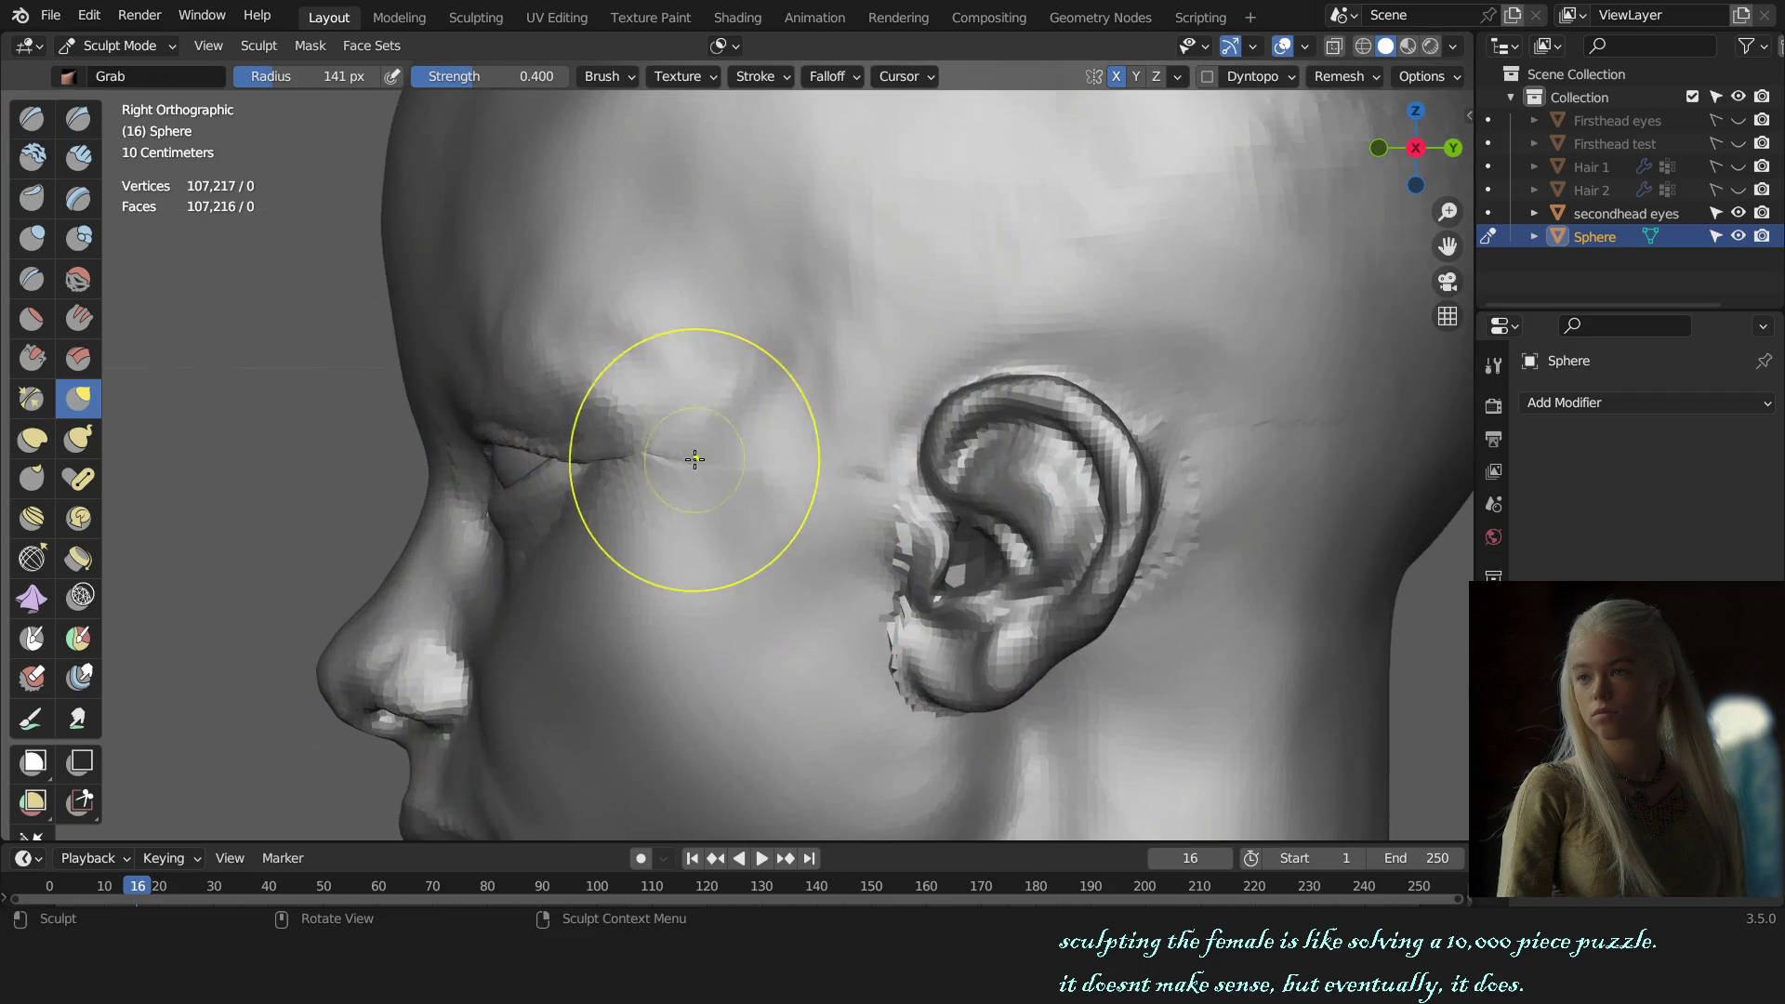
# Step: Resize the Grab brush, settling on a 159 px radius
pyautogui.click(735, 52)
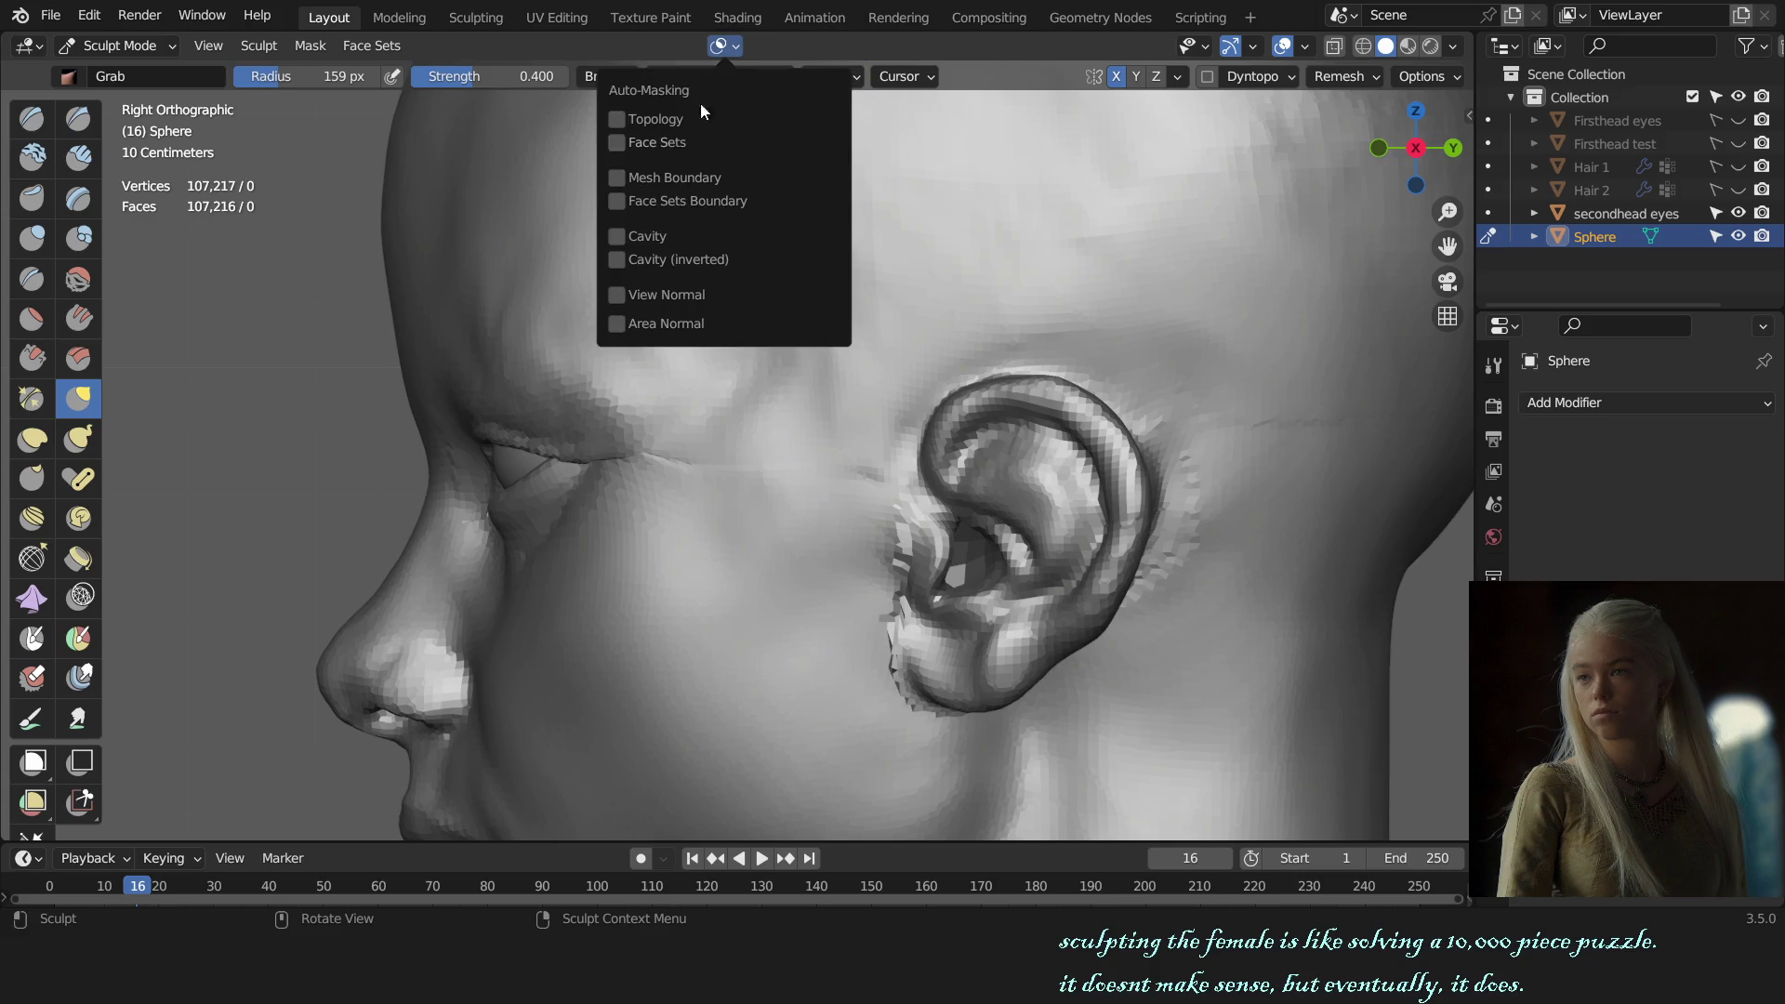
pyautogui.click(686, 448)
pyautogui.press('f')
pyautogui.click(644, 456)
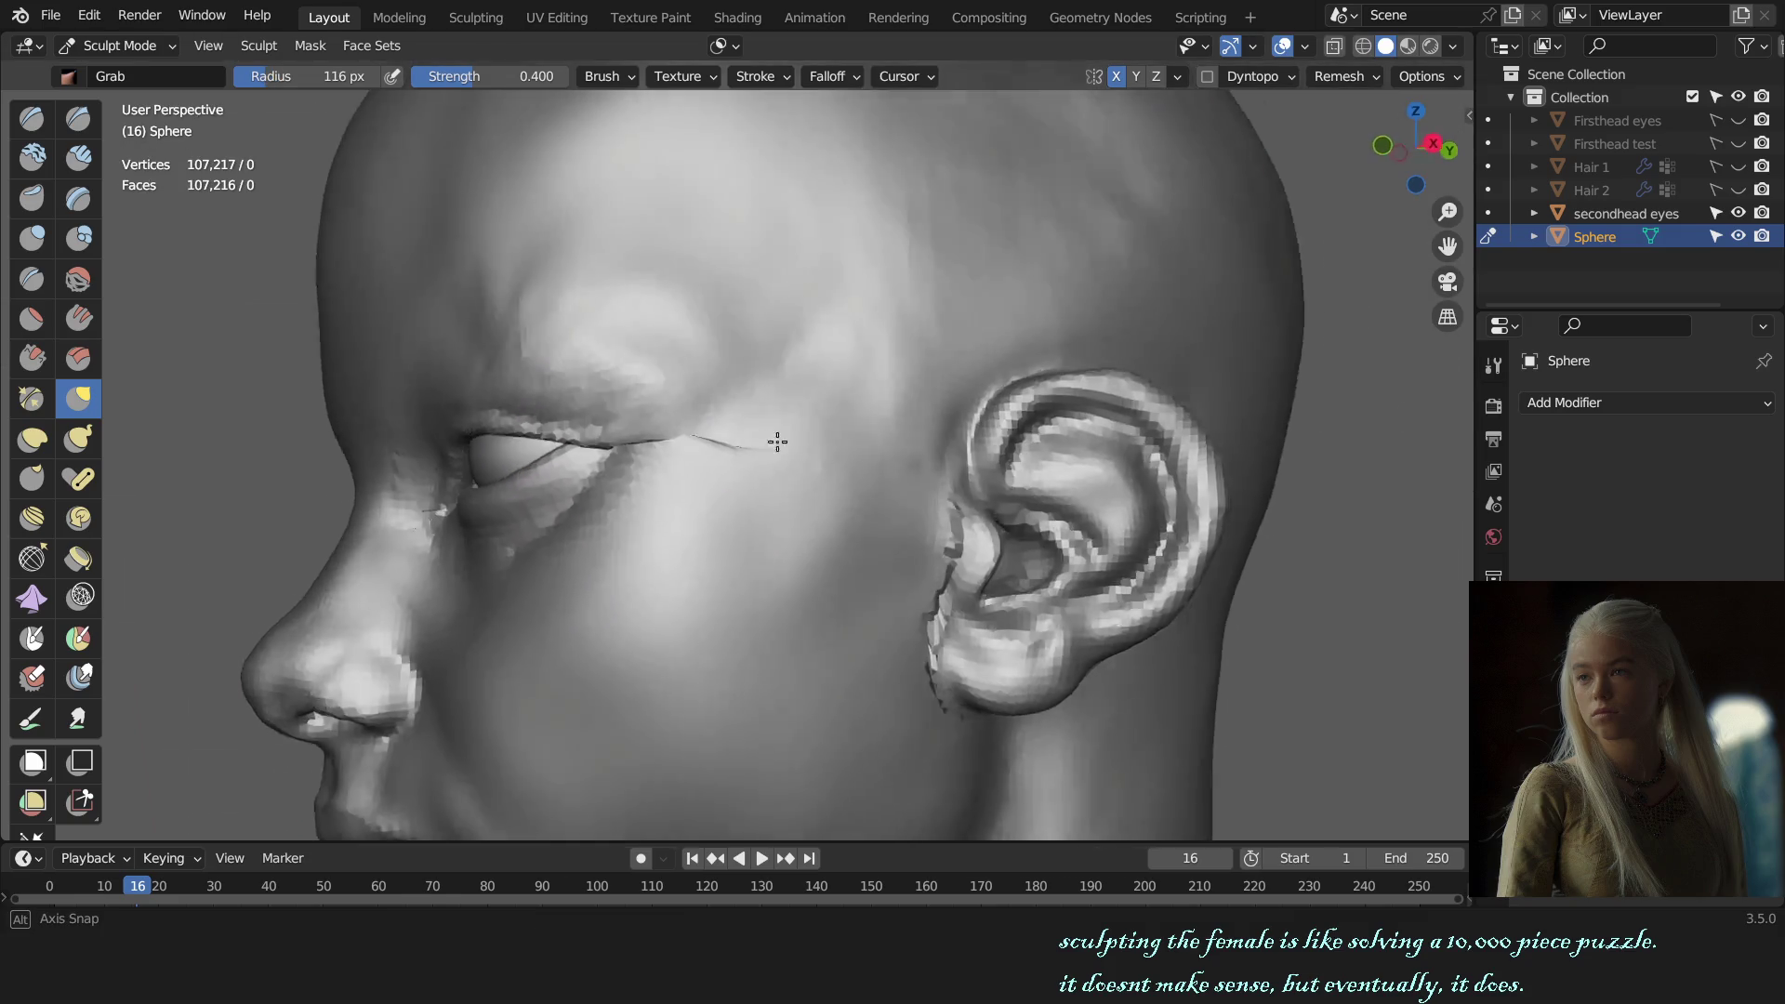
pyautogui.moveTo(645, 458); pyautogui.dragTo(790, 372, button='middle')
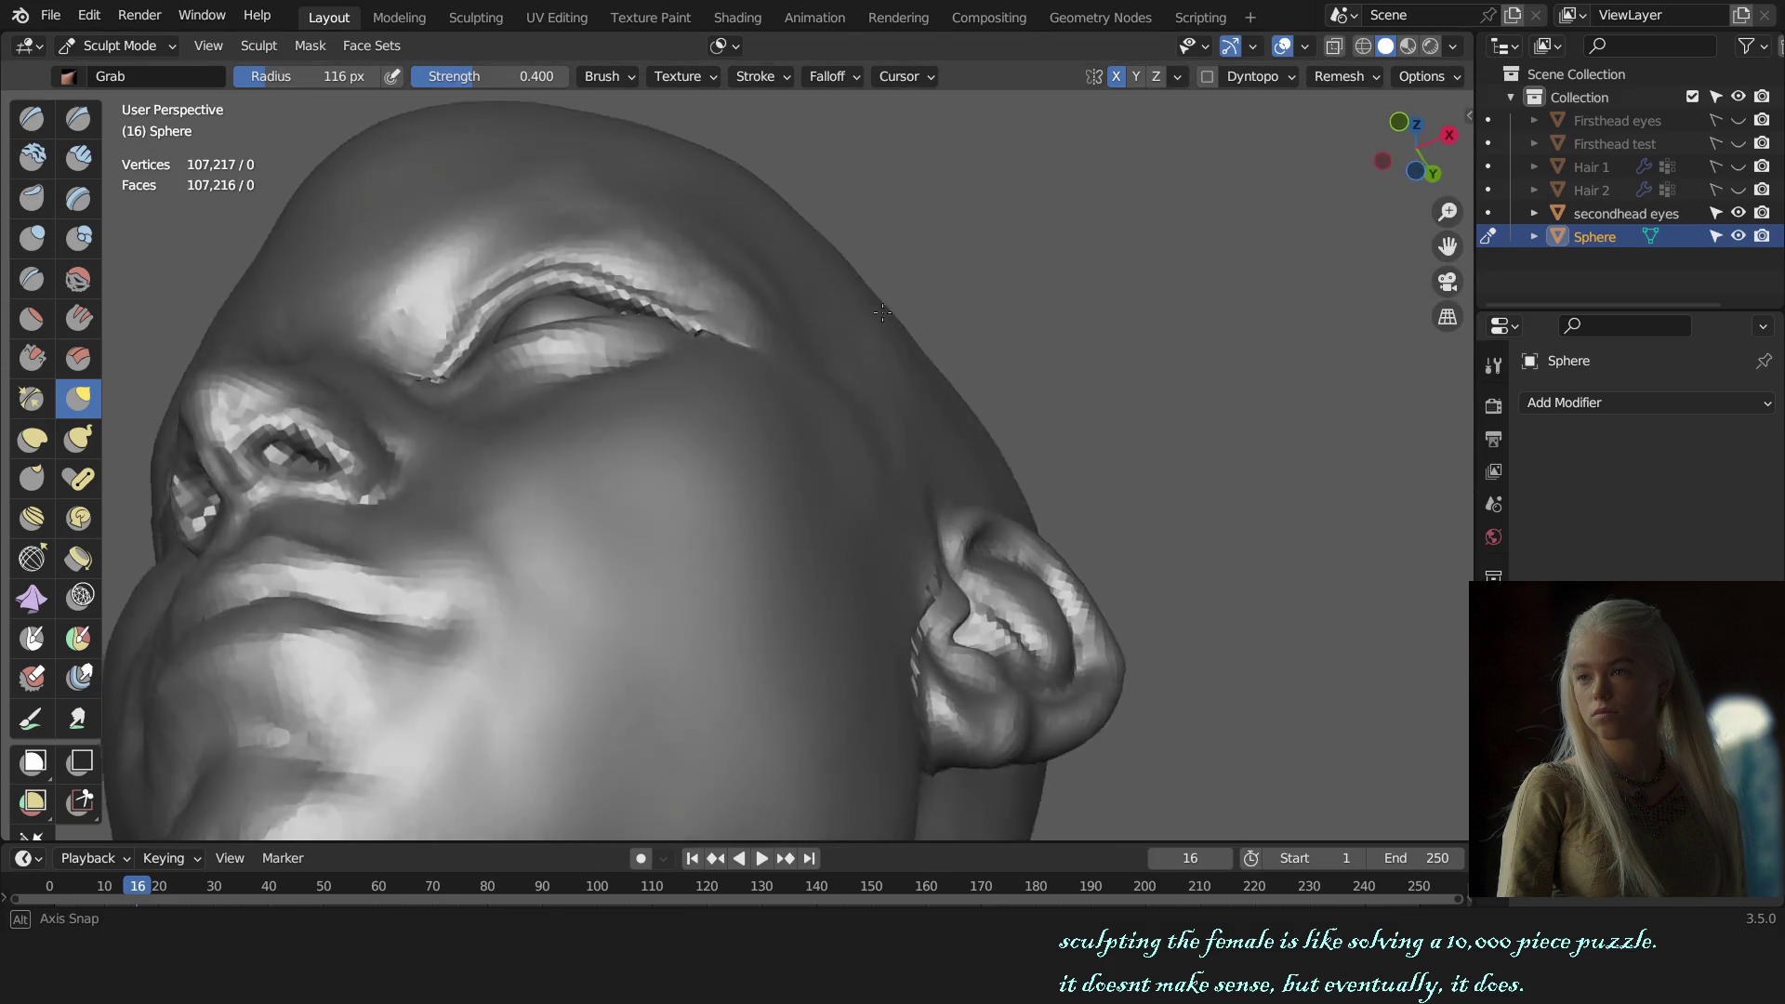
pyautogui.press('f')
pyautogui.click(803, 390)
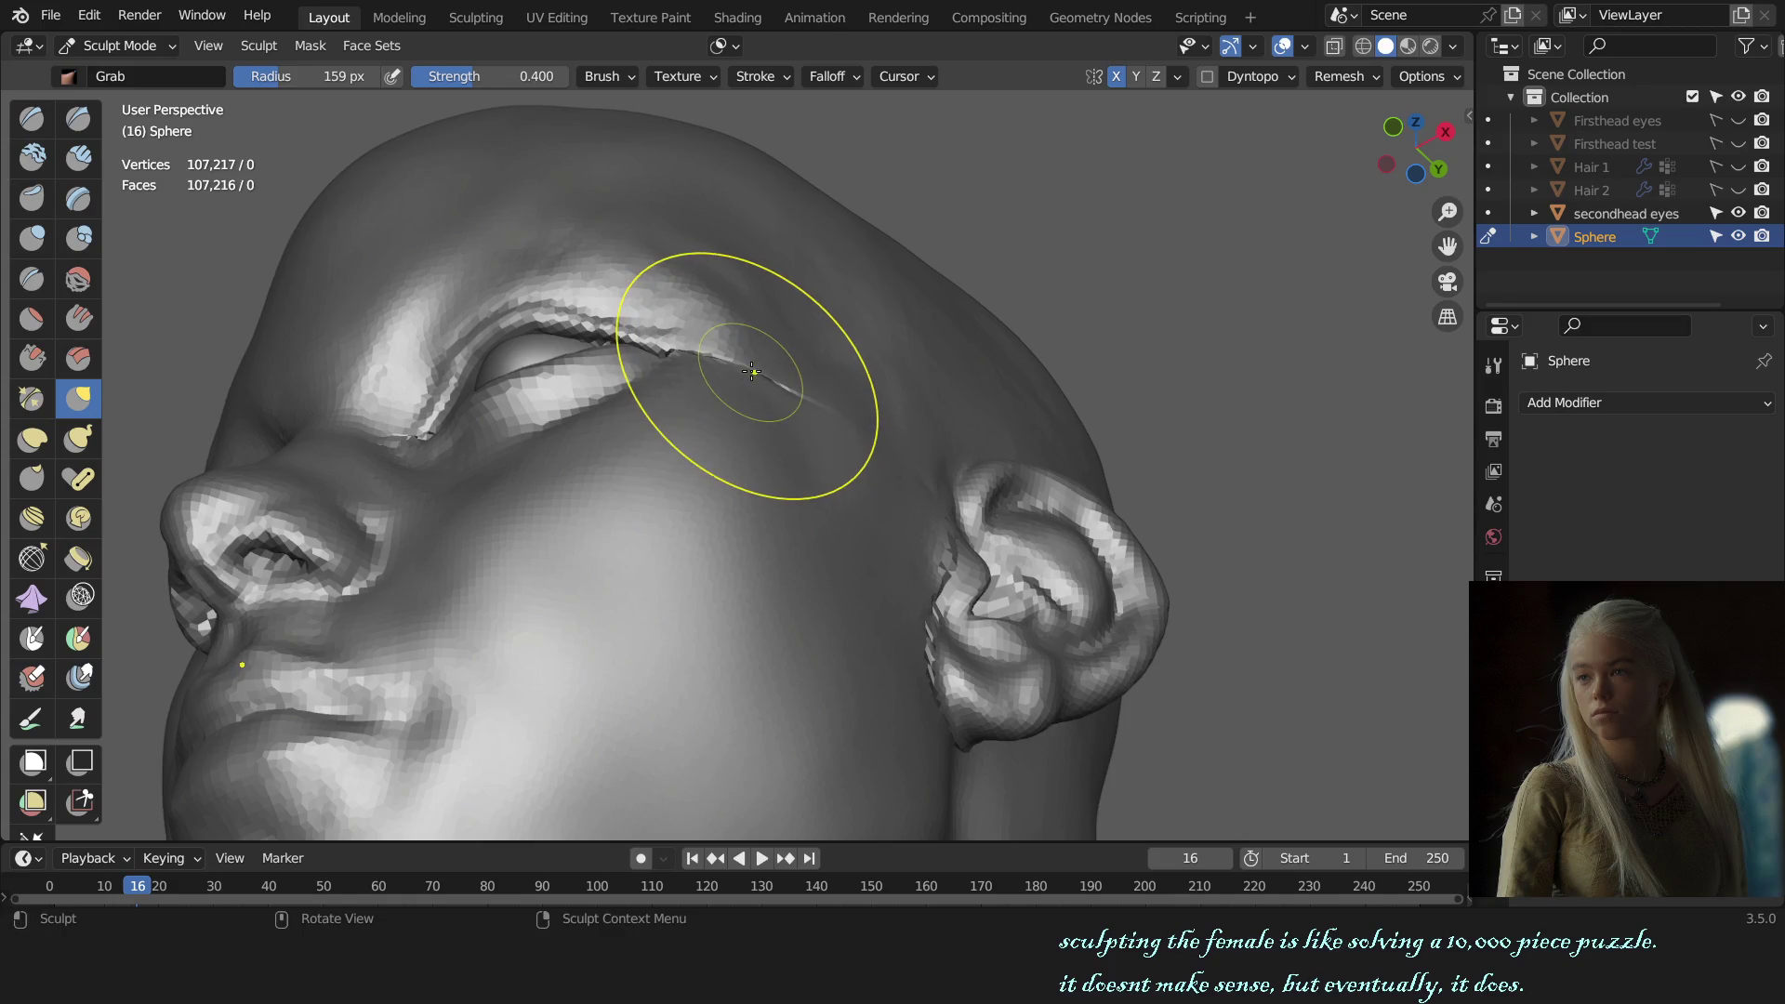
# Step: Switch to the right side view and zoom in on the chin and jaw profile
pyautogui.press('KP_1')
pyautogui.moveTo(947, 553)
pyautogui.mouseDown(button='middle')
pyautogui.moveTo(854, 562)
pyautogui.moveTo(845, 544)
pyautogui.moveTo(948, 599)
pyautogui.moveTo(932, 570)
pyautogui.mouseUp(button='middle')
pyautogui.press('KP_1')
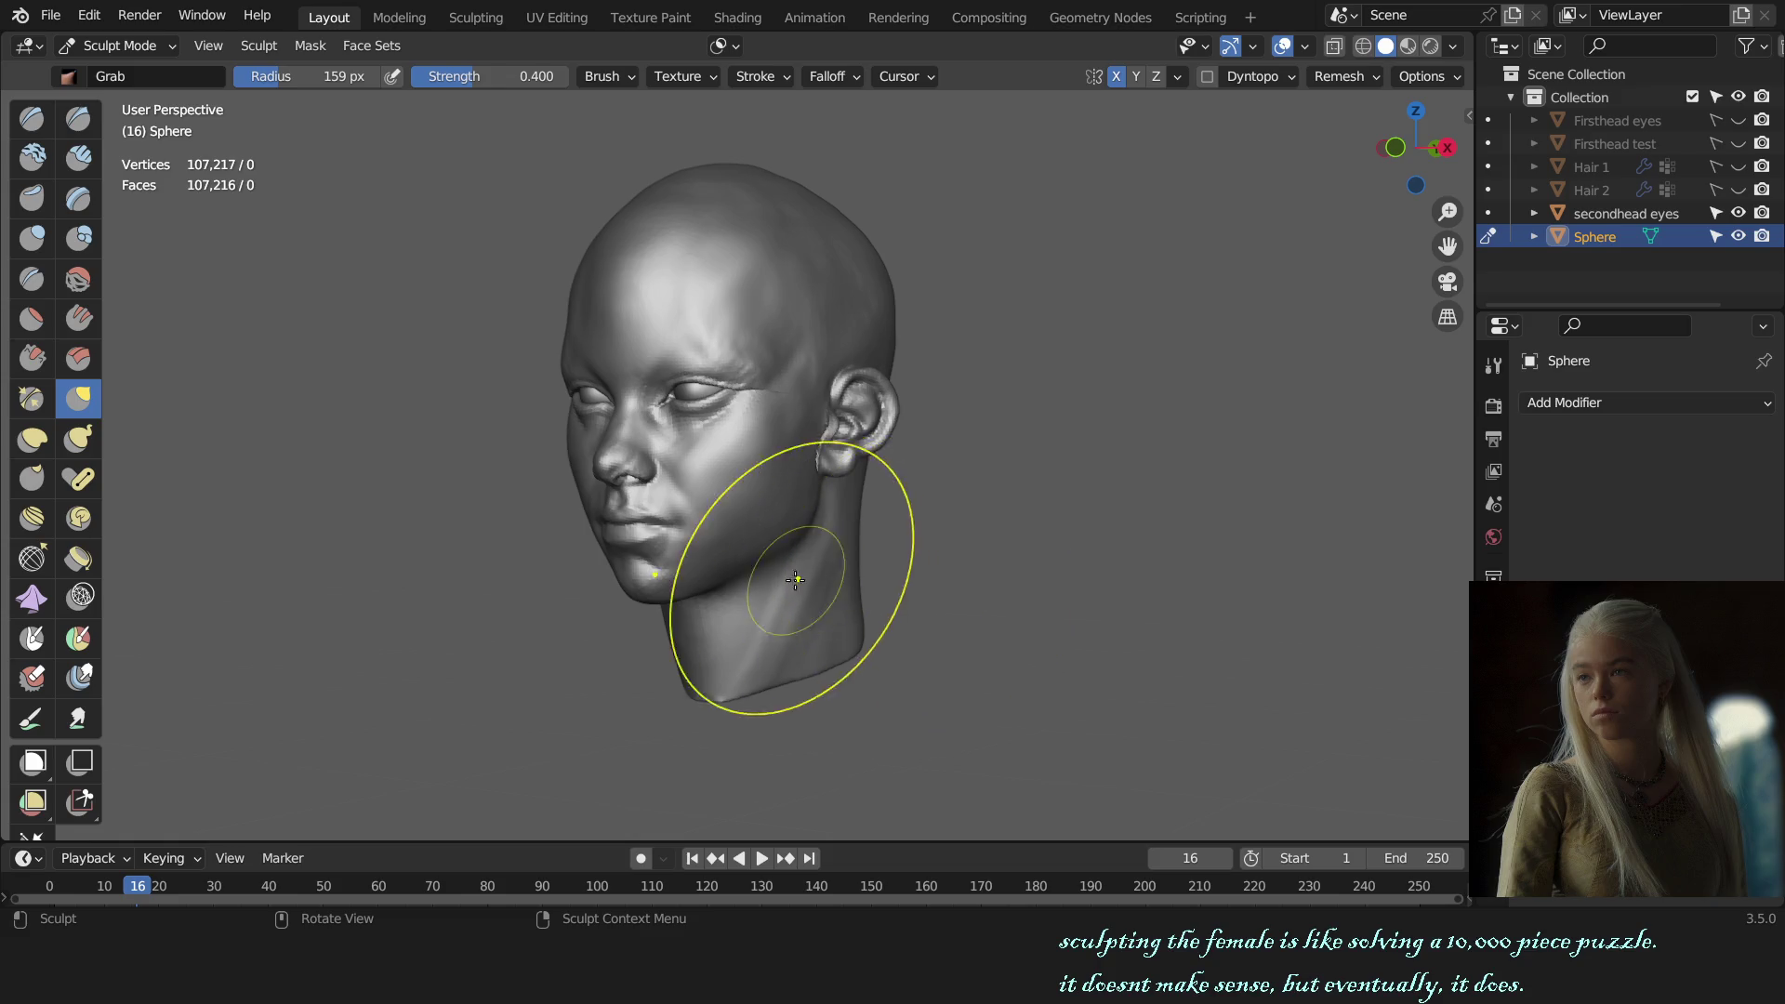
pyautogui.press('KP_1')
pyautogui.press('KP_3')
pyautogui.scroll(3, 678, 578)
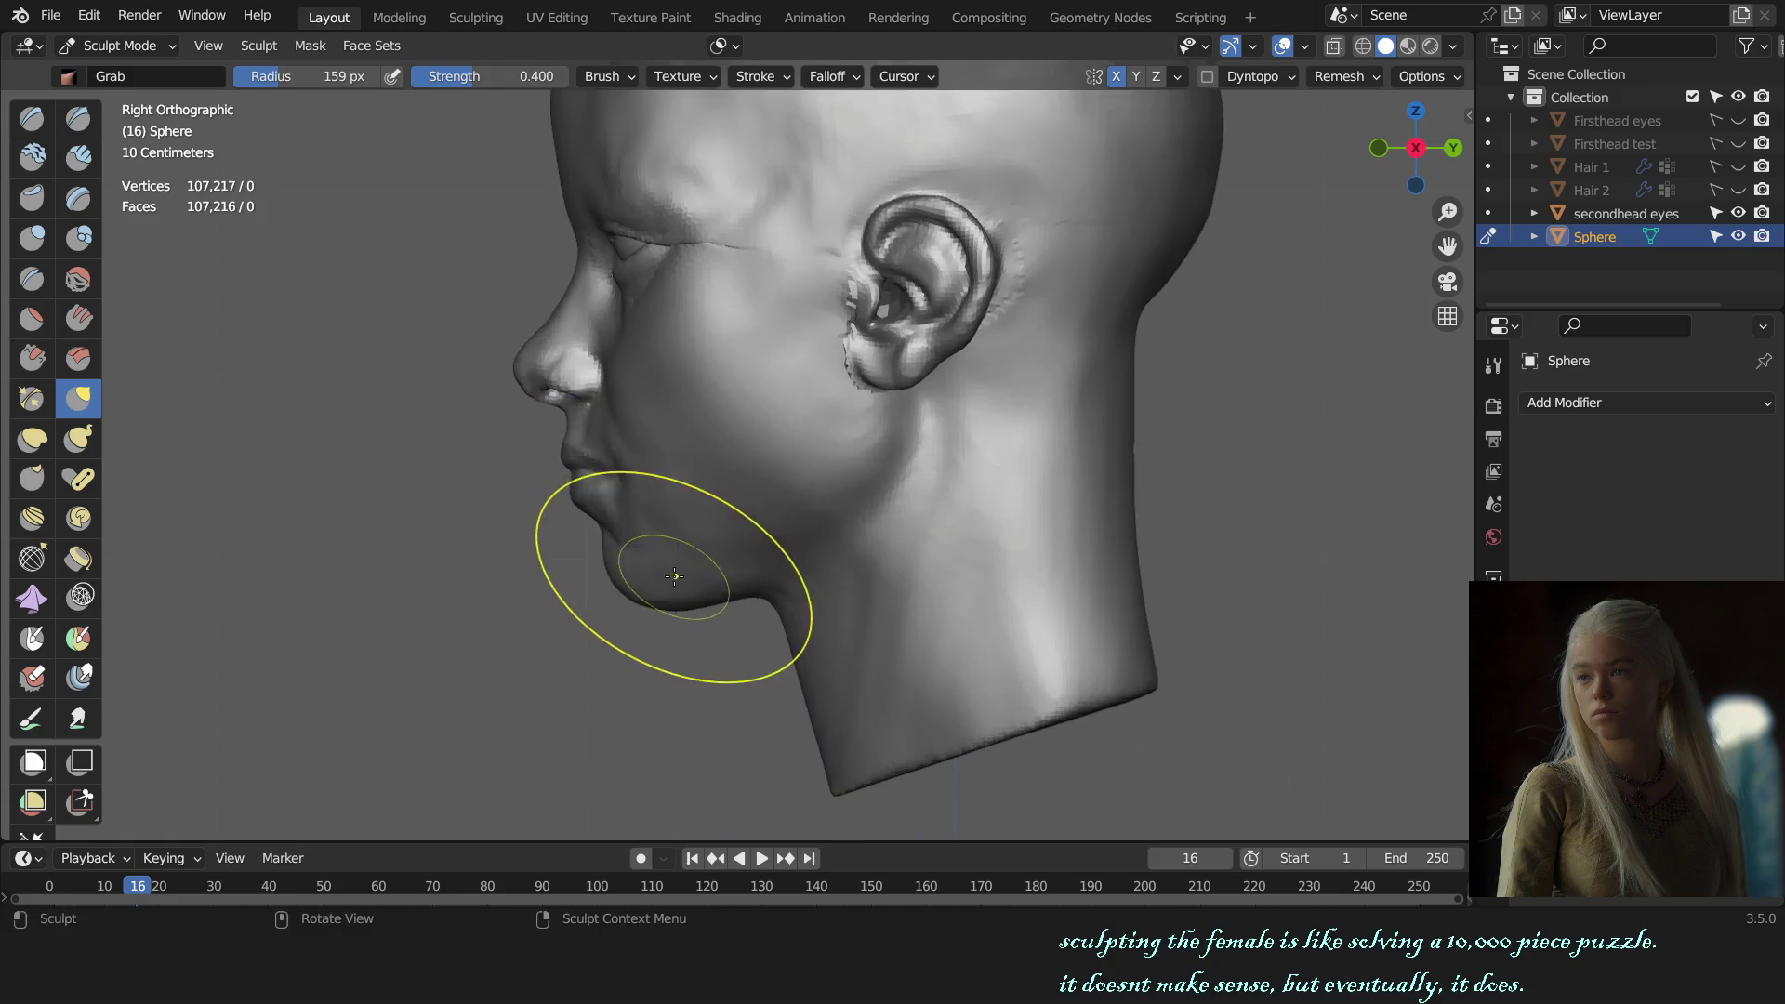
pyautogui.scroll(2, 709, 530)
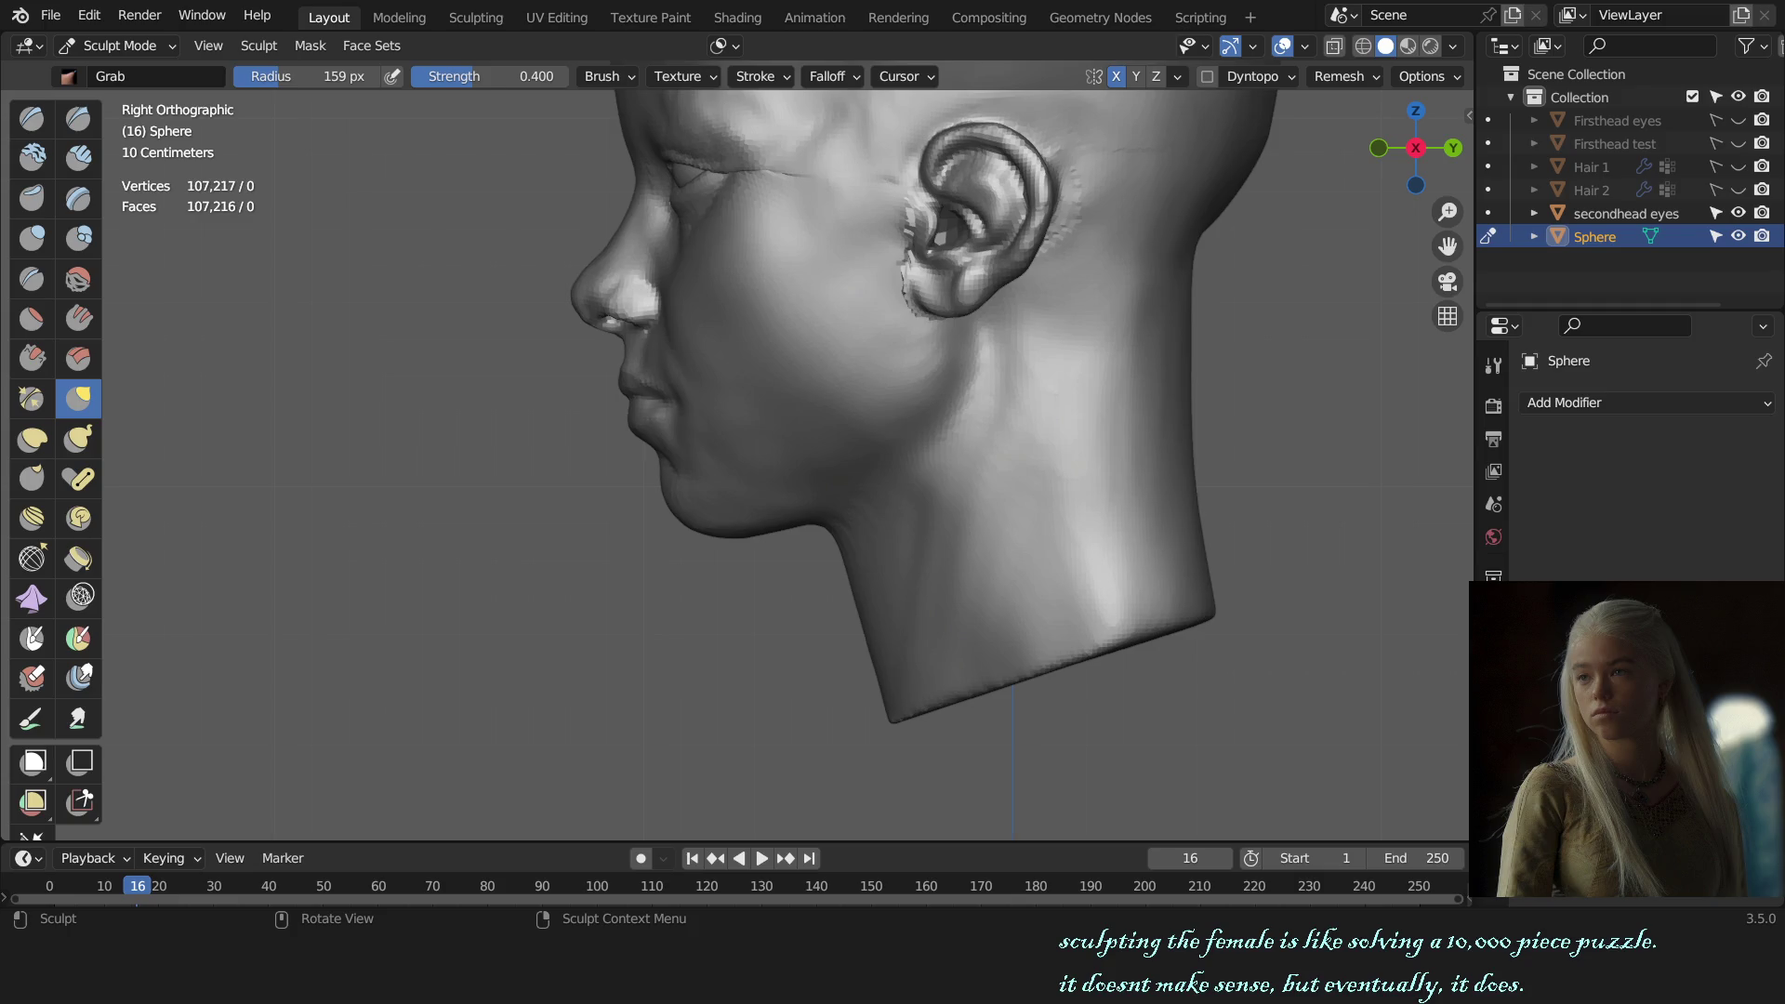
pyautogui.scroll(3, 651, 521)
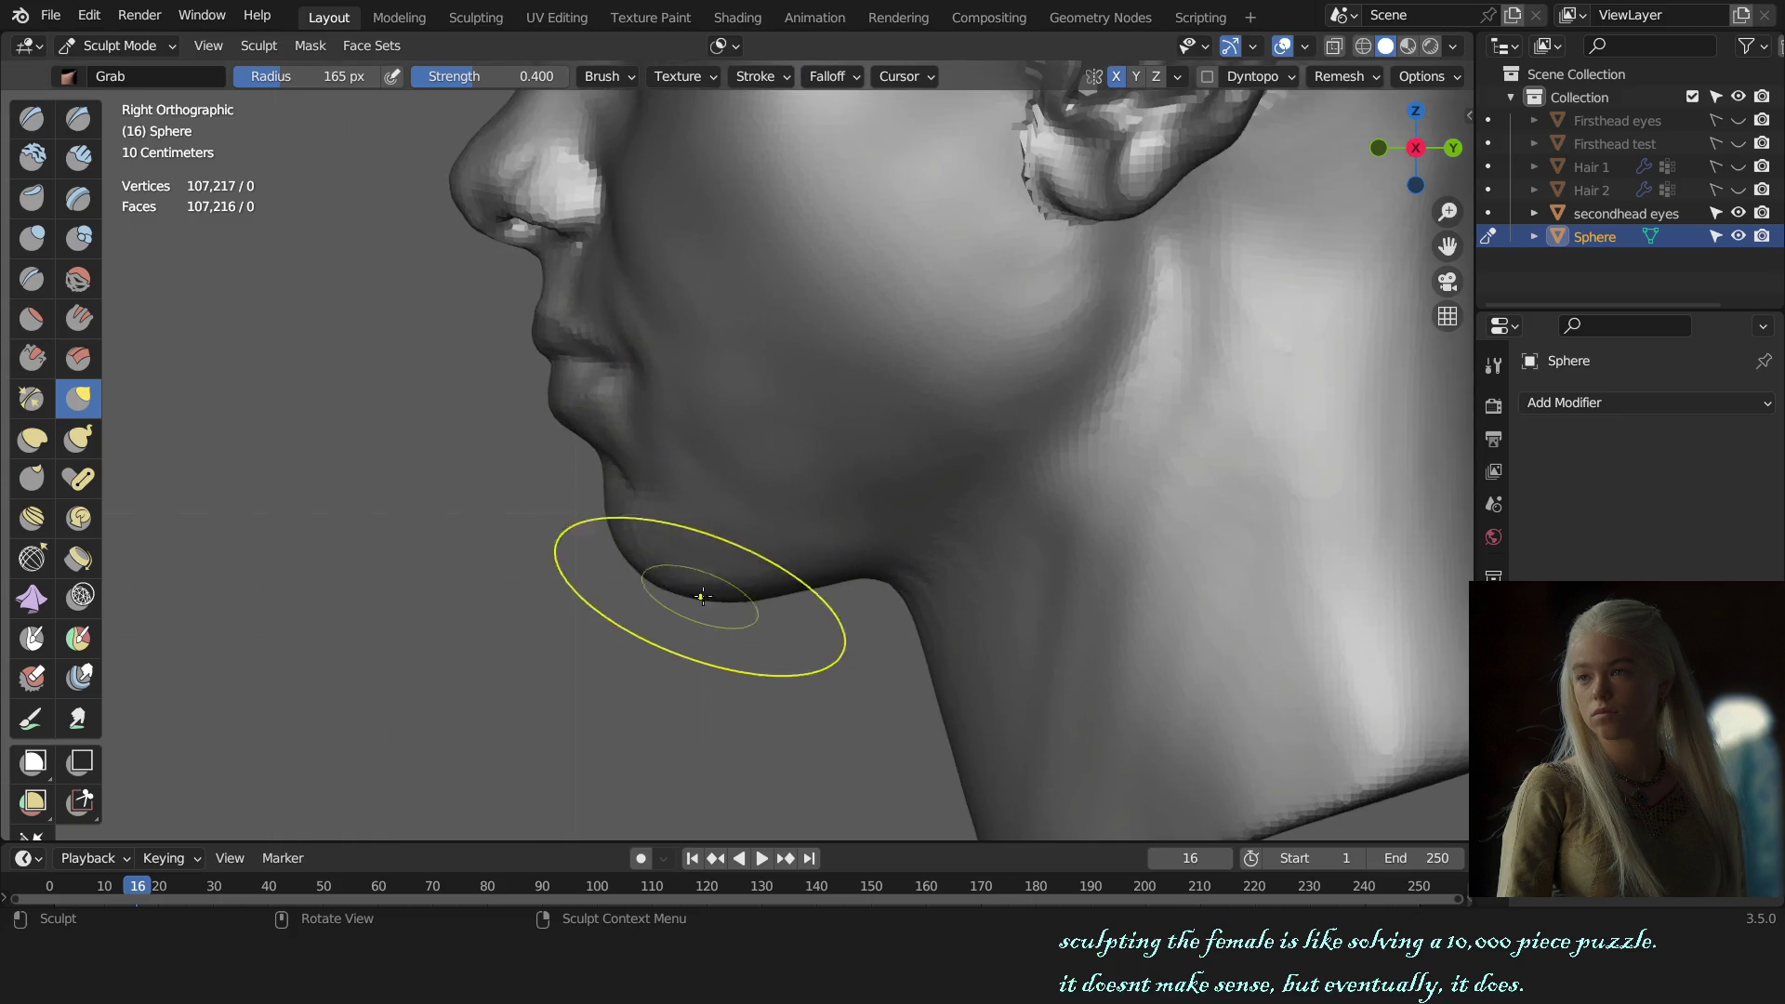
pyautogui.scroll(-5, 746, 599)
# Step: From the side profile, Grab-pull the nose bridge into a new shape
pyautogui.moveTo(747, 599); pyautogui.dragTo(800, 552, button='middle')
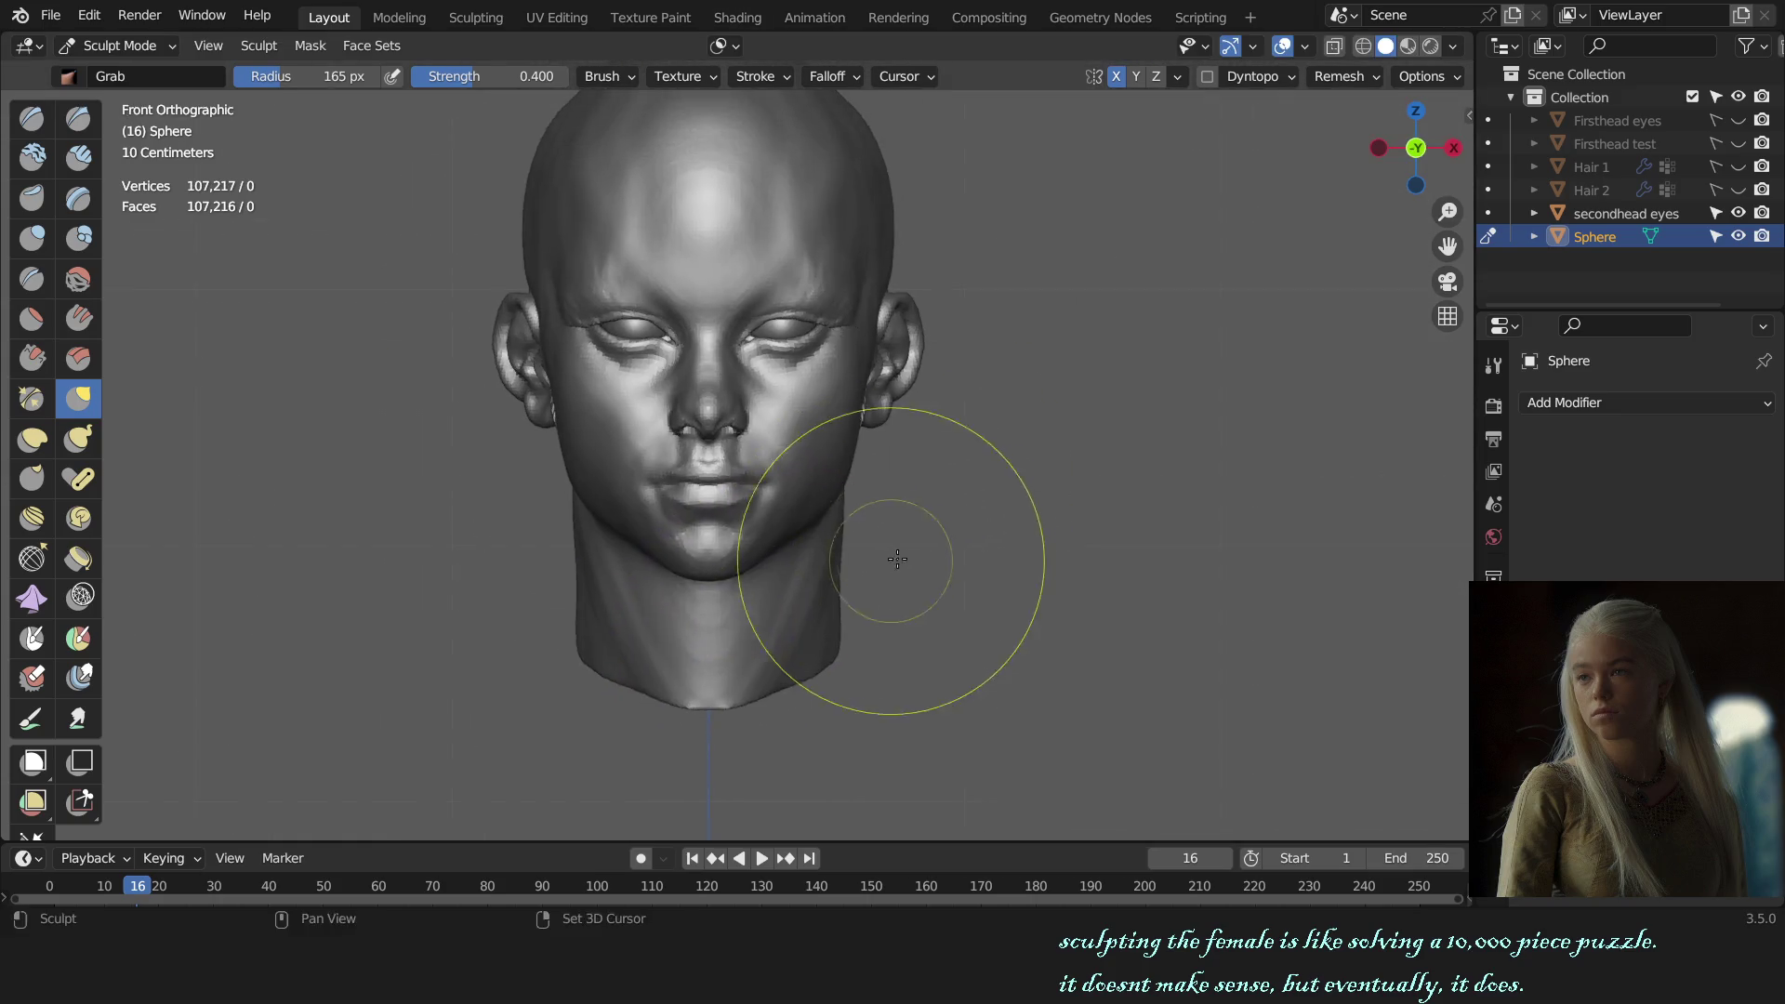
pyautogui.keyDown('alt'); pyautogui.moveTo(1005, 539); pyautogui.dragTo(797, 530, button='middle'); pyautogui.keyUp('alt')
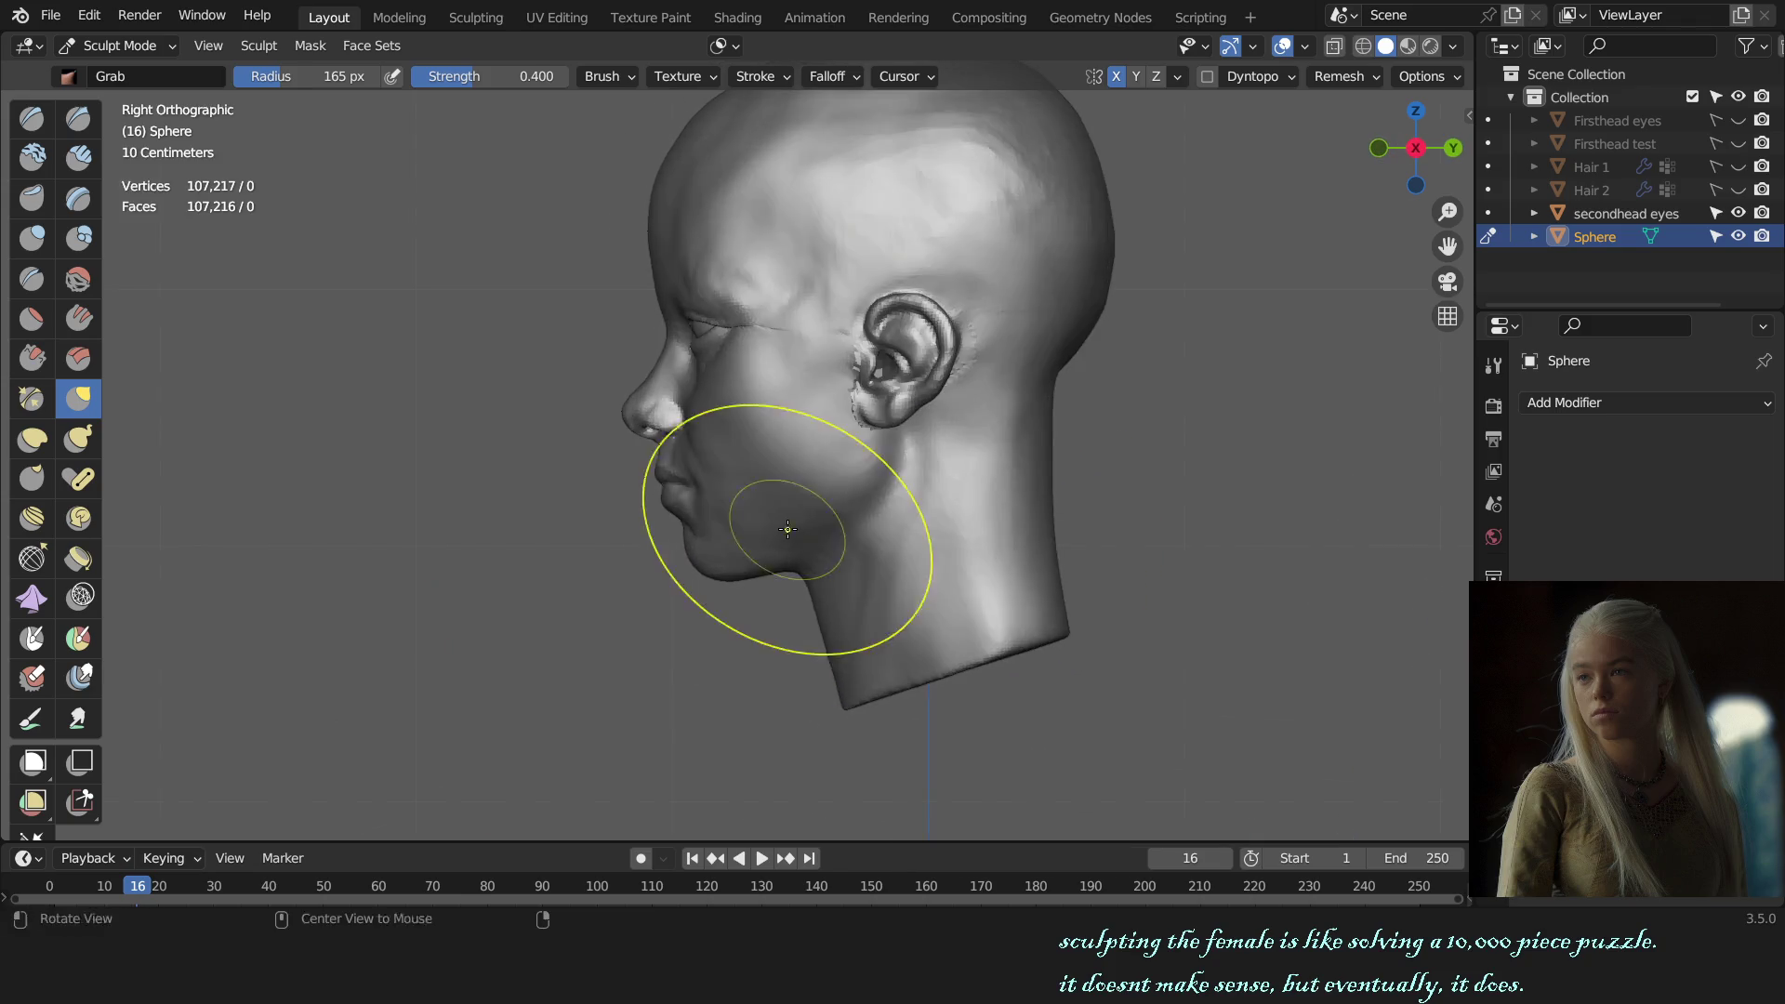
pyautogui.scroll(2, 797, 530)
pyautogui.scroll(3, 716, 461)
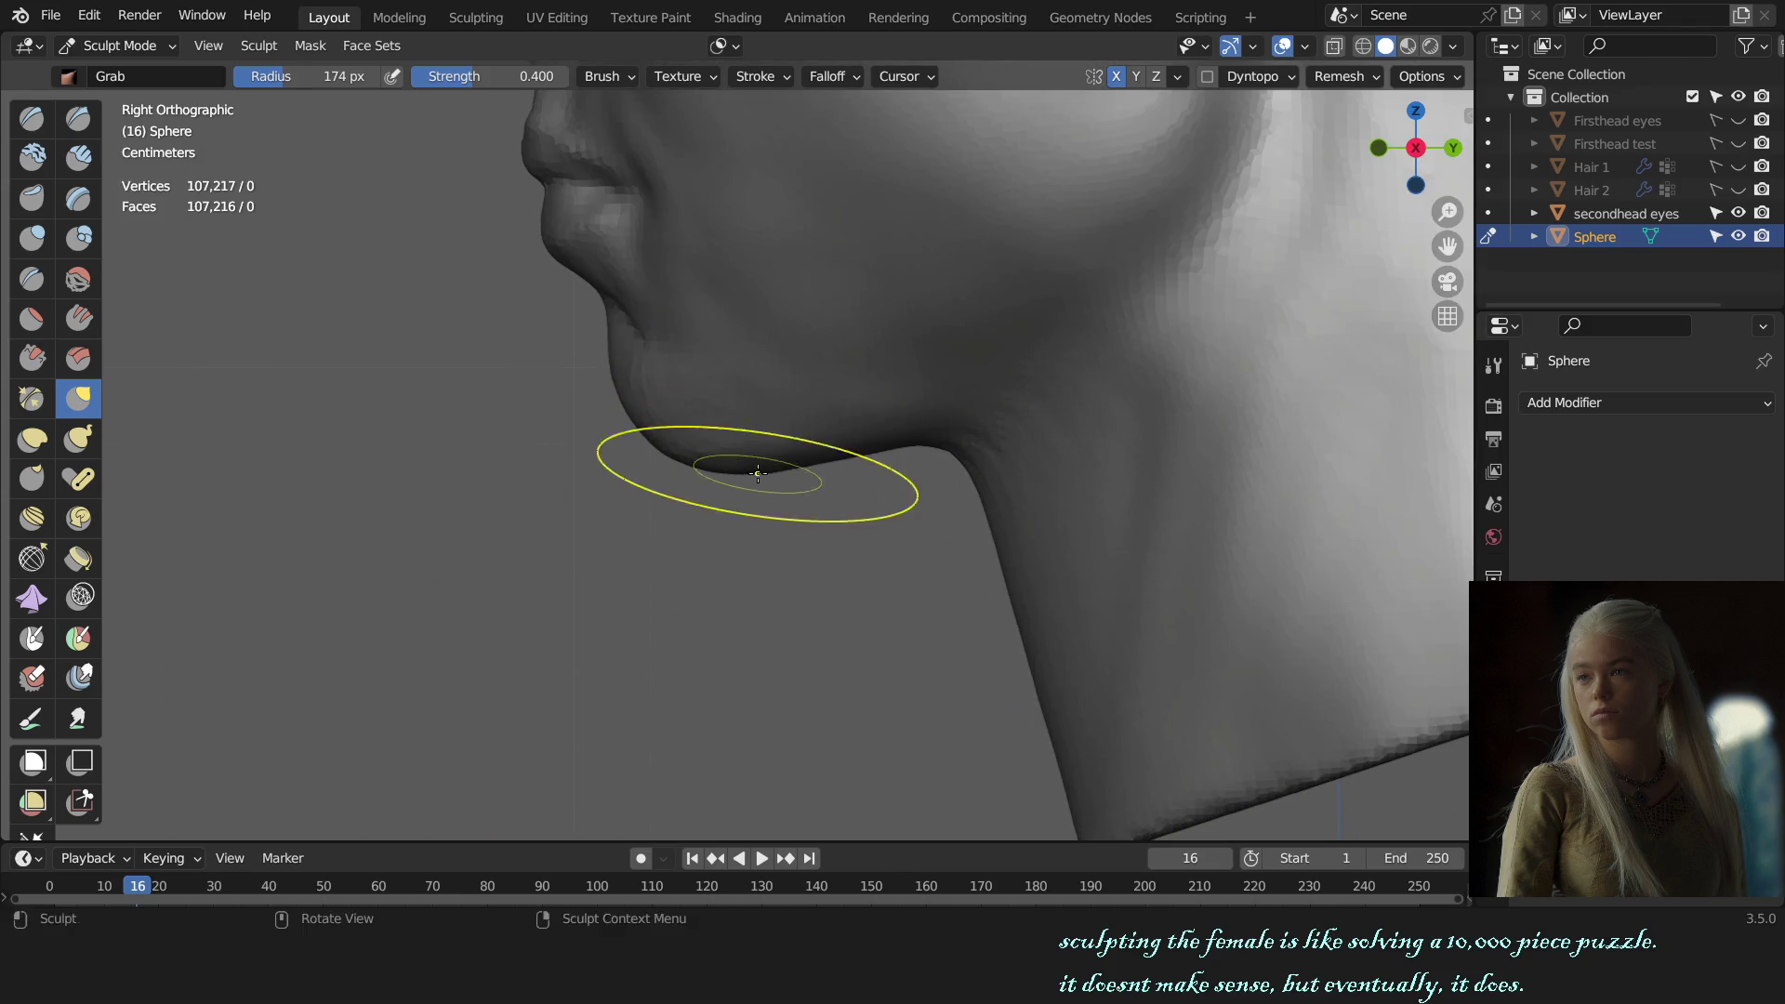
pyautogui.scroll(-5, 742, 462)
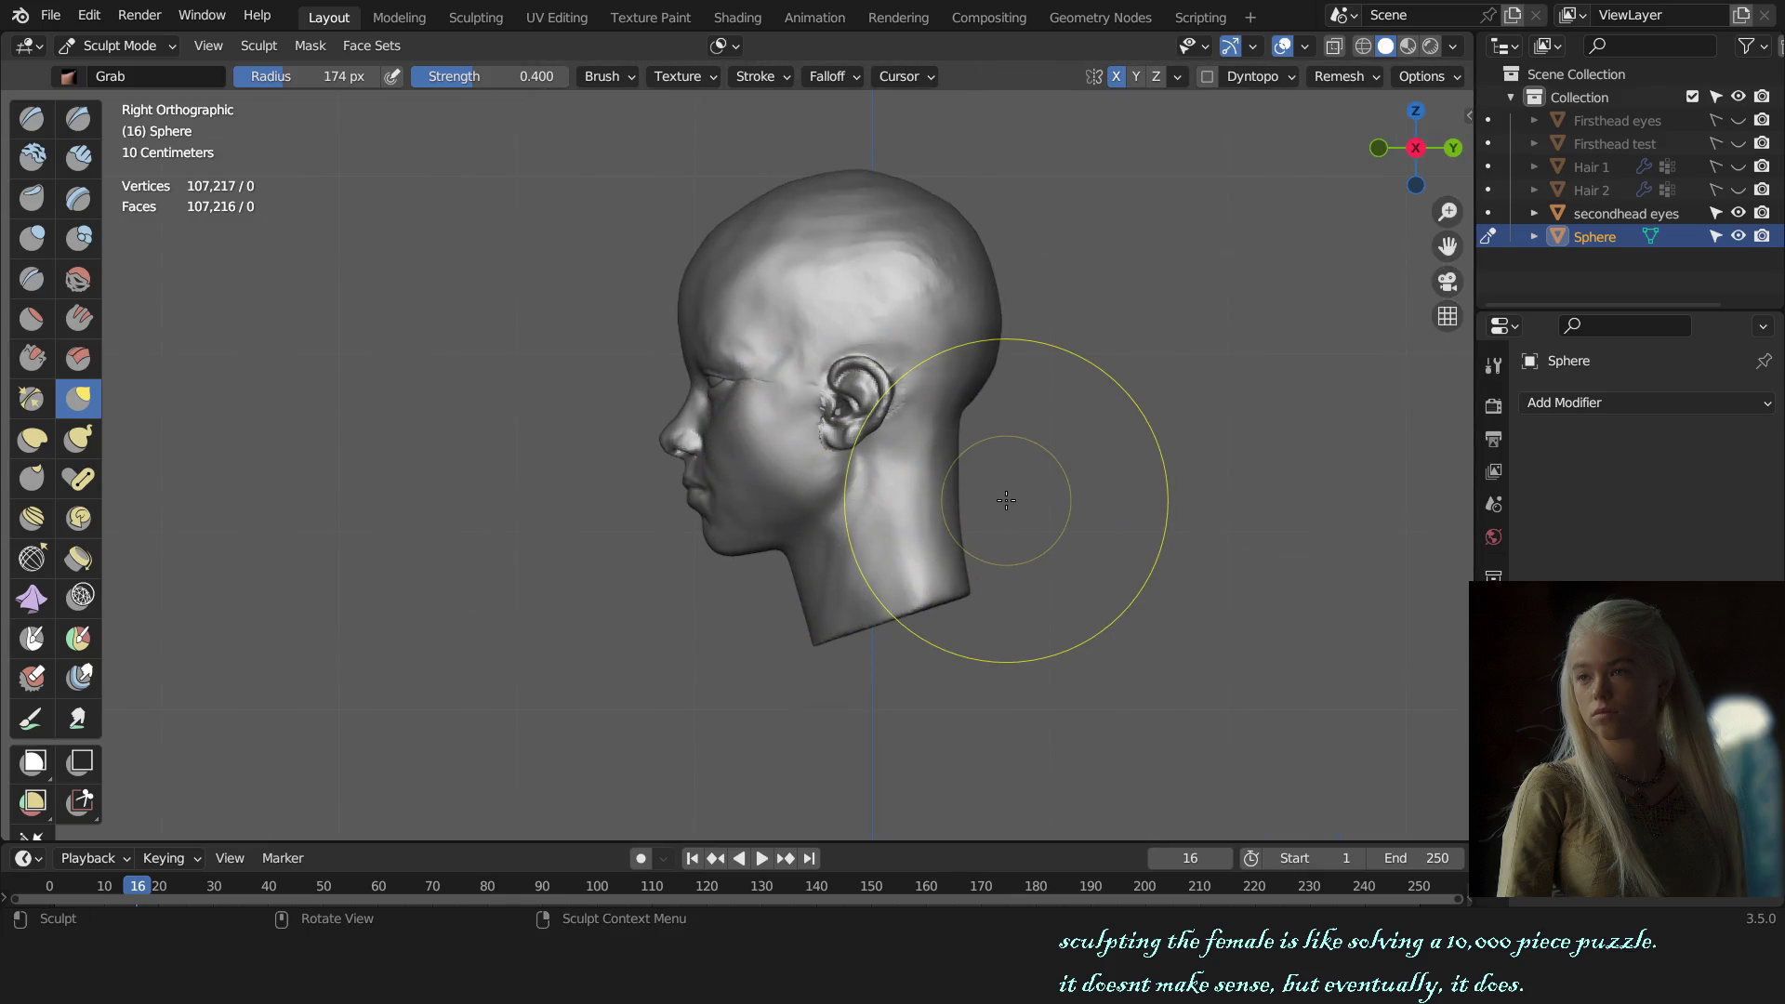
pyautogui.scroll(2, 918, 499)
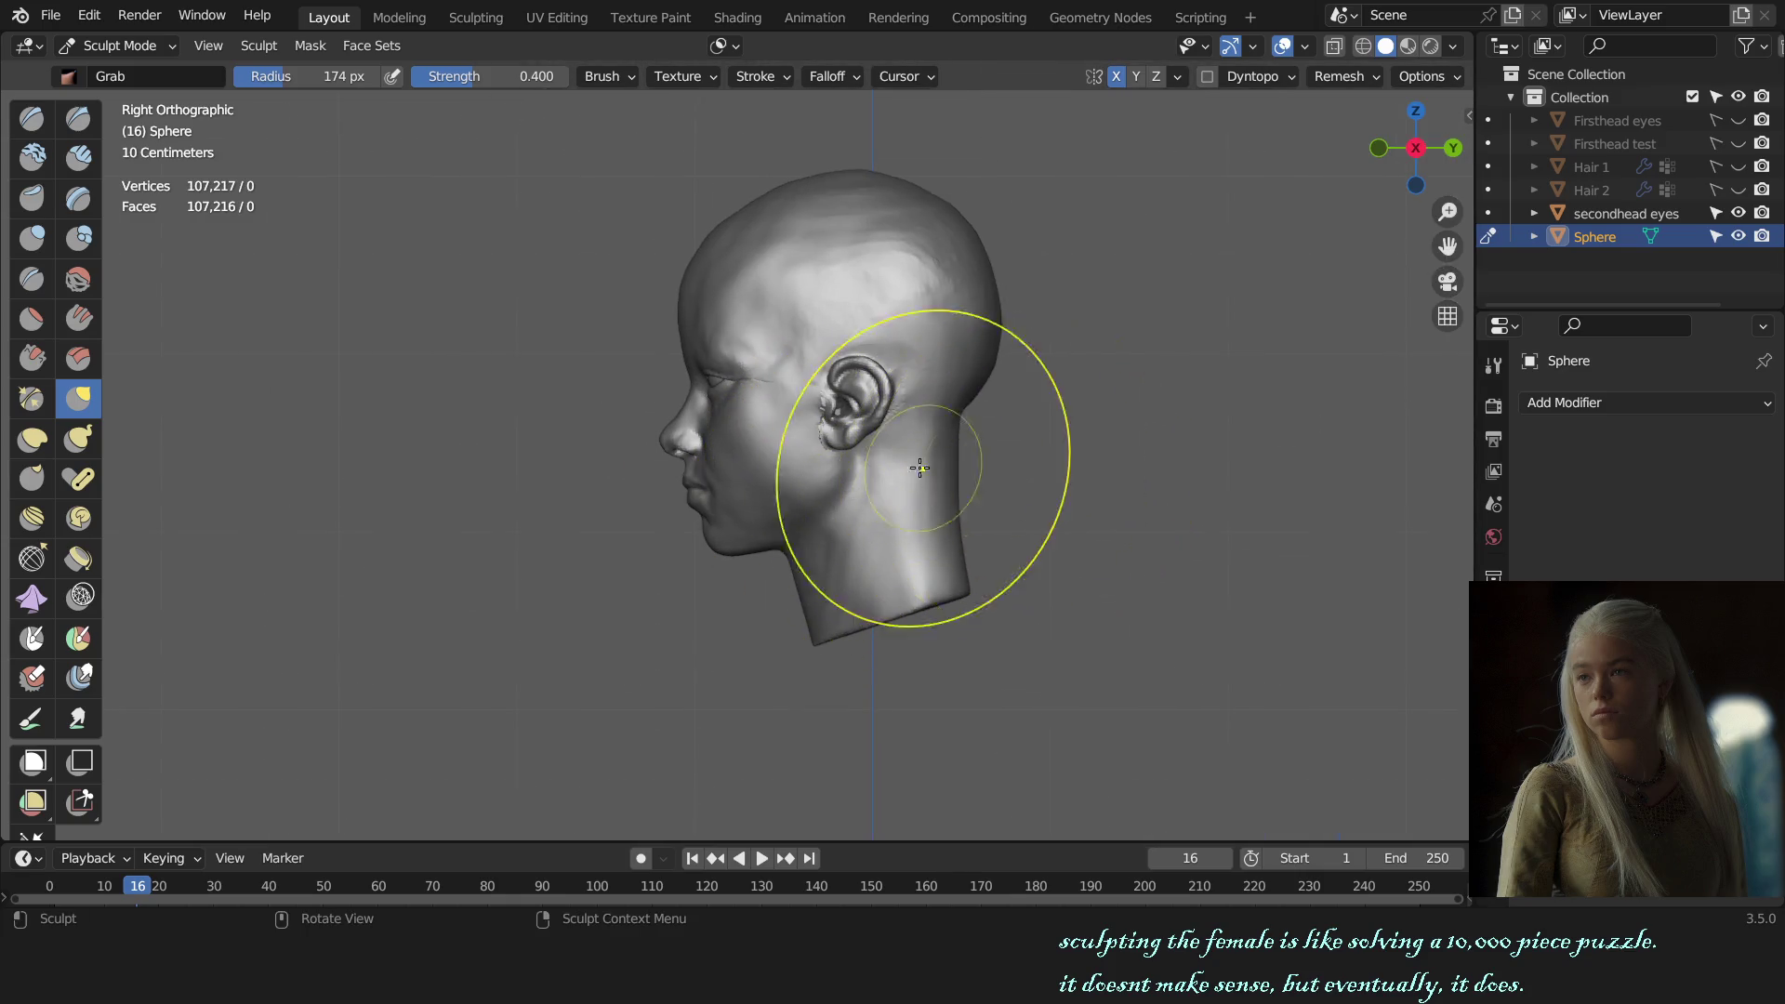
pyautogui.scroll(2, 797, 518)
pyautogui.scroll(3, 766, 399)
pyautogui.moveTo(776, 402); pyautogui.dragTo(769, 398)
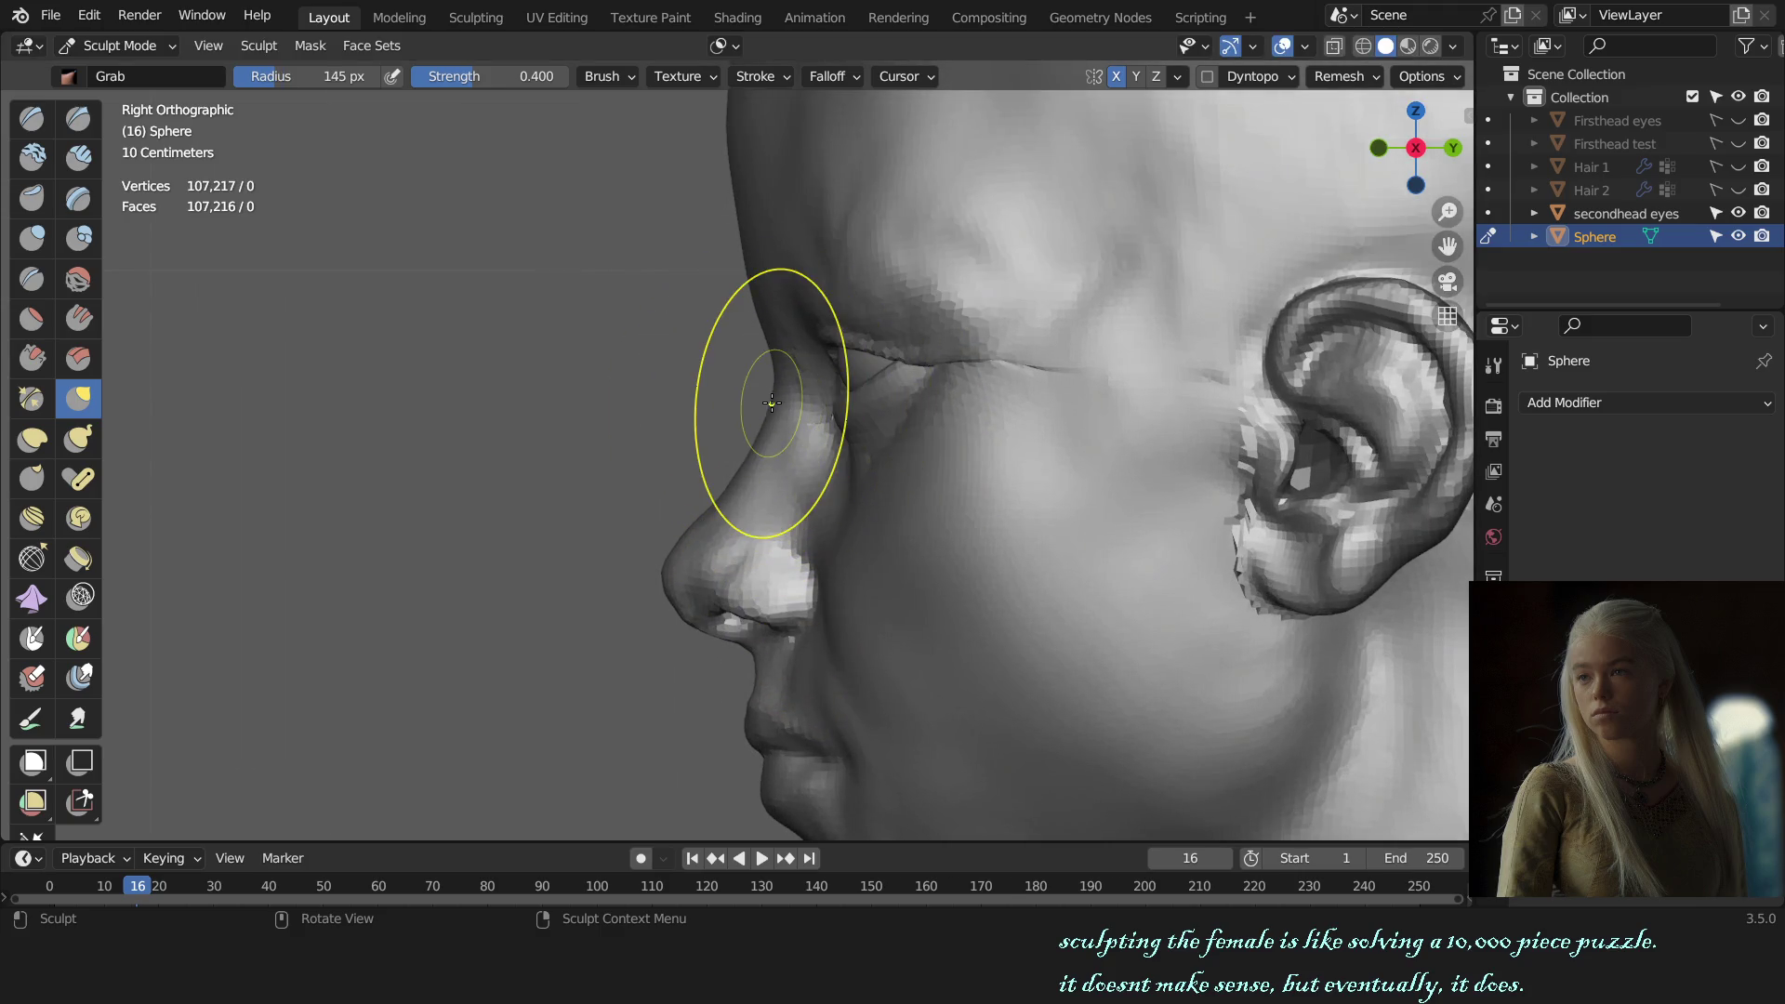
# Step: Check auto-masking, then pull the nose bridge and brow profile with a 130 px Grab brush
pyautogui.press('f')
pyautogui.click(860, 376)
pyautogui.click(735, 46)
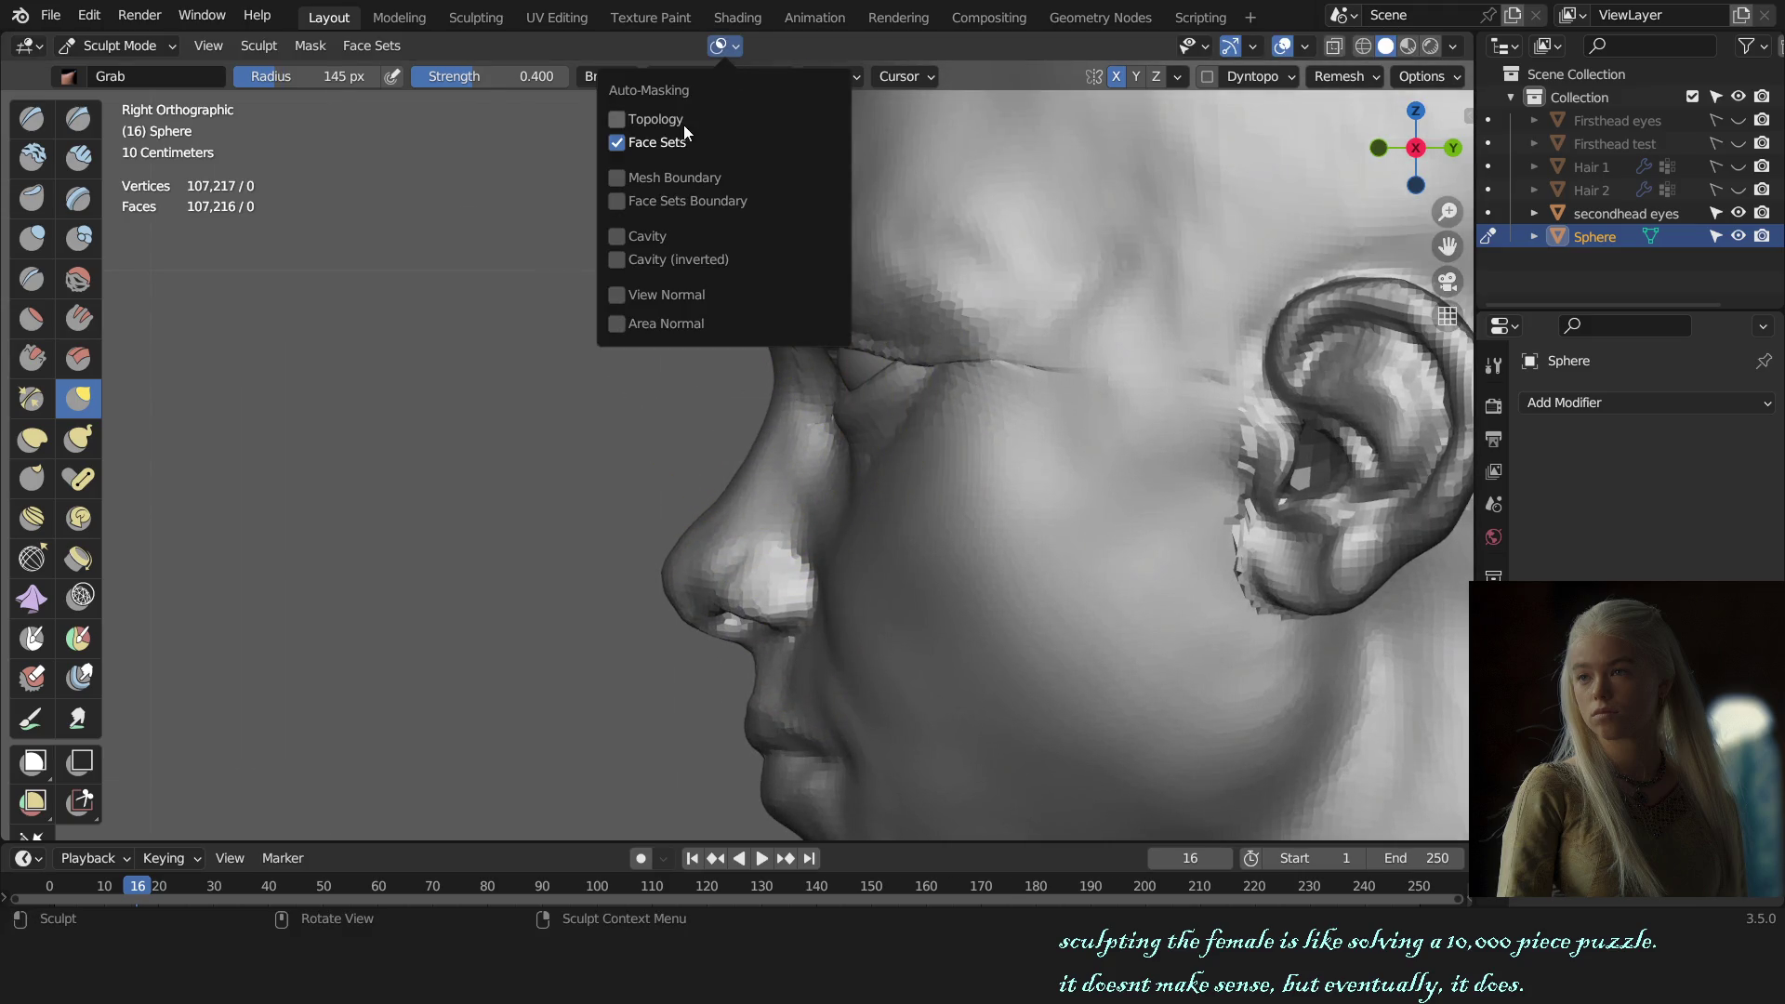
pyautogui.press('f')
pyautogui.click(752, 400)
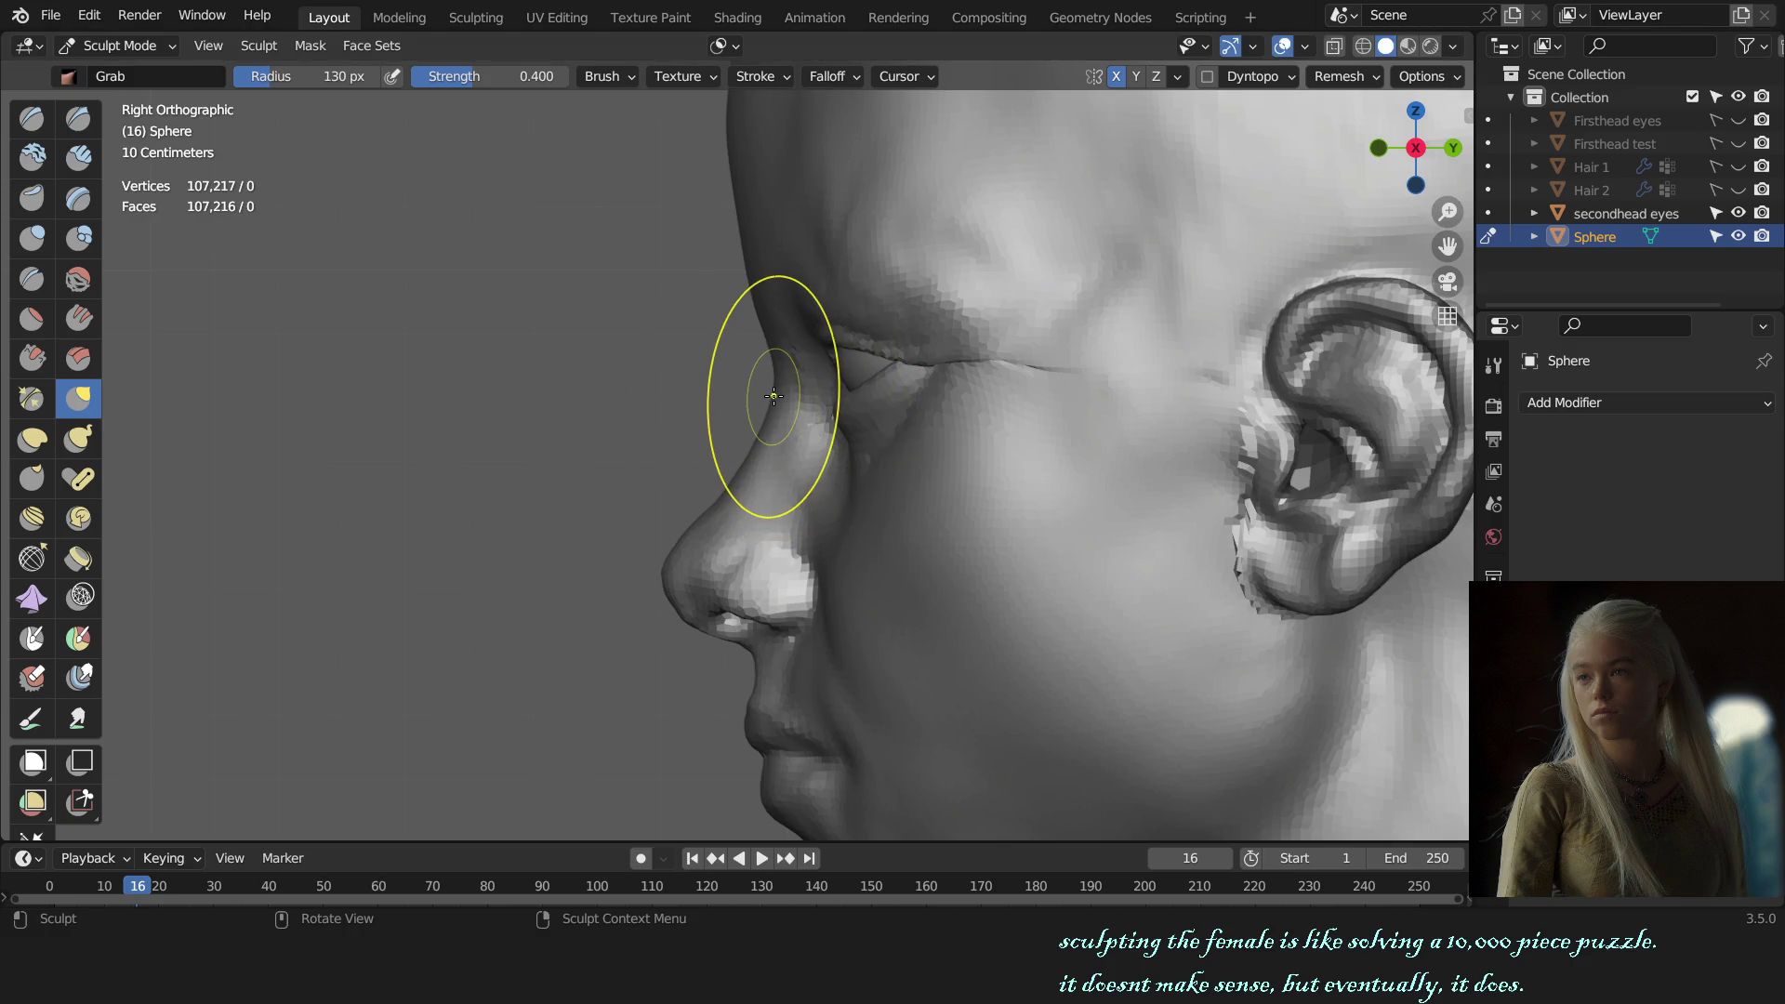
pyautogui.moveTo(759, 387); pyautogui.dragTo(772, 393)
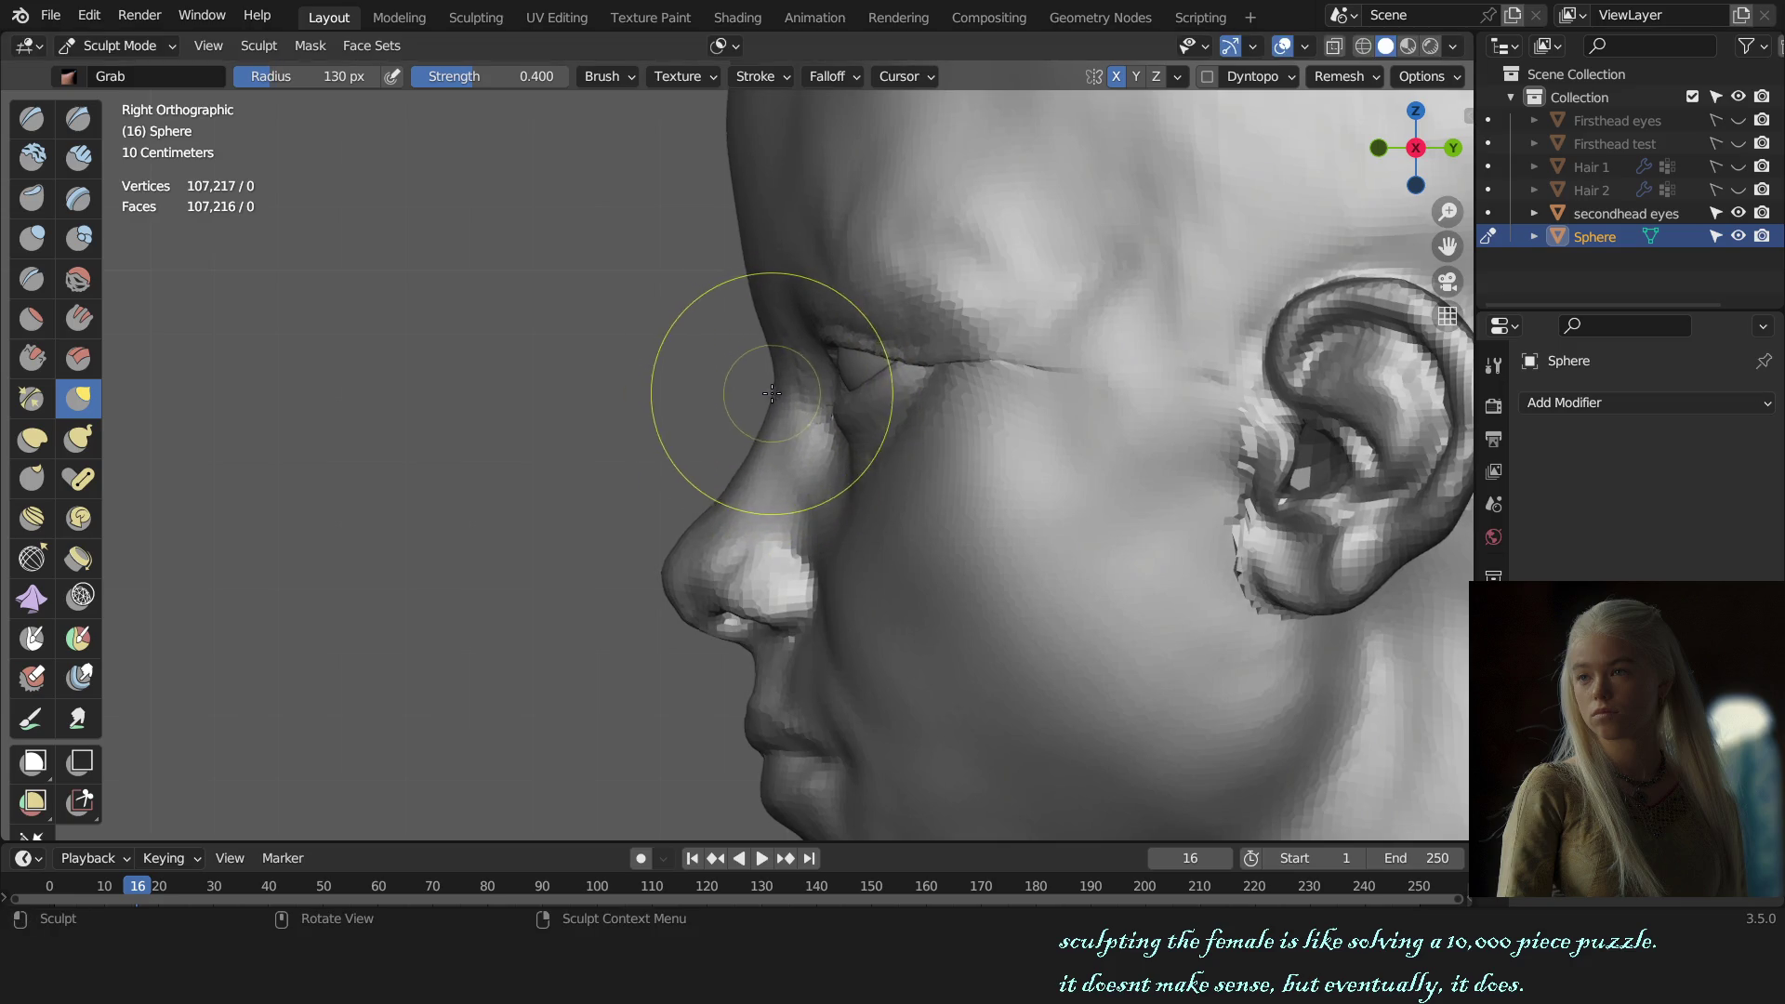
# Step: Readjust the Grab brush size and orbit to a three-quarter view of the face
pyautogui.press('f')
pyautogui.click(772, 404)
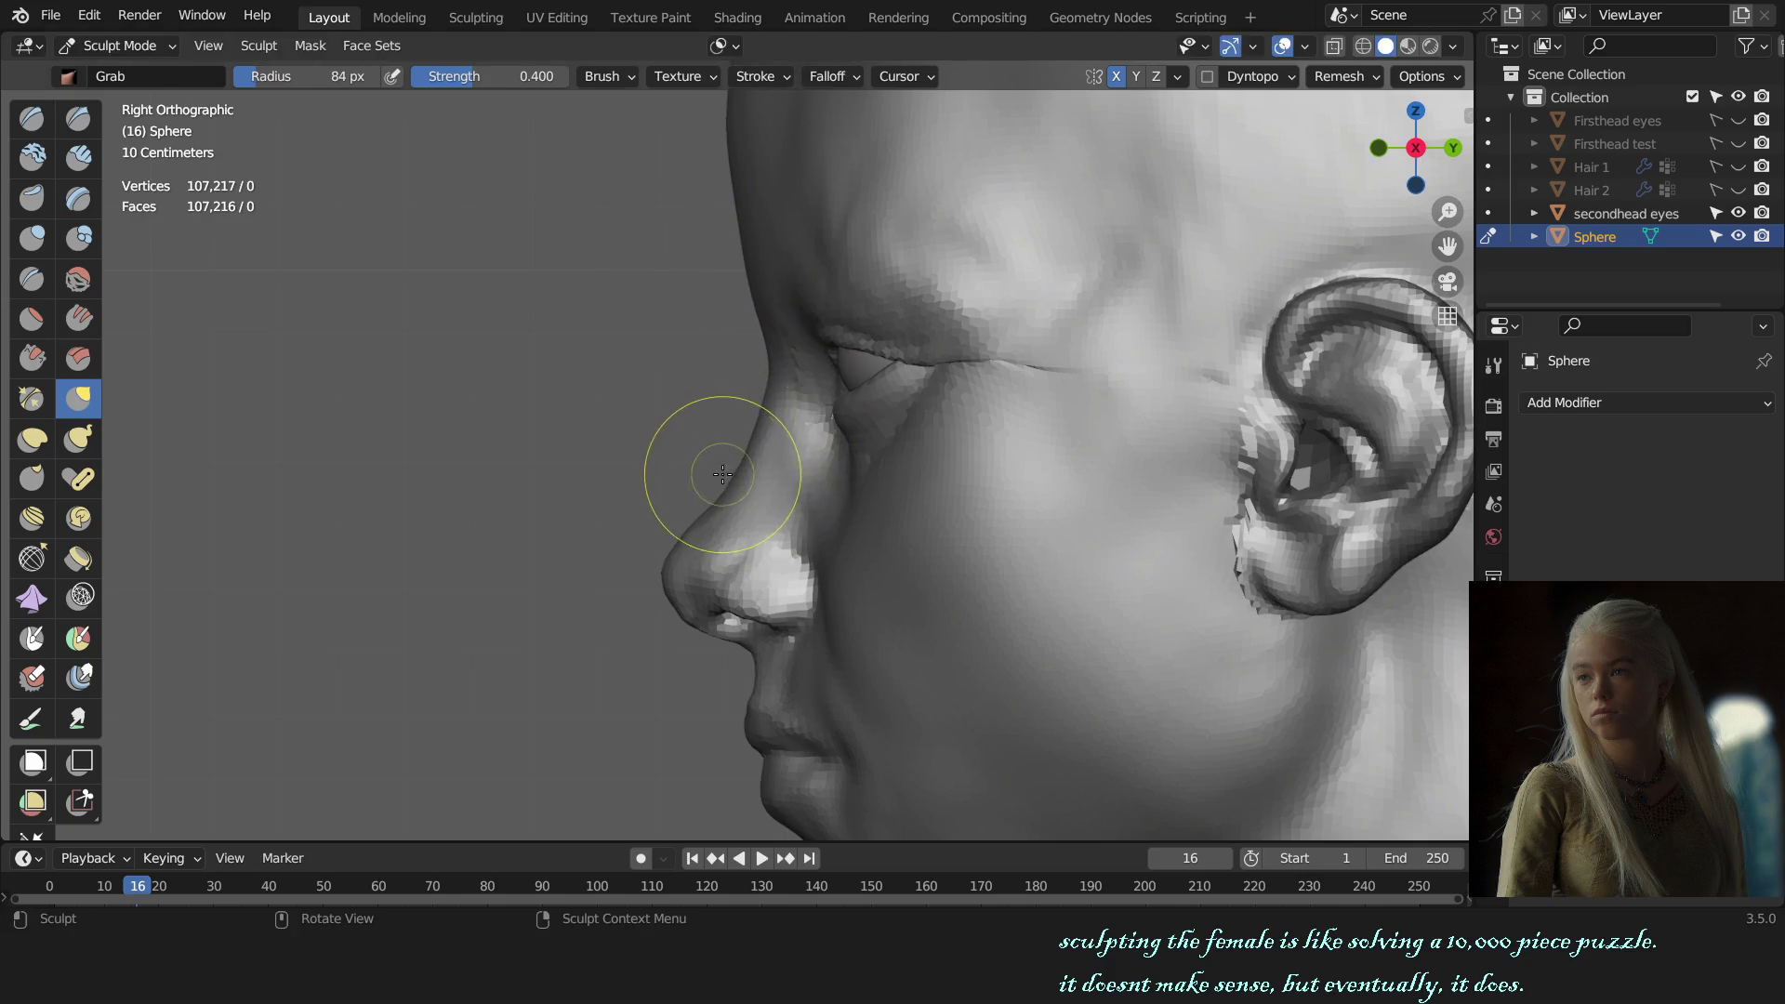
pyautogui.click(753, 400)
pyautogui.press('f')
pyautogui.scroll(-3, 778, 381)
pyautogui.moveTo(778, 381)
pyautogui.mouseDown(button='middle')
pyautogui.moveTo(868, 459)
pyautogui.moveTo(906, 462)
pyautogui.mouseUp(button='middle')
pyautogui.scroll(-1, 911, 458)
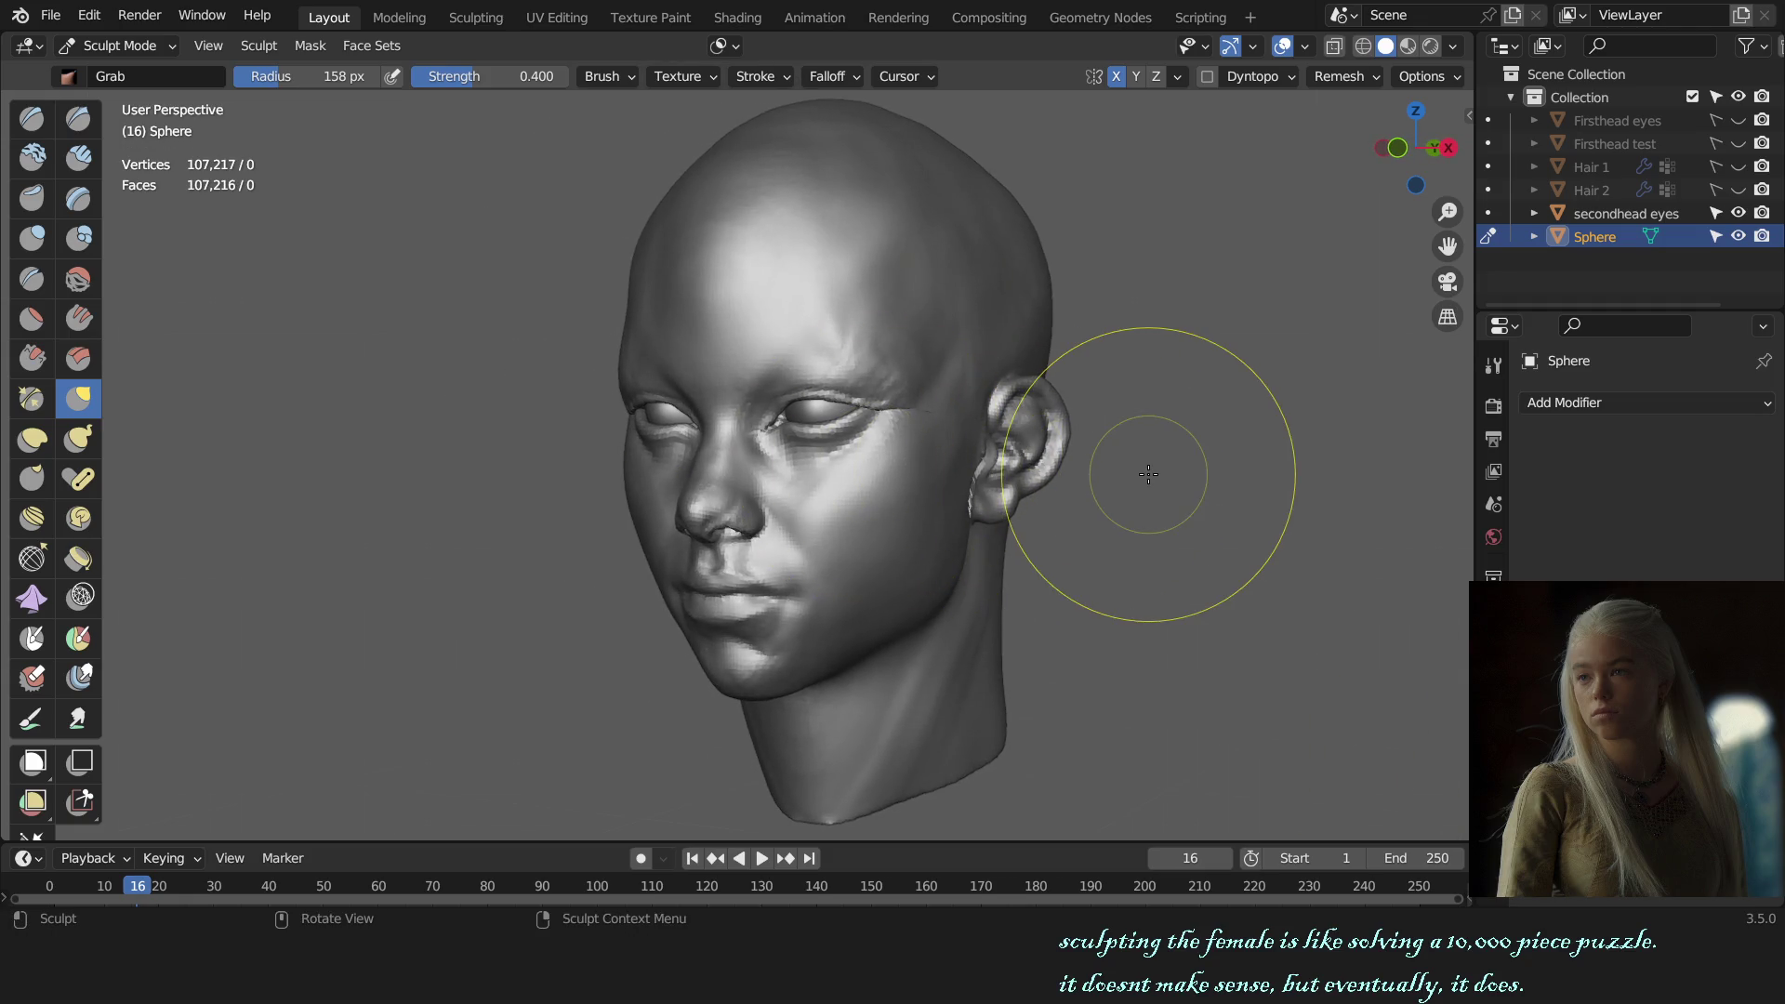
# Step: Zoom in on the head in Right Orthographic side view
pyautogui.press('KP_3')
pyautogui.scroll(-3, 1088, 455)
pyautogui.scroll(3, 911, 492)
pyautogui.scroll(2, 837, 446)
pyautogui.scroll(2, 809, 521)
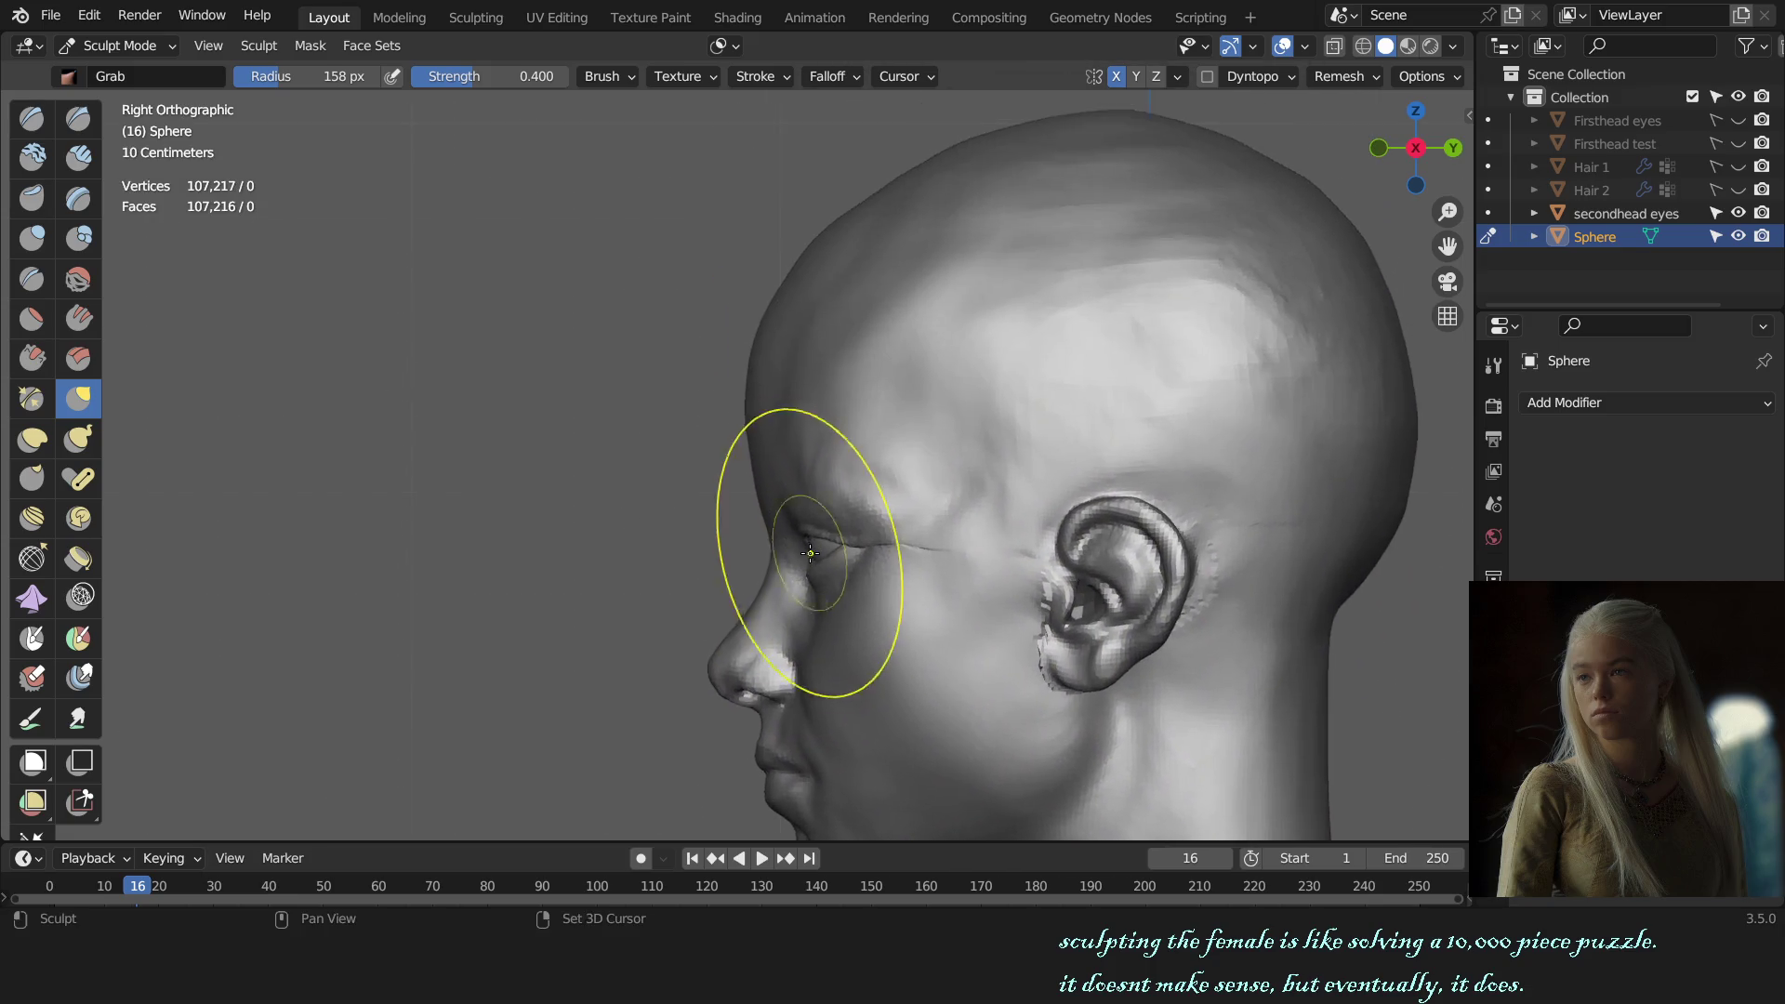
pyautogui.scroll(2, 791, 419)
# Step: Enlarge the brush to 213 px, then check the head from the front and from below the chin
pyautogui.press('f')
pyautogui.click(758, 350)
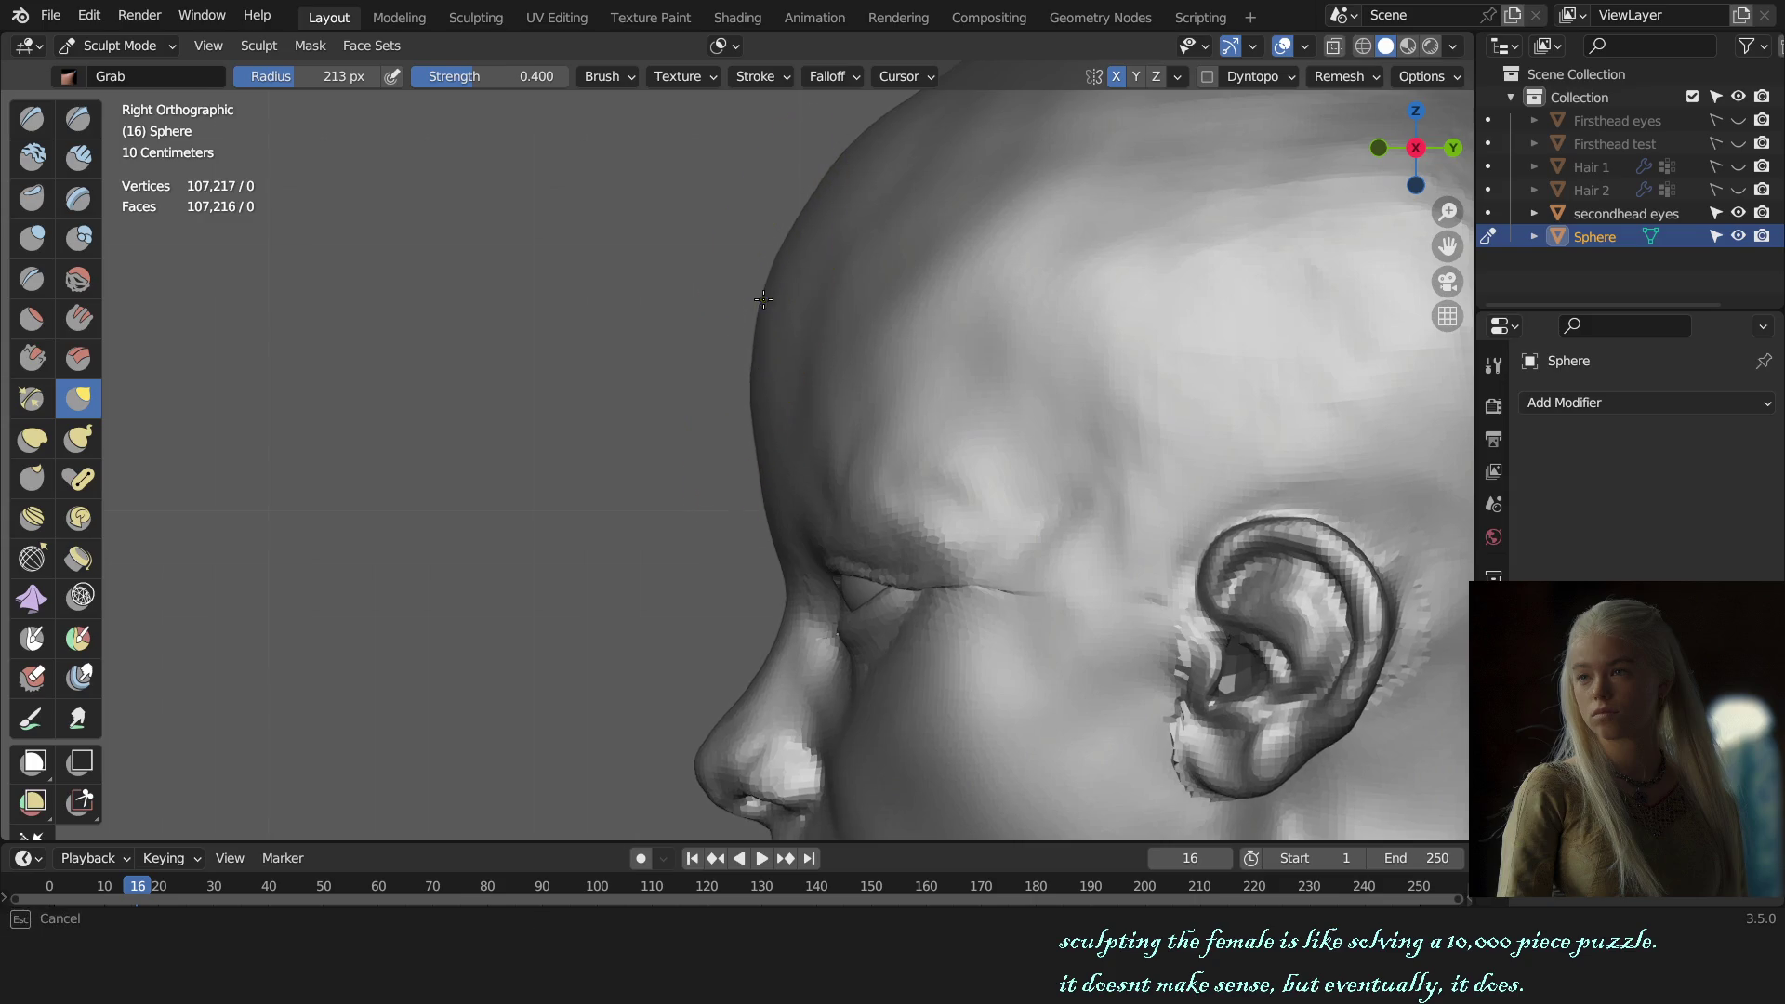
pyautogui.press('KP_1')
pyautogui.moveTo(907, 544); pyautogui.dragTo(903, 288, button='middle')
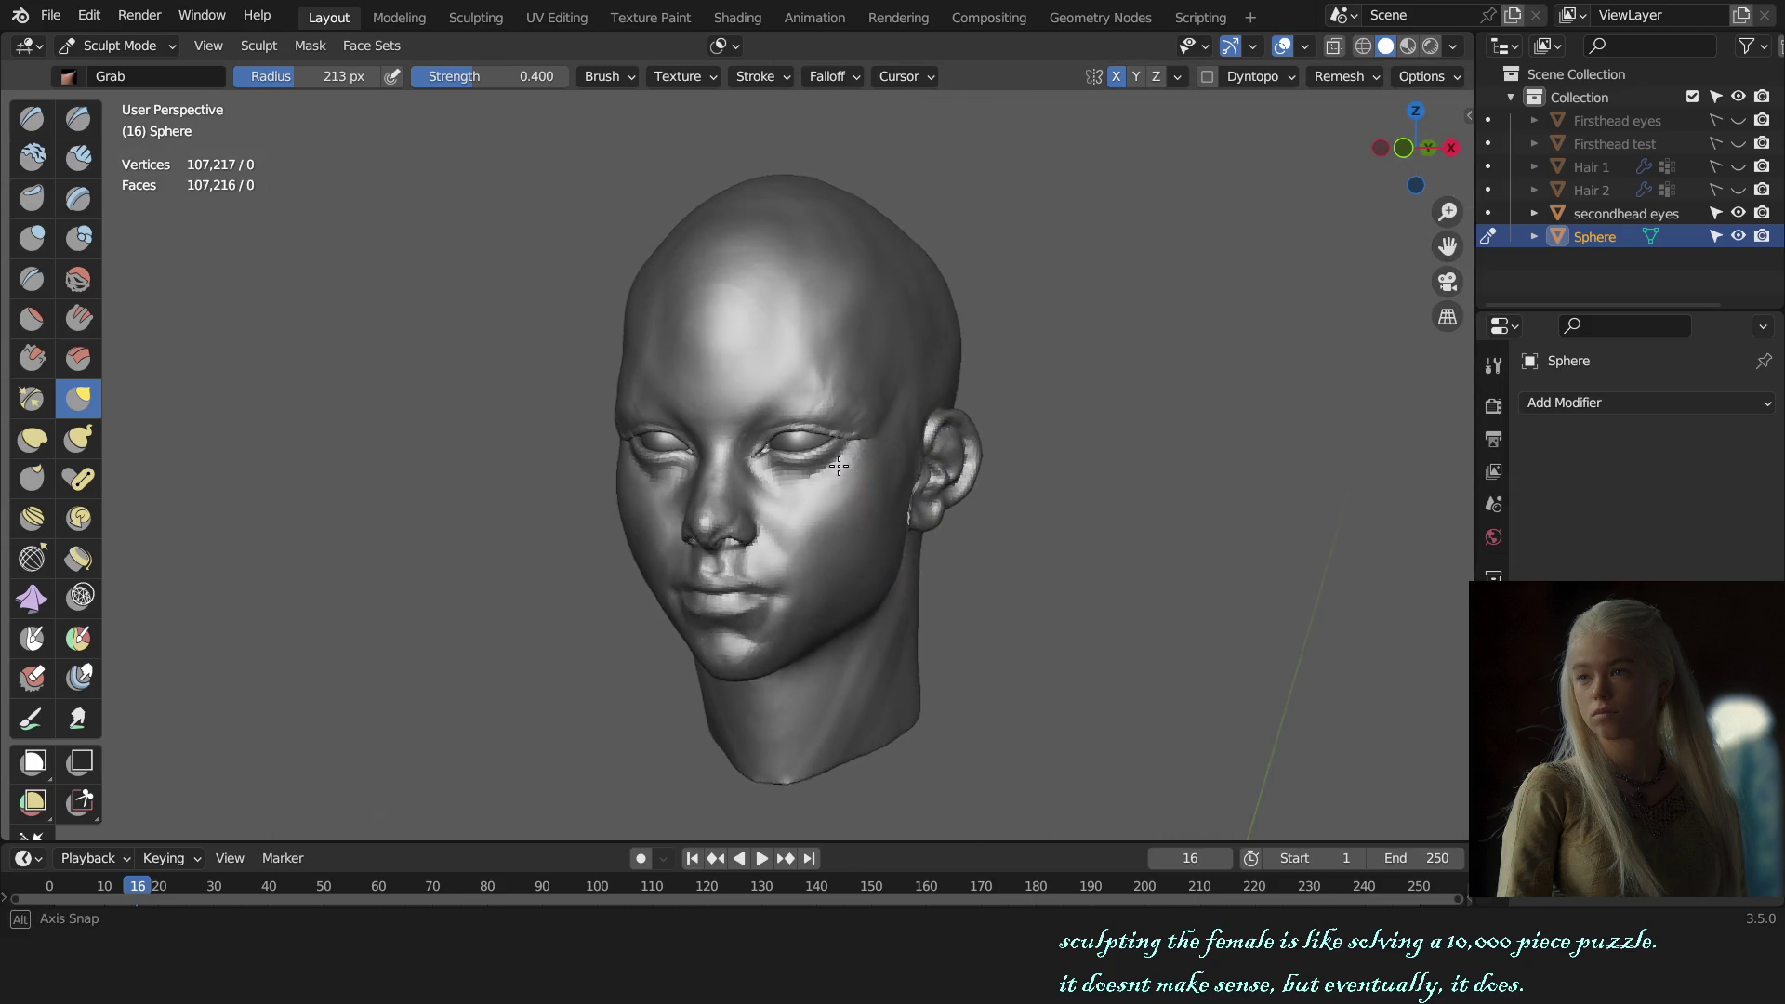
pyautogui.scroll(3, 893, 398)
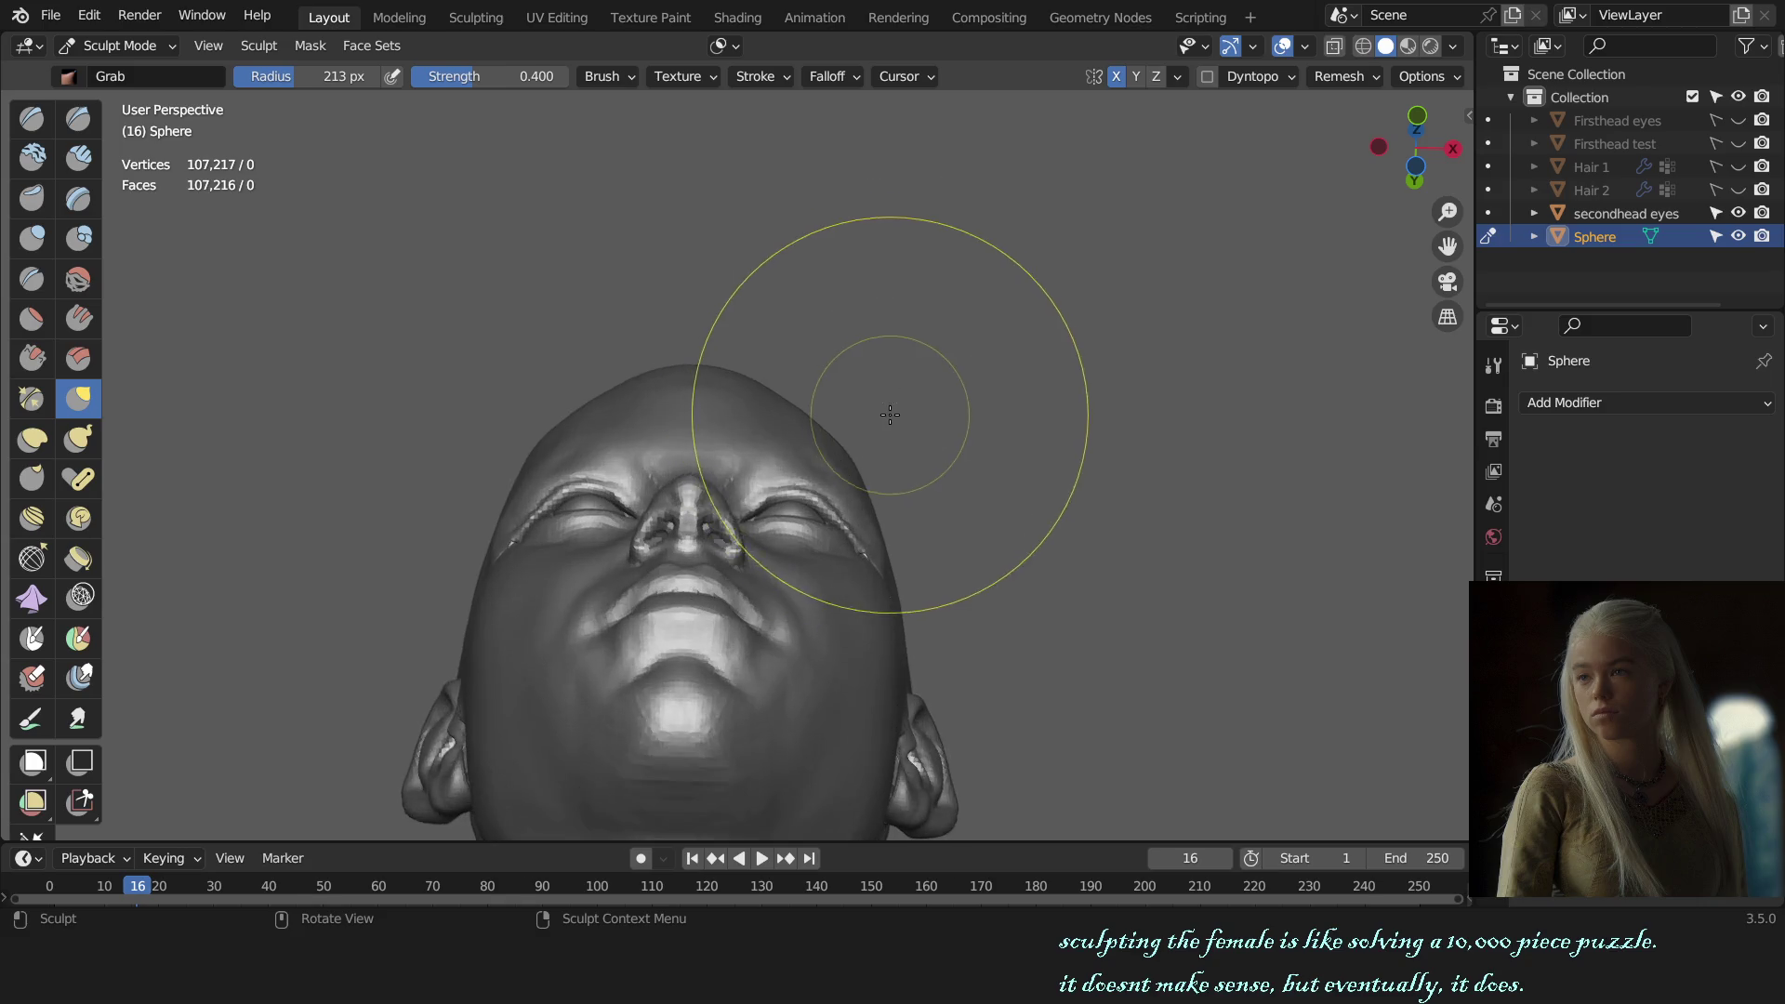
# Step: Switch to the Draw brush at 122 px and orbit around the front of the head
pyautogui.scroll(3, 702, 458)
pyautogui.scroll(1, 679, 481)
pyautogui.scroll(-1, 679, 482)
pyautogui.press('x')
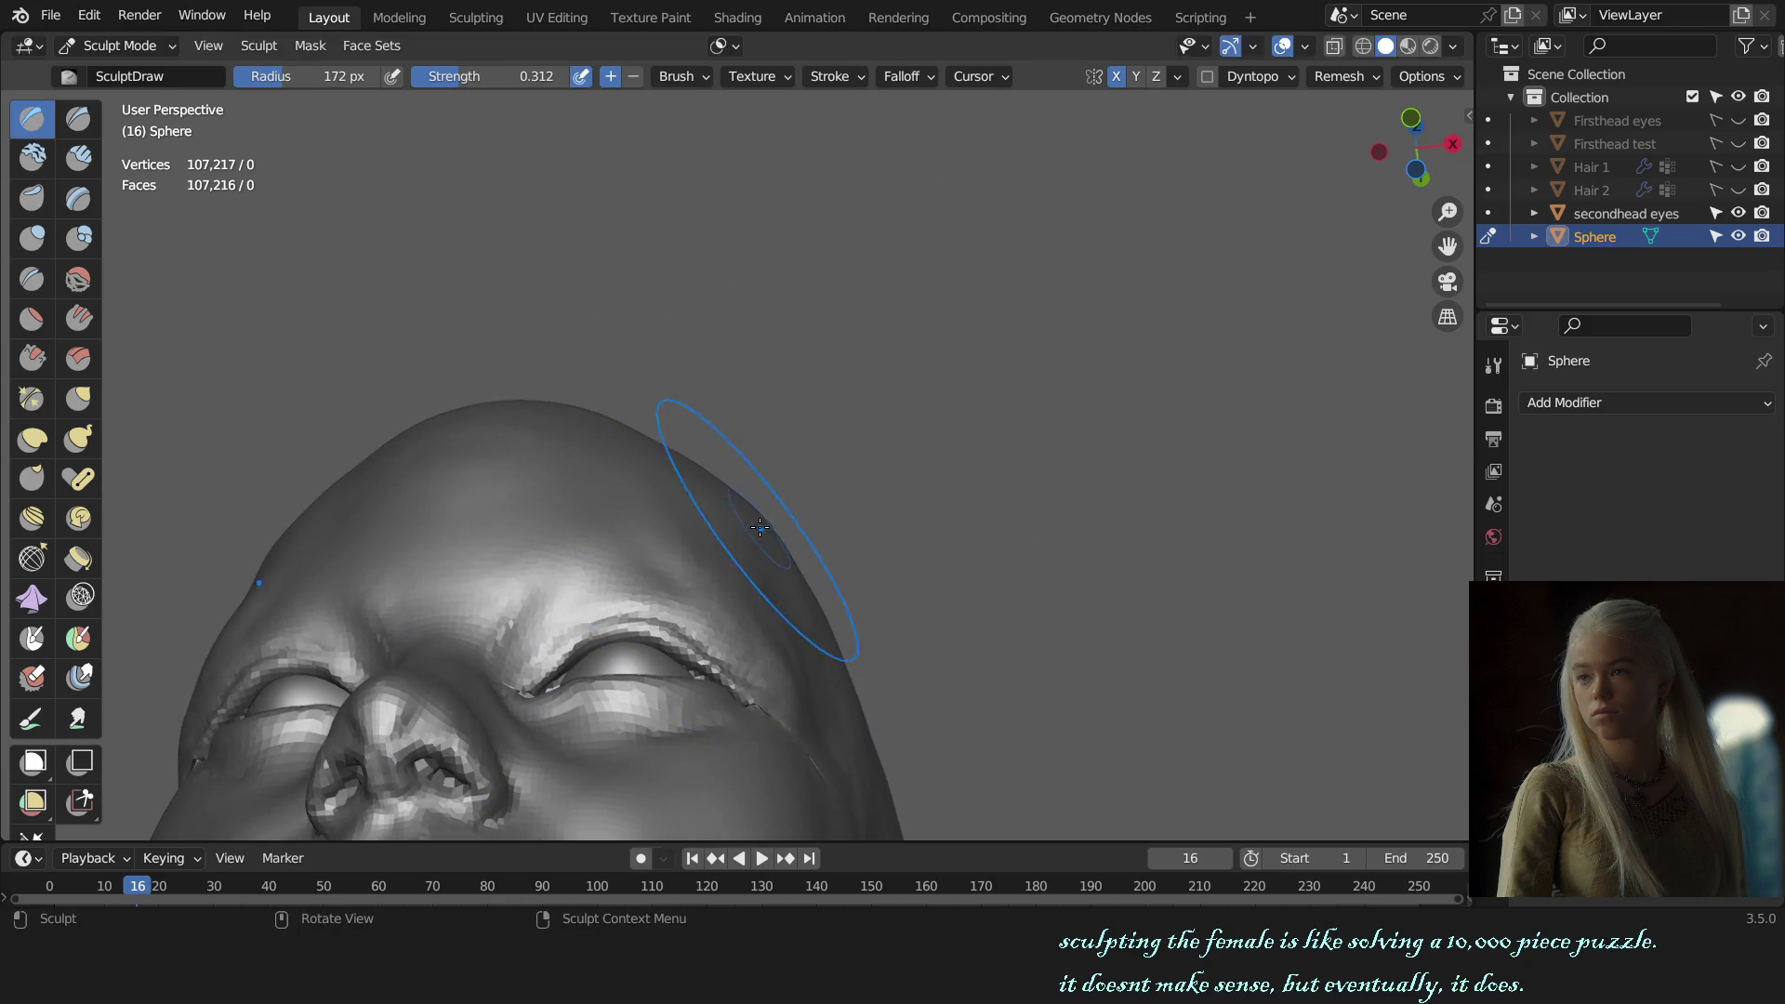
pyautogui.press('KP_1')
pyautogui.moveTo(762, 525); pyautogui.dragTo(822, 523, button='middle')
pyautogui.press('f')
pyautogui.click(819, 242)
pyautogui.moveTo(818, 241)
pyautogui.mouseDown(button='middle')
pyautogui.moveTo(756, 495)
pyautogui.moveTo(803, 497)
pyautogui.mouseUp(button='middle')
# Step: Shrink the brush to 101 px and orbit to a three-quarter view of the head
pyautogui.scroll(2, 756, 495)
pyautogui.press('KP_1')
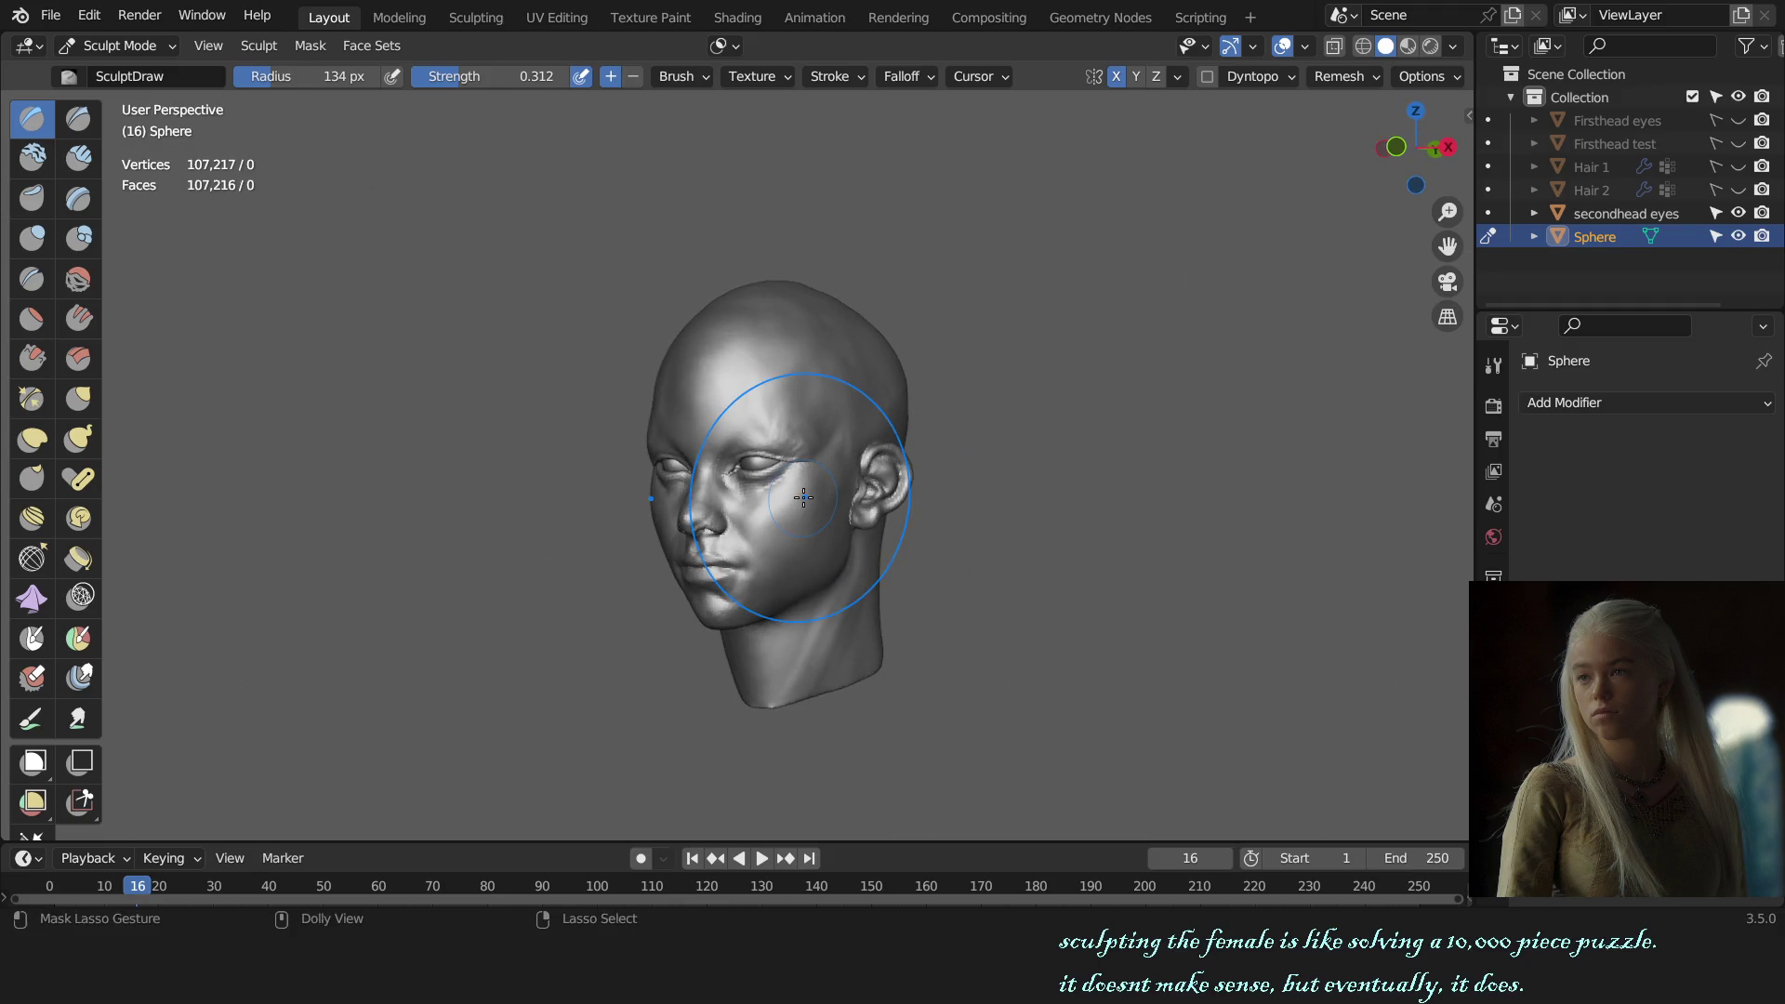
pyautogui.scroll(3, 803, 497)
pyautogui.press('f')
pyautogui.click(857, 260)
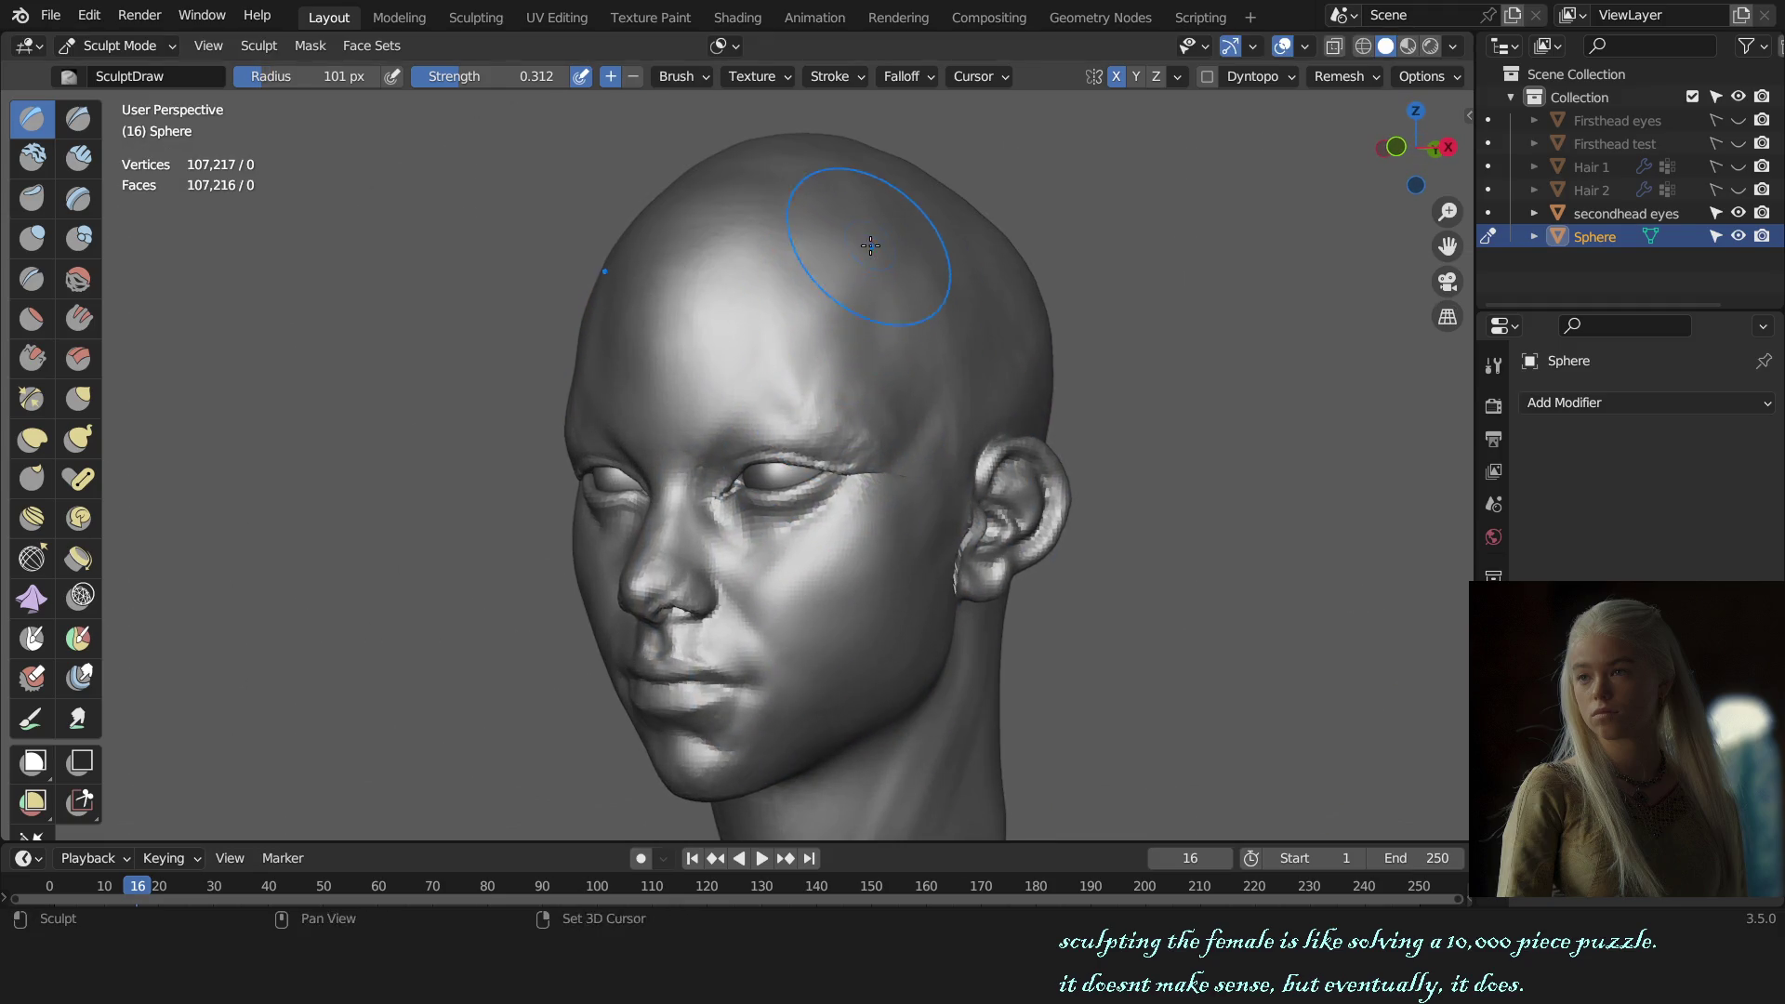
pyautogui.press('KP_1')
pyautogui.scroll(-3, 865, 315)
pyautogui.moveTo(866, 315)
pyautogui.mouseDown(button='middle')
pyautogui.moveTo(866, 526)
pyautogui.moveTo(797, 538)
pyautogui.mouseUp(button='middle')
# Step: Pull the back of the neck slightly inward with a 175 px Grab brush
pyautogui.press('g')
pyautogui.scroll(3, 817, 658)
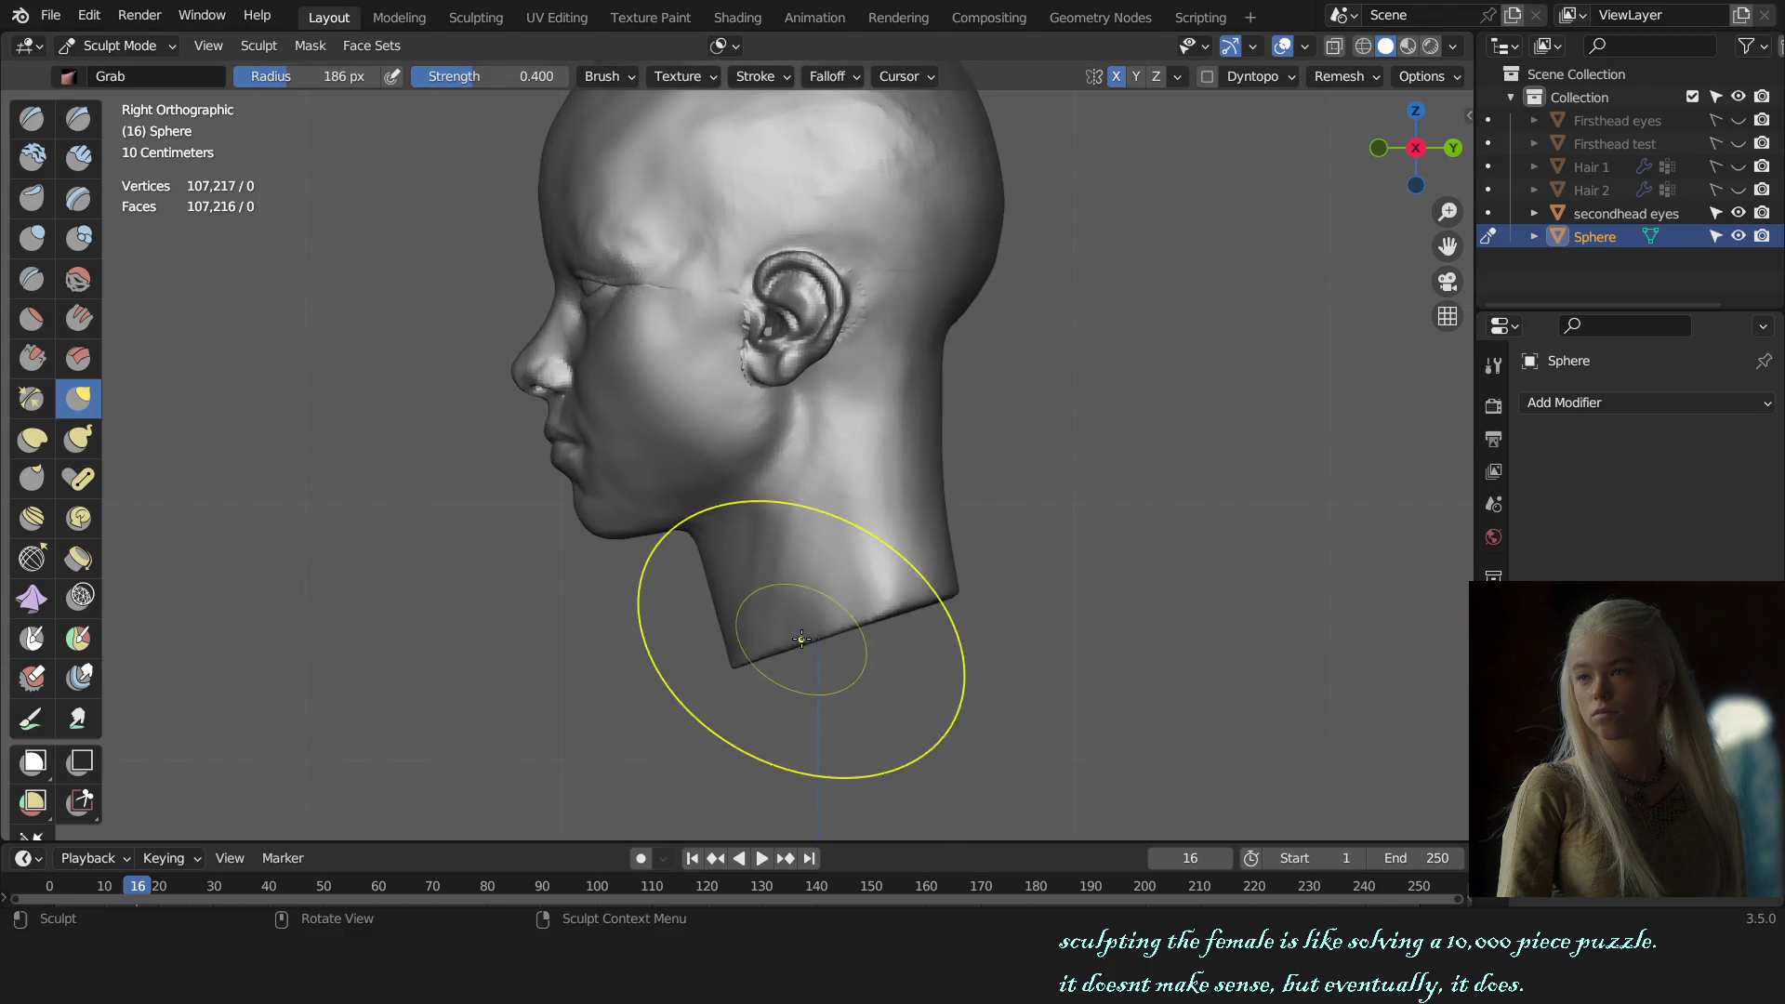
pyautogui.press('f')
pyautogui.click(930, 453)
pyautogui.moveTo(937, 423); pyautogui.dragTo(925, 424)
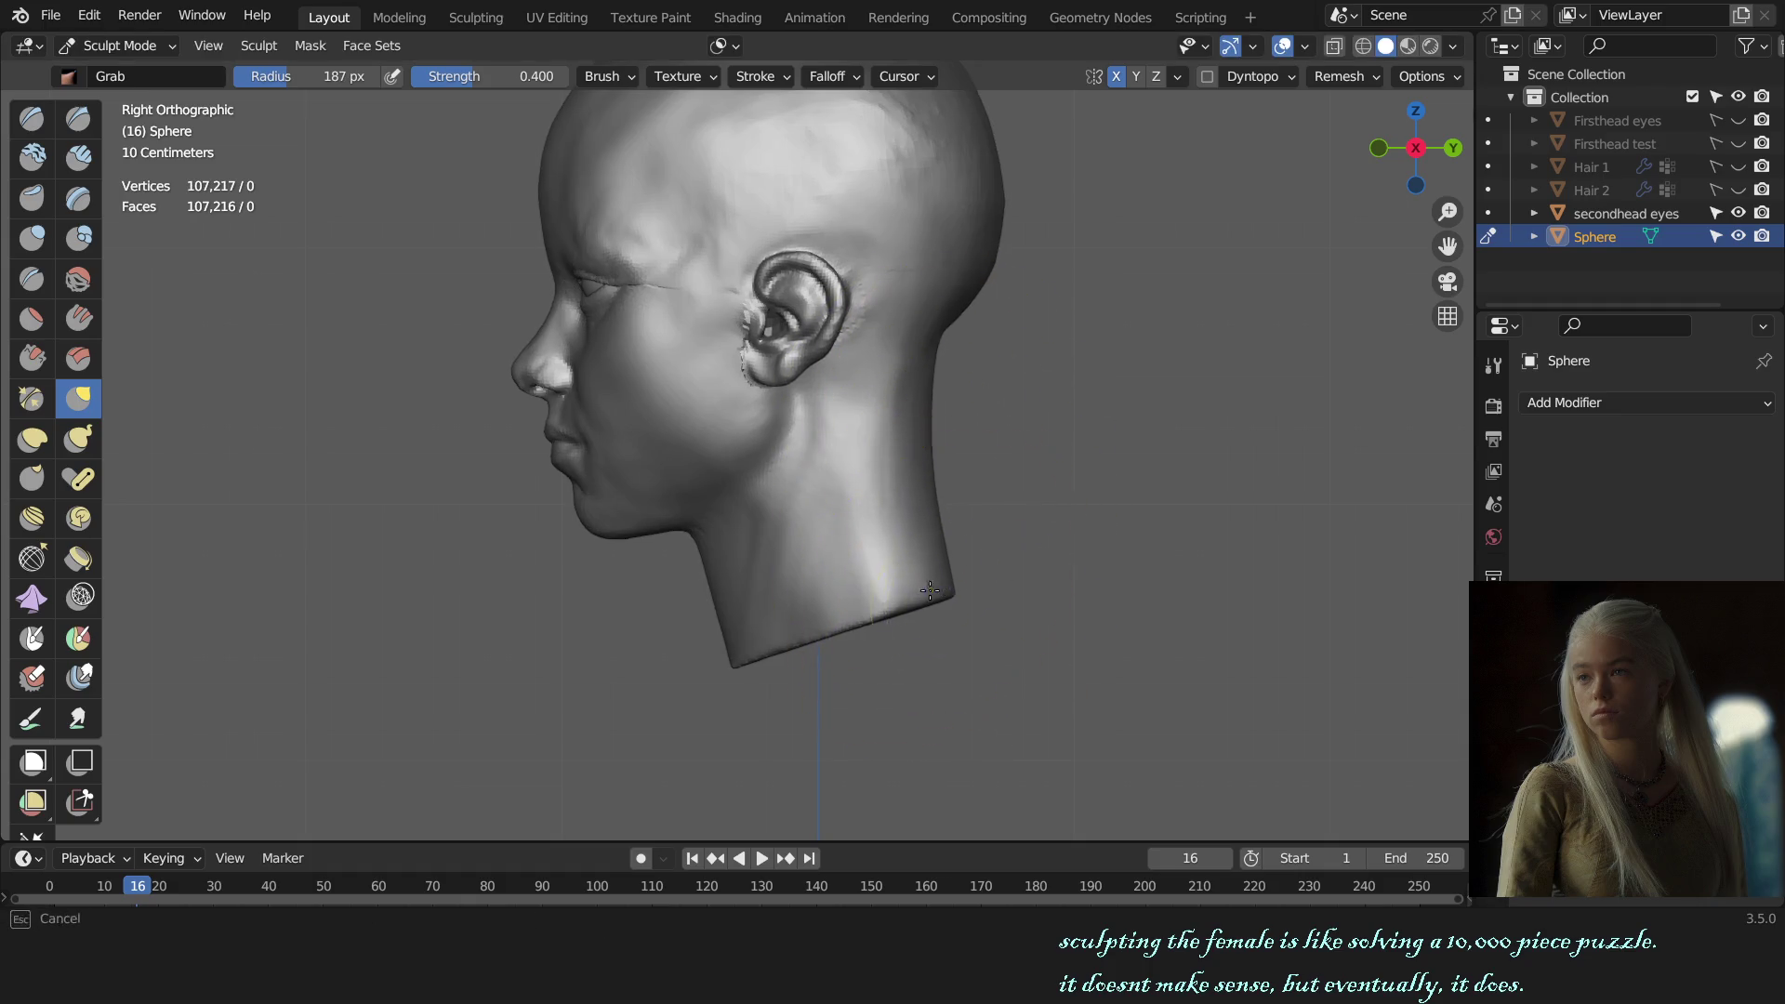
# Step: Enlarge the Grab brush to 179 px and orbit to the back of the head
pyautogui.scroll(-5, 948, 530)
pyautogui.scroll(3, 956, 510)
pyautogui.scroll(2, 955, 510)
pyautogui.press('f')
pyautogui.click(934, 397)
pyautogui.press('f')
pyautogui.click(1097, 391)
pyautogui.moveTo(958, 382)
pyautogui.mouseDown(button='middle')
pyautogui.moveTo(848, 462)
pyautogui.moveTo(857, 439)
pyautogui.moveTo(777, 518)
pyautogui.mouseUp(button='middle')
# Step: Add a light Draw stroke on the back of the neck and set the brush to 129 px
pyautogui.press('x')
pyautogui.moveTo(813, 514); pyautogui.dragTo(821, 518)
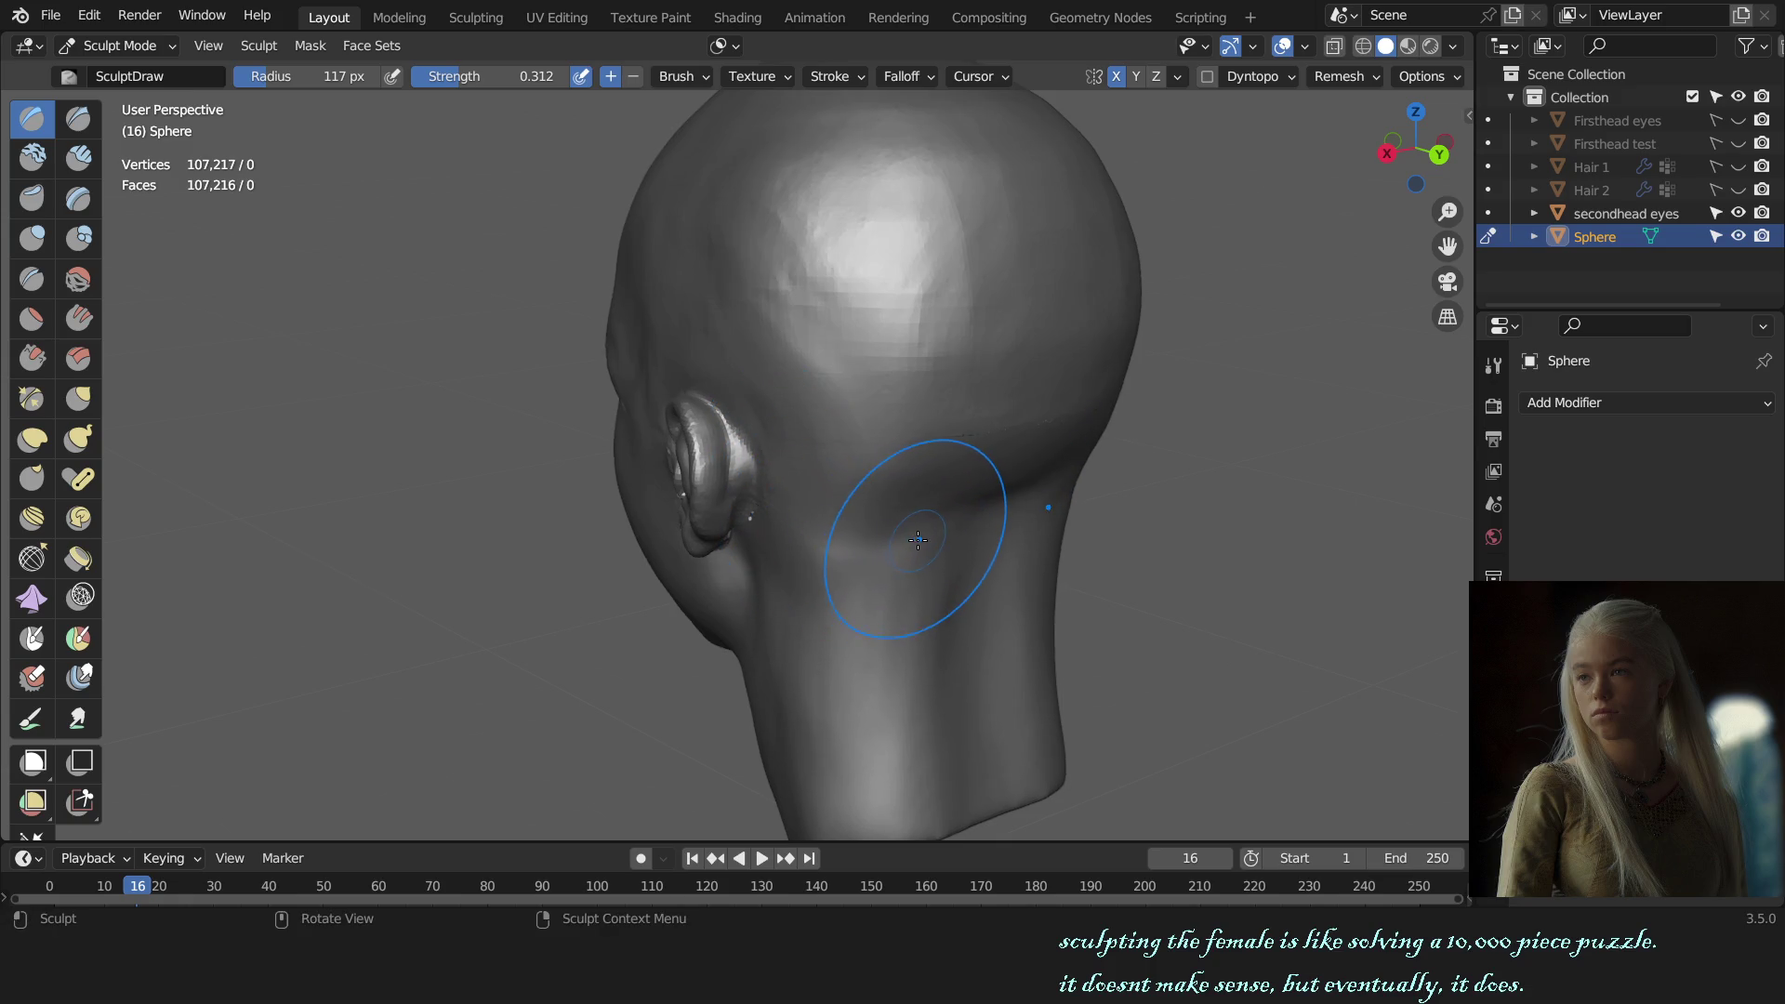
pyautogui.moveTo(834, 552); pyautogui.dragTo(861, 487, button='middle')
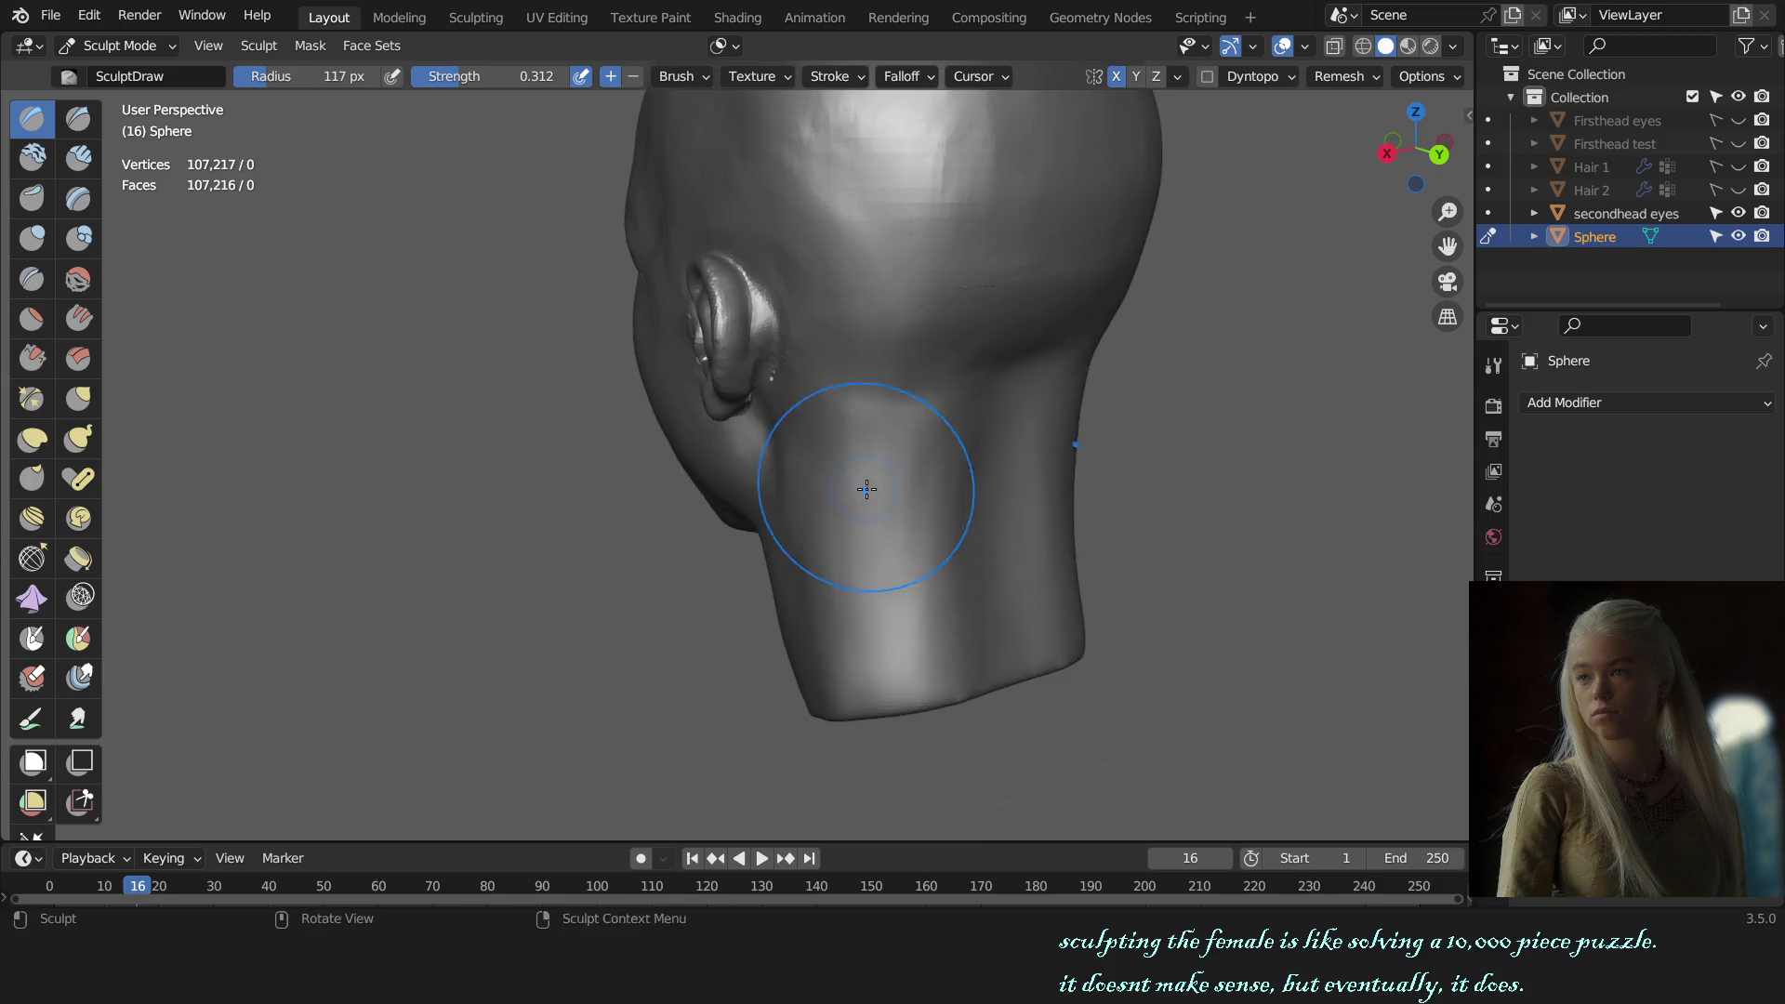
pyautogui.press('f')
pyautogui.click(851, 547)
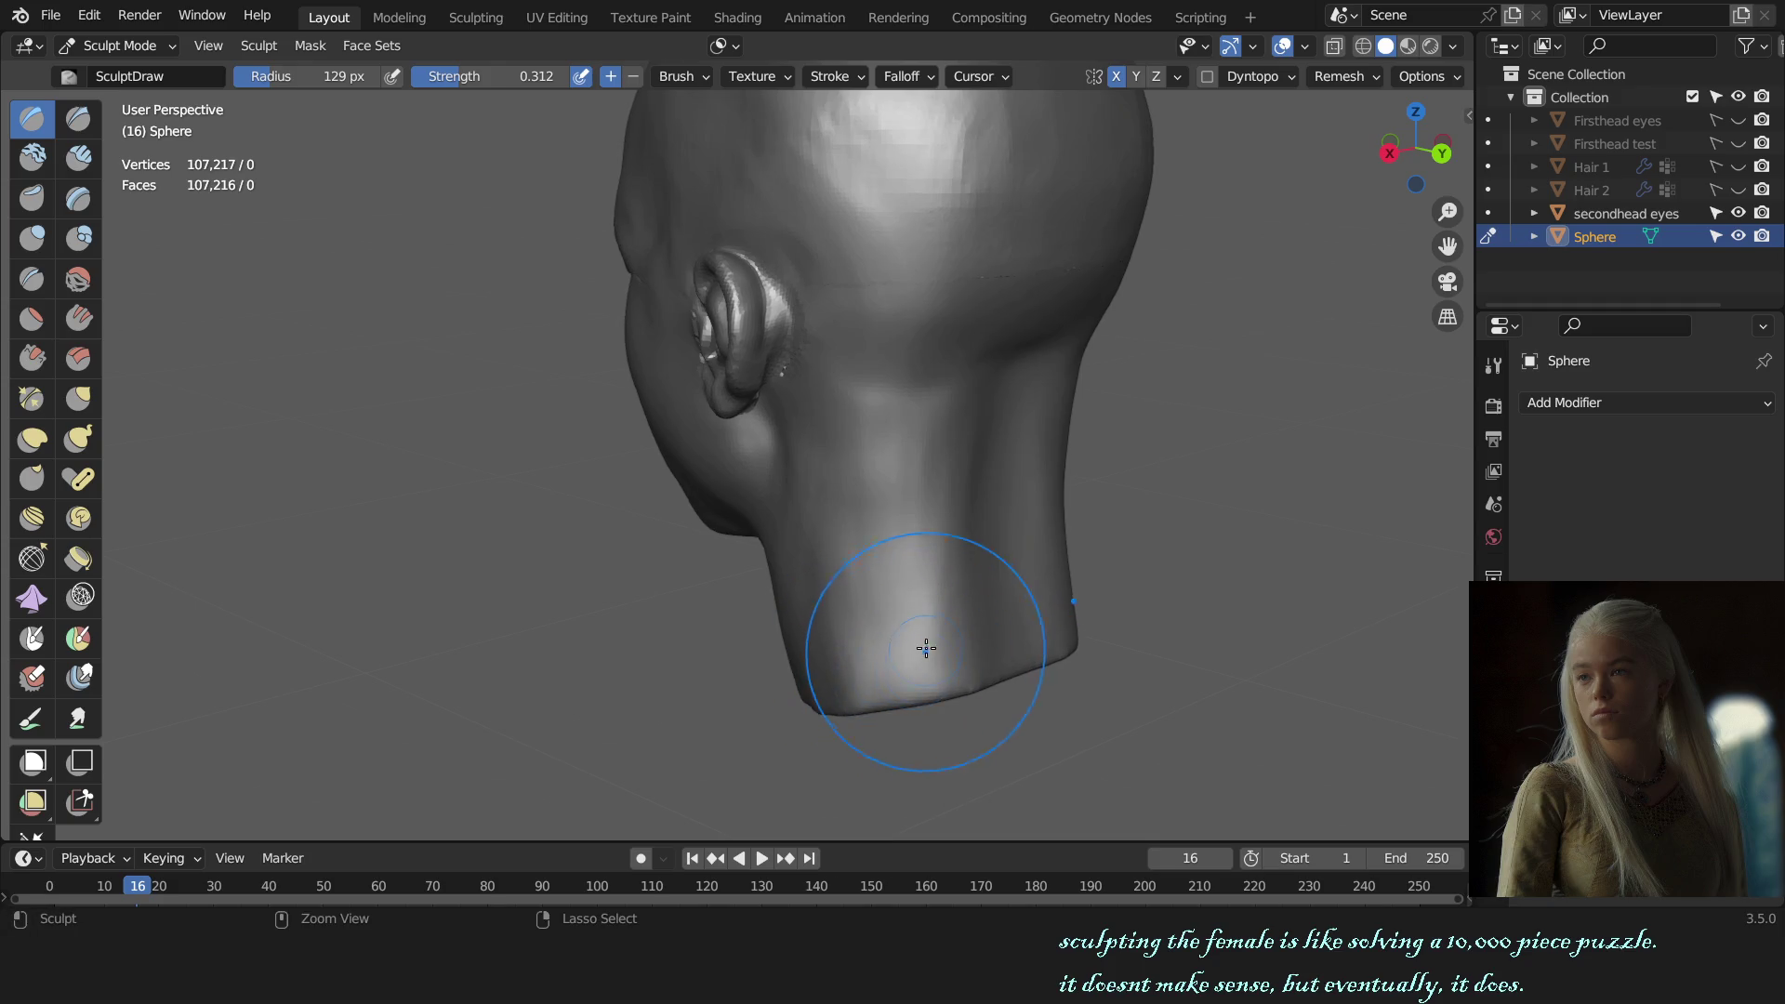
# Step: Inspect the head from the front-left, left profile, front and right side views
pyautogui.moveTo(926, 648); pyautogui.dragTo(1122, 554, button='middle')
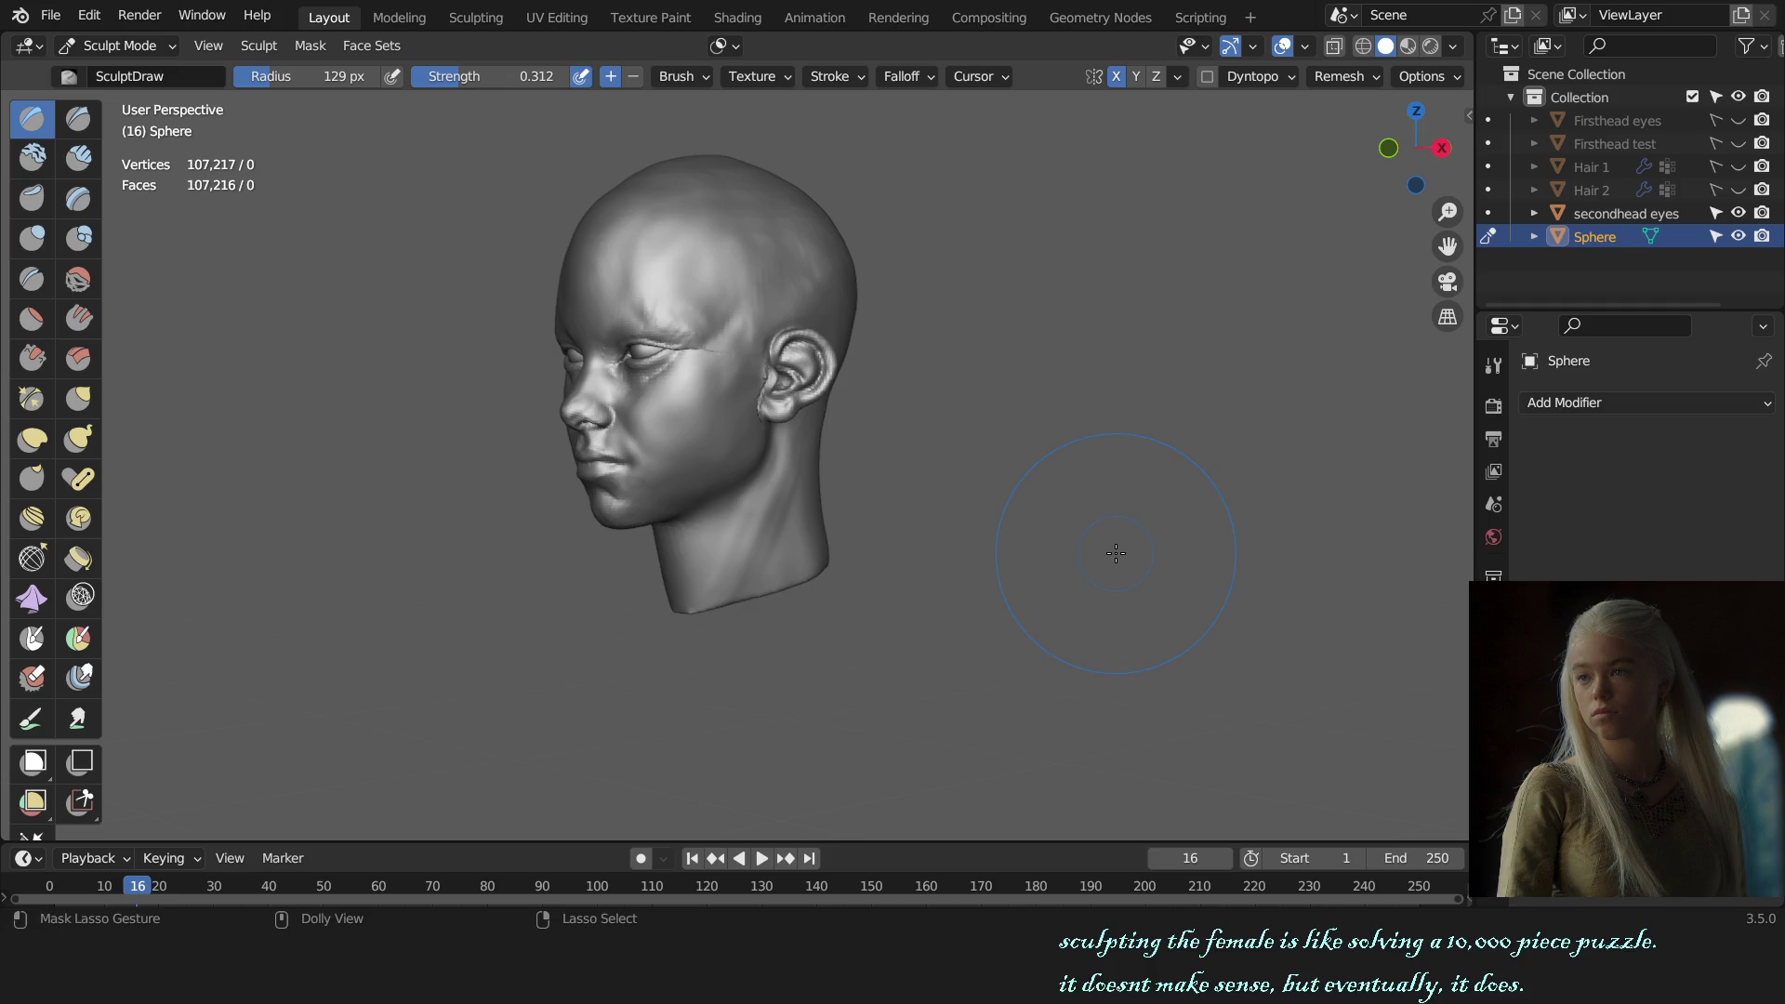
pyautogui.scroll(3, 1055, 553)
pyautogui.moveTo(1055, 554); pyautogui.dragTo(917, 472, button='middle')
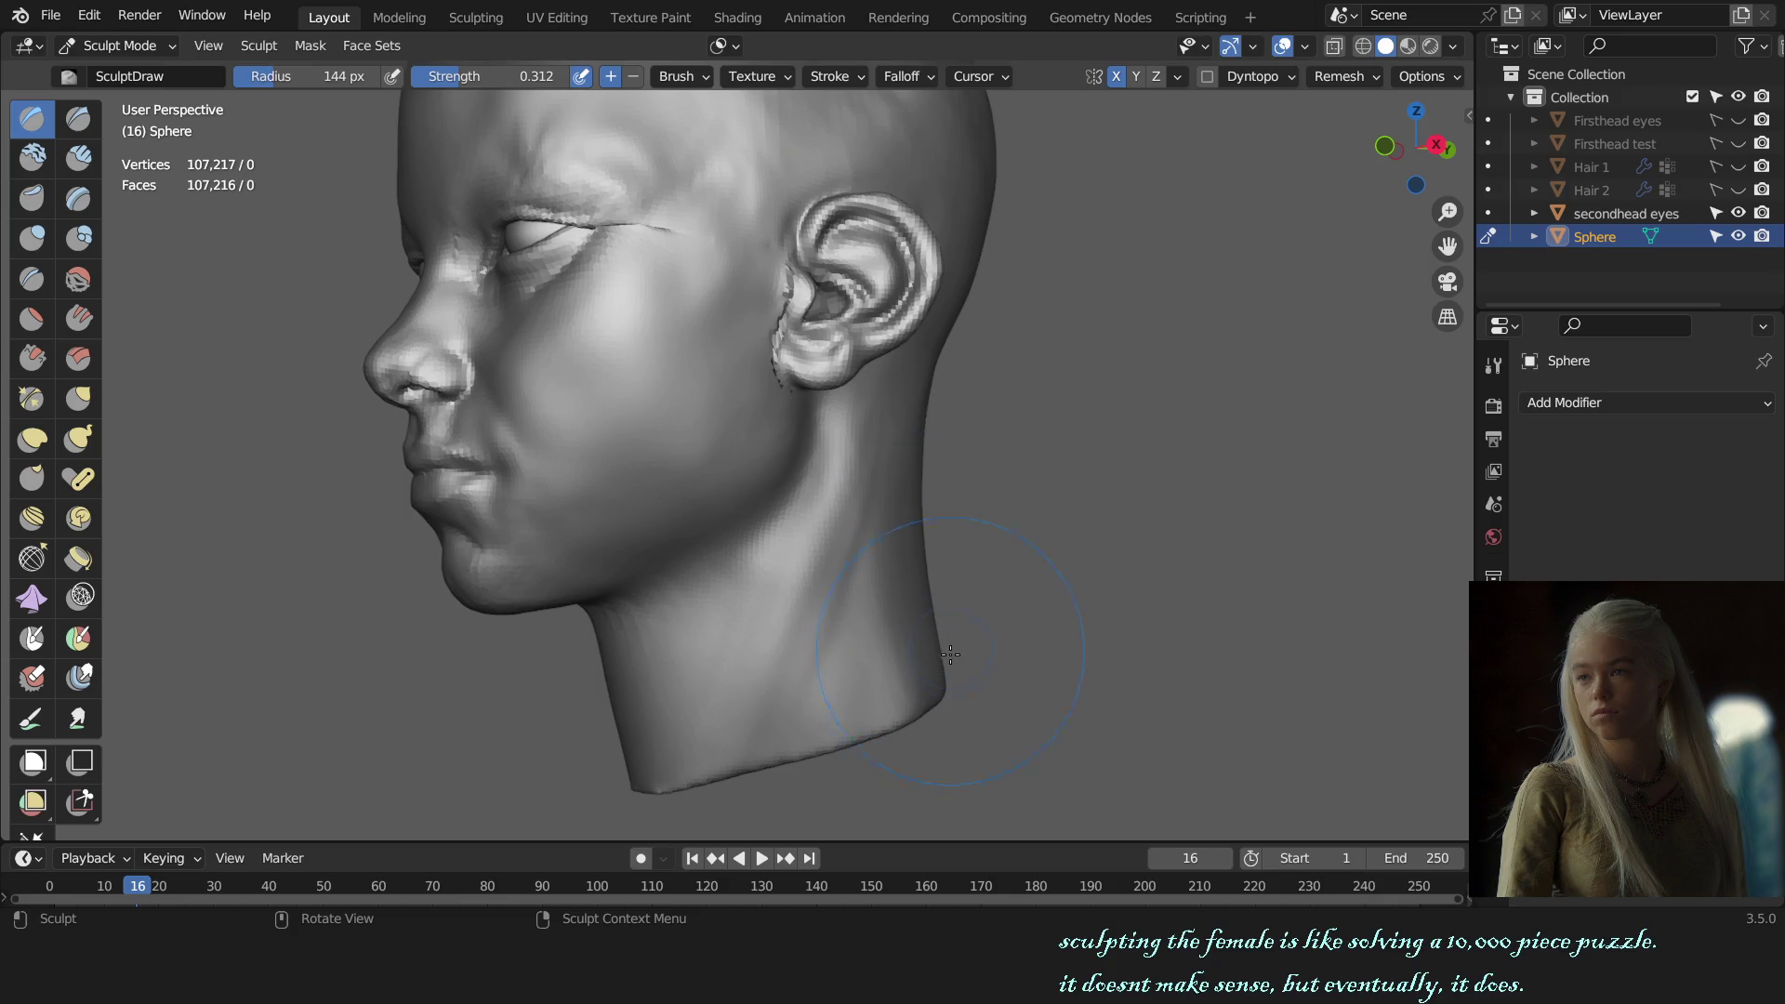
pyautogui.press('KP_1')
pyautogui.moveTo(916, 687); pyautogui.dragTo(939, 609, button='middle')
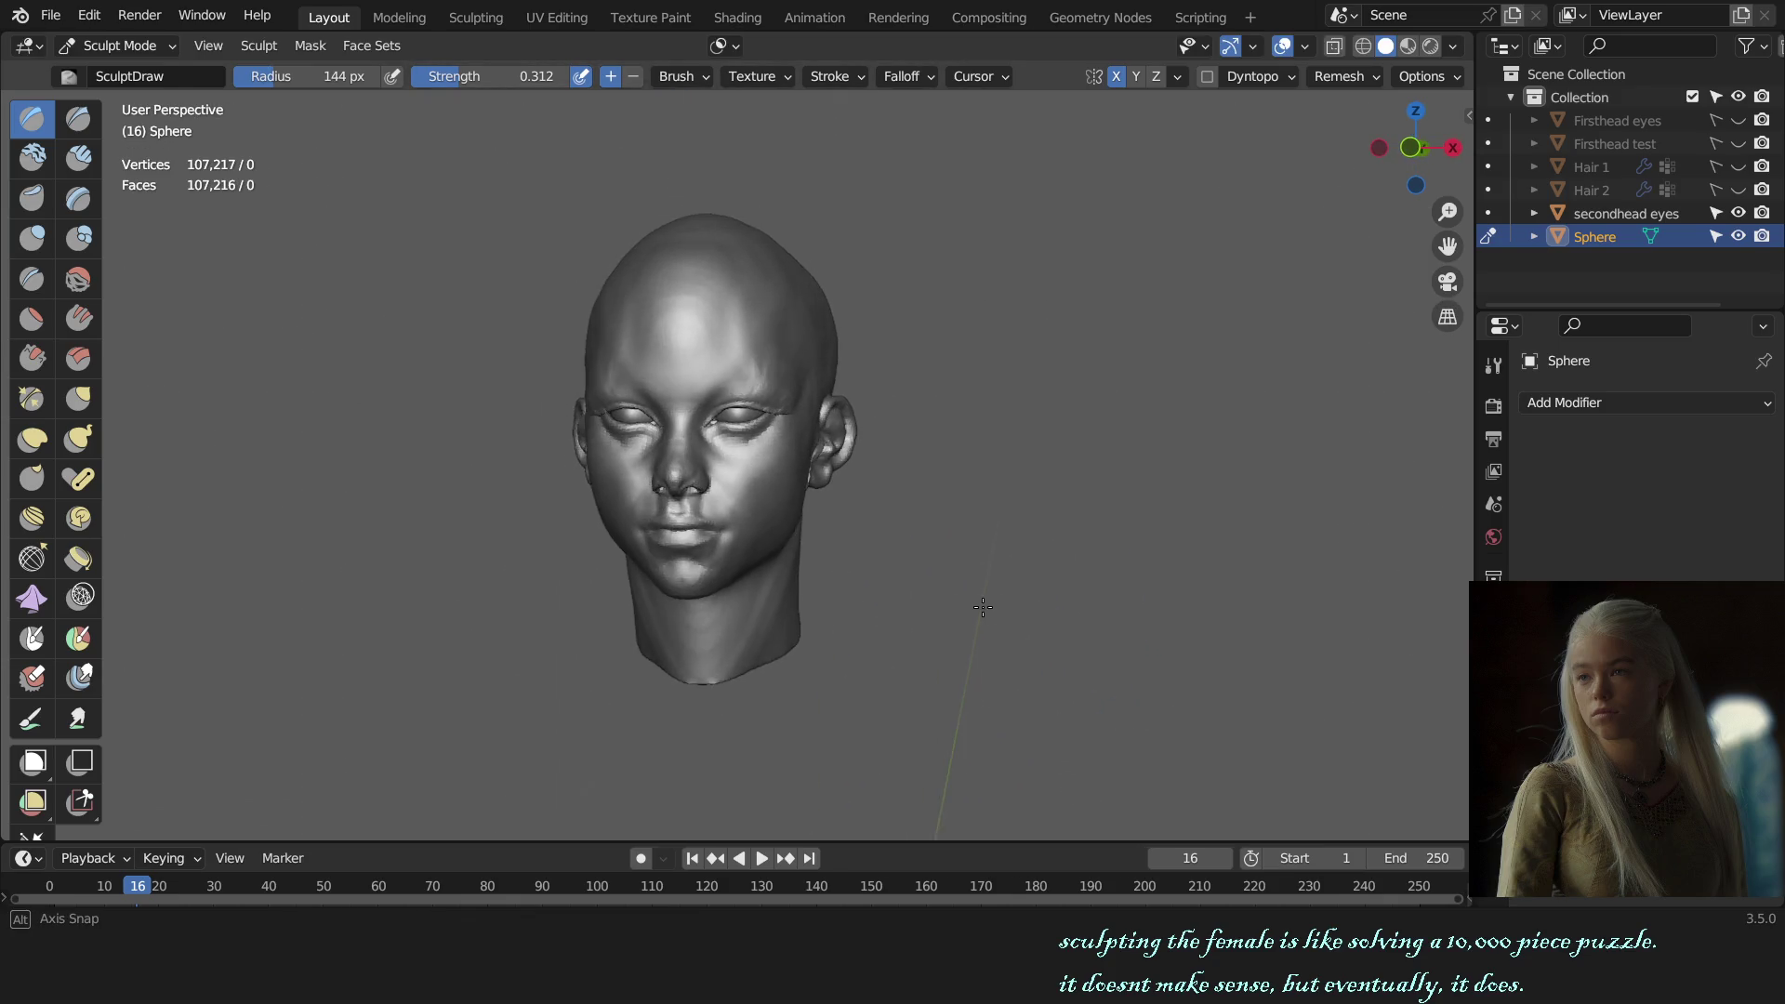
pyautogui.press('KP_3')
pyautogui.scroll(3, 758, 558)
# Step: Pull the top of the skull into shape with the Grab brush, enlarging it to 191 px
pyautogui.press('g')
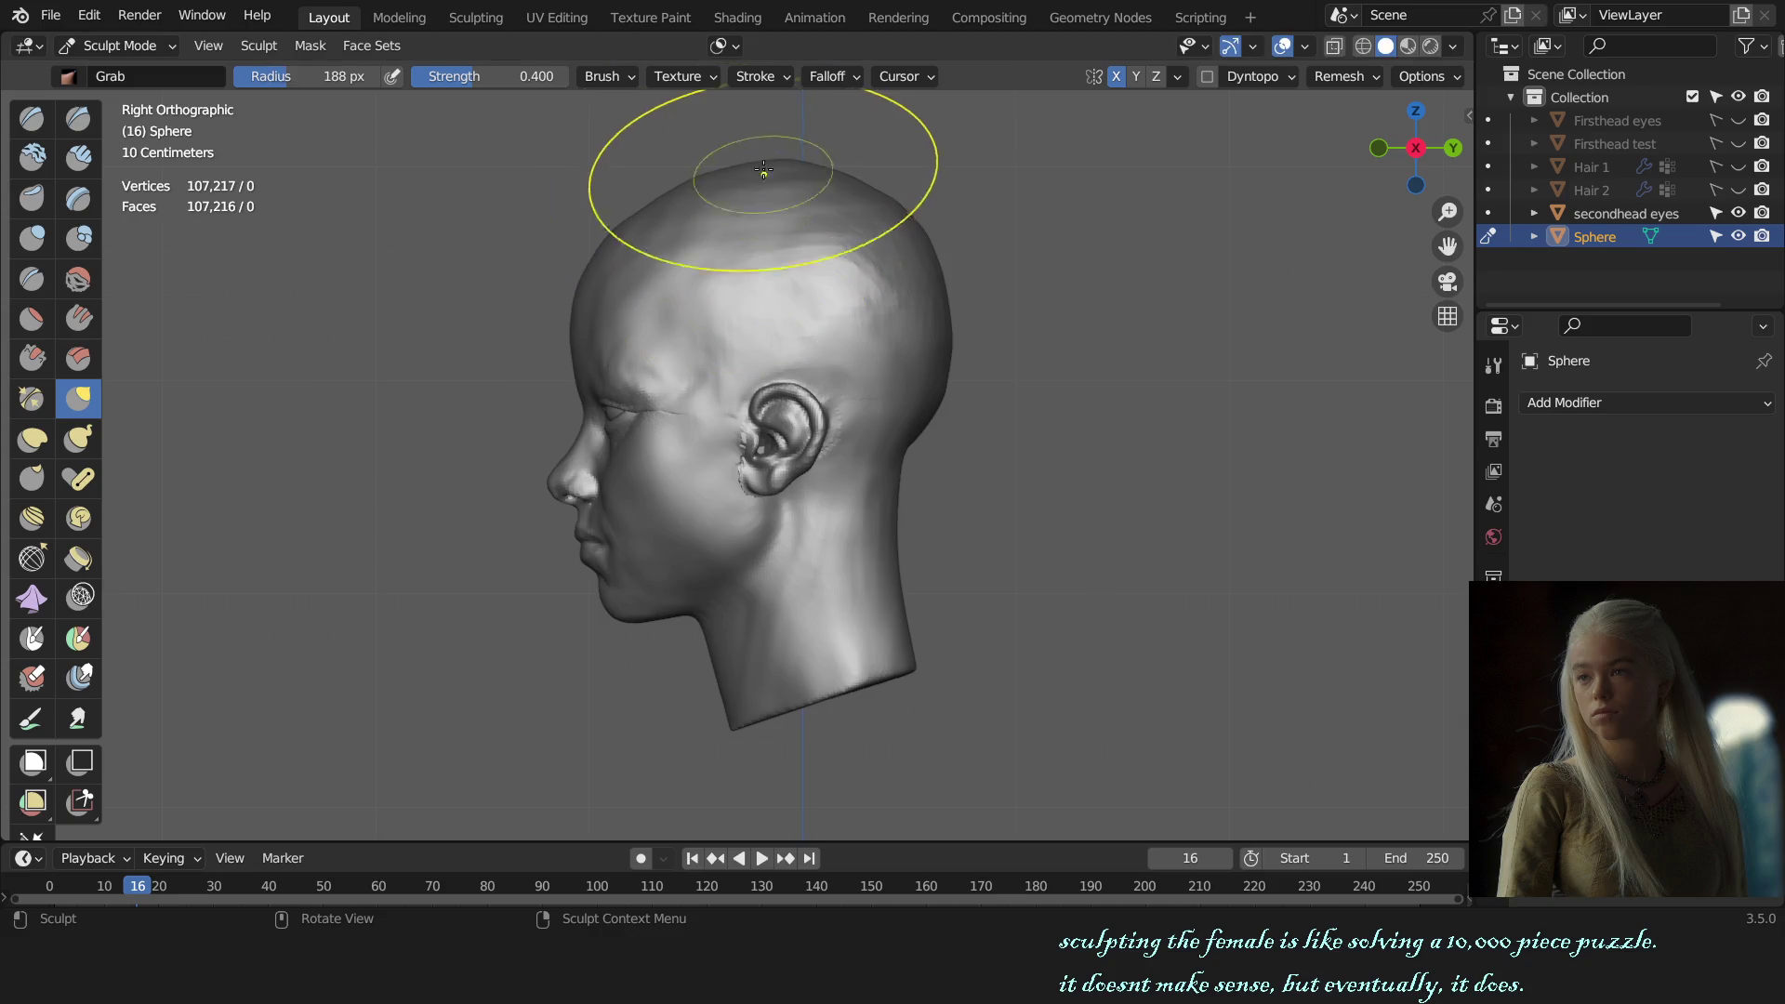
pyautogui.moveTo(805, 158); pyautogui.dragTo(862, 215)
pyautogui.press('f')
pyautogui.click(1028, 316)
# Step: From the front view, pull the right side of the skull outward with a smaller brush, then undo
pyautogui.moveTo(917, 239); pyautogui.dragTo(928, 400, button='middle')
pyautogui.press('KP_1')
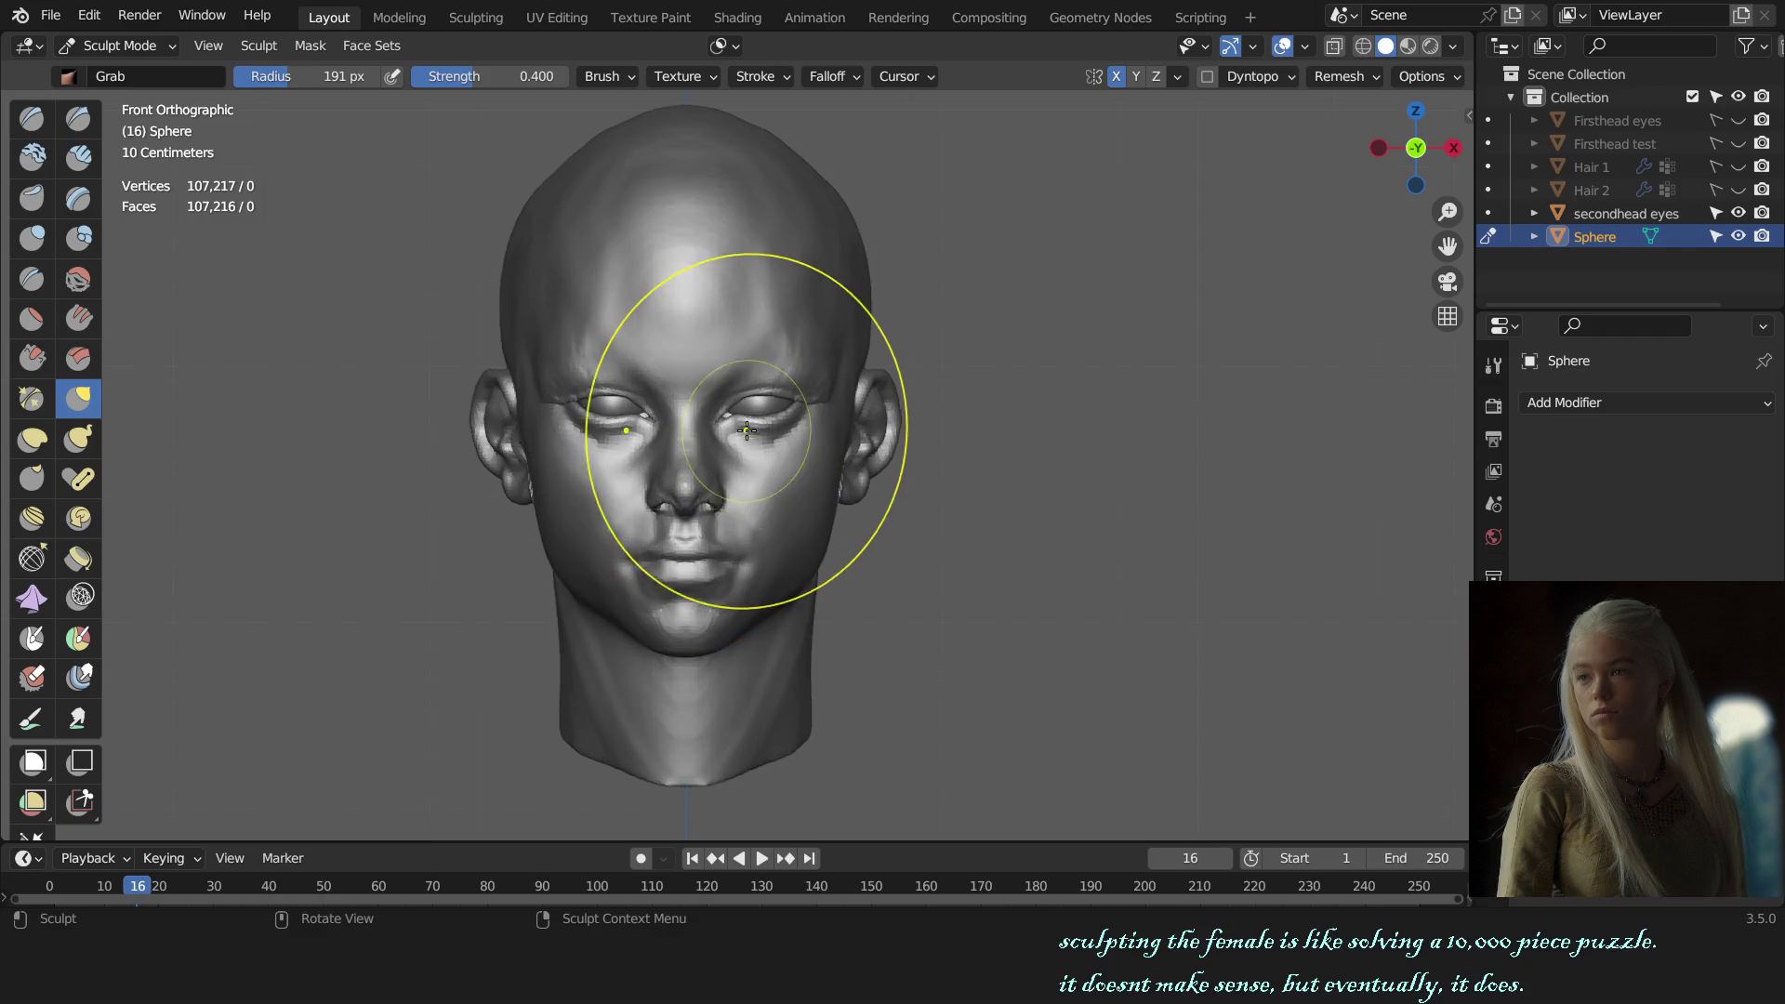
pyautogui.scroll(-2, 758, 239)
pyautogui.scroll(2, 719, 211)
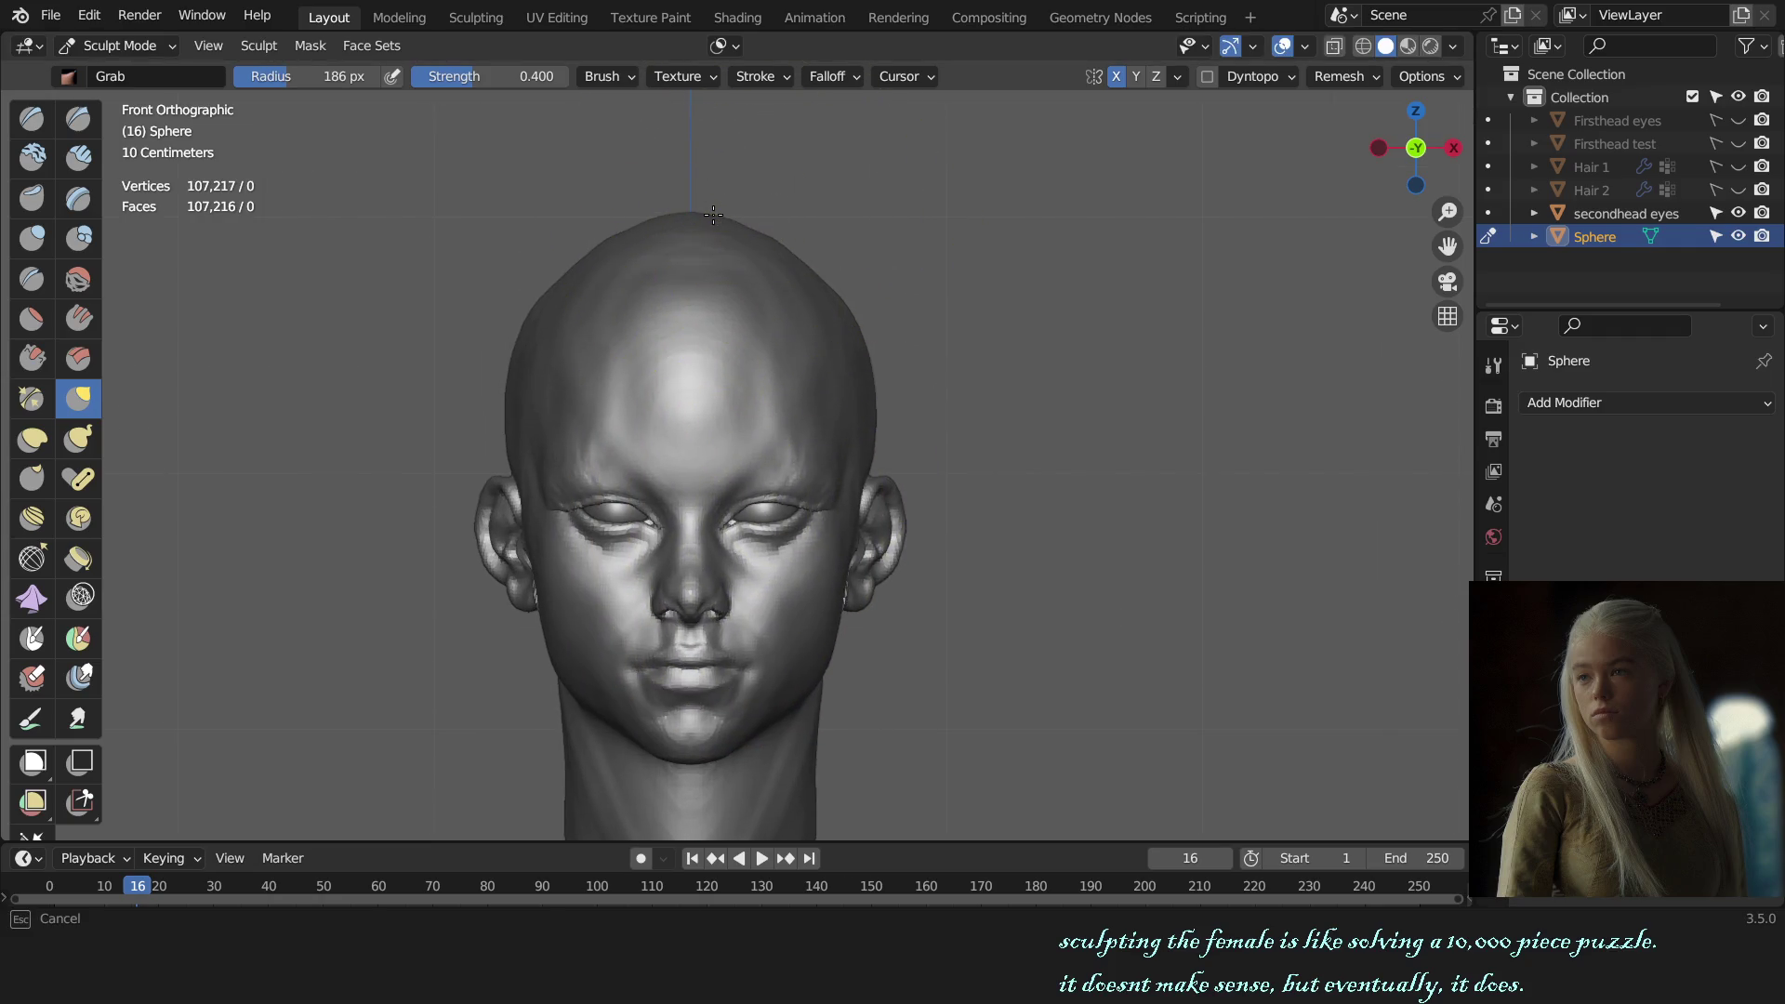
pyautogui.press('f')
pyautogui.click(869, 372)
pyautogui.moveTo(866, 356); pyautogui.dragTo(857, 321)
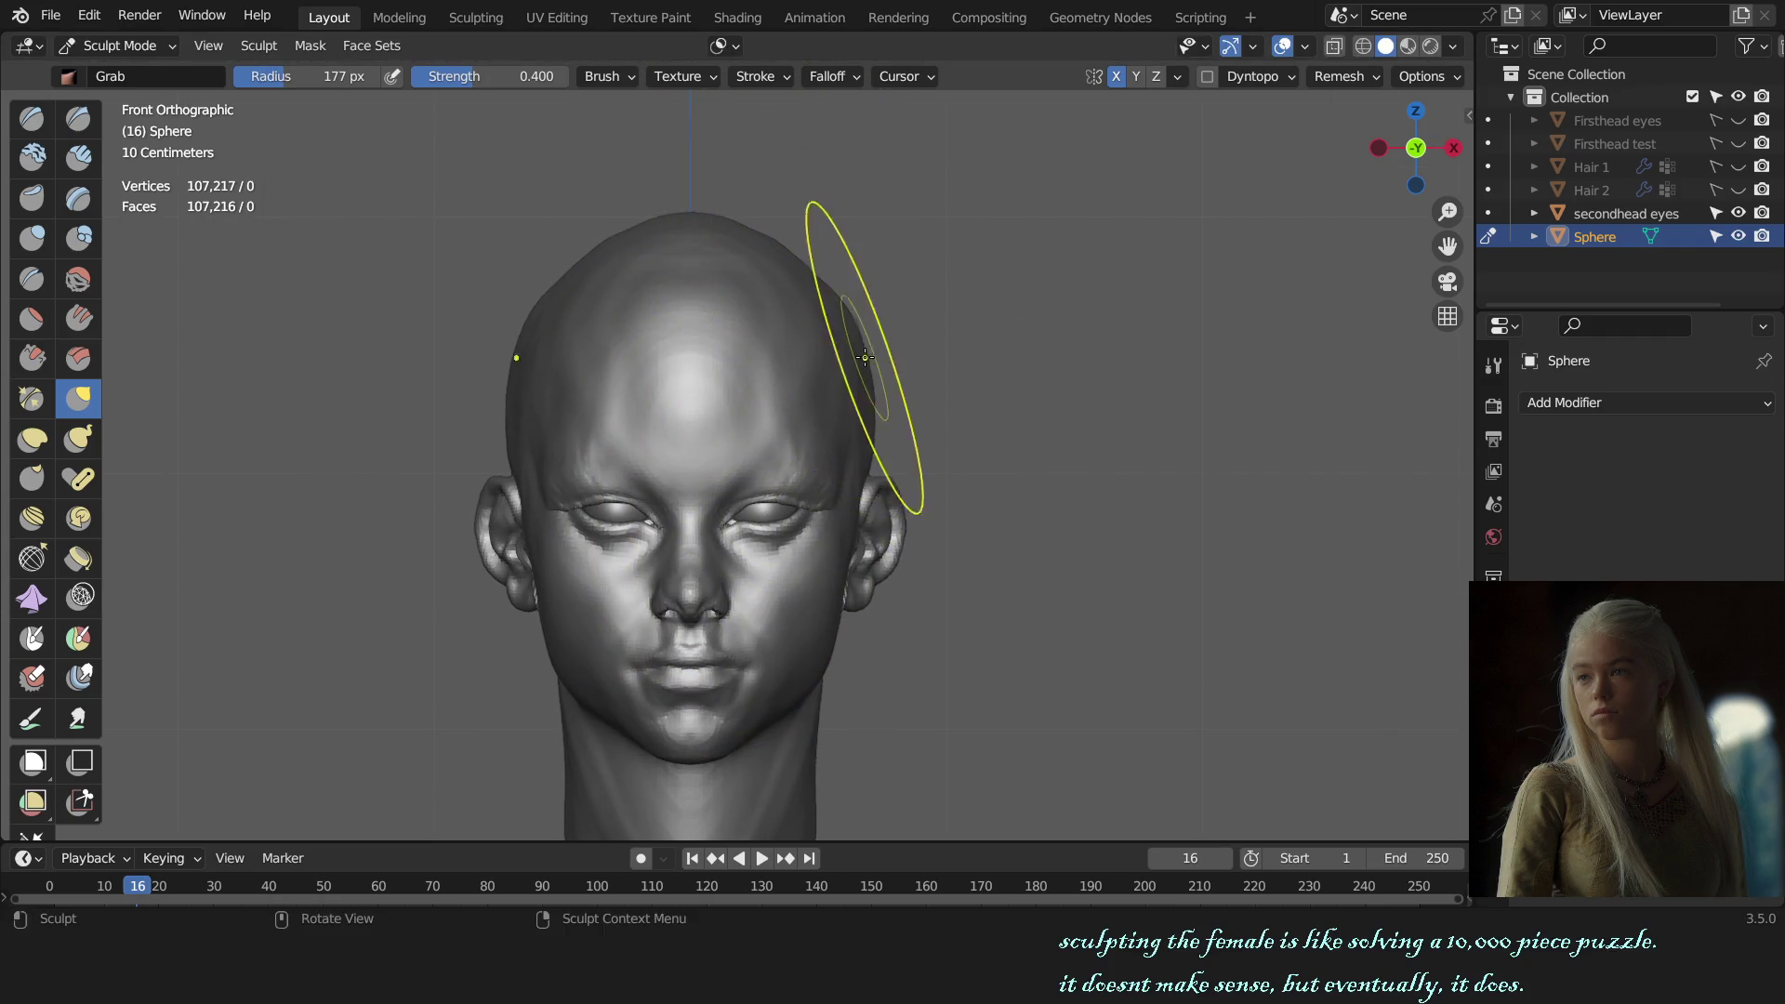
pyautogui.hotkey('ctrl', 'z')
pyautogui.hotkey('ctrl', 'z')
pyautogui.hotkey('ctrl', 'z')
# Step: Switch to Object Mode and select the head mesh
pyautogui.hotkey('ctrl', 'Tab')
pyautogui.click(987, 473)
pyautogui.moveTo(987, 472)
pyautogui.mouseDown(button='middle')
pyautogui.moveTo(896, 505)
pyautogui.moveTo(774, 506)
pyautogui.moveTo(882, 511)
pyautogui.moveTo(835, 595)
pyautogui.mouseUp(button='middle')
pyautogui.click(753, 470)
pyautogui.hotkey('ctrl', 'Tab')
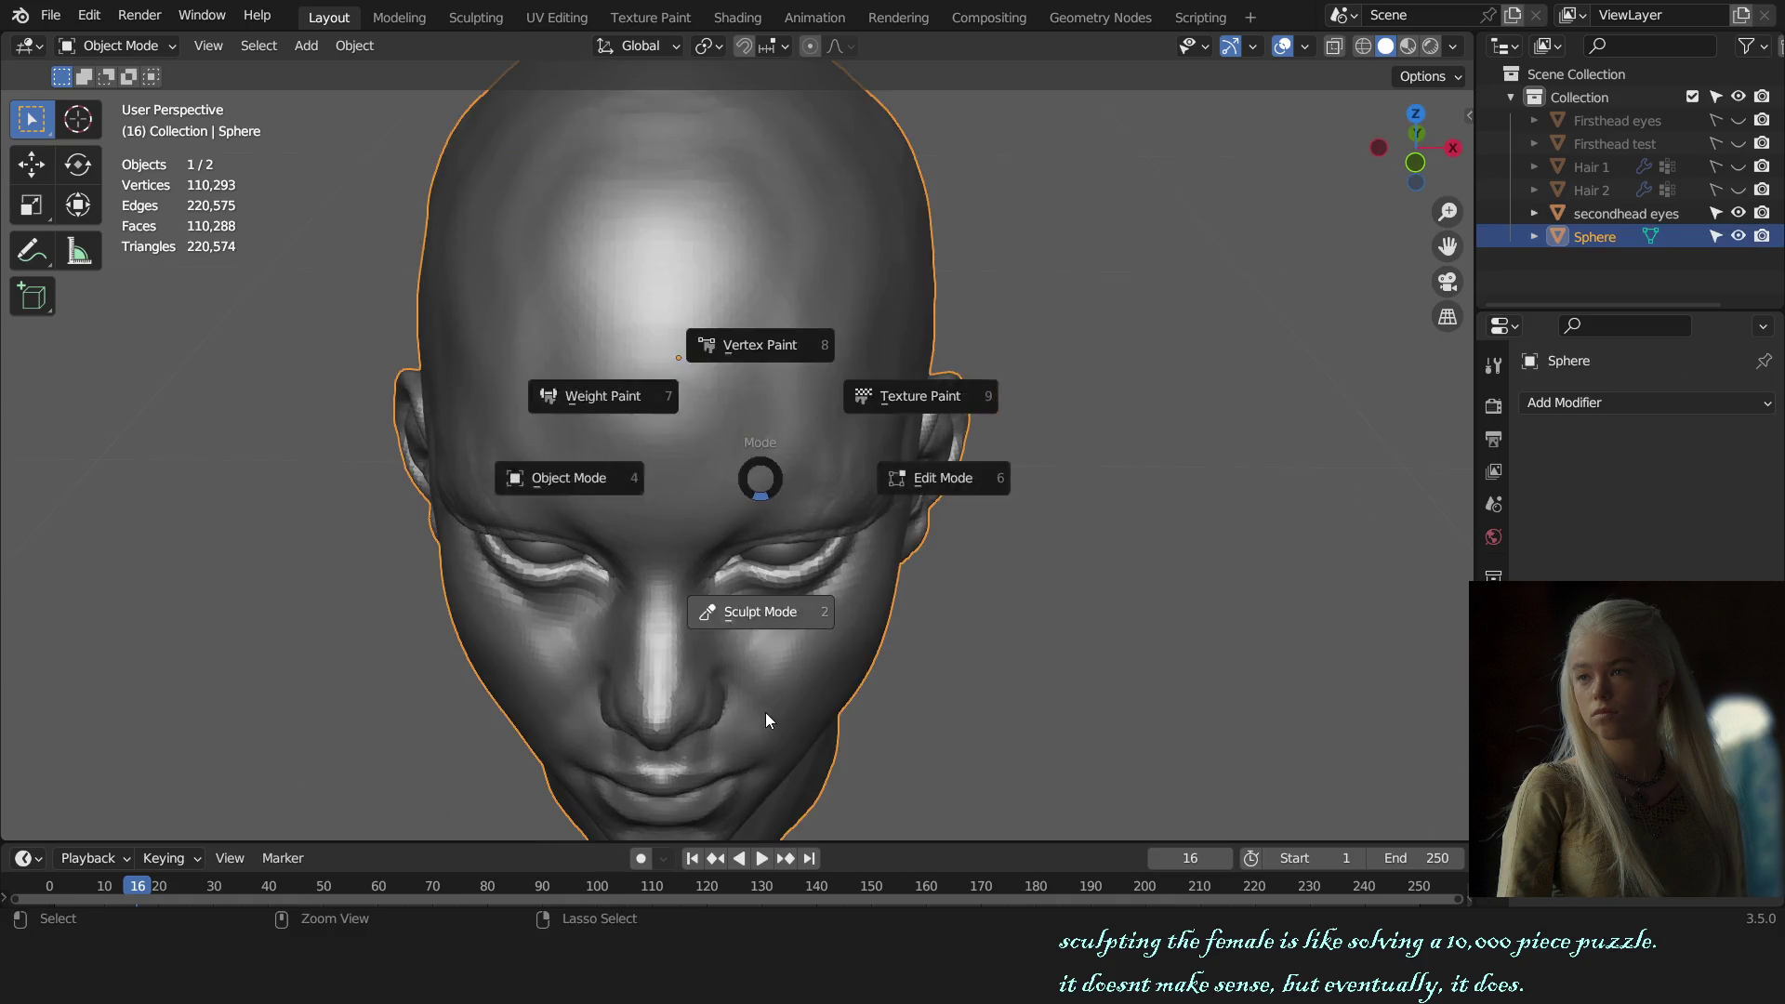
# Step: Return the head to Sculpt Mode, review auto-masking, and shrink the brush to about 138 px
pyautogui.click(767, 712)
pyautogui.scroll(3, 758, 518)
pyautogui.moveTo(758, 518)
pyautogui.mouseDown(button='middle')
pyautogui.moveTo(829, 550)
pyautogui.moveTo(768, 448)
pyautogui.mouseUp(button='middle')
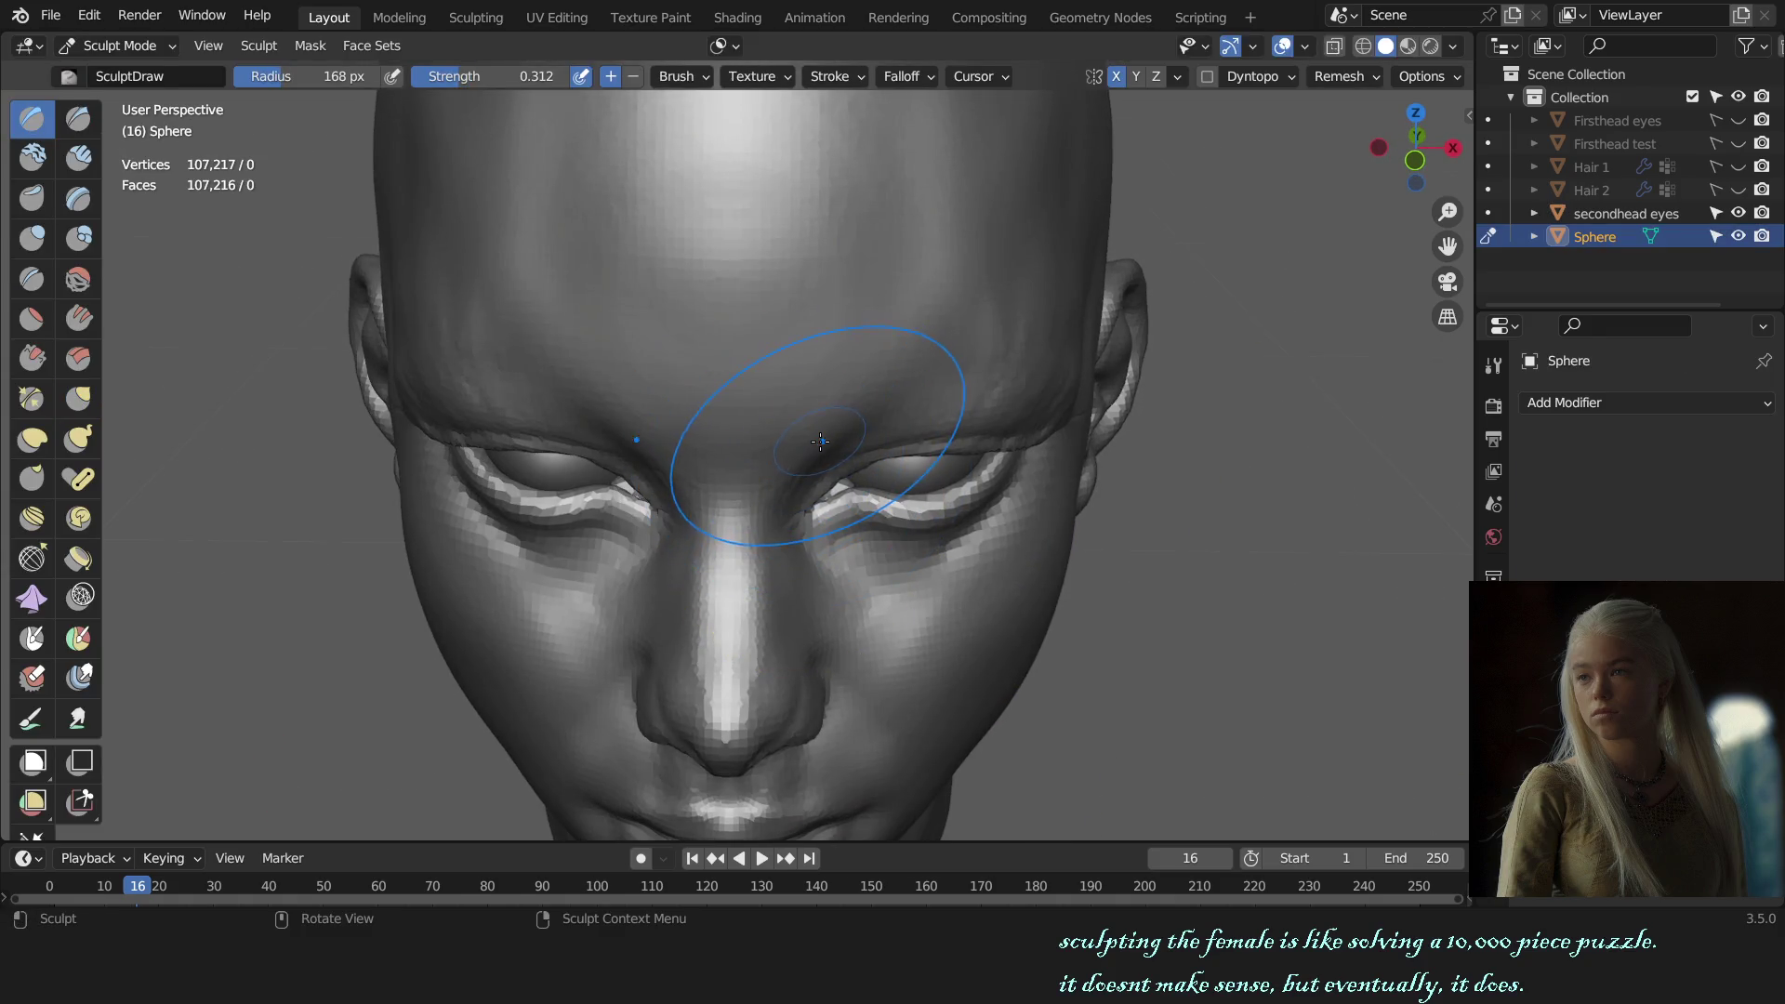
pyautogui.click(745, 45)
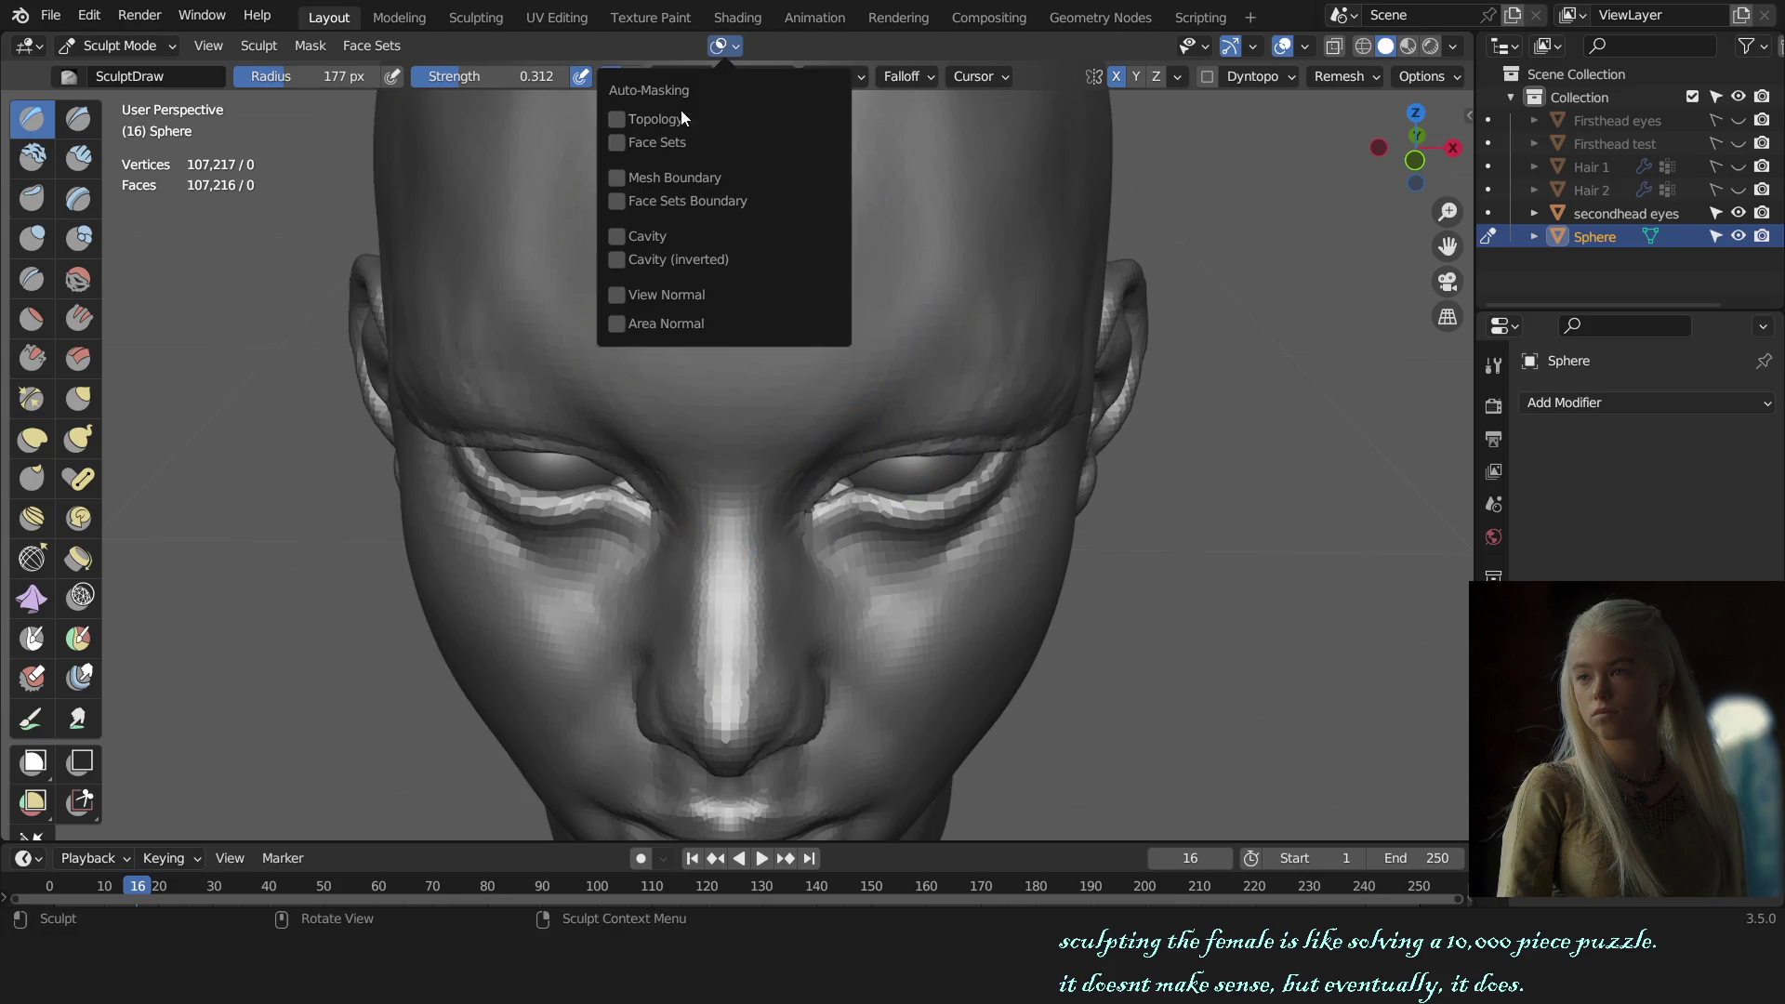
pyautogui.press('f')
pyautogui.click(826, 453)
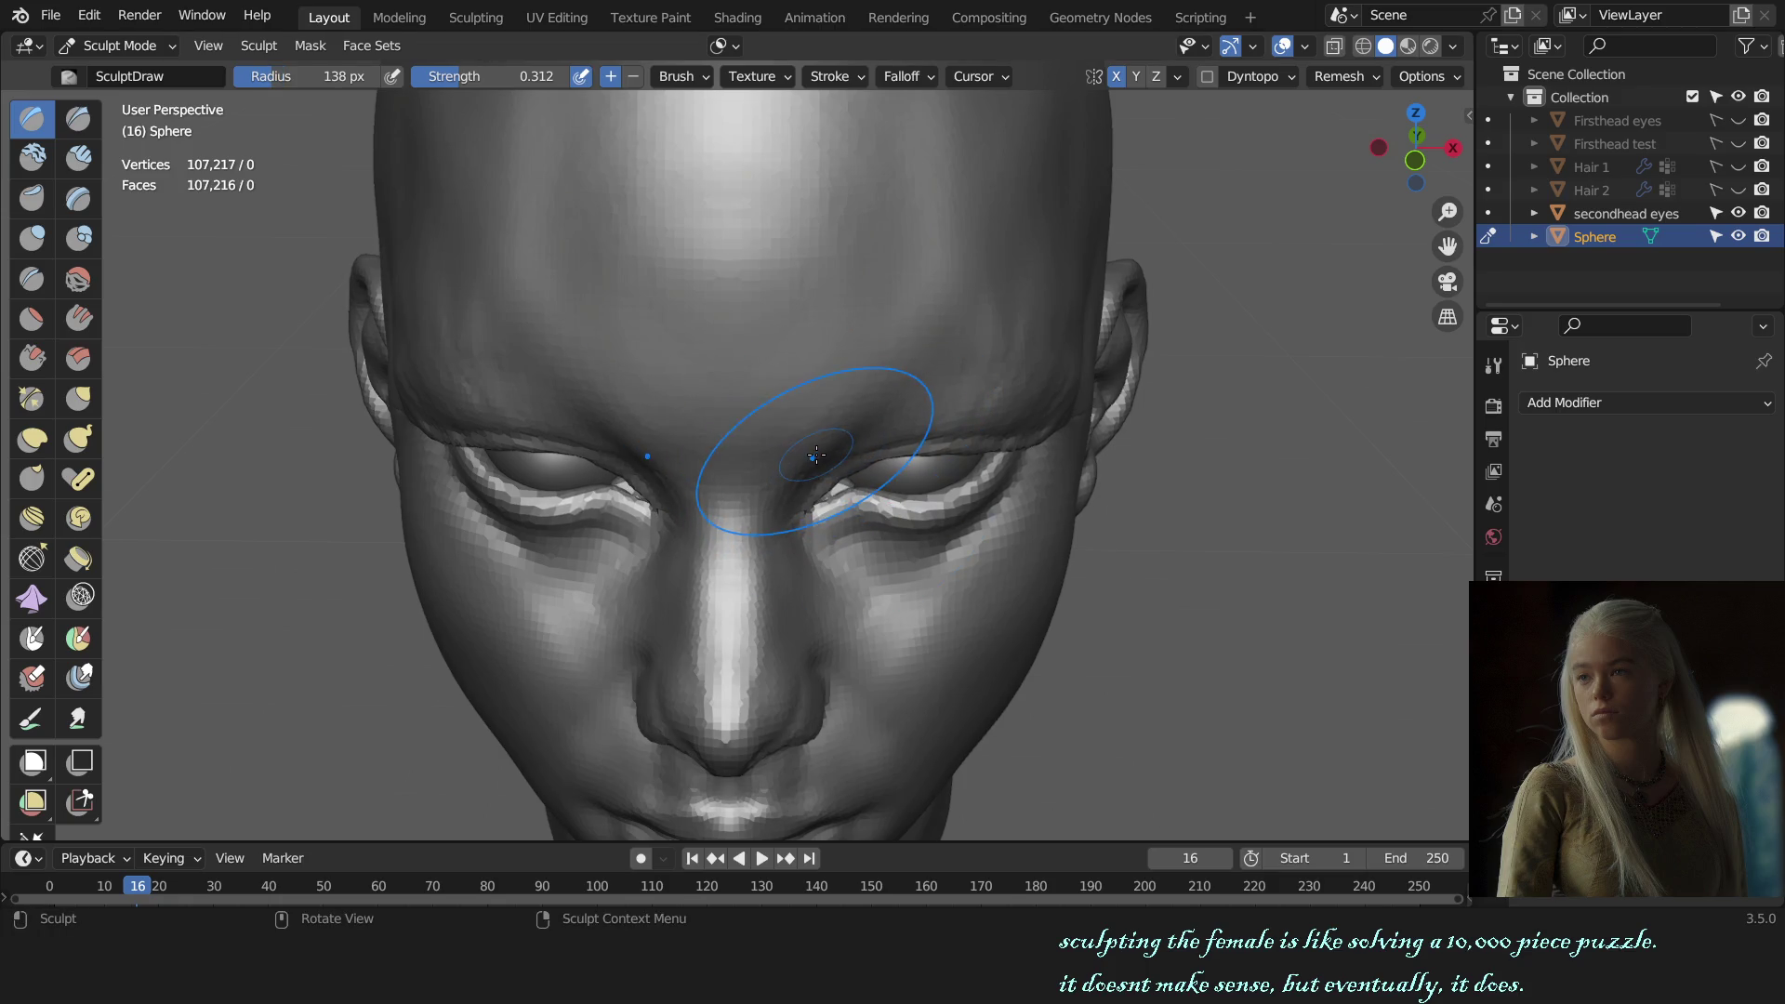
pyautogui.press('f')
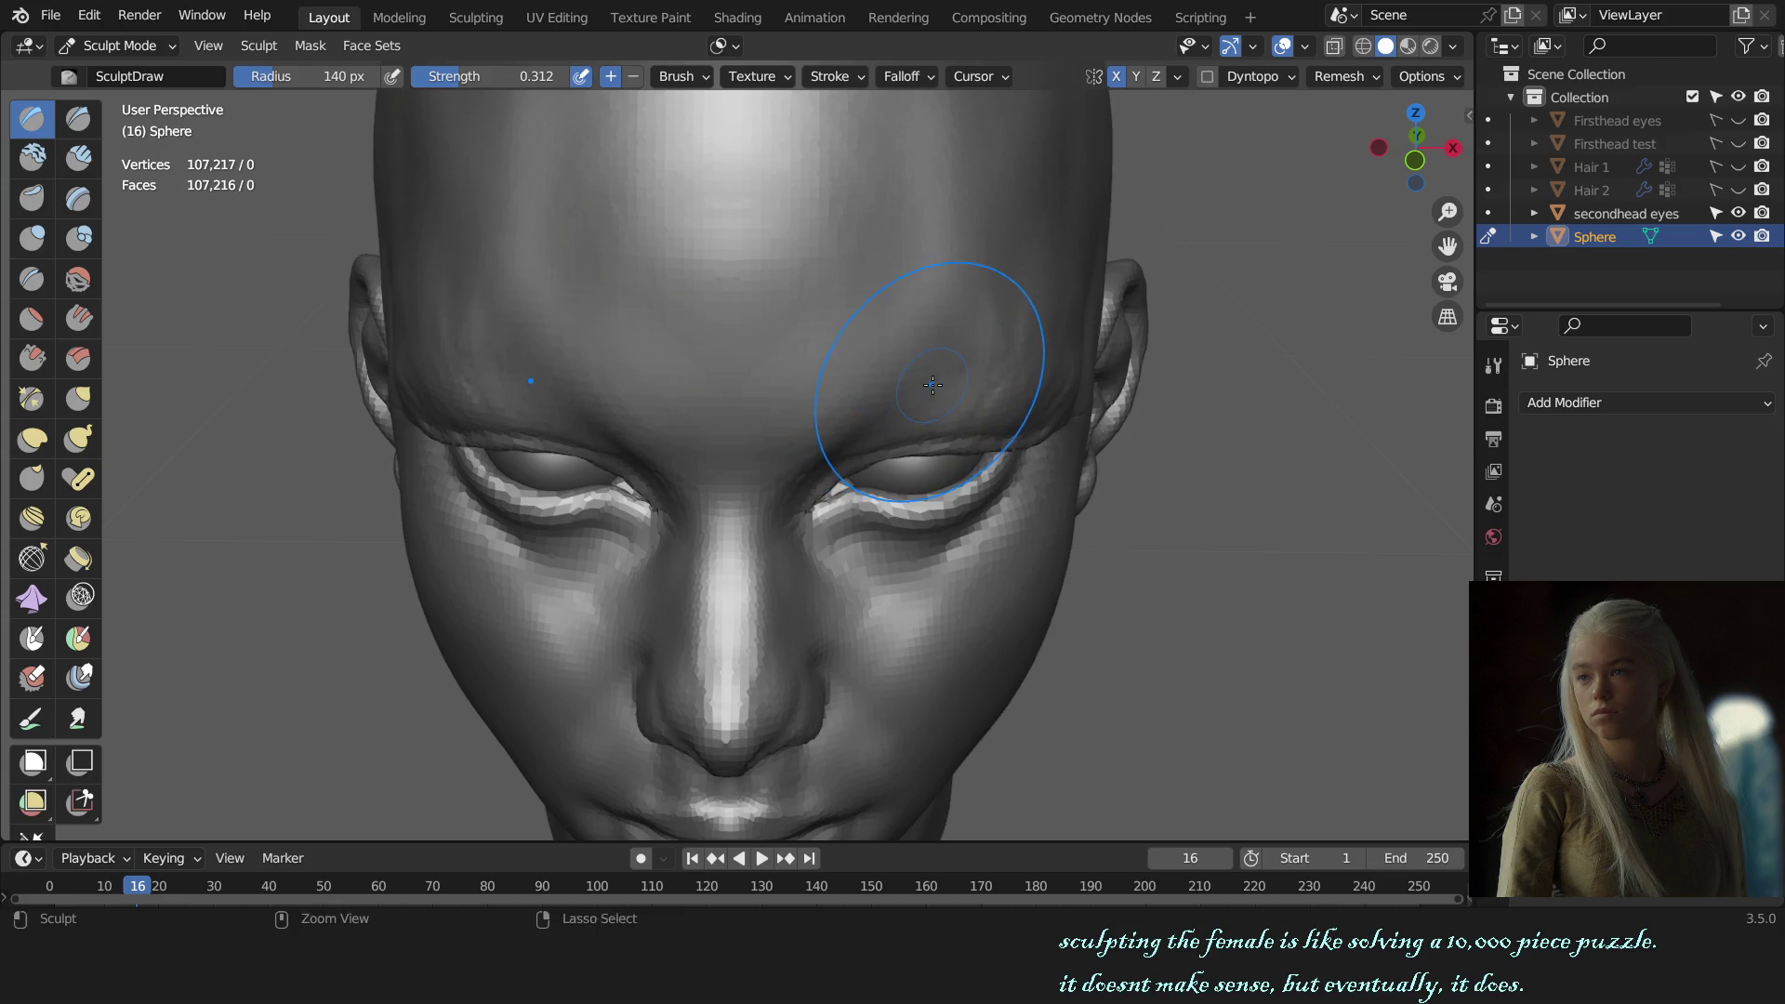
# Step: Check the face from the front and right side, then zoom back in on the brow
pyautogui.press('KP_1')
pyautogui.press('KP_3')
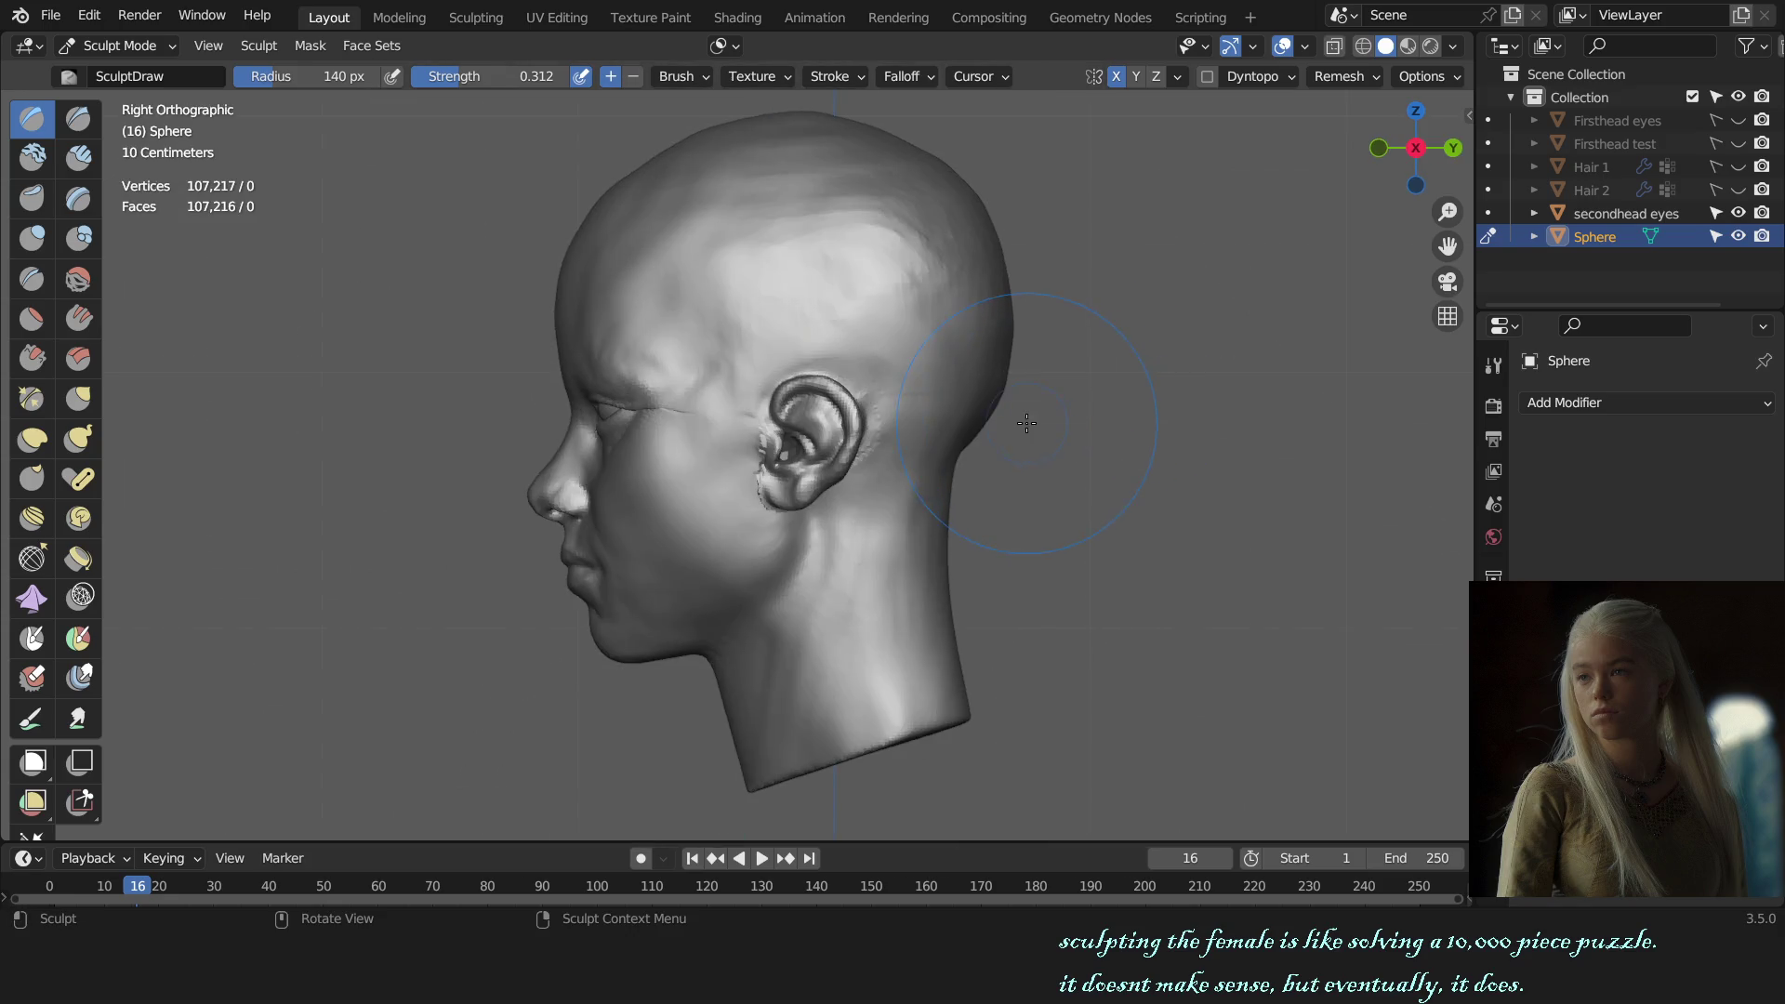
pyautogui.hotkey('ctrl', 'z')
pyautogui.hotkey('ctrl', 'z')
pyautogui.hotkey('ctrl', 'shift', 'z')
pyautogui.hotkey('ctrl', 'shift', 'z')
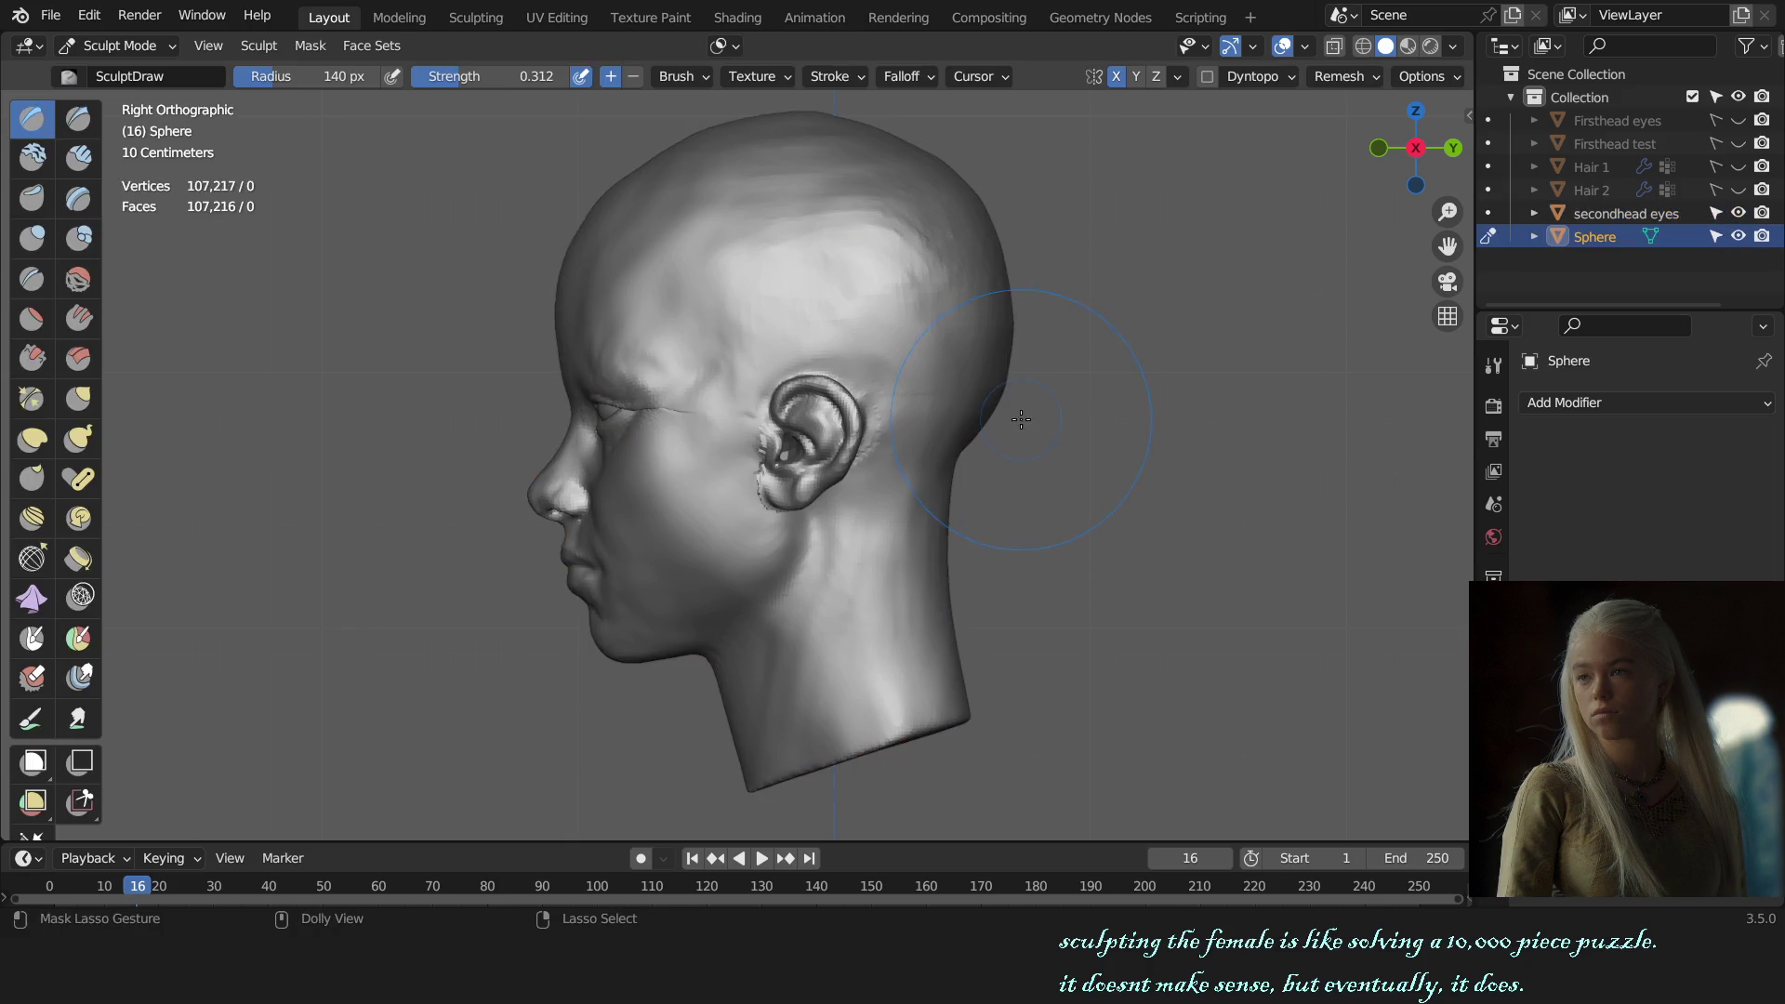
pyautogui.moveTo(768, 455)
pyautogui.mouseDown(button='middle')
pyautogui.moveTo(809, 437)
pyautogui.moveTo(819, 465)
pyautogui.moveTo(753, 402)
pyautogui.mouseUp(button='middle')
pyautogui.scroll(4, 837, 400)
pyautogui.scroll(2, 813, 432)
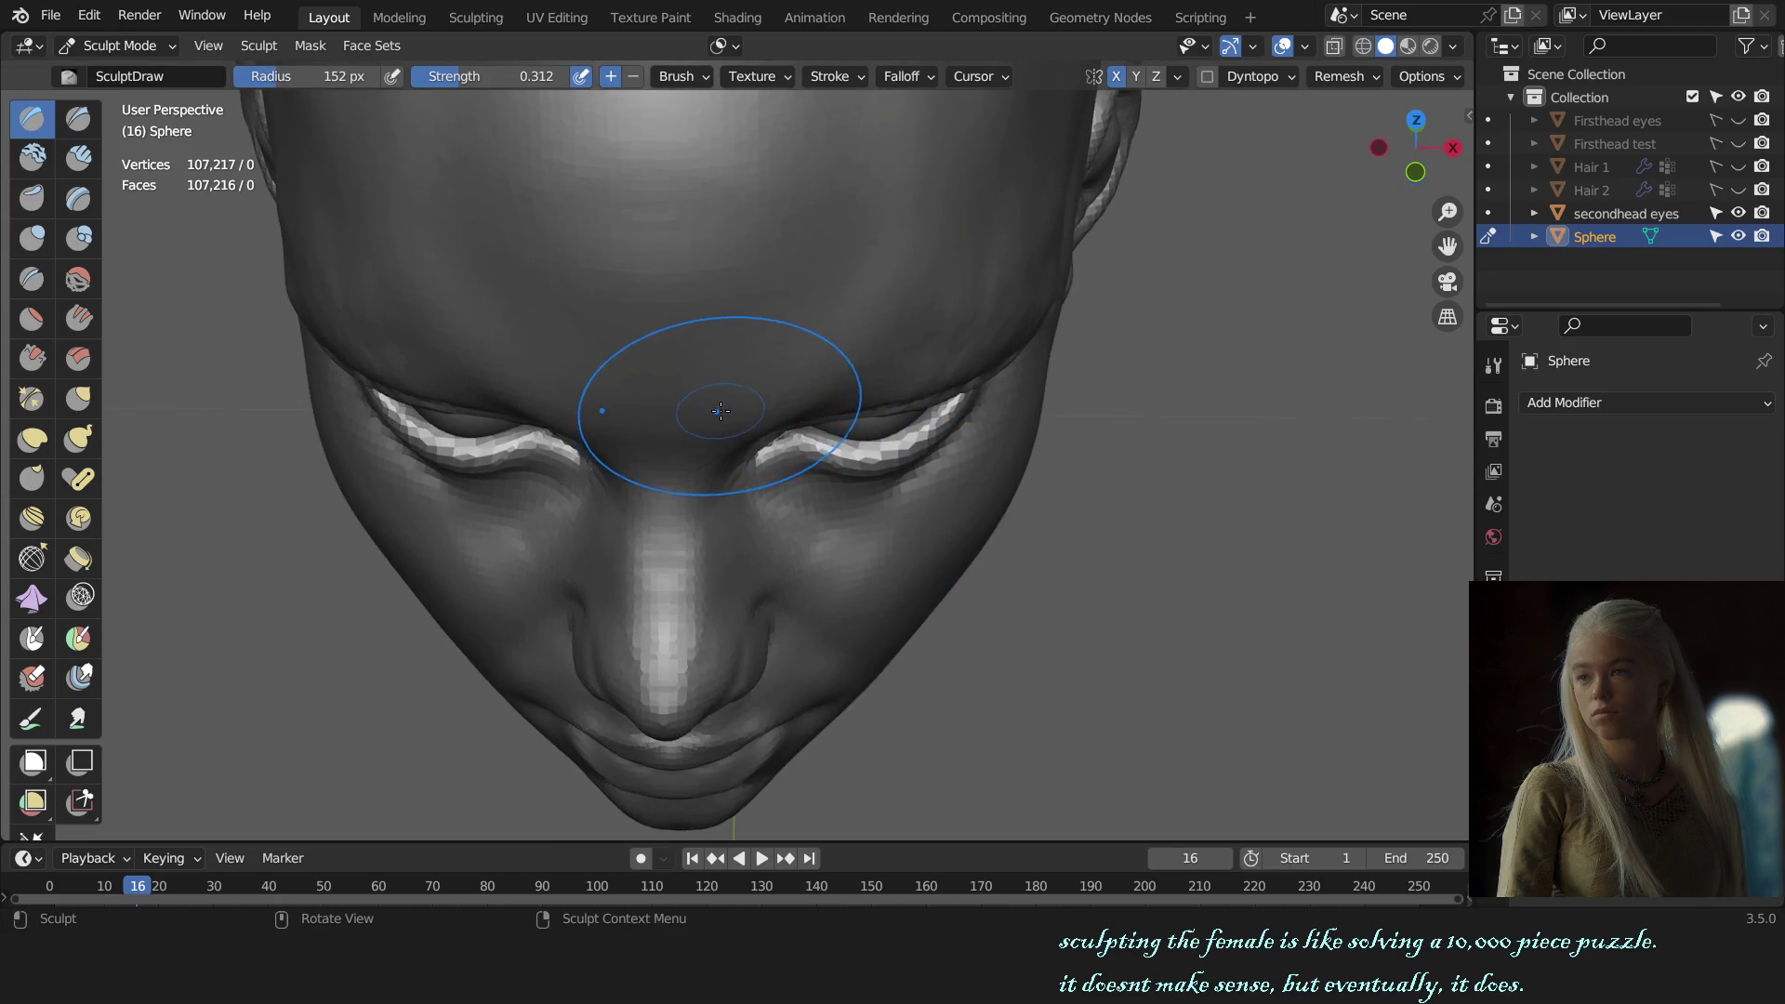
pyautogui.click(746, 369)
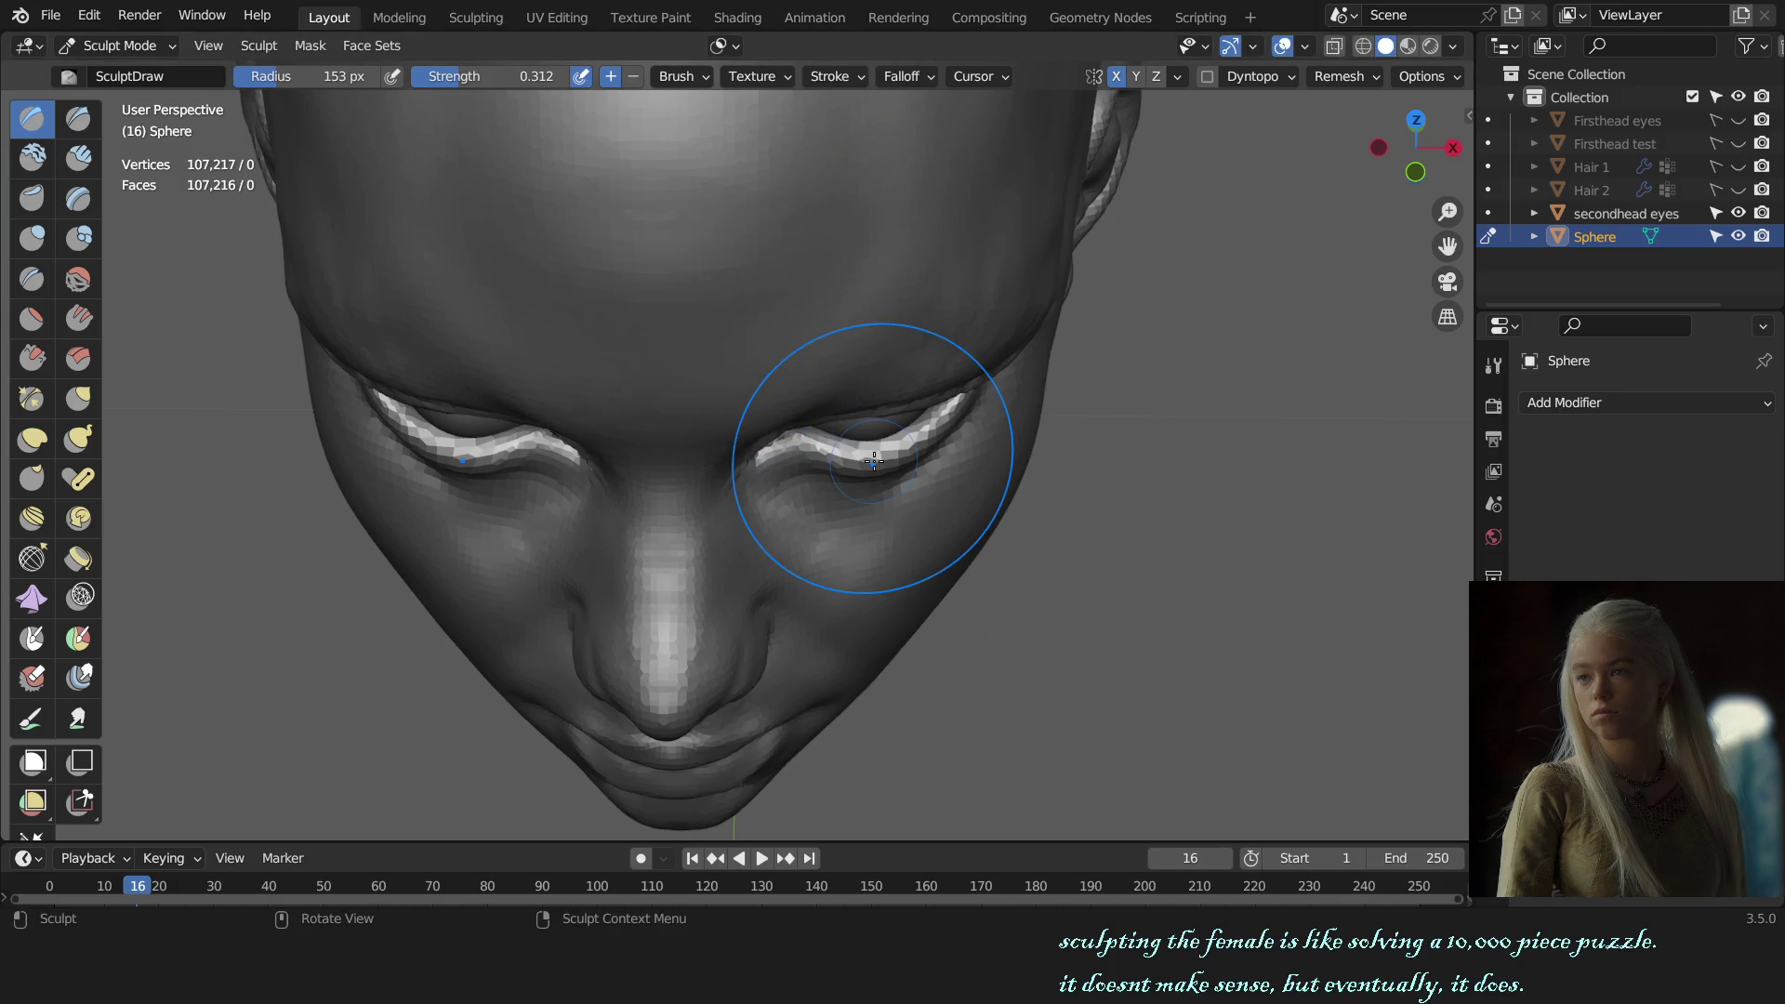
# Step: Set the brush to about 124 px and orbit to a three-quarter view of the brow
pyautogui.moveTo(936, 447); pyautogui.dragTo(893, 419, button='middle')
pyautogui.press('f')
pyautogui.click(742, 373)
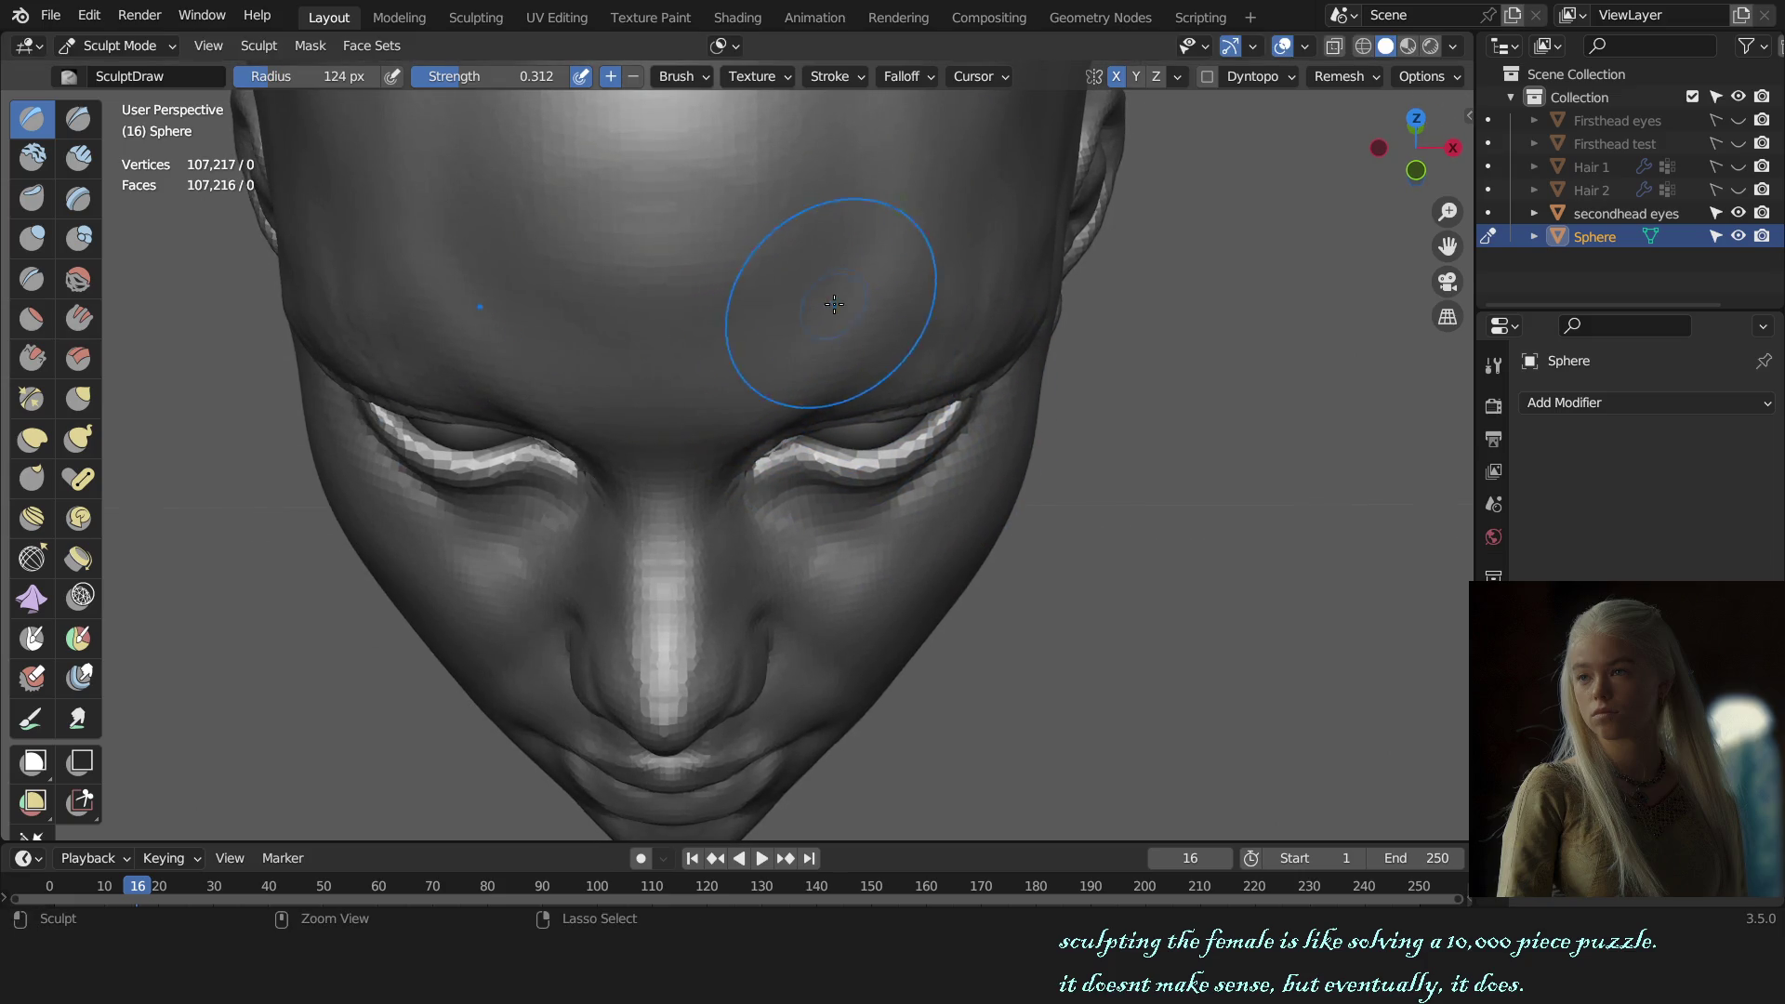
pyautogui.moveTo(907, 266)
pyautogui.mouseDown(button='middle')
pyautogui.moveTo(1135, 469)
pyautogui.moveTo(1057, 478)
pyautogui.mouseUp(button='middle')
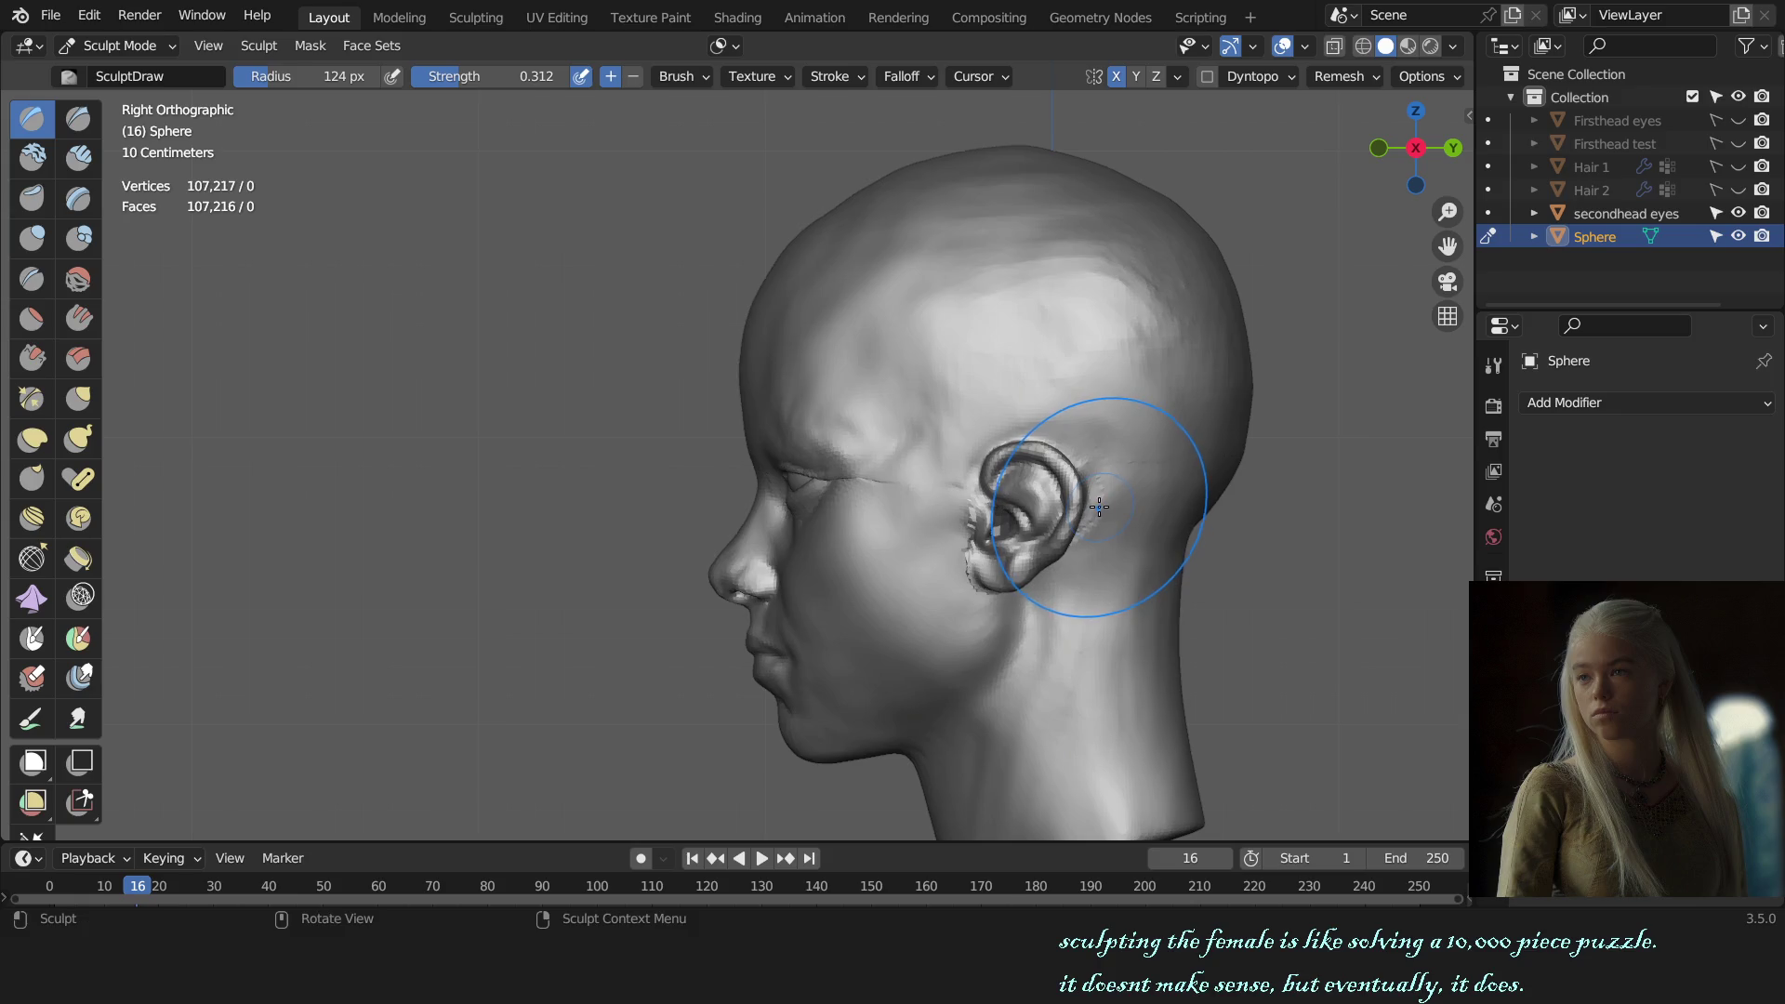
pyautogui.scroll(3, 797, 419)
pyautogui.press('g')
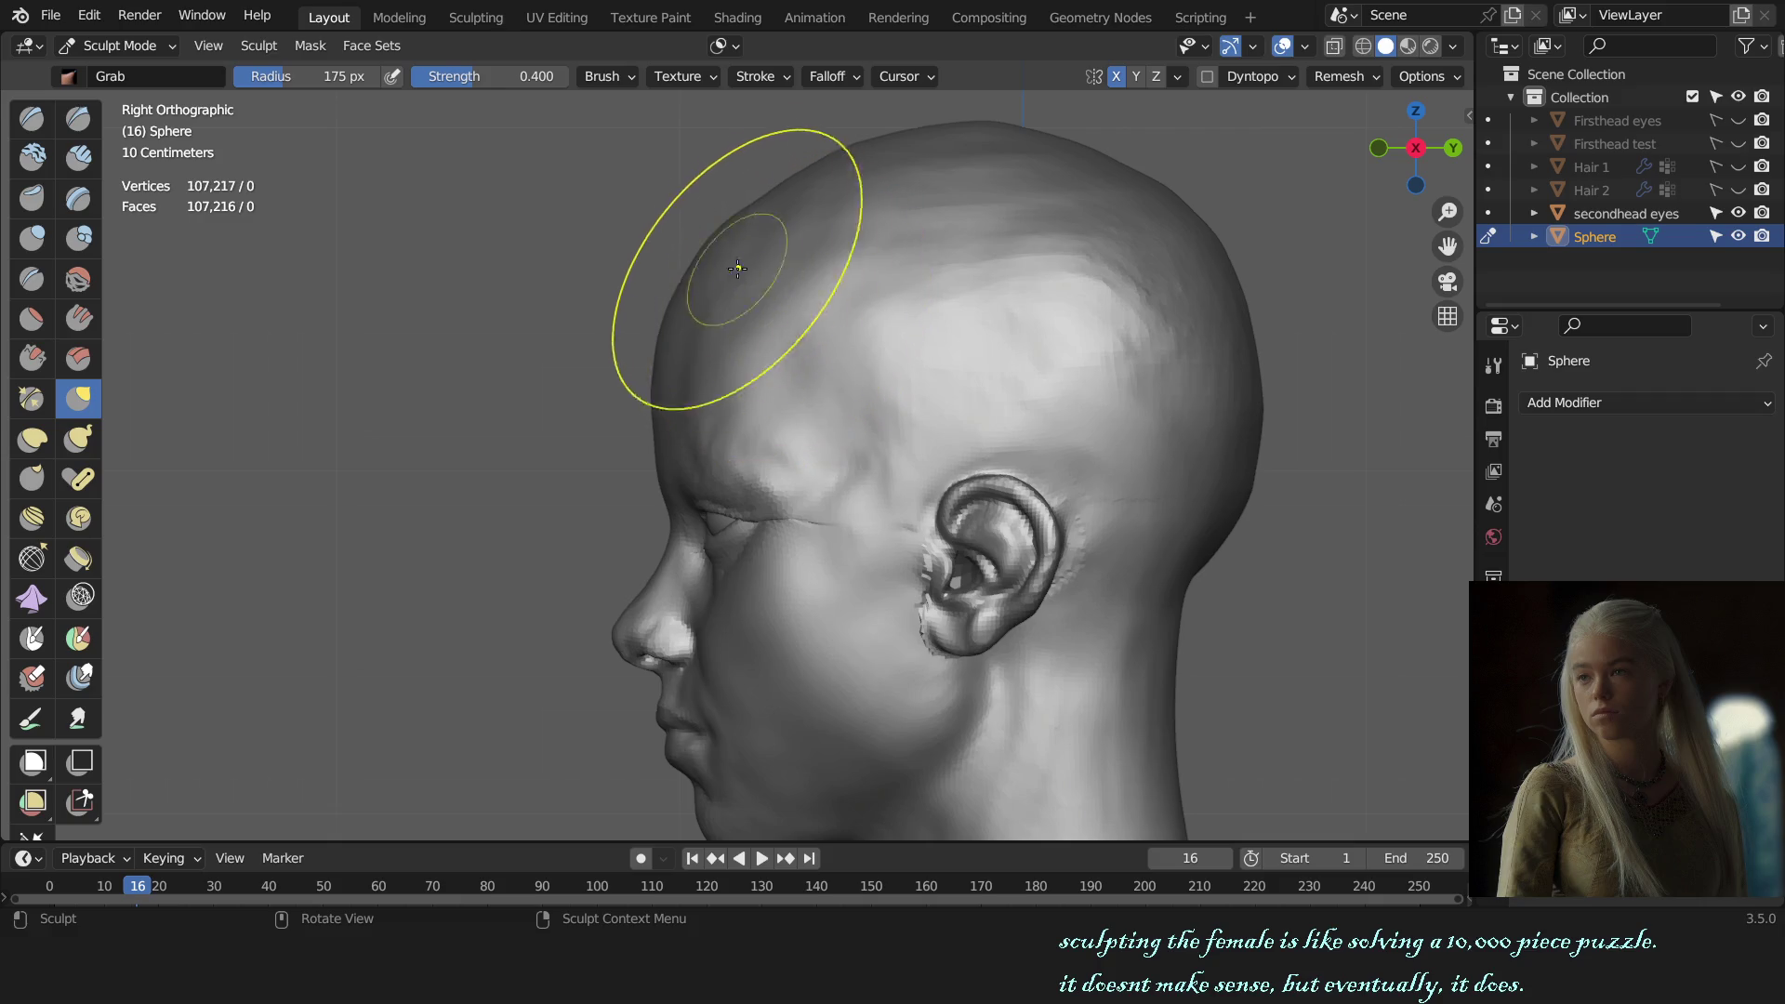
# Step: Tune the Grab brush to about 100 px and reshape the forehead profile
pyautogui.scroll(-4, 1033, 372)
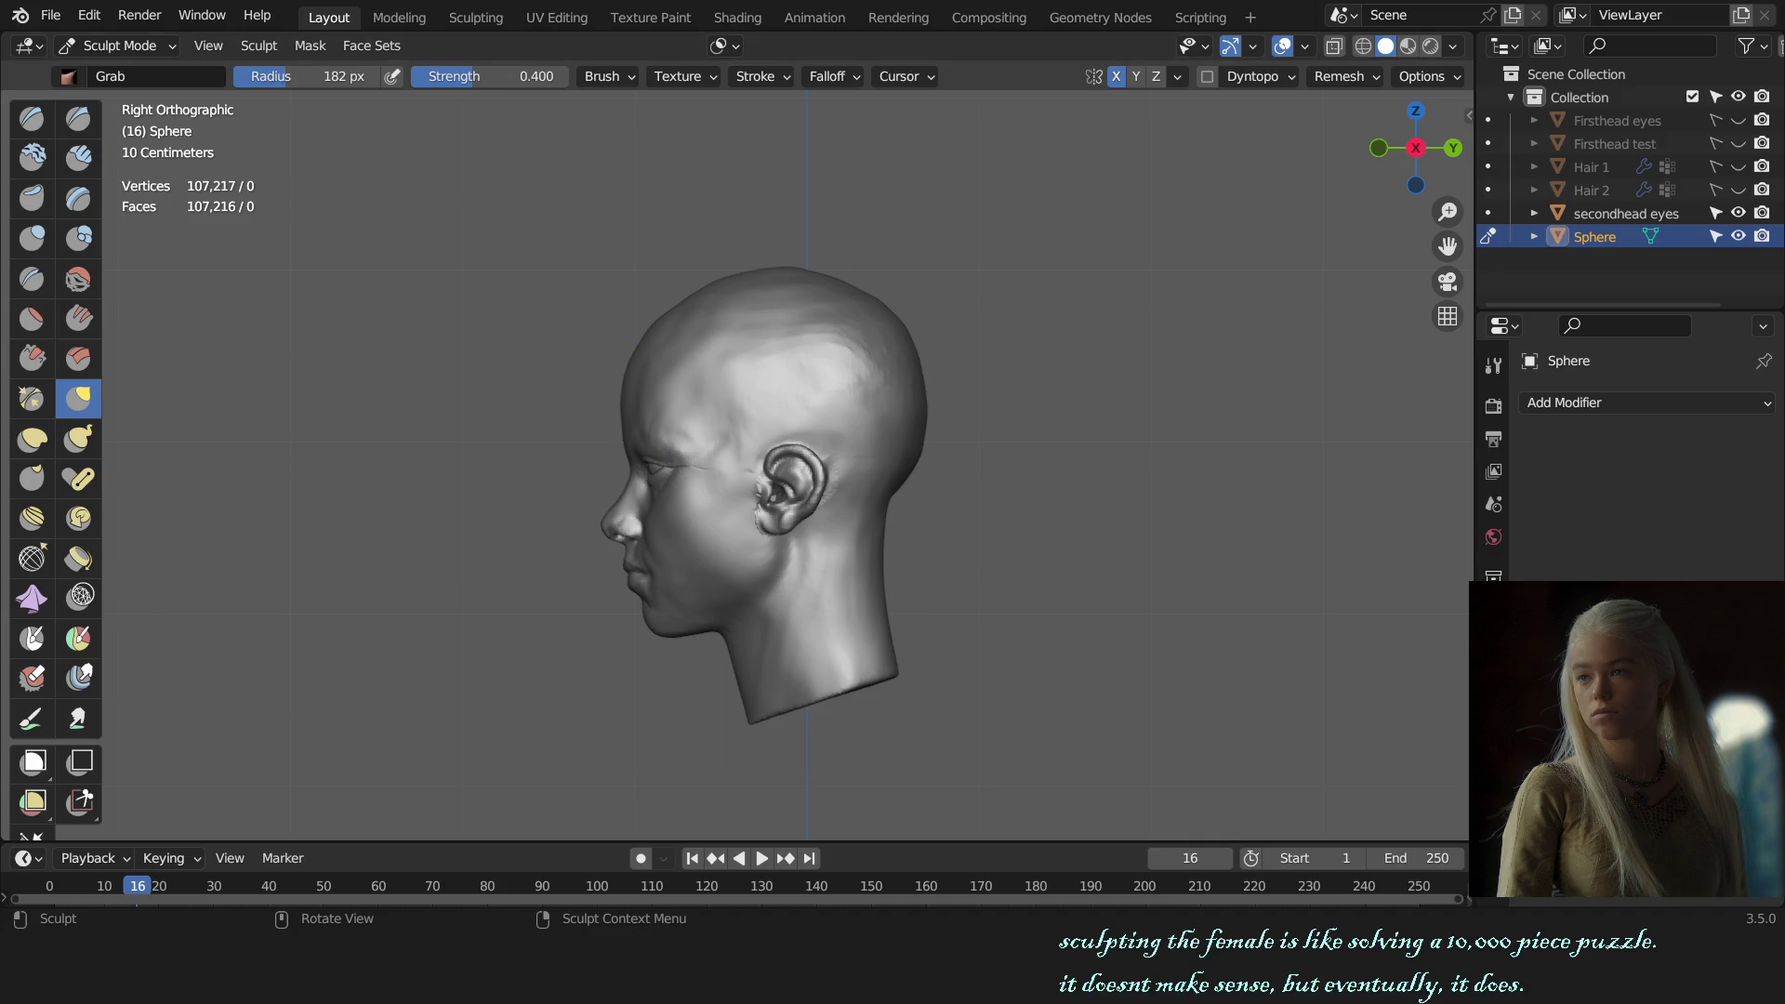
pyautogui.scroll(2, 614, 334)
pyautogui.press('f')
pyautogui.click(588, 303)
pyautogui.press('[')
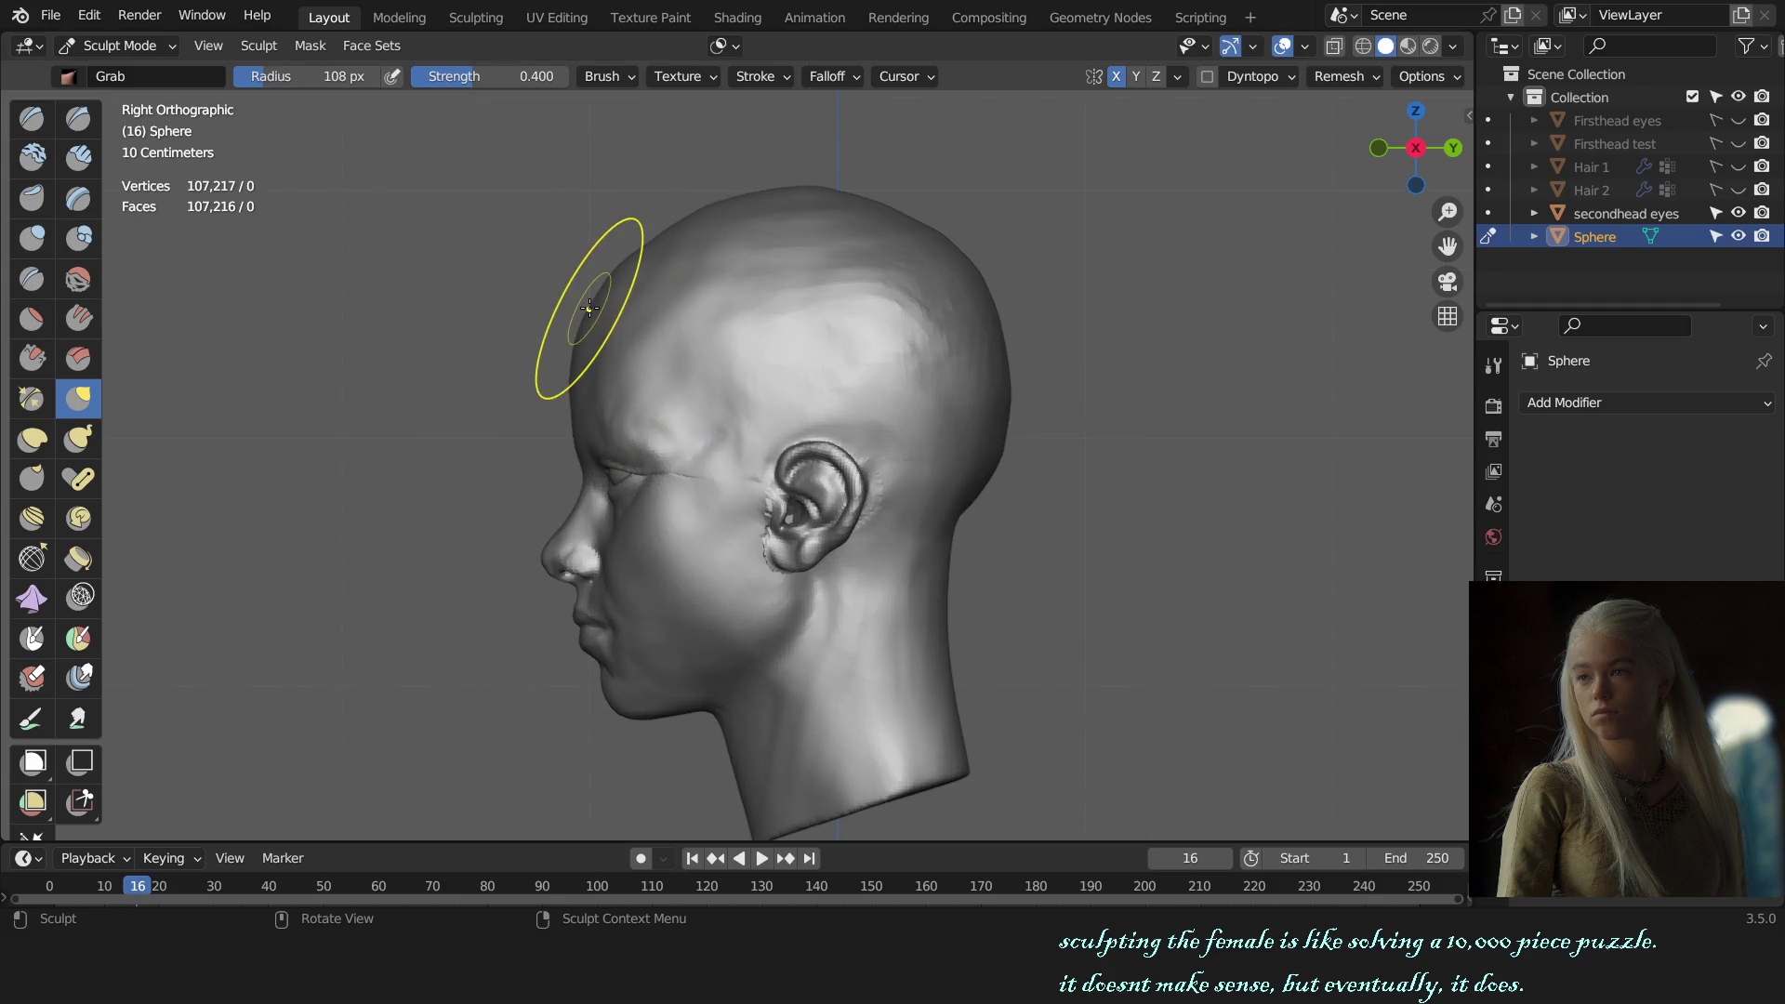
pyautogui.press('f')
pyautogui.click(619, 279)
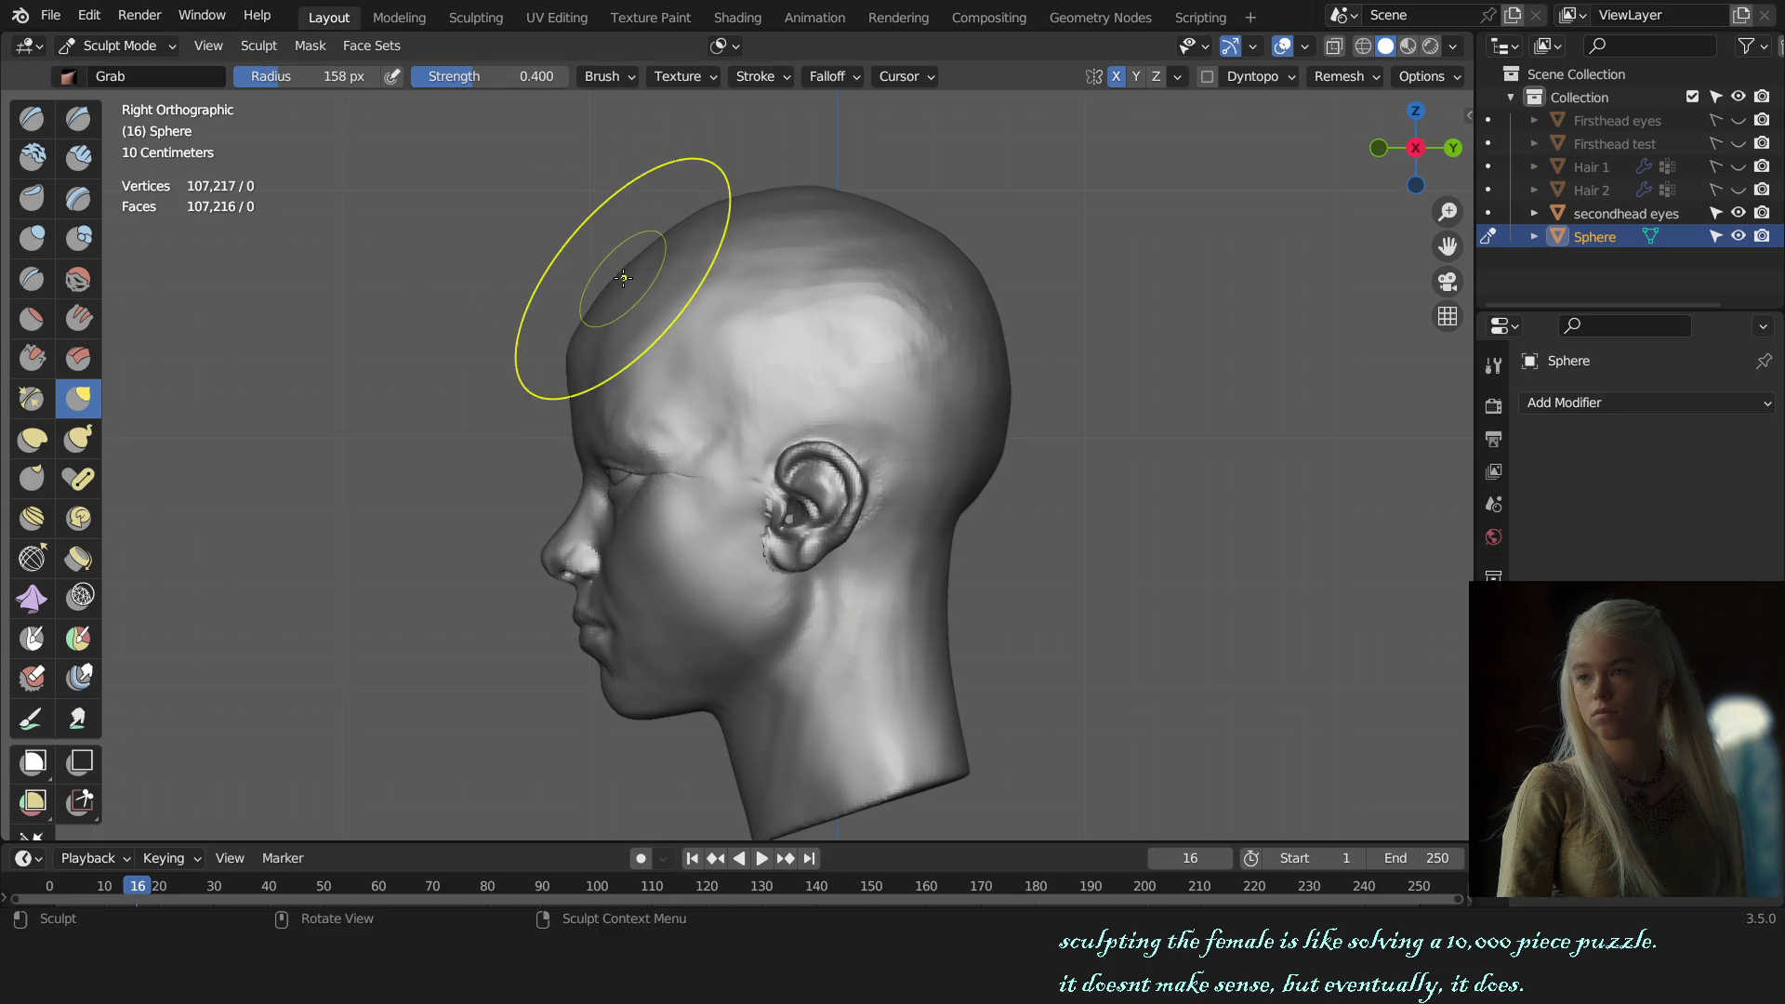
pyautogui.press('f')
pyautogui.click(599, 295)
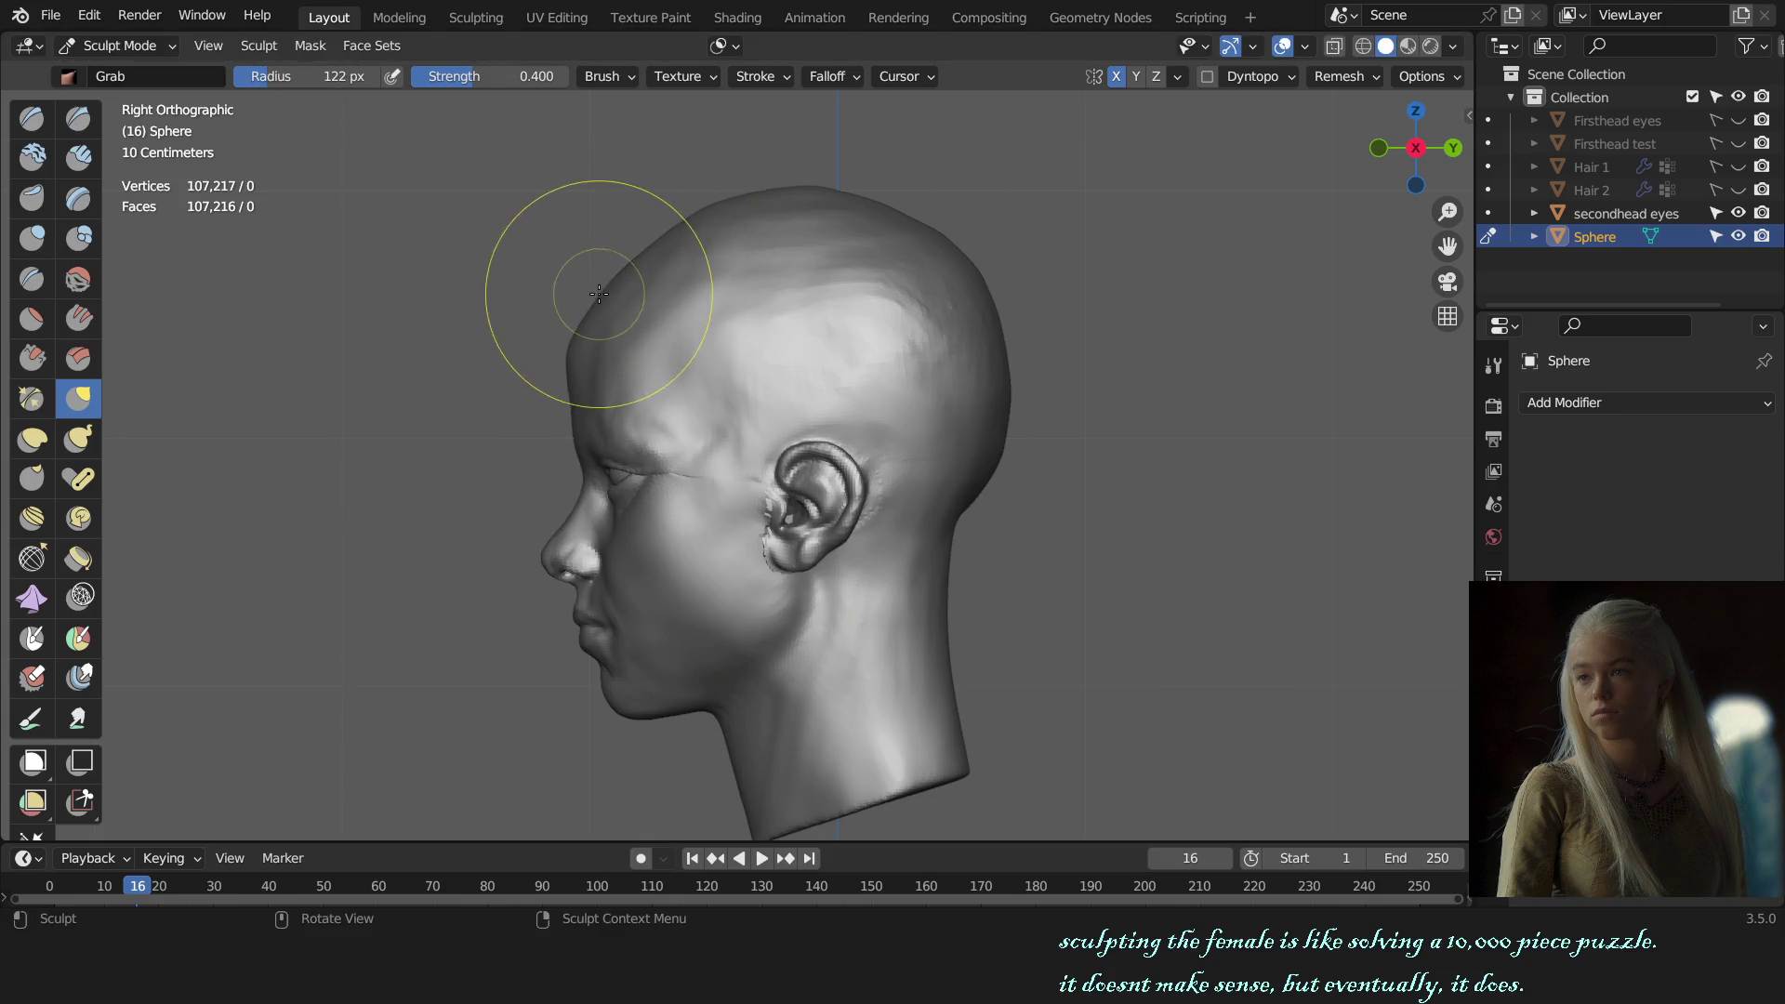
pyautogui.click(595, 300)
pyautogui.moveTo(587, 296); pyautogui.dragTo(596, 294)
pyautogui.press('f')
pyautogui.click(570, 333)
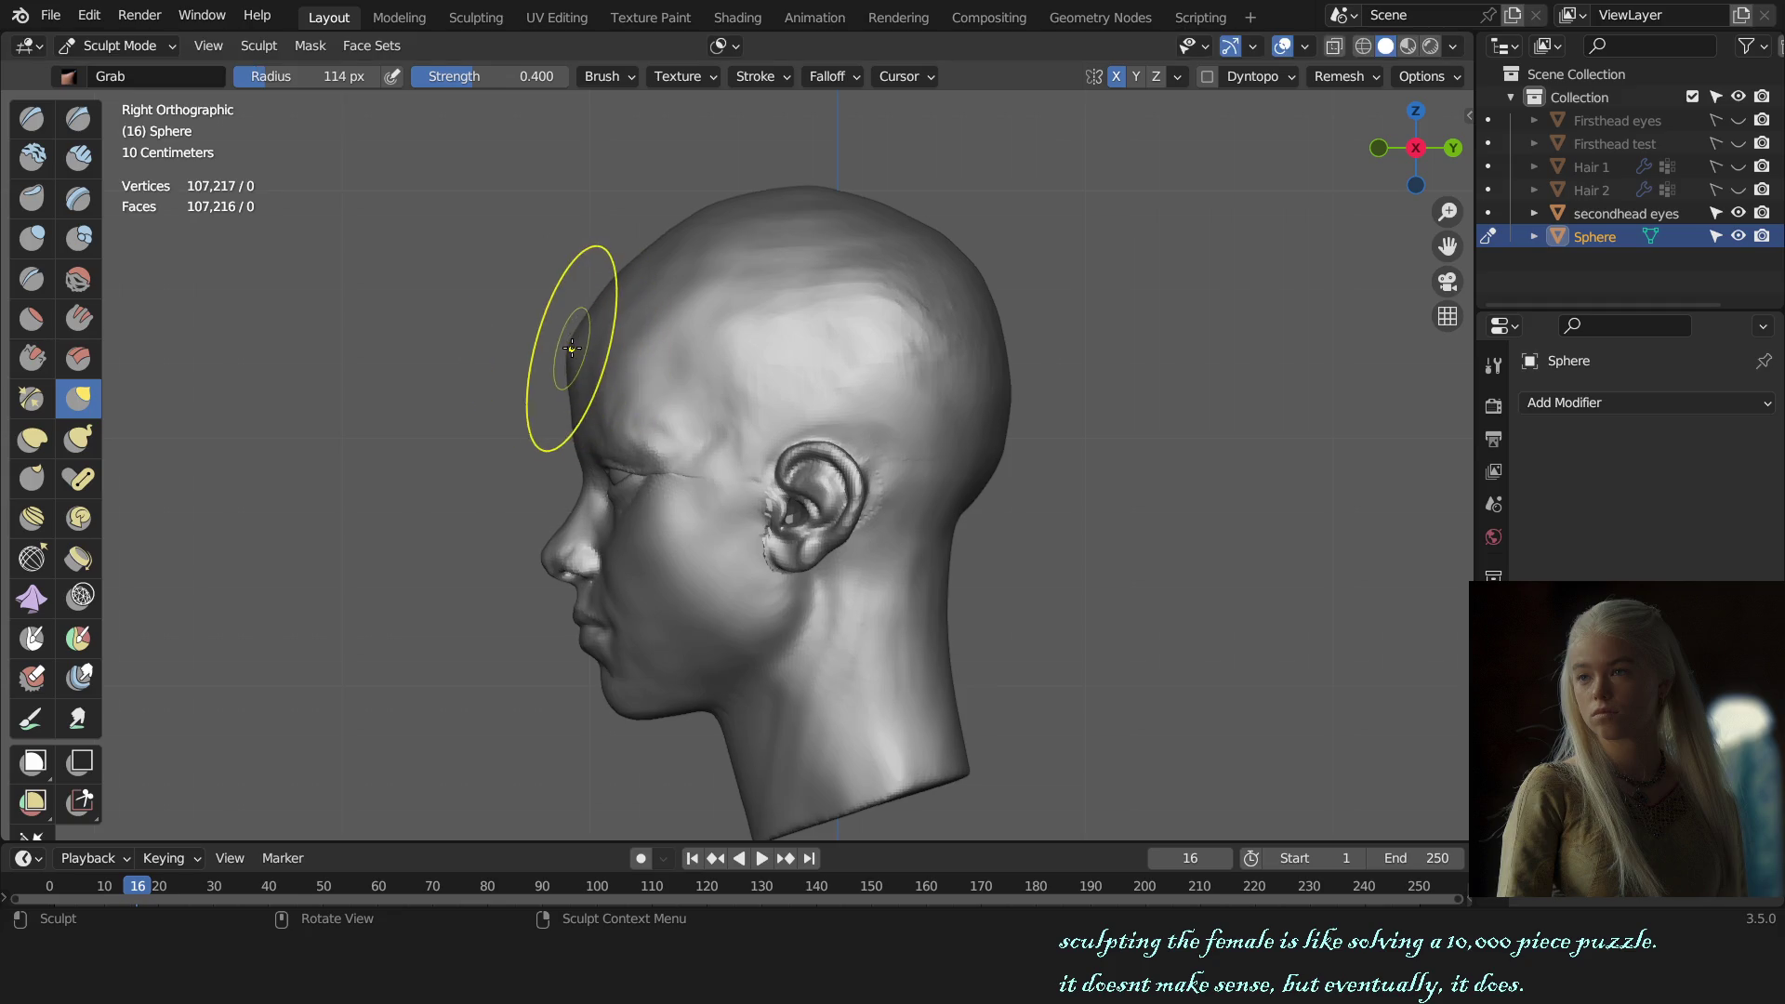
# Step: With the Grab brush around 108–114 px, pull the forehead outline and slope into shape
pyautogui.scroll(3, 558, 386)
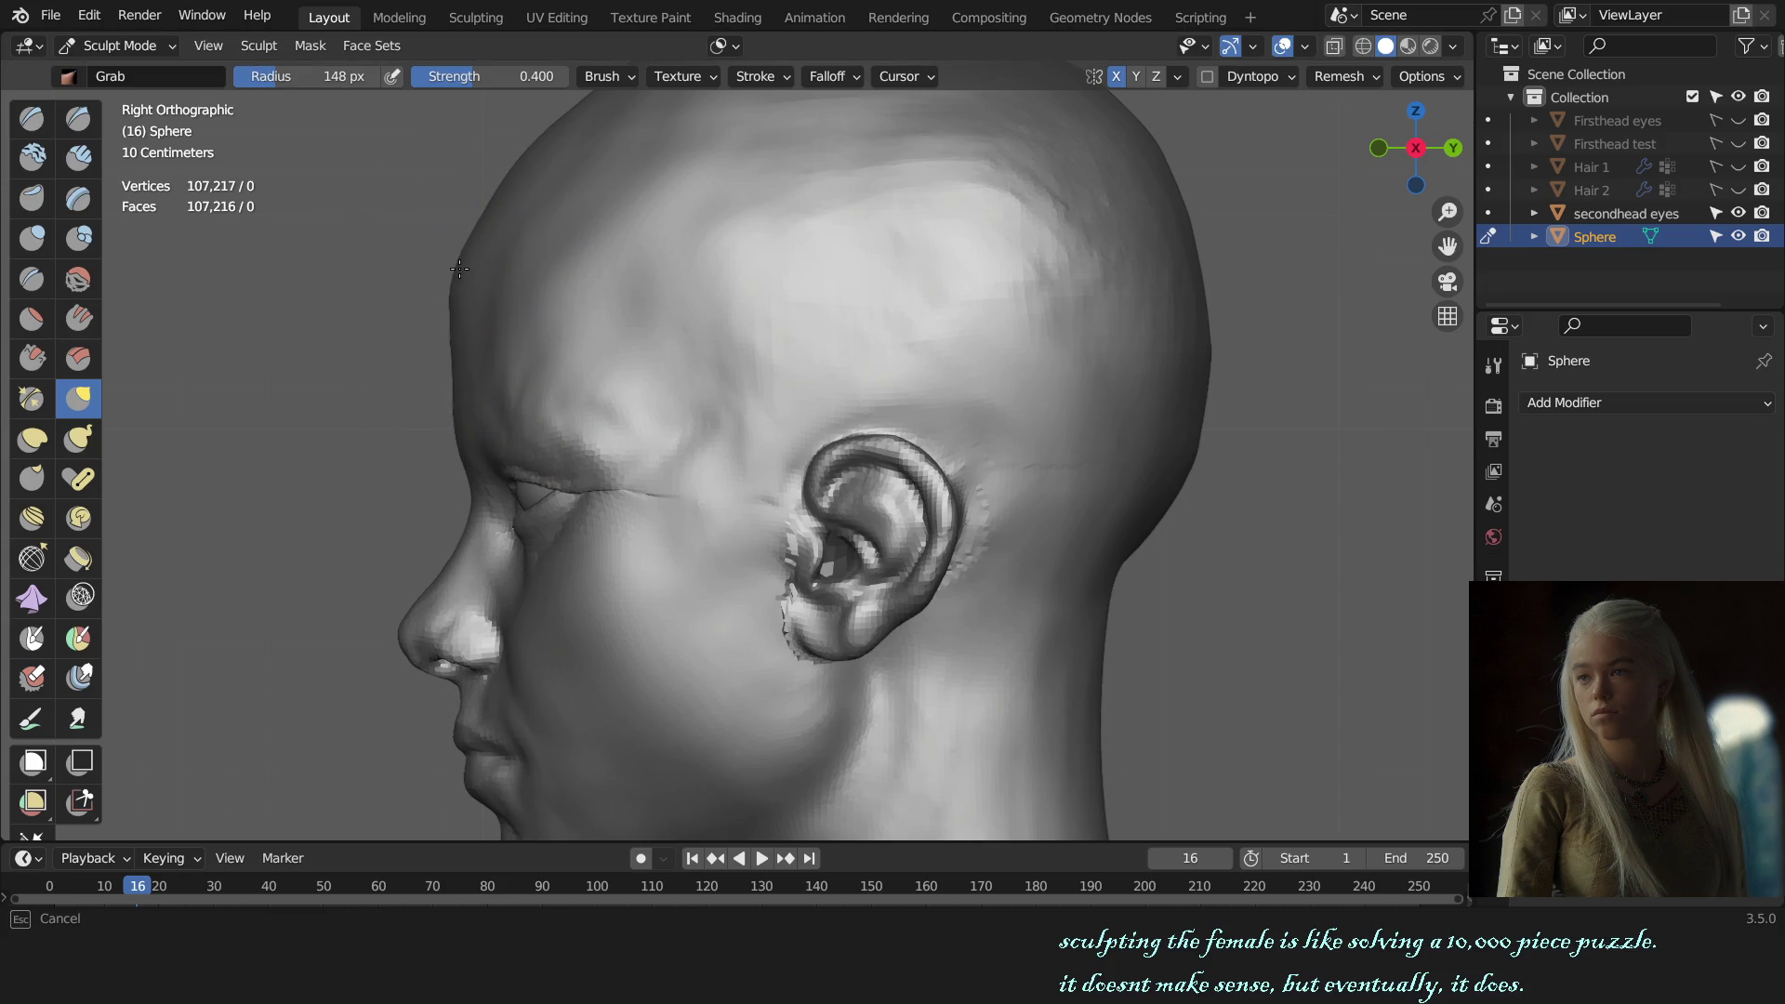
pyautogui.scroll(-5, 460, 269)
pyautogui.press('f')
pyautogui.click(577, 310)
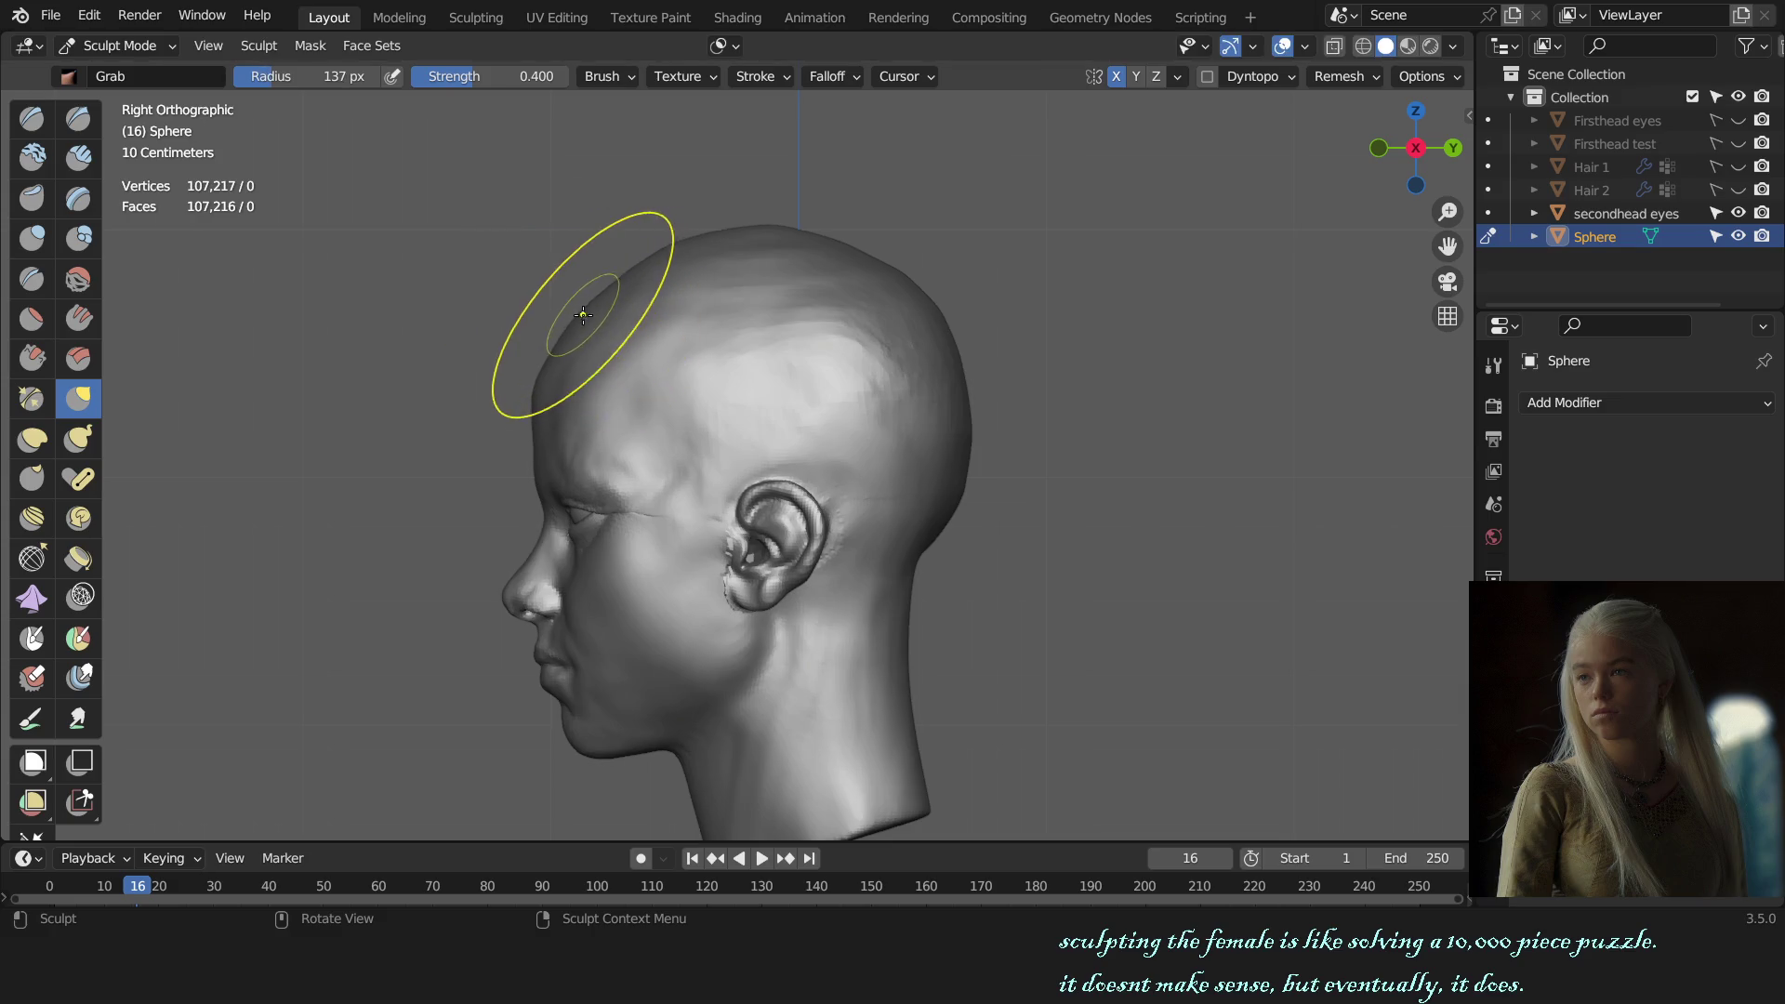
pyautogui.press('f')
pyautogui.click(558, 335)
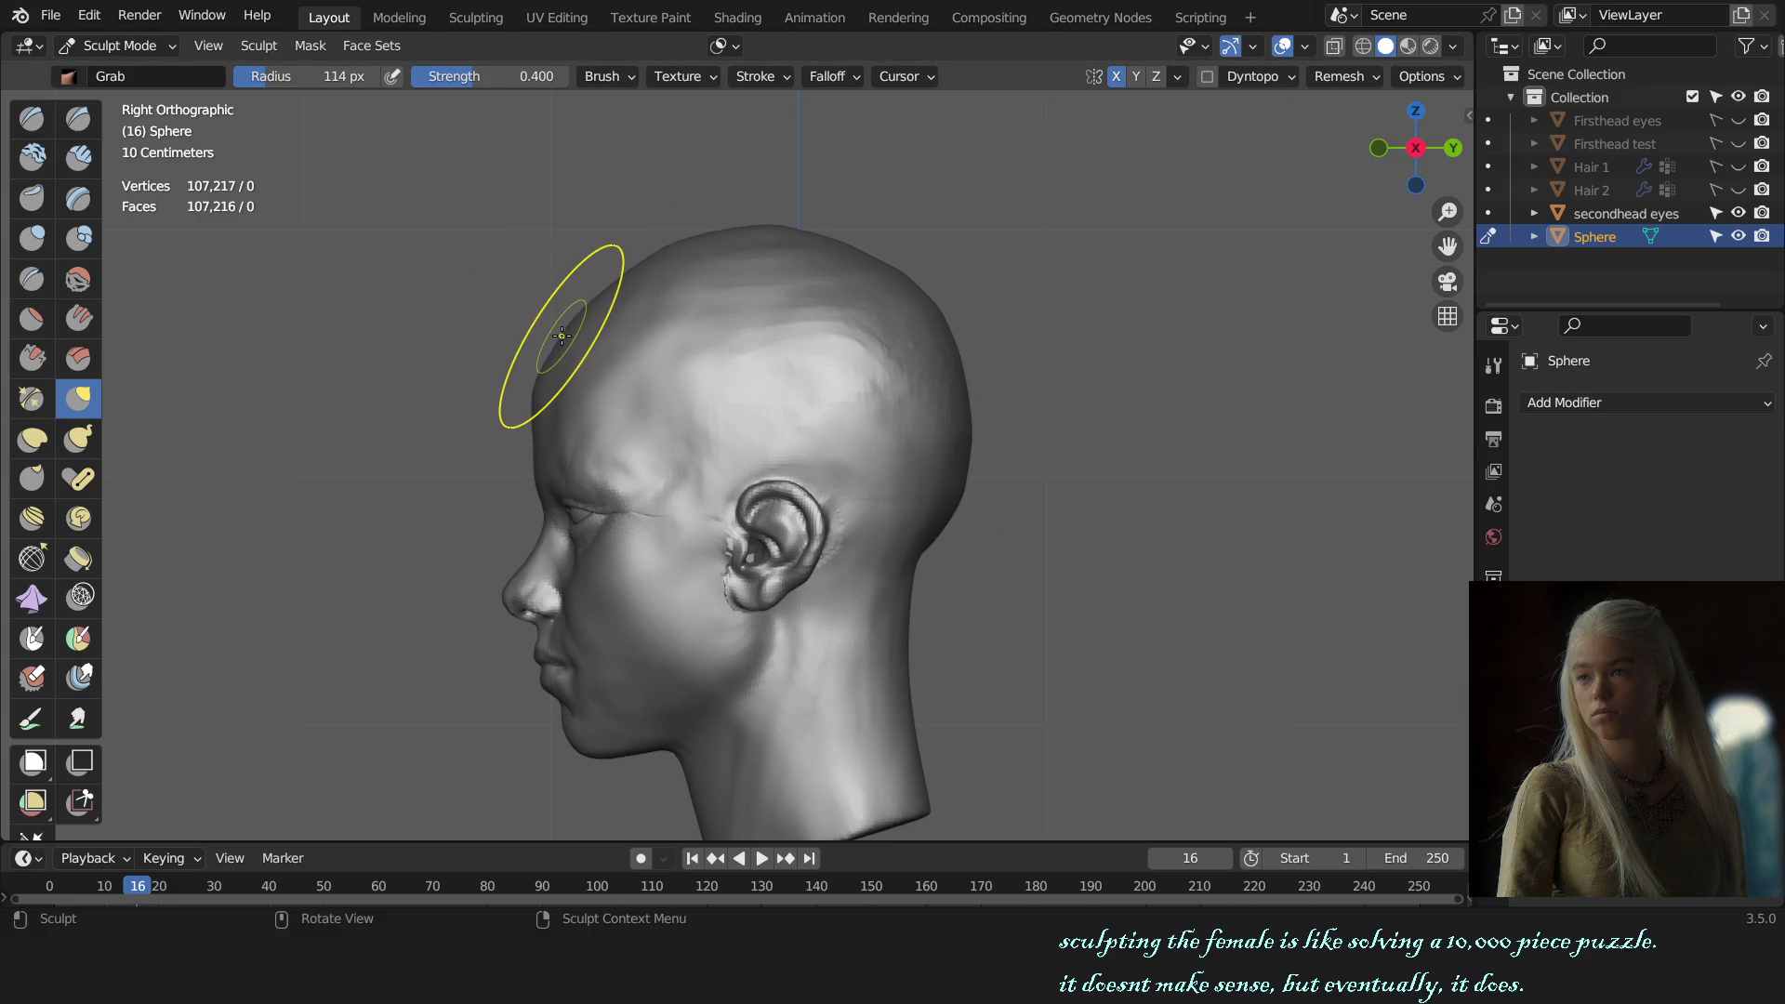
pyautogui.moveTo(558, 337); pyautogui.dragTo(561, 337)
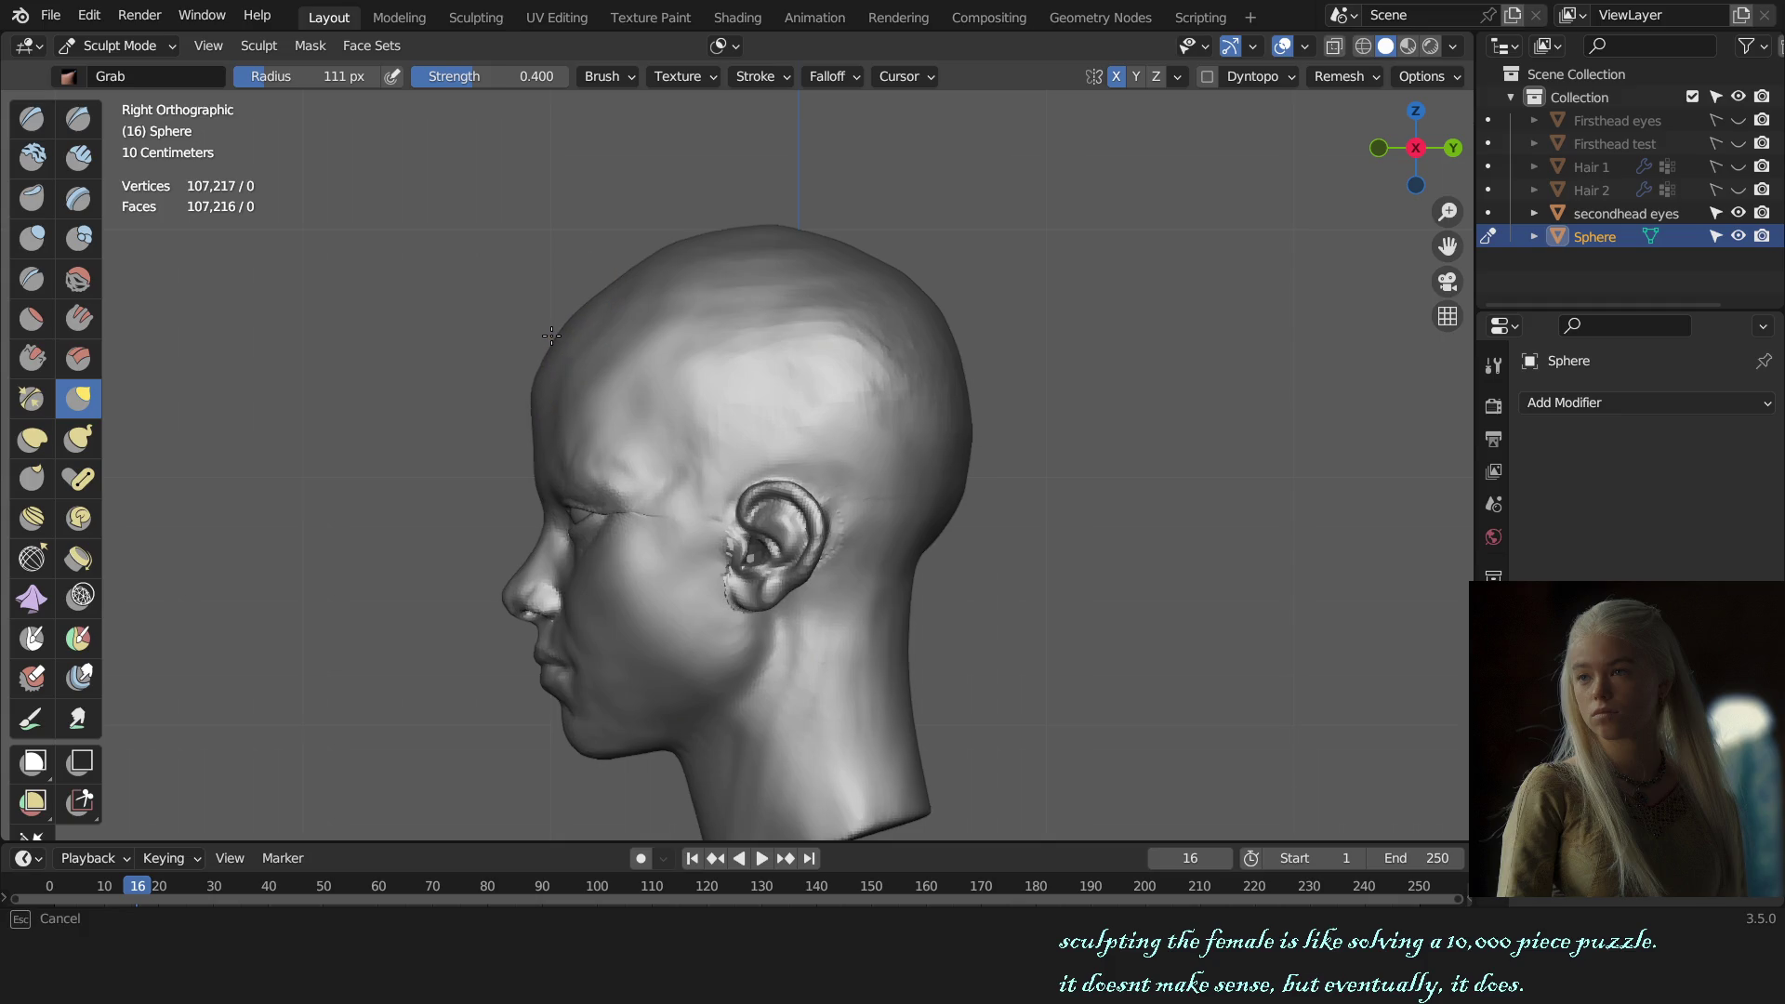
pyautogui.moveTo(556, 344); pyautogui.dragTo(576, 326)
pyautogui.press('f')
pyautogui.click(574, 321)
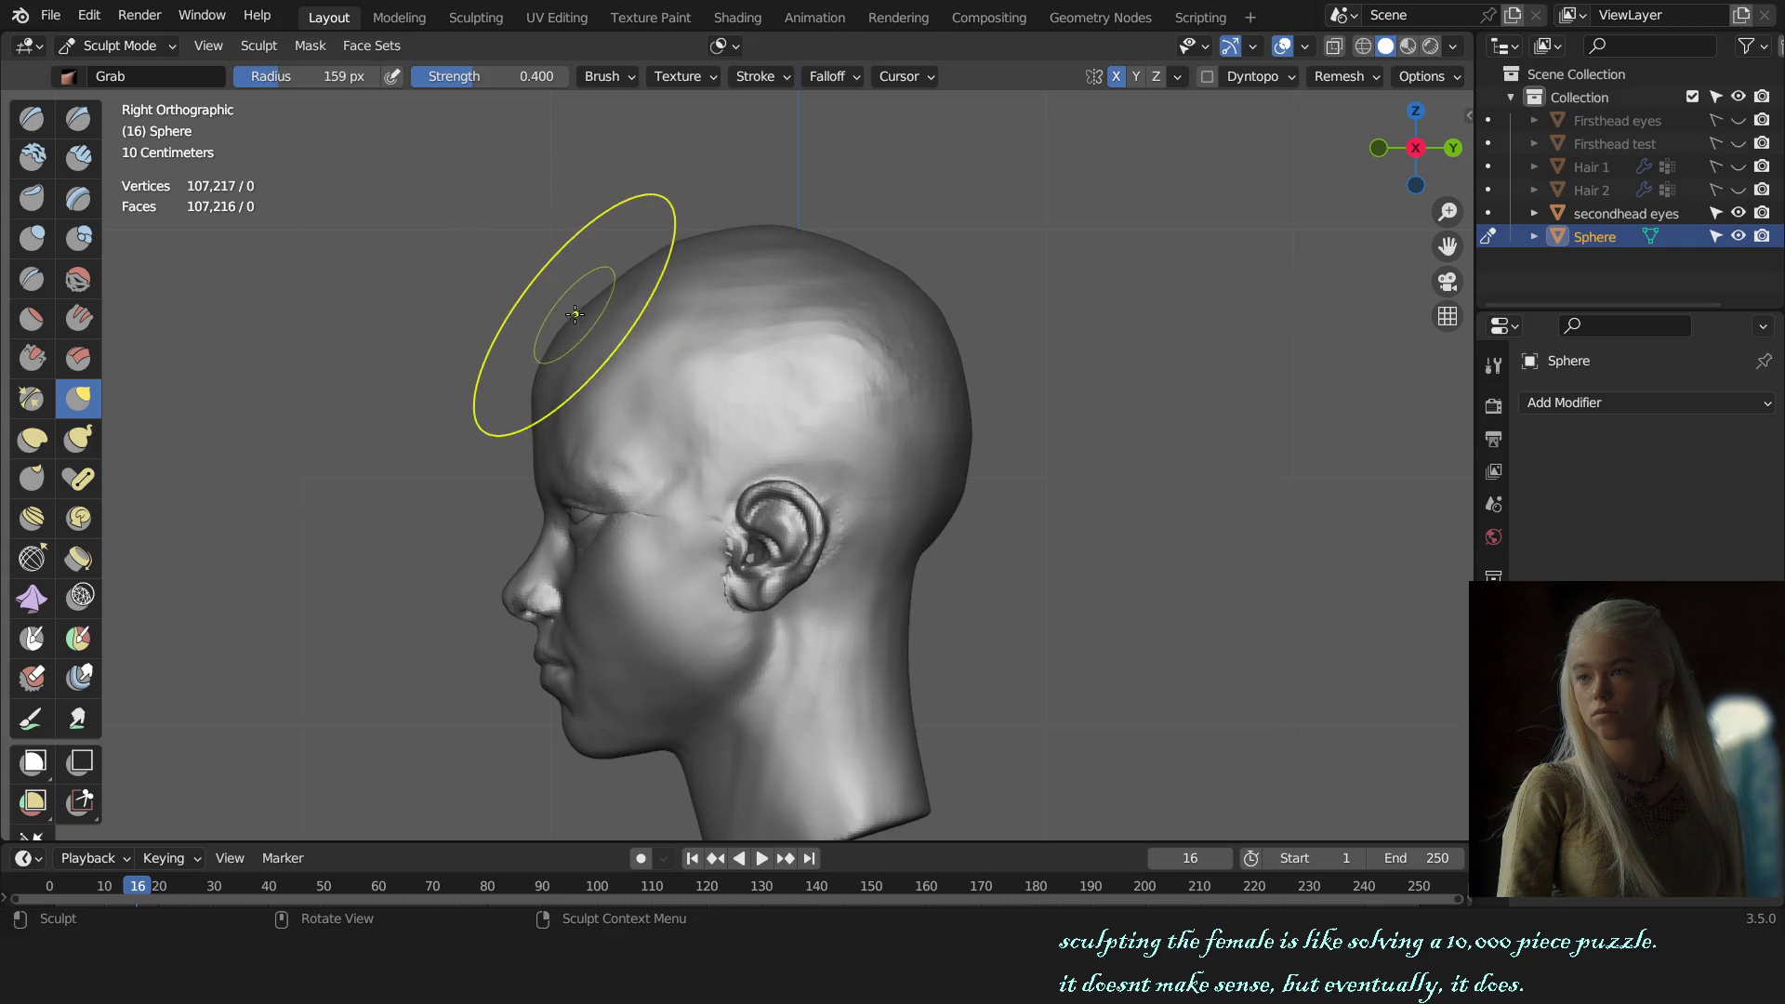
pyautogui.press('f')
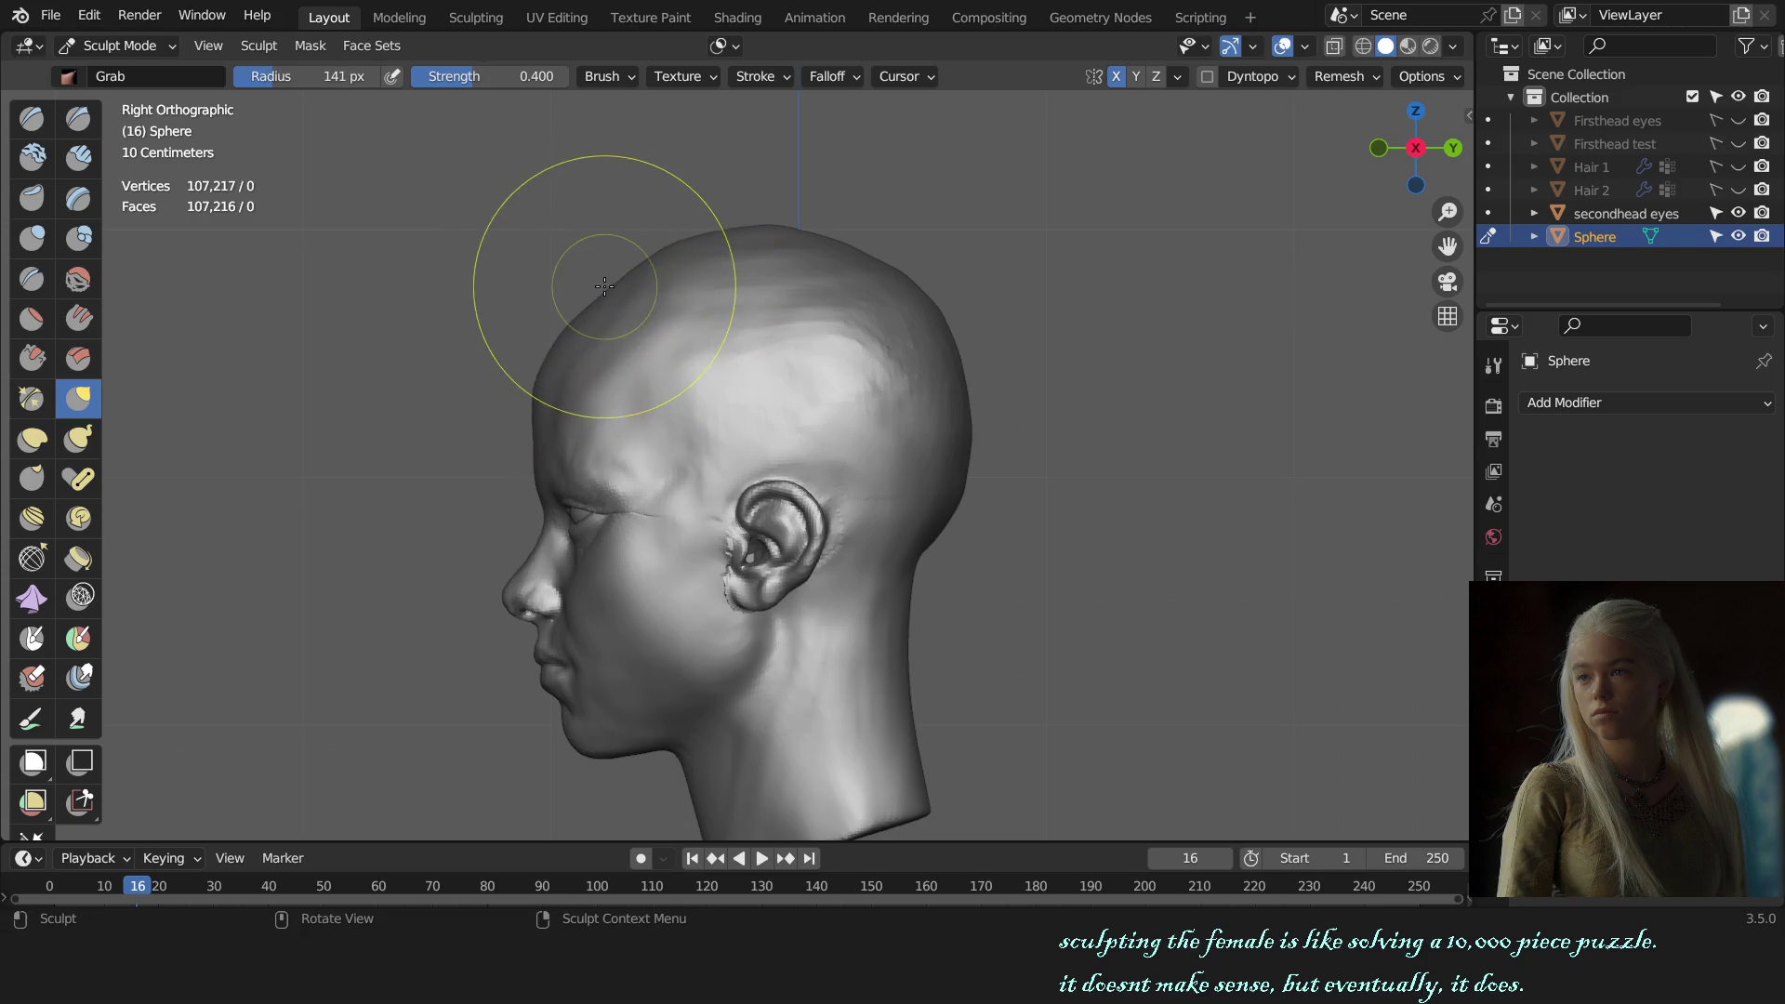
pyautogui.click(605, 296)
pyautogui.moveTo(601, 295); pyautogui.dragTo(633, 293)
# Step: Enlarge the brush up to 234 px, then settle on 111 px in top view
pyautogui.press('f')
pyautogui.click(665, 312)
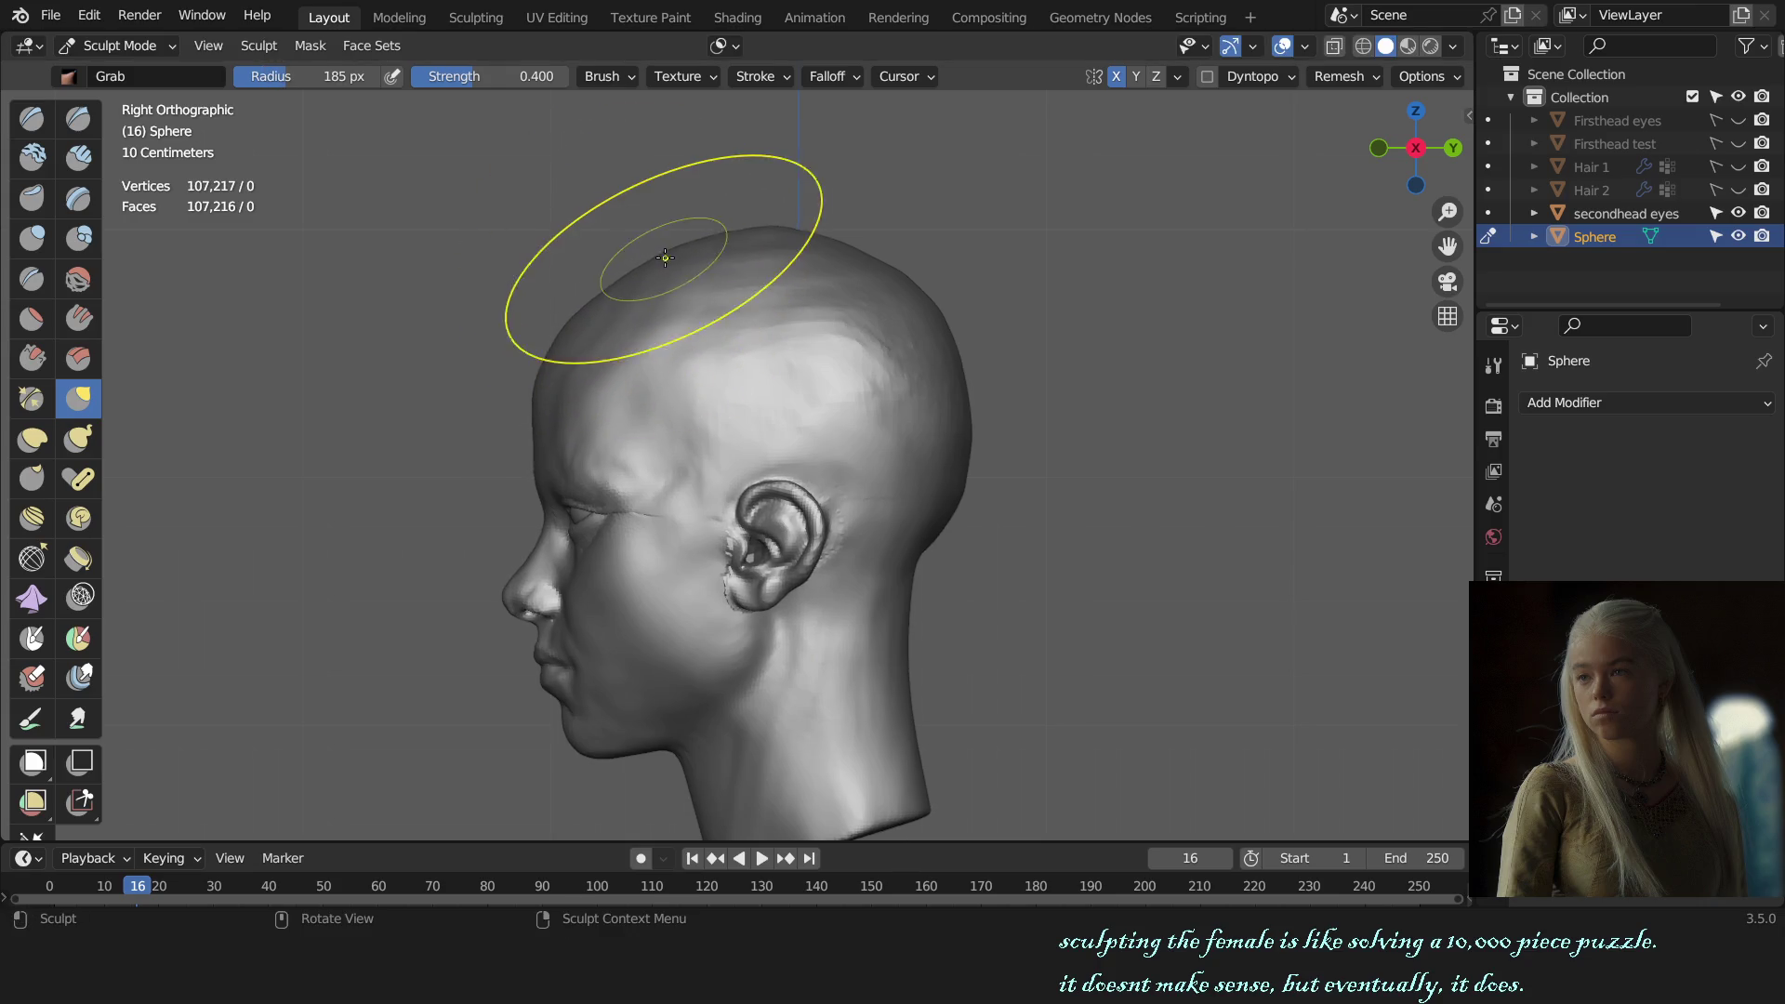
pyautogui.press('f')
pyautogui.click(935, 320)
pyautogui.press('f')
pyautogui.click(940, 340)
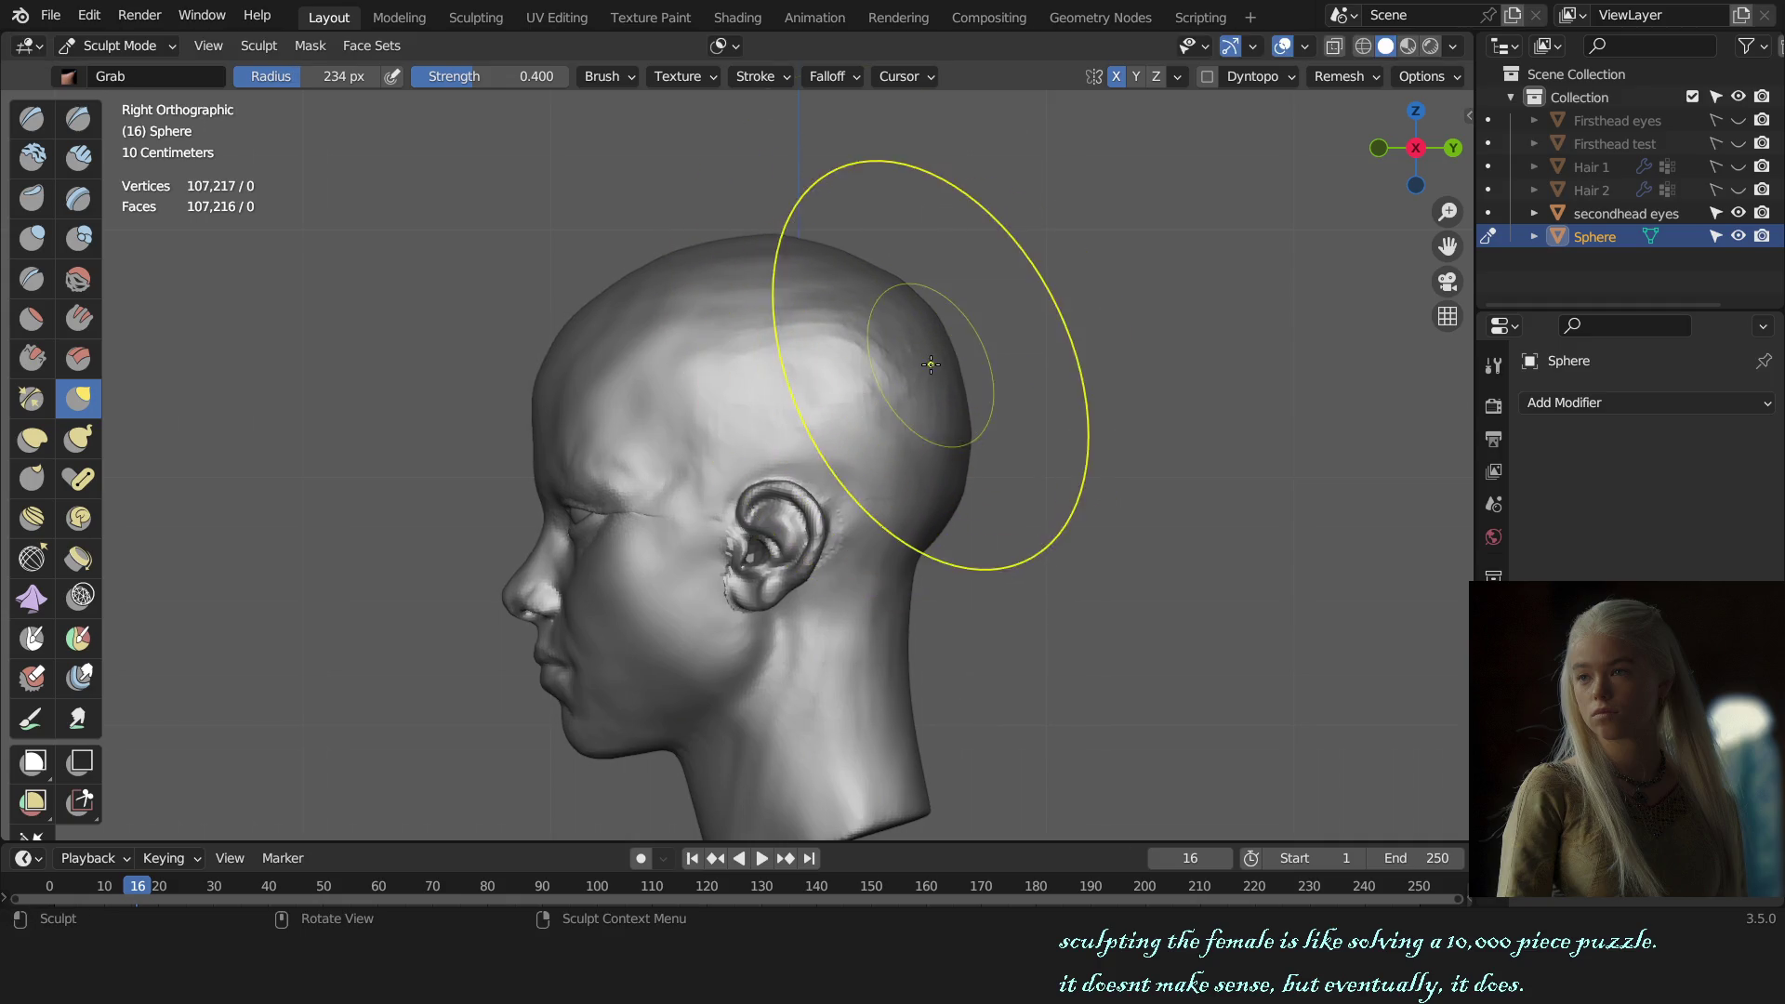
pyautogui.press('f')
pyautogui.click(862, 367)
pyautogui.press('KP_7')
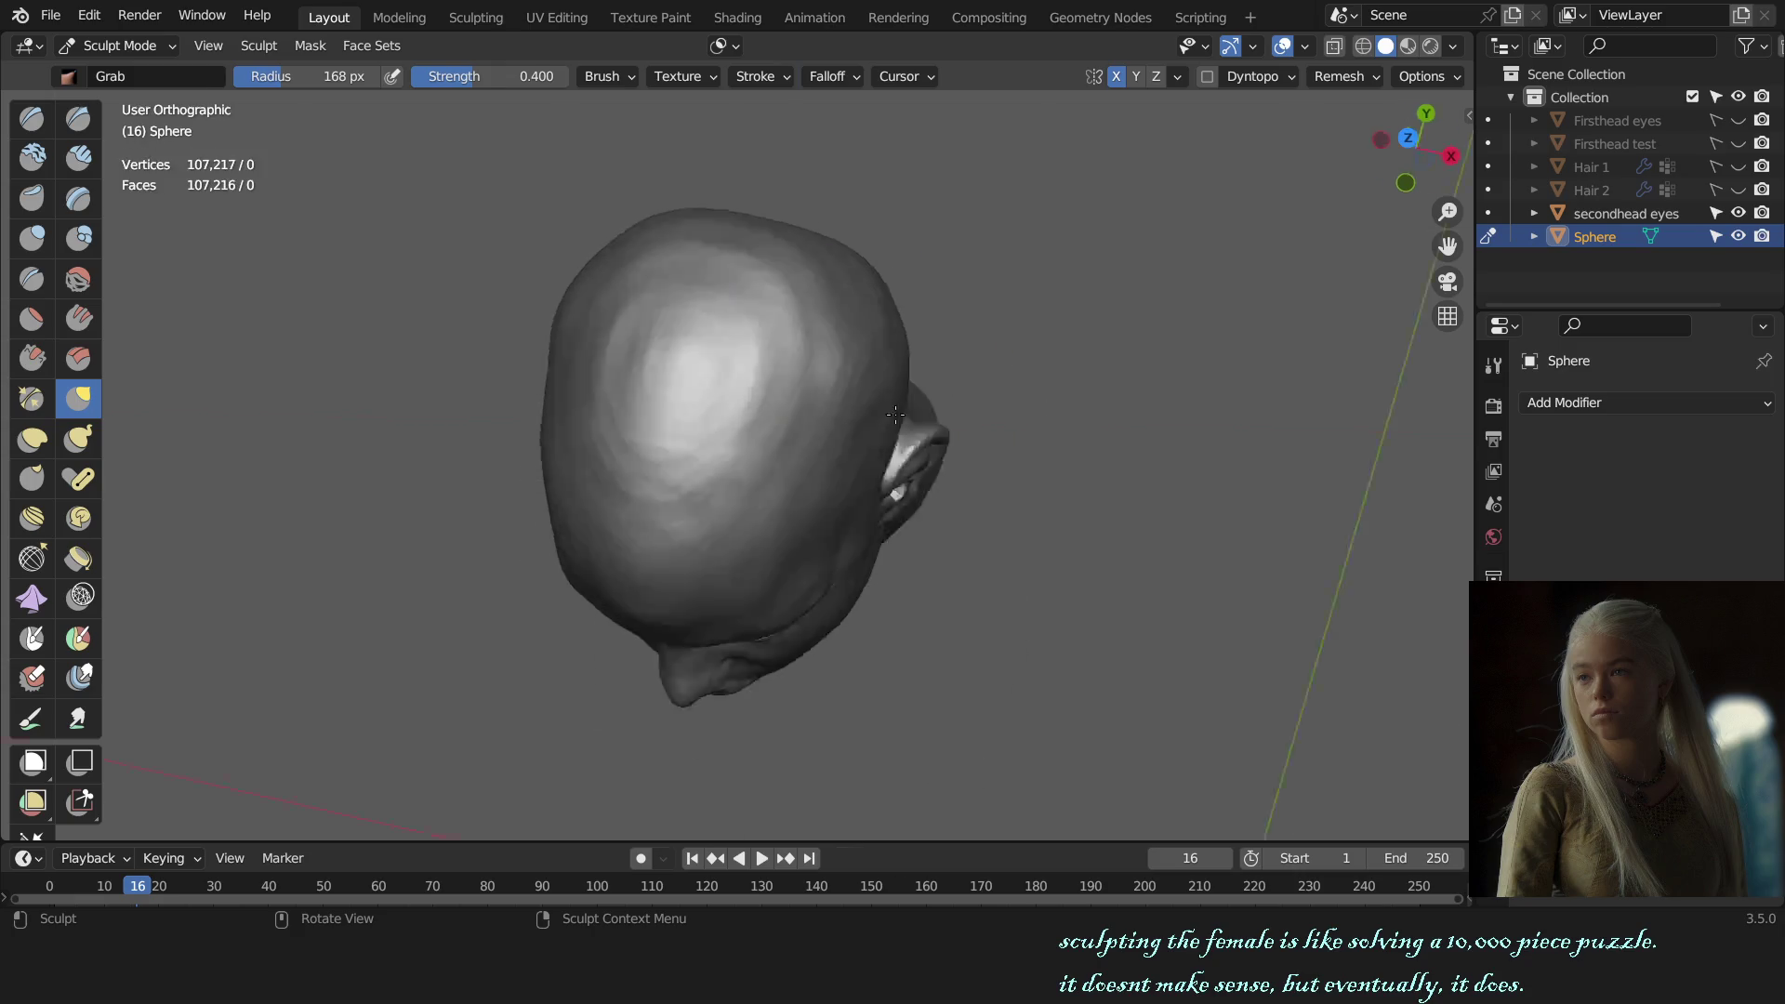
pyautogui.press('f')
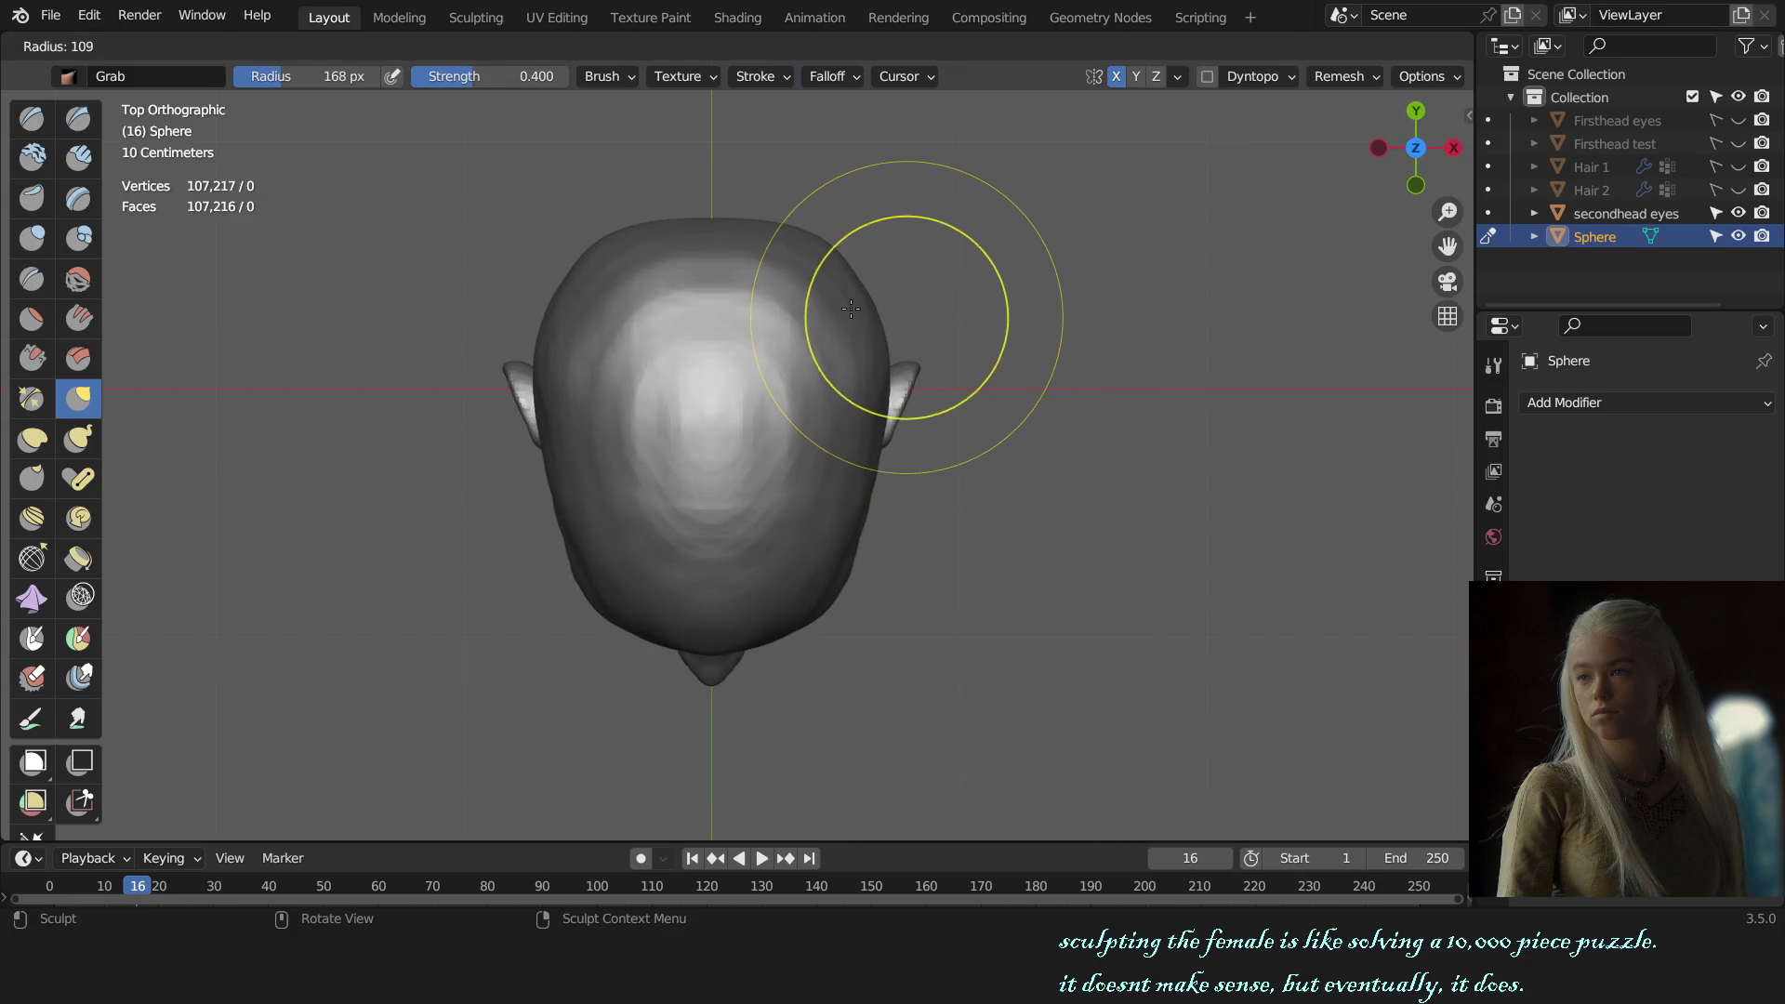
pyautogui.click(849, 299)
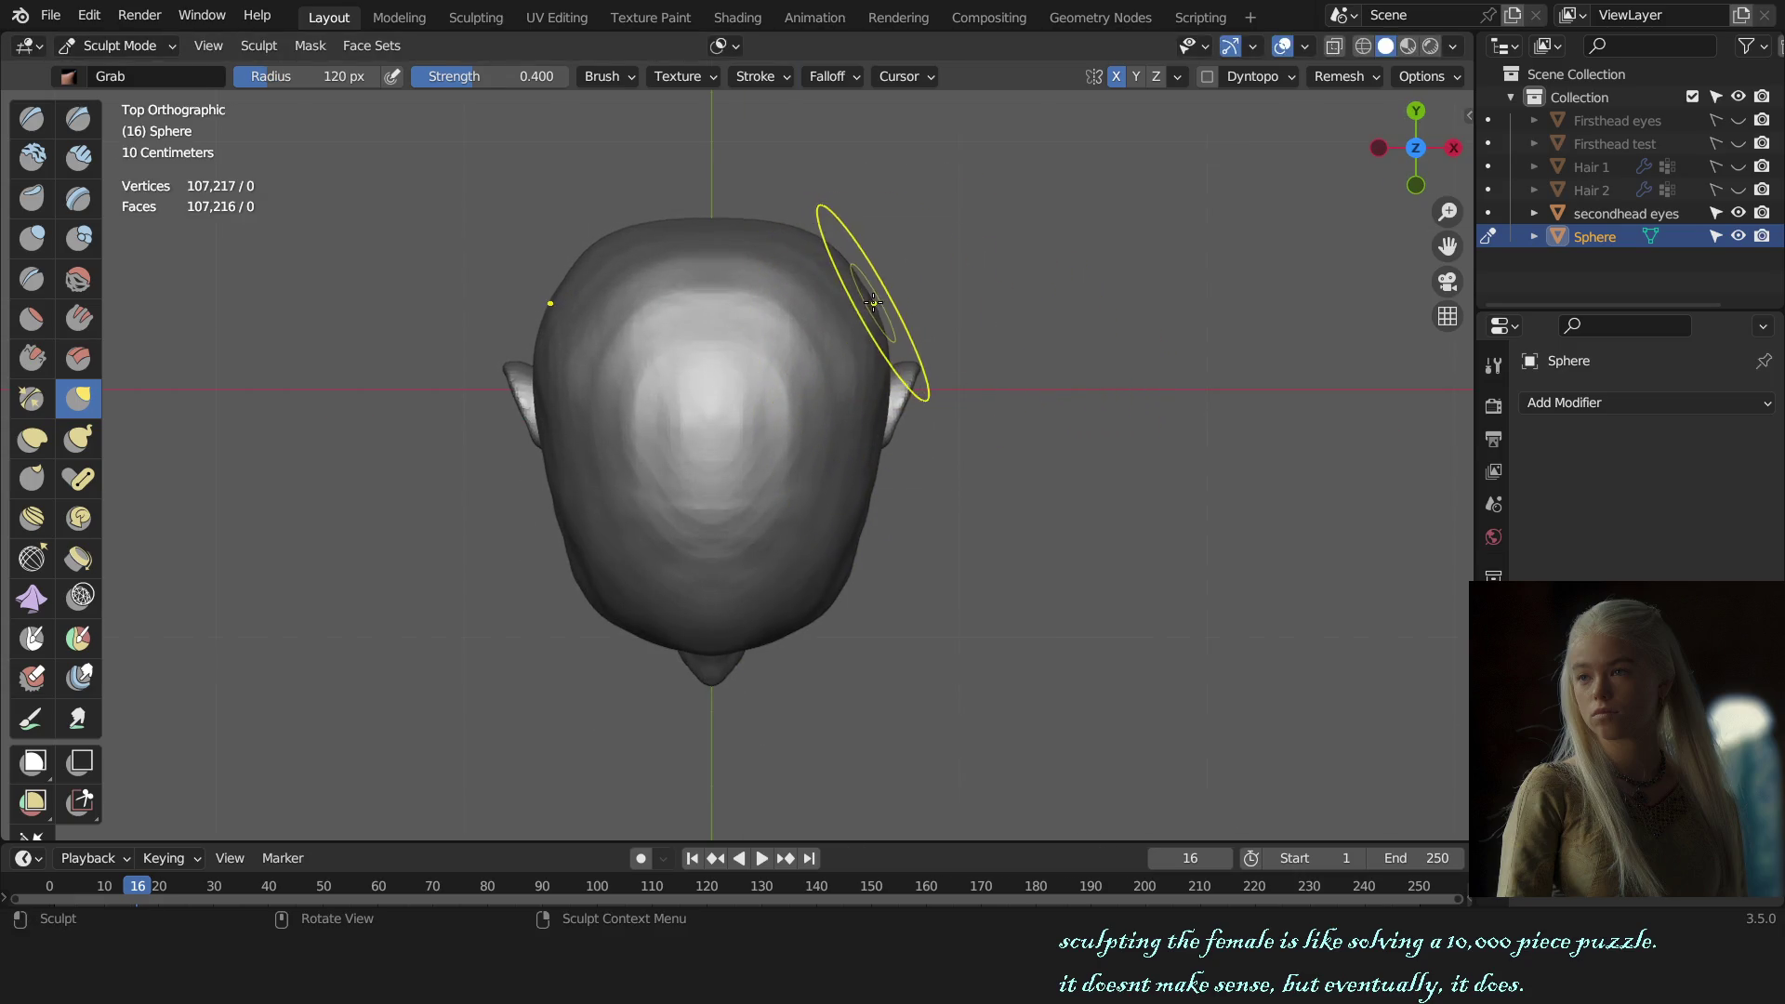
# Step: In Right Orthographic view, round out the back of the skull and save 'female bust sculpt.blend'
pyautogui.press('KP_3')
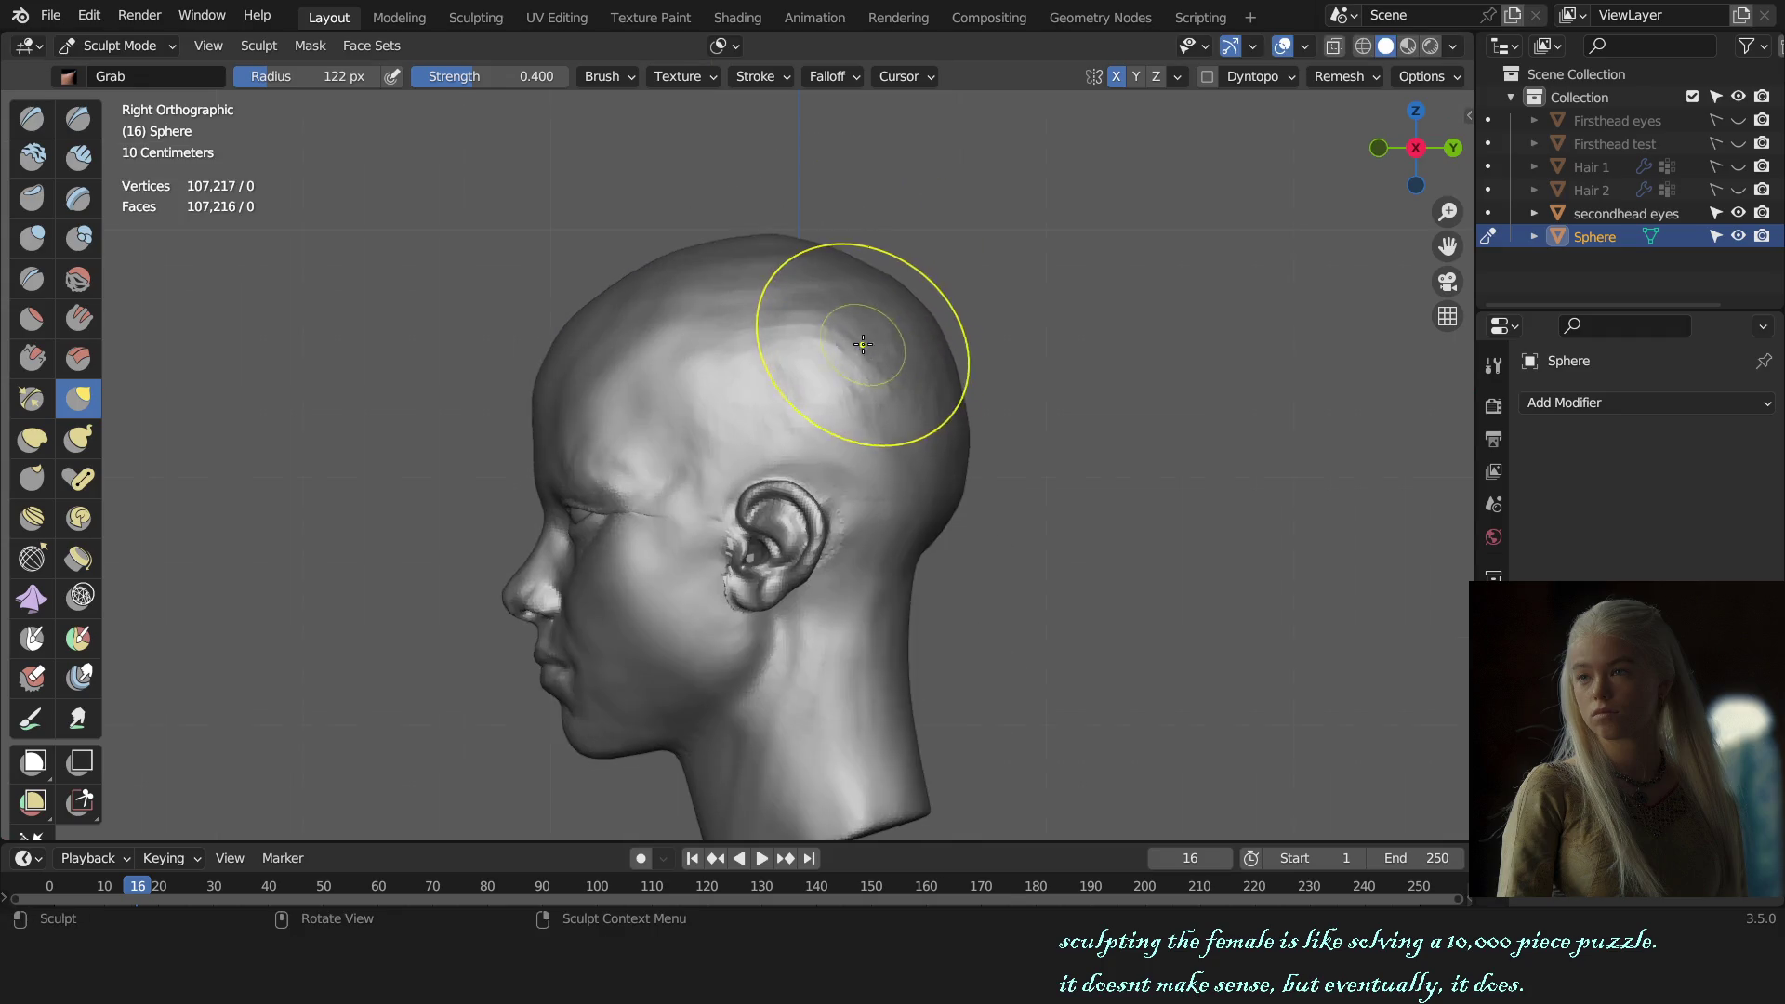
pyautogui.moveTo(914, 416); pyautogui.dragTo(934, 495)
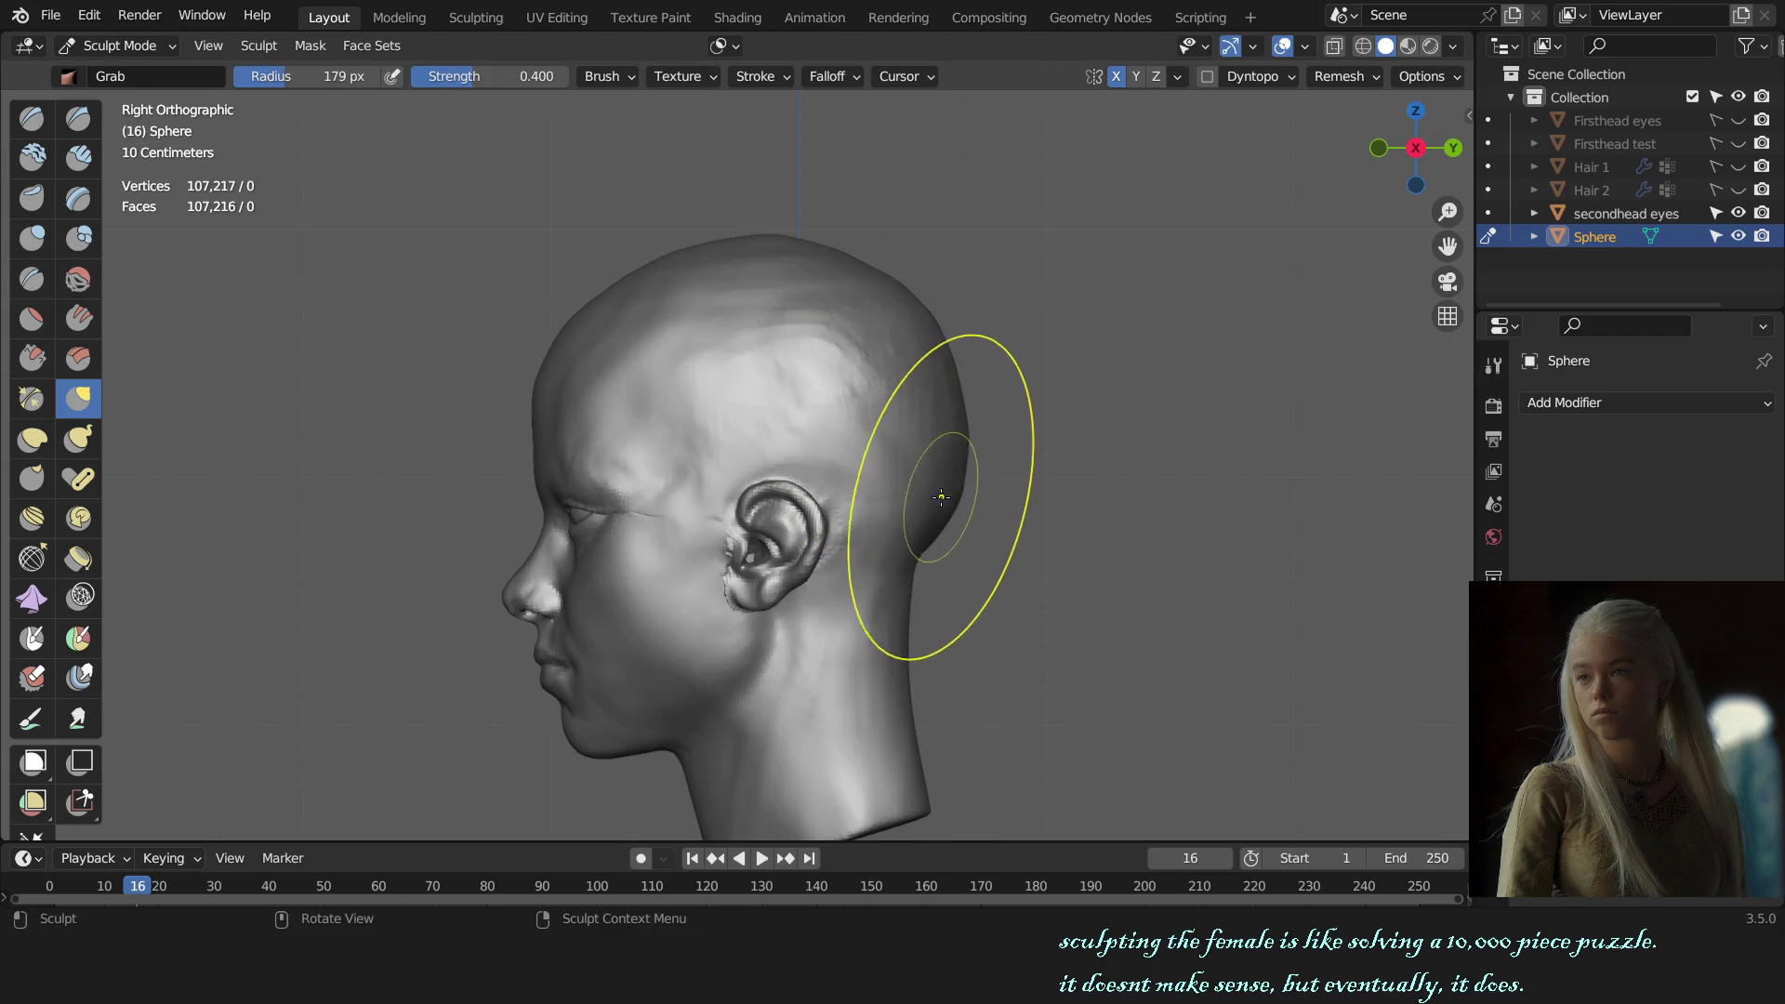
pyautogui.moveTo(901, 503); pyautogui.dragTo(1063, 517, button='middle')
pyautogui.press('KP_3')
pyautogui.hotkey('ctrl', 's')
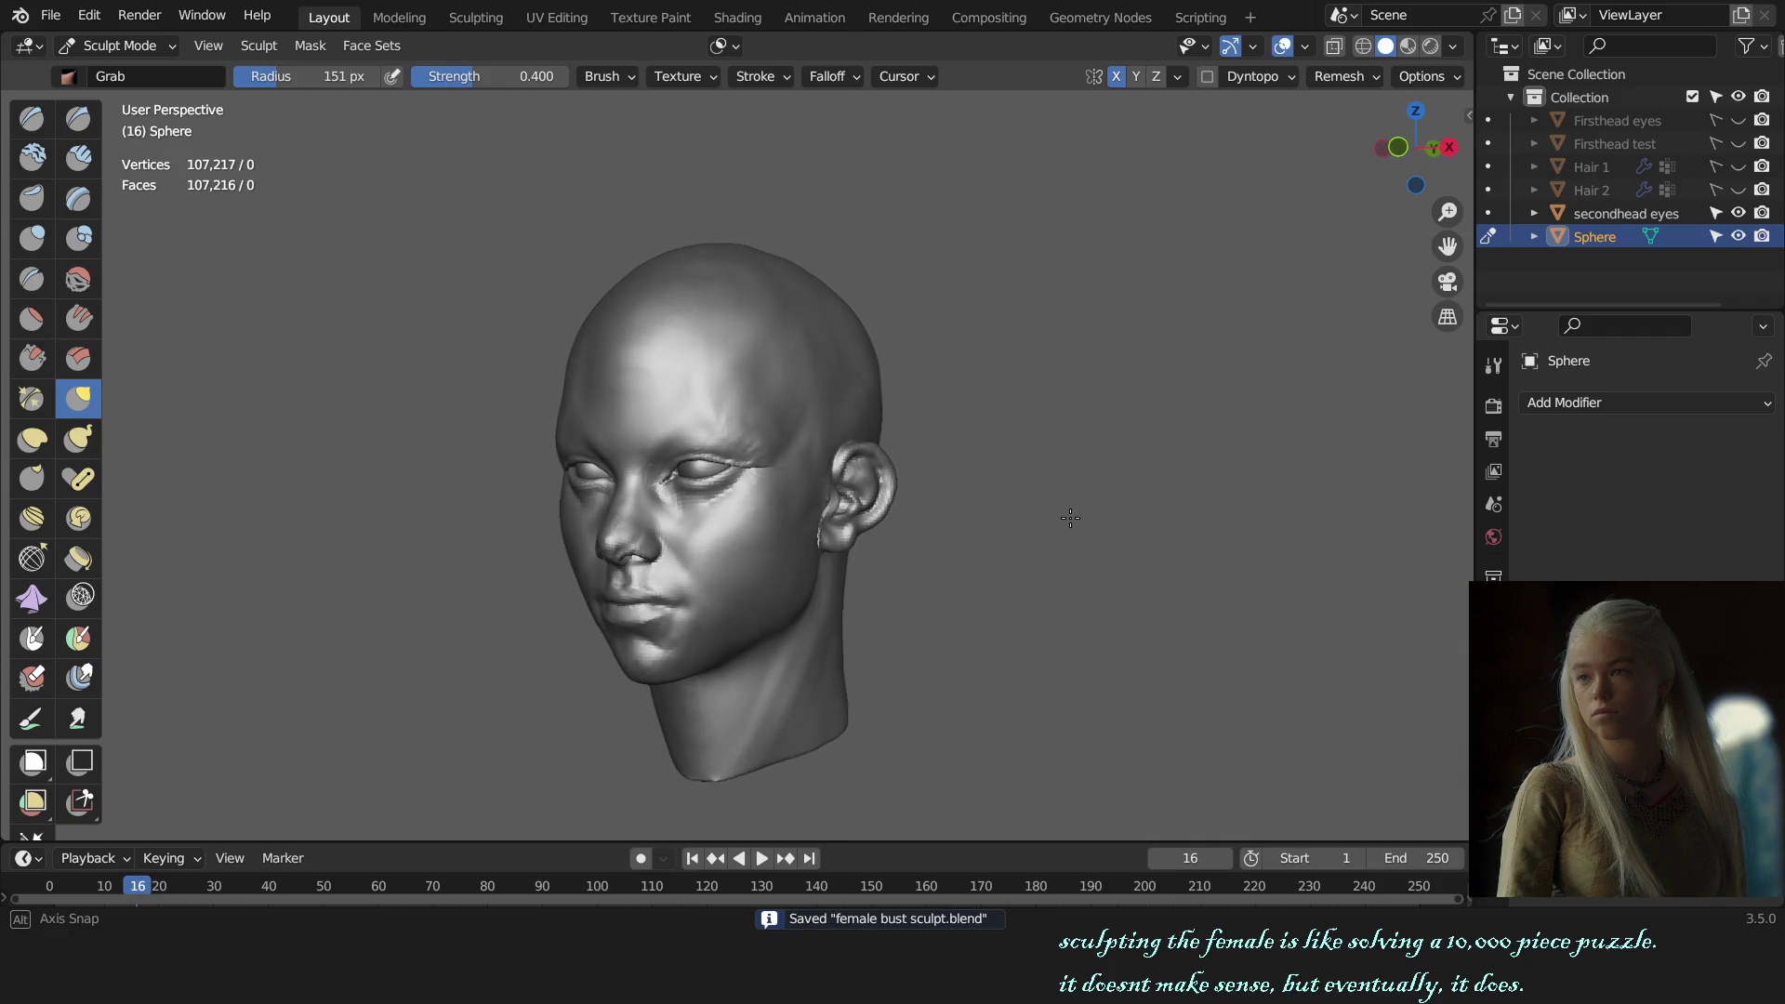
# Step: Back in side profile, resize the Grab brush and pull the ear into a better shape
pyautogui.moveTo(1062, 517); pyautogui.dragTo(921, 522, button='middle')
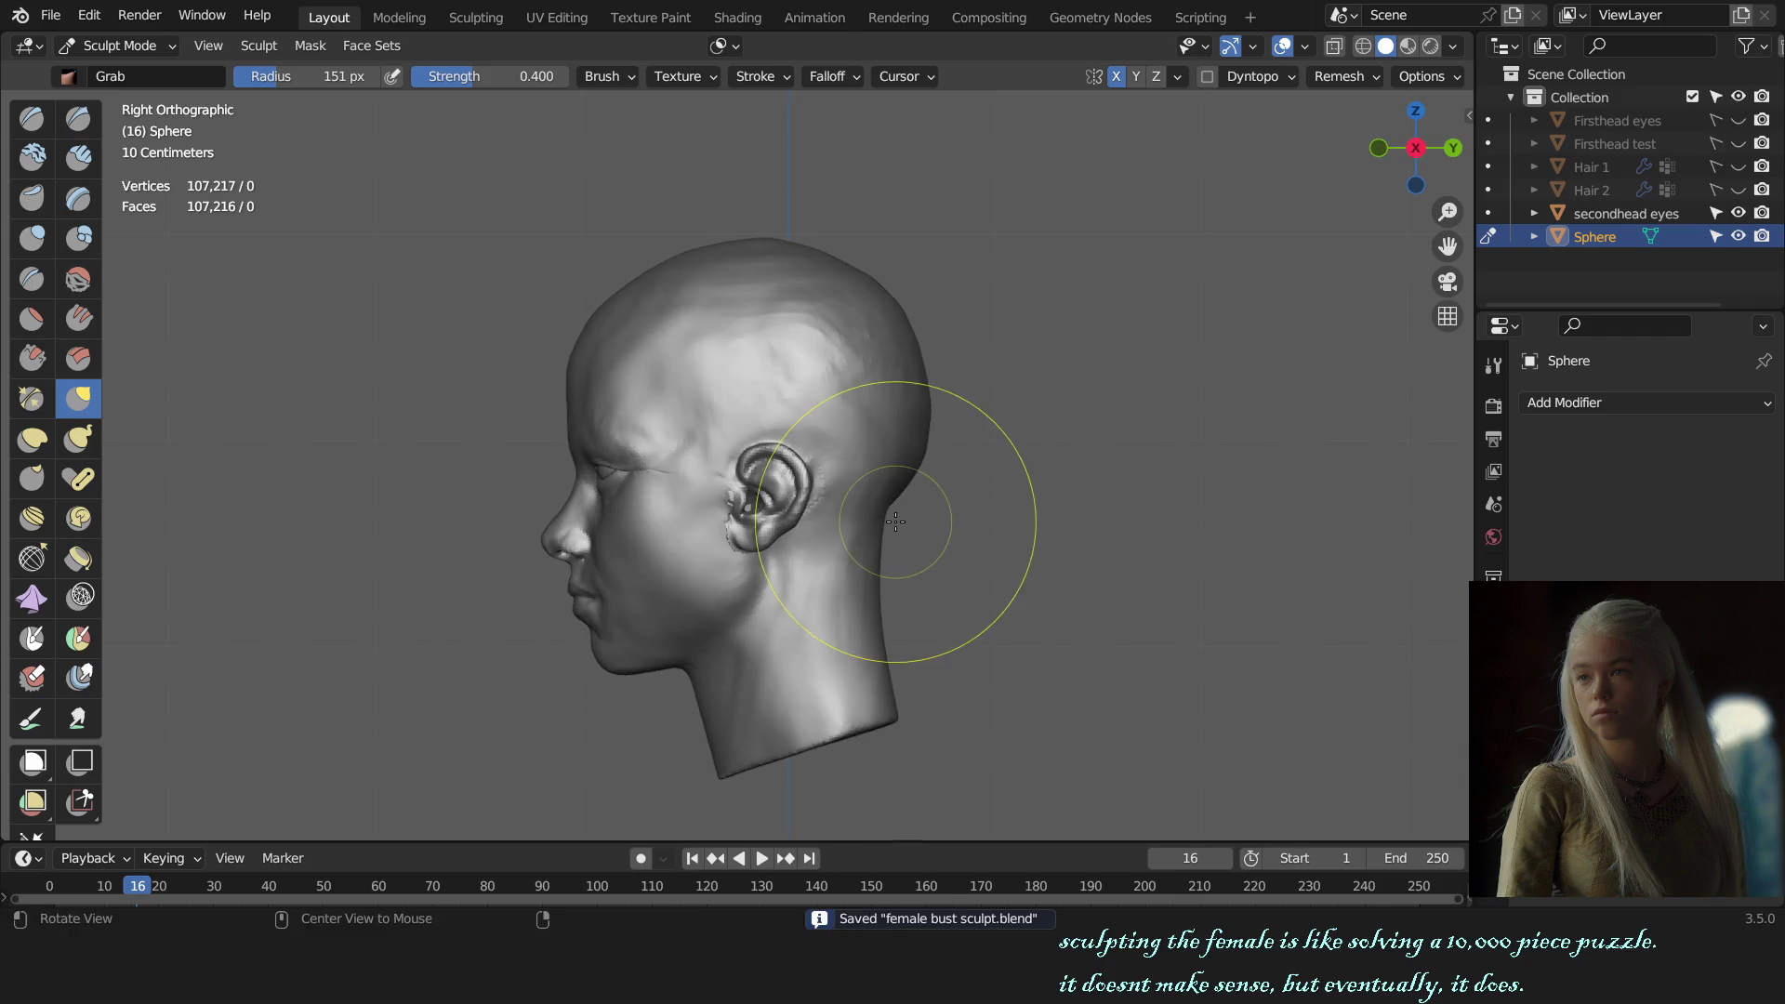
pyautogui.scroll(4, 856, 518)
pyautogui.press('f')
pyautogui.click(848, 541)
pyautogui.moveTo(845, 543); pyautogui.dragTo(829, 546)
pyautogui.moveTo(830, 547); pyautogui.dragTo(758, 519, button='middle')
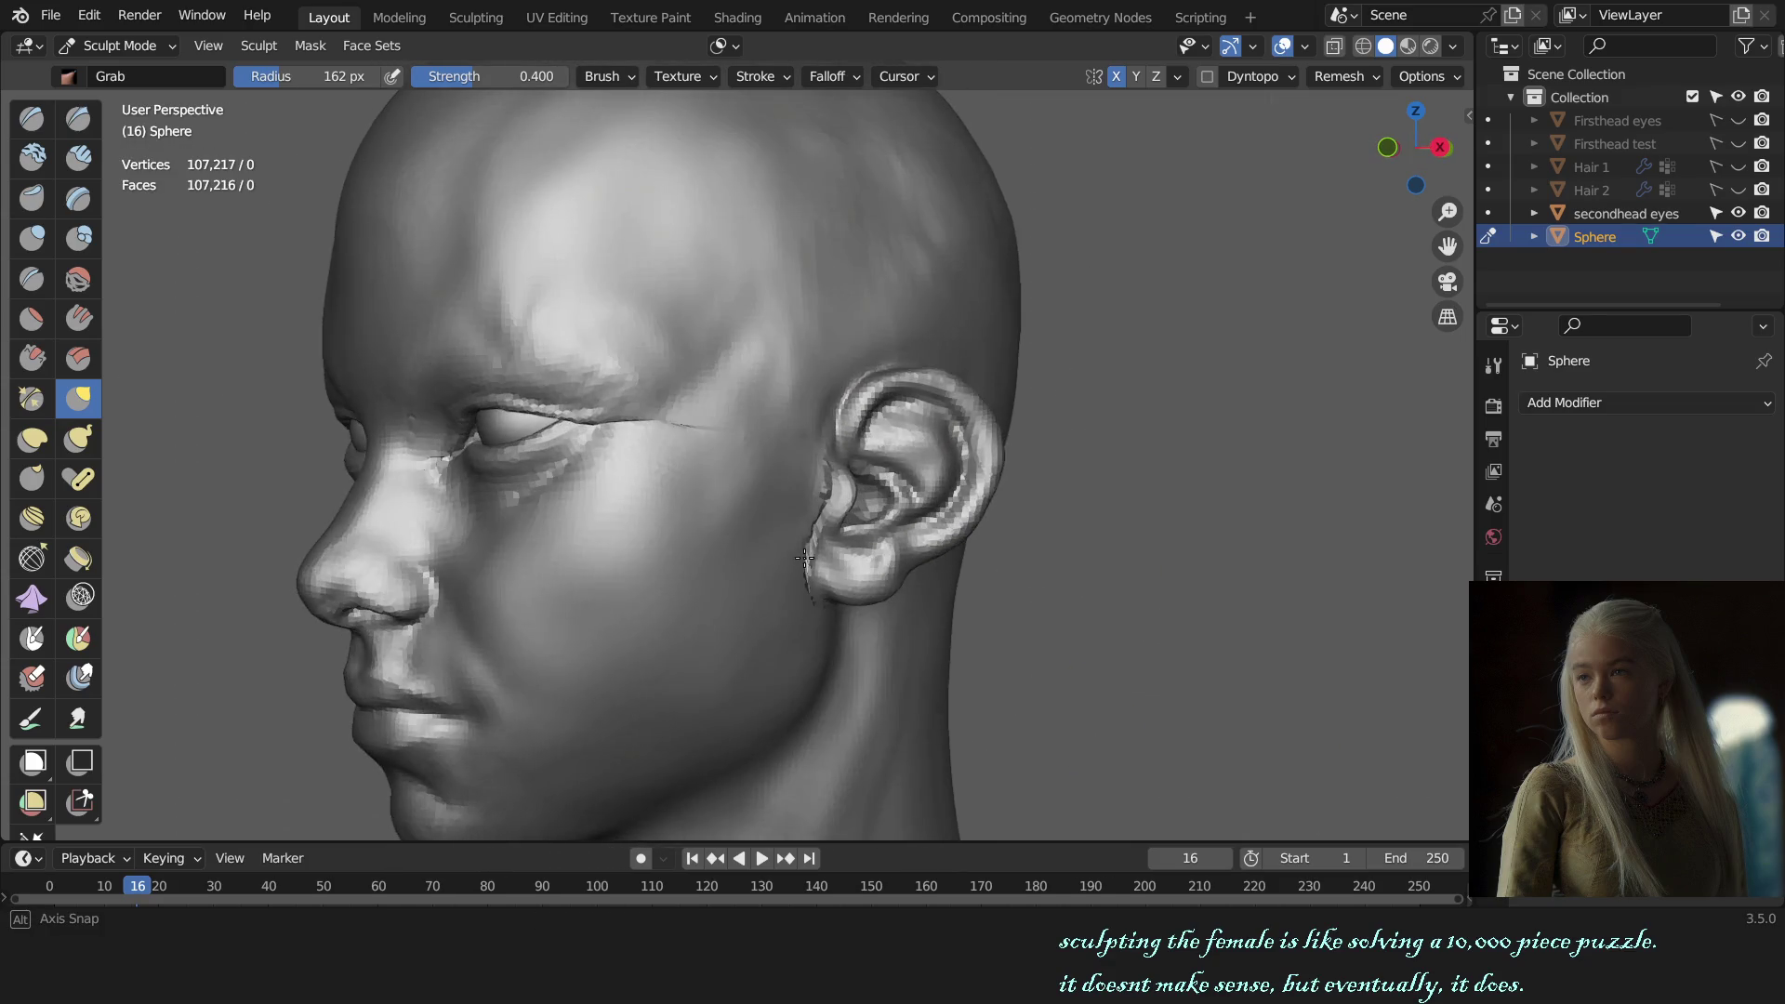
# Step: Resize the brush, check the head from front and three-quarter views, and switch to Draw
pyautogui.press('KP_3')
pyautogui.press('f')
pyautogui.click(893, 379)
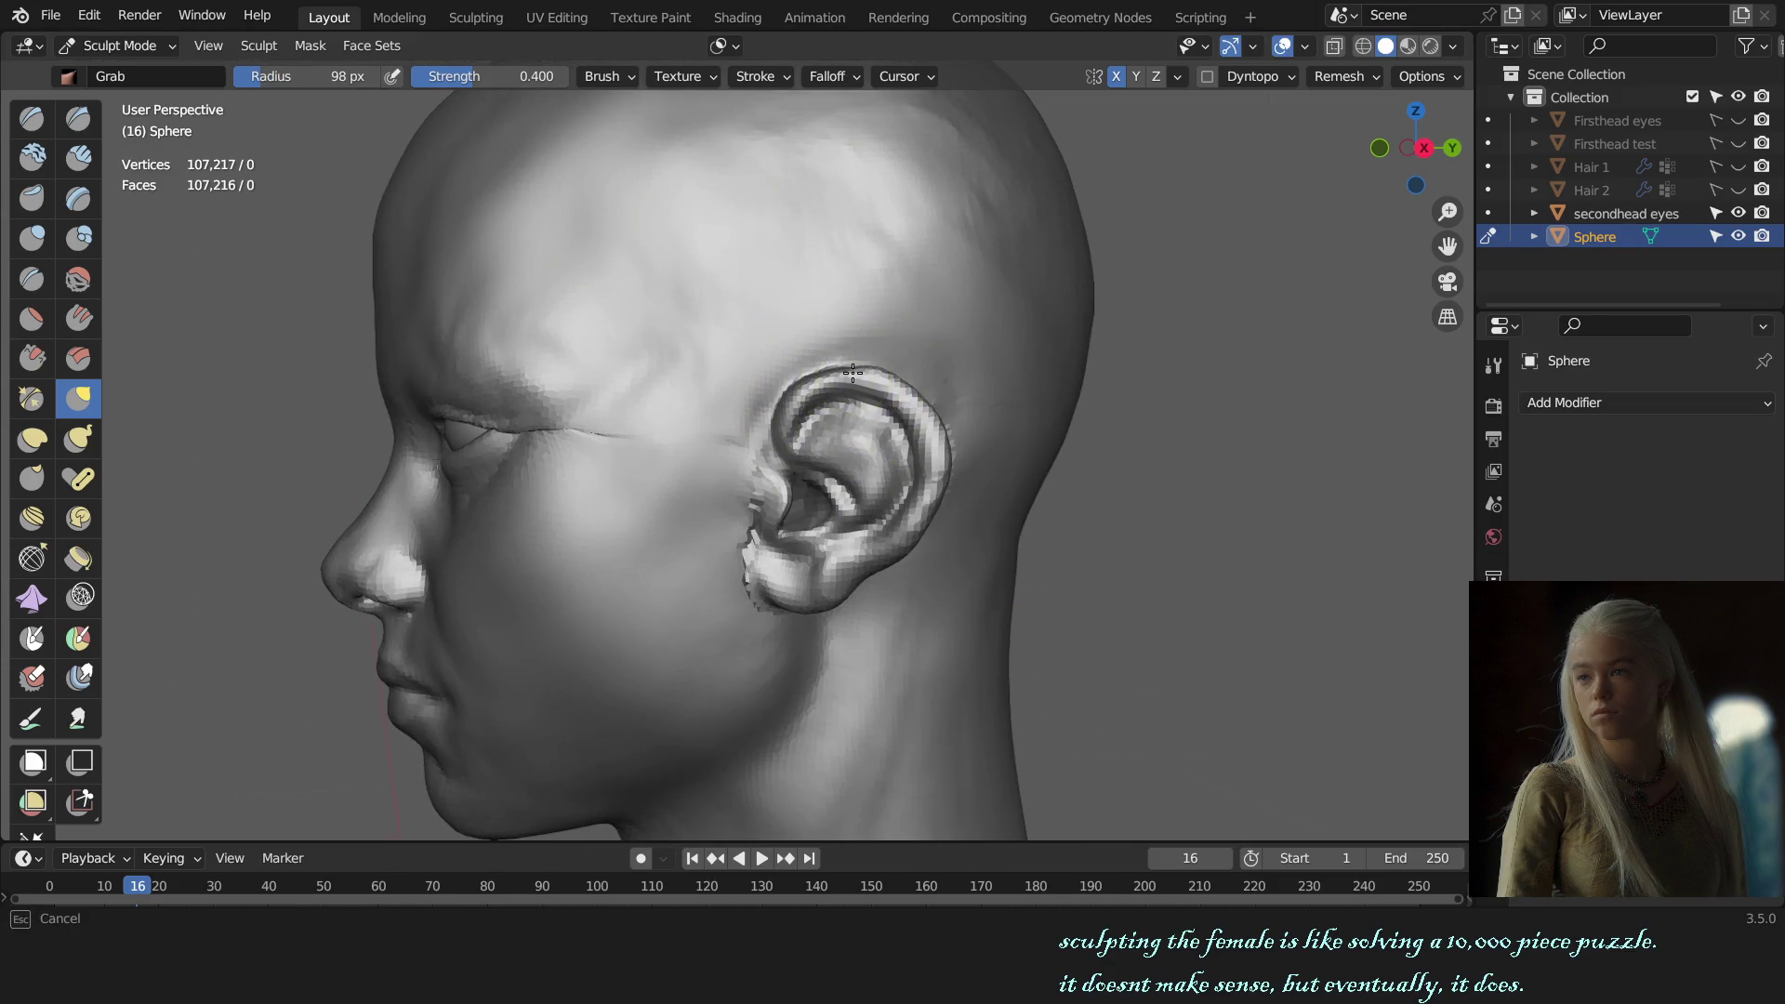
pyautogui.press('KP_1')
pyautogui.moveTo(1023, 518)
pyautogui.mouseDown(button='middle')
pyautogui.moveTo(790, 518)
pyautogui.moveTo(1147, 535)
pyautogui.moveTo(1009, 566)
pyautogui.moveTo(1024, 586)
pyautogui.moveTo(1032, 536)
pyautogui.moveTo(736, 558)
pyautogui.moveTo(863, 551)
pyautogui.moveTo(817, 431)
pyautogui.moveTo(756, 371)
pyautogui.moveTo(953, 427)
pyautogui.moveTo(989, 499)
pyautogui.moveTo(948, 590)
pyautogui.moveTo(854, 475)
pyautogui.moveTo(839, 517)
pyautogui.mouseUp(button='middle')
pyautogui.press('x')
pyautogui.press('ctrl')
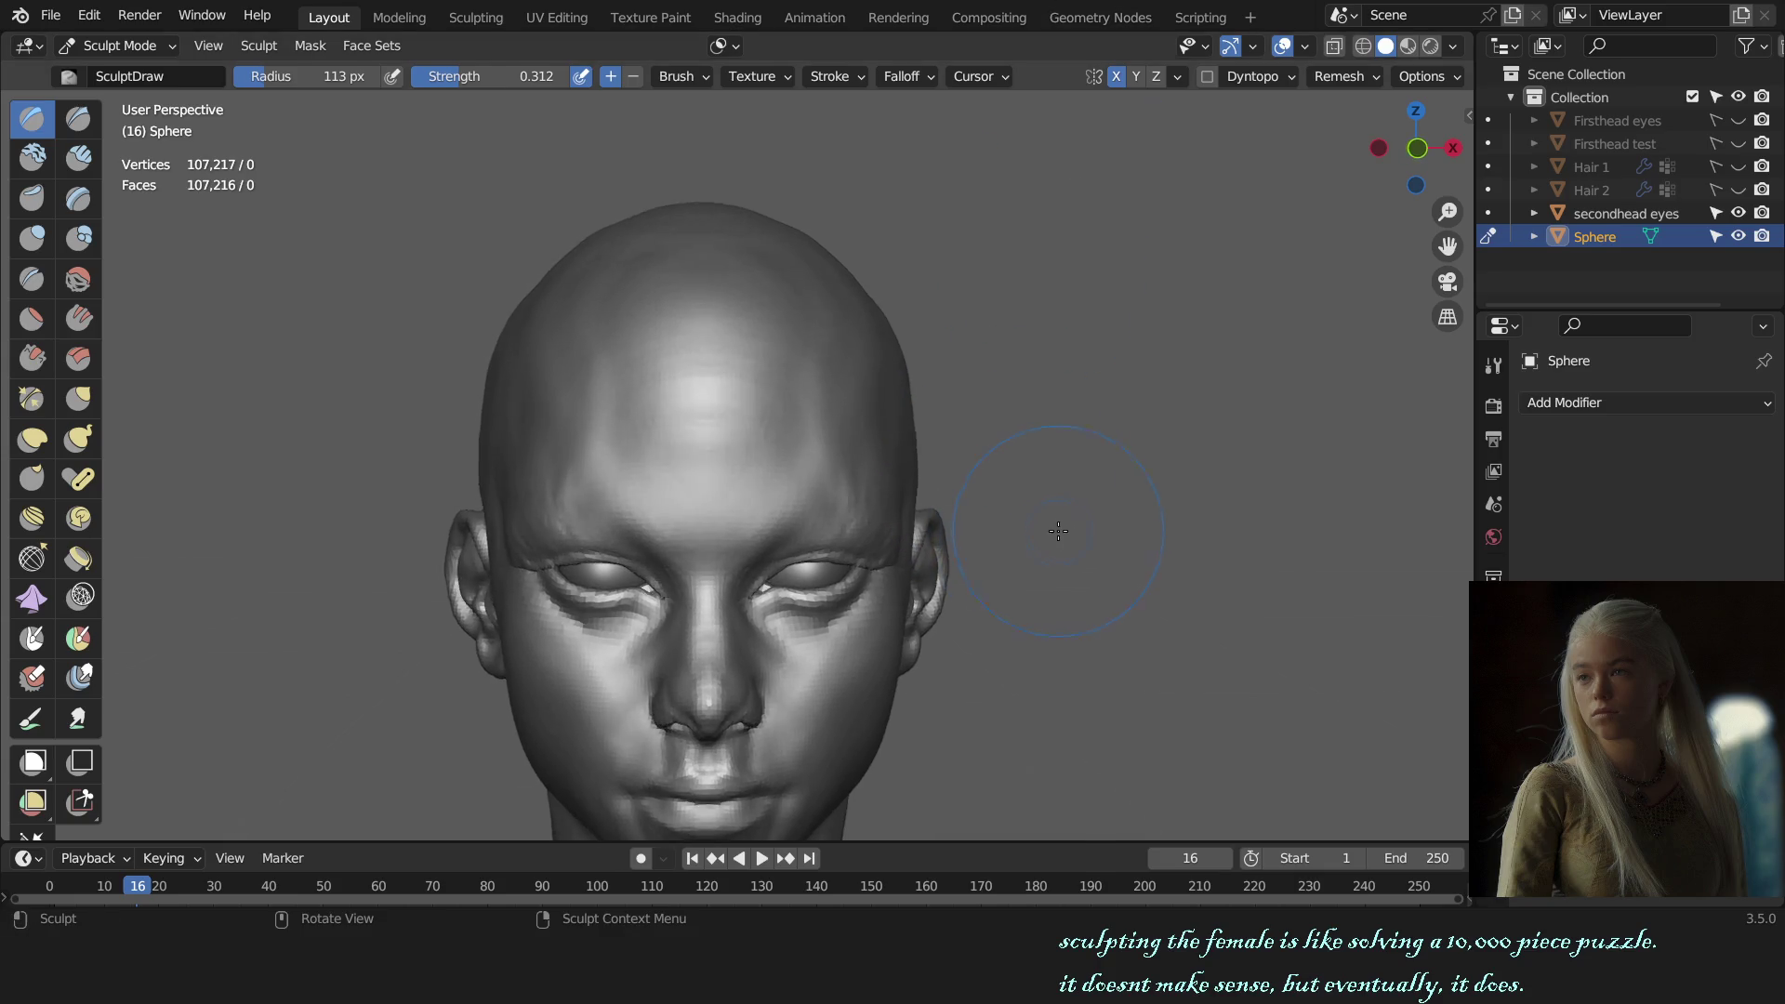
# Step: Resize the brush in front view and switch to the Crease brush
pyautogui.press('KP_1')
pyautogui.scroll(3, 883, 502)
pyautogui.press('f')
pyautogui.click(814, 421)
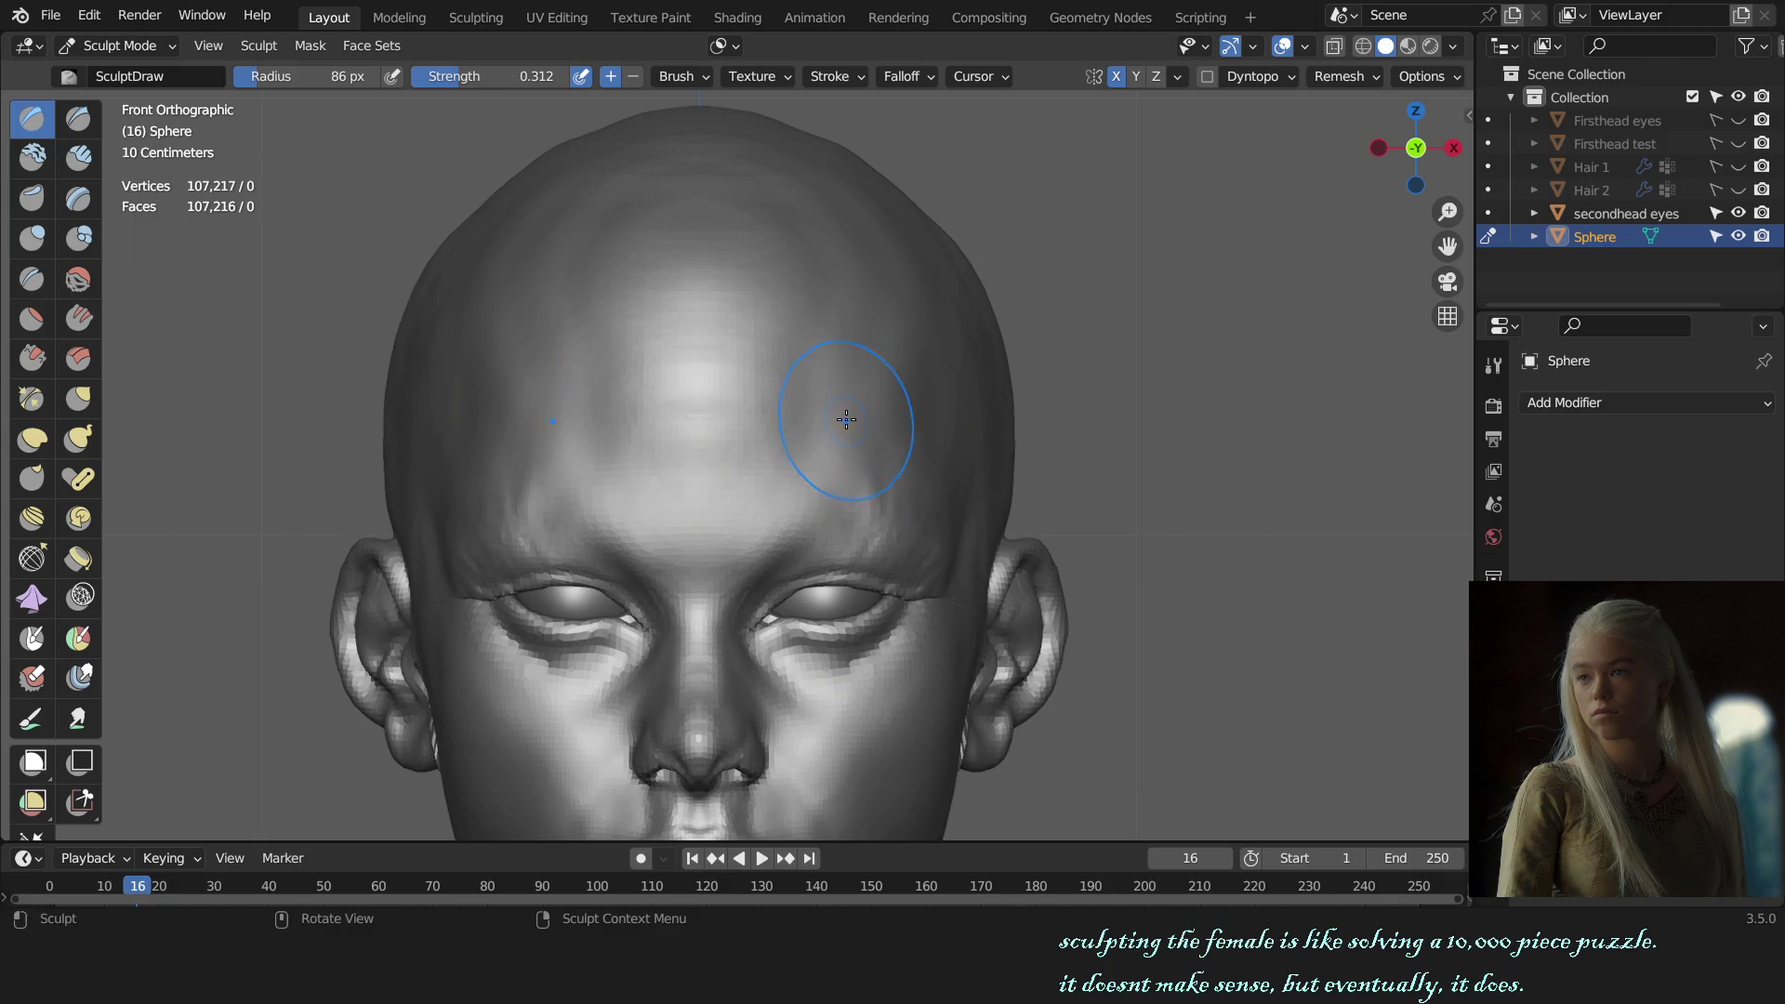
pyautogui.hotkey('shift', 'c')
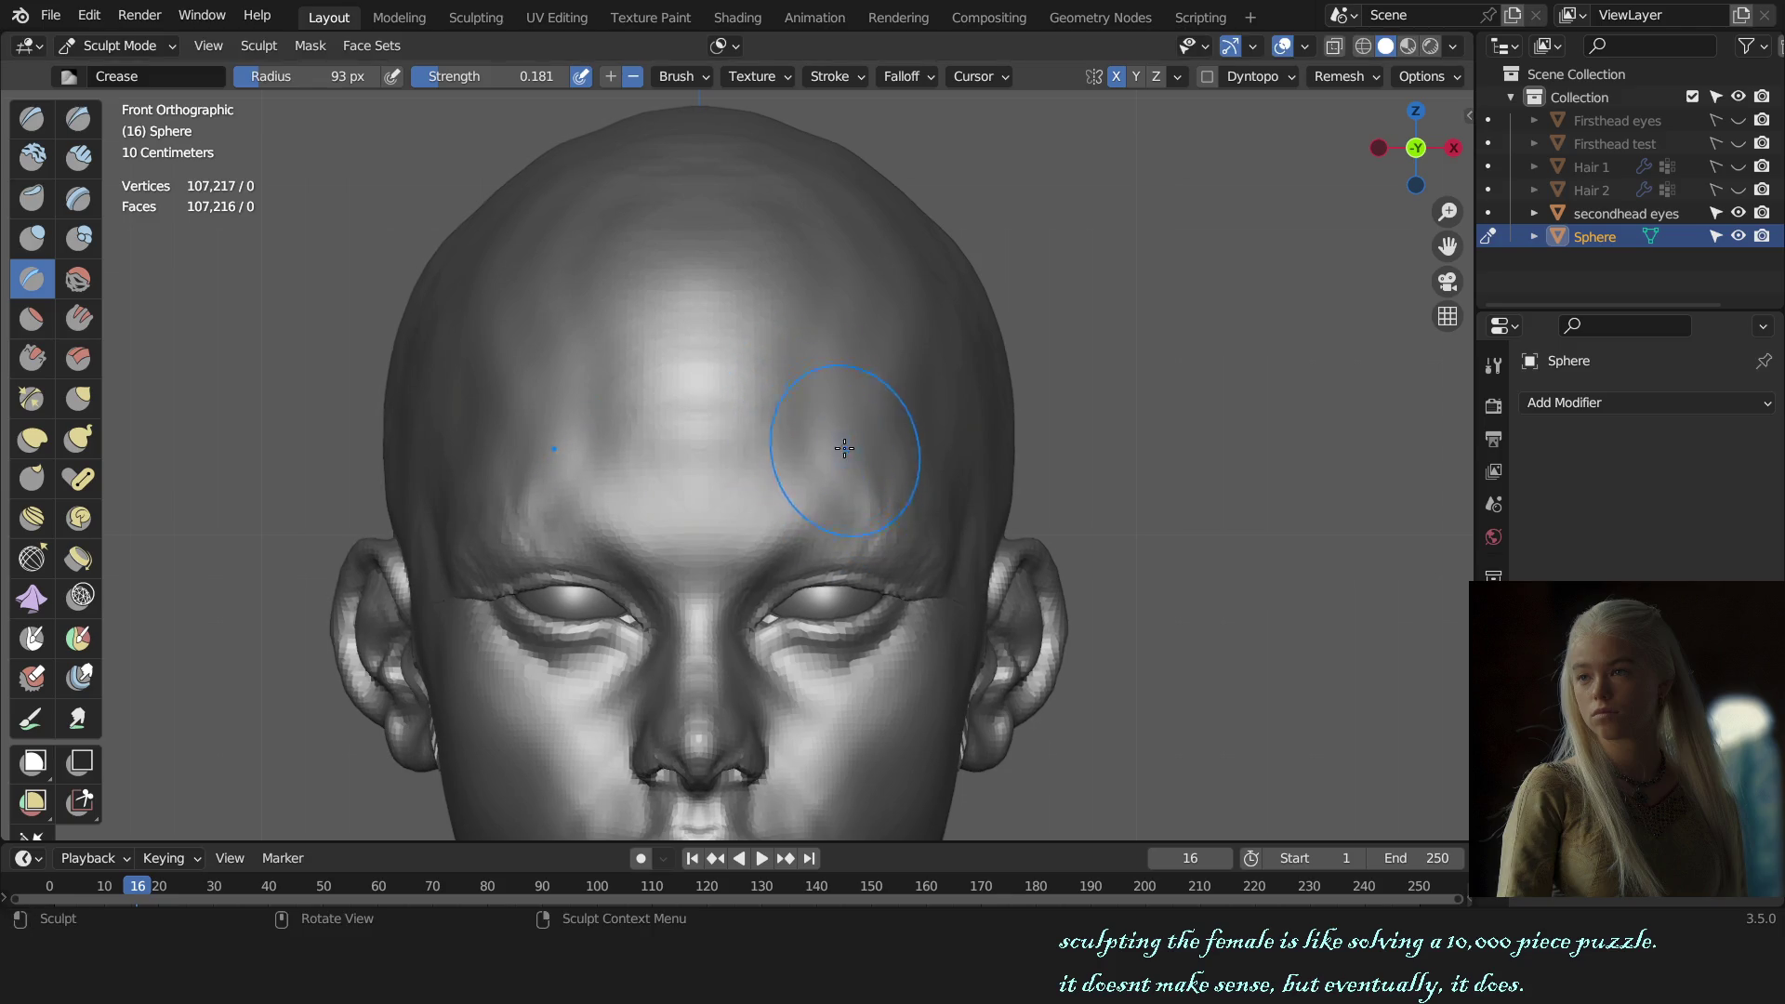
pyautogui.moveTo(930, 439)
pyautogui.mouseDown(button='middle')
pyautogui.moveTo(832, 461)
pyautogui.moveTo(873, 425)
pyautogui.mouseUp(button='middle')
# Step: Switch to Clay Strips with a smaller, weaker brush and build up clay along the brow ridge
pyautogui.press('c')
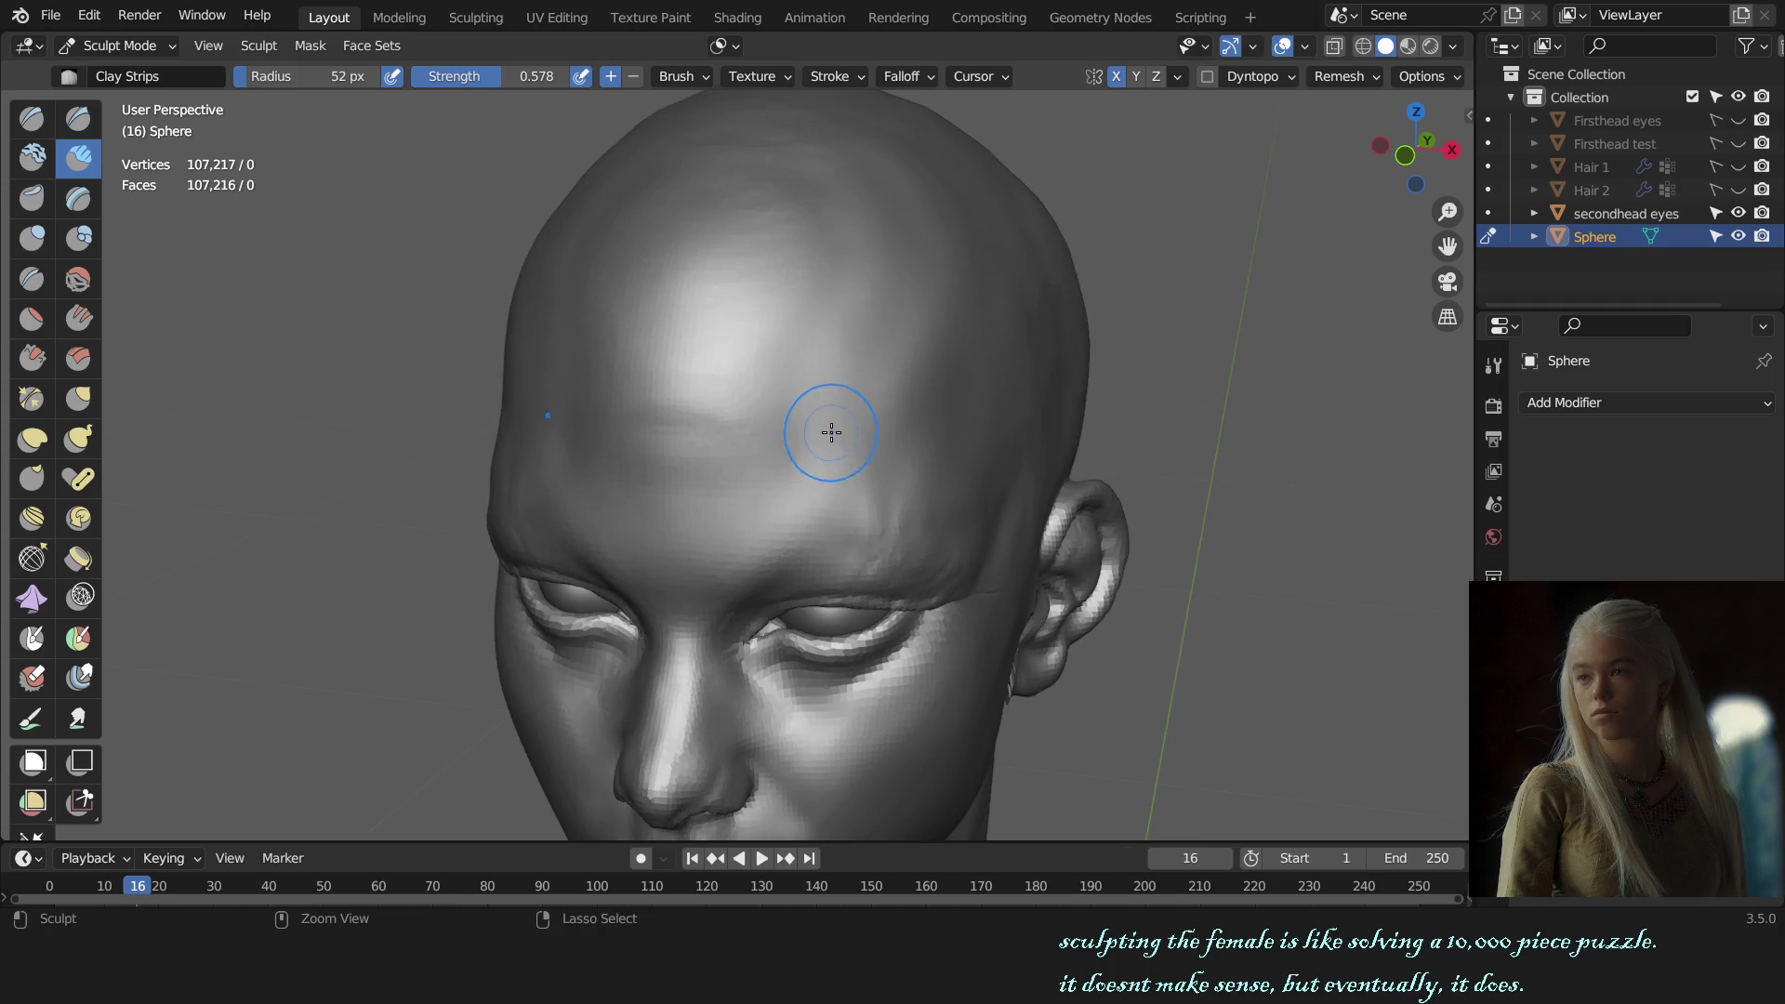
pyautogui.press('f')
pyautogui.click(828, 415)
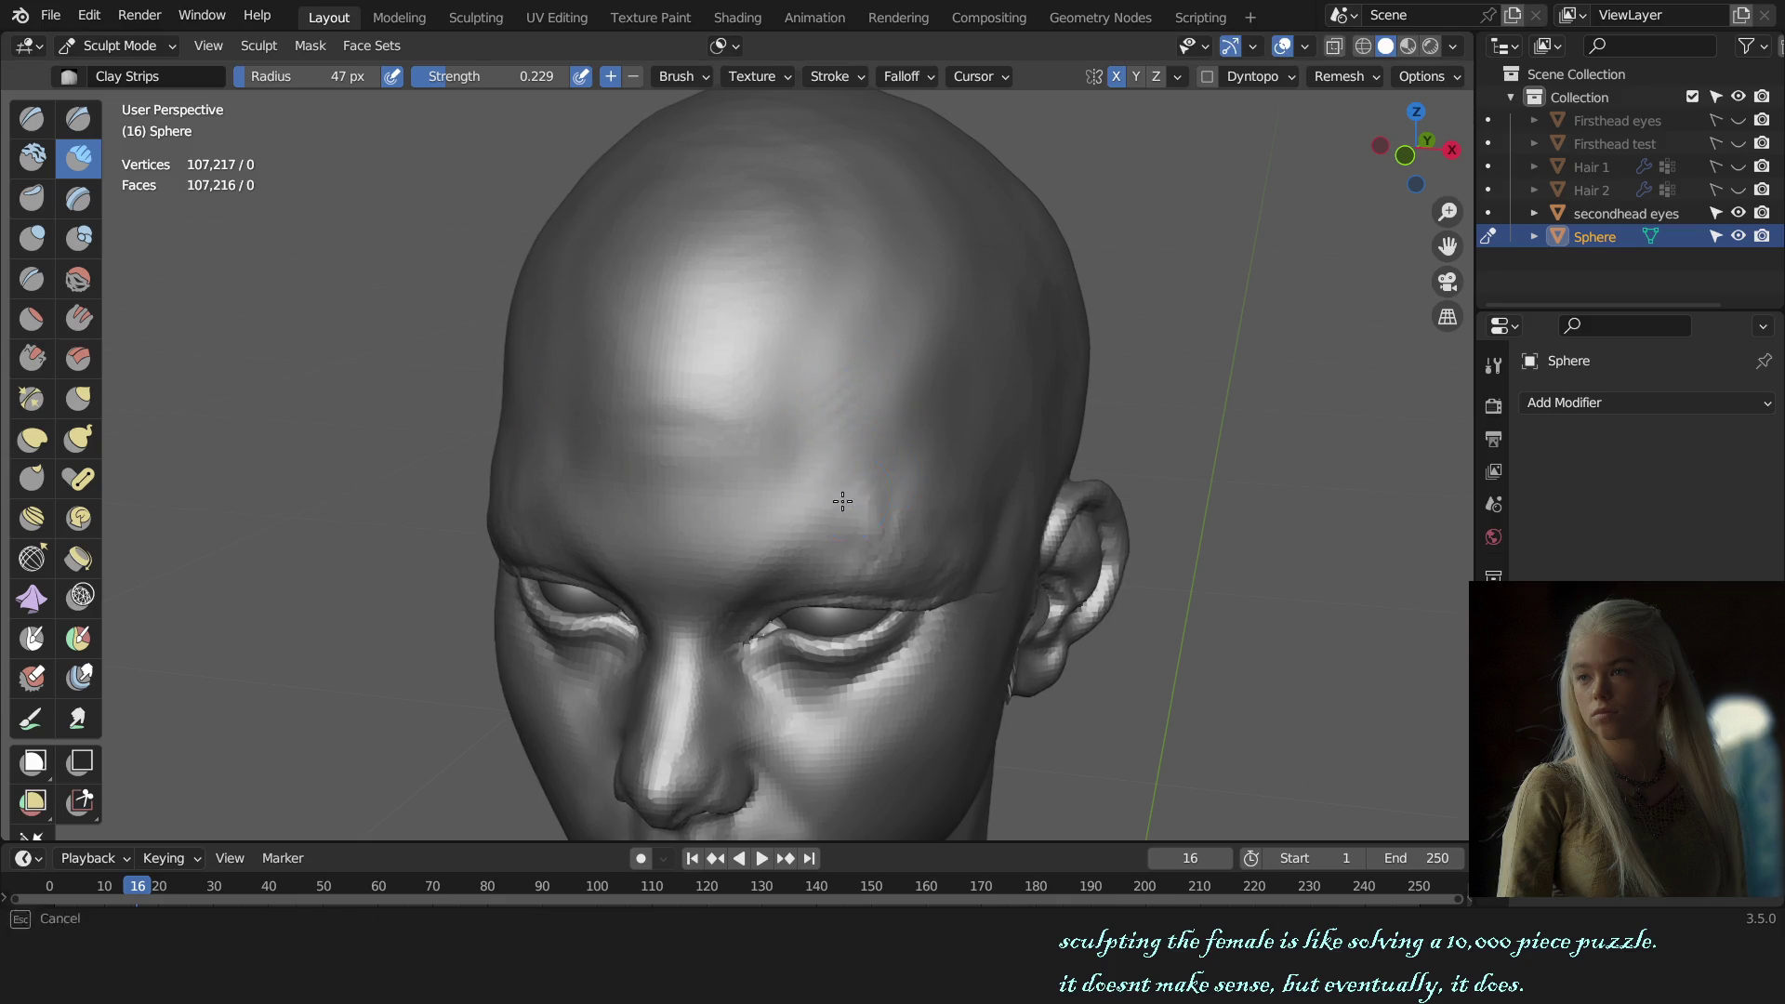
pyautogui.press('KP_1')
pyautogui.scroll(-3, 1104, 488)
pyautogui.moveTo(1103, 494)
pyautogui.mouseDown(button='middle')
pyautogui.moveTo(1152, 490)
pyautogui.moveTo(1120, 494)
pyautogui.mouseUp(button='middle')
pyautogui.scroll(2, 916, 518)
pyautogui.press('f')
pyautogui.click(807, 423)
pyautogui.moveTo(769, 375)
pyautogui.mouseDown(button='middle')
pyautogui.moveTo(825, 409)
pyautogui.moveTo(799, 445)
pyautogui.mouseUp(button='middle')
pyautogui.press('[')
pyautogui.press('[')
pyautogui.press('[')
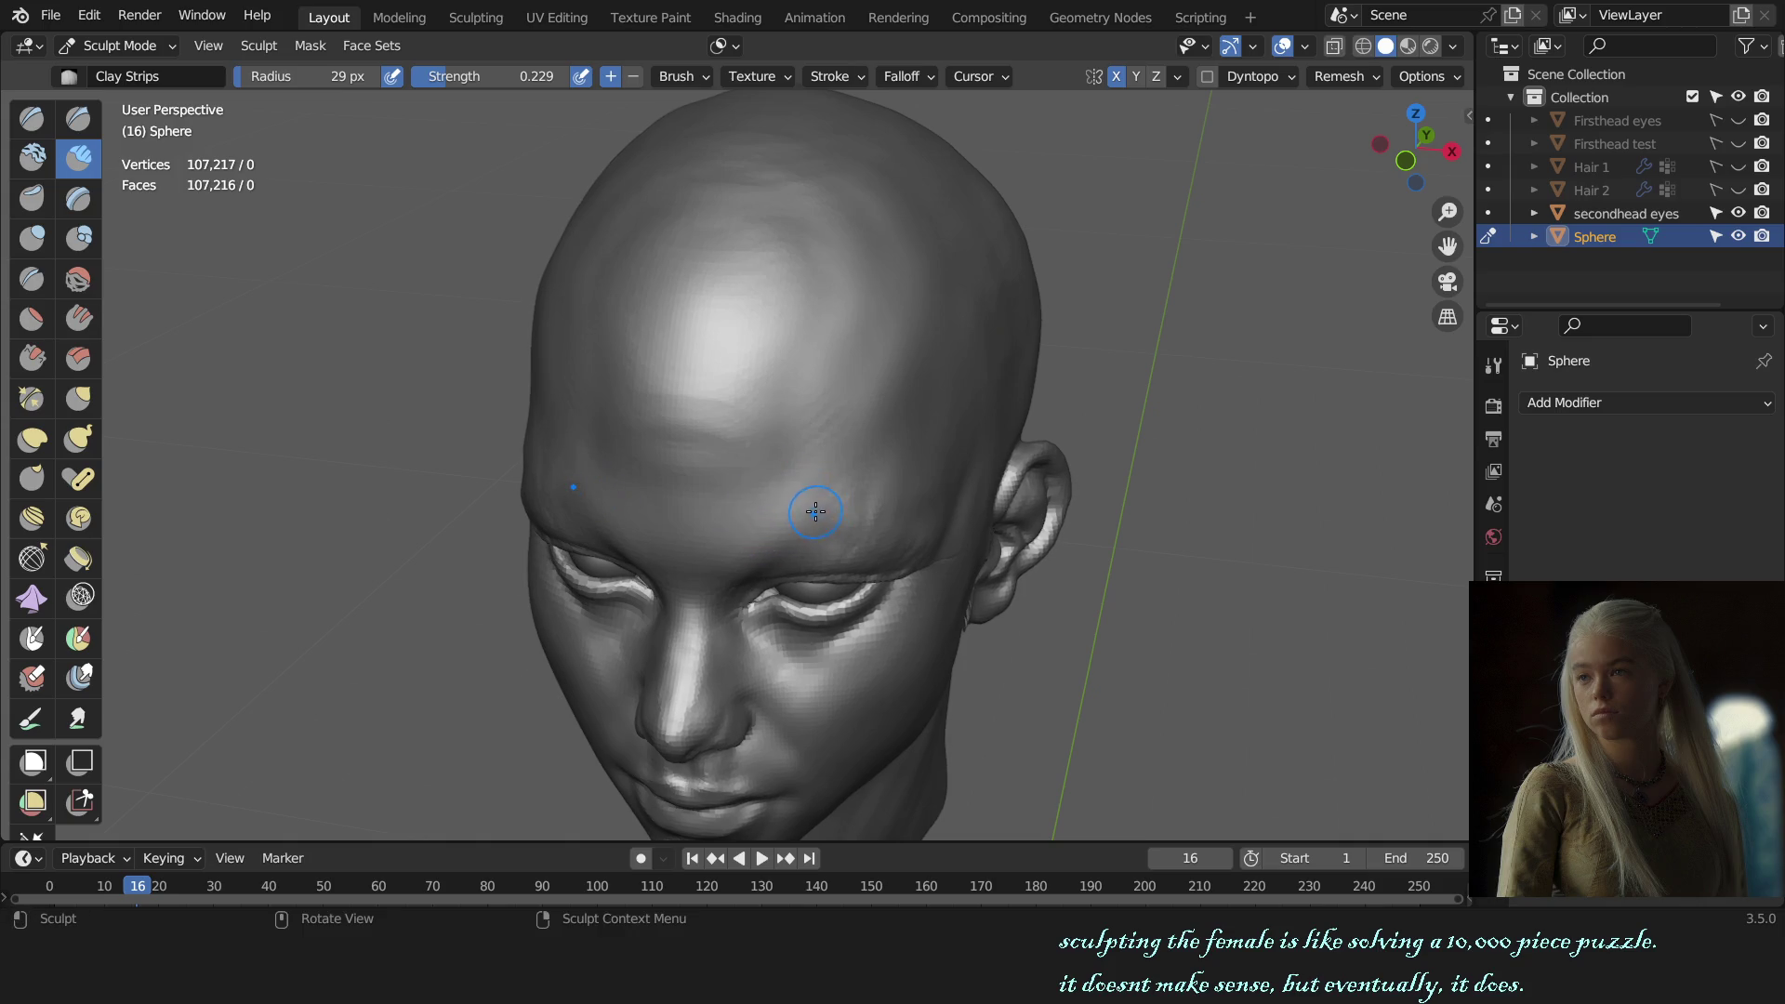
pyautogui.moveTo(839, 494)
pyautogui.mouseDown(button='middle')
pyautogui.moveTo(817, 528)
pyautogui.moveTo(823, 460)
pyautogui.mouseUp(button='middle')
# Step: Enlarge the Clay Strips brush and add more clay over the brow from angled views
pyautogui.press('f')
pyautogui.click(823, 459)
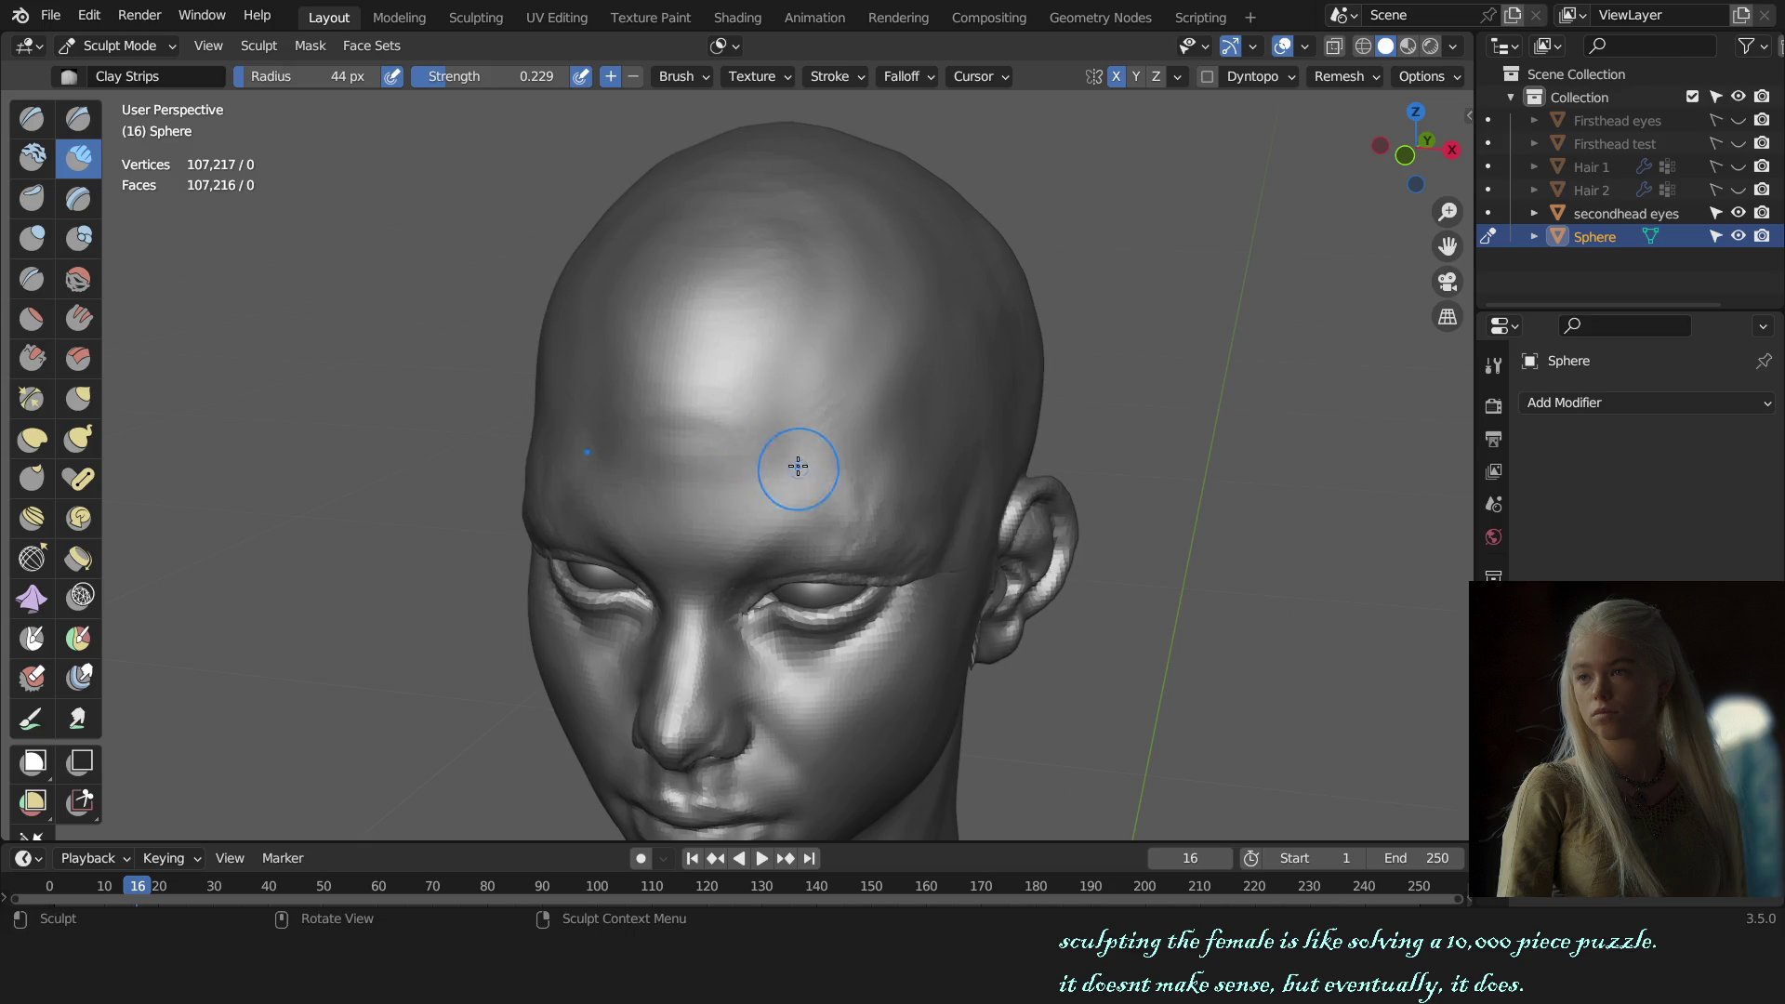
pyautogui.press('KP_1')
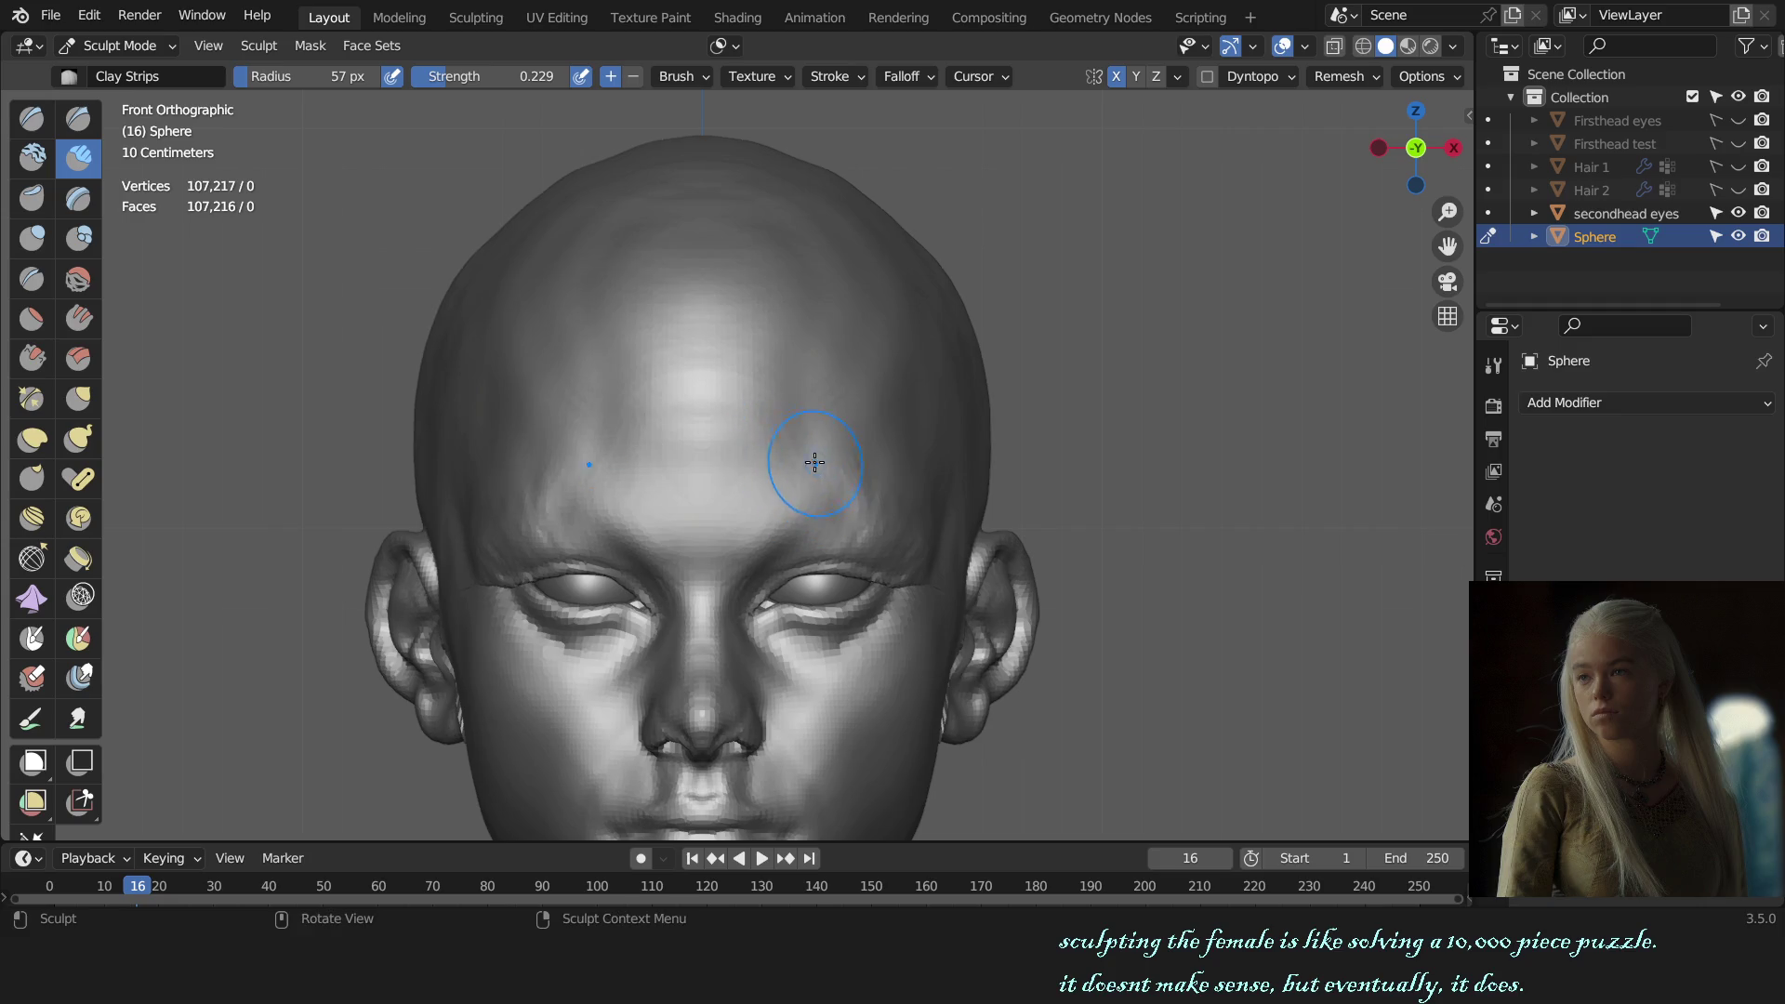
pyautogui.click(885, 474)
pyautogui.moveTo(885, 474); pyautogui.dragTo(901, 479, button='middle')
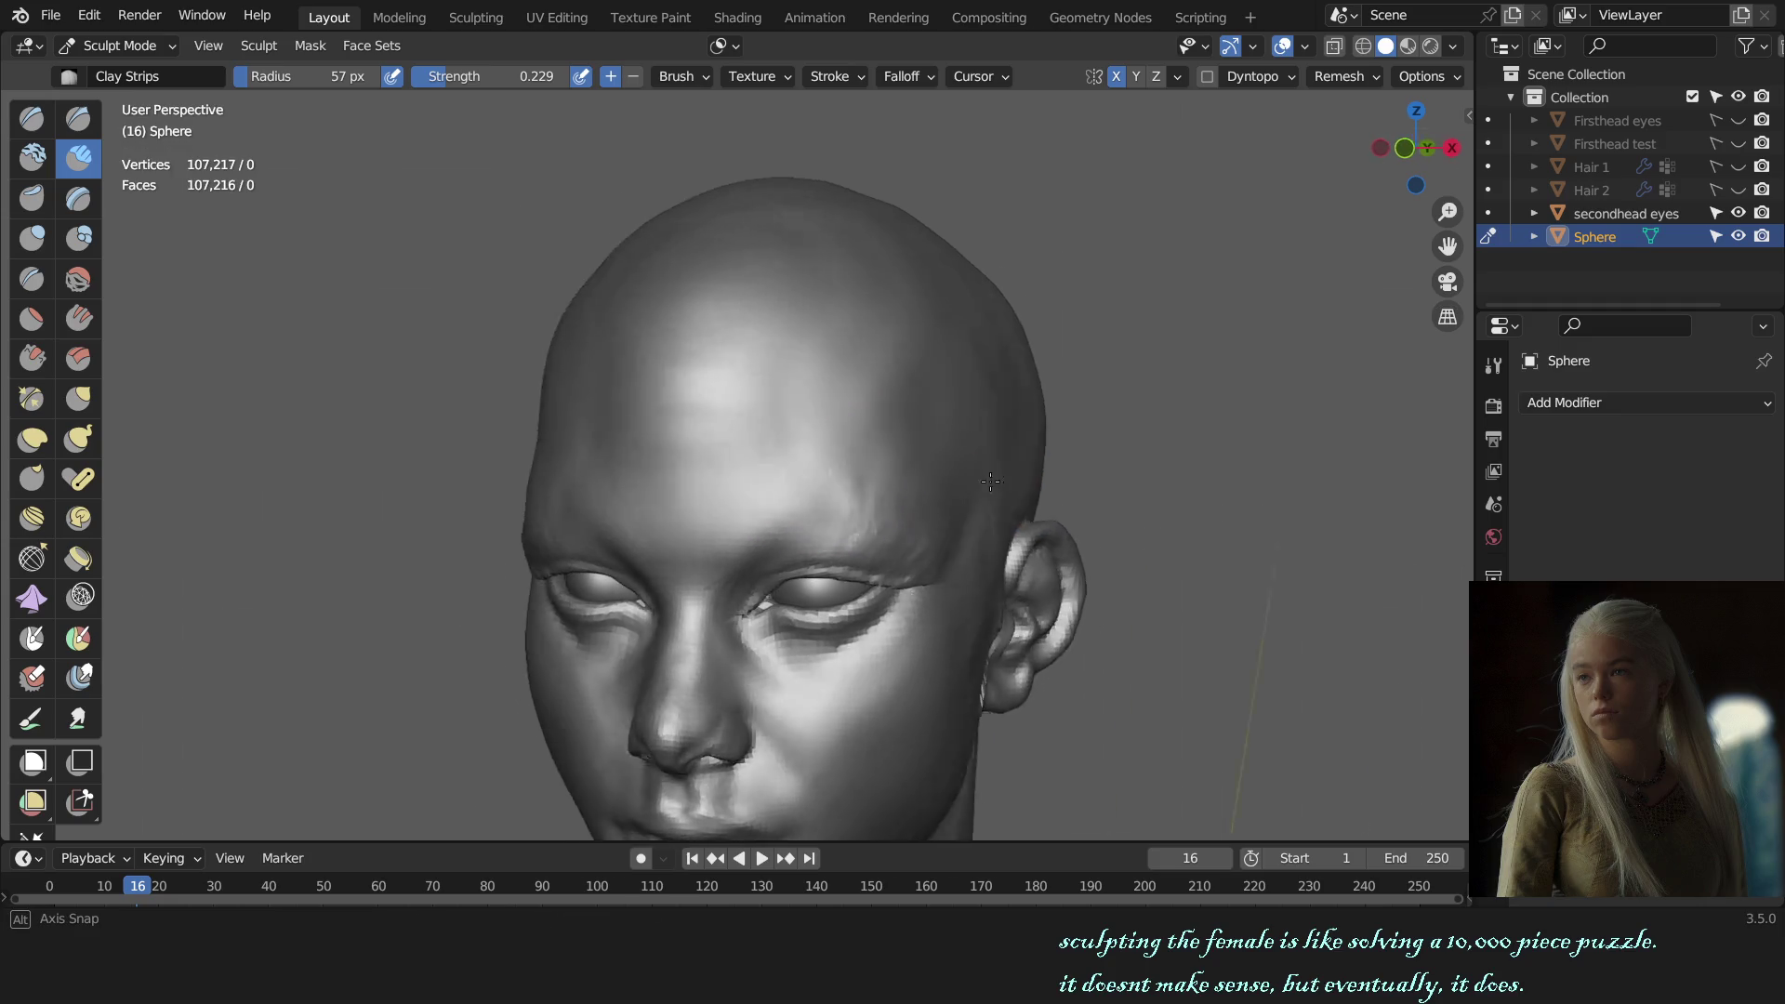
pyautogui.press('ctrl')
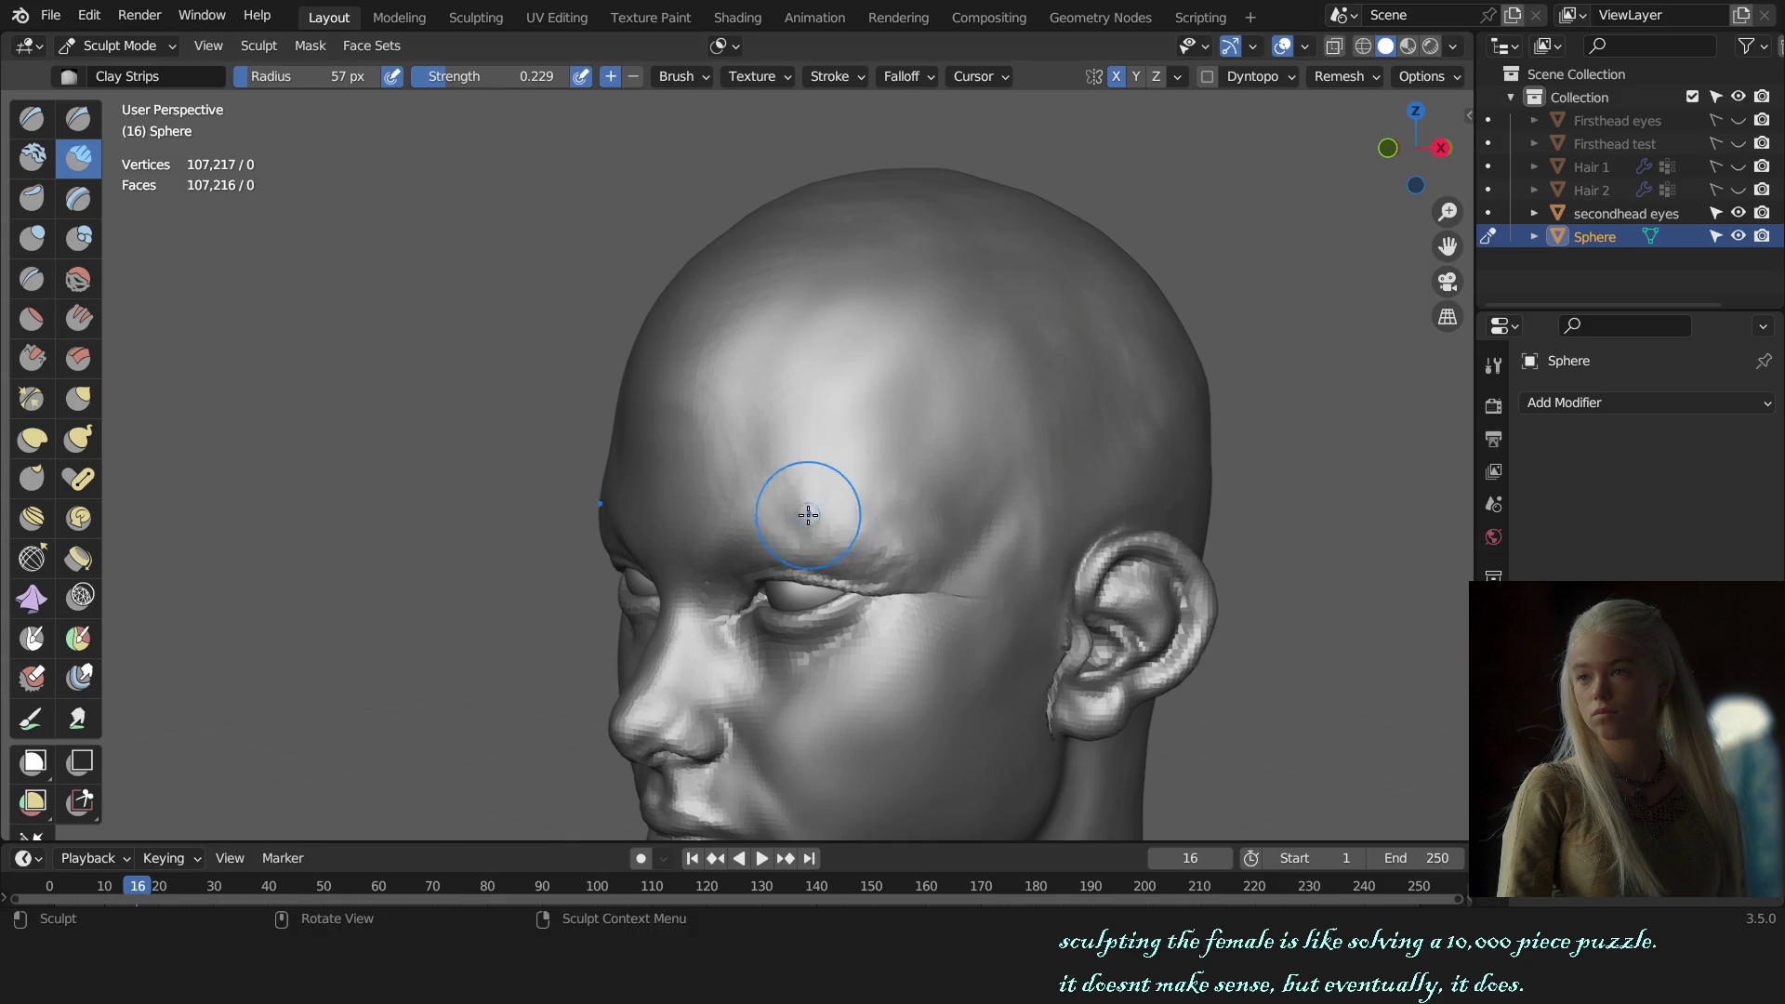
pyautogui.moveTo(808, 515); pyautogui.dragTo(820, 526, button='middle')
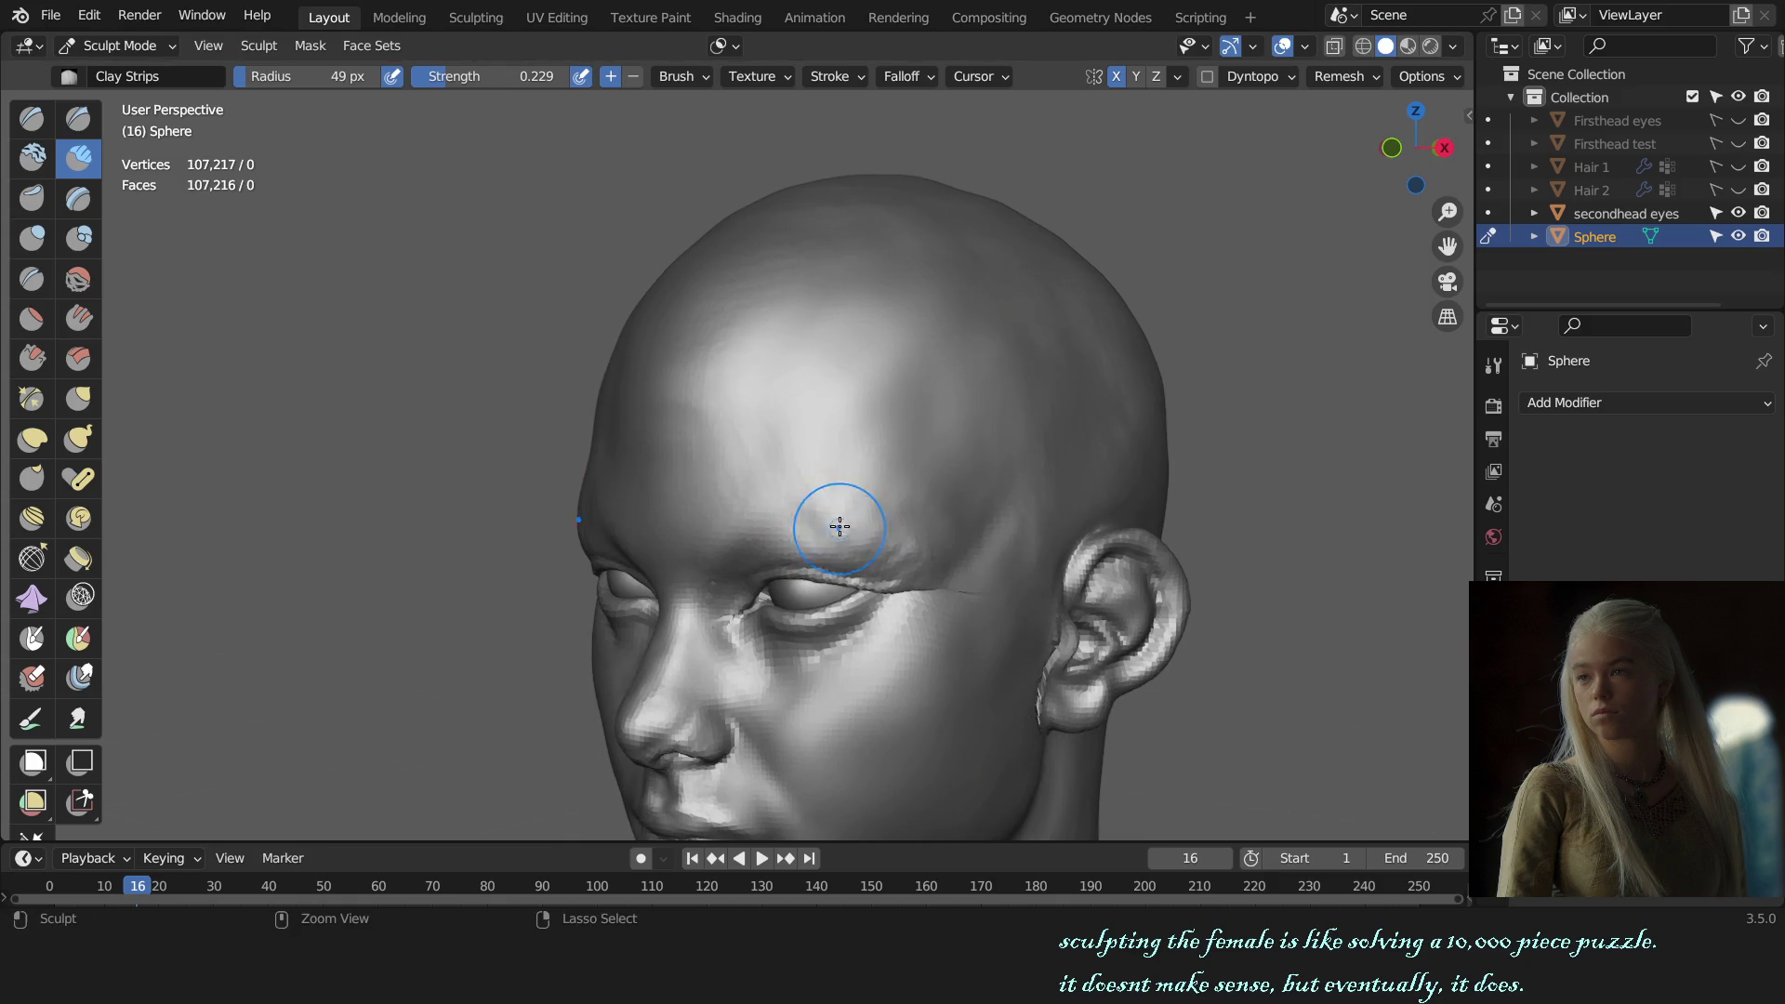
pyautogui.moveTo(921, 523)
pyautogui.mouseDown(button='middle')
pyautogui.moveTo(942, 556)
pyautogui.moveTo(899, 538)
pyautogui.mouseUp(button='middle')
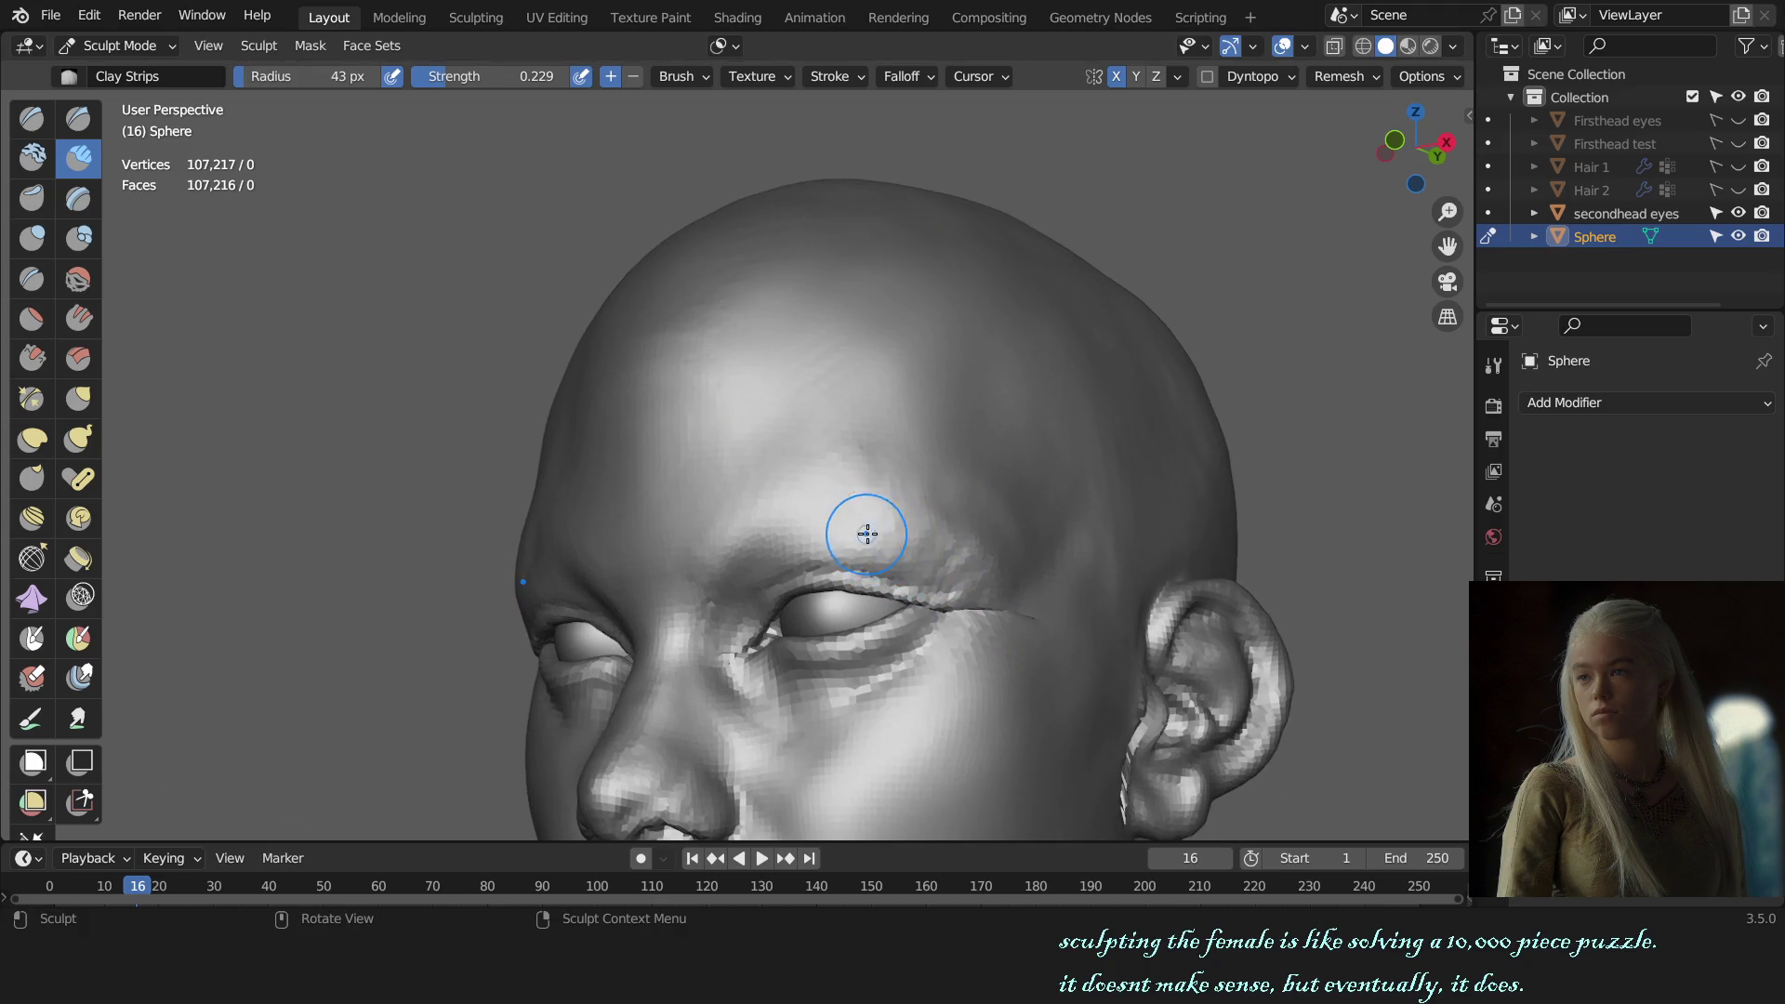
# Step: Set a larger brush size, recheck the brow from front and angled views, then take Crease
pyautogui.press('f')
pyautogui.moveTo(991, 559); pyautogui.dragTo(968, 558, button='middle')
pyautogui.press('f')
pyautogui.click(971, 570)
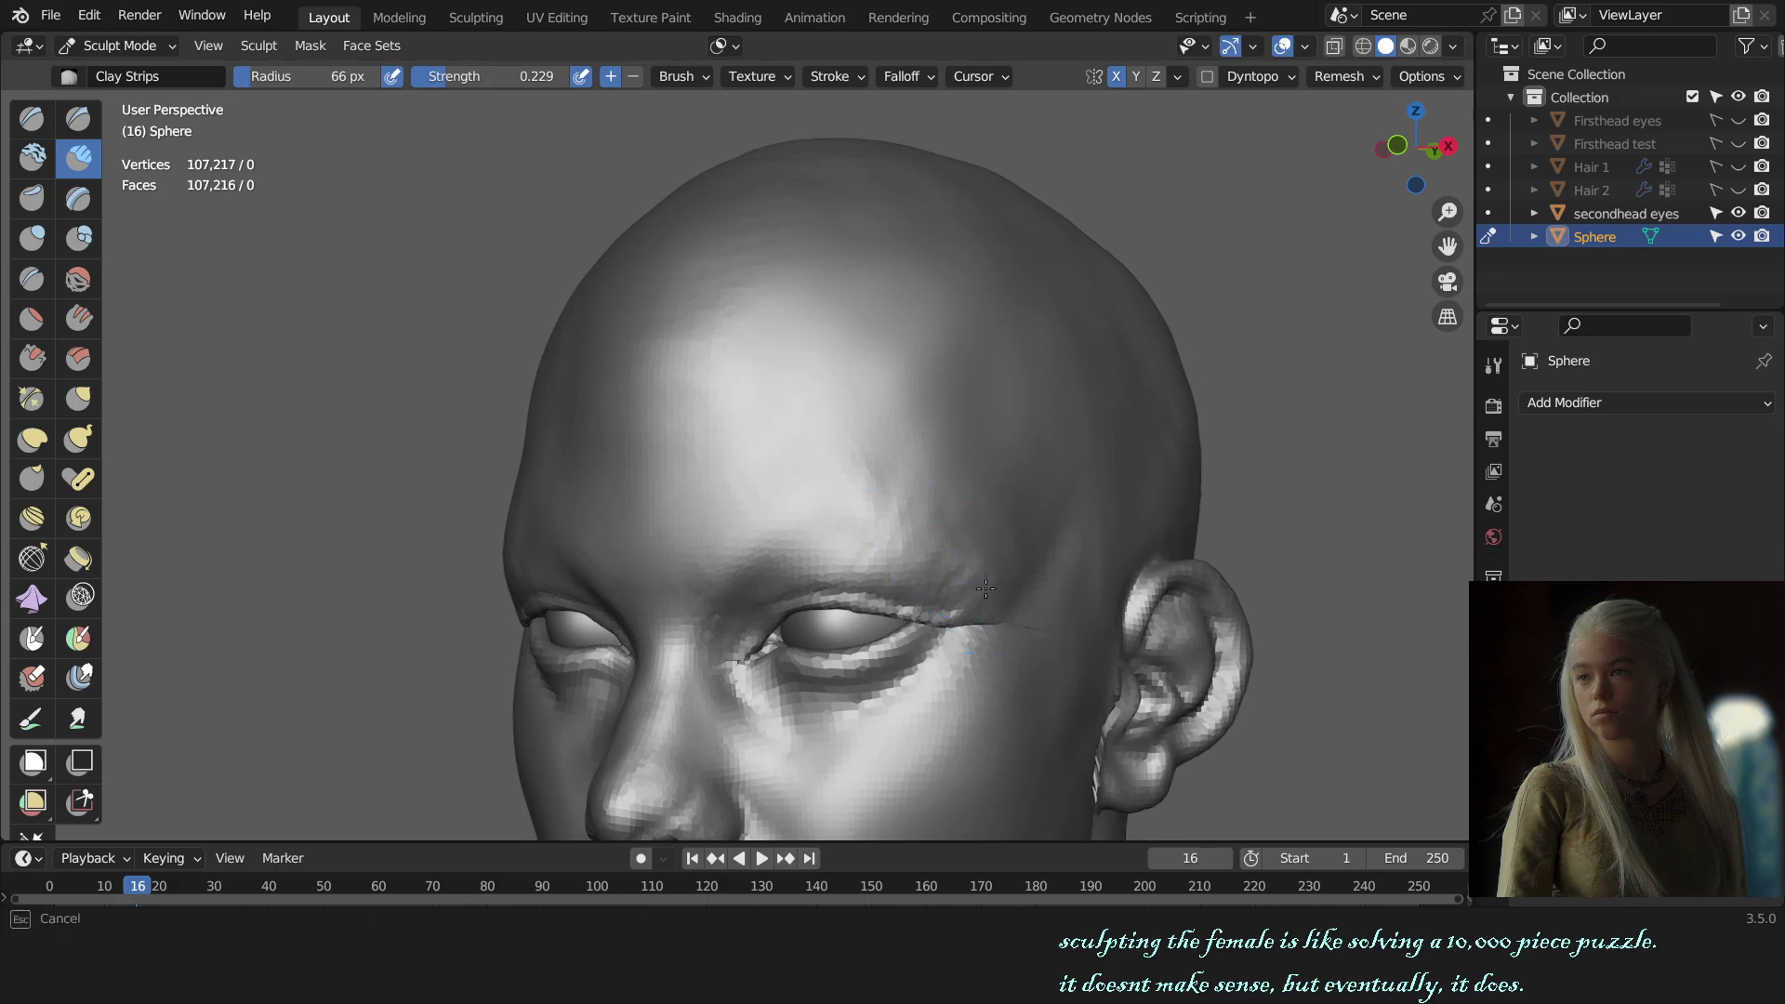
pyautogui.press('KP_1')
pyautogui.moveTo(985, 588); pyautogui.dragTo(919, 543, button='middle')
pyautogui.hotkey('shift', 'c')
# Step: Resize the brush, briefly take the Draw brush, and study the eyes and forehead from several views
pyautogui.press('f')
pyautogui.click(914, 529)
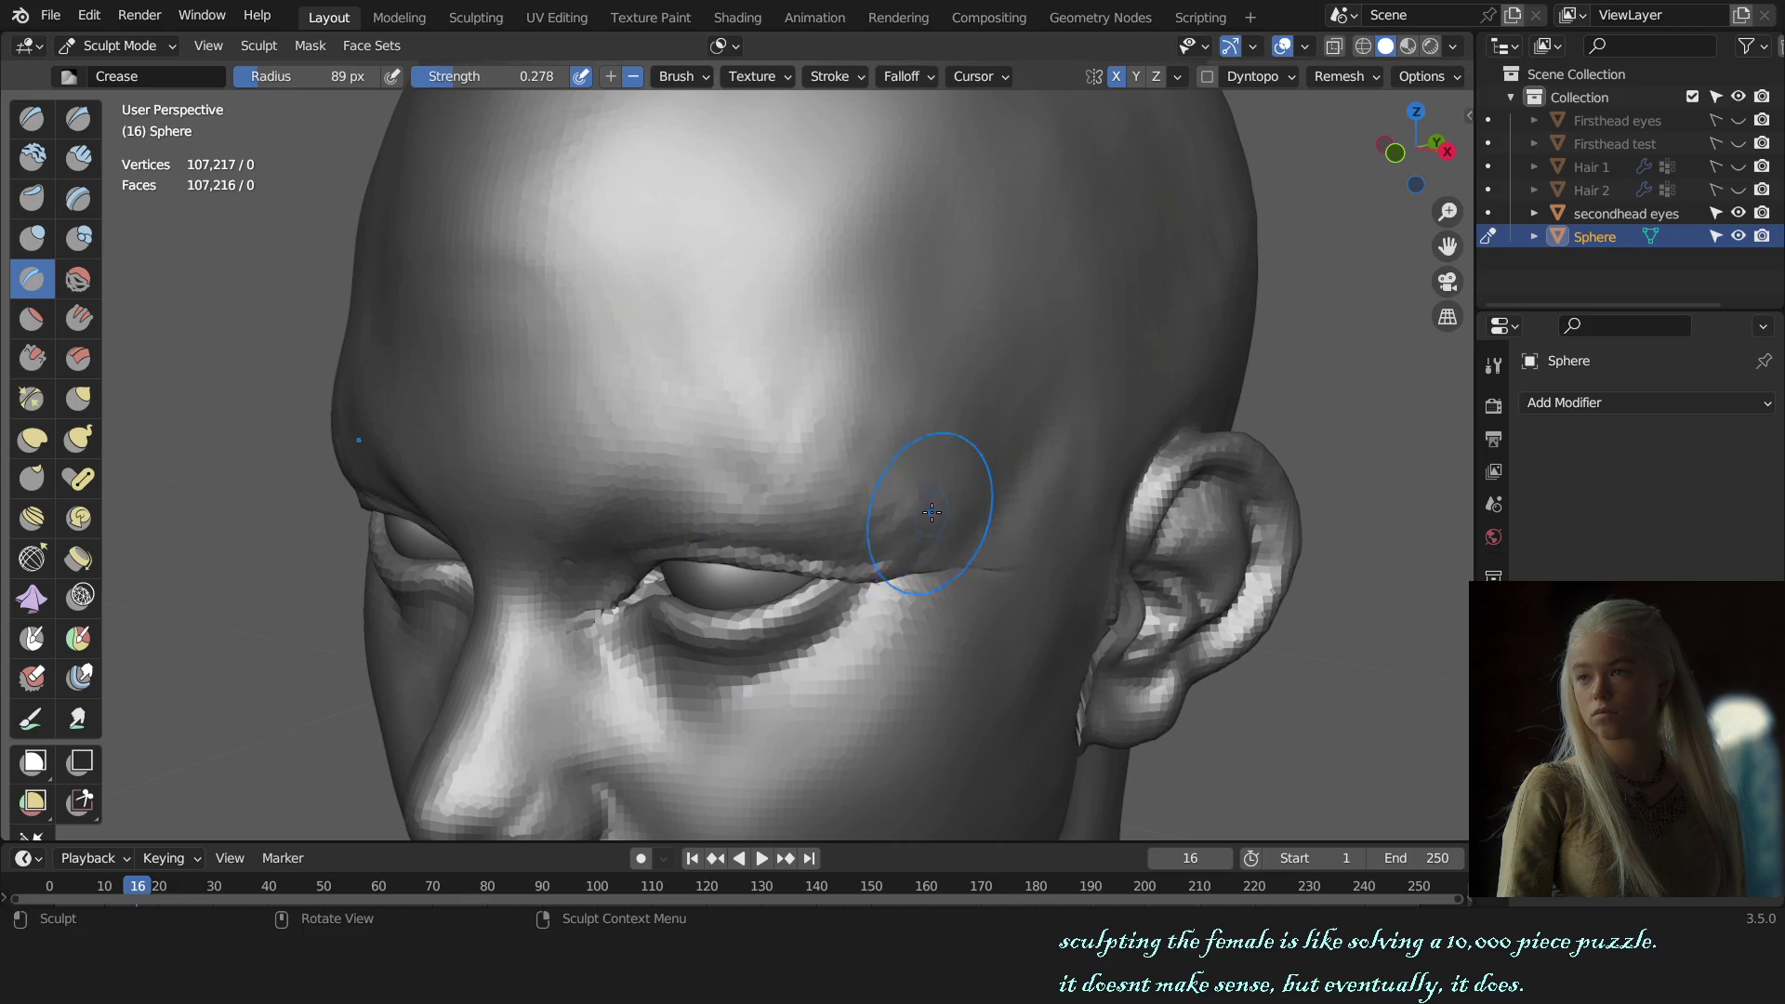
pyautogui.moveTo(855, 589)
pyautogui.keyDown('alt'); pyautogui.mouseDown(button='middle')
pyautogui.moveTo(1055, 546)
pyautogui.moveTo(875, 404)
pyautogui.mouseUp(button='middle'); pyautogui.keyUp('alt')
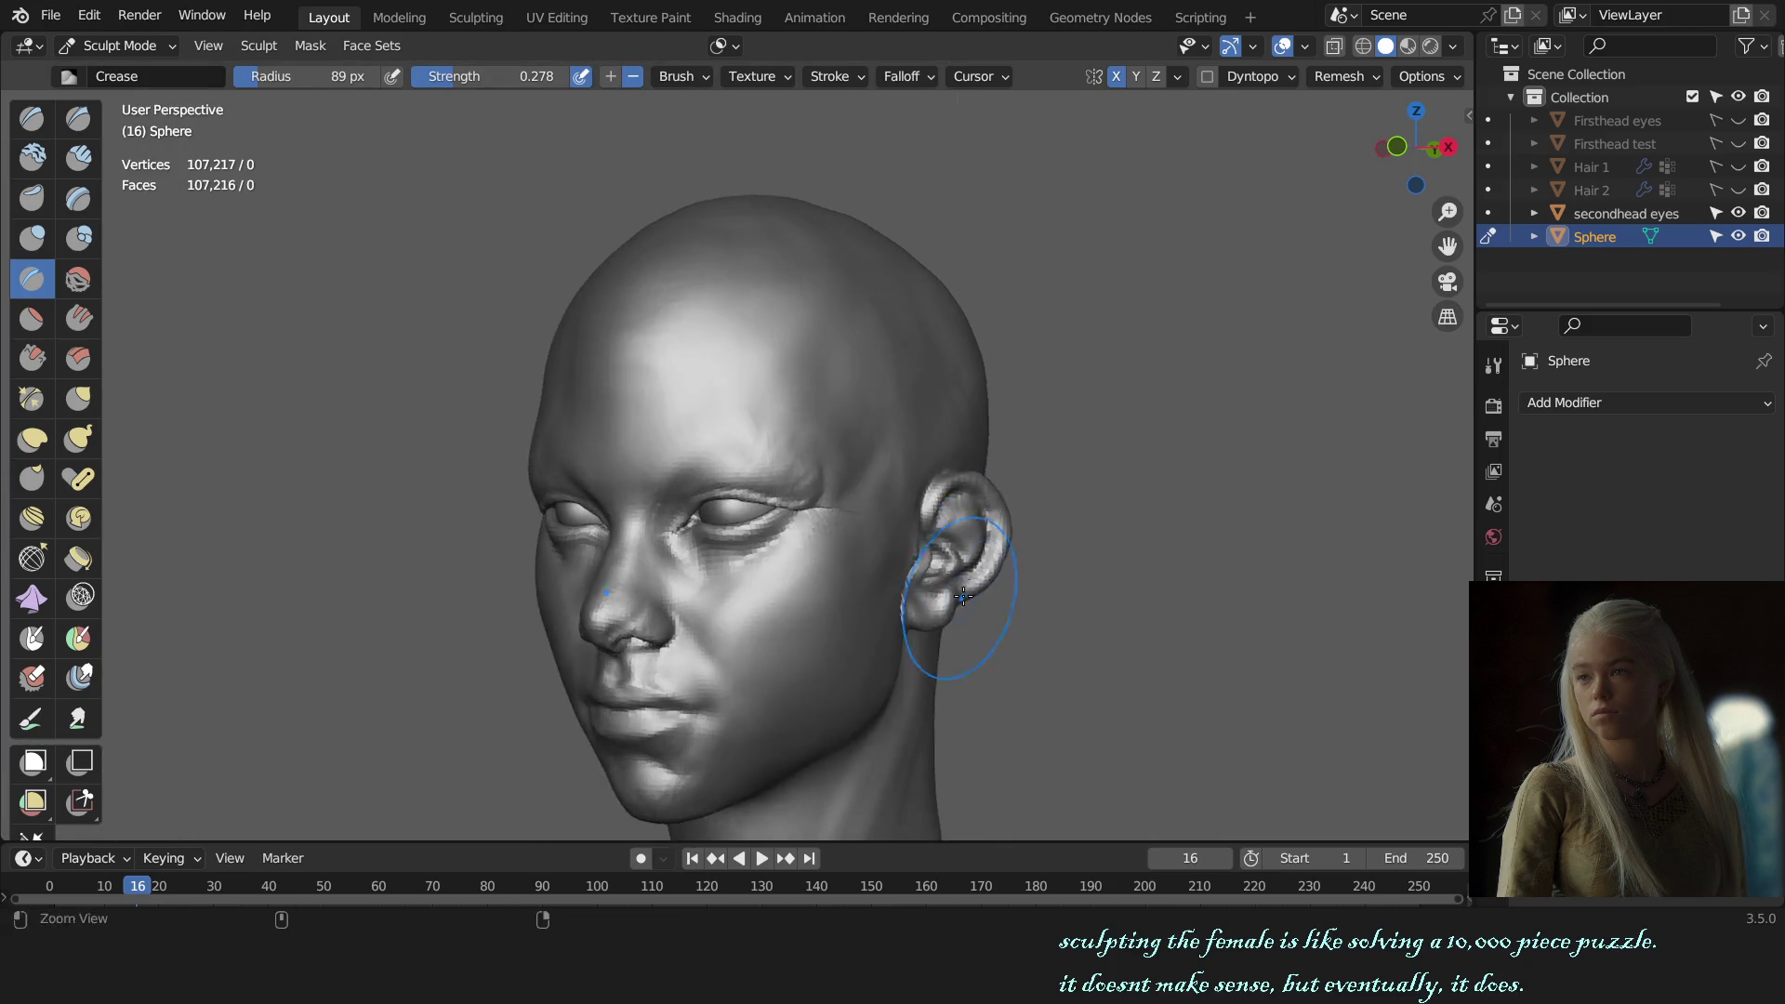
pyautogui.press('x')
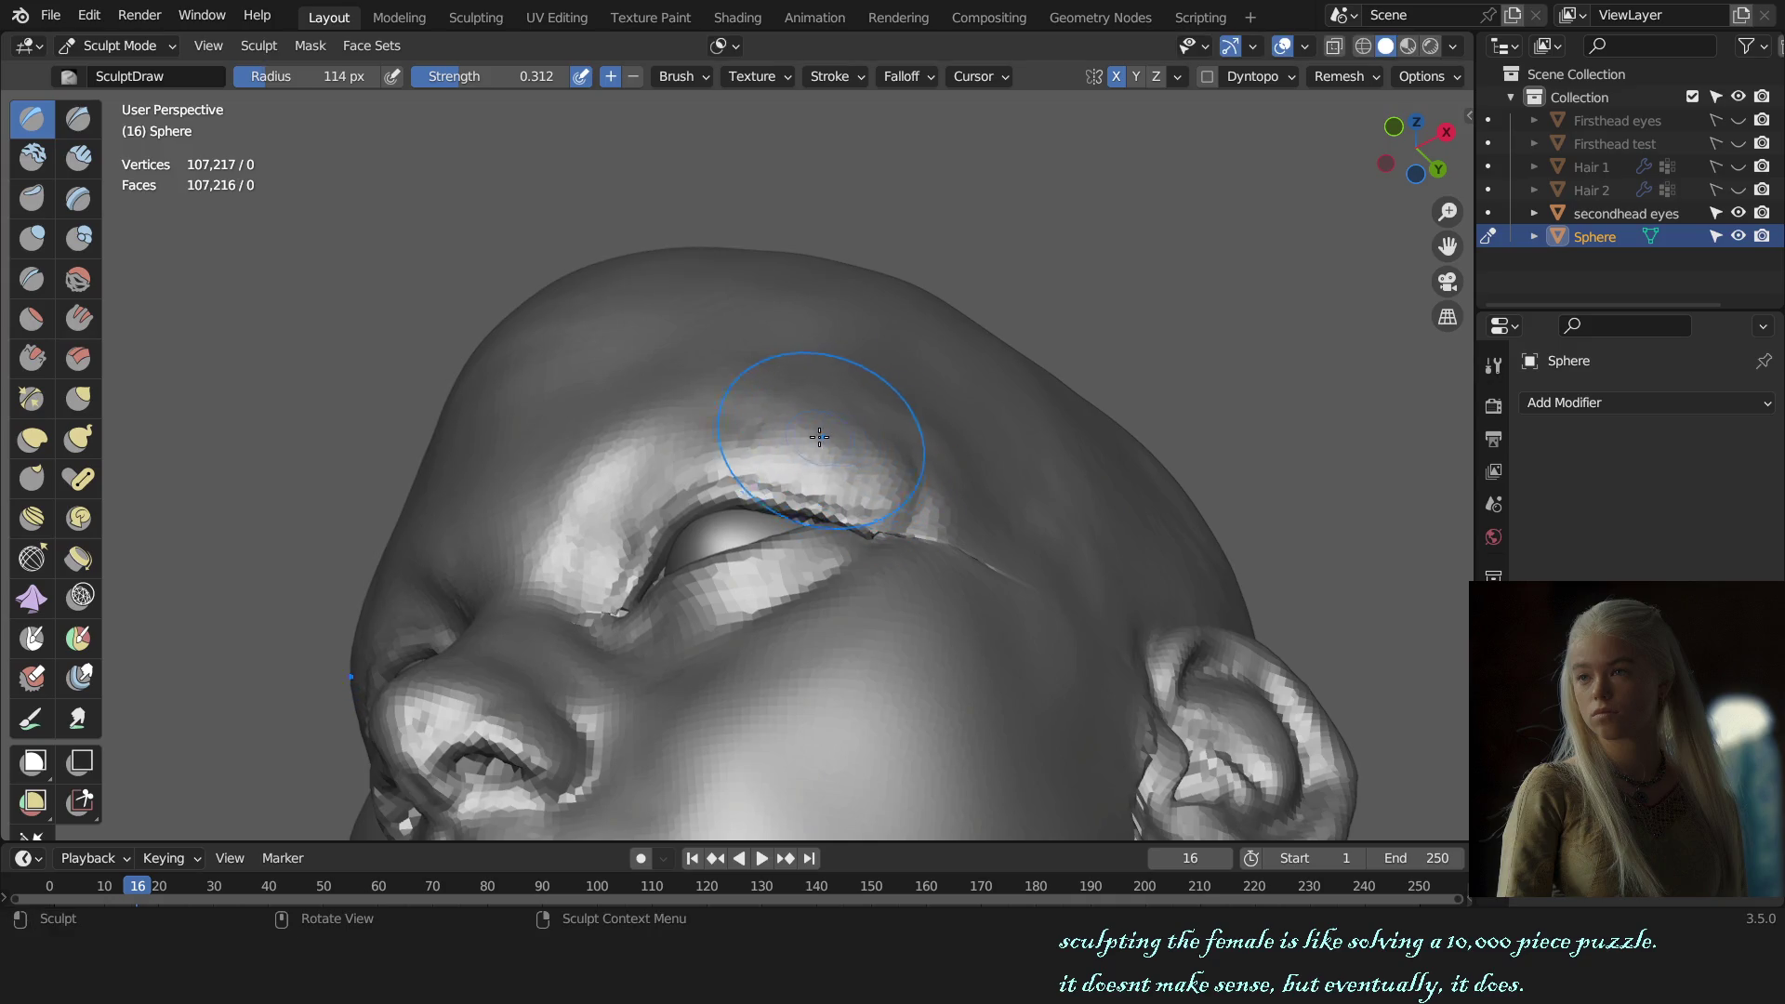
pyautogui.moveTo(851, 440); pyautogui.dragTo(871, 406, button='middle')
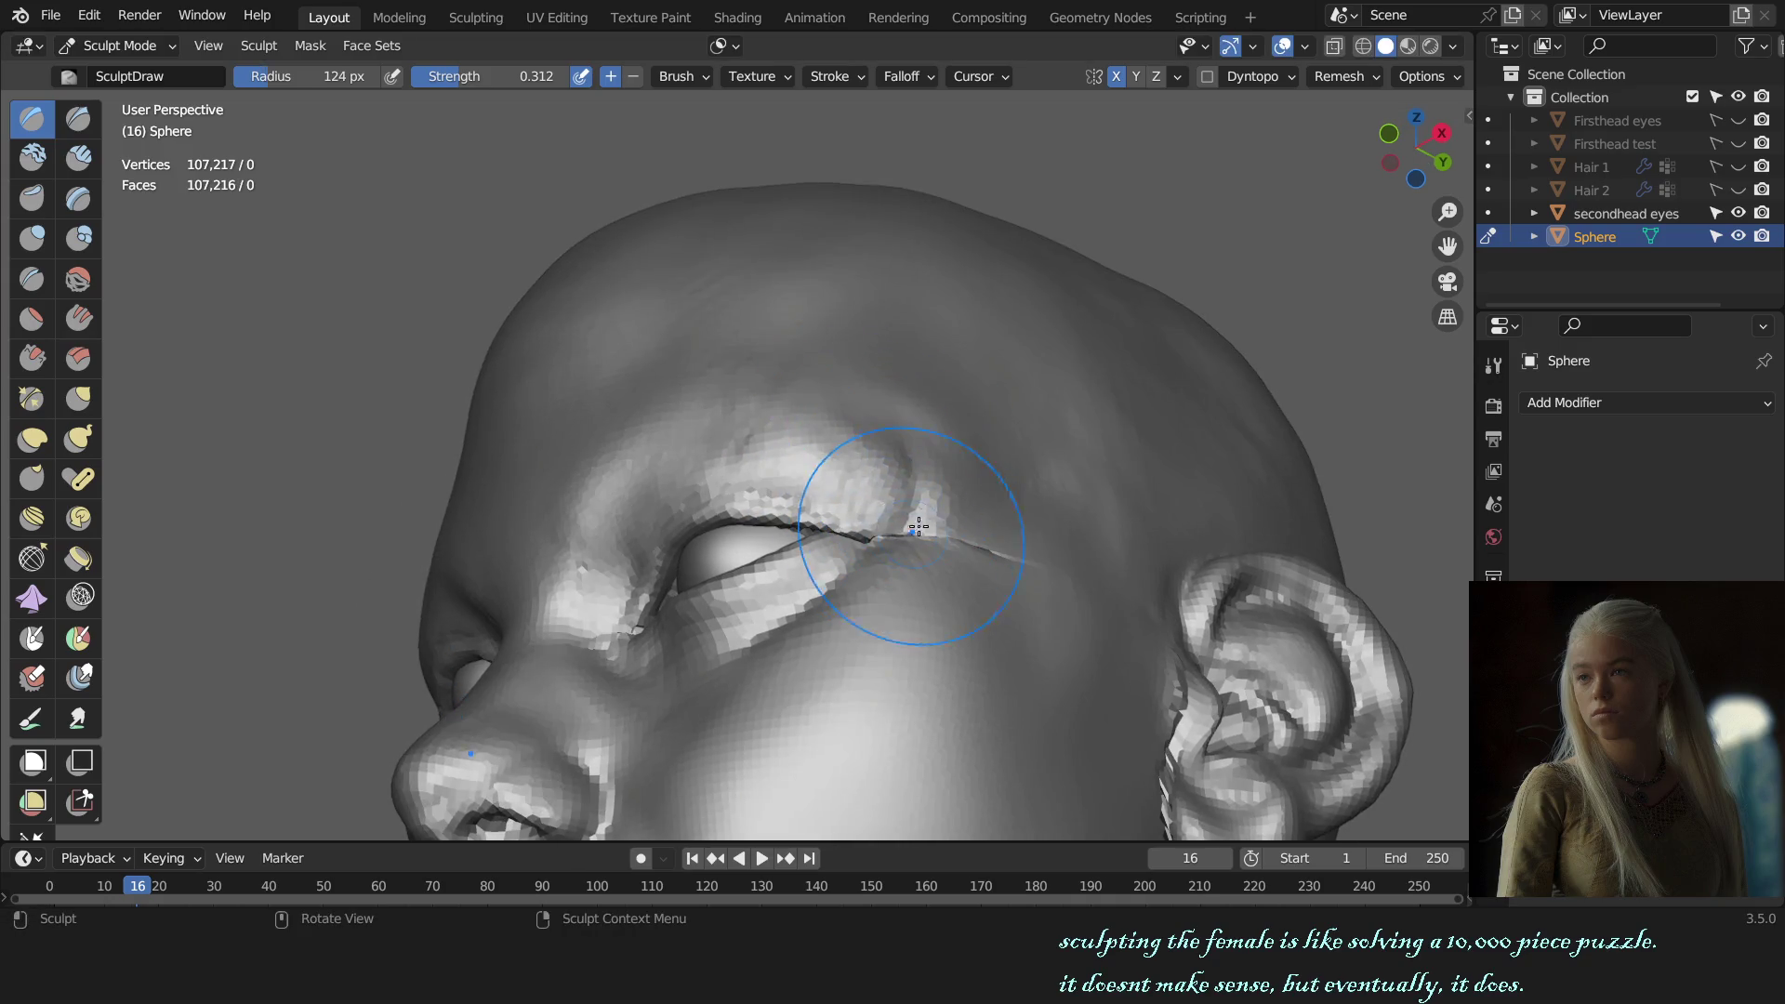
pyautogui.press('KP_1')
pyautogui.scroll(-4, 977, 465)
pyautogui.moveTo(1023, 502); pyautogui.dragTo(1088, 533, button='middle')
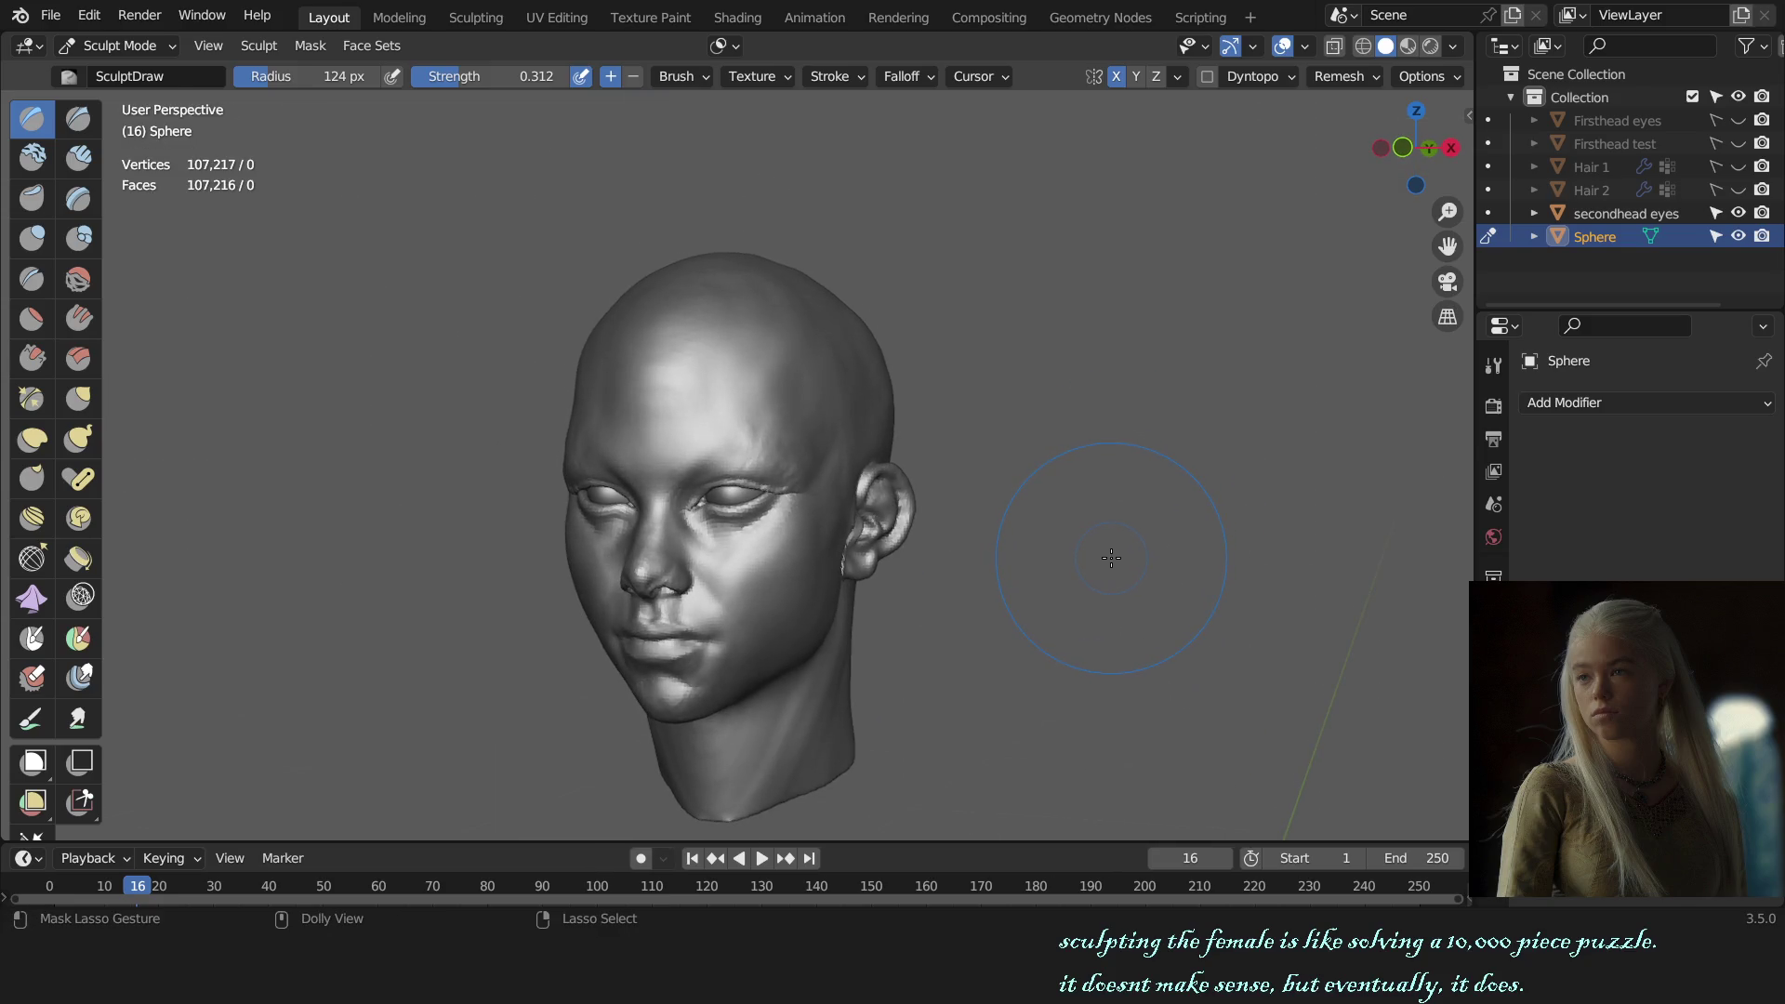
pyautogui.press('KP_1')
pyautogui.scroll(4, 1023, 558)
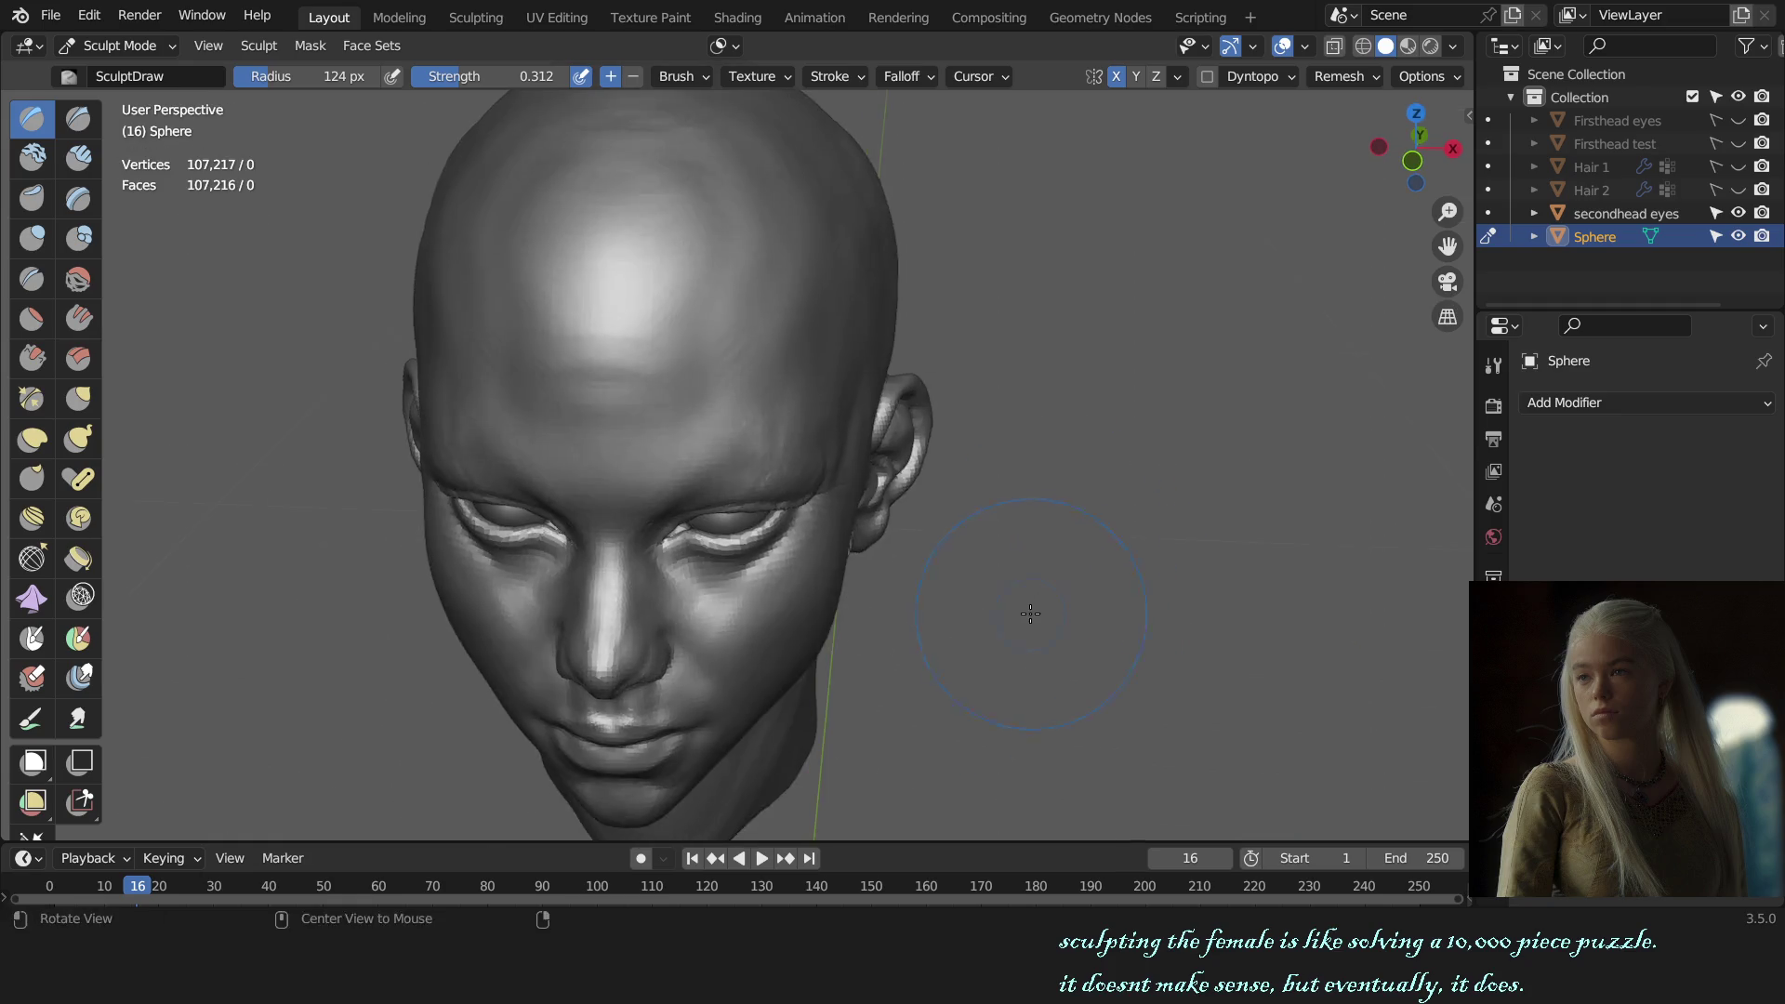
pyautogui.scroll(2, 1022, 558)
pyautogui.moveTo(1023, 558)
pyautogui.mouseDown(button='middle')
pyautogui.moveTo(1032, 544)
pyautogui.moveTo(940, 530)
pyautogui.mouseUp(button='middle')
# Step: With the Crease brush, carve a faint crease above the brow and sharpen the upper eyelid fold
pyautogui.hotkey('shift', 'c')
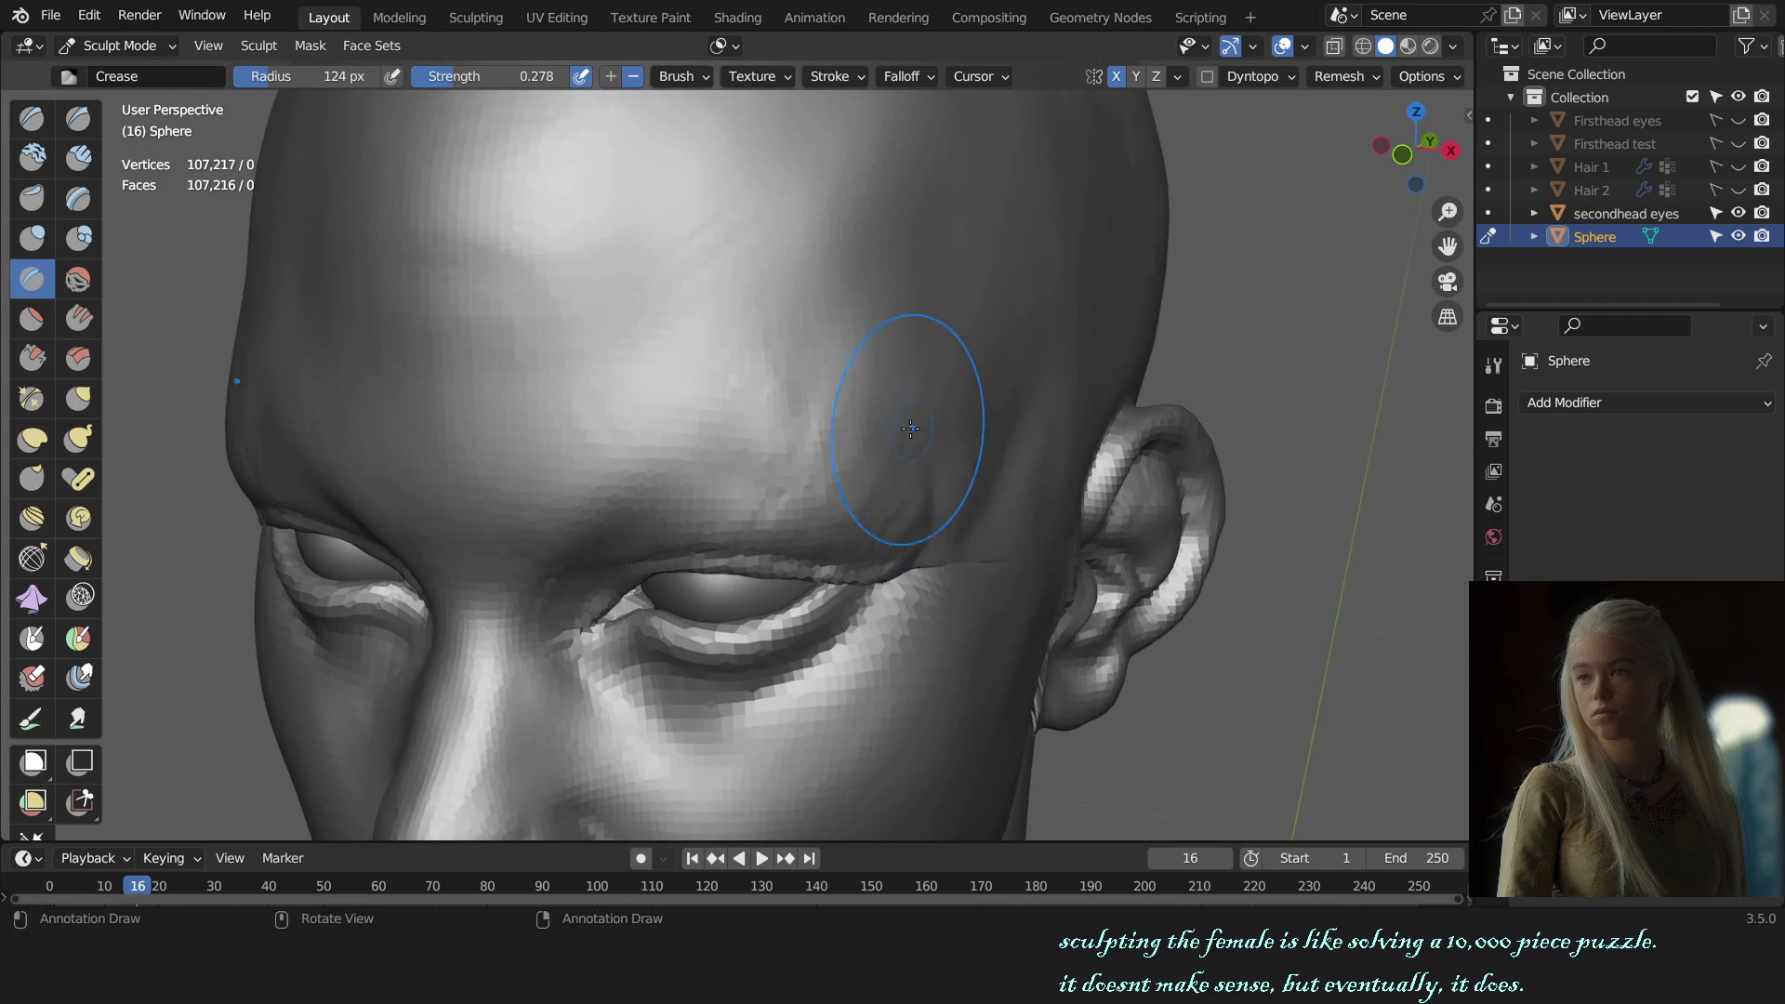
pyautogui.moveTo(928, 508); pyautogui.dragTo(928, 360)
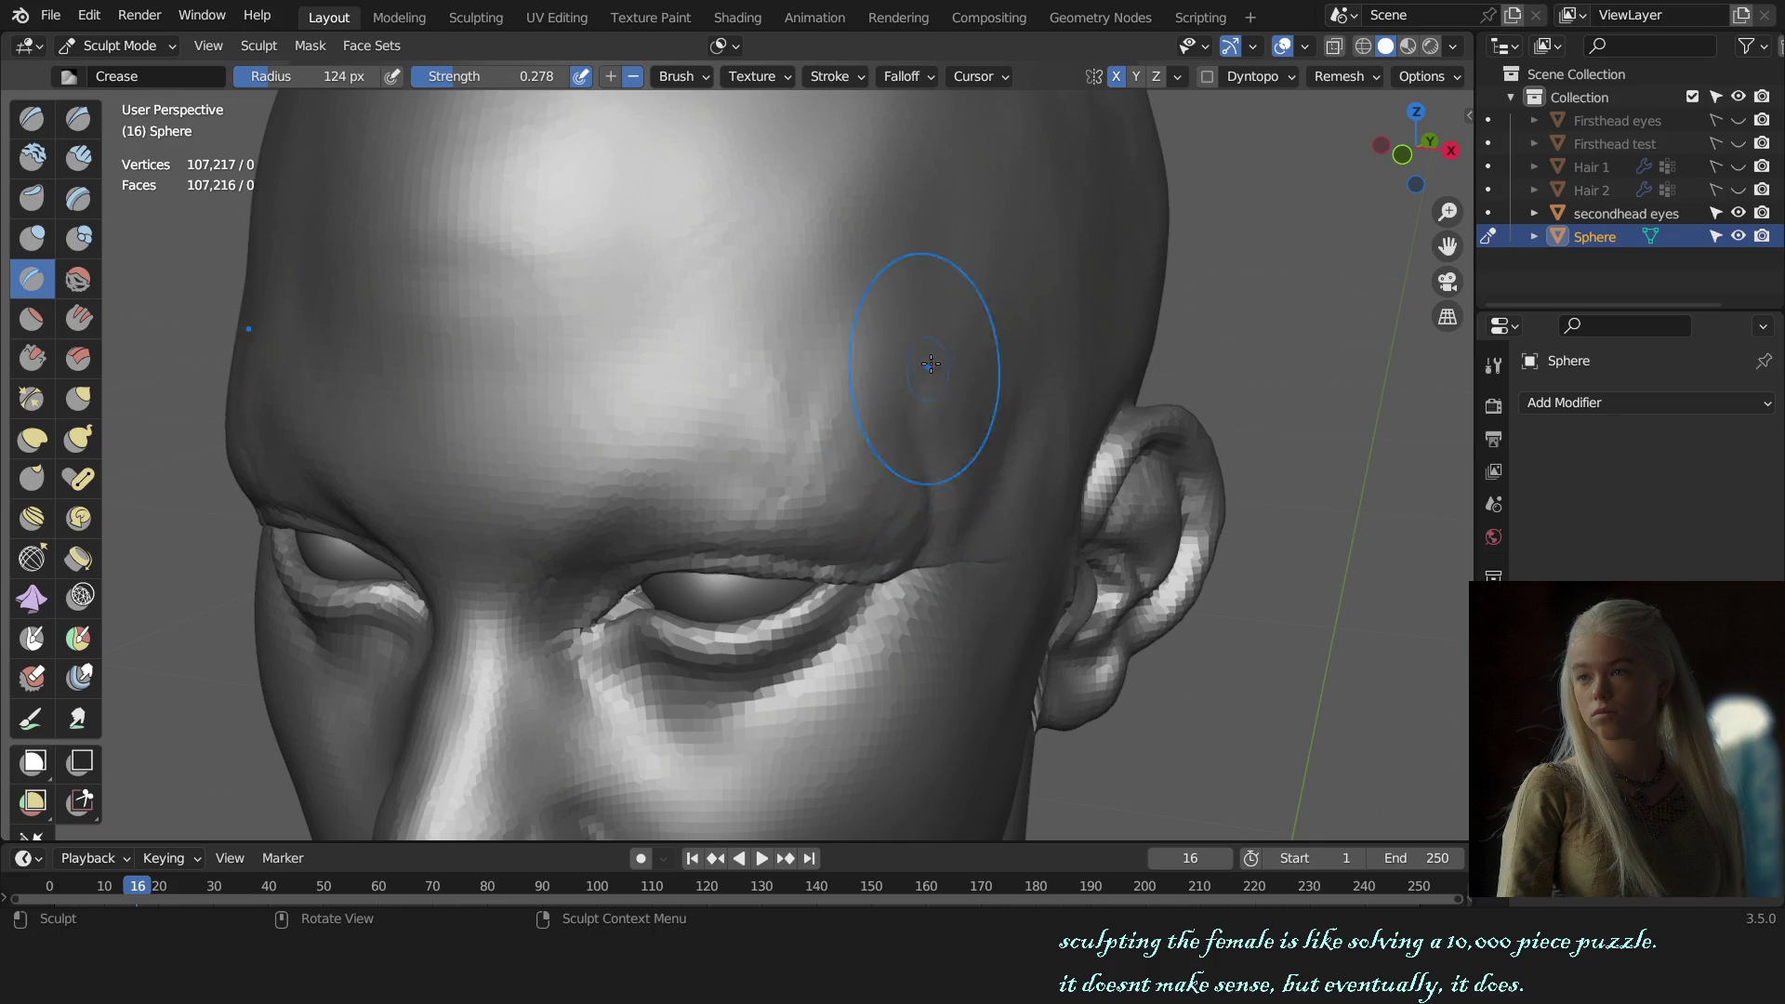
pyautogui.press('KP_1')
pyautogui.scroll(-2, 986, 456)
pyautogui.scroll(-2, 1037, 549)
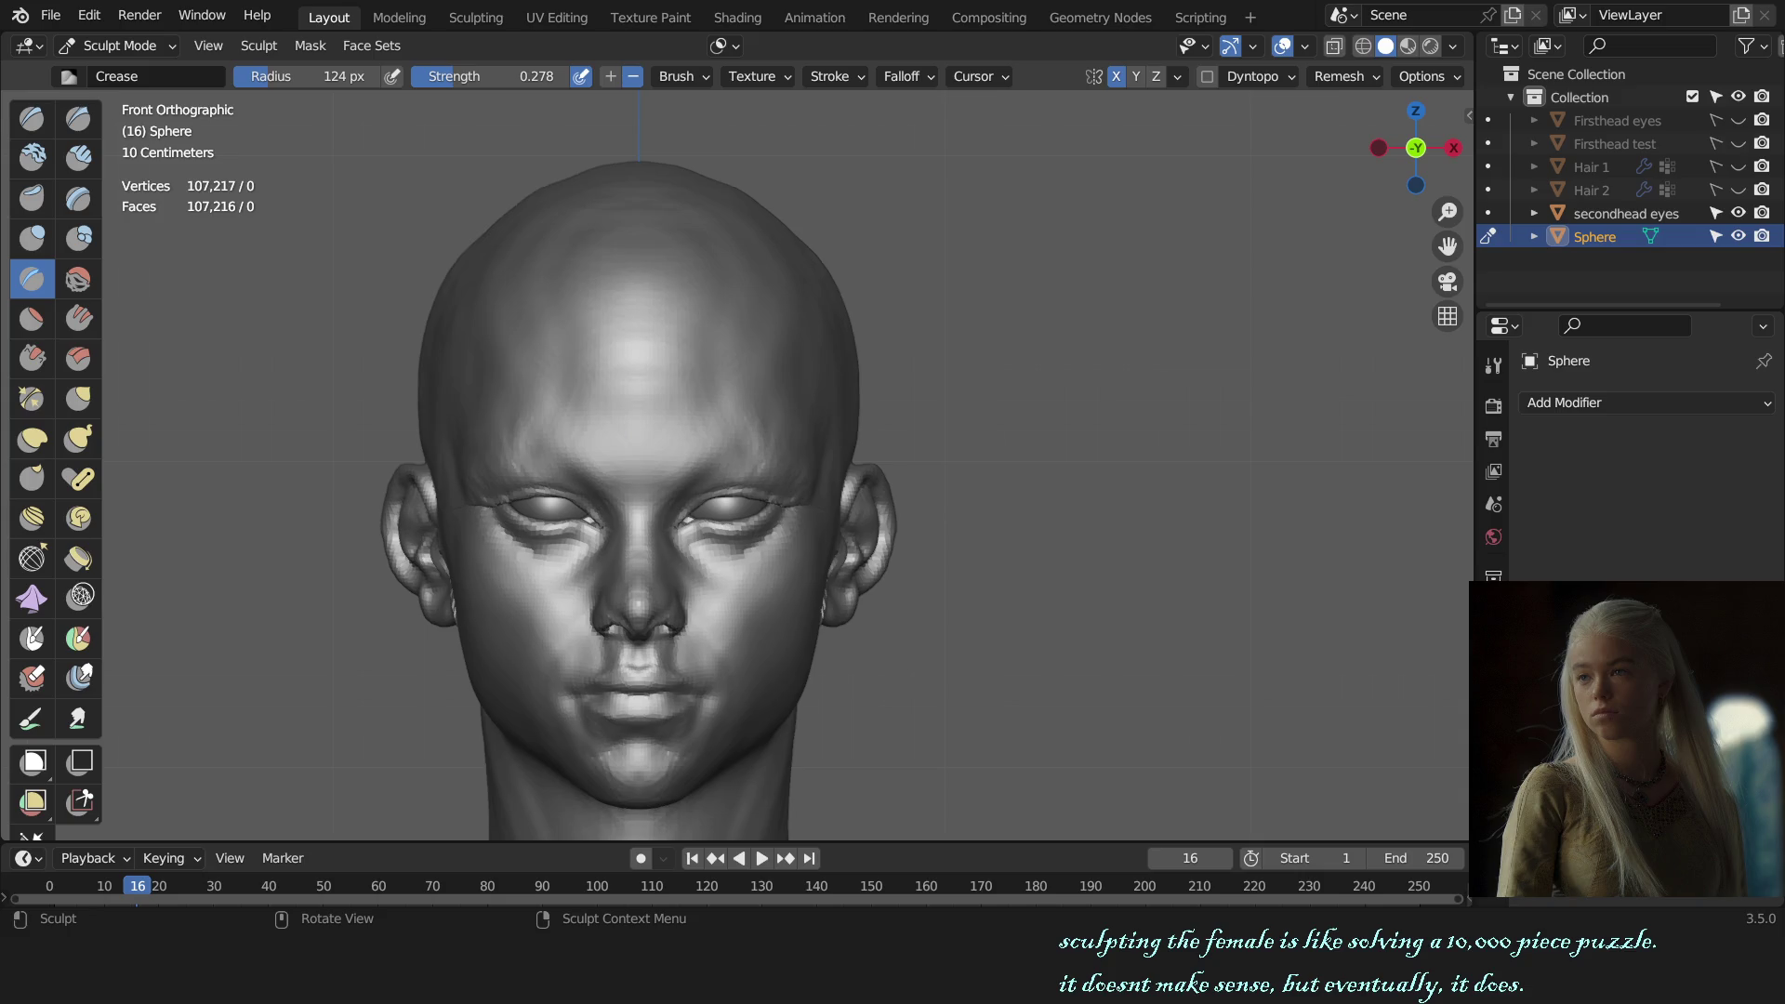
pyautogui.scroll(1, 933, 501)
pyautogui.moveTo(999, 560)
pyautogui.mouseDown(button='middle')
pyautogui.moveTo(678, 531)
pyautogui.moveTo(895, 555)
pyautogui.mouseUp(button='middle')
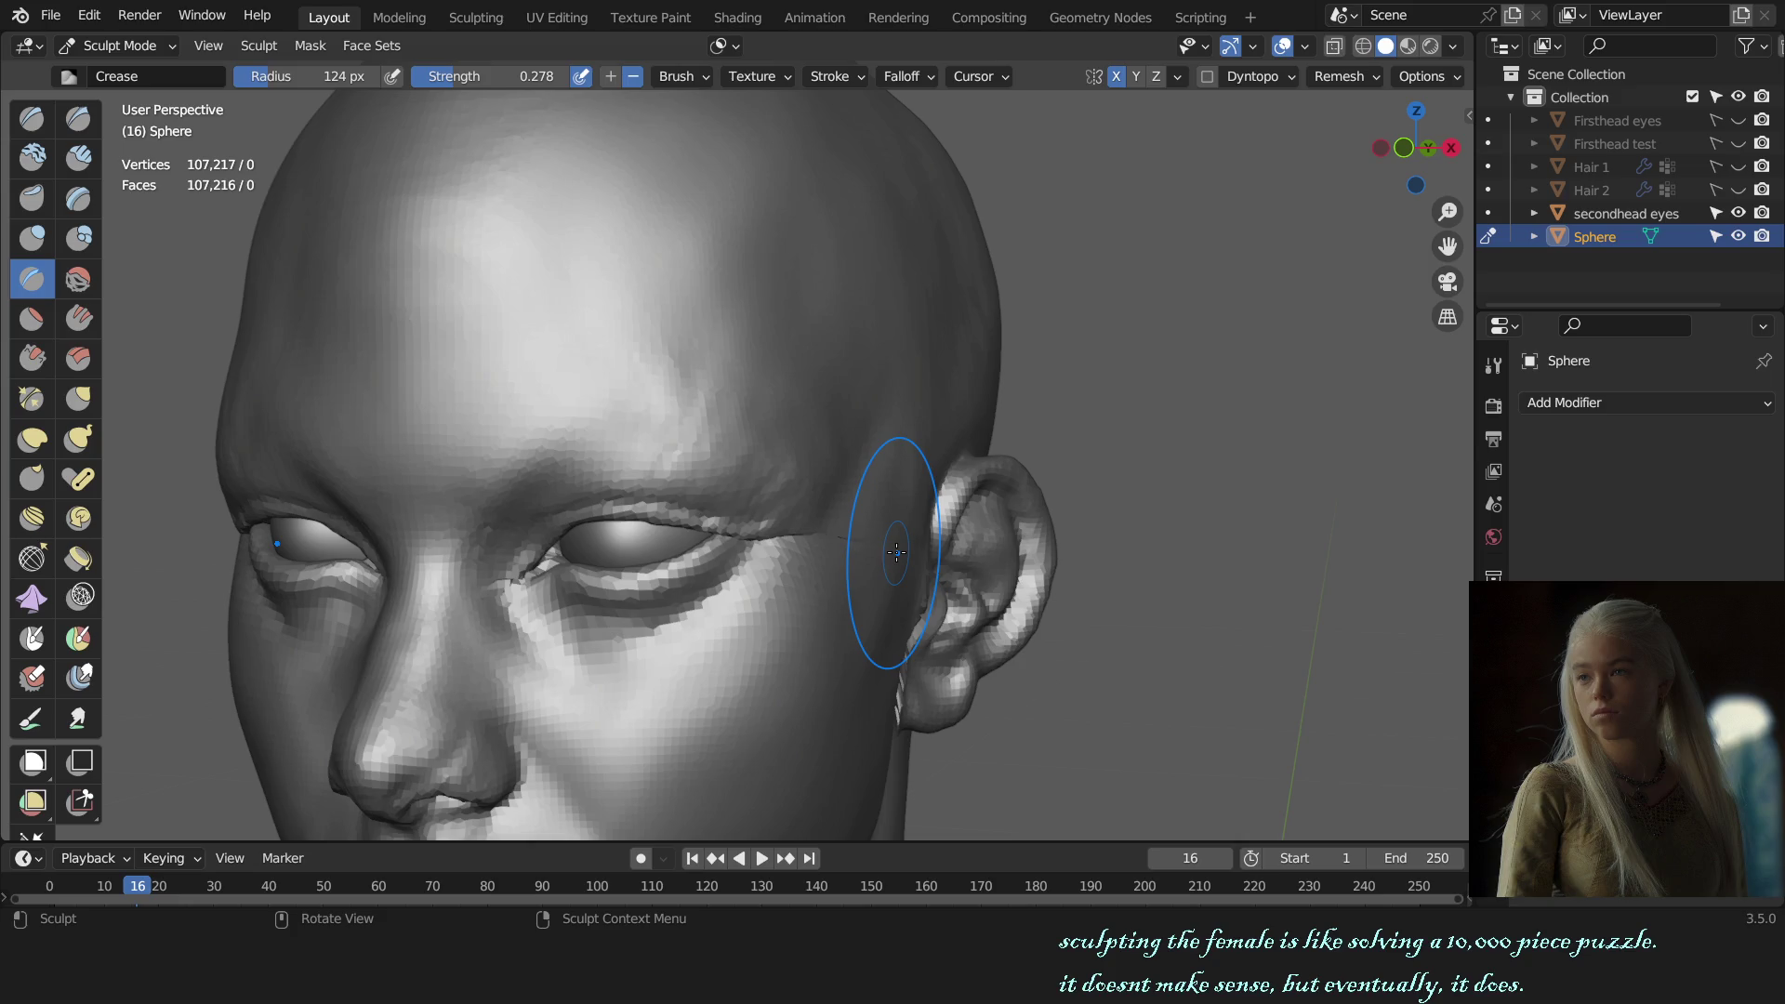
pyautogui.moveTo(1097, 206); pyautogui.dragTo(809, 395, button='middle')
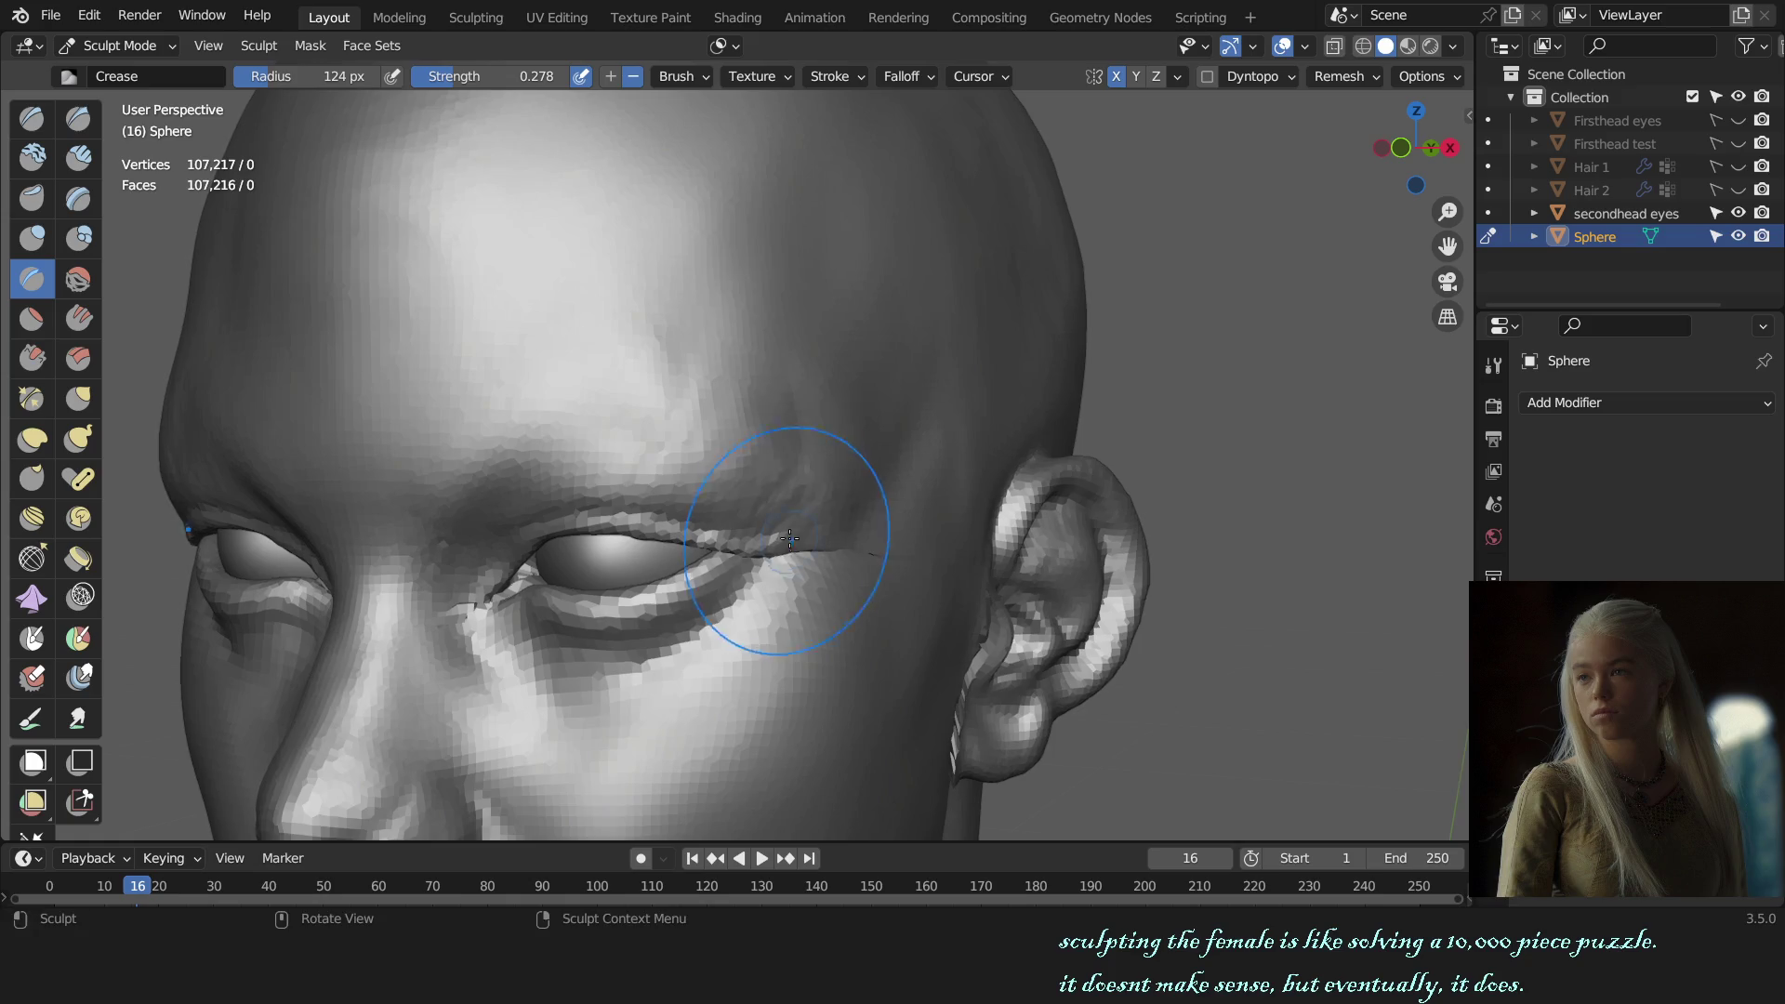
pyautogui.moveTo(797, 468); pyautogui.dragTo(781, 564)
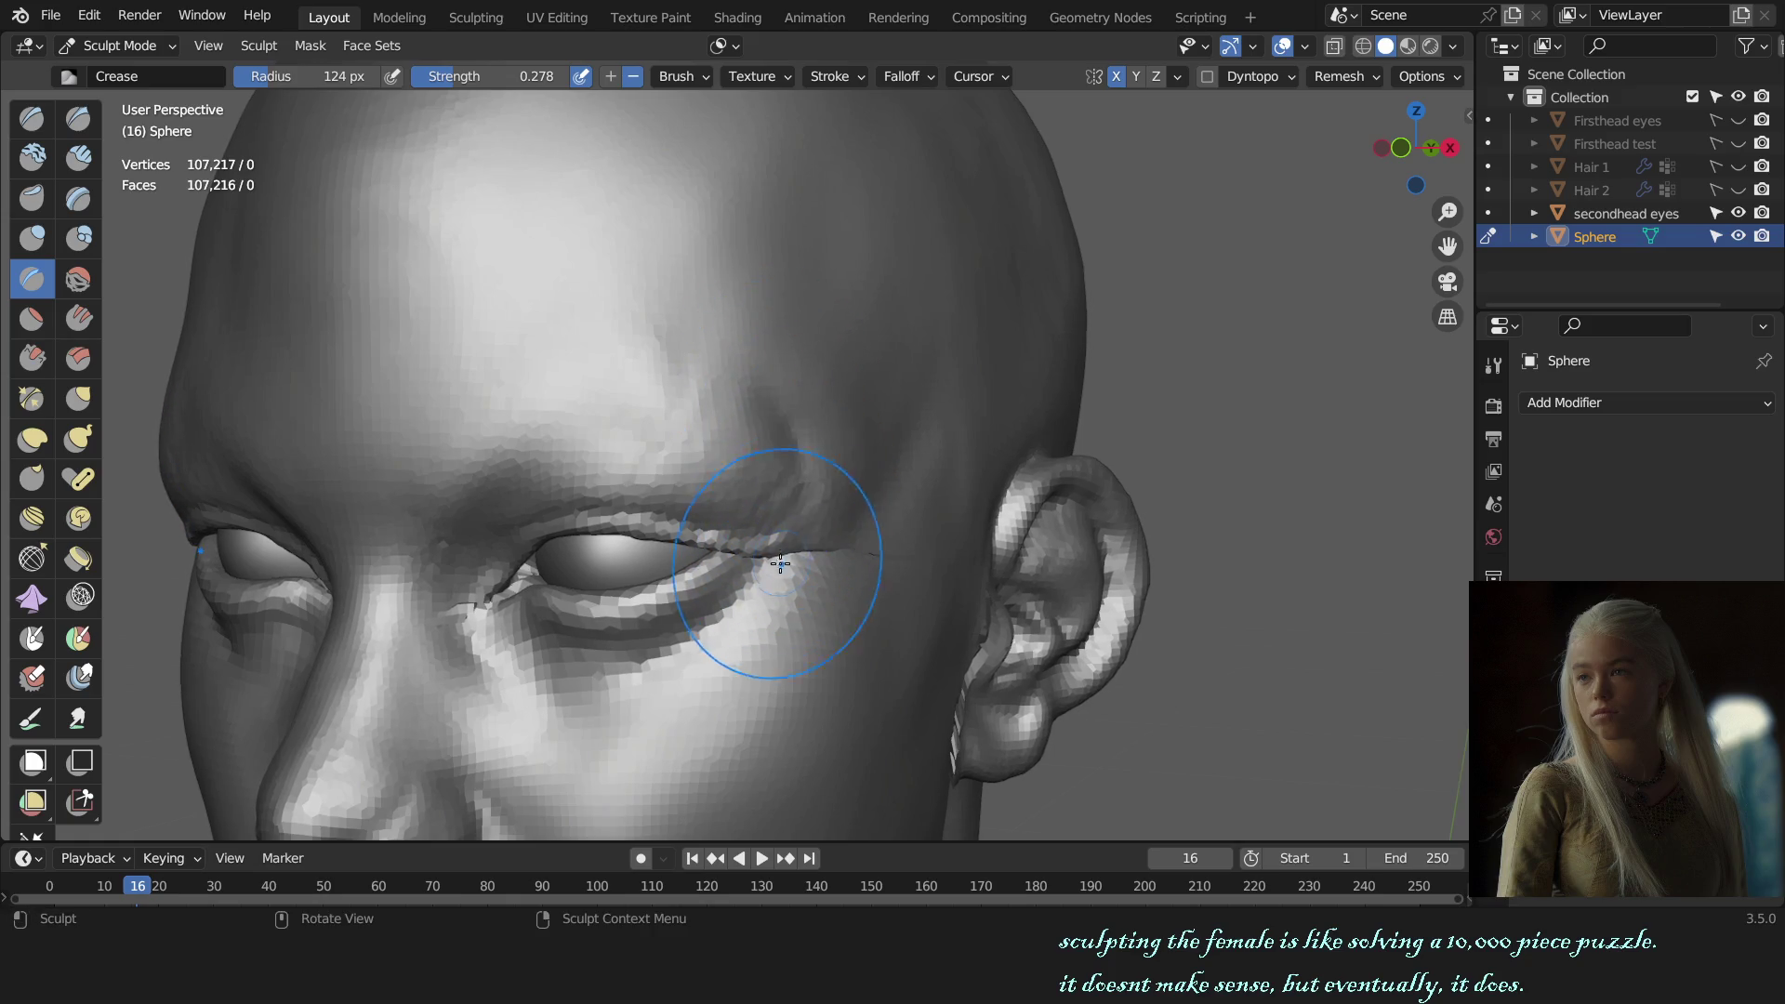
# Step: Carve a crease line along the temple, then return to Clay Strips around the temple
pyautogui.press('KP_1')
pyautogui.scroll(-5, 957, 566)
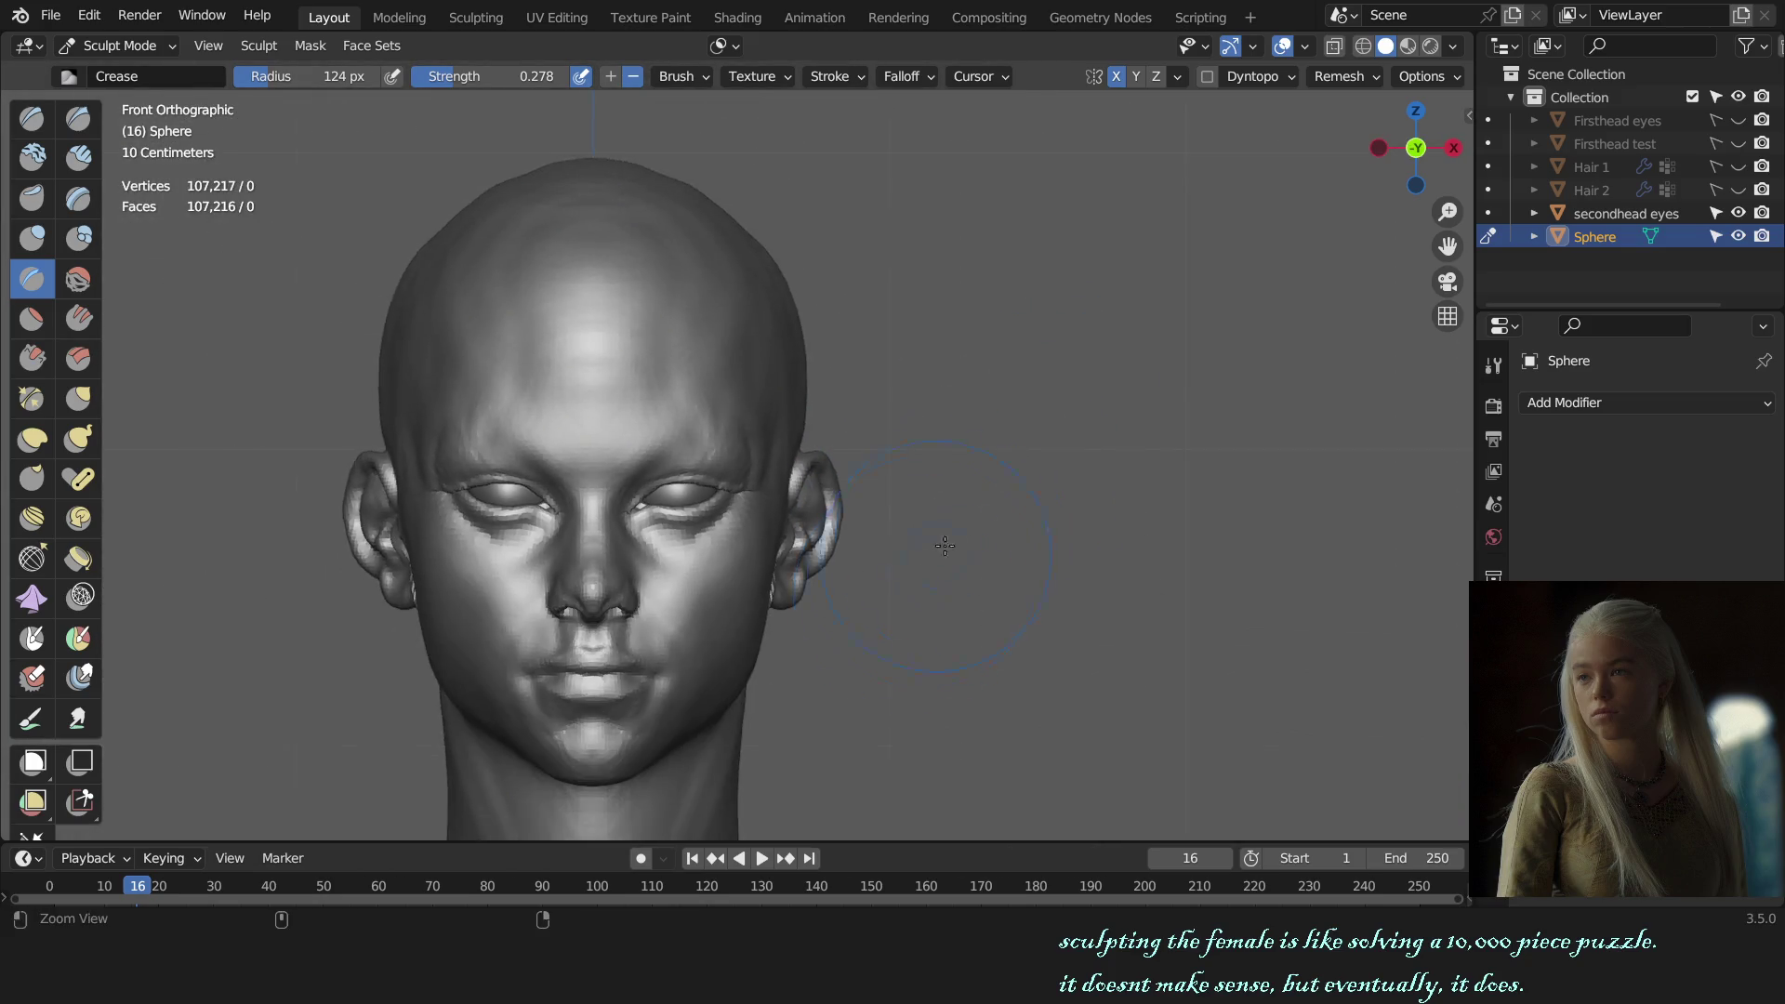
pyautogui.moveTo(956, 567); pyautogui.dragTo(858, 439, button='middle')
pyautogui.scroll(5, 857, 439)
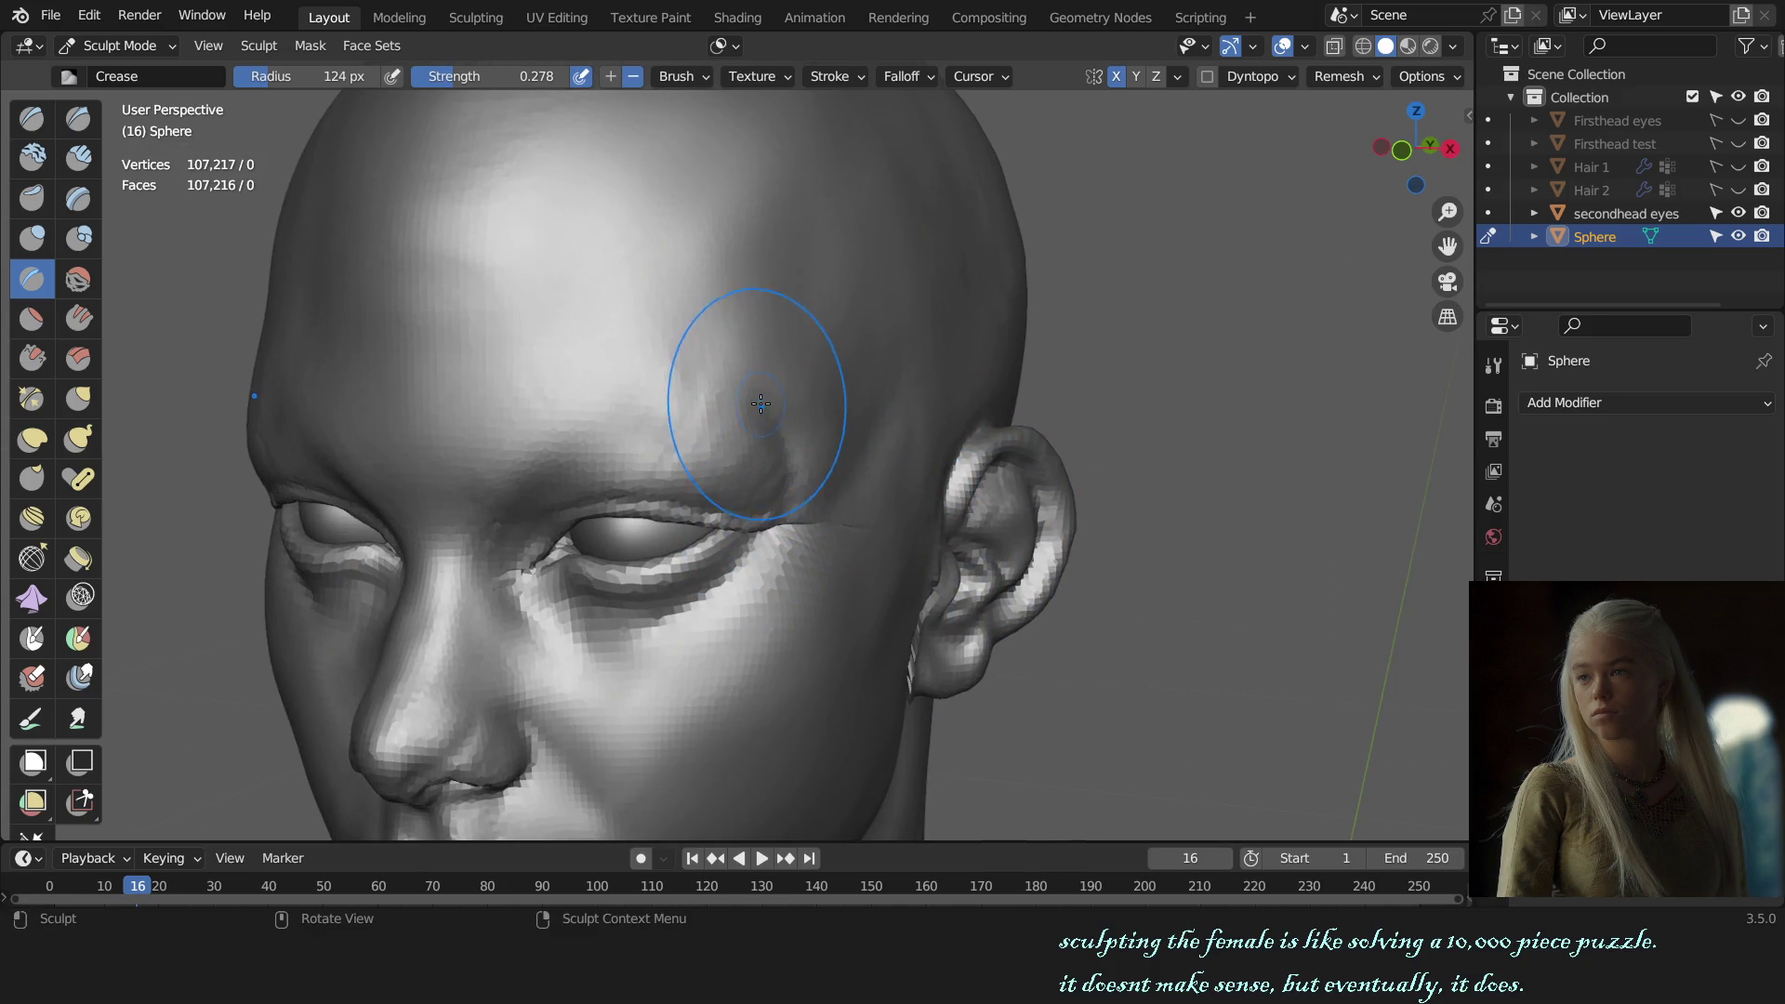
pyautogui.moveTo(780, 320); pyautogui.dragTo(740, 350)
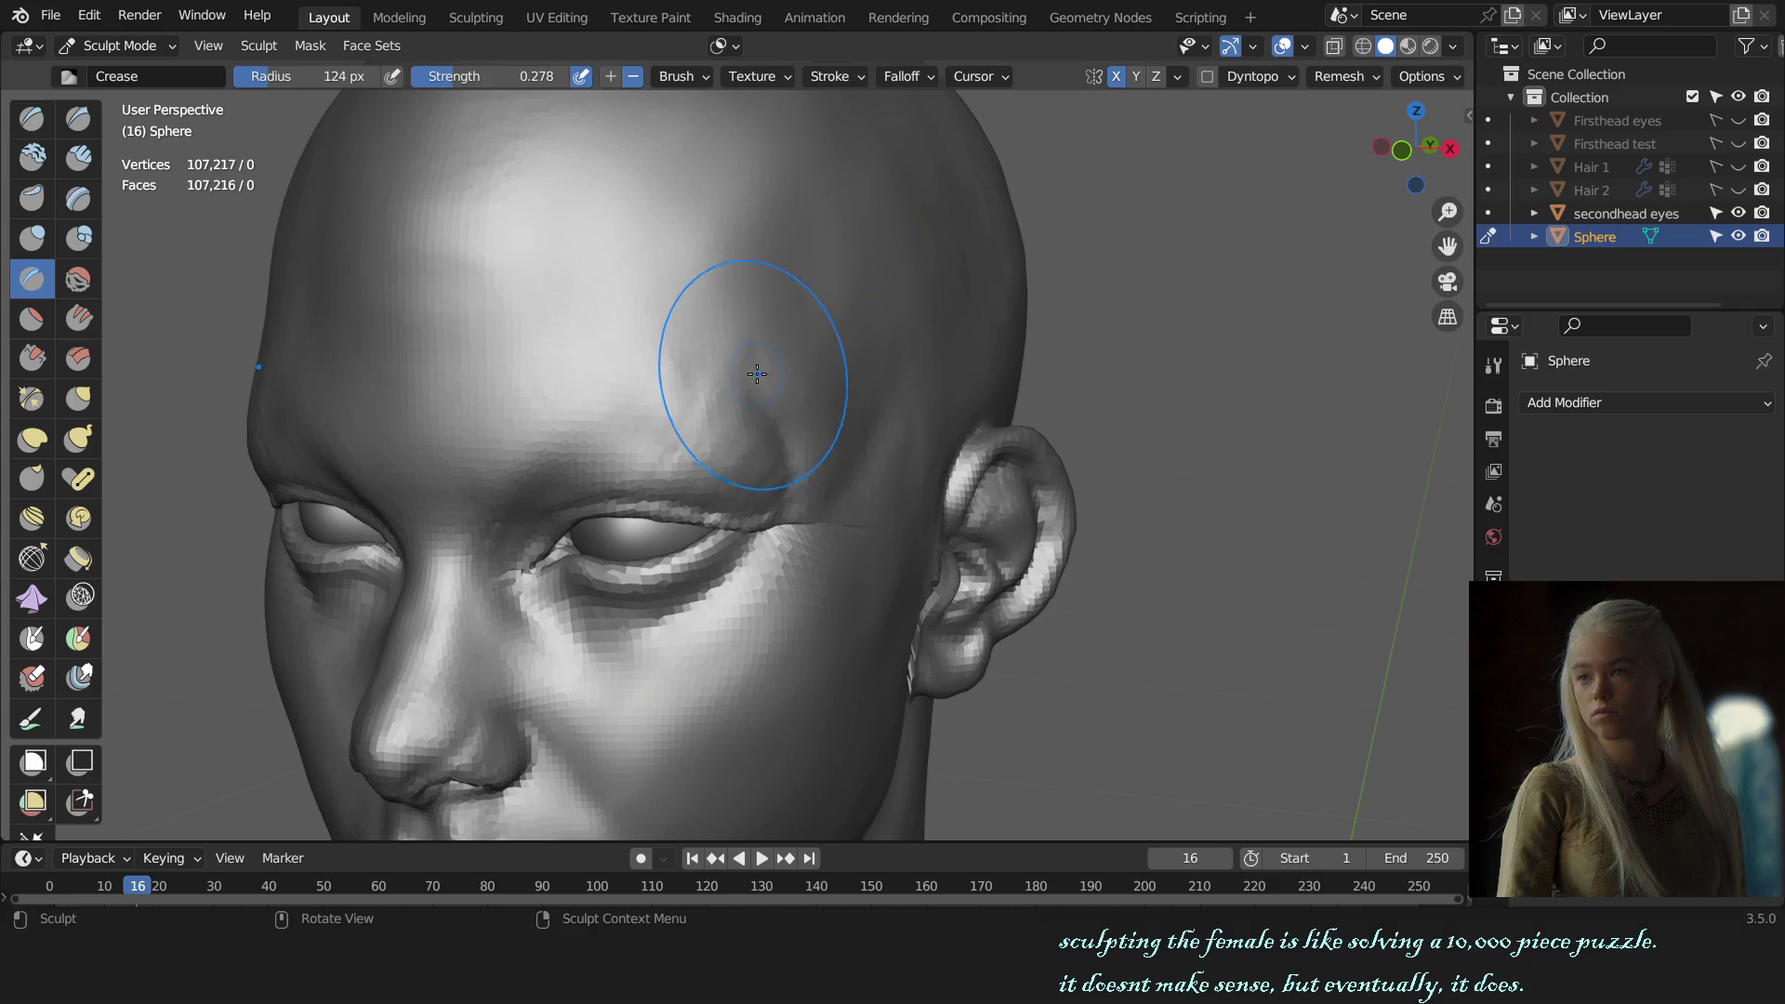
pyautogui.press('KP_1')
pyautogui.moveTo(744, 354)
pyautogui.keyDown('ctrl'); pyautogui.mouseDown(button='middle')
pyautogui.moveTo(990, 434)
pyautogui.moveTo(941, 530)
pyautogui.moveTo(816, 557)
pyautogui.mouseUp(button='middle'); pyautogui.keyUp('ctrl')
pyautogui.scroll(3, 893, 422)
pyautogui.press('c')
pyautogui.moveTo(816, 387); pyautogui.dragTo(797, 379, button='middle')
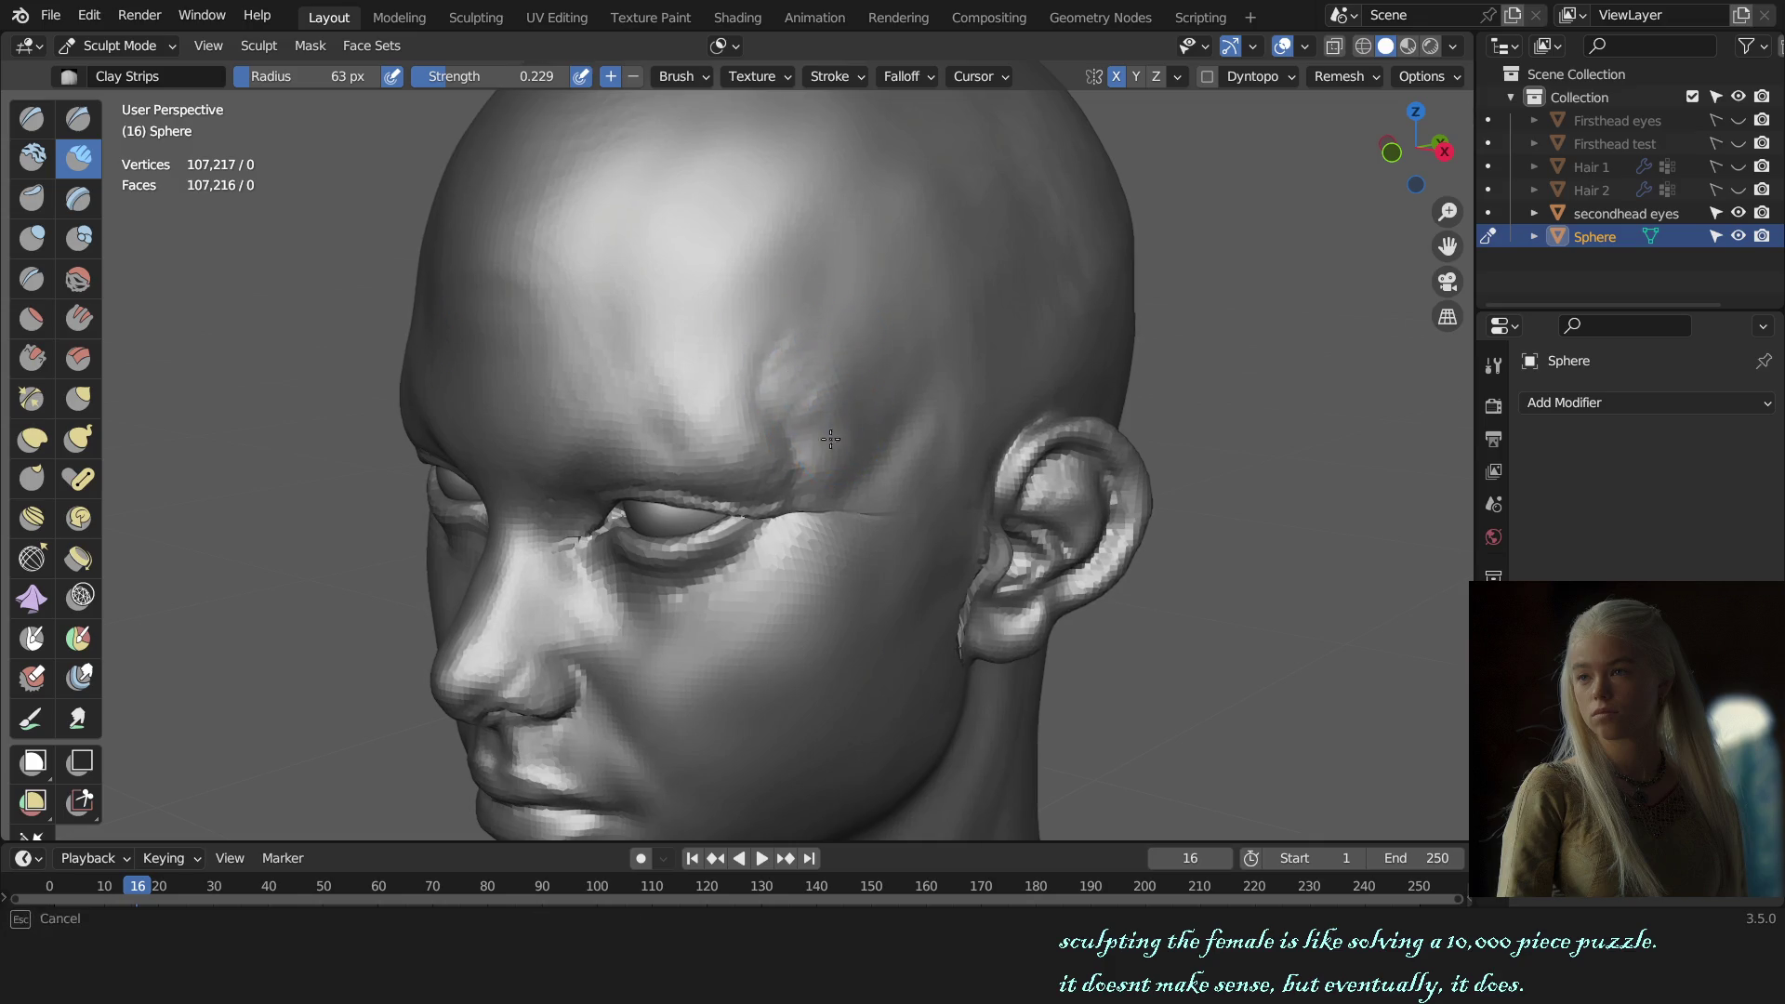
# Step: Sculpt the brow with the SculptDraw brush at 80 px from front and slightly offset views
pyautogui.moveTo(831, 485)
pyautogui.mouseDown(button='middle')
pyautogui.moveTo(956, 398)
pyautogui.moveTo(737, 438)
pyautogui.mouseUp(button='middle')
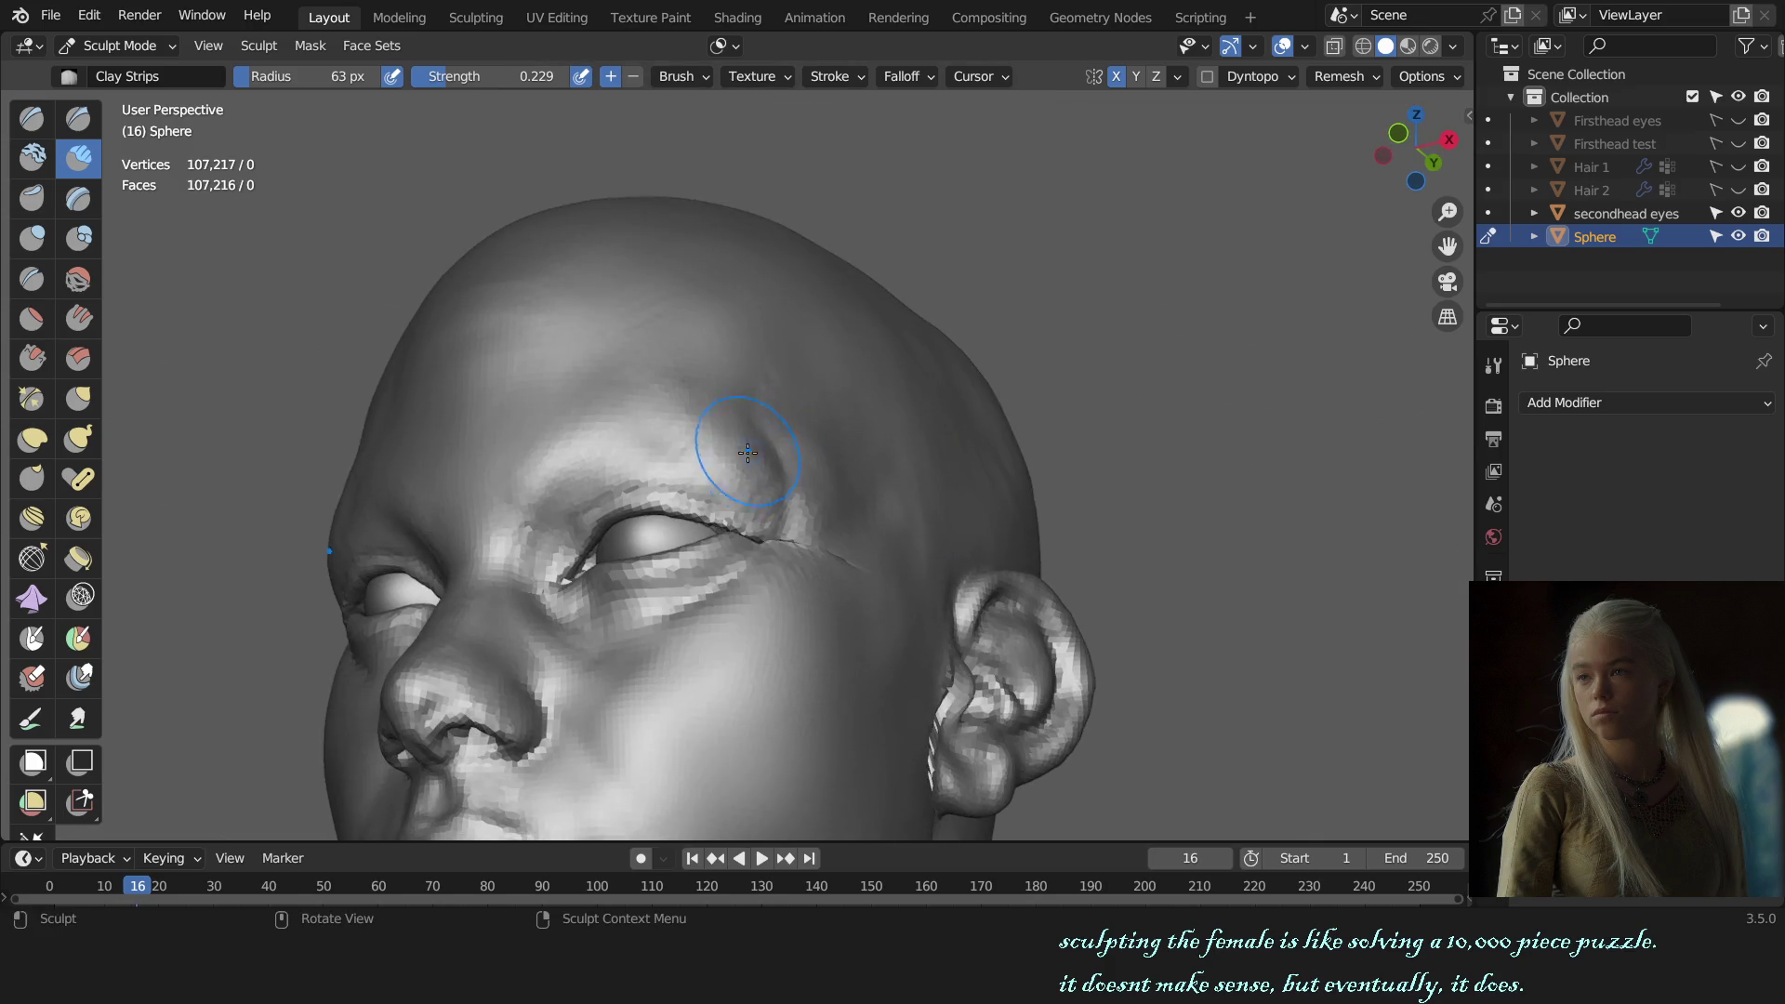
pyautogui.press('x')
pyautogui.press('f')
pyautogui.click(656, 425)
pyautogui.press('KP_1')
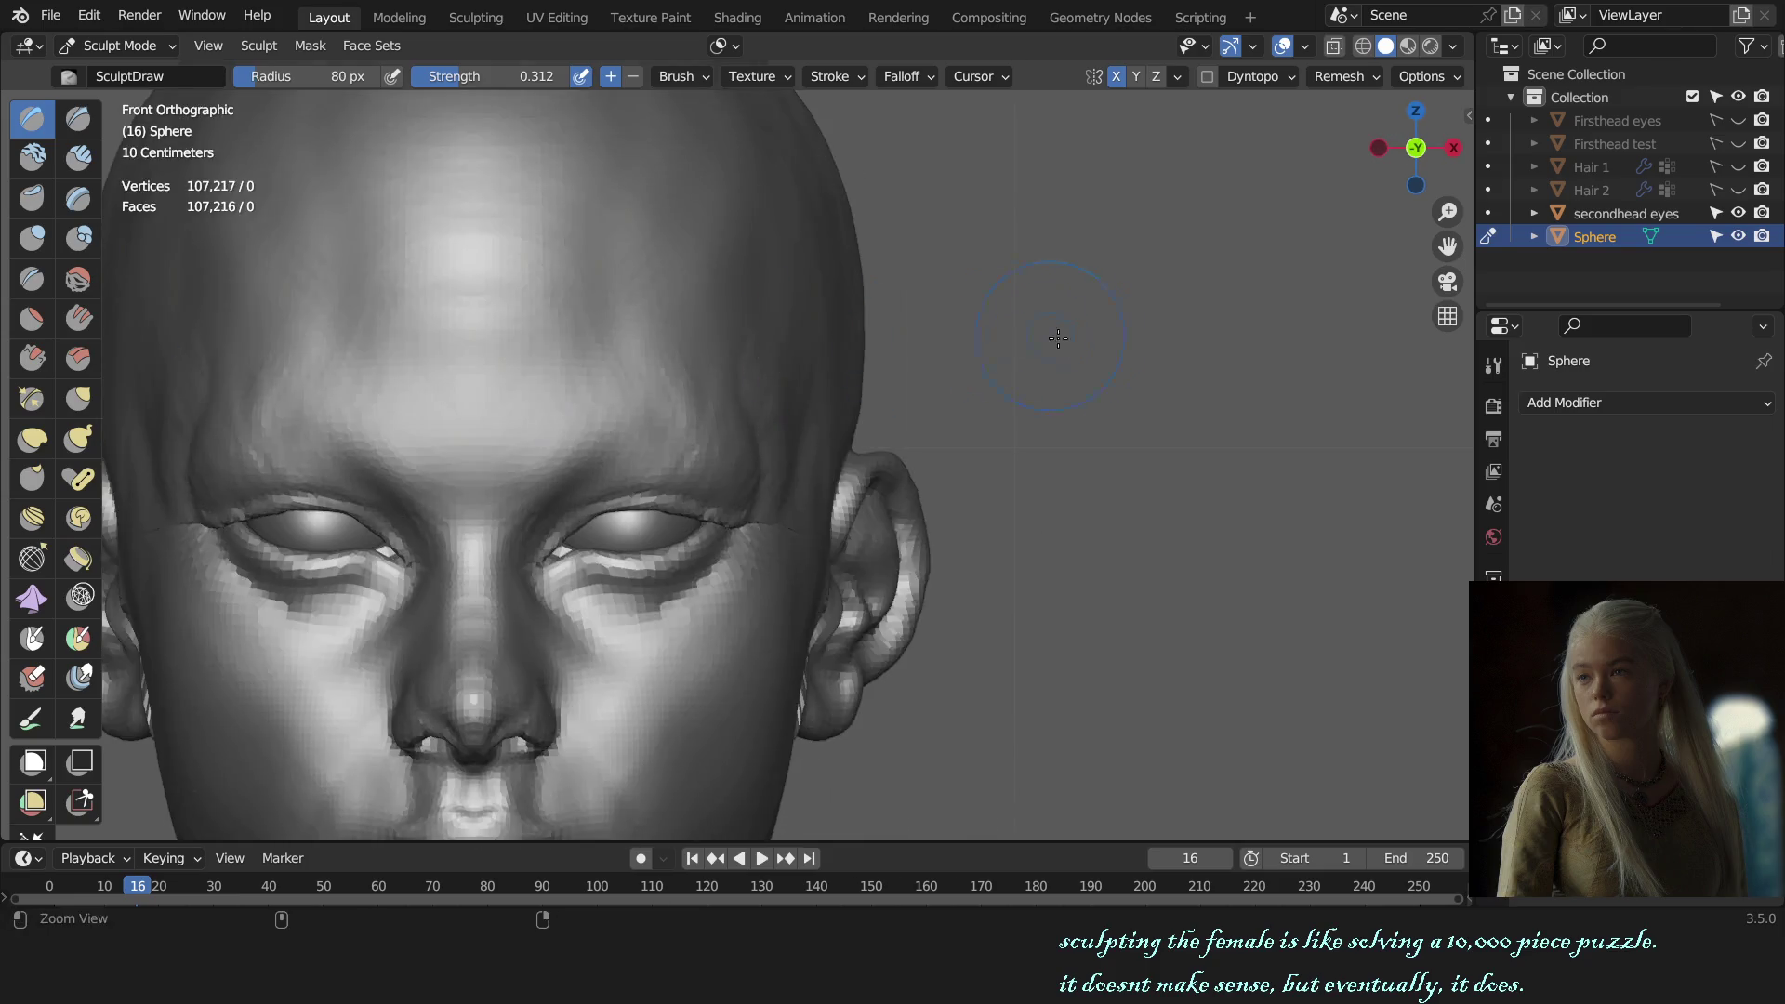
pyautogui.scroll(-3, 1180, 506)
pyautogui.moveTo(1180, 506); pyautogui.dragTo(982, 544, button='middle')
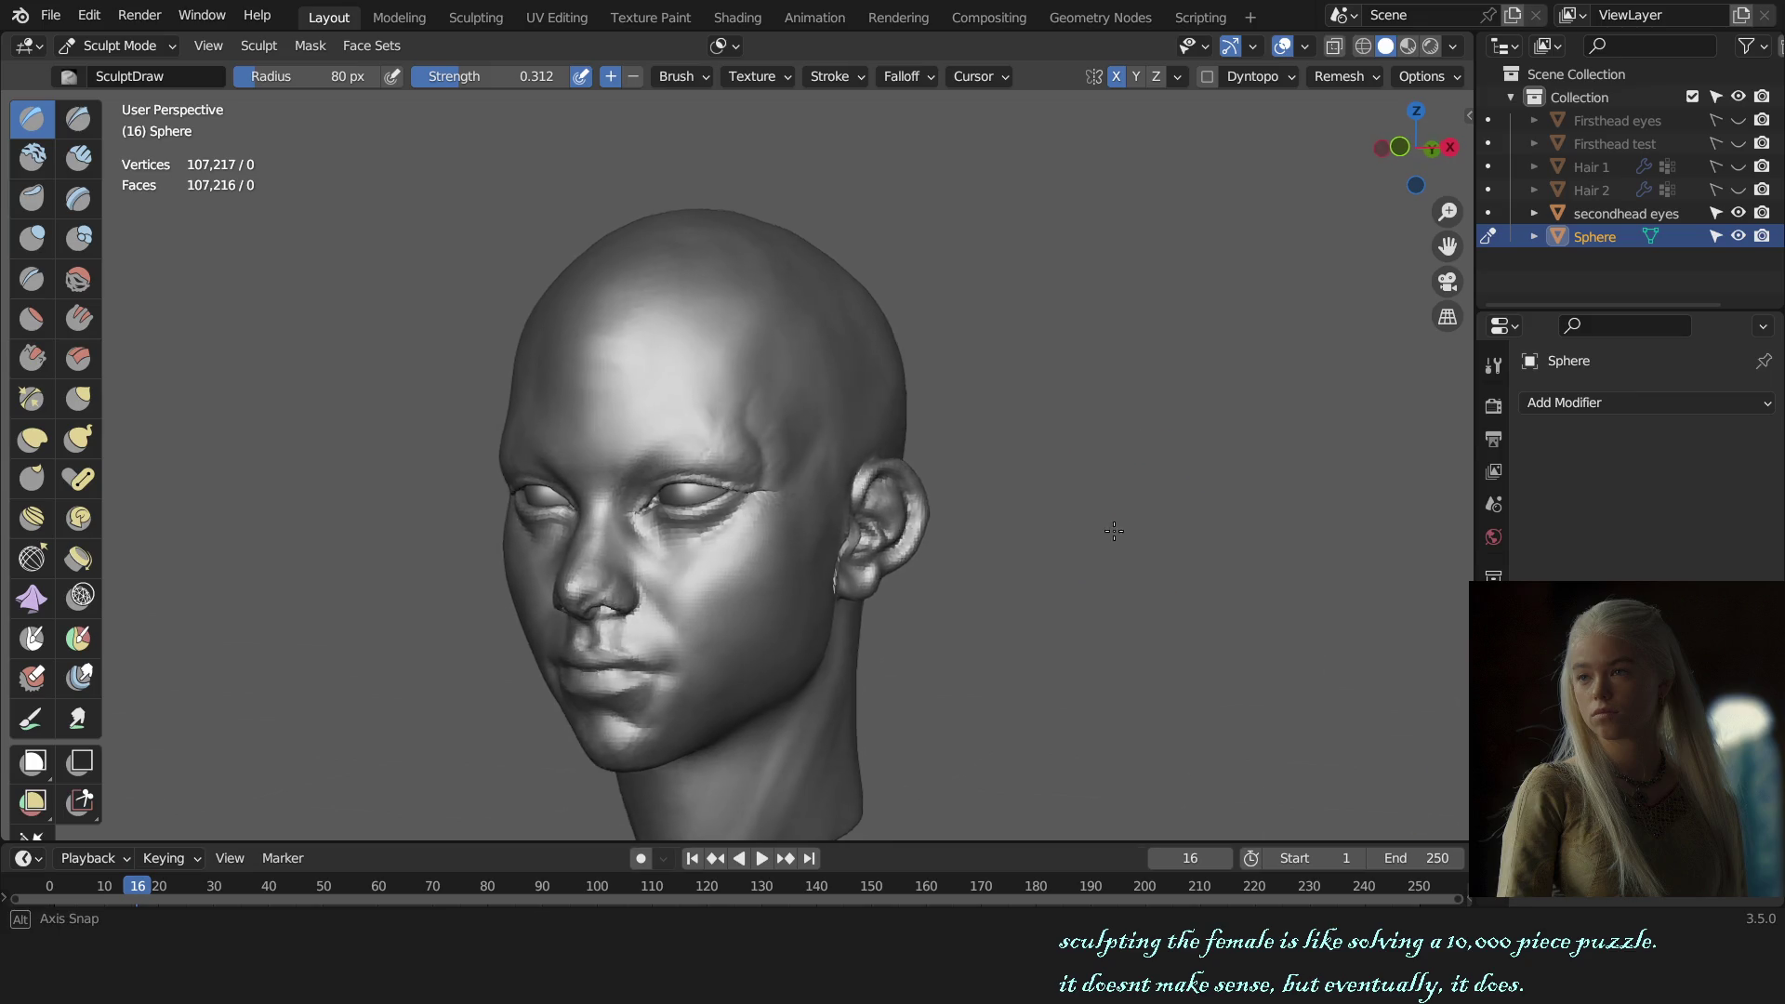
pyautogui.moveTo(894, 541)
pyautogui.mouseDown(button='middle')
pyautogui.moveTo(1189, 550)
pyautogui.moveTo(941, 511)
pyautogui.moveTo(889, 467)
pyautogui.mouseUp(button='middle')
pyautogui.scroll(2, 910, 519)
pyautogui.scroll(4, 837, 510)
# Step: Enlarge the SculptDraw brush to 146 px and shape the brow from a three-quarter view
pyautogui.press('f')
pyautogui.click(849, 526)
pyautogui.keyDown('alt'); pyautogui.moveTo(847, 555); pyautogui.dragTo(1041, 478, button='middle'); pyautogui.keyUp('alt')
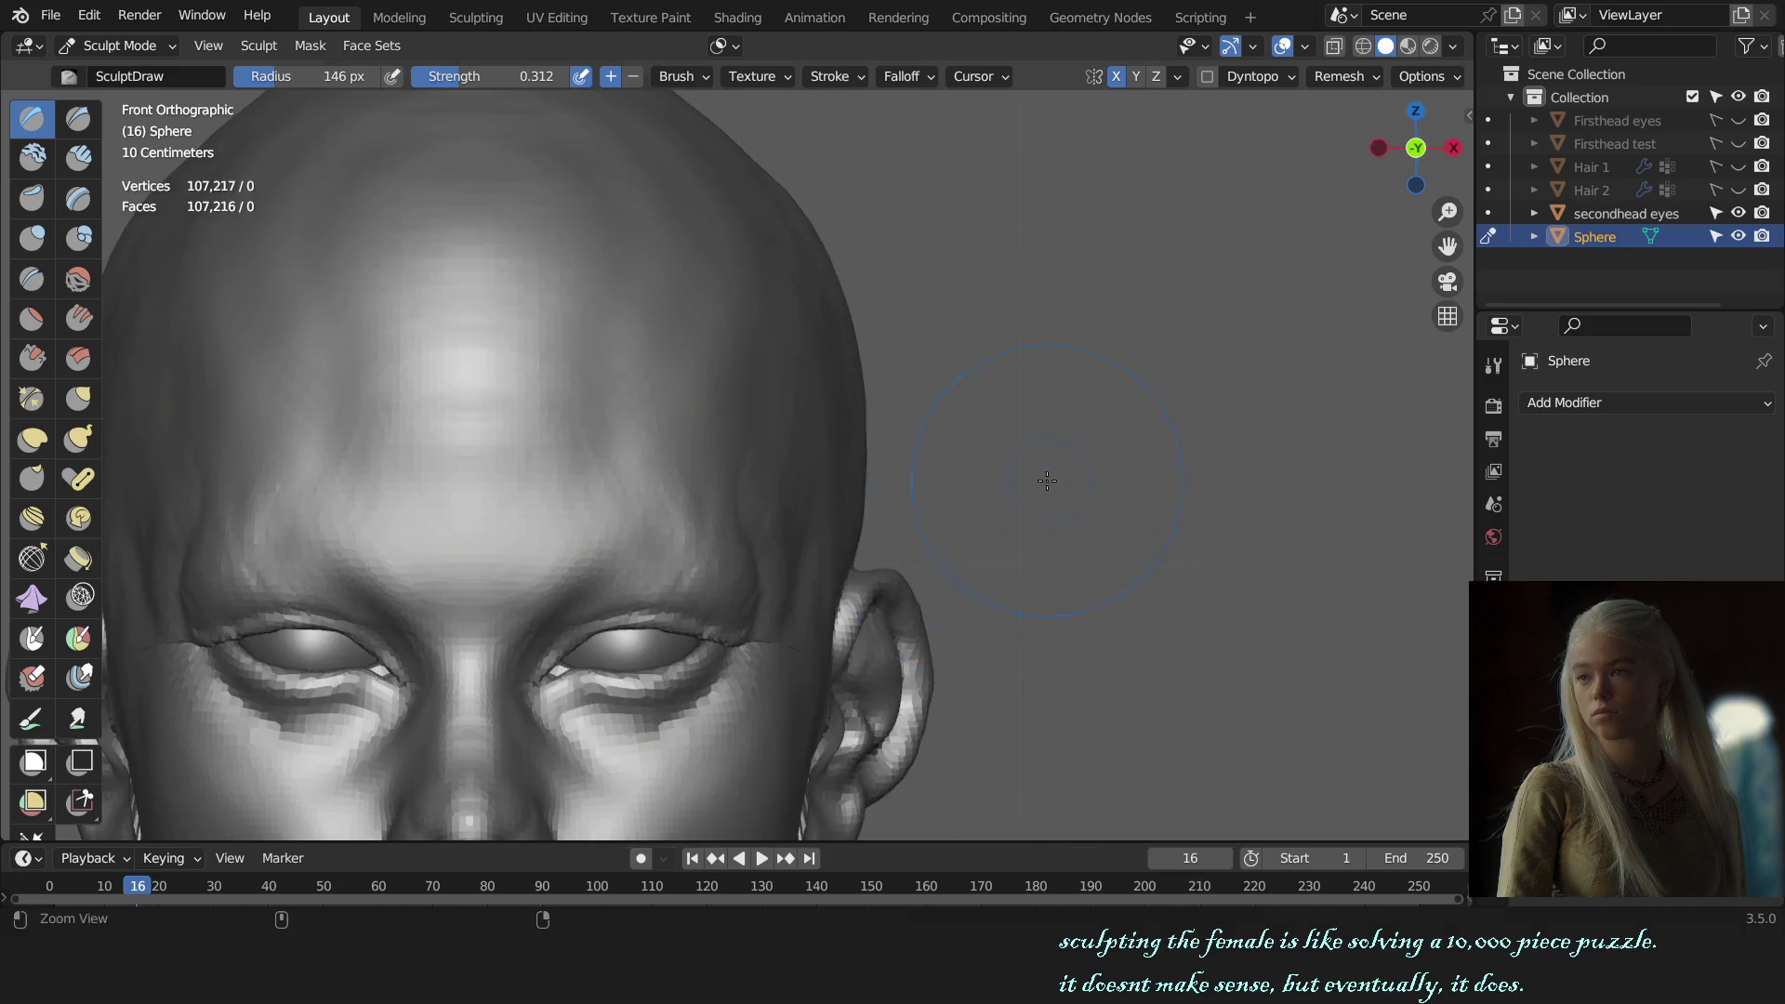
pyautogui.scroll(-4, 1042, 479)
pyautogui.moveTo(1068, 586)
pyautogui.mouseDown(button='middle')
pyautogui.moveTo(893, 558)
pyautogui.moveTo(801, 505)
pyautogui.mouseUp(button='middle')
pyautogui.scroll(3, 849, 558)
# Step: Build up the temple with the Clay Strips brush at 40 px, then 112 px
pyautogui.press('c')
pyautogui.press('f')
pyautogui.click(786, 522)
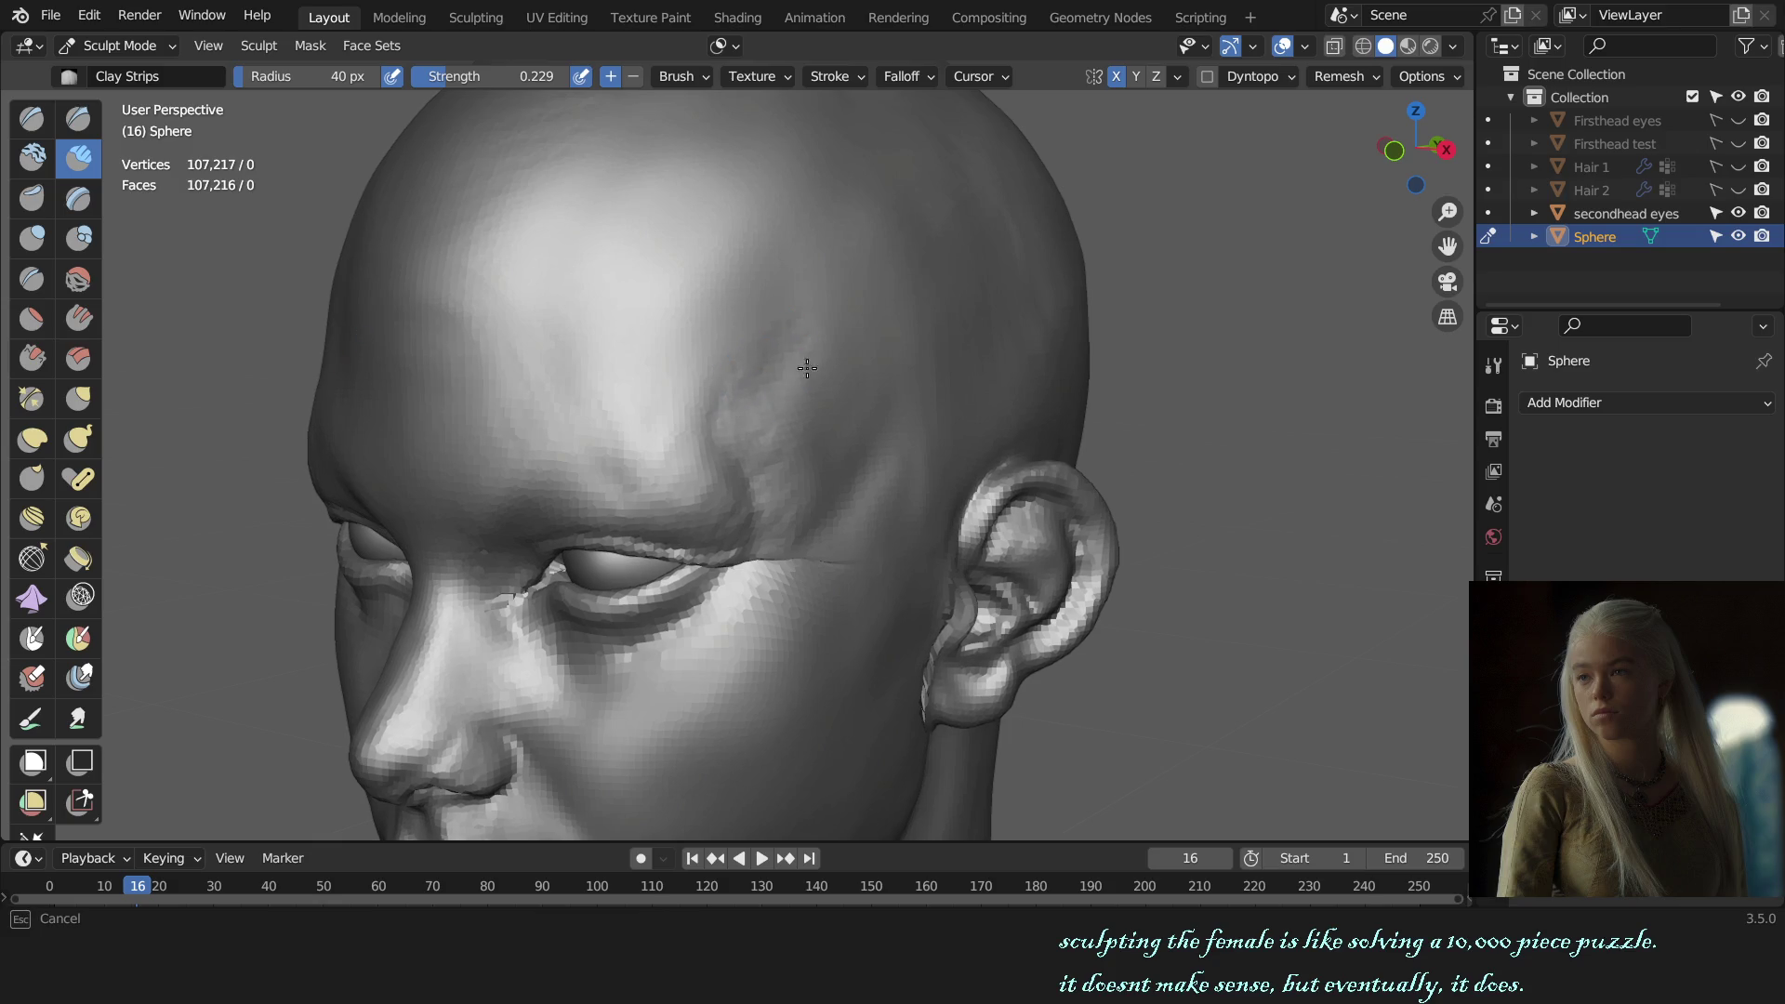
pyautogui.press('f')
pyautogui.click(808, 571)
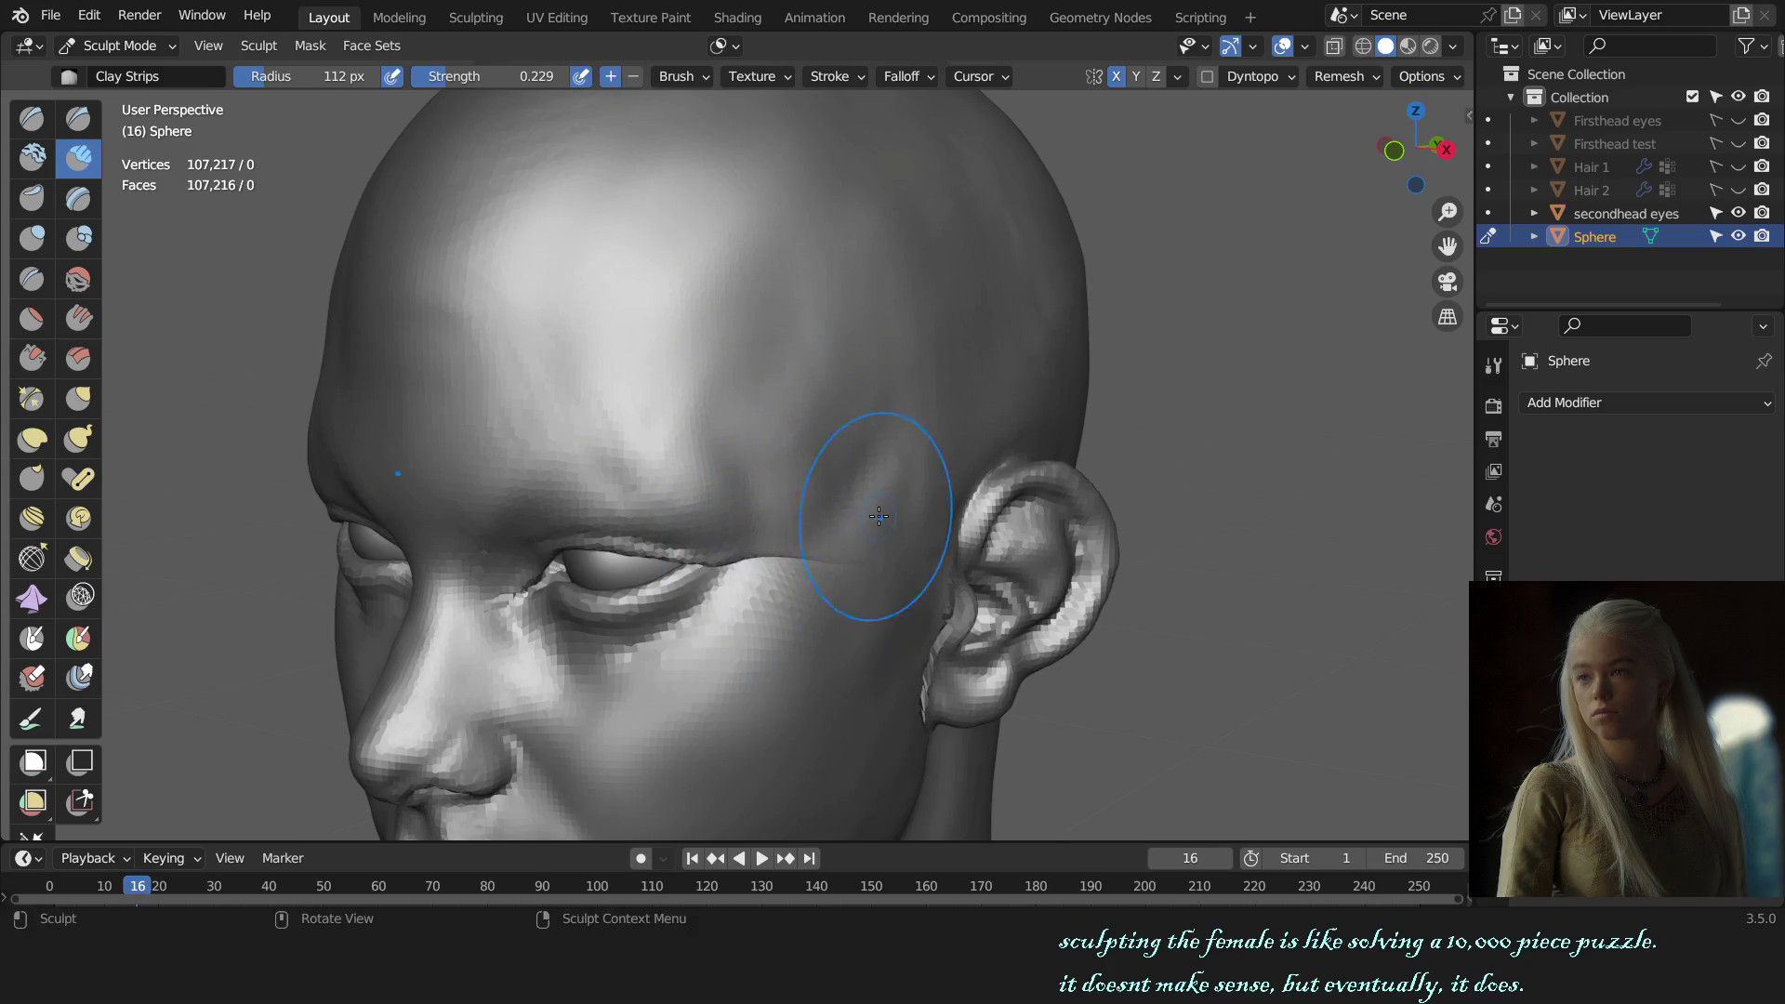
pyautogui.press('KP_1')
pyautogui.scroll(-4, 967, 526)
pyautogui.scroll(-1, 976, 540)
pyautogui.scroll(5, 1116, 487)
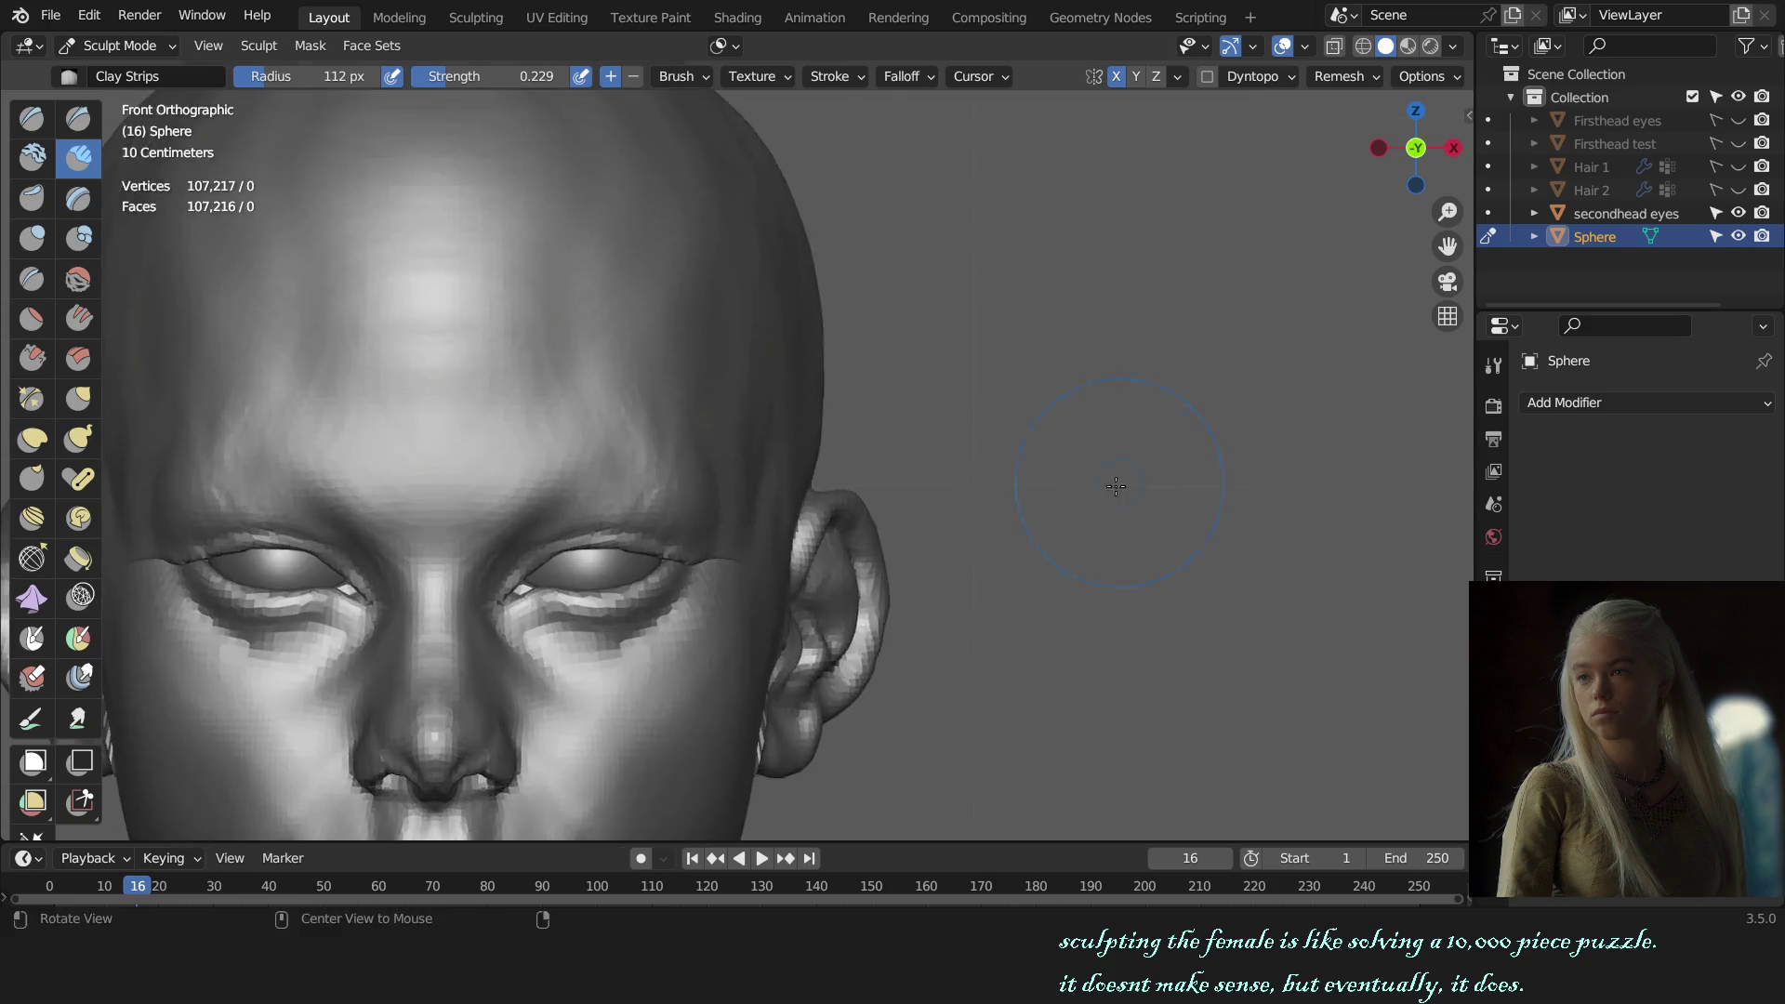
# Step: Fill out the temple with 105 px Clay Strips strokes from side views, then select Grab
pyautogui.keyDown('alt'); pyautogui.moveTo(1116, 486); pyautogui.dragTo(869, 497); pyautogui.keyUp('alt')
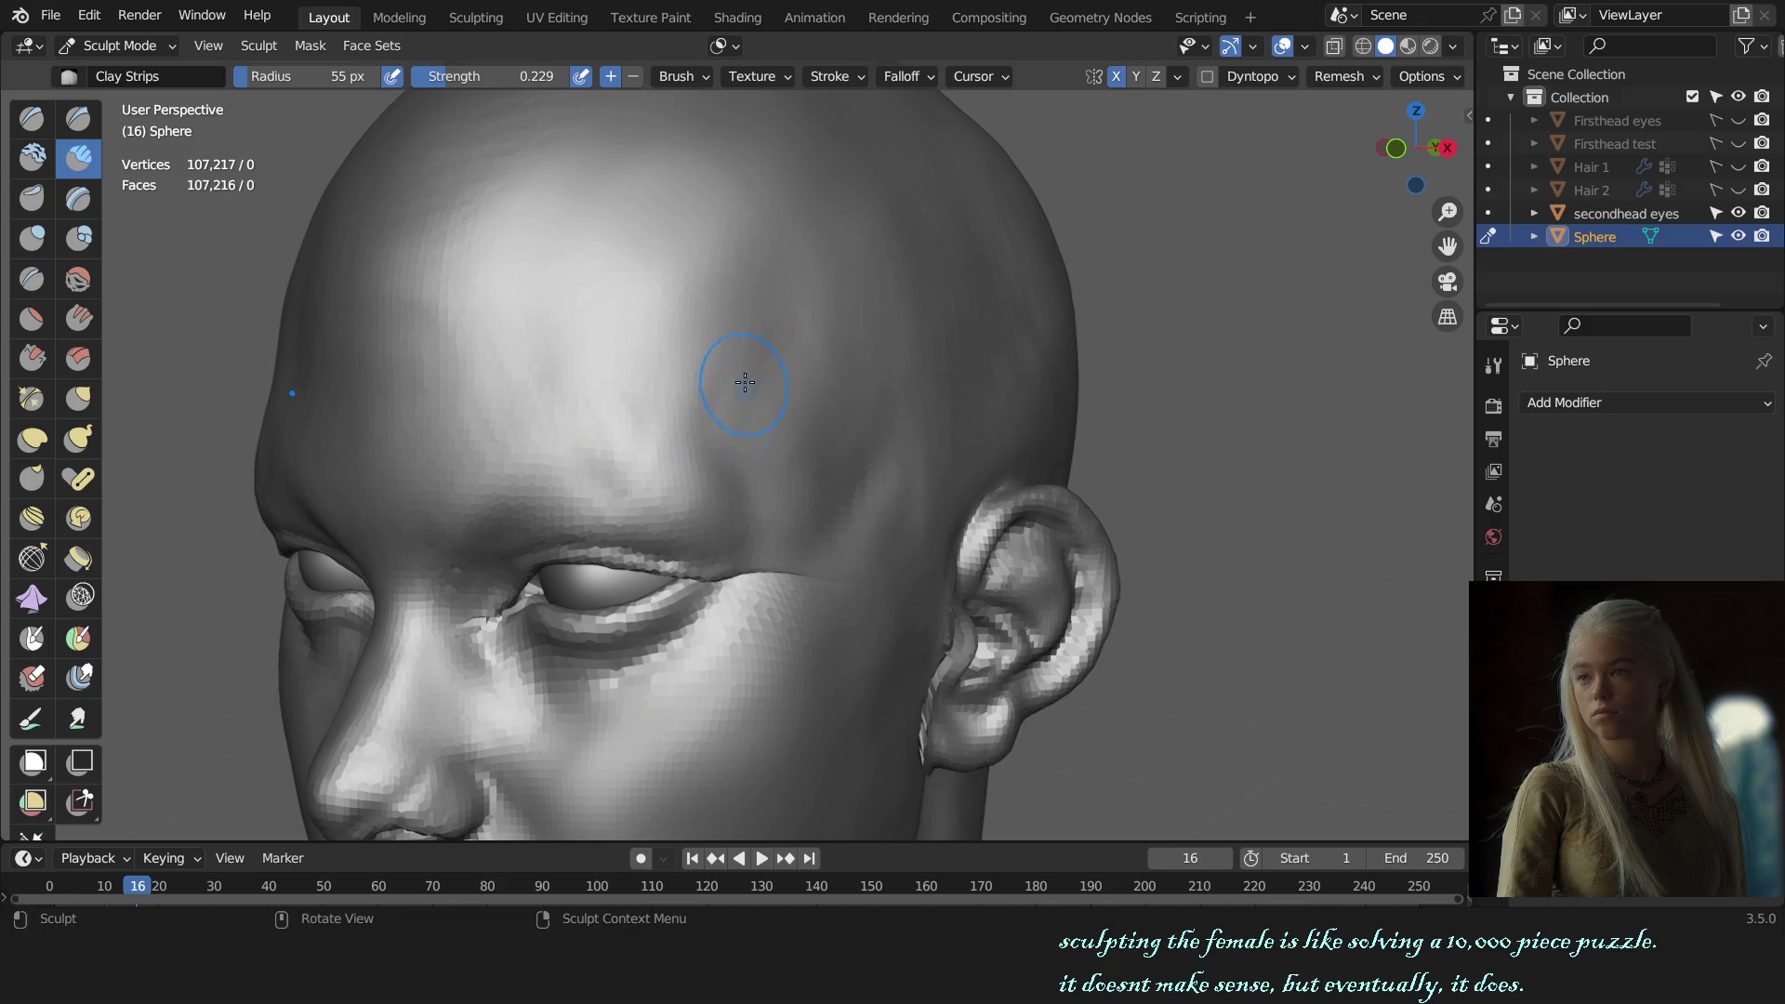
pyautogui.moveTo(747, 323); pyautogui.dragTo(734, 463, button='middle')
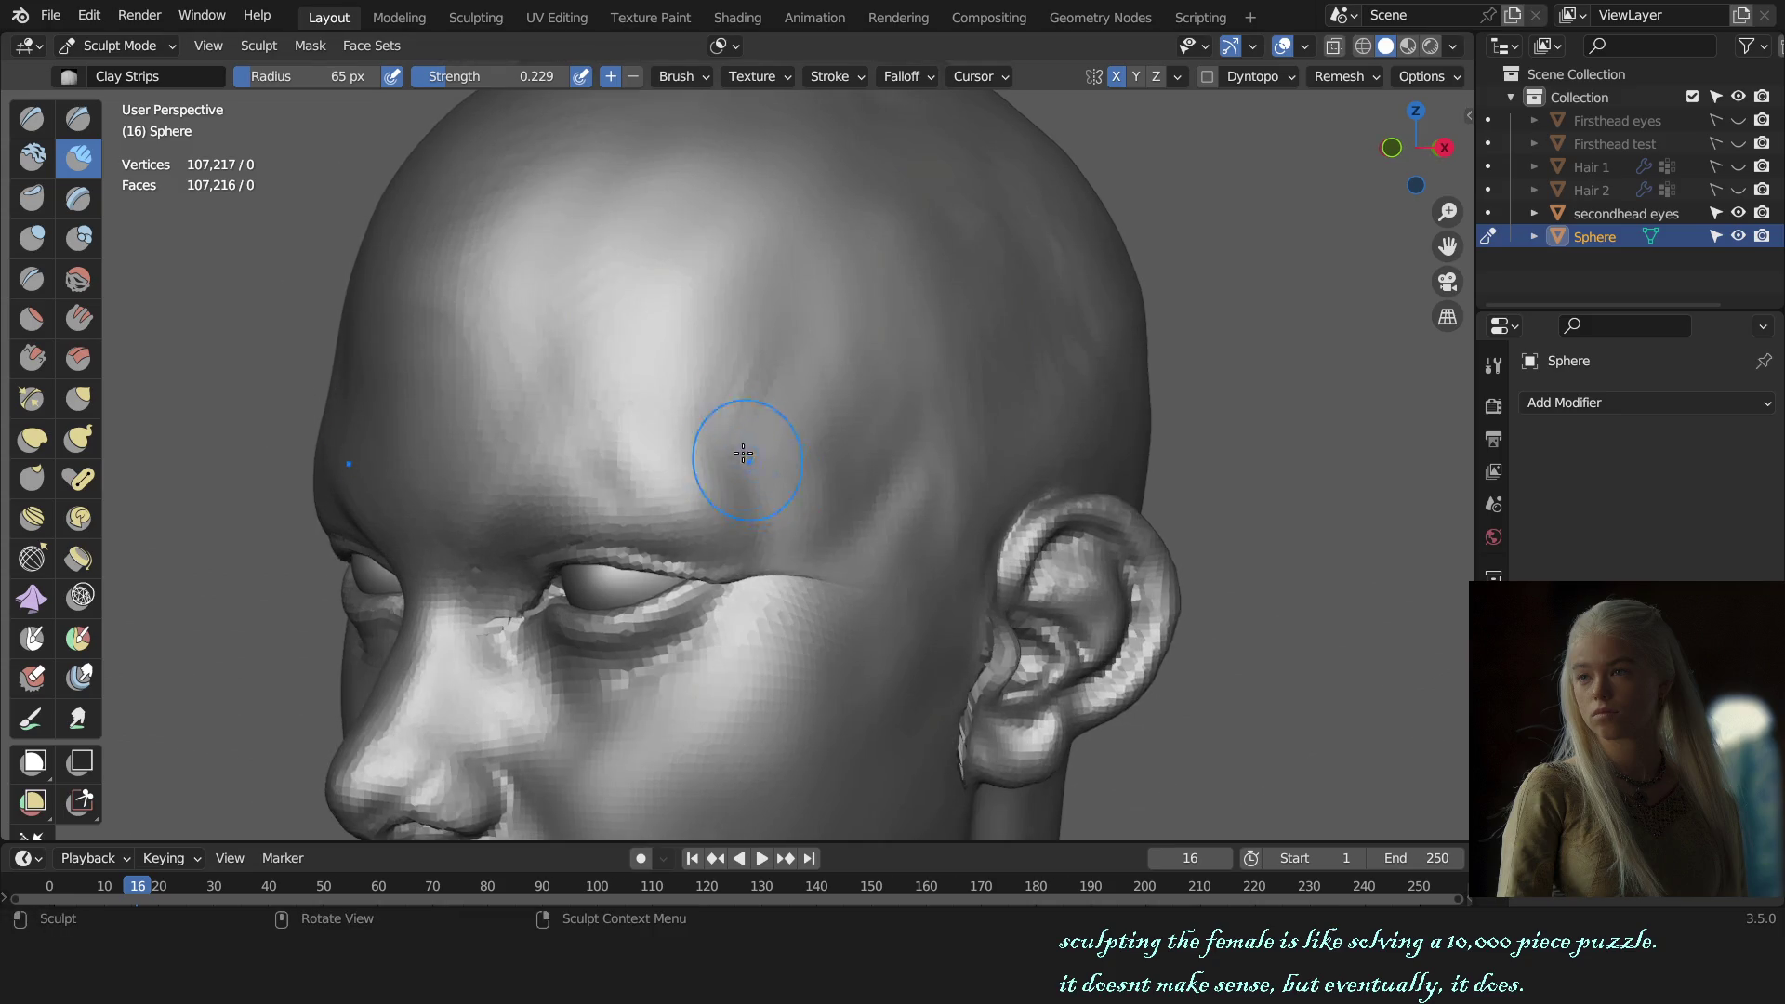
pyautogui.moveTo(760, 559); pyautogui.dragTo(925, 530, button='middle')
pyautogui.press('f')
pyautogui.click(739, 565)
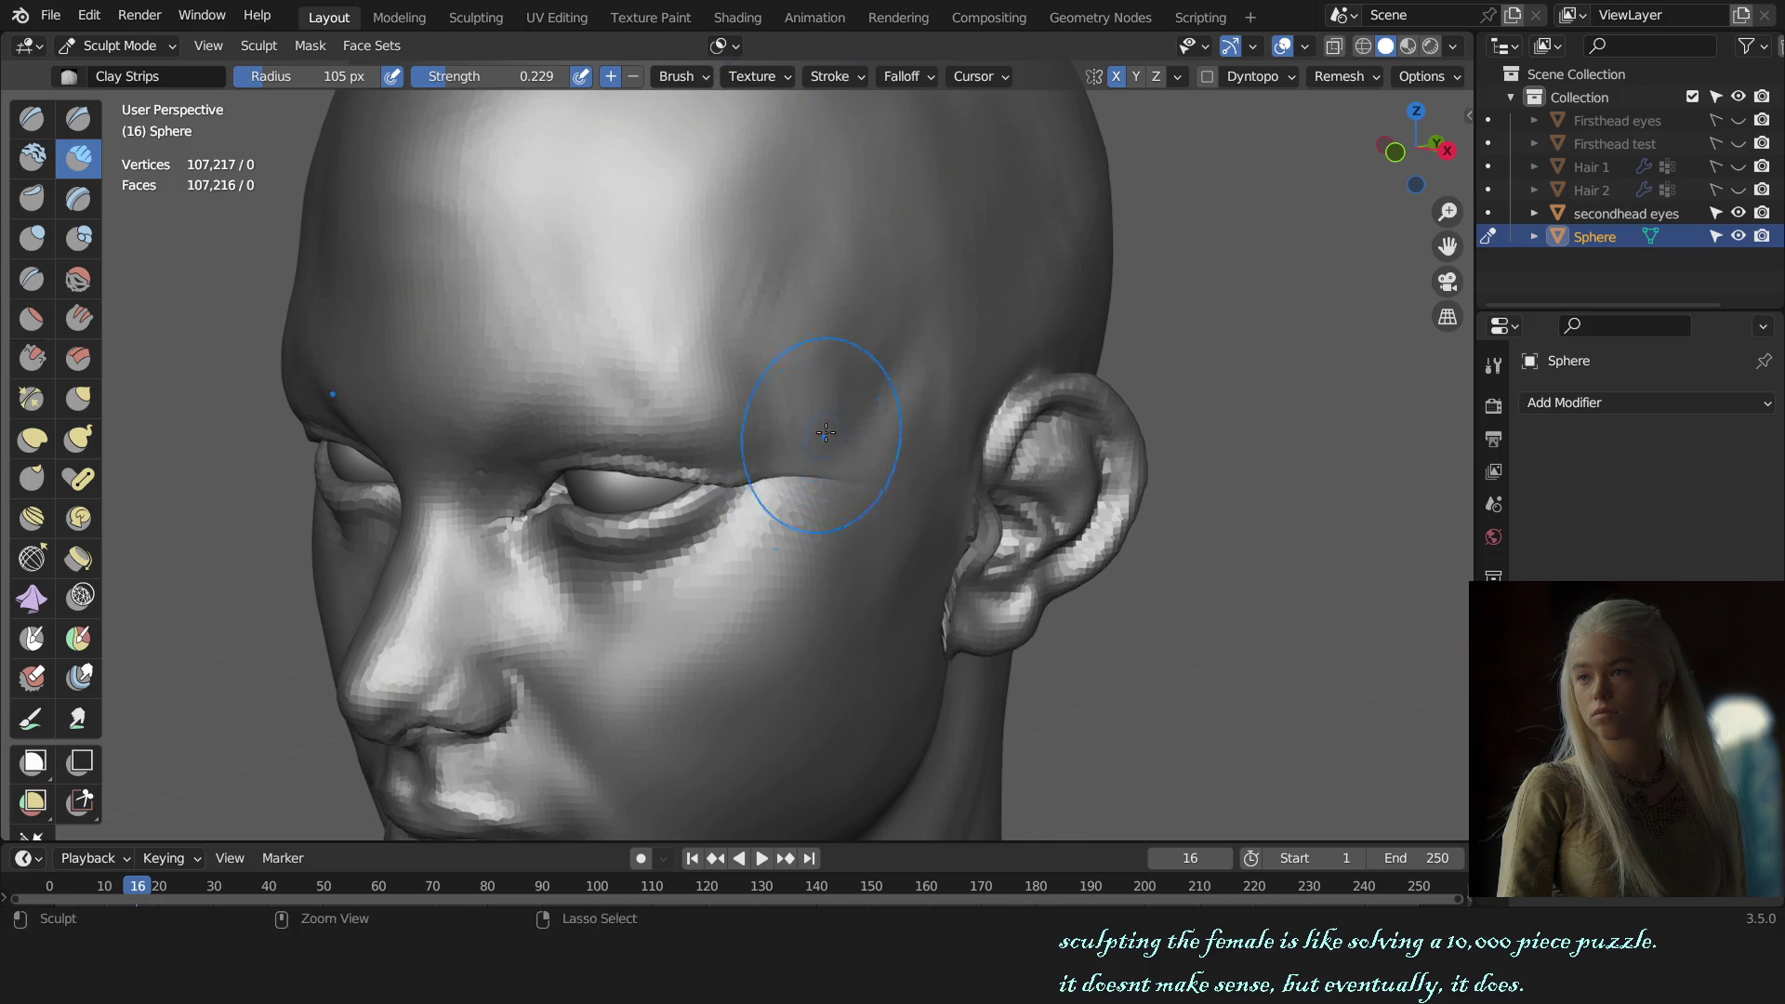
pyautogui.moveTo(740, 608); pyautogui.dragTo(1088, 400, button='middle')
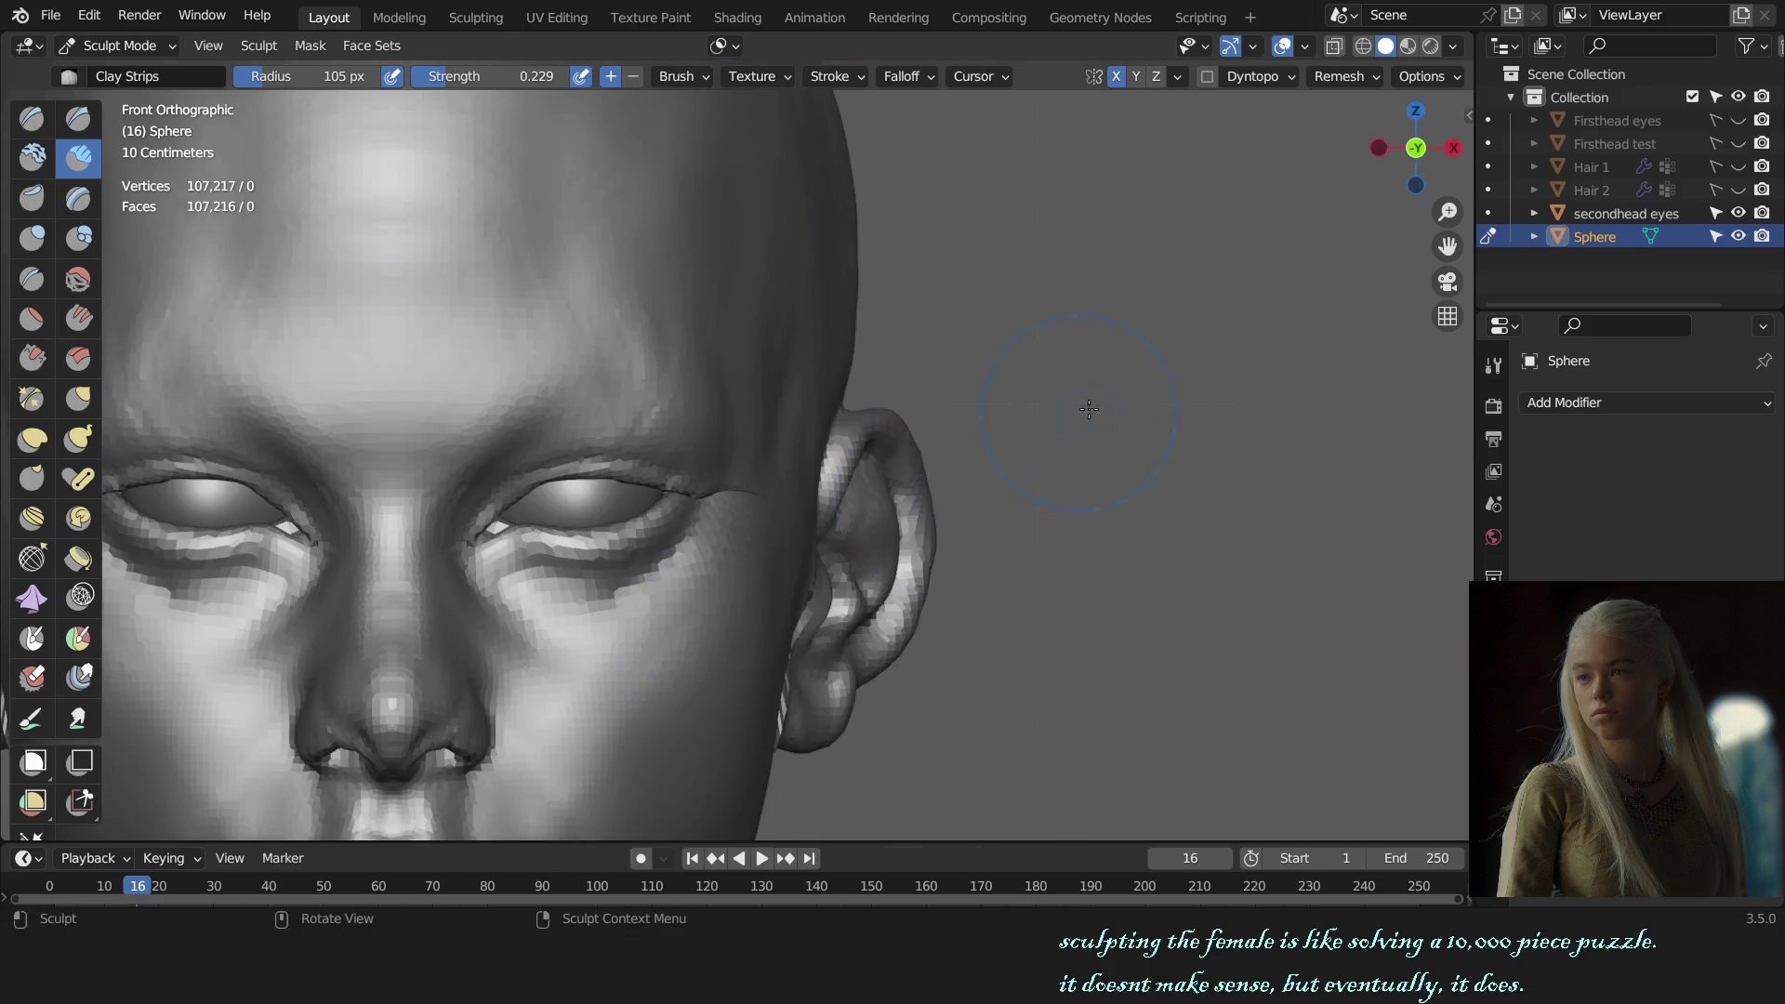
pyautogui.scroll(-3, 1100, 526)
pyautogui.moveTo(1100, 526)
pyautogui.mouseDown(button='middle')
pyautogui.moveTo(1016, 510)
pyautogui.moveTo(1044, 527)
pyautogui.moveTo(976, 584)
pyautogui.moveTo(1097, 523)
pyautogui.mouseUp(button='middle')
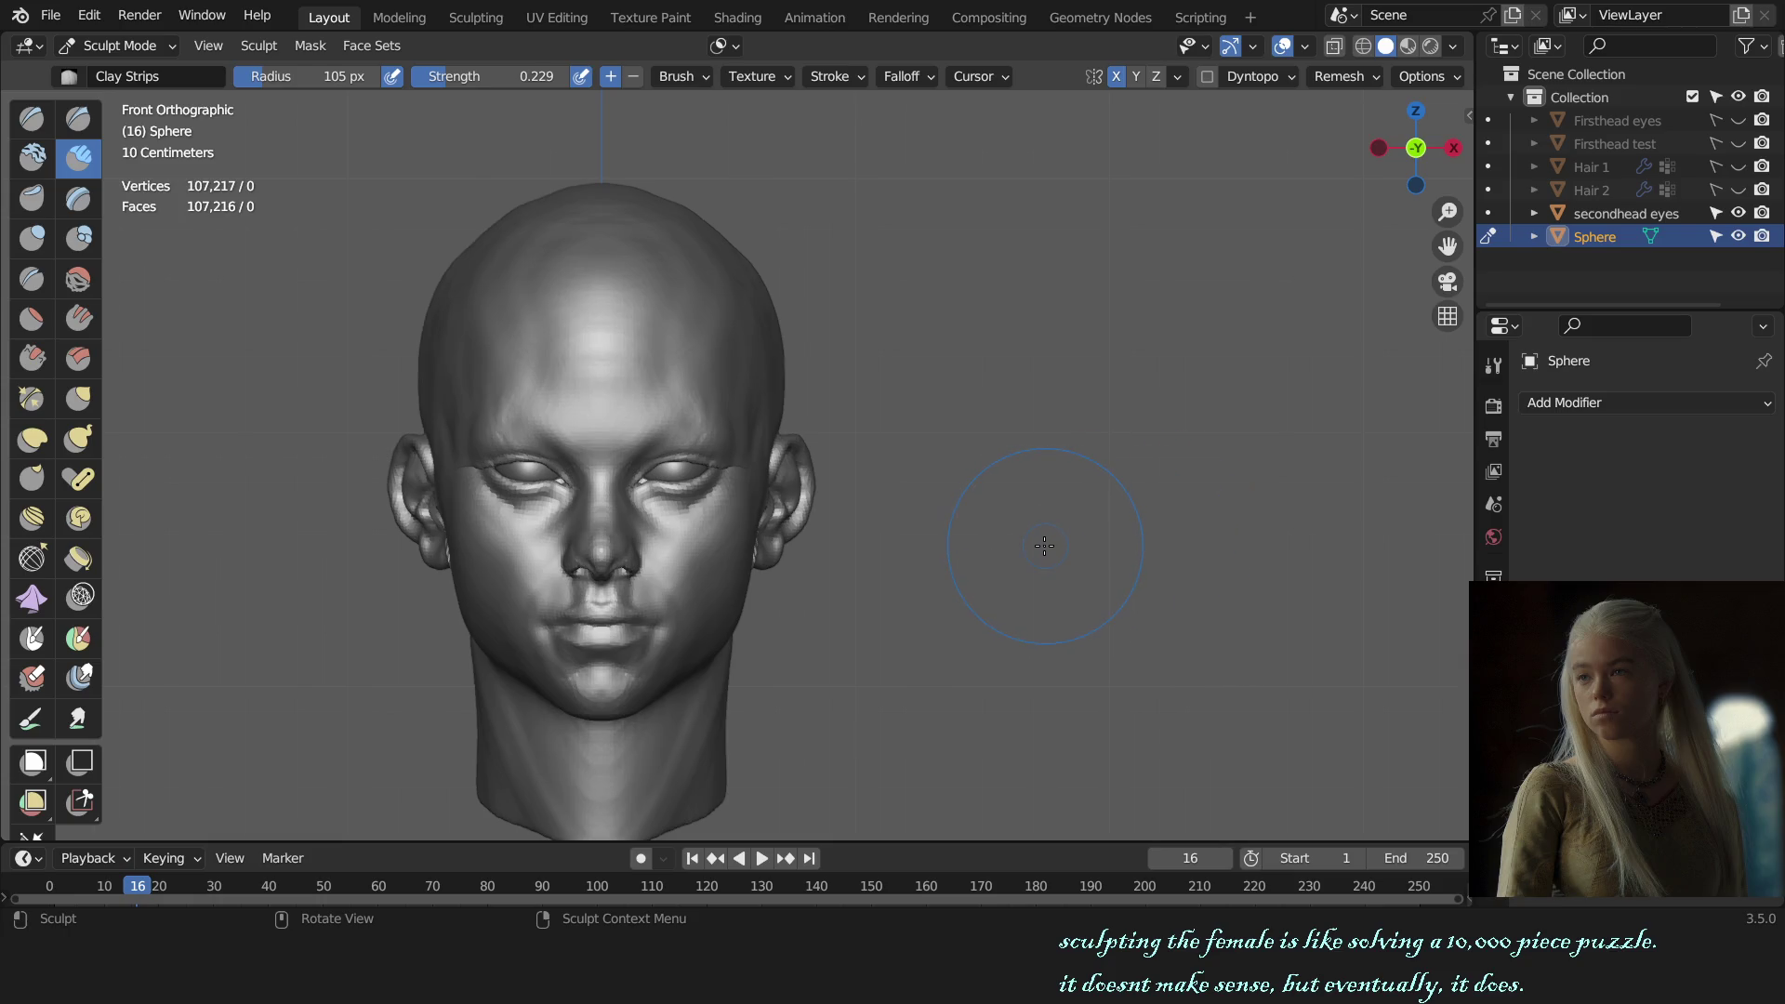
pyautogui.press('g')
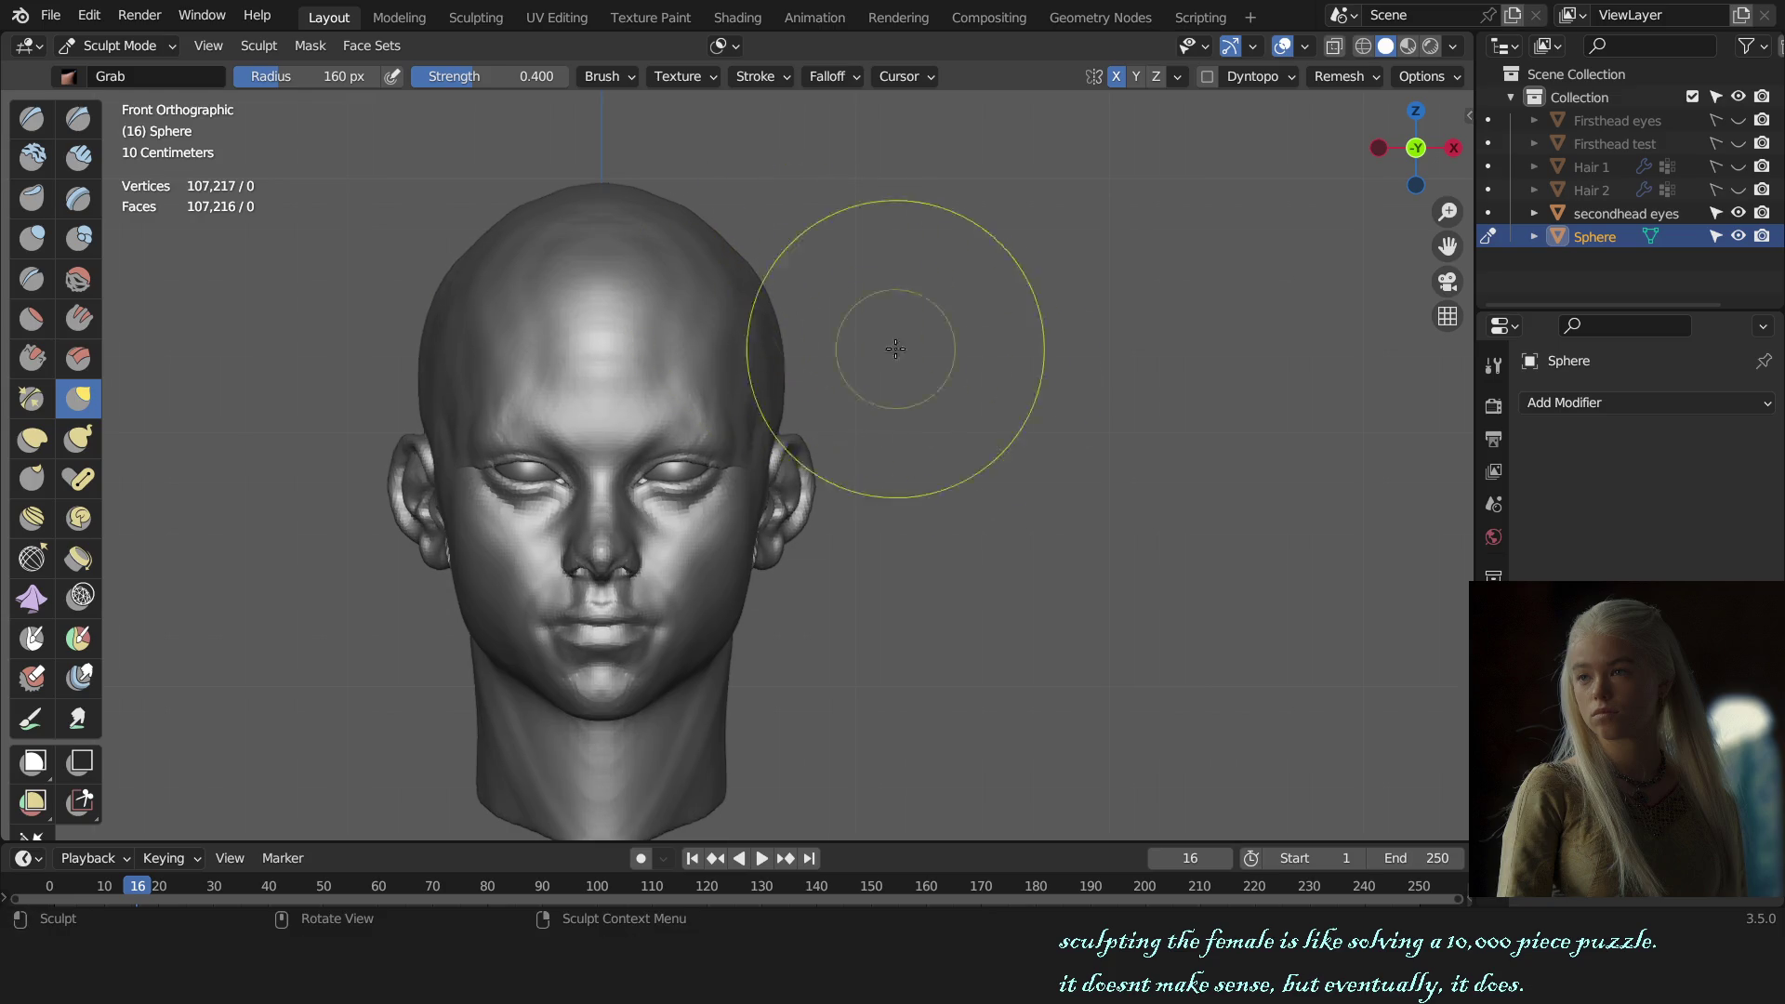
# Step: Sculpt the forehead with the SculptDraw brush at 146 px, then 103 px, from the front
pyautogui.moveTo(1128, 530)
pyautogui.mouseDown(button='middle')
pyautogui.moveTo(1081, 542)
pyautogui.moveTo(897, 507)
pyautogui.moveTo(1018, 539)
pyautogui.moveTo(1187, 478)
pyautogui.moveTo(1156, 444)
pyautogui.moveTo(1068, 459)
pyautogui.mouseUp(button='middle')
pyautogui.press('x')
pyautogui.press('f')
pyautogui.click(831, 375)
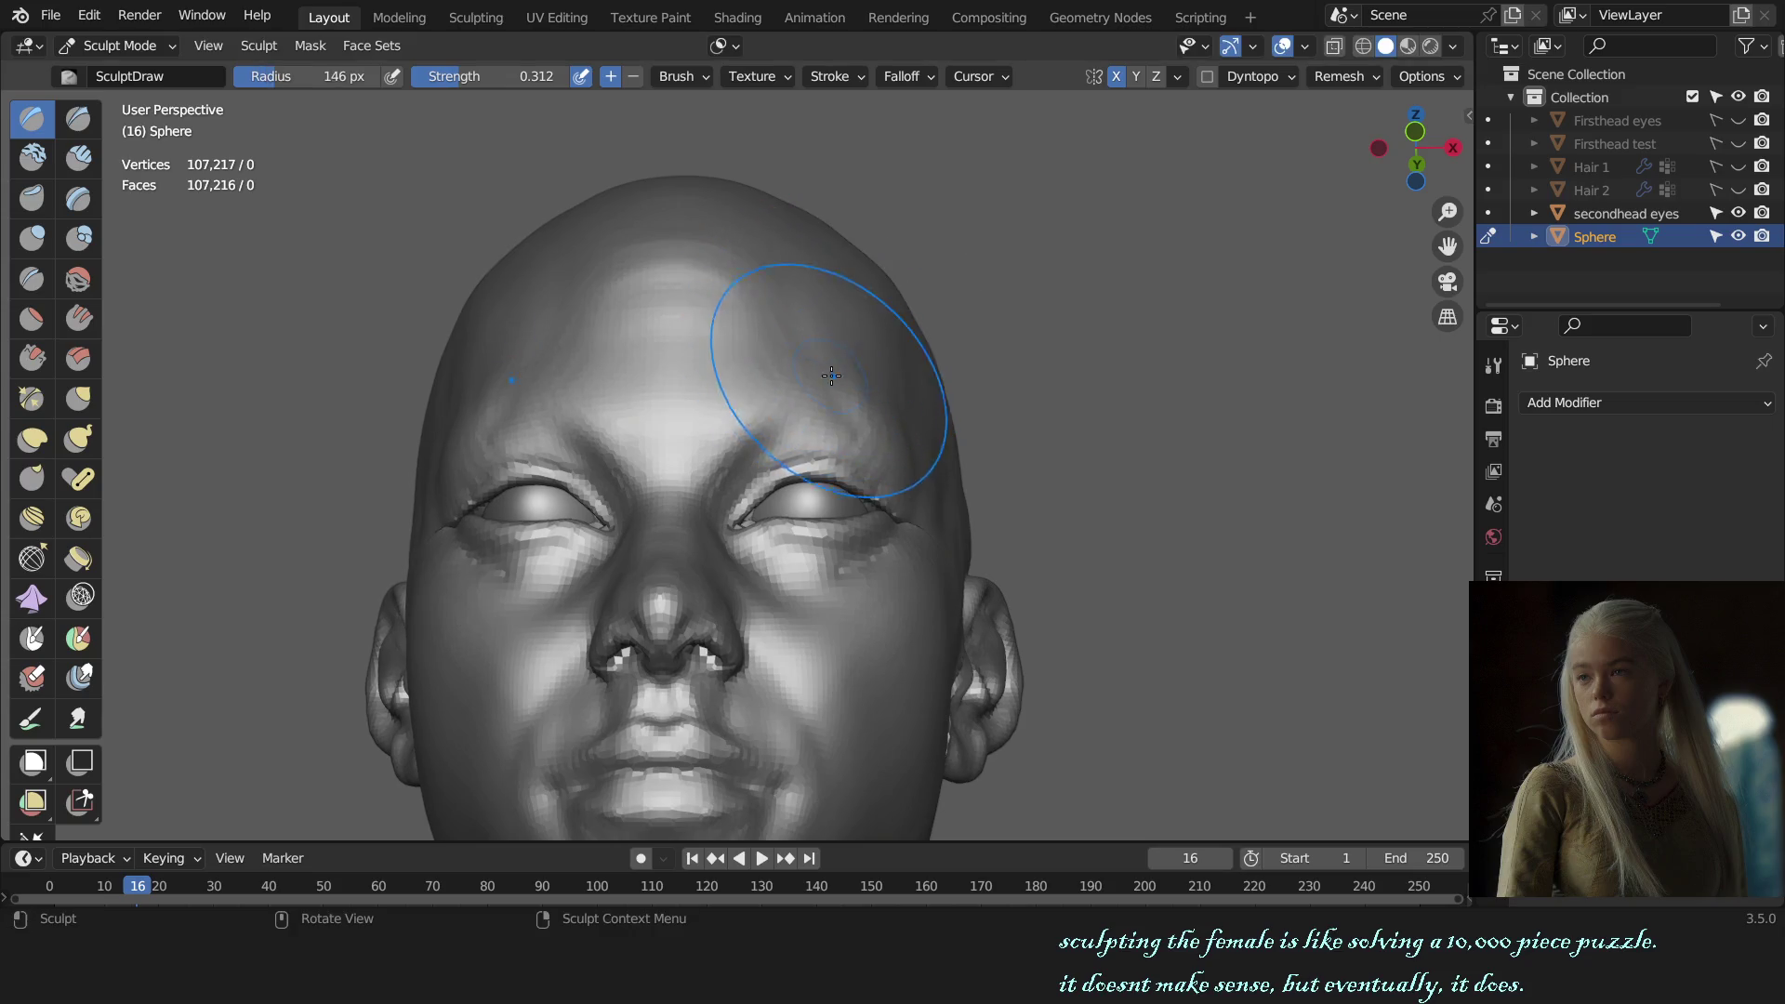
pyautogui.moveTo(813, 395)
pyautogui.keyDown('alt'); pyautogui.mouseDown(button='middle')
pyautogui.moveTo(1011, 425)
pyautogui.moveTo(1008, 518)
pyautogui.moveTo(853, 465)
pyautogui.mouseUp(button='middle'); pyautogui.keyUp('alt')
pyautogui.press('f')
pyautogui.click(830, 419)
# Step: Refine the brow with SculptDraw at 90 px, then 81 px, from close three-quarter views
pyautogui.scroll(2, 877, 401)
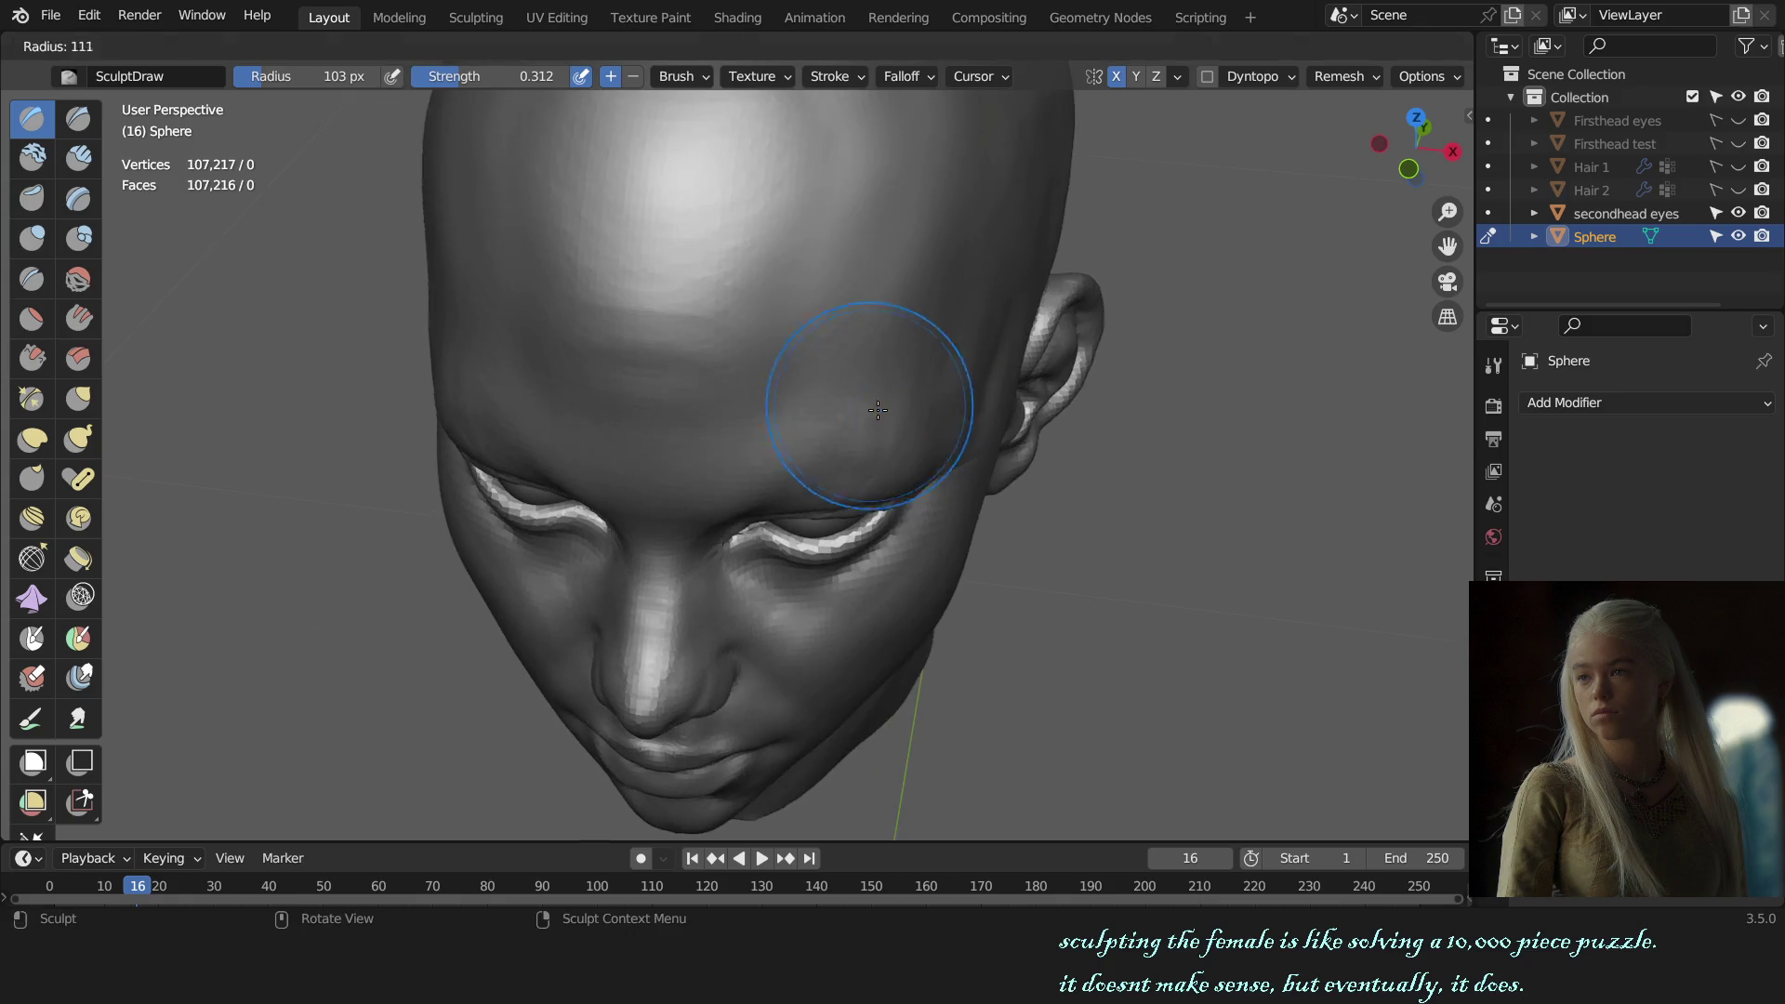
pyautogui.moveTo(907, 406)
pyautogui.mouseDown(button='middle')
pyautogui.moveTo(861, 527)
pyautogui.moveTo(825, 463)
pyautogui.moveTo(843, 441)
pyautogui.moveTo(866, 514)
pyautogui.mouseUp(button='middle')
pyautogui.scroll(2, 861, 526)
pyautogui.press('f')
pyautogui.click(854, 500)
pyautogui.press('f')
pyautogui.click(860, 487)
pyautogui.moveTo(985, 511)
pyautogui.mouseDown(button='middle')
pyautogui.moveTo(1204, 560)
pyautogui.moveTo(1072, 548)
pyautogui.moveTo(1056, 518)
pyautogui.moveTo(1311, 518)
pyautogui.moveTo(1044, 446)
pyautogui.mouseUp(button='middle')
pyautogui.scroll(-5, 1204, 561)
pyautogui.scroll(4, 1056, 518)
pyautogui.scroll(-4, 1260, 488)
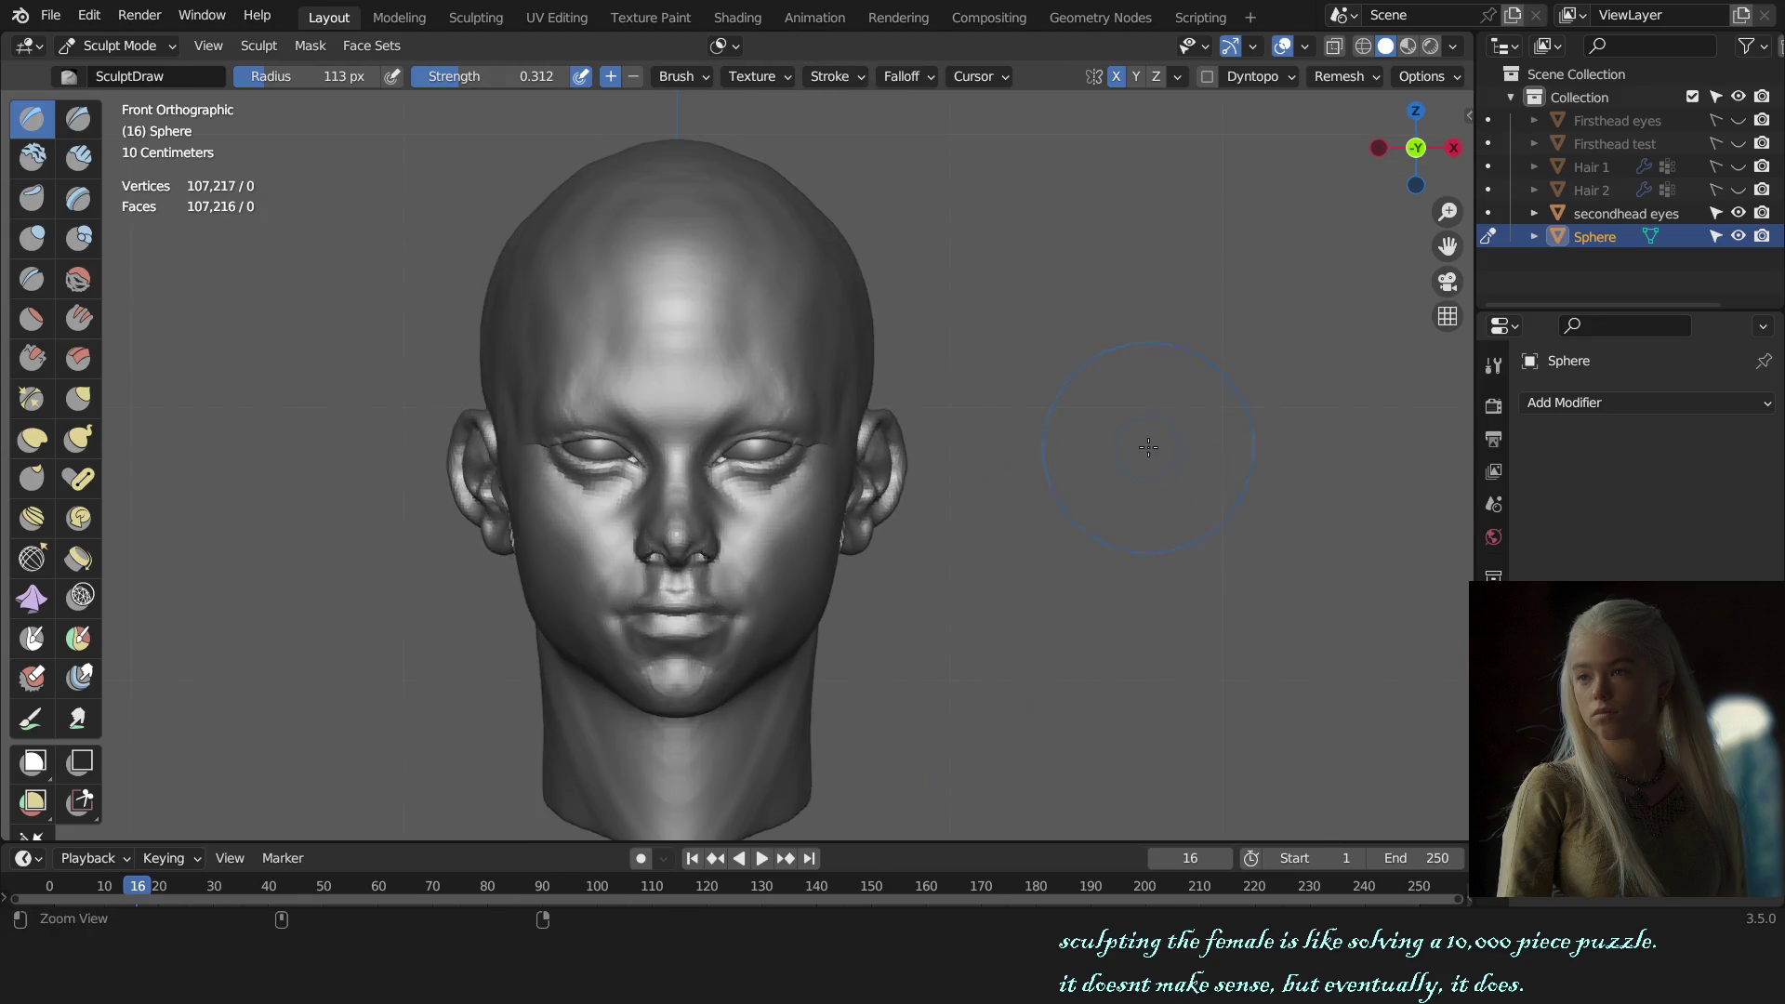
pyautogui.scroll(-2, 930, 400)
# Step: Reshape the skull from above with the Grab brush at 124 px, then 135 px
pyautogui.press('g')
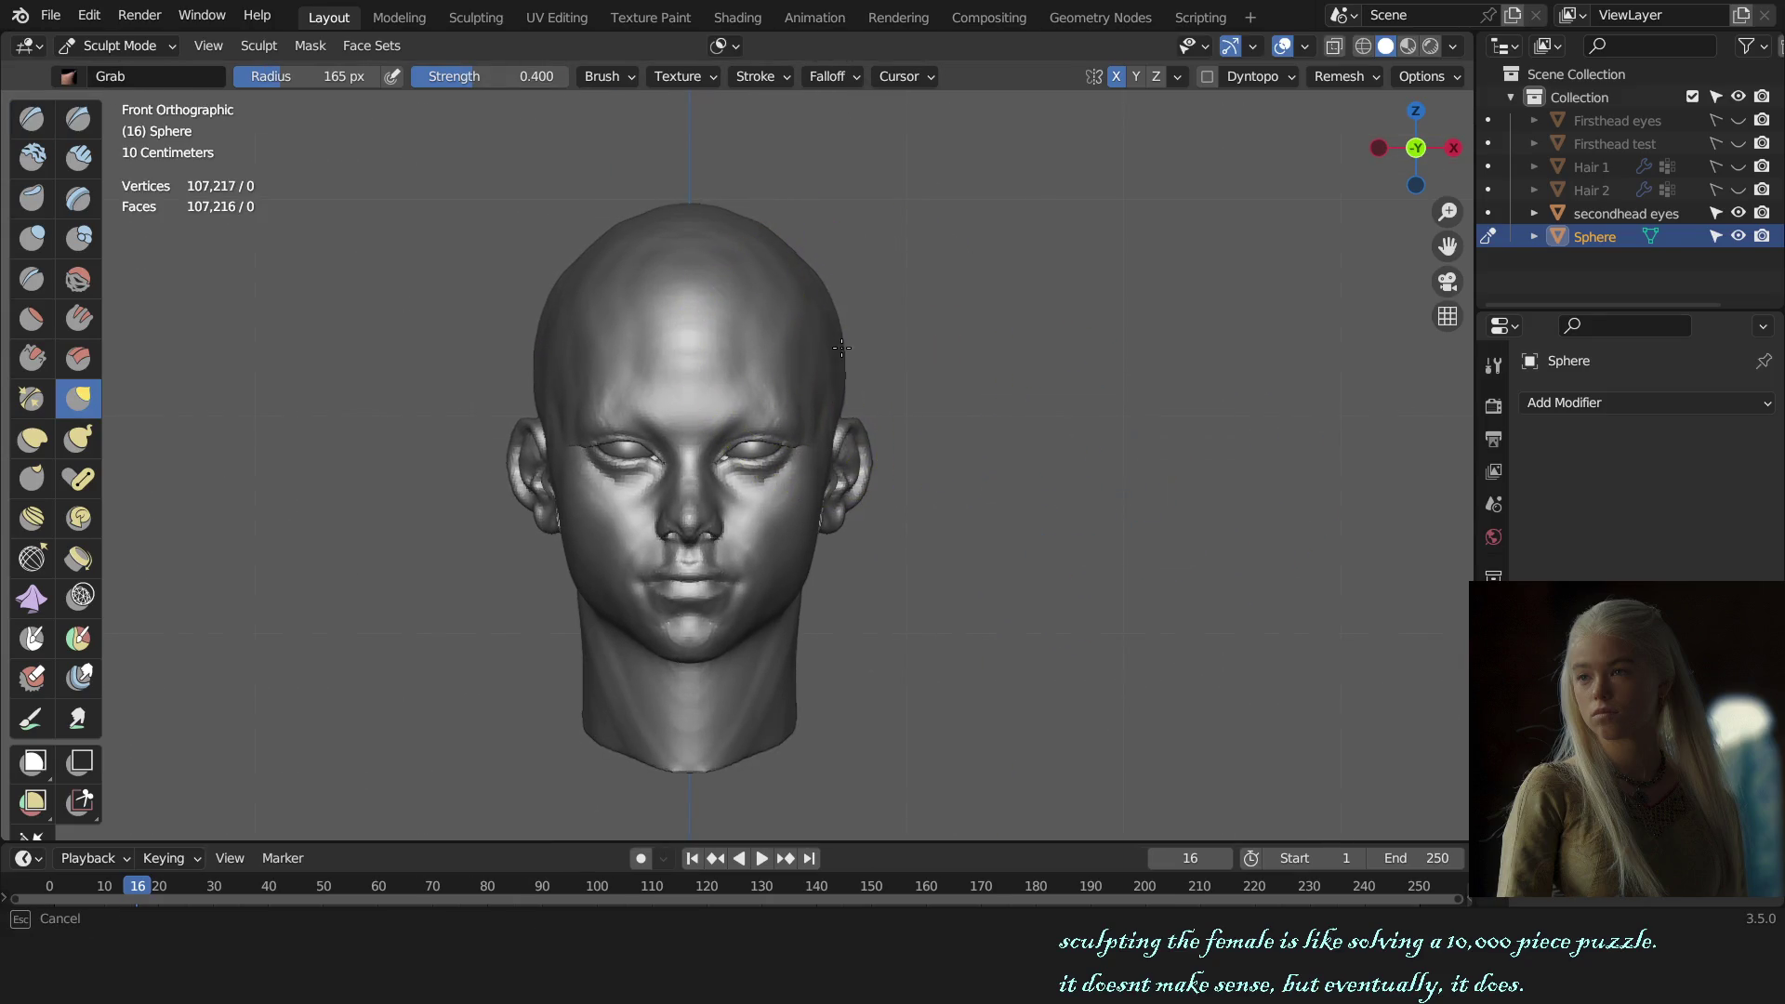
pyautogui.moveTo(1087, 416)
pyautogui.mouseDown(button='middle')
pyautogui.moveTo(1071, 480)
pyautogui.moveTo(844, 669)
pyautogui.moveTo(945, 530)
pyautogui.mouseUp(button='middle')
pyautogui.press('f')
pyautogui.click(826, 342)
pyautogui.press('f')
pyautogui.click(812, 327)
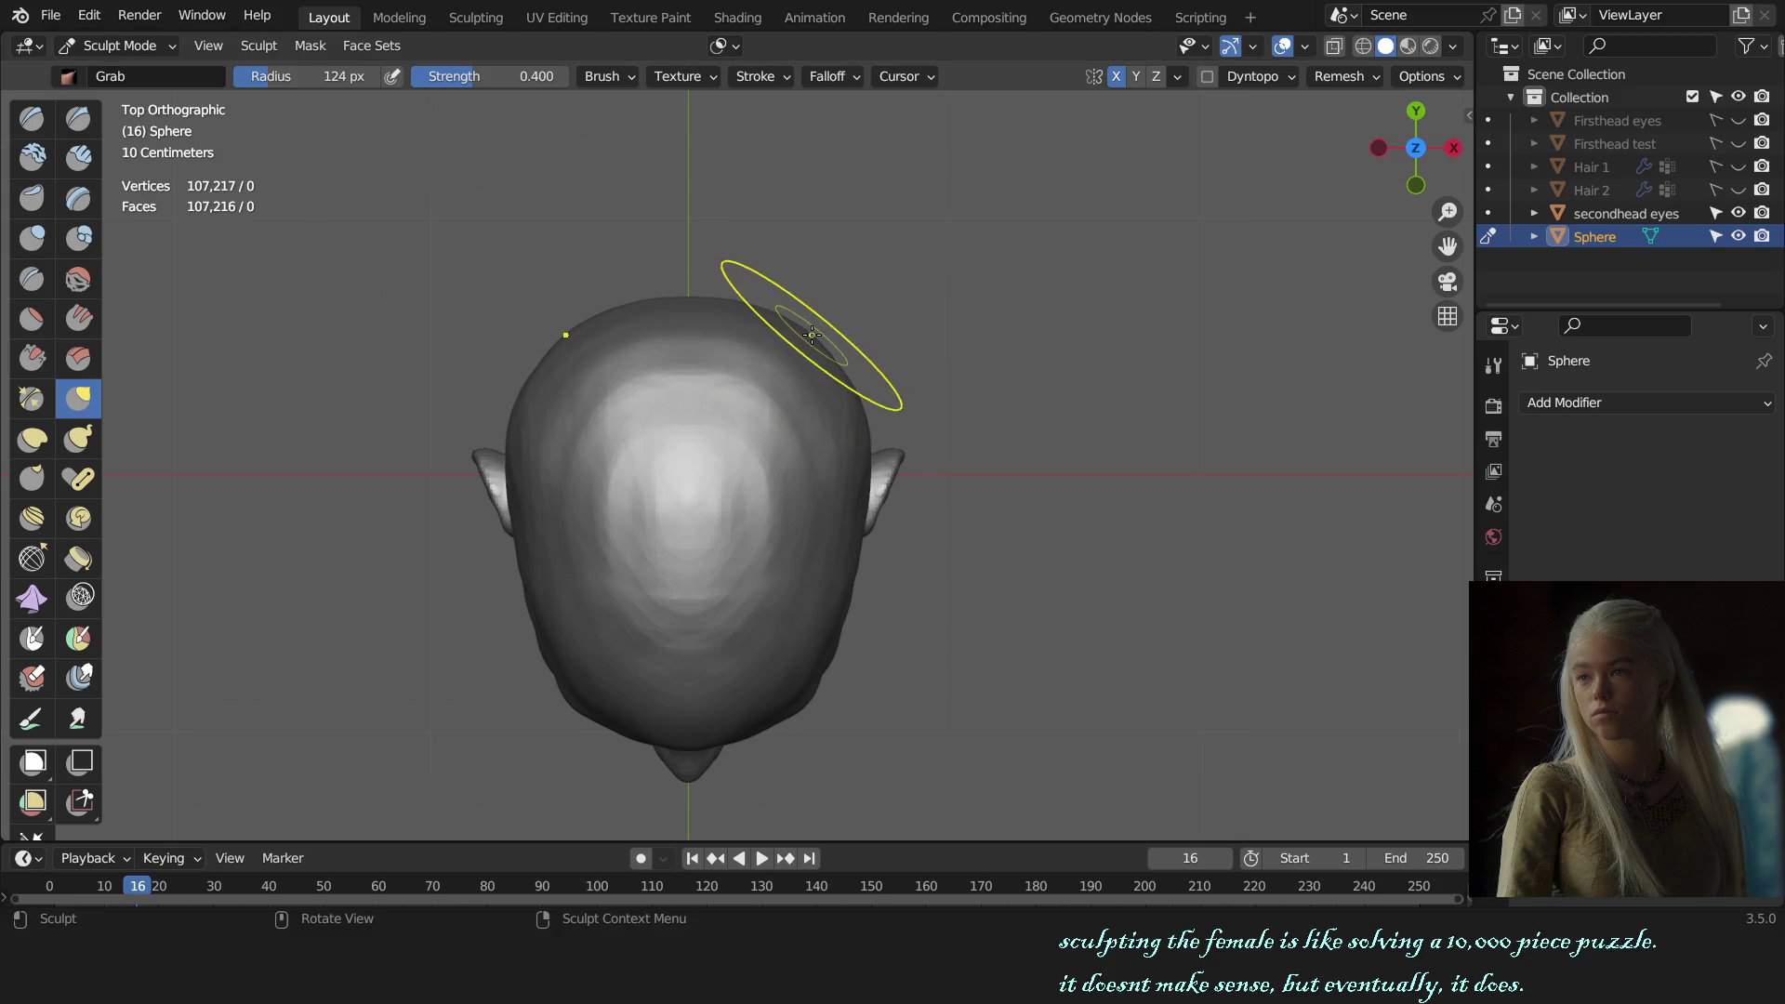
pyautogui.press('f')
pyautogui.click(962, 427)
# Step: Check the head from front and perspective views, then return to Object Mode and select the eyes
pyautogui.press('KP_1')
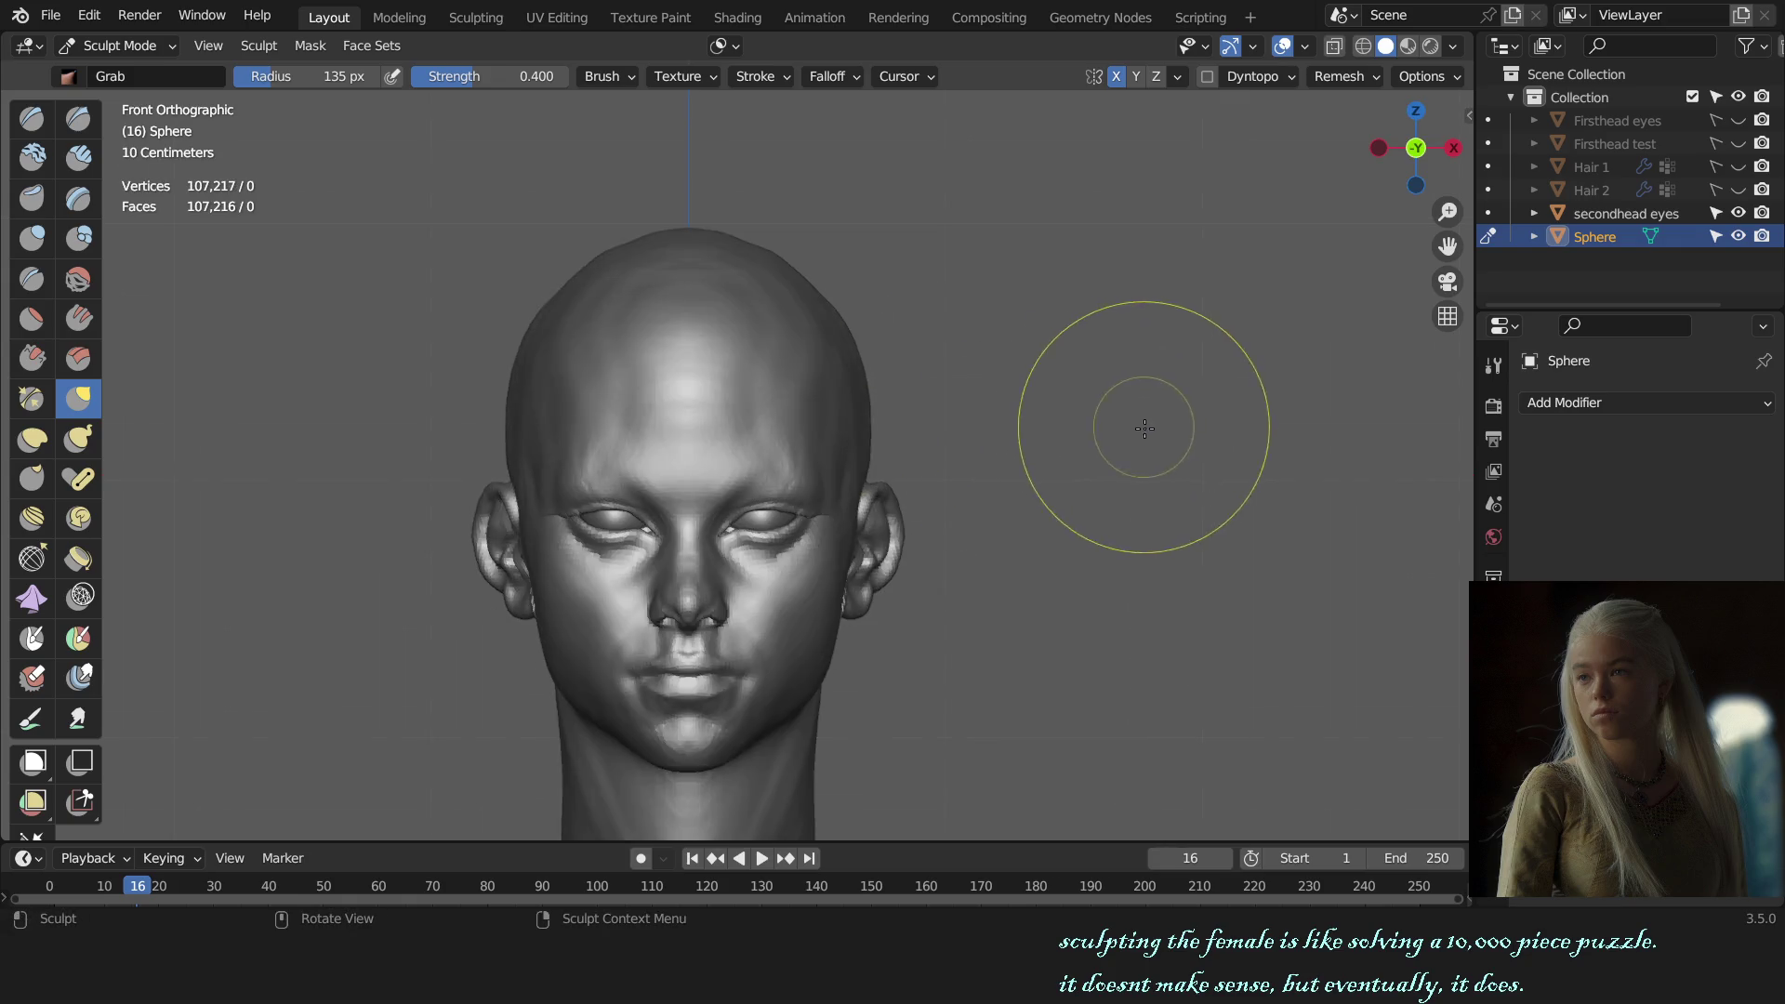
pyautogui.moveTo(1143, 399)
pyautogui.mouseDown(button='middle')
pyautogui.moveTo(1124, 460)
pyautogui.moveTo(996, 498)
pyautogui.moveTo(709, 701)
pyautogui.mouseUp(button='middle')
pyautogui.scroll(3, 1044, 467)
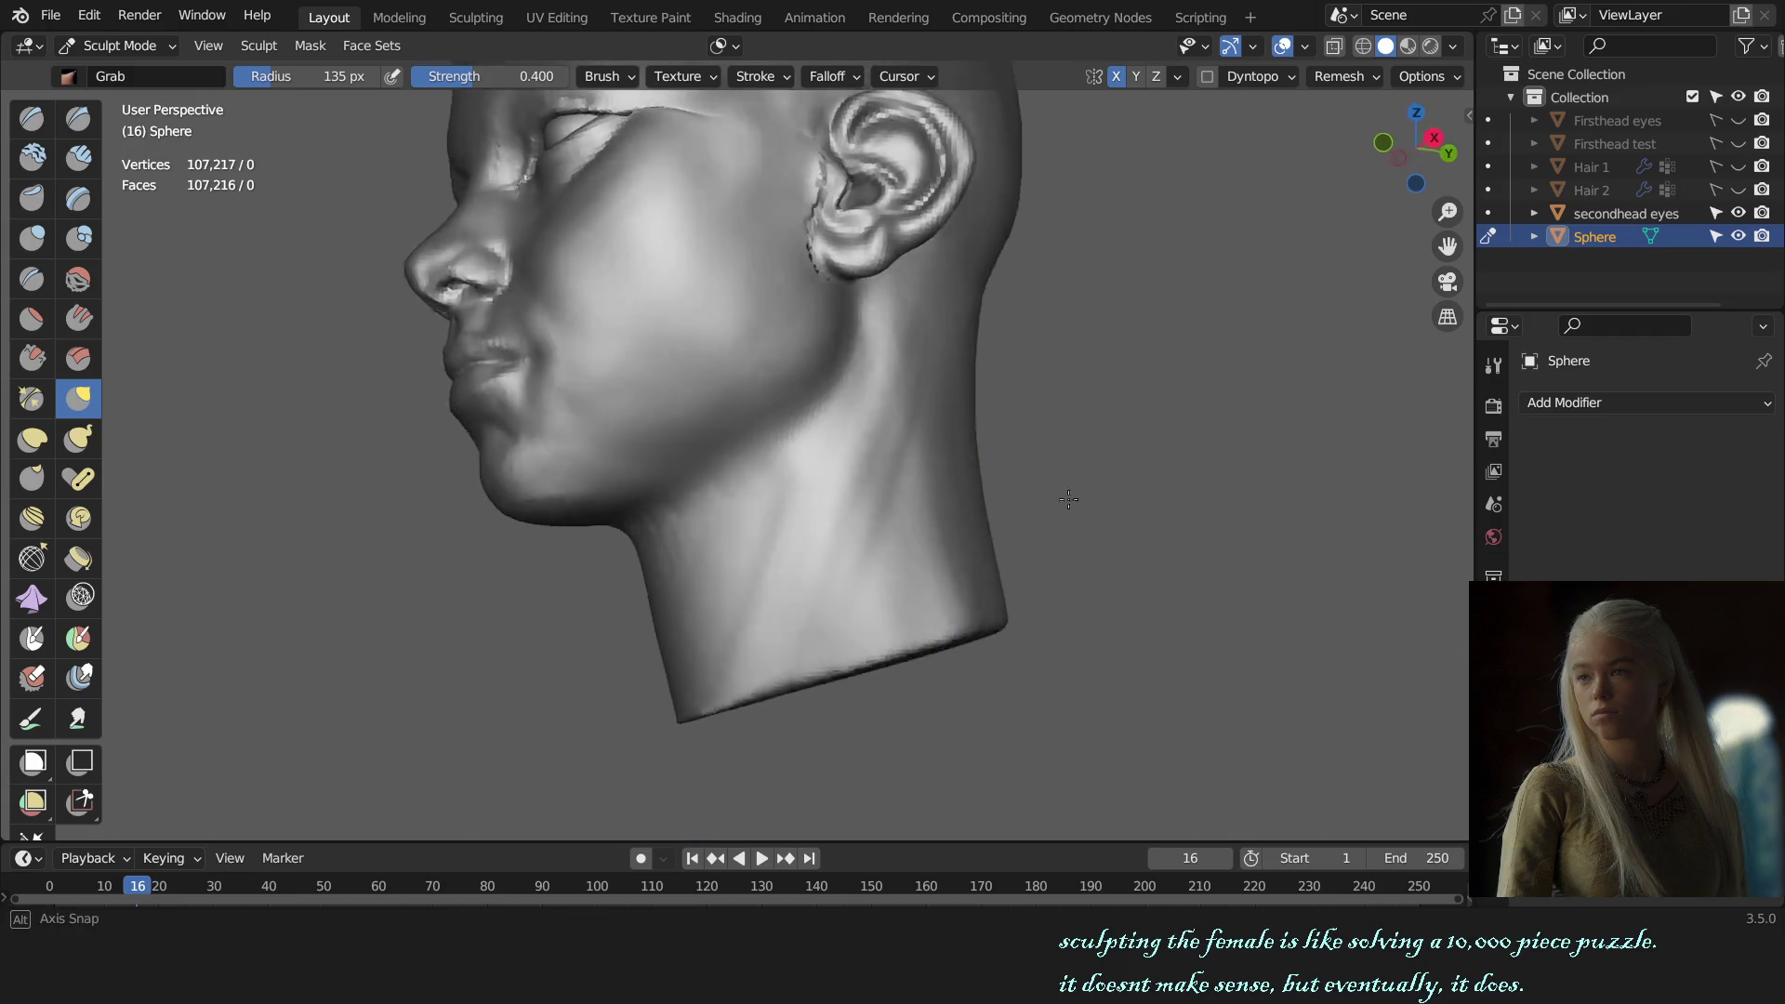
pyautogui.press('KP_1')
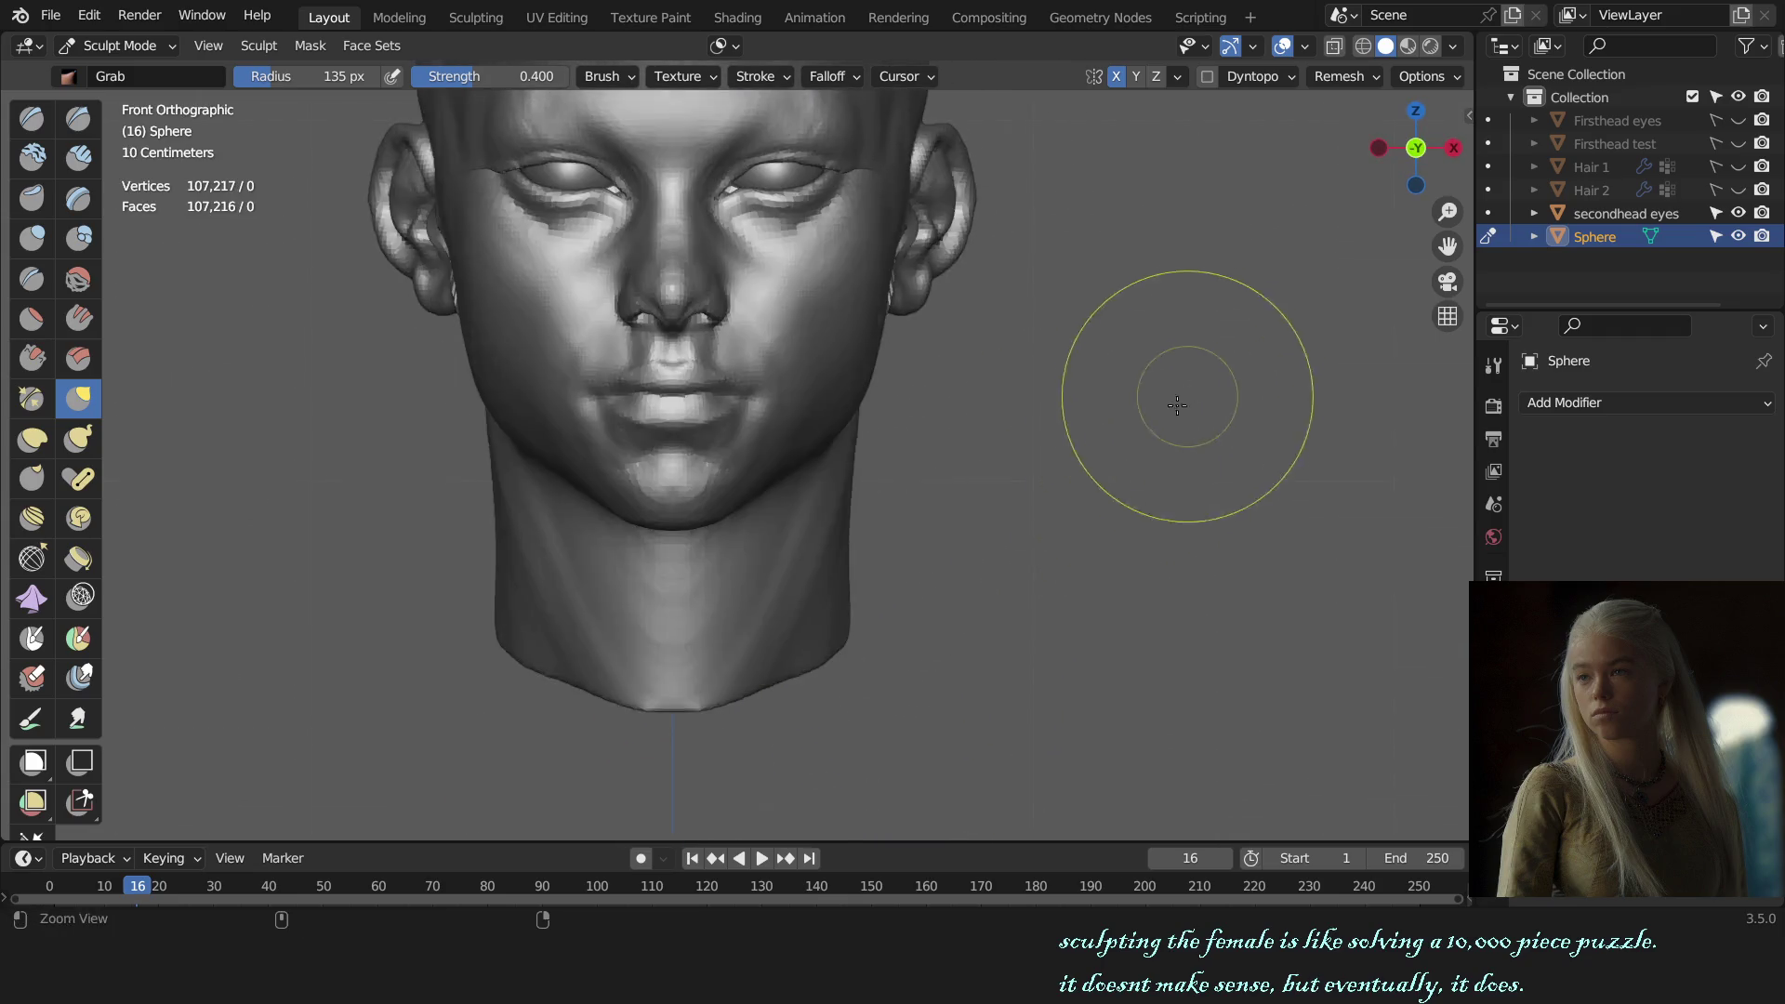
pyautogui.scroll(-3, 1084, 490)
pyautogui.moveTo(1184, 487)
pyautogui.mouseDown(button='middle')
pyautogui.moveTo(1117, 501)
pyautogui.moveTo(1162, 493)
pyautogui.mouseUp(button='middle')
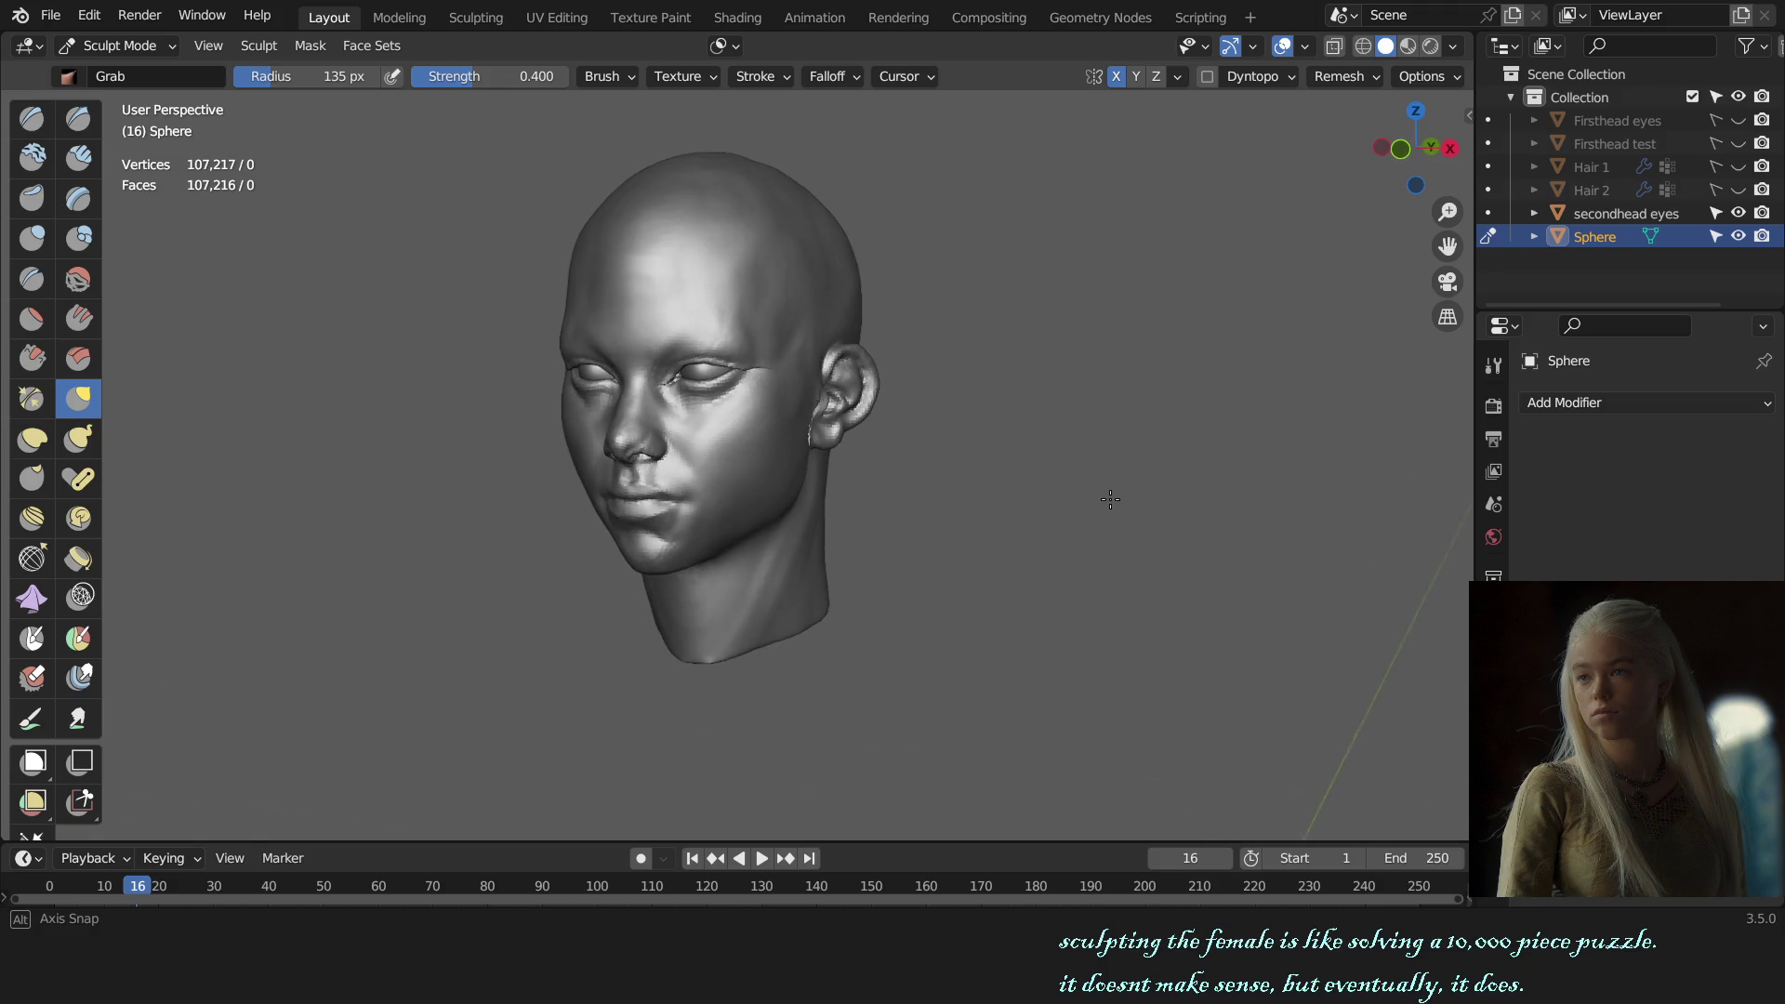
pyautogui.press('KP_1')
pyautogui.hotkey('ctrl', 'Tab')
pyautogui.click(1052, 510)
pyautogui.click(1052, 510)
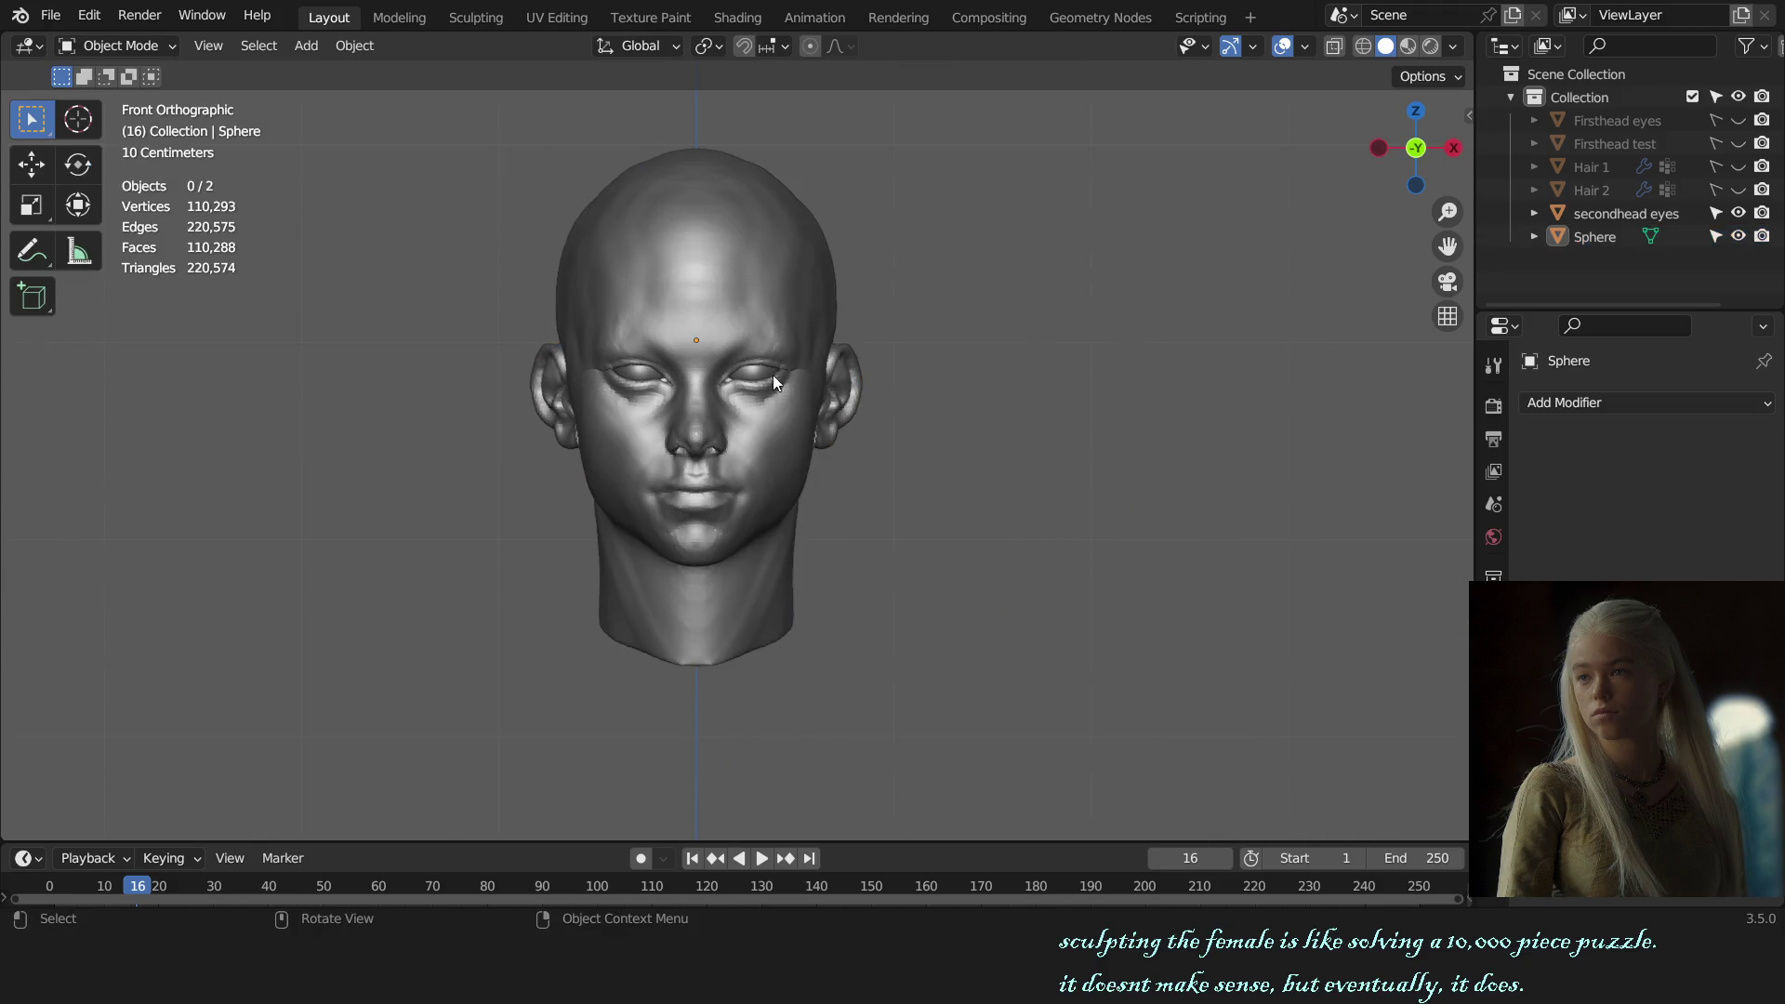
# Step: Check the eyes' Mirror modifier, deselect them, and save 'female bust sculpt.blend'
pyautogui.click(773, 376)
pyautogui.click(979, 396)
pyautogui.hotkey('ctrl', 's')
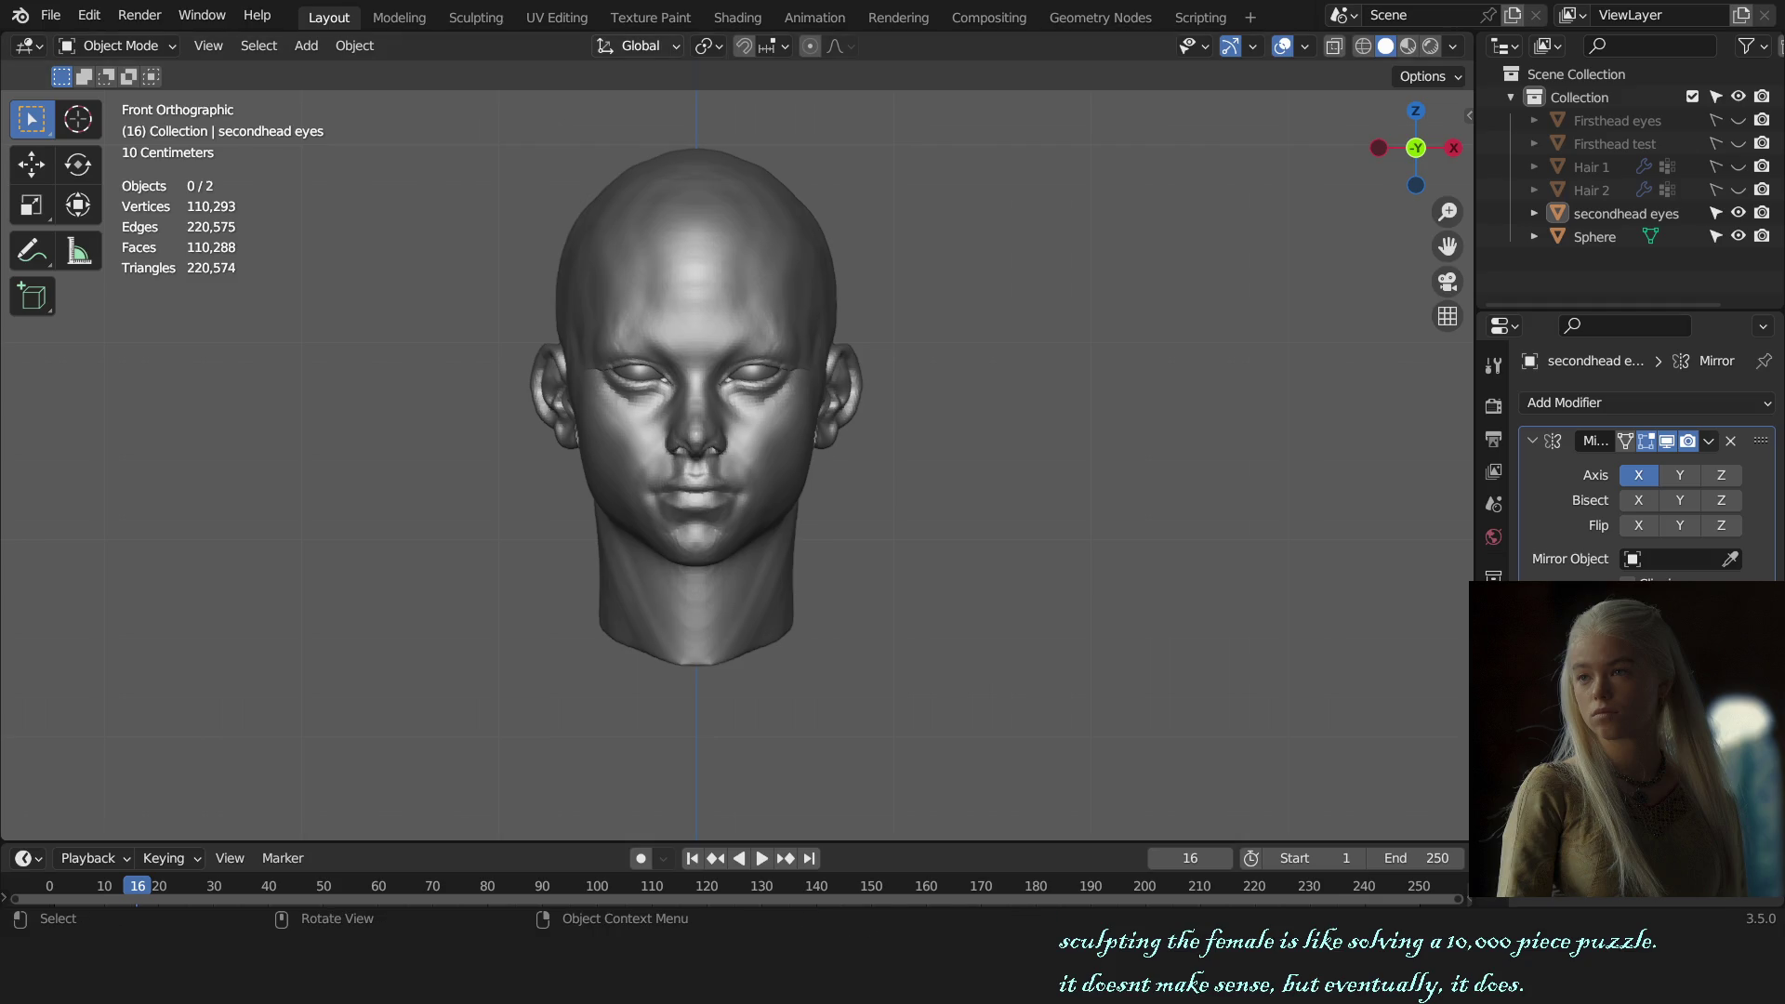
# Step: Select the head mesh and switch it back into Sculpt Mode via the Ctrl+Tab pie
pyautogui.click(787, 497)
pyautogui.hotkey('ctrl', 'Tab')
pyautogui.click(757, 750)
pyautogui.scroll(4, 704, 609)
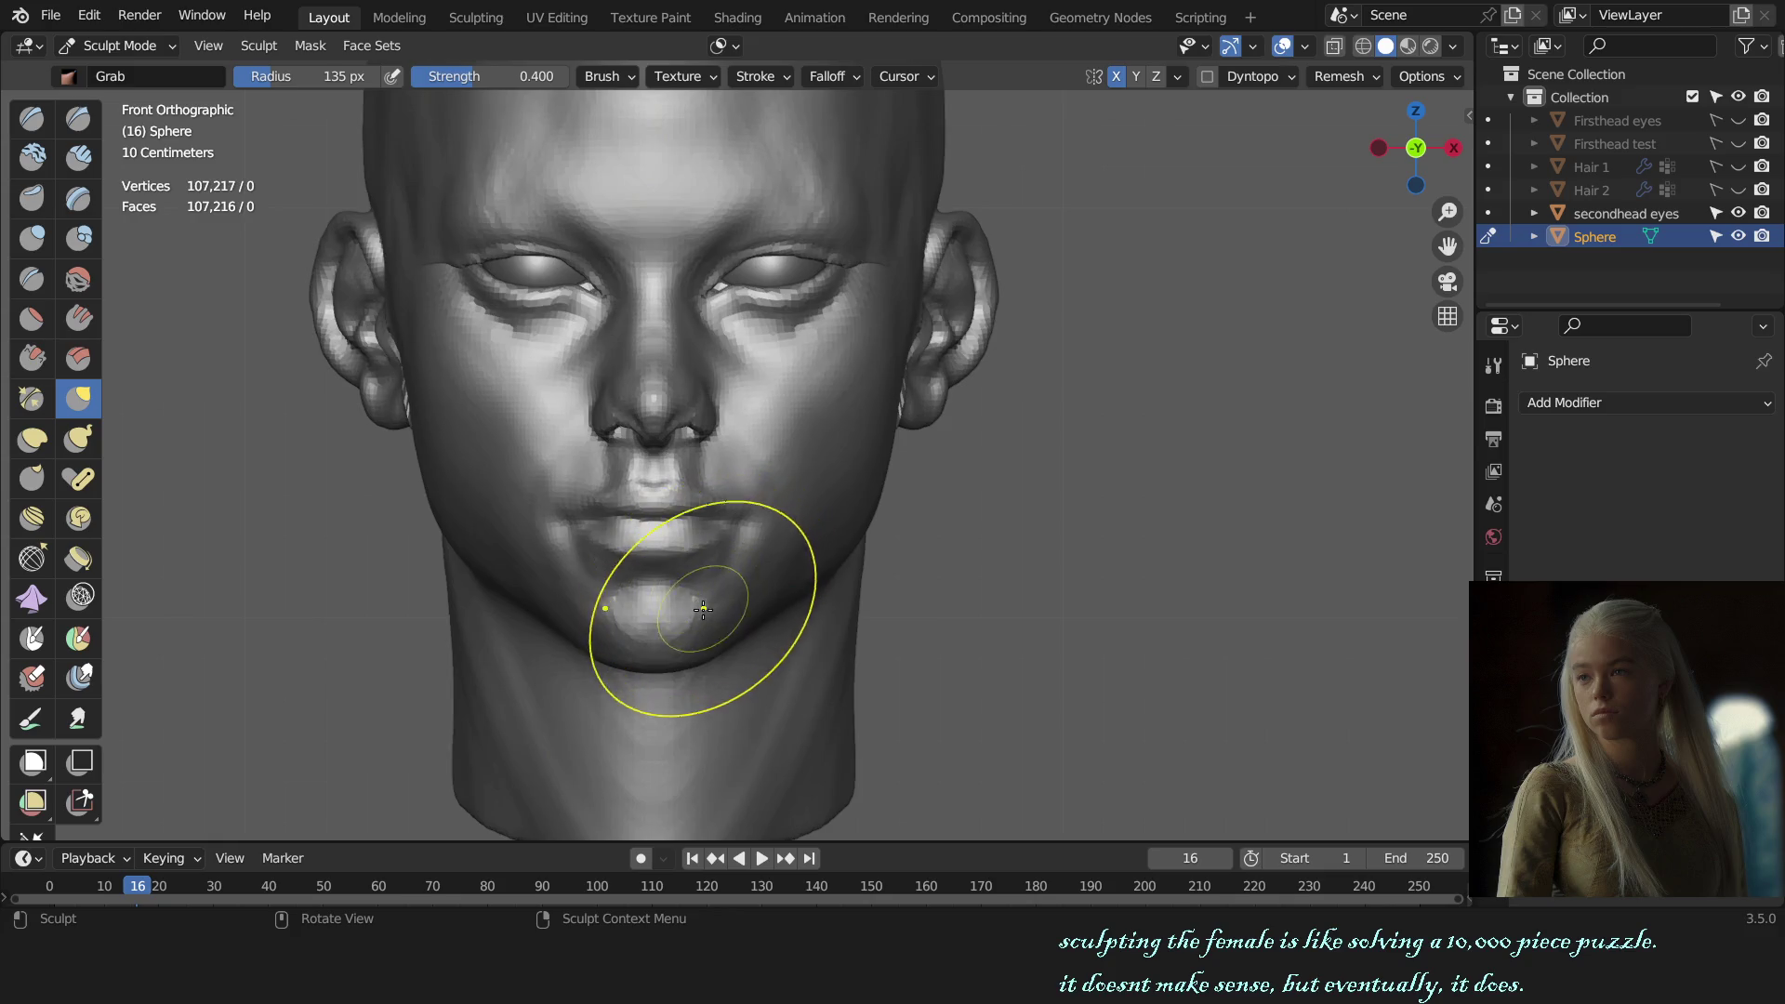
# Step: Pull the jaw and chin with a 171 px Grab brush, undoing and redoing to compare
pyautogui.press('f')
pyautogui.click(709, 638)
pyautogui.moveTo(710, 638); pyautogui.dragTo(770, 598)
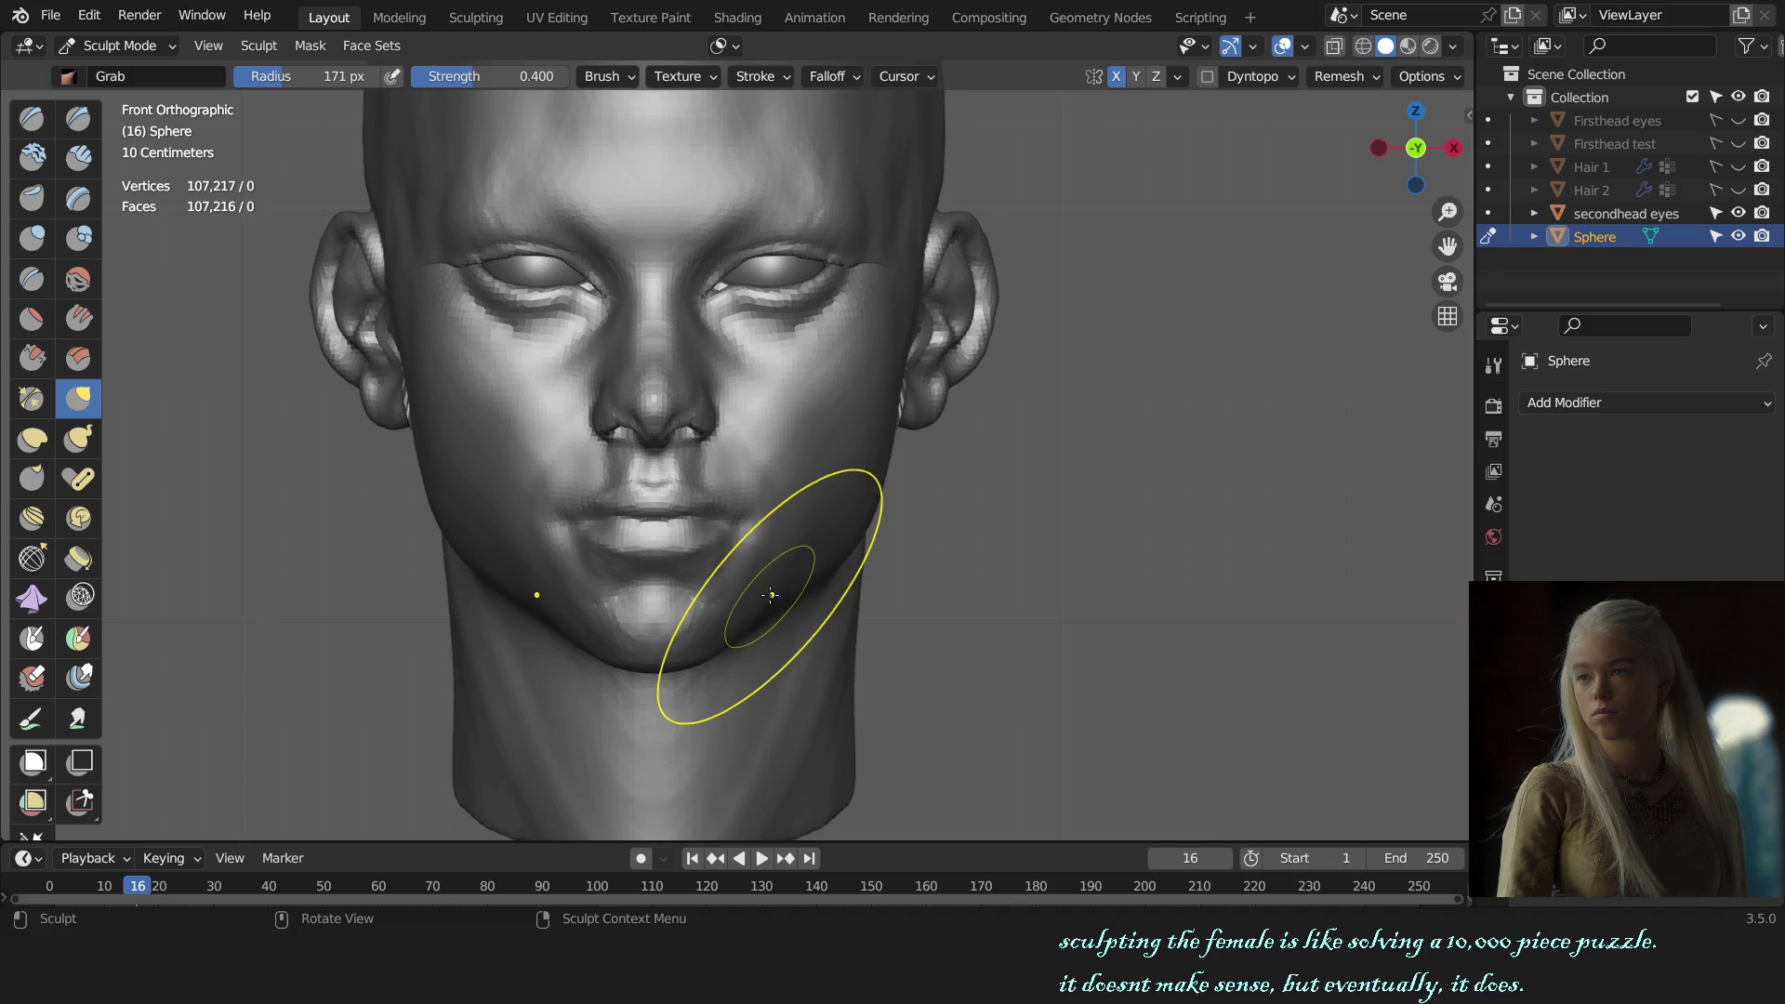
pyautogui.moveTo(837, 600); pyautogui.dragTo(898, 579, button='middle')
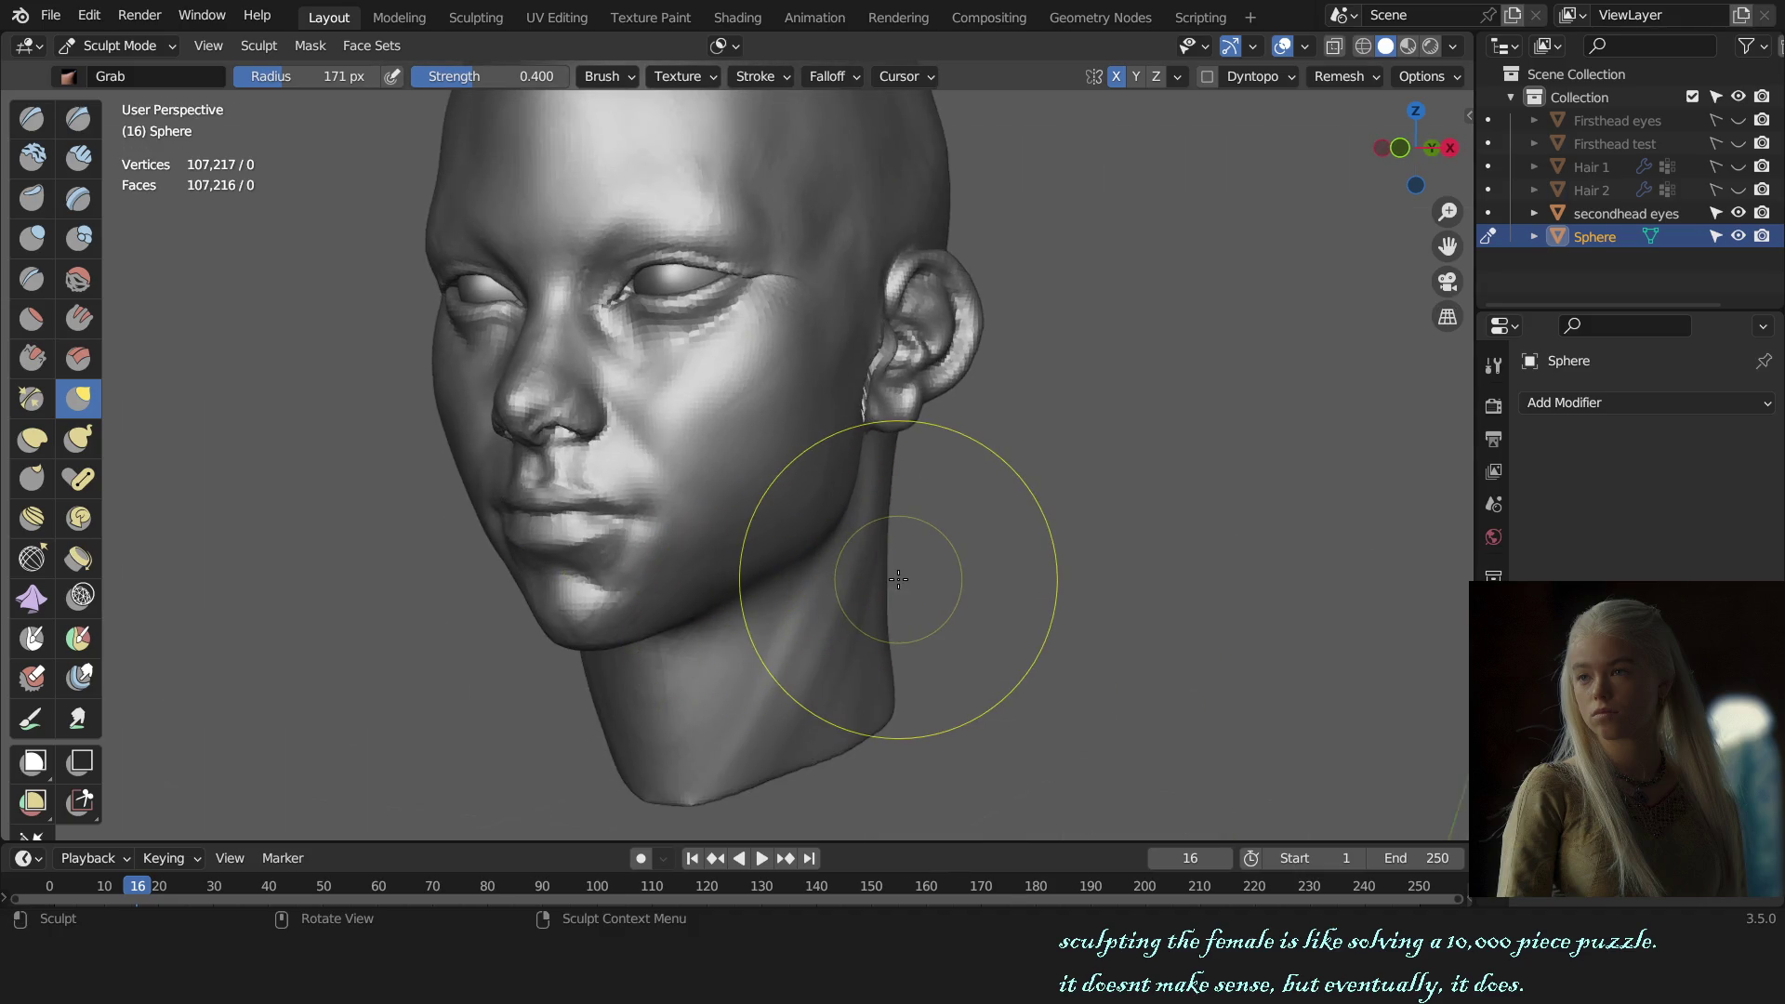
pyautogui.hotkey('ctrl', 'z')
pyautogui.hotkey('ctrl', 'z')
pyautogui.hotkey('ctrl', 'shift', 'z')
pyautogui.hotkey('ctrl', 'shift', 'z')
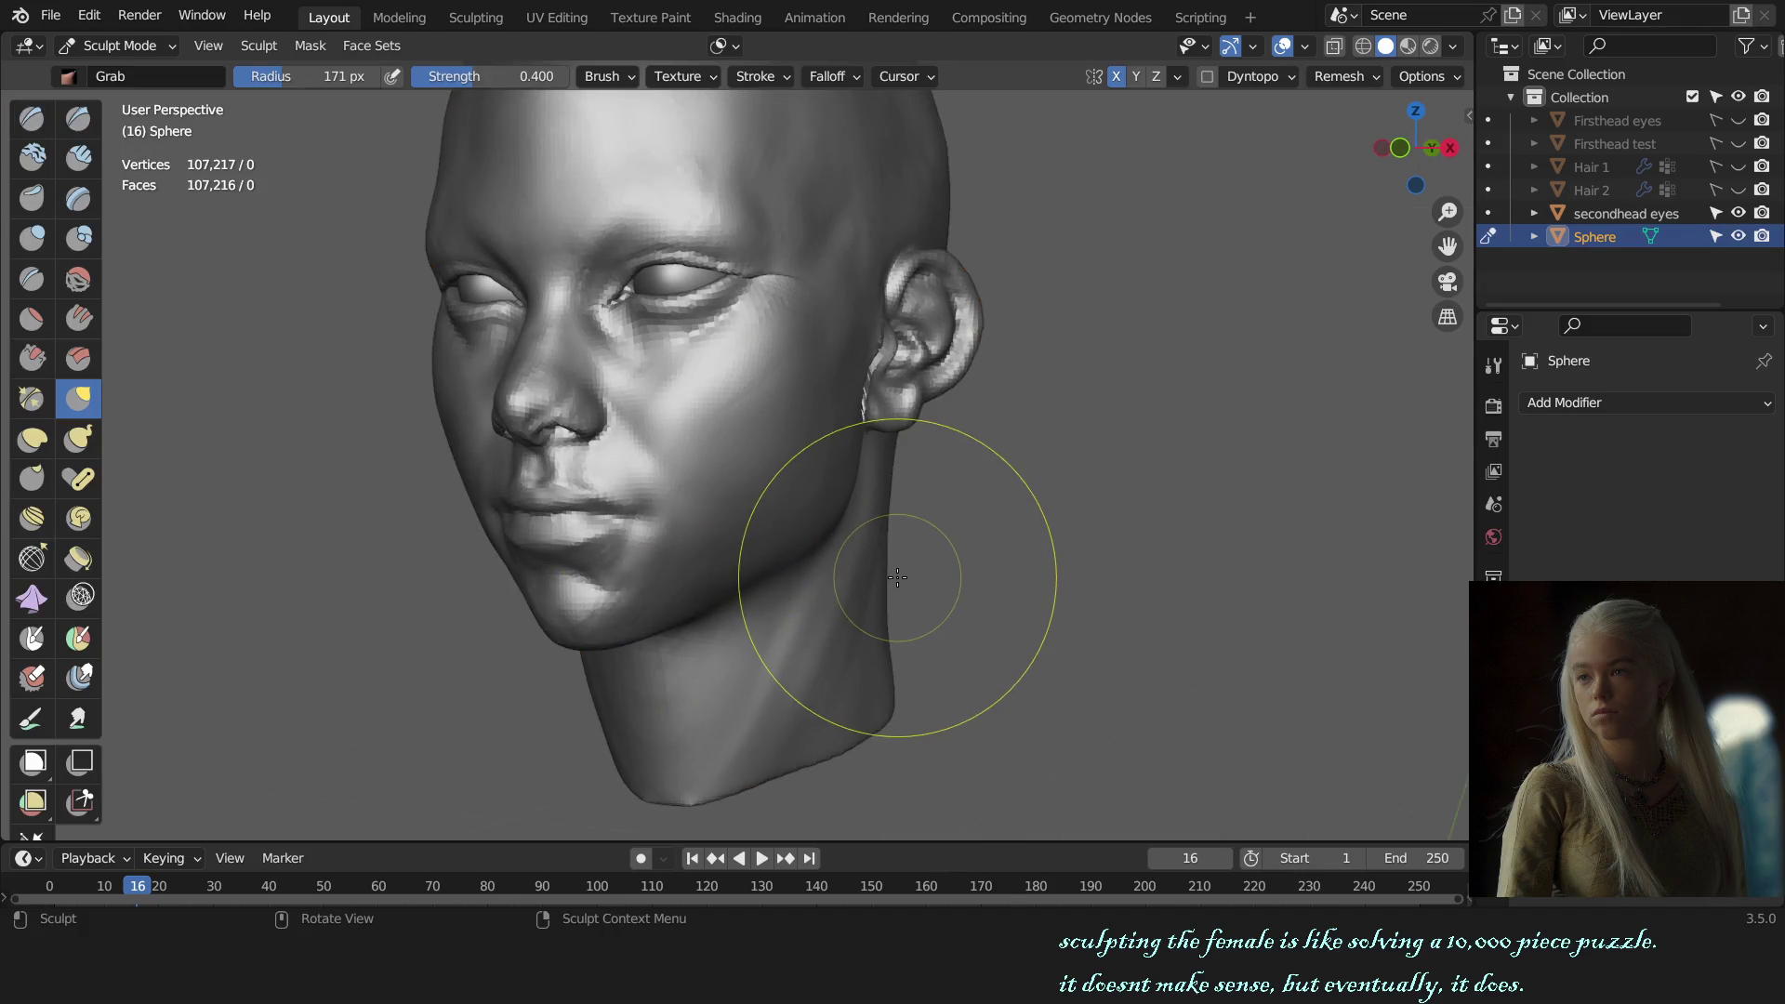
pyautogui.hotkey('ctrl', 'z')
pyautogui.hotkey('ctrl', 'shift', 'z')
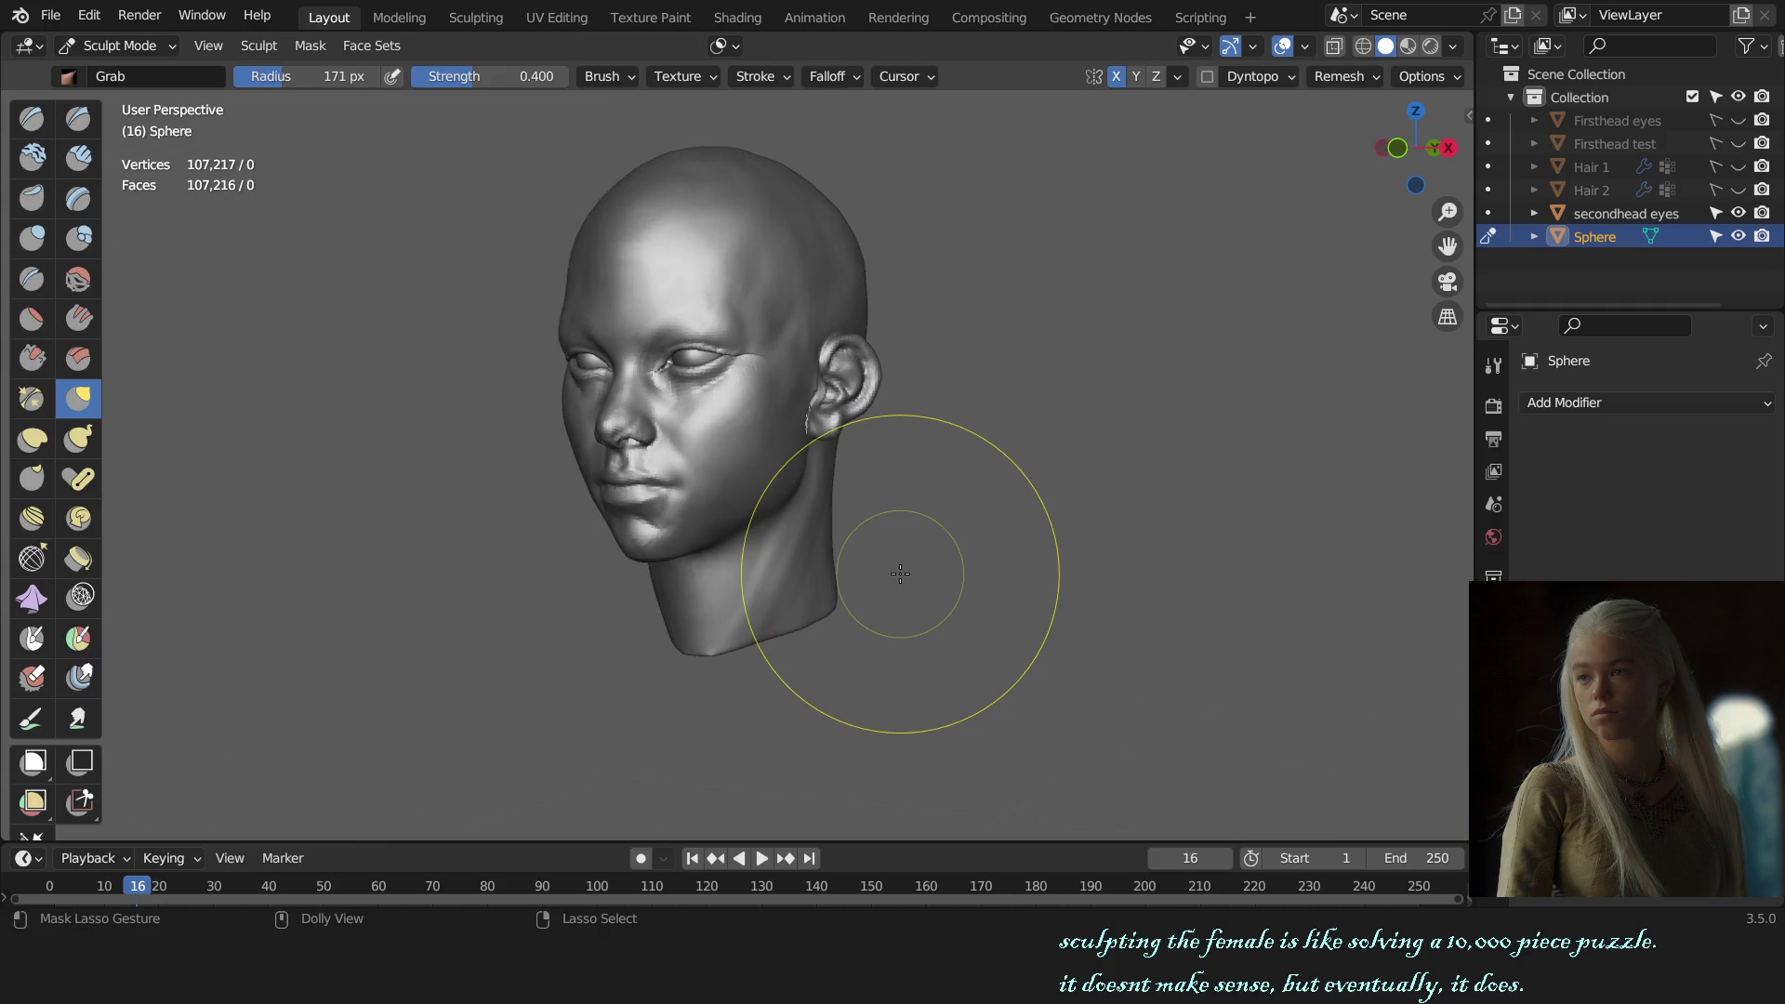
# Step: Switch to the SculptDraw brush and set its radius to about 87 px over the chin
pyautogui.press('KP_1')
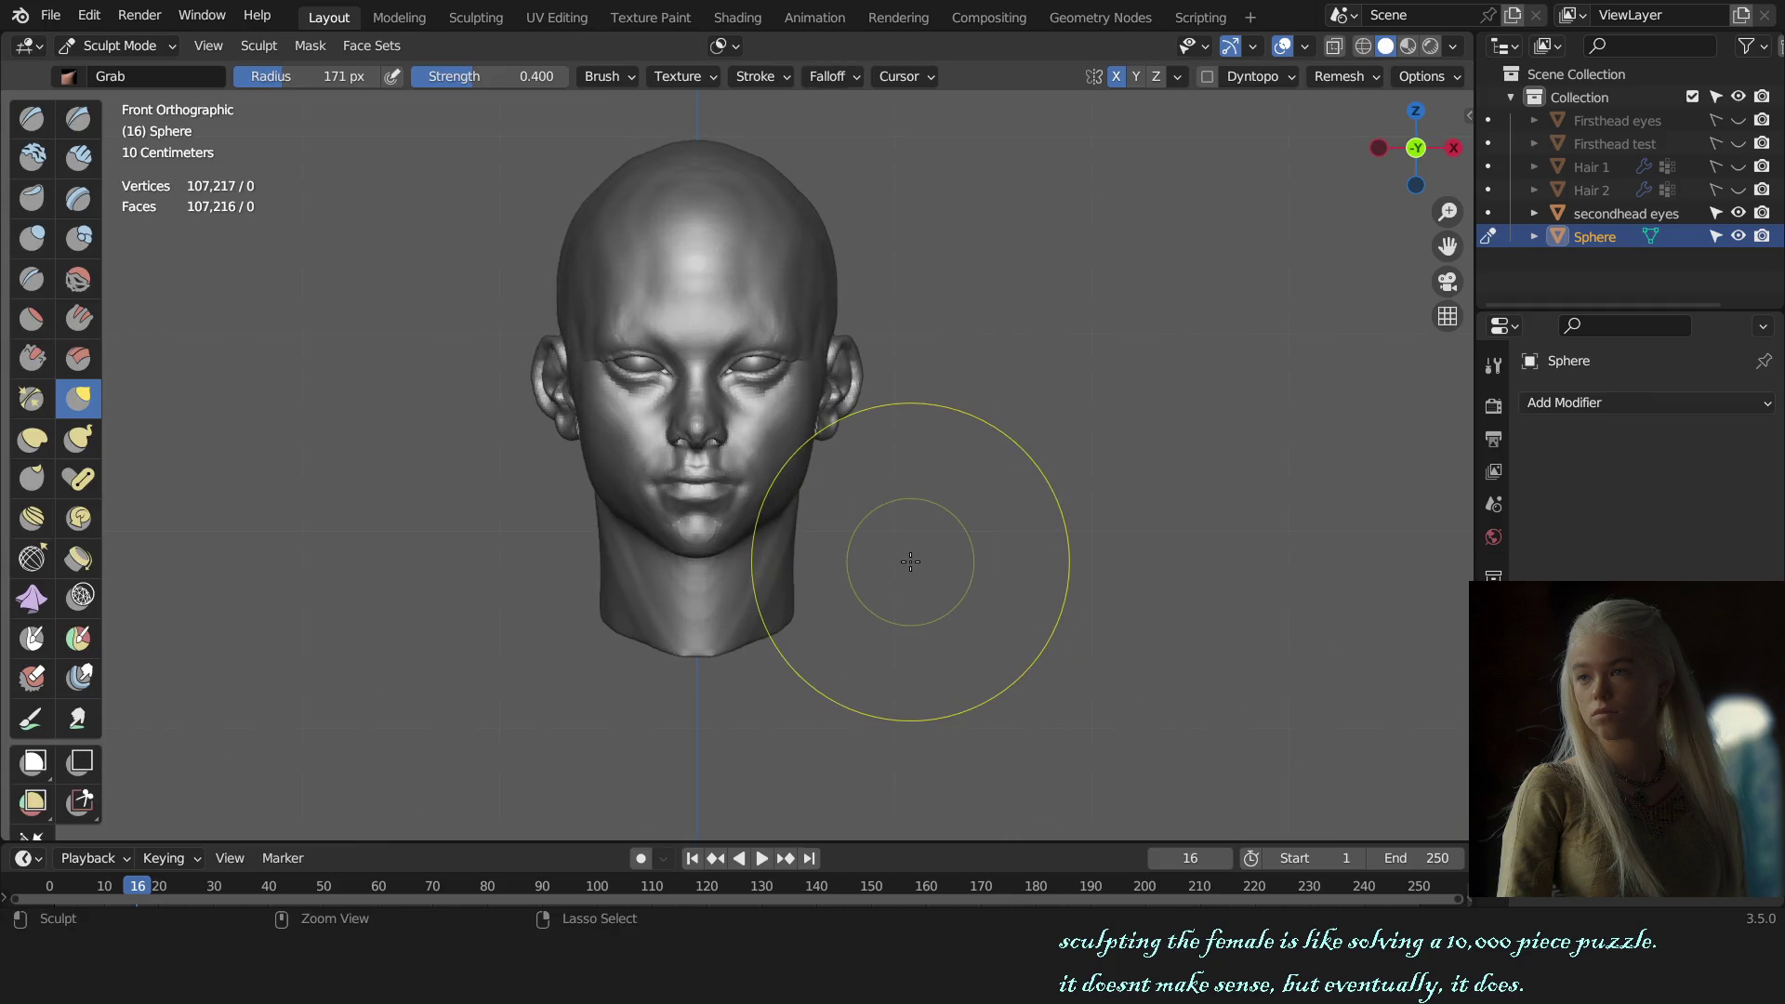
pyautogui.moveTo(910, 561); pyautogui.dragTo(817, 518, button='middle')
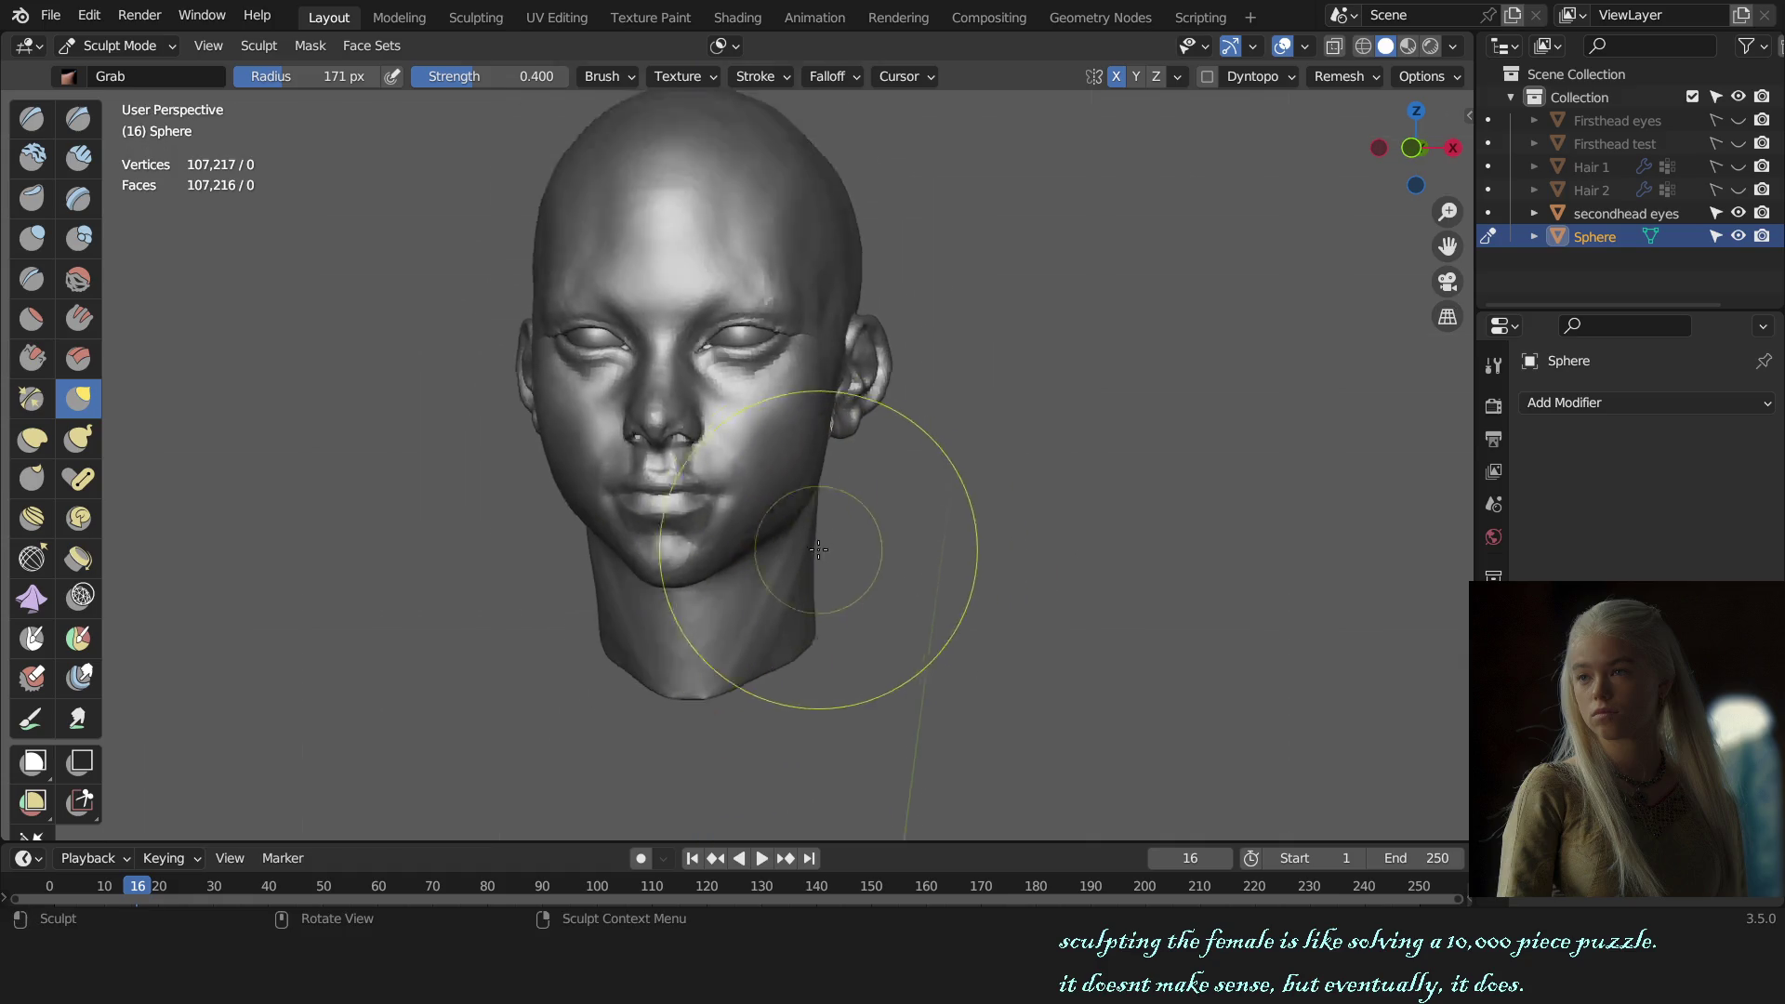
pyautogui.scroll(5, 717, 578)
pyautogui.press('x')
pyautogui.press('f')
pyautogui.click(678, 612)
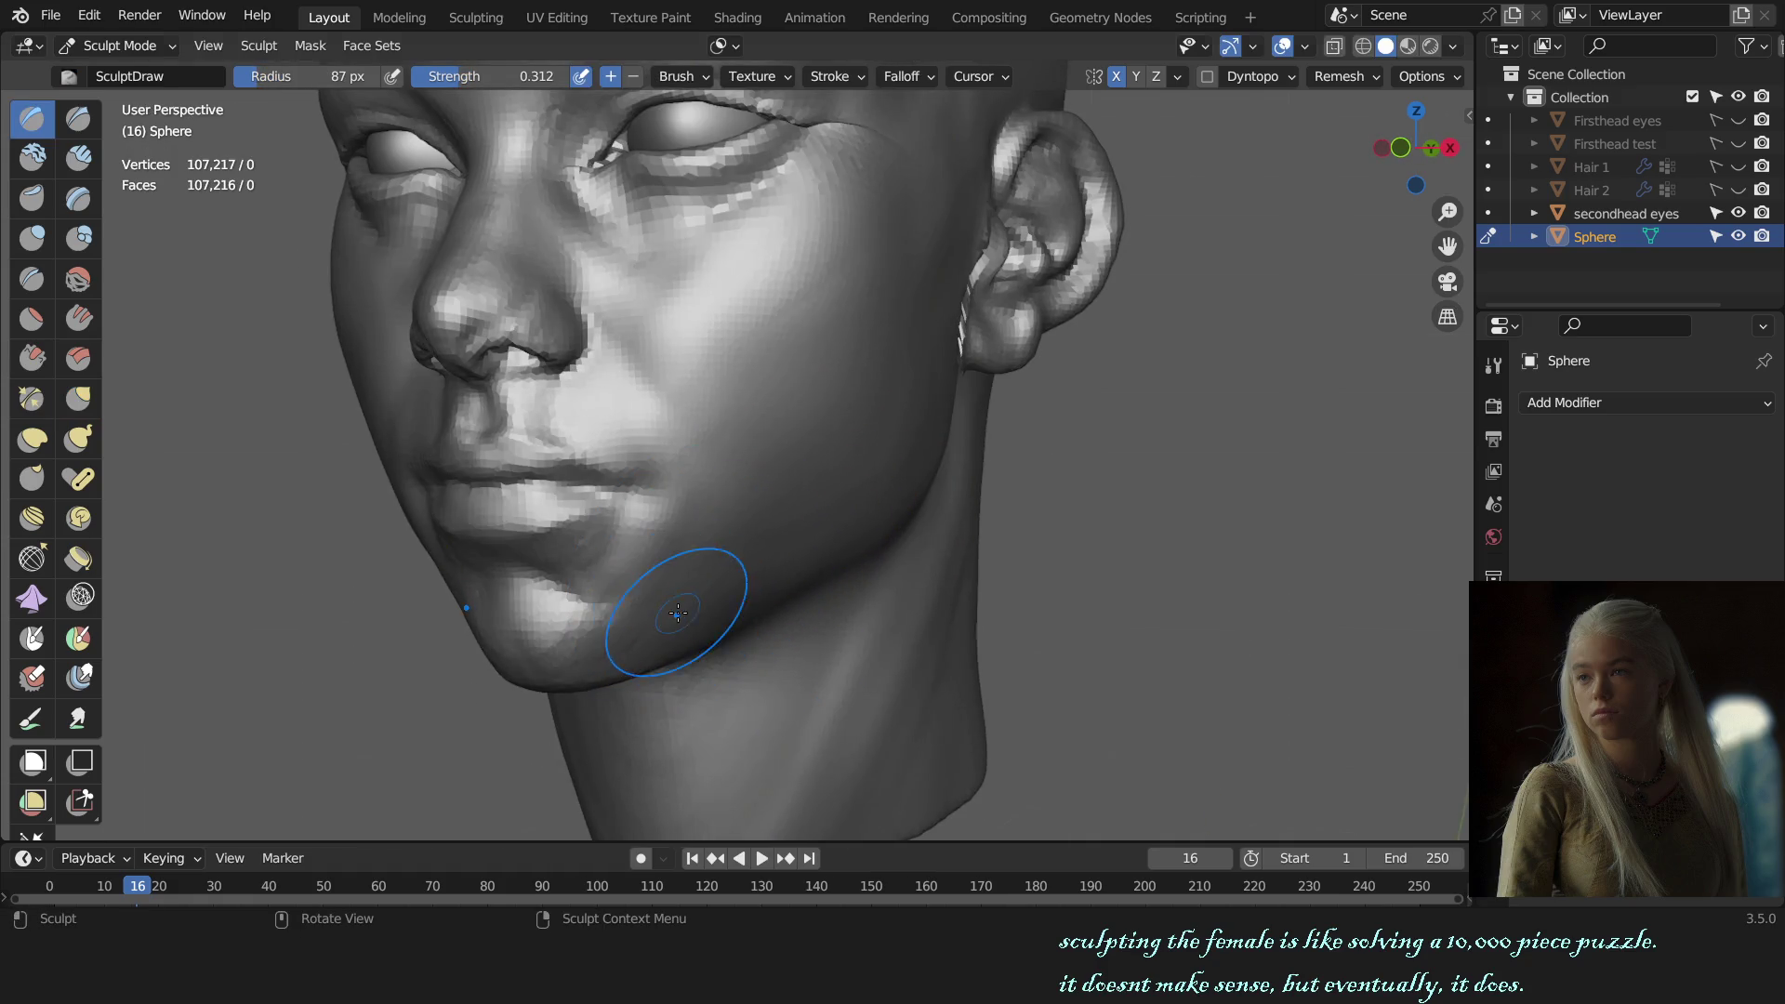
pyautogui.press('f')
pyautogui.click(686, 591)
# Step: Inspect the chin, cheek and forehead from front and three-quarter views
pyautogui.scroll(-6, 762, 567)
pyautogui.moveTo(762, 567); pyautogui.dragTo(838, 562, button='middle')
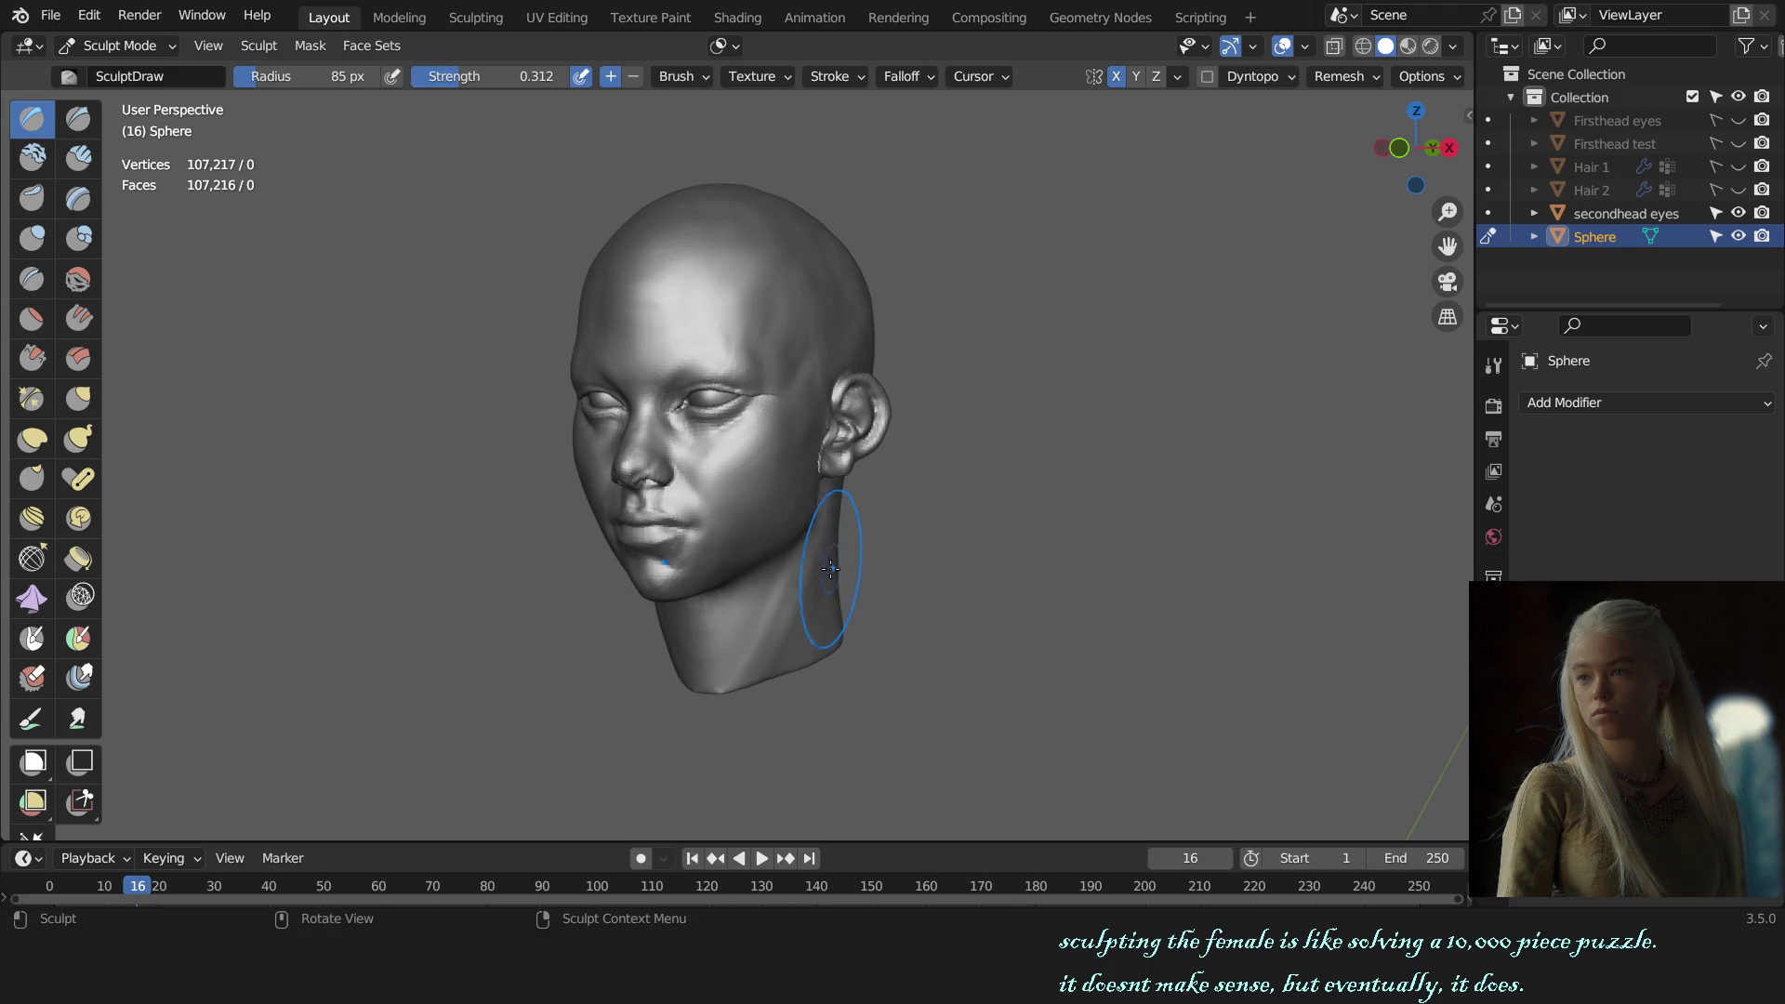
pyautogui.keyDown('ctrl'); pyautogui.moveTo(824, 574); pyautogui.dragTo(812, 450, button='middle'); pyautogui.keyUp('ctrl')
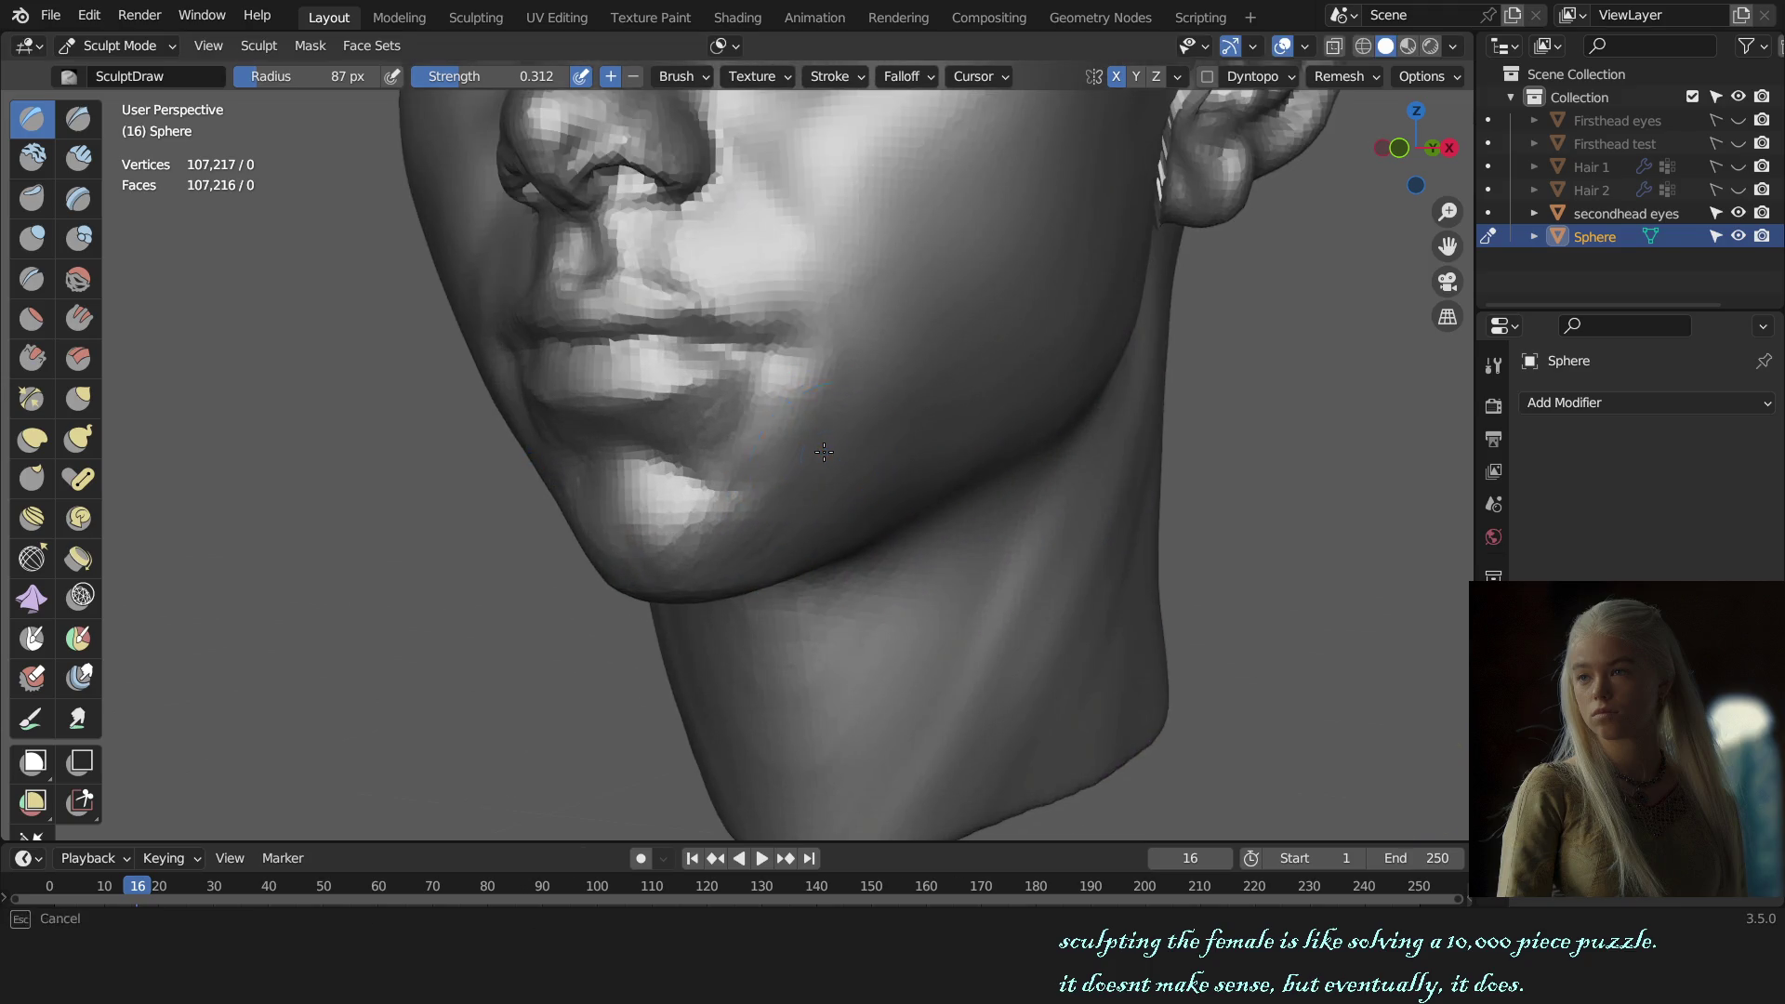
pyautogui.press('KP_1')
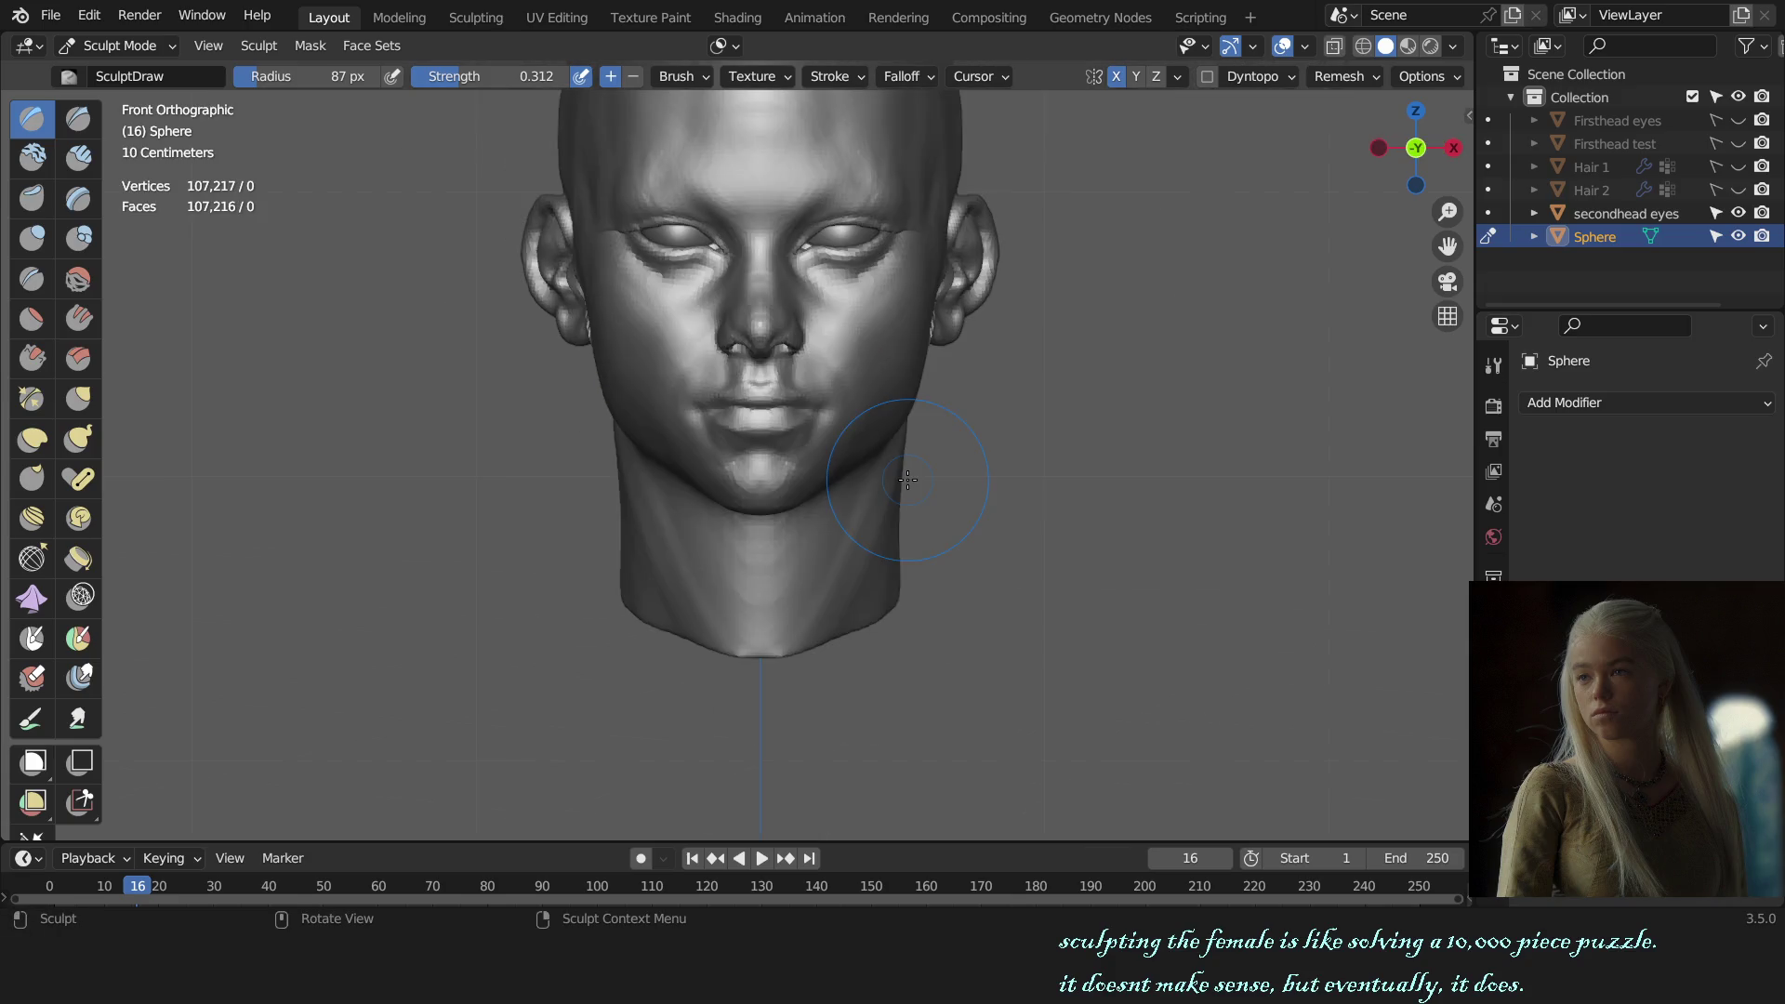
pyautogui.moveTo(908, 480)
pyautogui.mouseDown(button='middle')
pyautogui.moveTo(787, 592)
pyautogui.moveTo(865, 590)
pyautogui.mouseUp(button='middle')
pyautogui.scroll(-2, 871, 586)
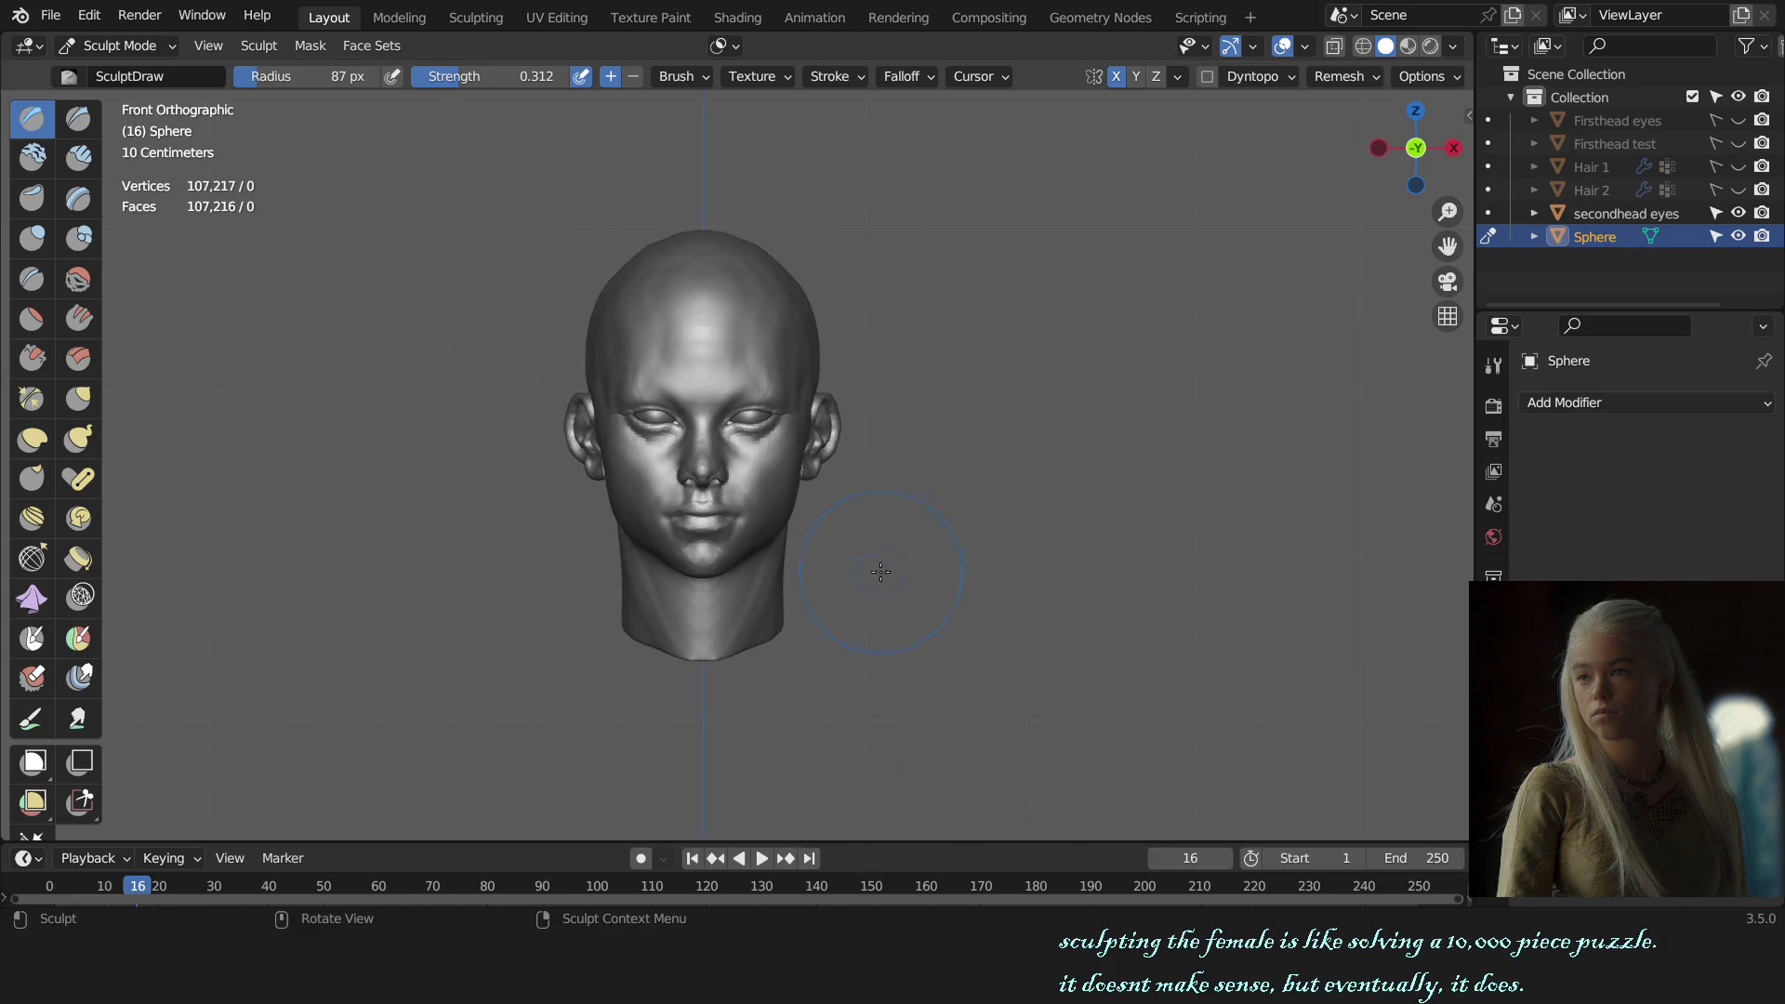
pyautogui.scroll(6, 870, 605)
pyautogui.moveTo(818, 479); pyautogui.dragTo(783, 544, button='middle')
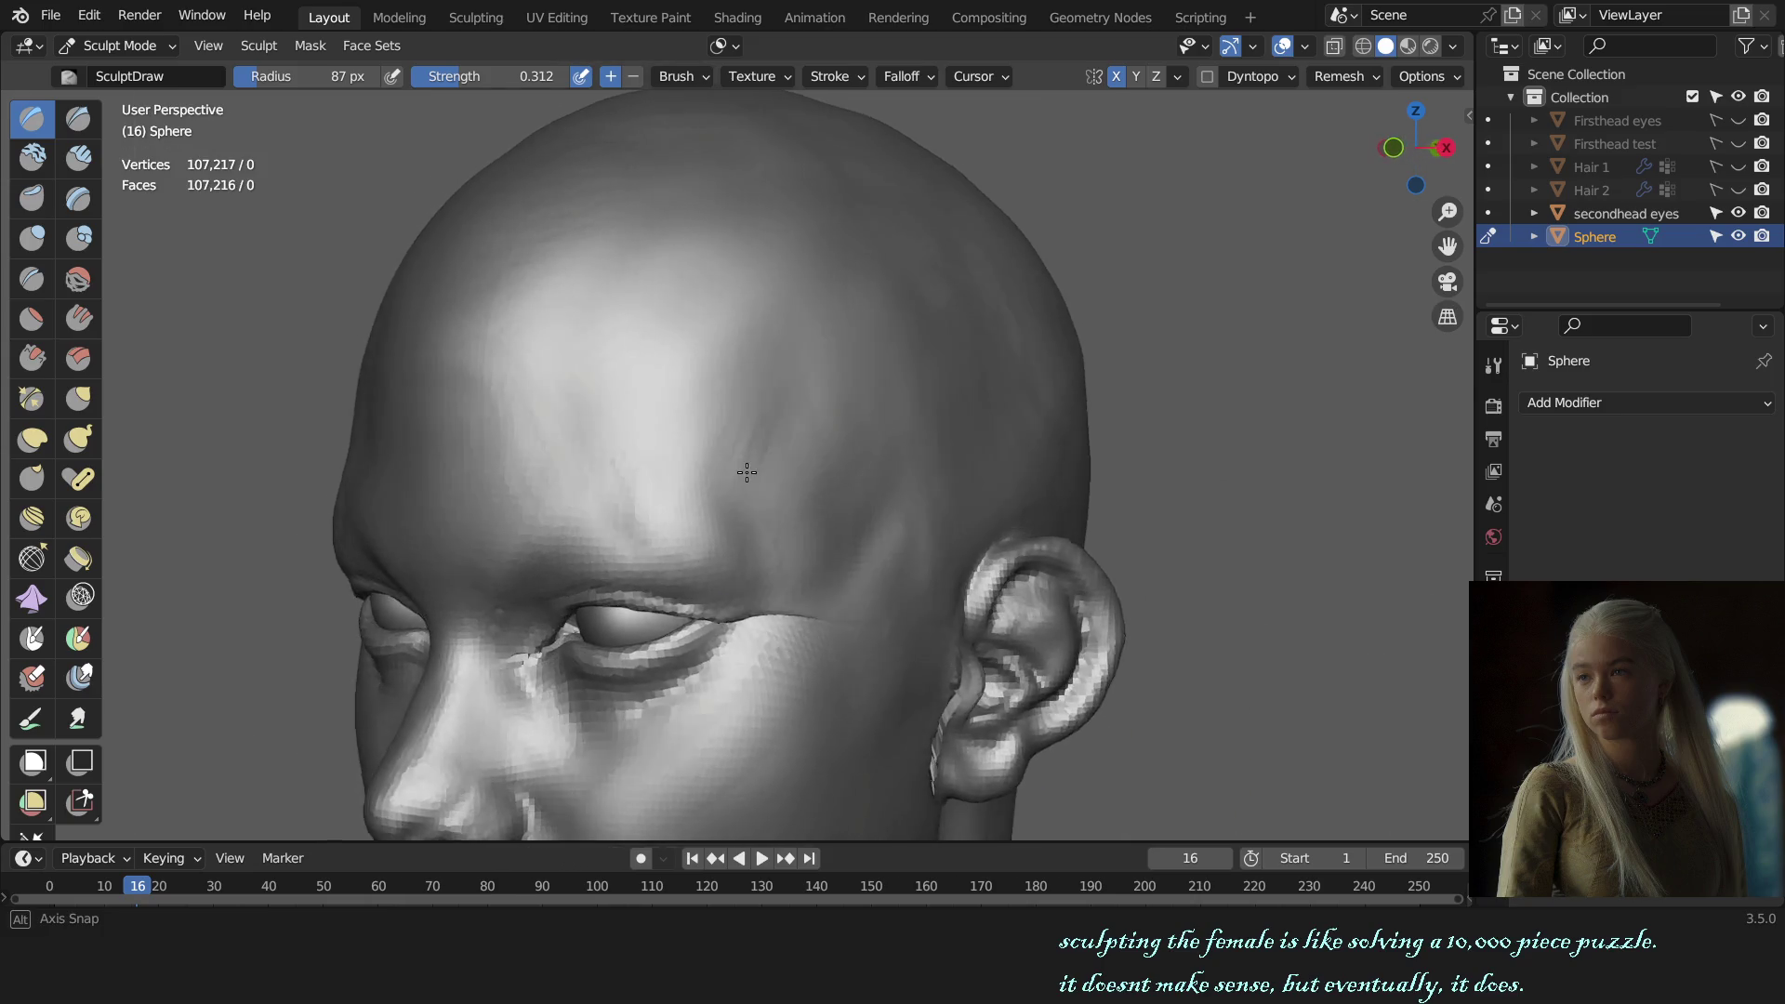
# Step: Enlarge the SculptDraw brush to 117 px and view the brow and ear together
pyautogui.press('f')
pyautogui.click(741, 635)
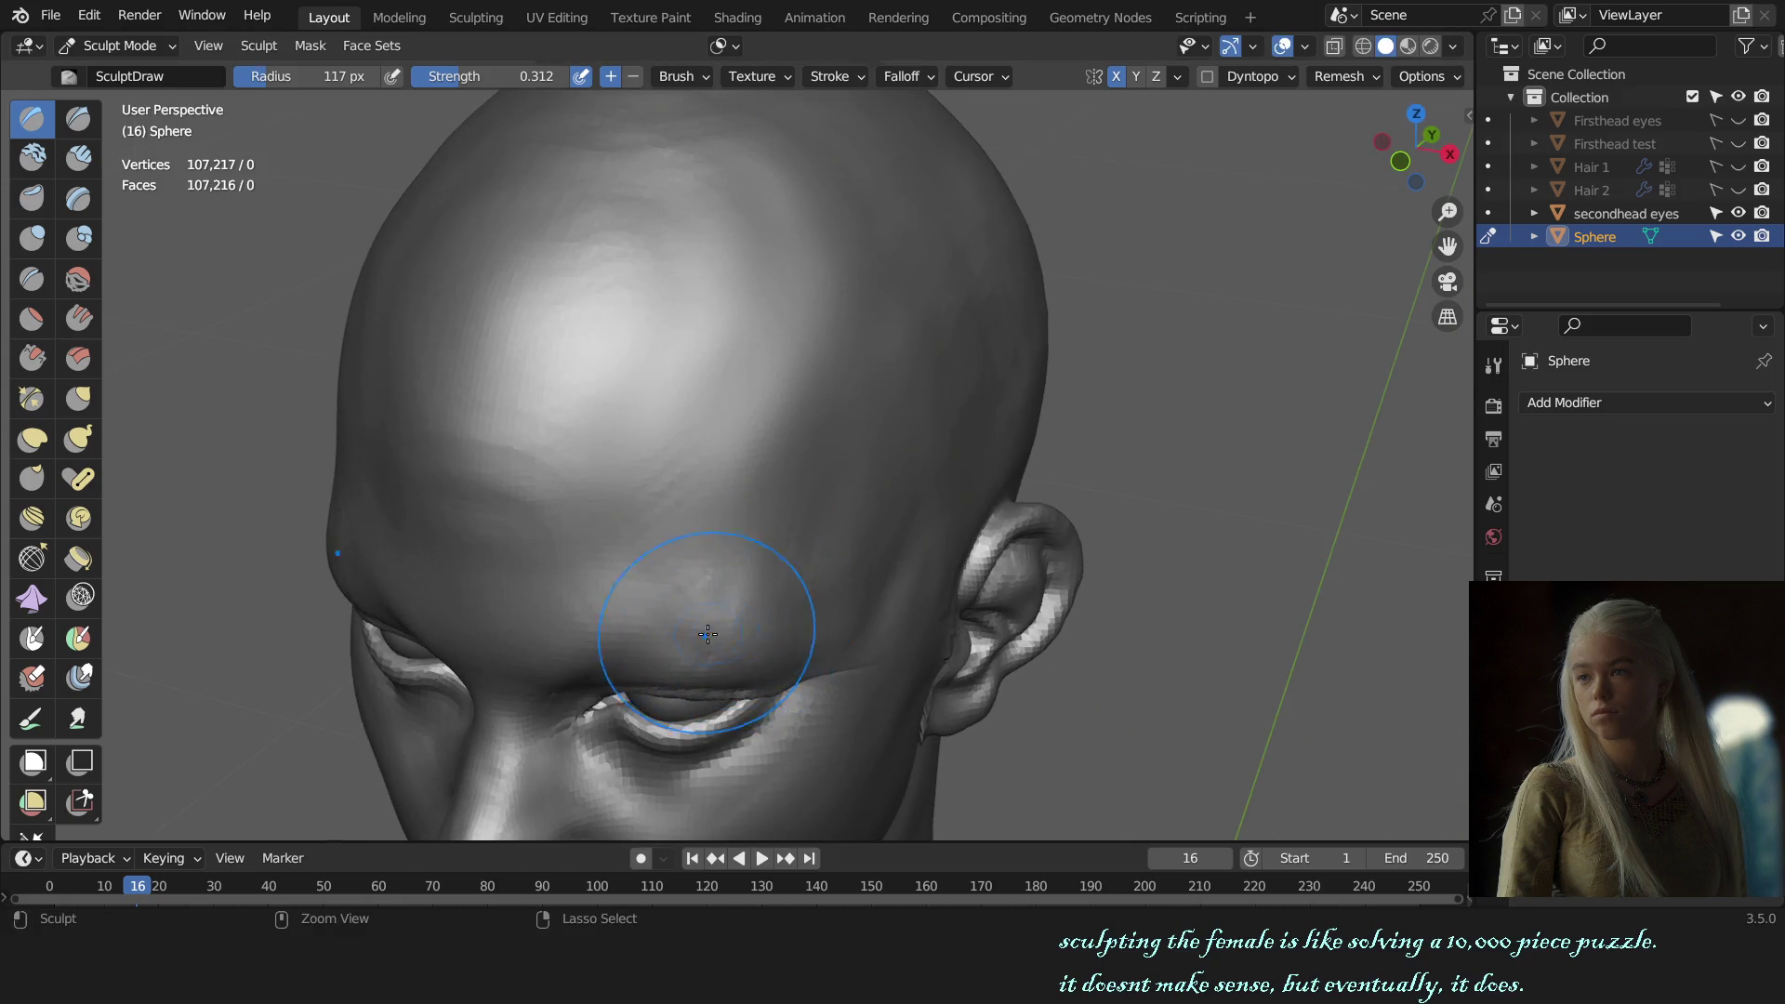
pyautogui.moveTo(761, 628)
pyautogui.keyDown('ctrl'); pyautogui.mouseDown(button='middle')
pyautogui.moveTo(816, 558)
pyautogui.moveTo(829, 608)
pyautogui.mouseUp(button='middle'); pyautogui.keyUp('ctrl')
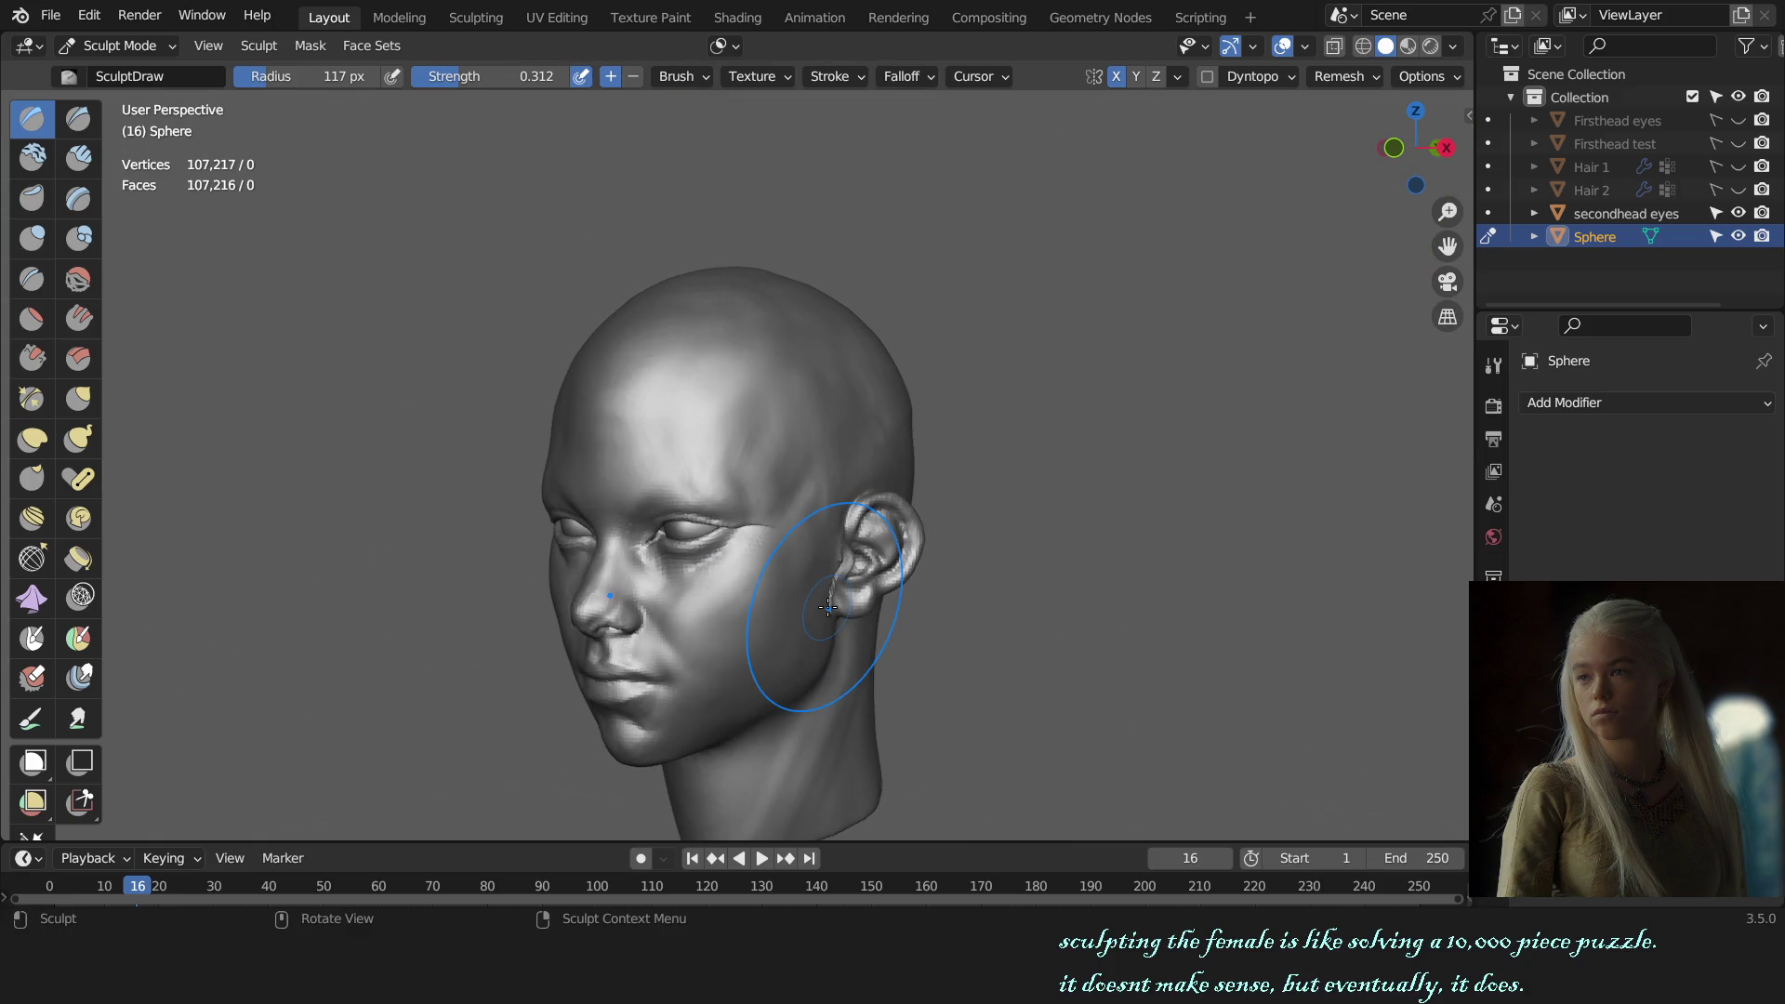
pyautogui.moveTo(823, 604)
pyautogui.mouseDown(button='middle')
pyautogui.moveTo(770, 449)
pyautogui.moveTo(685, 478)
pyautogui.mouseUp(button='middle')
pyautogui.scroll(3, 769, 450)
# Step: Switch to the Grab brush, check the Auto-Masking options, and shape the temple from side views
pyautogui.press('g')
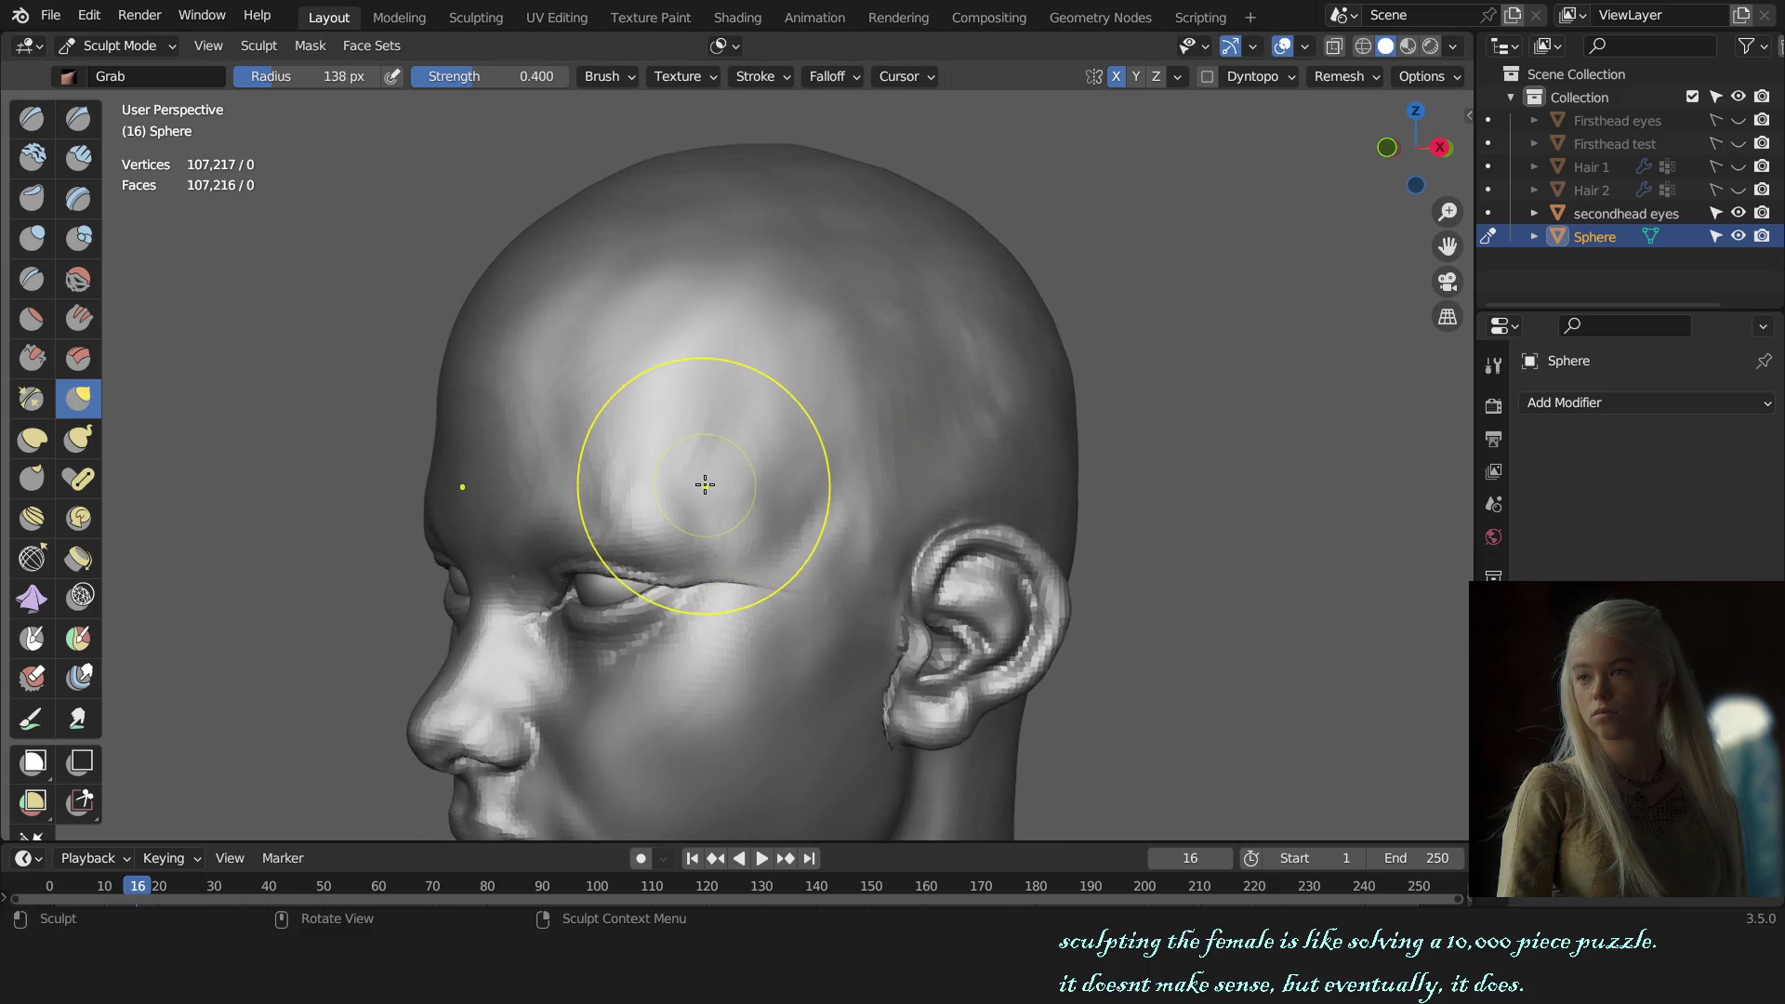
pyautogui.click(722, 45)
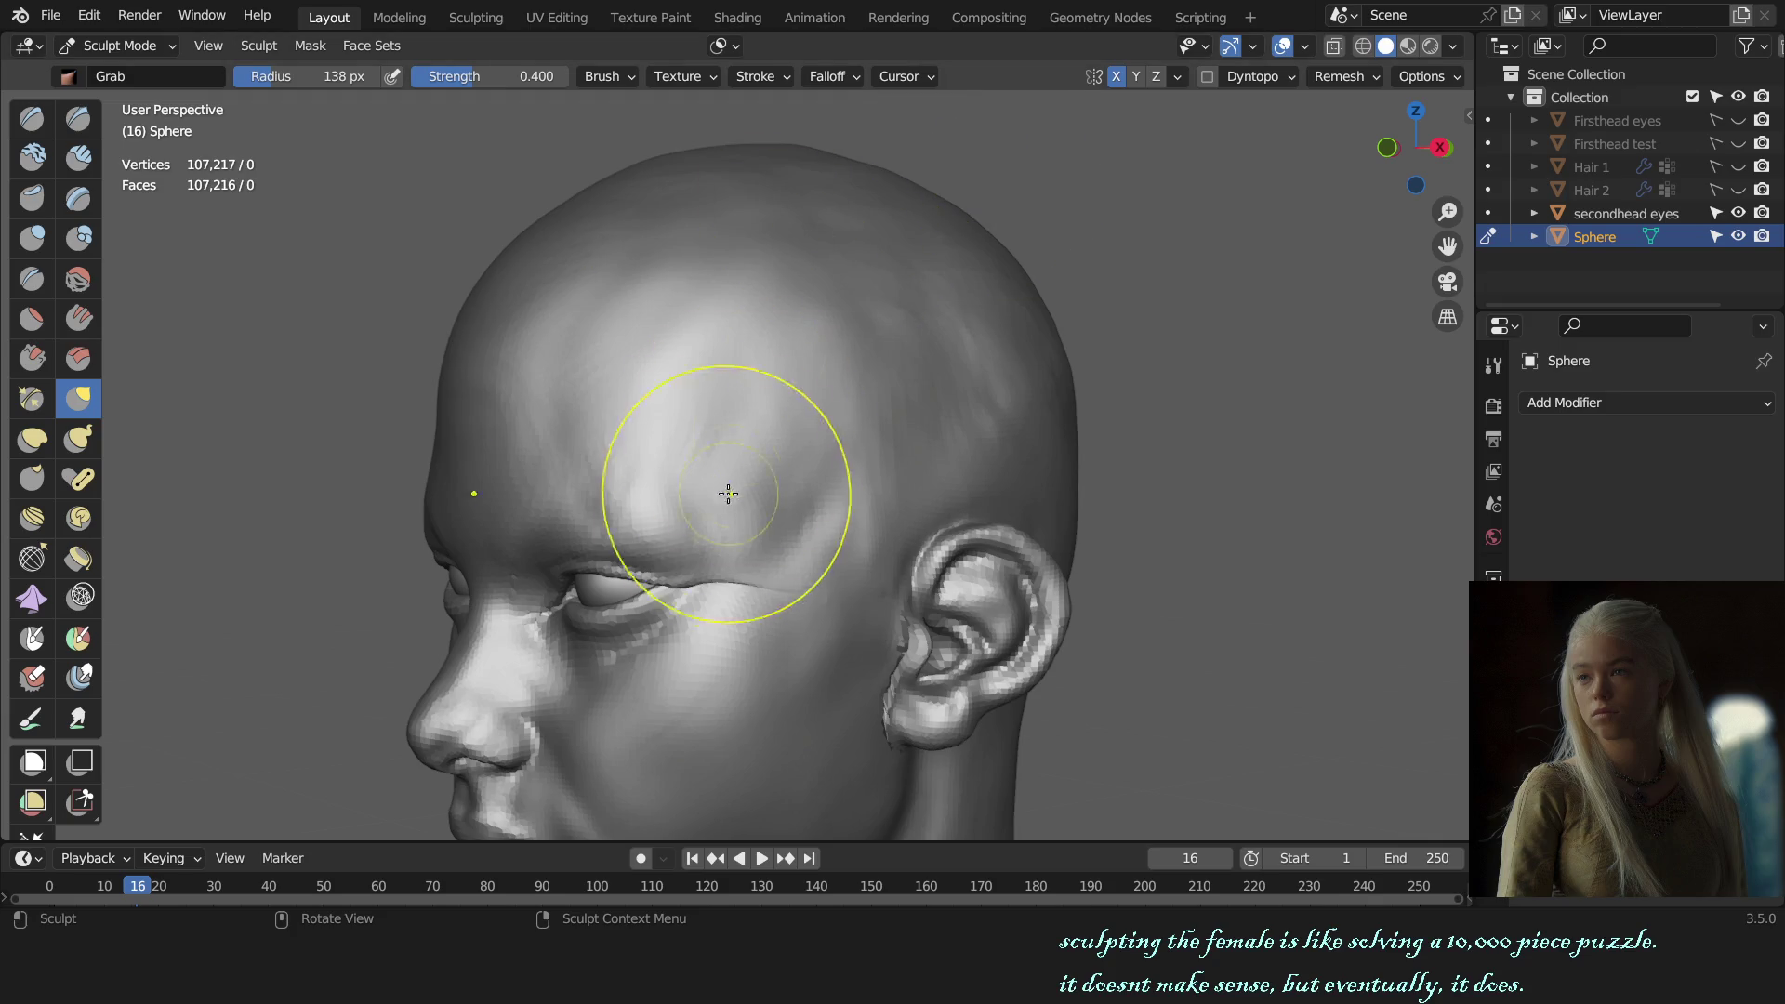
pyautogui.moveTo(691, 505)
pyautogui.mouseDown(button='middle')
pyautogui.moveTo(1119, 507)
pyautogui.moveTo(815, 503)
pyautogui.mouseUp(button='middle')
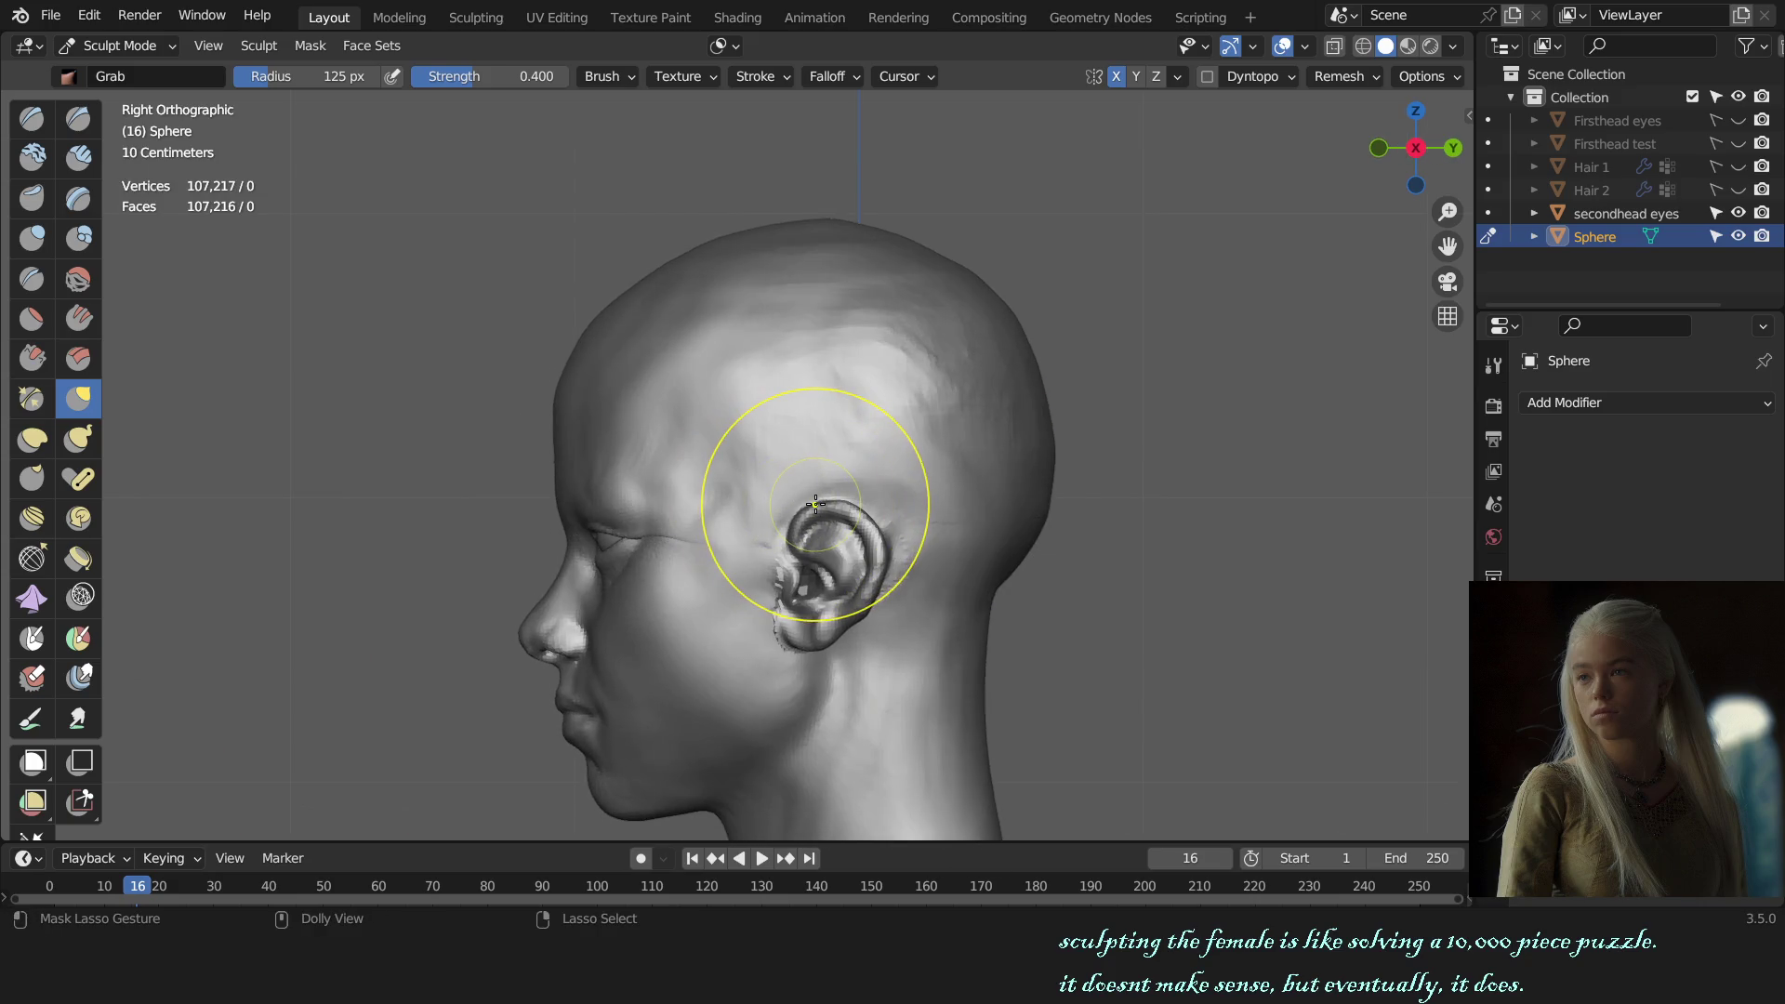
pyautogui.scroll(3, 812, 503)
pyautogui.moveTo(722, 463)
pyautogui.mouseDown(button='middle')
pyautogui.moveTo(794, 391)
pyautogui.moveTo(765, 446)
pyautogui.mouseUp(button='middle')
# Step: Switch back to SculptDraw and review the temple from front and right three-quarter views
pyautogui.press('x')
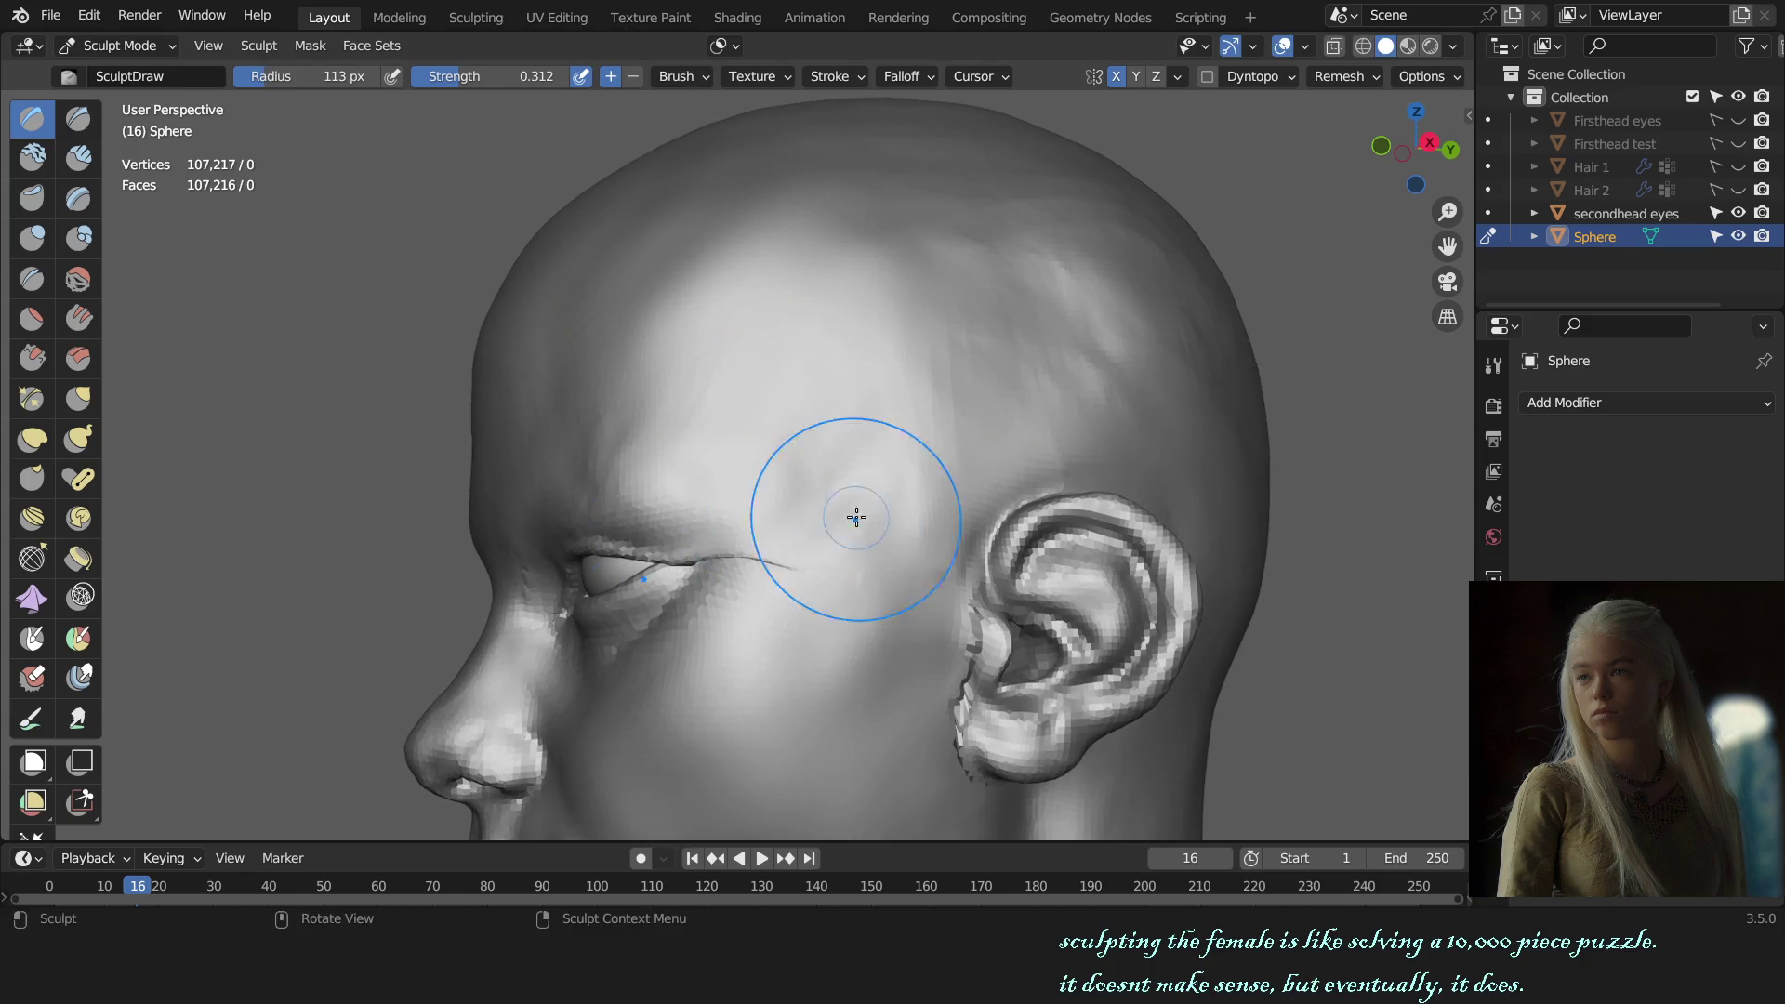
pyautogui.press('KP_1')
pyautogui.moveTo(1087, 637); pyautogui.dragTo(957, 629, button='middle')
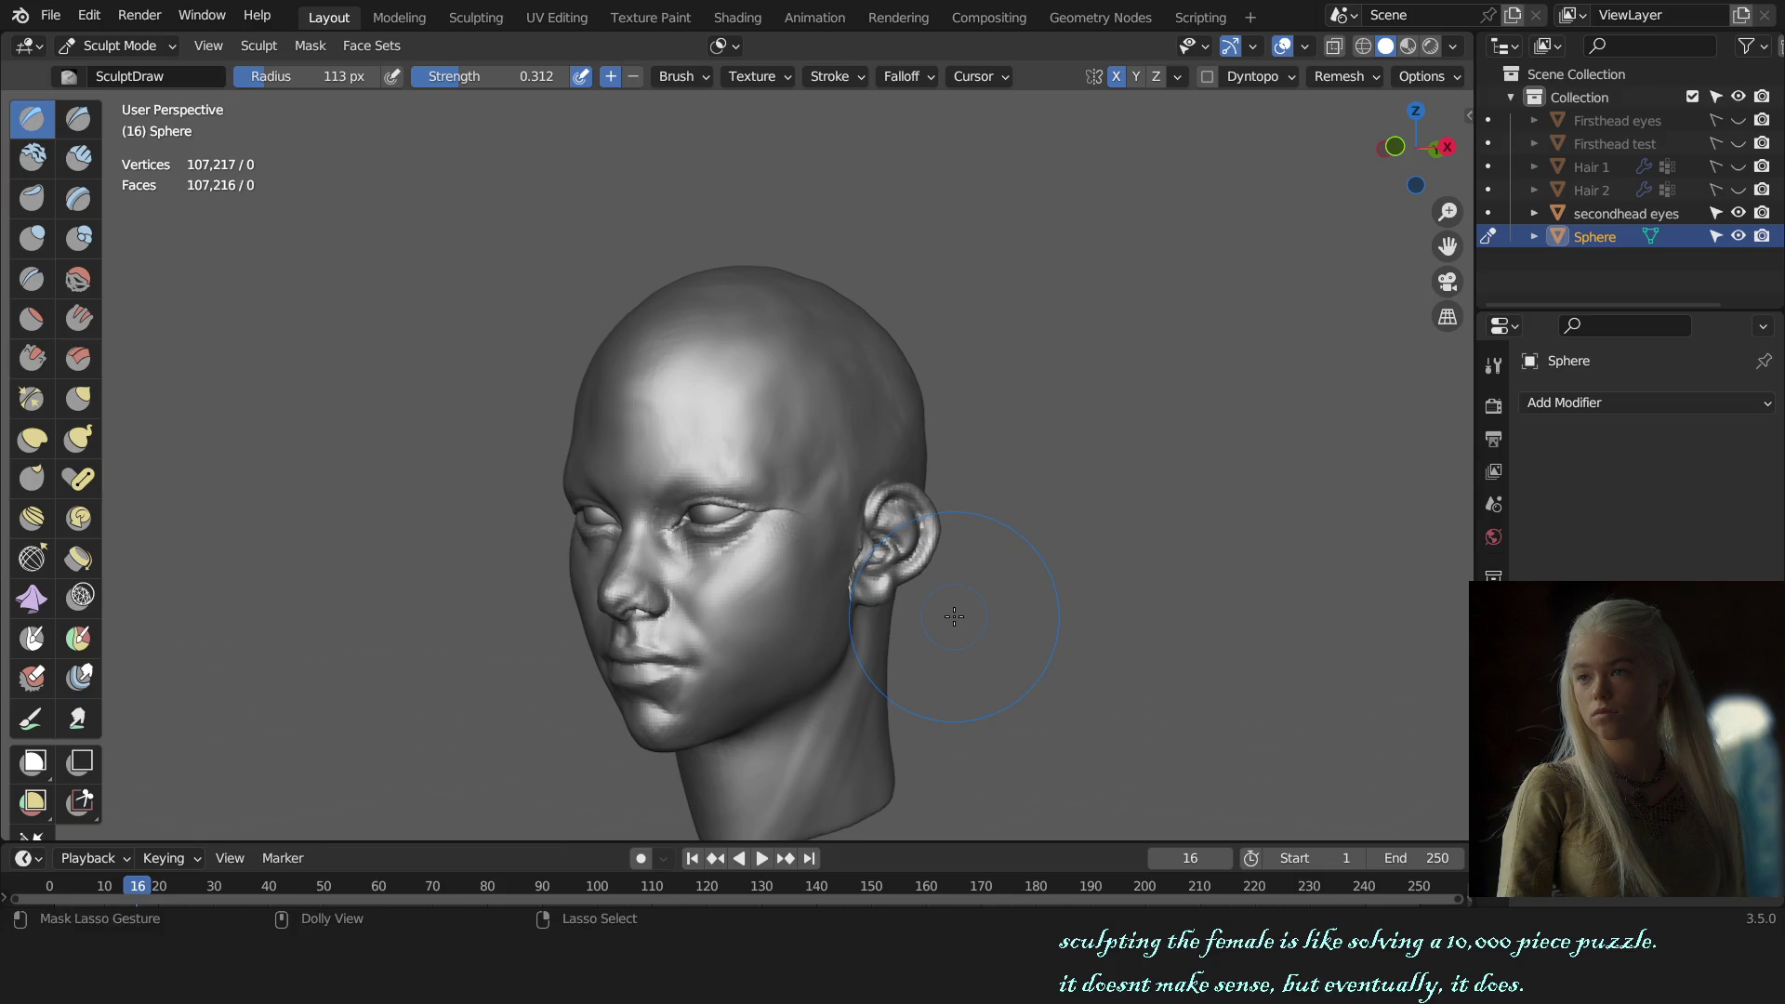
pyautogui.scroll(3, 757, 438)
pyautogui.scroll(2, 806, 499)
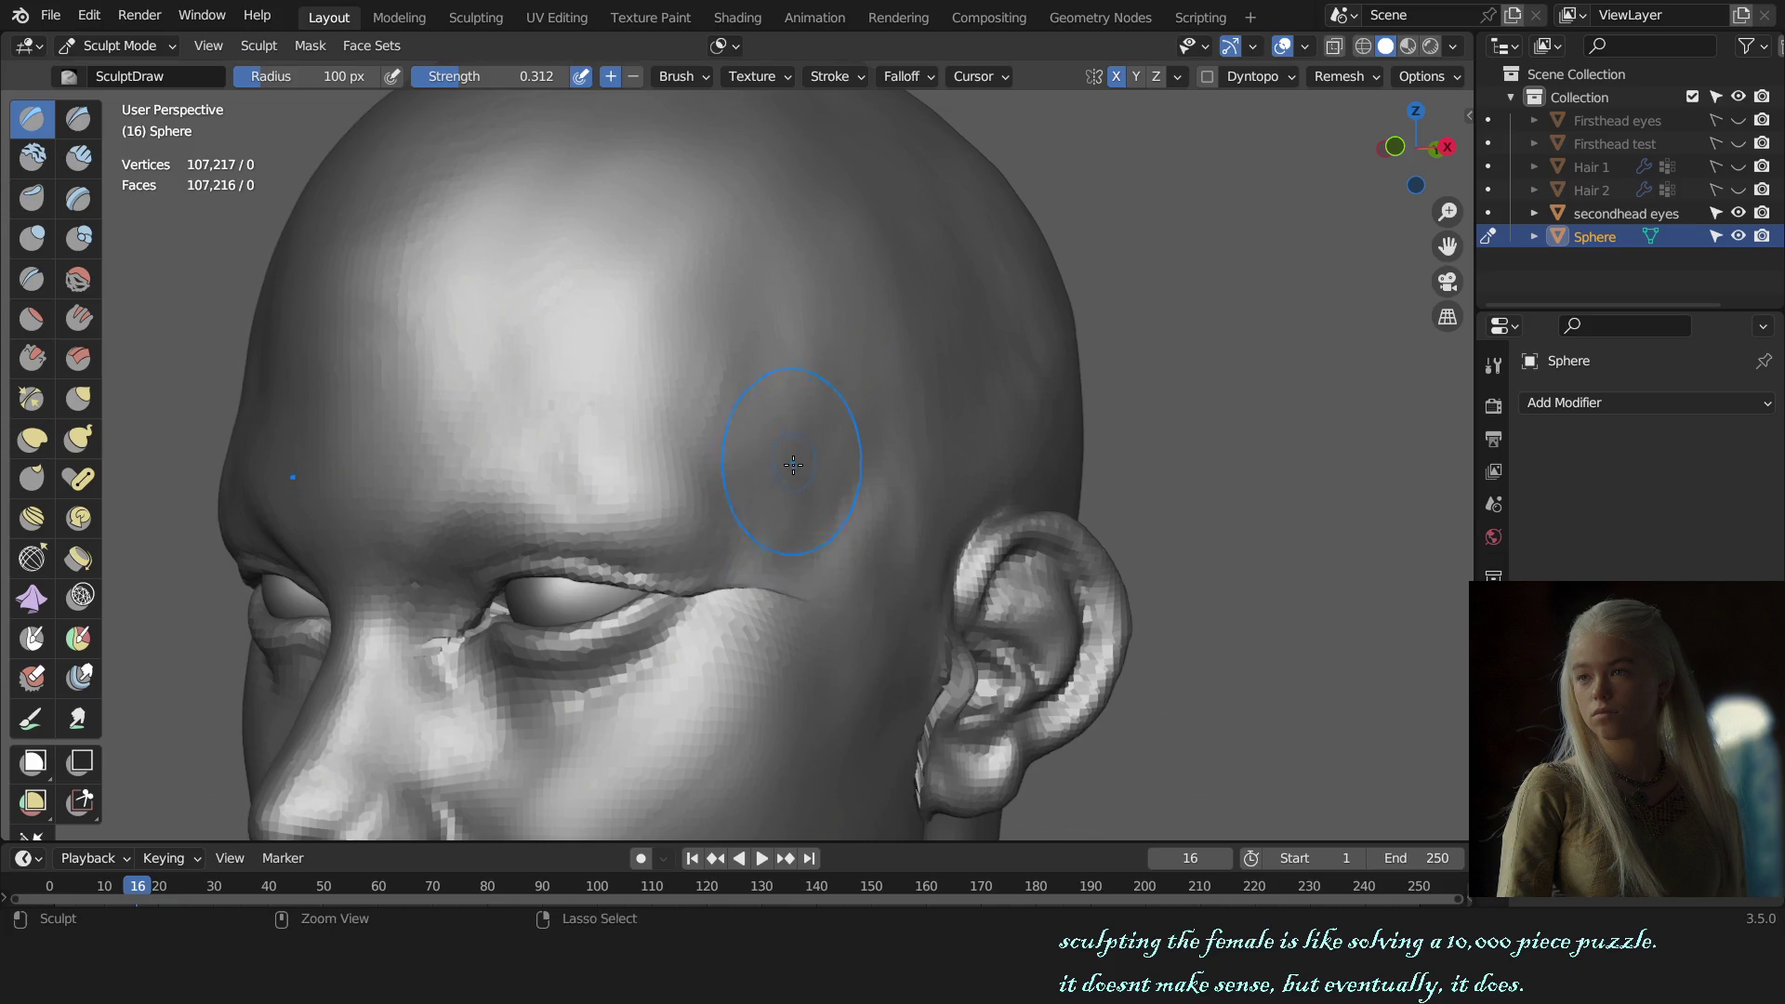
pyautogui.scroll(-4, 809, 549)
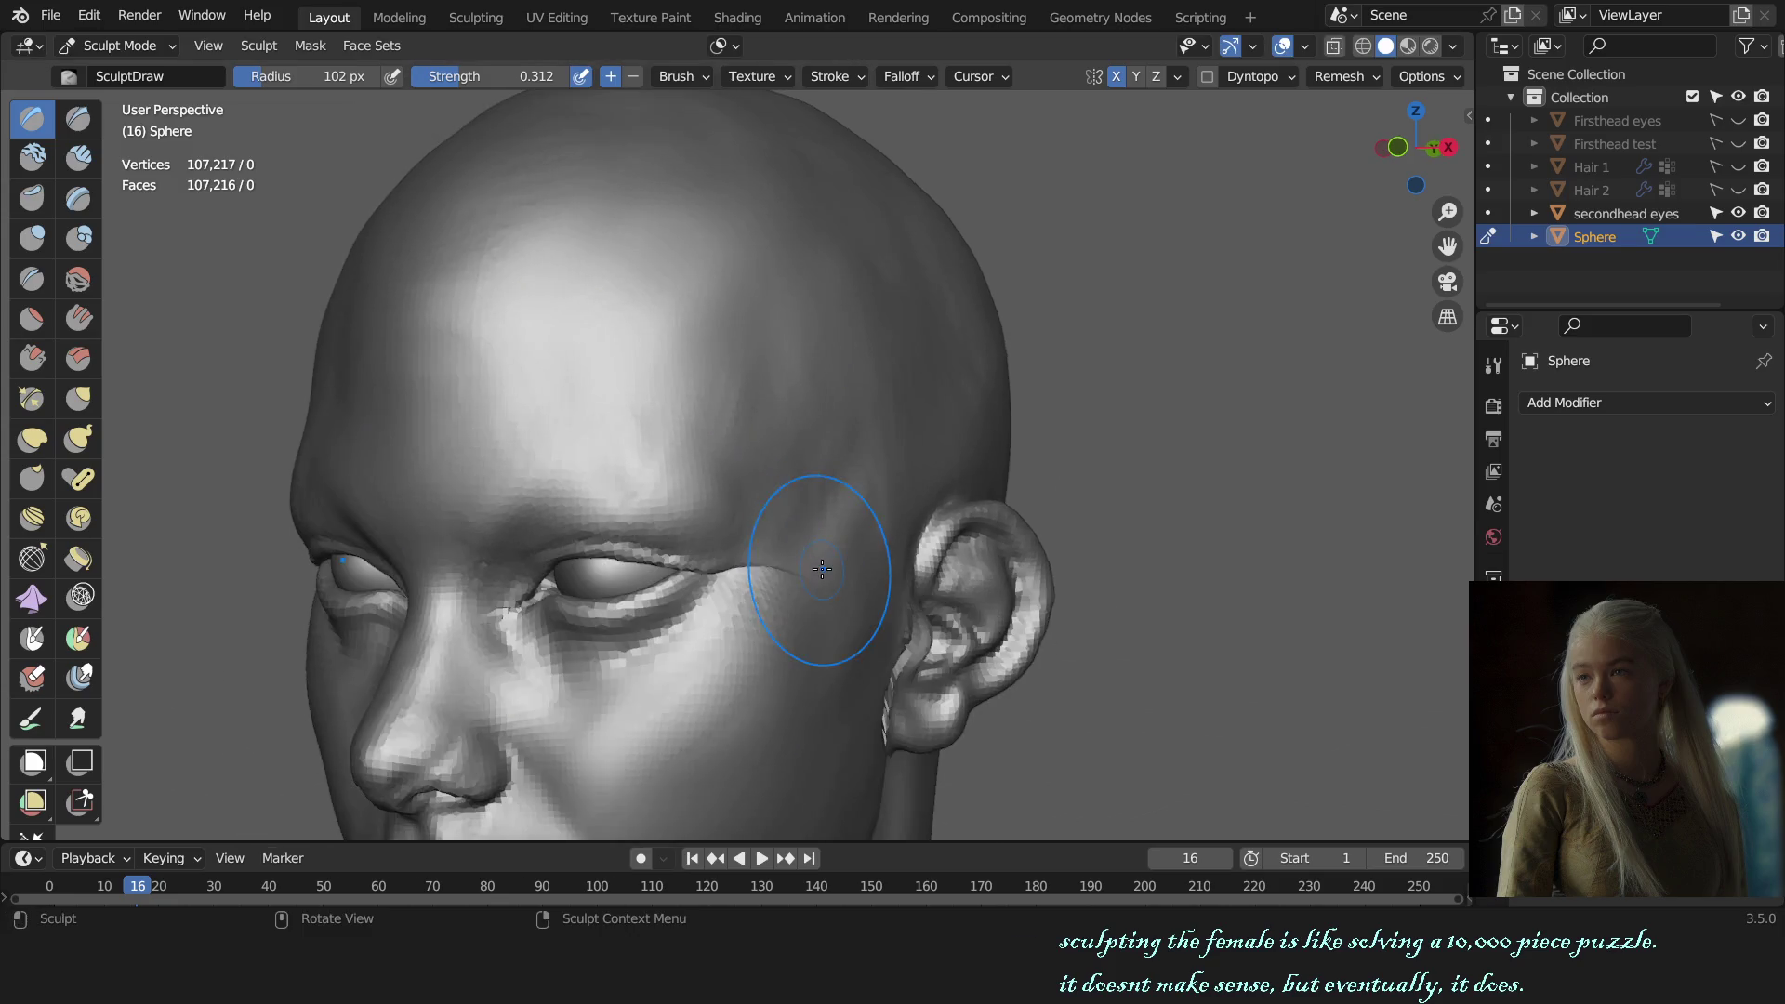
pyautogui.moveTo(826, 539); pyautogui.dragTo(950, 557, button='middle')
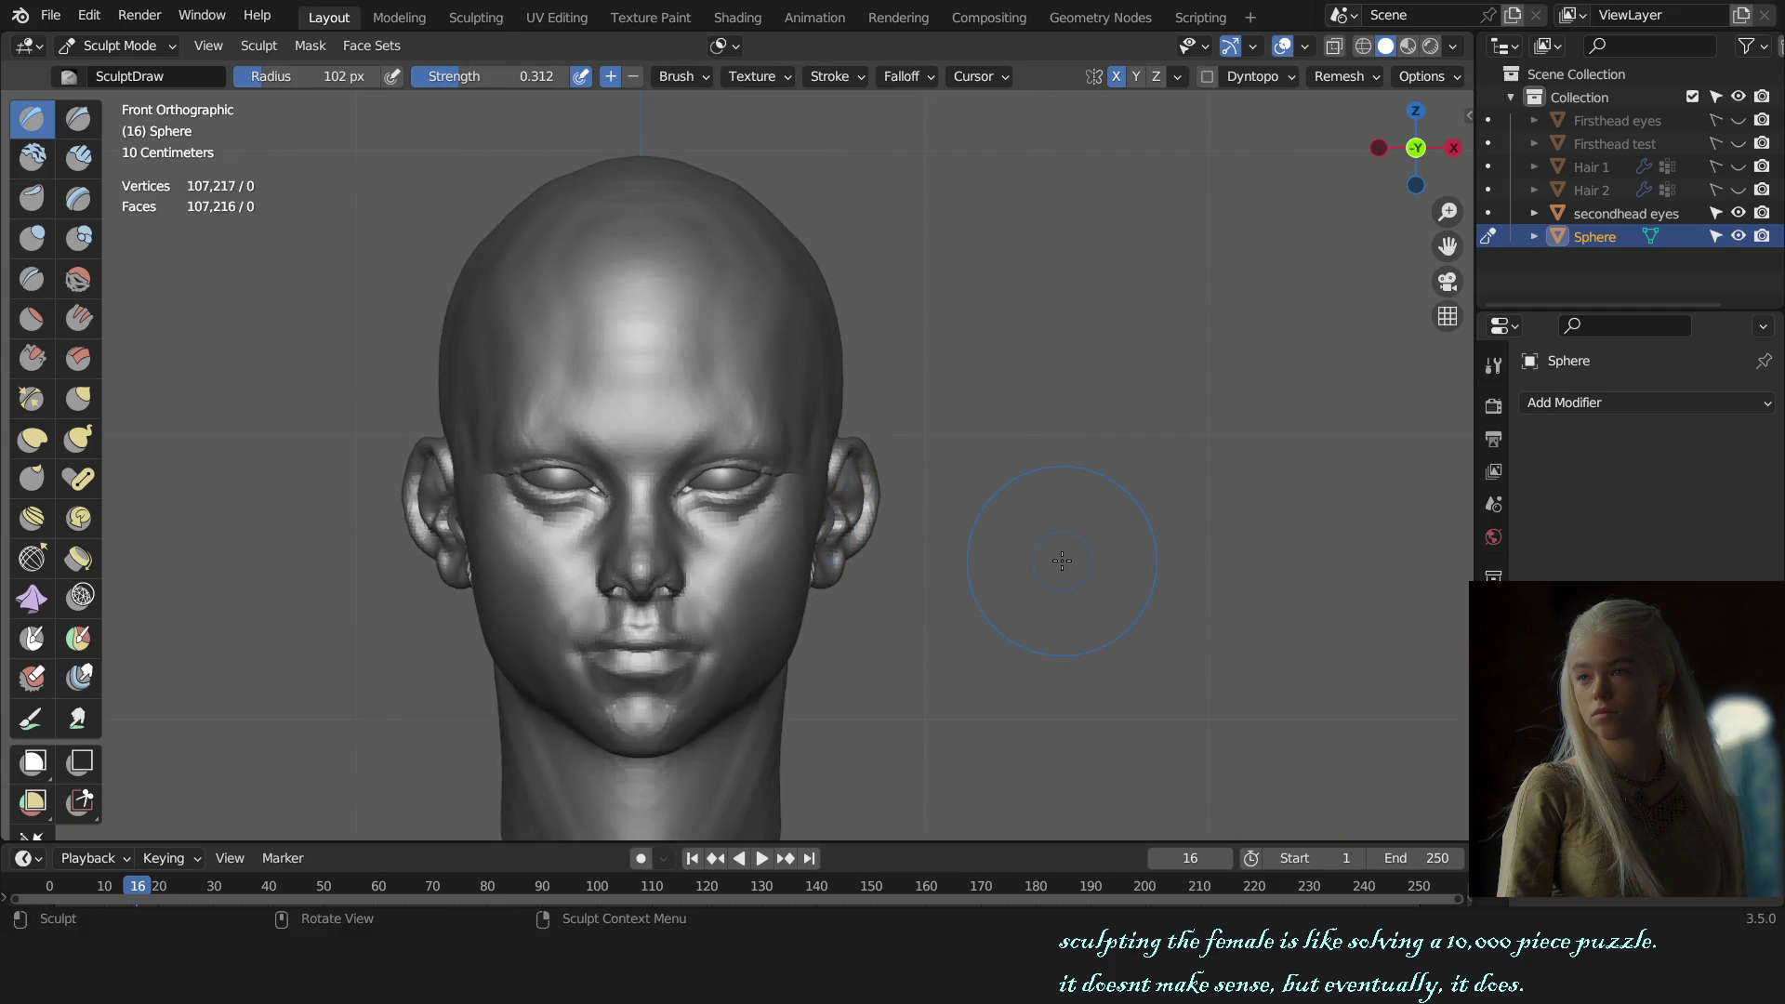
pyautogui.moveTo(1061, 557); pyautogui.dragTo(796, 387, button='middle')
pyautogui.scroll(3, 796, 387)
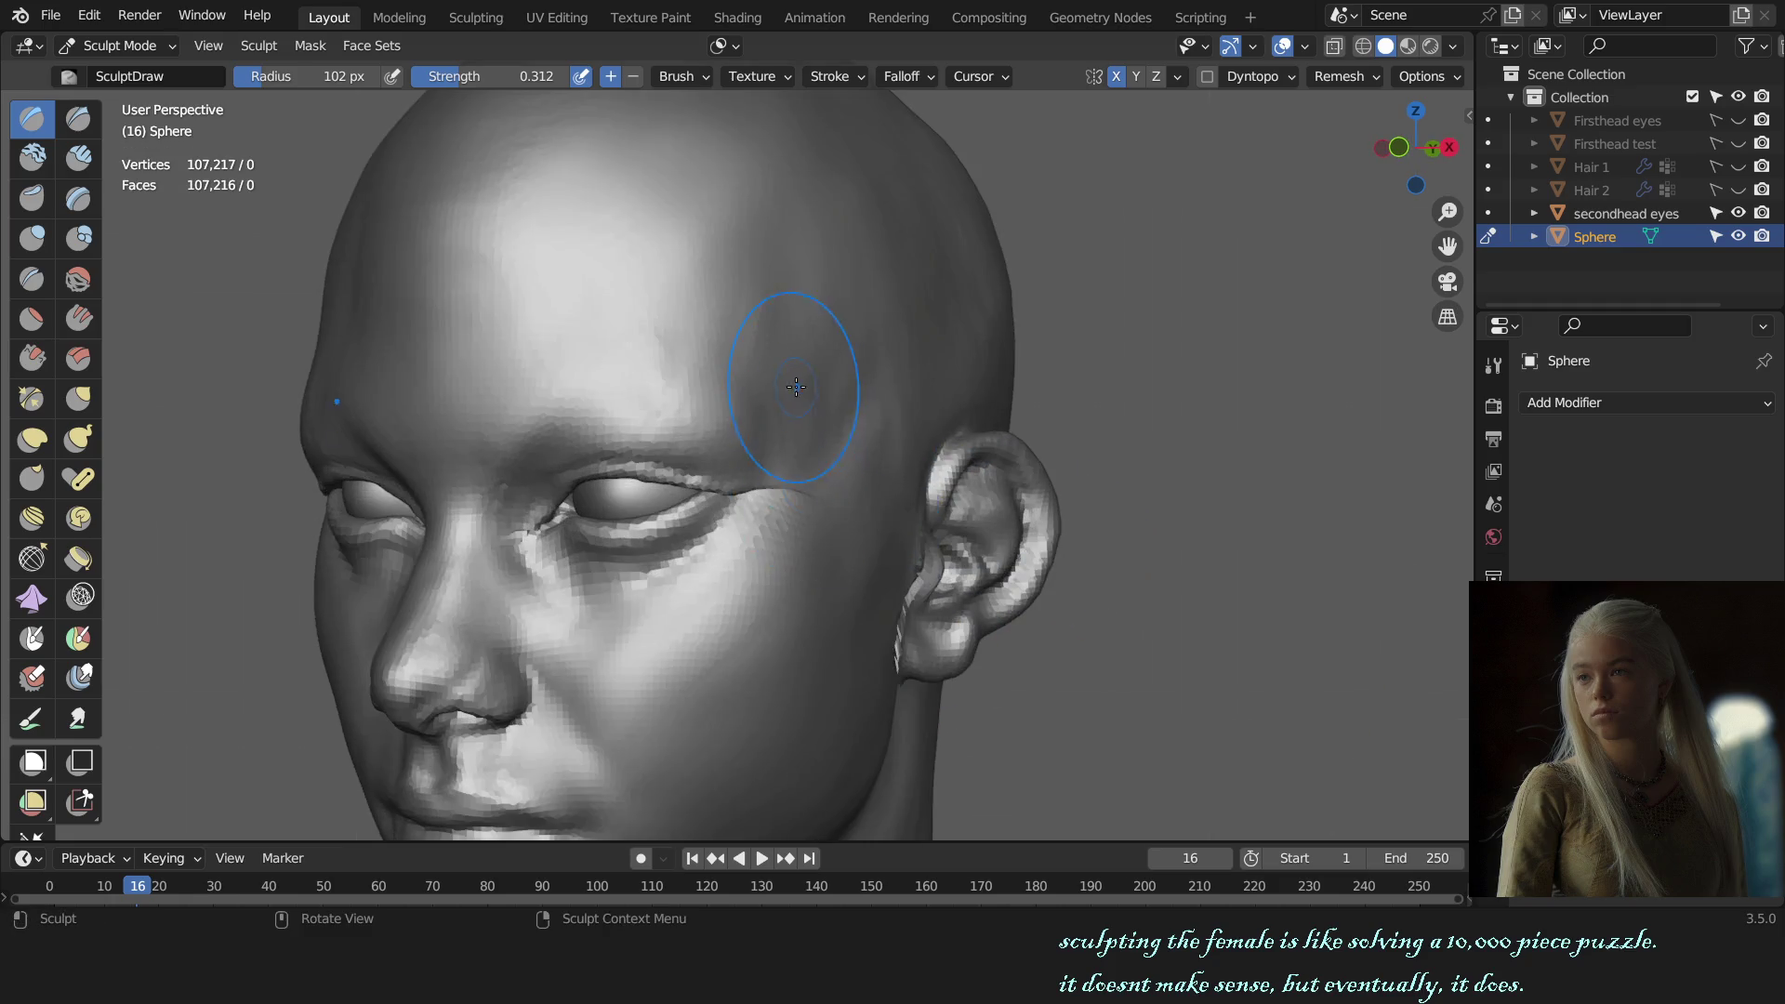
# Step: Build up the brow and temple with SculptDraw at 81 px, then resize to 118 and 123 px
pyautogui.press('f')
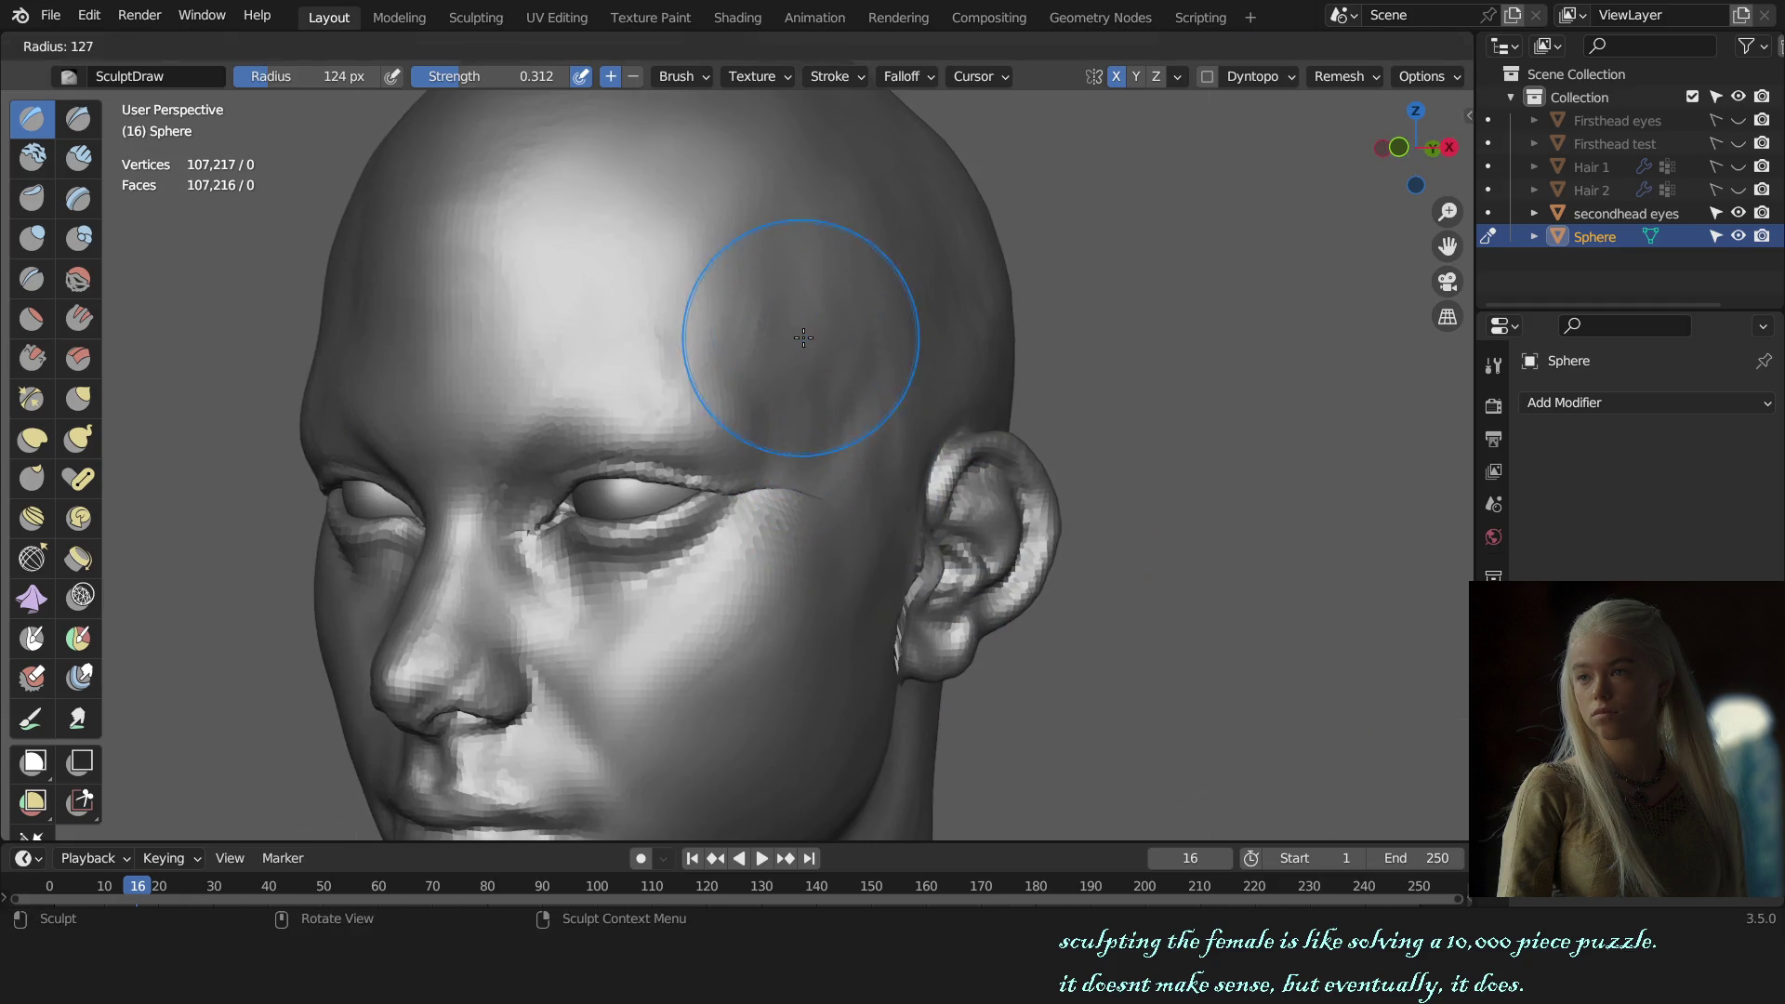
pyautogui.click(746, 369)
pyautogui.click(740, 367)
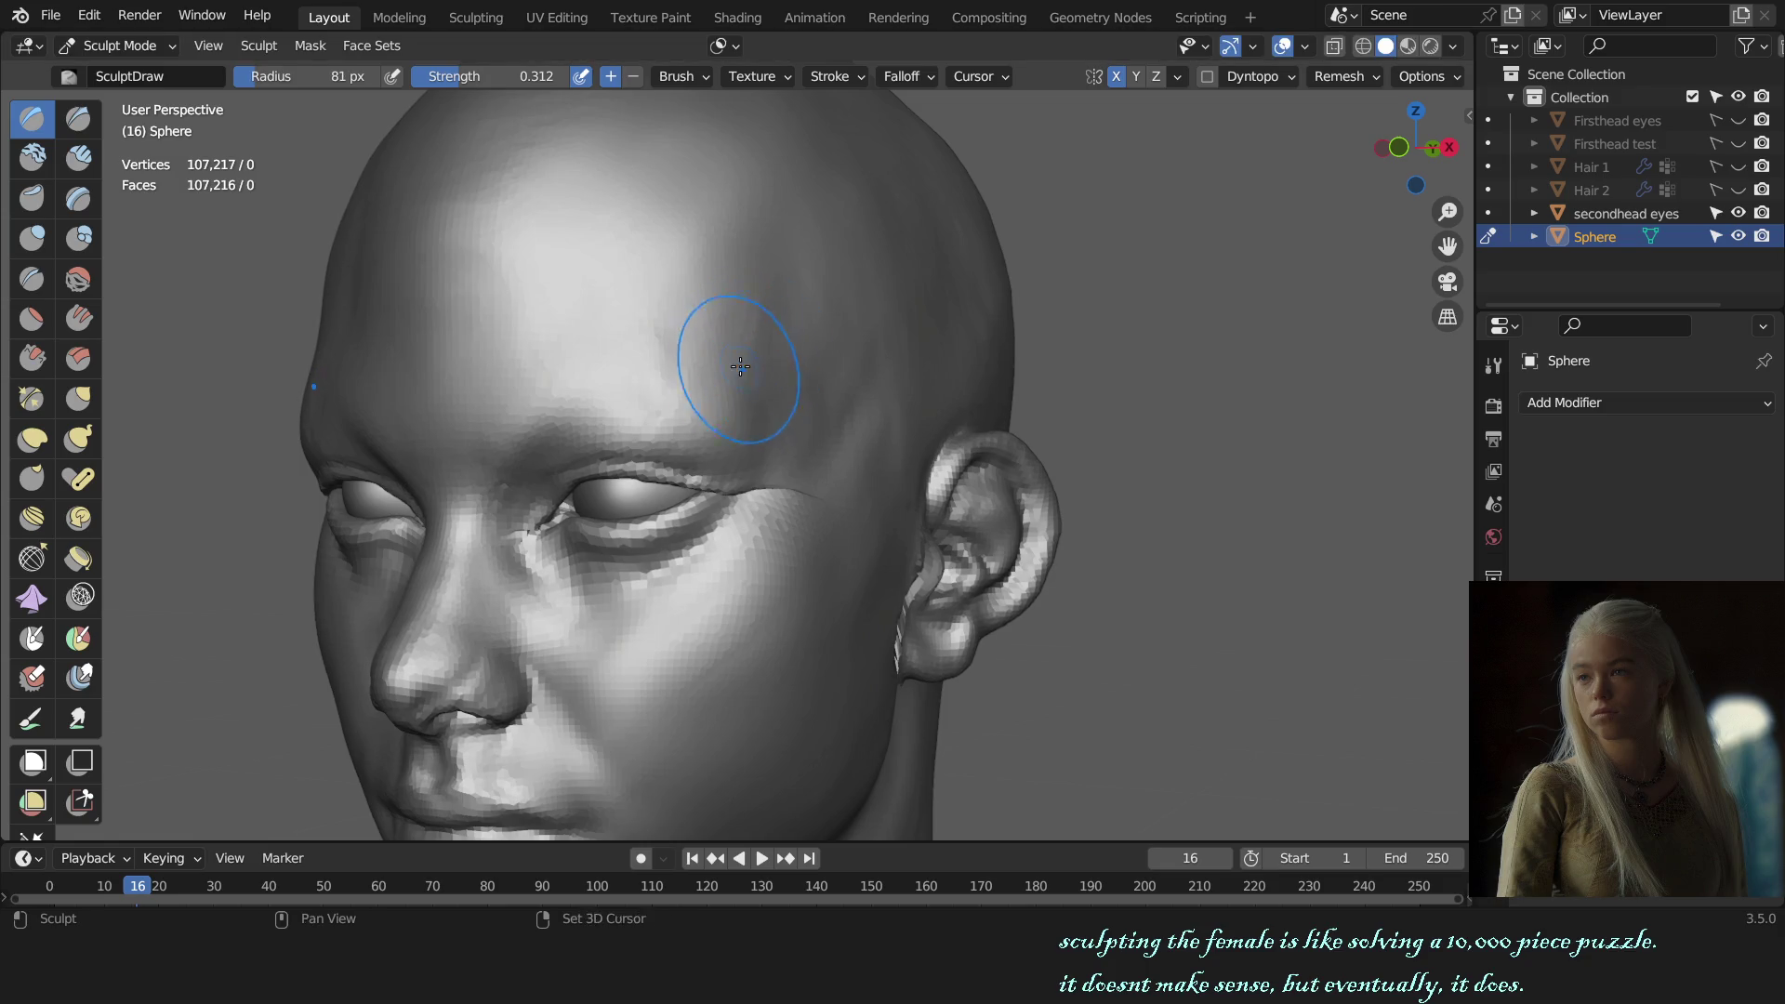
pyautogui.press('f')
pyautogui.moveTo(764, 414)
pyautogui.mouseDown()
pyautogui.moveTo(766, 358)
pyautogui.moveTo(891, 372)
pyautogui.mouseUp()
pyautogui.press('f')
pyautogui.click(874, 307)
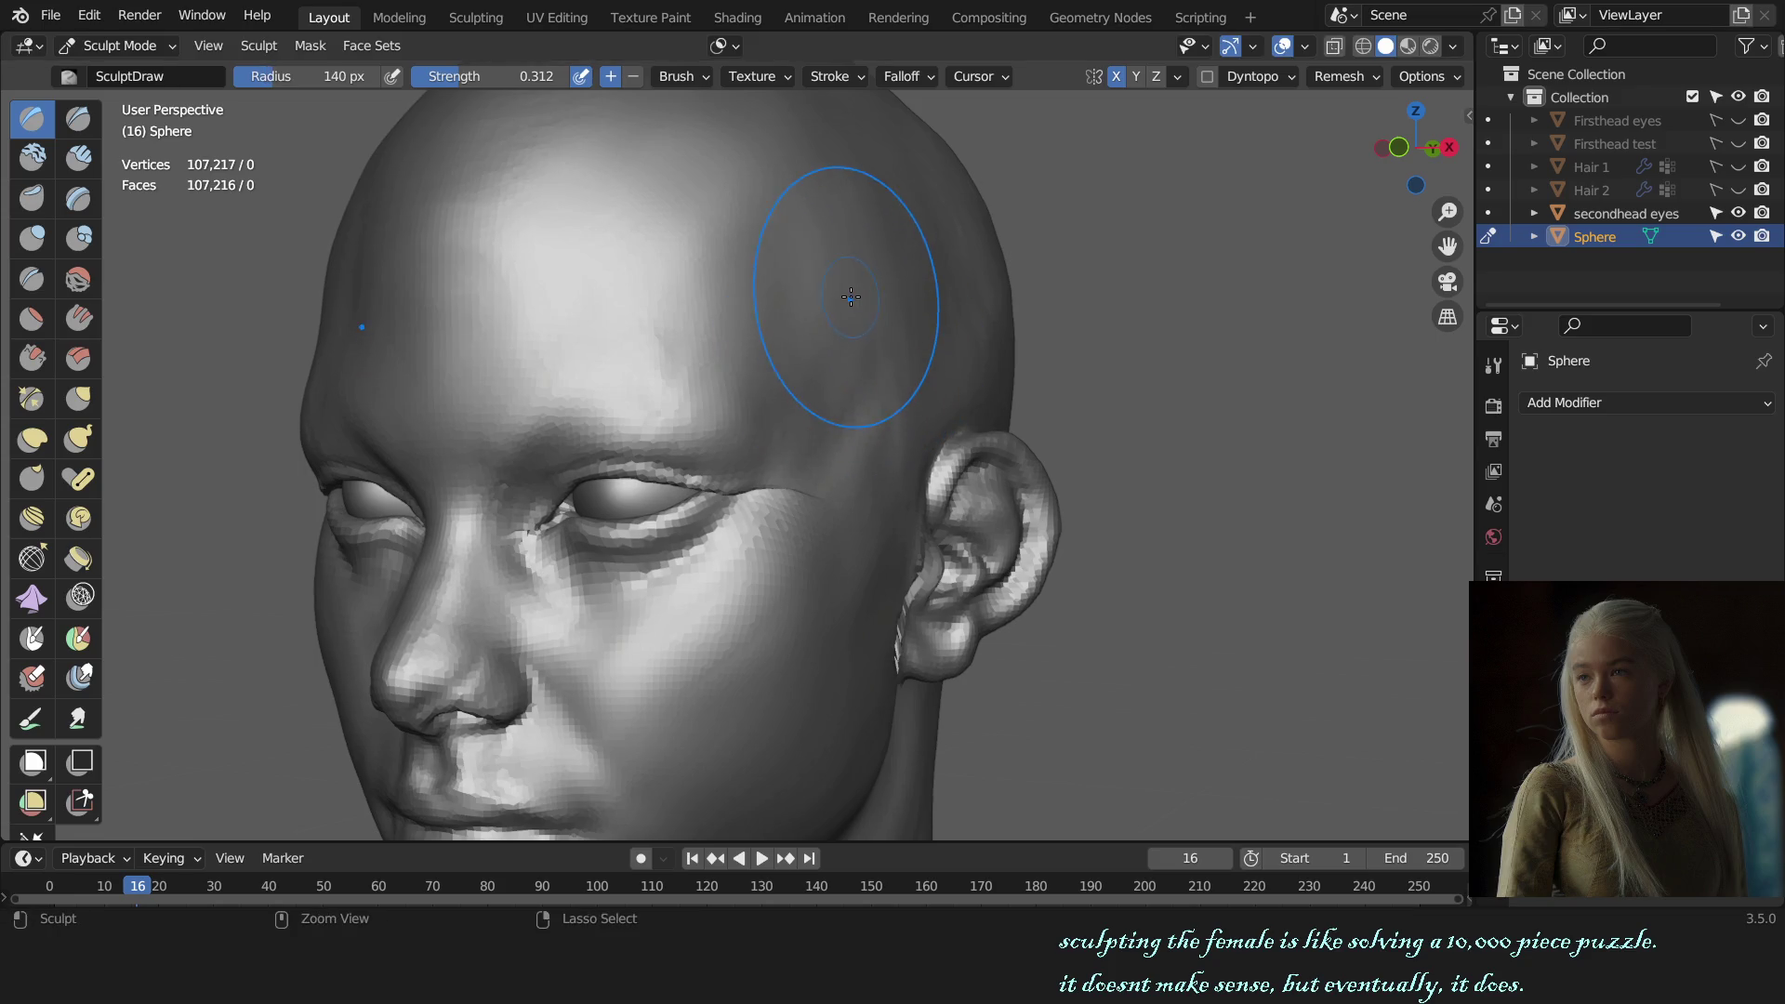
pyautogui.press('f')
pyautogui.click(811, 248)
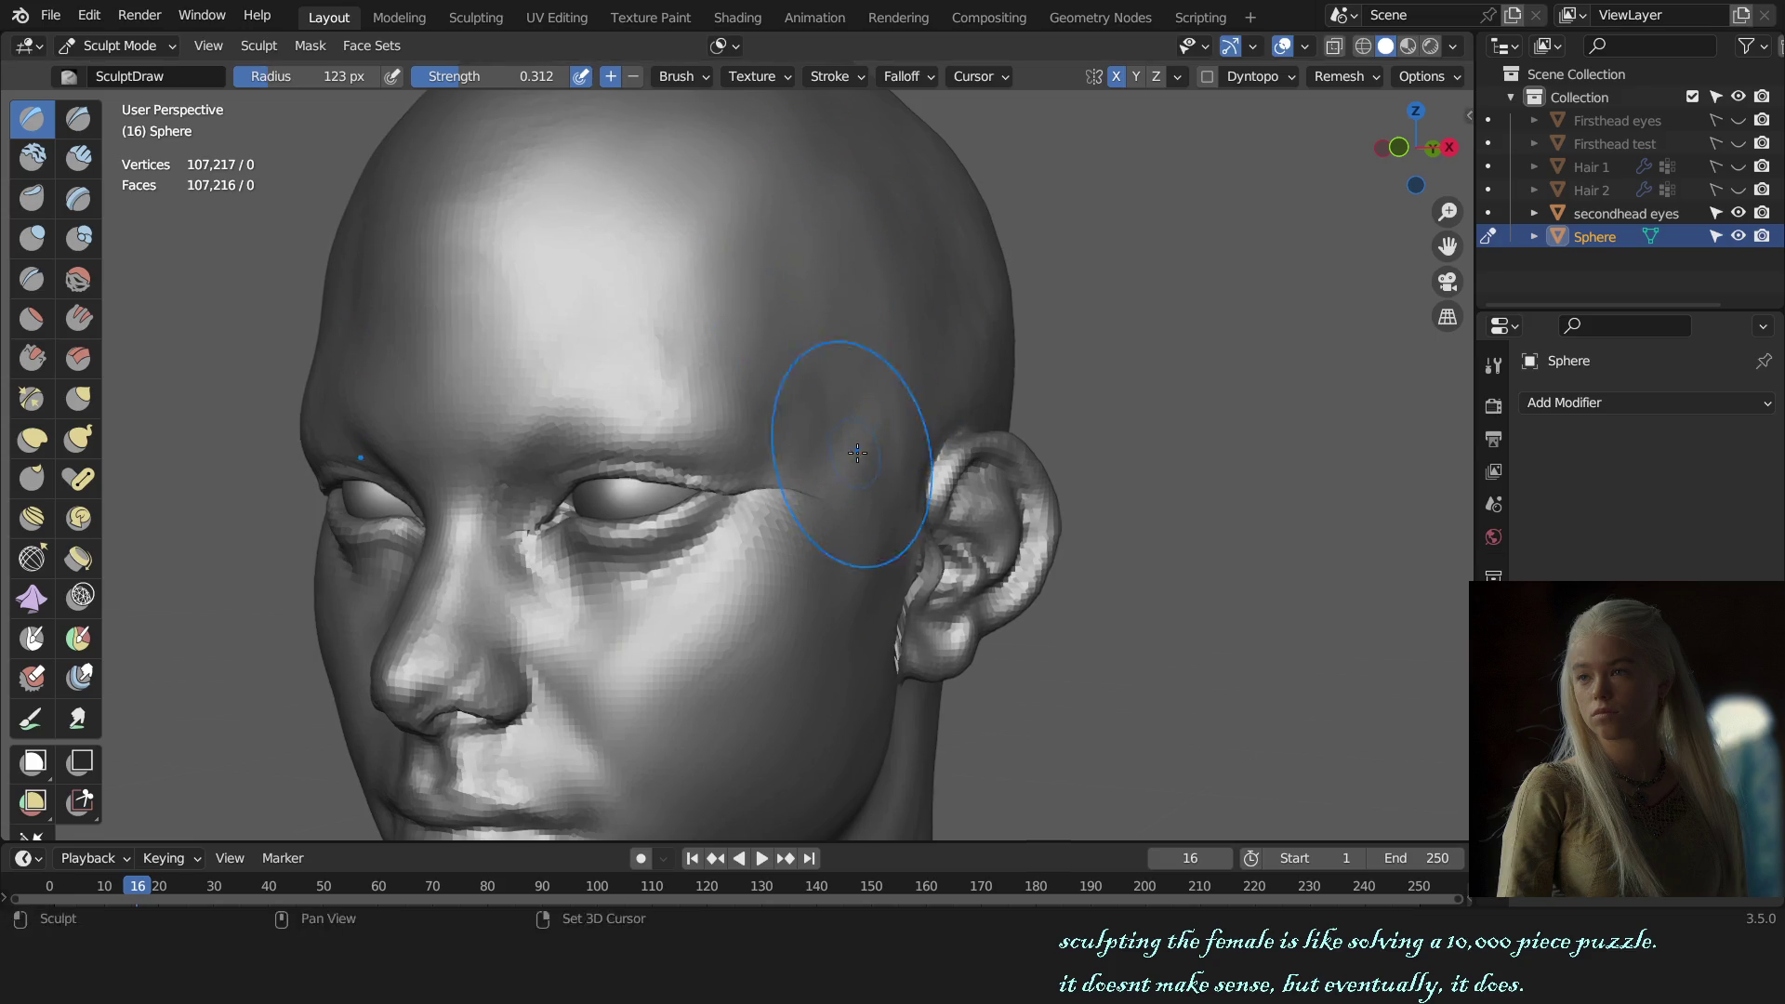
# Step: Check the whole head from the front, an angle and side profile
pyautogui.press('KP_1')
pyautogui.moveTo(998, 584); pyautogui.dragTo(800, 572, button='middle')
pyautogui.scroll(3, 758, 558)
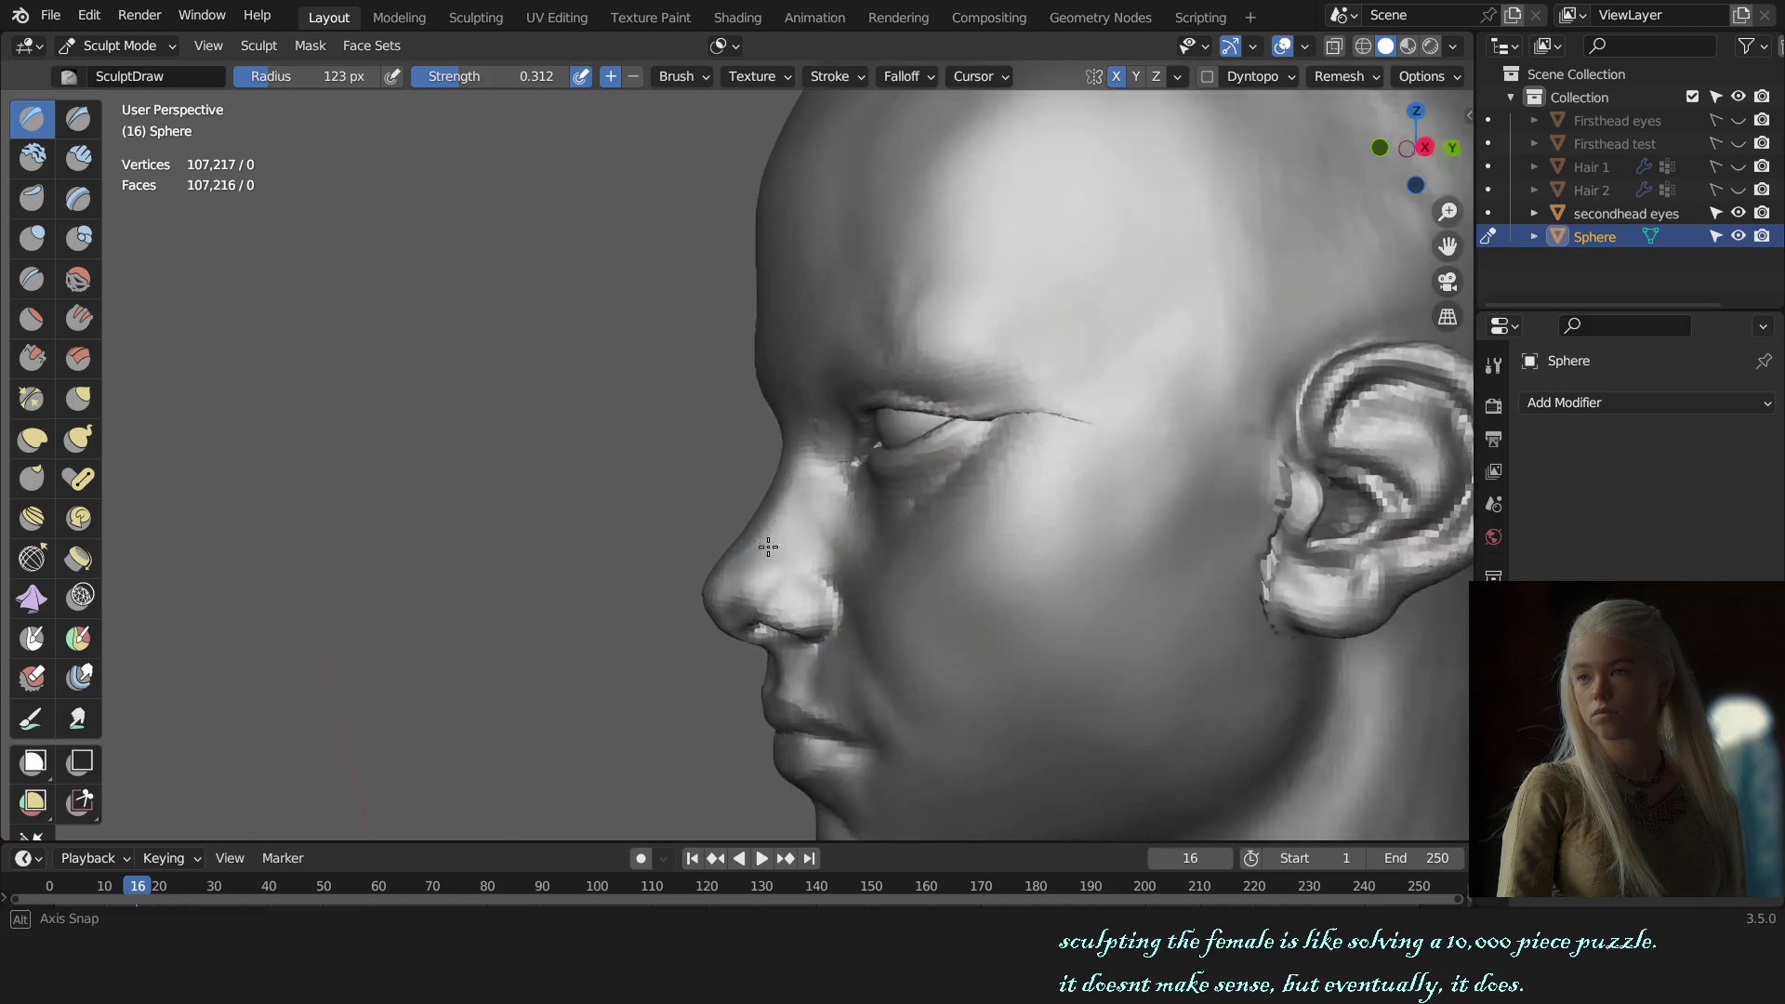
pyautogui.press('KP_3')
pyautogui.press('KP_1')
pyautogui.keyDown('shift'); pyautogui.scroll(-2, 930, 589); pyautogui.keyUp('shift')
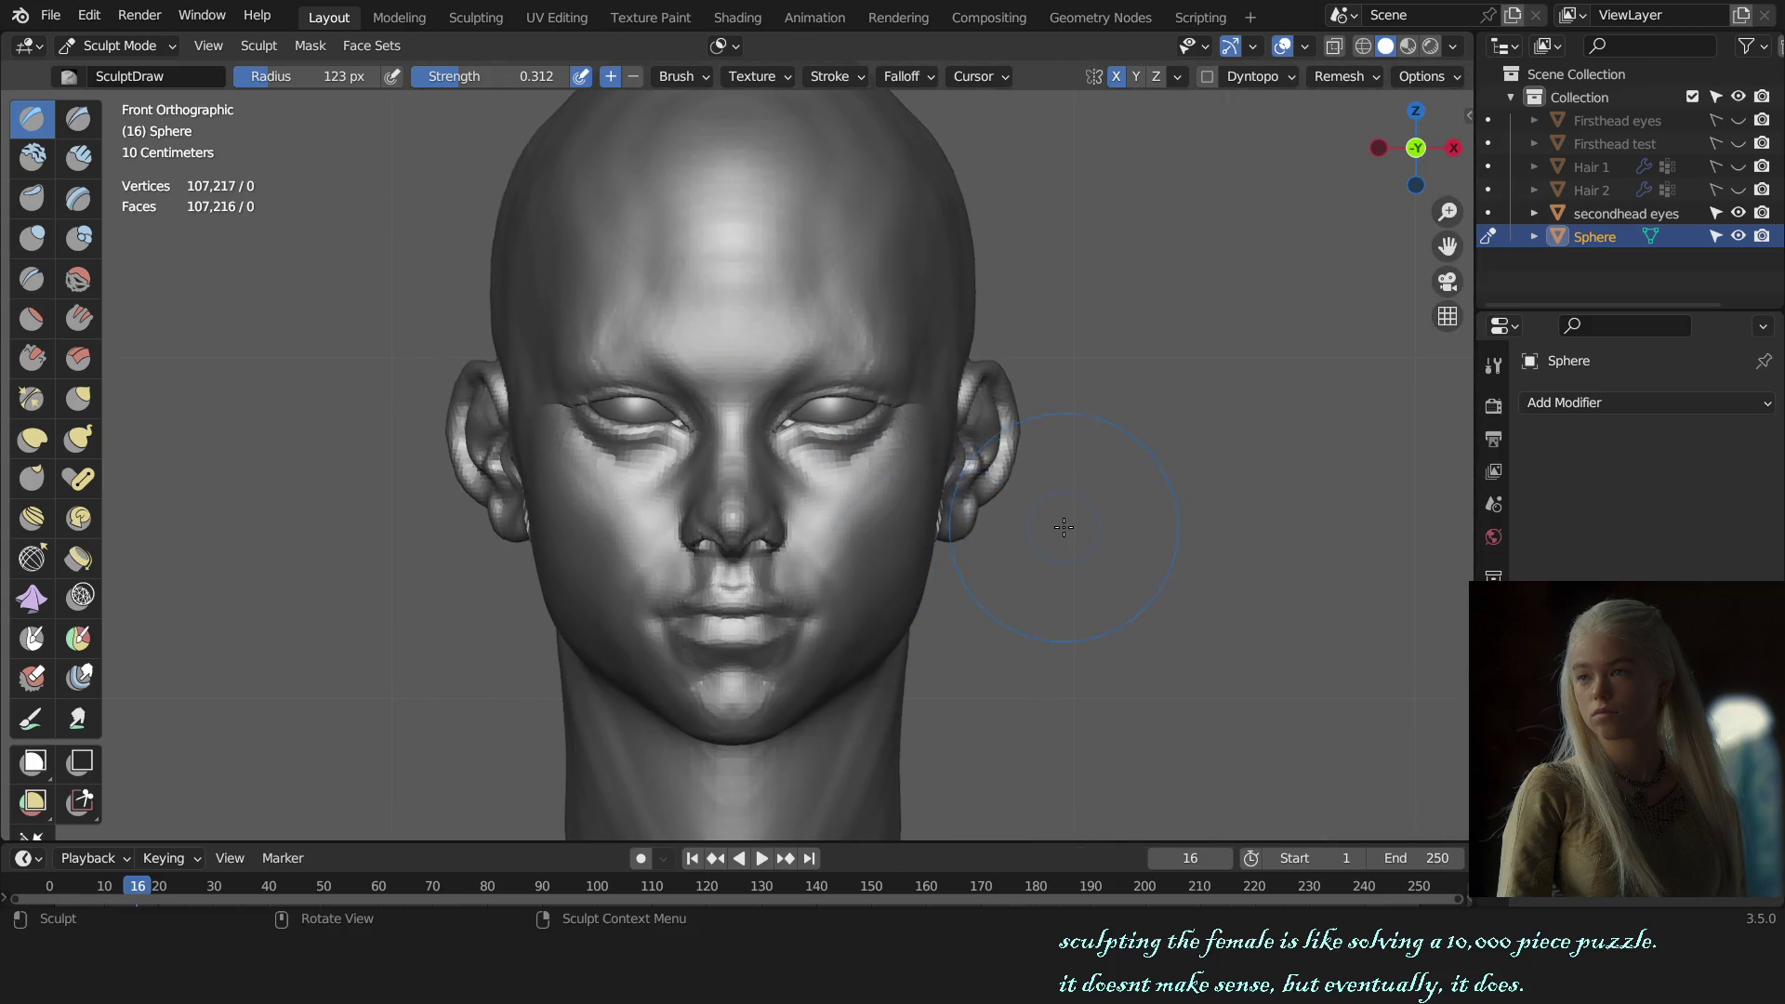
# Step: Return to Object Mode, select the eyes, then deselect everything
pyautogui.hotkey('ctrl', 'Tab')
pyautogui.click(872, 428)
pyautogui.click(1085, 390)
pyautogui.scroll(-2, 1091, 433)
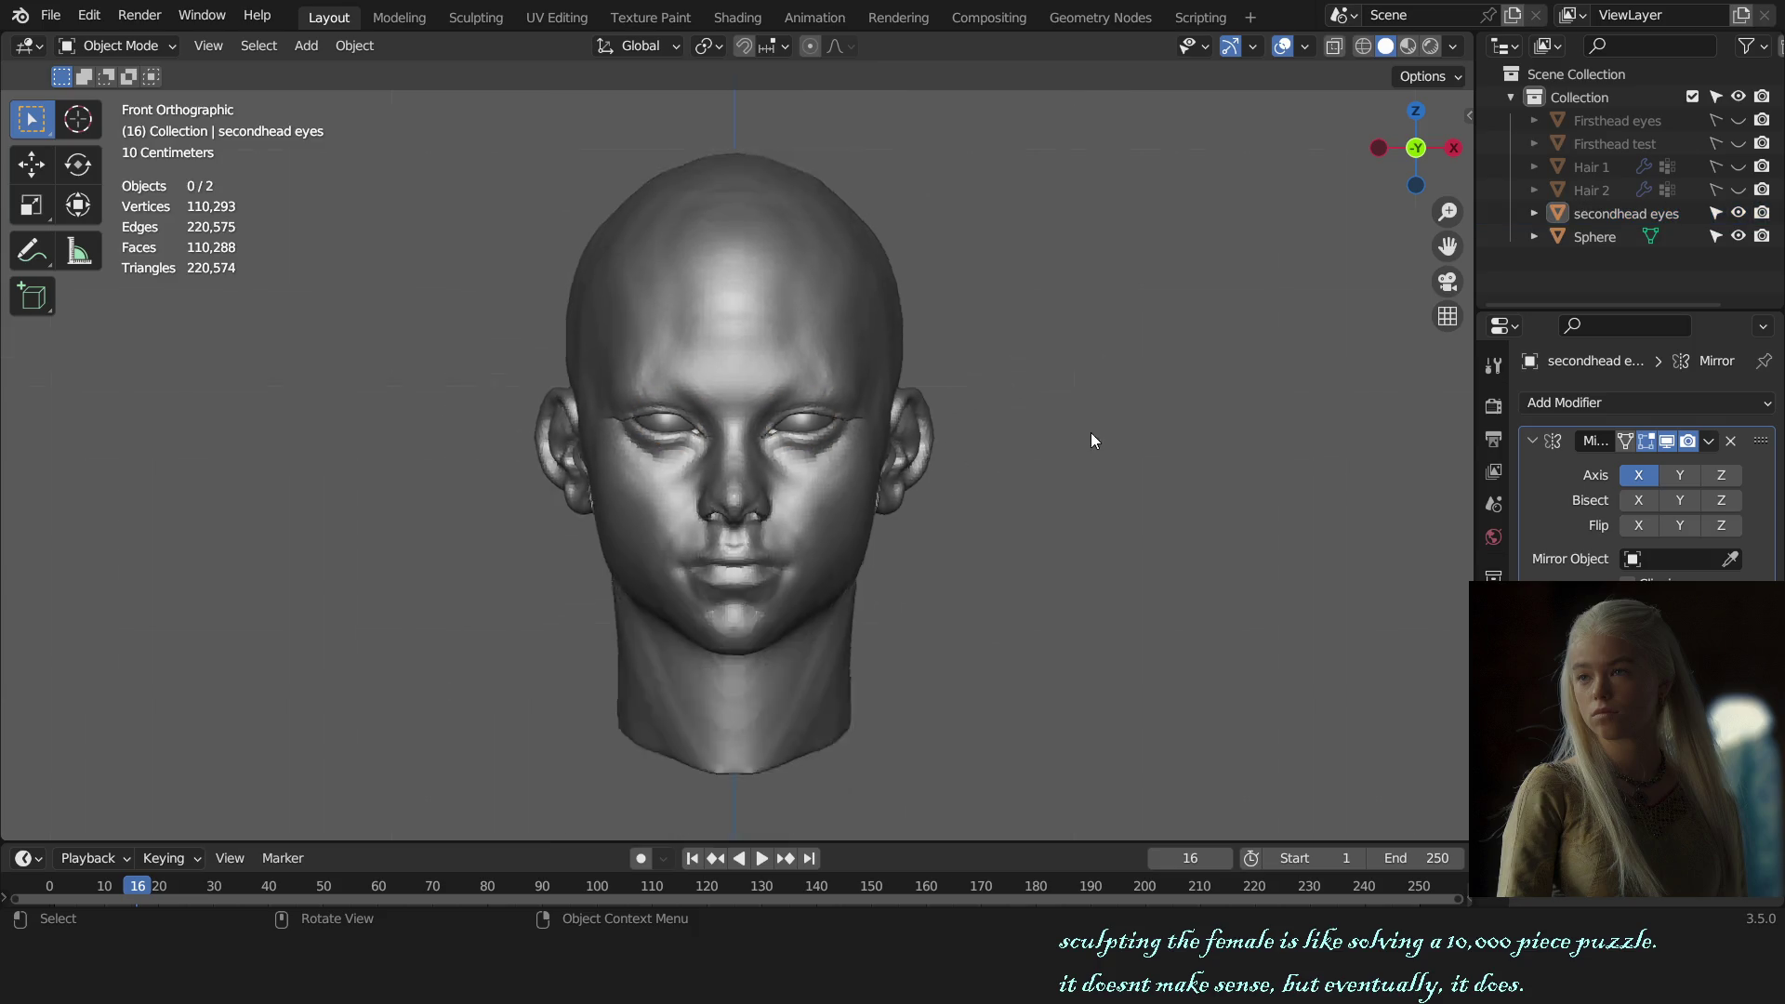
# Step: Apply a darker, flatter matcap to the viewport while viewing the head in profile
pyautogui.scroll(-2, 1102, 494)
pyautogui.scroll(-1, 1127, 511)
pyautogui.moveTo(1127, 518)
pyautogui.mouseDown(button='middle')
pyautogui.moveTo(836, 534)
pyautogui.moveTo(1219, 537)
pyautogui.moveTo(1159, 426)
pyautogui.mouseUp(button='middle')
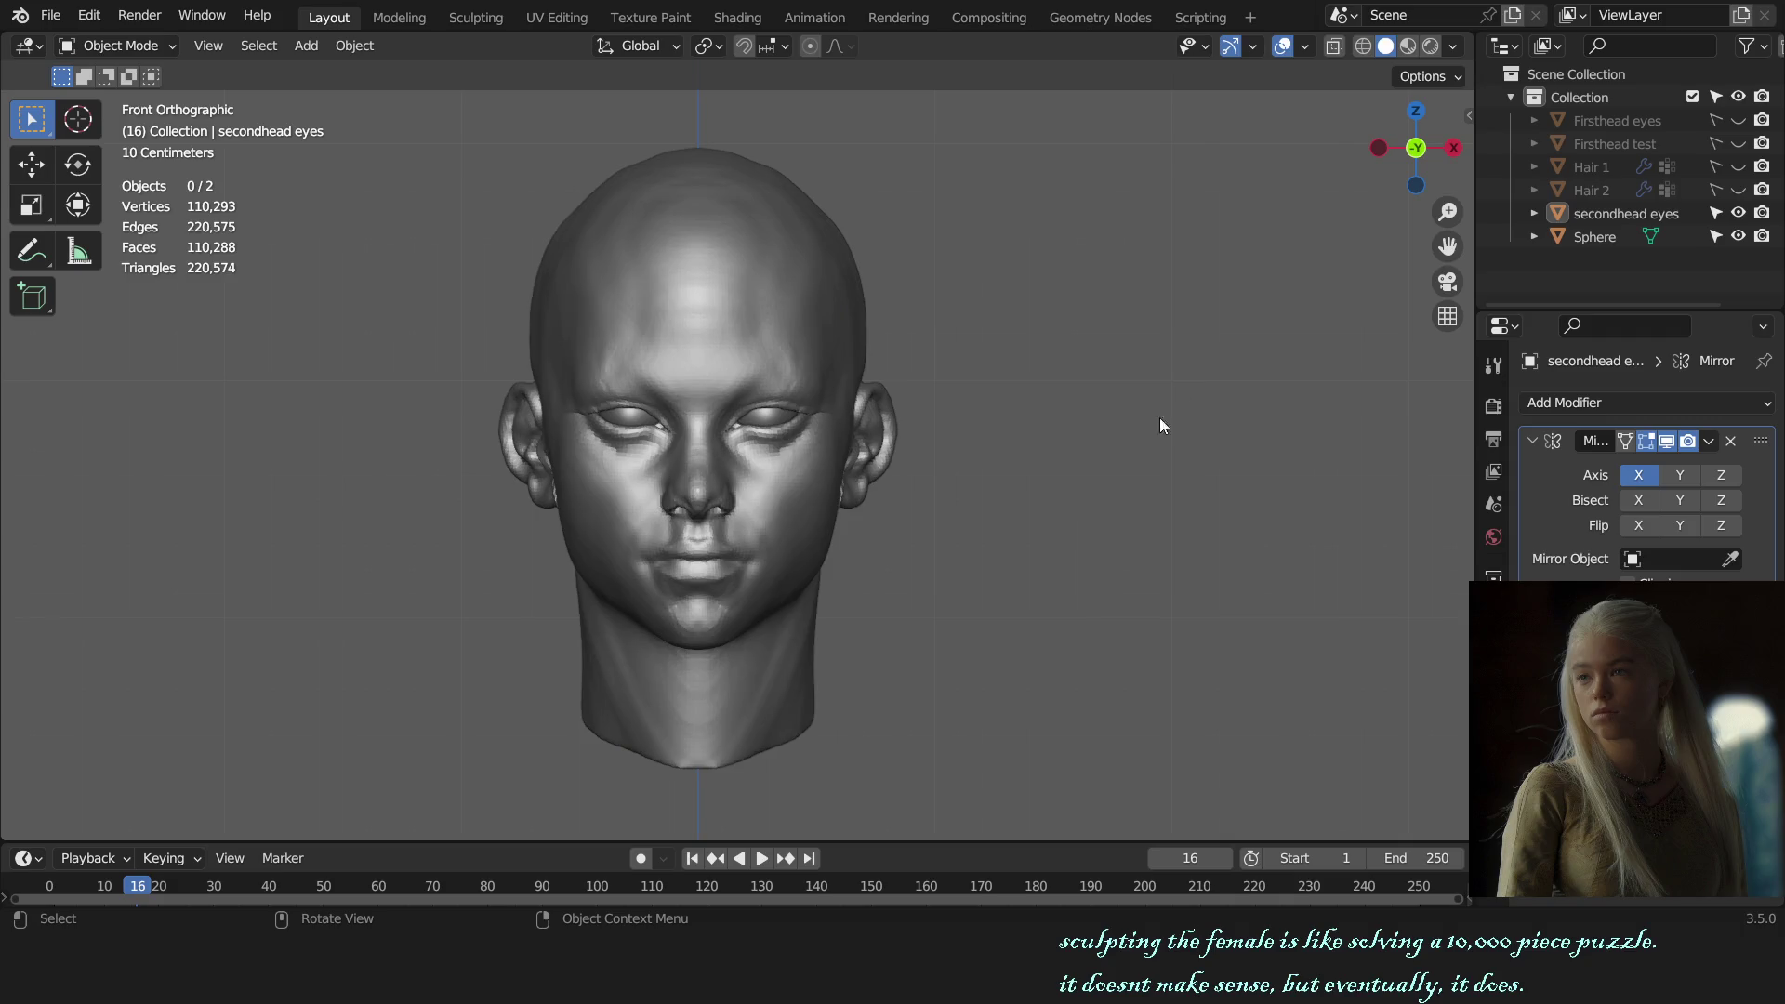
pyautogui.click(1452, 46)
pyautogui.click(1404, 181)
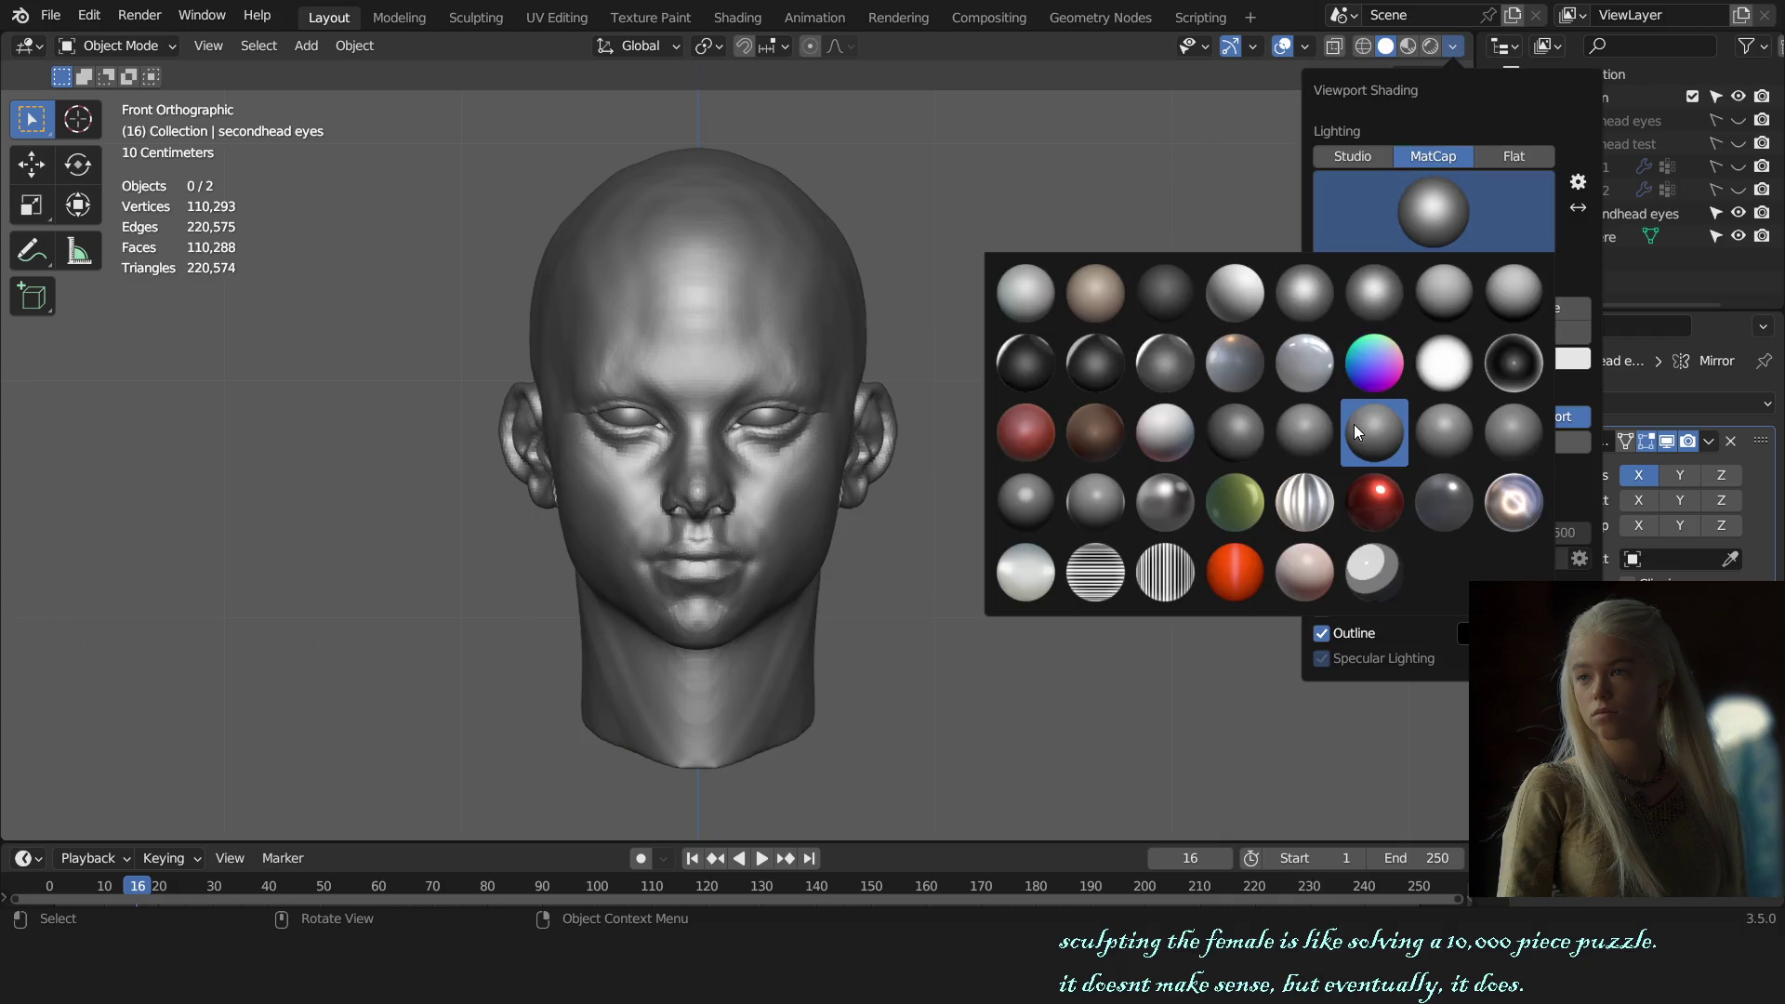
pyautogui.click(1356, 428)
pyautogui.click(781, 421)
pyautogui.hotkey('ctrl', 'z')
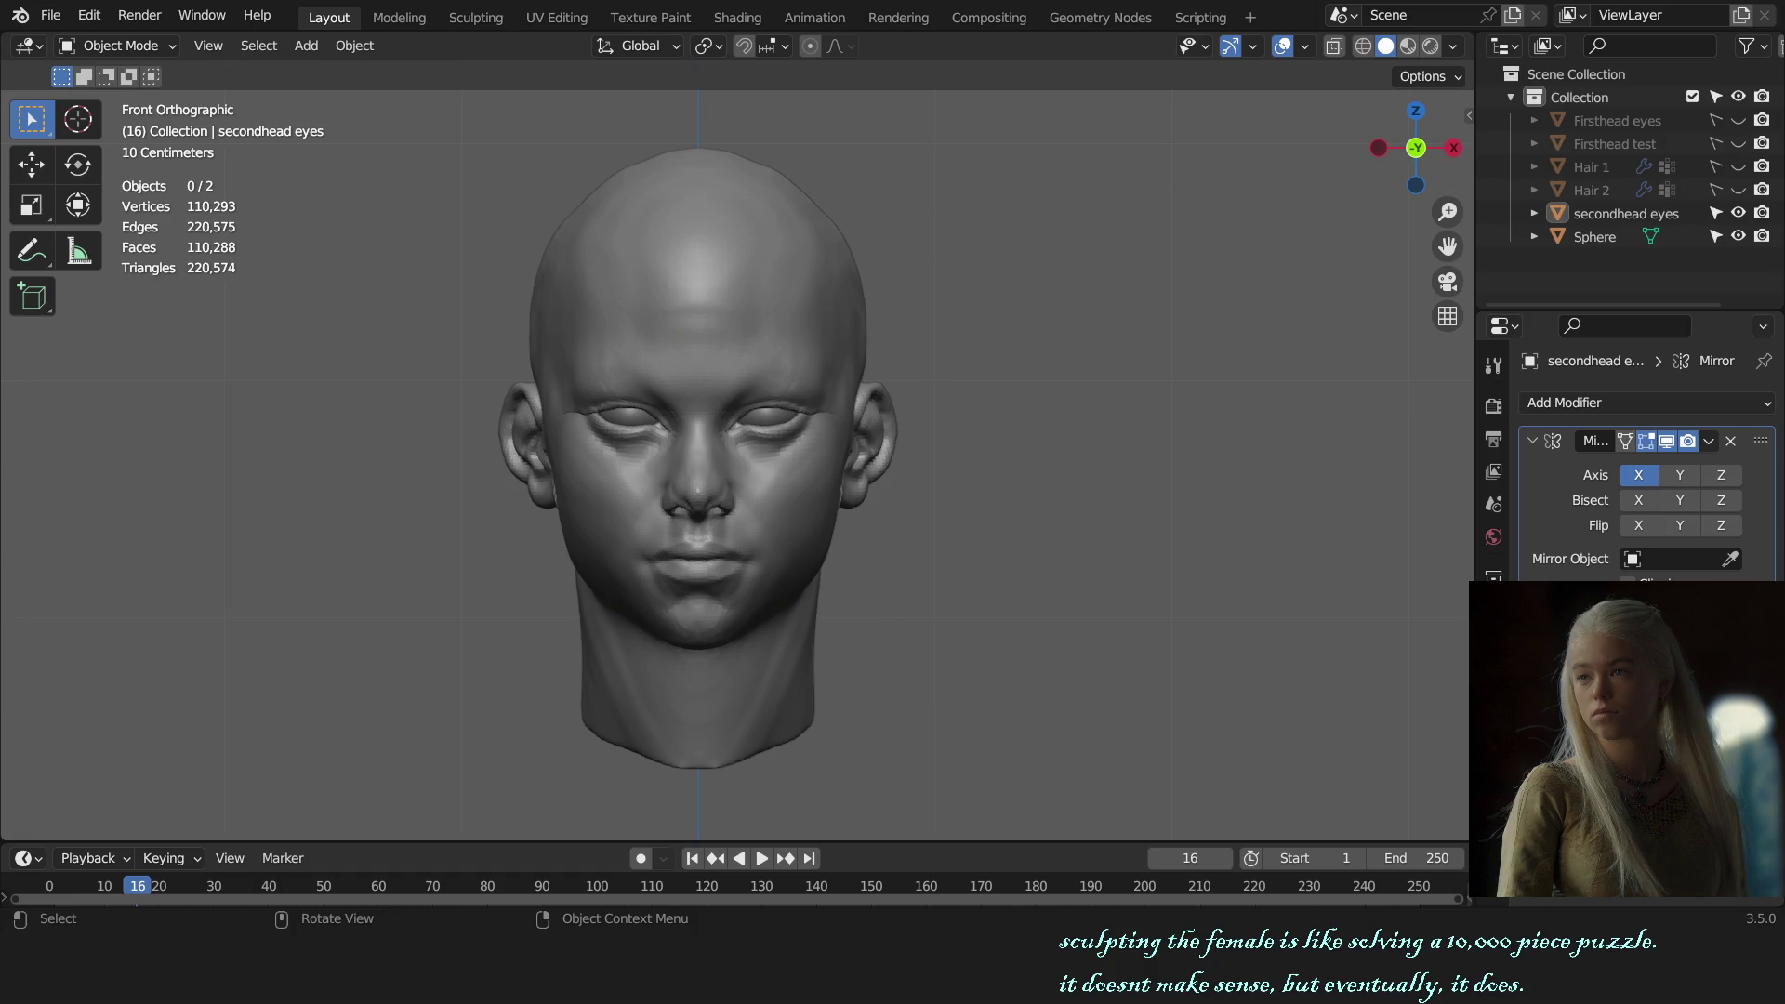
# Step: Select the head sphere from the front view and return to Sculpt Mode
pyautogui.moveTo(960, 202)
pyautogui.mouseDown(button='middle')
pyautogui.moveTo(923, 534)
pyautogui.moveTo(1030, 526)
pyautogui.mouseUp(button='middle')
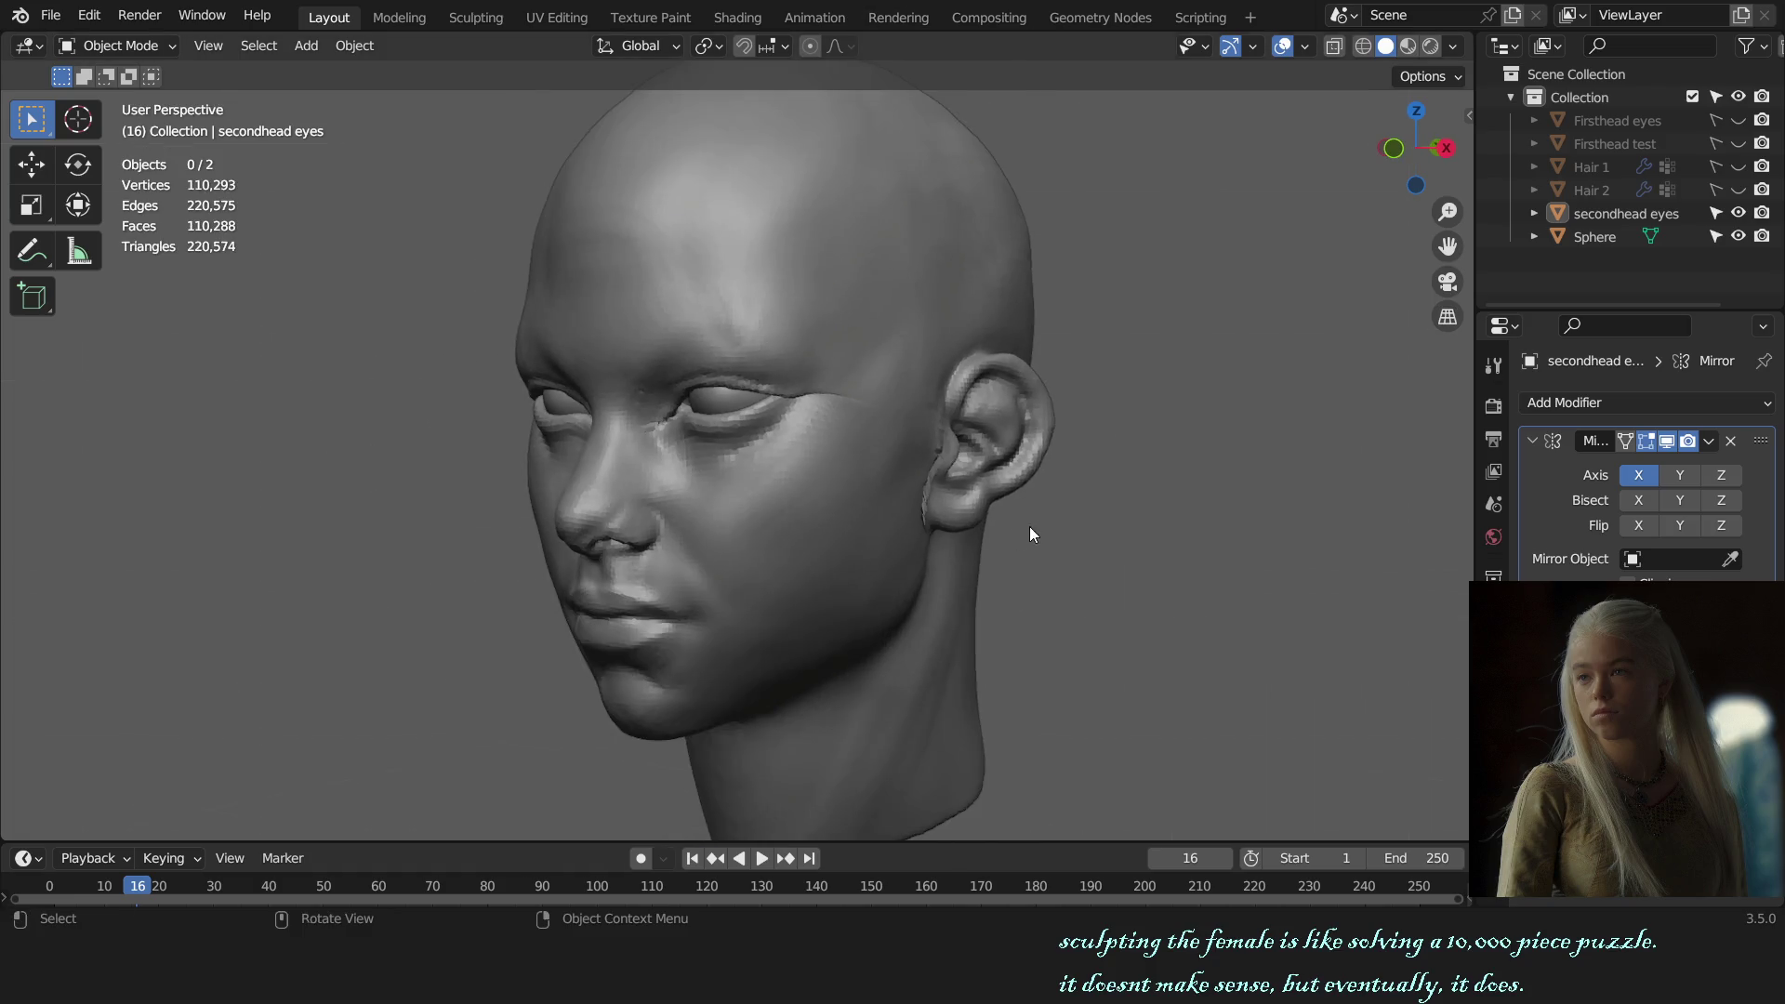
pyautogui.scroll(4, 825, 537)
pyautogui.scroll(2, 840, 481)
pyautogui.press('KP_1')
pyautogui.click(763, 463)
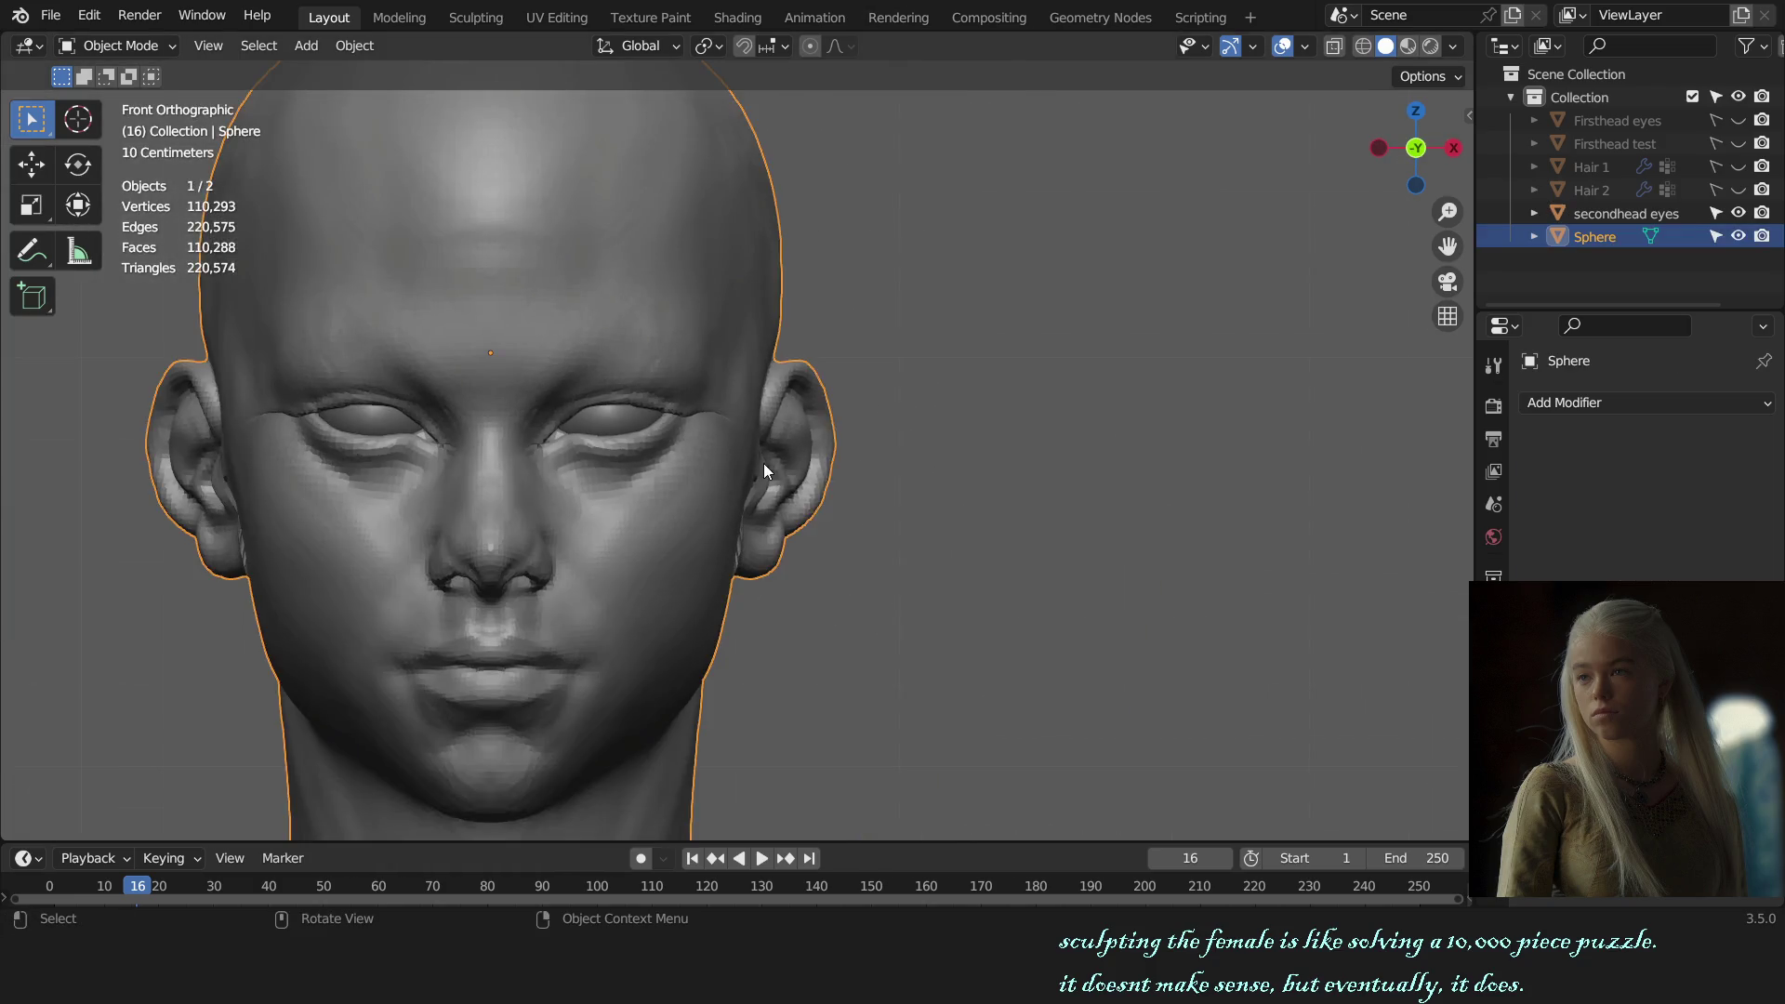
pyautogui.hotkey('ctrl', 'Tab')
# Step: Switch to the Mask brush, adjust its size, and mask the ear lobe
pyautogui.moveTo(763, 463)
pyautogui.mouseDown(button='middle')
pyautogui.moveTo(757, 528)
pyautogui.moveTo(638, 558)
pyautogui.mouseUp(button='middle')
pyautogui.scroll(2, 697, 518)
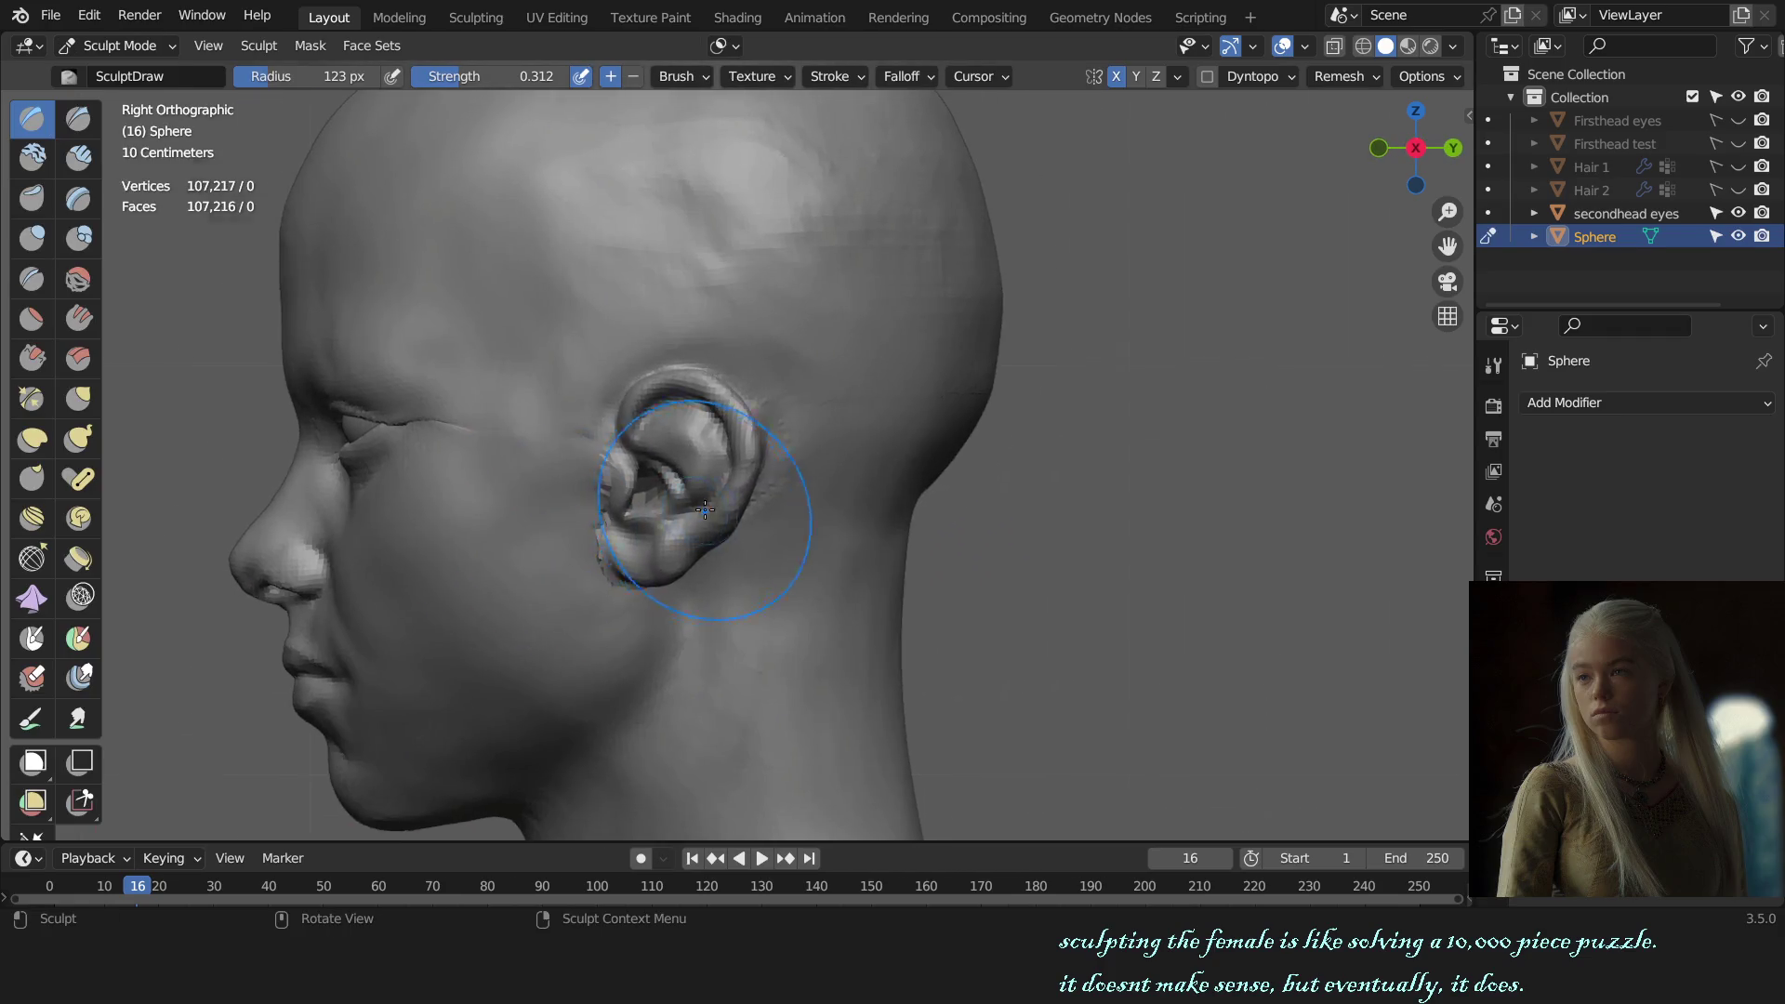
pyautogui.scroll(4, 914, 513)
pyautogui.moveTo(913, 513); pyautogui.dragTo(837, 439, button='middle')
pyautogui.scroll(3, 838, 439)
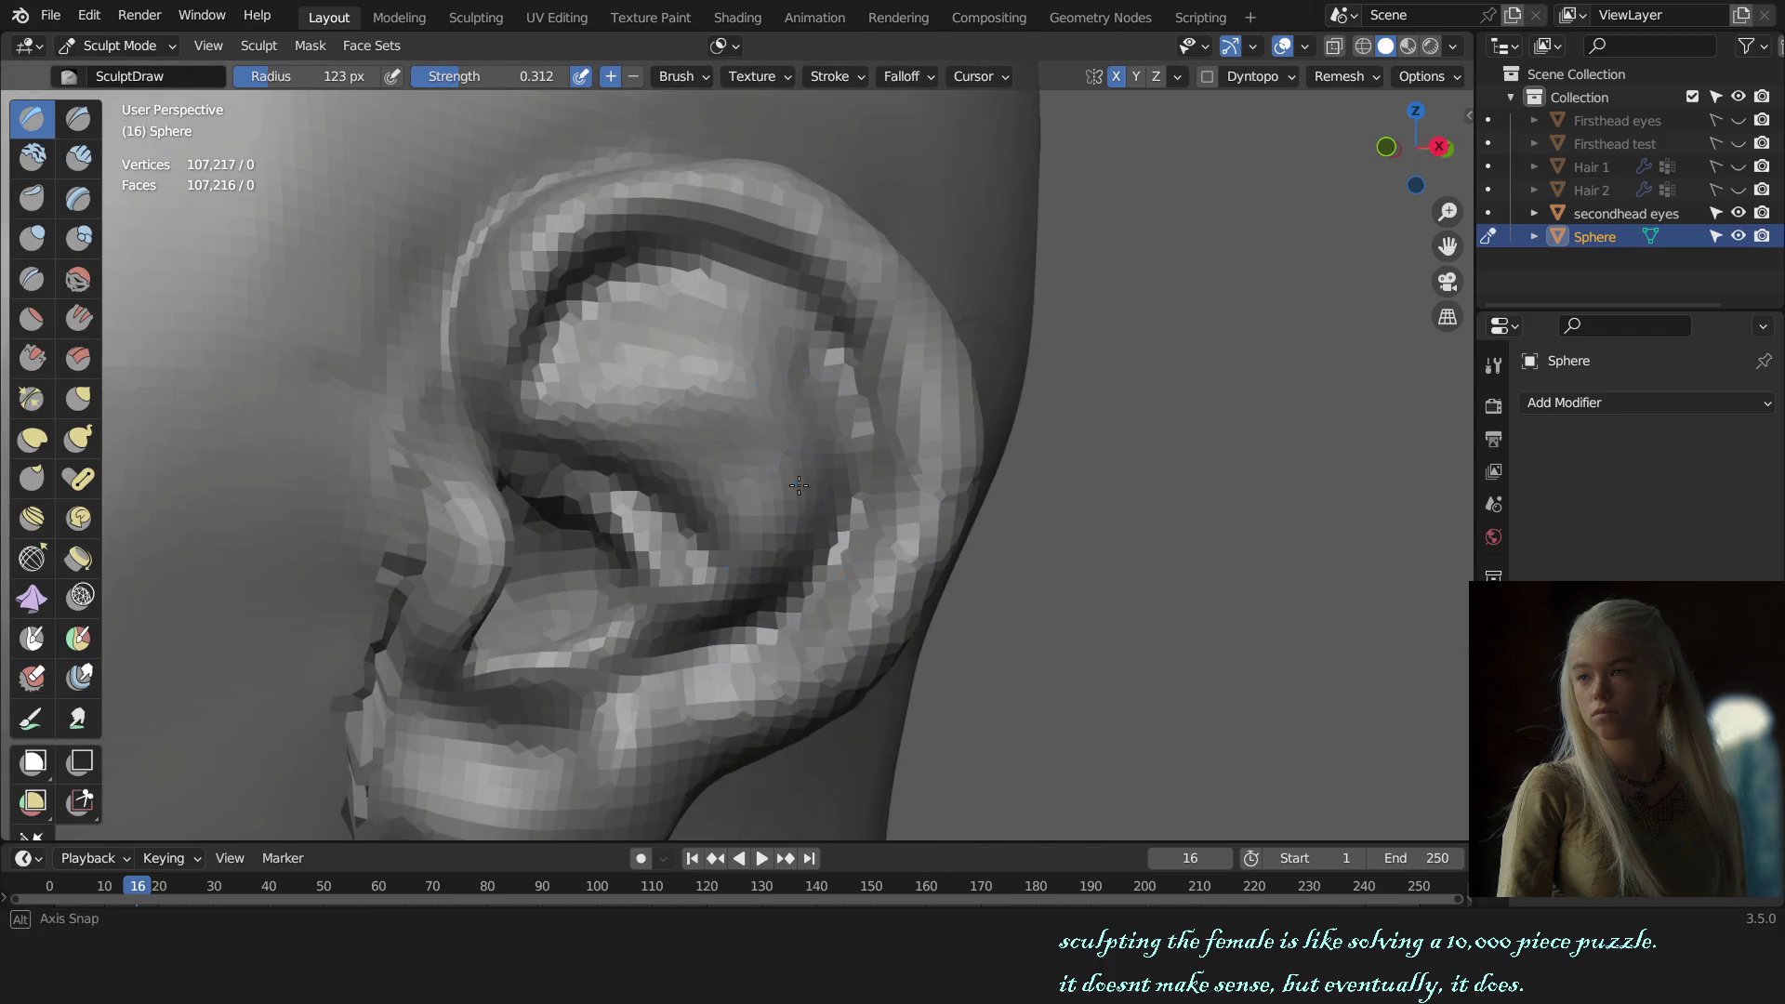
pyautogui.press('m')
pyautogui.press('f')
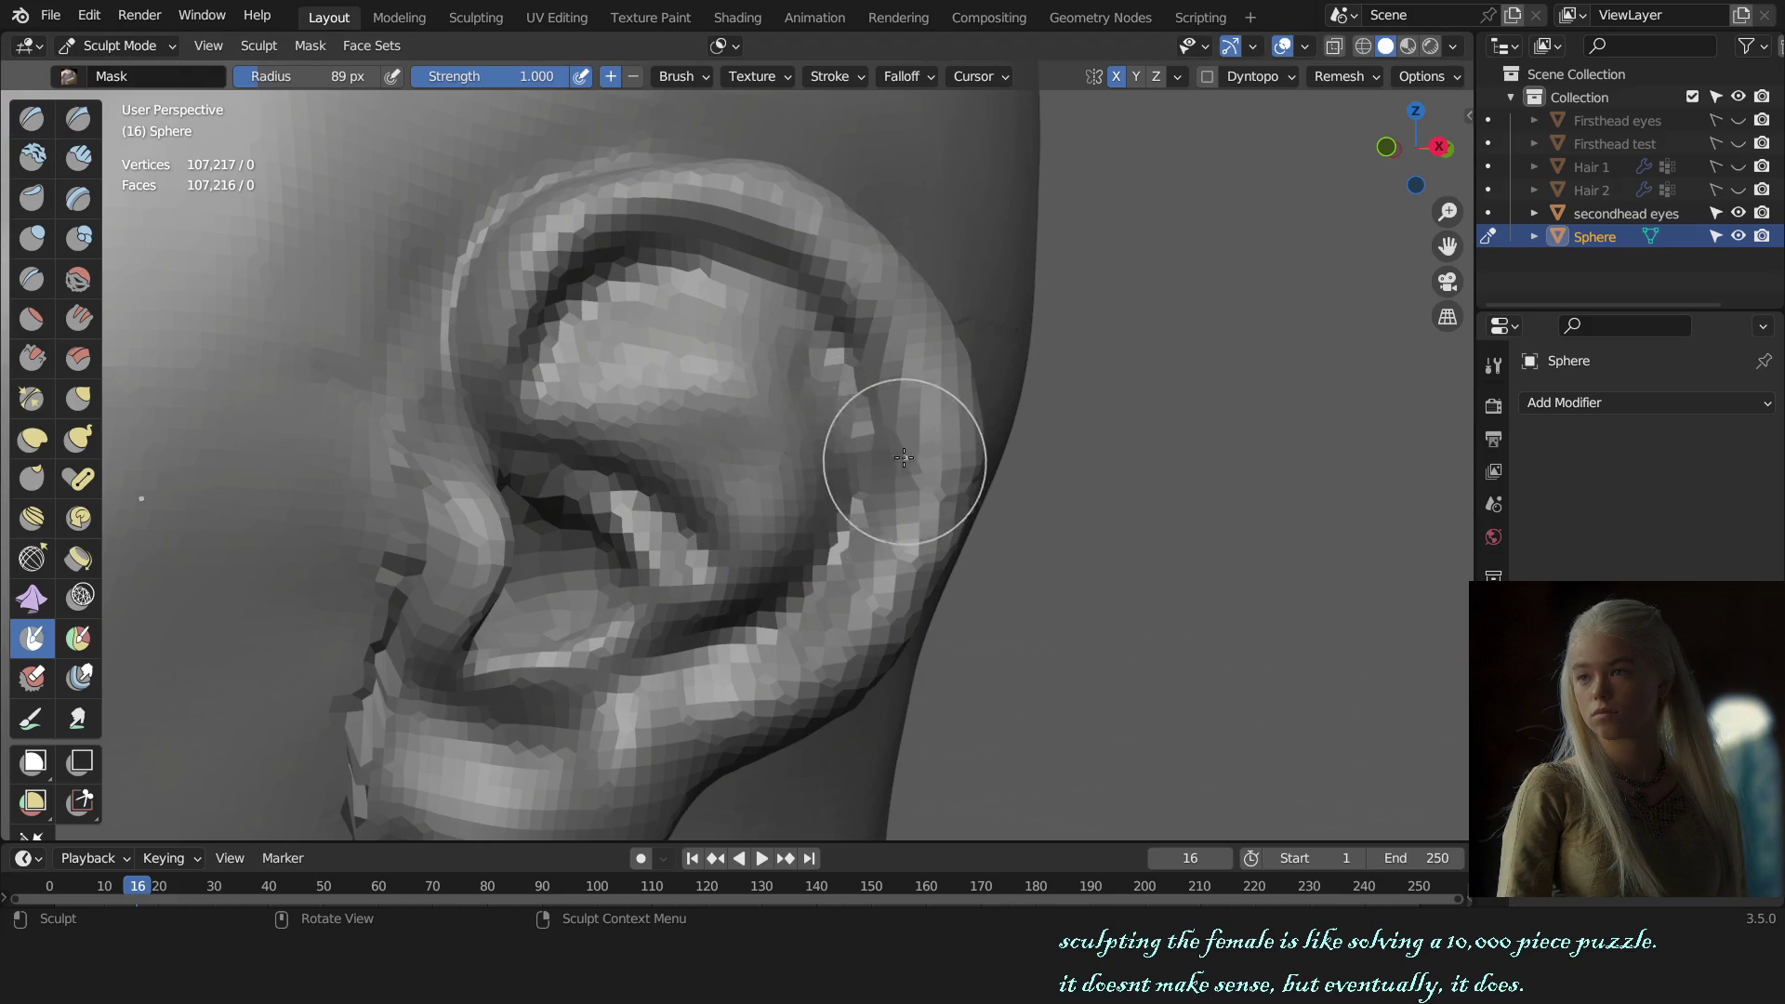
pyautogui.click(925, 438)
pyautogui.press('f')
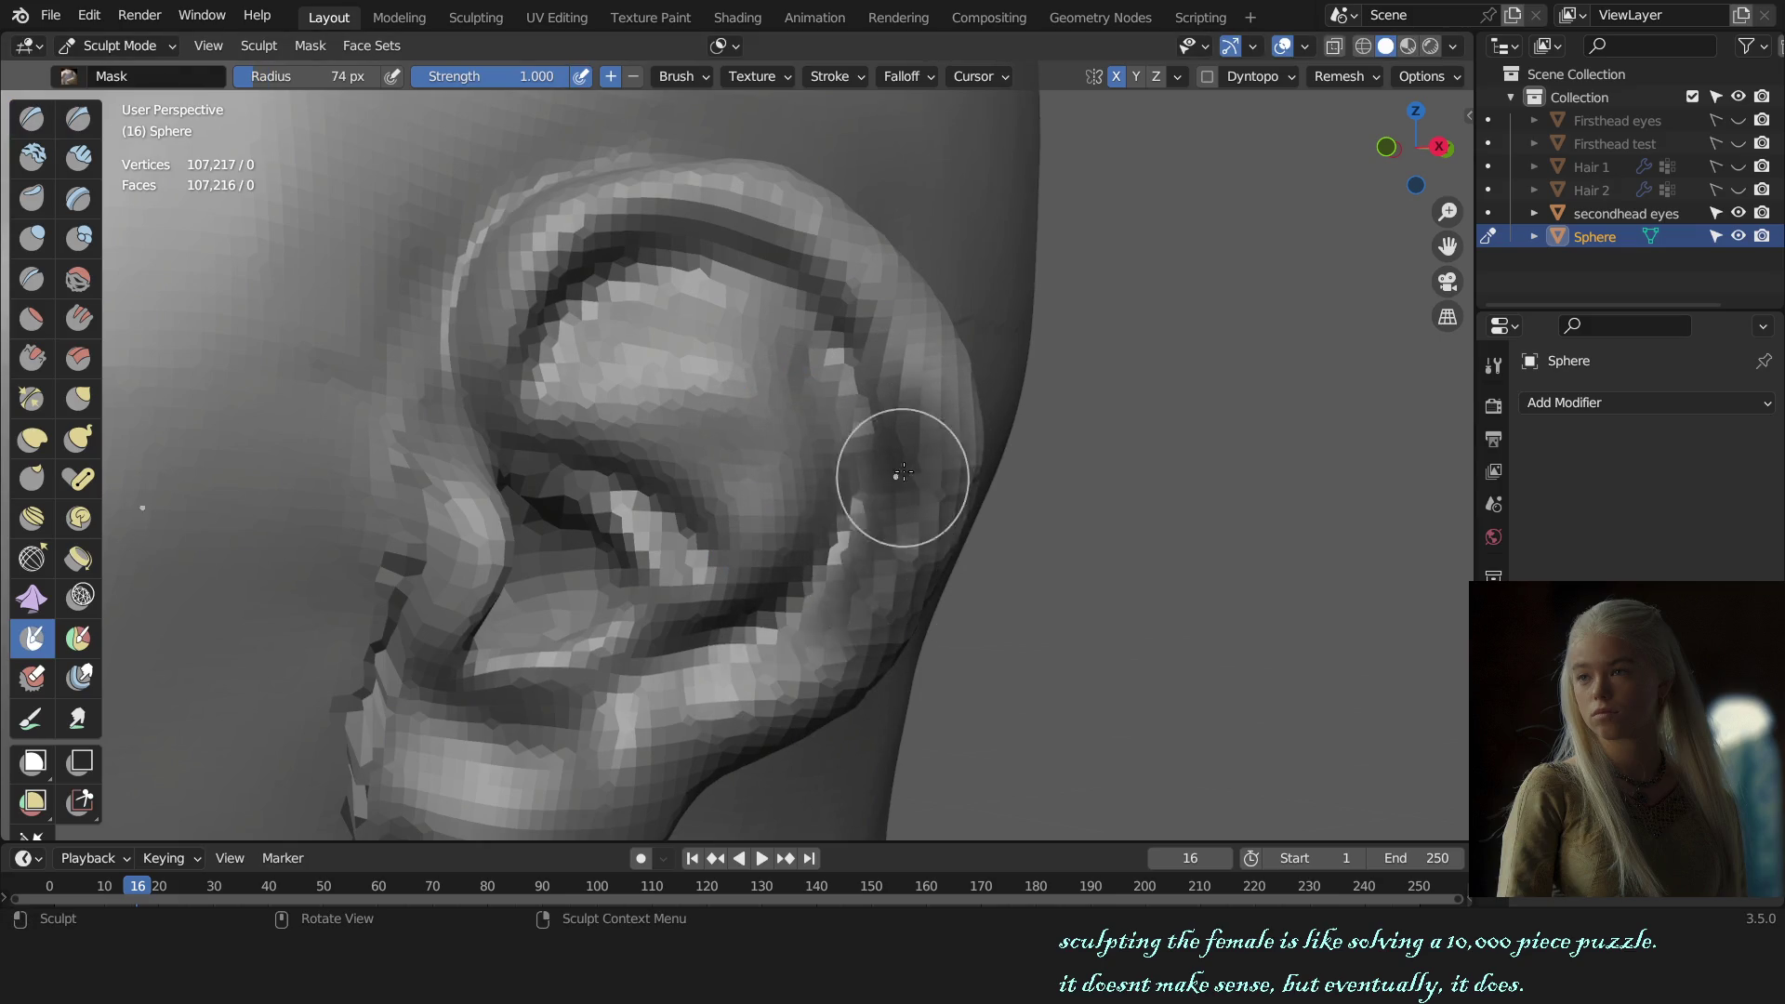
pyautogui.click(898, 536)
pyautogui.moveTo(899, 536); pyautogui.dragTo(870, 558, button='middle')
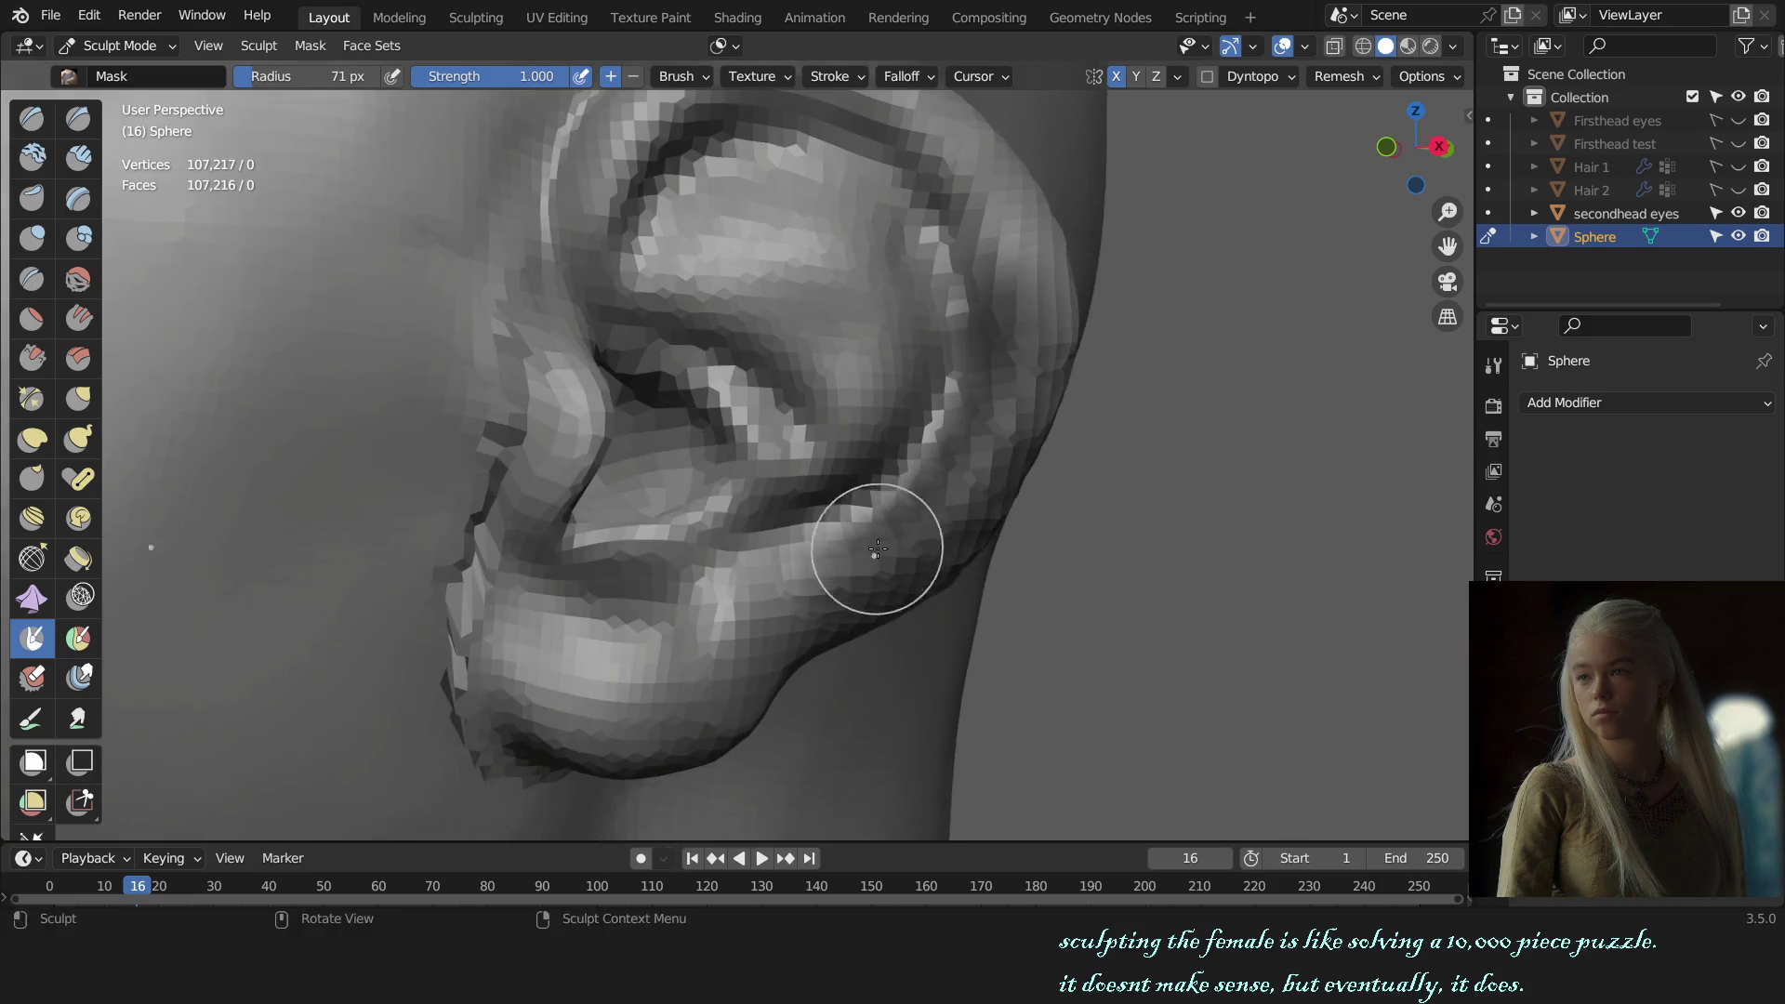
pyautogui.moveTo(865, 570); pyautogui.dragTo(797, 638)
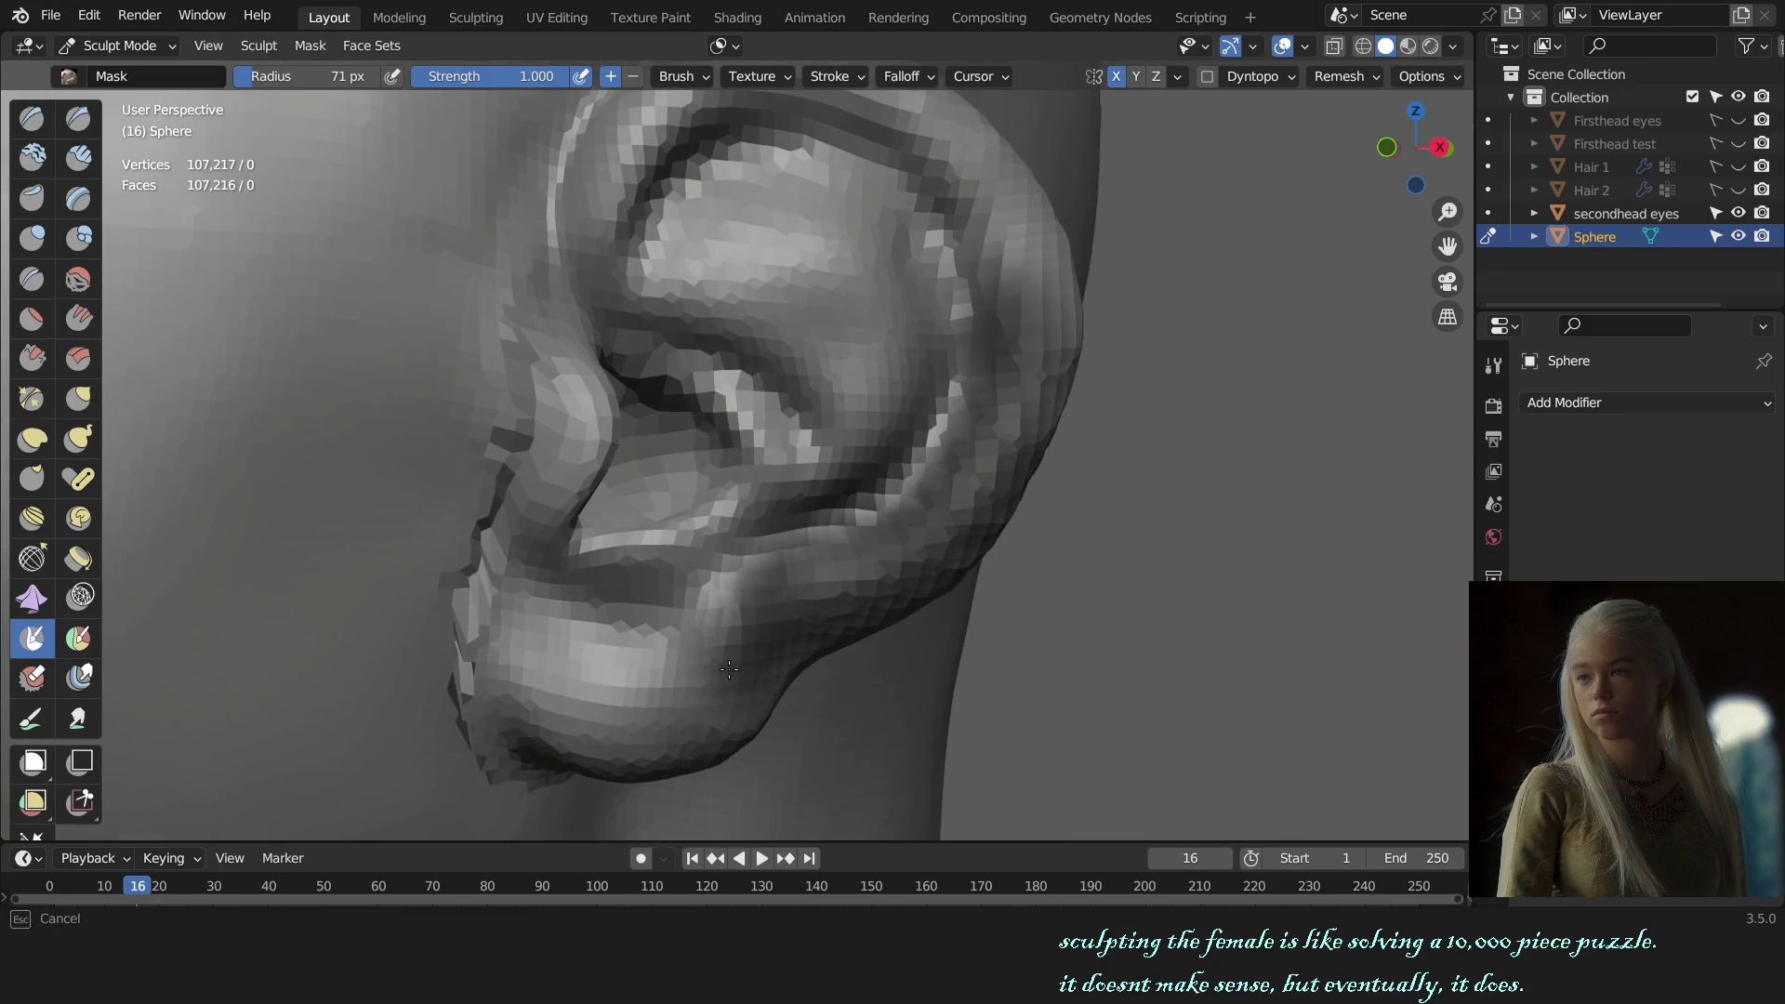
# Step: Enlarge the brush, switch to Grab, and zoom in close on the ear from the front
pyautogui.moveTo(933, 599); pyautogui.dragTo(869, 590, button='middle')
pyautogui.press('f')
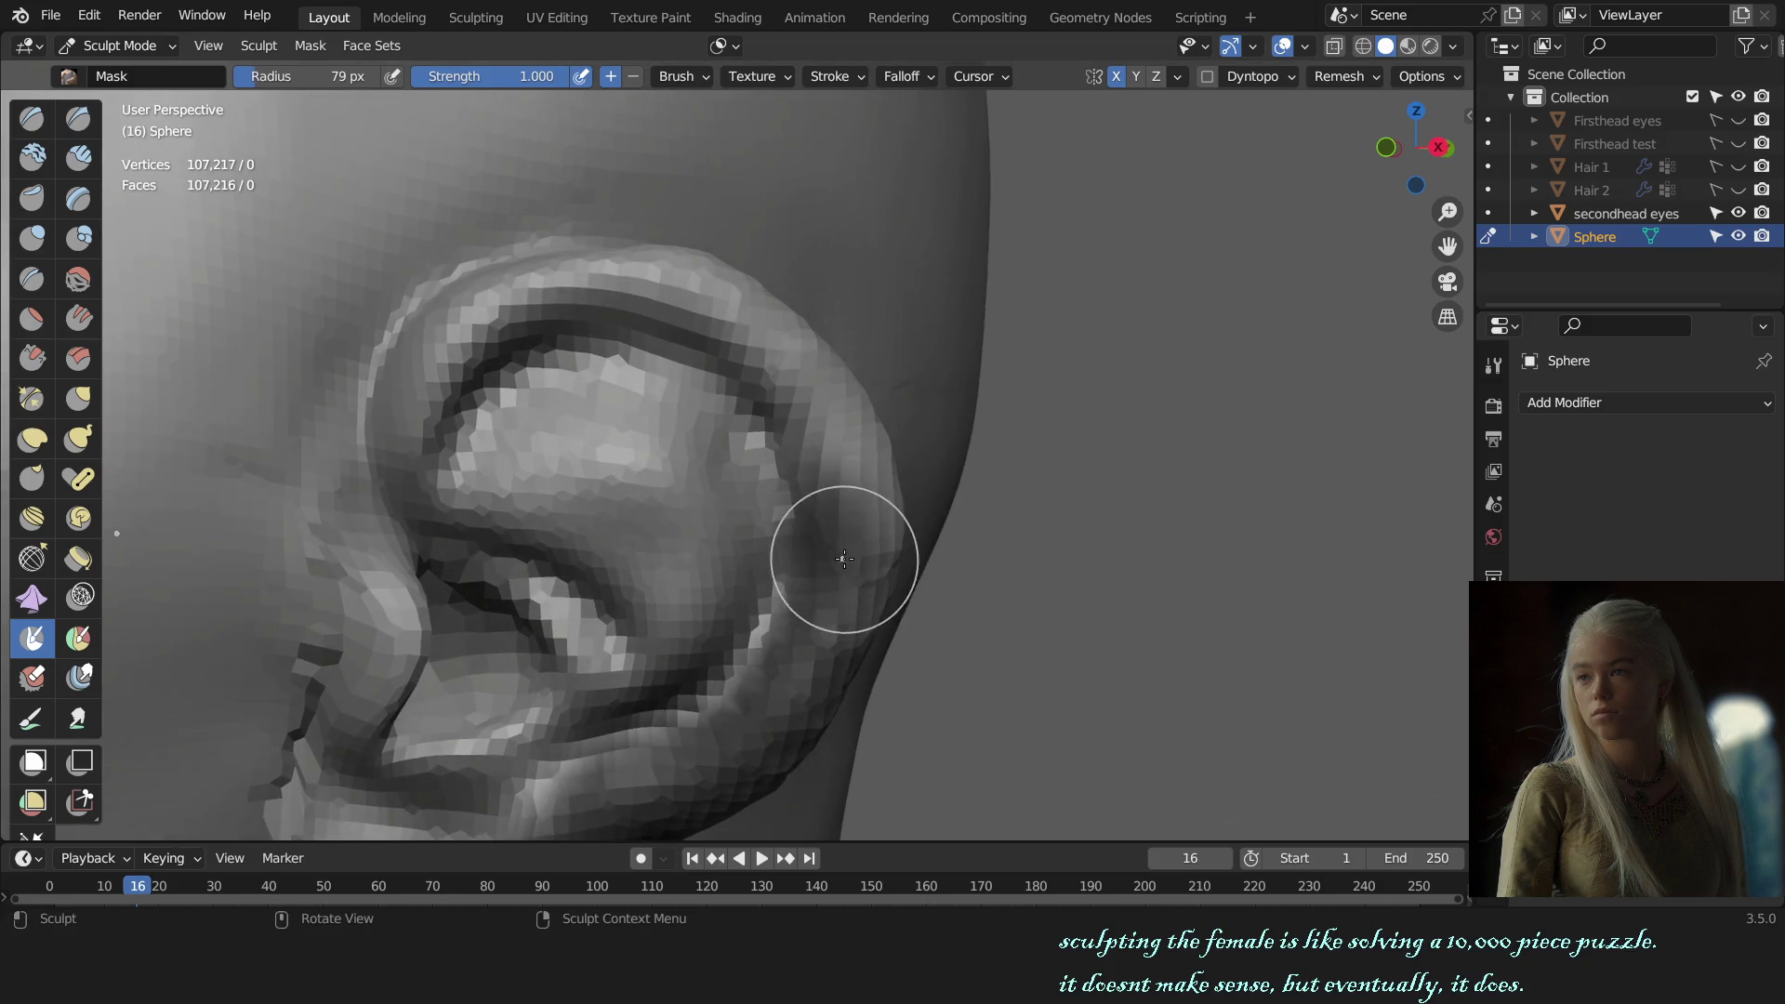
pyautogui.click(1021, 421)
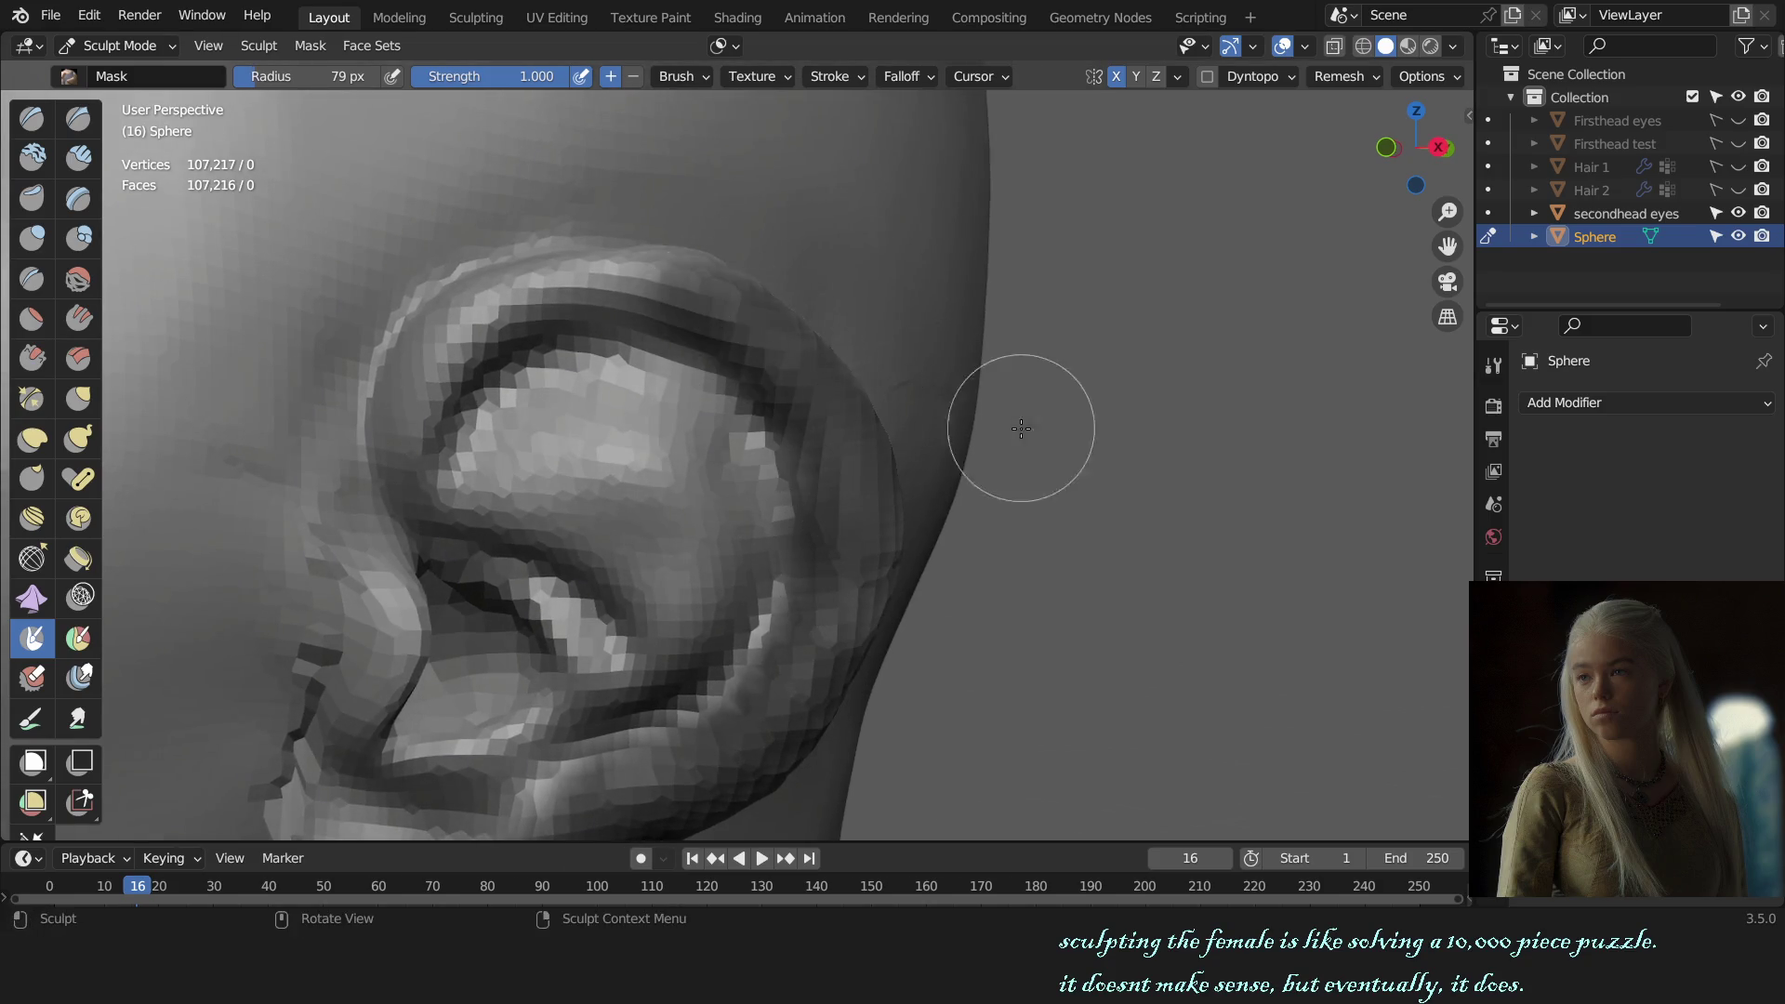
pyautogui.moveTo(1020, 420); pyautogui.dragTo(816, 438, button='middle')
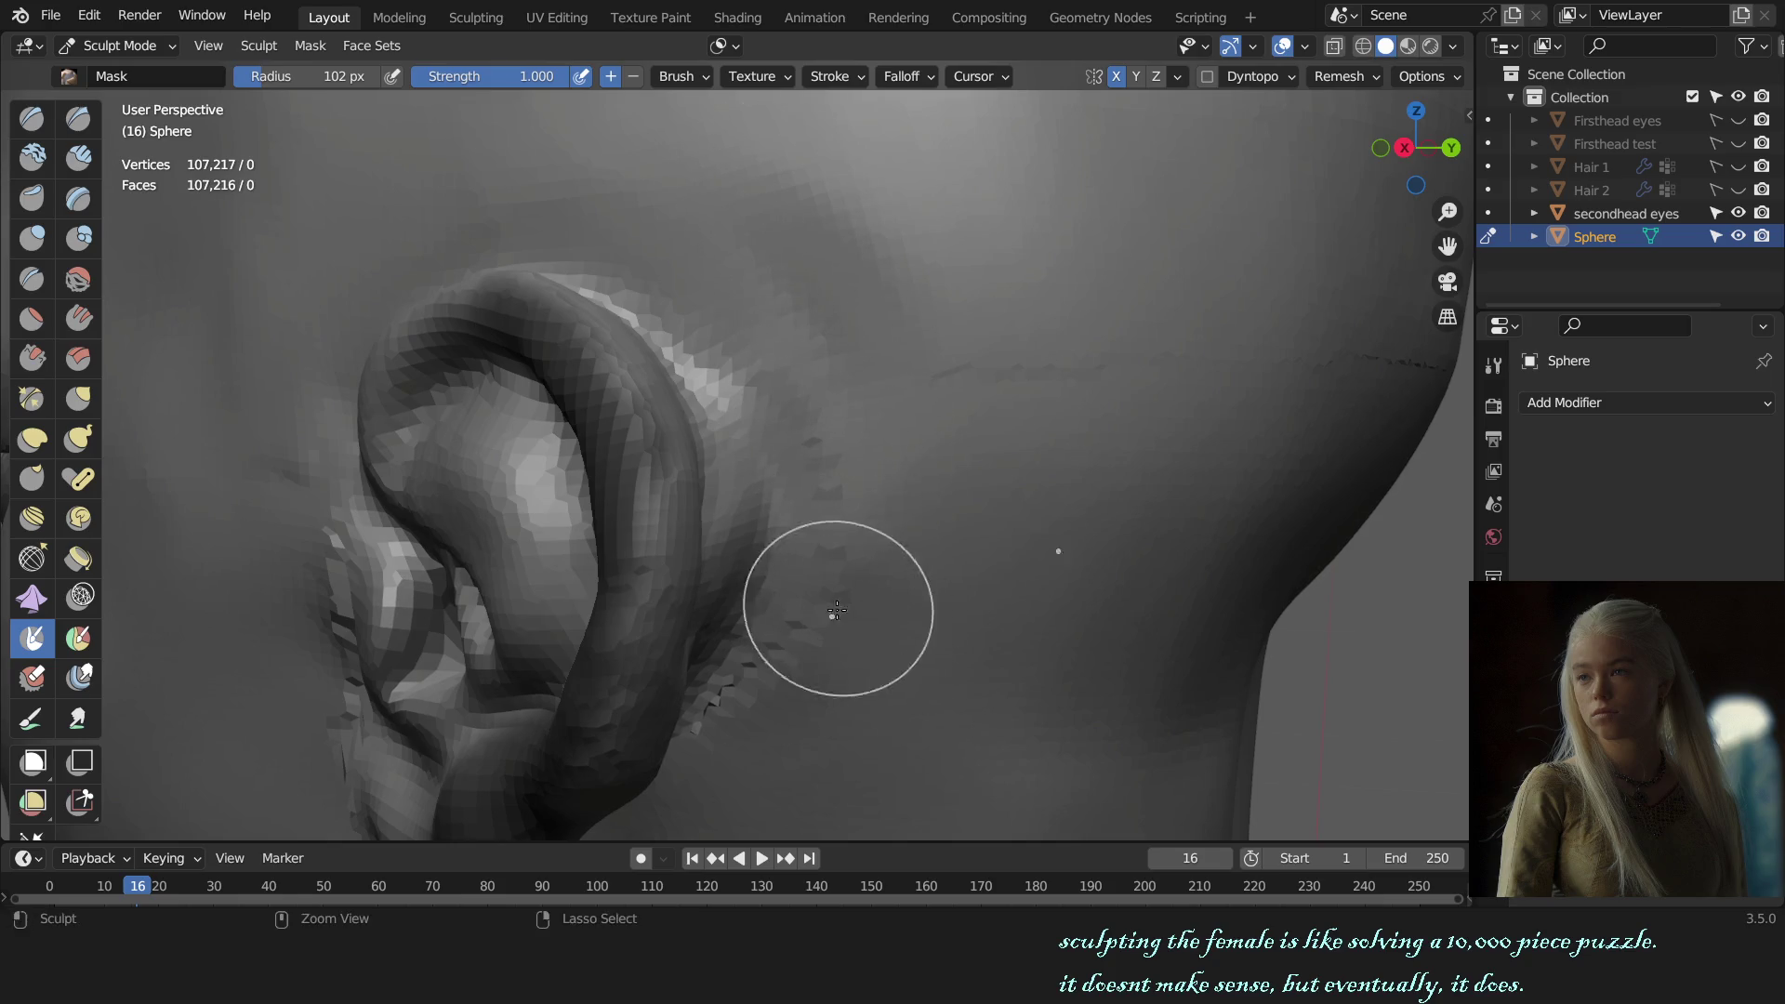
pyautogui.press('KP_1')
pyautogui.press('g')
pyautogui.scroll(1, 1023, 549)
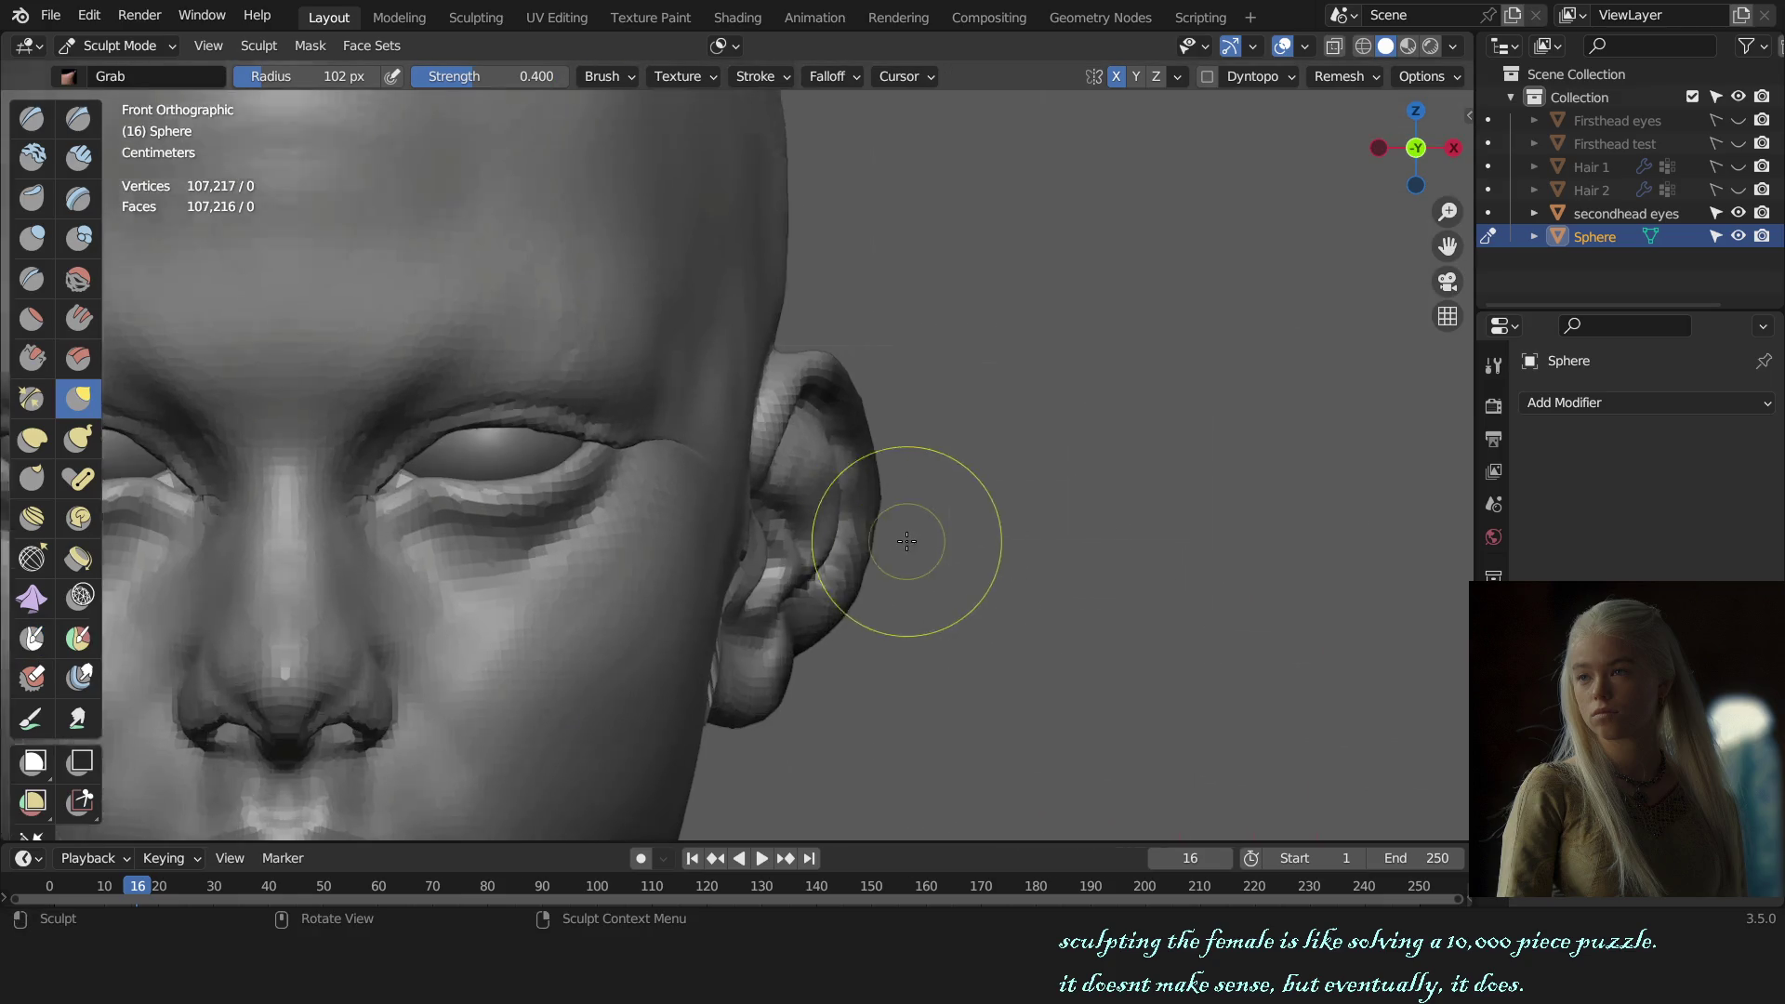
pyautogui.scroll(2, 884, 530)
pyautogui.moveTo(852, 520)
pyautogui.mouseDown(button='middle')
pyautogui.moveTo(818, 544)
pyautogui.moveTo(908, 518)
pyautogui.mouseUp(button='middle')
pyautogui.scroll(3, 857, 539)
# Step: Paint mask along the ear rim in two strokes, then return to Grab near the ear
pyautogui.press('m')
pyautogui.moveTo(837, 476); pyautogui.dragTo(838, 546)
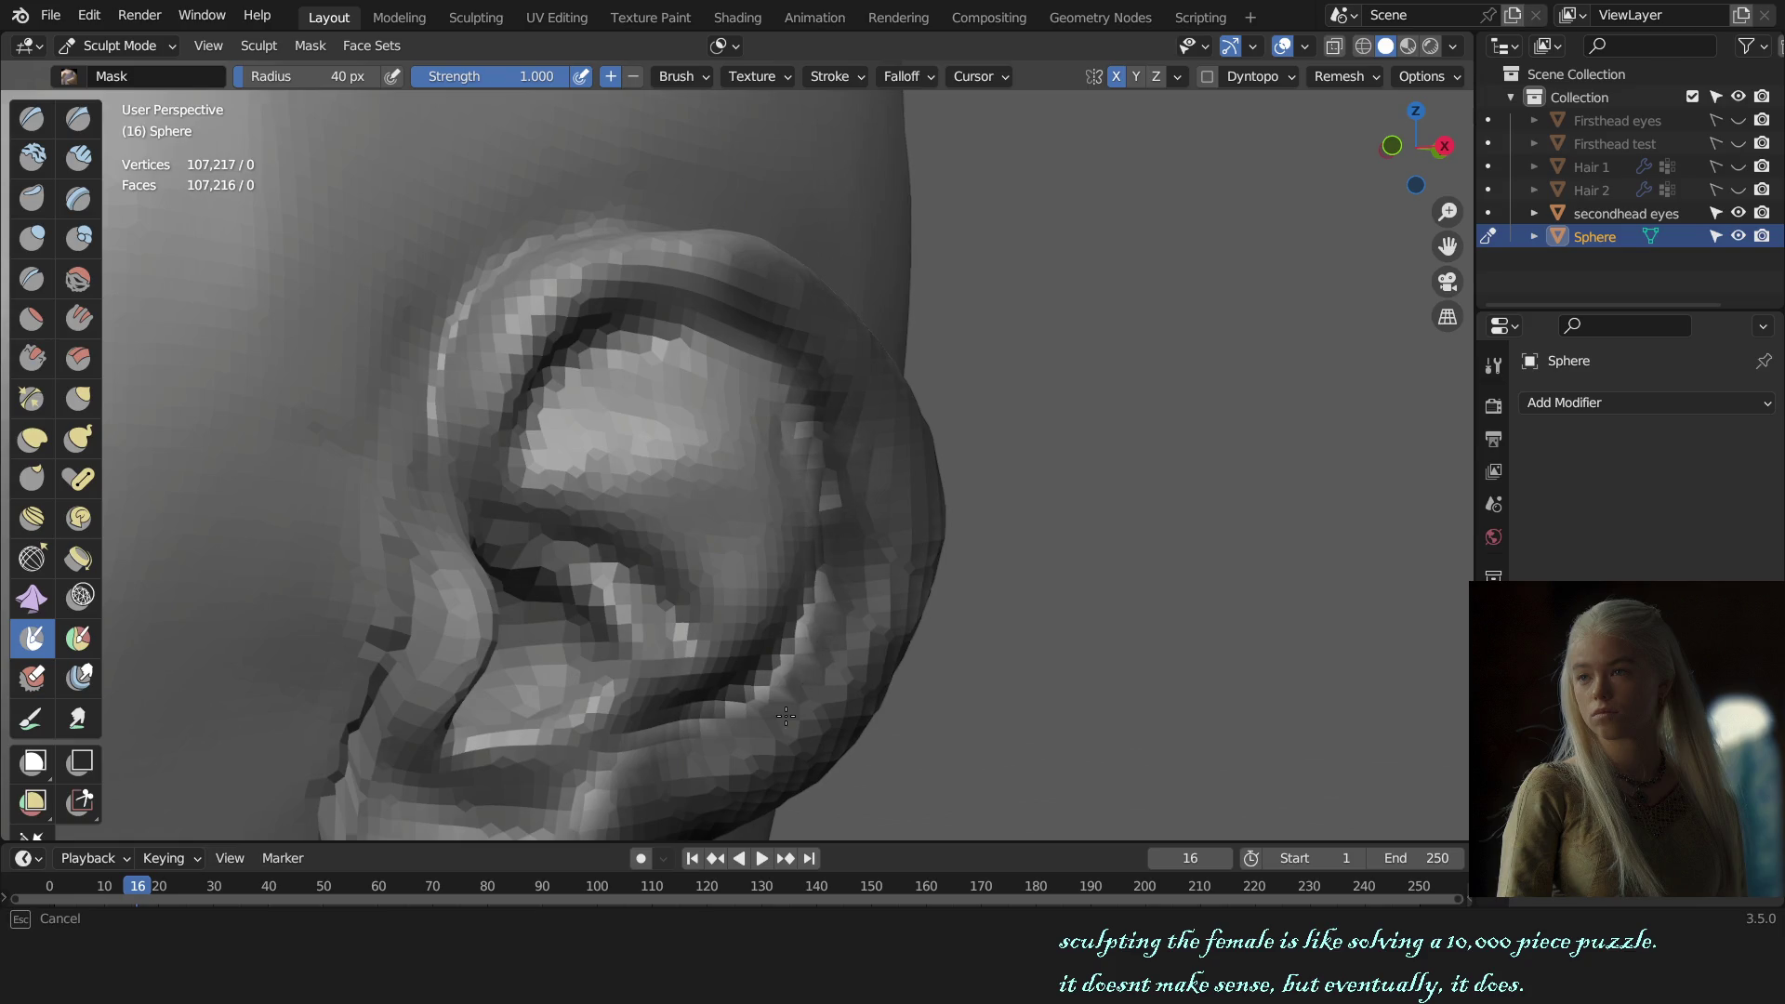
pyautogui.moveTo(786, 715); pyautogui.dragTo(745, 693)
pyautogui.press('KP_1')
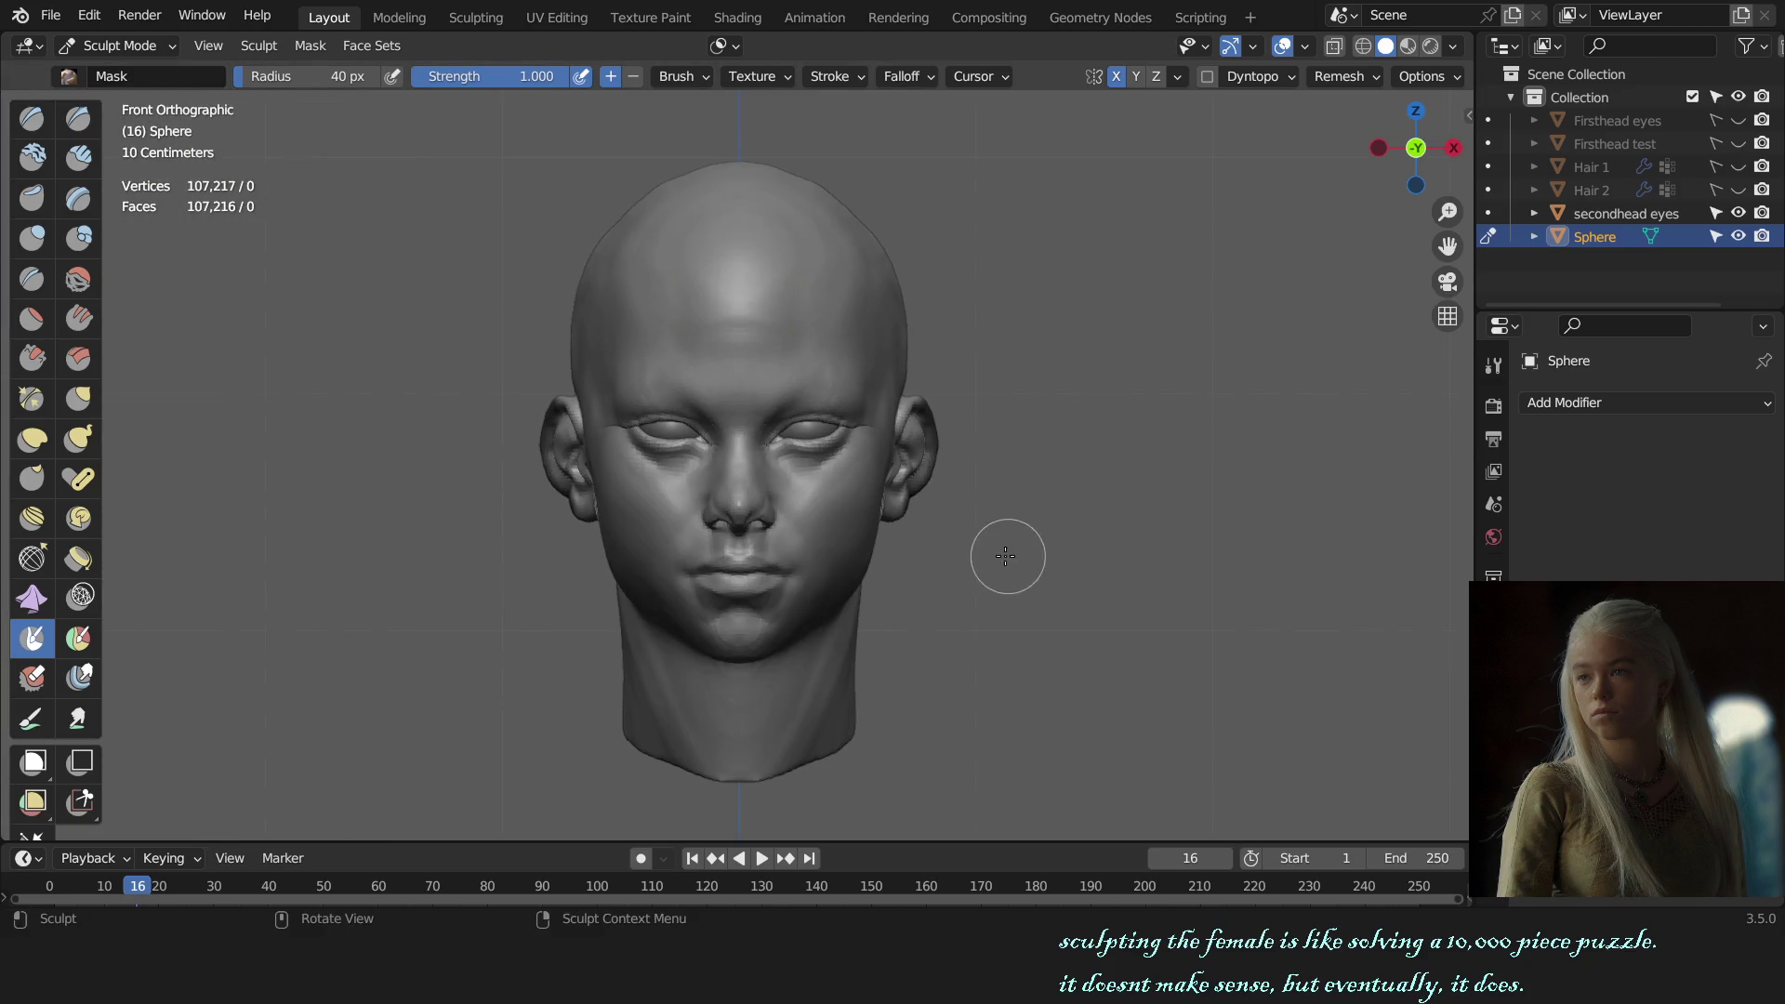
pyautogui.press('g')
pyautogui.scroll(3, 943, 474)
pyautogui.moveTo(797, 478); pyautogui.dragTo(745, 499, button='middle')
pyautogui.scroll(3, 801, 499)
# Step: Readjust the Grab brush size and zoom to a close view of the ear
pyautogui.press('f')
pyautogui.click(786, 534)
pyautogui.press('KP_1')
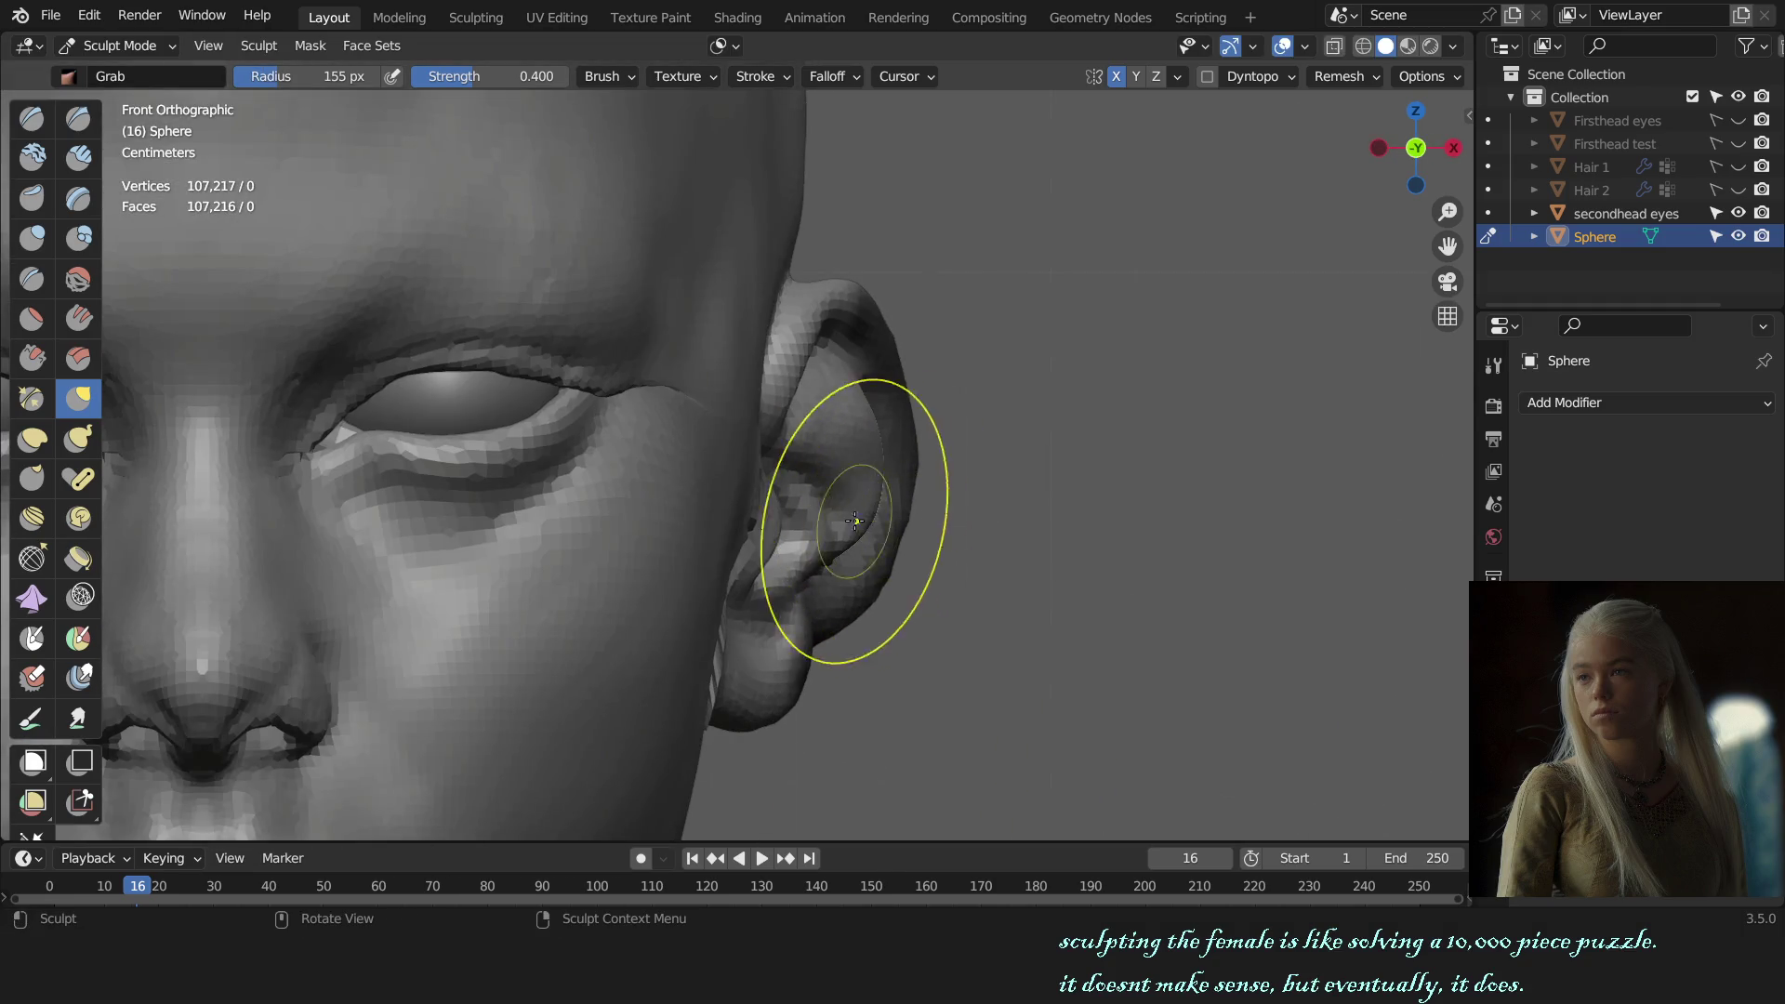
pyautogui.press('f')
pyautogui.click(829, 545)
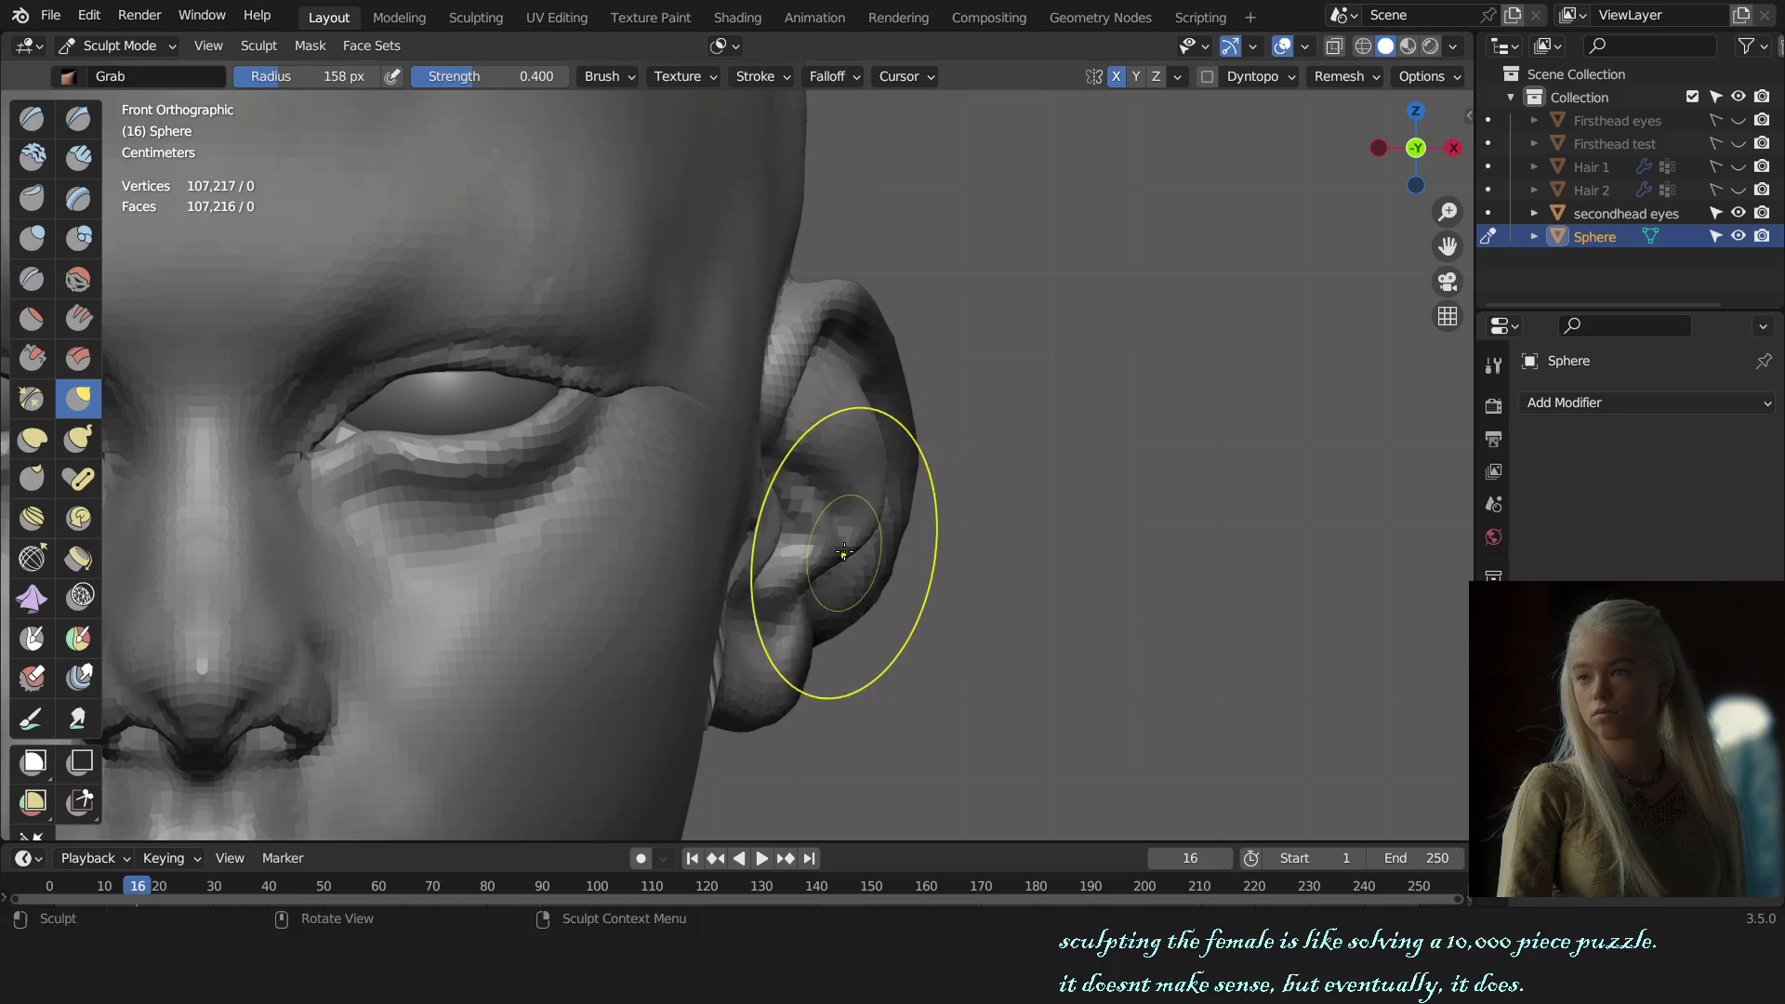
pyautogui.moveTo(844, 553); pyautogui.dragTo(865, 495, button='middle')
pyautogui.scroll(3, 837, 604)
# Step: Enlarge the Grab brush to a 239 px radius and return to the front view
pyautogui.press('f')
pyautogui.click(814, 609)
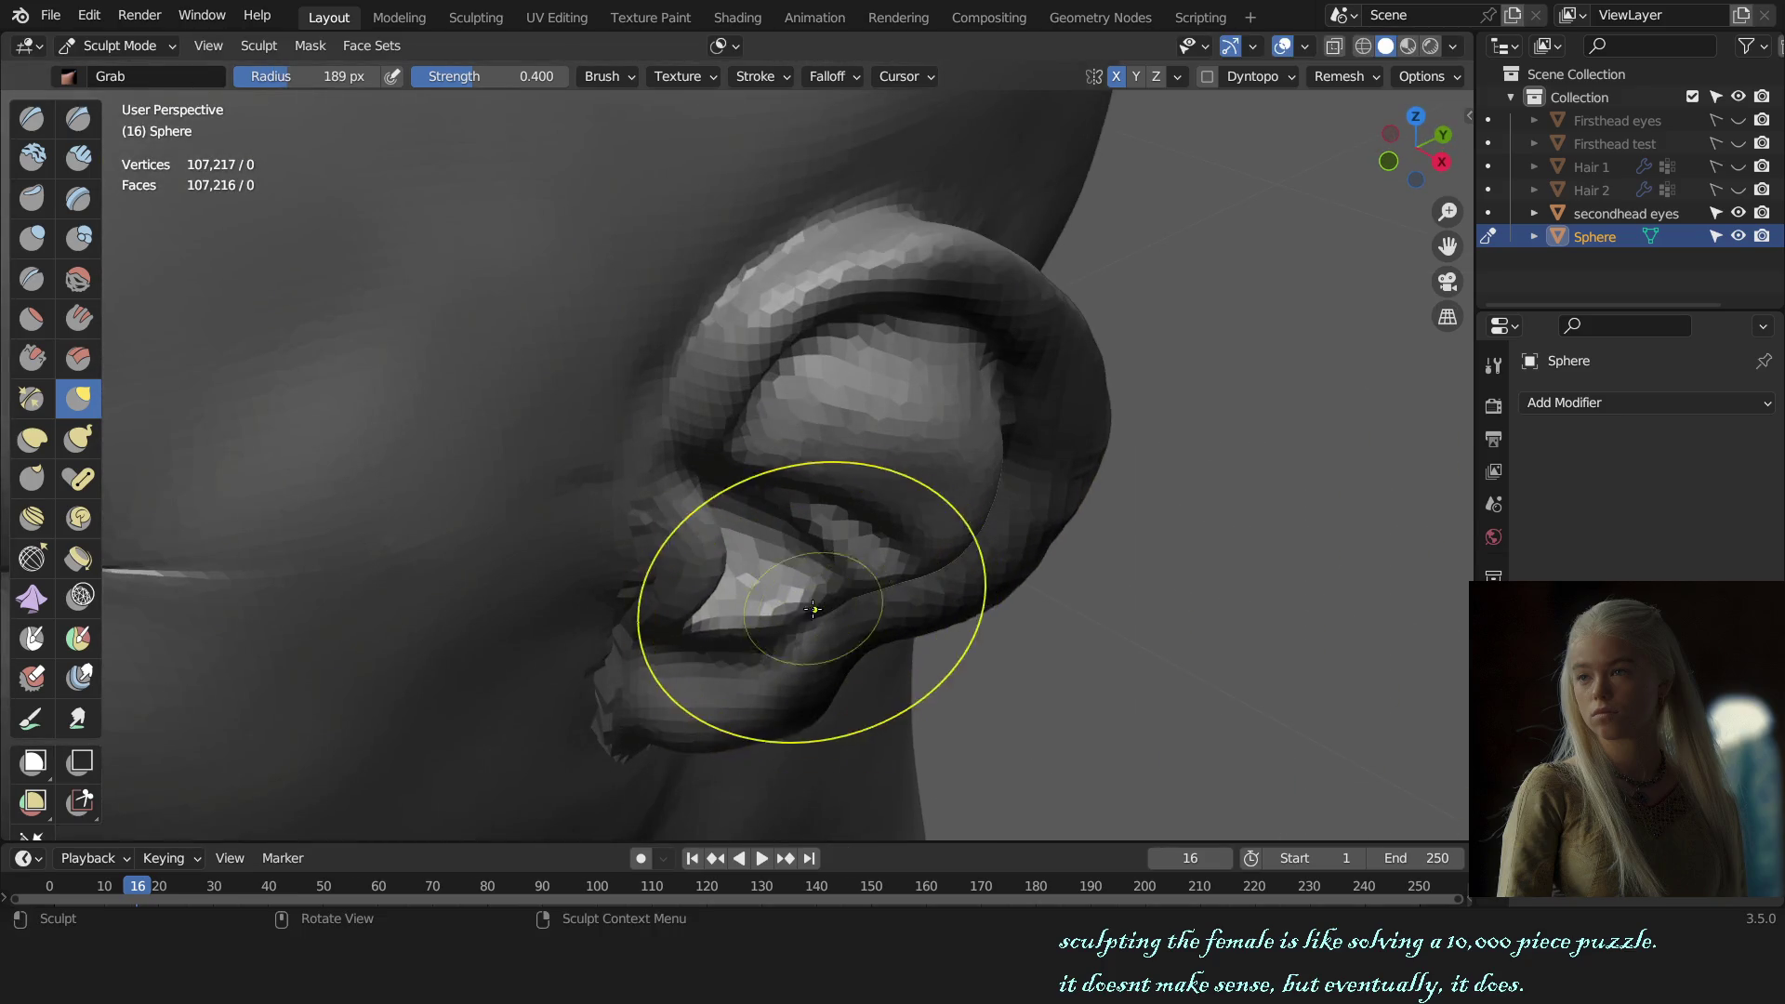
pyautogui.scroll(-3, 814, 609)
pyautogui.moveTo(814, 609); pyautogui.dragTo(781, 521, button='middle')
pyautogui.press('f')
pyautogui.click(809, 518)
pyautogui.press('f')
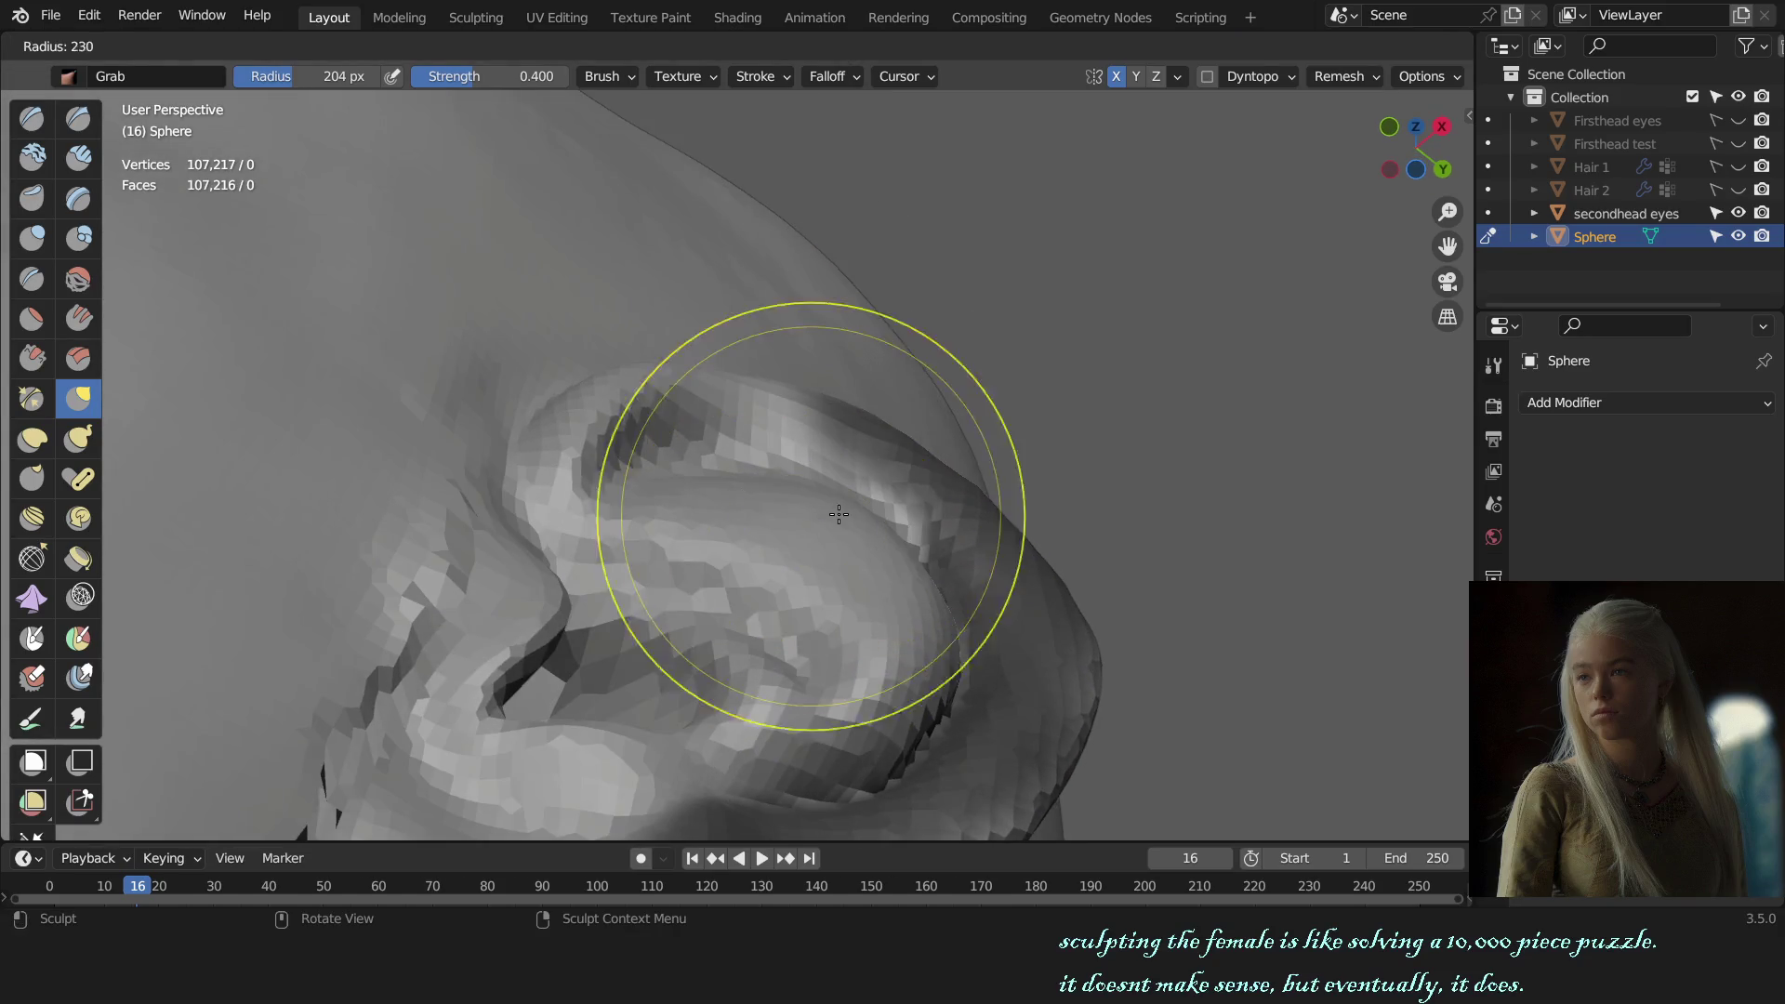
pyautogui.click(839, 514)
pyautogui.press('KP_1')
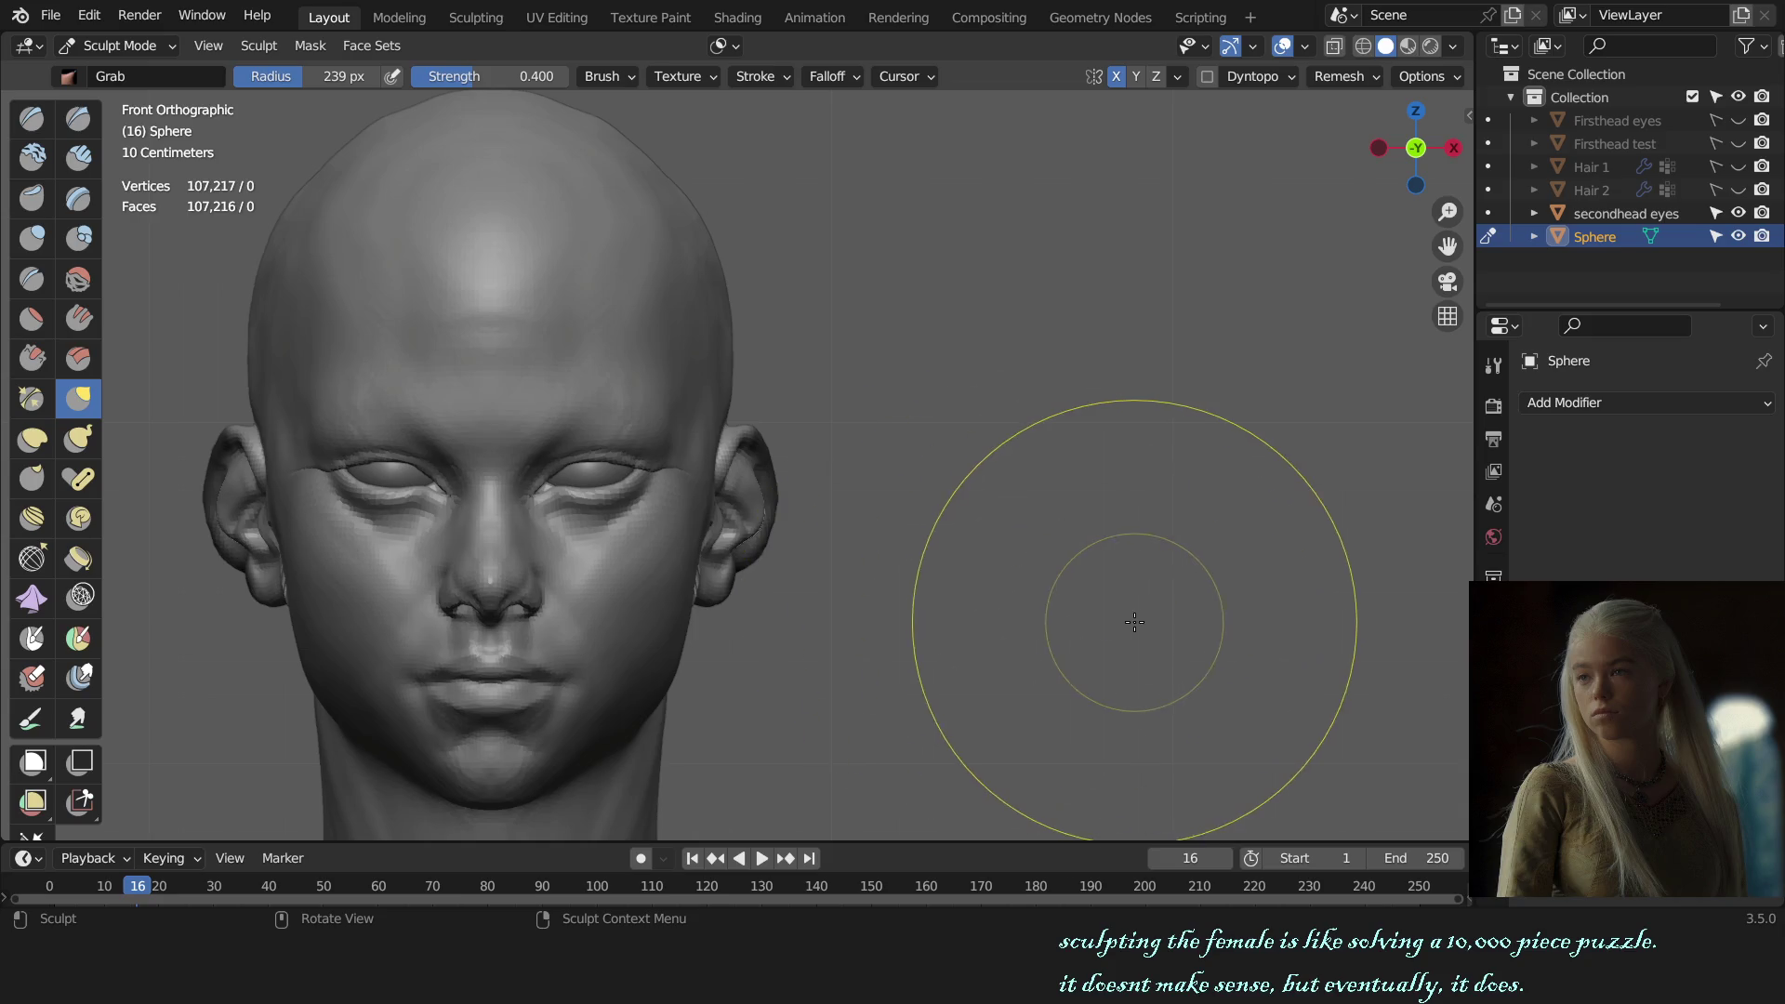
pyautogui.scroll(-1, 1107, 598)
pyautogui.press('ctrl')
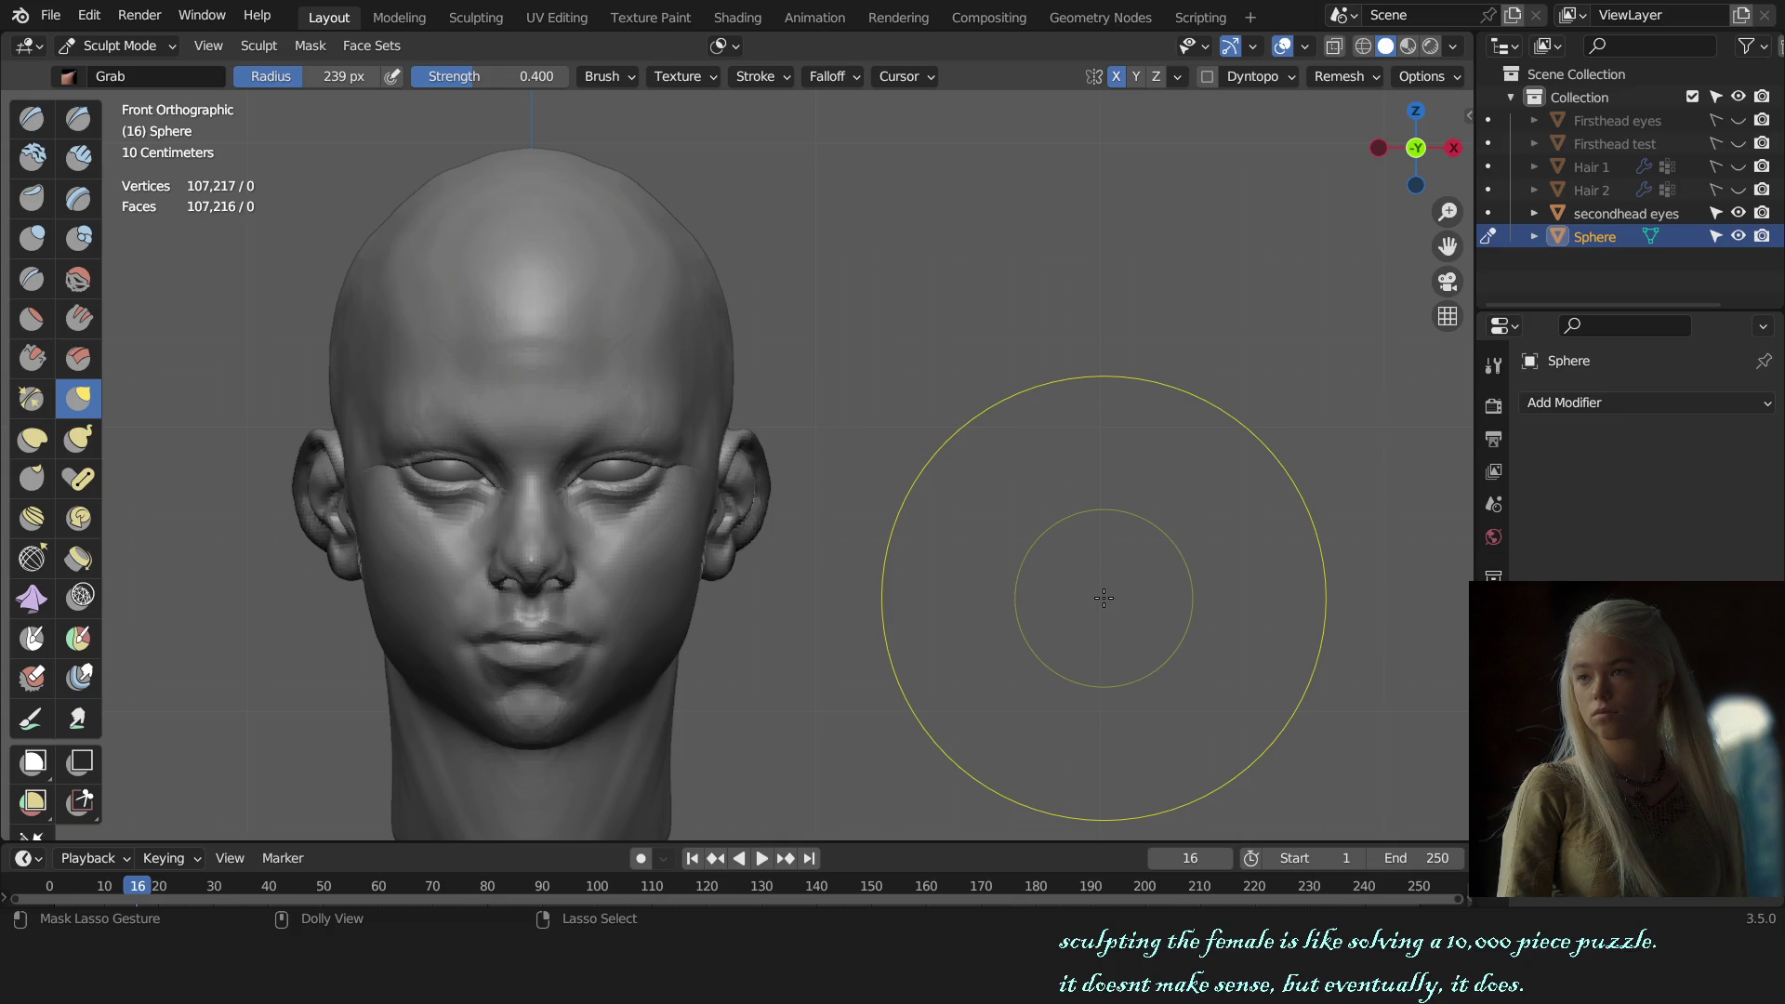
pyautogui.scroll(2, 958, 539)
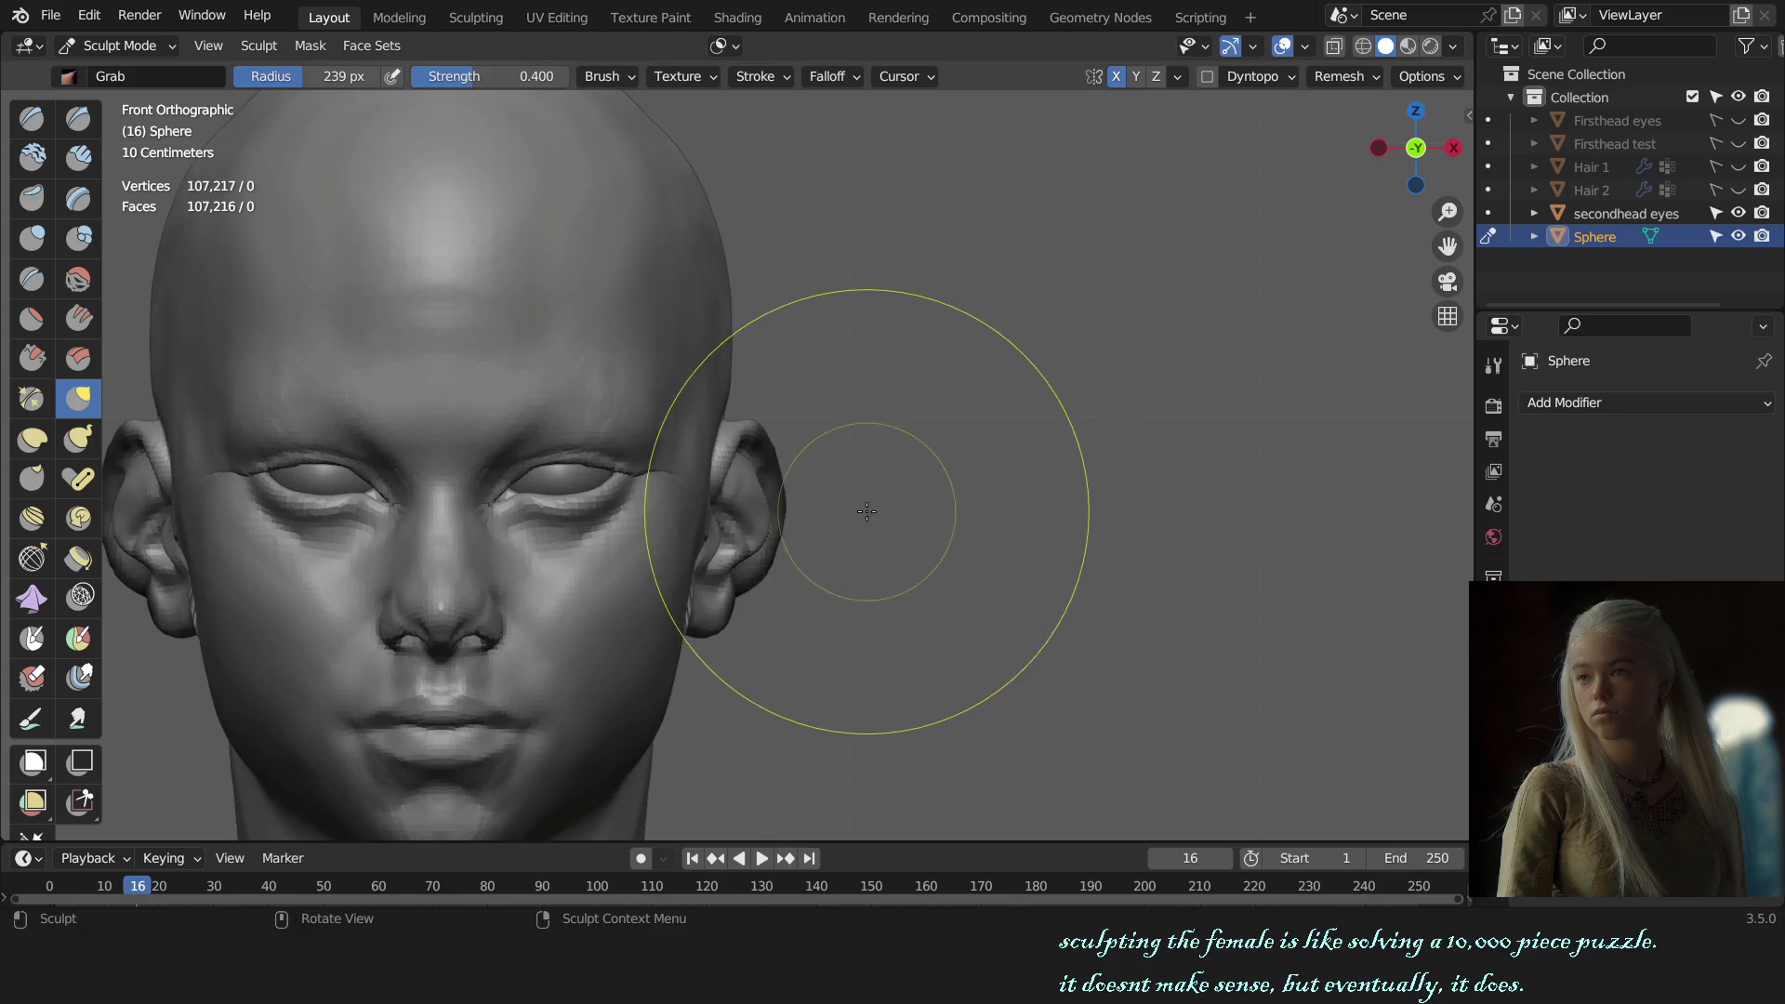
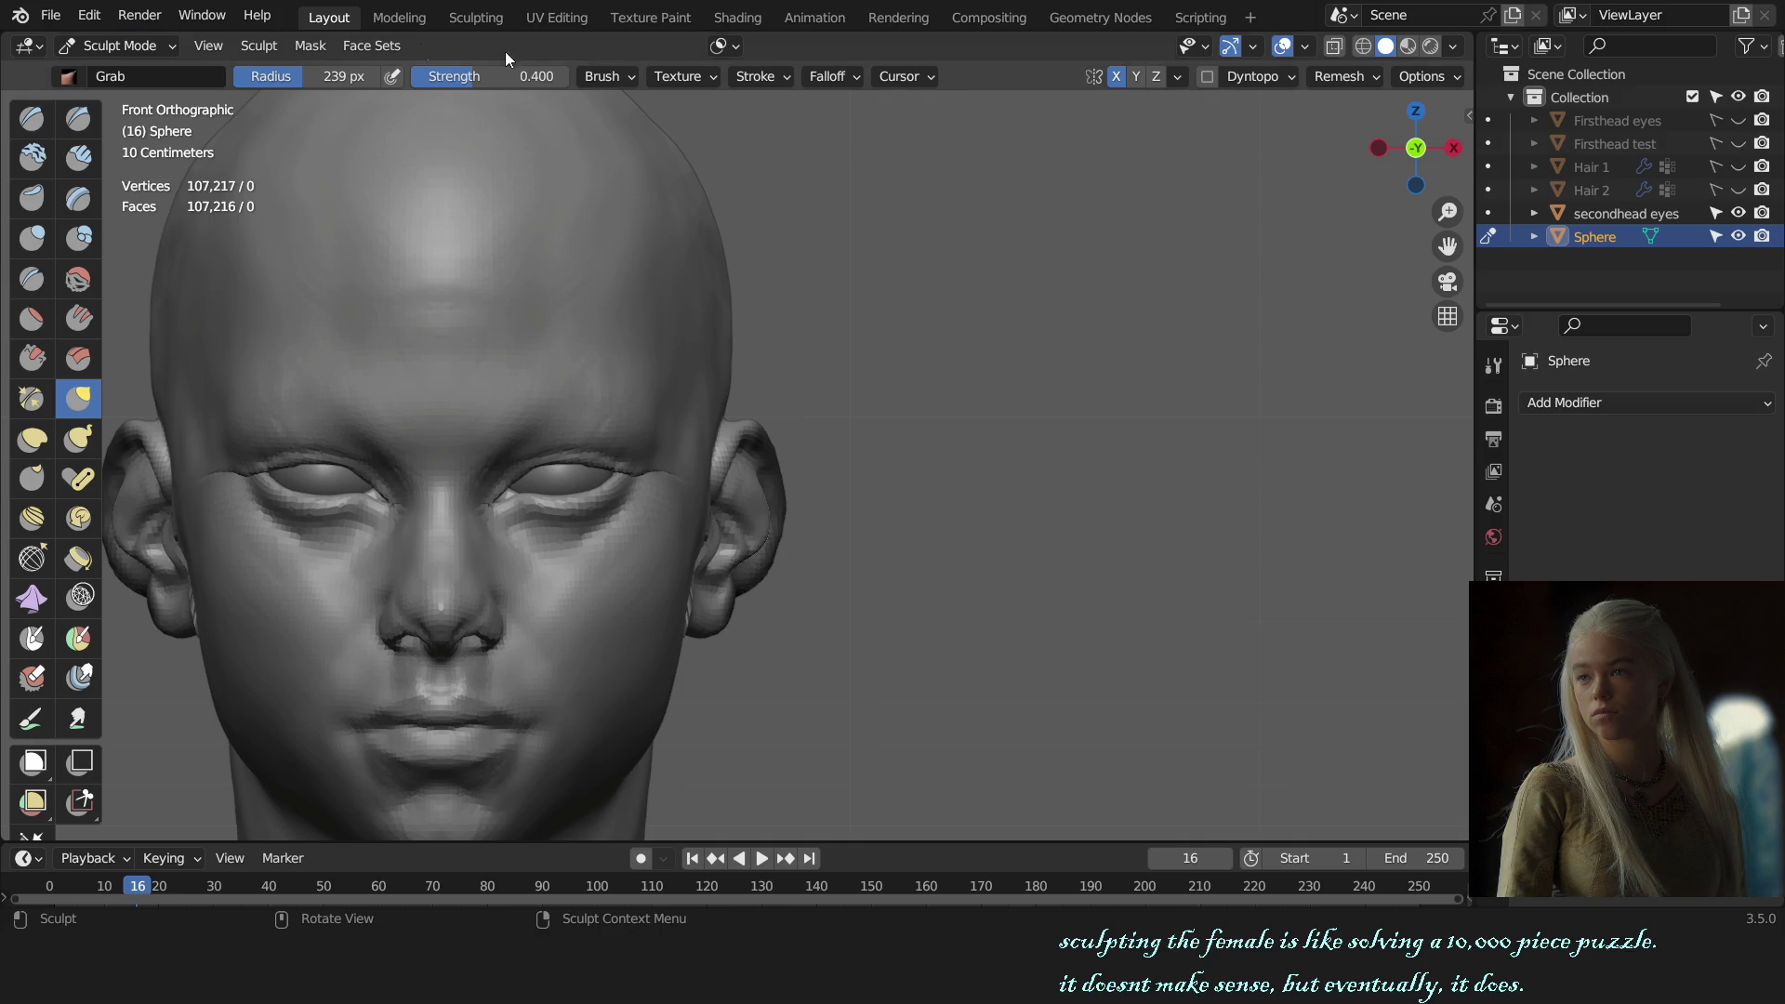
# Step: Frame the head in a three-quarter view and enlarge the brush radius
pyautogui.scroll(-3, 1029, 439)
pyautogui.press('KP_Decimal')
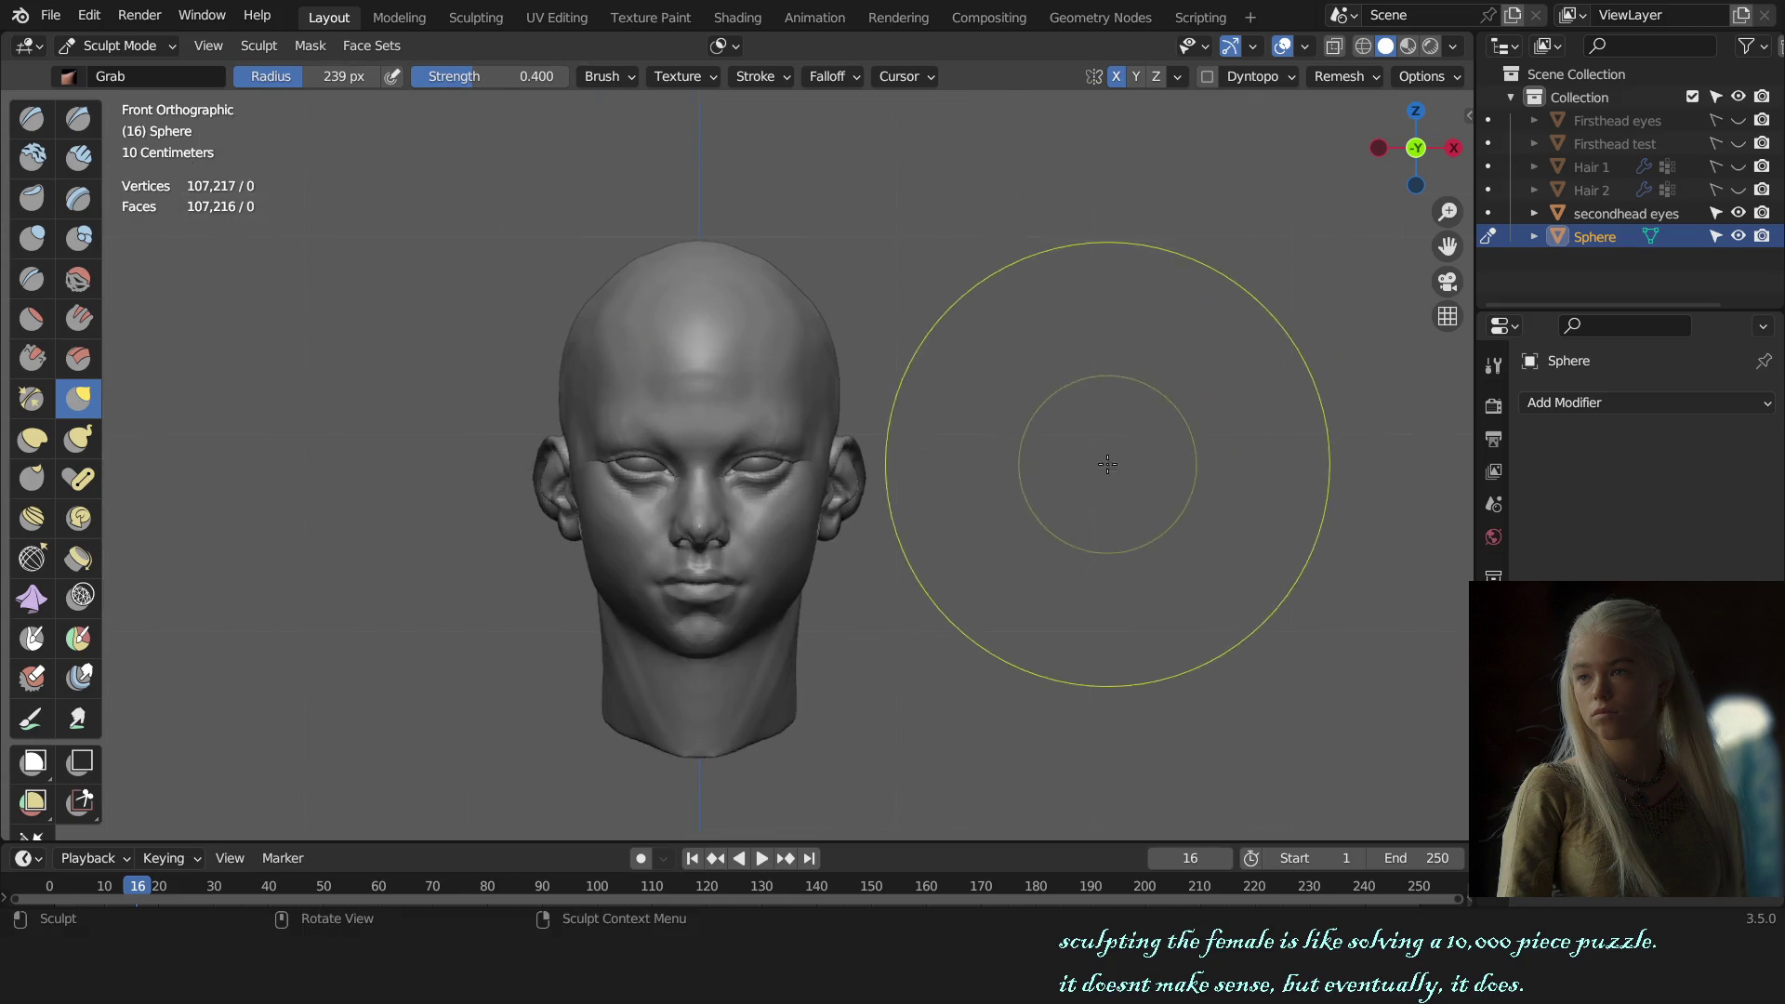
pyautogui.scroll(3, 1108, 464)
pyautogui.moveTo(1108, 464); pyautogui.dragTo(877, 501, button='middle')
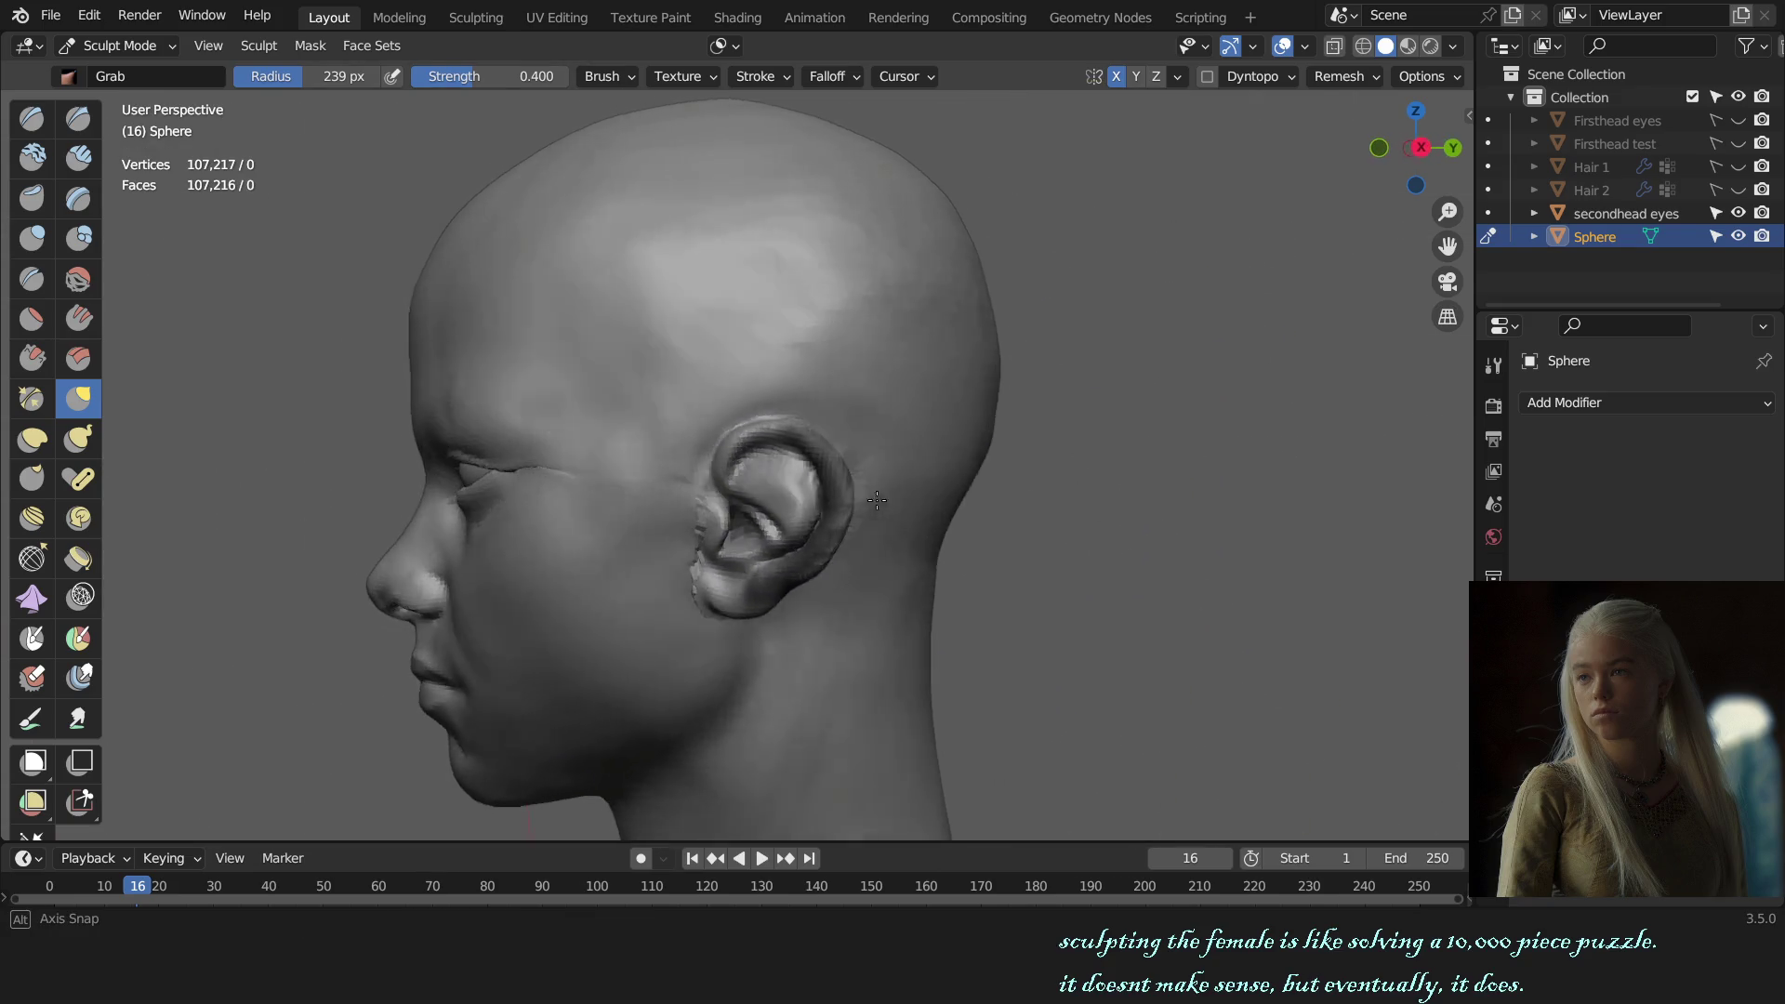
pyautogui.scroll(2, 877, 501)
pyautogui.moveTo(830, 523)
pyautogui.mouseDown(button='middle')
pyautogui.moveTo(1049, 552)
pyautogui.moveTo(743, 558)
pyautogui.mouseUp(button='middle')
pyautogui.scroll(-3, 1034, 544)
pyautogui.scroll(3, 800, 540)
pyautogui.scroll(2, 830, 471)
pyautogui.press('f')
pyautogui.click(830, 471)
# Step: Deepen the crease under the ear's upper rim with the Draw Sharp brush
pyautogui.moveTo(909, 418); pyautogui.dragTo(1166, 451, button='middle')
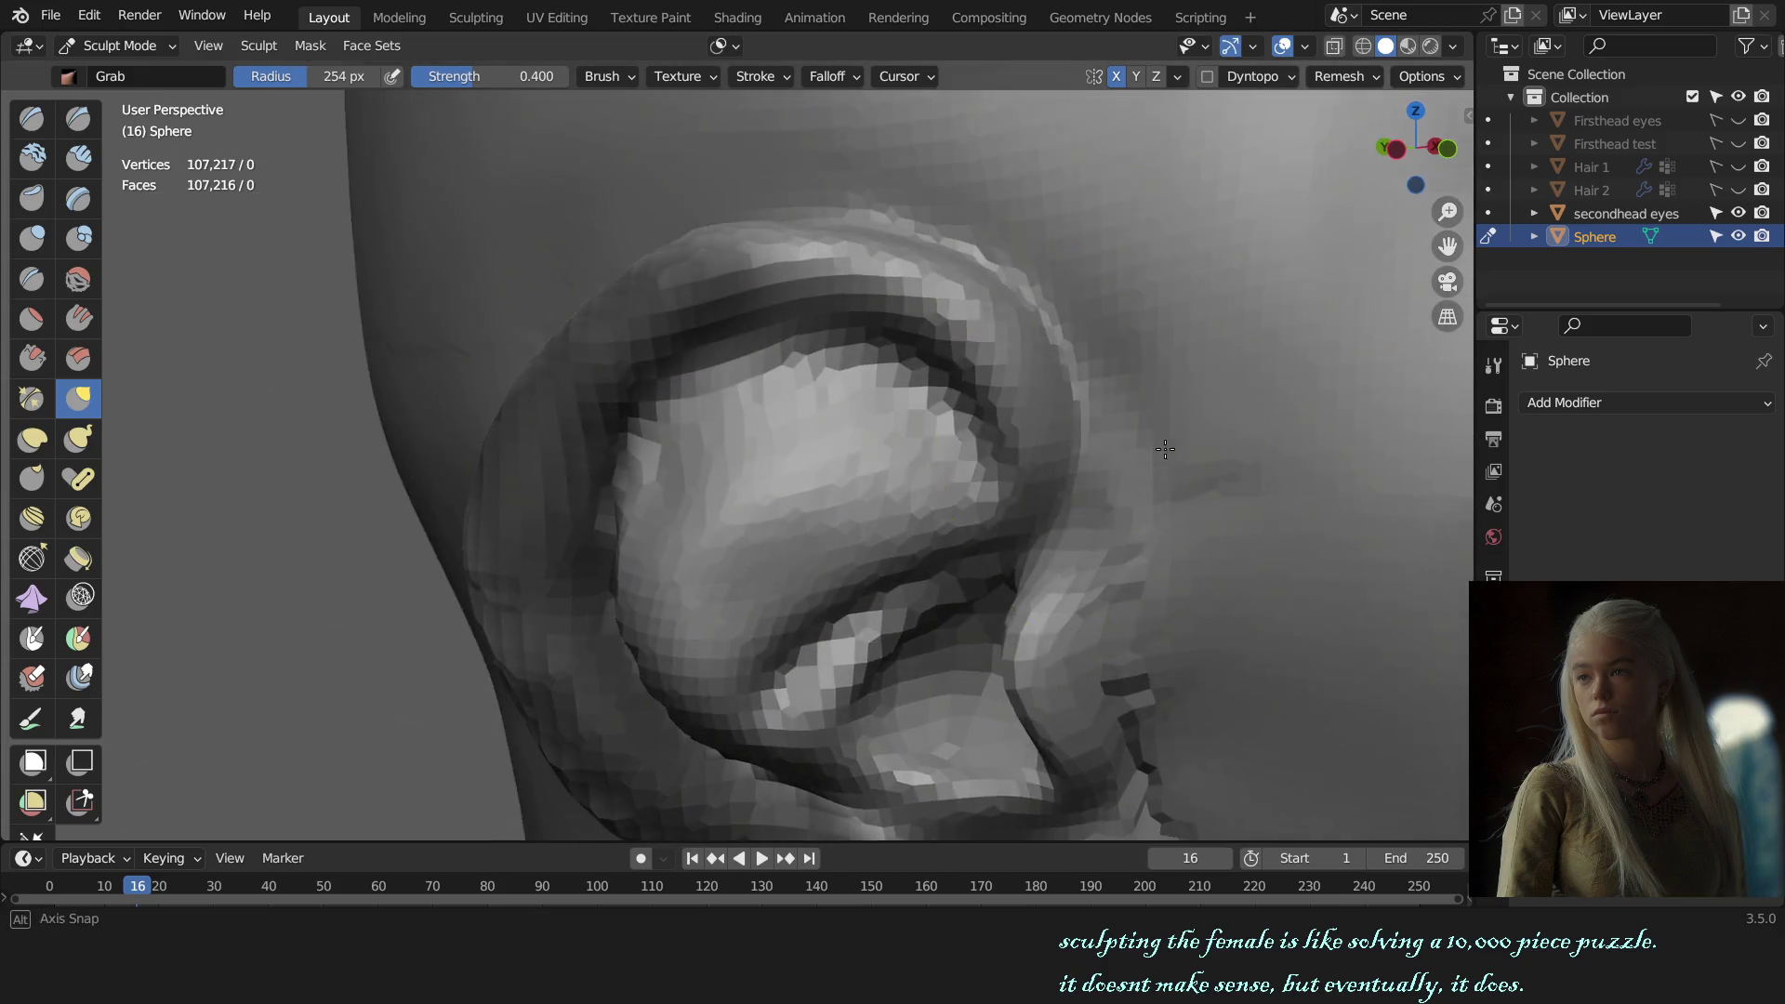
pyautogui.scroll(3, 856, 458)
pyautogui.hotkey('shift', 'x')
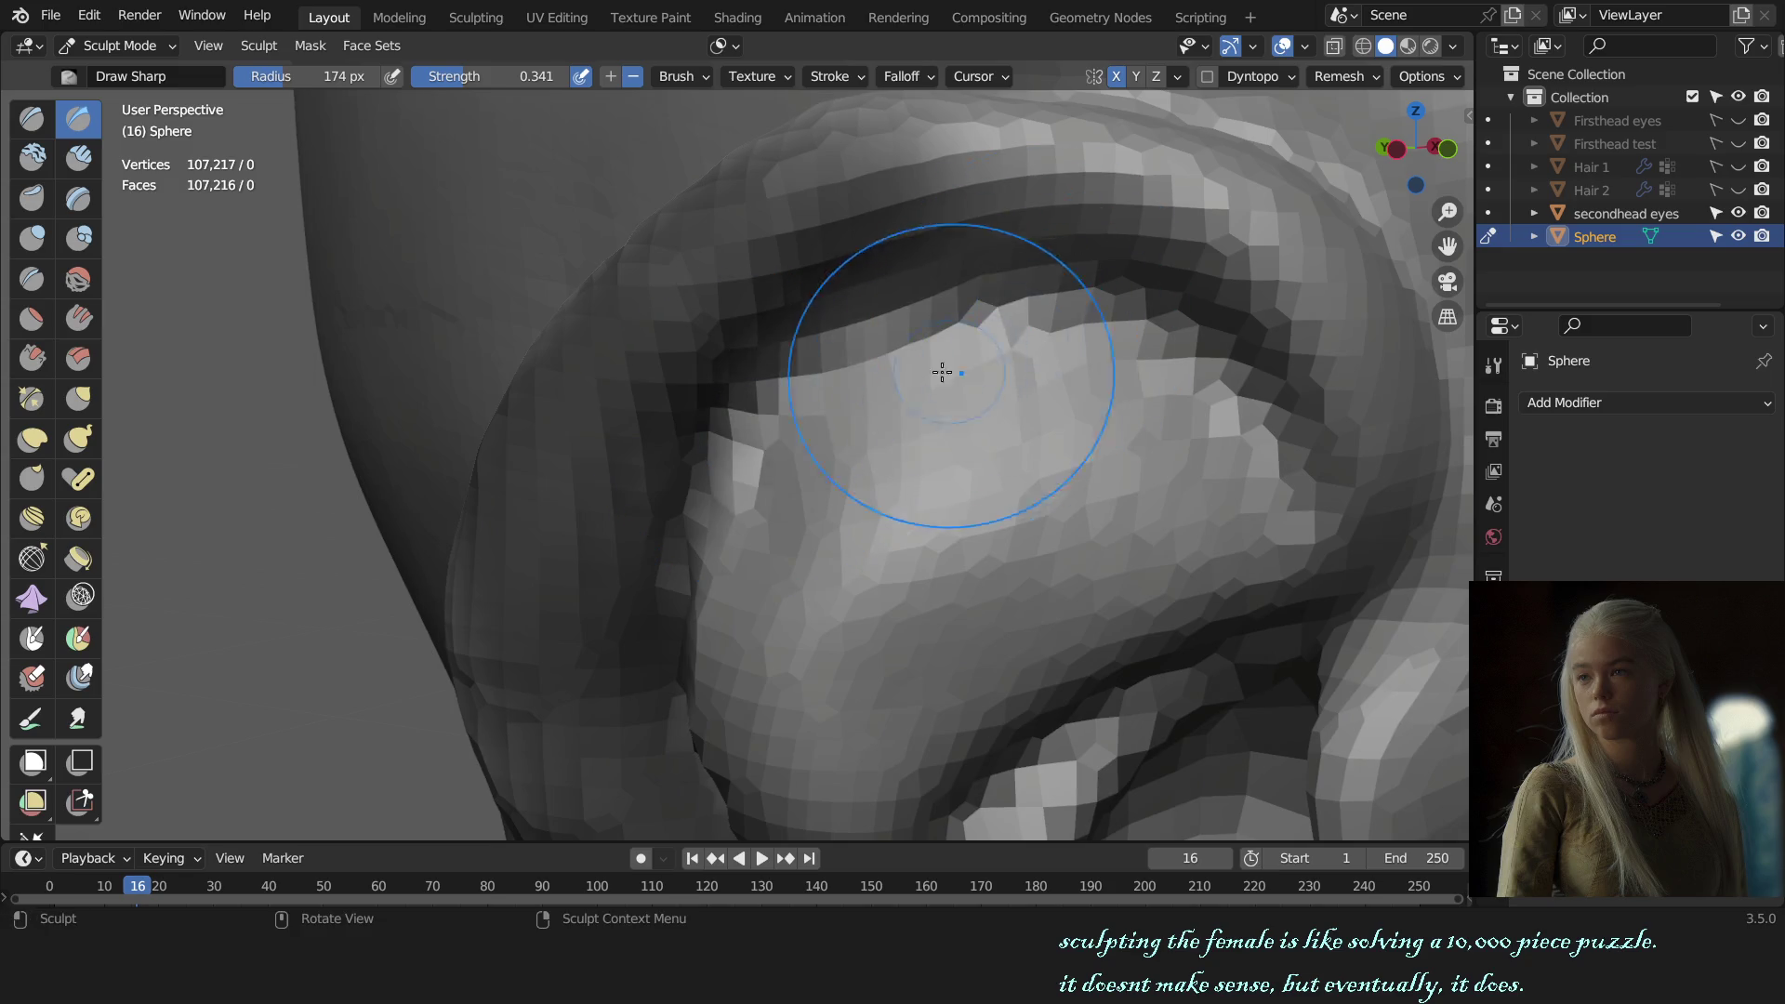
pyautogui.moveTo(758, 418); pyautogui.dragTo(1022, 296)
pyautogui.scroll(-5, 1156, 359)
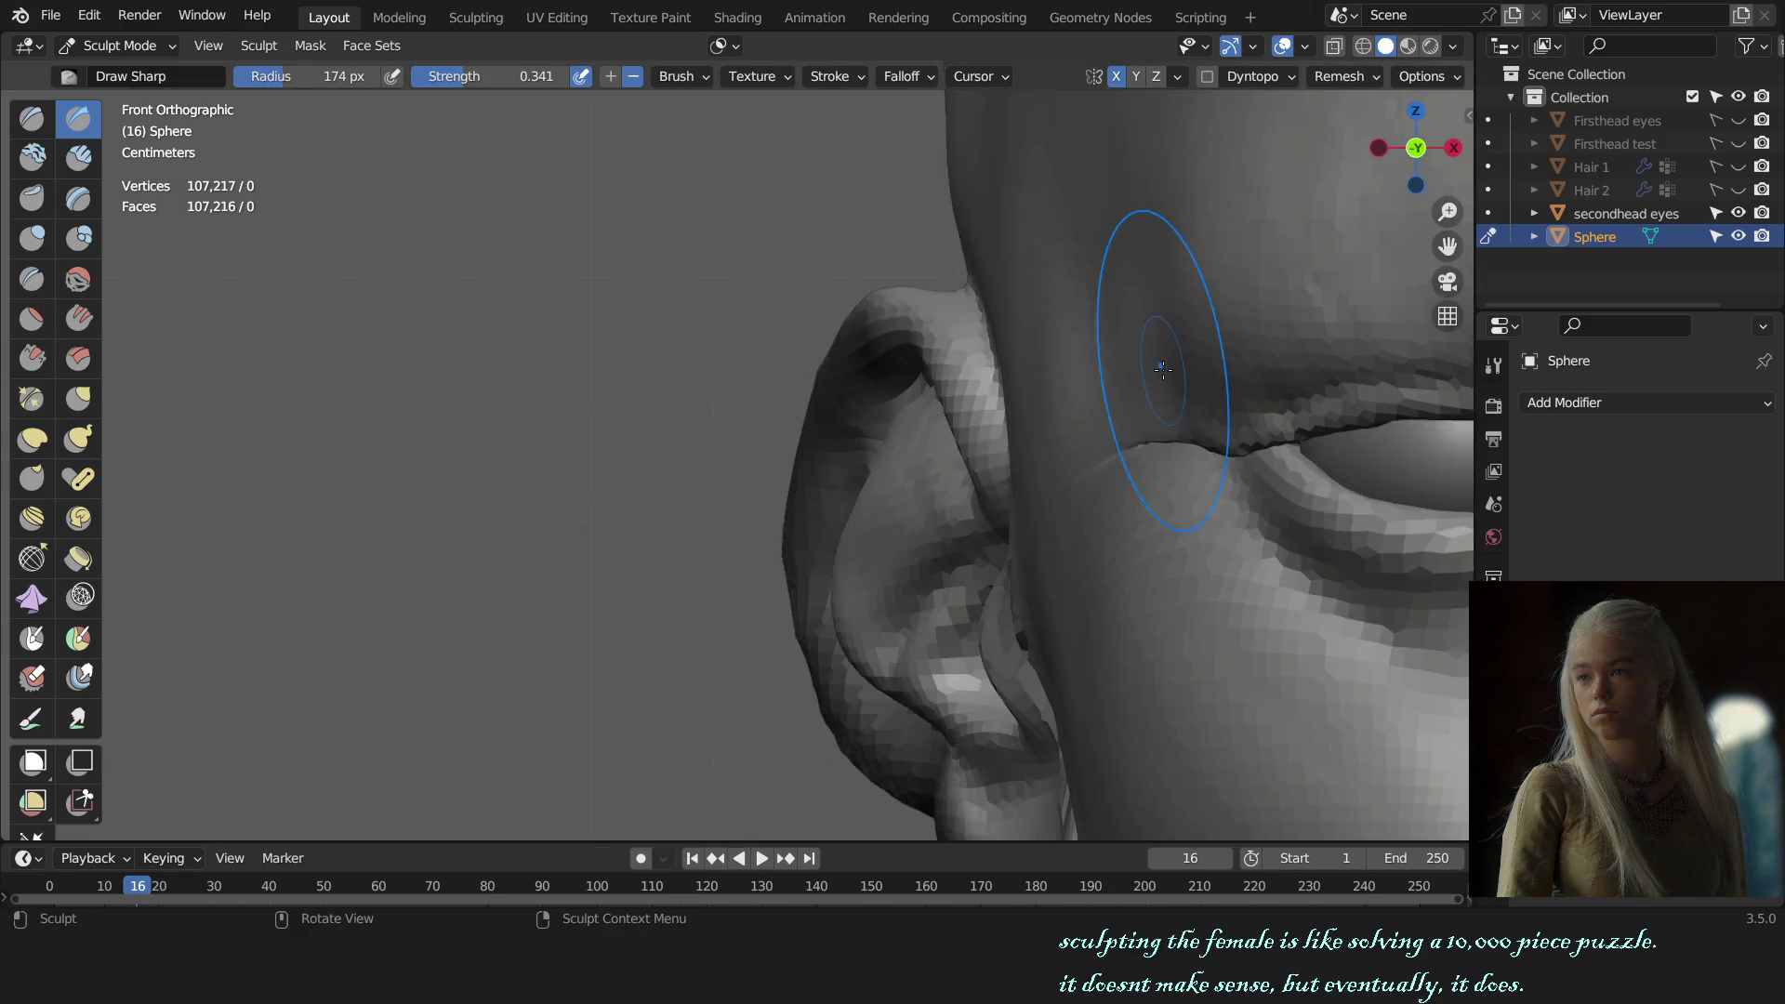
# Step: Reshape the upper part of the ear with the Grab brush
pyautogui.moveTo(1156, 359); pyautogui.dragTo(1135, 418, button='middle')
pyautogui.scroll(4, 639, 444)
pyautogui.moveTo(640, 444); pyautogui.dragTo(707, 437, button='middle')
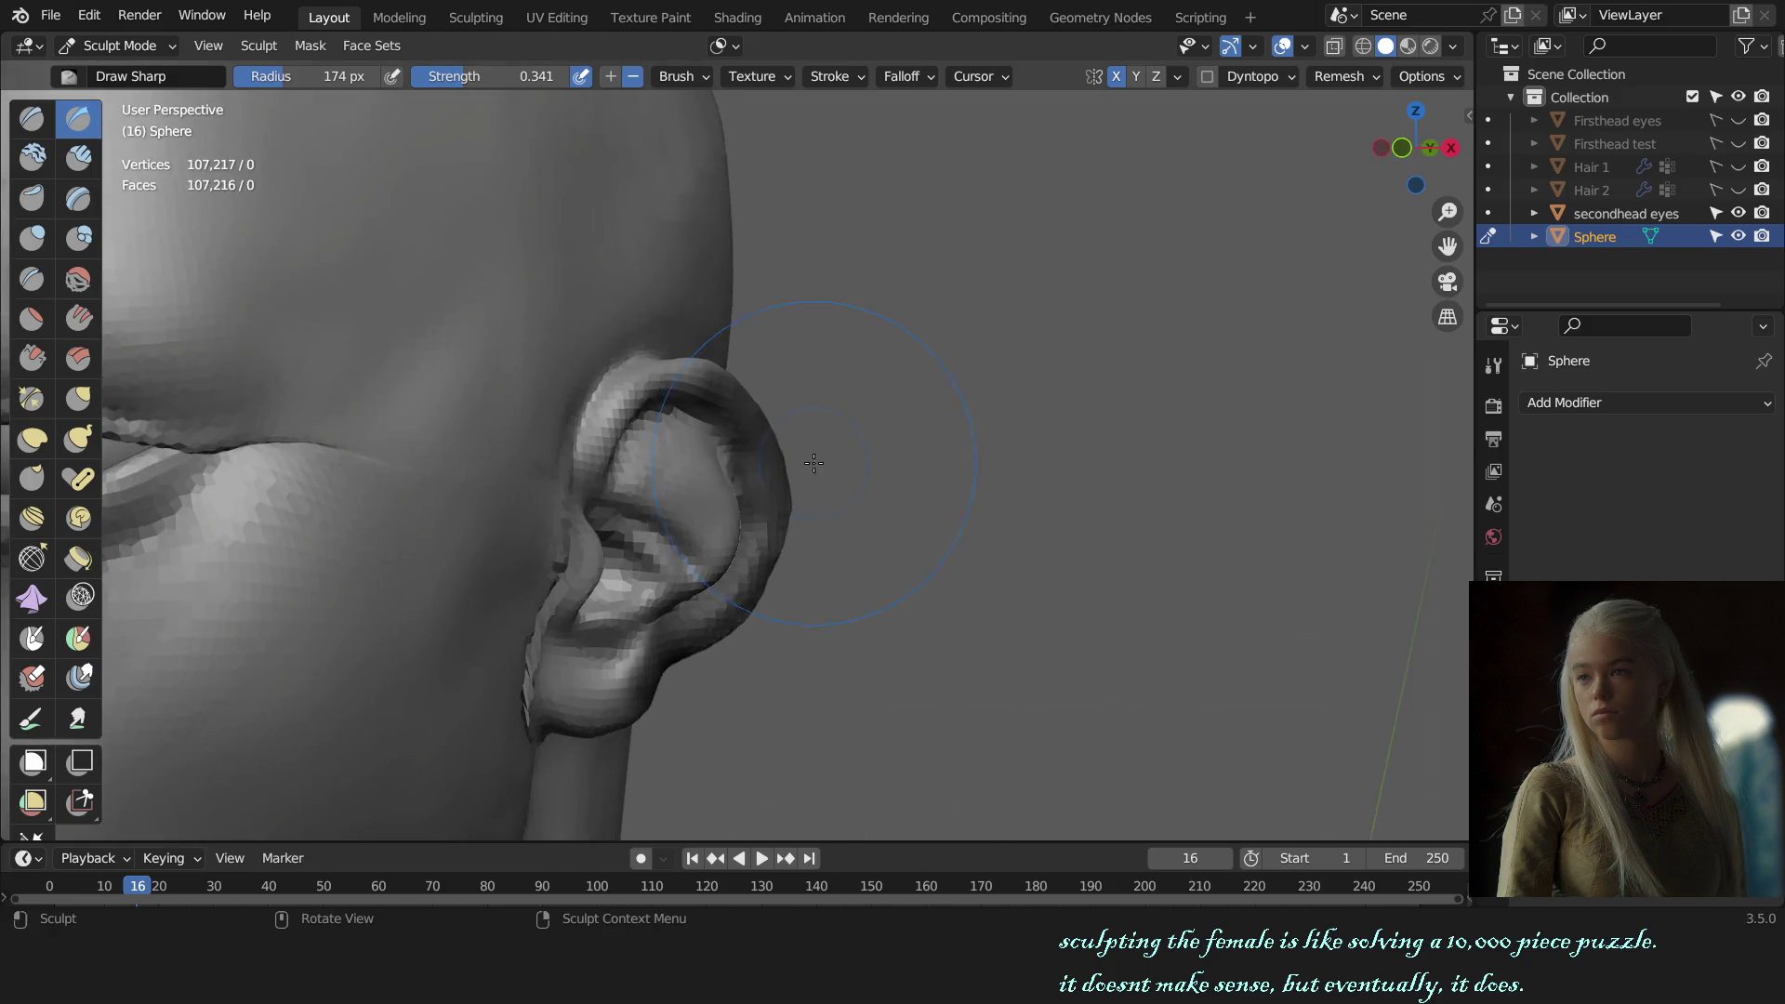
pyautogui.scroll(3, 758, 439)
pyautogui.scroll(2, 979, 431)
pyautogui.press('g')
pyautogui.scroll(2, 874, 395)
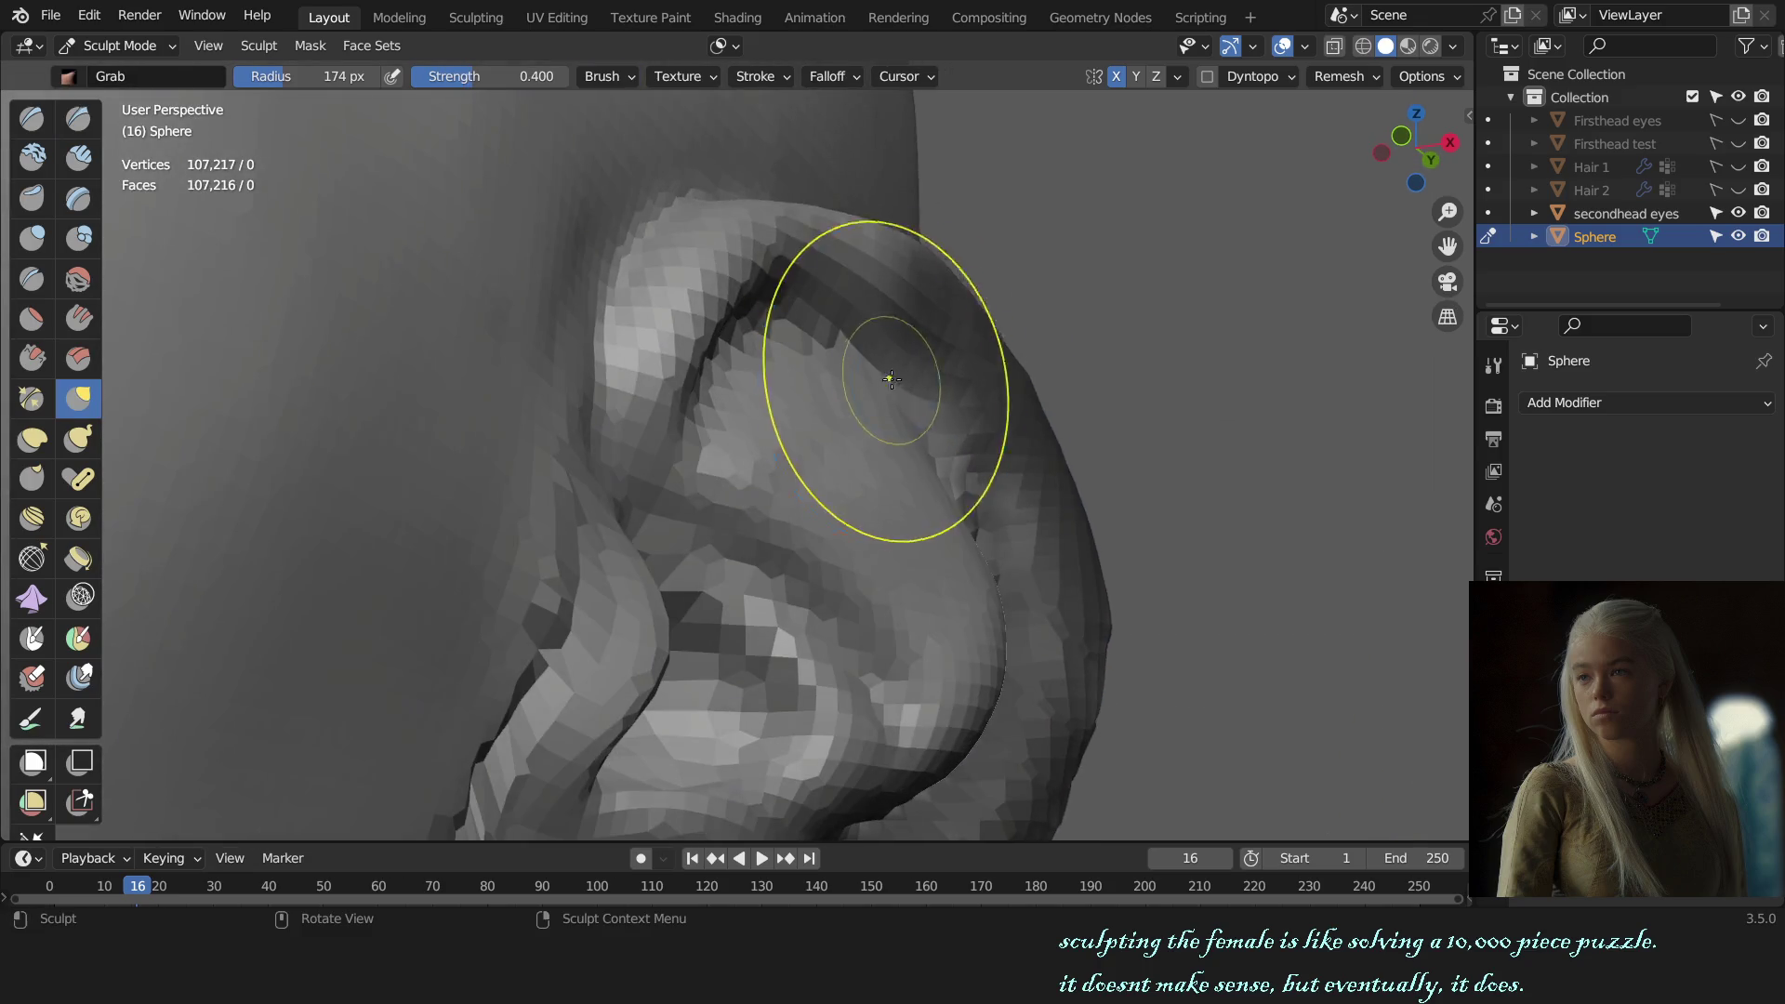
pyautogui.scroll(2, 877, 395)
pyautogui.keyDown('shift'); pyautogui.moveTo(877, 390); pyautogui.dragTo(875, 524, button='middle'); pyautogui.keyUp('shift')
pyautogui.scroll(-2, 874, 523)
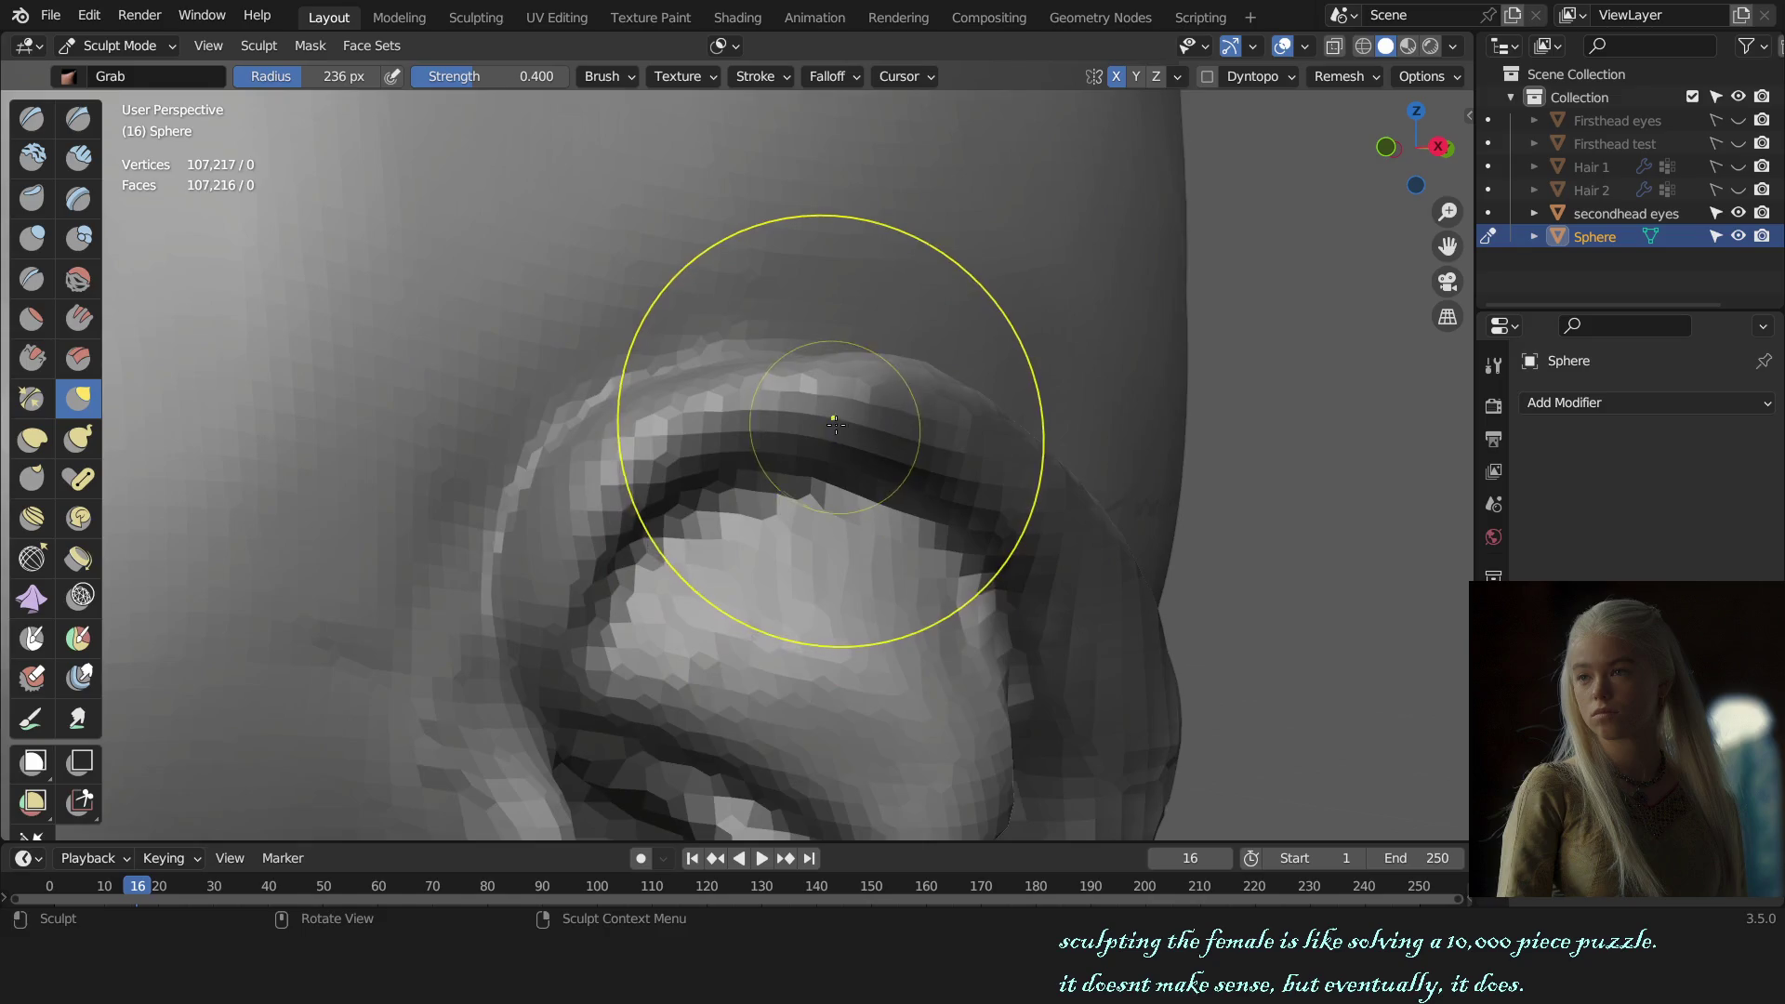
# Step: Paint a mask along the upper and left rim of the ear
pyautogui.moveTo(818, 399); pyautogui.dragTo(845, 450, button='middle')
pyautogui.press('m')
pyautogui.moveTo(890, 416)
pyautogui.mouseDown()
pyautogui.moveTo(676, 397)
pyautogui.moveTo(828, 359)
pyautogui.mouseUp()
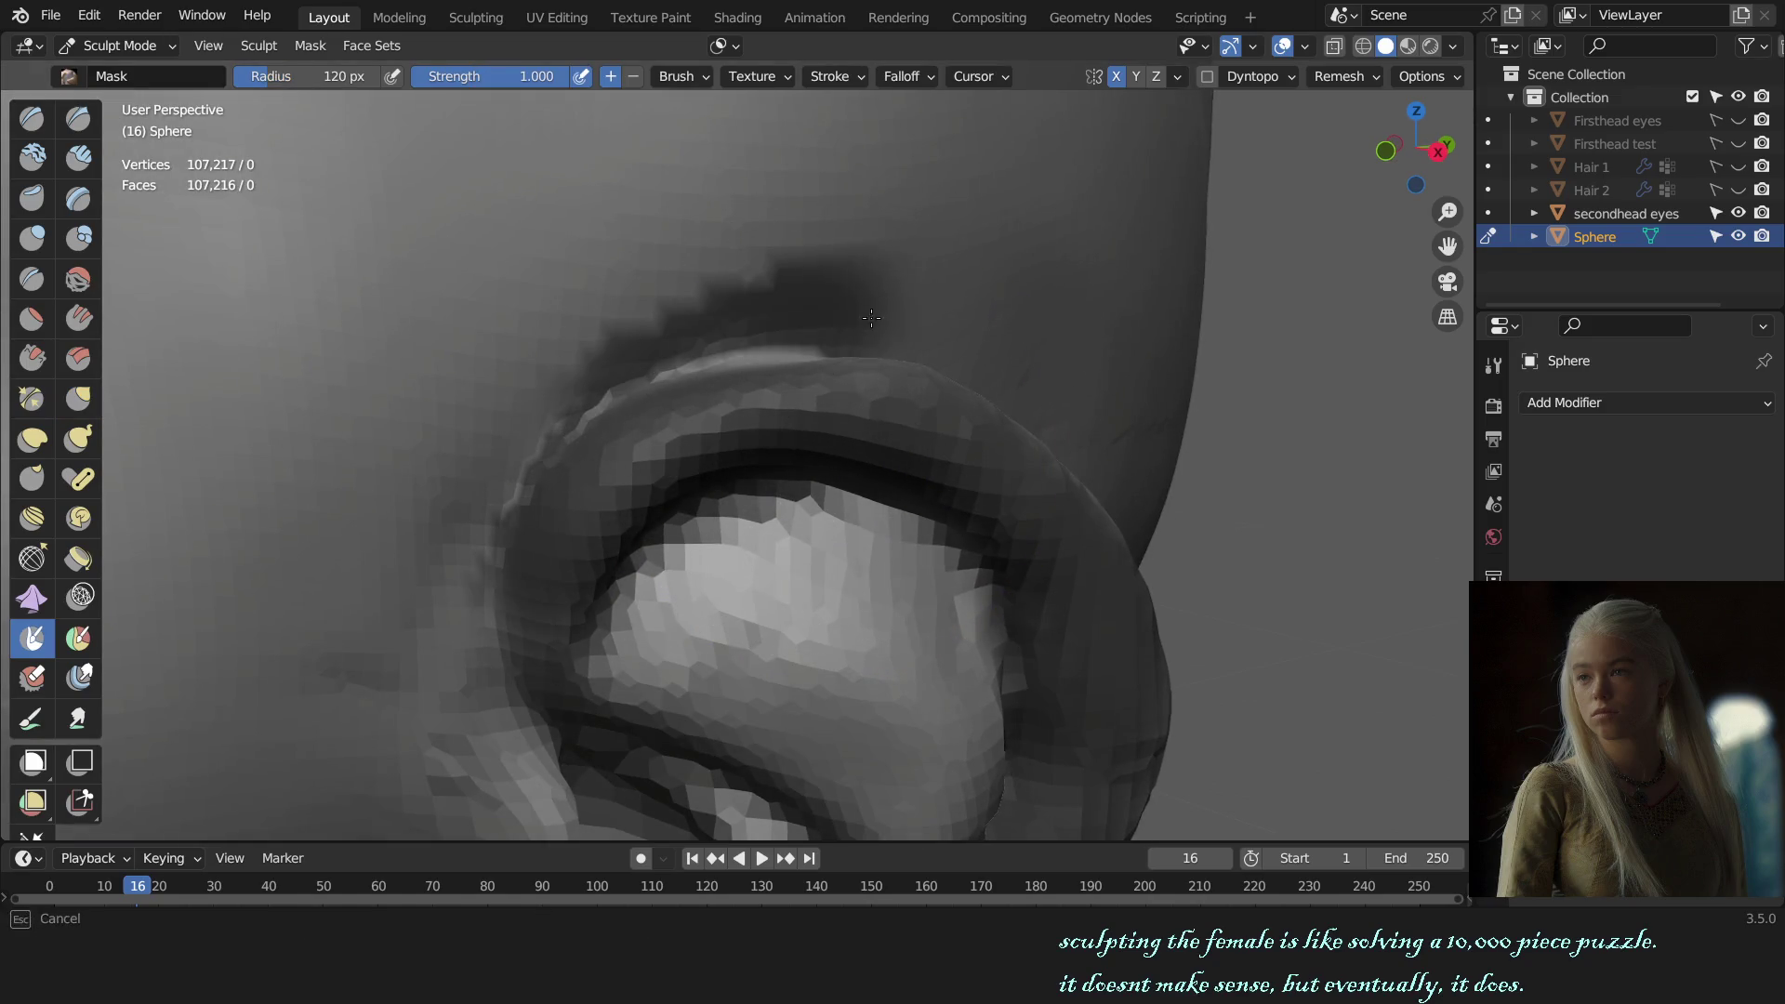
# Step: Strengthen and extend the mask along the ear rim with a slightly smaller brush
pyautogui.moveTo(828, 359); pyautogui.dragTo(829, 398, button='middle')
pyautogui.press('f')
pyautogui.moveTo(601, 399)
pyautogui.mouseDown(button='middle')
pyautogui.moveTo(1137, 479)
pyautogui.moveTo(1061, 572)
pyautogui.moveTo(917, 478)
pyautogui.moveTo(1029, 618)
pyautogui.mouseUp(button='middle')
pyautogui.moveTo(983, 590); pyautogui.dragTo(1129, 654)
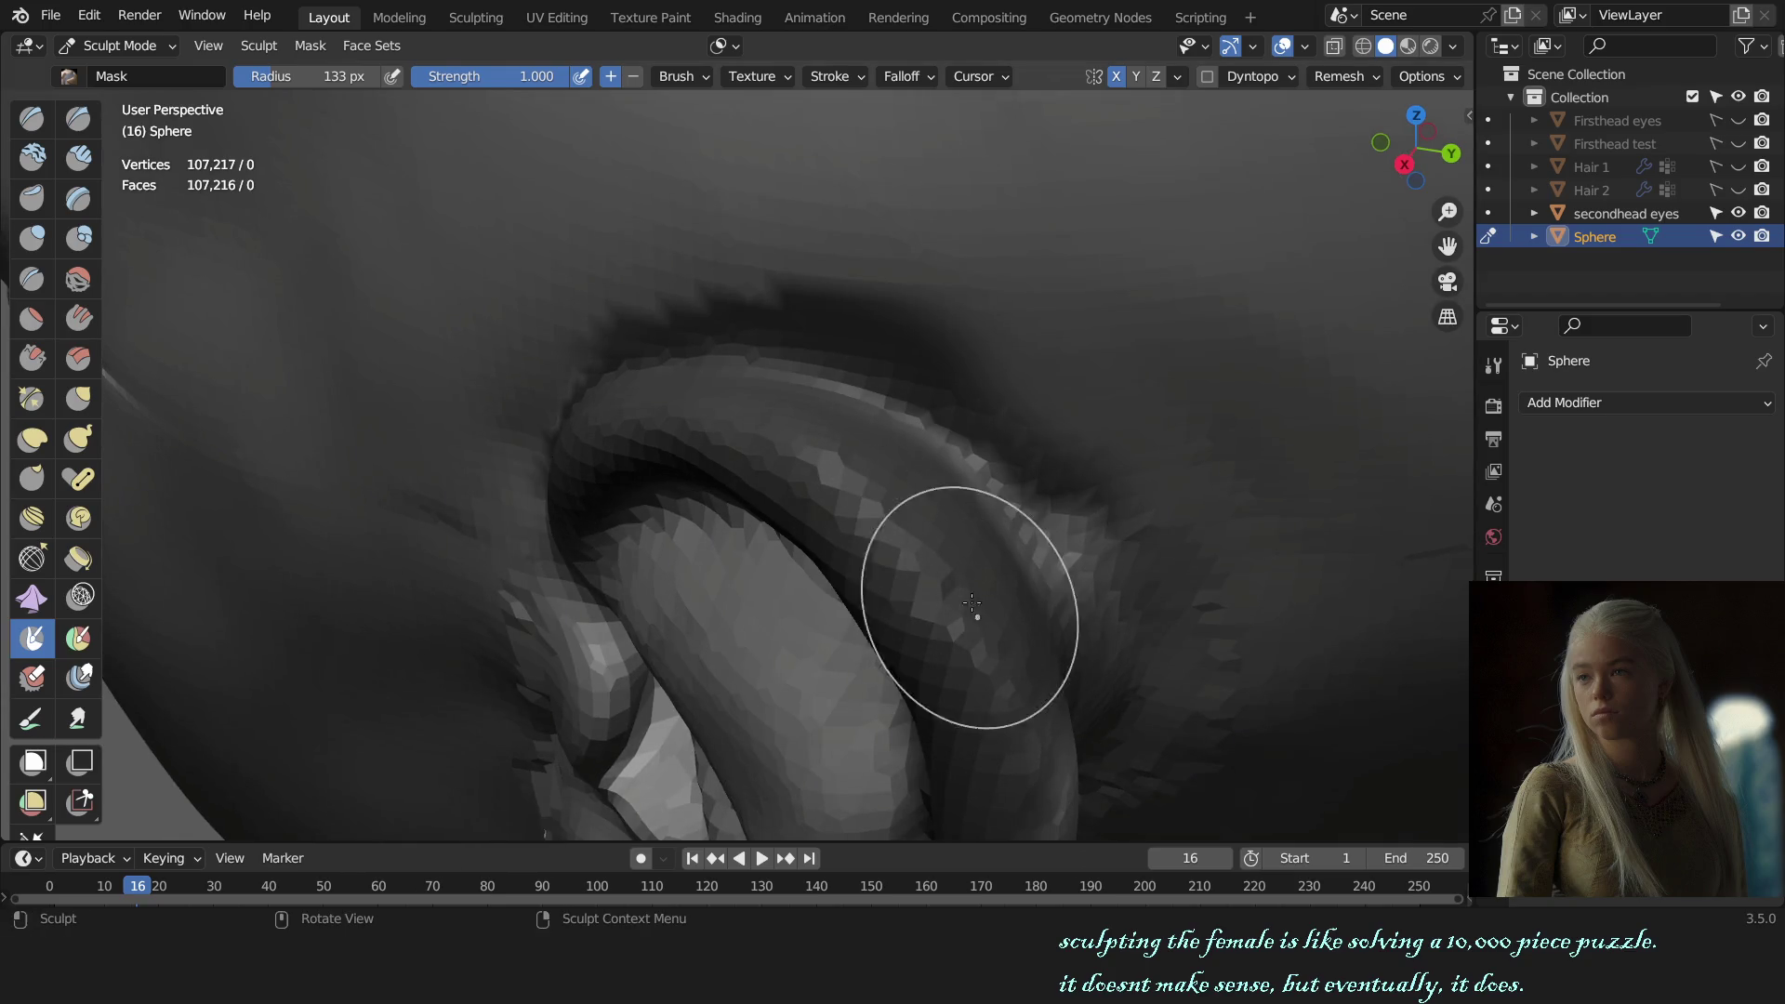
# Step: Clear the ear mask with Alt+M and return to the Grab brush in front view
pyautogui.hotkey('alt', 'm')
pyautogui.scroll(-4, 1088, 558)
pyautogui.moveTo(1075, 558); pyautogui.dragTo(796, 418, button='middle')
pyautogui.press('g')
pyautogui.scroll(5, 908, 418)
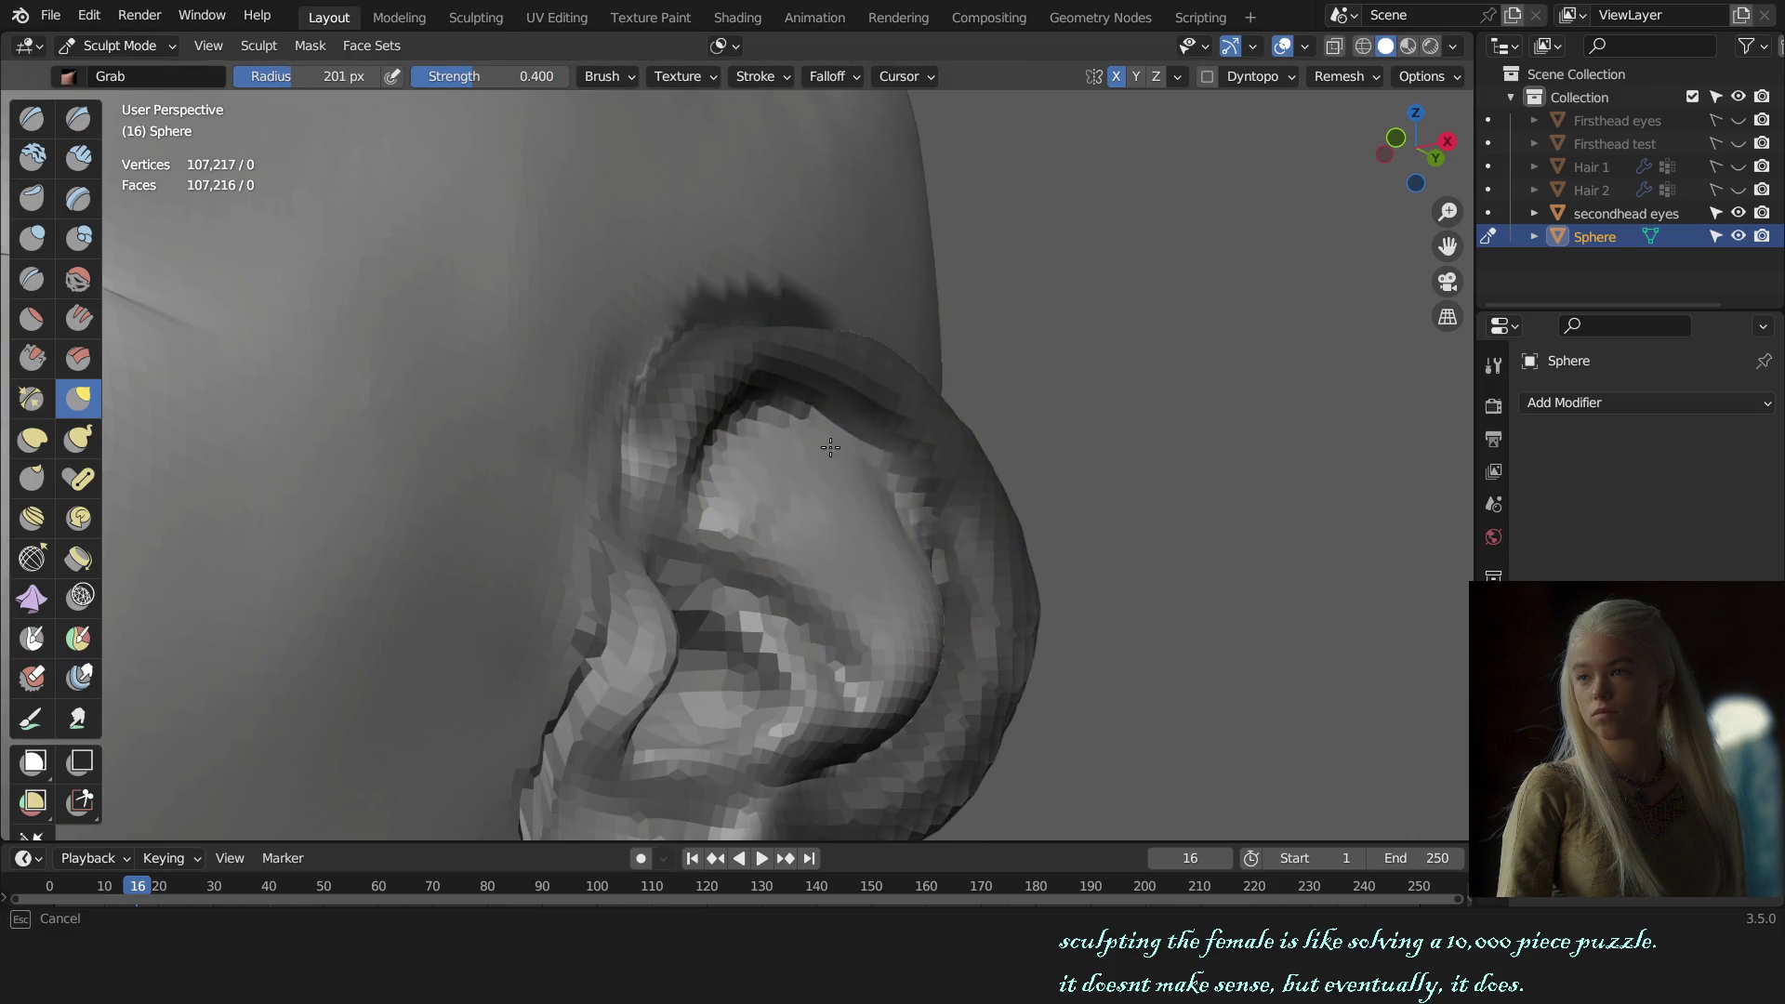
pyautogui.press('KP_1')
pyautogui.moveTo(929, 492)
pyautogui.mouseDown(button='middle')
pyautogui.moveTo(893, 479)
pyautogui.moveTo(936, 434)
pyautogui.moveTo(589, 586)
pyautogui.moveTo(956, 314)
pyautogui.moveTo(857, 470)
pyautogui.moveTo(872, 435)
pyautogui.moveTo(917, 458)
pyautogui.moveTo(817, 438)
pyautogui.moveTo(778, 484)
pyautogui.moveTo(727, 452)
pyautogui.moveTo(715, 492)
pyautogui.moveTo(766, 471)
pyautogui.mouseUp(button='middle')
pyautogui.scroll(3, 892, 479)
# Step: Reshape the ear's upper rim and build up the inner ear with a larger Draw brush
pyautogui.press('x')
pyautogui.scroll(-4, 837, 518)
pyautogui.press('g')
pyautogui.scroll(4, 827, 462)
pyautogui.press('x')
pyautogui.press('f')
pyautogui.click(837, 410)
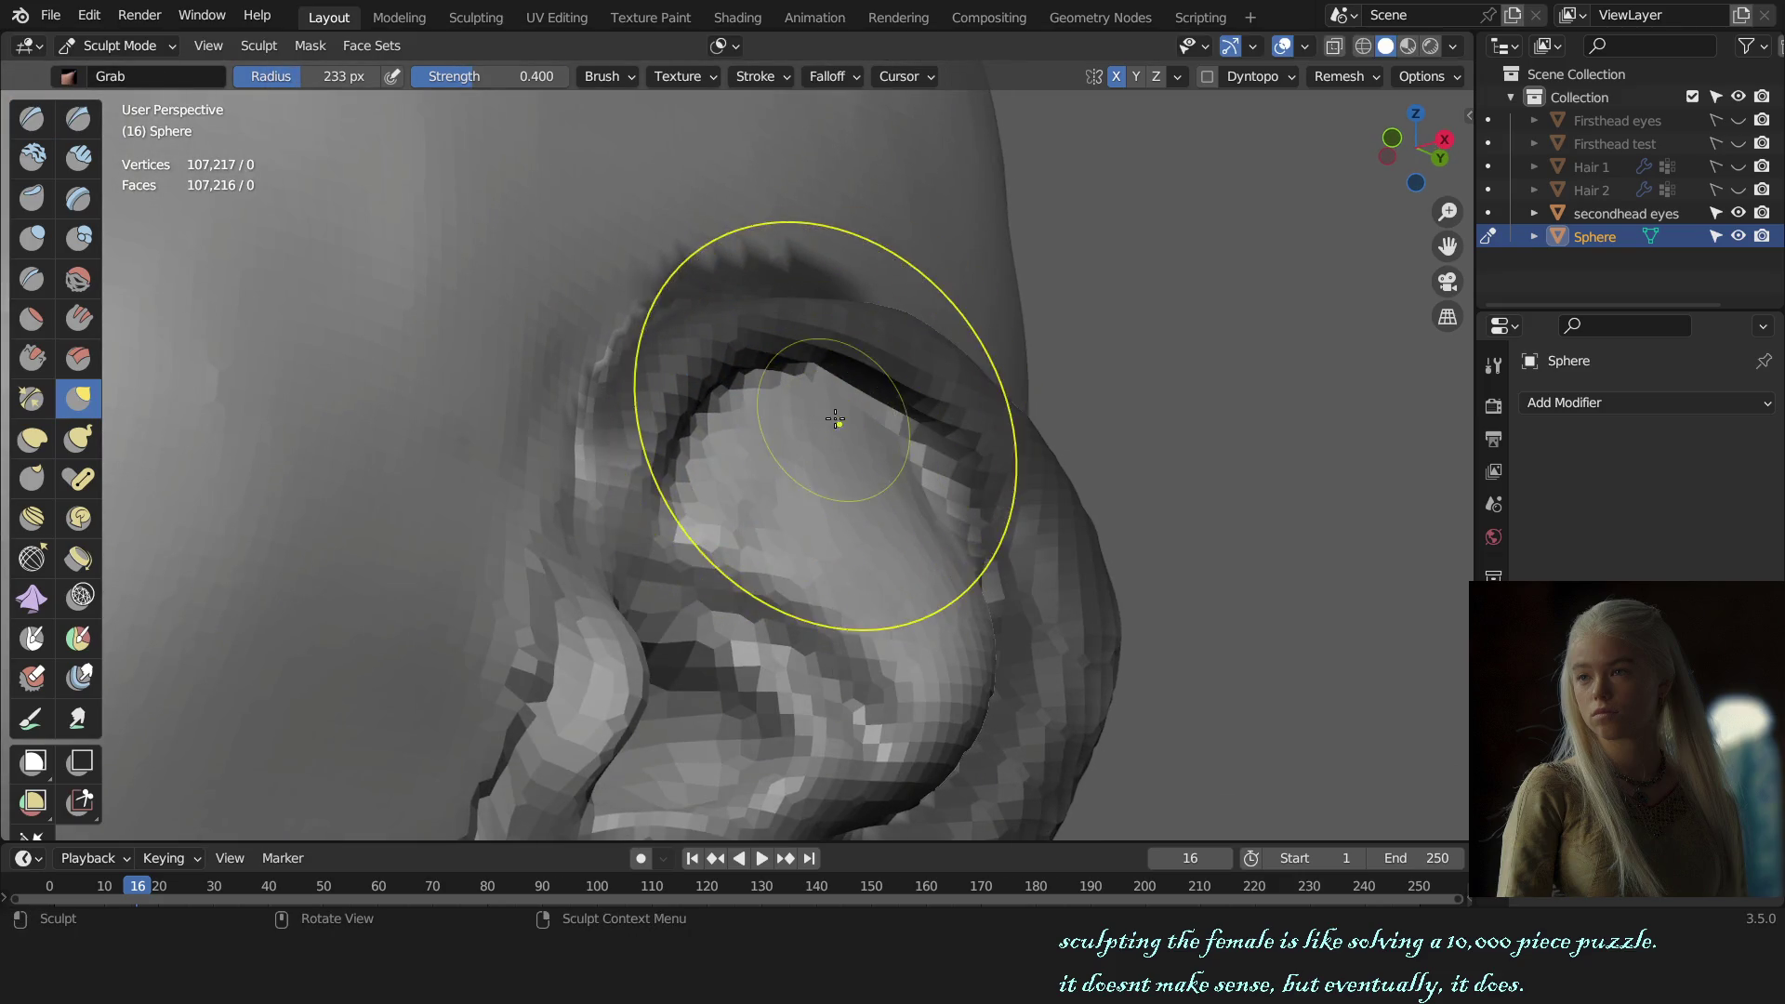
pyautogui.moveTo(801, 387); pyautogui.dragTo(875, 426)
pyautogui.press('x')
pyautogui.moveTo(893, 363); pyautogui.dragTo(864, 455)
# Step: Pull the ear's inner rim up and back with the Grab brush
pyautogui.press('KP_1')
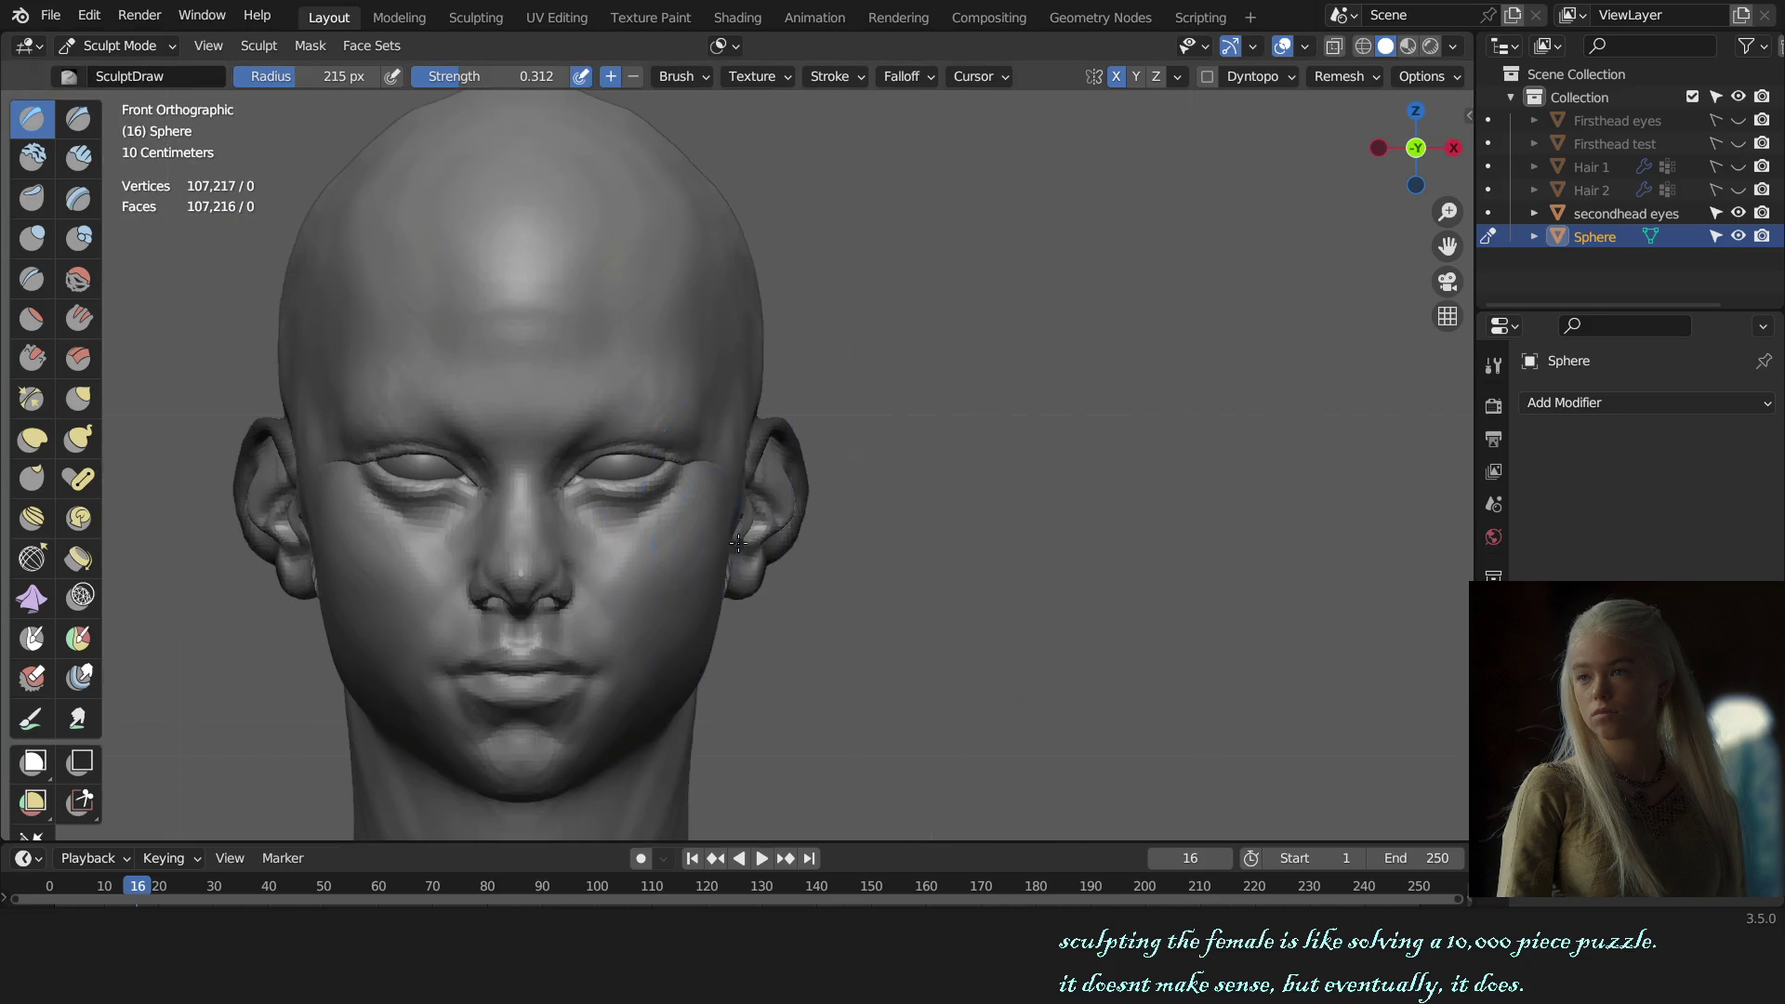
pyautogui.scroll(5, 888, 490)
pyautogui.scroll(2, 735, 487)
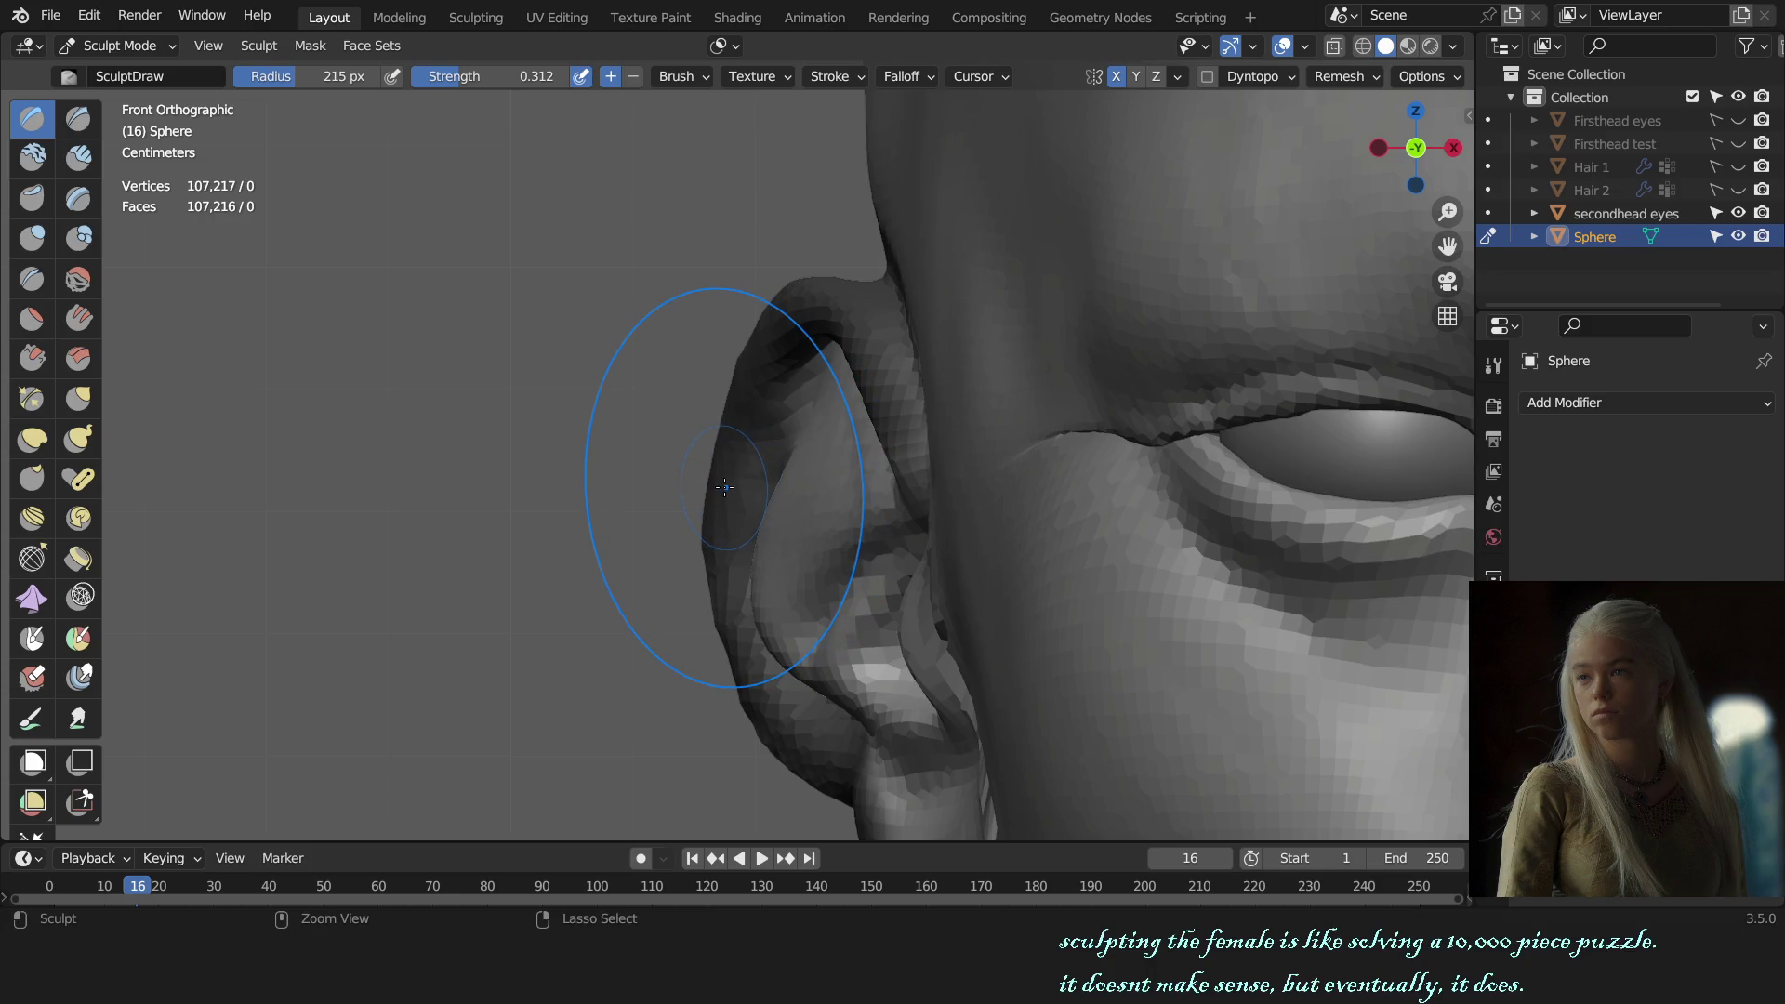
pyautogui.moveTo(731, 486); pyautogui.dragTo(651, 437, button='middle')
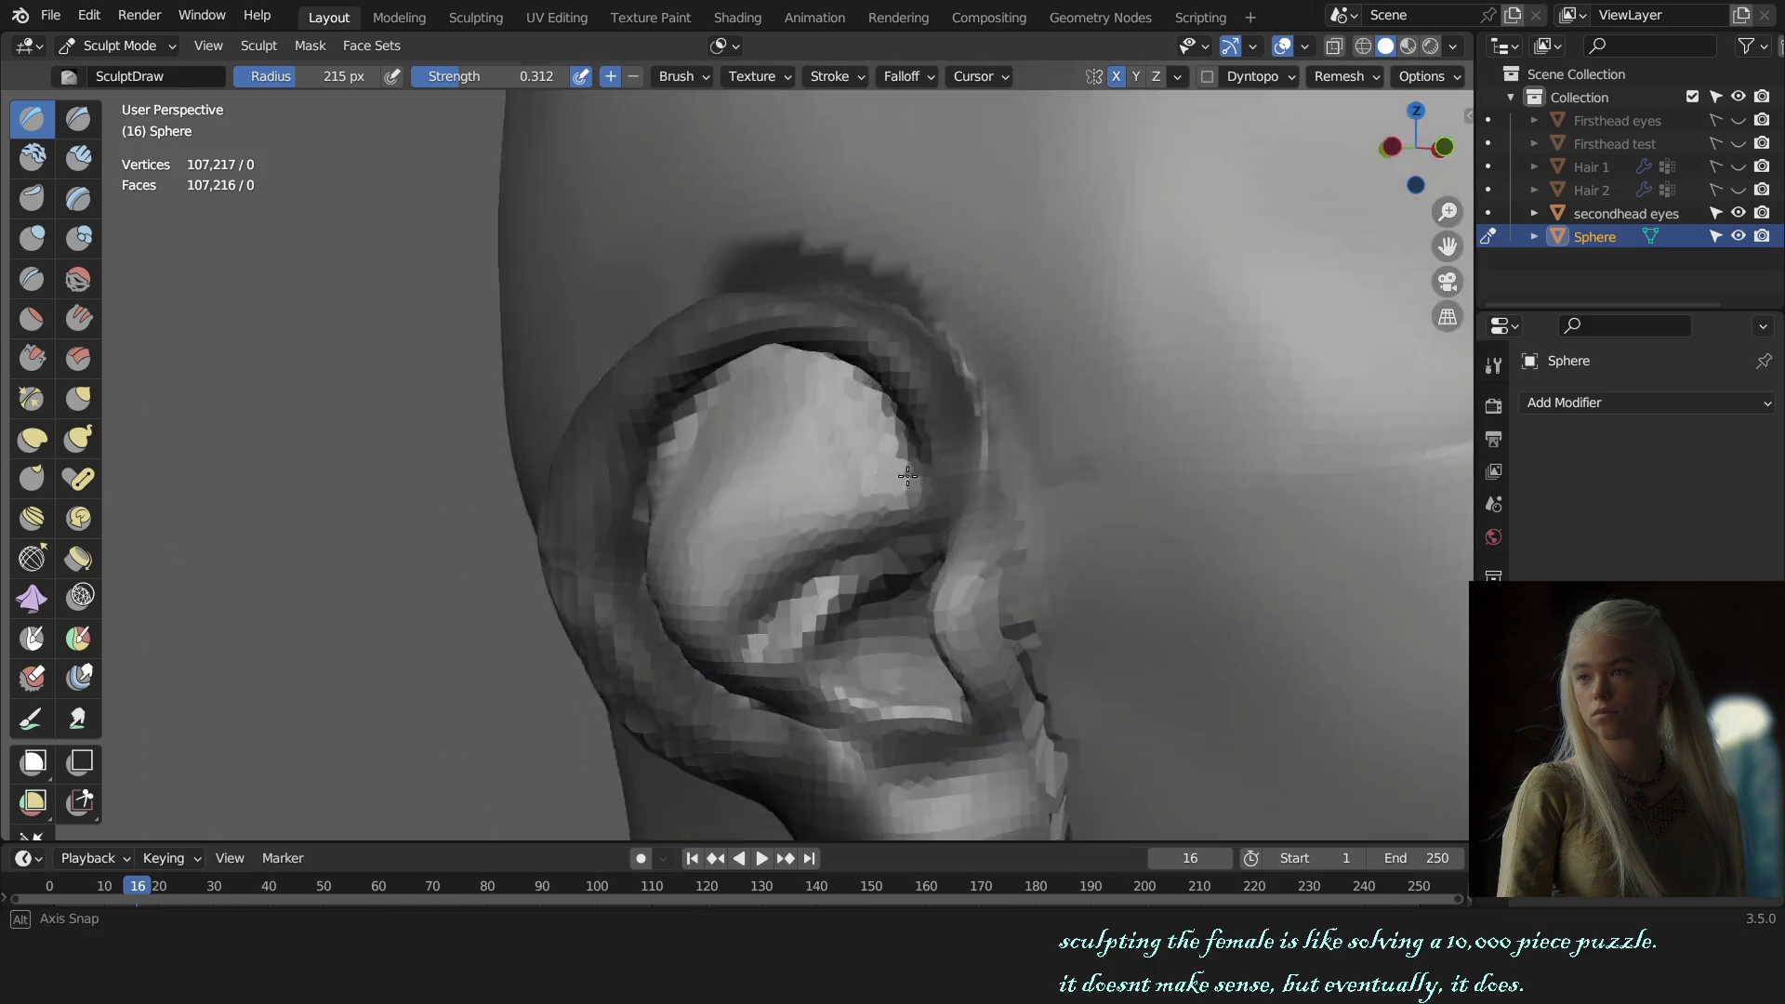
pyautogui.press('g')
pyautogui.moveTo(668, 487)
pyautogui.mouseDown()
pyautogui.moveTo(605, 447)
pyautogui.moveTo(655, 444)
pyautogui.moveTo(611, 463)
pyautogui.moveTo(668, 440)
pyautogui.moveTo(618, 438)
pyautogui.mouseUp()
# Step: Pull the ear's outer edge into shape with a resized Grab brush, then make the eyes active
pyautogui.press('f')
pyautogui.press('f')
pyautogui.press('f')
pyautogui.press('KP_1')
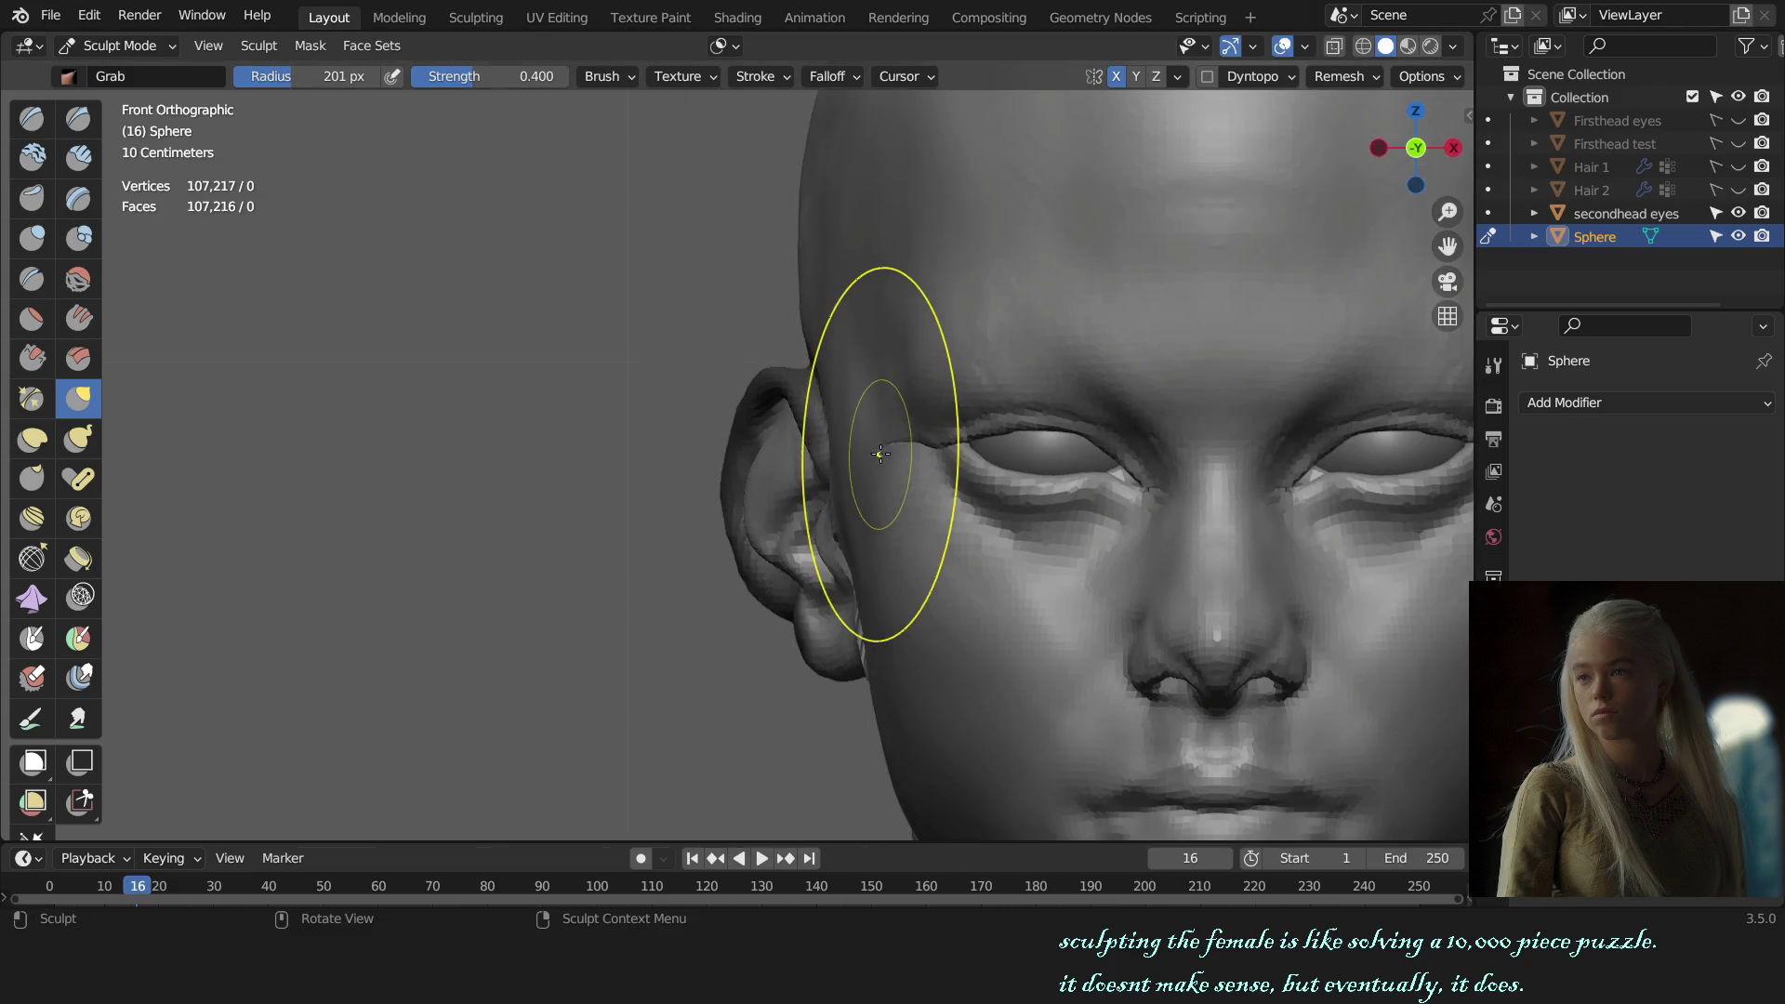
pyautogui.scroll(5, 893, 477)
pyautogui.press('f')
pyautogui.moveTo(857, 379)
pyautogui.mouseDown()
pyautogui.moveTo(859, 350)
pyautogui.moveTo(797, 478)
pyautogui.mouseUp()
pyautogui.keyDown('shift'); pyautogui.moveTo(797, 478); pyautogui.dragTo(837, 367, button='middle'); pyautogui.keyUp('shift')
pyautogui.press('f')
pyautogui.click(850, 537)
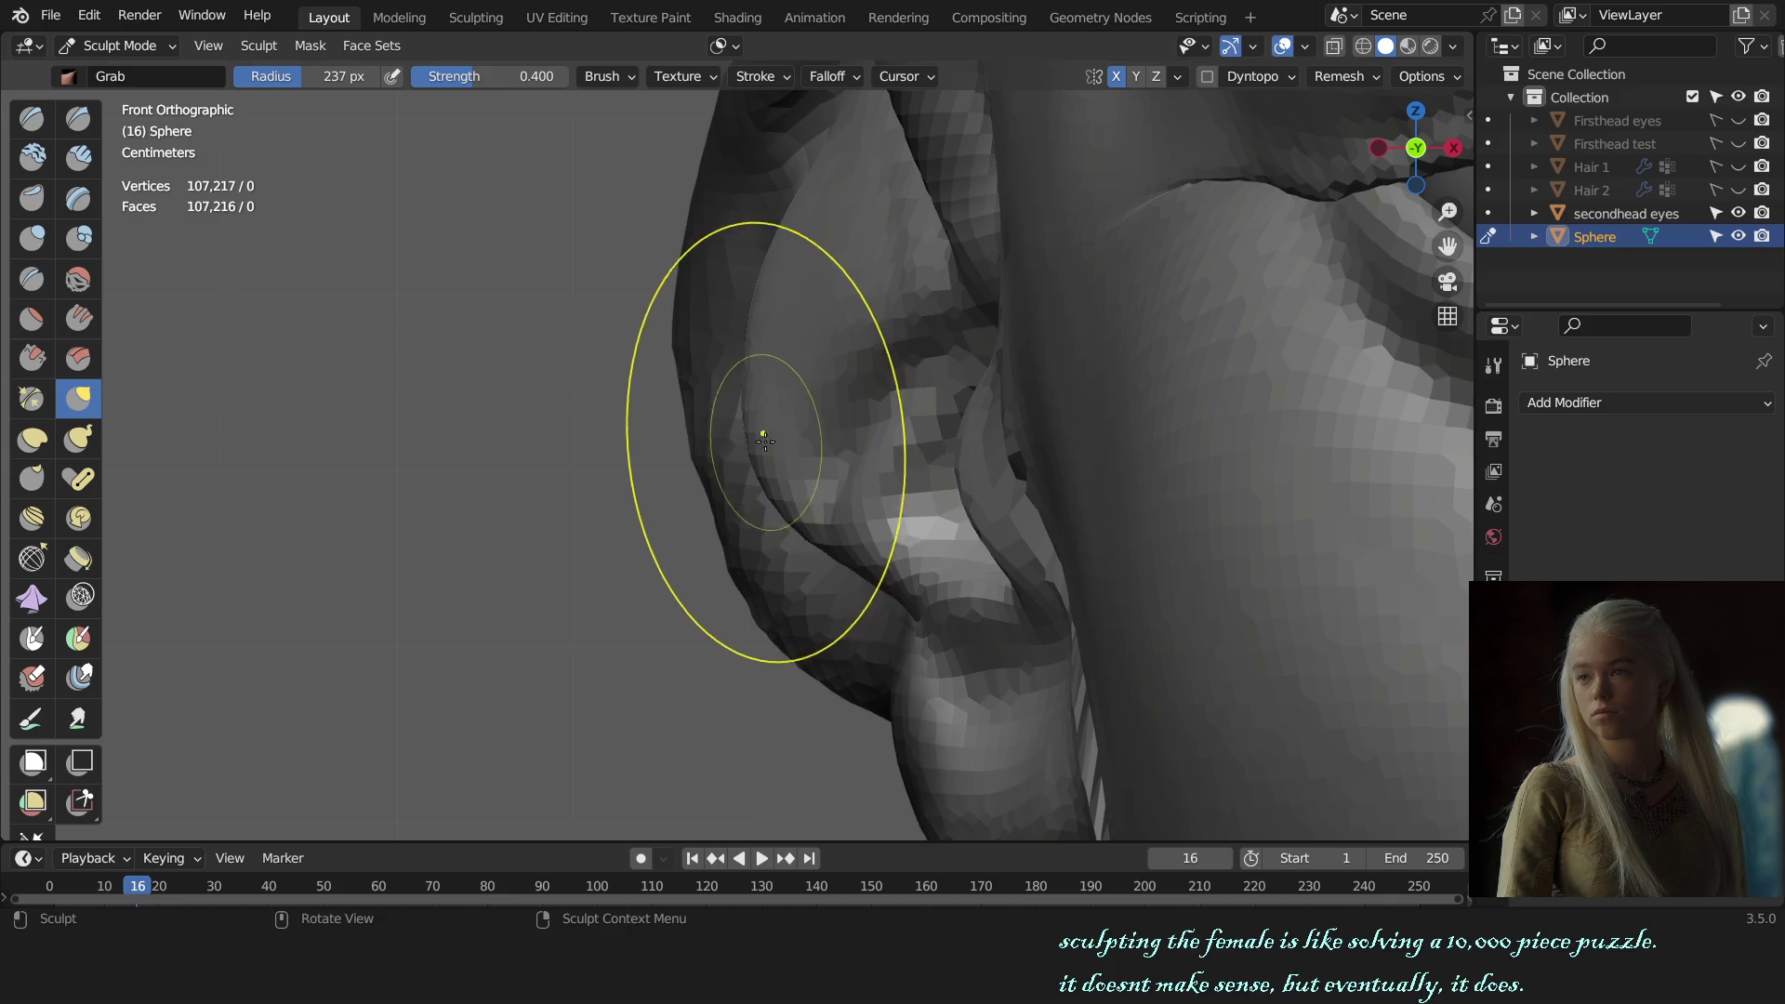
pyautogui.scroll(-3, 907, 414)
pyautogui.scroll(-5, 907, 414)
pyautogui.hotkey('alt', 'q')
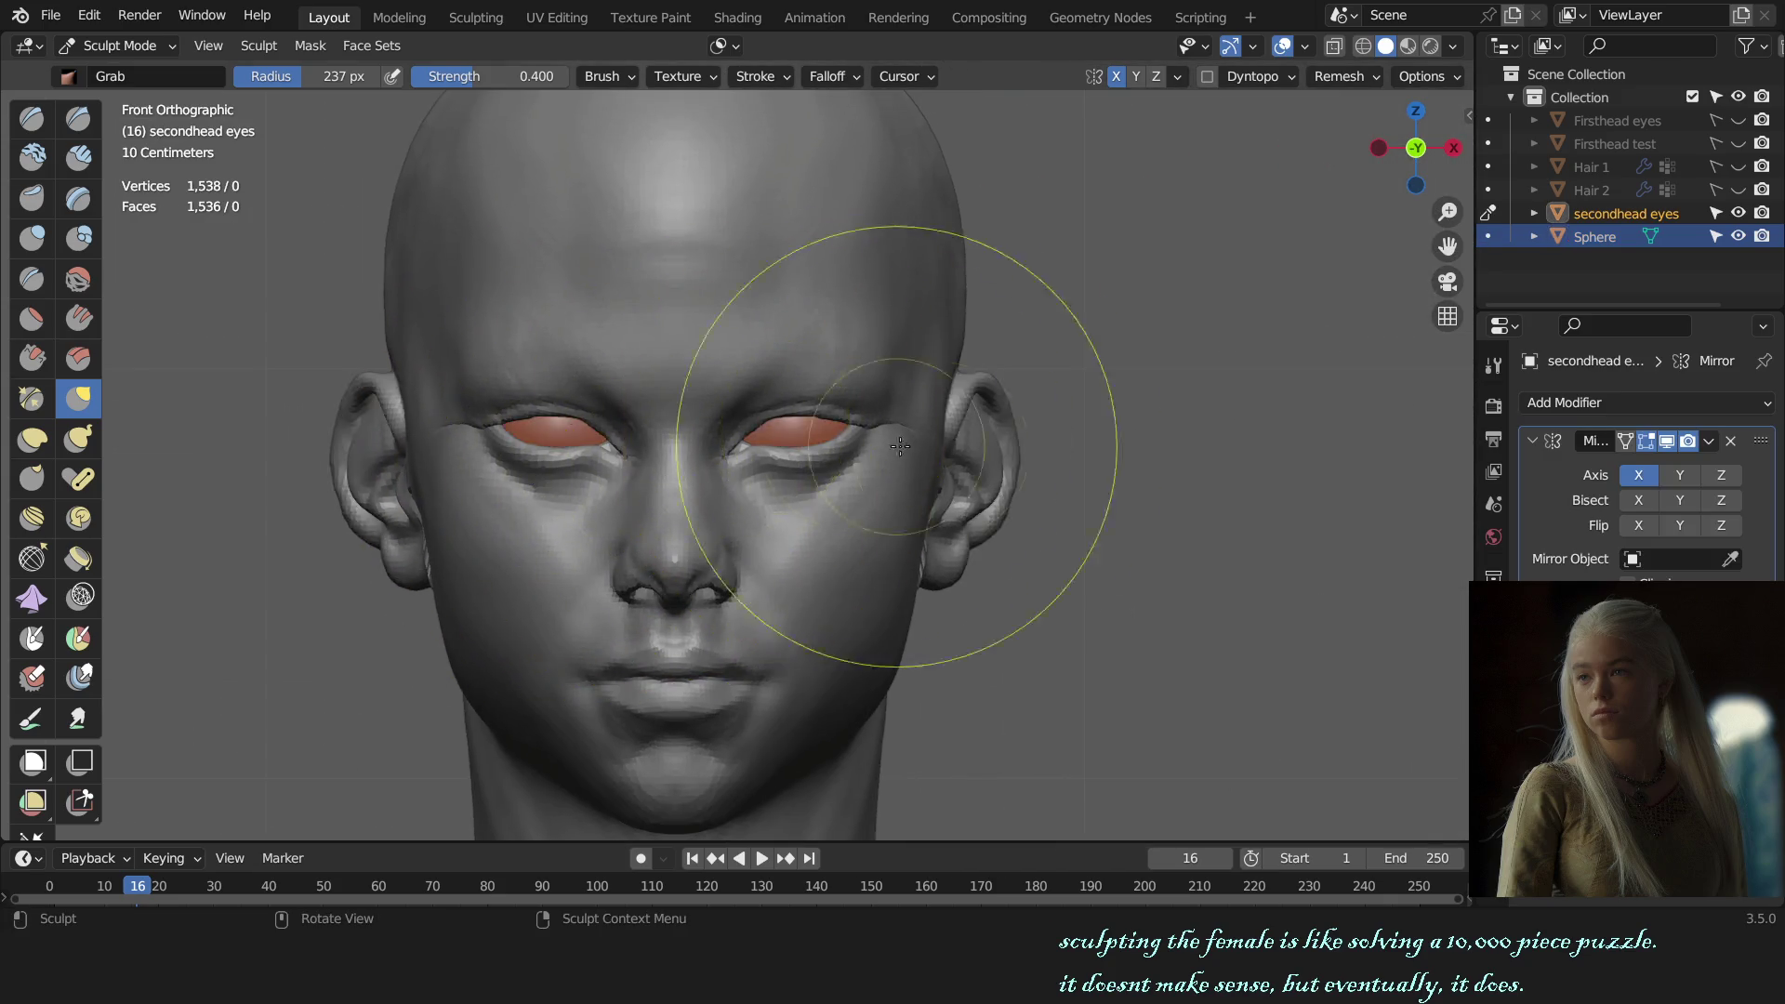
# Step: Return to Object Mode, reselect the head mesh and re-enter Sculpt Mode
pyautogui.hotkey('ctrl', 'Tab')
pyautogui.click(1023, 372)
pyautogui.press('KP_3')
pyautogui.moveTo(824, 501)
pyautogui.mouseDown(button='middle')
pyautogui.moveTo(891, 527)
pyautogui.moveTo(996, 526)
pyautogui.moveTo(986, 553)
pyautogui.mouseUp(button='middle')
pyautogui.scroll(5, 824, 550)
pyautogui.click(749, 511)
pyautogui.hotkey('ctrl', 'Tab')
pyautogui.click(749, 606)
# Step: Sharpen the ear's inner fold with the Crease and Draw Sharp brushes
pyautogui.scroll(3, 915, 558)
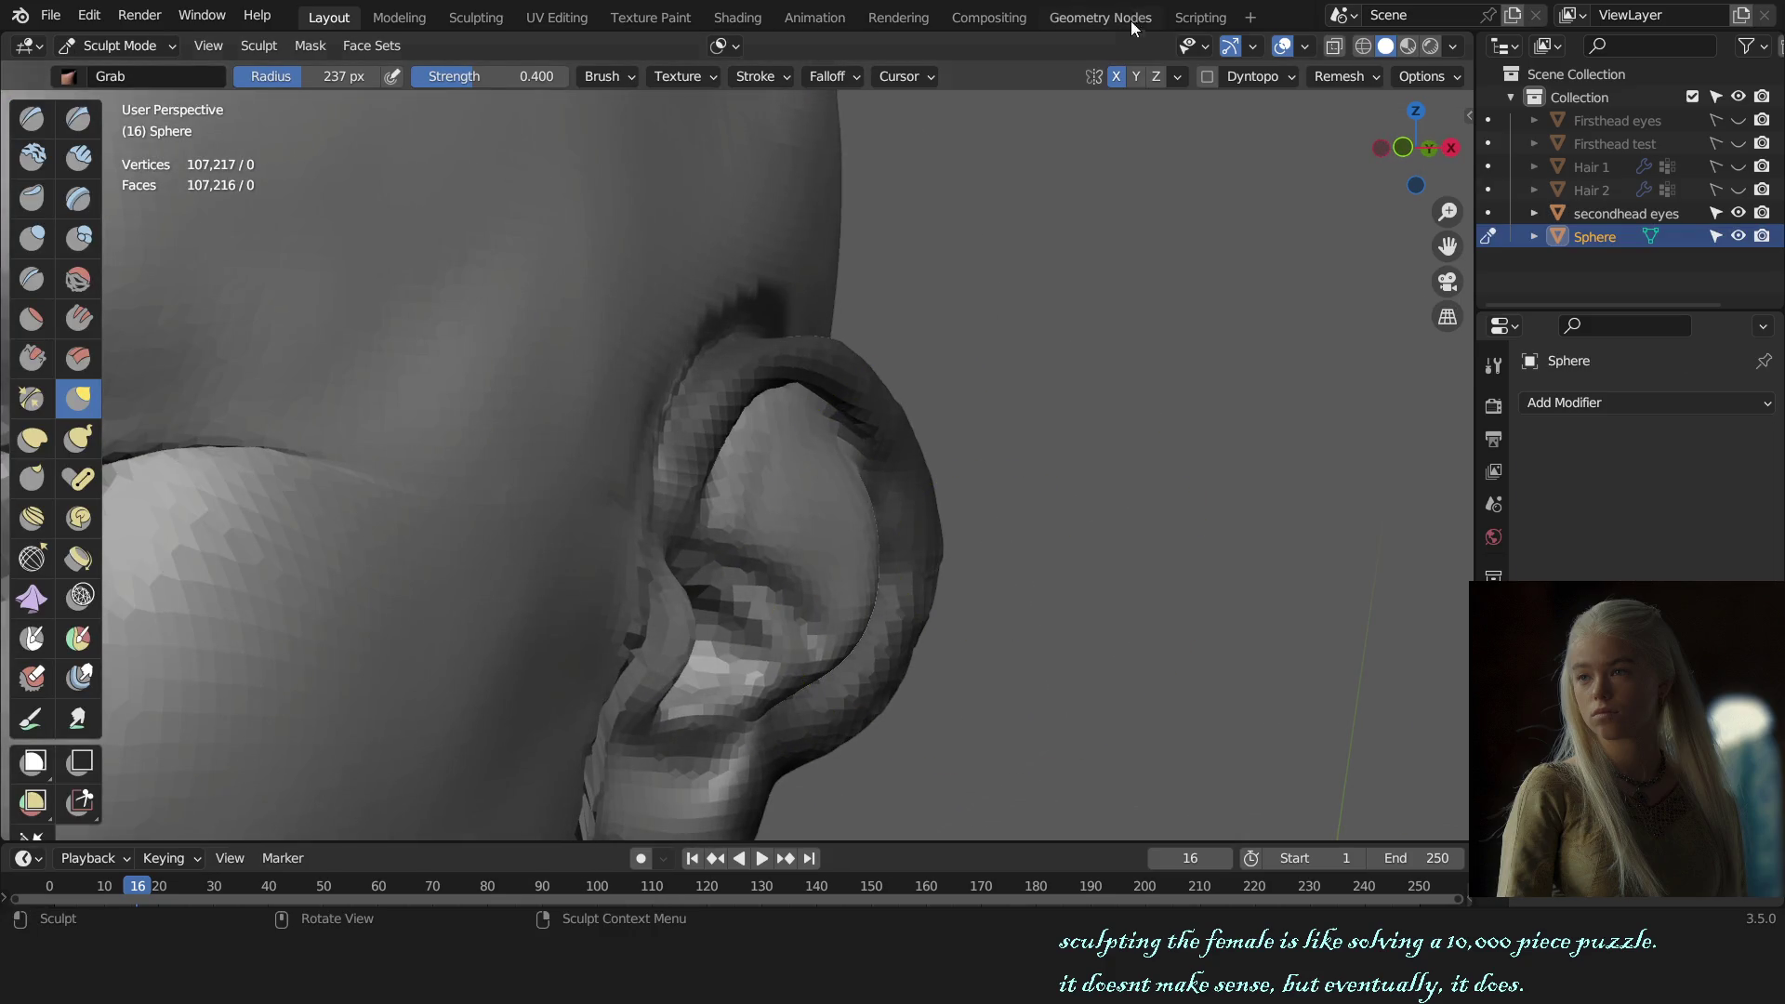
pyautogui.scroll(3, 982, 520)
pyautogui.hotkey('shift', 'c')
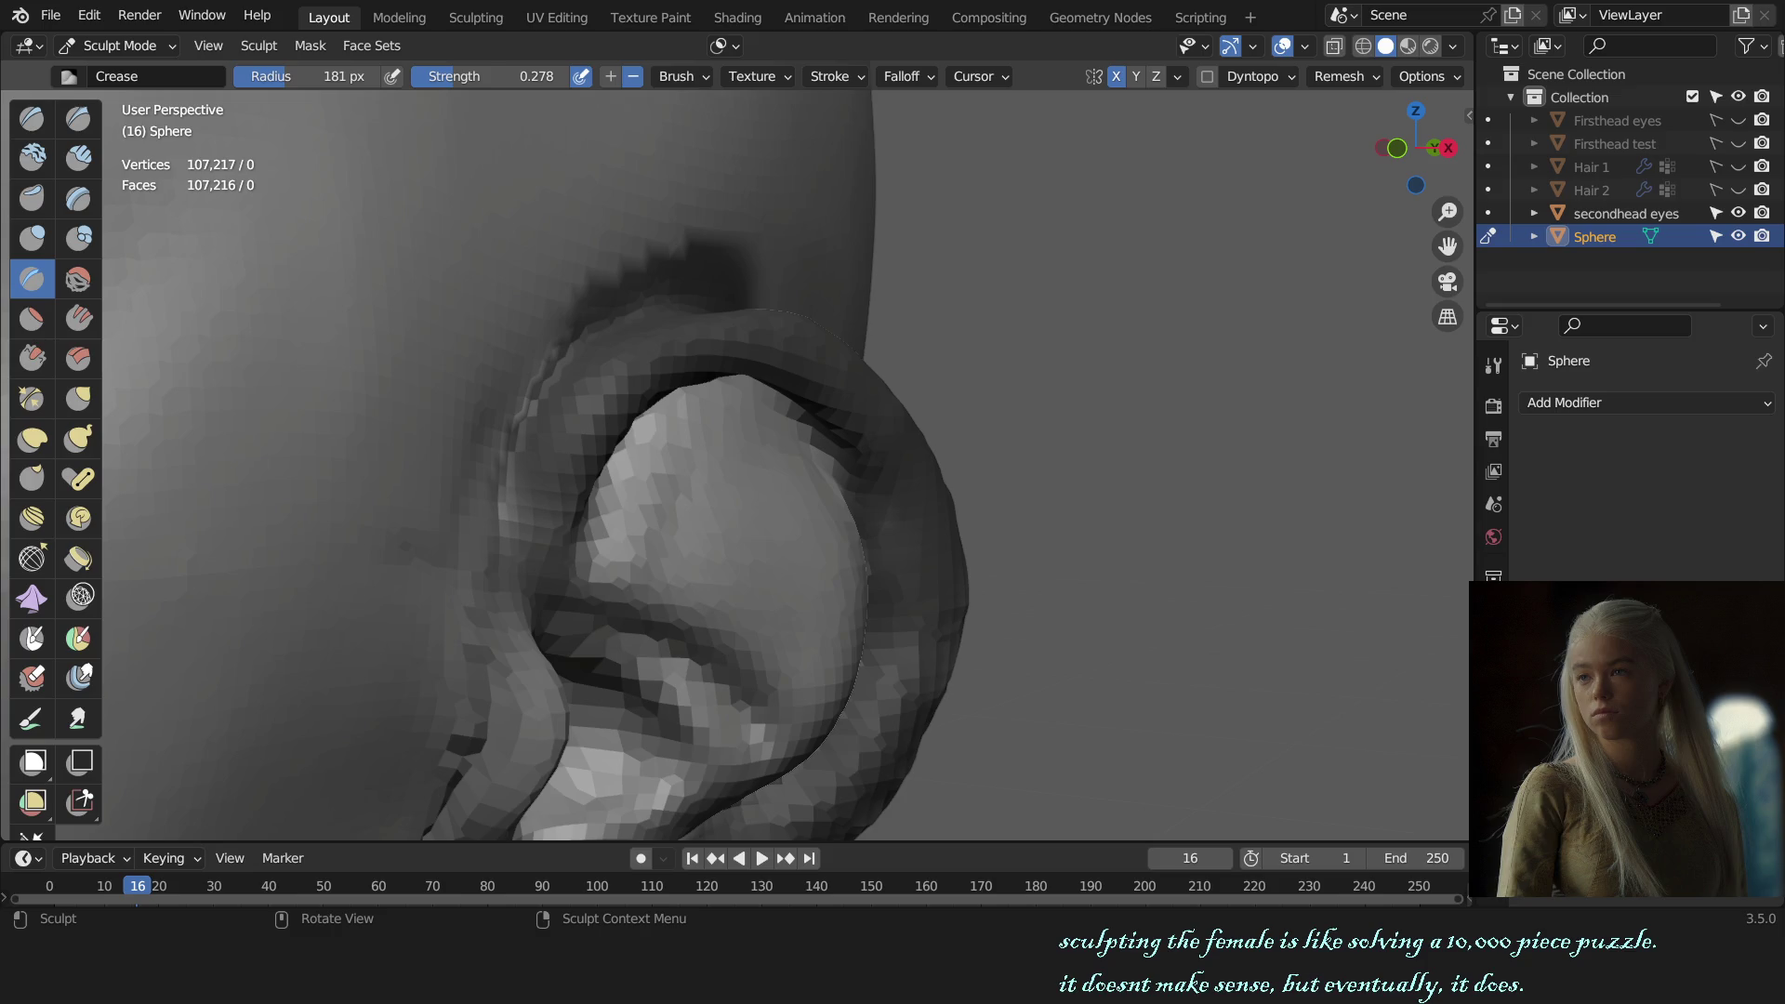
pyautogui.moveTo(932, 561)
pyautogui.mouseDown(button='middle')
pyautogui.moveTo(858, 558)
pyautogui.moveTo(885, 550)
pyautogui.mouseUp(button='middle')
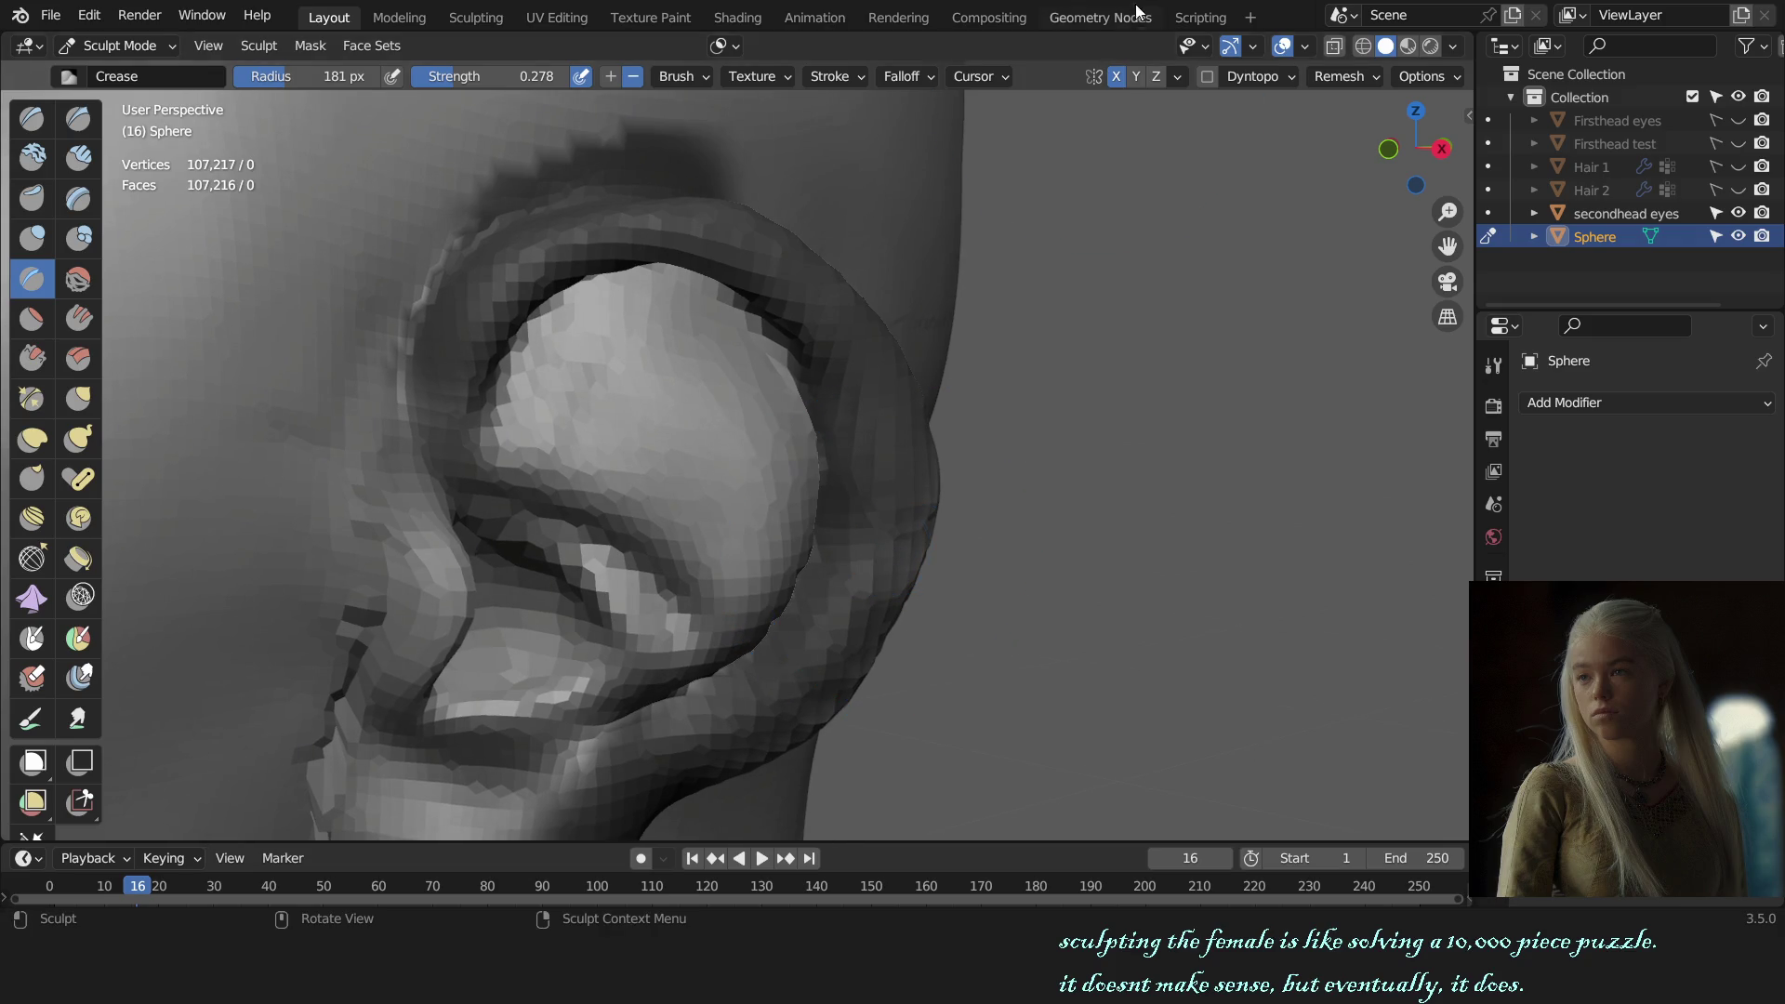
pyautogui.keyDown('shift'); pyautogui.moveTo(1073, 361); pyautogui.dragTo(1119, 448, button='middle'); pyautogui.keyUp('shift')
pyautogui.hotkey('shift', 'space')
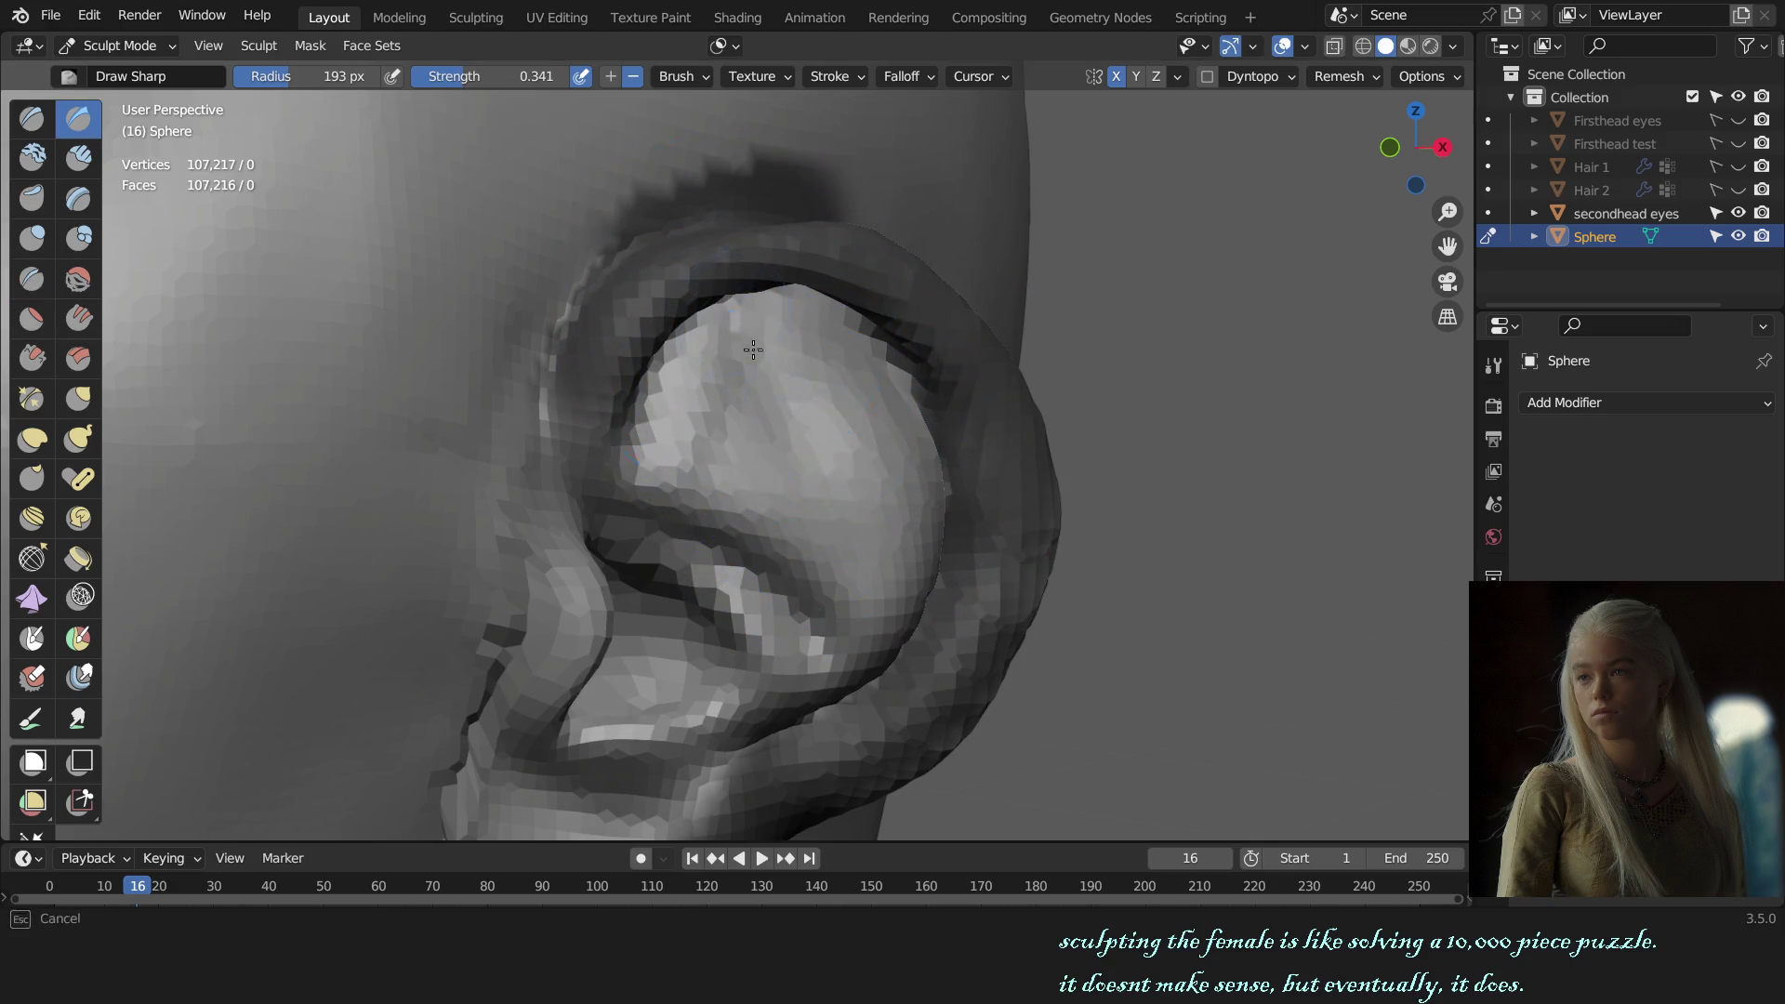
pyautogui.moveTo(856, 465)
pyautogui.keyDown('alt'); pyautogui.mouseDown(button='middle')
pyautogui.moveTo(1131, 547)
pyautogui.moveTo(1032, 562)
pyautogui.mouseUp(button='middle'); pyautogui.keyUp('alt')
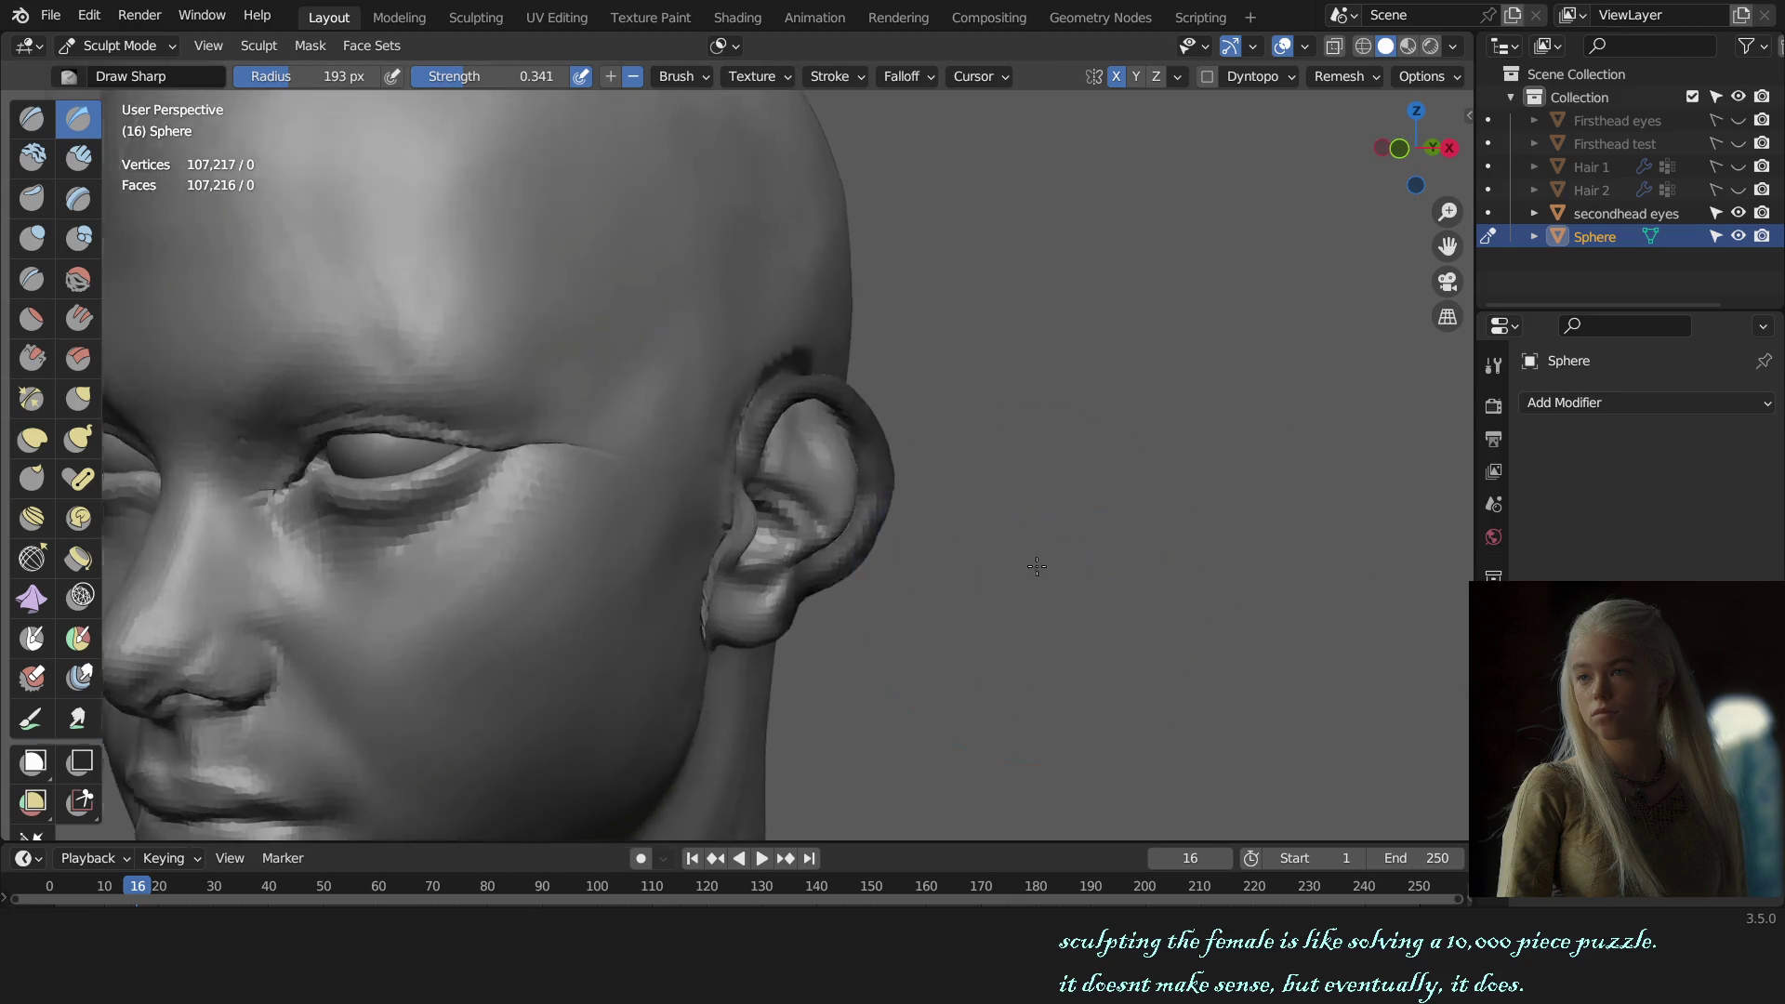
pyautogui.scroll(3, 930, 484)
pyautogui.scroll(2, 797, 398)
pyautogui.scroll(3, 712, 371)
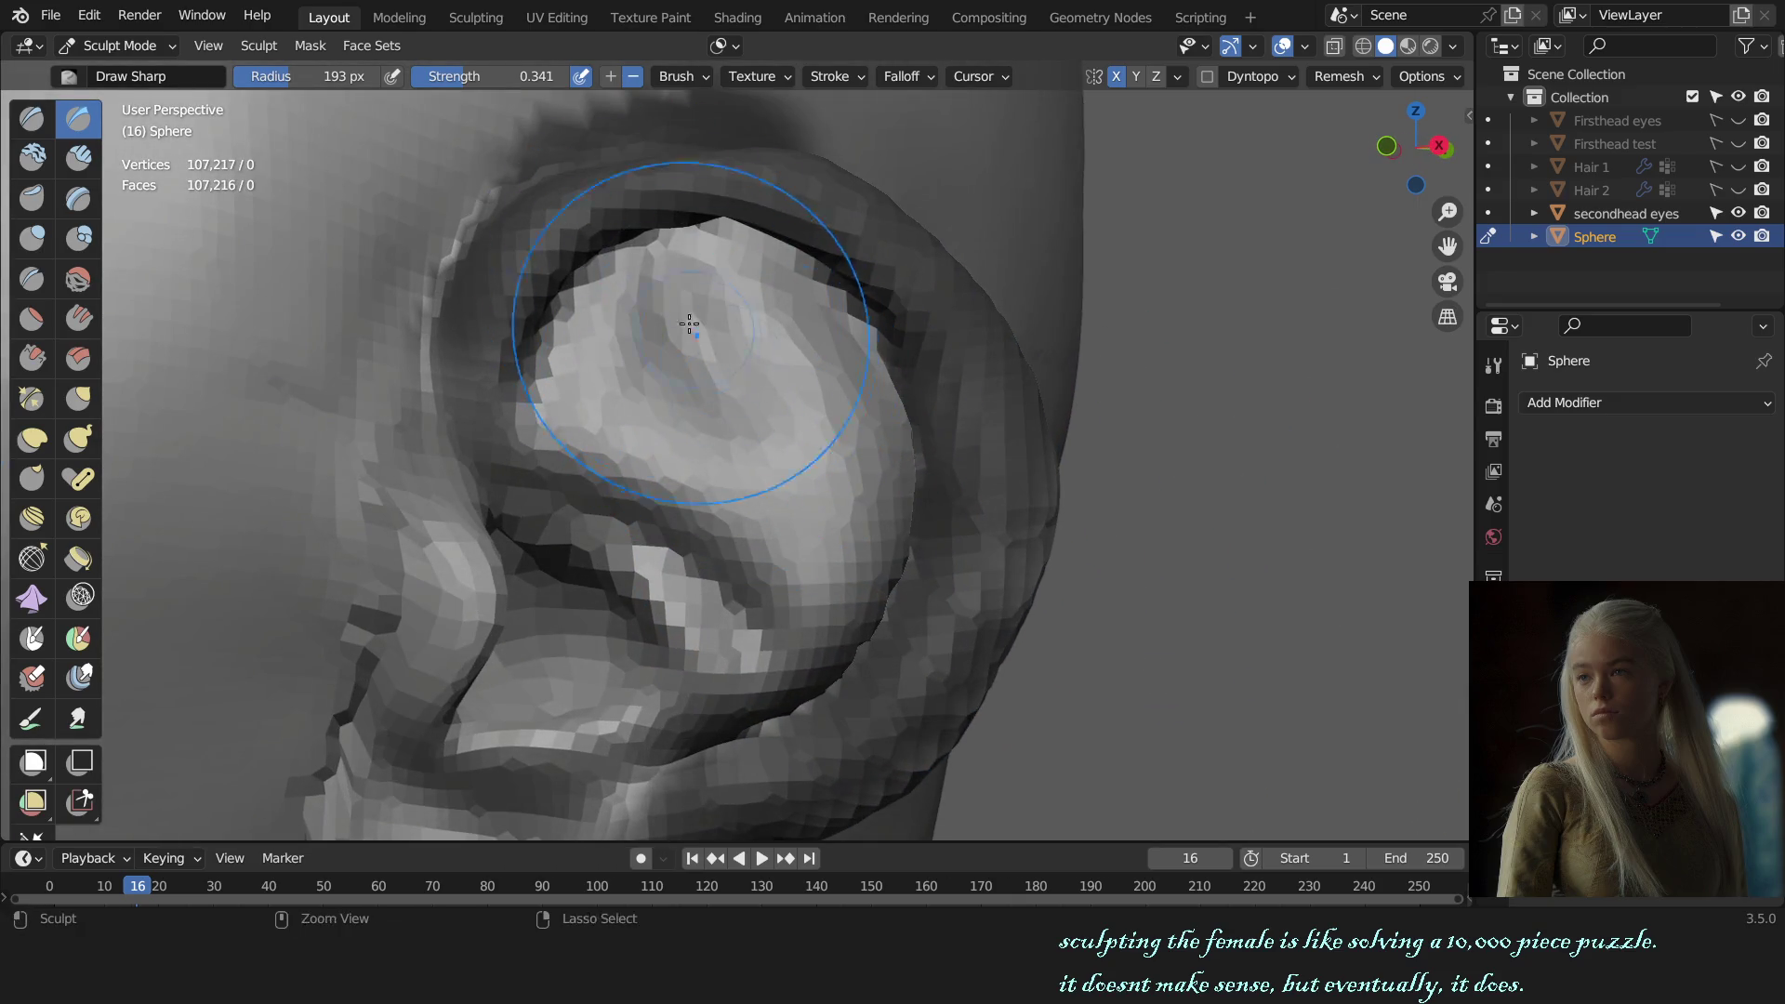
pyautogui.moveTo(673, 329); pyautogui.dragTo(916, 464, button='middle')
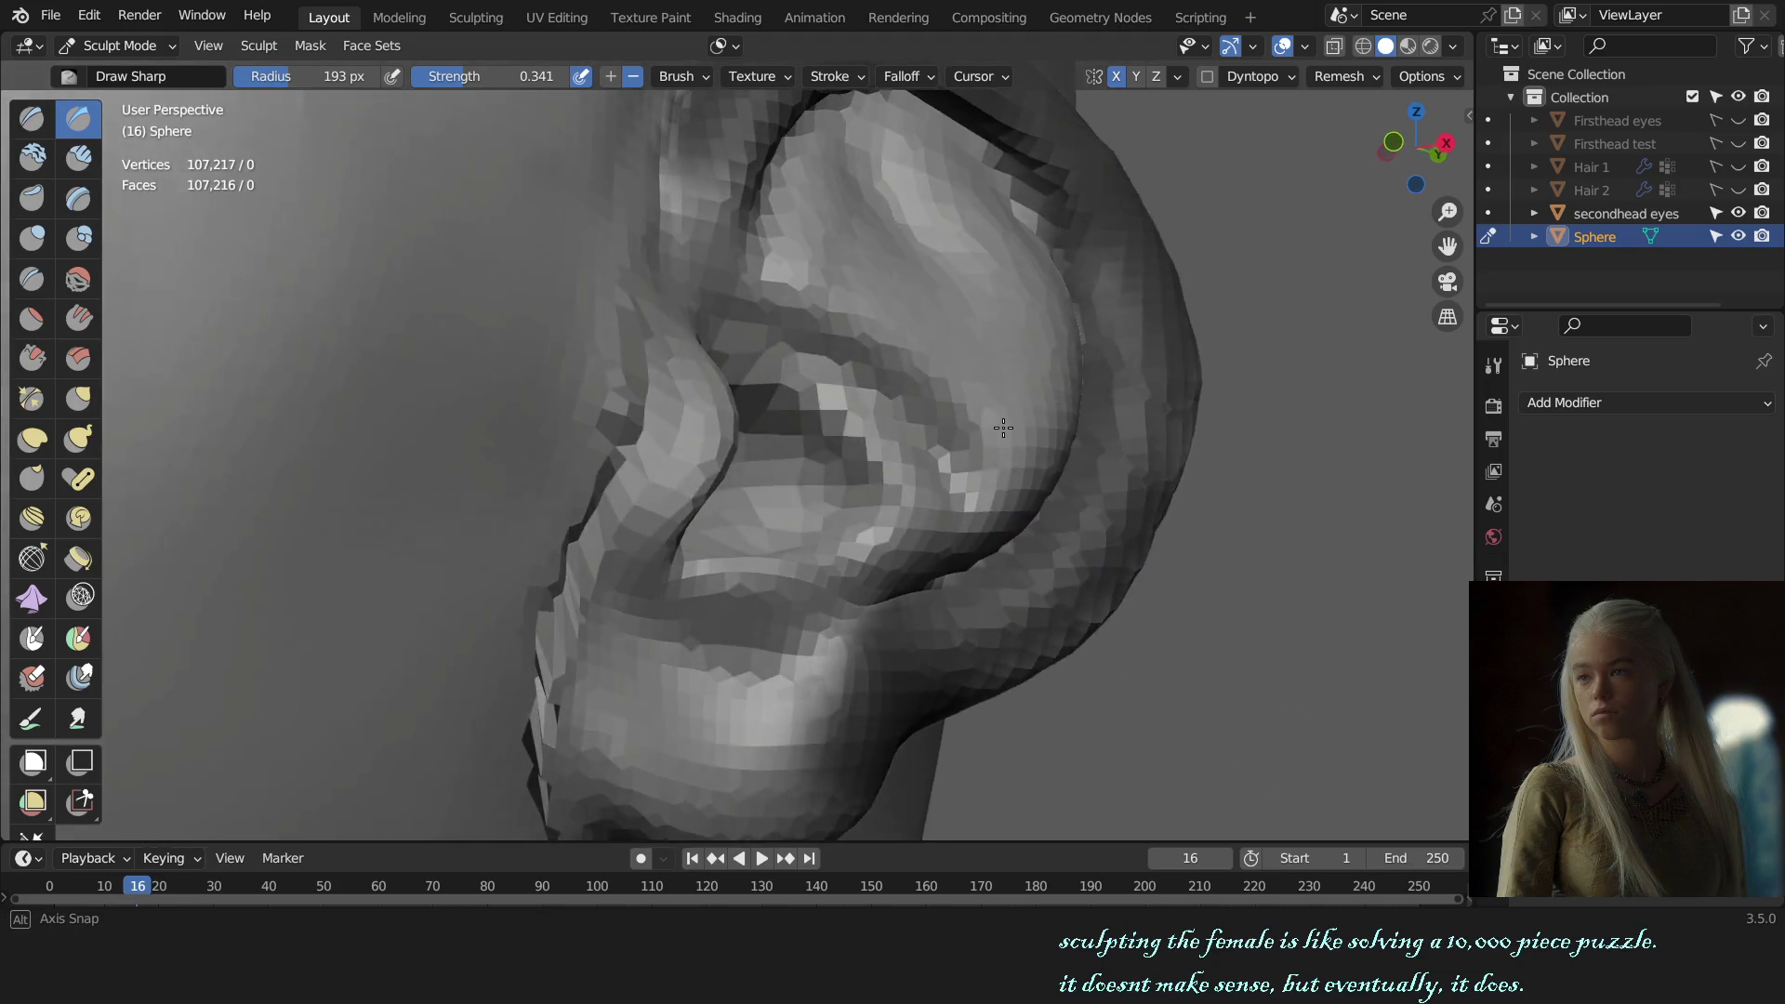
# Step: Pull the ear's bowl further with an enlarged Grab brush and Draw strokes, then view the head front-on
pyautogui.press('g')
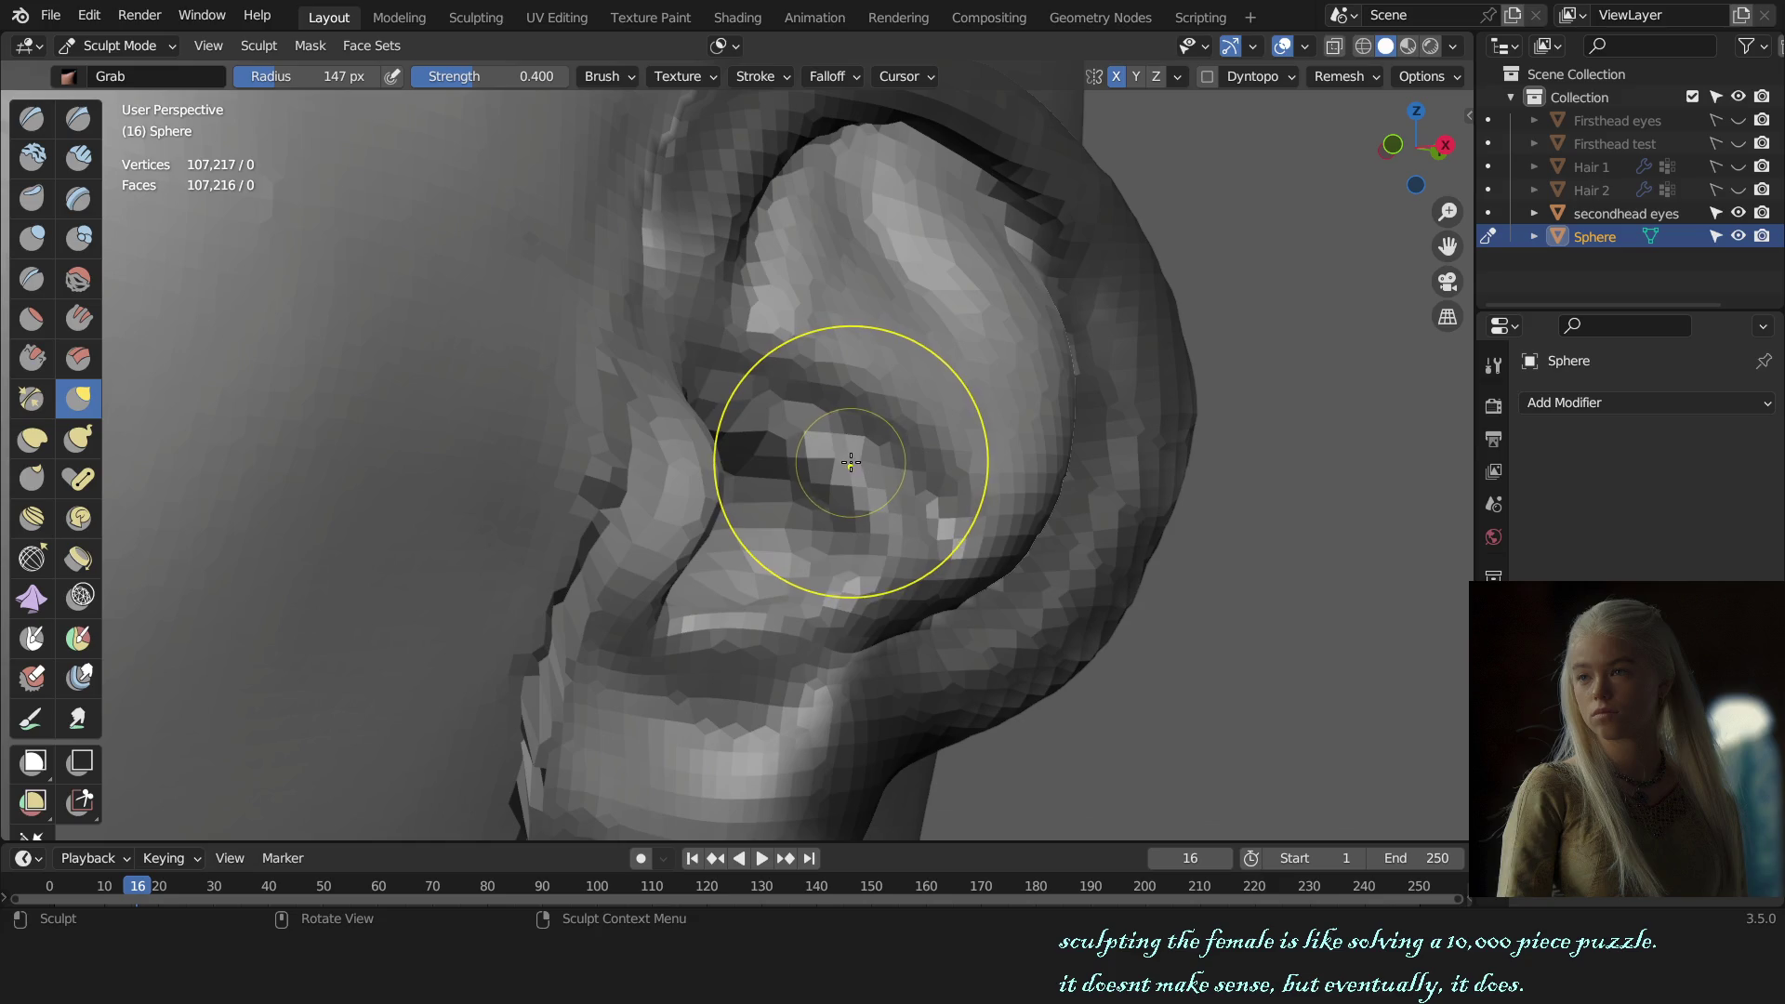
pyautogui.press('f')
pyautogui.click(870, 459)
pyautogui.scroll(3, 870, 458)
pyautogui.moveTo(870, 458)
pyautogui.mouseDown(button='middle')
pyautogui.moveTo(778, 441)
pyautogui.moveTo(598, 458)
pyautogui.moveTo(957, 451)
pyautogui.moveTo(1042, 297)
pyautogui.moveTo(897, 518)
pyautogui.moveTo(925, 402)
pyautogui.mouseUp(button='middle')
pyautogui.press('x')
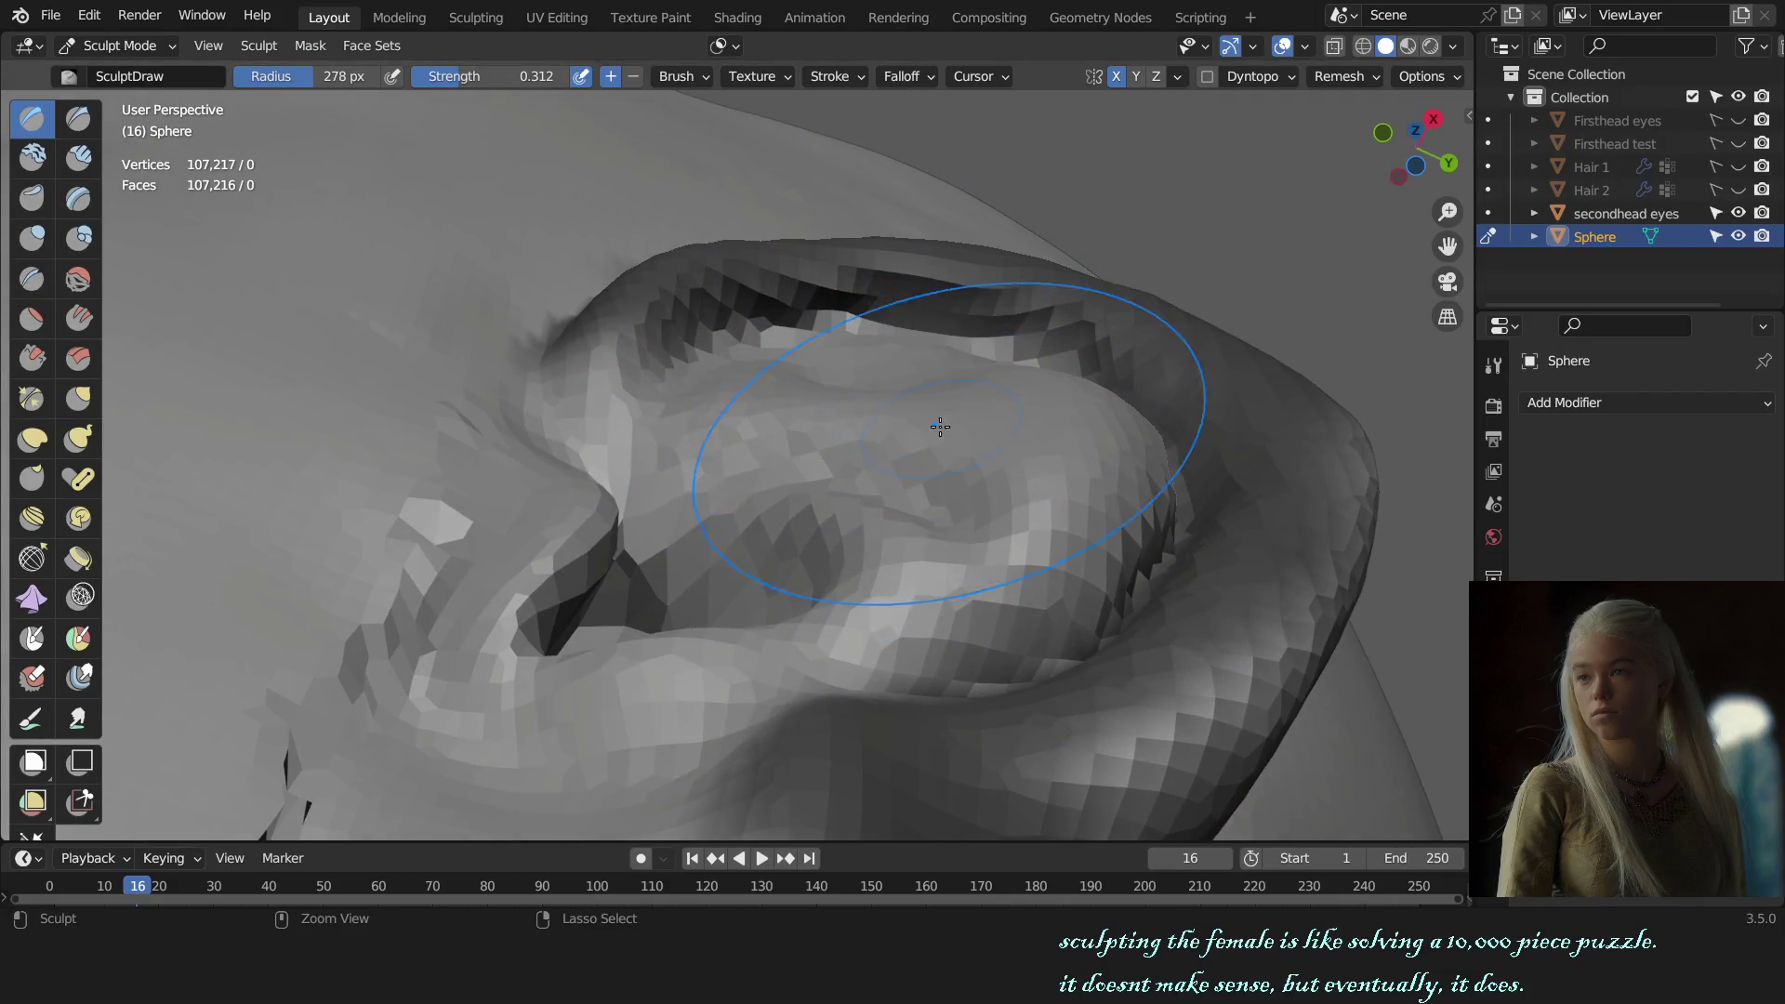
pyautogui.press('g')
pyautogui.moveTo(933, 413); pyautogui.dragTo(1023, 446, button='middle')
pyautogui.press('KP_1')
pyautogui.scroll(-4, 1147, 366)
pyautogui.scroll(-2, 1081, 567)
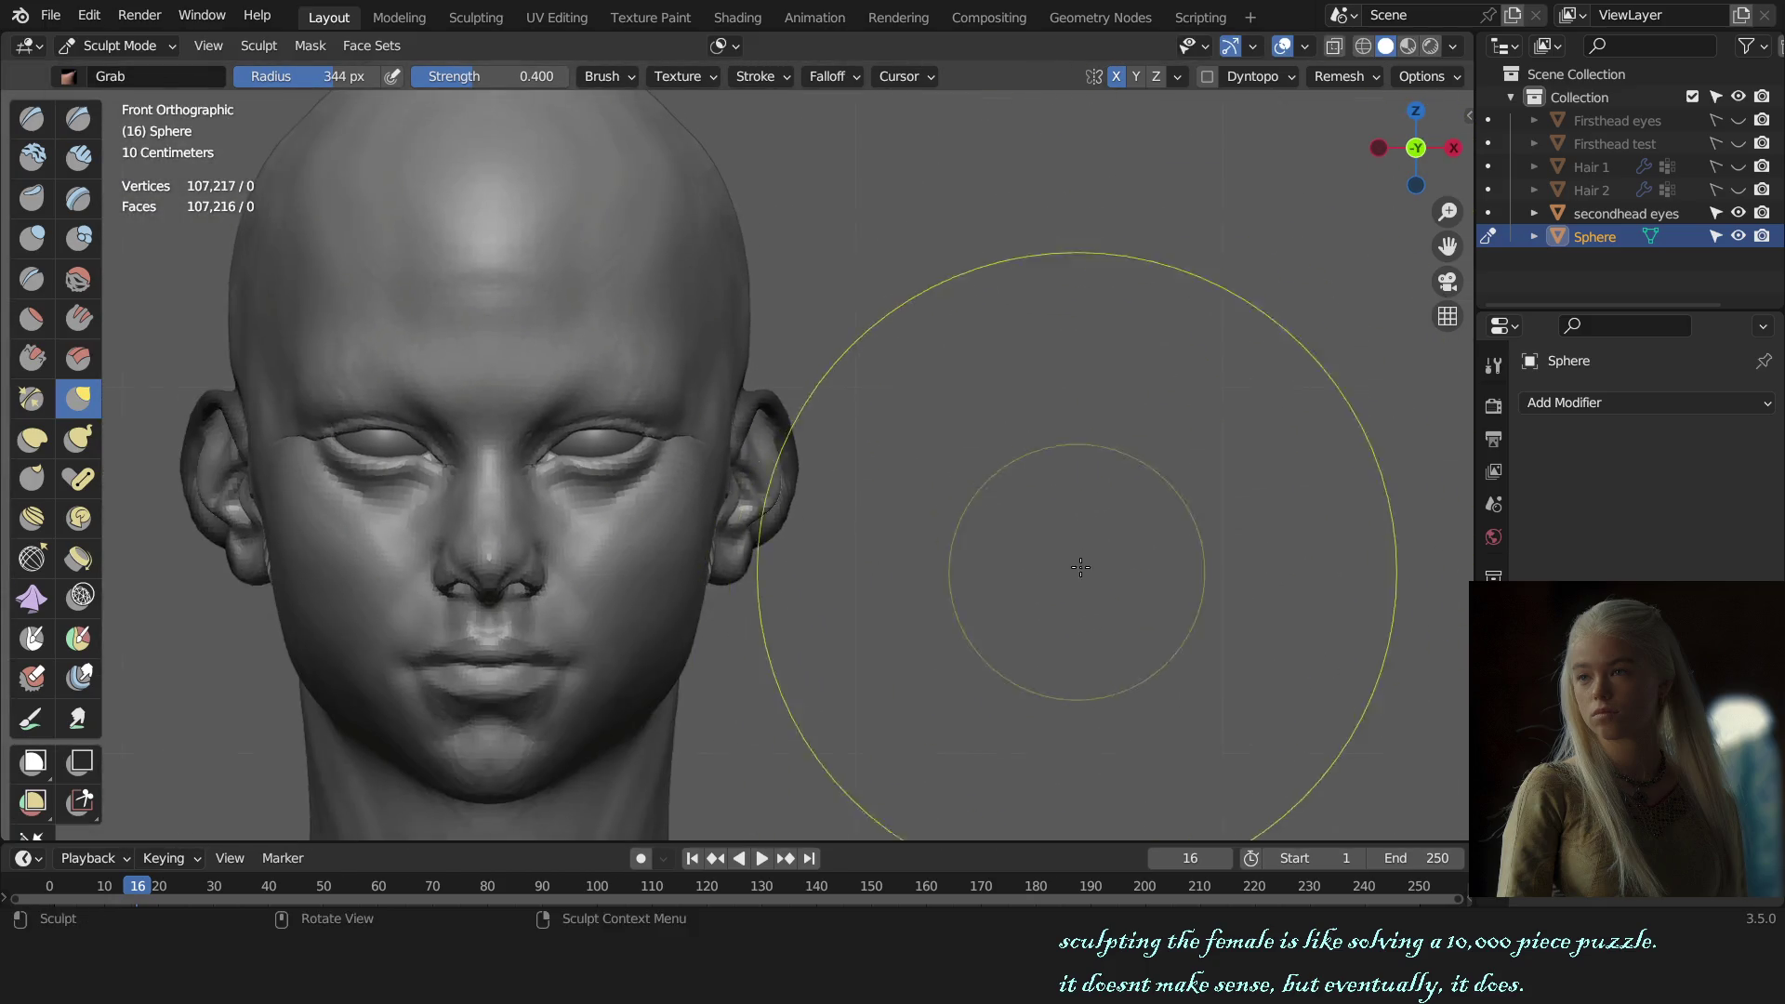
# Step: Orbit to a front-left view of the head and pick the Draw brush at 185 px radius, 0.312 strength
pyautogui.keyDown('shift'); pyautogui.moveTo(1081, 568); pyautogui.dragTo(1088, 601, button='middle'); pyautogui.keyUp('shift')
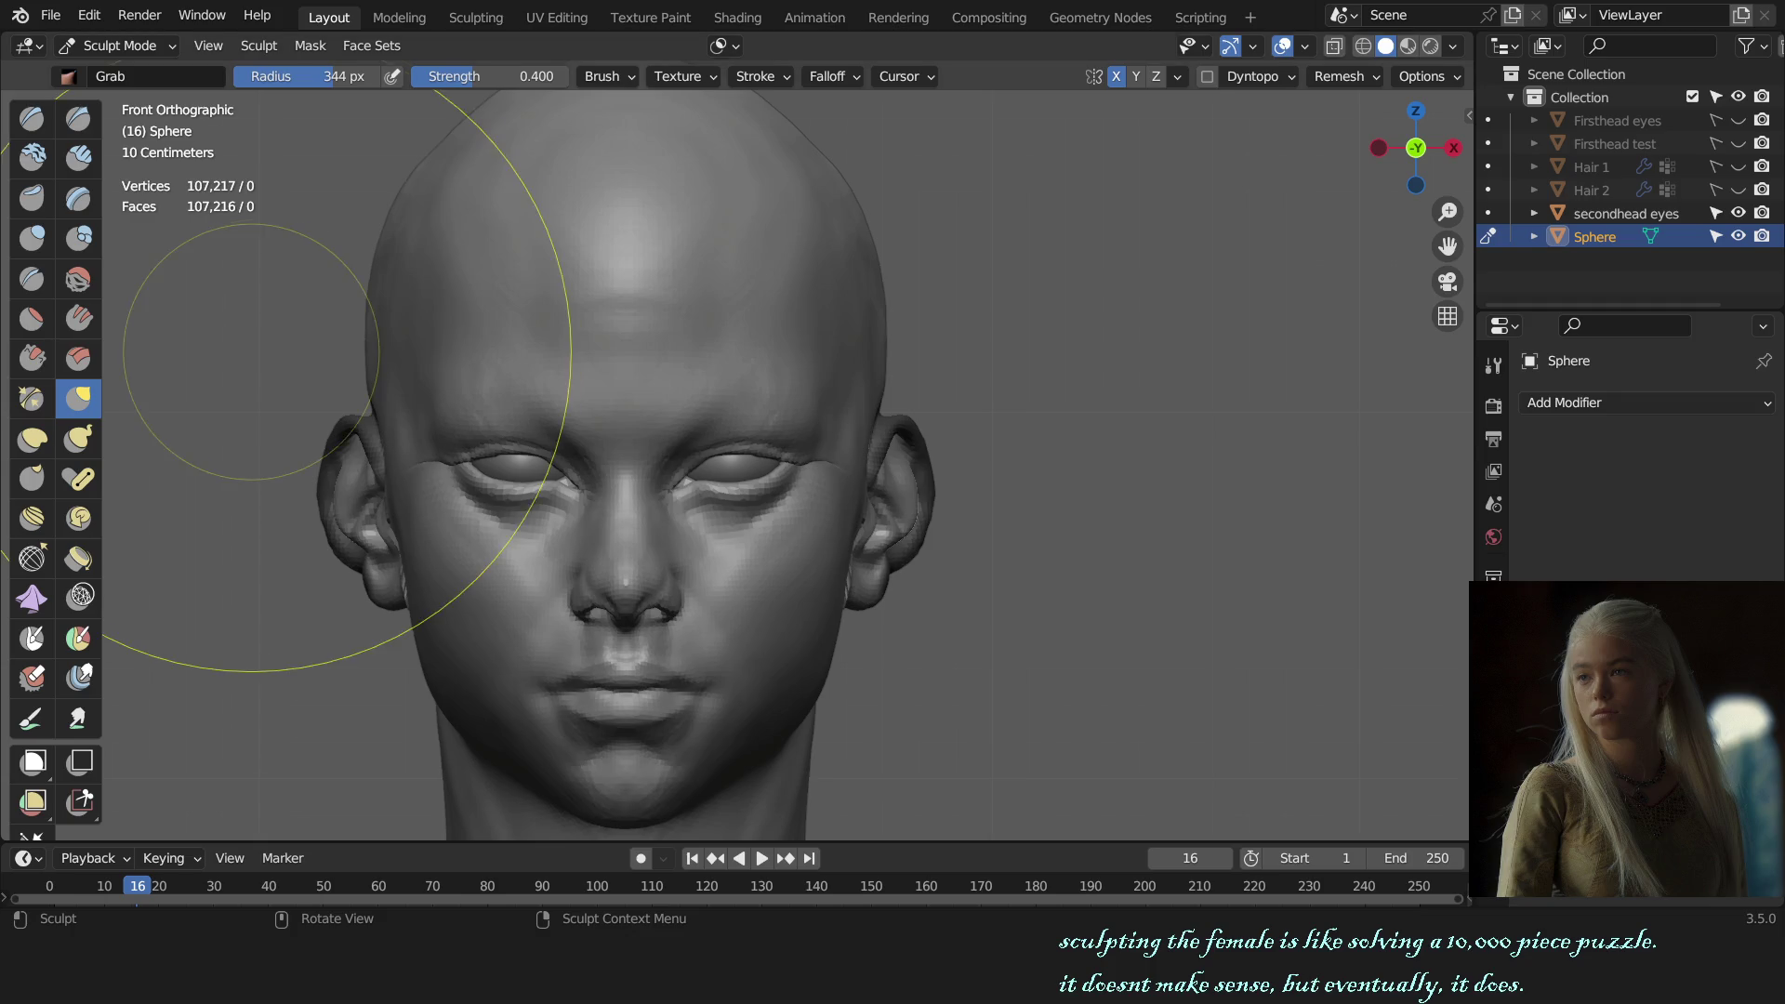
pyautogui.scroll(-5, 1056, 411)
pyautogui.scroll(3, 1203, 489)
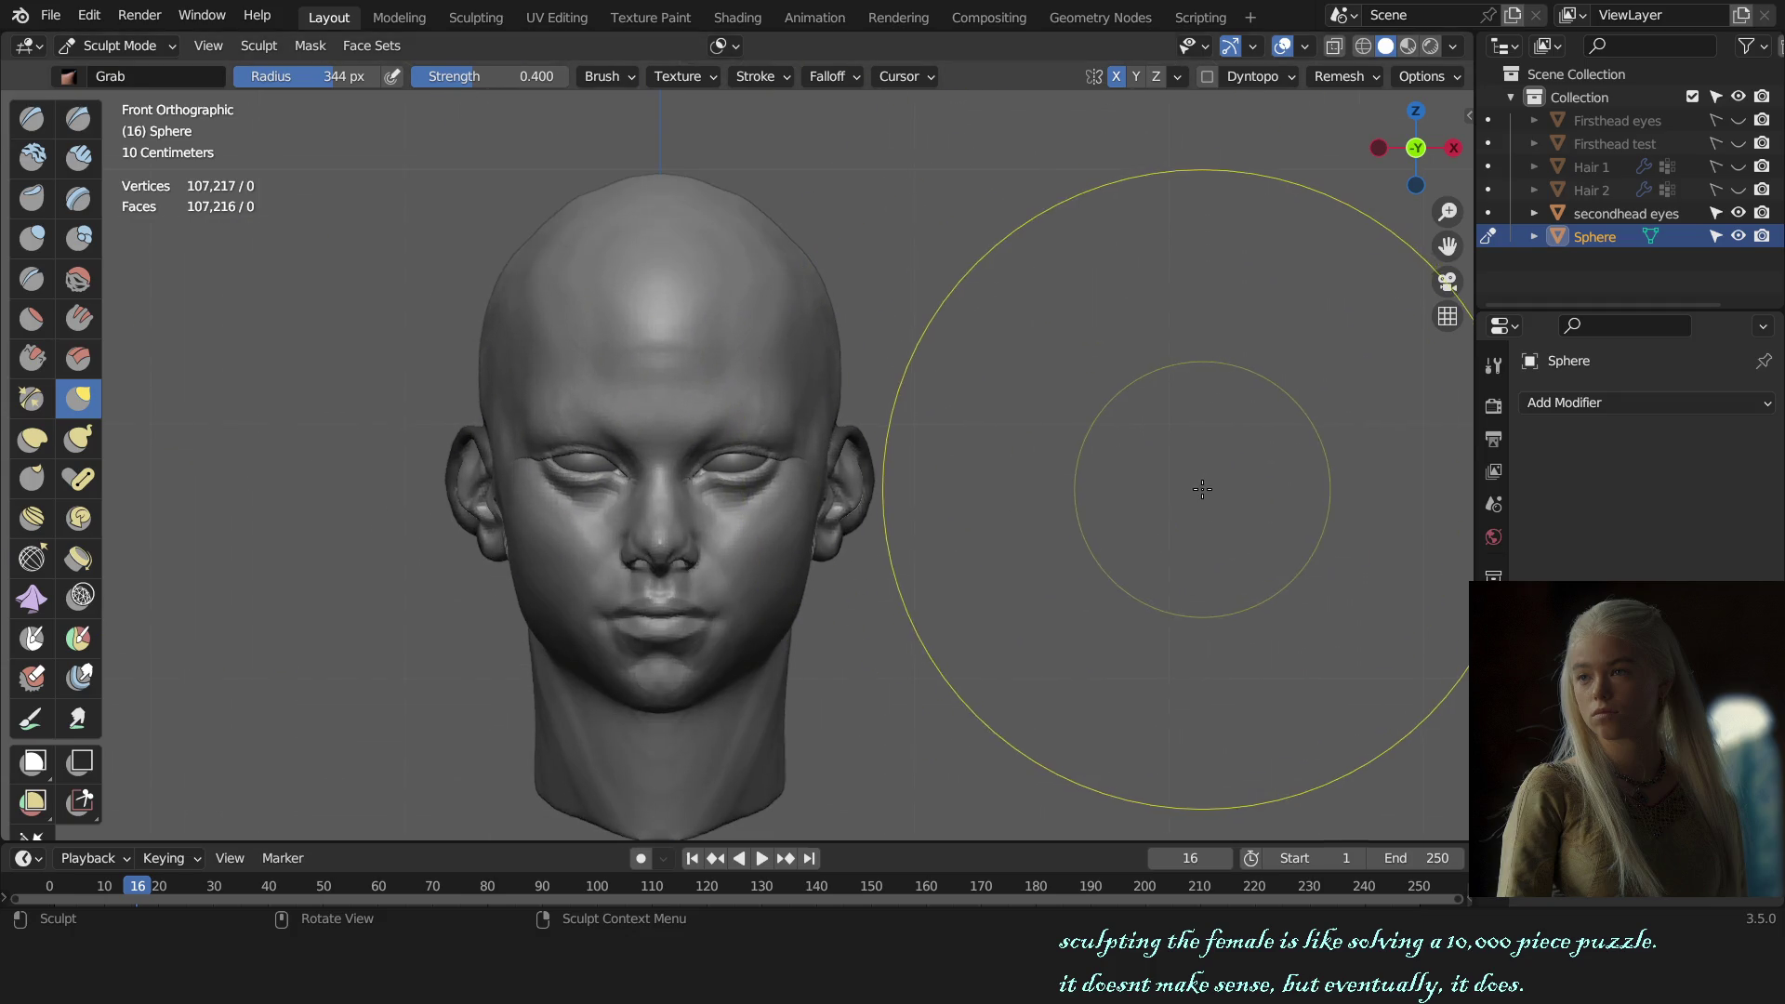
pyautogui.scroll(2, 1203, 489)
pyautogui.moveTo(1068, 558)
pyautogui.mouseDown(button='middle')
pyautogui.moveTo(915, 525)
pyautogui.moveTo(1057, 518)
pyautogui.moveTo(948, 518)
pyautogui.moveTo(925, 546)
pyautogui.moveTo(826, 555)
pyautogui.mouseUp(button='middle')
pyautogui.scroll(3, 924, 546)
pyautogui.press('x')
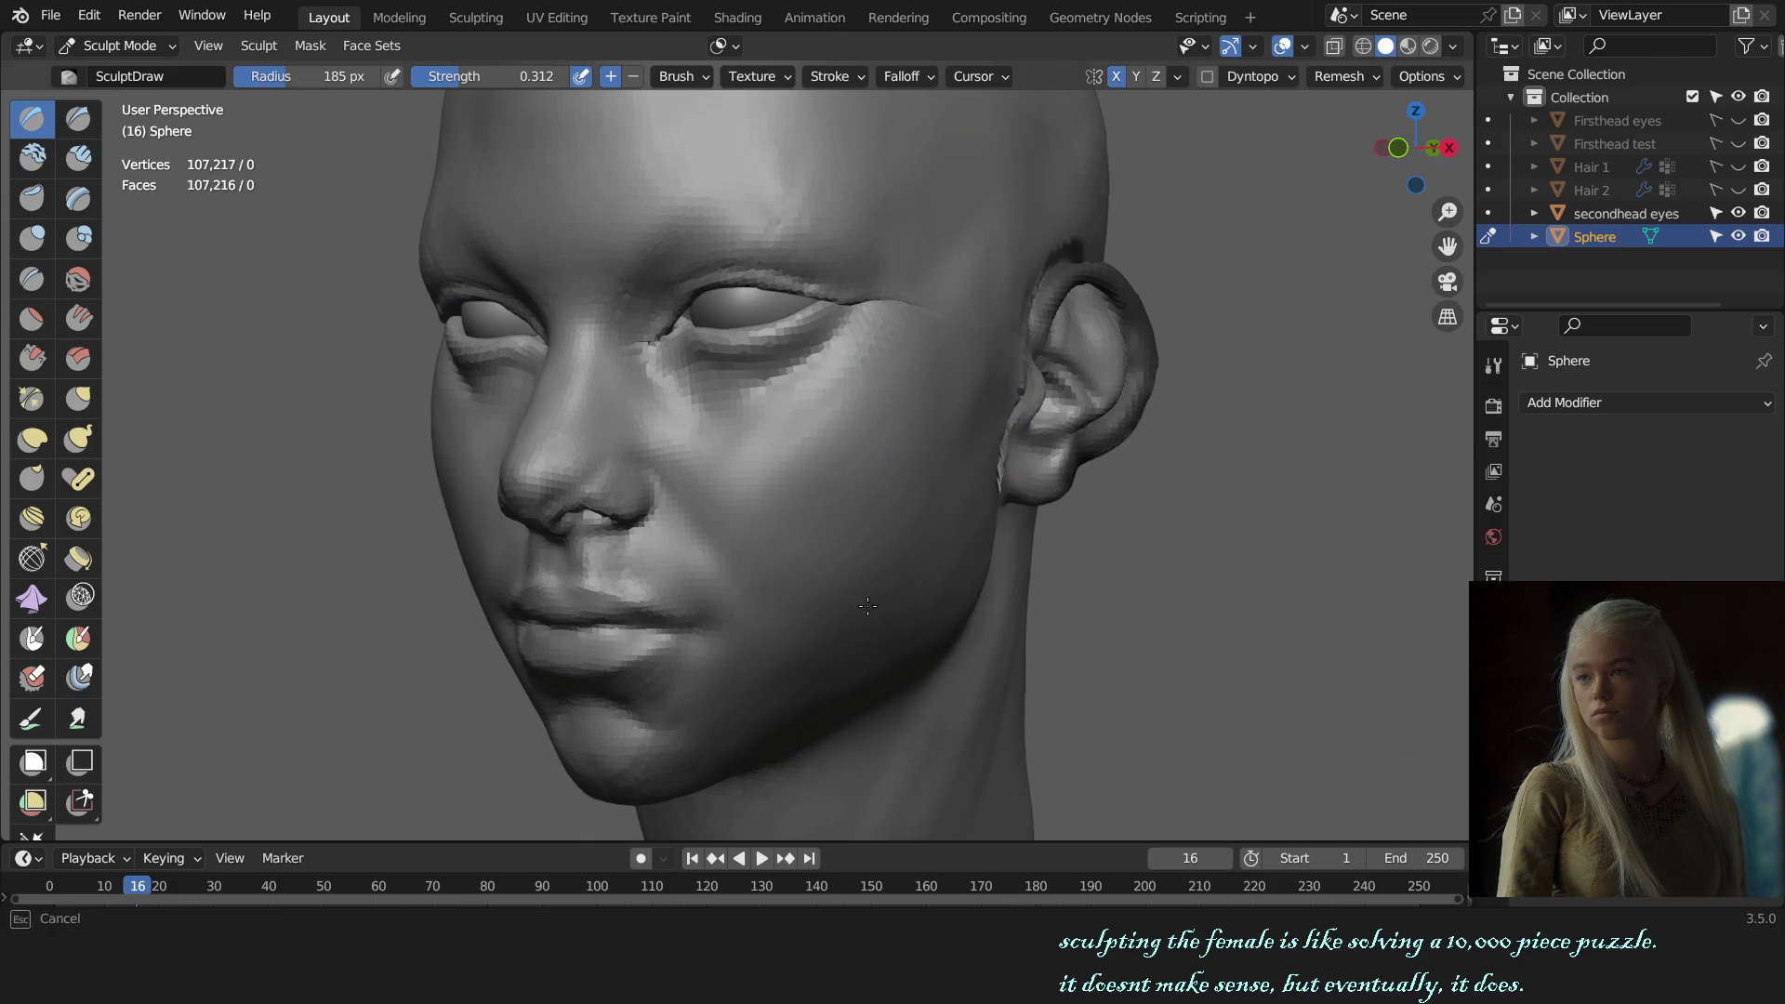
# Step: Pull the cheek beside the nose into shape with the Grab brush
pyautogui.press('KP_1')
pyautogui.moveTo(1131, 558)
pyautogui.mouseDown(button='middle')
pyautogui.moveTo(1168, 556)
pyautogui.moveTo(901, 542)
pyautogui.mouseUp(button='middle')
pyautogui.press('KP_3')
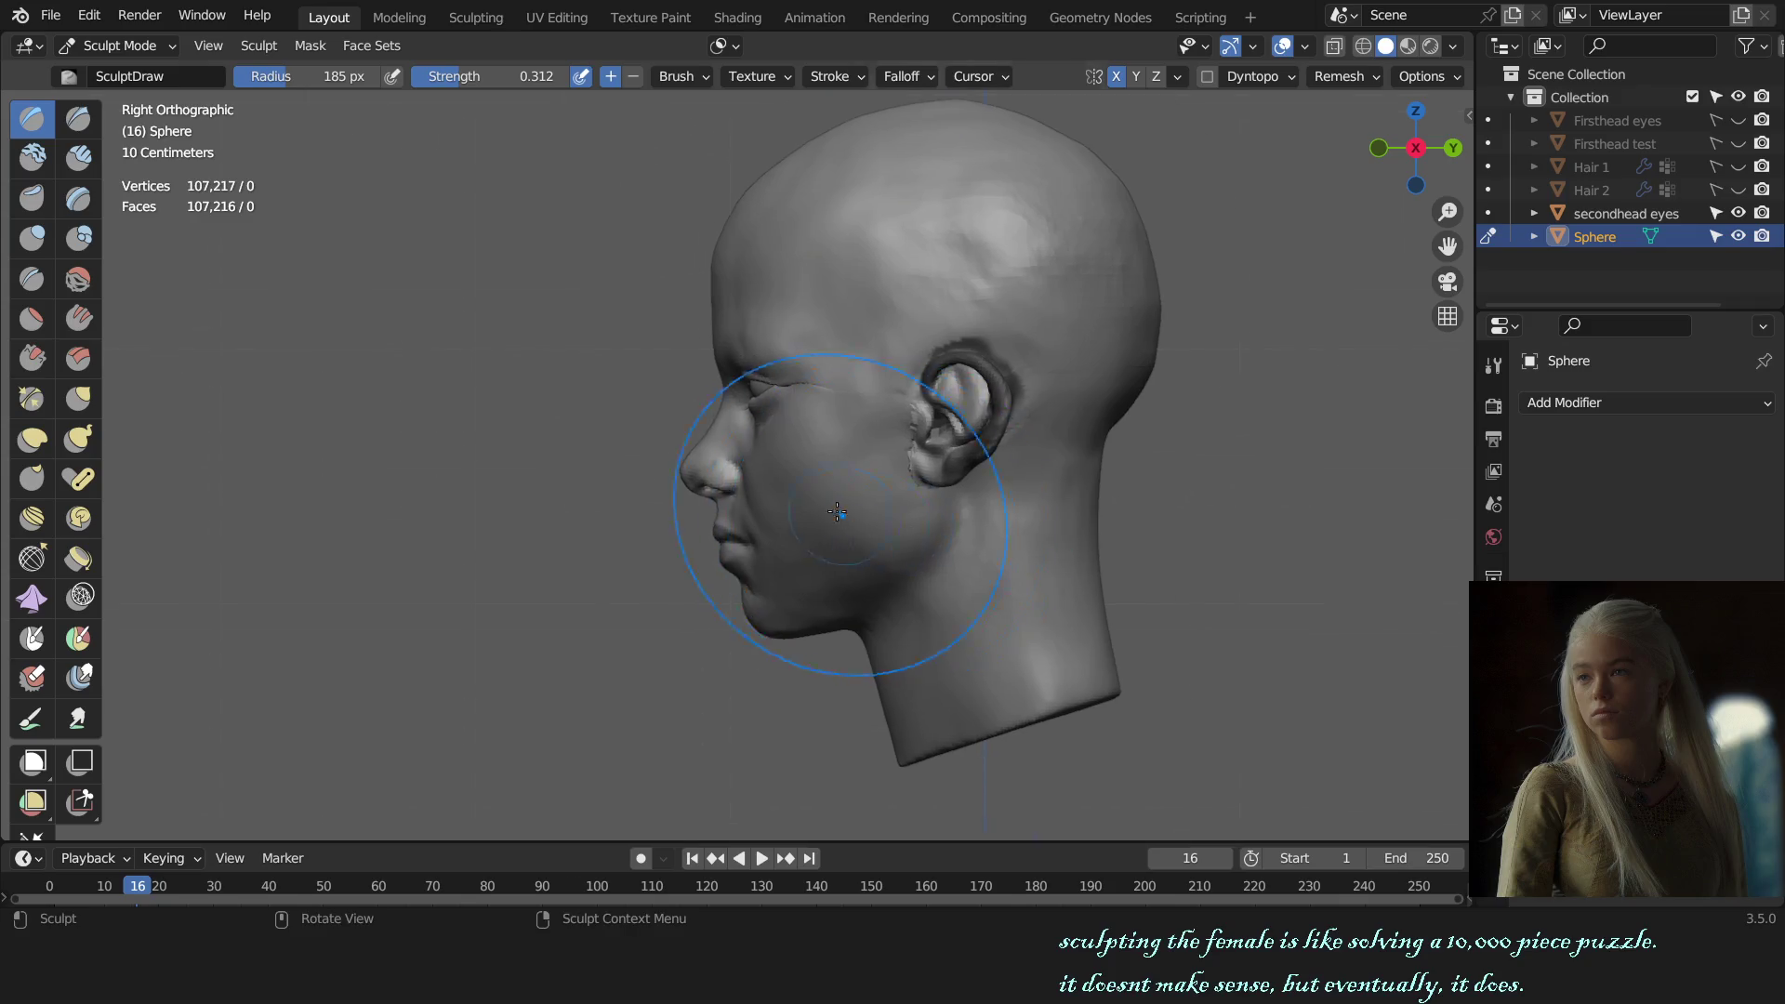
pyautogui.scroll(5, 790, 492)
pyautogui.press('g')
pyautogui.moveTo(790, 501); pyautogui.dragTo(802, 501)
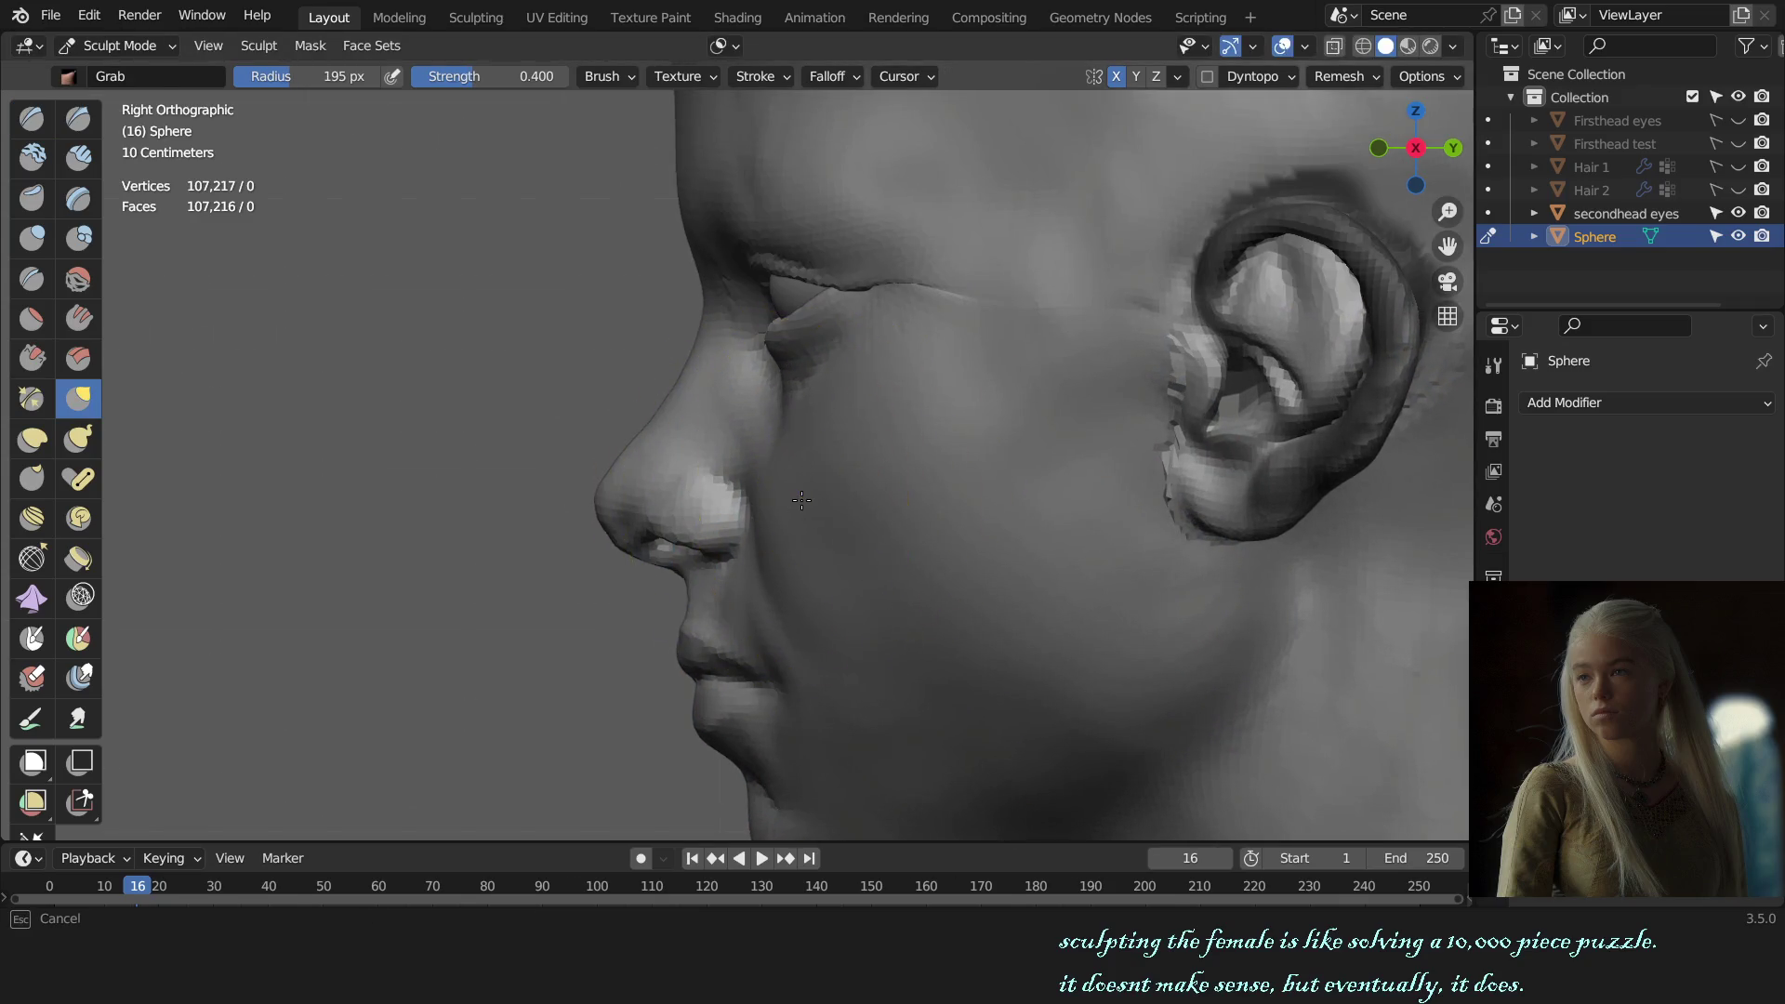
pyautogui.scroll(-3, 784, 501)
pyautogui.moveTo(784, 500)
pyautogui.mouseDown(button='middle')
pyautogui.moveTo(921, 455)
pyautogui.moveTo(895, 611)
pyautogui.moveTo(856, 570)
pyautogui.mouseUp(button='middle')
pyautogui.scroll(3, 920, 455)
# Step: Smooth the lower eyelid with the Clay Strips brush at 51 px
pyautogui.press('x')
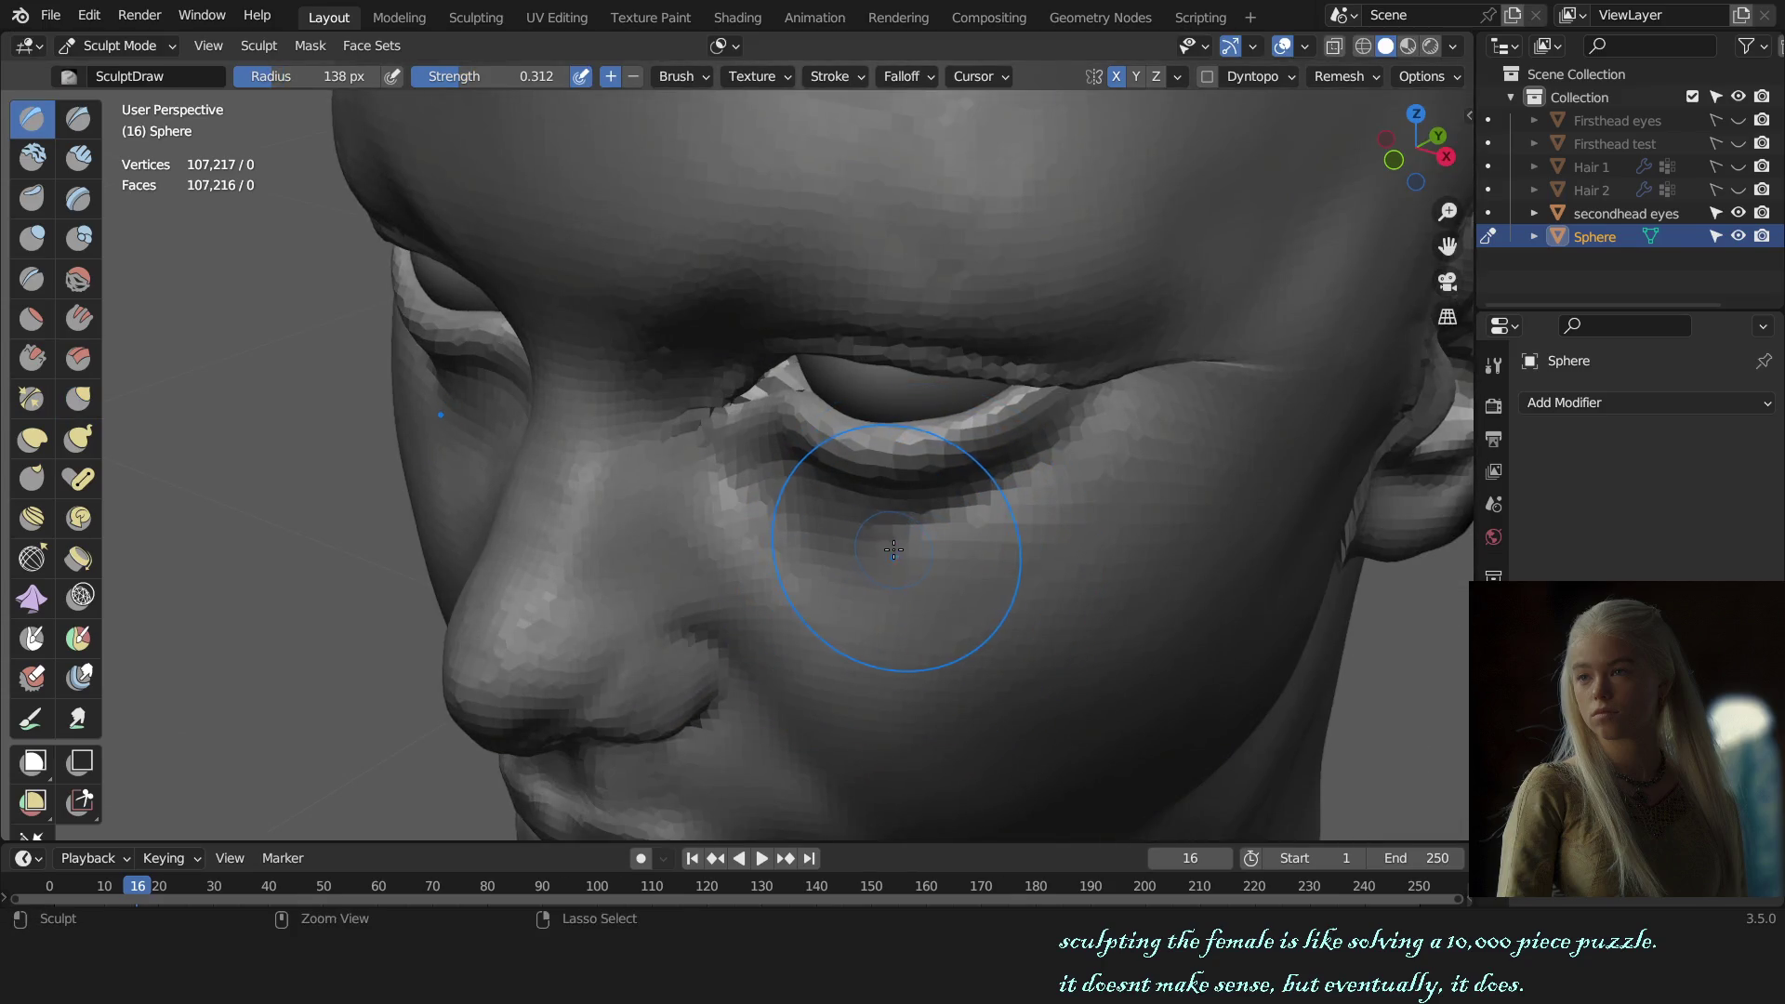
pyautogui.moveTo(993, 537)
pyautogui.keyDown('alt'); pyautogui.mouseDown(button='middle')
pyautogui.moveTo(1139, 505)
pyautogui.moveTo(1339, 507)
pyautogui.mouseUp(button='middle'); pyautogui.keyUp('alt')
pyautogui.scroll(4, 814, 554)
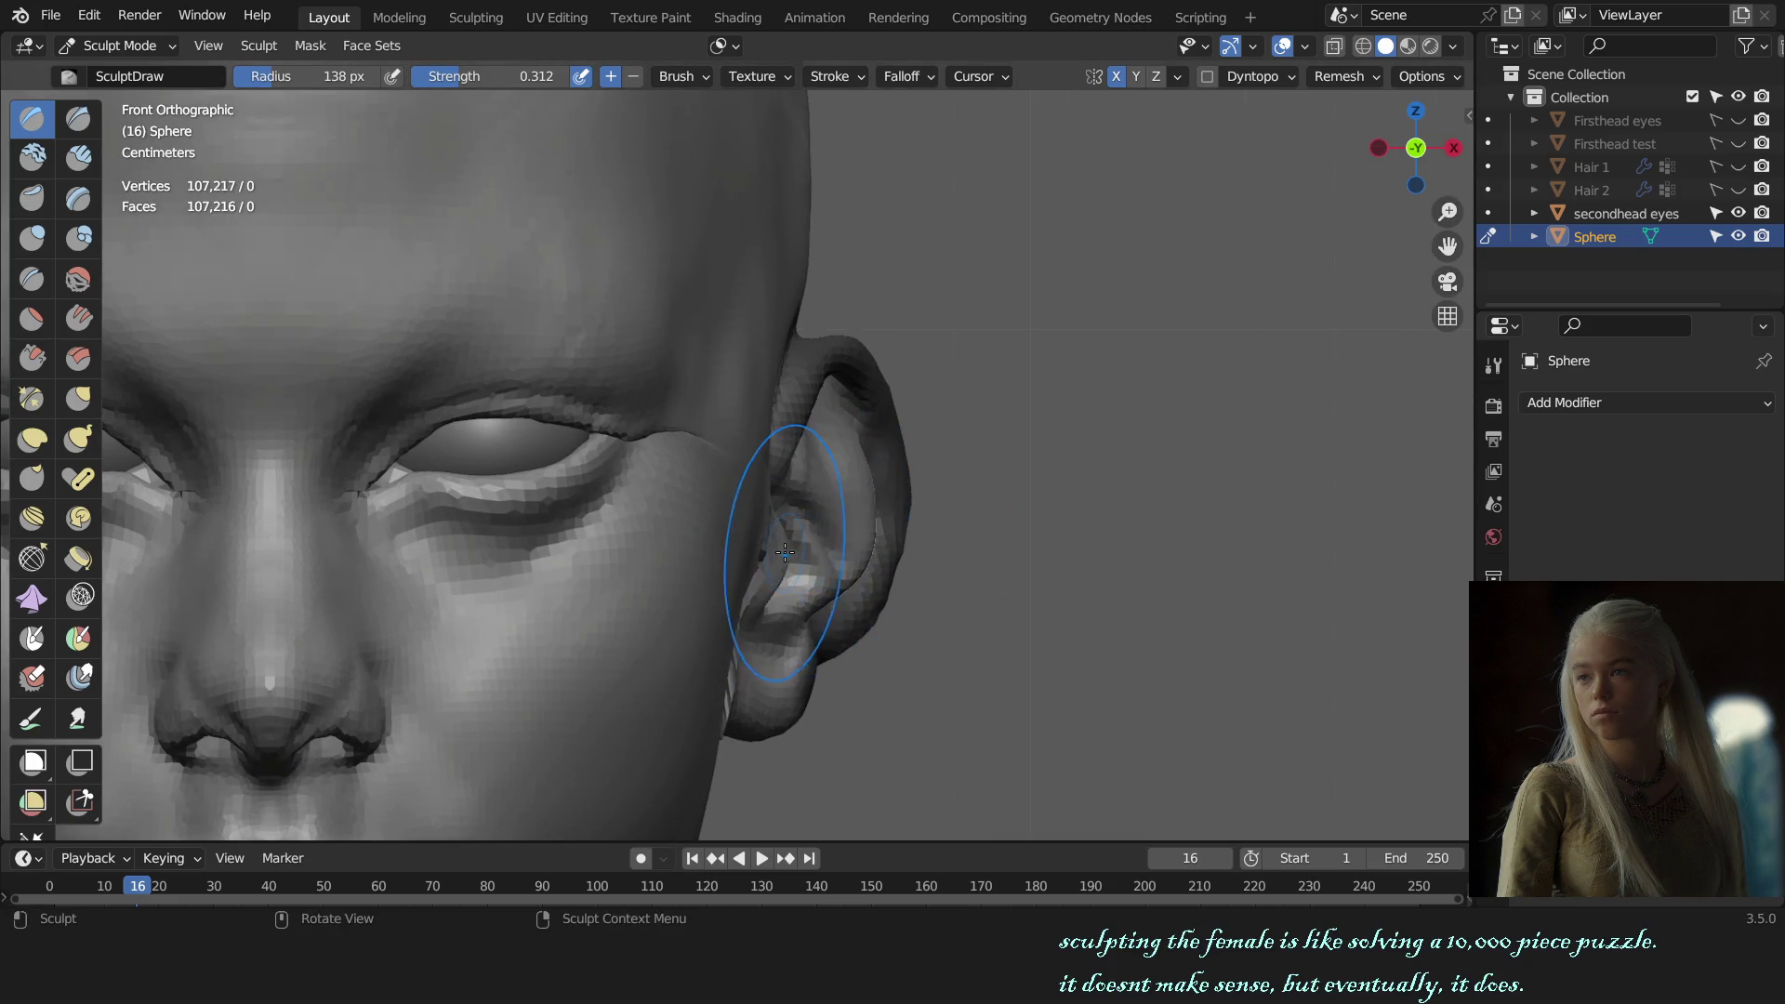
pyautogui.scroll(-3, 785, 554)
pyautogui.moveTo(800, 548); pyautogui.dragTo(827, 558, button='middle')
pyautogui.press('g')
pyautogui.press('f')
pyautogui.click(841, 545)
pyautogui.scroll(2, 818, 544)
pyautogui.press('c')
pyautogui.press('f')
pyautogui.click(818, 539)
pyautogui.moveTo(781, 530); pyautogui.dragTo(753, 571)
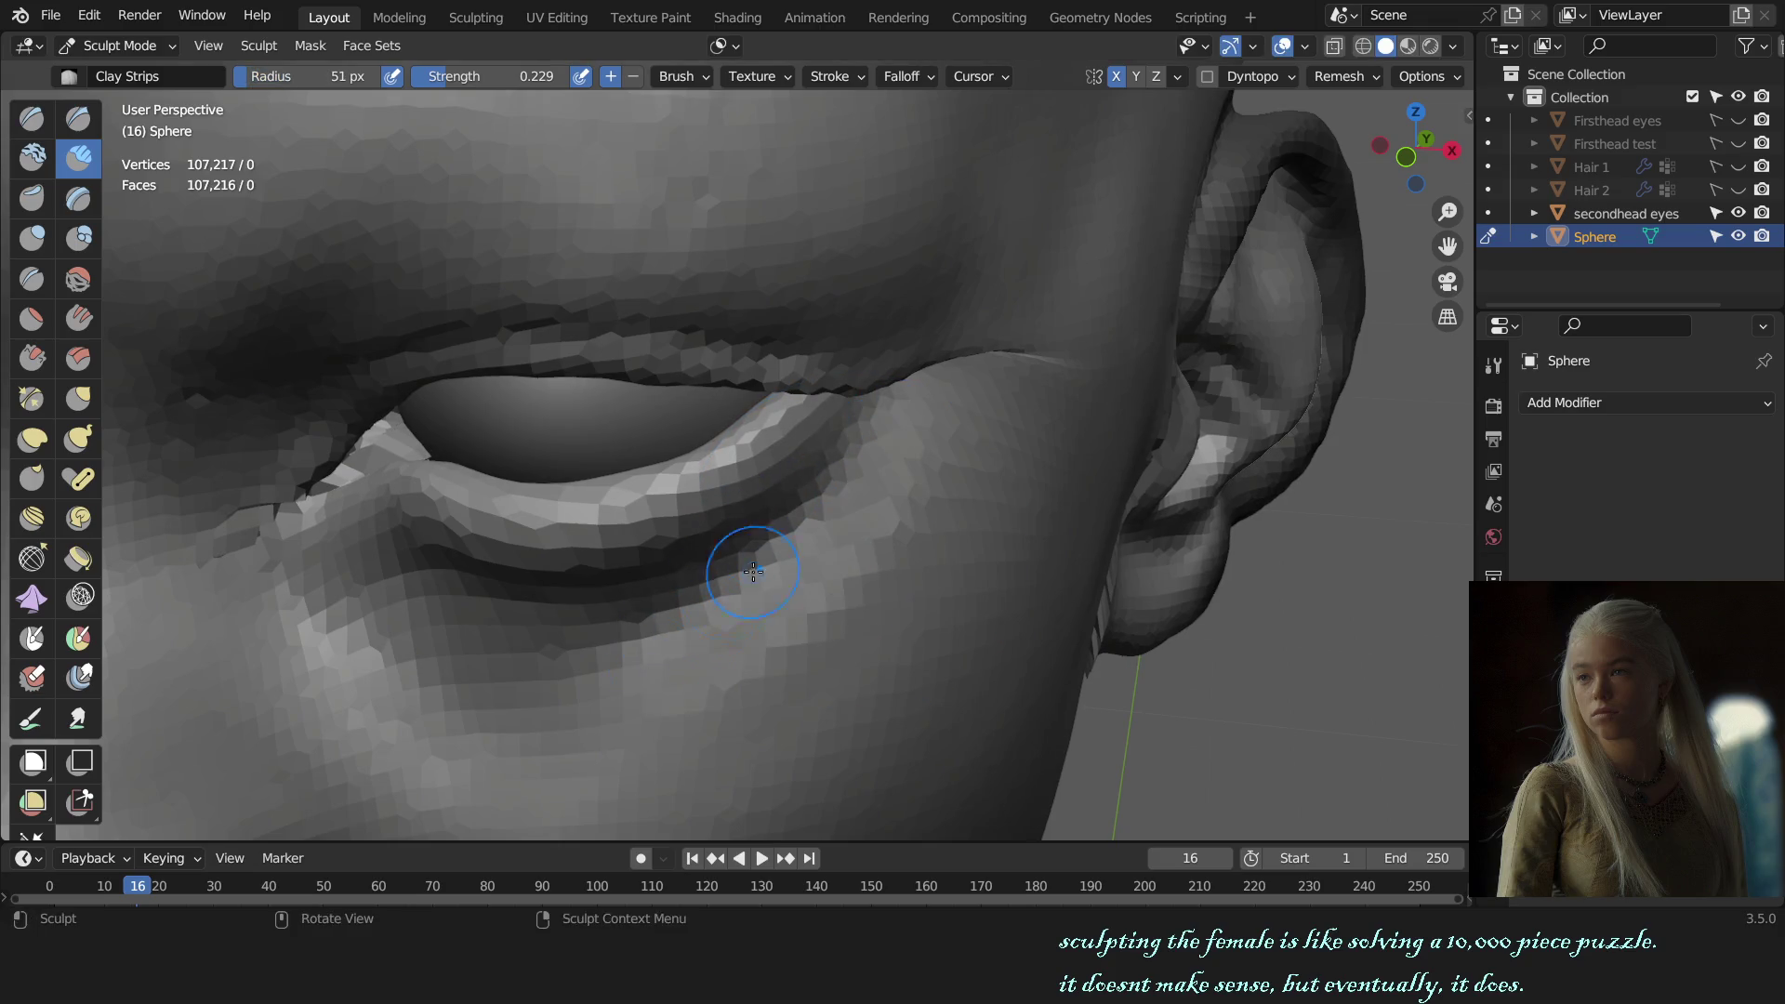
# Step: Check the head in front and side profile, then zoom onto the ear with the Draw brush
pyautogui.press('KP_1')
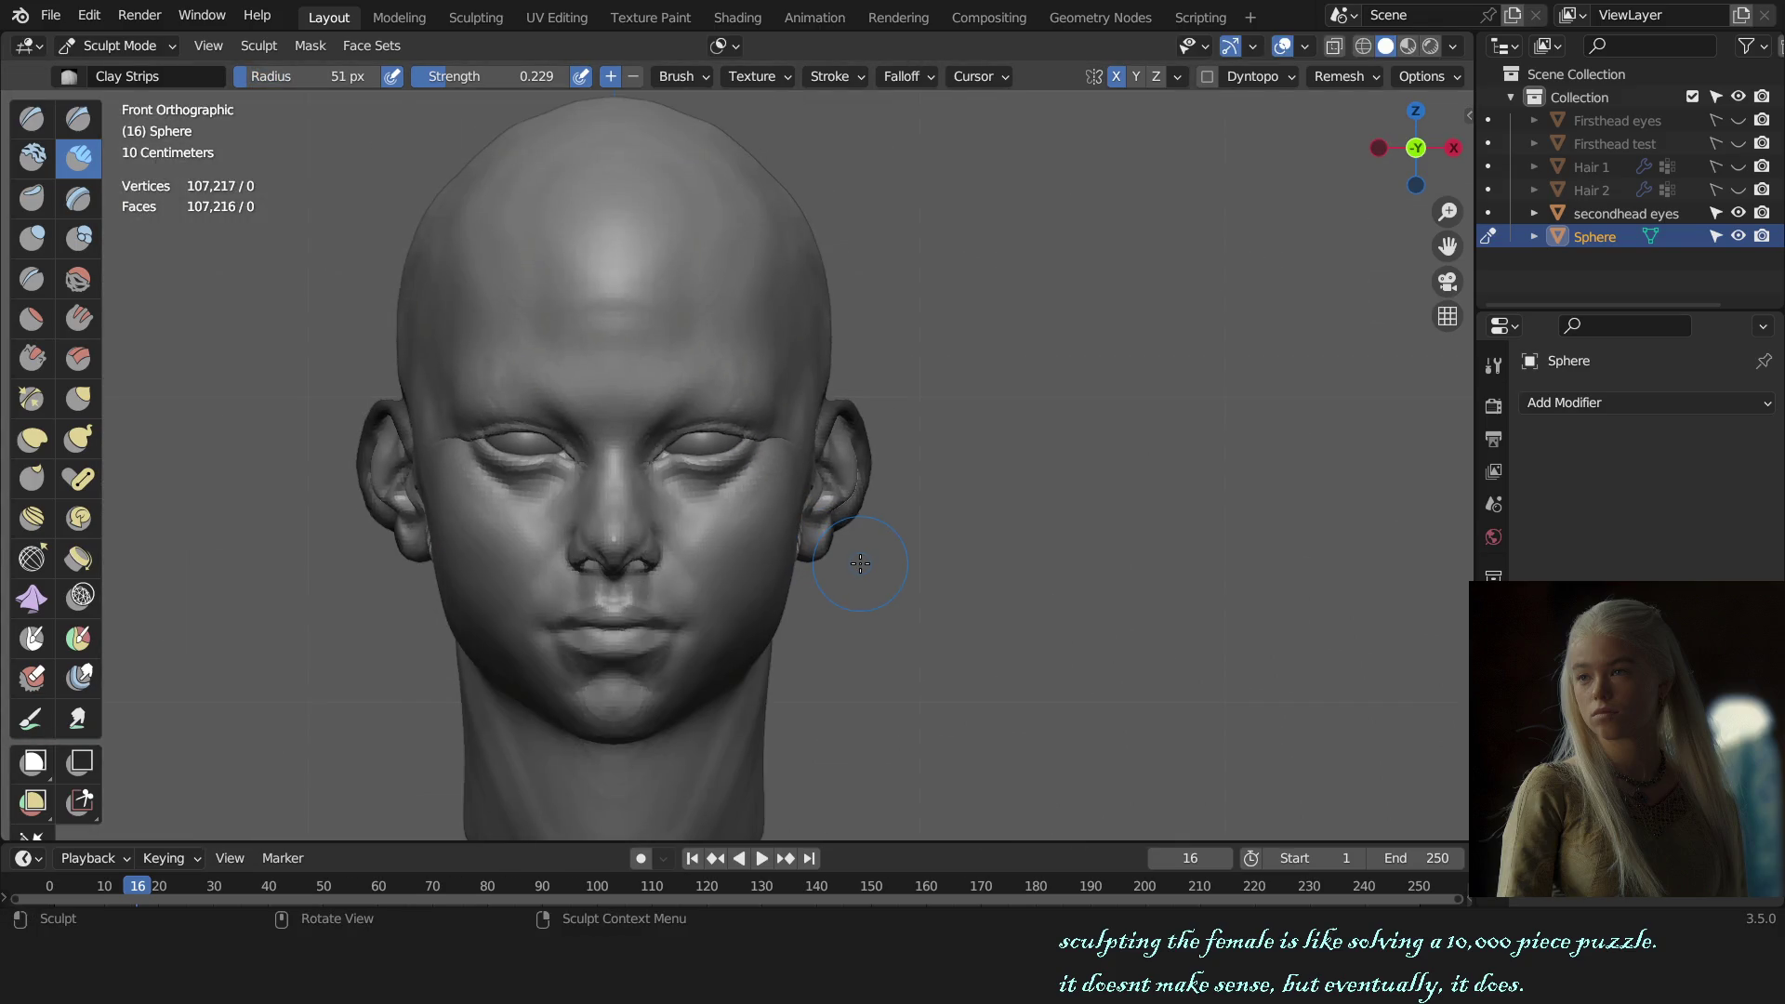
pyautogui.keyDown('alt'); pyautogui.moveTo(885, 556); pyautogui.dragTo(699, 555, button='middle'); pyautogui.keyUp('alt')
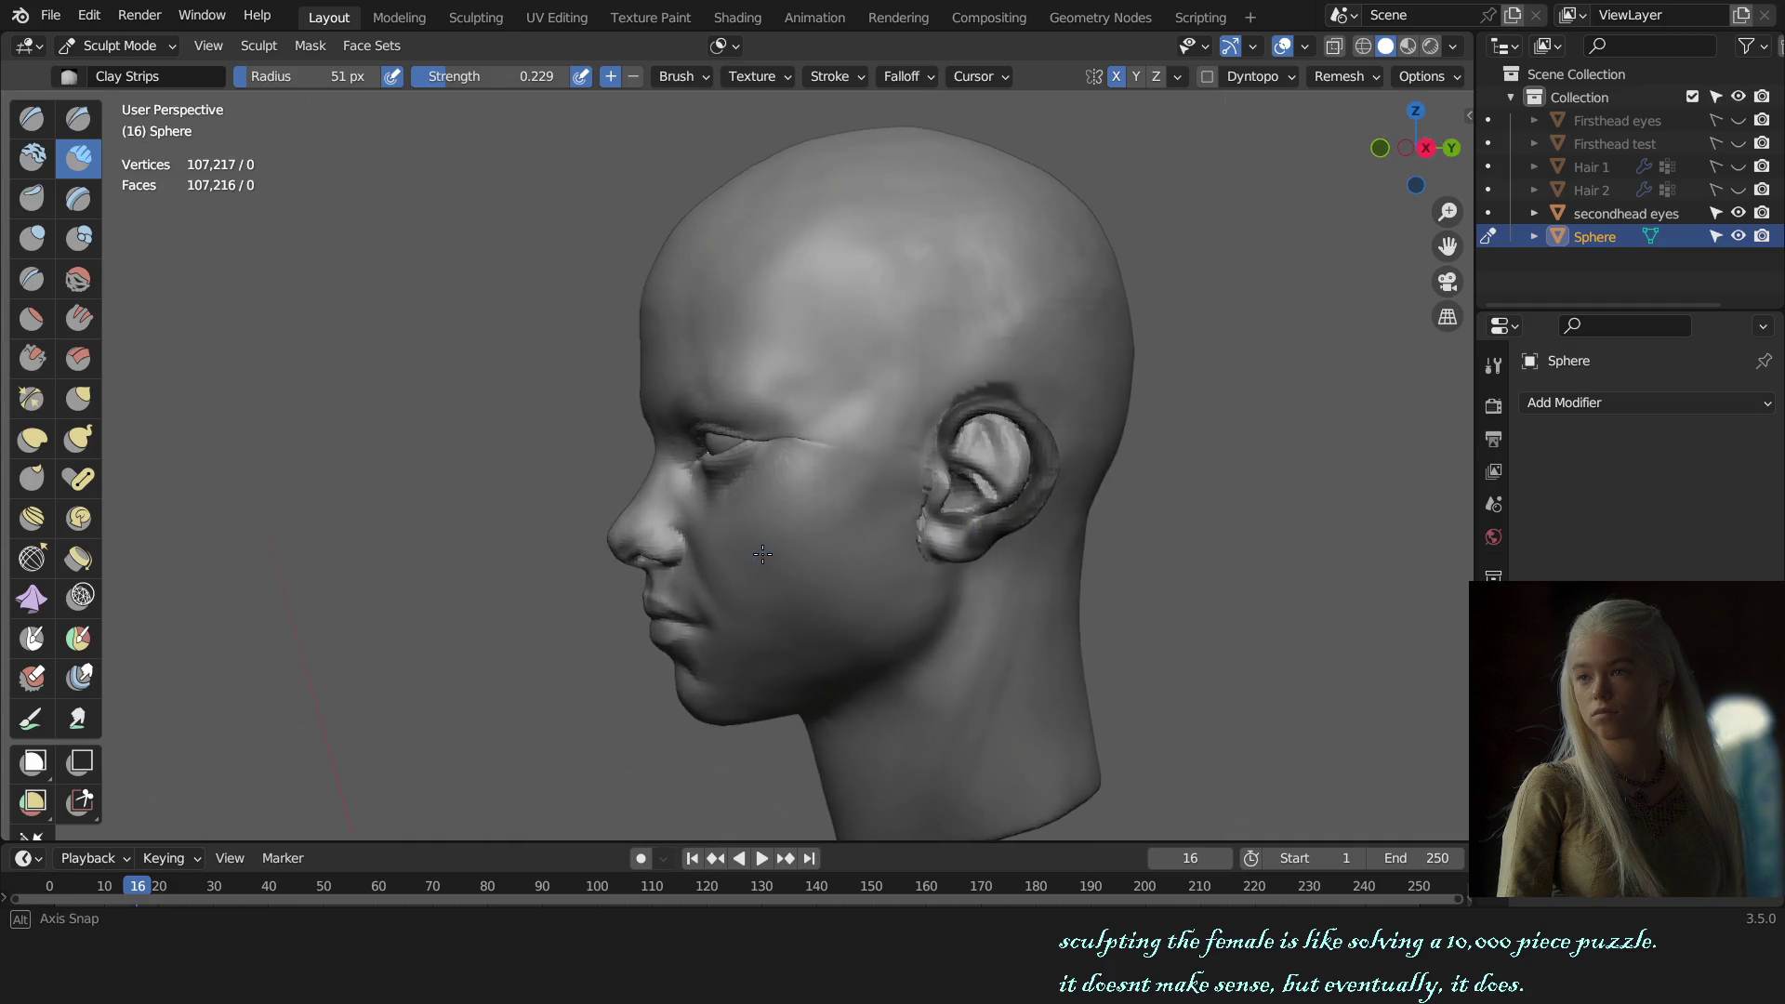
pyautogui.moveTo(699, 554)
pyautogui.keyDown('alt'); pyautogui.mouseDown(button='middle')
pyautogui.moveTo(981, 570)
pyautogui.moveTo(762, 565)
pyautogui.moveTo(651, 521)
pyautogui.mouseUp(button='middle'); pyautogui.keyUp('alt')
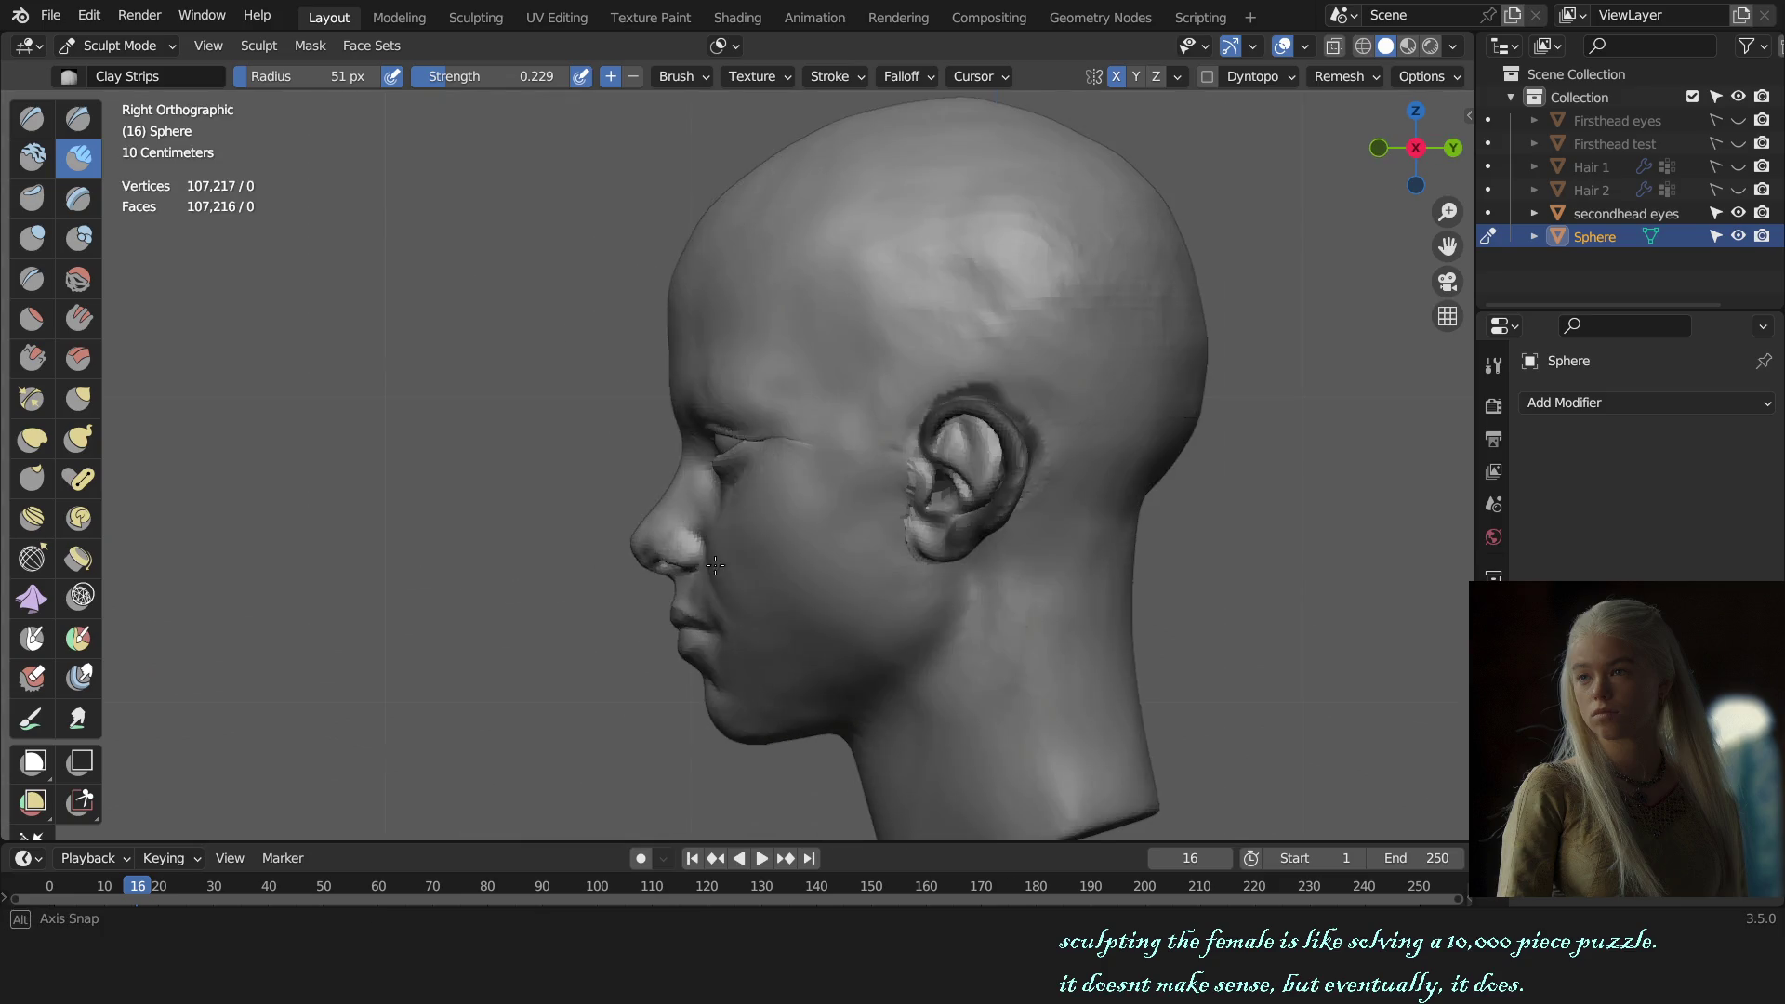
pyautogui.scroll(5, 823, 559)
pyautogui.moveTo(823, 558)
pyautogui.keyDown('alt'); pyautogui.mouseDown(button='middle')
pyautogui.moveTo(753, 534)
pyautogui.moveTo(916, 477)
pyautogui.moveTo(930, 530)
pyautogui.mouseUp(button='middle'); pyautogui.keyUp('alt')
pyautogui.scroll(5, 753, 535)
pyautogui.press('g')
pyautogui.press('x')
pyautogui.scroll(3, 856, 511)
# Step: Pull the bulge inside the ear back with the Grab brush
pyautogui.scroll(-5, 916, 521)
pyautogui.scroll(3, 937, 538)
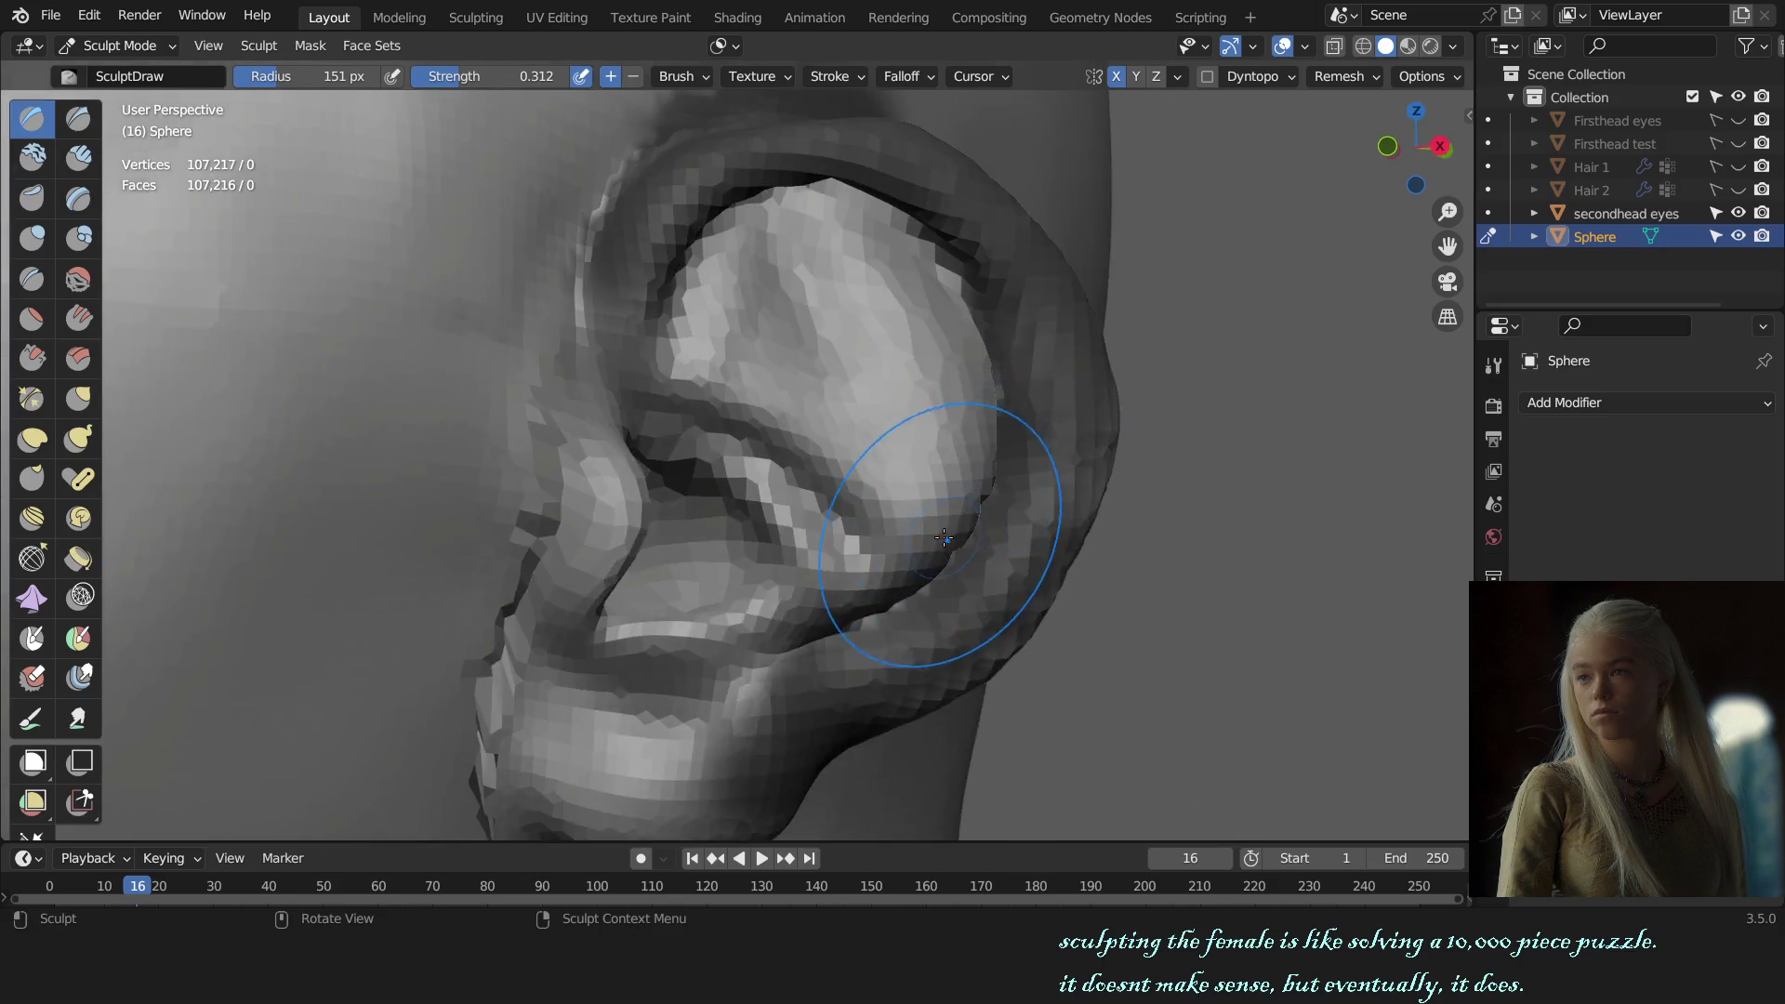
pyautogui.scroll(2, 943, 539)
pyautogui.scroll(-3, 908, 556)
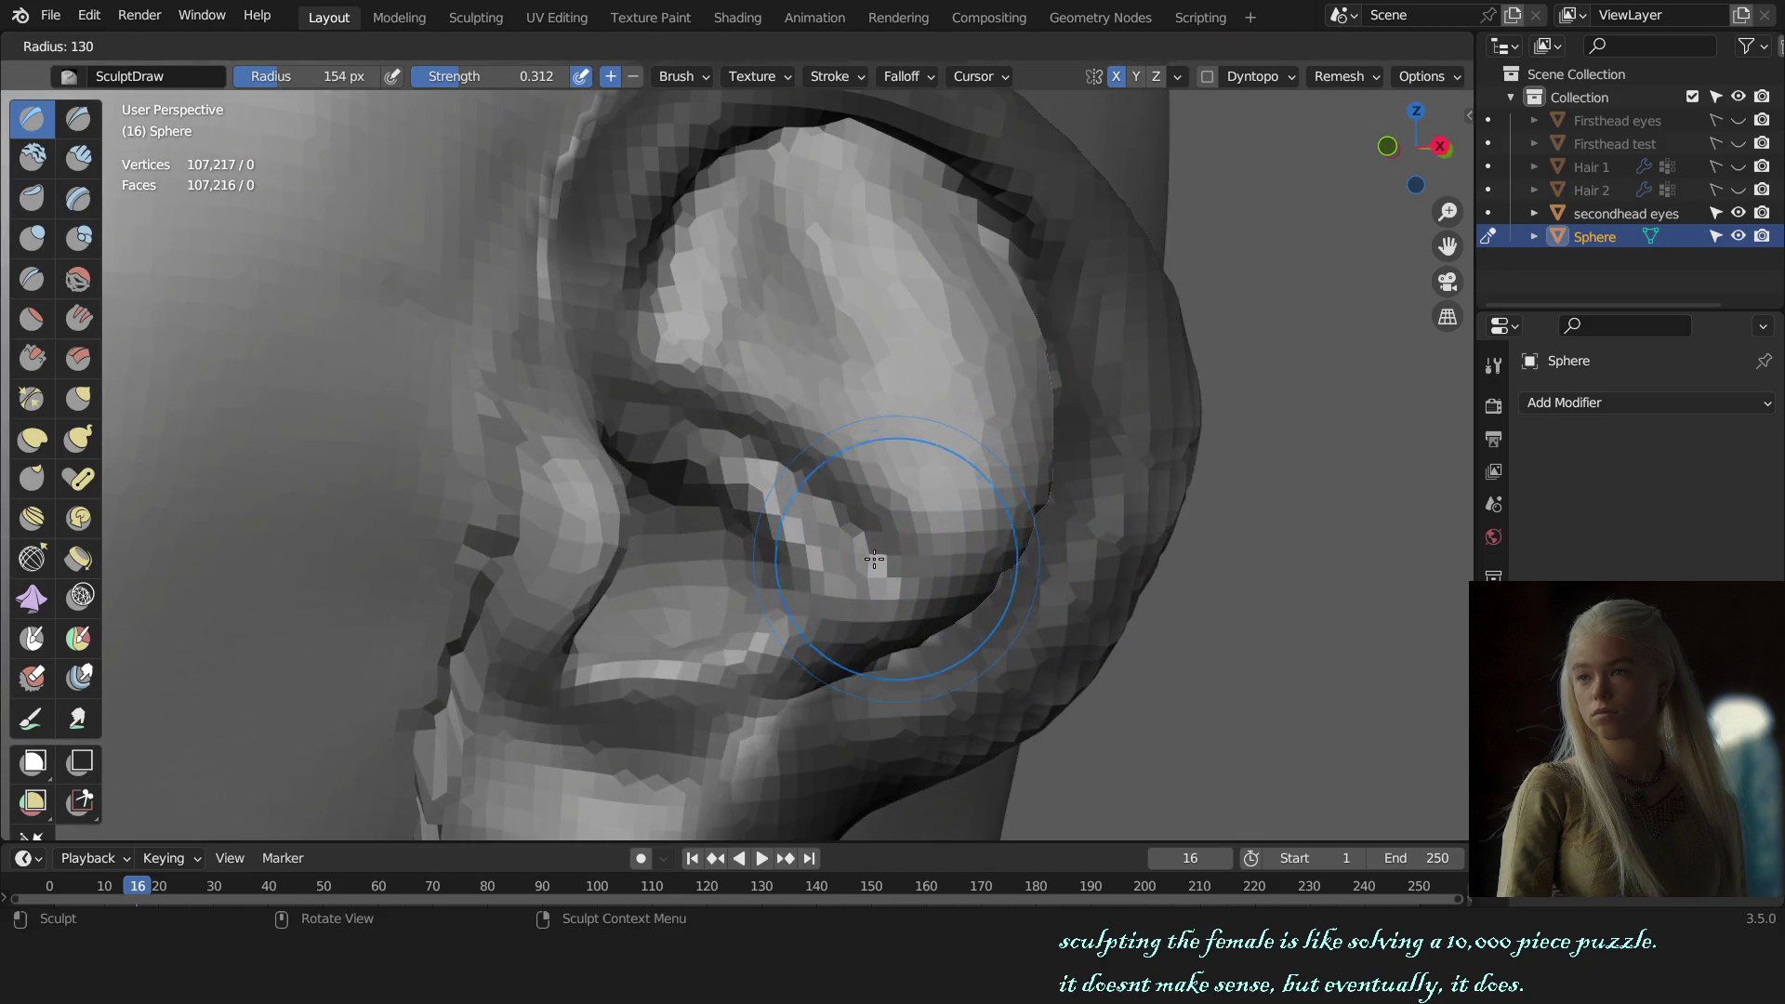
pyautogui.moveTo(877, 558); pyautogui.dragTo(930, 551, button='middle')
pyautogui.scroll(3, 949, 550)
pyautogui.scroll(2, 961, 551)
pyautogui.press('g')
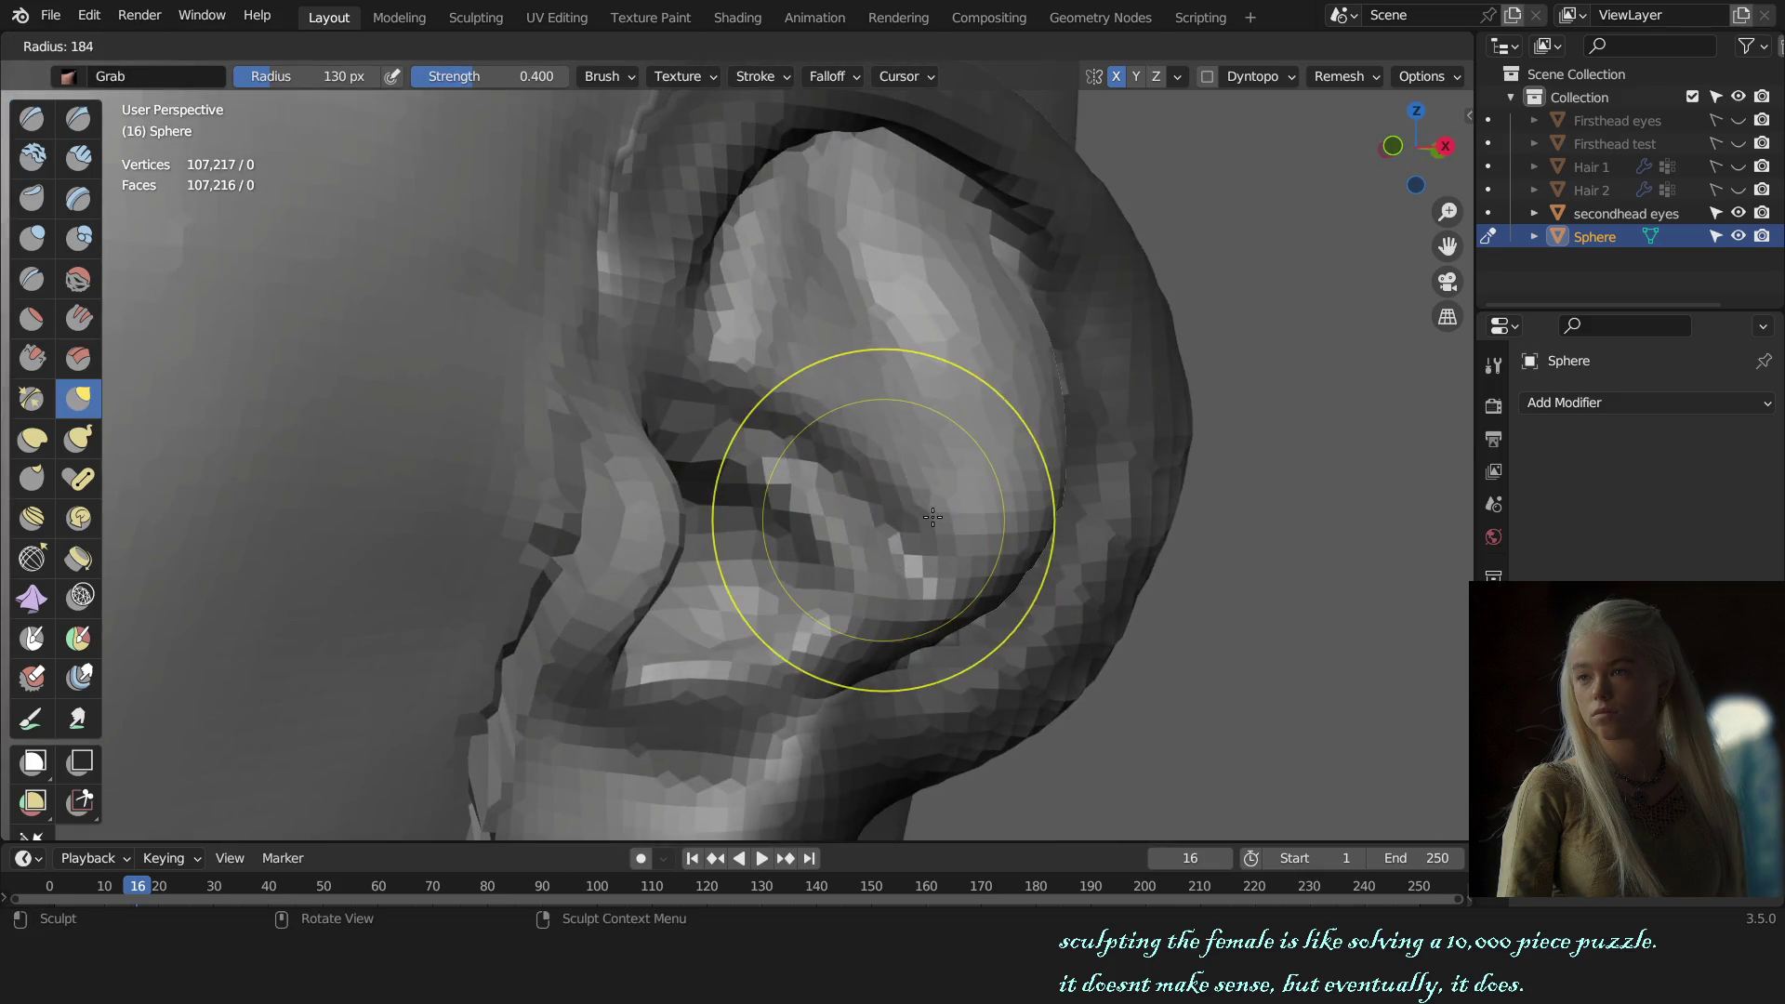
pyautogui.moveTo(958, 518); pyautogui.dragTo(924, 432)
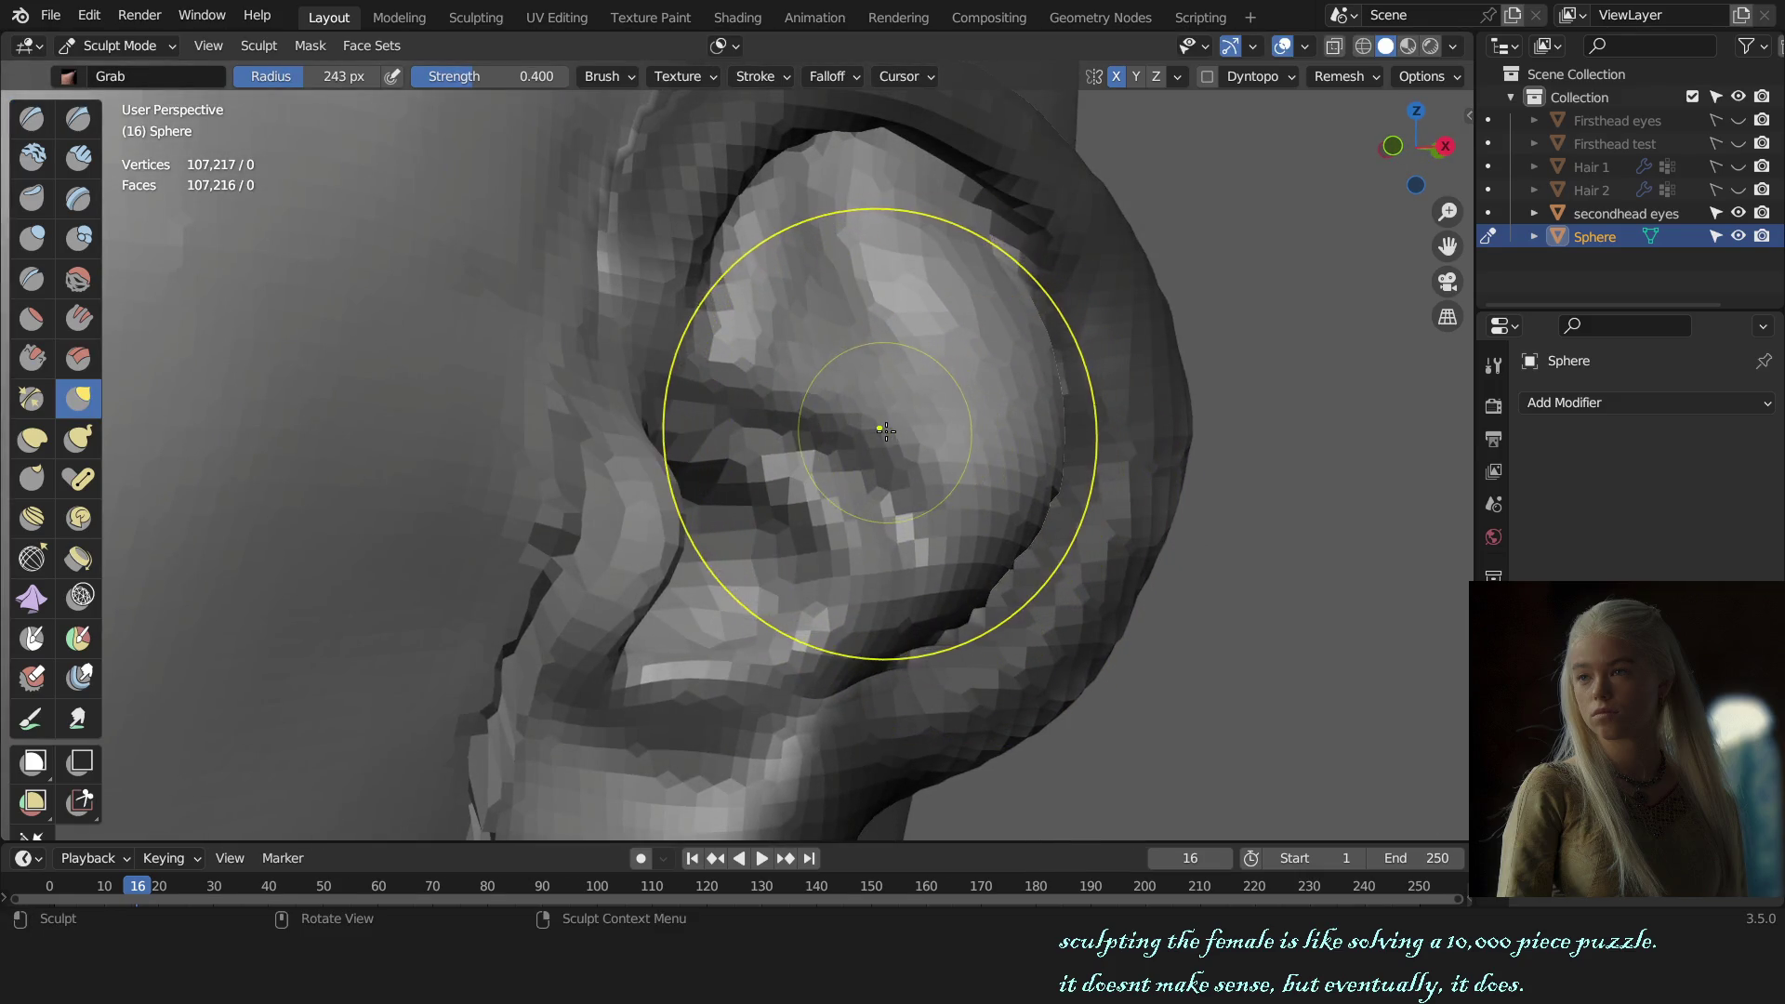
# Step: Shape the ear's inner bowl with the Grab brush at 280 px, comparing it against the face
pyautogui.moveTo(923, 432); pyautogui.dragTo(905, 427, button='middle')
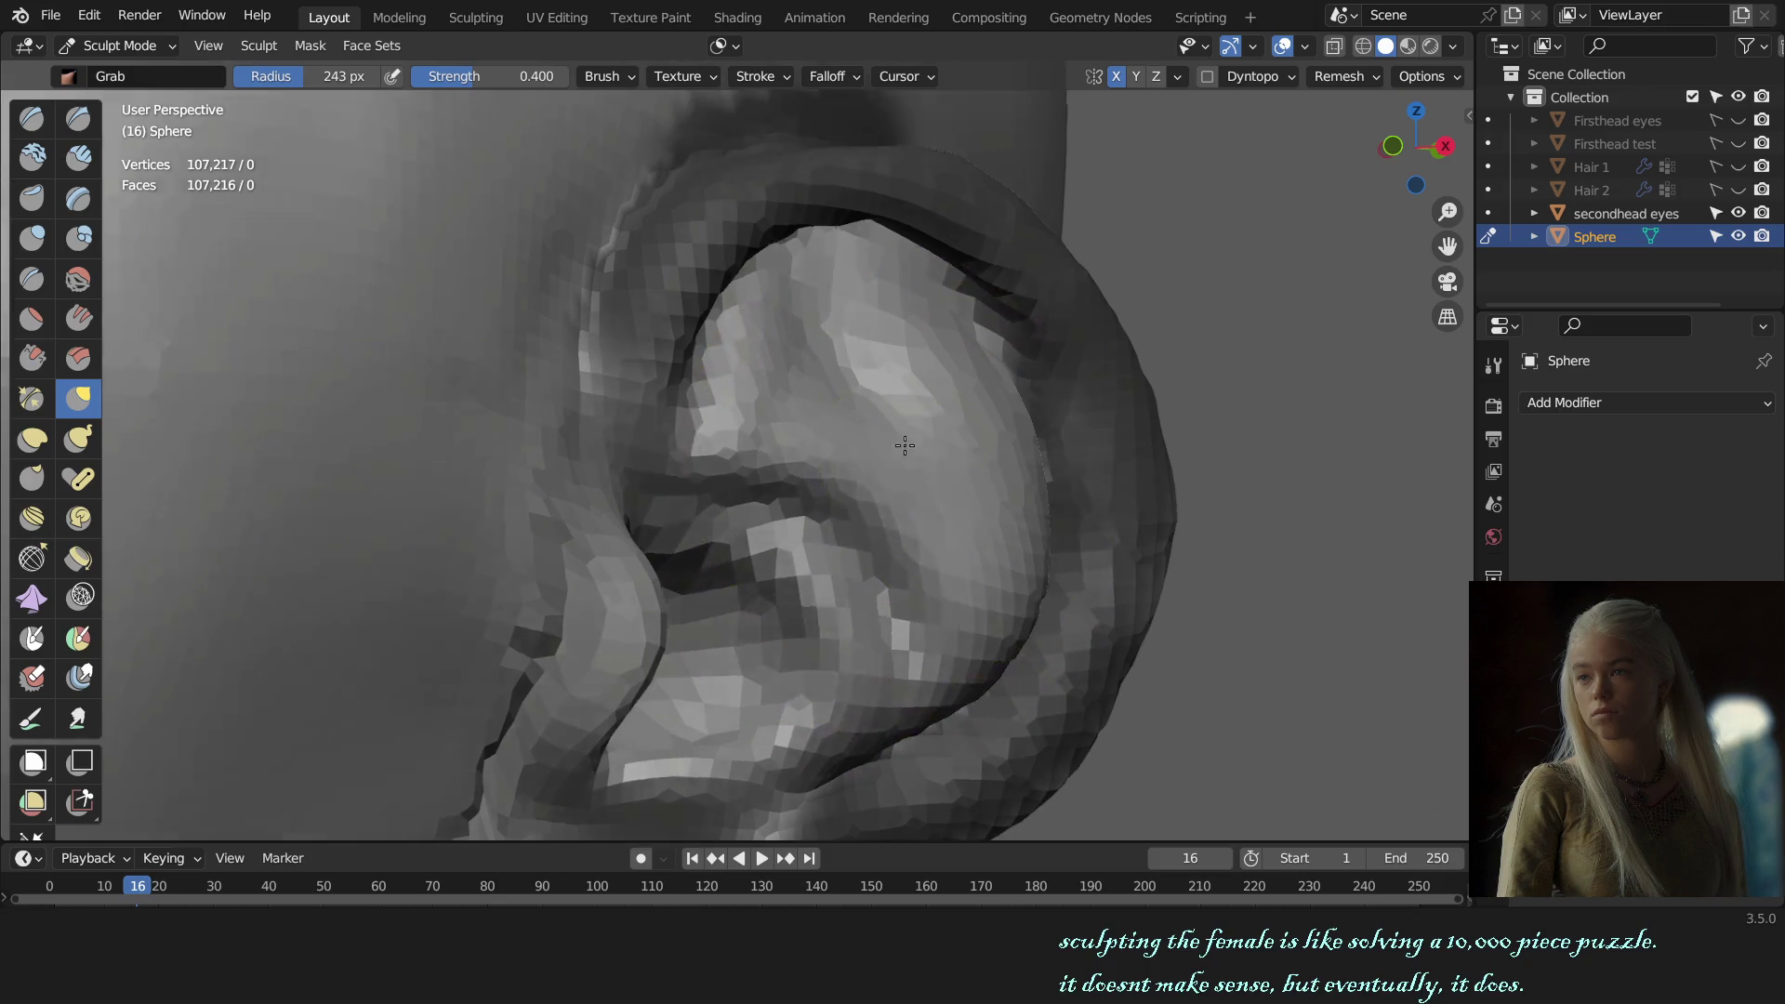
pyautogui.press('f')
pyautogui.click(851, 480)
pyautogui.moveTo(851, 481); pyautogui.dragTo(949, 510)
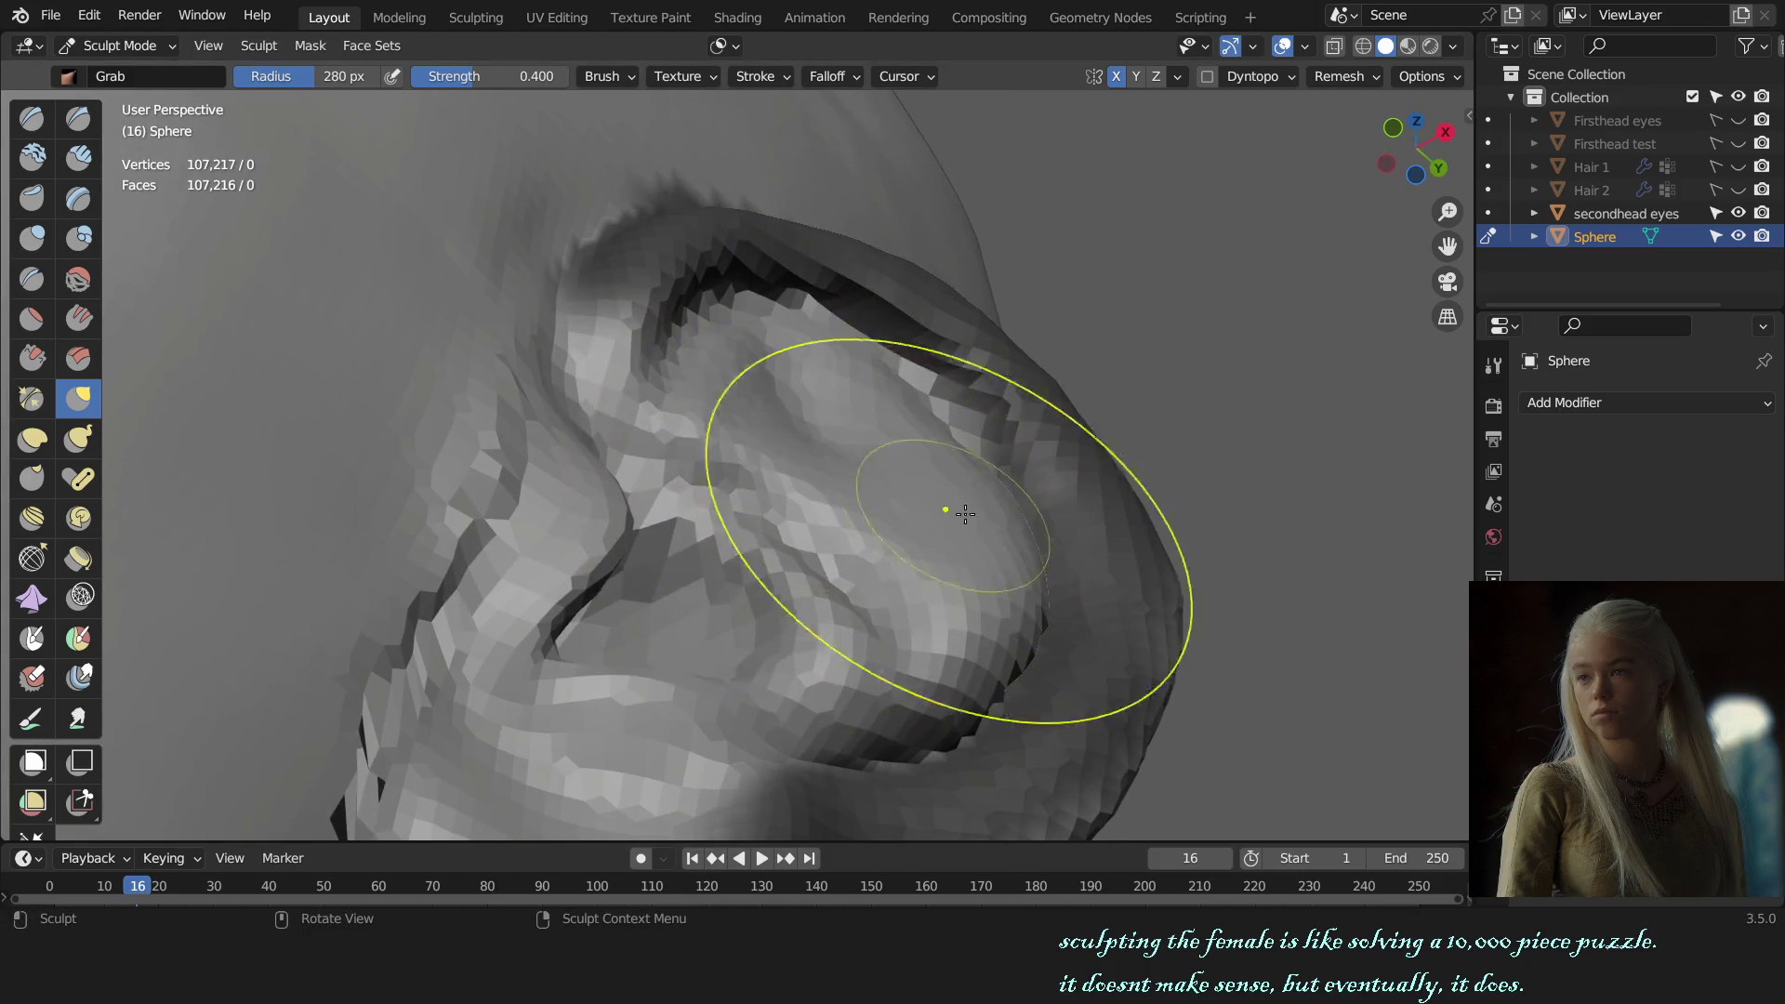
pyautogui.moveTo(949, 511); pyautogui.dragTo(981, 547, button='middle')
pyautogui.scroll(3, 981, 546)
pyautogui.scroll(2, 771, 520)
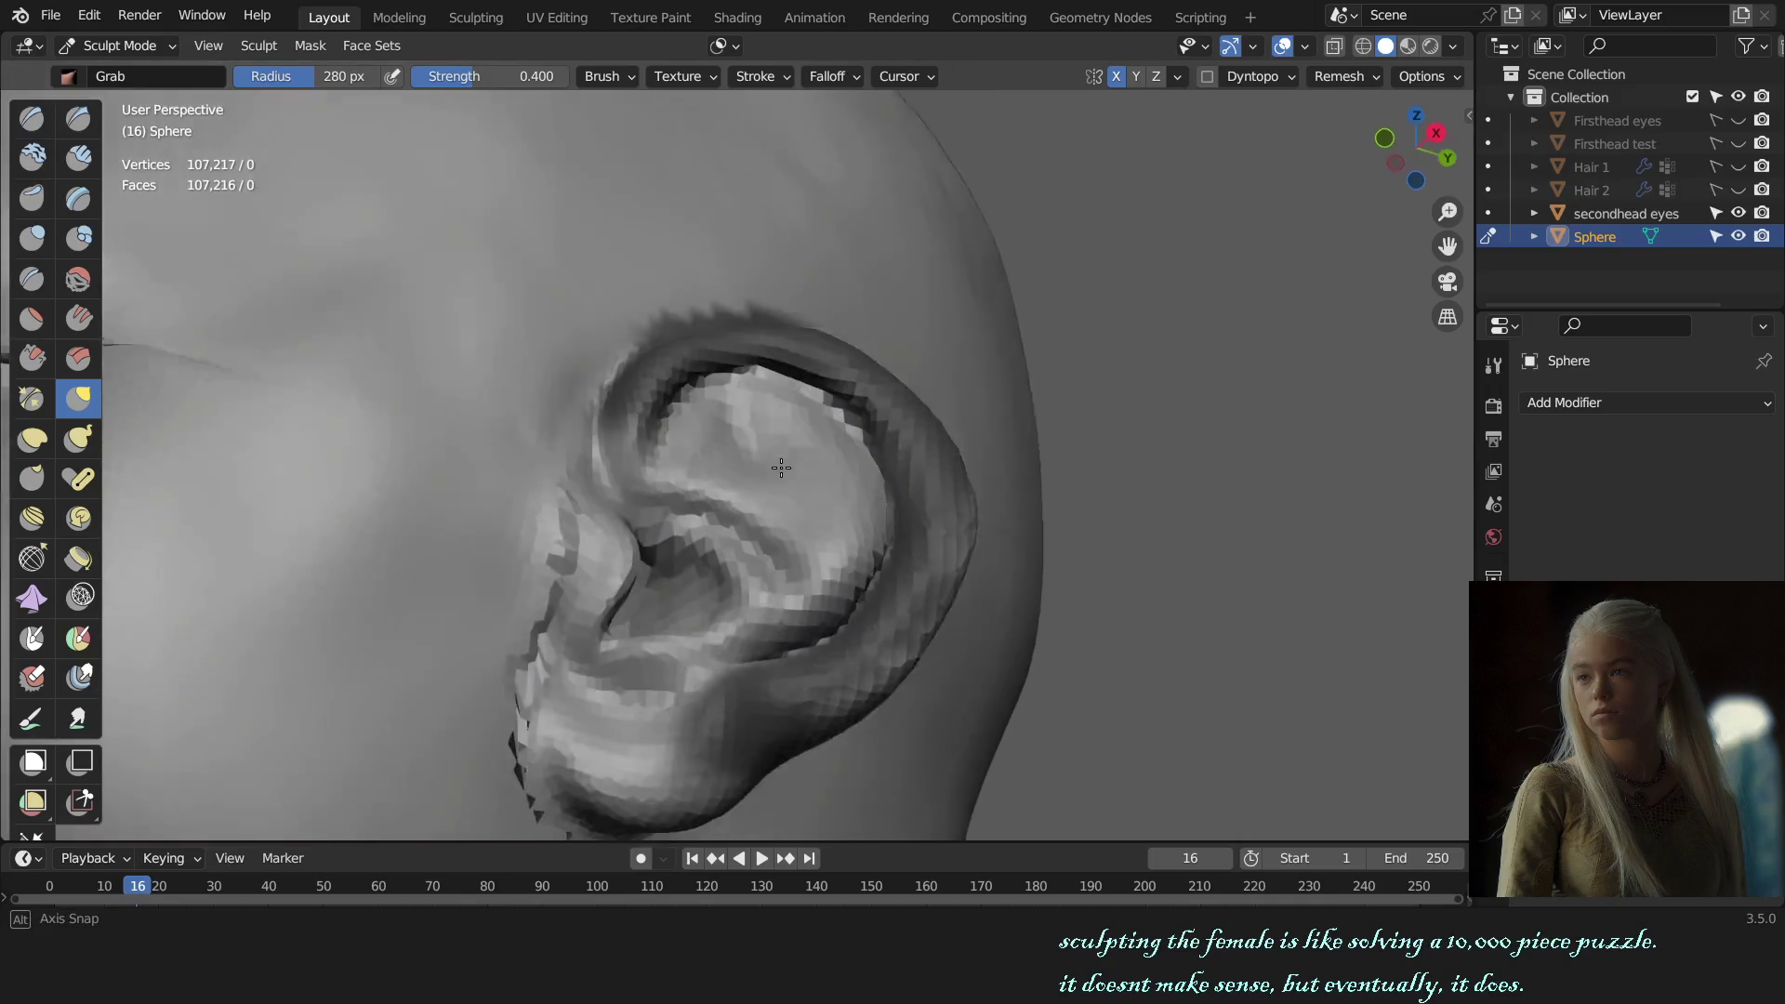
pyautogui.moveTo(771, 521); pyautogui.dragTo(840, 558, button='middle')
# Step: Switch to Draw Sharp and set a 130 px radius in right side view
pyautogui.hotkey('shift', 'c')
pyautogui.press('d')
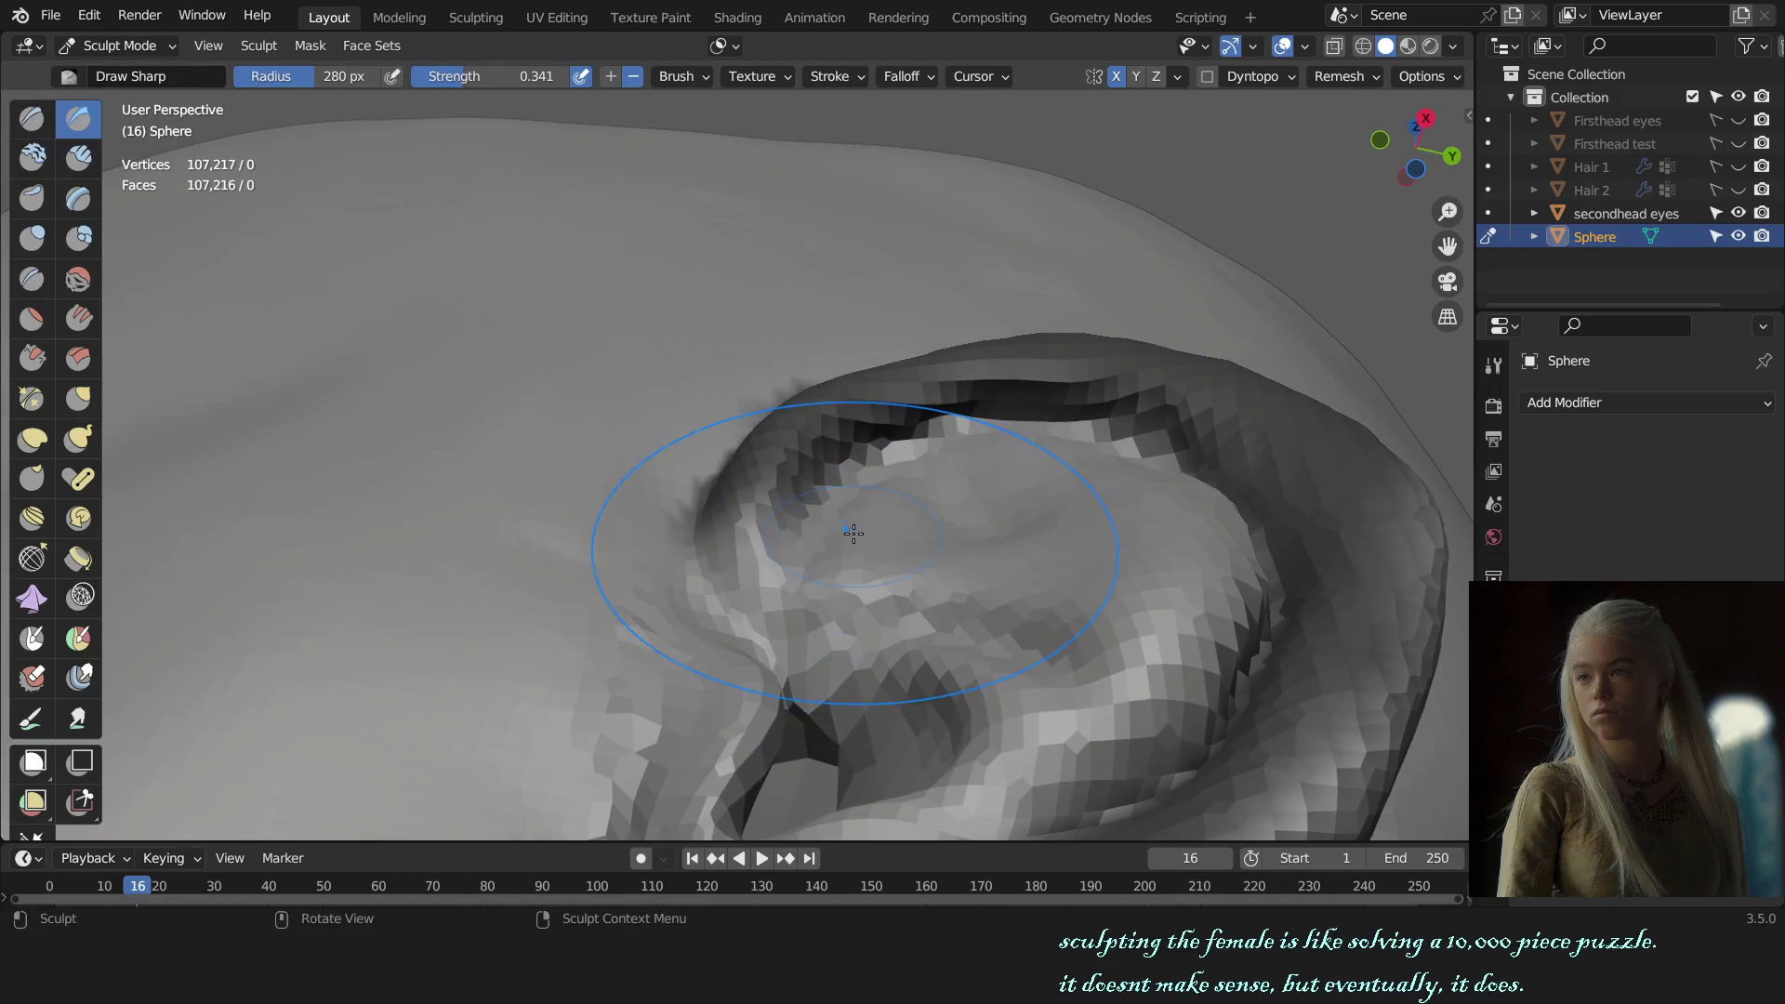
pyautogui.moveTo(825, 544)
pyautogui.mouseDown(button='middle')
pyautogui.moveTo(818, 596)
pyautogui.moveTo(824, 476)
pyautogui.mouseUp(button='middle')
pyautogui.press('KP_3')
pyautogui.scroll(4, 818, 638)
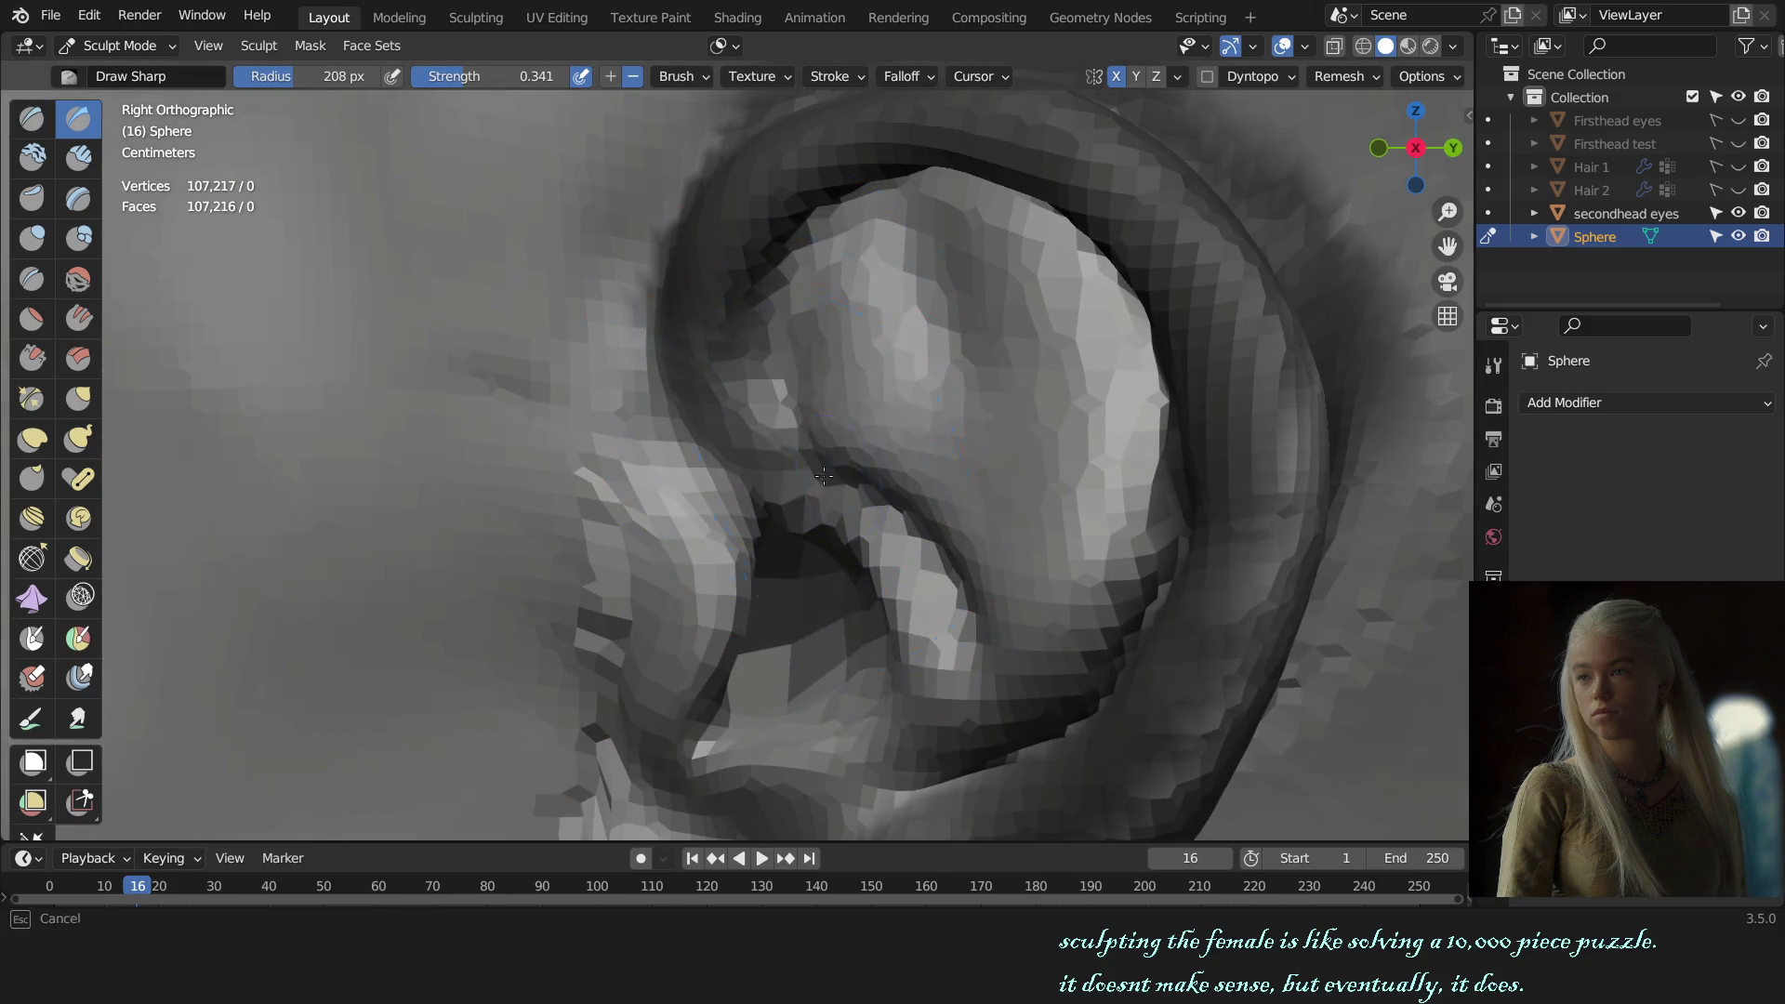
pyautogui.press('f')
pyautogui.click(761, 443)
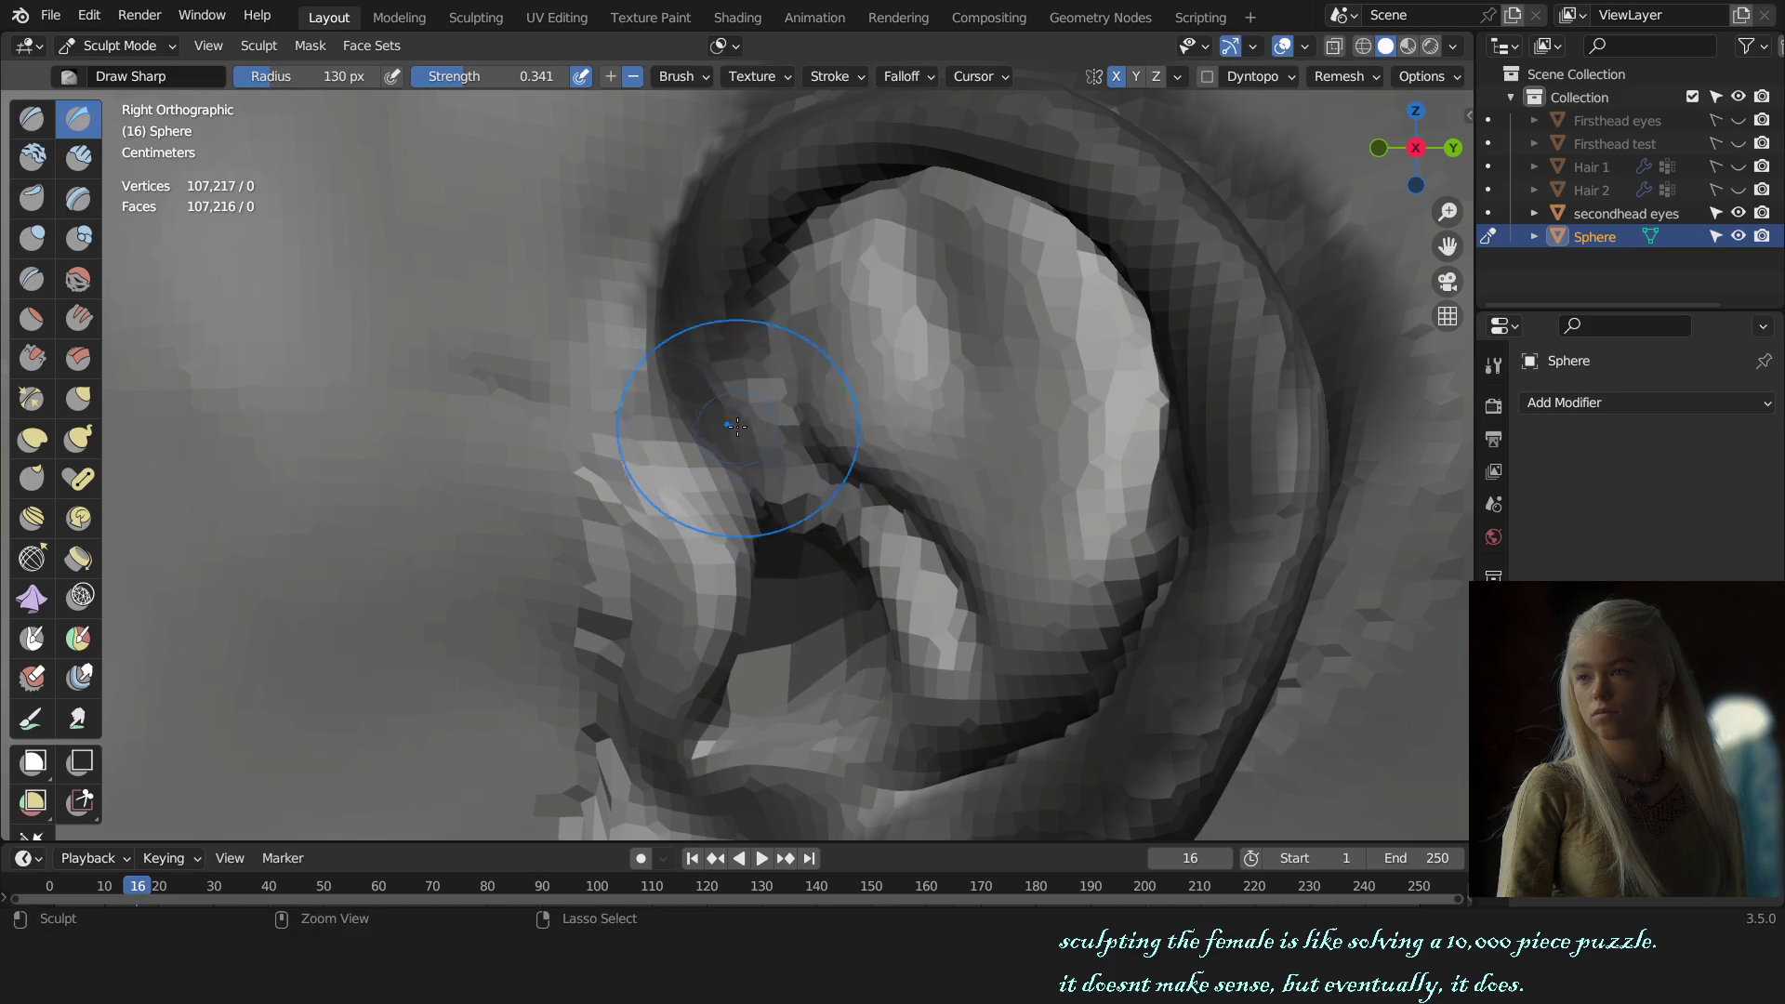
# Step: Try SculptDraw at a smaller radius, then return to Draw Sharp for the ear folds
pyautogui.press('x')
pyautogui.scroll(-5, 891, 531)
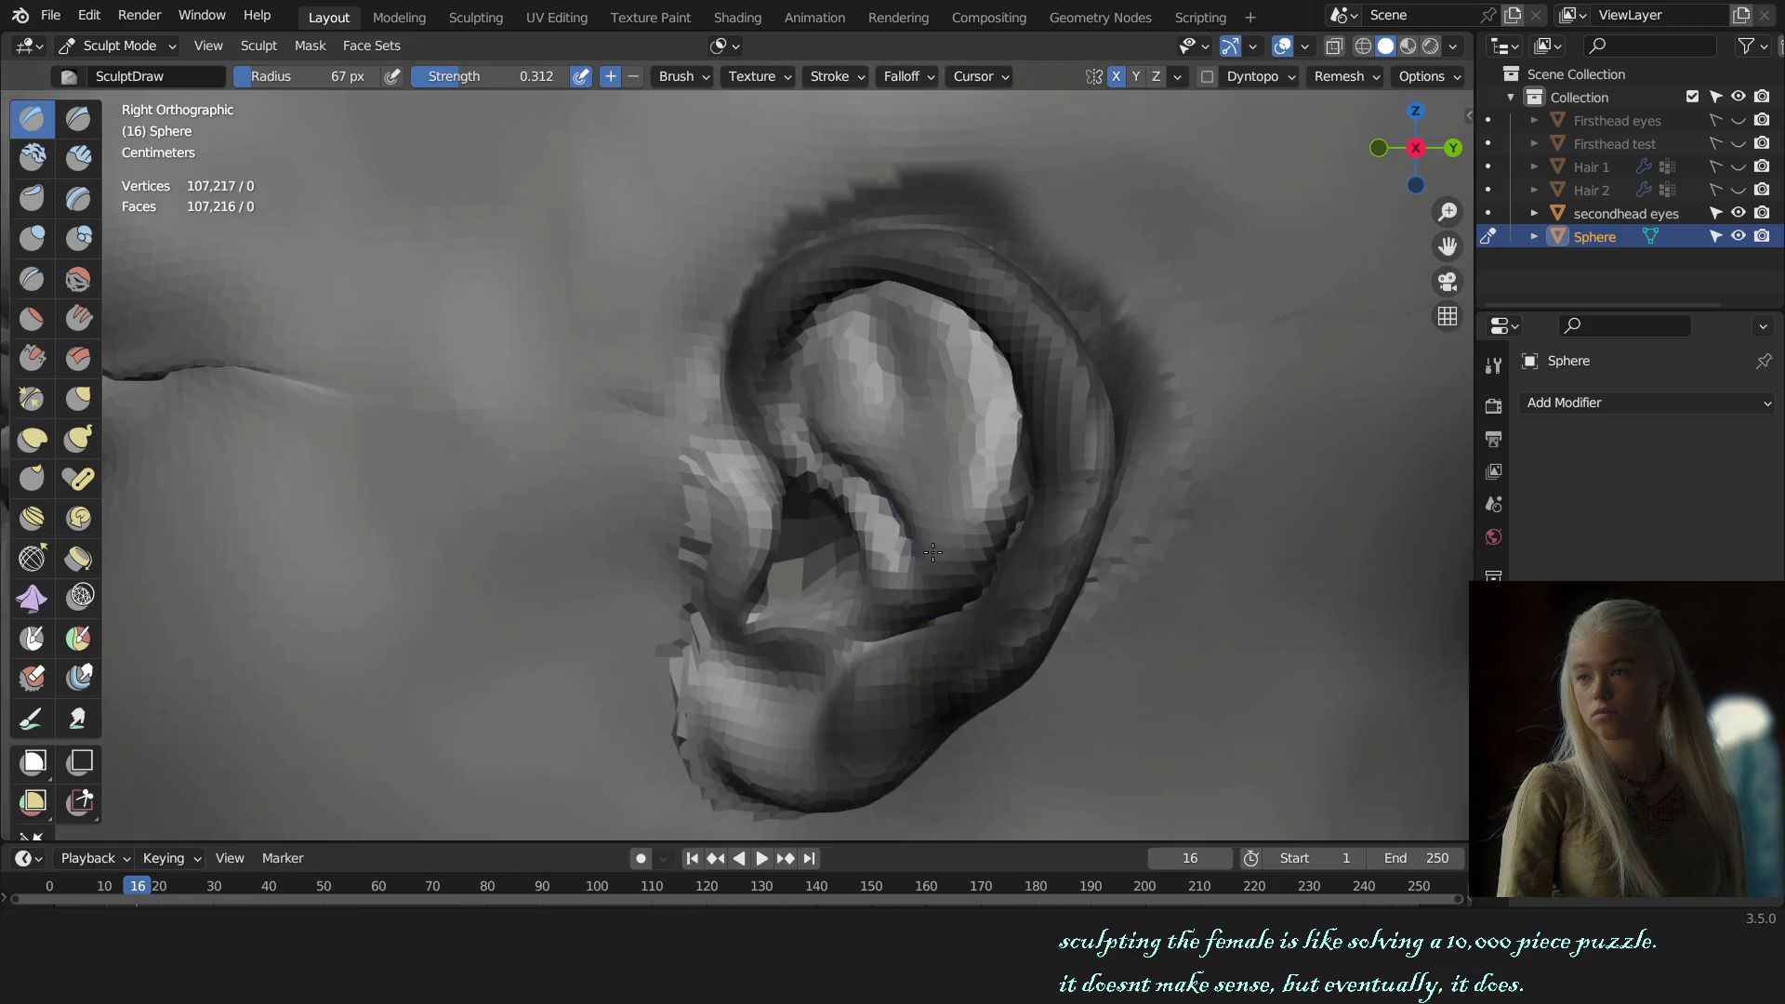
pyautogui.moveTo(891, 532); pyautogui.dragTo(917, 400, button='middle')
pyautogui.scroll(6, 917, 398)
pyautogui.press('f')
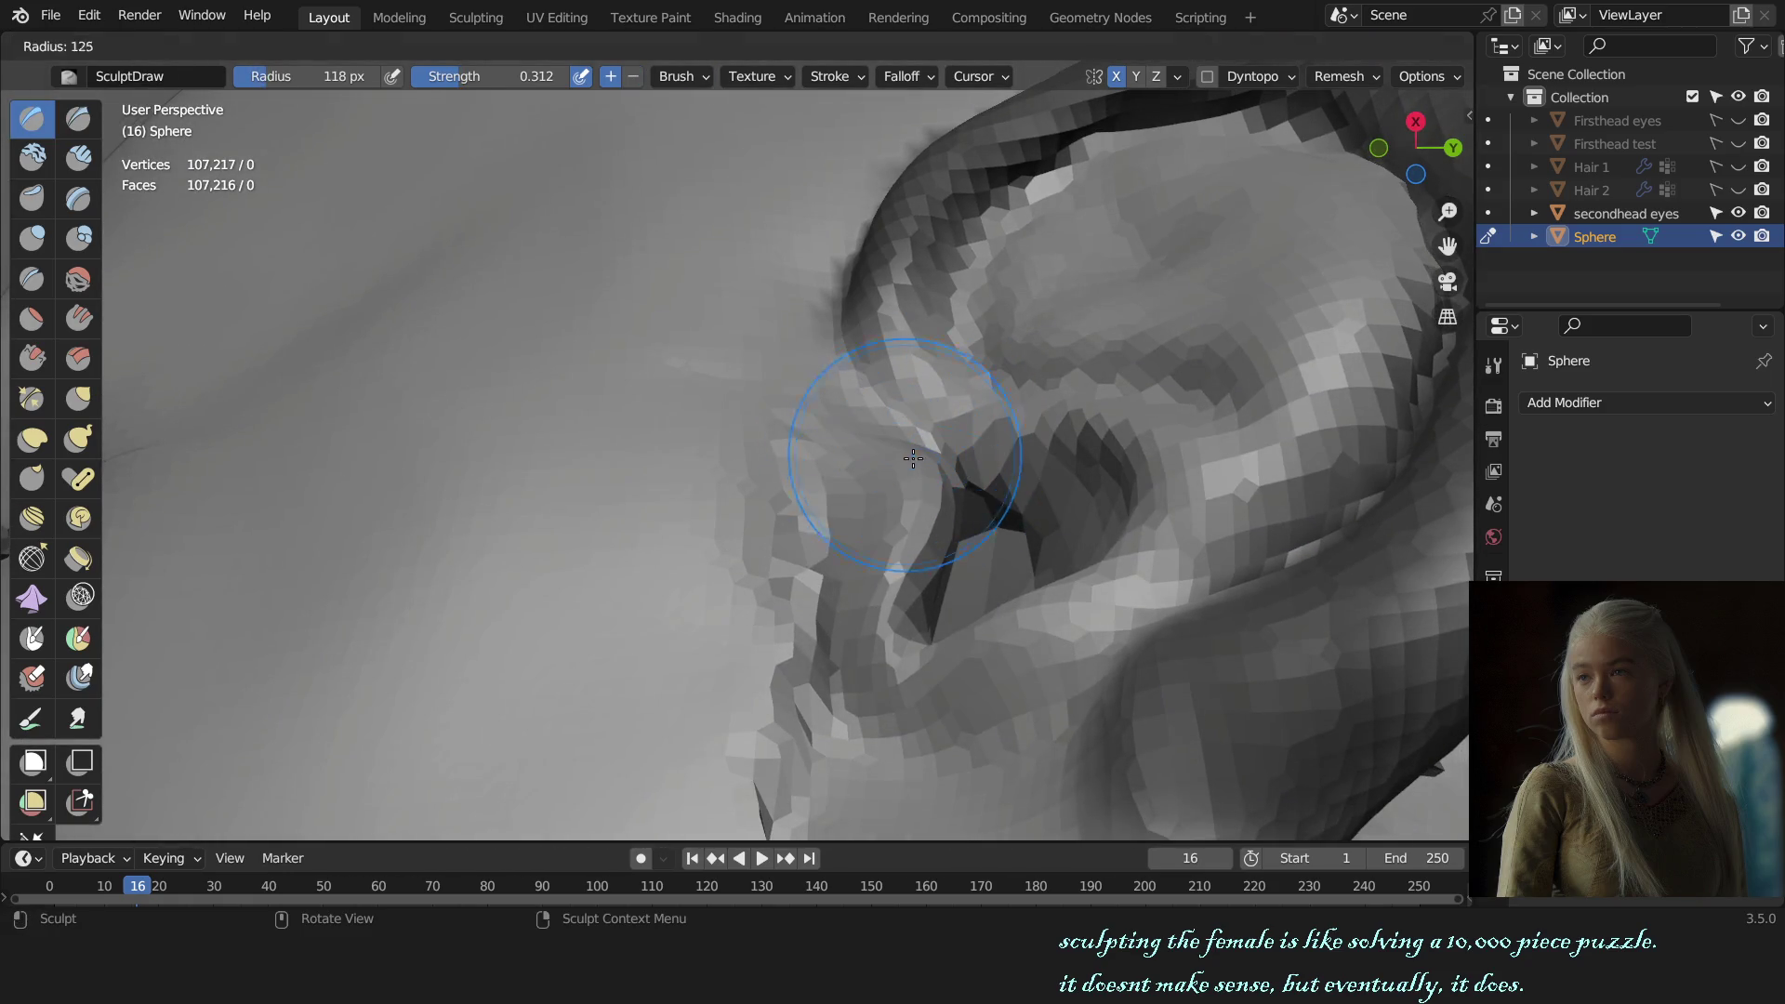
pyautogui.click(878, 443)
pyautogui.moveTo(958, 477)
pyautogui.mouseDown(button='middle')
pyautogui.moveTo(885, 427)
pyautogui.moveTo(879, 583)
pyautogui.mouseUp(button='middle')
pyautogui.hotkey('shift', 'x')
# Step: Pull the ear fold mesh sideways with the Grab brush
pyautogui.press('g')
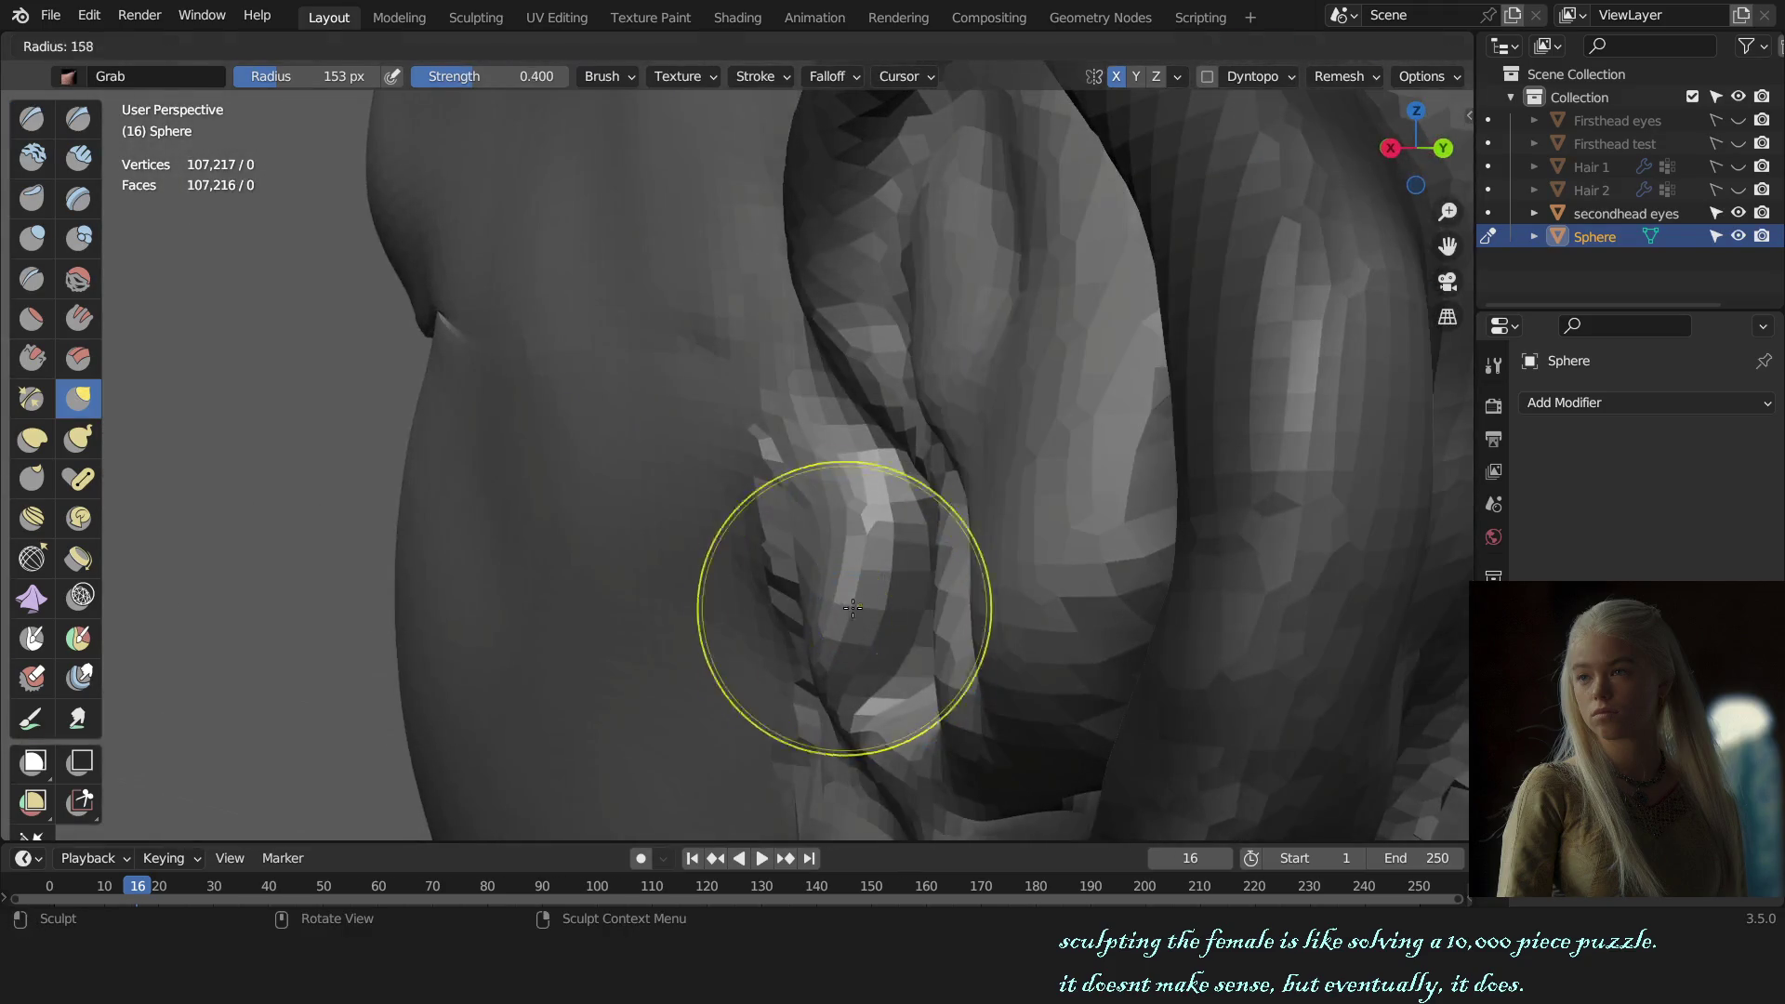
pyautogui.moveTo(886, 579); pyautogui.dragTo(940, 599)
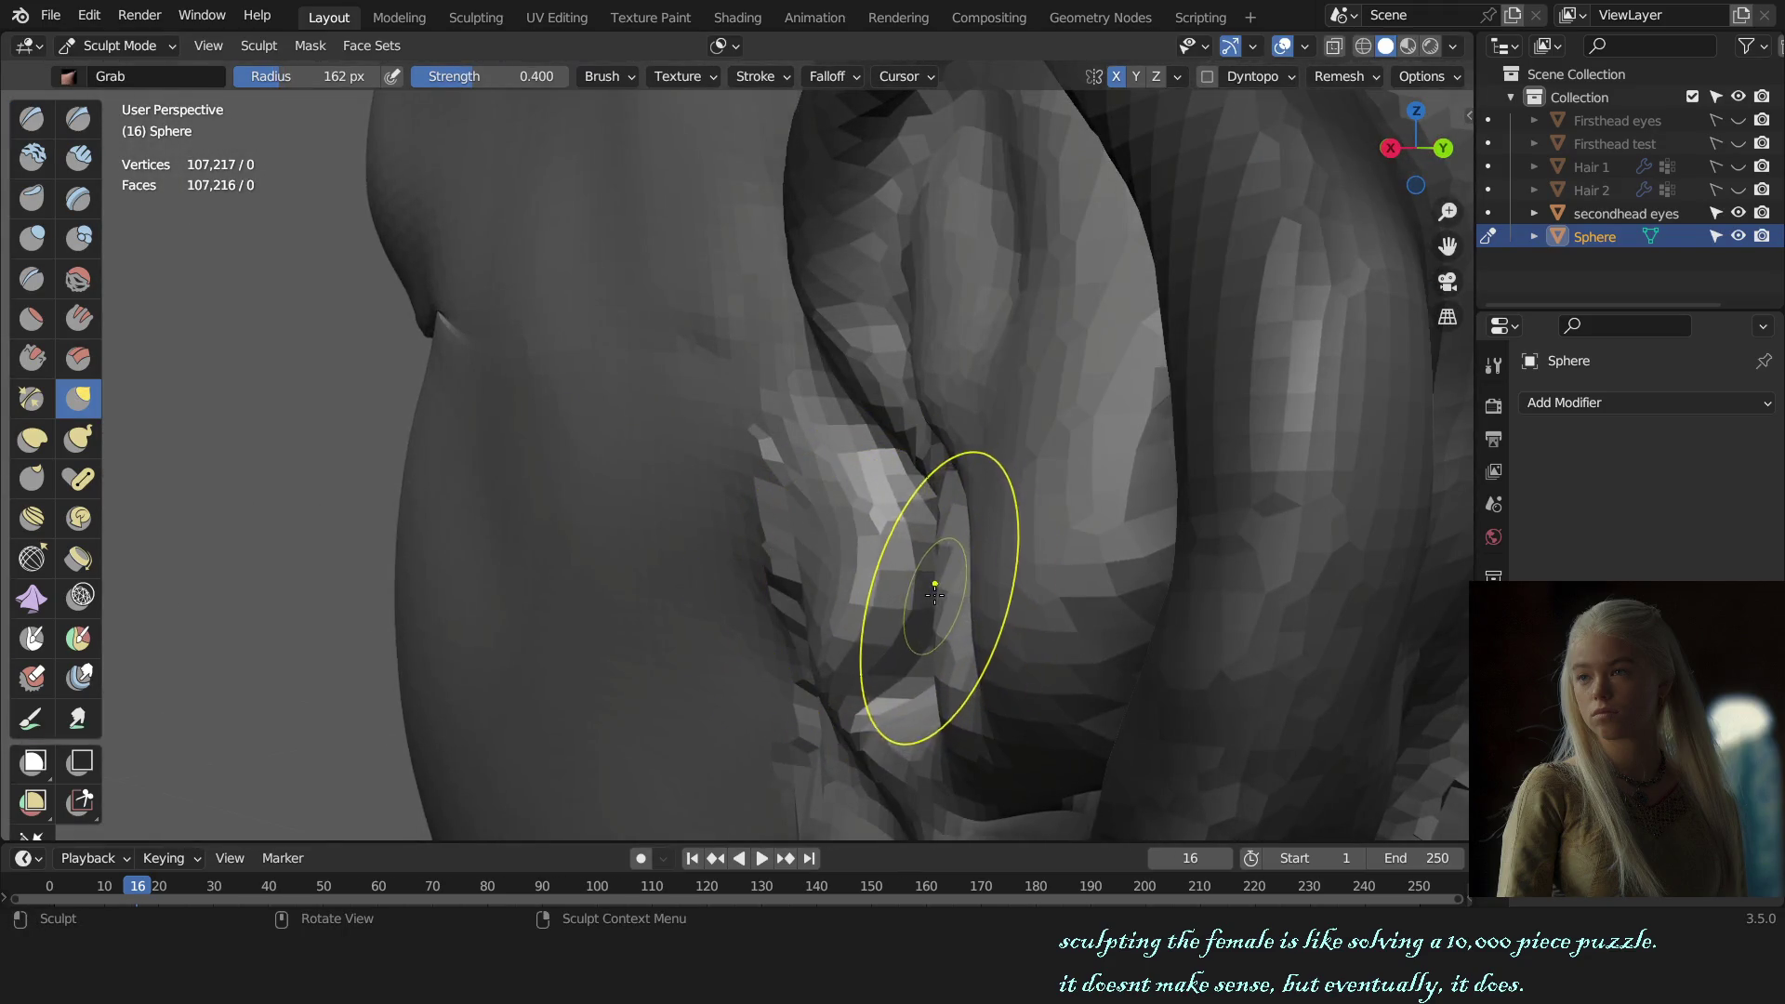
pyautogui.moveTo(935, 595); pyautogui.dragTo(1206, 583, button='middle')
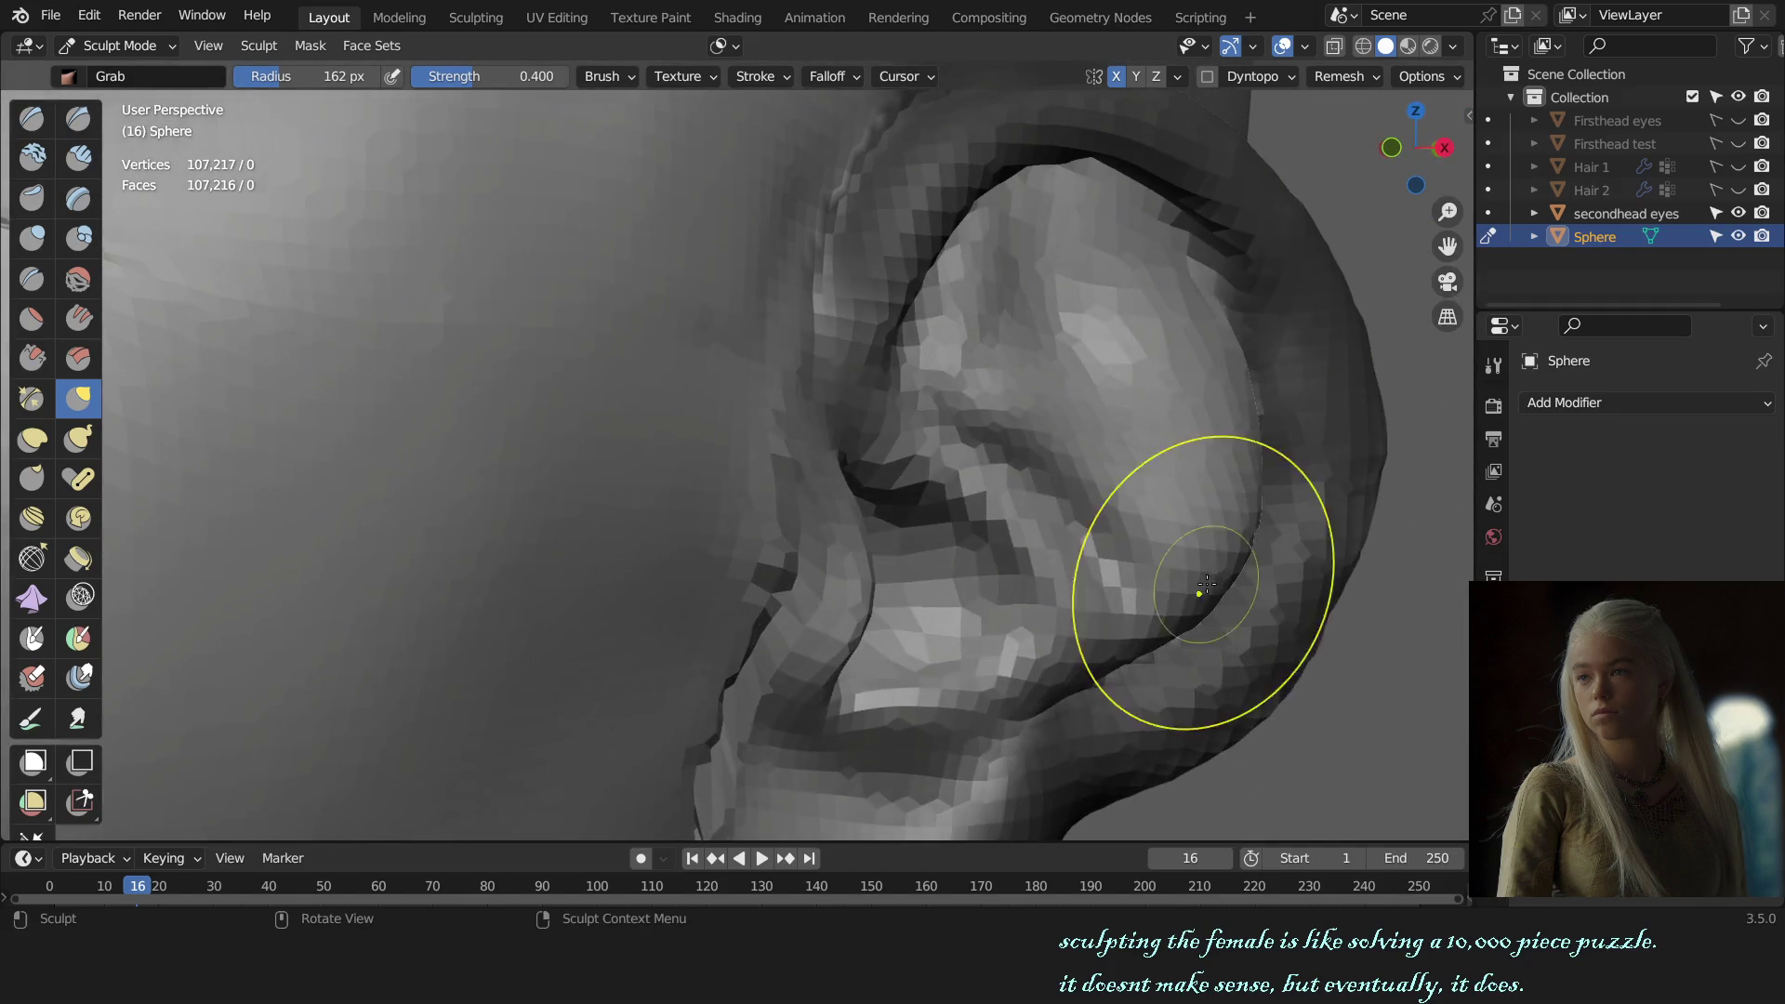
pyautogui.moveTo(941, 626)
pyautogui.mouseDown(button='middle')
pyautogui.moveTo(872, 607)
pyautogui.moveTo(896, 578)
pyautogui.moveTo(889, 474)
pyautogui.mouseUp(button='middle')
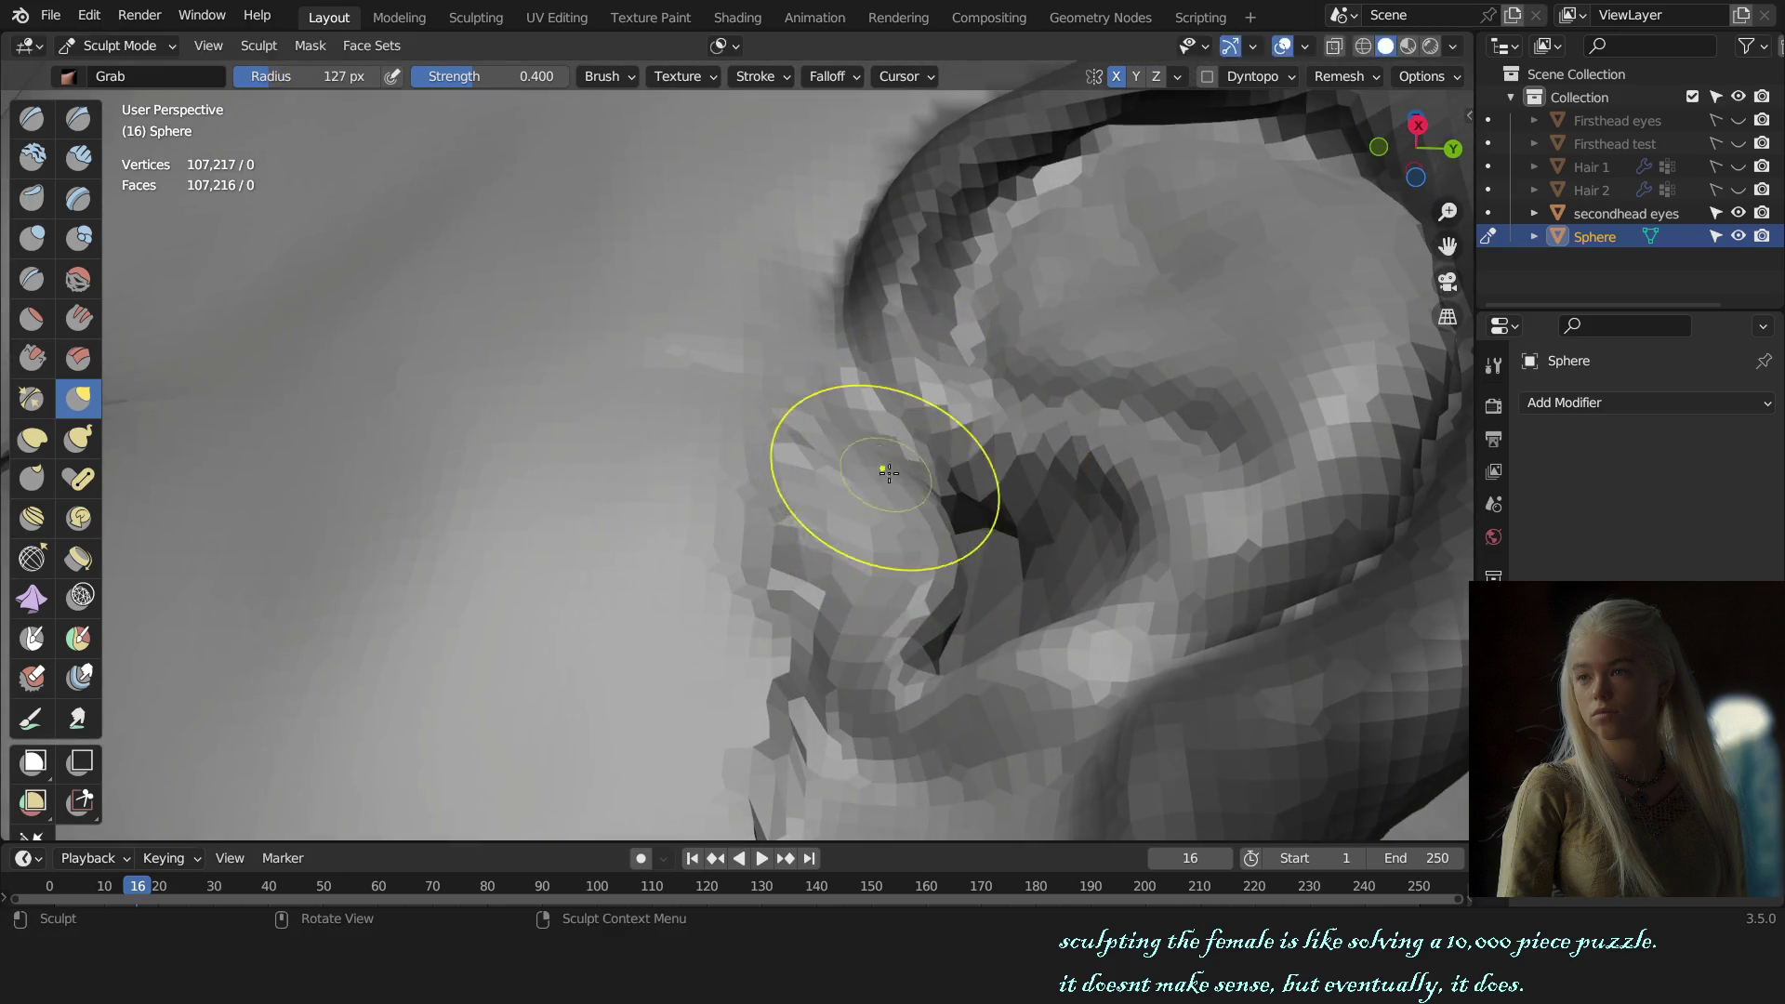
pyautogui.scroll(-5, 888, 487)
pyautogui.scroll(5, 968, 518)
pyautogui.moveTo(968, 518)
pyautogui.mouseDown(button='middle')
pyautogui.moveTo(914, 501)
pyautogui.moveTo(901, 514)
pyautogui.mouseUp(button='middle')
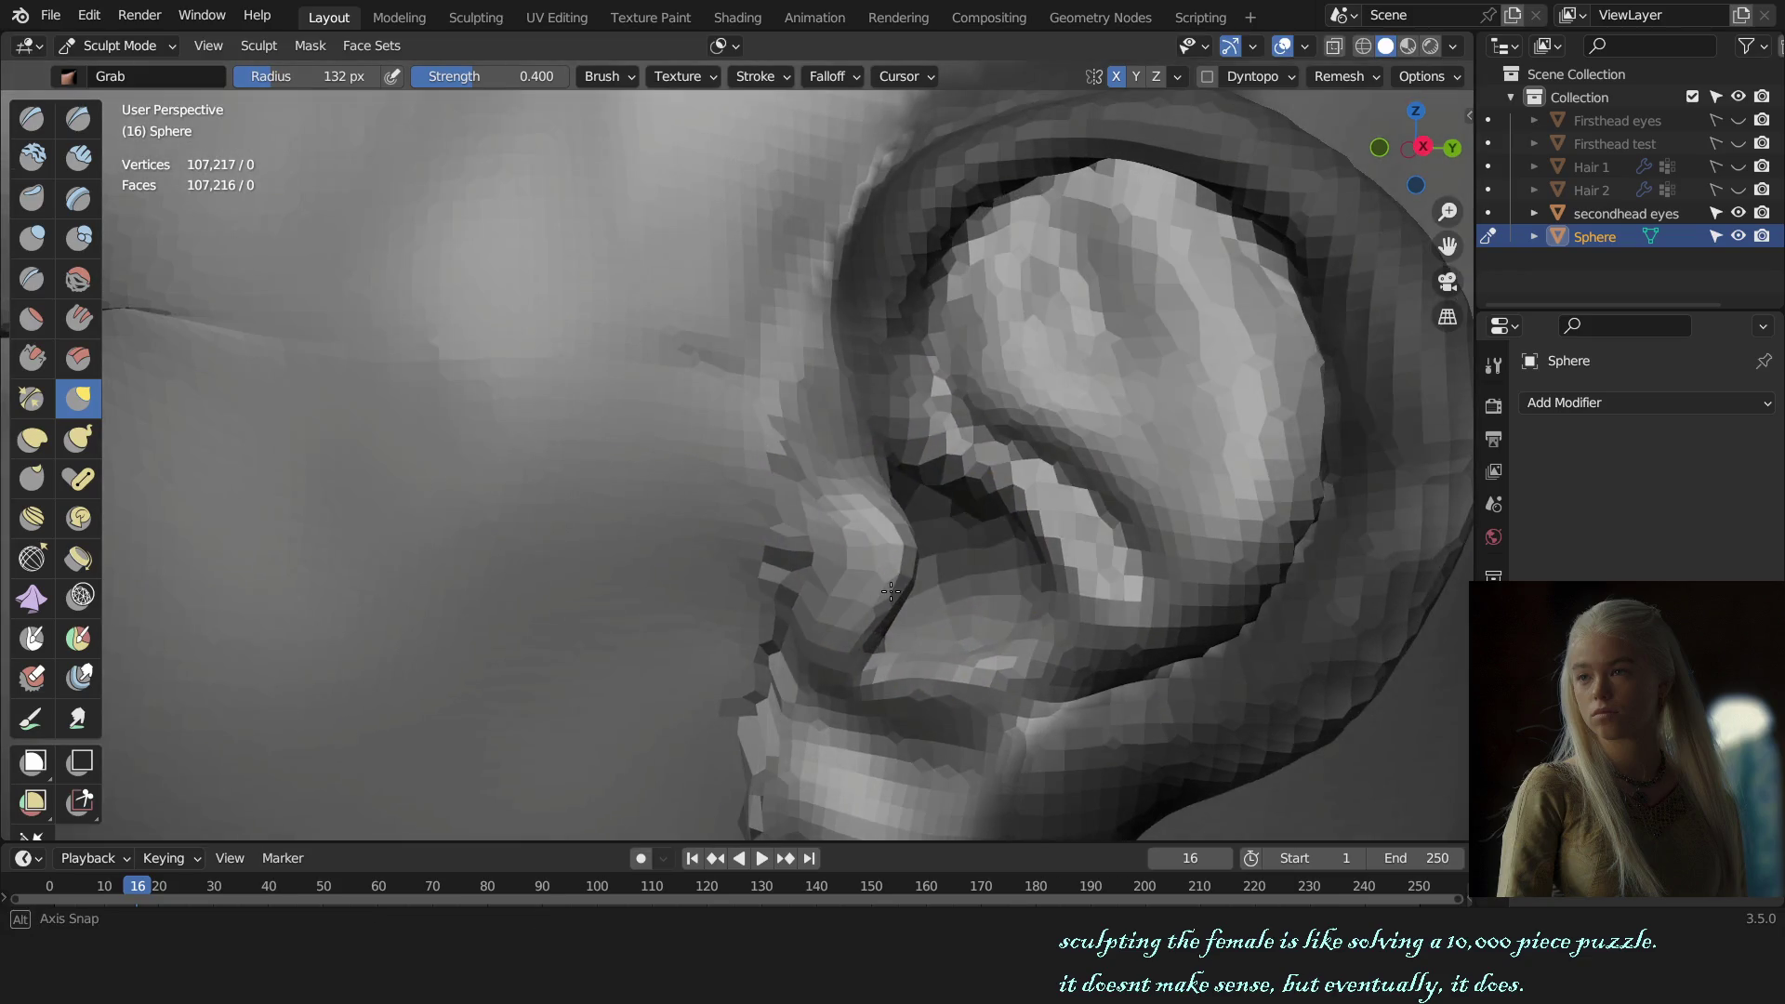
pyautogui.moveTo(909, 508); pyautogui.dragTo(797, 539, button='middle')
# Step: Set the brush radius to 116 px and switch between Draw and Draw Sharp
pyautogui.press('f')
pyautogui.click(764, 541)
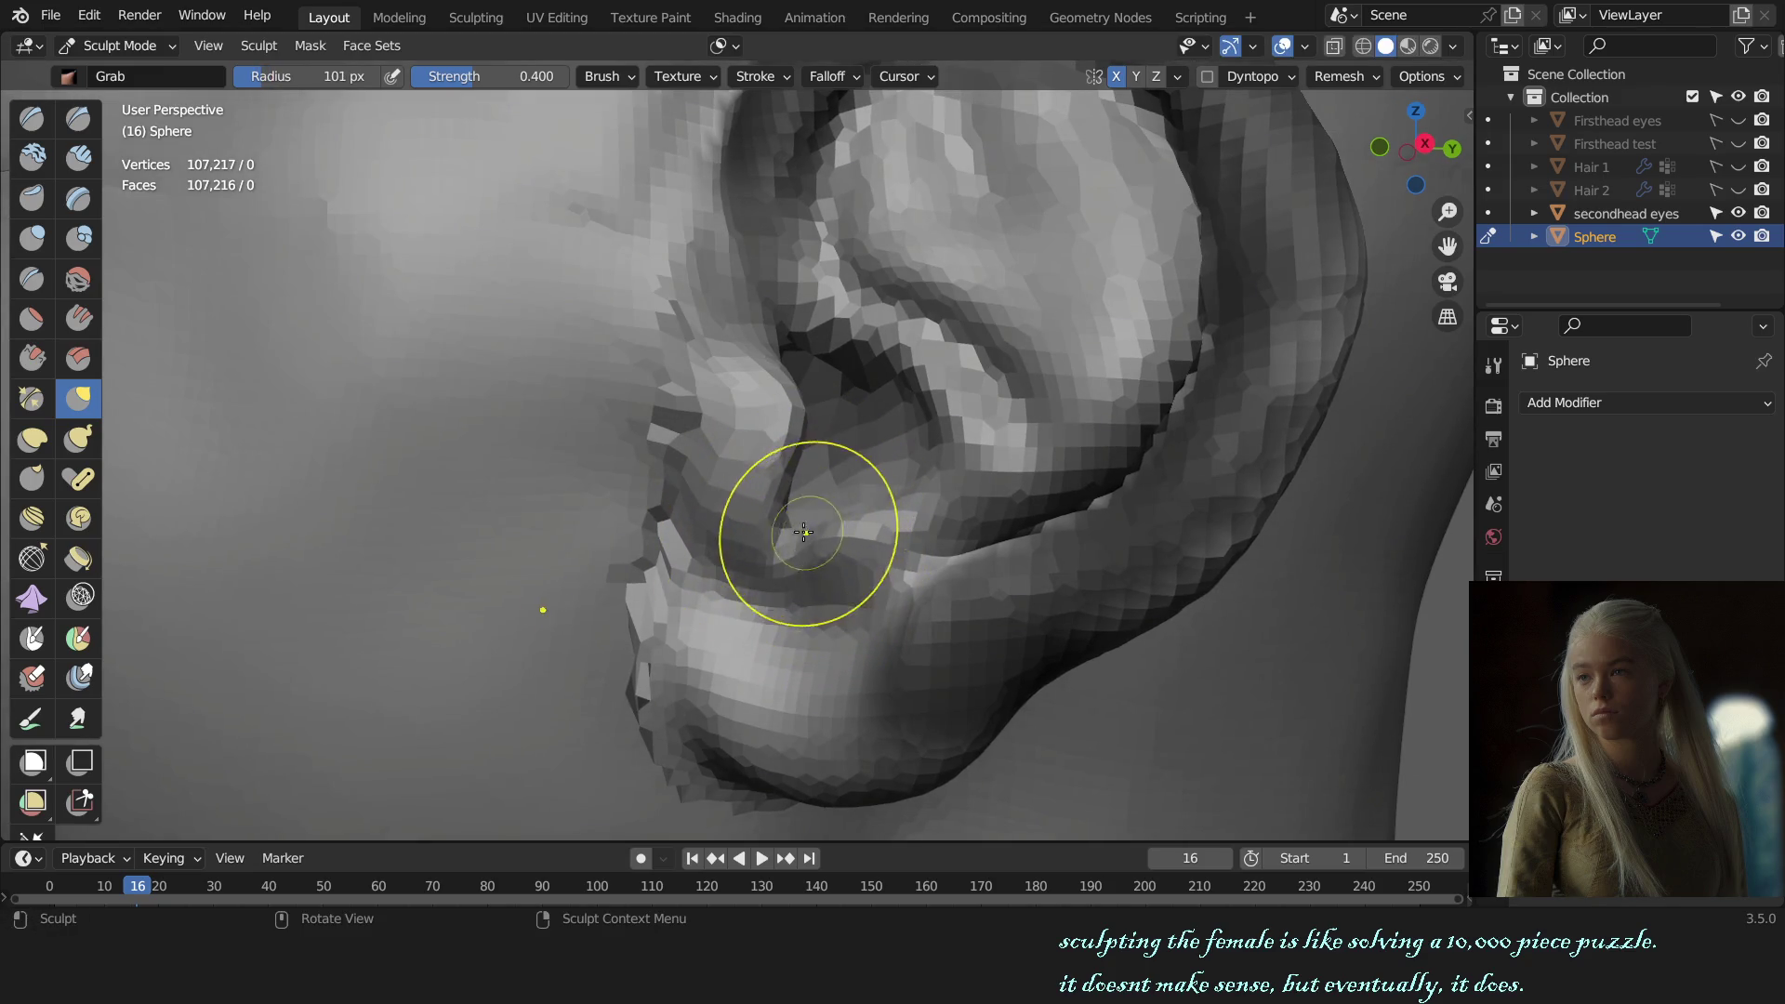
pyautogui.moveTo(804, 532)
pyautogui.mouseDown(button='middle')
pyautogui.moveTo(825, 598)
pyautogui.moveTo(880, 552)
pyautogui.moveTo(909, 460)
pyautogui.mouseUp(button='middle')
pyautogui.press('x')
pyautogui.hotkey('shift', 'x')
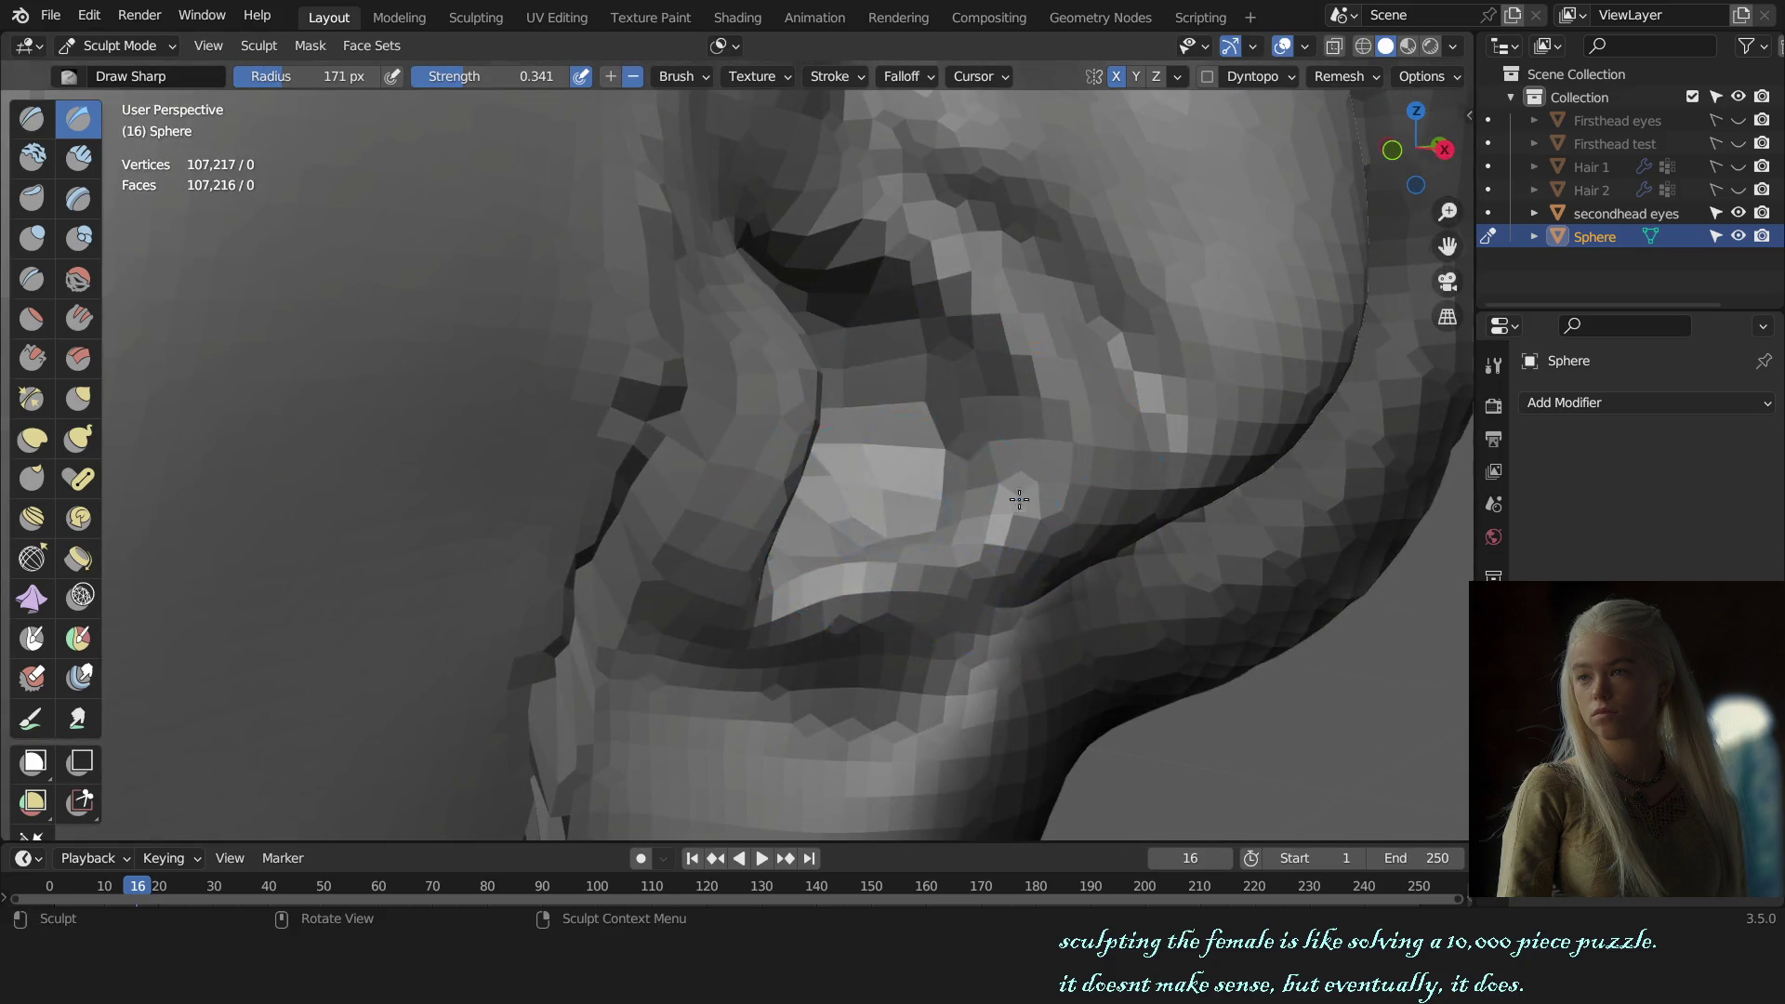
pyautogui.scroll(-10, 1020, 500)
pyautogui.moveTo(1019, 511)
pyautogui.mouseDown(button='middle')
pyautogui.moveTo(937, 511)
pyautogui.moveTo(1035, 516)
pyautogui.mouseUp(button='middle')
pyautogui.scroll(5, 1023, 503)
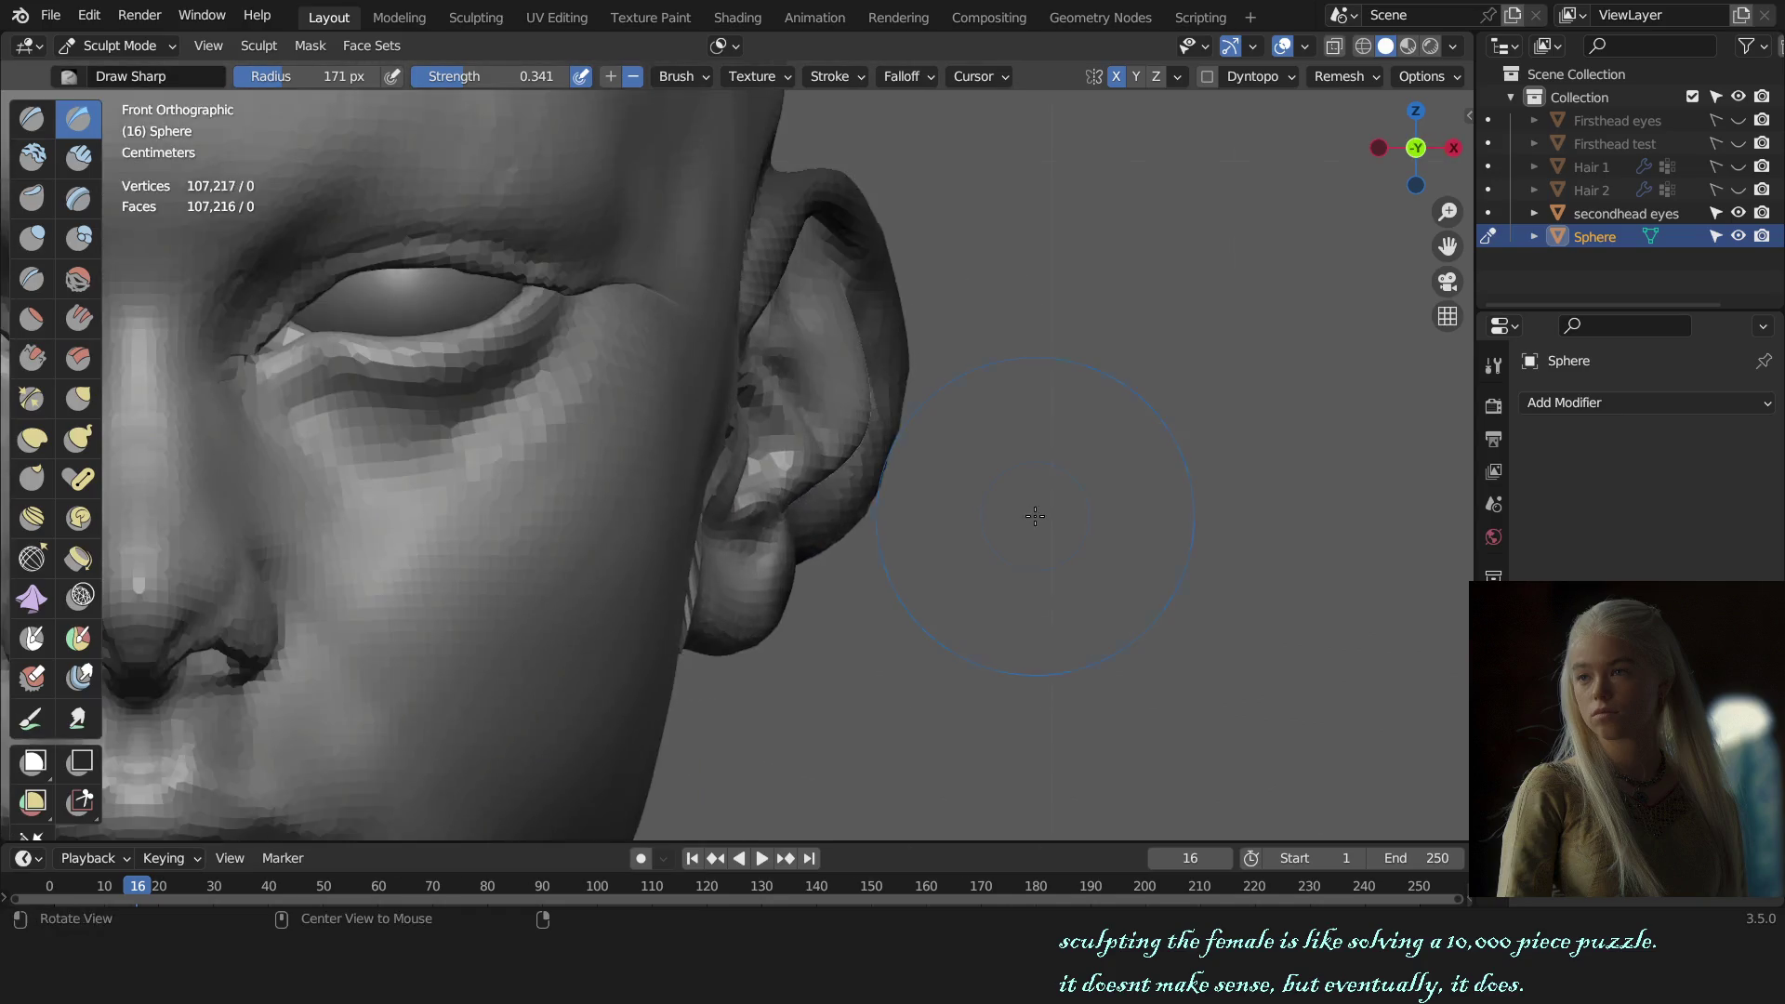
# Step: Return to the Grab brush and view the ear from the side
pyautogui.press('g')
pyautogui.scroll(2, 808, 518)
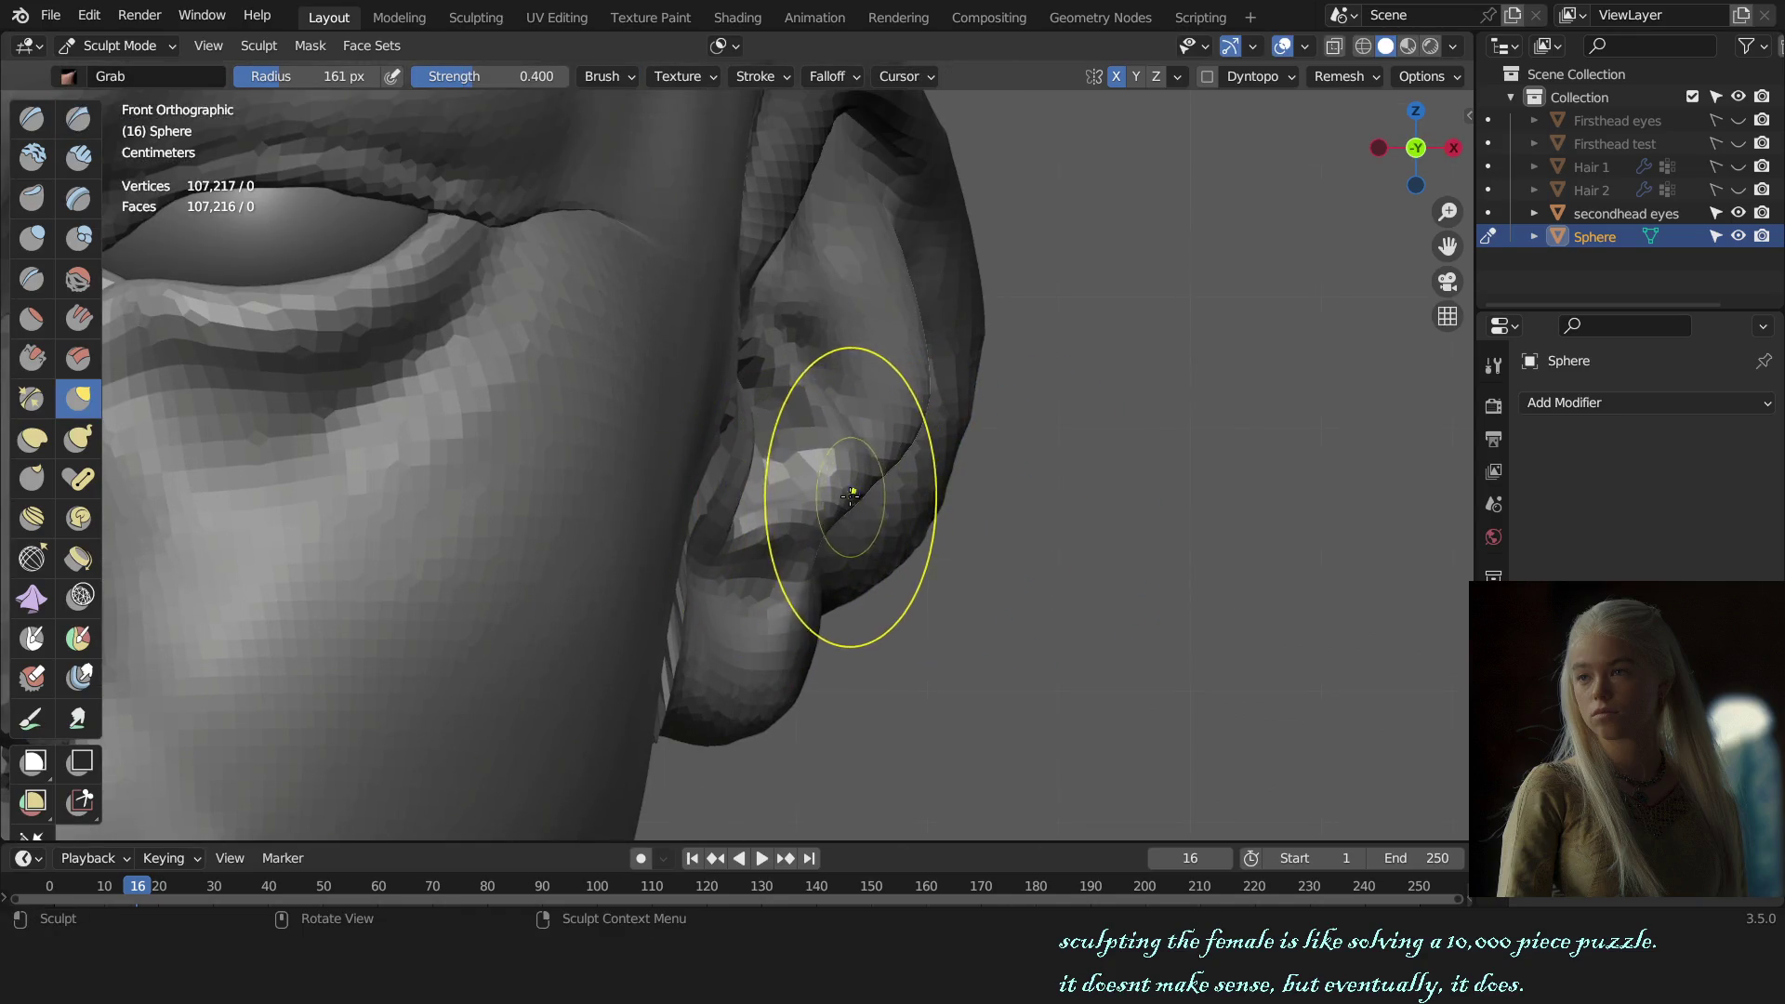
pyautogui.moveTo(825, 473)
pyautogui.mouseDown(button='middle')
pyautogui.moveTo(921, 727)
pyautogui.moveTo(909, 568)
pyautogui.moveTo(845, 505)
pyautogui.mouseUp(button='middle')
pyautogui.scroll(3, 902, 646)
pyautogui.scroll(2, 809, 479)
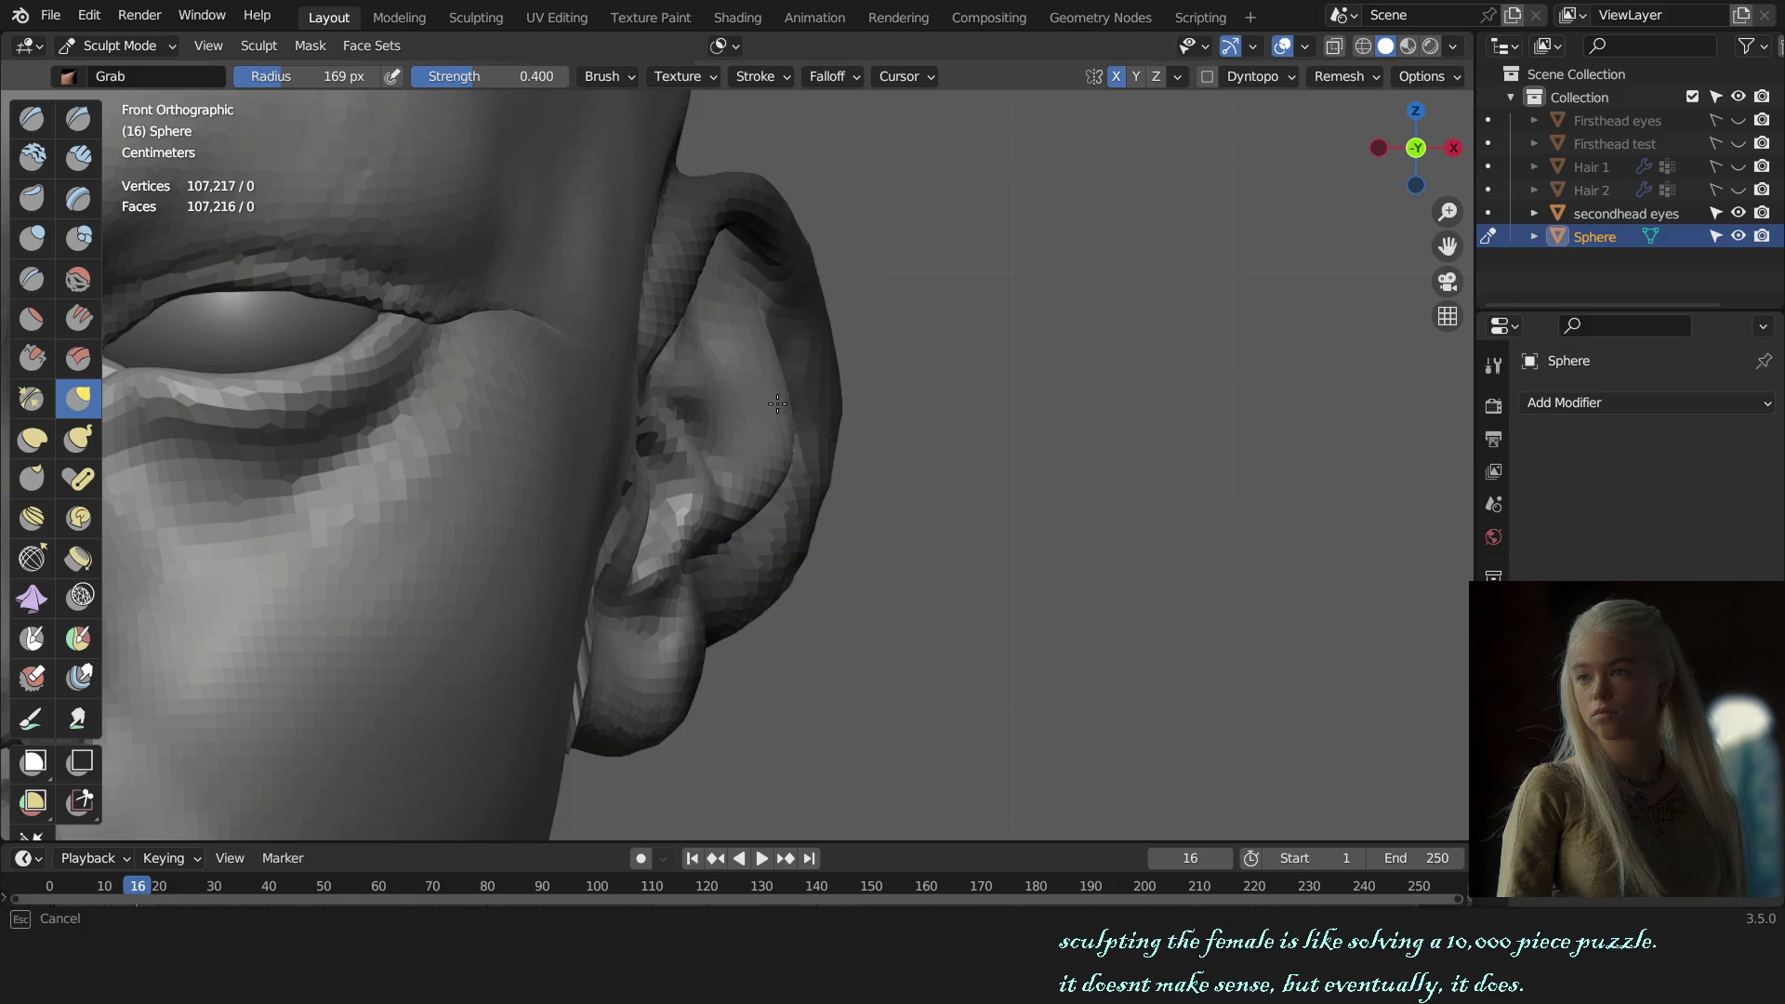
pyautogui.scroll(-2, 777, 403)
pyautogui.scroll(-2, 837, 450)
pyautogui.scroll(3, 869, 478)
pyautogui.moveTo(856, 499)
pyautogui.mouseDown(button='middle')
pyautogui.moveTo(645, 508)
pyautogui.moveTo(736, 536)
pyautogui.mouseUp(button='middle')
pyautogui.scroll(3, 758, 459)
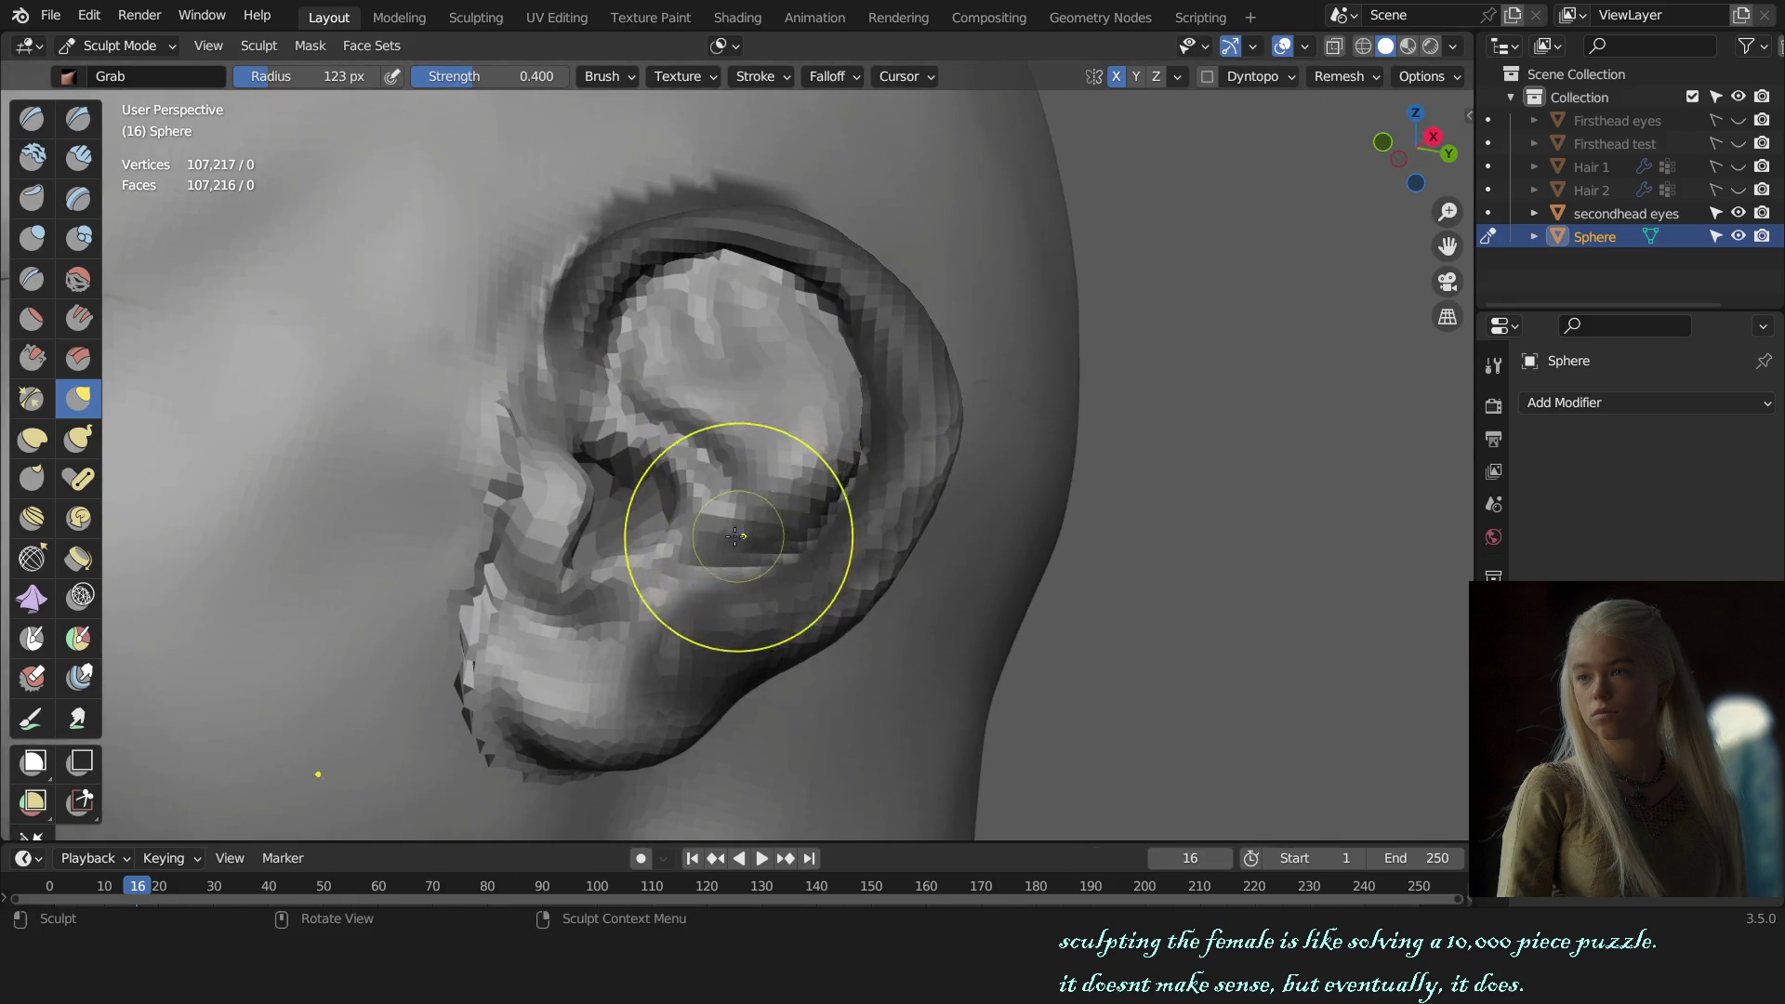
# Step: Resize the Grab brush from 174 to 142 to 50 px, checking the front view
pyautogui.press('KP_1')
pyautogui.press('f')
pyautogui.click(918, 506)
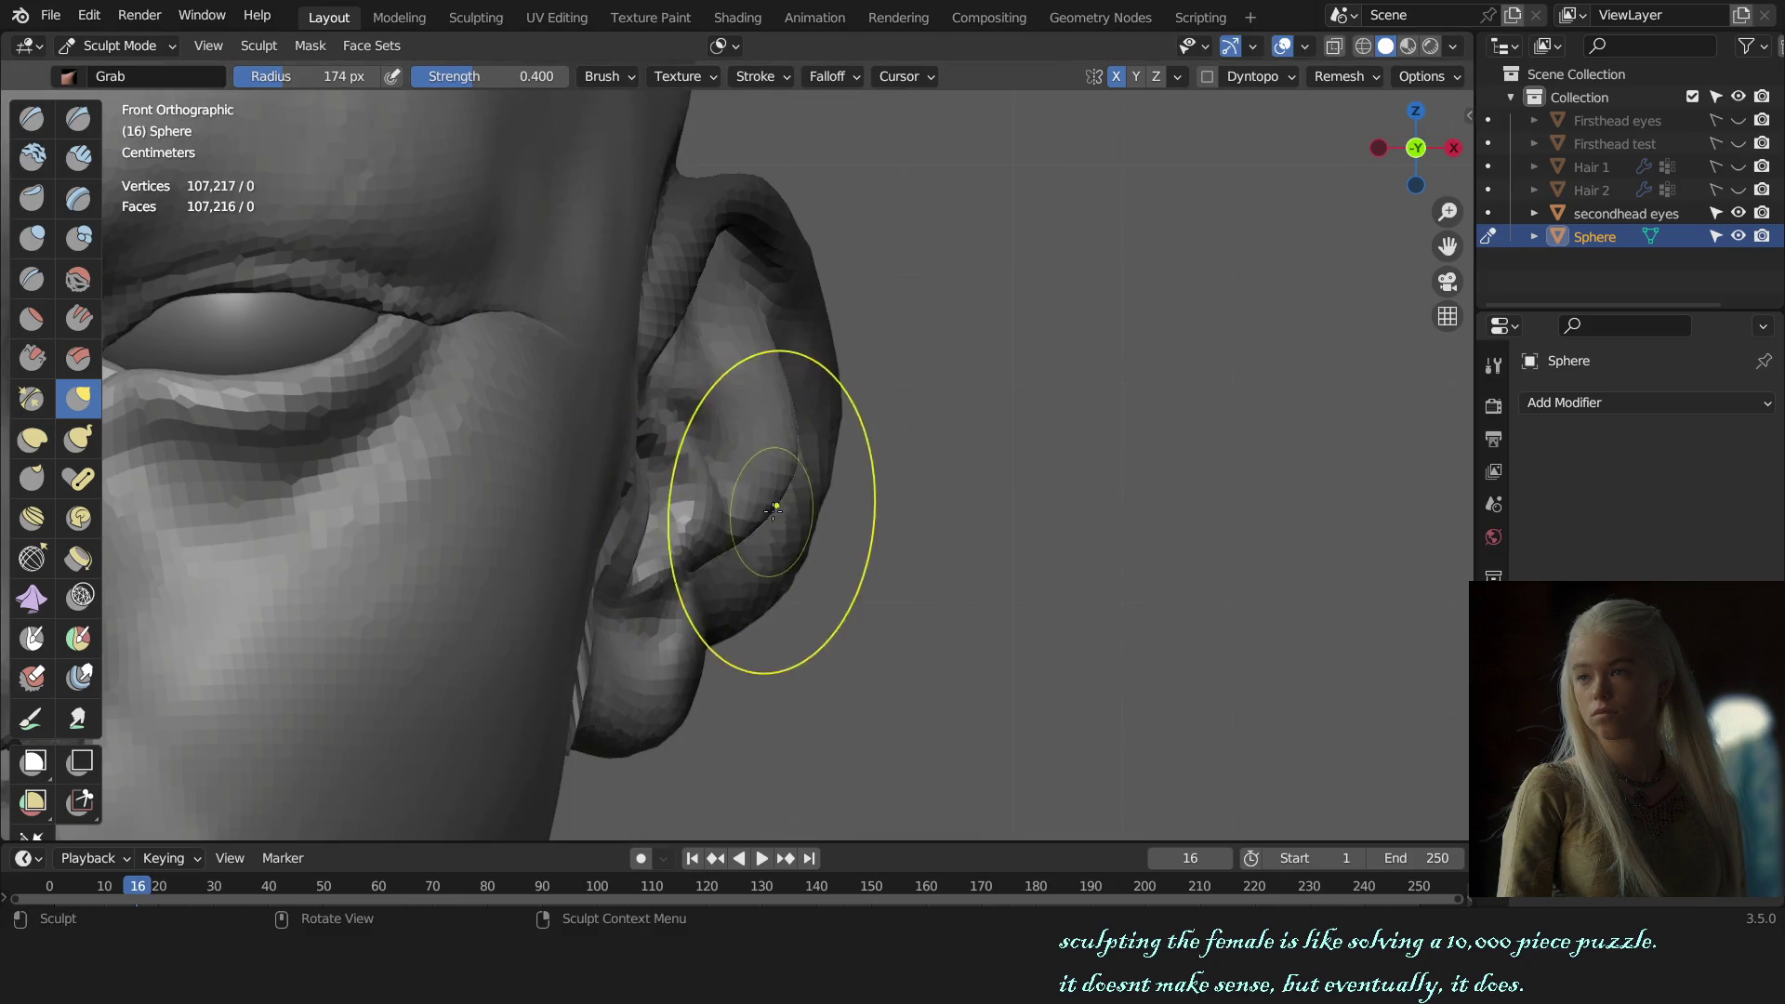
pyautogui.moveTo(919, 506); pyautogui.dragTo(792, 495, button='middle')
pyautogui.press('f')
pyautogui.click(788, 454)
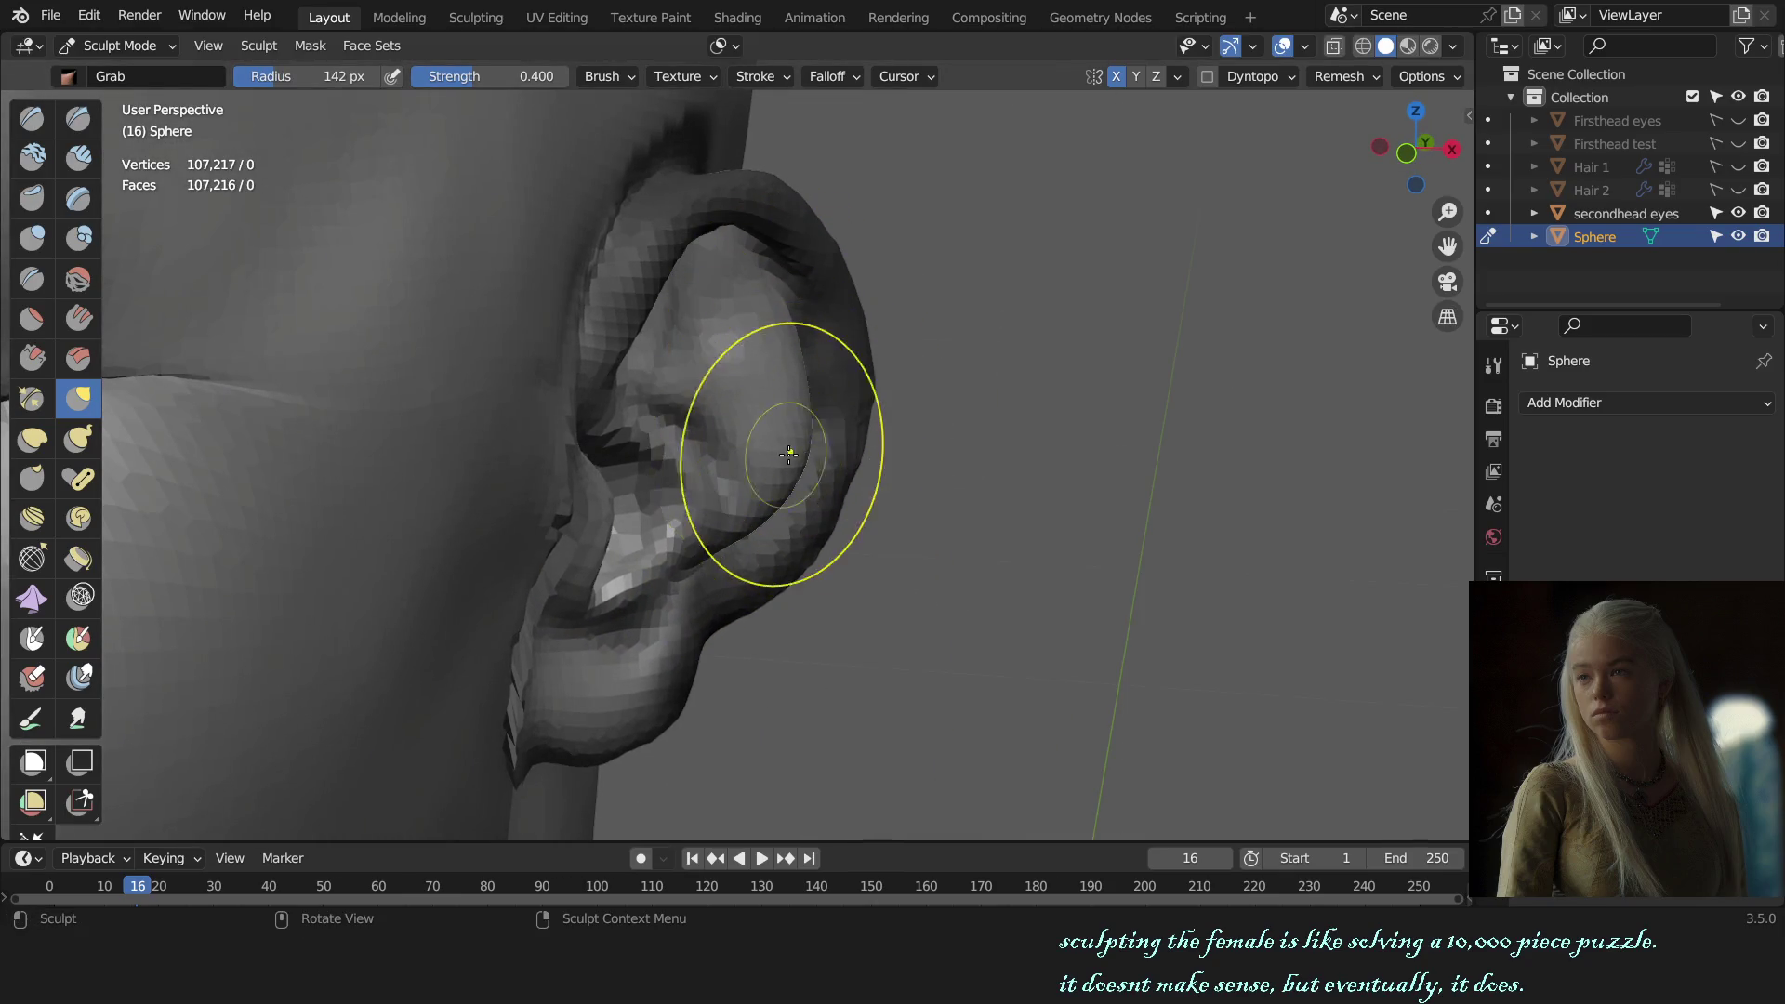
pyautogui.press('KP_1')
pyautogui.press('f')
pyautogui.click(800, 511)
pyautogui.moveTo(800, 510)
pyautogui.mouseDown(button='middle')
pyautogui.moveTo(706, 521)
pyautogui.moveTo(673, 558)
pyautogui.moveTo(907, 514)
pyautogui.moveTo(885, 499)
pyautogui.mouseUp(button='middle')
pyautogui.scroll(4, 706, 521)
# Step: Pull the ear's inner folds into shape with the Grab brush at 162 and 141 px
pyautogui.press('f')
pyautogui.click(734, 549)
pyautogui.scroll(2, 907, 514)
pyautogui.scroll(2, 885, 499)
pyautogui.press('f')
pyautogui.click(1001, 499)
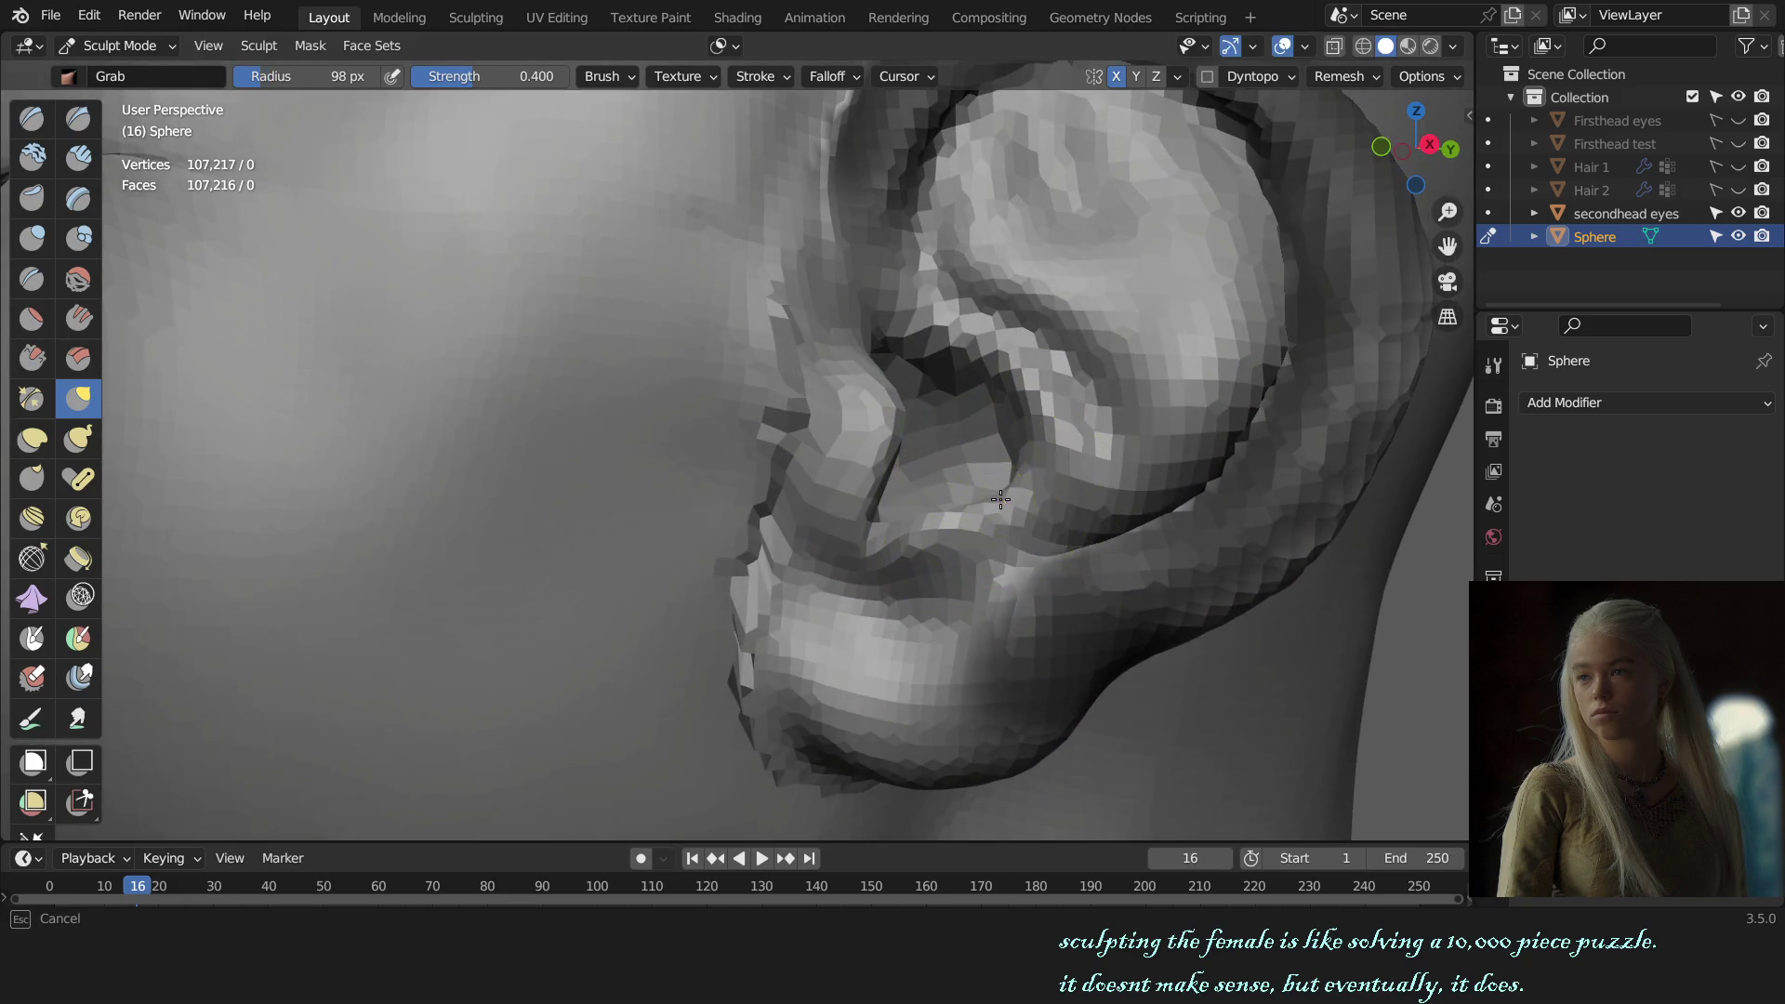
pyautogui.press('f')
pyautogui.click(1042, 450)
pyautogui.moveTo(1047, 478)
pyautogui.mouseDown()
pyautogui.moveTo(927, 523)
pyautogui.moveTo(1009, 470)
pyautogui.mouseUp()
pyautogui.press('f')
pyautogui.click(983, 494)
pyautogui.moveTo(1009, 471); pyautogui.dragTo(1057, 458, button='middle')
# Step: Pull the ear fold outward and reshape the fold near the lobe at 157 px
pyautogui.press('f')
pyautogui.click(1060, 517)
pyautogui.moveTo(1060, 517); pyautogui.dragTo(977, 518)
pyautogui.moveTo(976, 517); pyautogui.dragTo(924, 518, button='middle')
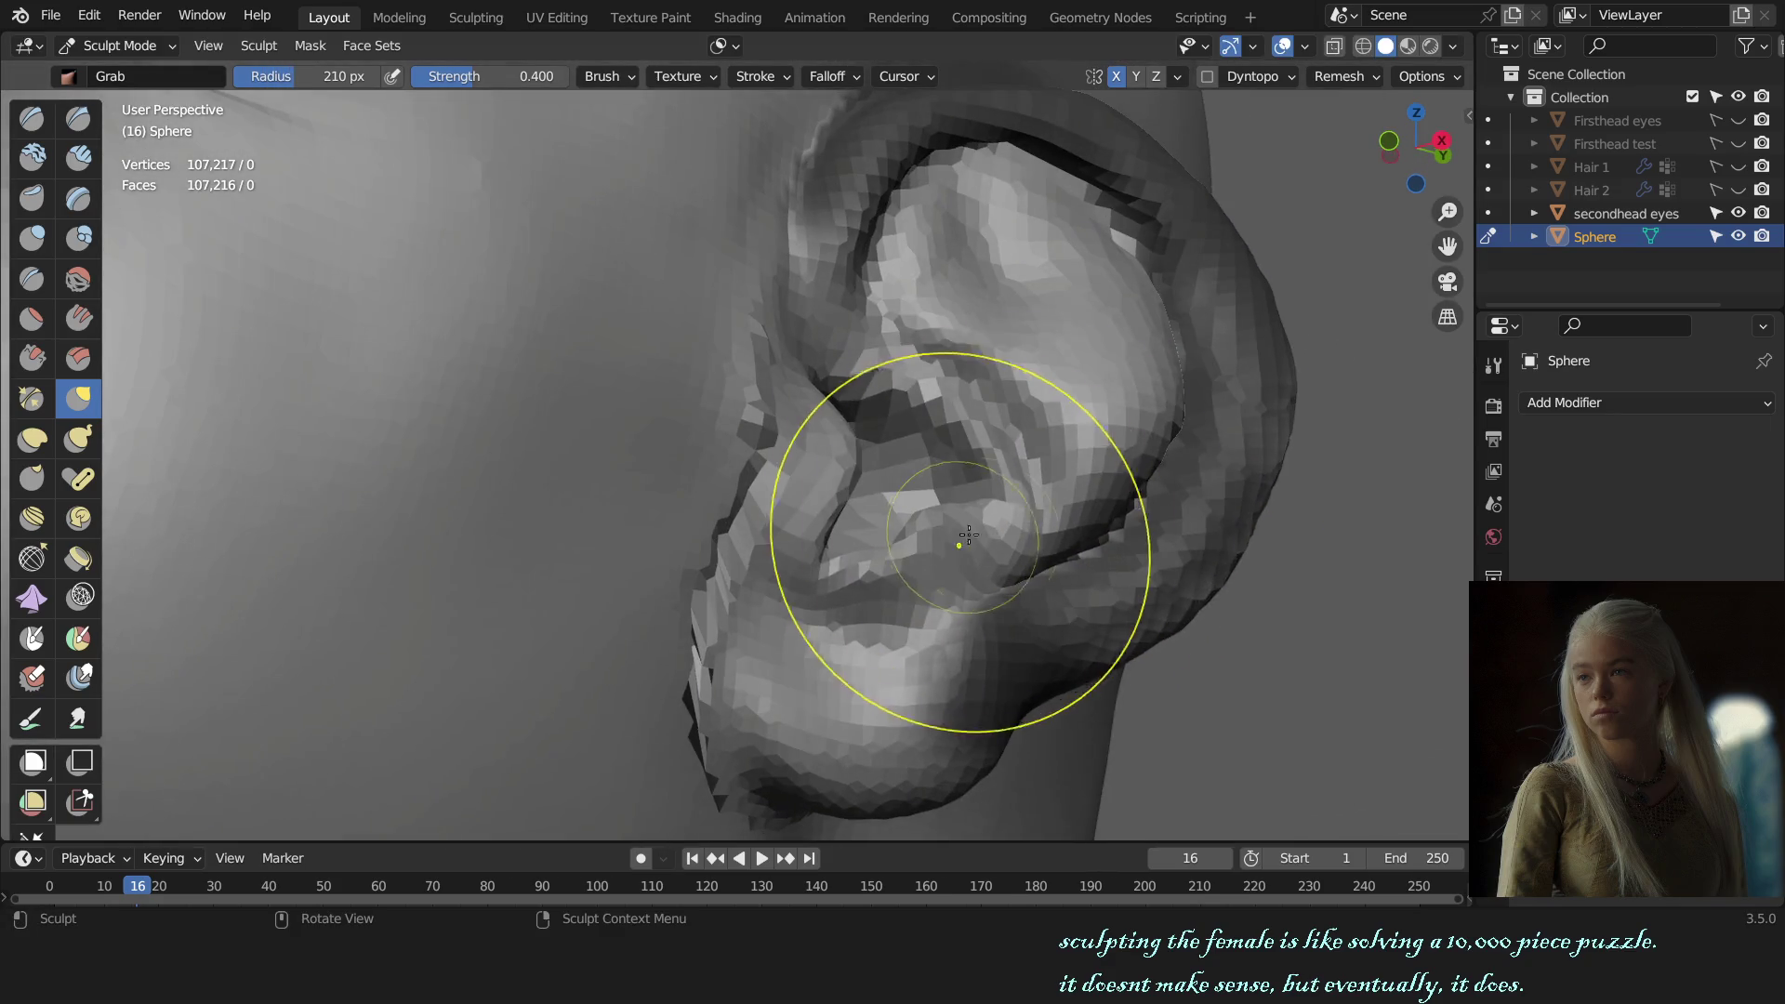
pyautogui.press('f')
pyautogui.click(1142, 480)
pyautogui.moveTo(1142, 480); pyautogui.dragTo(1068, 578, button='middle')
pyautogui.moveTo(1067, 577)
pyautogui.mouseDown()
pyautogui.moveTo(937, 458)
pyautogui.moveTo(1029, 499)
pyautogui.mouseUp()
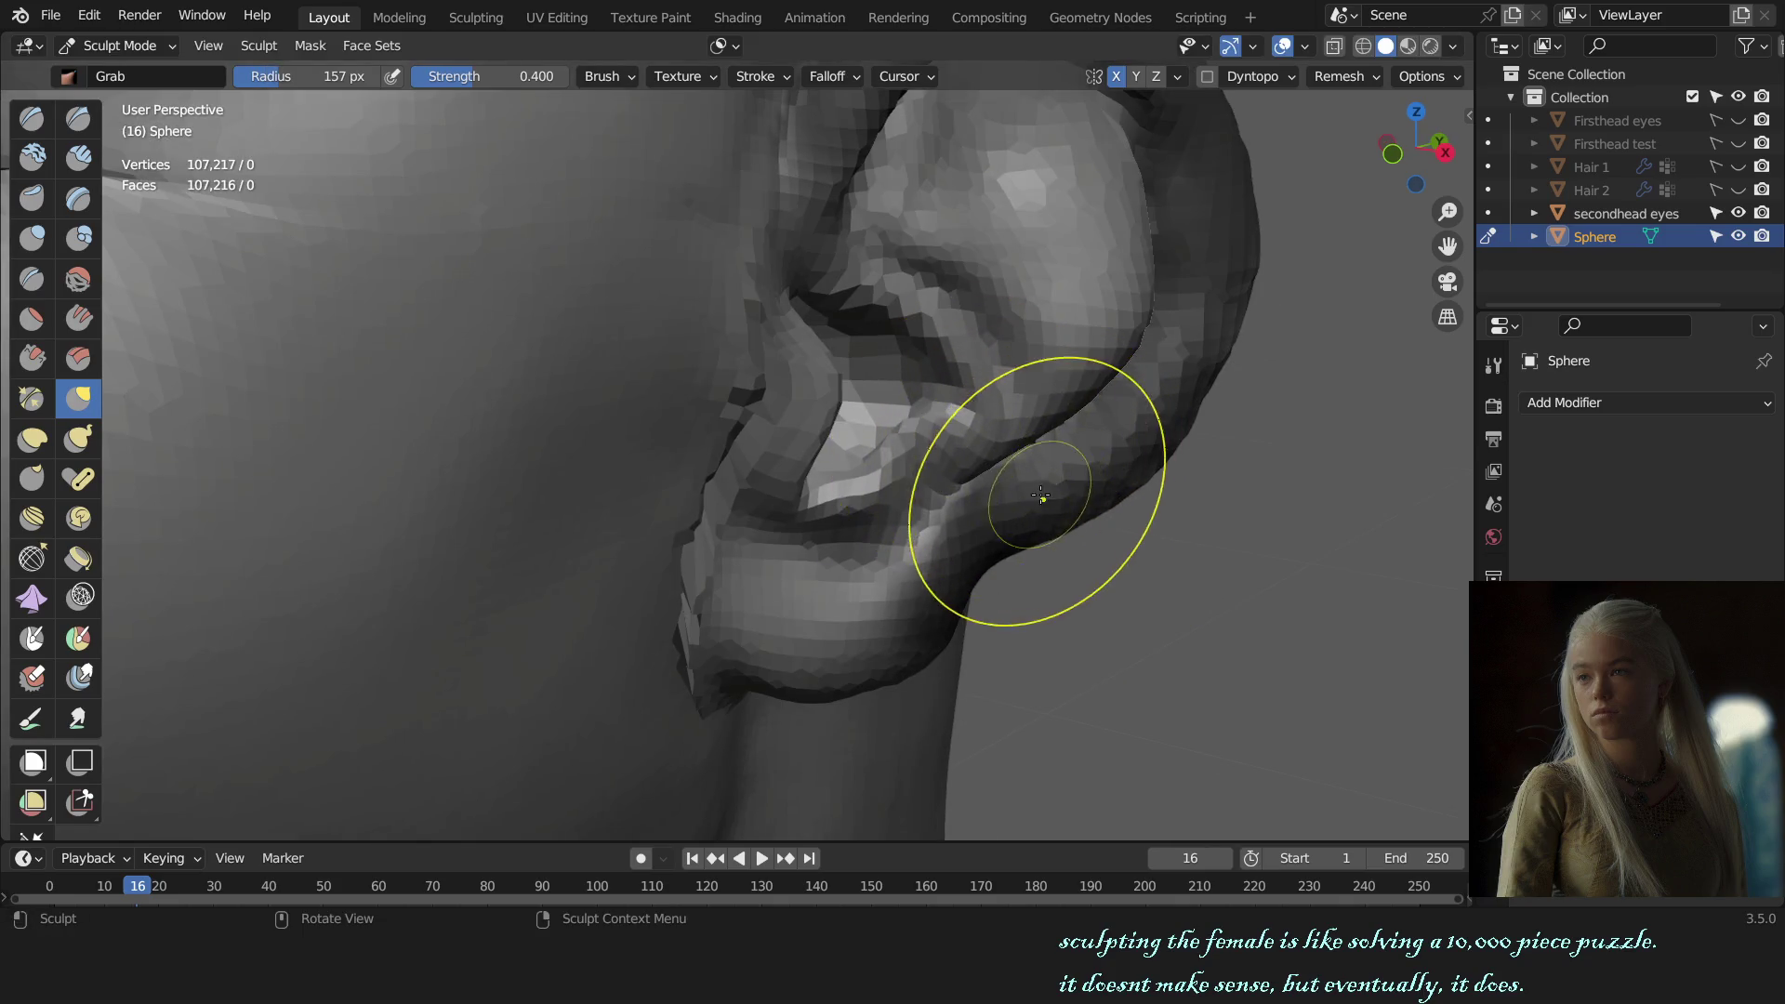
pyautogui.moveTo(1029, 499); pyautogui.dragTo(824, 597, button='middle')
# Step: Build up the lower ear surface with the Draw brush
pyautogui.press('x')
pyautogui.scroll(3, 824, 597)
pyautogui.moveTo(856, 339); pyautogui.dragTo(974, 372)
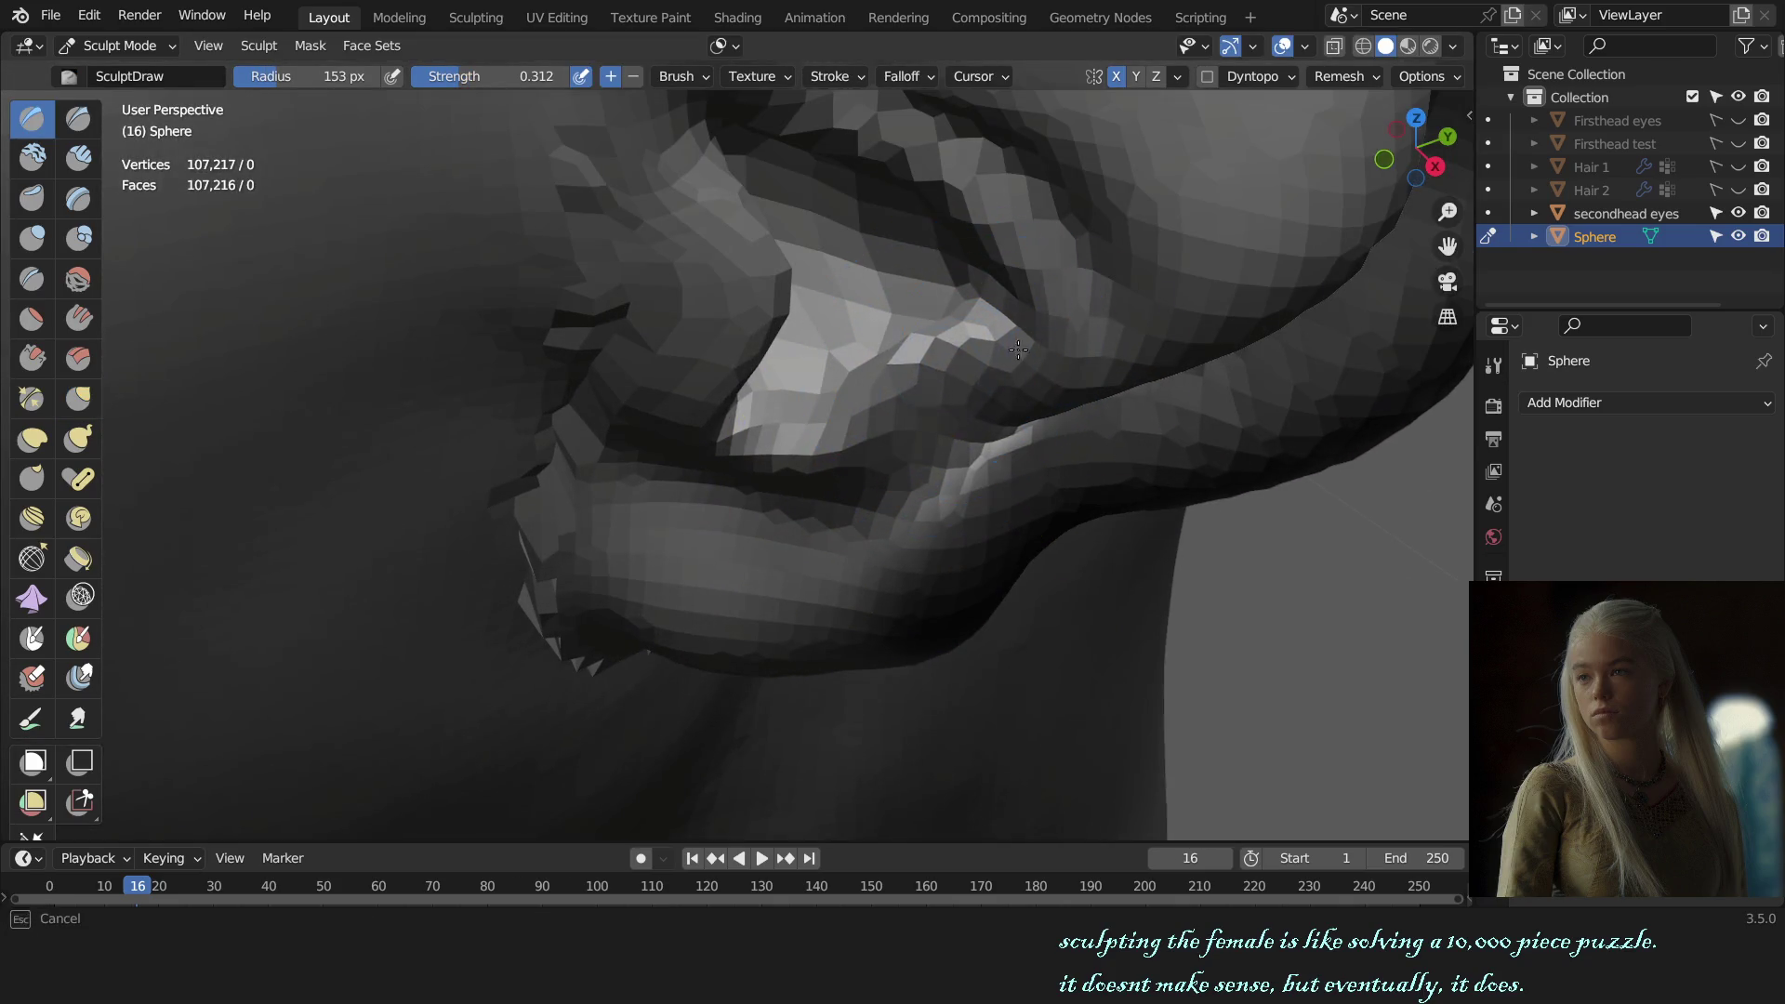
# Step: Set the brush radius to 187 px and orbit to the upper ear with Draw active
pyautogui.moveTo(974, 372)
pyautogui.mouseDown(button='middle')
pyautogui.moveTo(911, 426)
pyautogui.moveTo(689, 484)
pyautogui.mouseUp(button='middle')
pyautogui.scroll(-8, 968, 414)
pyautogui.scroll(6, 688, 484)
pyautogui.press('f')
pyautogui.click(686, 409)
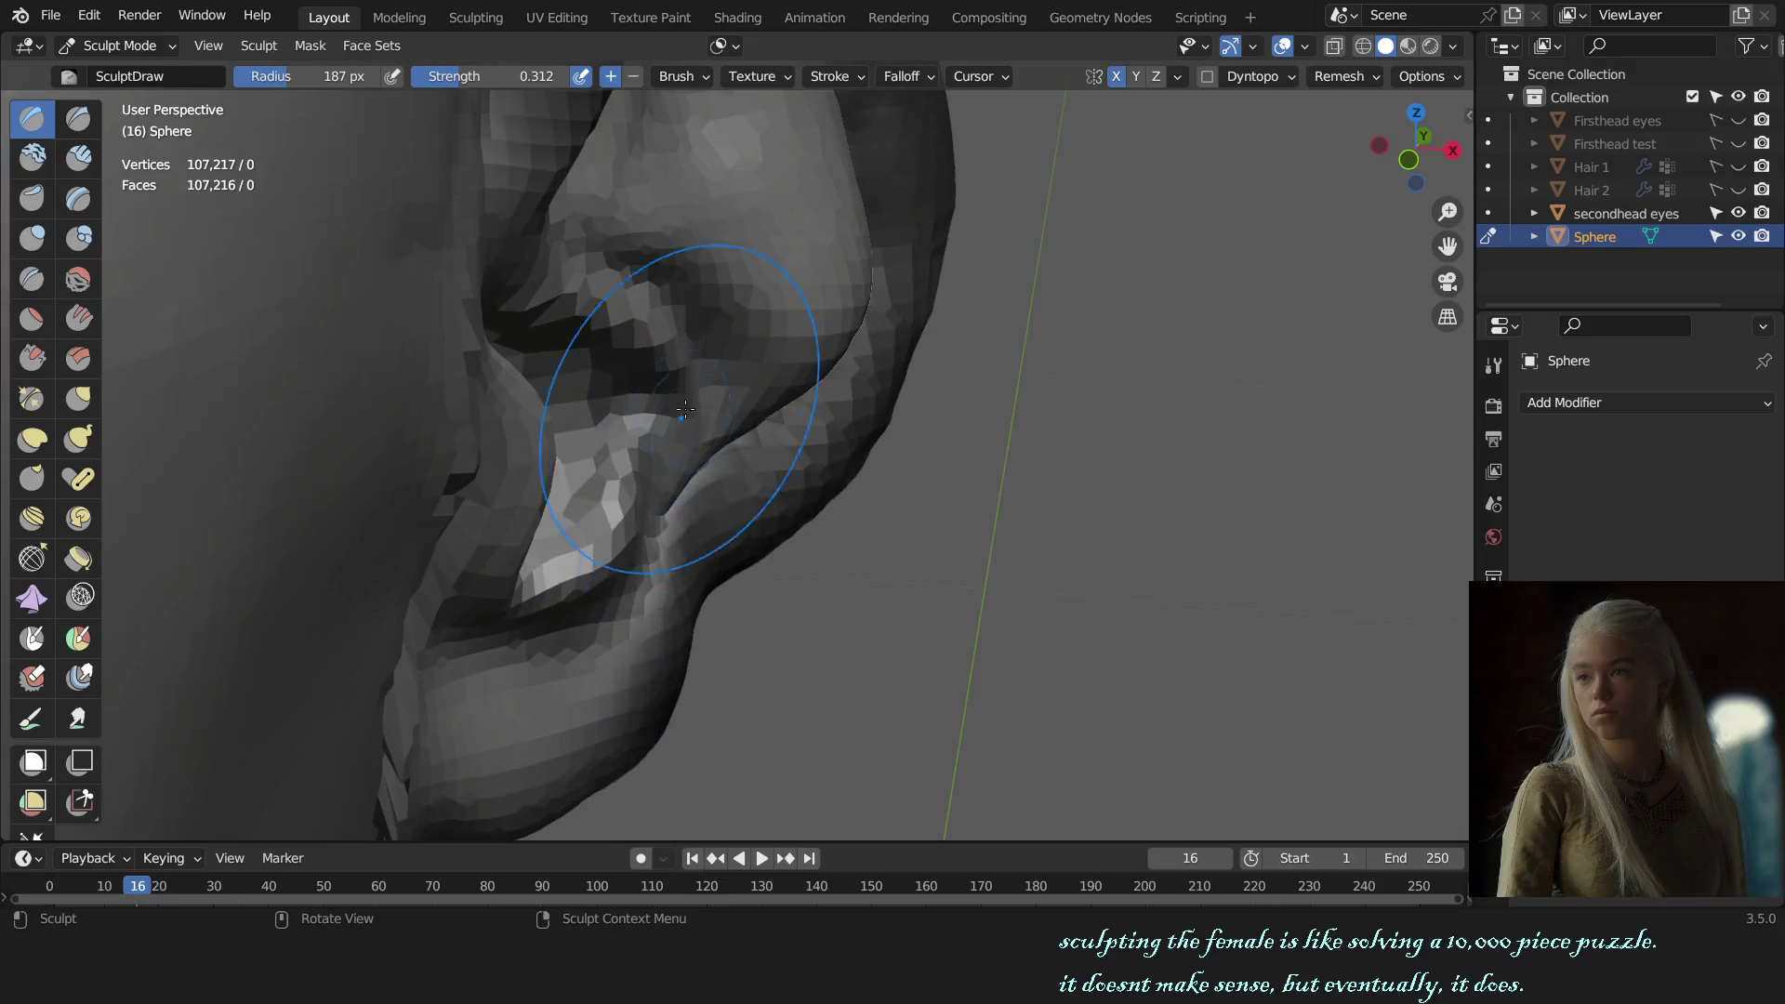
pyautogui.press('g')
pyautogui.moveTo(669, 338)
pyautogui.mouseDown(button='middle')
pyautogui.moveTo(721, 337)
pyautogui.moveTo(699, 220)
pyautogui.mouseUp(button='middle')
pyautogui.press('x')
# Step: Add volume along the upper ear rim, then across the inner bowl at 167 px
pyautogui.moveTo(650, 232); pyautogui.dragTo(744, 307)
pyautogui.moveTo(651, 186)
pyautogui.mouseDown()
pyautogui.moveTo(741, 343)
pyautogui.moveTo(758, 176)
pyautogui.moveTo(818, 298)
pyautogui.mouseUp()
pyautogui.moveTo(819, 279); pyautogui.dragTo(858, 228, button='middle')
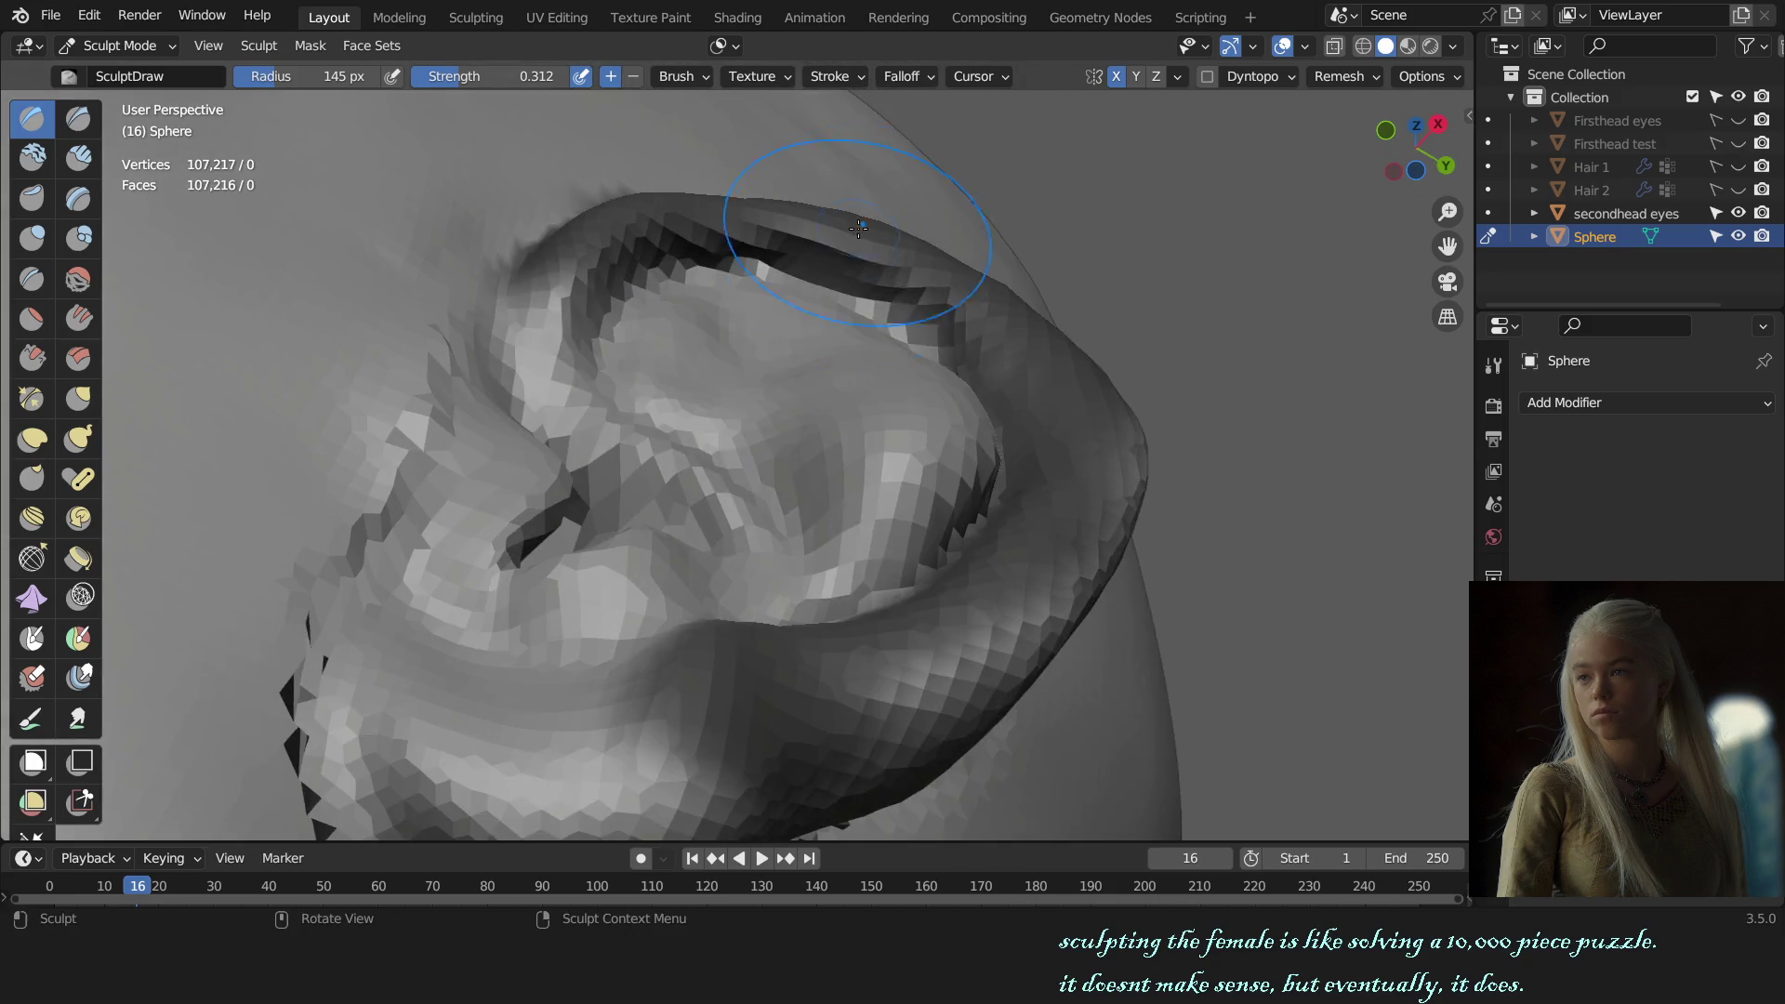
pyautogui.press('f')
pyautogui.click(716, 402)
pyautogui.moveTo(716, 402); pyautogui.dragTo(698, 415)
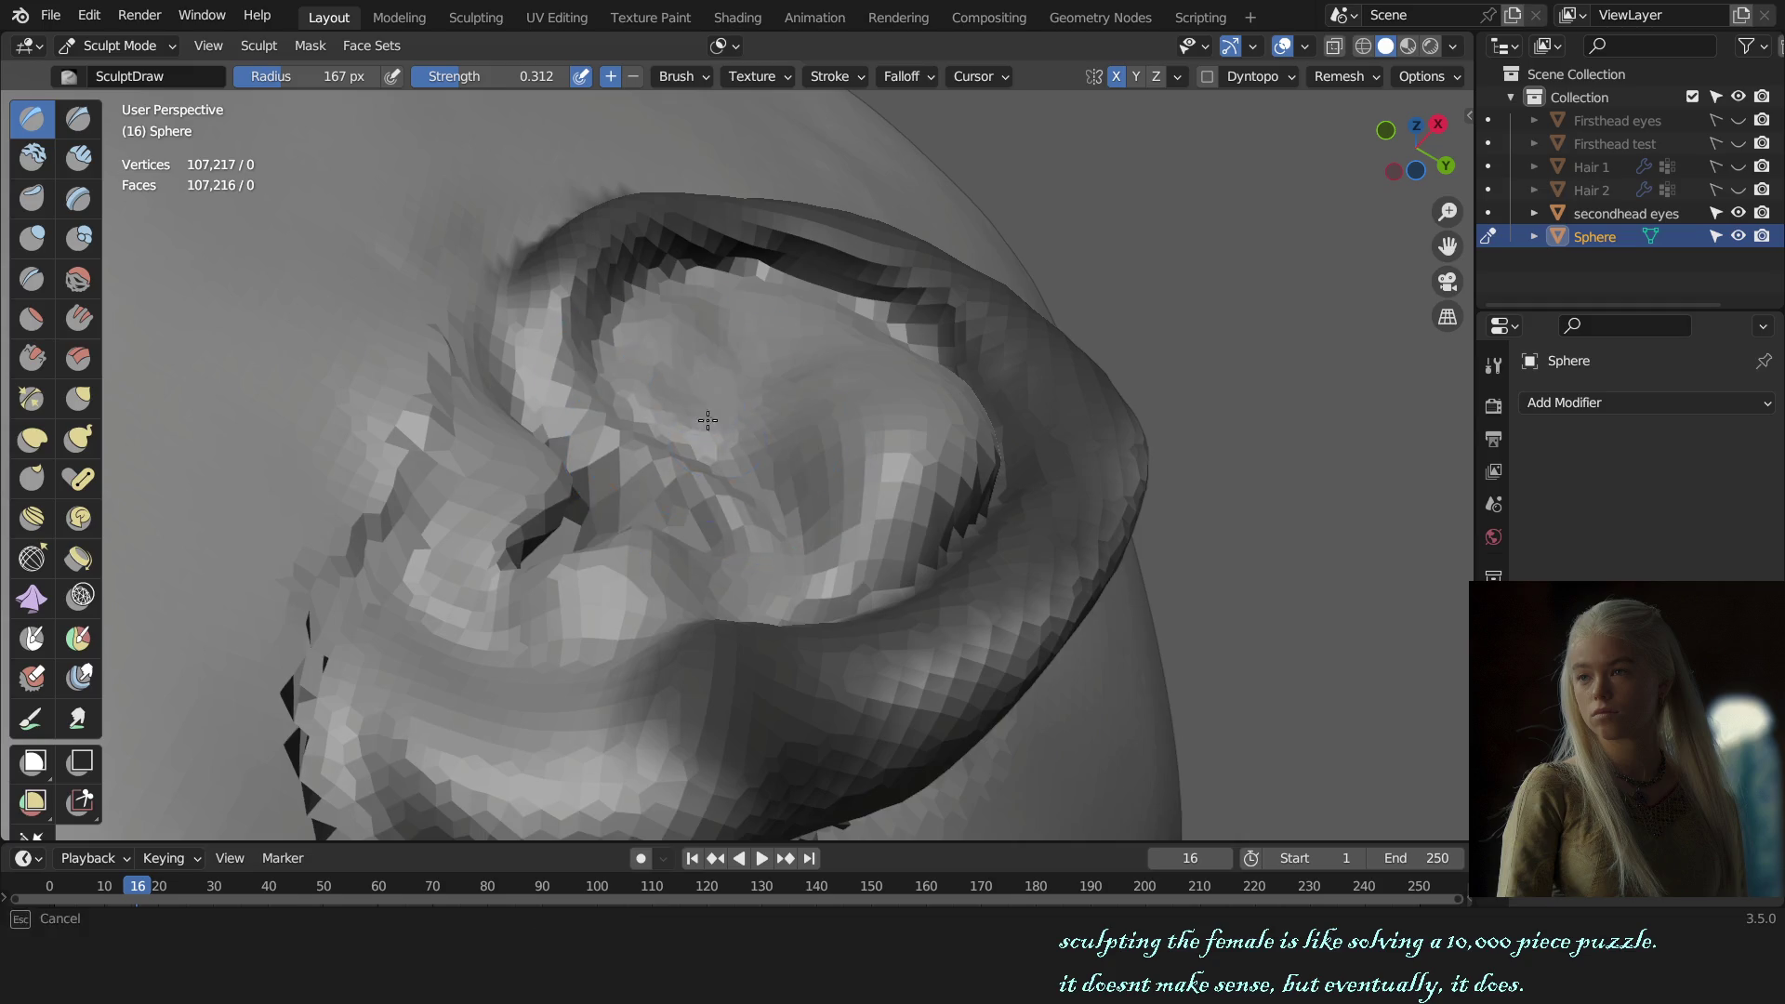
# Step: Check the ear from side and front, setting Grab to 127 then 175 px
pyautogui.scroll(-5, 892, 505)
pyautogui.moveTo(893, 506)
pyautogui.mouseDown(button='middle')
pyautogui.moveTo(909, 518)
pyautogui.moveTo(767, 522)
pyautogui.moveTo(825, 487)
pyautogui.mouseUp(button='middle')
pyautogui.scroll(3, 766, 522)
pyautogui.scroll(3, 790, 502)
pyautogui.press('f')
pyautogui.click(798, 526)
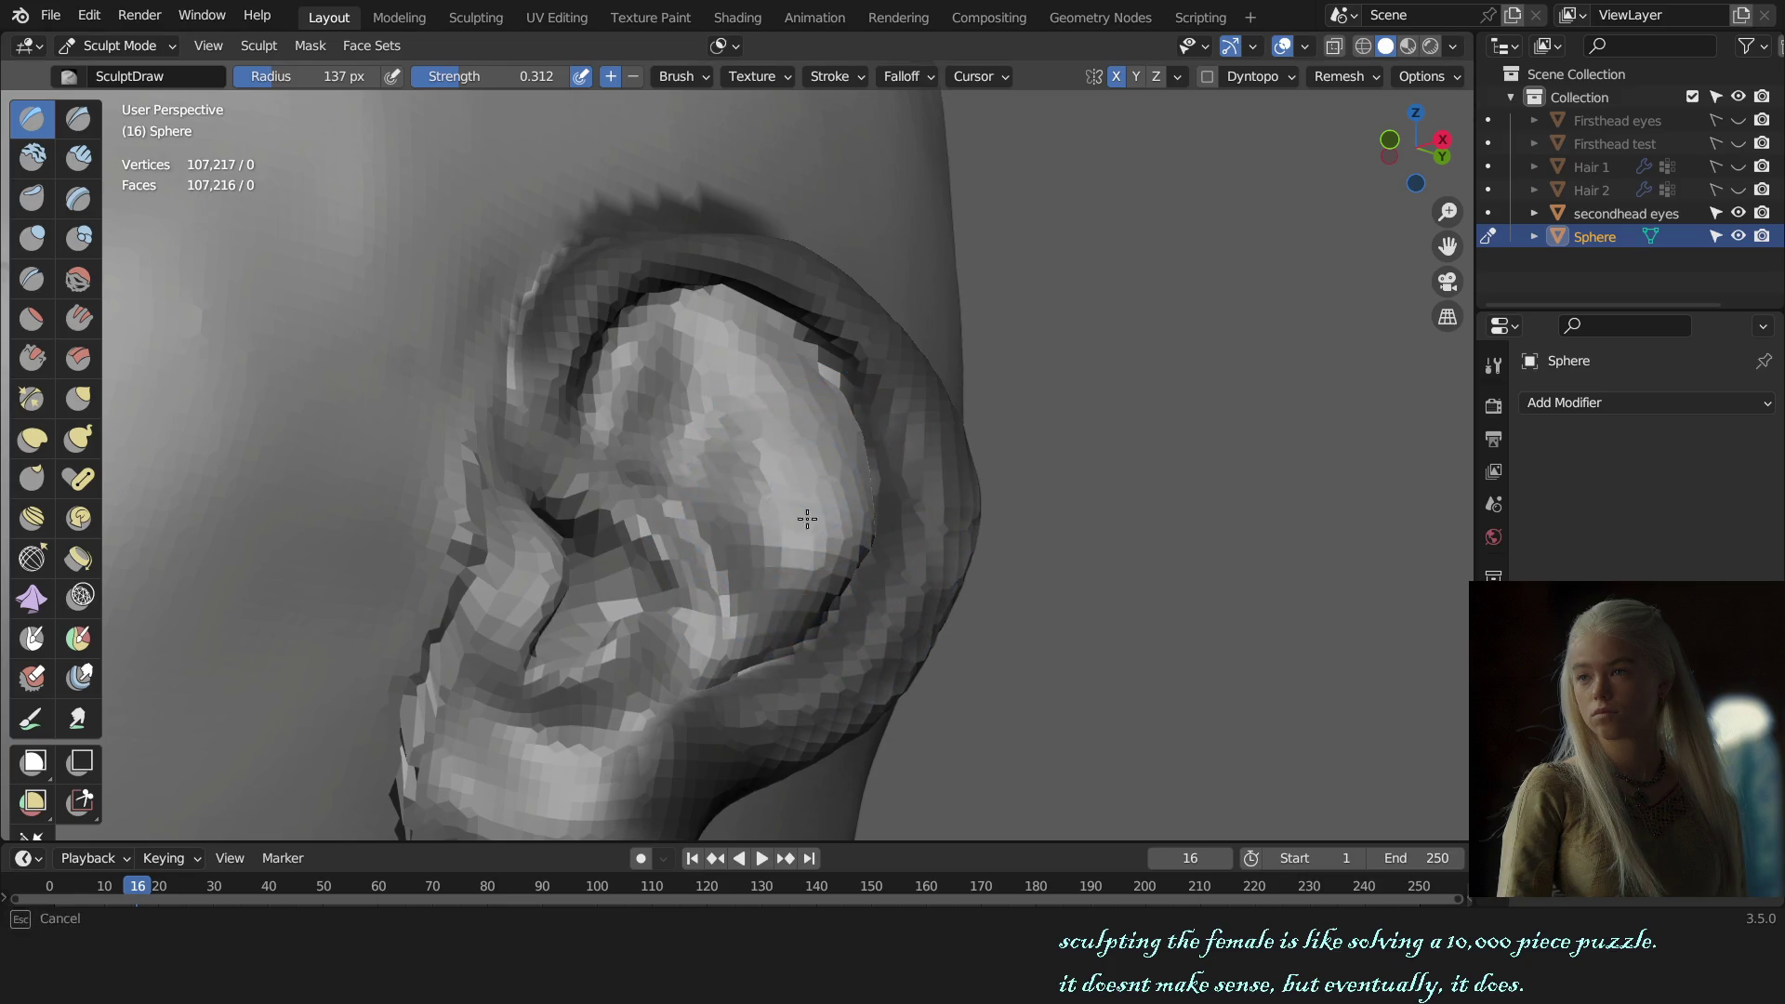
pyautogui.press('KP_1')
pyautogui.press('g')
pyautogui.press('f')
pyautogui.click(960, 522)
pyautogui.moveTo(961, 522)
pyautogui.mouseDown(button='middle')
pyautogui.moveTo(735, 502)
pyautogui.moveTo(710, 410)
pyautogui.mouseUp(button='middle')
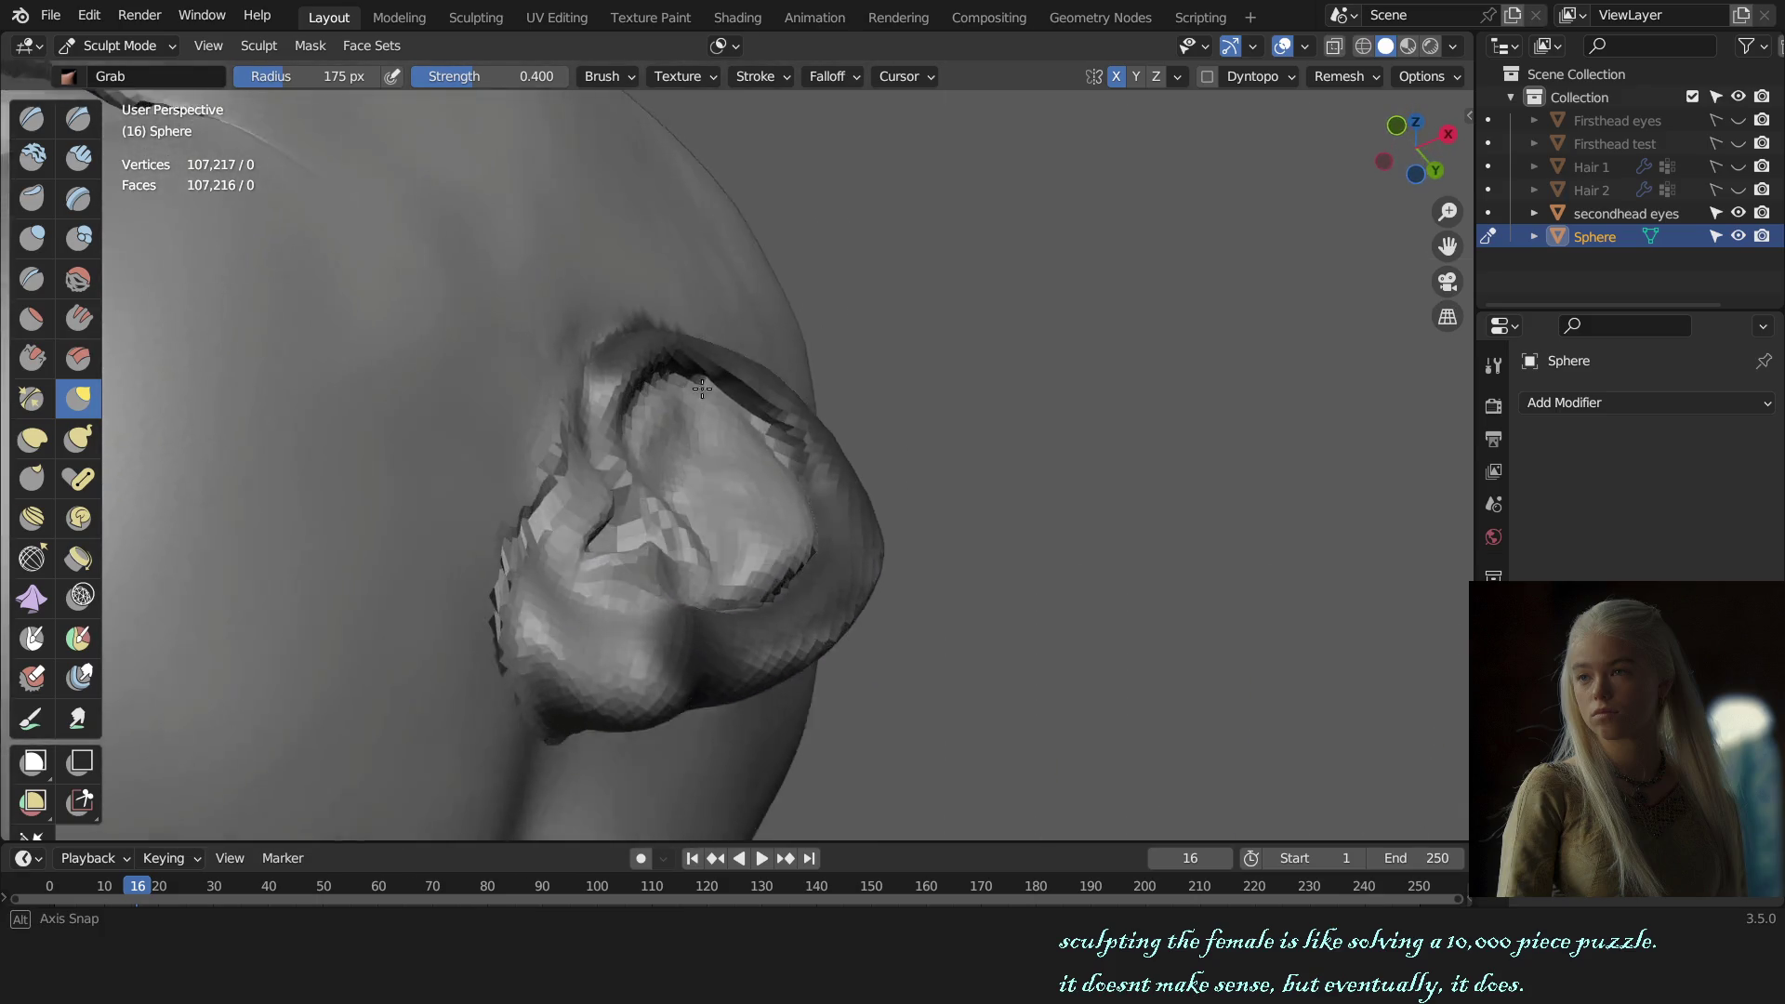
# Step: Review the head from the front, return to Object Mode and deselect it
pyautogui.press('x')
pyautogui.scroll(2, 721, 414)
pyautogui.scroll(2, 704, 429)
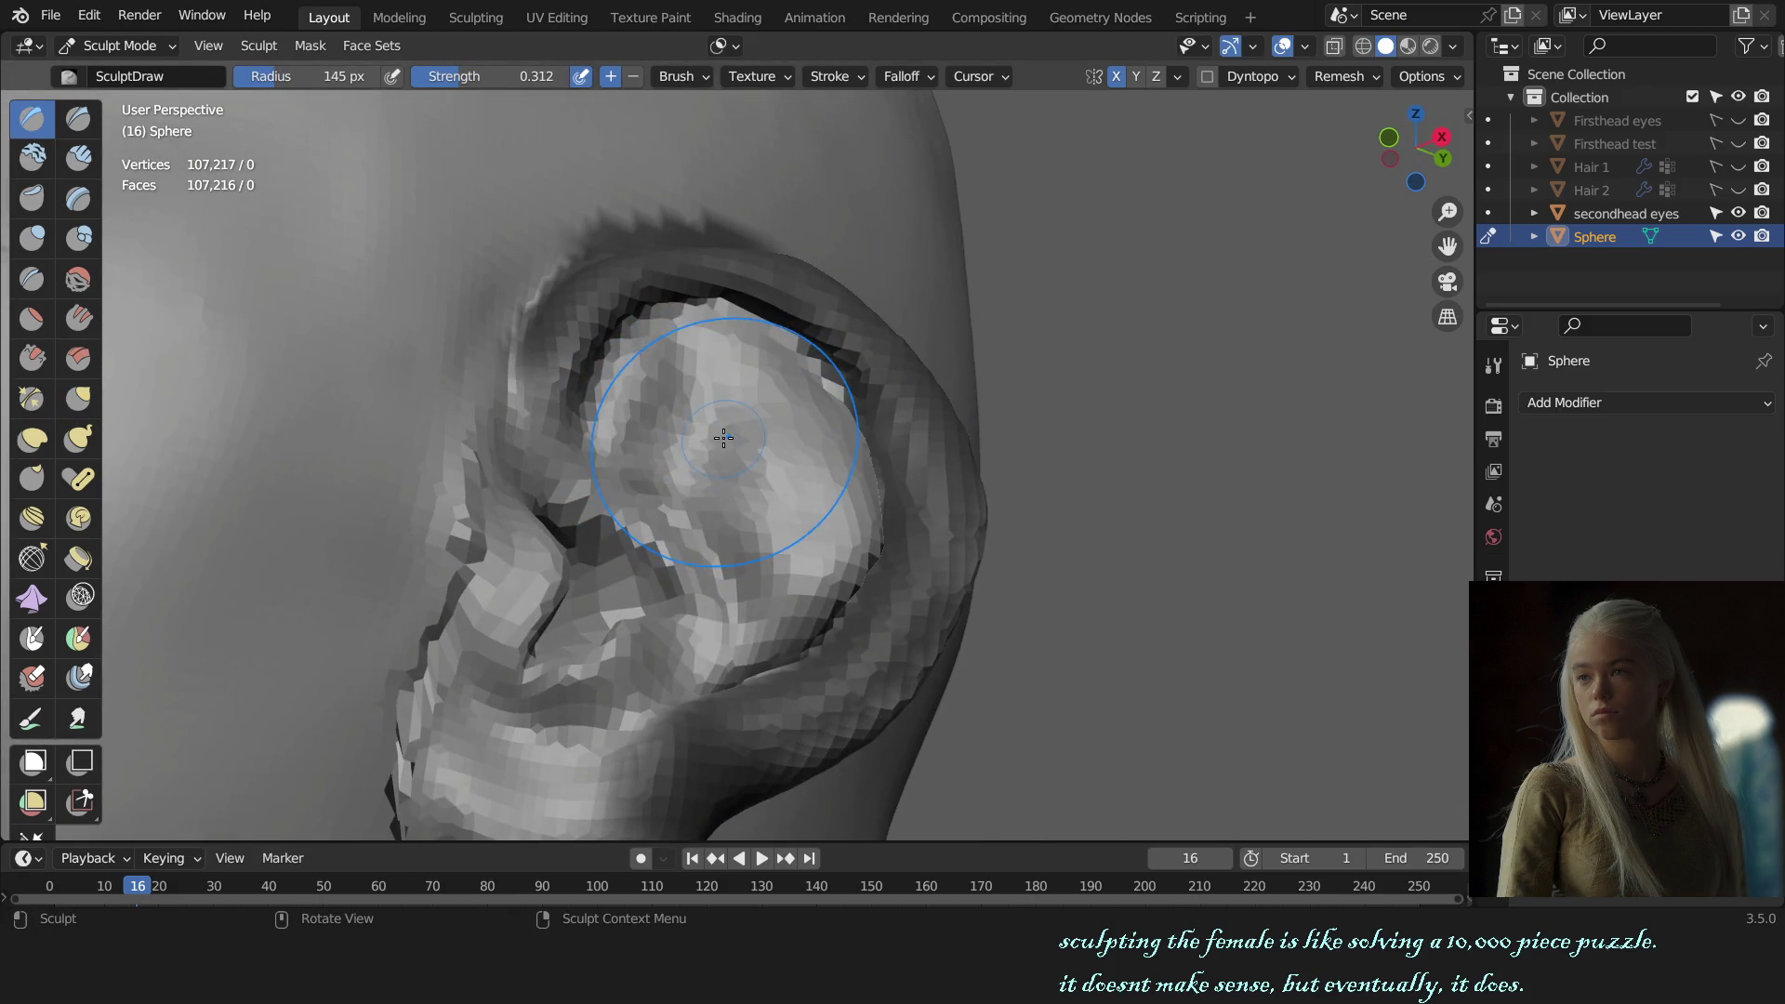
pyautogui.moveTo(686, 447)
pyautogui.mouseDown(button='middle')
pyautogui.moveTo(723, 321)
pyautogui.moveTo(746, 479)
pyautogui.mouseUp(button='middle')
pyautogui.scroll(-5, 723, 322)
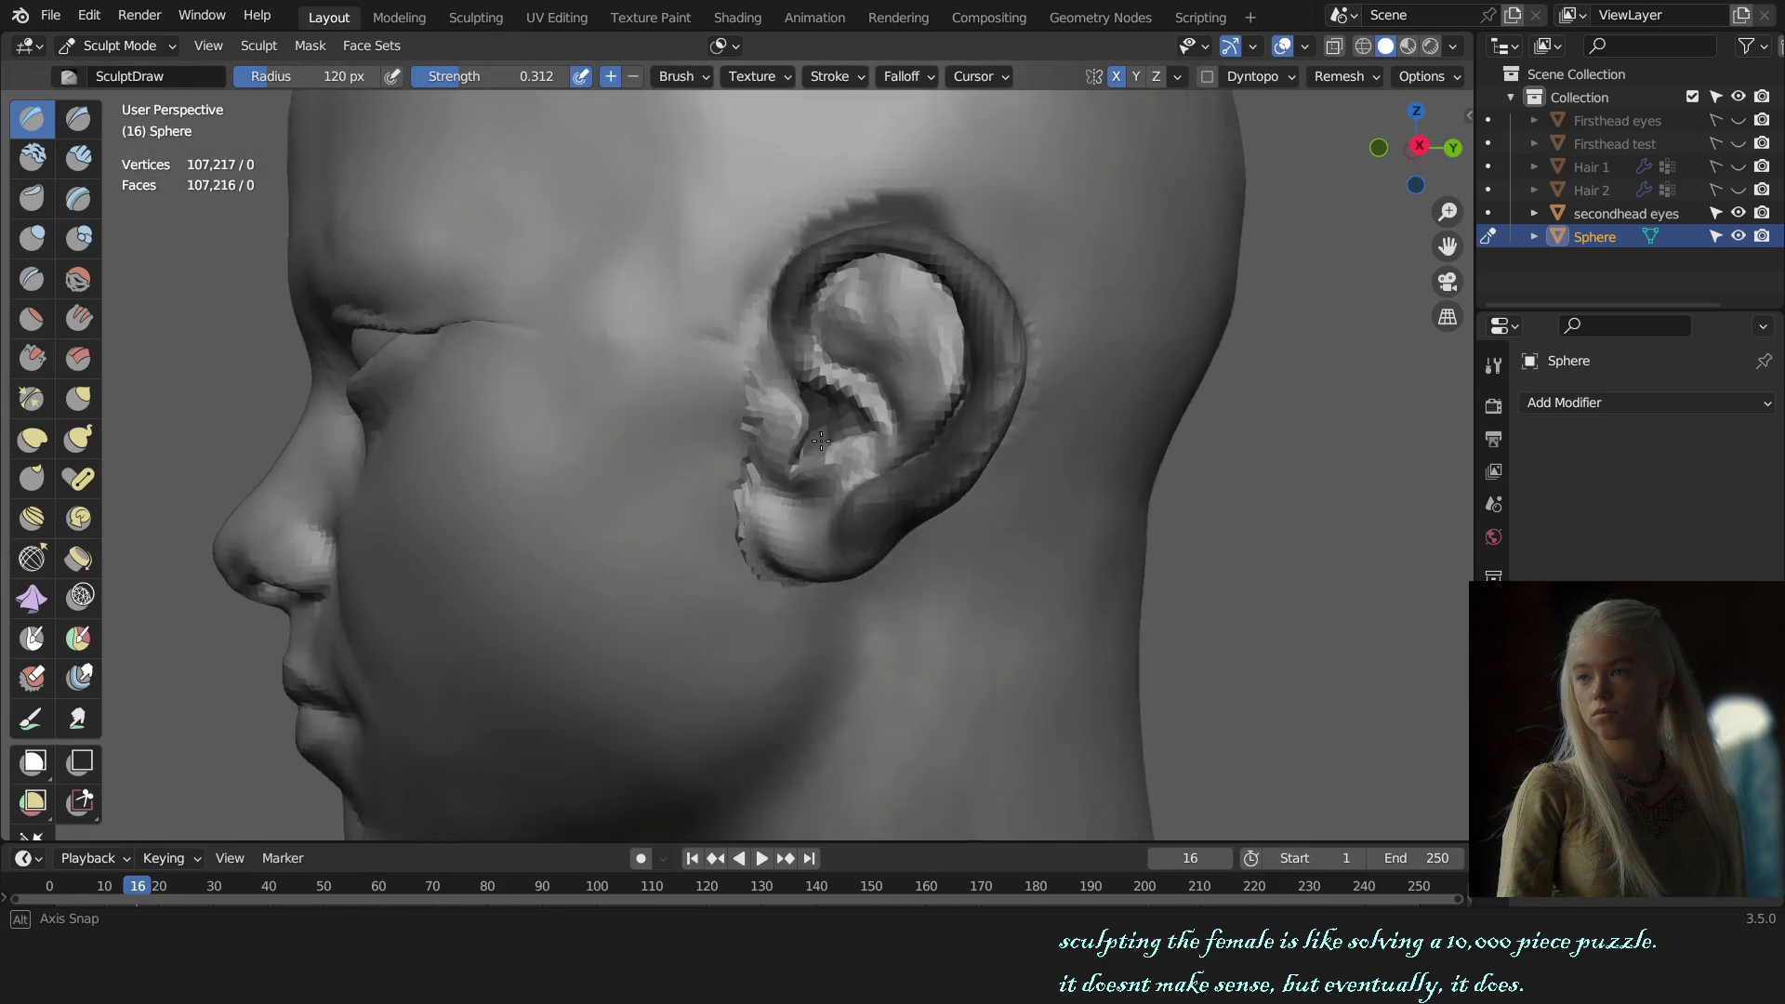
pyautogui.keyDown('alt'); pyautogui.moveTo(747, 479); pyautogui.dragTo(831, 455, button='middle'); pyautogui.keyUp('alt')
pyautogui.press('KP_1')
pyautogui.hotkey('ctrl', 'Tab')
pyautogui.click(1015, 515)
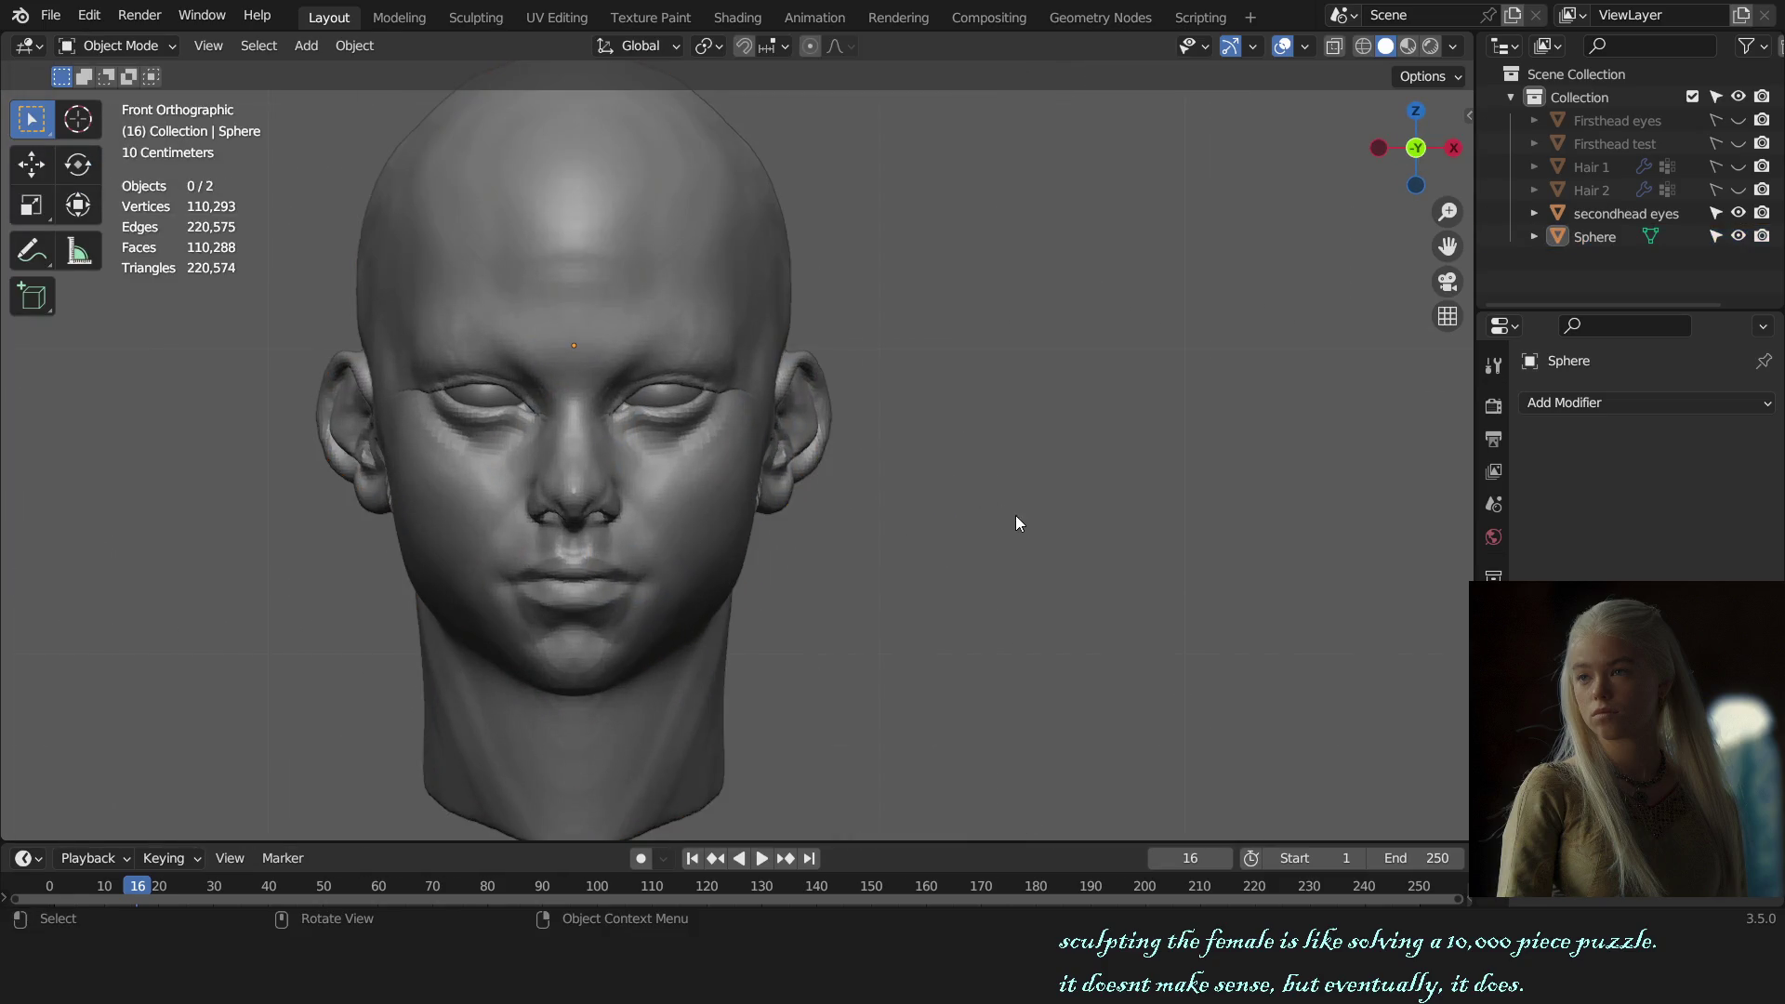
# Step: Save the sculpt as female bust sculpt.blend
pyautogui.scroll(-1, 1020, 519)
pyautogui.hotkey('ctrl', 's')
pyautogui.moveTo(1020, 521)
pyautogui.keyDown('alt'); pyautogui.mouseDown(button='middle')
pyautogui.moveTo(807, 453)
pyautogui.moveTo(1044, 538)
pyautogui.mouseUp(button='middle'); pyautogui.keyUp('alt')
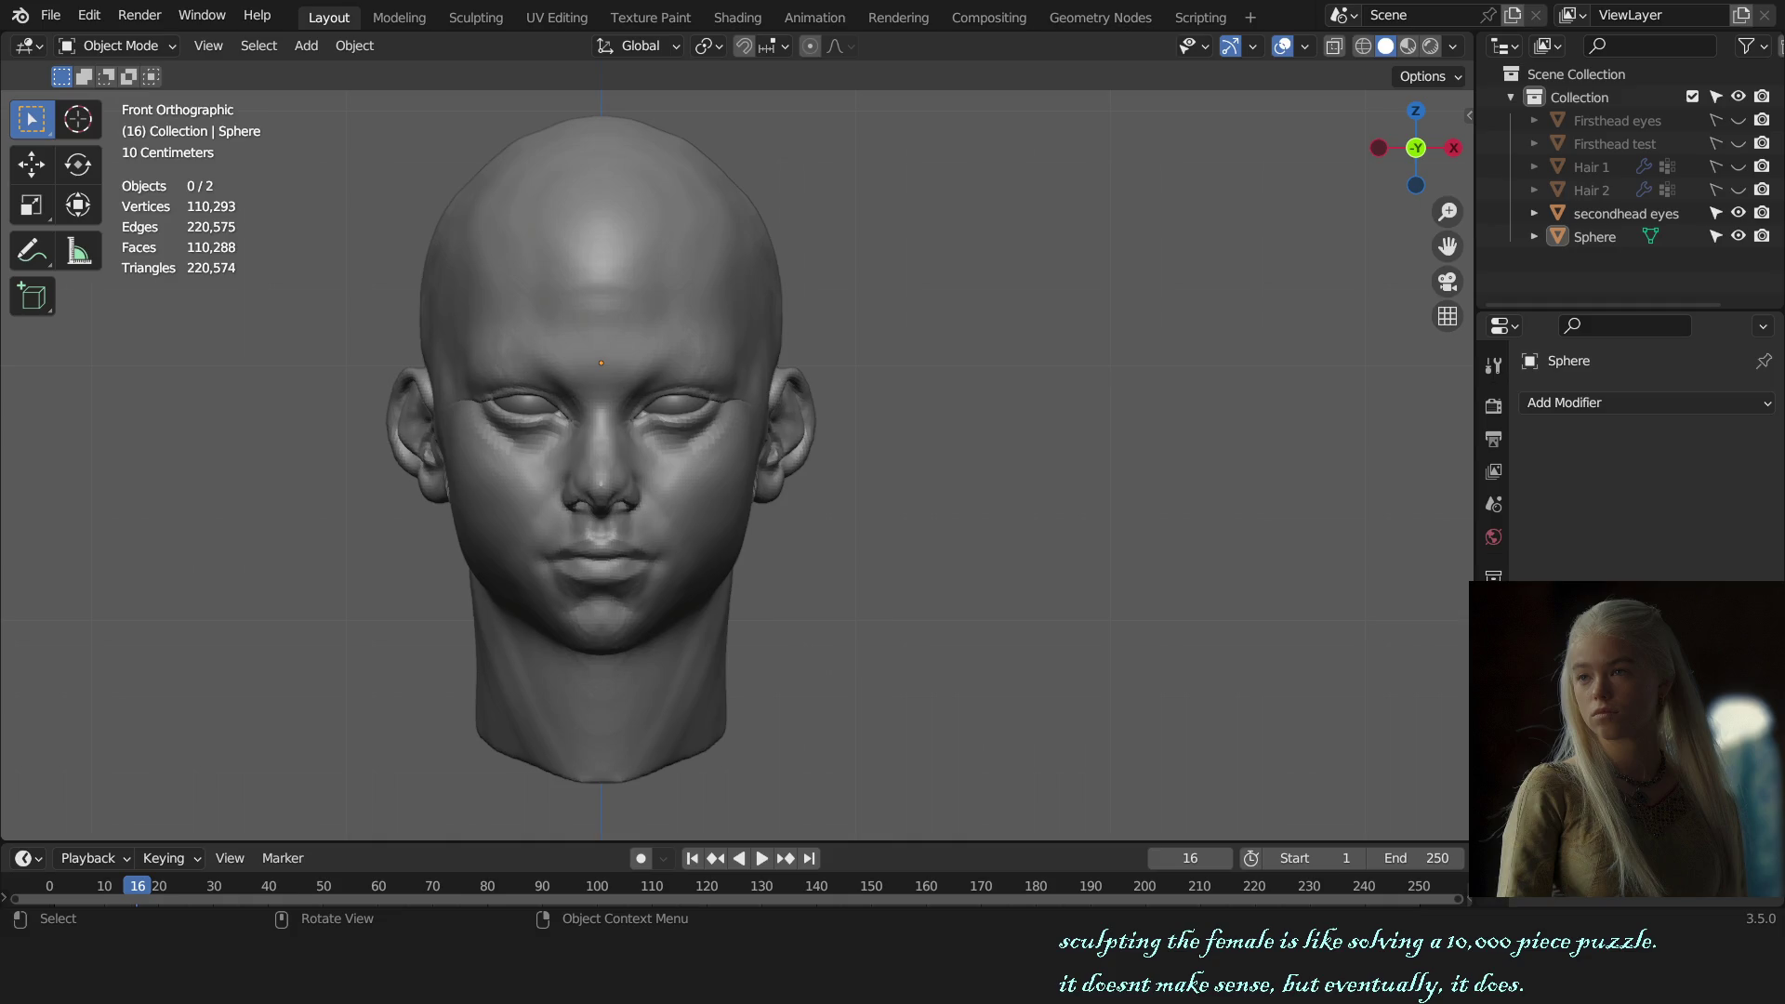
# Step: Orbit to a side view of the ear and select the head to re-enter sculpting
pyautogui.moveTo(920, 361)
pyautogui.mouseDown(button='middle')
pyautogui.moveTo(833, 534)
pyautogui.moveTo(737, 617)
pyautogui.mouseUp(button='middle')
pyautogui.scroll(5, 834, 533)
pyautogui.click(700, 550)
pyautogui.hotkey('ctrl', 'Tab')
# Step: Reshape the area just below the ear, enlarging the brush to 184 px
pyautogui.click(641, 687)
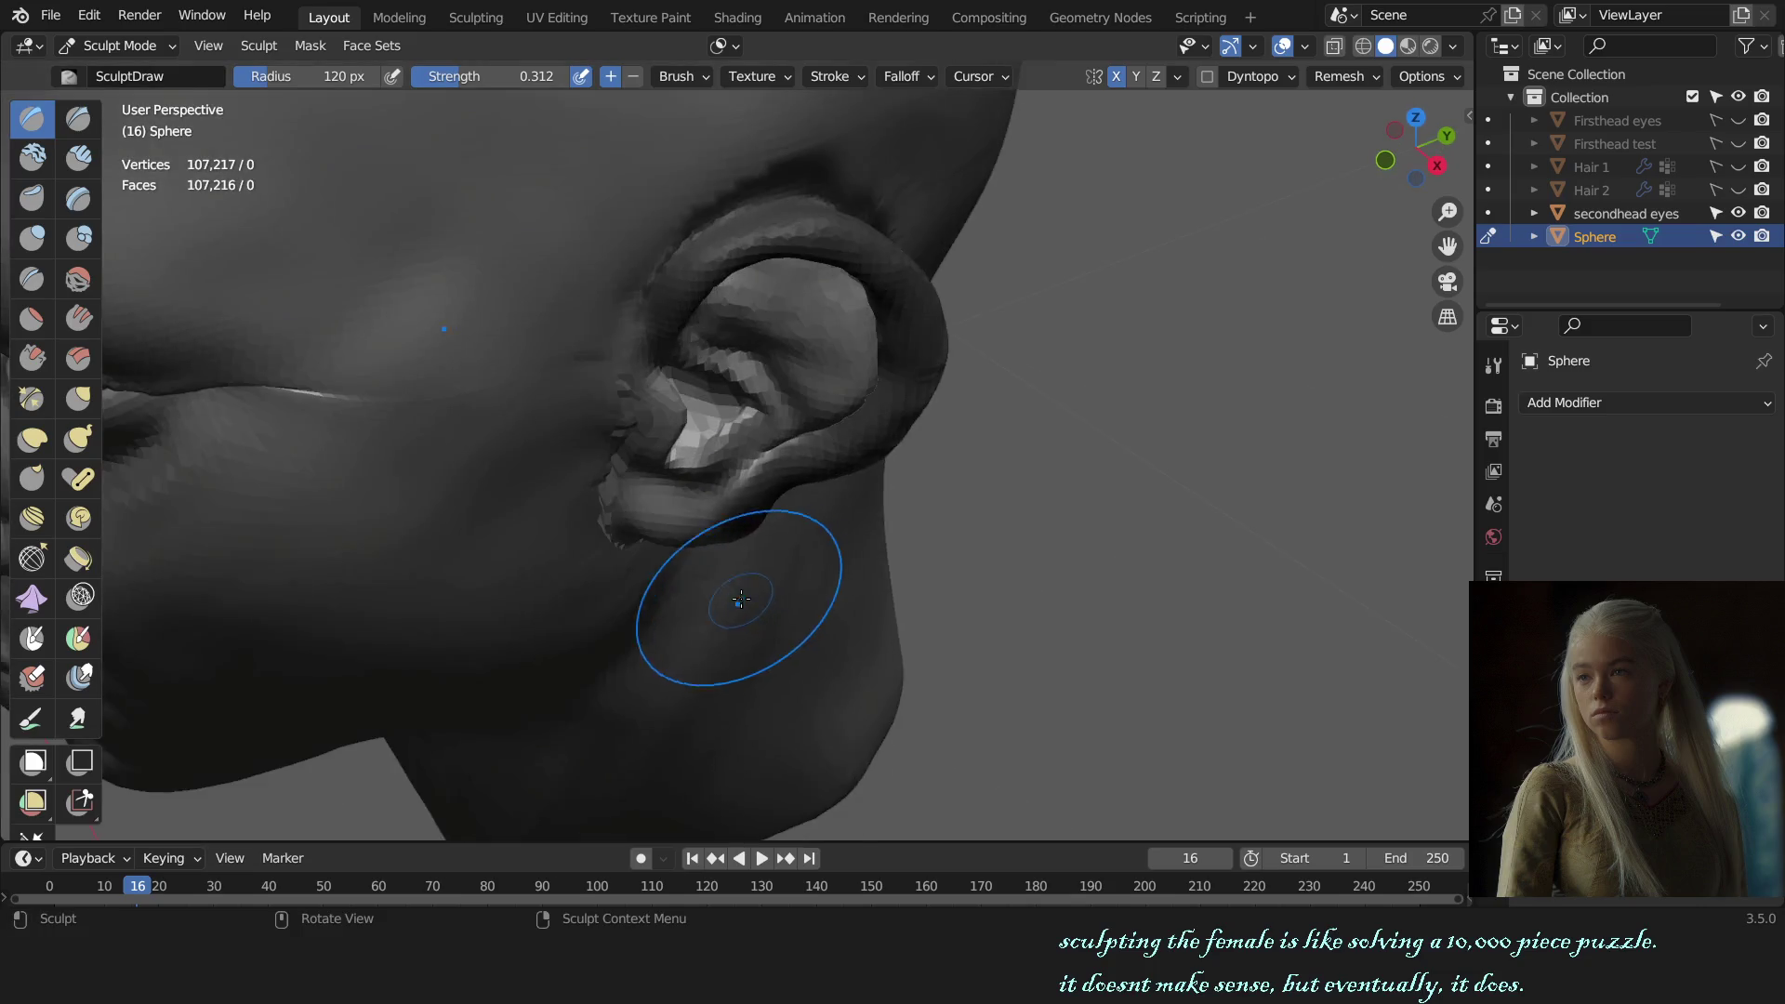
pyautogui.scroll(5, 736, 616)
pyautogui.scroll(3, 704, 391)
pyautogui.moveTo(704, 391); pyautogui.dragTo(657, 359, button='middle')
pyautogui.moveTo(657, 359)
pyautogui.mouseDown()
pyautogui.moveTo(618, 410)
pyautogui.moveTo(649, 379)
pyautogui.mouseUp()
pyautogui.press('f')
pyautogui.click(629, 443)
pyautogui.press('f')
pyautogui.click(697, 390)
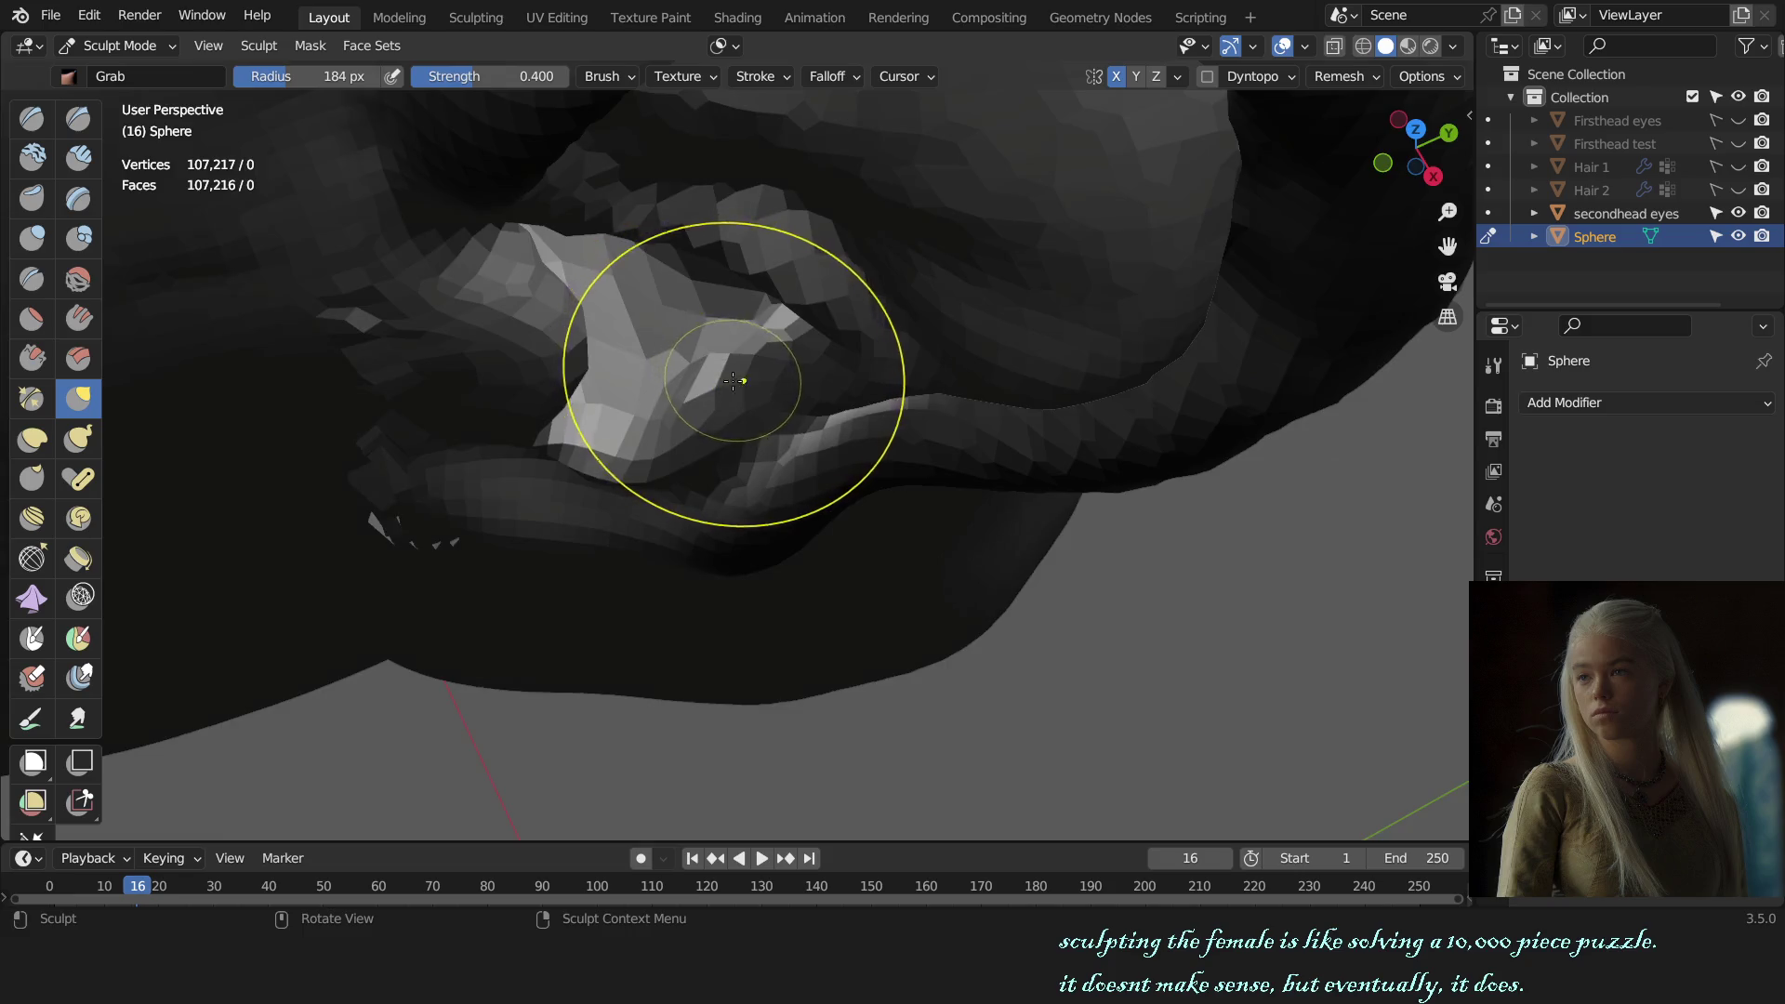
pyautogui.moveTo(742, 374); pyautogui.dragTo(743, 864, button='middle')
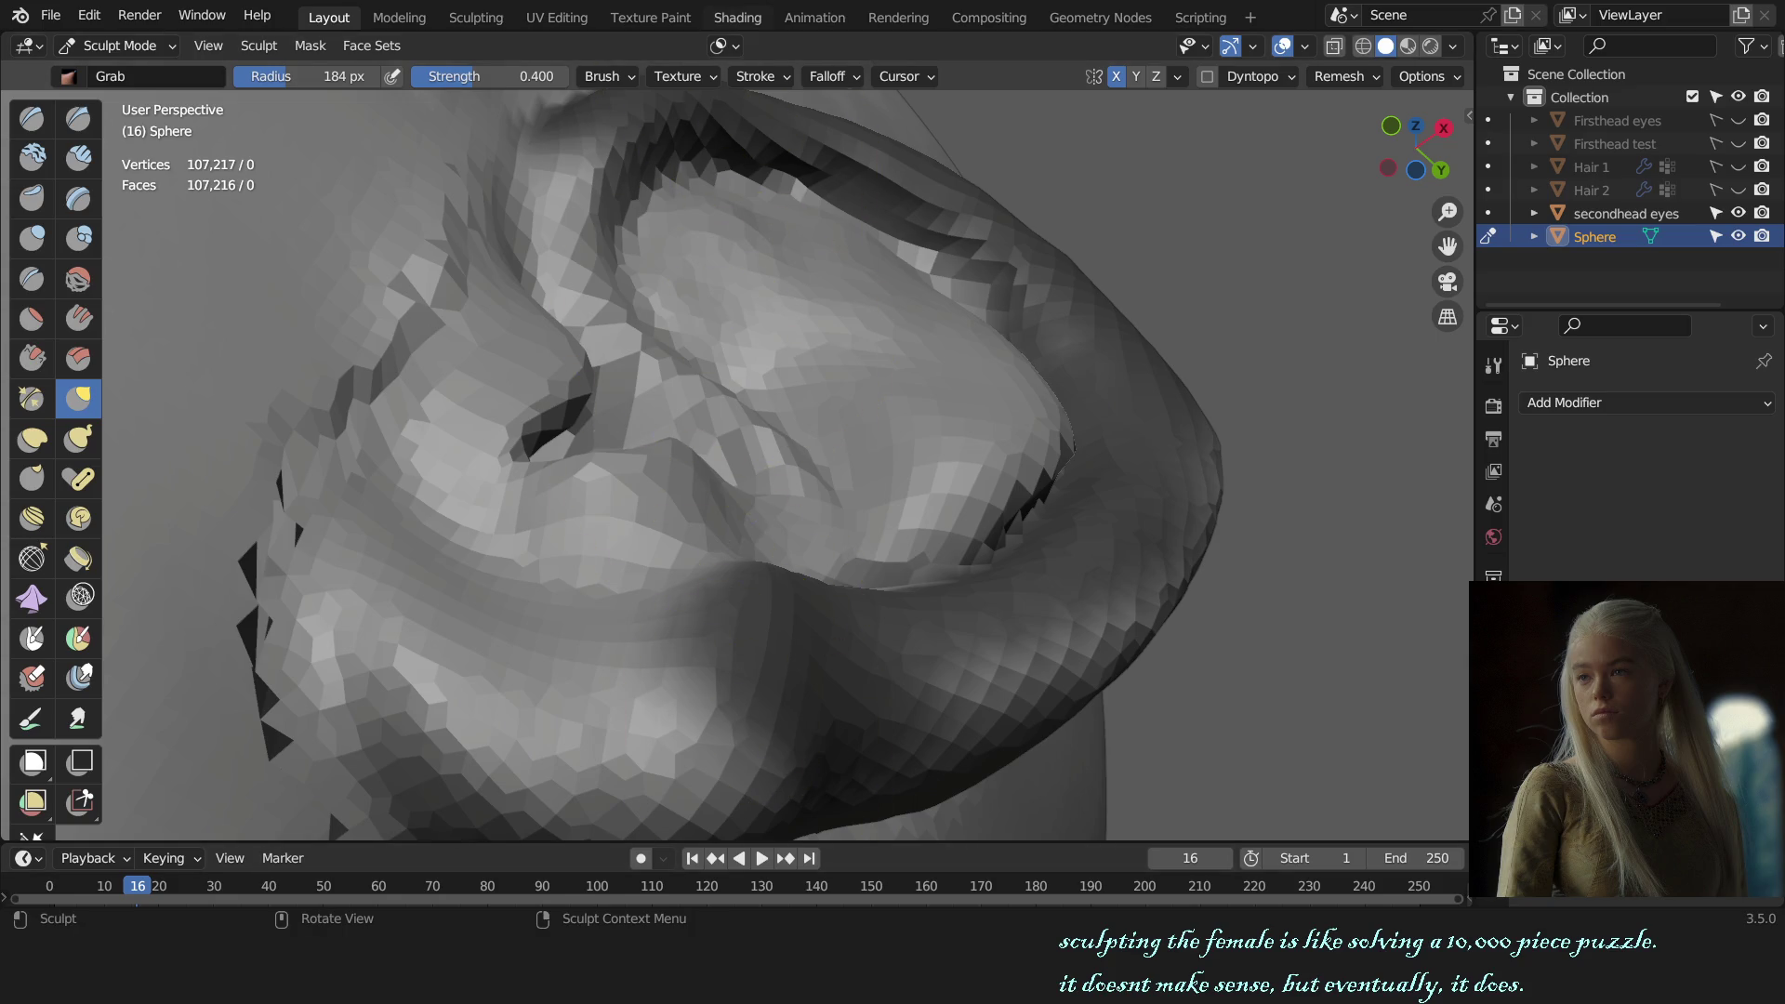
# Step: Zoom in on the ear from the front view and nudge its surface into shape
pyautogui.press('KP_1')
pyautogui.scroll(-3, 960, 527)
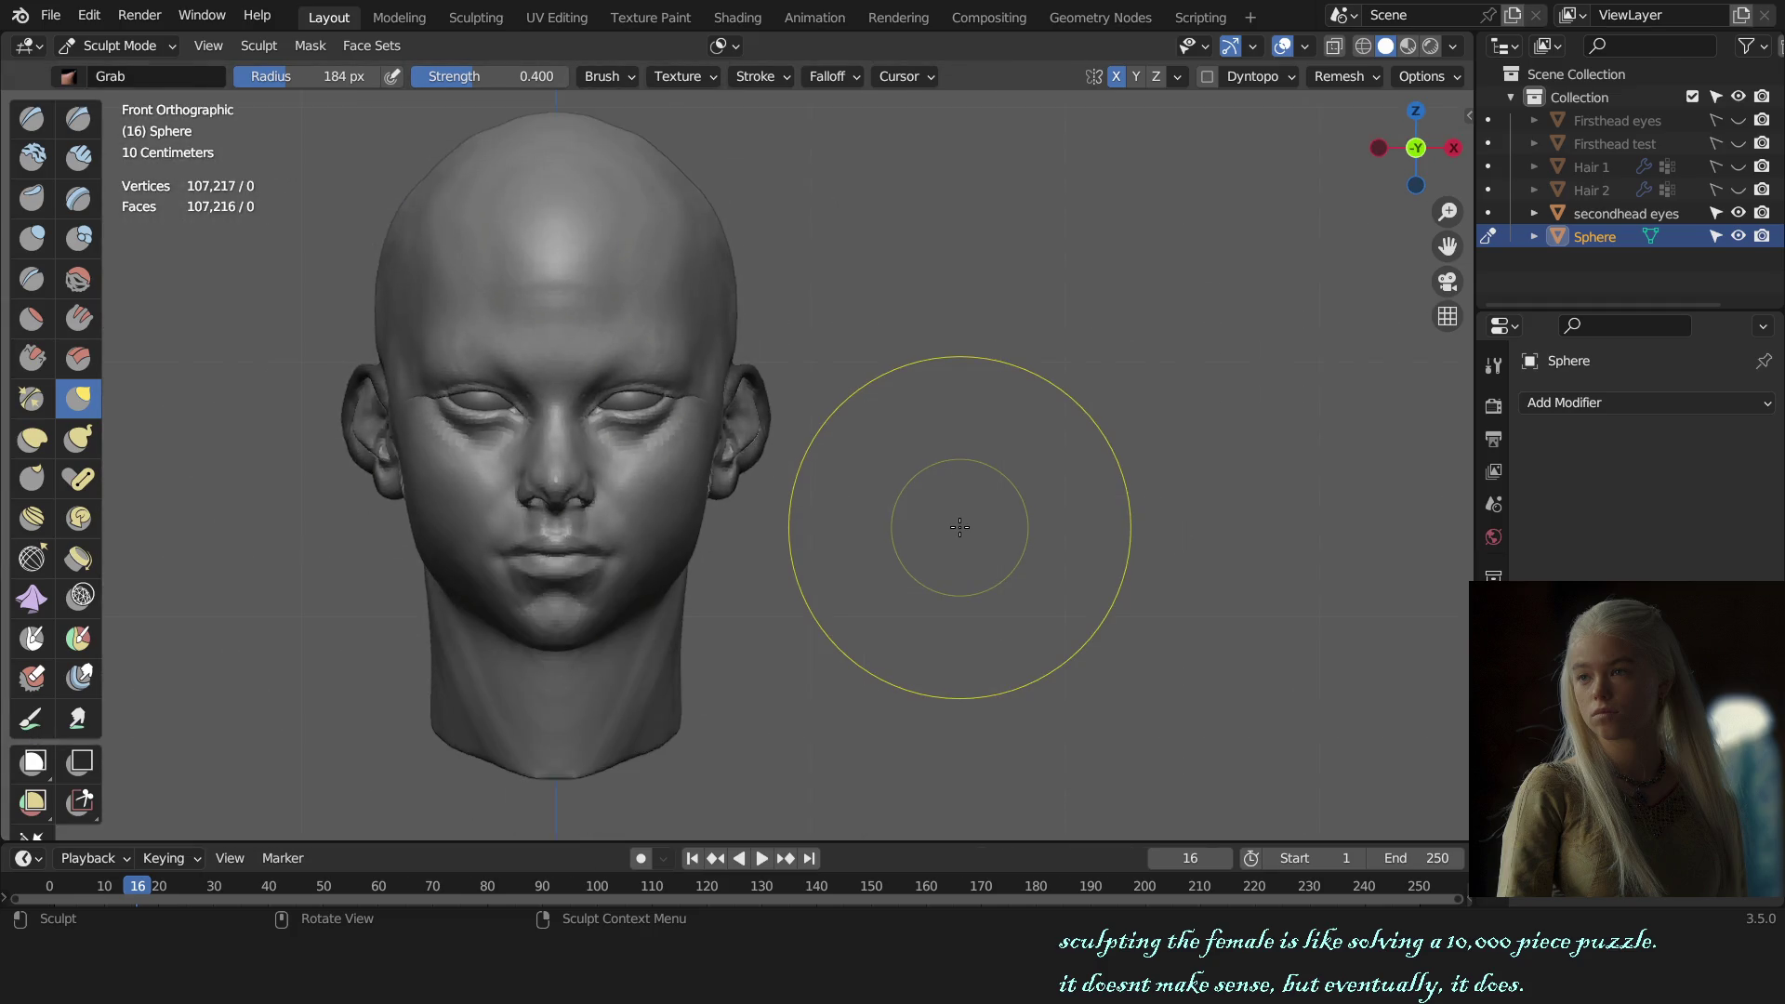
pyautogui.moveTo(960, 527); pyautogui.dragTo(978, 539, button='middle')
pyautogui.scroll(5, 863, 533)
pyautogui.scroll(1, 862, 533)
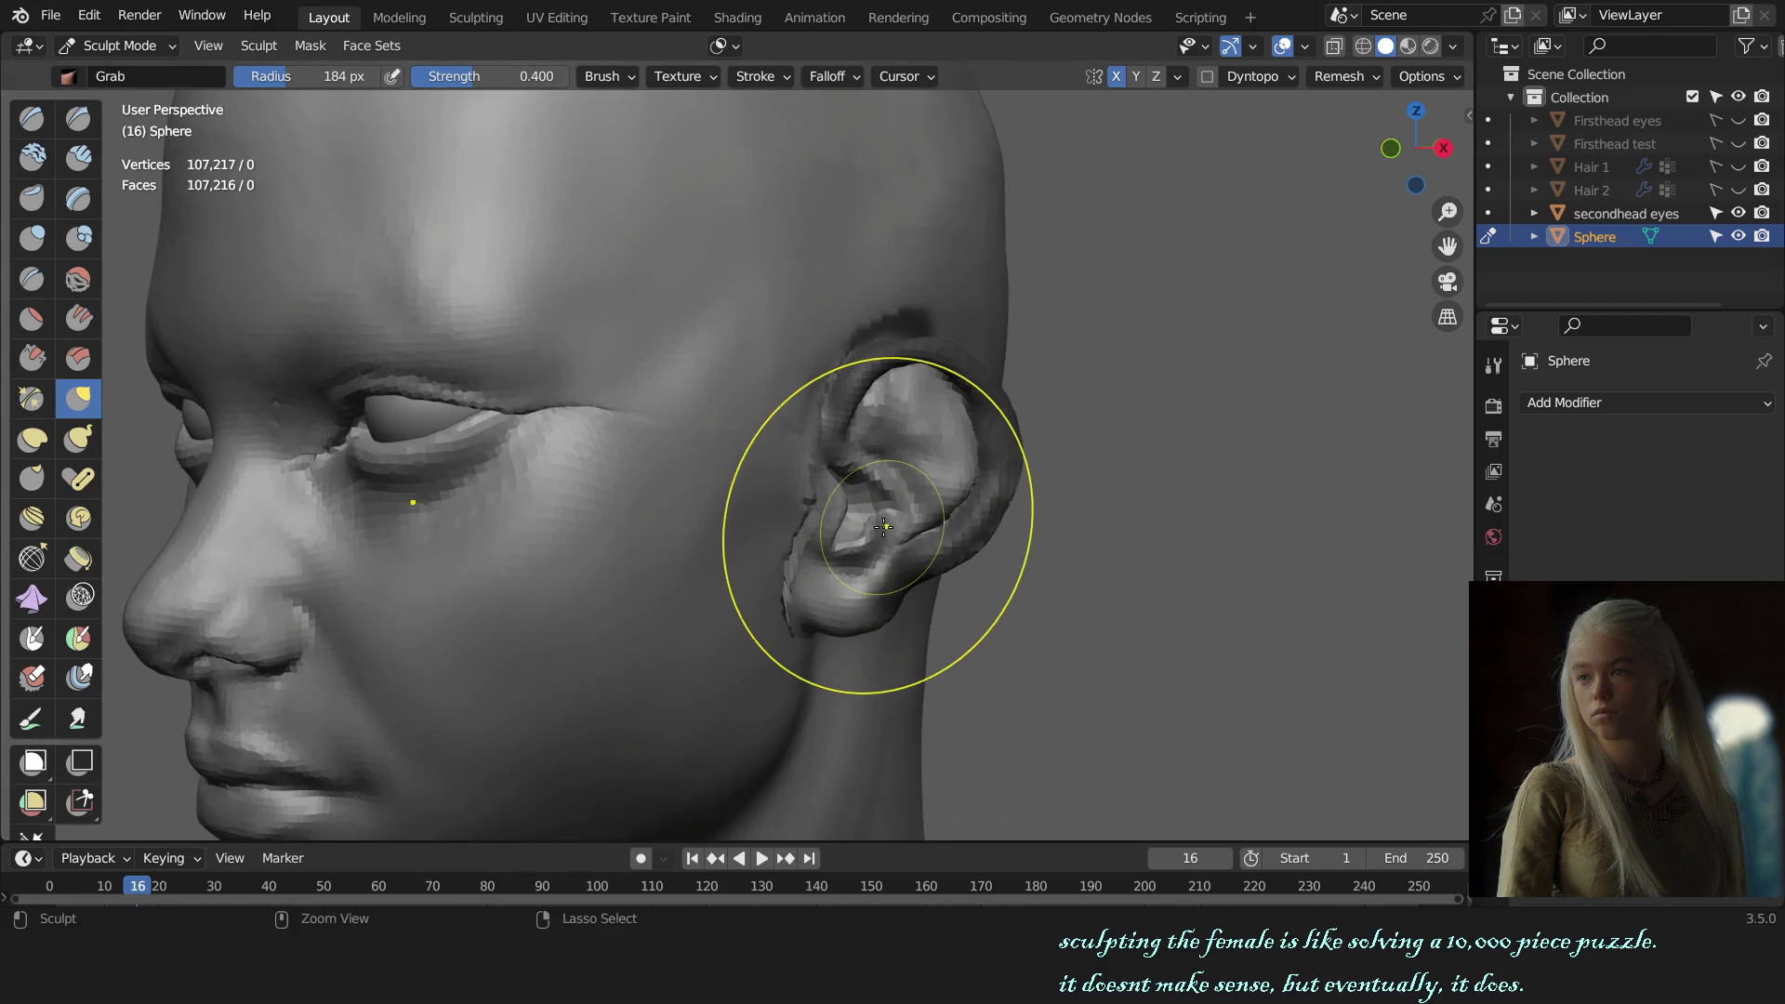
pyautogui.scroll(5, 883, 527)
pyautogui.moveTo(737, 498)
pyautogui.mouseDown(button='middle')
pyautogui.moveTo(698, 598)
pyautogui.moveTo(734, 497)
pyautogui.moveTo(744, 518)
pyautogui.mouseUp(button='middle')
pyautogui.scroll(-3, 735, 498)
pyautogui.scroll(3, 744, 518)
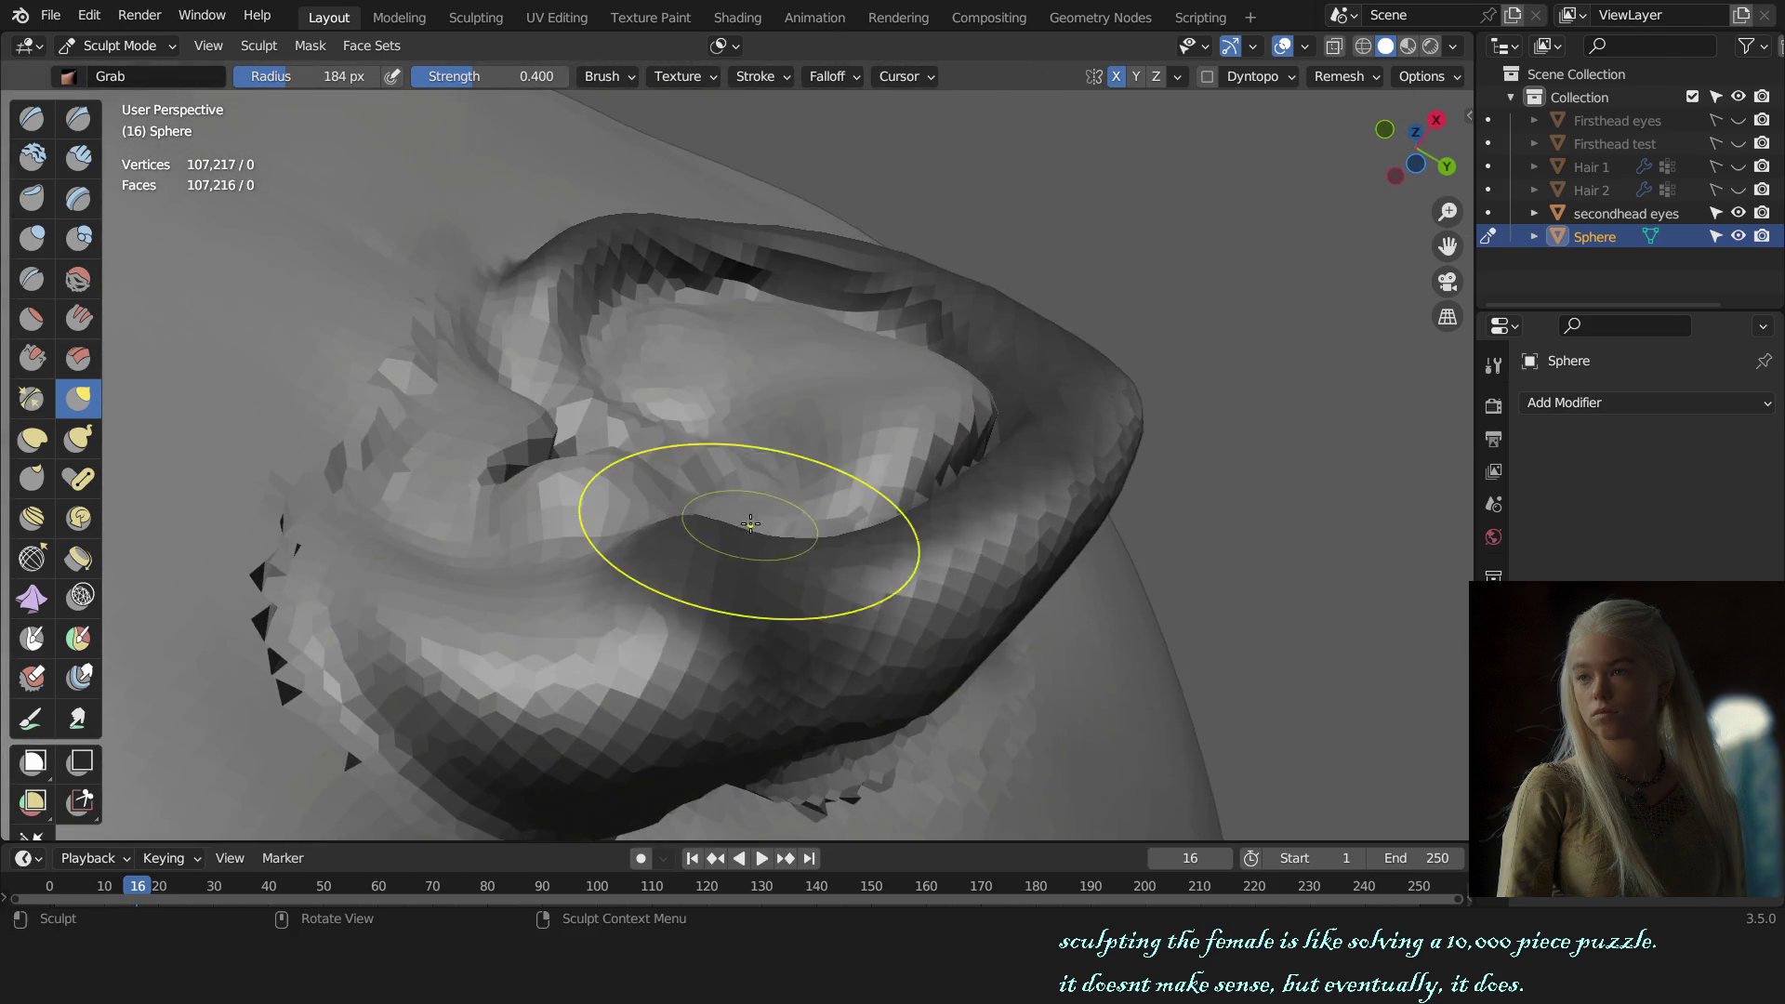
pyautogui.moveTo(773, 488); pyautogui.dragTo(793, 461)
# Step: Reframe the ear close up and resize the brush to 195 px
pyautogui.press('KP_1')
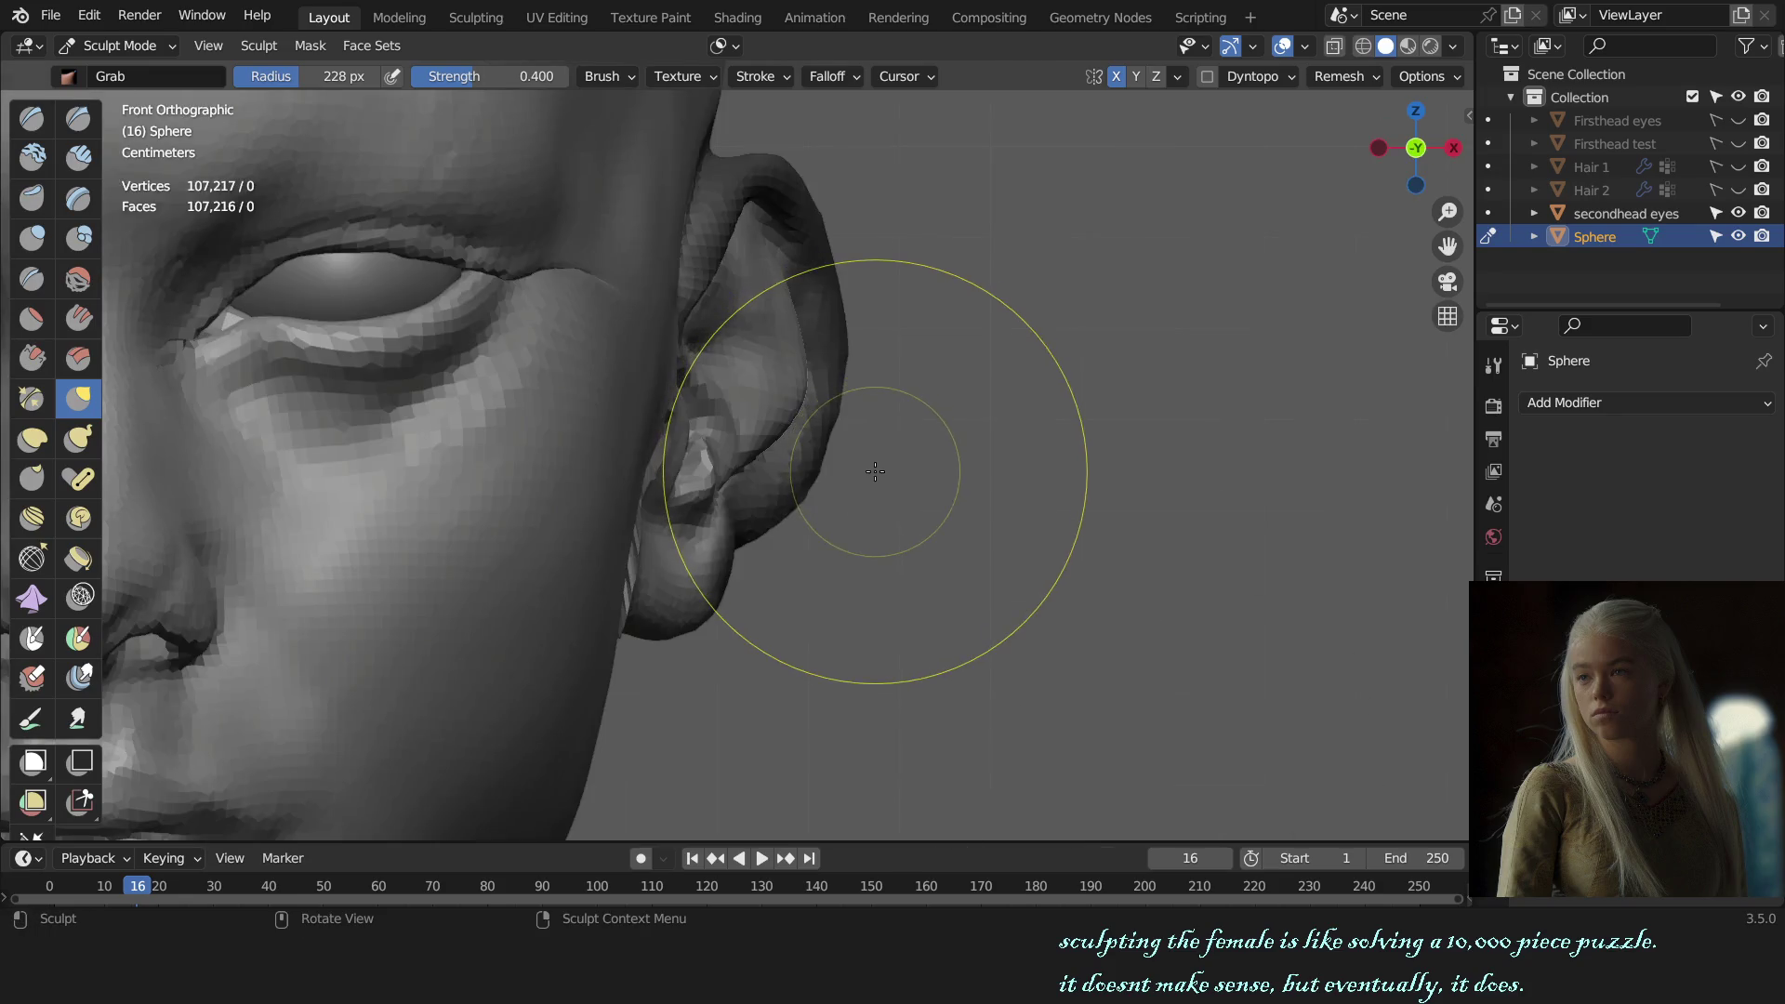
pyautogui.scroll(-2, 869, 471)
pyautogui.moveTo(869, 471); pyautogui.dragTo(866, 469, button='middle')
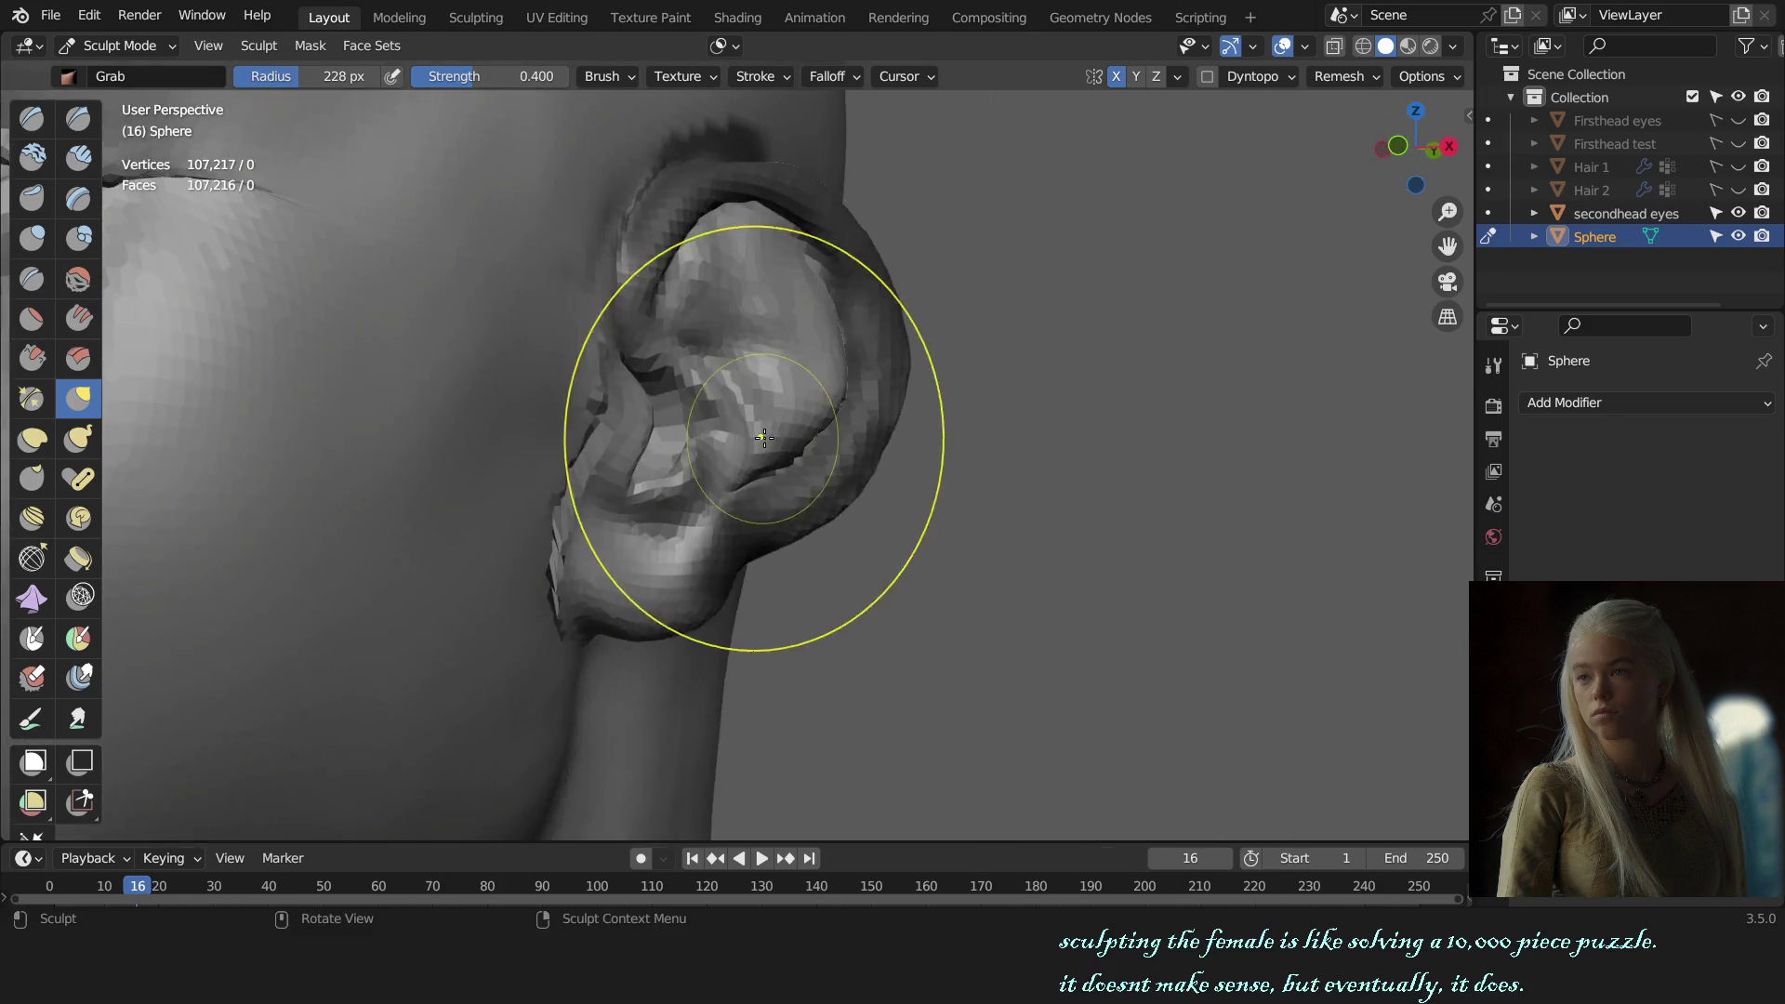
pyautogui.scroll(3, 866, 470)
pyautogui.scroll(2, 866, 470)
pyautogui.press('f')
pyautogui.click(849, 410)
# Step: Orbit around the ear in perspective and set the brush radius to 186 px
pyautogui.press('KP_1')
pyautogui.scroll(-5, 1068, 451)
pyautogui.keyDown('ctrl'); pyautogui.scroll(3, 1082, 464); pyautogui.keyUp('ctrl')
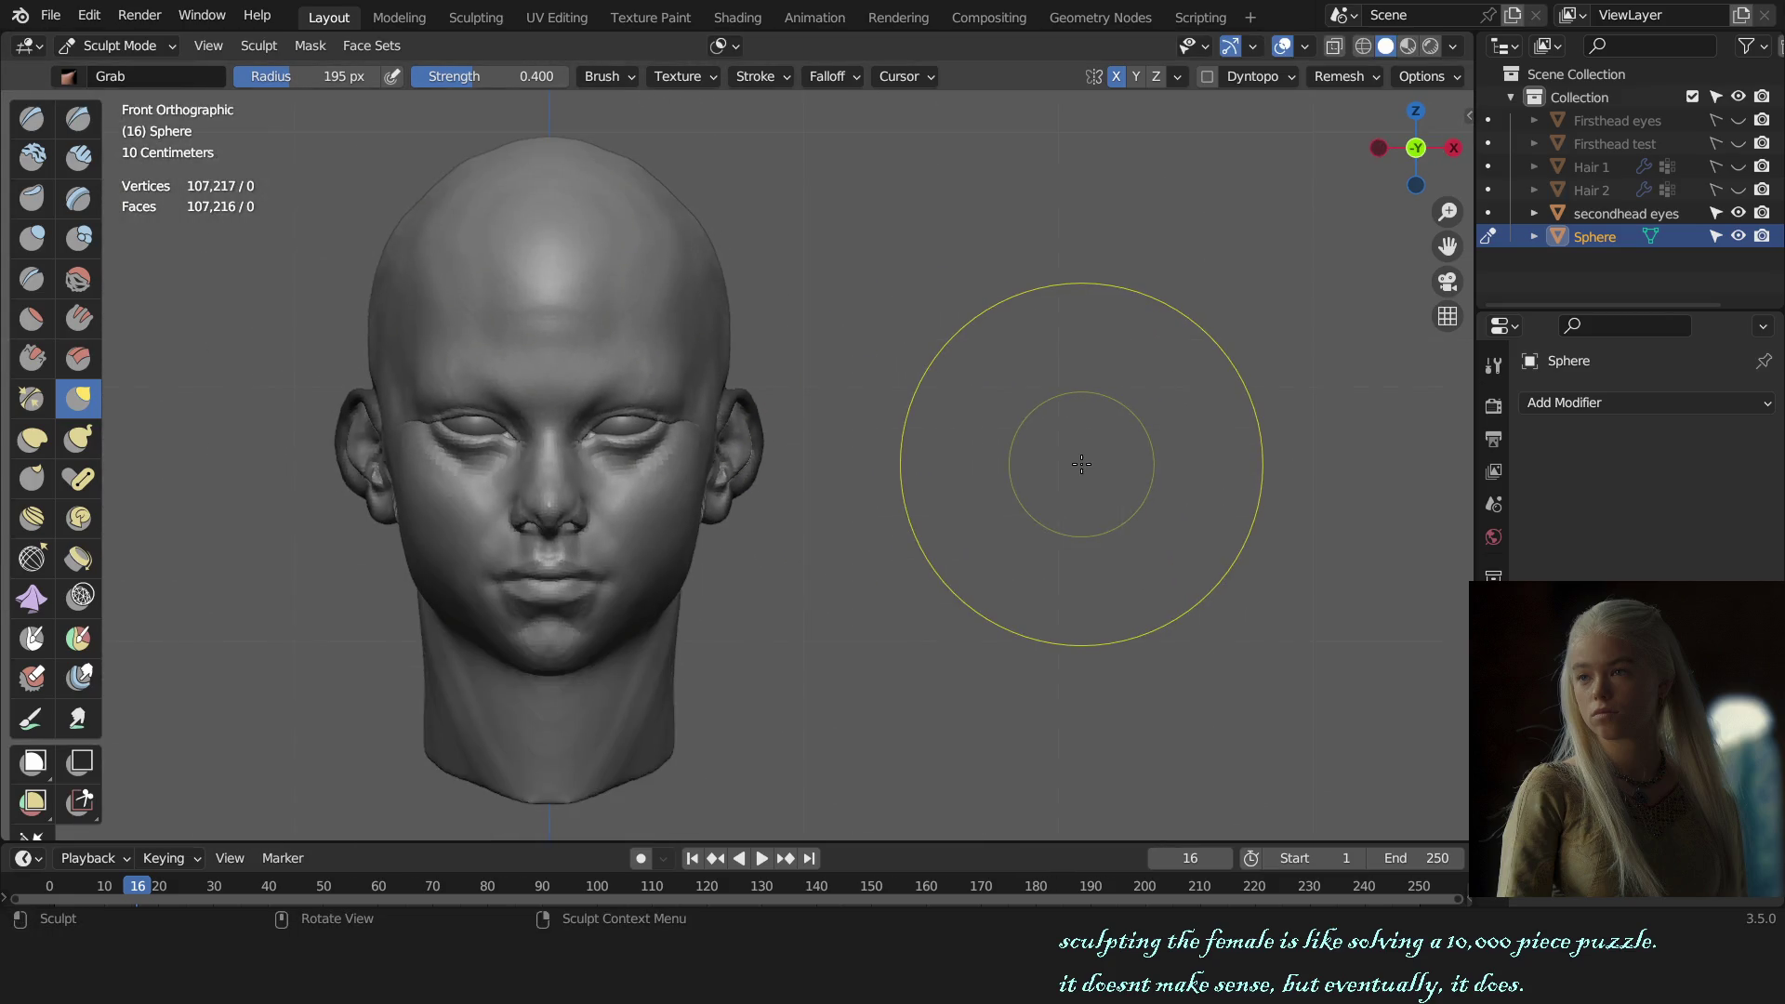
pyautogui.hotkey('ctrl', 'Tab')
pyautogui.hotkey('ctrl', 'Tab')
pyautogui.scroll(5, 1082, 464)
pyautogui.scroll(2, 798, 374)
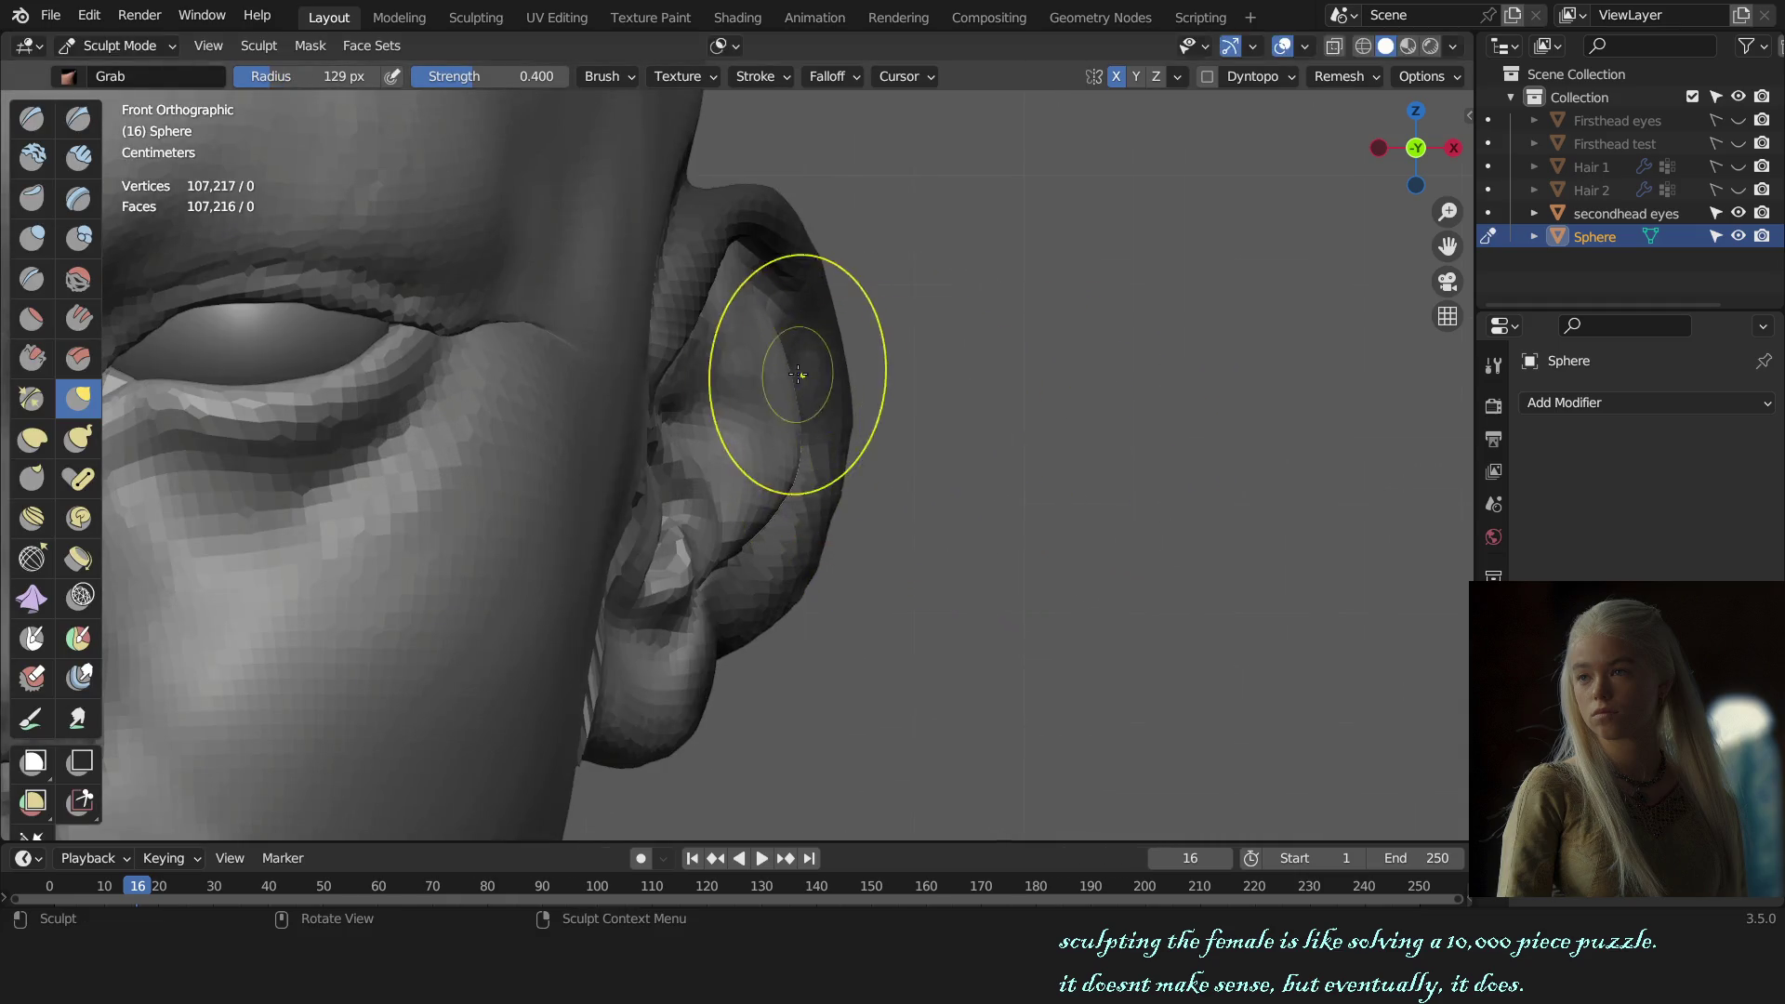
pyautogui.moveTo(800, 413); pyautogui.dragTo(772, 372, button='middle')
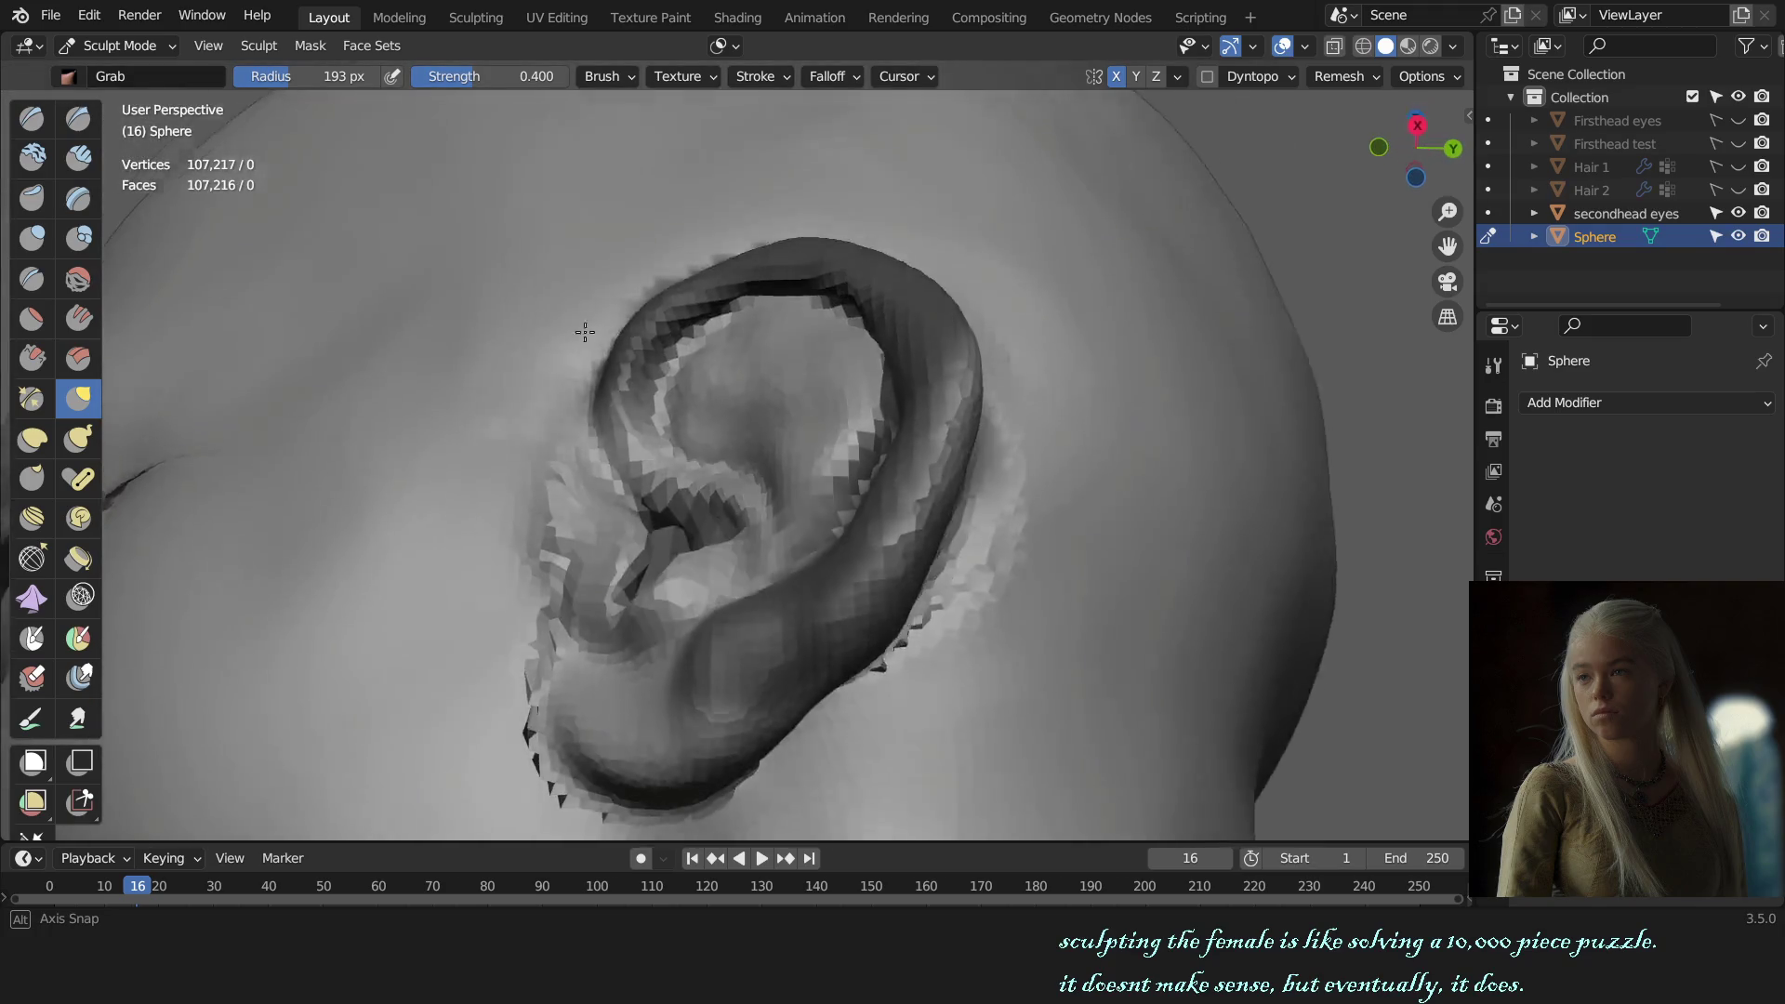
pyautogui.press('f')
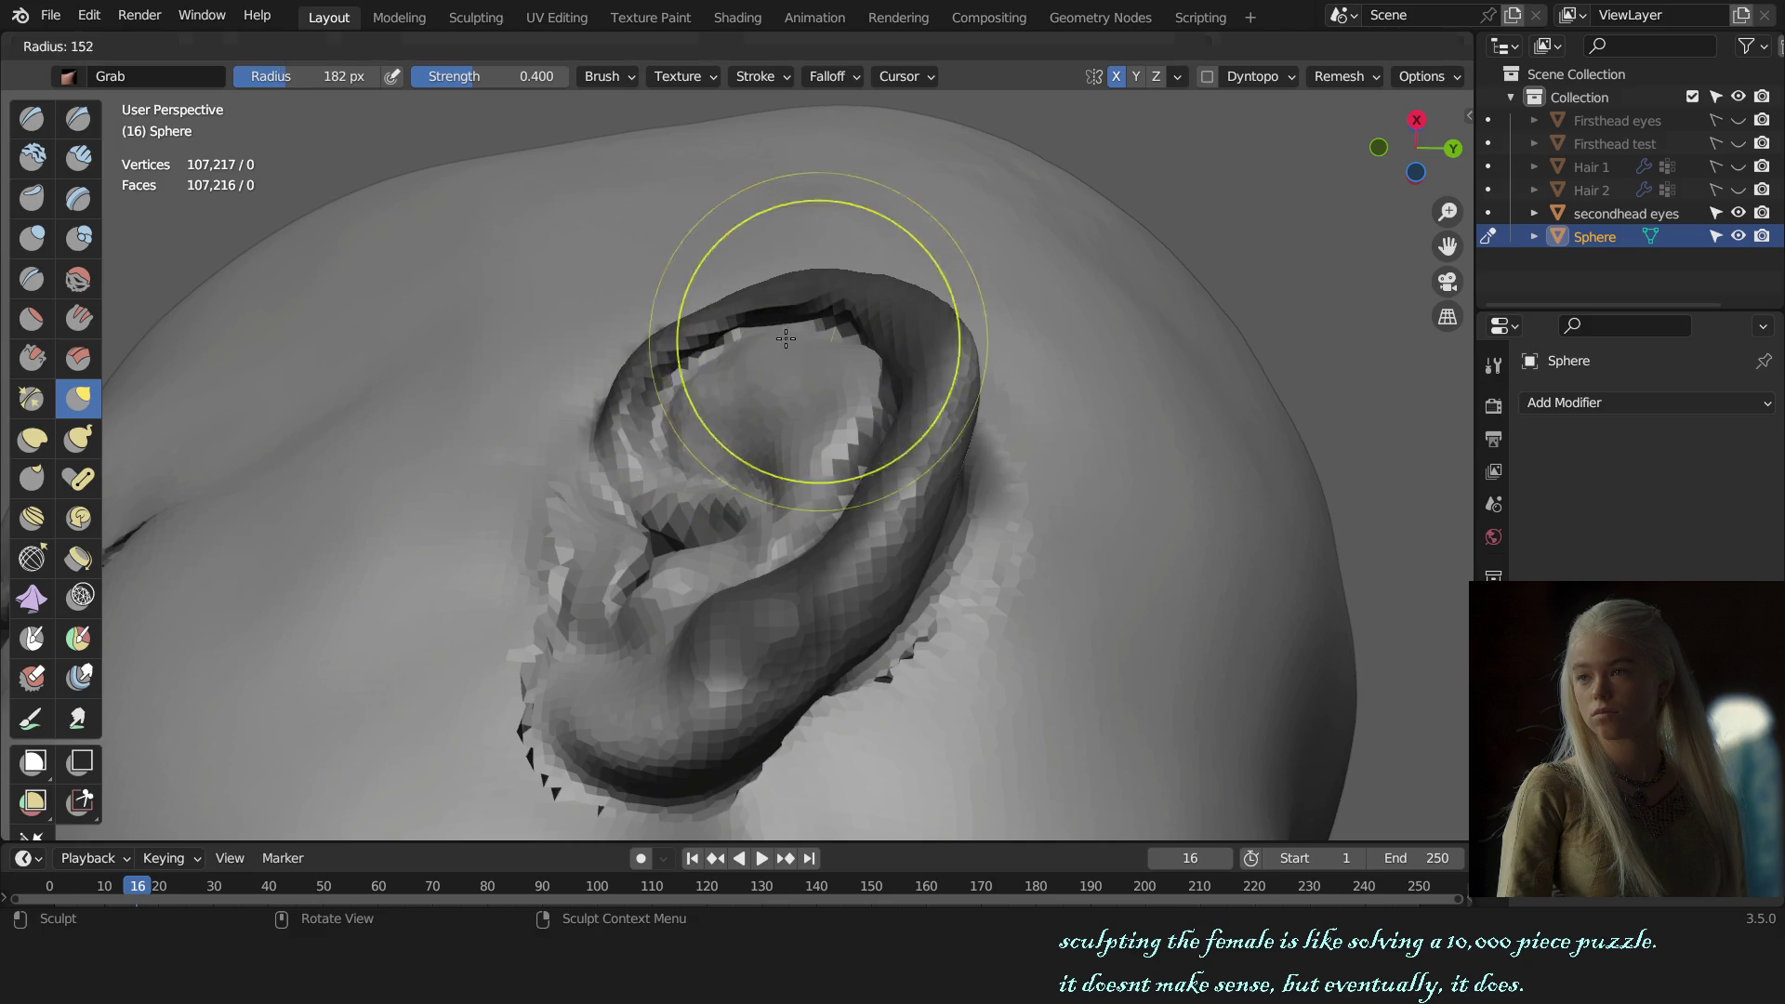
pyautogui.click(763, 354)
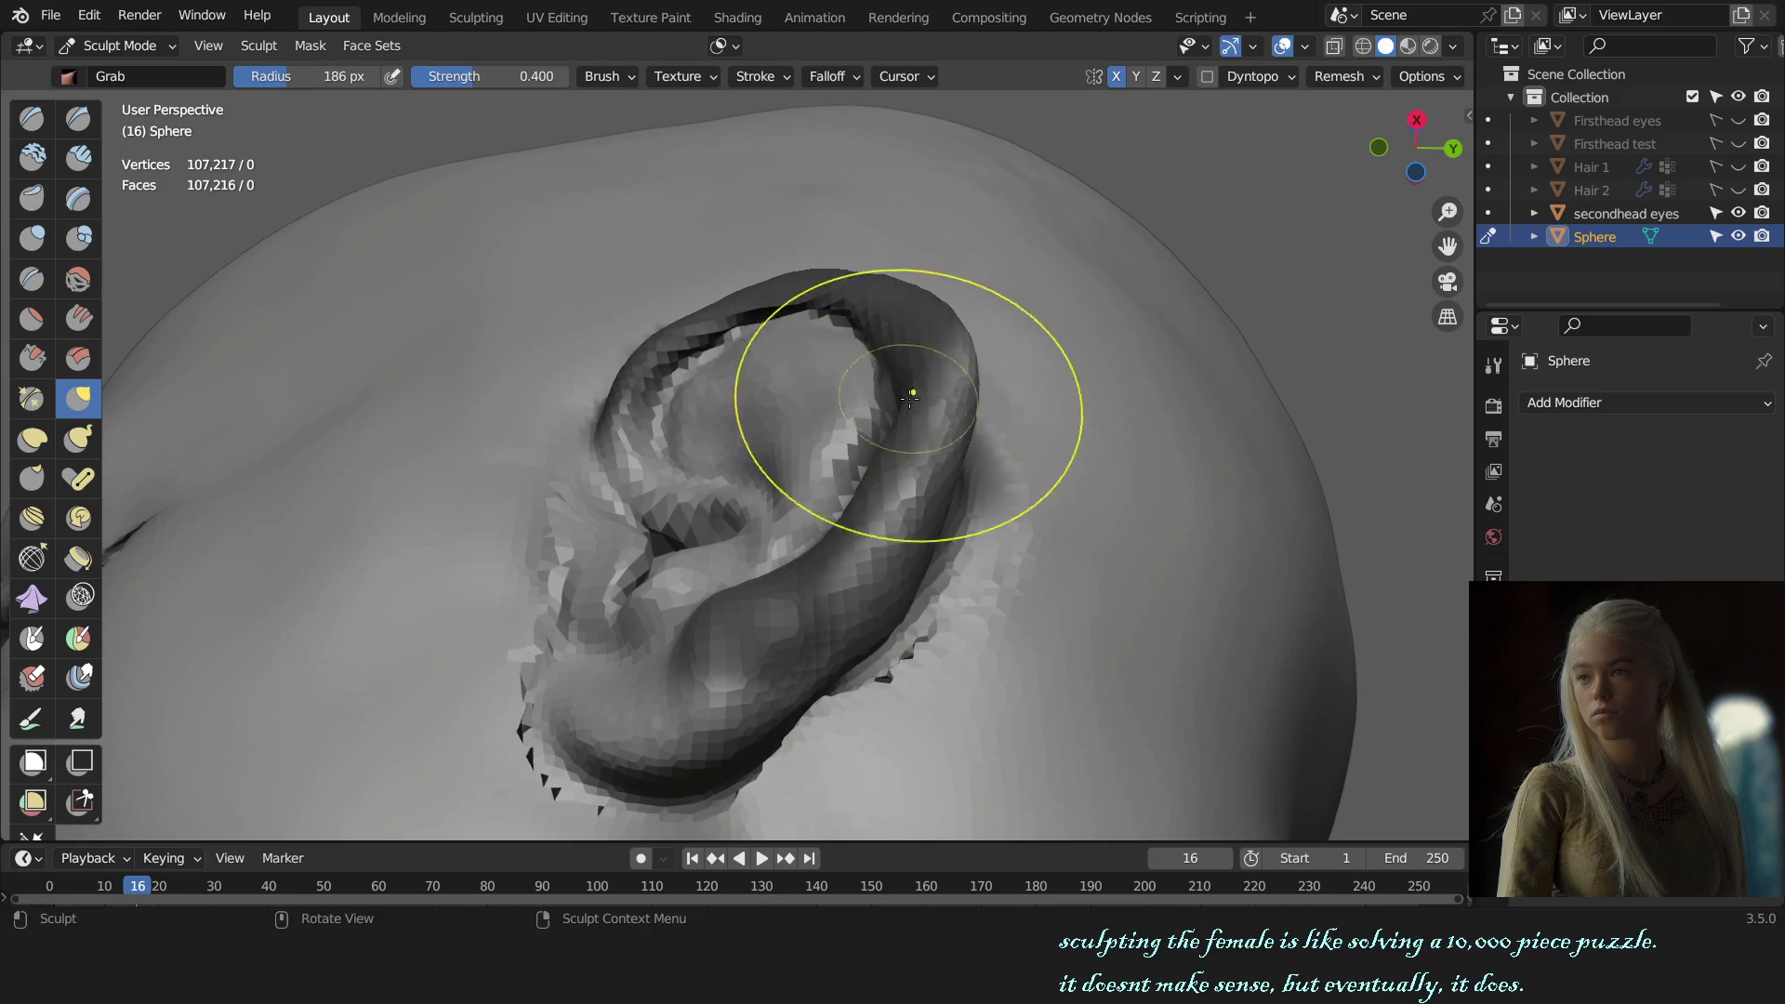
# Step: Bring the ear into a side close-up with the brush at 155 px
pyautogui.press('KP_1')
pyautogui.moveTo(957, 503)
pyautogui.mouseDown(button='middle')
pyautogui.moveTo(811, 437)
pyautogui.moveTo(797, 372)
pyautogui.mouseUp(button='middle')
pyautogui.press('f')
pyautogui.click(775, 347)
pyautogui.press('KP_1')
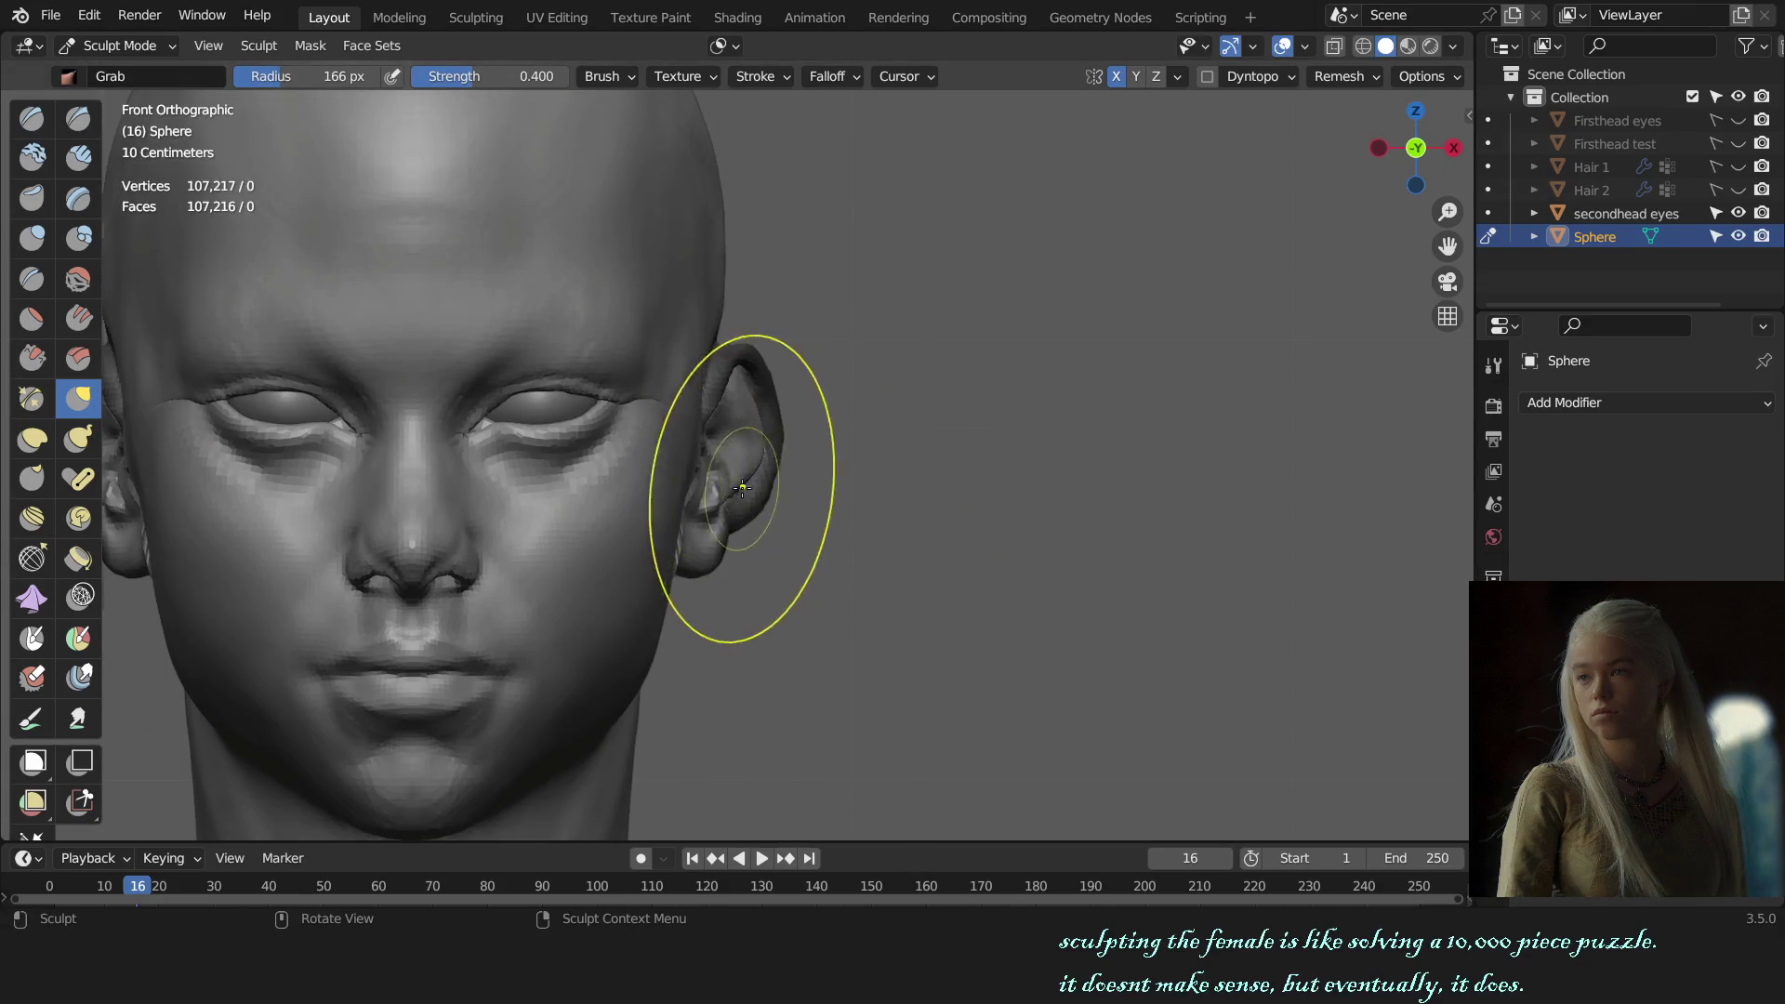
pyautogui.moveTo(743, 487); pyautogui.dragTo(792, 495, button='middle')
pyautogui.scroll(5, 792, 495)
# Step: Shrink the brush to 131 px and check the ear from several side angles
pyautogui.press('f')
pyautogui.click(807, 540)
pyautogui.moveTo(797, 558); pyautogui.dragTo(906, 570, button='middle')
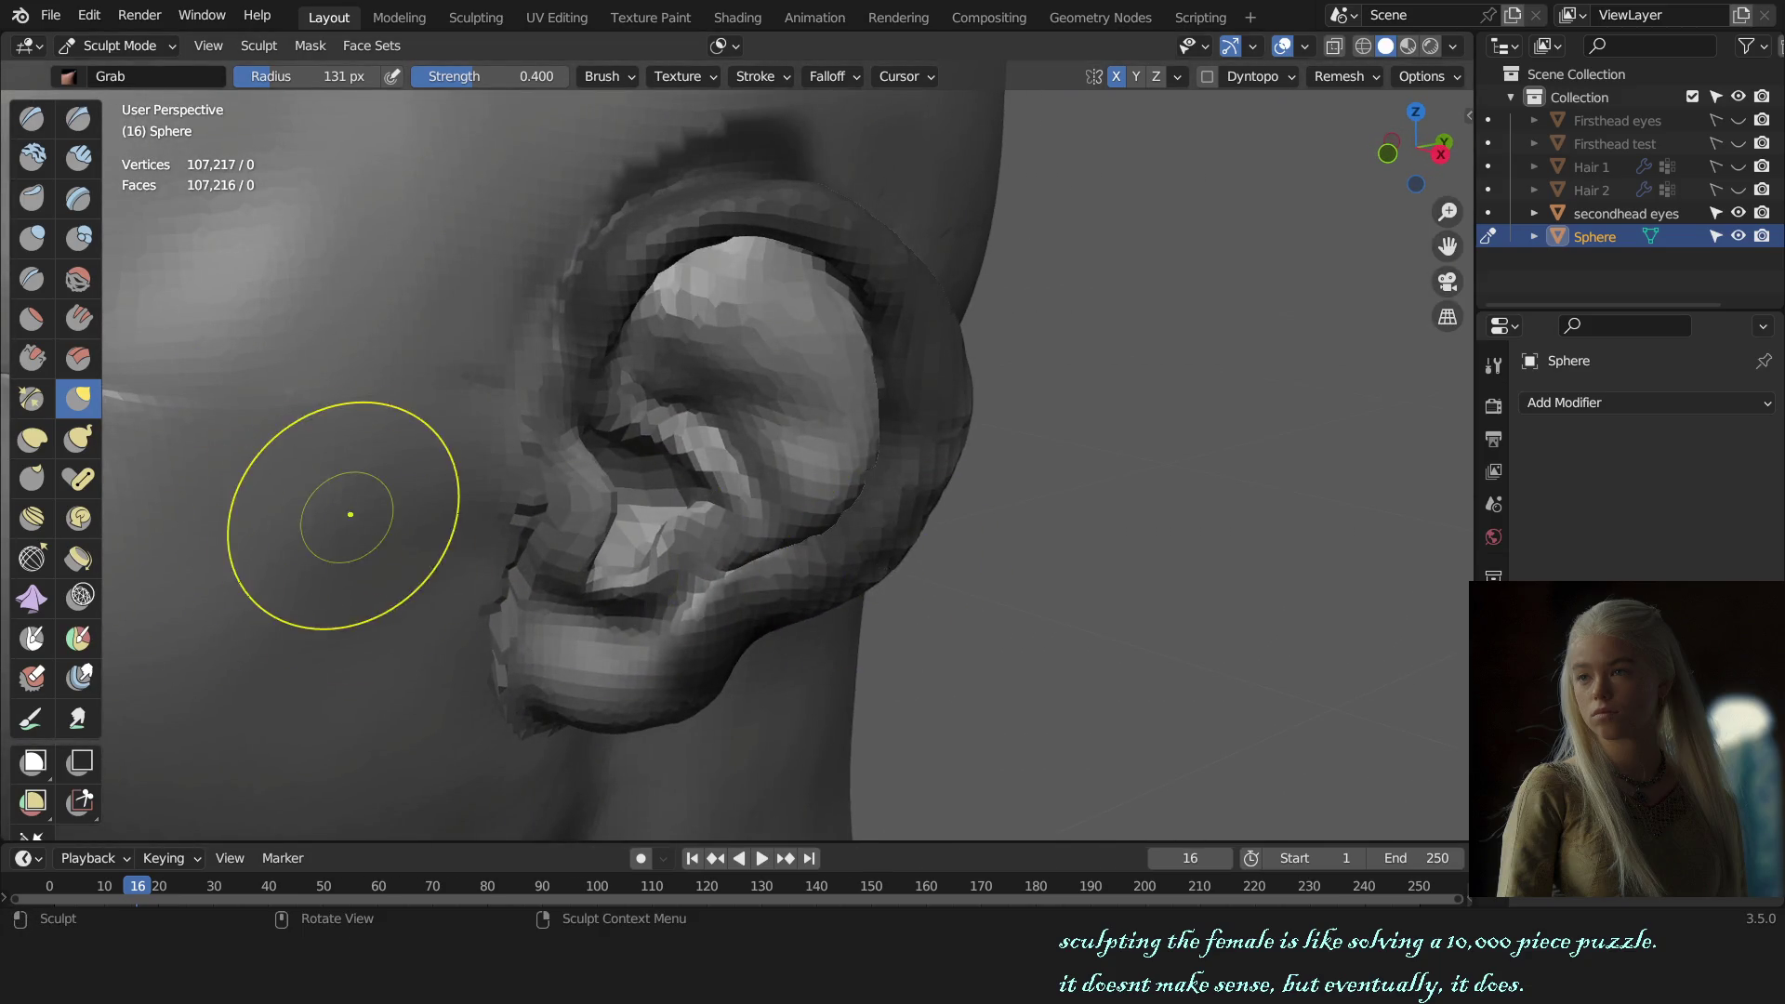
pyautogui.moveTo(791, 148); pyautogui.dragTo(968, 402, button='middle')
pyautogui.scroll(3, 915, 479)
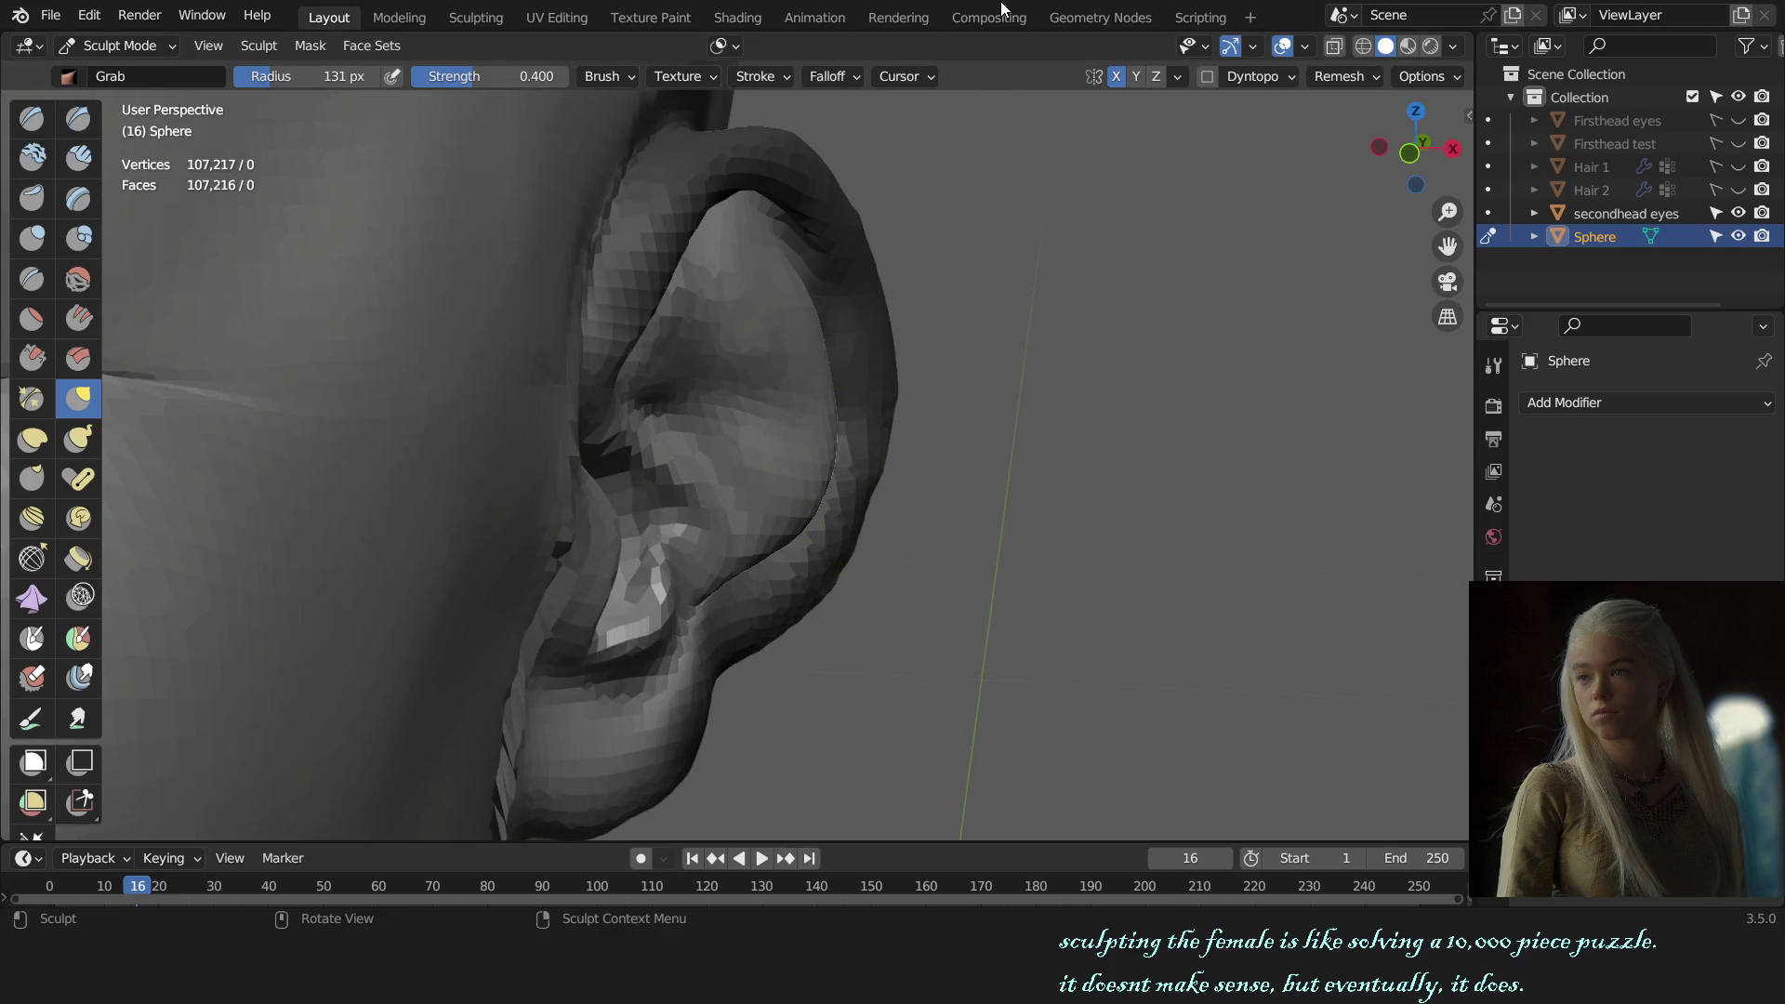
pyautogui.moveTo(1028, 451)
pyautogui.mouseDown(button='middle')
pyautogui.moveTo(913, 435)
pyautogui.moveTo(898, 450)
pyautogui.mouseUp(button='middle')
# Step: Sharpen the upper ear's folds with the Draw Sharp brush at 121 px
pyautogui.press('x')
pyautogui.press('f')
pyautogui.click(913, 435)
pyautogui.press('f')
pyautogui.click(857, 391)
pyautogui.moveTo(856, 390)
pyautogui.mouseDown(button='middle')
pyautogui.moveTo(792, 361)
pyautogui.moveTo(827, 382)
pyautogui.moveTo(818, 242)
pyautogui.mouseUp(button='middle')
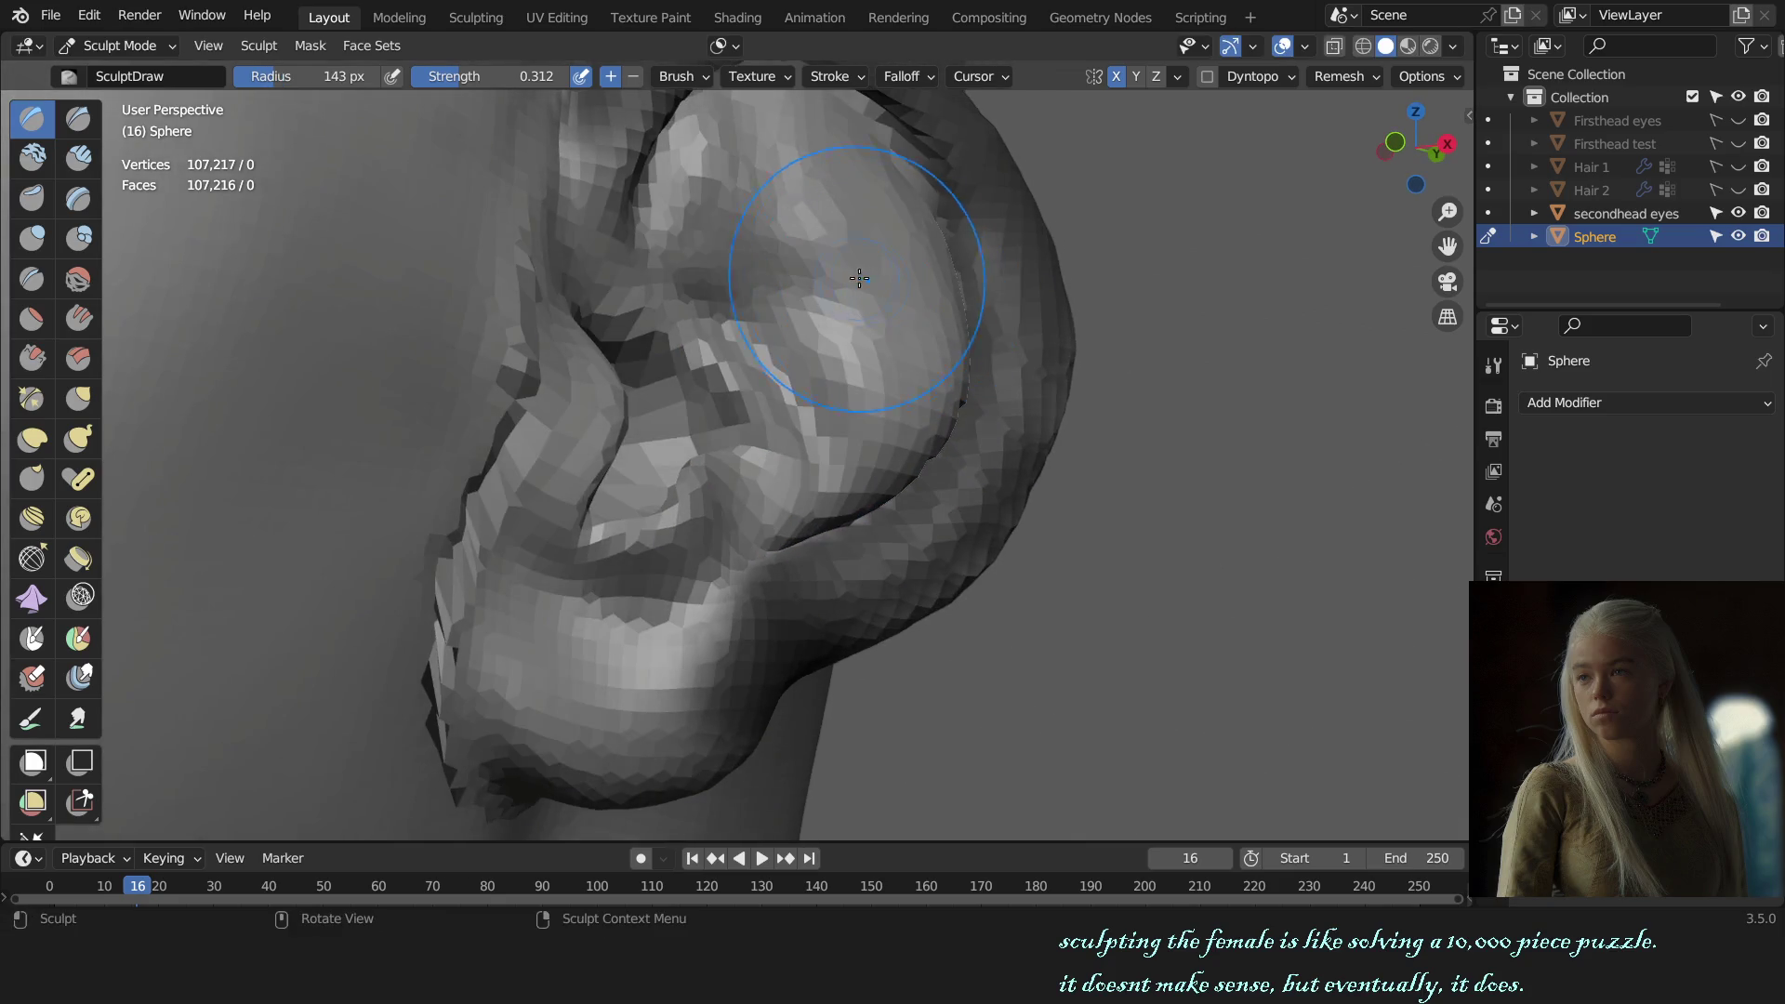
pyautogui.hotkey('shift', 'c')
pyautogui.hotkey('shift', 'x')
pyautogui.moveTo(801, 206); pyautogui.dragTo(812, 468)
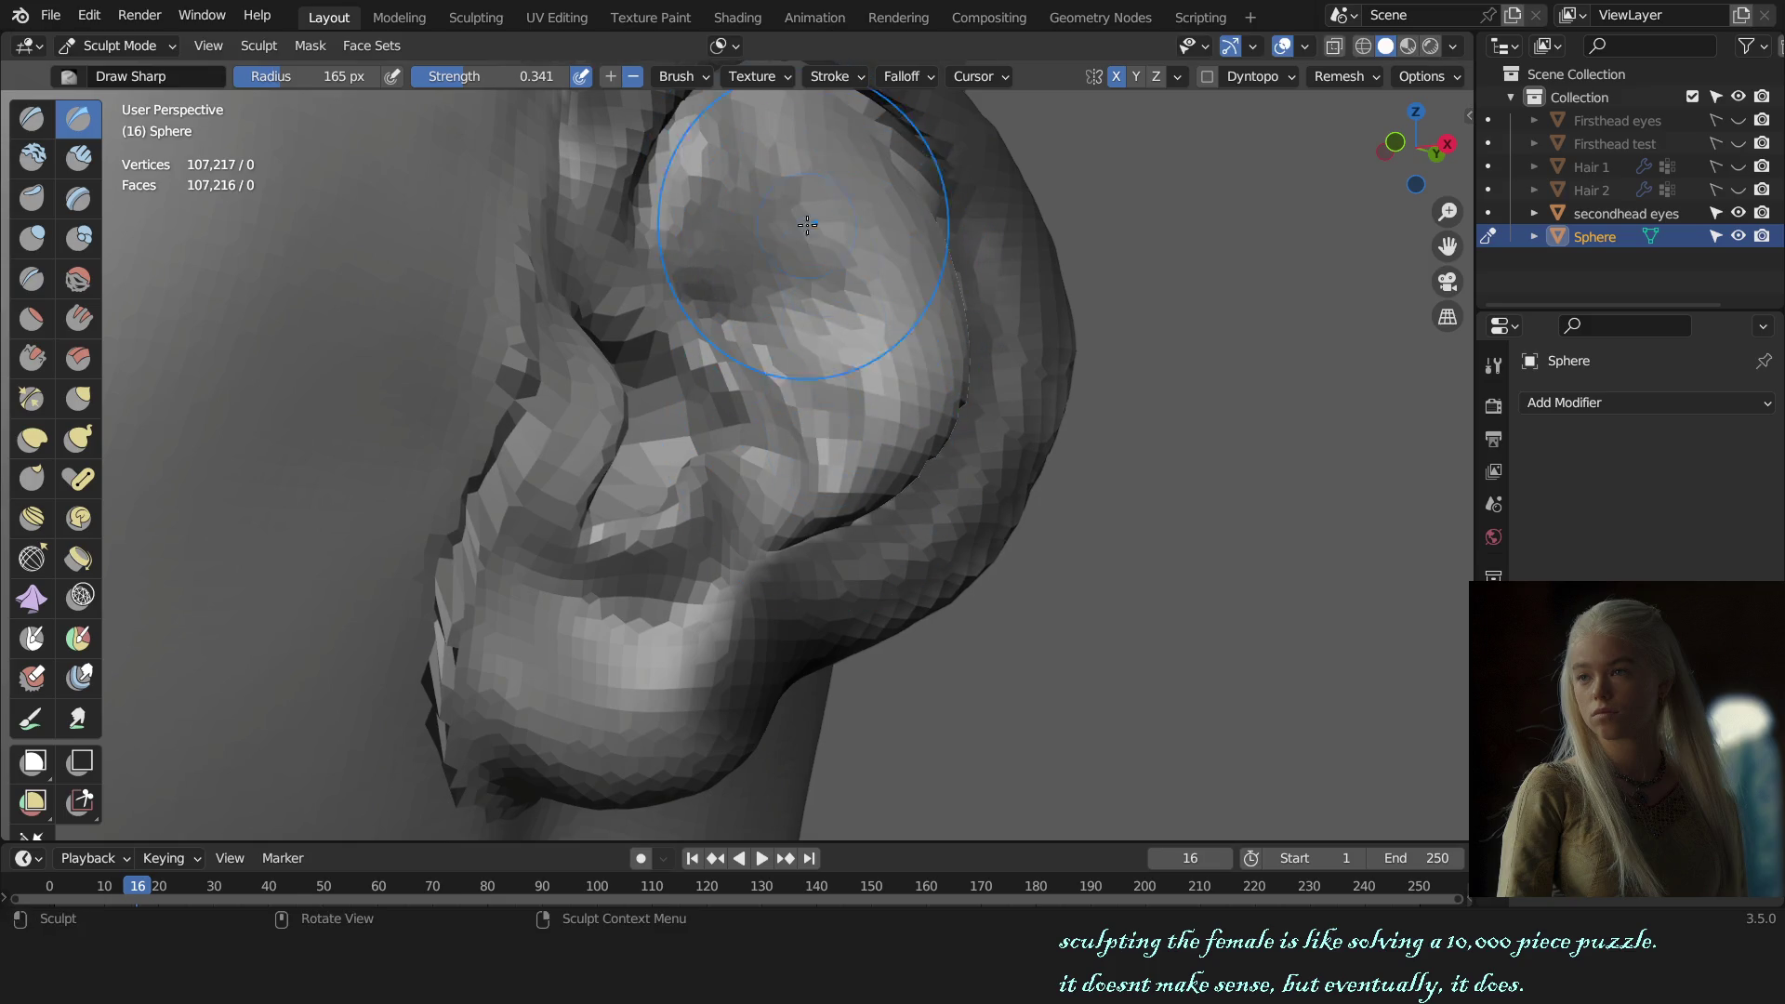
# Step: Carve another sharp stroke across the ear and set the brush to 148 px
pyautogui.moveTo(792, 424)
pyautogui.mouseDown(button='middle')
pyautogui.moveTo(1008, 450)
pyautogui.moveTo(945, 486)
pyautogui.mouseUp(button='middle')
pyautogui.scroll(3, 945, 486)
pyautogui.moveTo(909, 339)
pyautogui.mouseDown()
pyautogui.moveTo(834, 398)
pyautogui.moveTo(784, 368)
pyautogui.mouseUp()
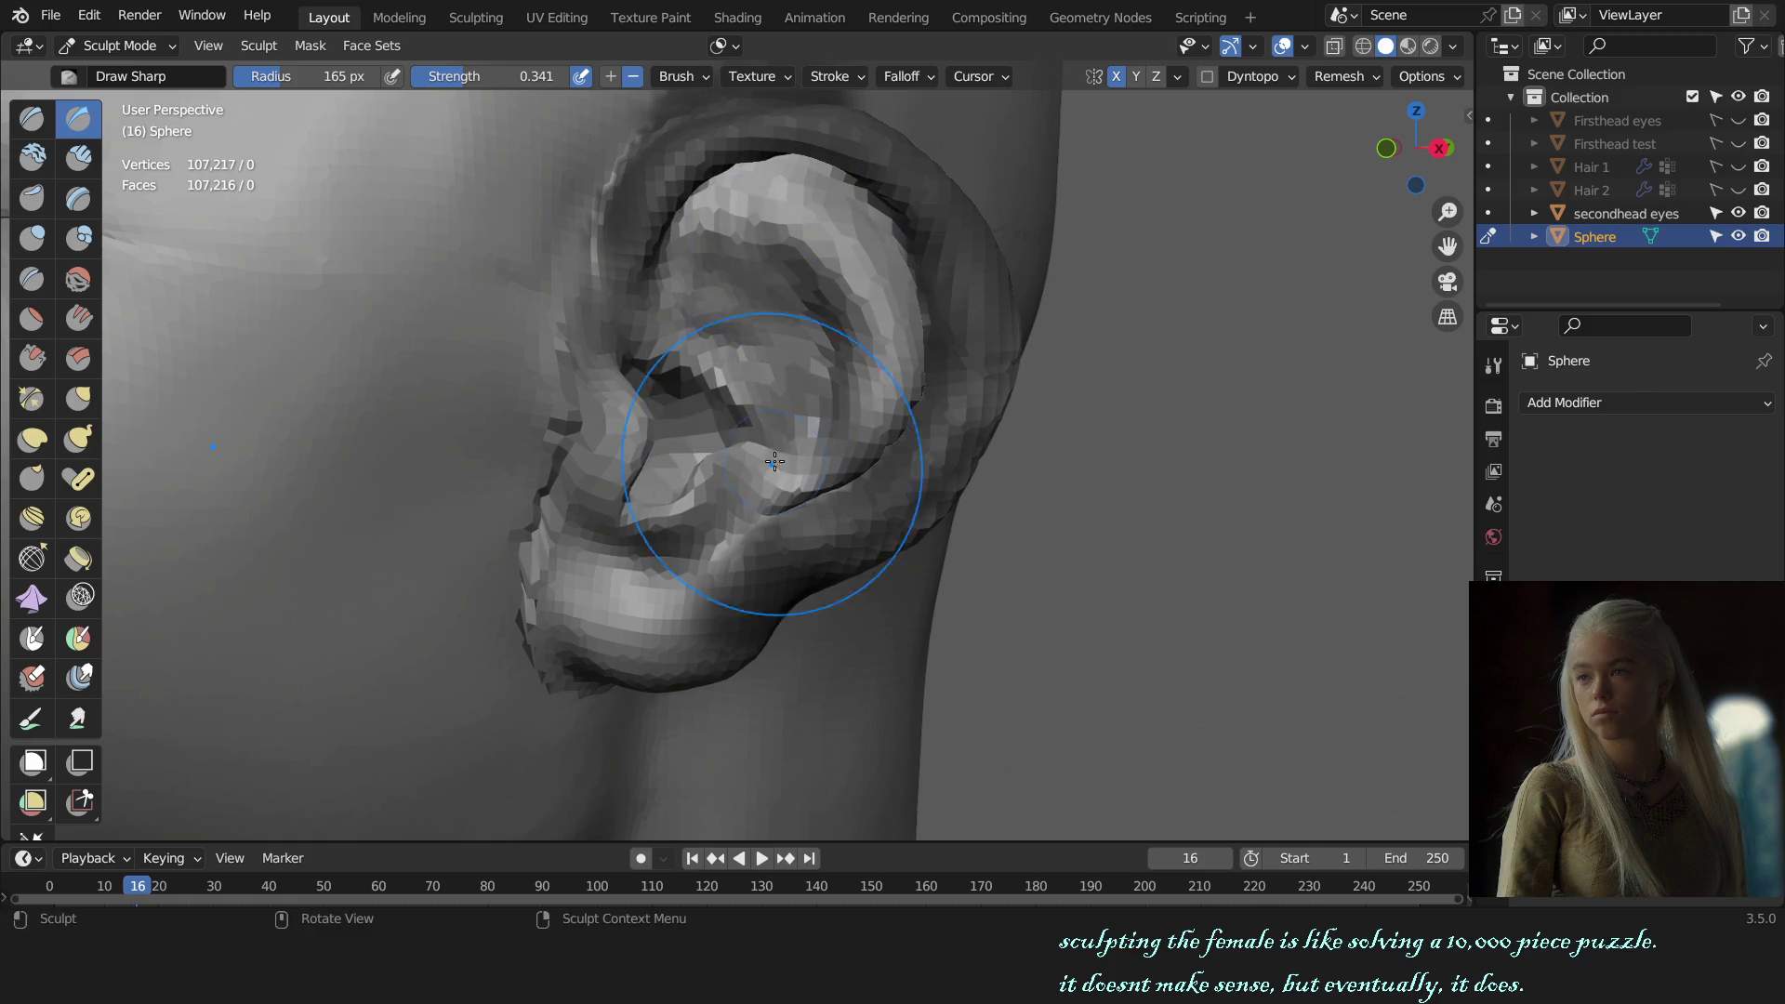
pyautogui.scroll(2, 757, 400)
pyautogui.moveTo(757, 400)
pyautogui.mouseDown(button='middle')
pyautogui.moveTo(766, 340)
pyautogui.moveTo(805, 374)
pyautogui.mouseUp(button='middle')
pyautogui.press('f')
pyautogui.click(806, 356)
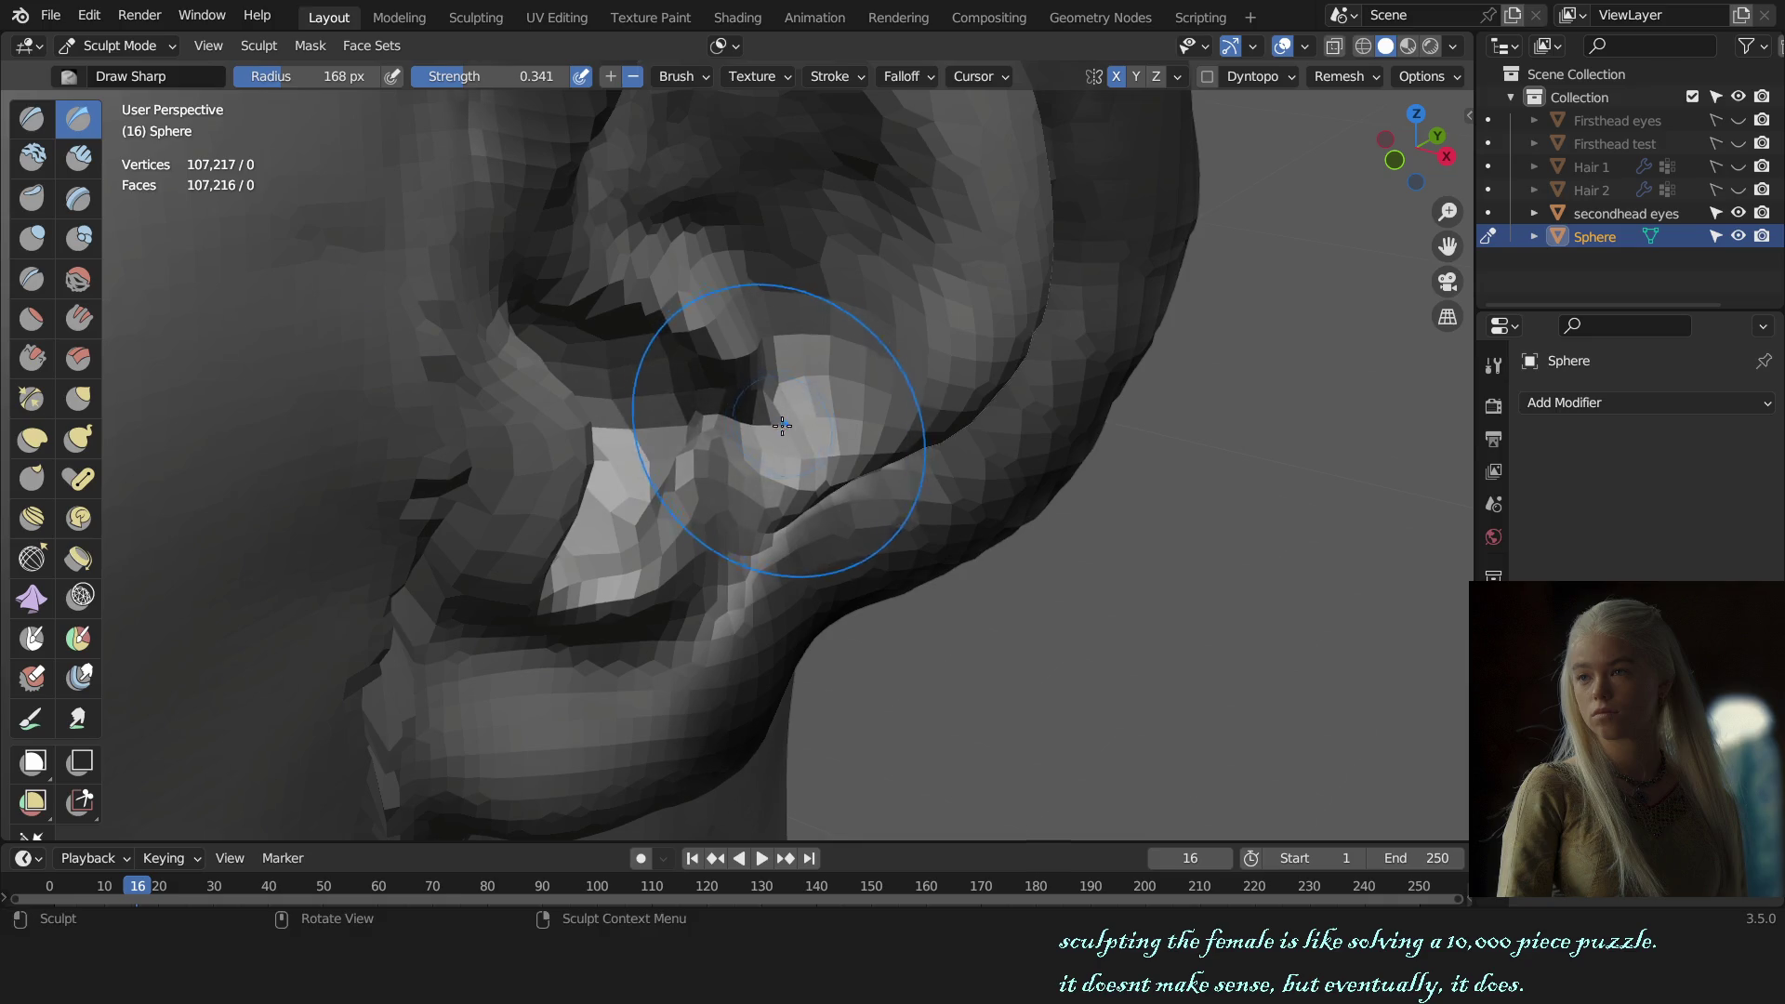
pyautogui.moveTo(782, 425); pyautogui.dragTo(721, 420, button='middle')
pyautogui.press('f')
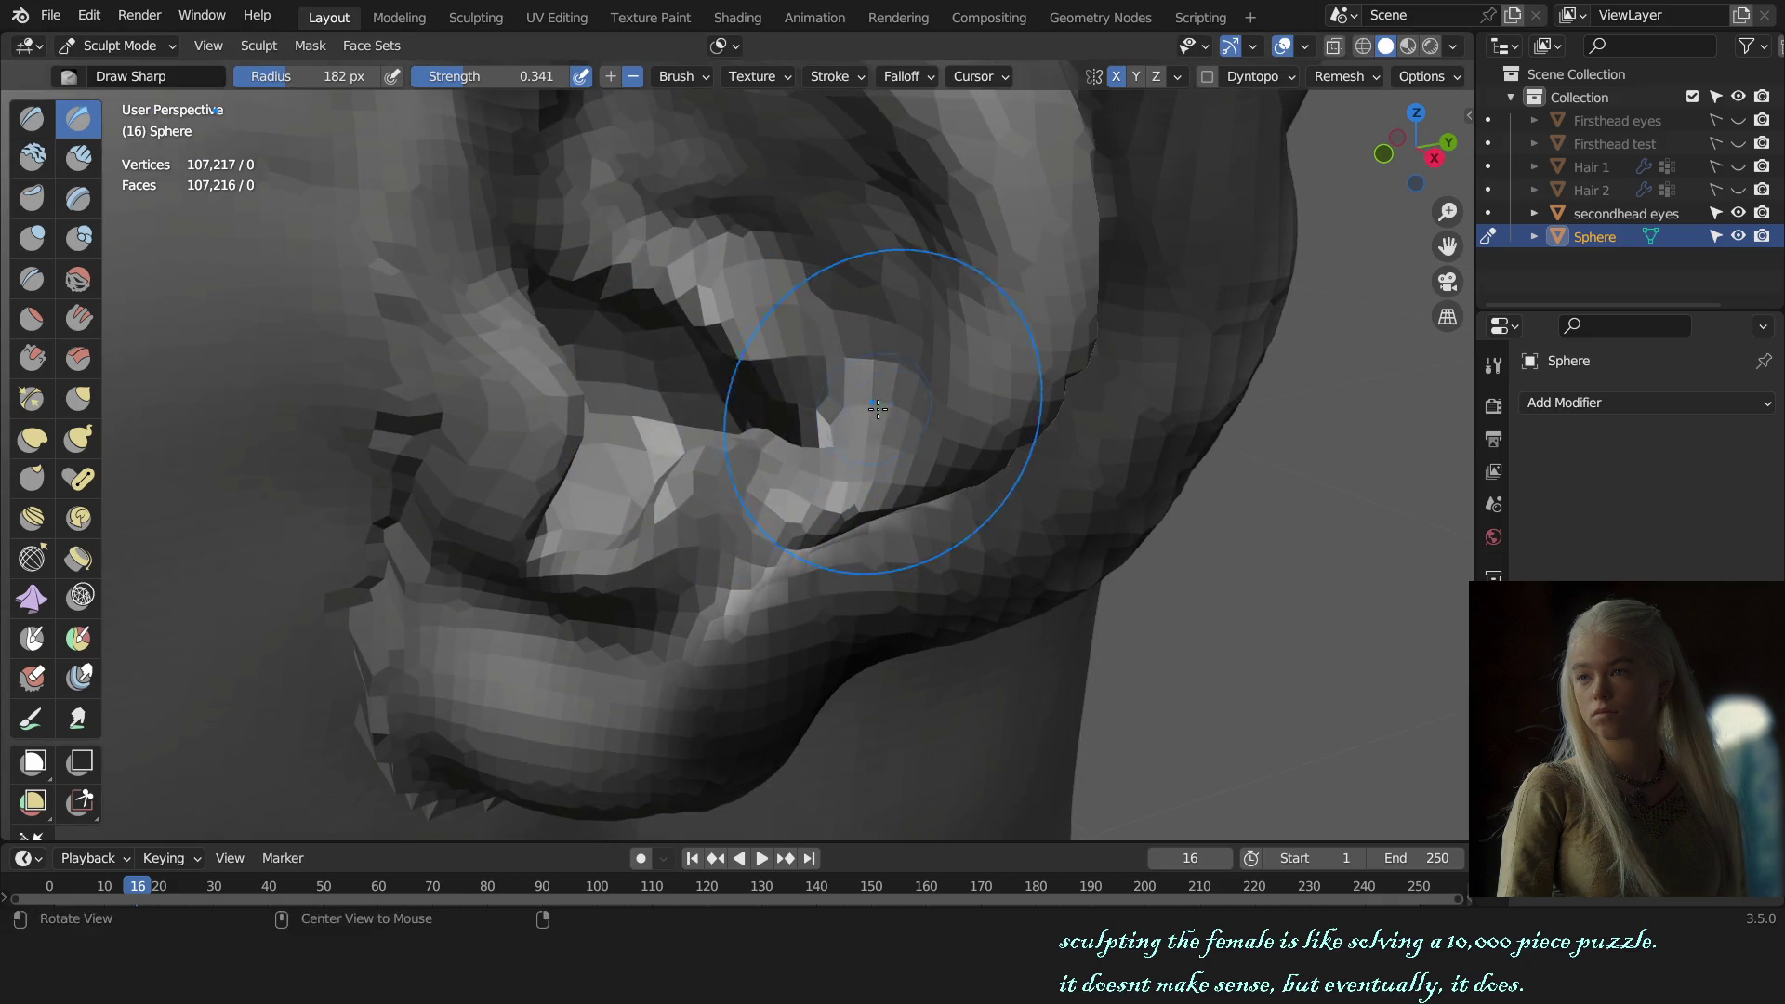
pyautogui.moveTo(877, 409); pyautogui.dragTo(864, 394, button='middle')
pyautogui.moveTo(893, 350); pyautogui.dragTo(774, 490, button='middle')
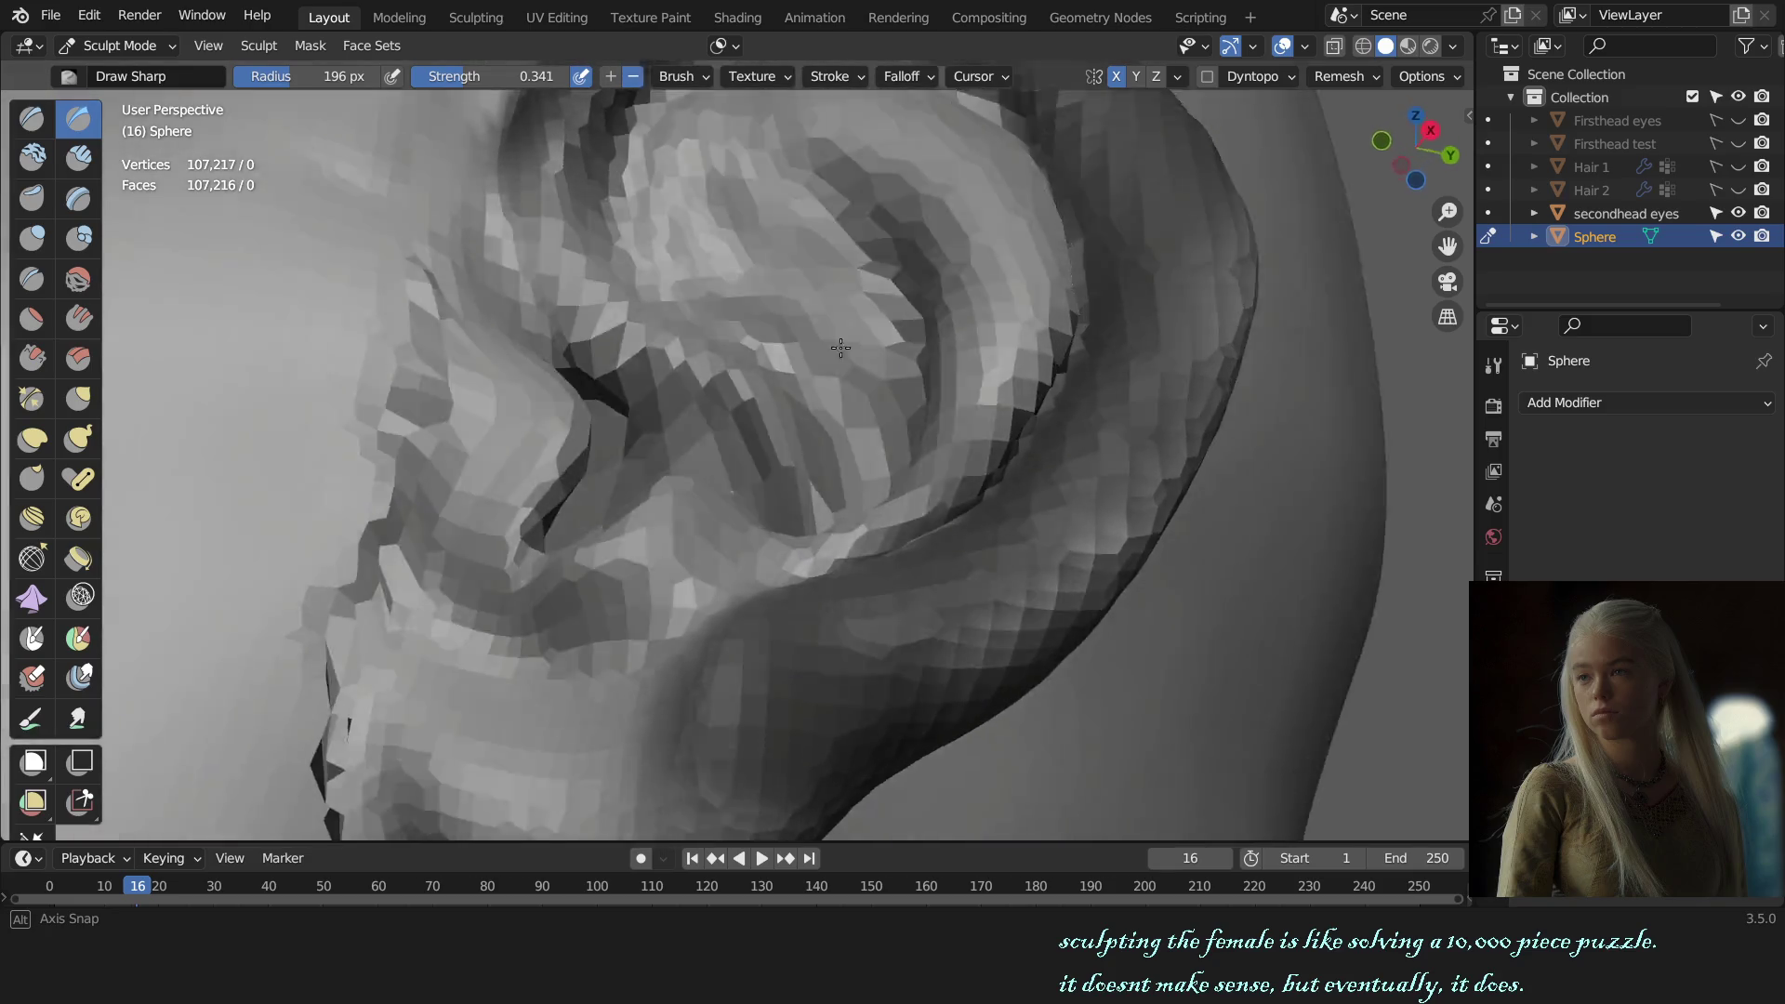
# Step: Switch to the Draw brush and resize it from 87 to 43, then 77 px
pyautogui.press('x')
pyautogui.press('f')
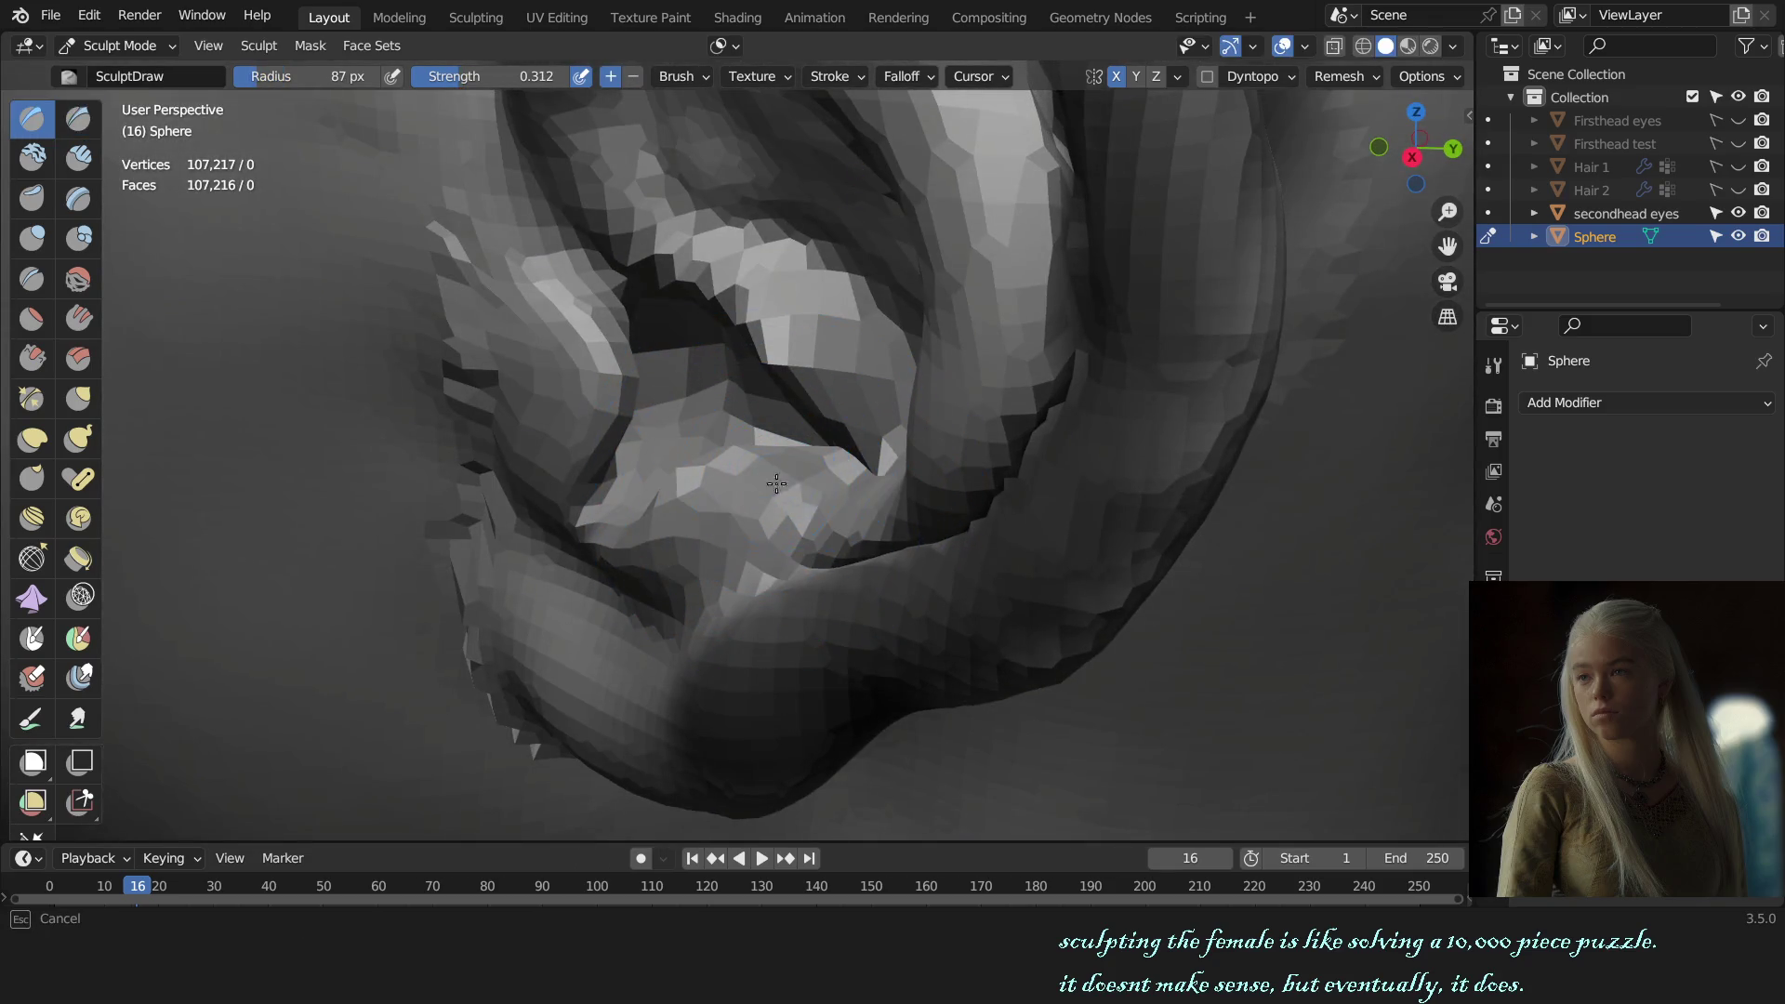
pyautogui.moveTo(769, 481)
pyautogui.mouseDown(button='middle')
pyautogui.moveTo(864, 465)
pyautogui.moveTo(1032, 363)
pyautogui.mouseUp(button='middle')
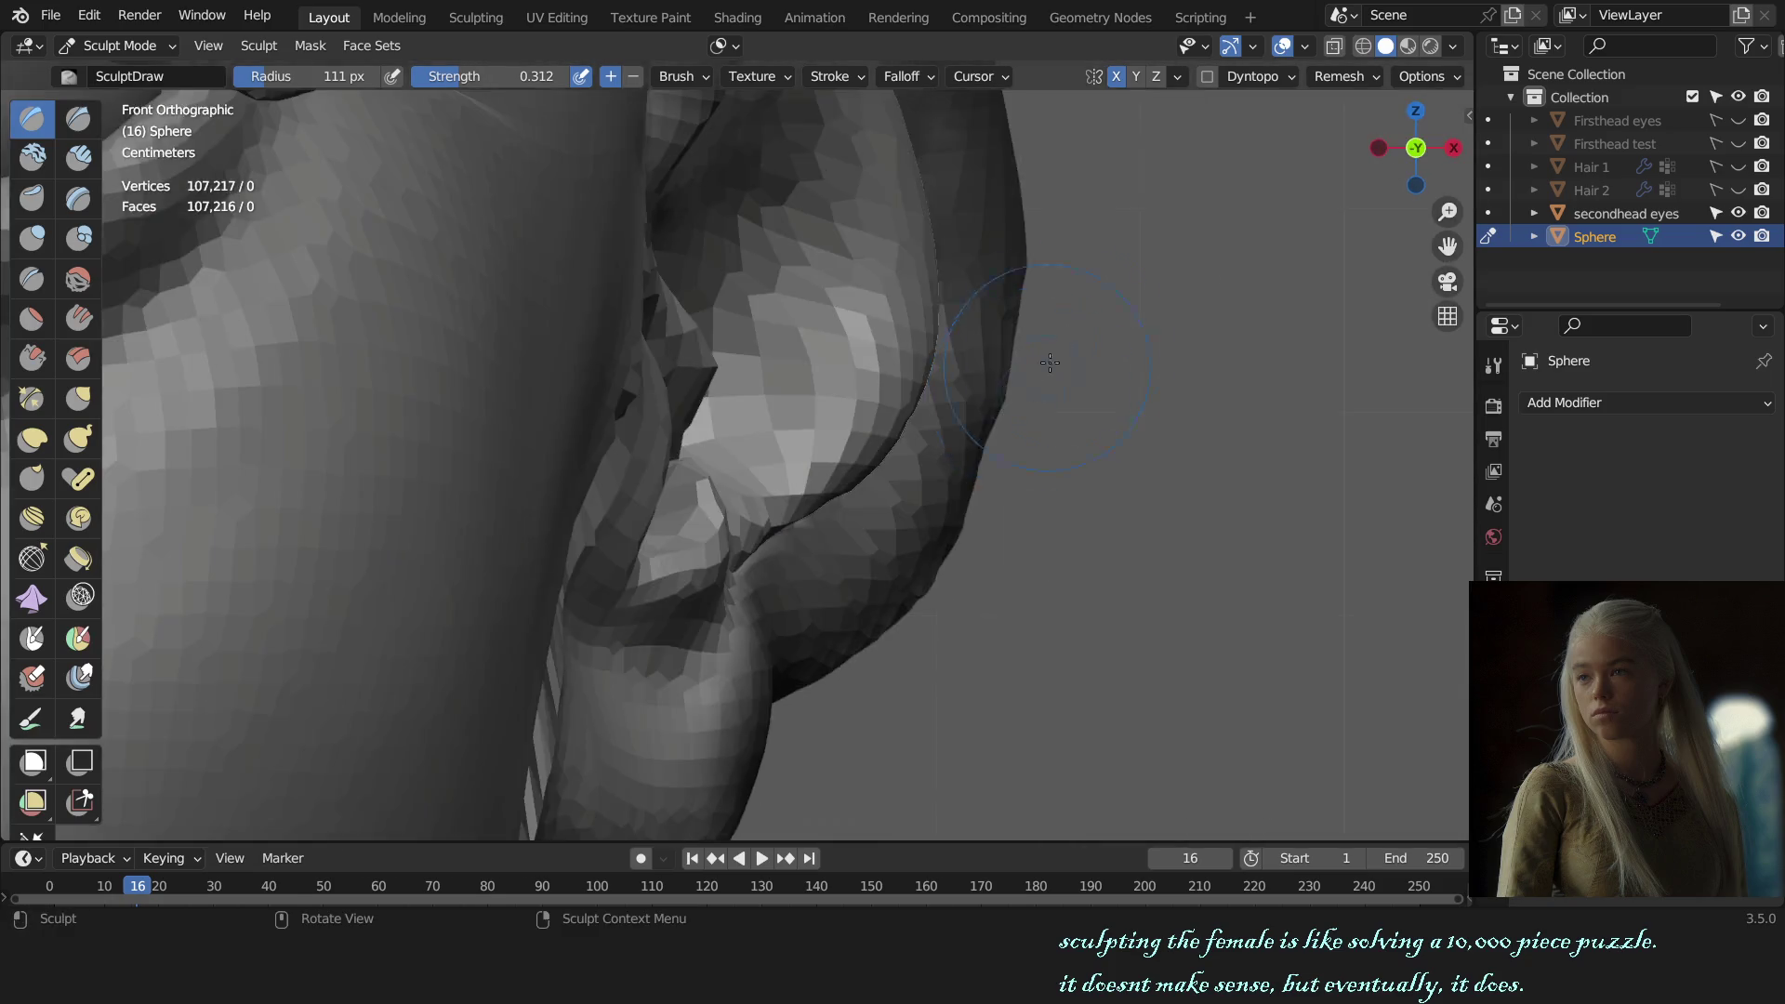
pyautogui.scroll(-3, 1032, 362)
pyautogui.scroll(3, 1030, 451)
pyautogui.moveTo(1029, 451)
pyautogui.mouseDown(button='middle')
pyautogui.moveTo(984, 506)
pyautogui.moveTo(828, 502)
pyautogui.moveTo(916, 497)
pyautogui.mouseUp(button='middle')
pyautogui.press('f')
pyautogui.click(764, 471)
pyautogui.scroll(-2, 764, 470)
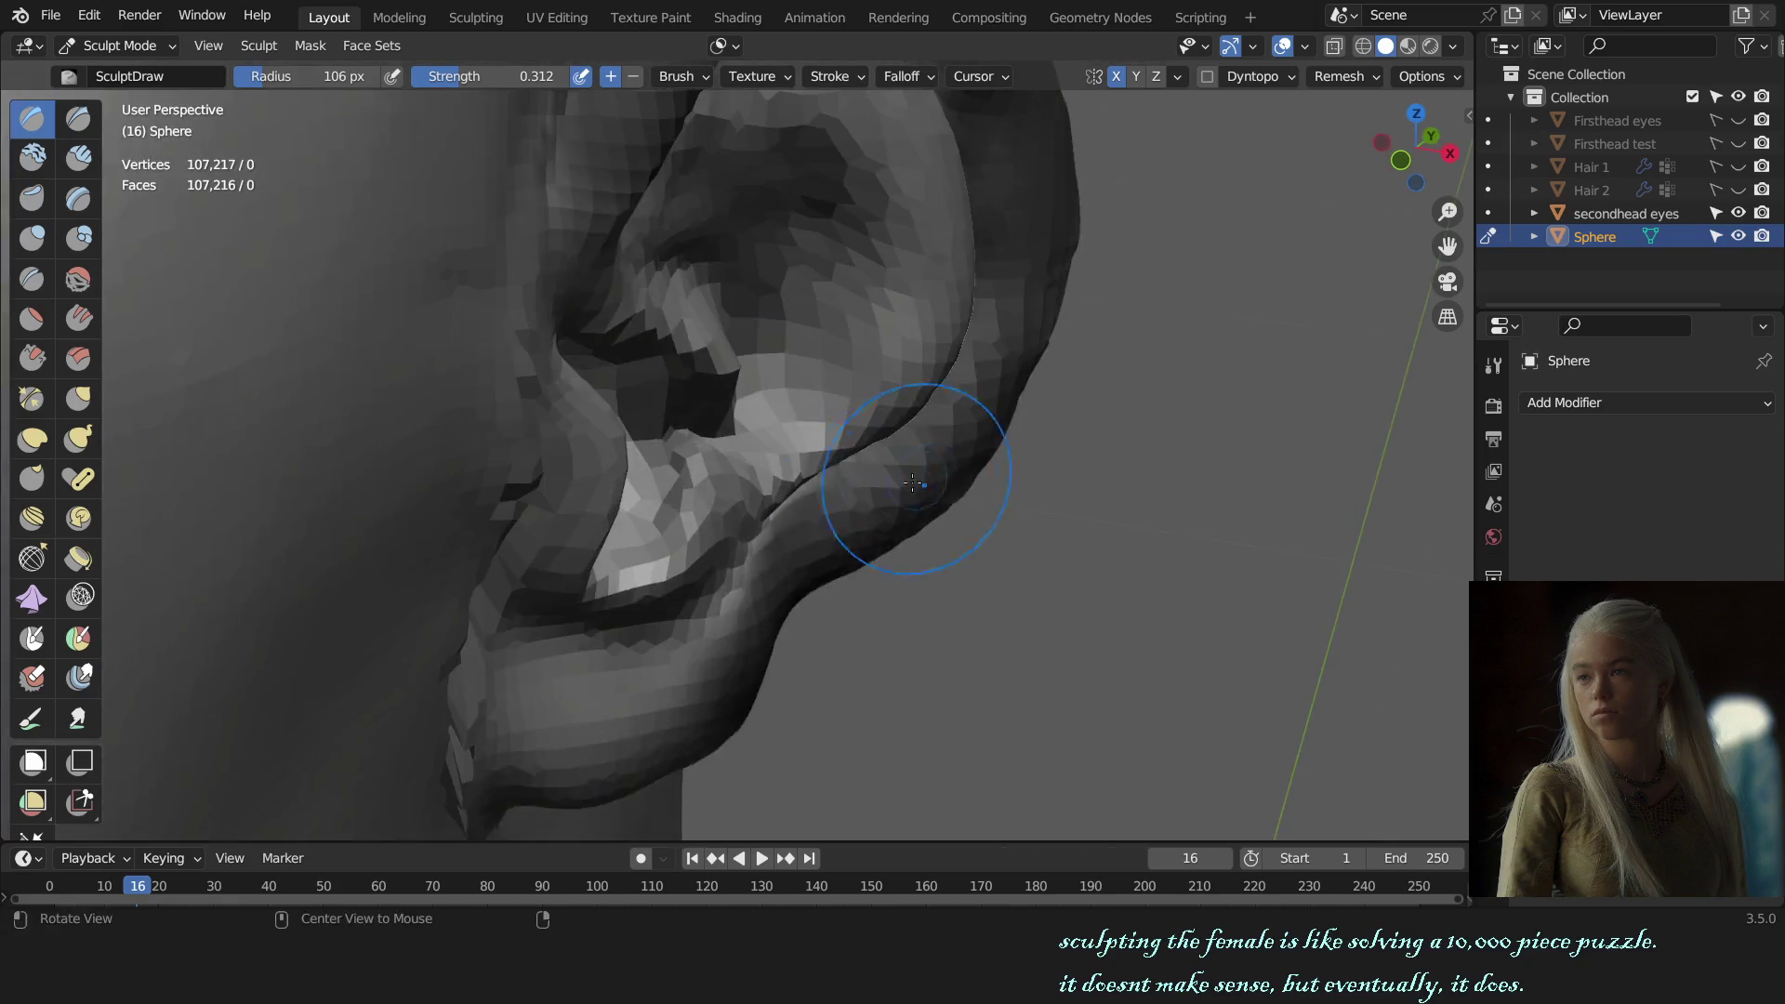
pyautogui.scroll(2, 851, 562)
pyautogui.scroll(2, 667, 573)
pyautogui.click(596, 593)
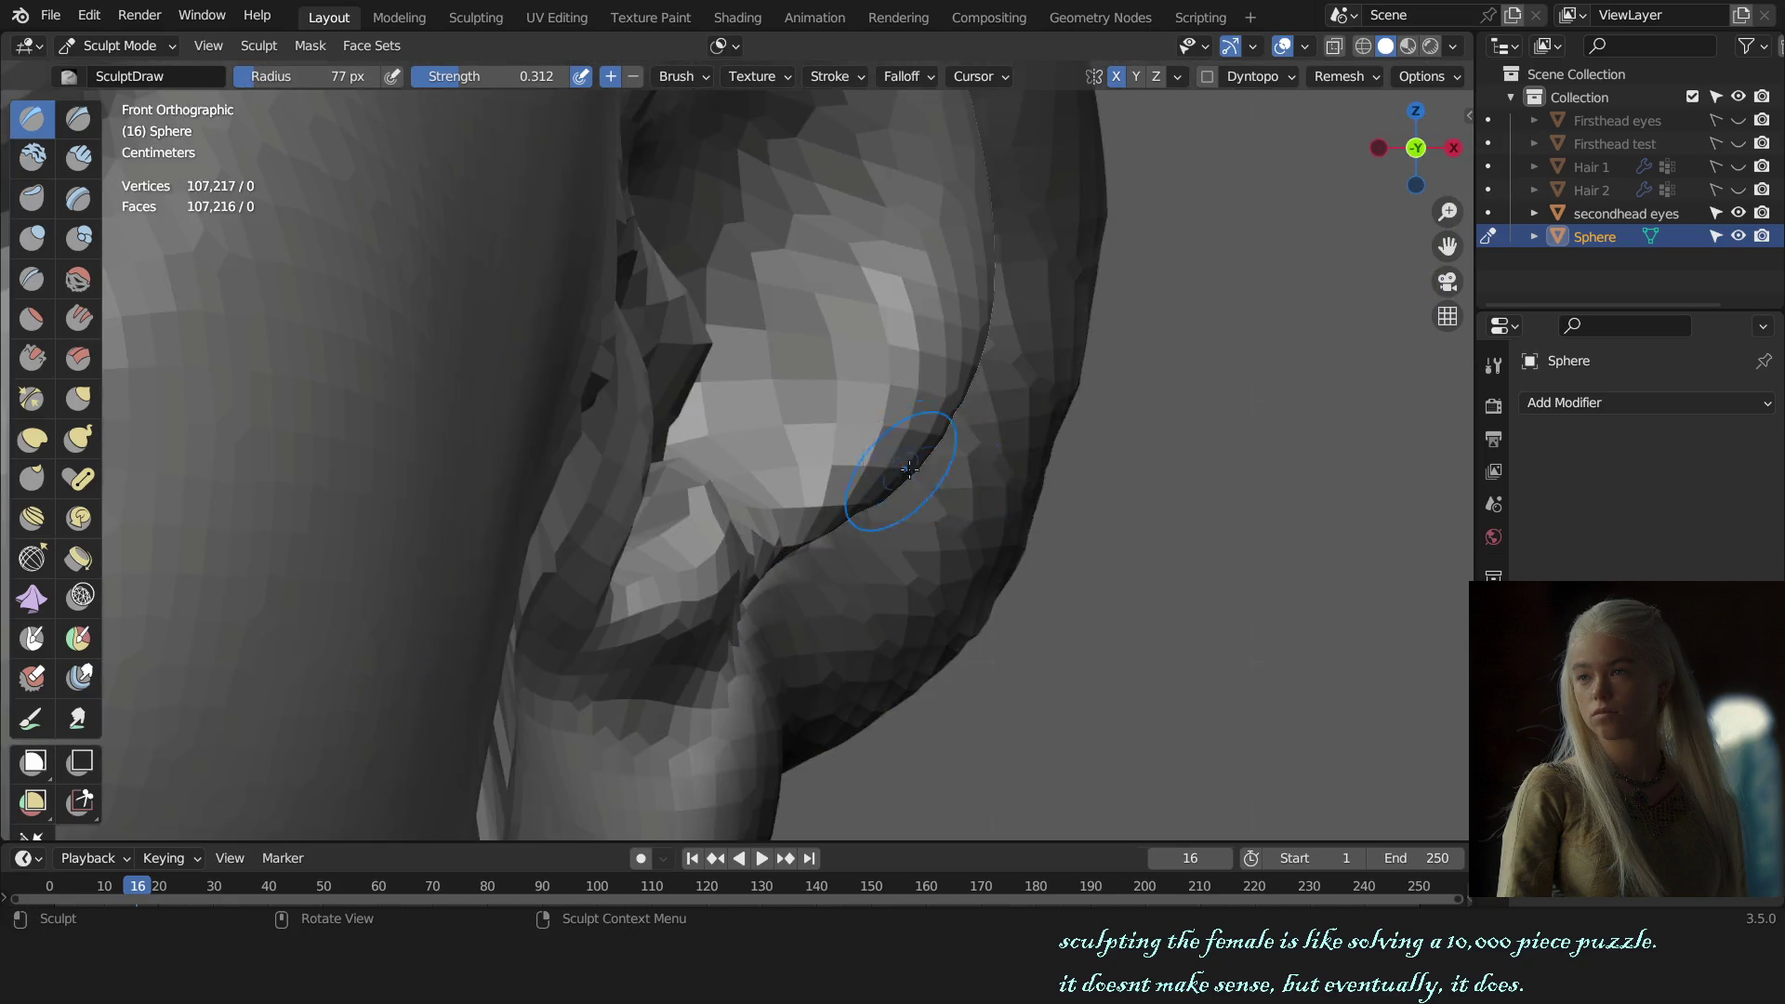
# Step: Frame a straight side view of the ear and switch to the Grab brush at 161 px
pyautogui.keyDown('alt'); pyautogui.moveTo(593, 584); pyautogui.dragTo(1141, 378, button='middle'); pyautogui.keyUp('alt')
pyautogui.scroll(-3, 1140, 378)
pyautogui.moveTo(981, 521)
pyautogui.keyDown('ctrl'); pyautogui.mouseDown(button='middle')
pyautogui.moveTo(979, 460)
pyautogui.moveTo(651, 521)
pyautogui.mouseUp(button='middle'); pyautogui.keyUp('ctrl')
pyautogui.scroll(4, 604, 539)
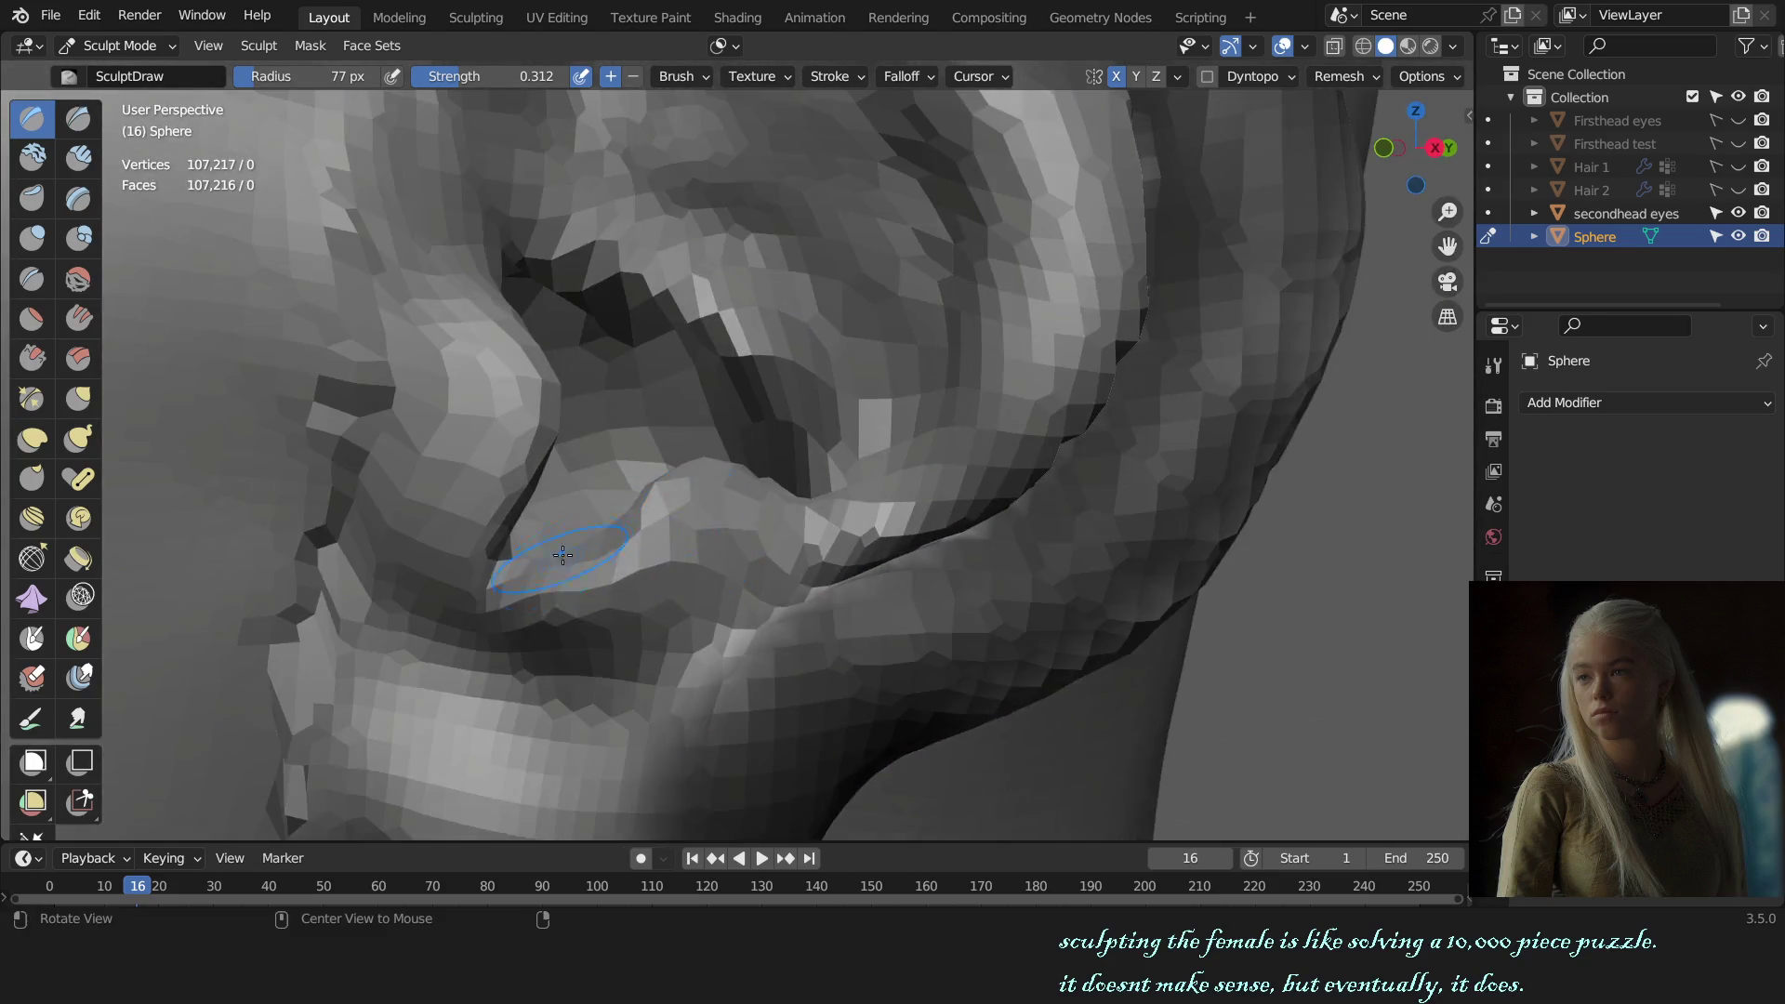
pyautogui.press('f')
pyautogui.click(559, 553)
pyautogui.press('KP_3')
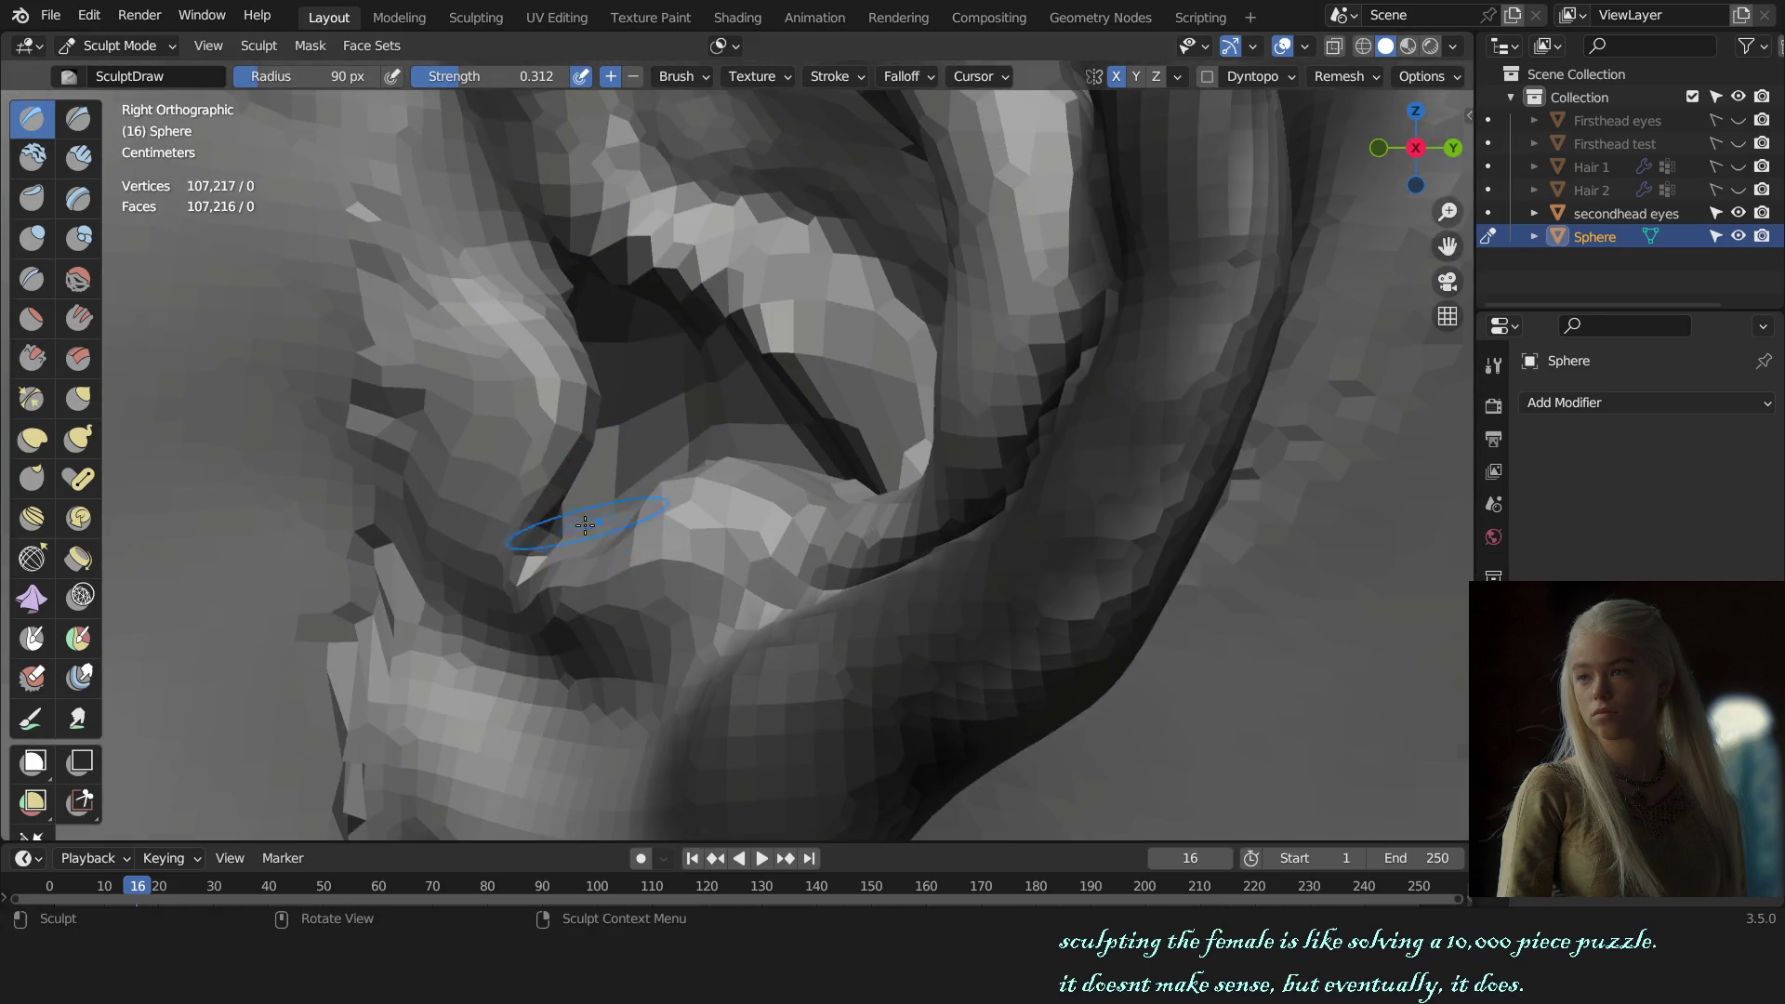
pyautogui.press('g')
pyautogui.press('f')
pyautogui.click(582, 565)
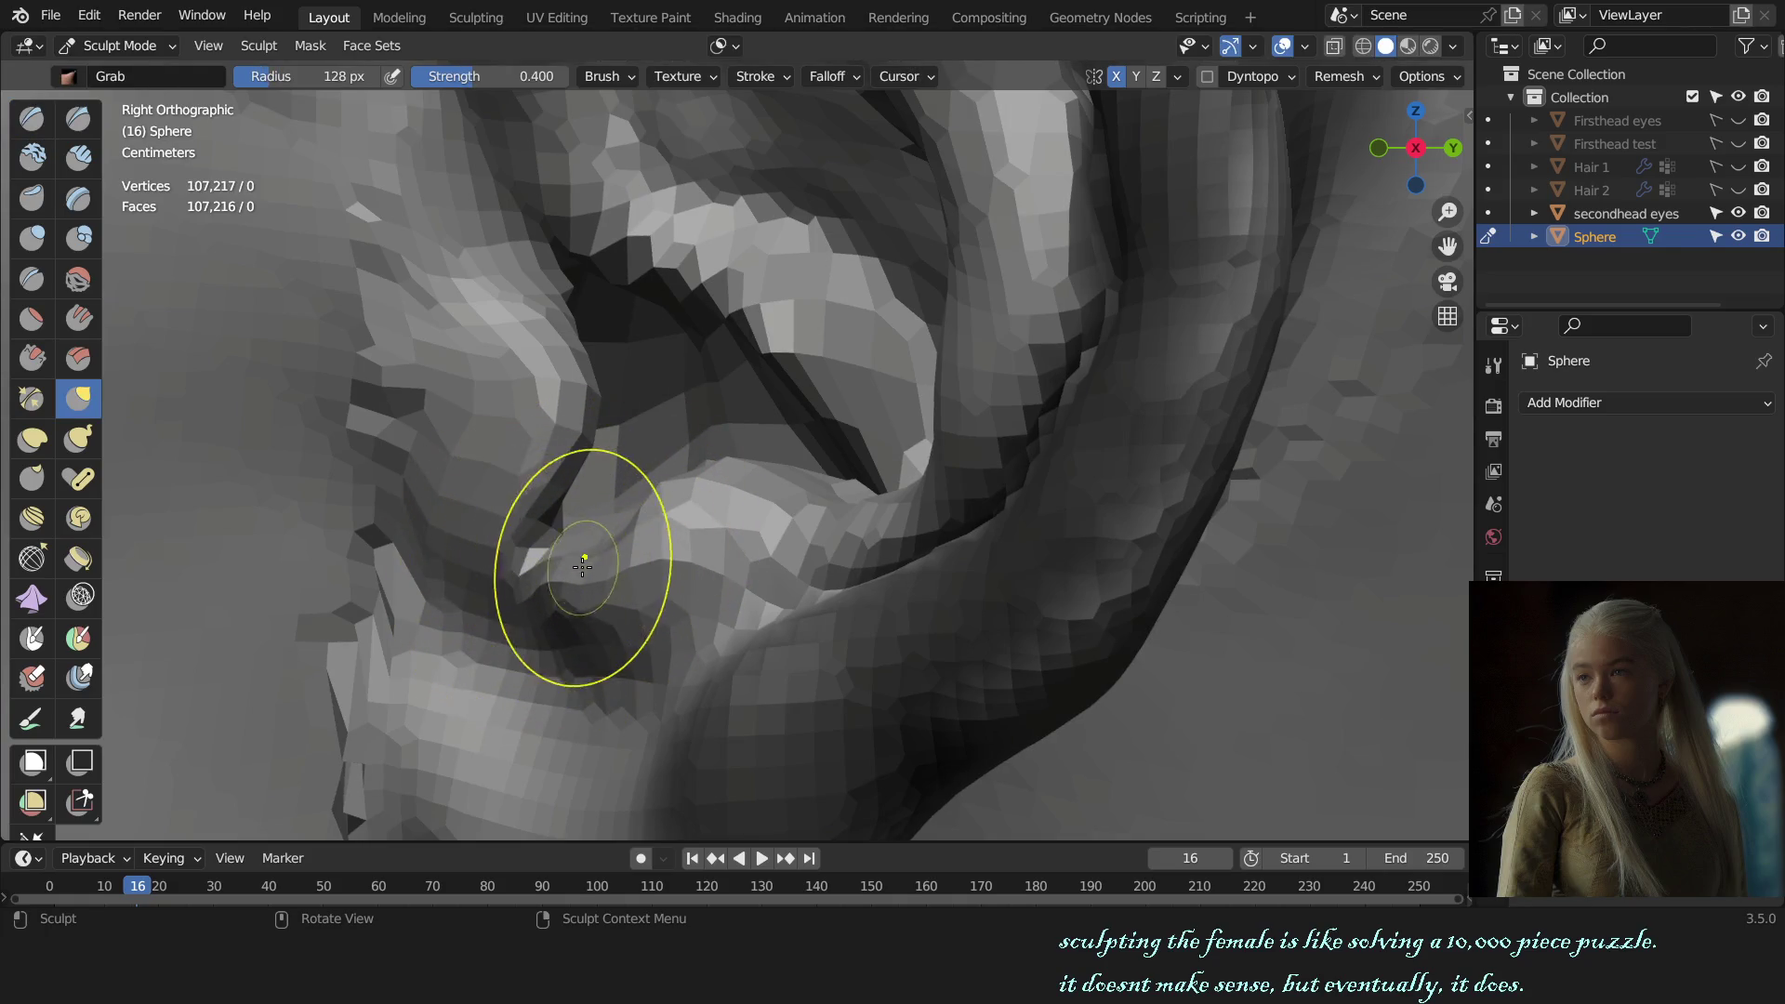
pyautogui.press('f')
pyautogui.click(593, 574)
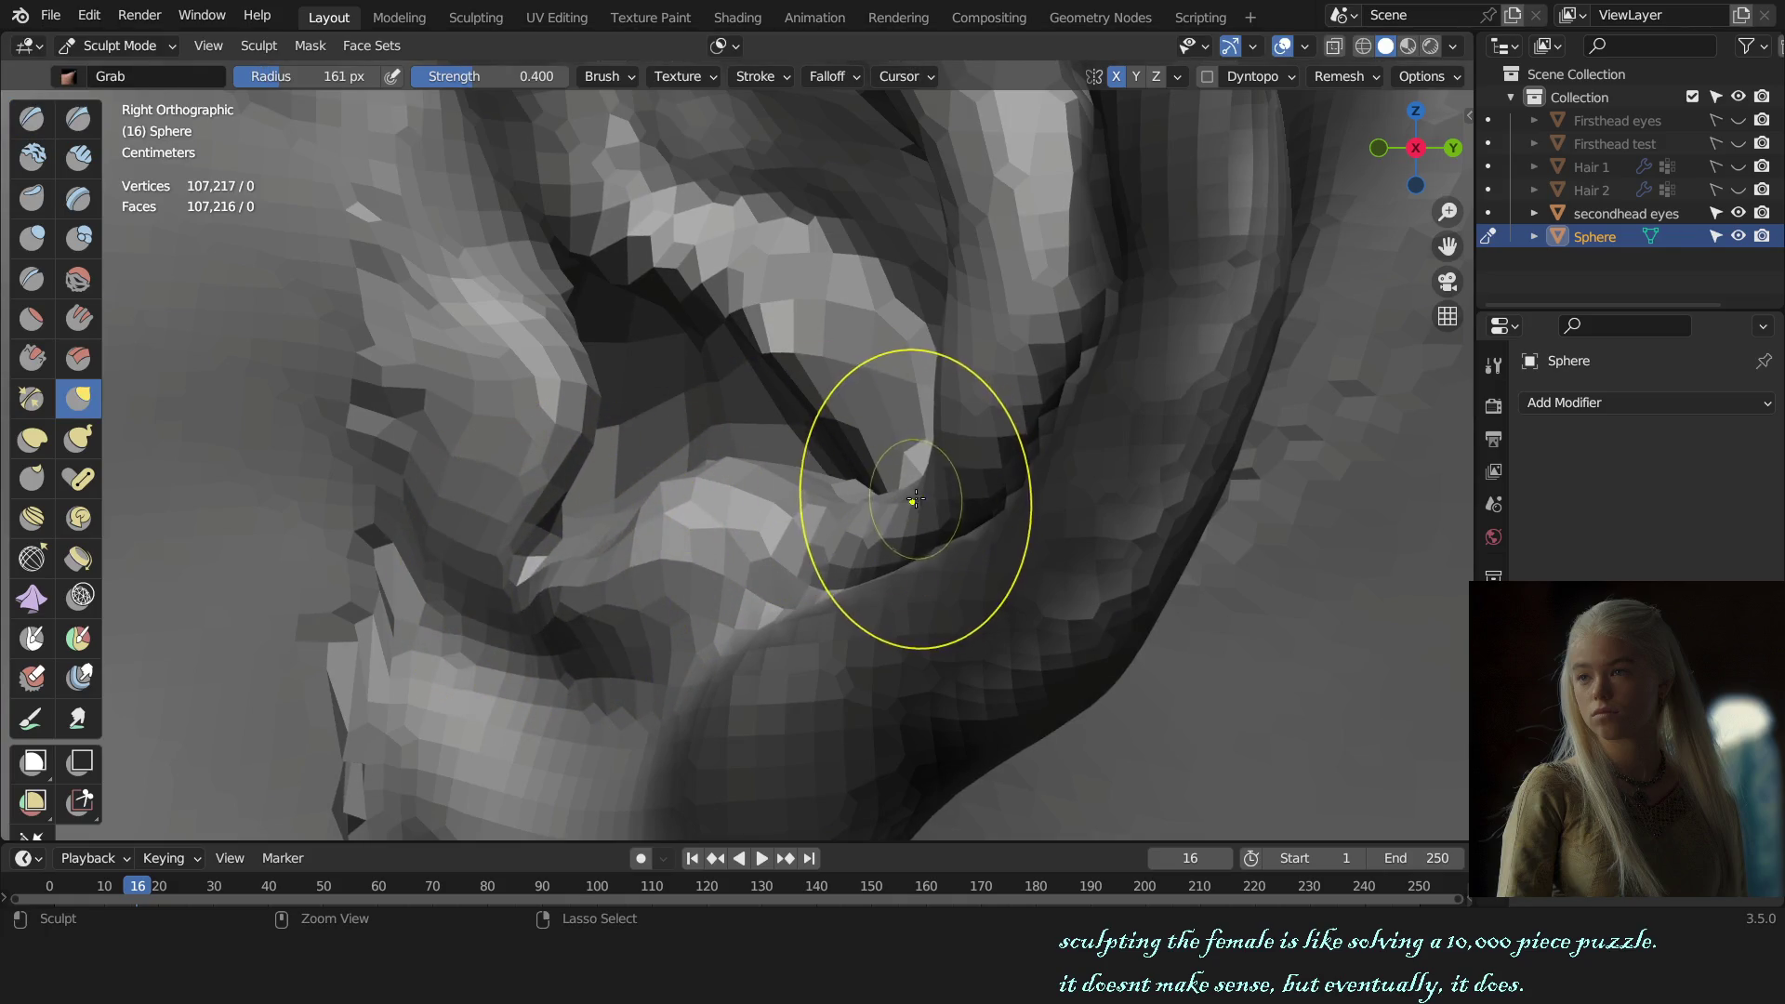
# Step: Resize the Grab brush to 89, then 118 px, in a perspective ear view
pyautogui.scroll(-5, 892, 492)
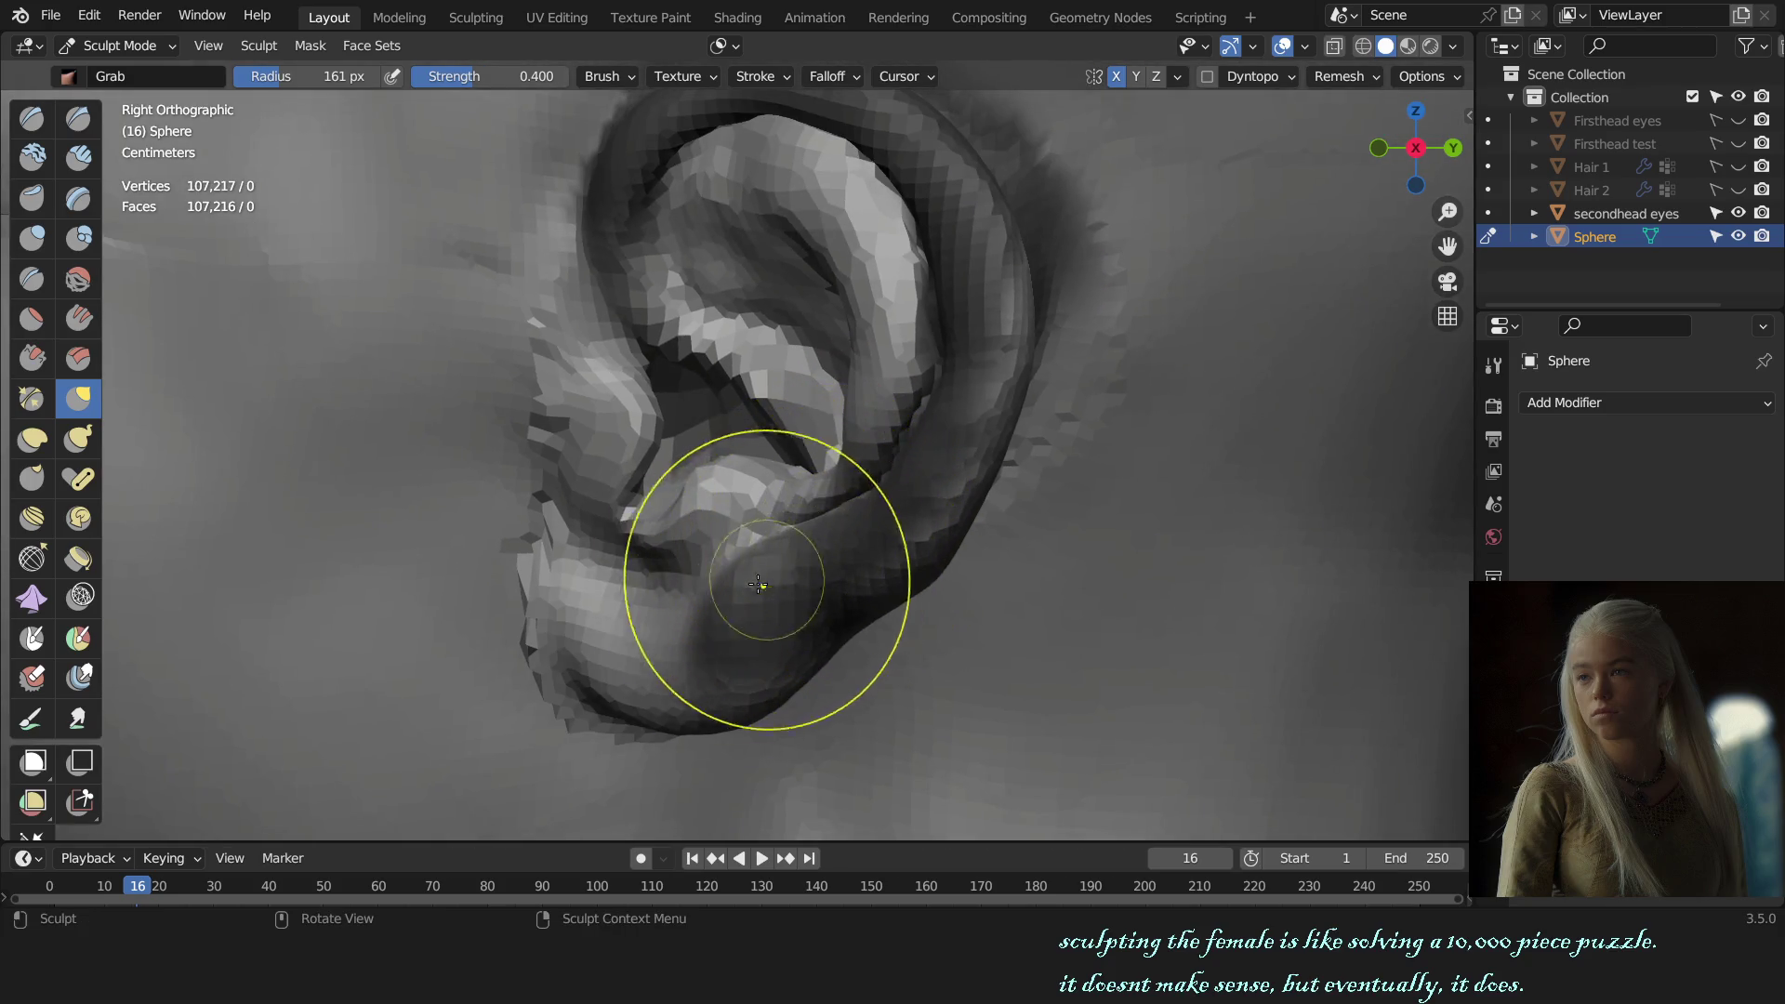
pyautogui.scroll(3, 738, 579)
pyautogui.press('f')
pyautogui.click(595, 544)
pyautogui.scroll(-2, 595, 507)
pyautogui.press('f')
pyautogui.click(579, 549)
pyautogui.moveTo(578, 549); pyautogui.dragTo(797, 558, button='middle')
pyautogui.scroll(2, 846, 458)
pyautogui.scroll(1, 846, 458)
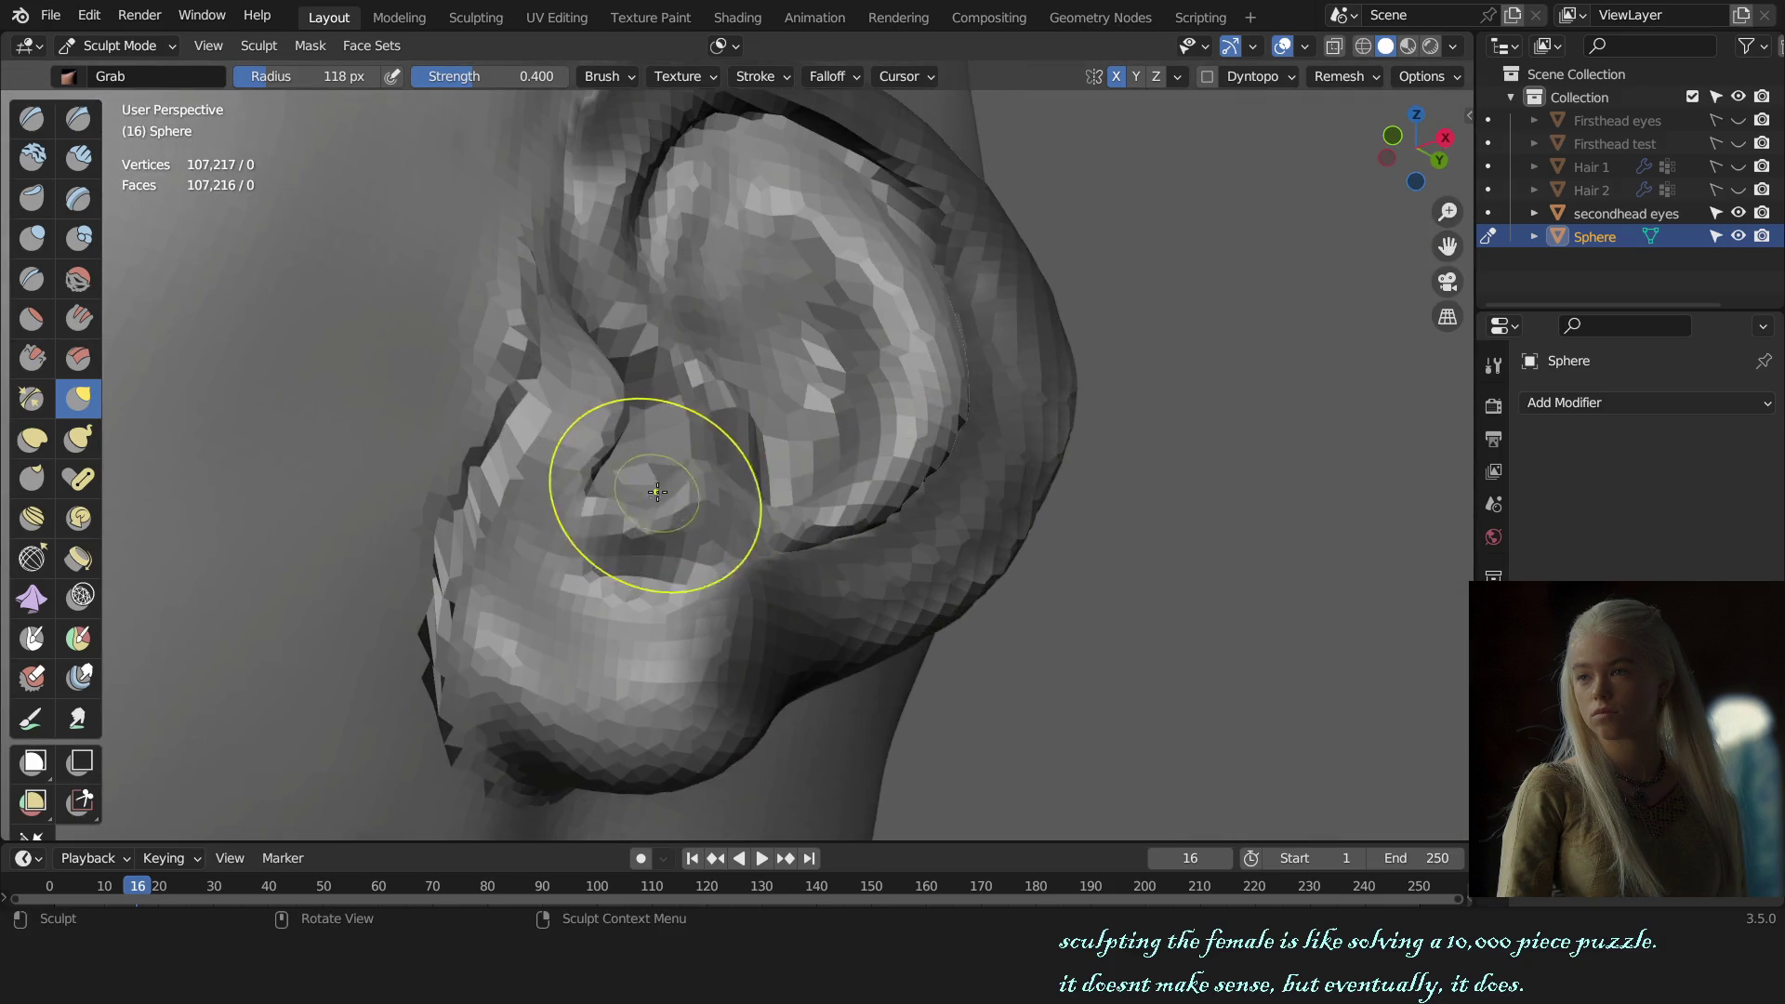
# Step: Return to the Draw brush at 92 px and view the whole head three-quarter
pyautogui.press('x')
pyautogui.press('f')
pyautogui.click(564, 483)
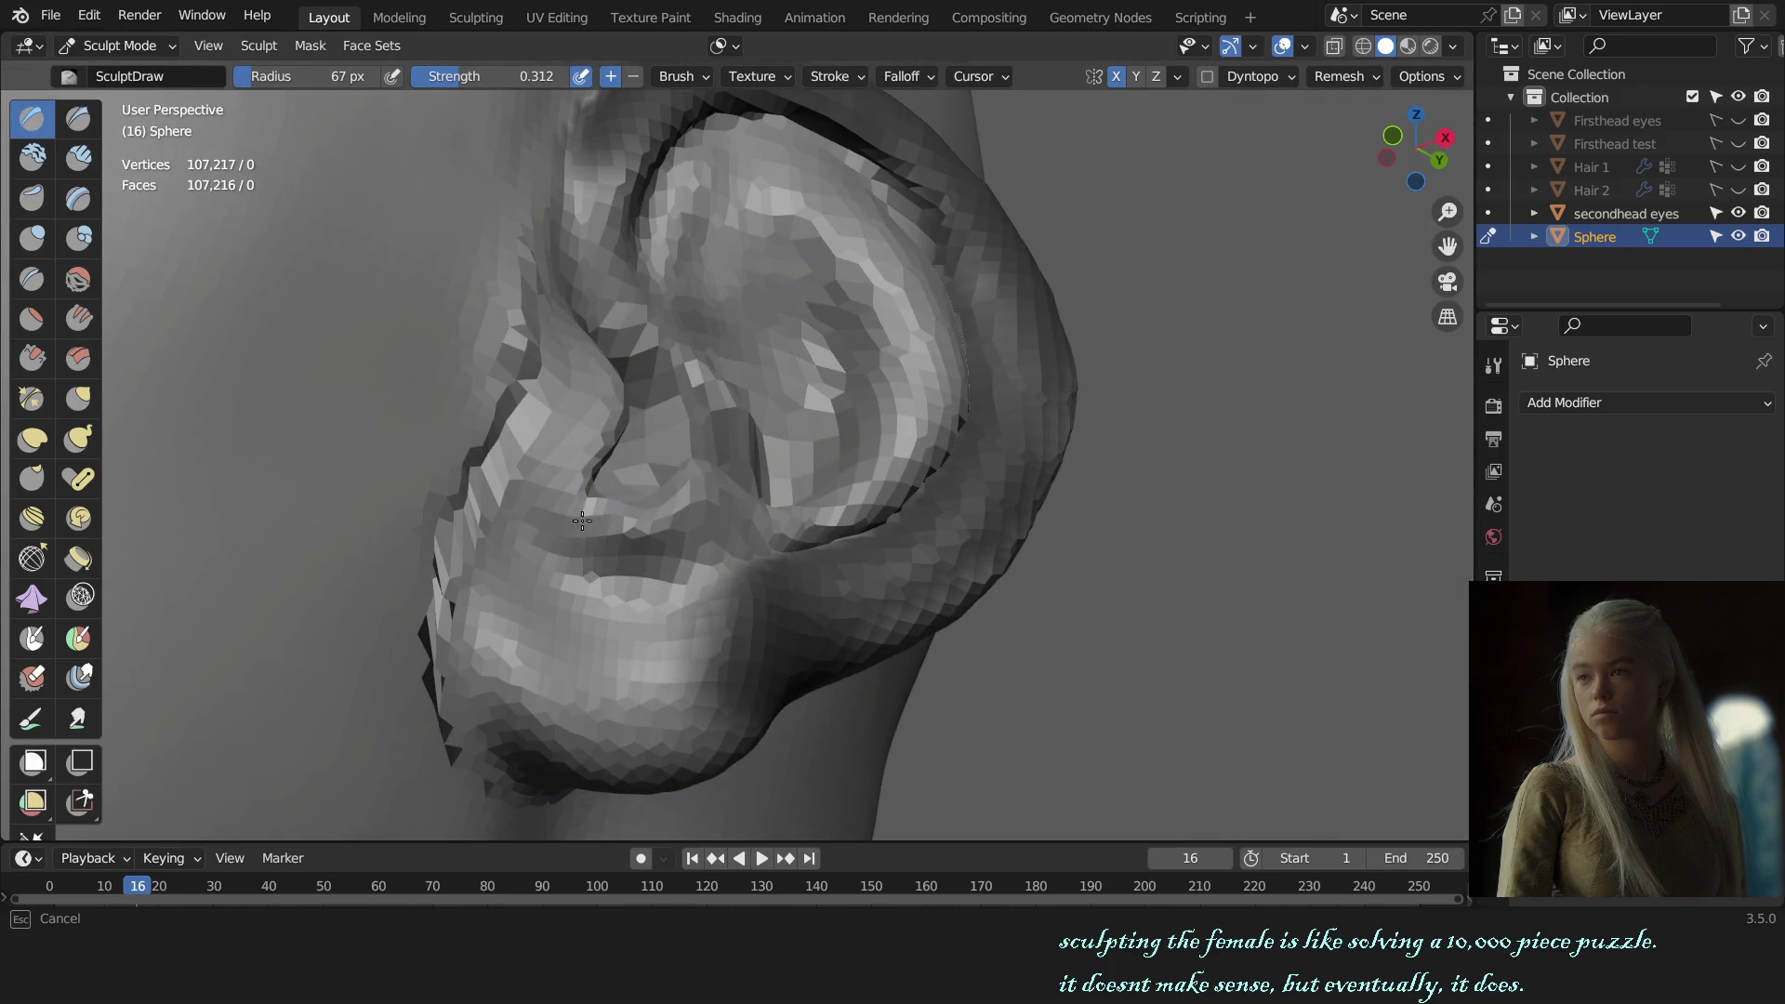
pyautogui.press('f')
pyautogui.click(616, 494)
pyautogui.moveTo(670, 495)
pyautogui.mouseDown(button='middle')
pyautogui.moveTo(616, 494)
pyautogui.moveTo(706, 535)
pyautogui.mouseUp(button='middle')
pyautogui.press('f')
pyautogui.click(723, 542)
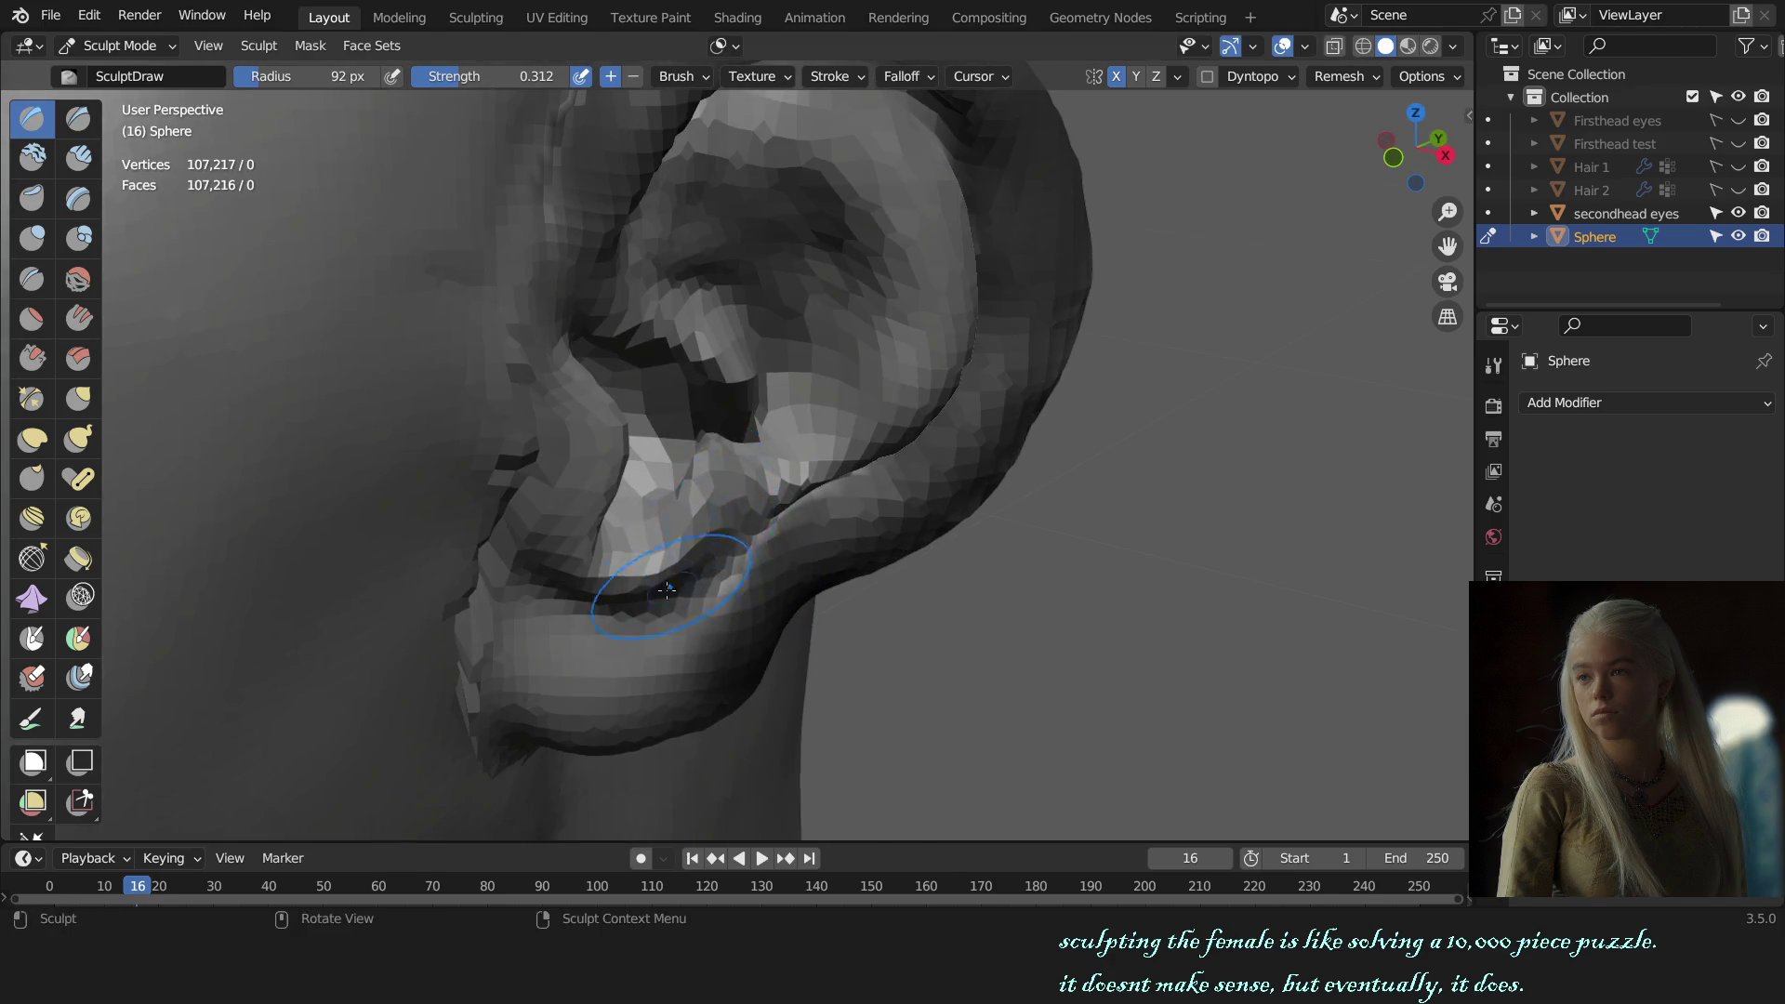
pyautogui.press('KP_1')
pyautogui.moveTo(996, 482); pyautogui.dragTo(936, 520, button='middle')
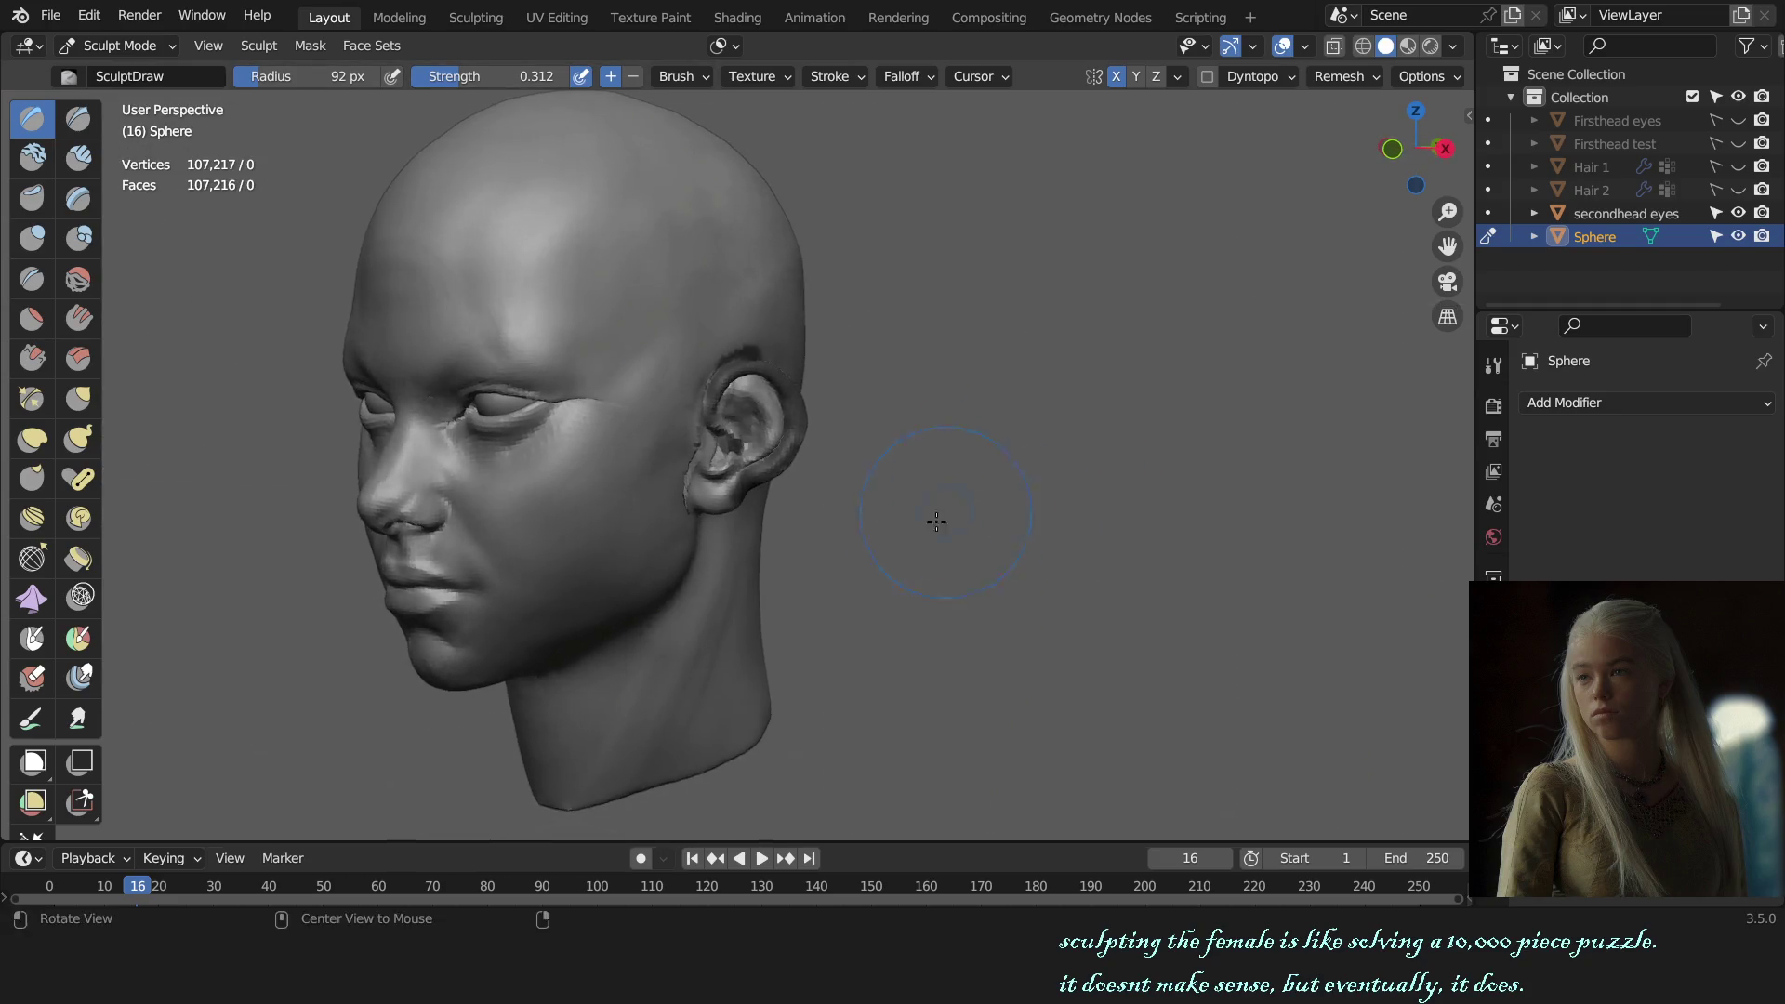
# Step: Compare the head's front and side, then switch to the Grab brush at 166 px
pyautogui.press('KP_1')
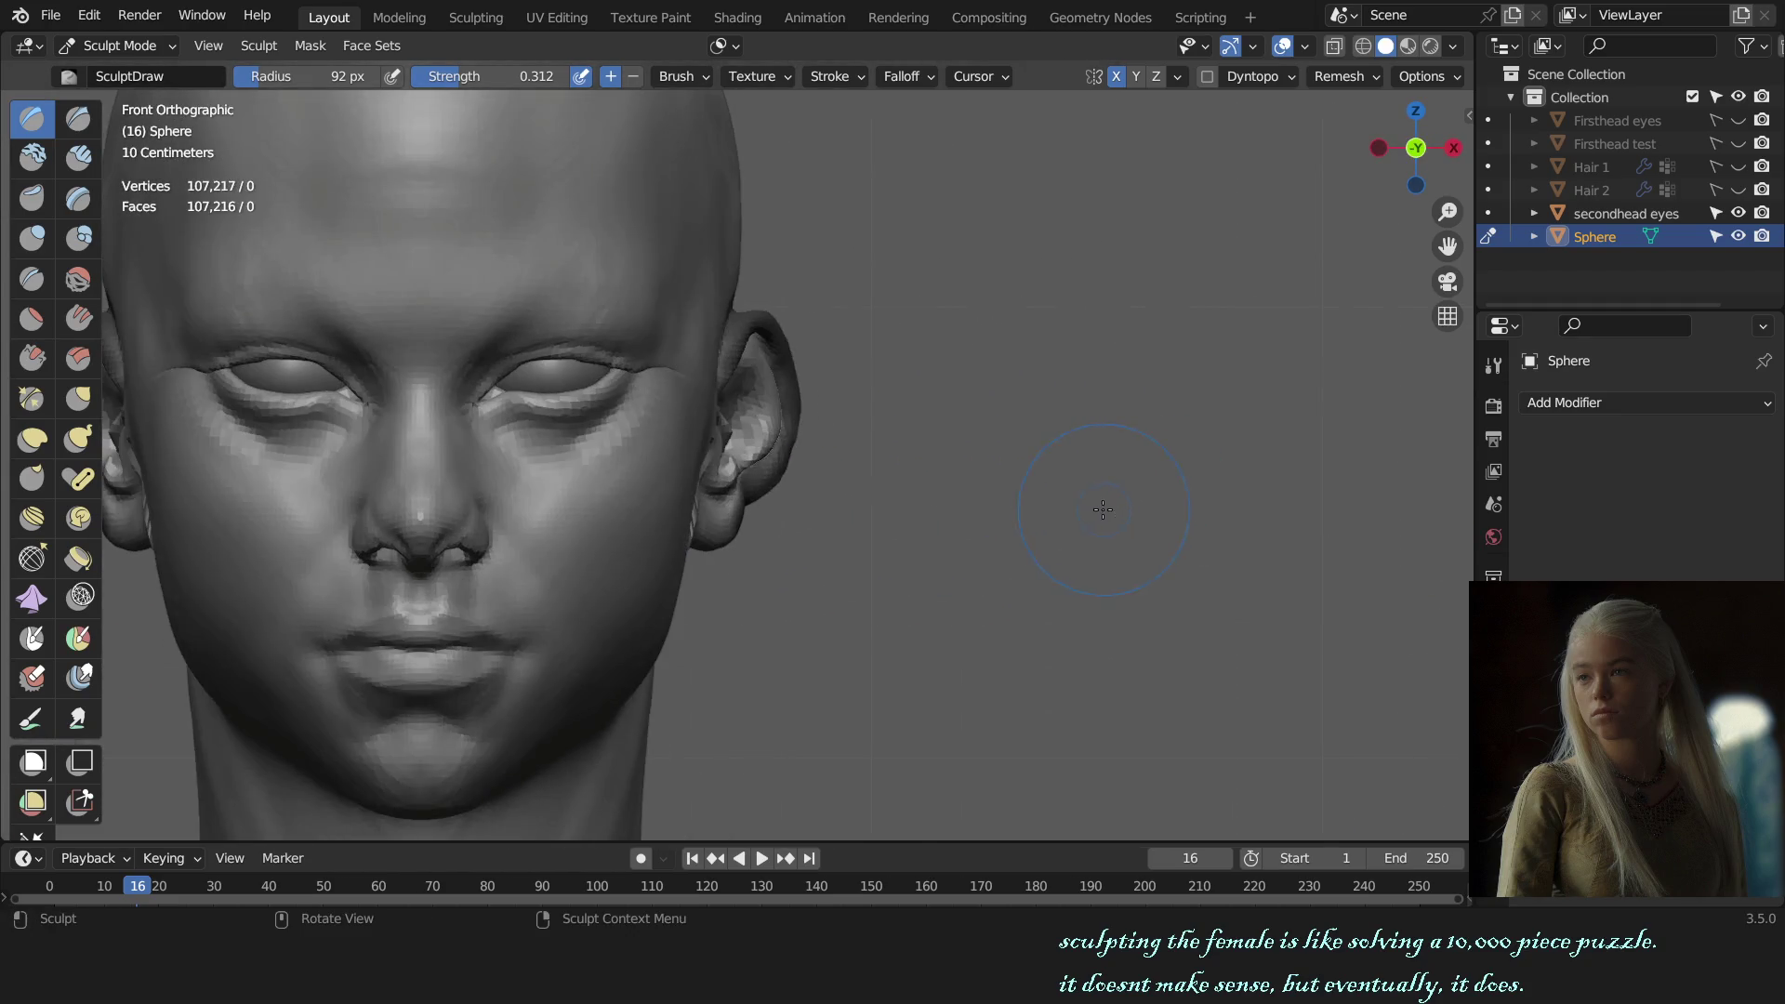
pyautogui.moveTo(1205, 480); pyautogui.dragTo(1146, 510, button='middle')
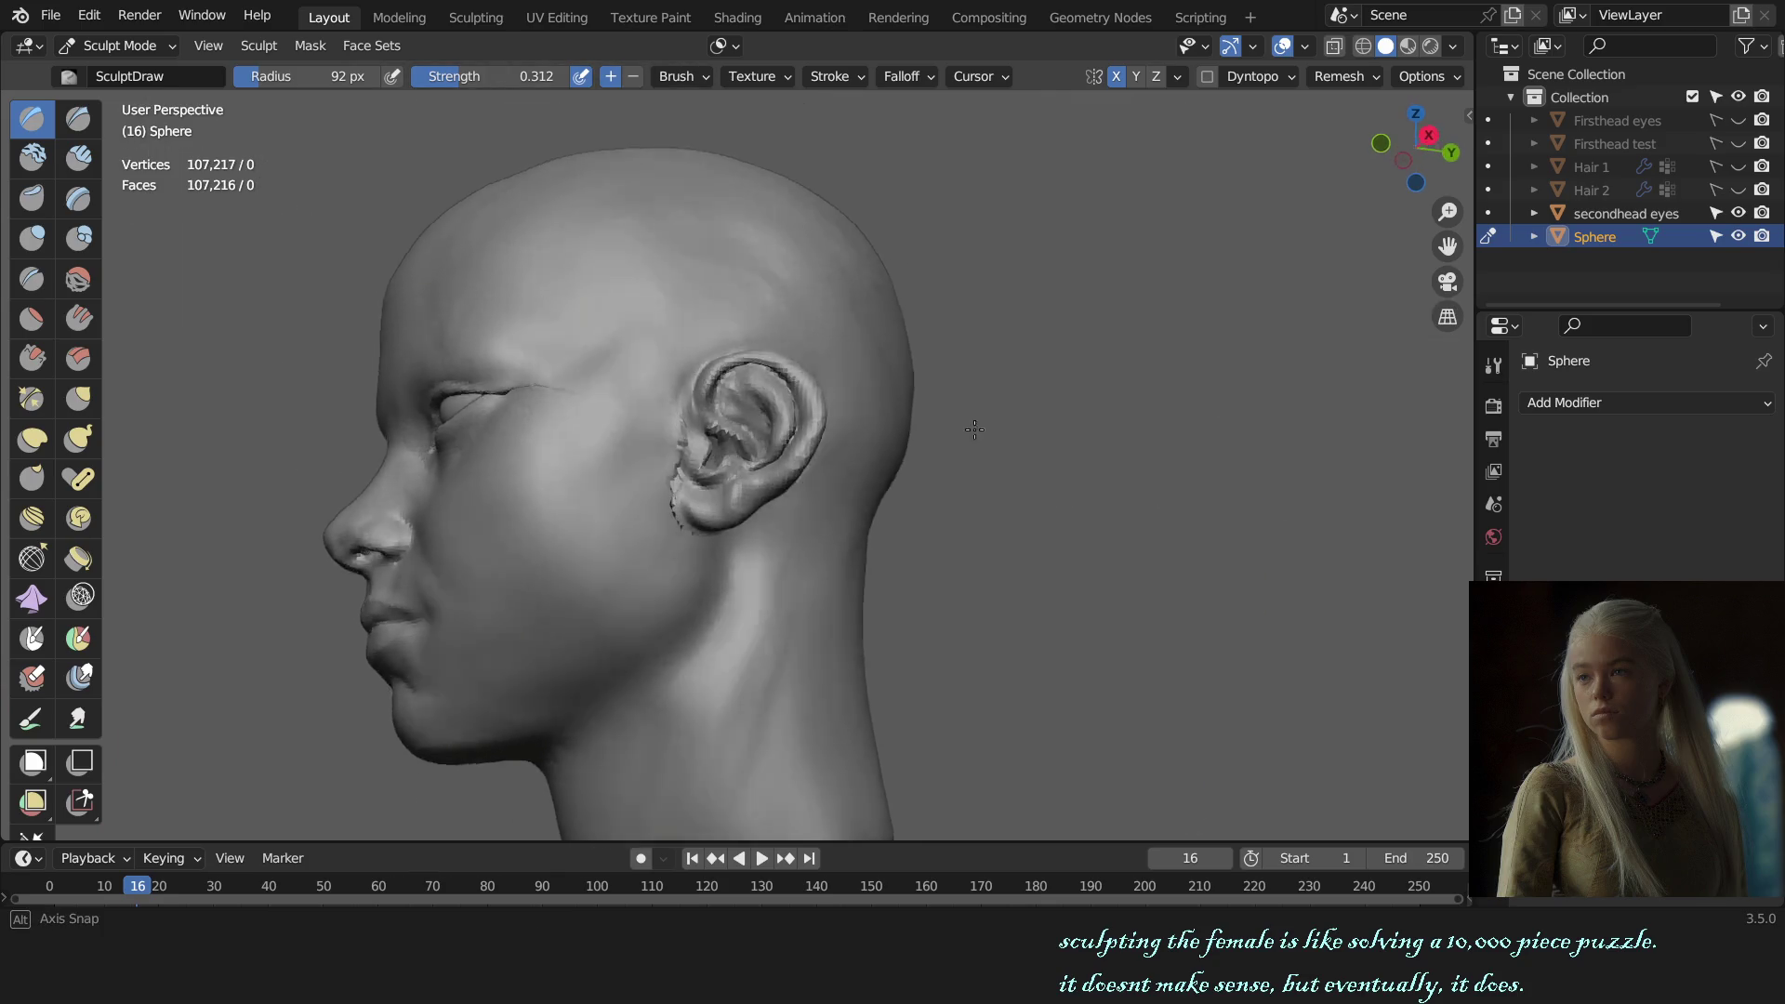
pyautogui.press('KP_1')
pyautogui.scroll(4, 1131, 507)
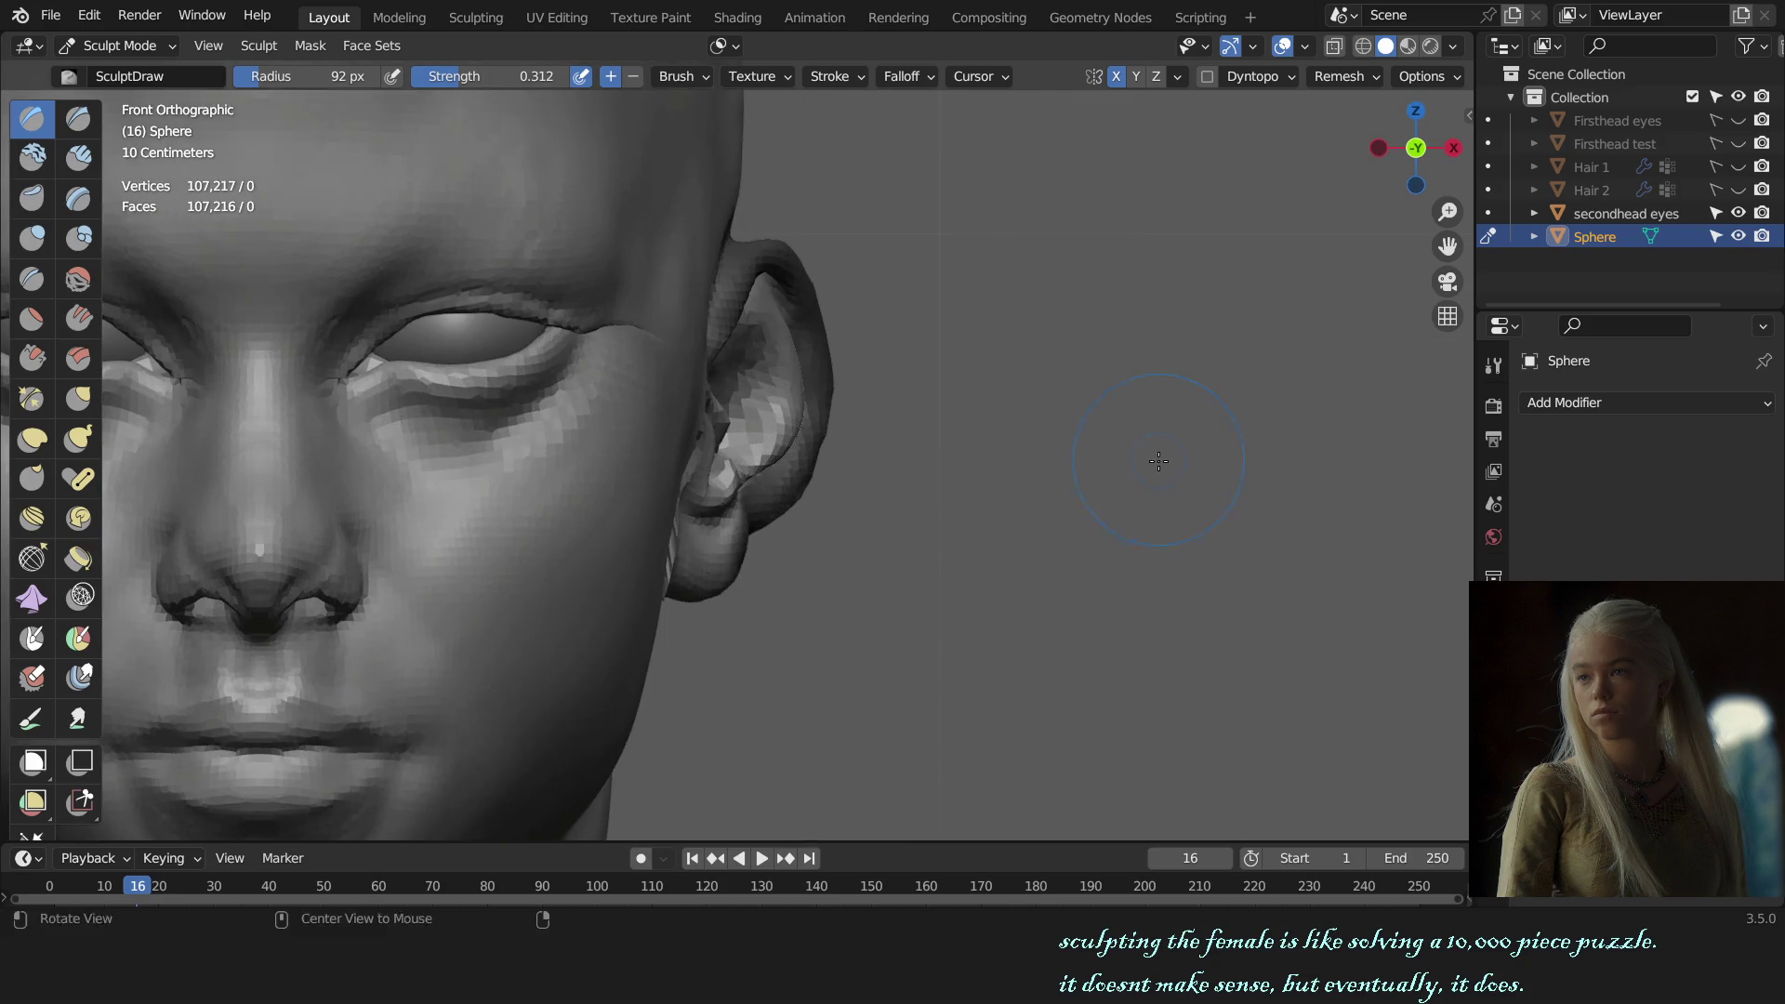
pyautogui.moveTo(1130, 507); pyautogui.dragTo(892, 496, button='middle')
pyautogui.press('g')
pyautogui.press('f')
pyautogui.click(892, 497)
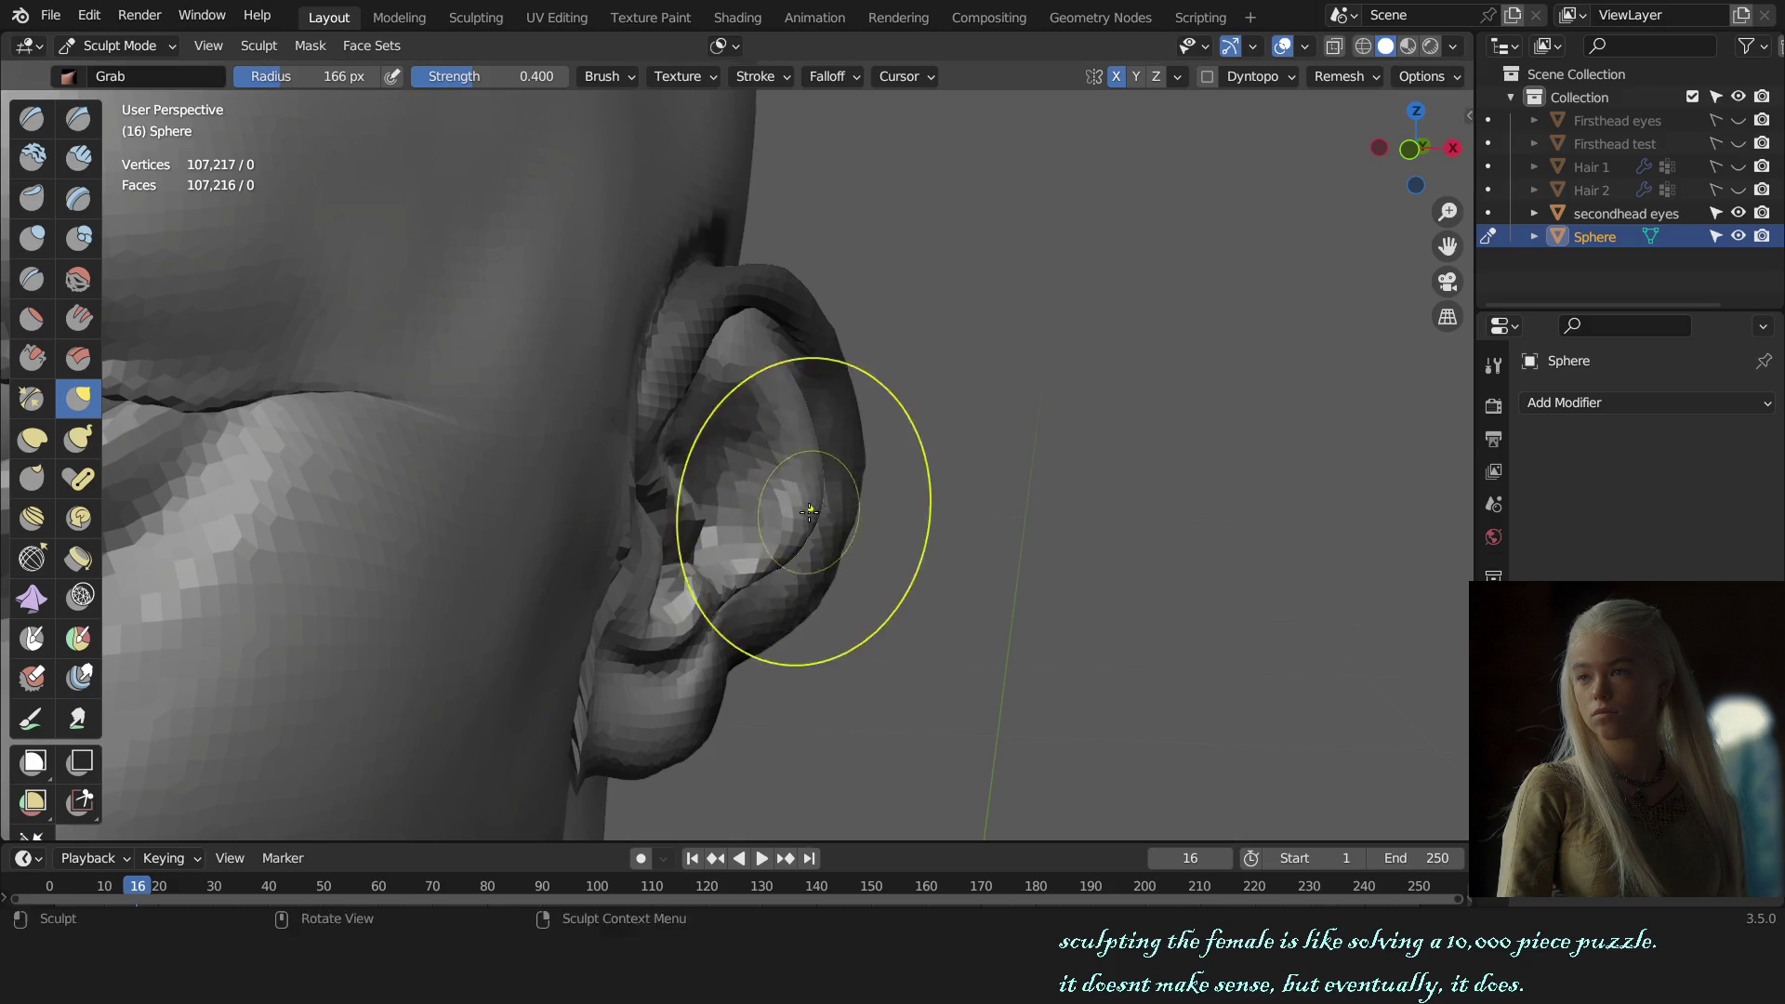
# Step: Widen the Grab brush to 206 px and check the ear in front and right side views
pyautogui.press('KP_1')
pyautogui.scroll(-3, 870, 575)
pyautogui.scroll(4, 870, 576)
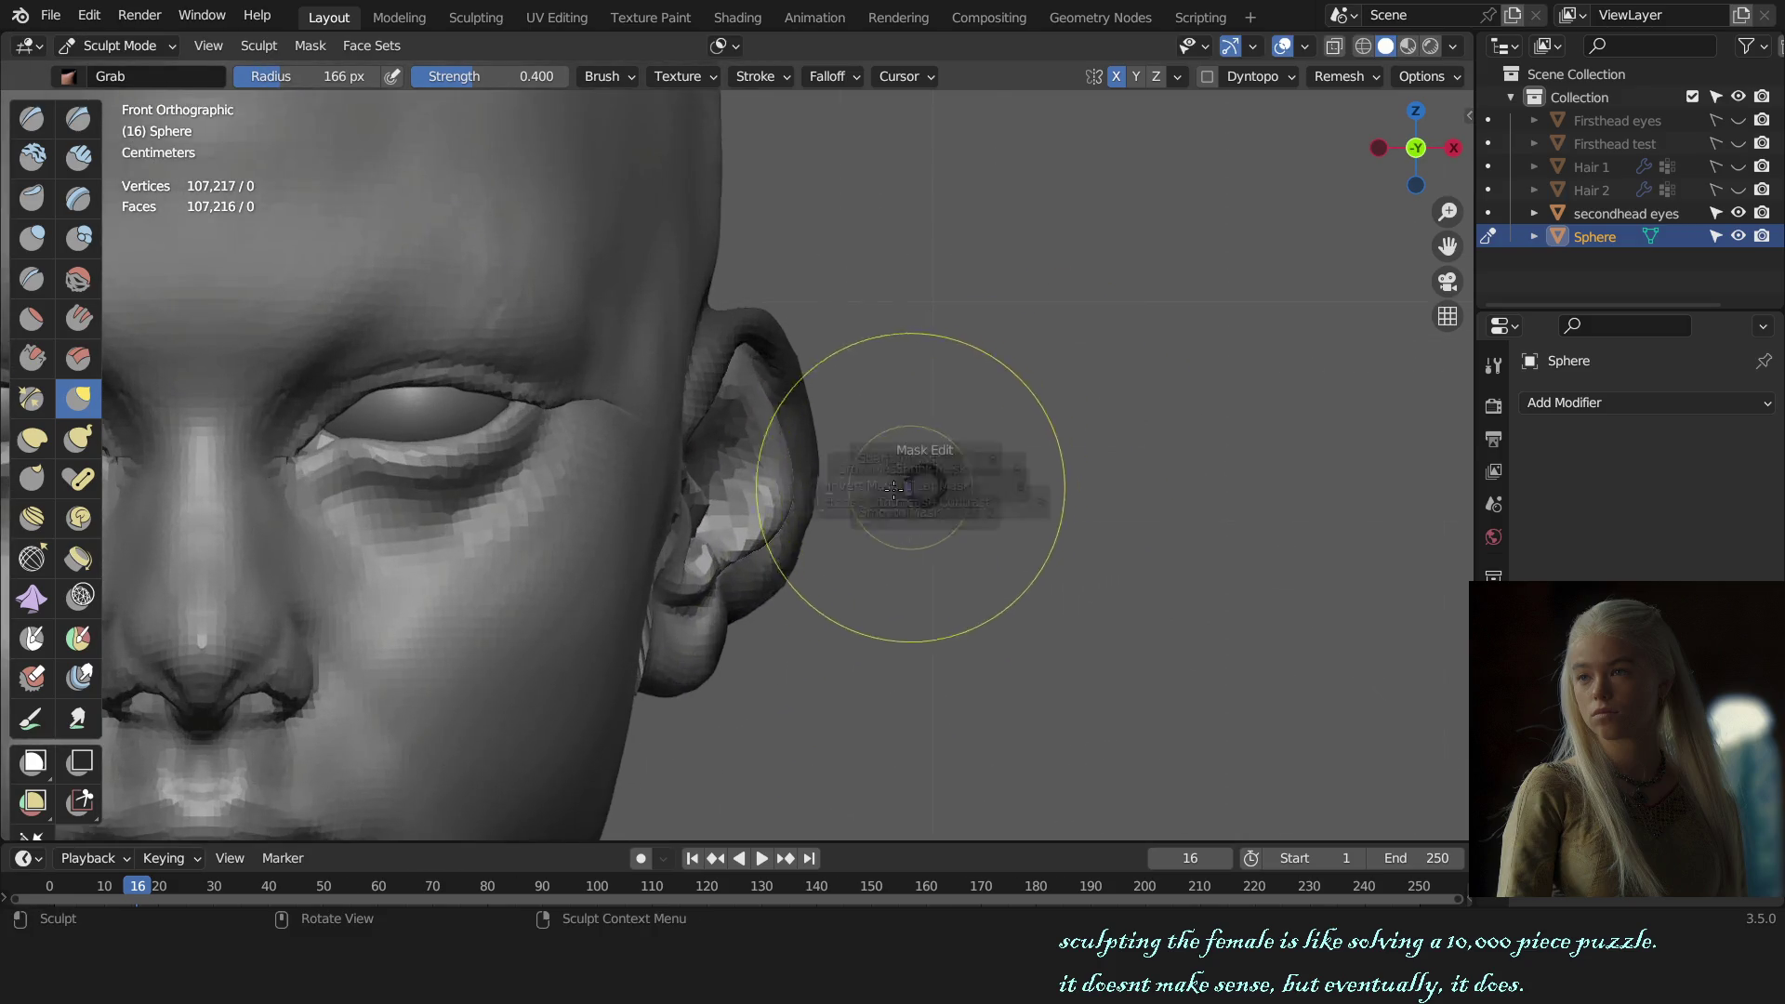
pyautogui.scroll(2, 840, 511)
pyautogui.click(801, 507)
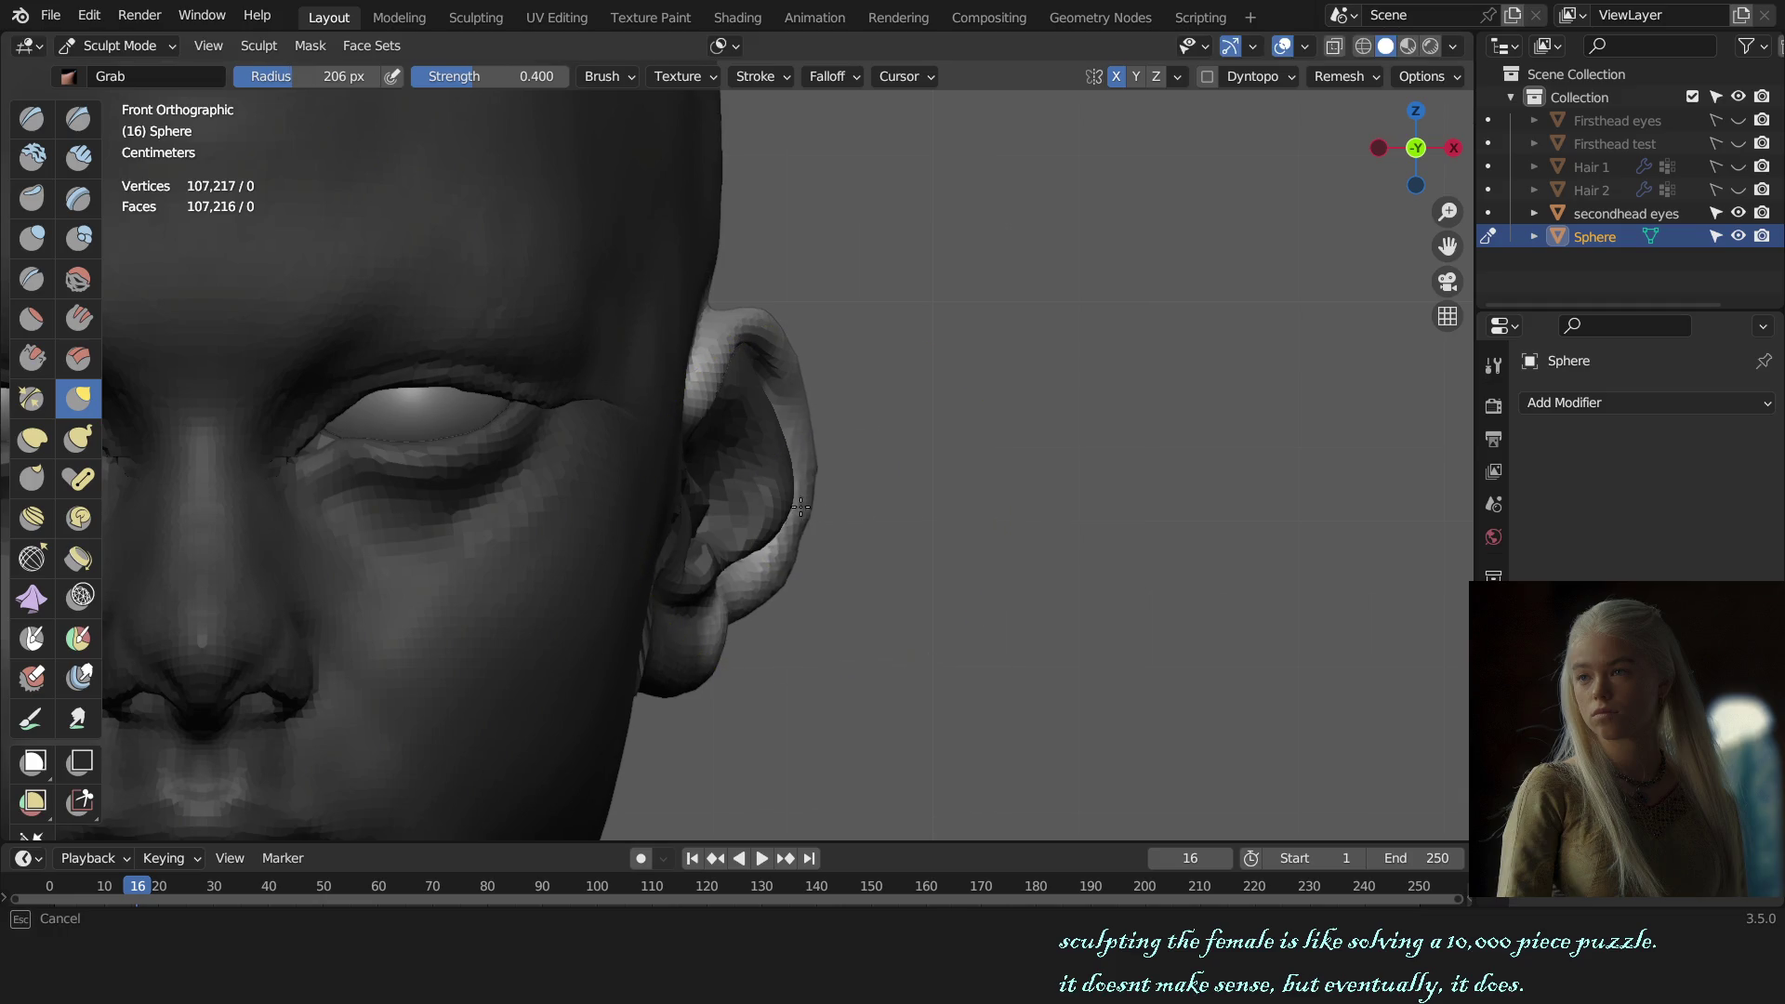
pyautogui.scroll(-2, 856, 512)
pyautogui.press('KP_3')
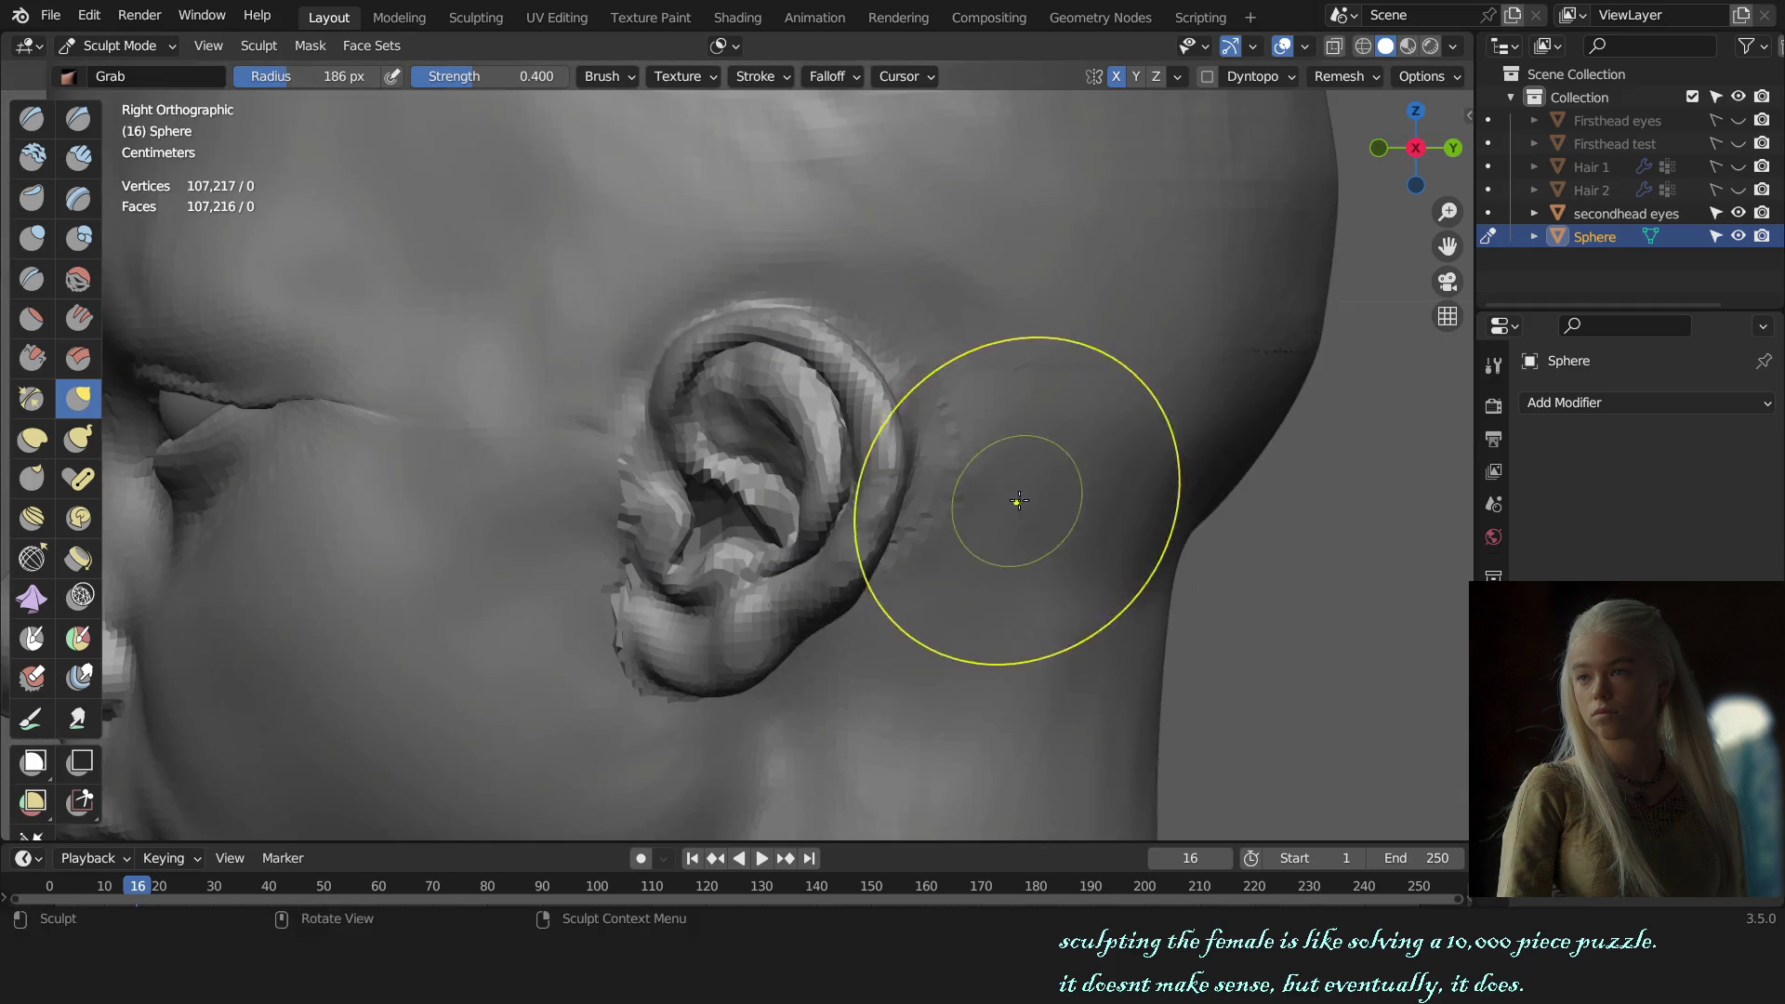
pyautogui.scroll(-2, 973, 527)
pyautogui.moveTo(974, 527); pyautogui.dragTo(1144, 518, button='middle')
pyautogui.press('KP_3')
# Step: Shrink the Grab brush, pull the ear rim into shape, and save female bust sculpt.blend
pyautogui.press('f')
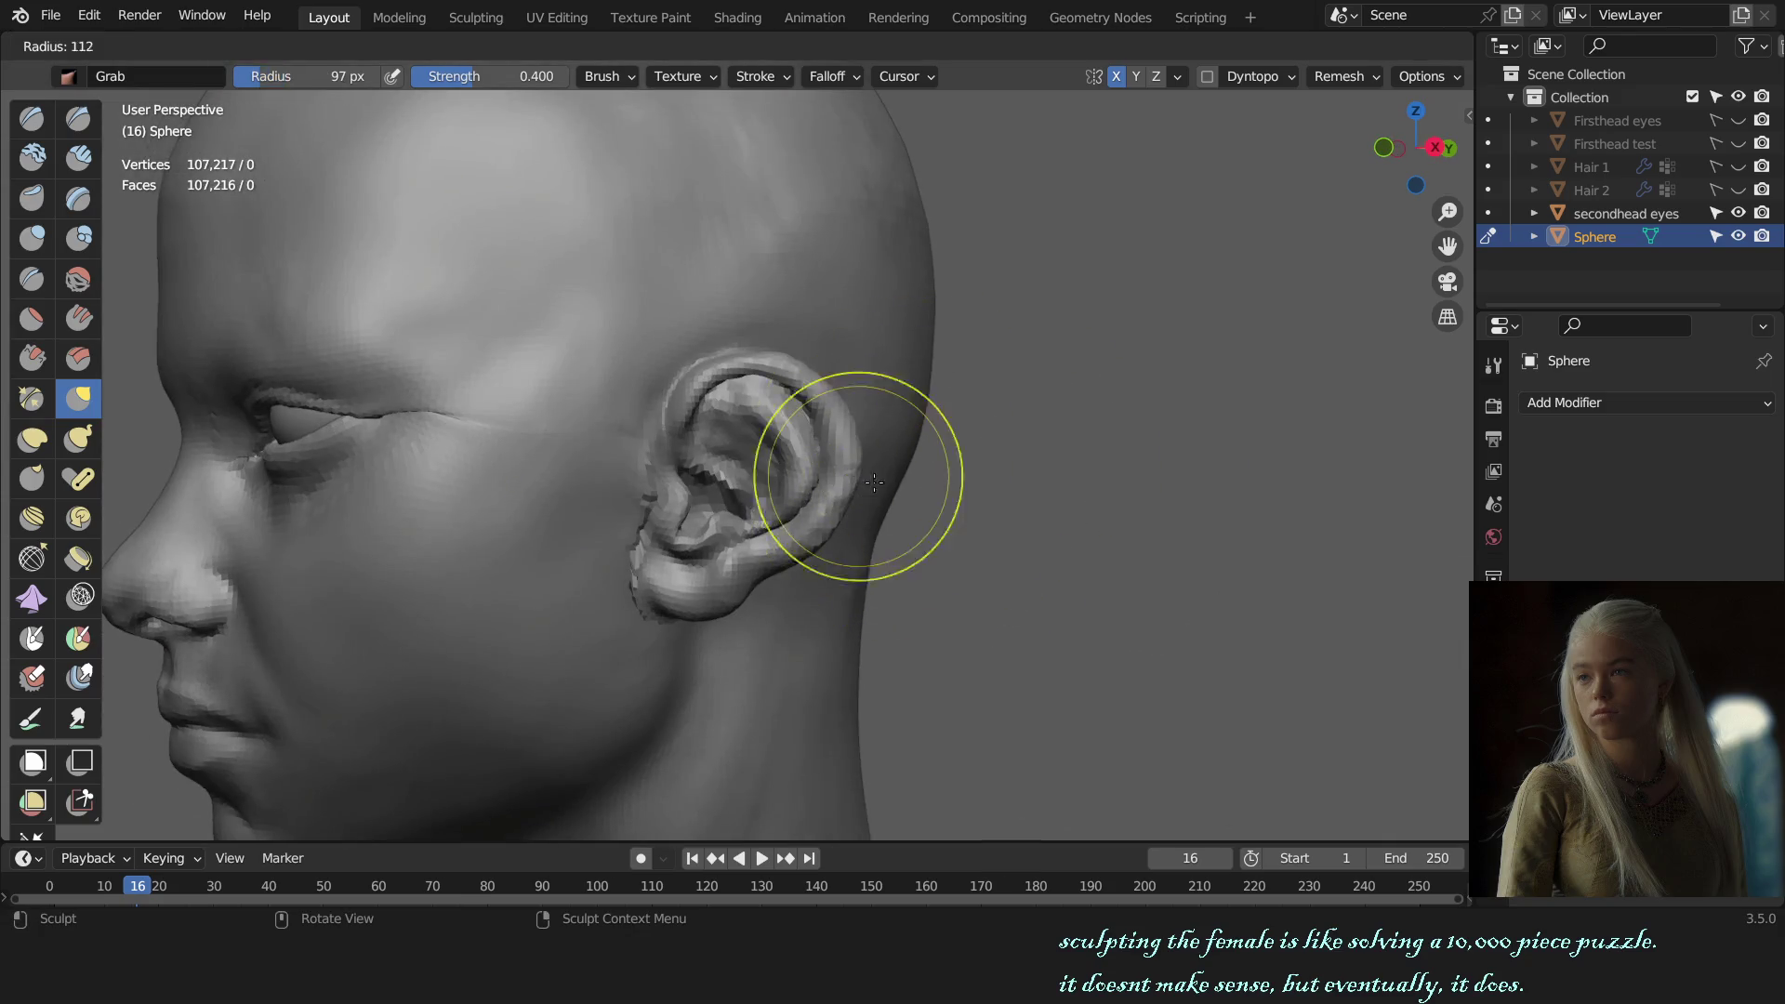
pyautogui.click(849, 481)
pyautogui.scroll(2, 849, 482)
pyautogui.moveTo(849, 482); pyautogui.dragTo(867, 480, button='middle')
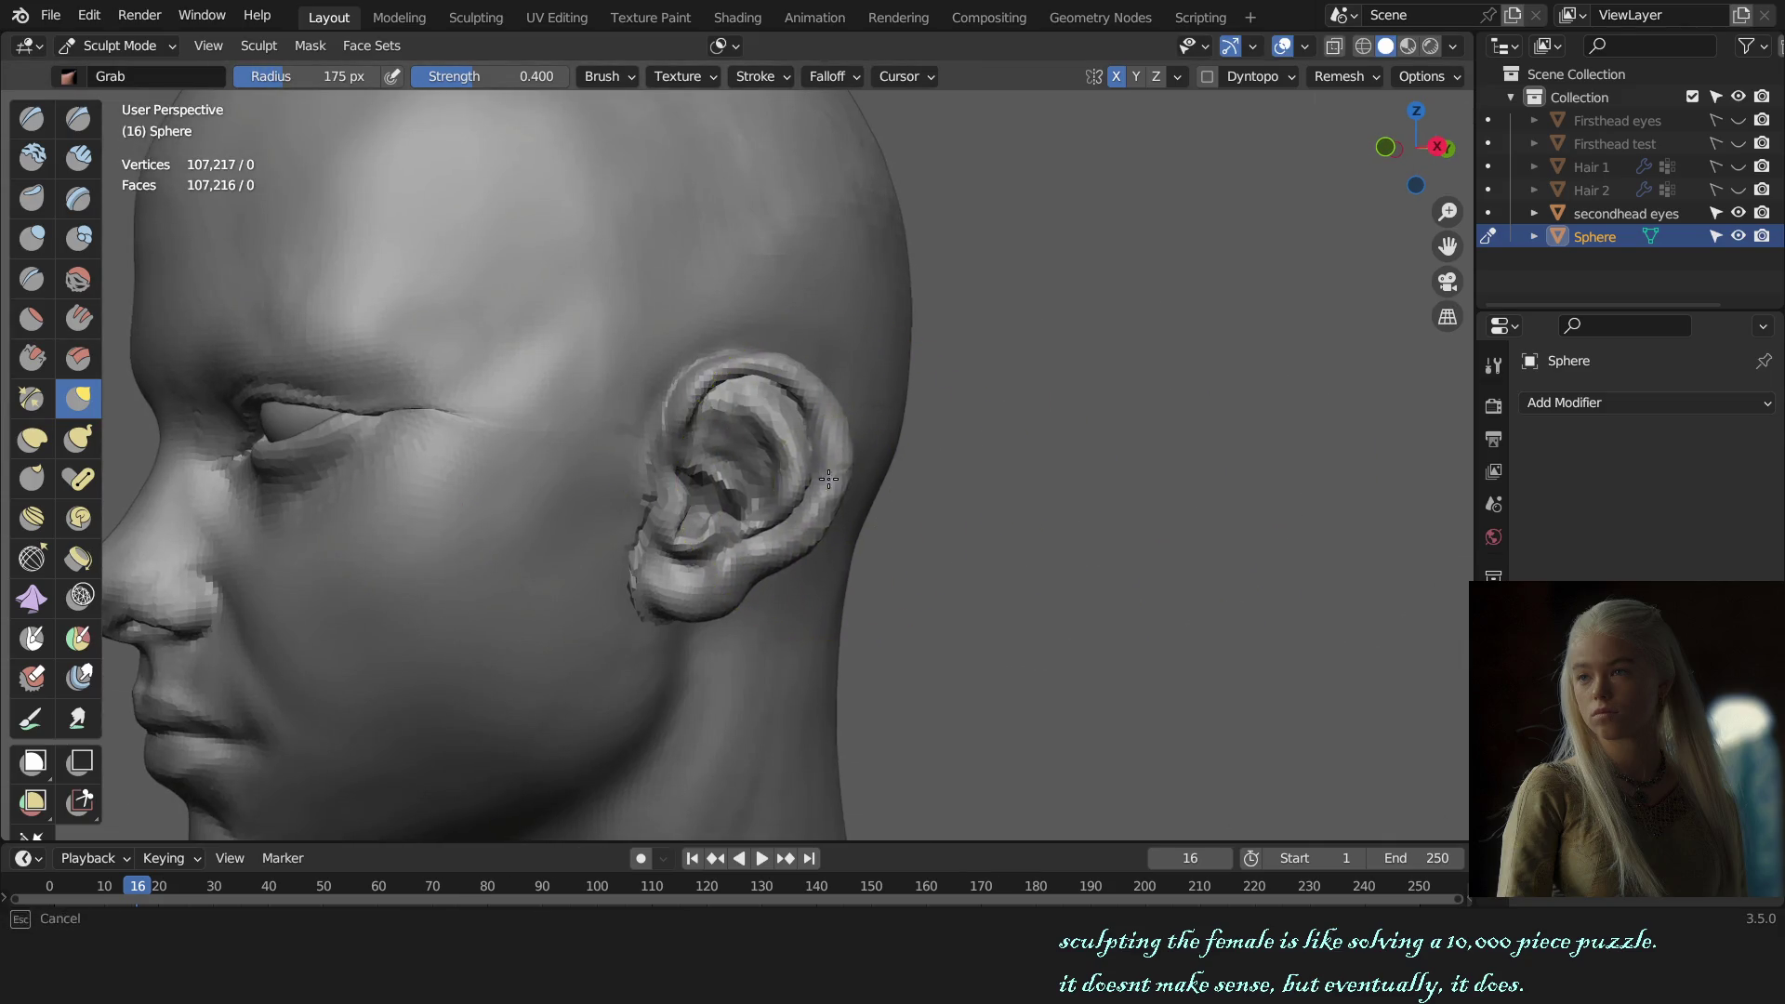
pyautogui.press('KP_1')
pyautogui.scroll(-3, 968, 458)
pyautogui.scroll(-2, 1055, 466)
pyautogui.moveTo(1055, 466)
pyautogui.mouseDown(button='middle')
pyautogui.moveTo(965, 473)
pyautogui.moveTo(947, 509)
pyautogui.mouseUp(button='middle')
pyautogui.hotkey('ctrl', 's')
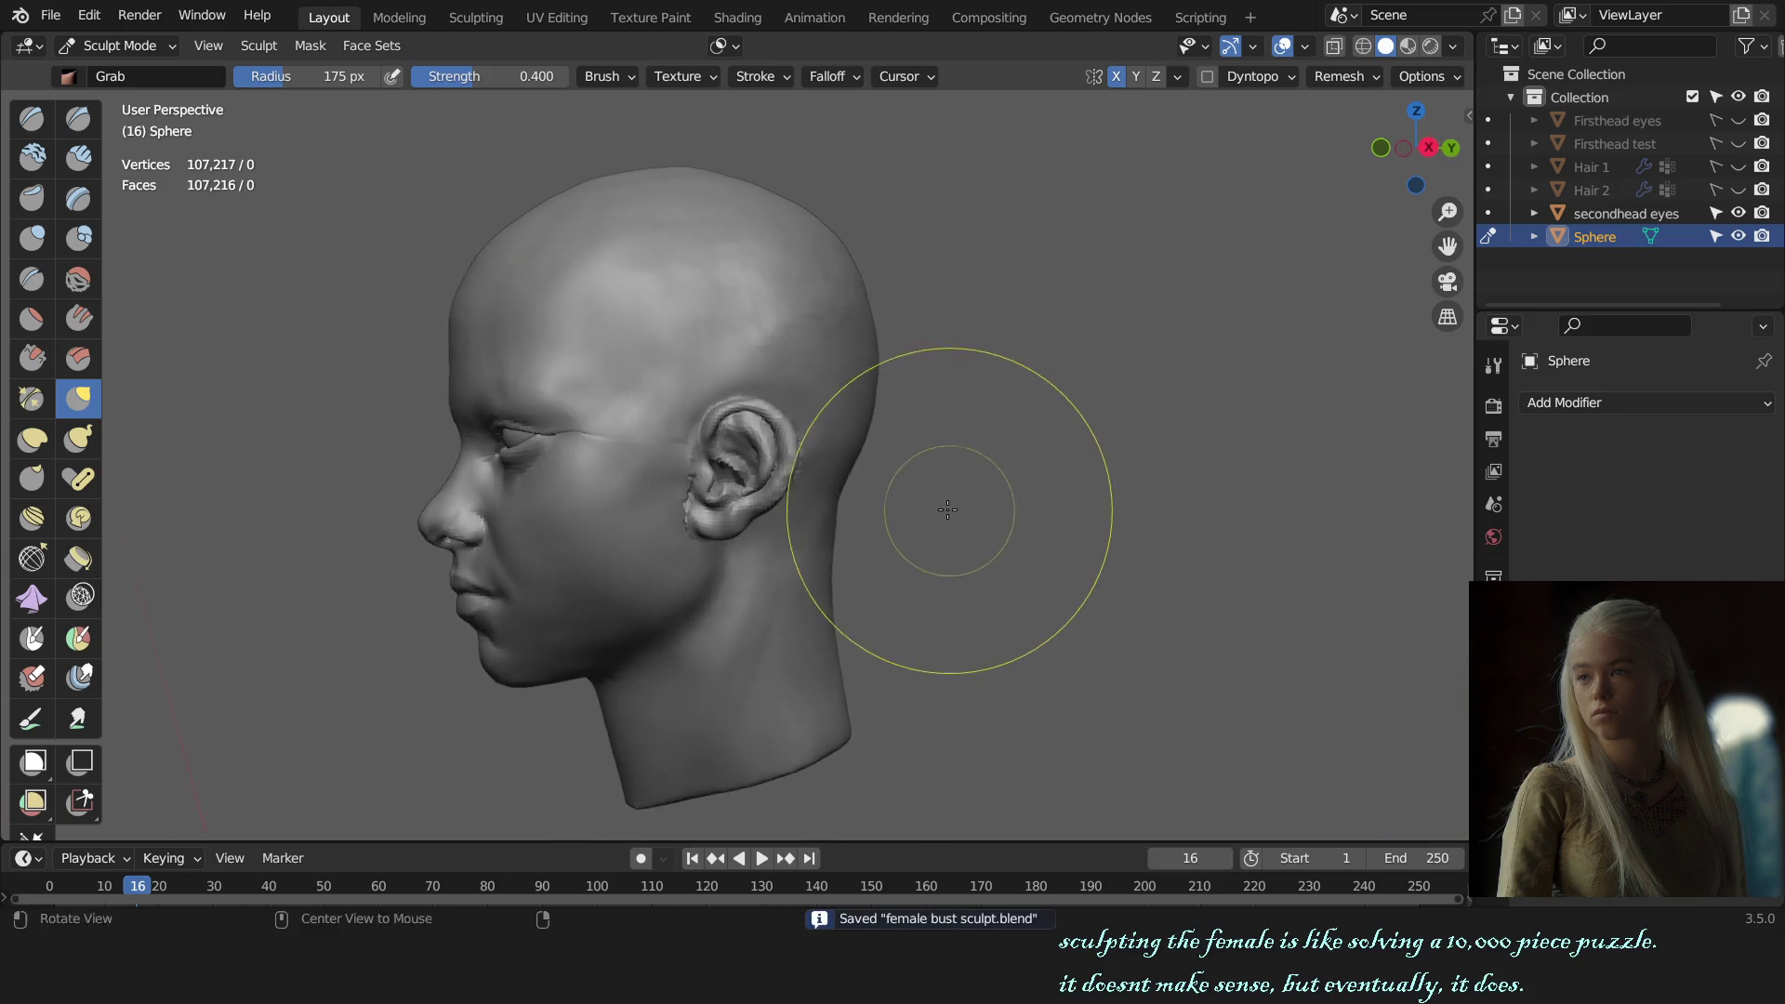
# Step: Inspect the back of the ear, then switch to the Crease brush at 134 px, 0.278 strength
pyautogui.press('KP_3')
pyautogui.scroll(2, 1074, 509)
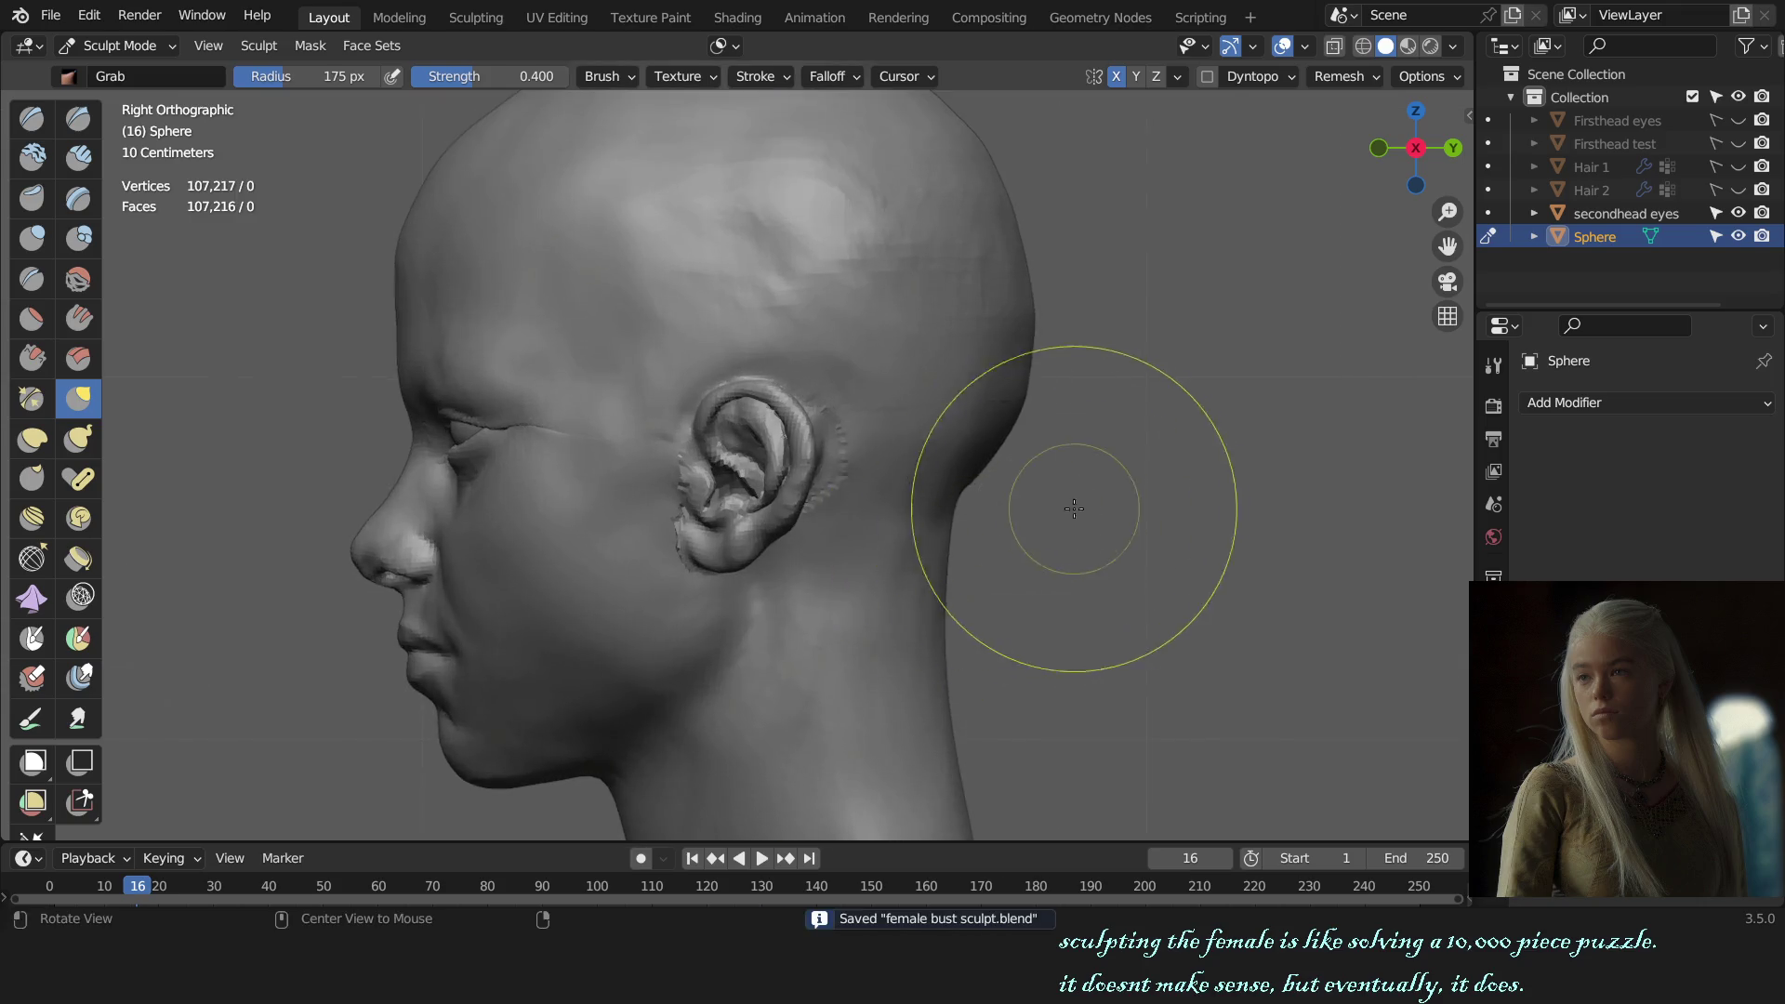
pyautogui.moveTo(1074, 508); pyautogui.dragTo(778, 558, button='middle')
pyautogui.scroll(3, 817, 498)
pyautogui.moveTo(817, 498)
pyautogui.mouseDown(button='middle')
pyautogui.moveTo(864, 509)
pyautogui.moveTo(806, 327)
pyautogui.mouseUp(button='middle')
pyautogui.hotkey('shift', 'c')
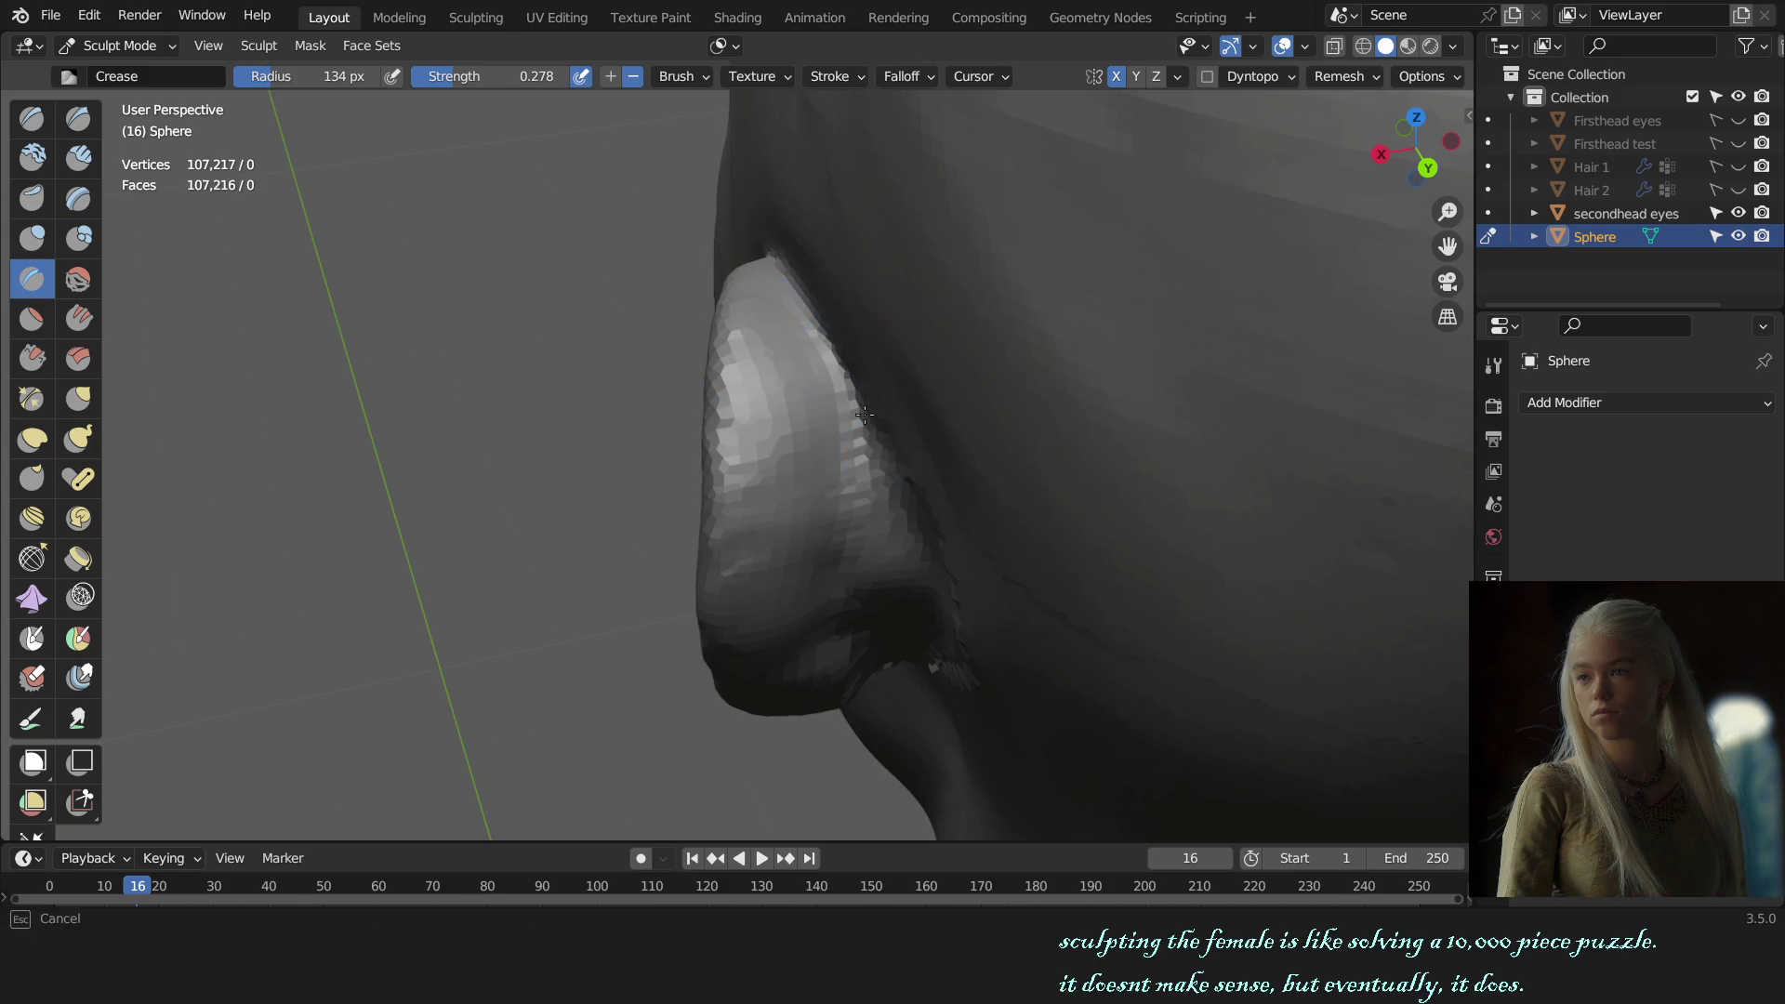
# Step: Study the ear's back edge, then build up the ear region with Clay Strips at 146 px, 0.229 strength
pyautogui.moveTo(866, 456); pyautogui.dragTo(896, 398, button='middle')
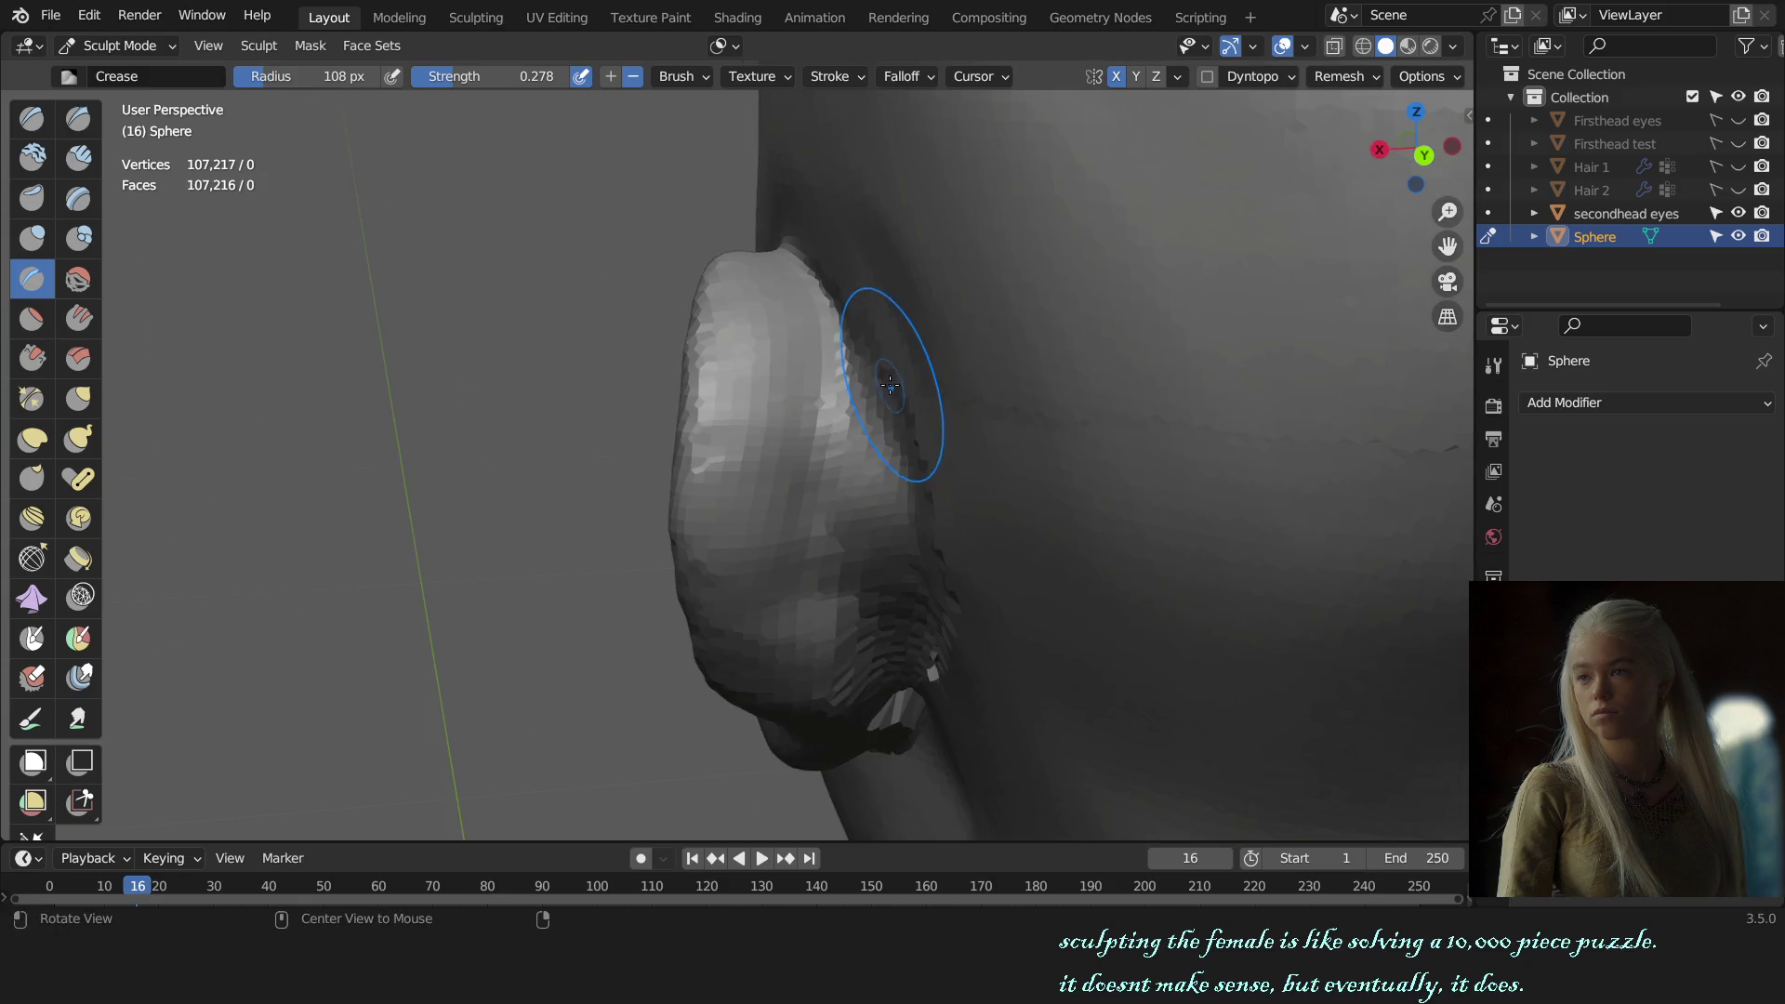
pyautogui.moveTo(810, 274)
pyautogui.mouseDown(button='middle')
pyautogui.moveTo(785, 280)
pyautogui.moveTo(830, 460)
pyautogui.mouseUp(button='middle')
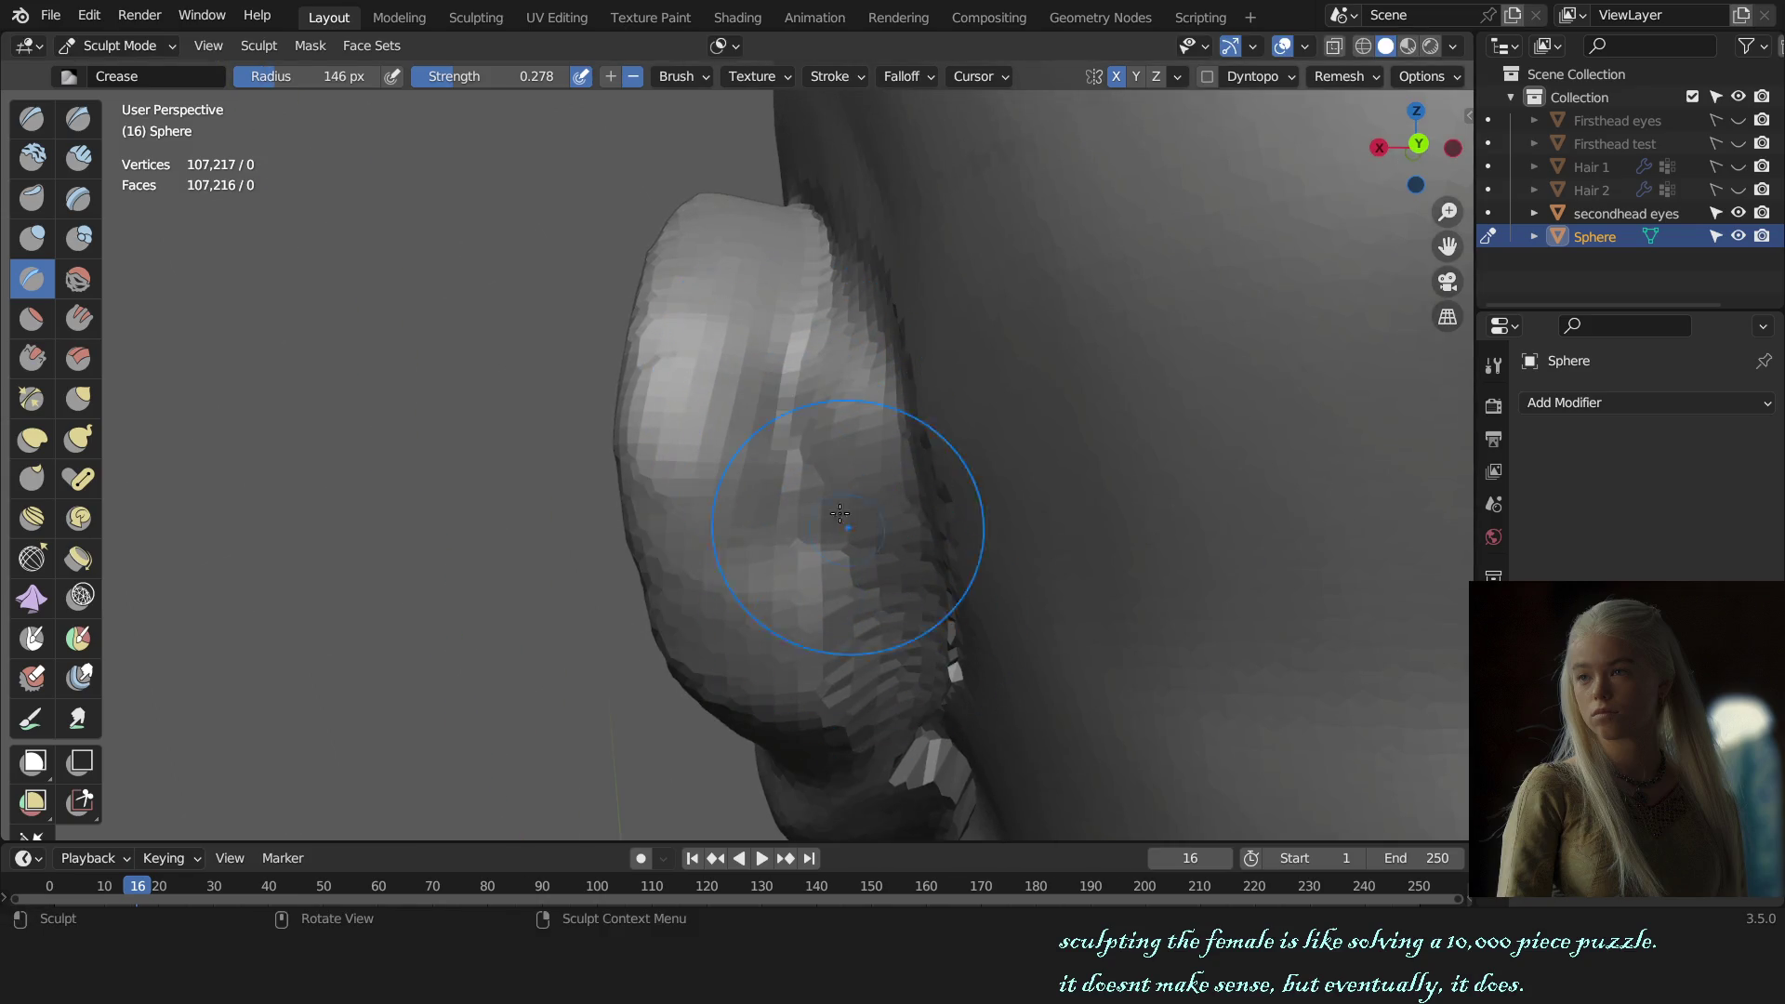
pyautogui.moveTo(837, 534); pyautogui.dragTo(802, 363, button='middle')
pyautogui.moveTo(805, 444)
pyautogui.mouseDown(button='middle')
pyautogui.moveTo(941, 493)
pyautogui.moveTo(921, 577)
pyautogui.mouseUp(button='middle')
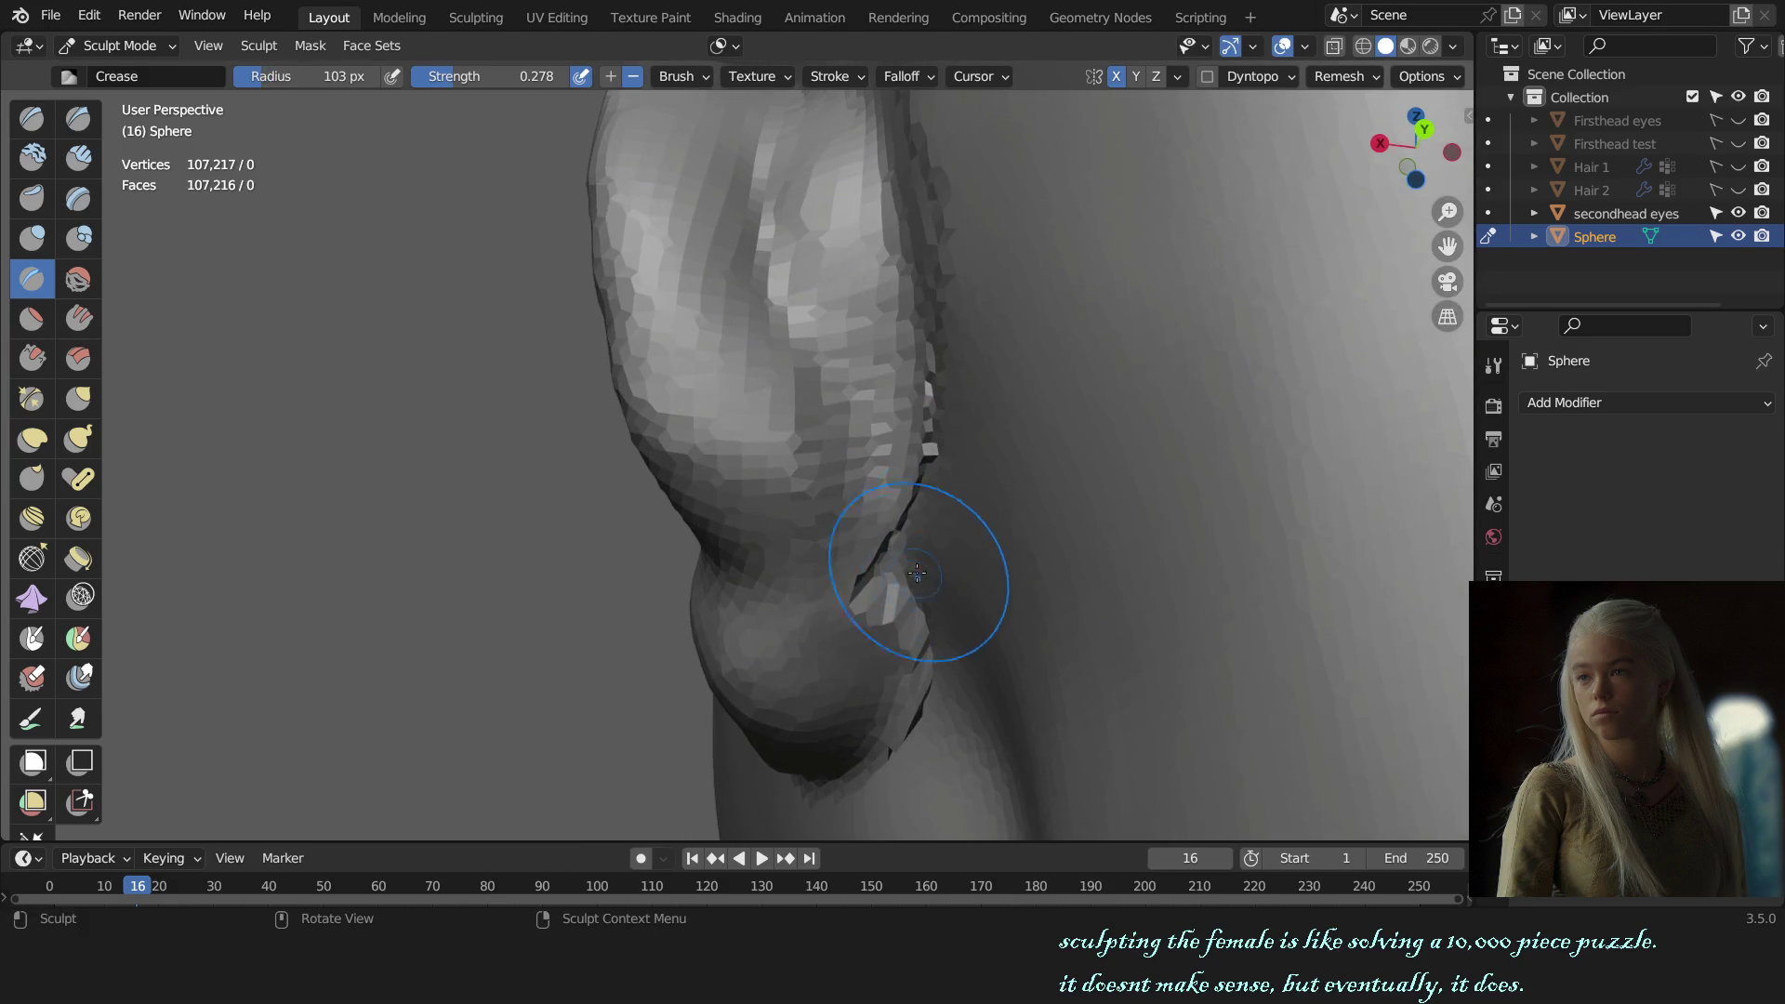
pyautogui.press('x')
pyautogui.press('c')
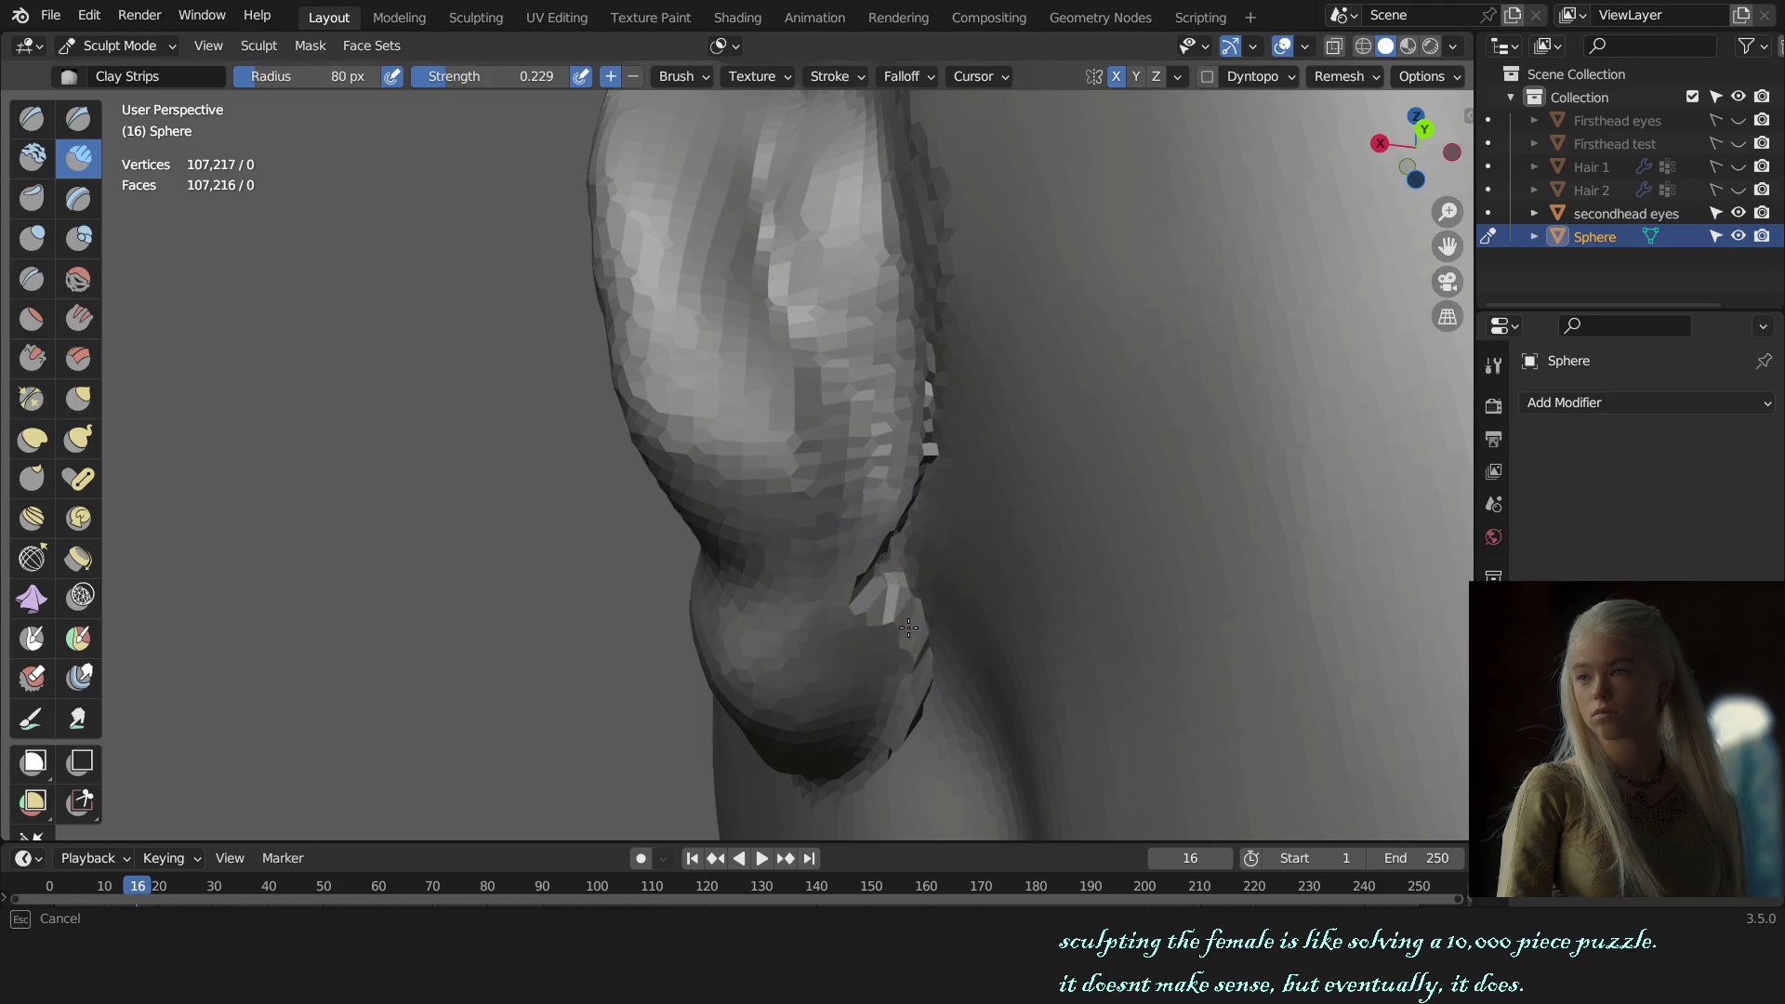
pyautogui.moveTo(856, 499); pyautogui.dragTo(896, 638)
pyautogui.click(723, 46)
pyautogui.moveTo(896, 338)
pyautogui.keyDown('alt'); pyautogui.mouseDown(button='middle')
pyautogui.moveTo(965, 500)
pyautogui.moveTo(1150, 510)
pyautogui.moveTo(1111, 641)
pyautogui.mouseUp(button='middle'); pyautogui.keyUp('alt')
pyautogui.scroll(1, 1151, 511)
# Step: Turn off Face Sets in the auto-masking options
pyautogui.press('f')
pyautogui.click(939, 371)
pyautogui.click(718, 46)
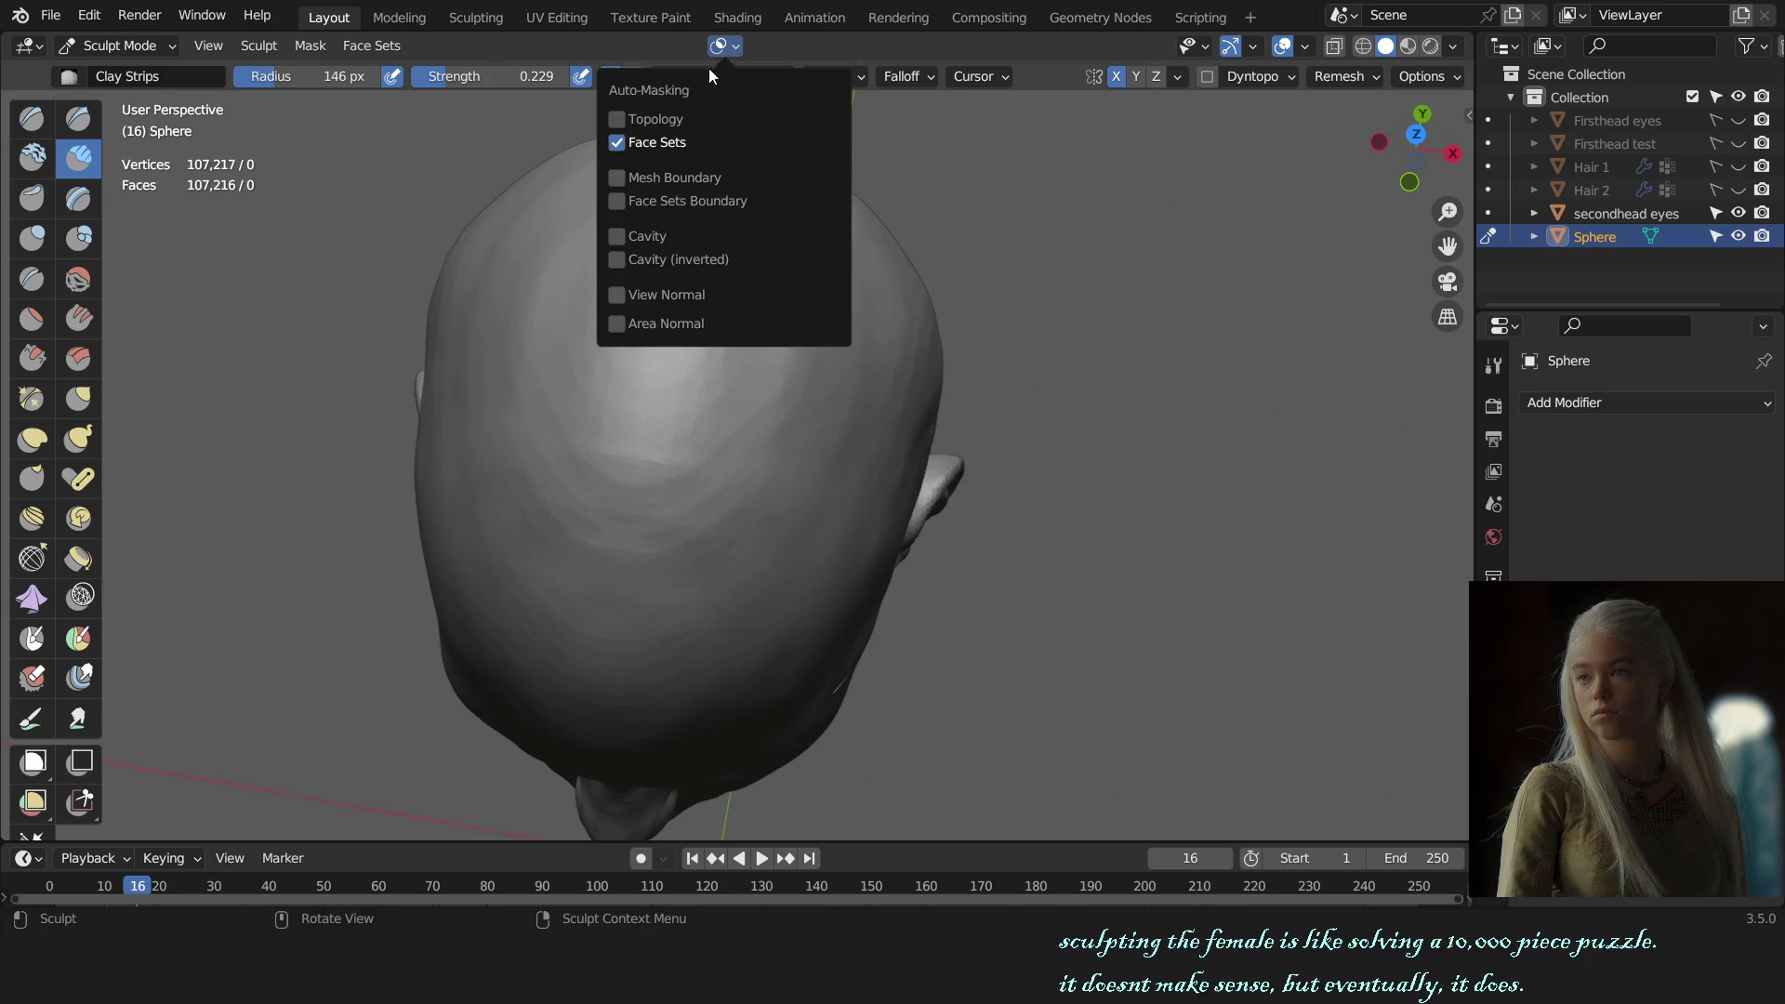
# Step: Check the cranium from above and the front, then take the Grab brush at 77 px, 0.400 strength
pyautogui.moveTo(835, 349); pyautogui.dragTo(952, 476, button='middle')
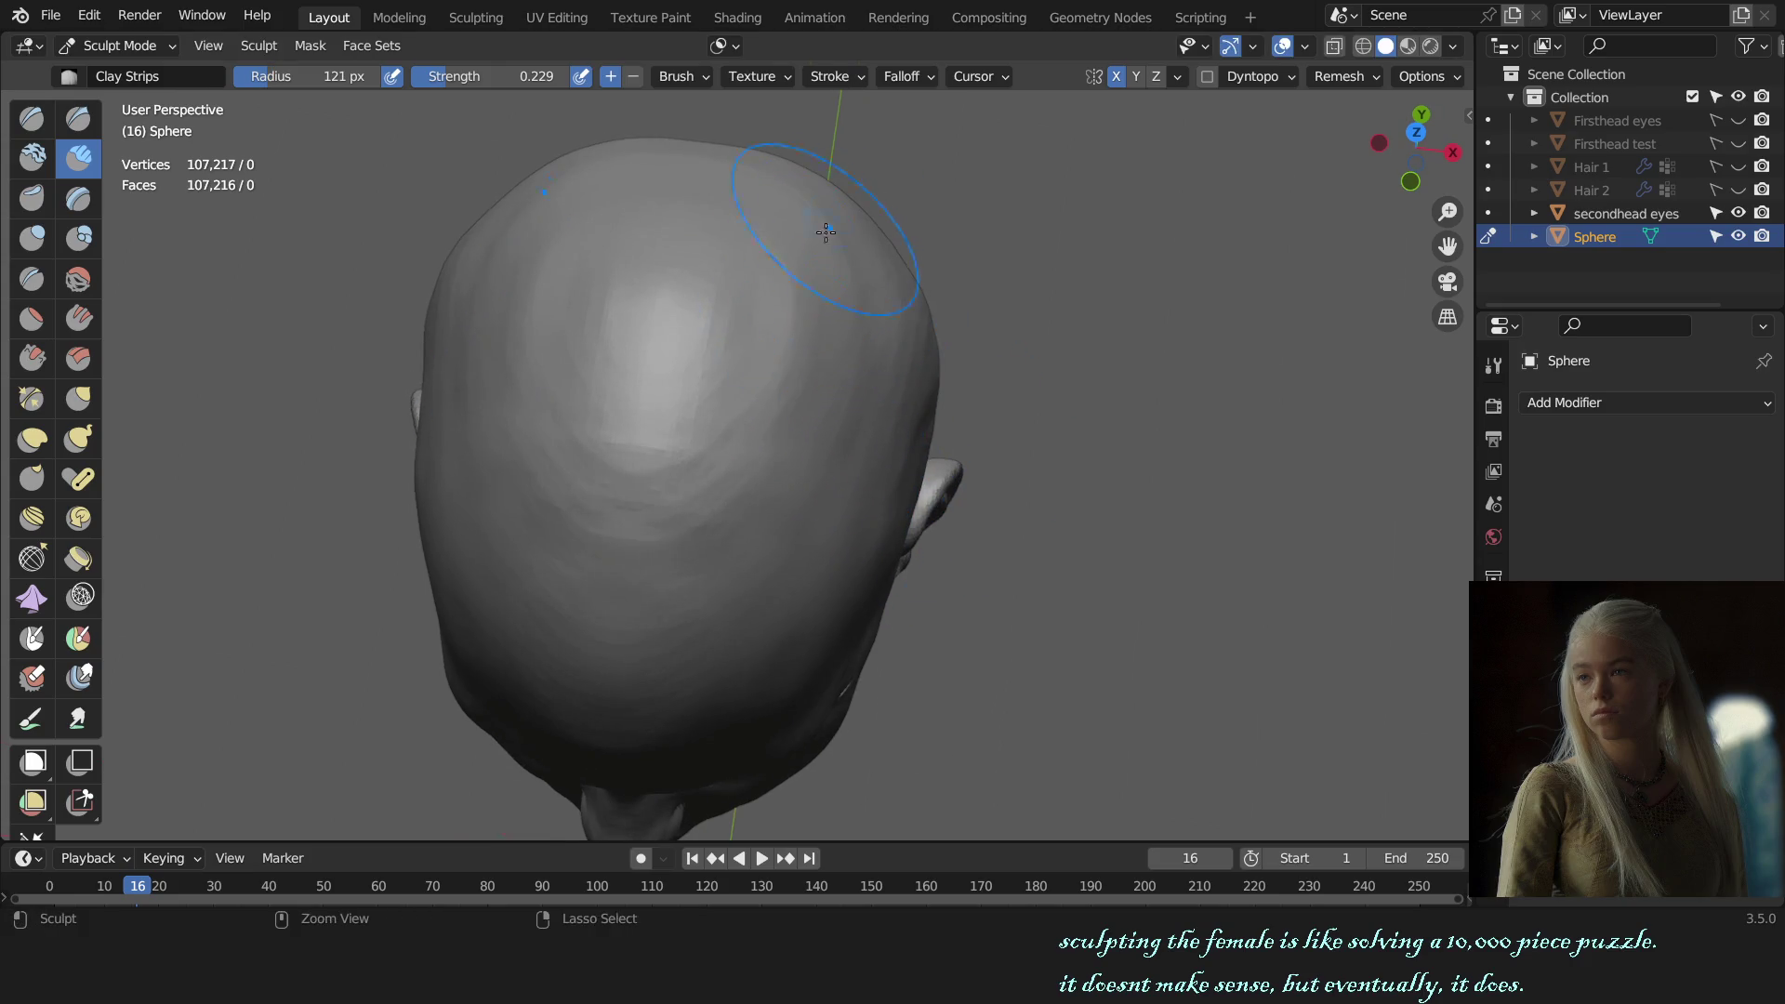
pyautogui.press('KP_1')
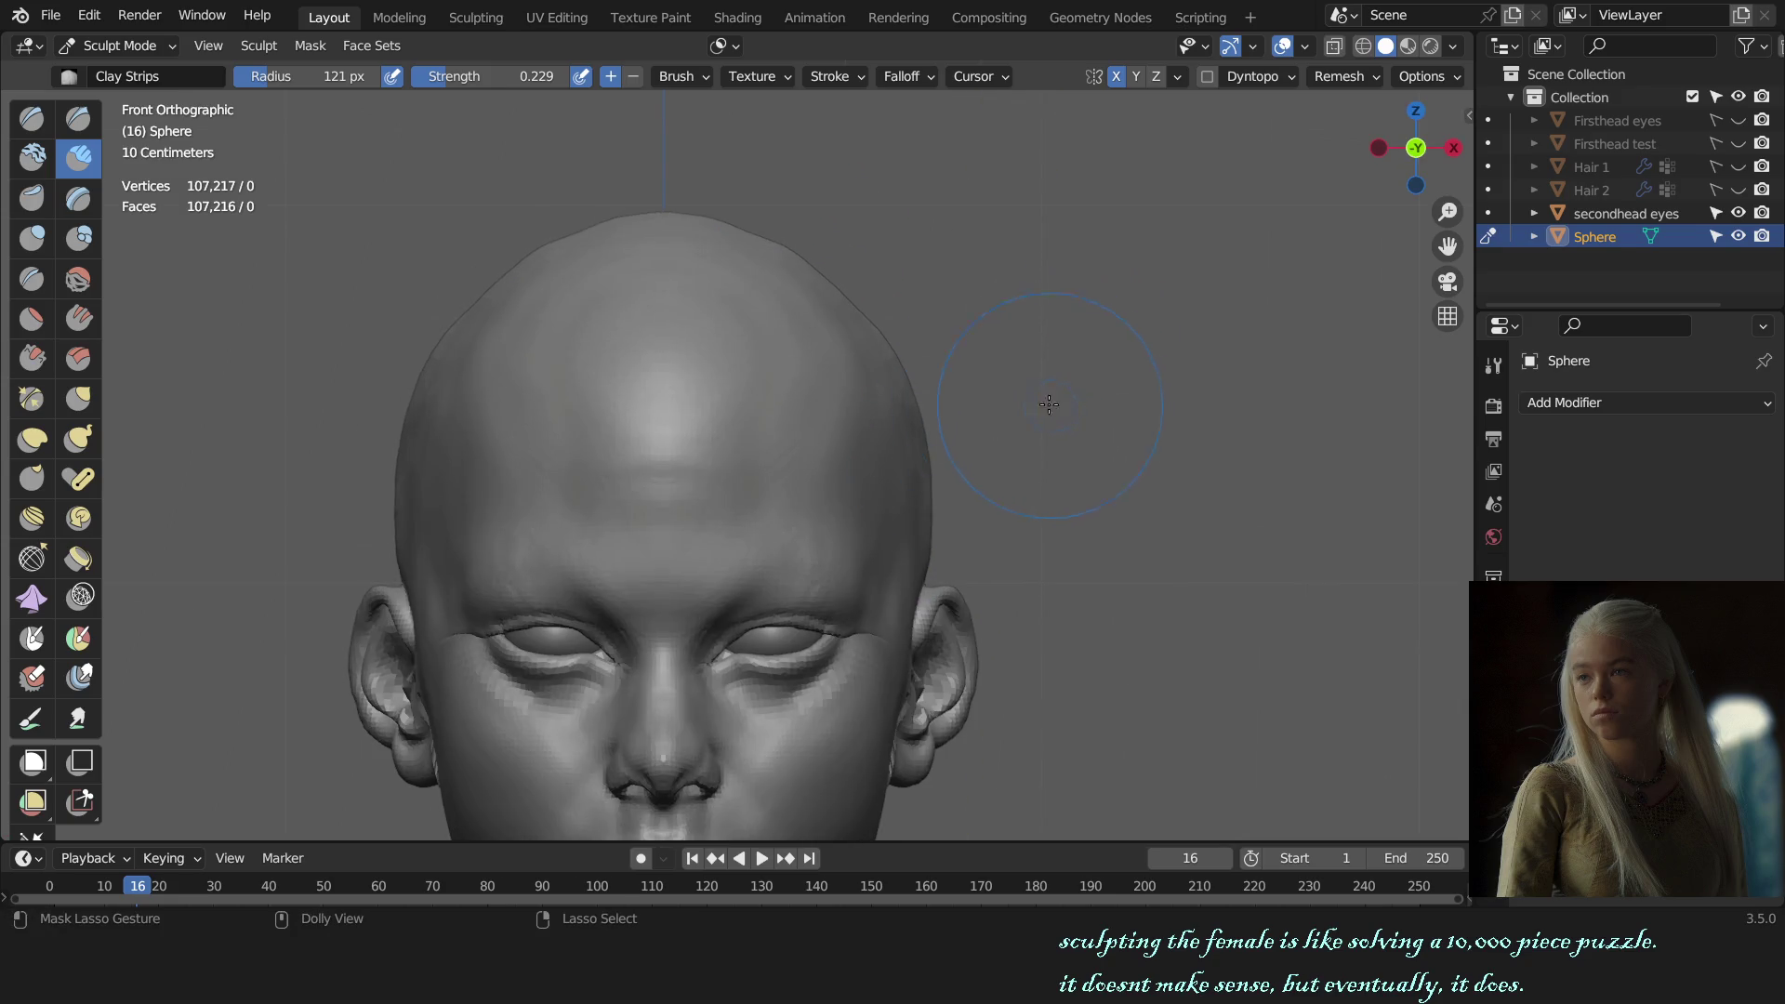
pyautogui.moveTo(985, 371); pyautogui.dragTo(798, 339, button='middle')
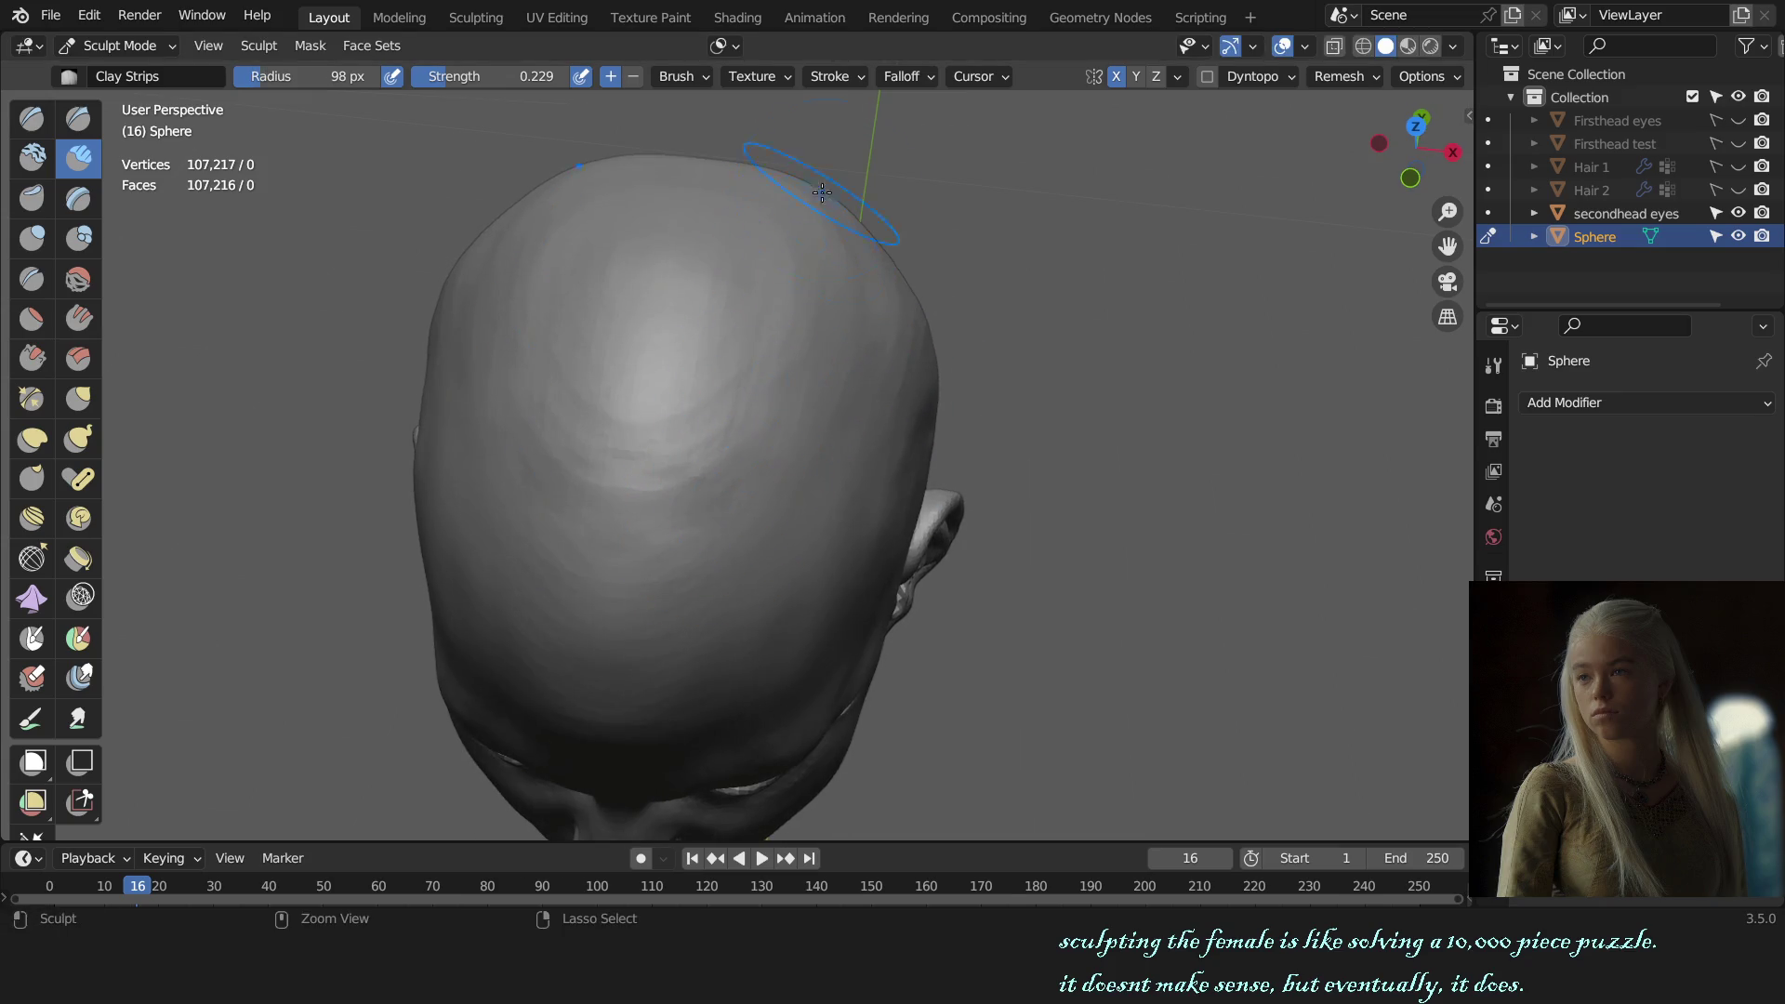
pyautogui.press('KP_1')
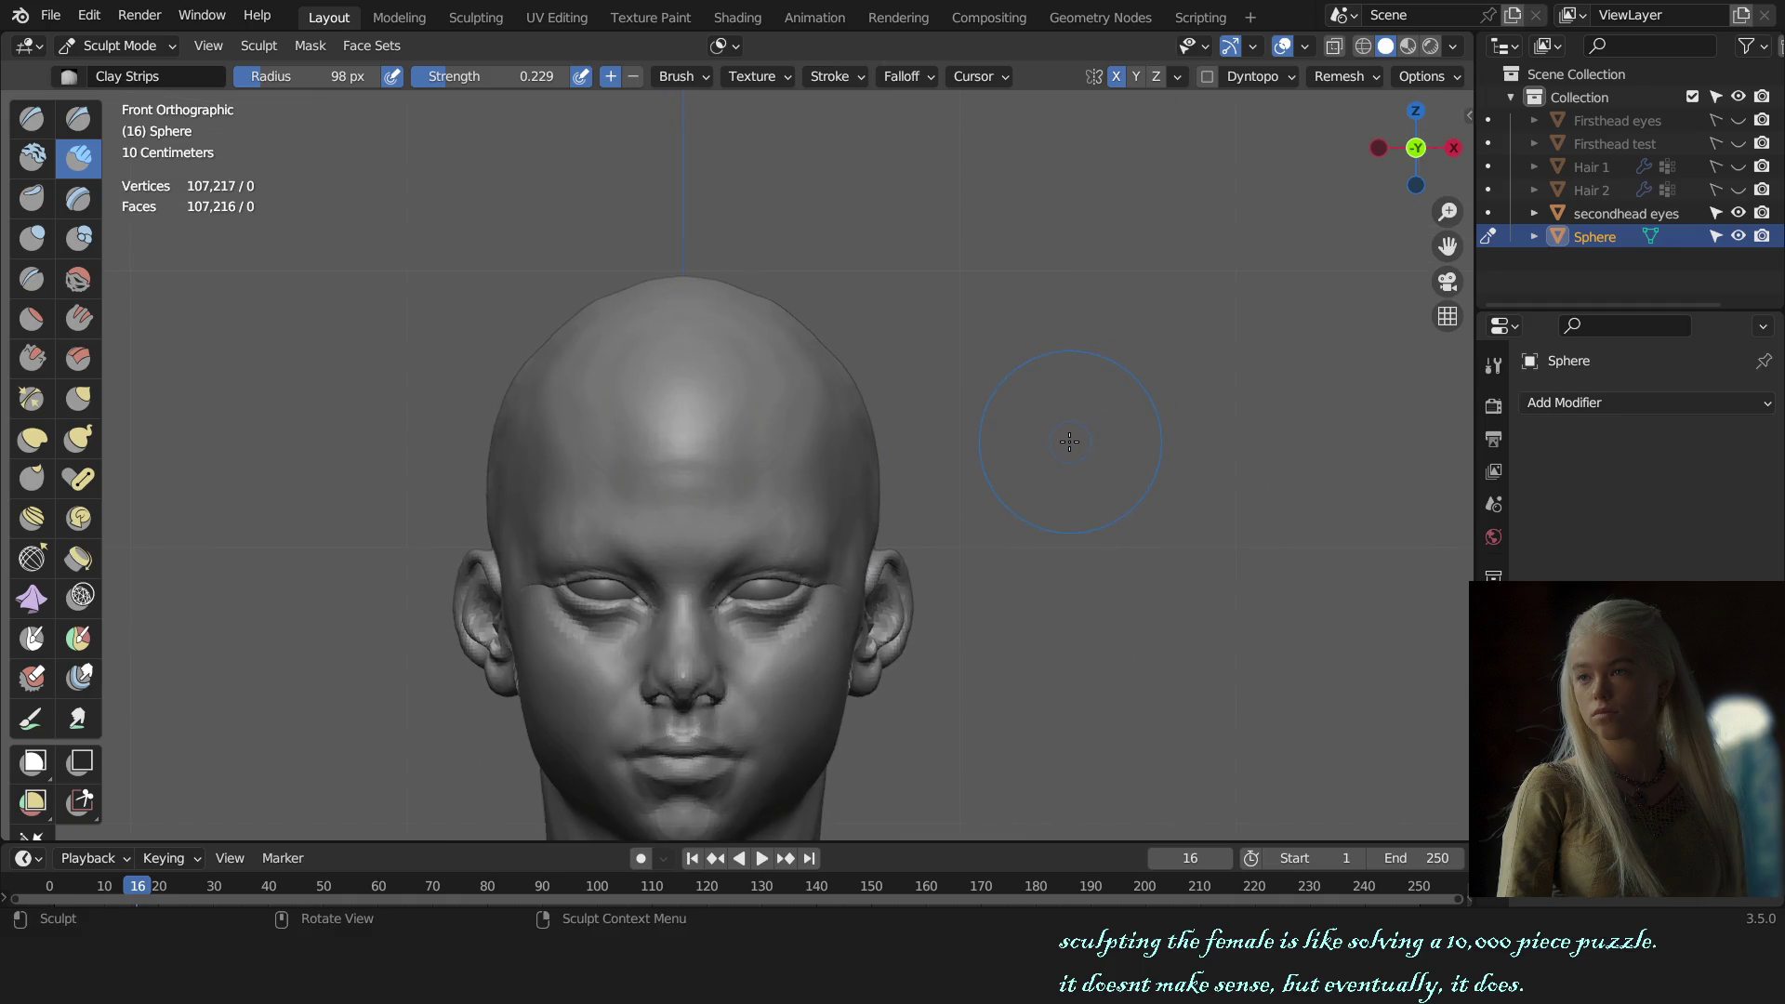
pyautogui.scroll(2, 972, 541)
pyautogui.press('g')
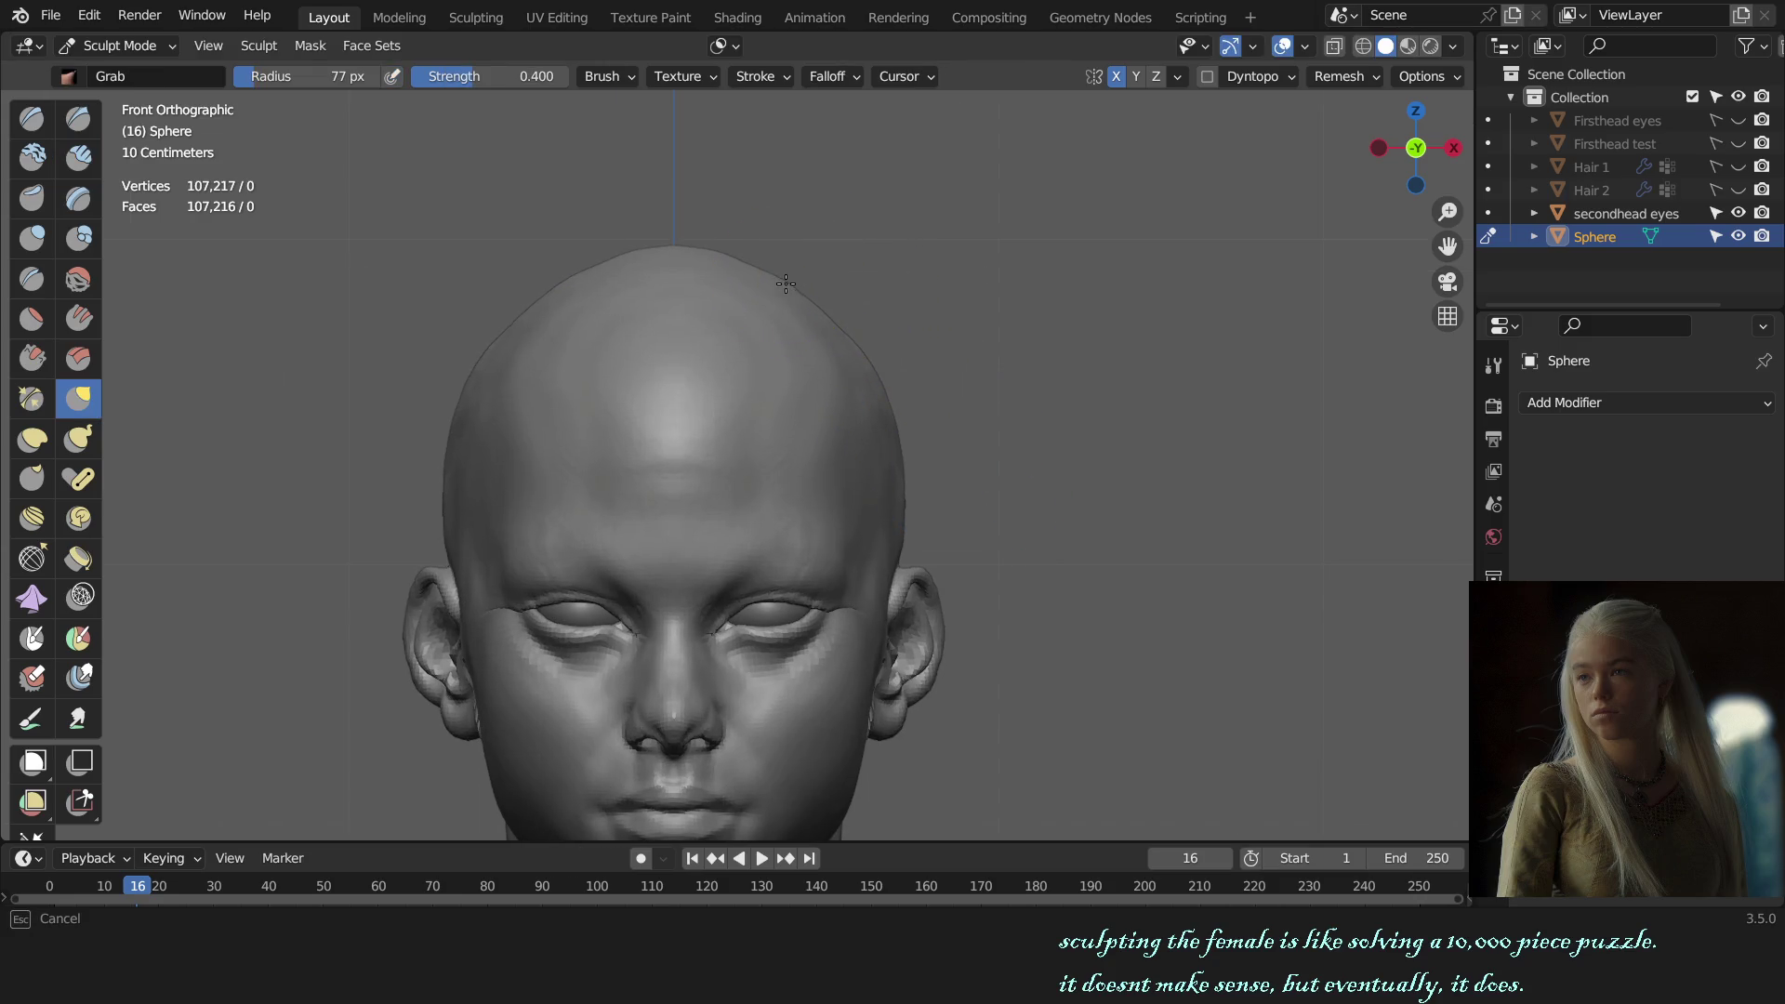
# Step: Enlarge the Grab brush to 135 px, zoom in on the eye in profile, and open Auto-Masking
pyautogui.press(']')
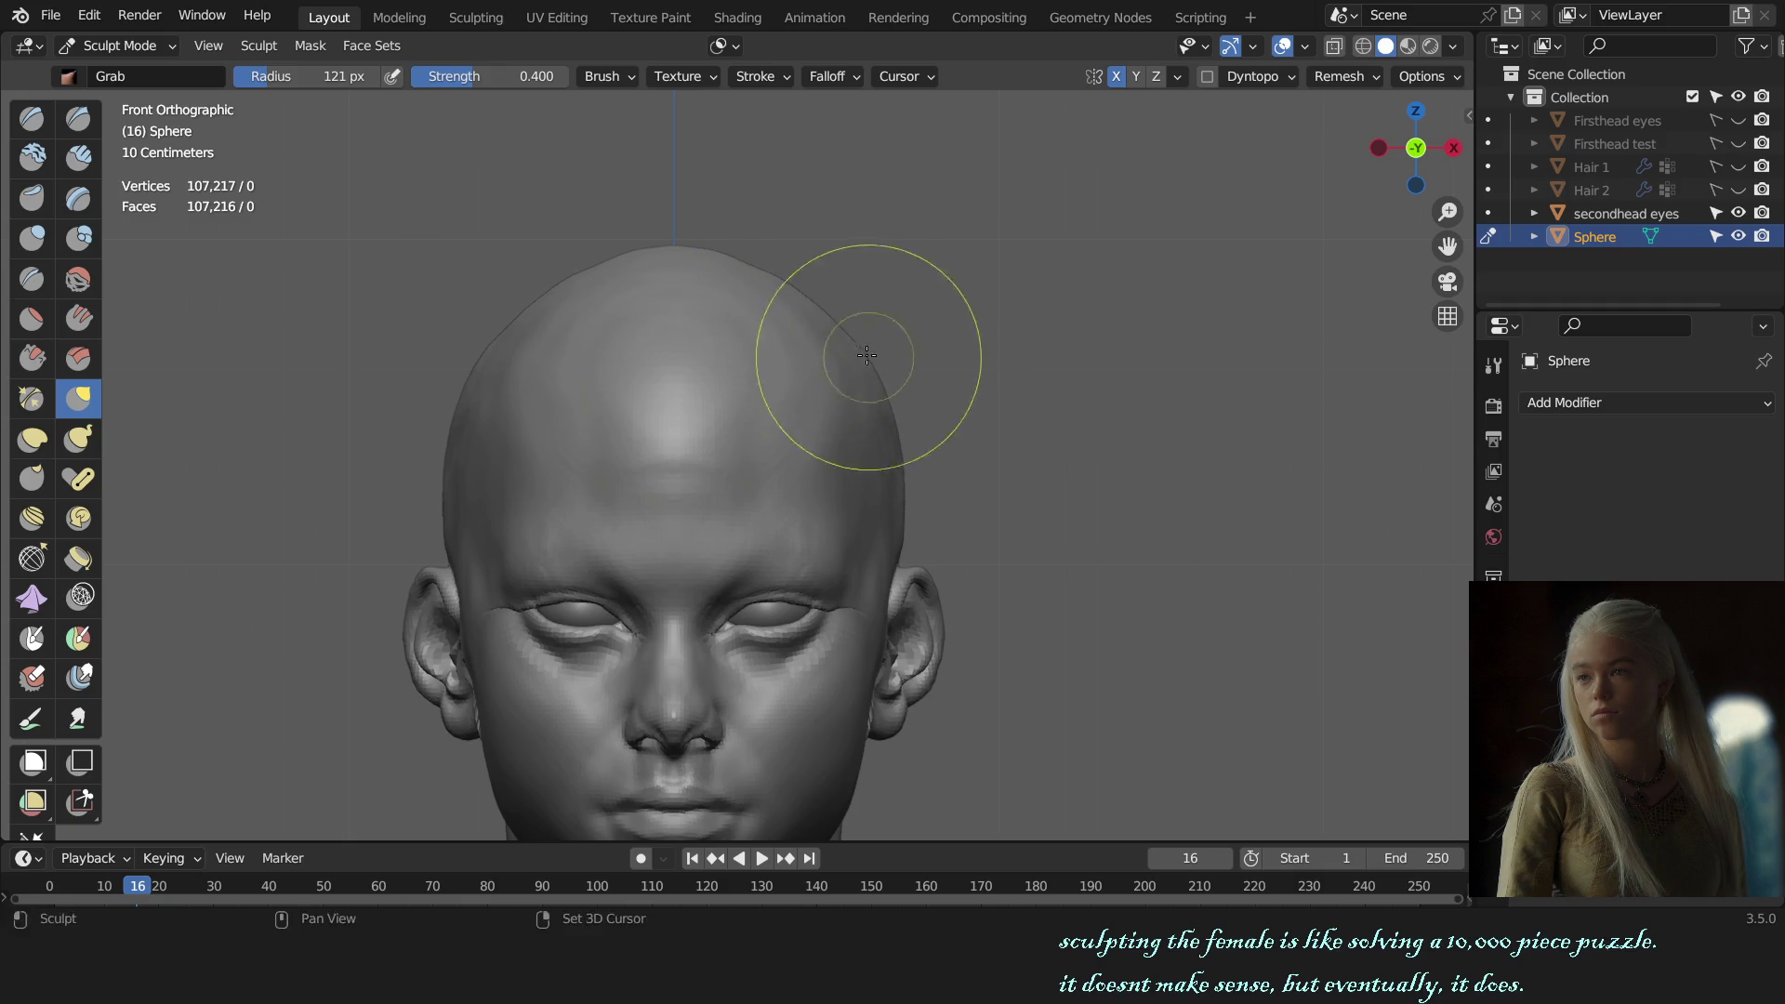
pyautogui.scroll(-5, 1069, 331)
pyautogui.scroll(3, 1056, 399)
pyautogui.moveTo(1112, 489)
pyautogui.keyDown('alt'); pyautogui.mouseDown(button='middle')
pyautogui.moveTo(1084, 511)
pyautogui.moveTo(1214, 490)
pyautogui.moveTo(888, 654)
pyautogui.moveTo(972, 518)
pyautogui.moveTo(1093, 499)
pyautogui.moveTo(1135, 518)
pyautogui.moveTo(1018, 570)
pyautogui.moveTo(1044, 558)
pyautogui.moveTo(968, 522)
pyautogui.moveTo(938, 446)
pyautogui.moveTo(957, 446)
pyautogui.mouseUp(button='middle'); pyautogui.keyUp('alt')
pyautogui.scroll(1, 1029, 556)
pyautogui.scroll(6, 1043, 521)
pyautogui.scroll(2, 968, 522)
pyautogui.scroll(2, 946, 518)
pyautogui.hotkey('alt', 'a')
pyautogui.scroll(-2, 935, 425)
# Step: Enlarge the Grab brush, frame the whole head from the front, and open the auto-masking options
pyautogui.press('f')
pyautogui.click(953, 371)
pyautogui.scroll(-3, 953, 371)
pyautogui.press('KP_1')
pyautogui.scroll(-2, 1023, 465)
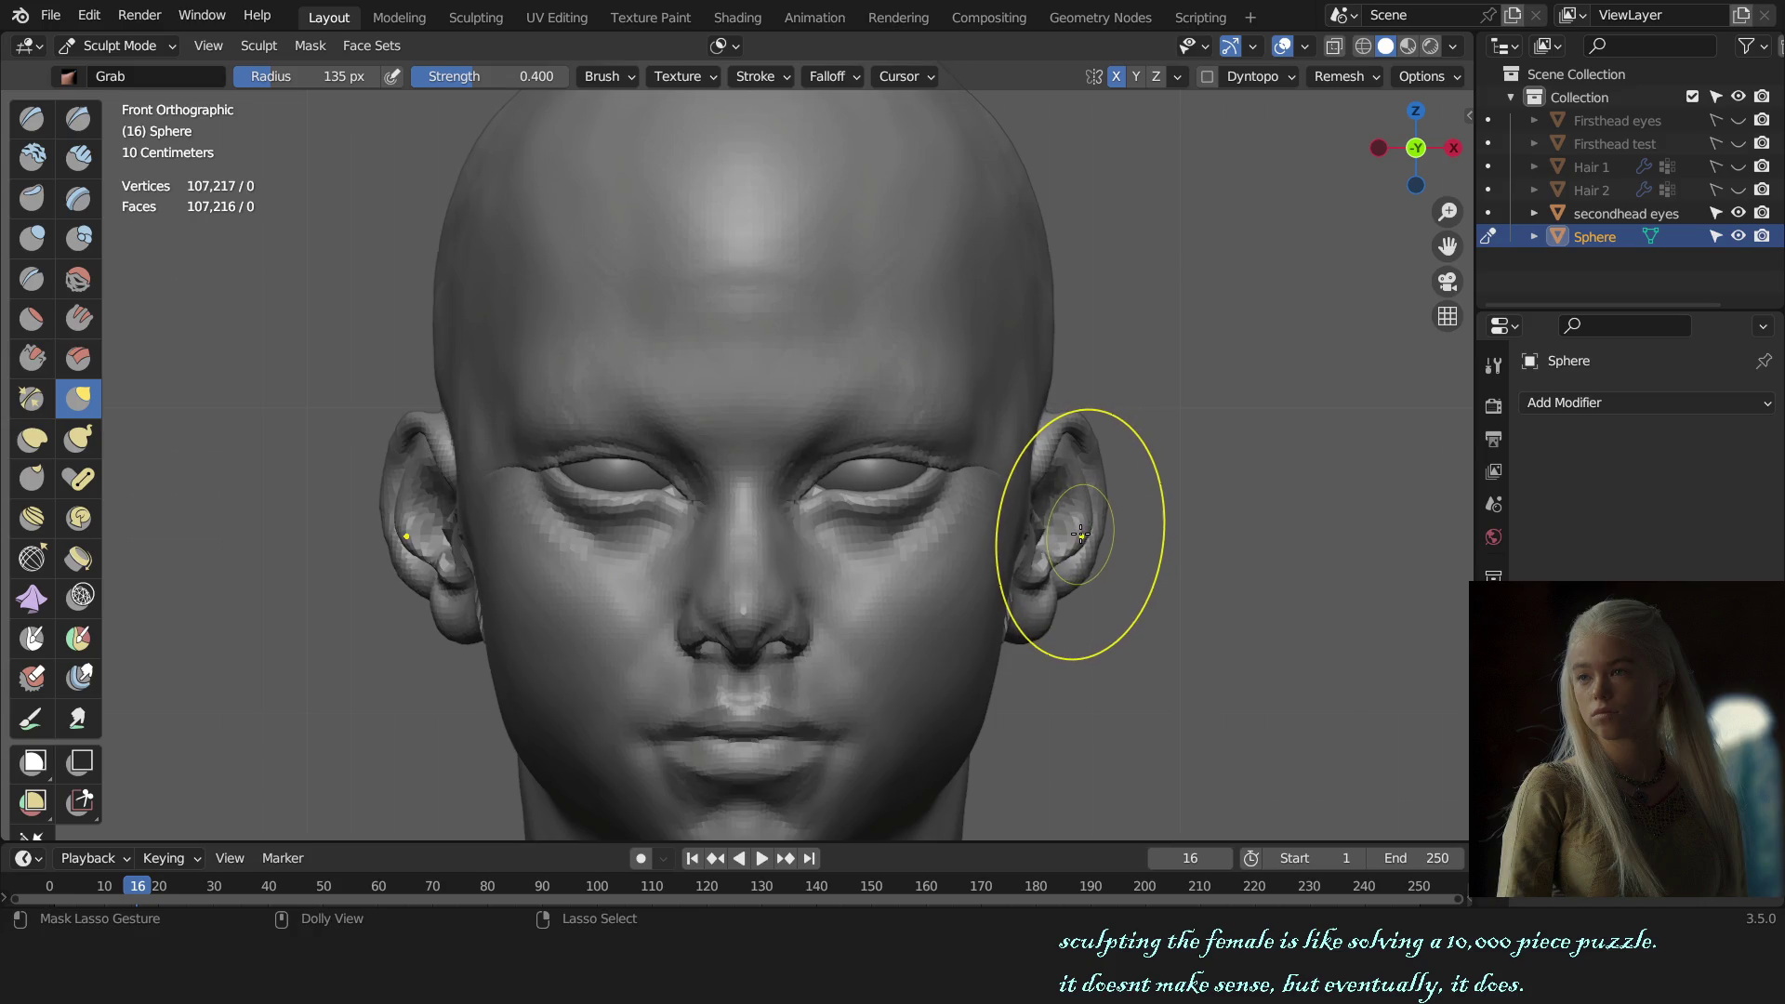
pyautogui.scroll(-2, 1061, 540)
pyautogui.scroll(-1, 1144, 470)
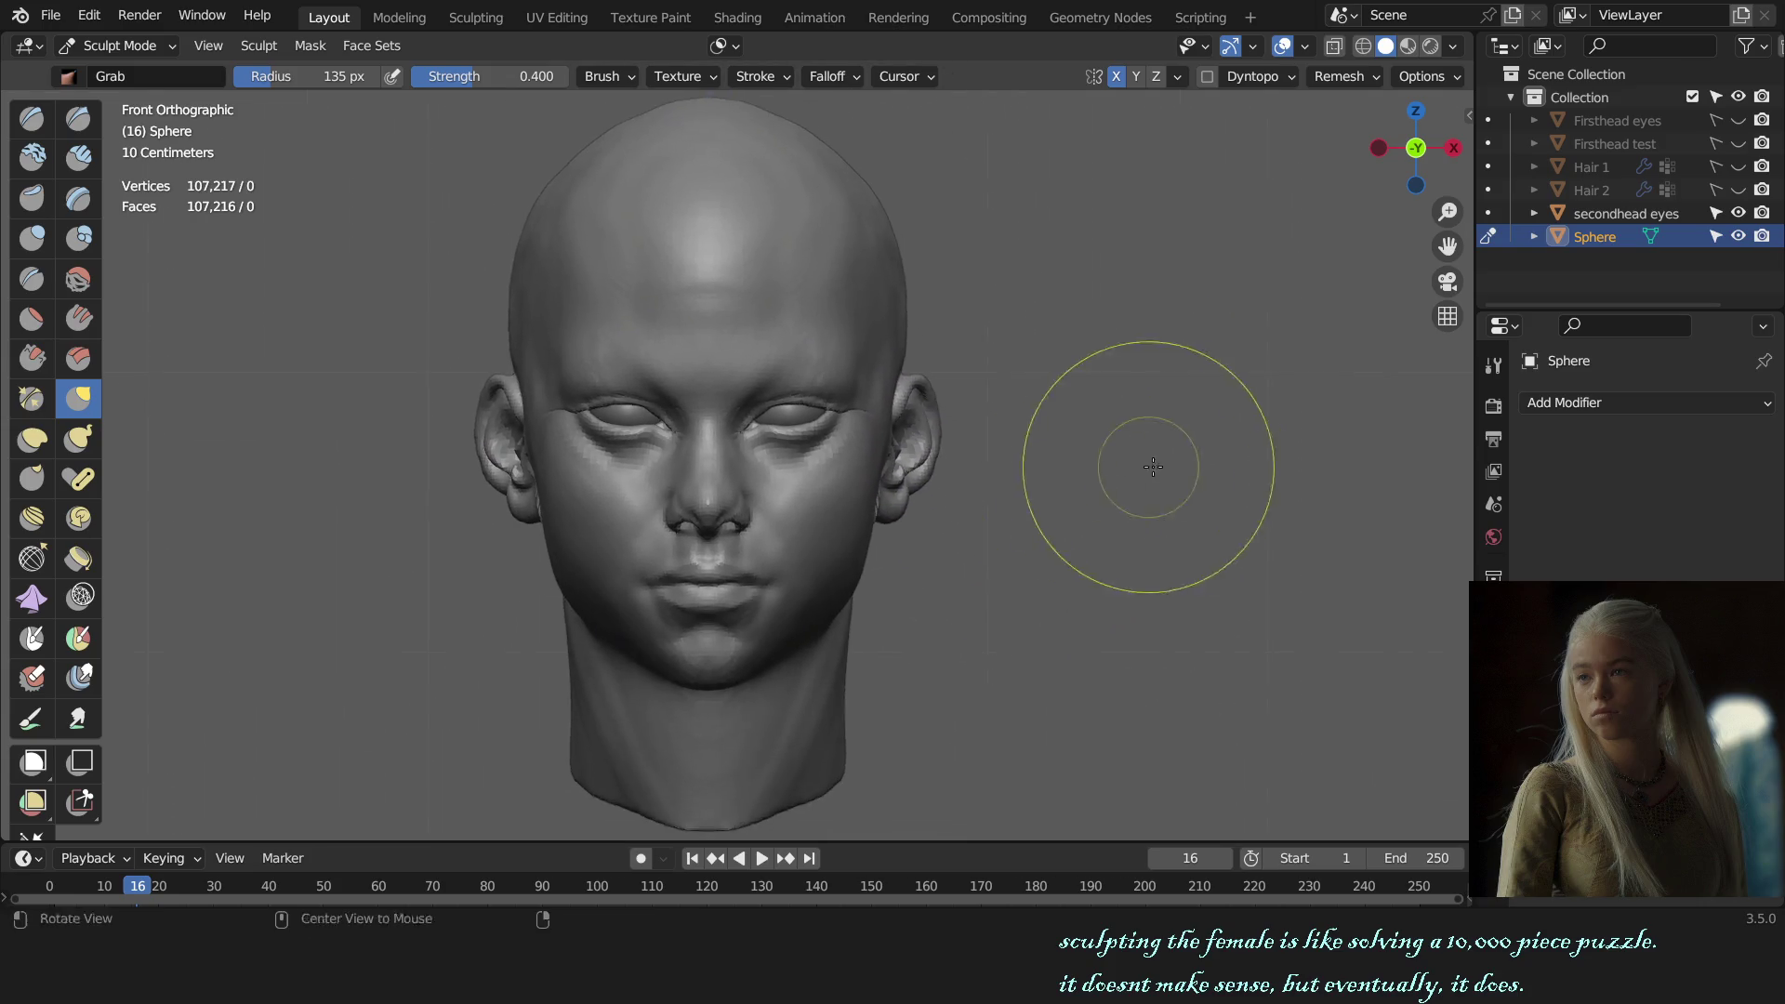
pyautogui.scroll(-1, 1069, 498)
pyautogui.scroll(1, 997, 488)
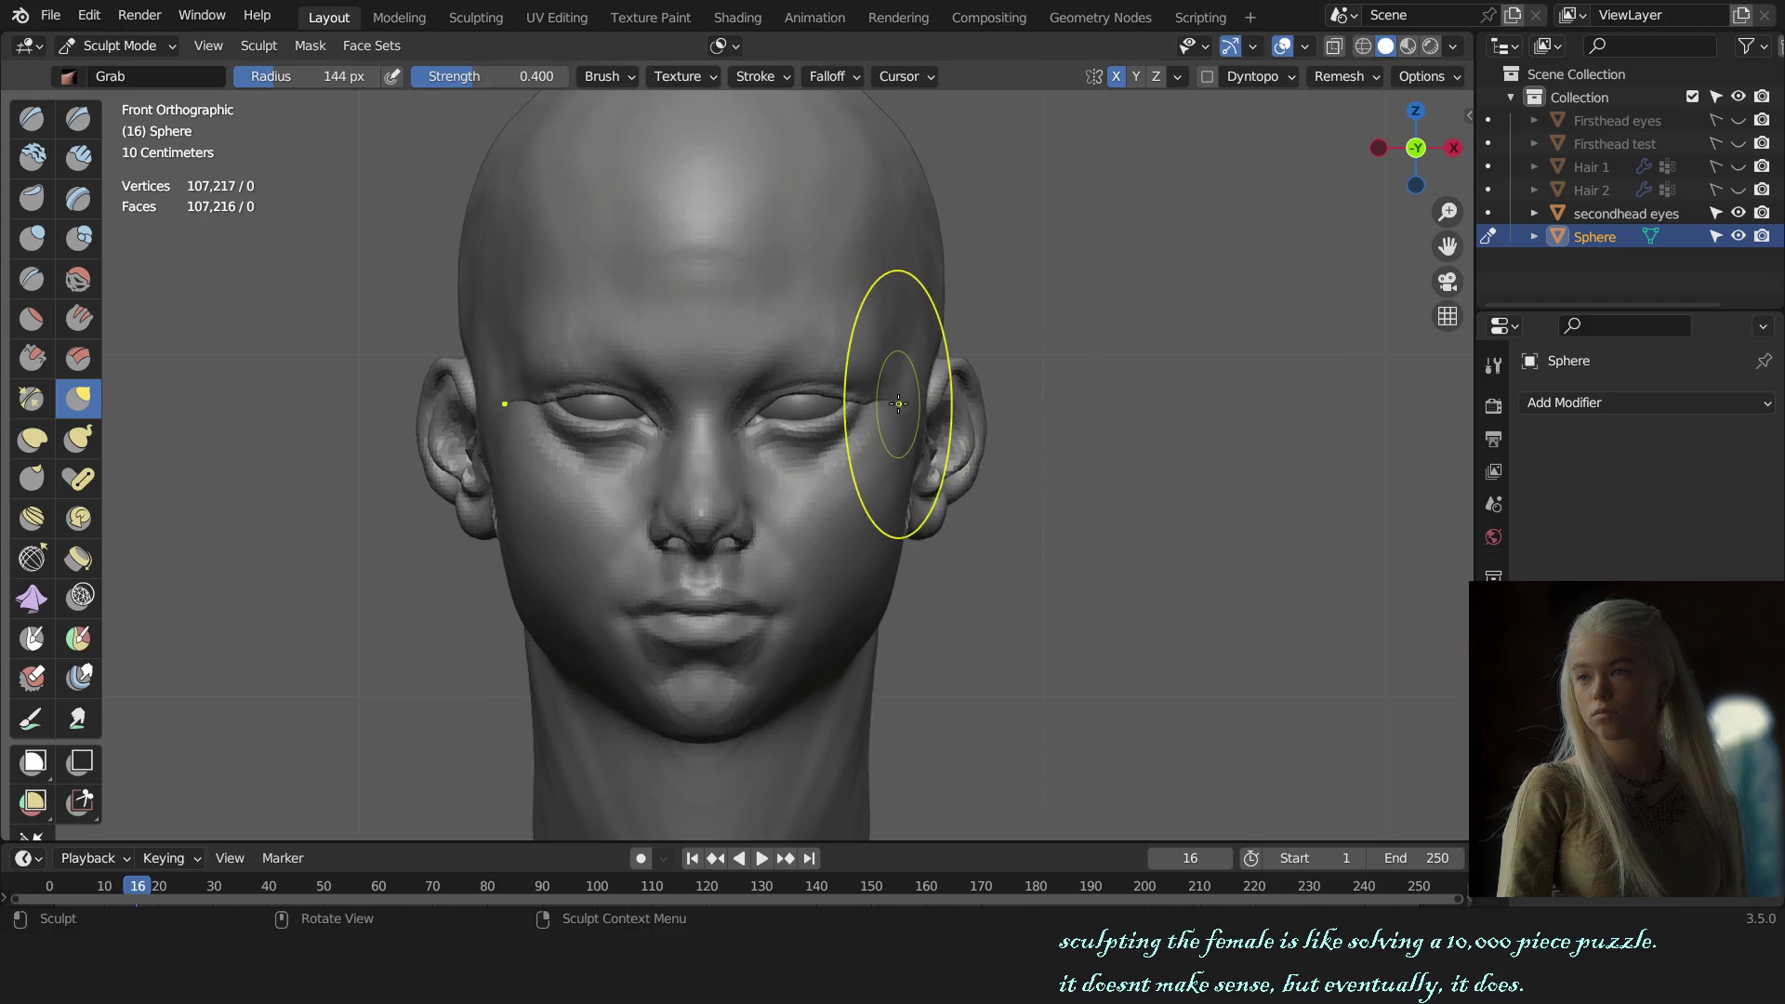
pyautogui.click(724, 46)
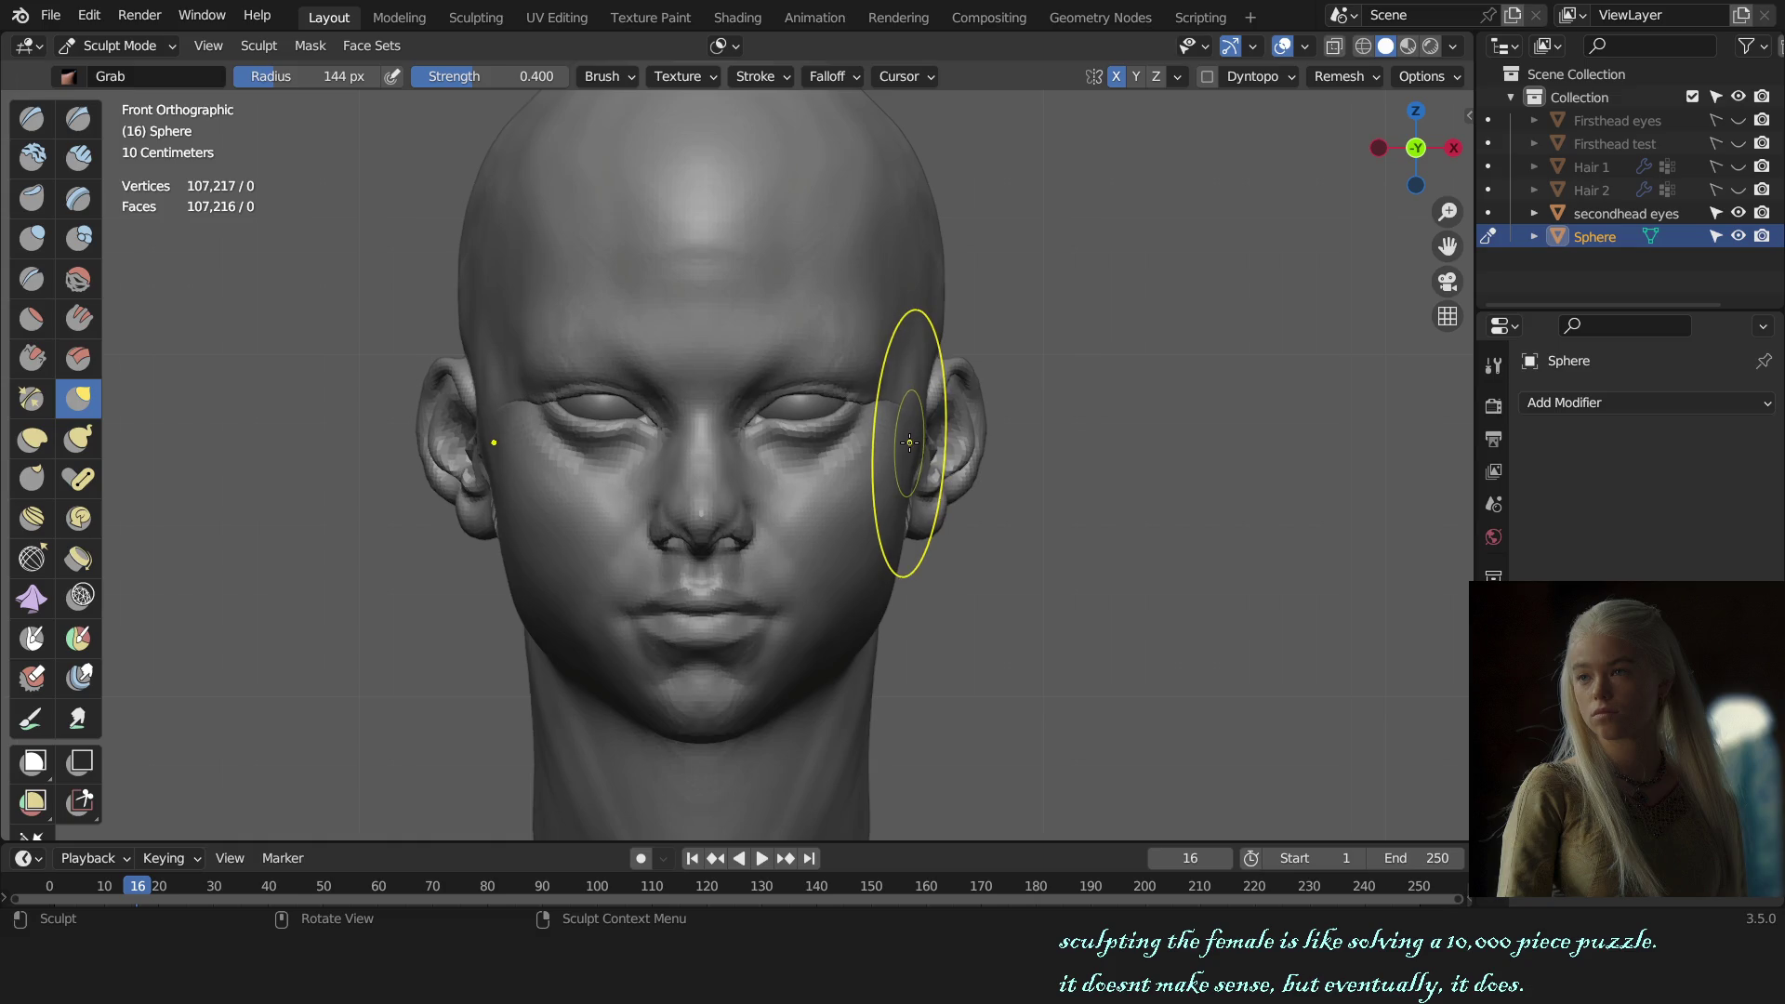
pyautogui.scroll(1, 912, 453)
# Step: At a 176 px Grab radius, pull the ears and cheek sides into shape, then switch to Clay Strips
pyautogui.press('f')
pyautogui.click(874, 400)
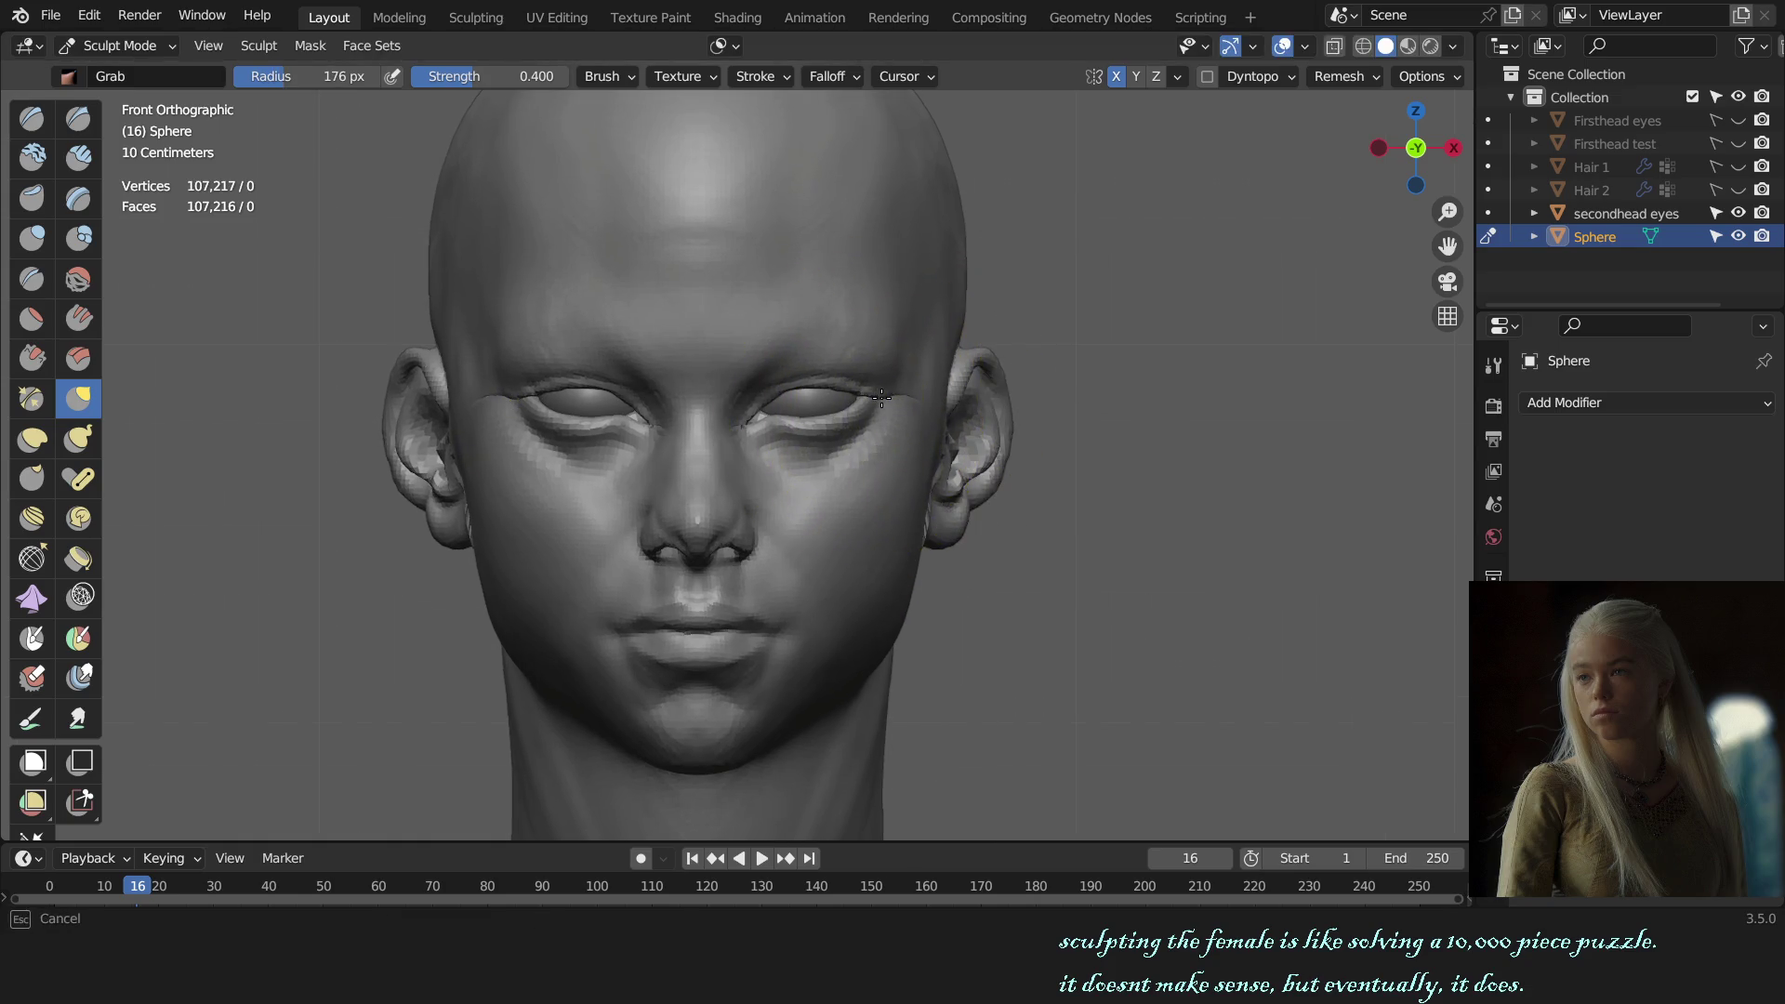
pyautogui.scroll(-3, 1128, 398)
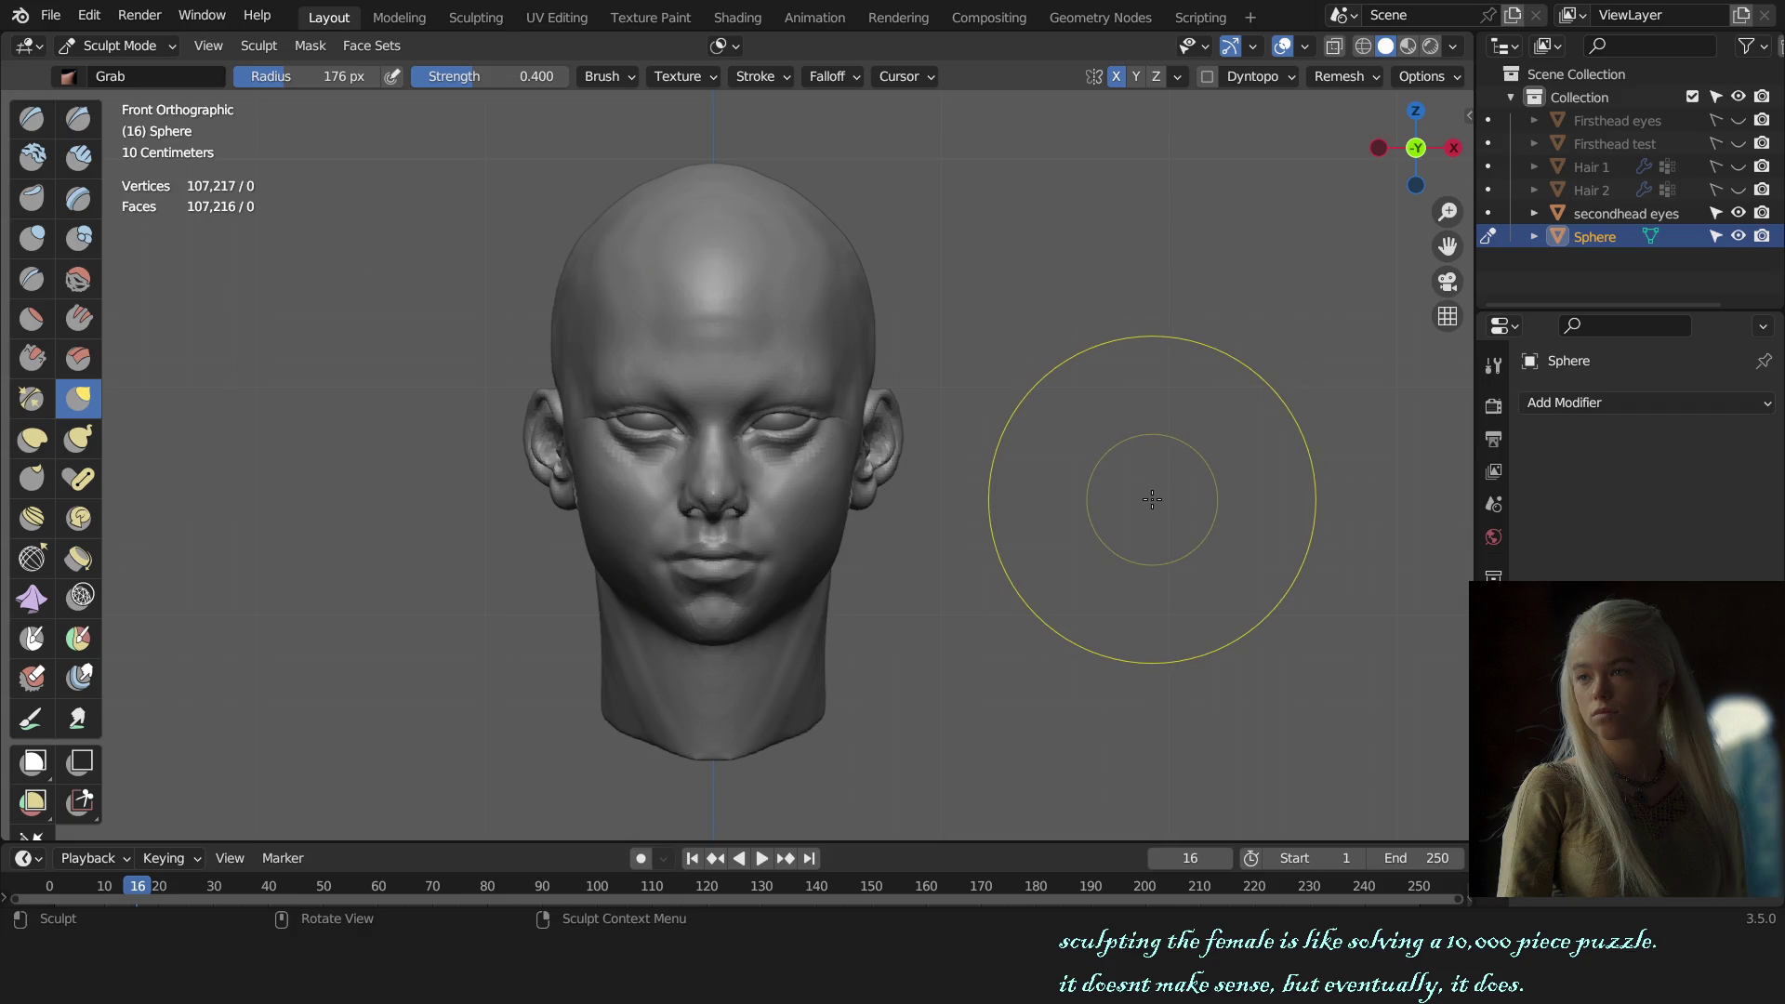
pyautogui.moveTo(1163, 502); pyautogui.dragTo(1104, 530, button='middle')
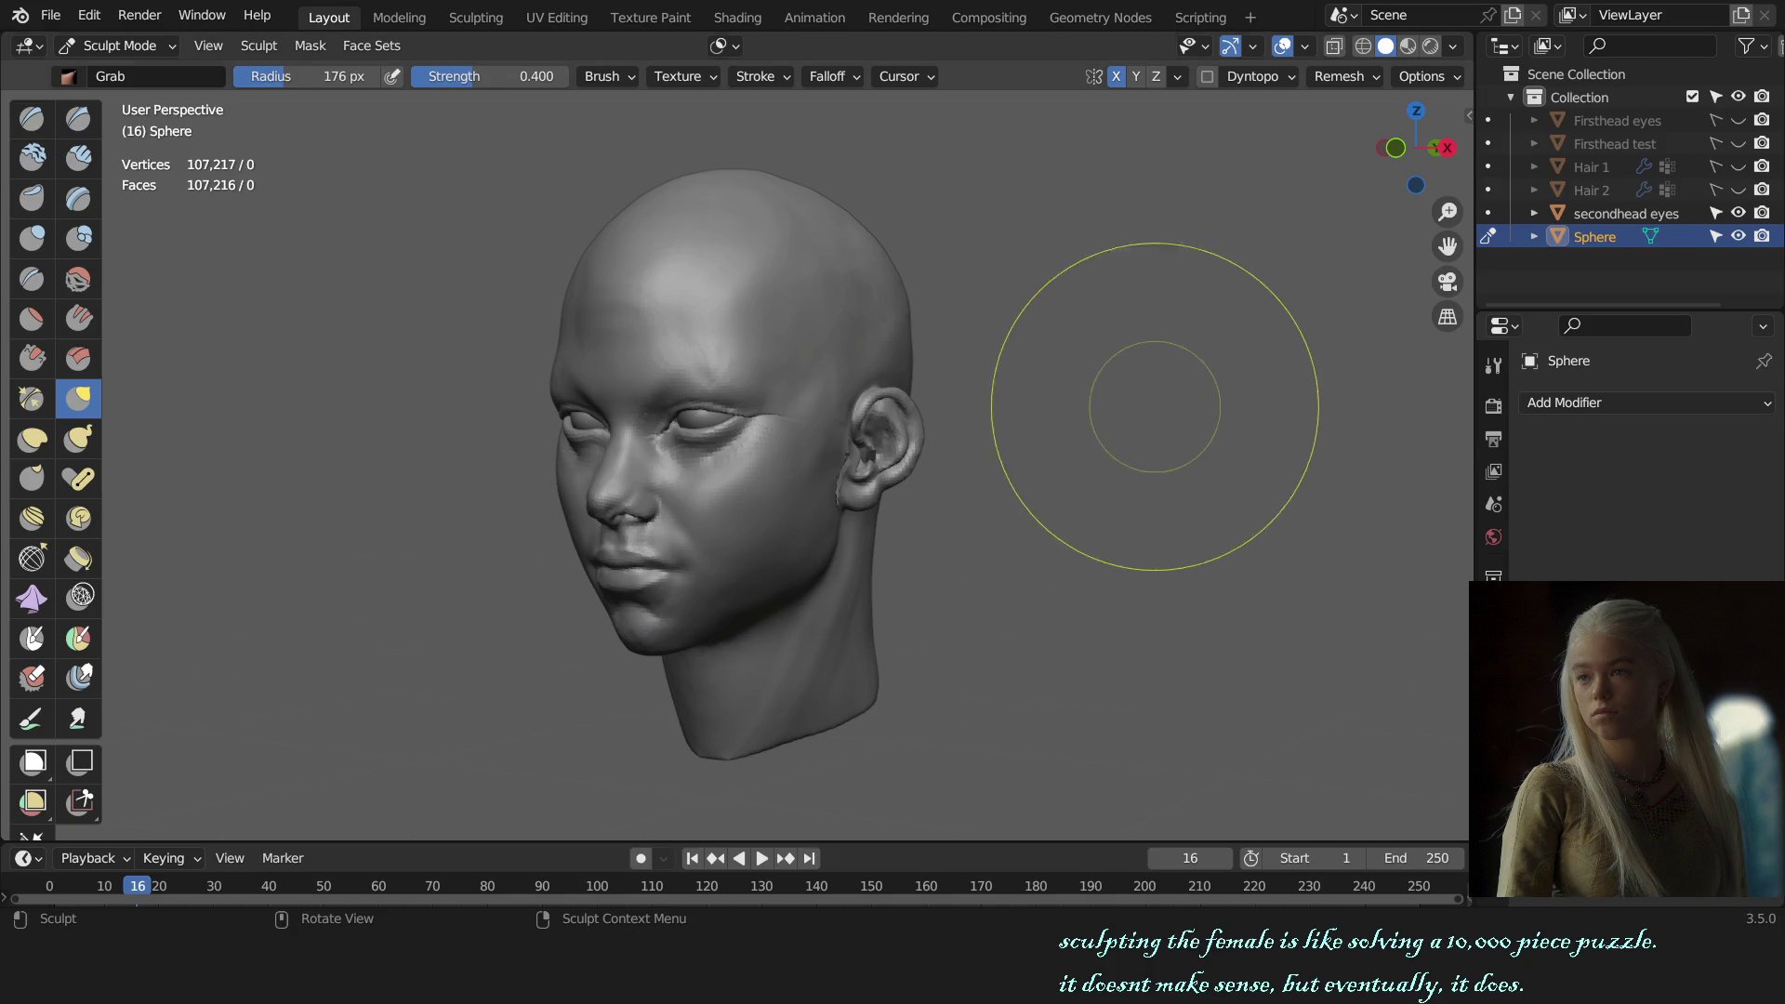
pyautogui.moveTo(955, 507); pyautogui.dragTo(892, 521, button='middle')
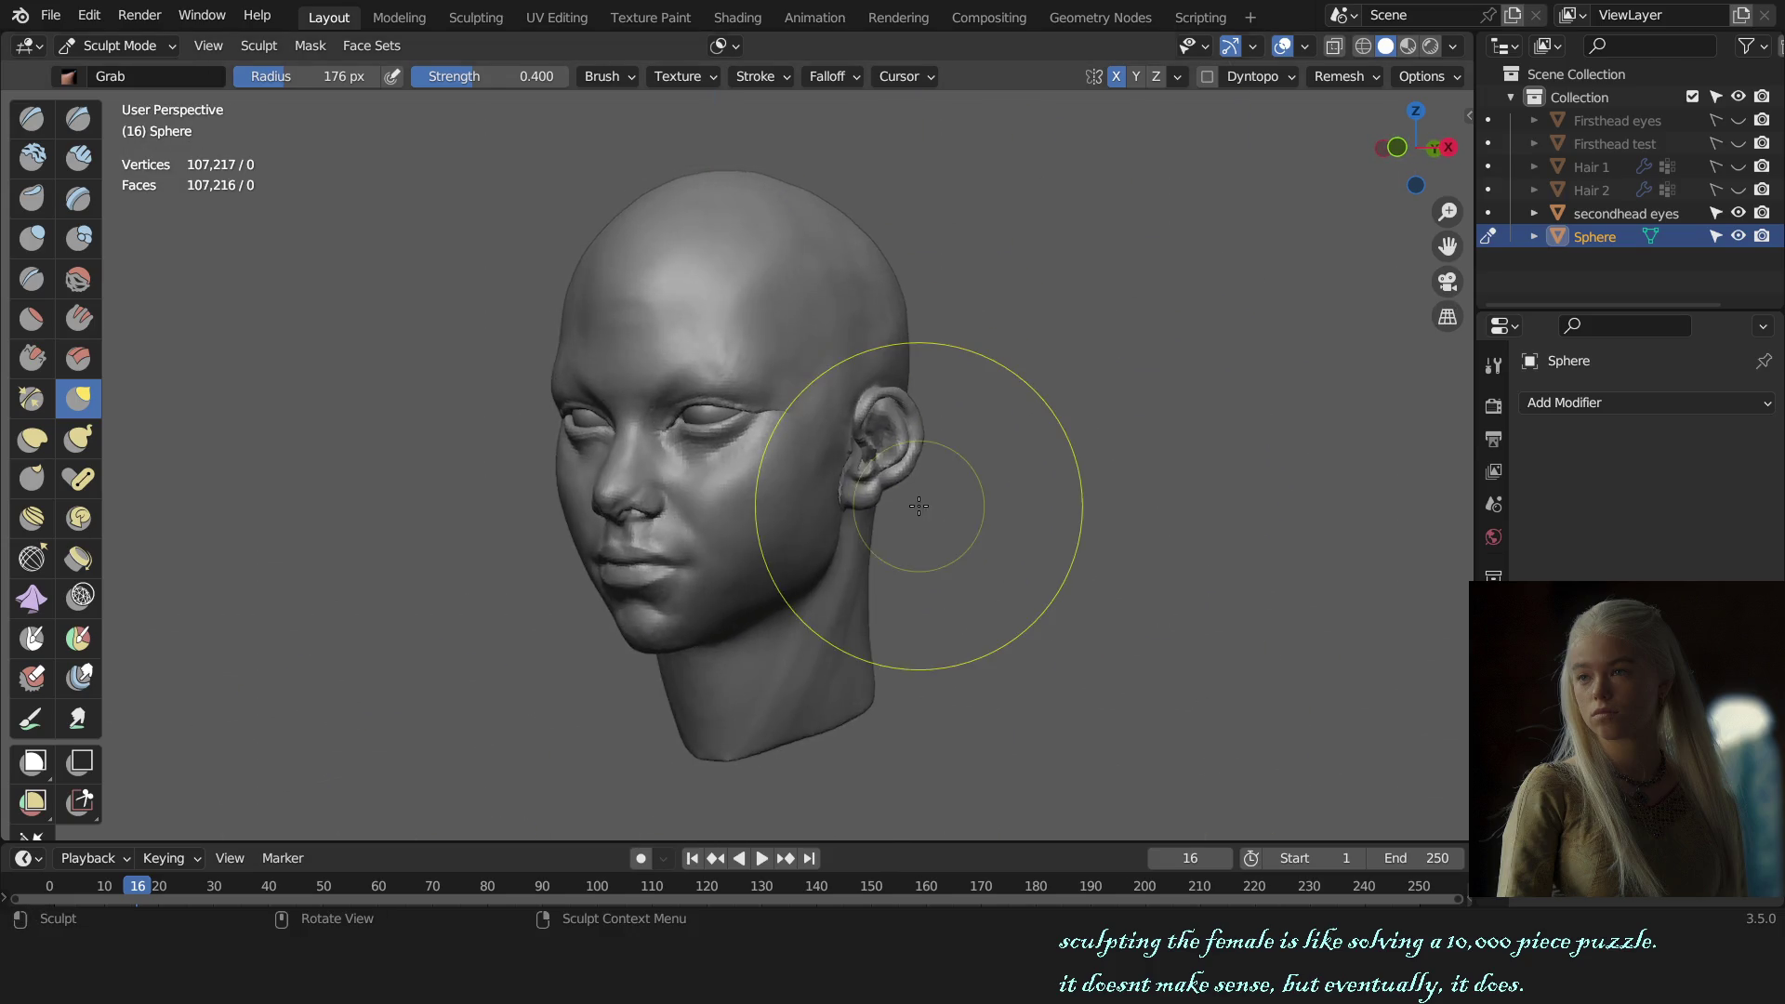
pyautogui.scroll(2, 893, 521)
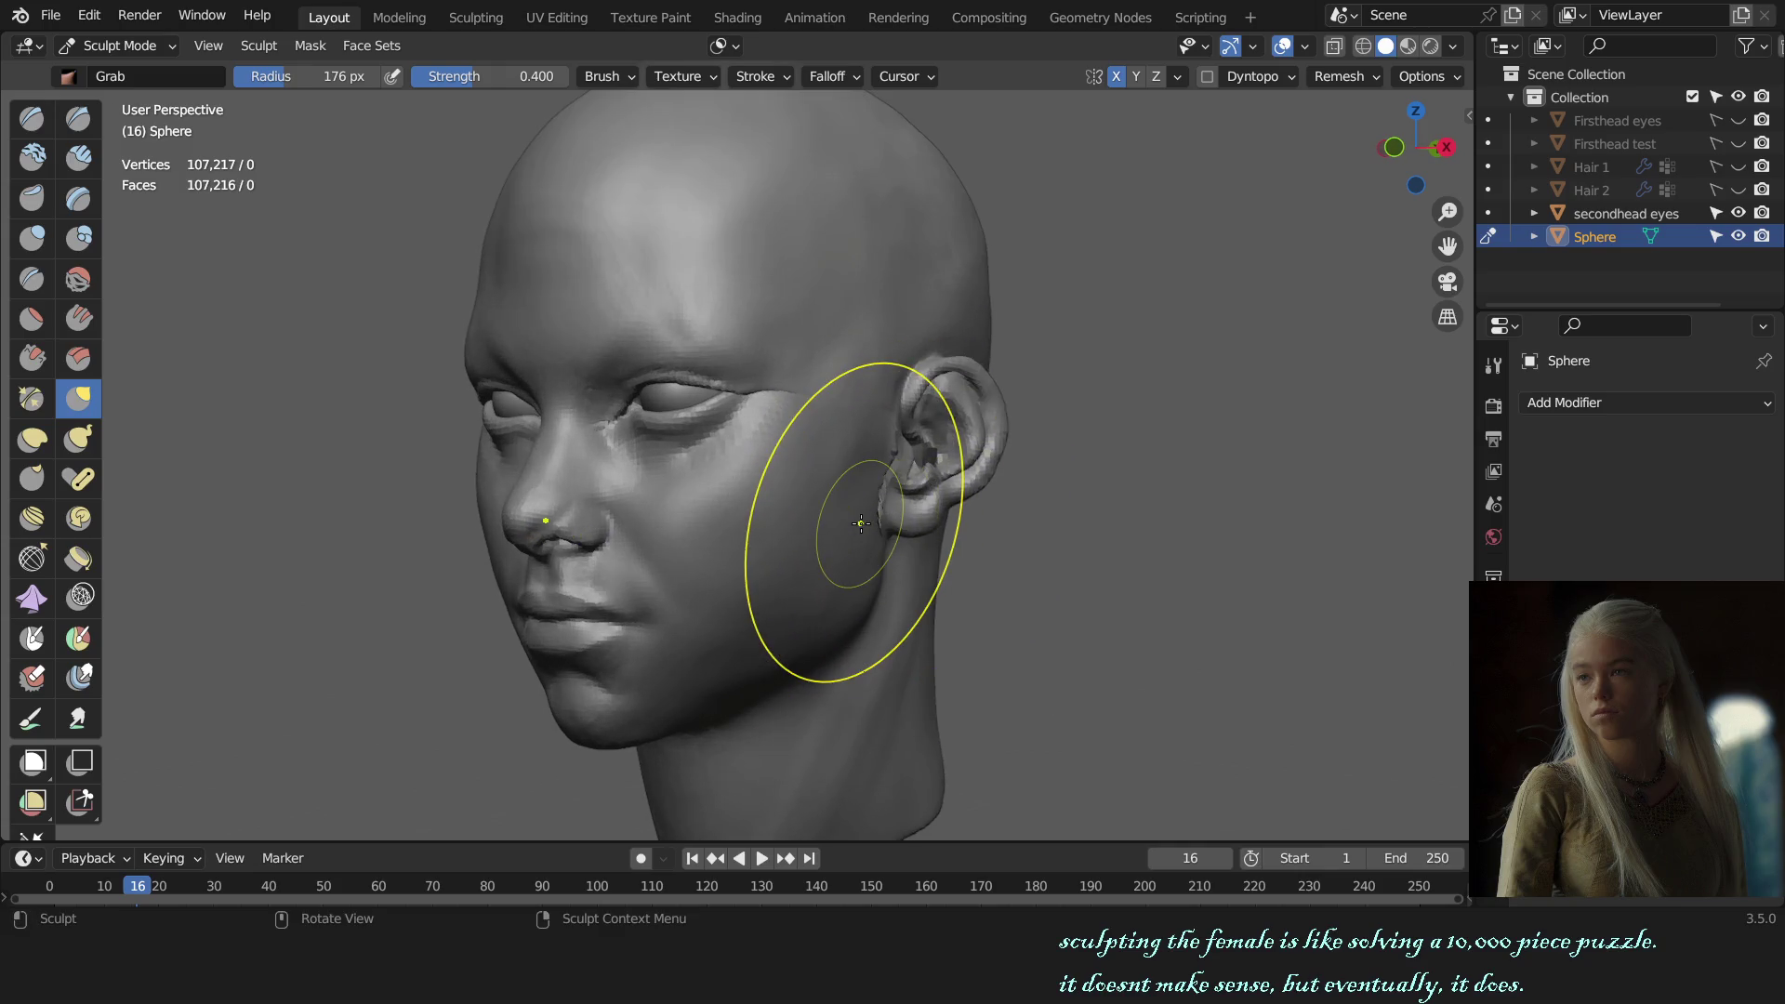
pyautogui.moveTo(893, 521)
pyautogui.mouseDown(button='middle')
pyautogui.moveTo(935, 522)
pyautogui.moveTo(921, 516)
pyautogui.mouseUp(button='middle')
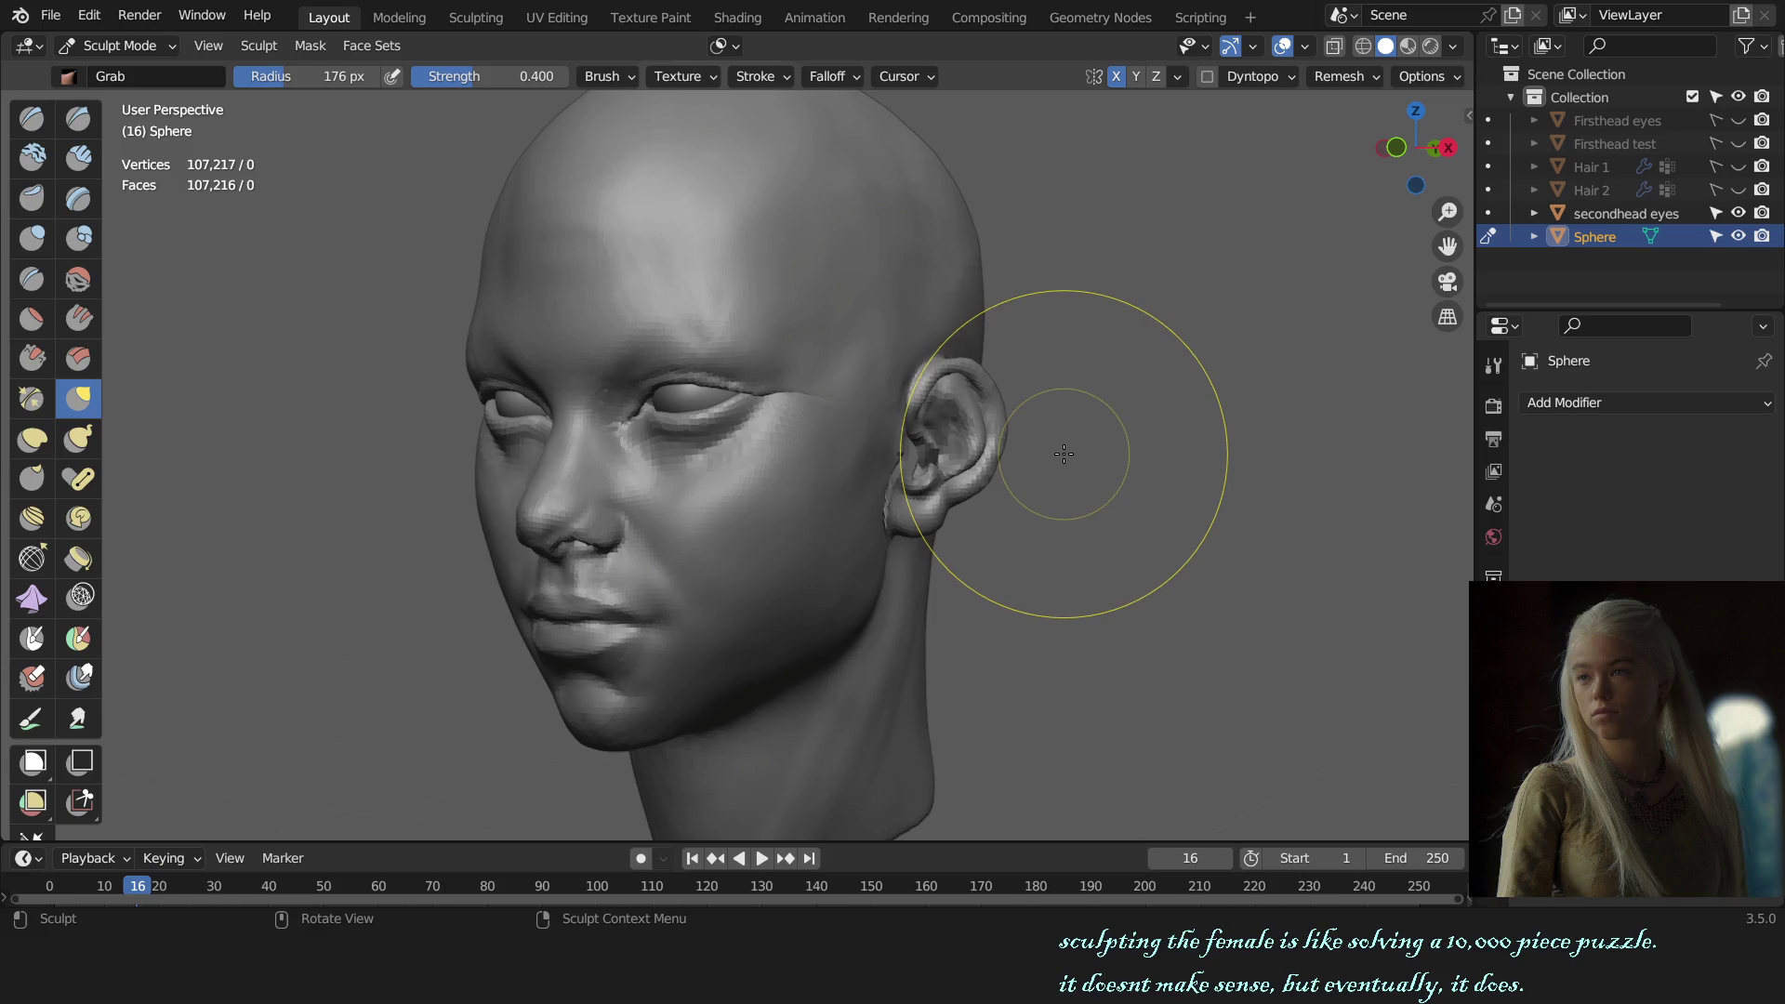
pyautogui.click(729, 48)
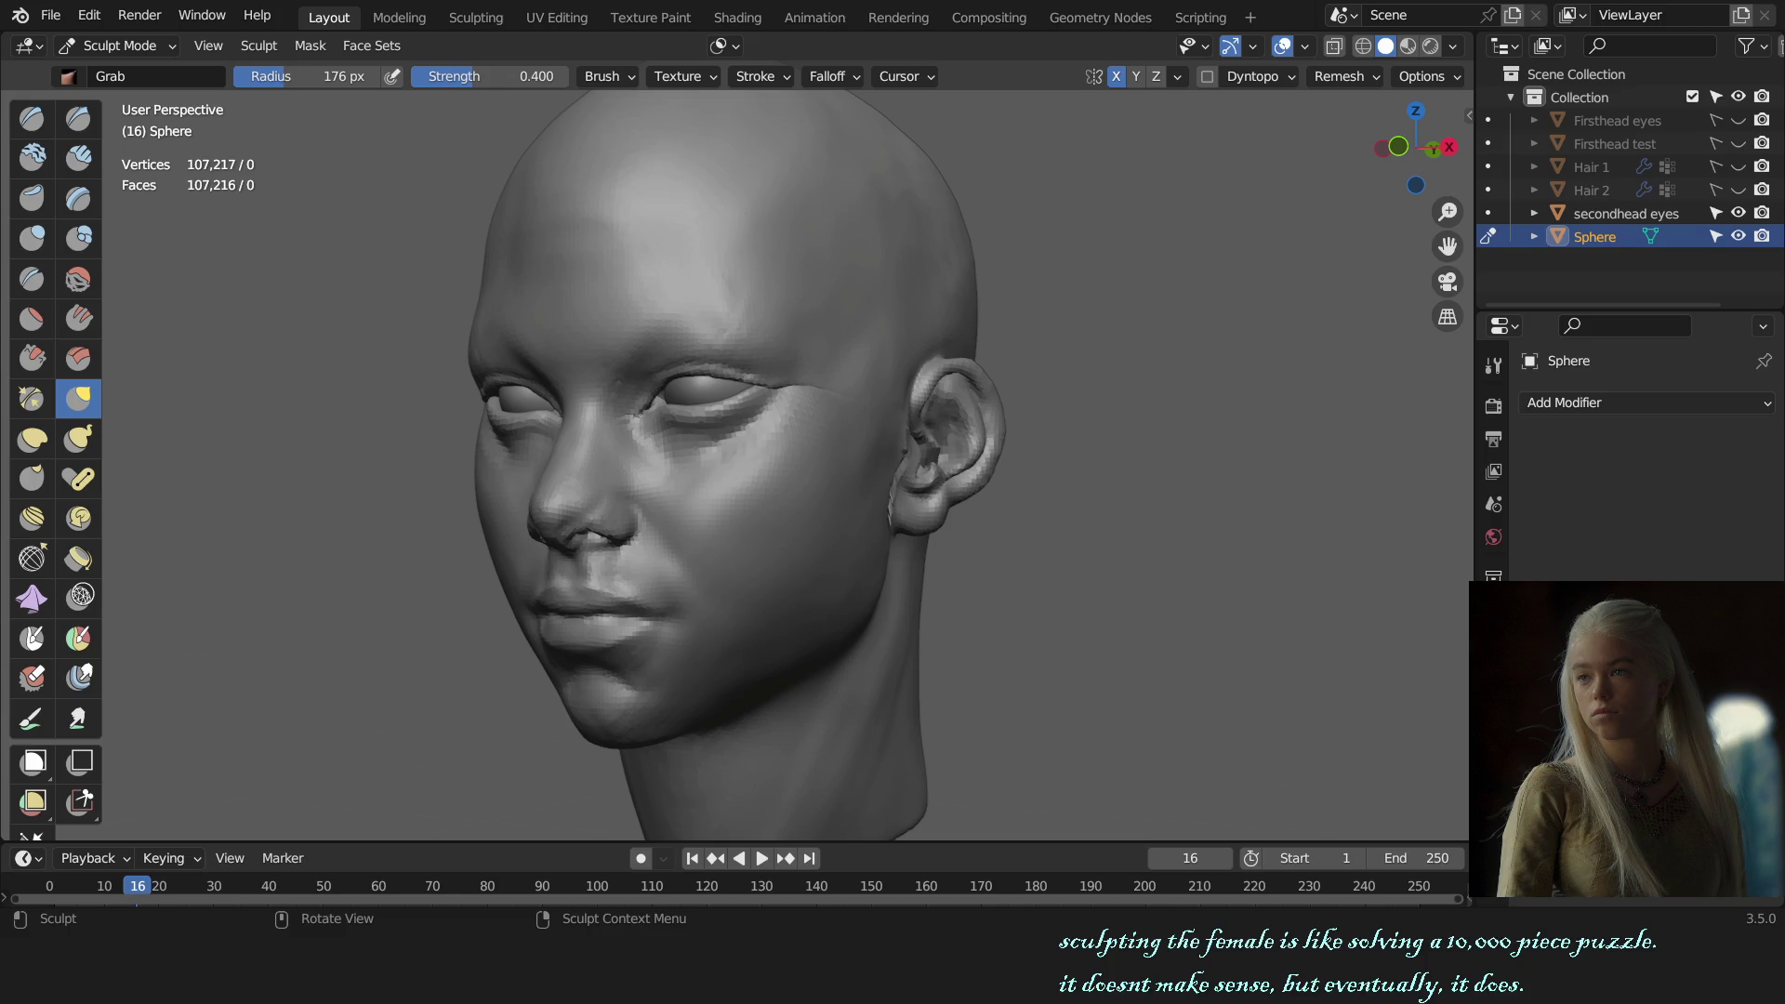
pyautogui.moveTo(1005, 463)
pyautogui.mouseDown(button='middle')
pyautogui.moveTo(1044, 562)
pyautogui.moveTo(948, 561)
pyautogui.moveTo(992, 558)
pyautogui.mouseUp(button='middle')
pyautogui.press('c')
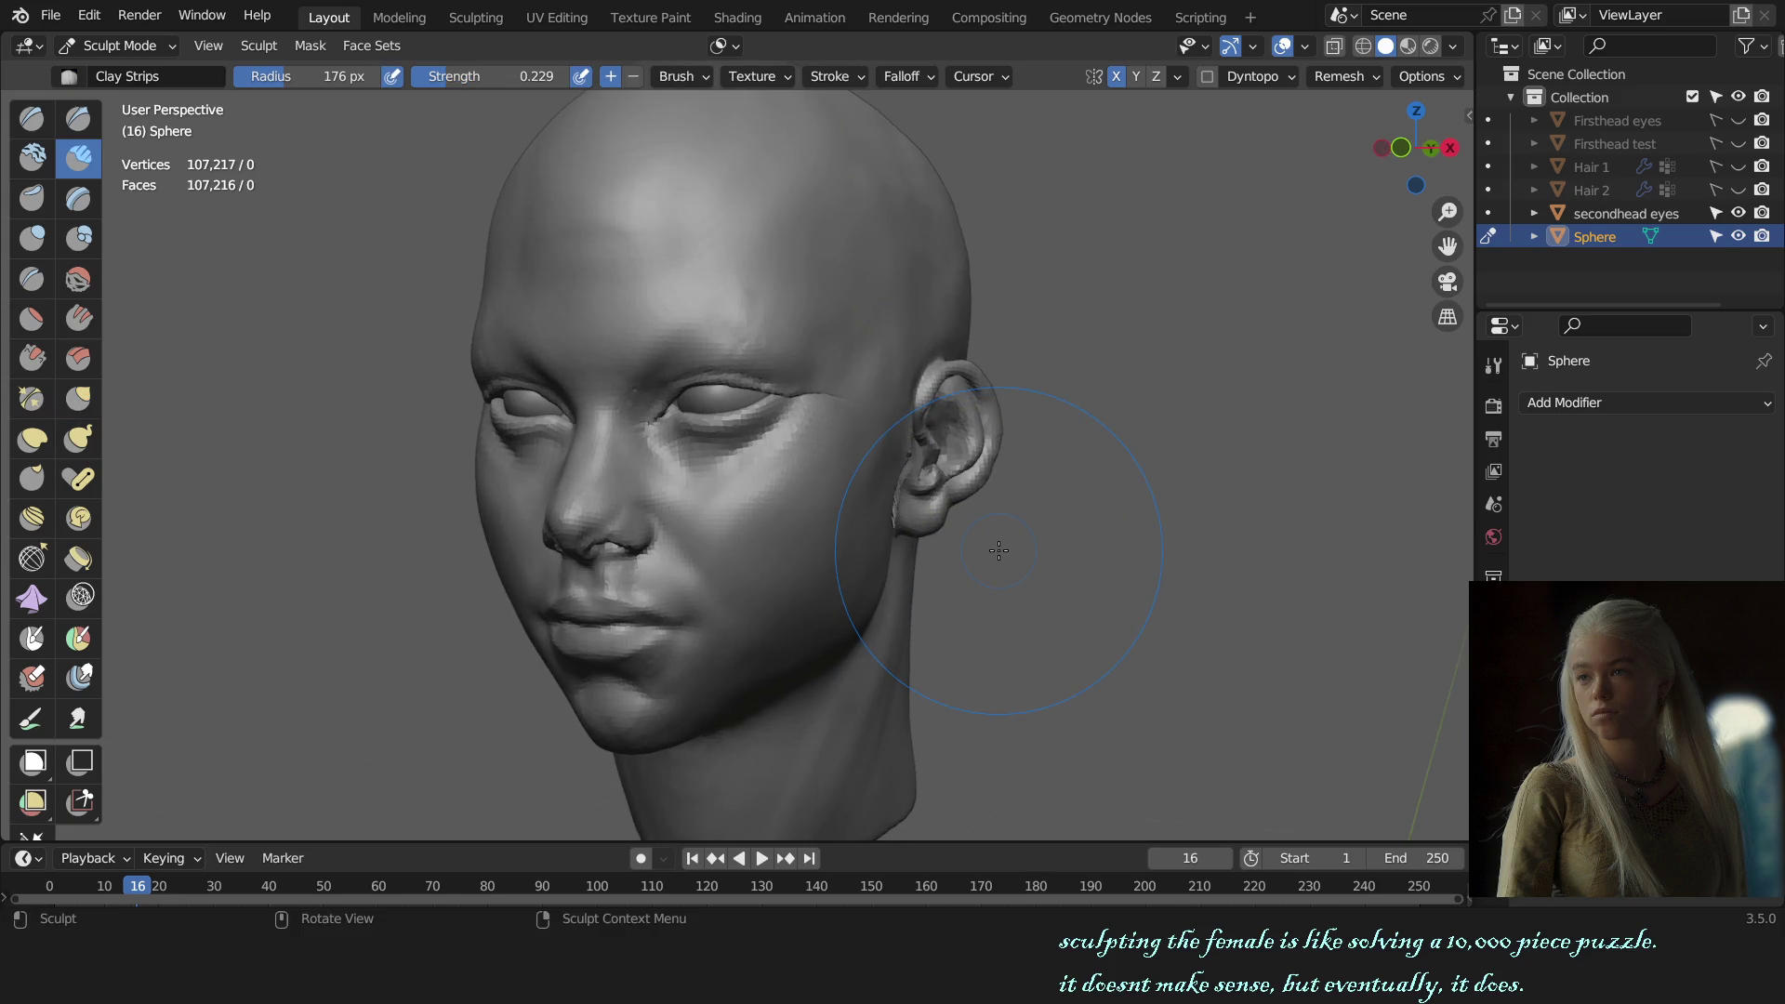
# Step: Shrink the brush to 113 px for the cheek and review the face from three-quarter angles
pyautogui.moveTo(1059, 112); pyautogui.dragTo(916, 558, button='middle')
pyautogui.press('f')
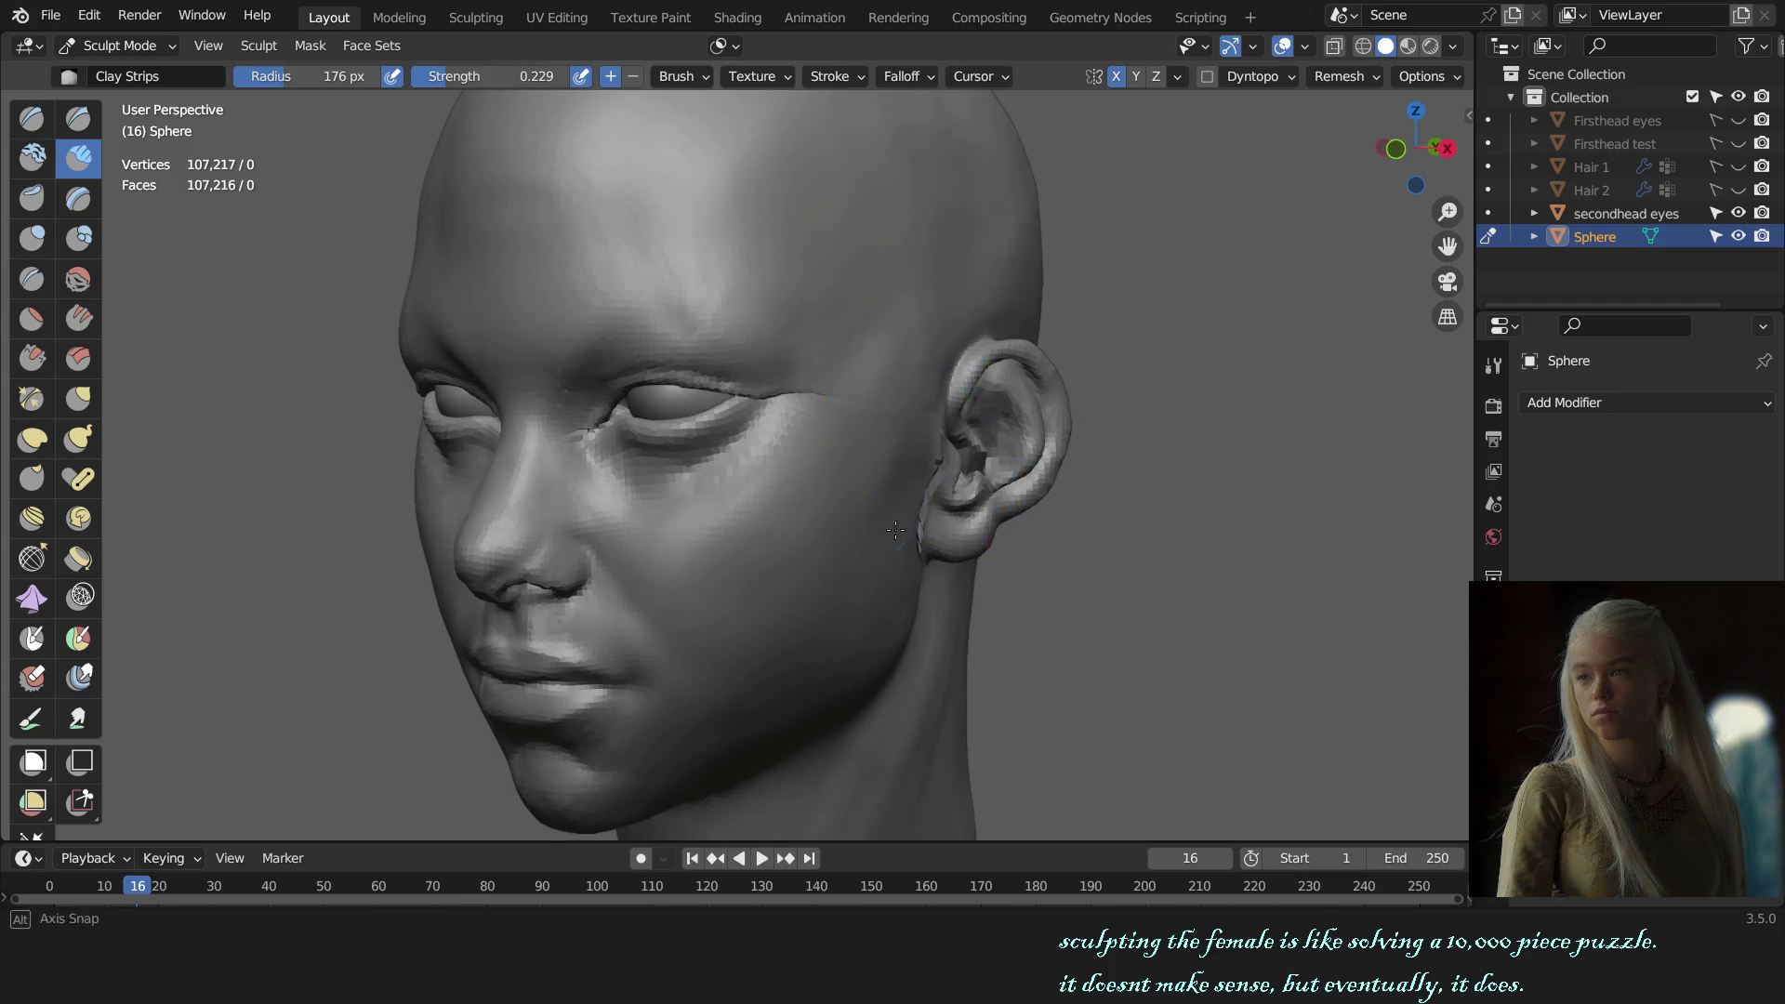
pyautogui.click(861, 502)
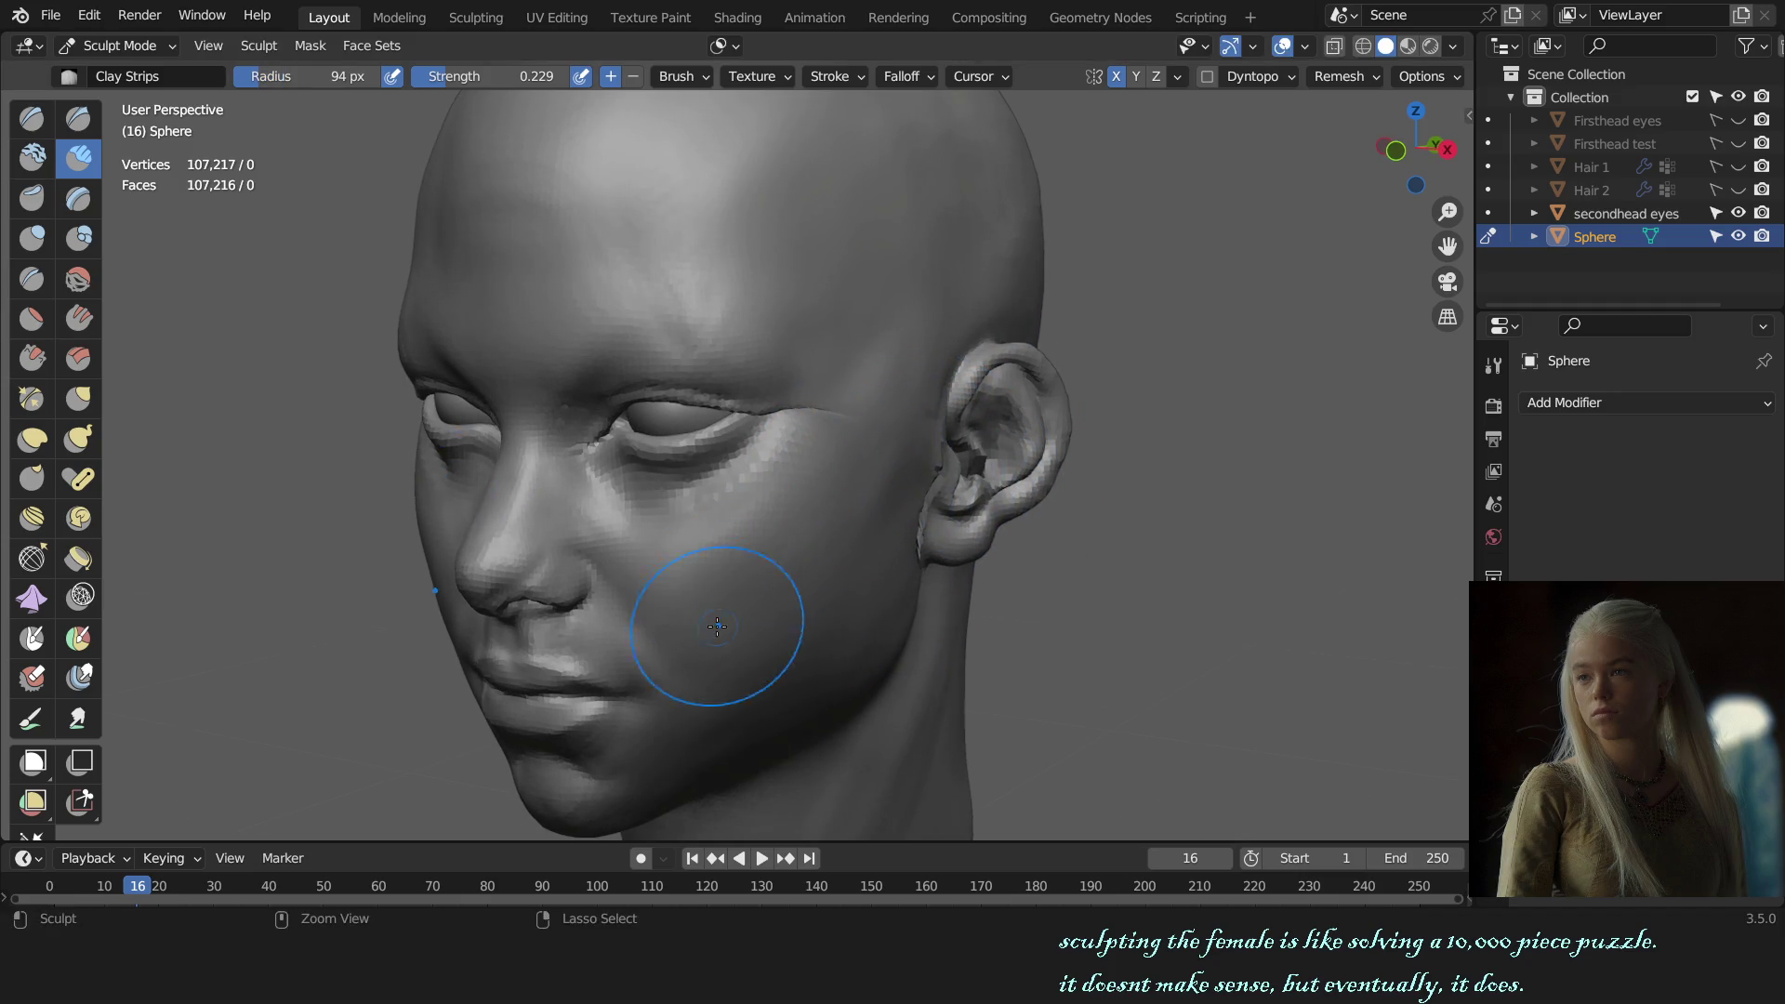
pyautogui.click(718, 46)
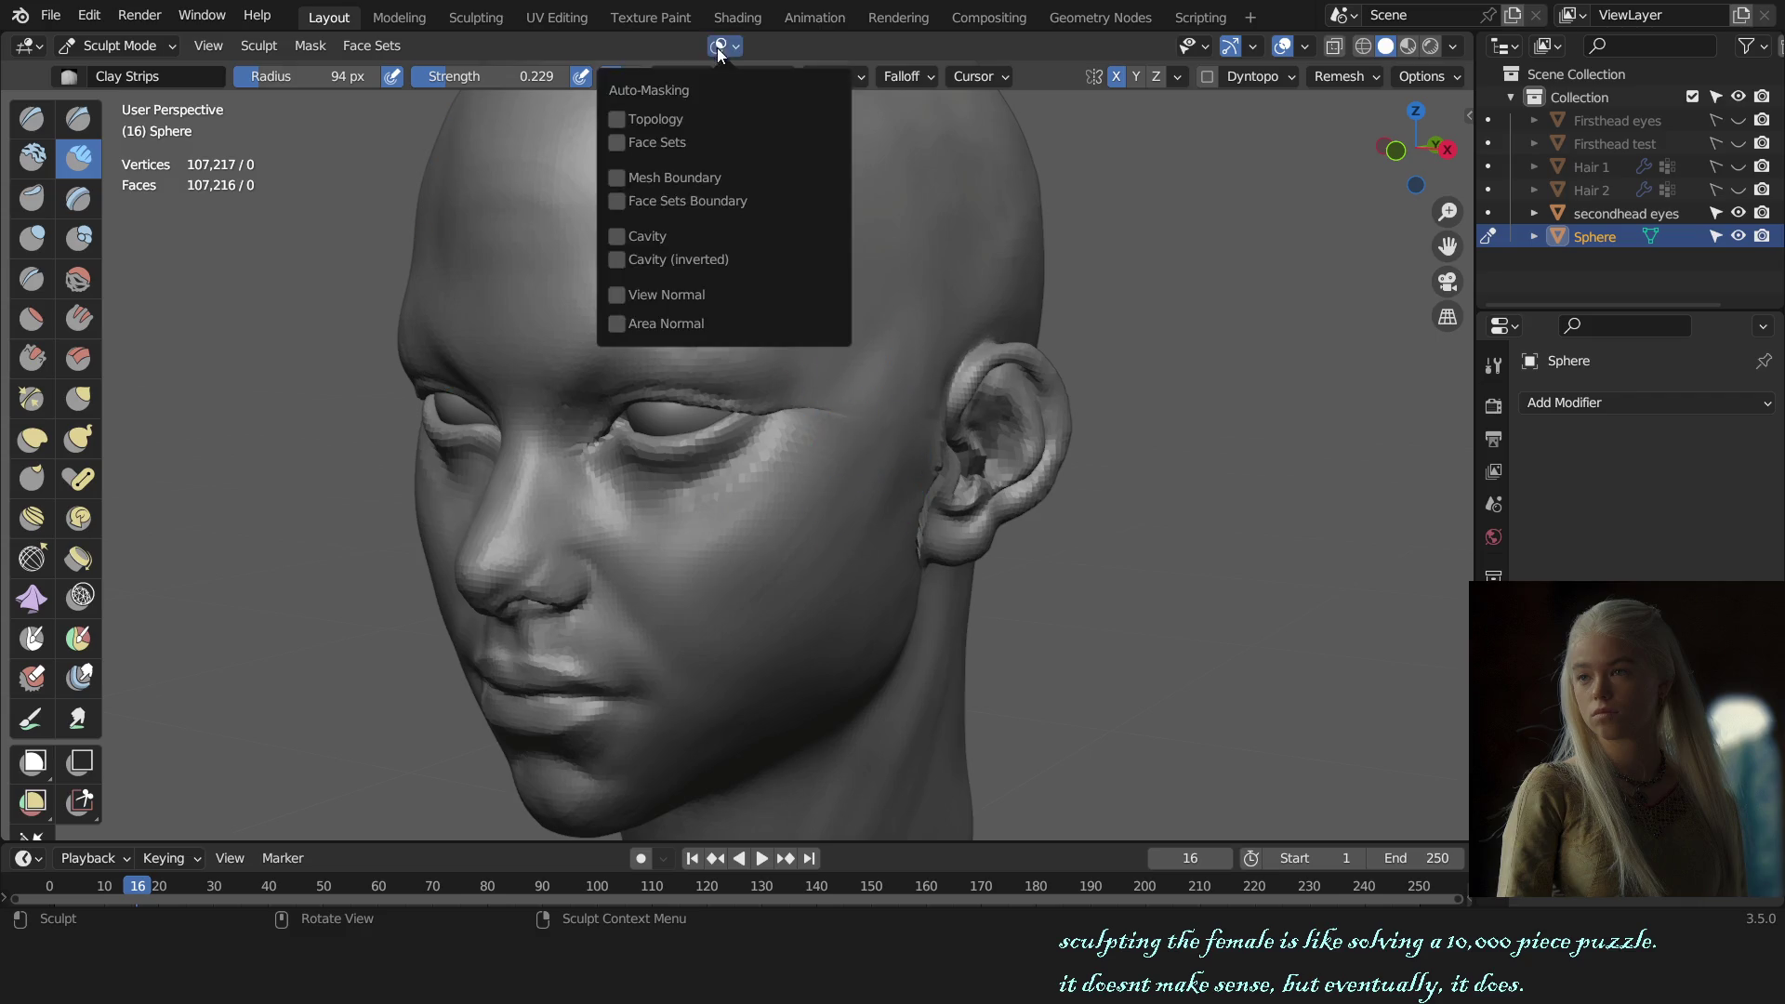
pyautogui.moveTo(849, 457); pyautogui.dragTo(879, 514, button='middle')
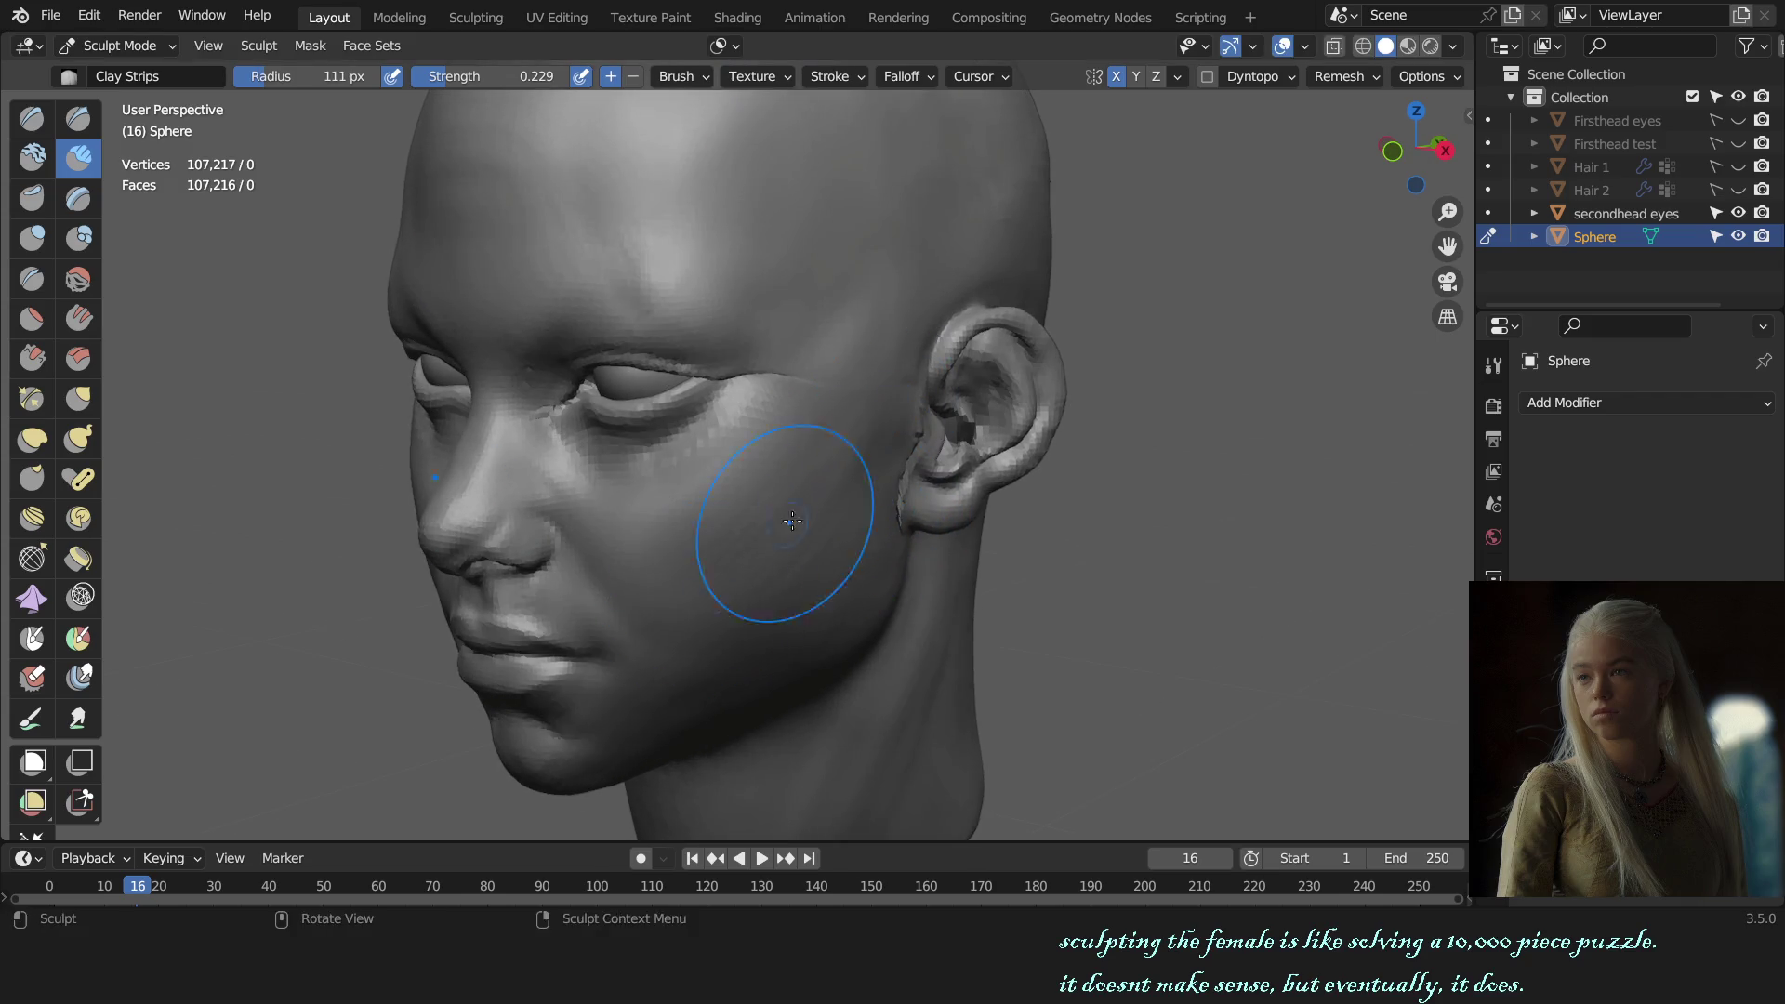
pyautogui.moveTo(751, 717)
pyautogui.keyDown('alt'); pyautogui.mouseDown(button='middle')
pyautogui.moveTo(1108, 458)
pyautogui.moveTo(1027, 510)
pyautogui.mouseUp(button='middle'); pyautogui.keyUp('alt')
pyautogui.scroll(-2, 1124, 502)
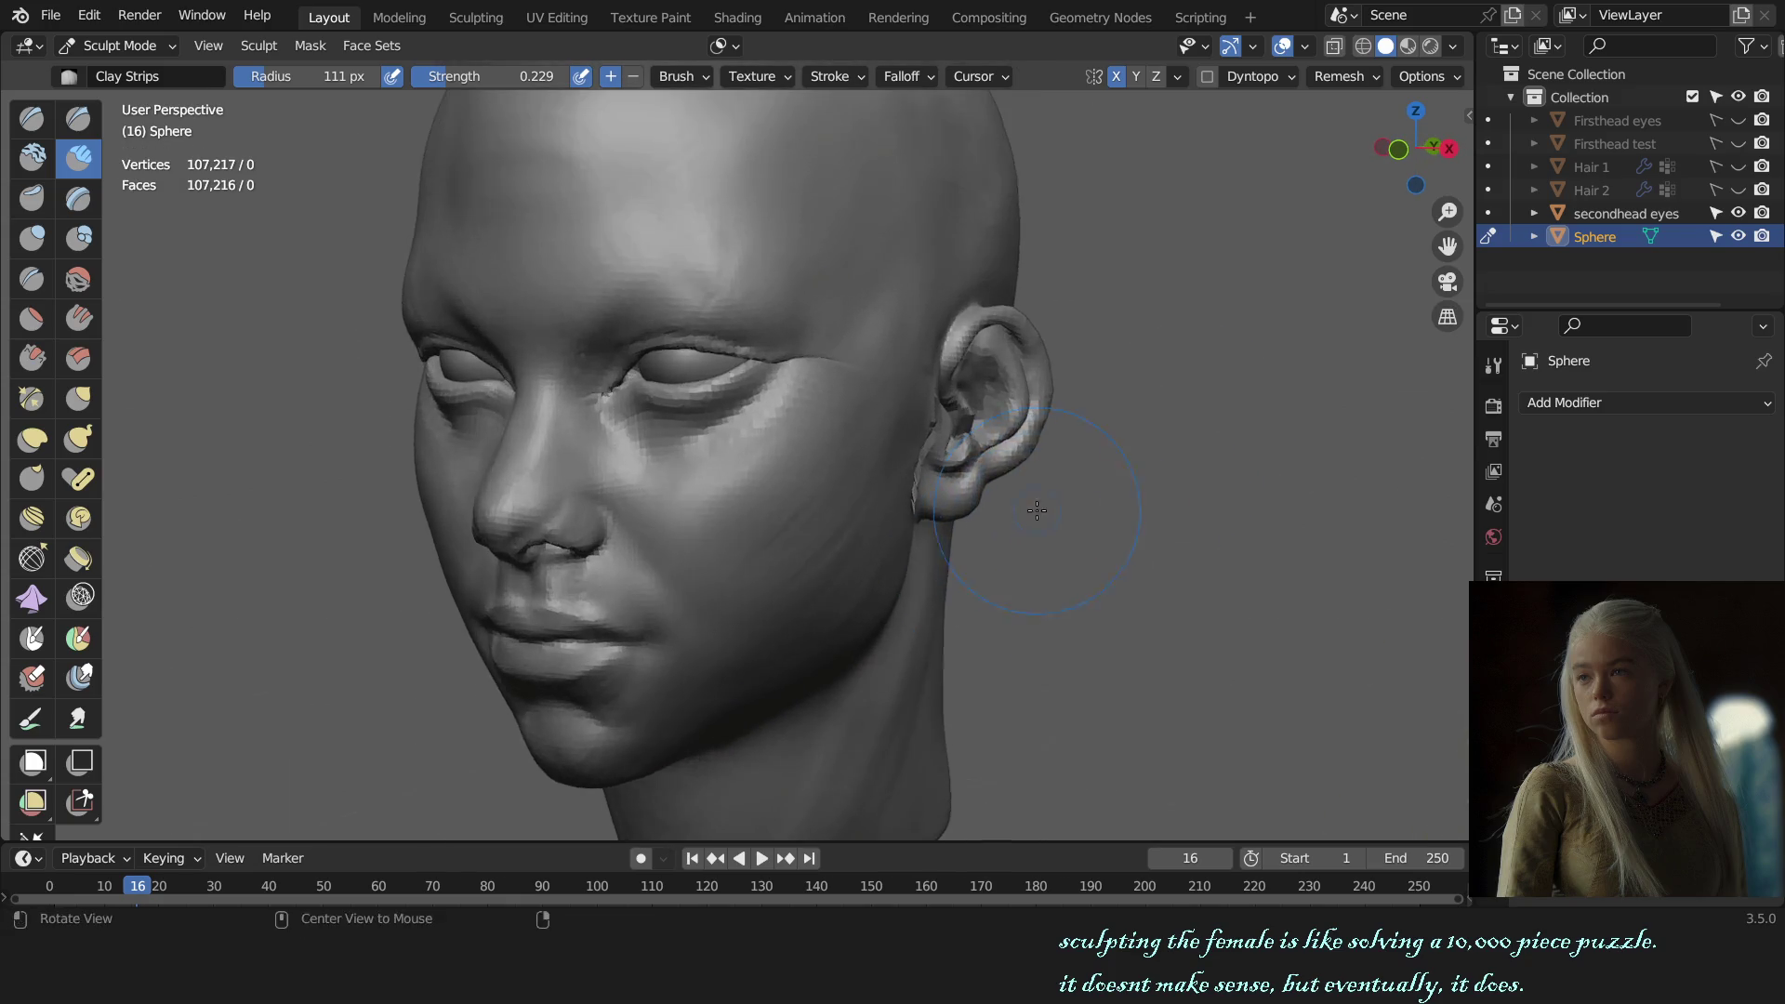
pyautogui.scroll(2, 797, 538)
pyautogui.moveTo(797, 537)
pyautogui.mouseDown(button='middle')
pyautogui.moveTo(854, 519)
pyautogui.moveTo(865, 423)
pyautogui.mouseUp(button='middle')
pyautogui.press('f')
pyautogui.click(837, 502)
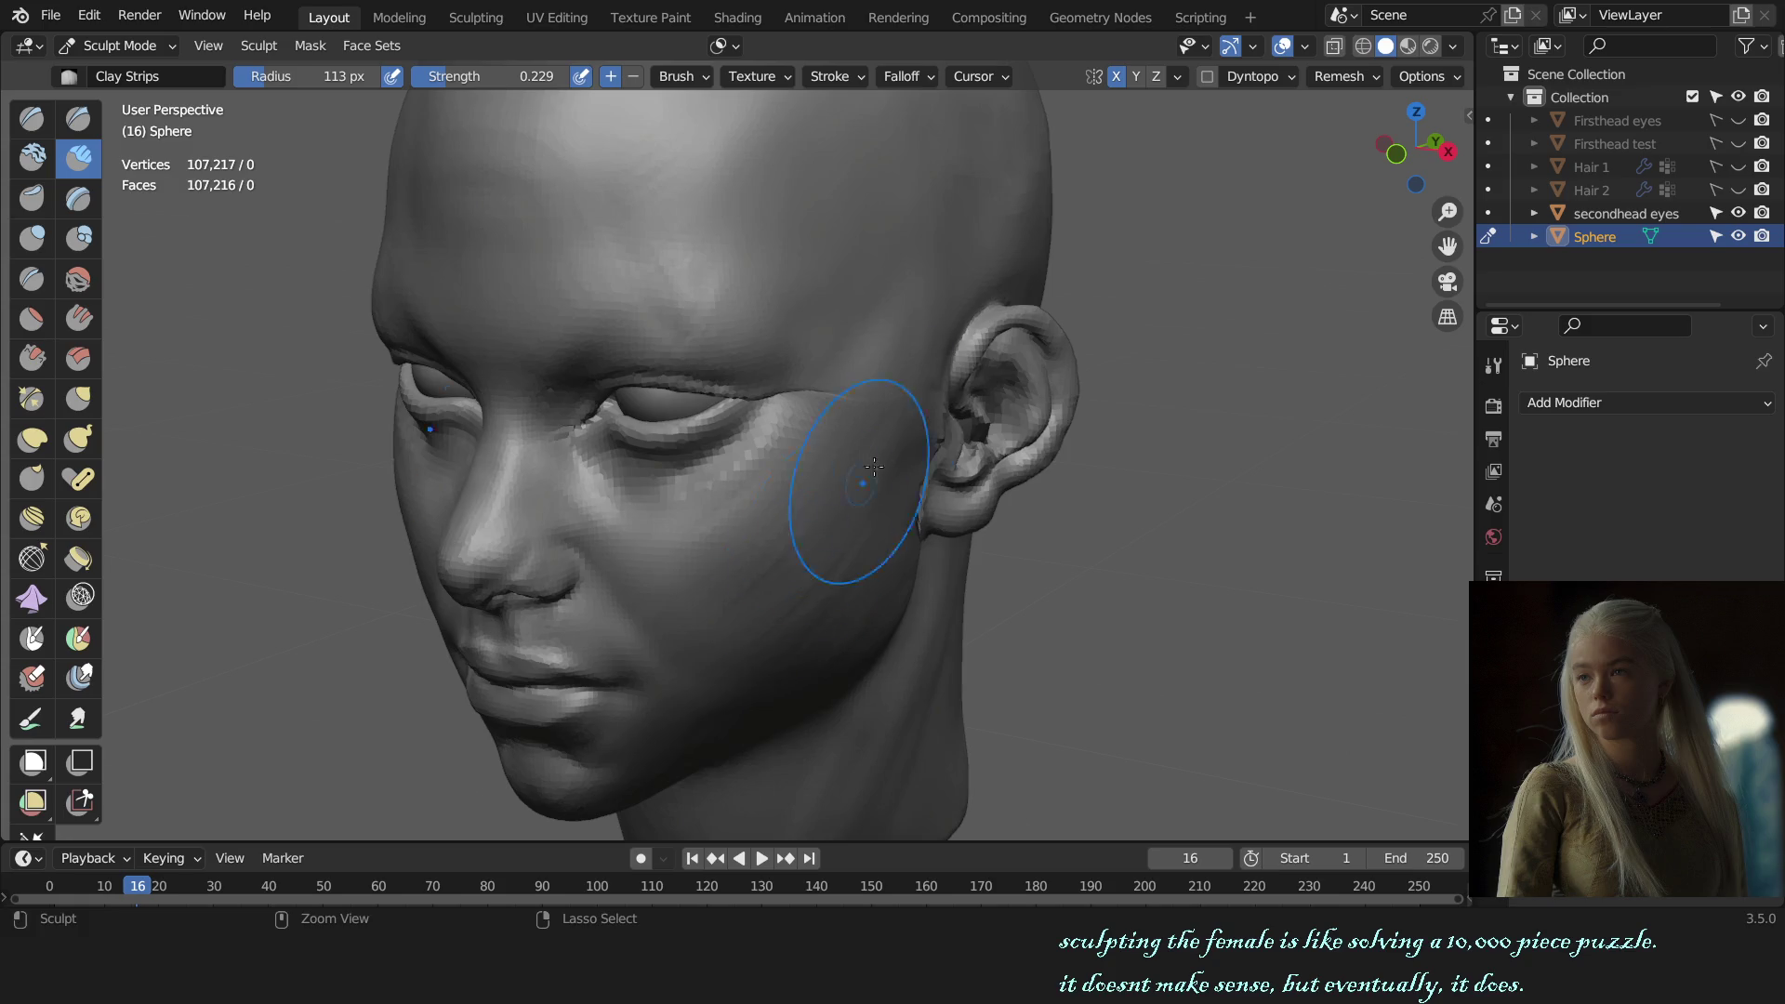
pyautogui.moveTo(912, 555); pyautogui.dragTo(917, 567, button='middle')
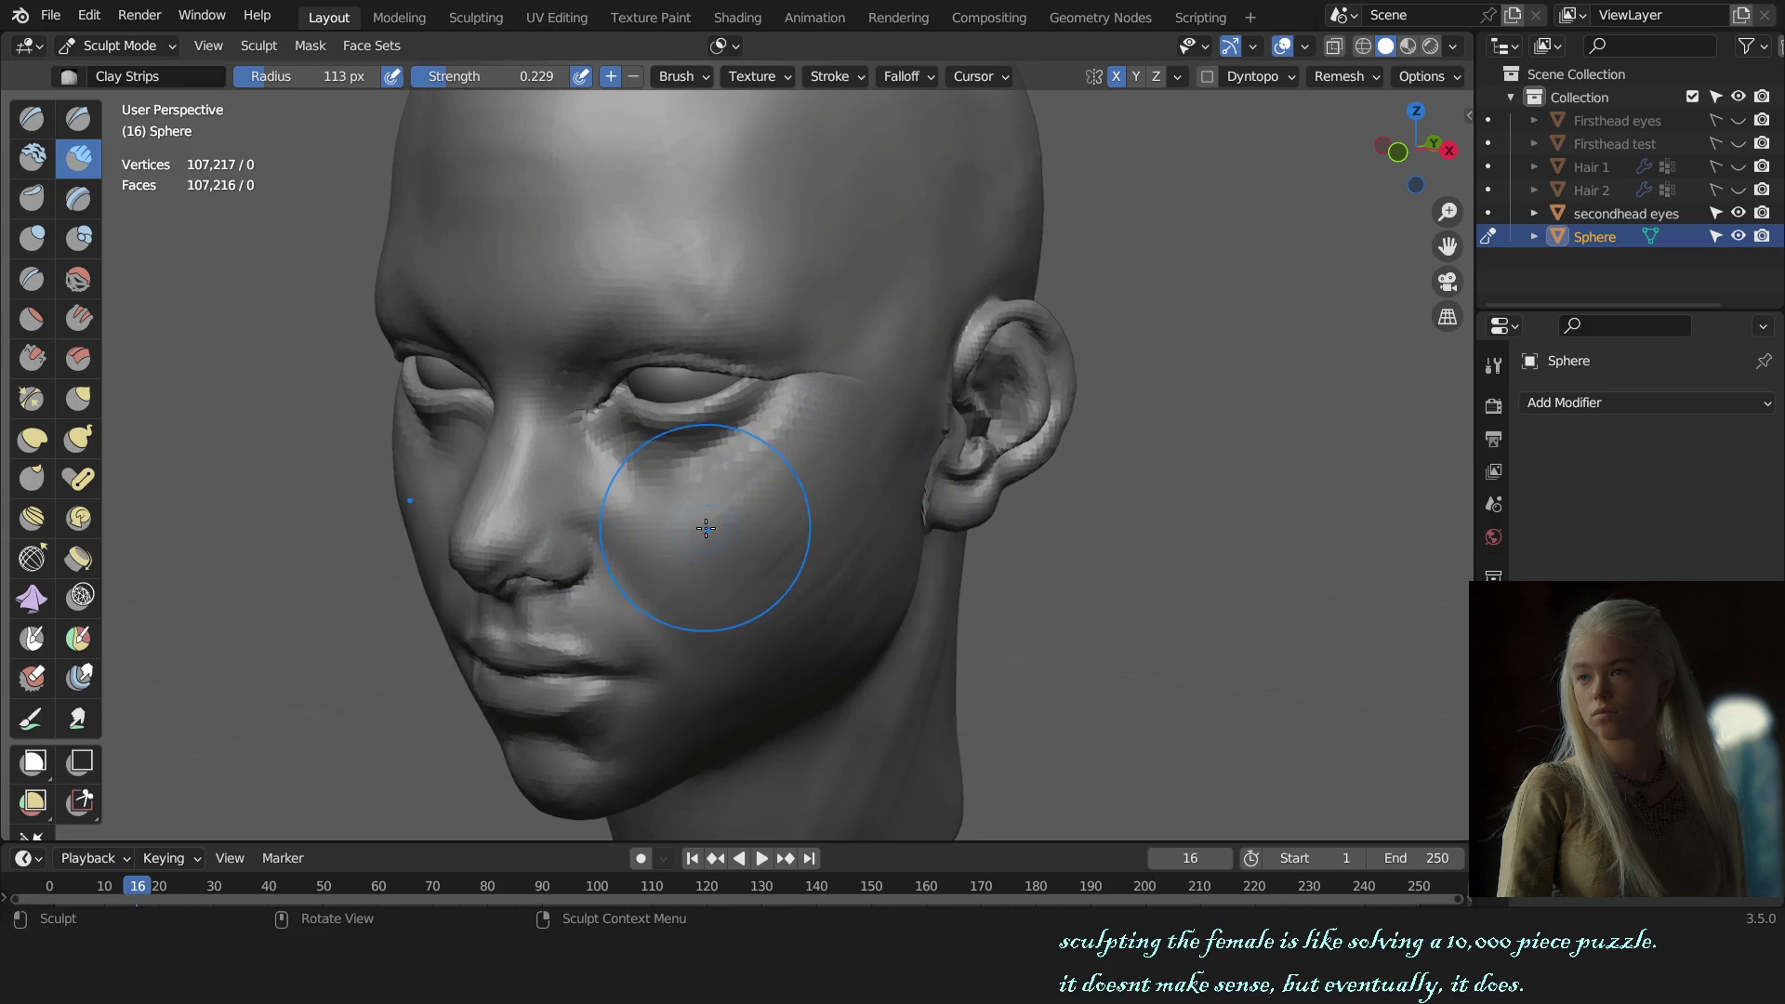
# Step: With the Draw brush, sculpt strokes onto the cheek in side profile, resizing to 143 px
pyautogui.press('x')
pyautogui.moveTo(828, 556); pyautogui.dragTo(1051, 471, button='middle')
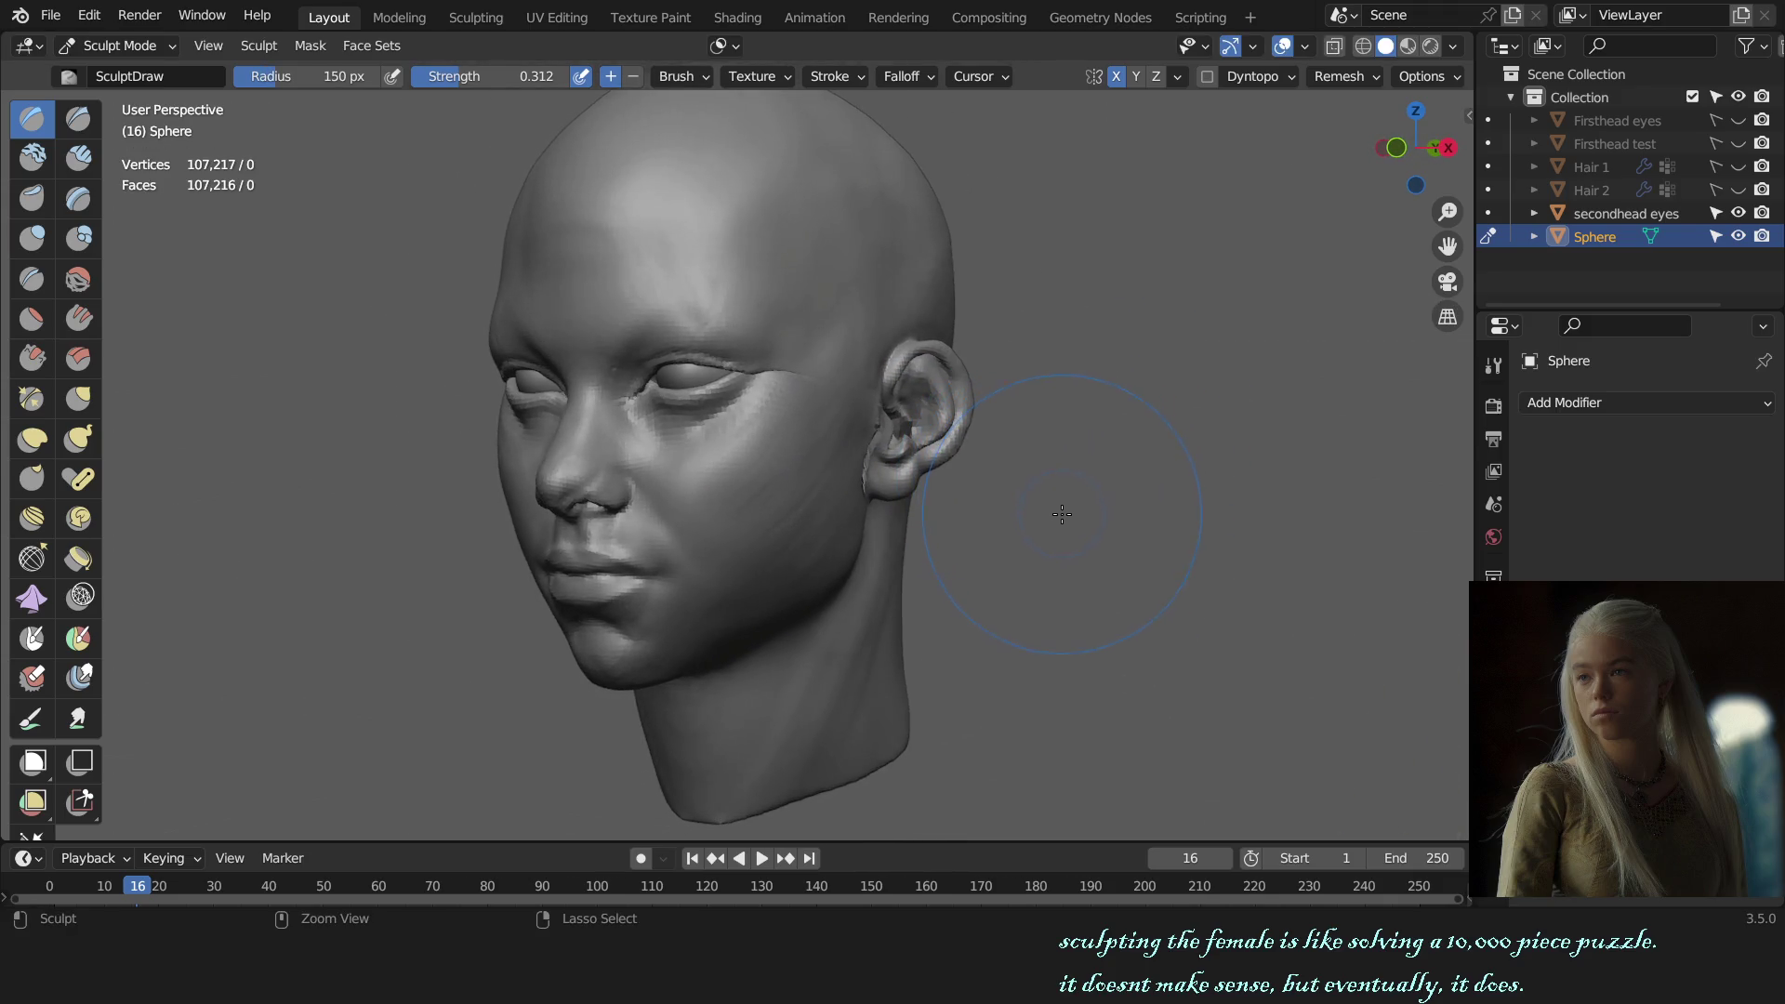
pyautogui.moveTo(962, 584); pyautogui.dragTo(651, 520, button='middle')
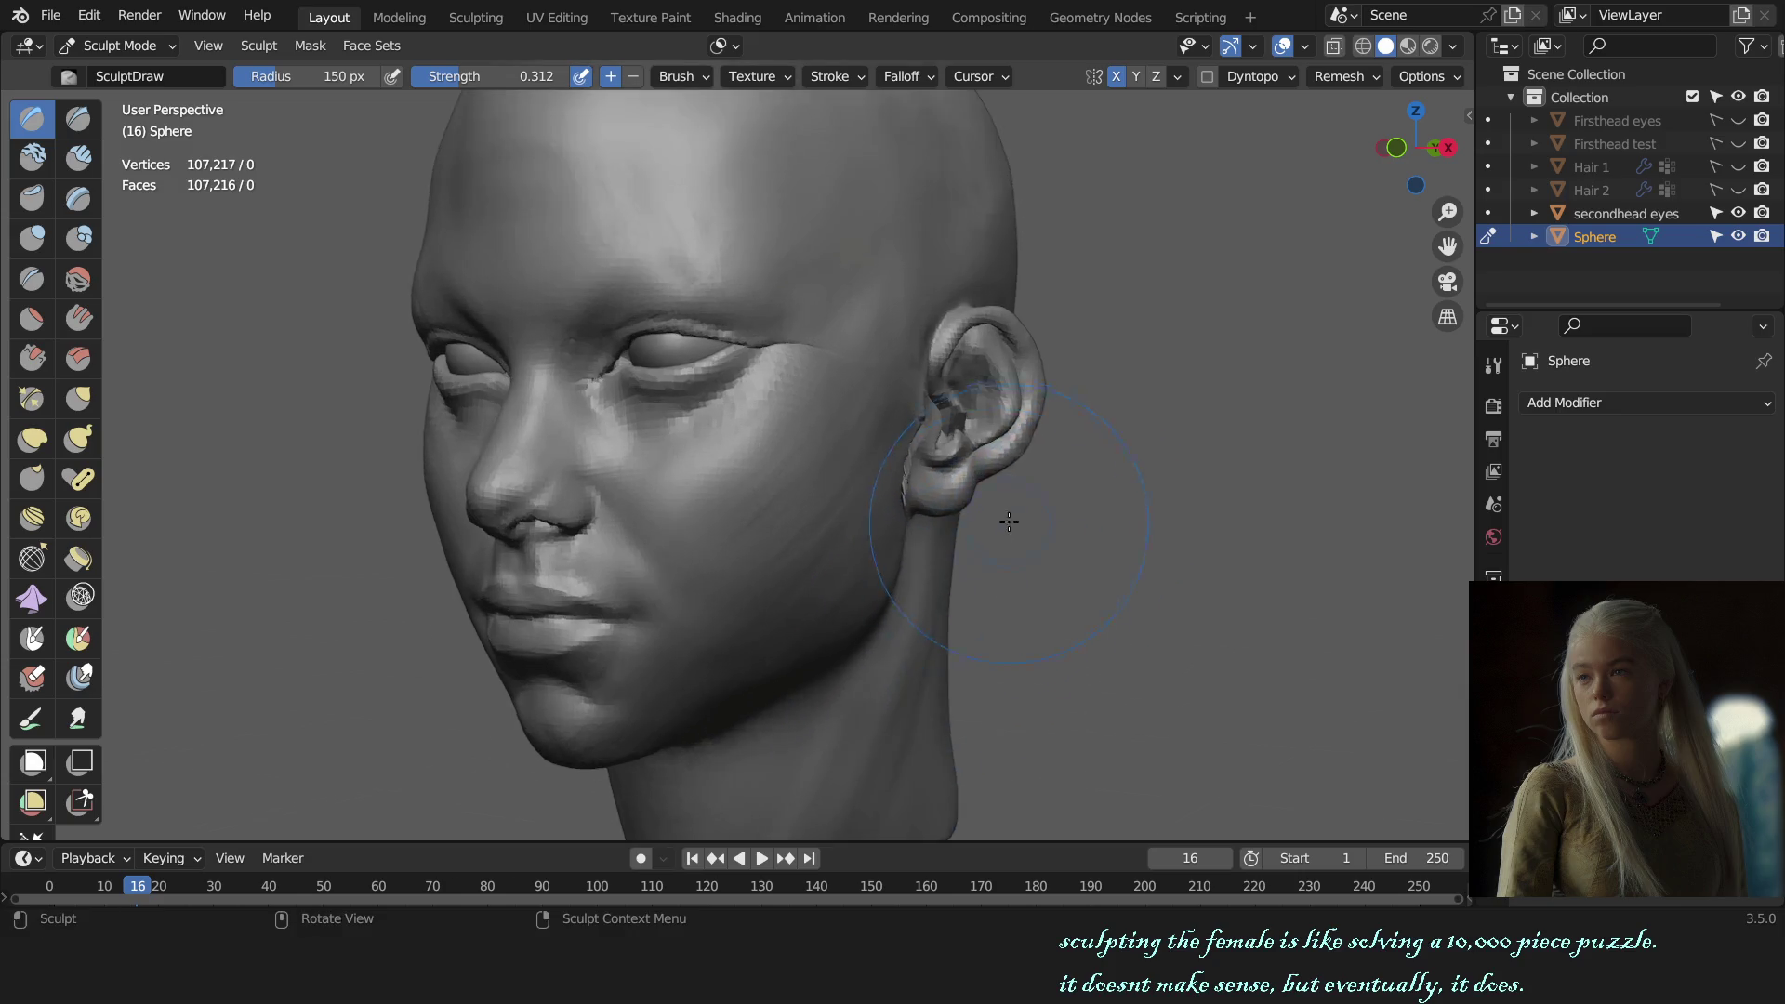
pyautogui.press('KP_3')
pyautogui.scroll(4, 749, 467)
pyautogui.keyDown('ctrl'); pyautogui.moveTo(718, 478); pyautogui.dragTo(690, 499); pyautogui.keyUp('ctrl')
pyautogui.moveTo(690, 499); pyautogui.dragTo(777, 488, button='middle')
pyautogui.press('f')
pyautogui.click(776, 487)
pyautogui.press('f')
pyautogui.click(741, 497)
# Step: Fine-tune the Draw brush radius from 116 down to 110 px and orbit to a front view
pyautogui.moveTo(772, 540)
pyautogui.mouseDown(button='middle')
pyautogui.moveTo(1064, 500)
pyautogui.moveTo(863, 506)
pyautogui.mouseUp(button='middle')
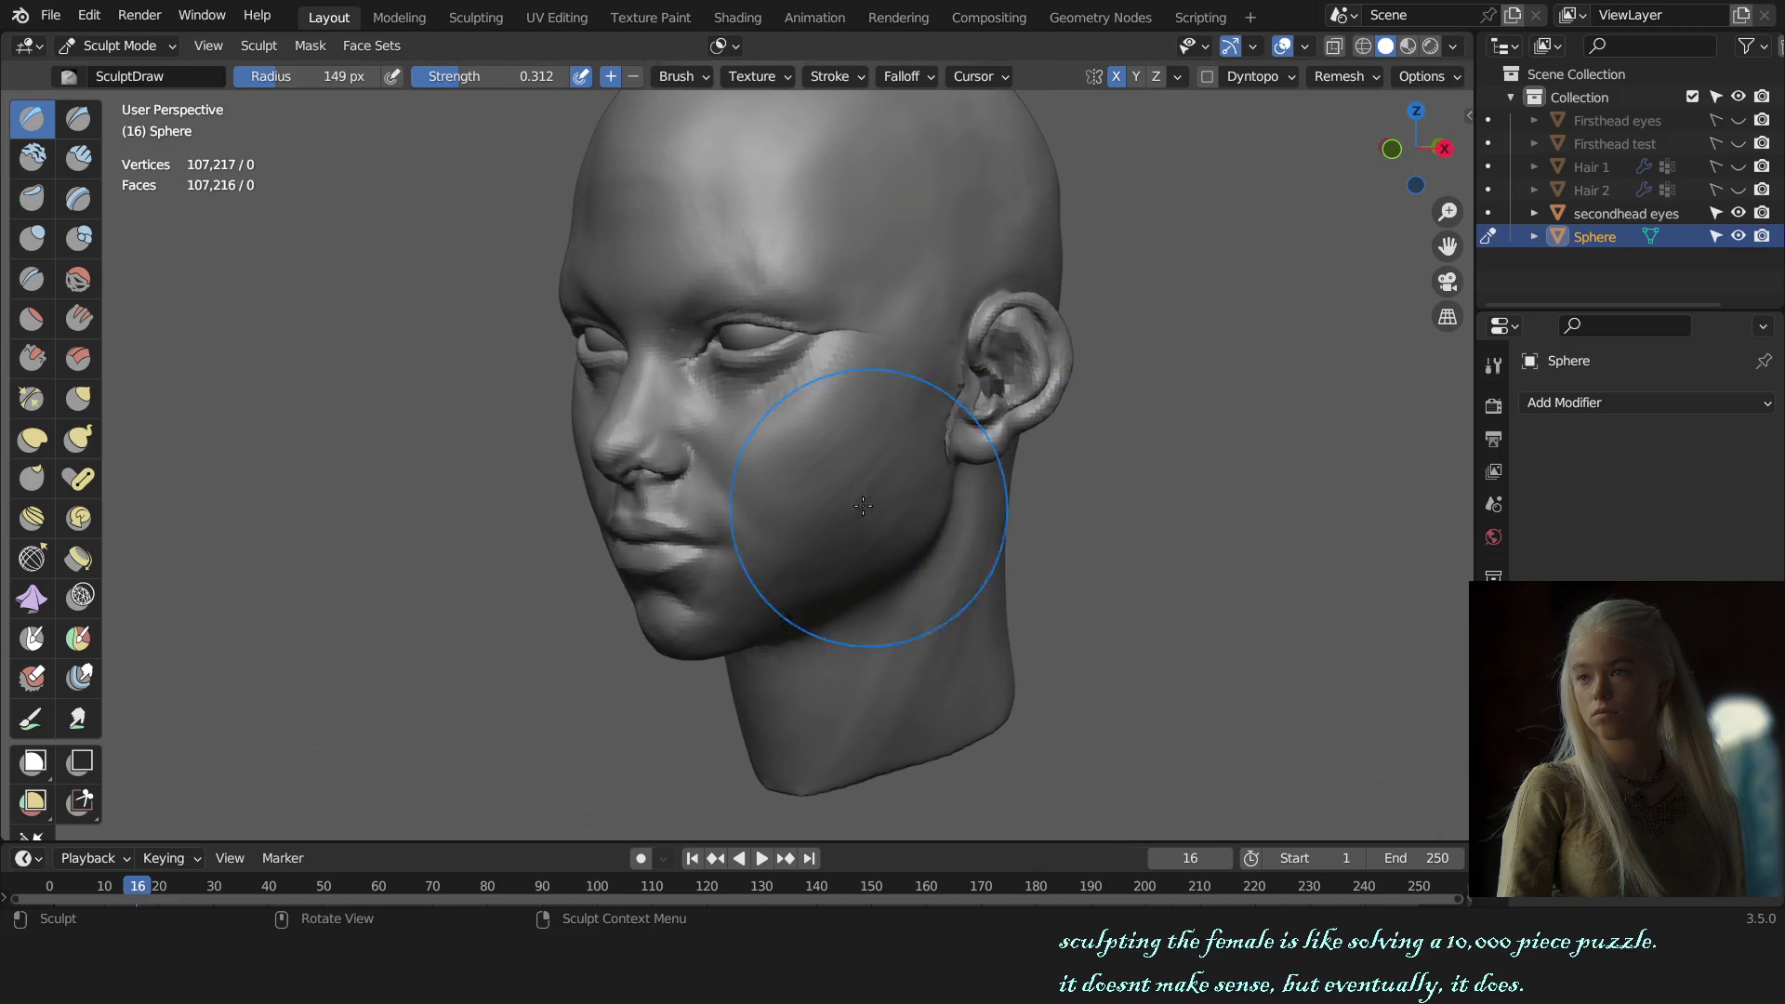
pyautogui.press('f')
pyautogui.click(800, 518)
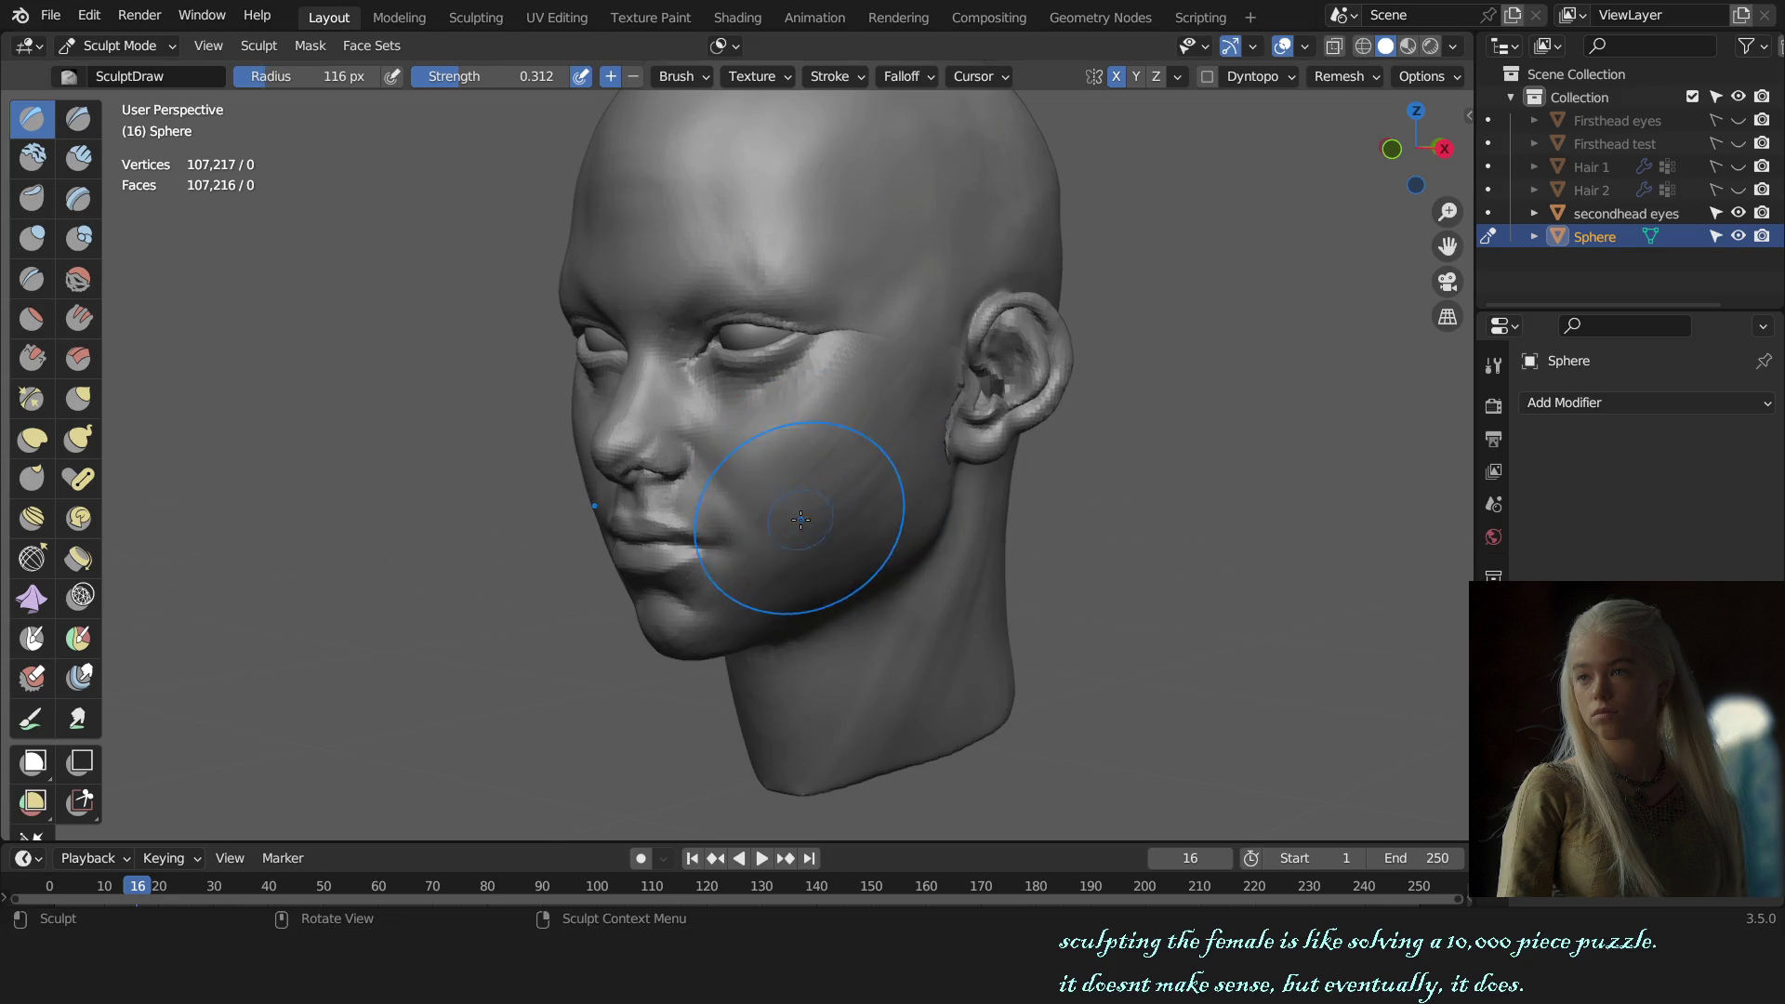
pyautogui.press('f')
pyautogui.click(813, 484)
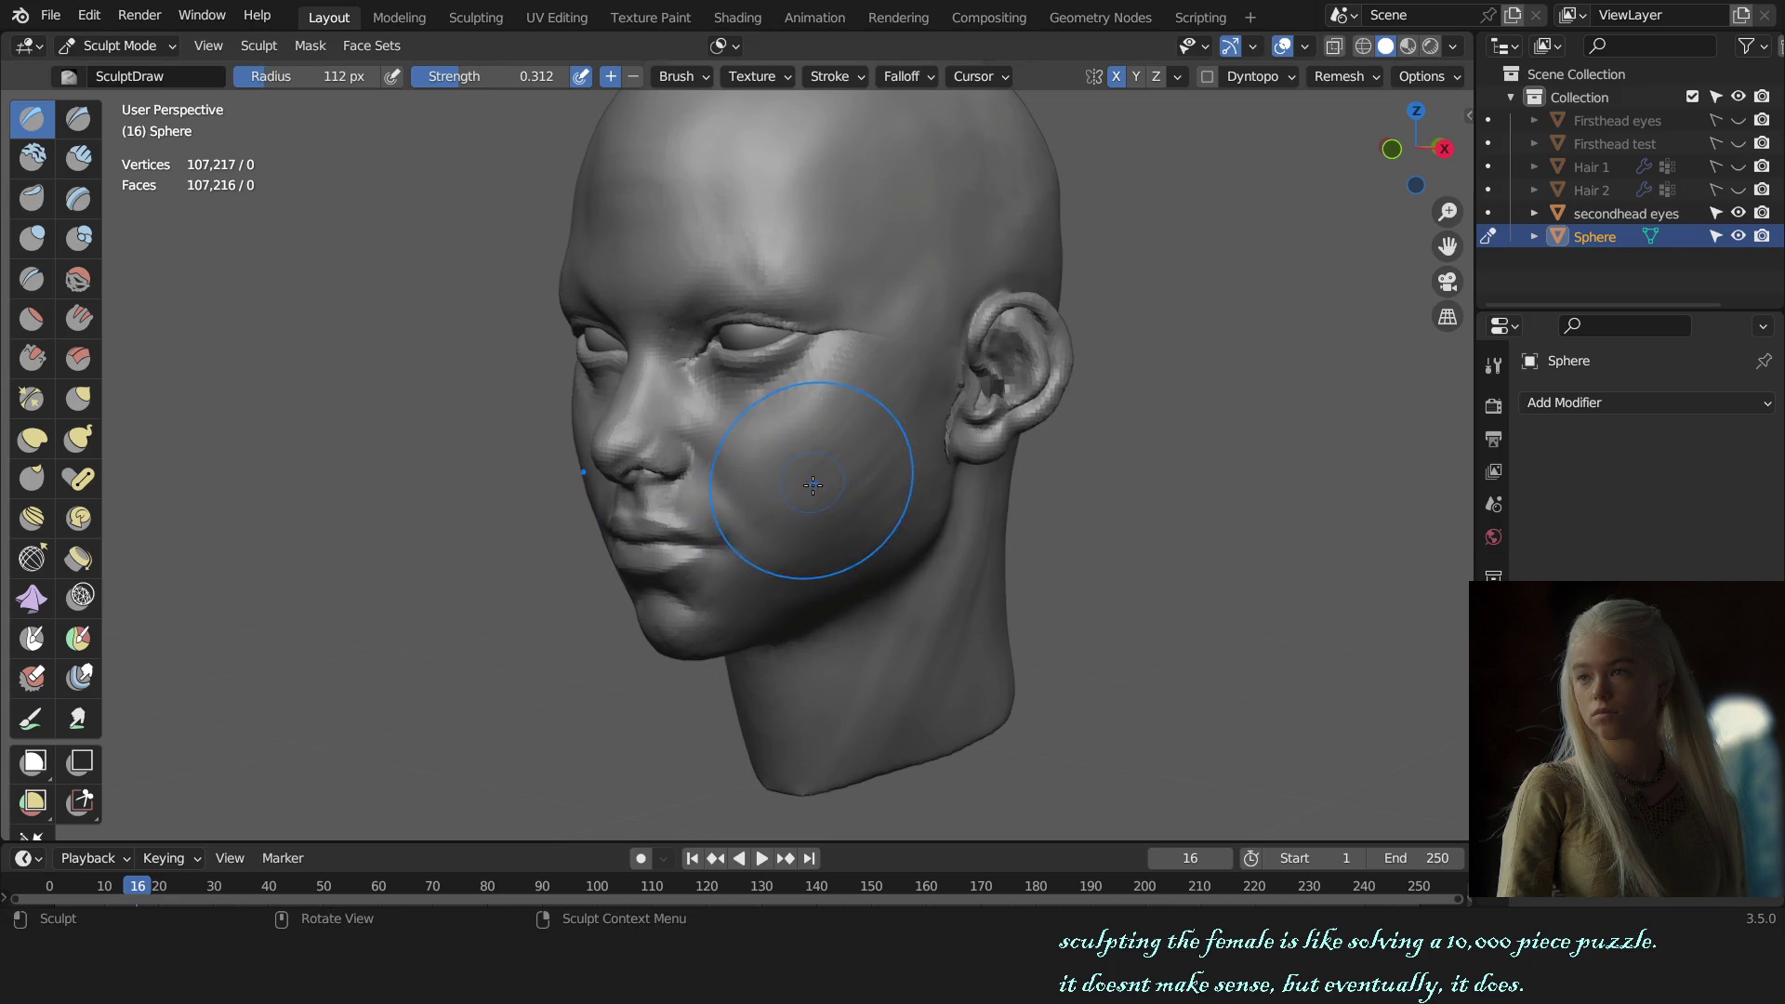
pyautogui.press('f')
pyautogui.click(805, 556)
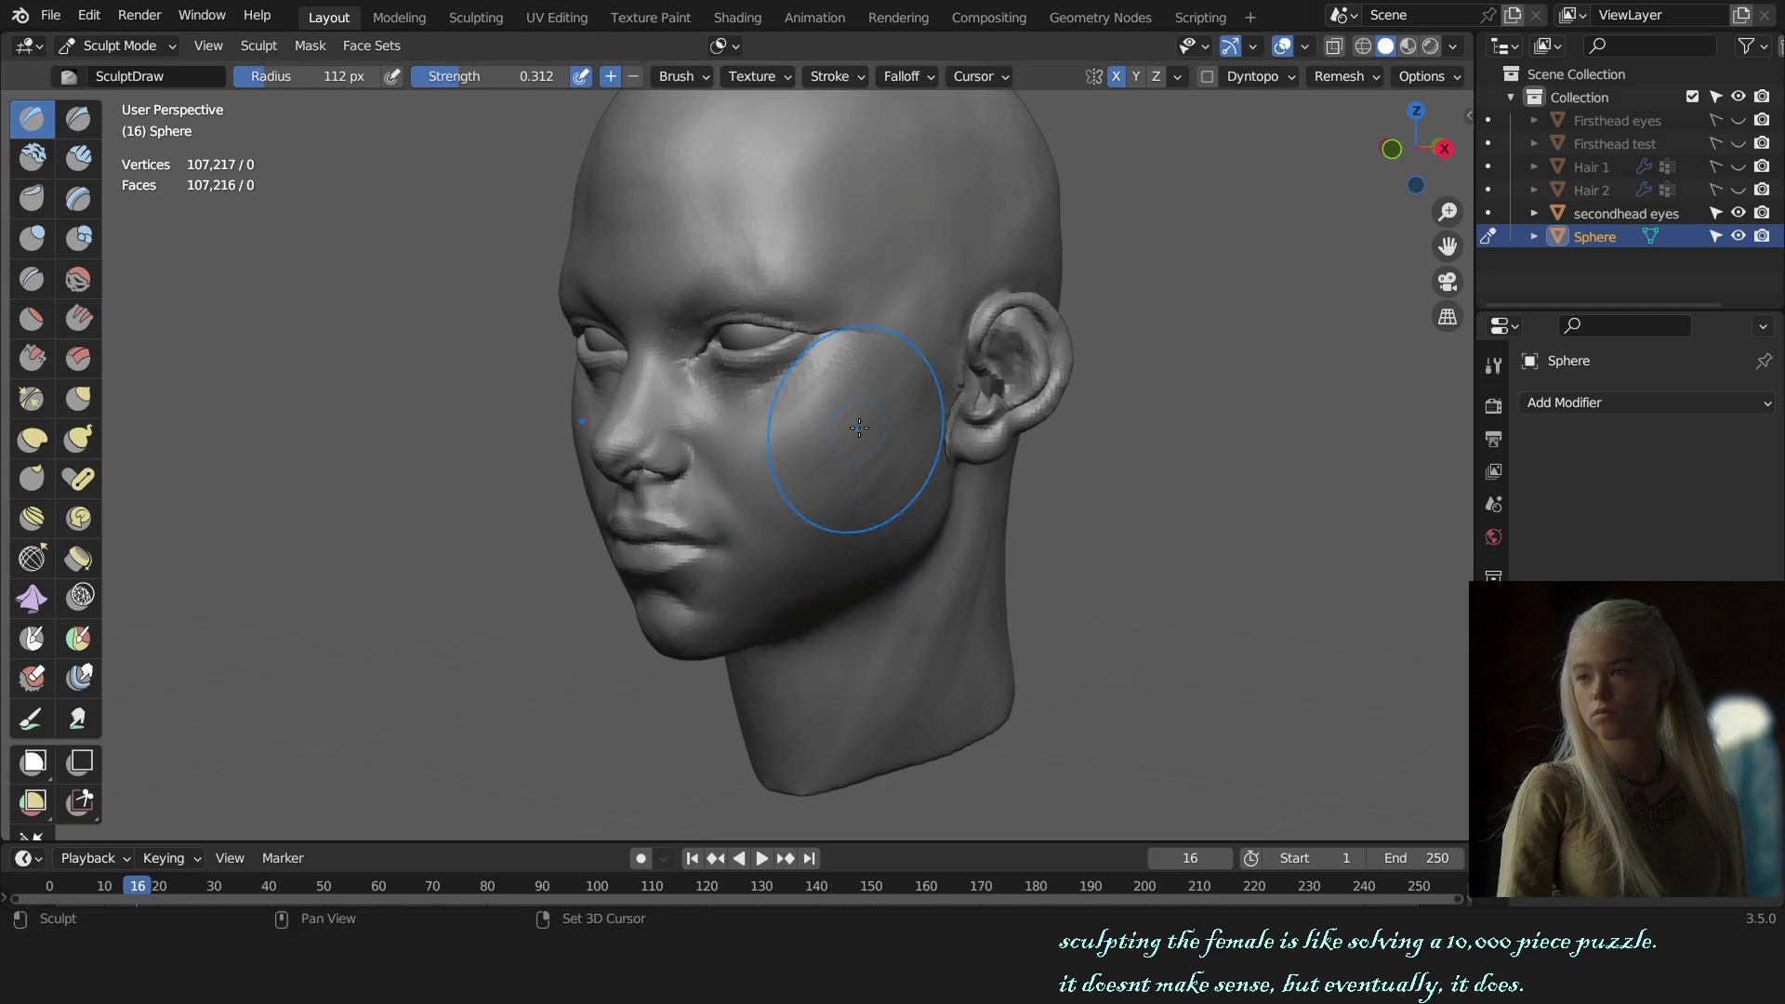
pyautogui.moveTo(884, 495)
pyautogui.mouseDown(button='middle')
pyautogui.moveTo(1104, 508)
pyautogui.moveTo(1020, 546)
pyautogui.mouseUp(button='middle')
pyautogui.scroll(-2, 1056, 510)
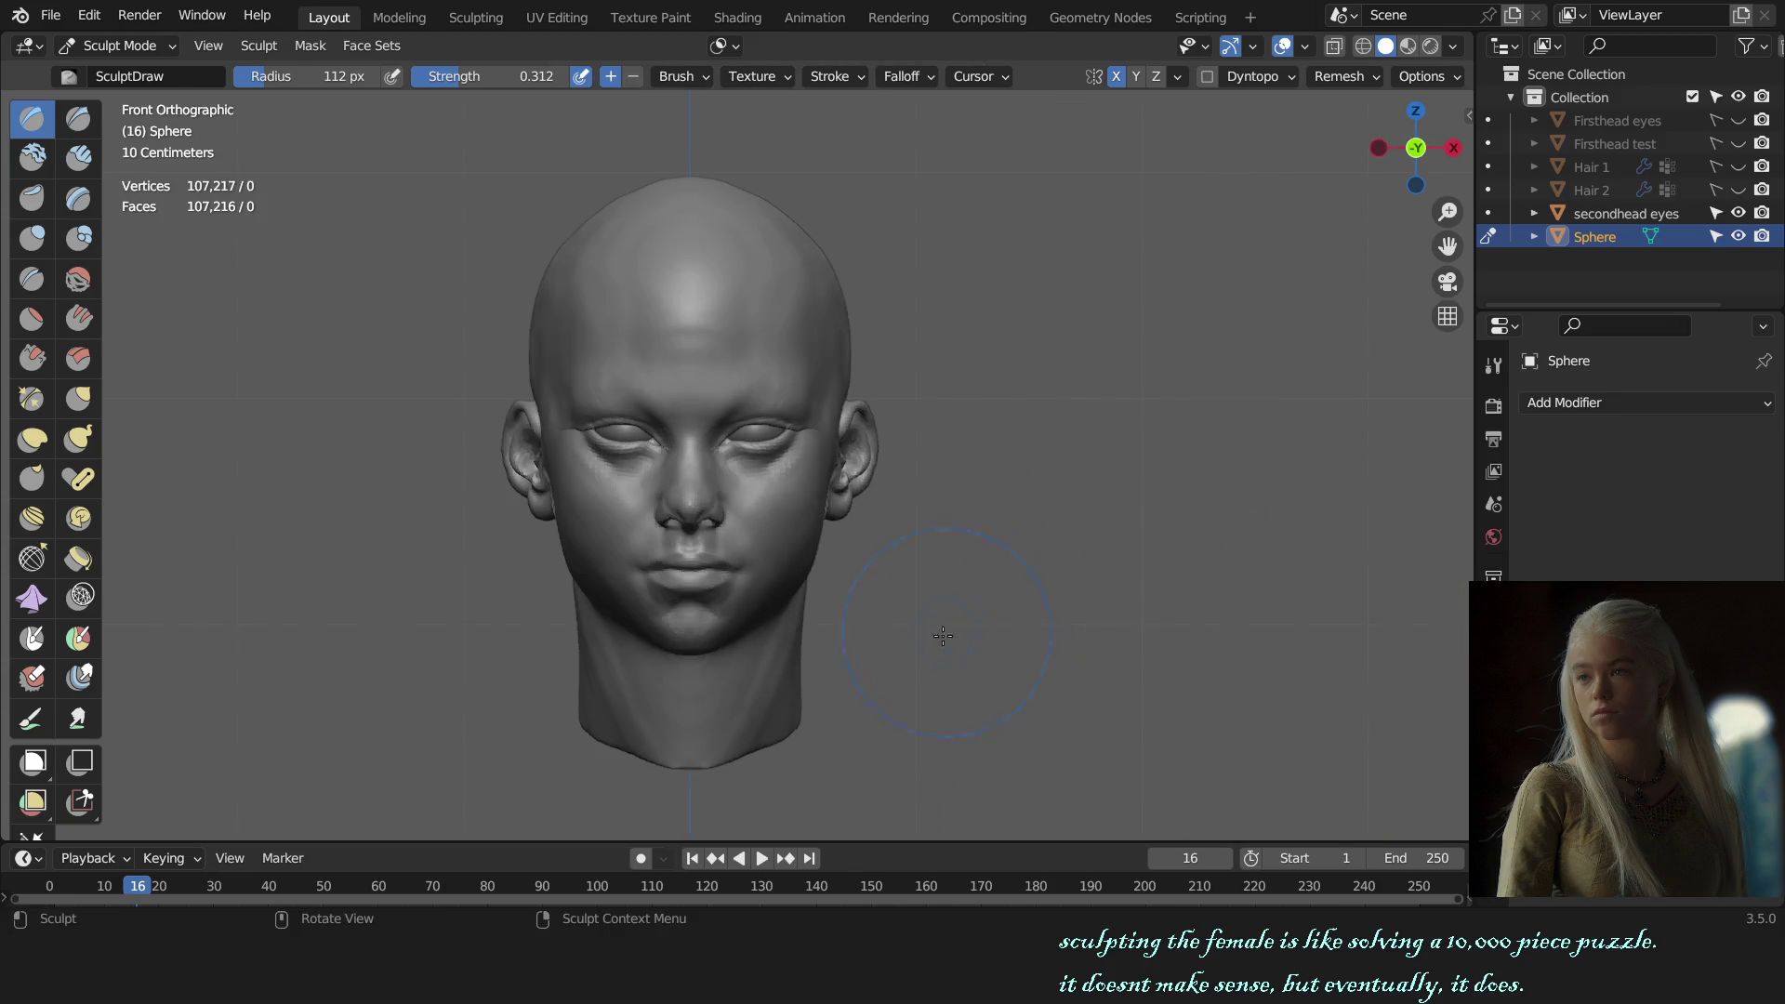
# Step: With the Grab brush, pull the nose surface and stretch the side of the nose outward
pyautogui.scroll(3, 1020, 546)
pyautogui.scroll(3, 1024, 550)
pyautogui.press('g')
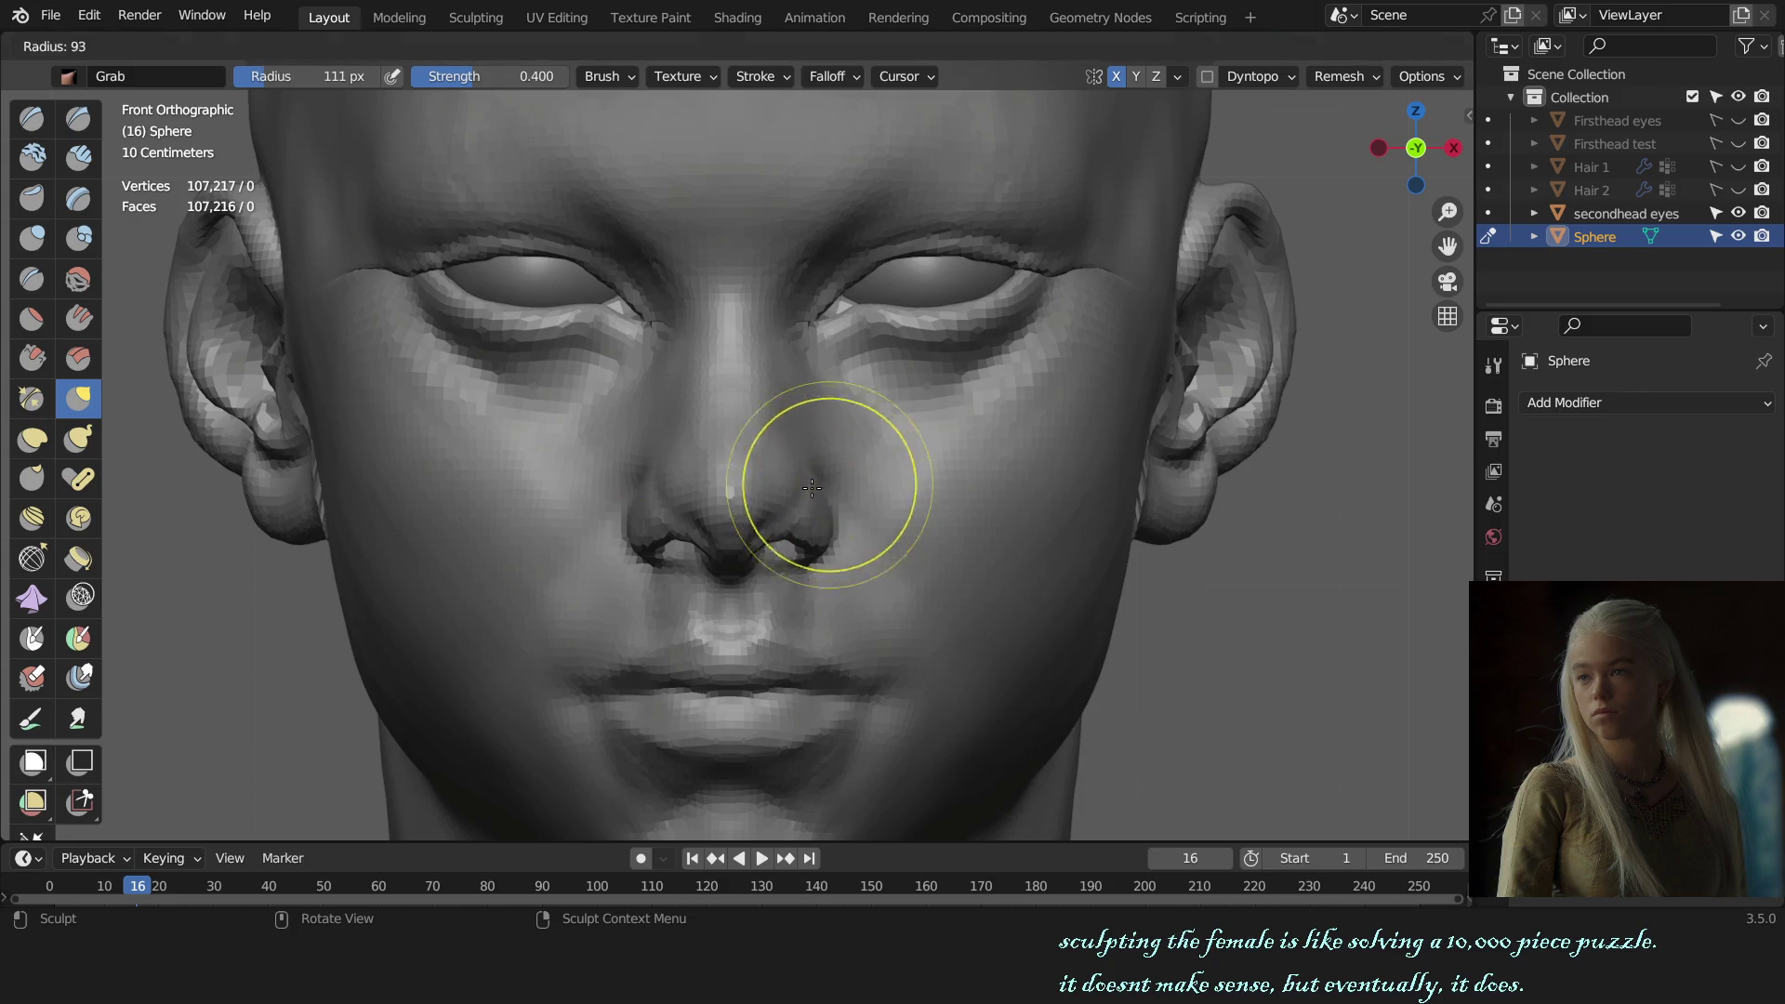
pyautogui.moveTo(818, 479)
pyautogui.mouseDown()
pyautogui.moveTo(826, 523)
pyautogui.moveTo(816, 484)
pyautogui.mouseUp()
pyautogui.scroll(-3, 819, 481)
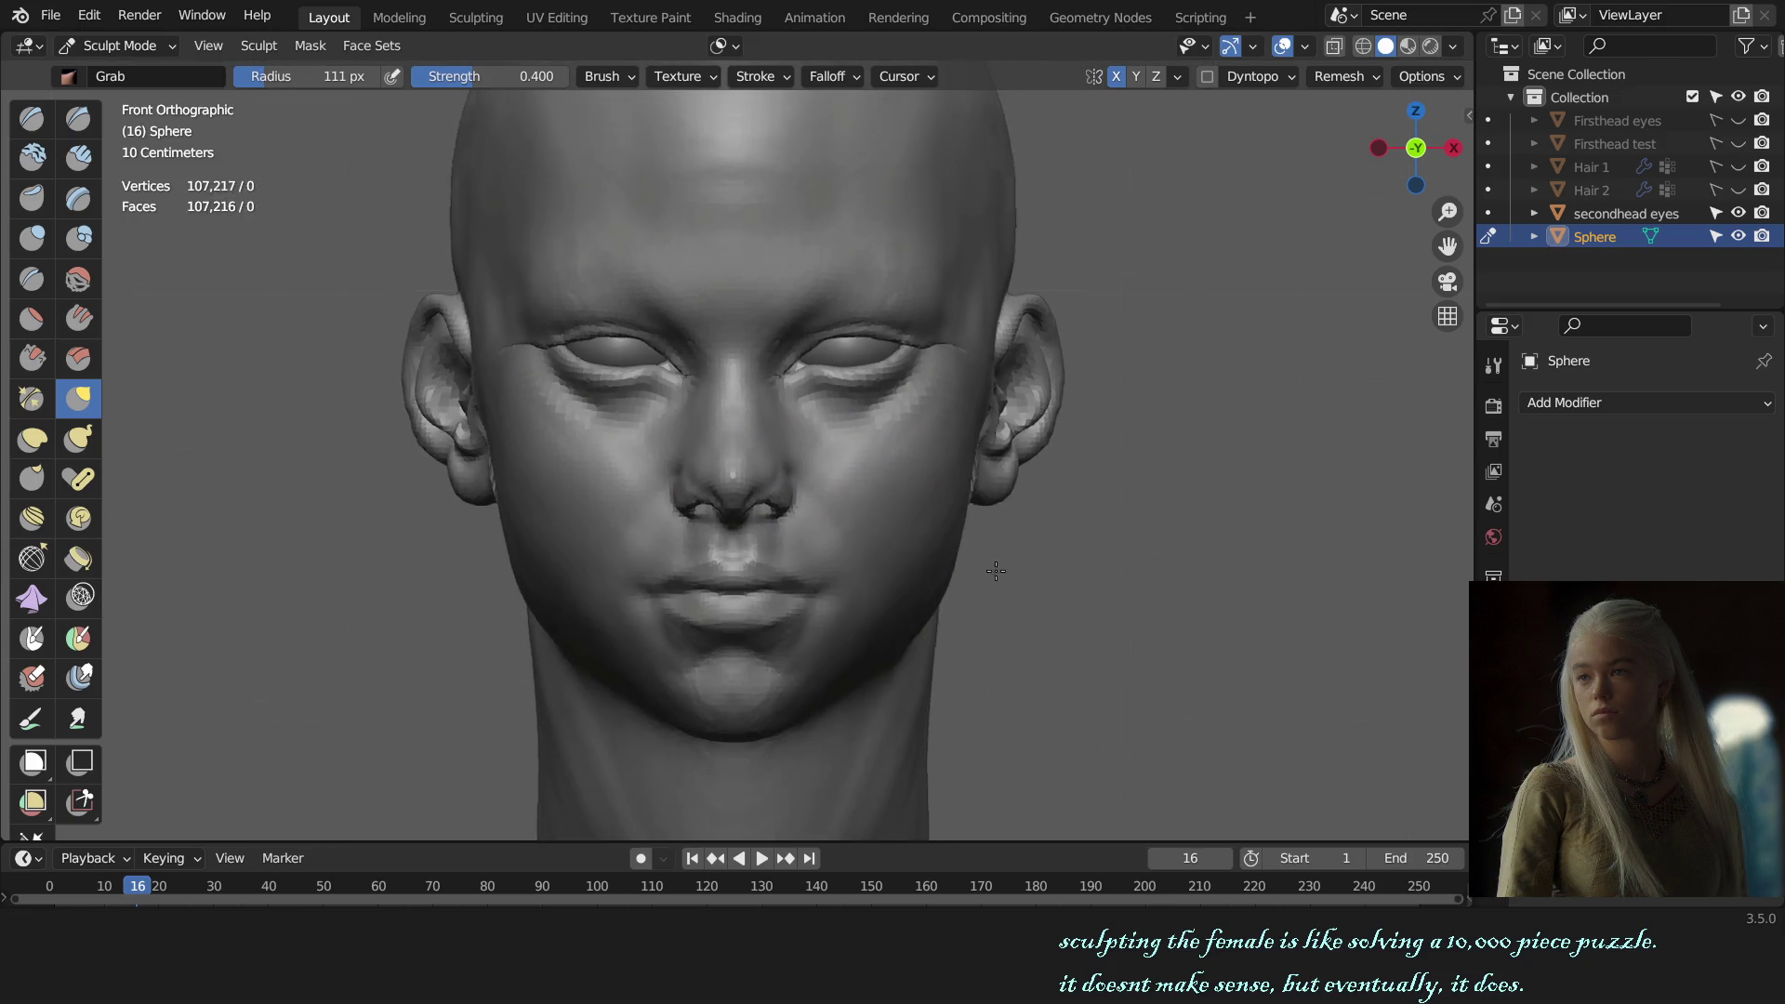
pyautogui.moveTo(818, 480); pyautogui.dragTo(1114, 529, button='middle')
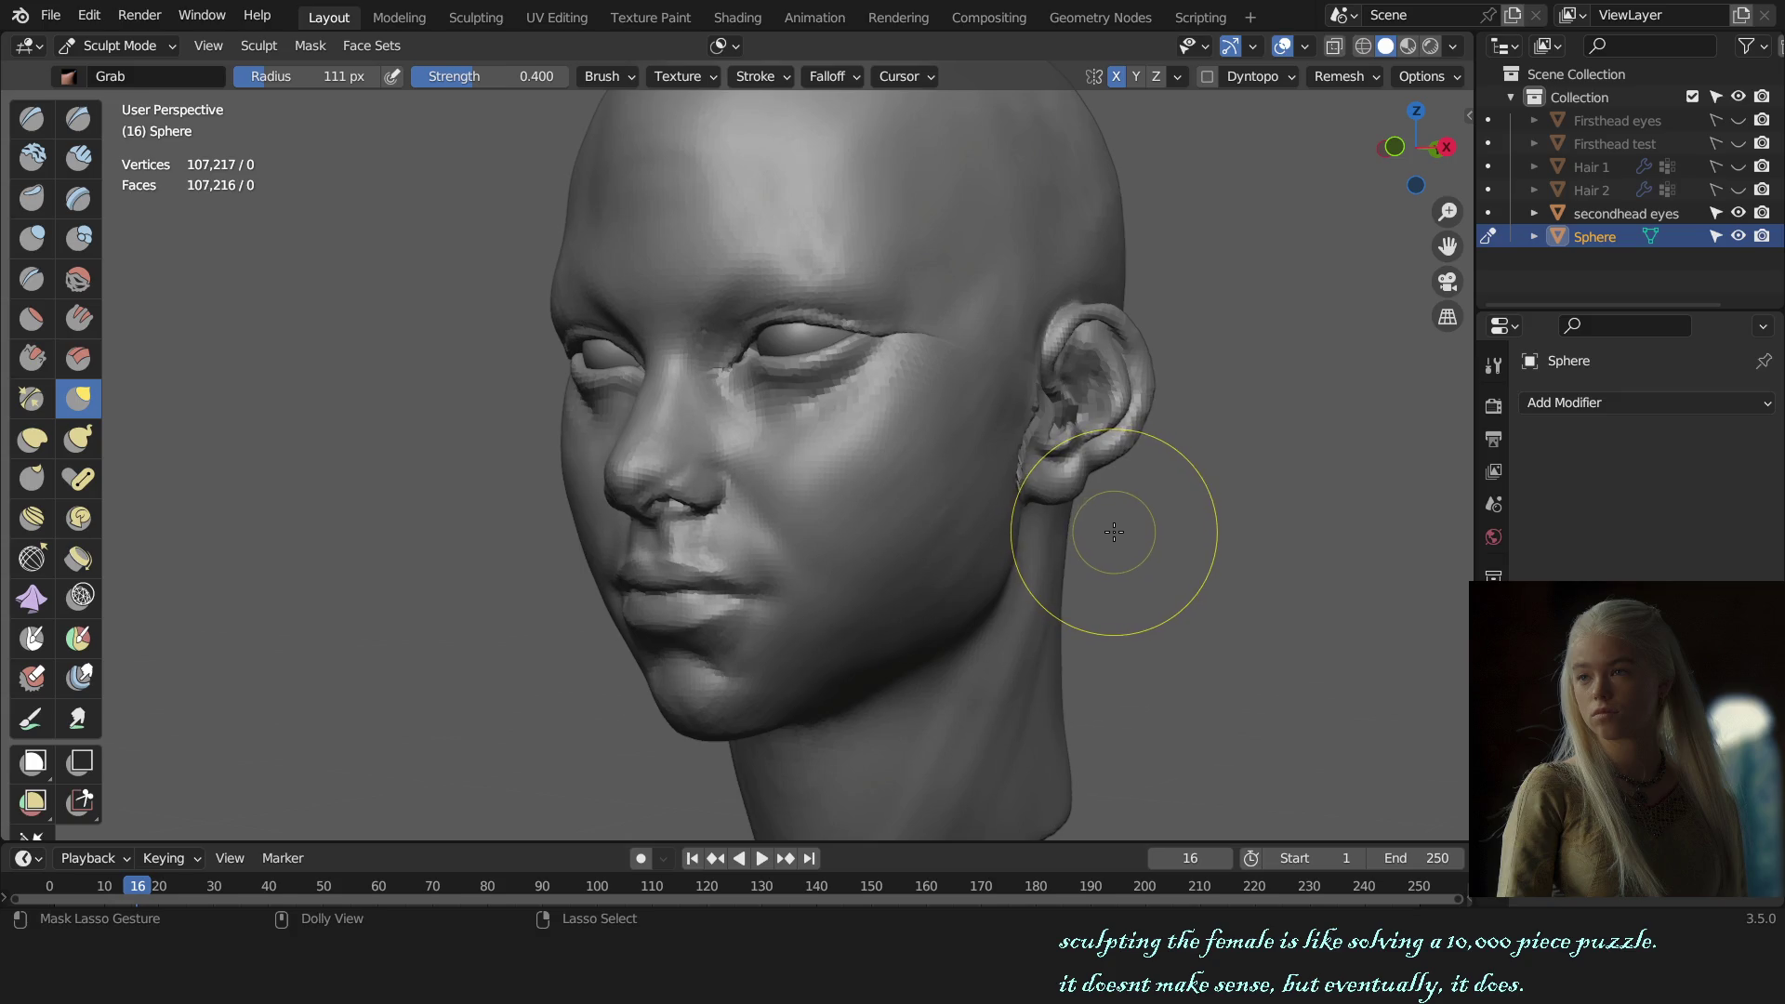
pyautogui.scroll(3, 790, 465)
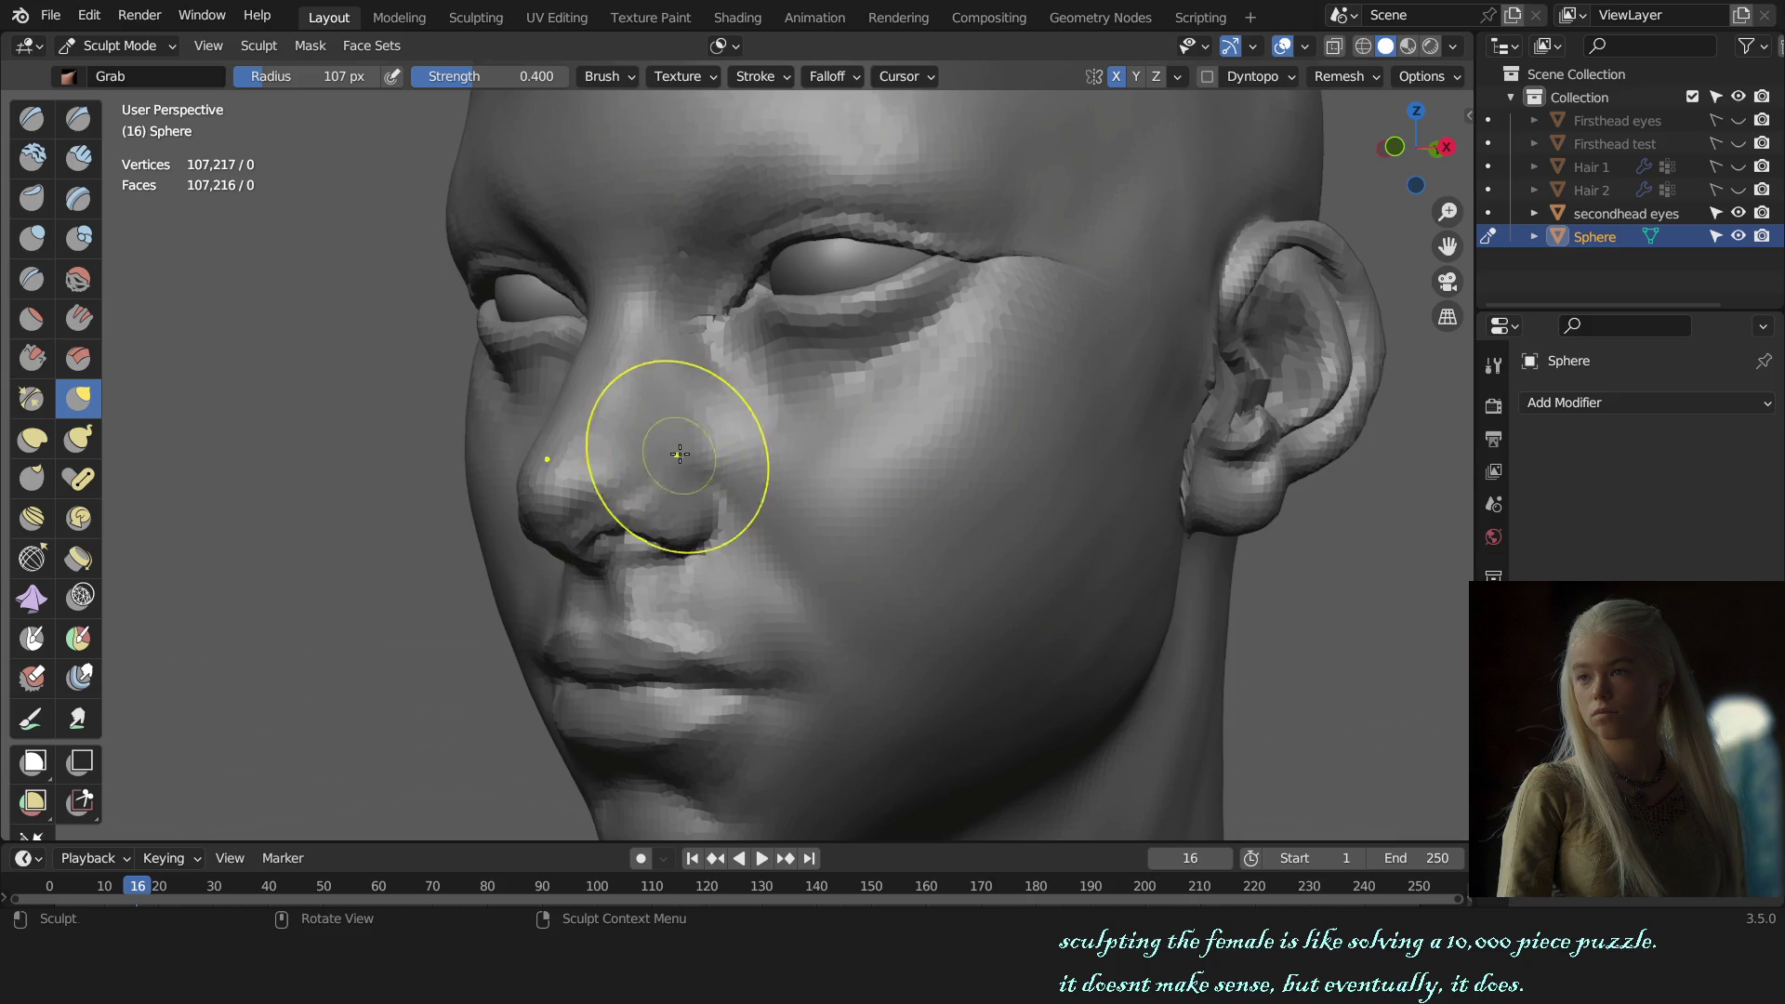
pyautogui.moveTo(679, 454); pyautogui.dragTo(738, 466)
# Step: Check the reshaped nose and nostrils from the front, three-quarter and right profile views
pyautogui.press('KP_1')
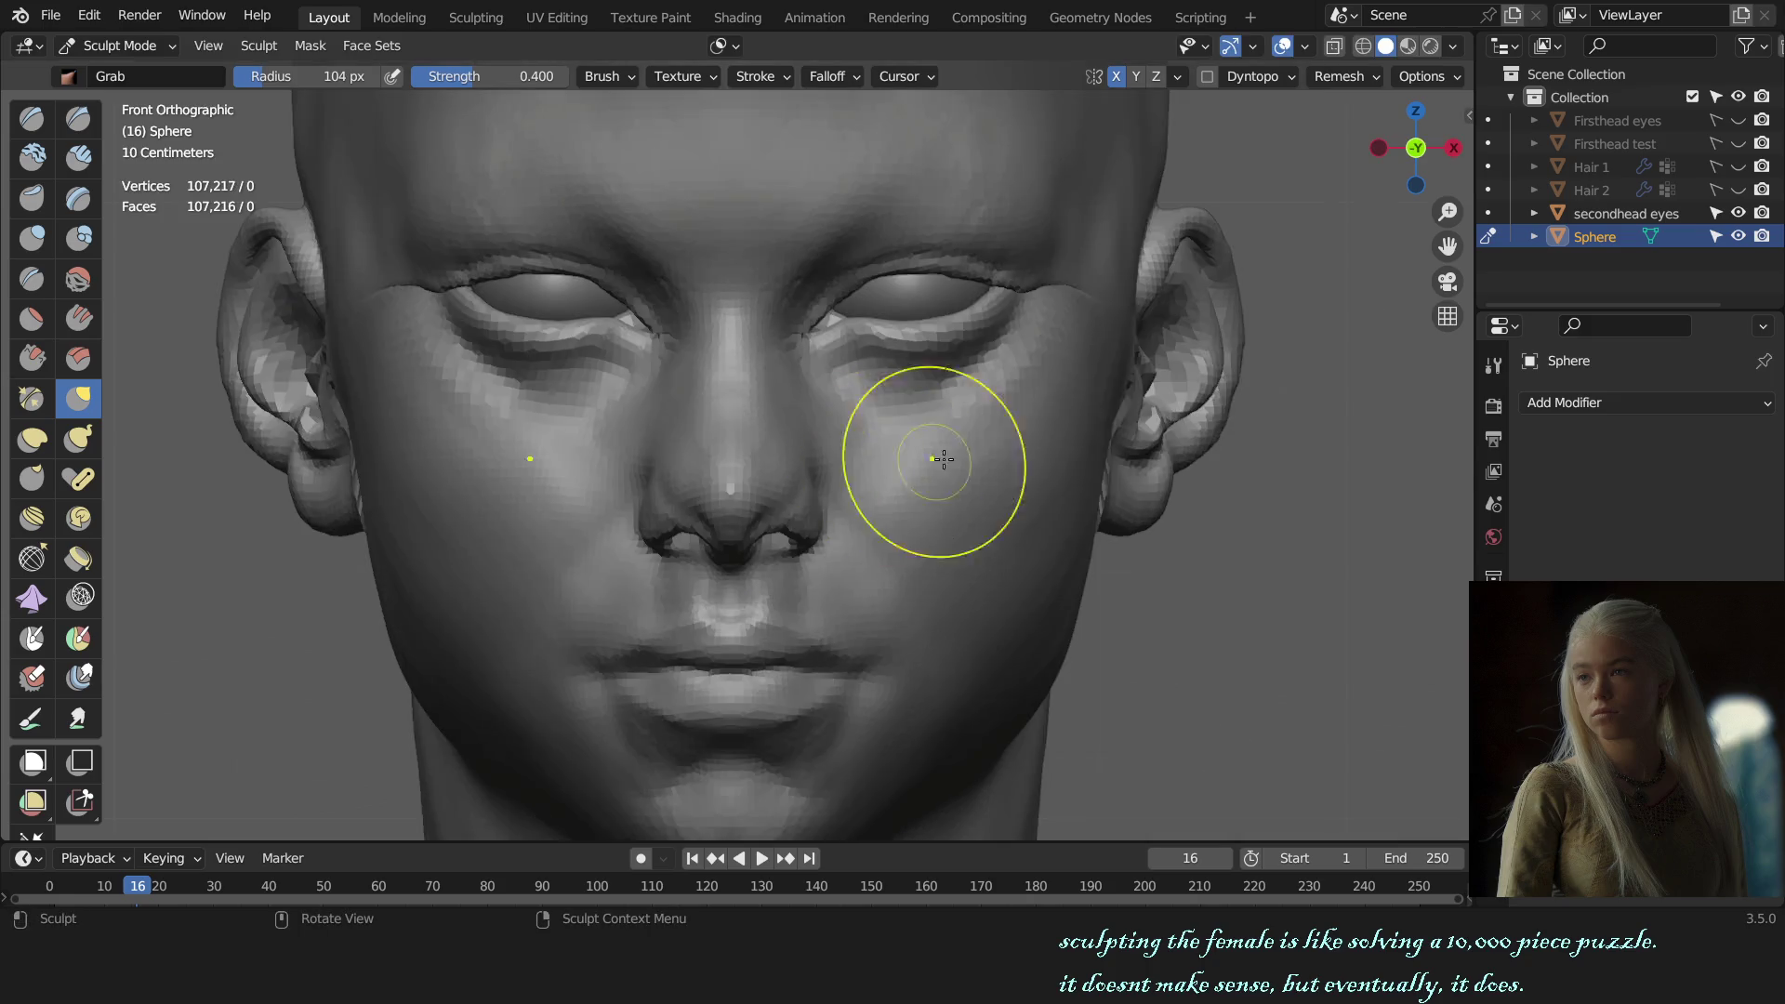
pyautogui.scroll(-7, 944, 459)
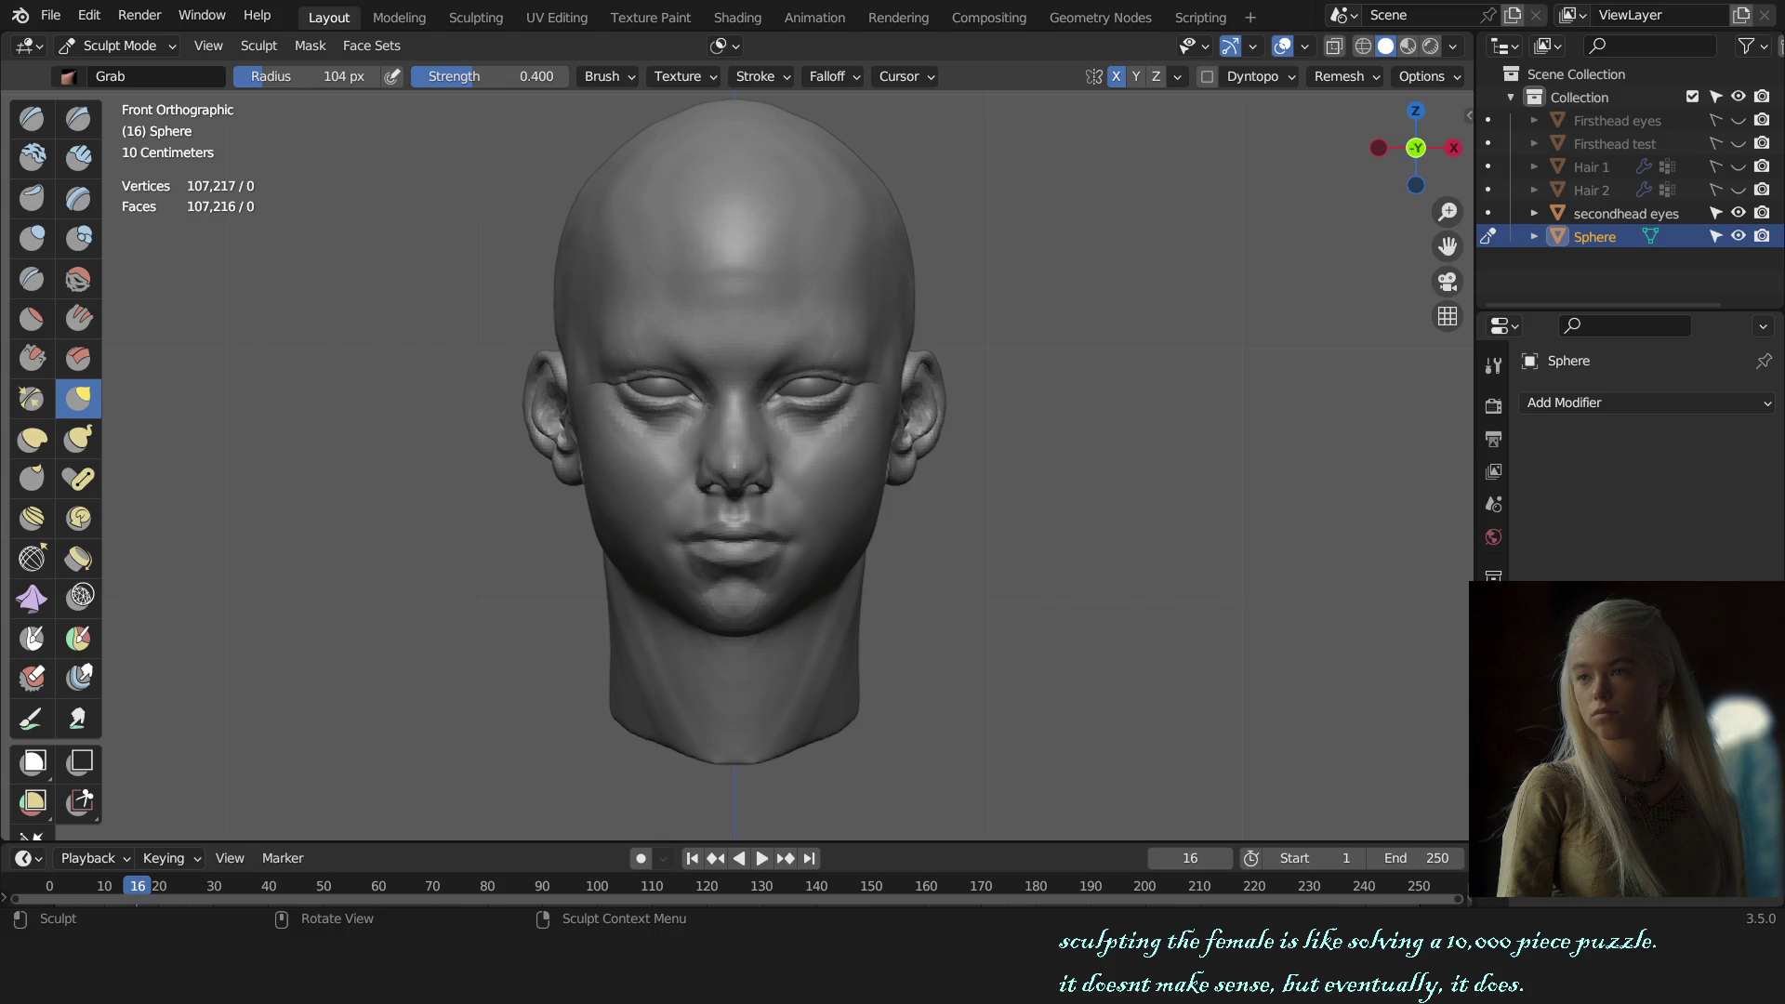
pyautogui.scroll(1, 908, 518)
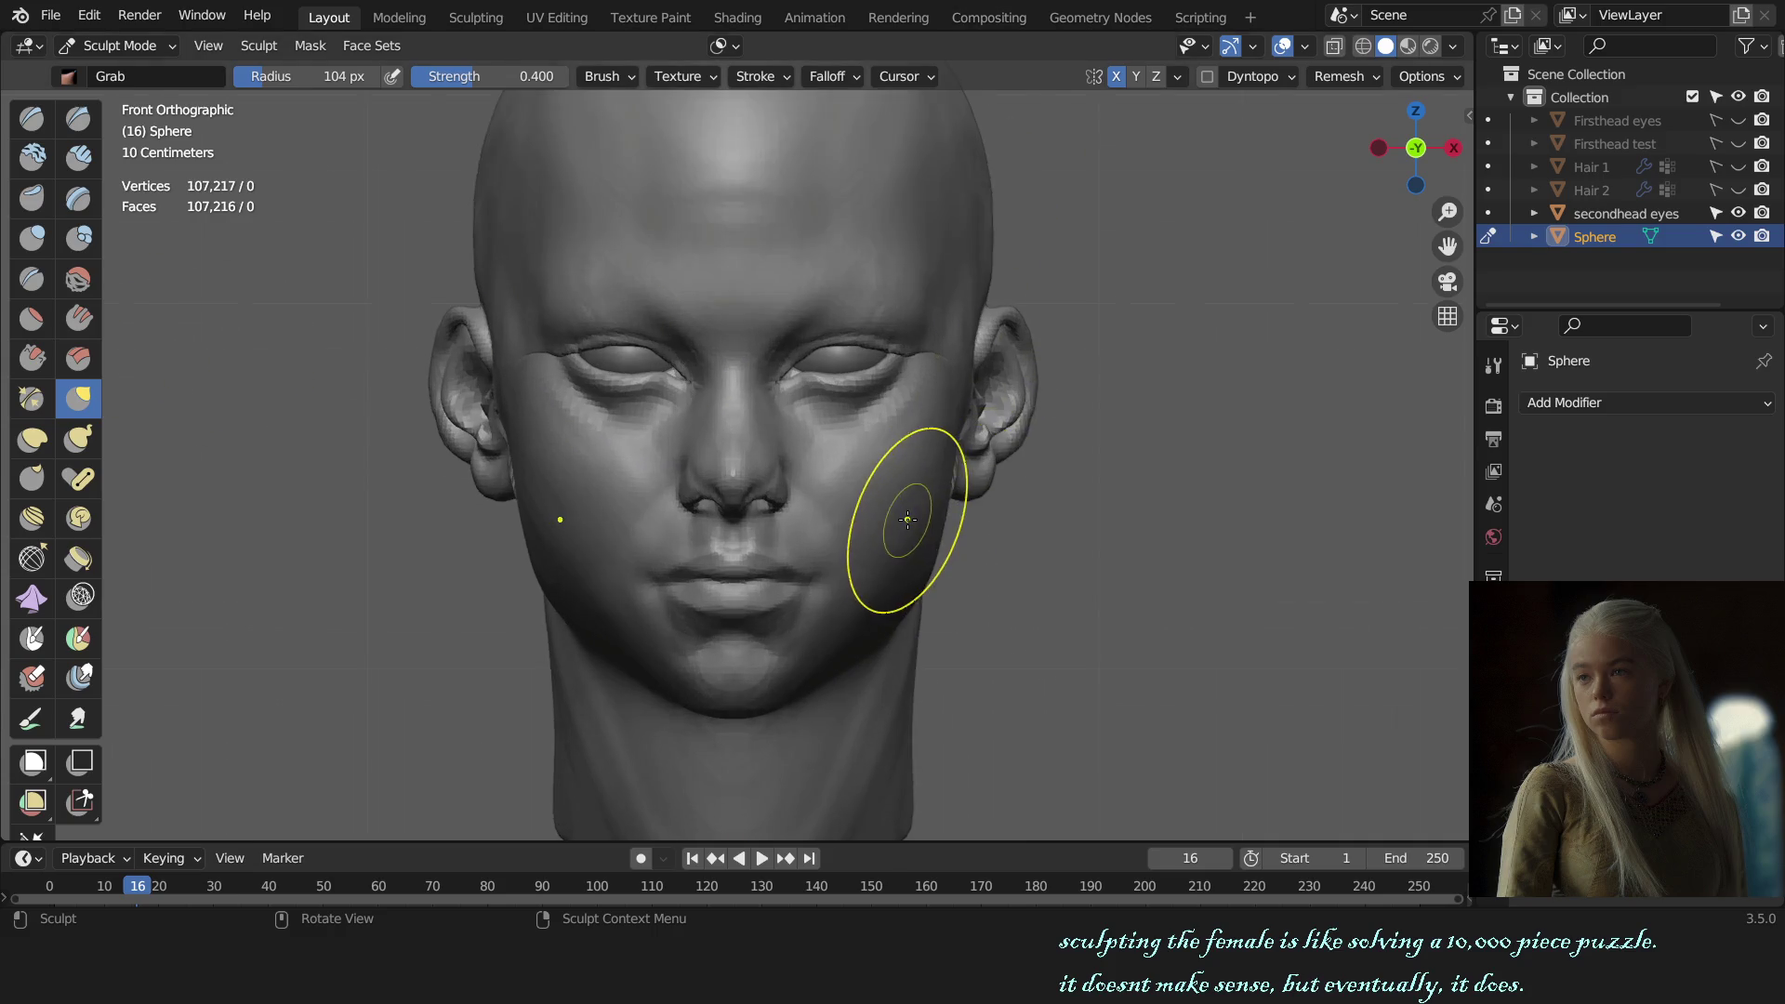
pyautogui.scroll(1, 777, 498)
pyautogui.scroll(1, 757, 538)
pyautogui.scroll(1, 785, 541)
pyautogui.scroll(-1, 781, 521)
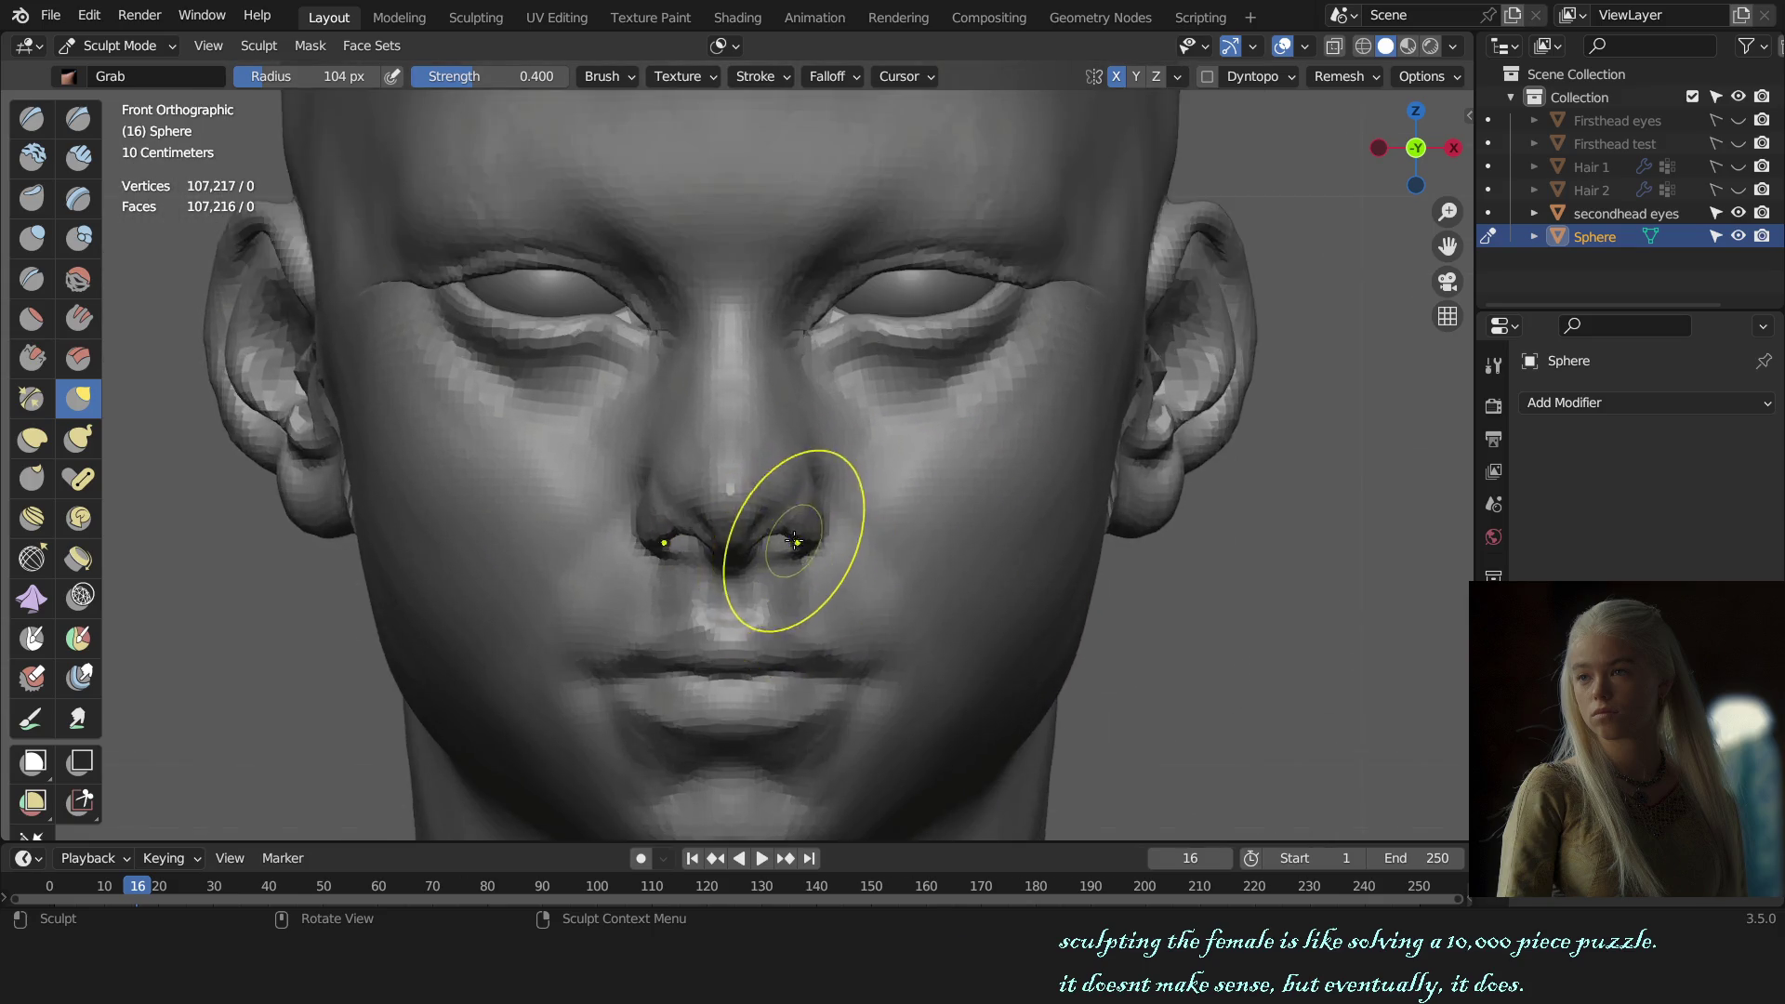
pyautogui.scroll(-1, 836, 483)
pyautogui.scroll(-1, 1004, 455)
pyautogui.scroll(-1, 1060, 484)
pyautogui.moveTo(1085, 532); pyautogui.dragTo(1017, 539, button='middle')
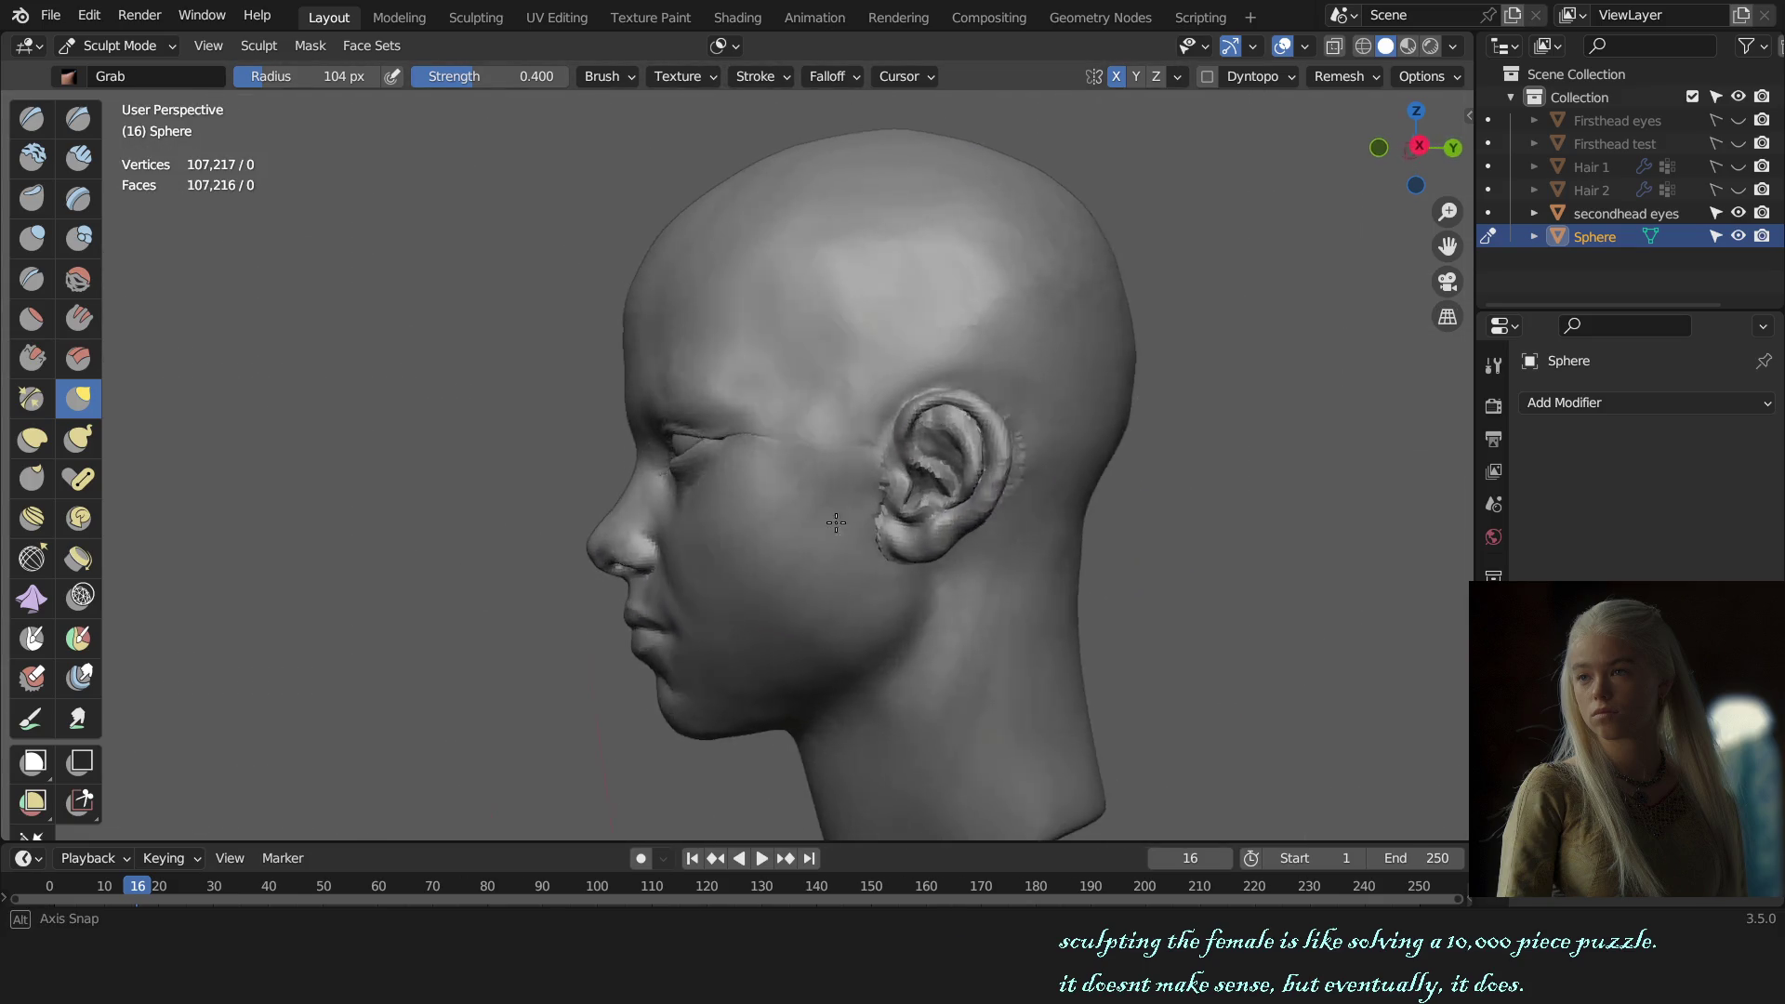
pyautogui.moveTo(884, 558); pyautogui.dragTo(1148, 549, button='middle')
pyautogui.scroll(3, 939, 517)
pyautogui.scroll(-3, 939, 517)
pyautogui.moveTo(939, 517)
pyautogui.mouseDown(button='middle')
pyautogui.moveTo(1052, 518)
pyautogui.moveTo(939, 521)
pyautogui.moveTo(1001, 543)
pyautogui.mouseUp(button='middle')
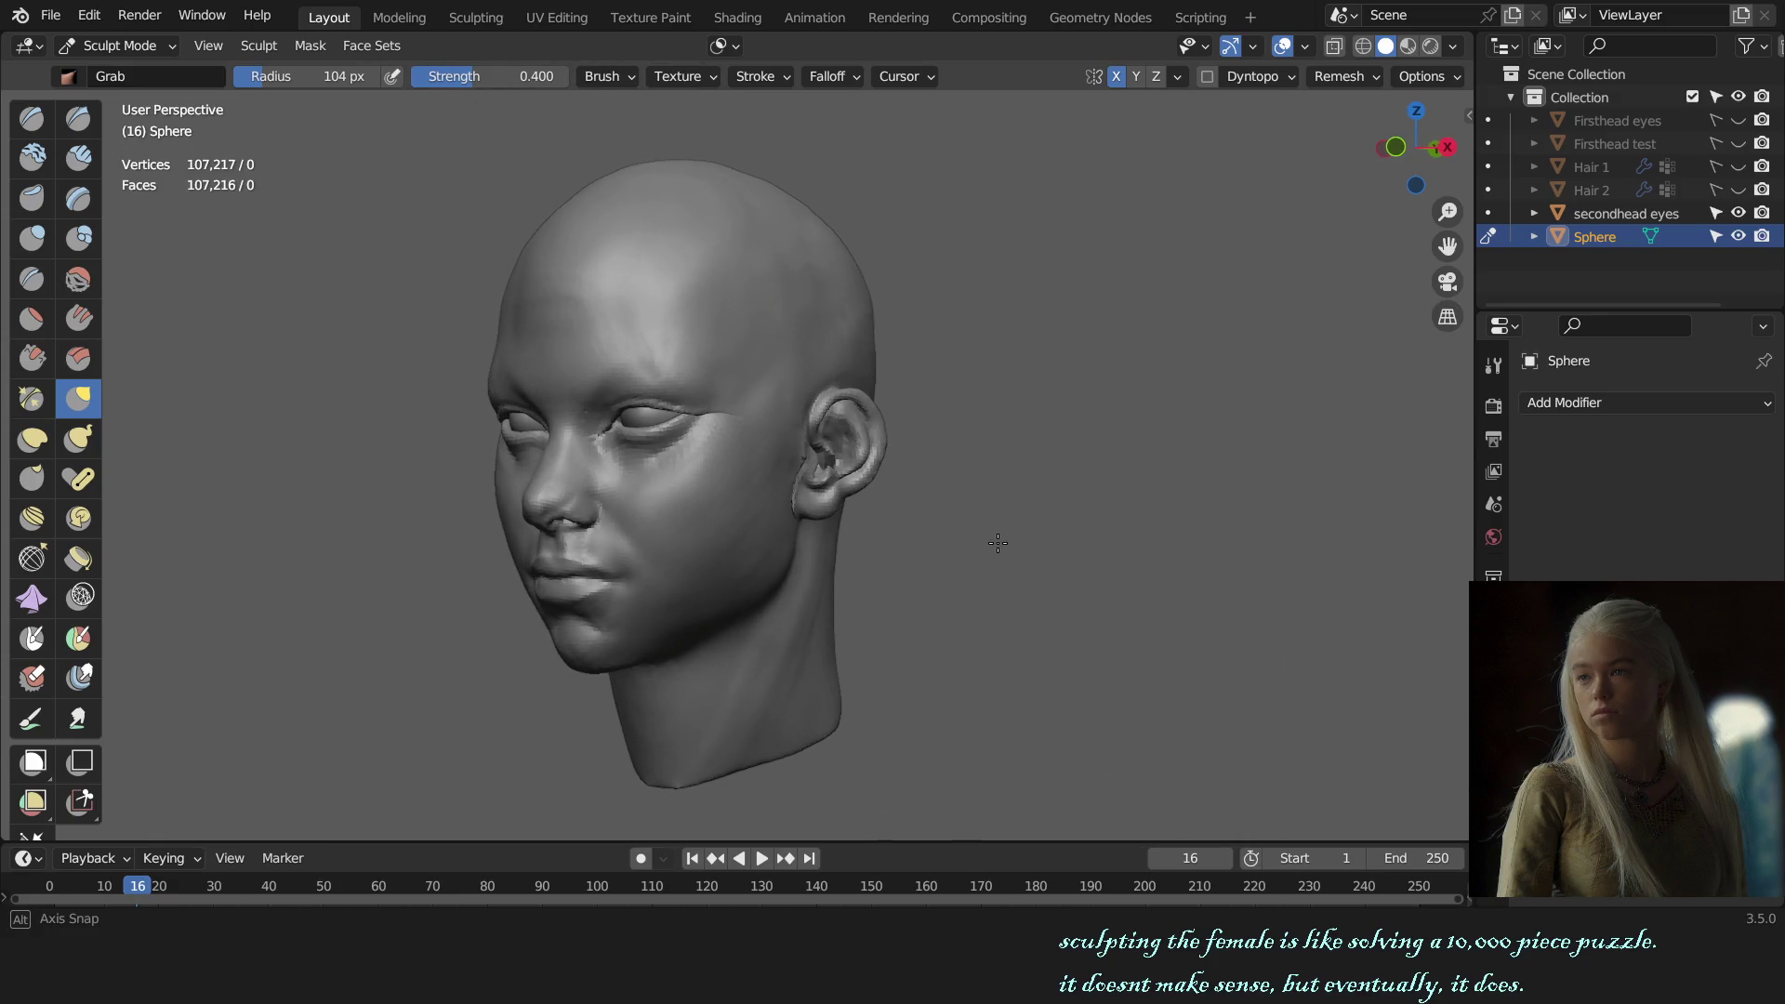
pyautogui.moveTo(998, 543); pyautogui.dragTo(967, 632, button='middle')
# Step: Enlarge the Grab brush to about 212 px and pull the back of the head outline outward
pyautogui.press('f')
pyautogui.click(904, 641)
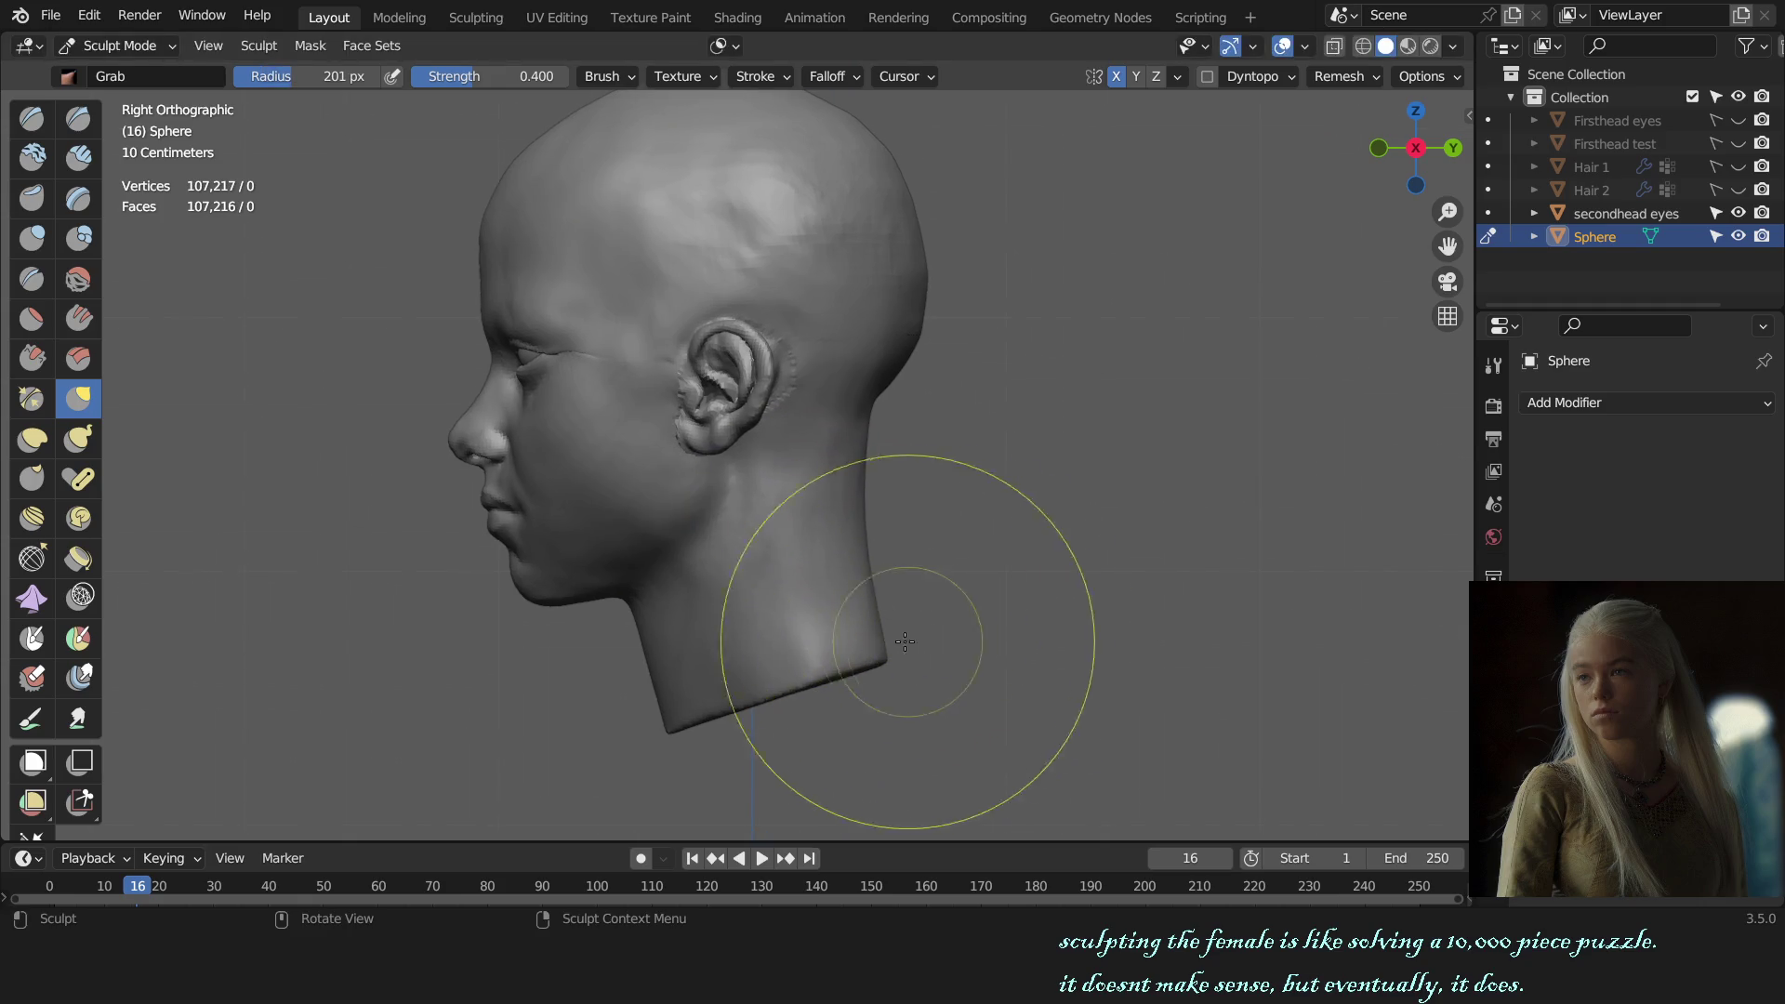
pyautogui.keyDown('shift'); pyautogui.moveTo(849, 656); pyautogui.dragTo(830, 697, button='middle'); pyautogui.keyUp('shift')
pyautogui.press('f')
pyautogui.click(830, 563)
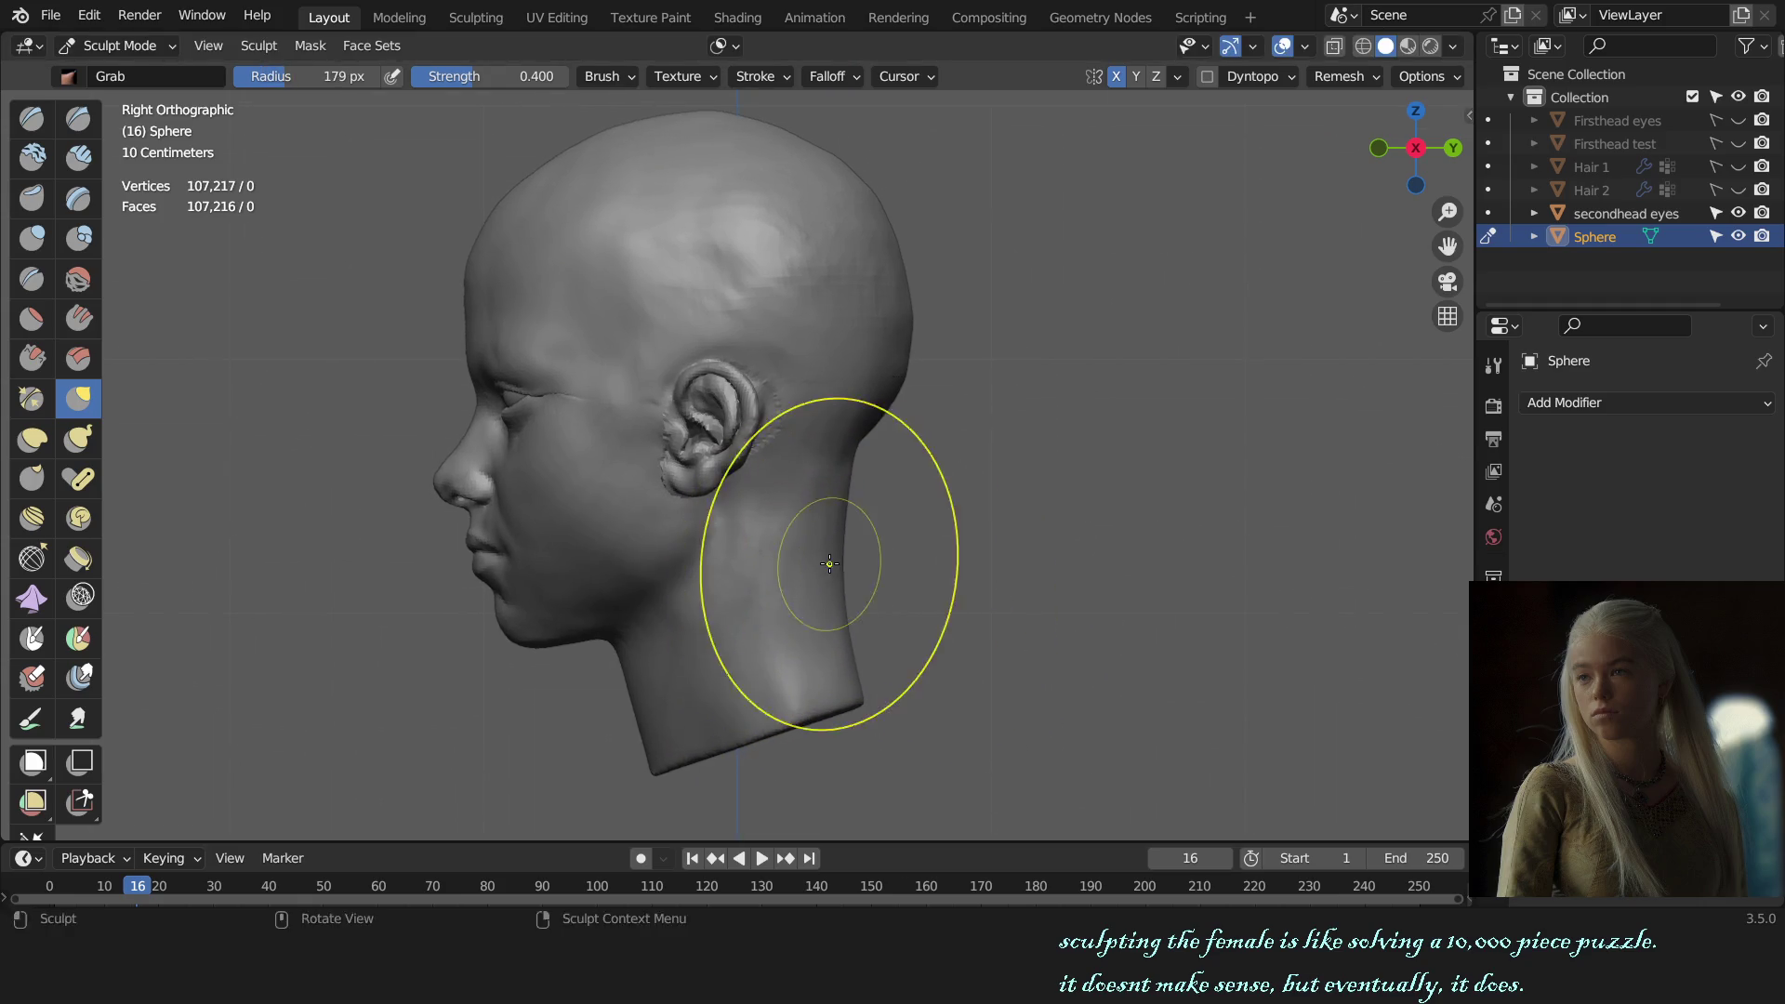
pyautogui.press('f')
pyautogui.click(818, 437)
pyautogui.moveTo(912, 354); pyautogui.dragTo(920, 346)
# Step: Adjust the Grab brush radius through 224, 147 and 203 px, settling at 162 px
pyautogui.press('f')
pyautogui.click(862, 695)
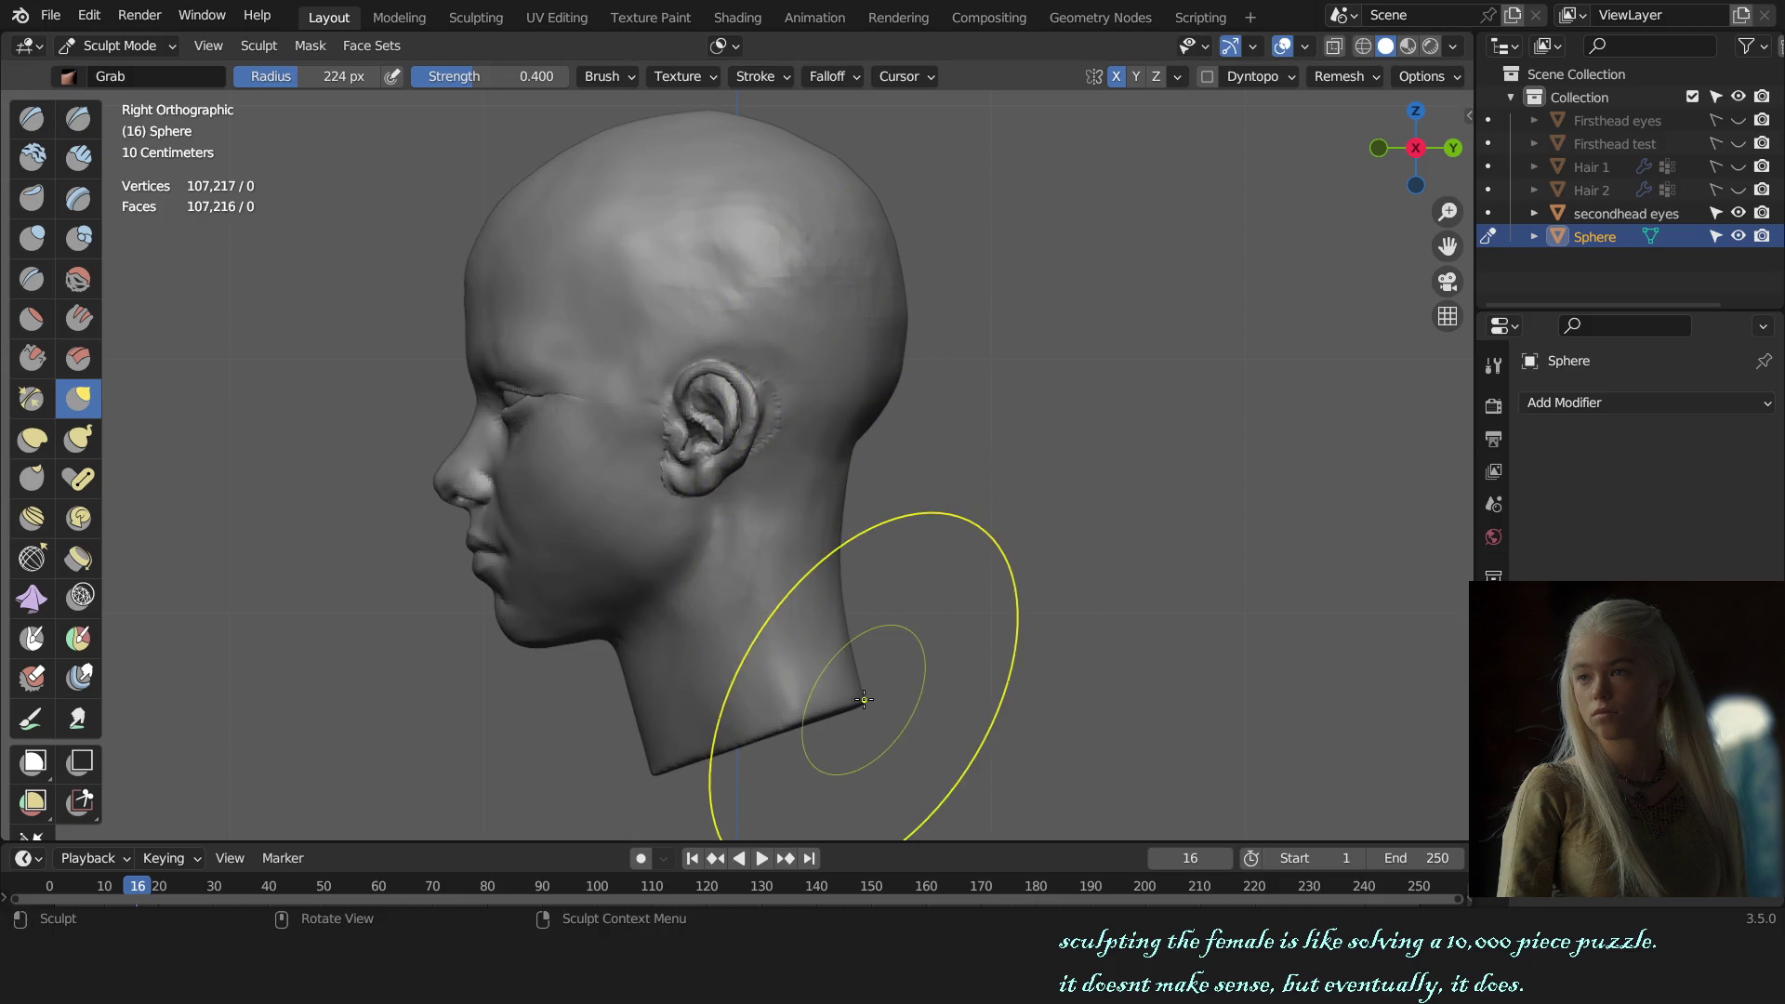
pyautogui.press('f')
pyautogui.click(844, 483)
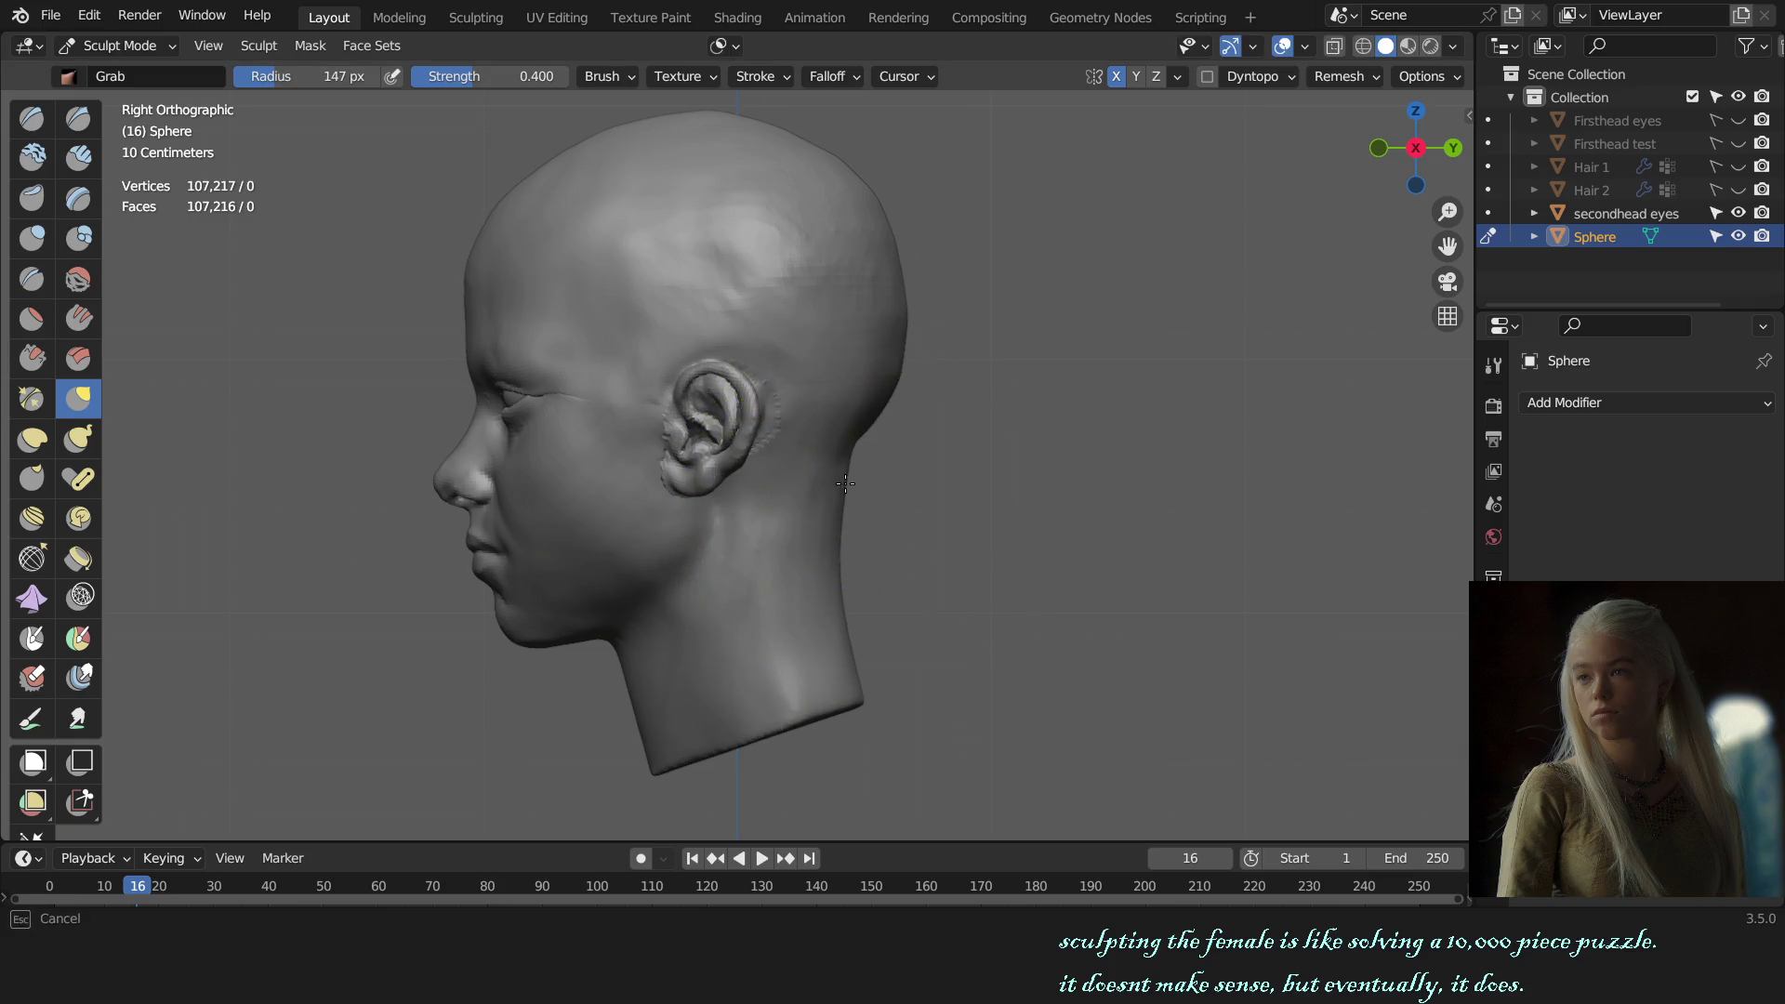
pyautogui.press('f')
pyautogui.click(923, 298)
pyautogui.keyDown('shift'); pyautogui.scroll(2, 924, 298); pyautogui.keyUp('shift')
pyautogui.click(923, 298)
pyautogui.press('f')
pyautogui.click(898, 270)
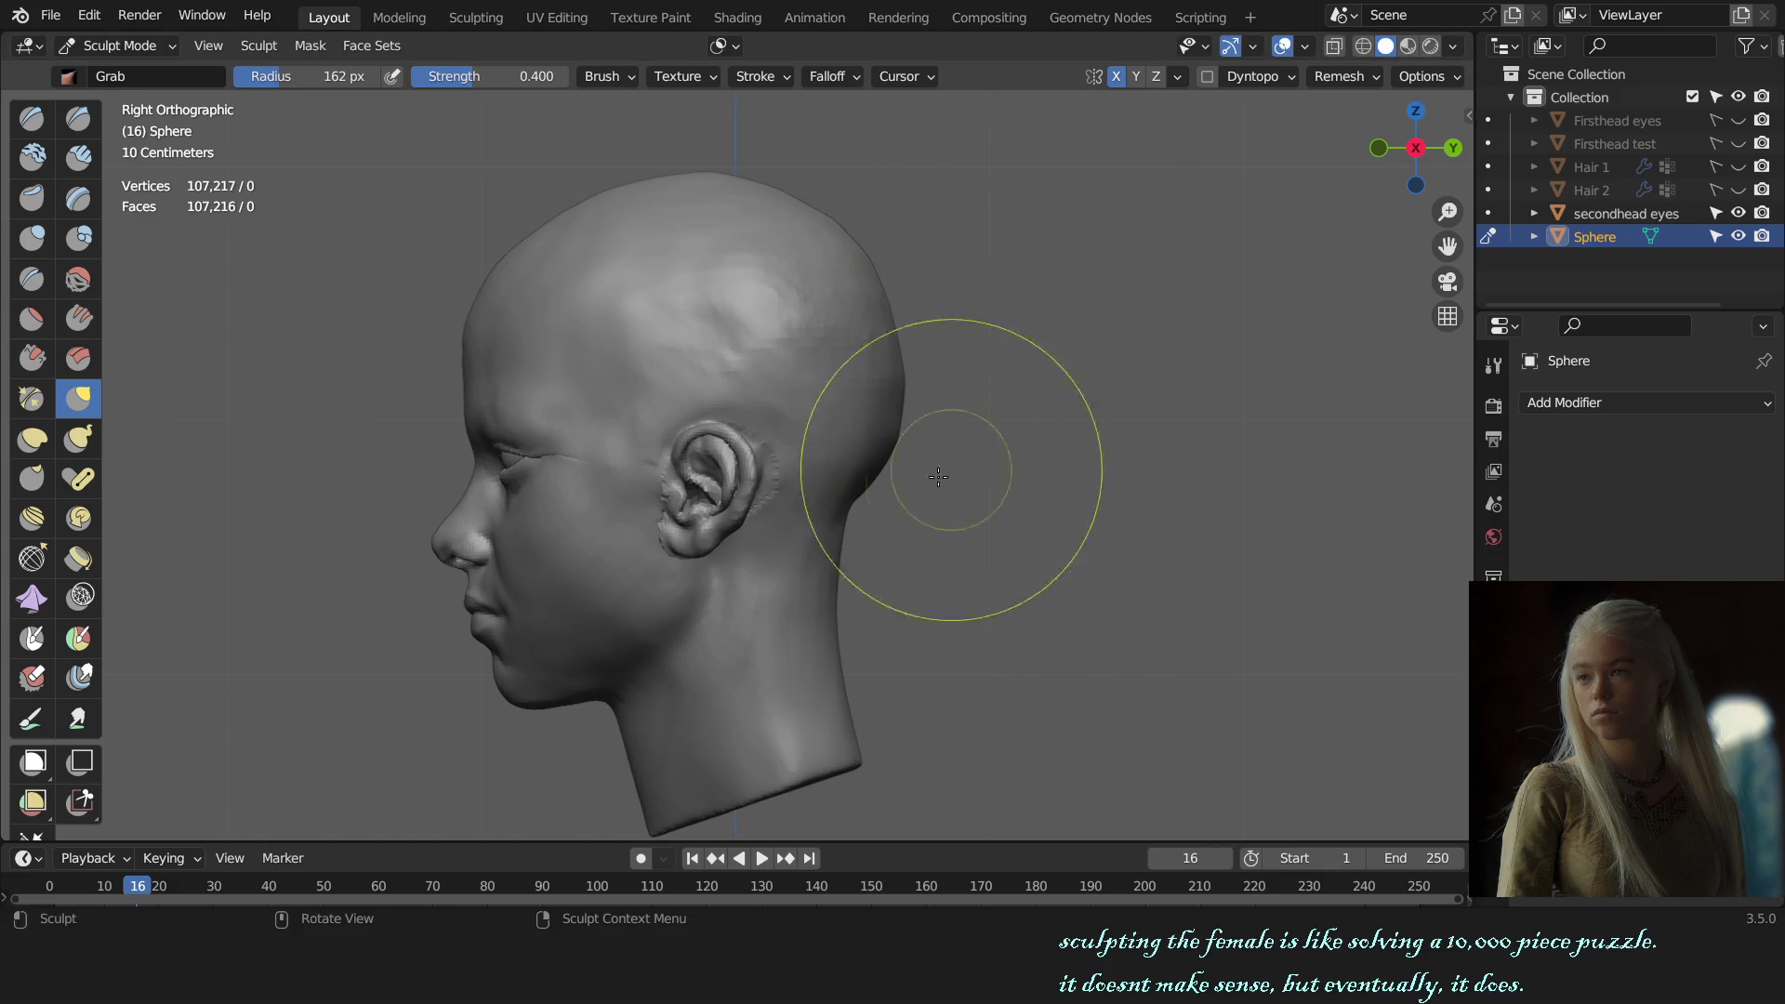
# Step: Set the brush radius to about 148 px and bulge the back of the skull outward
pyautogui.press('[')
pyautogui.press('[')
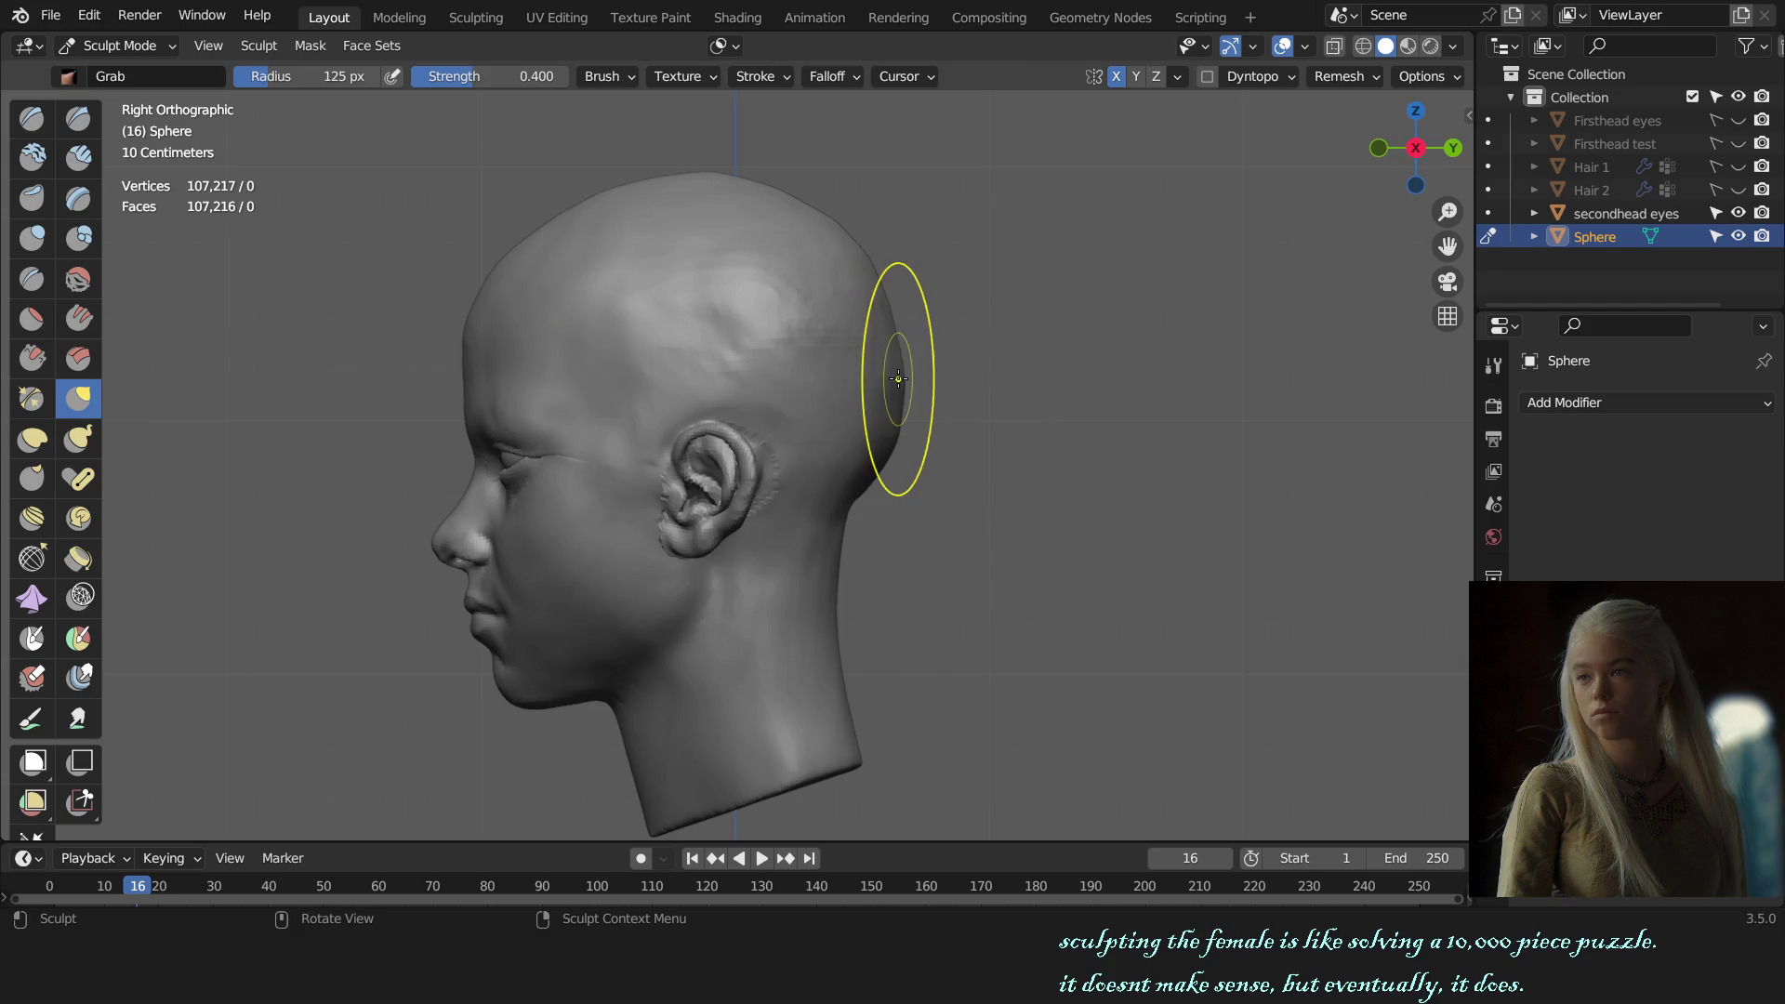
pyautogui.press('f')
pyautogui.click(896, 382)
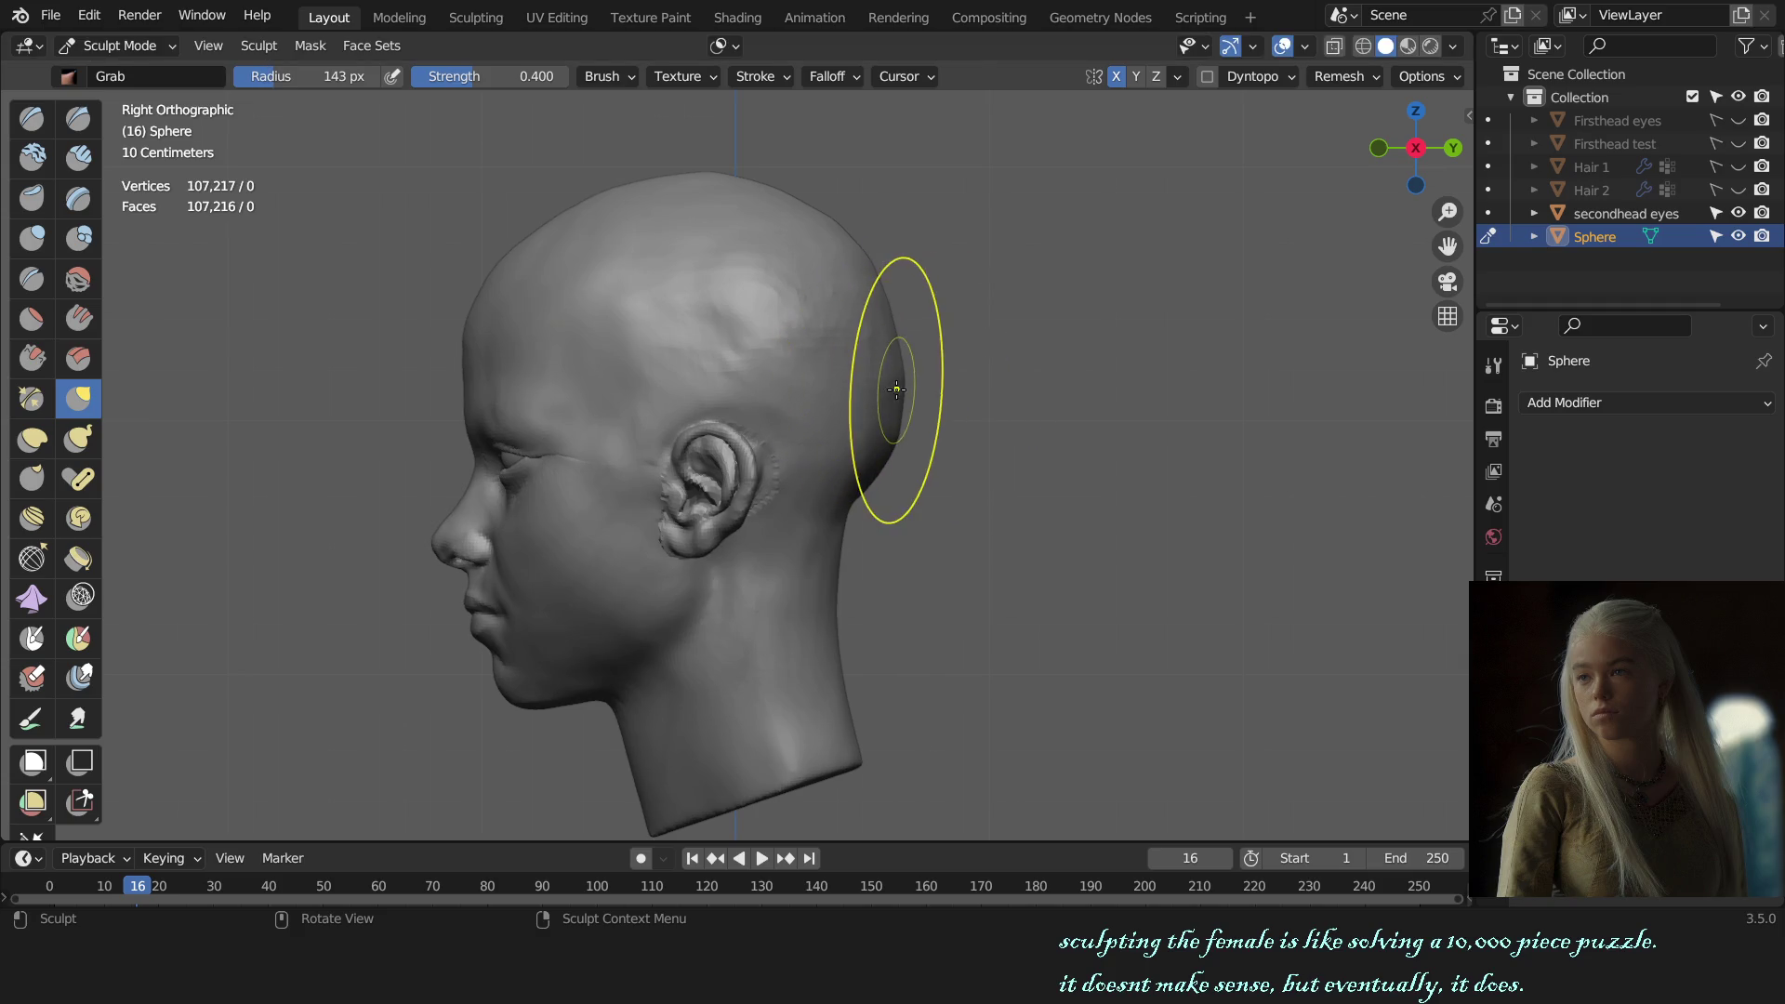
pyautogui.press('f')
pyautogui.click(898, 417)
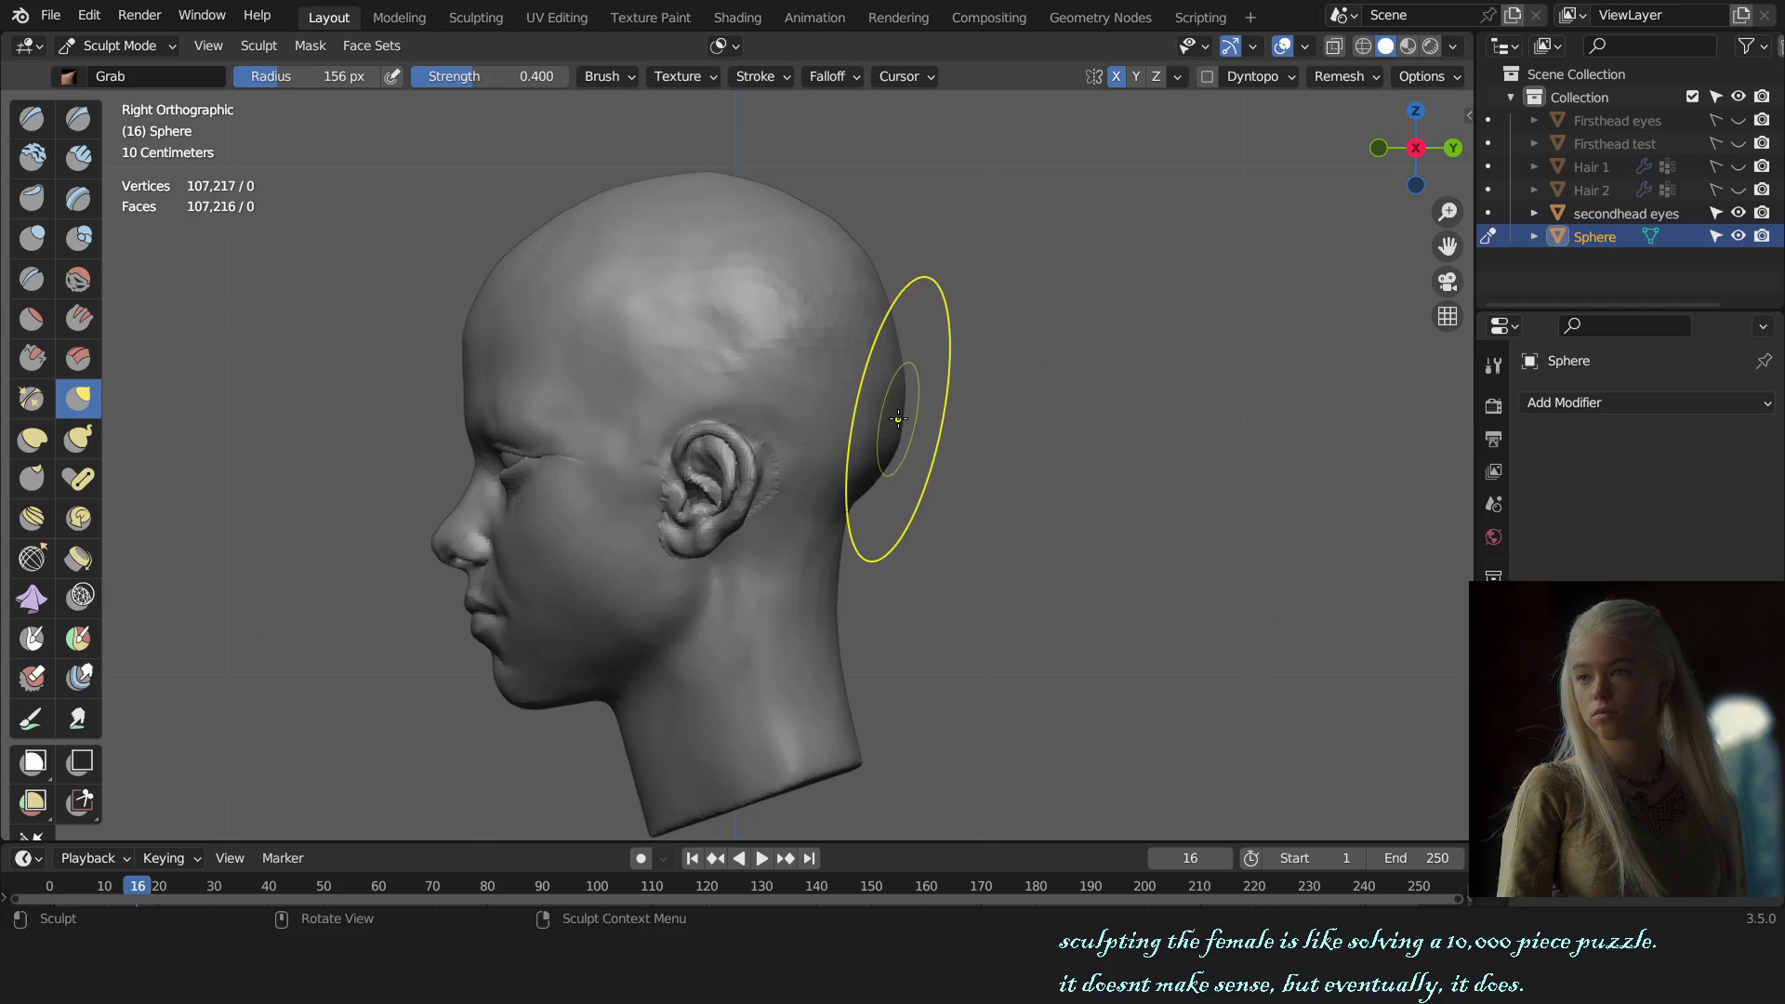
pyautogui.press('f')
pyautogui.click(893, 376)
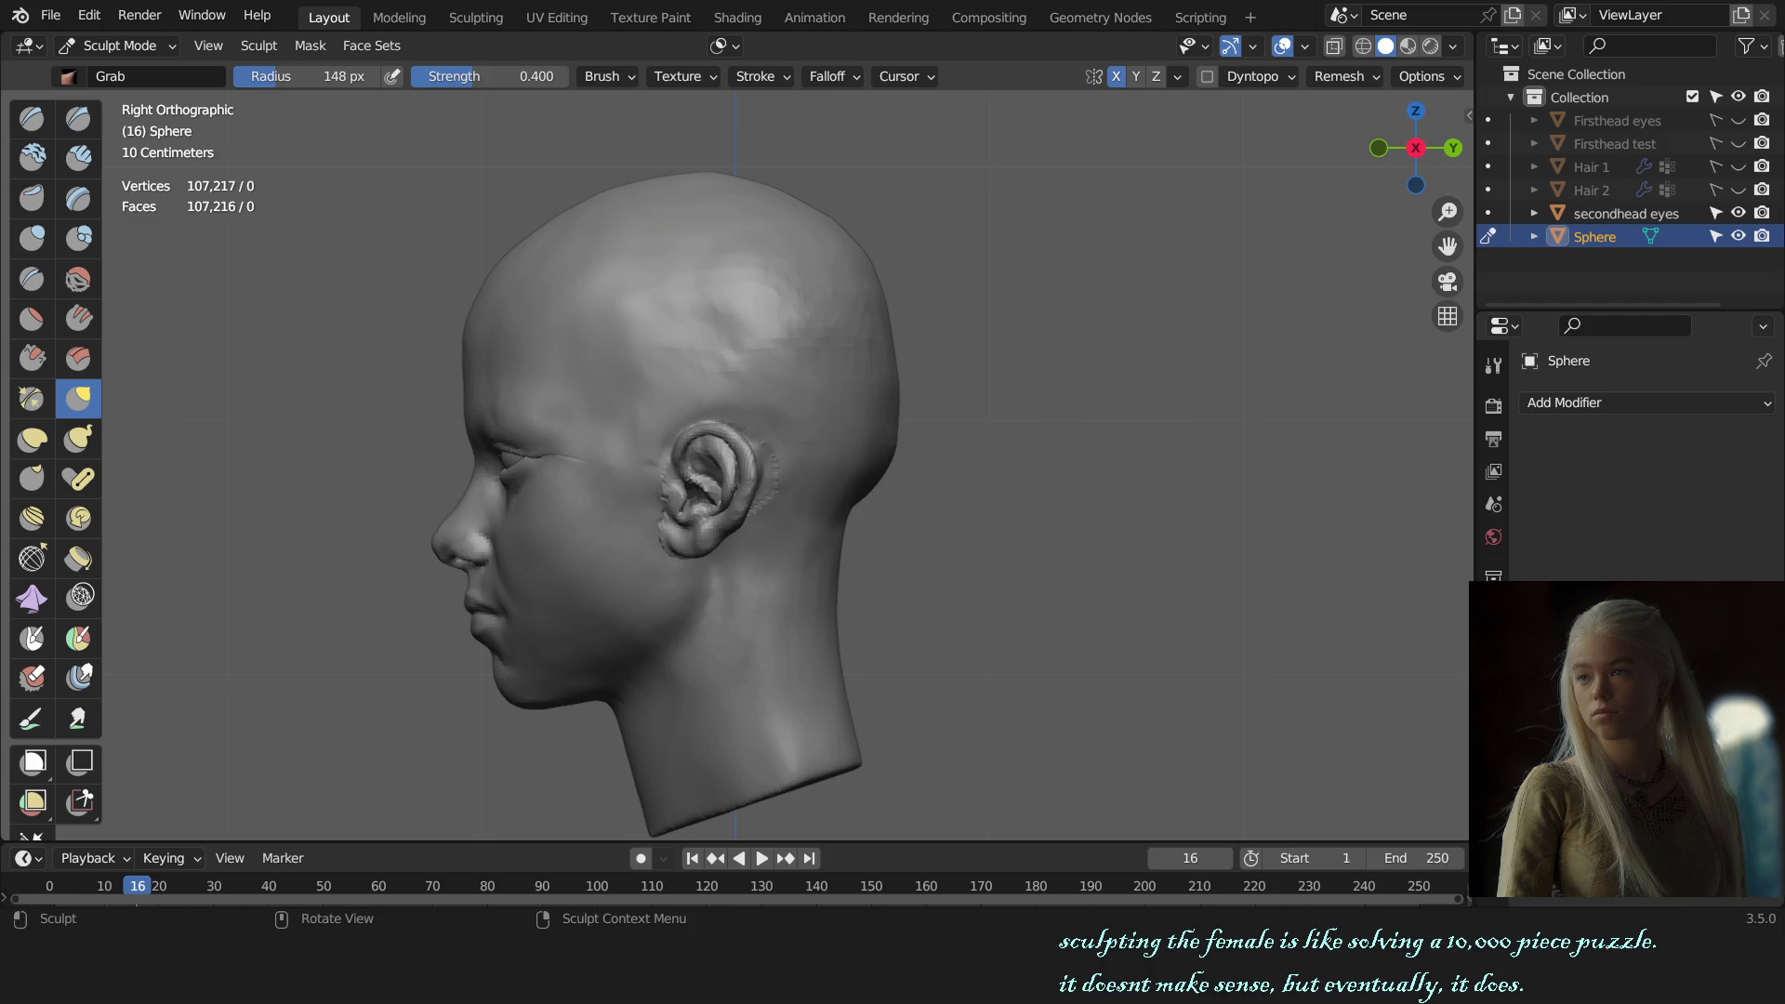
pyautogui.moveTo(893, 382); pyautogui.dragTo(907, 377)
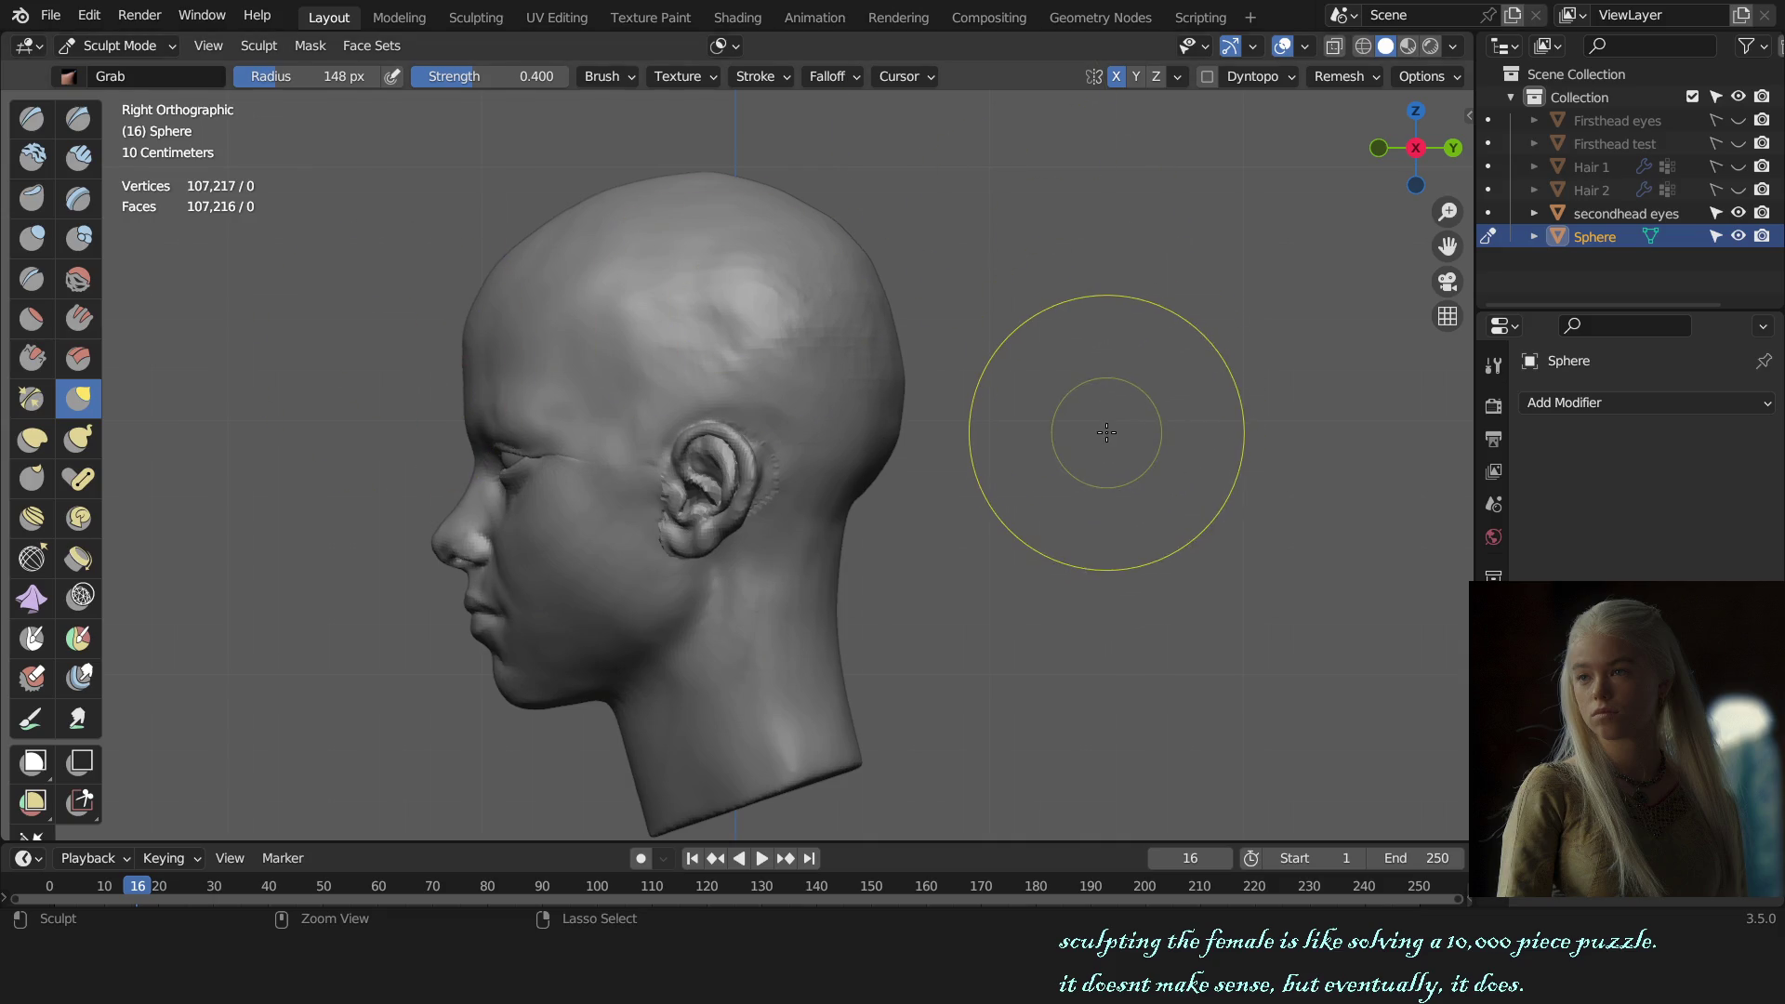
# Step: Resize the brush over the neck, trying 111 and 91 px before settling at 148 px
pyautogui.press('f')
pyautogui.click(842, 523)
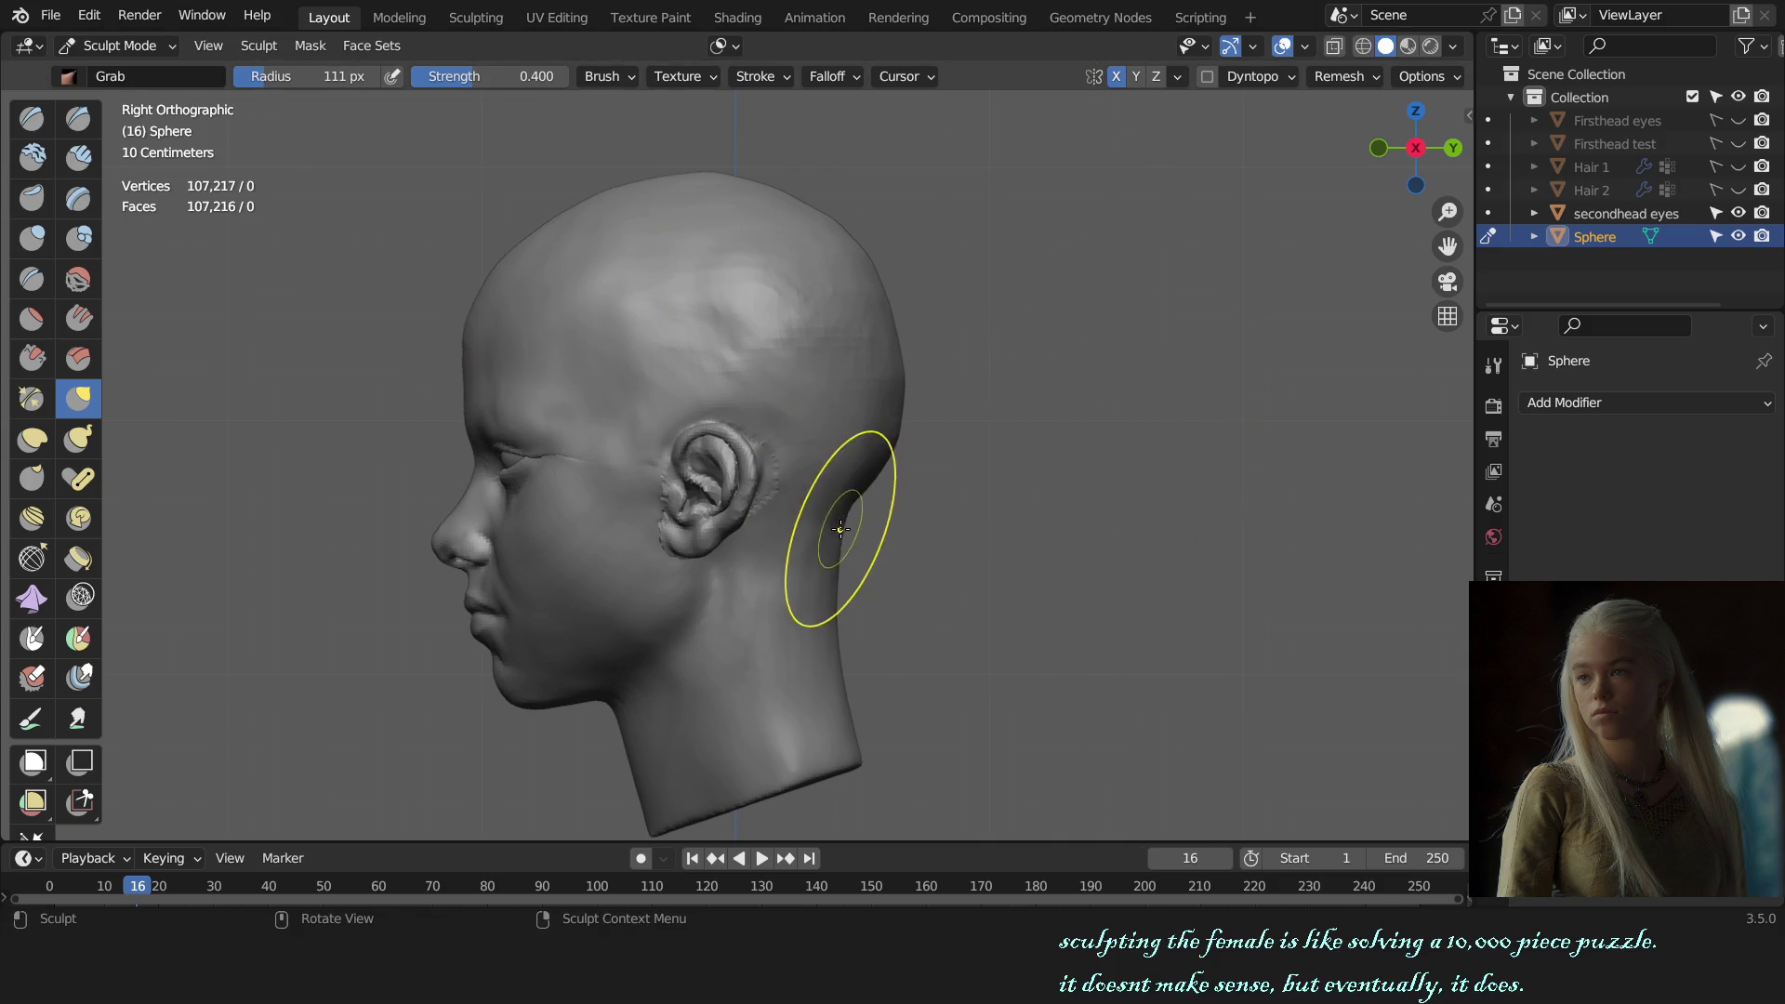
pyautogui.press('f')
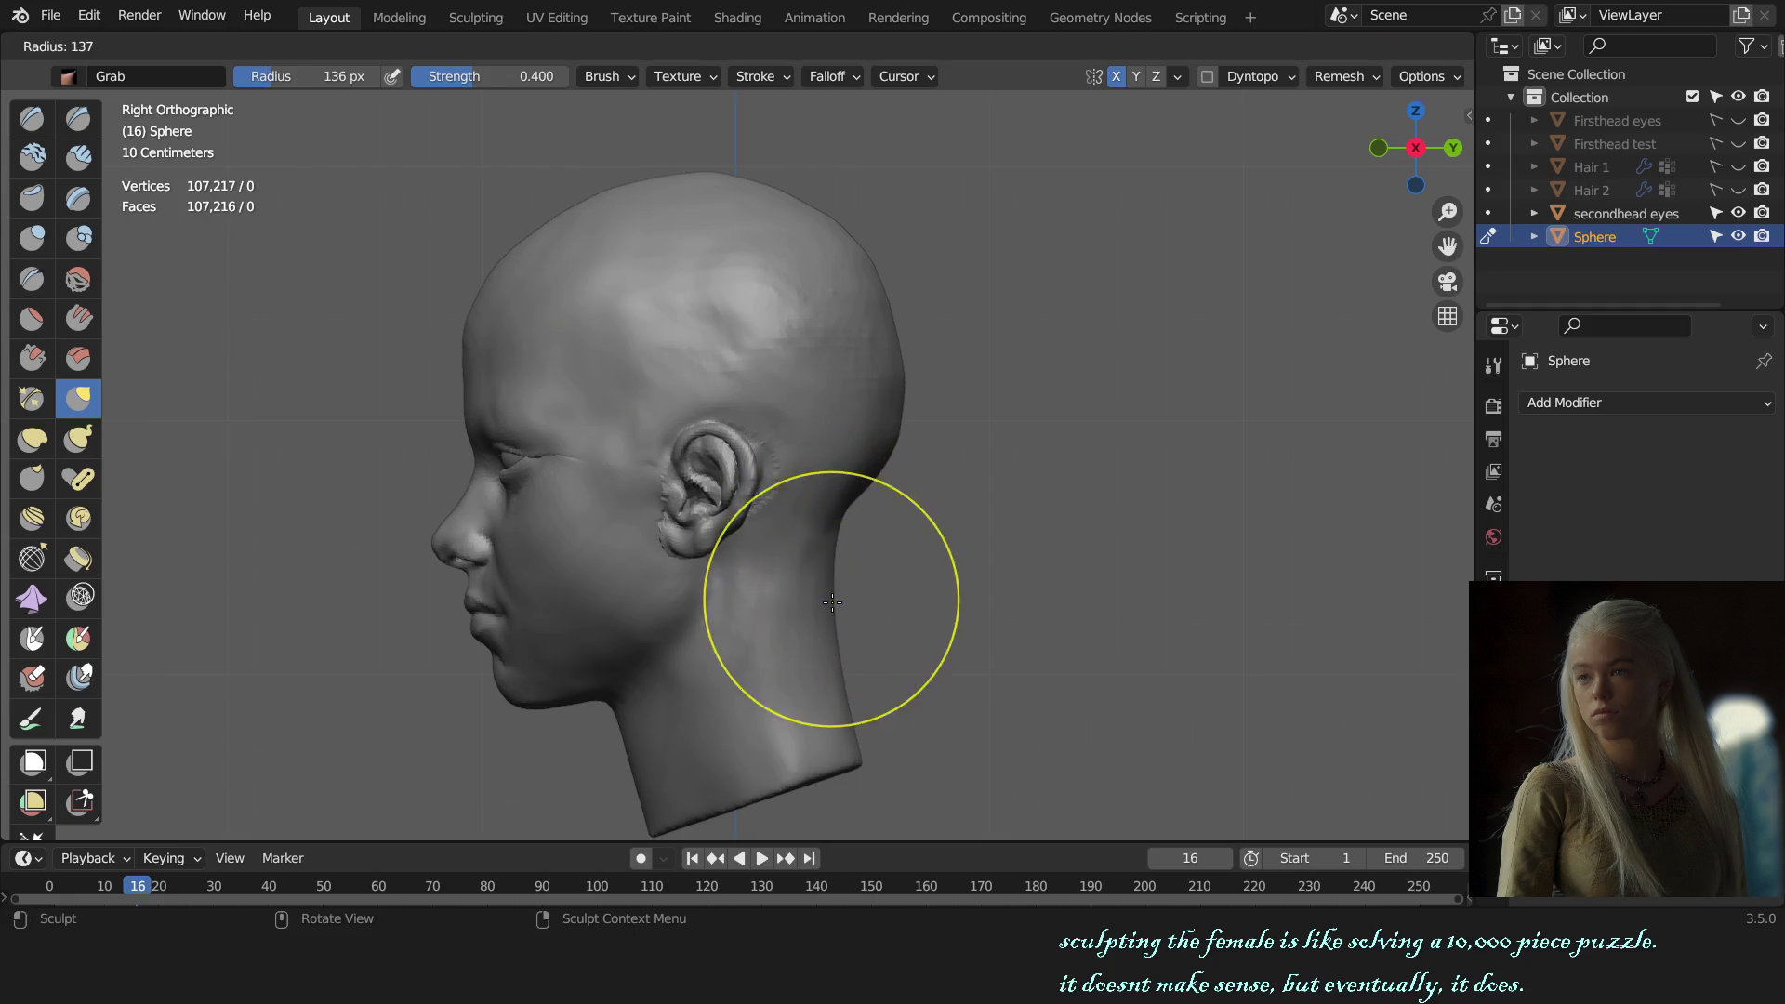
pyautogui.click(893, 596)
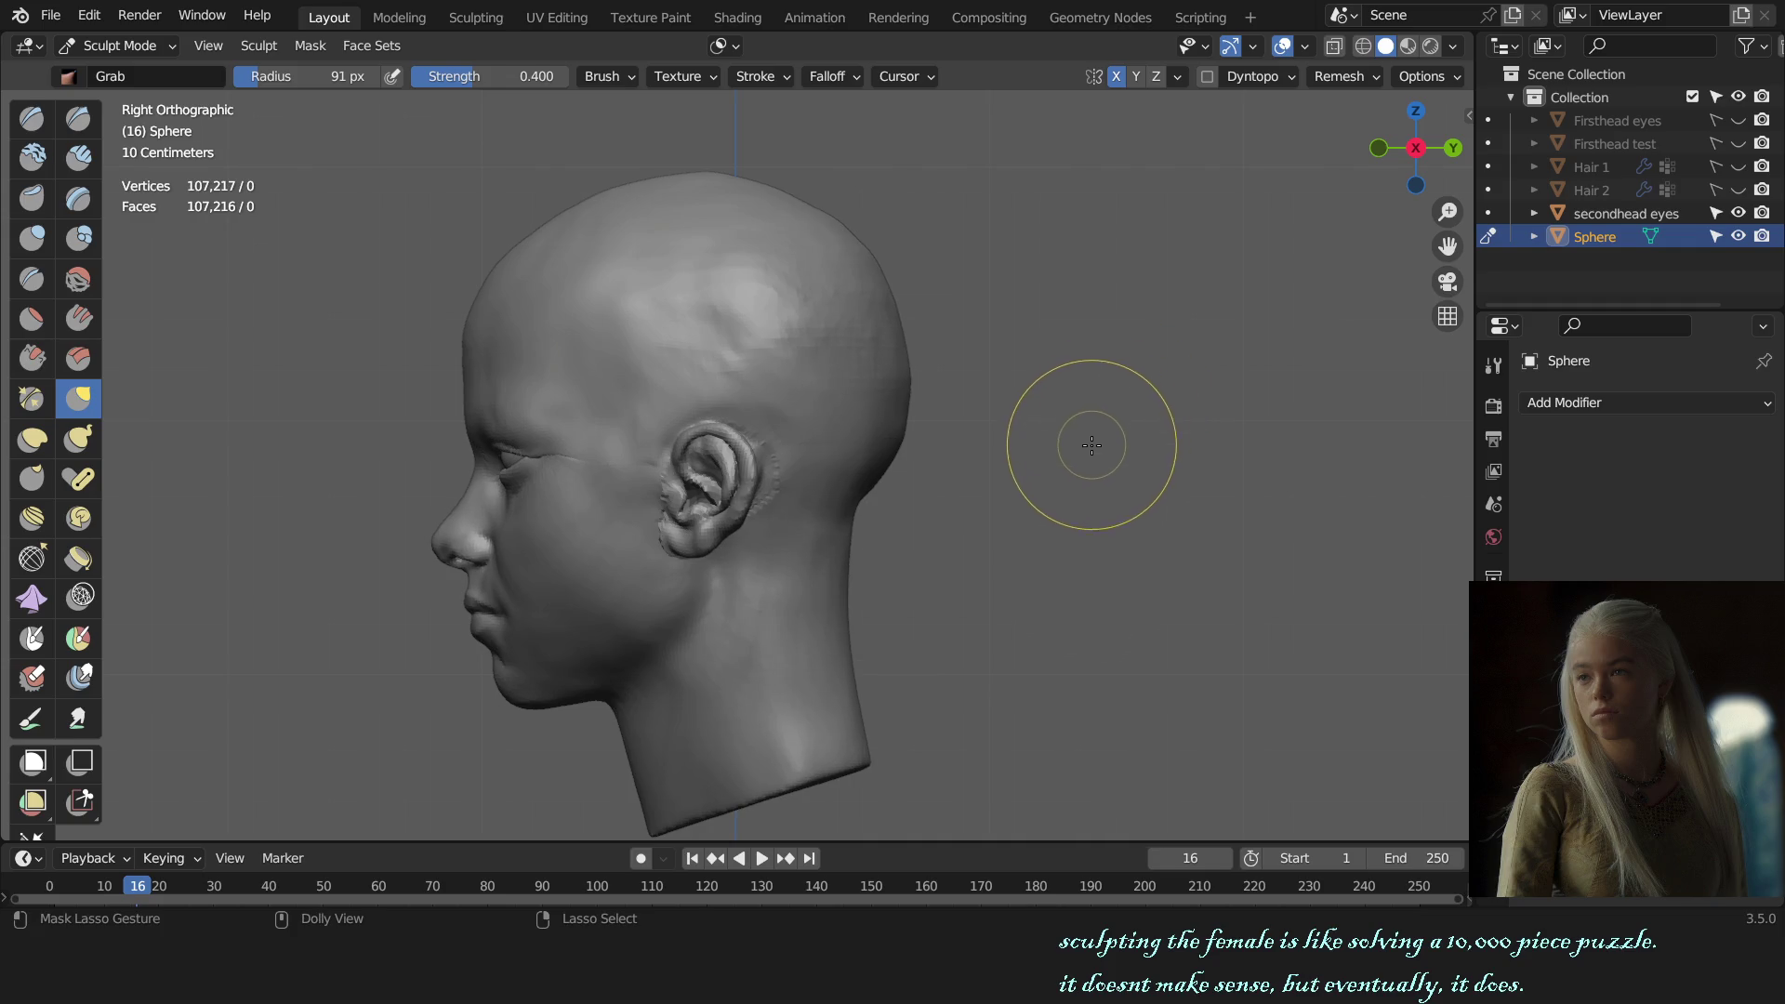
pyautogui.press('f')
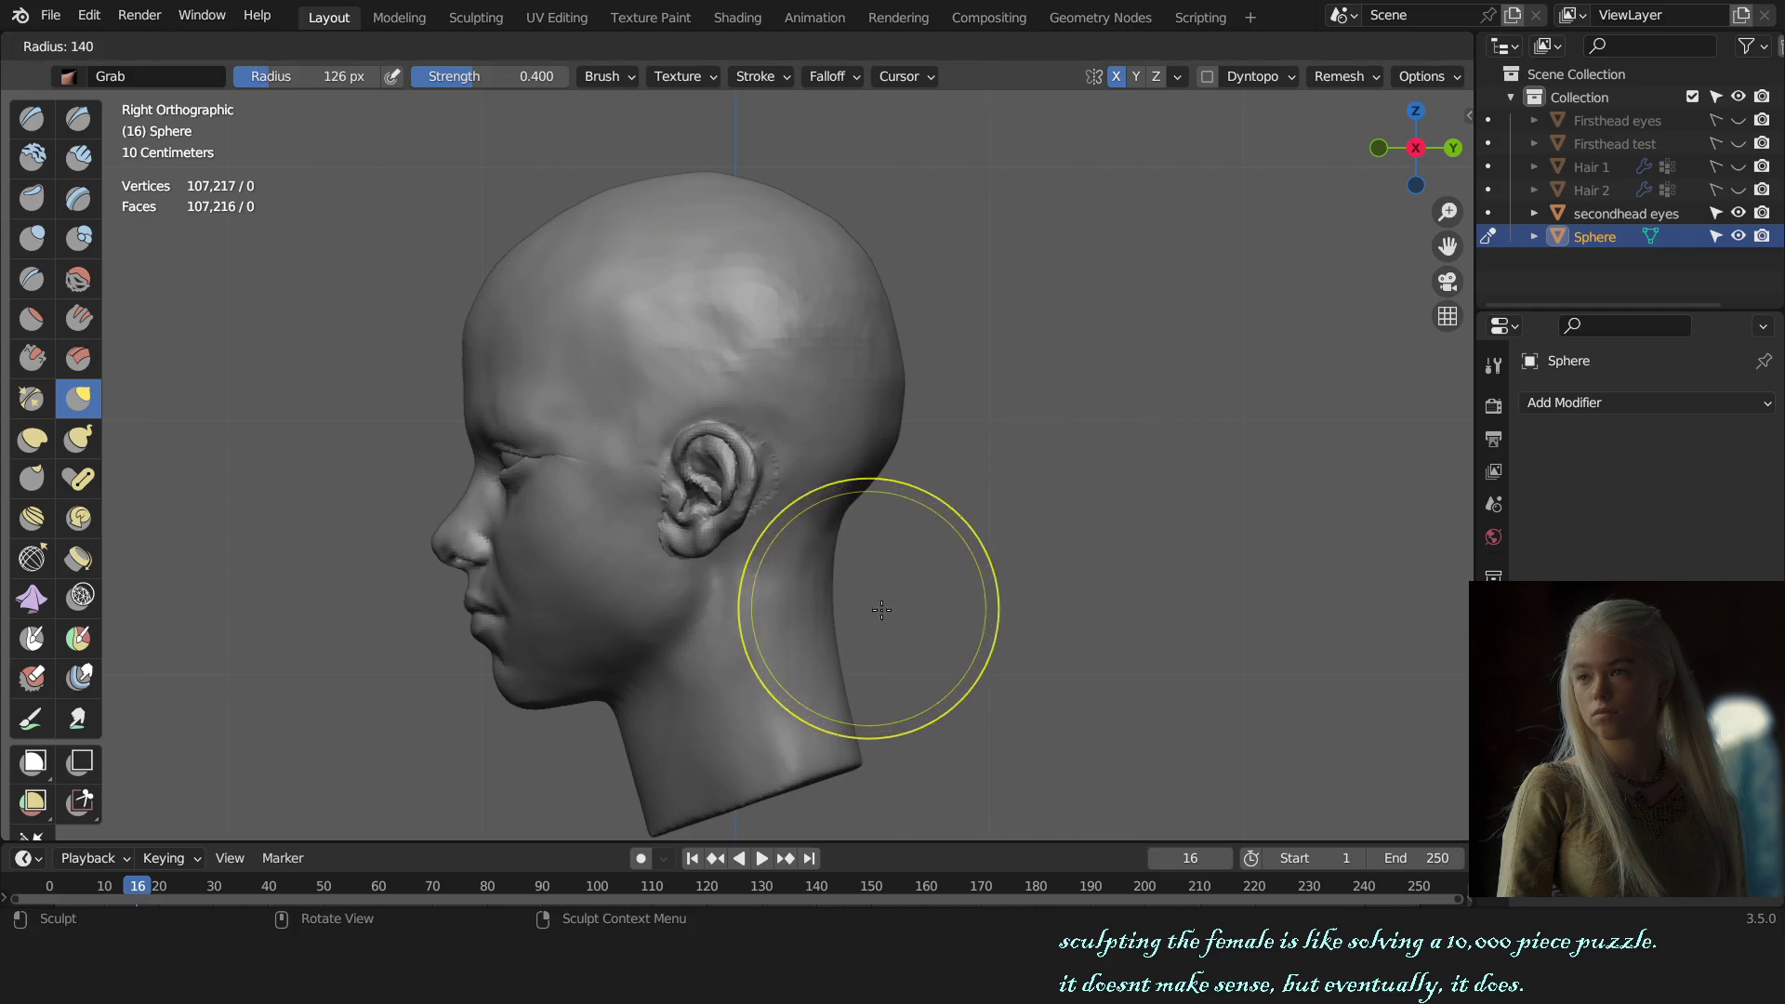
pyautogui.click(853, 617)
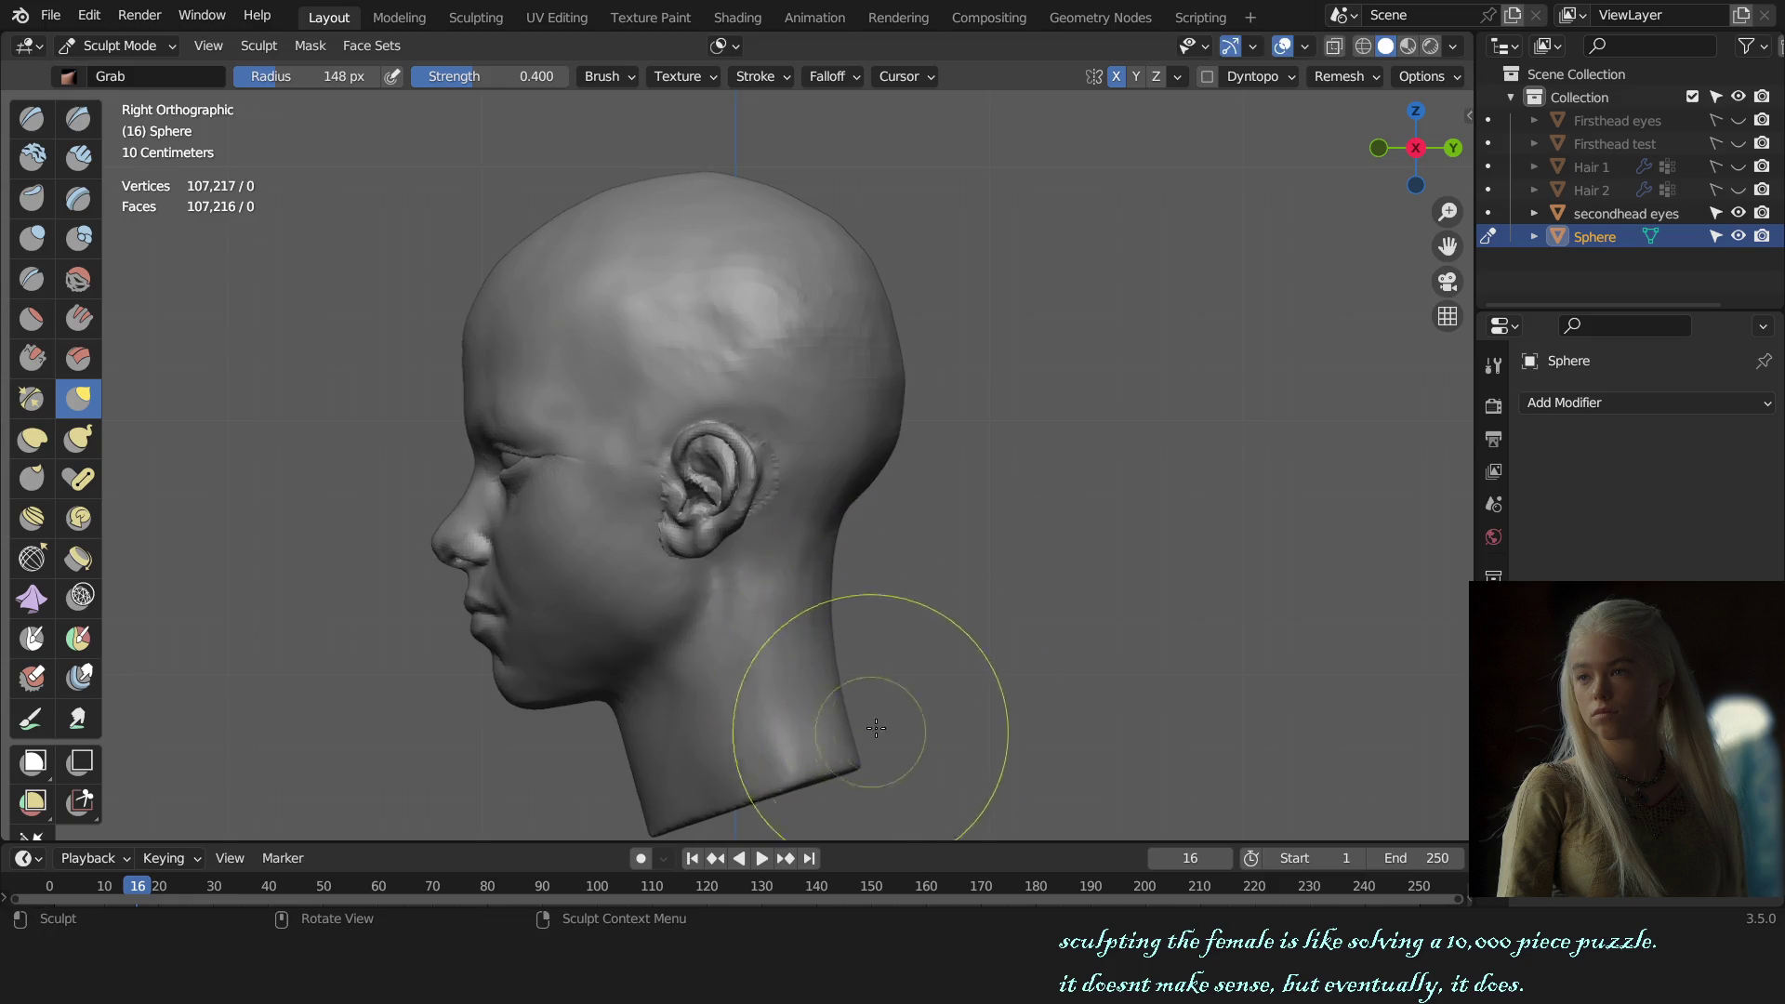
# Step: Return to the Draw brush at a 131 px radius, viewing the head from three-quarter angles
pyautogui.press('KP_1')
pyautogui.scroll(4, 974, 573)
pyautogui.scroll(1, 985, 546)
pyautogui.moveTo(985, 546)
pyautogui.mouseDown(button='middle')
pyautogui.moveTo(697, 558)
pyautogui.moveTo(1147, 561)
pyautogui.mouseUp(button='middle')
pyautogui.scroll(4, 996, 570)
pyautogui.press('f')
pyautogui.click(1088, 570)
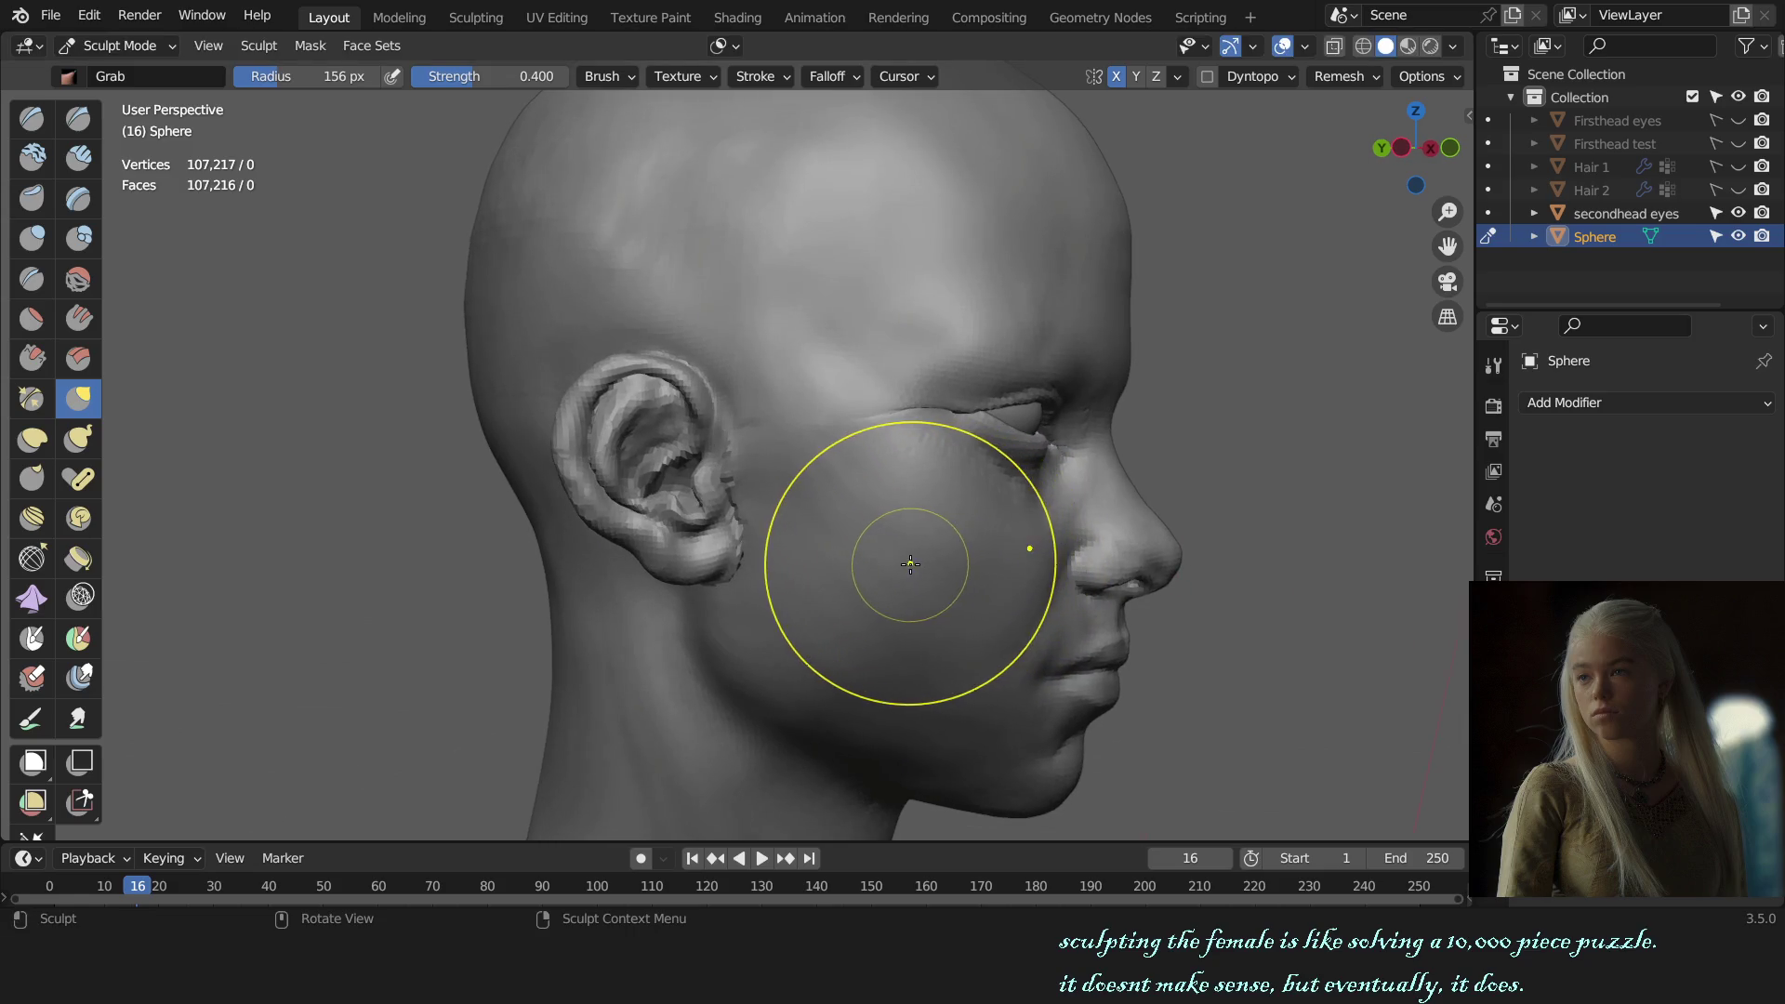
pyautogui.press('x')
pyautogui.press('f')
pyautogui.click(1038, 535)
pyautogui.moveTo(1030, 555); pyautogui.dragTo(960, 548, button='middle')
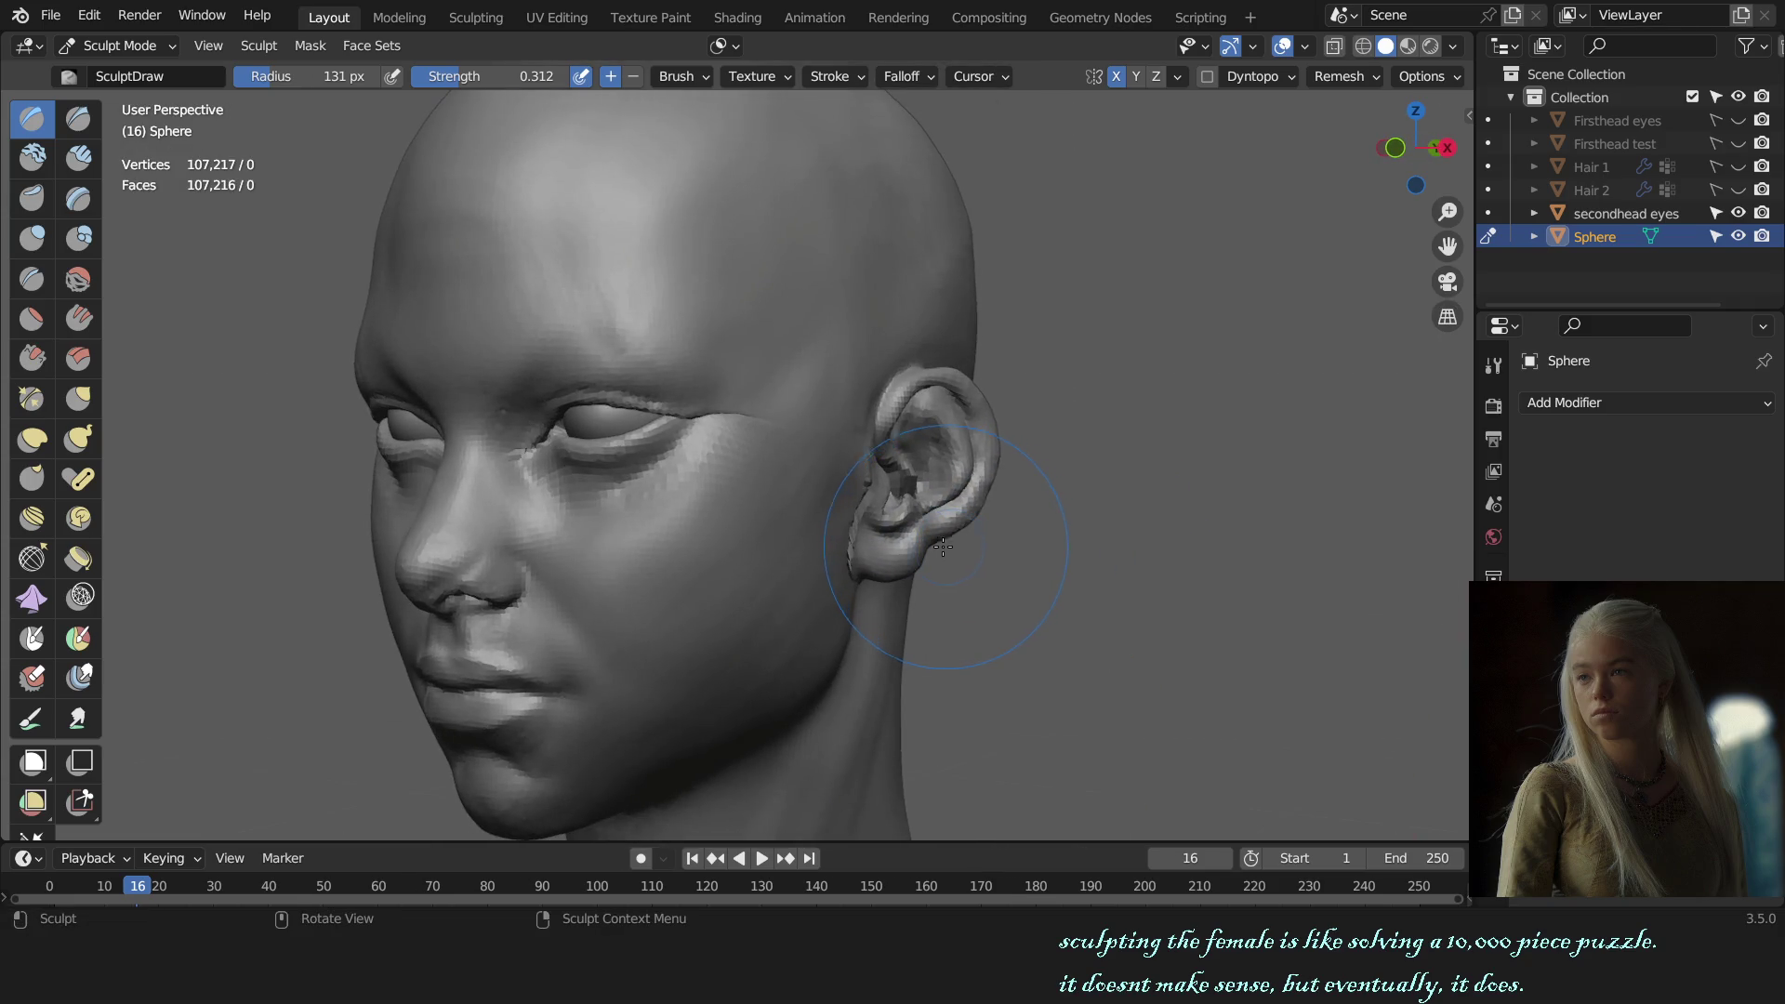
pyautogui.scroll(2, 828, 558)
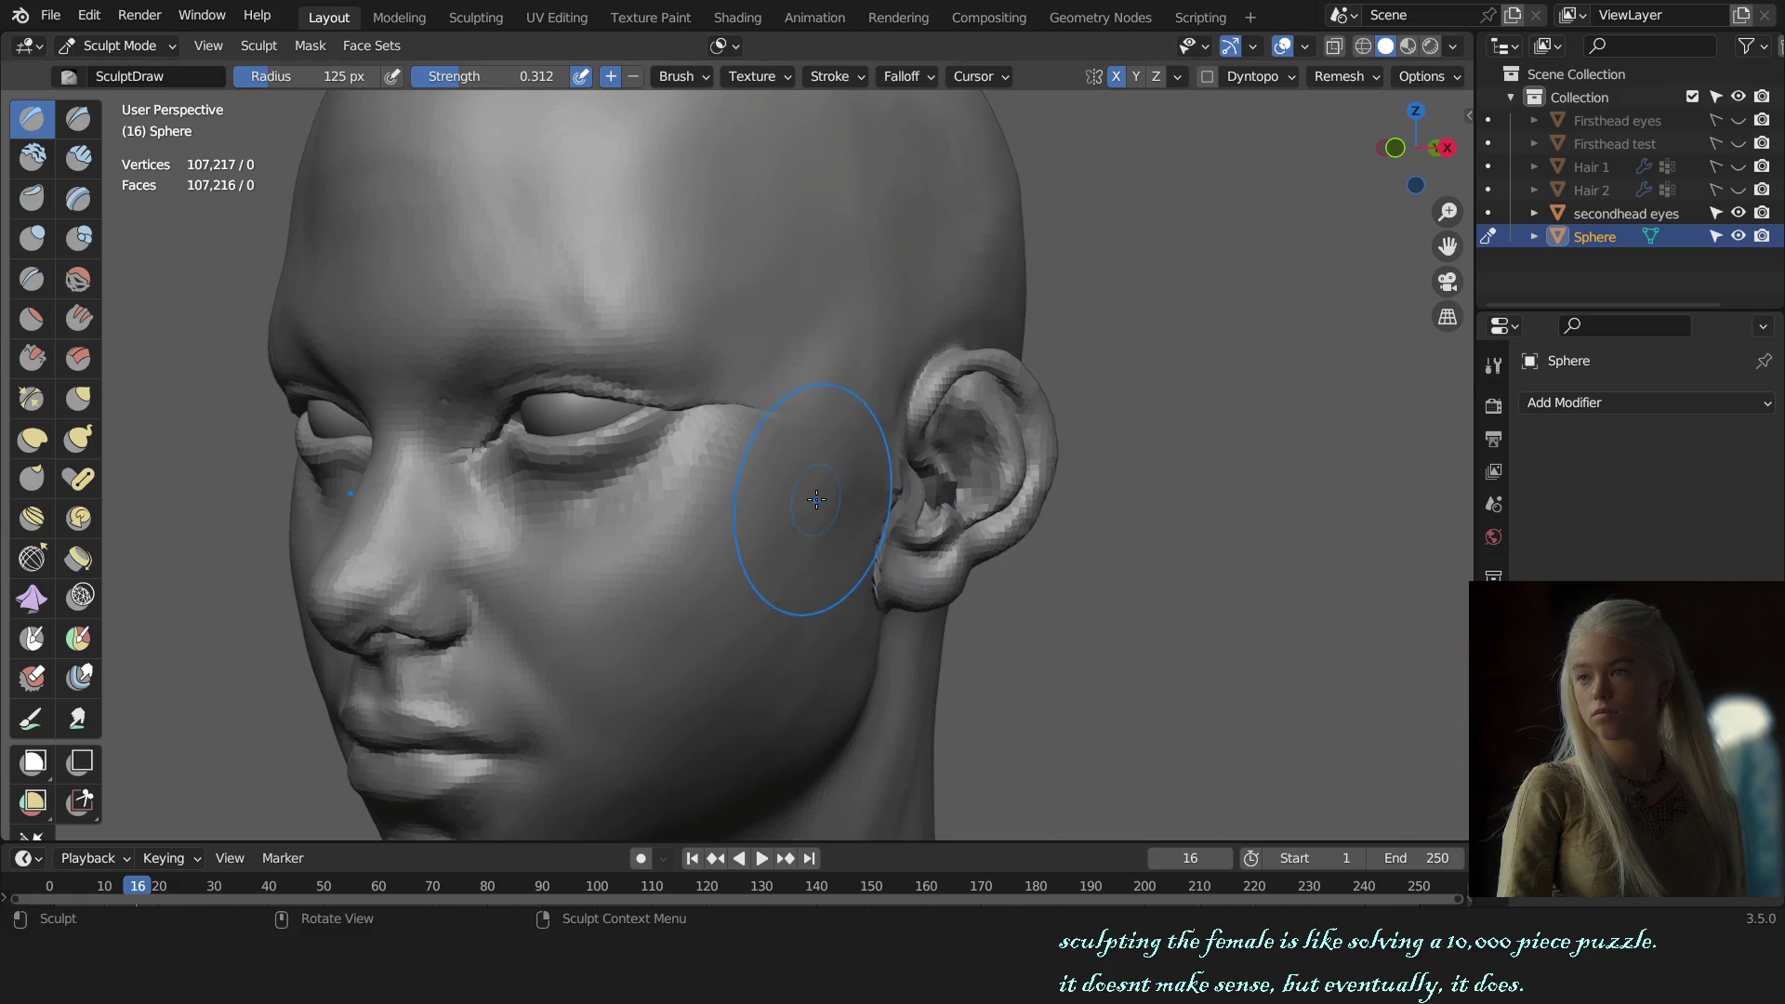
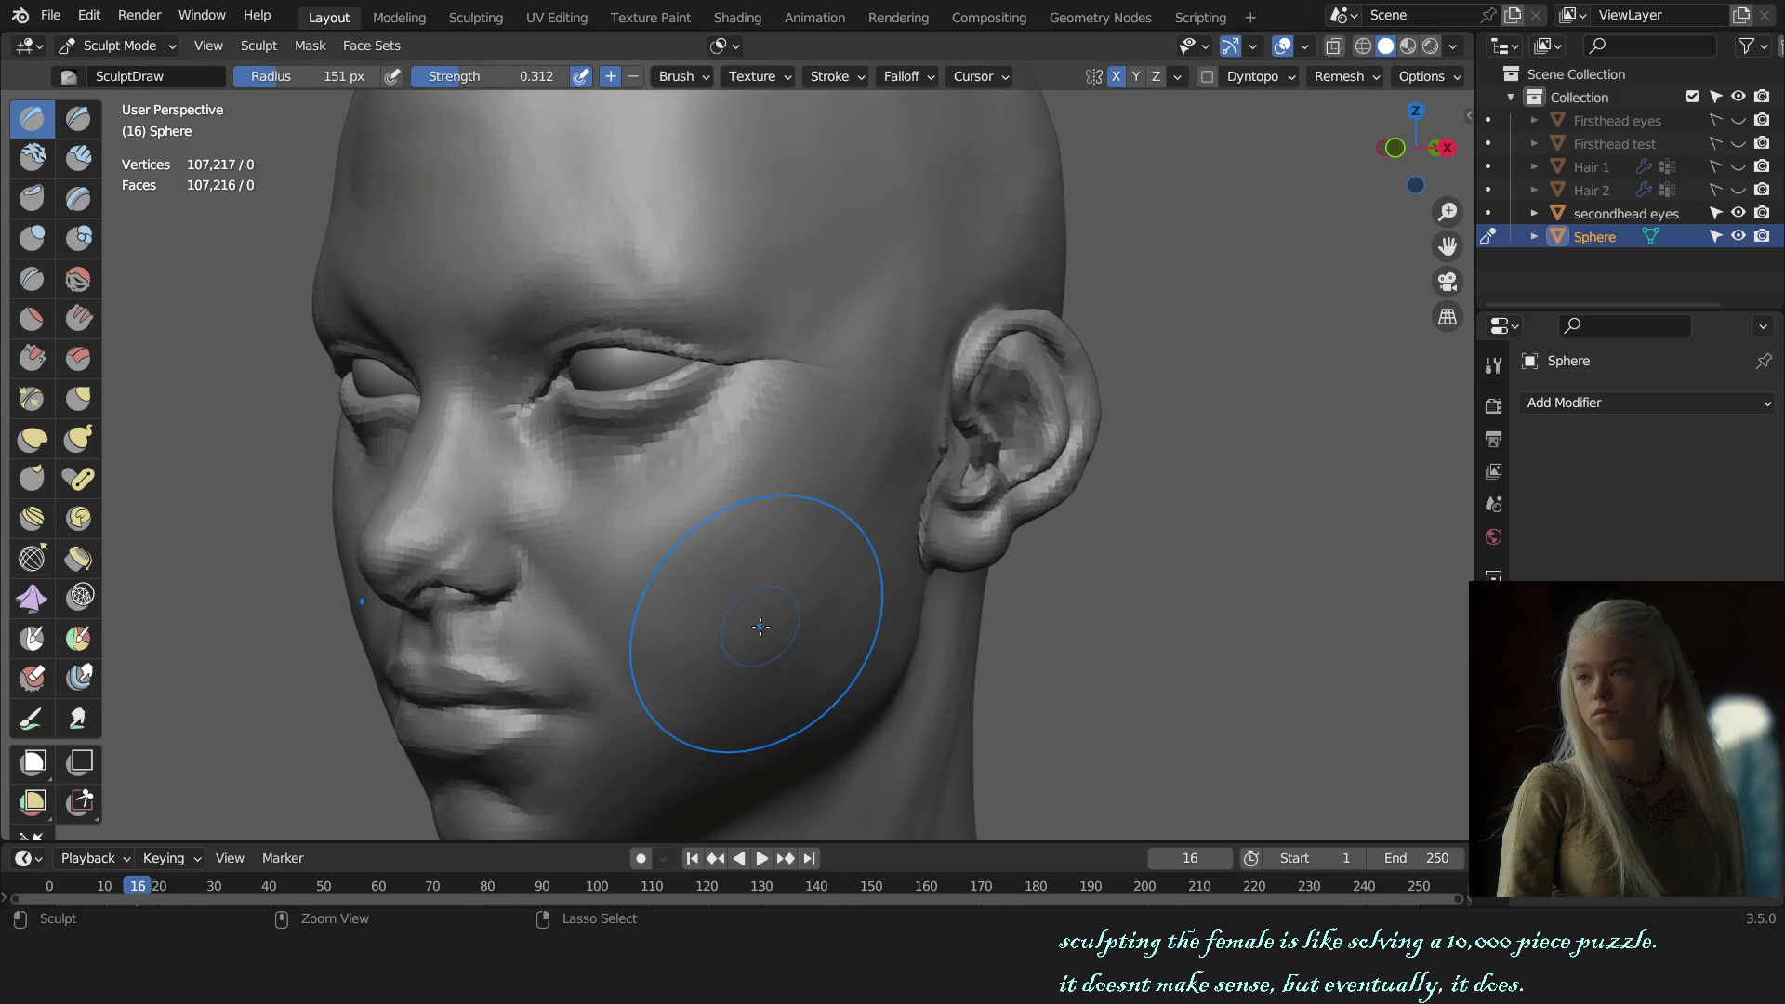
# Step: Build up the cheek surface beside the ear with a SculptDraw stroke
pyautogui.moveTo(758, 630); pyautogui.dragTo(795, 618)
pyautogui.moveTo(786, 616)
pyautogui.mouseDown(button='middle')
pyautogui.moveTo(864, 606)
pyautogui.moveTo(863, 555)
pyautogui.mouseUp(button='middle')
pyautogui.scroll(-3, 865, 607)
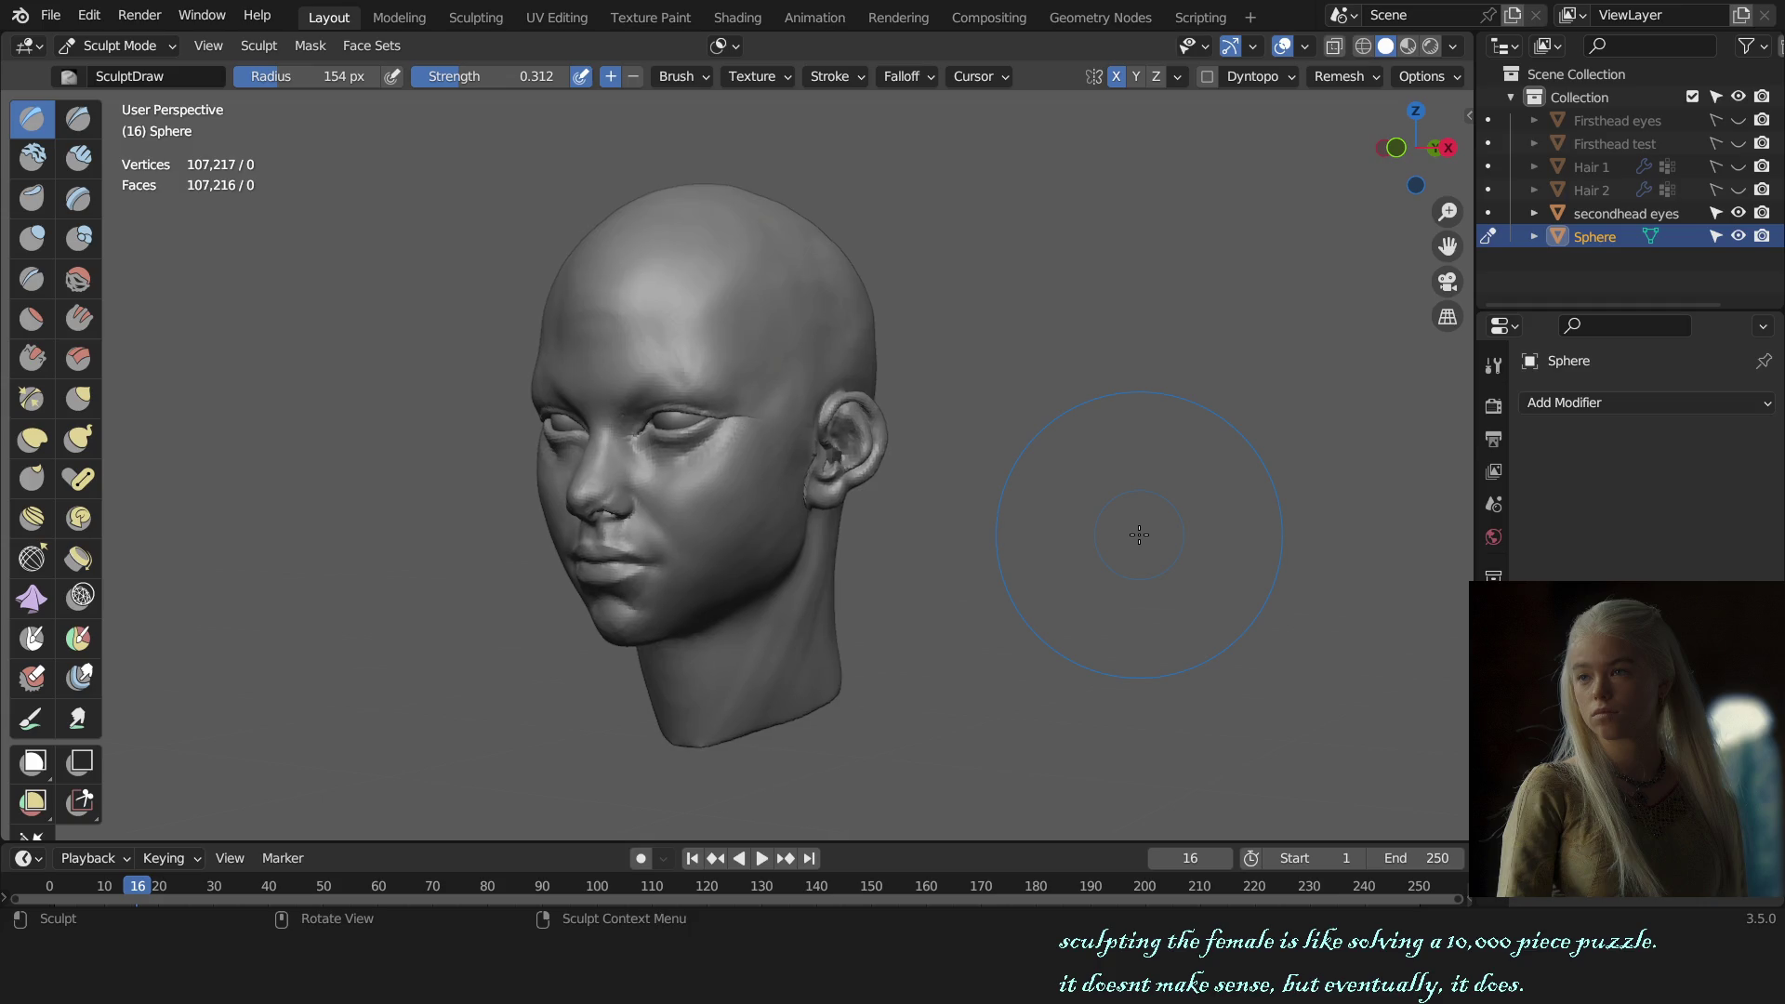
pyautogui.keyDown('ctrl'); pyautogui.keyDown('shift'); pyautogui.moveTo(1137, 534); pyautogui.dragTo(768, 588, button='middle'); pyautogui.keyUp('shift'); pyautogui.keyUp('ctrl')
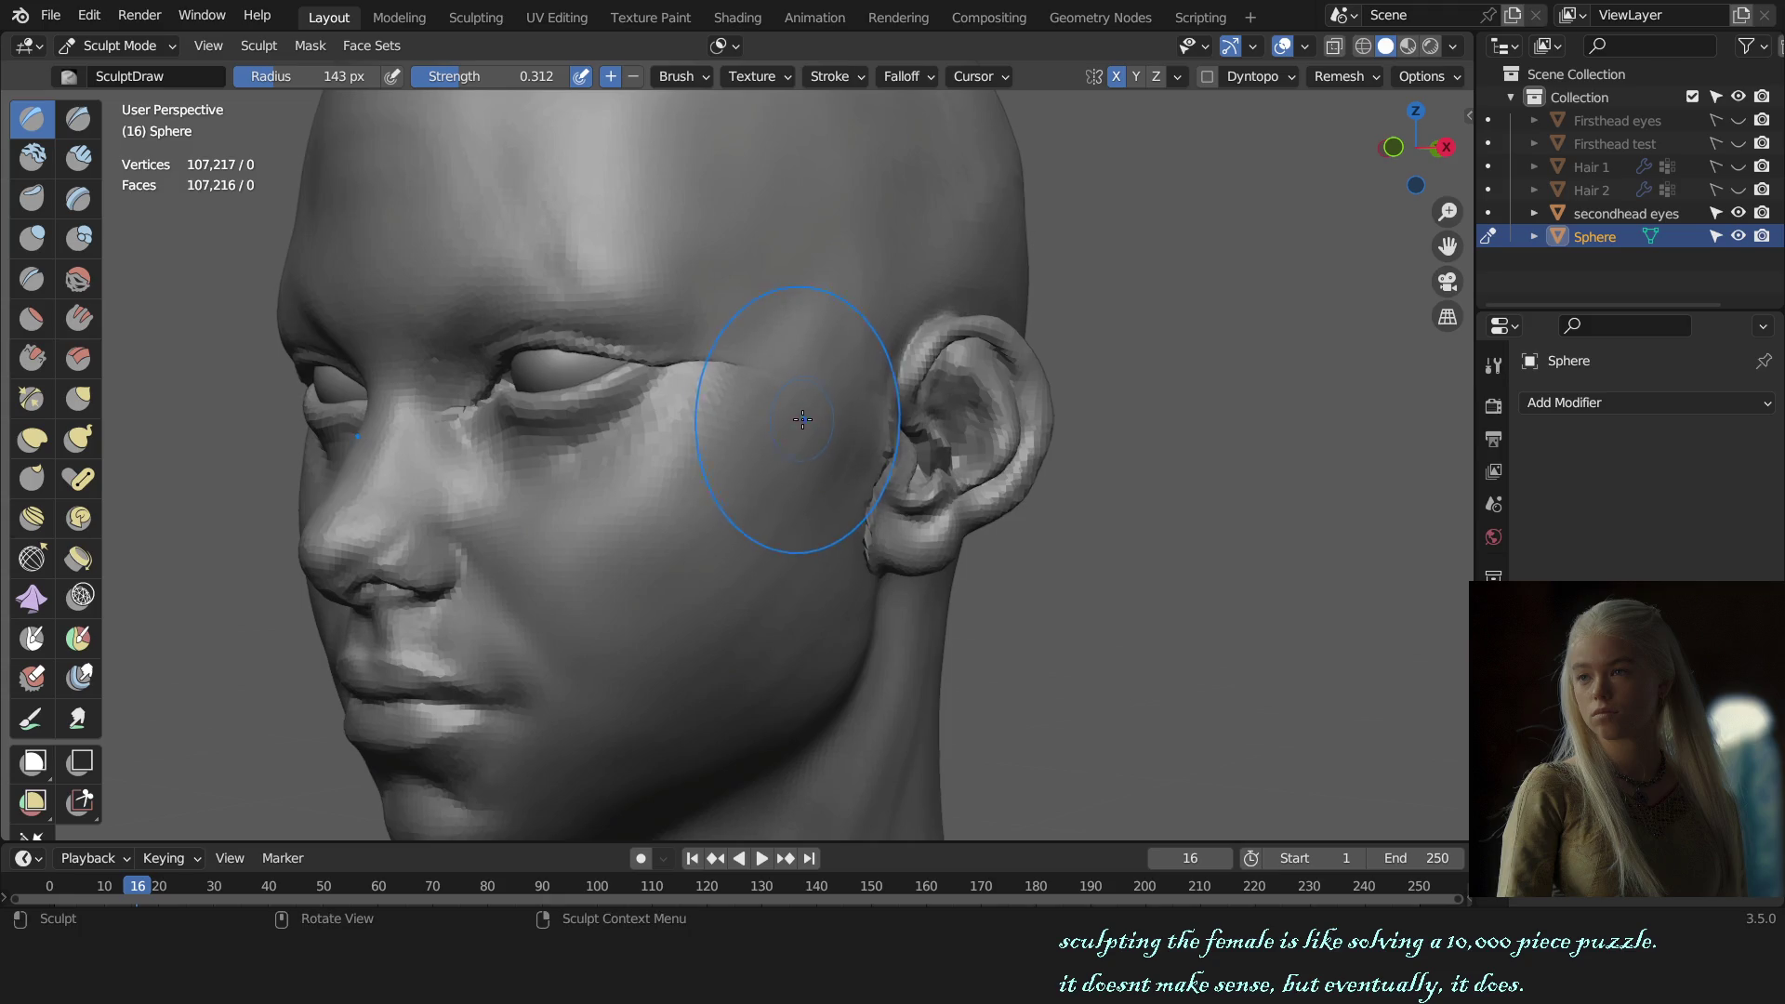
pyautogui.scroll(-5, 802, 419)
pyautogui.moveTo(934, 399)
pyautogui.mouseDown(button='middle')
pyautogui.moveTo(899, 525)
pyautogui.moveTo(747, 523)
pyautogui.moveTo(859, 531)
pyautogui.mouseUp(button='middle')
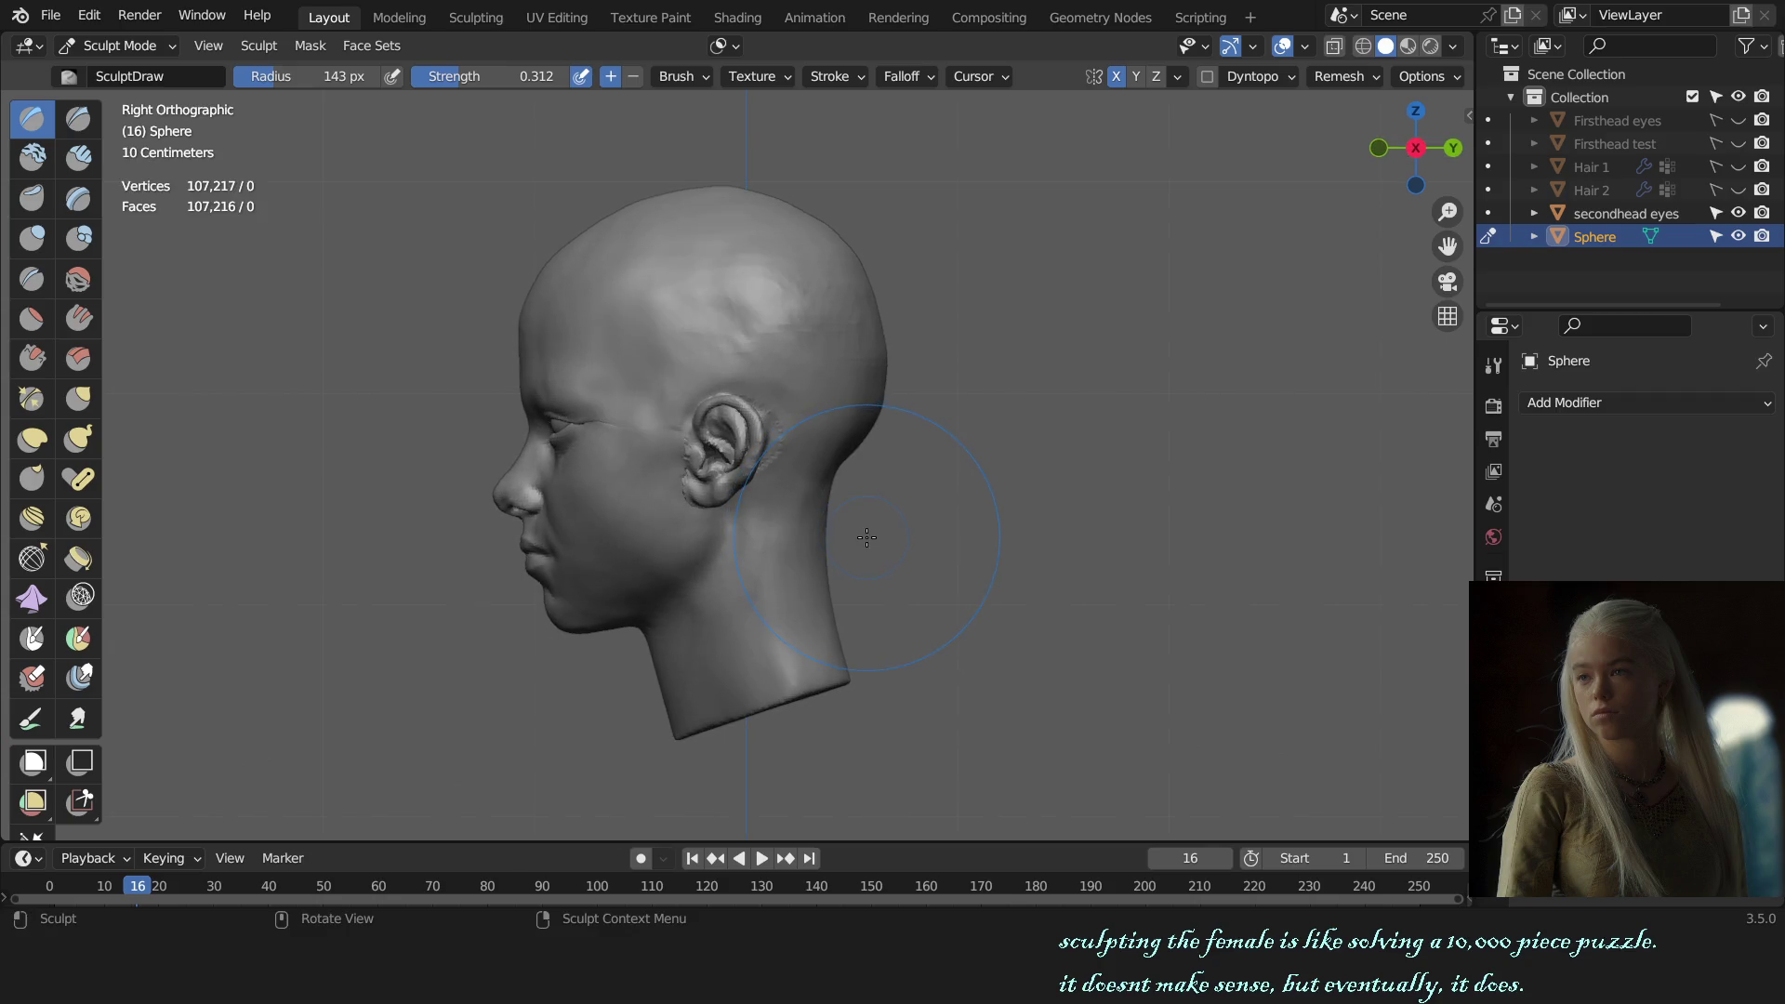
pyautogui.scroll(2, 866, 537)
# Step: Switch to the Grab brush and shrink its radius to 112 px
pyautogui.press('g')
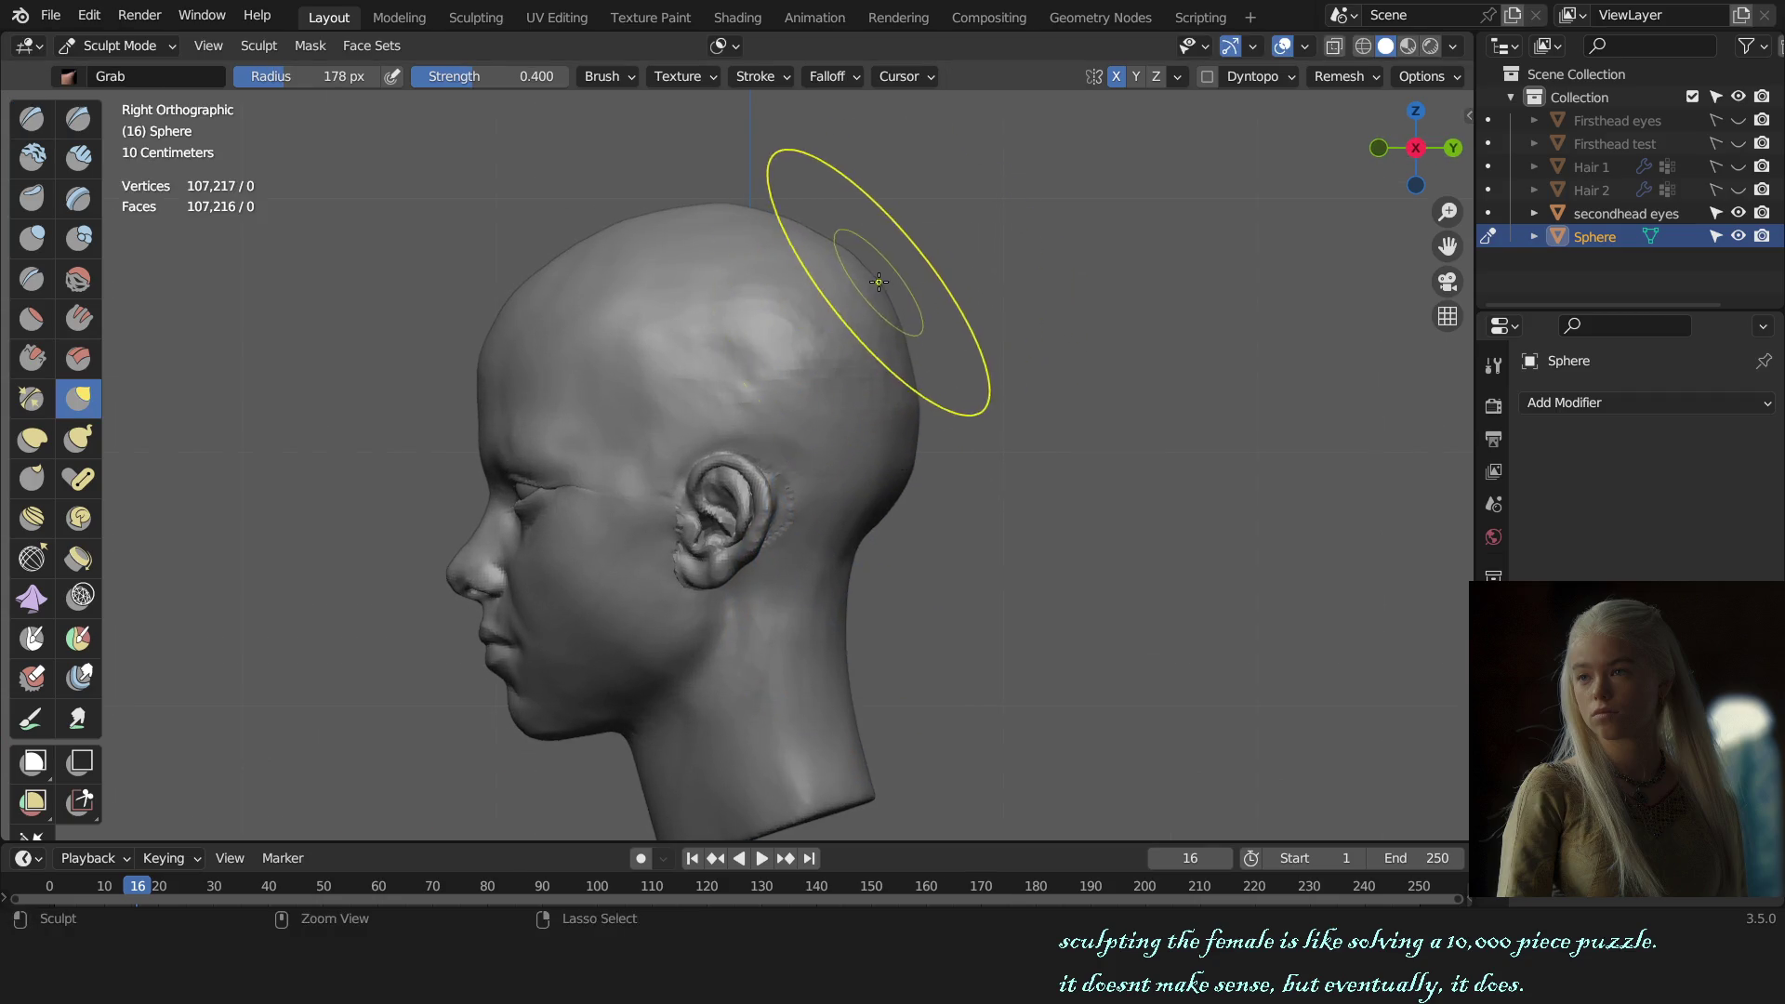
pyautogui.keyDown('alt'); pyautogui.moveTo(878, 281); pyautogui.dragTo(1009, 506, button='middle'); pyautogui.keyUp('alt')
pyautogui.press('f')
pyautogui.click(898, 288)
pyautogui.press('f')
pyautogui.click(888, 385)
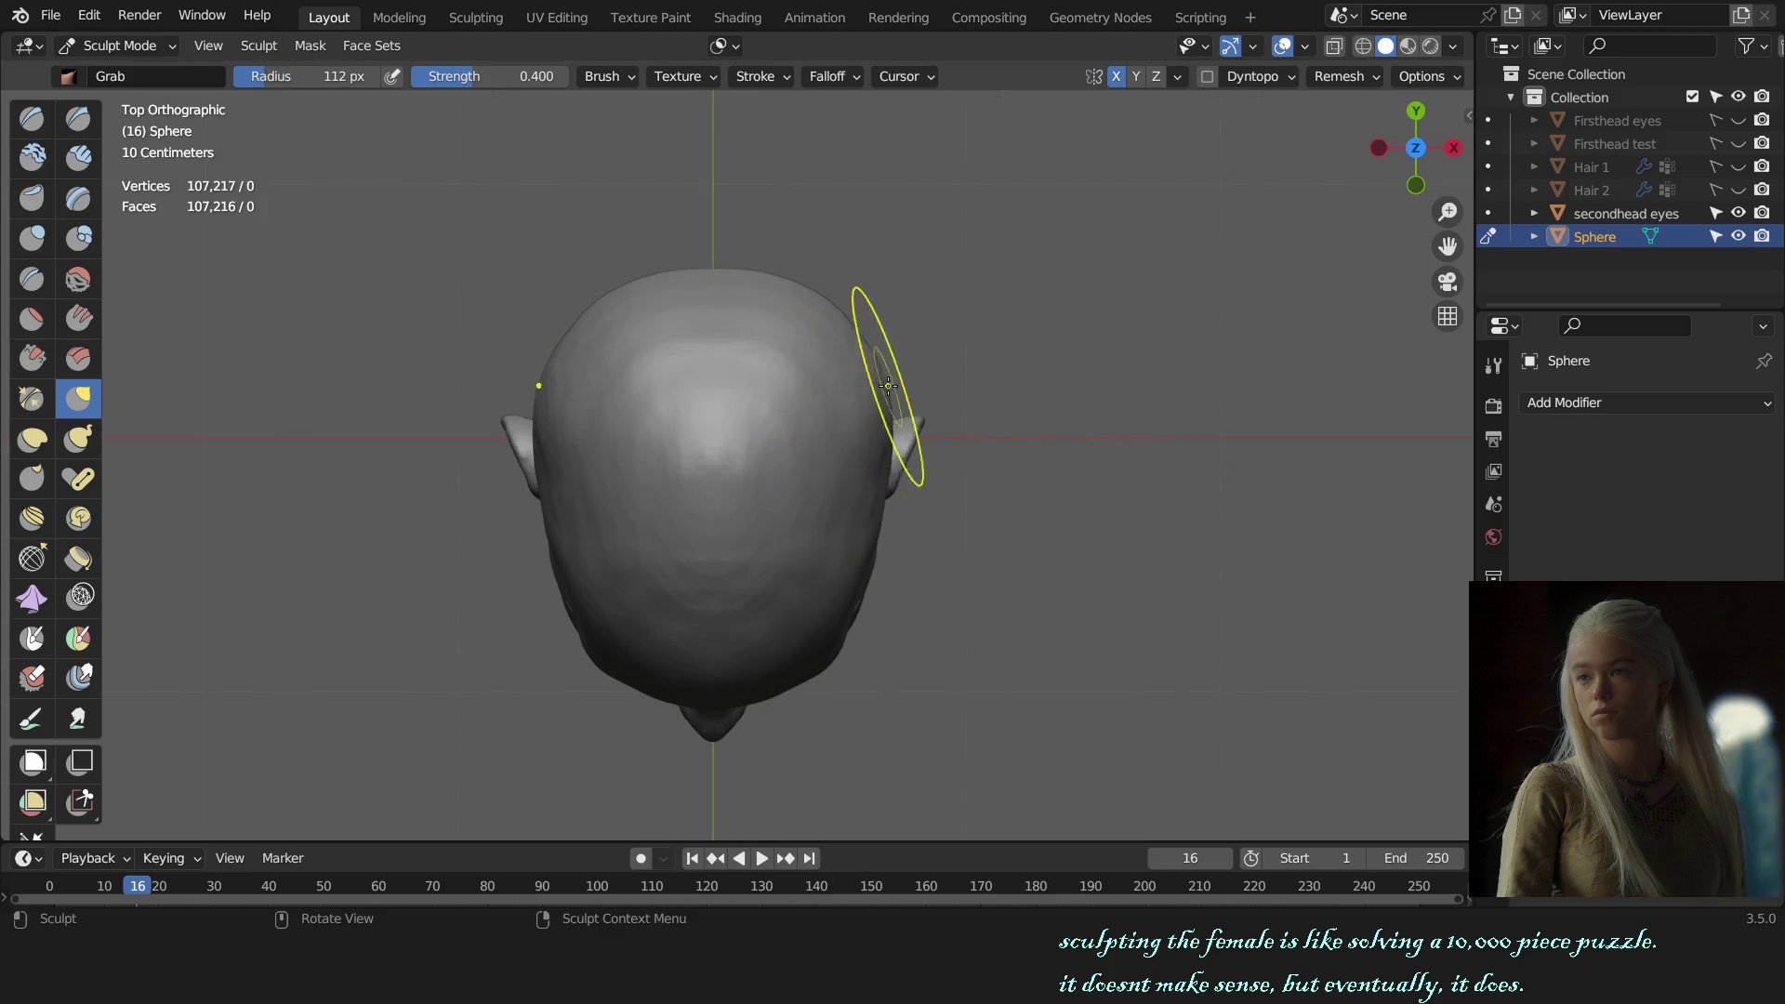
# Step: Return to Object Mode and save the bust as female bust sculpt.blend
pyautogui.moveTo(888, 385)
pyautogui.keyDown('alt'); pyautogui.mouseDown(button='middle')
pyautogui.moveTo(1050, 503)
pyautogui.moveTo(945, 506)
pyautogui.mouseUp(button='middle'); pyautogui.keyUp('alt')
pyautogui.hotkey('alt', 'q')
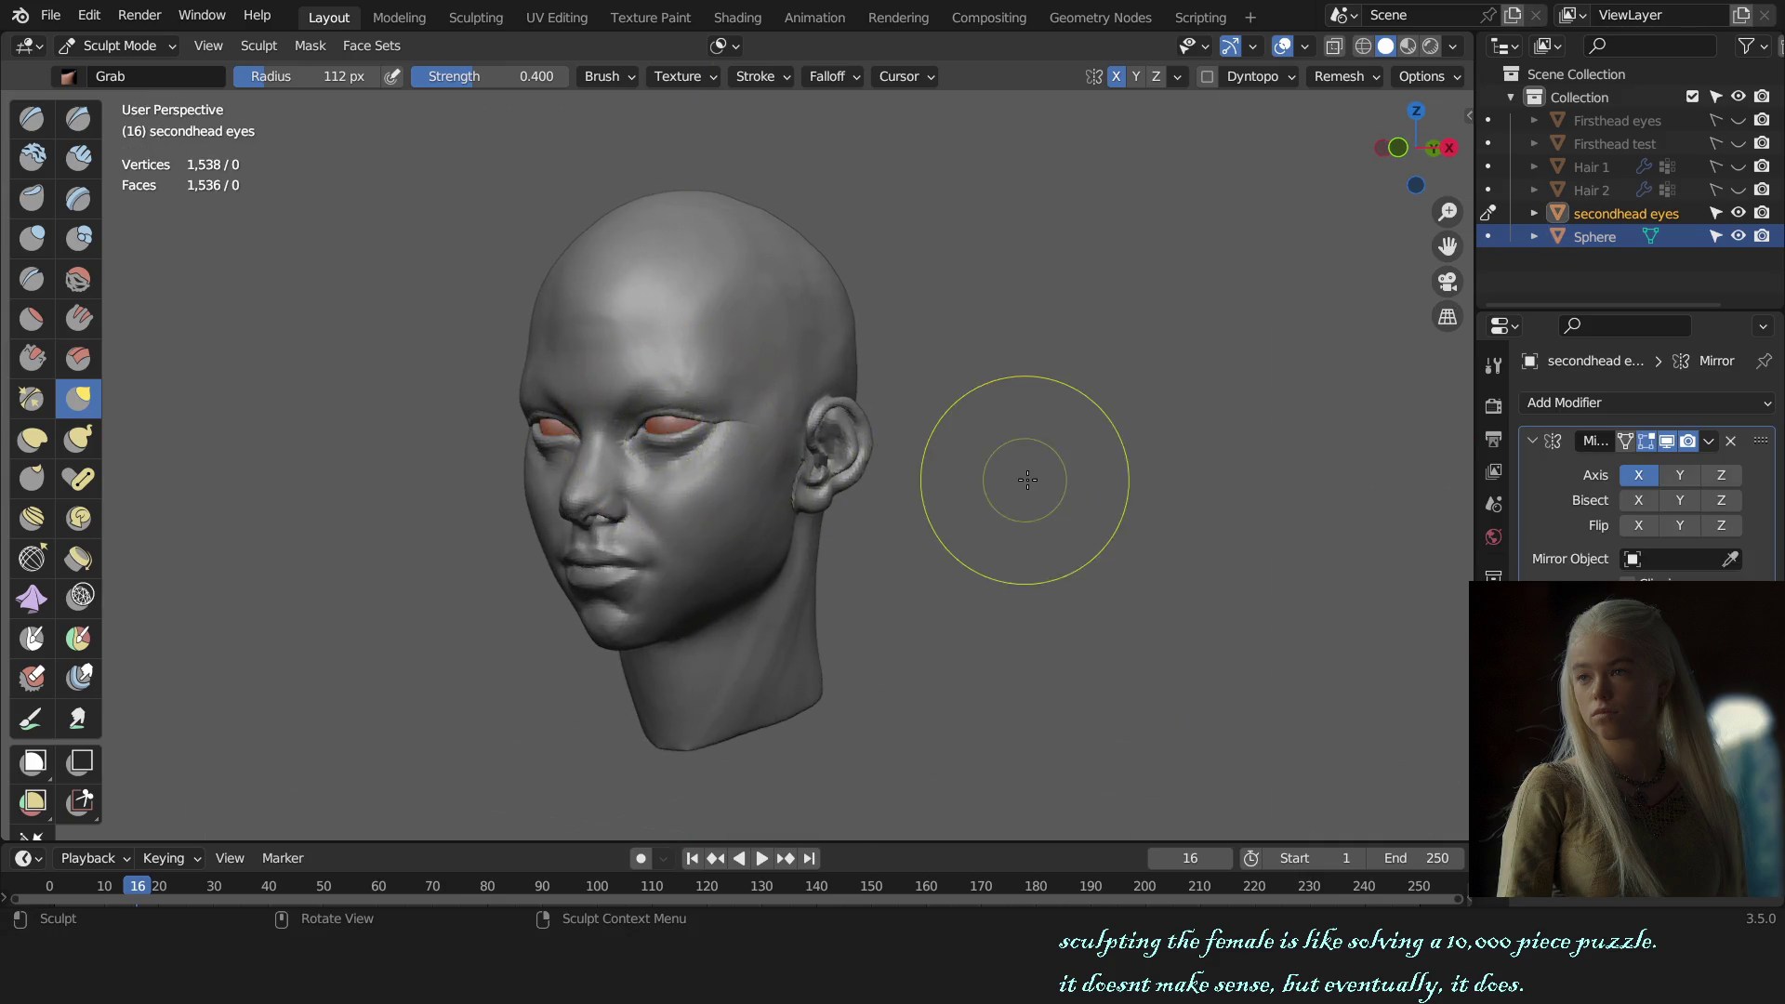
pyautogui.hotkey('ctrl', 'Tab')
pyautogui.press('KP_1')
pyautogui.scroll(3, 993, 493)
pyautogui.hotkey('ctrl', 's')
pyautogui.click(796, 416)
pyautogui.click(797, 418)
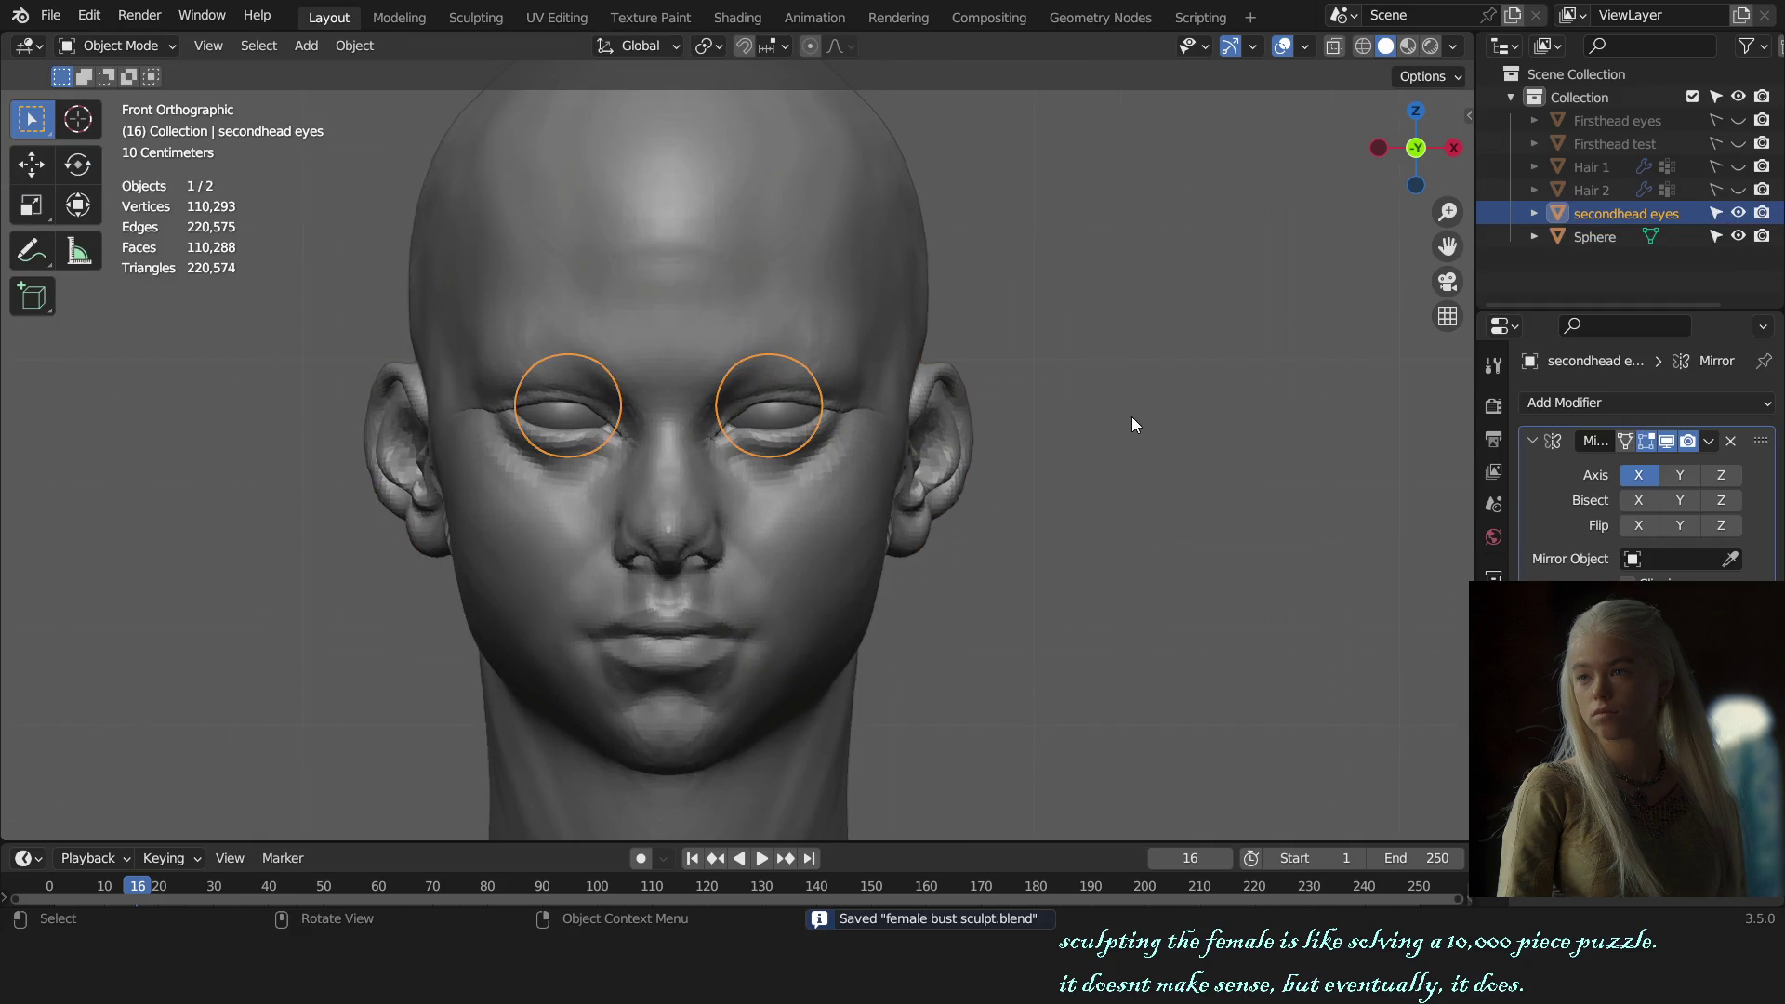
# Step: Select and deselect the head and eyes objects while orbiting around the bust
pyautogui.click(1132, 424)
pyautogui.scroll(4, 850, 463)
pyautogui.click(906, 410)
pyautogui.click(906, 410)
pyautogui.moveTo(1002, 432); pyautogui.dragTo(1063, 438, button='middle')
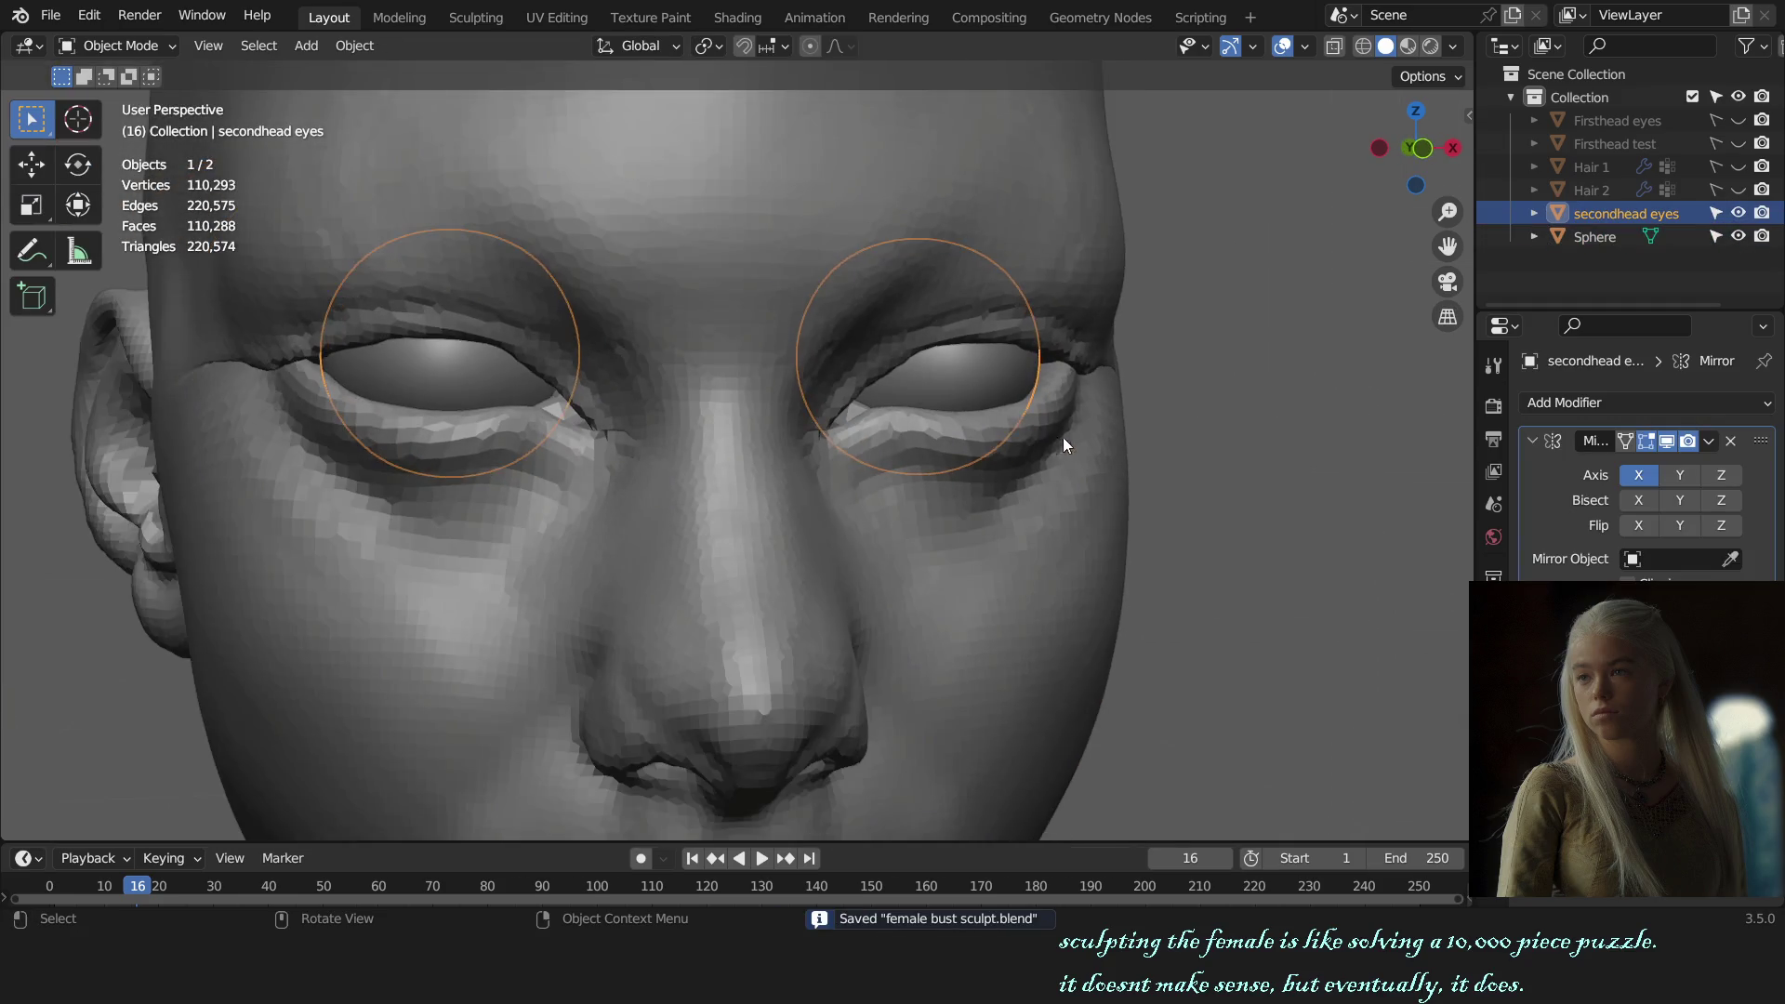
pyautogui.click(1264, 433)
pyautogui.scroll(-2, 1265, 434)
pyautogui.moveTo(1264, 433)
pyautogui.mouseDown(button='middle')
pyautogui.moveTo(1291, 437)
pyautogui.moveTo(919, 437)
pyautogui.mouseUp(button='middle')
# Step: Inspect the head from front, three-quarter and side profile views
pyautogui.press('KP_1')
pyautogui.scroll(-3, 1209, 432)
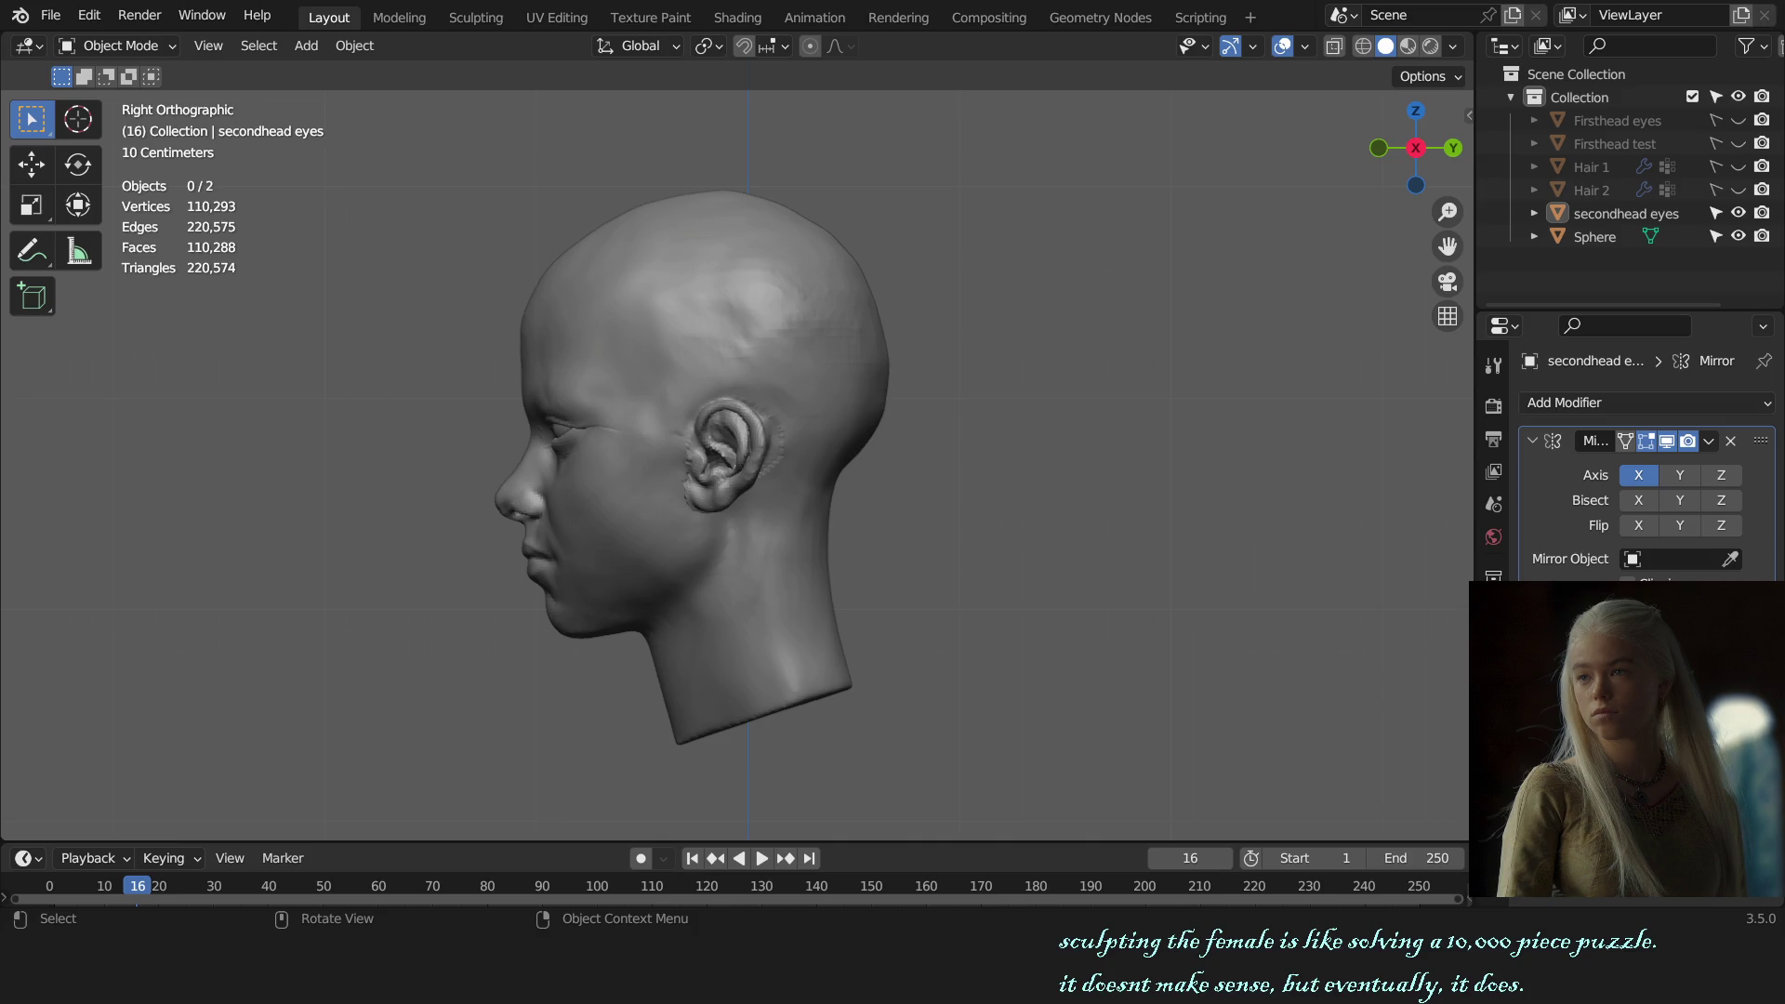
pyautogui.moveTo(857, 448); pyautogui.dragTo(1144, 460, button='middle')
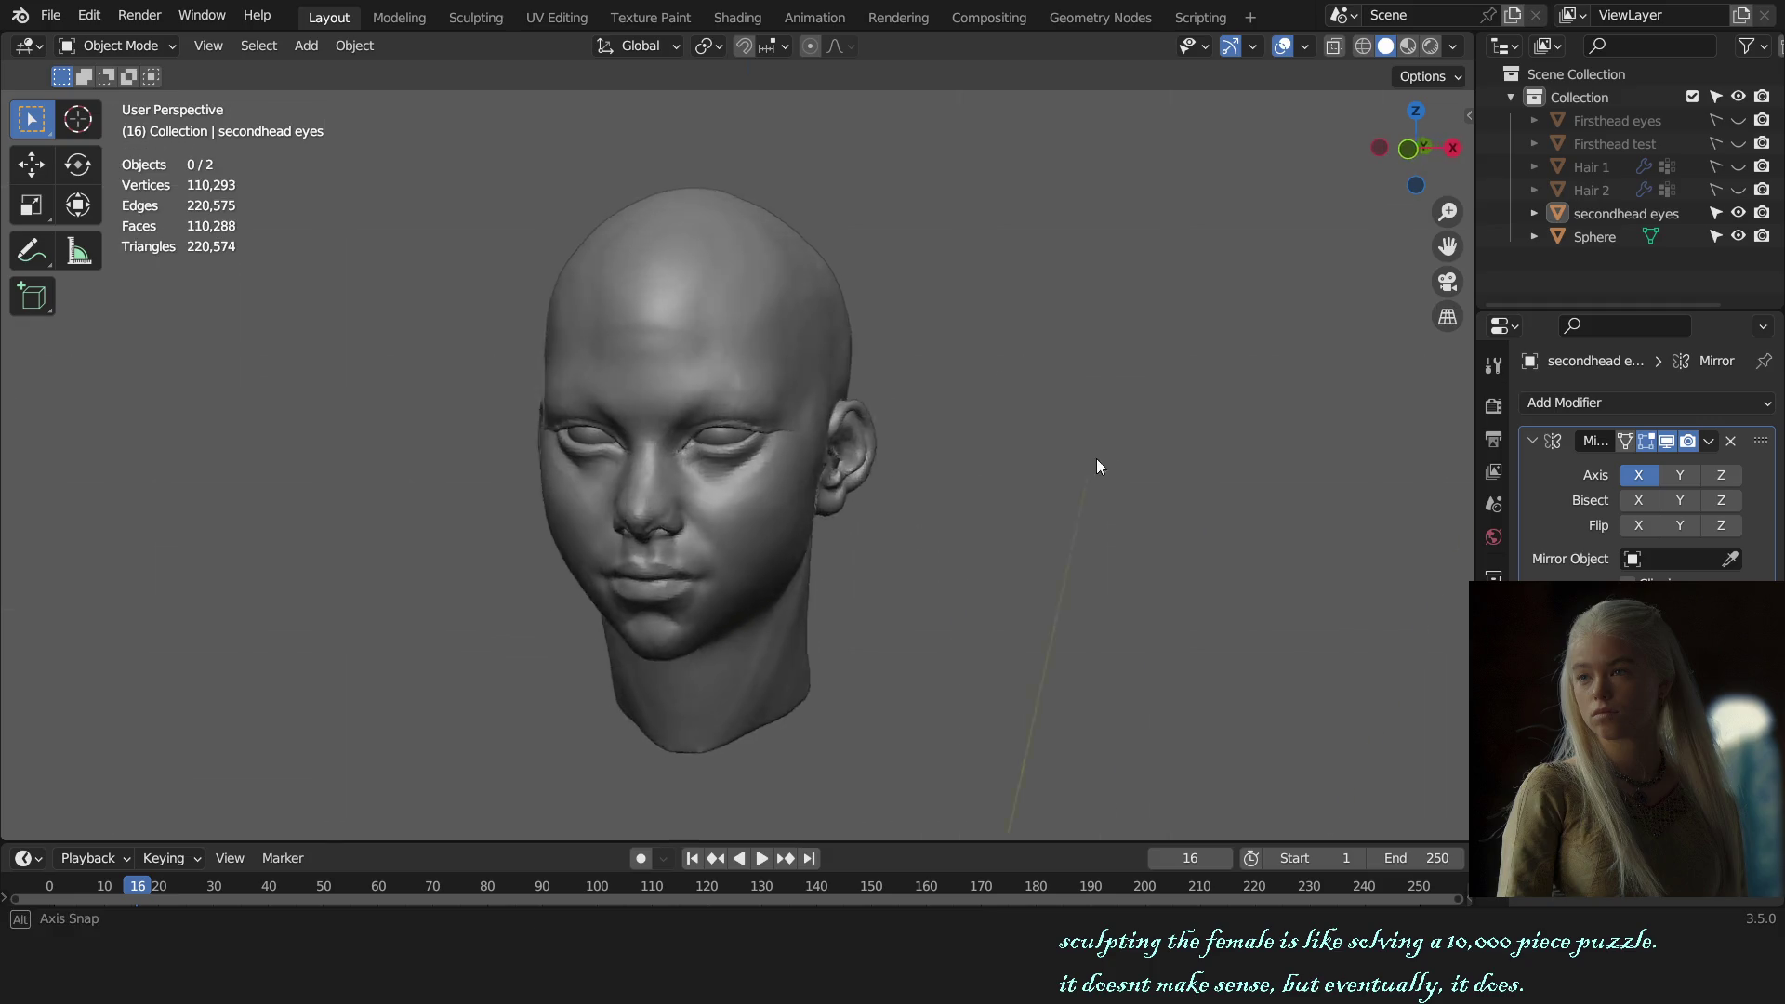
pyautogui.scroll(2, 1144, 459)
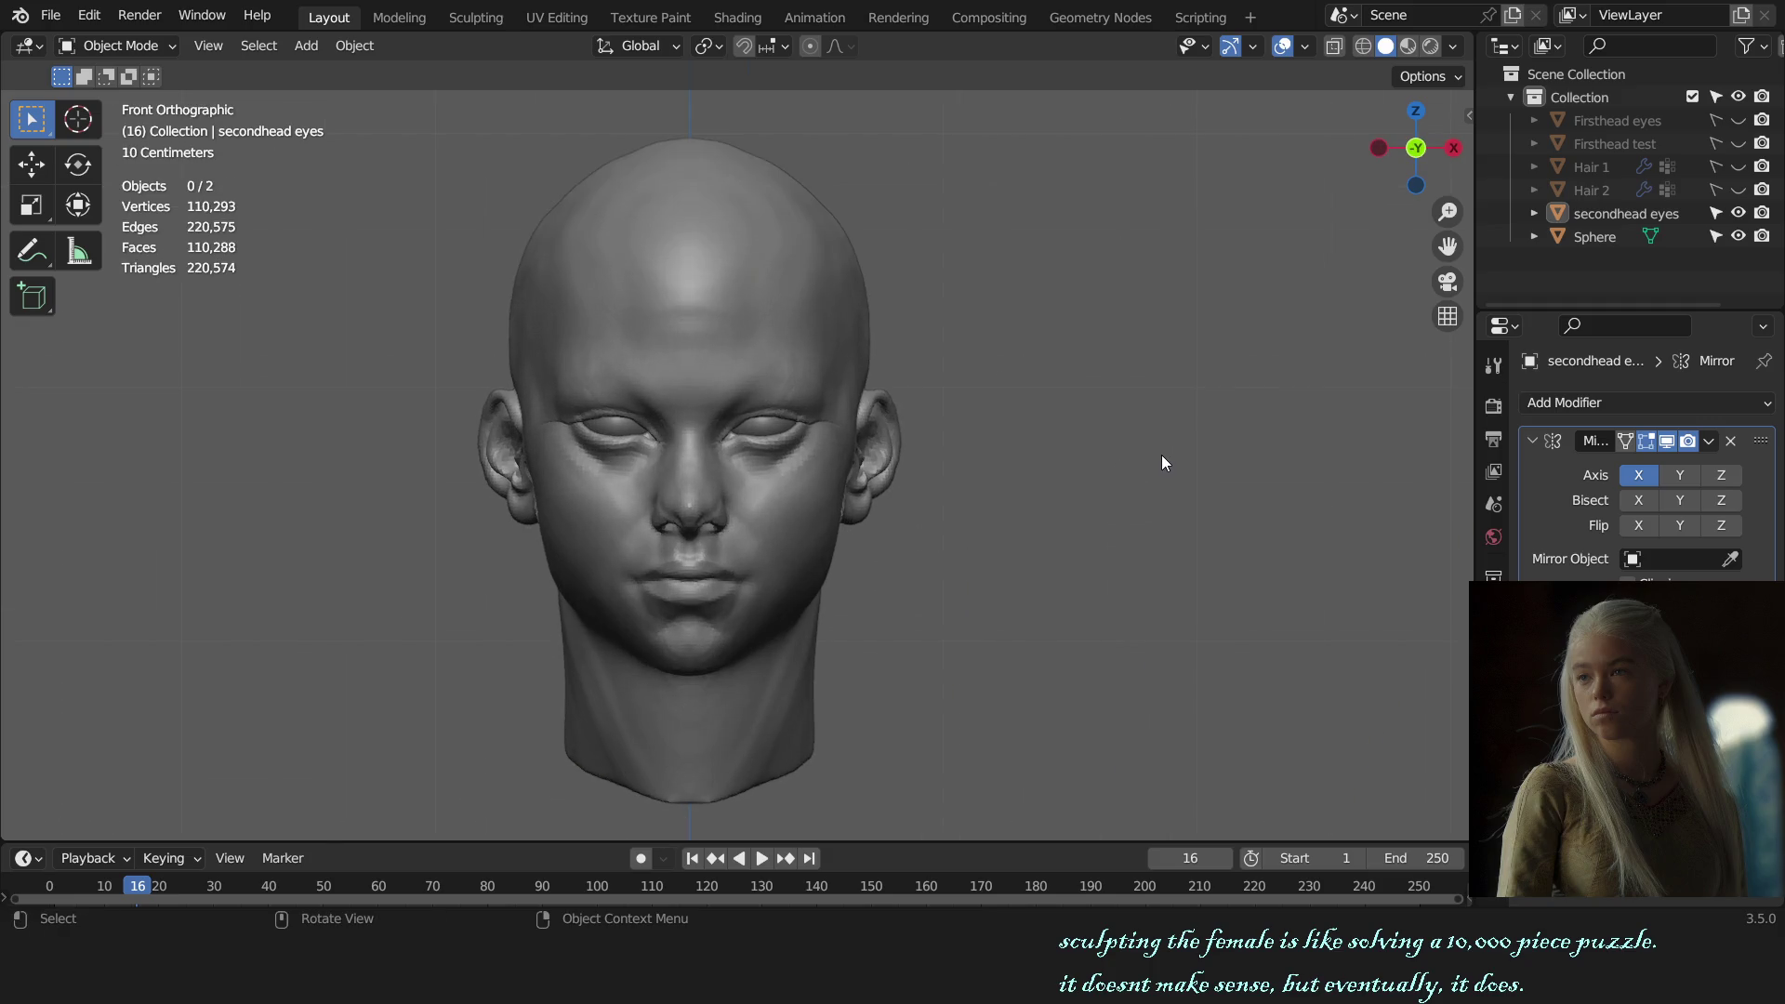
pyautogui.moveTo(1163, 455); pyautogui.dragTo(1090, 456, button='middle')
pyautogui.moveTo(1092, 457)
pyautogui.mouseDown(button='middle')
pyautogui.moveTo(1147, 450)
pyautogui.moveTo(965, 476)
pyautogui.moveTo(807, 472)
pyautogui.moveTo(1042, 471)
pyautogui.moveTo(791, 472)
pyautogui.mouseUp(button='middle')
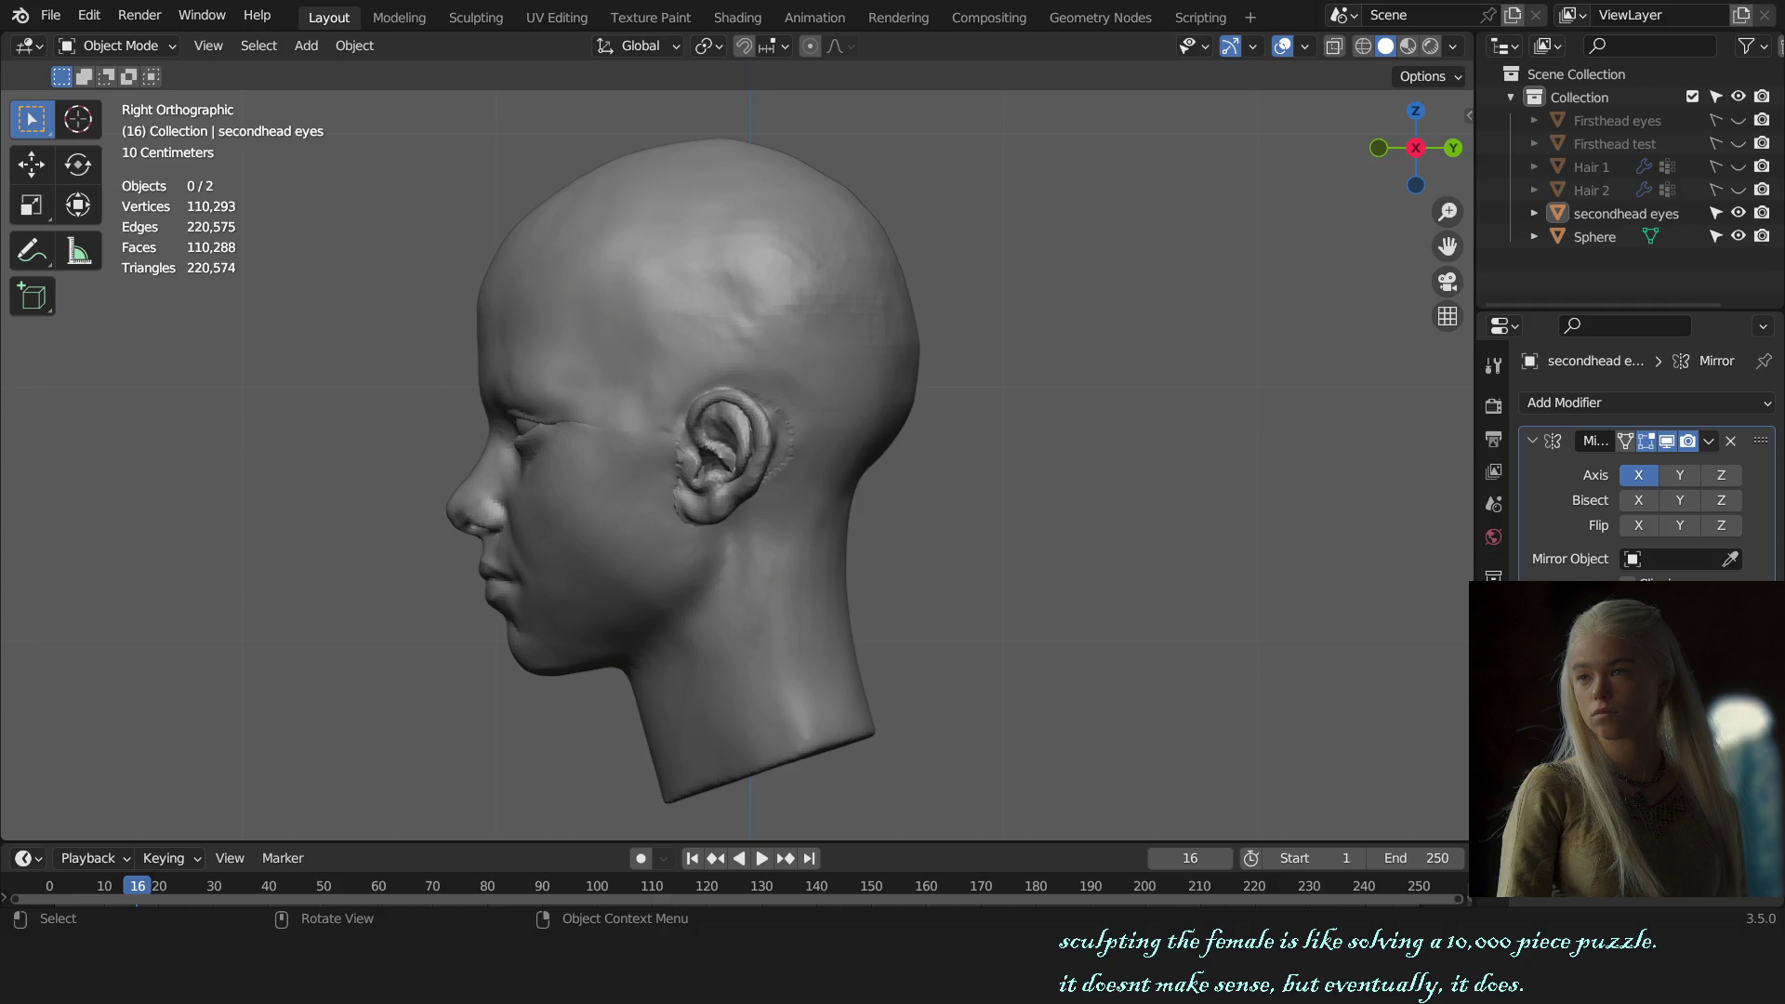
# Step: From the front view, select the Sphere head and resume sculpting with the Grab brush
pyautogui.press('KP_1')
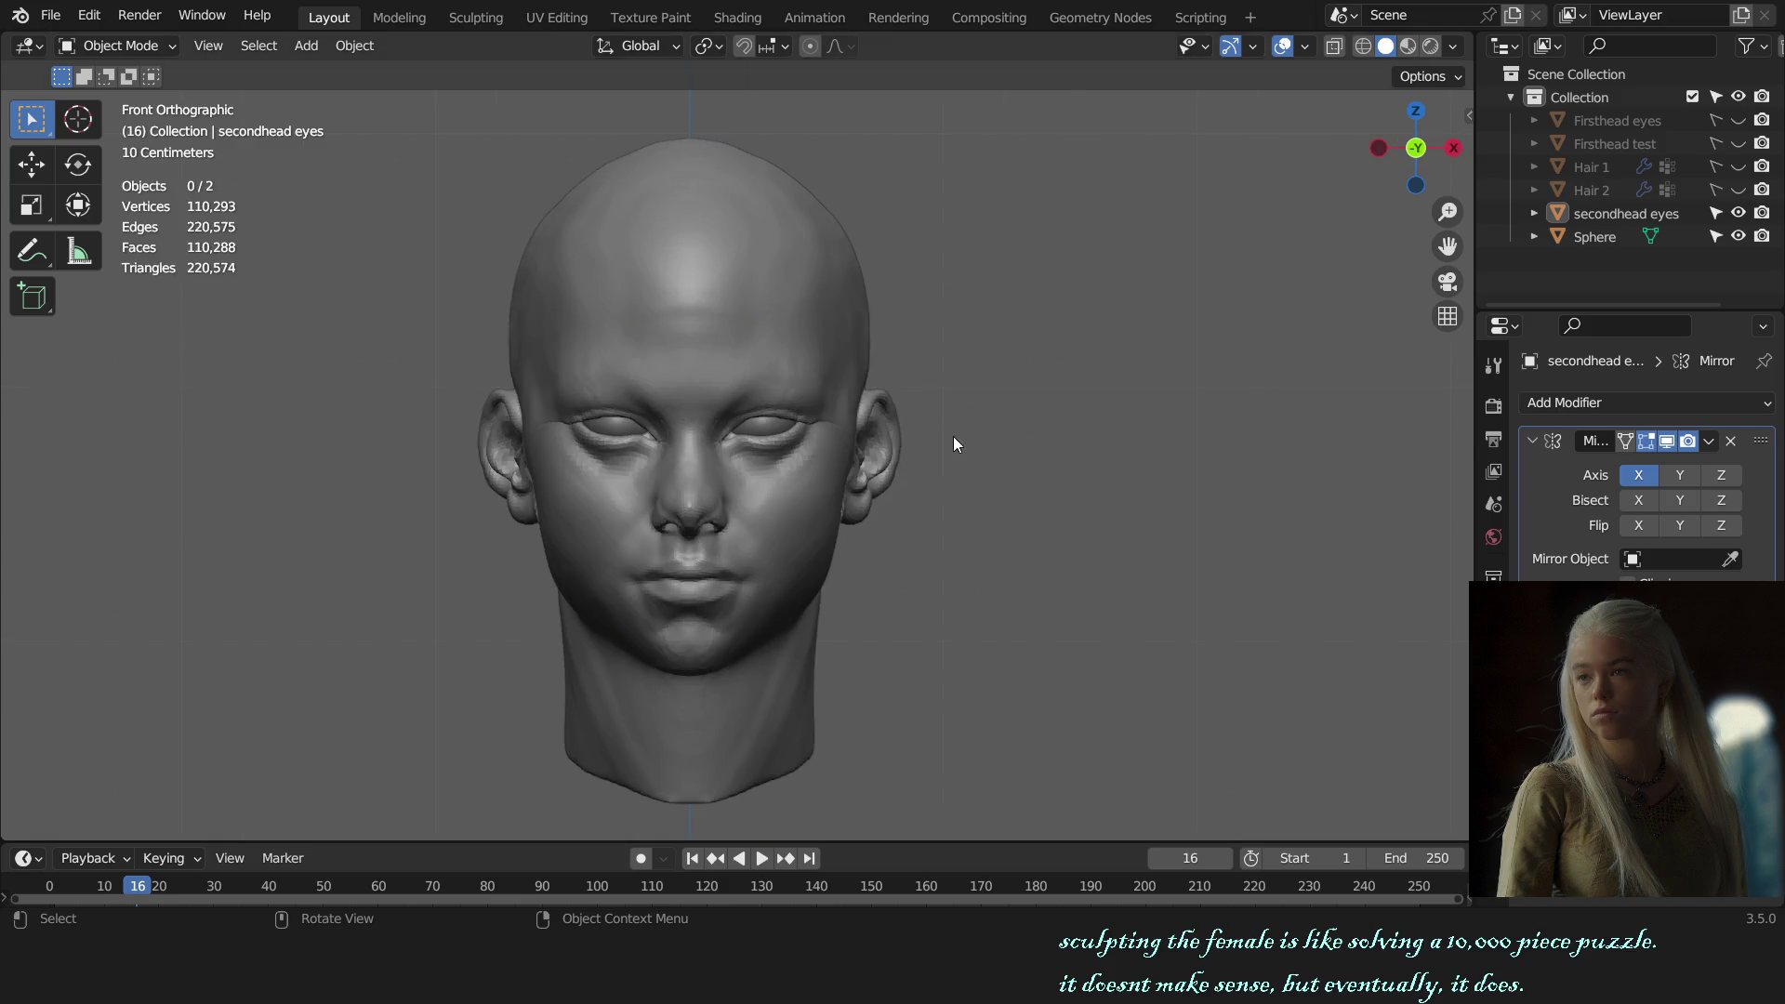
pyautogui.click(826, 346)
pyautogui.hotkey('ctrl', 'Tab')
pyautogui.press('KP_3')
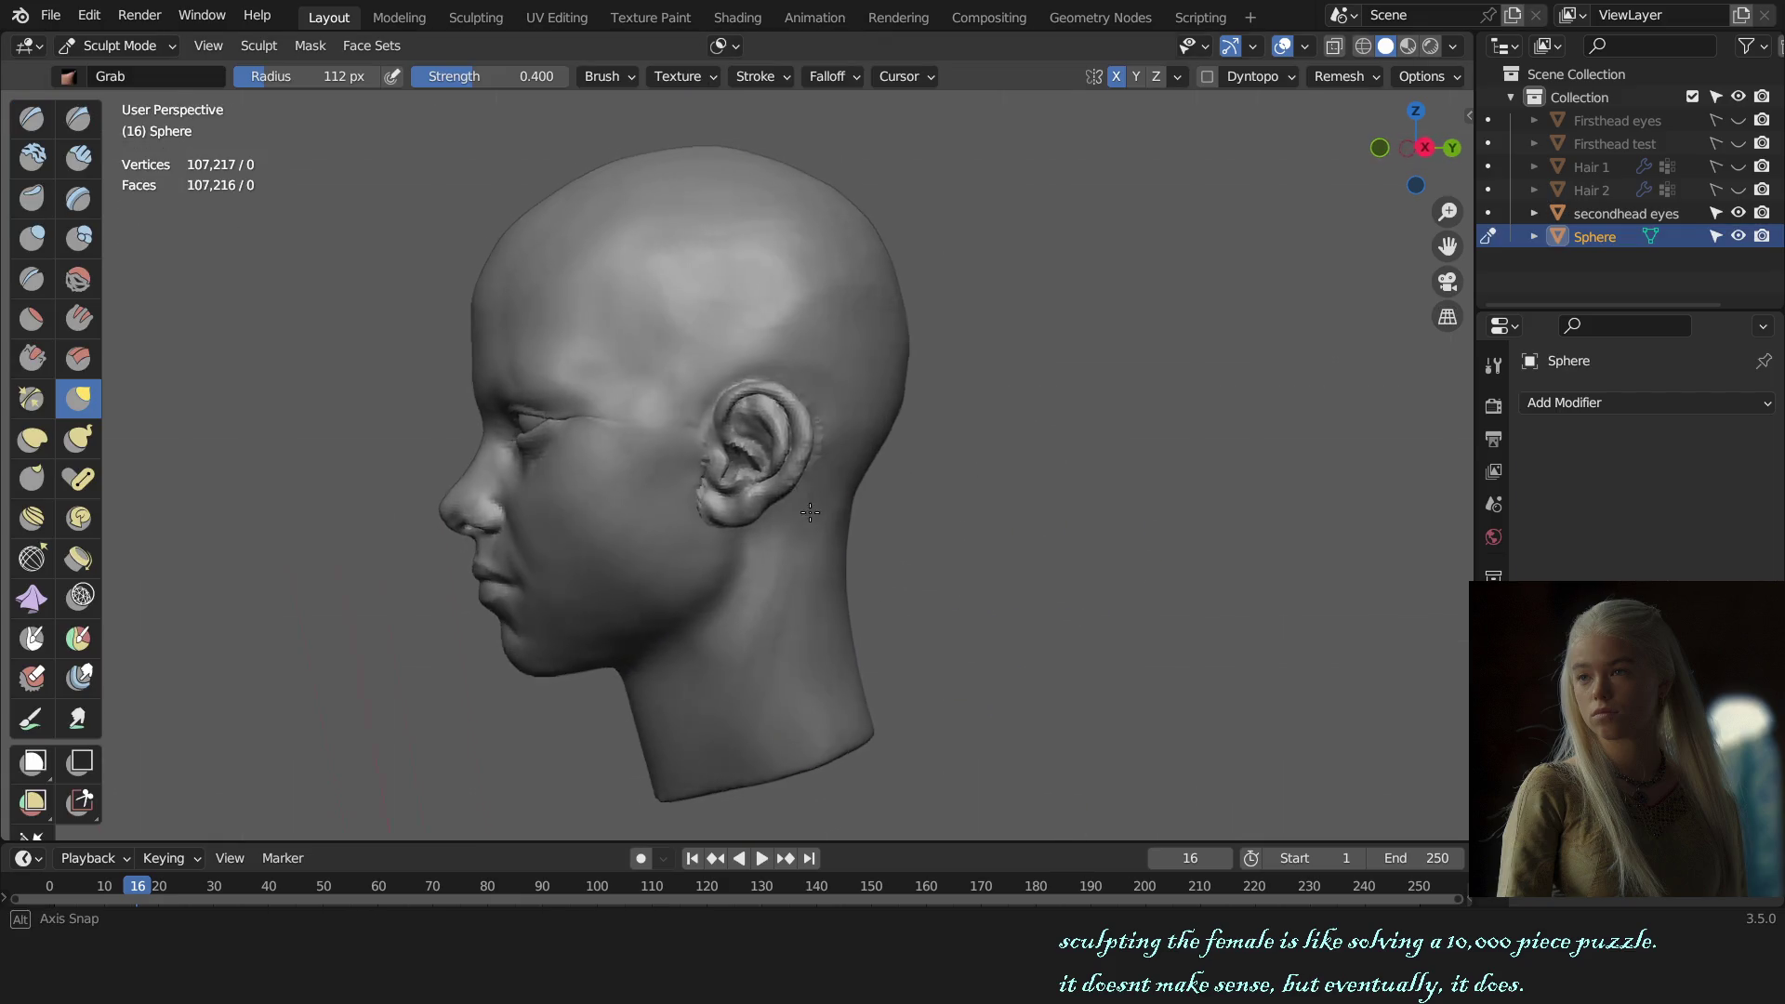
# Step: Check the Auto-Masking options and pull the face beside the right eye's outer corner
pyautogui.scroll(5, 787, 514)
pyautogui.moveTo(818, 510)
pyautogui.mouseDown(button='middle')
pyautogui.moveTo(898, 390)
pyautogui.moveTo(986, 521)
pyautogui.mouseUp(button='middle')
pyautogui.scroll(-6, 1042, 595)
pyautogui.moveTo(1085, 626)
pyautogui.mouseDown(button='middle')
pyautogui.moveTo(913, 591)
pyautogui.moveTo(937, 539)
pyautogui.moveTo(1084, 508)
pyautogui.moveTo(1228, 516)
pyautogui.moveTo(1047, 510)
pyautogui.moveTo(810, 468)
pyautogui.mouseUp(button='middle')
pyautogui.press('KP_3')
pyautogui.scroll(2, 866, 589)
pyautogui.scroll(4, 917, 518)
pyautogui.scroll(-5, 1228, 517)
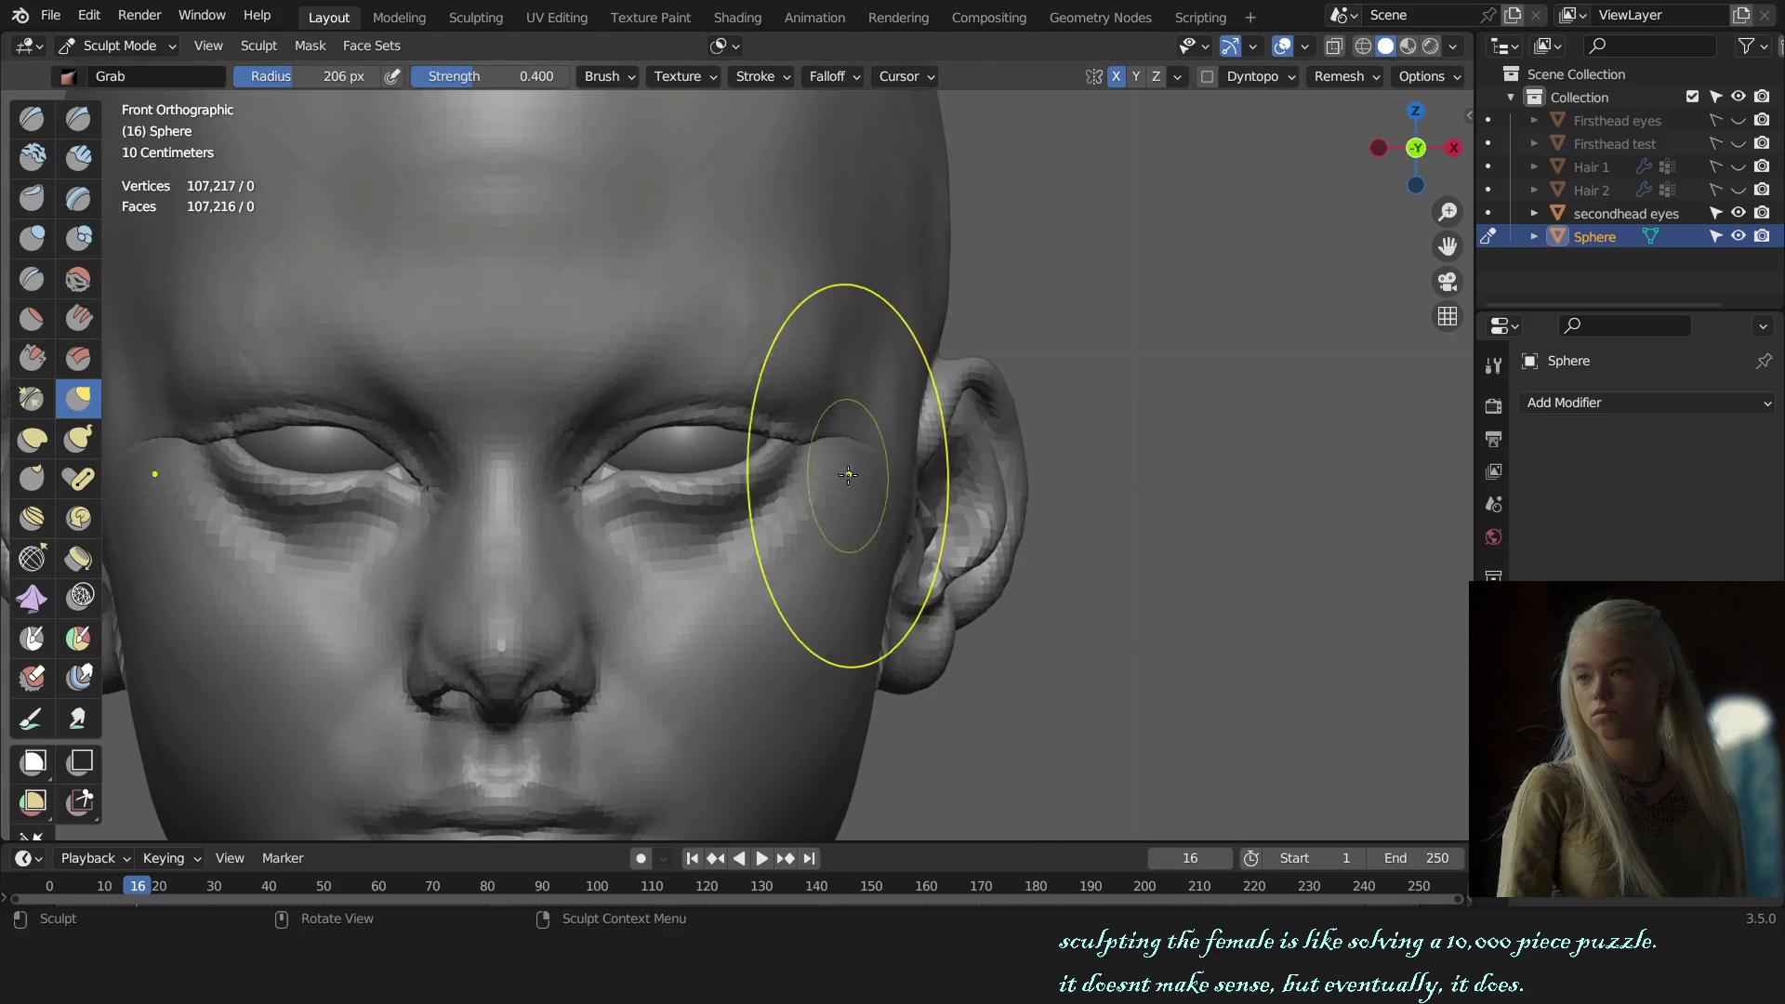
pyautogui.click(723, 46)
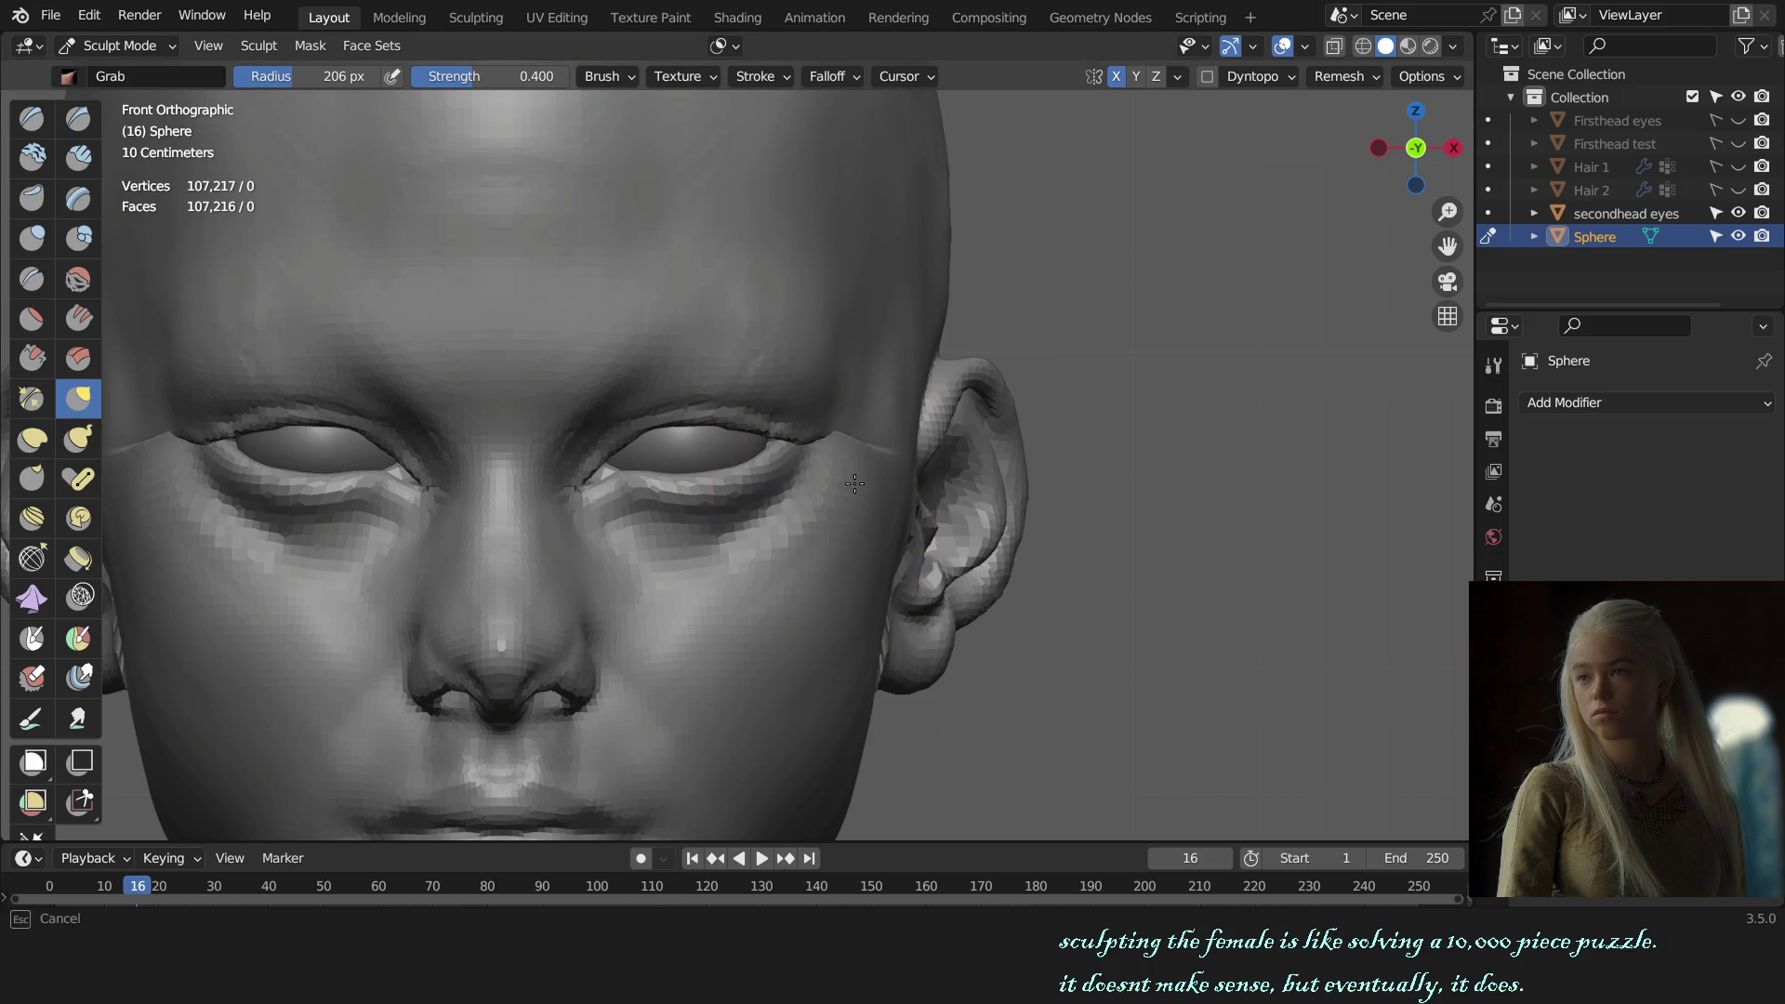
pyautogui.moveTo(844, 483); pyautogui.dragTo(849, 472)
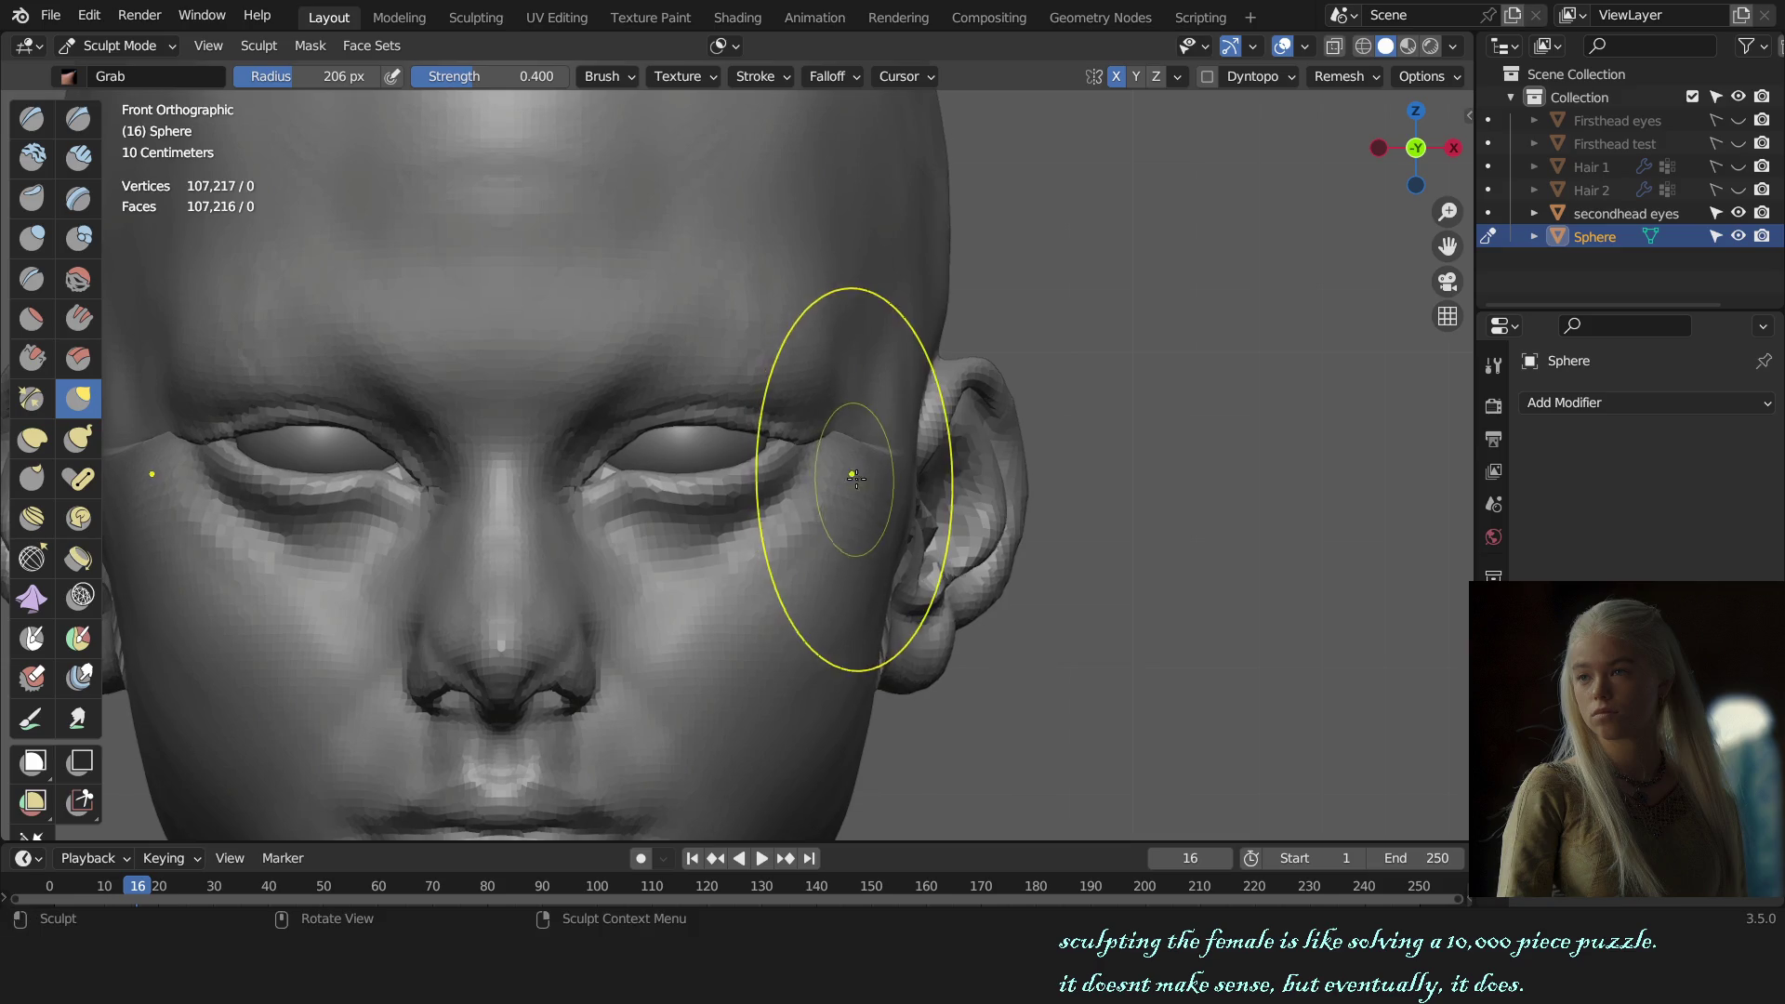
# Step: Shrink the Grab brush radius to 175 px and review the head from above and front
pyautogui.scroll(-4, 874, 478)
pyautogui.moveTo(896, 487)
pyautogui.mouseDown(button='middle')
pyautogui.moveTo(924, 501)
pyautogui.moveTo(917, 569)
pyautogui.mouseUp(button='middle')
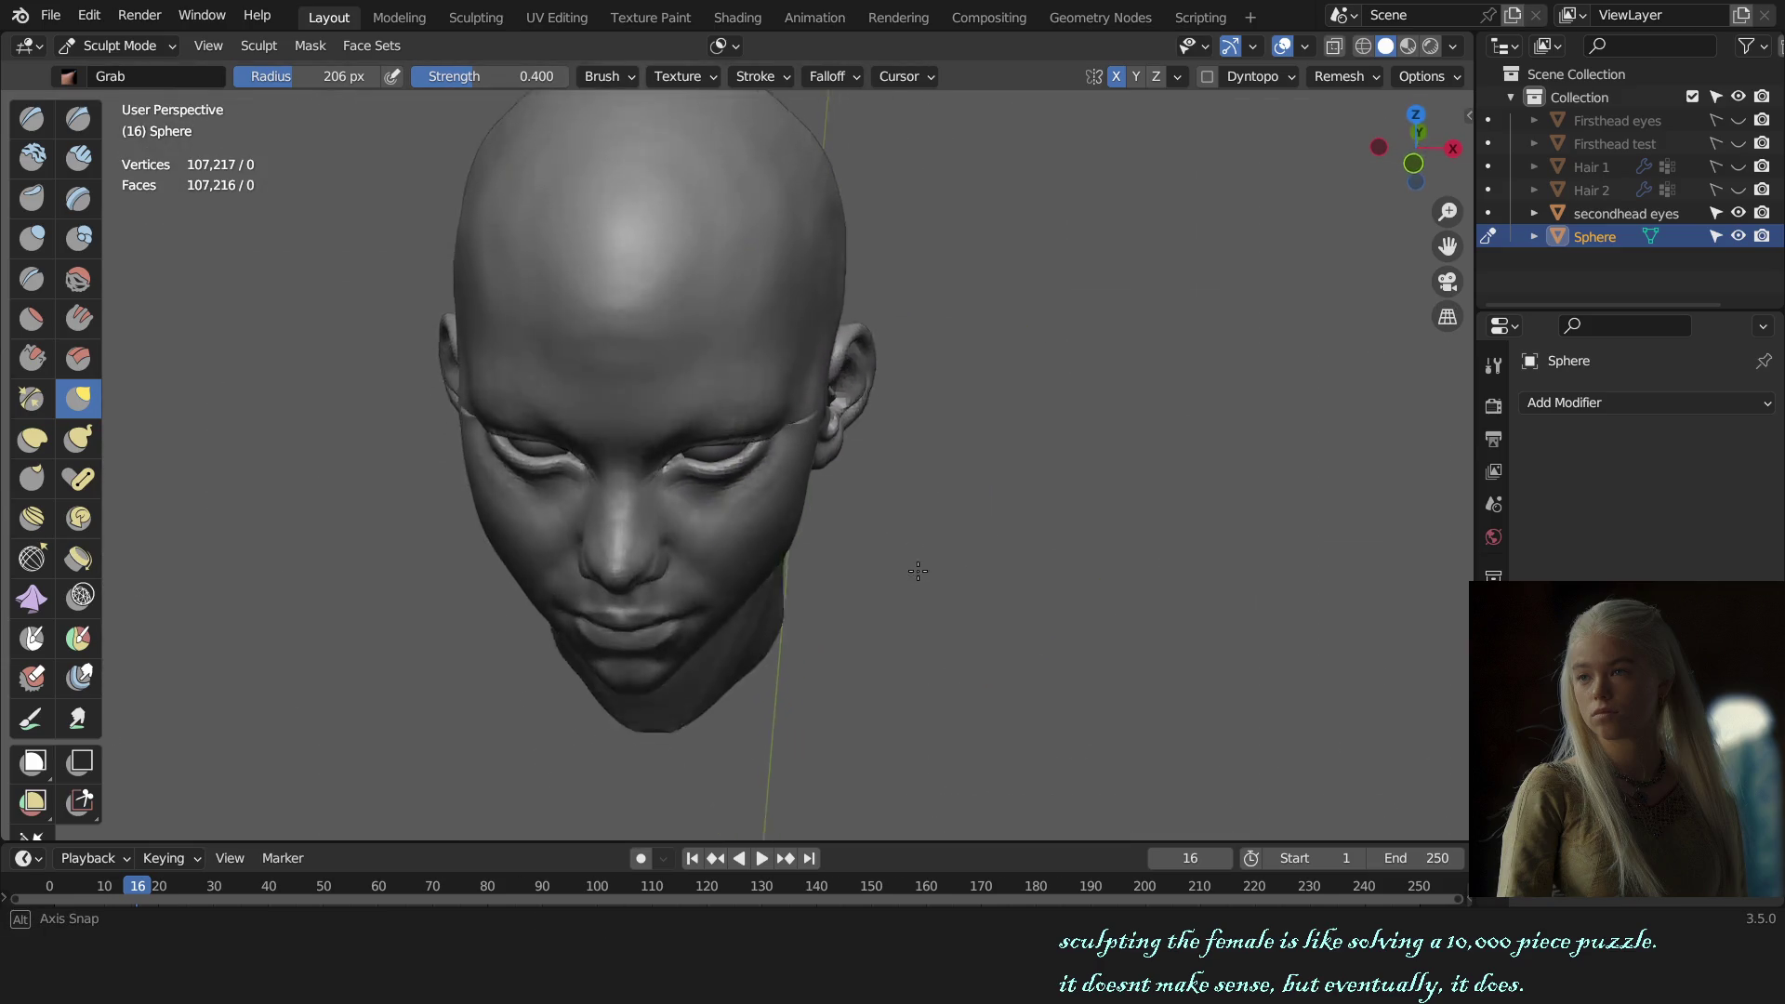
pyautogui.scroll(3, 917, 595)
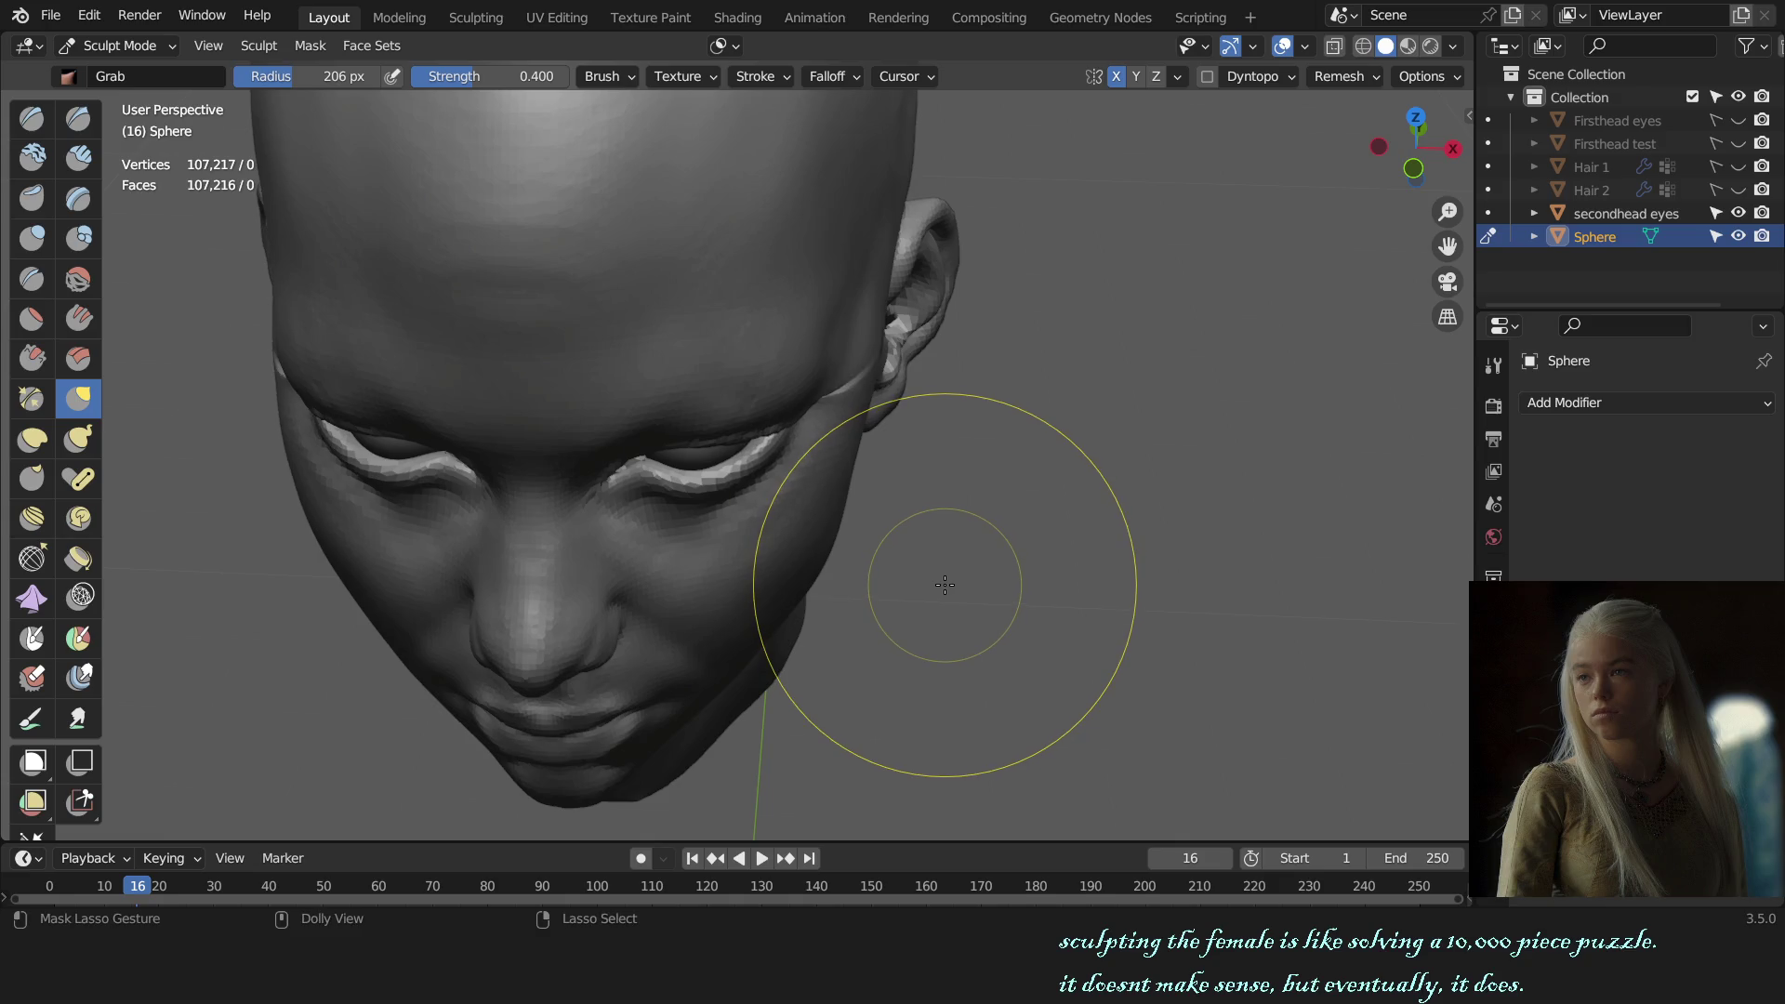
pyautogui.moveTo(944, 586); pyautogui.dragTo(958, 460, button='middle')
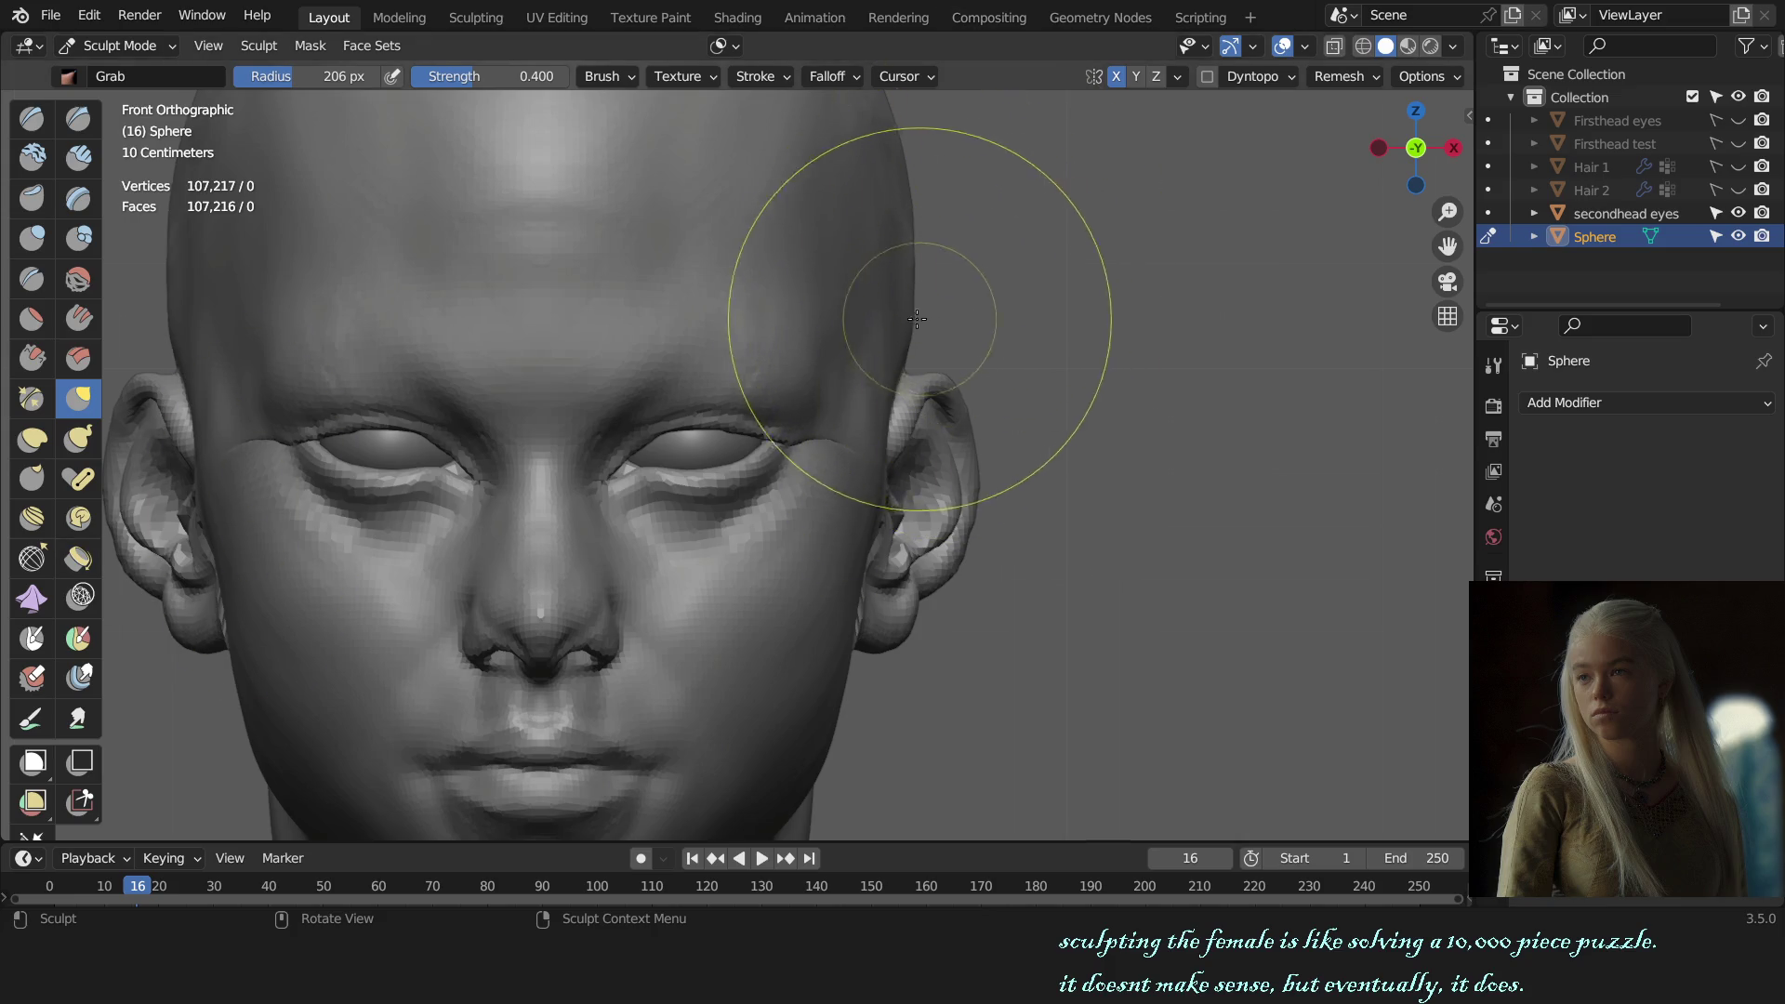
pyautogui.scroll(-1, 707, 400)
pyautogui.press('f')
pyautogui.scroll(-4, 637, 359)
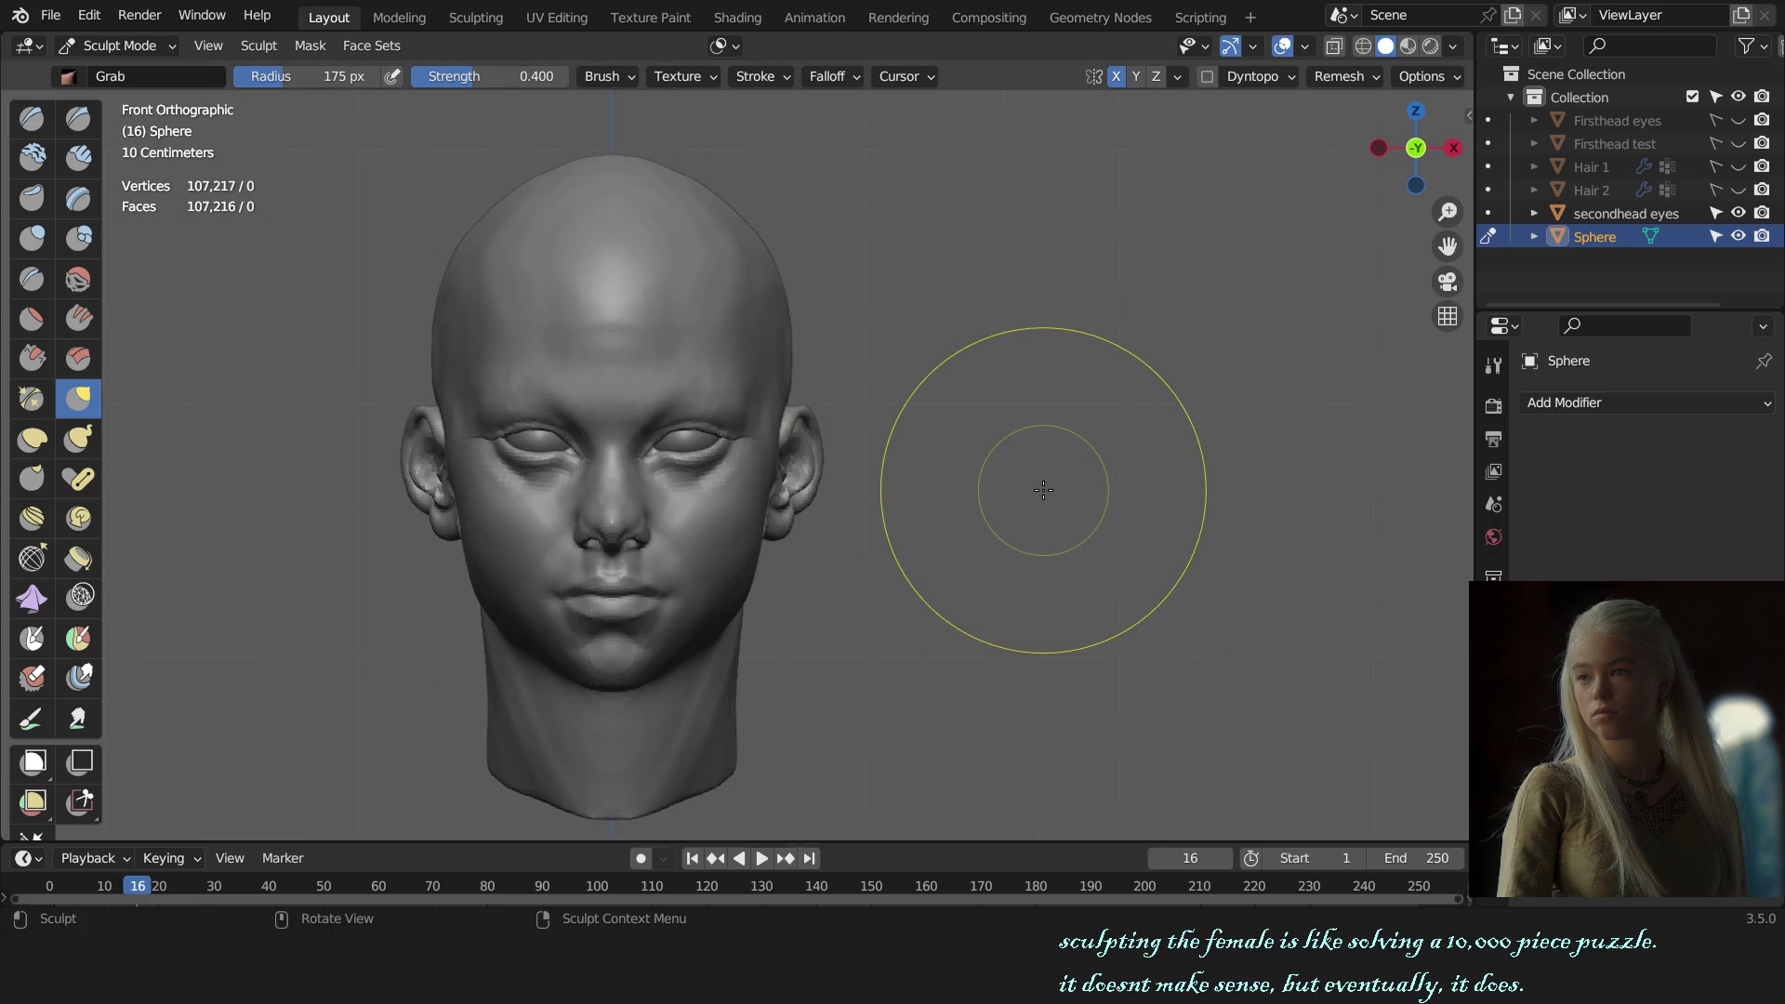
pyautogui.scroll(4, 1008, 478)
pyautogui.moveTo(1008, 478)
pyautogui.mouseDown(button='middle')
pyautogui.moveTo(879, 576)
pyautogui.moveTo(809, 449)
pyautogui.mouseUp(button='middle')
pyautogui.scroll(3, 809, 449)
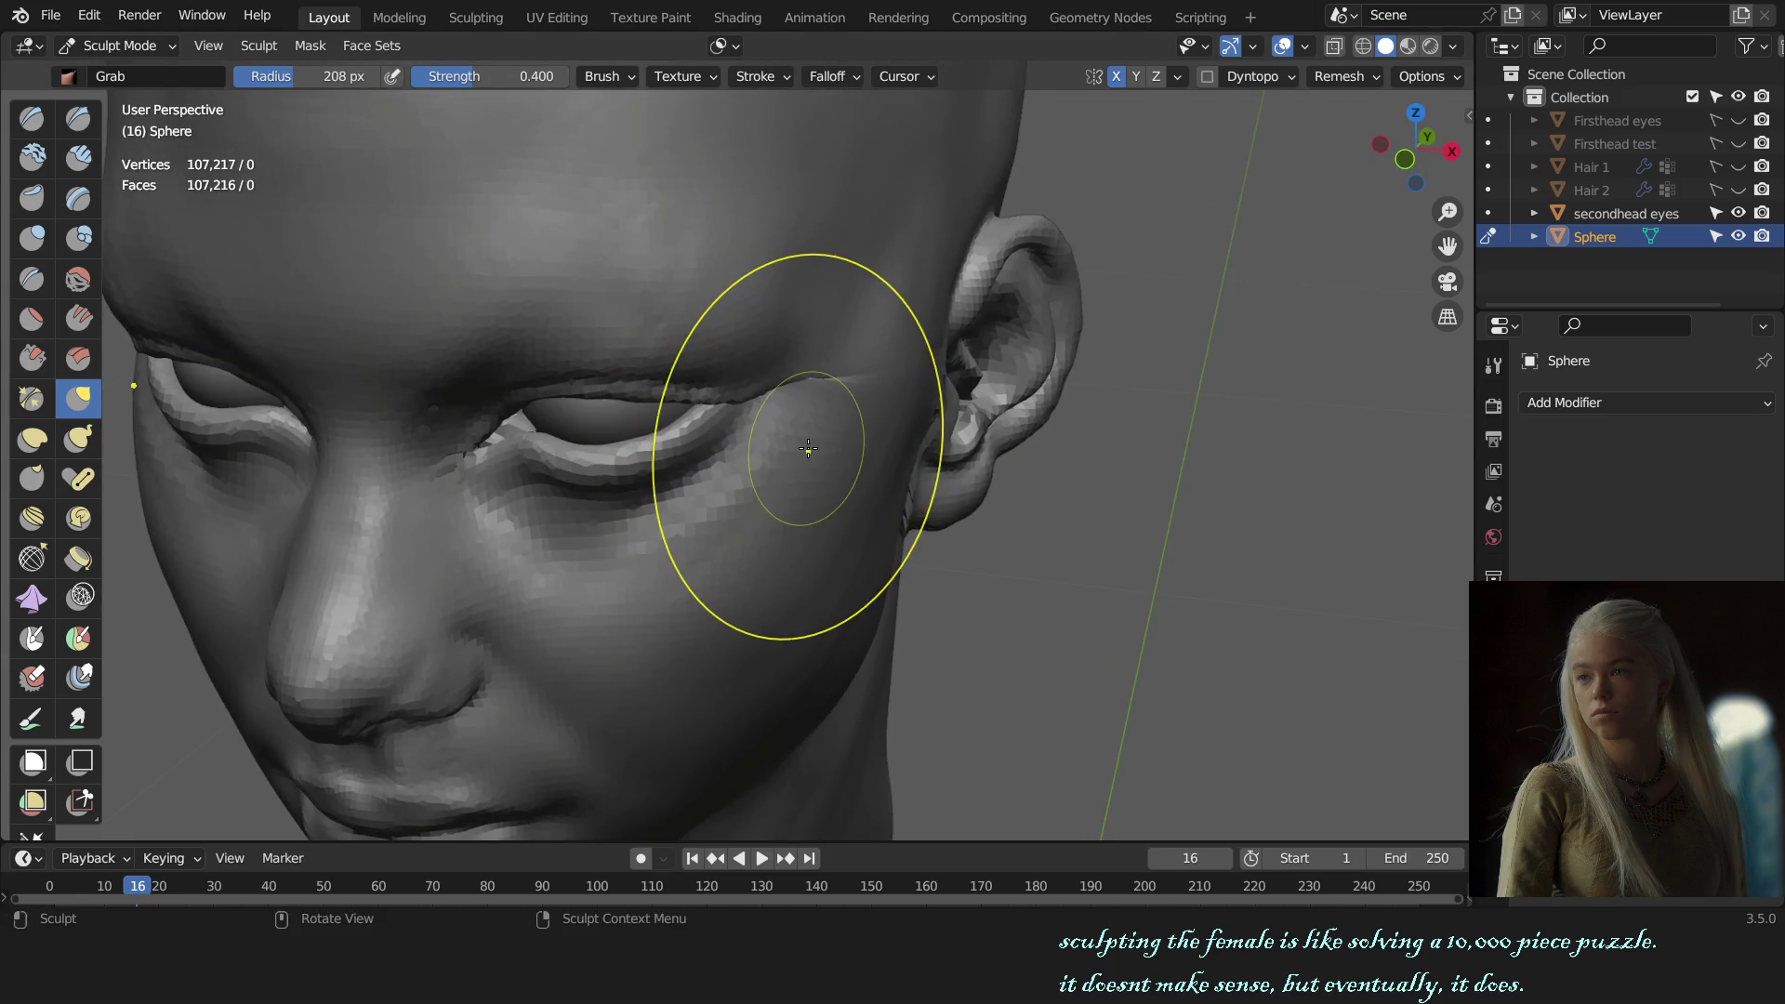
pyautogui.press('KP_1')
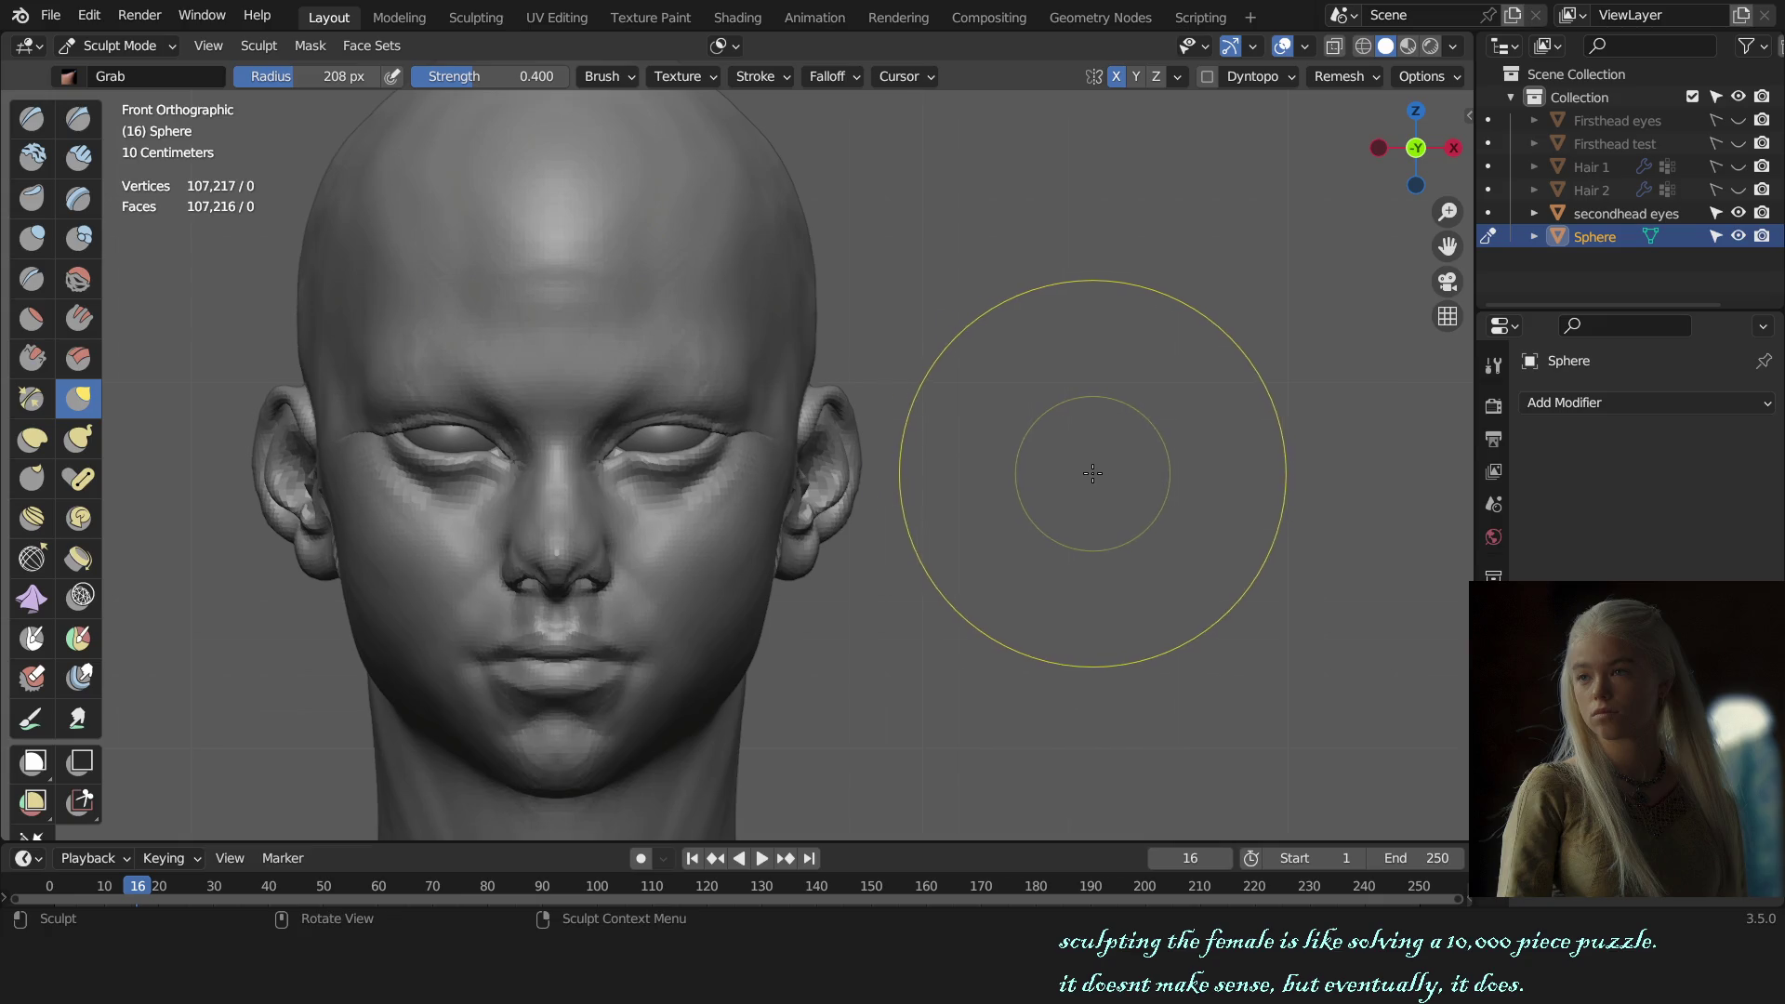
# Step: Return to Object Mode and cycle the selection until the eyes object is active
pyautogui.hotkey('ctrl', 'Tab')
pyautogui.click(963, 480)
pyautogui.click(964, 480)
pyautogui.click(964, 479)
pyautogui.click(963, 480)
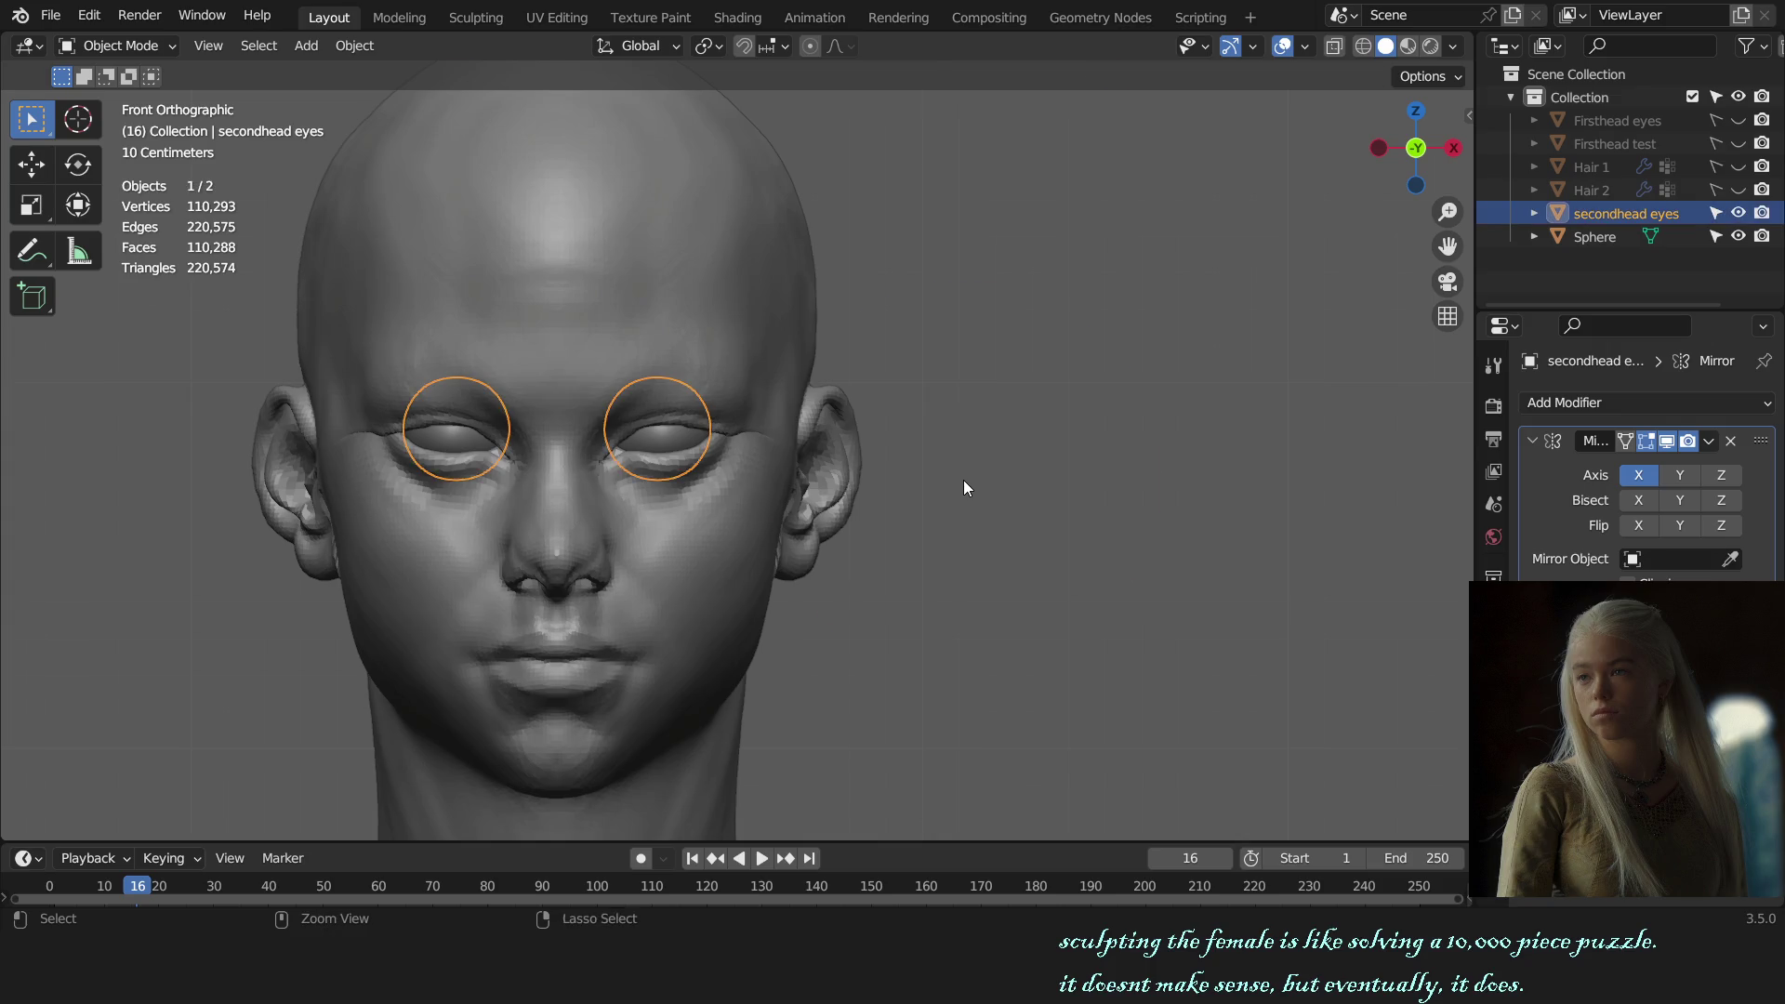
# Step: Leave sculpting on the eyes object and clear the selection in Object Mode
pyautogui.hotkey('ctrl', 'Tab')
pyautogui.hotkey('alt', 'q')
pyautogui.hotkey('alt', 'q')
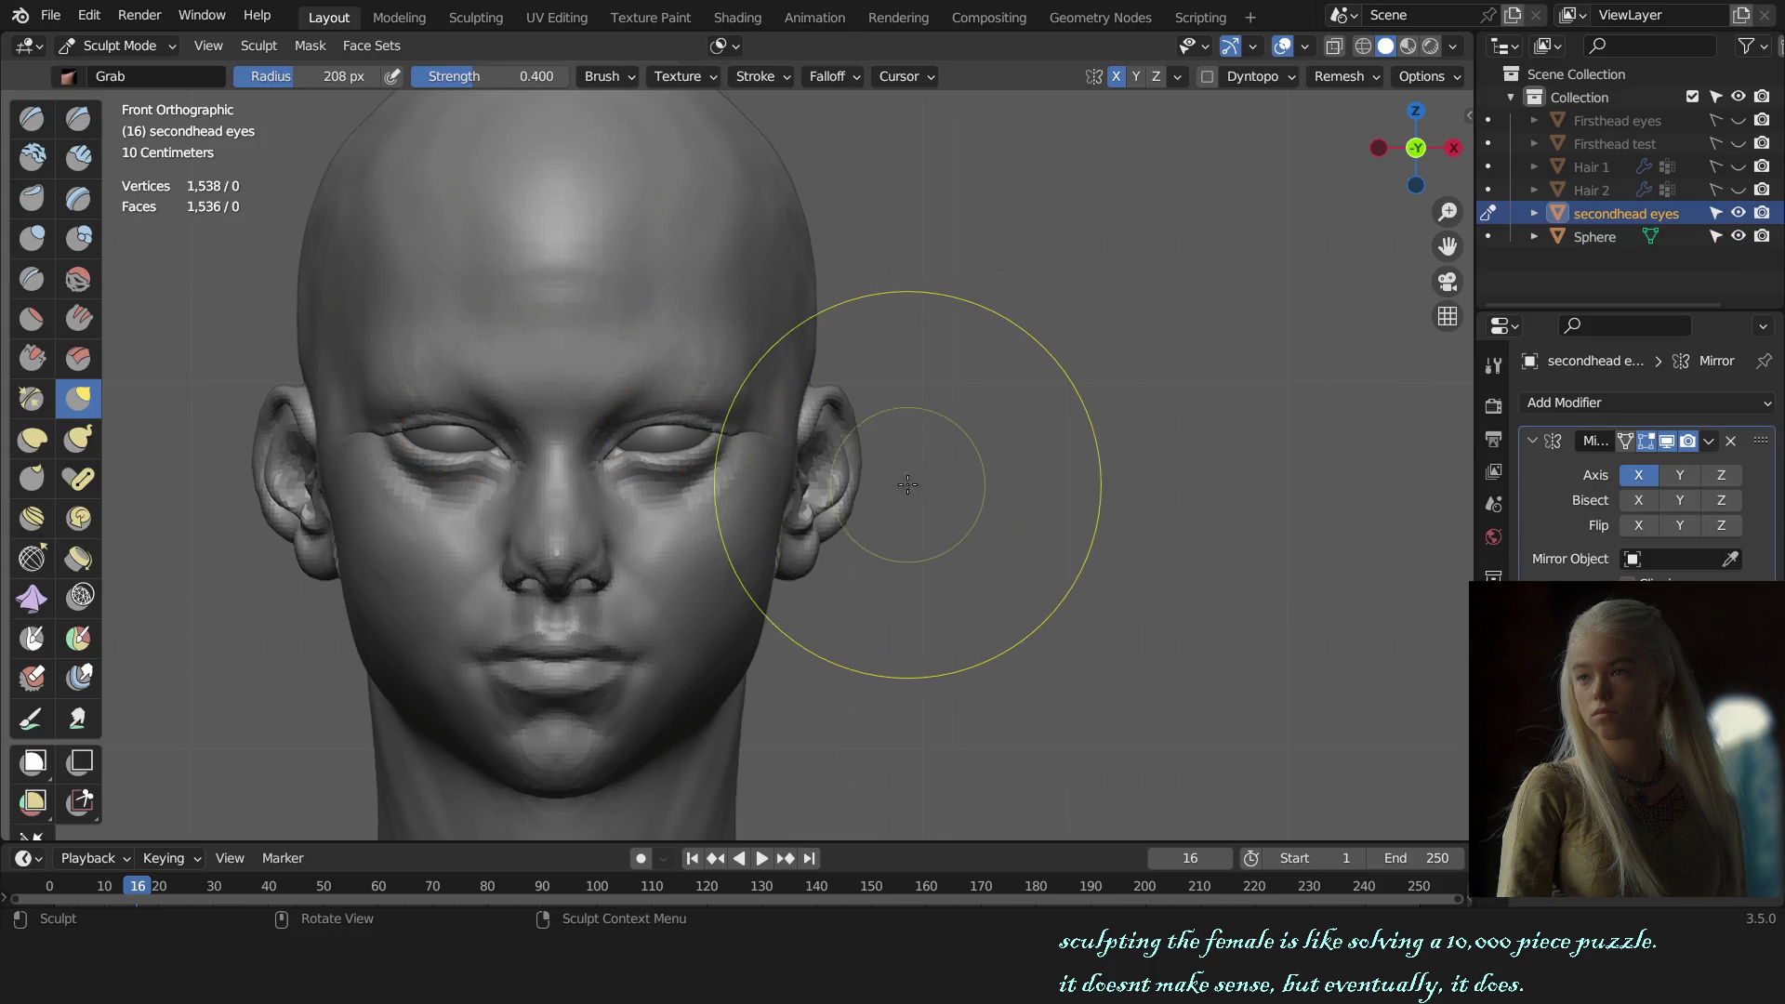
pyautogui.hotkey('ctrl', 'Tab')
pyautogui.click(996, 448)
pyautogui.moveTo(997, 447)
pyautogui.mouseDown(button='middle')
pyautogui.moveTo(906, 567)
pyautogui.moveTo(656, 539)
pyautogui.mouseUp(button='middle')
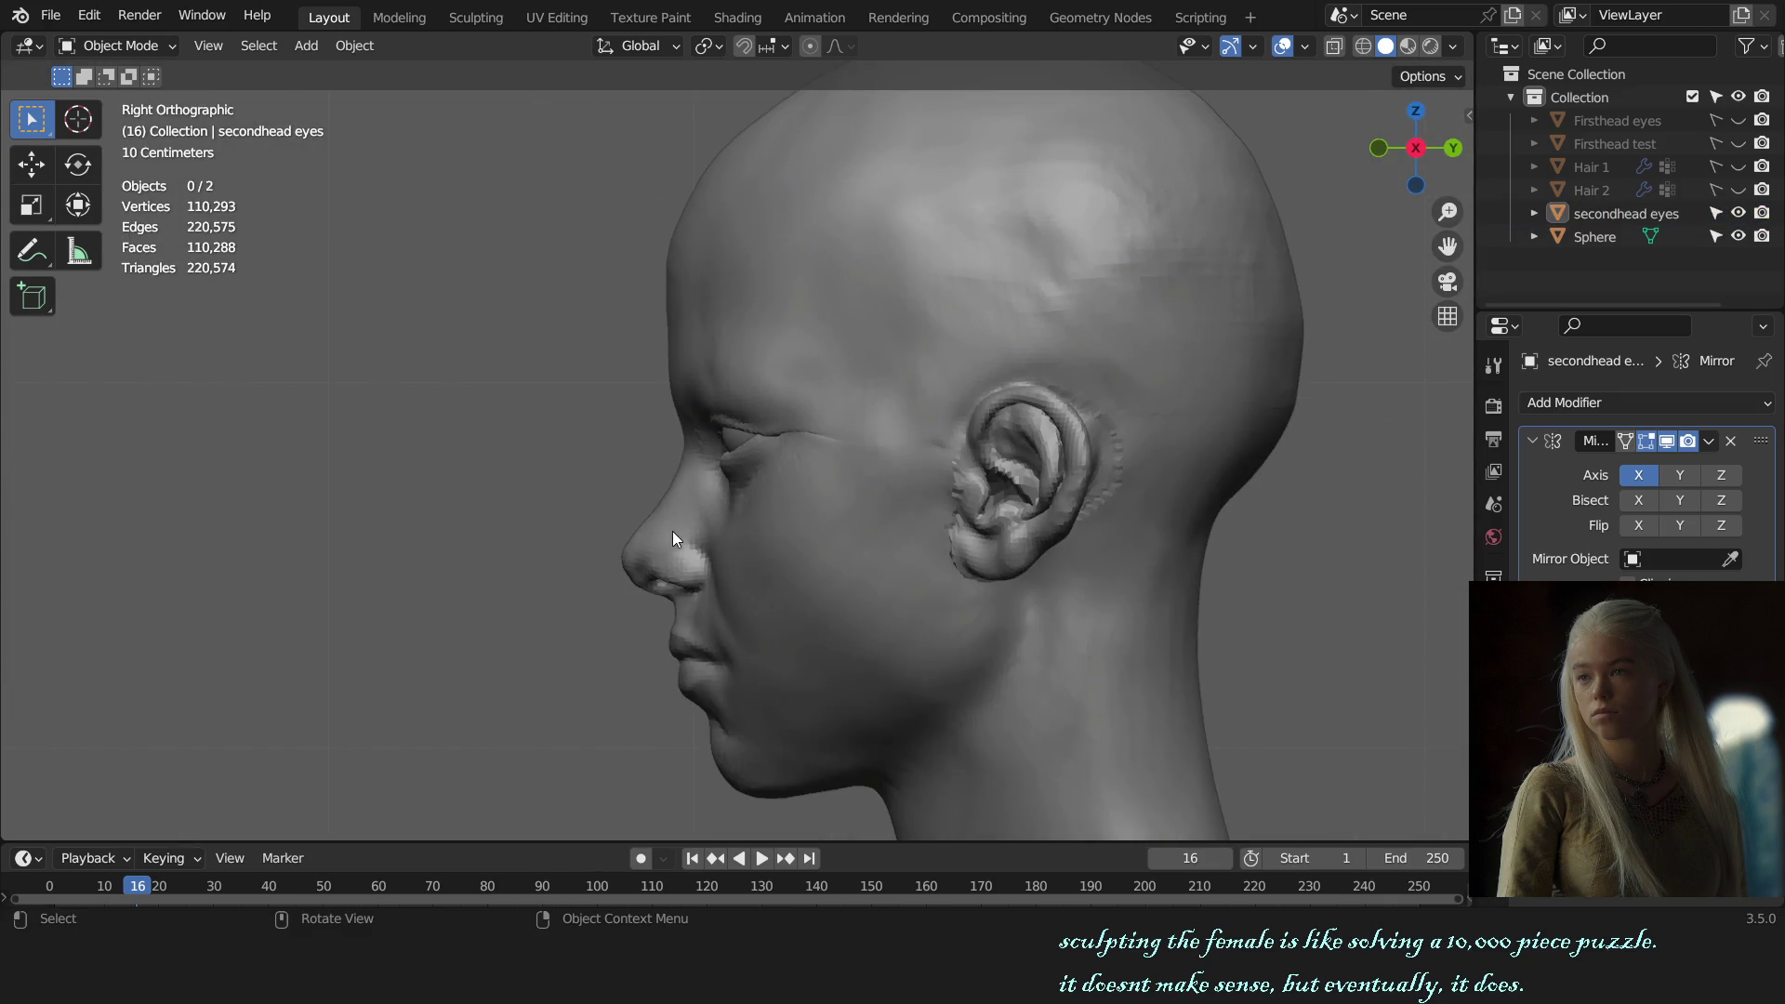
pyautogui.scroll(6, 856, 538)
# Step: Push the eyes object back along the Y axis in two moves
pyautogui.click(828, 411)
pyautogui.press('g')
pyautogui.press('y')
pyautogui.click(785, 420)
pyautogui.scroll(-7, 400, 465)
pyautogui.scroll(-4, 400, 465)
pyautogui.scroll(9, 452, 471)
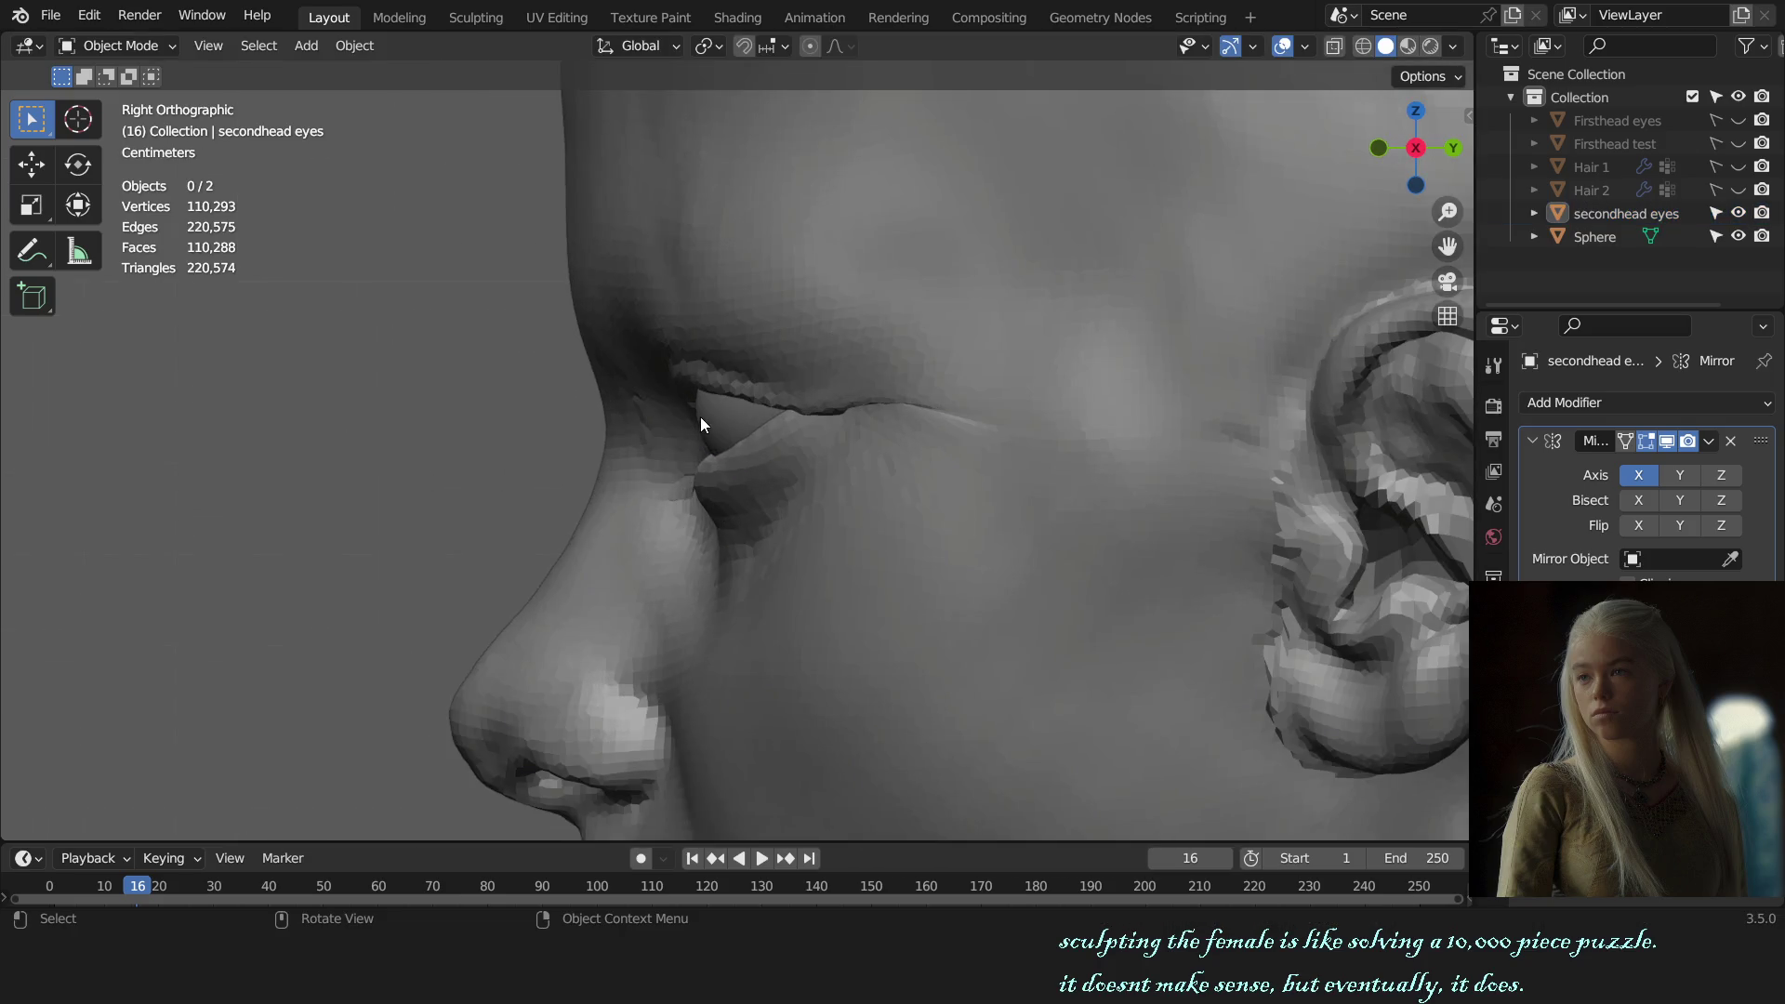
pyautogui.press('g')
pyautogui.press('y')
pyautogui.click(817, 409)
# Step: Deselect the eyes and turn the view to the side of the head
pyautogui.moveTo(816, 409)
pyautogui.mouseDown(button='middle')
pyautogui.moveTo(835, 577)
pyautogui.moveTo(831, 309)
pyautogui.moveTo(846, 517)
pyautogui.mouseUp(button='middle')
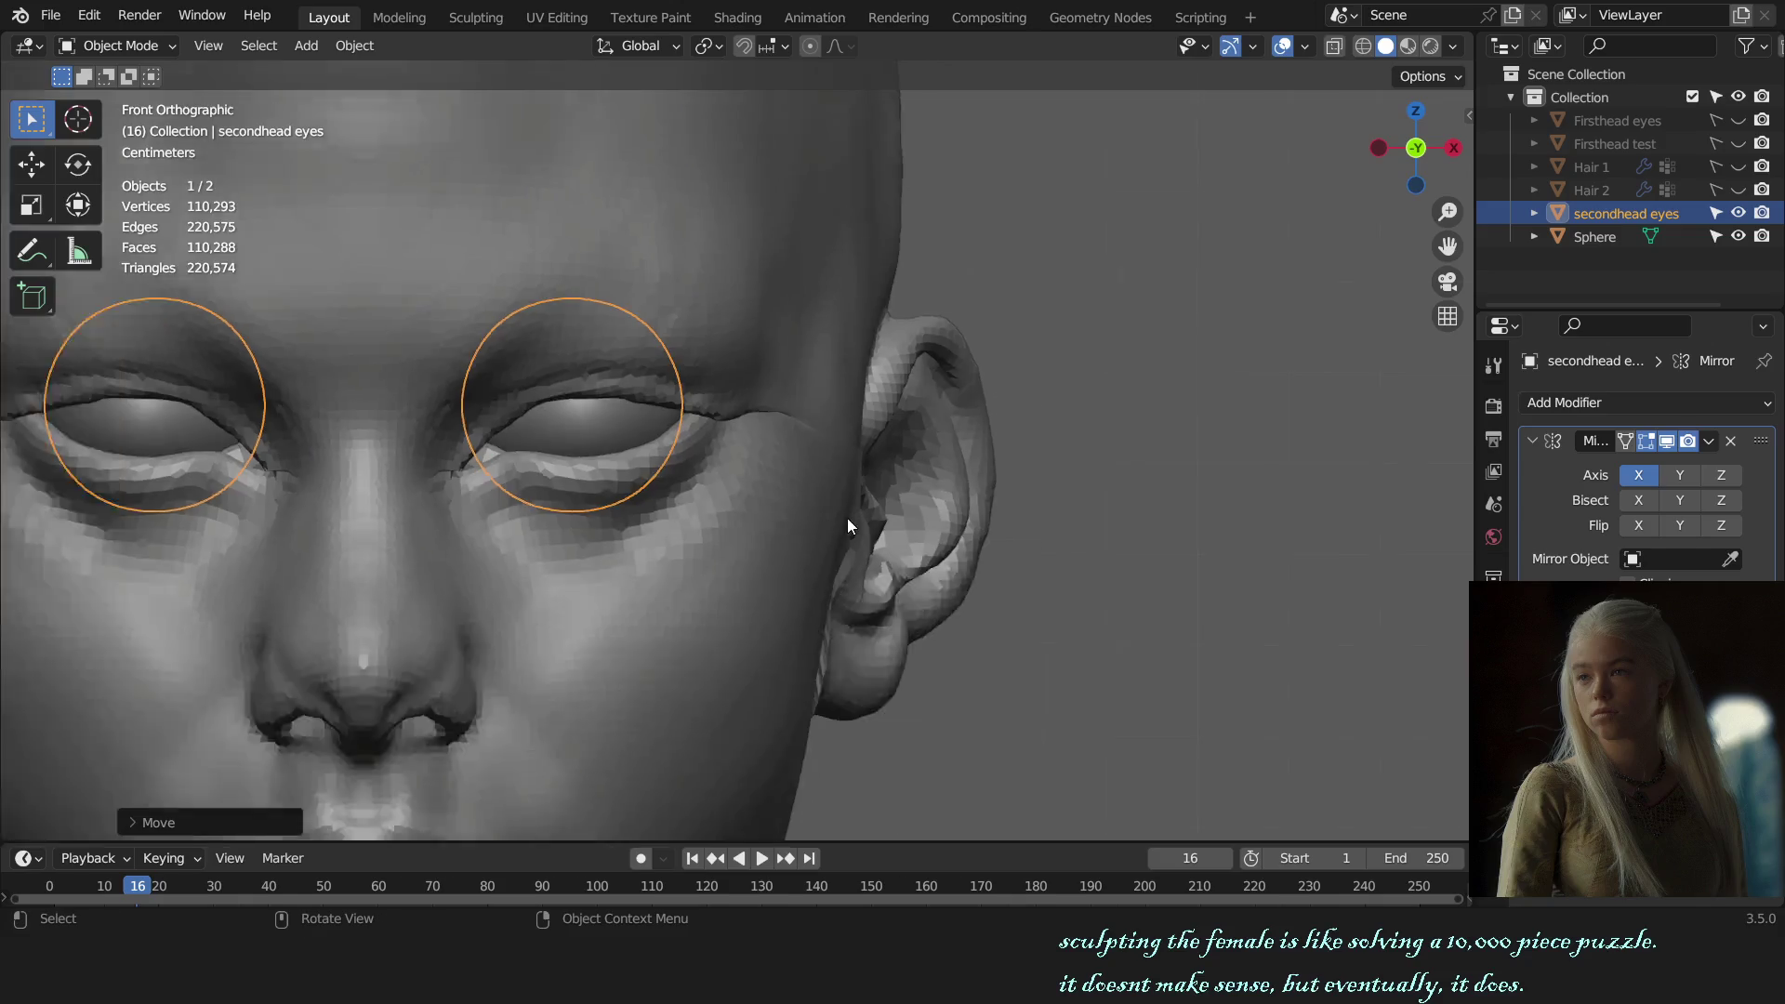
pyautogui.click(1073, 424)
pyautogui.scroll(-3, 1060, 456)
pyautogui.moveTo(1060, 458)
pyautogui.mouseDown(button='middle')
pyautogui.moveTo(1100, 490)
pyautogui.moveTo(829, 486)
pyautogui.mouseUp(button='middle')
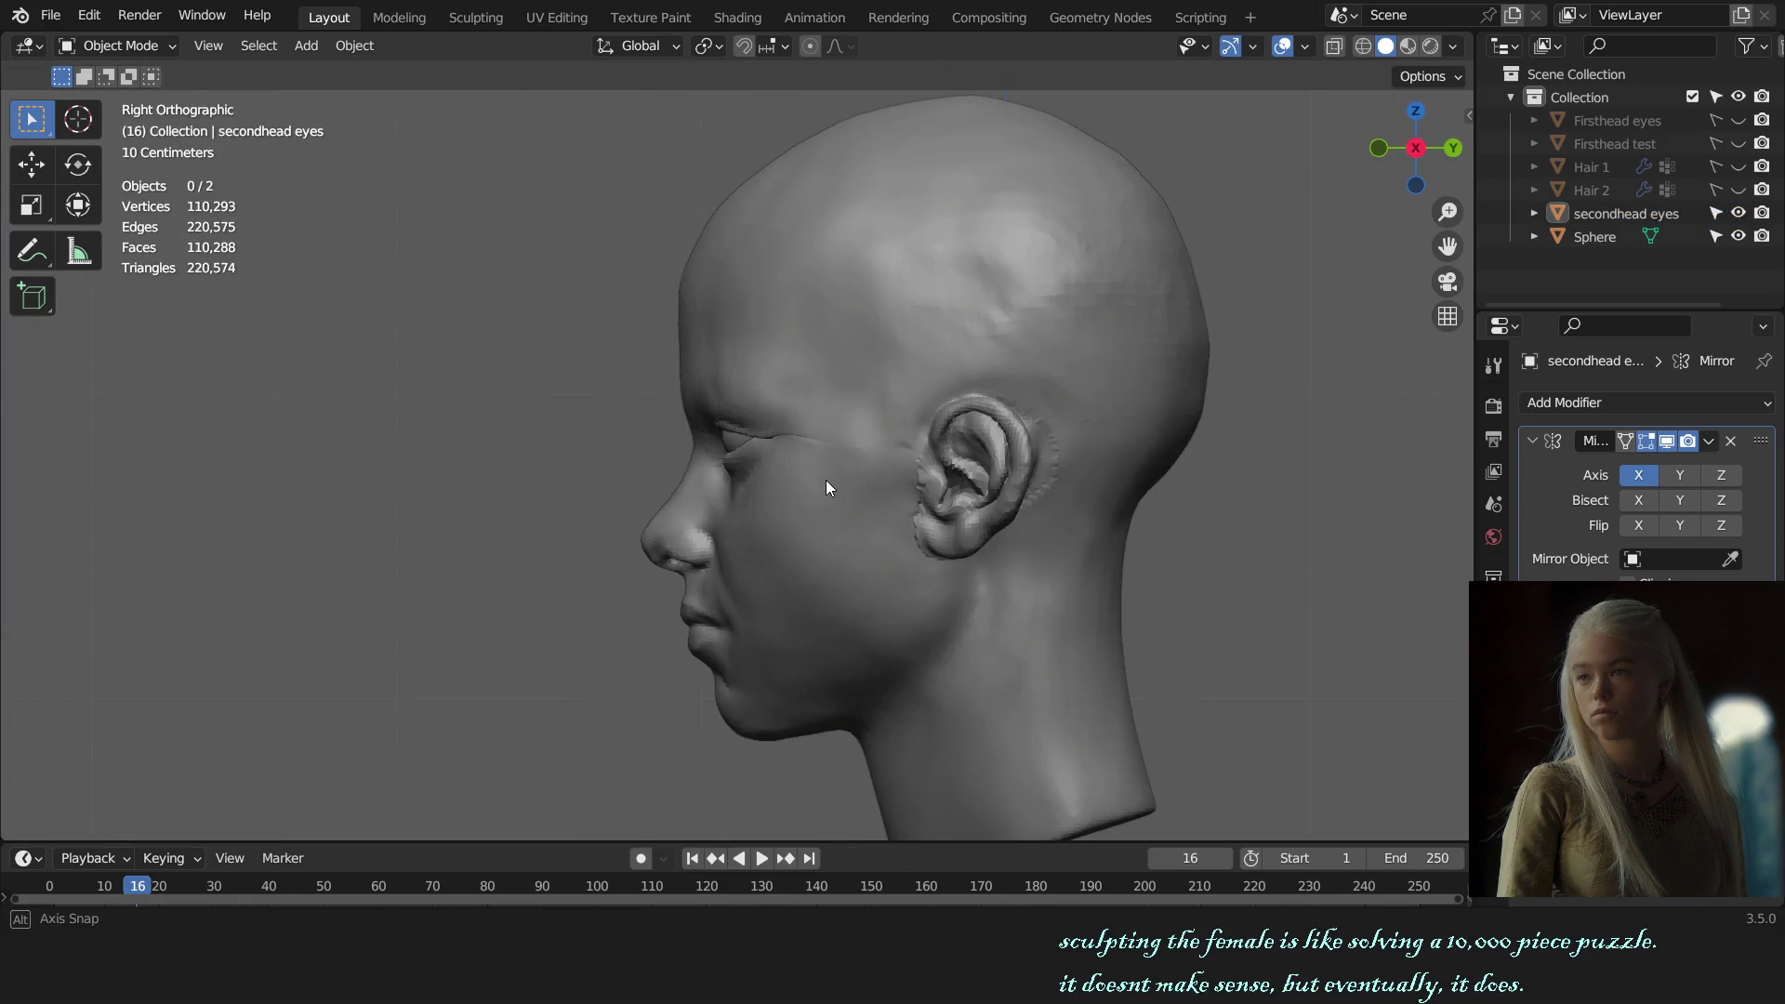
pyautogui.scroll(3, 835, 485)
pyautogui.scroll(2, 828, 481)
# Step: Select the Sphere head, enter Sculpt Mode from the pie menu, and zoom toward the ear
pyautogui.click(820, 478)
pyautogui.hotkey('ctrl', 'Tab')
pyautogui.click(814, 688)
pyautogui.moveTo(813, 688)
pyautogui.mouseDown(button='middle')
pyautogui.moveTo(958, 547)
pyautogui.moveTo(861, 398)
pyautogui.moveTo(896, 590)
pyautogui.moveTo(956, 279)
pyautogui.mouseUp(button='middle')
pyautogui.scroll(4, 947, 571)
pyautogui.scroll(2, 956, 279)
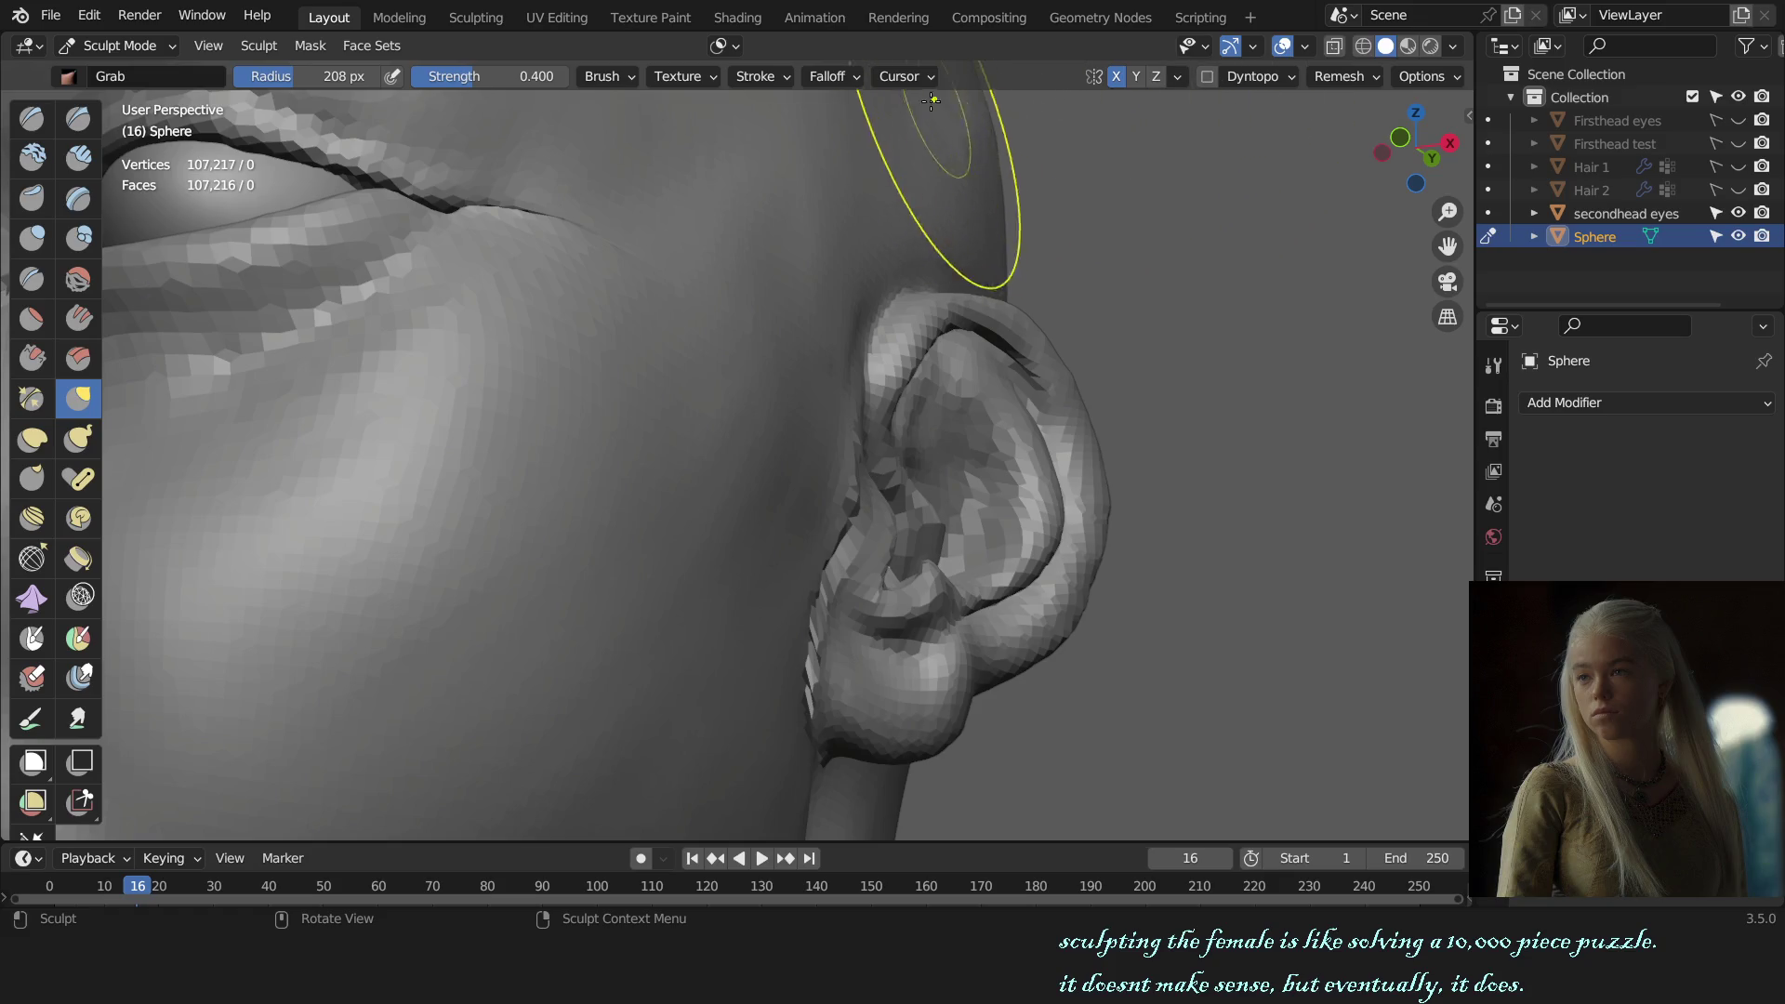
# Step: Check the auto-masking settings, then shrink the brush and pull the tragus slightly from the side
pyautogui.click(711, 48)
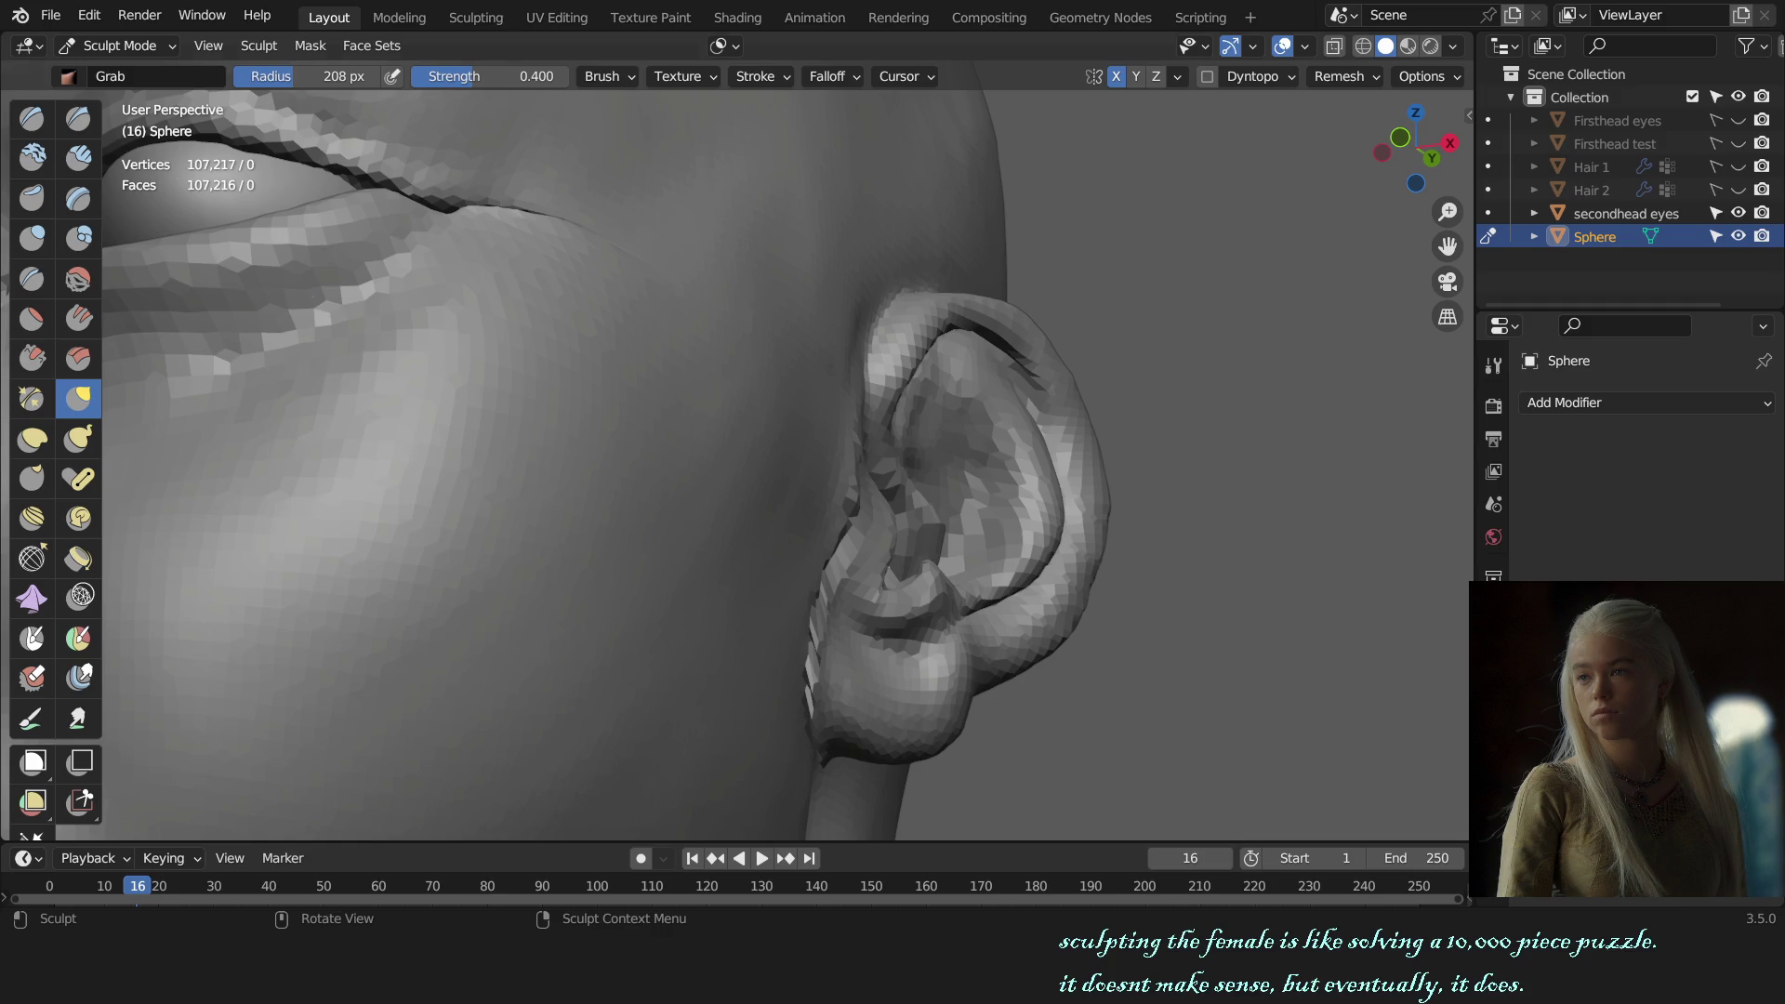
pyautogui.moveTo(550, 305)
pyautogui.mouseDown(button='middle')
pyautogui.moveTo(813, 396)
pyautogui.moveTo(764, 477)
pyautogui.moveTo(956, 657)
pyautogui.moveTo(760, 475)
pyautogui.moveTo(875, 543)
pyautogui.mouseUp(button='middle')
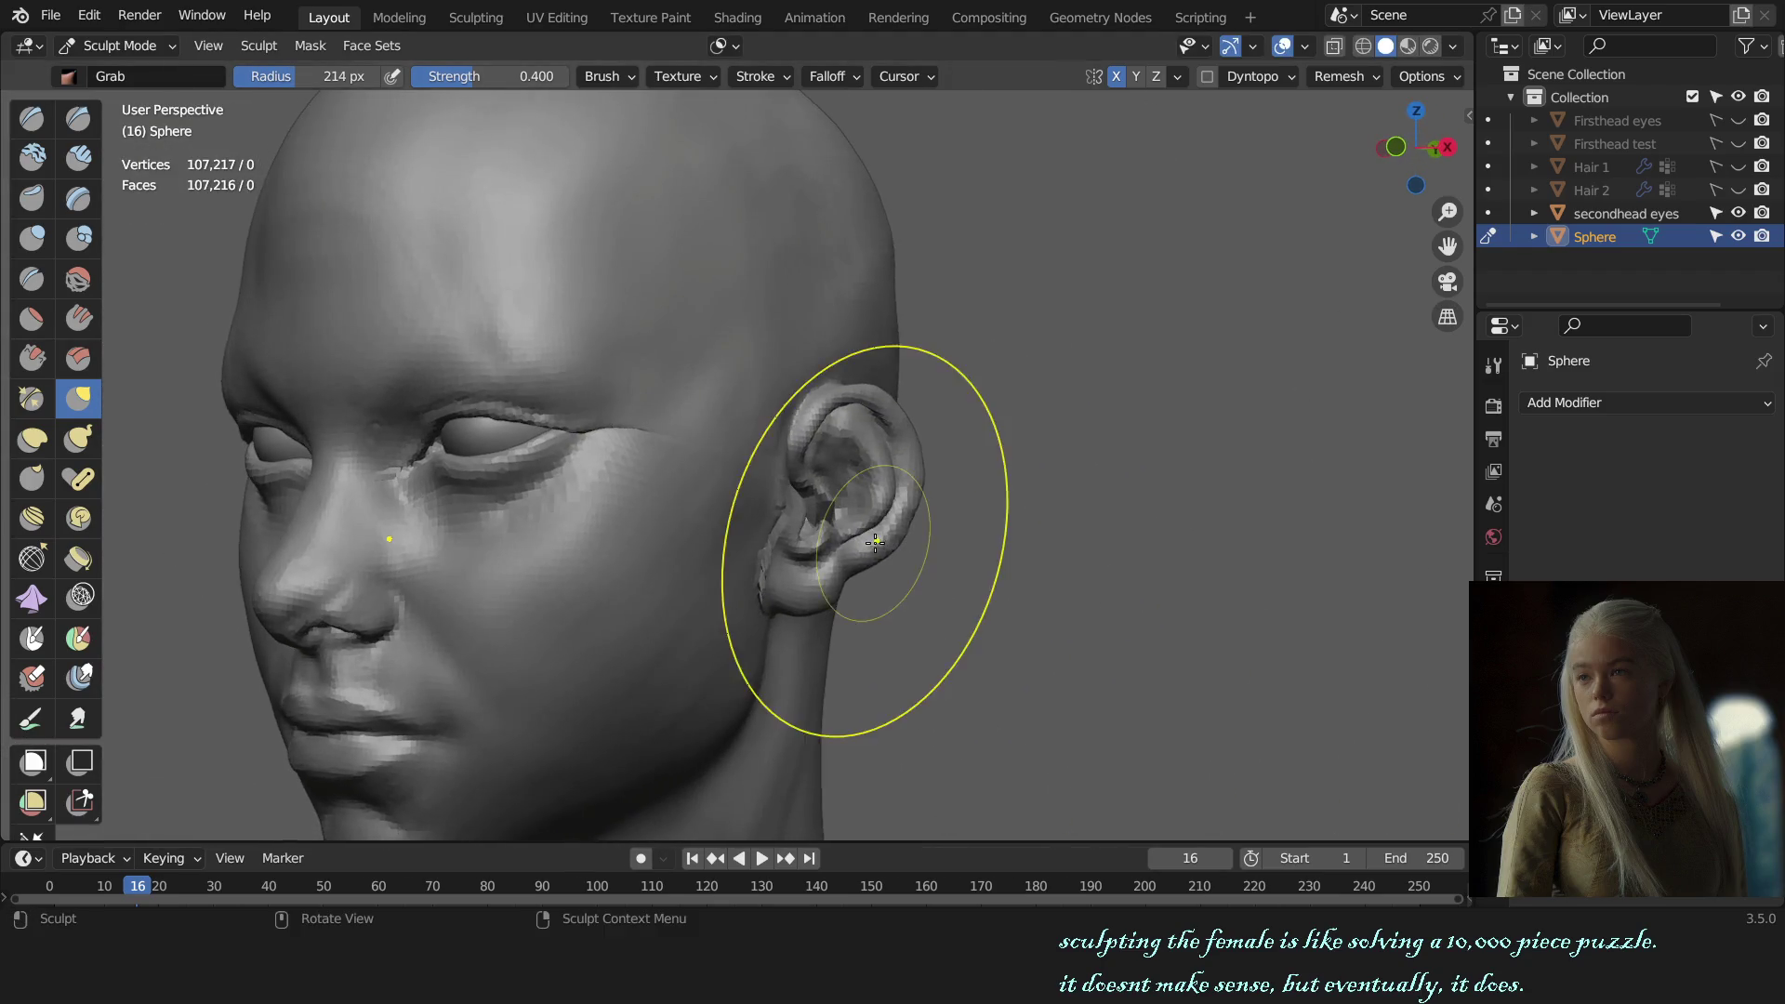
pyautogui.moveTo(1051, 539); pyautogui.dragTo(797, 497, button='middle')
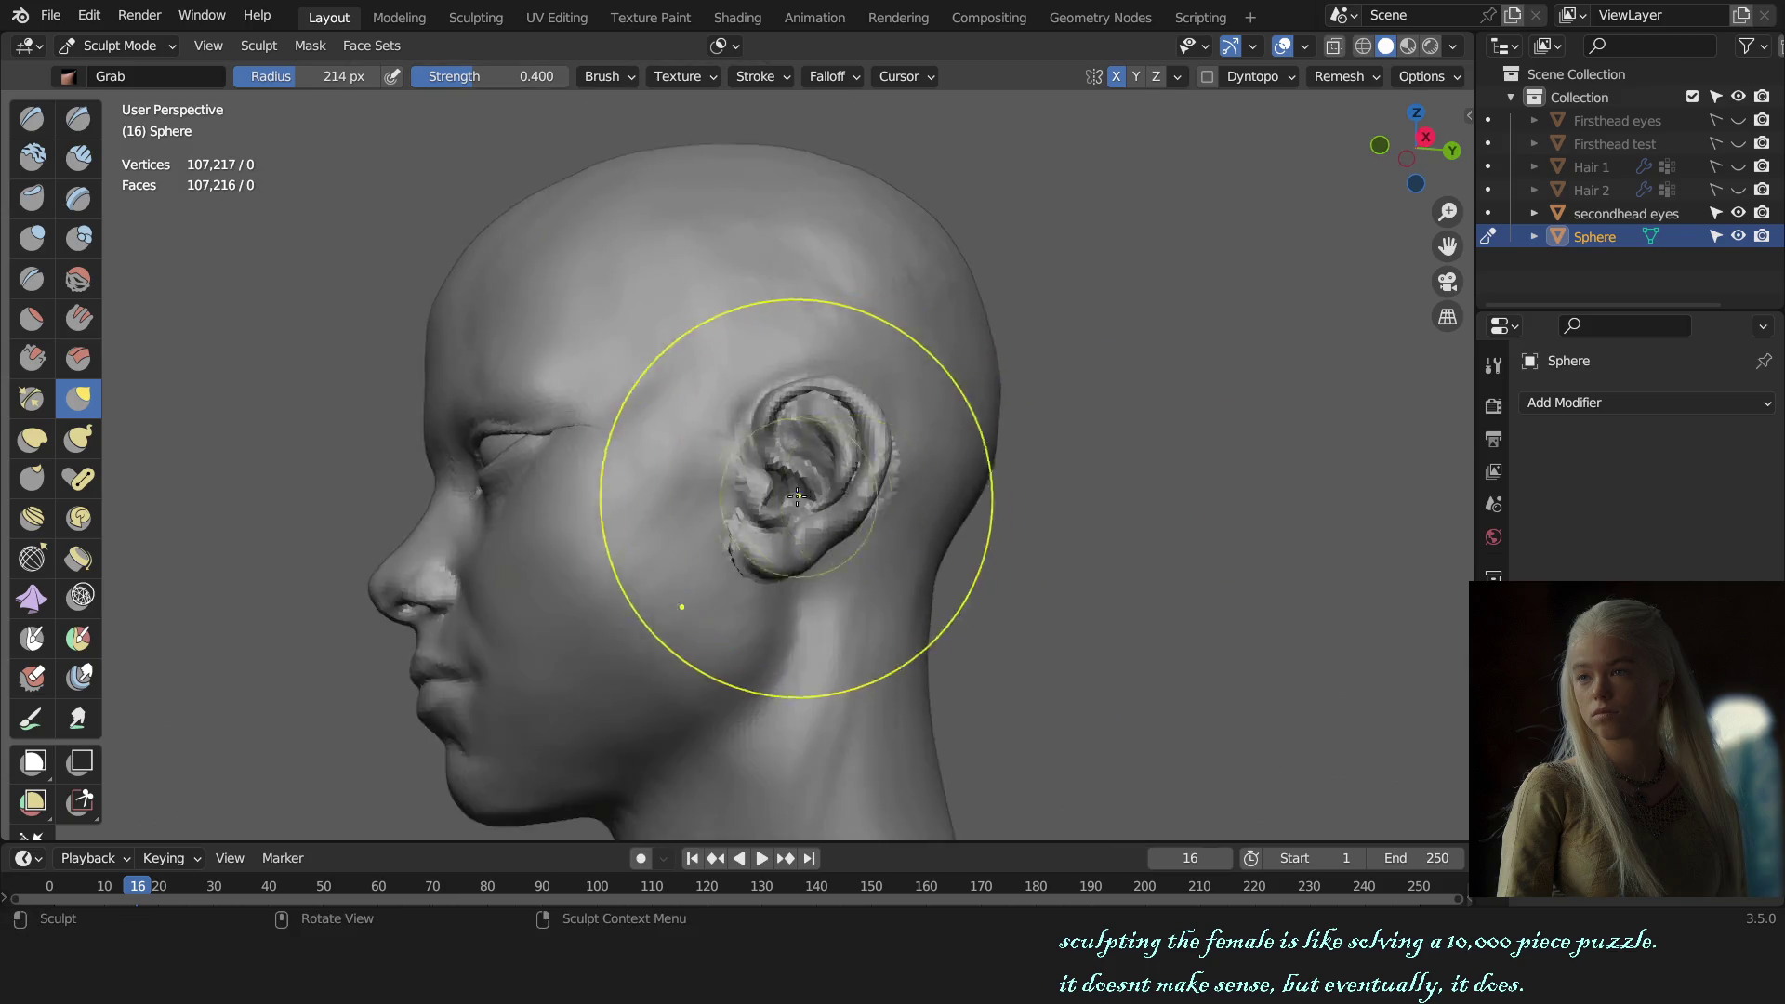
pyautogui.scroll(5, 797, 497)
pyautogui.press('f')
pyautogui.click(740, 543)
pyautogui.moveTo(740, 543); pyautogui.dragTo(760, 546)
# Step: Inspect the ear from below, front and side views, undoing one stray change
pyautogui.moveTo(751, 546)
pyautogui.mouseDown(button='middle')
pyautogui.moveTo(831, 478)
pyautogui.moveTo(806, 378)
pyautogui.mouseUp(button='middle')
pyautogui.scroll(3, 808, 543)
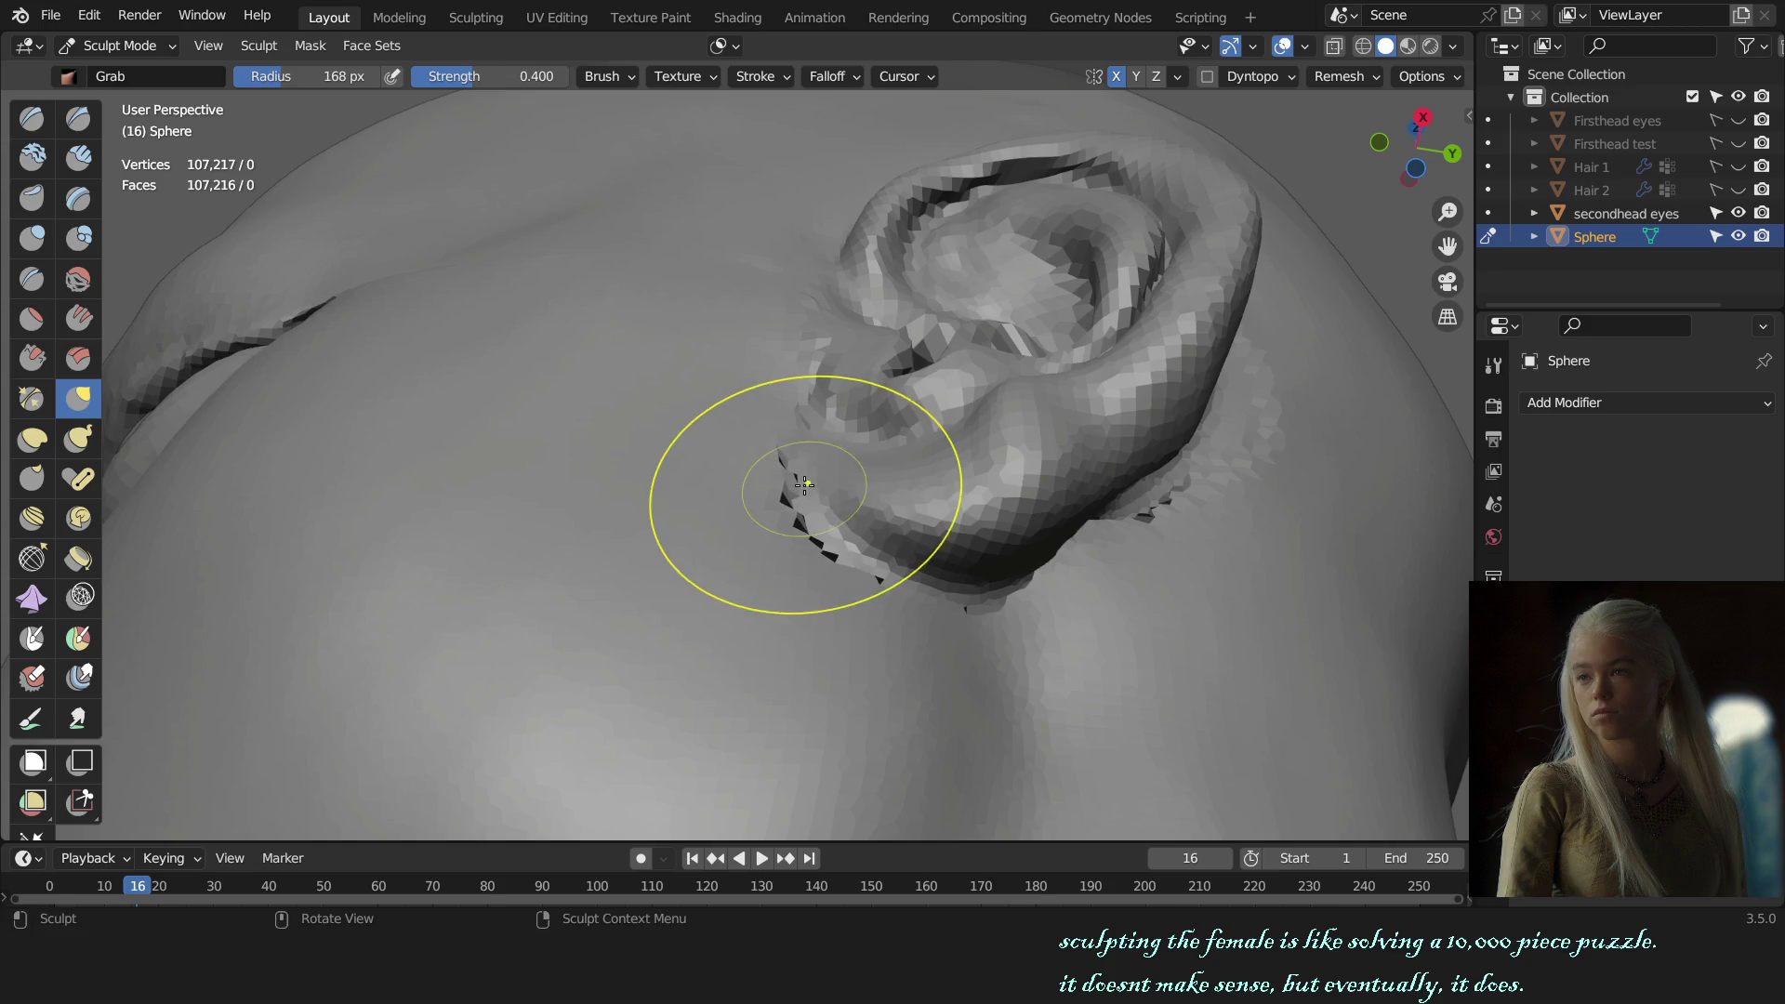
pyautogui.moveTo(802, 491); pyautogui.dragTo(925, 526, button='middle')
pyautogui.scroll(-4, 925, 526)
pyautogui.scroll(3, 837, 538)
pyautogui.scroll(-2, 1095, 538)
pyautogui.press('KP_1')
pyautogui.moveTo(1064, 518)
pyautogui.mouseDown(button='middle')
pyautogui.moveTo(965, 521)
pyautogui.moveTo(1029, 499)
pyautogui.mouseUp(button='middle')
pyautogui.hotkey('ctrl', 'z')
pyautogui.hotkey('ctrl', 'z')
pyautogui.hotkey('ctrl', 'z')
pyautogui.hotkey('ctrl', 'z')
pyautogui.hotkey('ctrl', 'z')
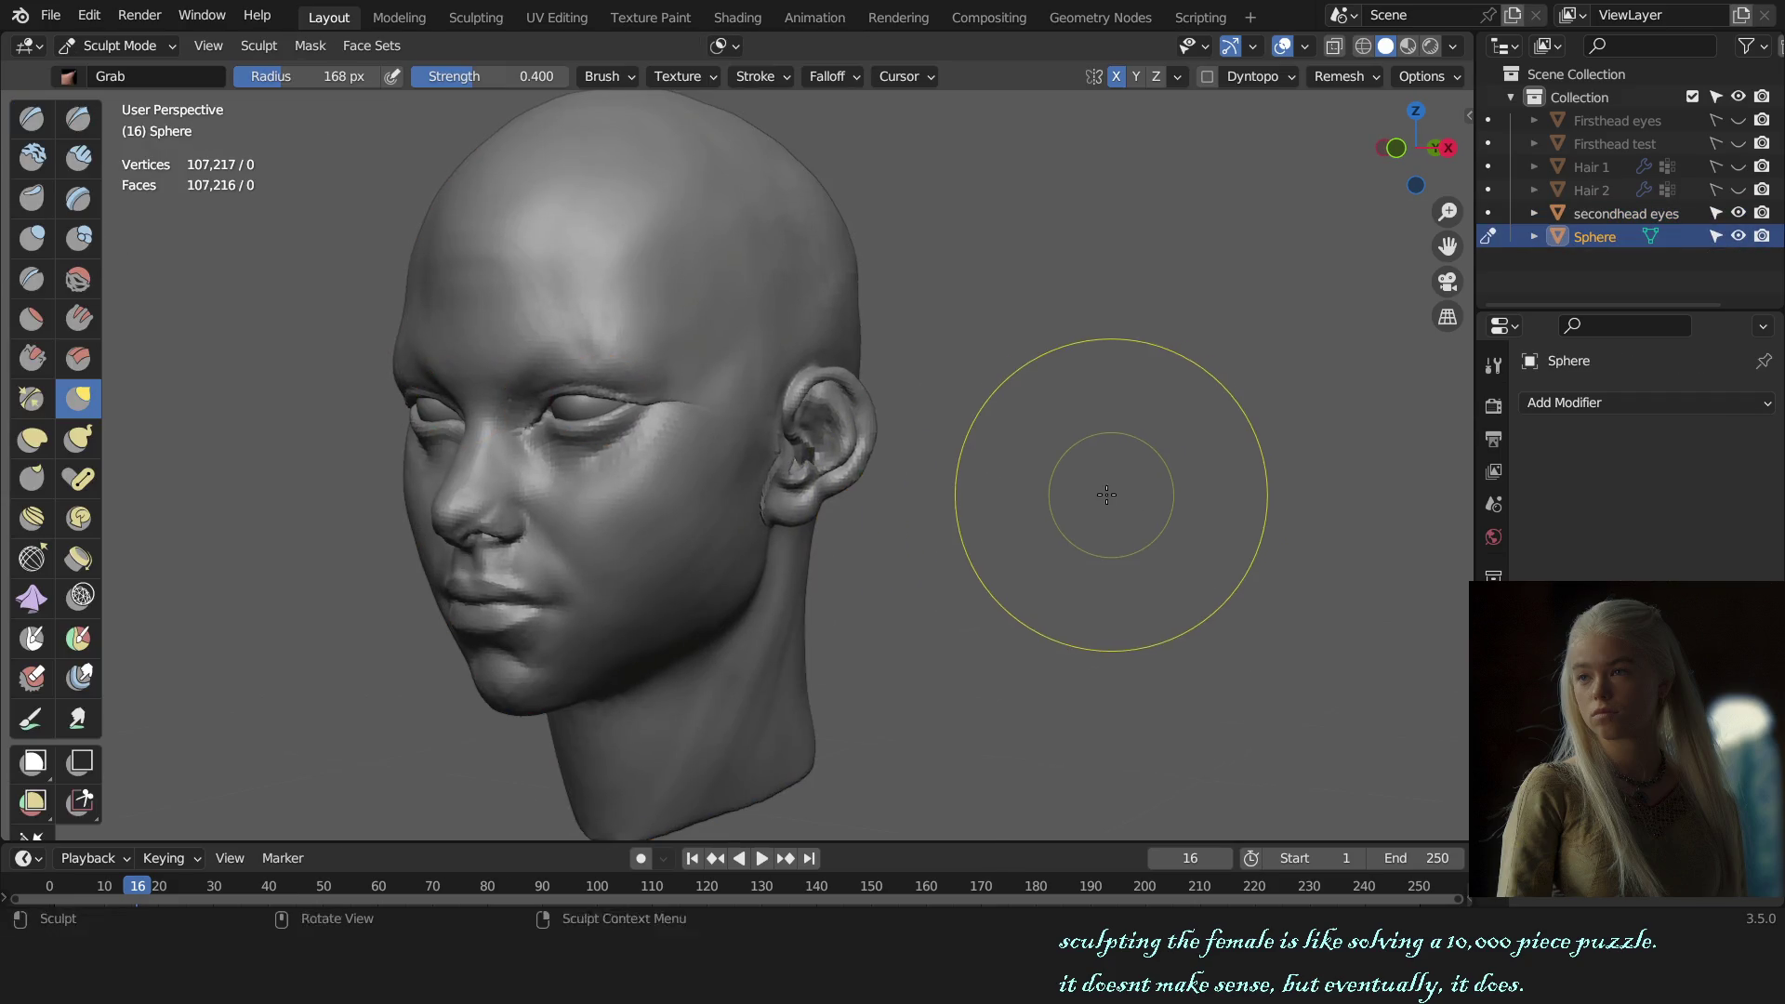
pyautogui.press('KP_3')
pyautogui.moveTo(817, 481)
pyautogui.mouseDown(button='middle')
pyautogui.moveTo(742, 511)
pyautogui.moveTo(736, 479)
pyautogui.moveTo(791, 395)
pyautogui.mouseUp(button='middle')
pyautogui.scroll(4, 742, 511)
# Step: Enlarge the brush to 227 px and view the ear from directly behind
pyautogui.press('f')
pyautogui.click(763, 465)
pyautogui.moveTo(762, 465); pyautogui.dragTo(818, 437, button='middle')
pyautogui.press('f')
pyautogui.click(812, 451)
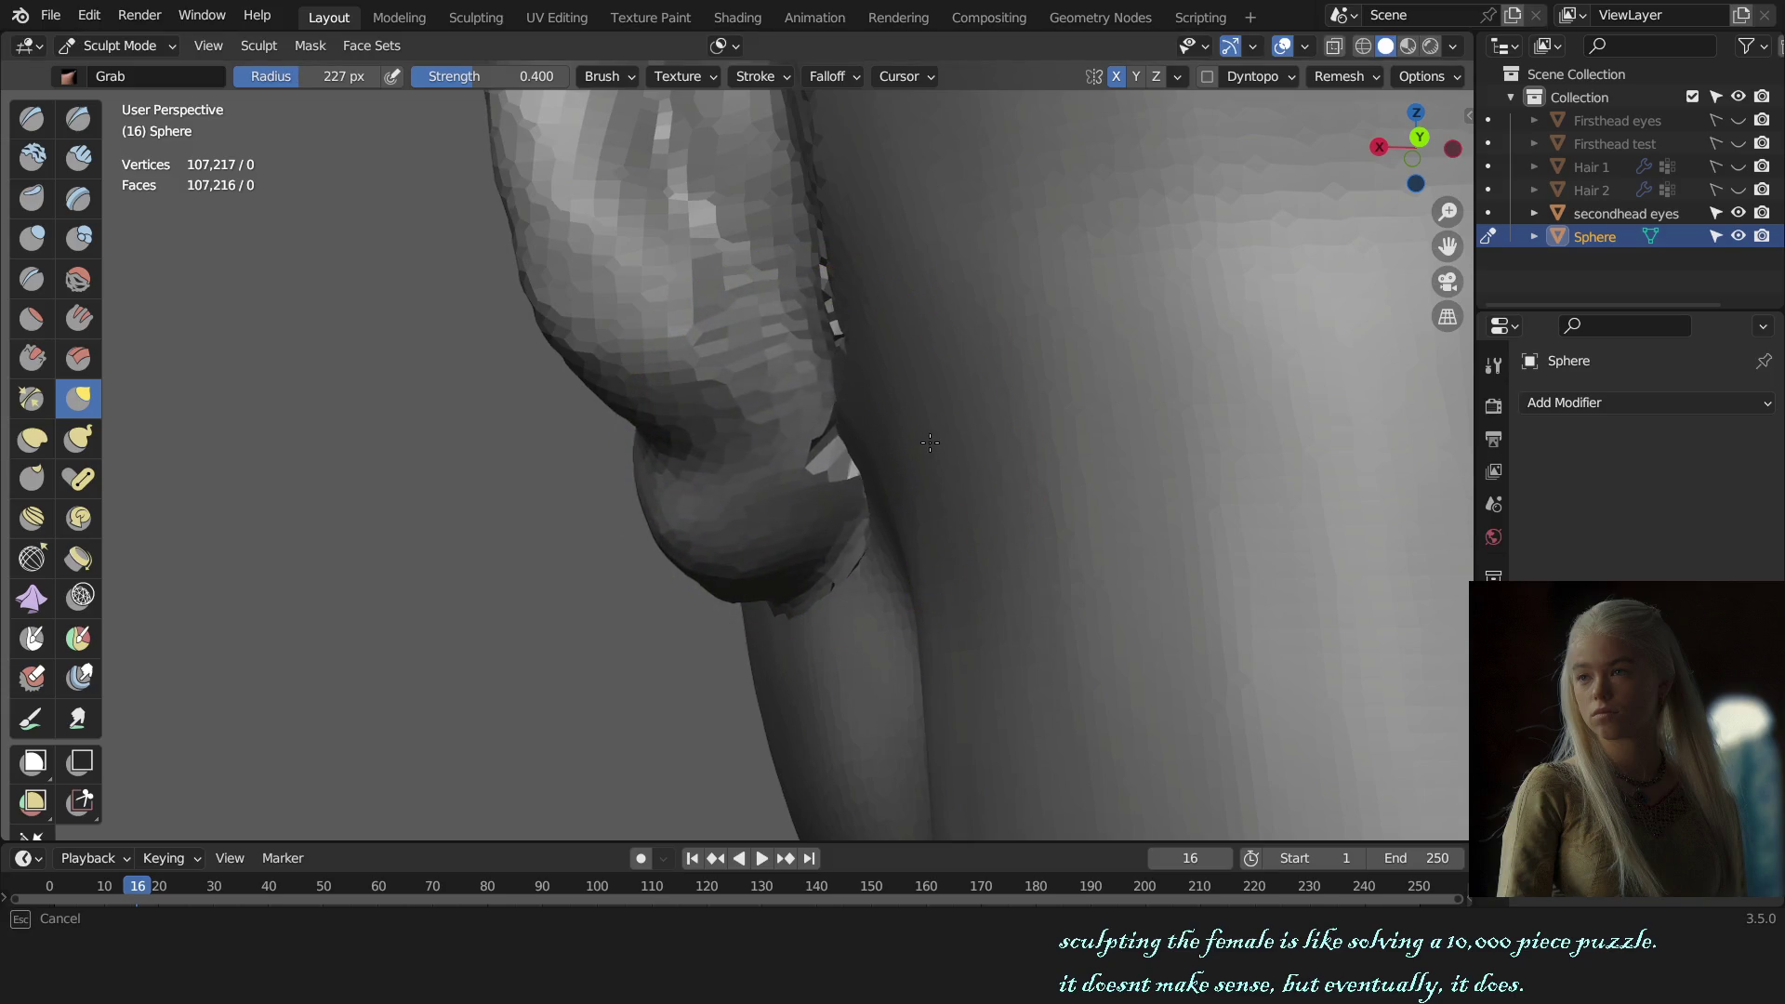
pyautogui.moveTo(936, 444); pyautogui.dragTo(818, 399, button='middle')
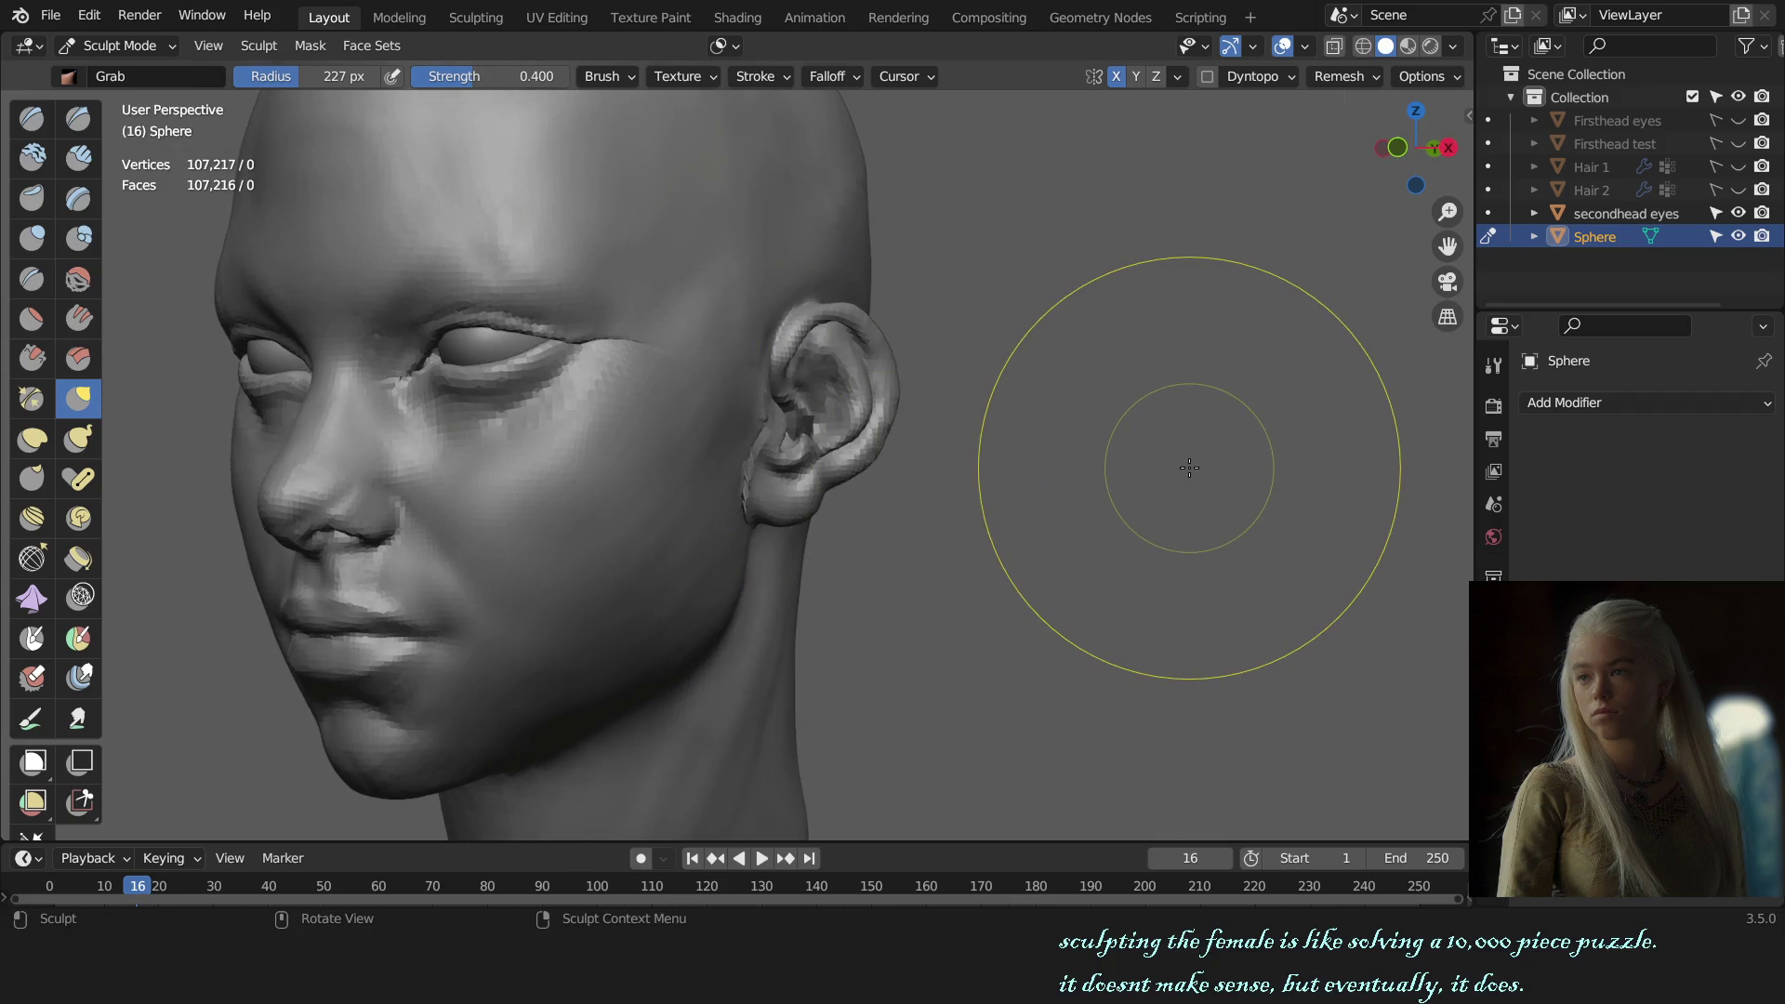
pyautogui.moveTo(1189, 470)
pyautogui.keyDown('alt'); pyautogui.mouseDown(button='middle')
pyautogui.moveTo(698, 537)
pyautogui.moveTo(809, 511)
pyautogui.mouseUp(button='middle'); pyautogui.keyUp('alt')
pyautogui.scroll(5, 775, 497)
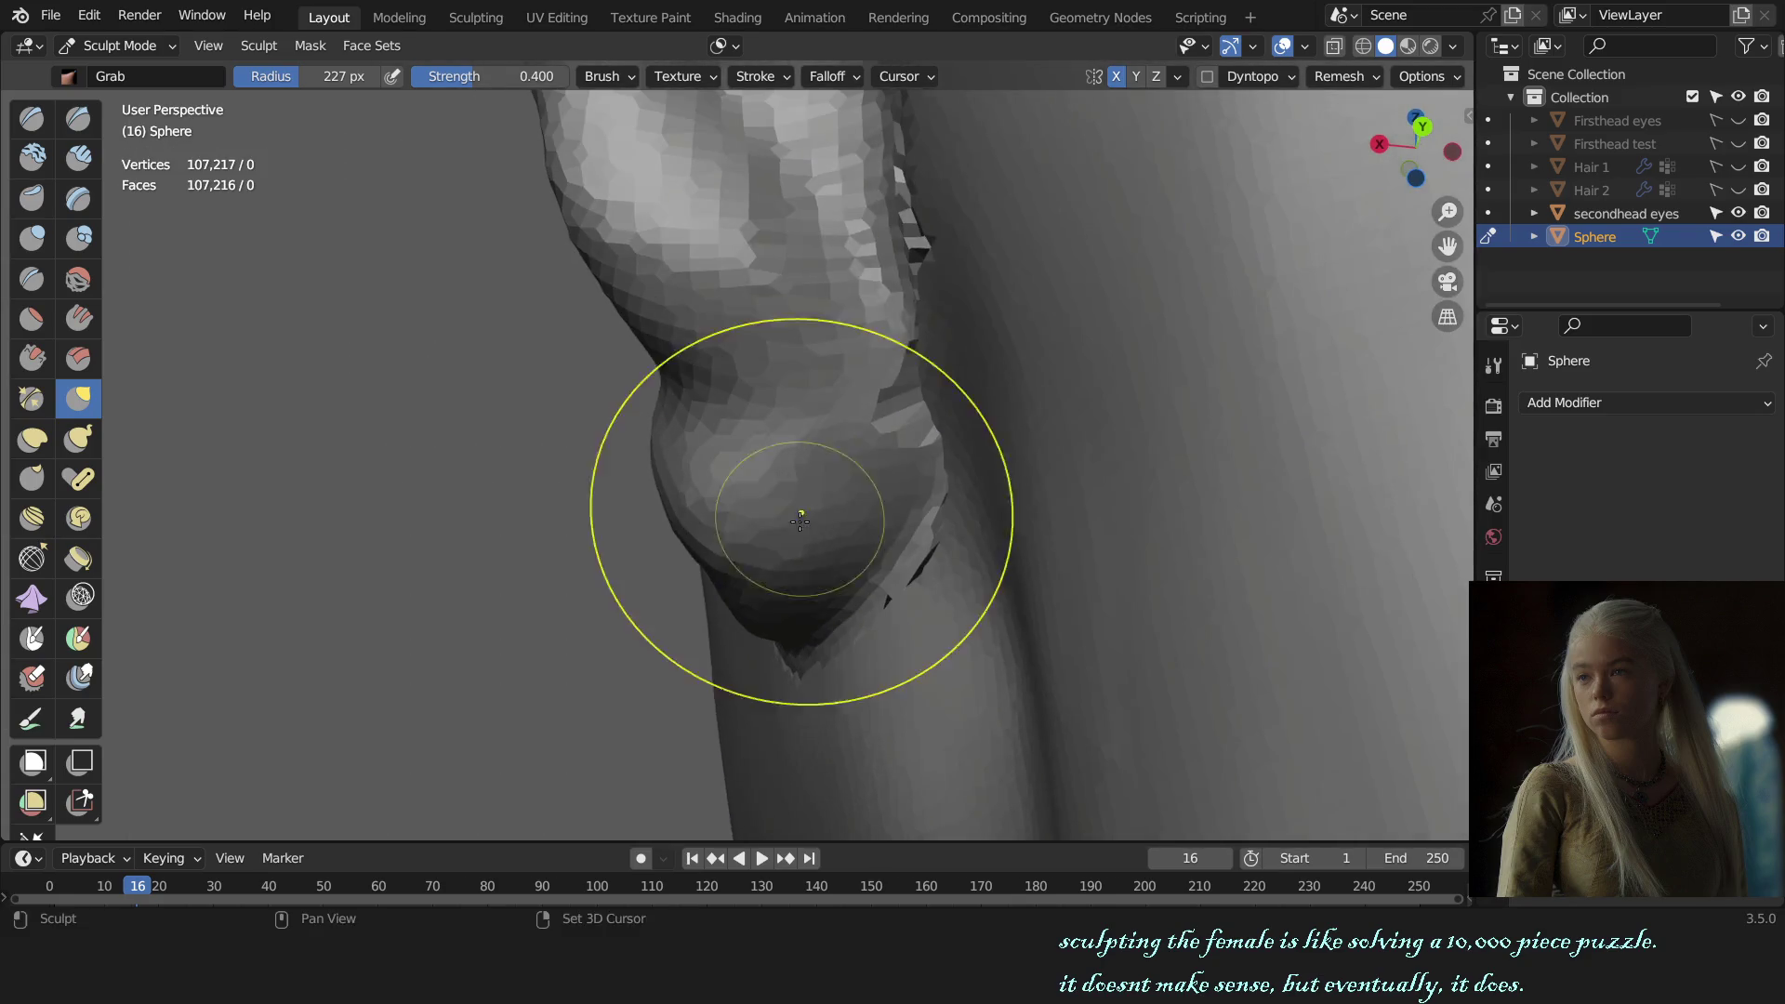
# Step: Pull the earlobe into a fuller shape with the Grab brush from behind the ear
pyautogui.hotkey('shift', 'c')
pyautogui.hotkey('shift', 'x')
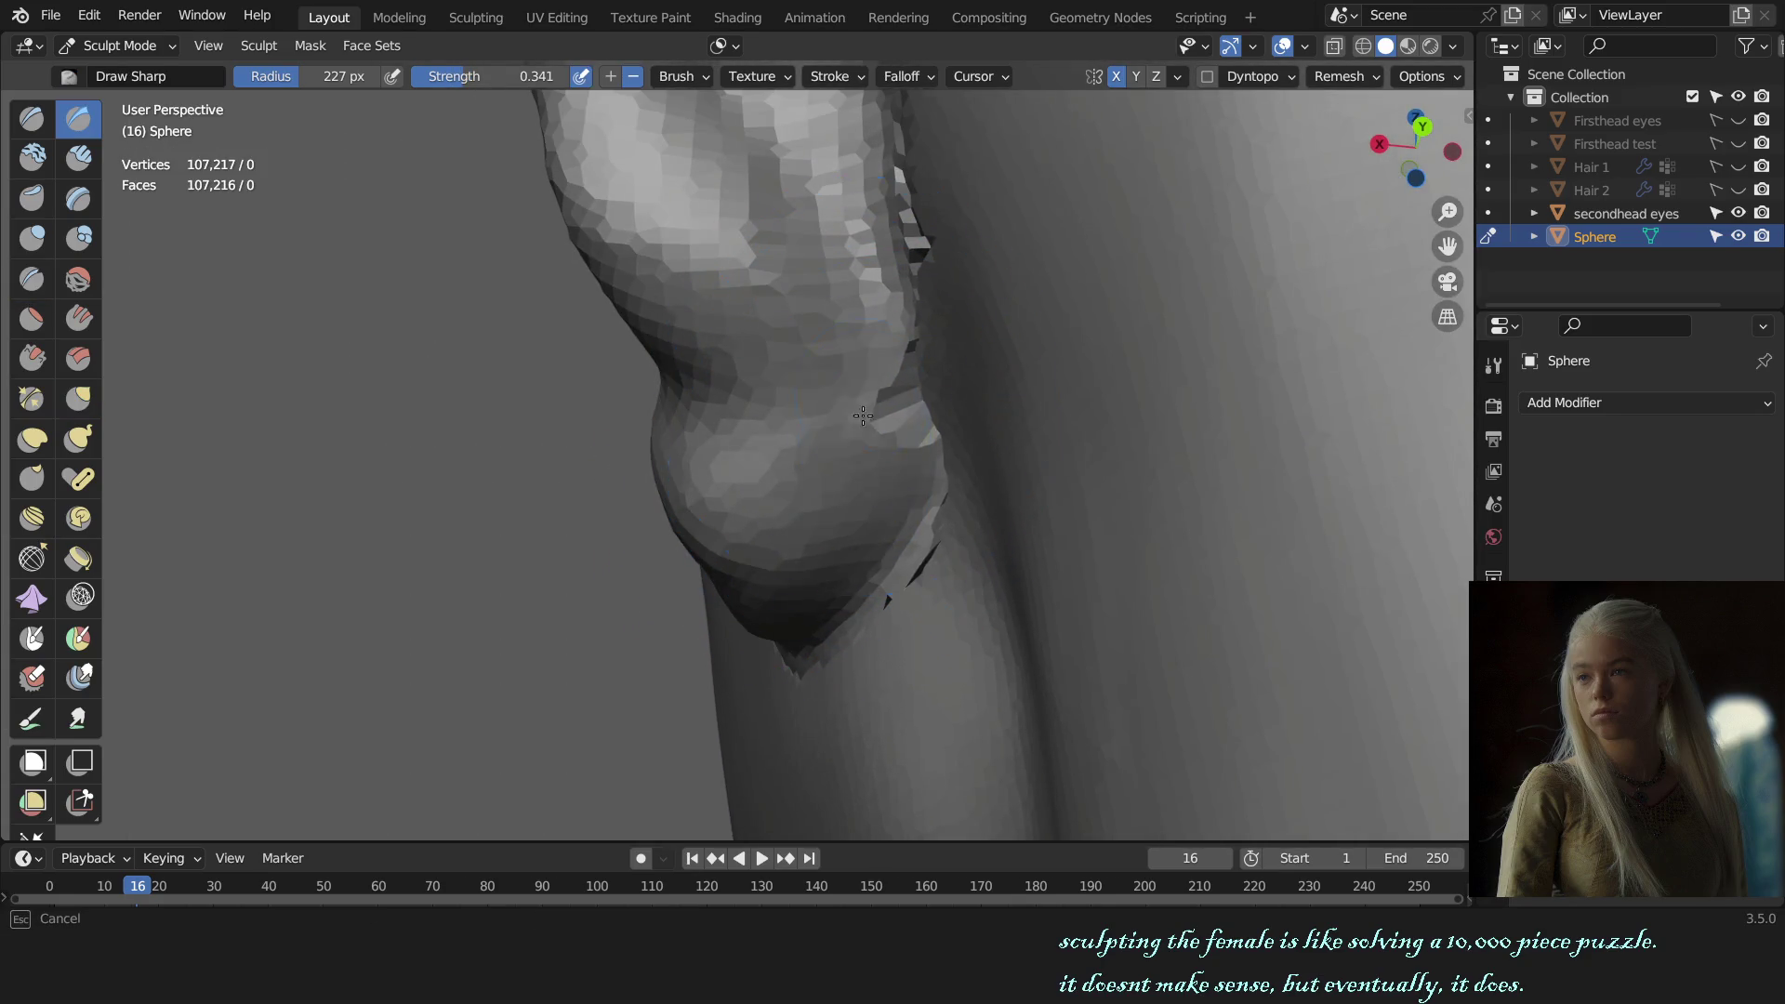
pyautogui.keyDown('alt'); pyautogui.moveTo(880, 477); pyautogui.dragTo(805, 442, button='middle'); pyautogui.keyUp('alt')
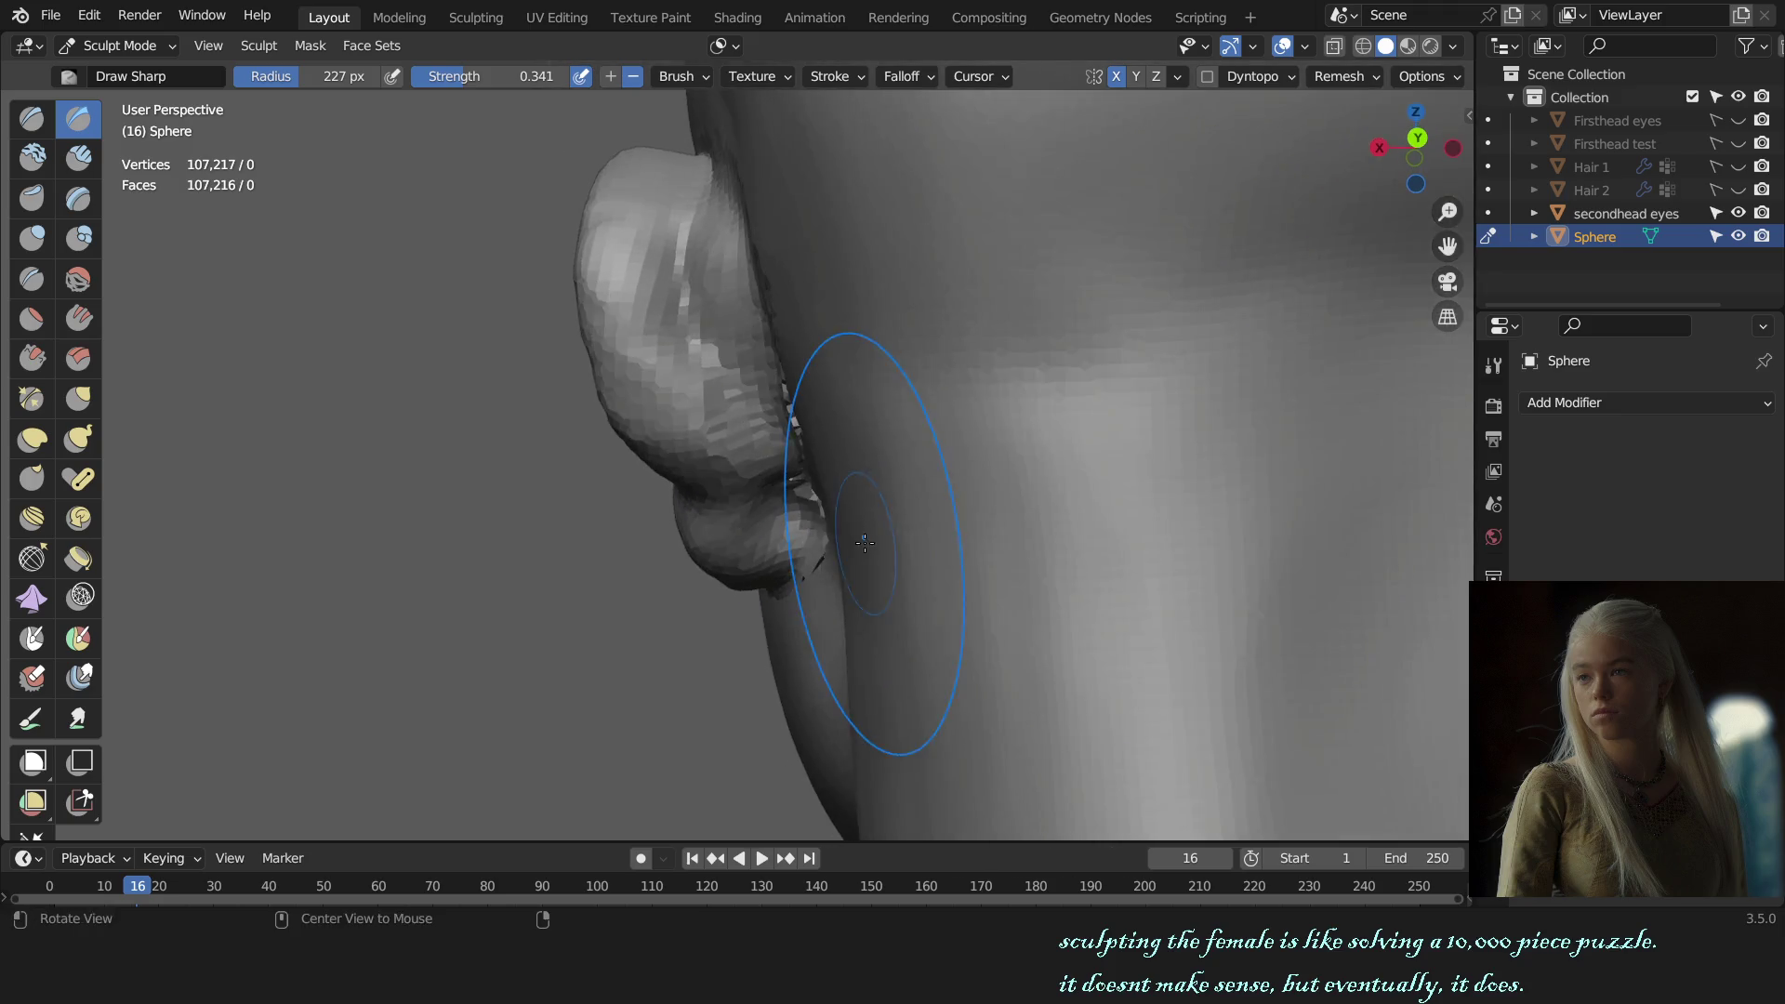
pyautogui.press('g')
pyautogui.scroll(2, 804, 442)
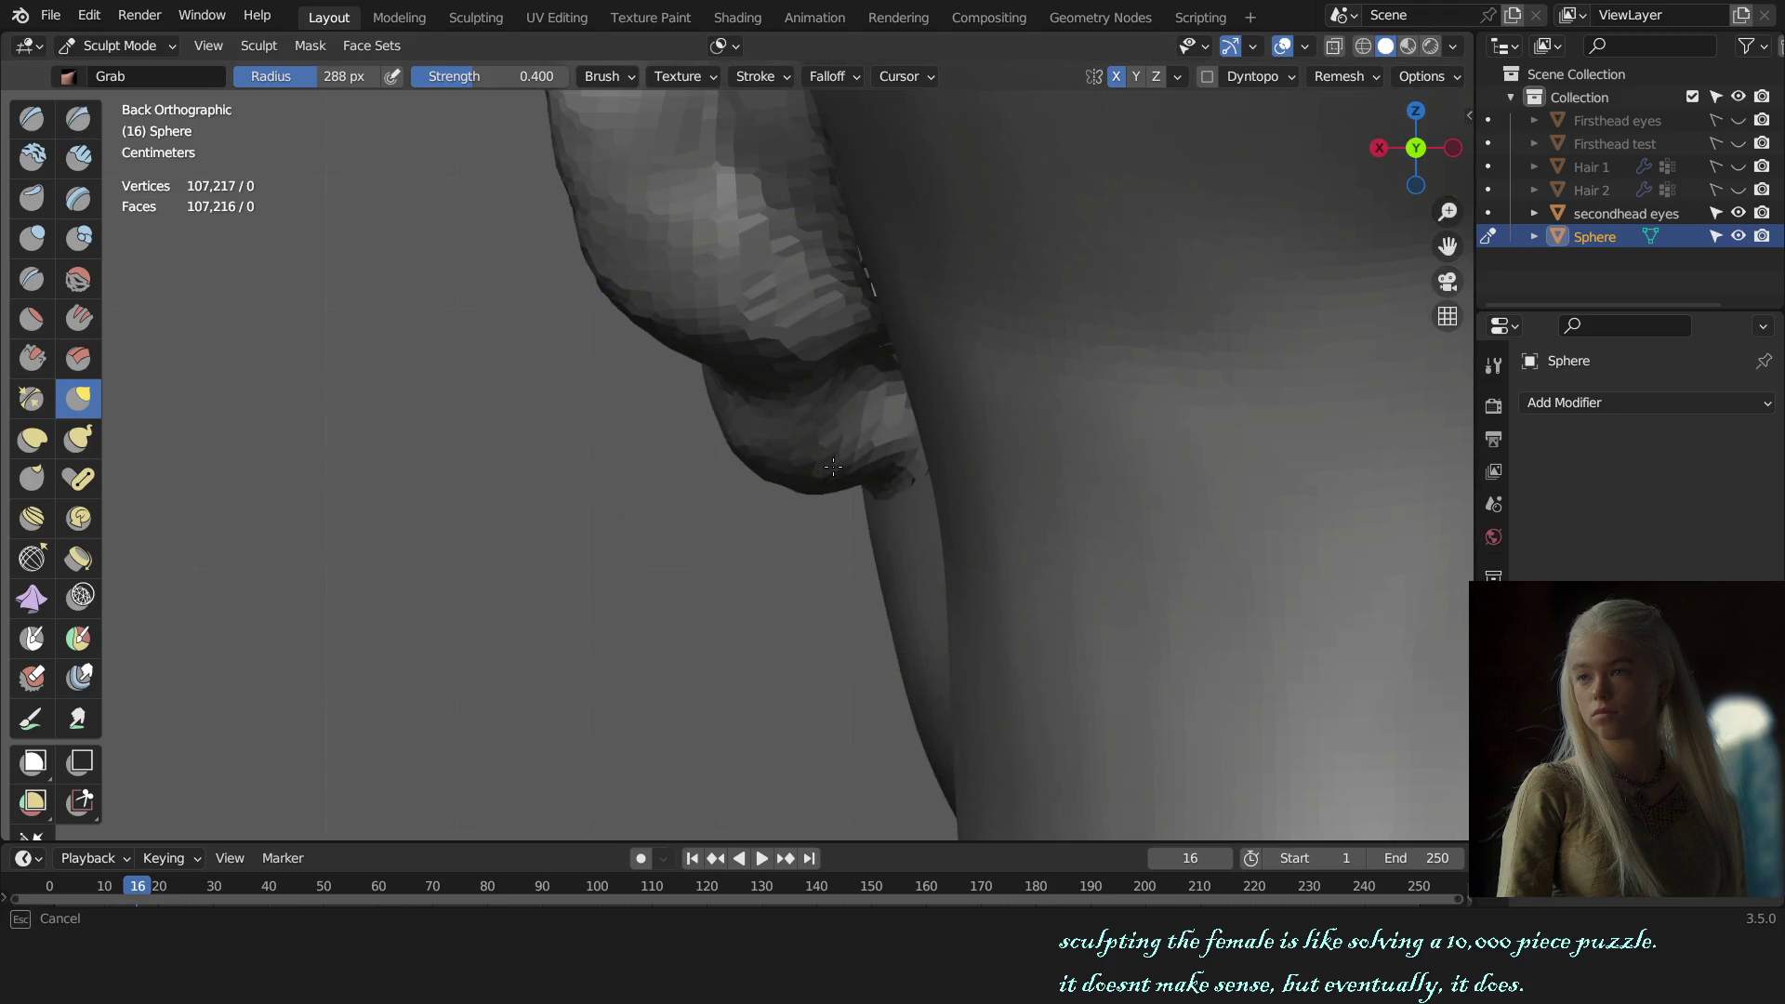
pyautogui.moveTo(832, 462); pyautogui.dragTo(883, 465)
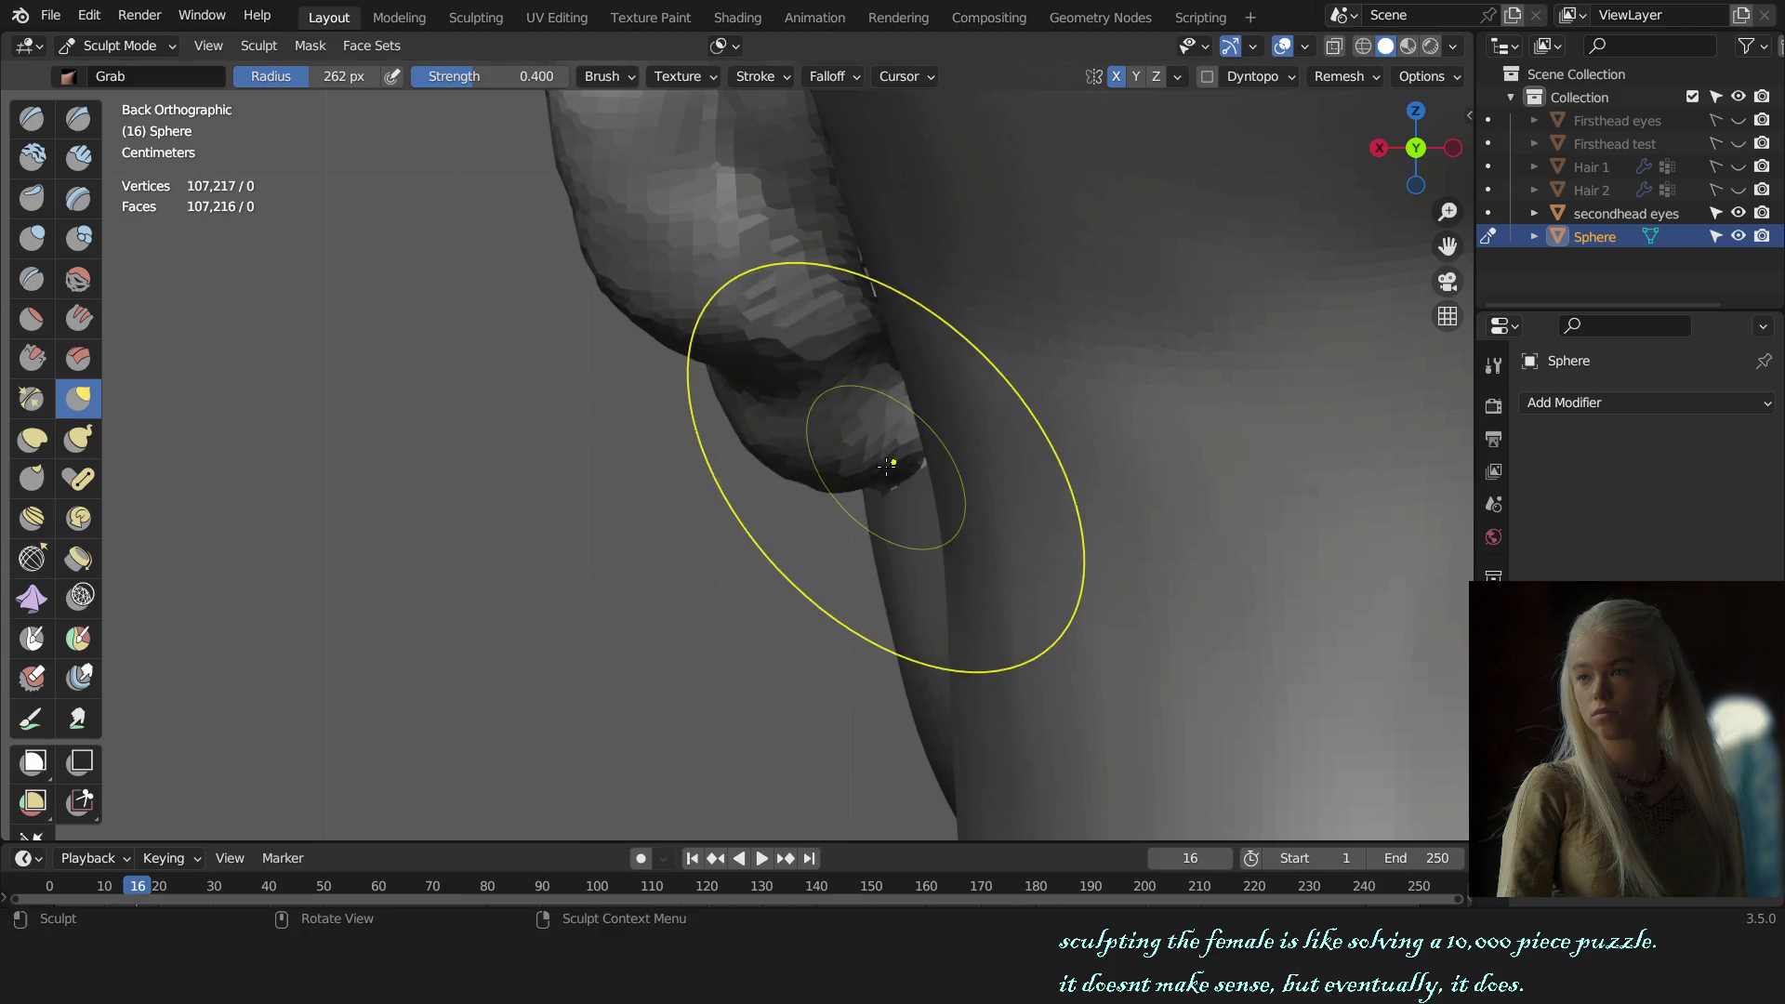
pyautogui.moveTo(883, 465); pyautogui.dragTo(807, 473, button='middle')
pyautogui.scroll(-4, 807, 473)
pyautogui.scroll(-1, 856, 538)
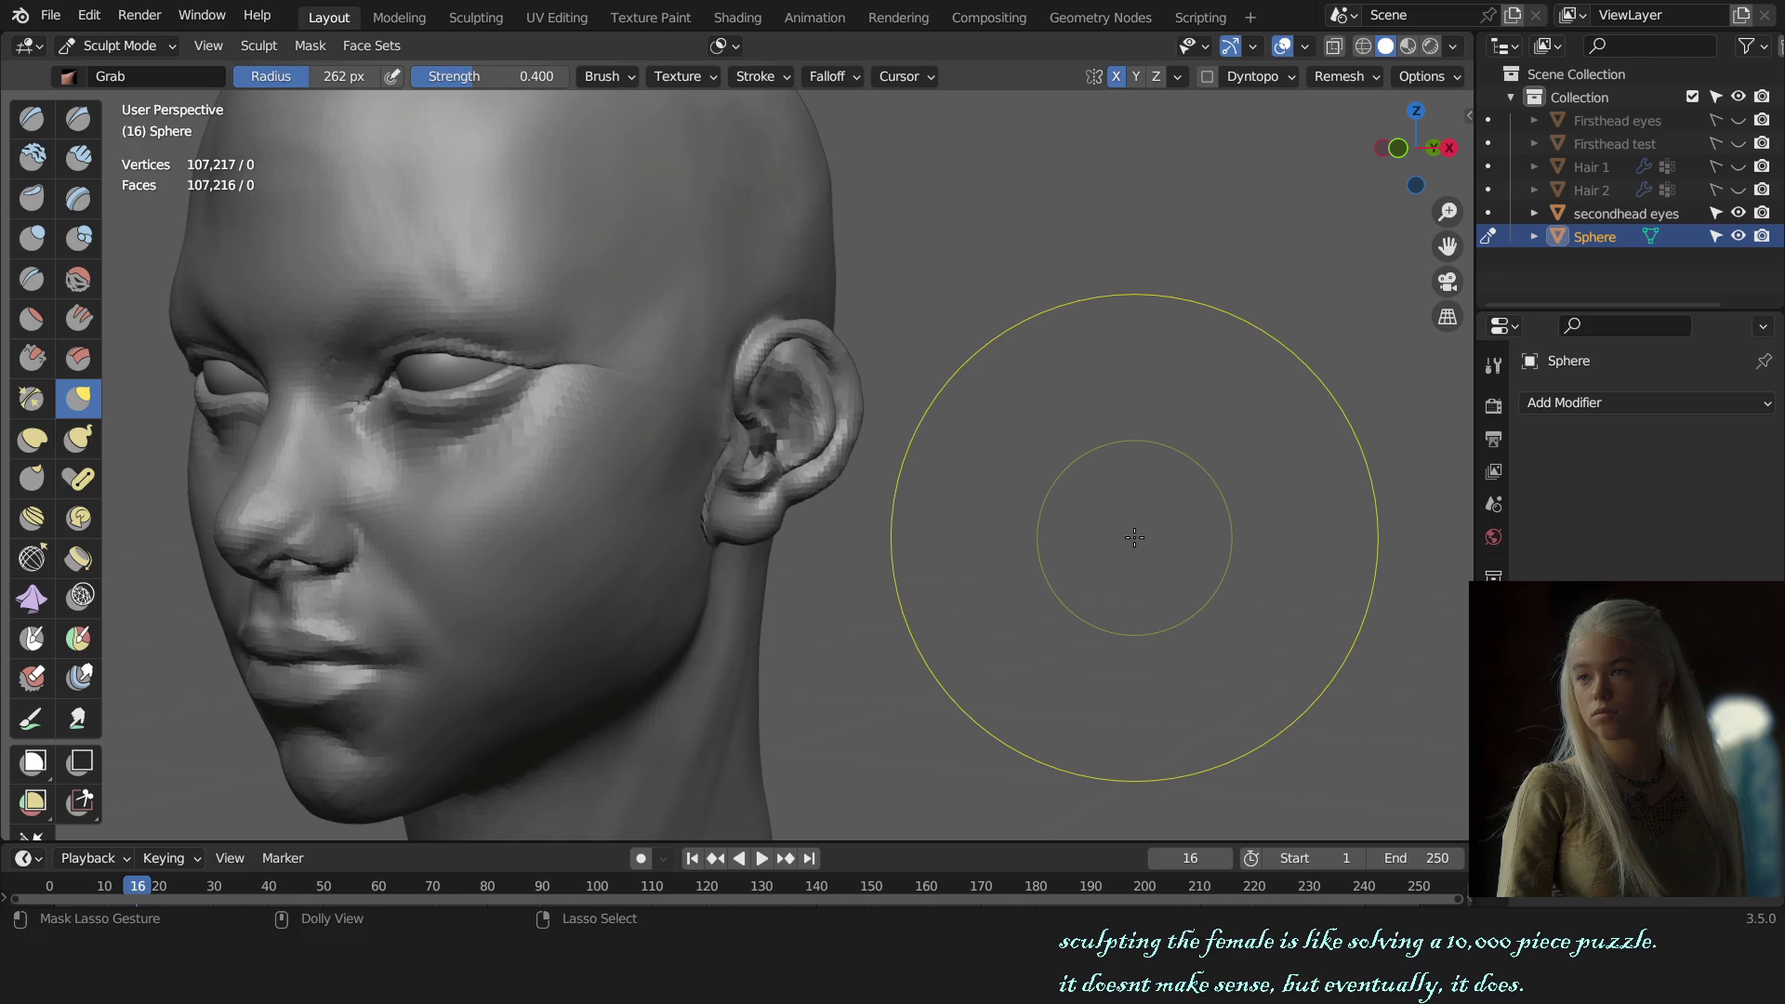
# Step: Switch to the Draw brush and check the earlobe from side, three-quarter and top views
pyautogui.moveTo(1135, 537); pyautogui.dragTo(960, 430, button='middle')
pyautogui.scroll(3, 961, 430)
pyautogui.scroll(3, 884, 484)
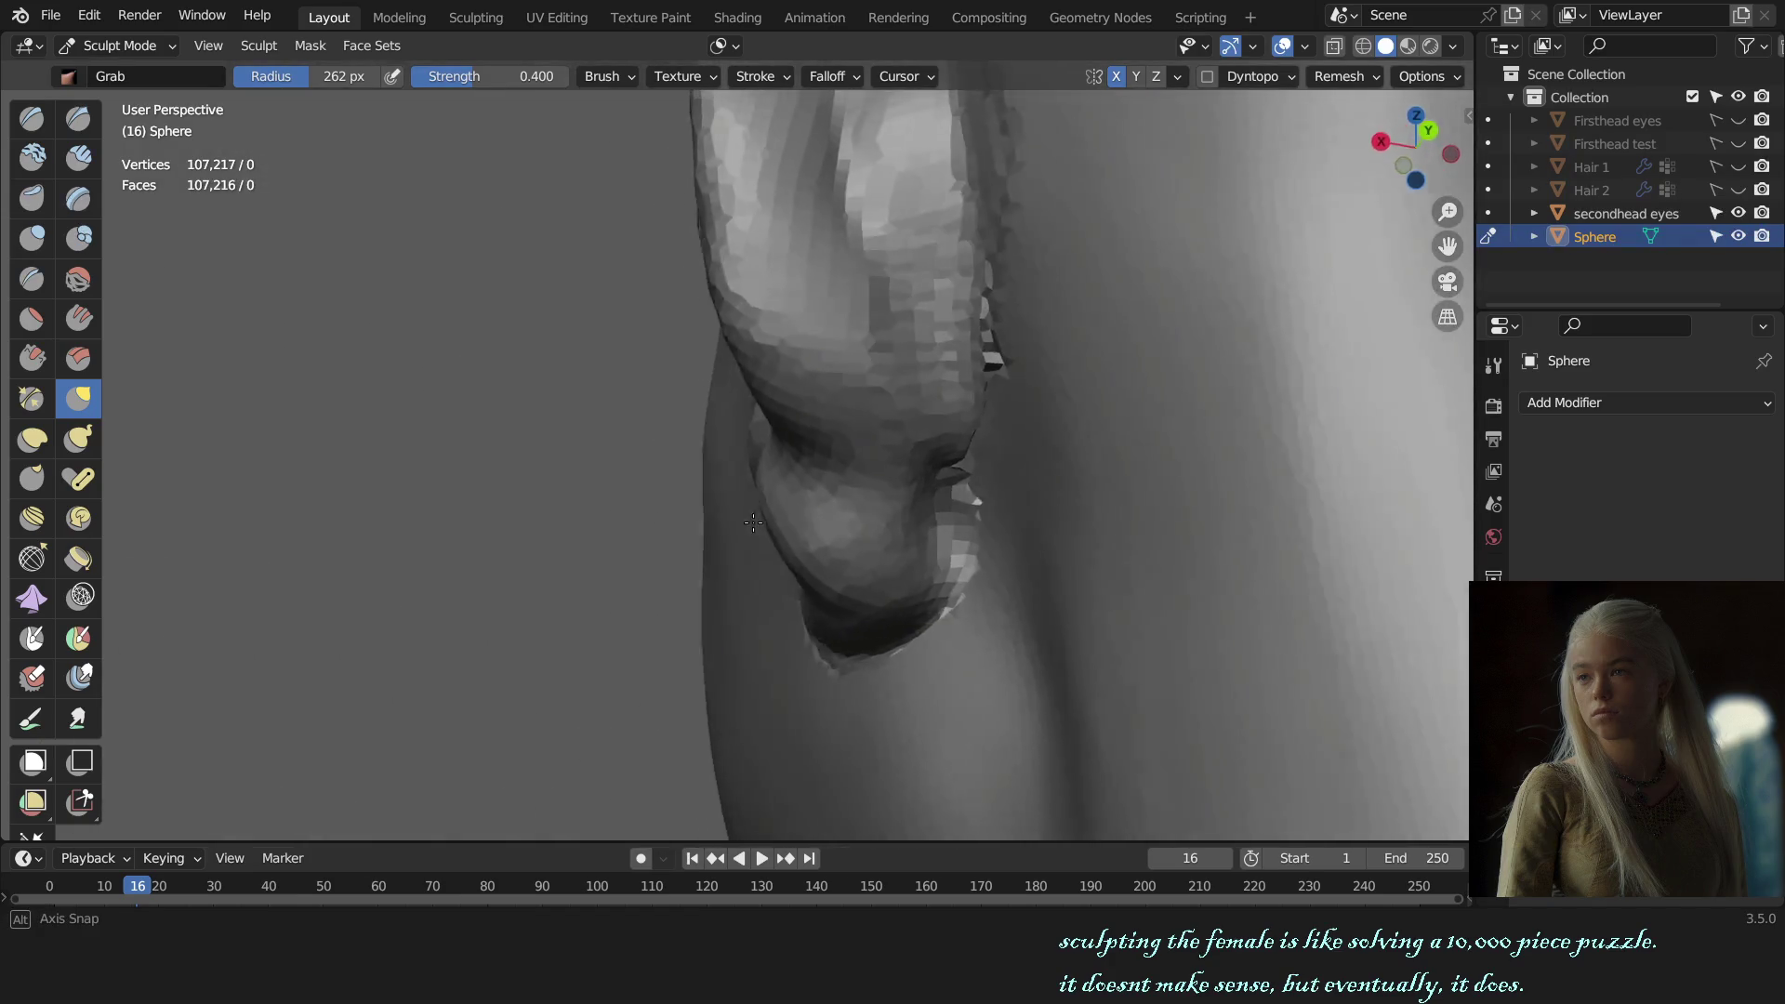
pyautogui.press('x')
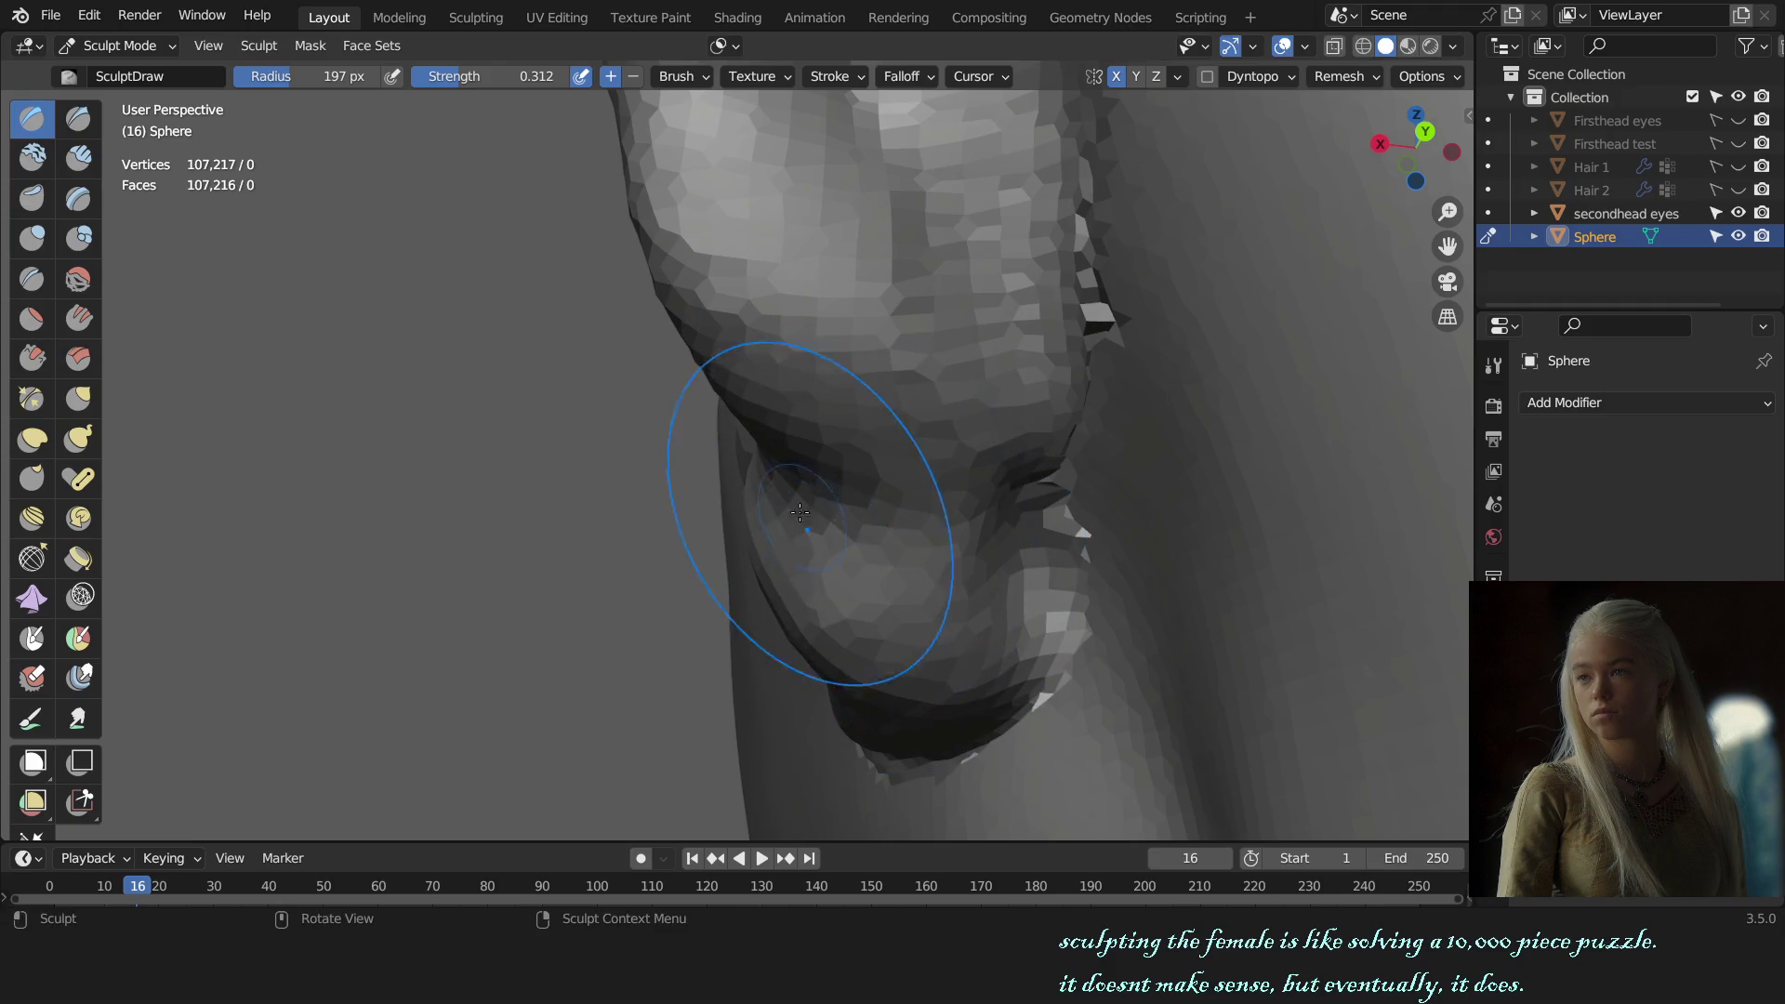
pyautogui.scroll(-6, 916, 602)
pyautogui.moveTo(998, 578); pyautogui.dragTo(811, 561, button='middle')
pyautogui.scroll(3, 846, 500)
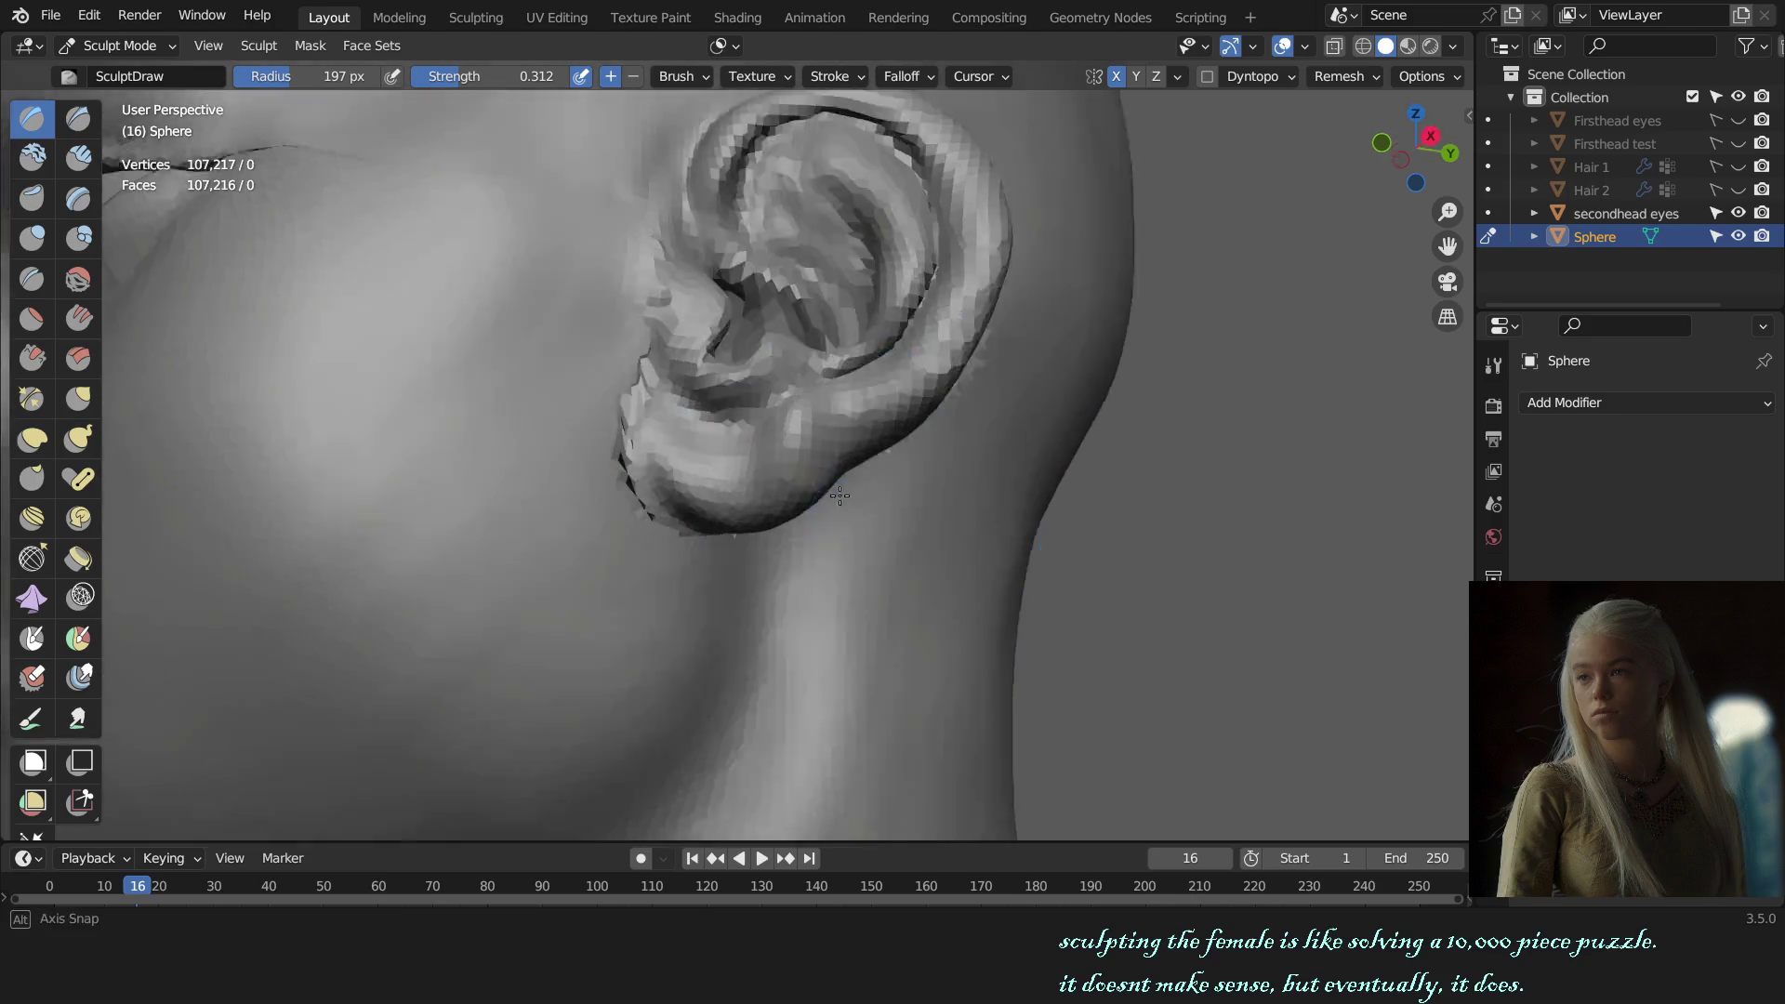
pyautogui.moveTo(846, 500); pyautogui.dragTo(743, 391, button='middle')
pyautogui.scroll(4, 784, 436)
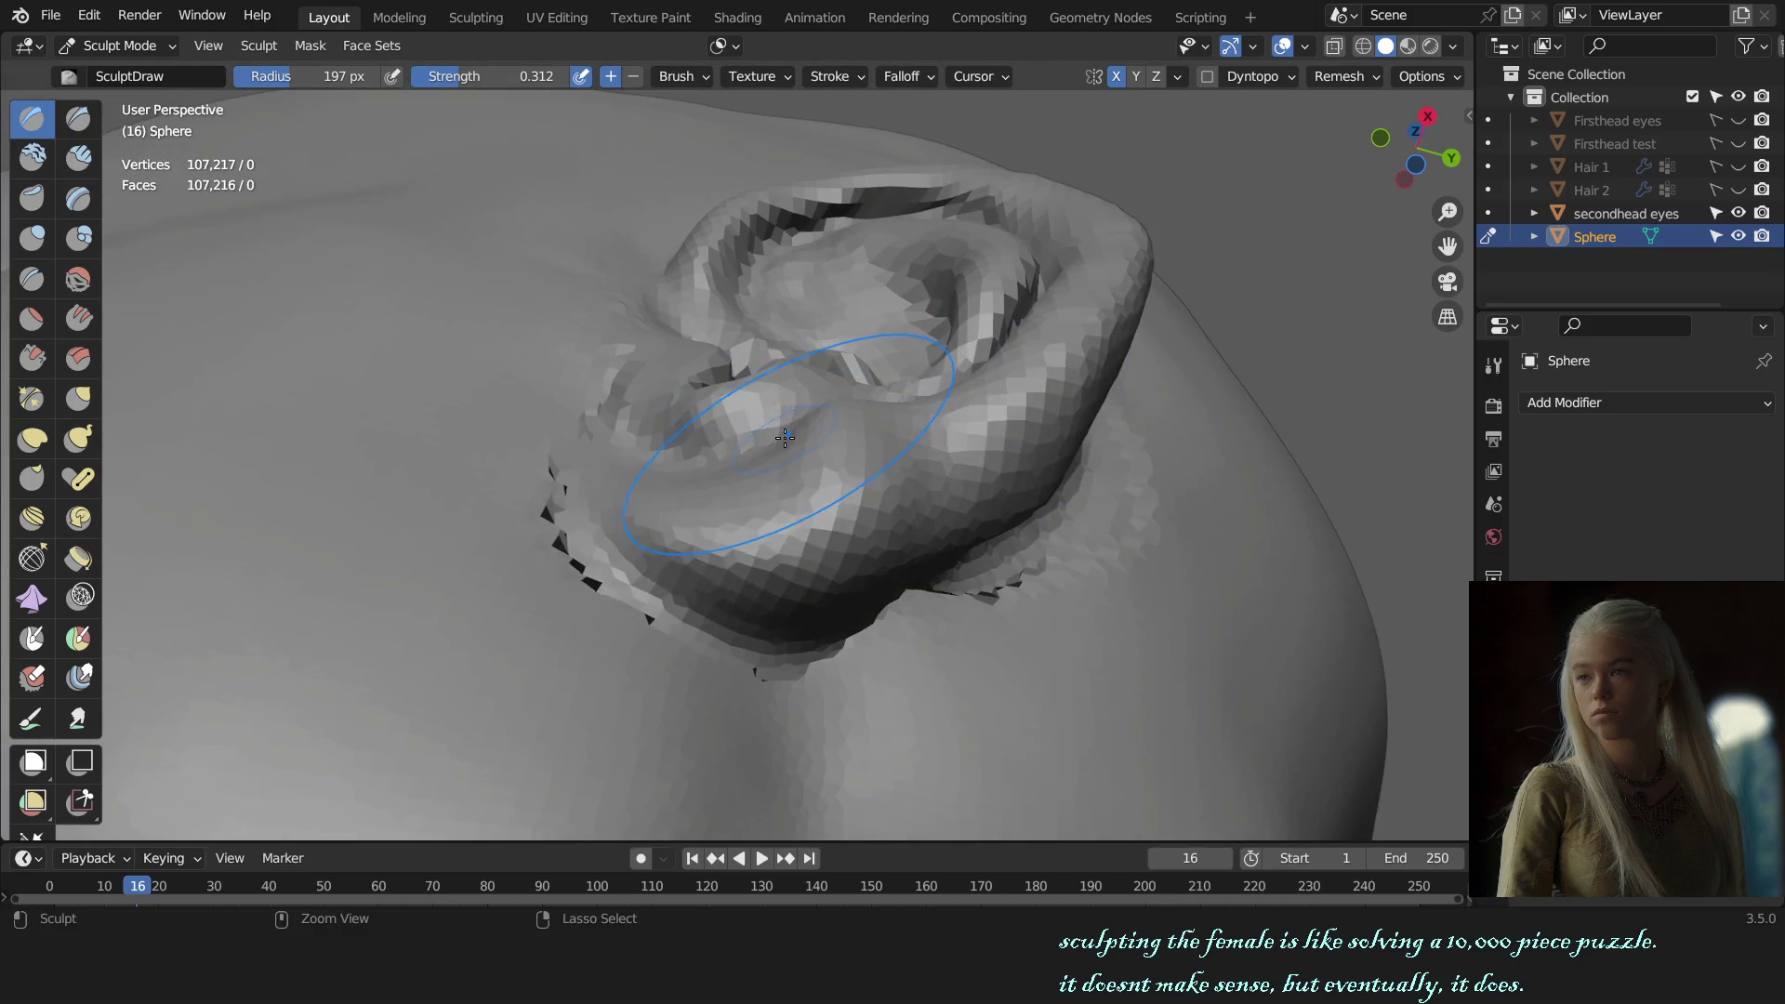
pyautogui.hotkey('ctrl', 'Tab')
pyautogui.hotkey('ctrl', 'Tab')
# Step: Resize the brush to 148 px, then 112 px, while orbiting to the earlobe
pyautogui.press('f')
pyautogui.click(744, 437)
pyautogui.moveTo(743, 437)
pyautogui.mouseDown(button='middle')
pyautogui.moveTo(698, 512)
pyautogui.moveTo(753, 531)
pyautogui.mouseUp(button='middle')
pyautogui.press('f')
pyautogui.click(753, 531)
pyautogui.scroll(-5, 753, 531)
pyautogui.press('KP_1')
pyautogui.moveTo(929, 551); pyautogui.dragTo(844, 561, button='middle')
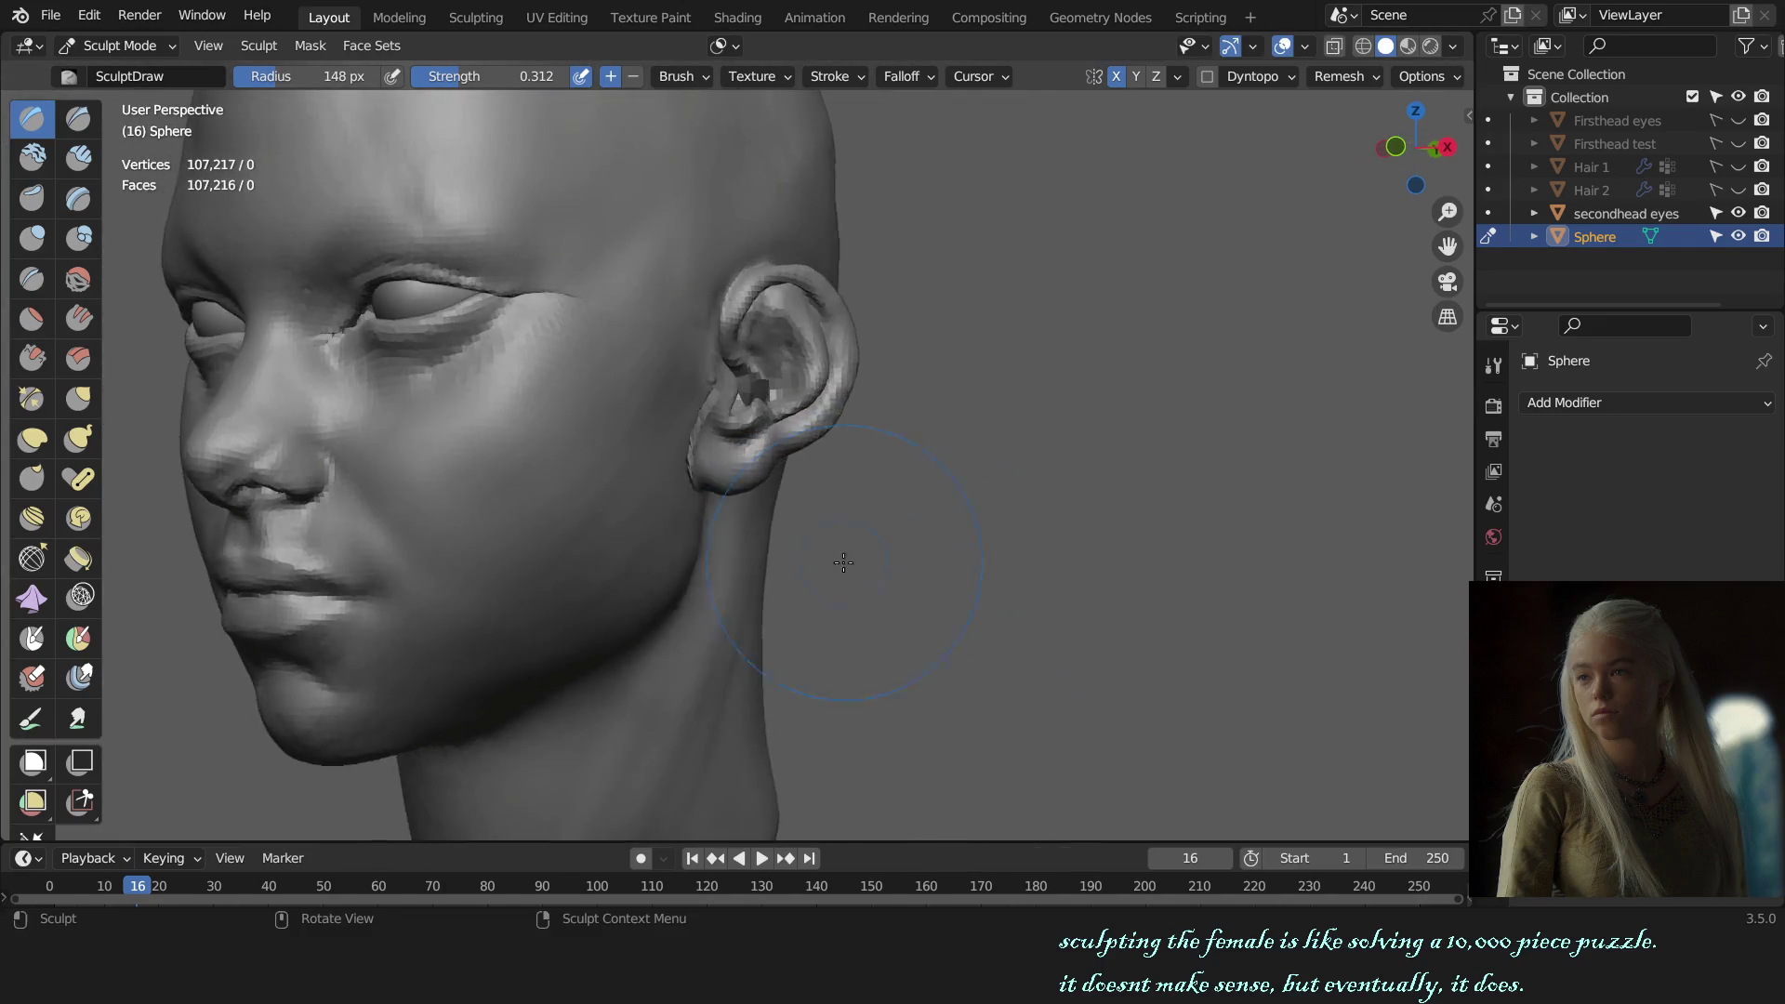
pyautogui.scroll(5, 844, 561)
pyautogui.press('f')
pyautogui.click(842, 472)
pyautogui.moveTo(842, 473)
pyautogui.mouseDown(button='middle')
pyautogui.moveTo(790, 467)
pyautogui.moveTo(838, 423)
pyautogui.mouseUp(button='middle')
# Step: Deepen the crease along the earlobe's top with Draw Sharp, then build it up with Clay Strips
pyautogui.hotkey('shift', 'x')
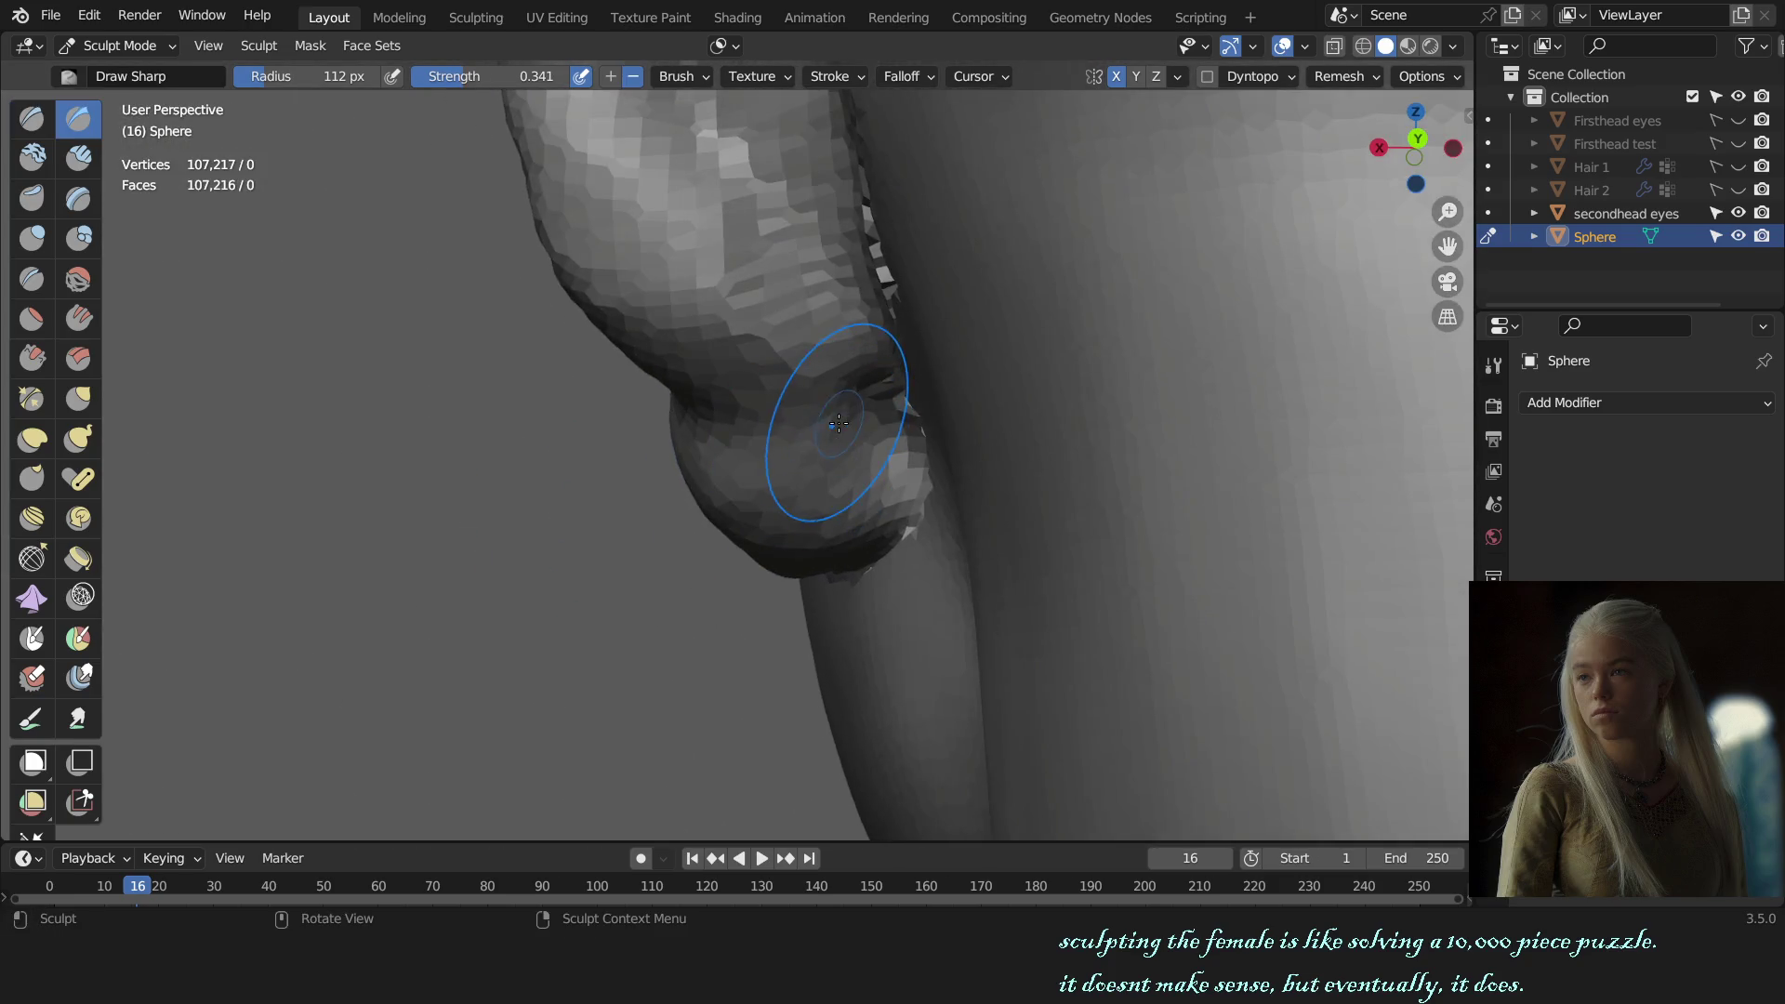
pyautogui.keyDown('ctrl'); pyautogui.moveTo(805, 427); pyautogui.dragTo(851, 396); pyautogui.keyUp('ctrl')
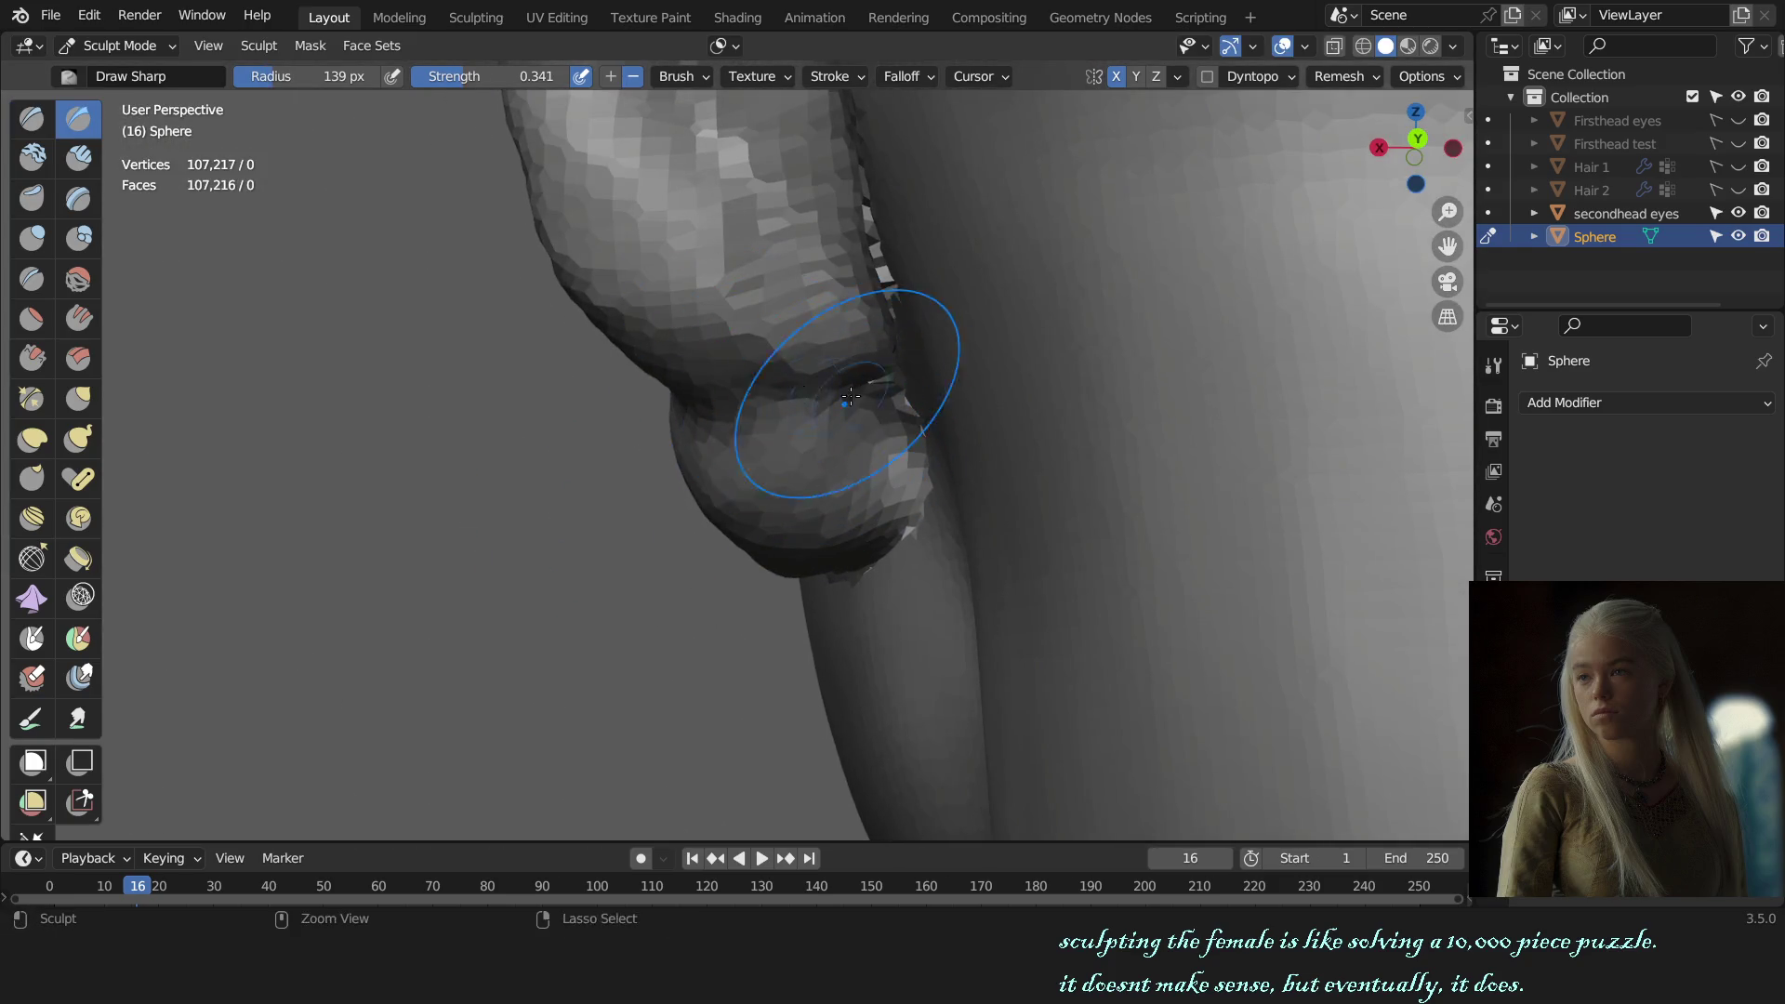
pyautogui.press('c')
pyautogui.moveTo(832, 425)
pyautogui.mouseDown(button='middle')
pyautogui.moveTo(859, 425)
pyautogui.moveTo(835, 429)
pyautogui.mouseUp(button='middle')
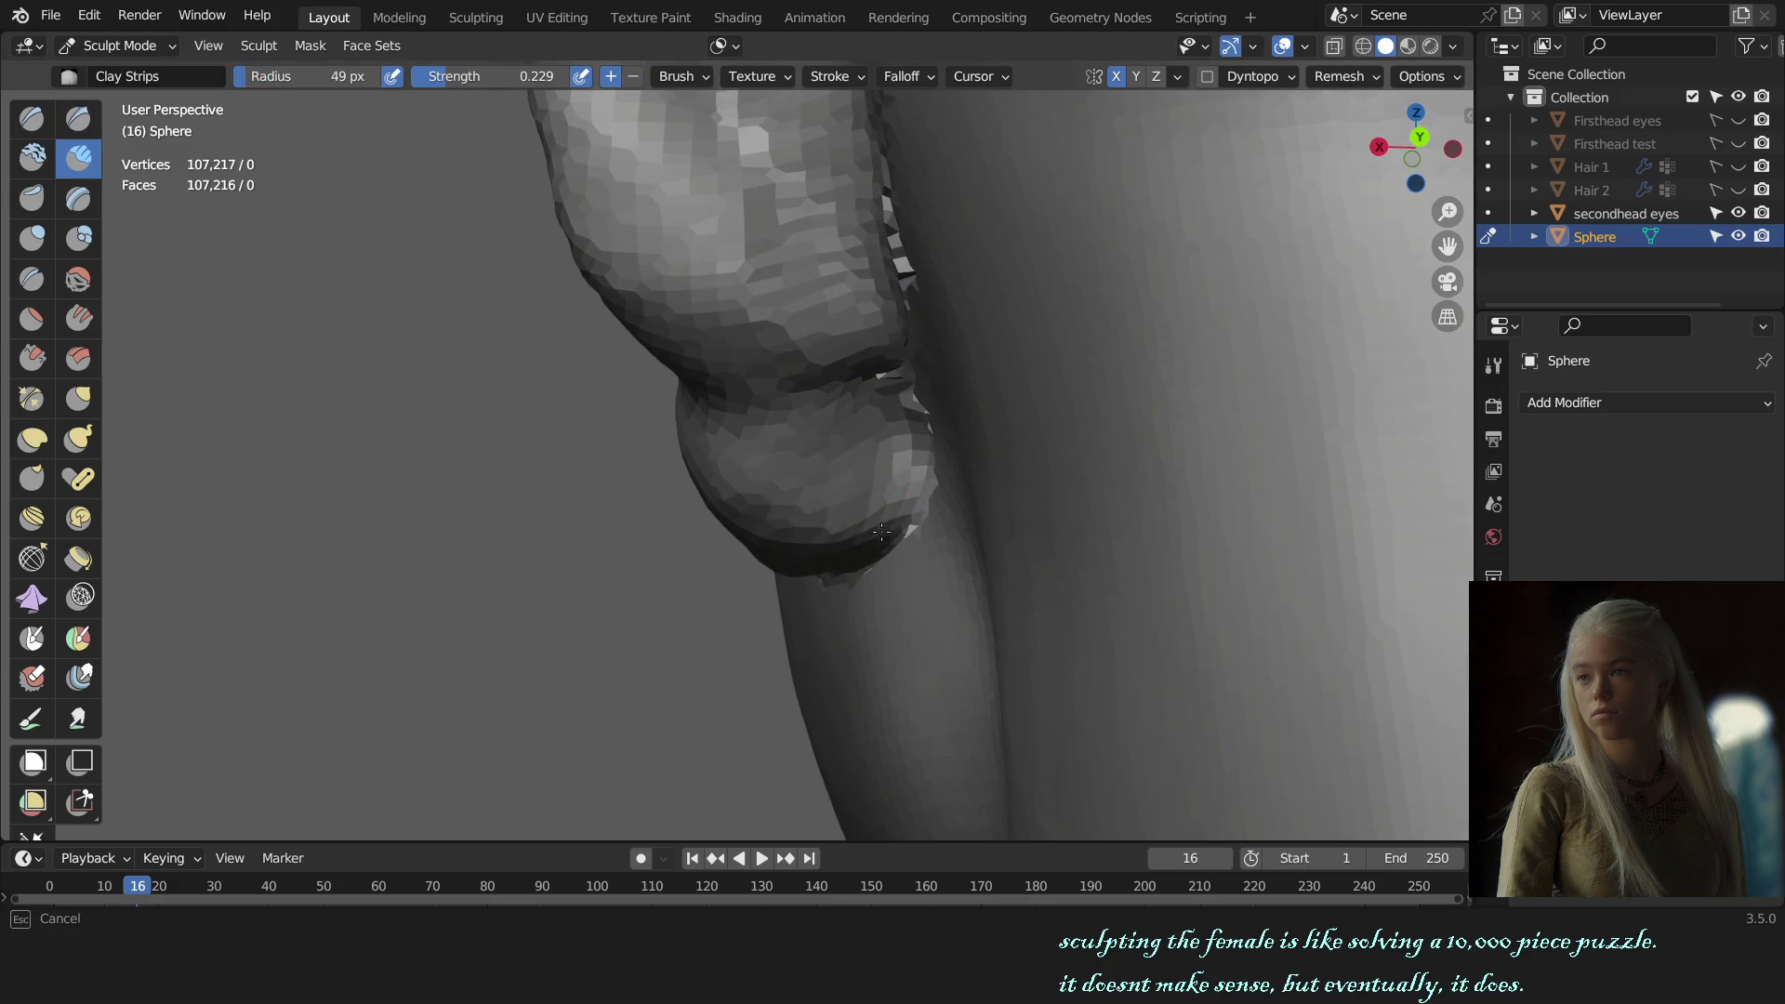
pyautogui.keyDown('alt'); pyautogui.moveTo(882, 532); pyautogui.dragTo(908, 511, button='middle'); pyautogui.keyUp('alt')
pyautogui.scroll(2, 909, 511)
pyautogui.press('g')
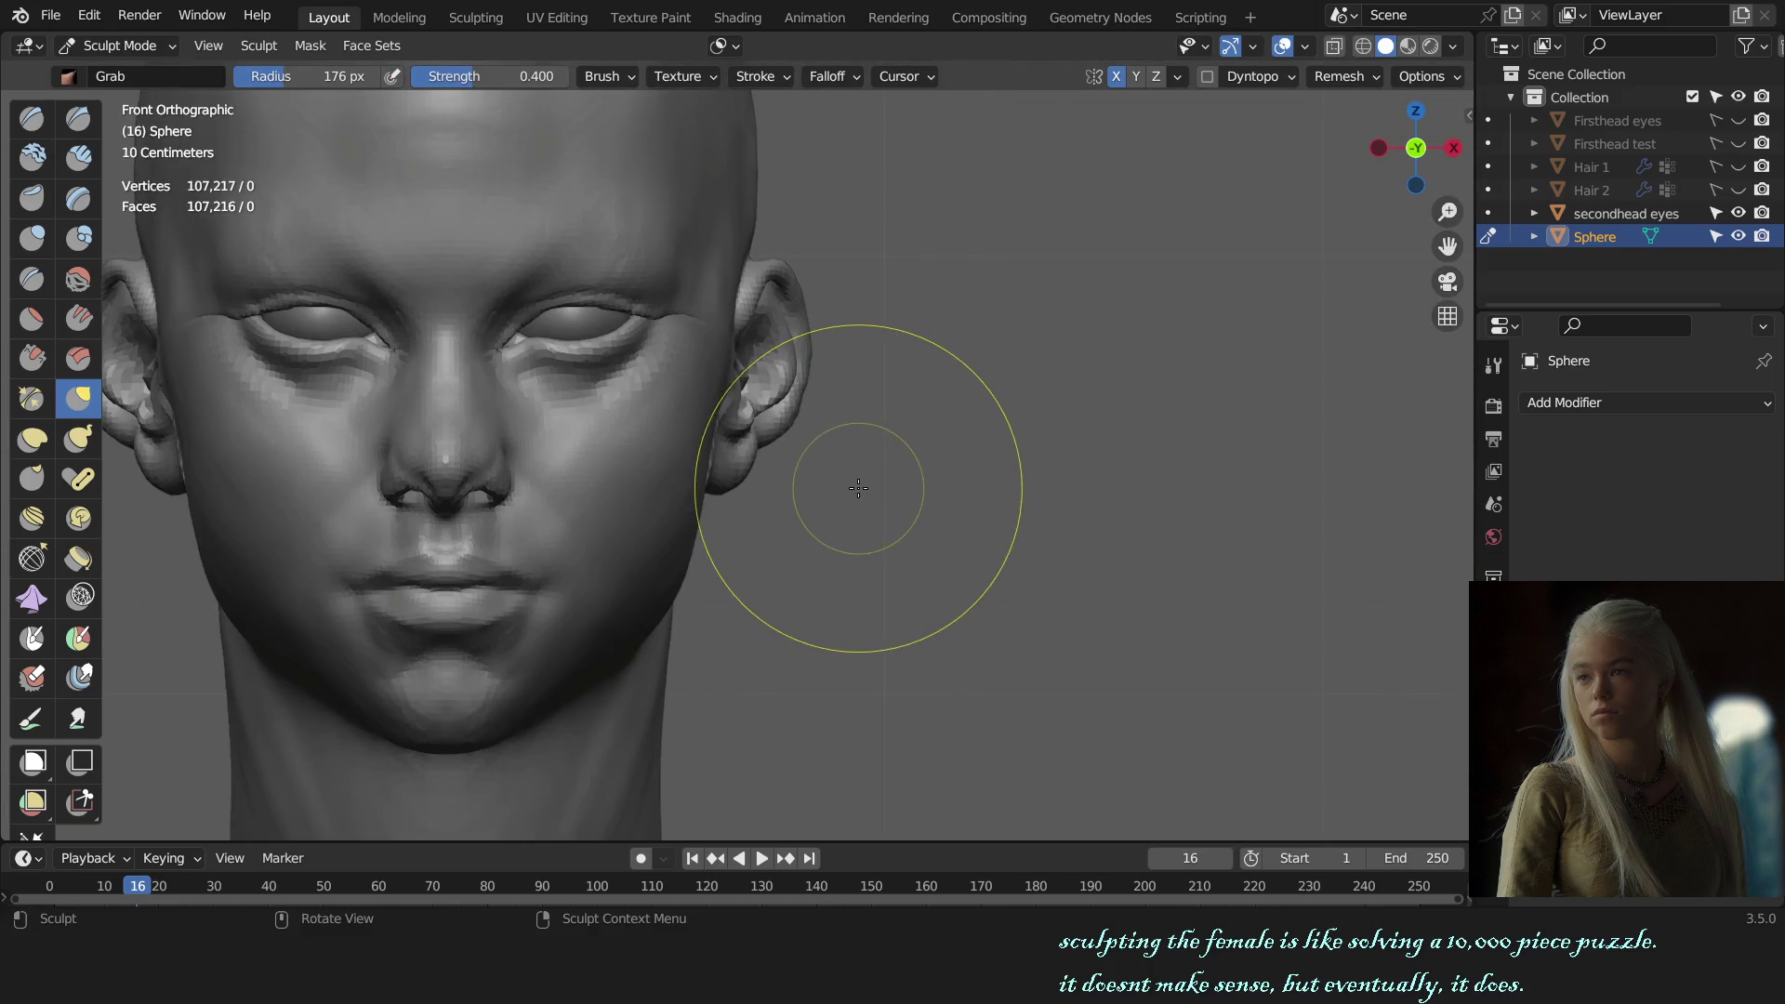
pyautogui.moveTo(856, 486); pyautogui.dragTo(842, 440, button='middle')
pyautogui.scroll(5, 842, 475)
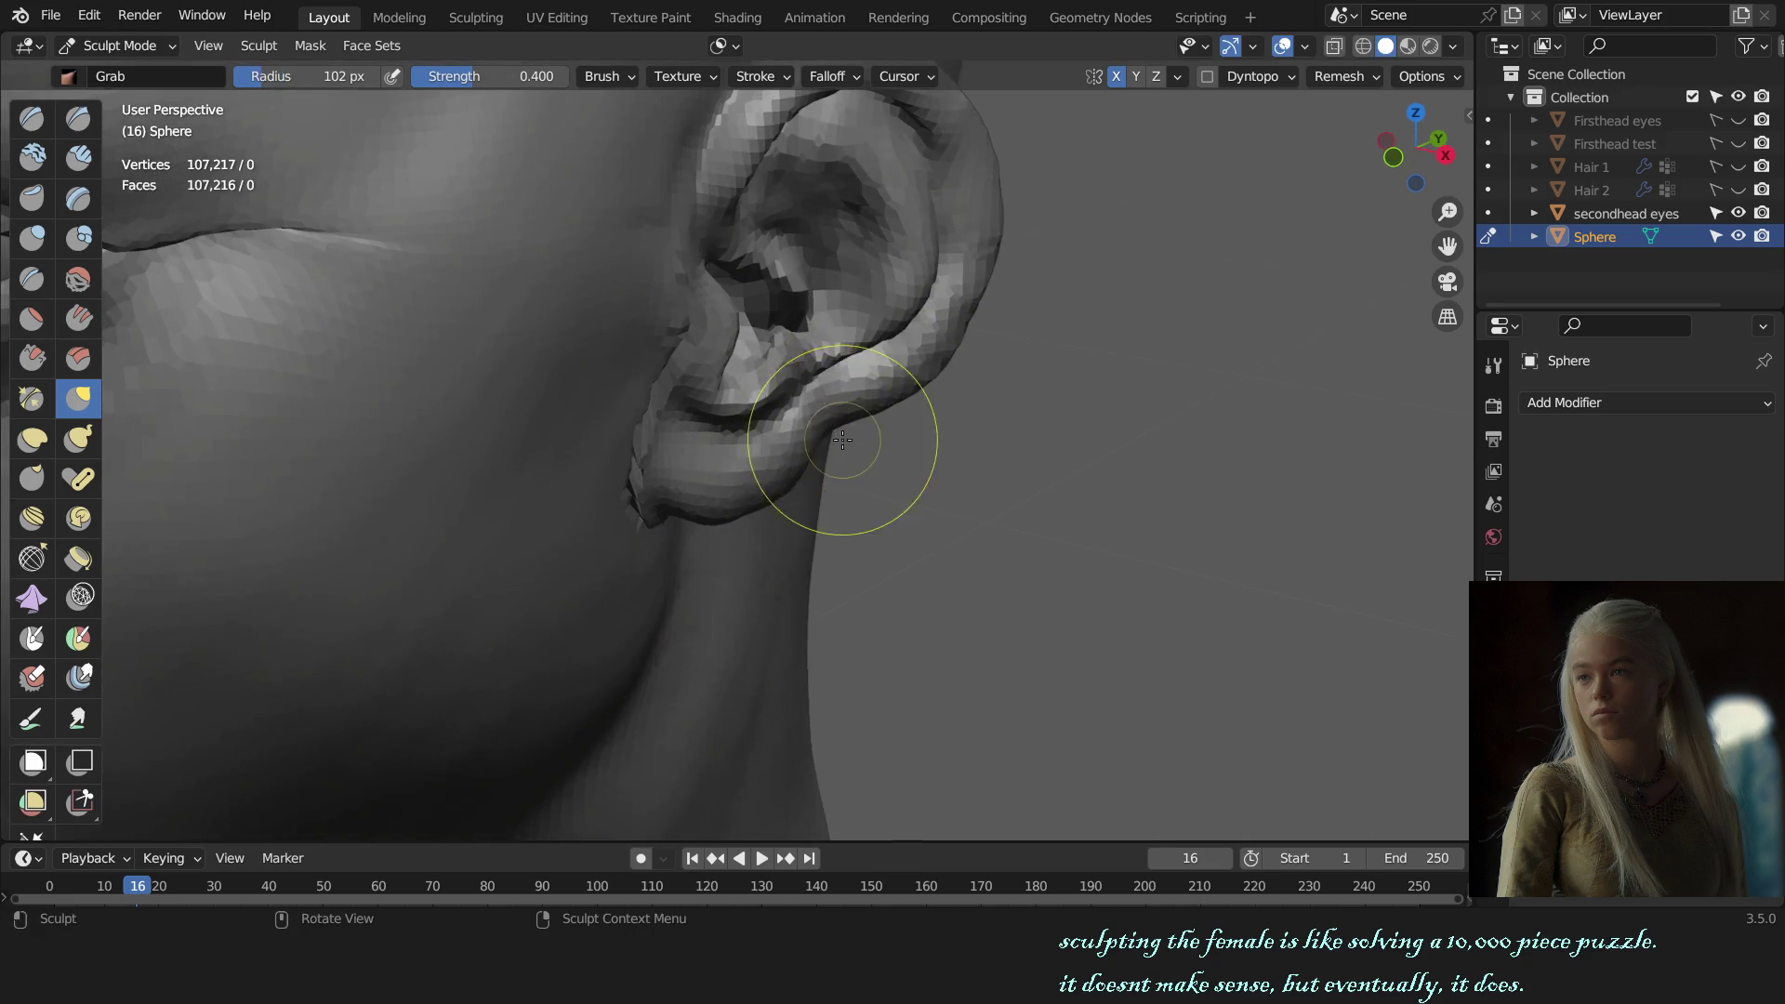
pyautogui.scroll(-5, 822, 433)
pyautogui.press('KP_1')
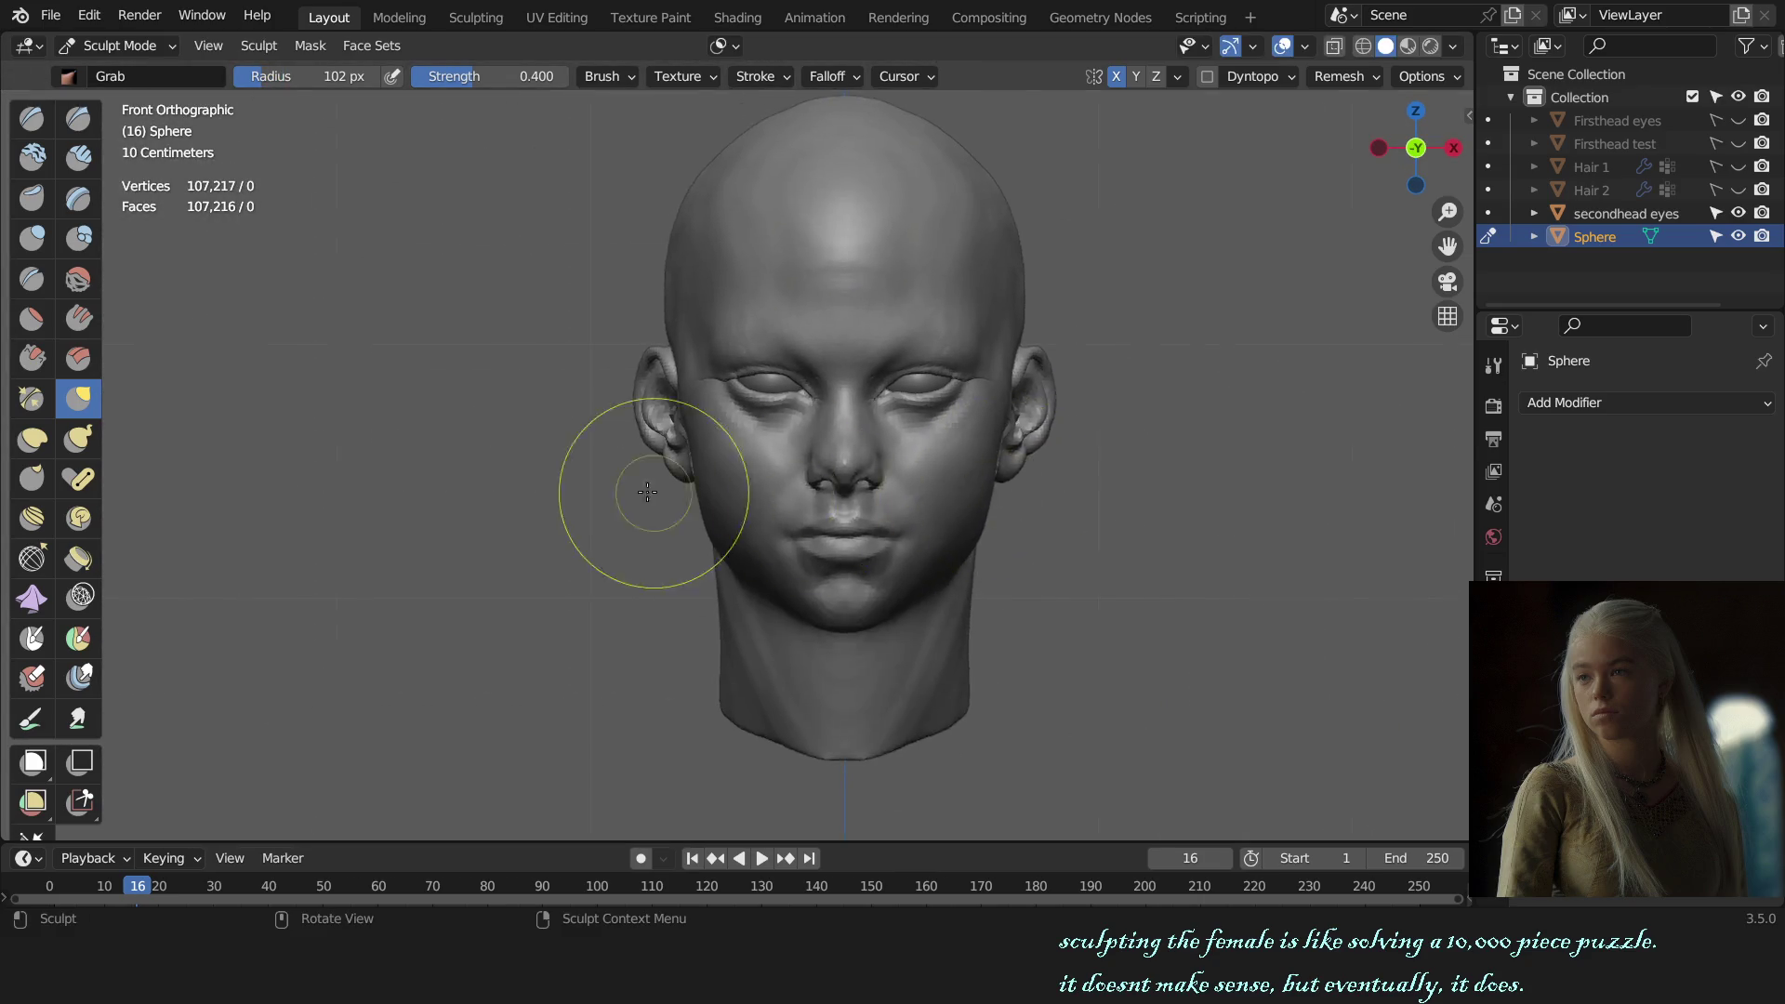
# Step: Inspect the earlobe in wireframe and set the brush radius to 135 px
pyautogui.scroll(4, 780, 485)
pyautogui.scroll(4, 773, 497)
pyautogui.moveTo(802, 524); pyautogui.dragTo(814, 530, button='middle')
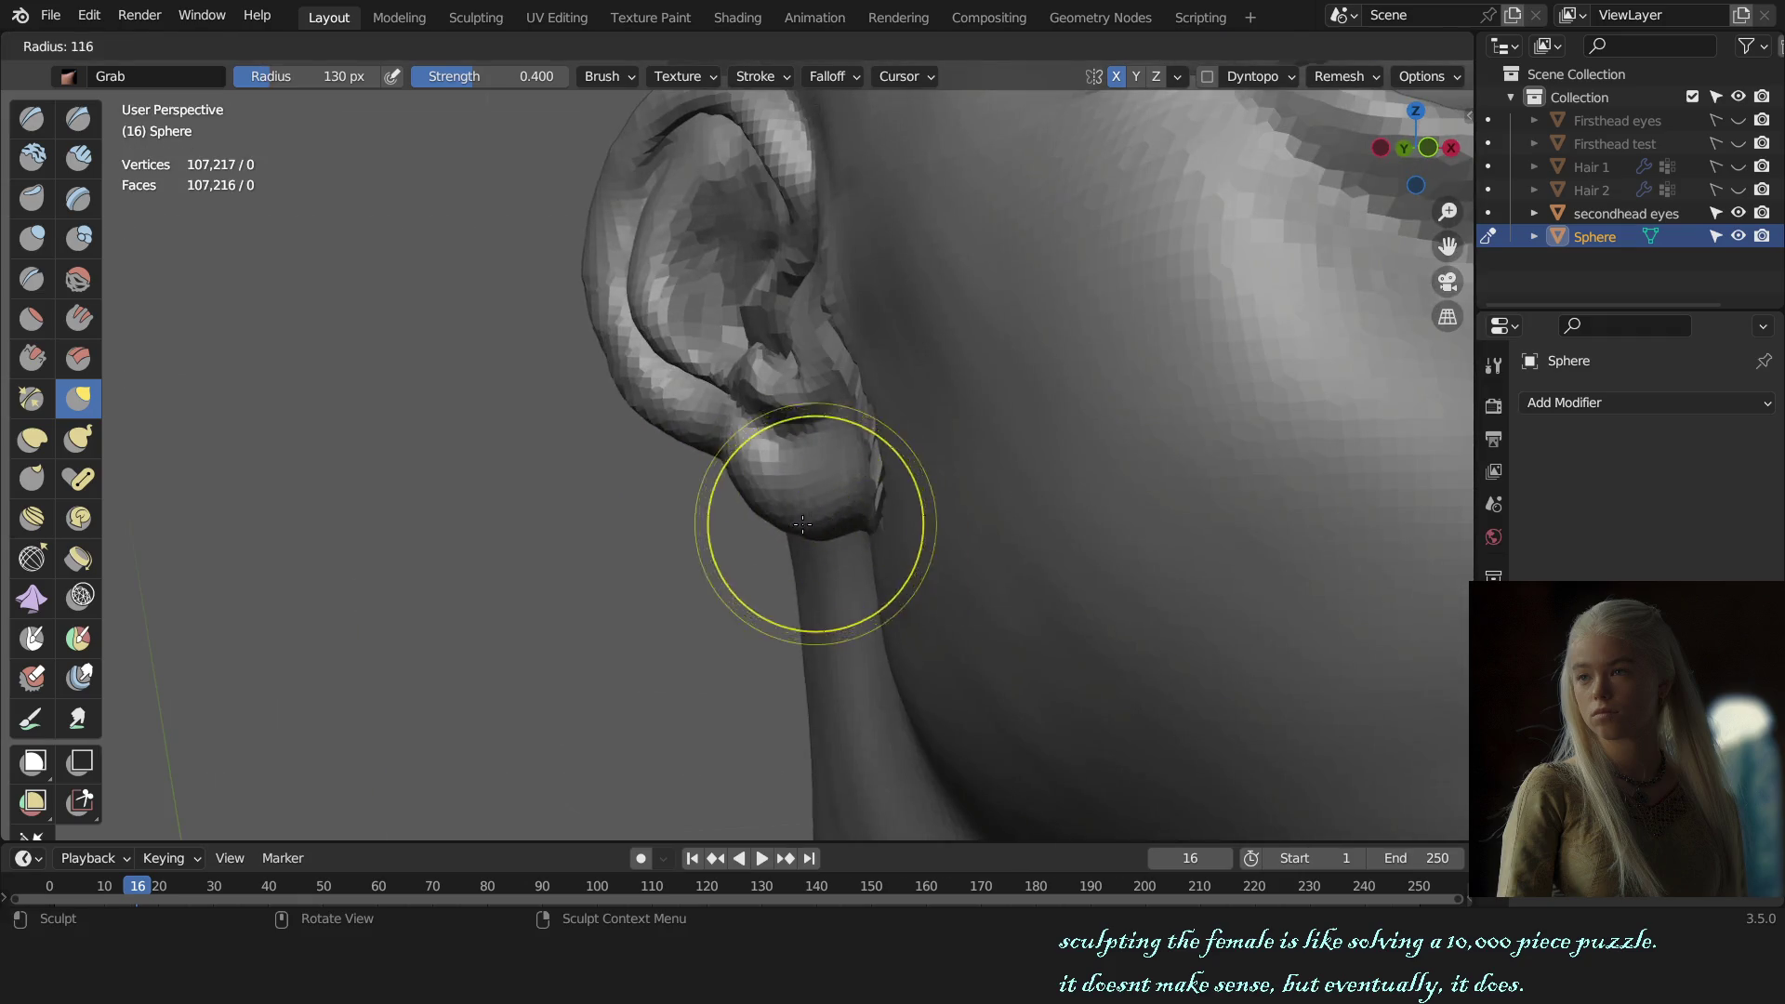
pyautogui.click(788, 527)
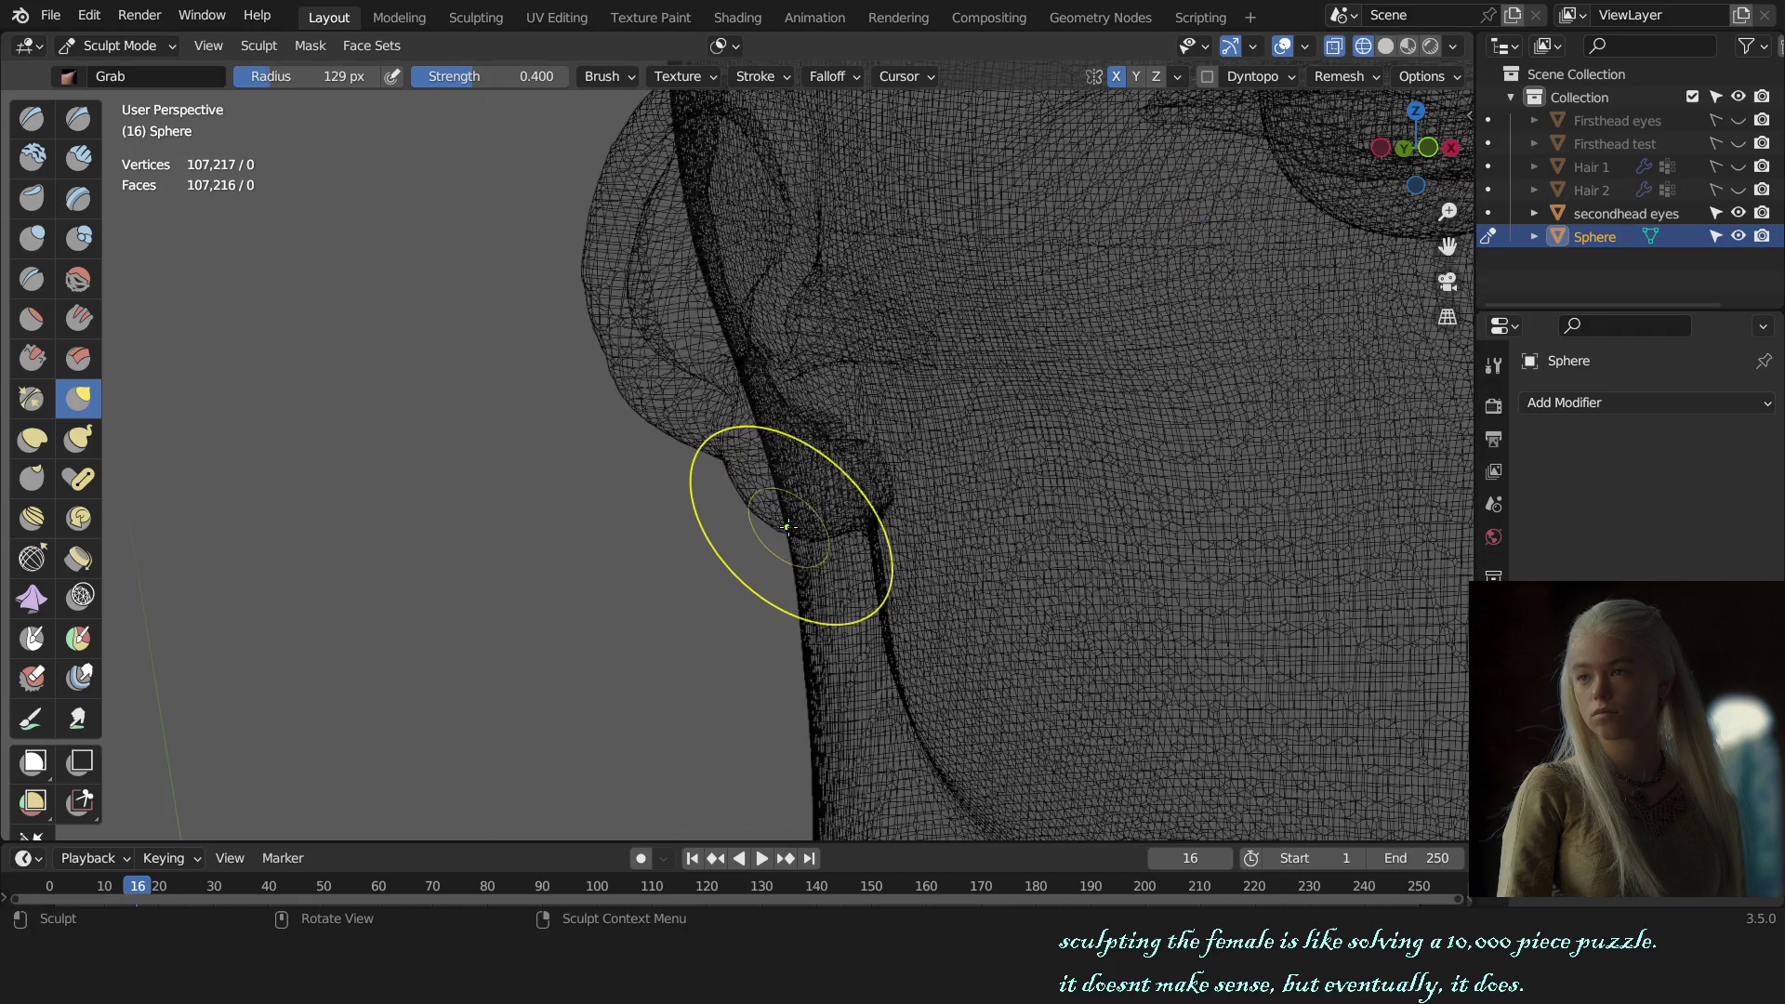
pyautogui.hotkey('shift', 'z')
pyautogui.moveTo(809, 518)
pyautogui.mouseDown(button='middle')
pyautogui.moveTo(817, 538)
pyautogui.moveTo(786, 547)
pyautogui.mouseUp(button='middle')
pyautogui.press('f')
pyautogui.click(819, 559)
# Step: Reshape the earlobe with the Draw brush, then the Grab brush at 131 px
pyautogui.press('x')
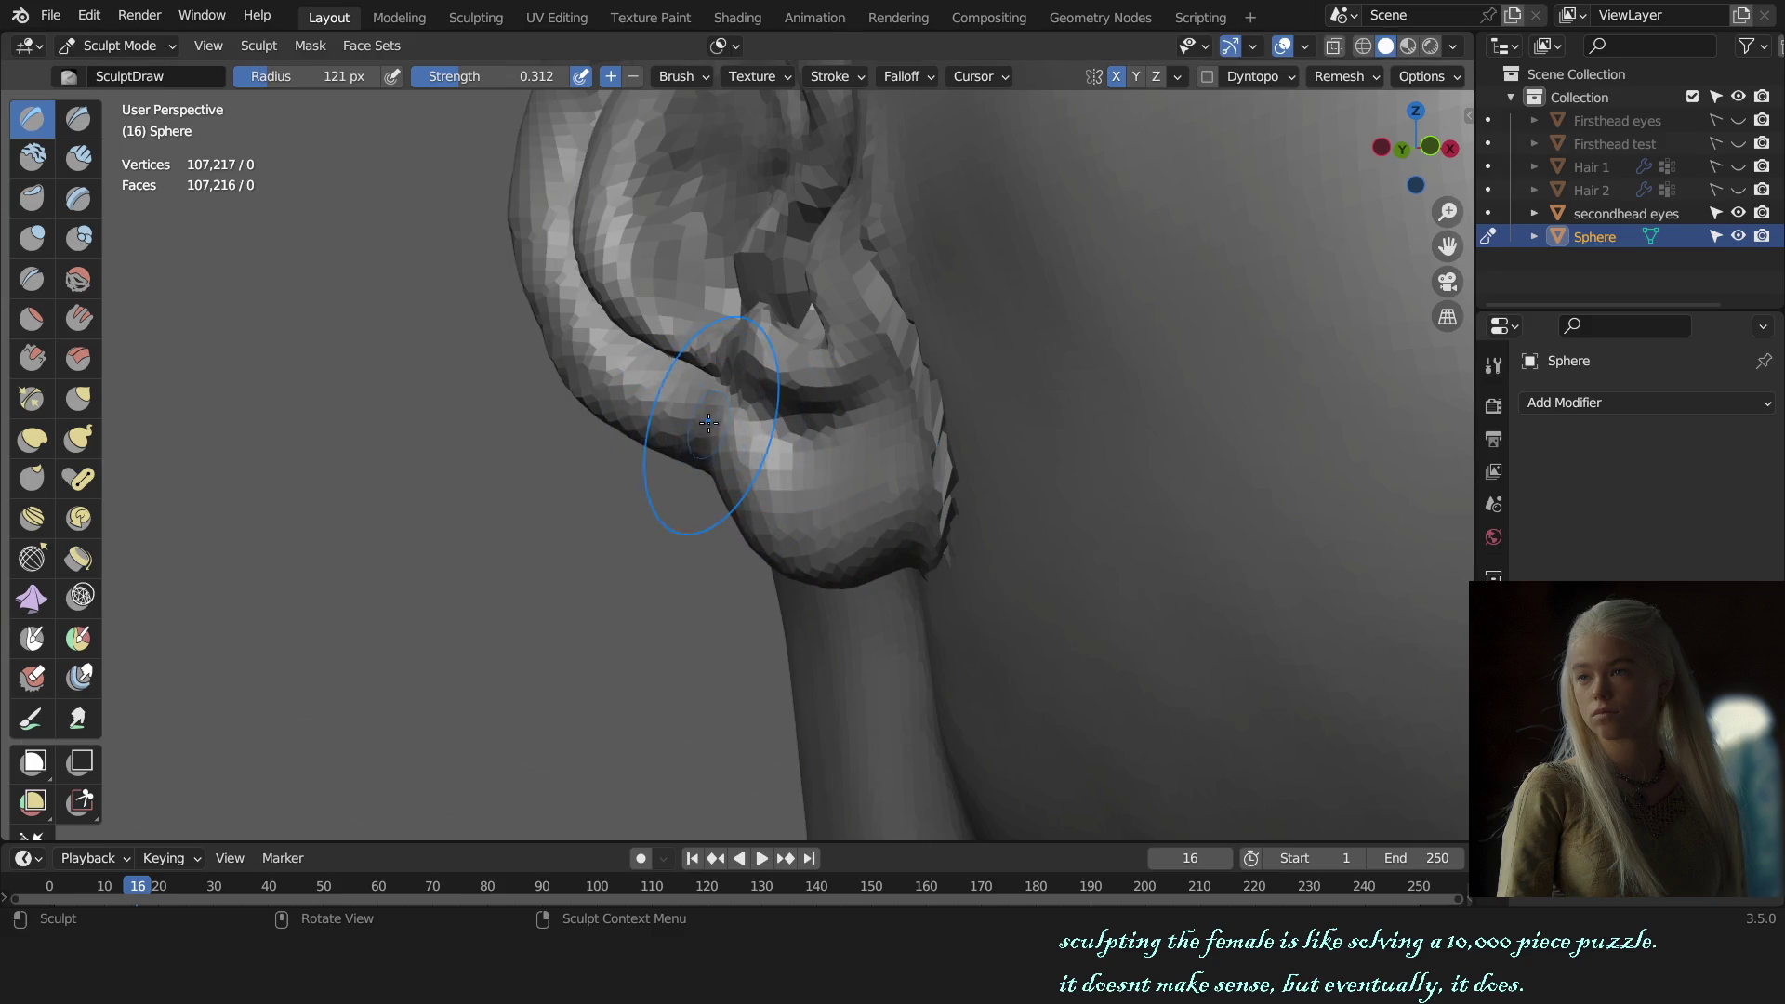
pyautogui.press('KP_1')
pyautogui.scroll(2, 697, 455)
pyautogui.scroll(3, 700, 461)
pyautogui.press('g')
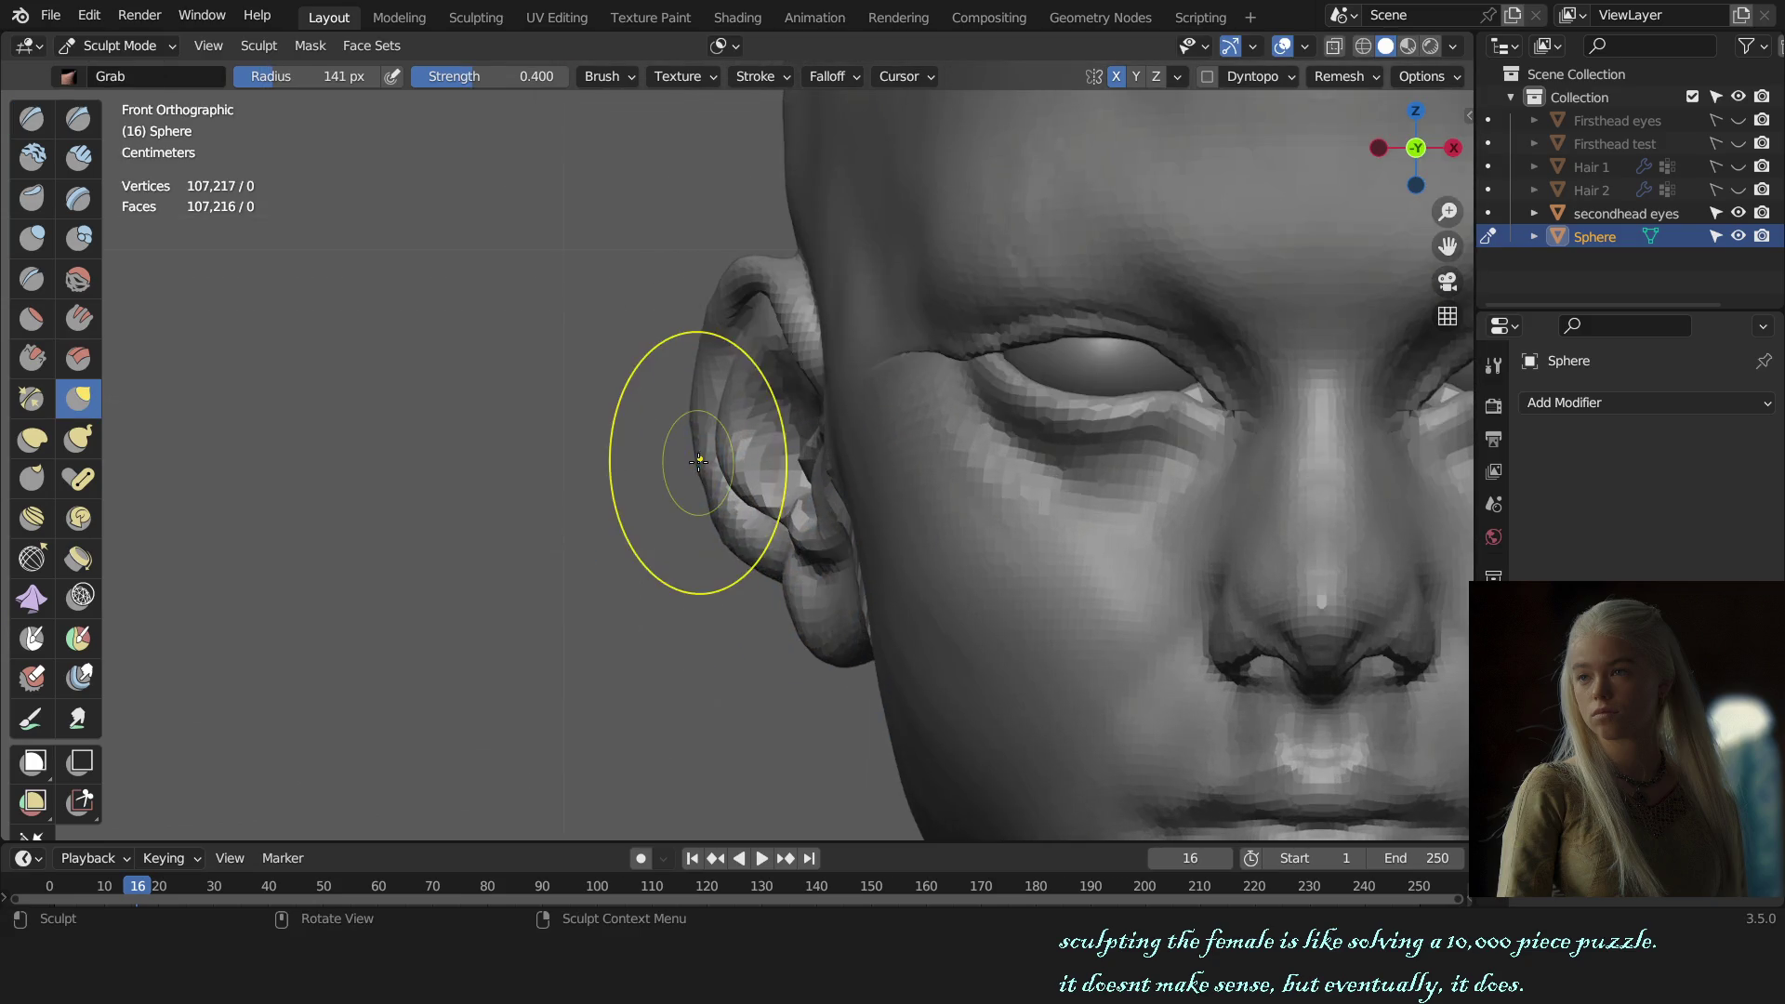
pyautogui.press('f')
pyautogui.click(736, 538)
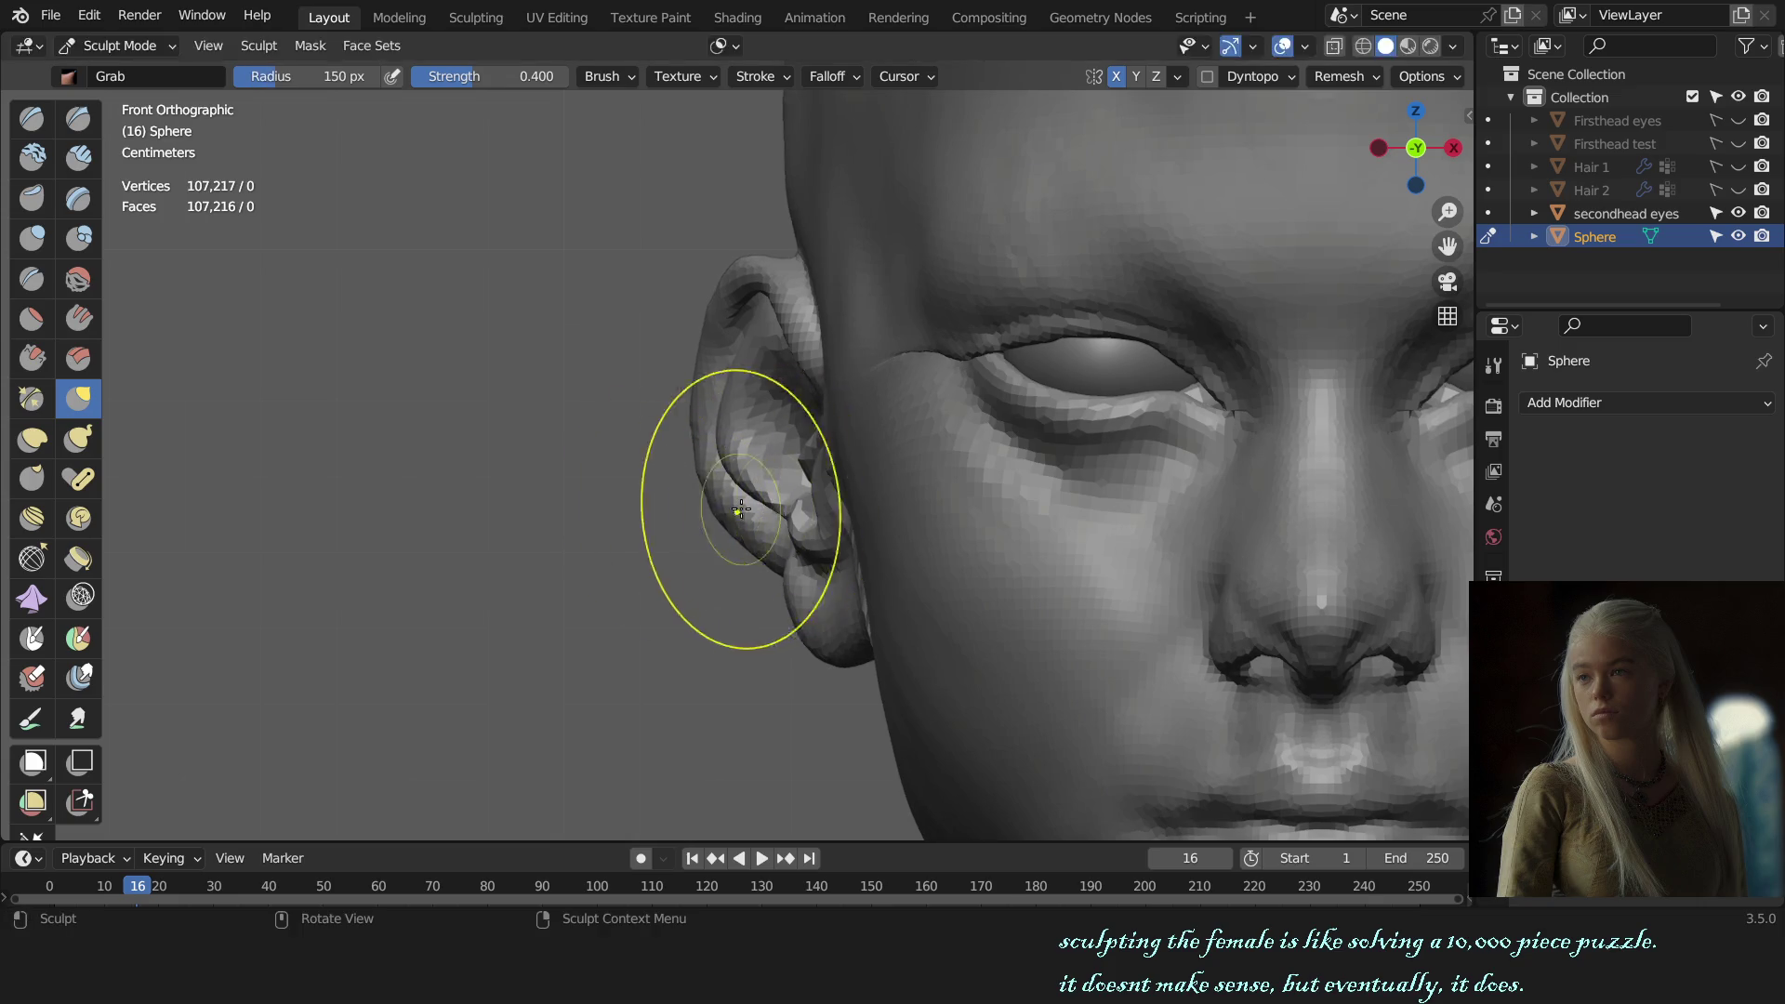
pyautogui.scroll(-8, 718, 490)
pyautogui.scroll(-2, 976, 518)
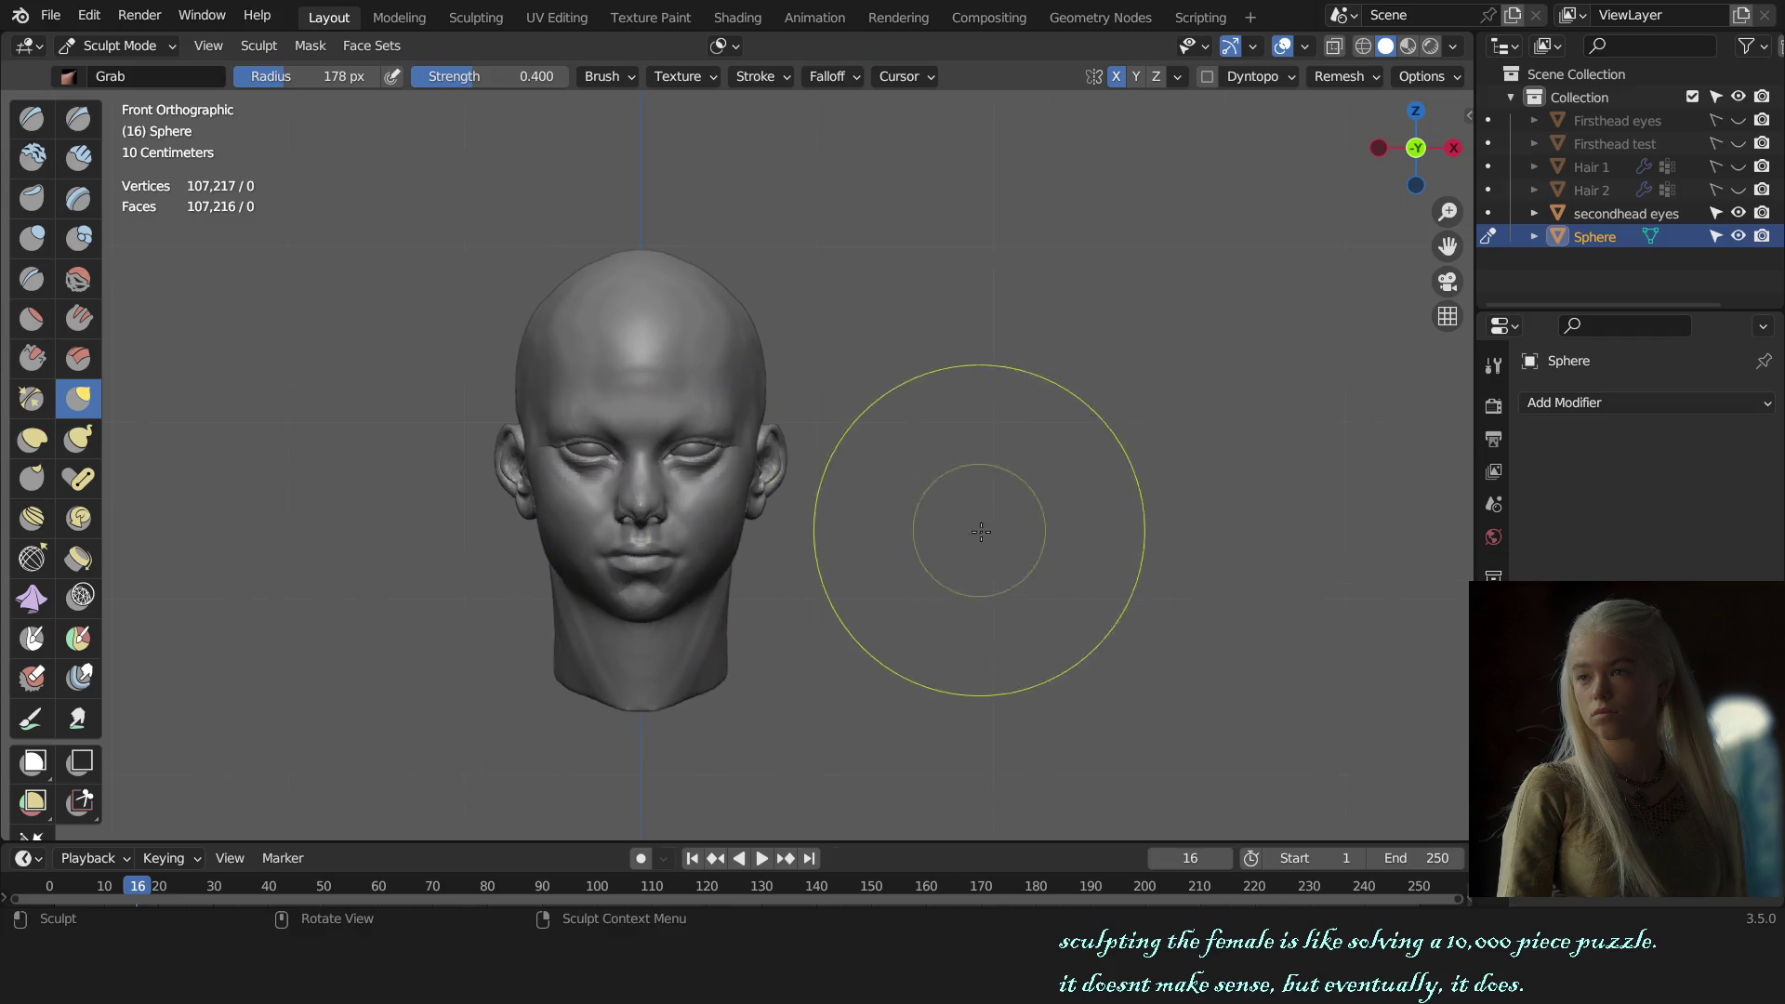
# Step: Work the ear rim with the Draw brush from a side view, then switch to Grab
pyautogui.scroll(3, 1069, 530)
pyautogui.moveTo(1069, 530); pyautogui.dragTo(567, 524, button='middle')
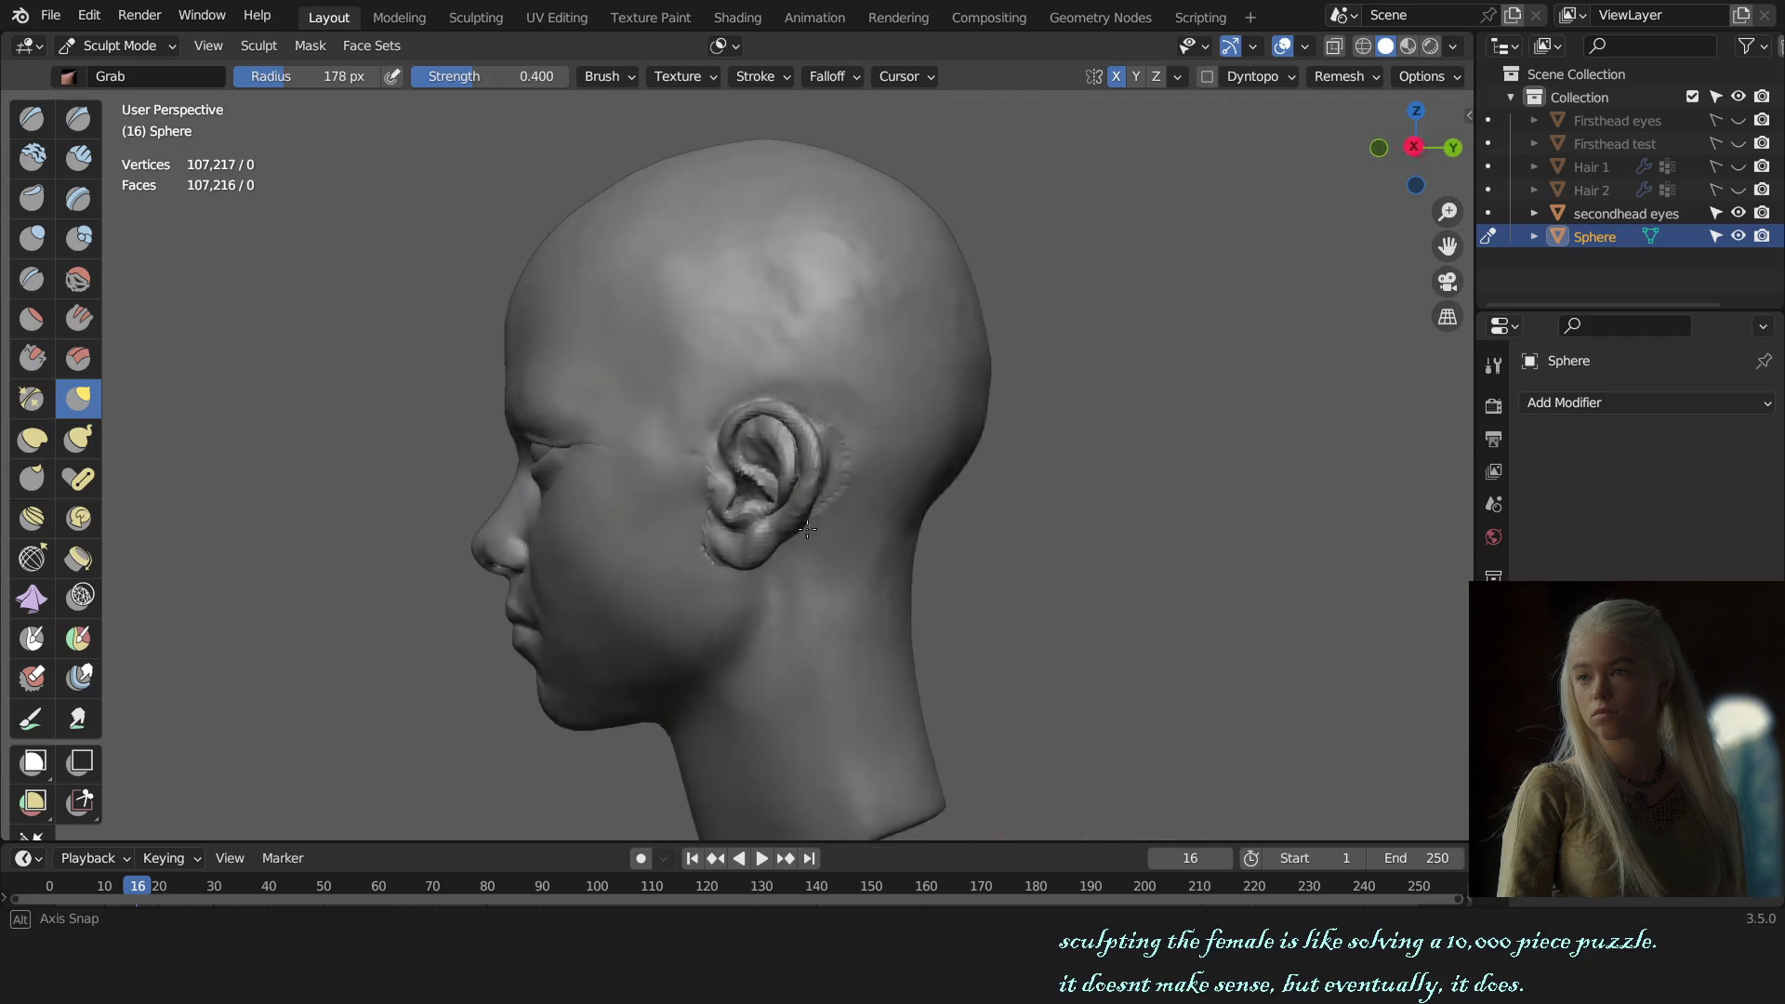
pyautogui.scroll(3, 651, 503)
pyautogui.moveTo(737, 478)
pyautogui.mouseDown(button='middle')
pyautogui.moveTo(1084, 487)
pyautogui.moveTo(851, 507)
pyautogui.mouseUp(button='middle')
pyautogui.scroll(5, 1085, 486)
pyautogui.press('x')
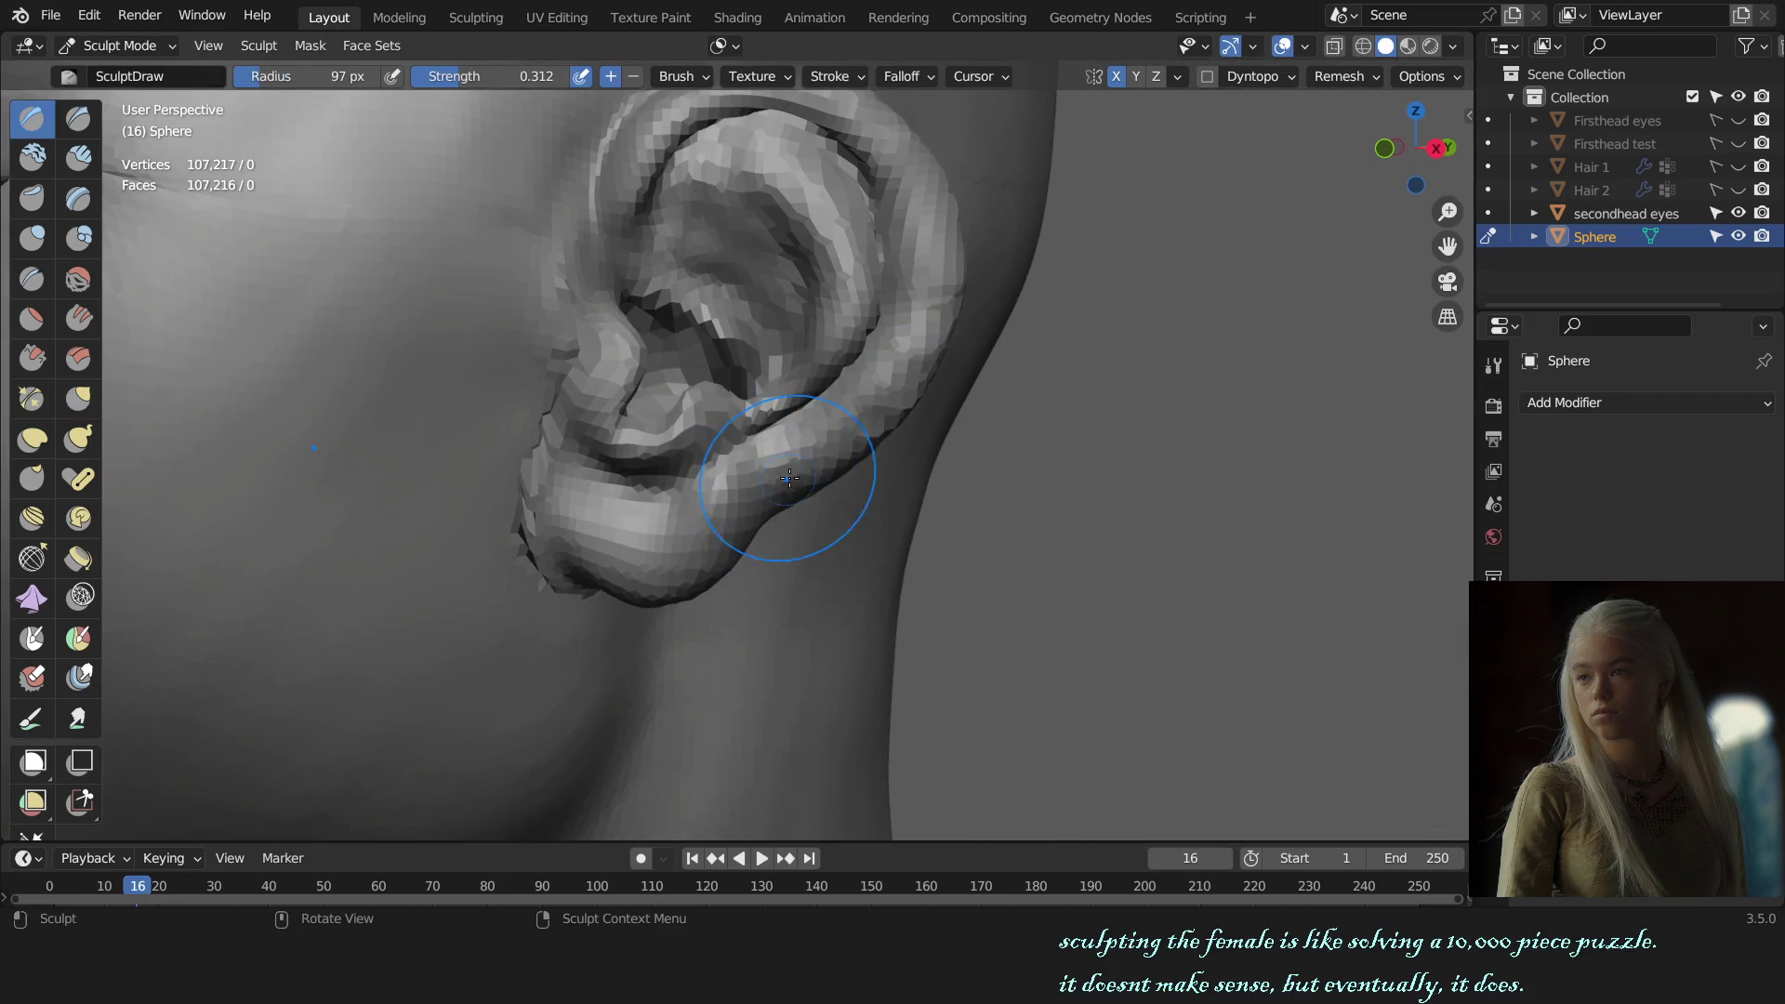
pyautogui.press('KP_1')
pyautogui.scroll(6, 804, 452)
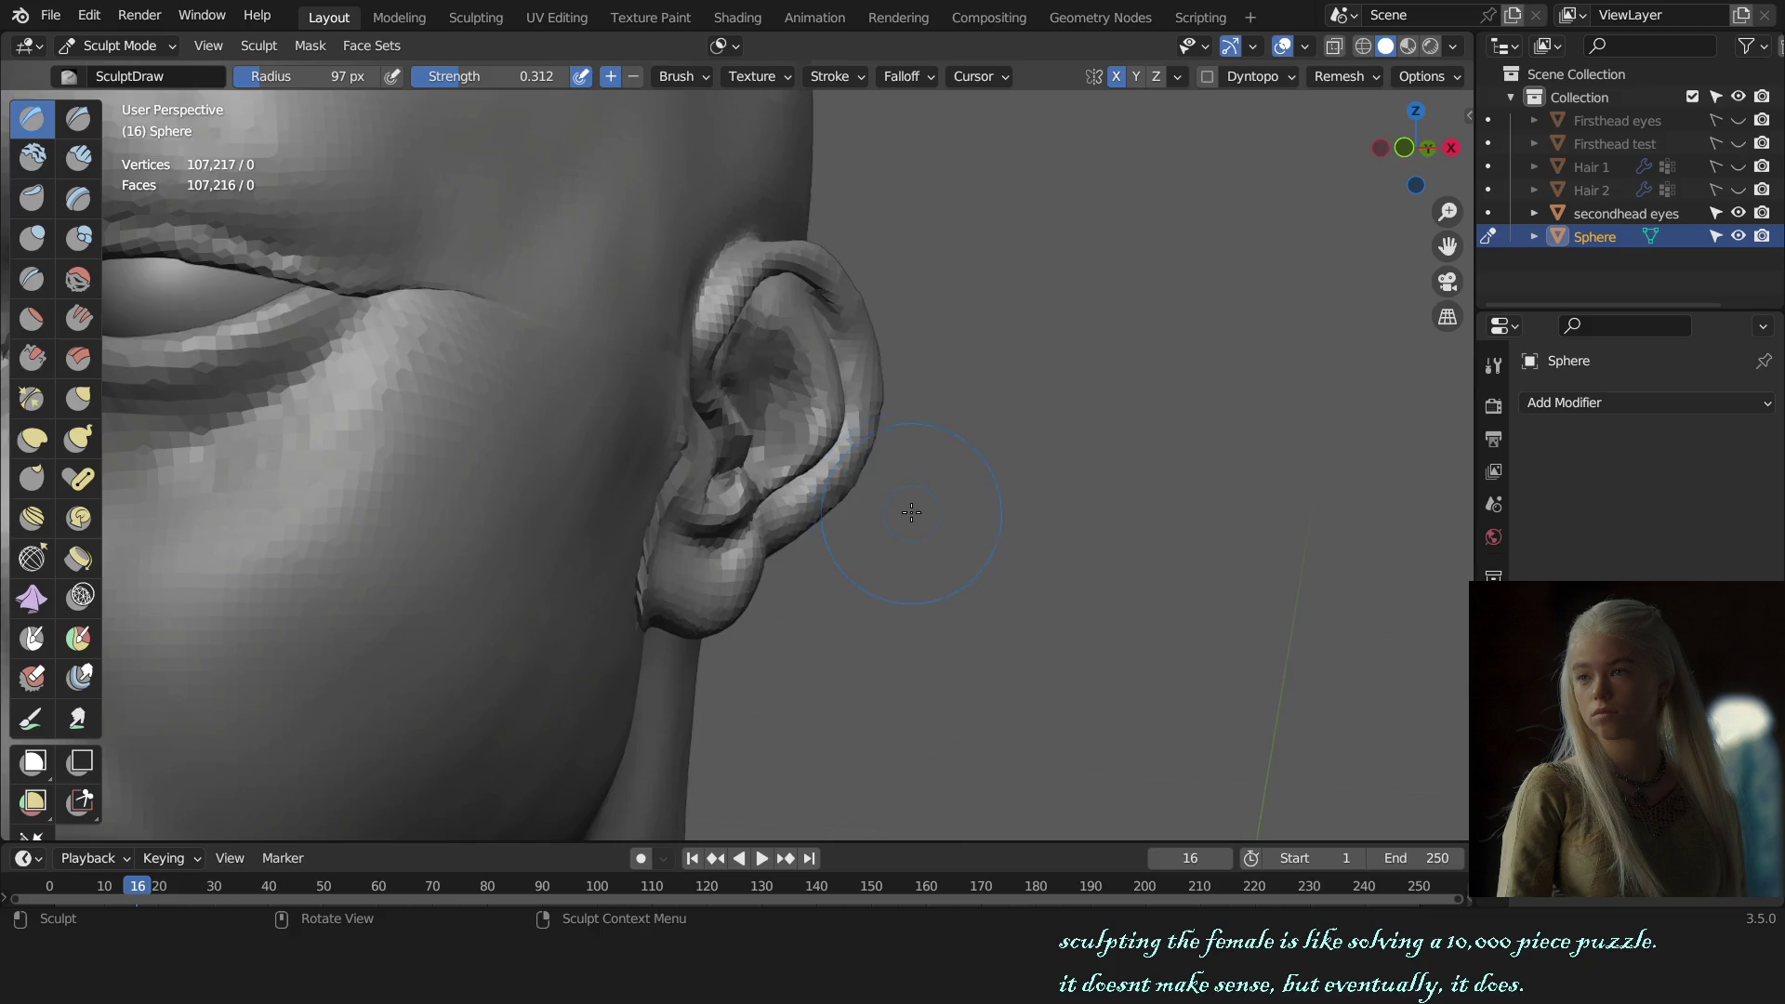
pyautogui.press('g')
pyautogui.scroll(-5, 833, 462)
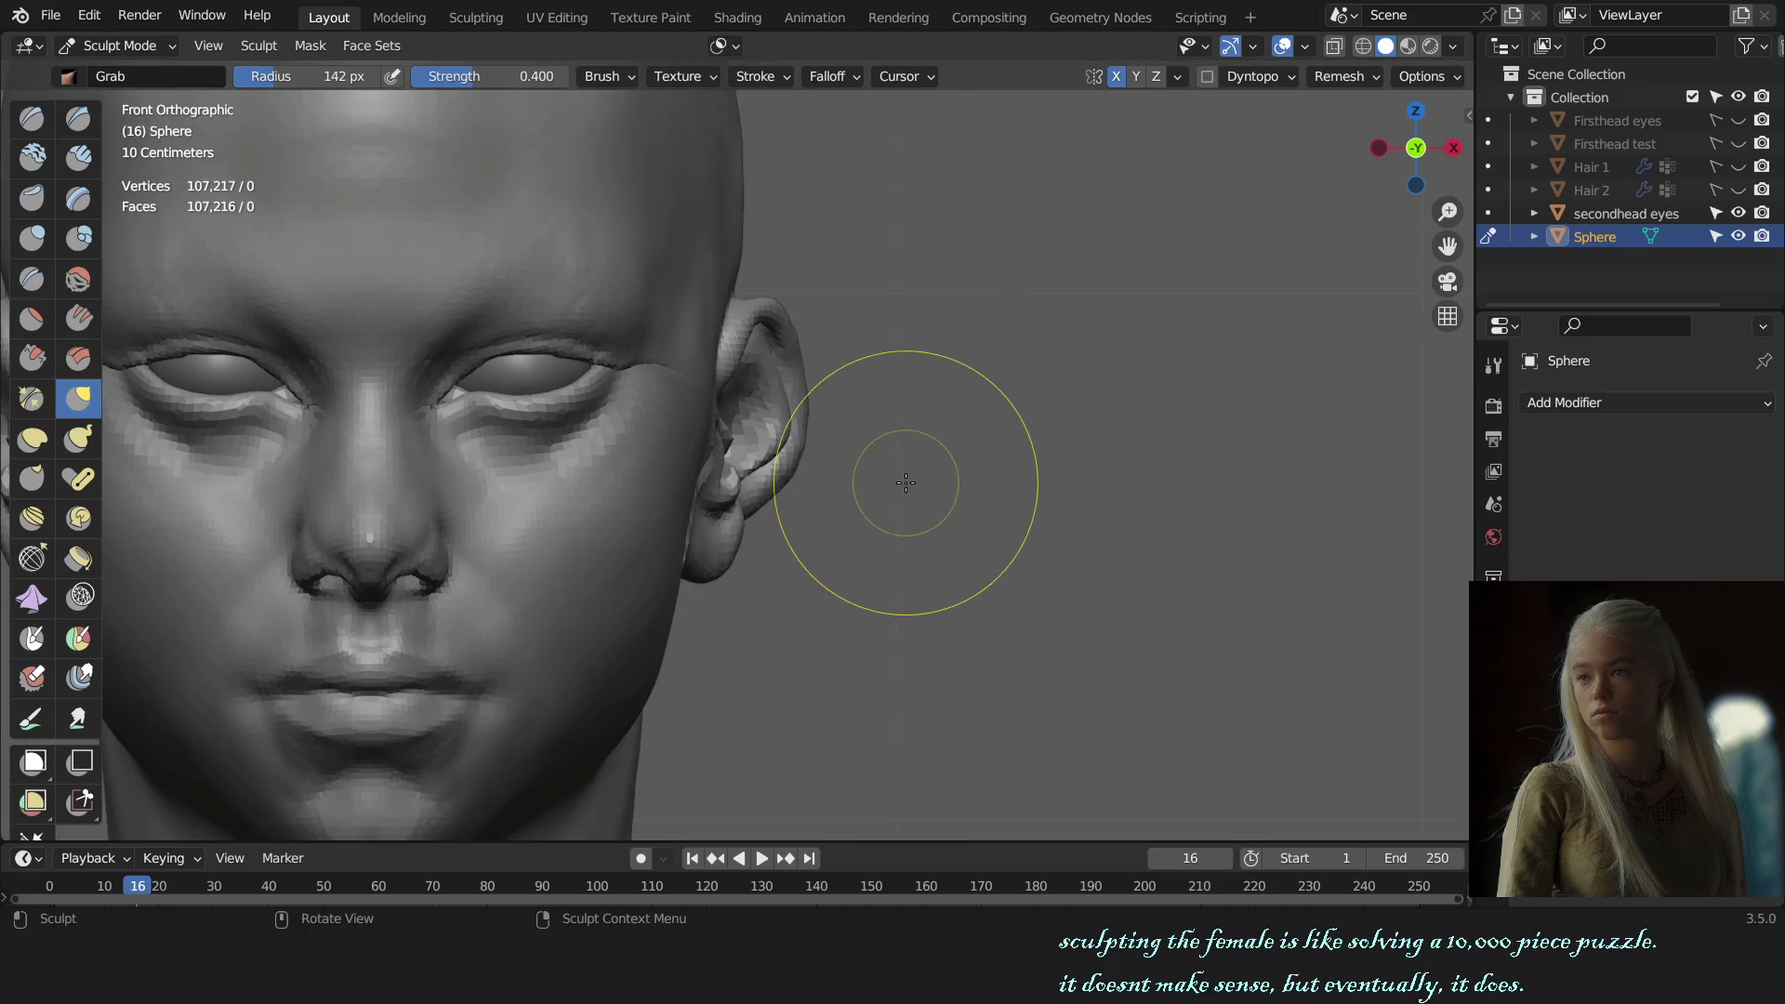
# Step: Inspect the ear from below, from the front and from the side of the head
pyautogui.moveTo(908, 626); pyautogui.dragTo(761, 420, button='middle')
pyautogui.scroll(5, 760, 420)
pyautogui.scroll(2, 786, 423)
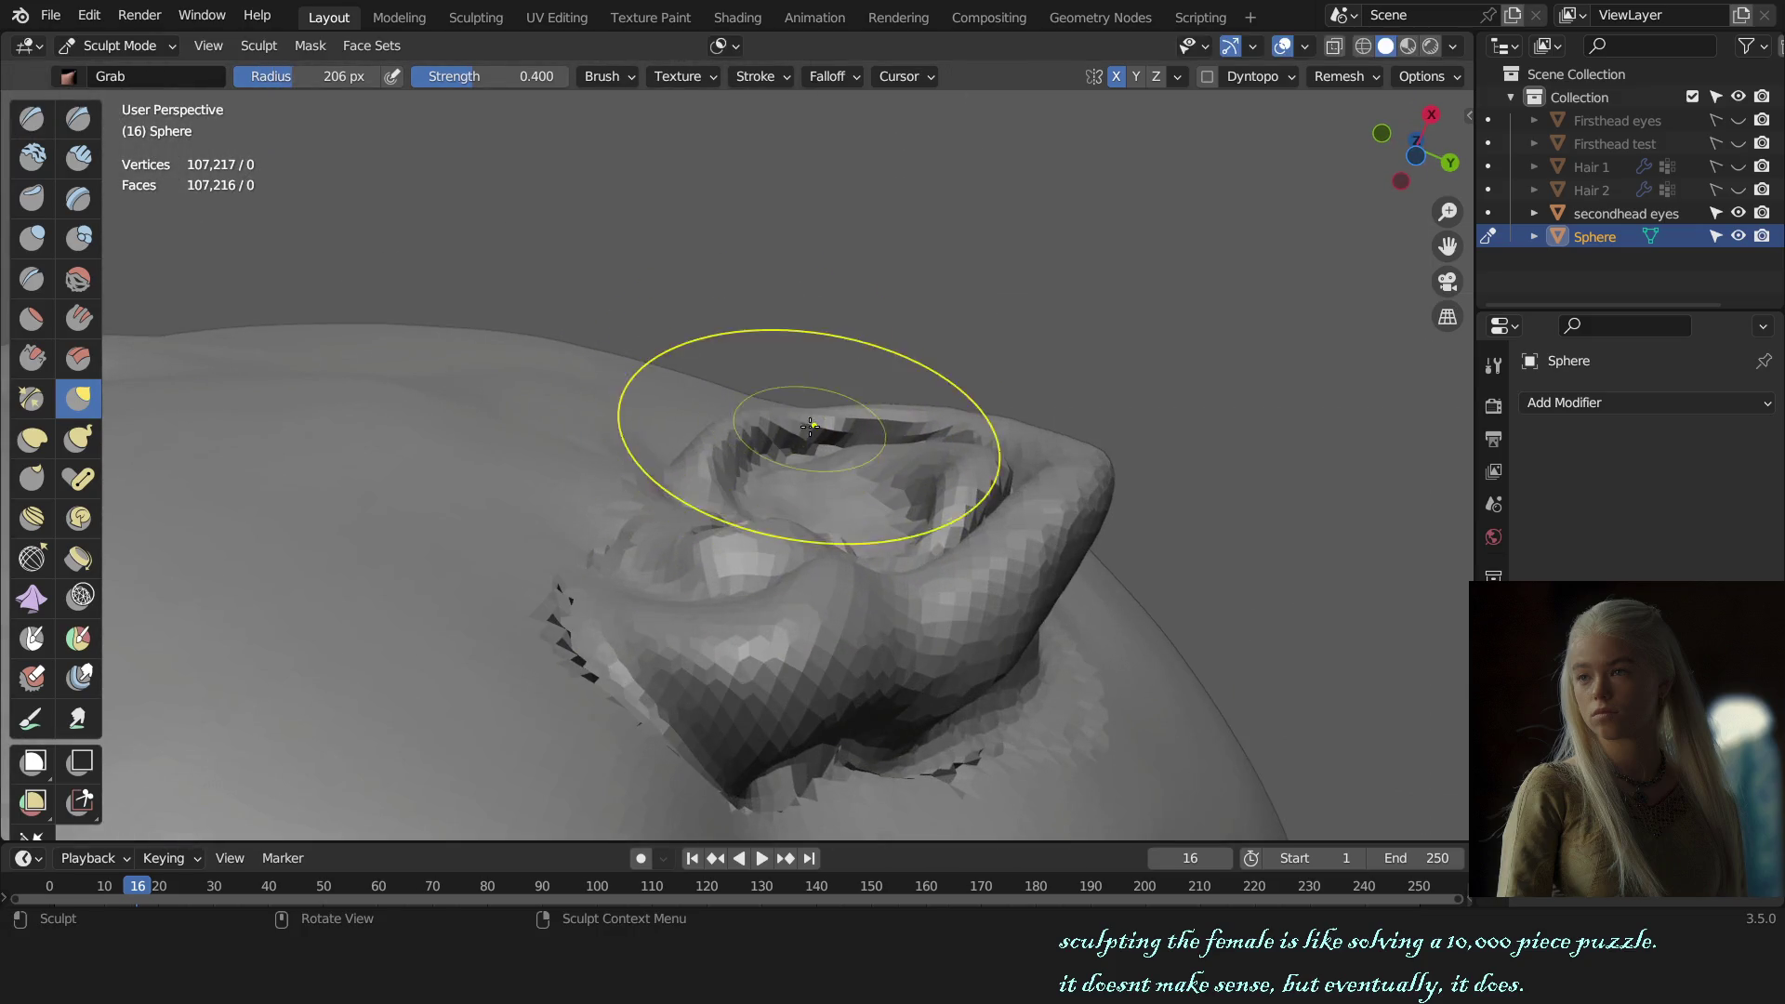
pyautogui.press('KP_1')
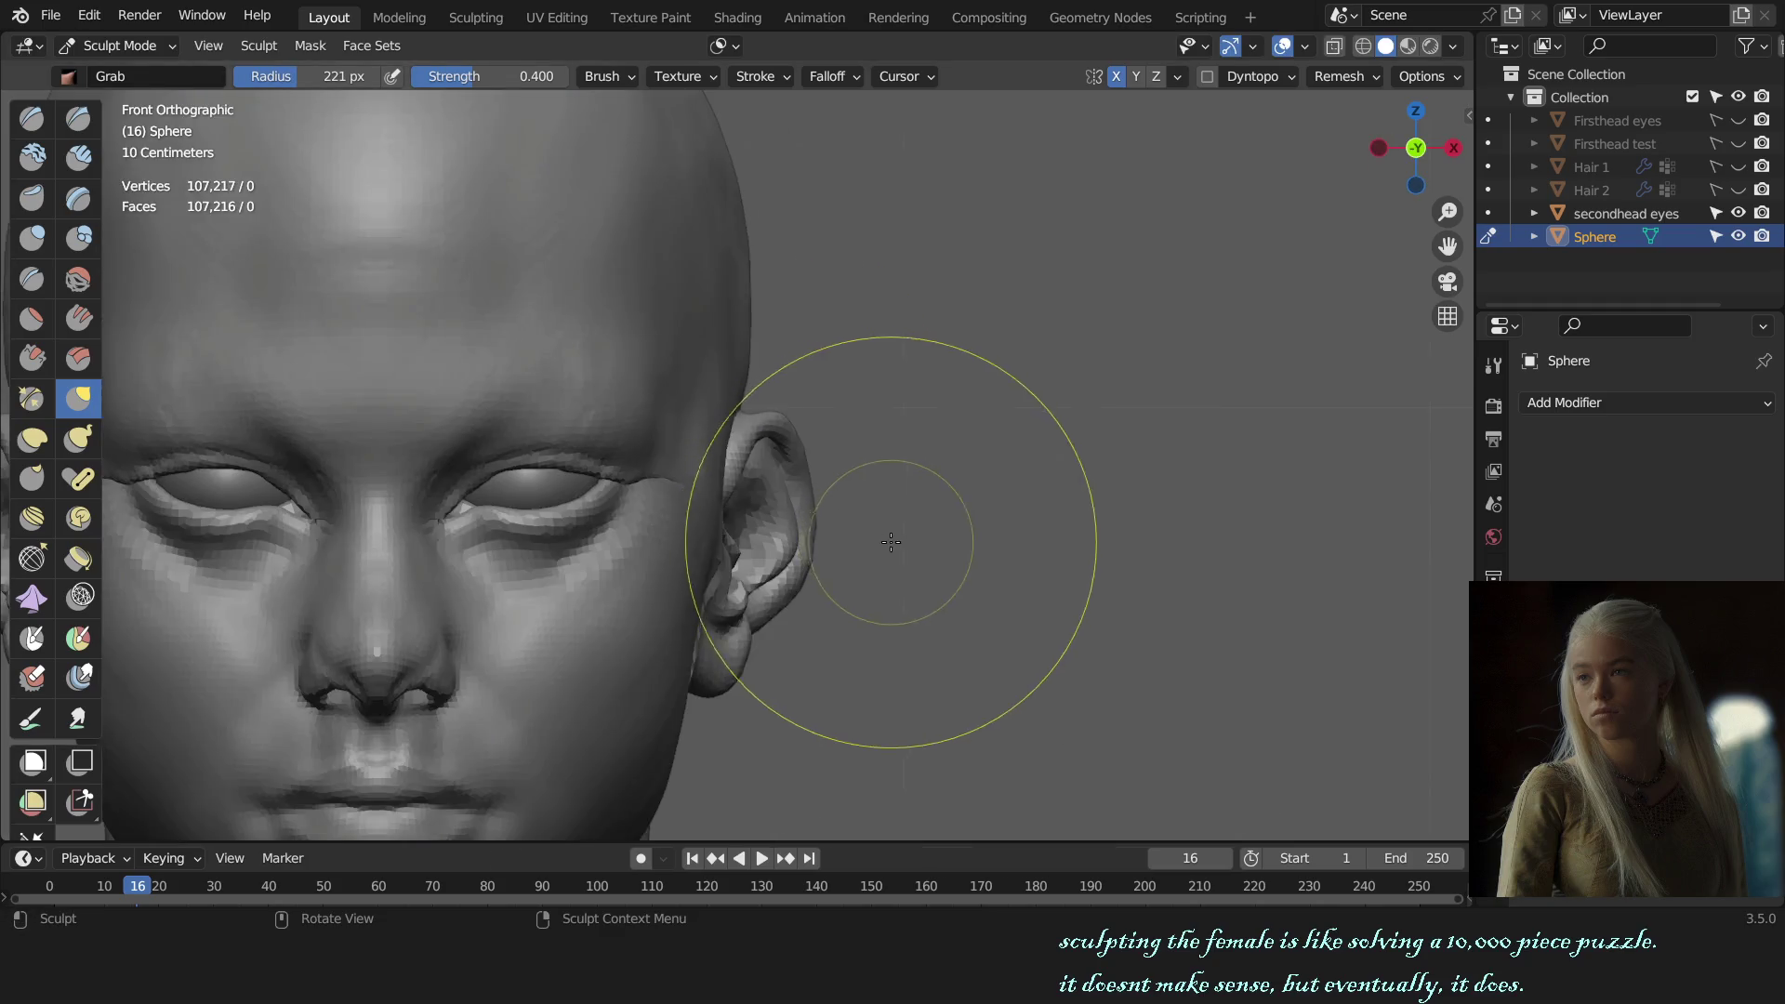
pyautogui.moveTo(984, 578); pyautogui.dragTo(849, 558, button='middle')
pyautogui.scroll(4, 842, 530)
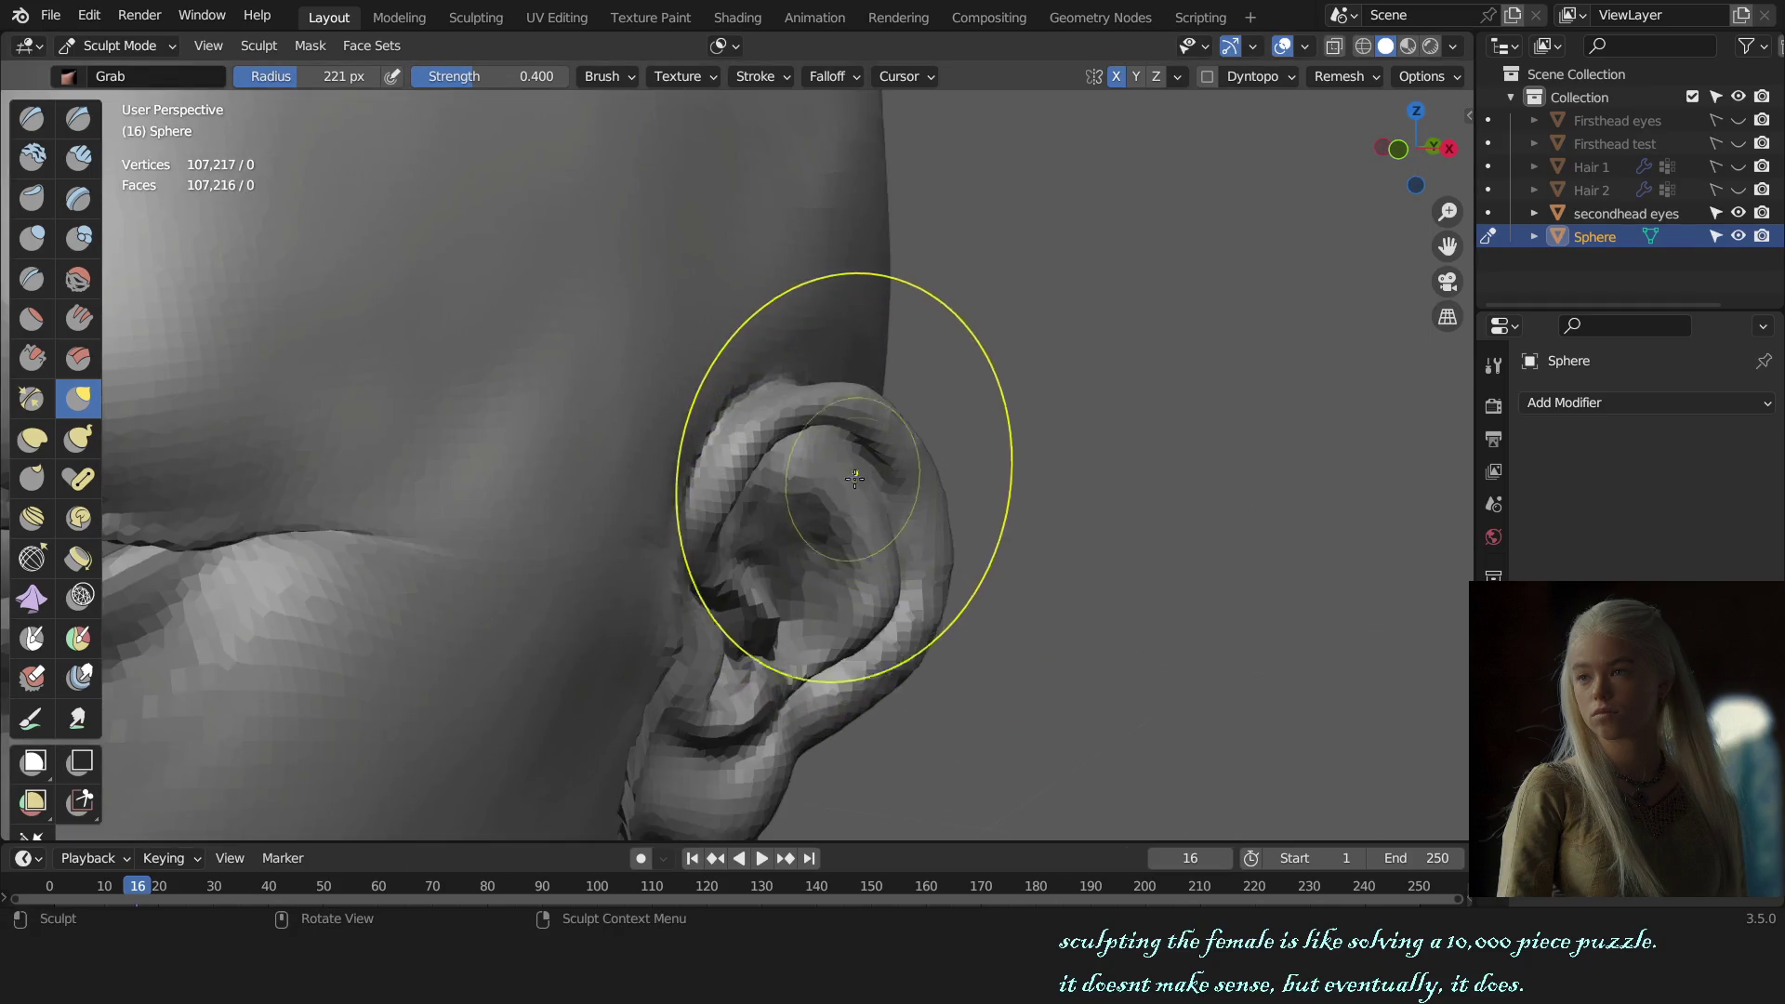
pyautogui.press('KP_1')
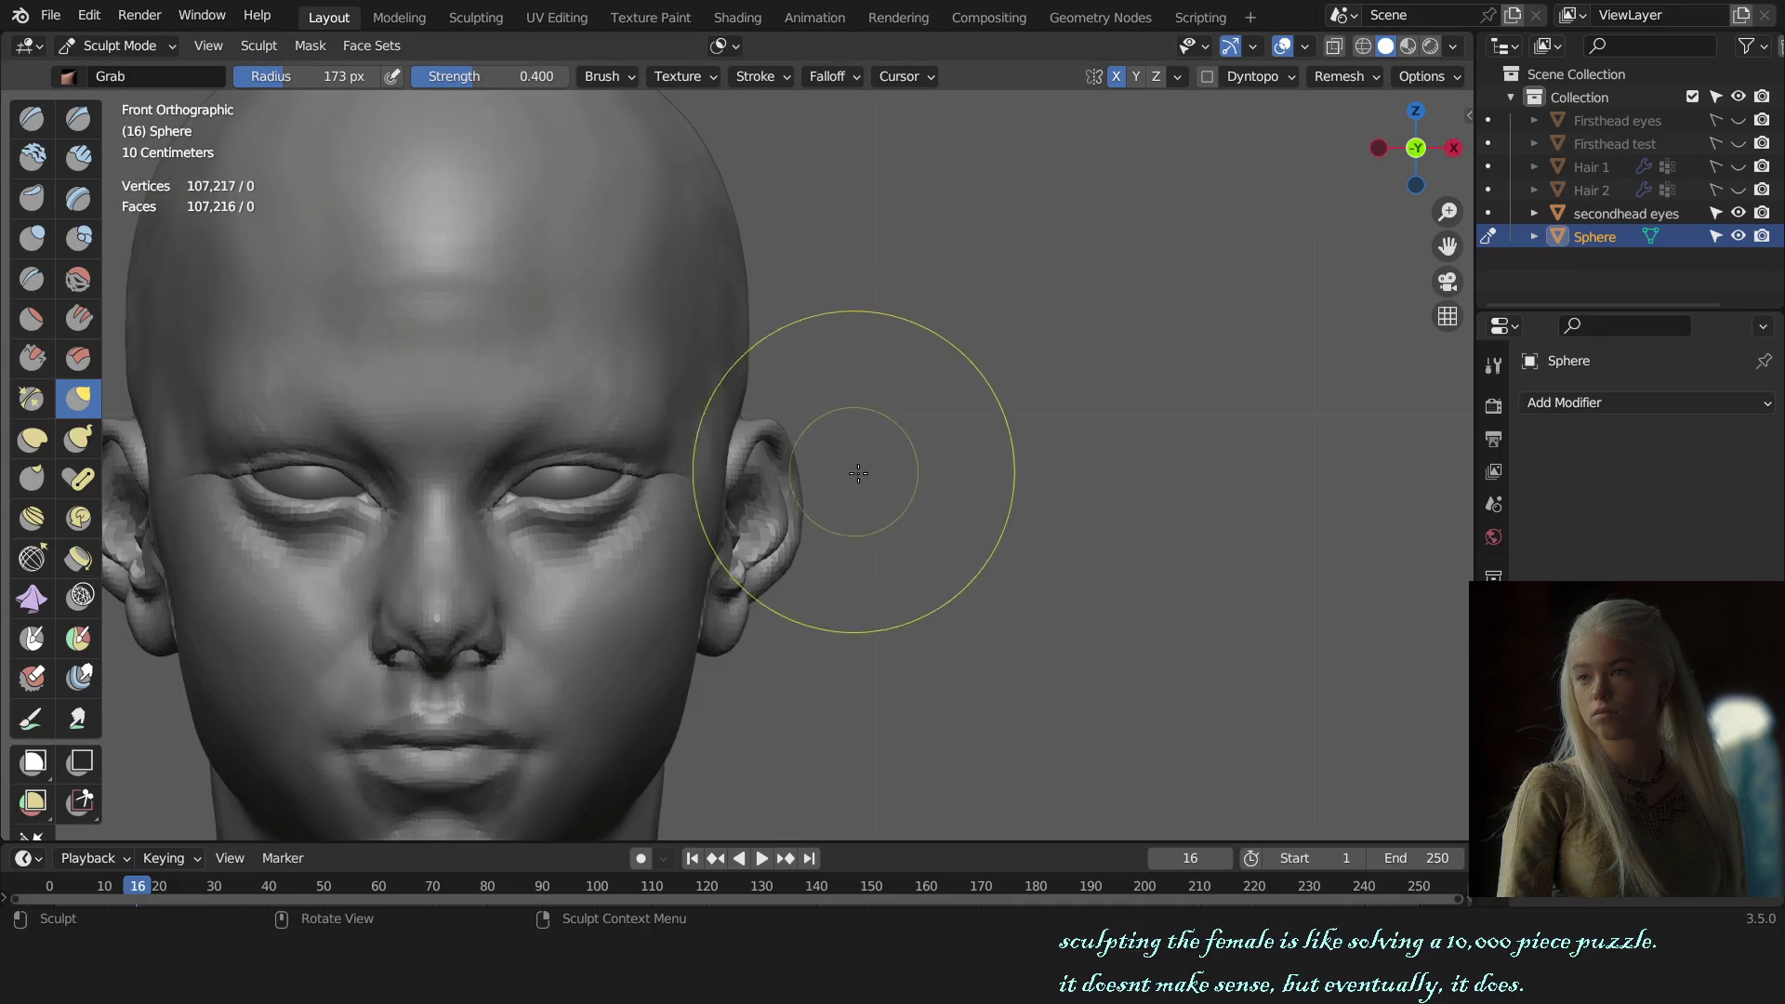
pyautogui.scroll(4, 818, 540)
pyautogui.moveTo(940, 516)
pyautogui.mouseDown(button='middle')
pyautogui.moveTo(818, 539)
pyautogui.moveTo(803, 390)
pyautogui.moveTo(826, 446)
pyautogui.moveTo(840, 399)
pyautogui.mouseUp(button='middle')
pyautogui.scroll(1, 850, 423)
# Step: Refine the ear with the Draw brush at 49 px, then enlarge it to 113 px
pyautogui.press('x')
pyautogui.press('f')
pyautogui.click(819, 409)
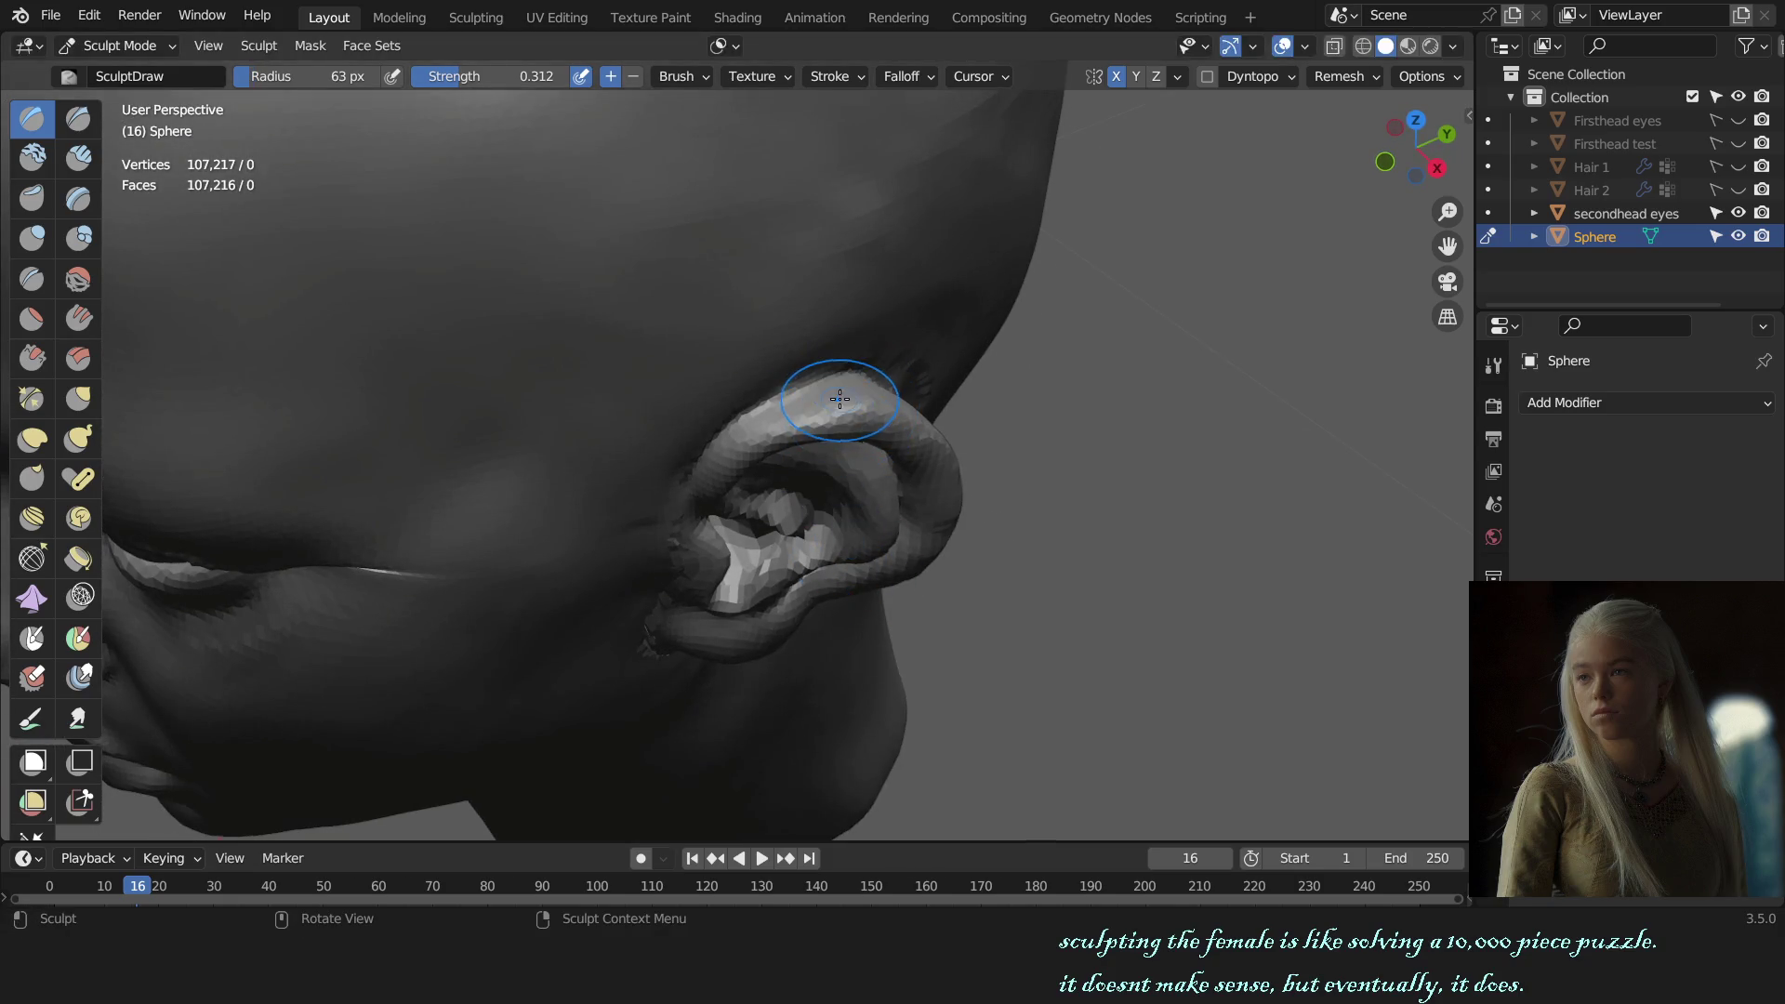
pyautogui.press('KP_1')
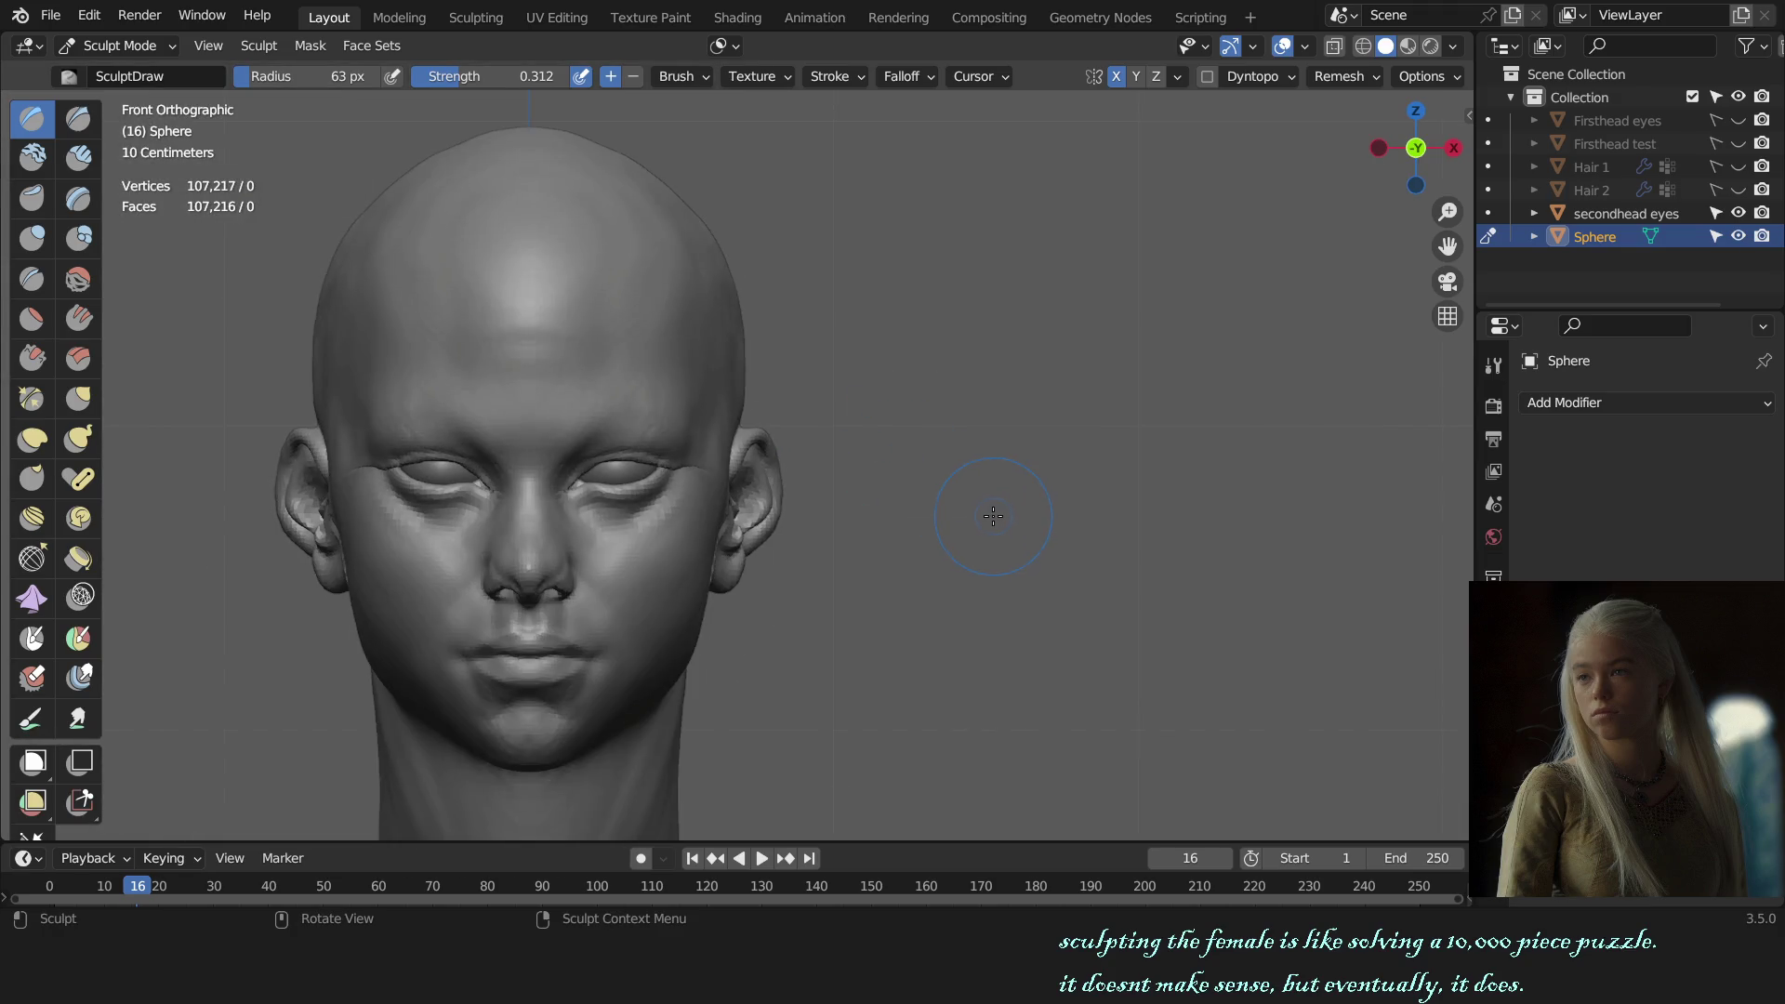
pyautogui.moveTo(981, 519)
pyautogui.keyDown('alt'); pyautogui.mouseDown(button='middle')
pyautogui.moveTo(745, 508)
pyautogui.moveTo(772, 492)
pyautogui.mouseUp(button='middle'); pyautogui.keyUp('alt')
pyautogui.scroll(5, 772, 493)
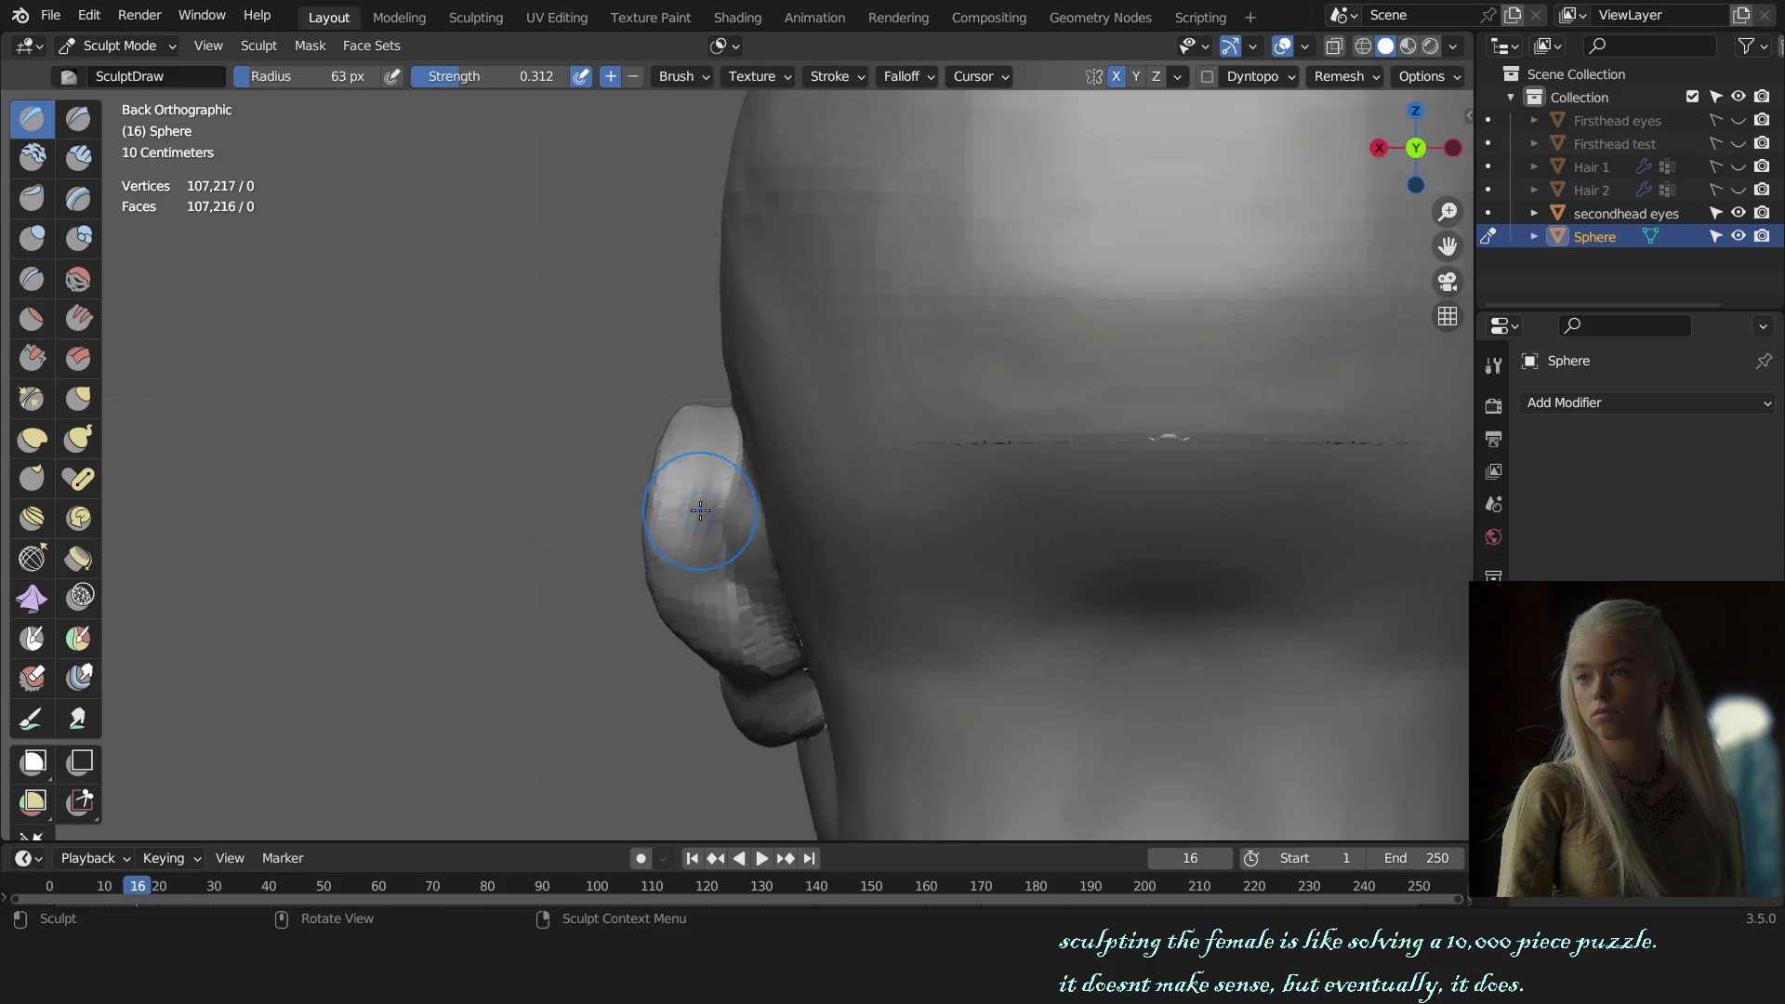
pyautogui.scroll(3, 772, 493)
pyautogui.press('f')
pyautogui.click(853, 533)
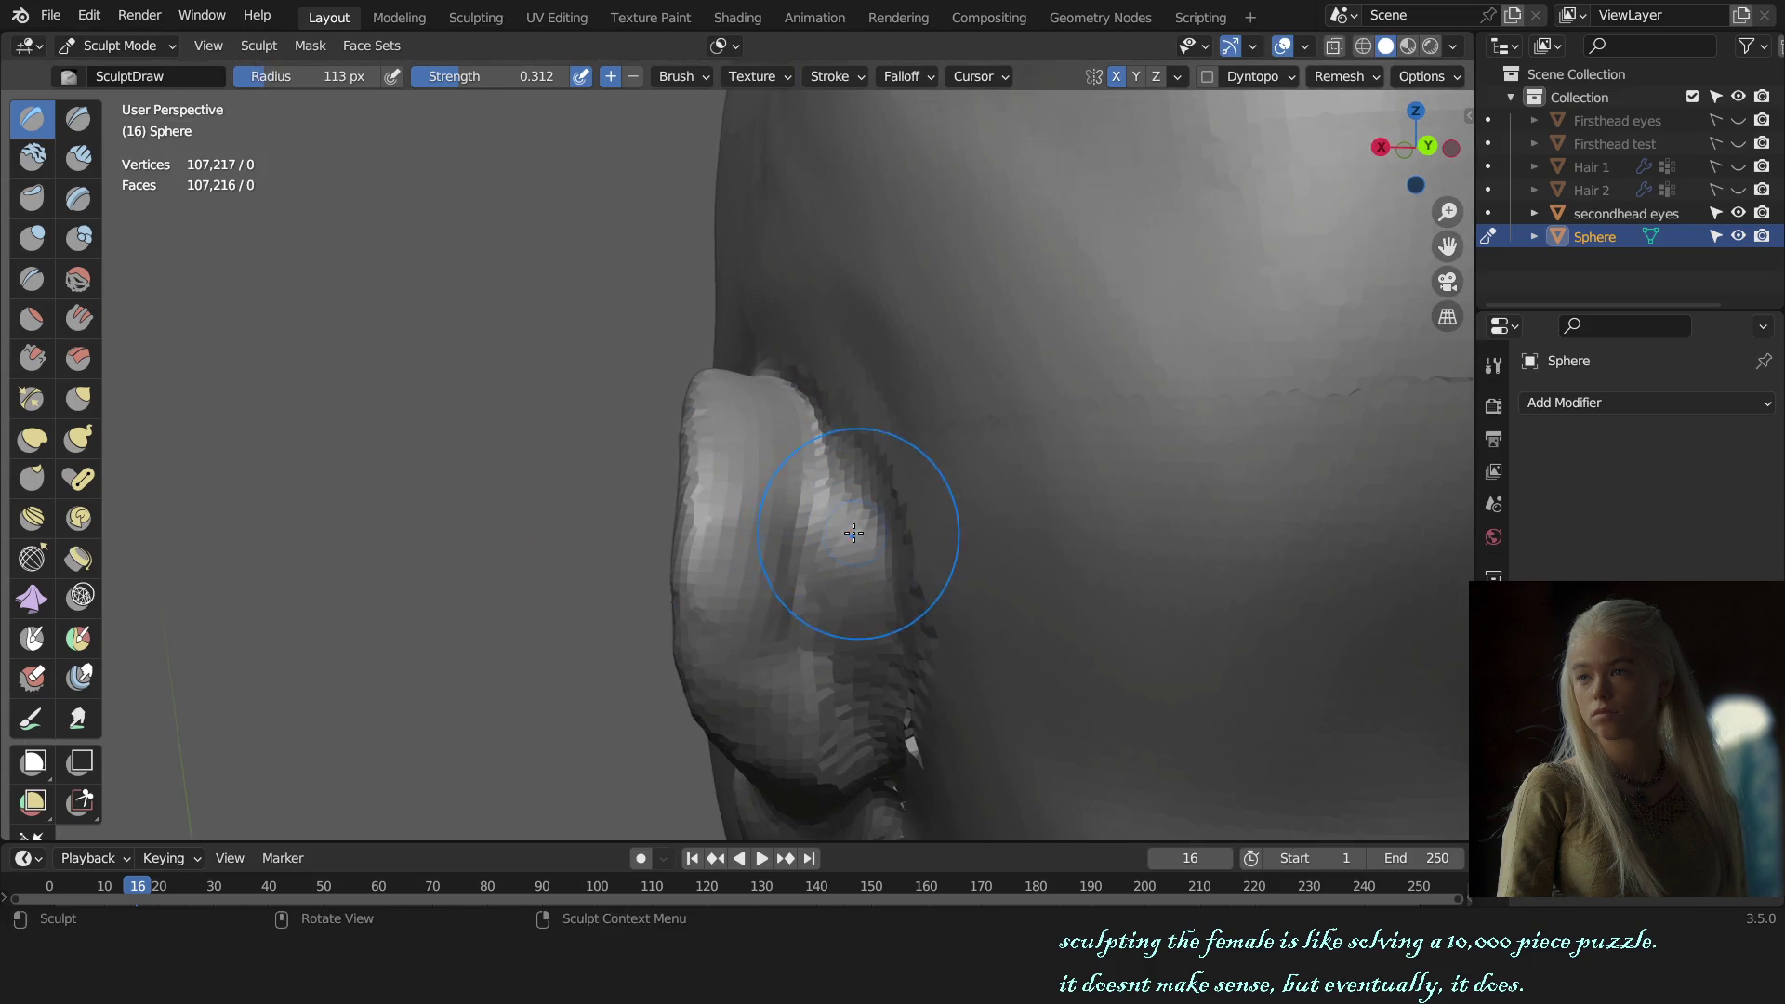
# Step: Pull the ear geometry slightly into shape with the Grab brush from the right side
pyautogui.press('KP_1')
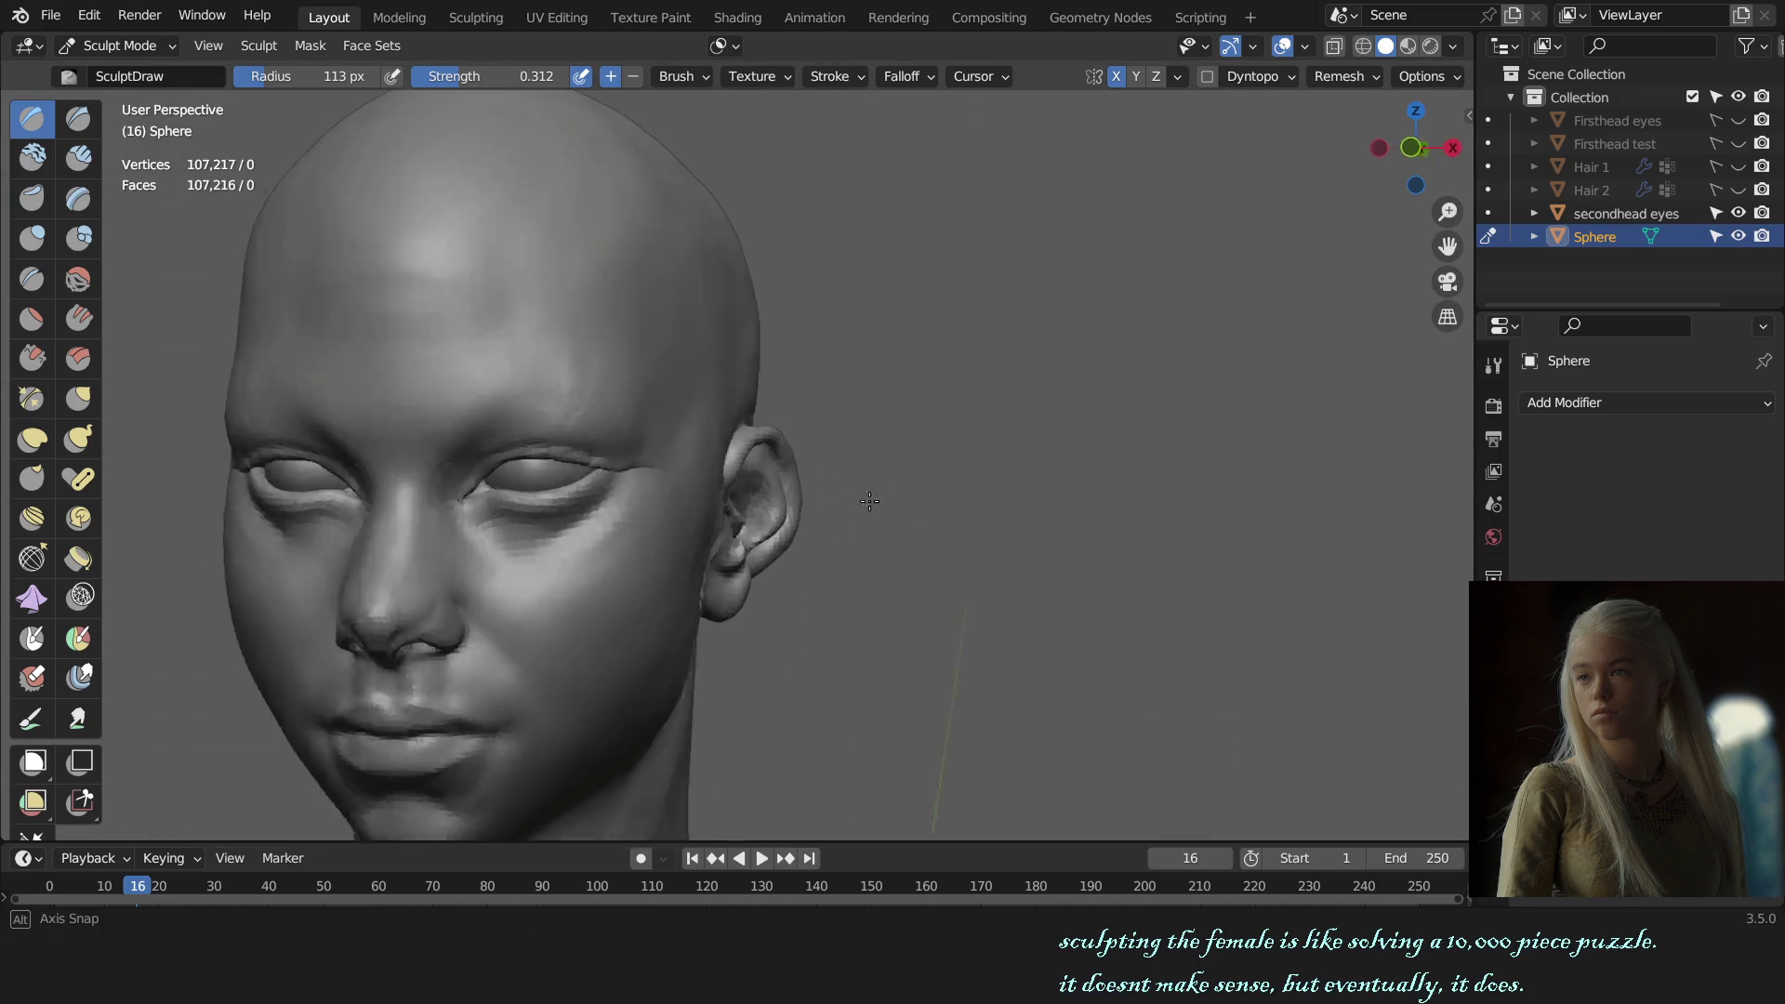
pyautogui.keyDown('alt'); pyautogui.moveTo(849, 491); pyautogui.dragTo(896, 491, button='middle'); pyautogui.keyUp('alt')
pyautogui.scroll(2, 896, 491)
pyautogui.press('g')
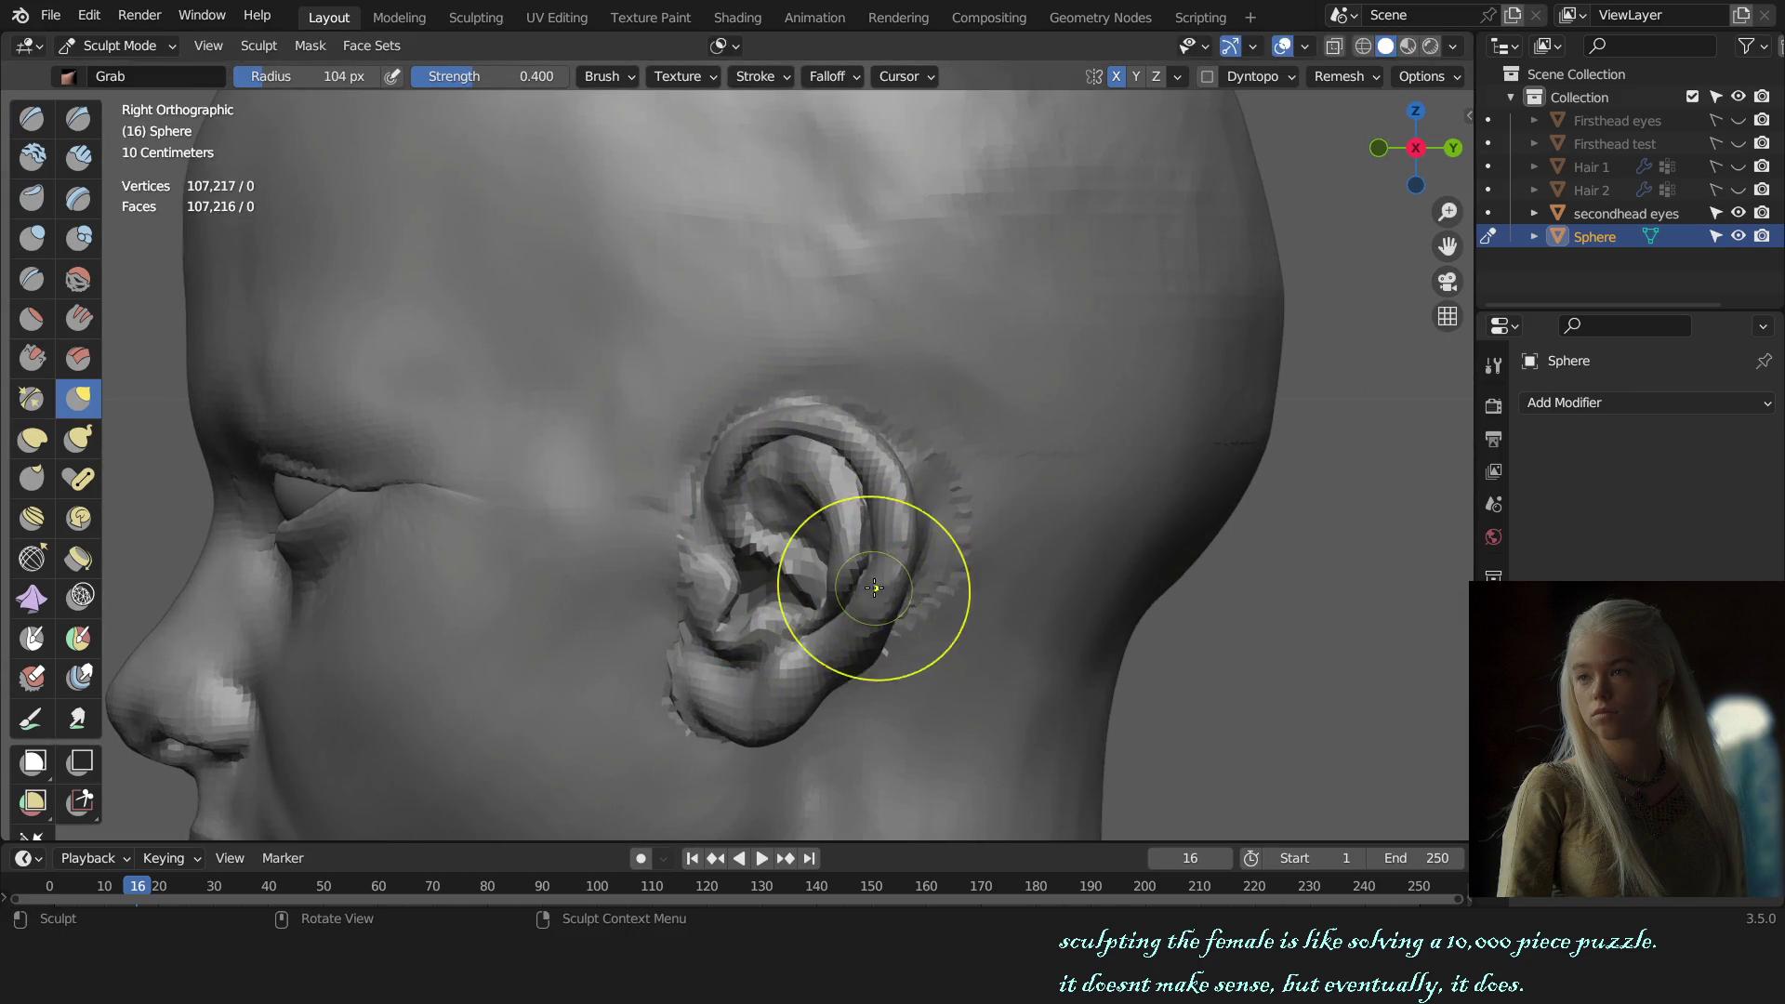
pyautogui.moveTo(861, 593); pyautogui.dragTo(864, 544)
# Step: Exit to Object Mode and make 'secondhead eyes' the active object
pyautogui.press('KP_1')
pyautogui.scroll(-4, 909, 566)
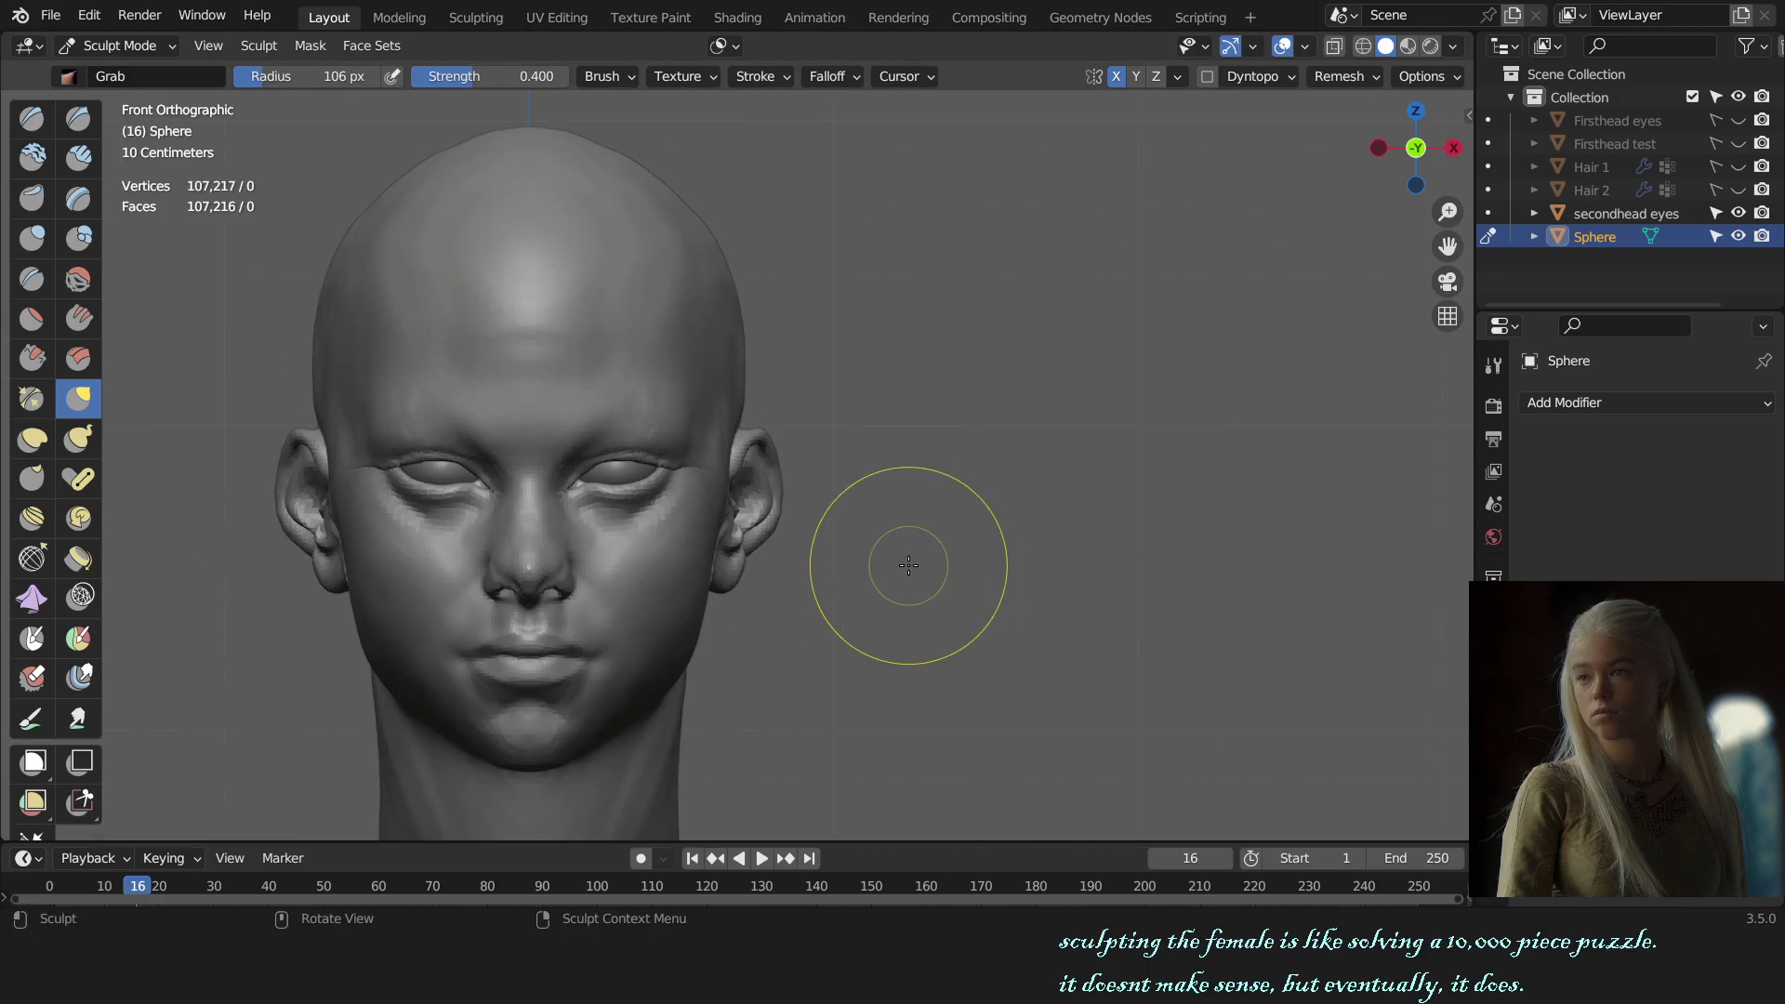
pyautogui.hotkey('alt', 'q')
pyautogui.scroll(-3, 857, 498)
pyautogui.hotkey('ctrl', 'Tab')
pyautogui.click(880, 453)
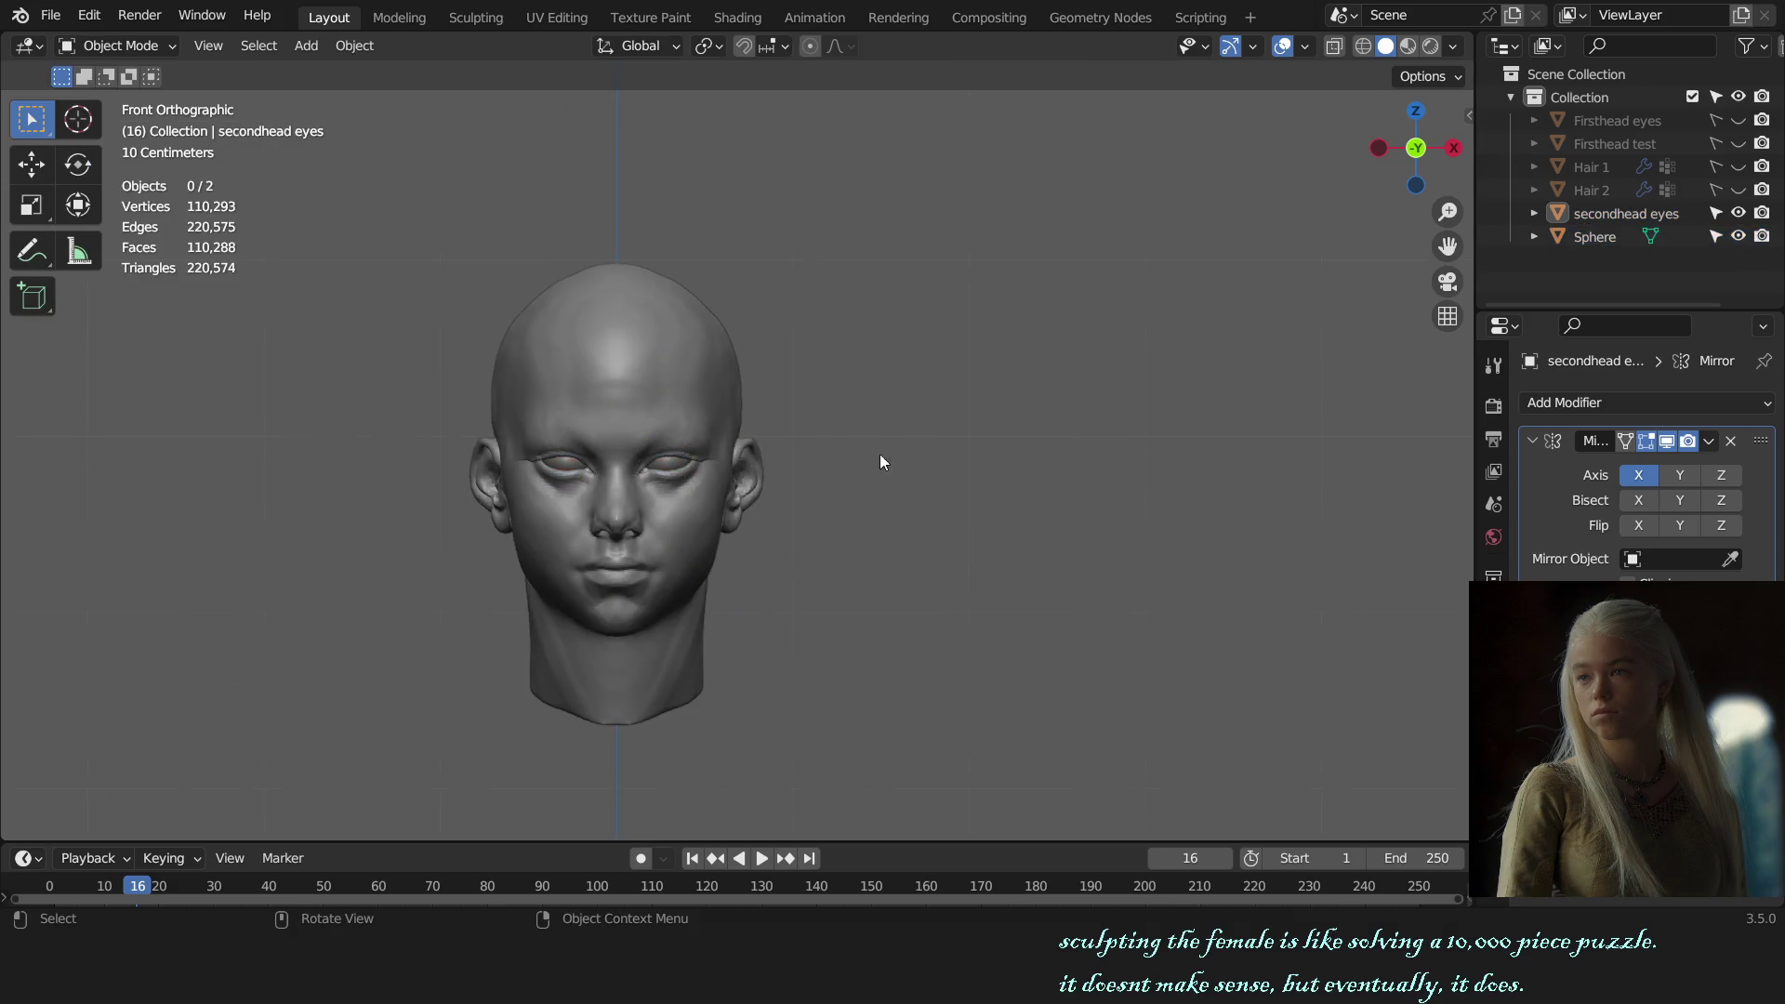
# Step: Save the bust again as 'female bust sculpt.blend' after orbiting around the head
pyautogui.scroll(1, 915, 488)
pyautogui.scroll(2, 954, 491)
pyautogui.moveTo(954, 491); pyautogui.dragTo(744, 500, button='middle')
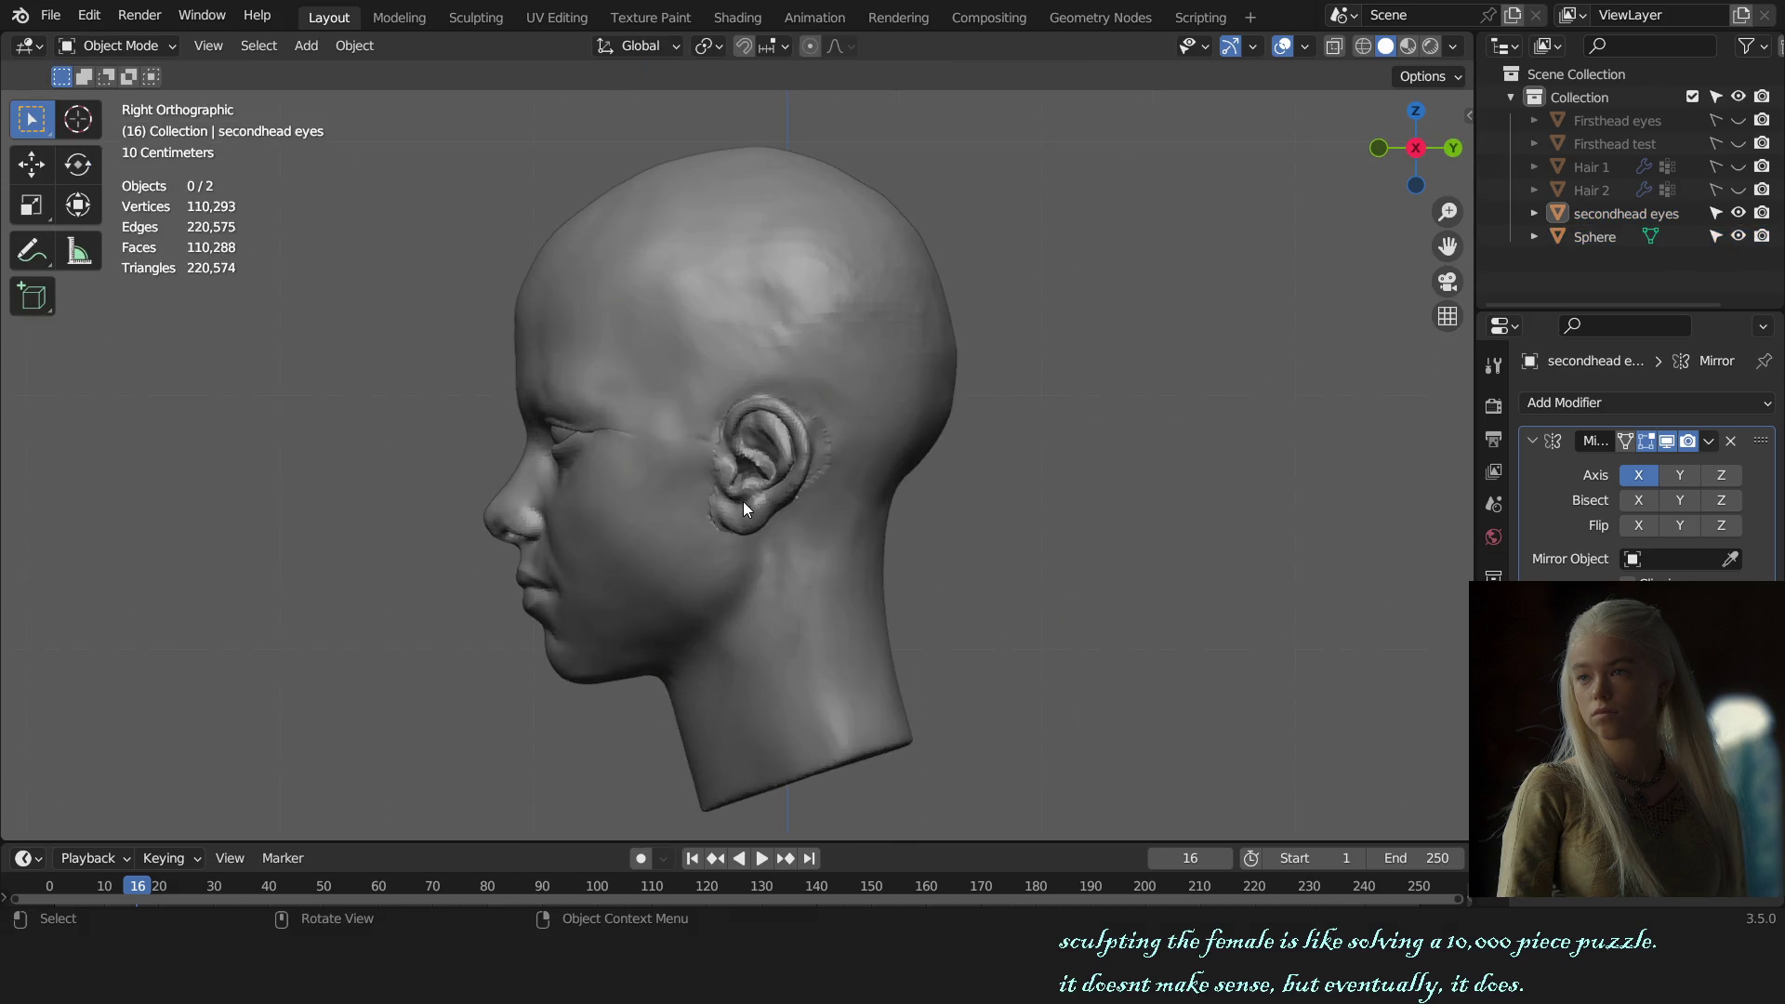
pyautogui.hotkey('ctrl', 's')
pyautogui.moveTo(903, 518)
pyautogui.mouseDown(button='middle')
pyautogui.moveTo(661, 517)
pyautogui.moveTo(832, 517)
pyautogui.moveTo(712, 515)
pyautogui.mouseUp(button='middle')
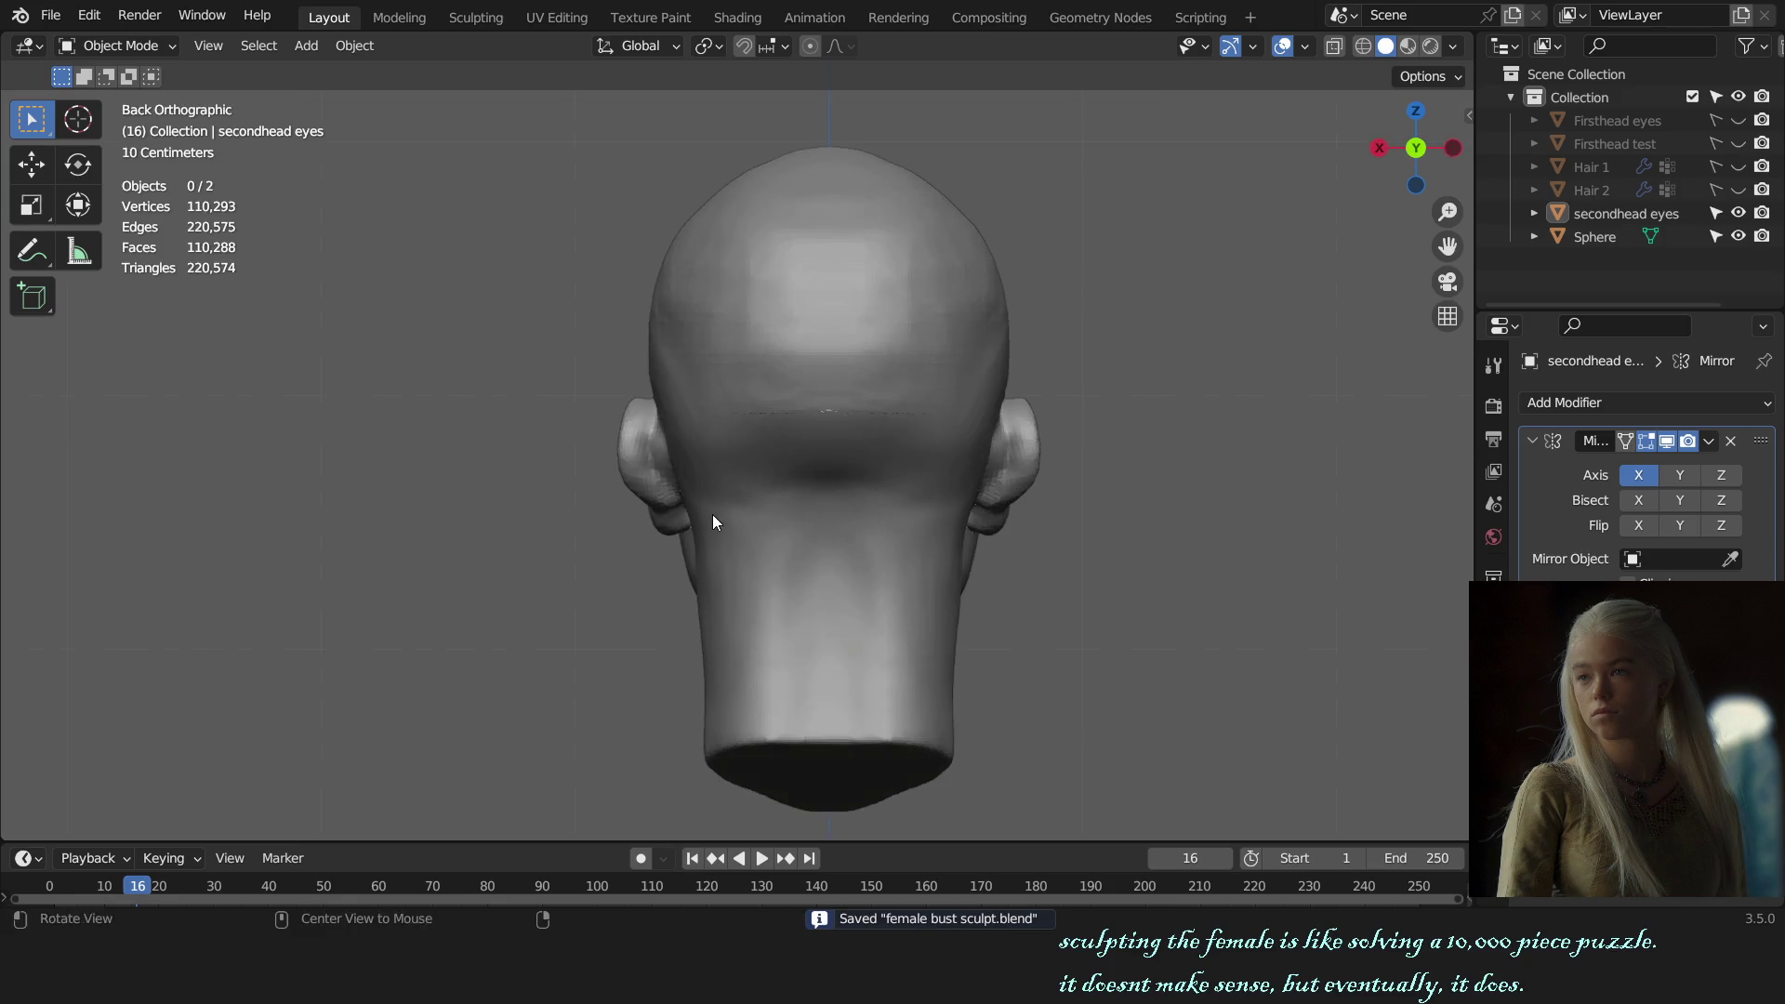
# Step: Reselect the Sphere head, return to Sculpt Mode and enlarge the brush to about 151 px
pyautogui.click(827, 458)
pyautogui.hotkey('ctrl', 'Tab')
pyautogui.scroll(2, 828, 459)
pyautogui.moveTo(828, 458)
pyautogui.mouseDown(button='middle')
pyautogui.moveTo(991, 568)
pyautogui.moveTo(957, 582)
pyautogui.moveTo(1022, 496)
pyautogui.moveTo(939, 553)
pyautogui.mouseUp(button='middle')
pyautogui.press('f')
pyautogui.click(988, 570)
# Step: Check the auto-masking options and switch to the Draw brush at a side view
pyautogui.click(723, 45)
pyautogui.moveTo(749, 570)
pyautogui.mouseDown(button='middle')
pyautogui.moveTo(1027, 579)
pyautogui.moveTo(809, 536)
pyautogui.moveTo(746, 504)
pyautogui.mouseUp(button='middle')
pyautogui.press('x')
pyautogui.scroll(-5, 1052, 628)
pyautogui.scroll(5, 809, 536)
pyautogui.scroll(2, 970, 554)
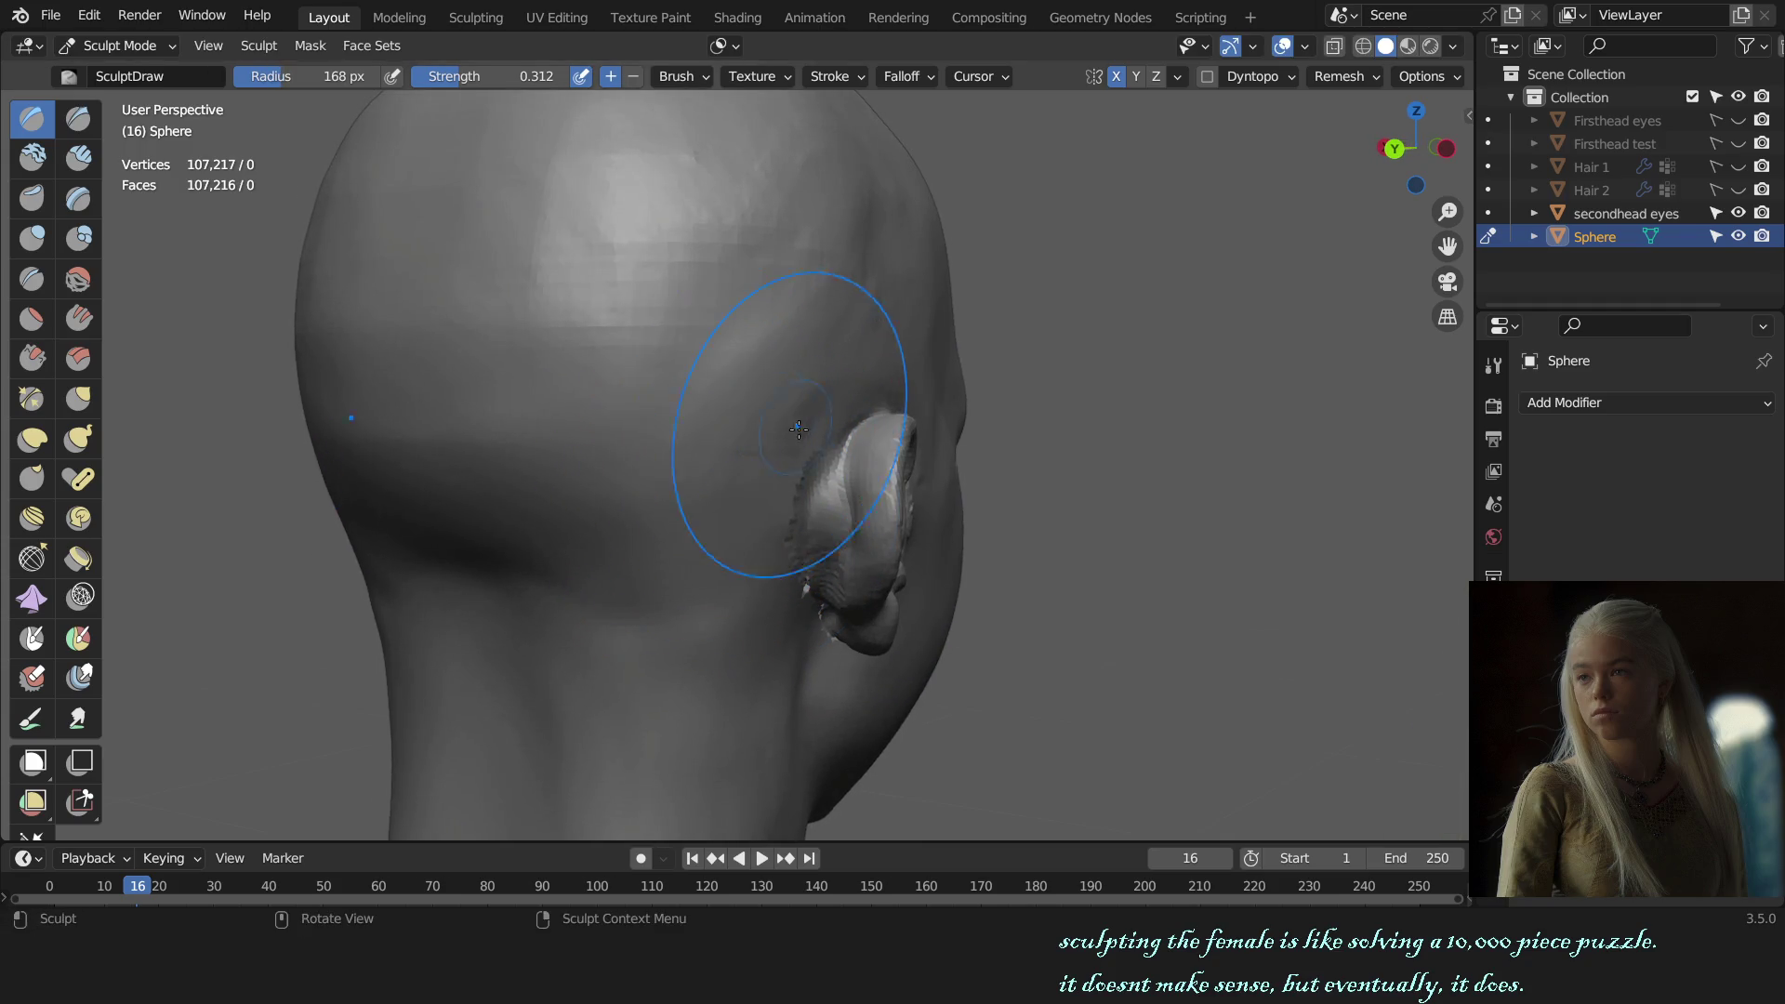
# Step: Frame the ear from the back view and switch to the Grab brush, checking auto-masking
pyautogui.press('ctrl+KP_1')
pyautogui.keyDown('shift'); pyautogui.moveTo(959, 462); pyautogui.dragTo(1049, 453, button='middle'); pyautogui.keyUp('shift')
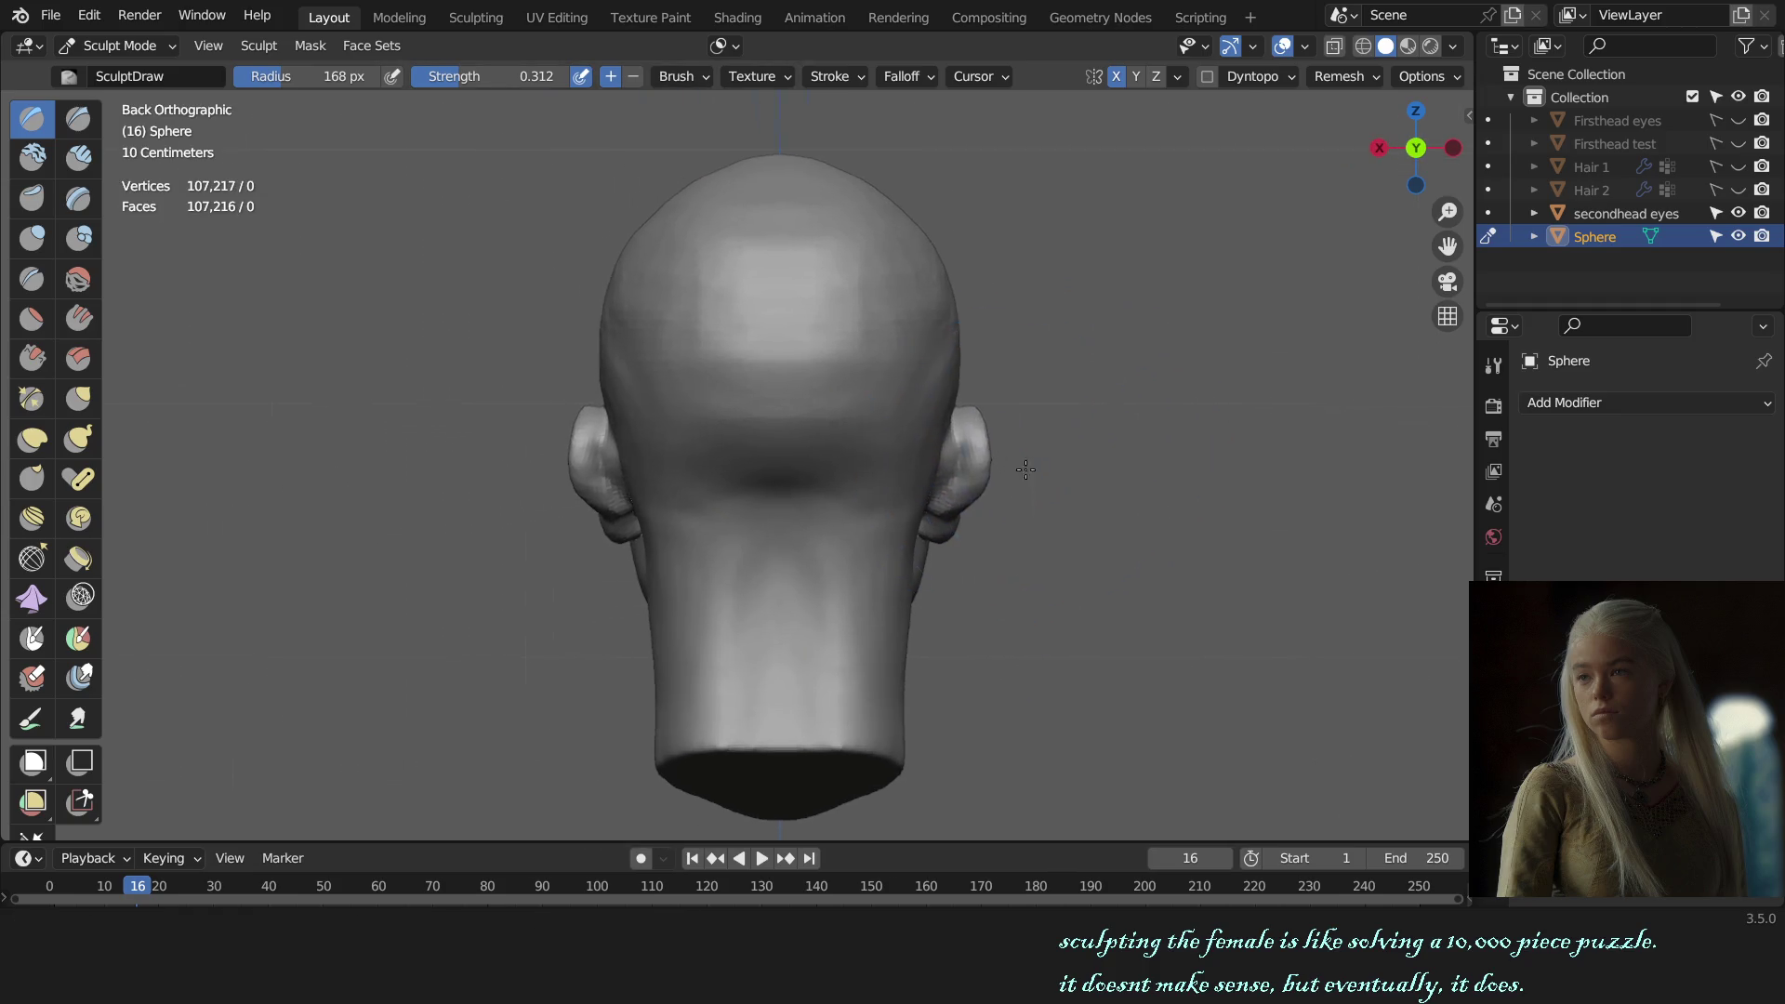
pyautogui.scroll(2, 837, 503)
pyautogui.scroll(4, 768, 528)
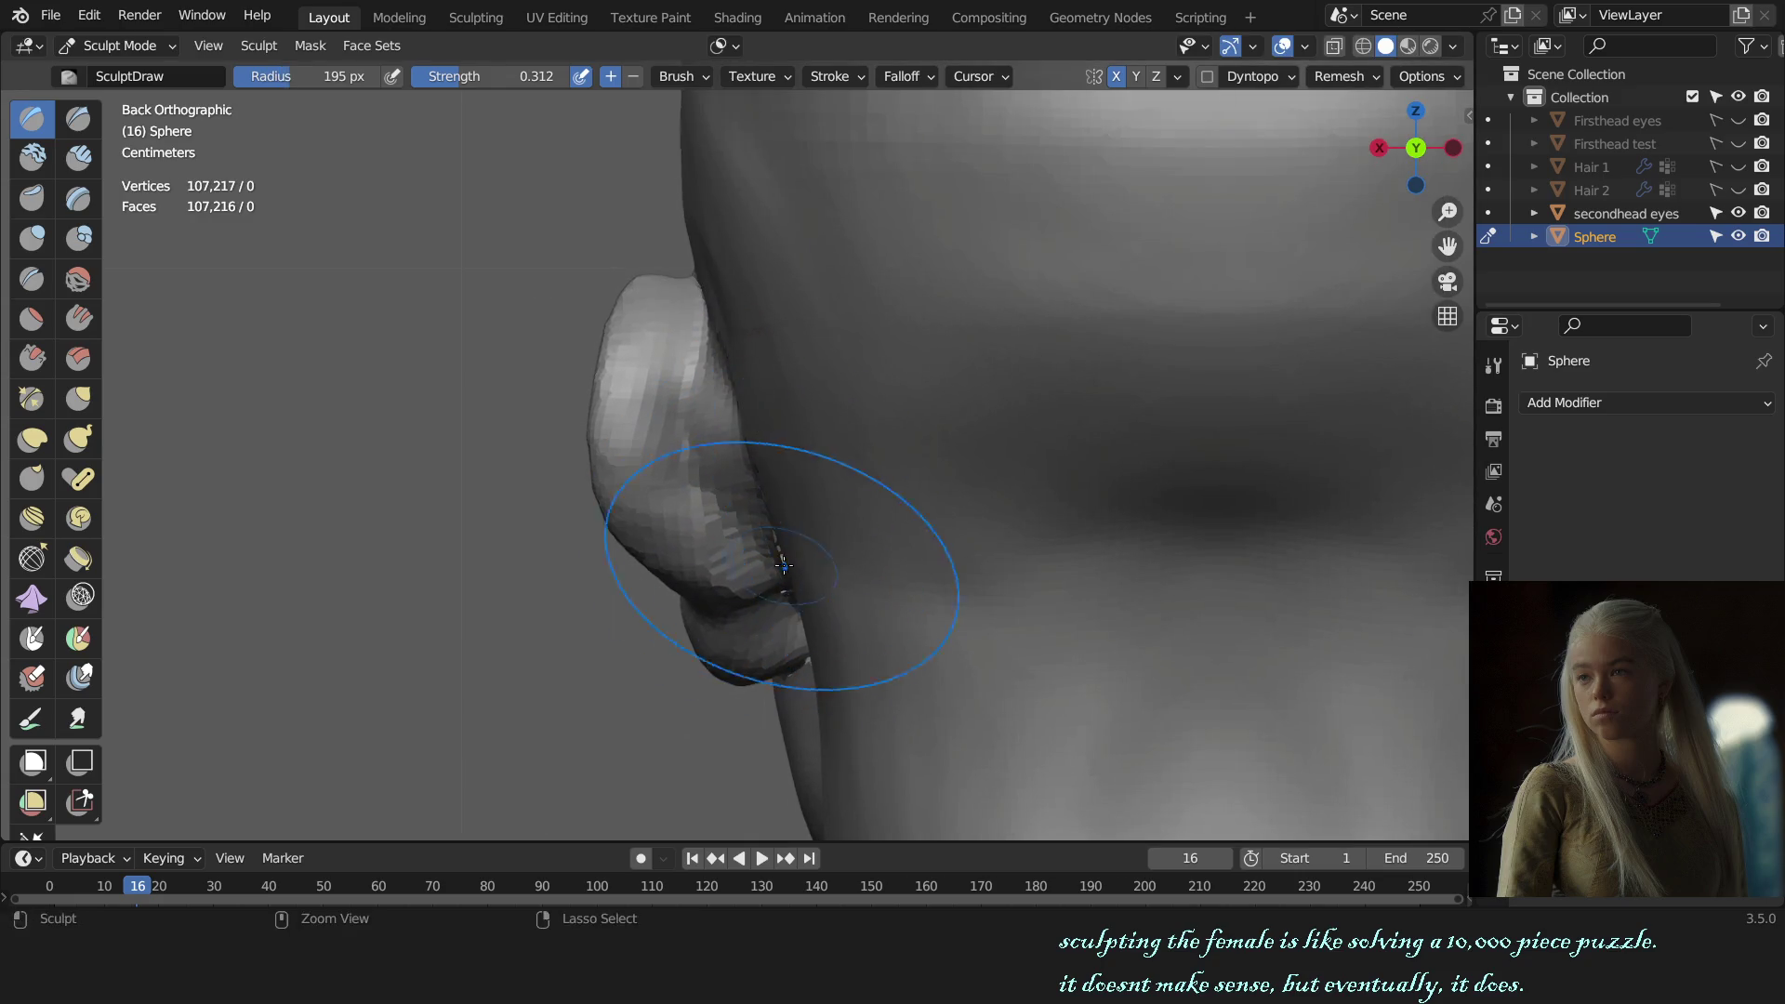
pyautogui.scroll(-3, 783, 565)
pyautogui.scroll(-2, 874, 460)
pyautogui.scroll(5, 778, 558)
pyautogui.press('g')
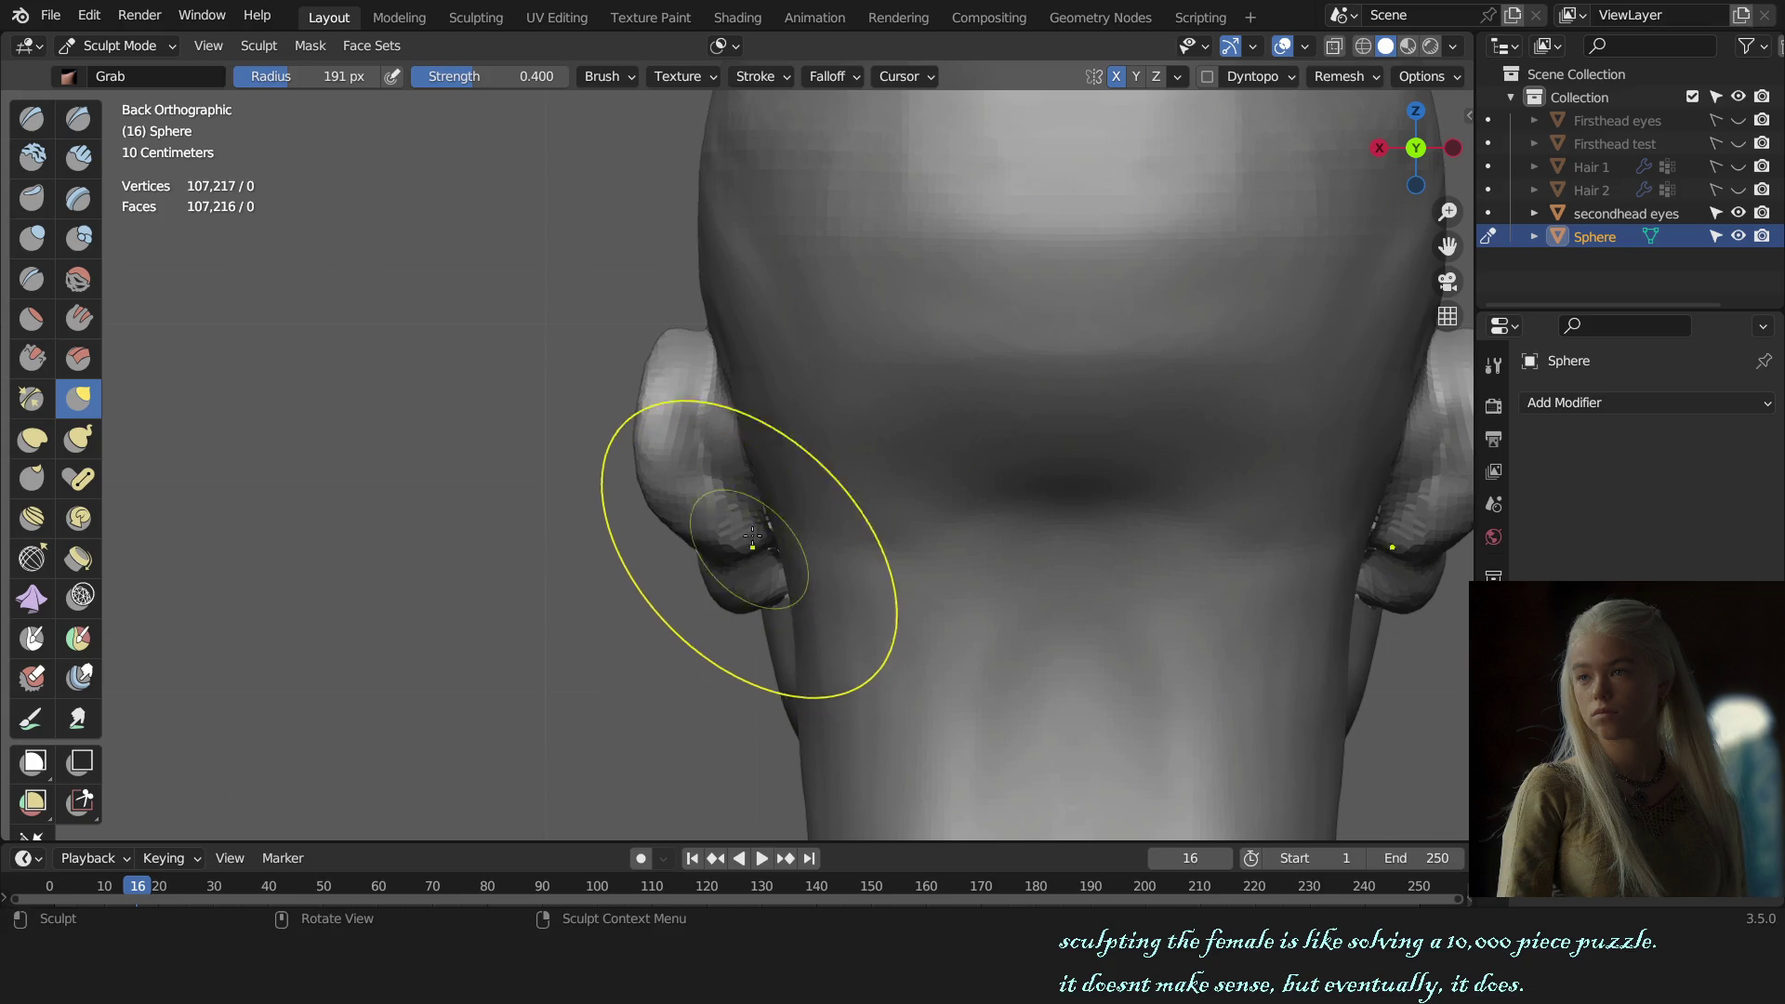
pyautogui.click(723, 47)
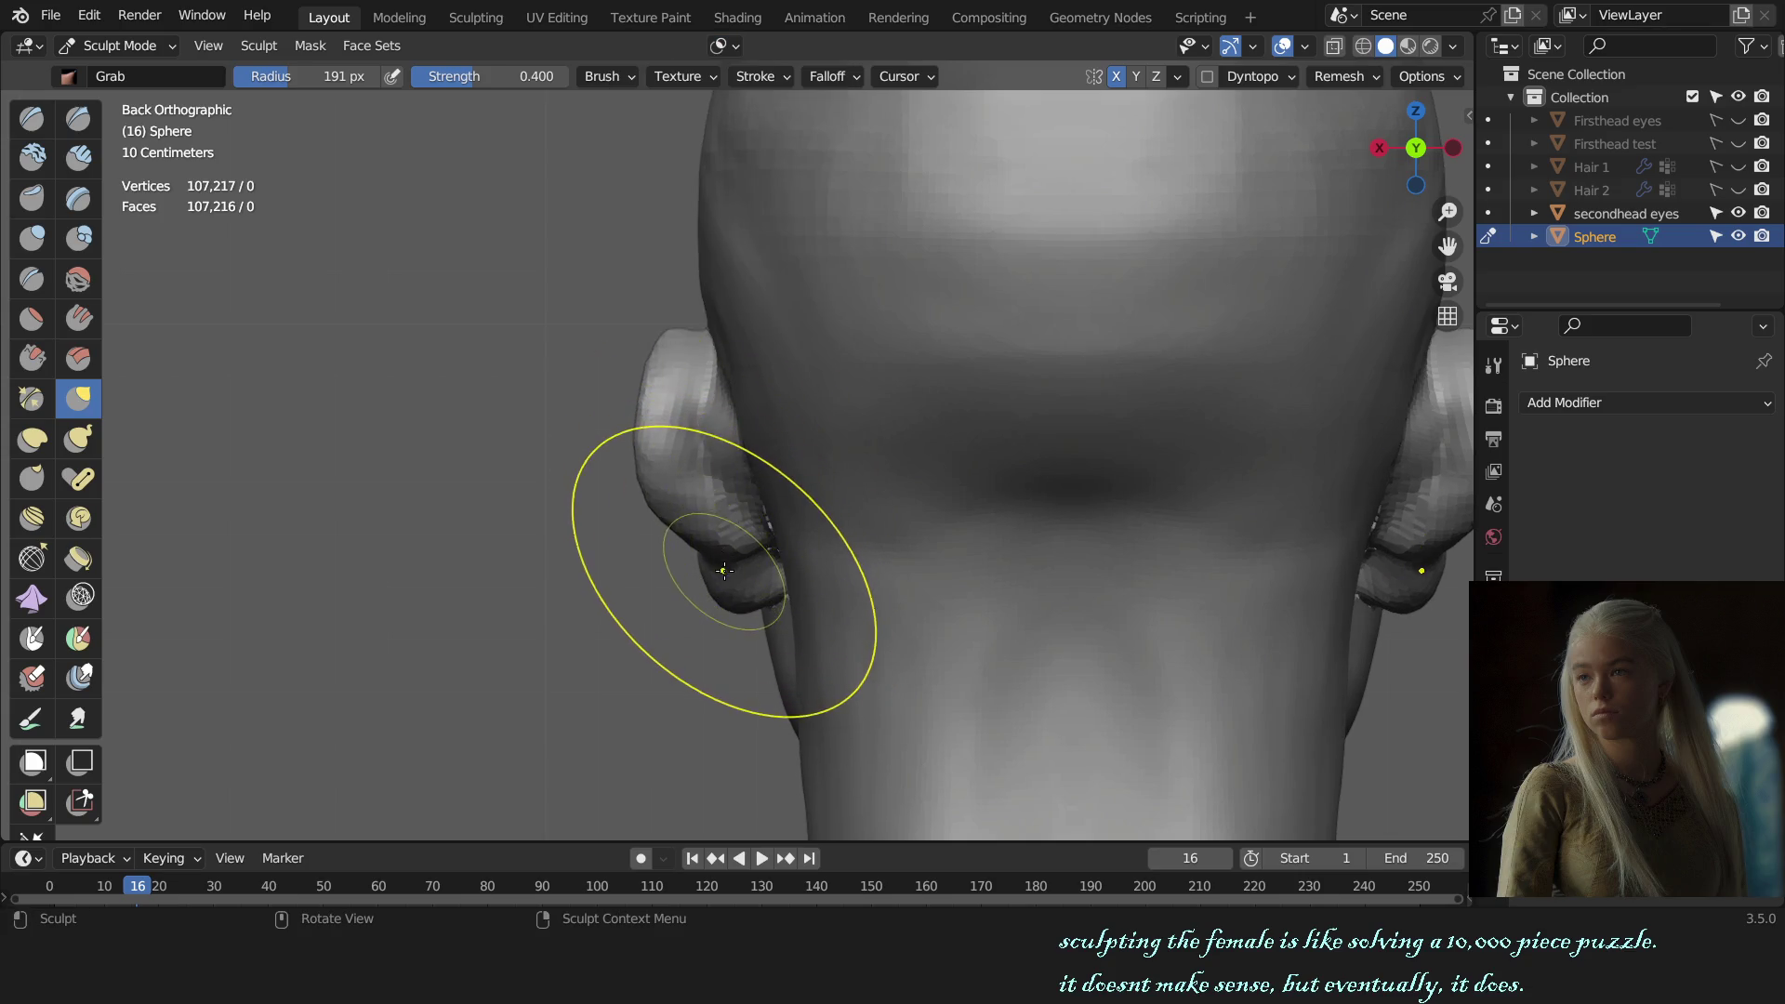
# Step: Orbit and zoom around the head to bring the ear into a three-quarter view
pyautogui.scroll(-3, 728, 575)
pyautogui.scroll(-3, 921, 520)
pyautogui.press('KP_1')
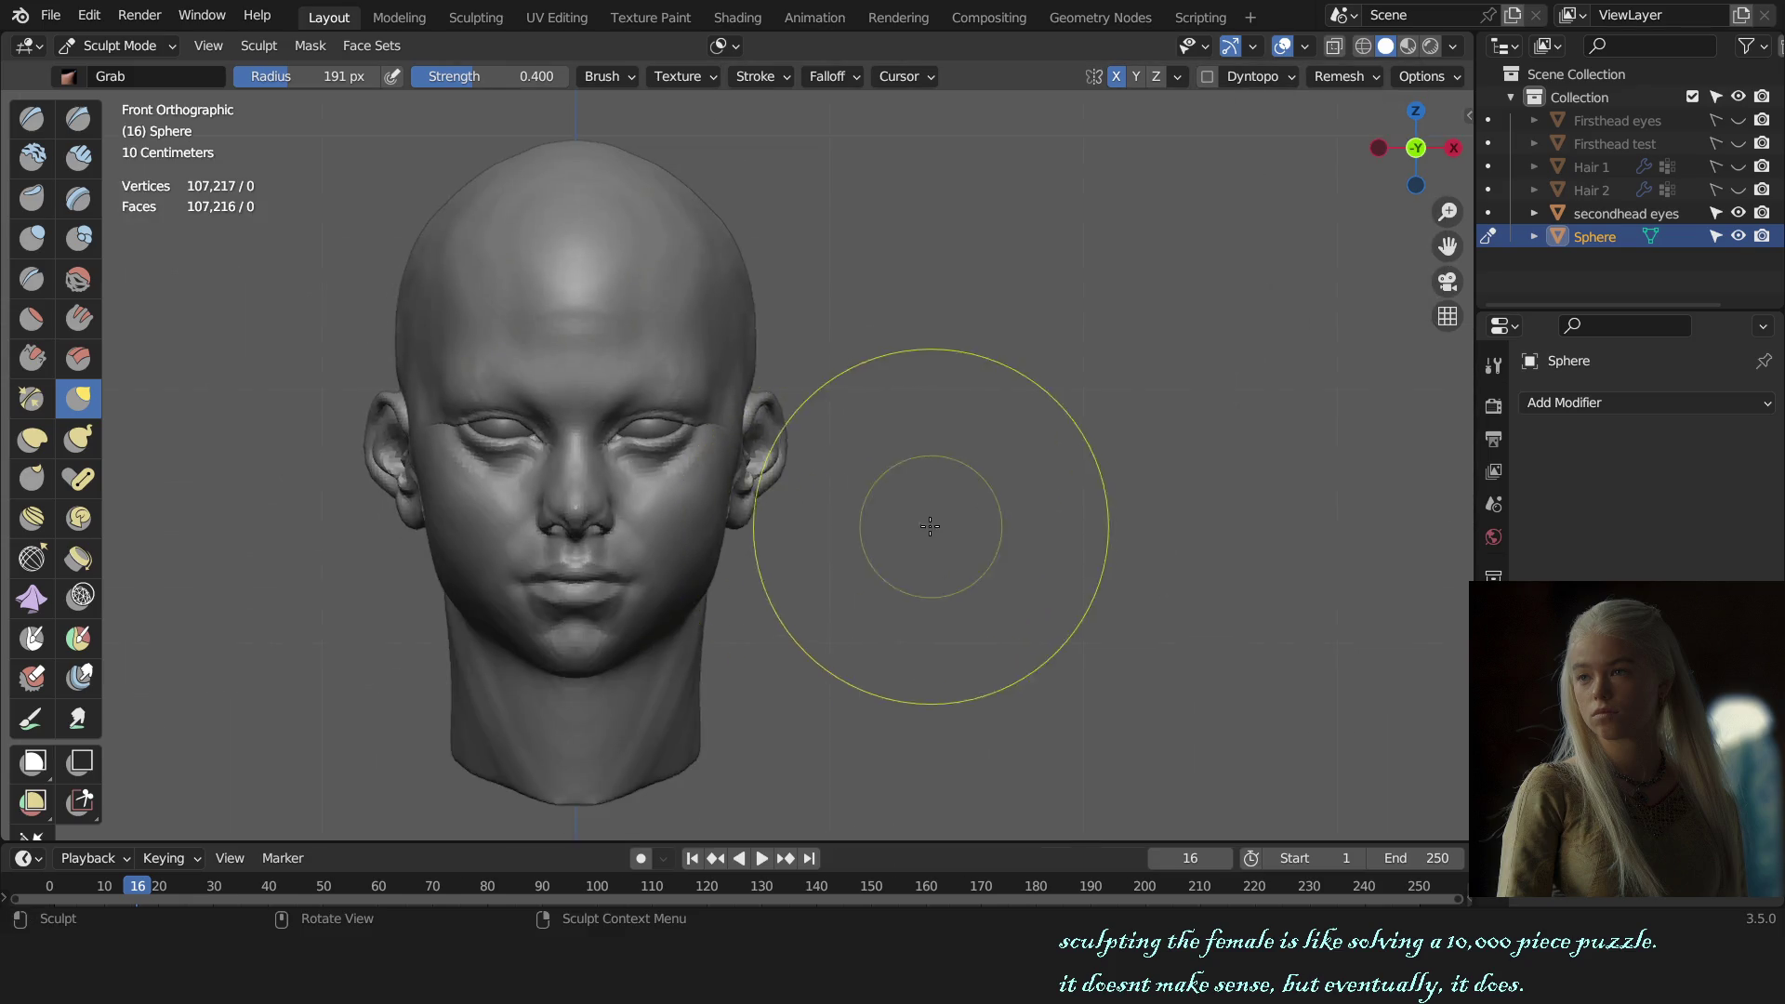
pyautogui.moveTo(928, 518); pyautogui.dragTo(829, 515, button='middle')
pyautogui.scroll(2, 791, 517)
pyautogui.scroll(4, 800, 539)
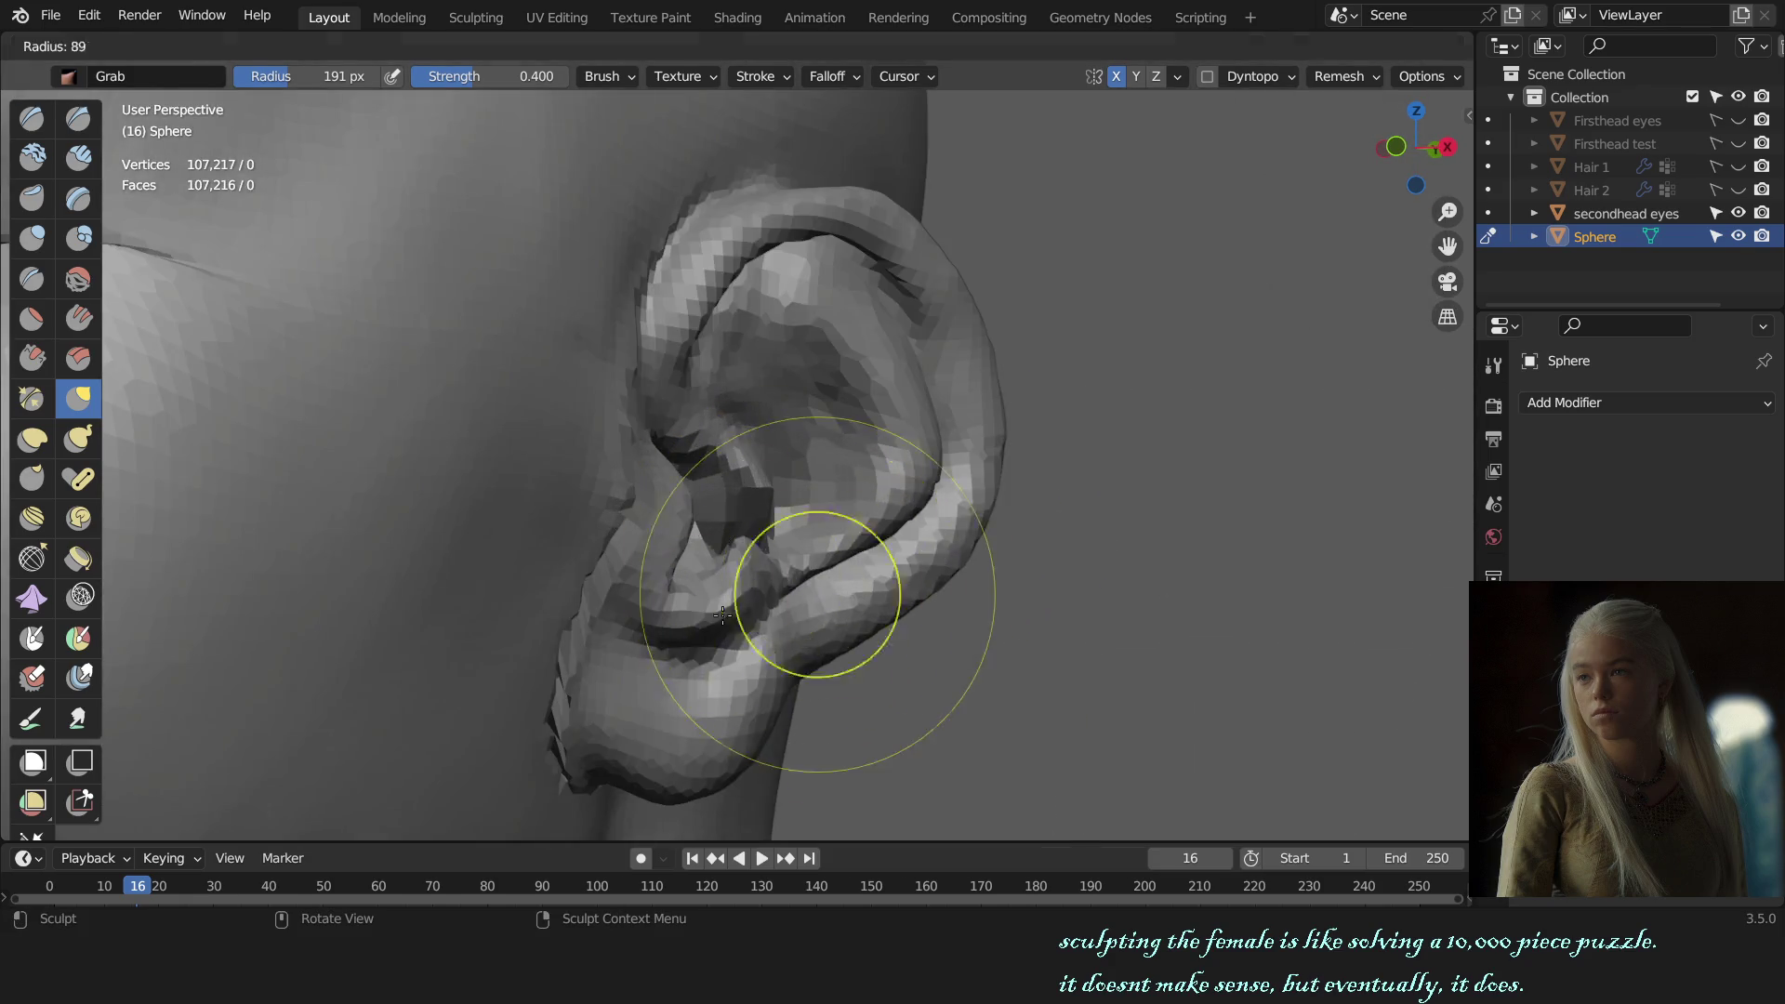
pyautogui.scroll(3, 744, 520)
pyautogui.scroll(1, 730, 517)
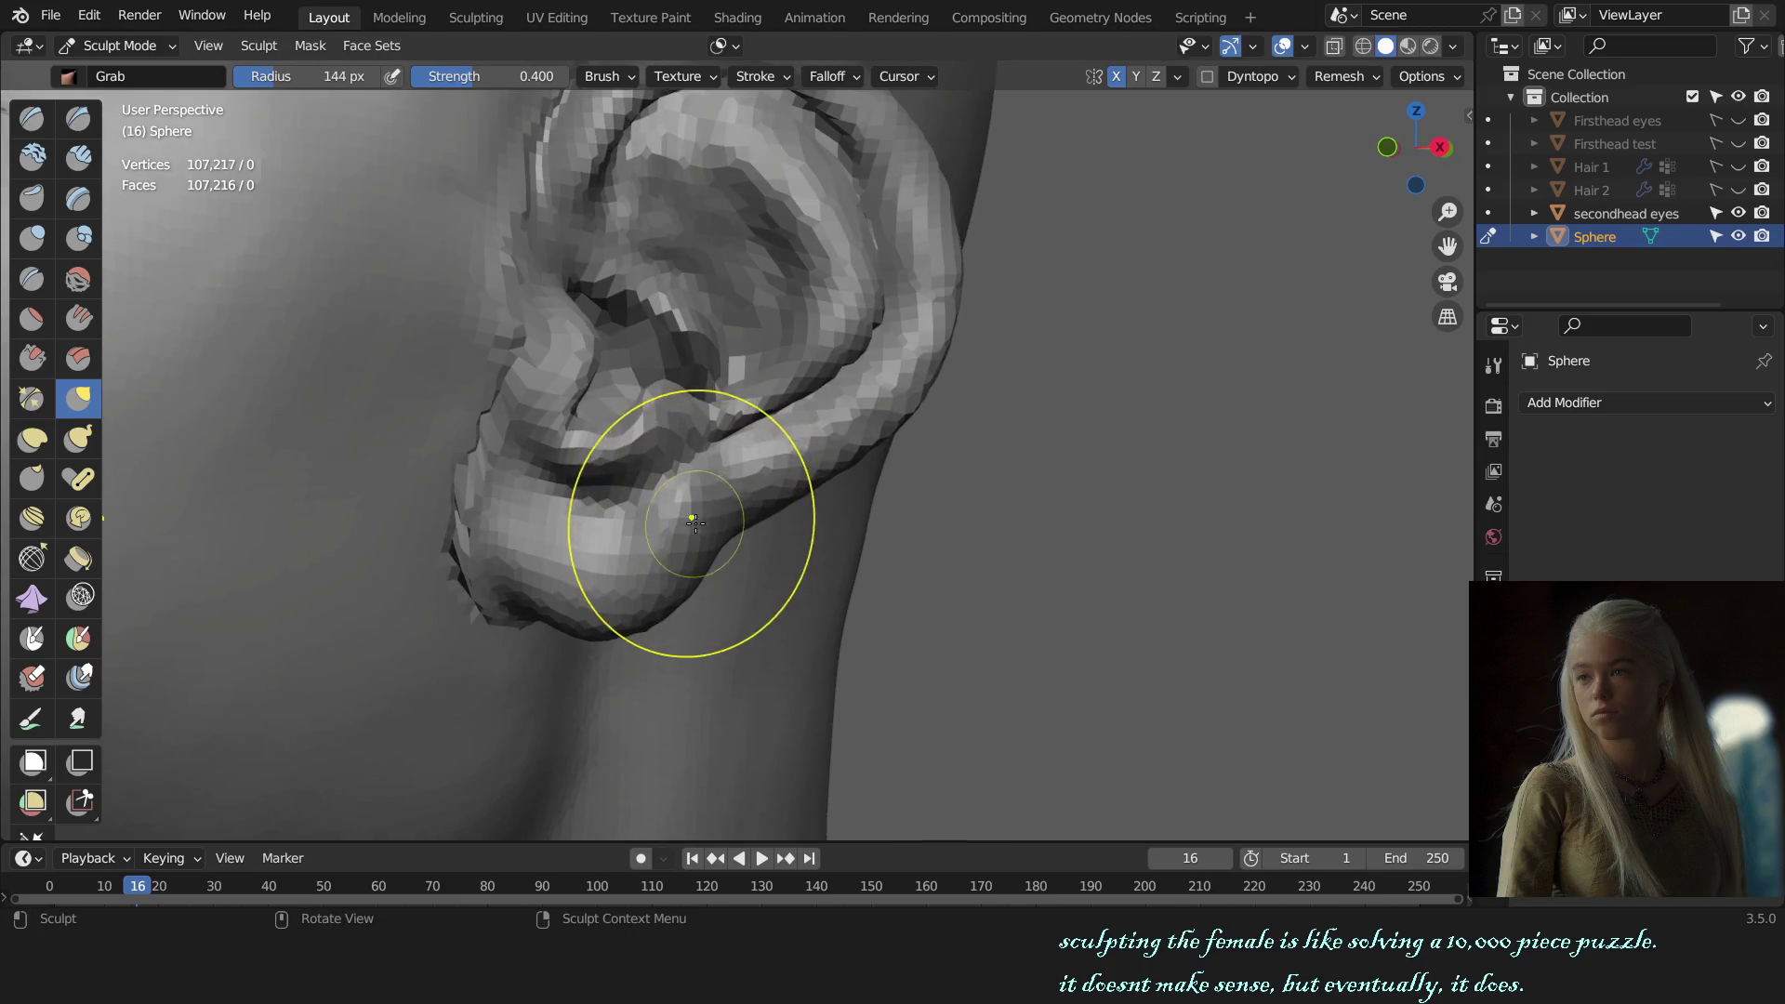
pyautogui.moveTo(759, 517); pyautogui.dragTo(718, 509, button='middle')
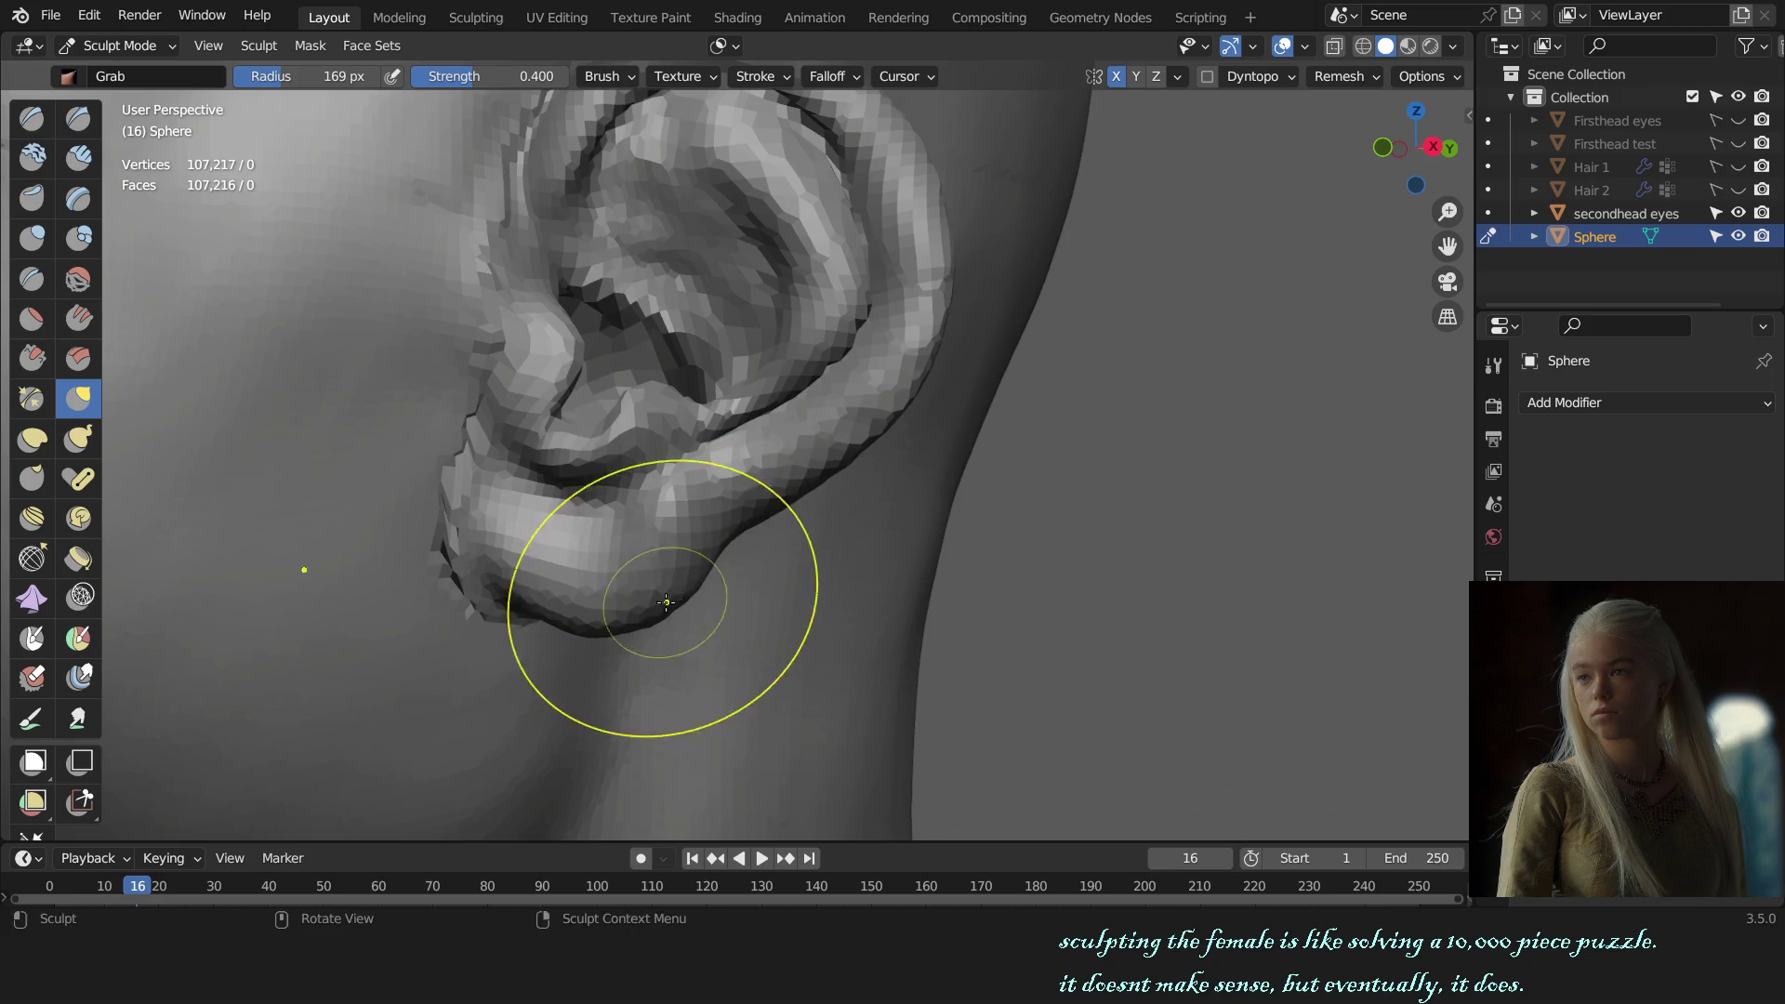
pyautogui.scroll(-10, 666, 602)
pyautogui.moveTo(786, 551); pyautogui.dragTo(786, 521, button='middle')
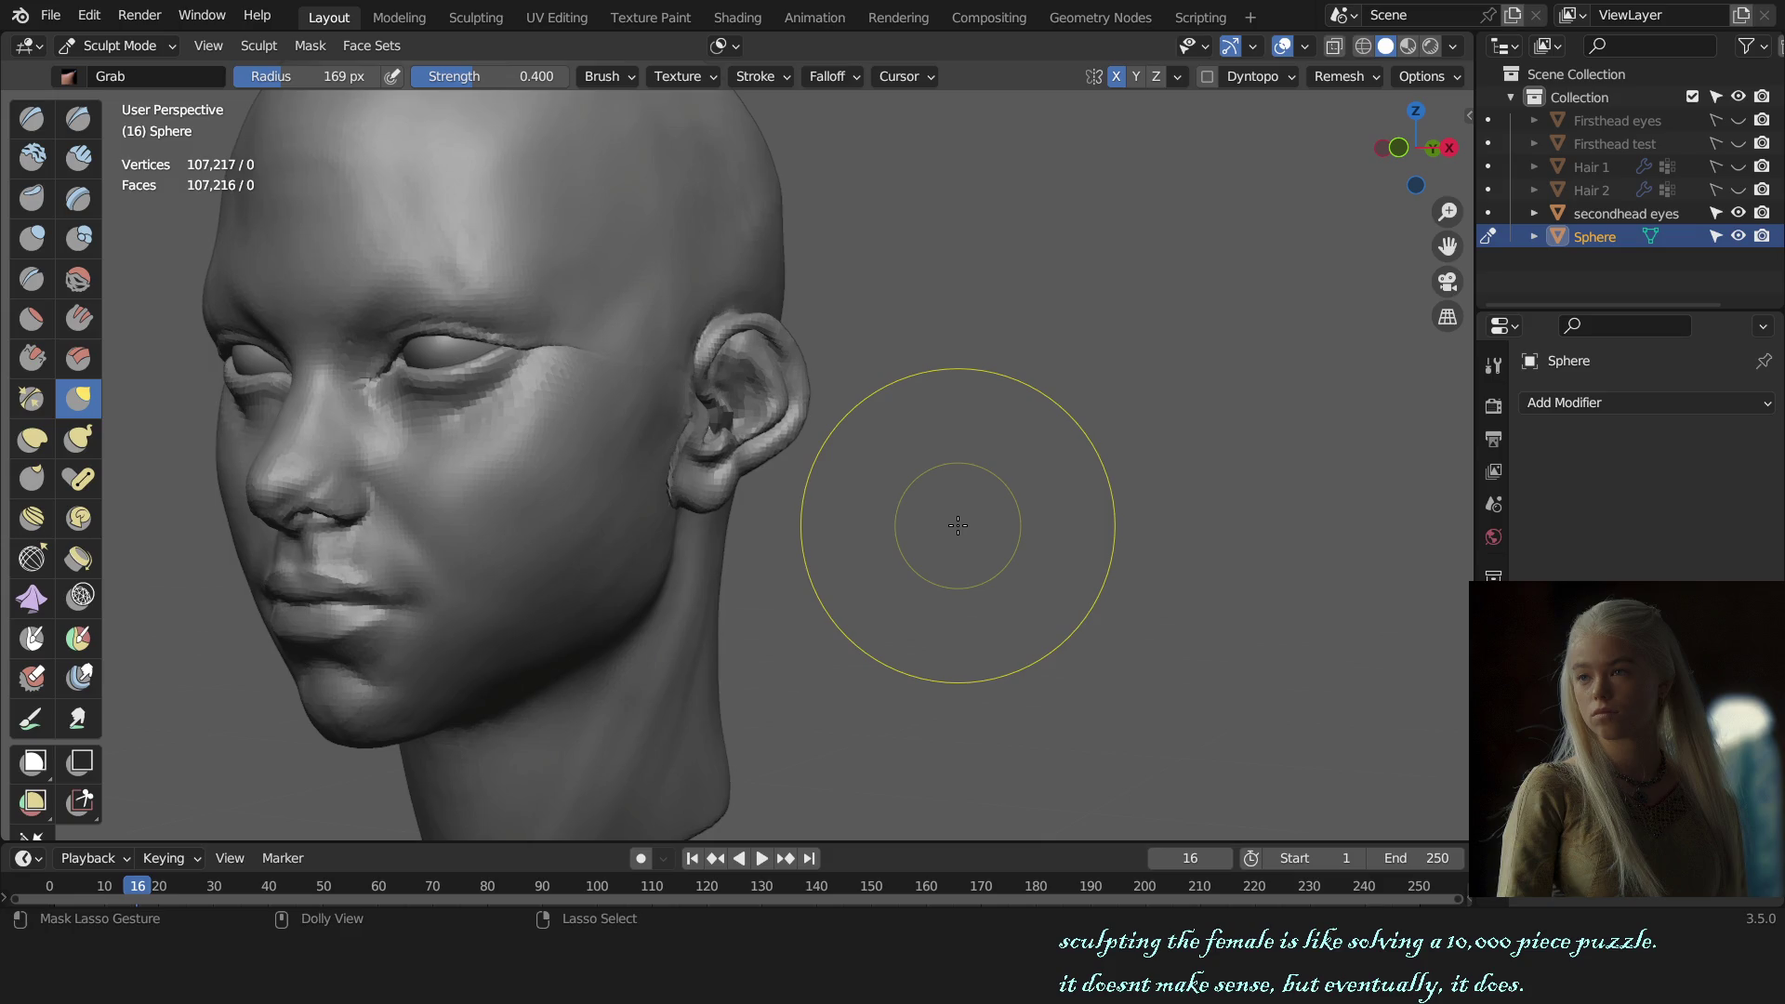
pyautogui.scroll(6, 825, 530)
# Step: Shrink the brush and switch to the Draw brush while orbiting around the ear
pyautogui.press('f')
pyautogui.click(700, 552)
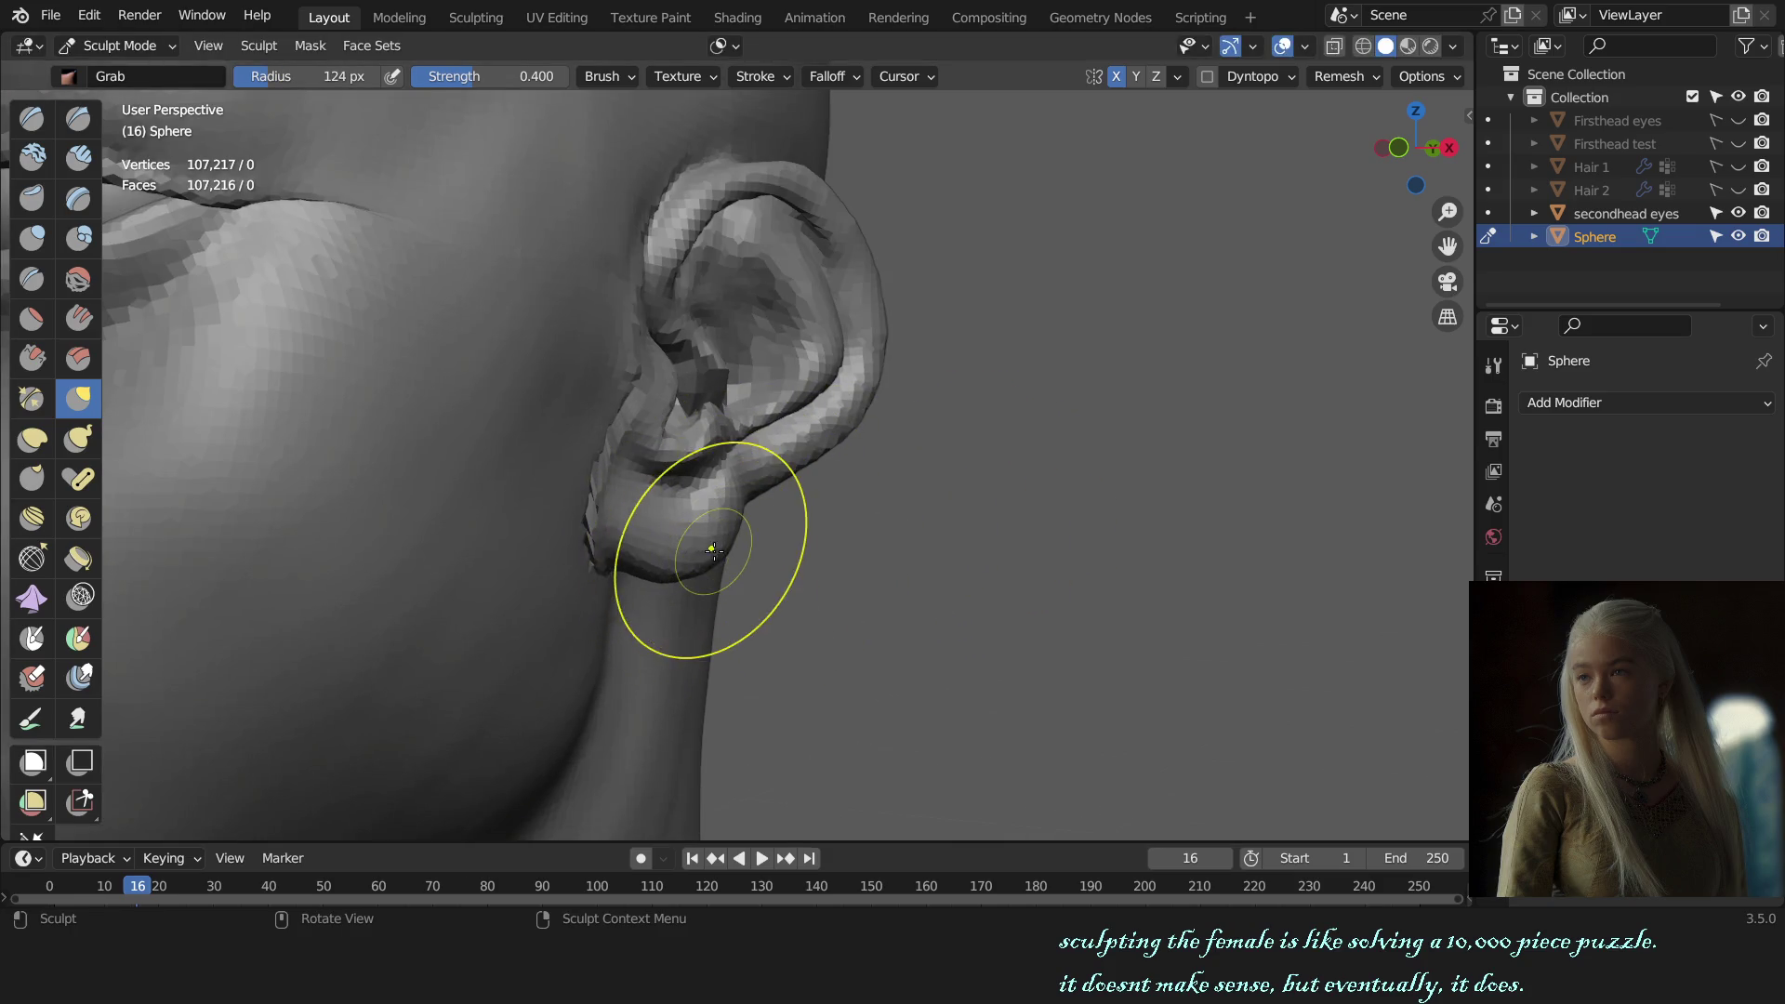
pyautogui.moveTo(698, 562); pyautogui.dragTo(710, 485, button='middle')
pyautogui.press('x')
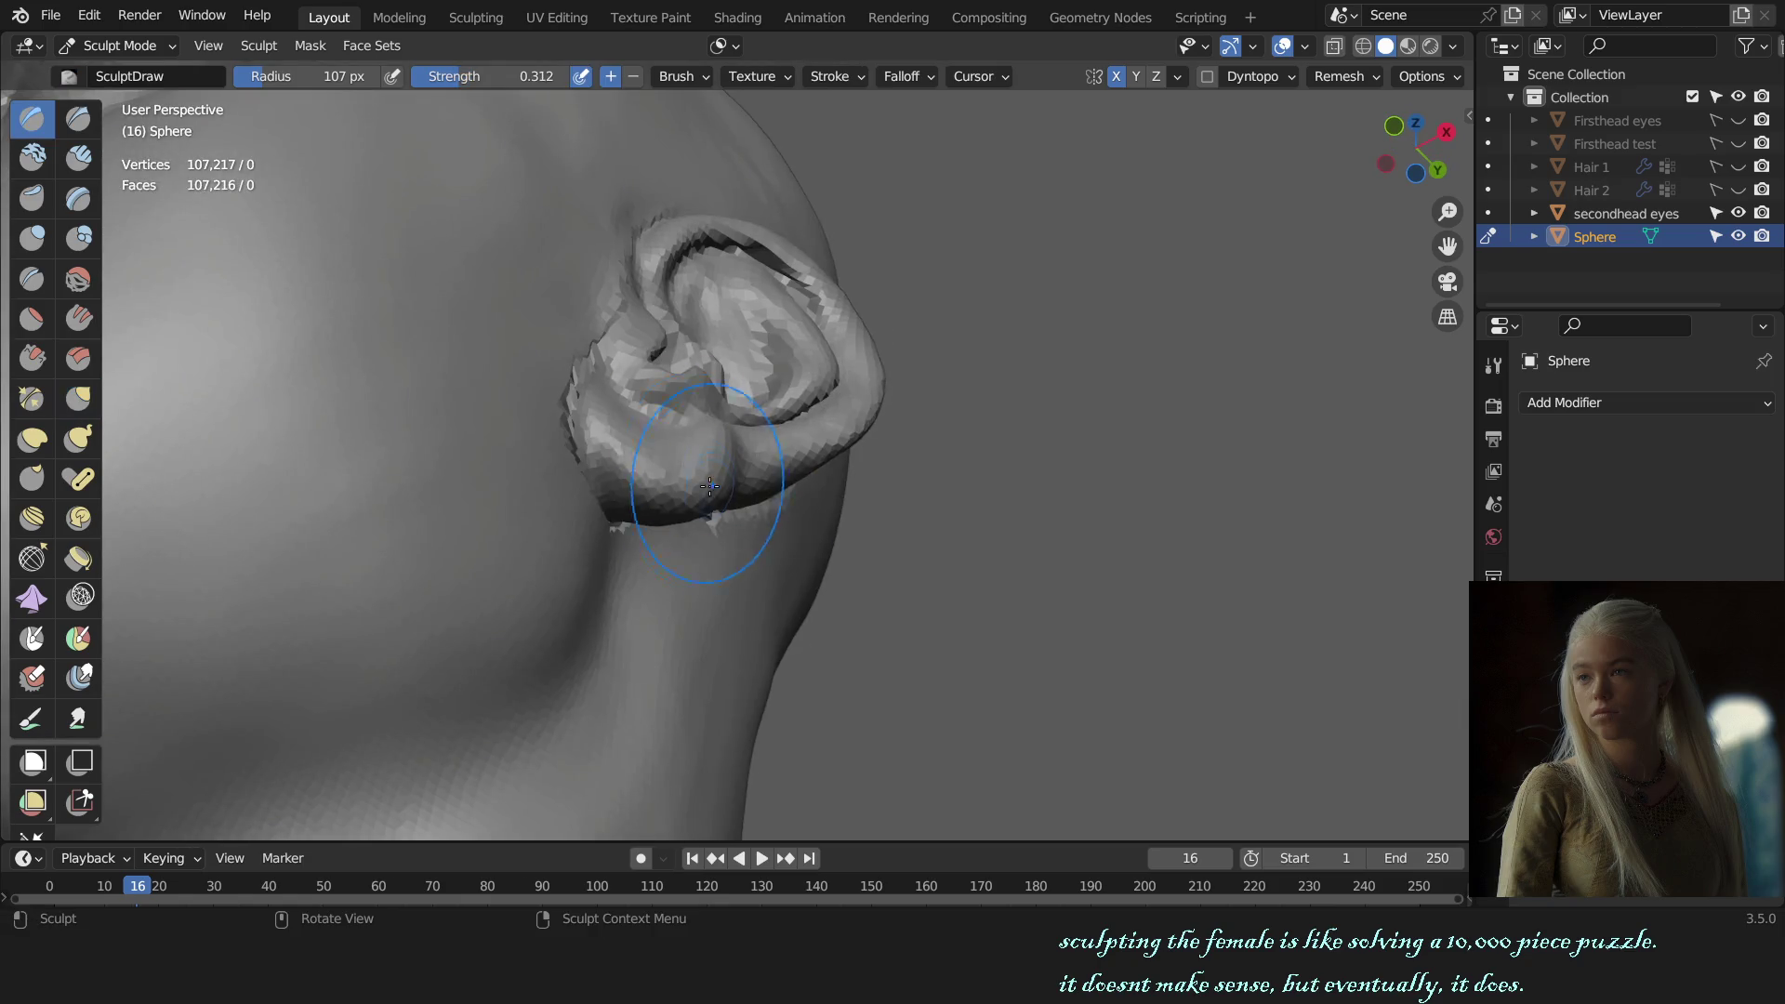
pyautogui.scroll(-5, 680, 499)
pyautogui.moveTo(828, 521)
pyautogui.mouseDown(button='middle')
pyautogui.moveTo(786, 495)
pyautogui.moveTo(829, 542)
pyautogui.moveTo(489, 448)
pyautogui.moveTo(659, 465)
pyautogui.mouseUp(button='middle')
pyautogui.scroll(5, 786, 495)
# Step: Pull the earlobe into a fuller shape with the Grab brush and check the front view
pyautogui.press('g')
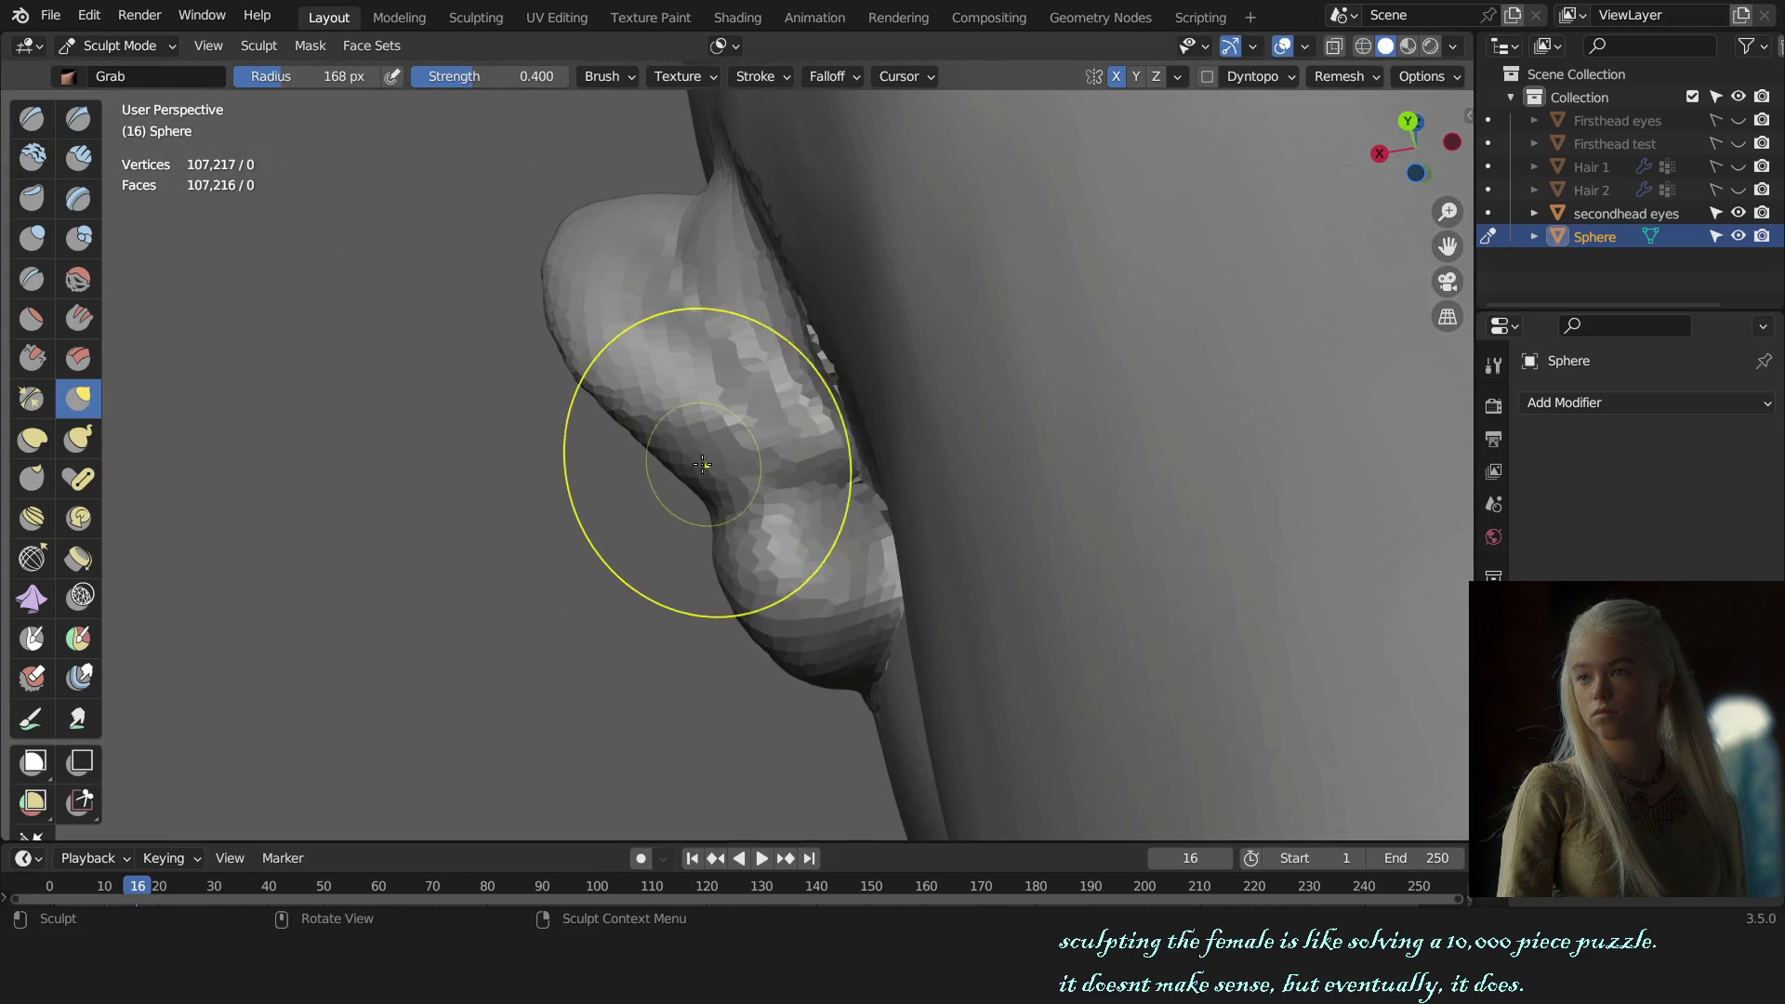
pyautogui.moveTo(664, 469); pyautogui.dragTo(654, 463)
pyautogui.press('KP_1')
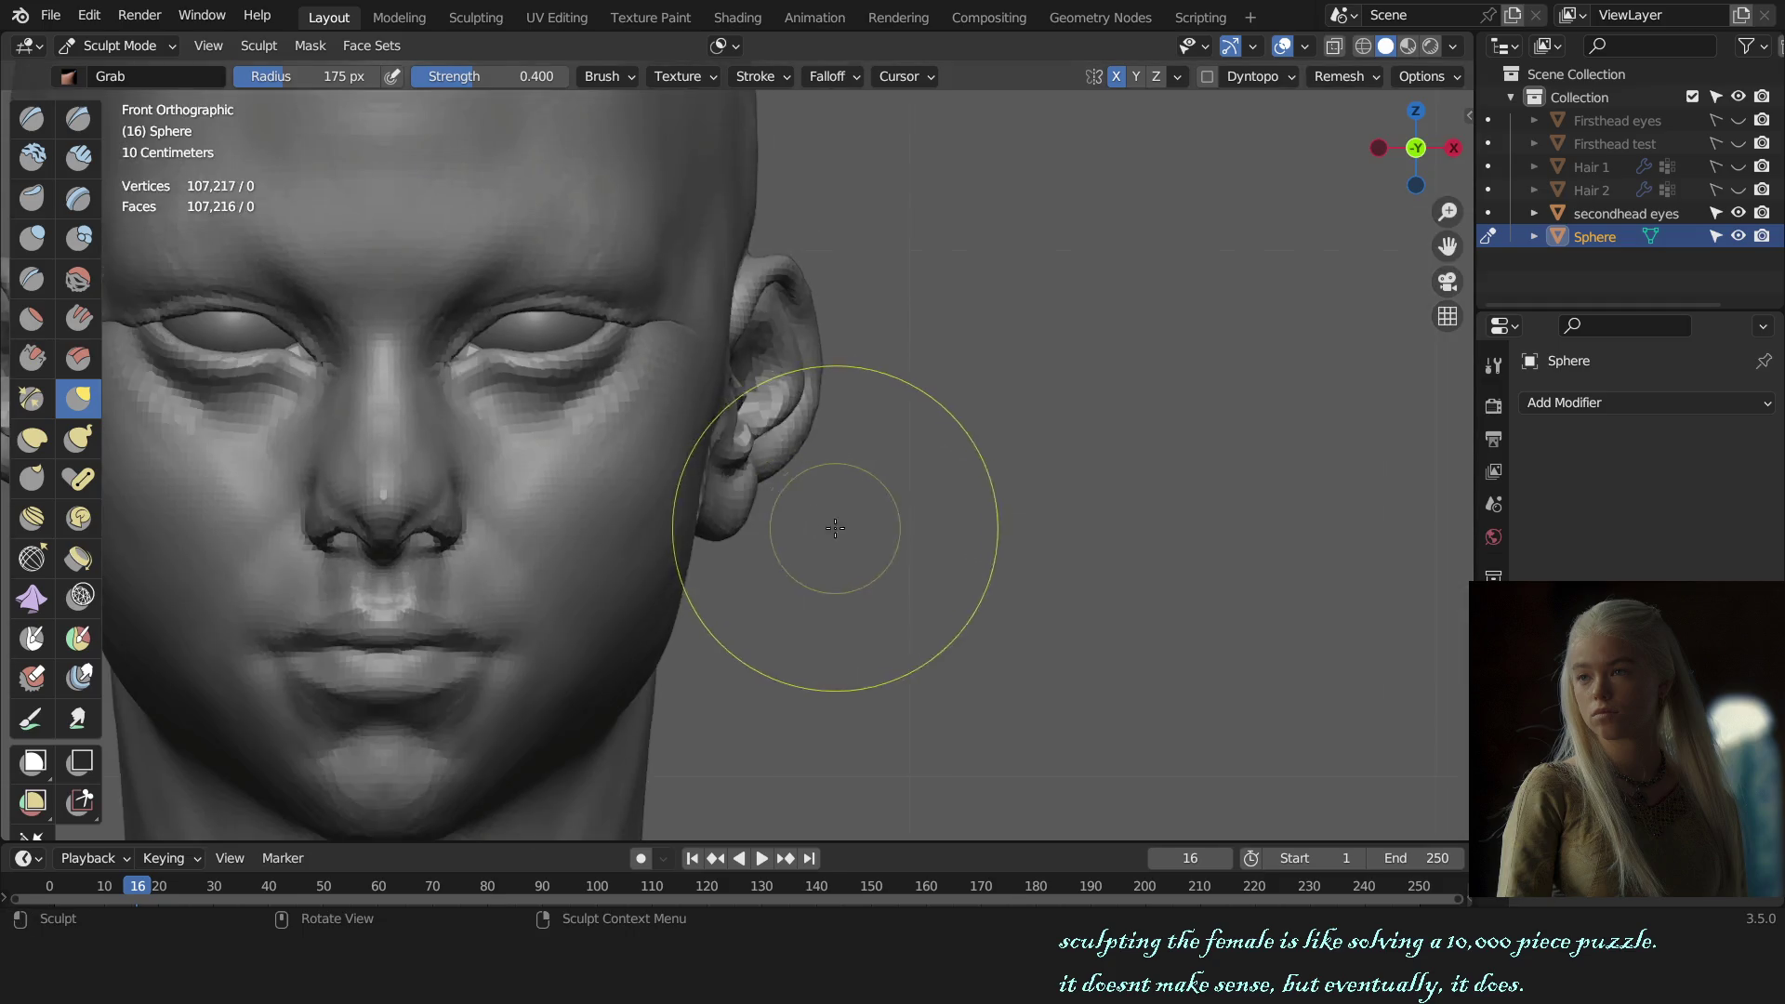
pyautogui.scroll(-2, 902, 536)
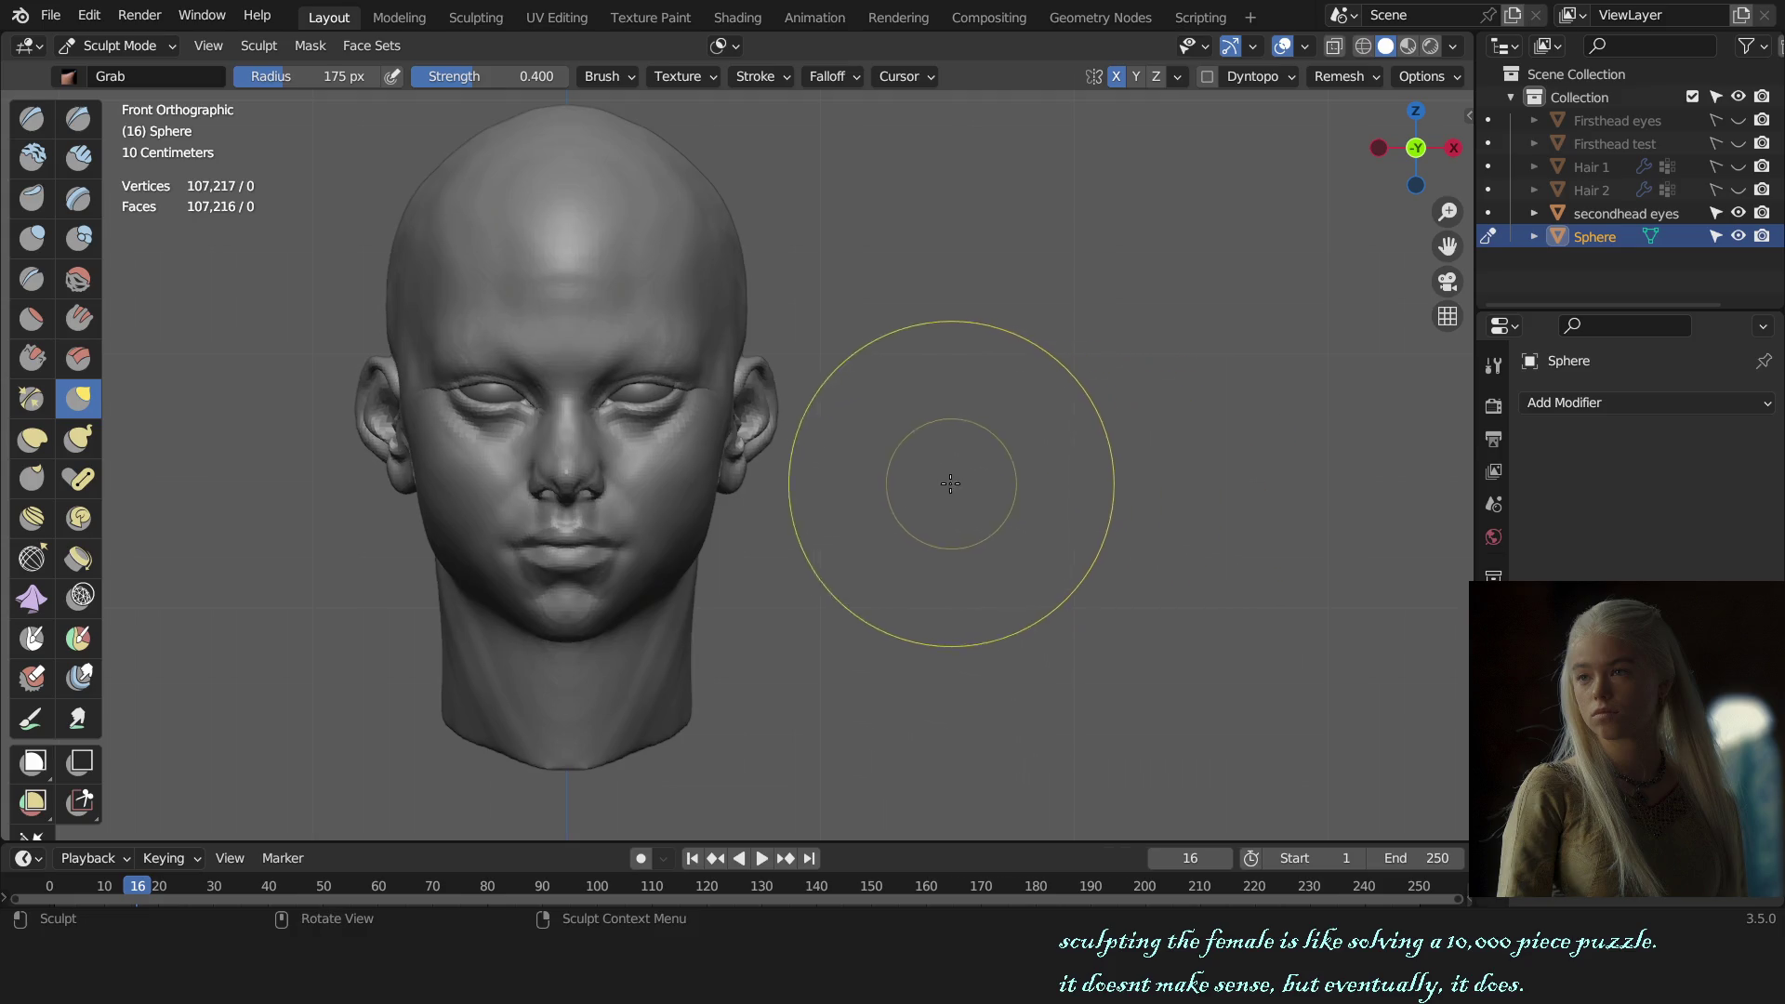
# Step: Resize the brush to a new radius with F
pyautogui.scroll(4, 772, 437)
pyautogui.press('f')
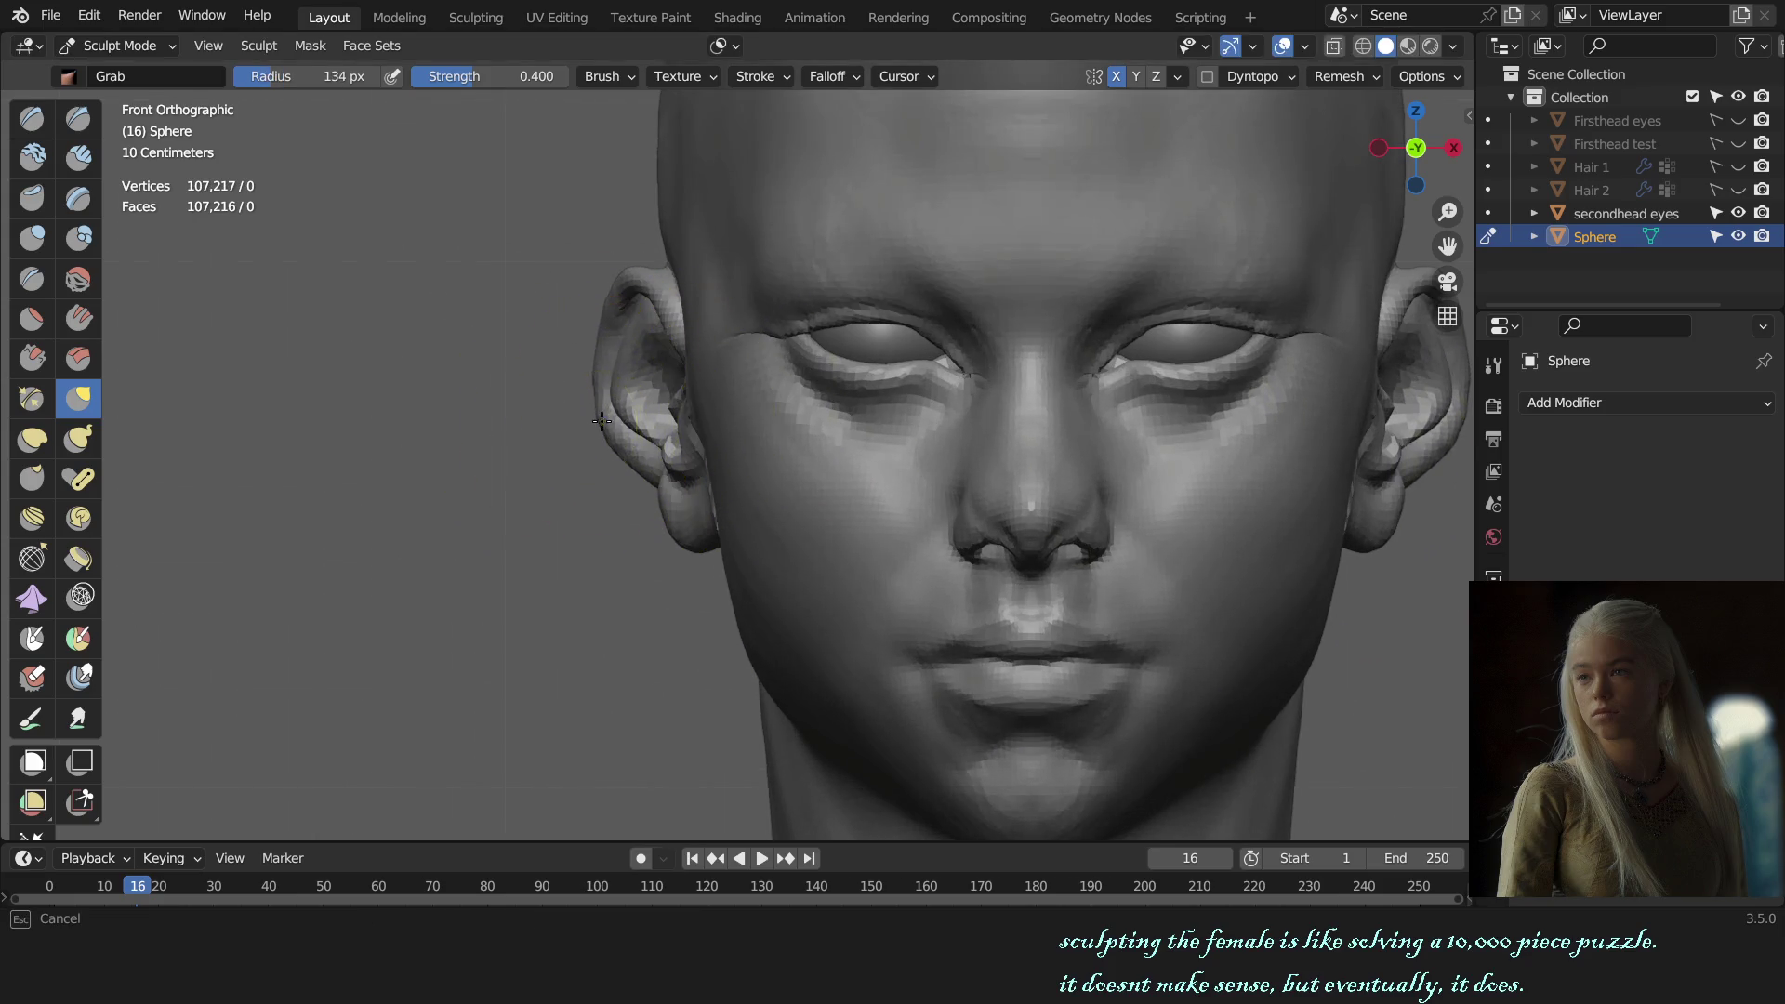
pyautogui.click(614, 427)
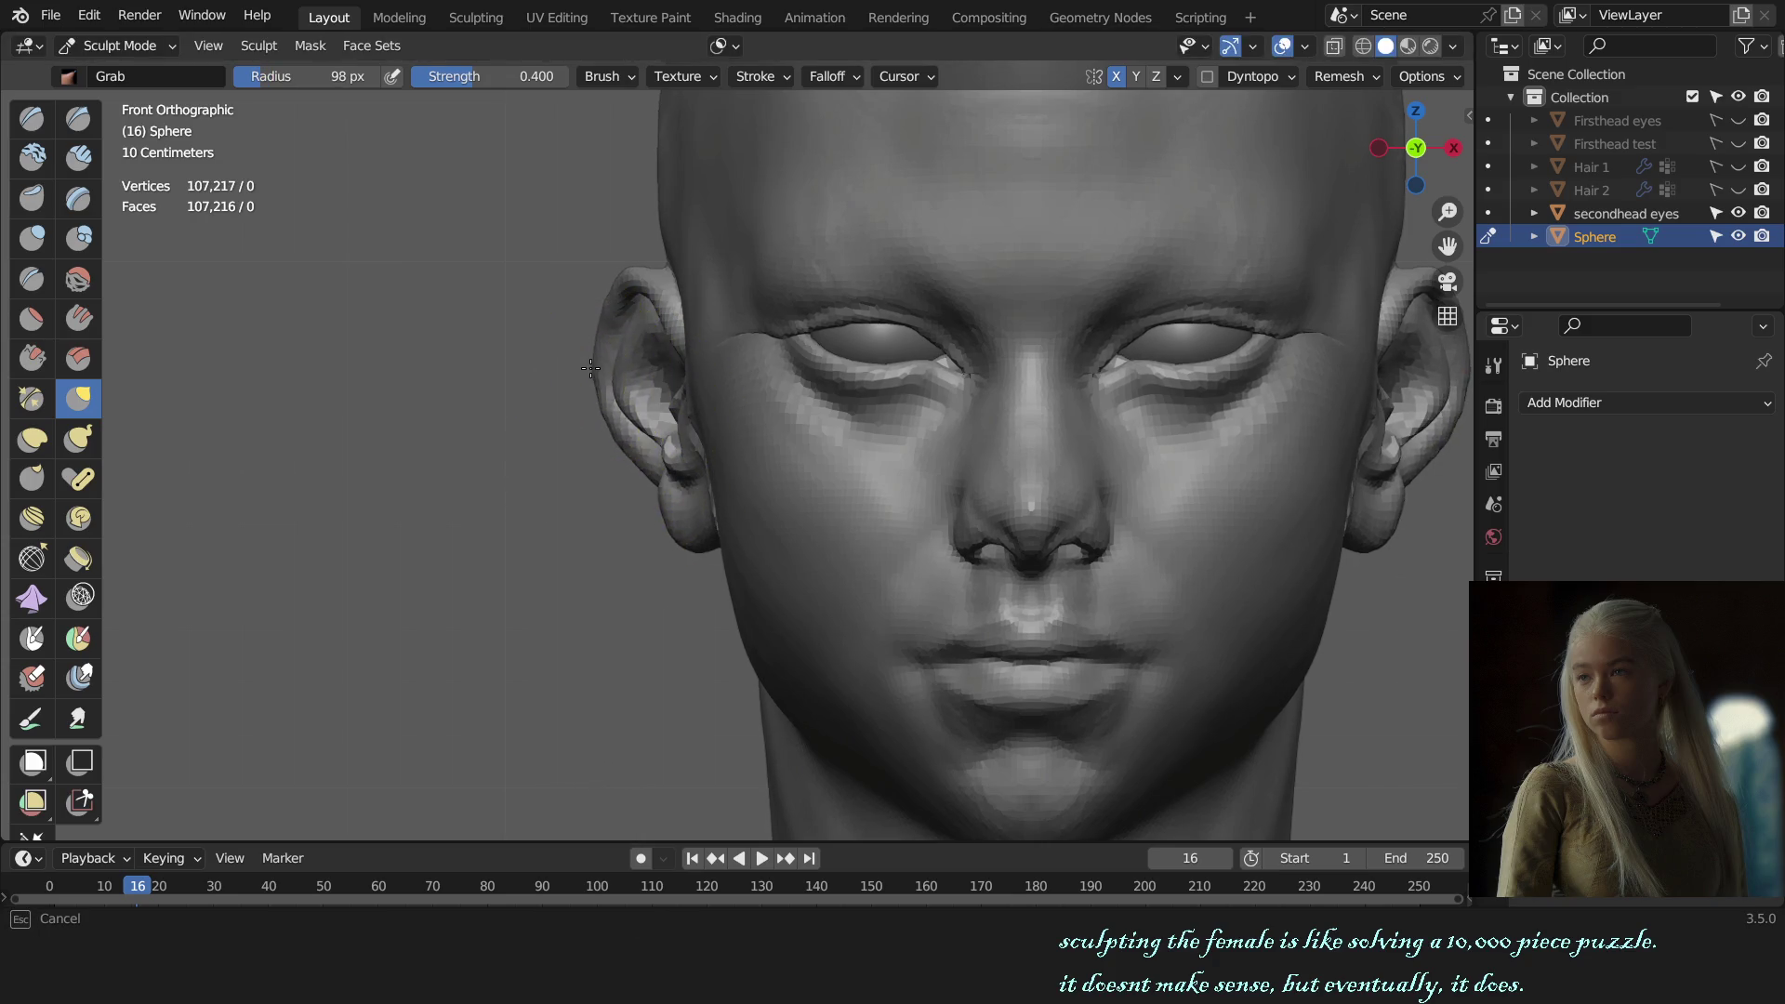
pyautogui.click(590, 368)
pyautogui.scroll(-3, 716, 437)
# Step: Orbit around the head to inspect the ear from the side, back and front
pyautogui.moveTo(716, 437)
pyautogui.mouseDown(button='middle')
pyautogui.moveTo(957, 483)
pyautogui.moveTo(896, 447)
pyautogui.mouseUp(button='middle')
pyautogui.scroll(3, 767, 323)
pyautogui.scroll(-3, 767, 324)
pyautogui.moveTo(767, 324); pyautogui.dragTo(605, 370, button='middle')
pyautogui.scroll(3, 923, 467)
pyautogui.moveTo(924, 467); pyautogui.dragTo(1136, 476, button='middle')
pyautogui.moveTo(947, 464)
pyautogui.mouseDown(button='middle')
pyautogui.moveTo(758, 453)
pyautogui.moveTo(849, 447)
pyautogui.mouseUp(button='middle')
pyautogui.scroll(3, 798, 459)
# Step: Enlarge the brush and review the header options at a side view of the ear
pyautogui.press('f')
pyautogui.click(735, 449)
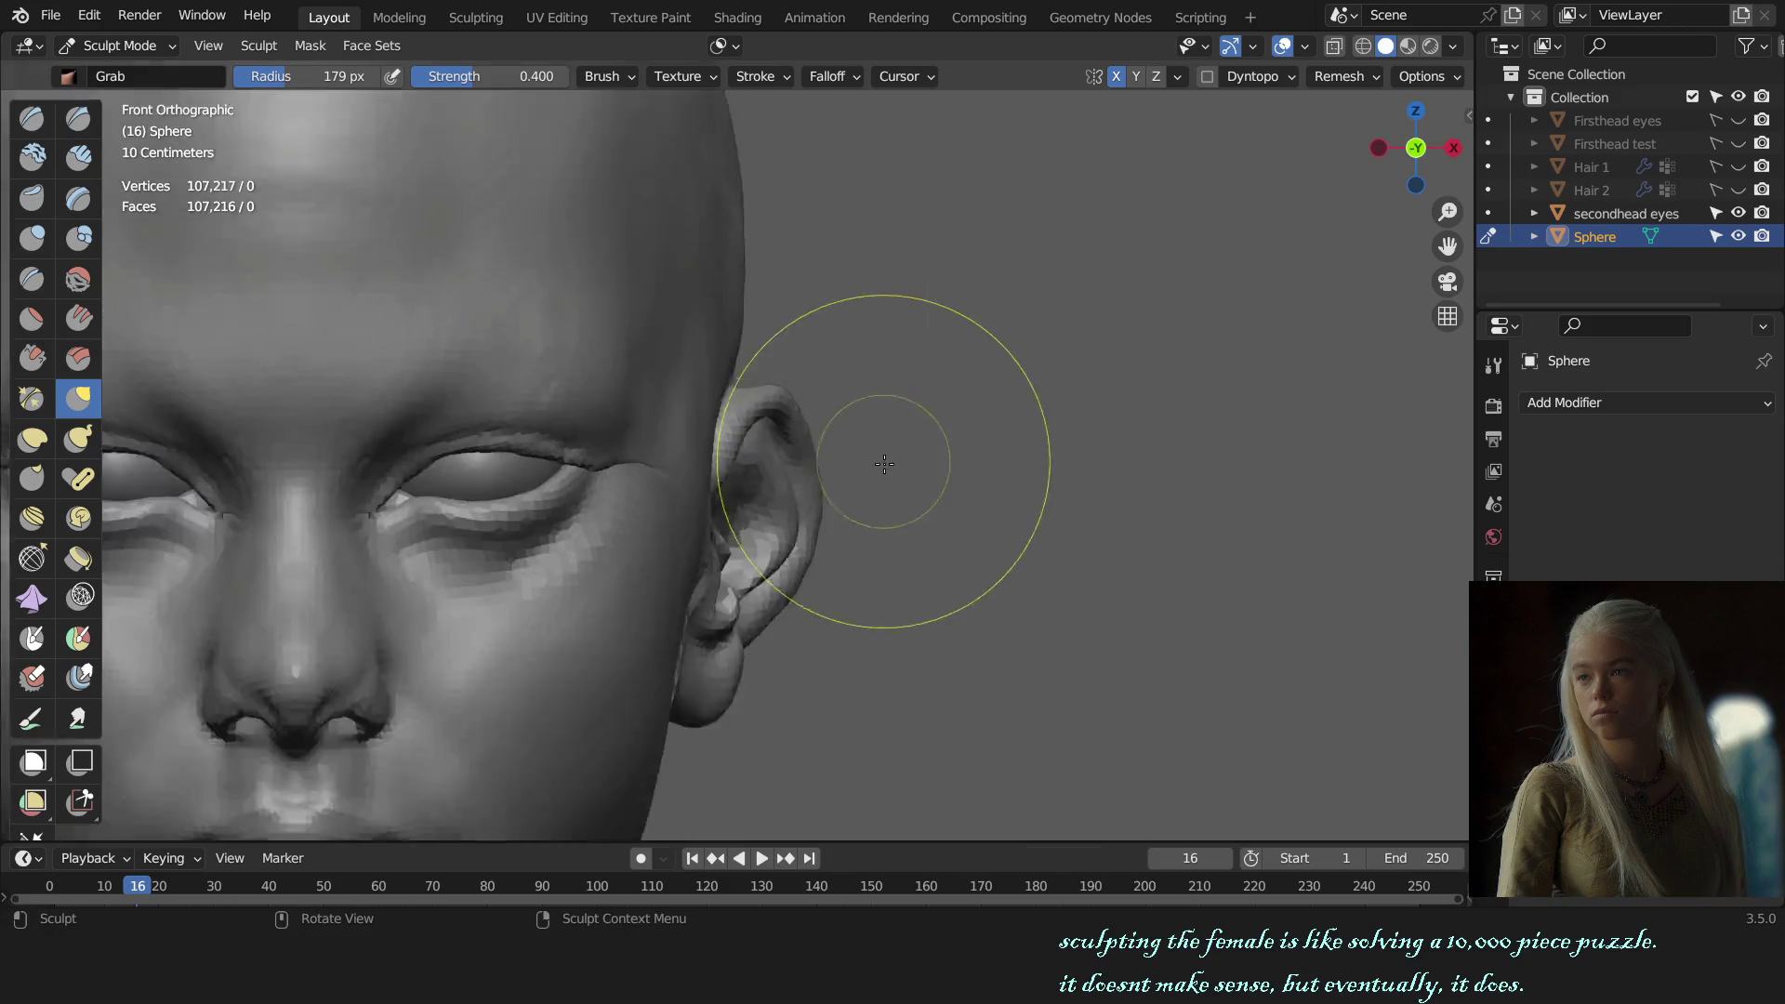
pyautogui.scroll(-4, 928, 530)
pyautogui.moveTo(950, 529)
pyautogui.mouseDown(button='middle')
pyautogui.moveTo(712, 453)
pyautogui.moveTo(734, 400)
pyautogui.mouseUp(button='middle')
pyautogui.scroll(4, 711, 453)
pyautogui.scroll(3, 711, 453)
pyautogui.click(719, 46)
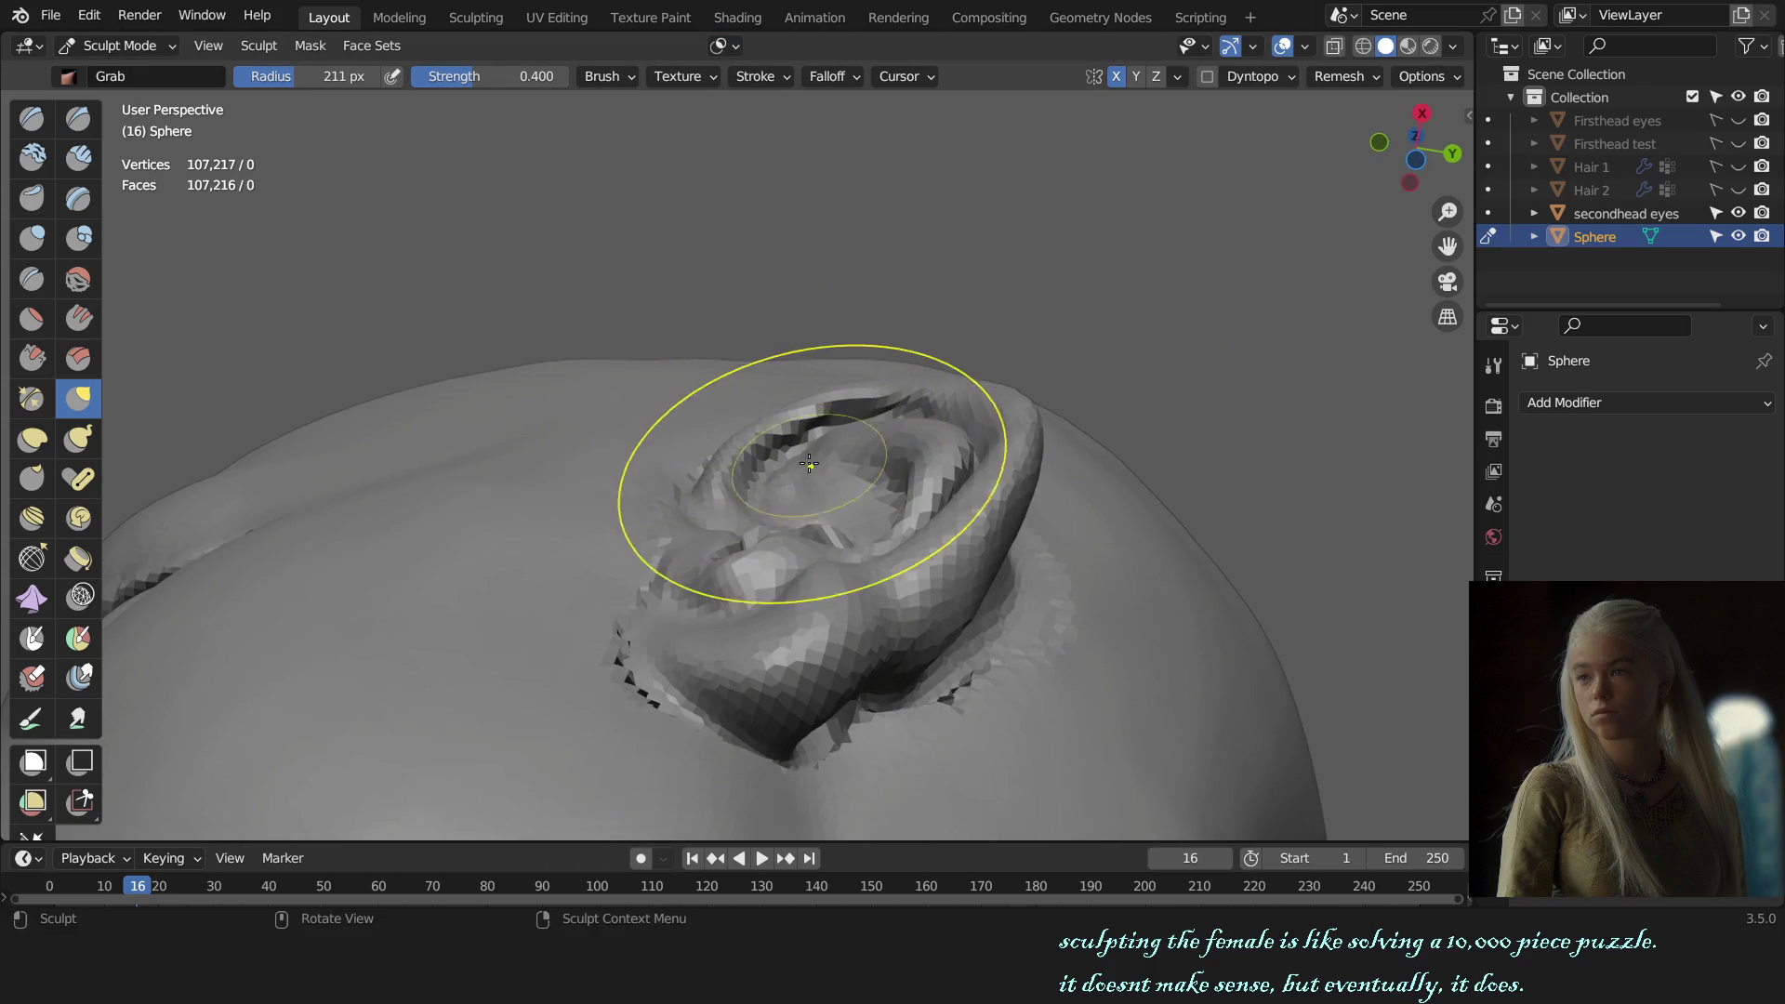
# Step: Inspect the reshaped ear from several angles, comparing it against the front view
pyautogui.moveTo(809, 463); pyautogui.dragTo(752, 456, button='middle')
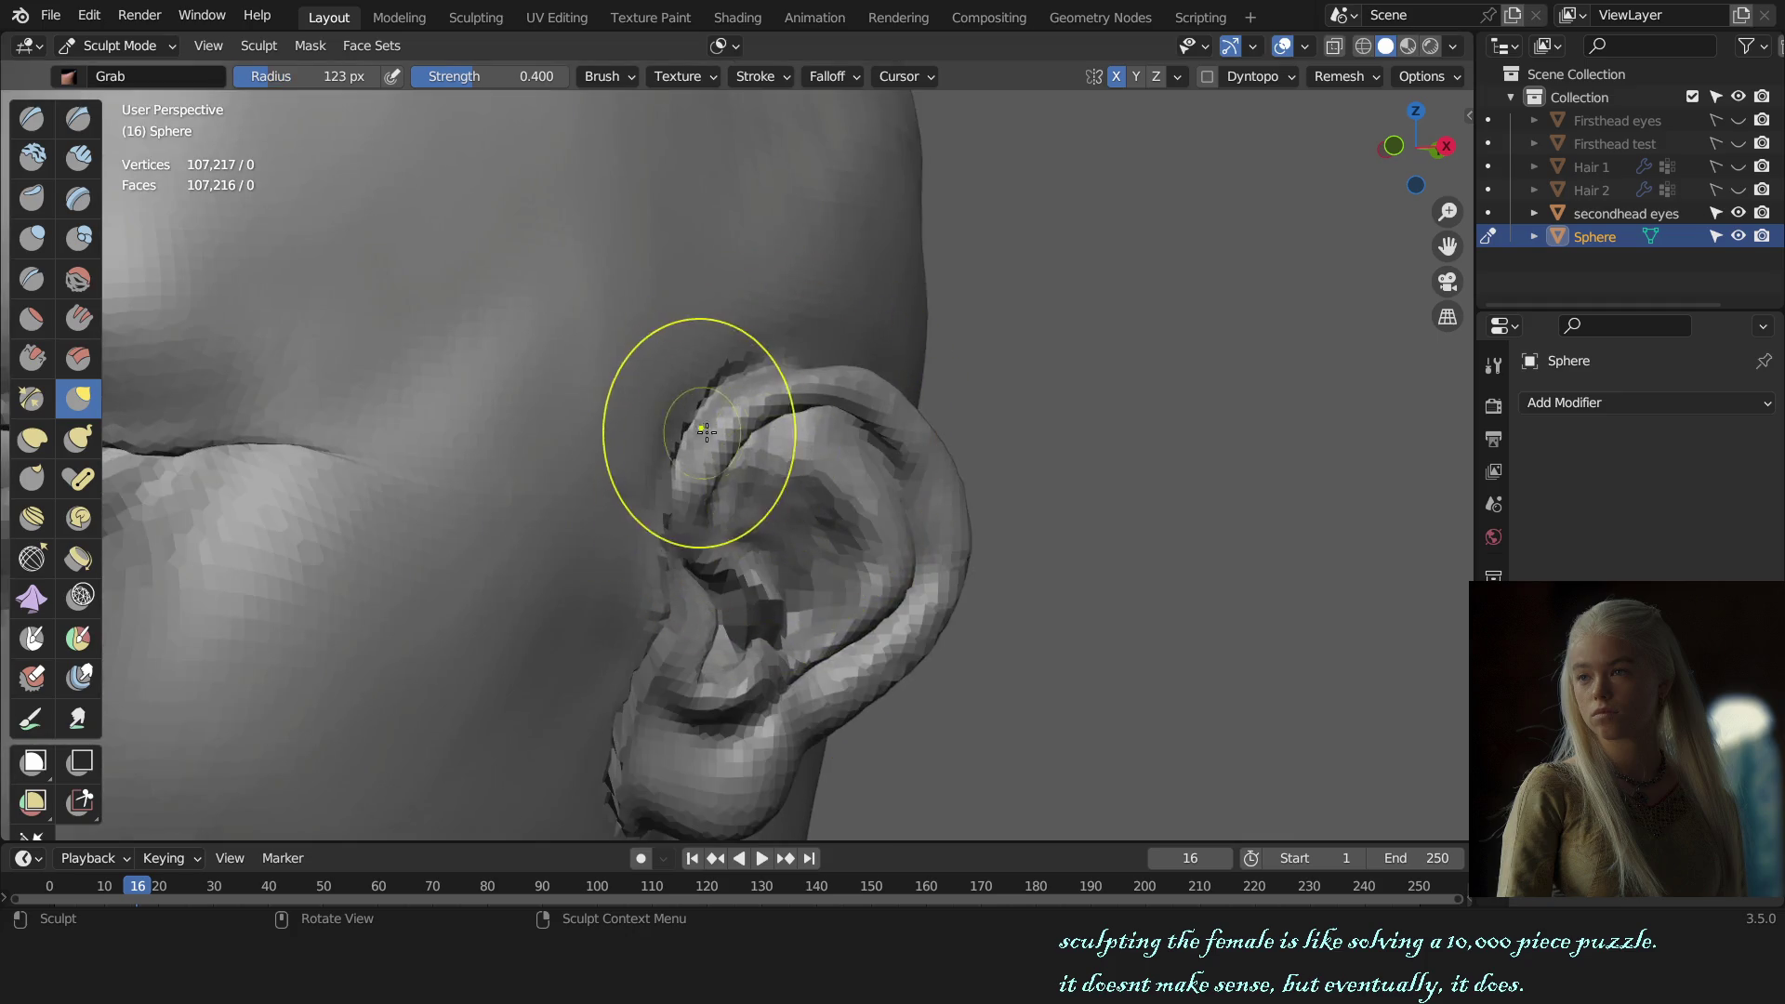
pyautogui.moveTo(705, 432); pyautogui.dragTo(761, 417, button='middle')
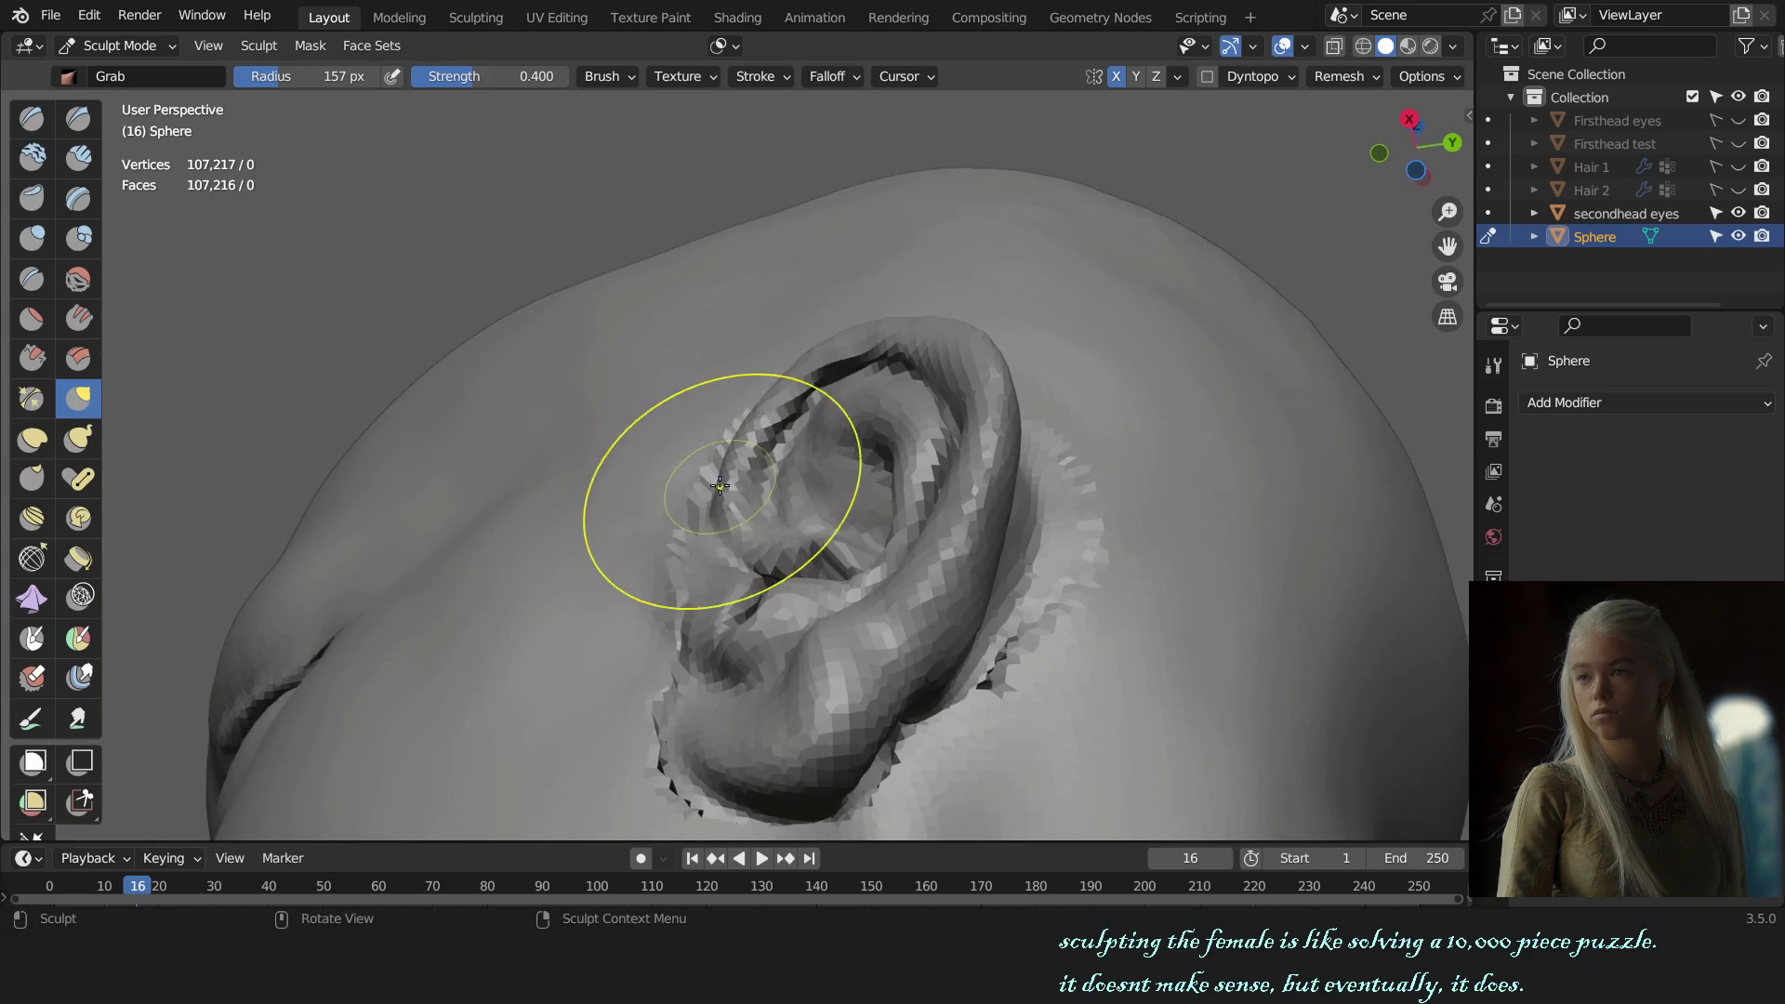
pyautogui.moveTo(718, 484); pyautogui.dragTo(831, 605, button='middle')
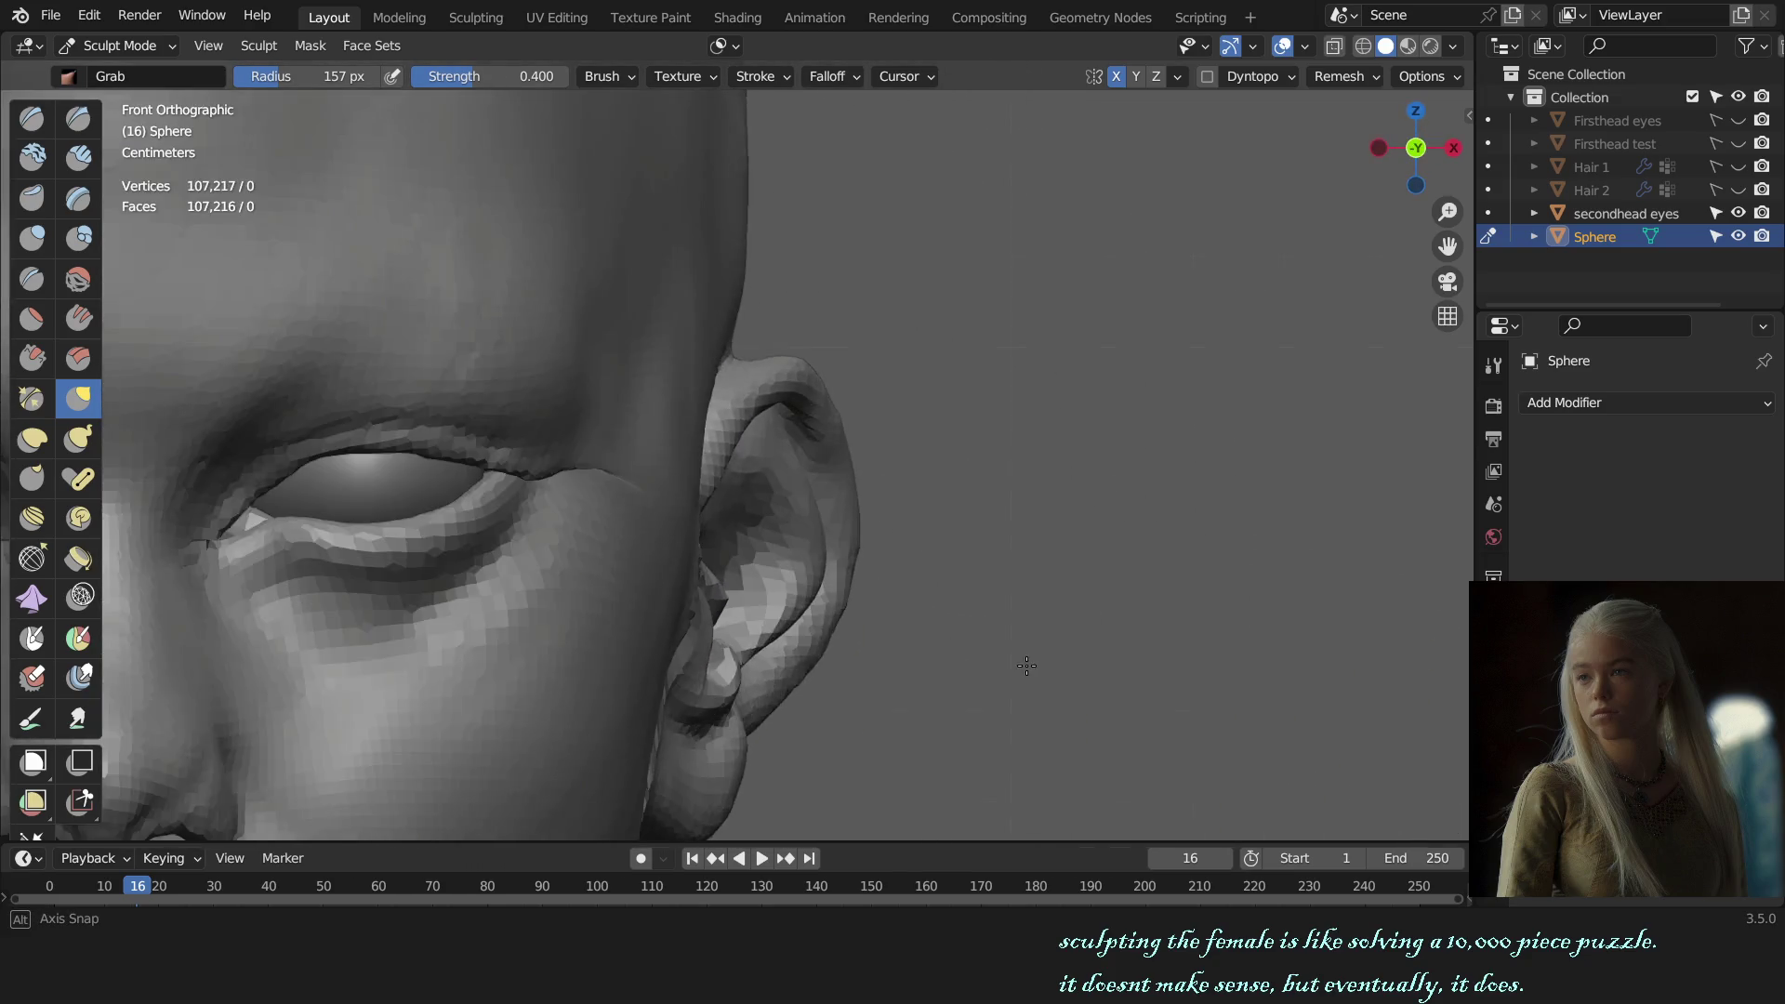
pyautogui.moveTo(996, 590); pyautogui.dragTo(925, 587, button='middle')
pyautogui.press('KP_1')
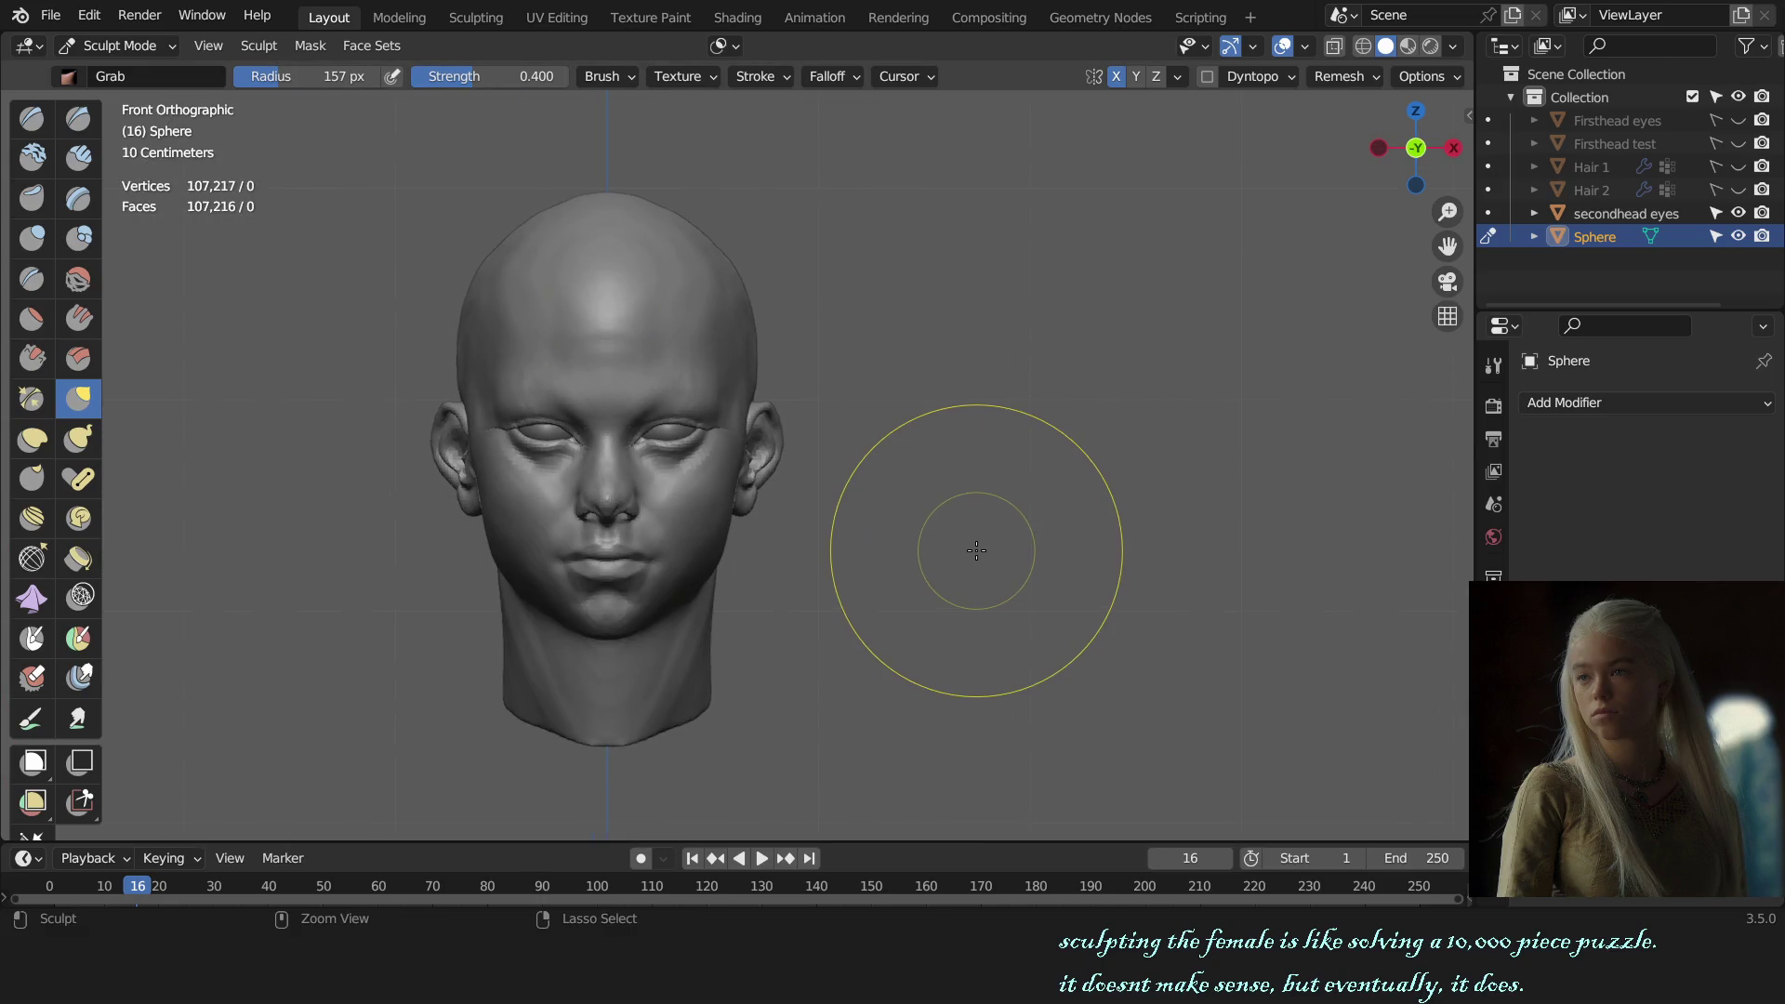
pyautogui.moveTo(1008, 550); pyautogui.dragTo(908, 530, button='middle')
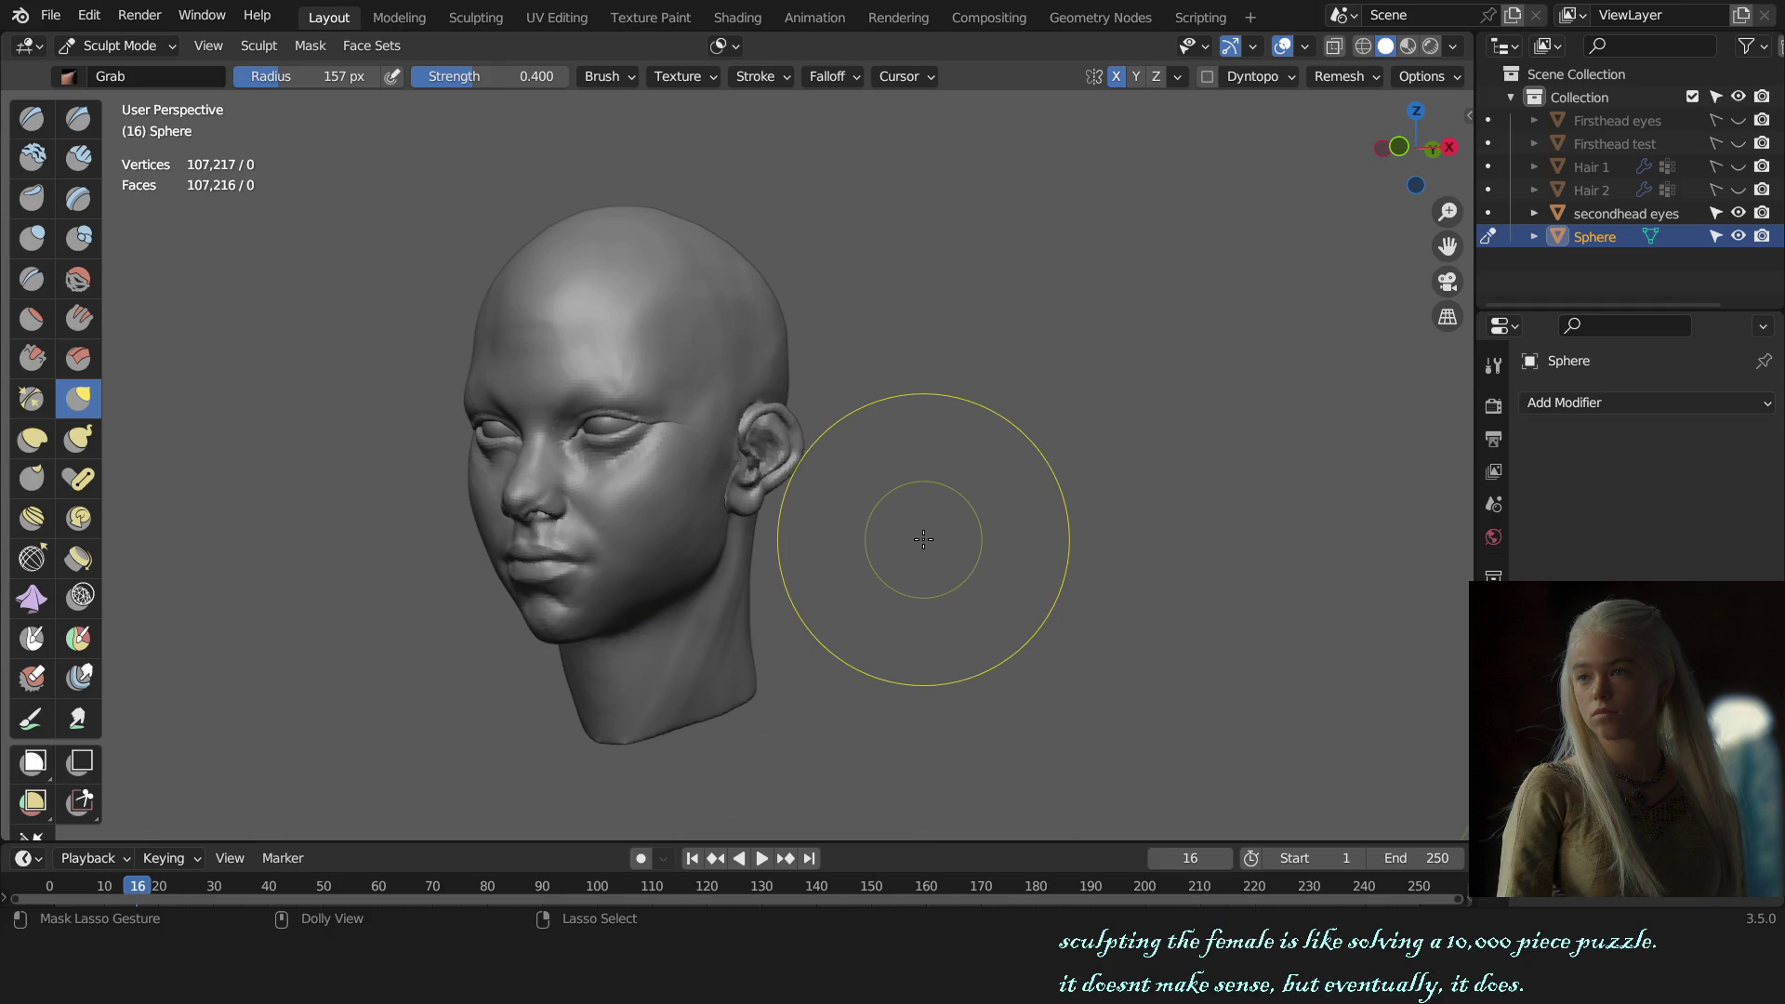
pyautogui.moveTo(932, 539); pyautogui.dragTo(996, 546, button='middle')
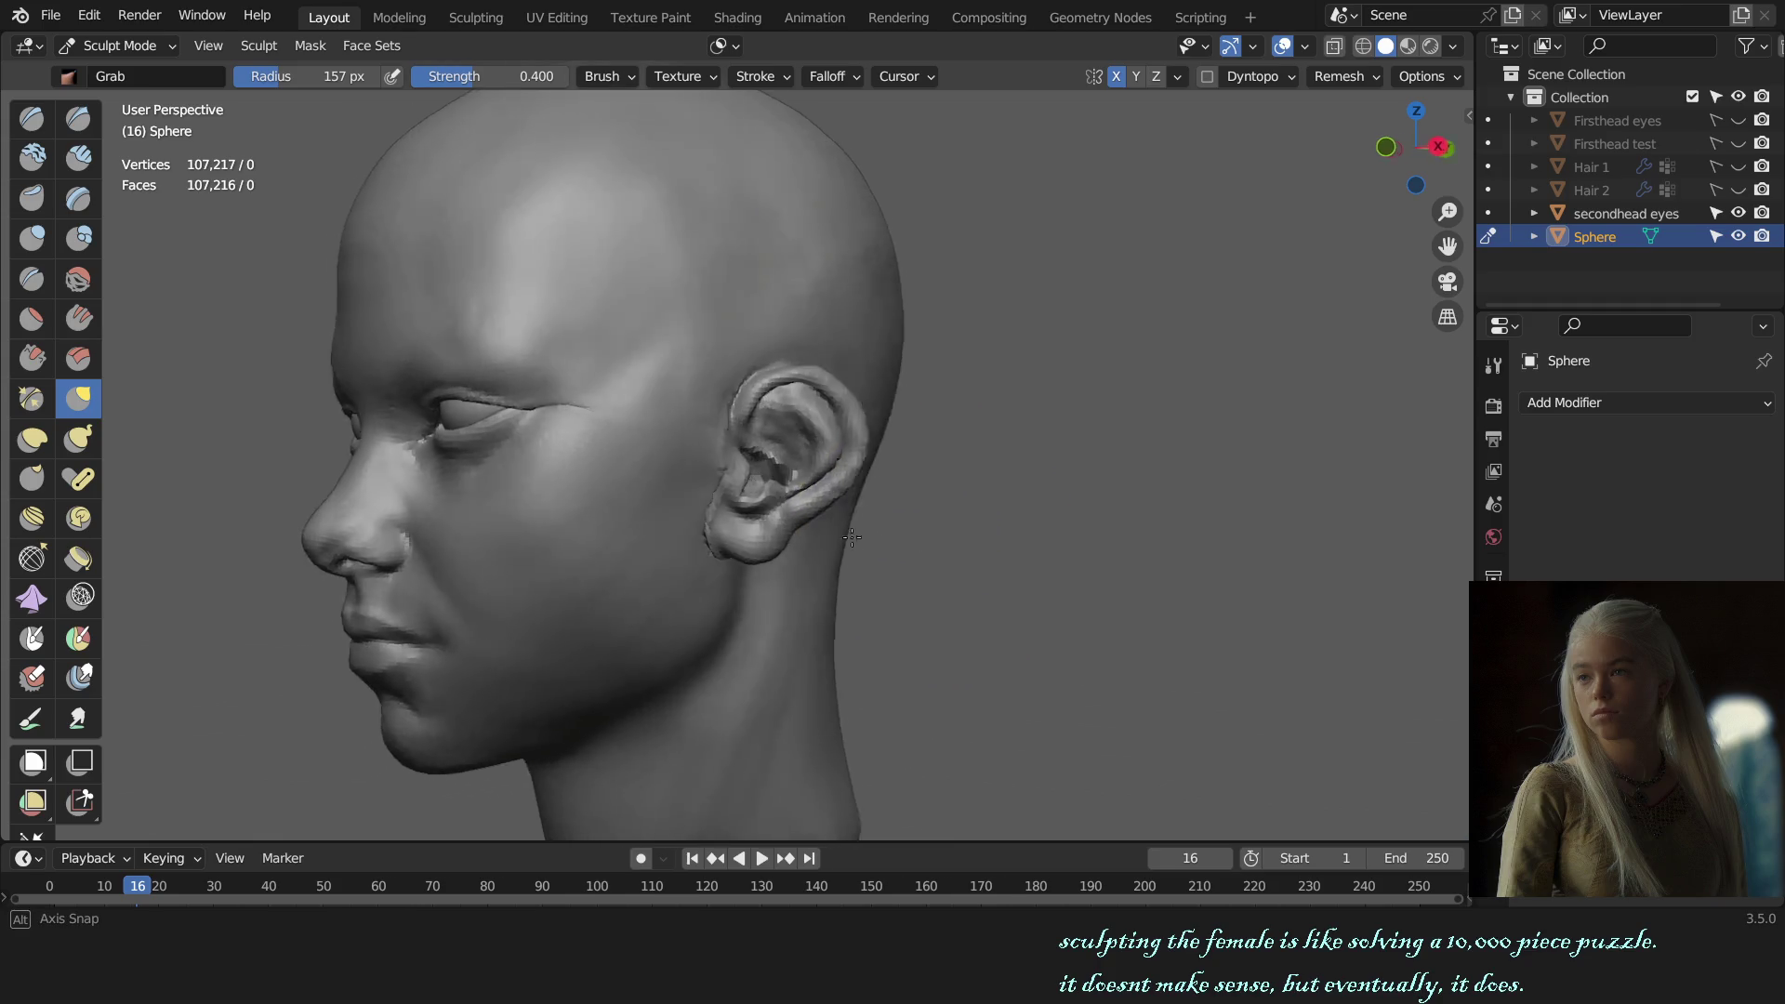
pyautogui.press('KP_1')
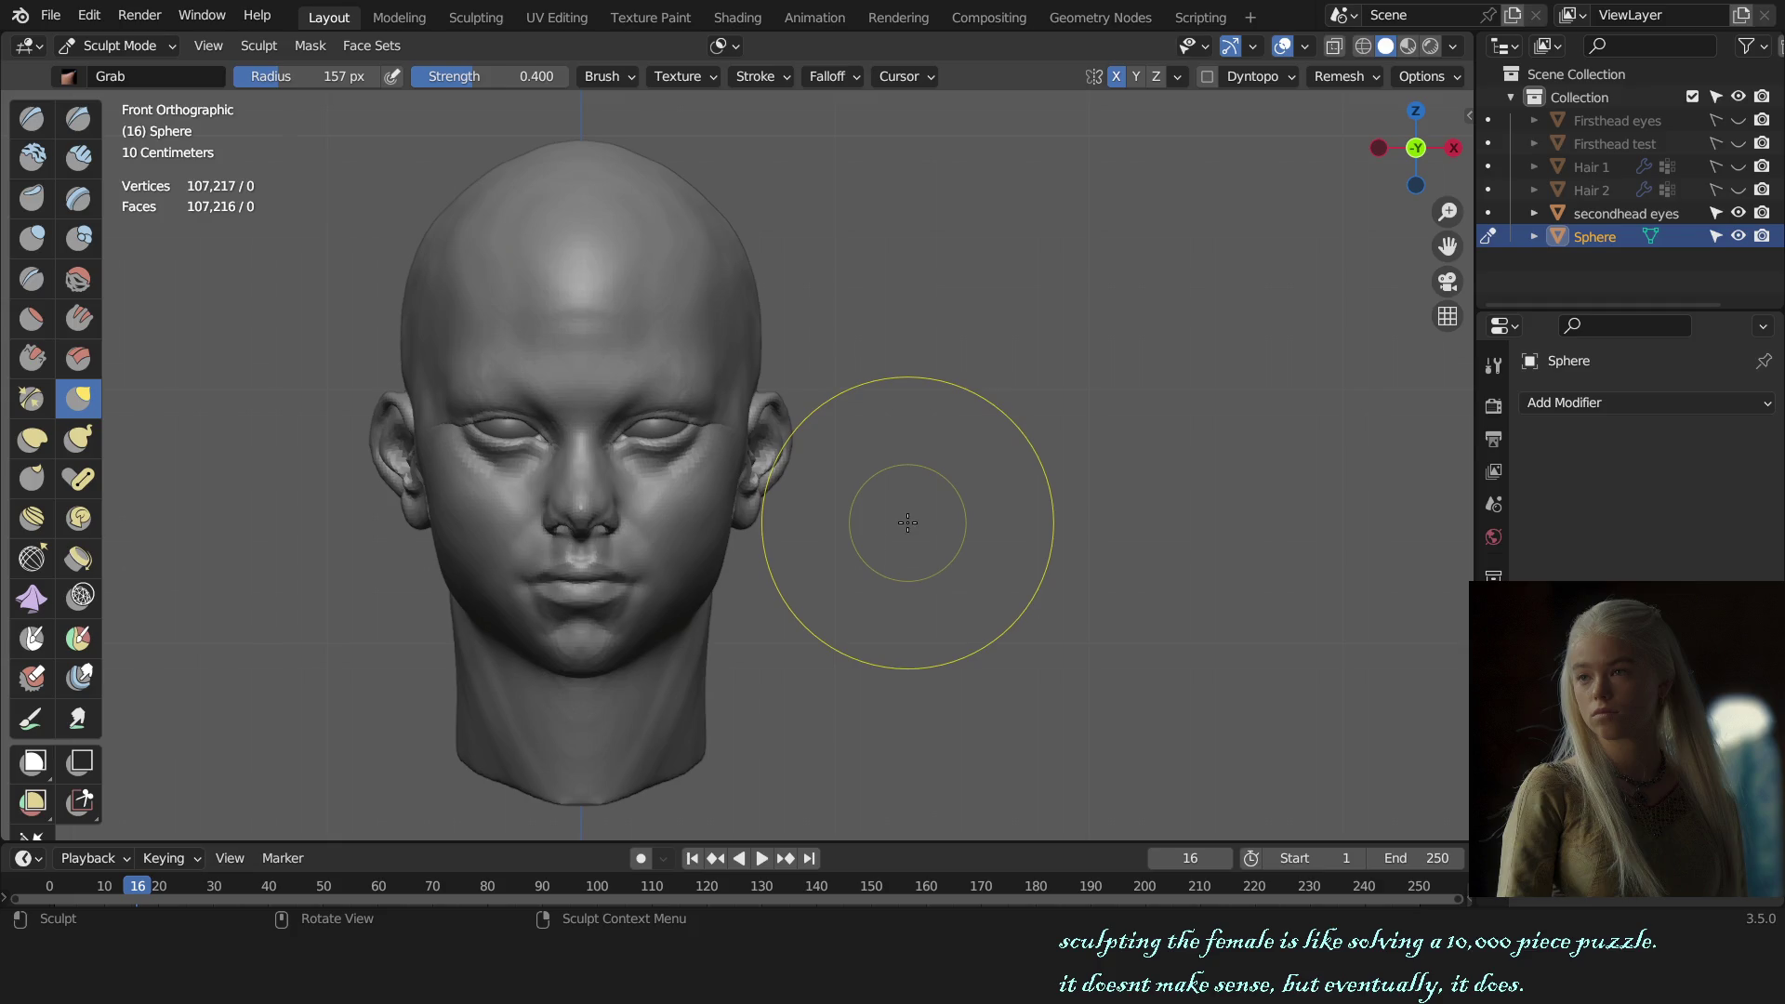
pyautogui.moveTo(818, 525); pyautogui.dragTo(871, 520, button='middle')
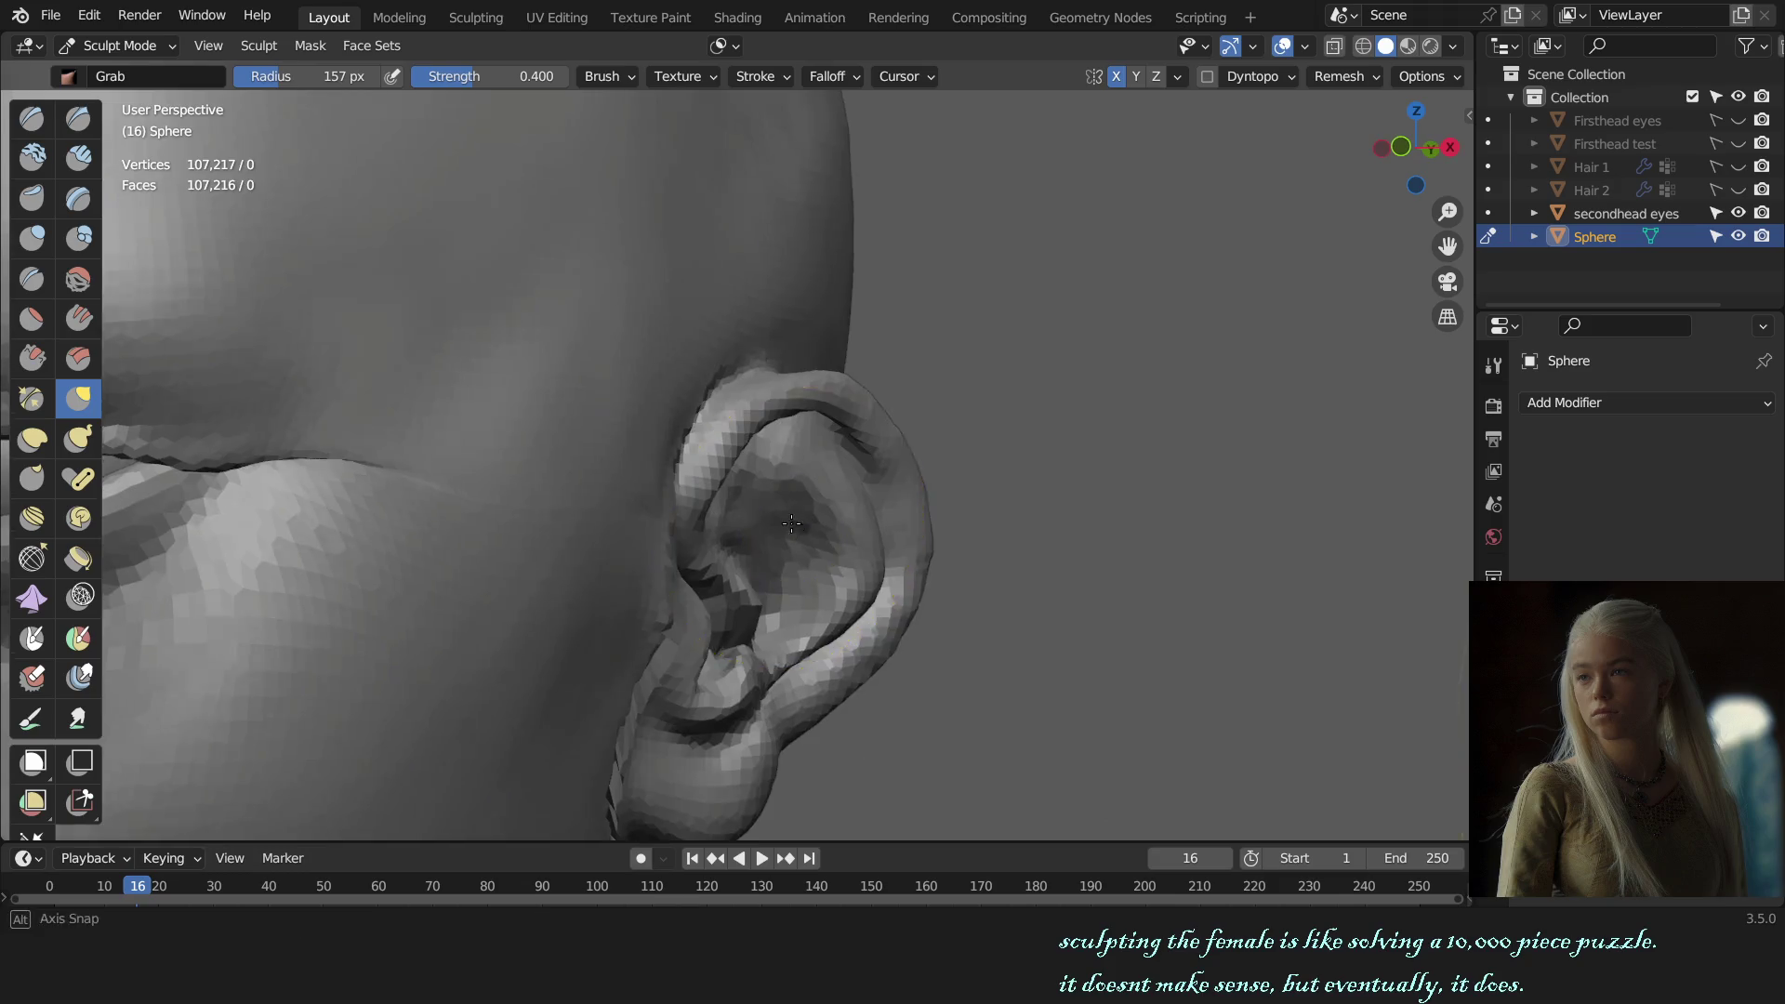
pyautogui.moveTo(791, 523); pyautogui.dragTo(745, 468, button='middle')
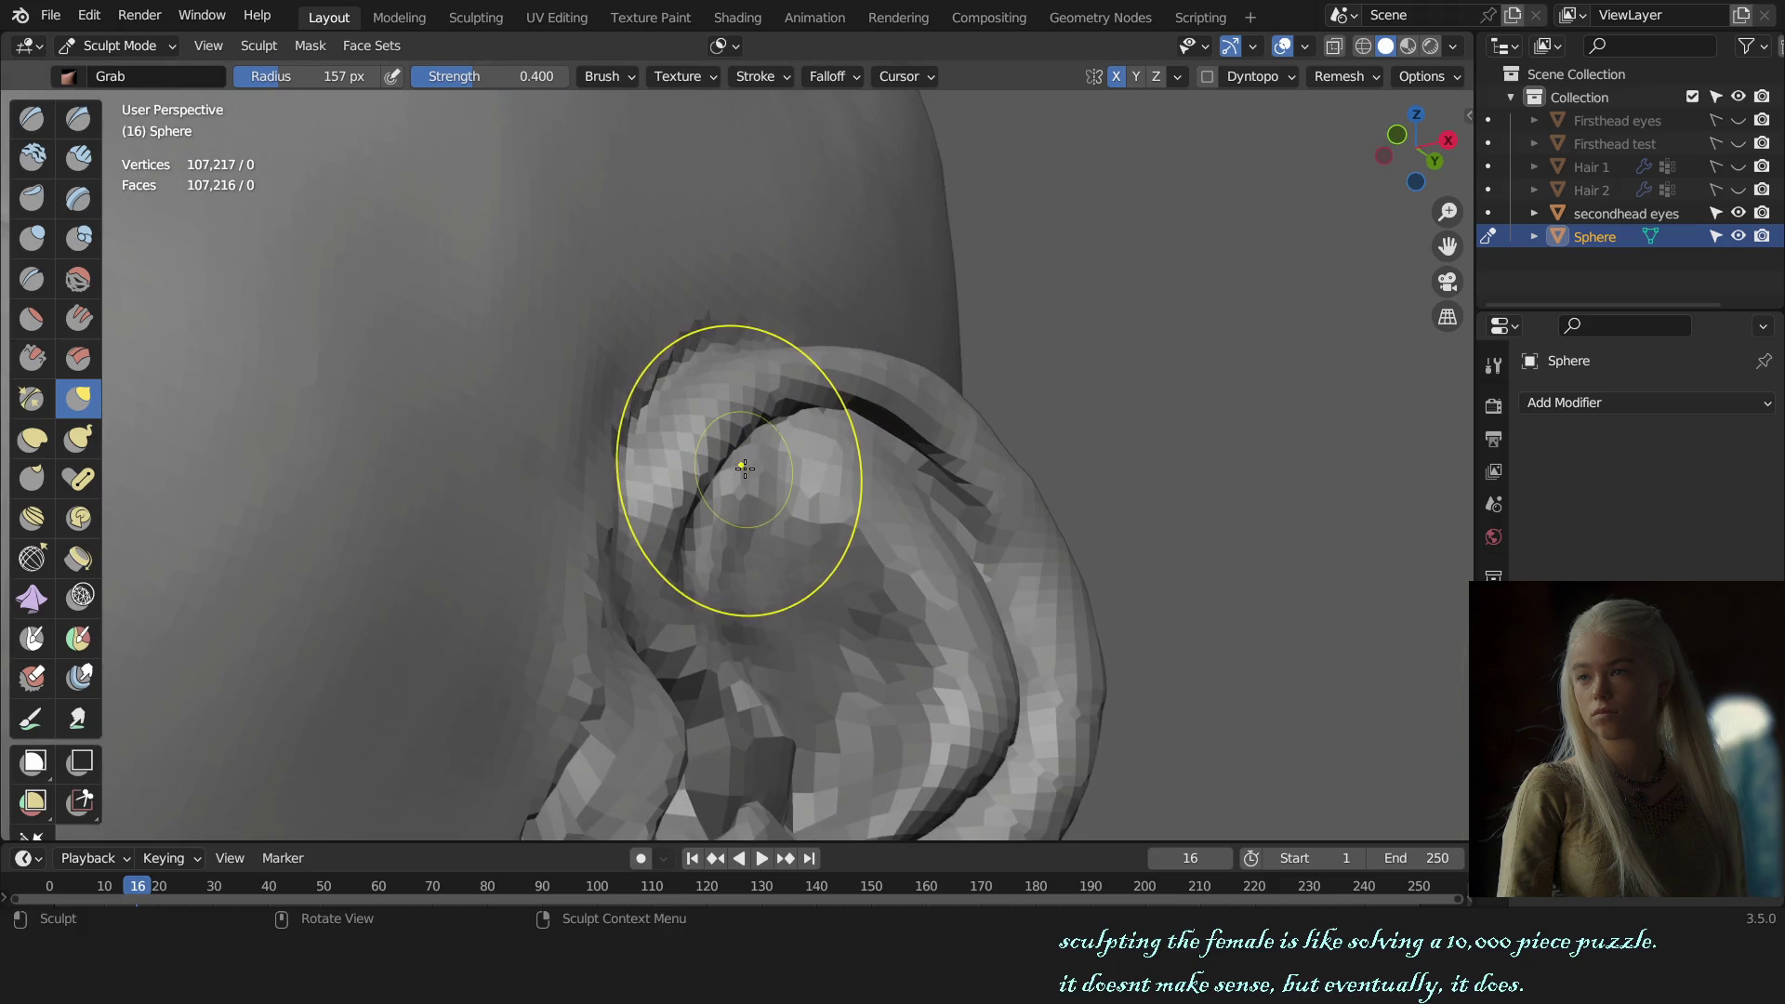
# Step: Switch to the 130 px Draw brush and check the head from the front
pyautogui.press('x')
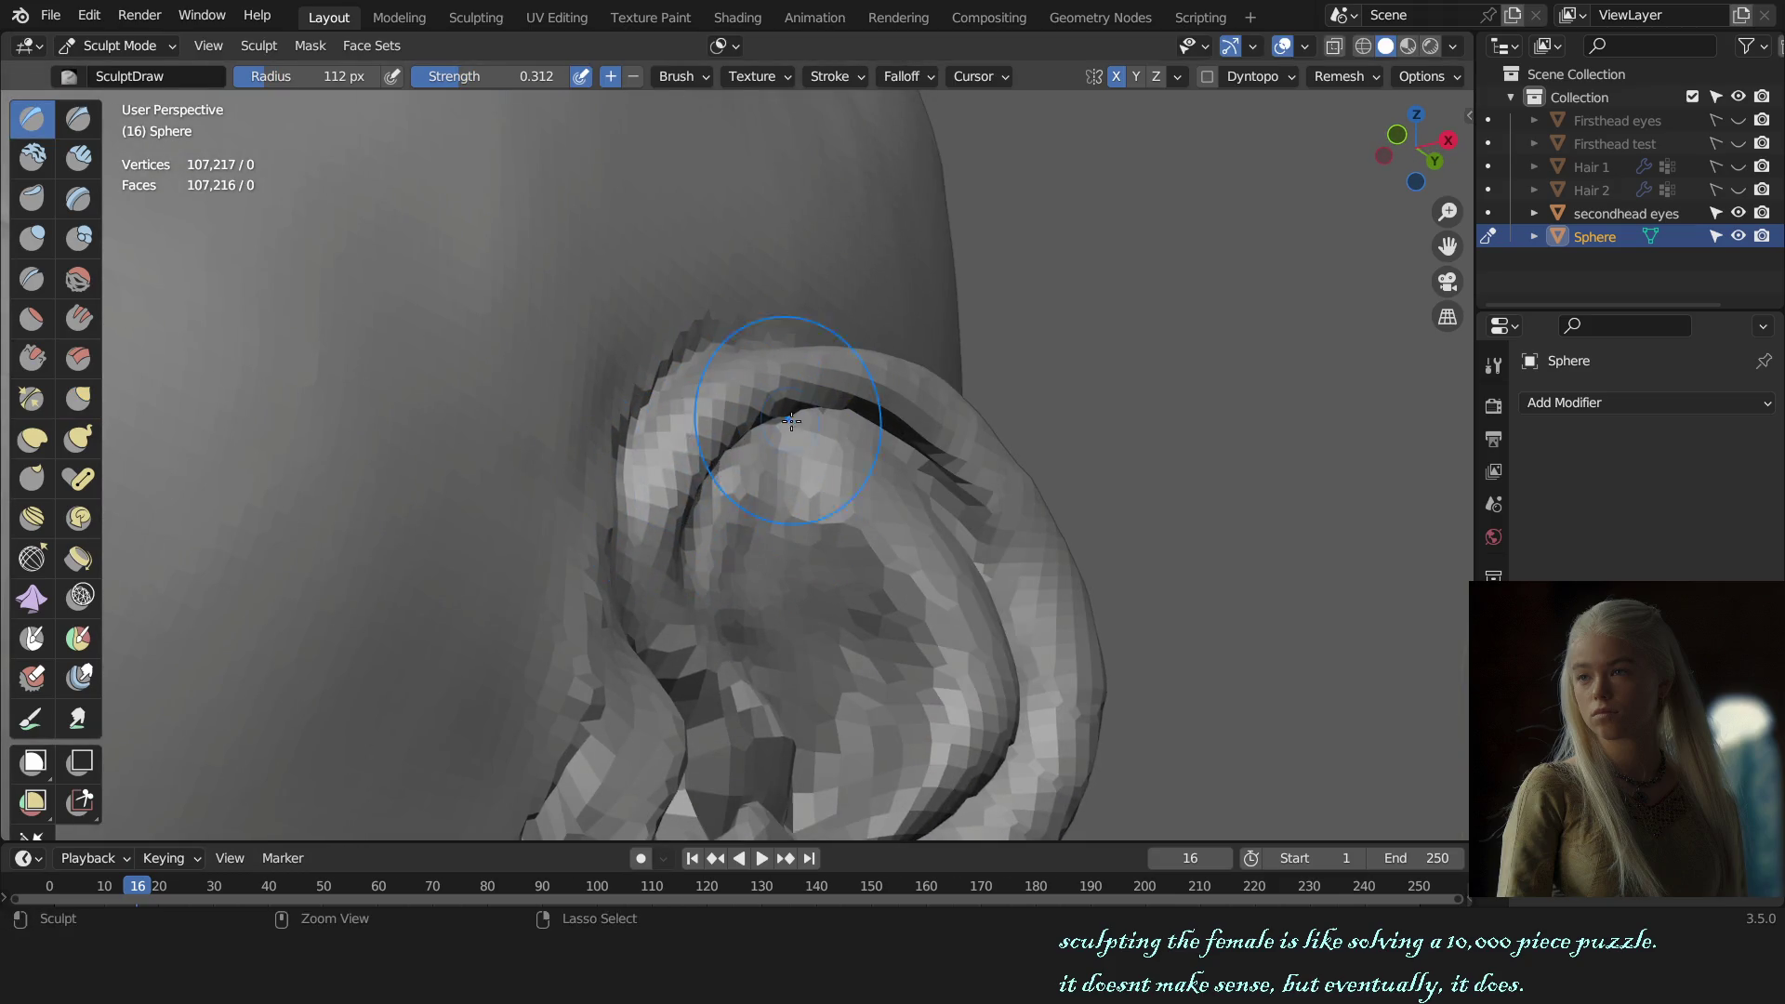
pyautogui.moveTo(791, 421); pyautogui.dragTo(763, 442, button='middle')
pyautogui.press('KP_1')
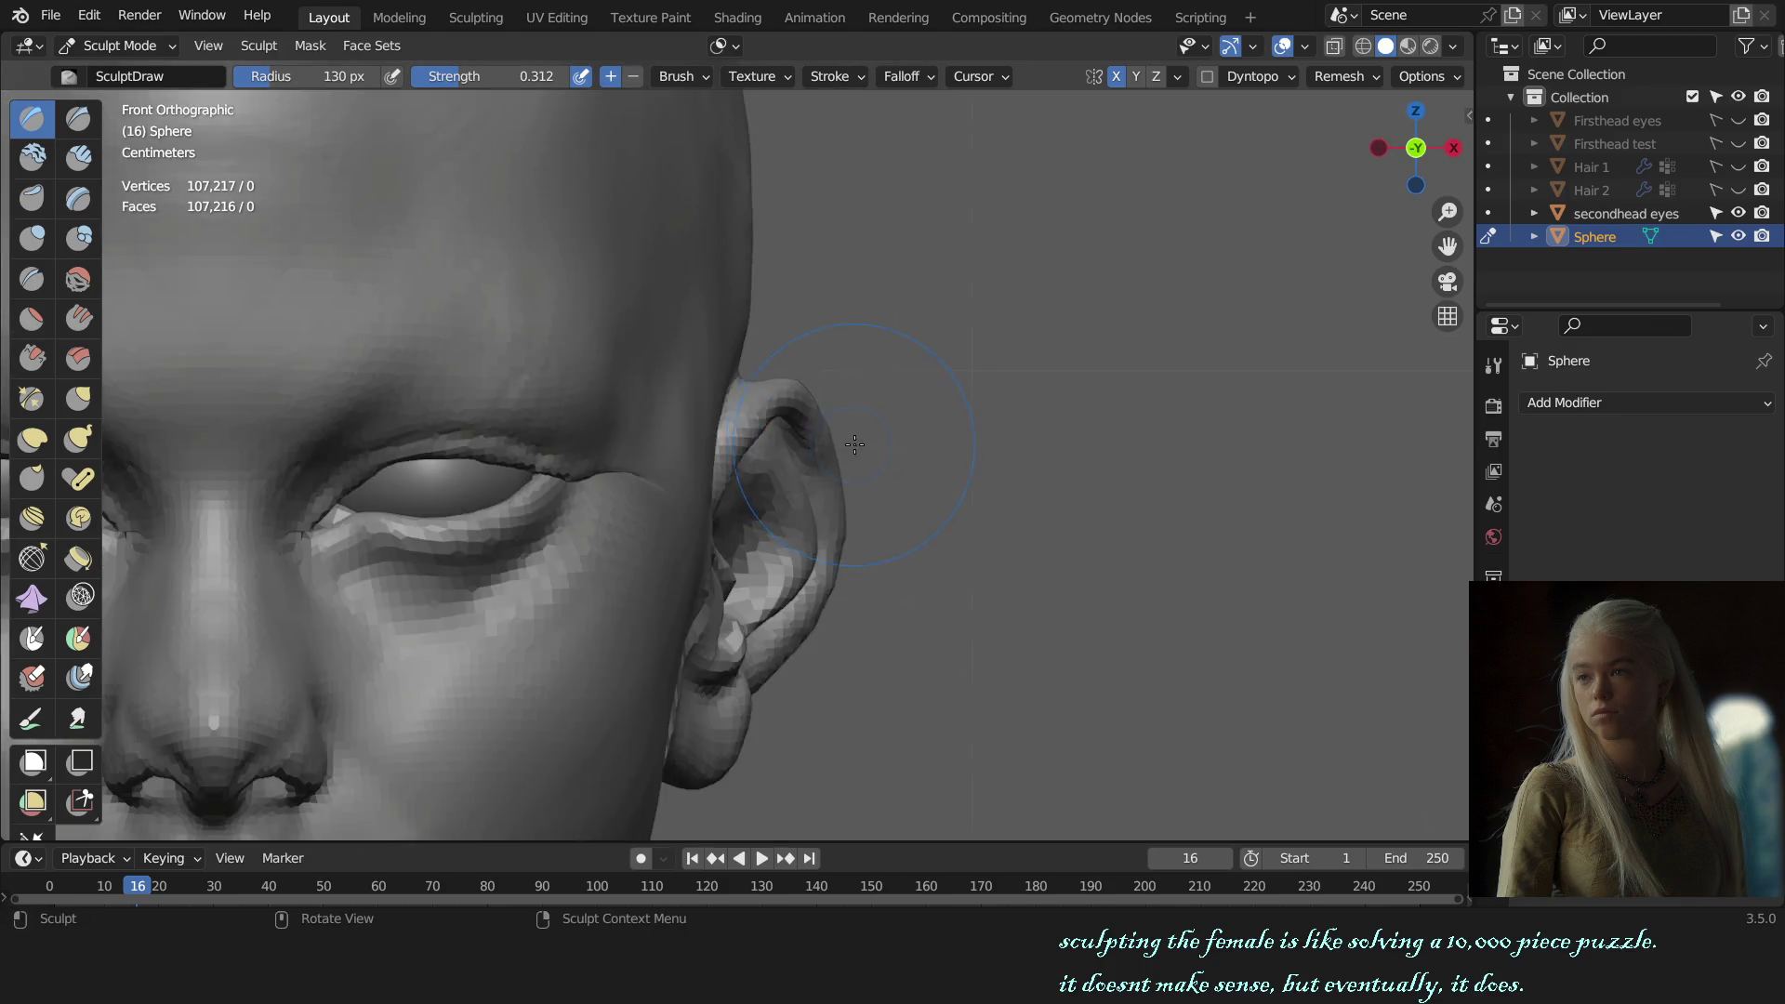